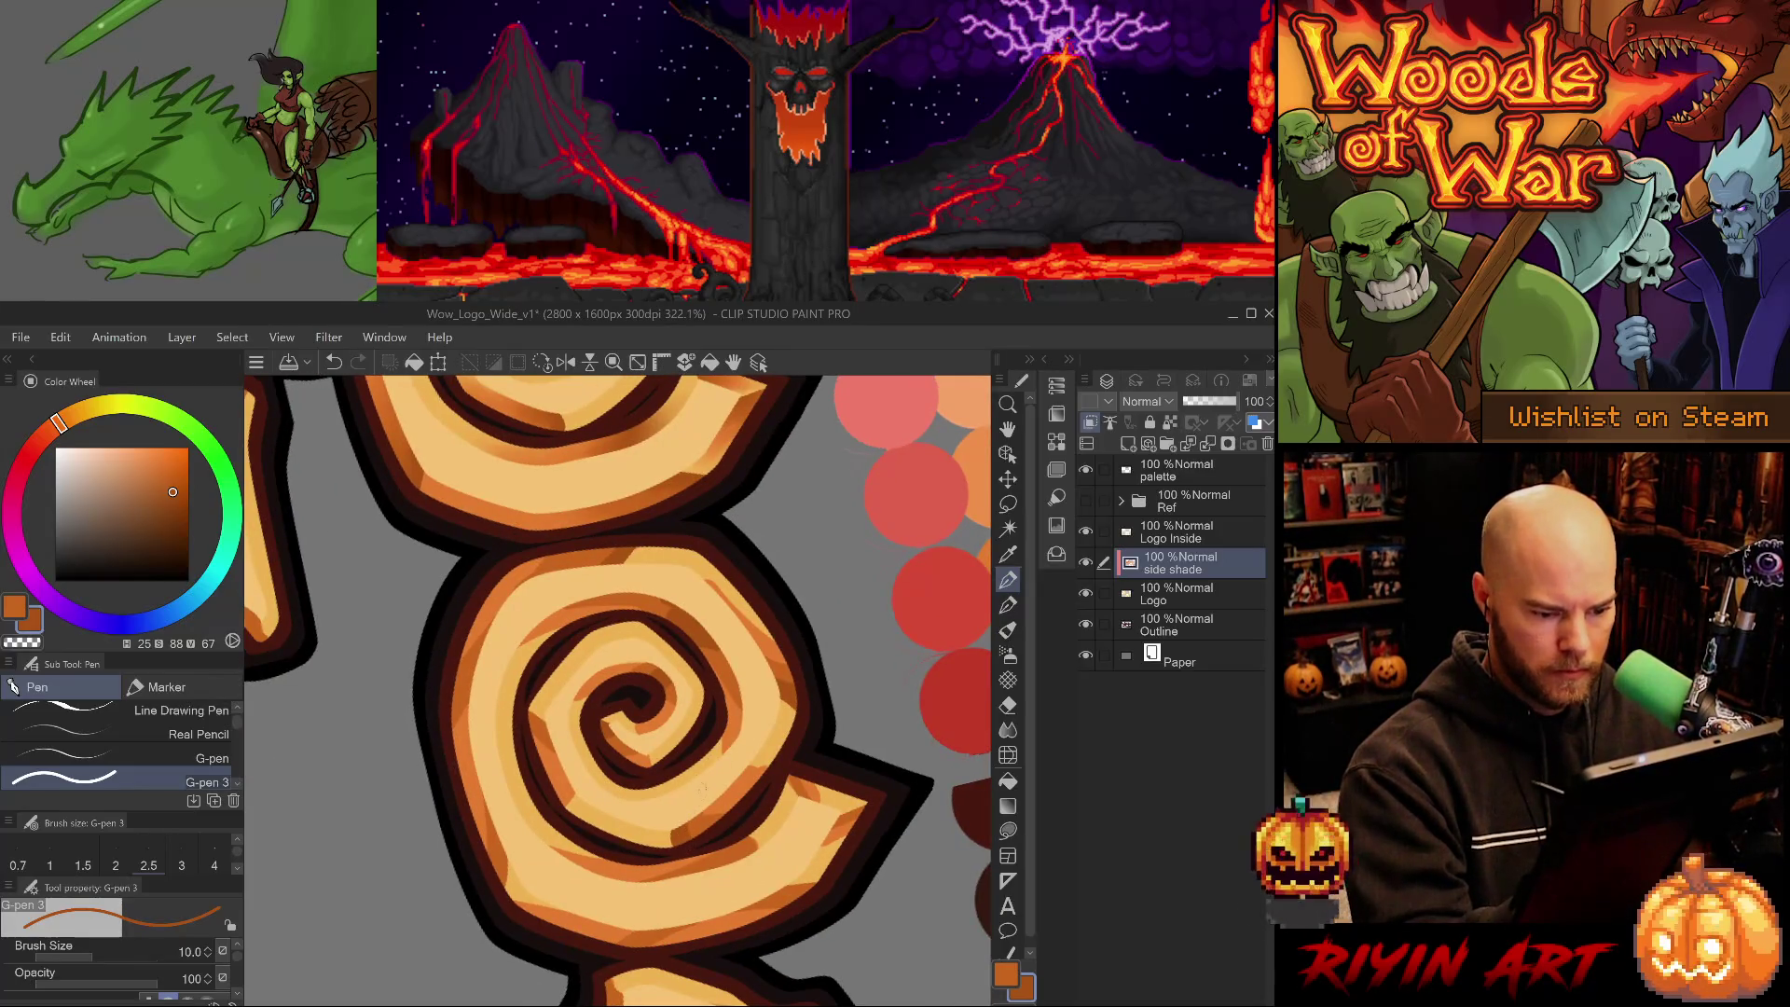
# - Dab and stroke dark shade orange on the swirl's lower curl, undoing the last stroke
pyautogui.keyDown('alt'); pyautogui.click(545, 736); pyautogui.keyUp('alt')
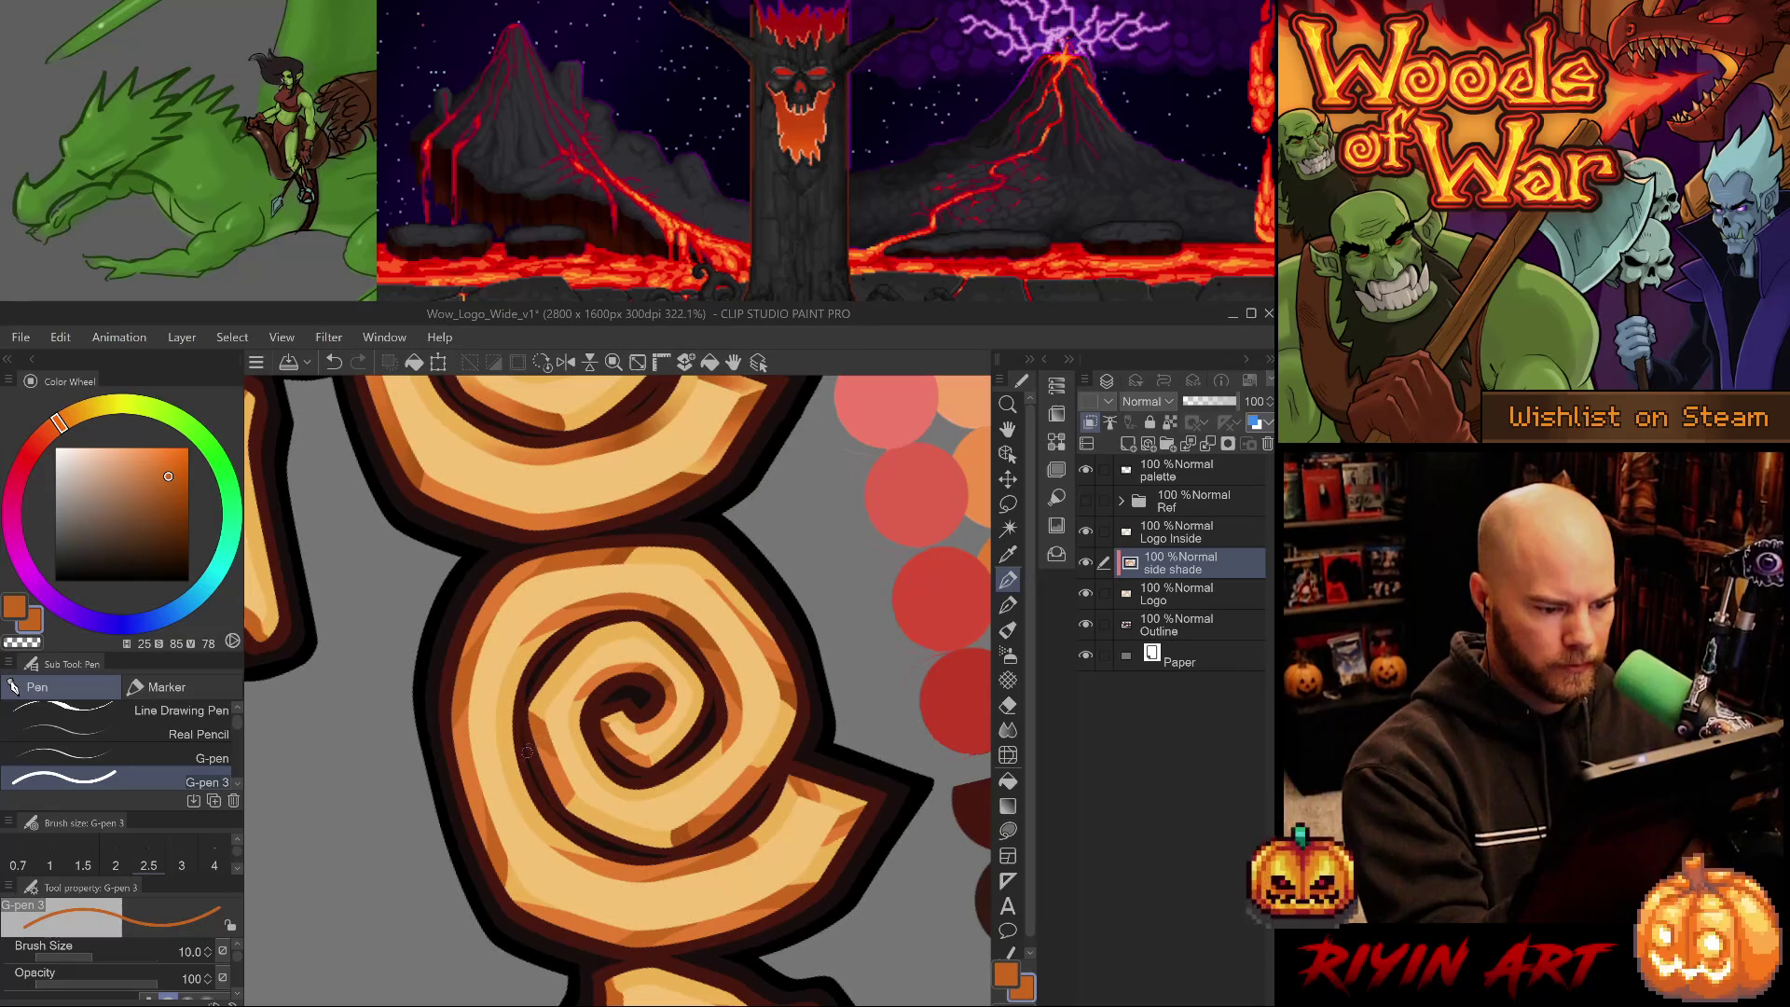
pyautogui.keyDown('alt'); pyautogui.click(682, 837); pyautogui.keyUp('alt')
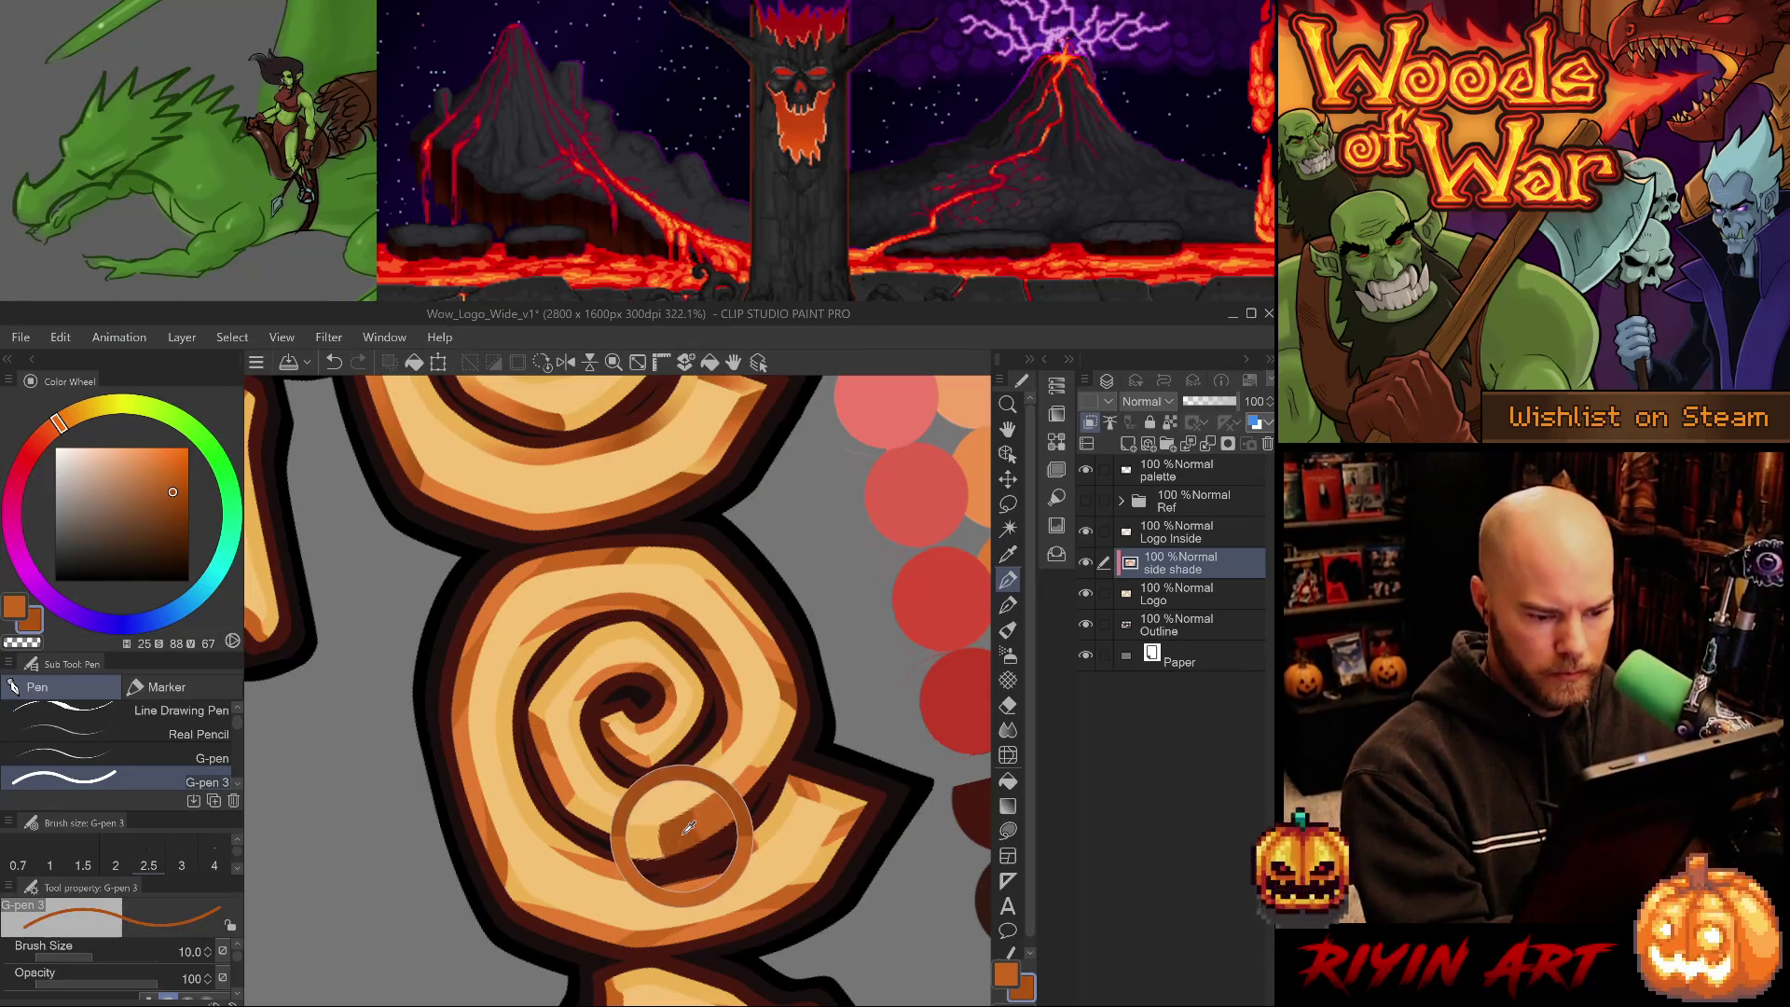
pyautogui.moveTo(542, 710); pyautogui.dragTo(550, 718)
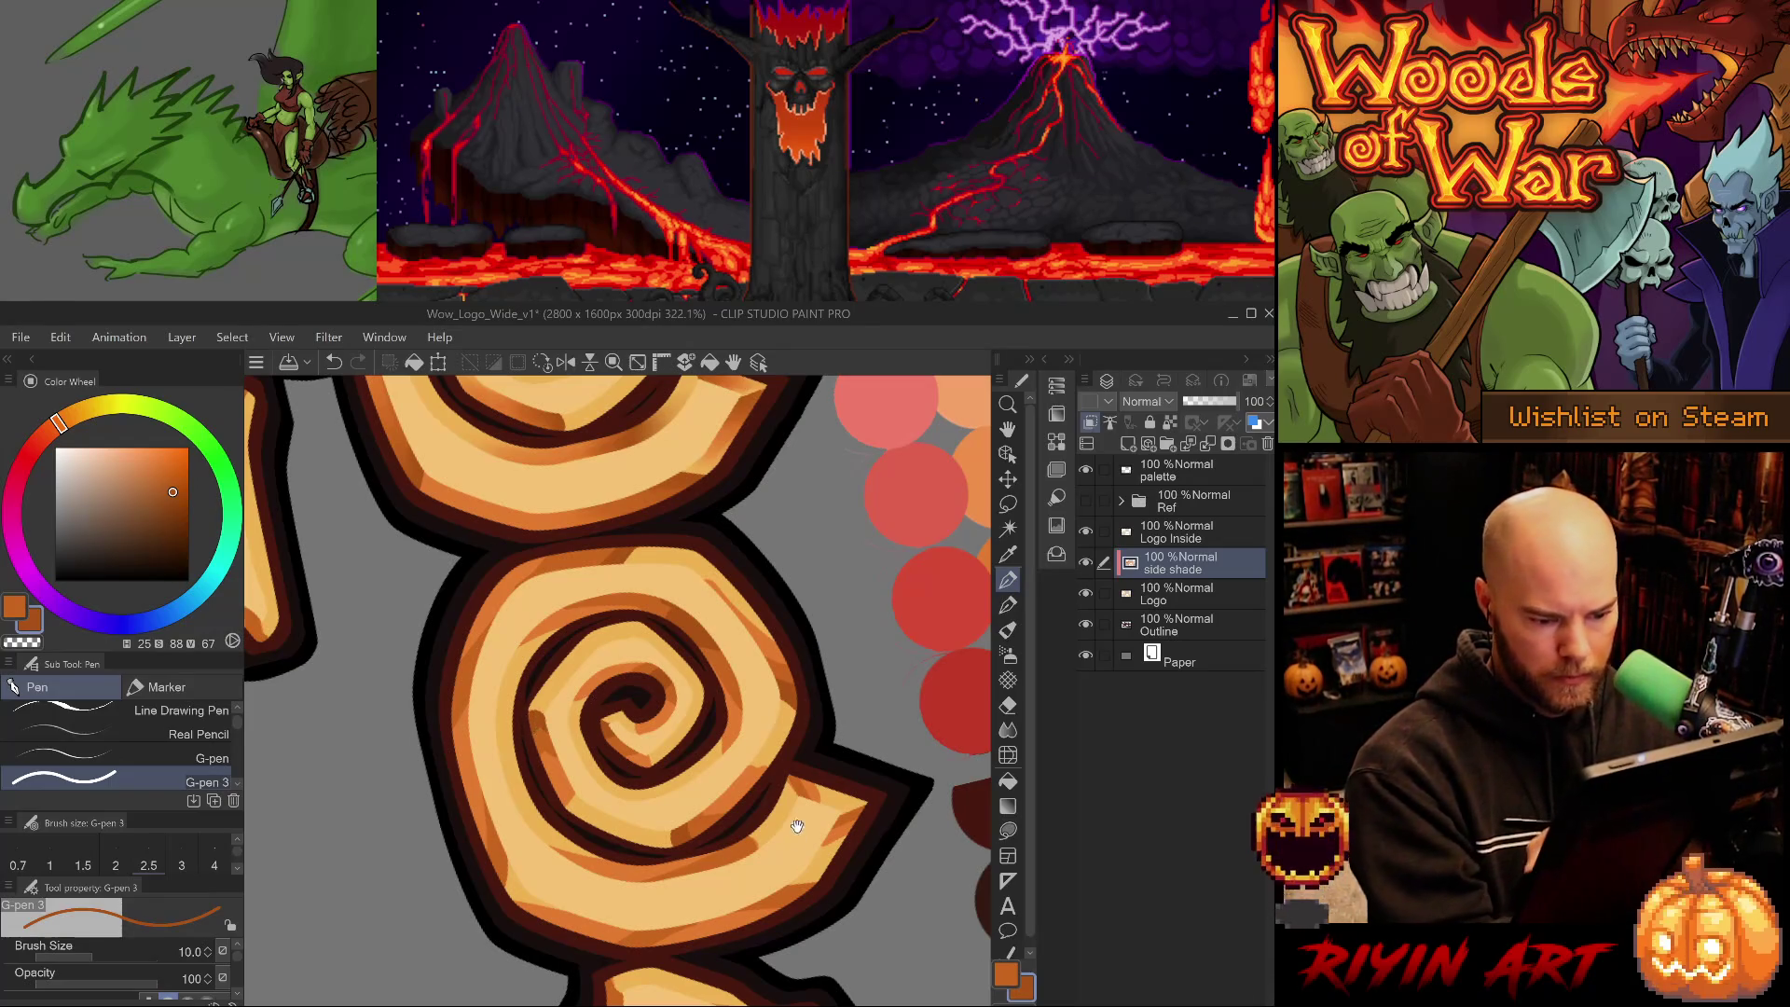
pyautogui.moveTo(799, 818); pyautogui.dragTo(731, 787)
pyautogui.hotkey('ctrl', 'z')
# - Try a lighter orange stroke near the lower curl, undo it and resample the light orange
pyautogui.keyDown('alt'); pyautogui.click(685, 800); pyautogui.keyUp('alt')
pyautogui.moveTo(723, 732)
pyautogui.mouseDown()
pyautogui.moveTo(726, 774)
pyautogui.moveTo(727, 746)
pyautogui.mouseUp()
pyautogui.hotkey('ctrl', 'z')
pyautogui.press('e')
pyautogui.keyDown('alt'); pyautogui.click(613, 795); pyautogui.keyUp('alt')
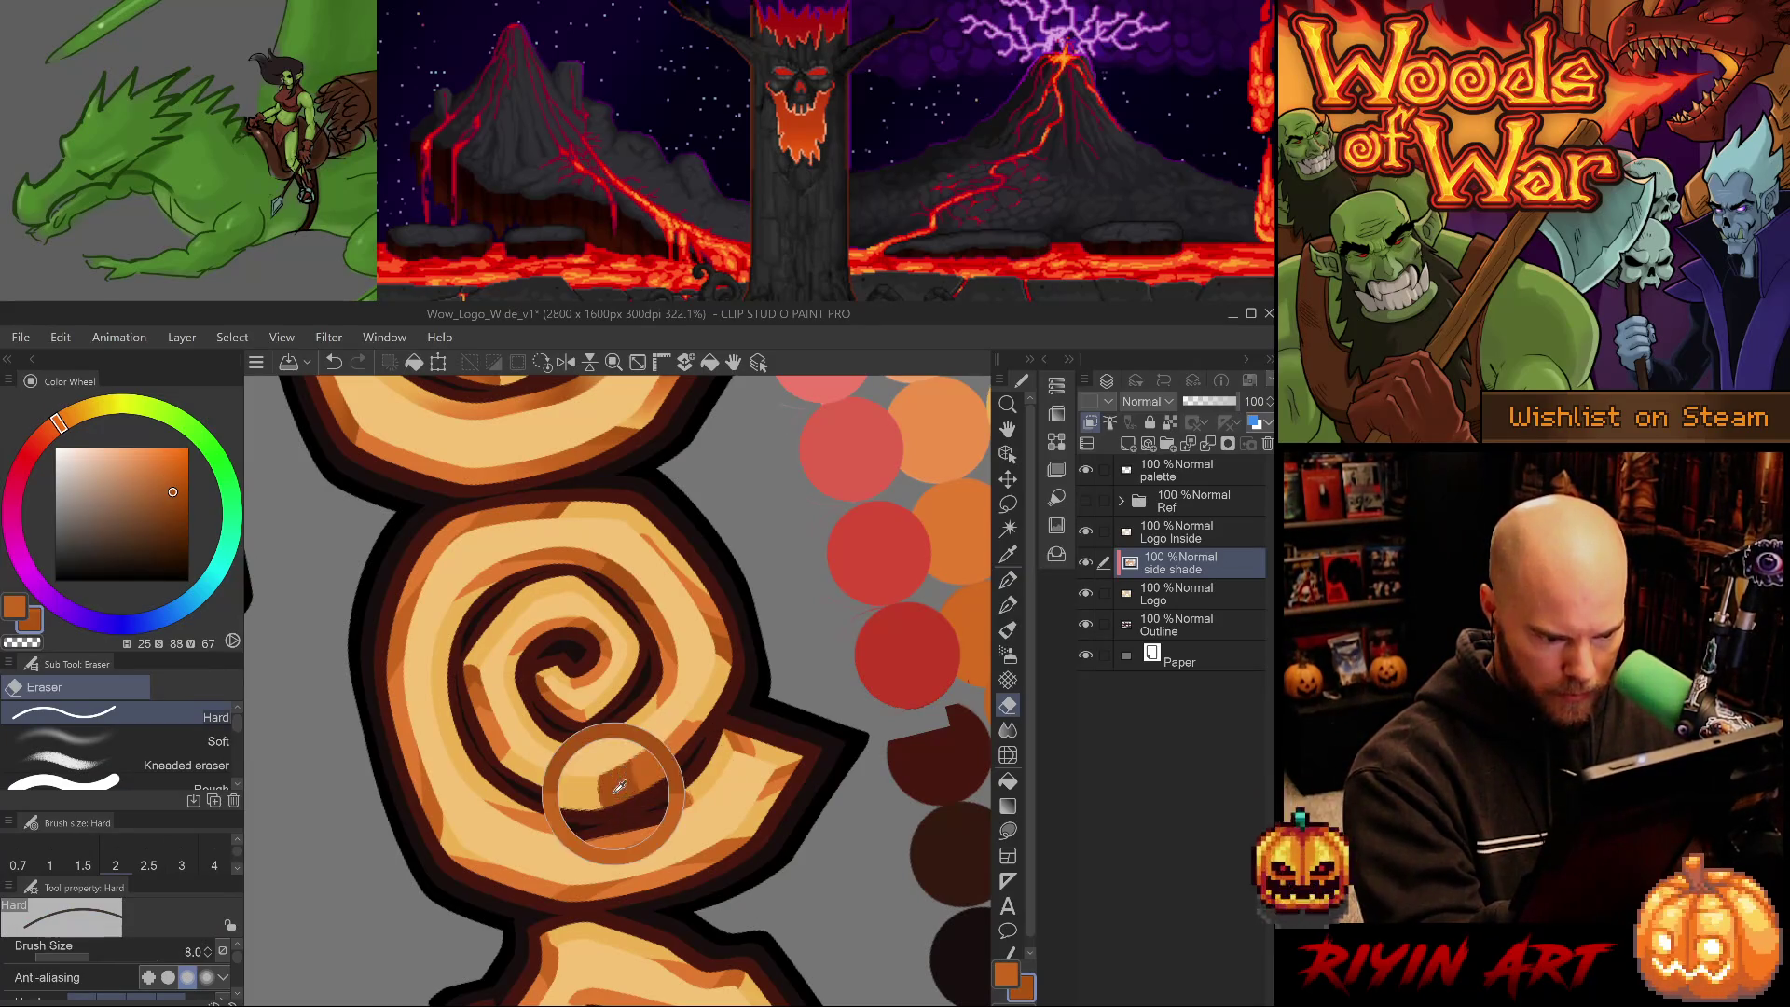
pyautogui.hotkey('ctrl', 'z')
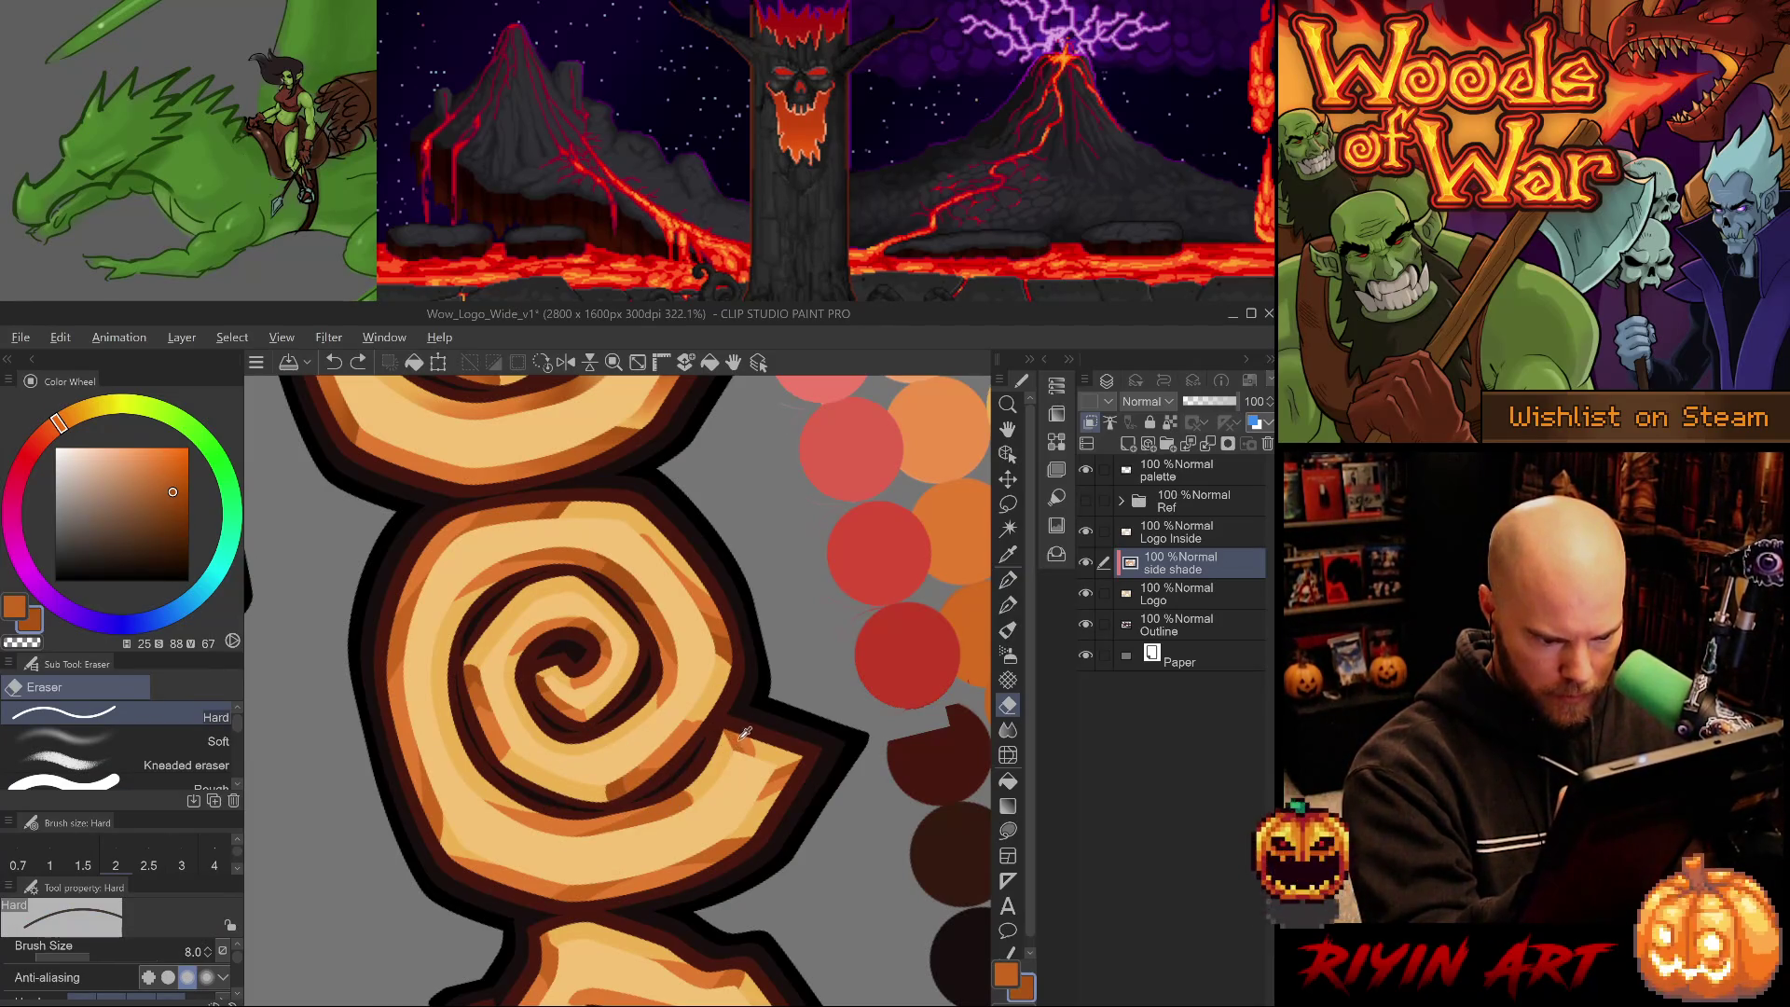
pyautogui.keyDown('alt'); pyautogui.click(739, 741); pyautogui.keyUp('alt')
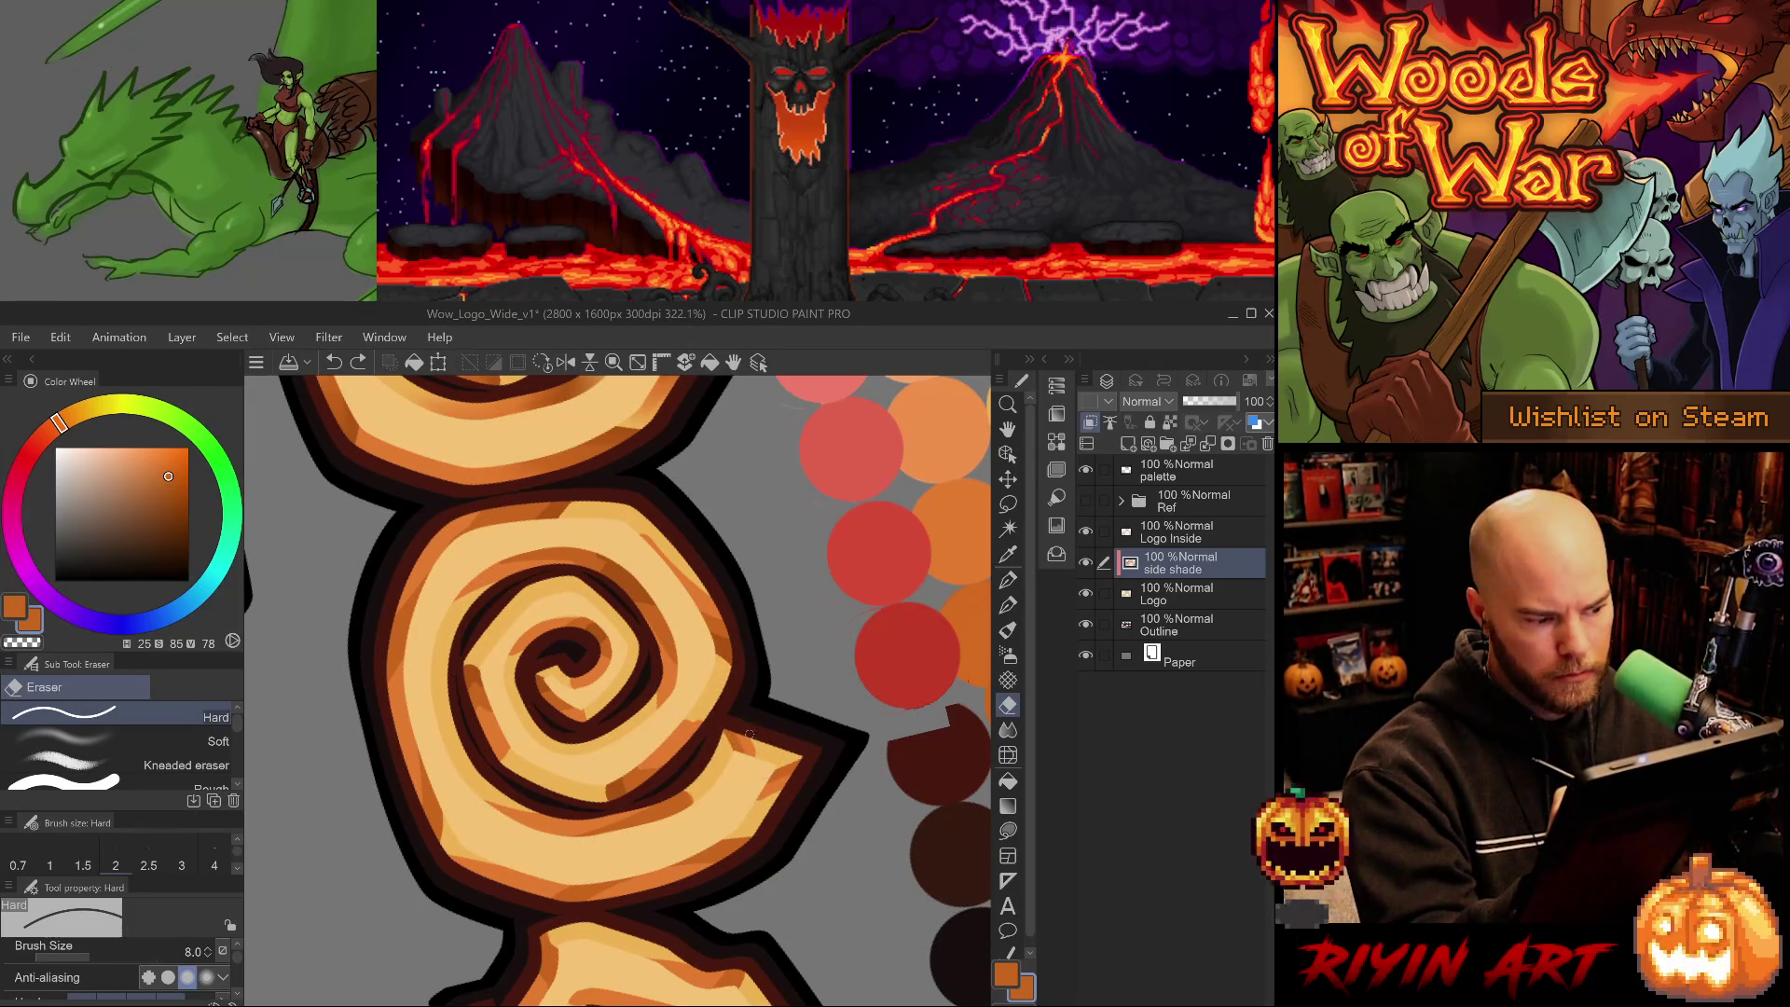
# - Paint a light orange G-pen stroke on the spiral, then pick the dark shade with a smaller brush
pyautogui.press('p')
pyautogui.moveTo(734, 730); pyautogui.dragTo(746, 746)
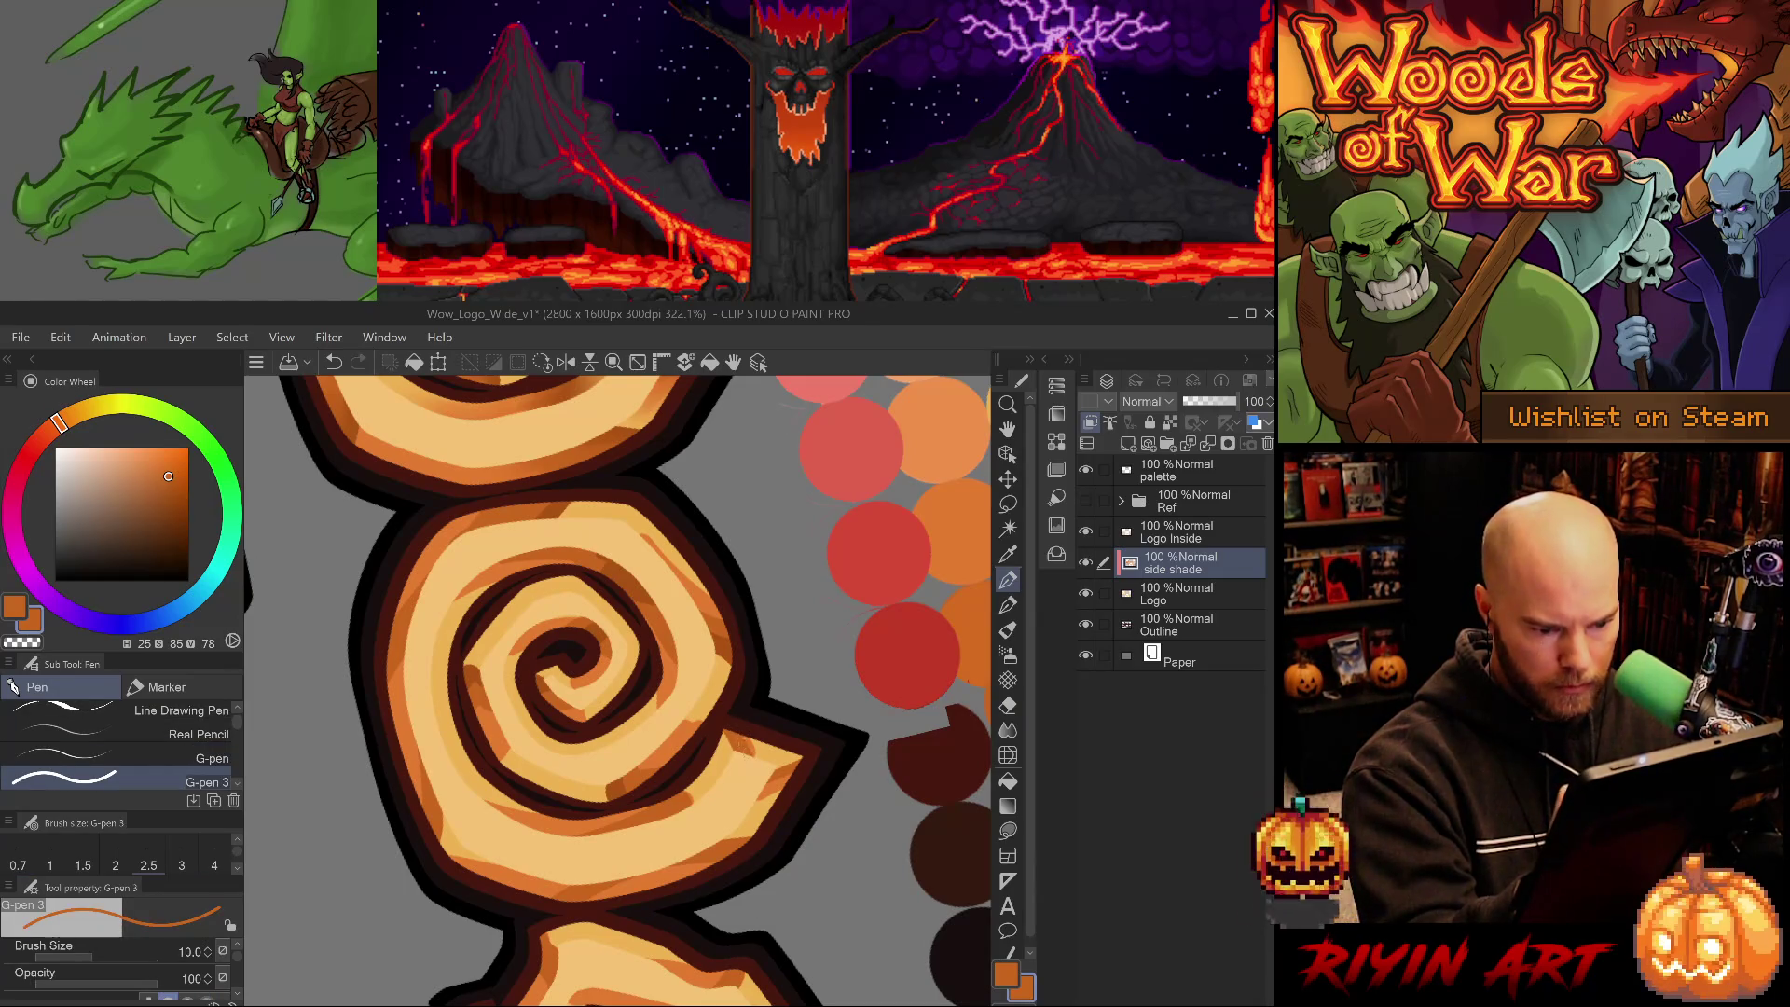
pyautogui.keyDown('alt'); pyautogui.click(753, 736); pyautogui.keyUp('alt')
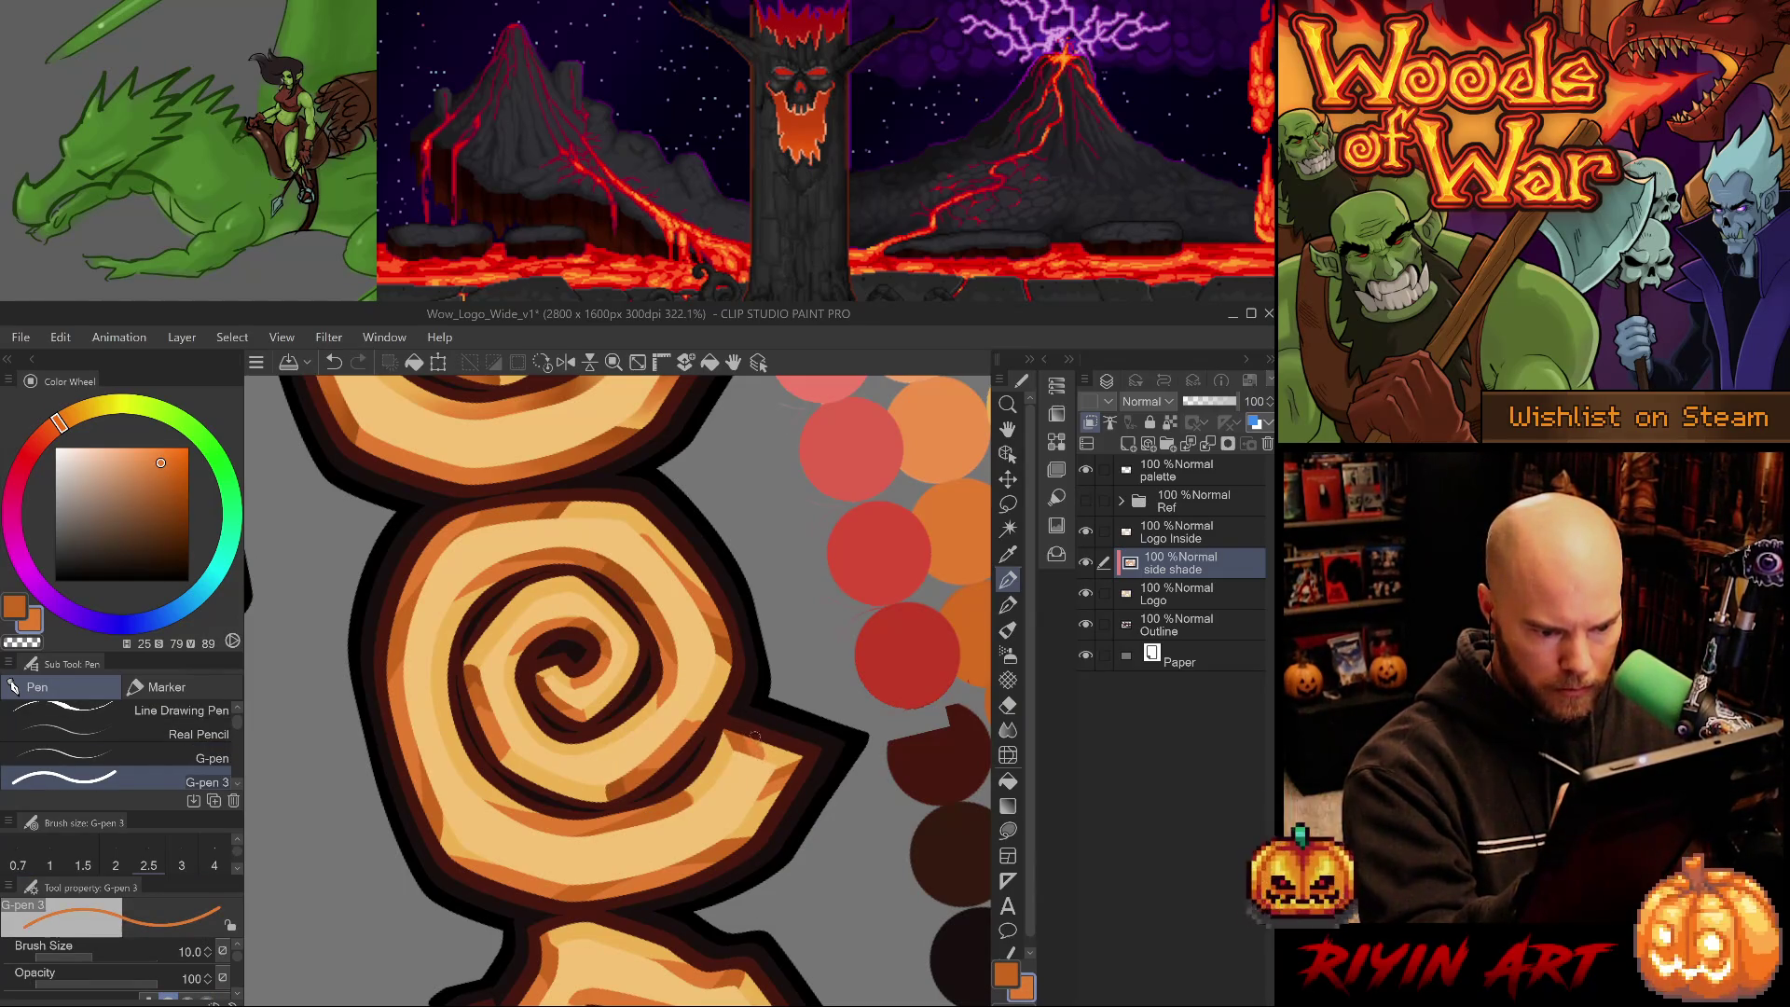
pyautogui.keyDown('alt'); pyautogui.click(618, 789); pyautogui.keyUp('alt')
pyautogui.press('[')
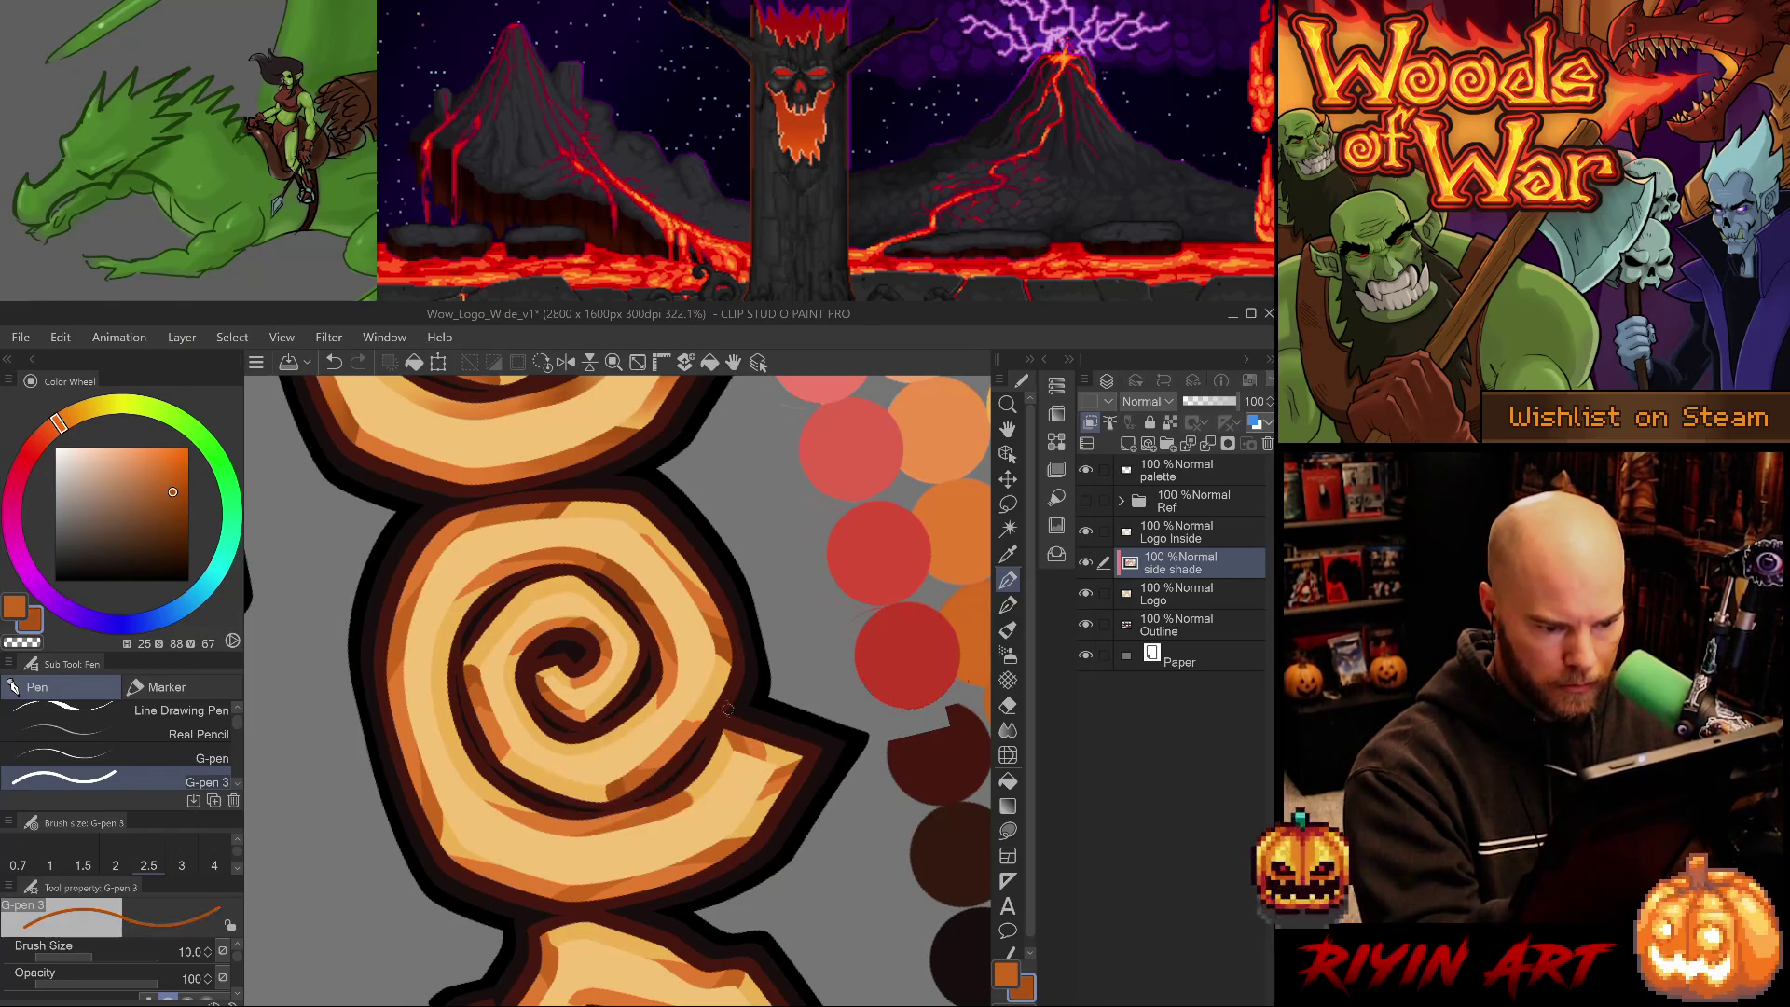
pyautogui.press('[')
pyautogui.press('[')
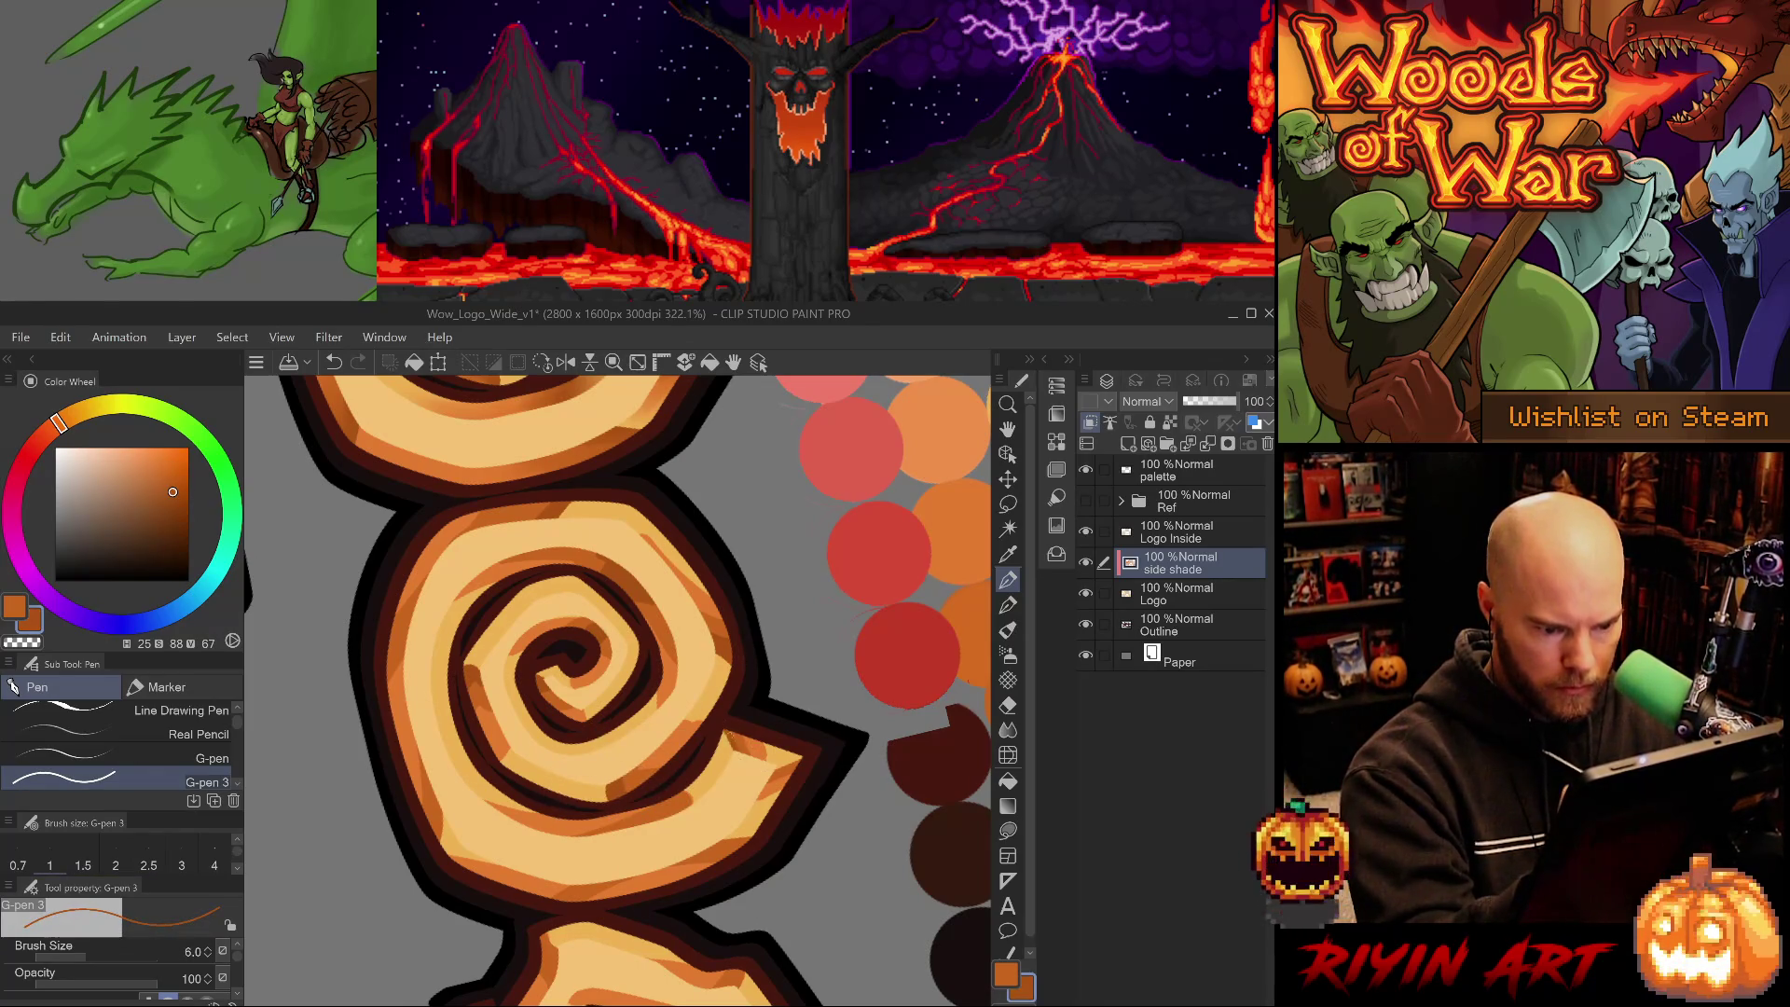
# - Erase part of the shading near the curl and darken the shading beside the spiral
pyautogui.press('e')
pyautogui.hotkey('ctrl', 'z')
pyautogui.moveTo(728, 747); pyautogui.dragTo(737, 733)
pyautogui.keyDown('alt'); pyautogui.click(754, 748); pyautogui.keyUp('alt')
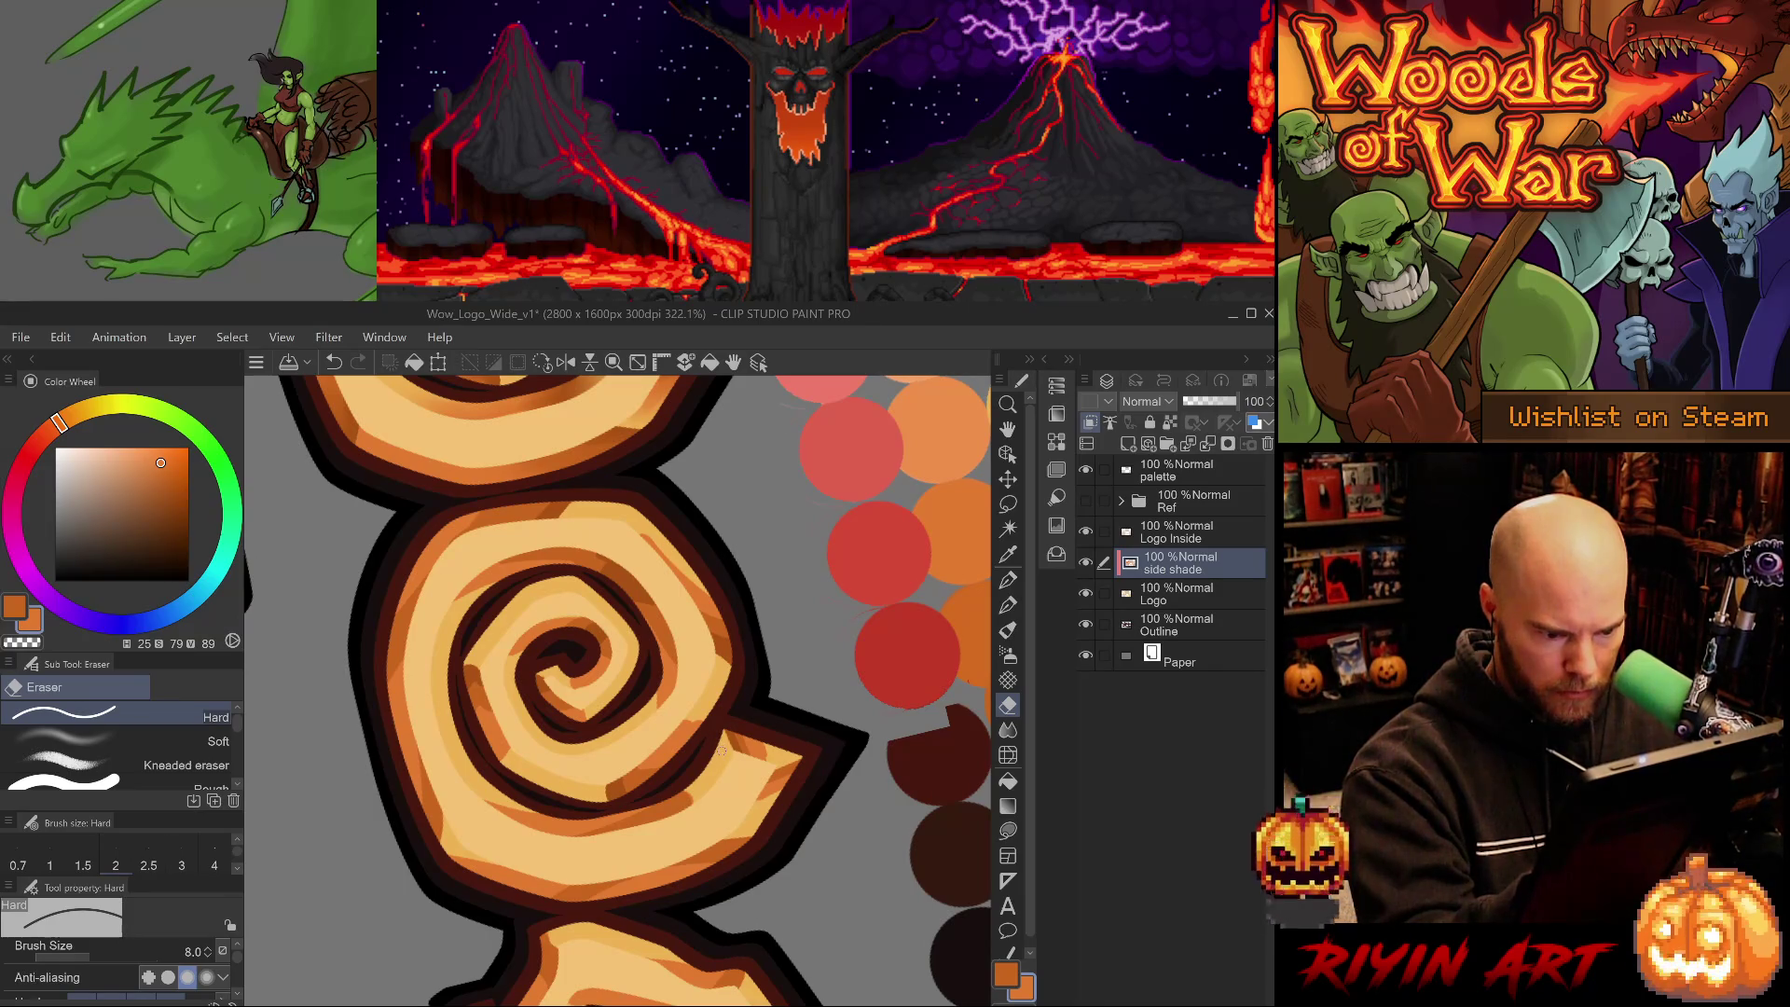
pyautogui.press('b')
pyautogui.press('p')
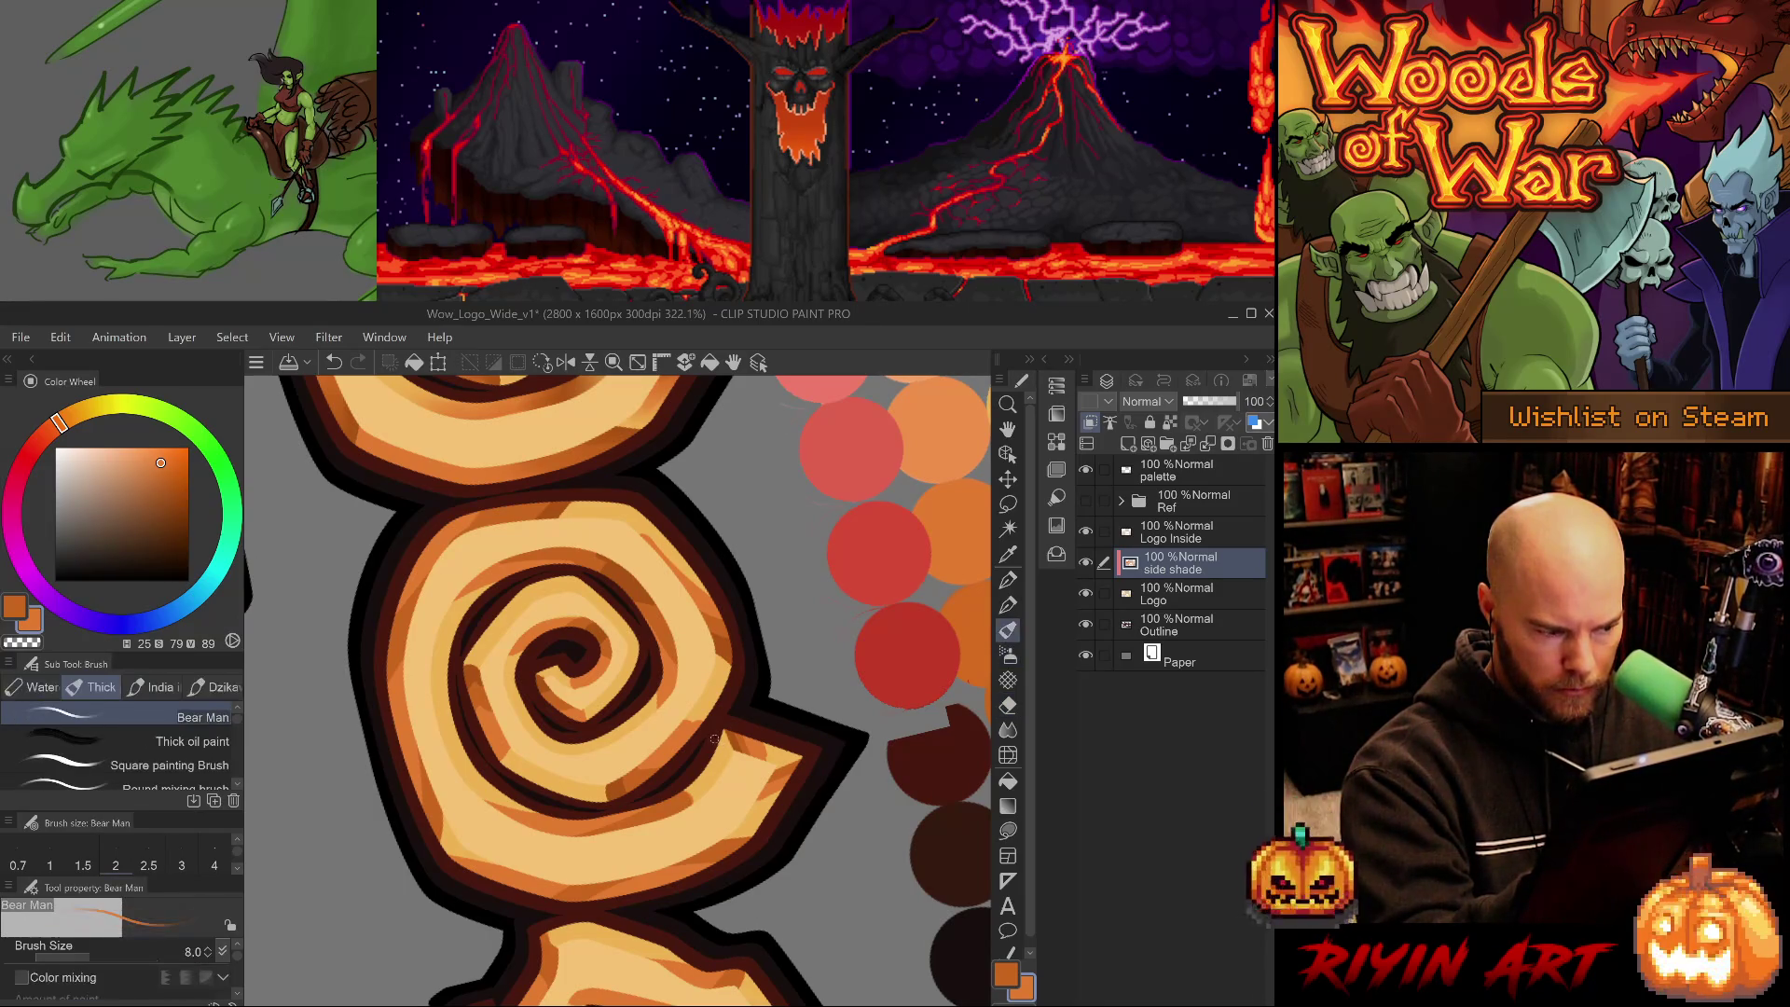
pyautogui.moveTo(716, 726)
pyautogui.mouseDown()
pyautogui.moveTo(727, 763)
pyautogui.moveTo(684, 806)
pyautogui.moveTo(714, 762)
pyautogui.mouseUp()
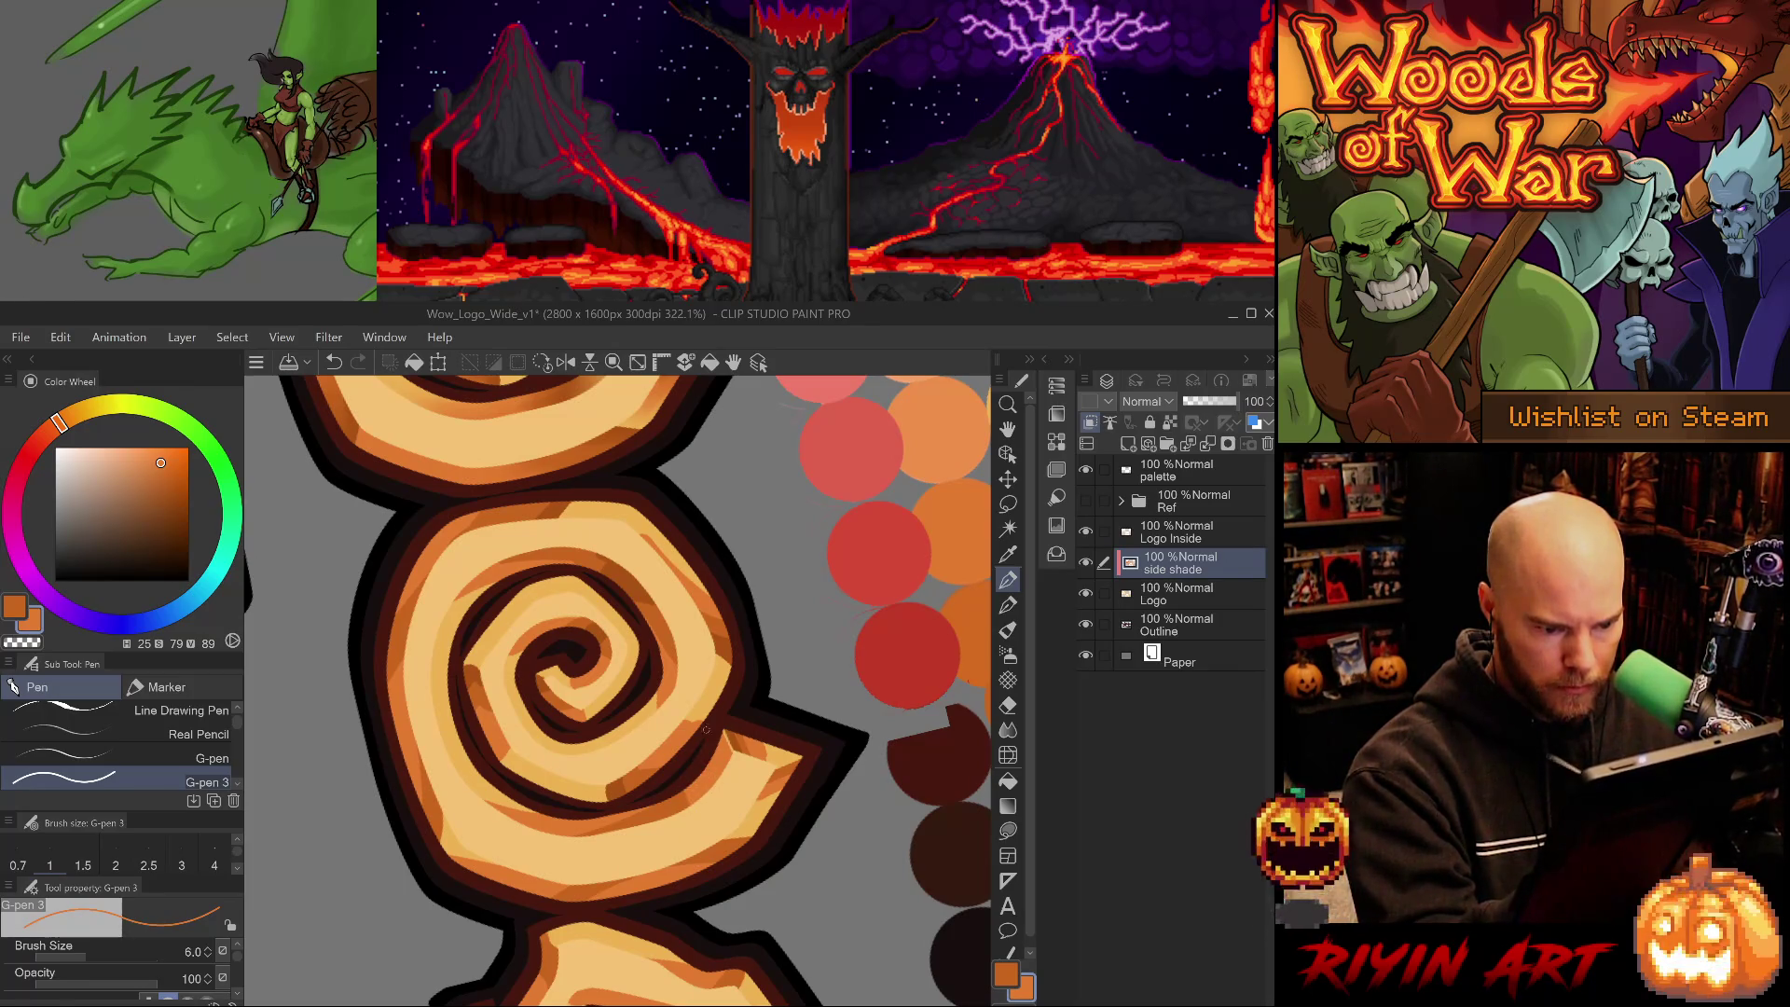
# - Rotate the canvas and eyedrop the spiral's dark, mid and lightest oranges
pyautogui.press('-')
pyautogui.keyDown('alt'); pyautogui.click(708, 778); pyautogui.keyUp('alt')
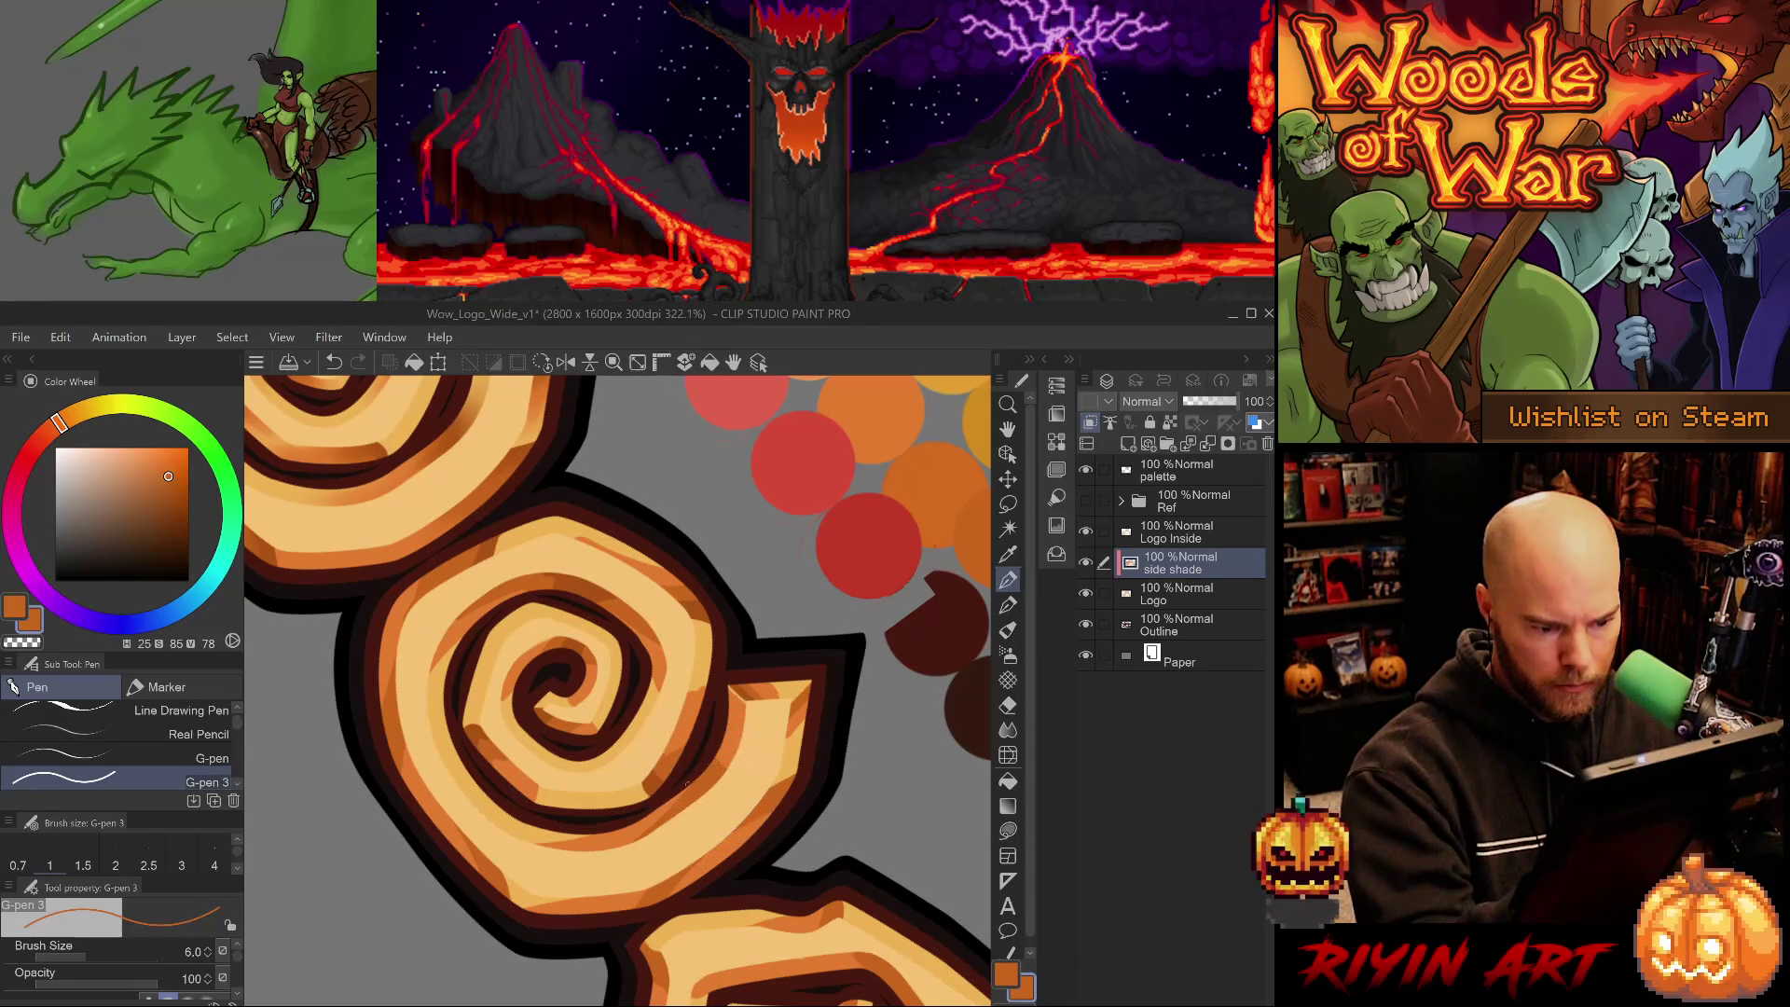
pyautogui.keyDown('alt'); pyautogui.click(662, 786); pyautogui.keyUp('alt')
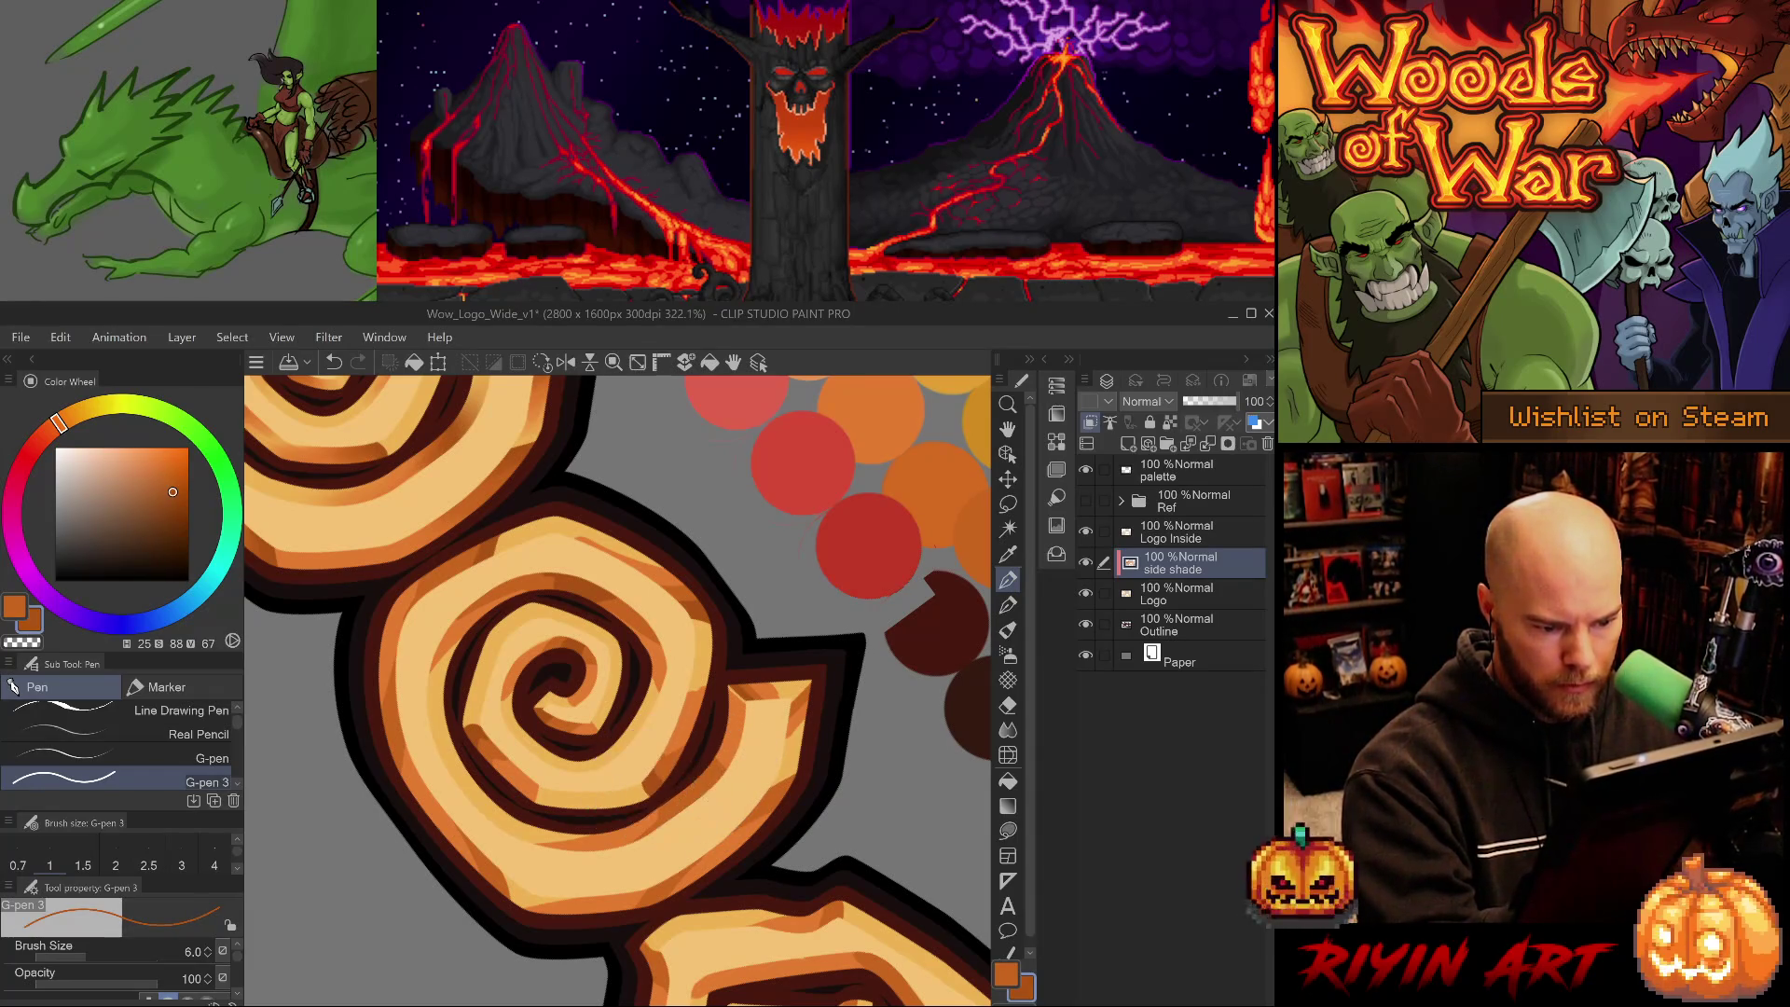
pyautogui.keyDown('alt'); pyautogui.click(713, 775); pyautogui.keyUp('alt')
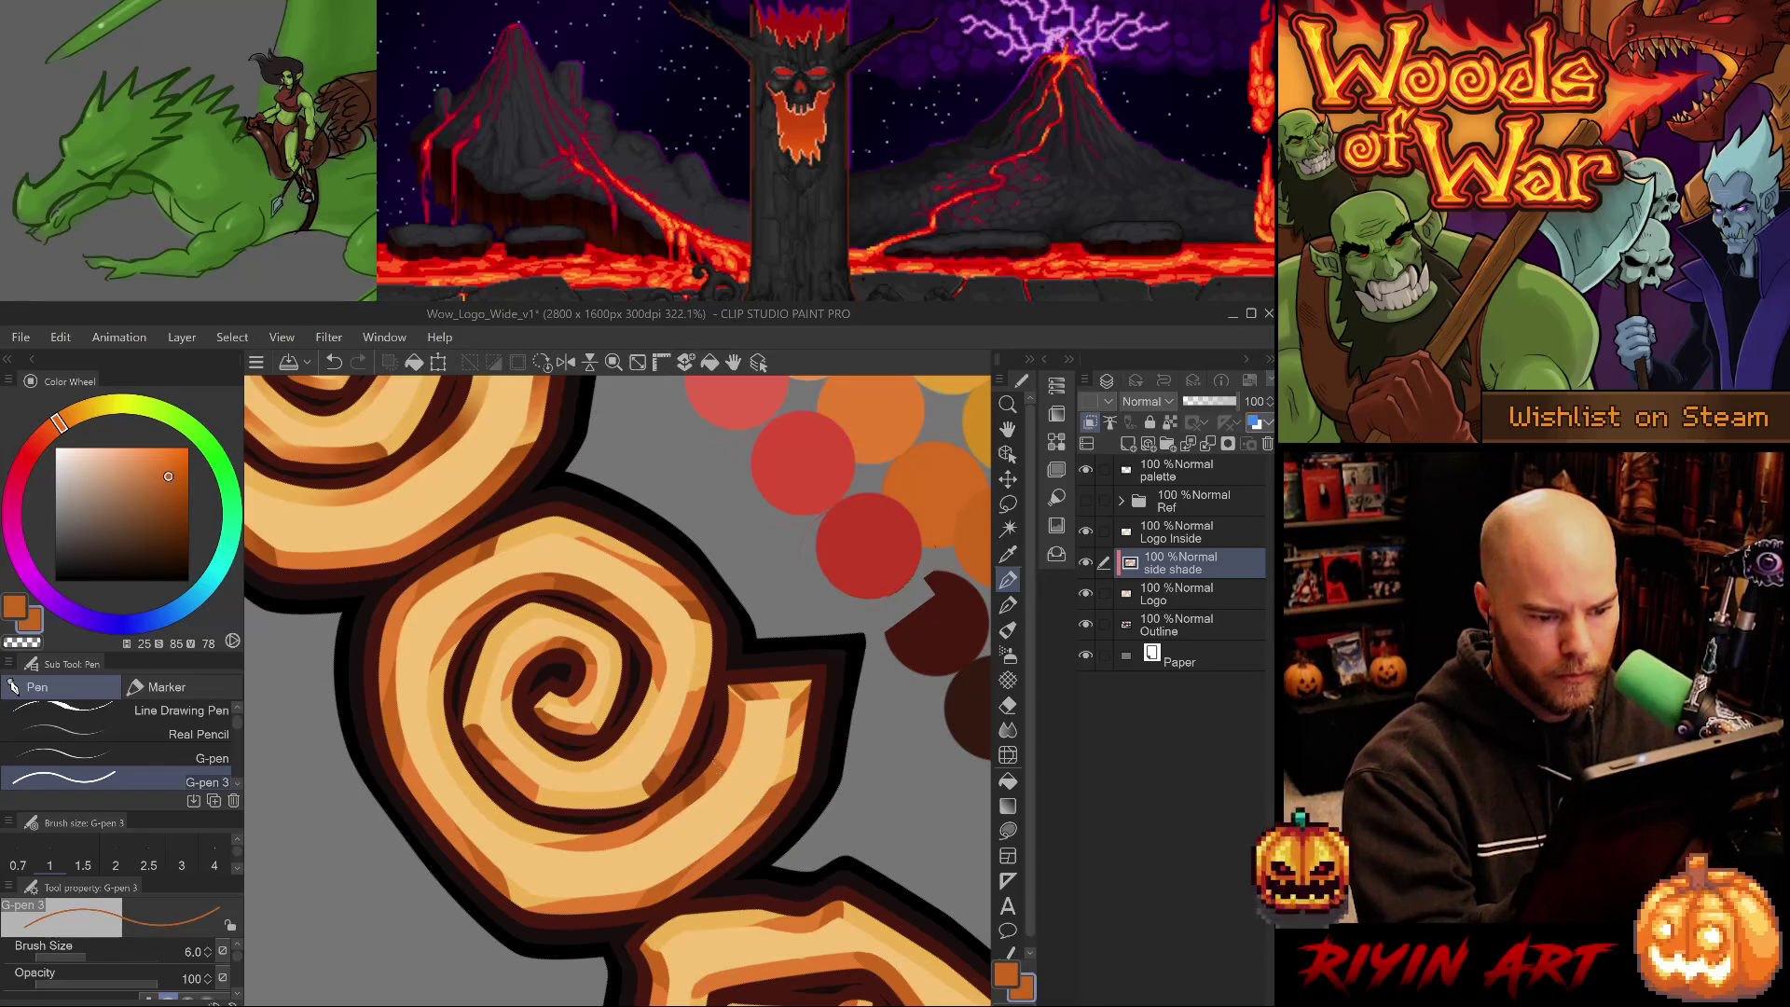
pyautogui.keyDown('alt'); pyautogui.click(694, 791); pyautogui.keyUp('alt')
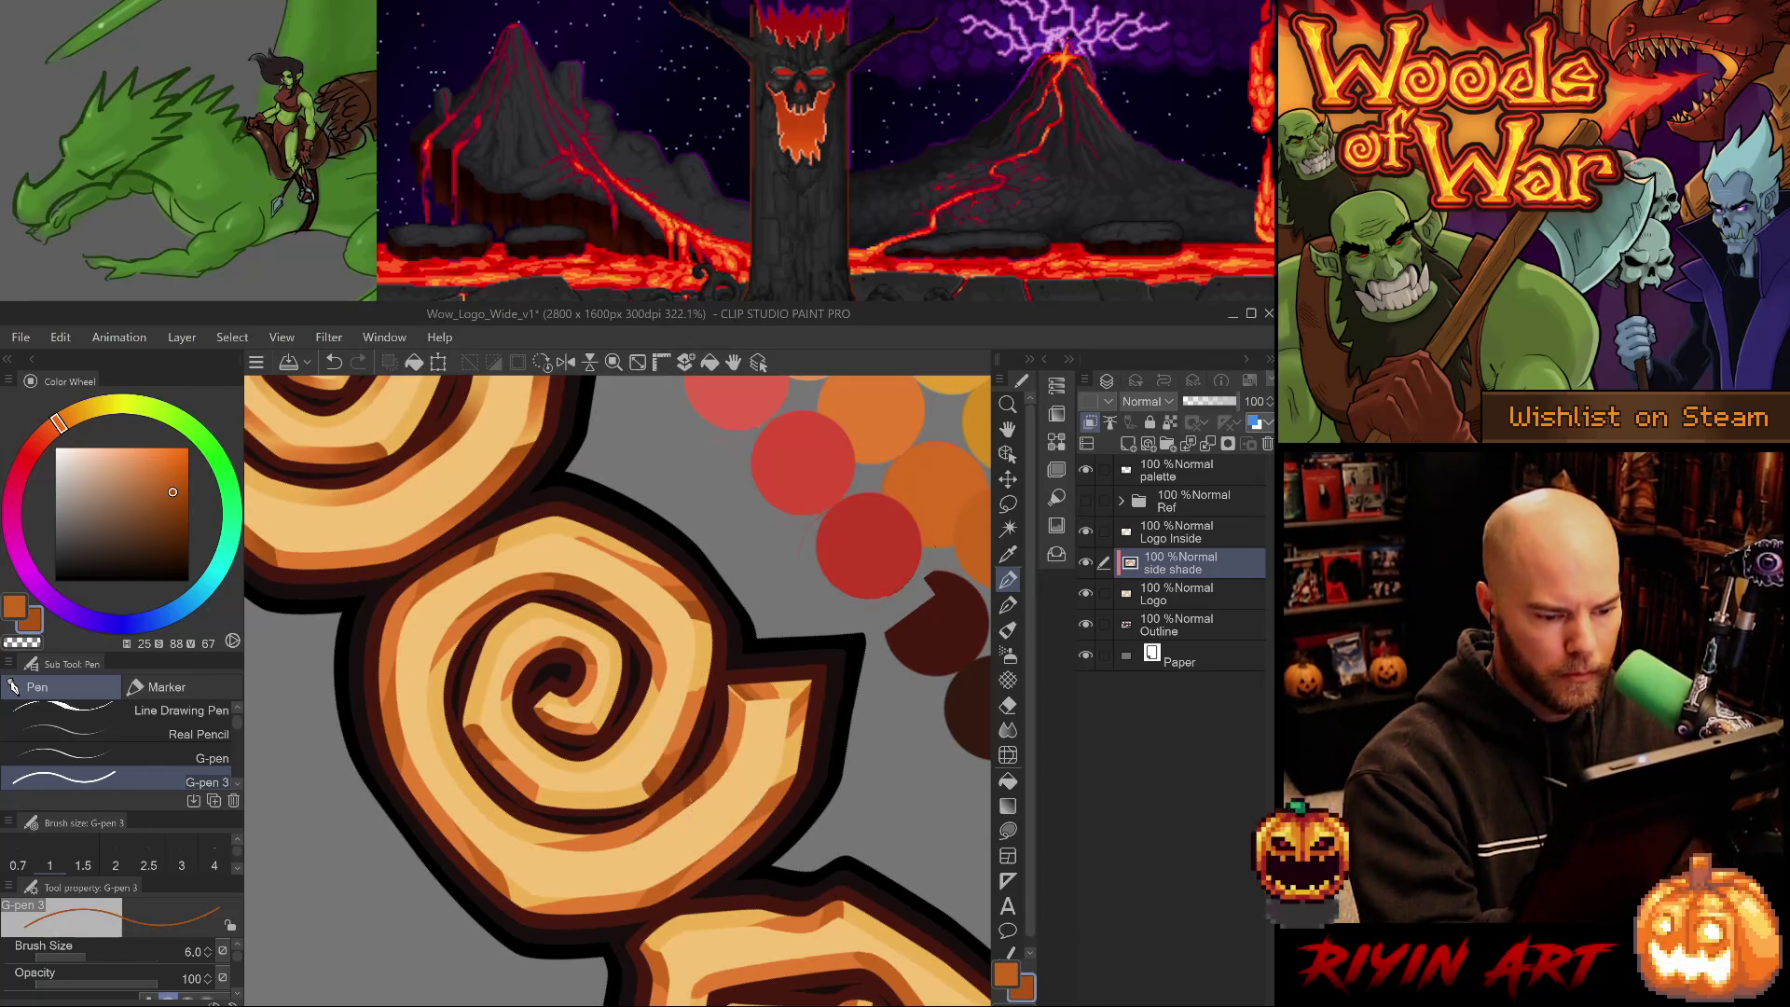
pyautogui.keyDown('alt'); pyautogui.click(672, 807); pyautogui.keyUp('alt')
pyautogui.keyDown('alt'); pyautogui.click(618, 833); pyautogui.keyUp('alt')
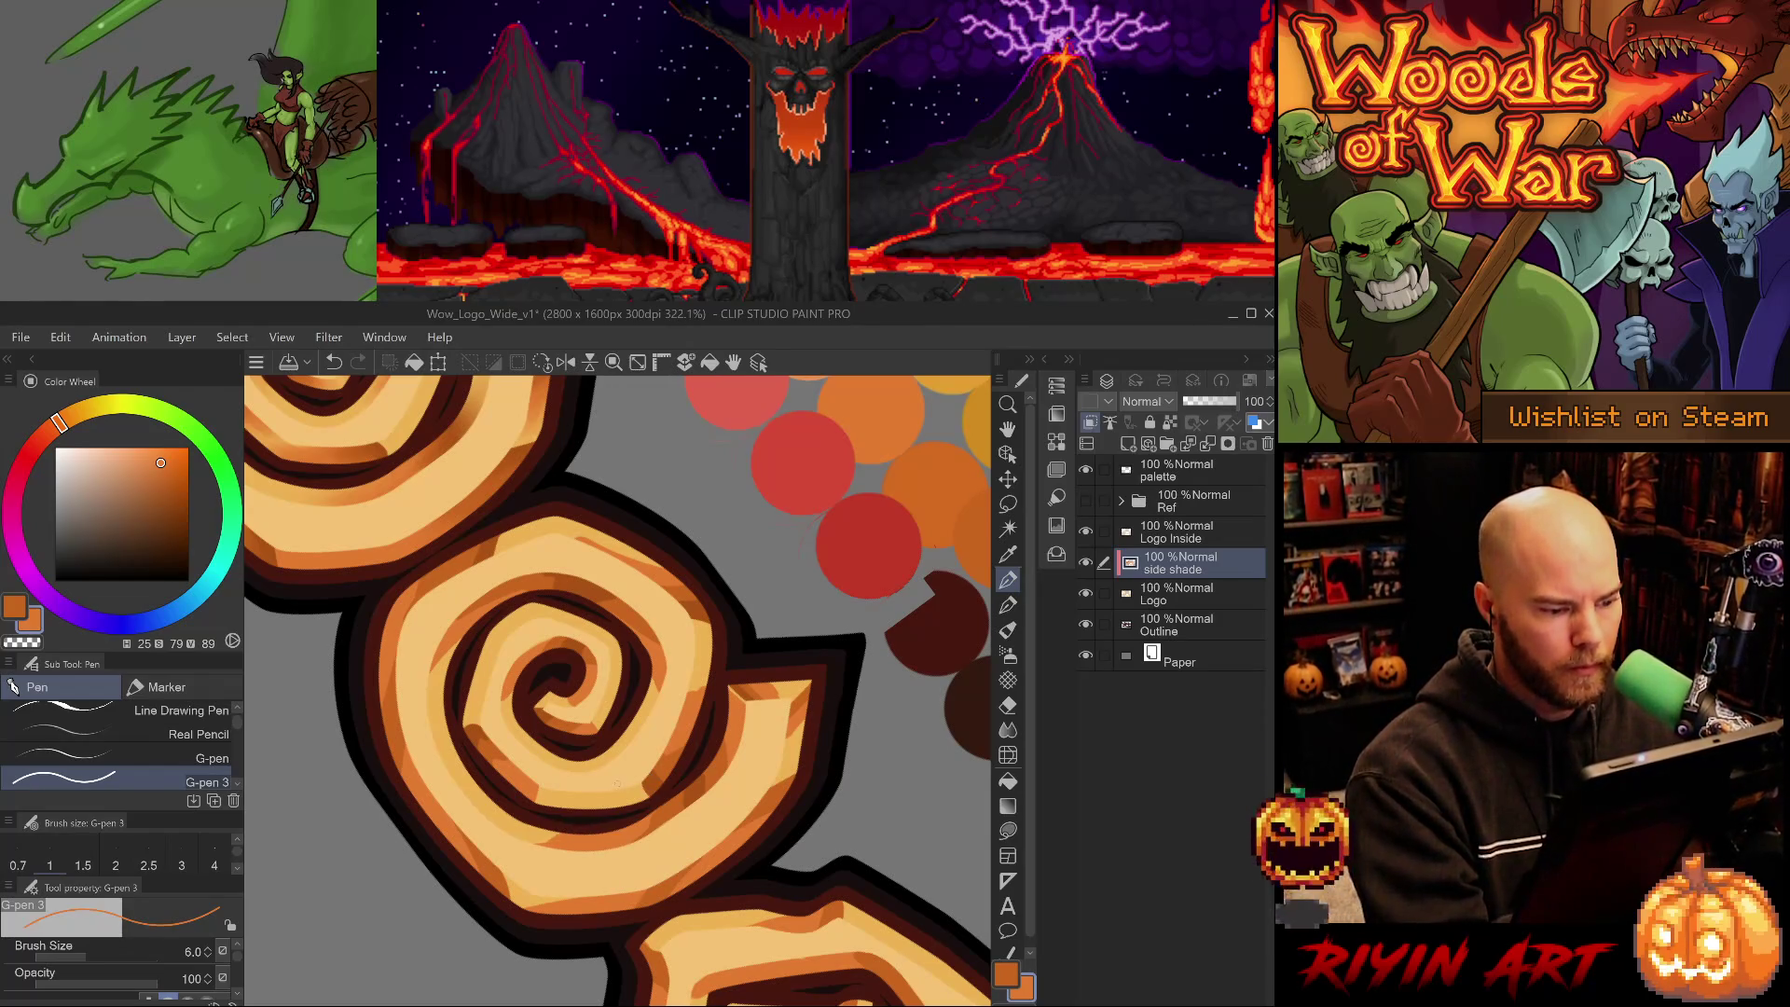
# - Turn the view and paint a darker stroke along the spiral's upper-right edge
pyautogui.moveTo(594, 832); pyautogui.dragTo(879, 610)
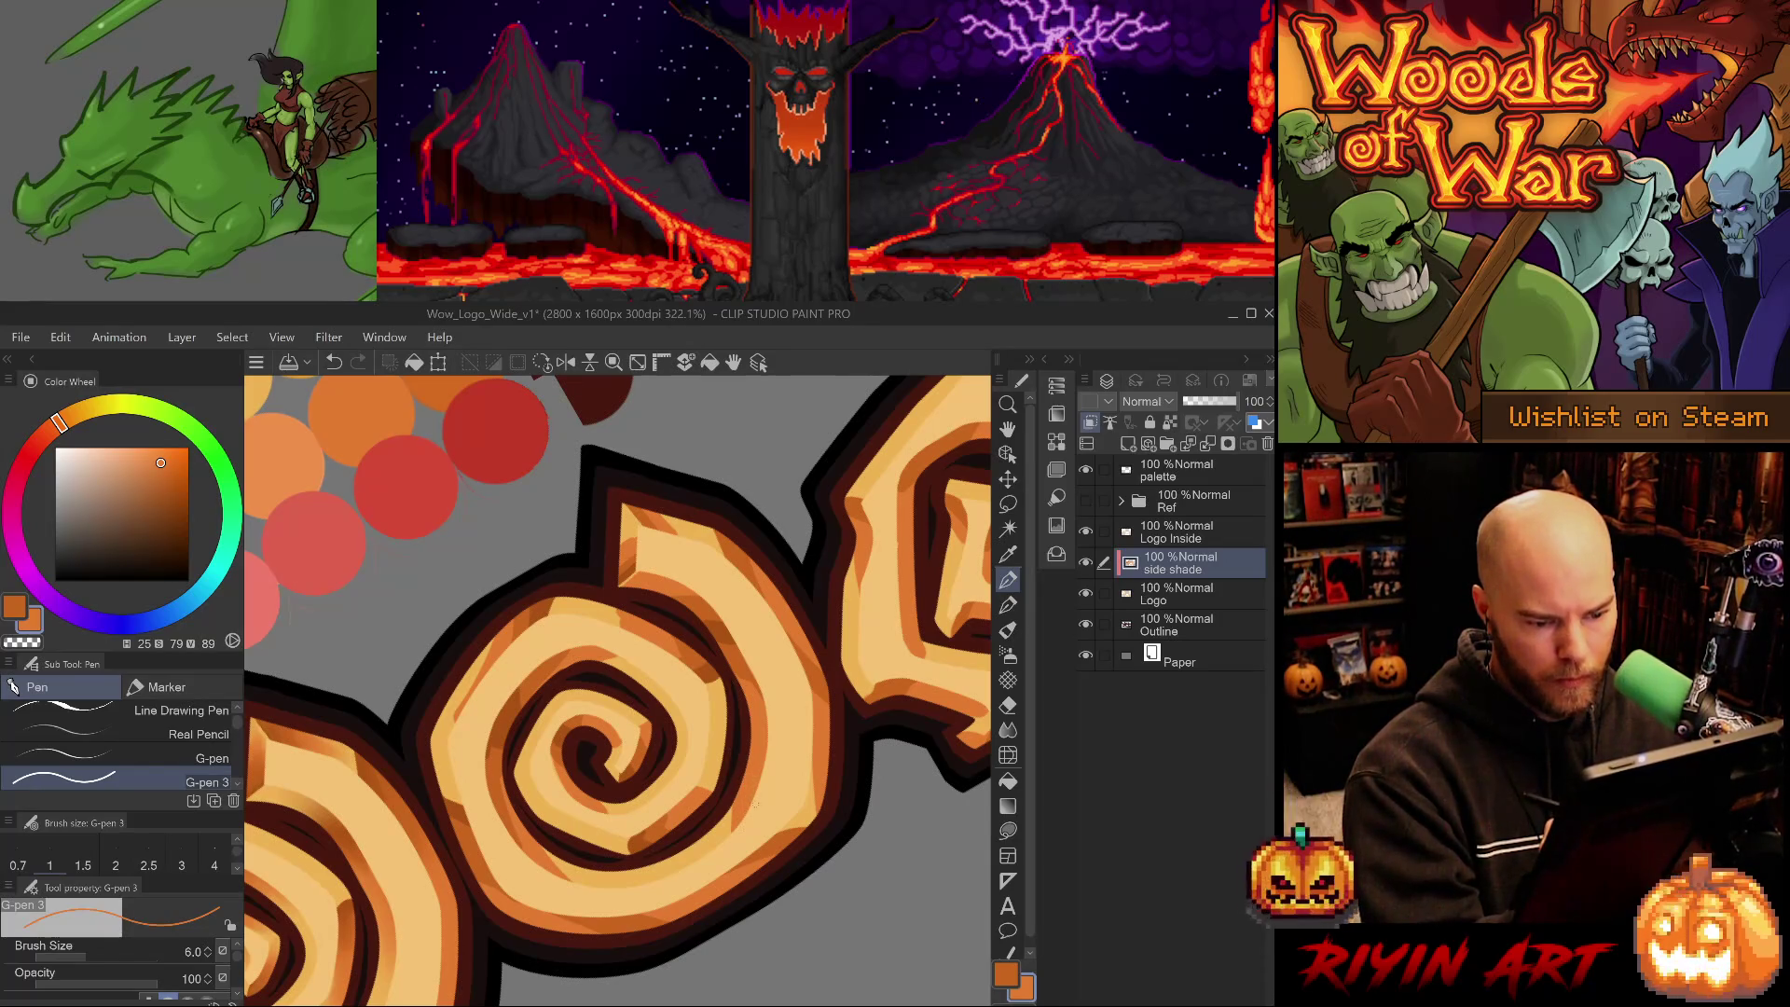
pyautogui.moveTo(708, 652); pyautogui.dragTo(740, 739)
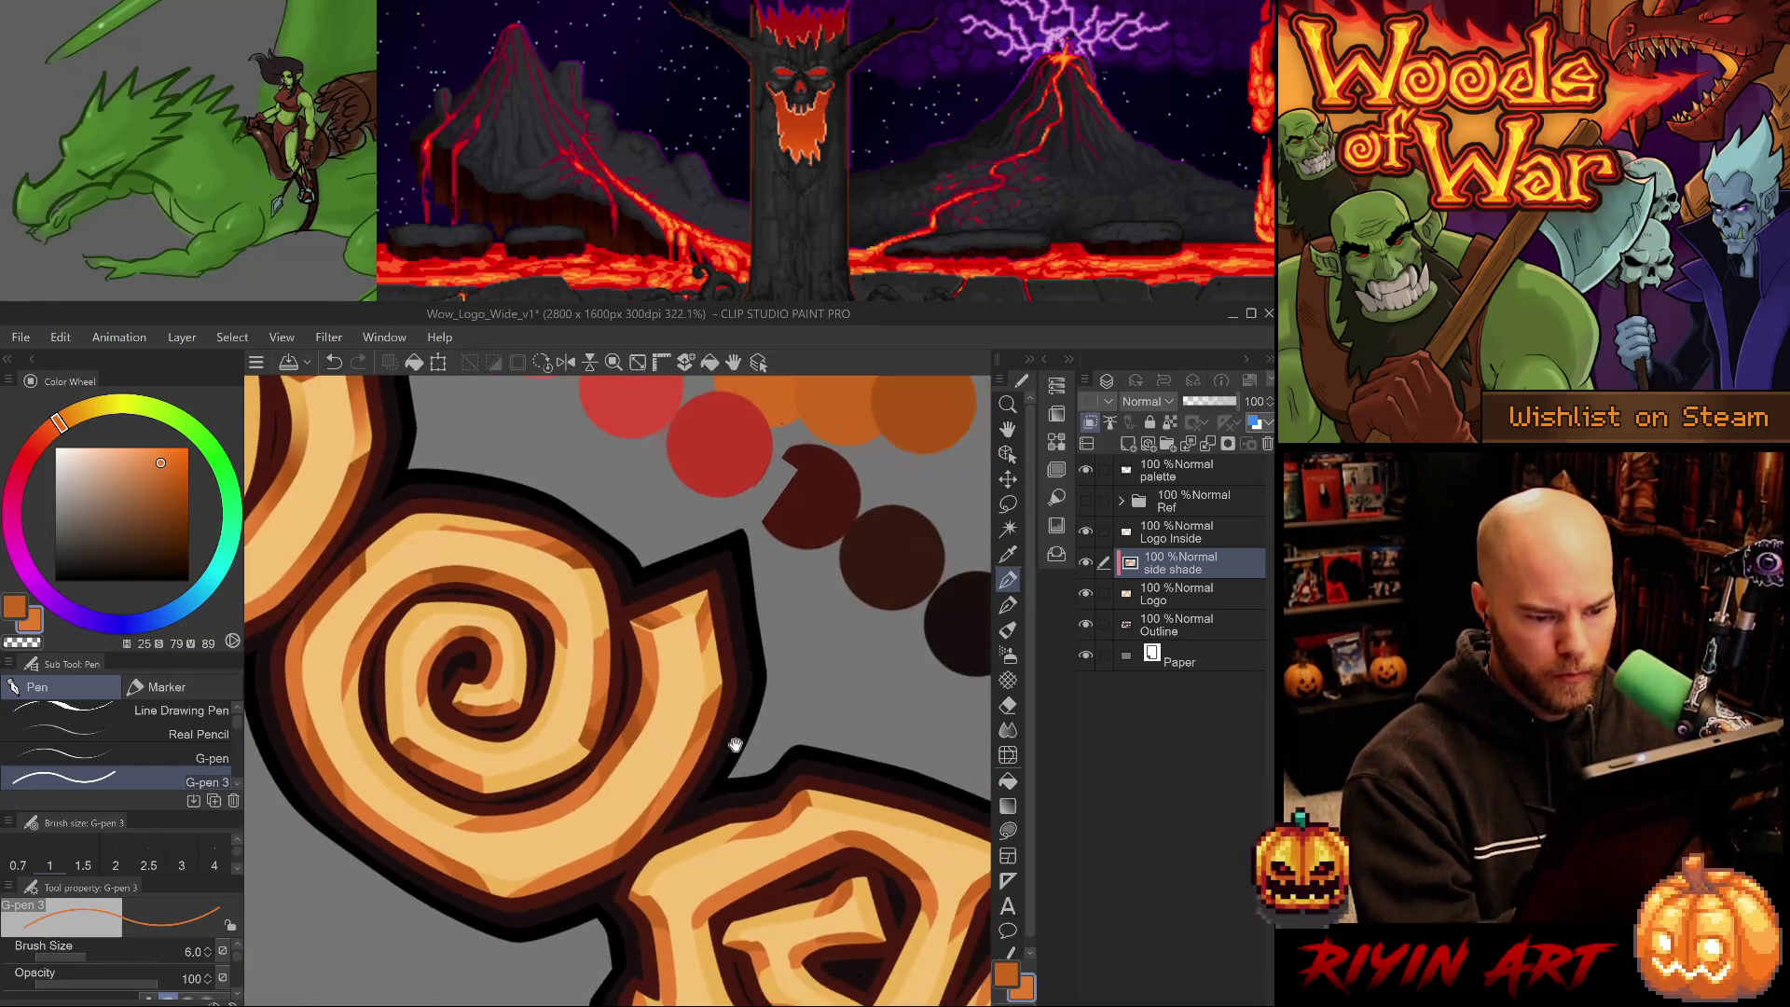
pyautogui.keyDown('alt'); pyautogui.click(722, 694); pyautogui.keyUp('alt')
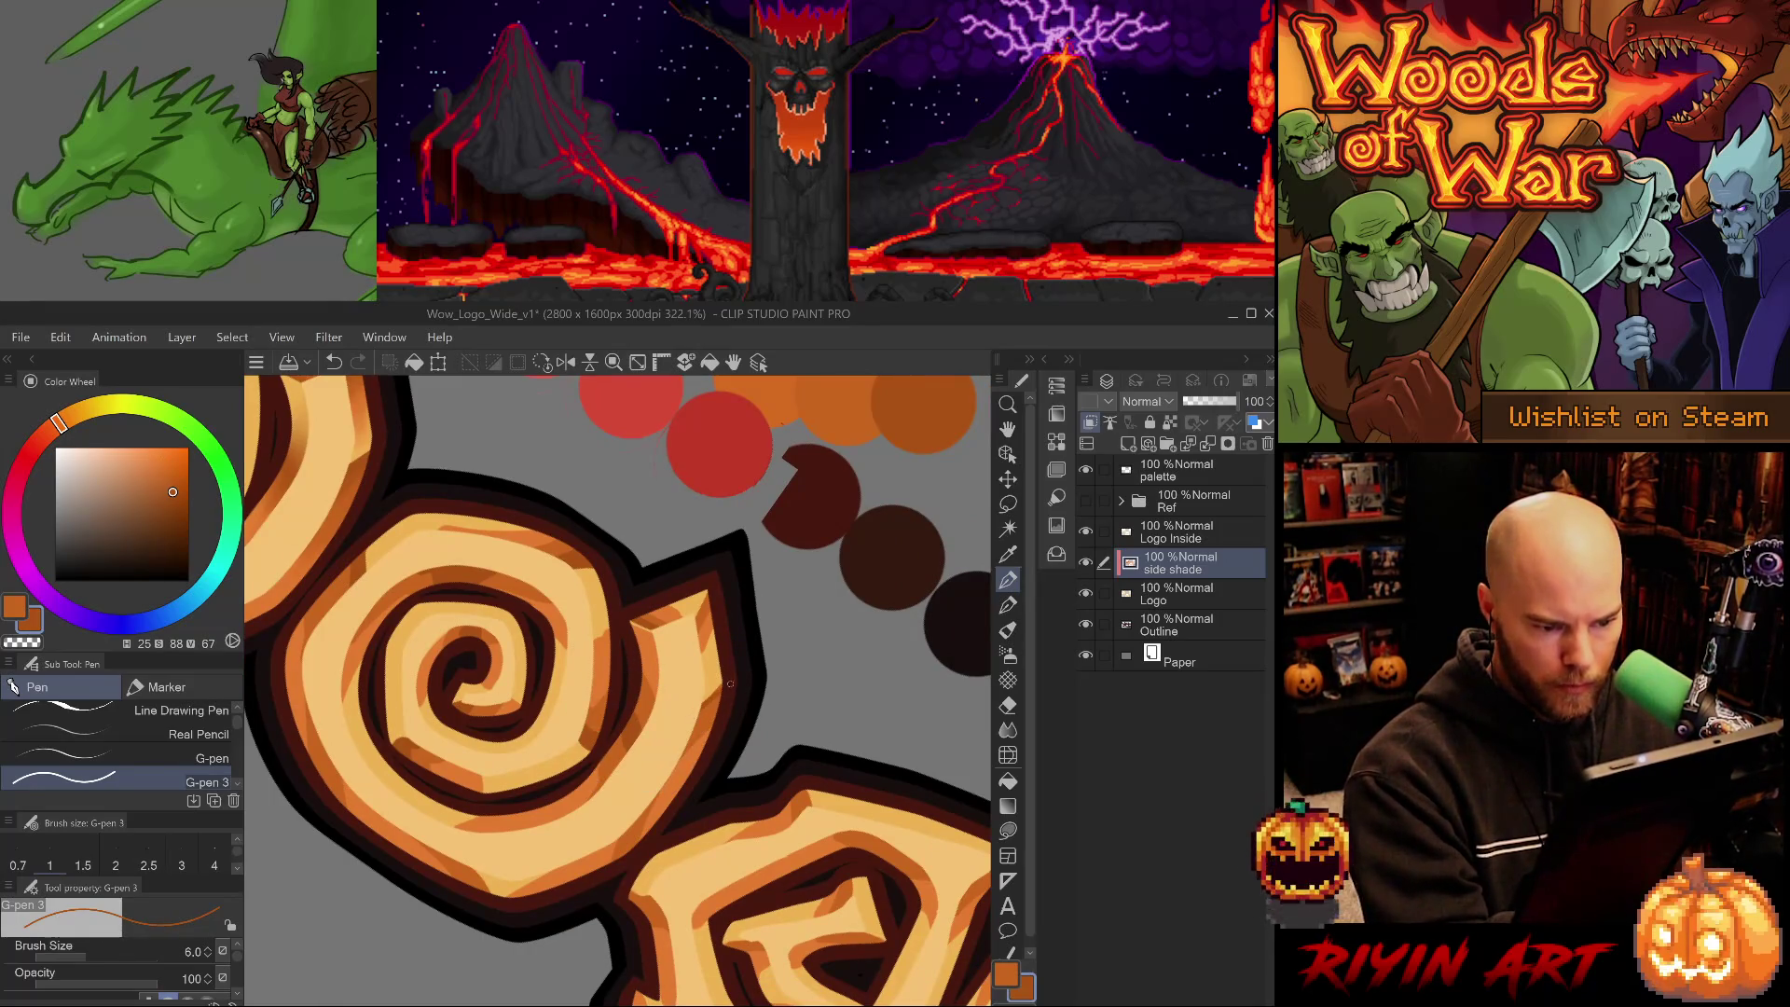
pyautogui.hotkey('ctrl', 'z')
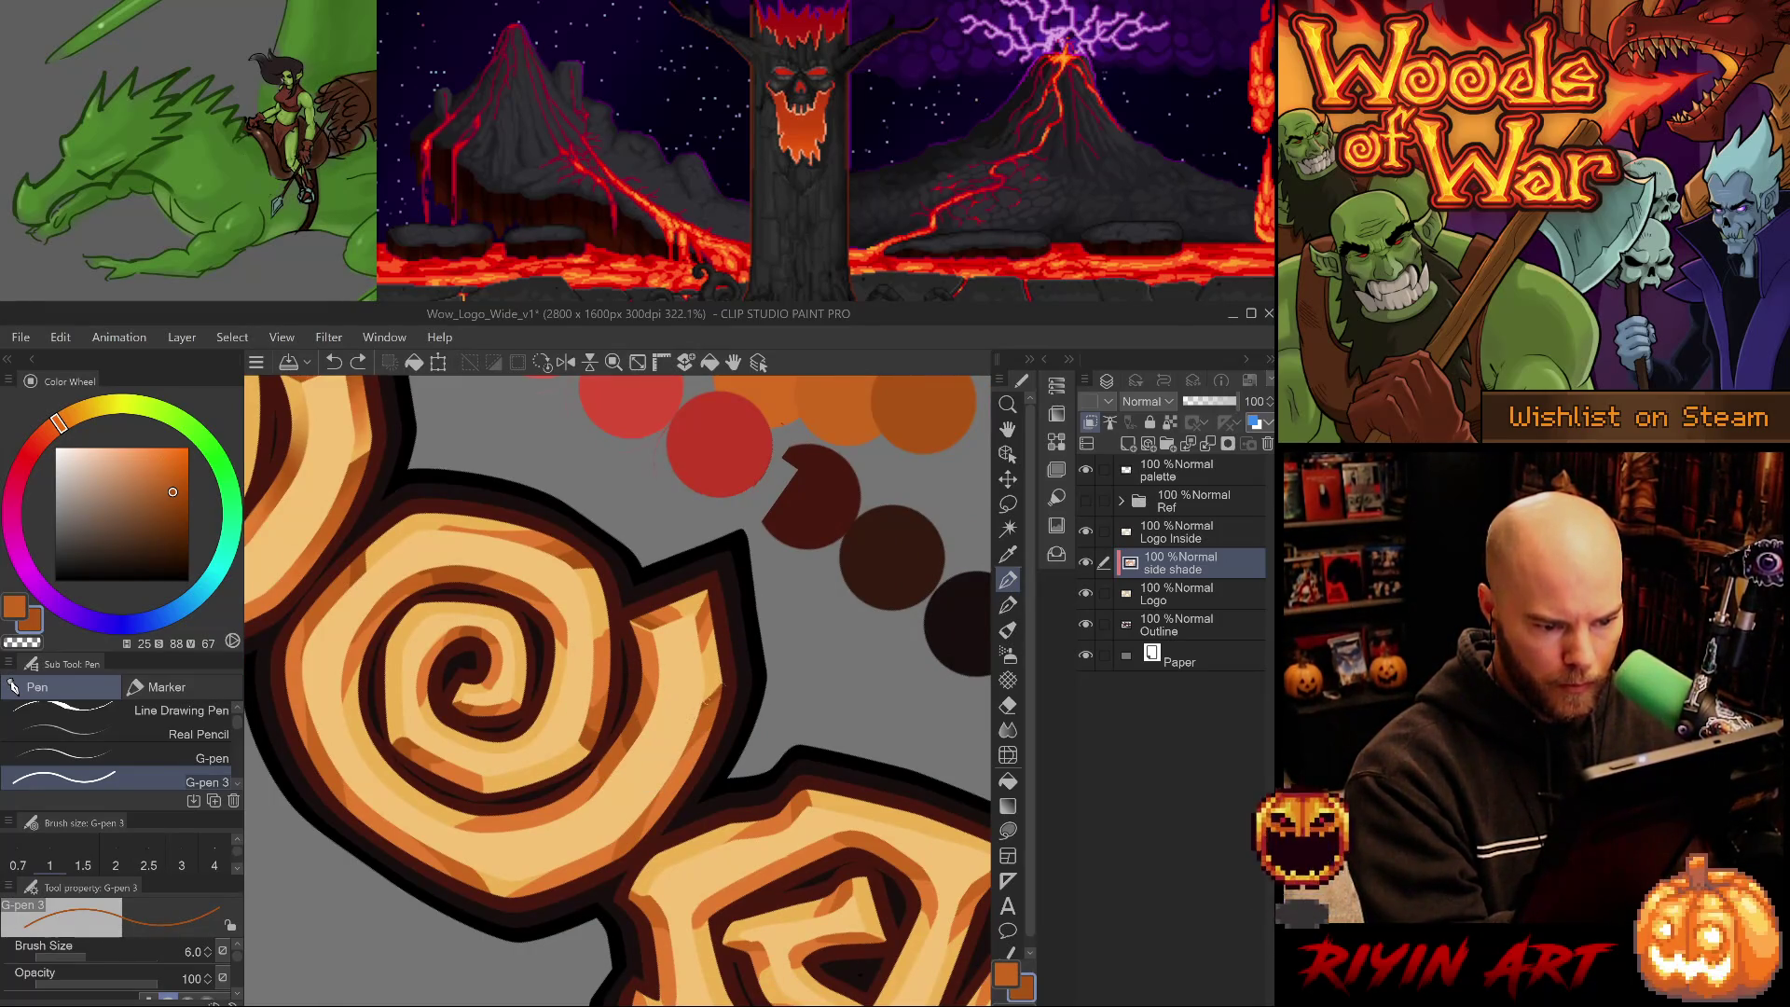
pyautogui.moveTo(727, 687); pyautogui.dragTo(706, 612)
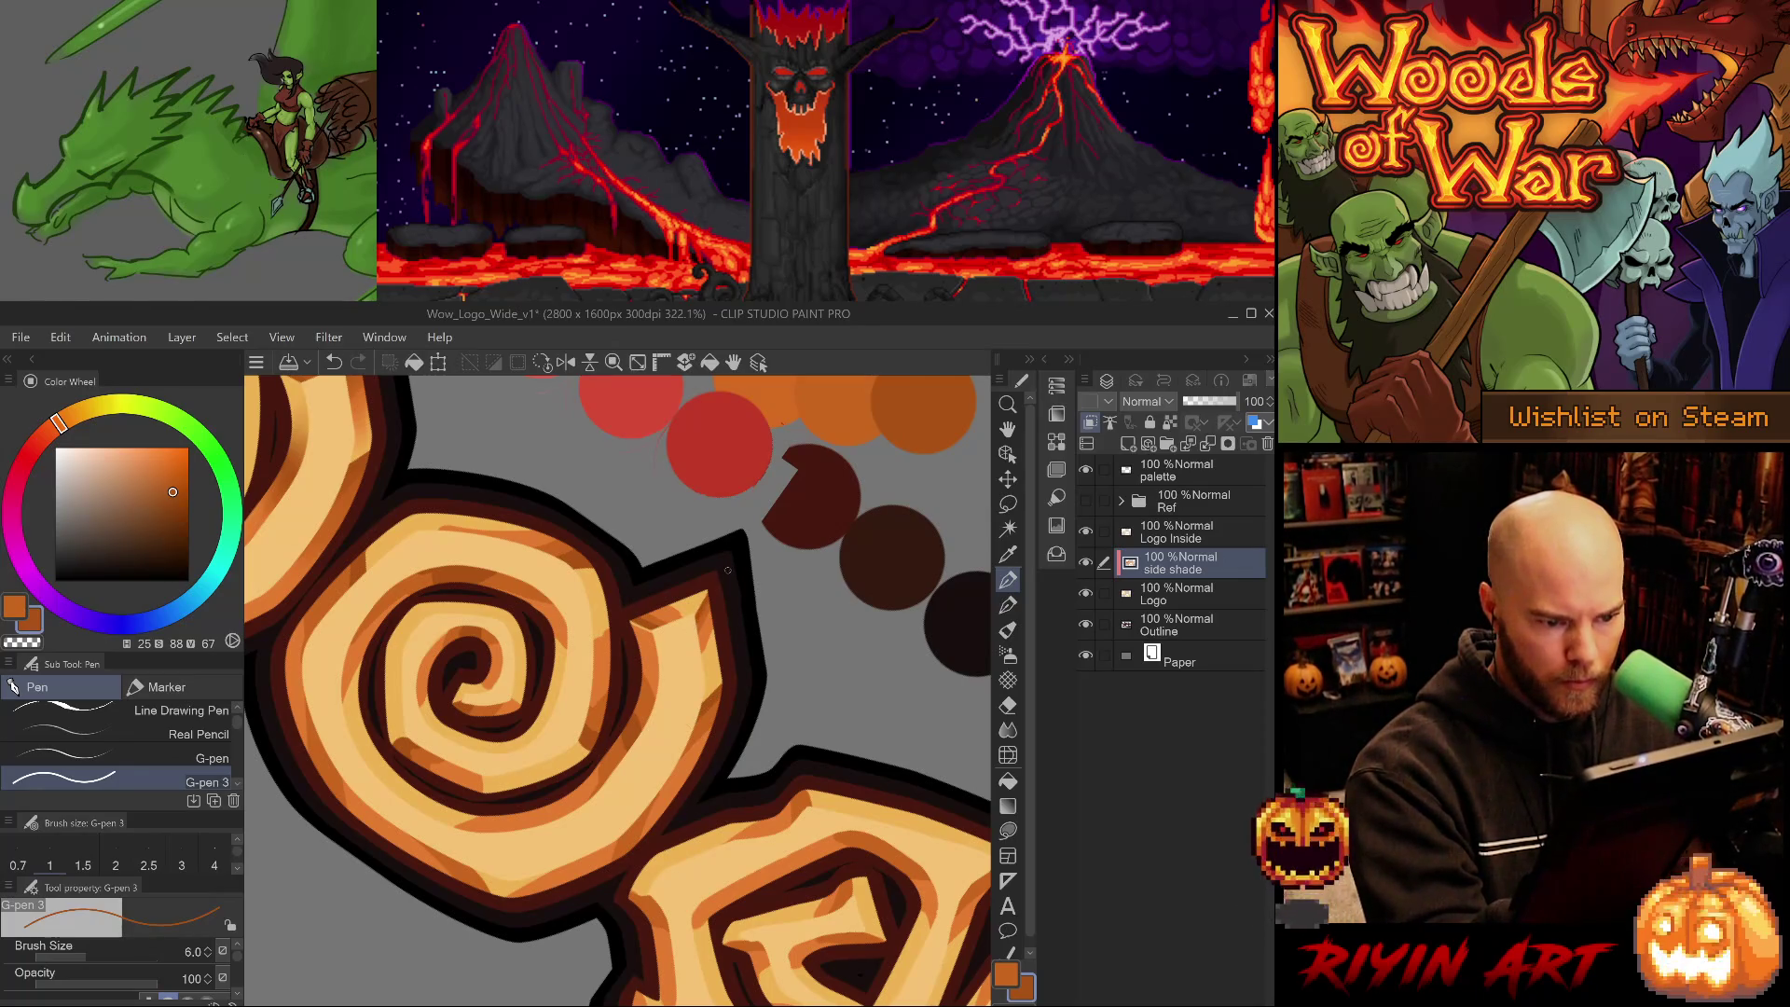
pyautogui.keyDown('alt'); pyautogui.click(700, 626); pyautogui.keyUp('alt')
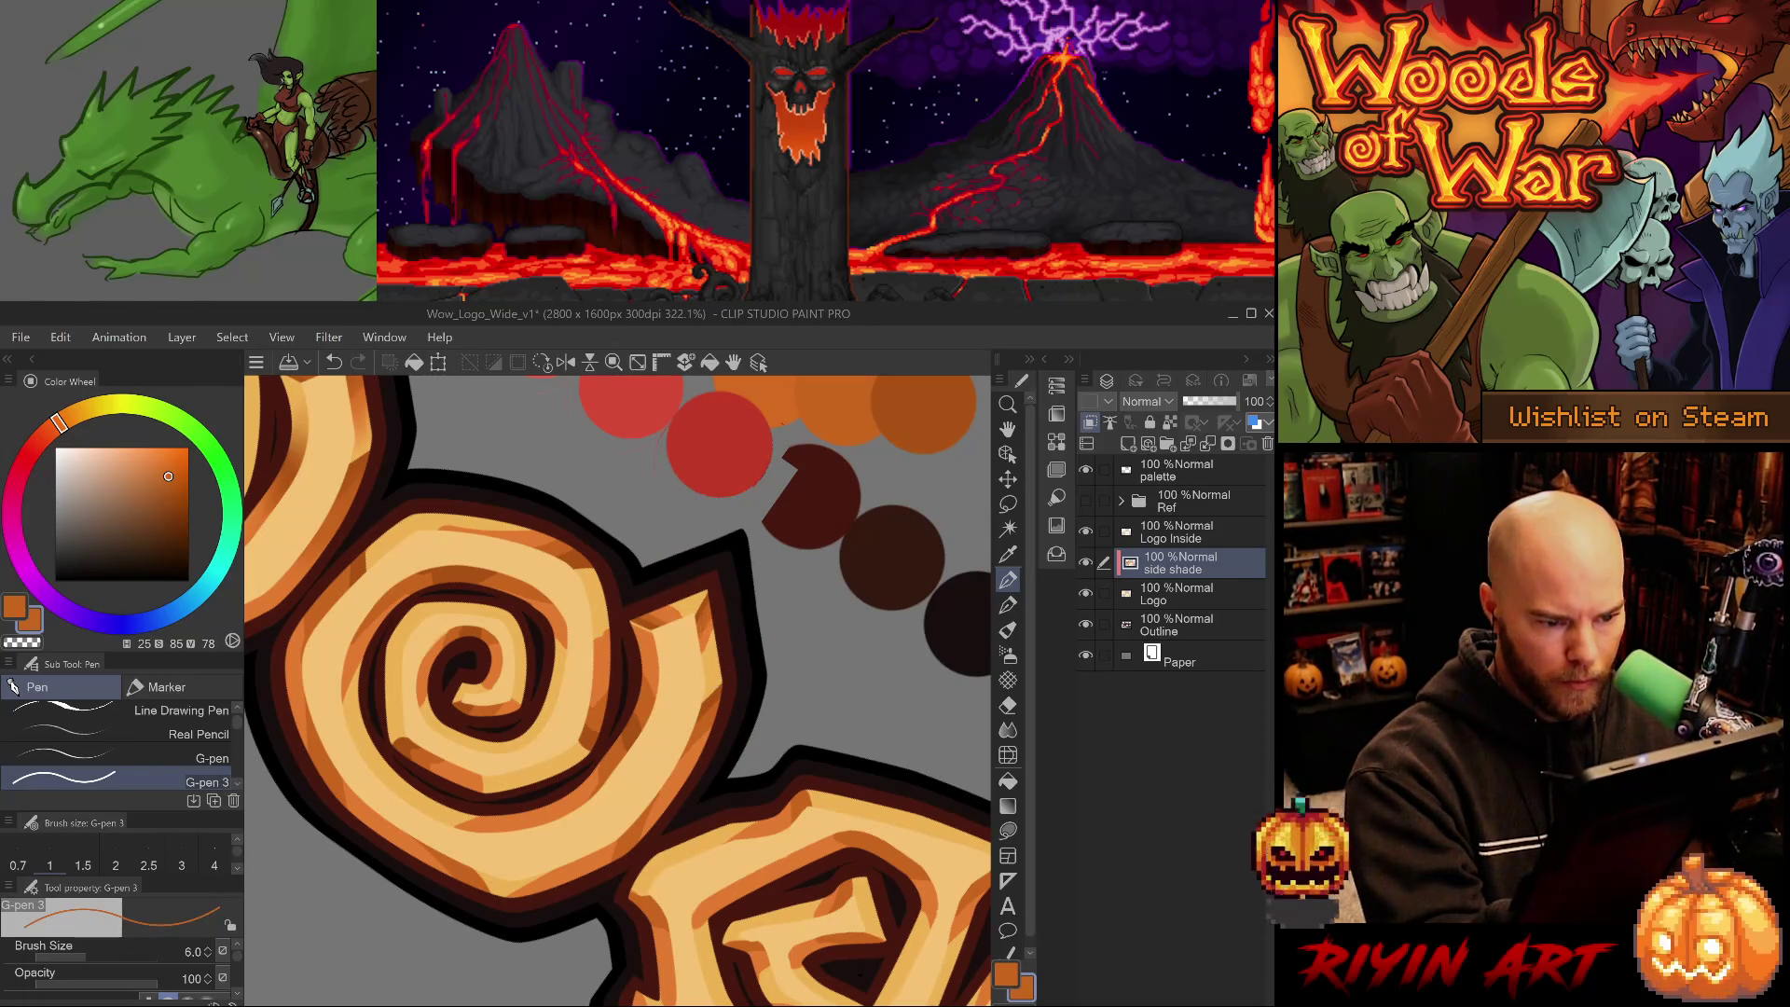
pyautogui.keyDown('alt'); pyautogui.click(707, 641); pyautogui.keyUp('alt')
# - Resample the darker band and mid orange, then move over to the next spiral letter
pyautogui.moveTo(744, 707); pyautogui.dragTo(800, 630)
pyautogui.keyDown('alt'); pyautogui.click(760, 607); pyautogui.keyUp('alt')
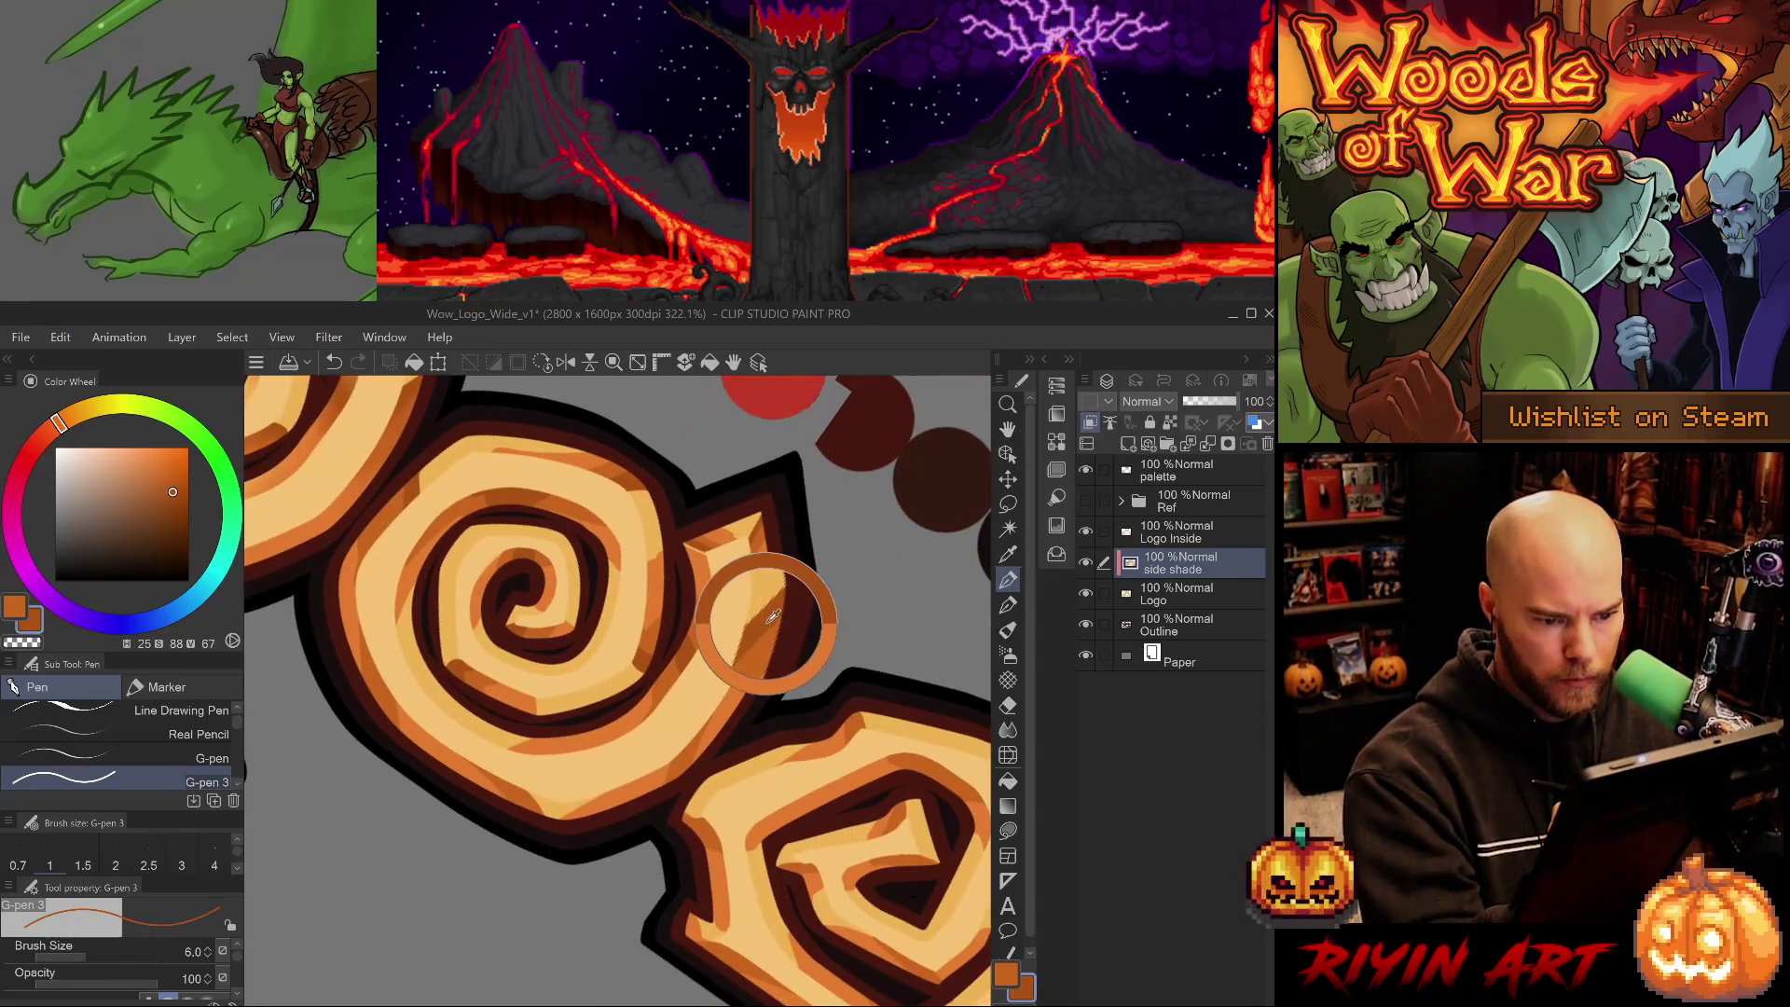
pyautogui.keyDown('alt'); pyautogui.click(672, 737); pyautogui.keyUp('alt')
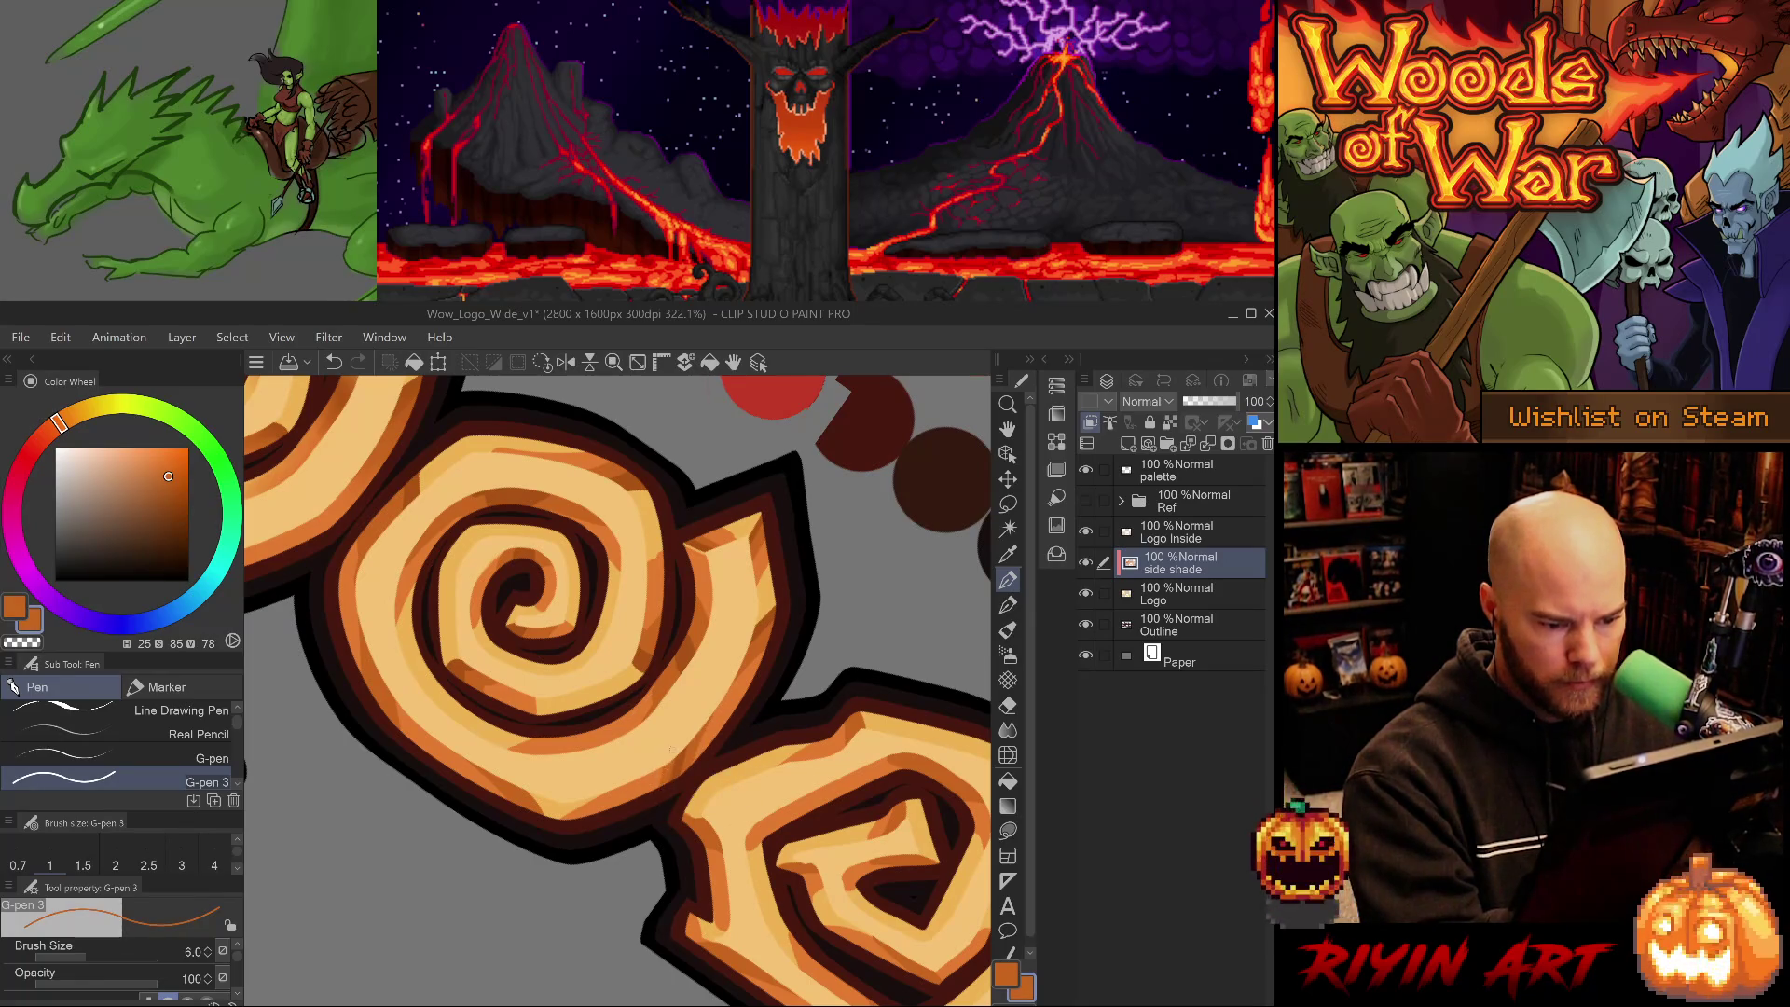
pyautogui.keyDown('alt'); pyautogui.click(685, 758); pyautogui.keyUp('alt')
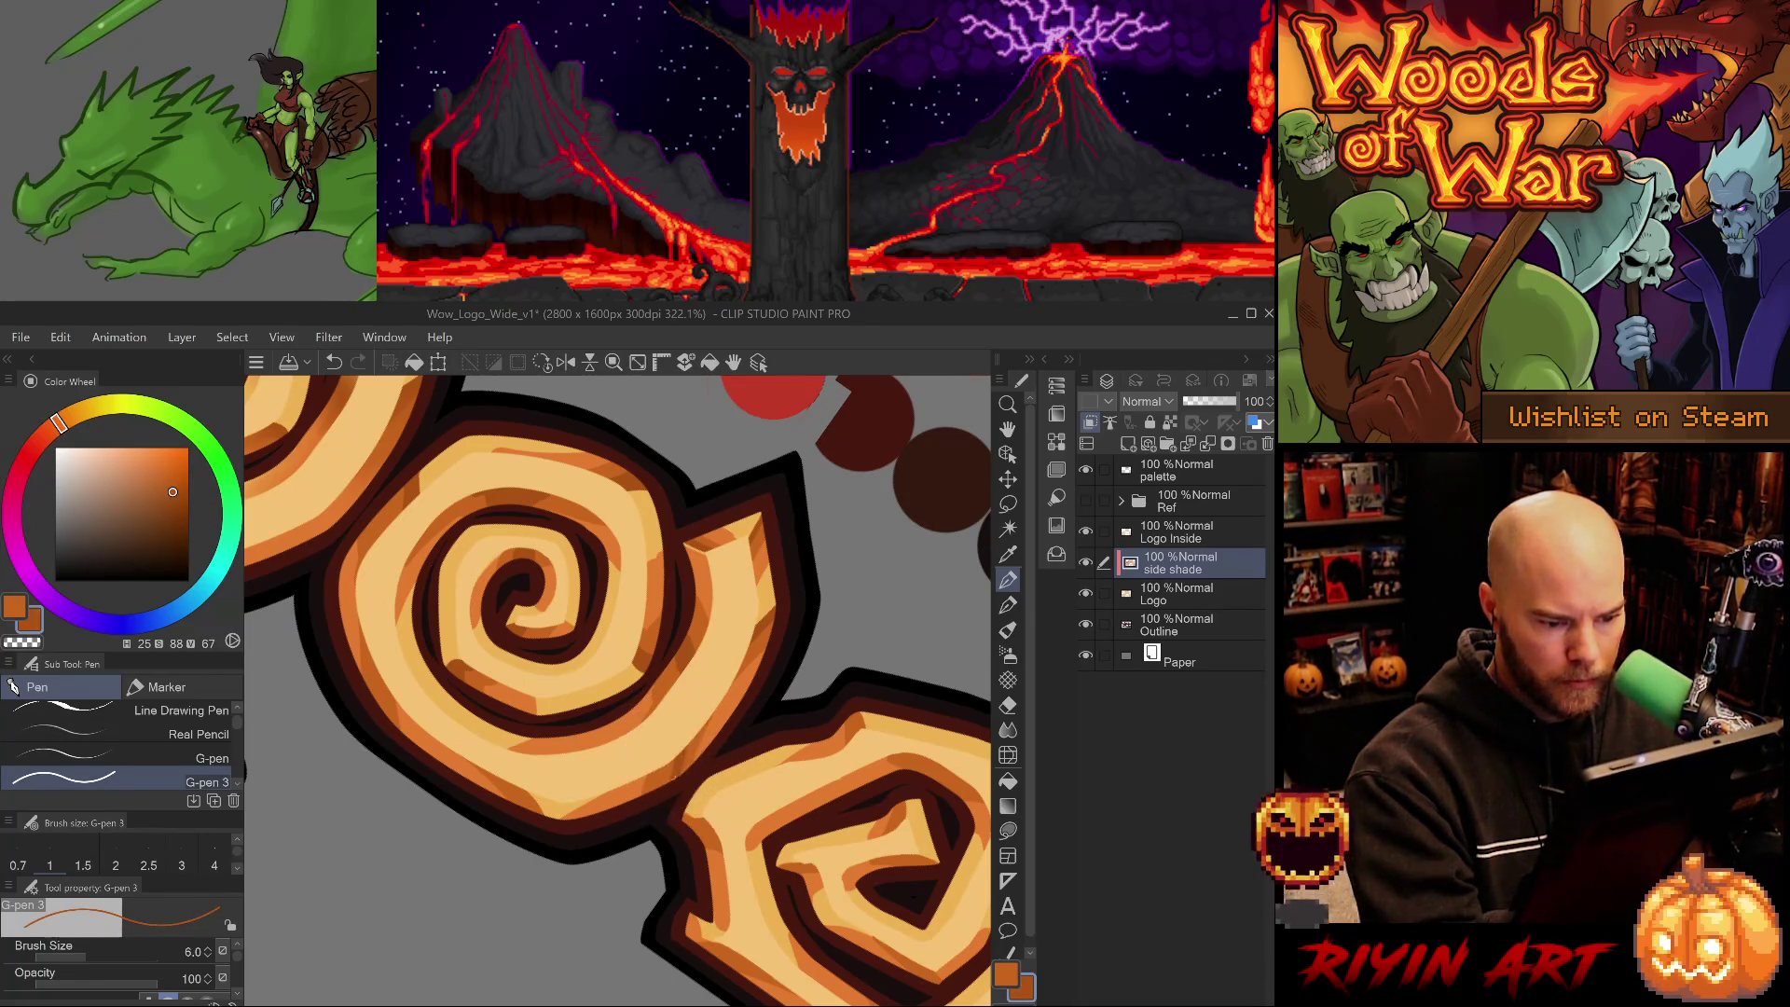
pyautogui.moveTo(668, 773); pyautogui.dragTo(712, 790)
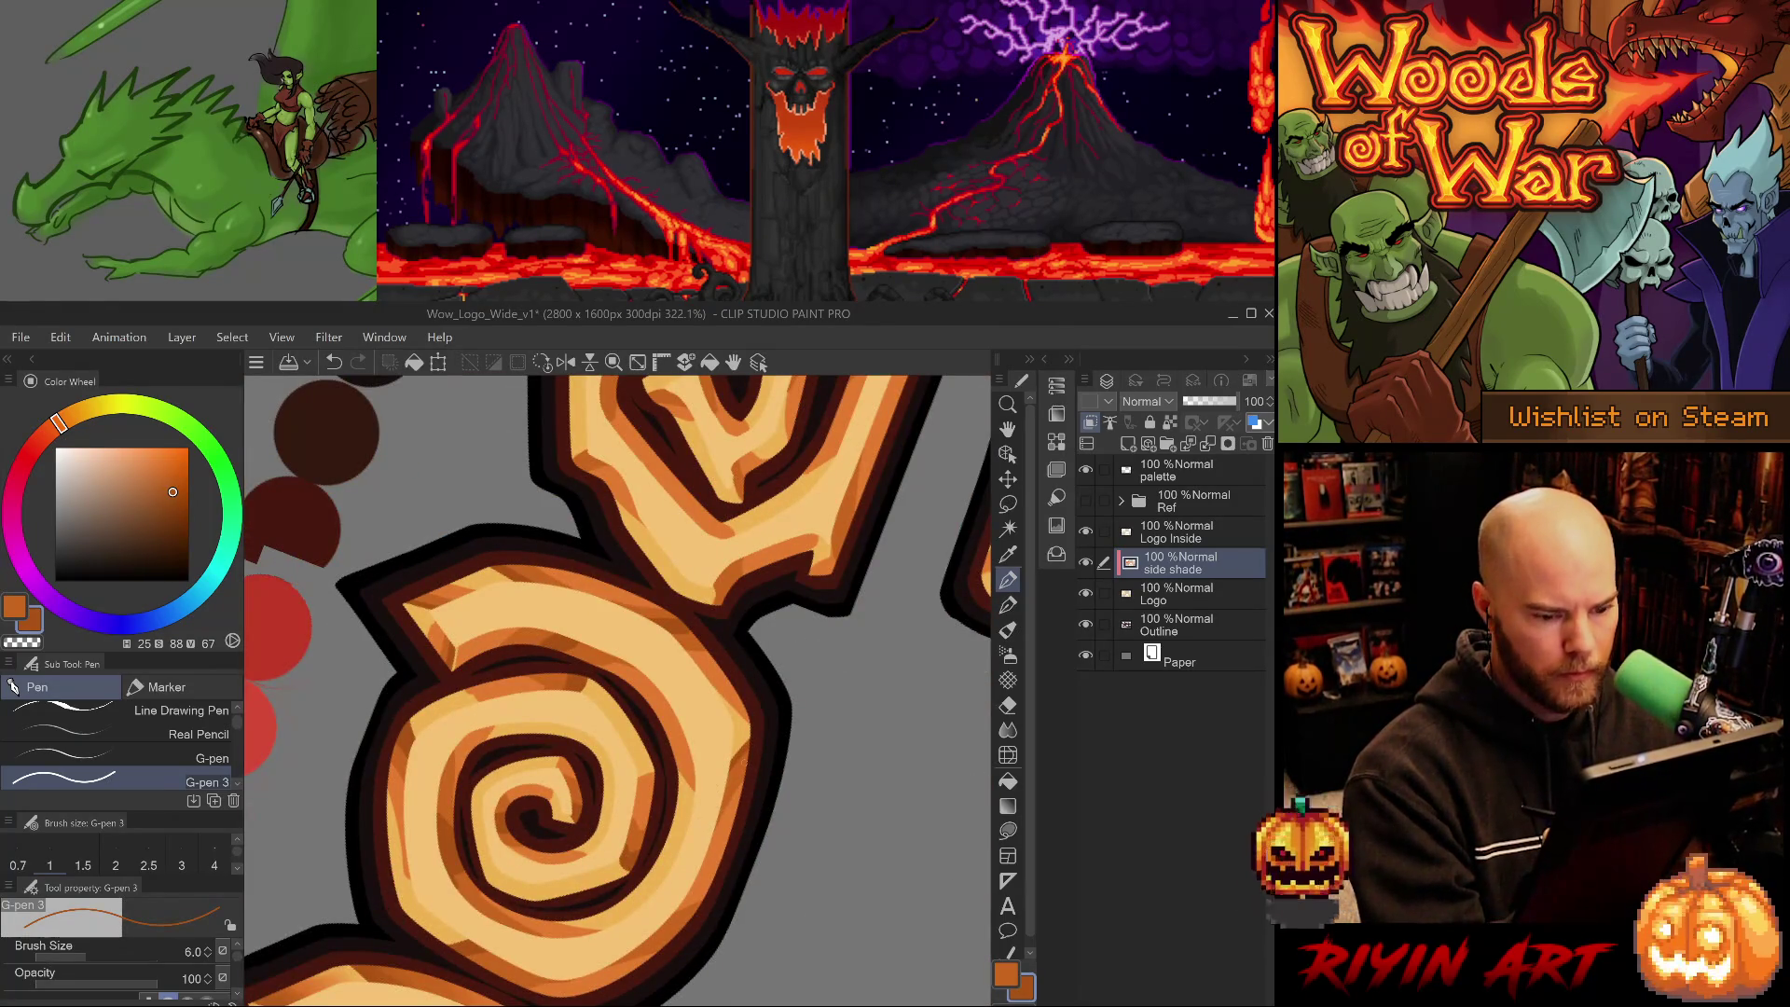
# - Darken the spiral's right edge, then enlarge the G-pen and level the view
pyautogui.moveTo(730, 785); pyautogui.dragTo(751, 748)
pyautogui.keyDown('alt'); pyautogui.click(741, 778); pyautogui.keyUp('alt')
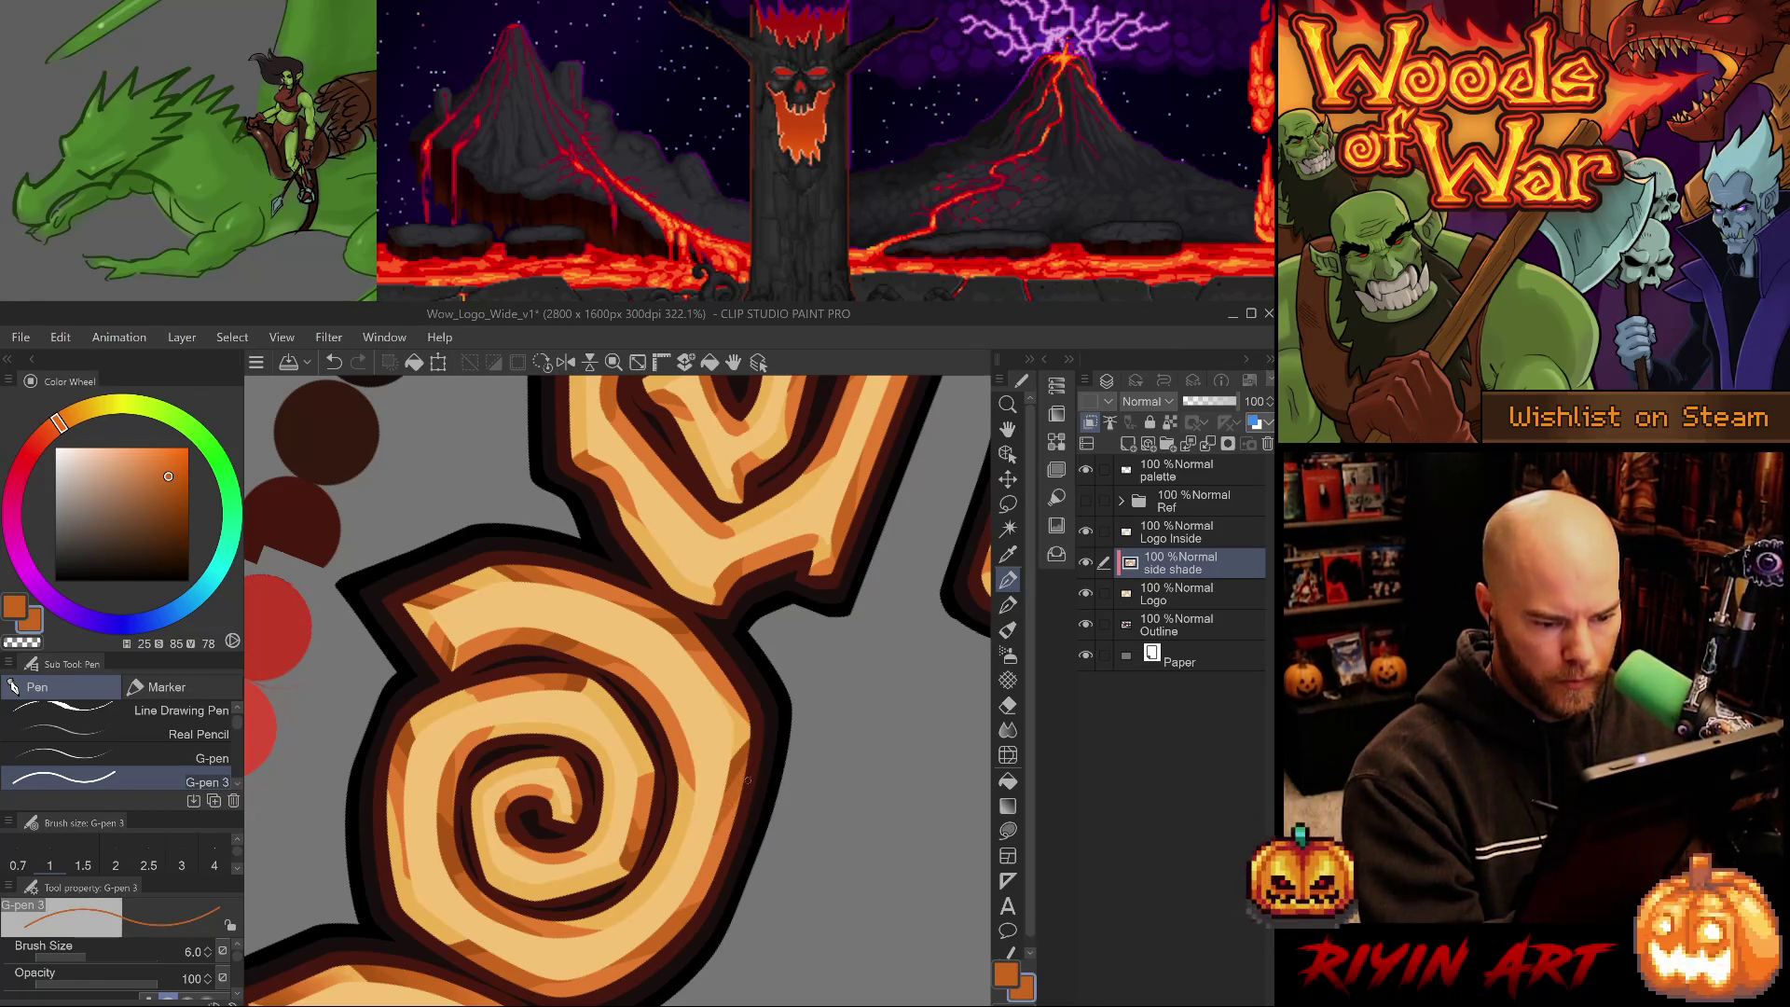
pyautogui.press(']')
pyautogui.press(']')
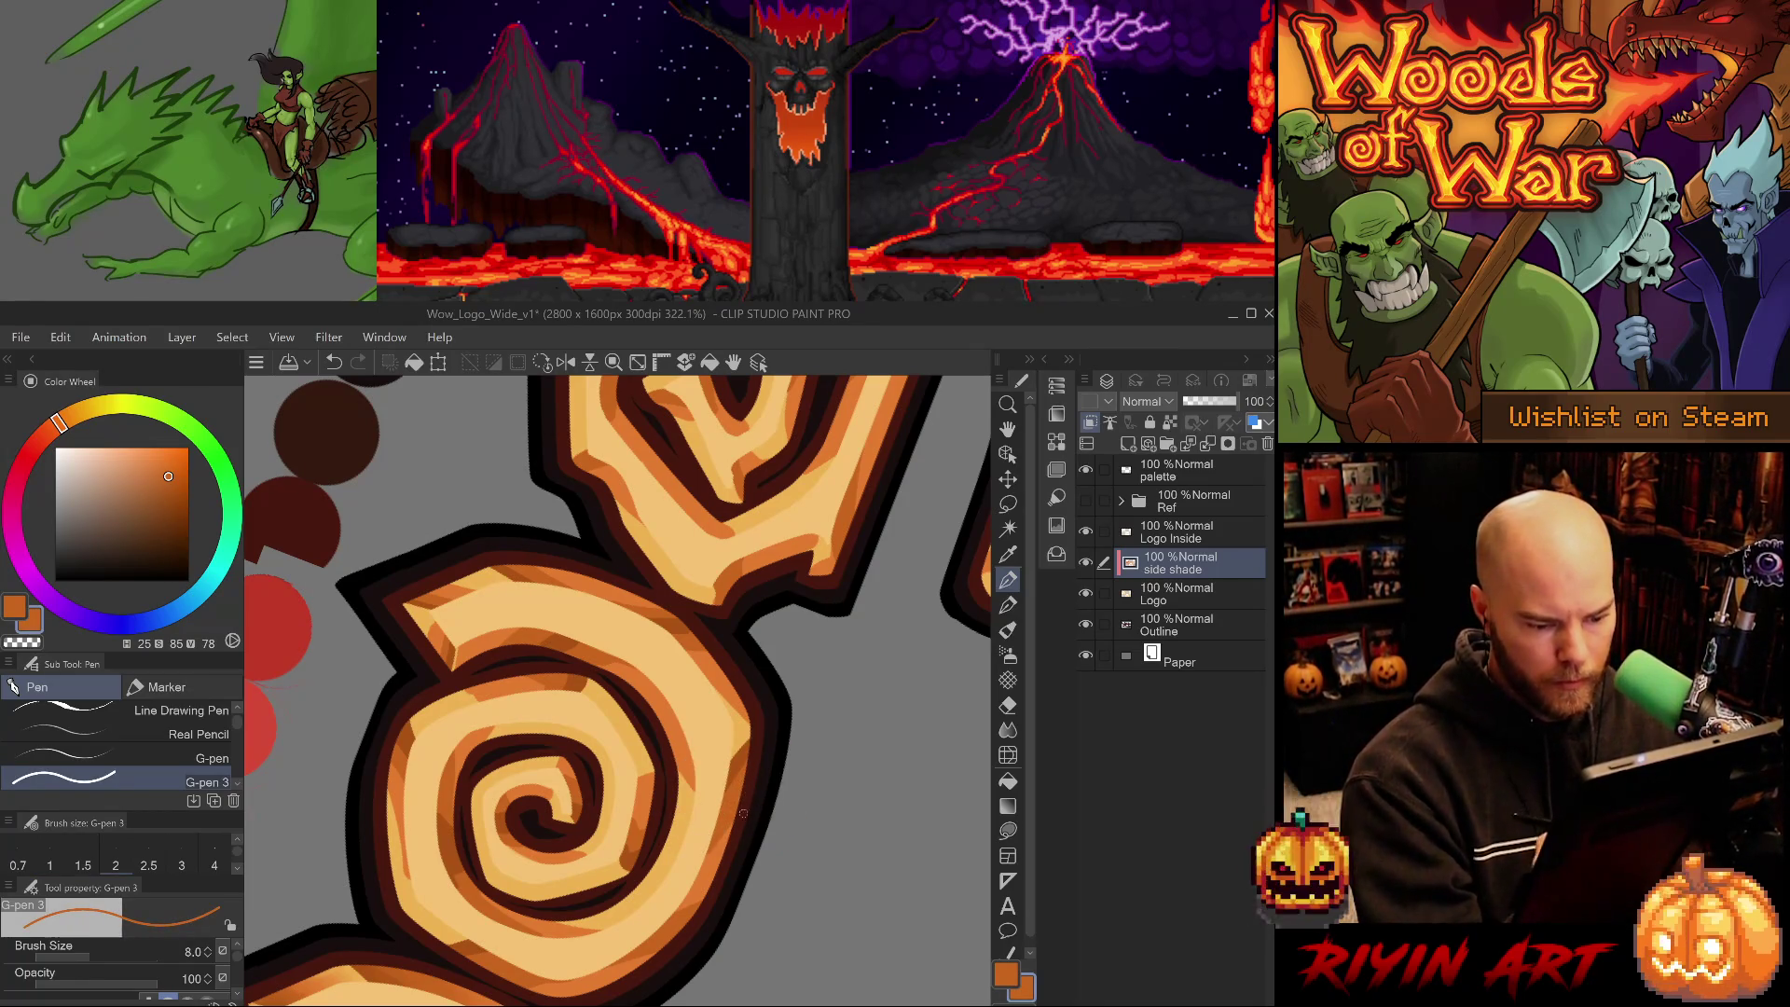
pyautogui.hotkey('ctrl', '@')
pyautogui.keyDown('alt'); pyautogui.click(763, 682); pyautogui.keyUp('alt')
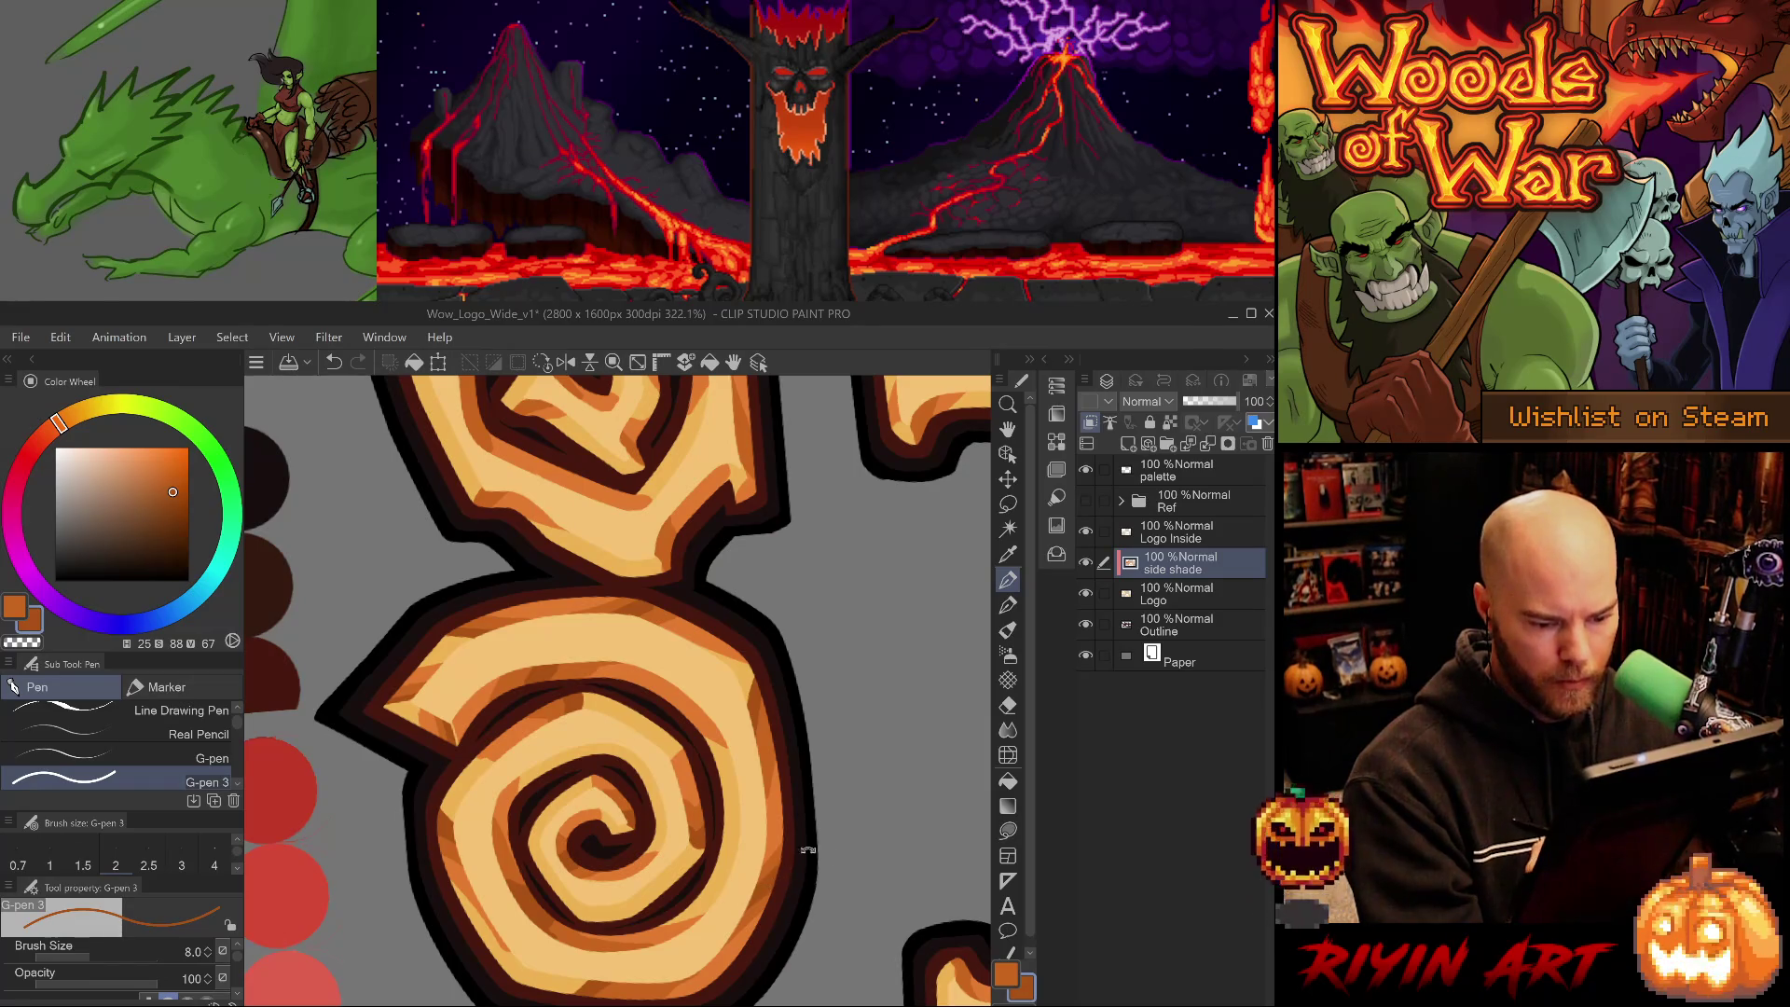
pyautogui.hotkey('ctrl', '@')
# - Pan to the next spiral and eyedrop its lighter and darker oranges
pyautogui.moveTo(459, 951); pyautogui.dragTo(623, 874)
pyautogui.keyDown('alt'); pyautogui.click(623, 874); pyautogui.keyUp('alt')
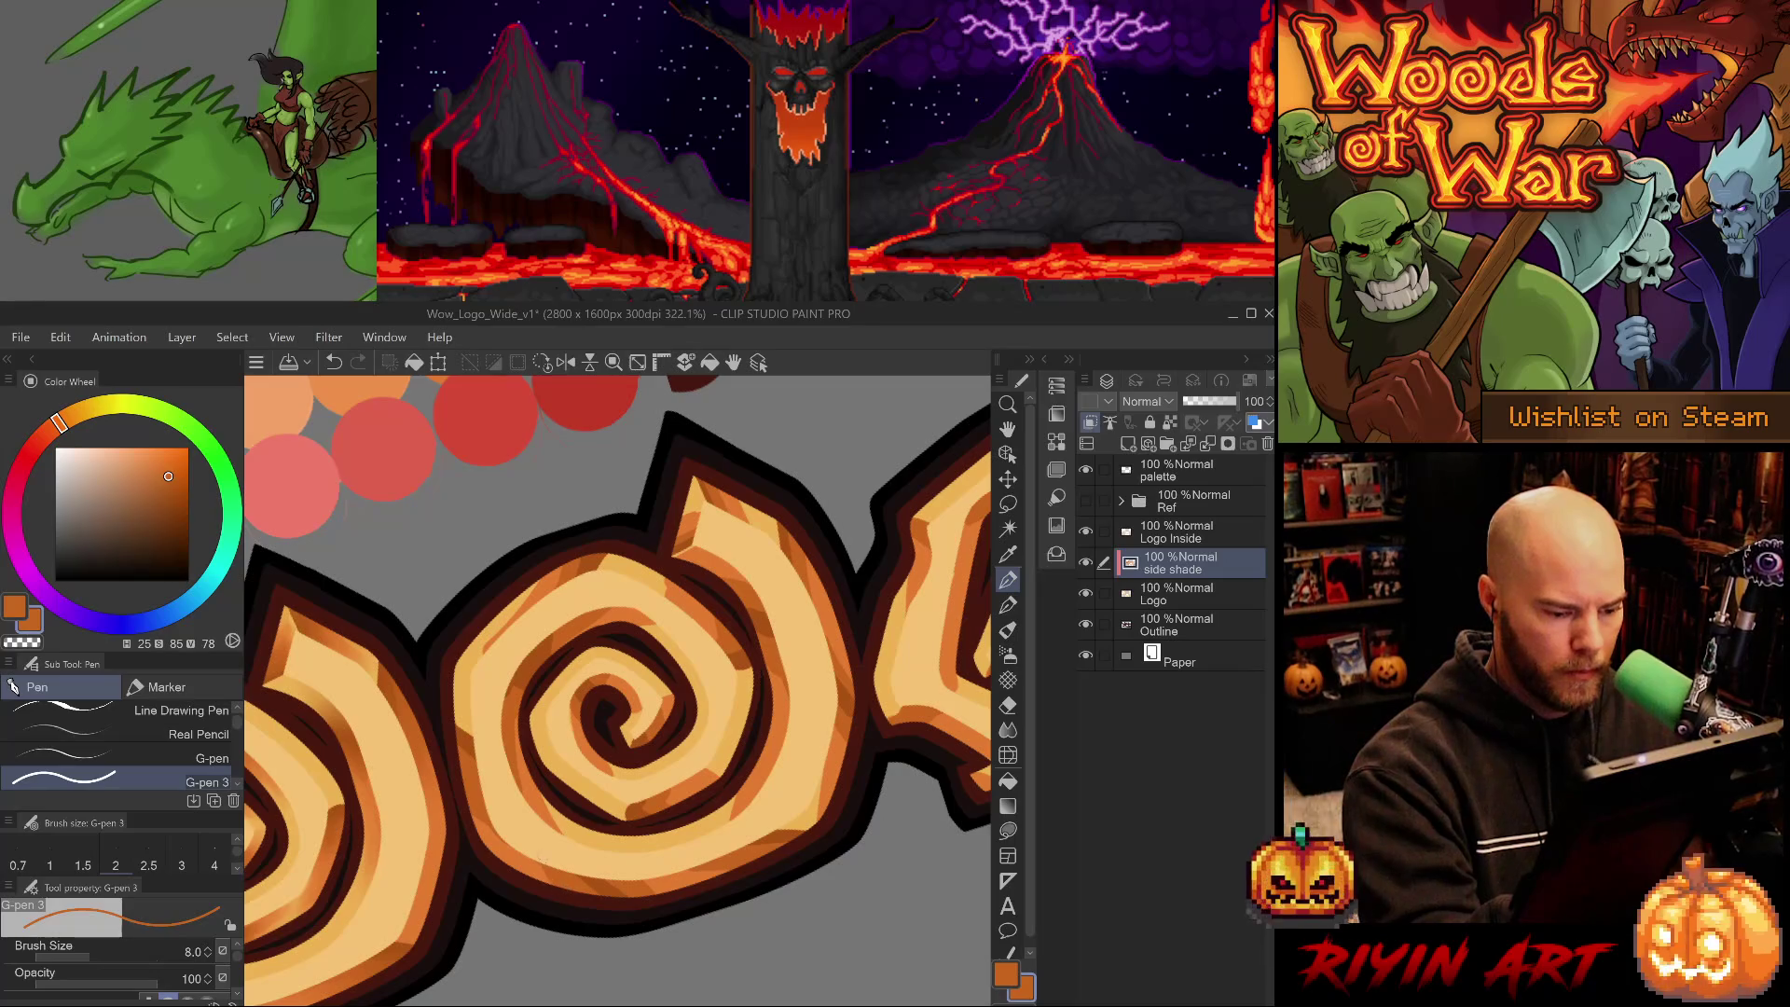
pyautogui.keyDown('alt'); pyautogui.click(468, 752); pyautogui.keyUp('alt')
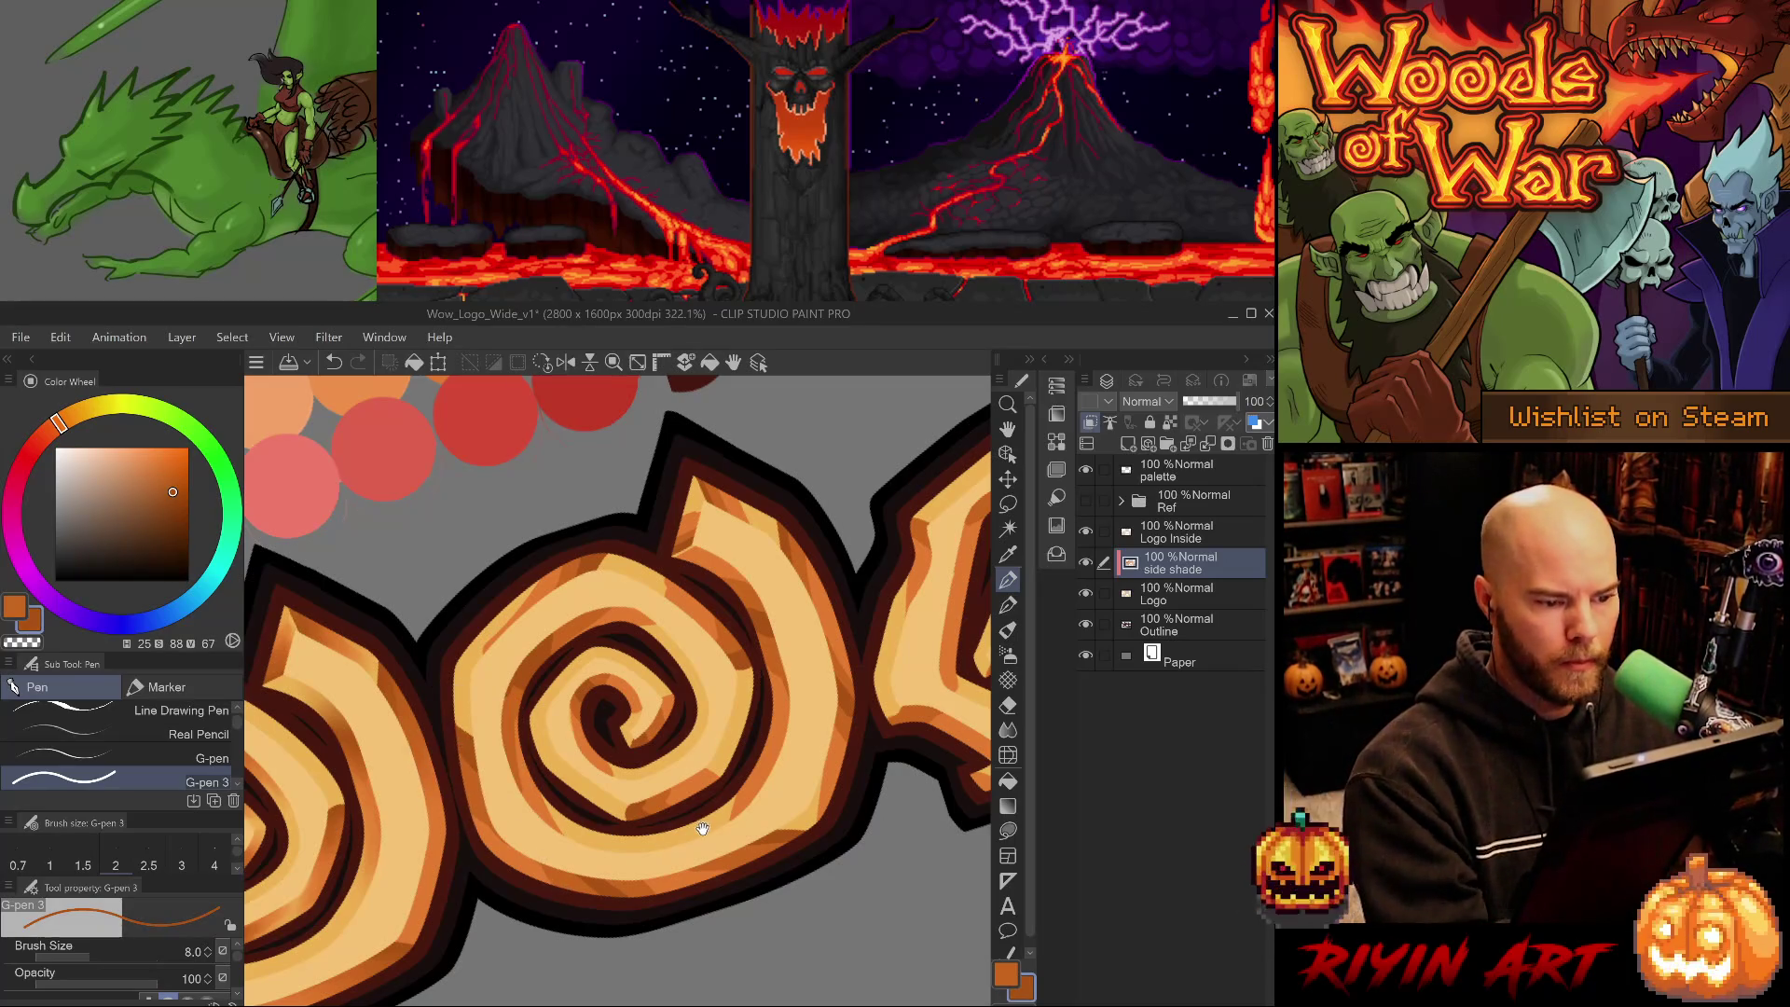
pyautogui.moveTo(559, 814); pyautogui.dragTo(522, 865)
pyautogui.moveTo(688, 911); pyautogui.dragTo(727, 800)
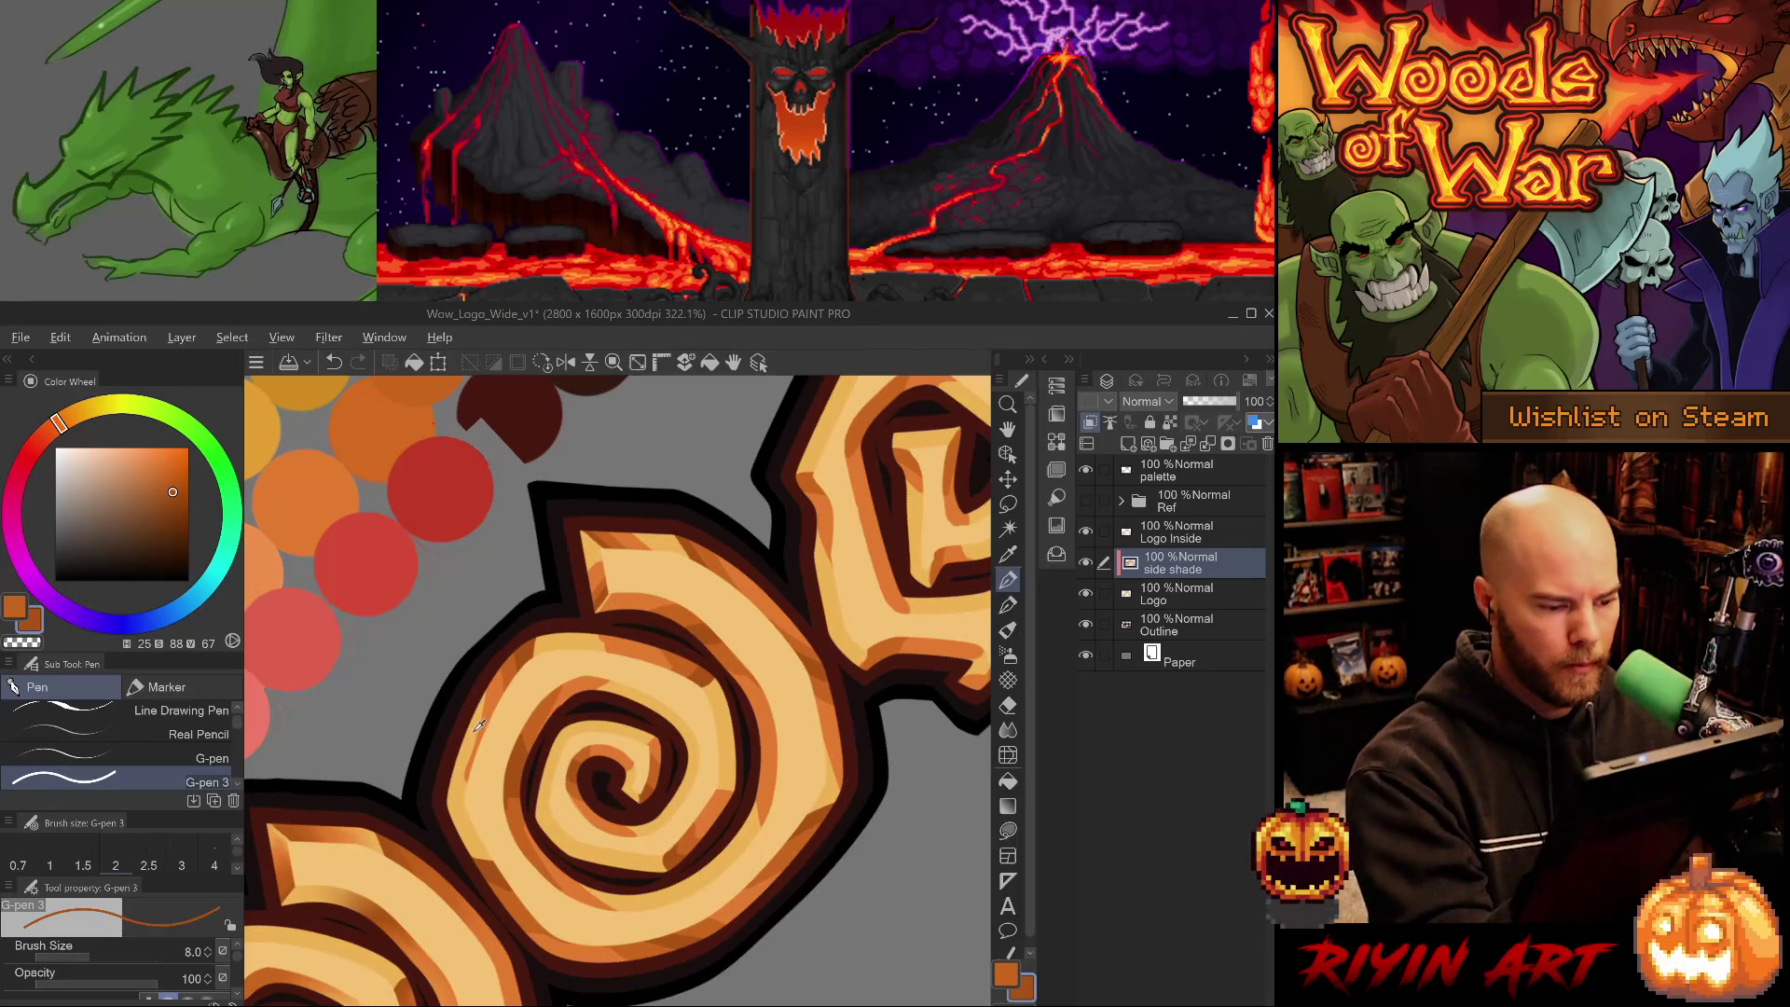
pyautogui.press('p')
pyautogui.press('e')
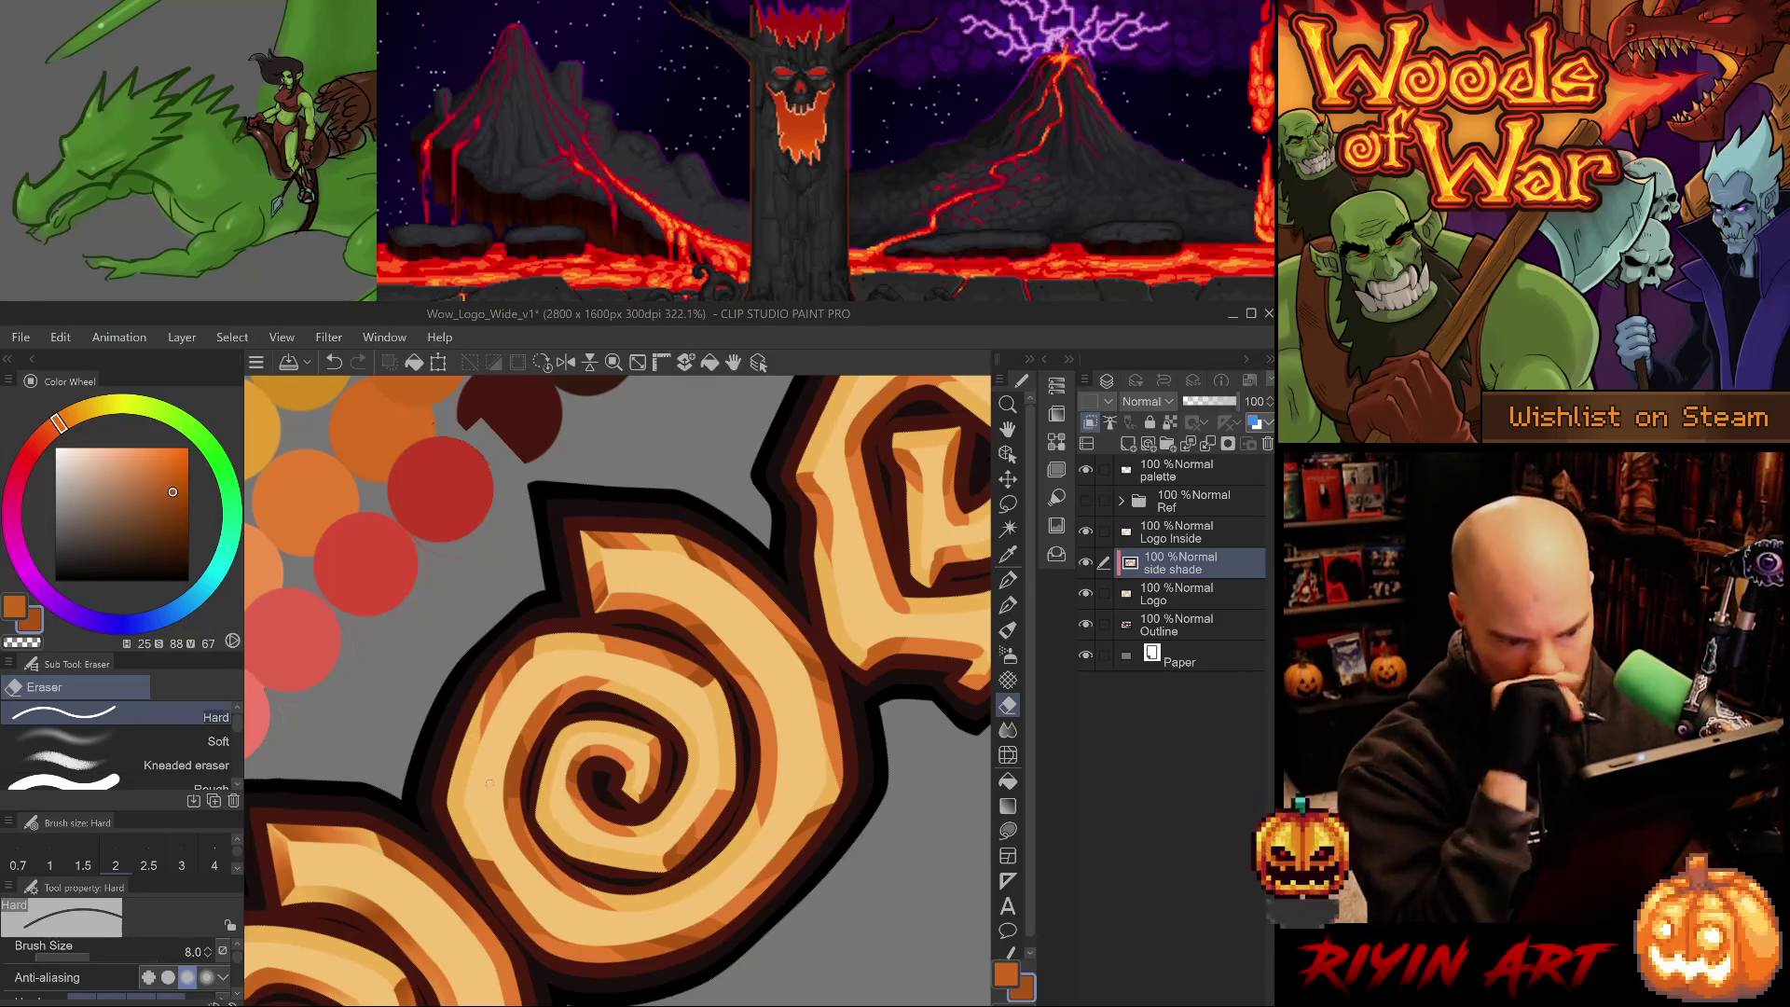
pyautogui.moveTo(488, 783); pyautogui.dragTo(682, 906)
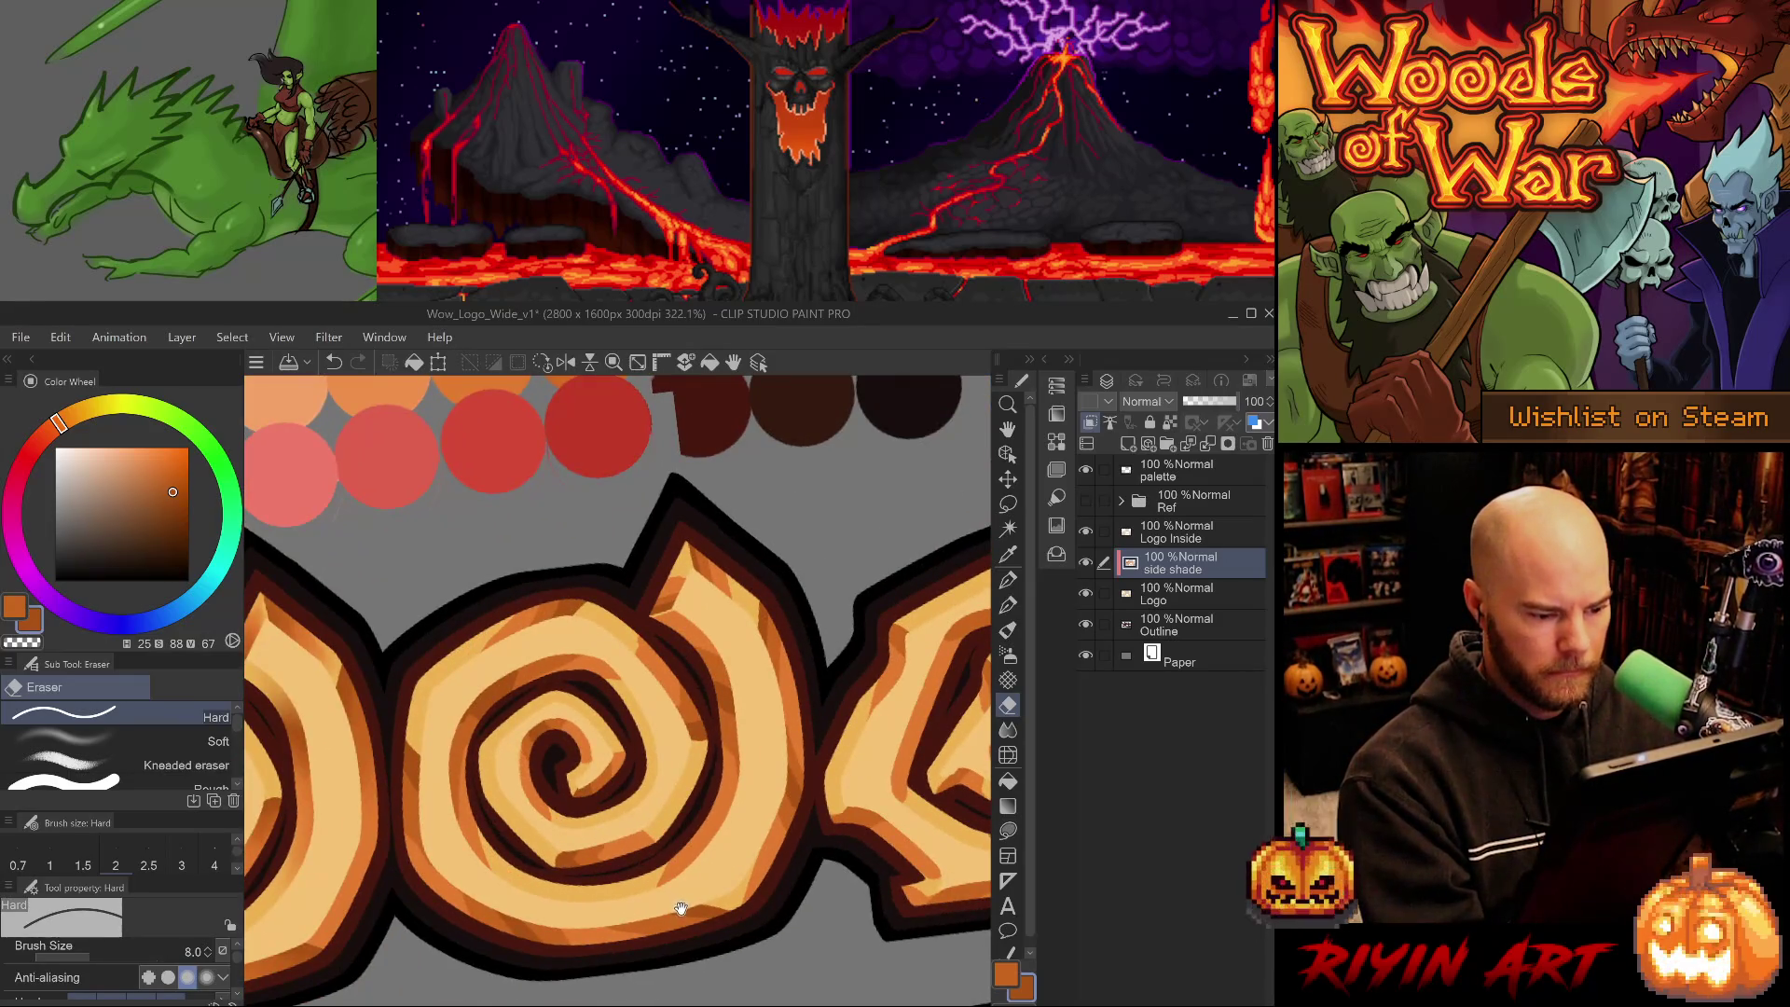
# - Add a small dark shading mark on the spiral, undoing a stray edit
pyautogui.keyDown('alt'); pyautogui.click(525, 778); pyautogui.keyUp('alt')
pyautogui.hotkey('ctrl', 'z')
pyautogui.press('p')
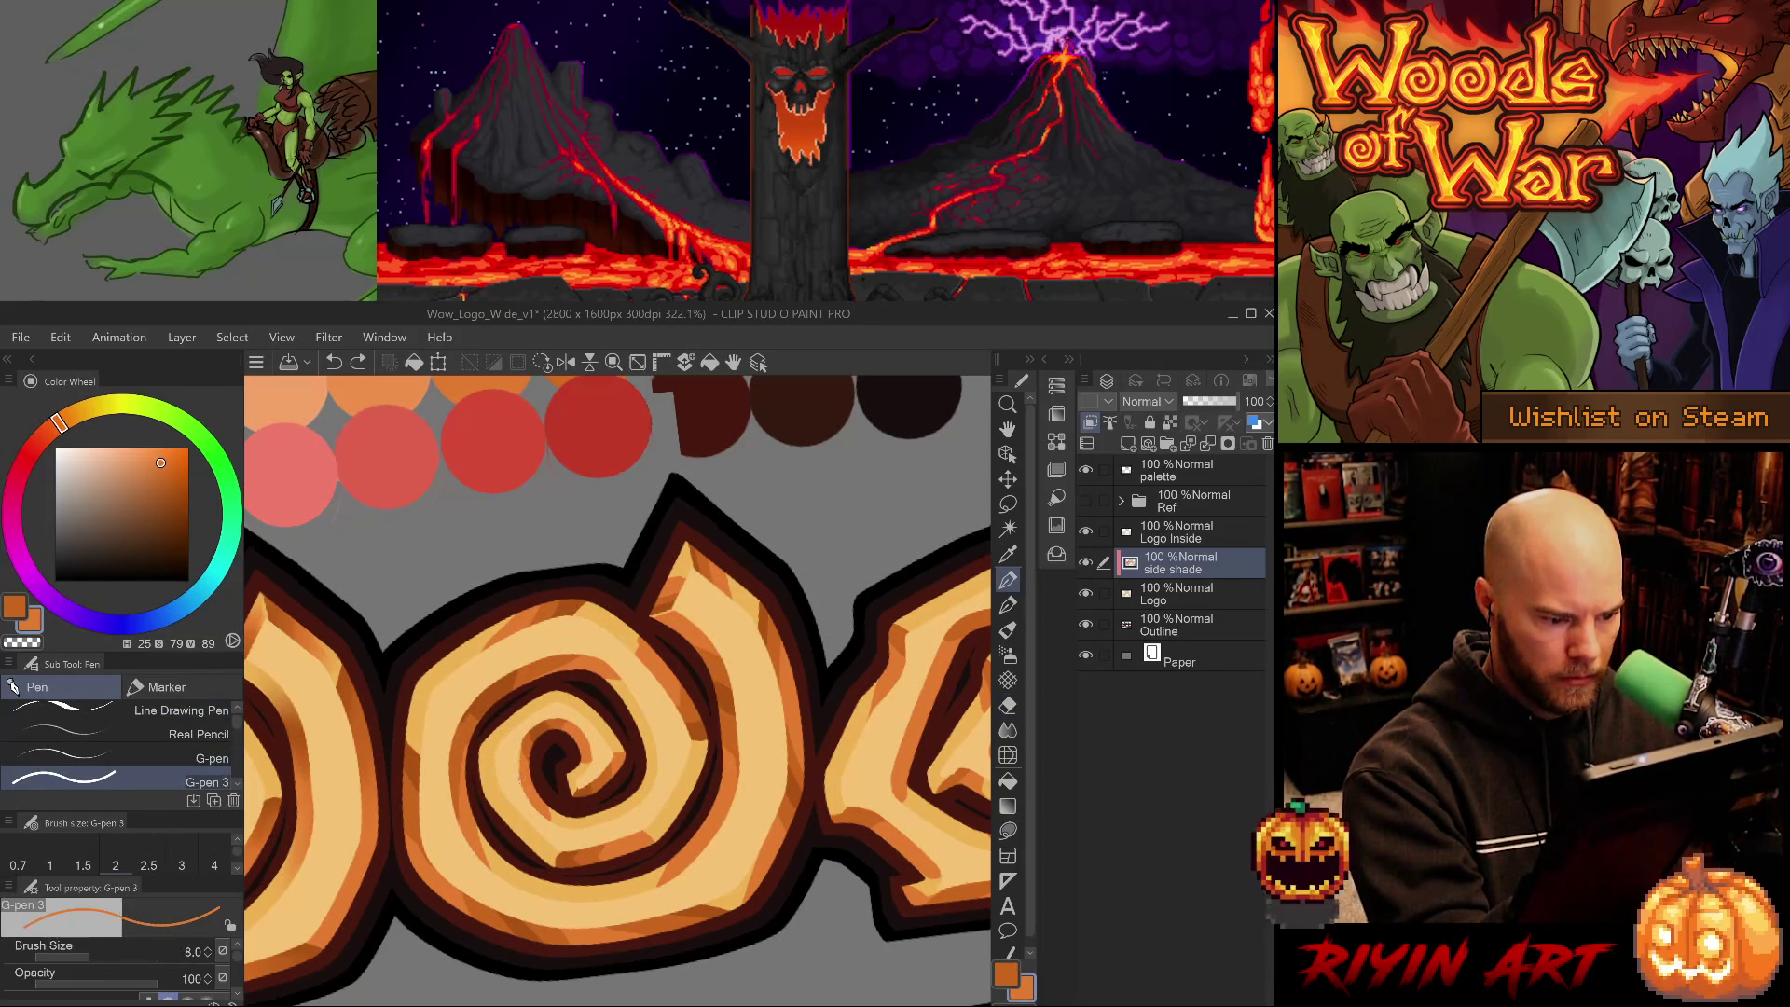
pyautogui.click(494, 757)
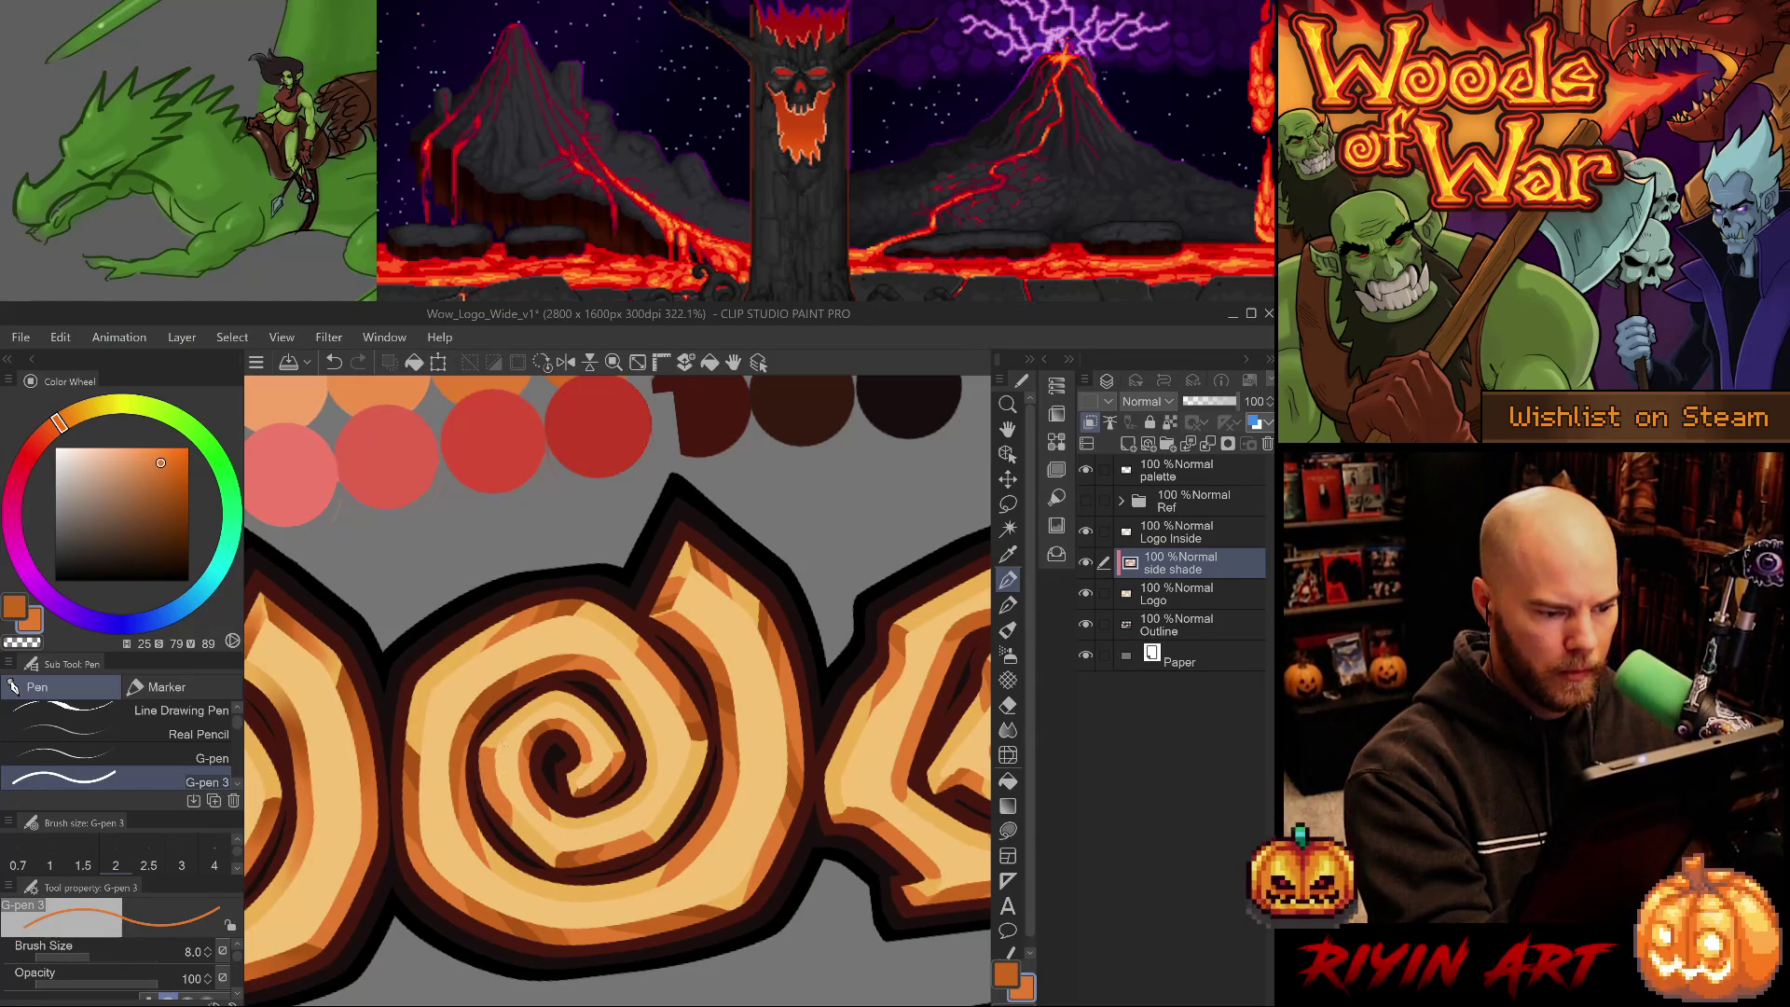
pyautogui.press('-')
pyautogui.press('-')
pyautogui.press('-')
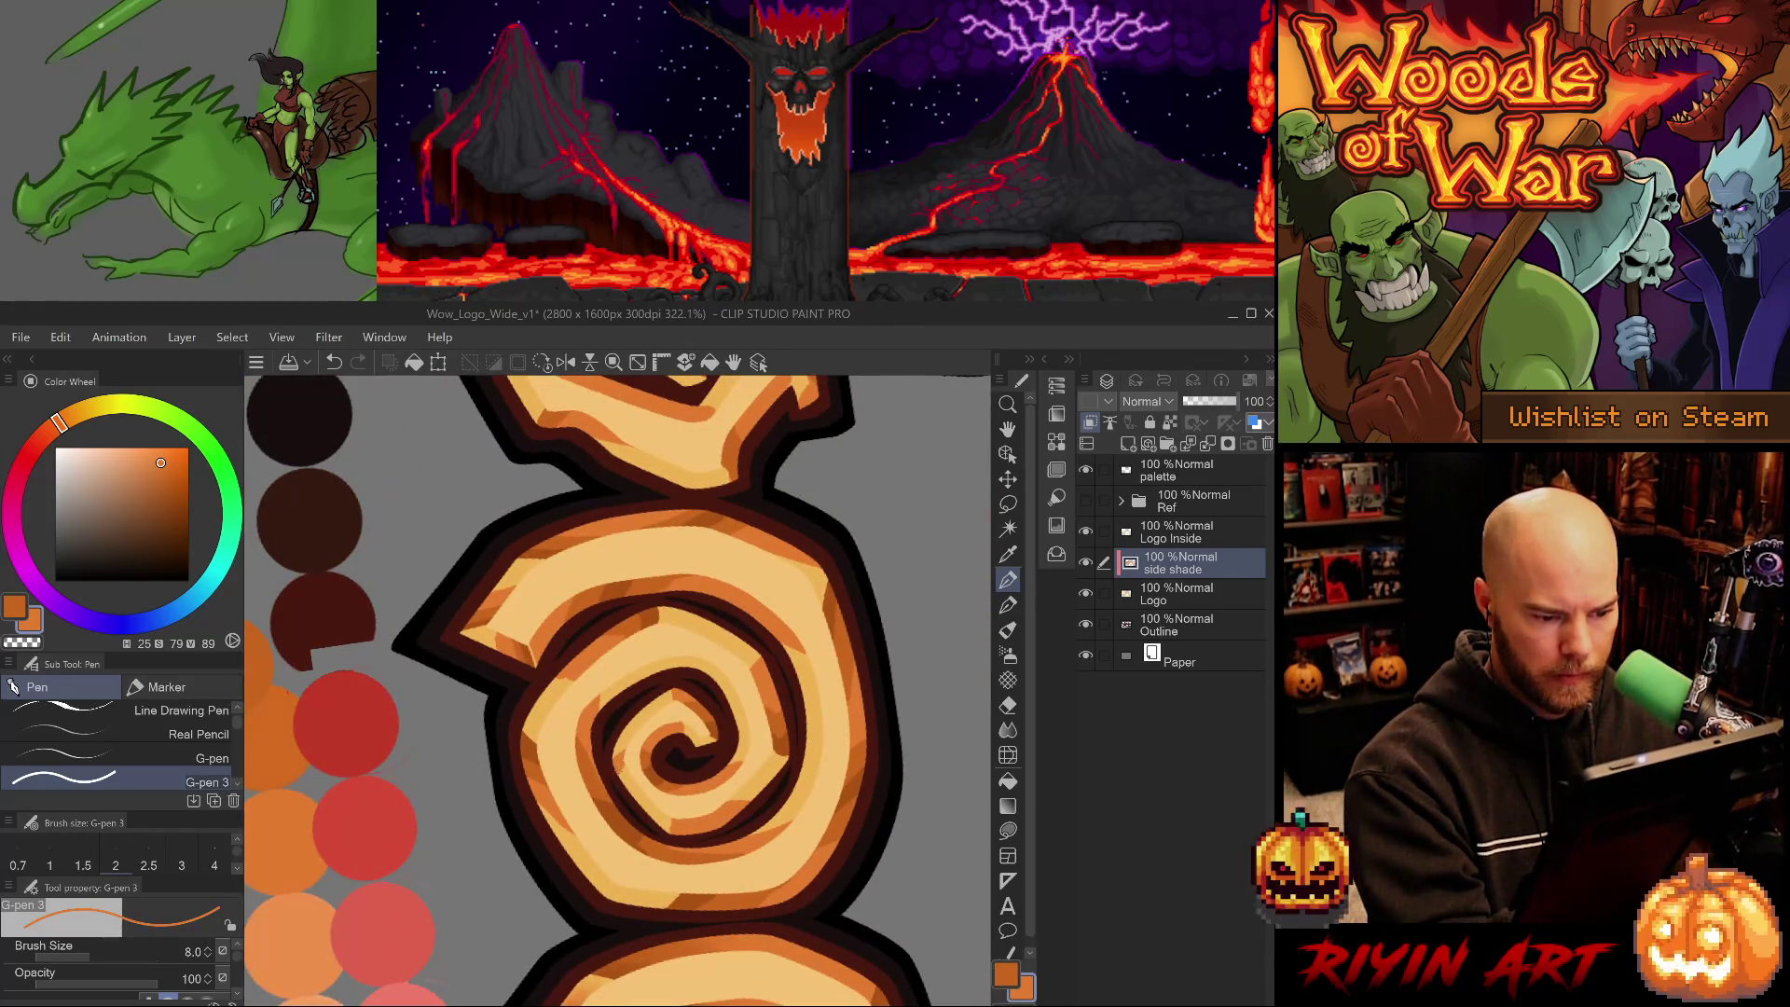
# - Shade the spiral's lower light band and undo an unwanted dark stroke
pyautogui.keyDown('alt'); pyautogui.click(639, 795); pyautogui.keyUp('alt')
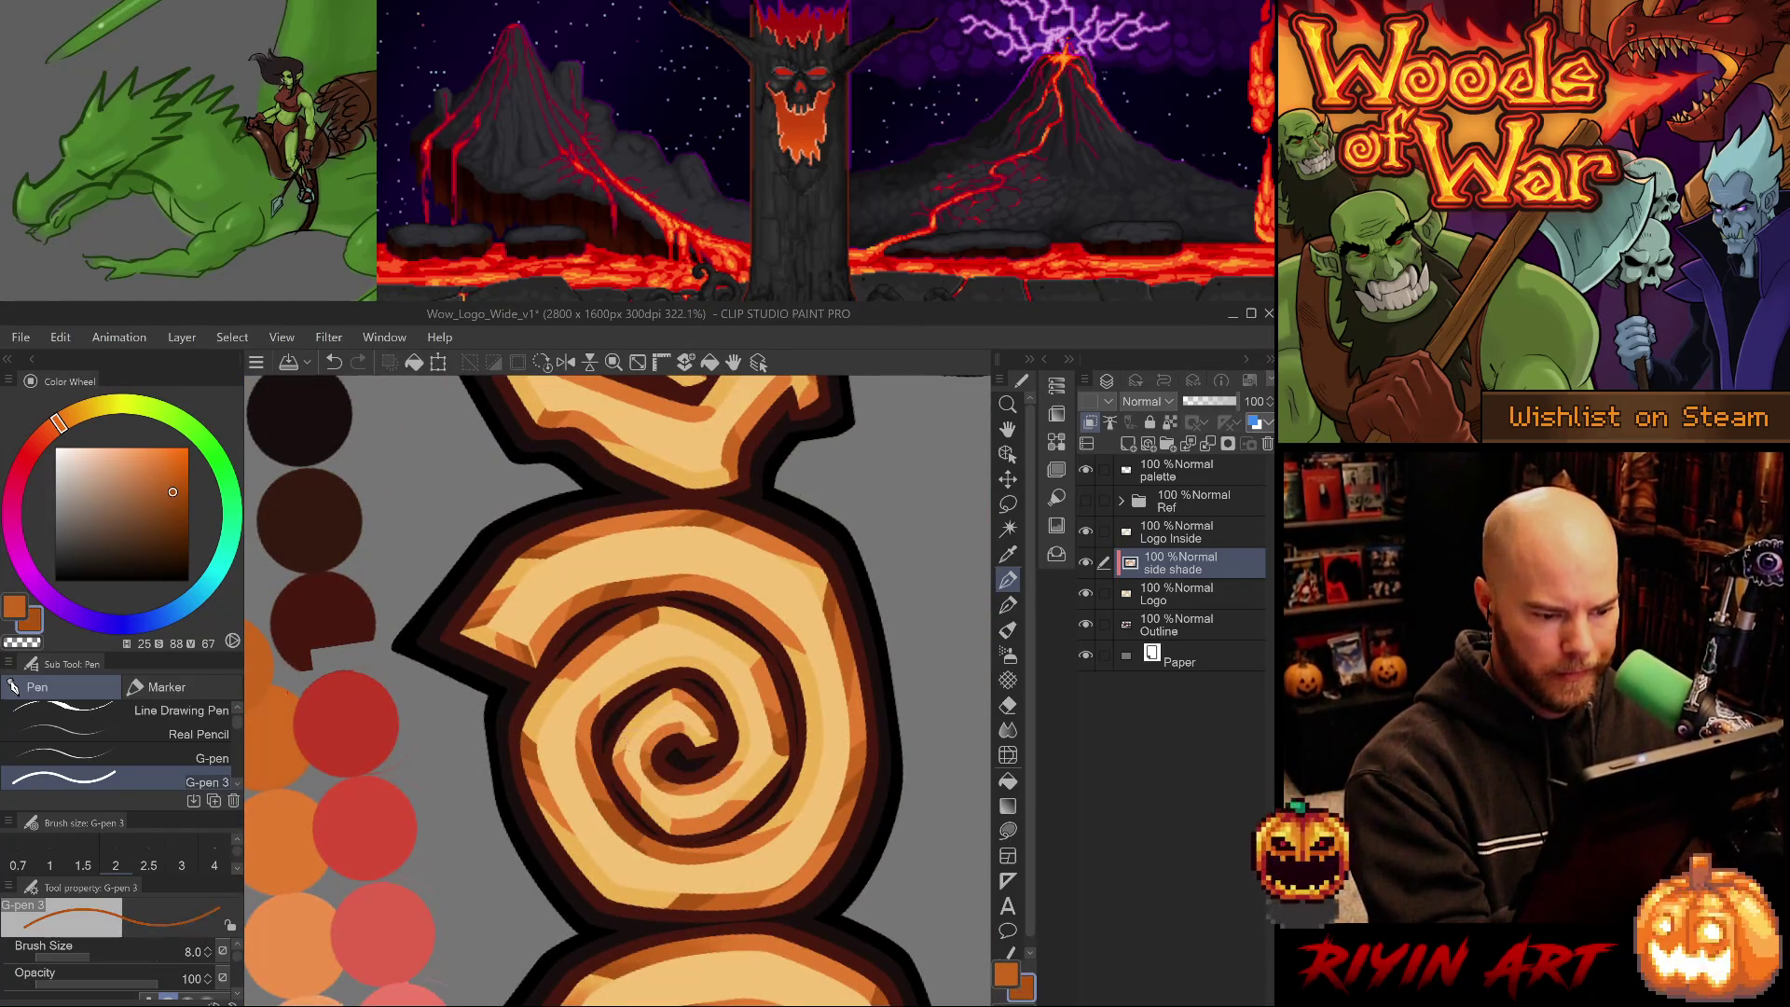
pyautogui.keyDown('alt'); pyautogui.click(644, 759); pyautogui.keyUp('alt')
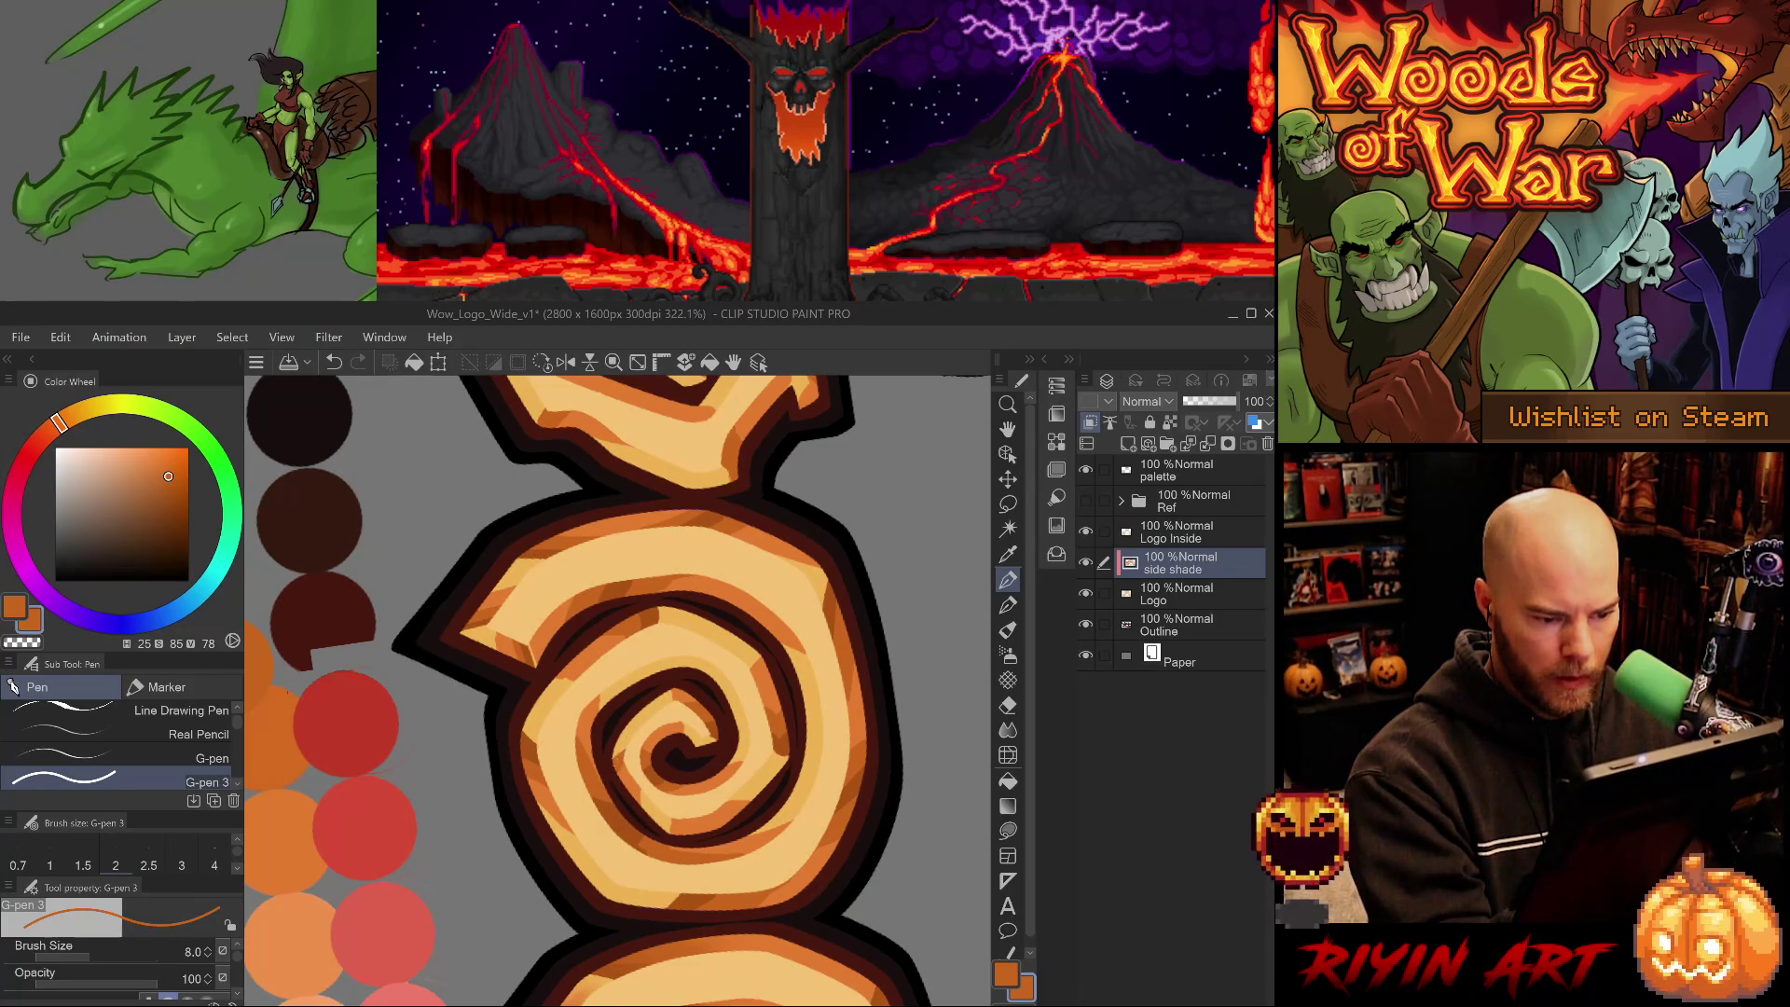
pyautogui.moveTo(669, 820); pyautogui.dragTo(692, 832)
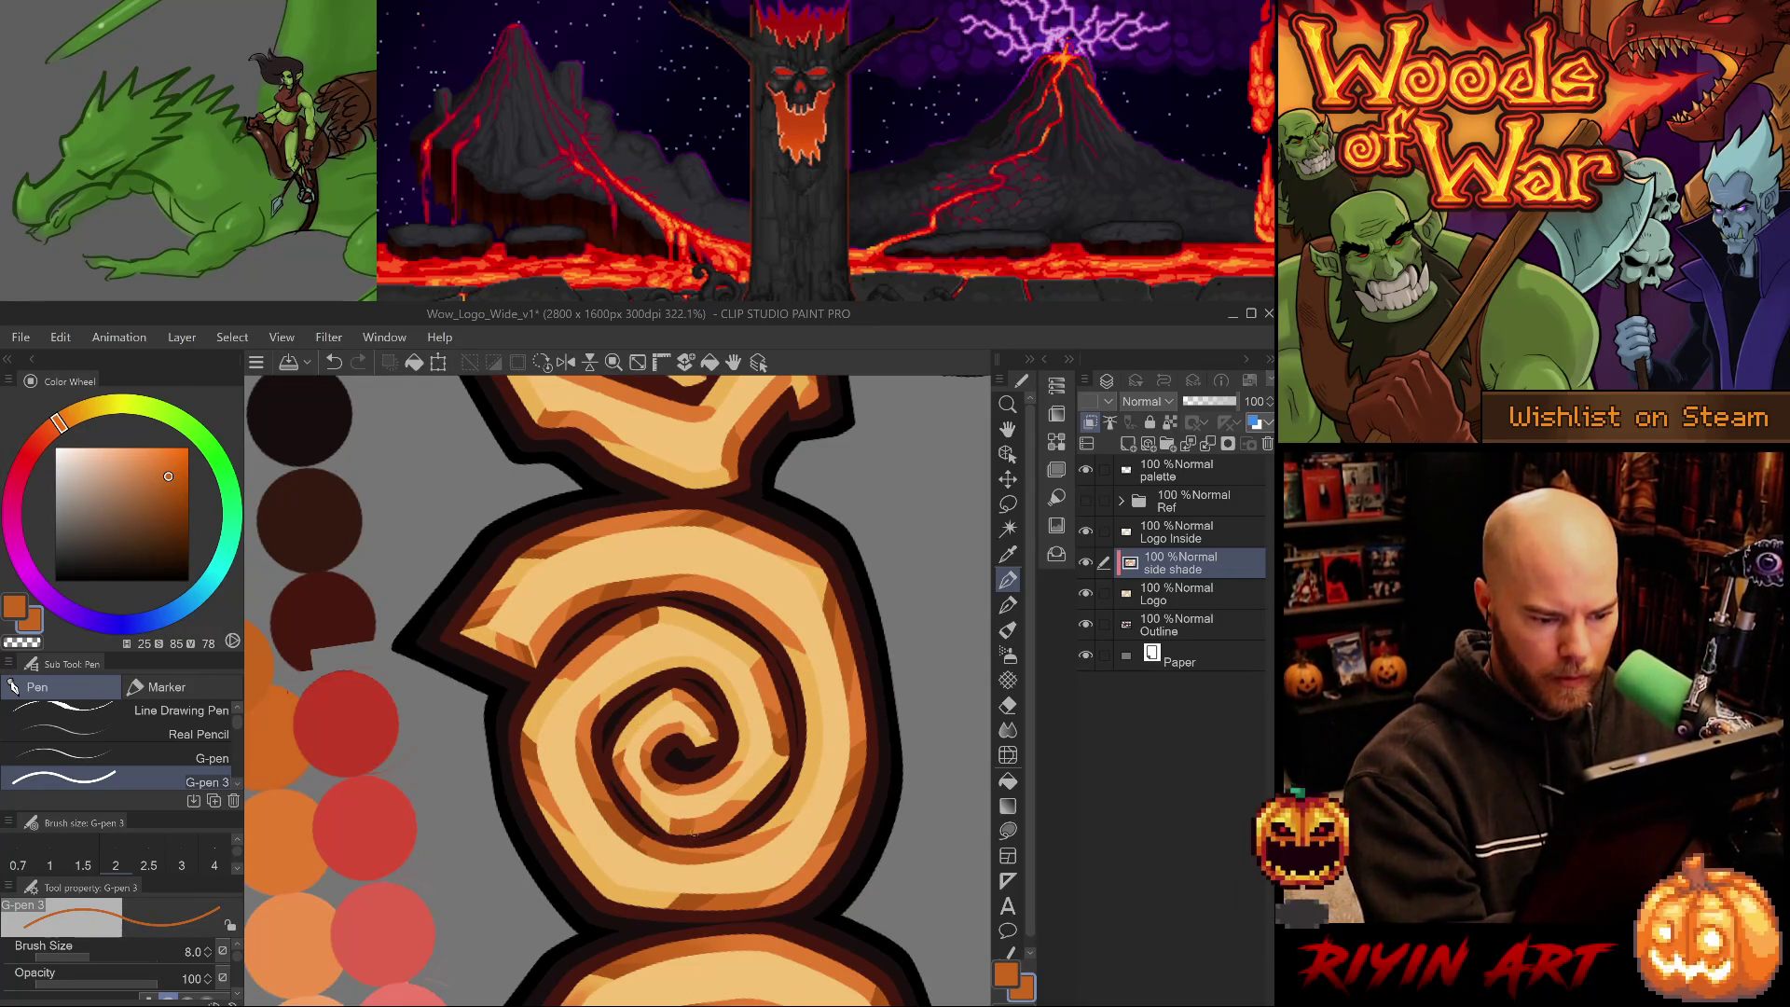
pyautogui.keyDown('alt'); pyautogui.click(657, 776); pyautogui.keyUp('alt')
pyautogui.moveTo(613, 752); pyautogui.dragTo(624, 759)
pyautogui.hotkey('ctrl', 'z')
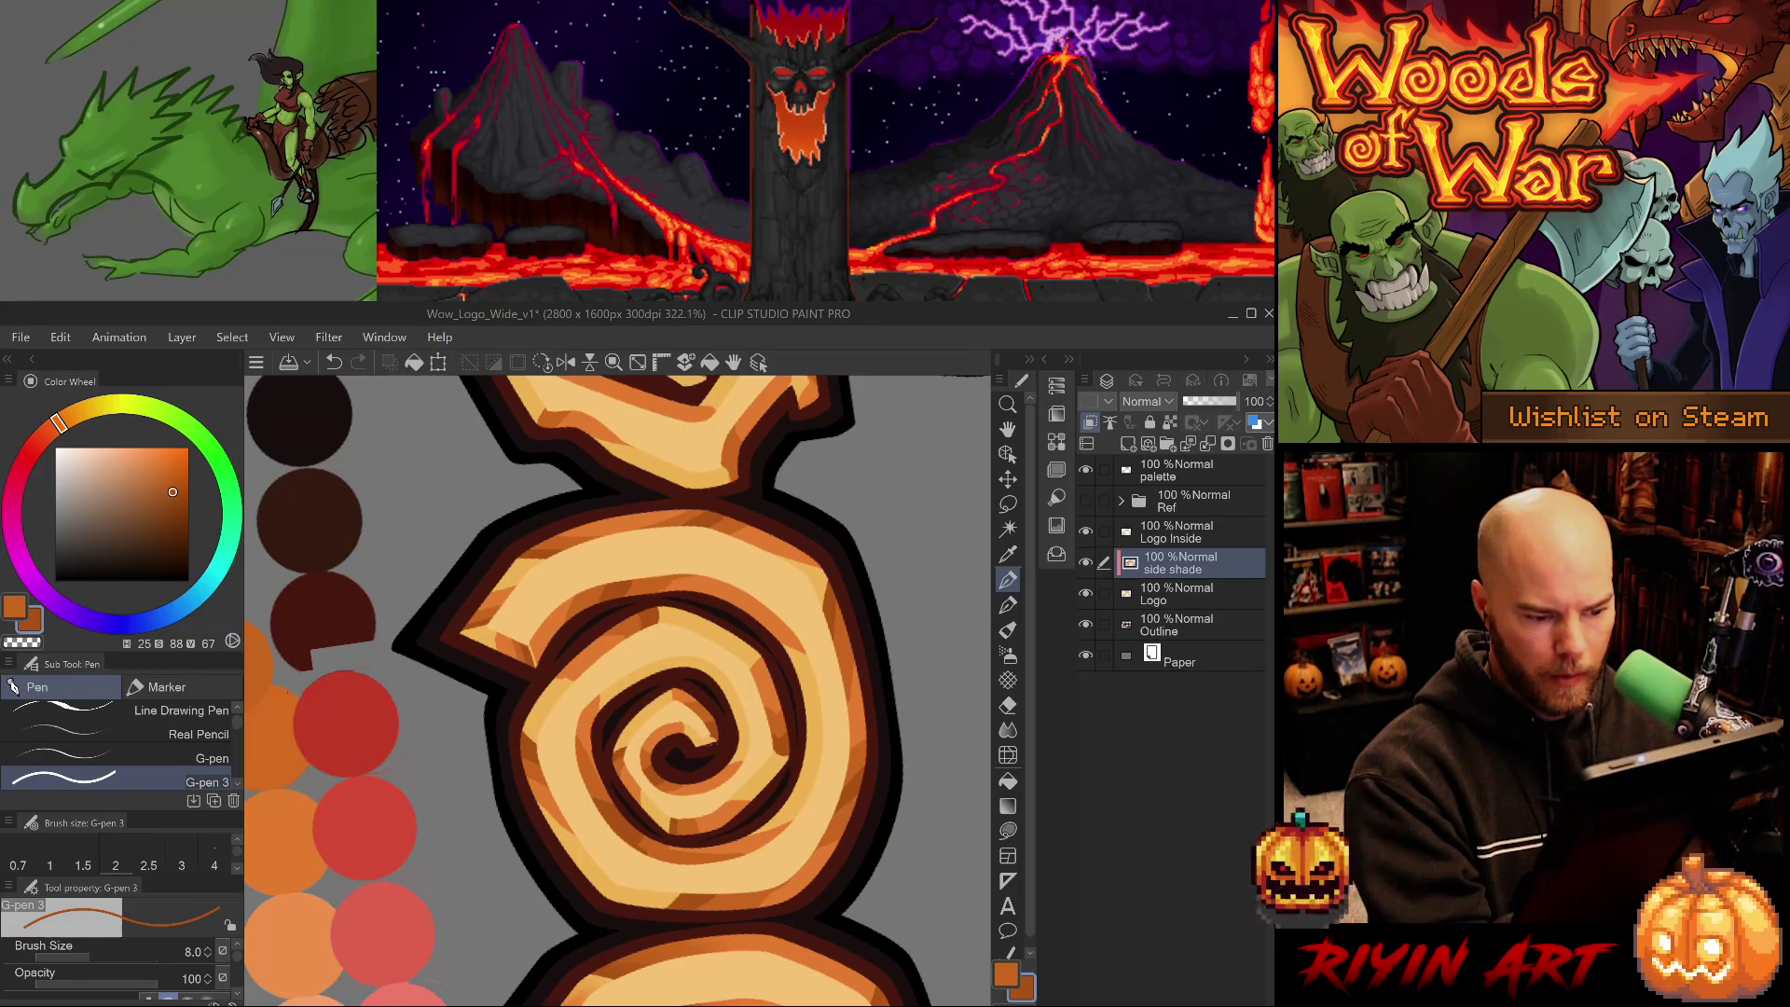
# - Reset the view rotation to level and save the logo with Ctrl+S
pyautogui.moveTo(824, 800); pyautogui.dragTo(723, 863)
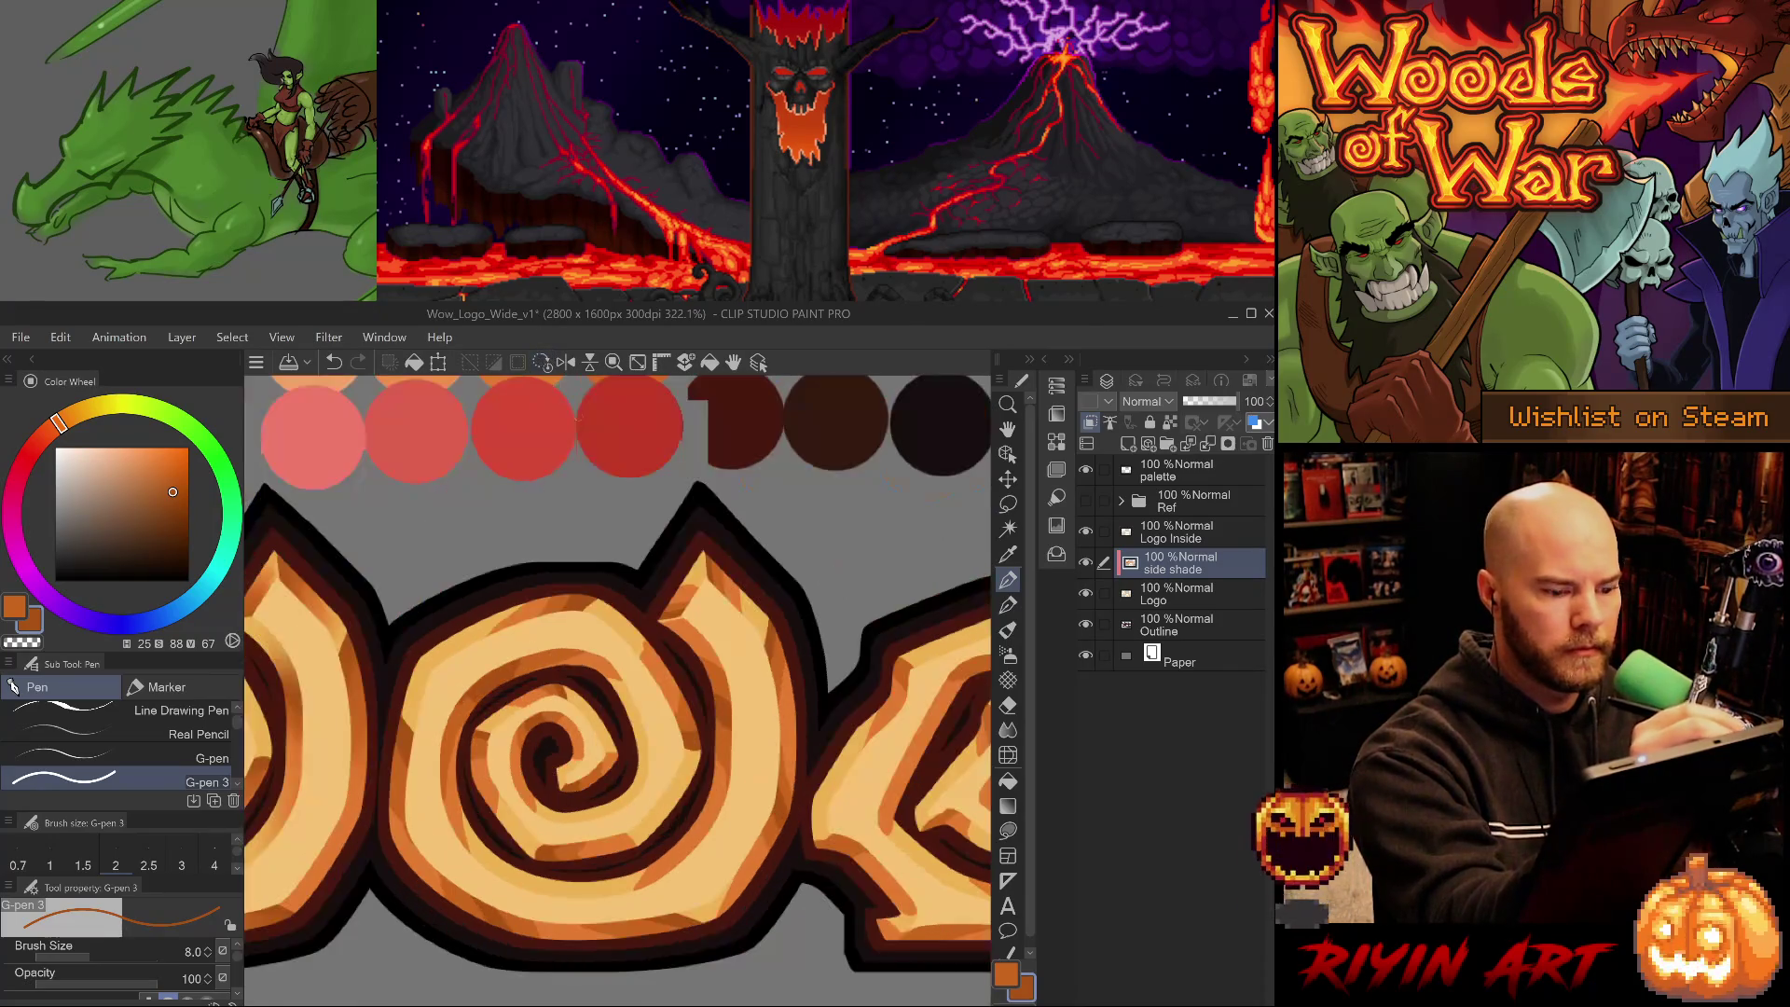
pyautogui.hotkey('ctrl', '0')
pyautogui.hotkey('ctrl', 's')
# - Soften the spirals' shading edges with the Blend tool, rotating and mirroring the view to check them
pyautogui.press('j')
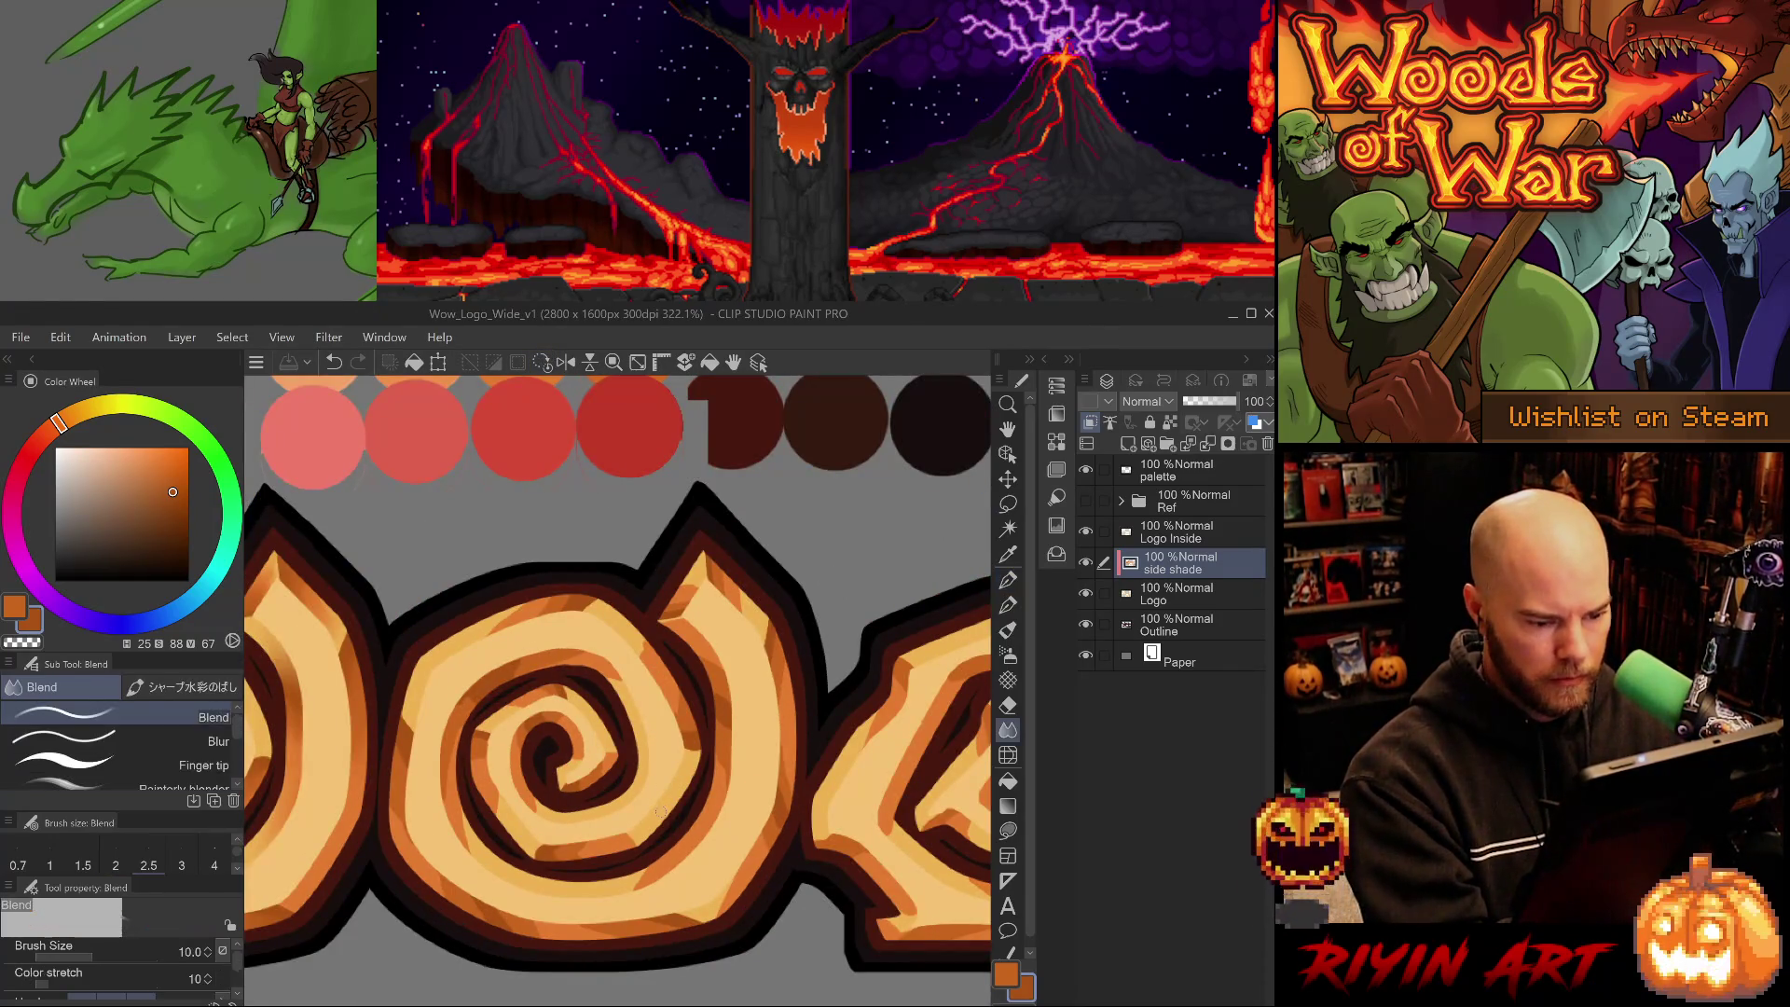
pyautogui.moveTo(659, 804)
pyautogui.mouseDown()
pyautogui.moveTo(822, 580)
pyautogui.moveTo(811, 597)
pyautogui.mouseUp()
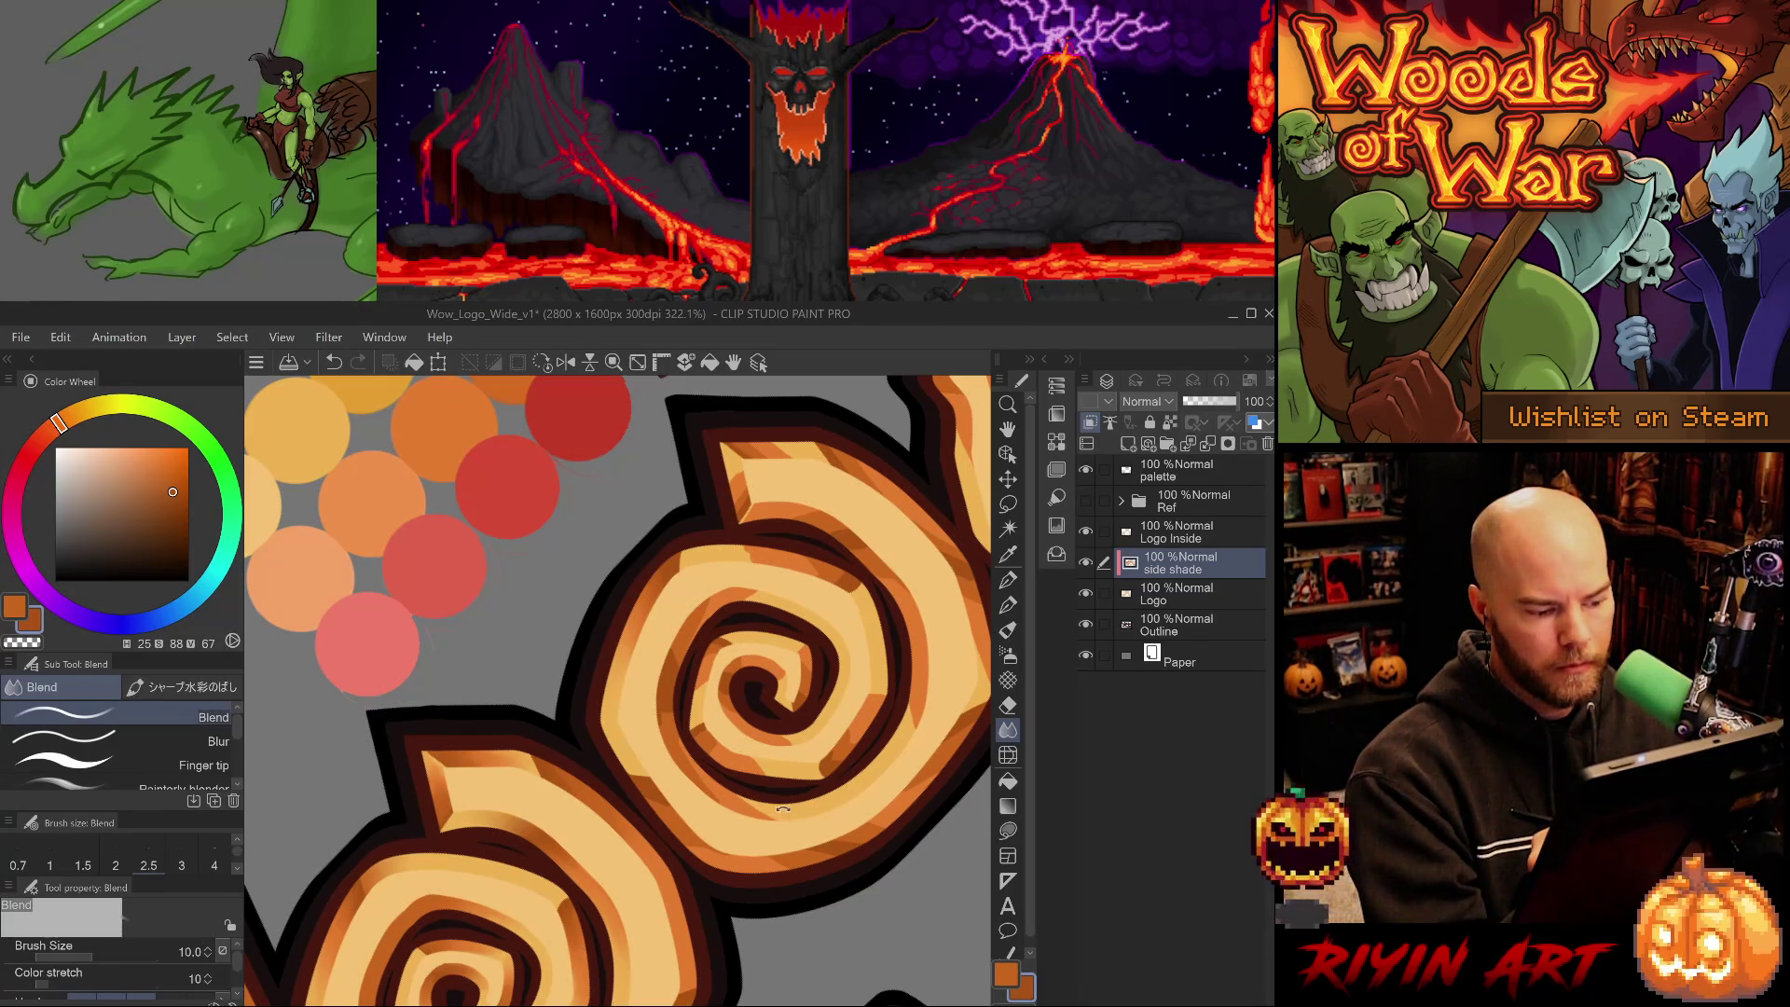
pyautogui.press('h')
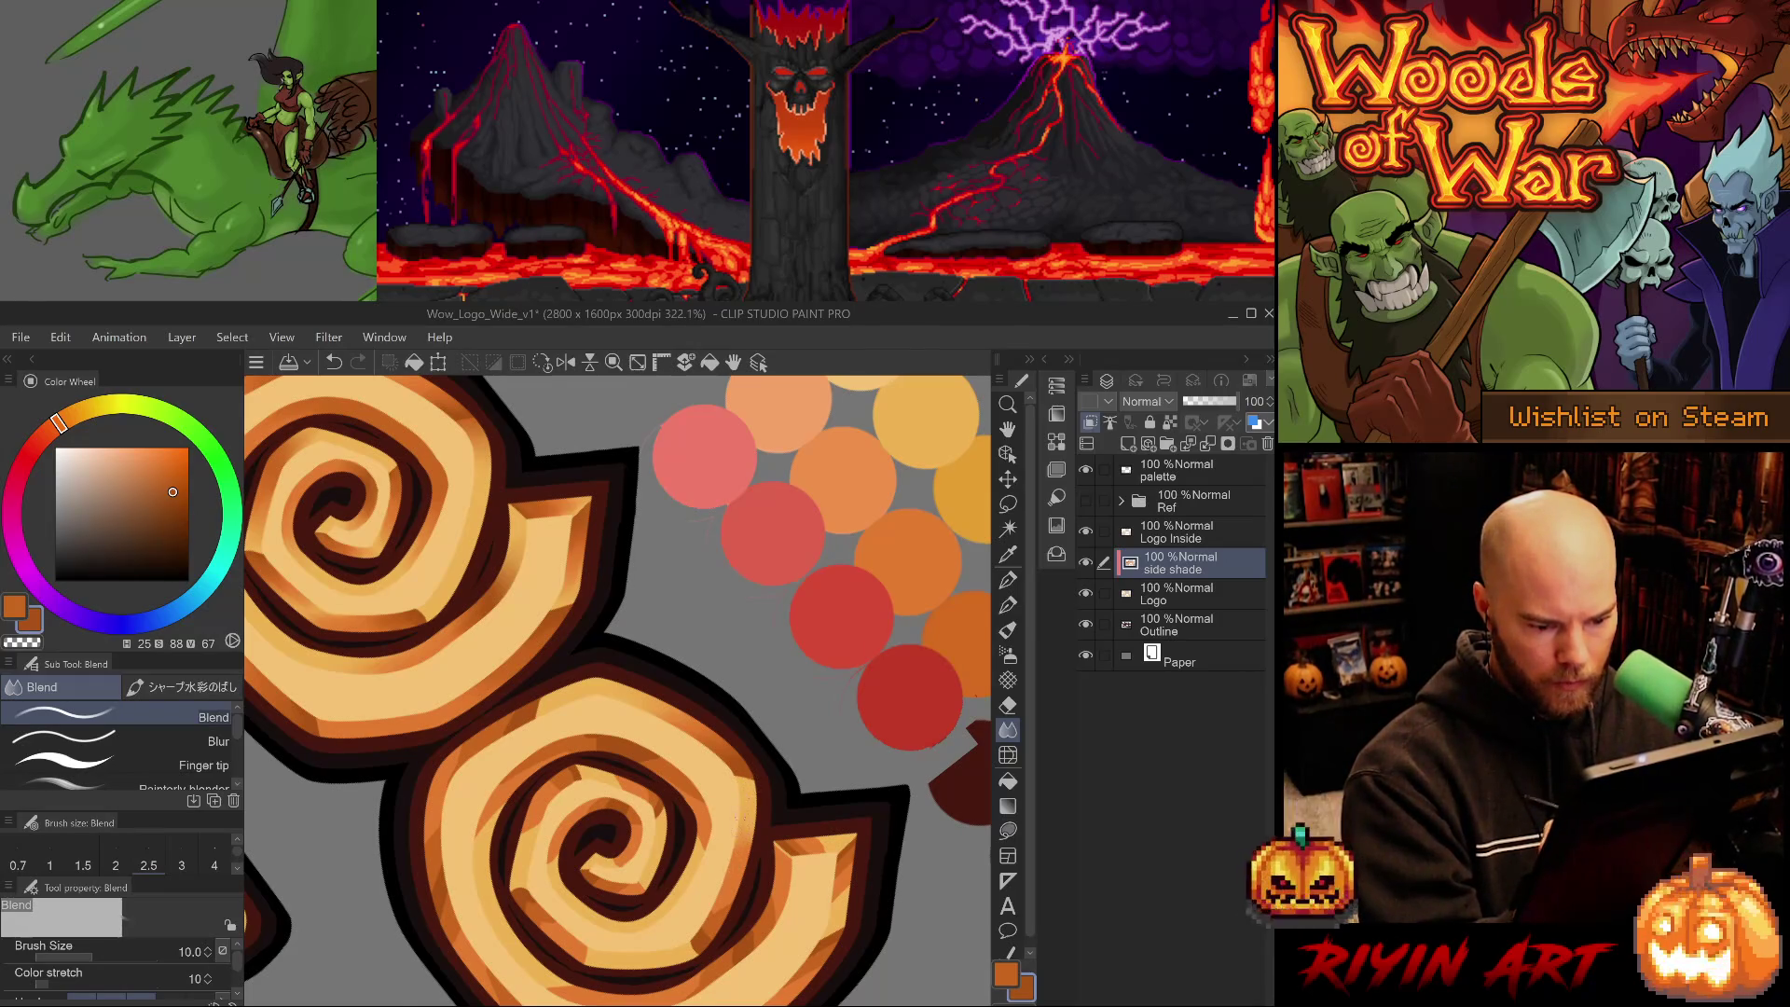
pyautogui.scroll(-3, 752, 847)
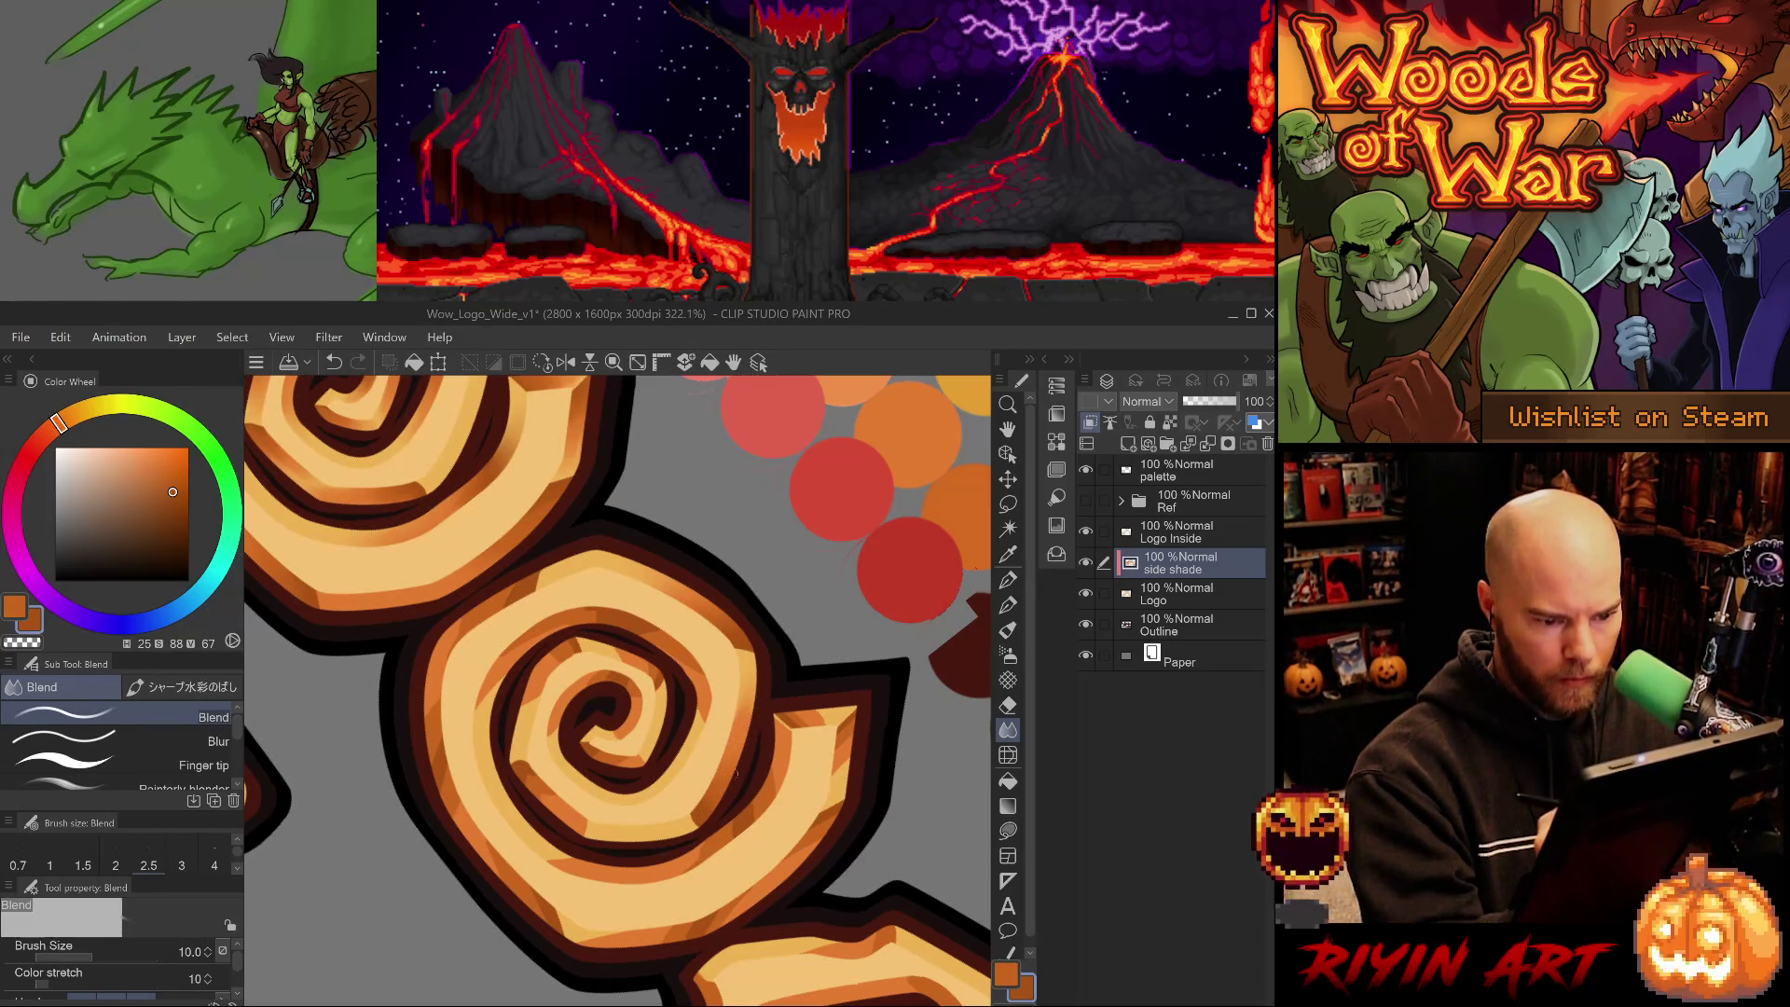
pyautogui.press('-')
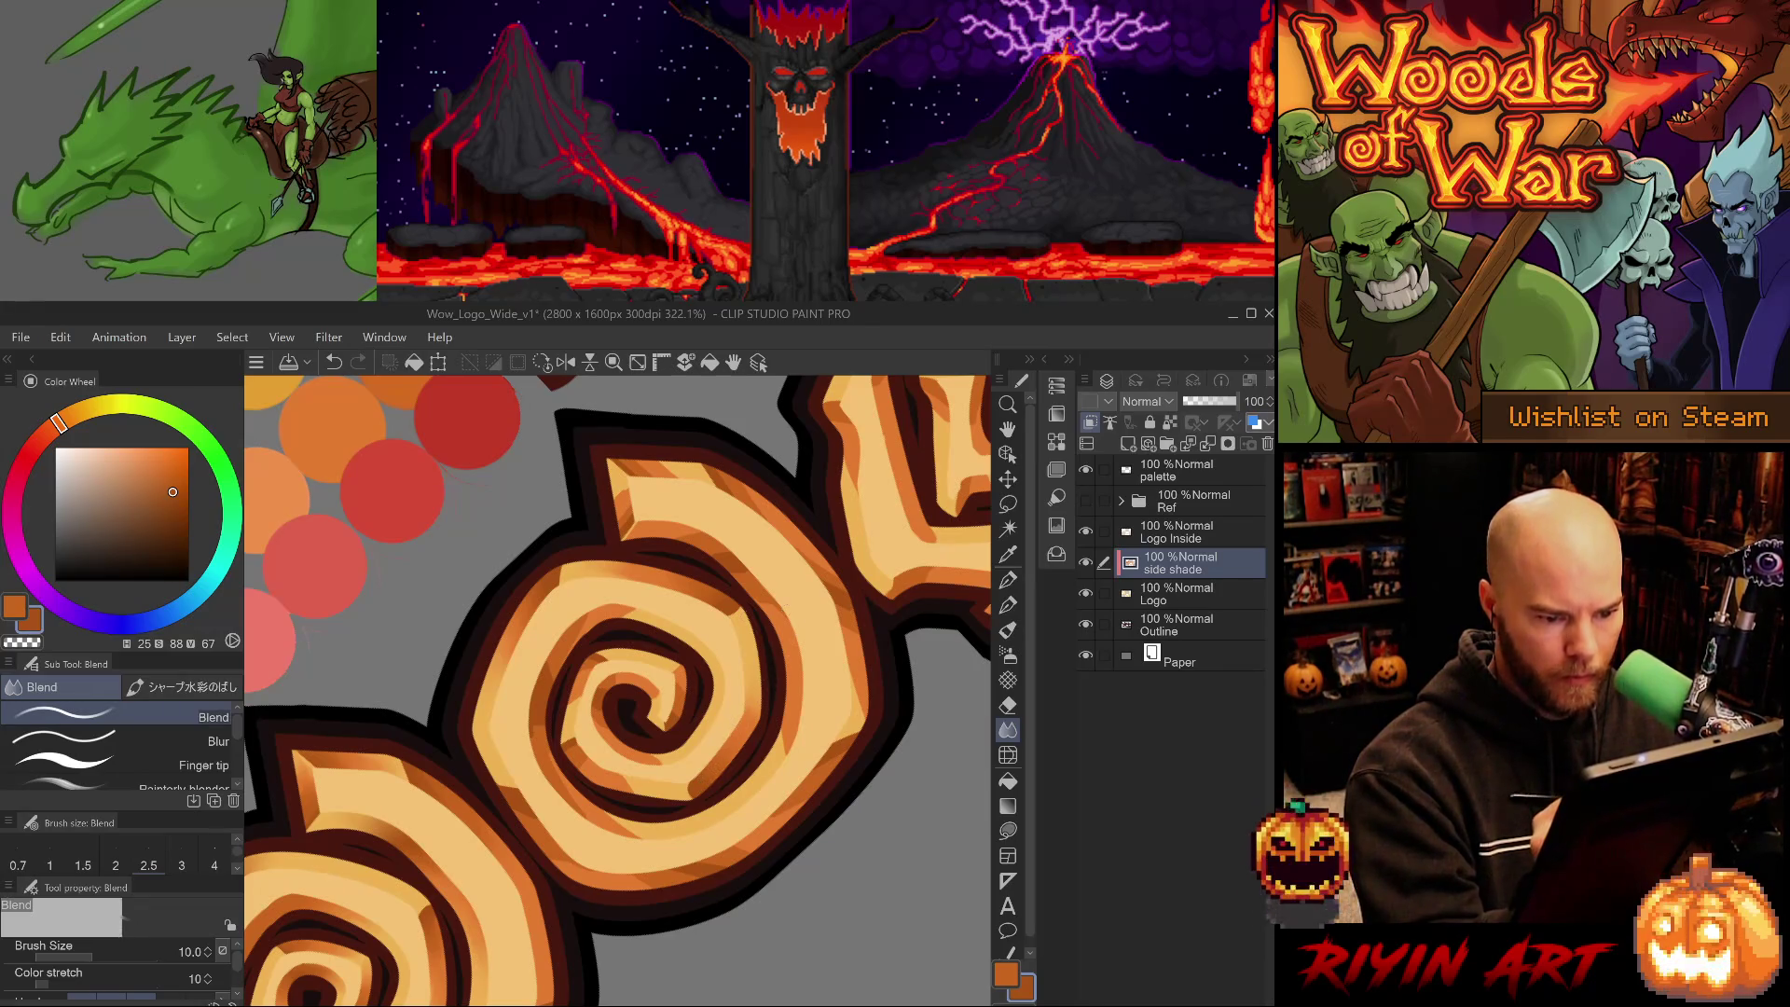
pyautogui.press('^')
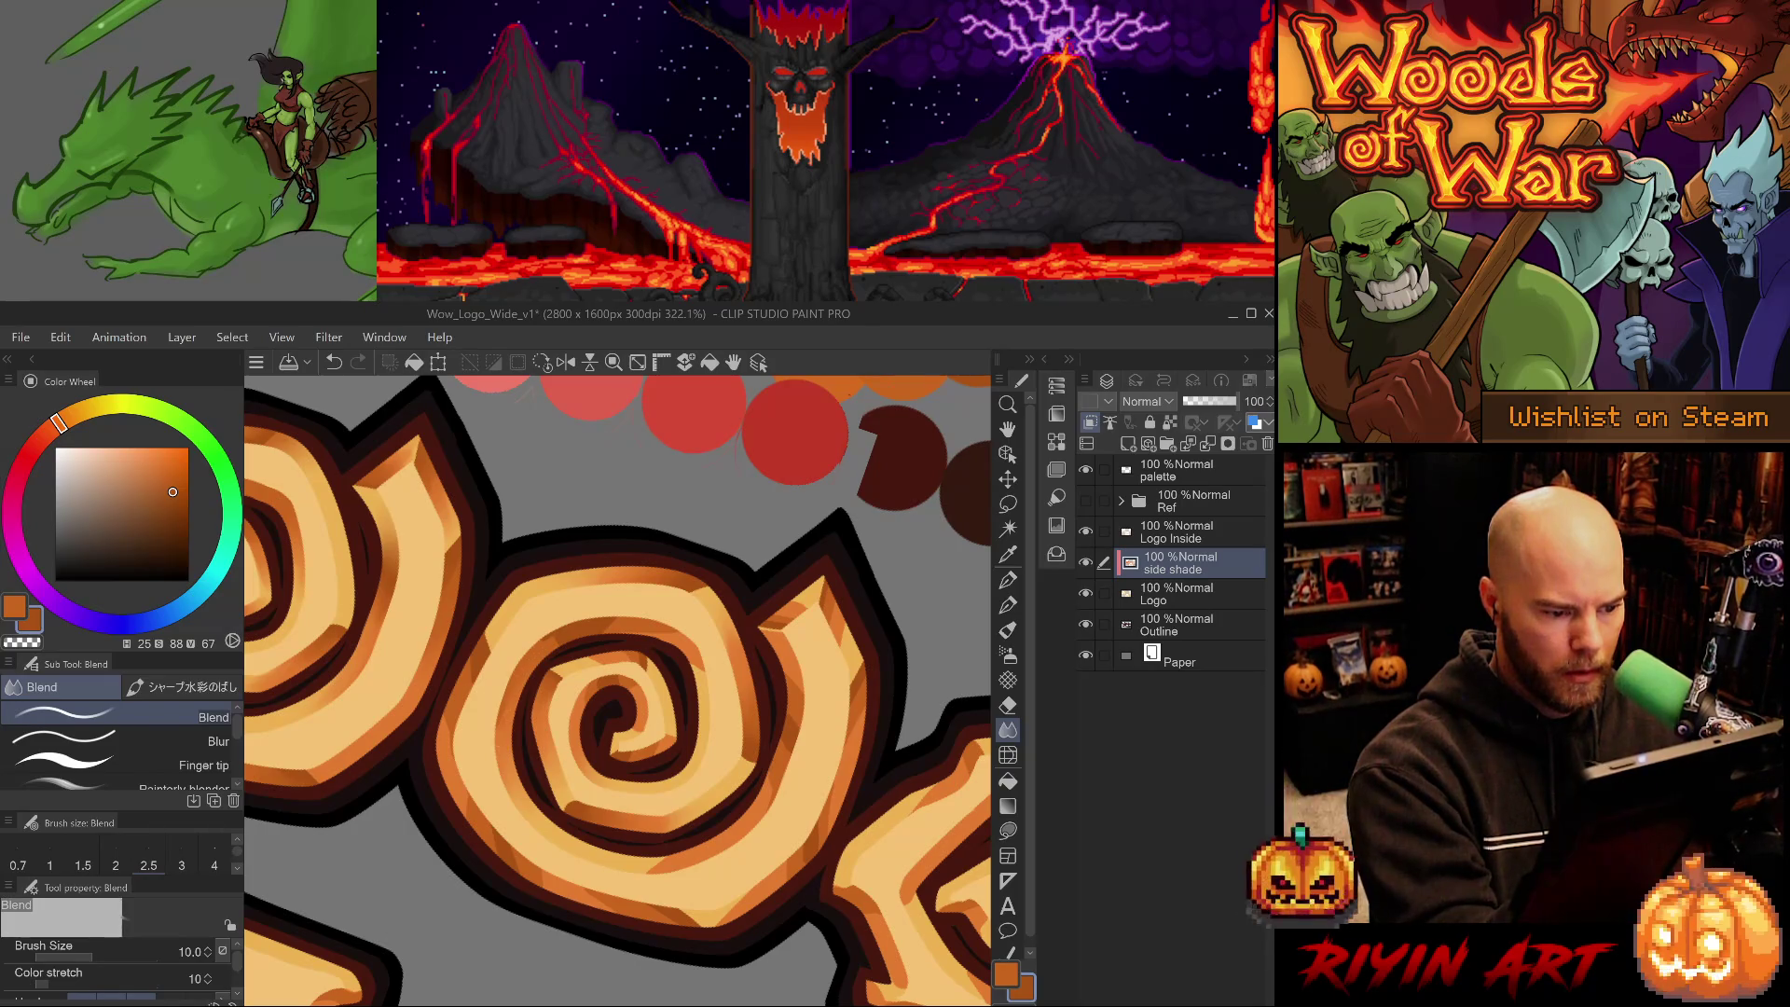
pyautogui.press('-')
pyautogui.press('-')
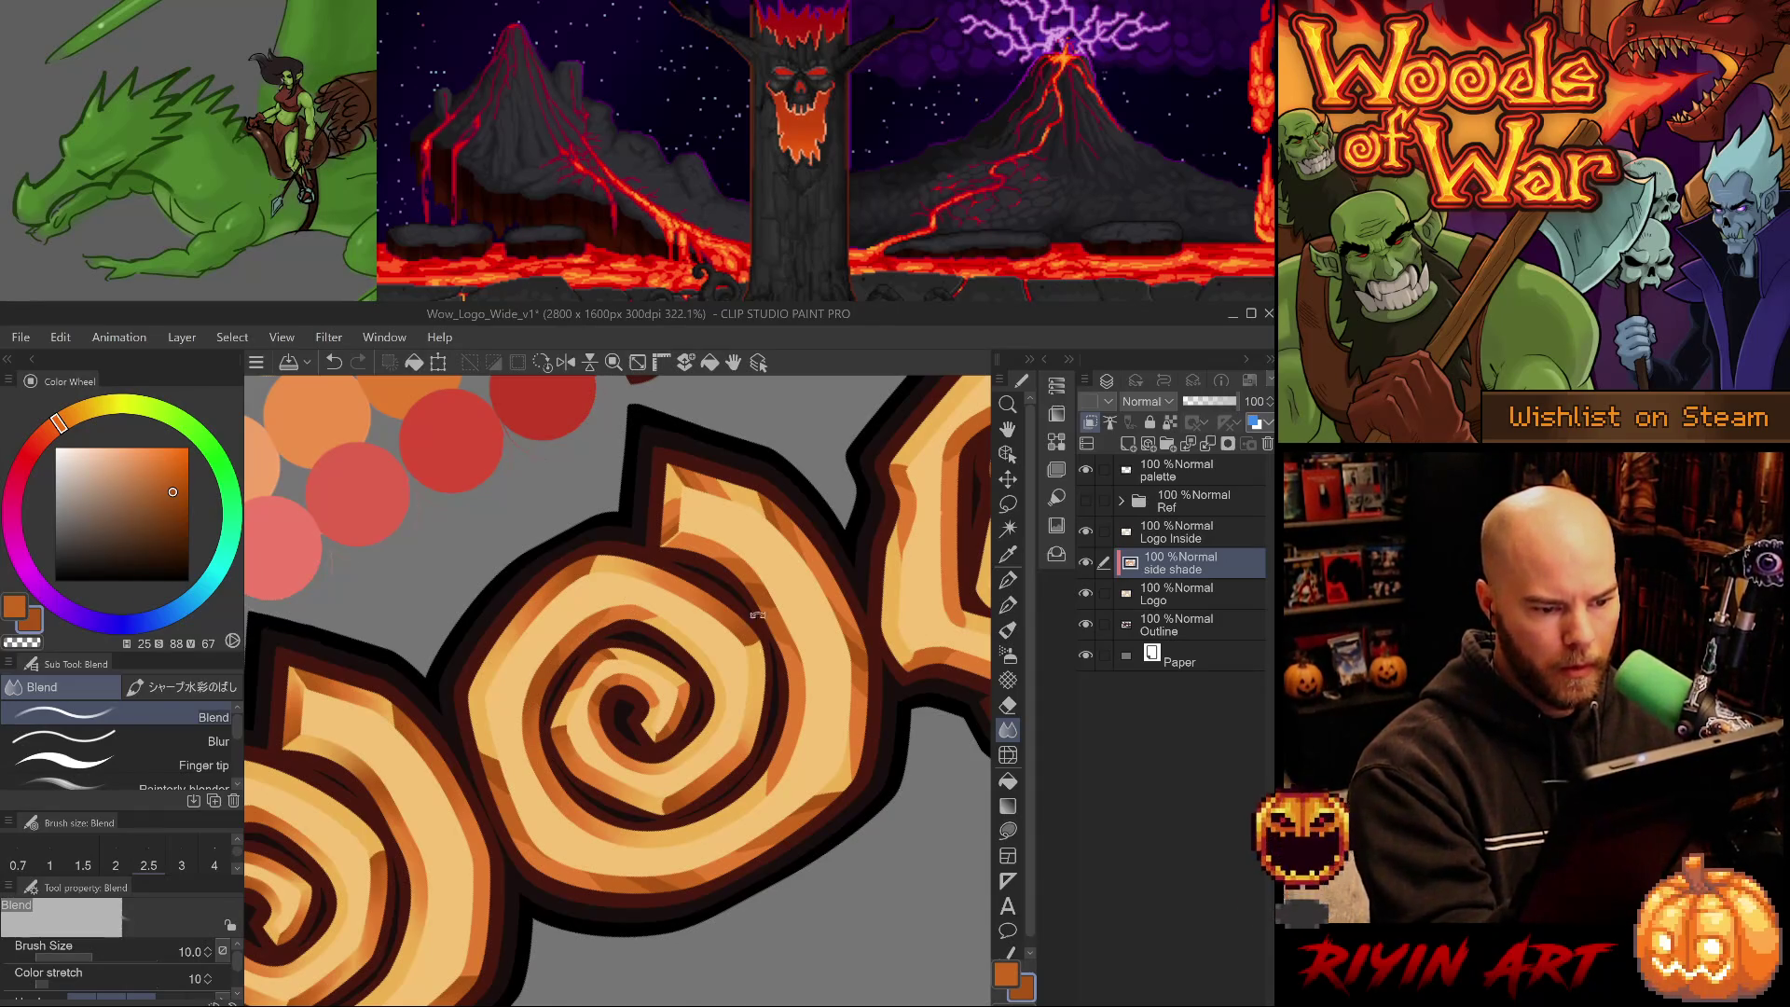
pyautogui.press('h')
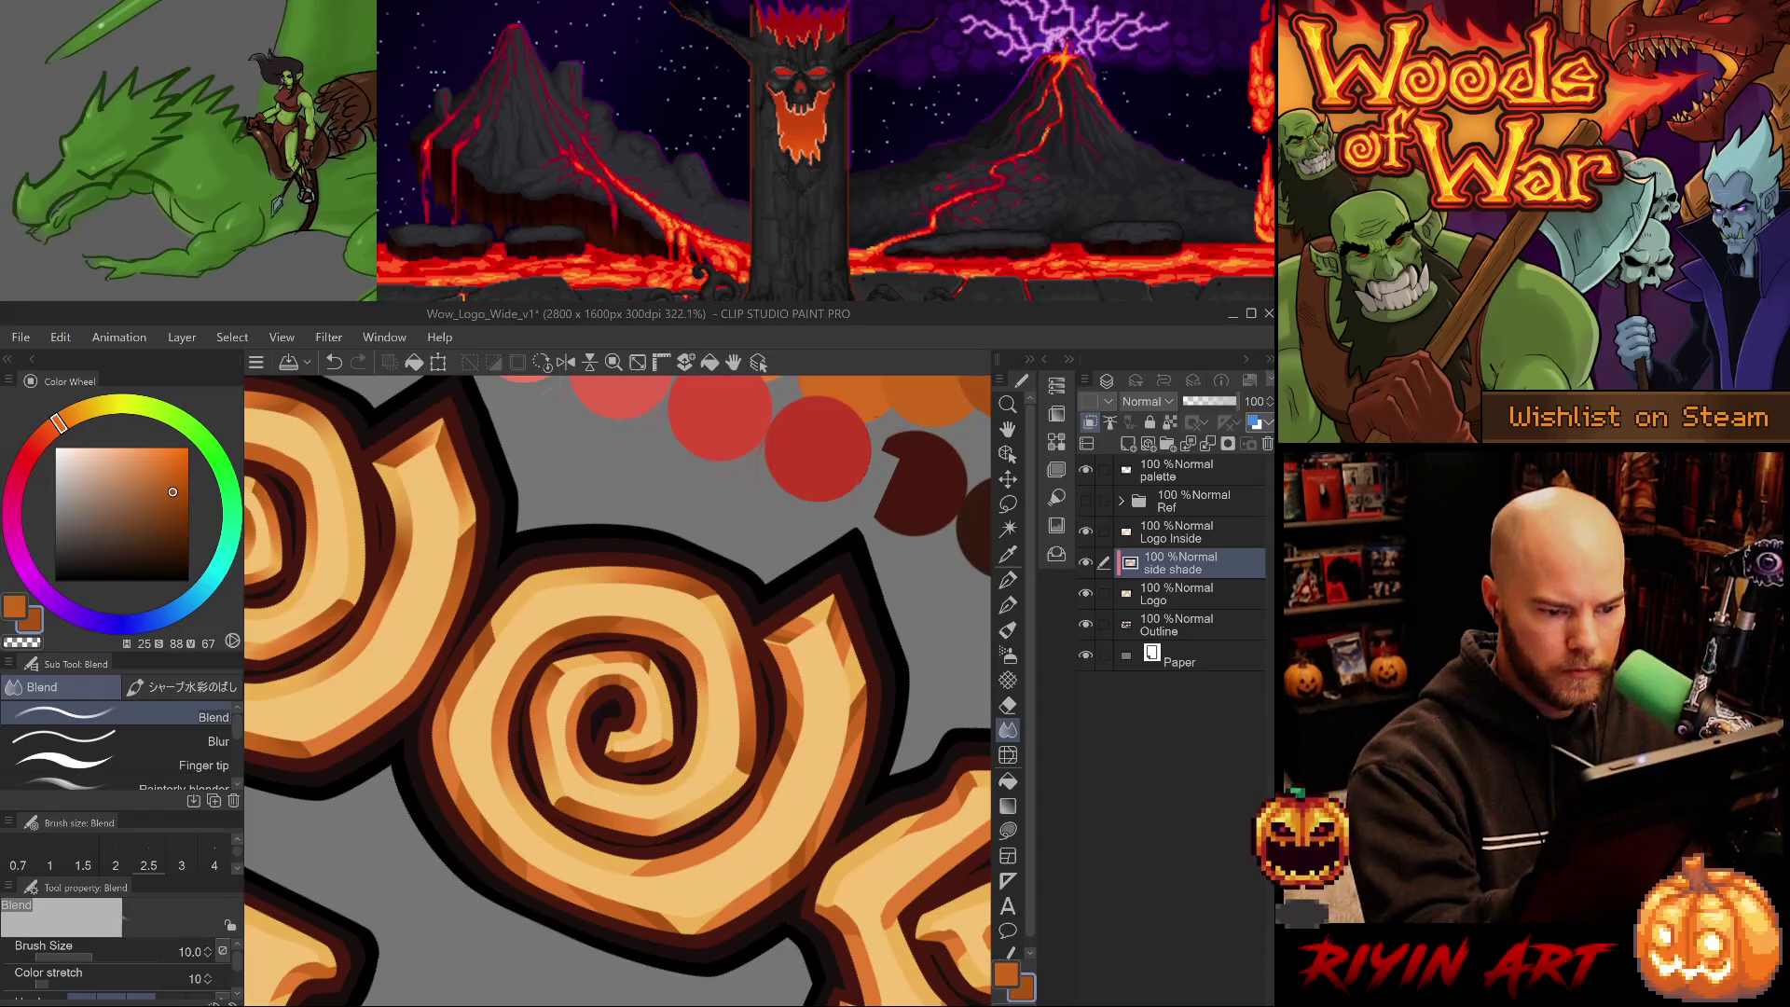
pyautogui.press('h')
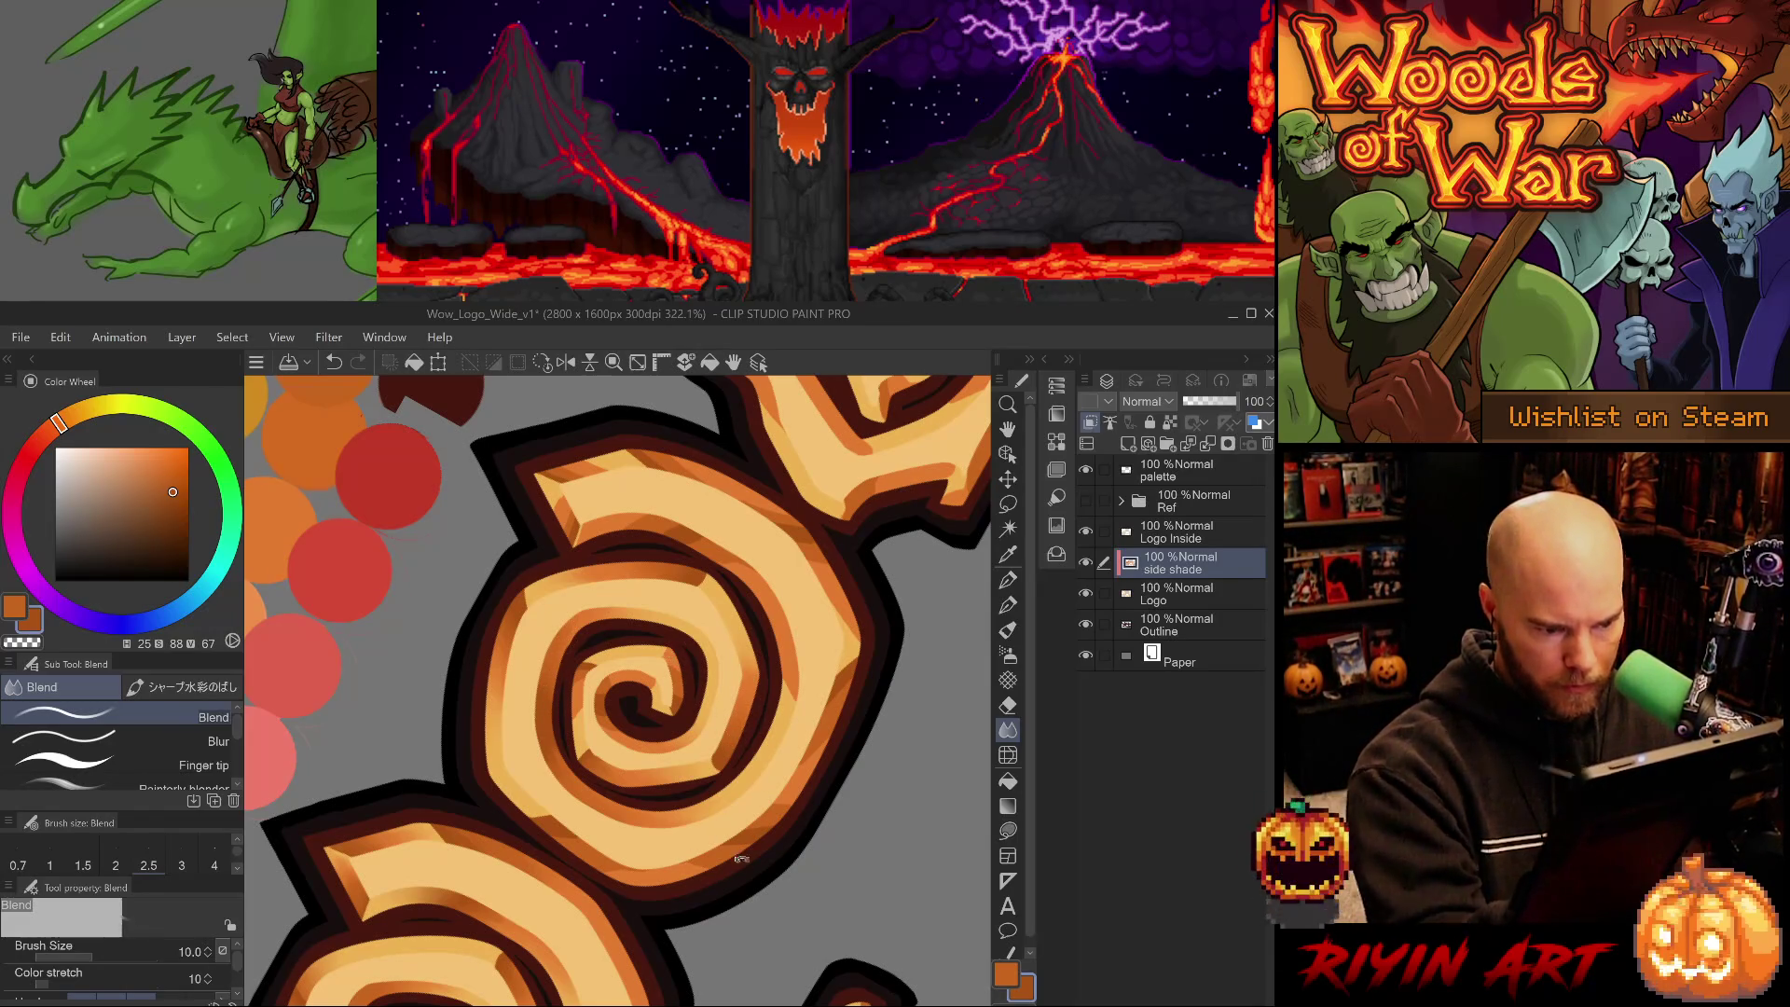
pyautogui.press('v')
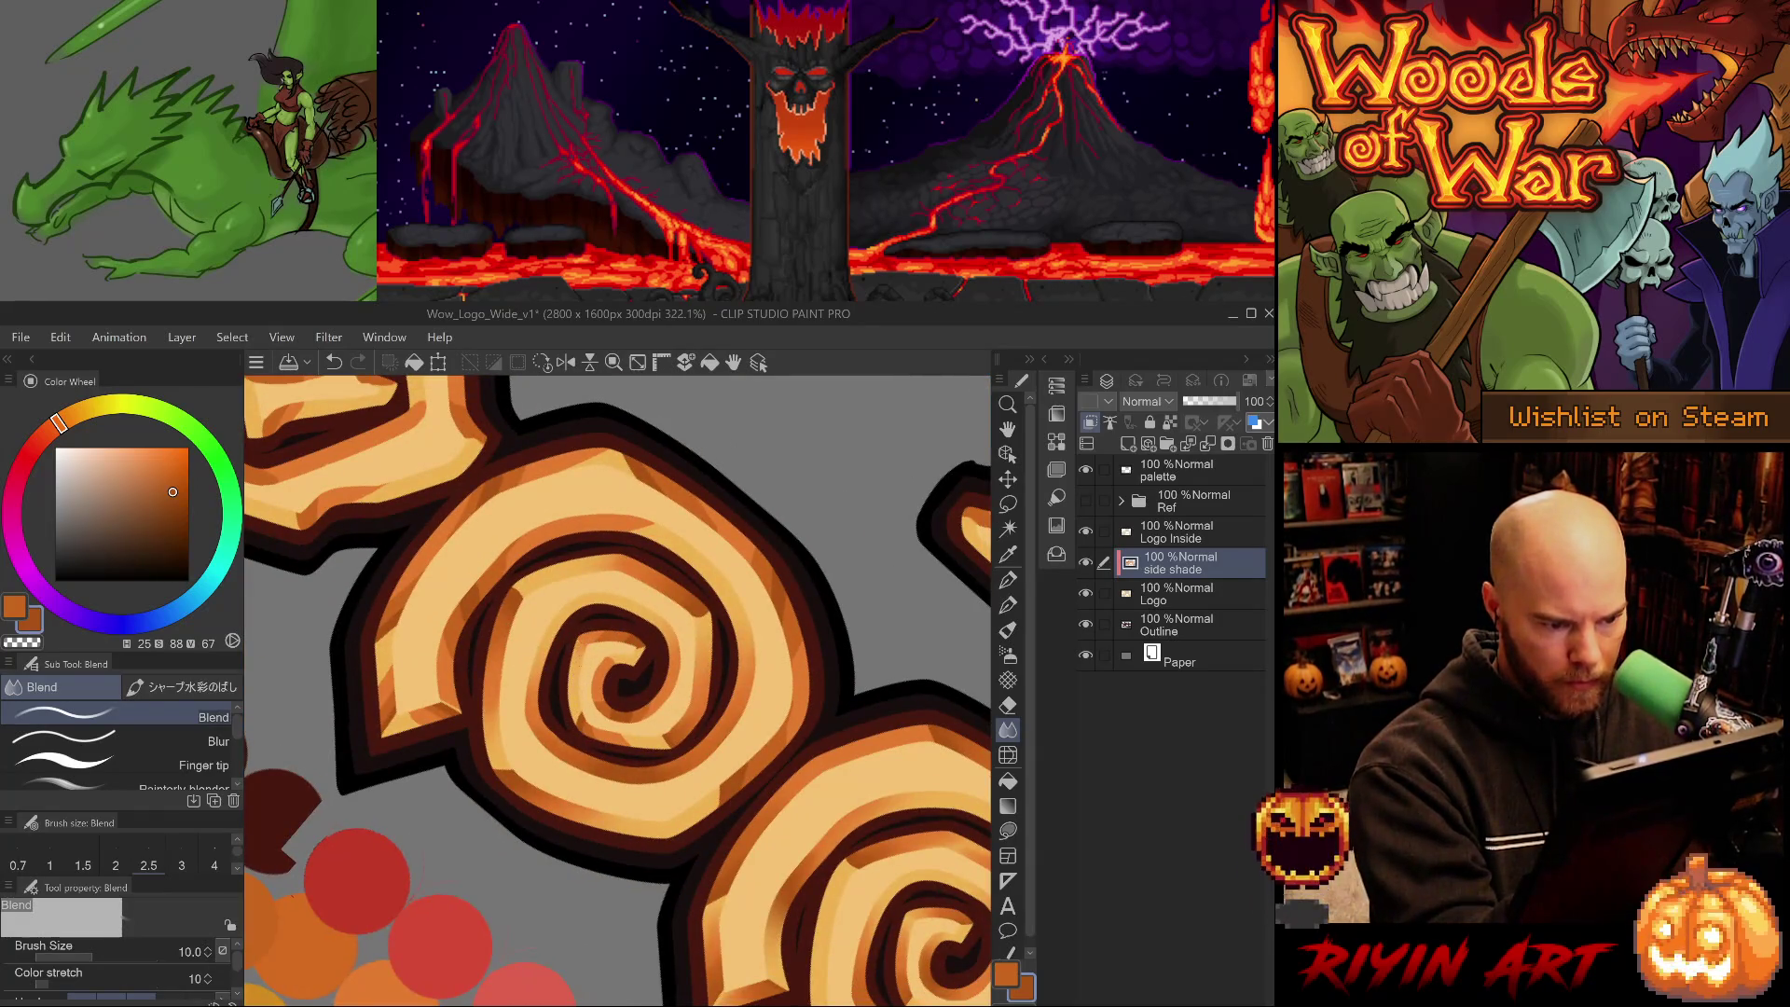
pyautogui.press('h')
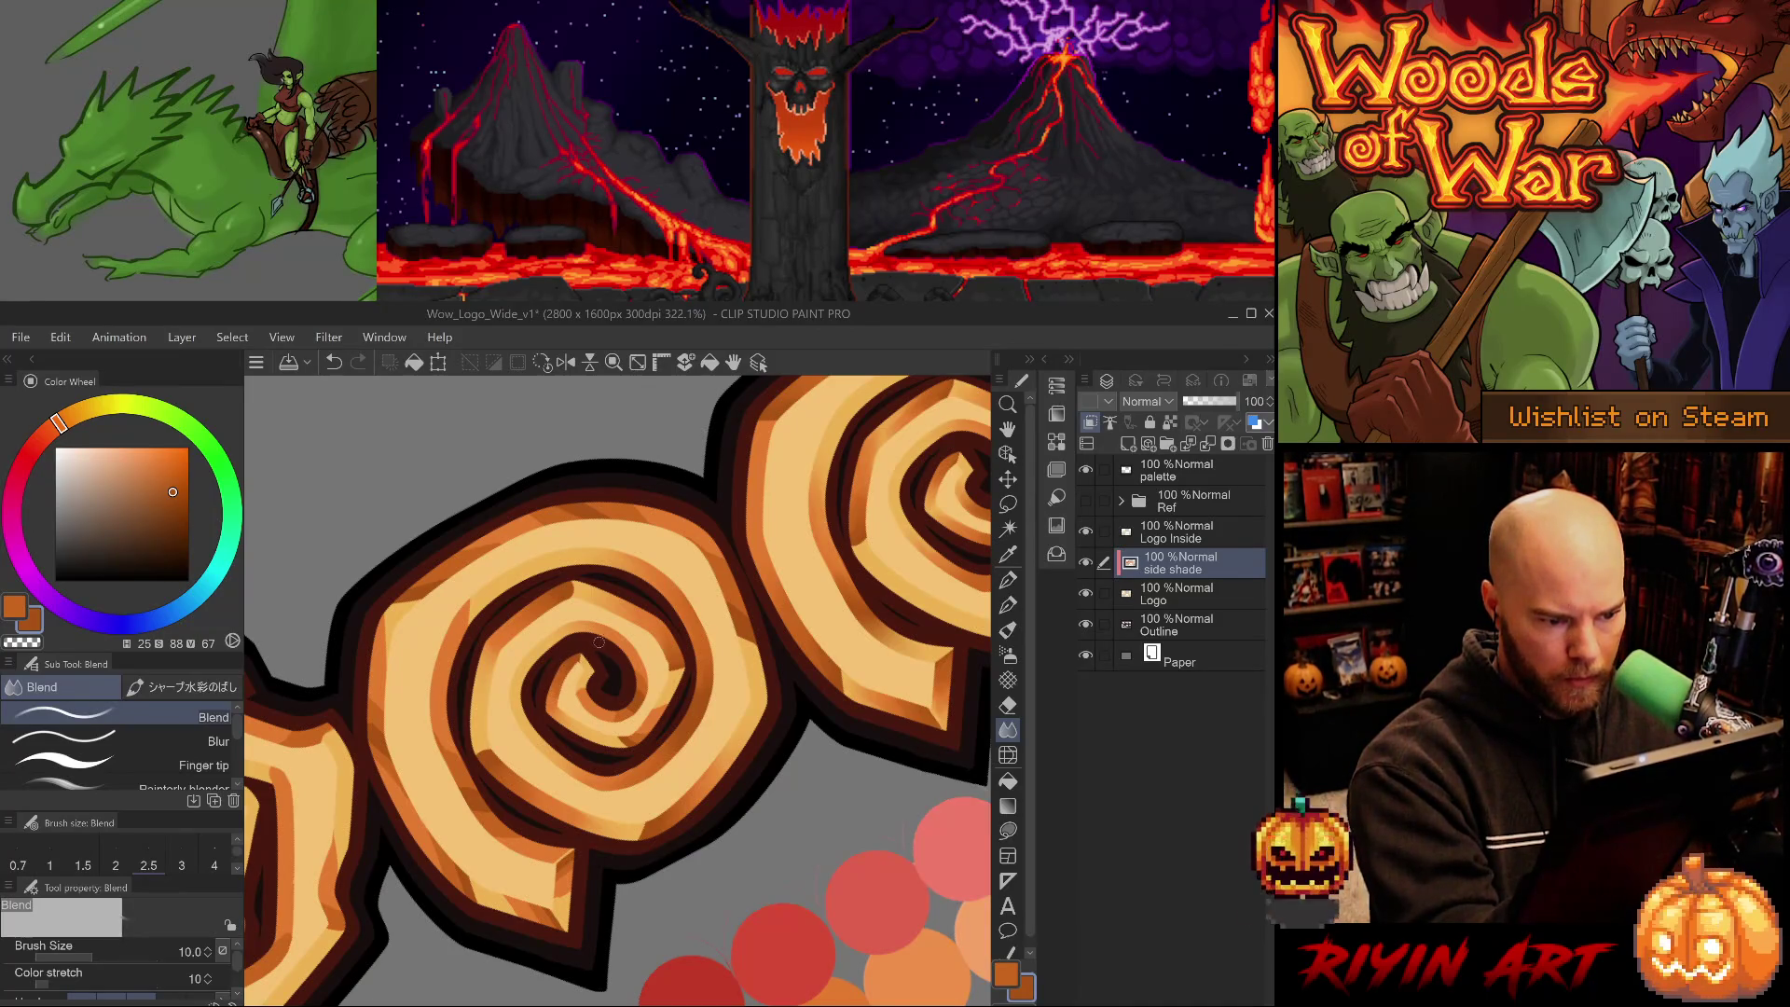
# - With spirals stacked vertically, undo a blend stroke, reblend inside the spiral, then undo two more
pyautogui.press('e')
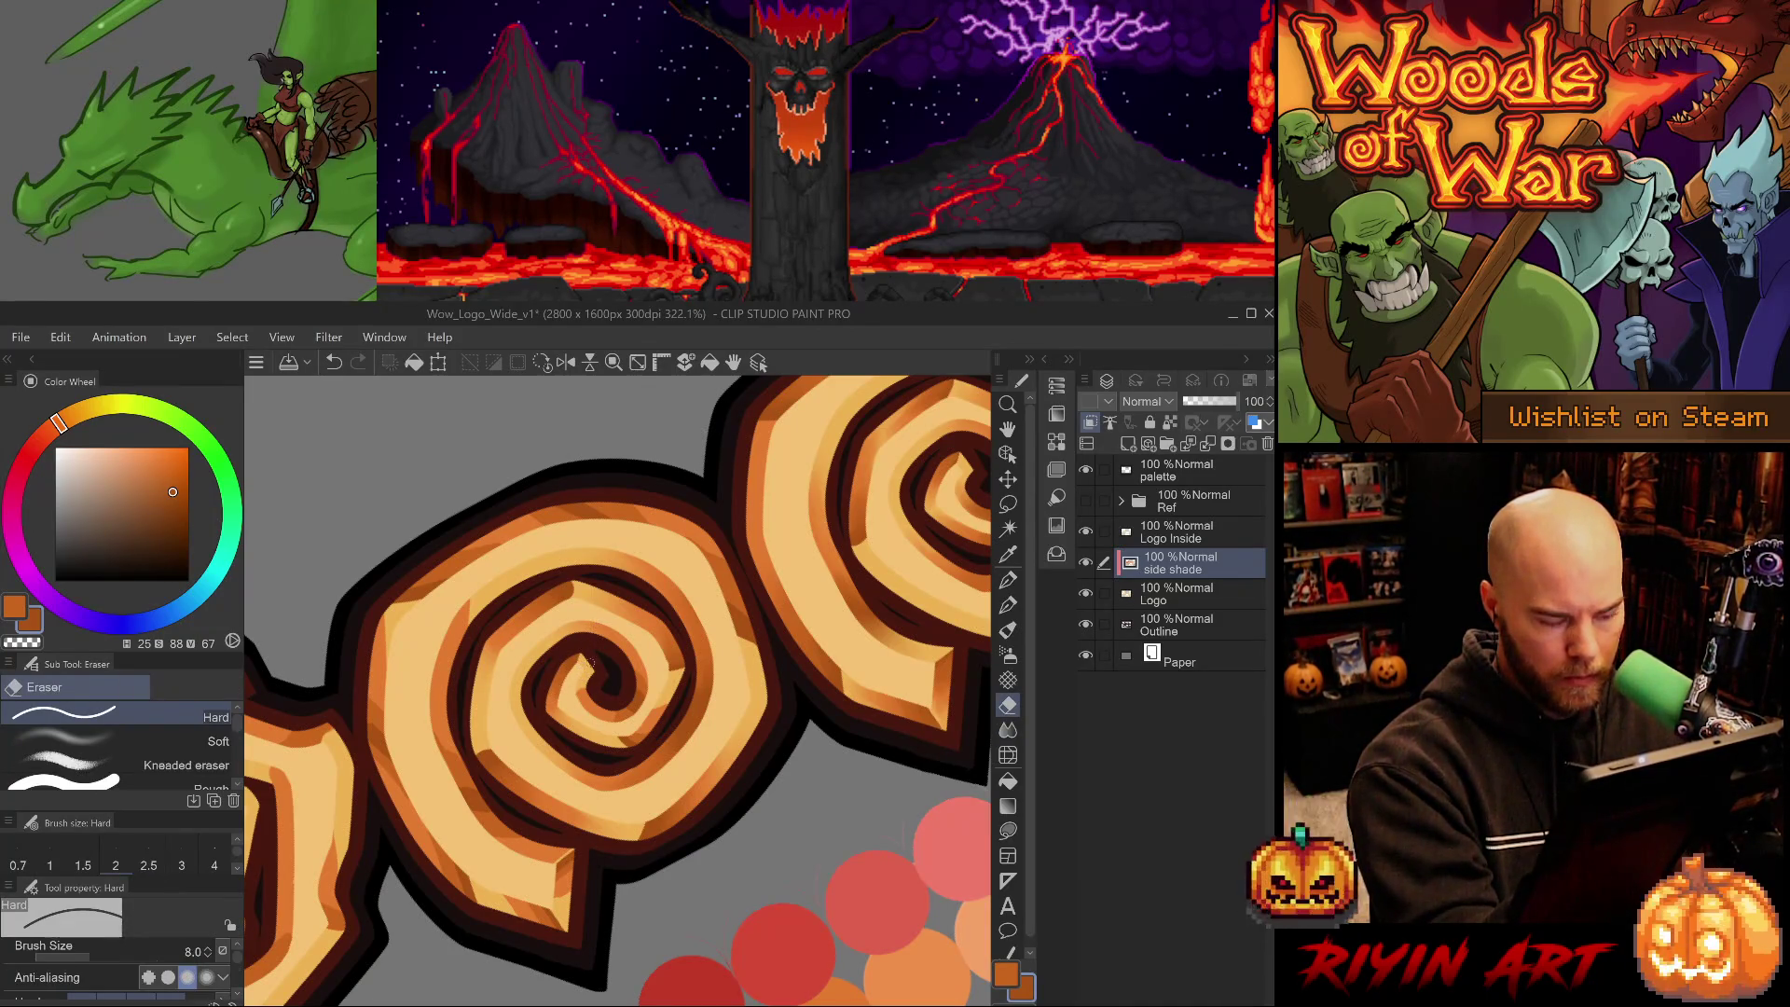
pyautogui.press('j')
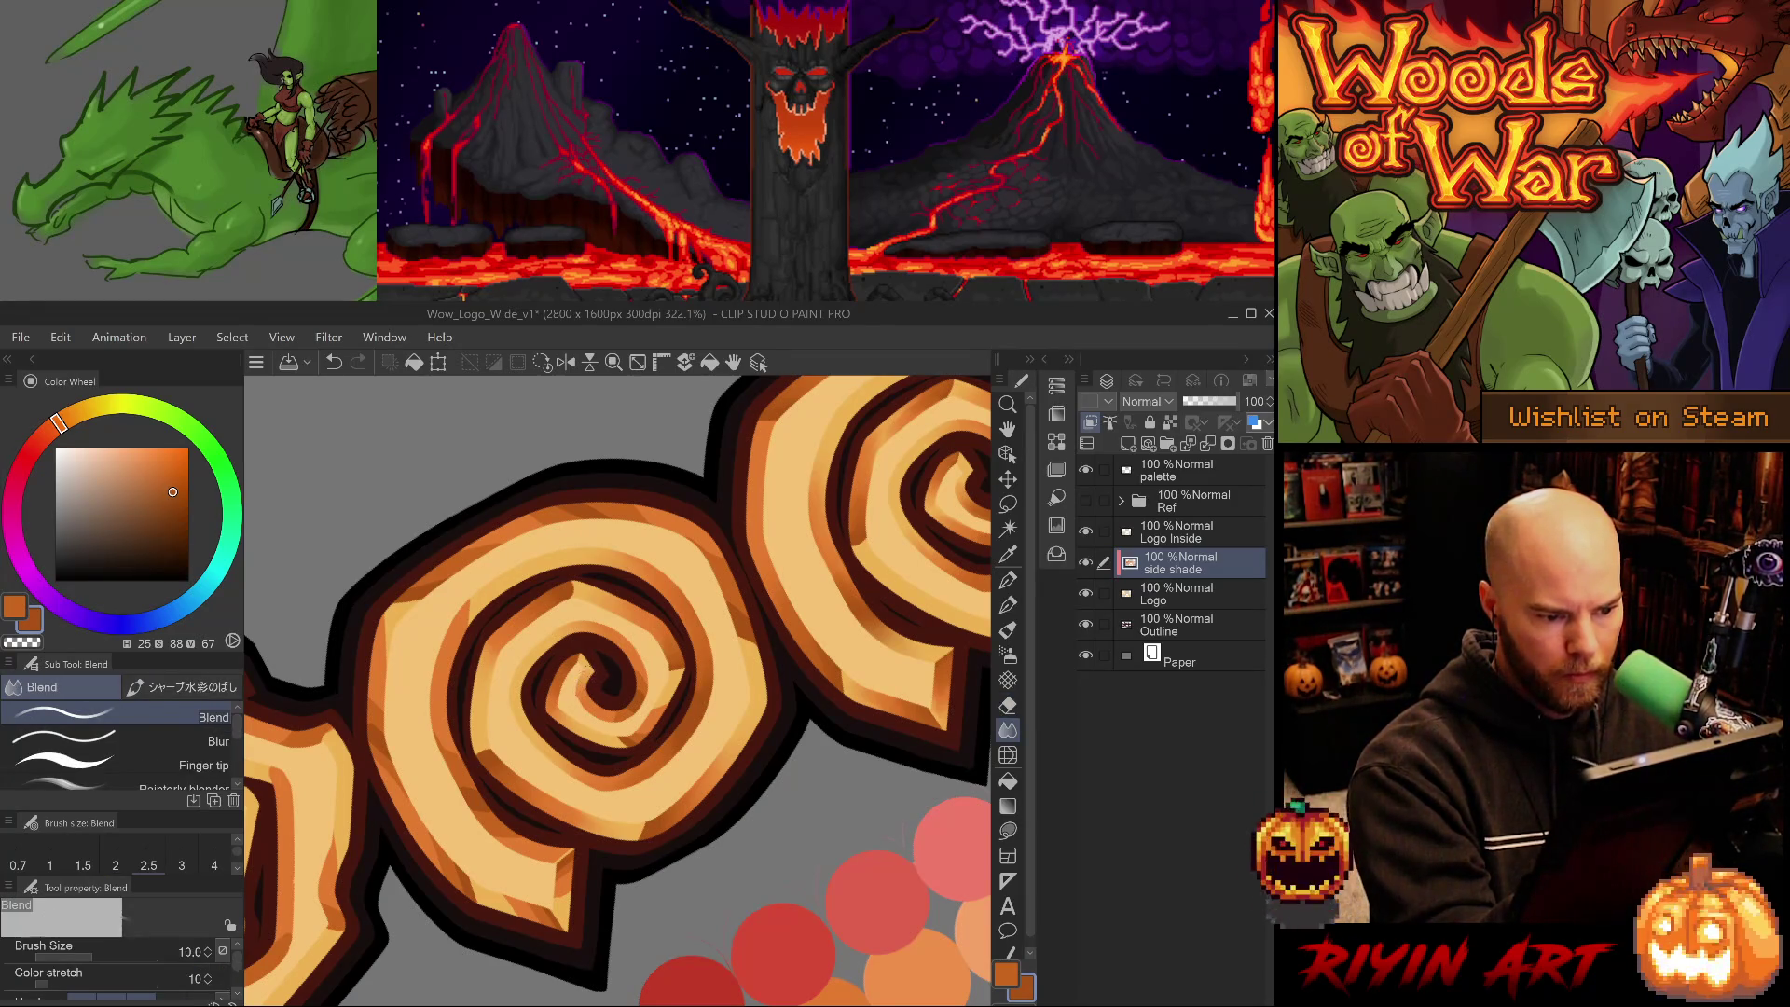
pyautogui.hotkey('ctrl', '@')
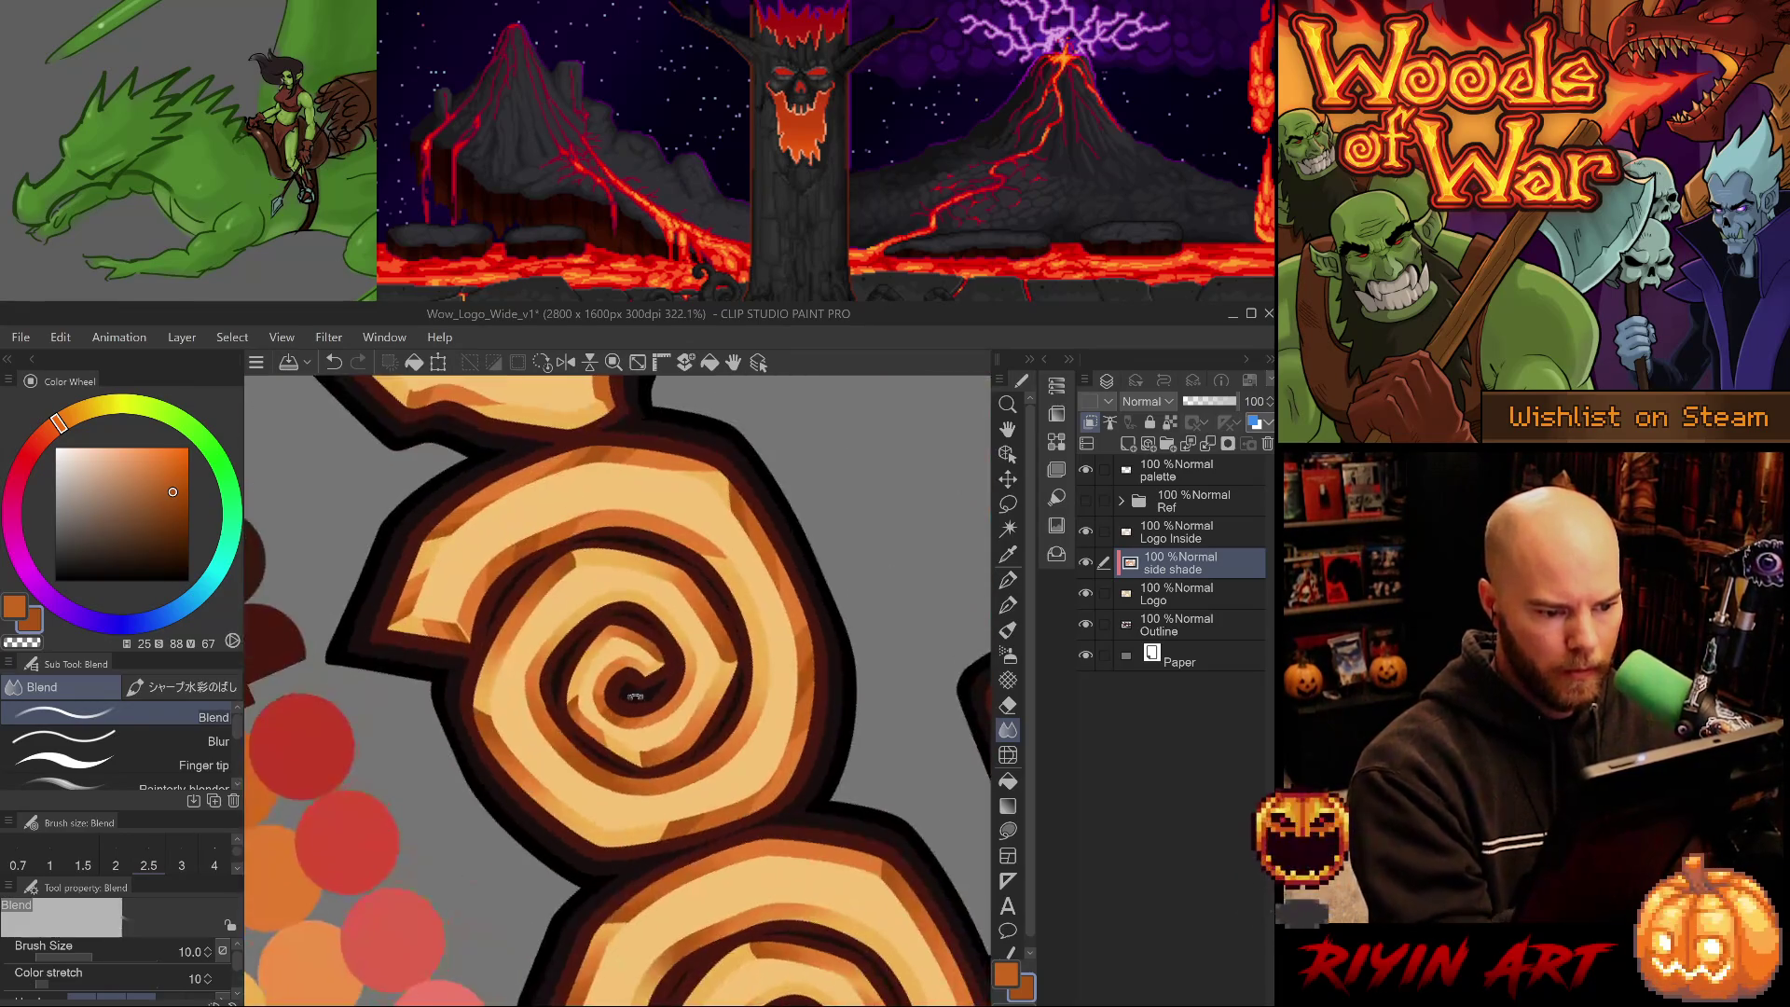
pyautogui.press('e')
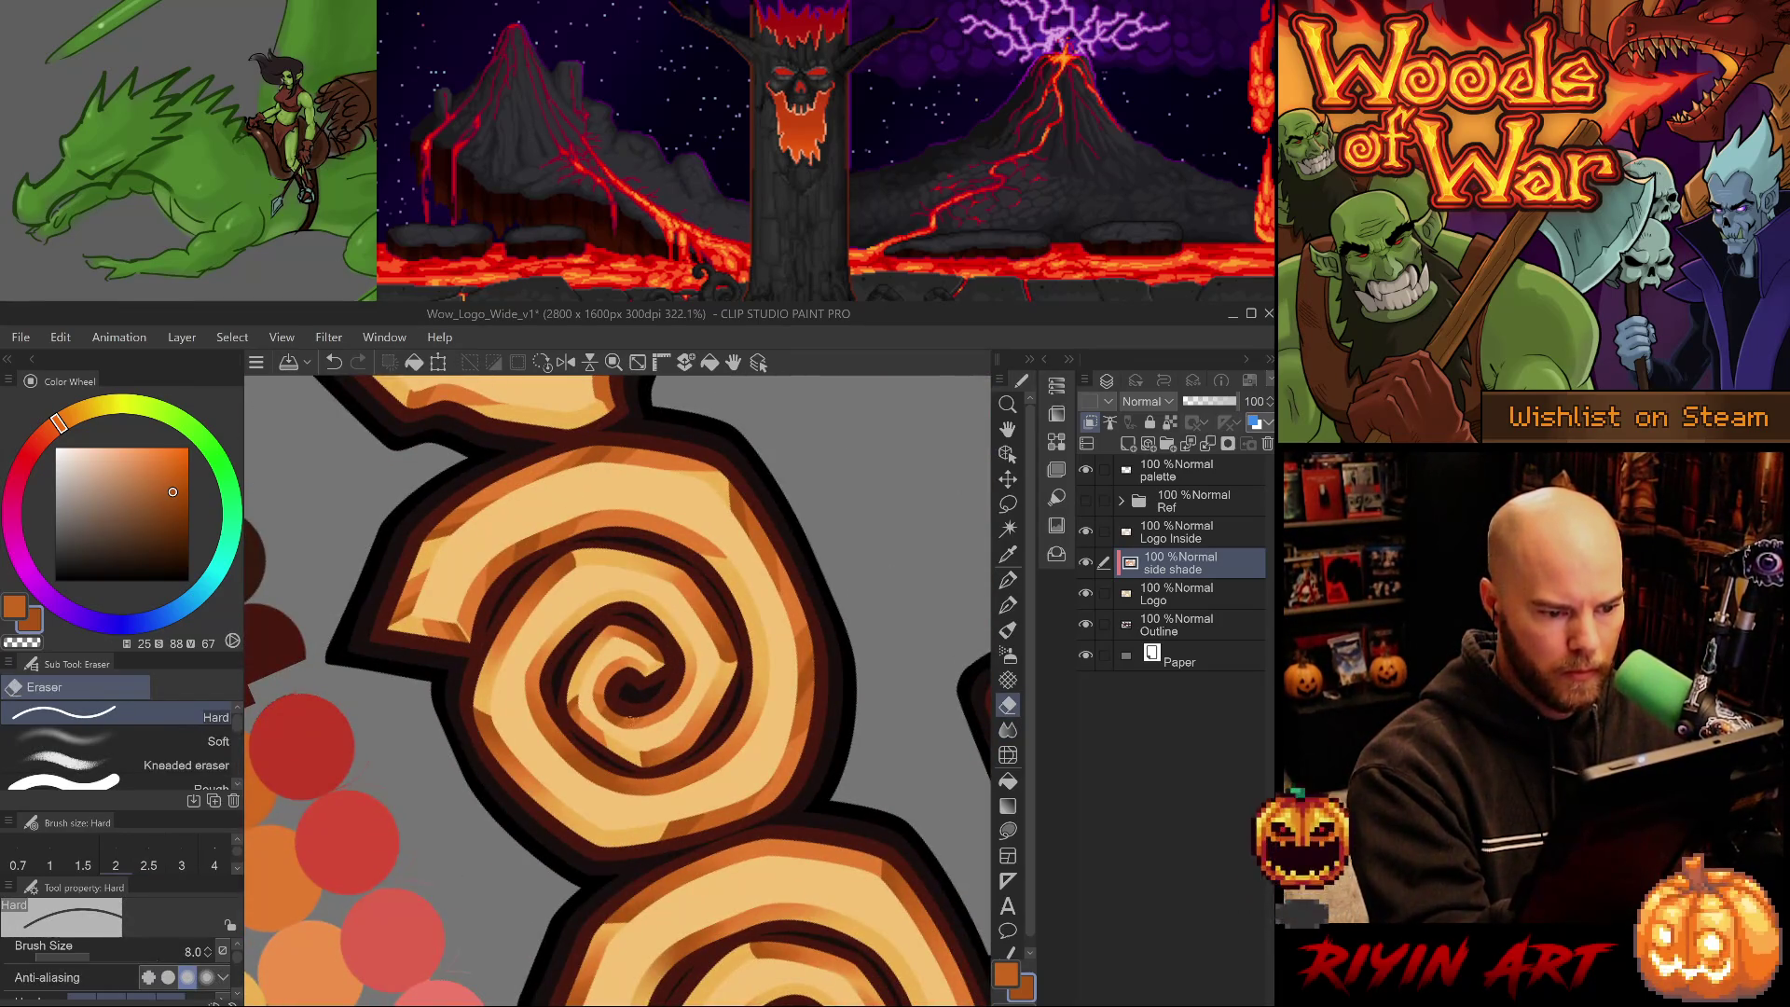
pyautogui.press('j')
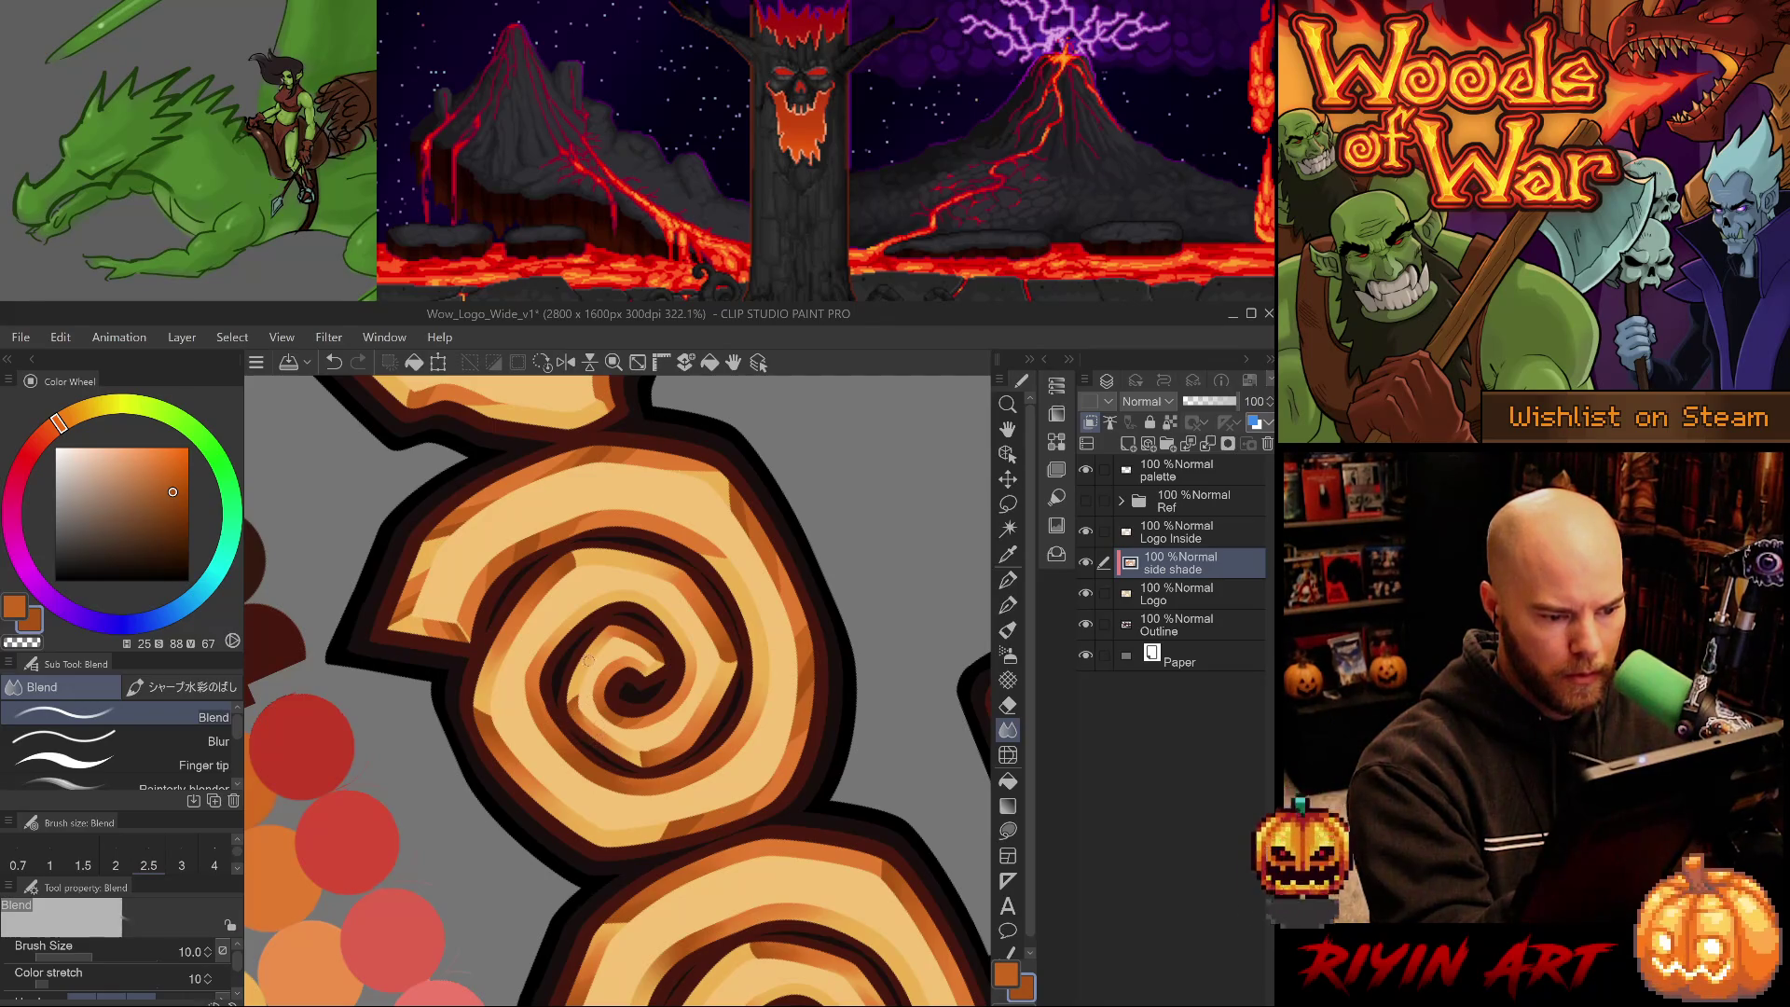
pyautogui.hotkey('ctrl', 'z')
pyautogui.moveTo(571, 706); pyautogui.dragTo(590, 739)
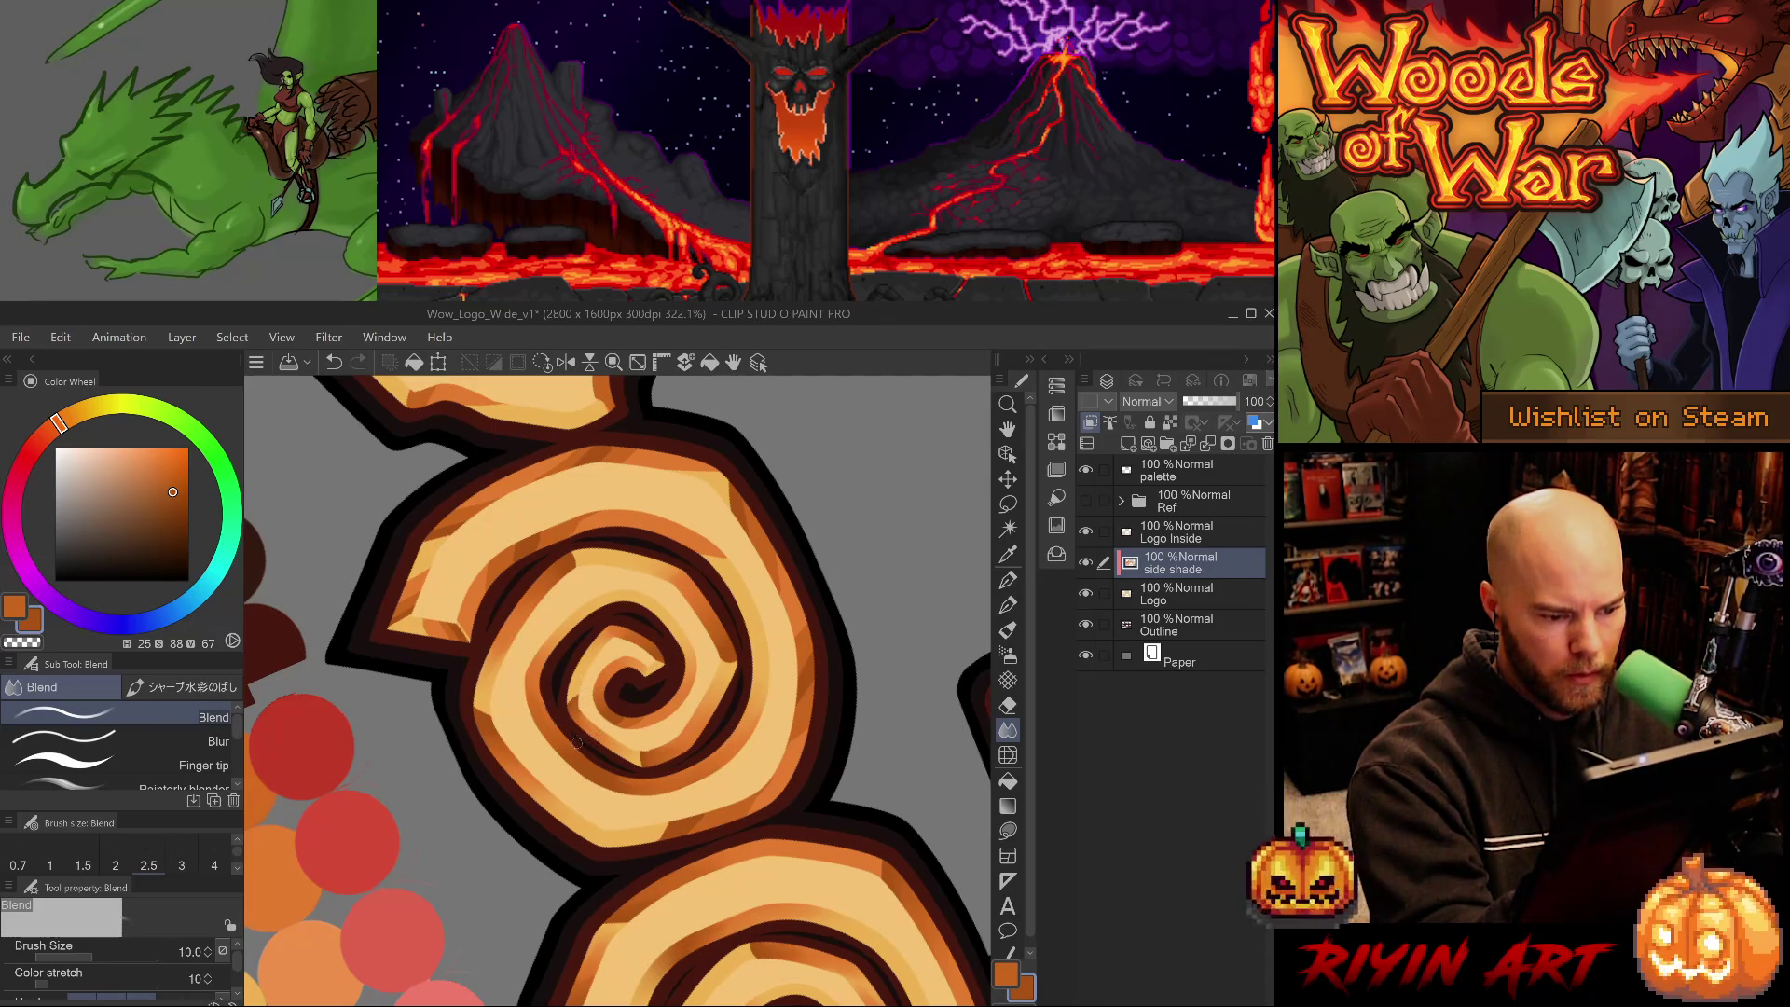
pyautogui.hotkey('ctrl', 'z')
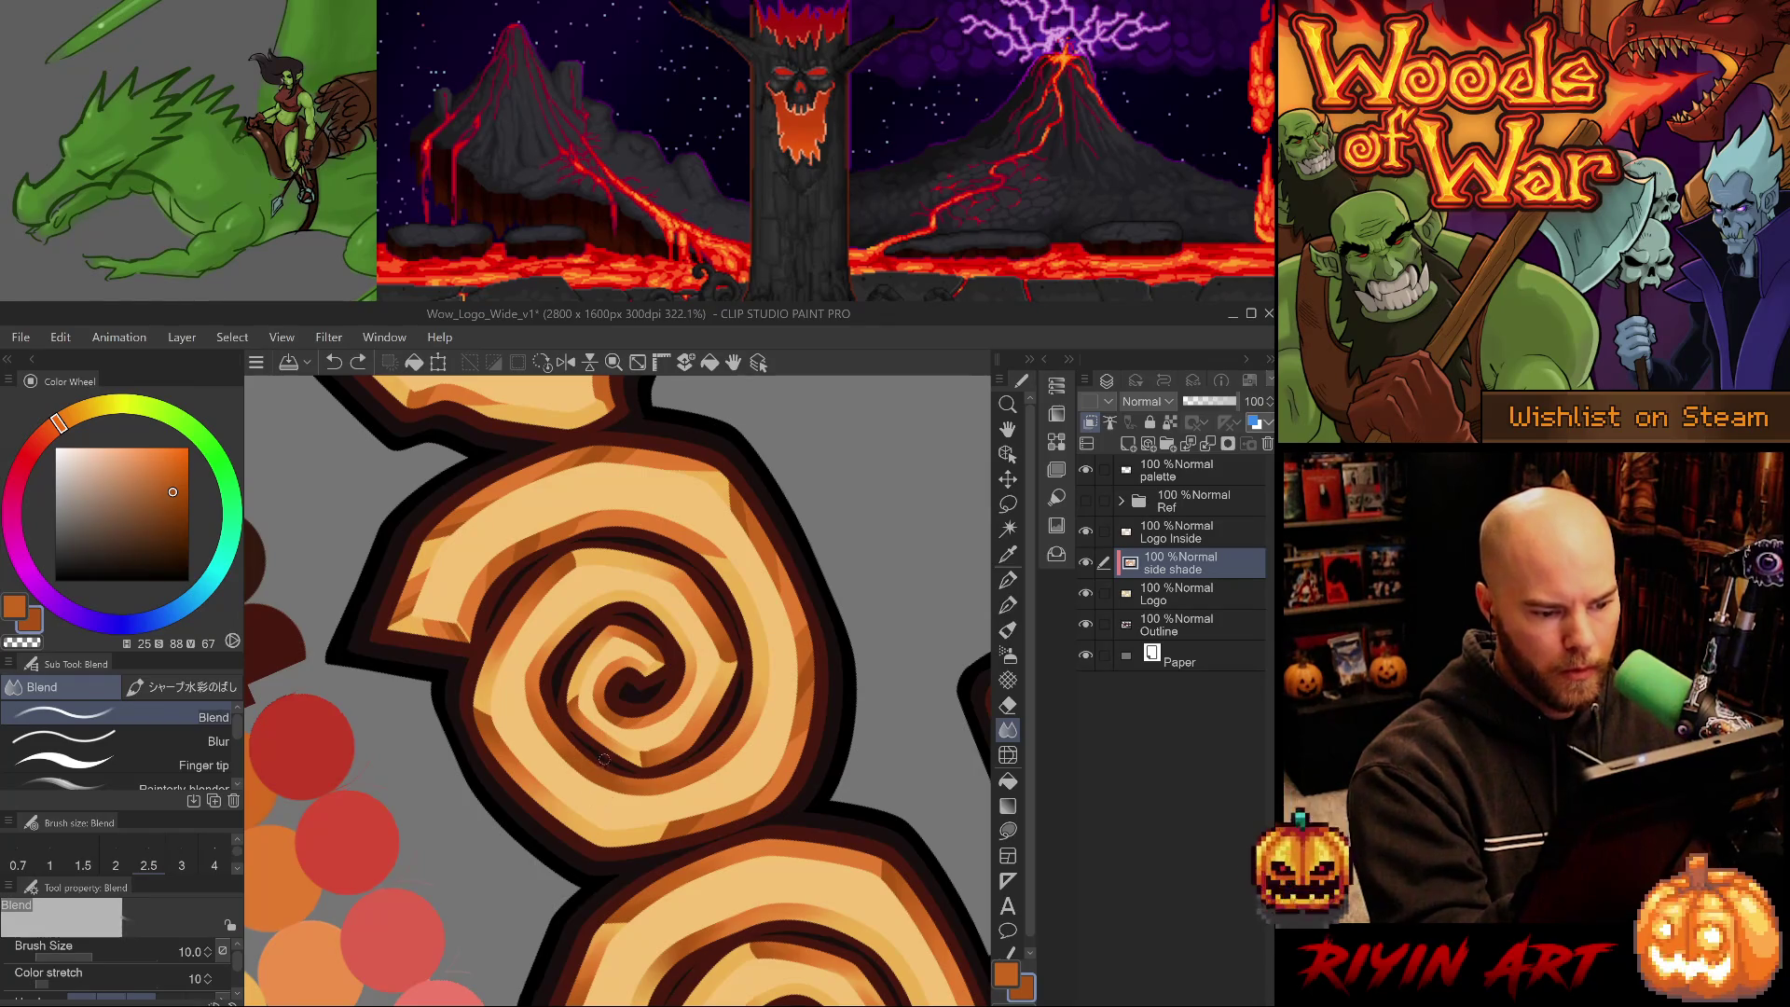
pyautogui.hotkey('ctrl', 'shift', 'r')
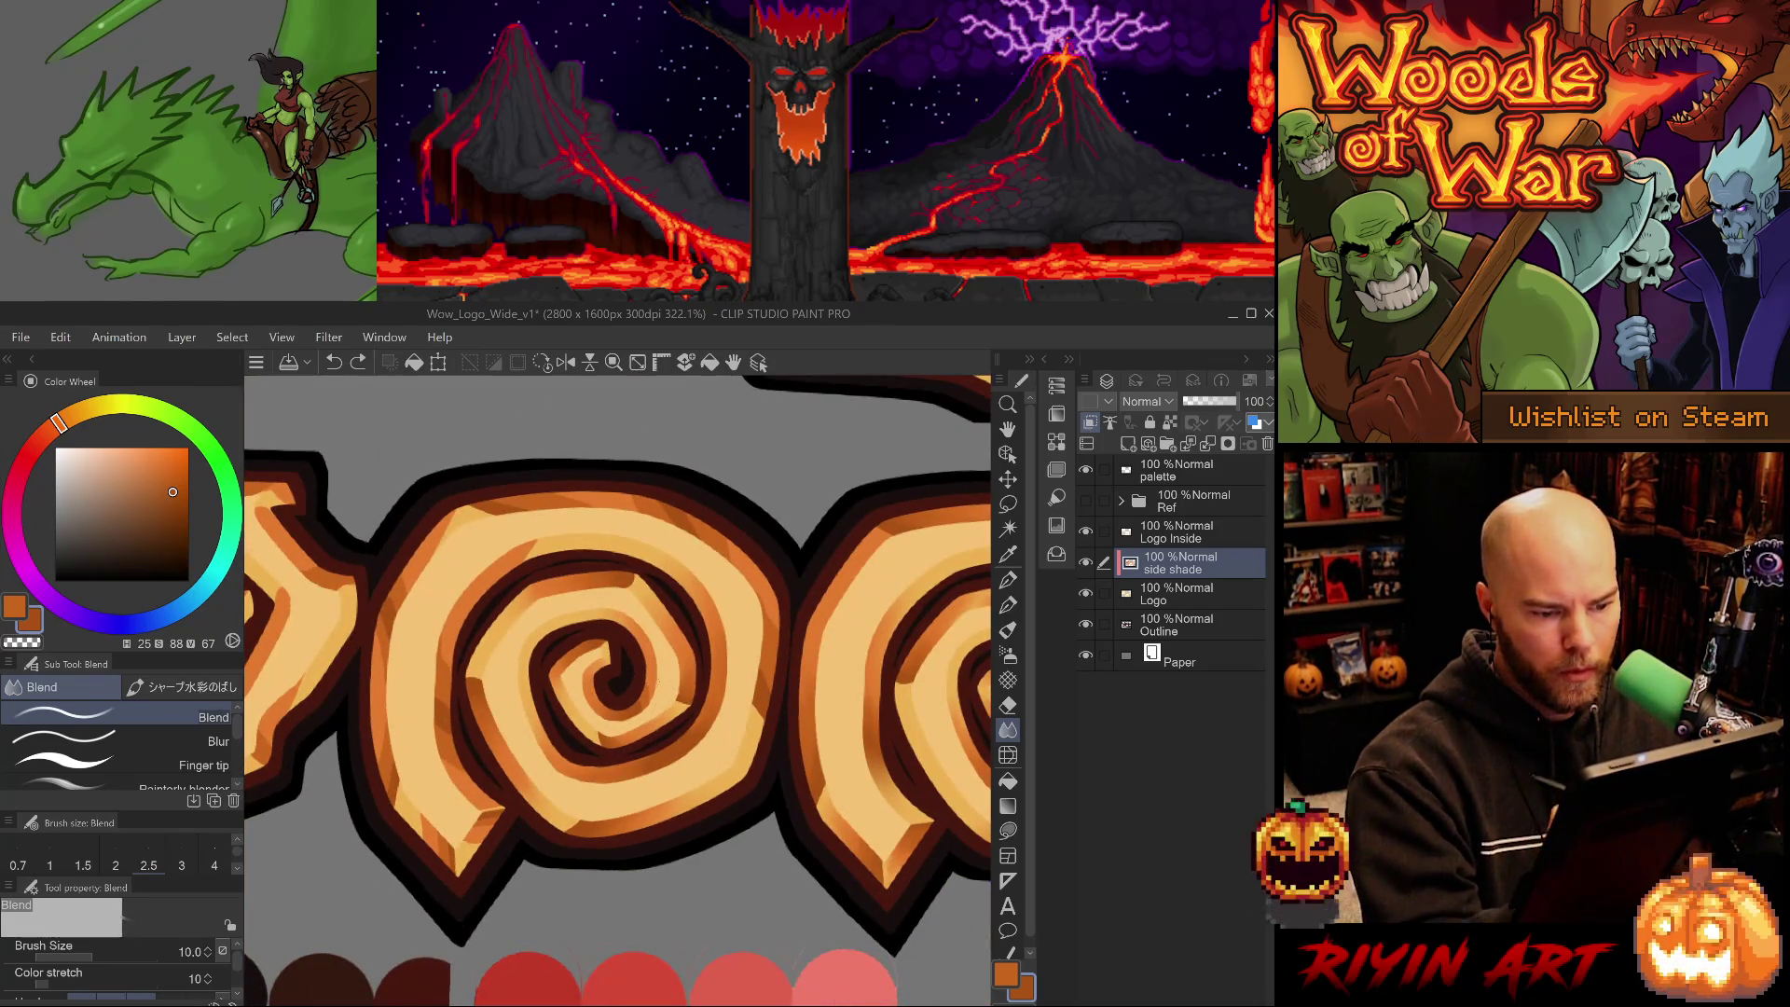
# - Blend the inner spiral's shading and its edges, rotating the canvas and undoing two strokes along the way
pyautogui.moveTo(644, 708); pyautogui.dragTo(596, 736)
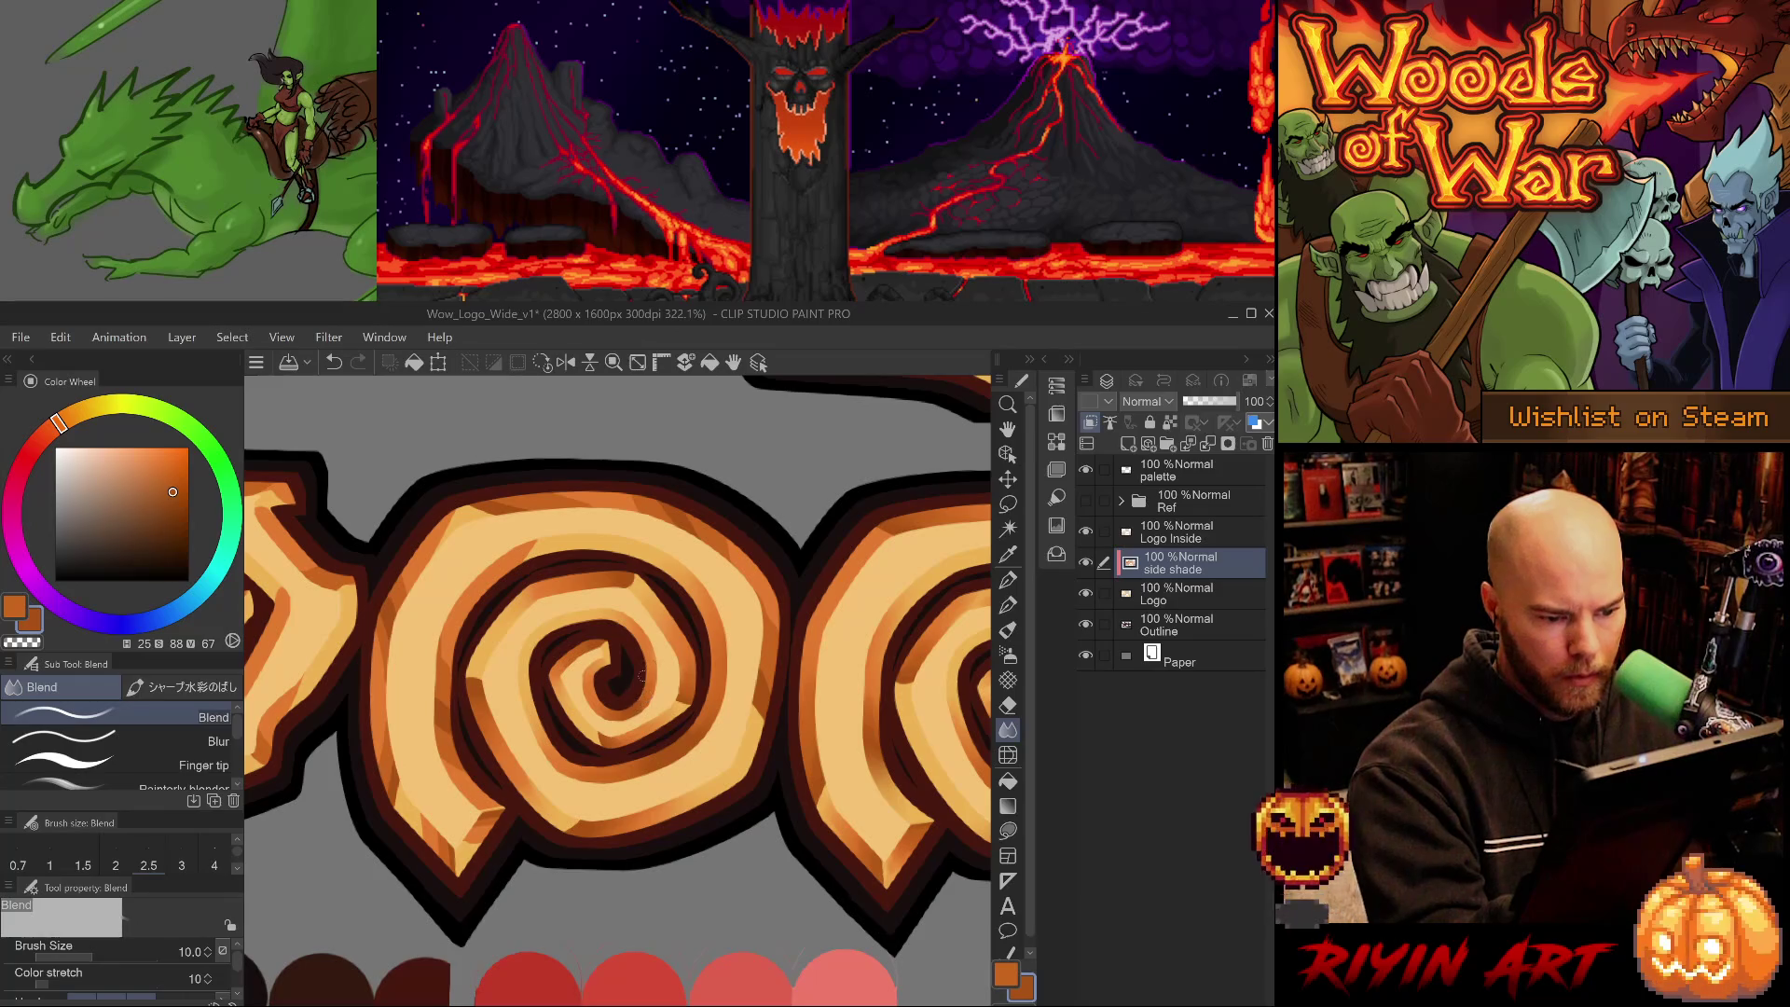
pyautogui.press('-')
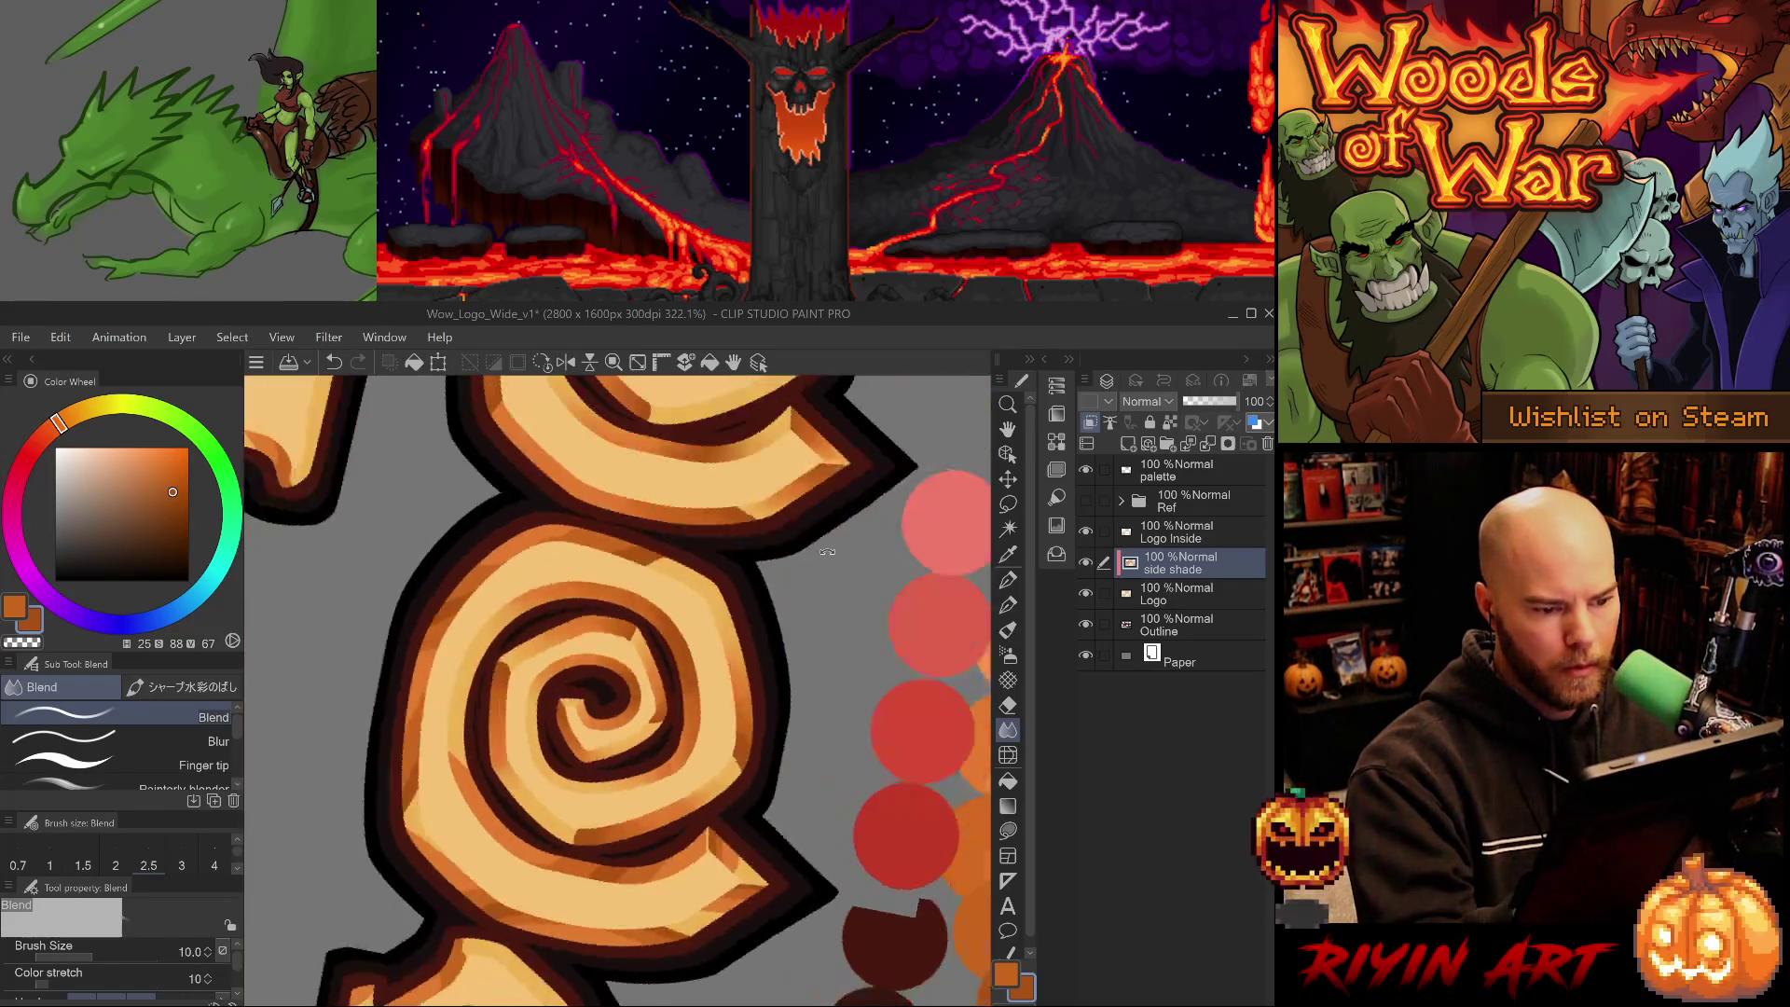
pyautogui.press('-')
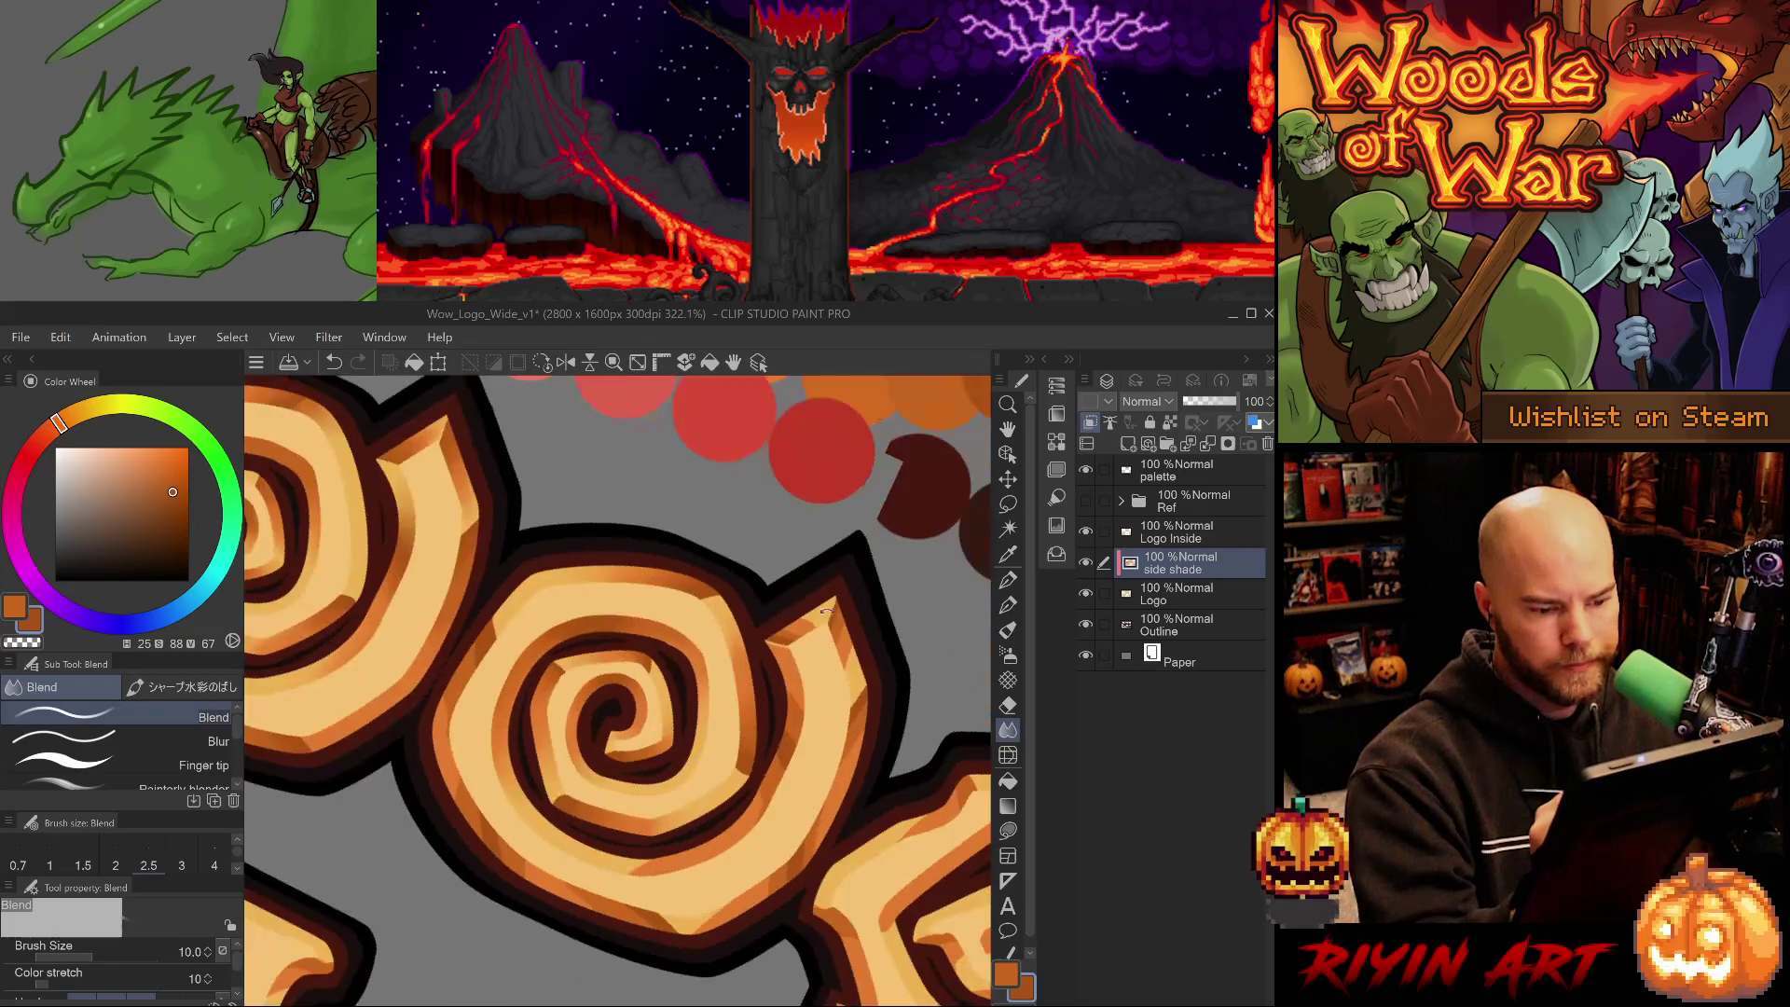
pyautogui.press('-')
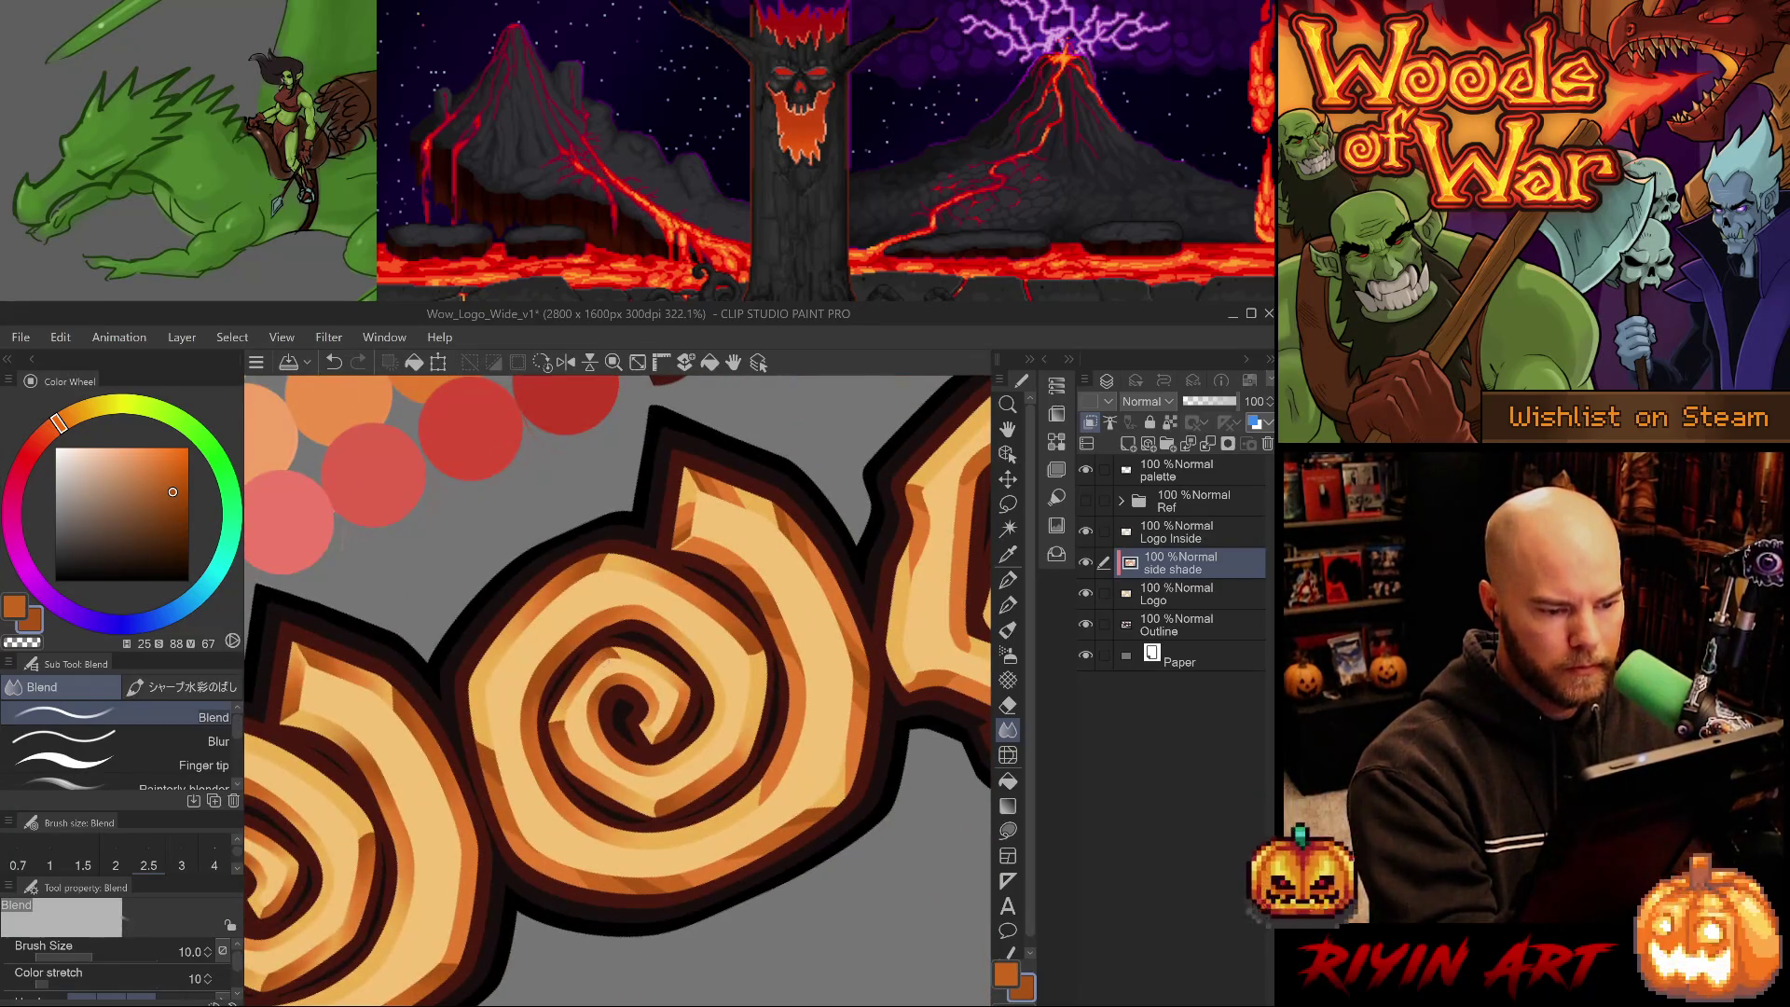
pyautogui.hotkey('ctrl', 'z')
pyautogui.press('^')
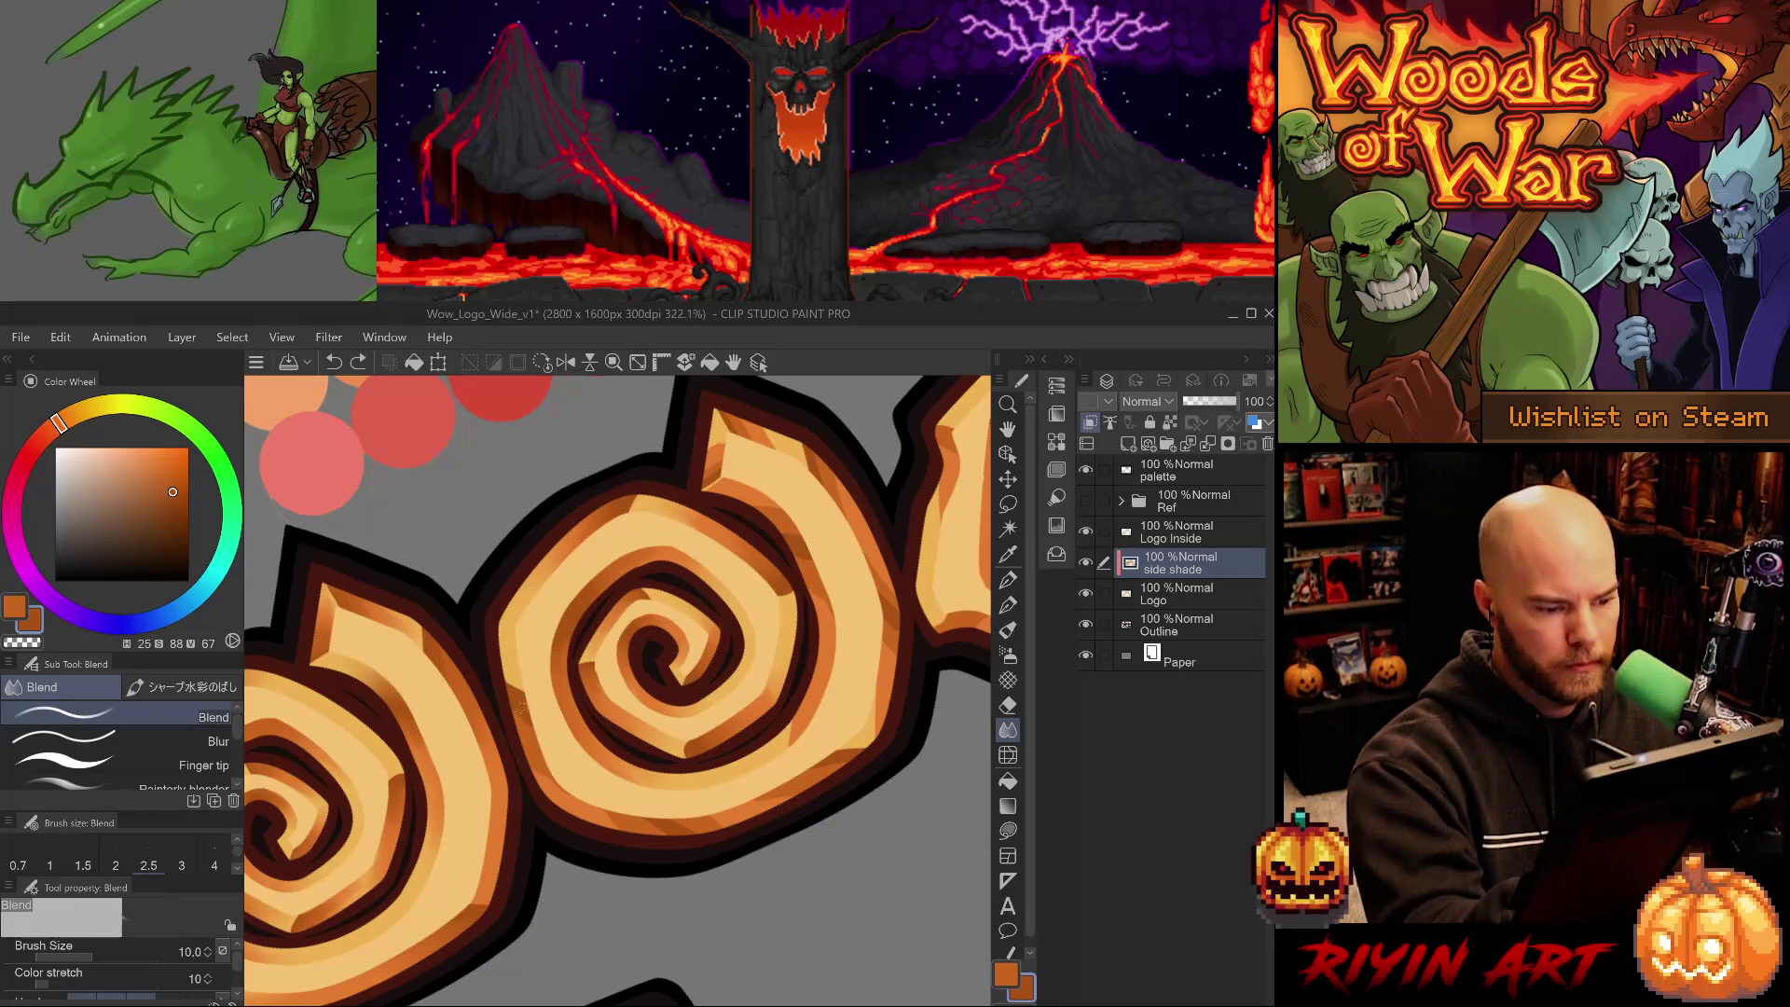
pyautogui.moveTo(522, 706); pyautogui.dragTo(509, 597)
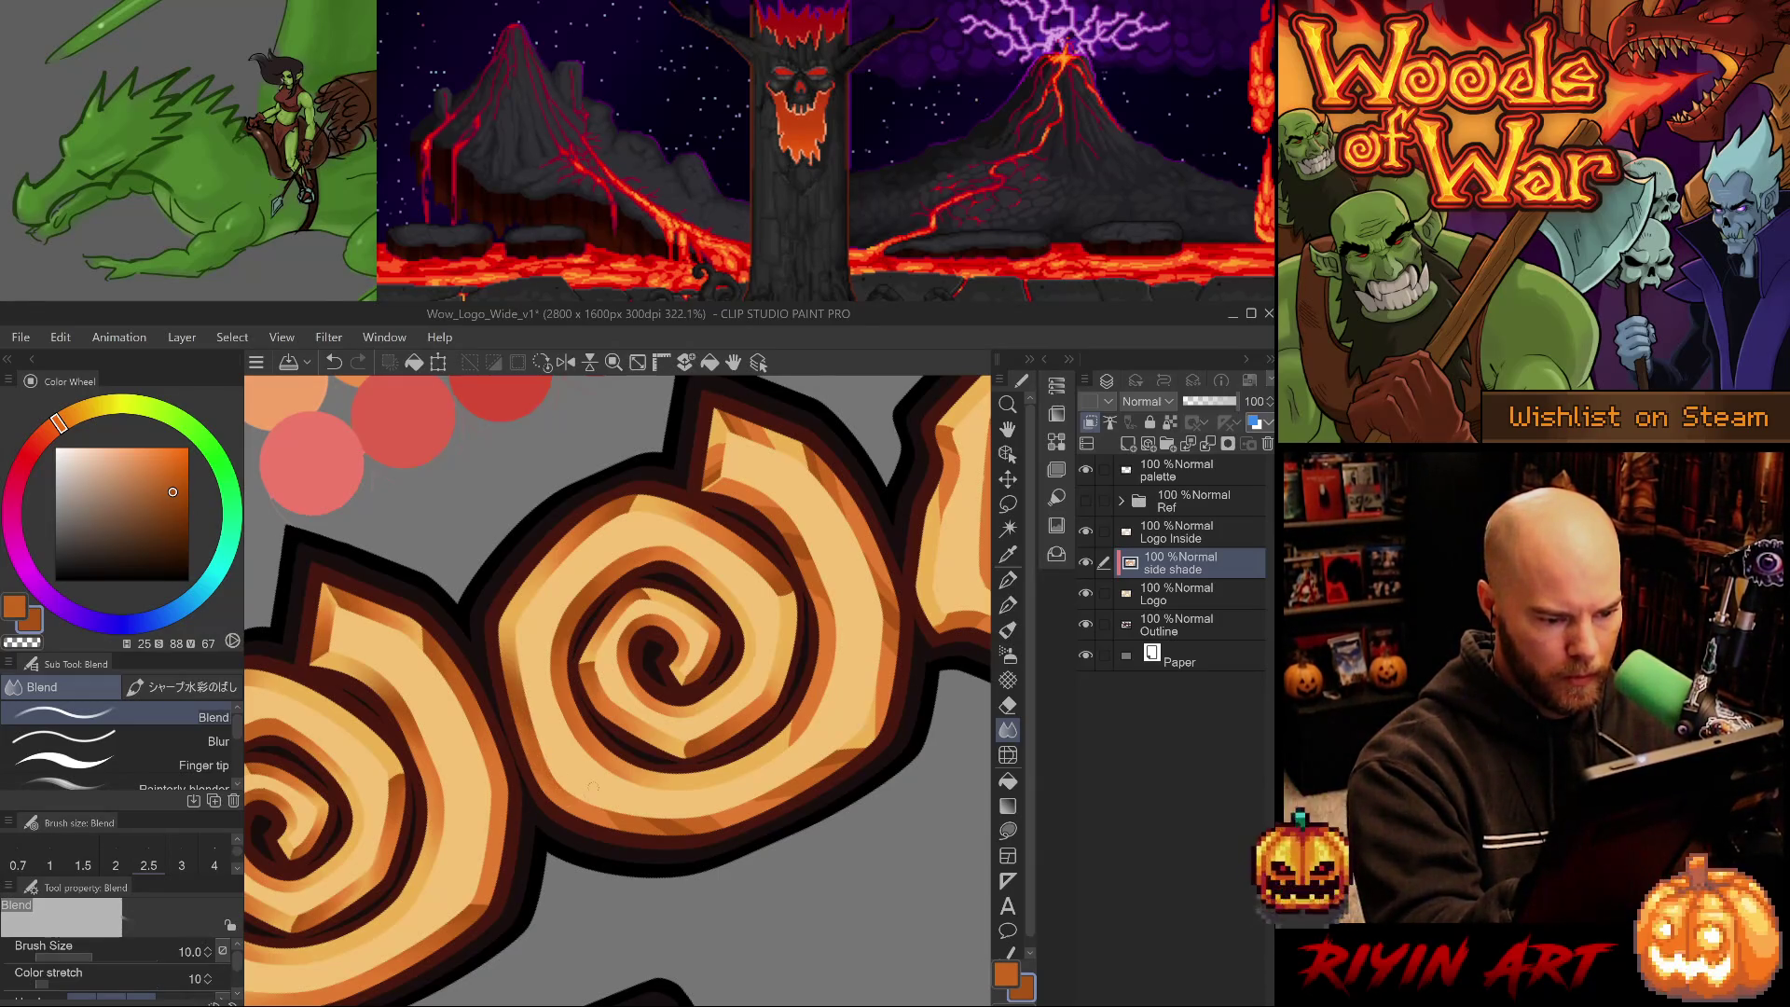
pyautogui.press('^')
pyautogui.press('^')
pyautogui.press('^')
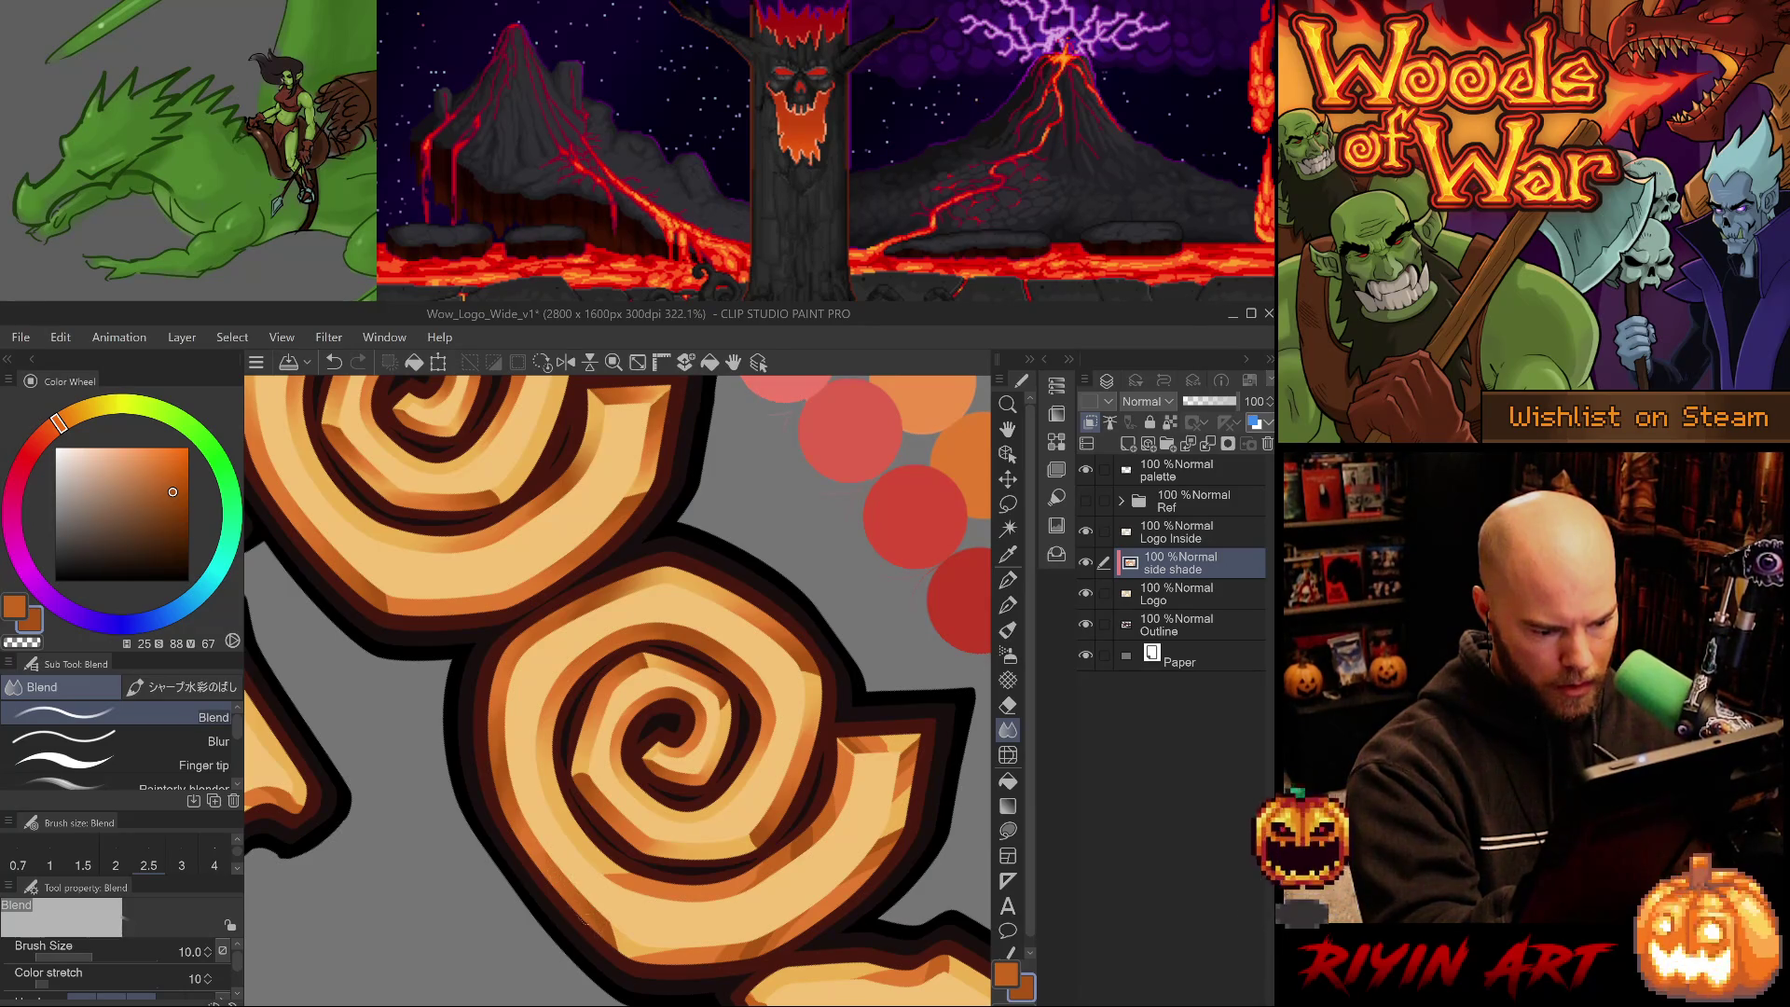
pyautogui.moveTo(586, 922); pyautogui.dragTo(898, 705)
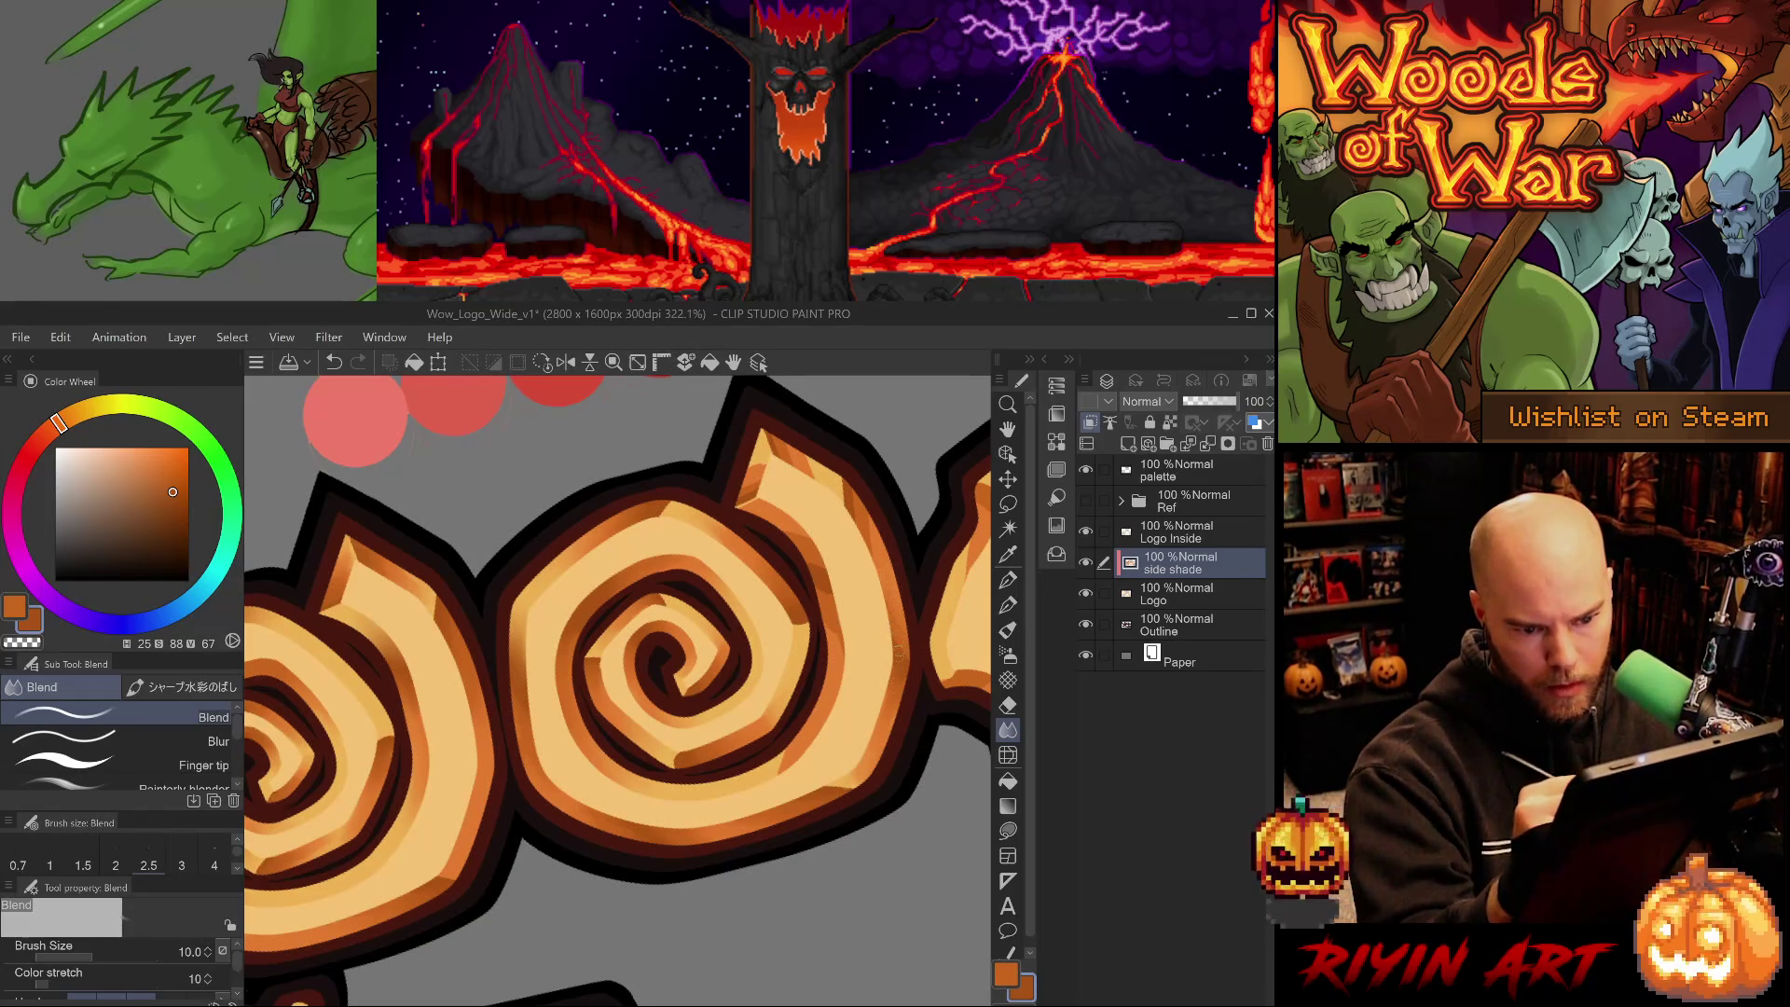
# - Blend the shading on the next swirl's right edge and top
pyautogui.hotkey('ctrl', 'z')
pyautogui.moveTo(897, 786); pyautogui.dragTo(757, 861)
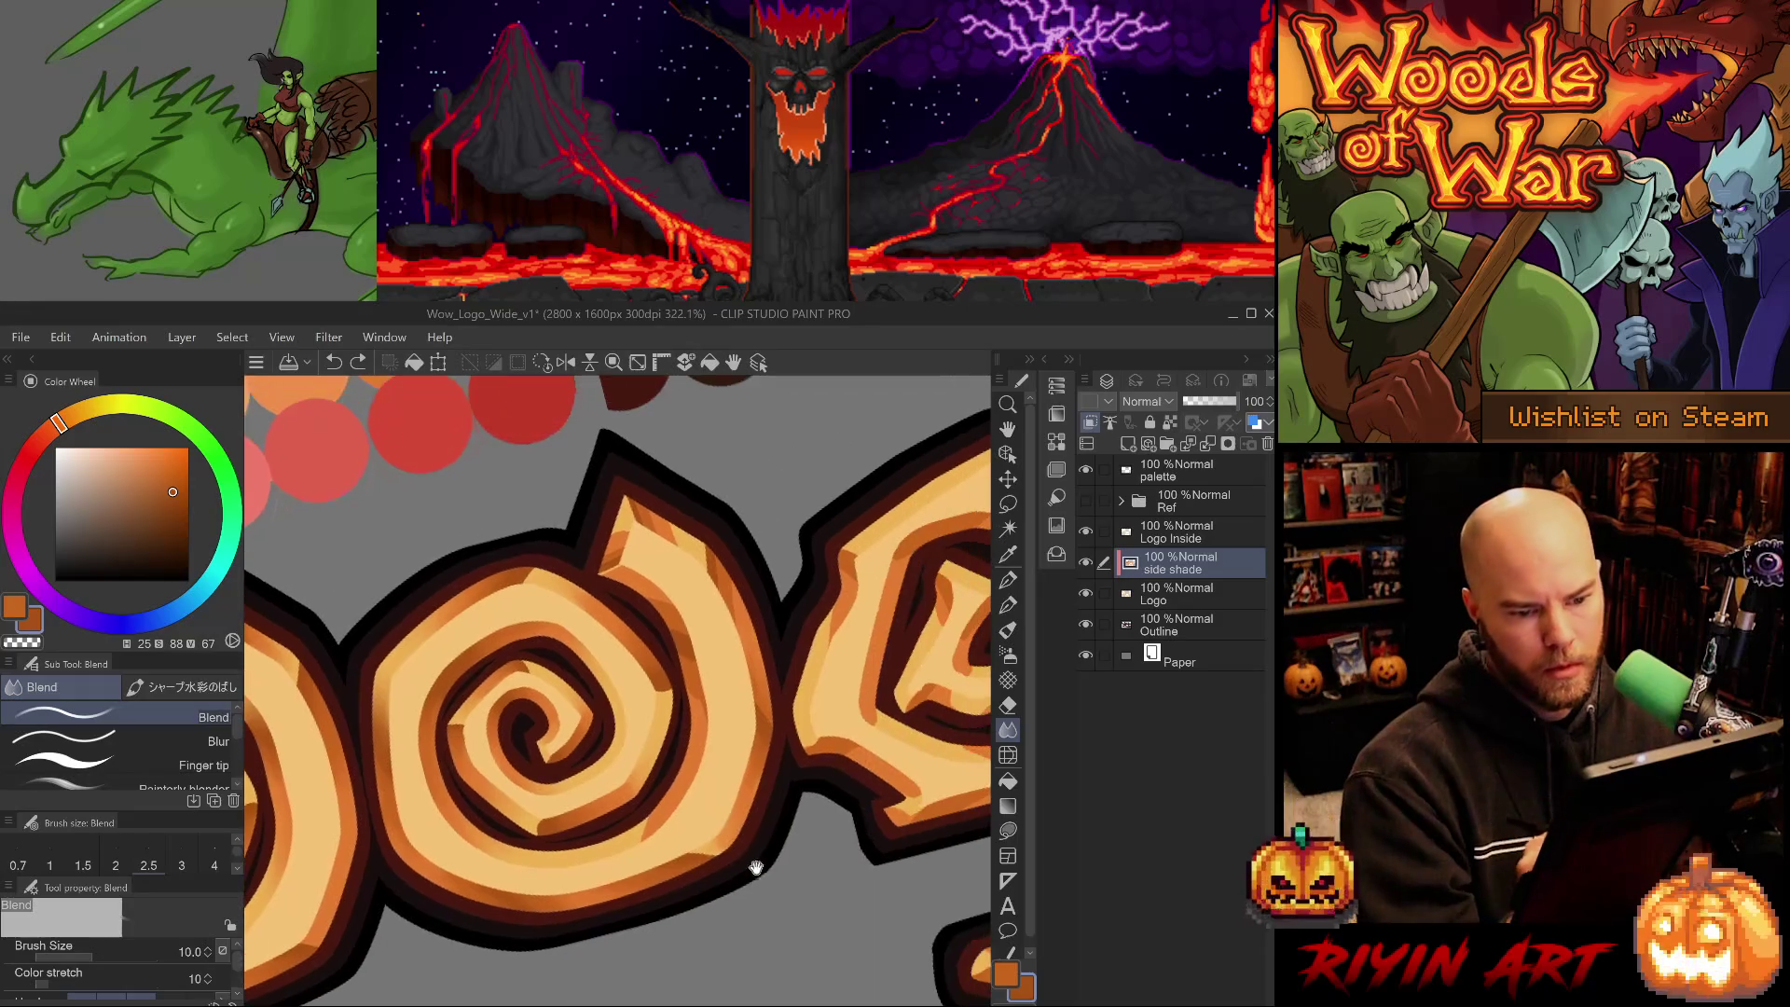
pyautogui.moveTo(774, 700); pyautogui.dragTo(723, 579)
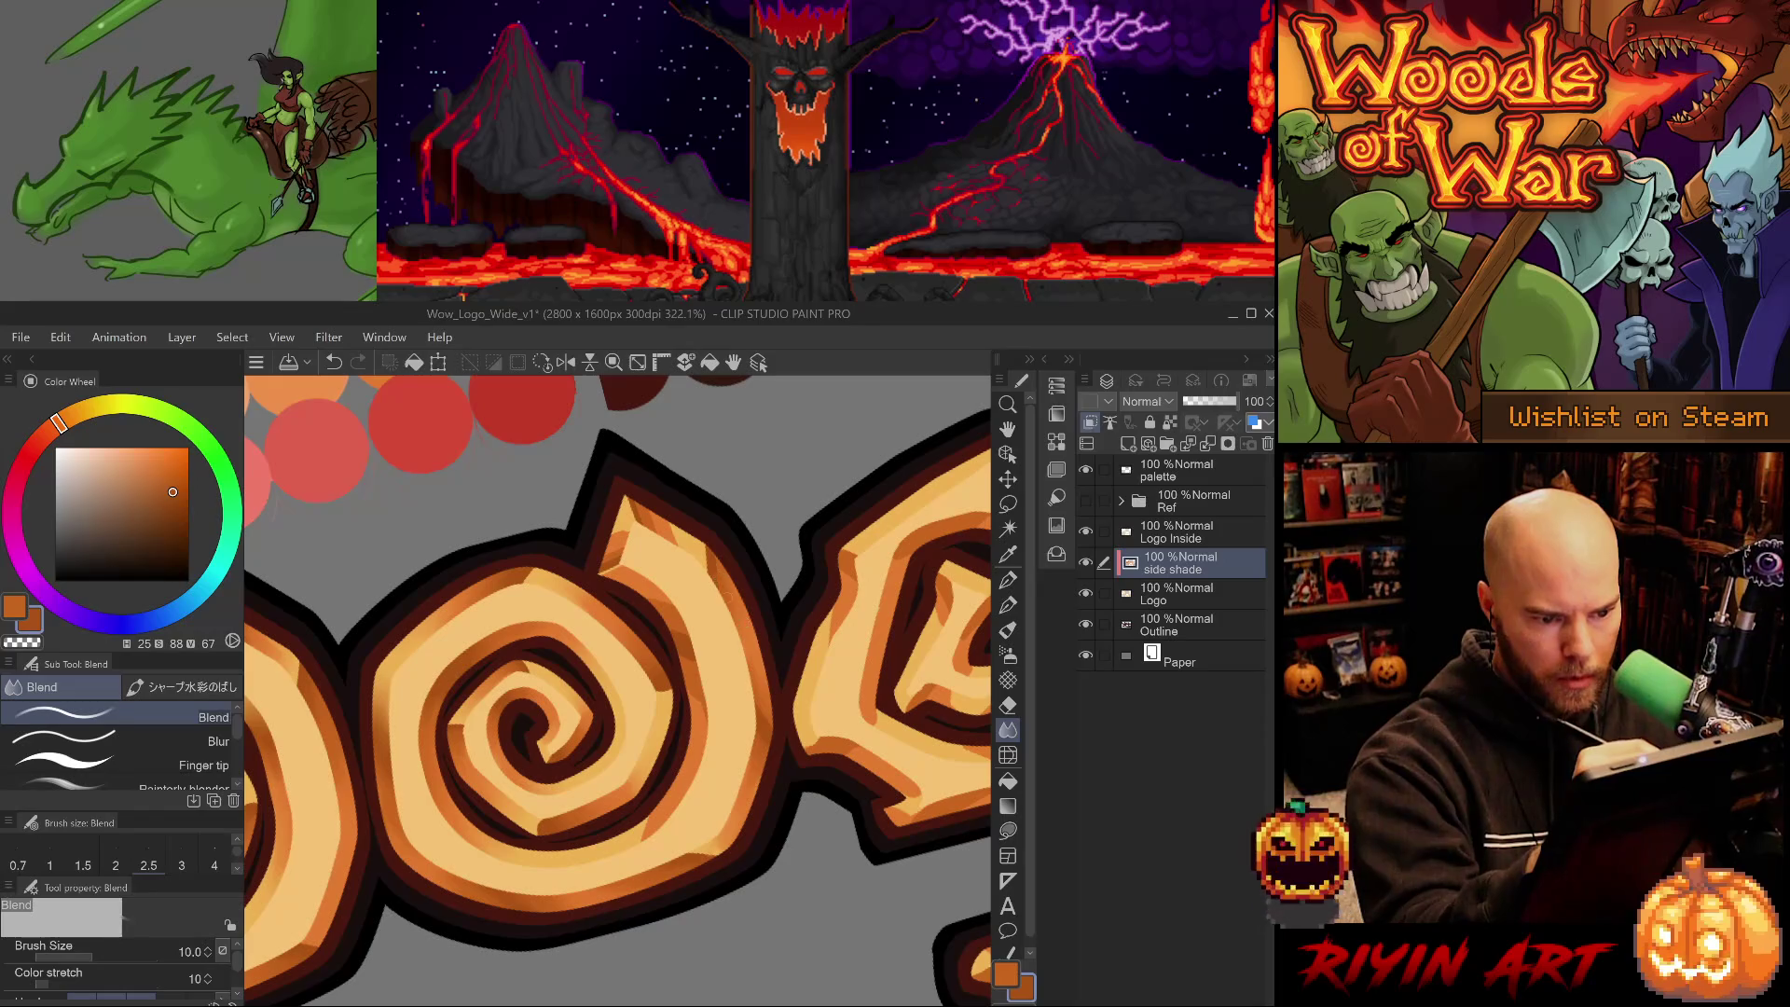
pyautogui.moveTo(668, 522); pyautogui.dragTo(821, 666)
pyautogui.hotkey('ctrl', 'z')
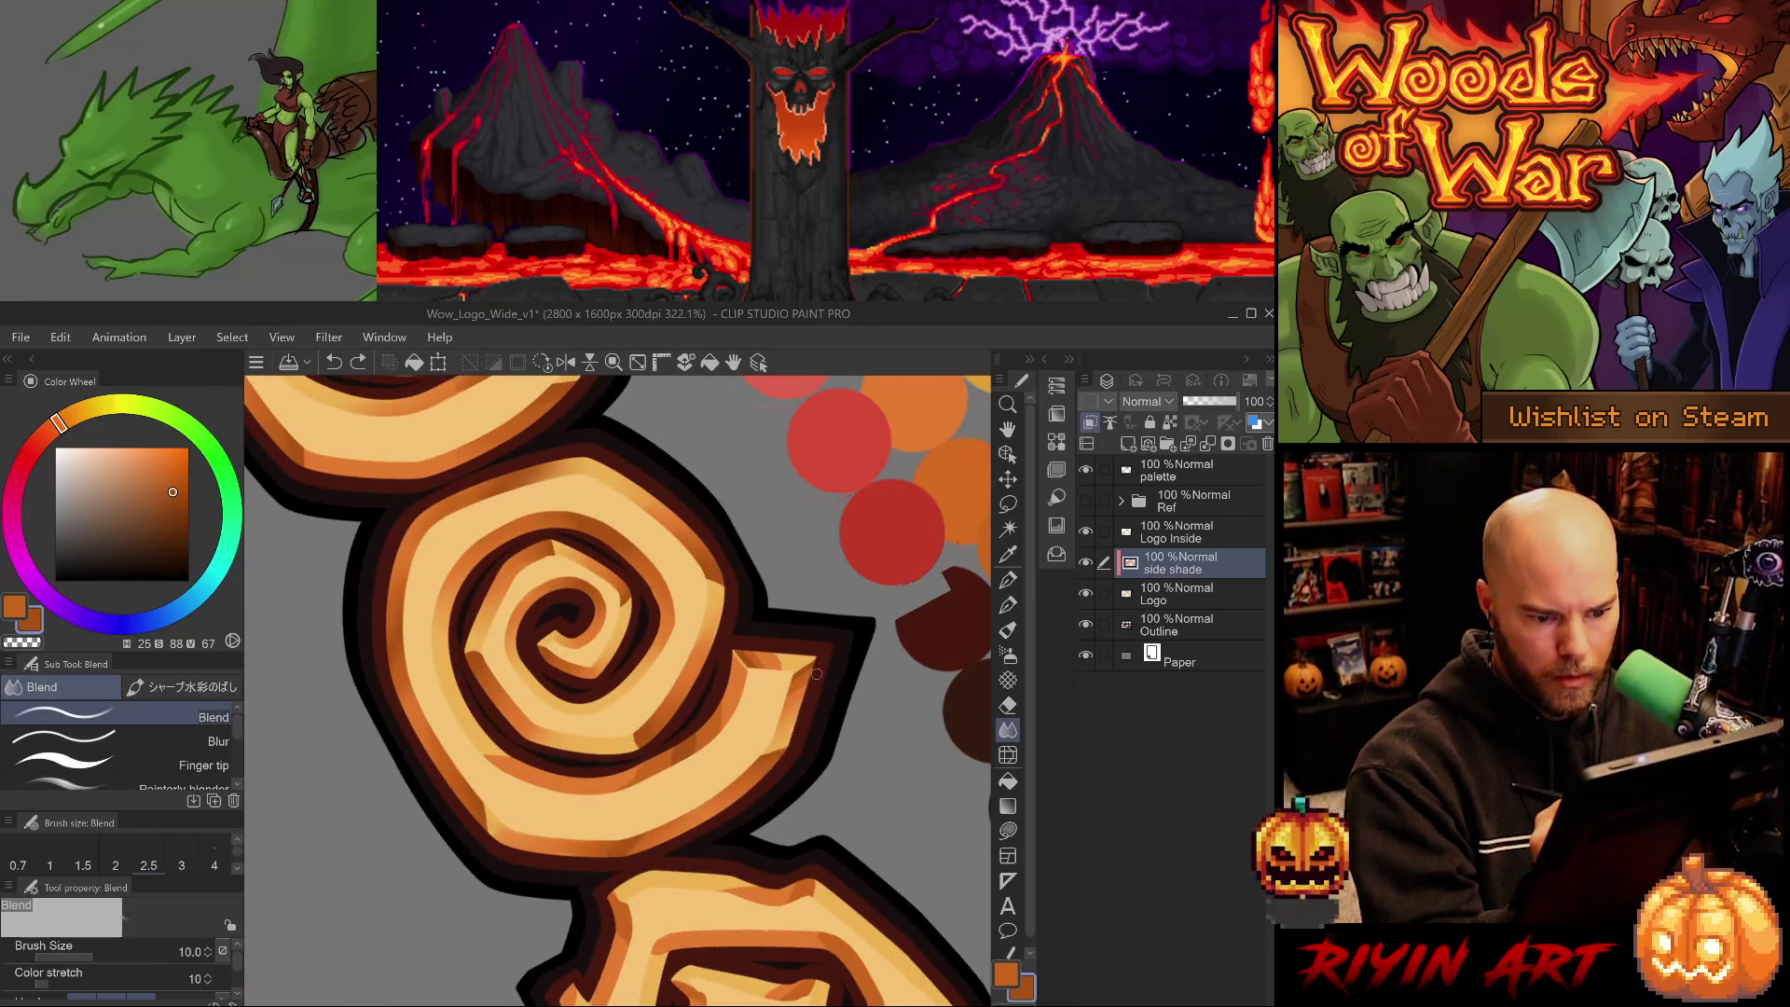
pyautogui.hotkey('ctrl', 'y')
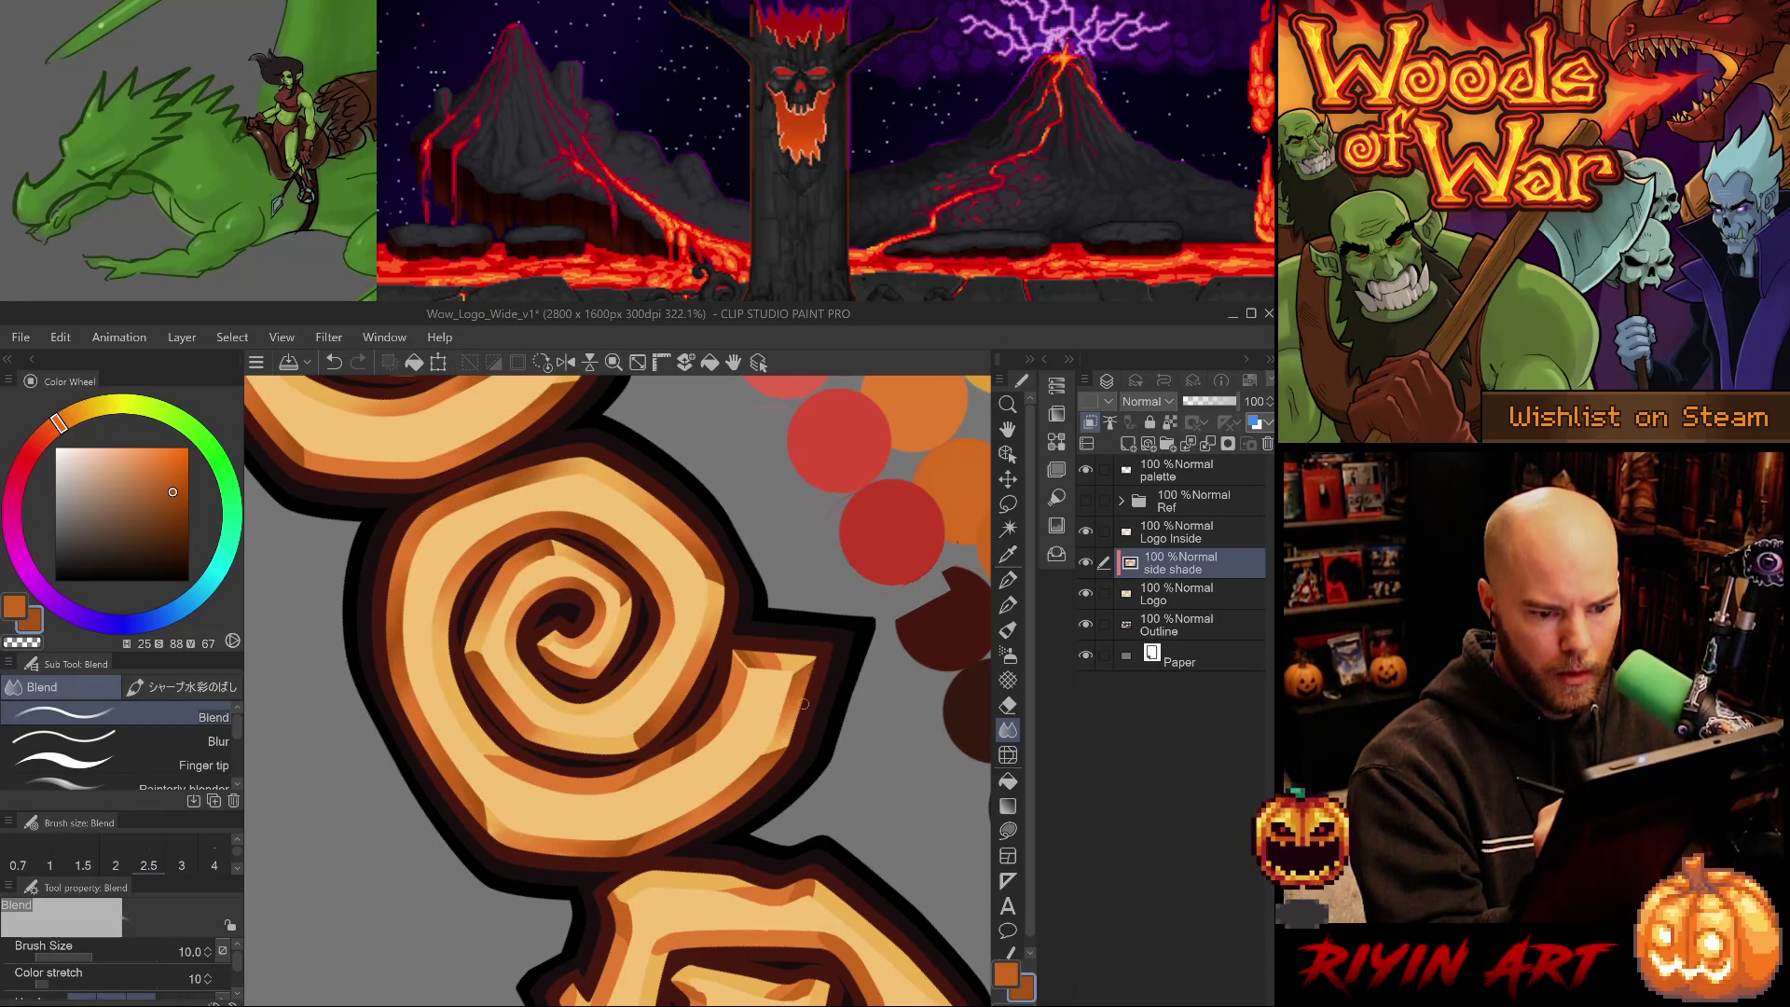
# - Rotate the canvas to check the spiral and eyedrop its lighter orange
pyautogui.press('^')
pyautogui.press('^')
pyautogui.press('^')
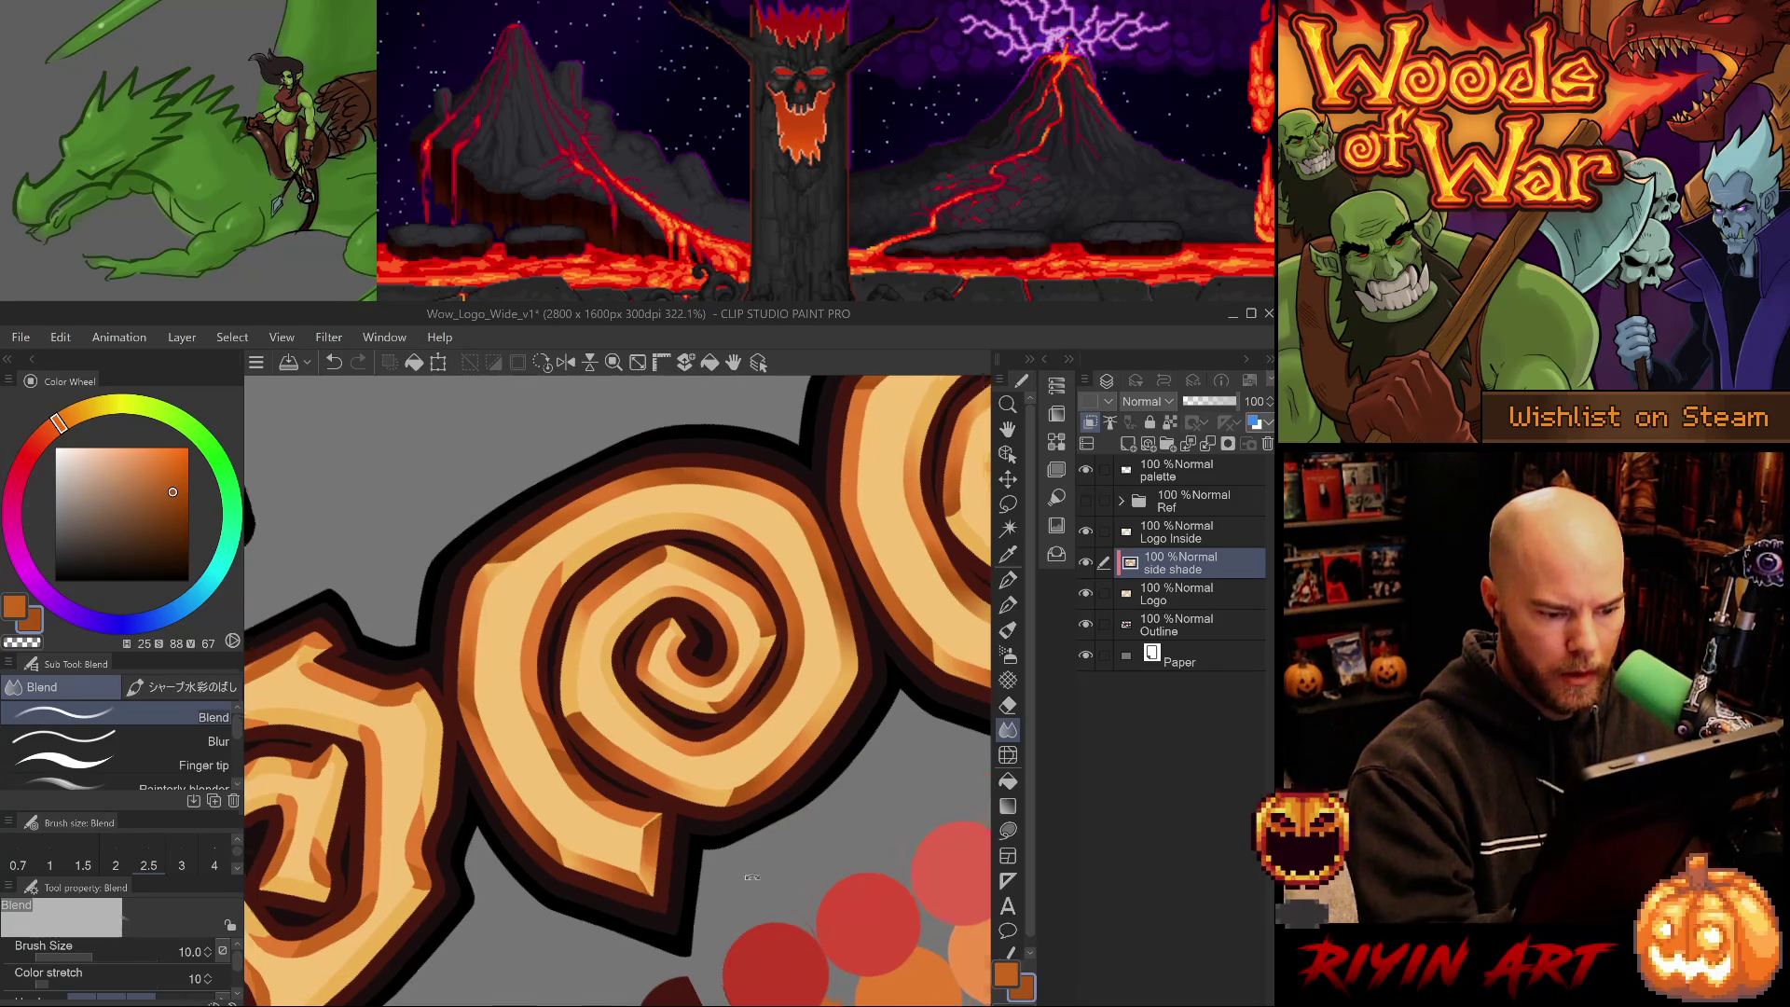
pyautogui.press('-')
pyautogui.press('-')
pyautogui.press('-')
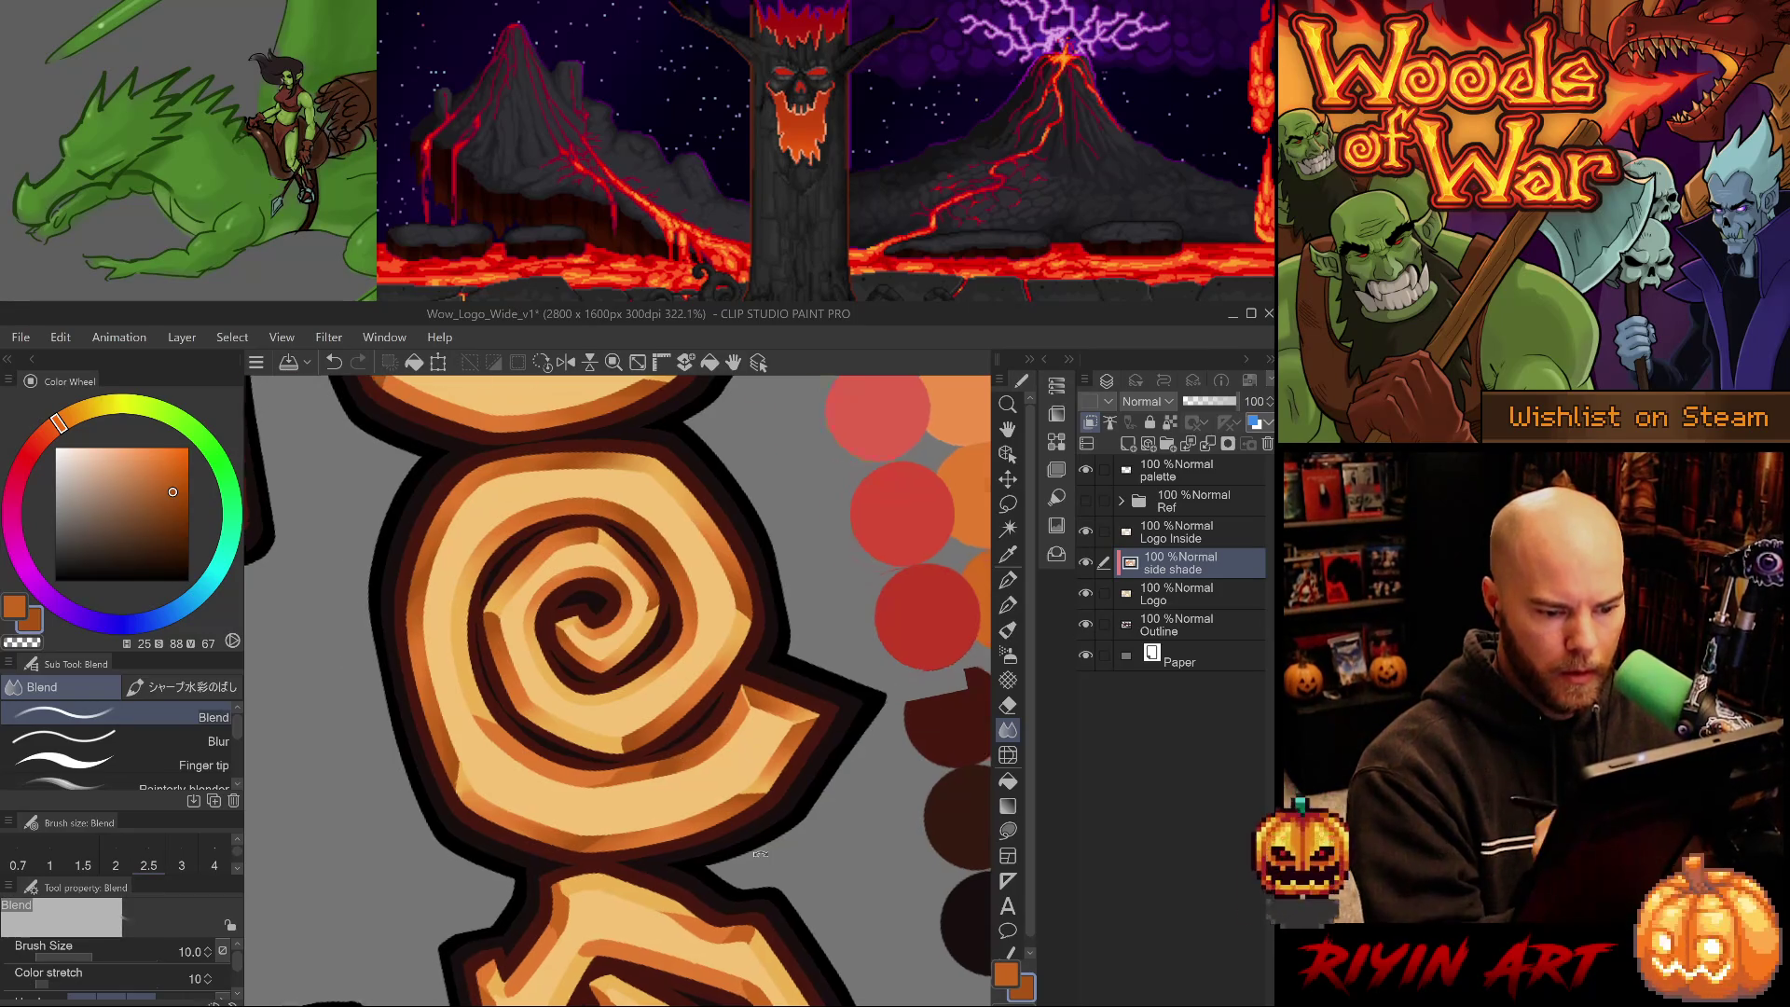
pyautogui.press('^')
pyautogui.press('^')
pyautogui.press('^')
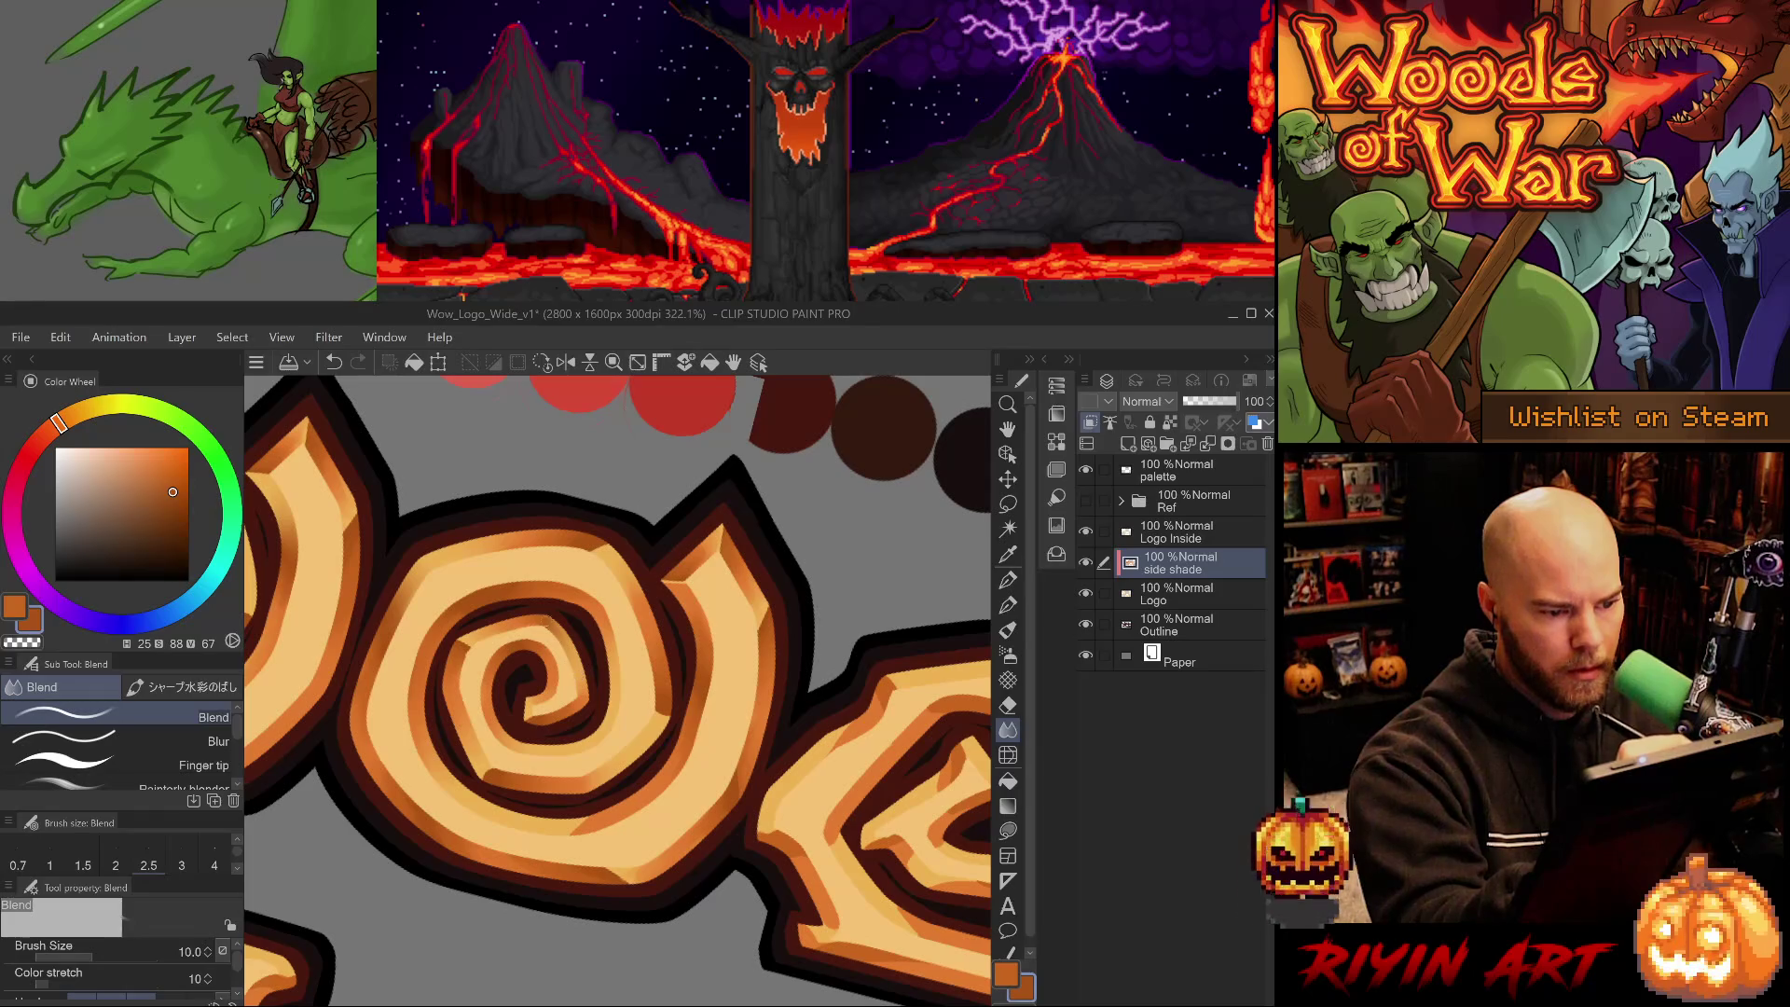
pyautogui.moveTo(587, 679); pyautogui.dragTo(762, 805)
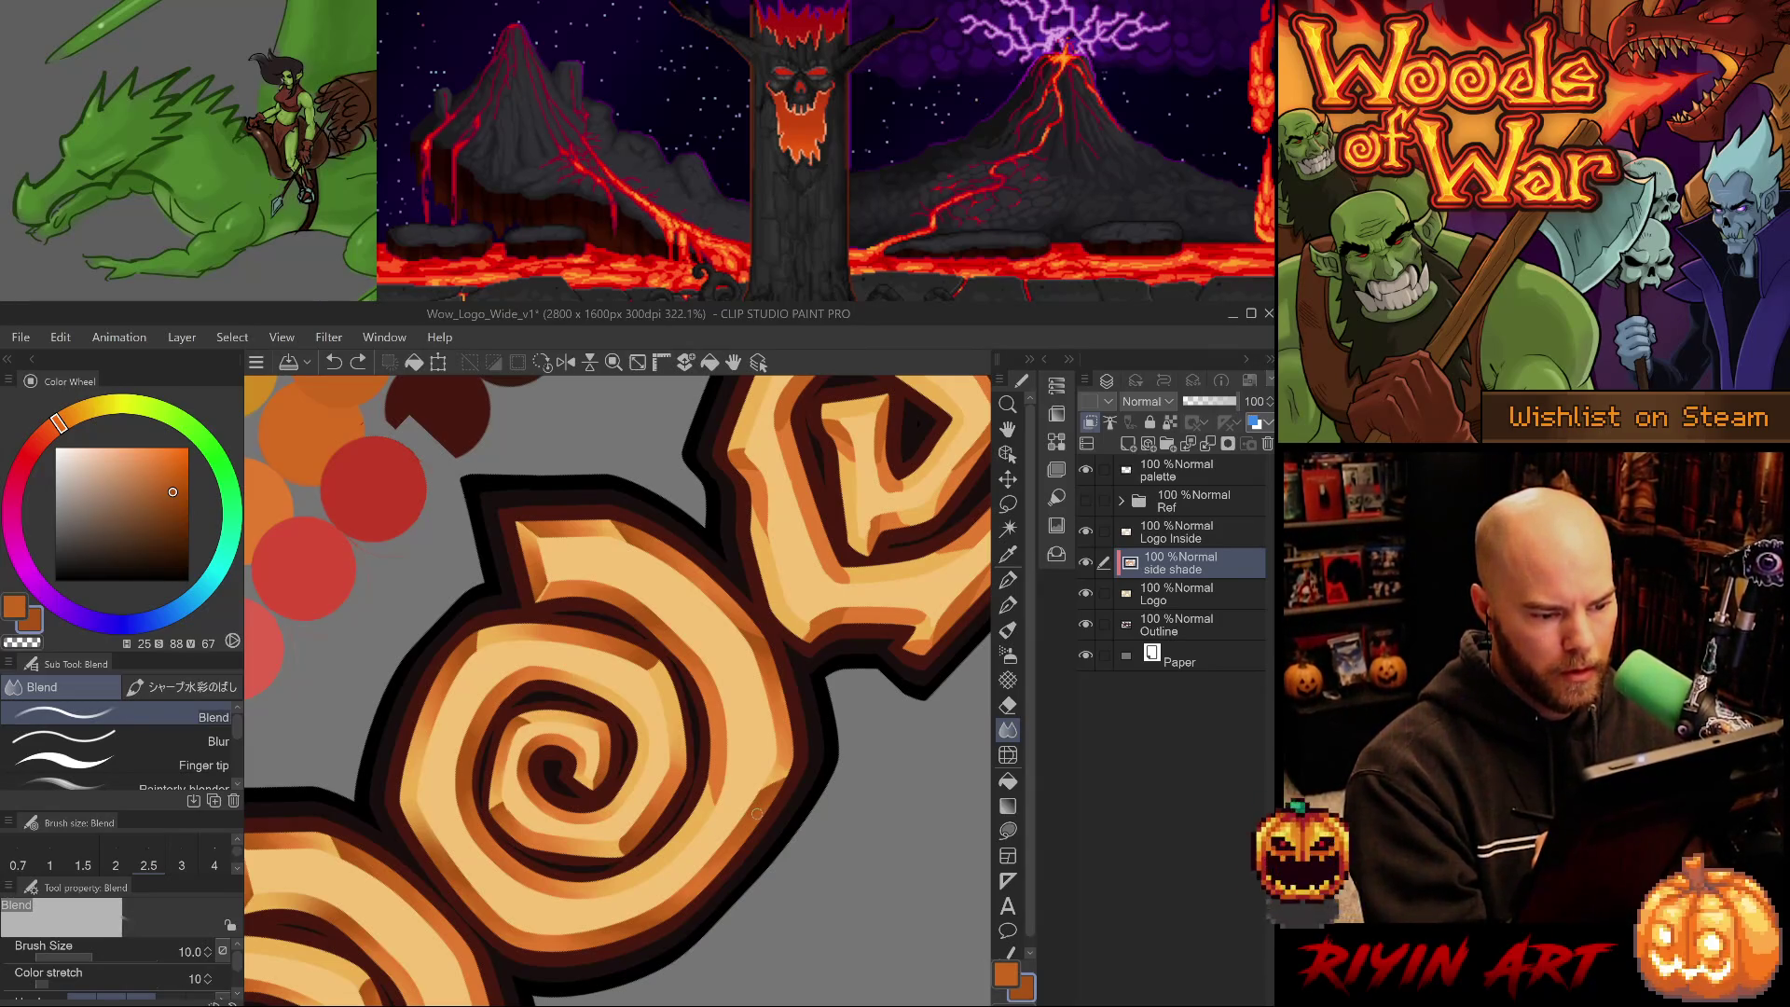
pyautogui.moveTo(757, 813); pyautogui.dragTo(664, 733)
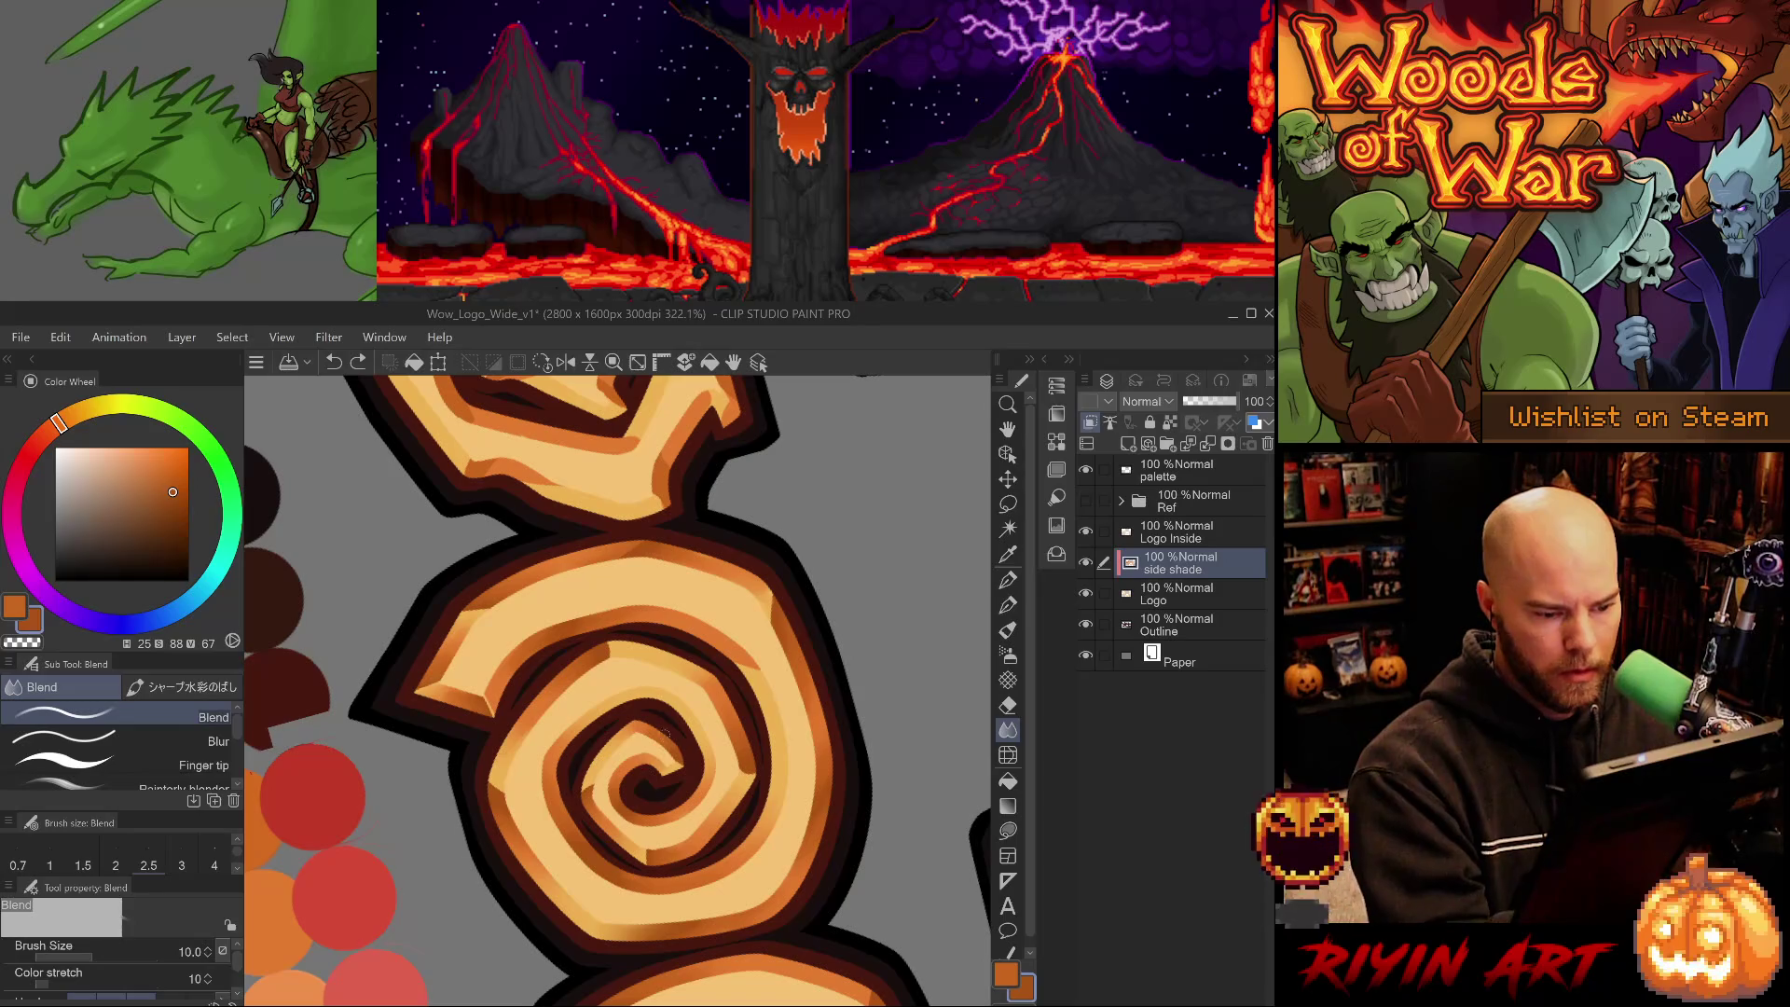
pyautogui.keyDown('alt'); pyautogui.click(721, 626); pyautogui.keyUp('alt')
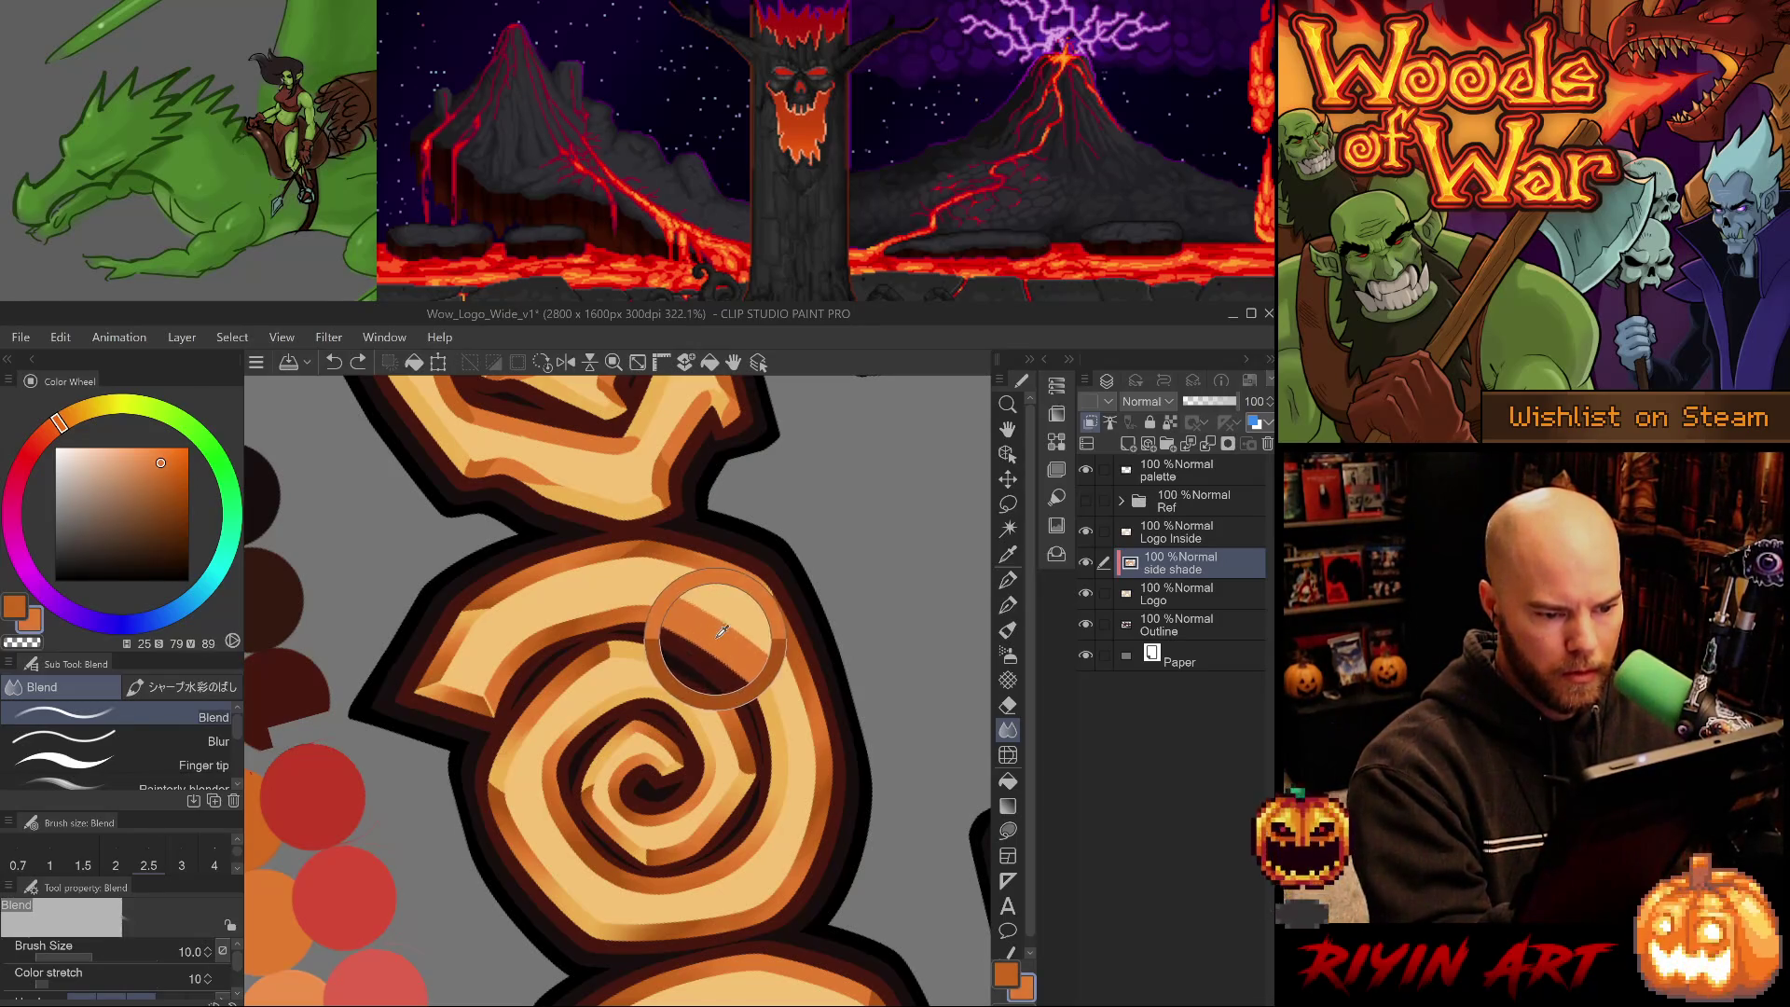
# - Blend a small patch on the spiral's outer right coil, briefly switching to Brush and back
pyautogui.moveTo(757, 700); pyautogui.dragTo(750, 672)
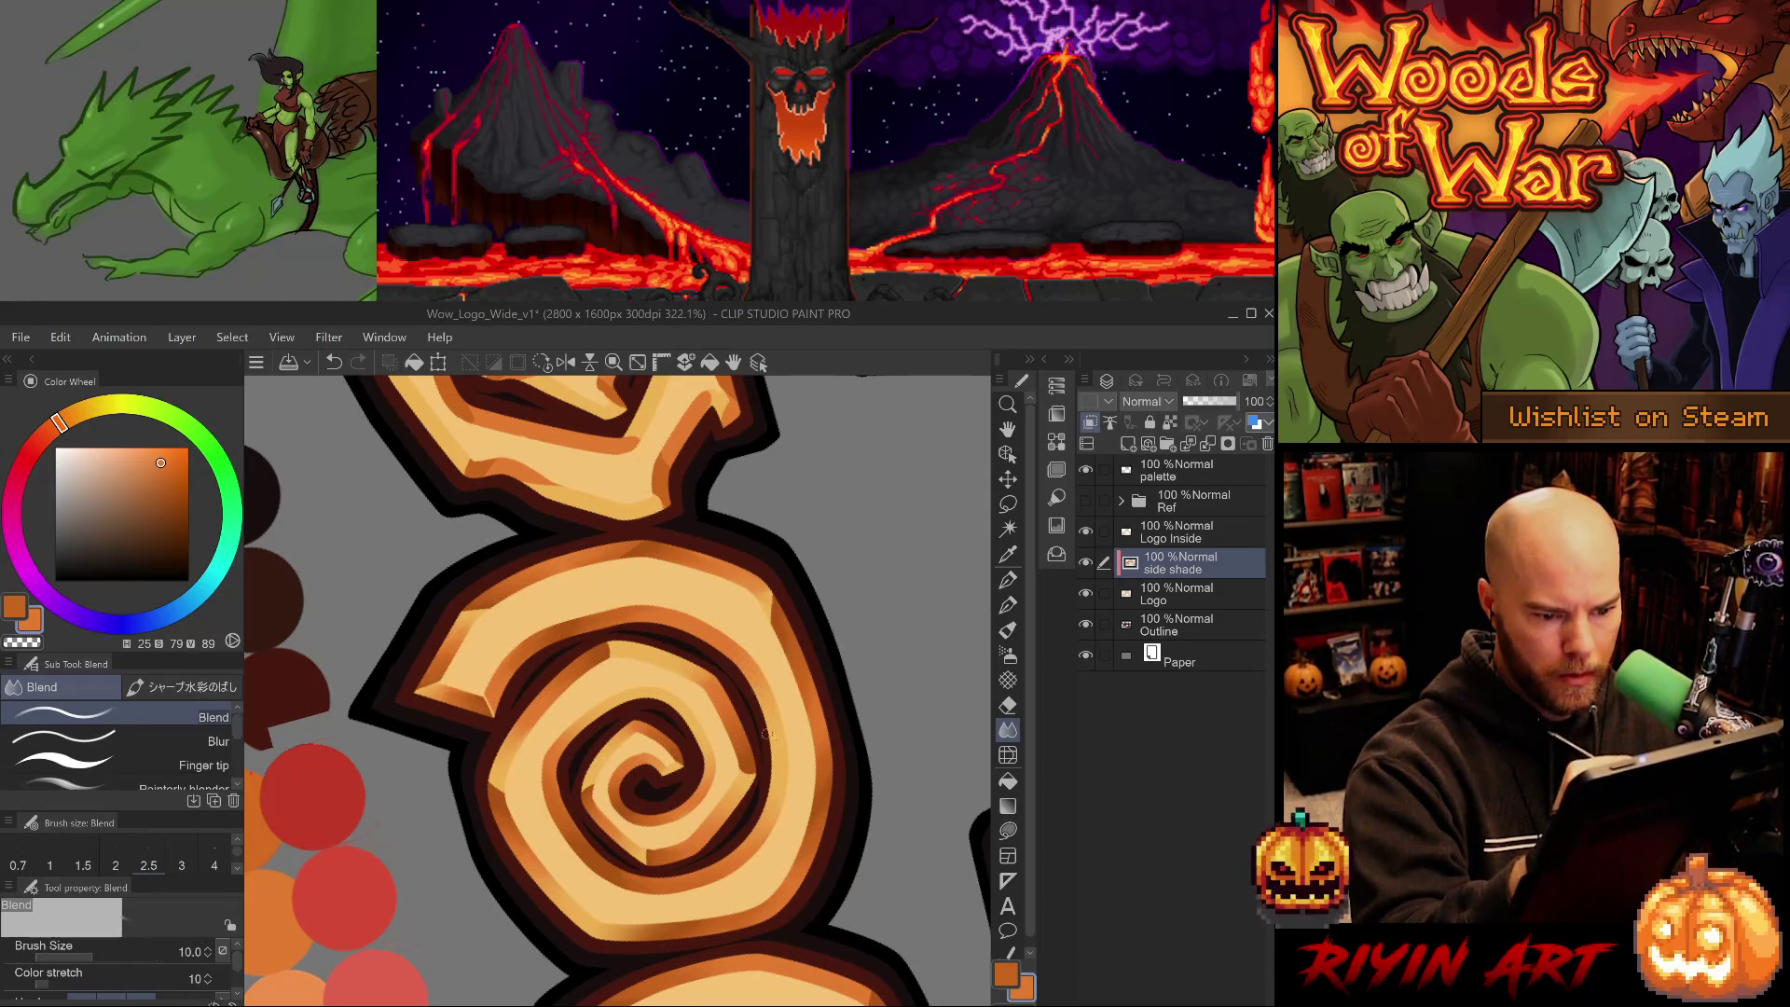
pyautogui.press('b')
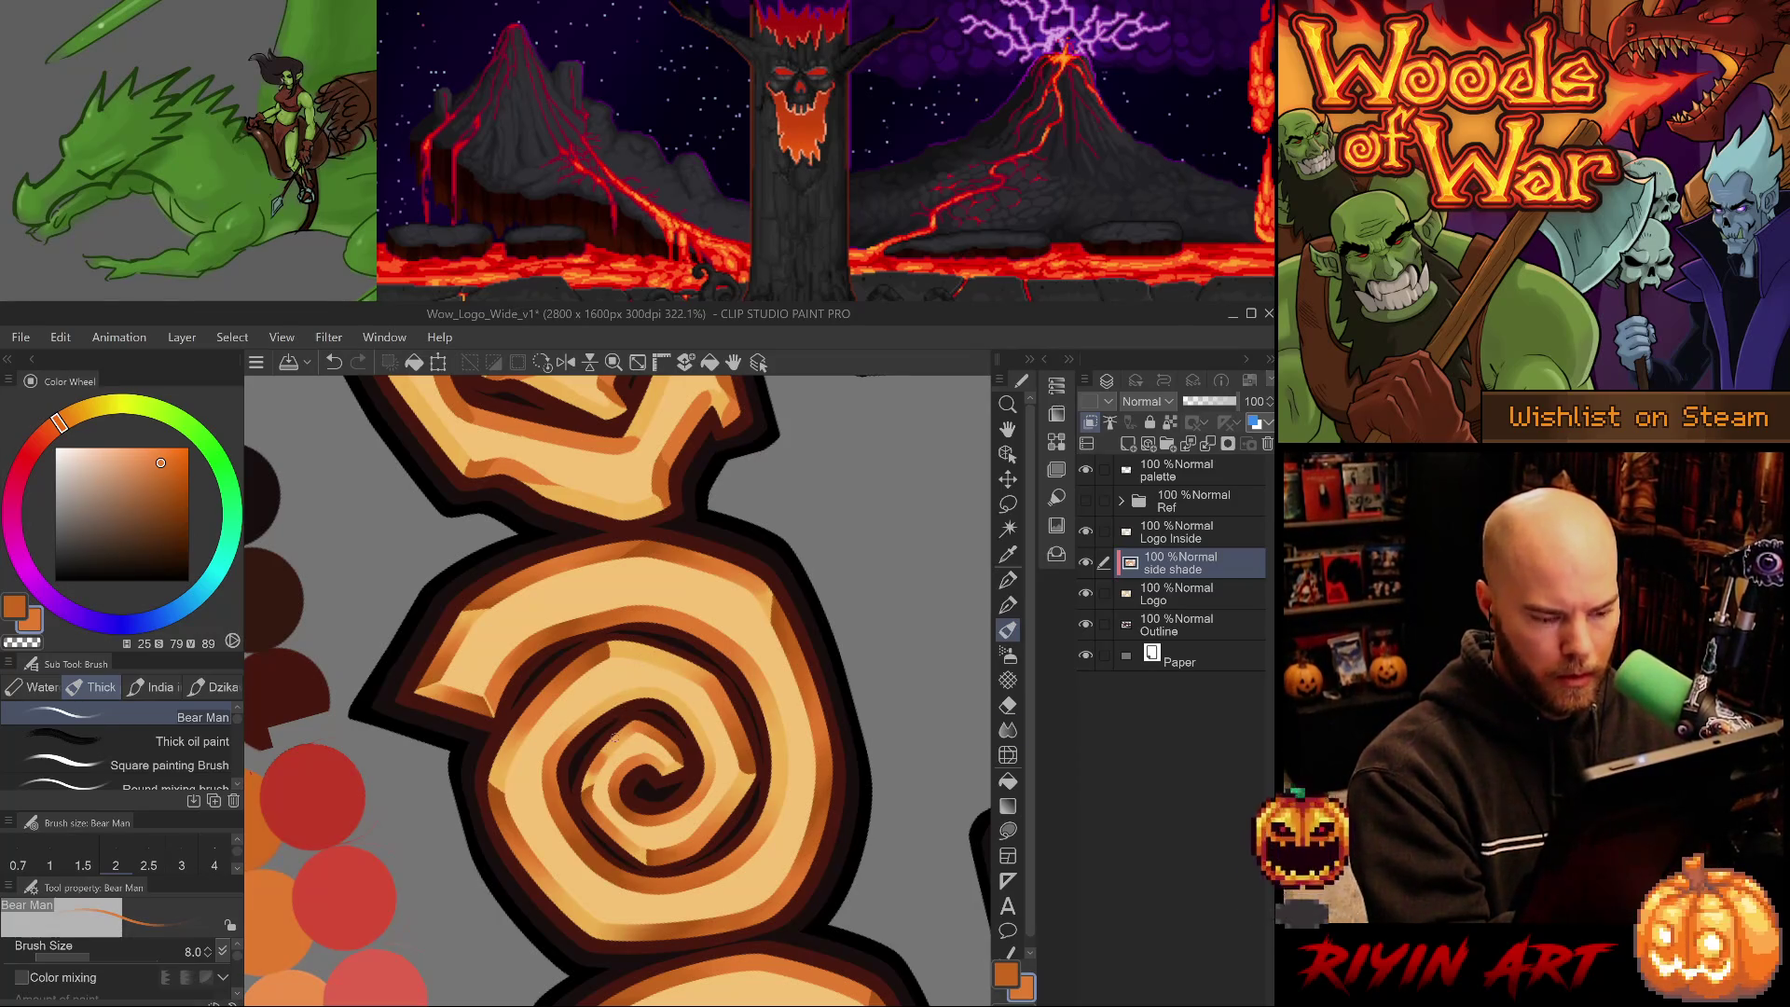
pyautogui.press('j')
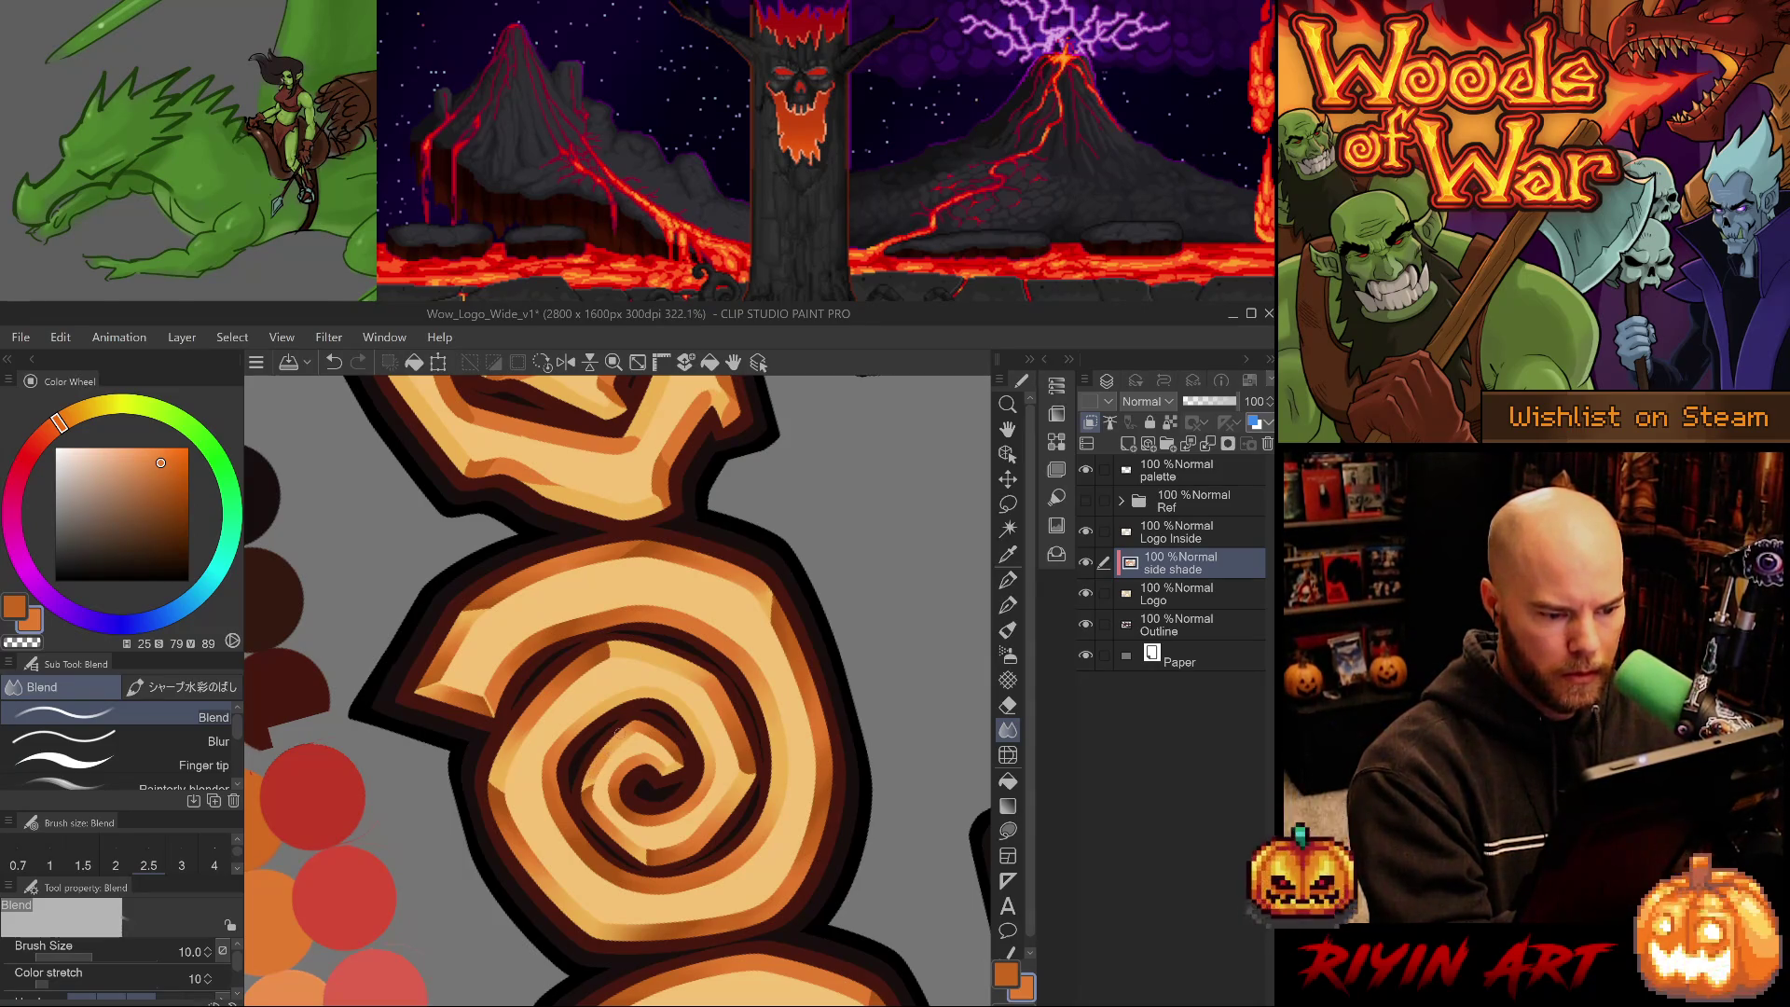
# - Zoom out to the full logo, then zoom and tilt back in on the spiral letters
pyautogui.moveTo(671, 736); pyautogui.dragTo(591, 656)
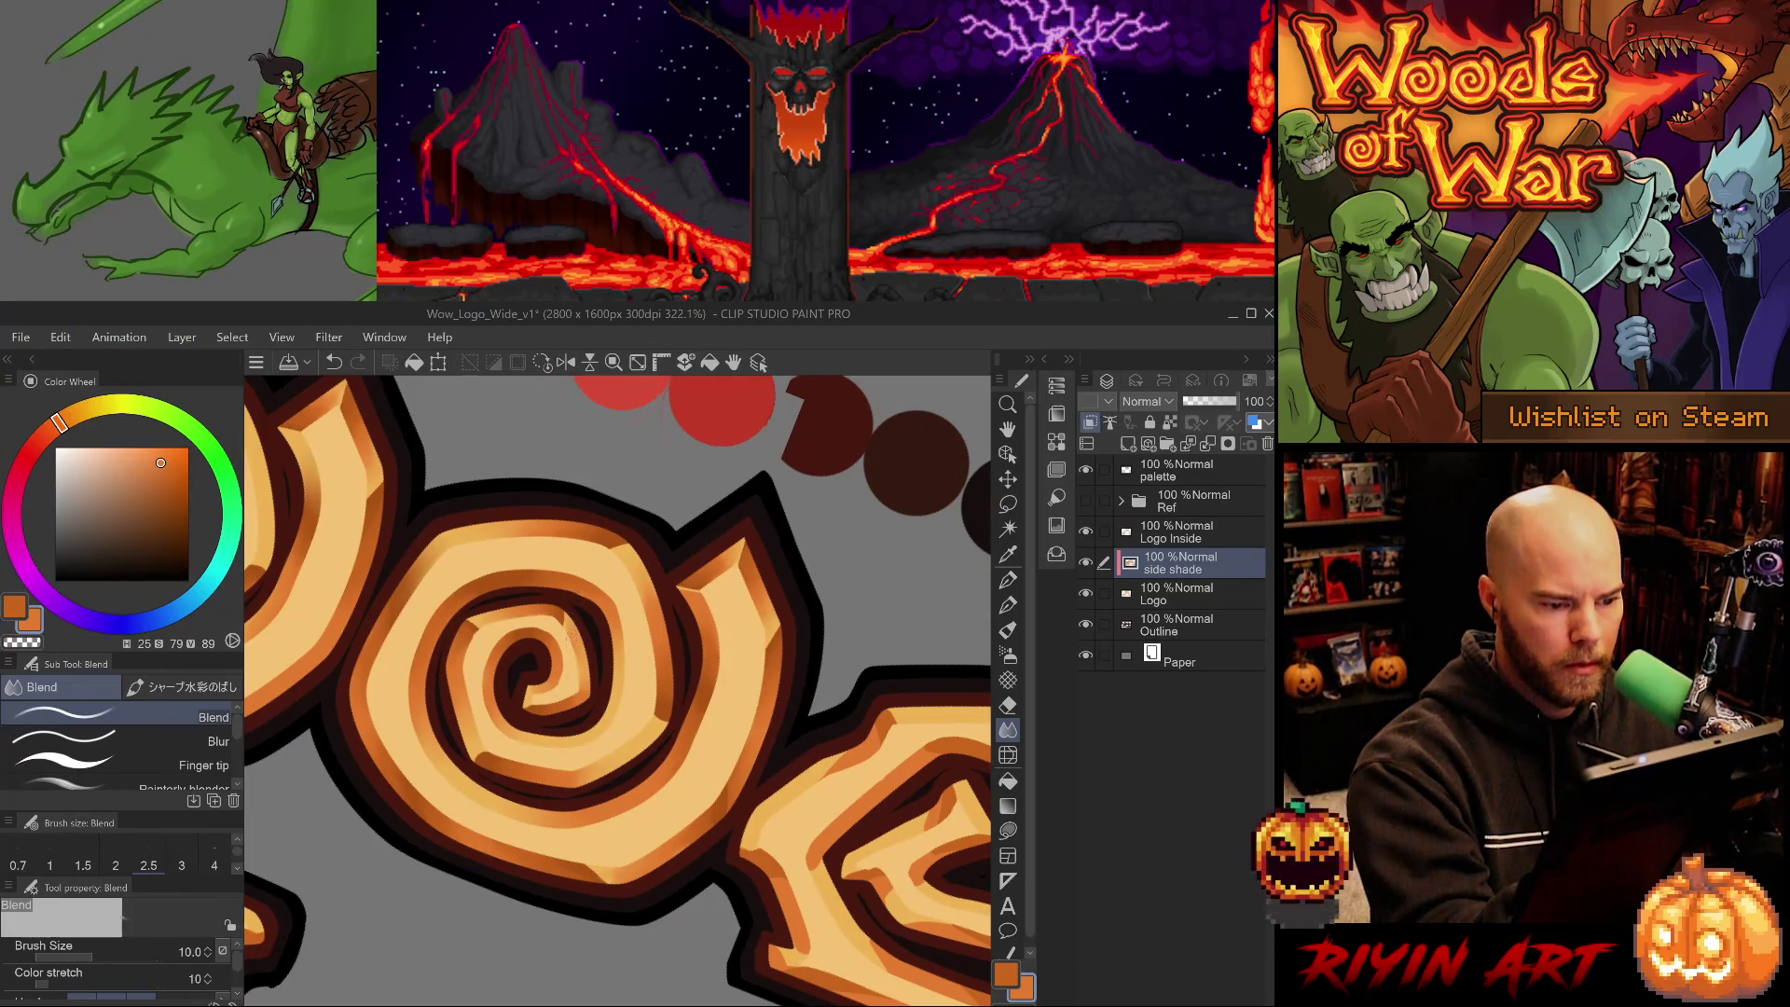
pyautogui.hotkey('ctrl', '0')
pyautogui.moveTo(677, 786)
pyautogui.mouseDown()
pyautogui.moveTo(683, 762)
pyautogui.moveTo(730, 772)
pyautogui.moveTo(648, 784)
pyautogui.moveTo(734, 807)
pyautogui.moveTo(761, 789)
pyautogui.mouseUp()
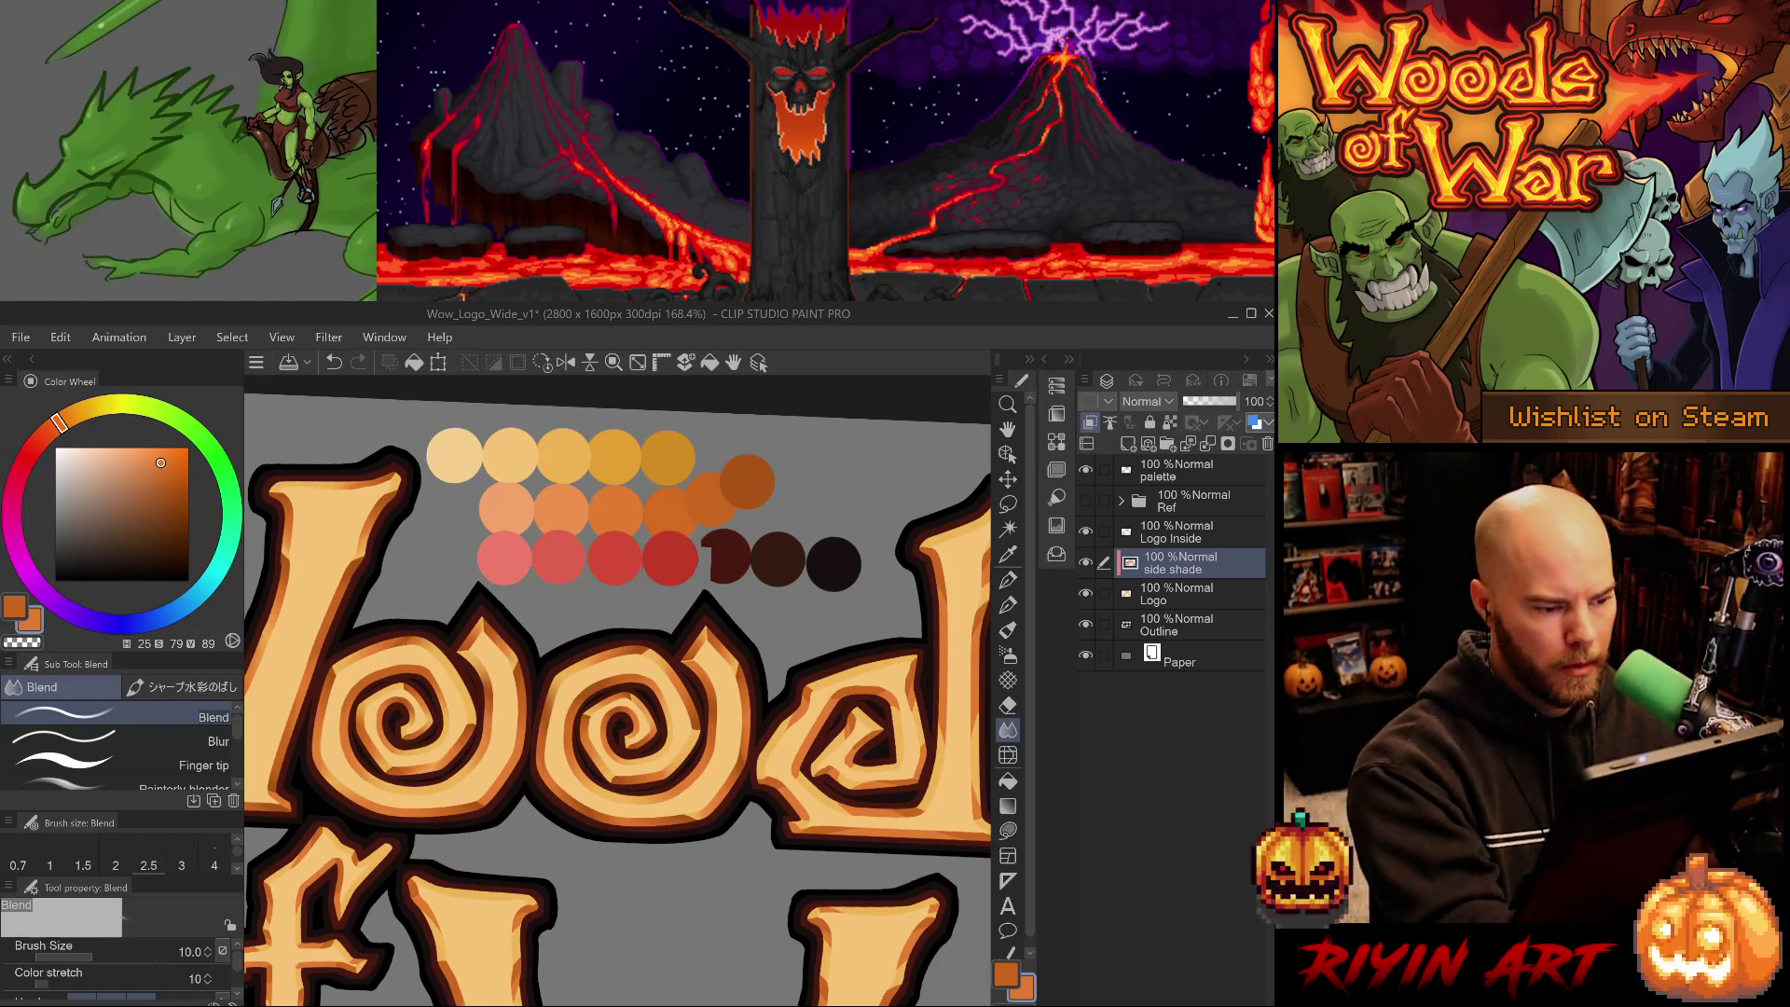
pyautogui.moveTo(431, 702)
pyautogui.mouseDown()
pyautogui.moveTo(559, 736)
pyautogui.moveTo(702, 730)
pyautogui.mouseUp()
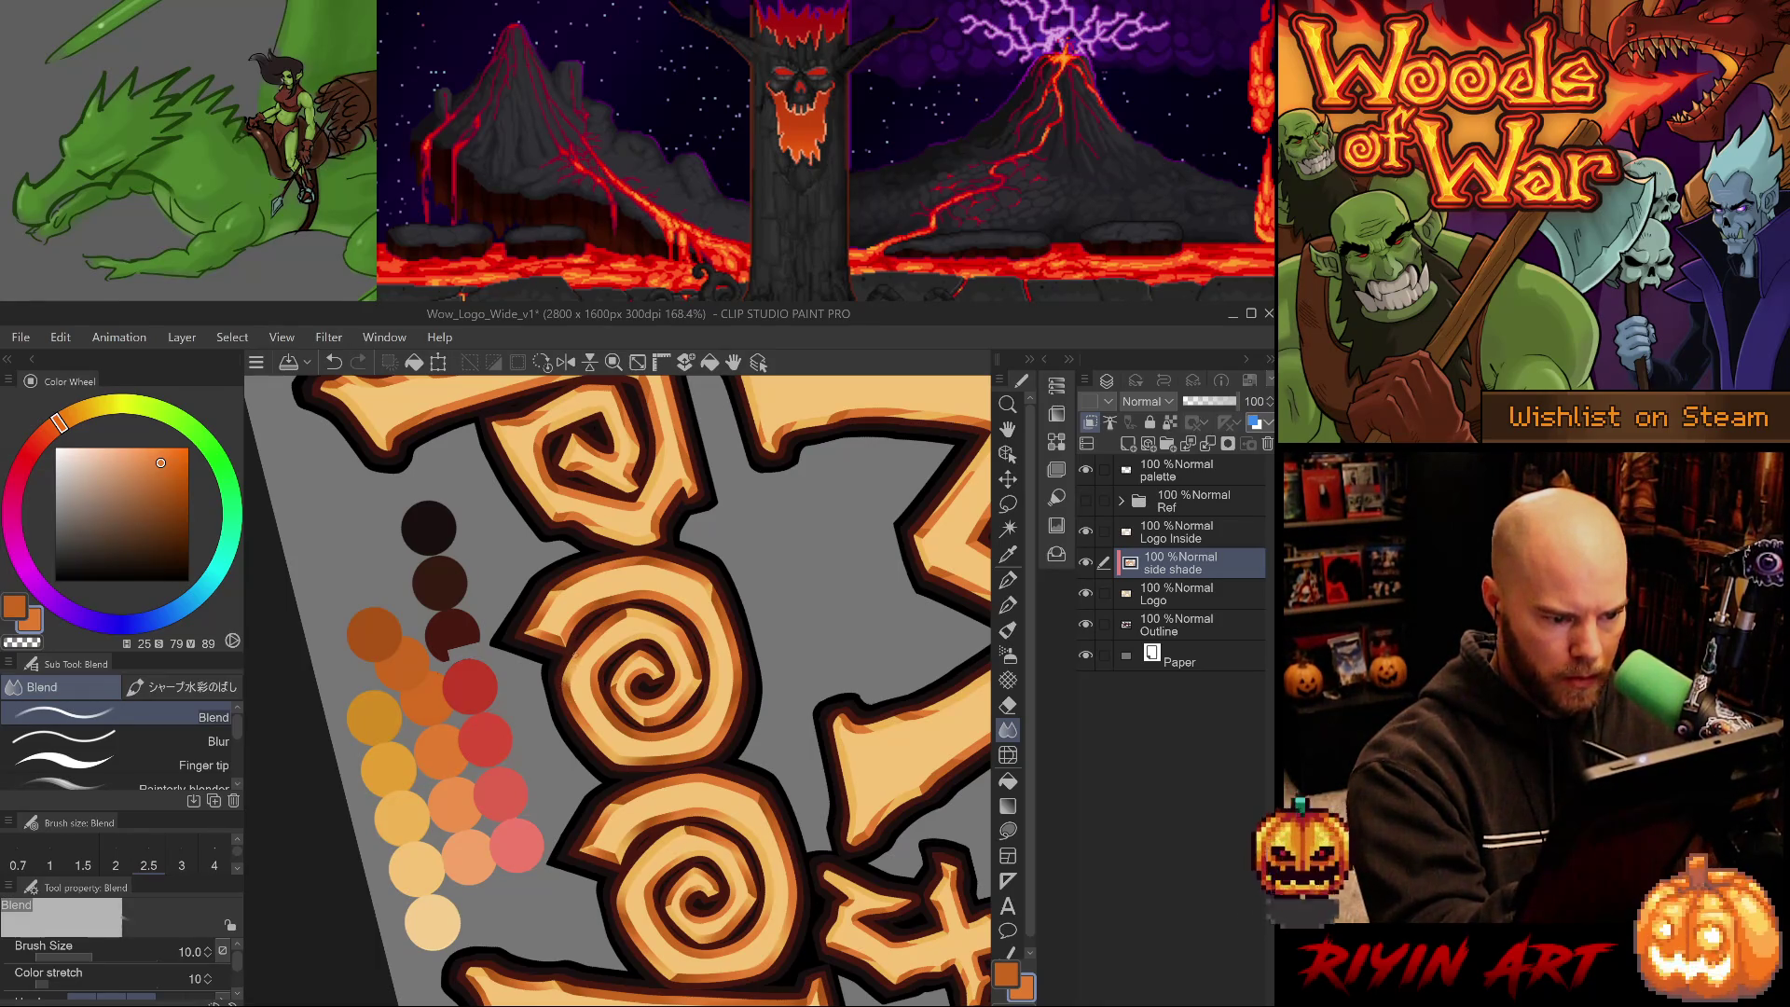
pyautogui.moveTo(820, 731); pyautogui.dragTo(723, 846)
# - Try the Blur sub tool, return to Blend, and frame the whole Woods of War logo
pyautogui.scroll(2, 763, 878)
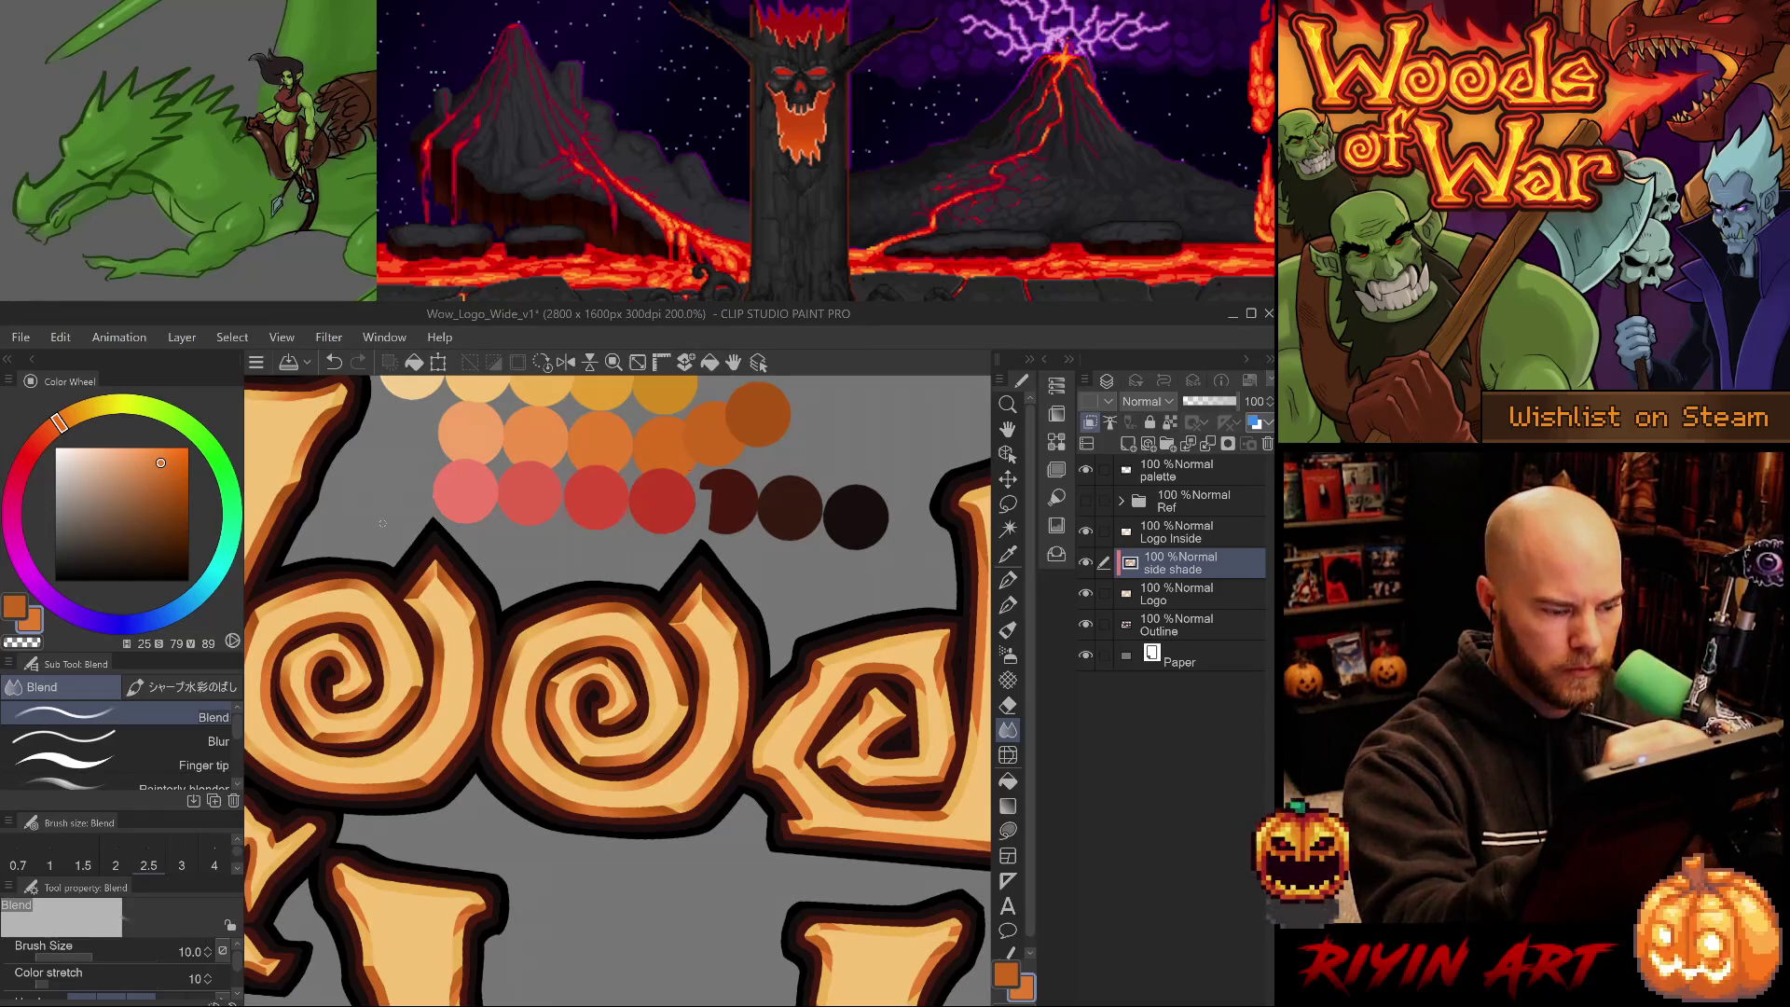
pyautogui.click(214, 741)
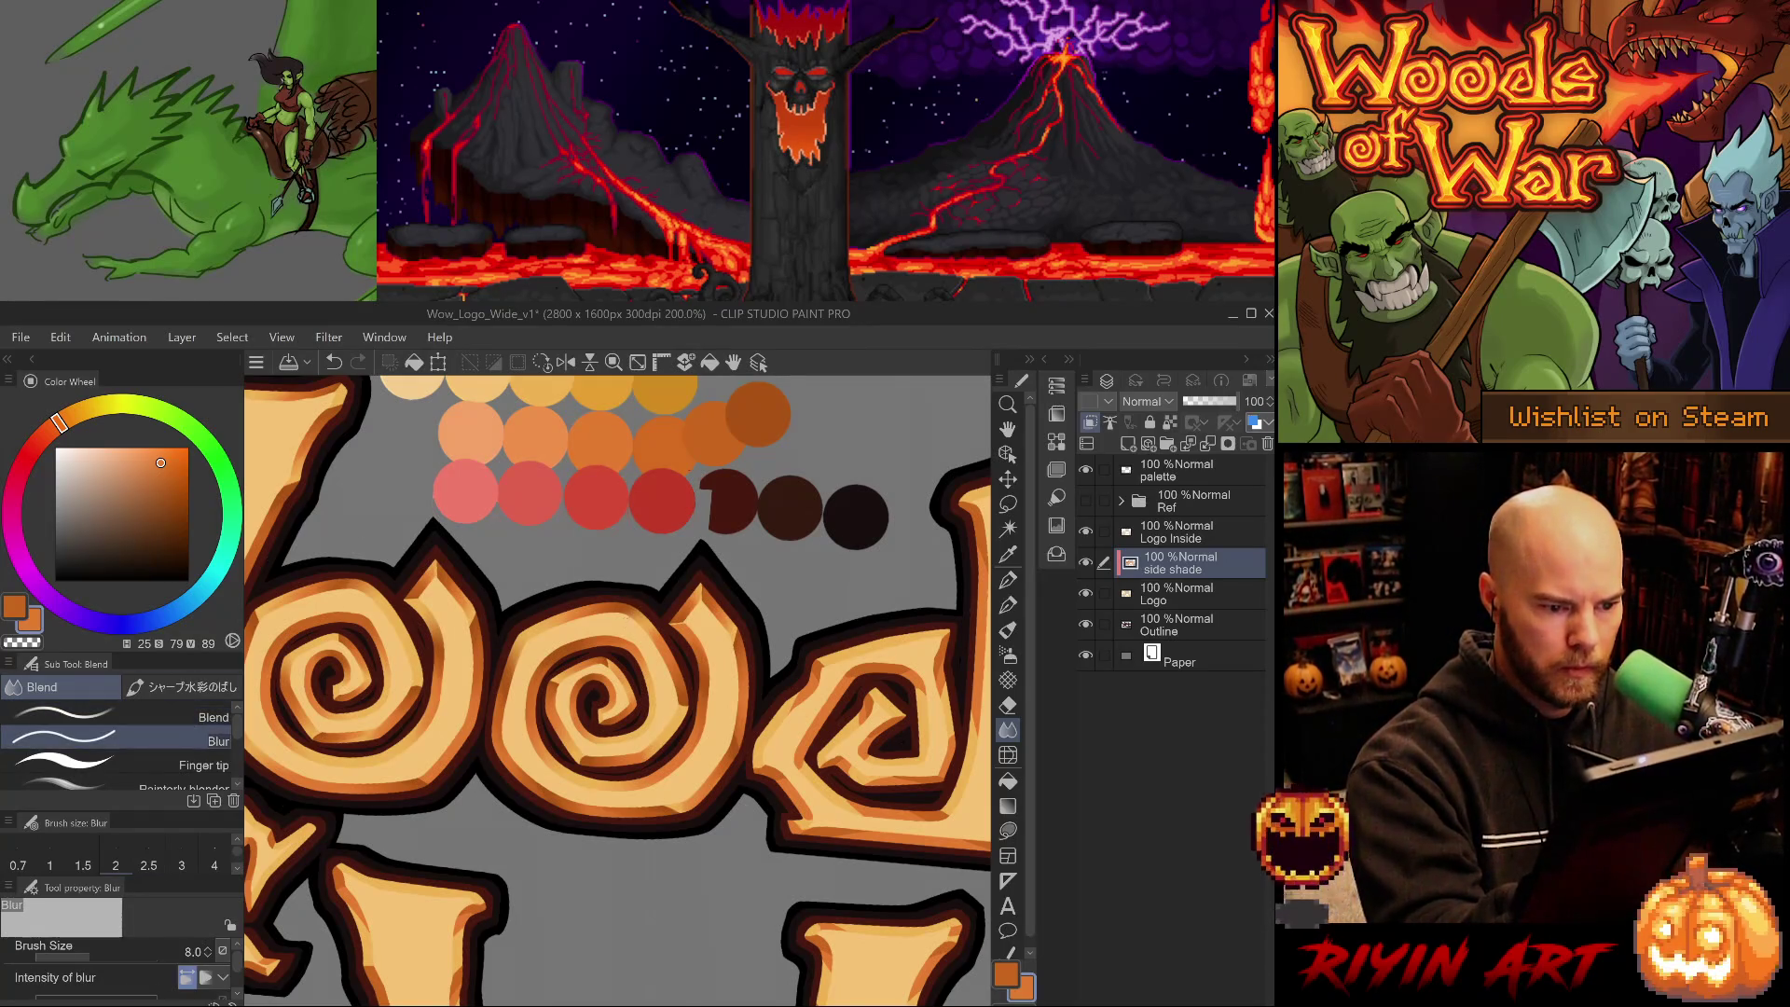
pyautogui.click(213, 717)
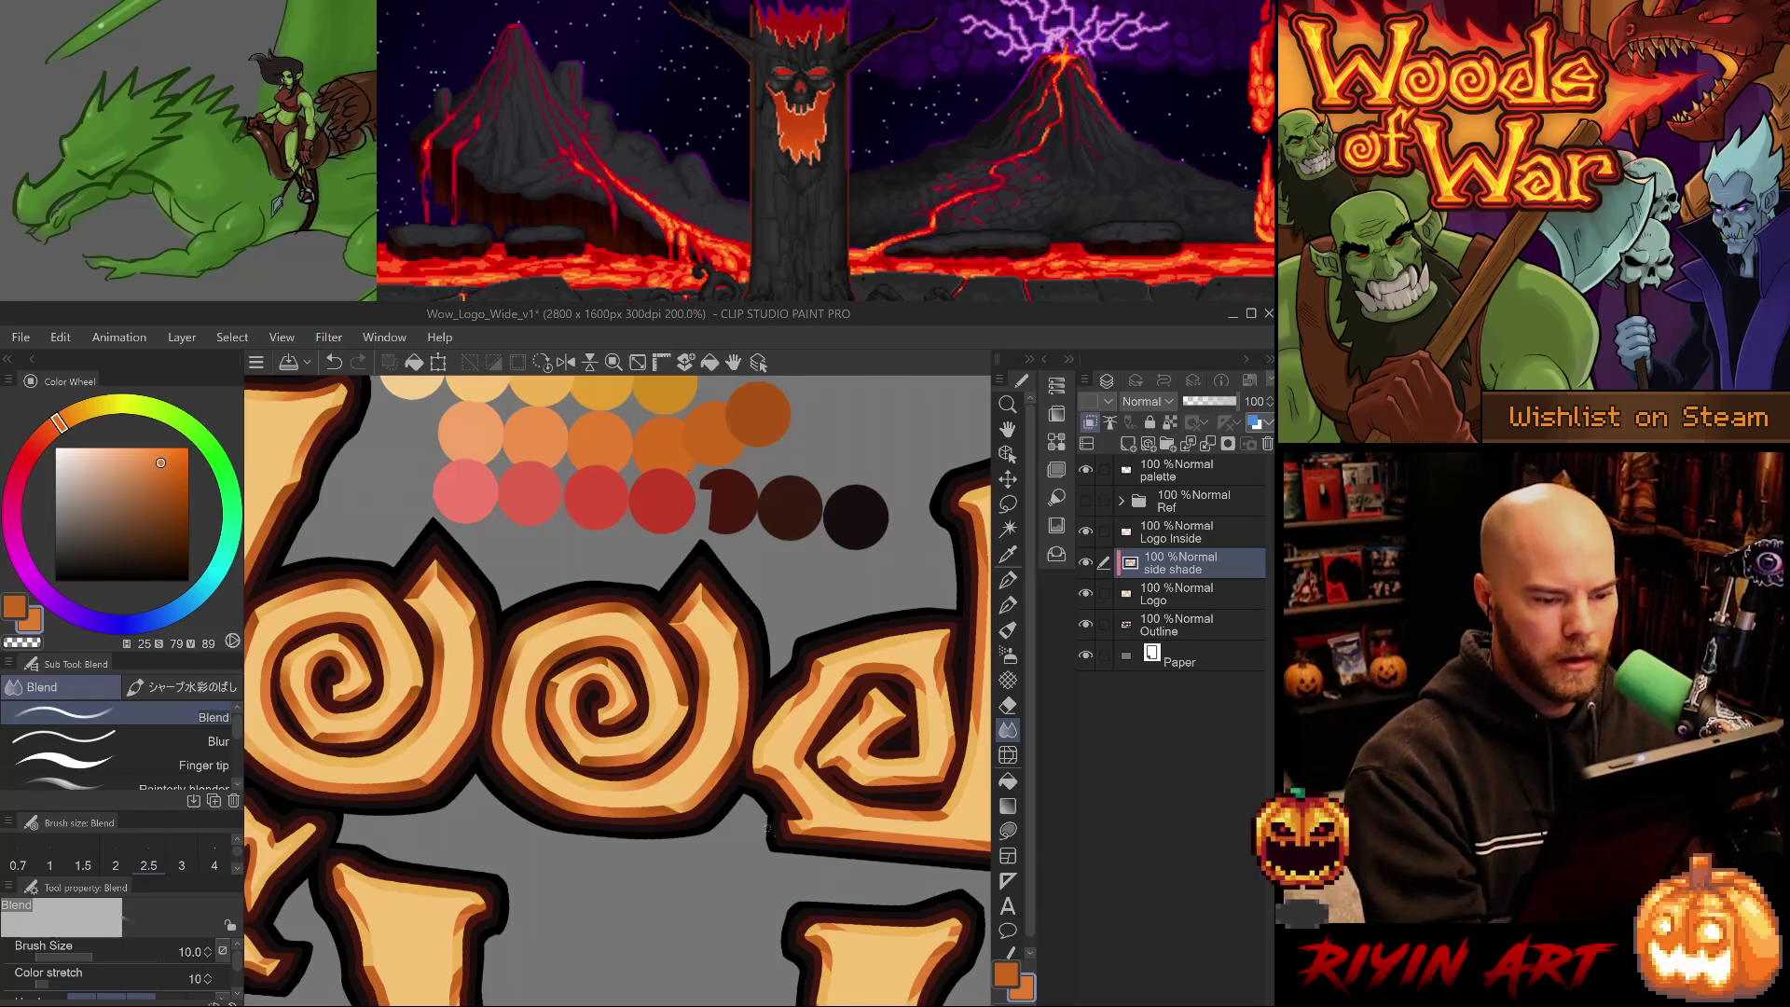
pyautogui.scroll(-3, 793, 837)
pyautogui.moveTo(794, 837)
pyautogui.mouseDown()
pyautogui.moveTo(750, 720)
pyautogui.moveTo(777, 786)
pyautogui.mouseUp()
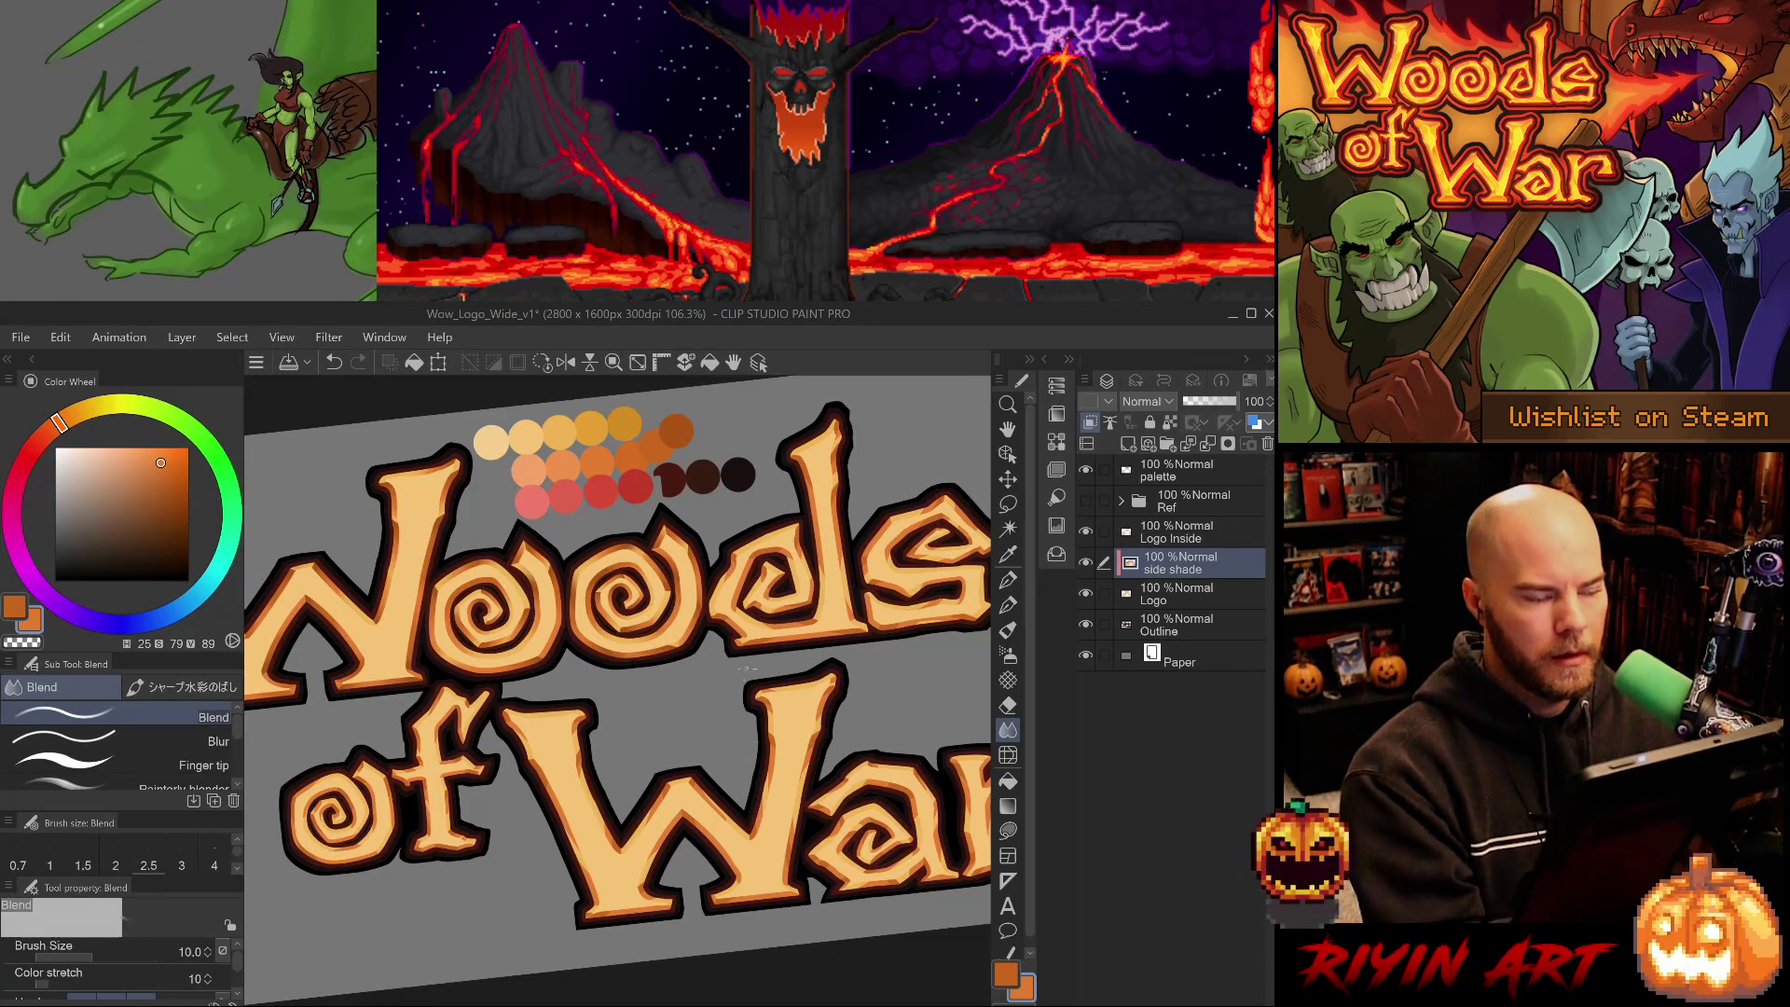
# - Check the o spiral's shading, toggle Eraser and Blend, then zoom out and back in on 'ds'
pyautogui.scroll(6, 747, 664)
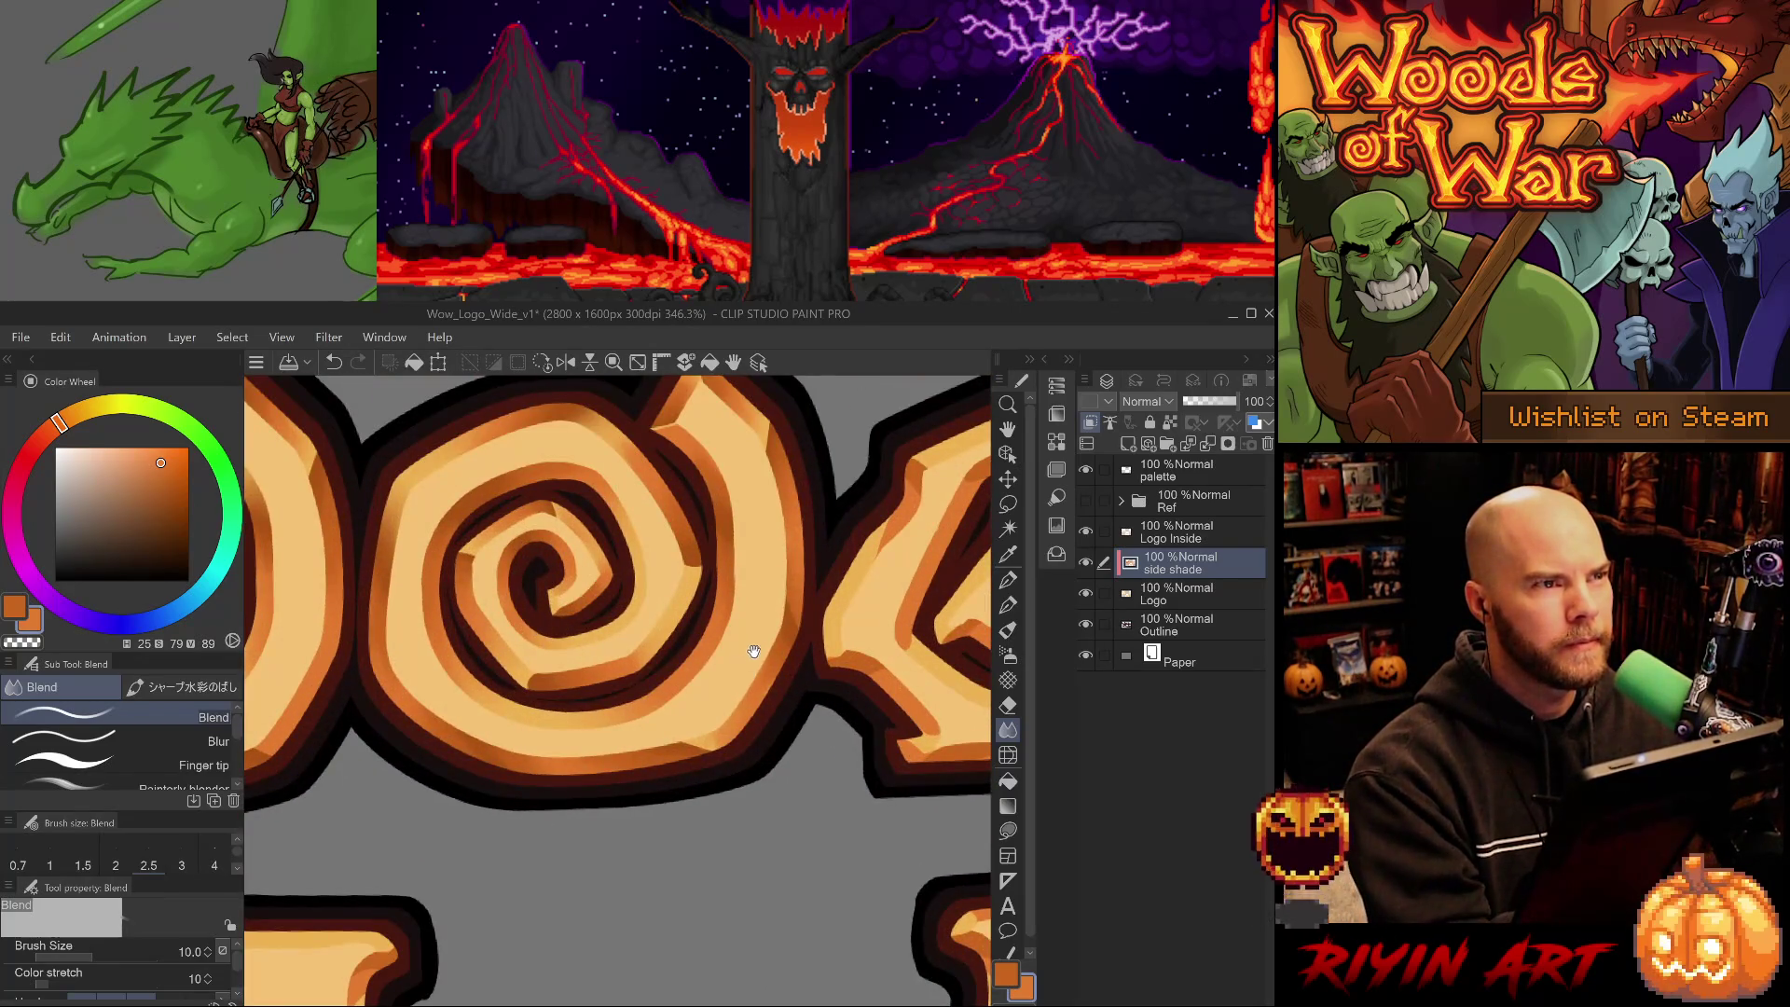
pyautogui.moveTo(751, 643); pyautogui.dragTo(708, 760)
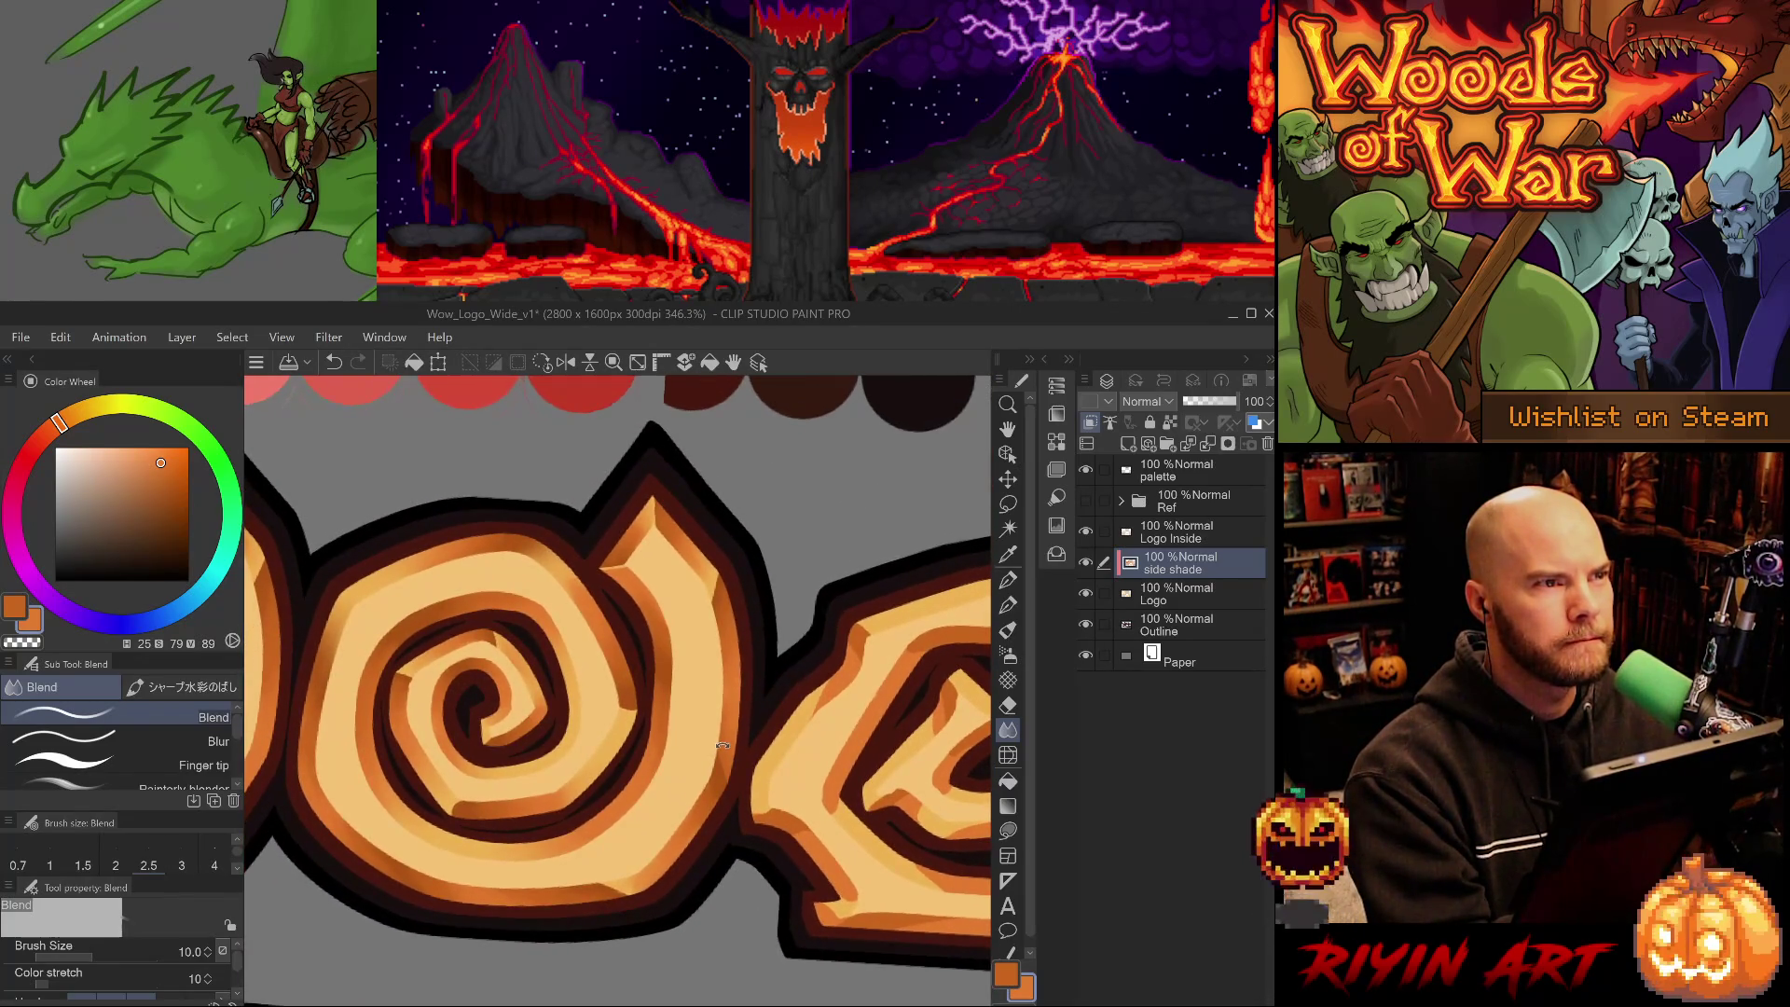
pyautogui.press('e')
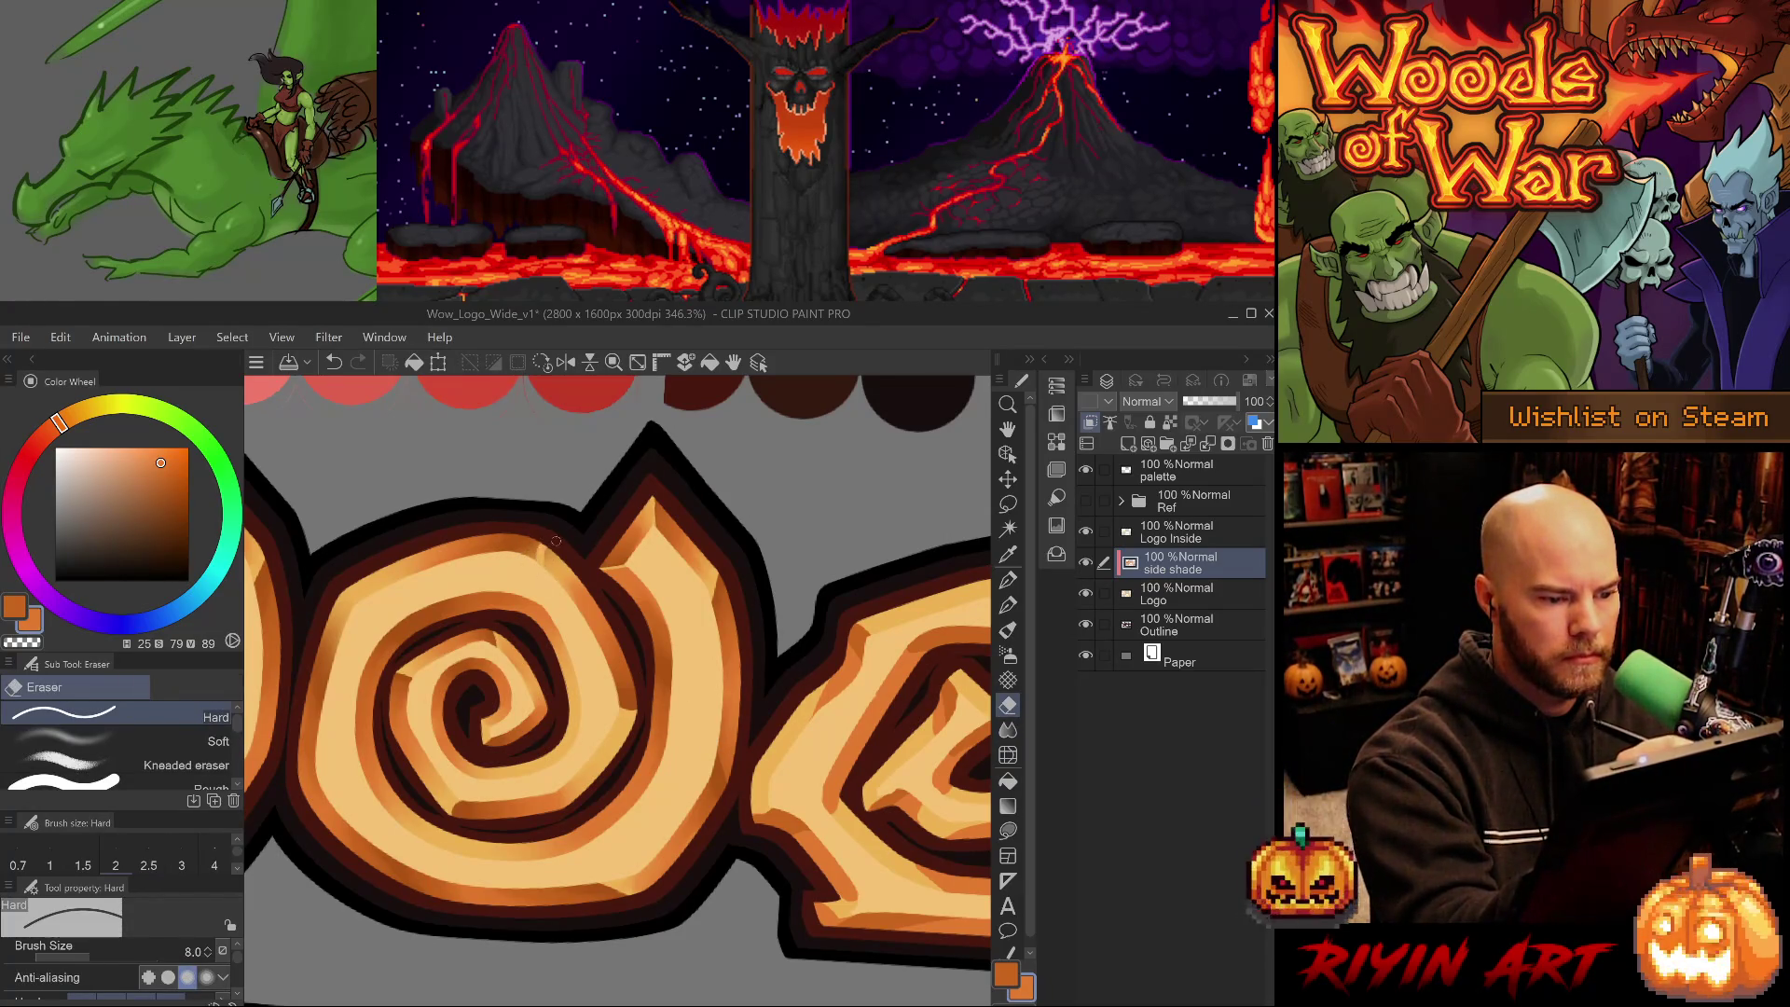
pyautogui.press('j')
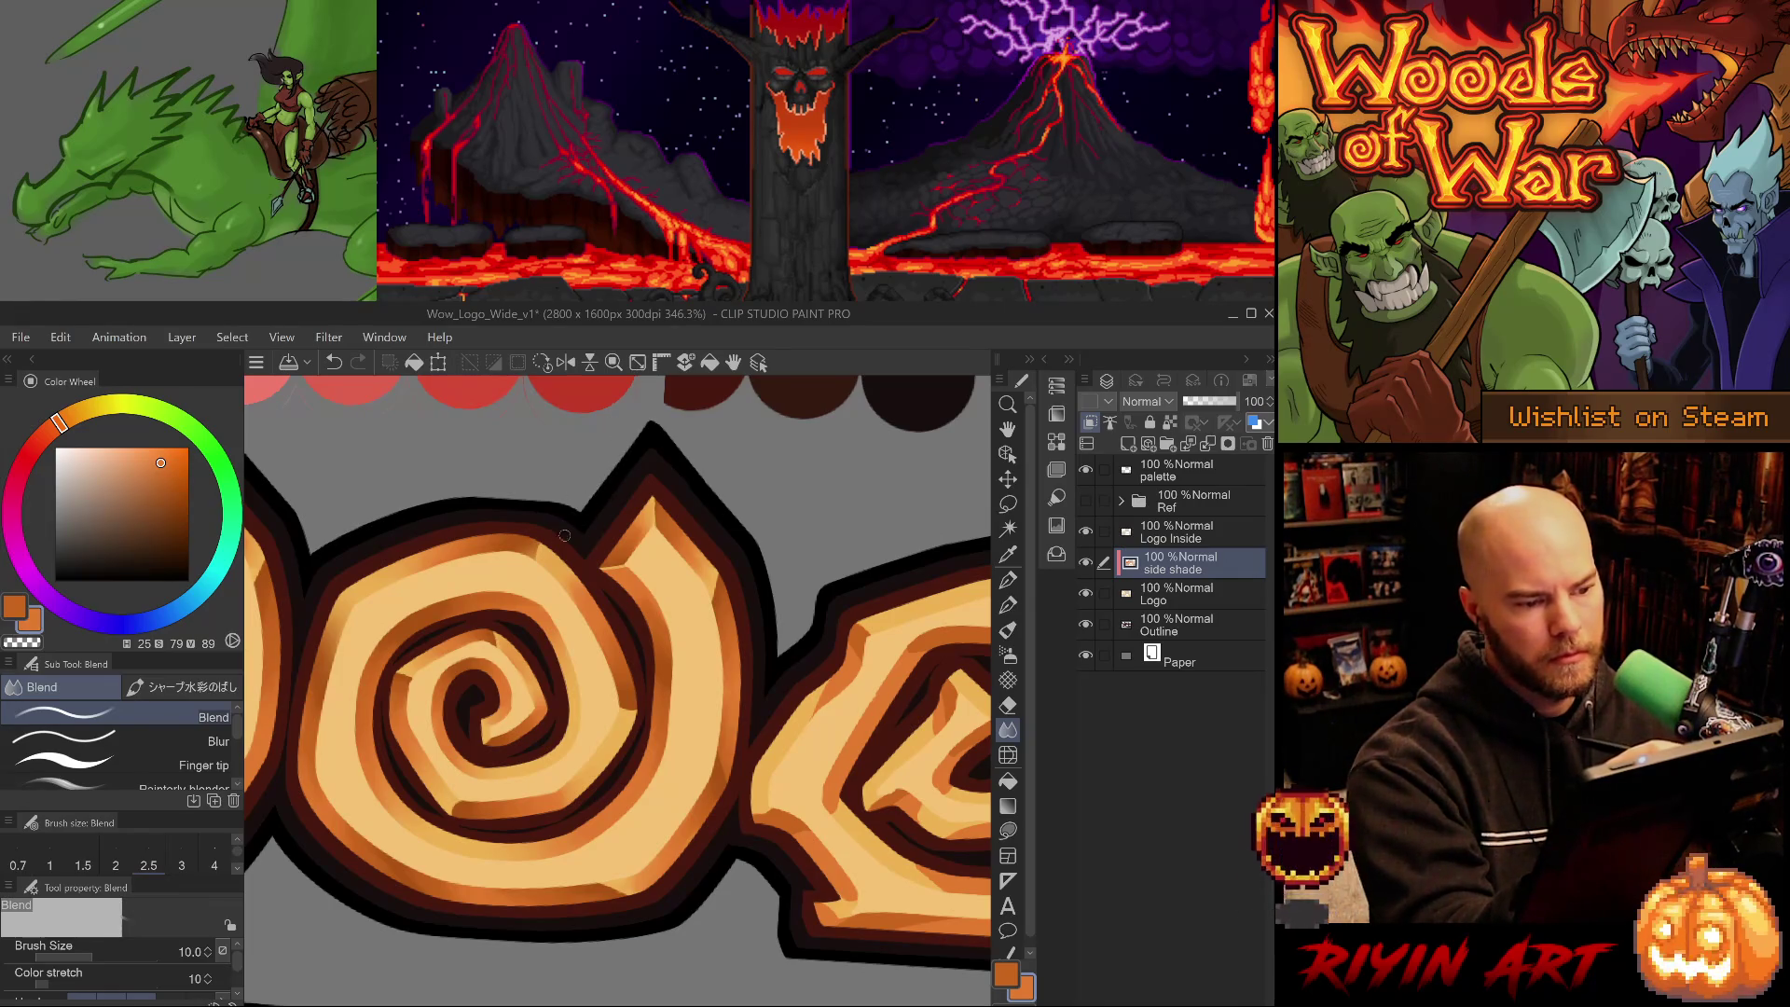
pyautogui.scroll(-5, 536, 586)
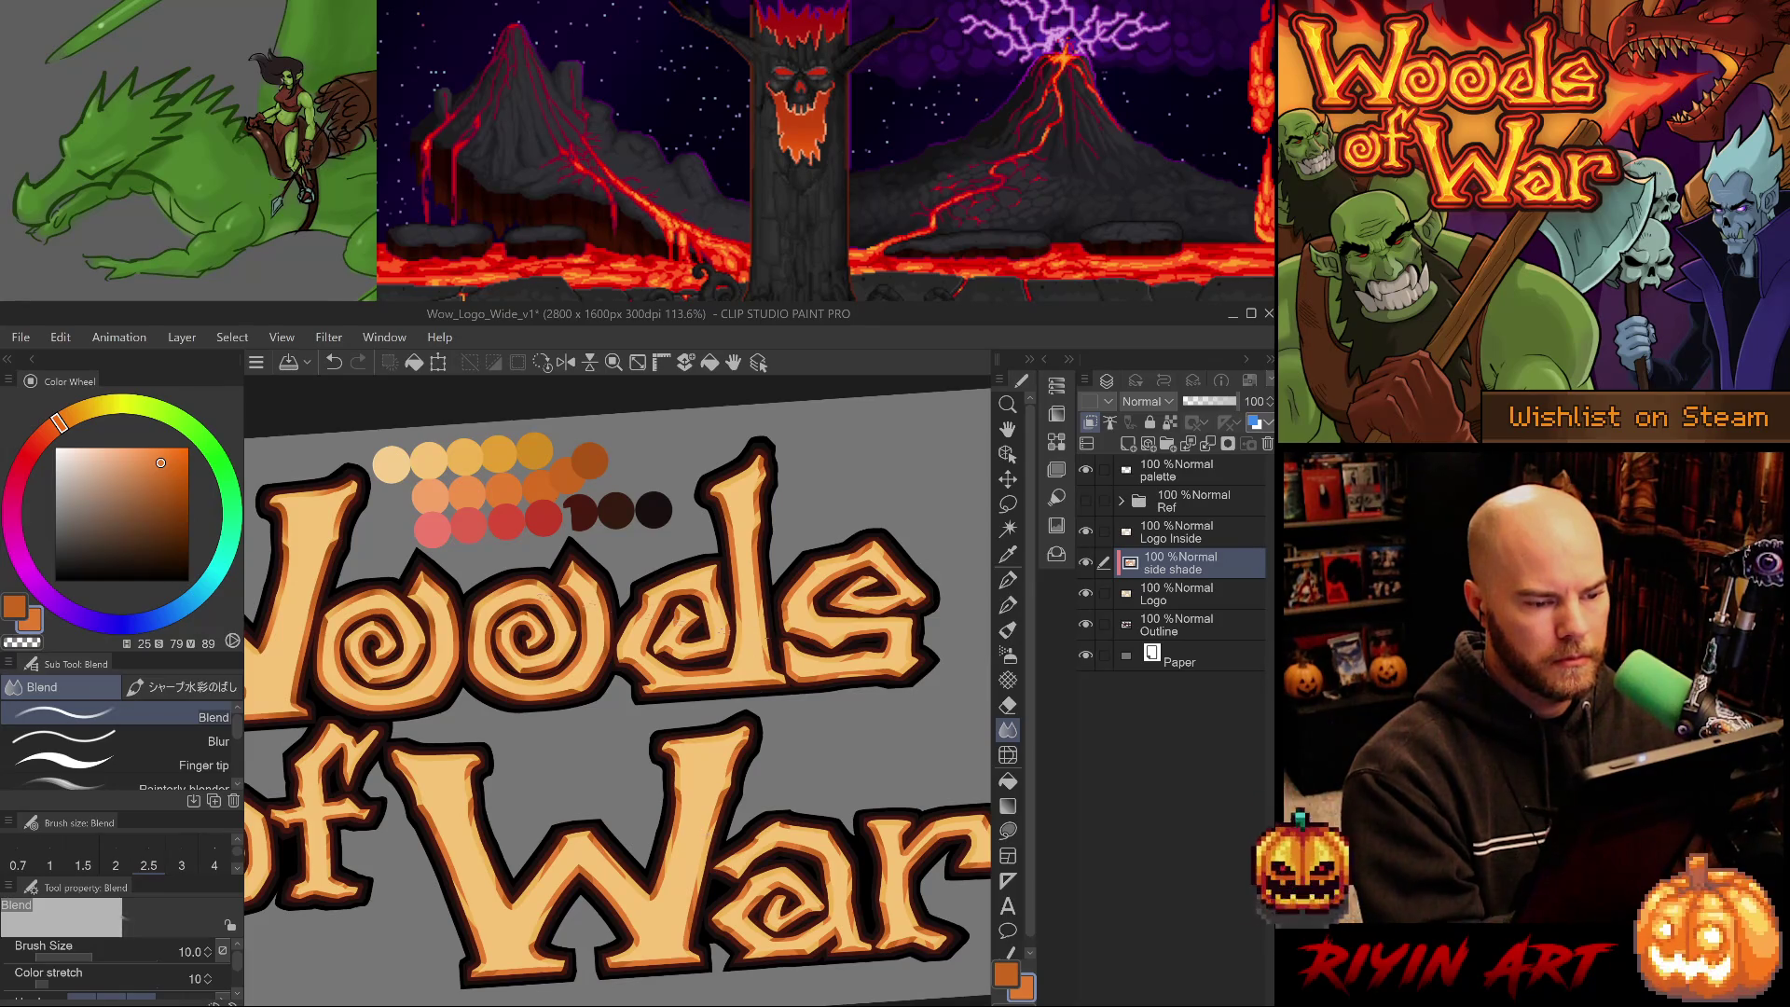
pyautogui.scroll(4, 707, 831)
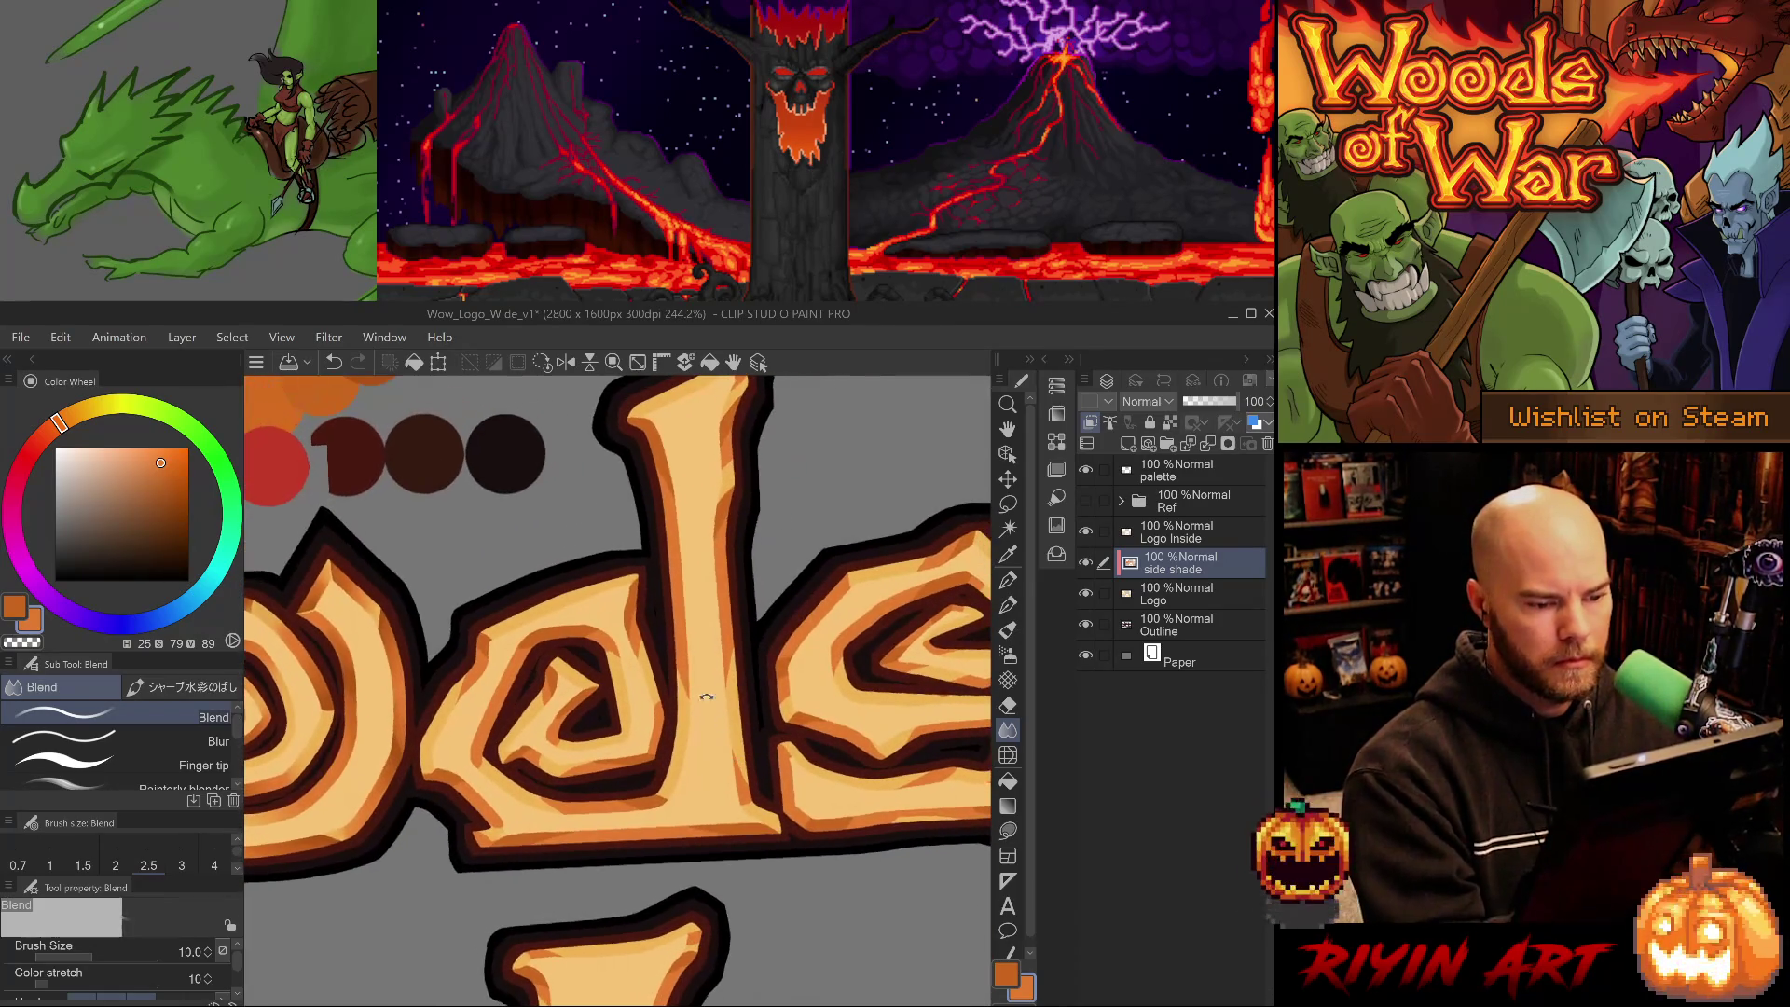
# - Sample the darker orange from the palette dots and save the logo file with Ctrl+S
pyautogui.moveTo(715, 805); pyautogui.dragTo(682, 833)
pyautogui.moveTo(454, 408); pyautogui.dragTo(510, 590)
pyautogui.keyDown('alt'); pyautogui.click(451, 532); pyautogui.keyUp('alt')
pyautogui.moveTo(723, 873); pyautogui.dragTo(676, 737)
pyautogui.hotkey('ctrl', 's')
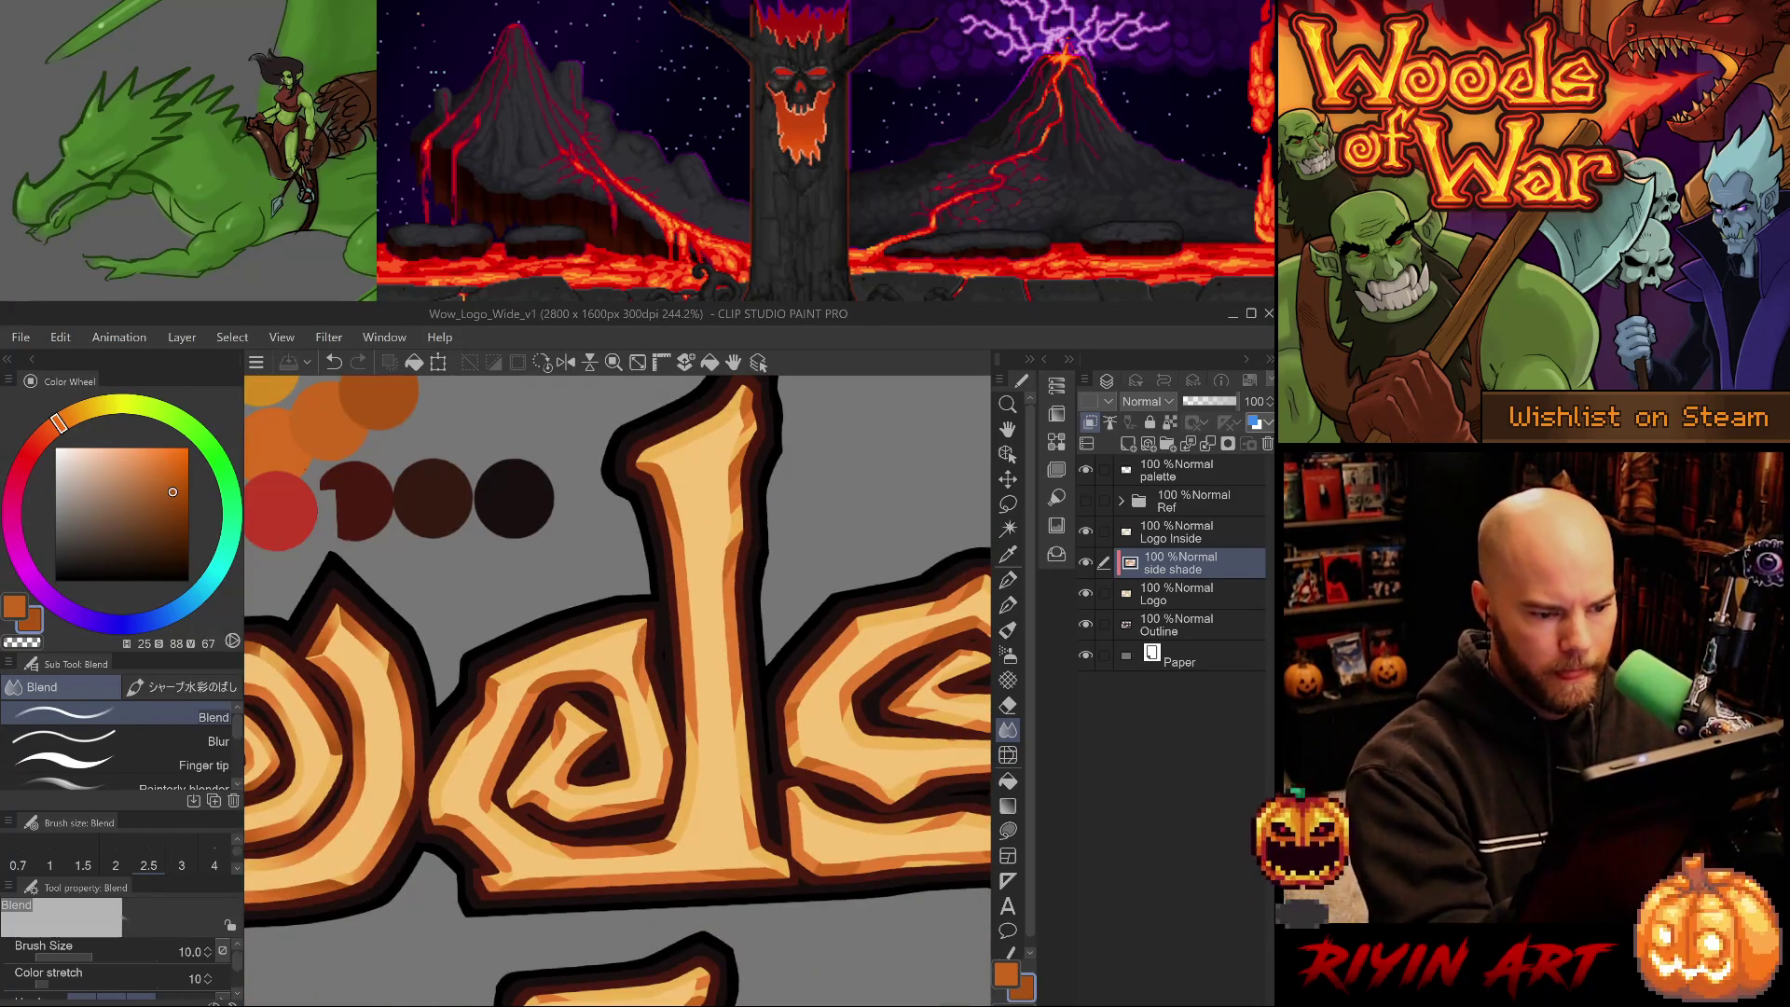
pyautogui.hotkey('ctrl', 'z')
# - Switch to the G-pen, save again, and paint a first shade stroke on the ds letters
pyautogui.press('b')
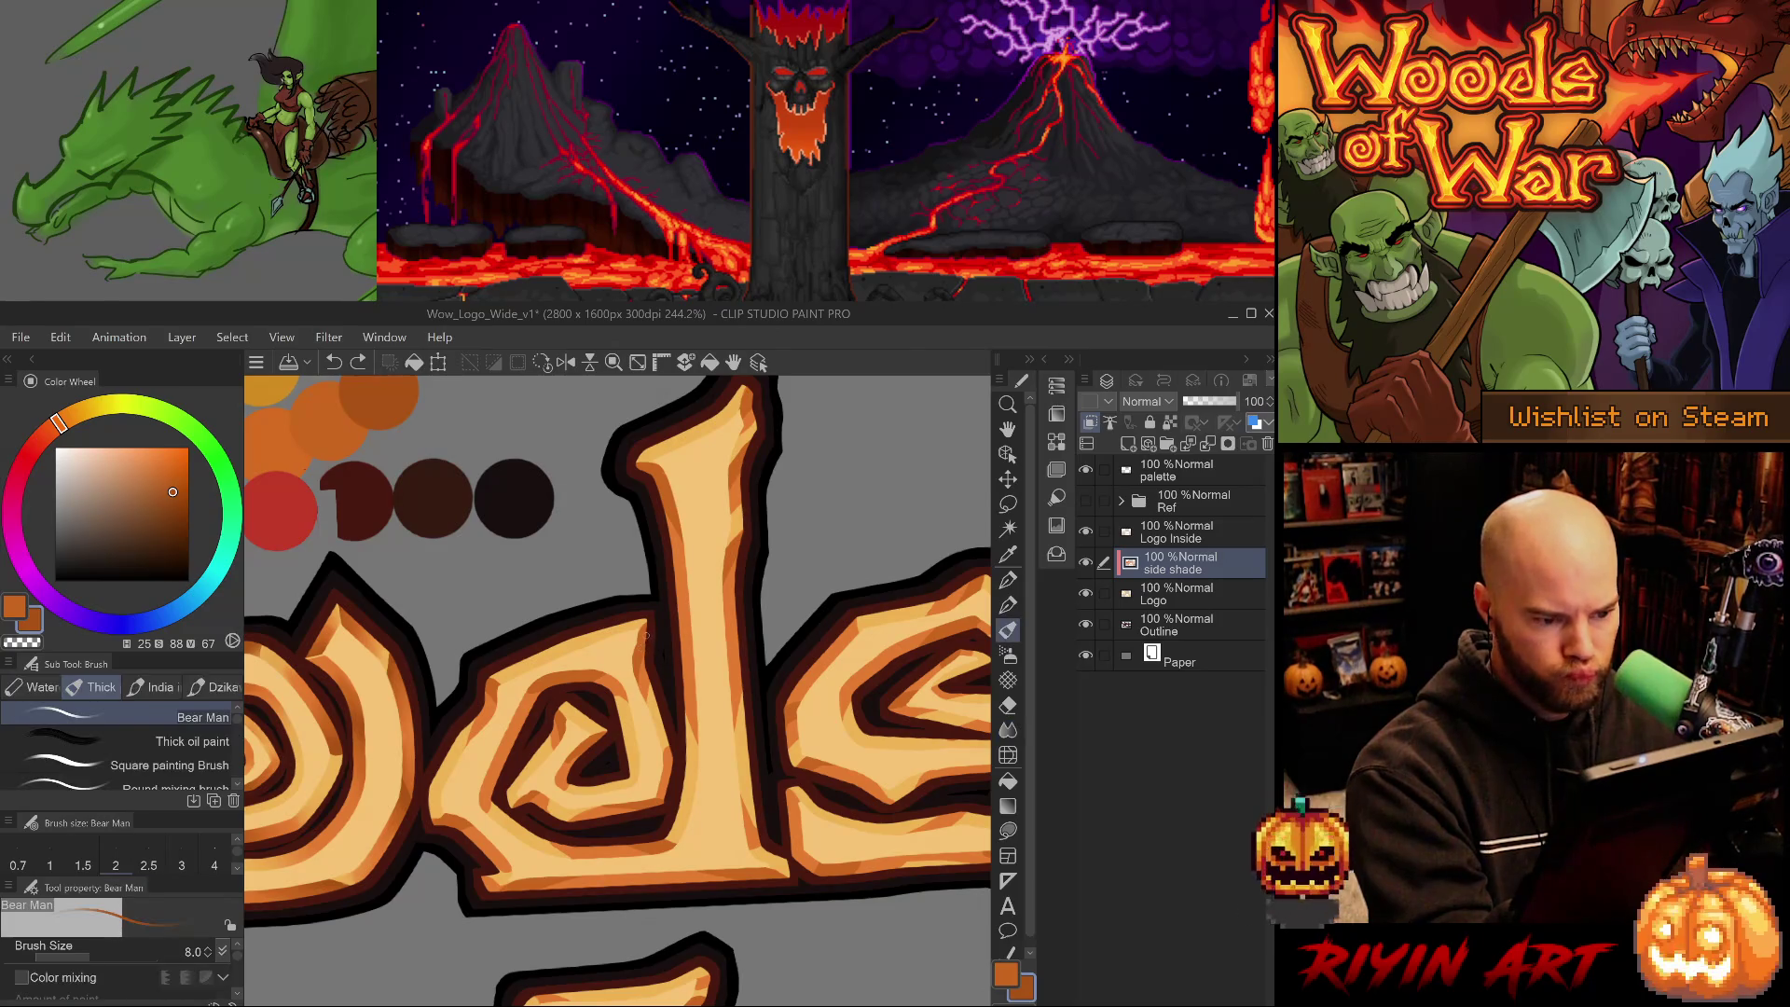
pyautogui.press('b')
pyautogui.press('p')
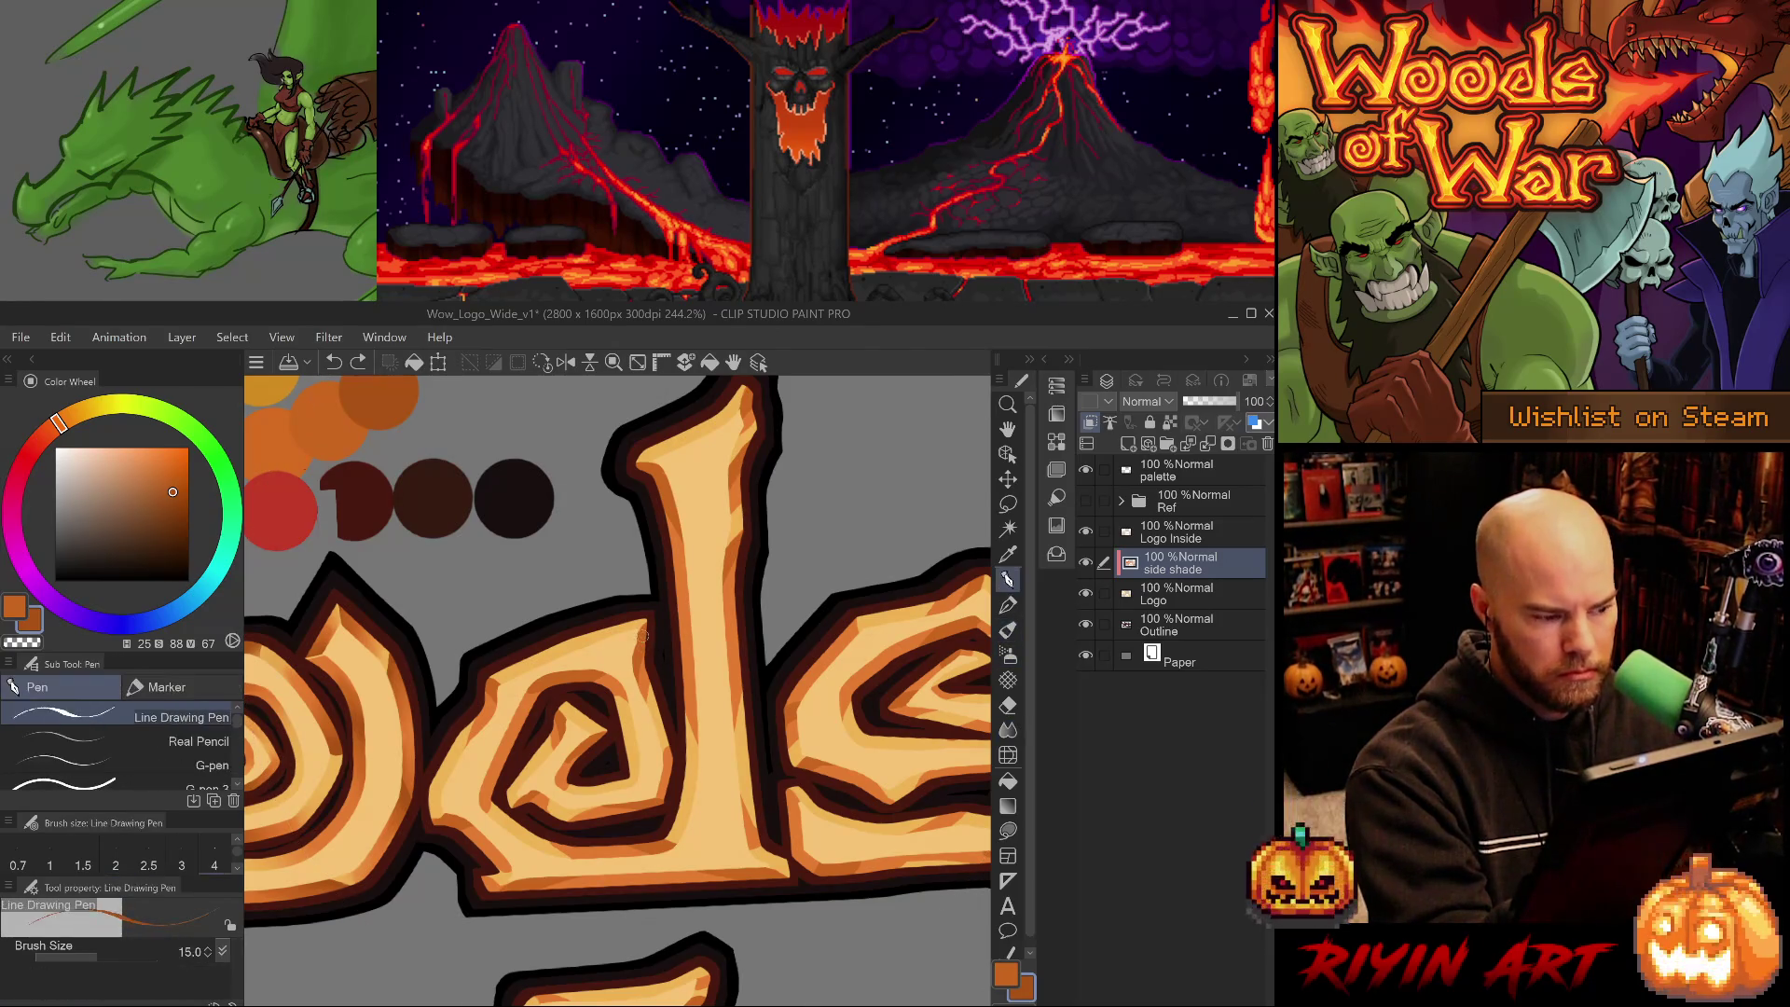
pyautogui.hotkey('ctrl', 's')
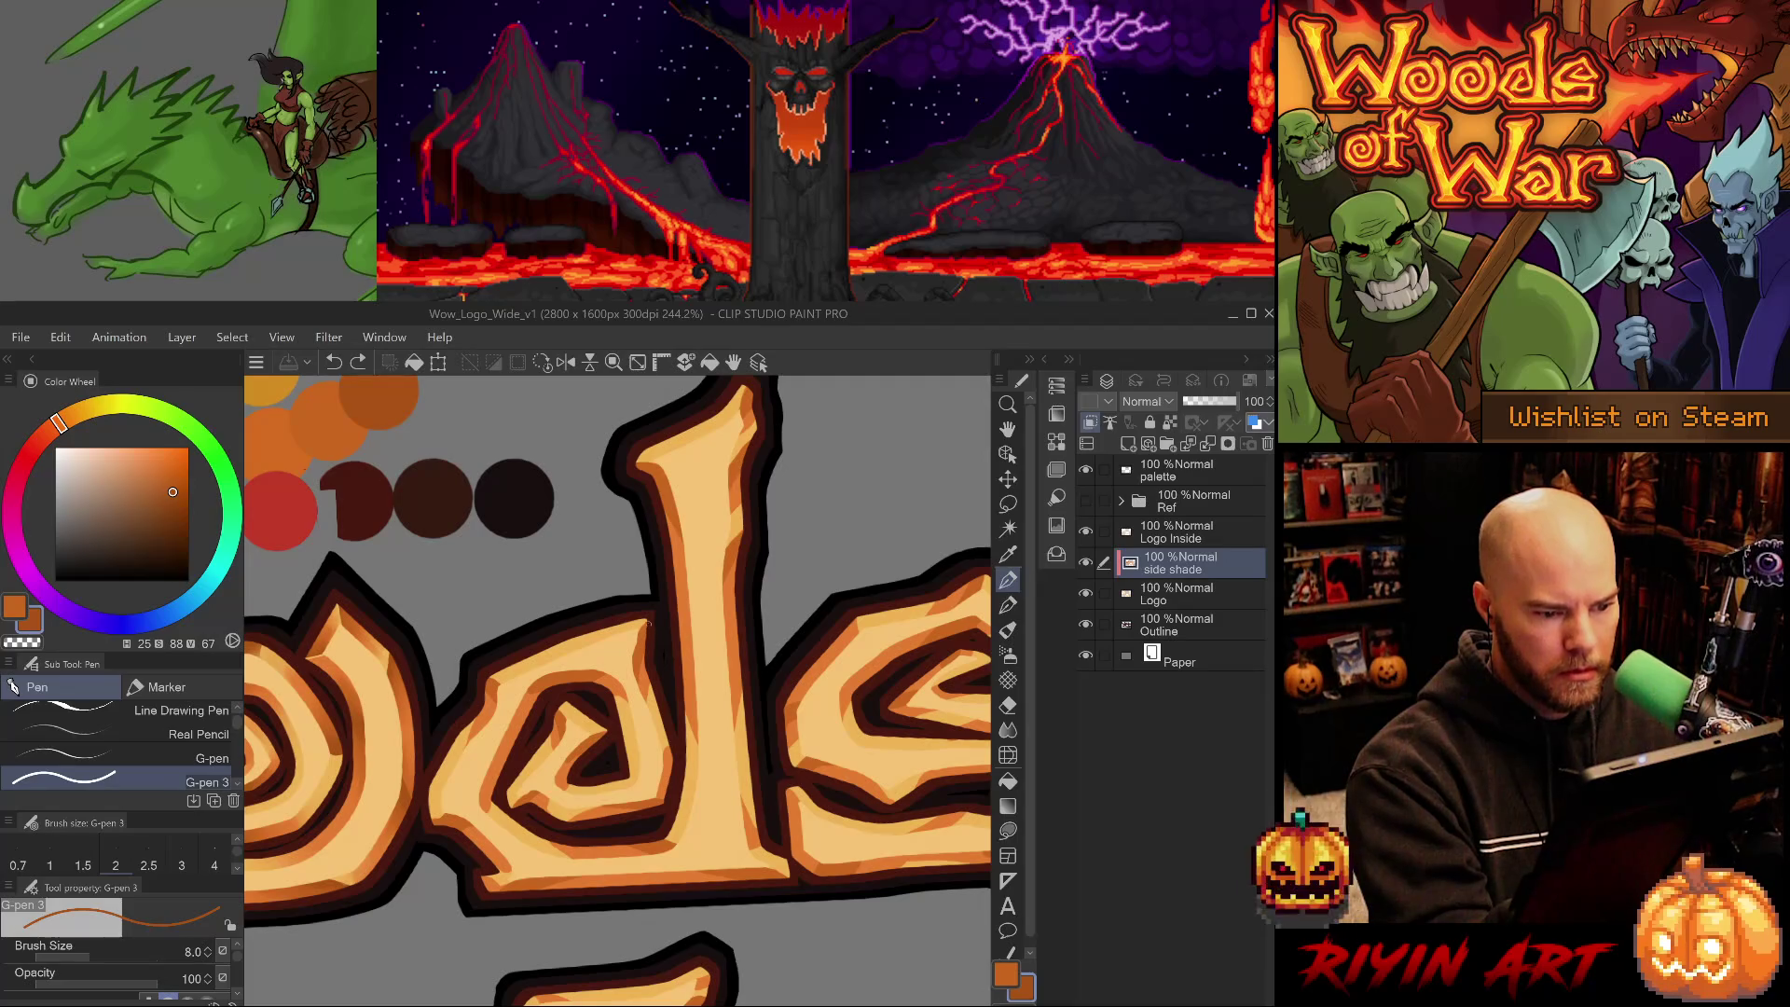
pyautogui.moveTo(642, 634); pyautogui.dragTo(624, 662)
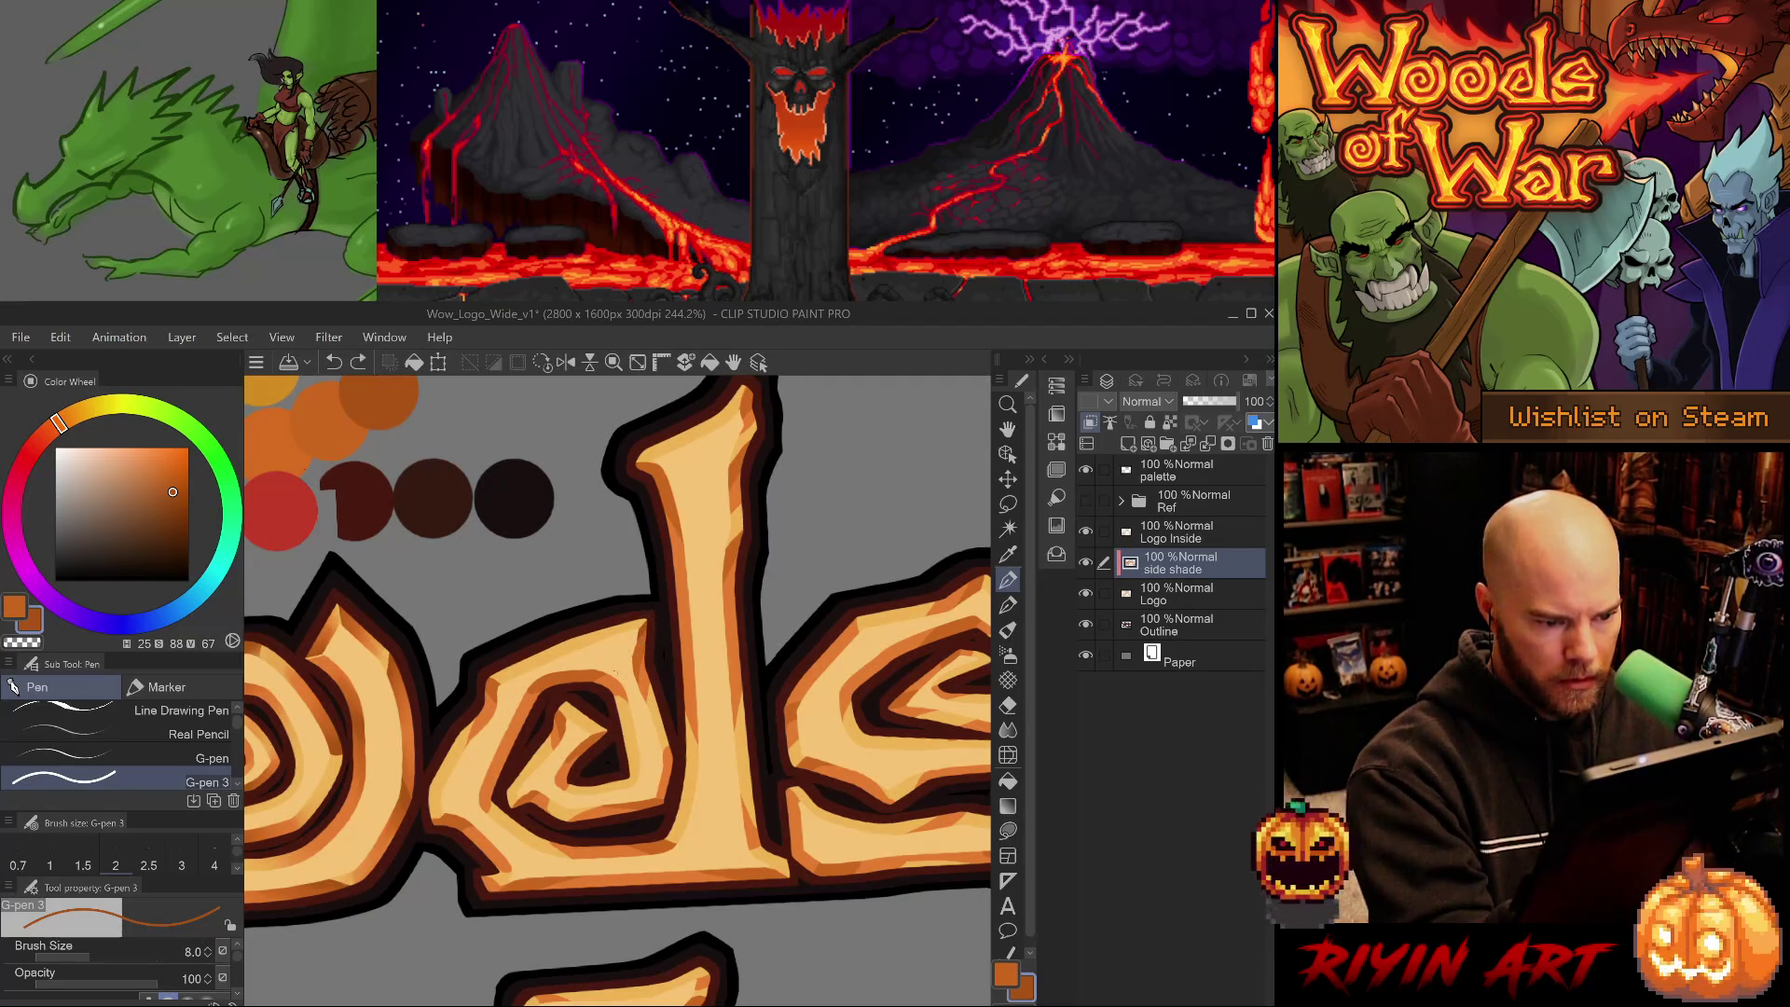
# - Eyedrop the letter's light, mid and dark oranges and bring the lower spiral letter into view
pyautogui.keyDown('alt'); pyautogui.click(485, 684); pyautogui.keyUp('alt')
pyautogui.keyDown('alt'); pyautogui.click(484, 718); pyautogui.keyUp('alt')
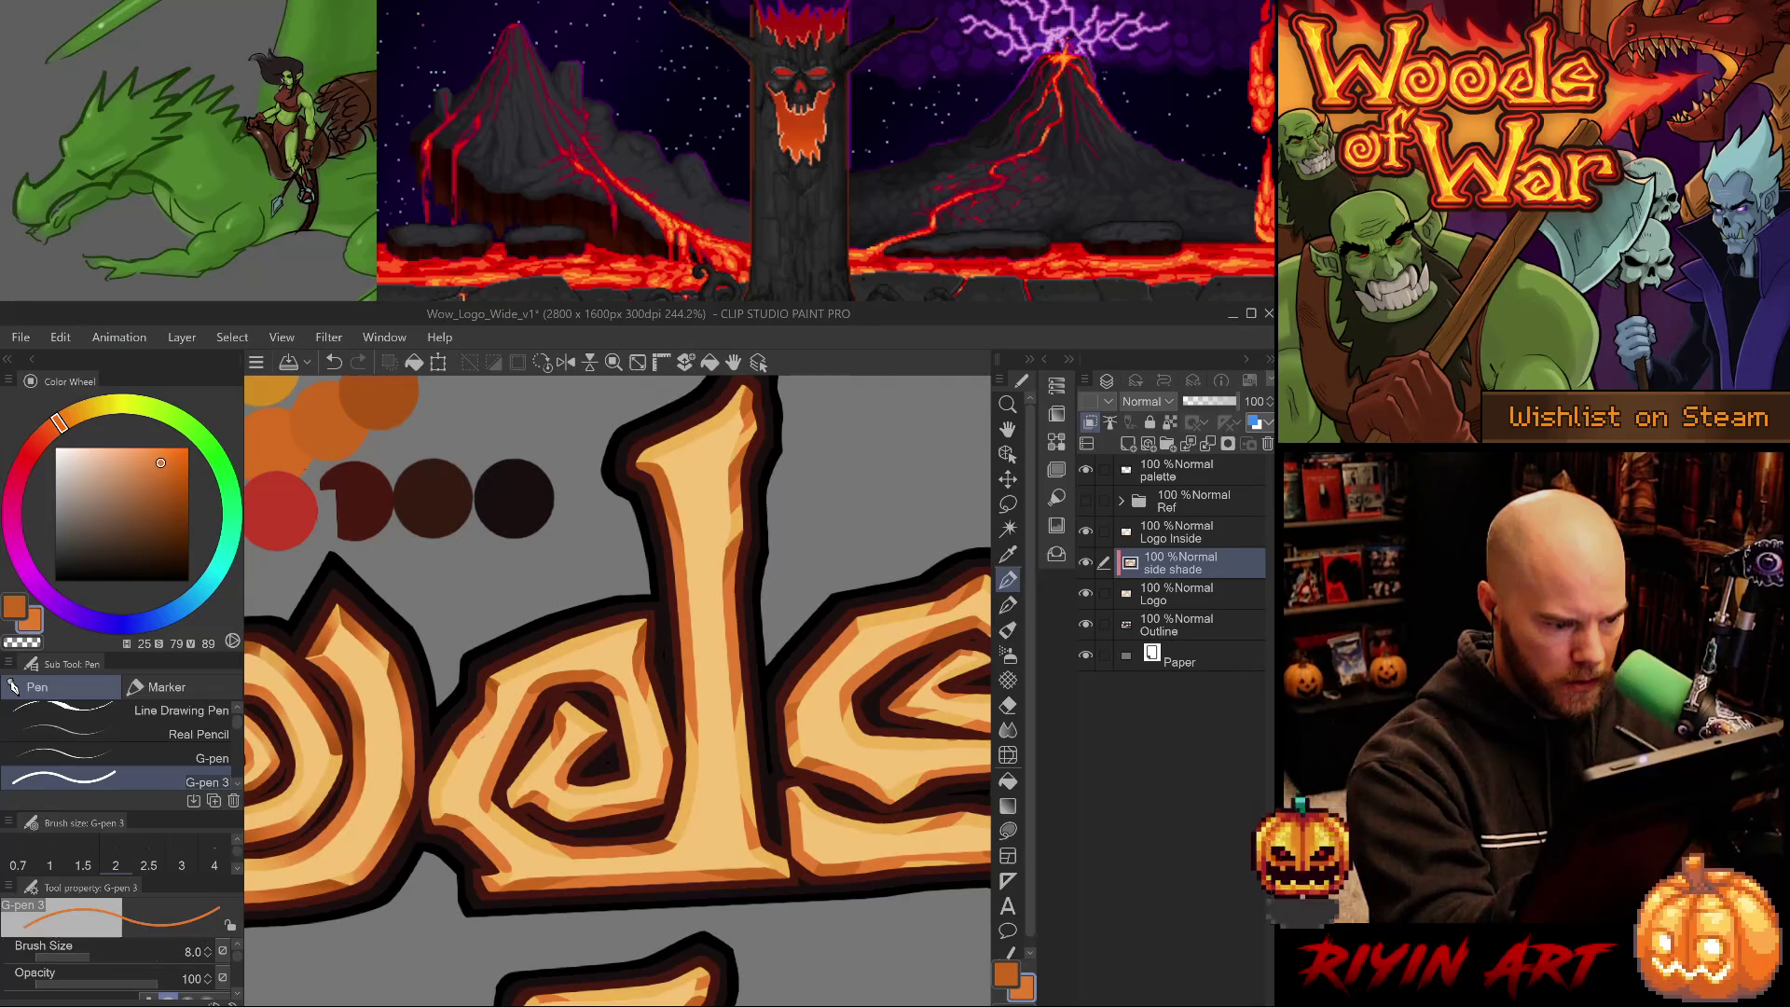
pyautogui.keyDown('alt'); pyautogui.click(496, 691); pyautogui.keyUp('alt')
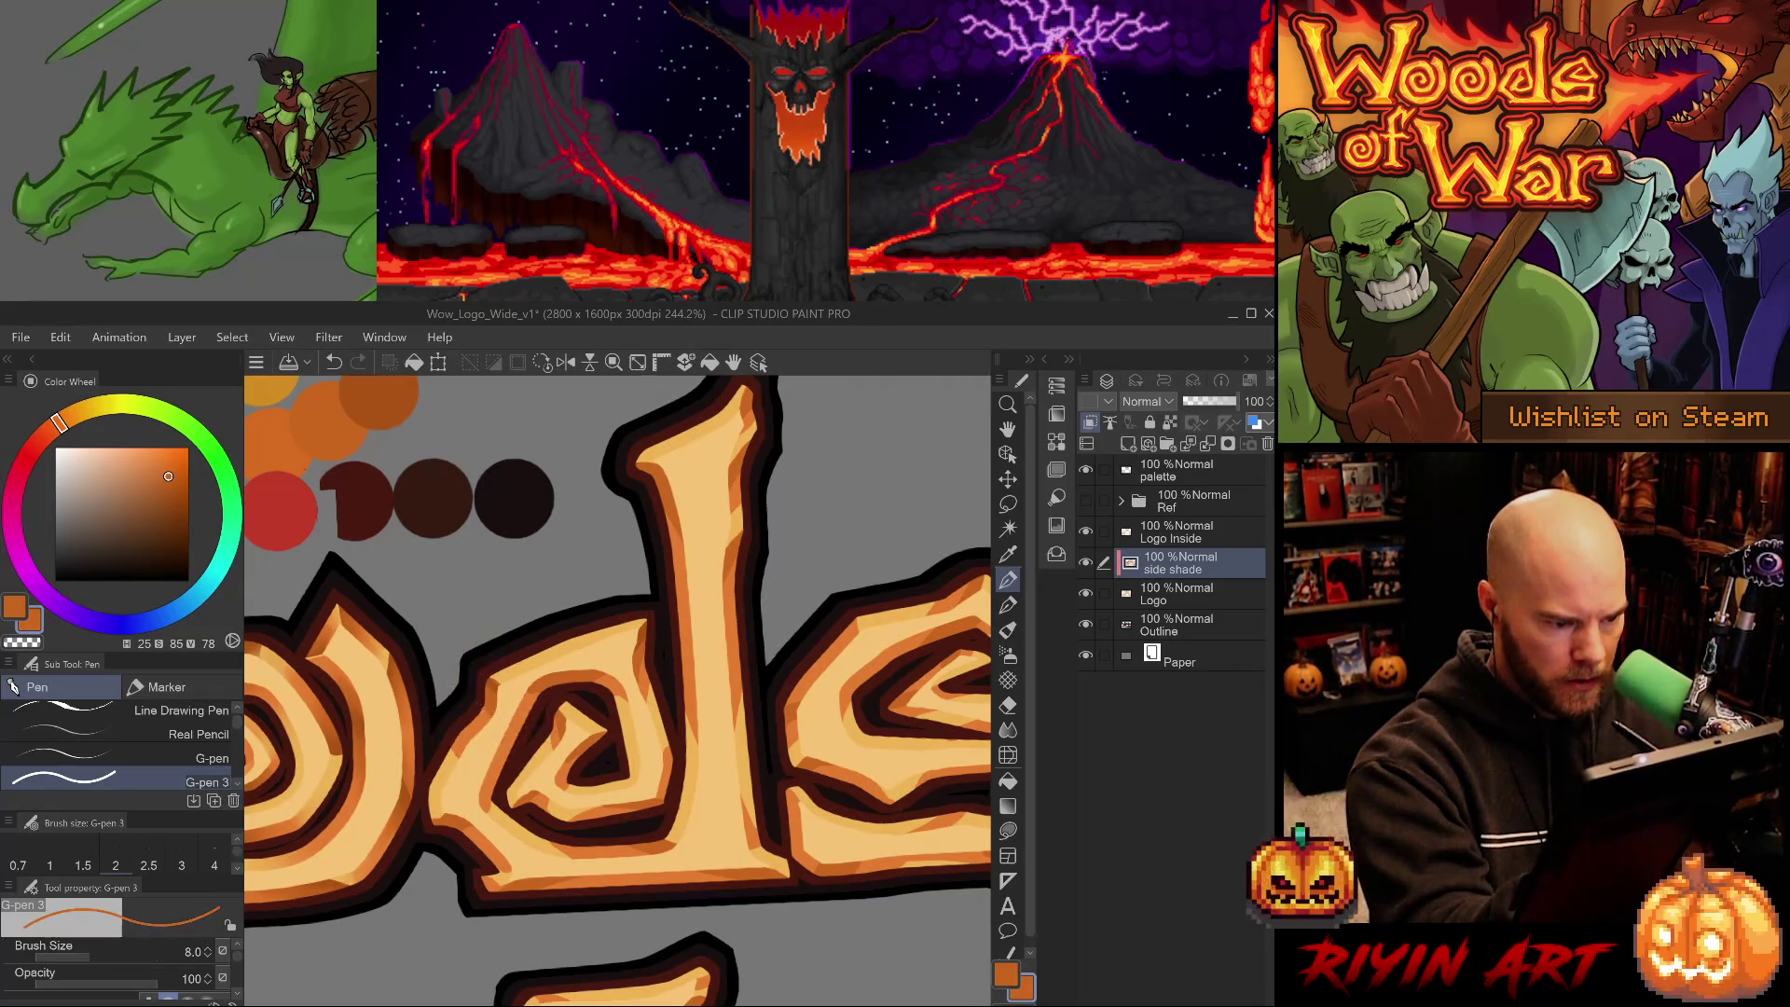
pyautogui.keyDown('alt'); pyautogui.click(483, 681); pyautogui.keyUp('alt')
pyautogui.press('e')
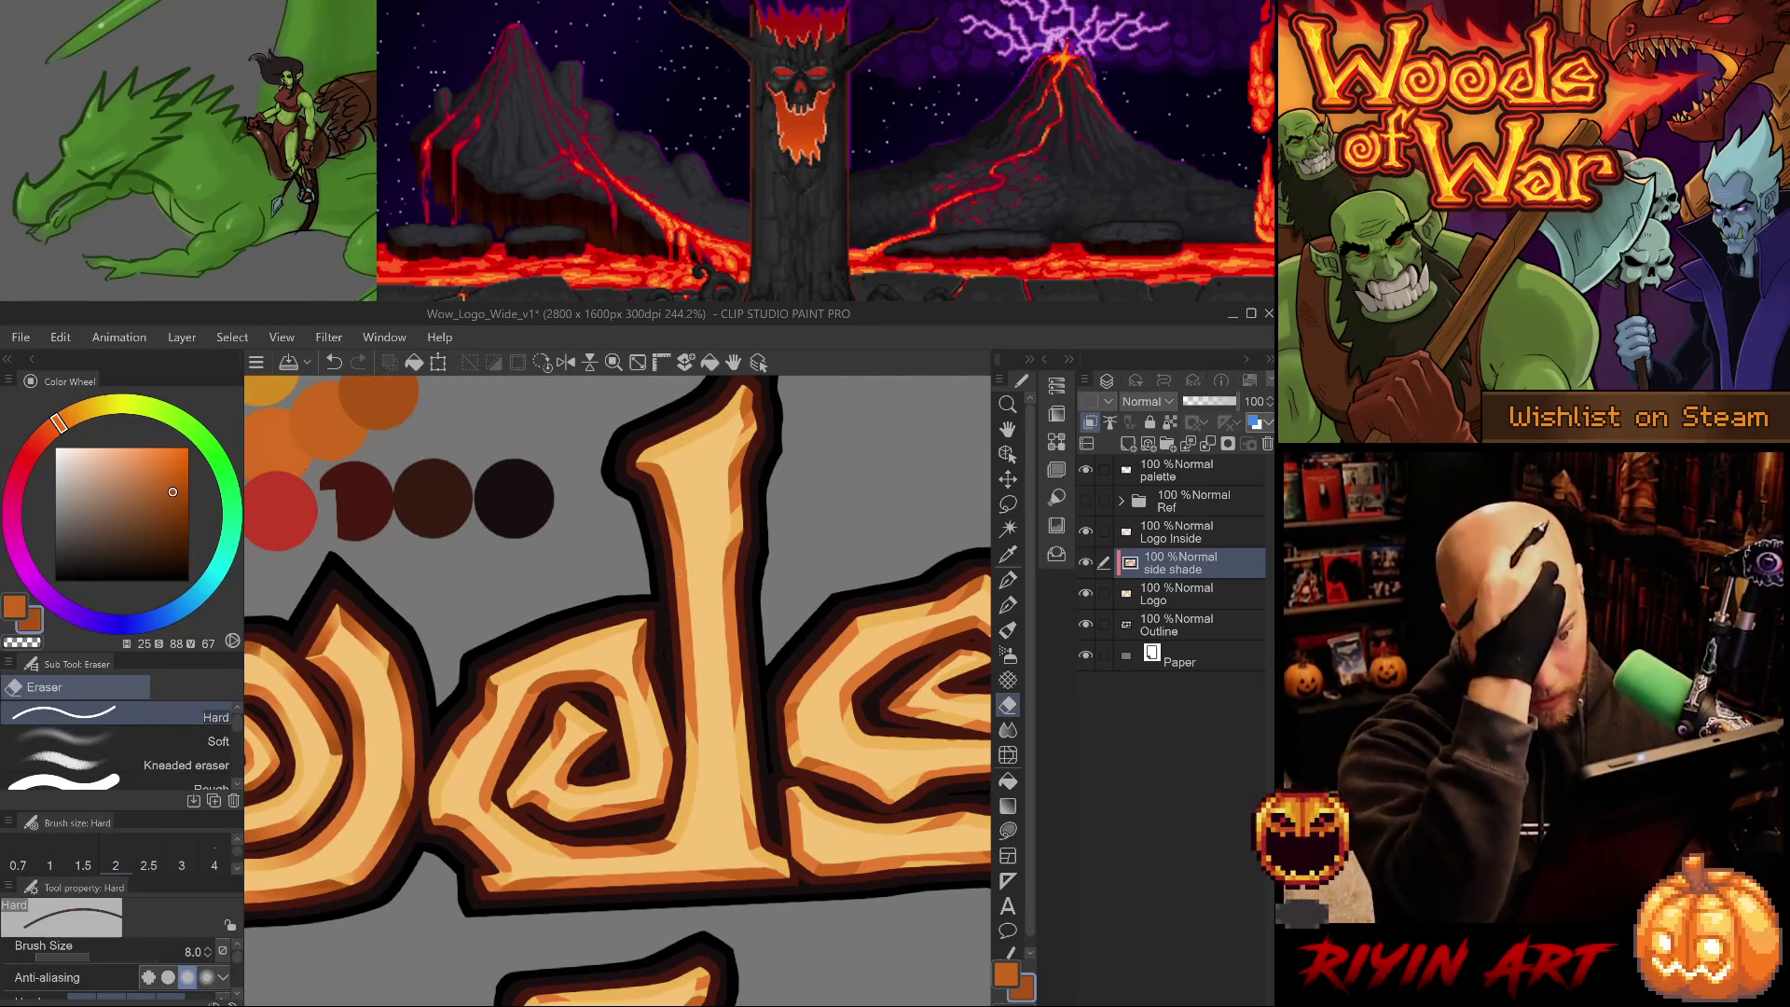
pyautogui.keyDown('alt'); pyautogui.click(610, 685); pyautogui.keyUp('alt')
pyautogui.moveTo(610, 685)
pyautogui.mouseDown()
pyautogui.moveTo(766, 704)
pyautogui.moveTo(757, 652)
pyautogui.mouseUp()
pyautogui.press('p')
pyautogui.moveTo(556, 686)
pyautogui.mouseDown()
pyautogui.moveTo(652, 522)
pyautogui.moveTo(601, 720)
pyautogui.moveTo(568, 639)
pyautogui.mouseUp()
pyautogui.click(213, 765)
pyautogui.press('p')
pyautogui.press('p')
pyautogui.press('p')
pyautogui.press('p')
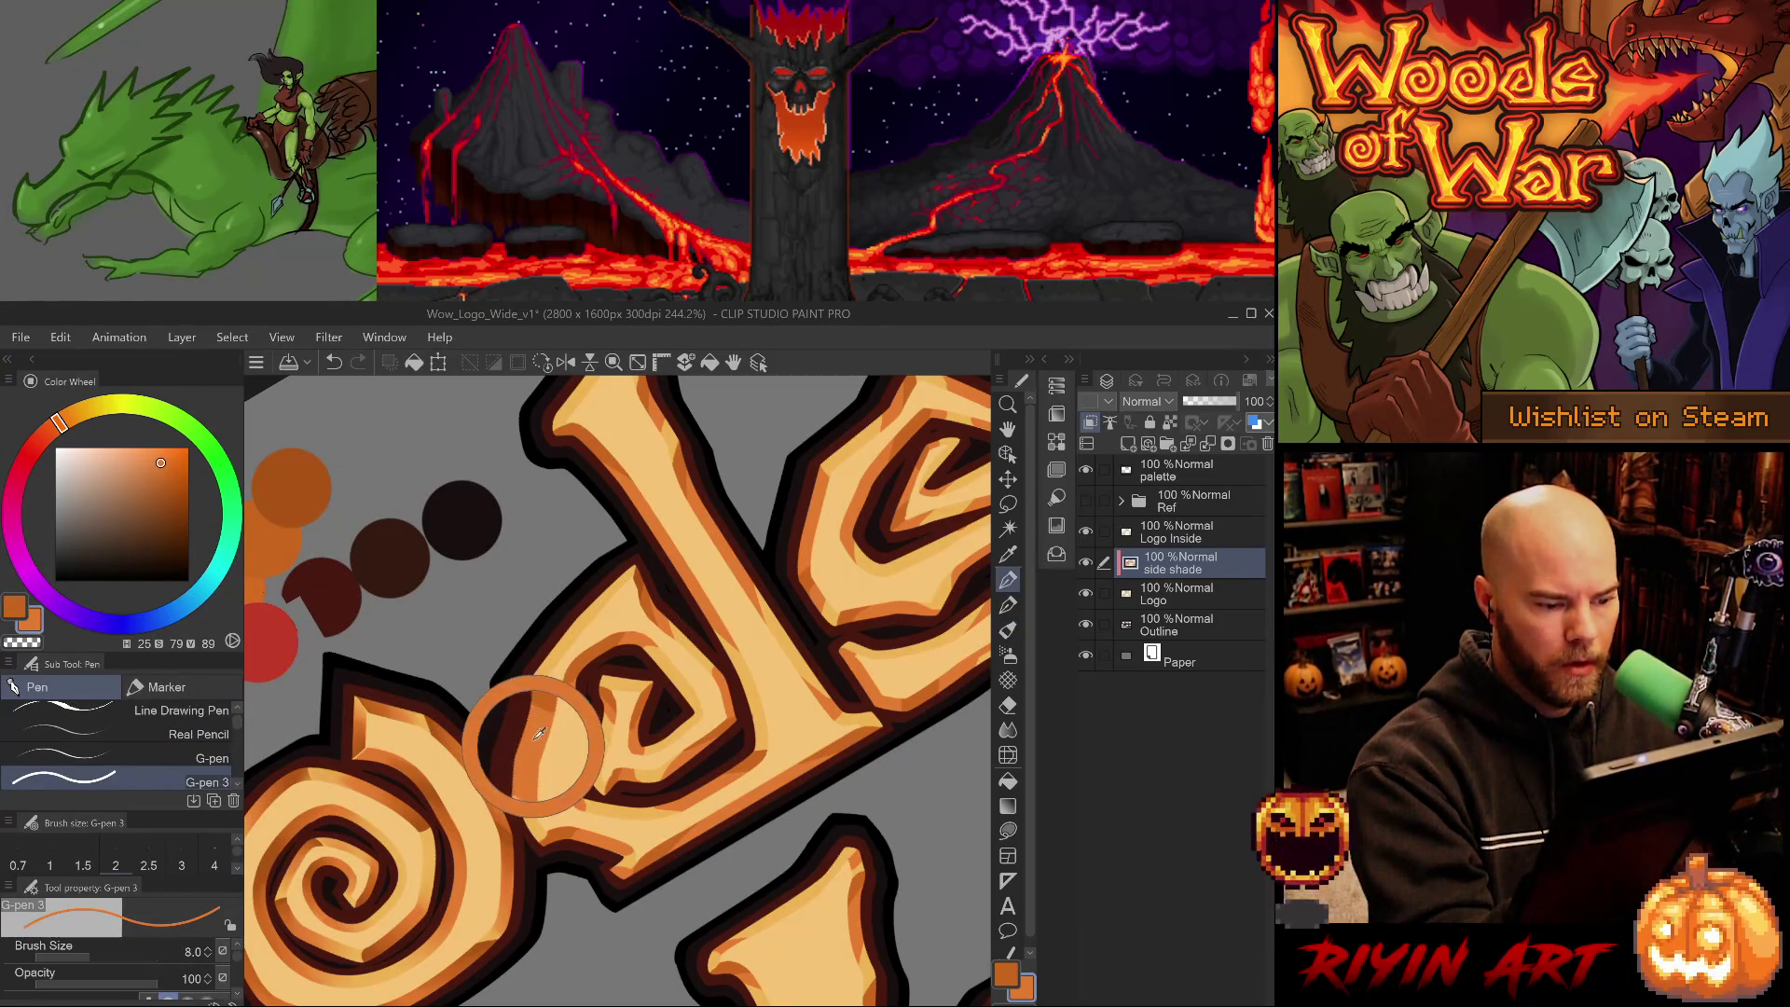
# - Paint darker orange shading along the d's inner spiral
pyautogui.moveTo(560, 660)
pyautogui.mouseDown()
pyautogui.moveTo(616, 591)
pyautogui.moveTo(587, 622)
pyautogui.mouseUp()
pyautogui.hotkey('ctrl', 'z')
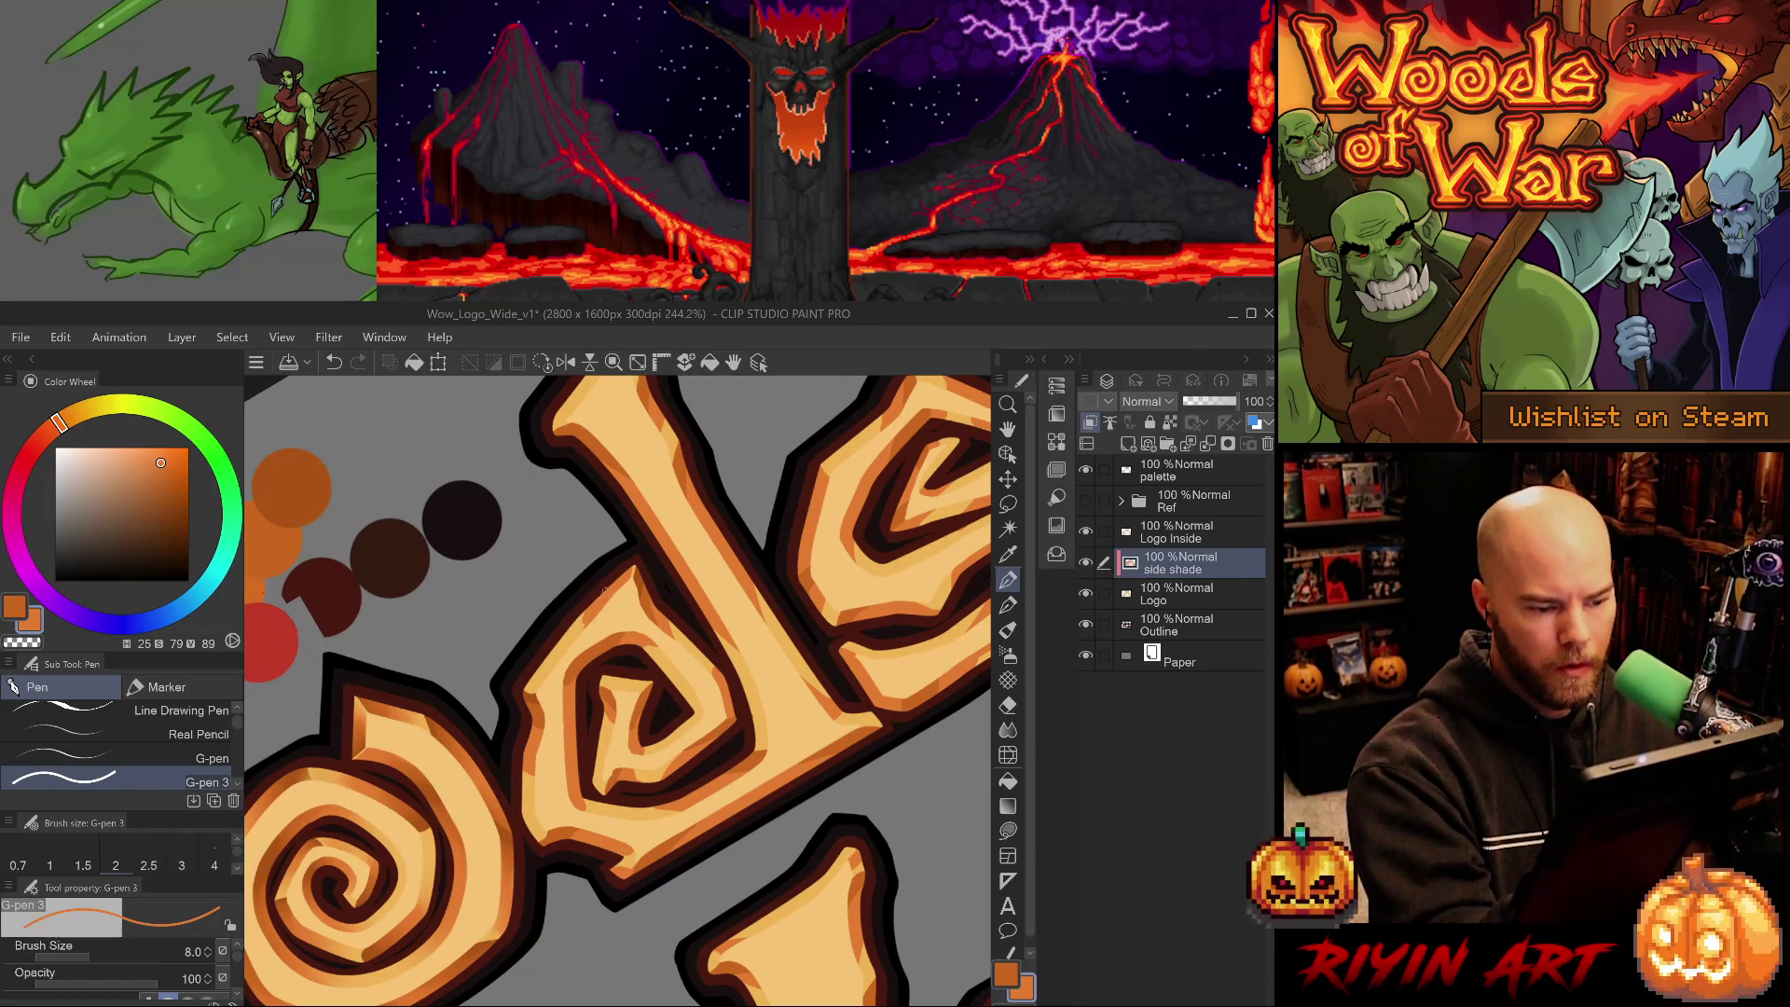
pyautogui.keyDown('alt'); pyautogui.click(599, 643); pyautogui.keyUp('alt')
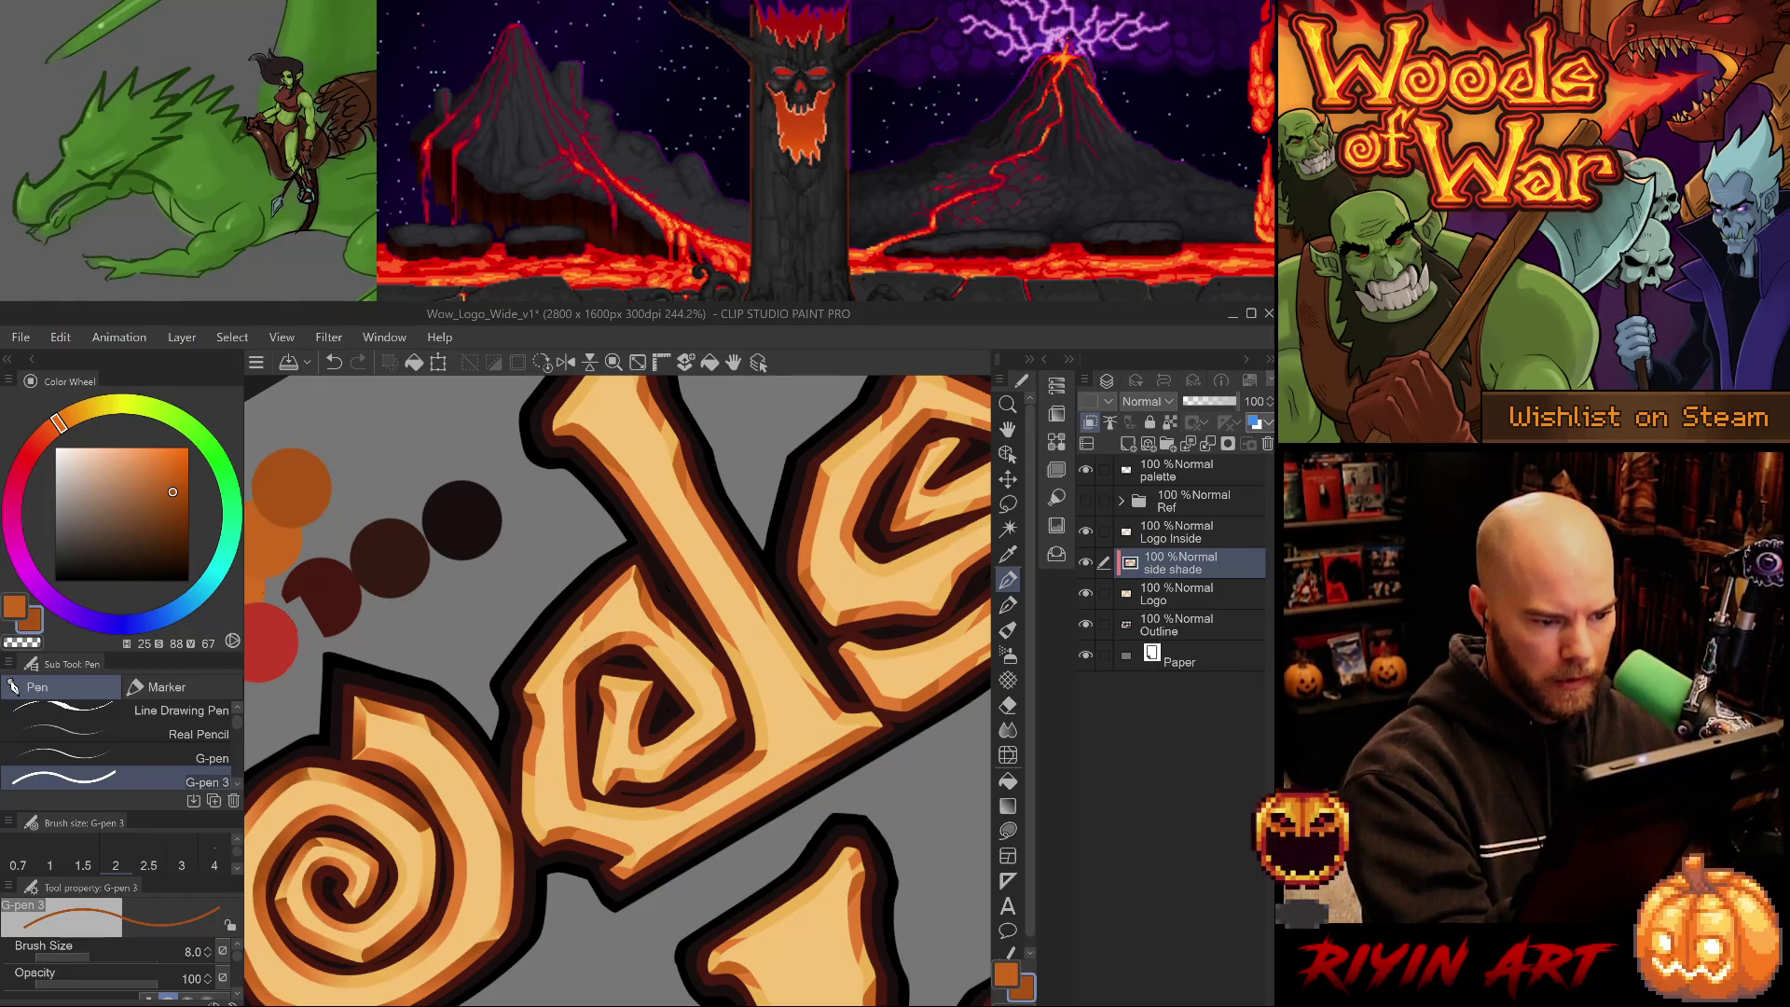
pyautogui.keyDown('alt'); pyautogui.click(577, 670); pyautogui.keyUp('alt')
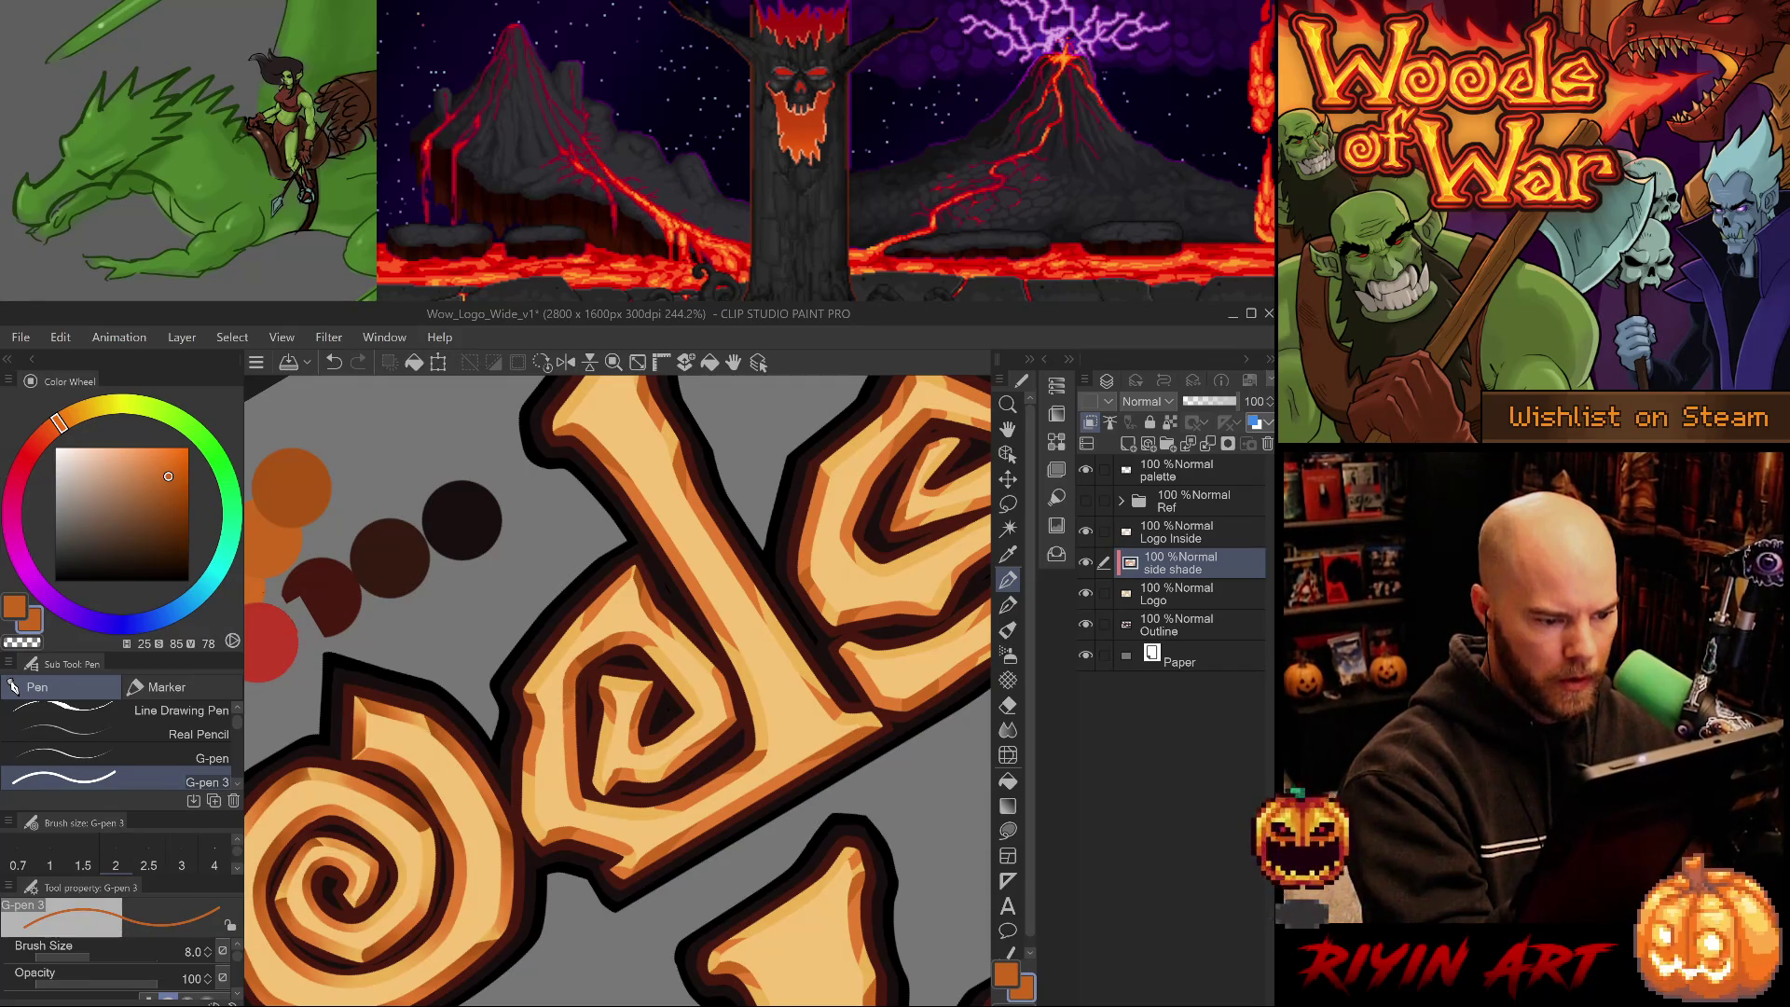
pyautogui.keyDown('alt'); pyautogui.click(585, 660); pyautogui.keyUp('alt')
pyautogui.moveTo(585, 660)
pyautogui.mouseDown()
pyautogui.moveTo(573, 709)
pyautogui.moveTo(607, 690)
pyautogui.mouseUp()
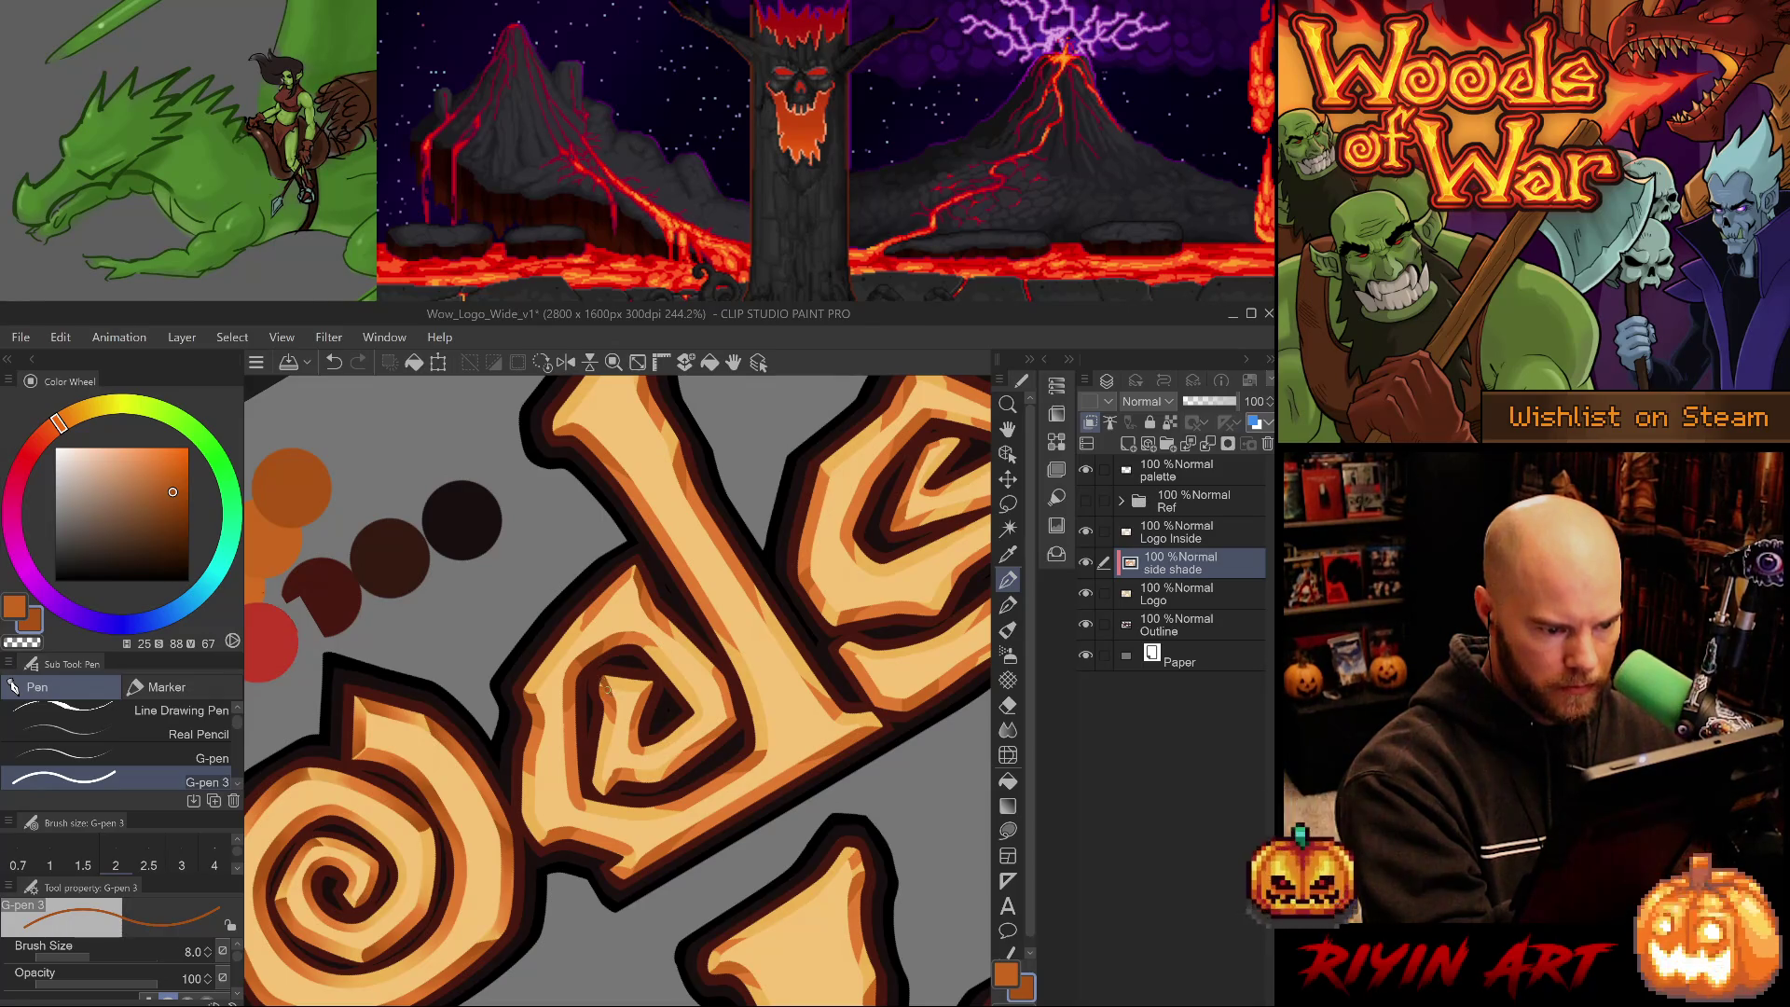
# - Add light orange on the inner spiral's left side, resampling mid and dark oranges
pyautogui.keyDown('alt'); pyautogui.click(615, 694); pyautogui.keyUp('alt')
pyautogui.moveTo(604, 685)
pyautogui.mouseDown()
pyautogui.moveTo(611, 737)
pyautogui.moveTo(614, 714)
pyautogui.mouseUp()
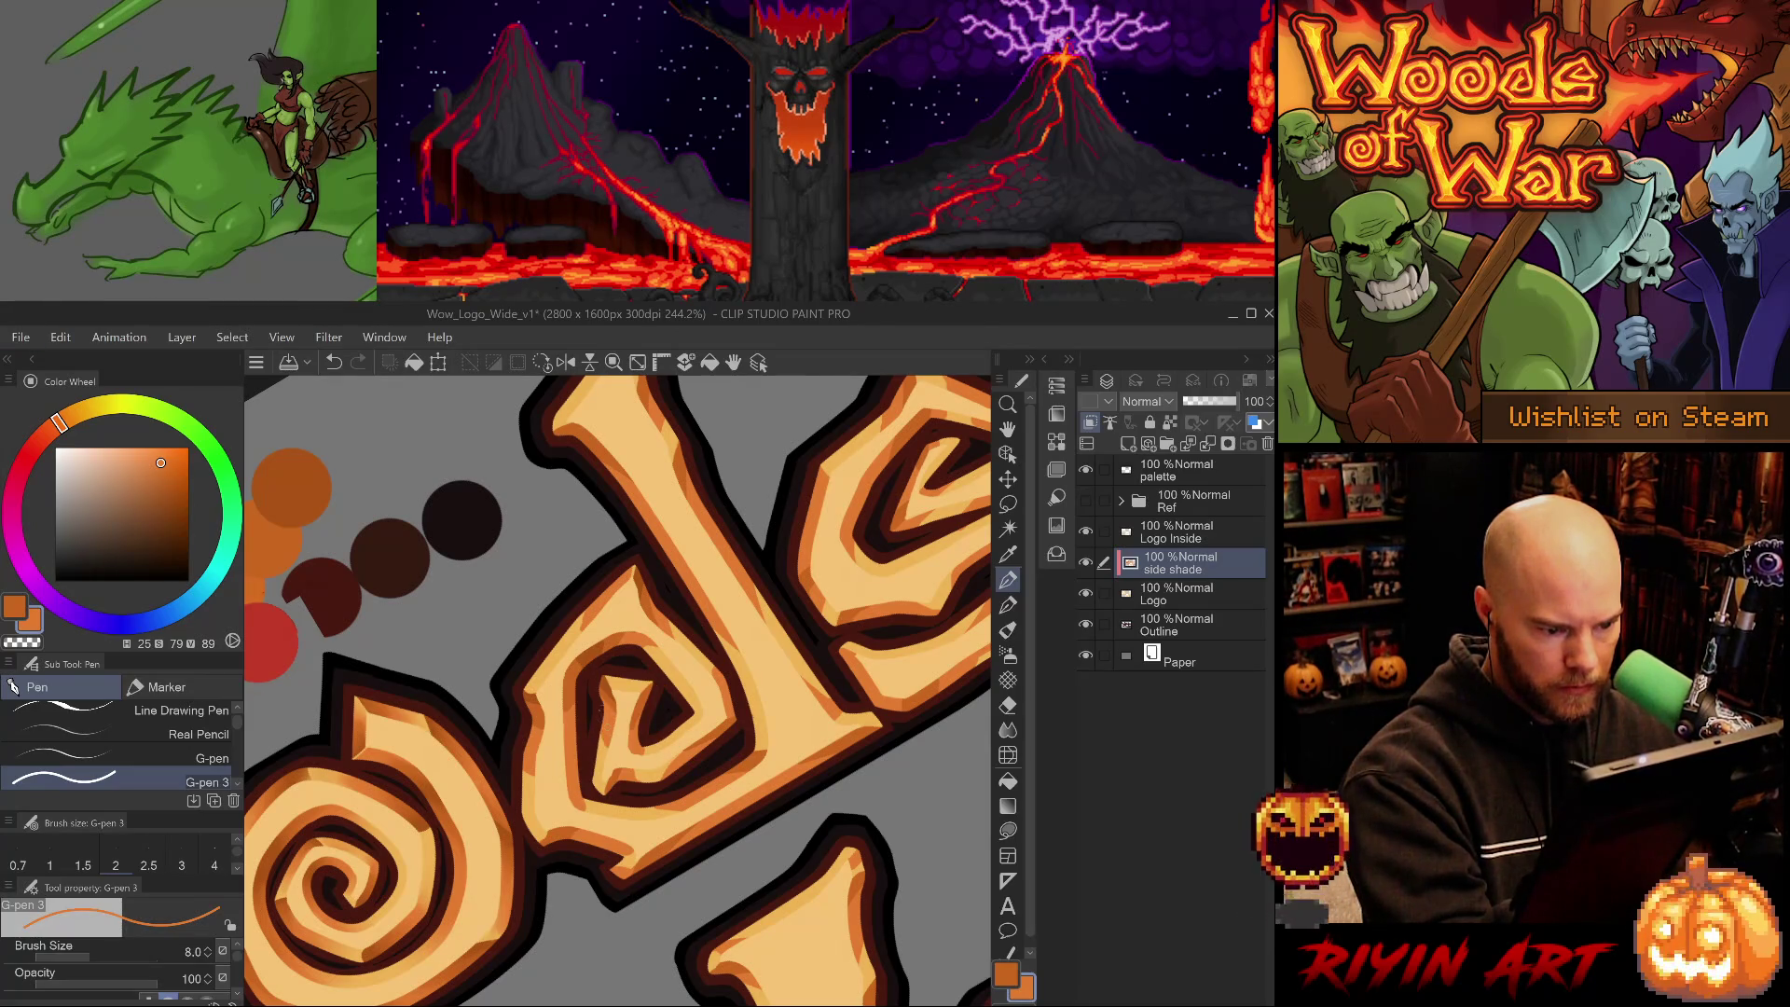
pyautogui.keyDown('alt'); pyautogui.click(600, 694); pyautogui.keyUp('alt')
pyautogui.keyDown('alt'); pyautogui.click(608, 692); pyautogui.keyUp('alt')
pyautogui.keyDown('alt'); pyautogui.click(611, 711); pyautogui.keyUp('alt')
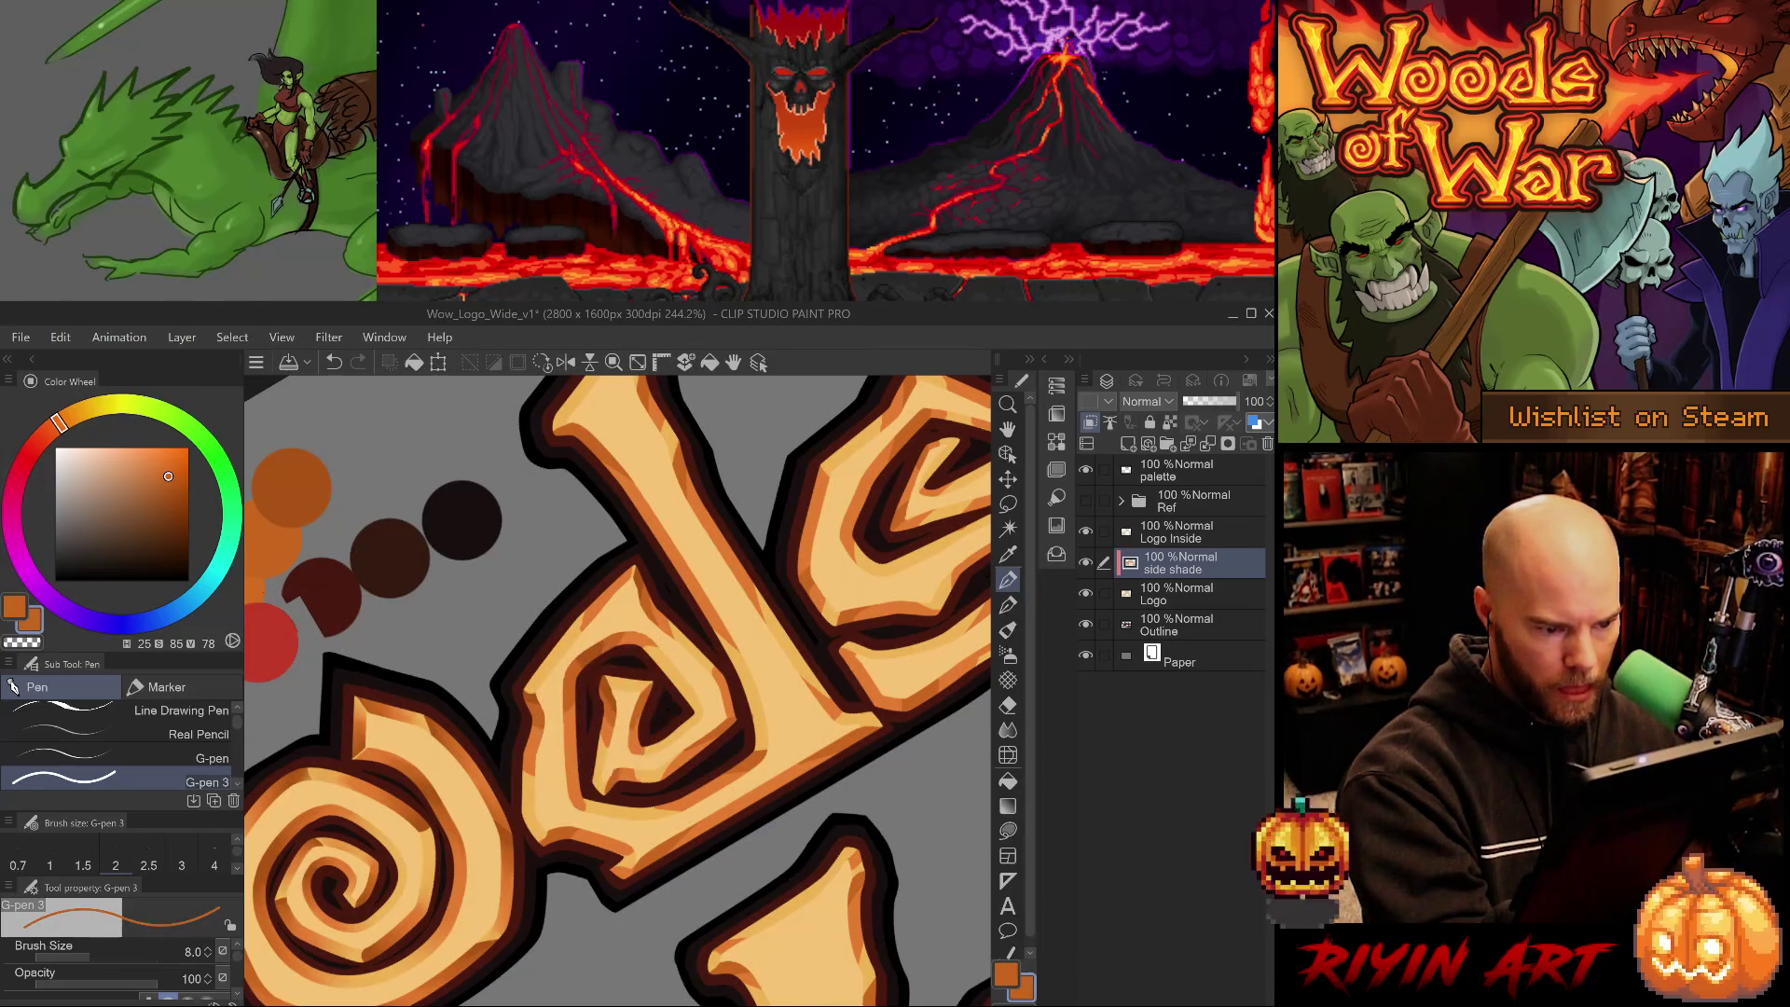
pyautogui.keyDown('alt'); pyautogui.click(638, 697); pyautogui.keyUp('alt')
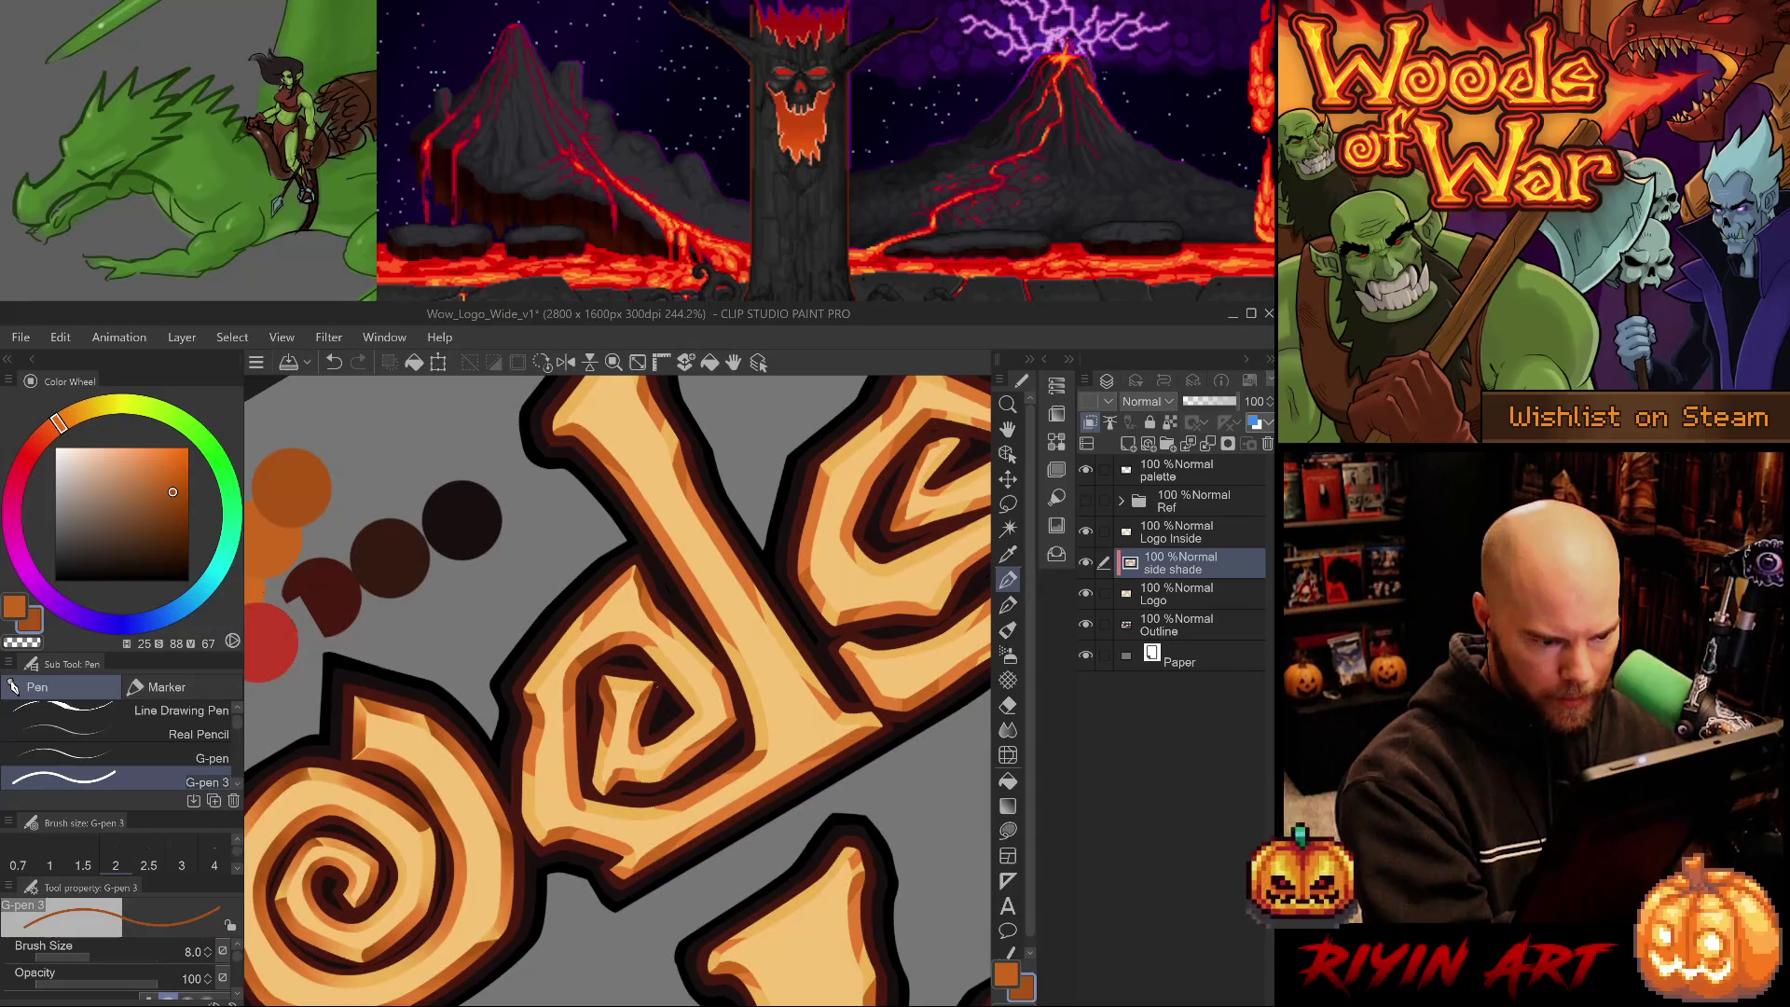
pyautogui.keyDown('alt'); pyautogui.click(650, 707); pyautogui.keyUp('alt')
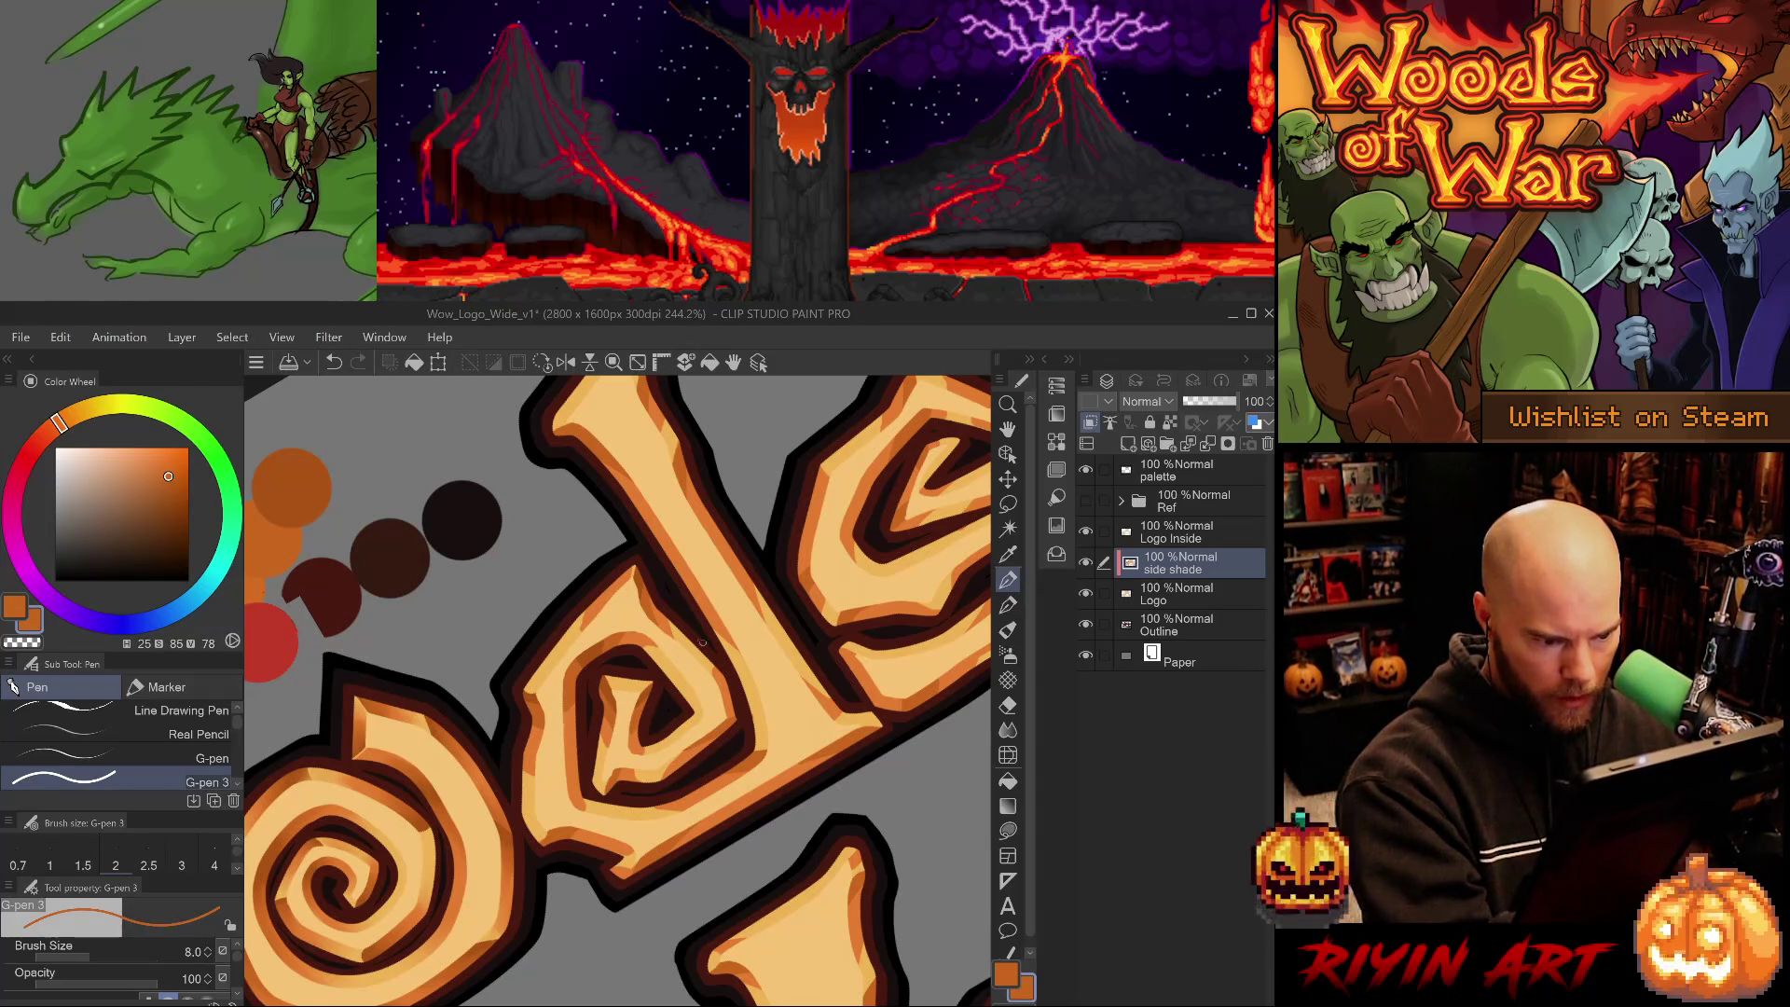
# - Undo and redo the last stroke, then resample light, dark and mid oranges from the spiral
pyautogui.hotkey('ctrl', 'z')
pyautogui.keyDown('alt'); pyautogui.click(647, 736); pyautogui.keyUp('alt')
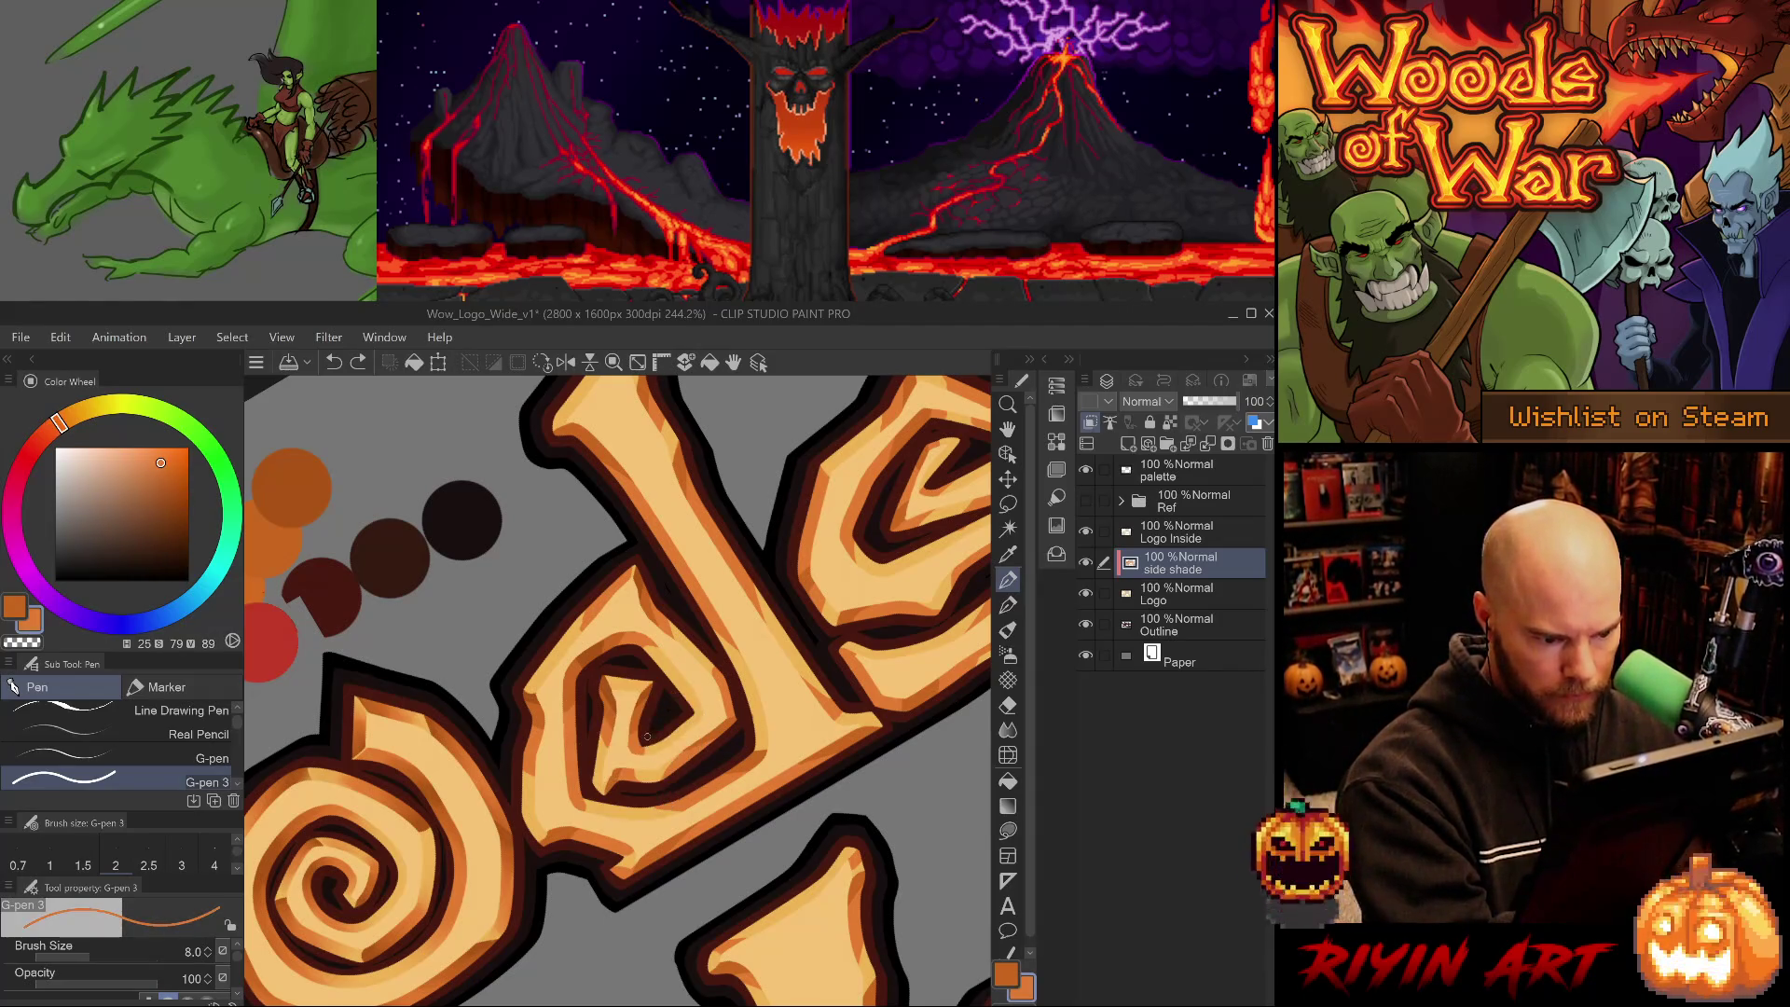
pyautogui.hotkey('ctrl', 'y')
pyautogui.keyDown('alt'); pyautogui.click(648, 737); pyautogui.keyUp('alt')
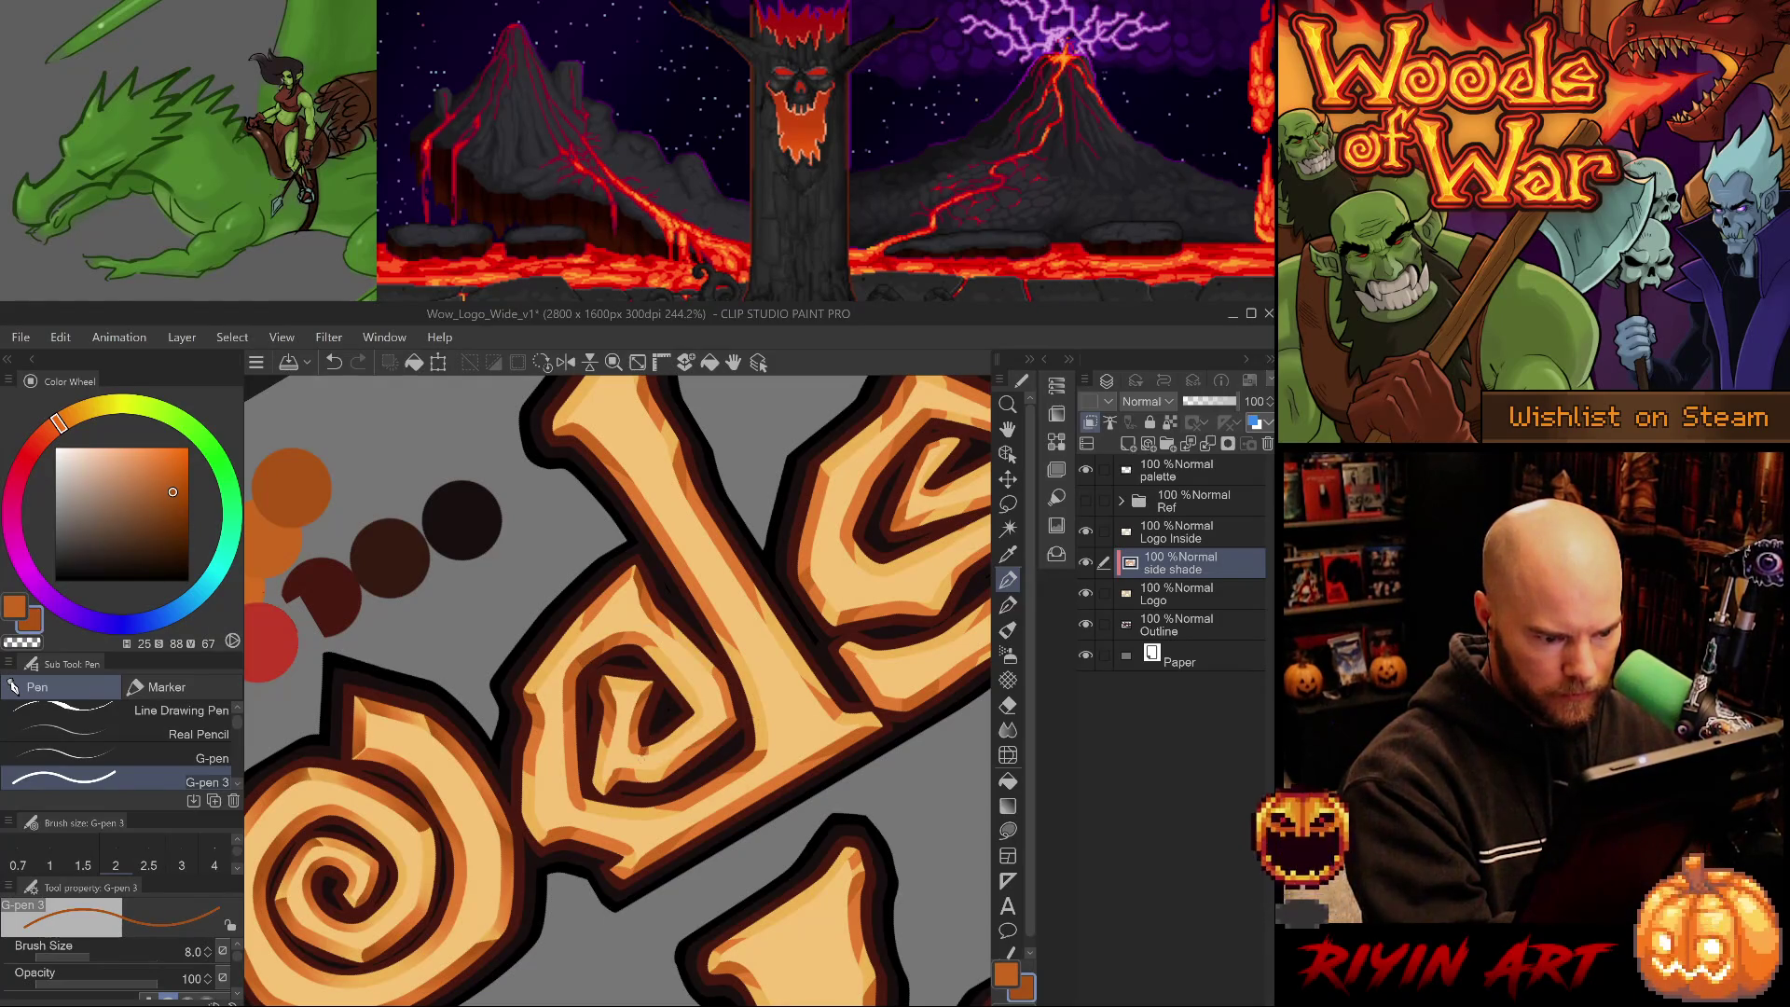
pyautogui.keyDown('alt'); pyautogui.click(656, 742); pyautogui.keyUp('alt')
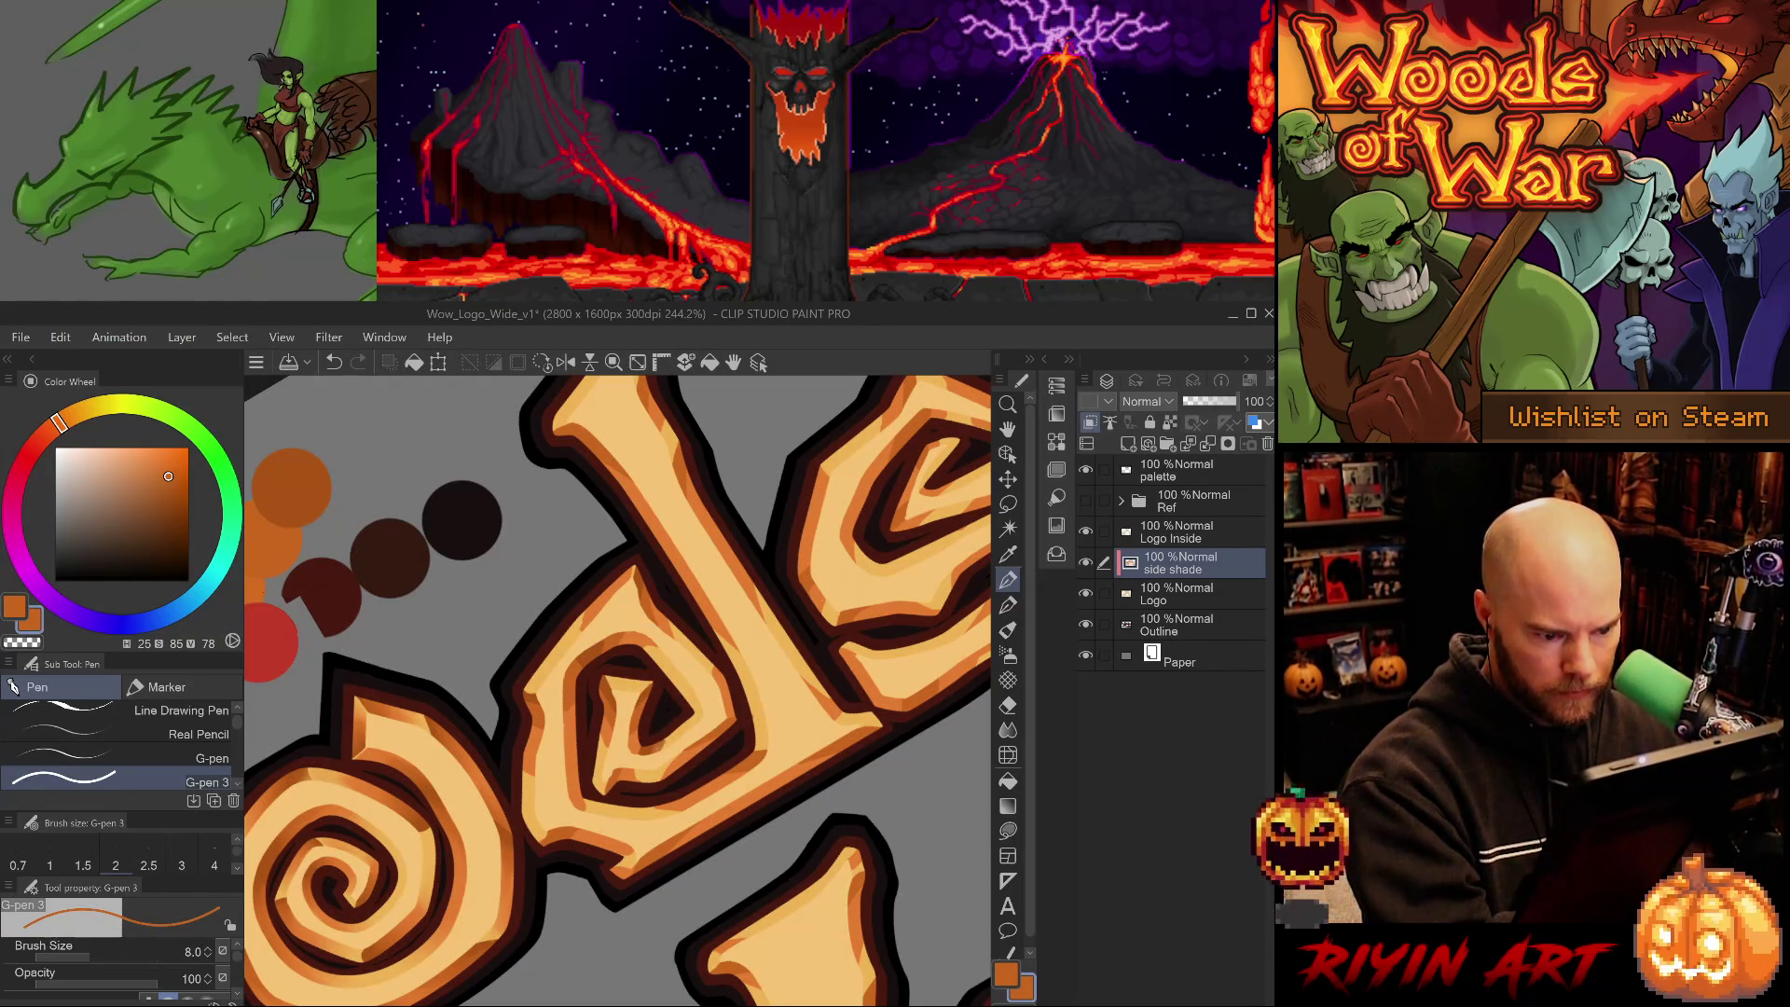
pyautogui.keyDown('alt'); pyautogui.click(662, 732); pyautogui.keyUp('alt')
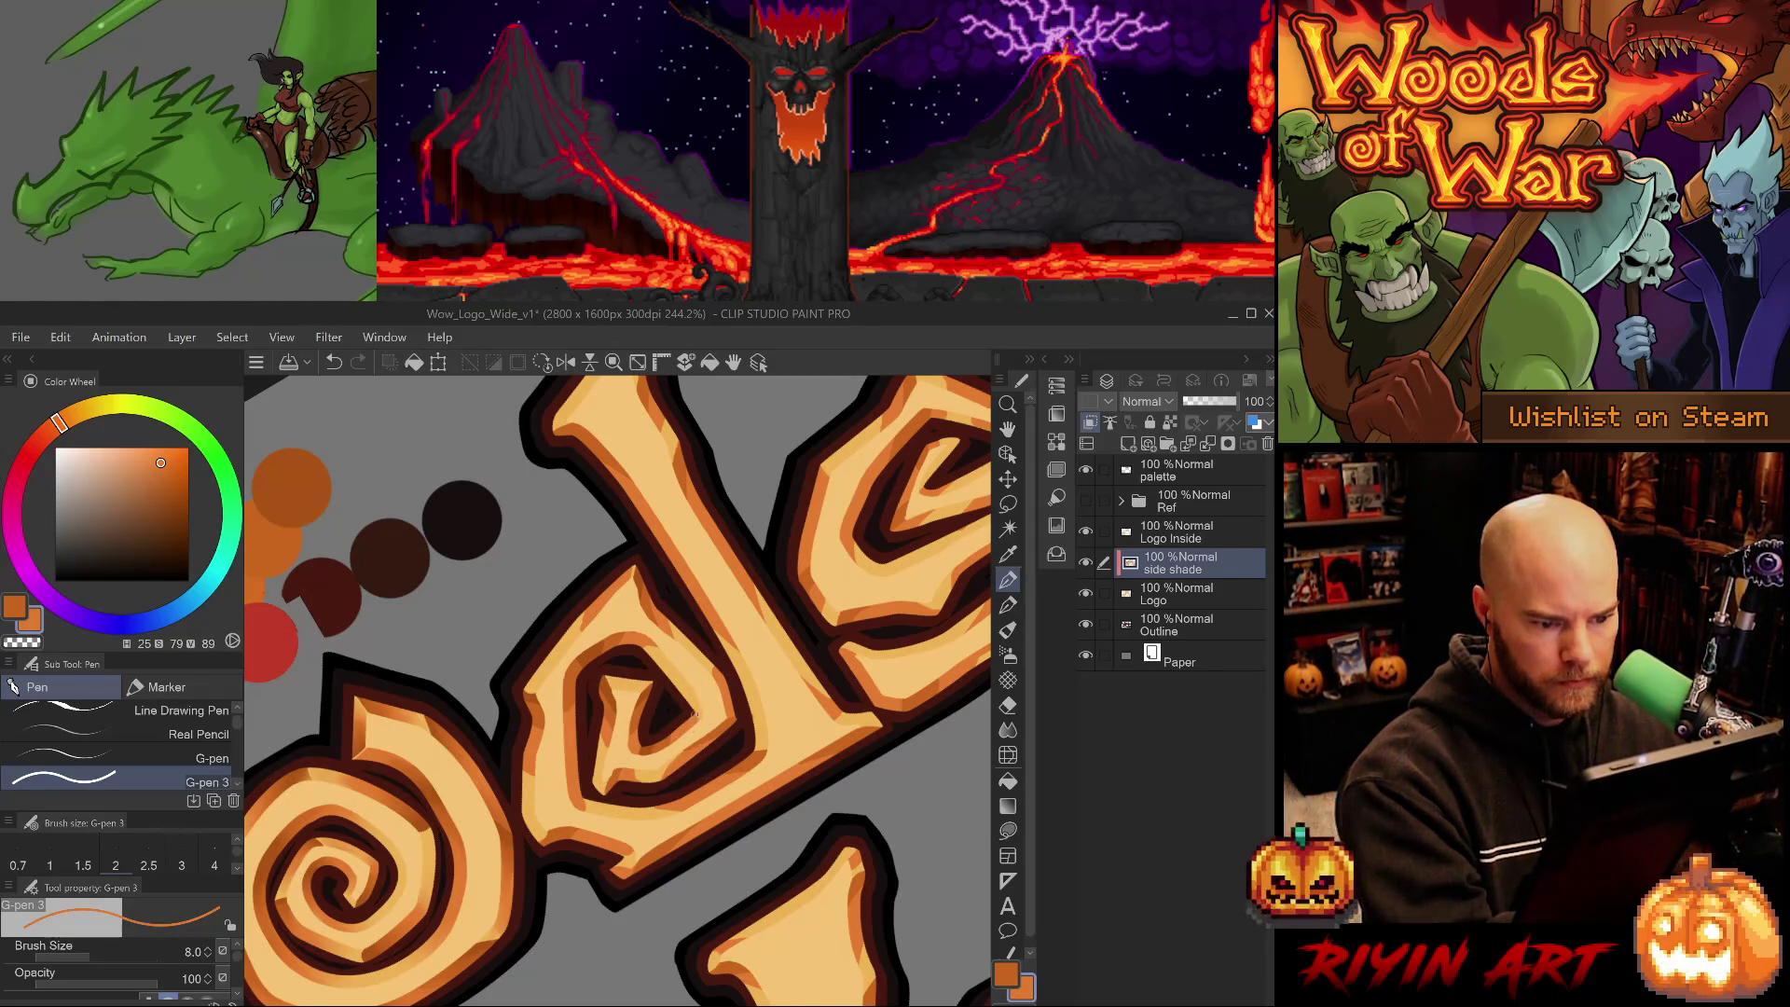
# - Rotate the view along the d and add a small dark shade at its lower edge
pyautogui.moveTo(733, 758); pyautogui.dragTo(578, 643)
pyautogui.keyDown('alt'); pyautogui.click(559, 651); pyautogui.keyUp('alt')
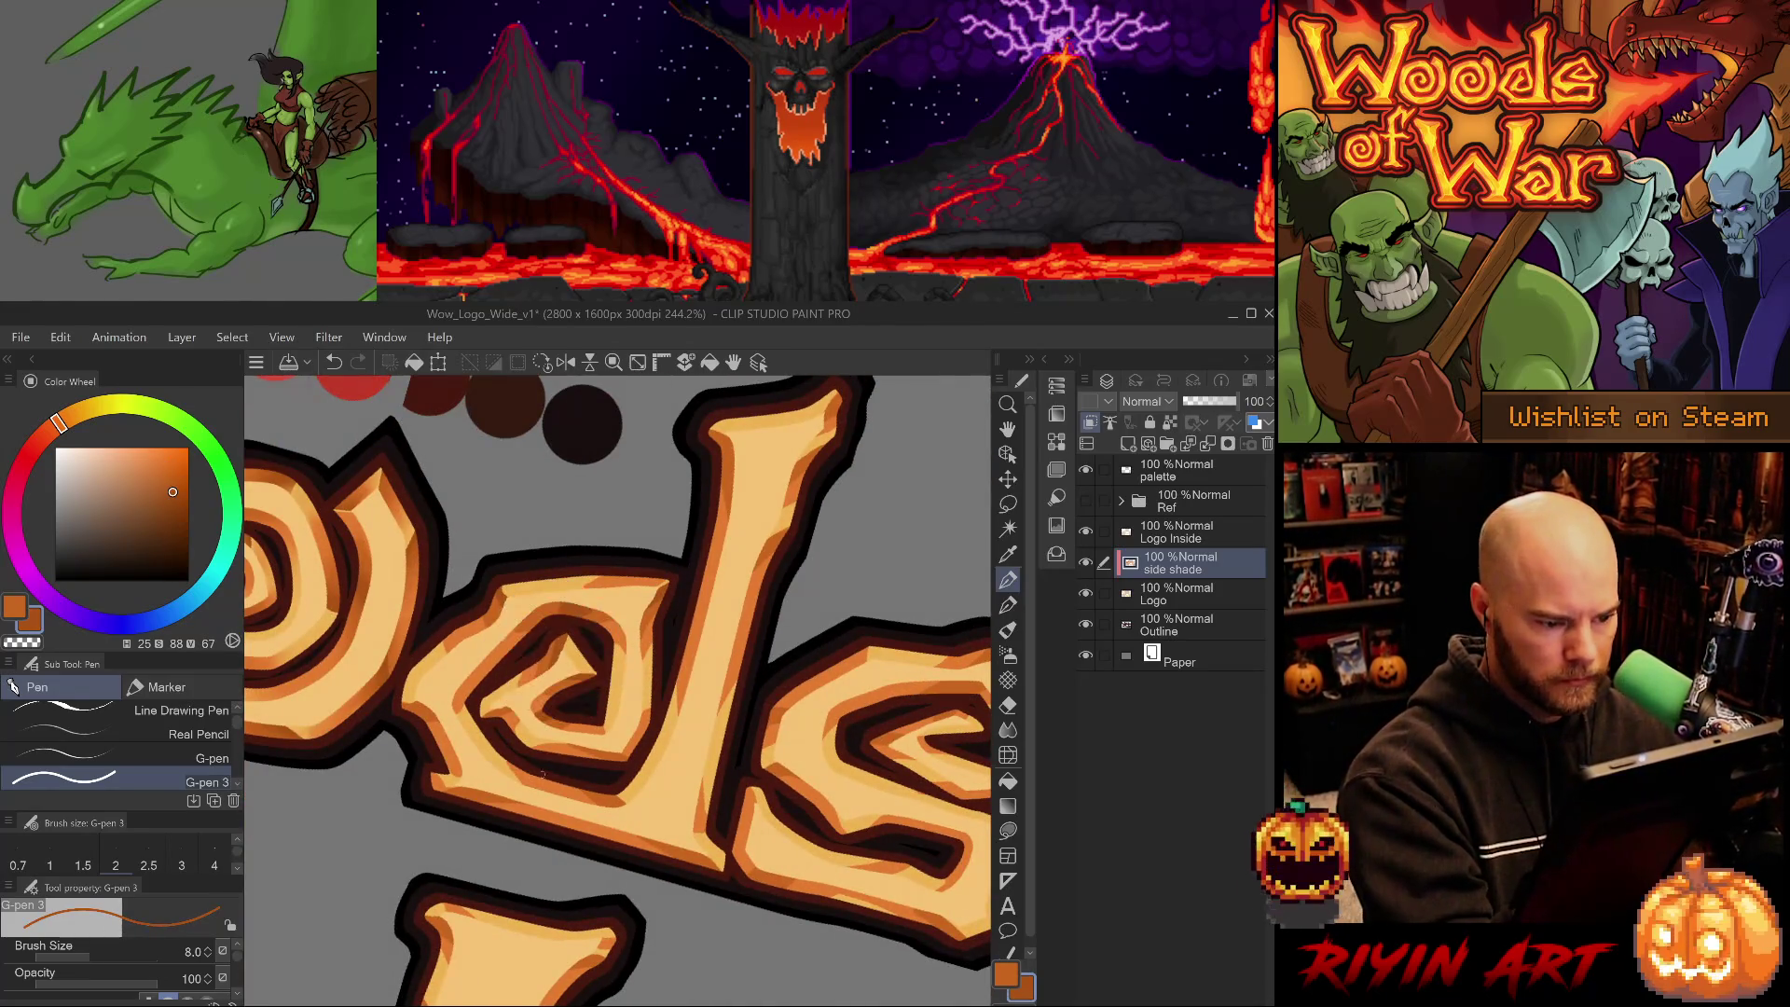
pyautogui.keyDown('alt'); pyautogui.click(604, 793); pyautogui.keyUp('alt')
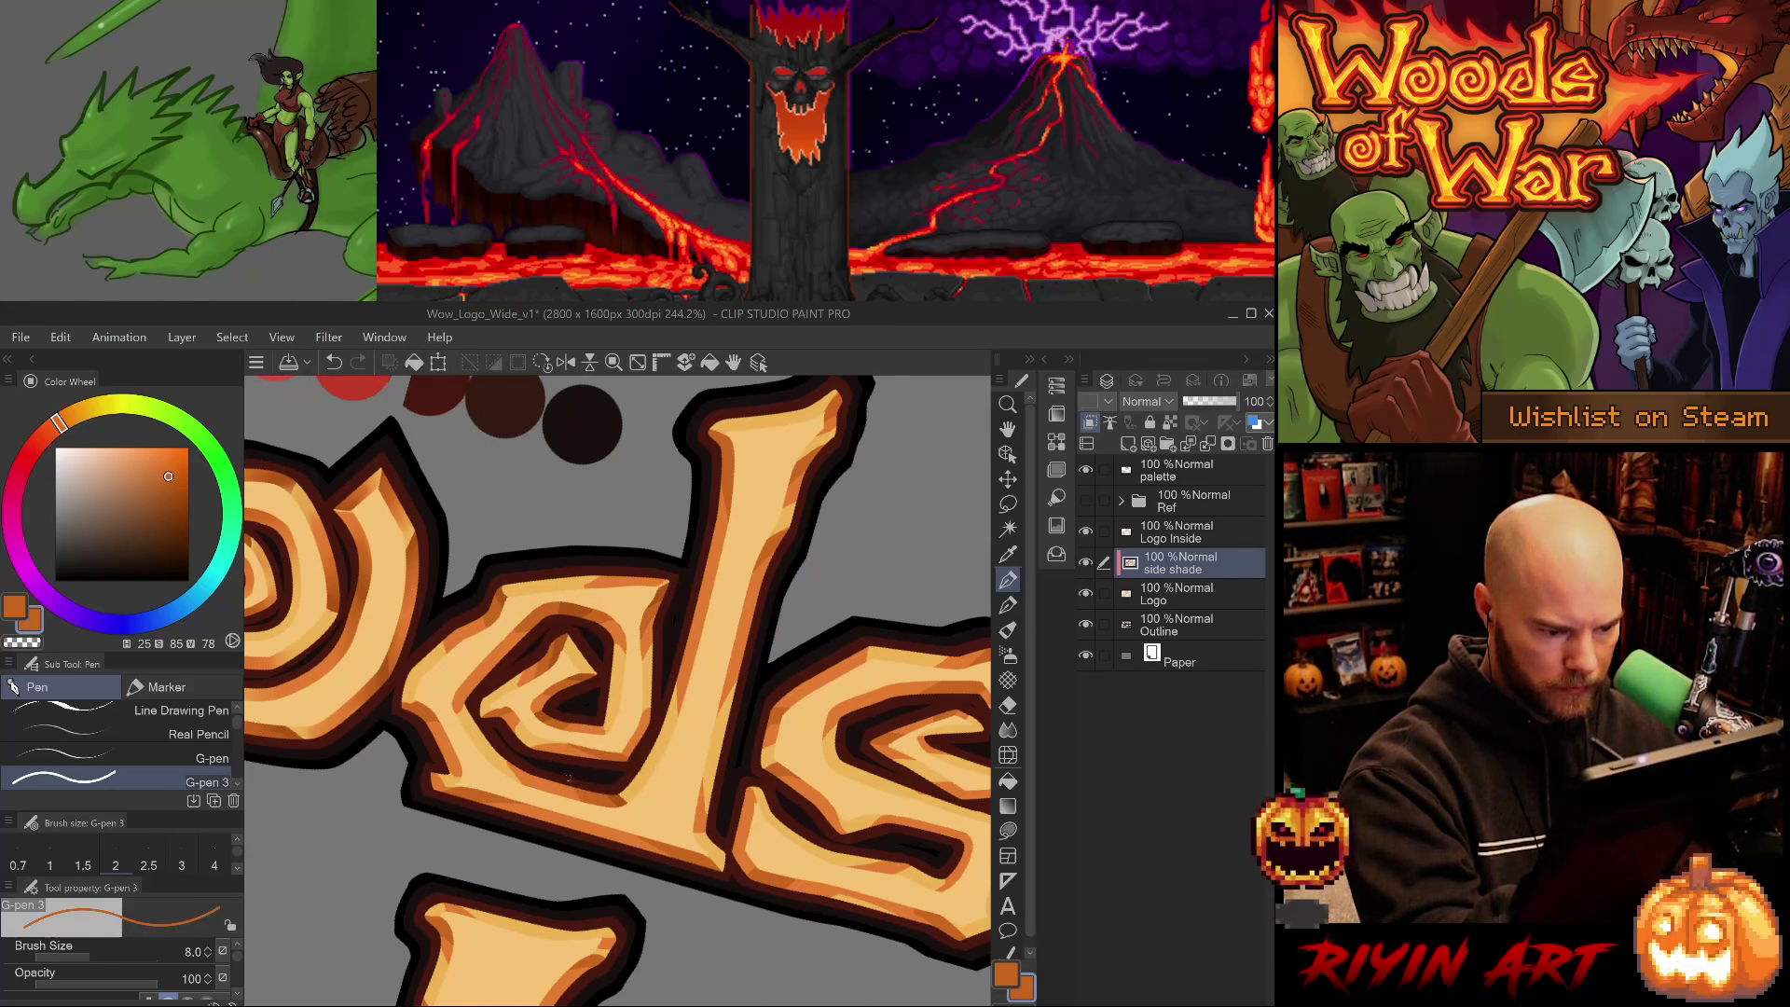
pyautogui.moveTo(476, 615)
pyautogui.mouseDown()
pyautogui.moveTo(448, 634)
pyautogui.moveTo(521, 753)
pyautogui.mouseUp()
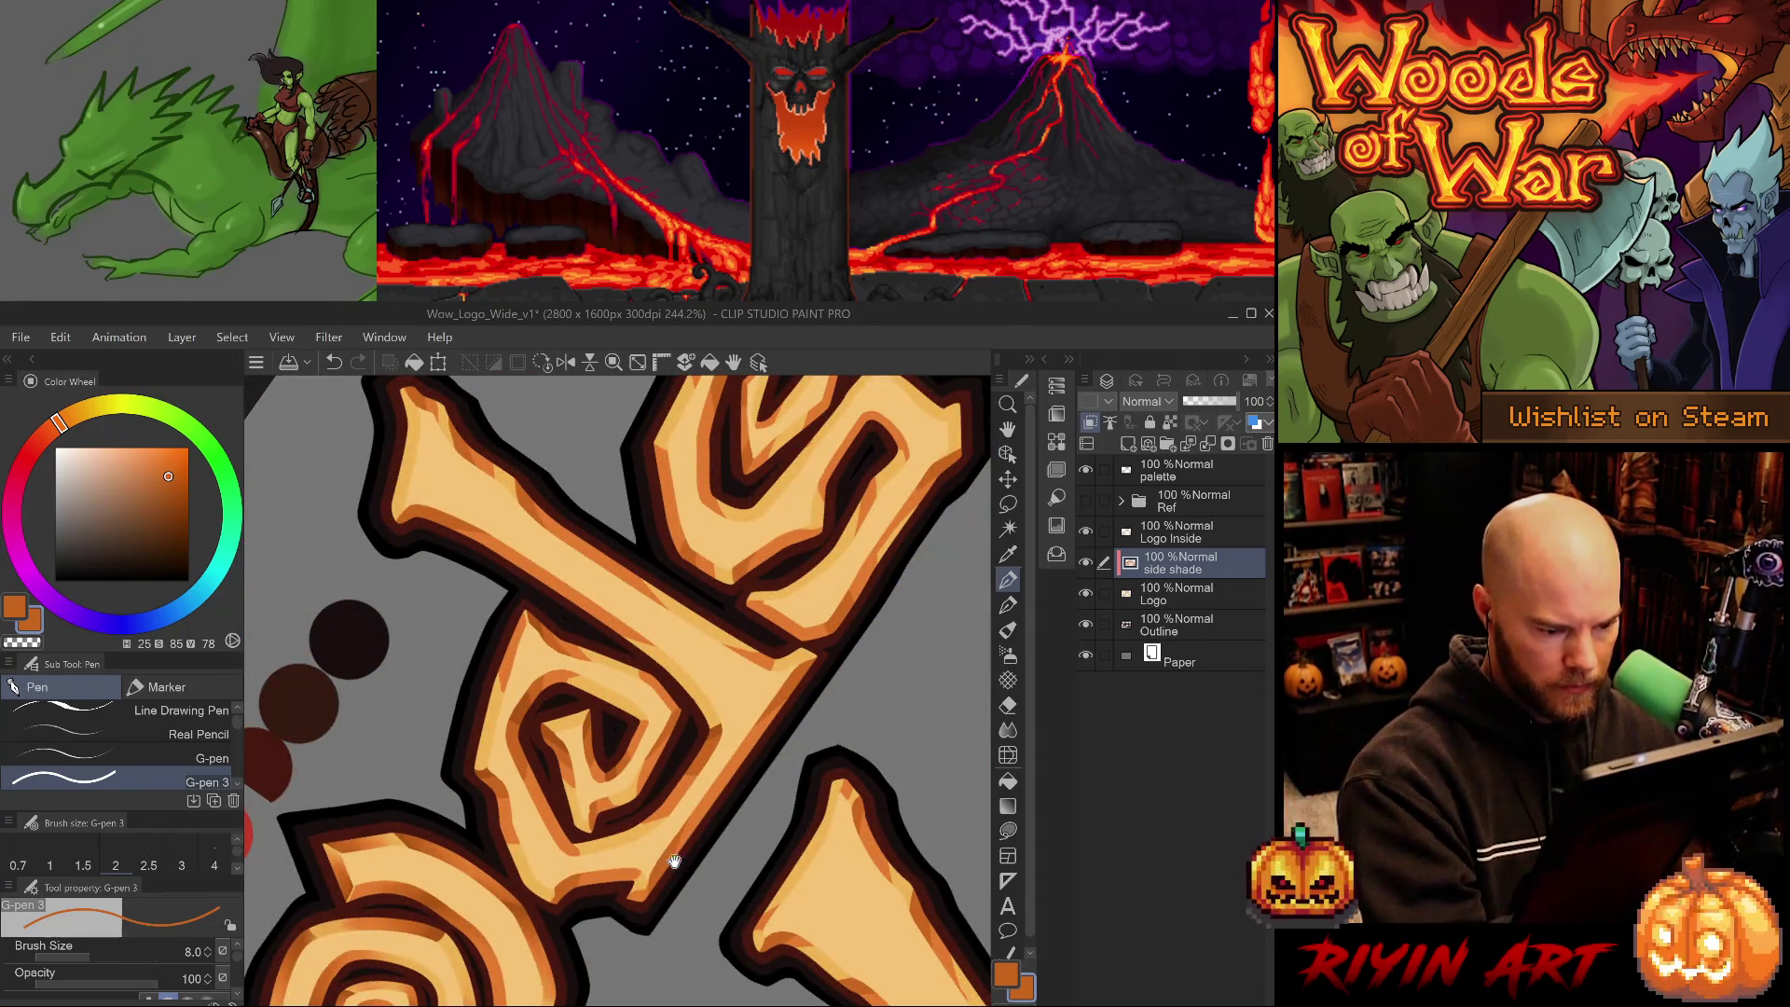
pyautogui.moveTo(674, 861); pyautogui.dragTo(684, 777)
pyautogui.keyDown('alt'); pyautogui.click(570, 719); pyautogui.keyUp('alt')
pyautogui.moveTo(567, 802); pyautogui.dragTo(563, 823)
# - Try erasing a stray bit at the letter edge, then pick lighter orange with the smaller pen
pyautogui.press('e')
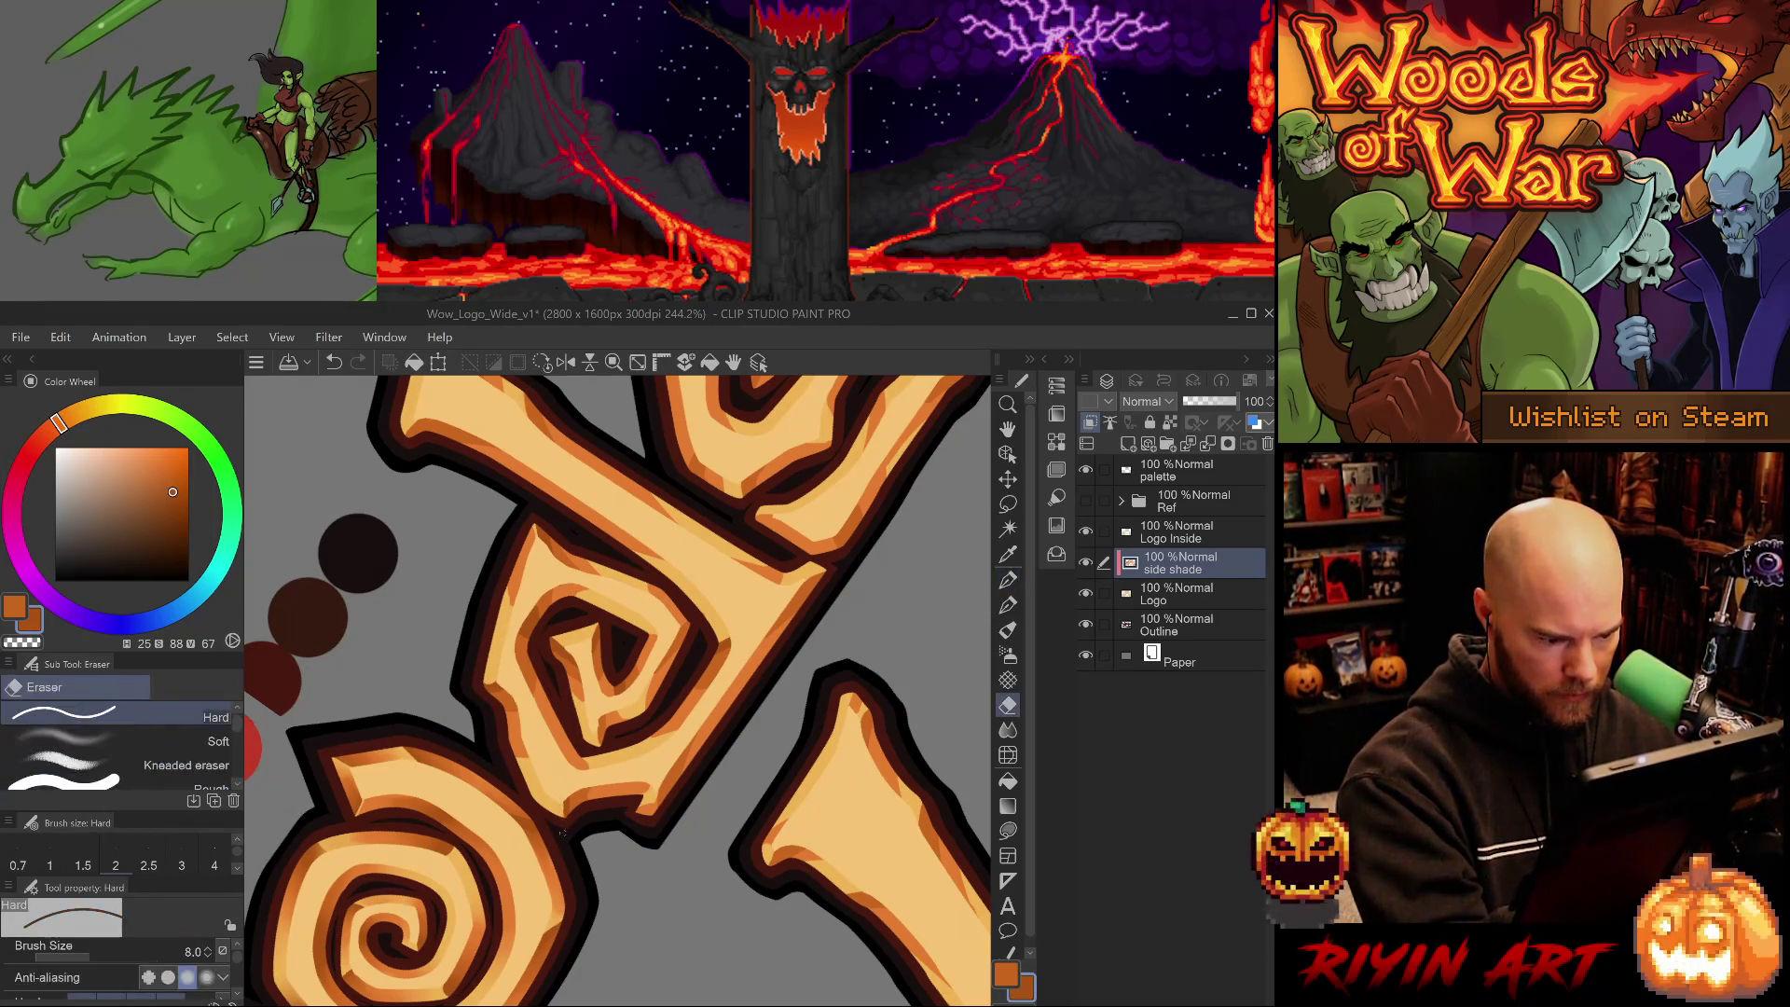
pyautogui.moveTo(567, 800); pyautogui.dragTo(568, 811)
pyautogui.hotkey('ctrl', 'z')
pyautogui.press('p')
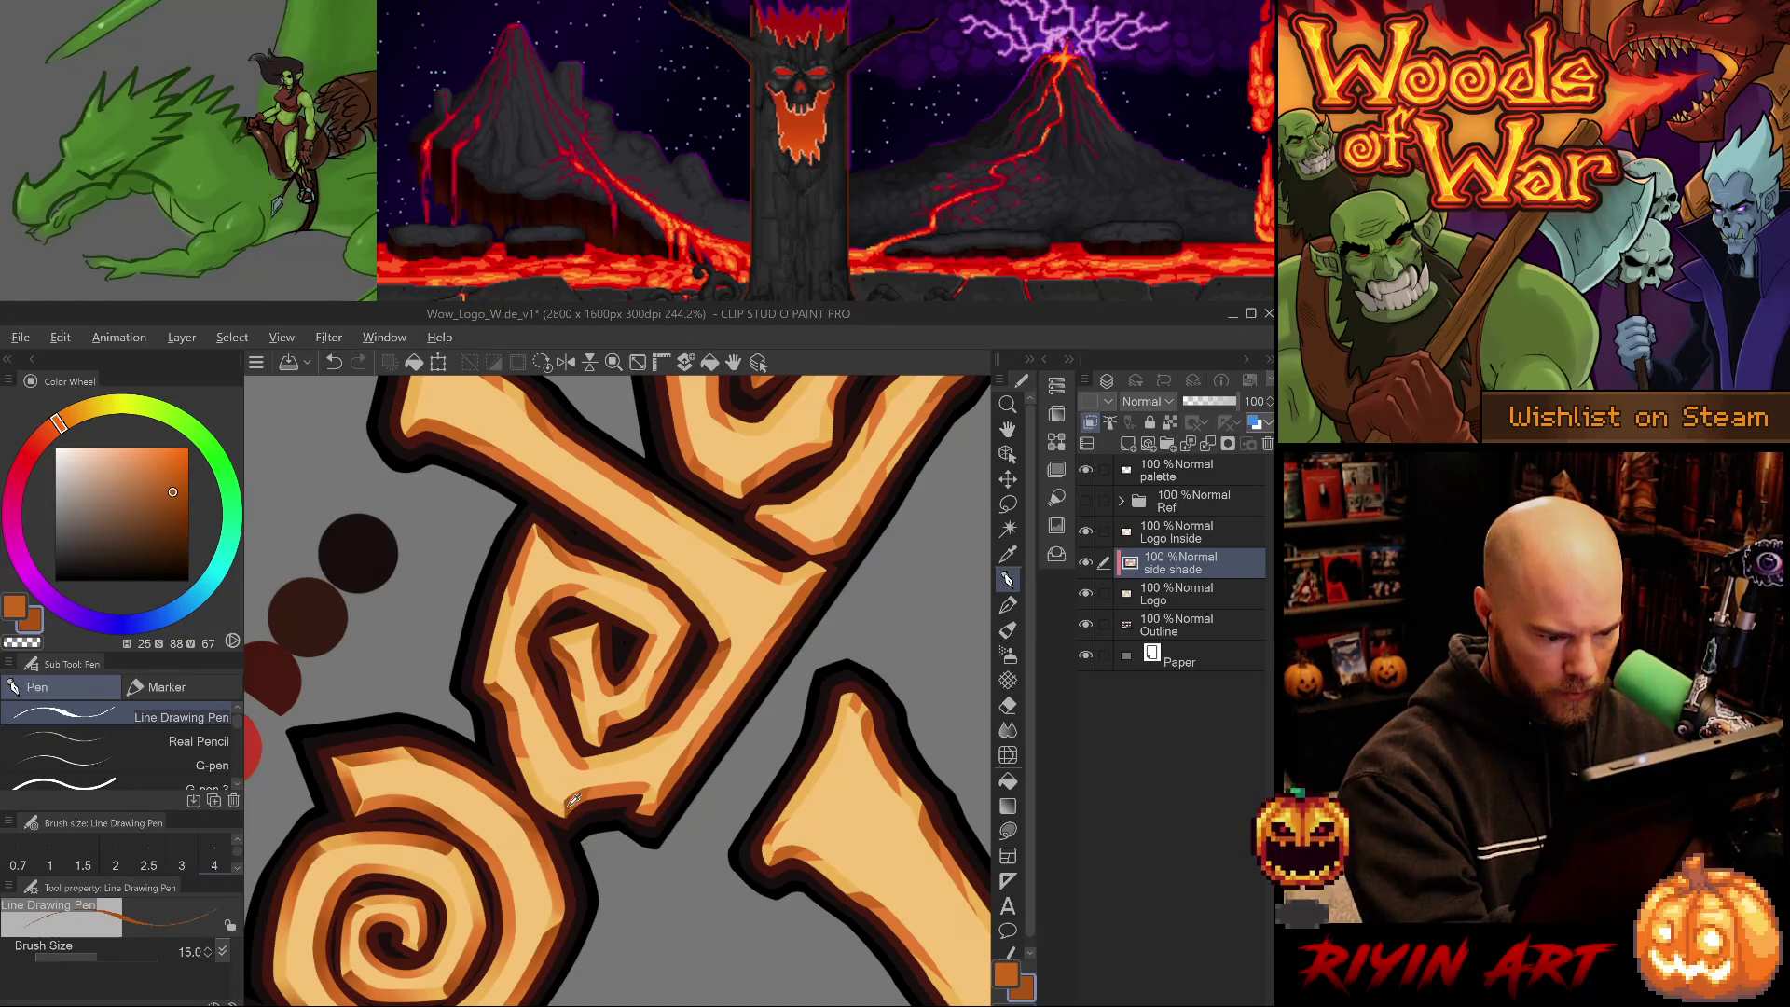
pyautogui.press('p')
pyautogui.press('p')
pyautogui.press('p')
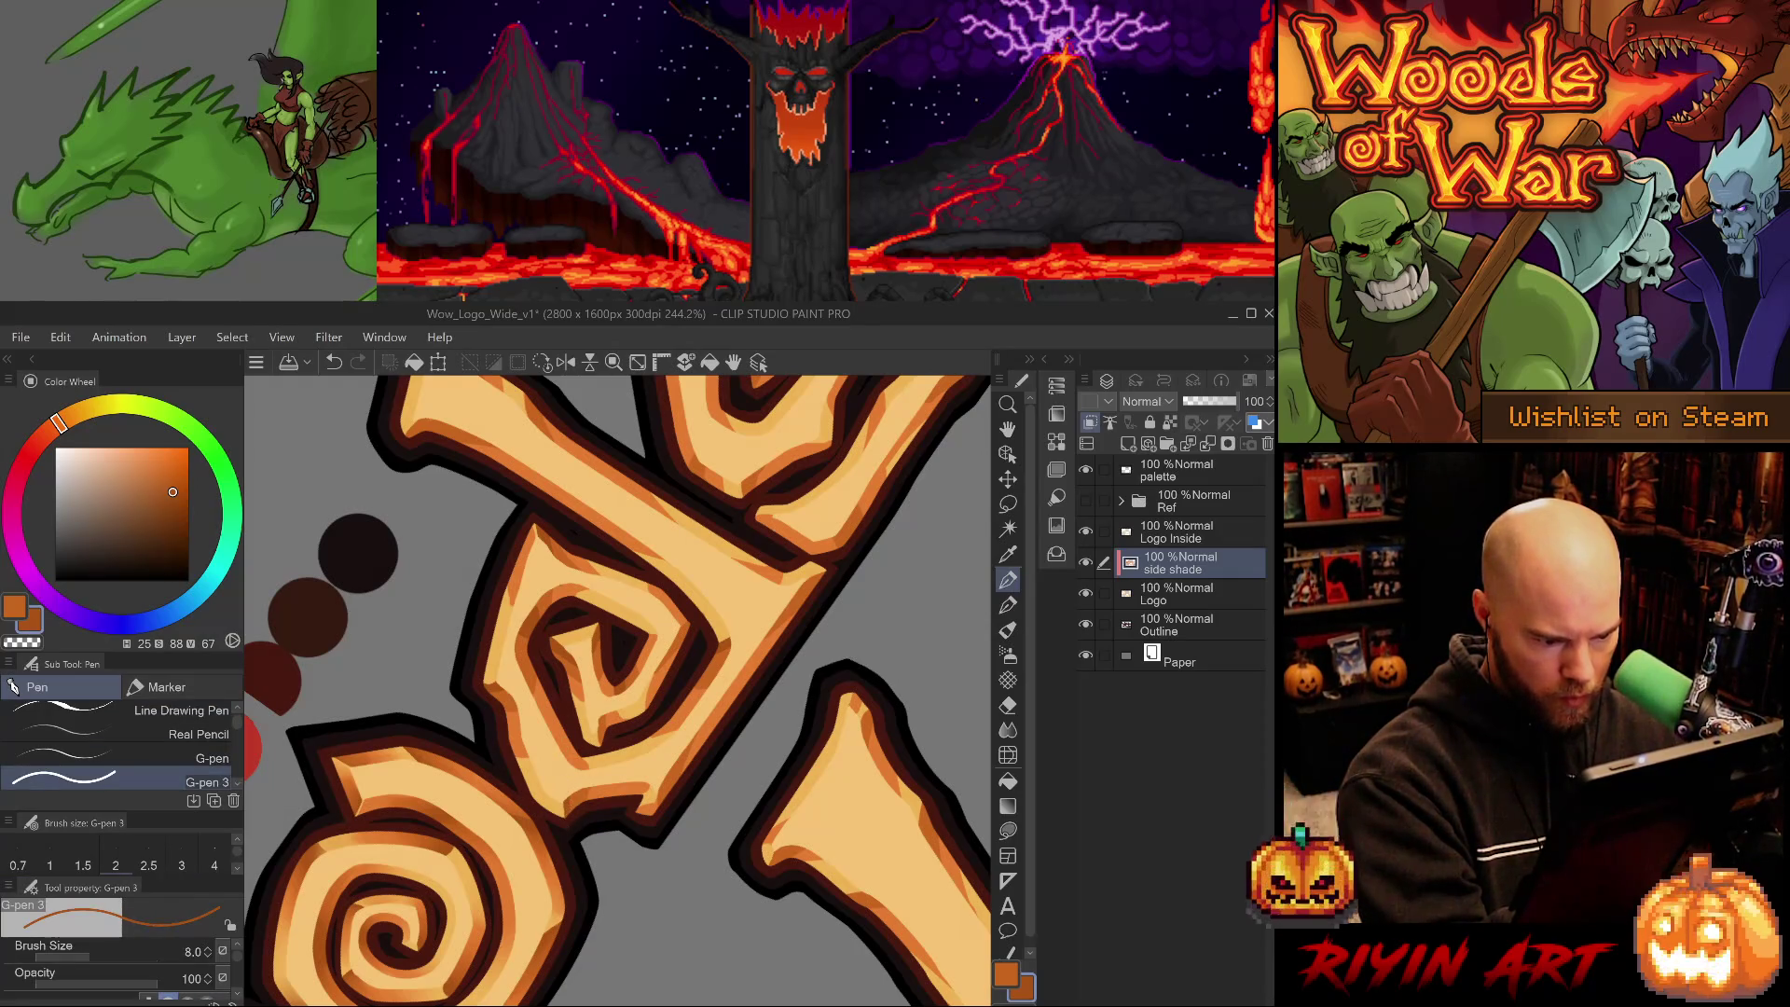
pyautogui.keyDown('alt'); pyautogui.click(588, 791); pyautogui.keyUp('alt')
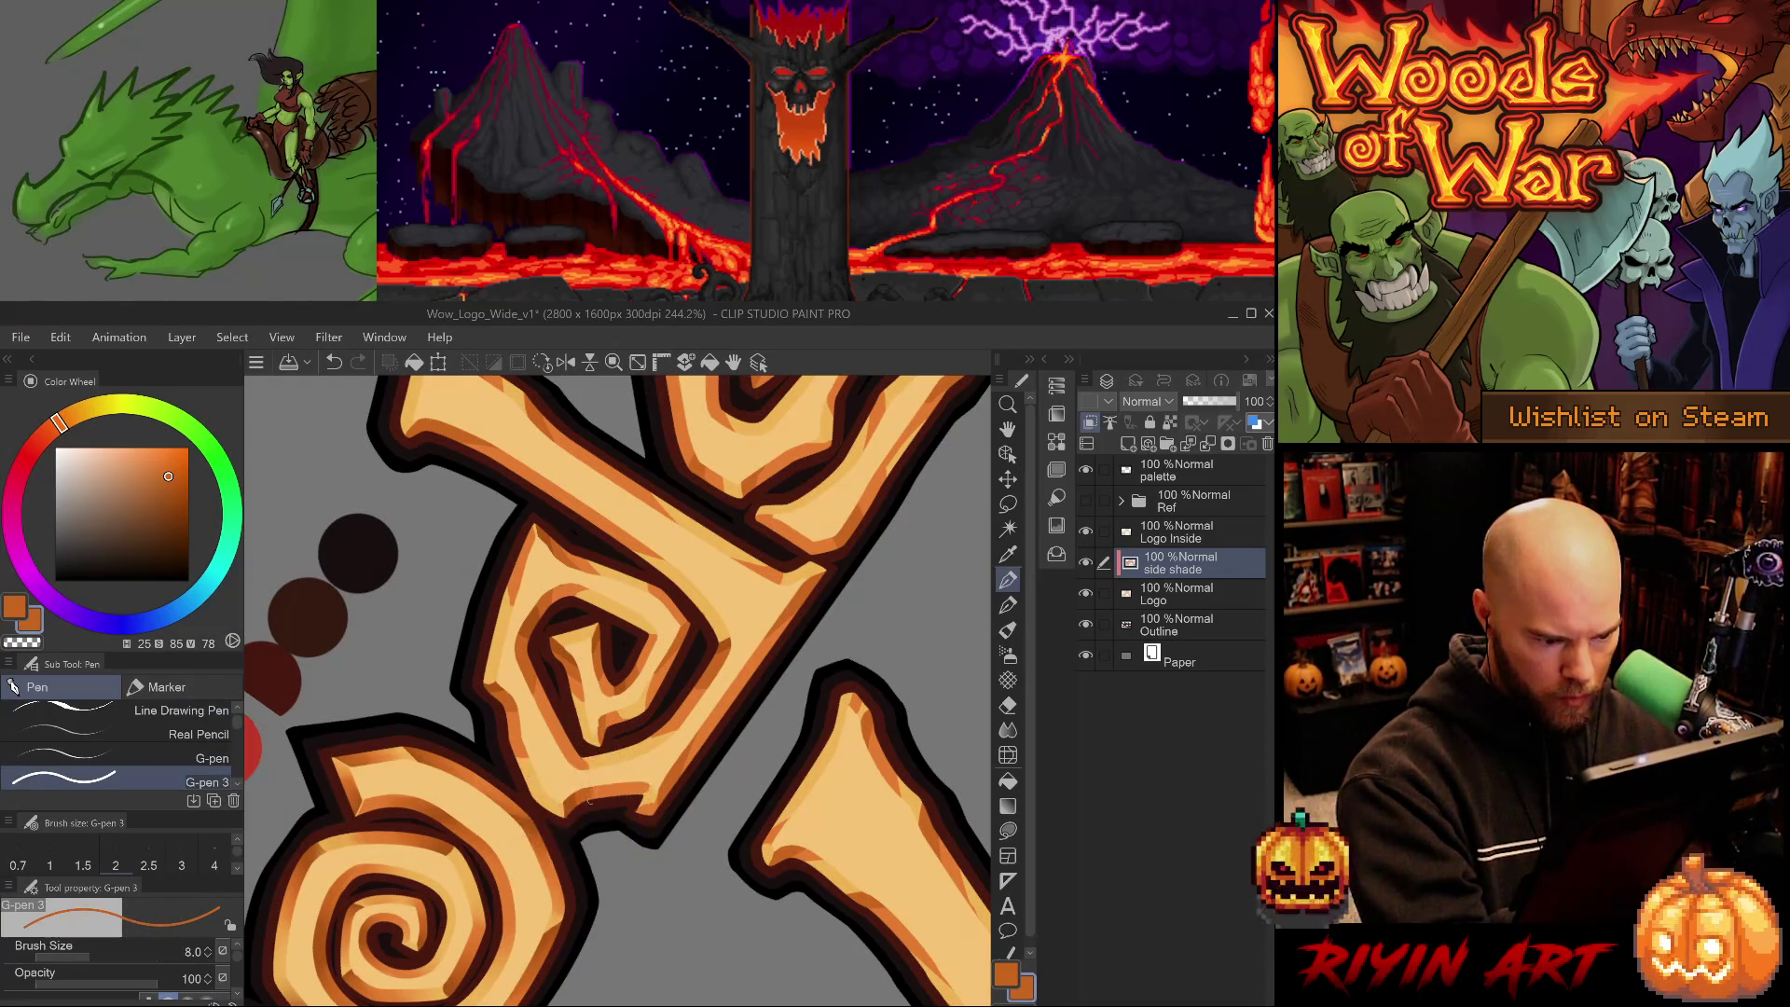
pyautogui.press('e')
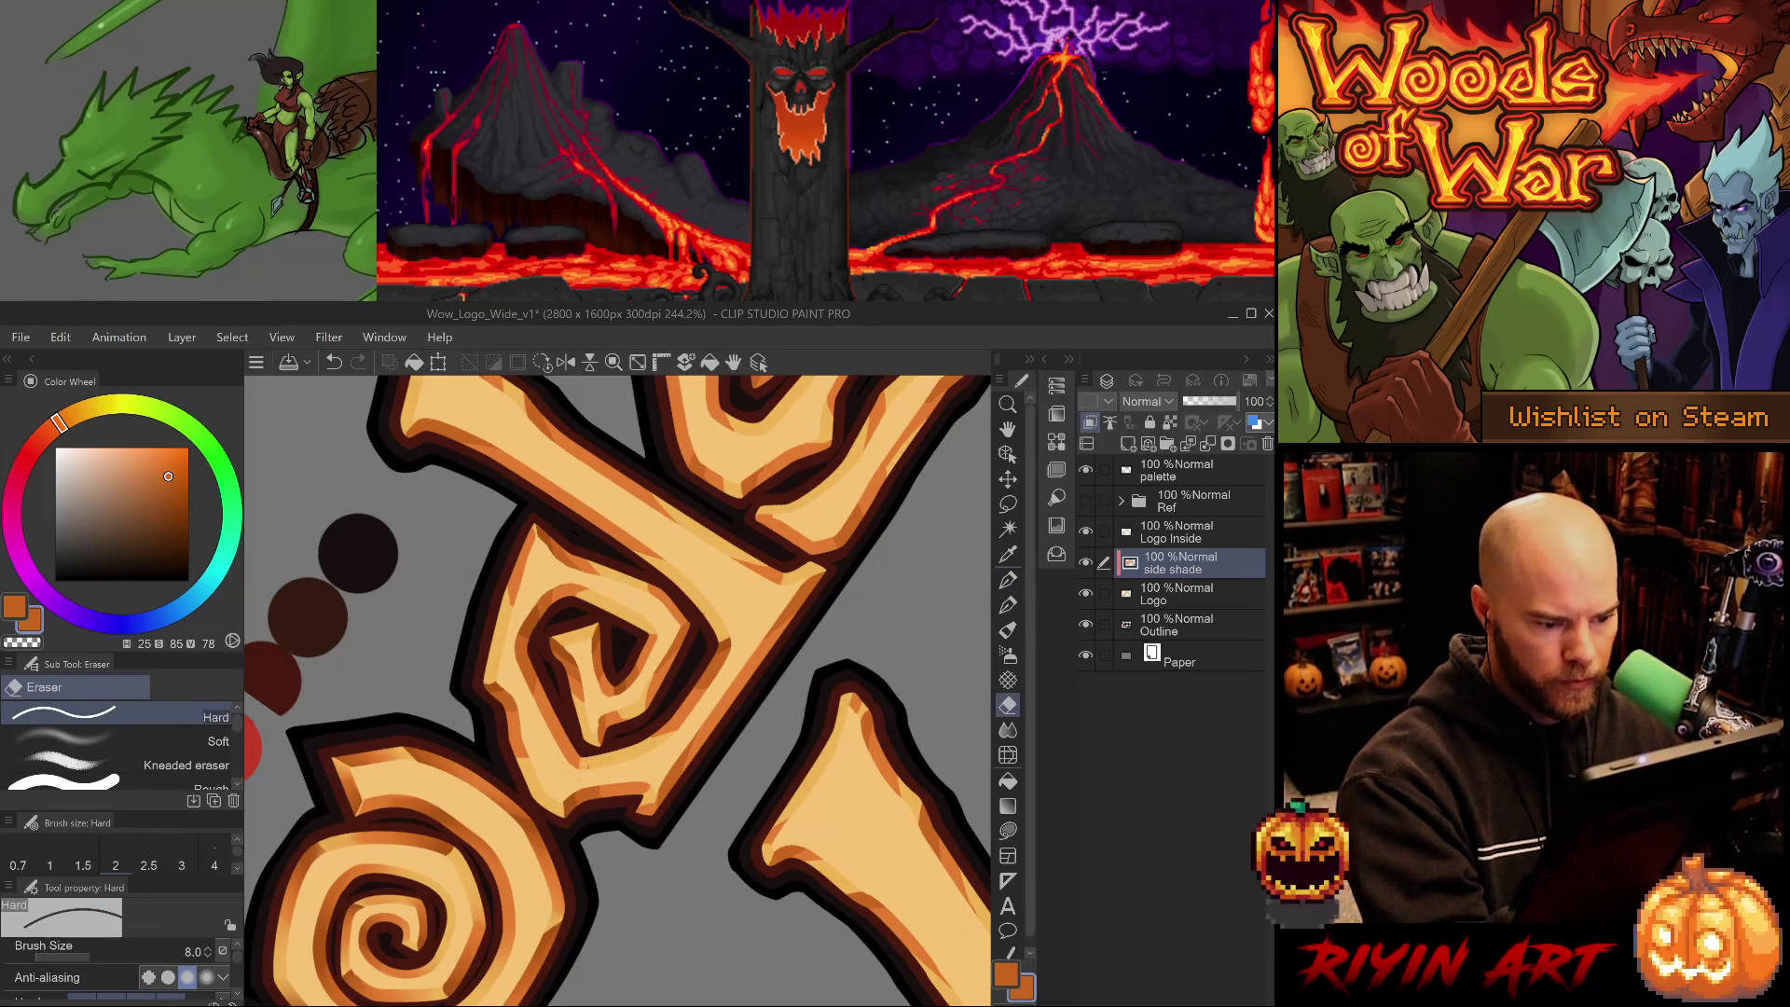
# - Shade the neighbouring letters with lighter and darker orange, toggling the eraser to clean strays
pyautogui.moveTo(718, 827); pyautogui.dragTo(631, 847)
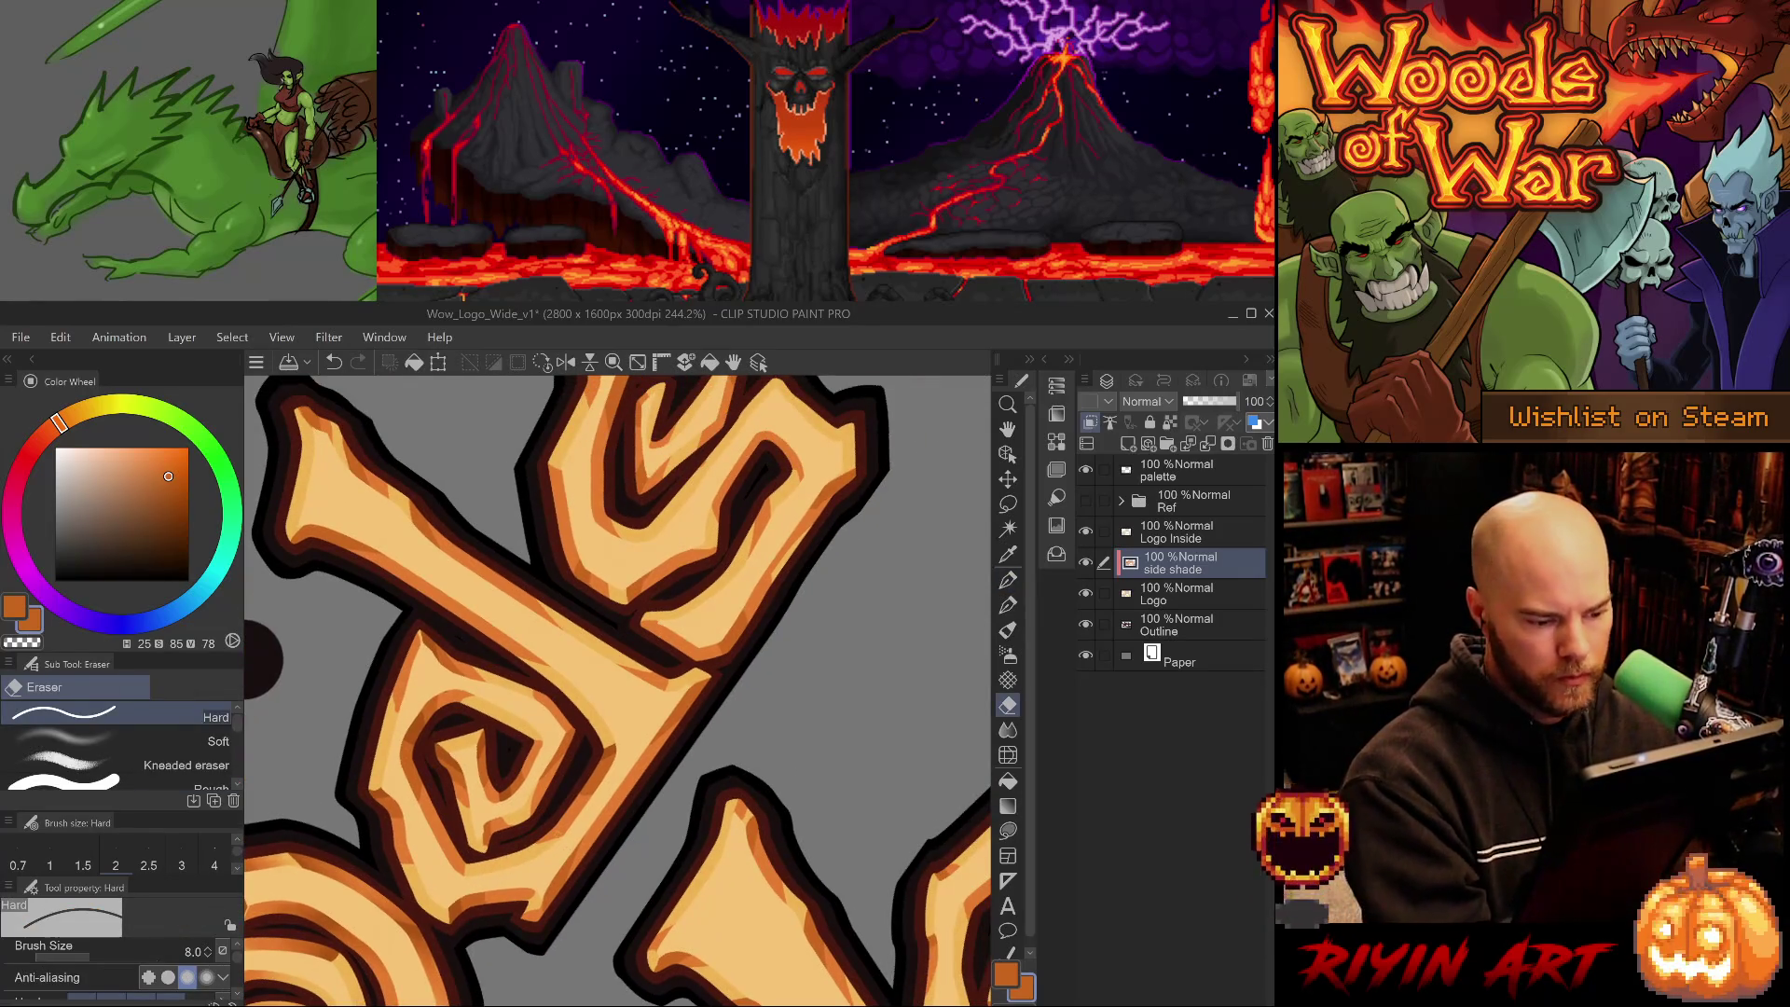
pyautogui.press('p')
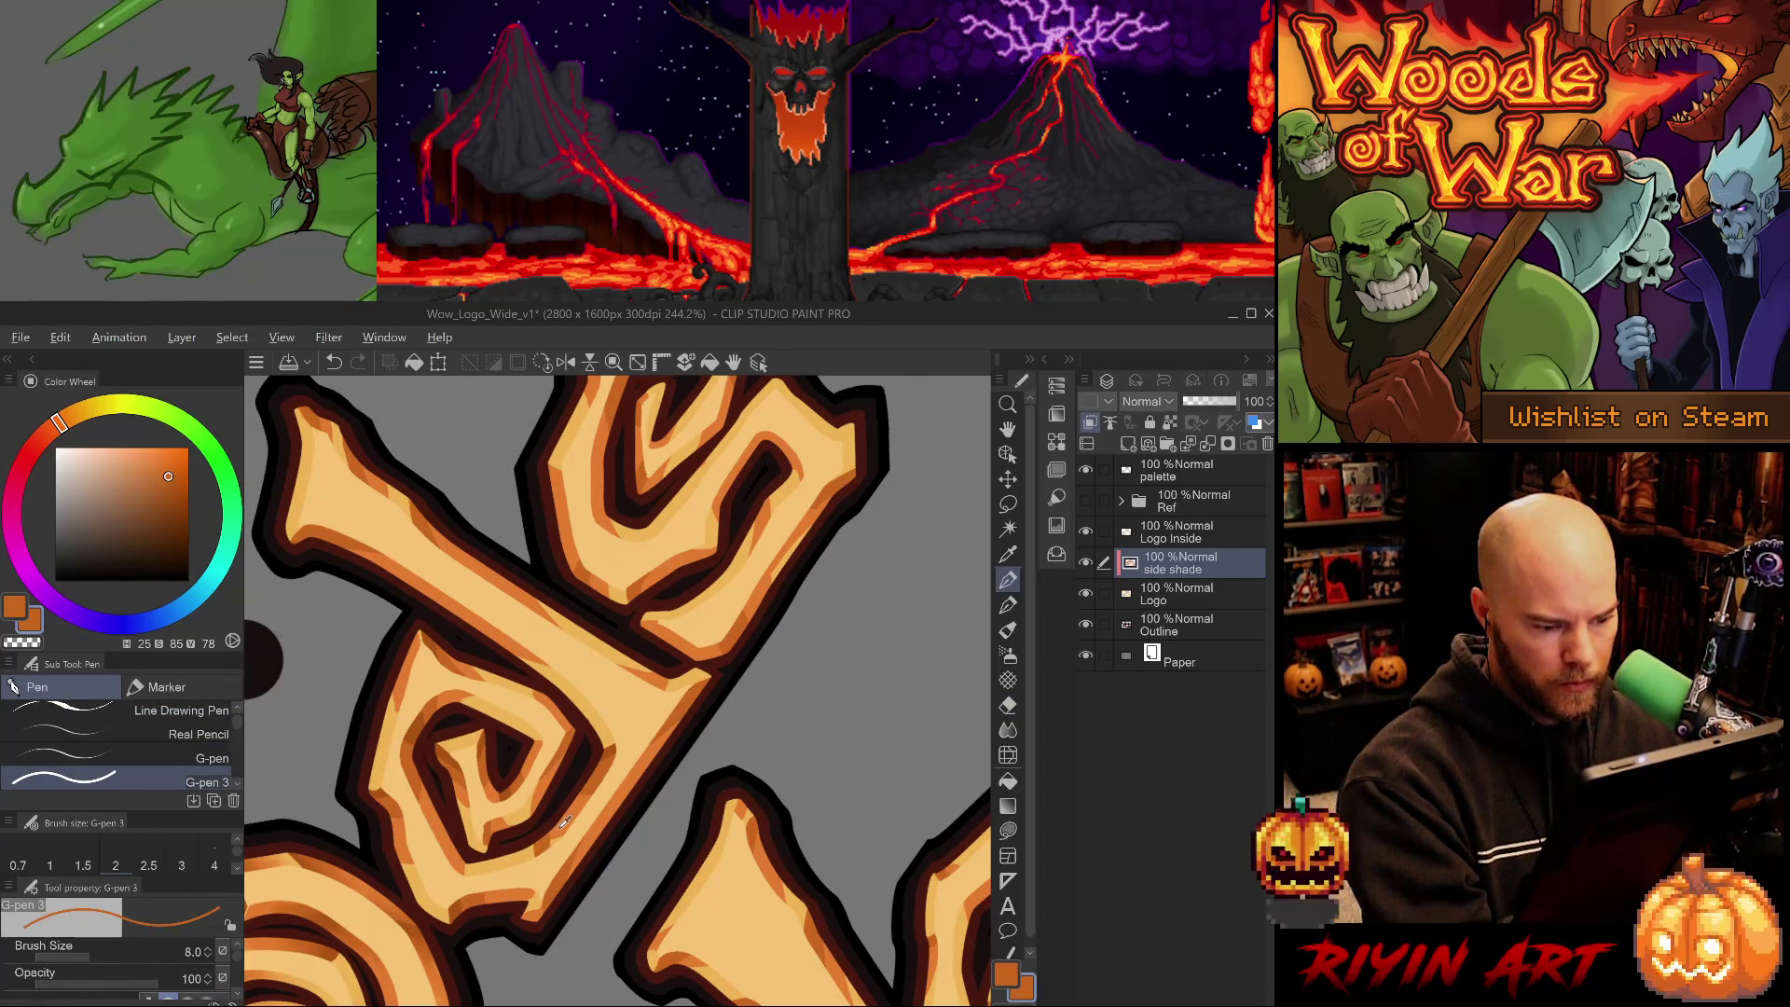
pyautogui.keyDown('alt'); pyautogui.click(563, 822); pyautogui.keyUp('alt')
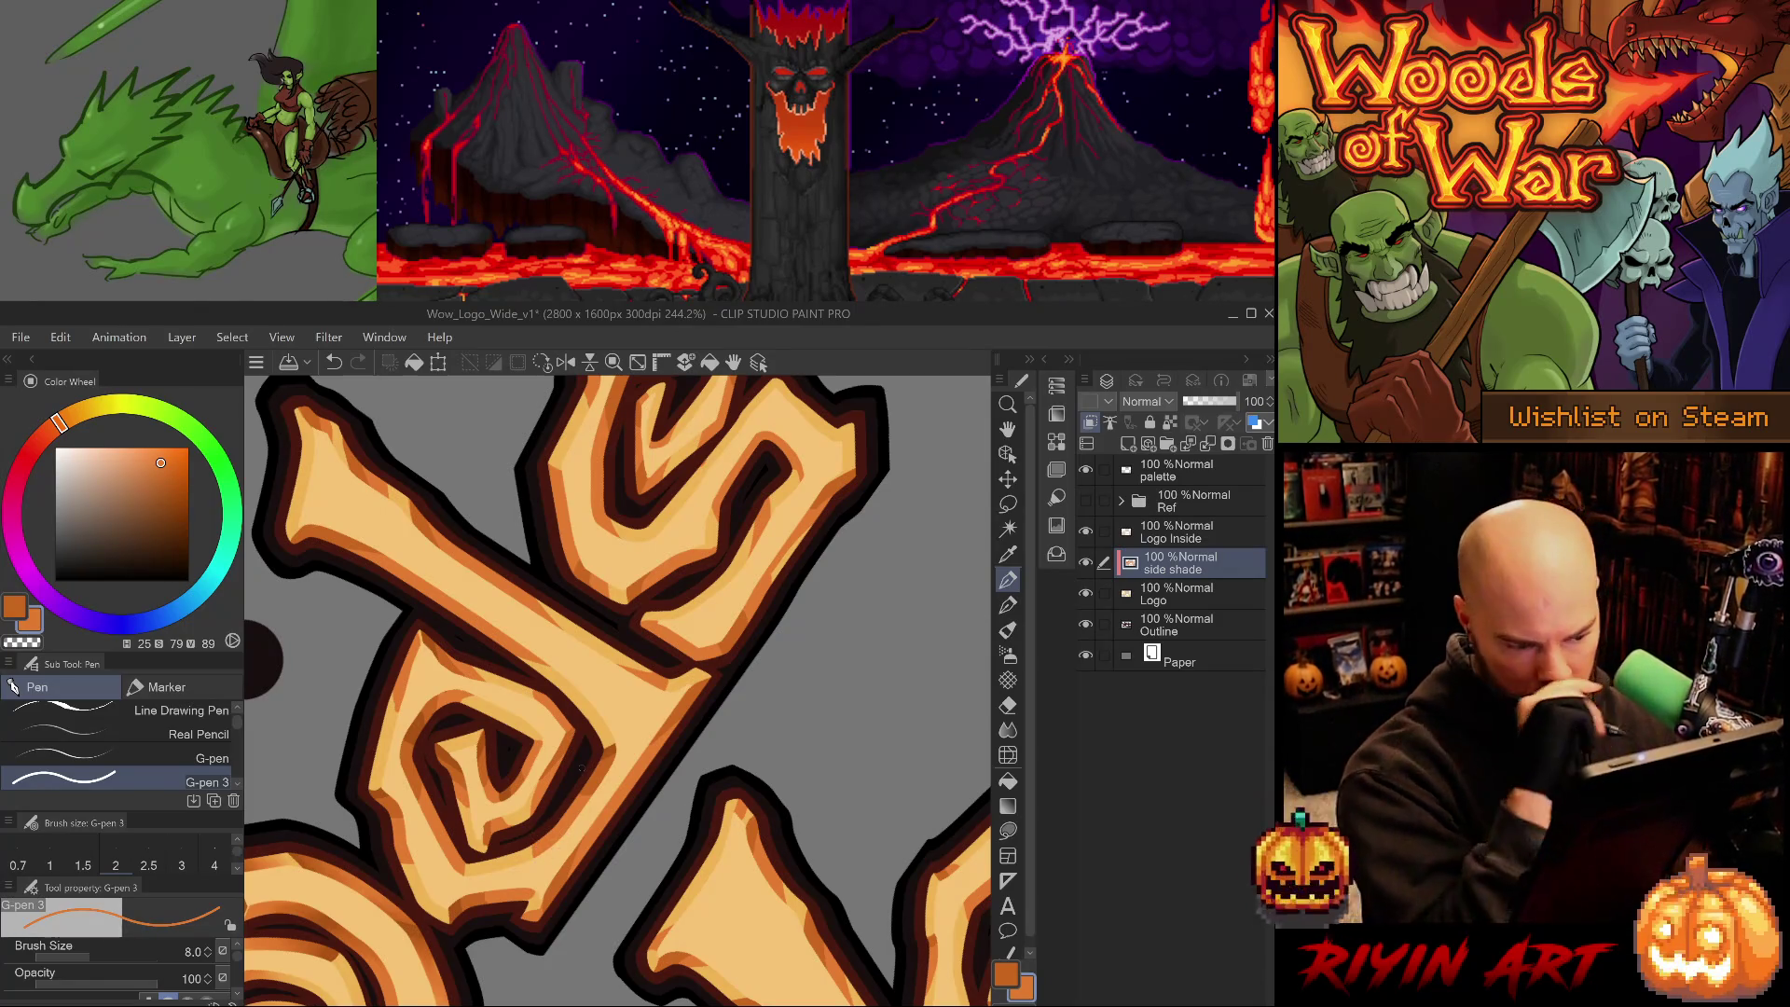
pyautogui.press('e')
pyautogui.press('p')
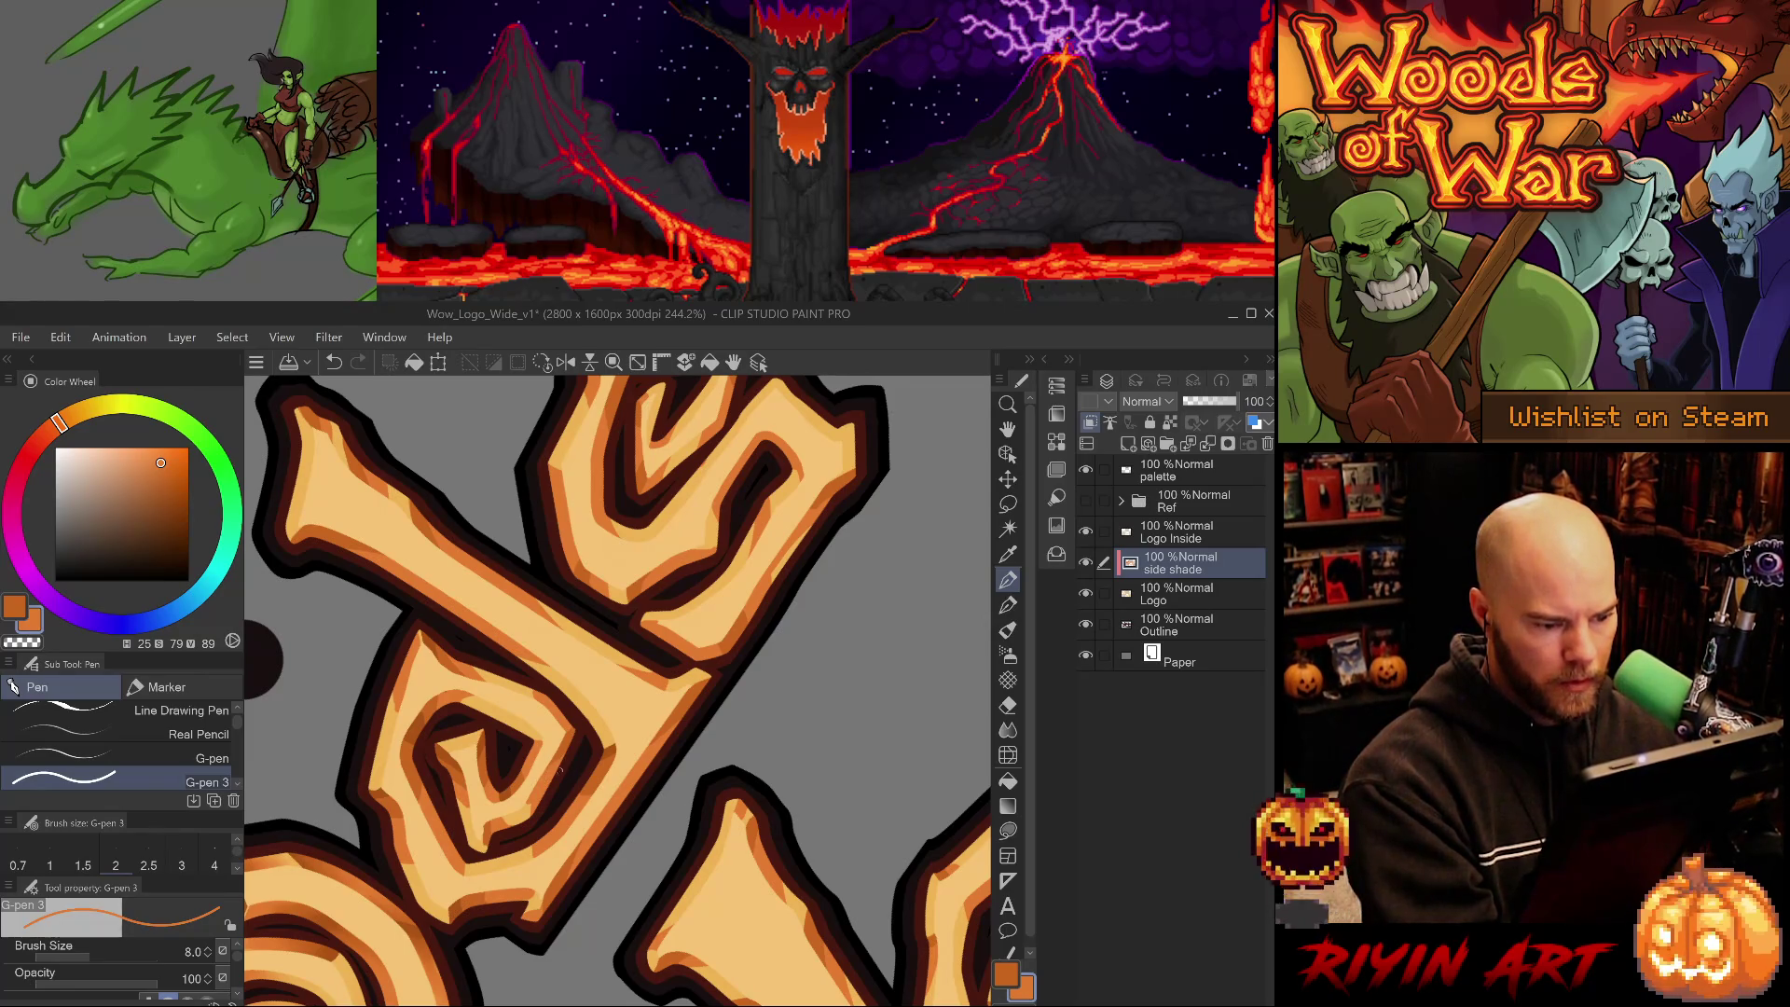
pyautogui.press('e')
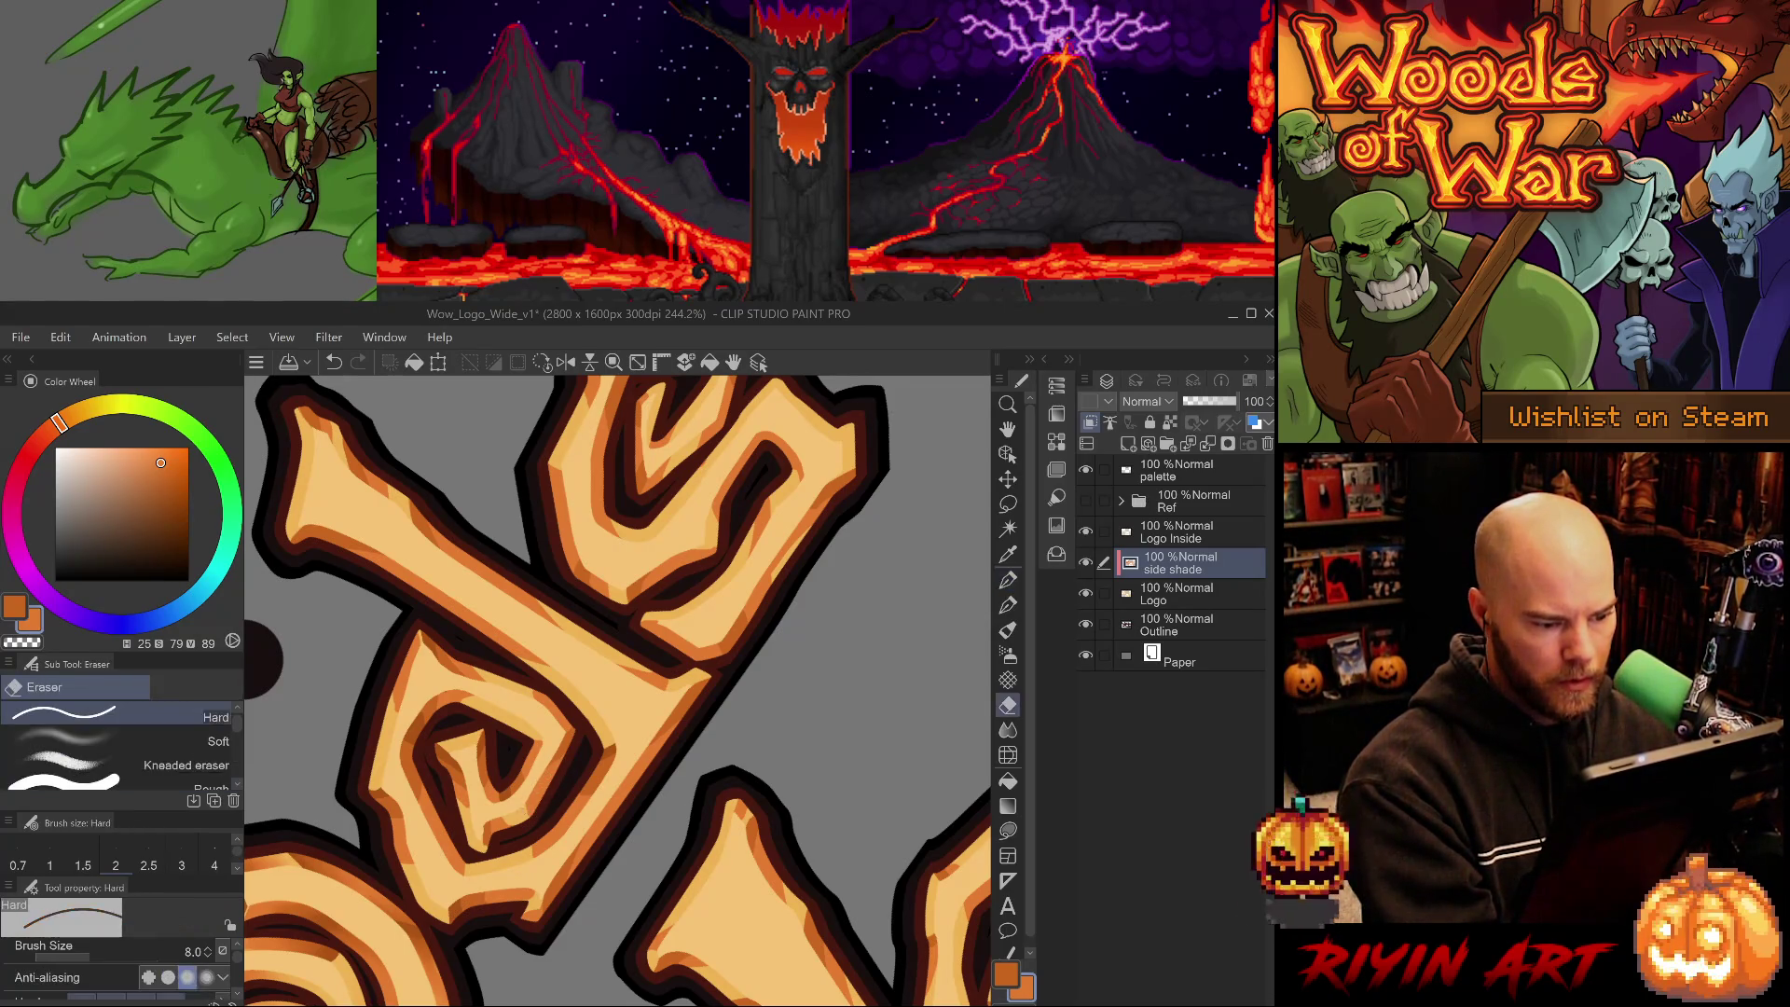
pyautogui.moveTo(713, 822)
pyautogui.mouseDown()
pyautogui.moveTo(550, 709)
pyautogui.moveTo(839, 522)
pyautogui.moveTo(867, 578)
pyautogui.mouseUp()
pyautogui.keyDown('alt'); pyautogui.click(550, 713); pyautogui.keyUp('alt')
pyautogui.press('p')
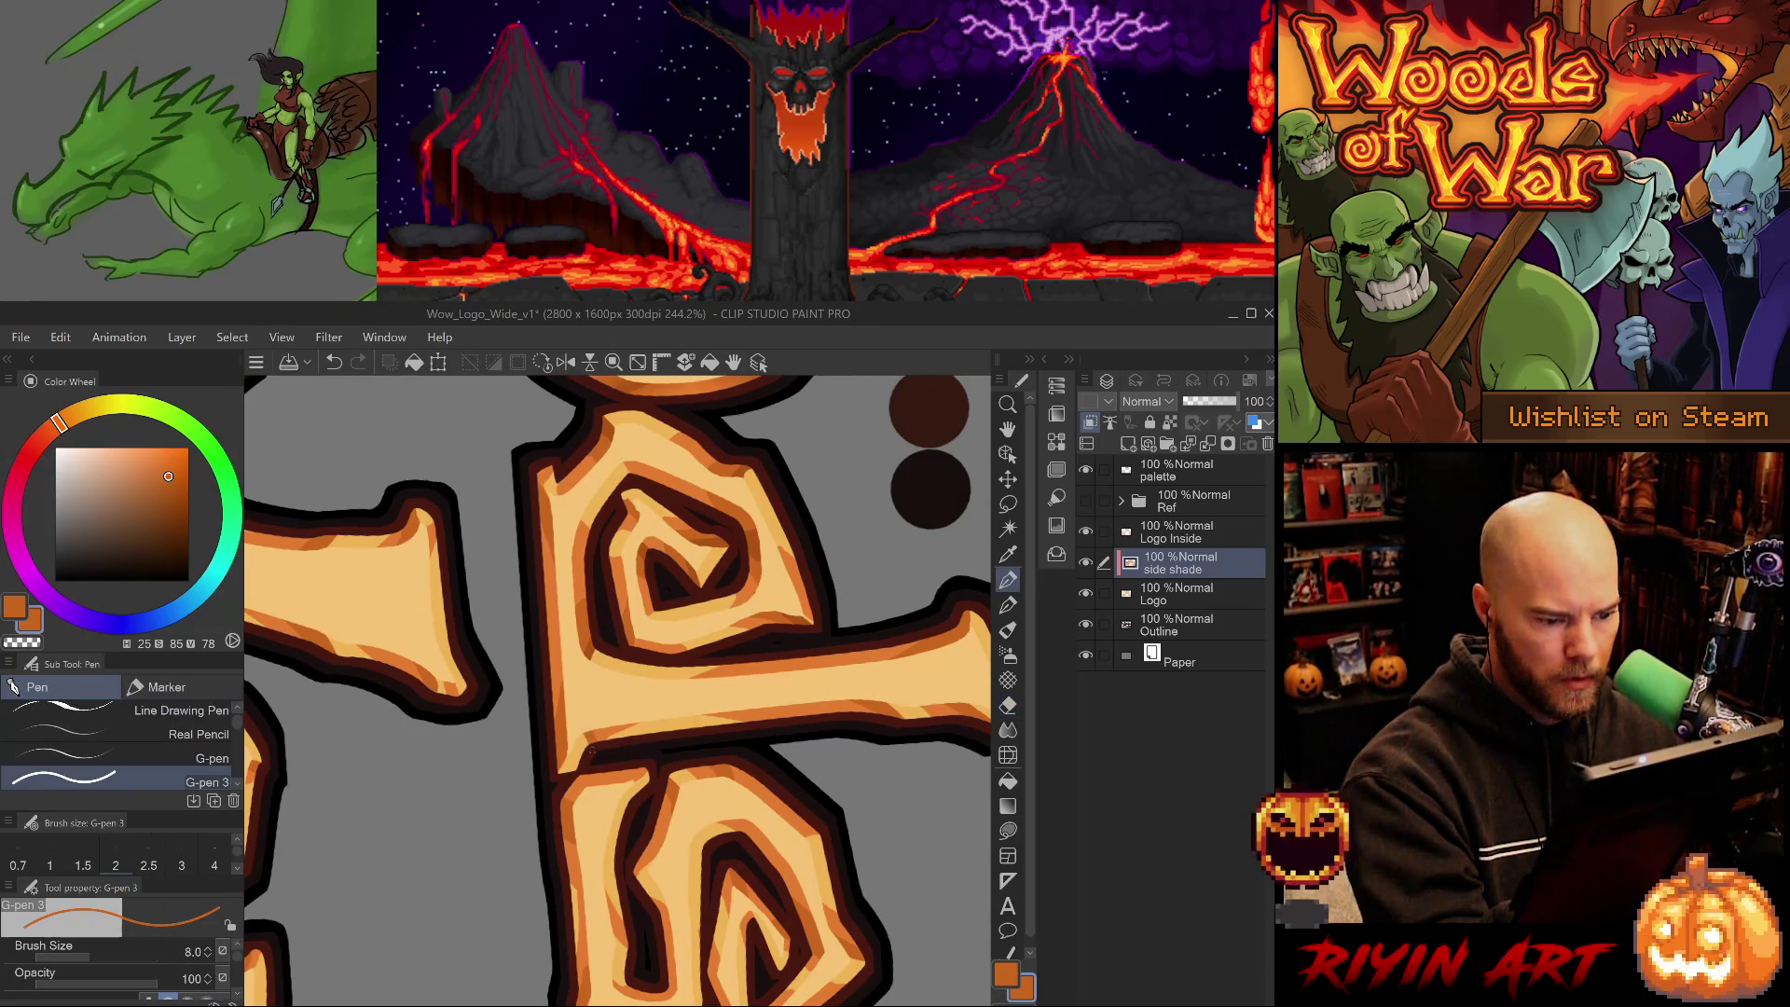
# - Shade the ds letters with sampled lighter, darker, deepest and mid oranges
pyautogui.keyDown('alt'); pyautogui.click(615, 724); pyautogui.keyUp('alt')
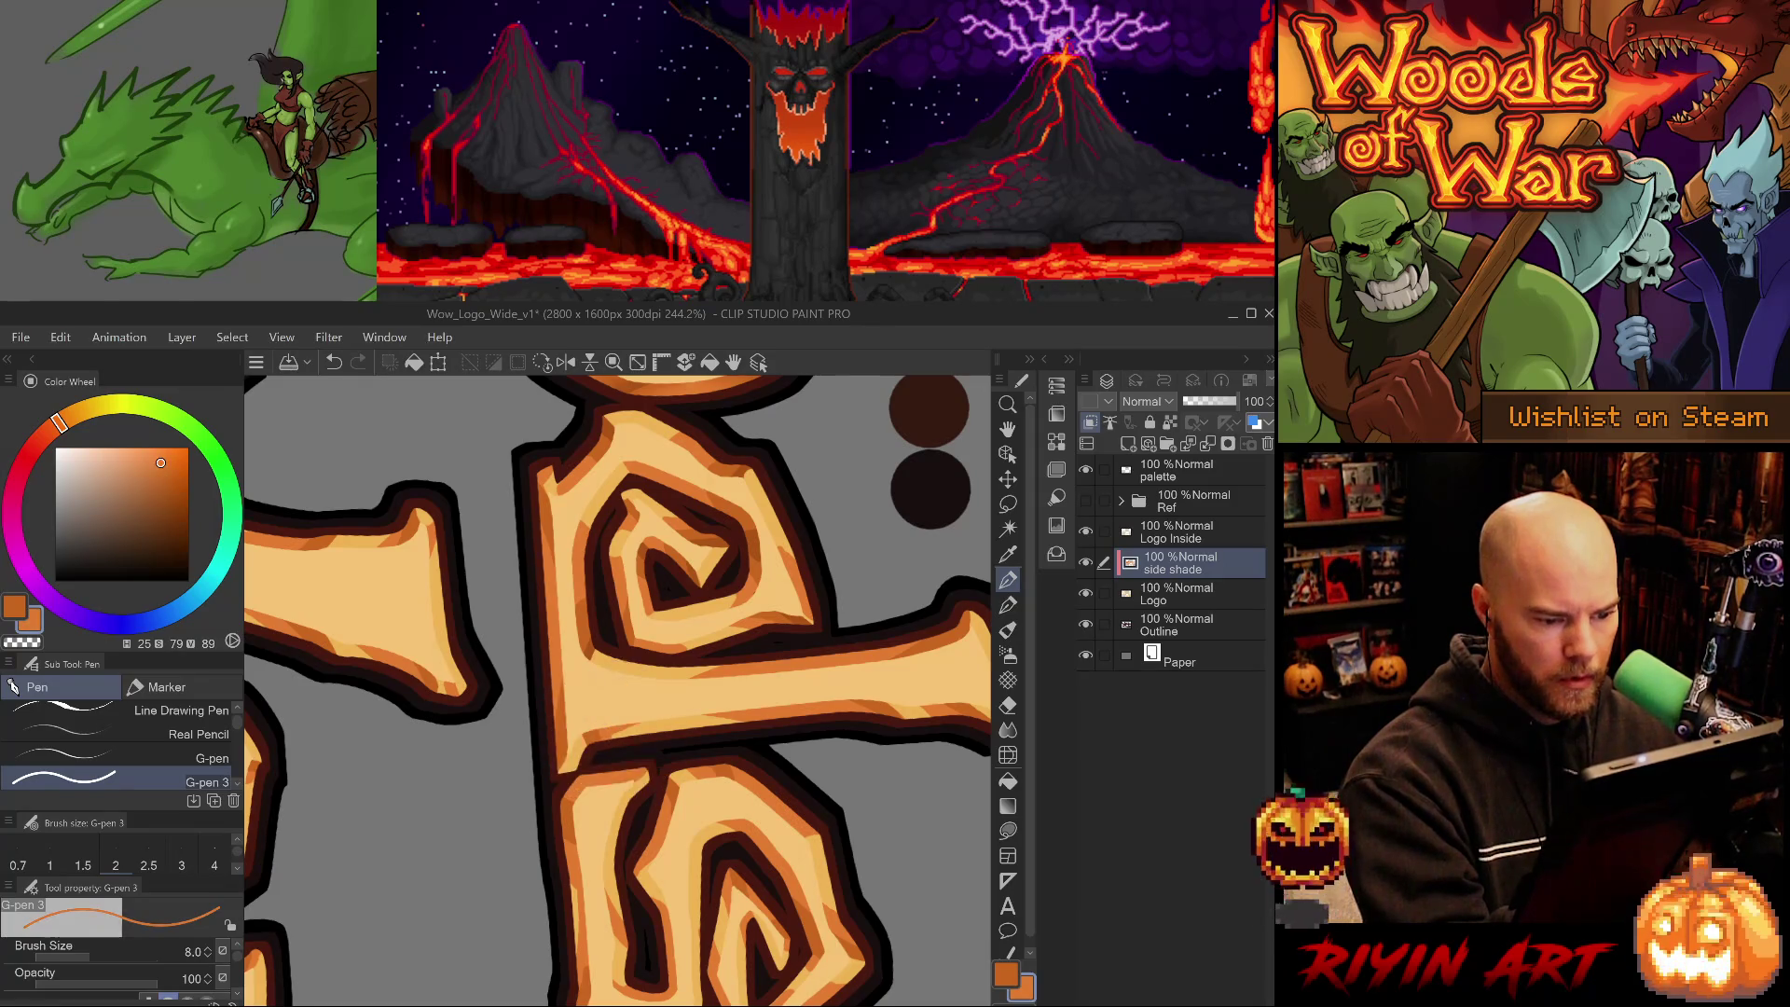
pyautogui.keyDown('alt'); pyautogui.click(601, 733); pyautogui.keyUp('alt')
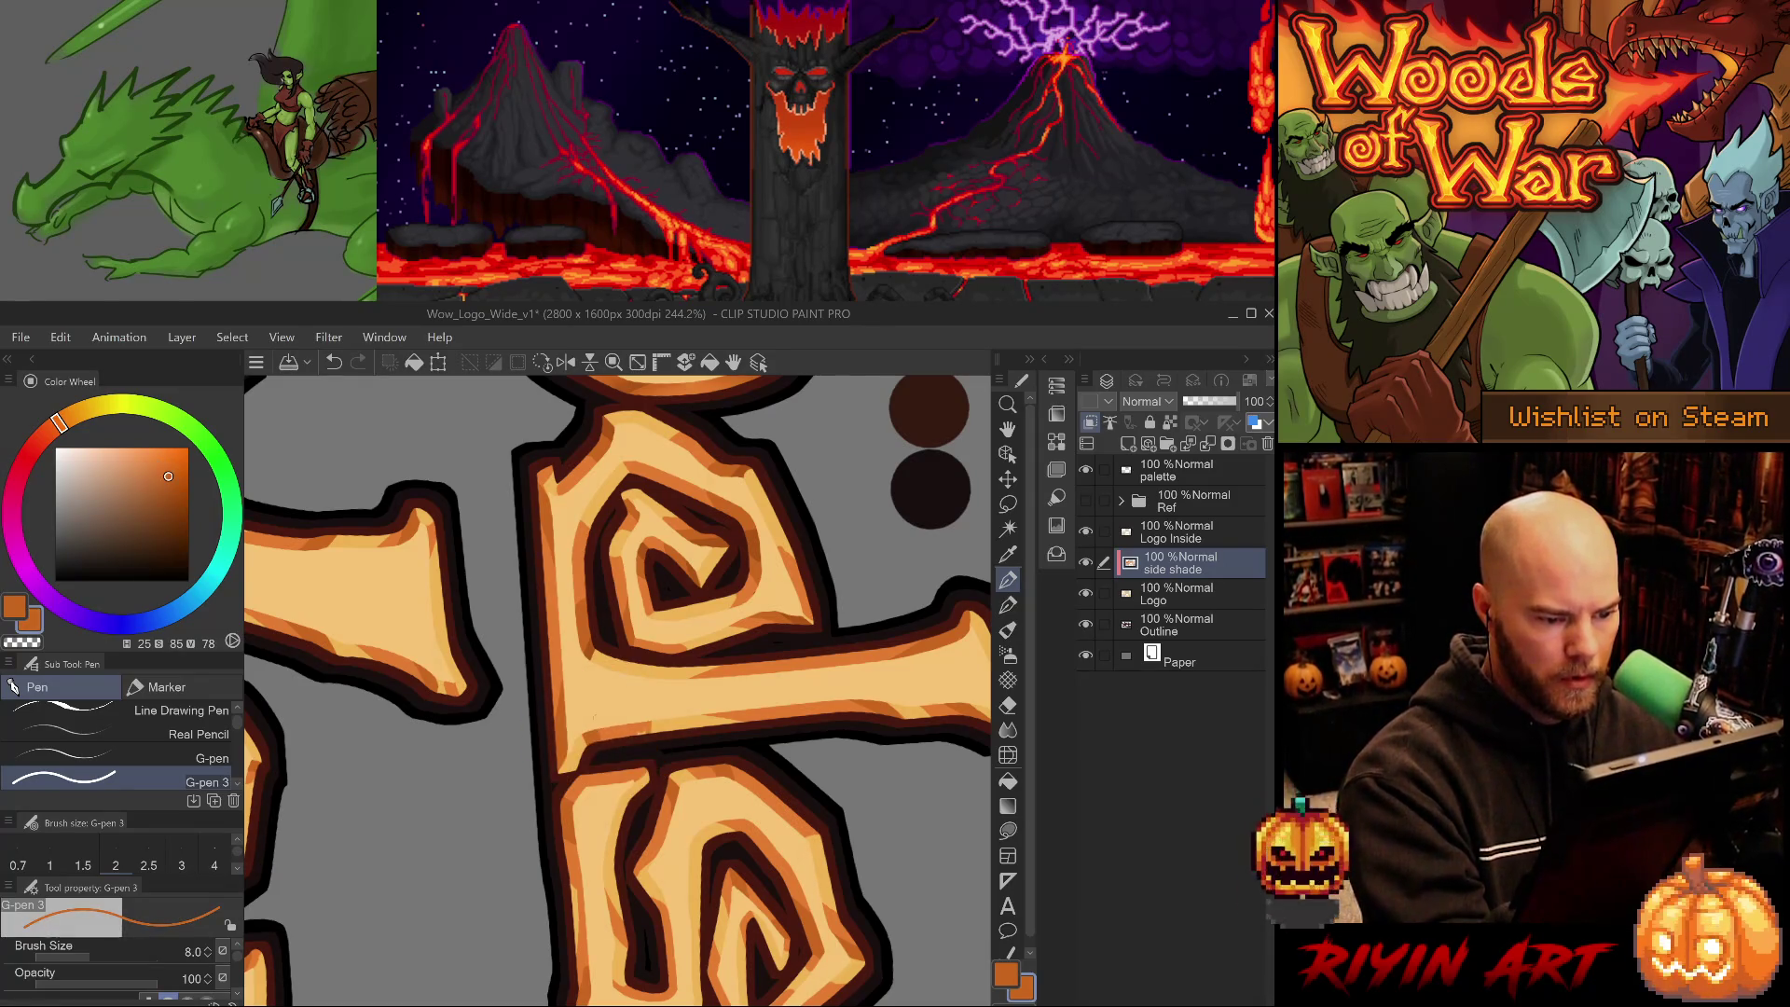
pyautogui.keyDown('alt'); pyautogui.click(593, 647); pyautogui.keyUp('alt')
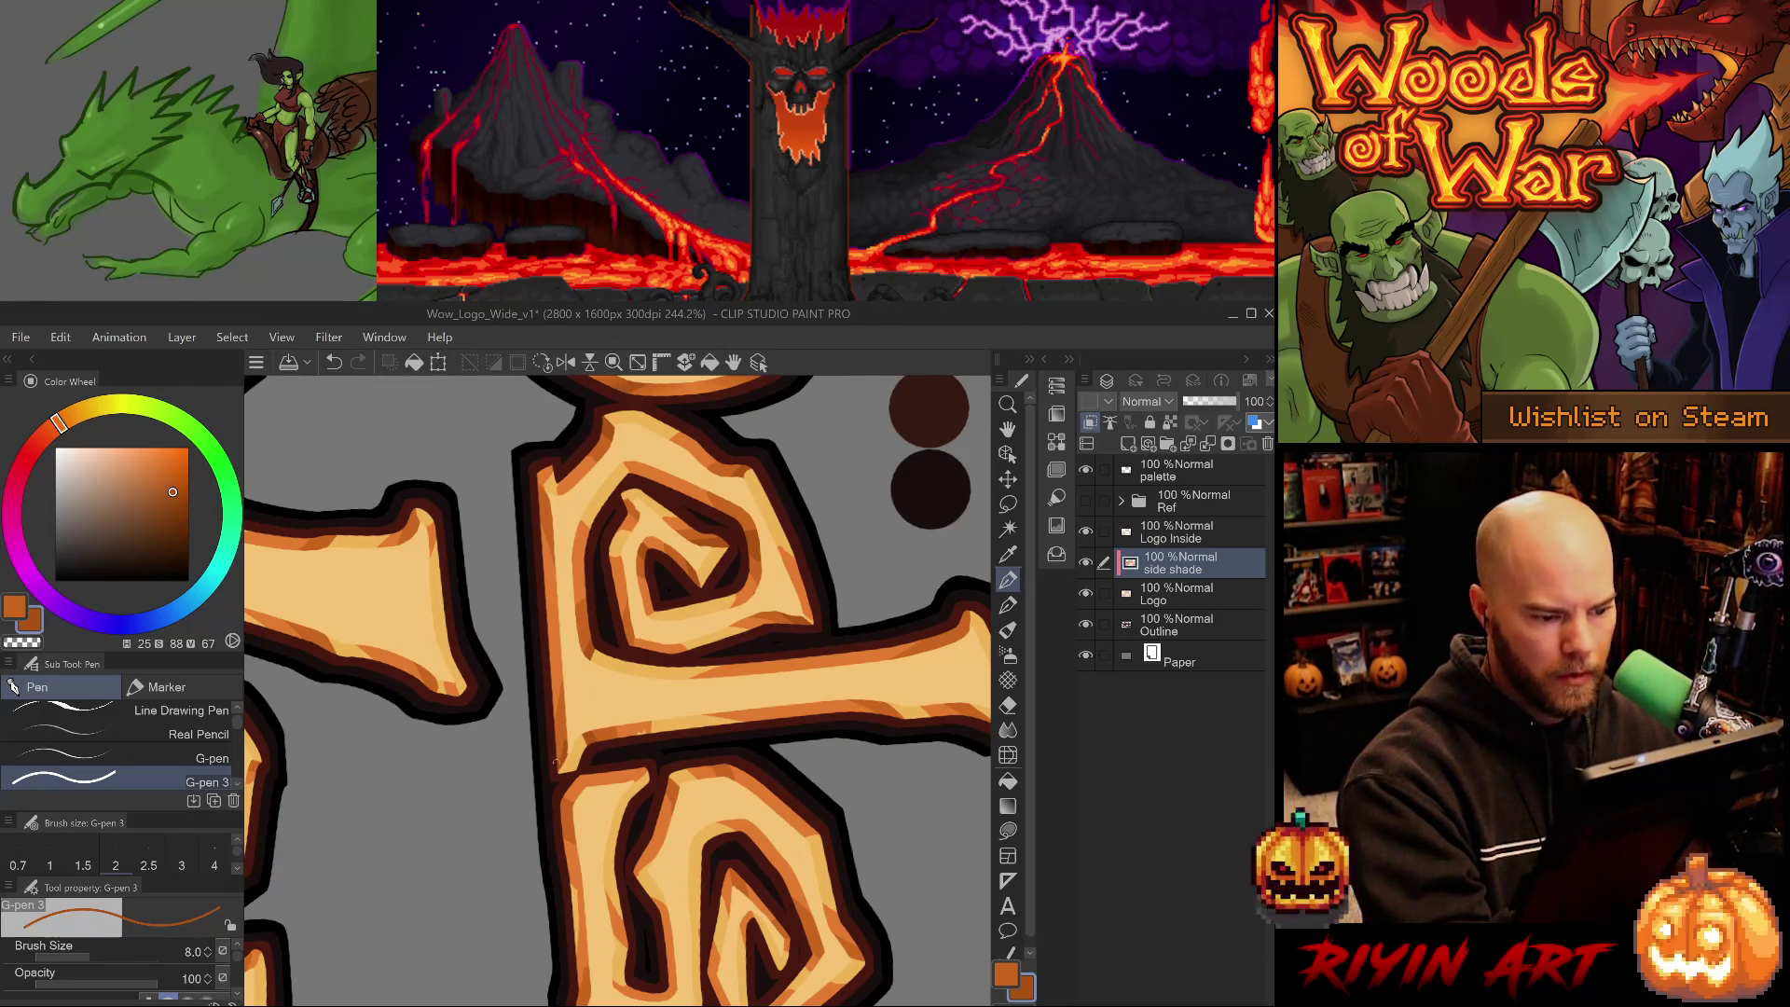
pyautogui.keyDown('alt'); pyautogui.click(562, 719); pyautogui.keyUp('alt')
pyautogui.moveTo(671, 746)
pyautogui.mouseDown()
pyautogui.moveTo(687, 723)
pyautogui.moveTo(664, 673)
pyautogui.mouseUp()
pyautogui.keyDown('alt'); pyautogui.click(664, 673); pyautogui.keyUp('alt')
pyautogui.keyDown('alt'); pyautogui.click(657, 702); pyautogui.keyUp('alt')
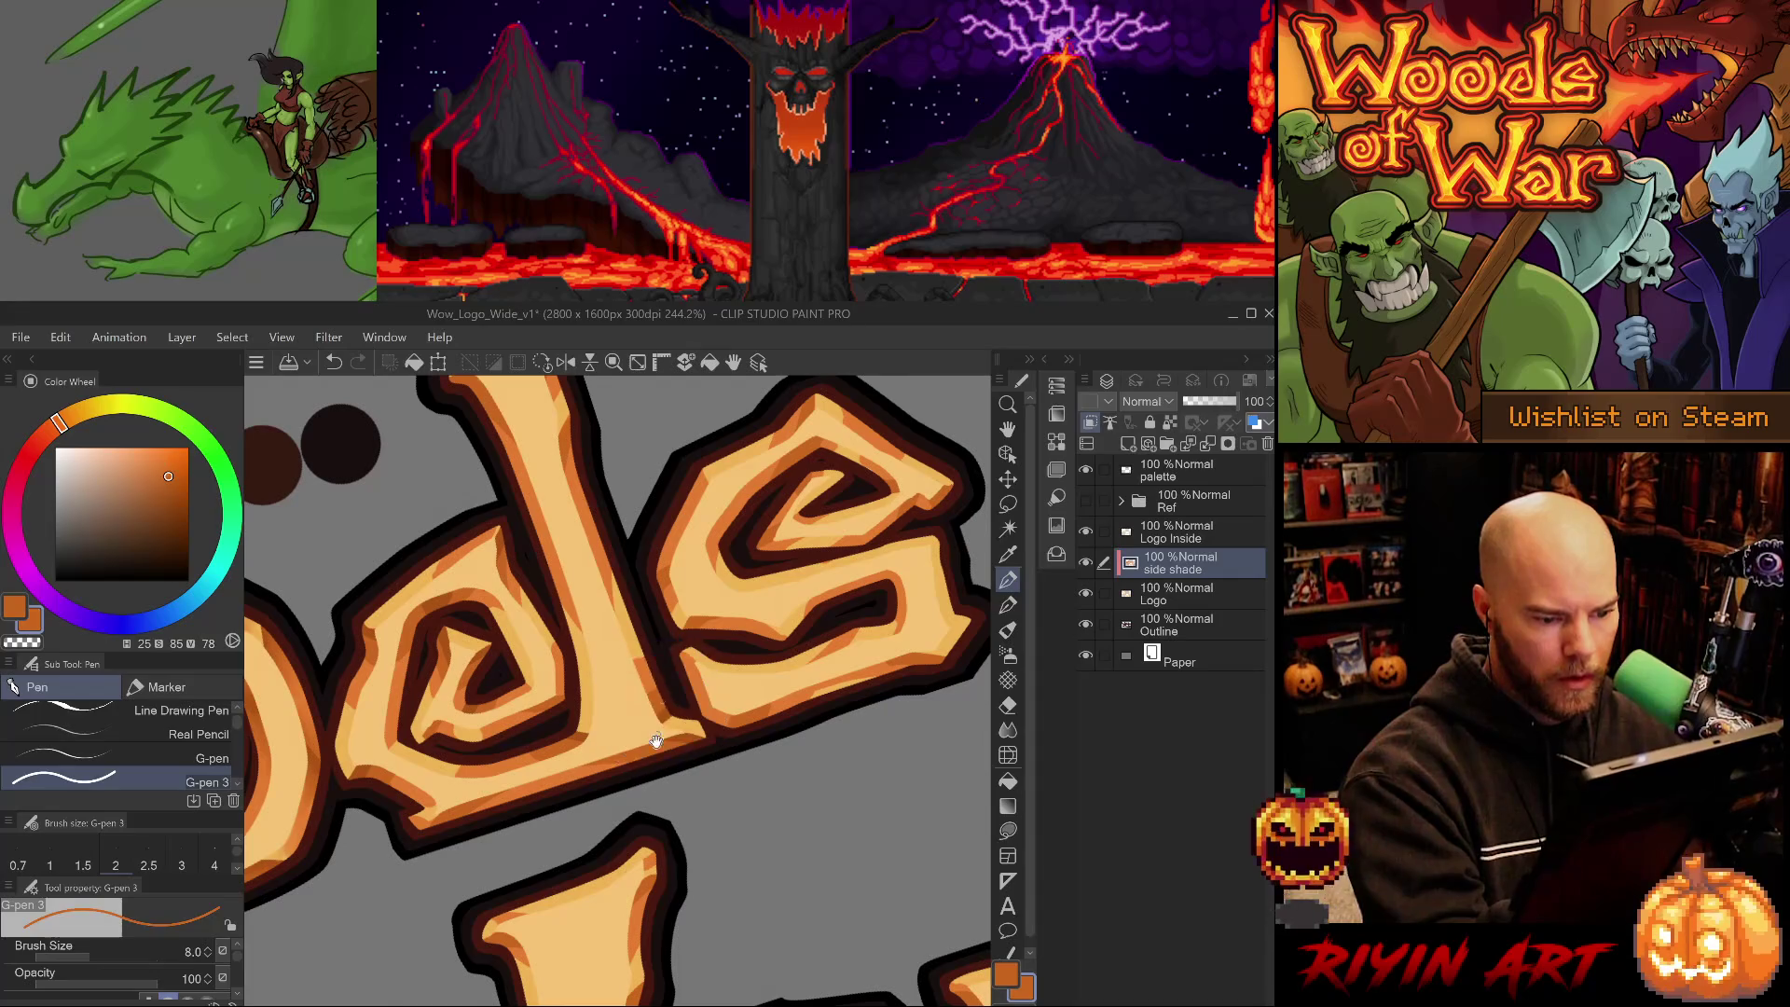
# - Shade other letter strokes, erase stray shading, and reset the canvas rotation
pyautogui.moveTo(667, 739); pyautogui.dragTo(773, 651)
pyautogui.keyDown('alt'); pyautogui.click(649, 659); pyautogui.keyUp('alt')
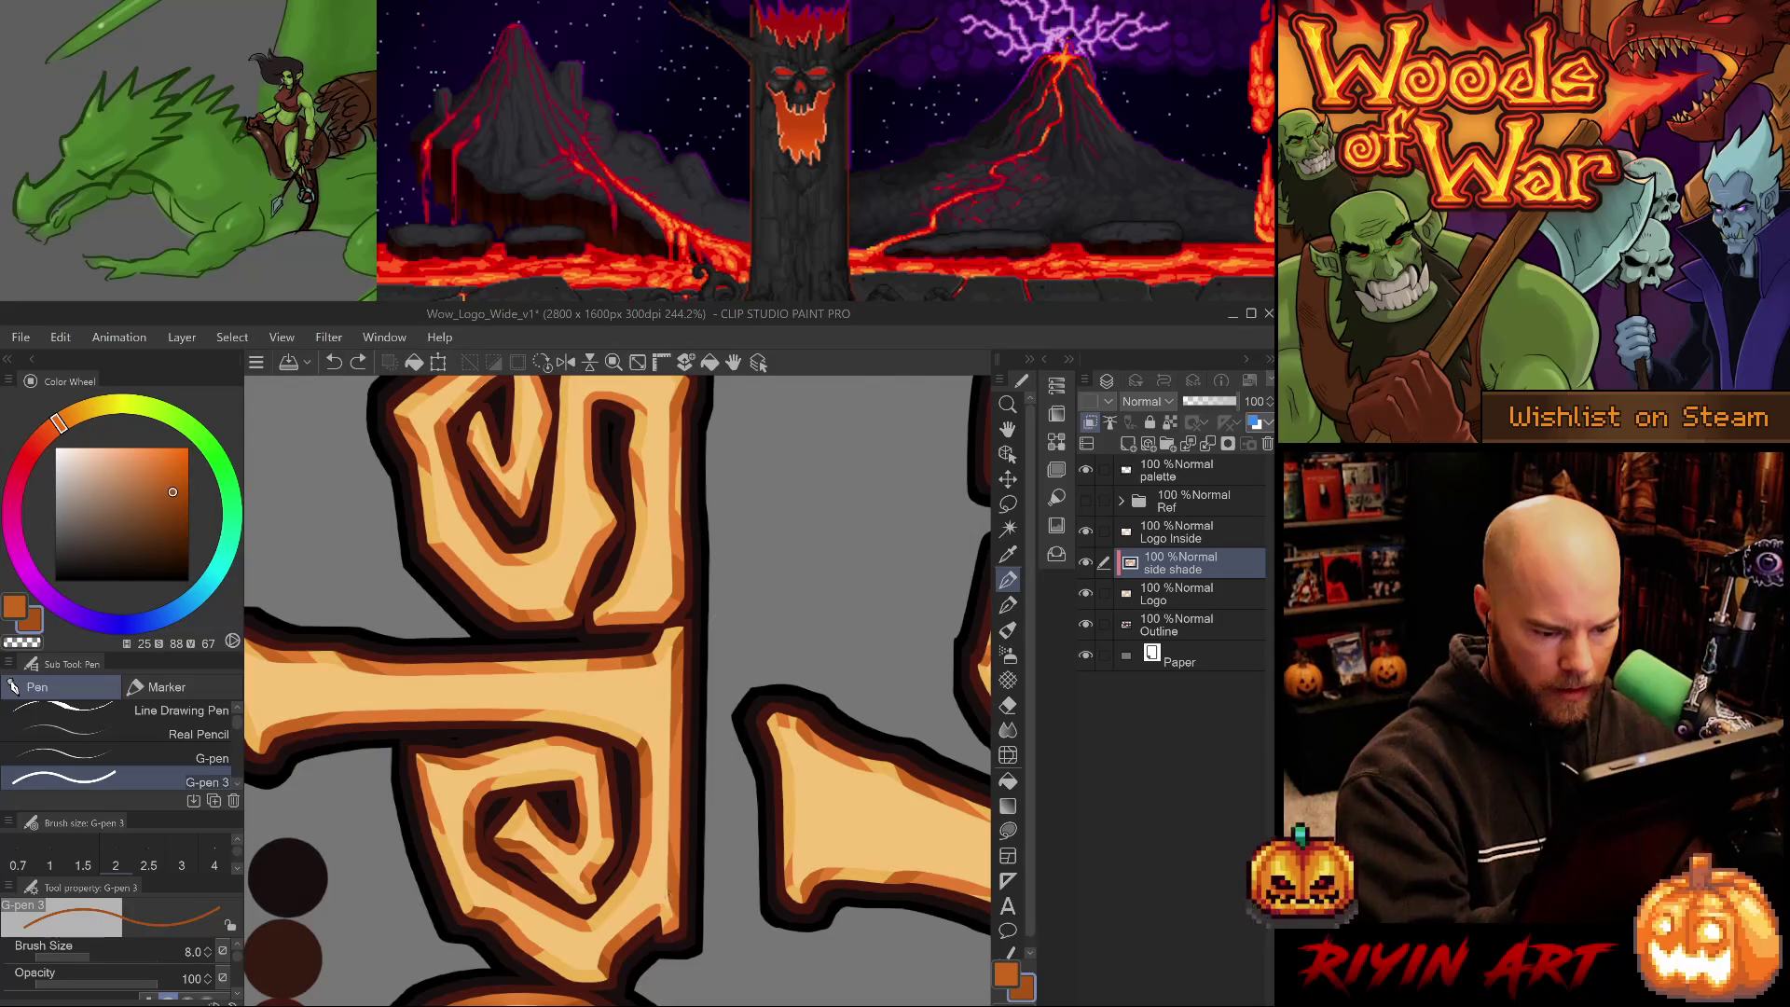
pyautogui.keyDown('alt'); pyautogui.click(681, 921); pyautogui.keyUp('alt')
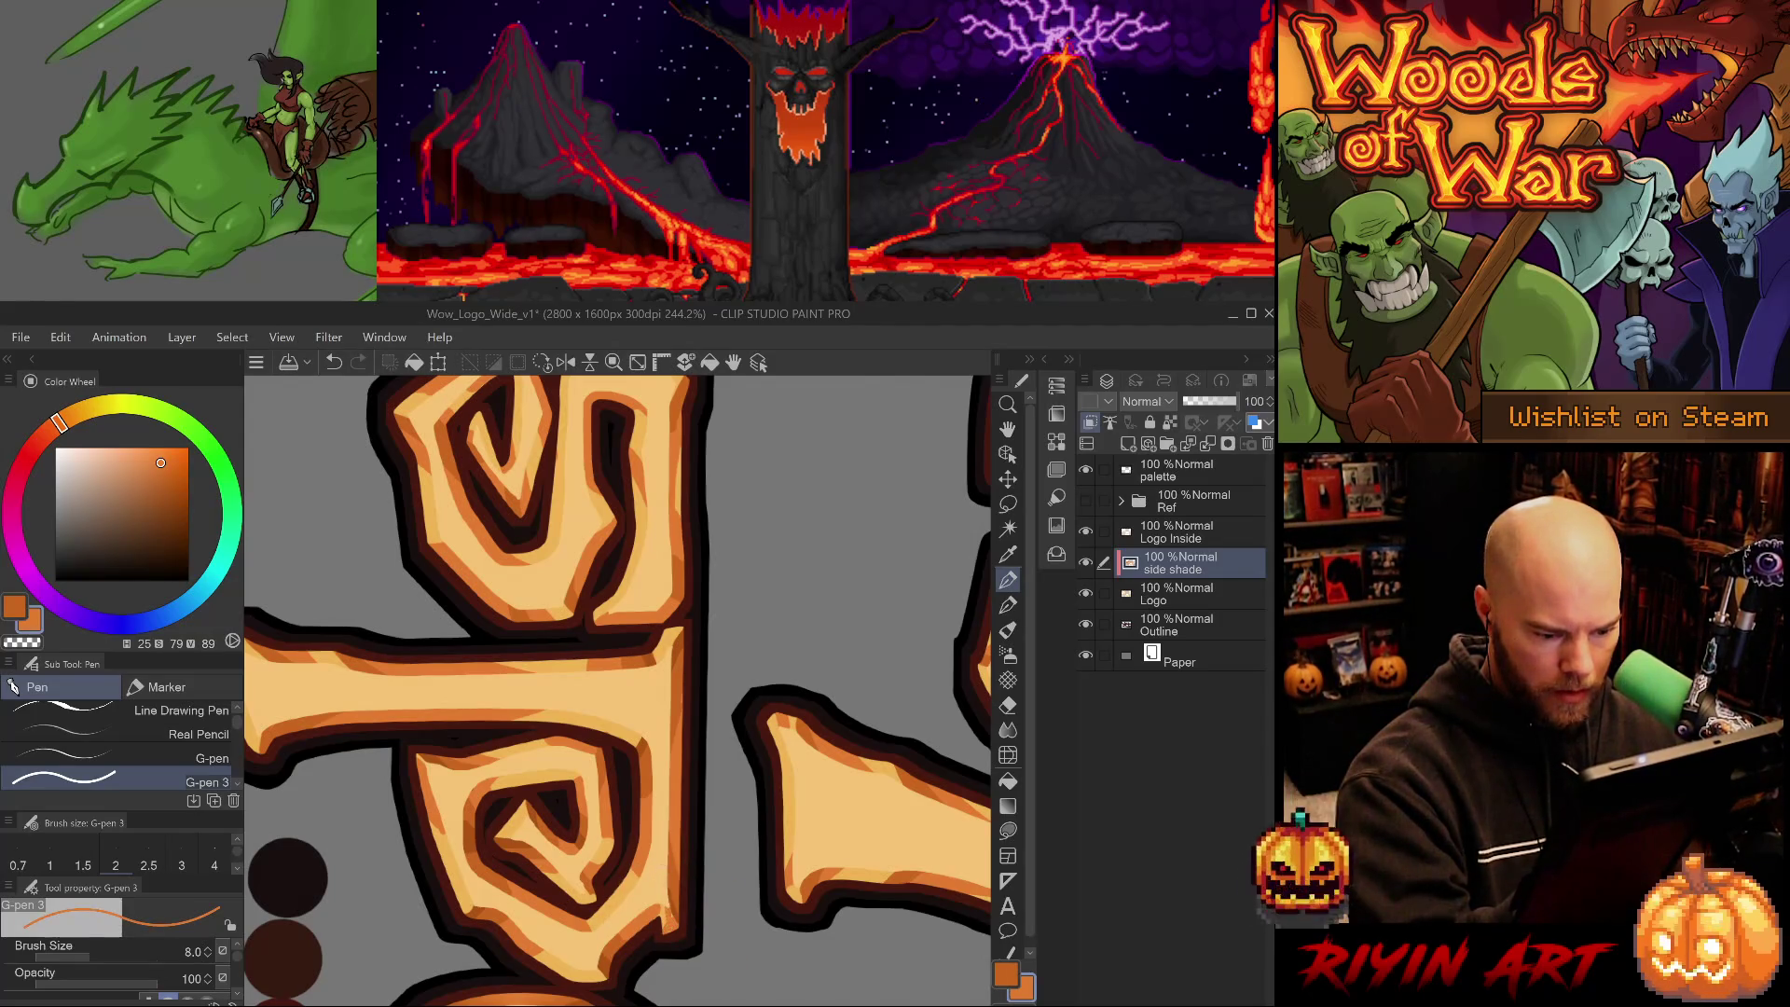
pyautogui.keyDown('alt'); pyautogui.click(683, 906); pyautogui.keyUp('alt')
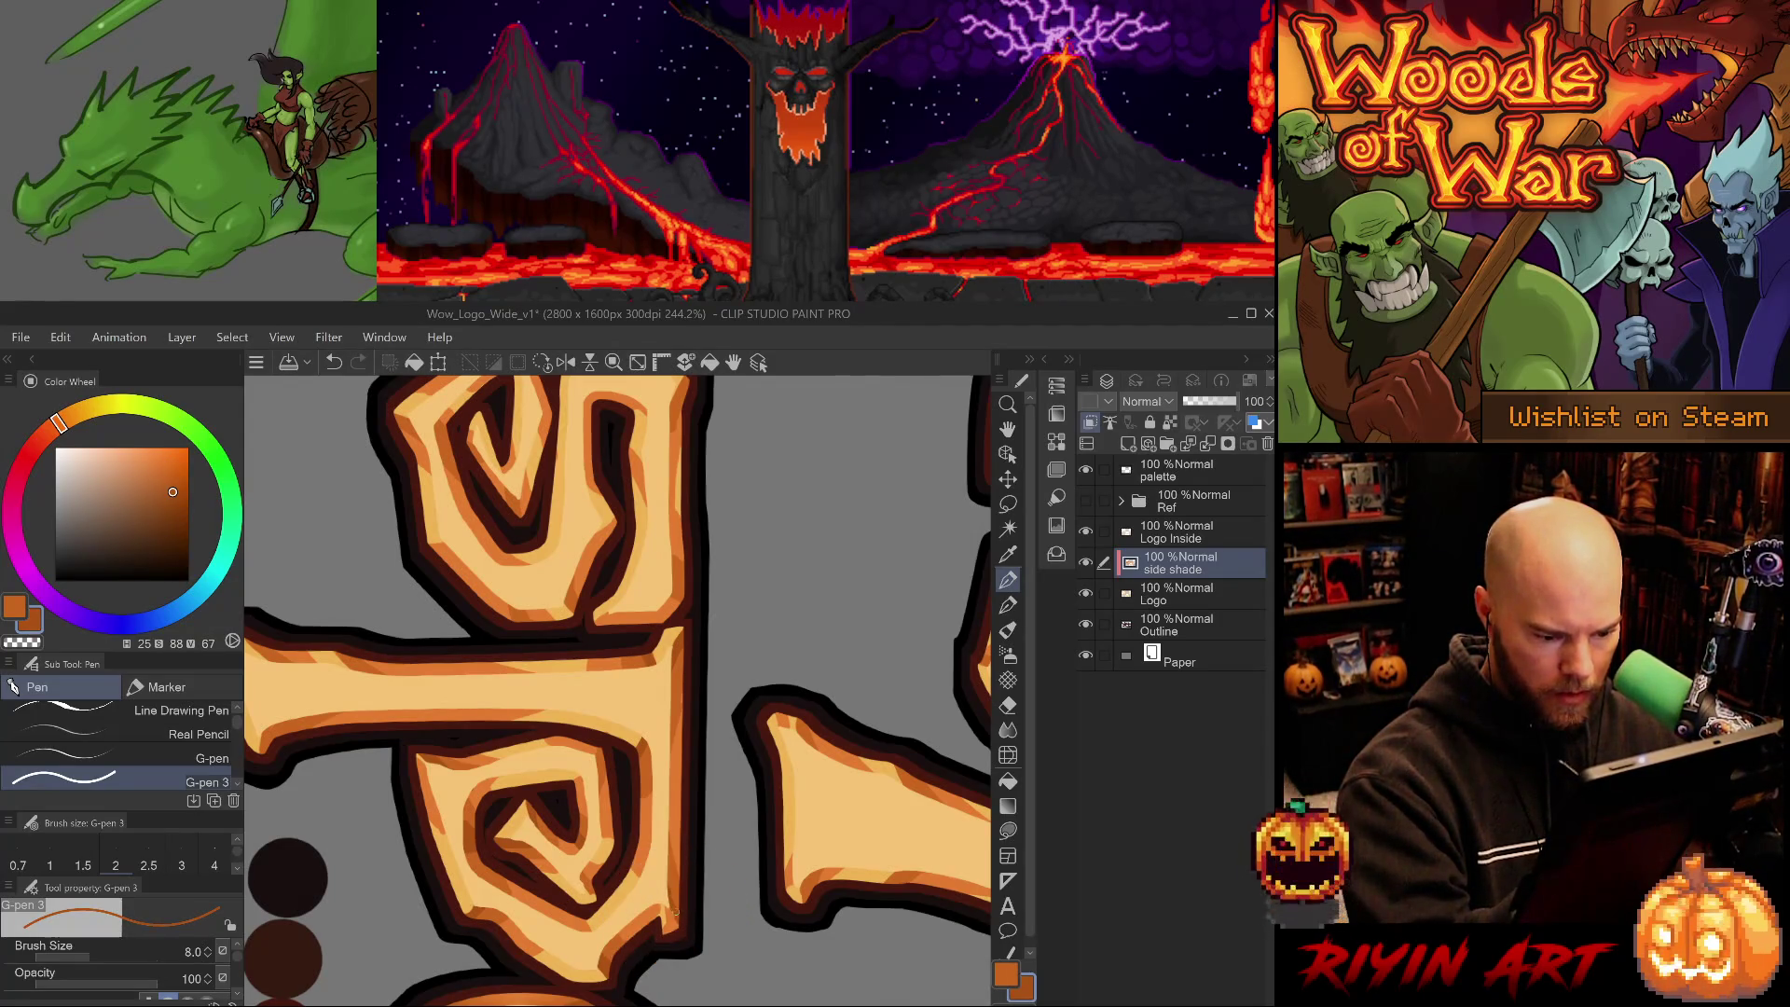
pyautogui.press('e')
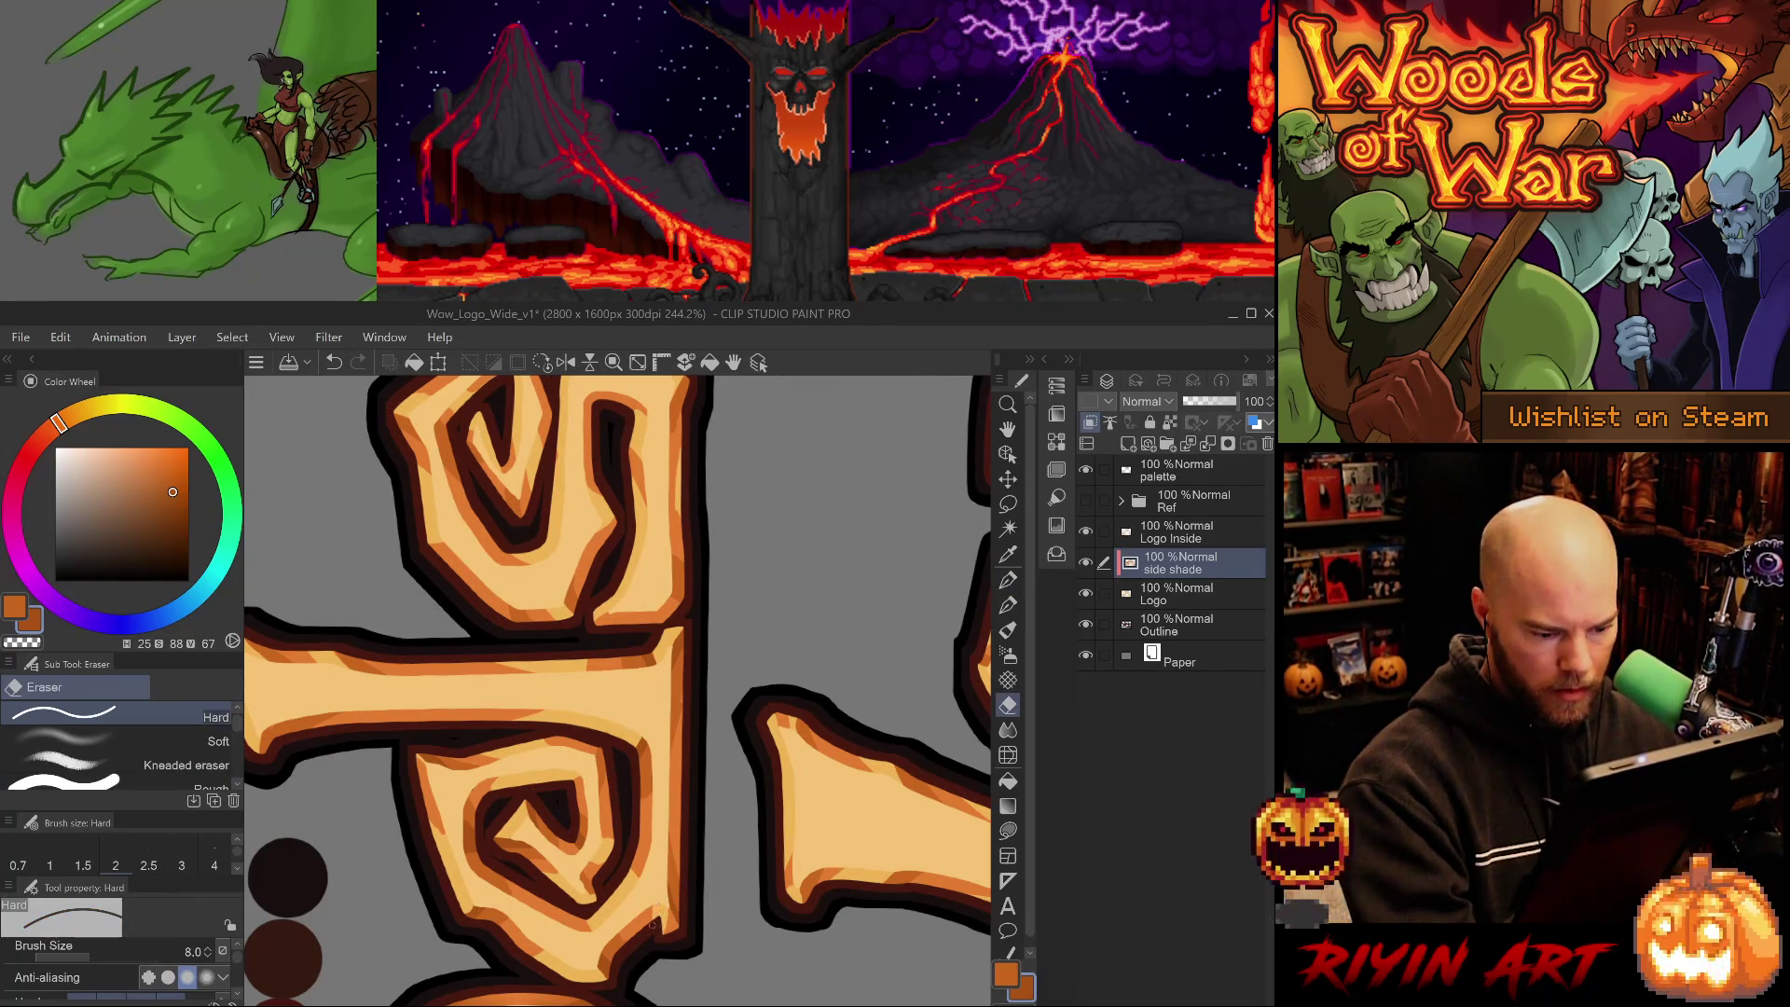
pyautogui.moveTo(655, 926)
pyautogui.mouseDown()
pyautogui.moveTo(633, 845)
pyautogui.moveTo(806, 867)
pyautogui.moveTo(732, 839)
pyautogui.mouseUp()
pyautogui.keyDown('alt'); pyautogui.click(662, 655); pyautogui.keyUp('alt')
pyautogui.keyDown('alt'); pyautogui.click(659, 620); pyautogui.keyUp('alt')
pyautogui.hotkey('ctrl', '@')
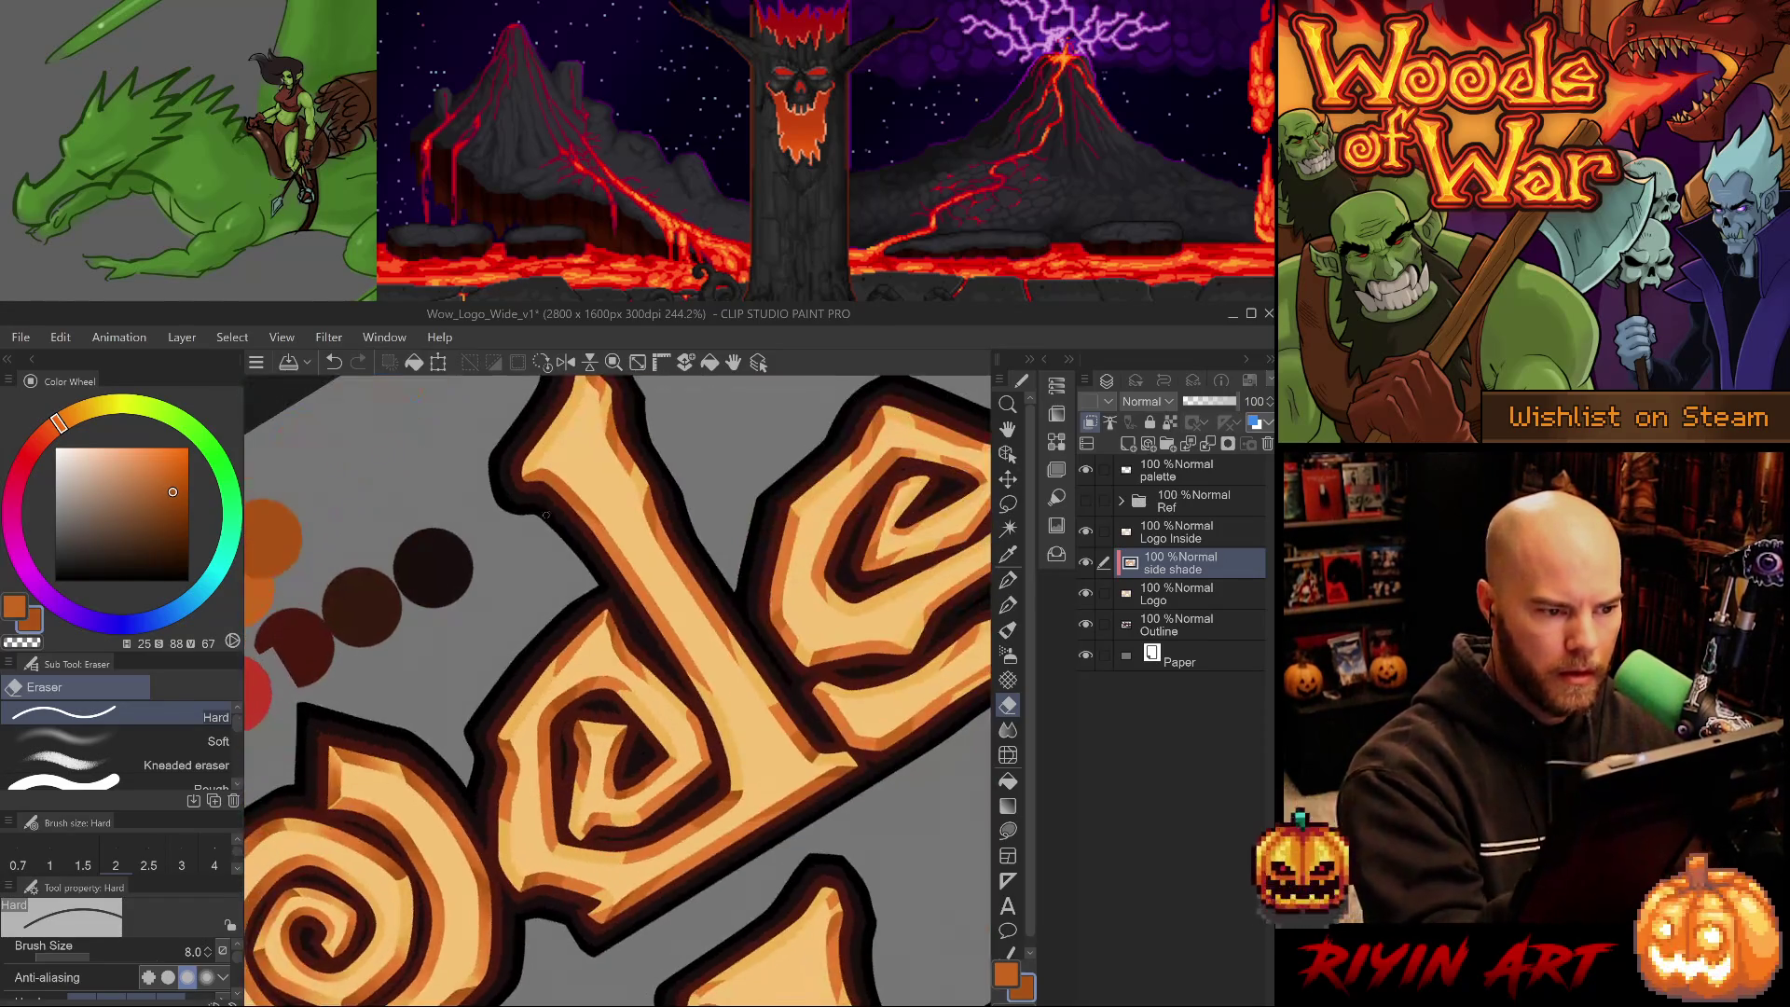
# - Undo the stray mark and add a darker stroke along the letter's upper edge
pyautogui.hotkey('ctrl', 'z')
pyautogui.press('p')
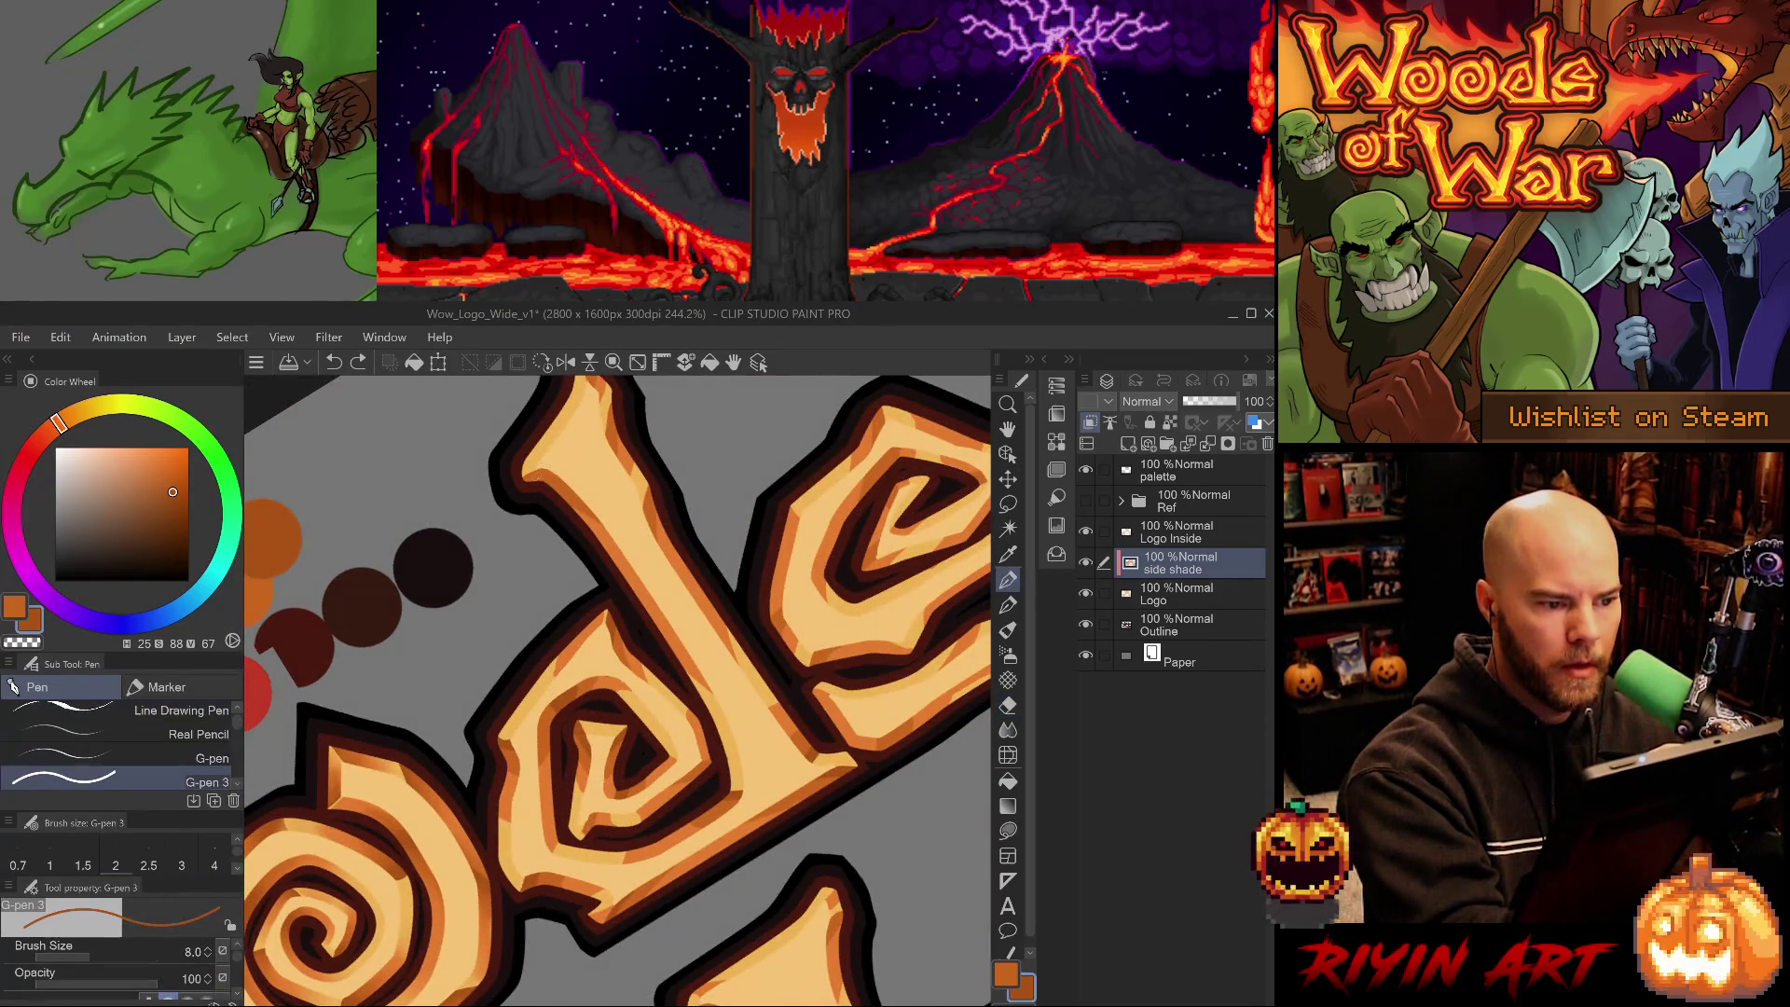
pyautogui.moveTo(527, 469); pyautogui.dragTo(544, 478)
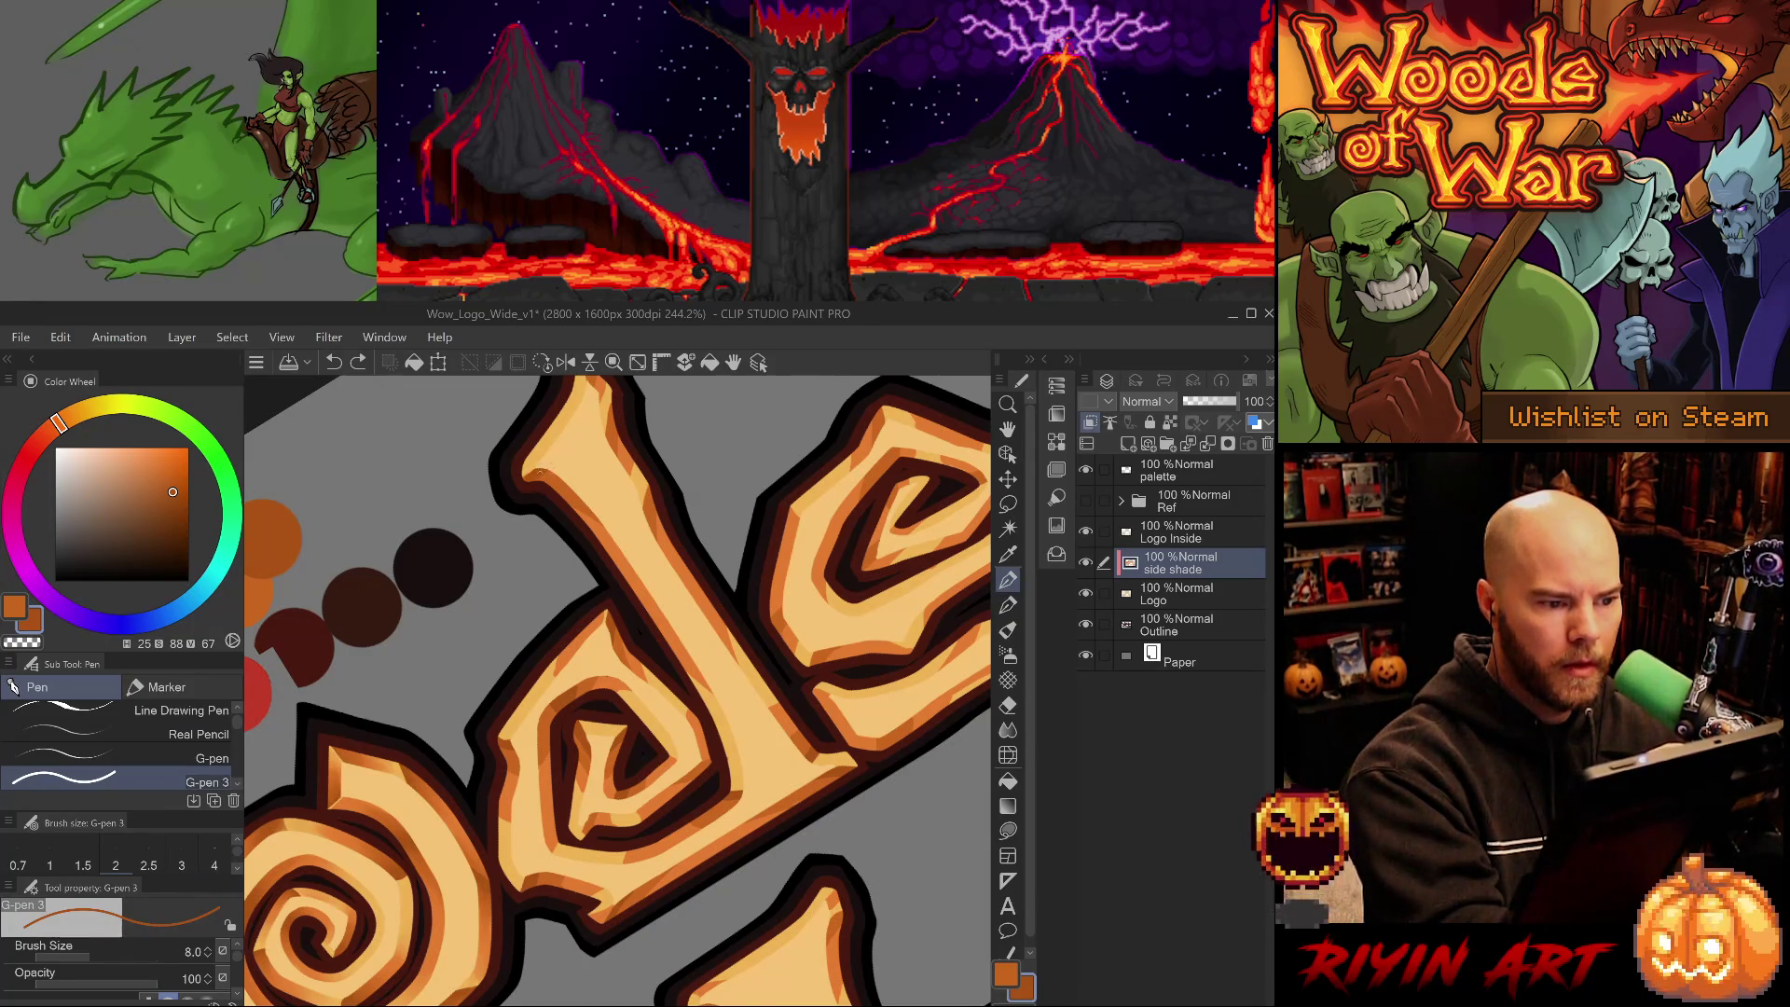
pyautogui.keyDown('alt'); pyautogui.click(548, 476); pyautogui.keyUp('alt')
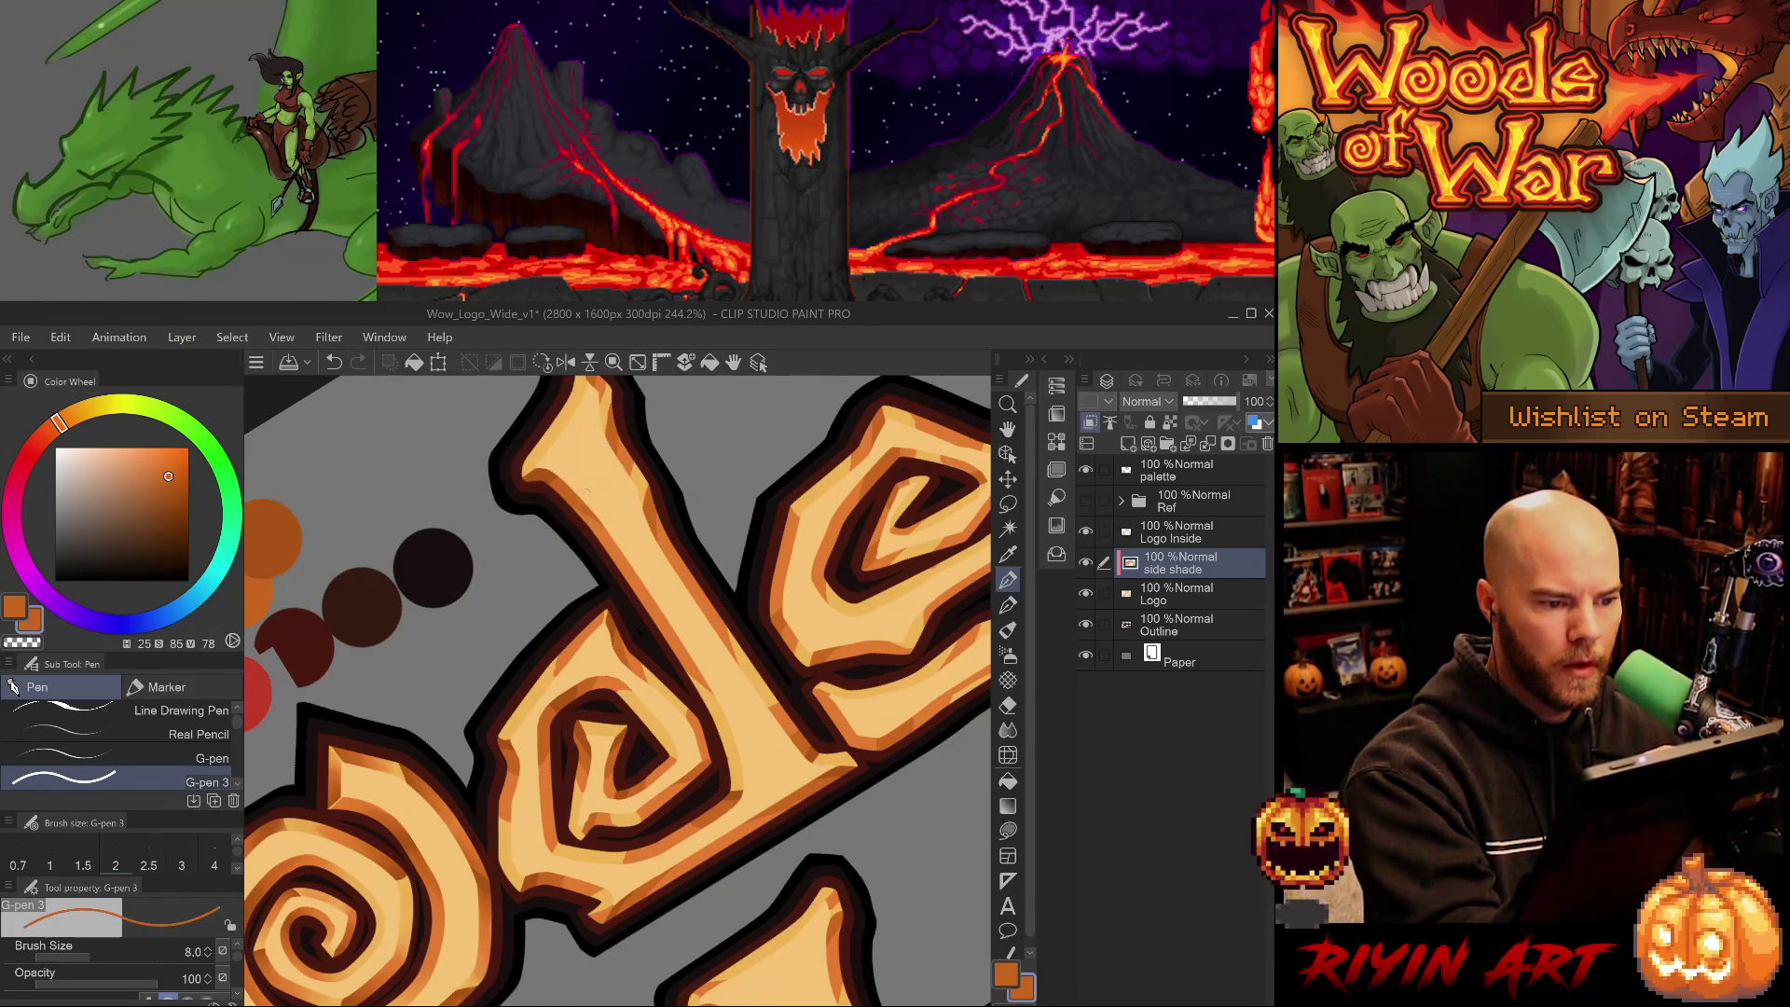
# - Shade the tall letter's upper arm edges darker orange, undoing a stroke and erasing strays
pyautogui.moveTo(625, 515); pyautogui.dragTo(644, 710)
pyautogui.keyDown('alt'); pyautogui.click(637, 604); pyautogui.keyUp('alt')
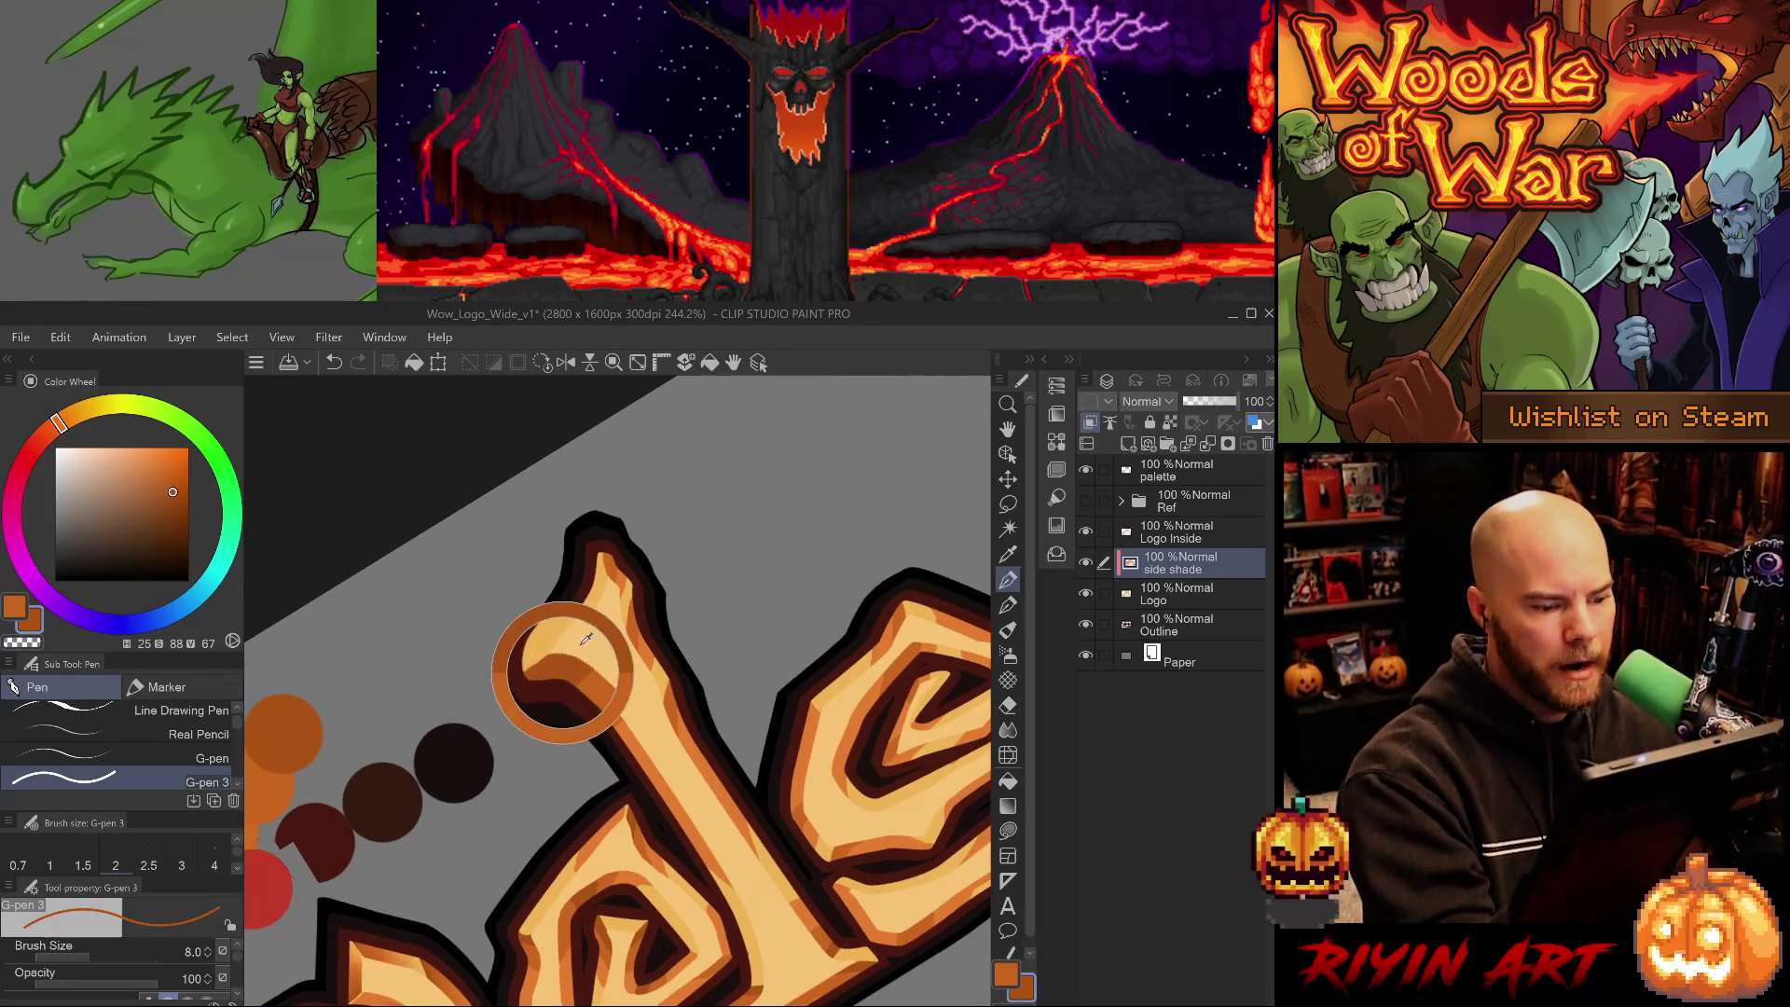
pyautogui.moveTo(636, 598)
pyautogui.mouseDown()
pyautogui.moveTo(627, 625)
pyautogui.moveTo(604, 554)
pyautogui.mouseUp()
pyautogui.hotkey('ctrl', 'z')
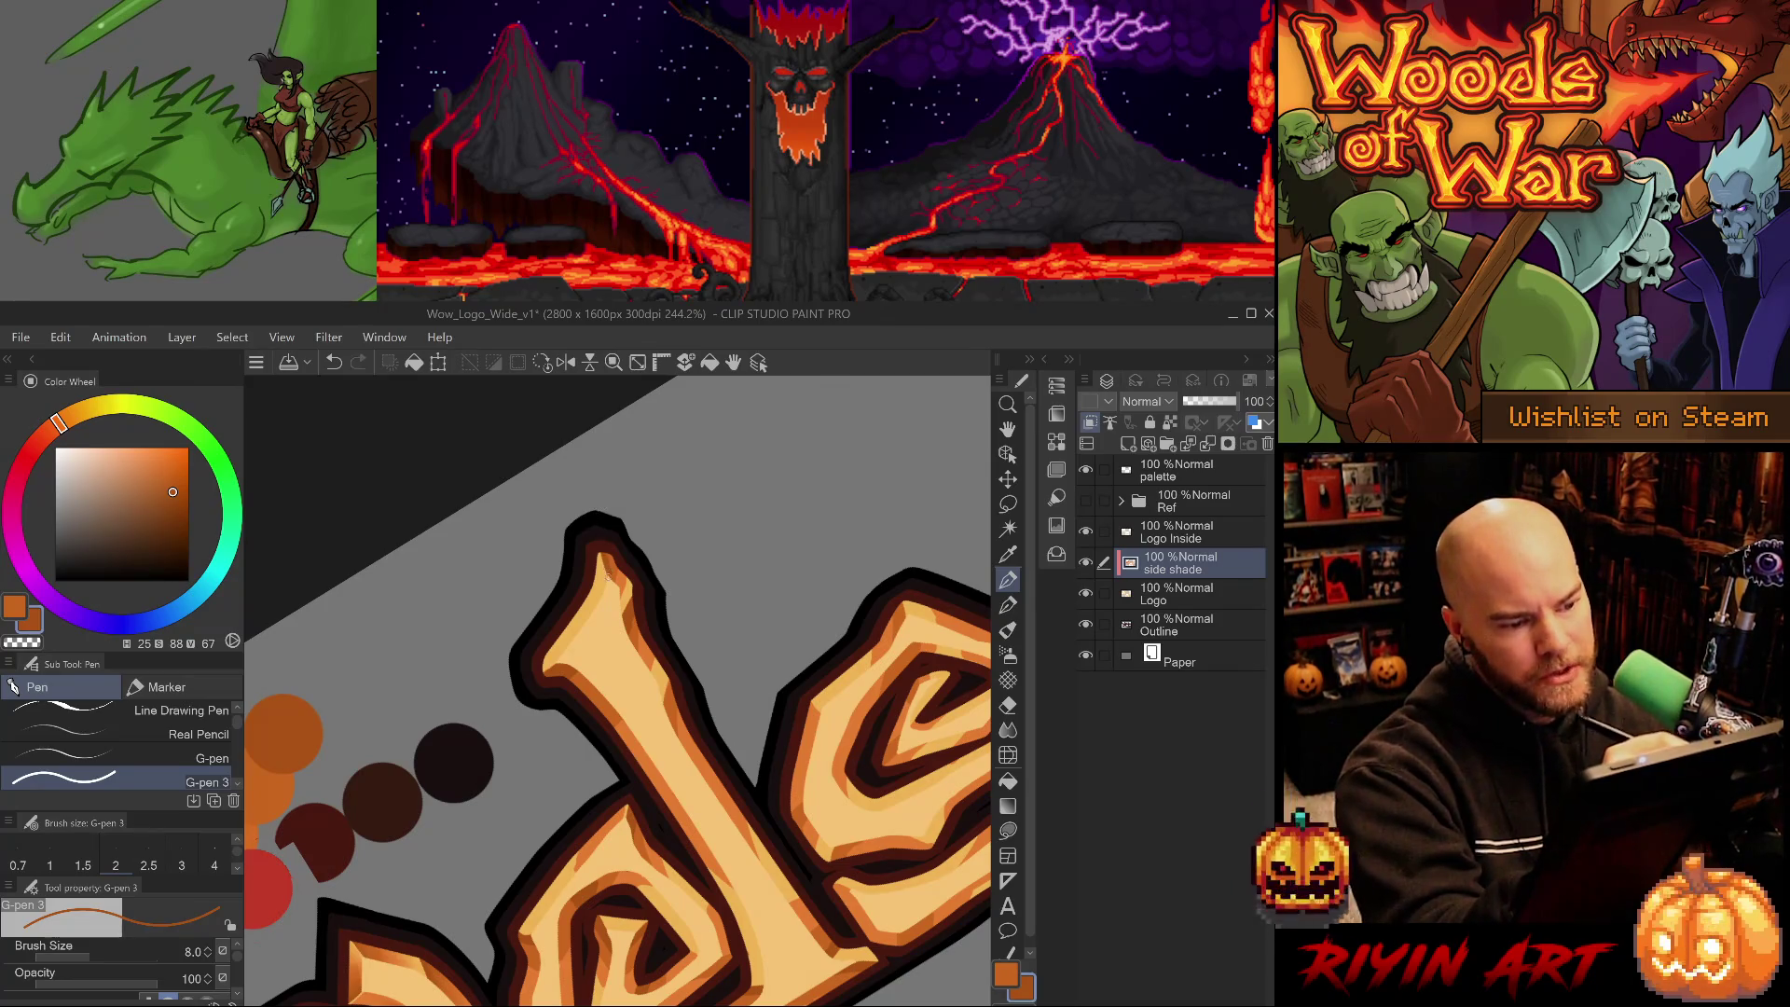
pyautogui.keyDown('alt'); pyautogui.click(616, 565); pyautogui.keyUp('alt')
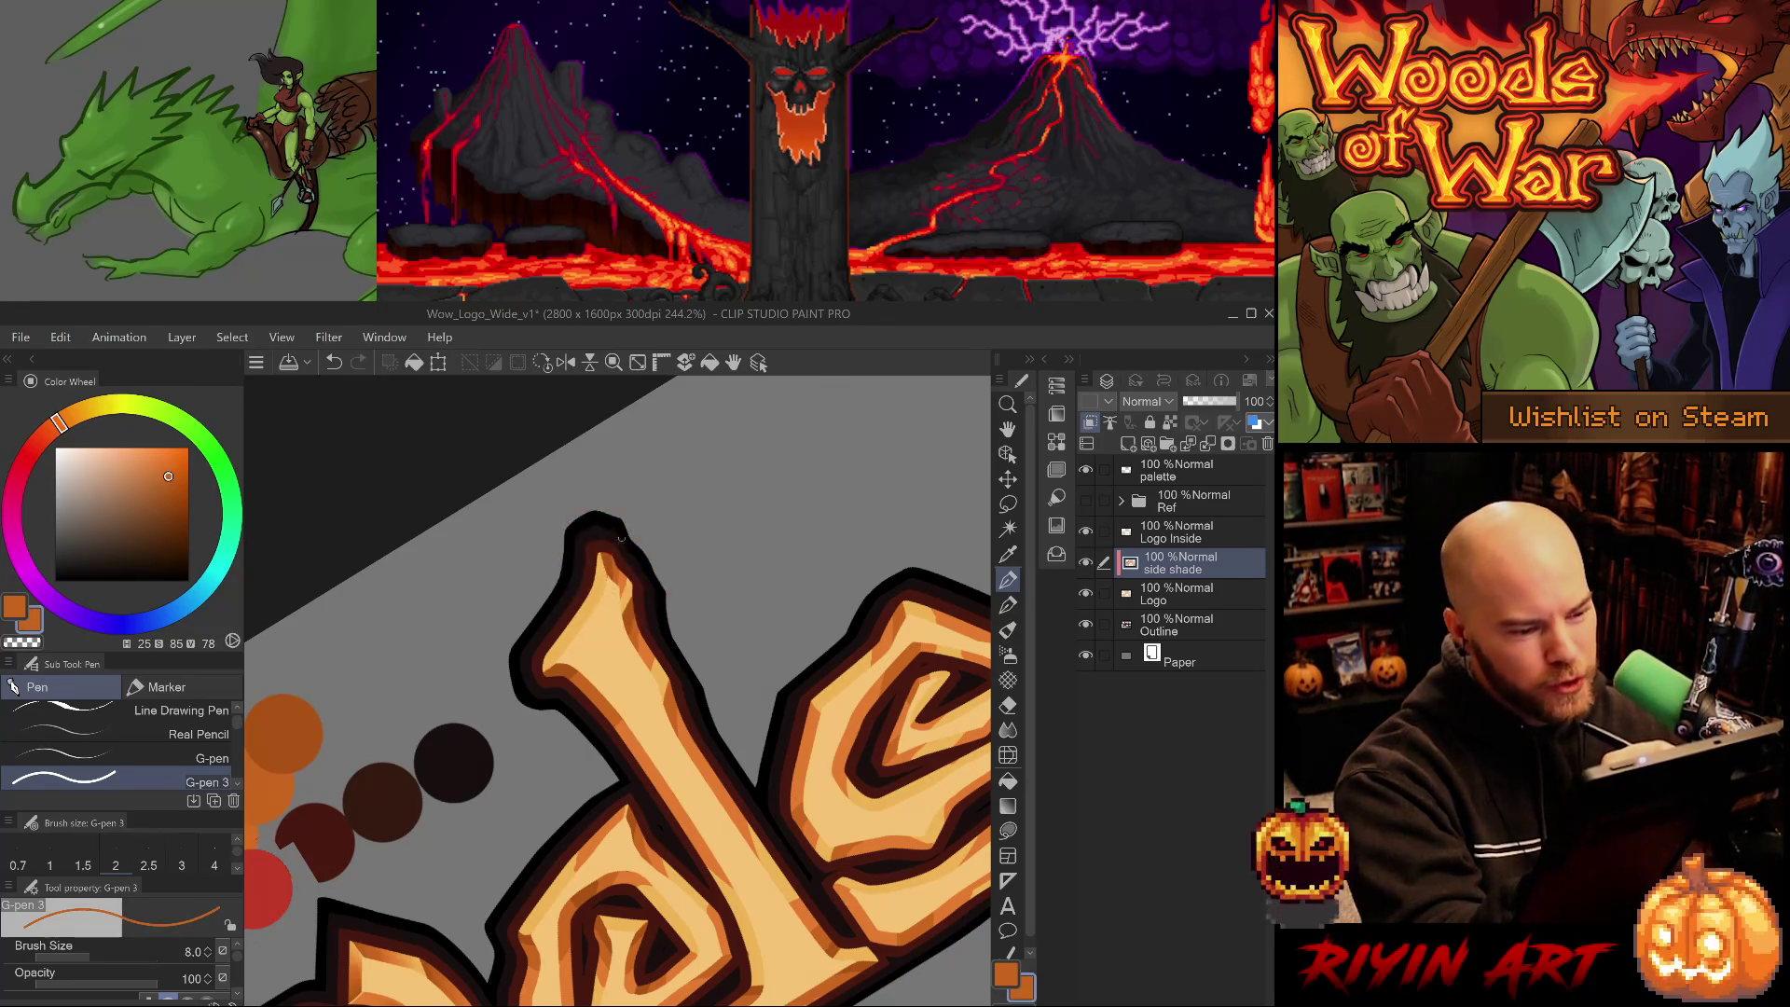
pyautogui.keyDown('alt'); pyautogui.click(624, 580); pyautogui.keyUp('alt')
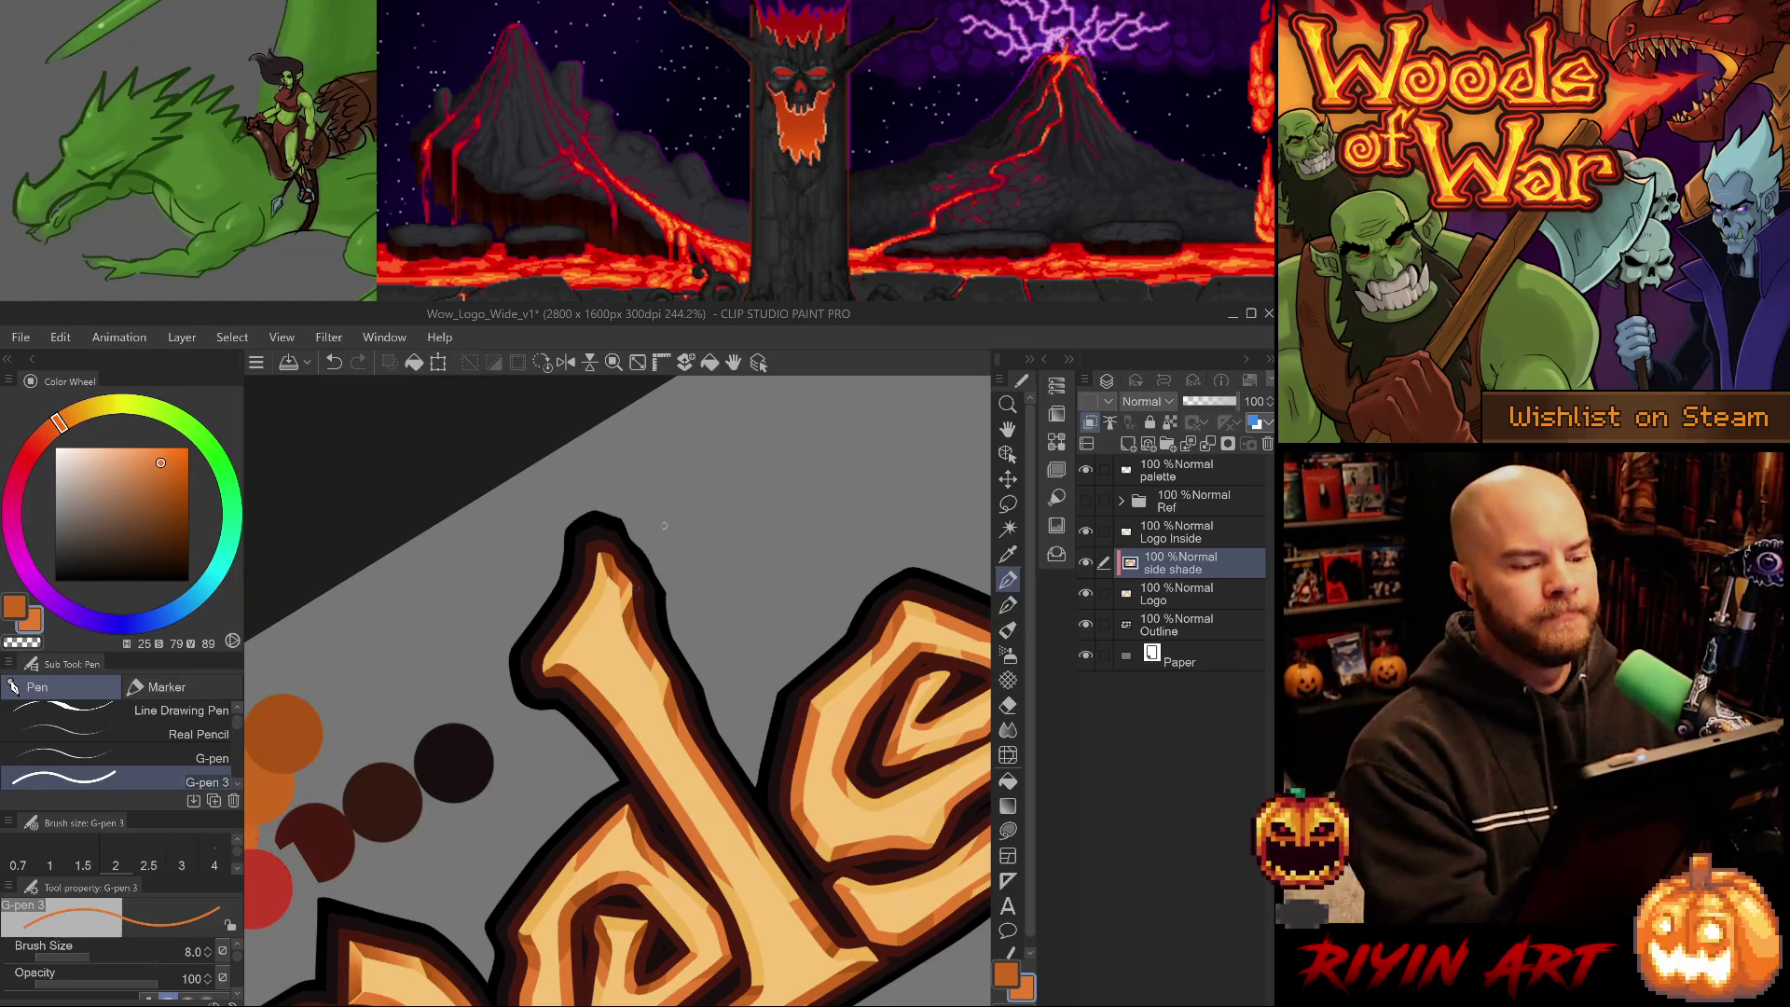
pyautogui.press('e')
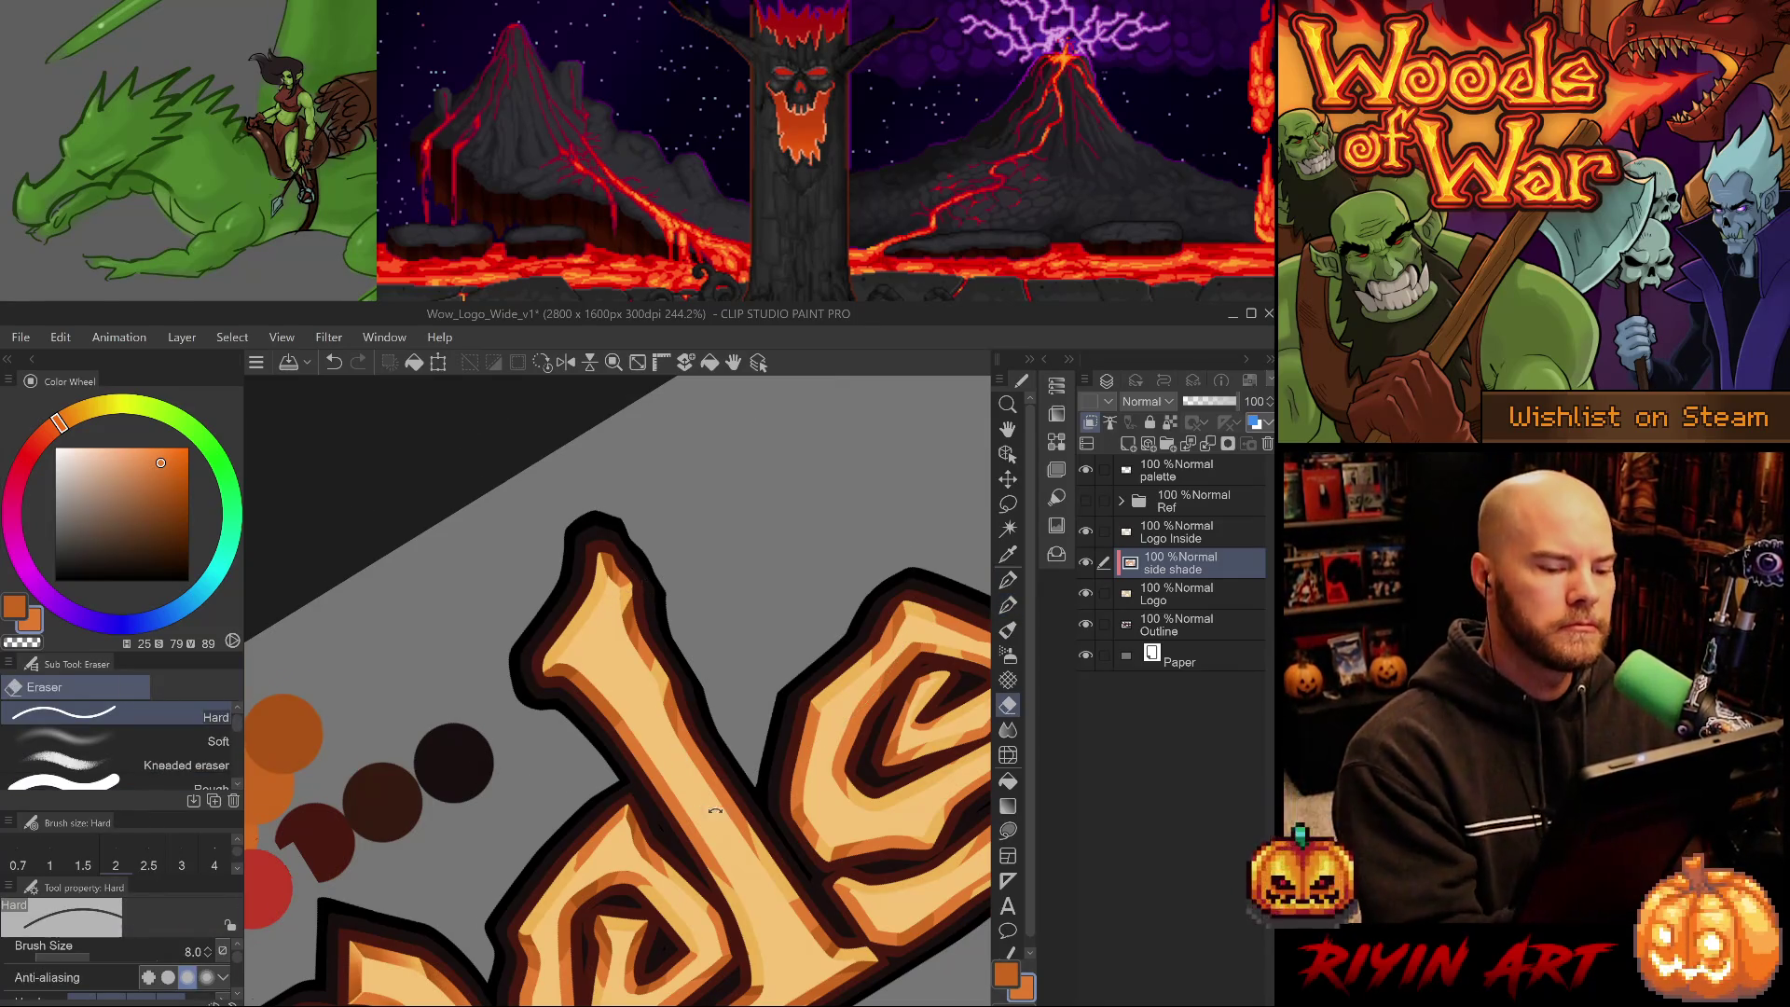
pyautogui.moveTo(682, 778); pyautogui.dragTo(736, 406)
pyautogui.keyDown('alt'); pyautogui.click(680, 526); pyautogui.keyUp('alt')
# - Turn the letters upright and centre the s, sampling mid and darker oranges
pyautogui.press('p')
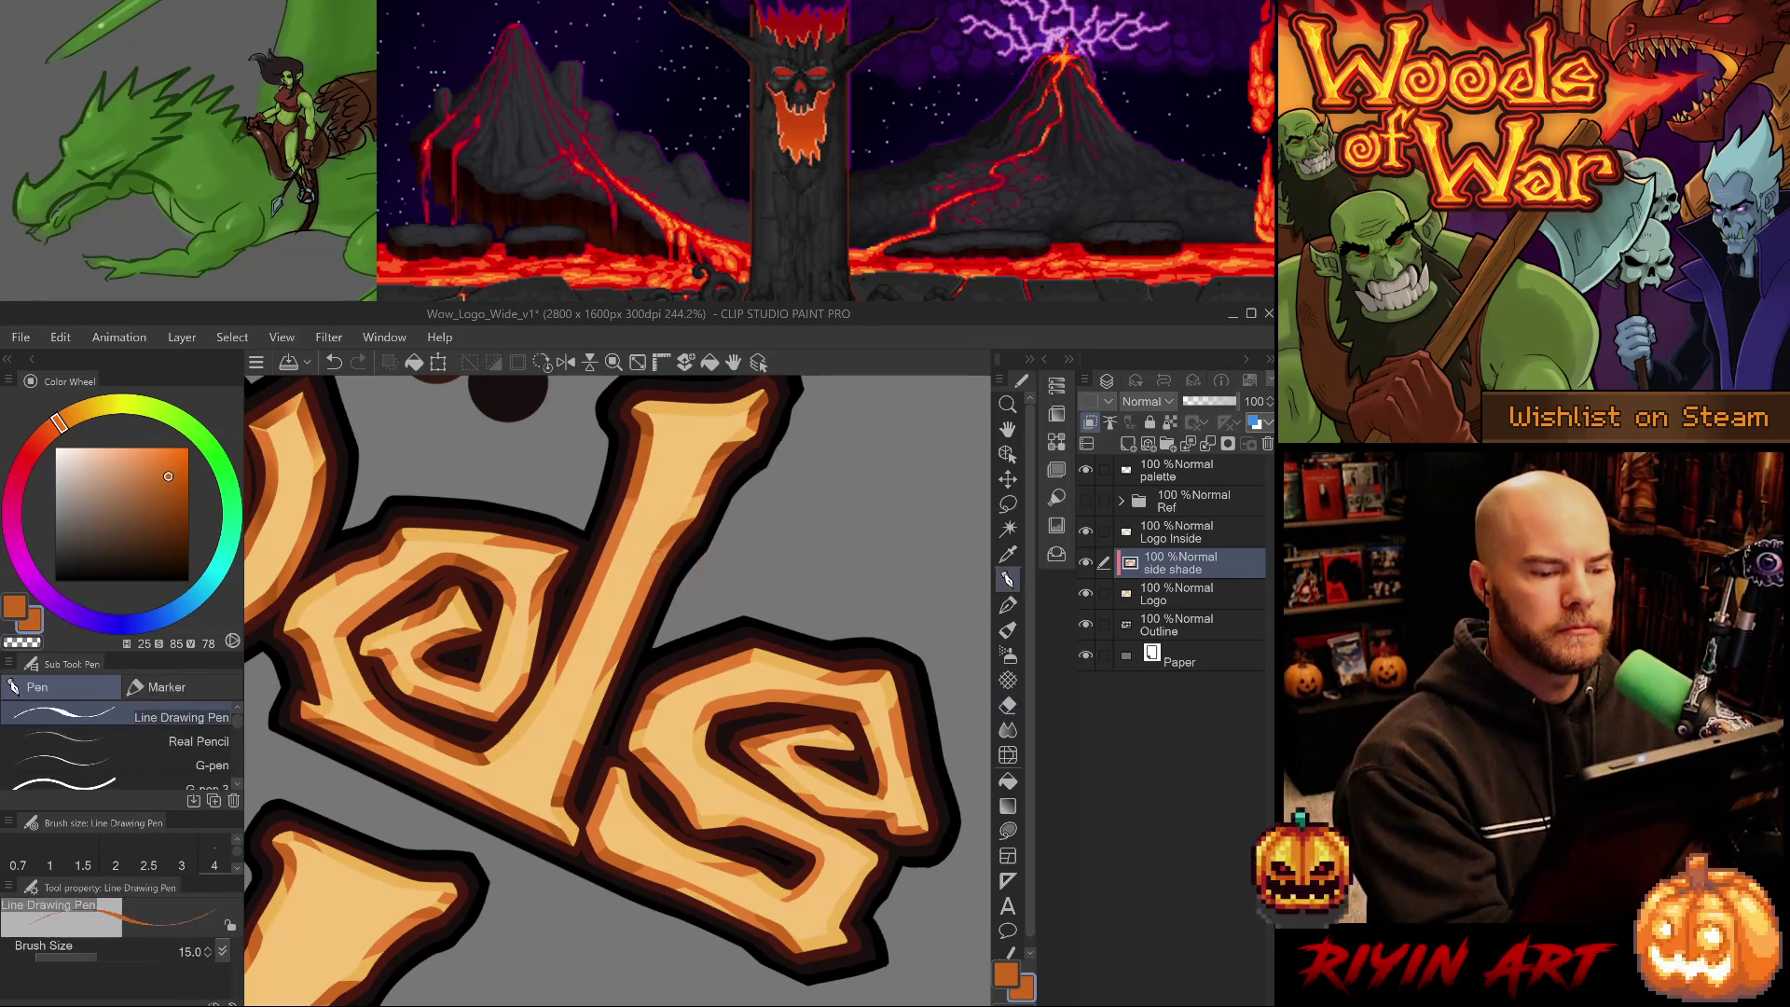
pyautogui.moveTo(680, 526); pyautogui.dragTo(715, 664)
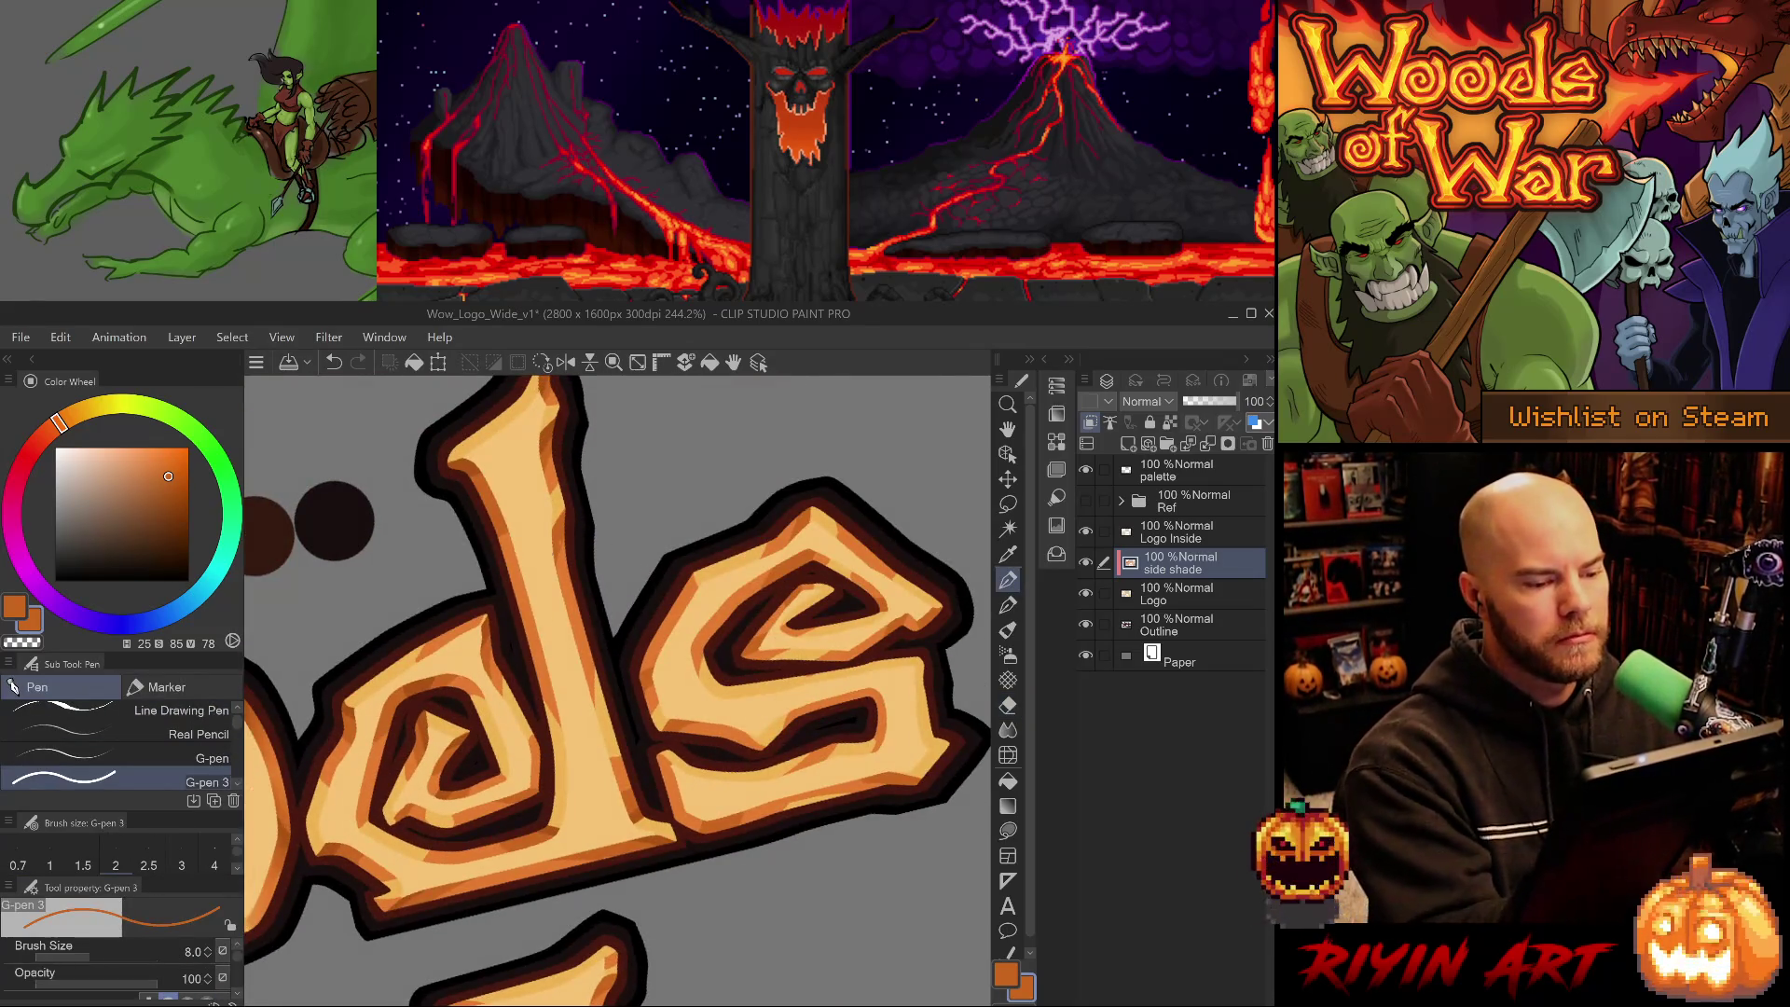
pyautogui.keyDown('alt'); pyautogui.click(554, 429); pyautogui.keyUp('alt')
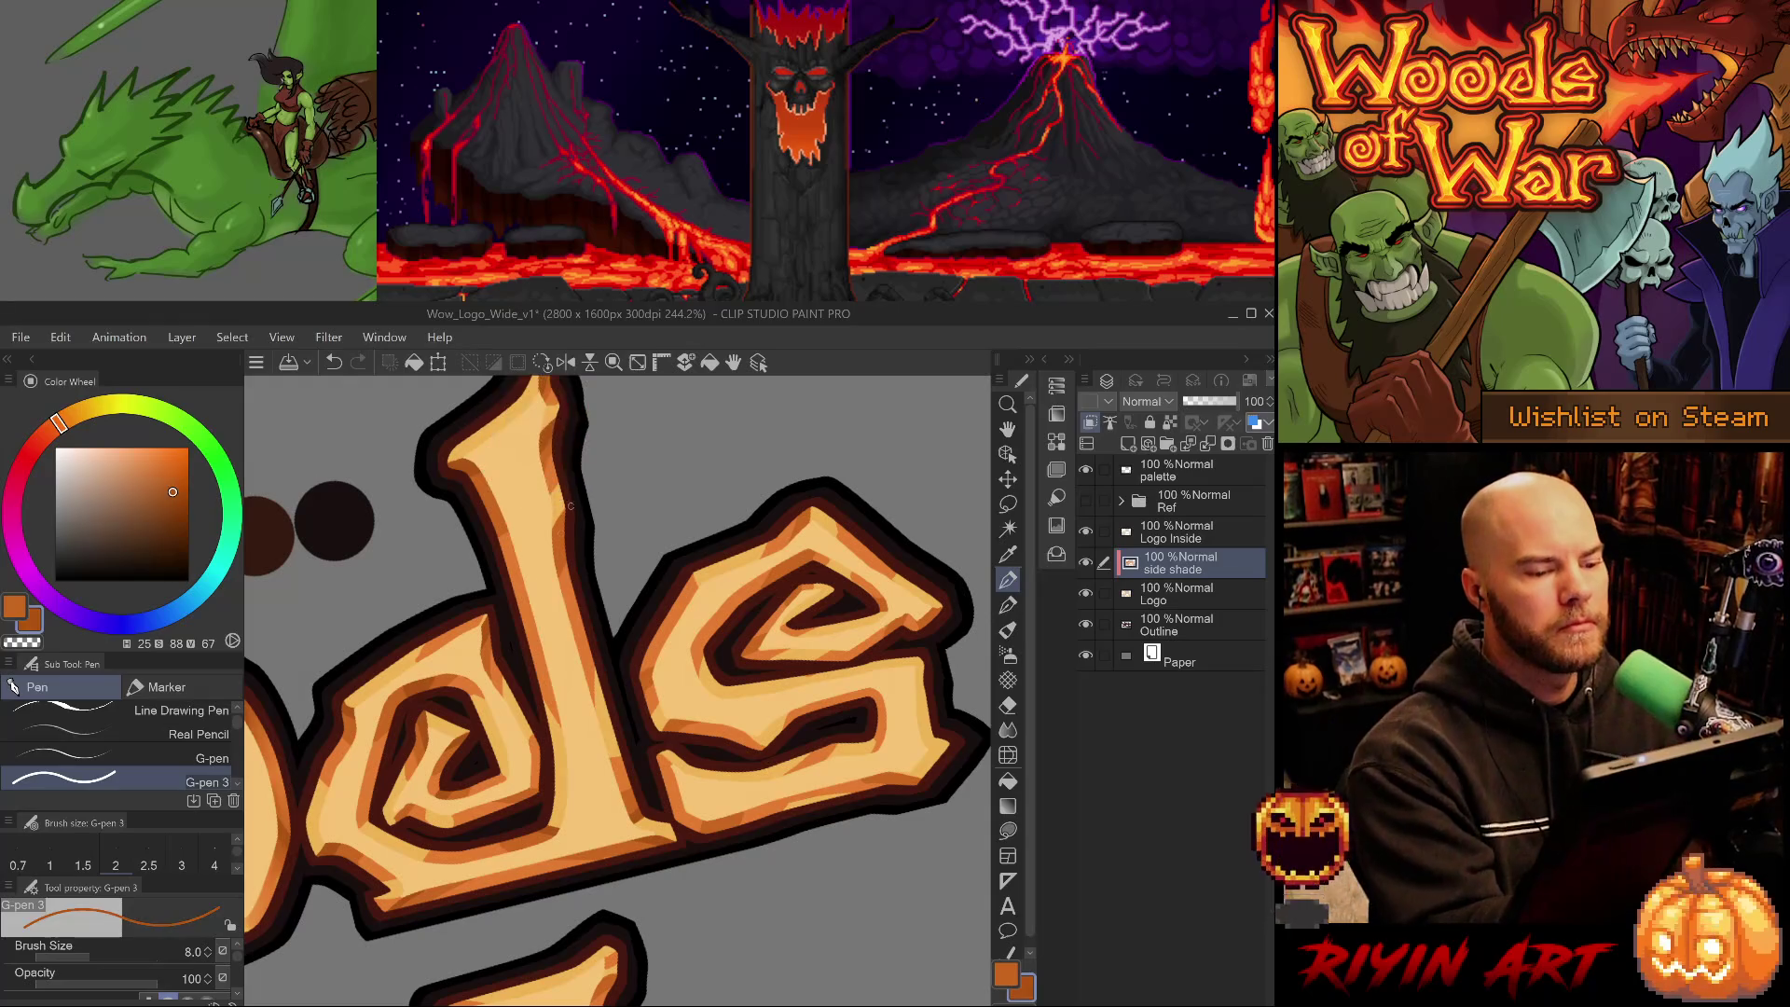
pyautogui.moveTo(654, 770); pyautogui.dragTo(646, 716)
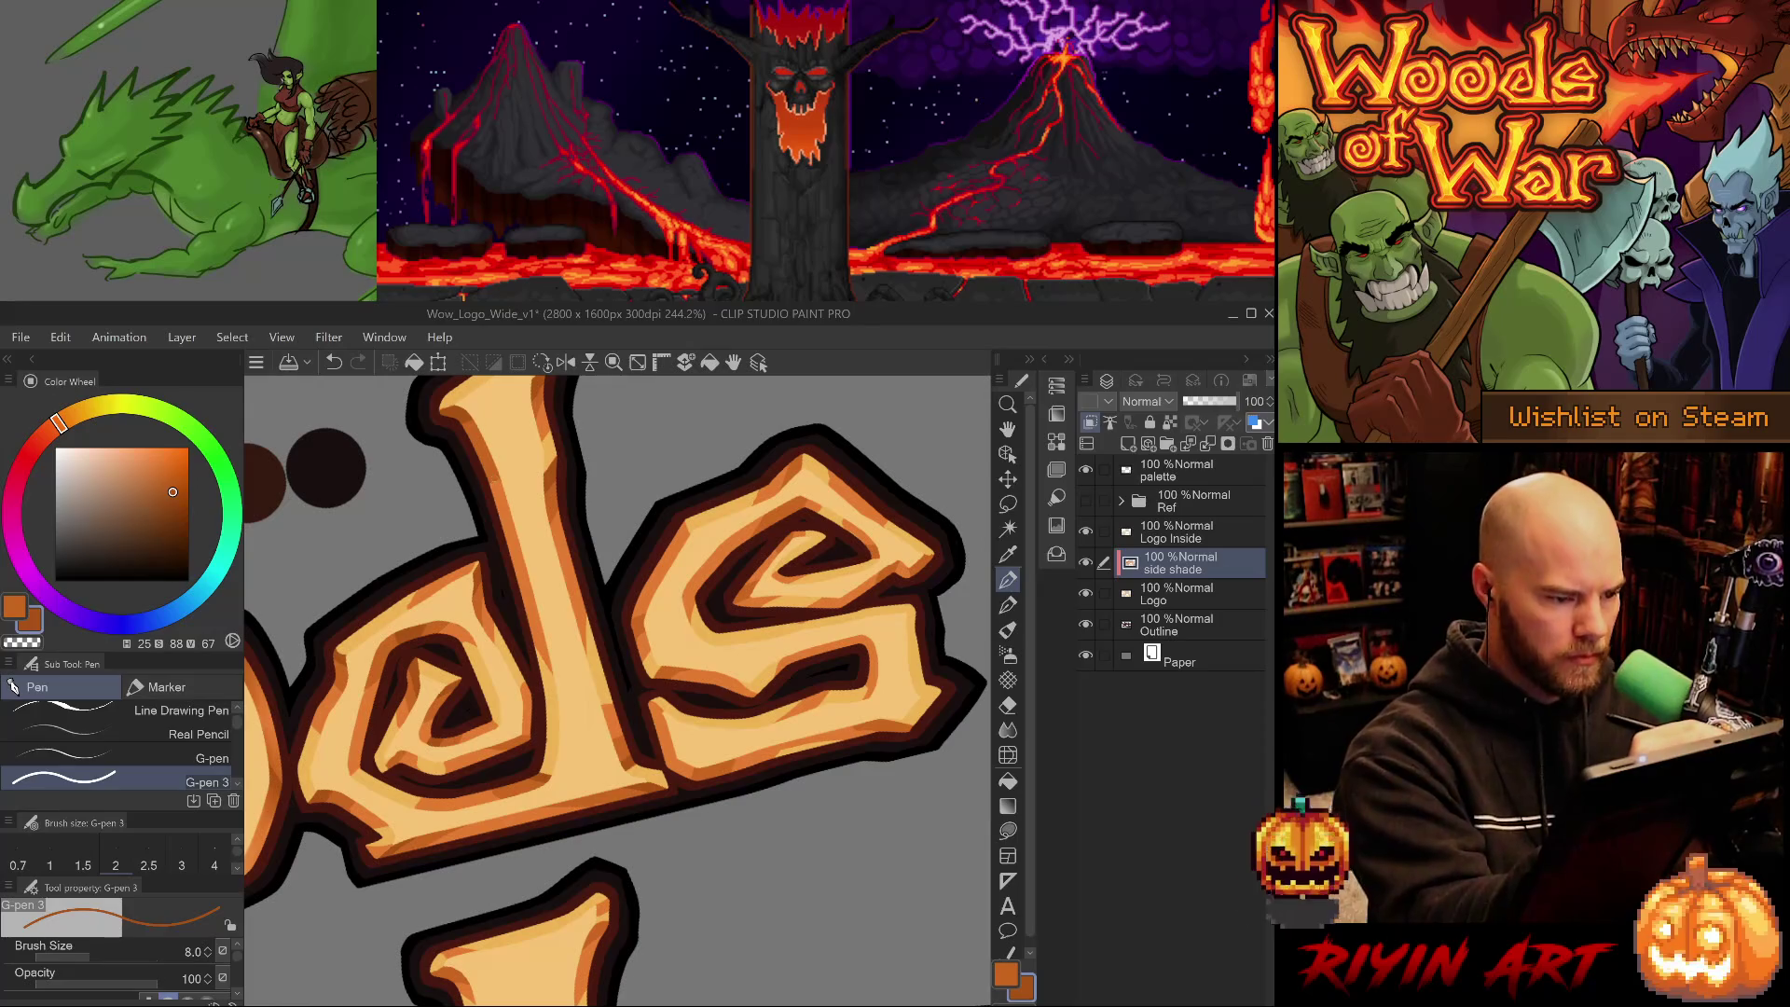
pyautogui.moveTo(791, 775); pyautogui.dragTo(666, 855)
pyautogui.keyDown('alt'); pyautogui.click(527, 694); pyautogui.keyUp('alt')
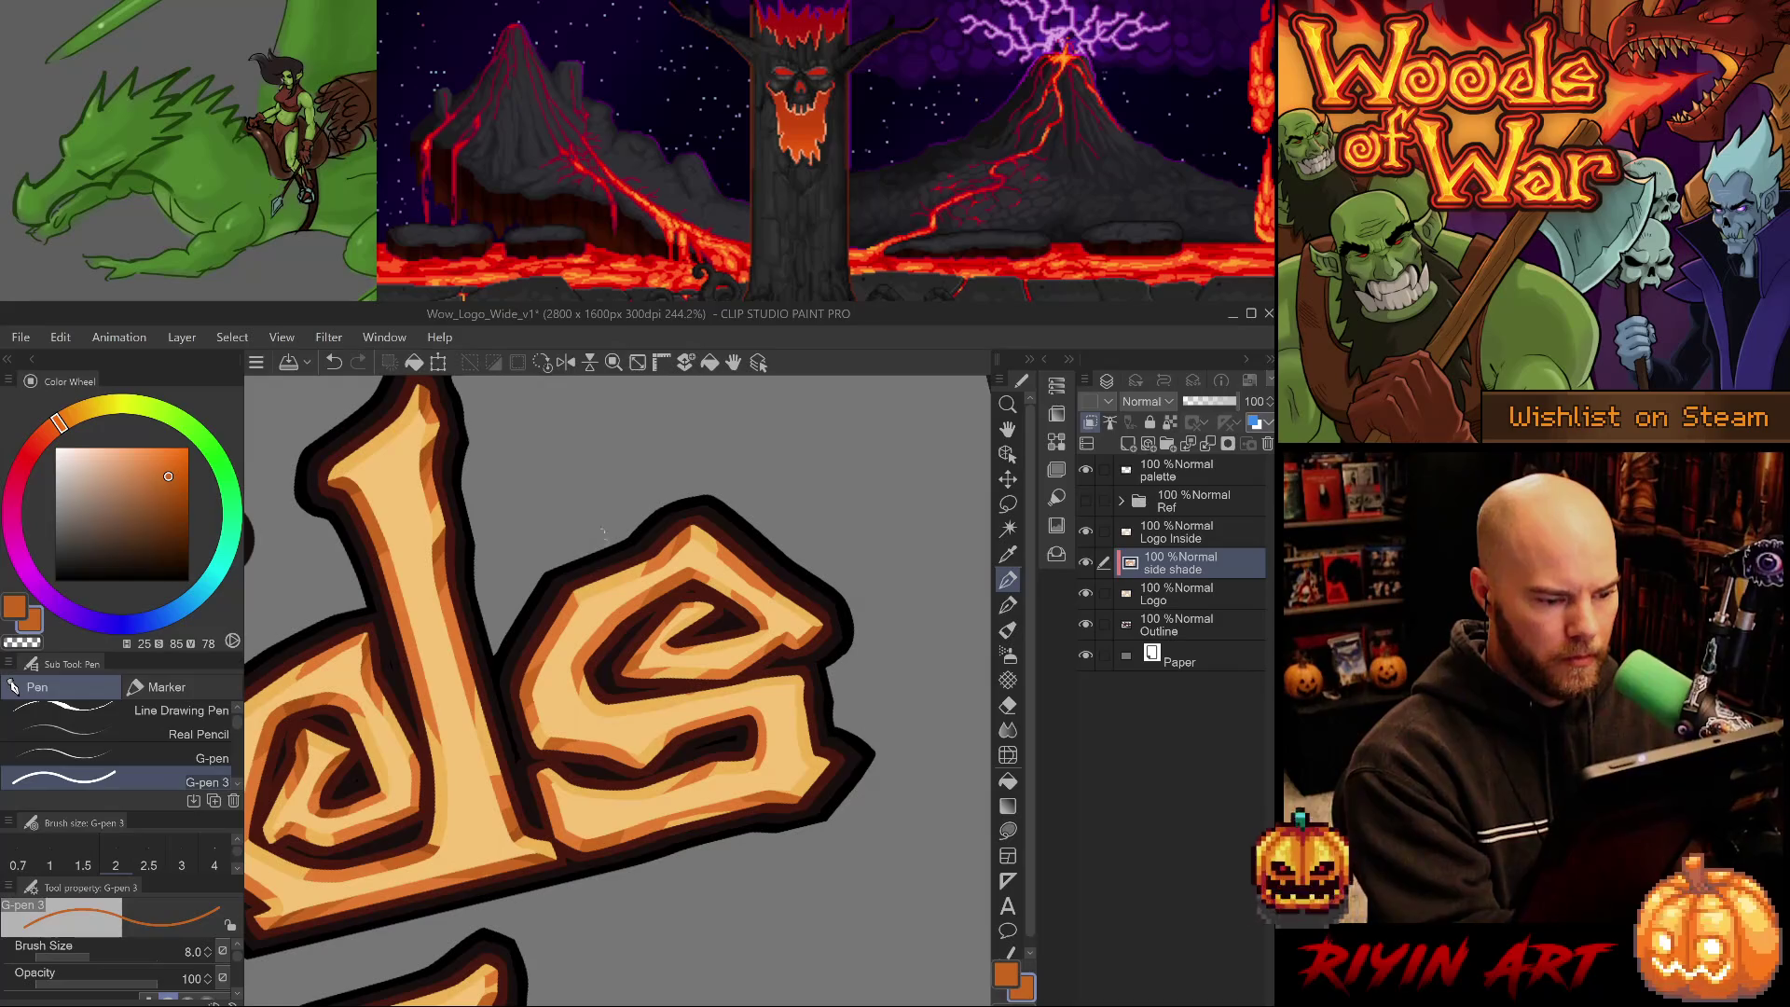
pyautogui.keyDown('alt'); pyautogui.click(439, 545); pyautogui.keyUp('alt')
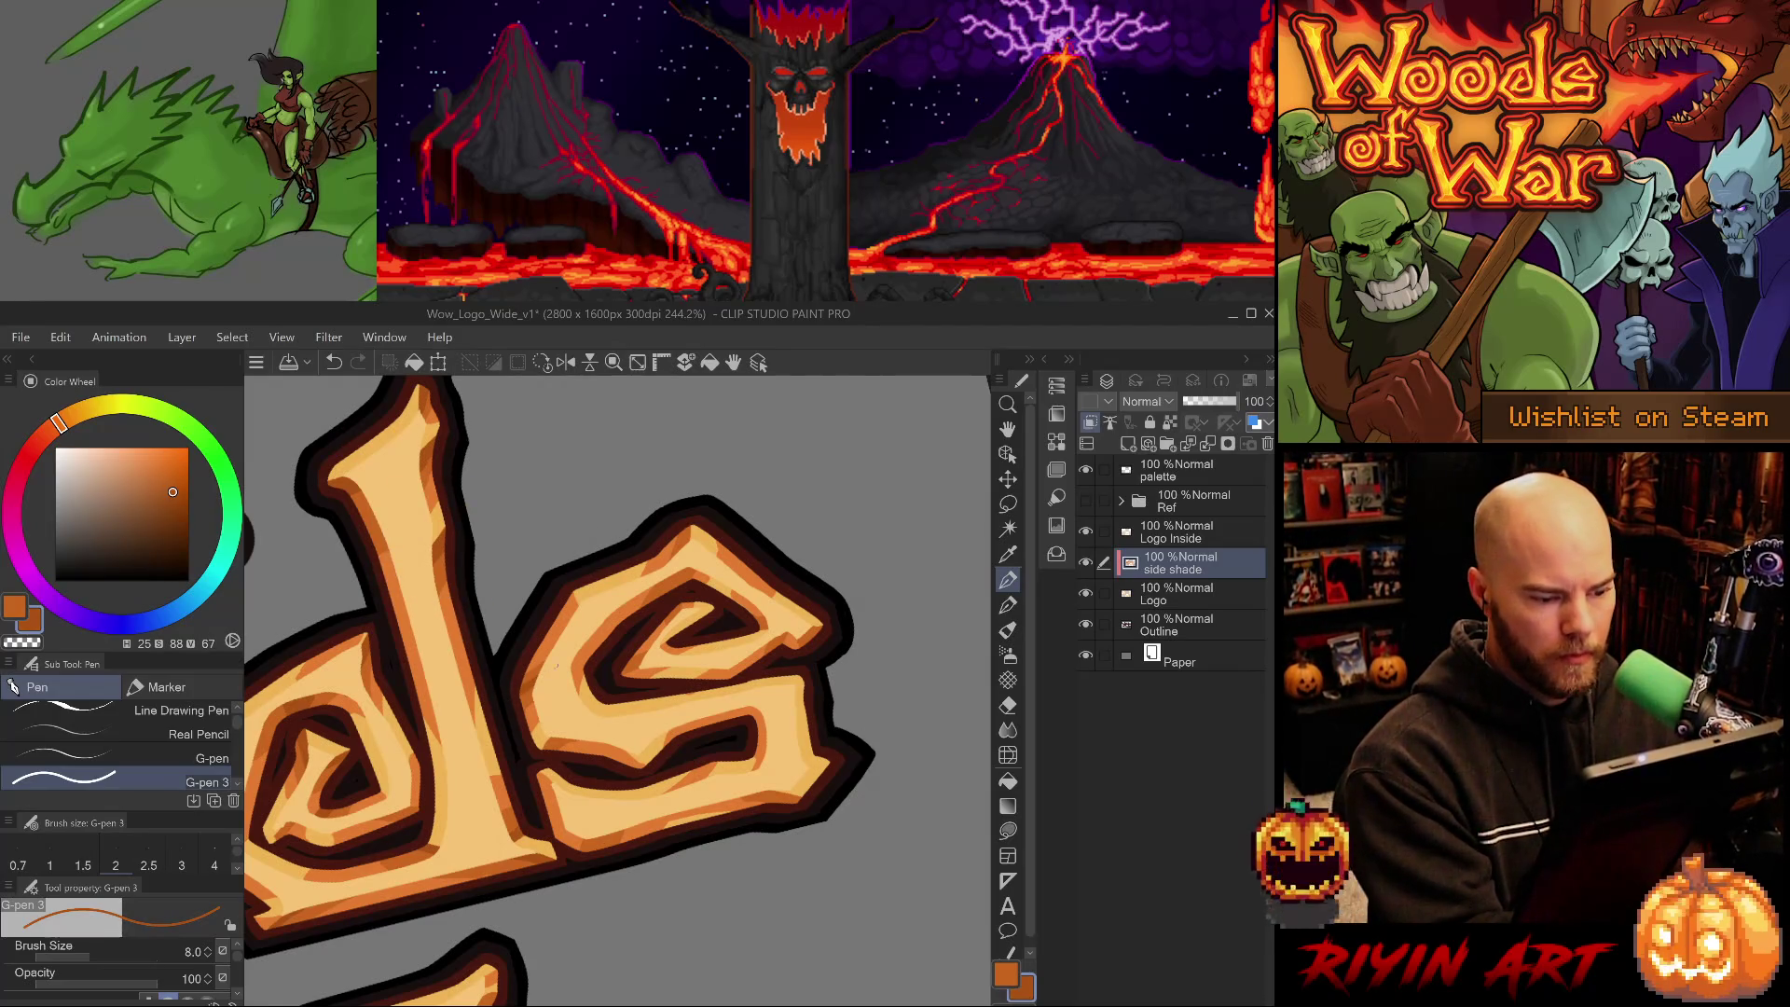
# - Shade along the top of the s, eyedropping its light, mid and dark oranges
pyautogui.keyDown('alt'); pyautogui.click(531, 674); pyautogui.keyUp('alt')
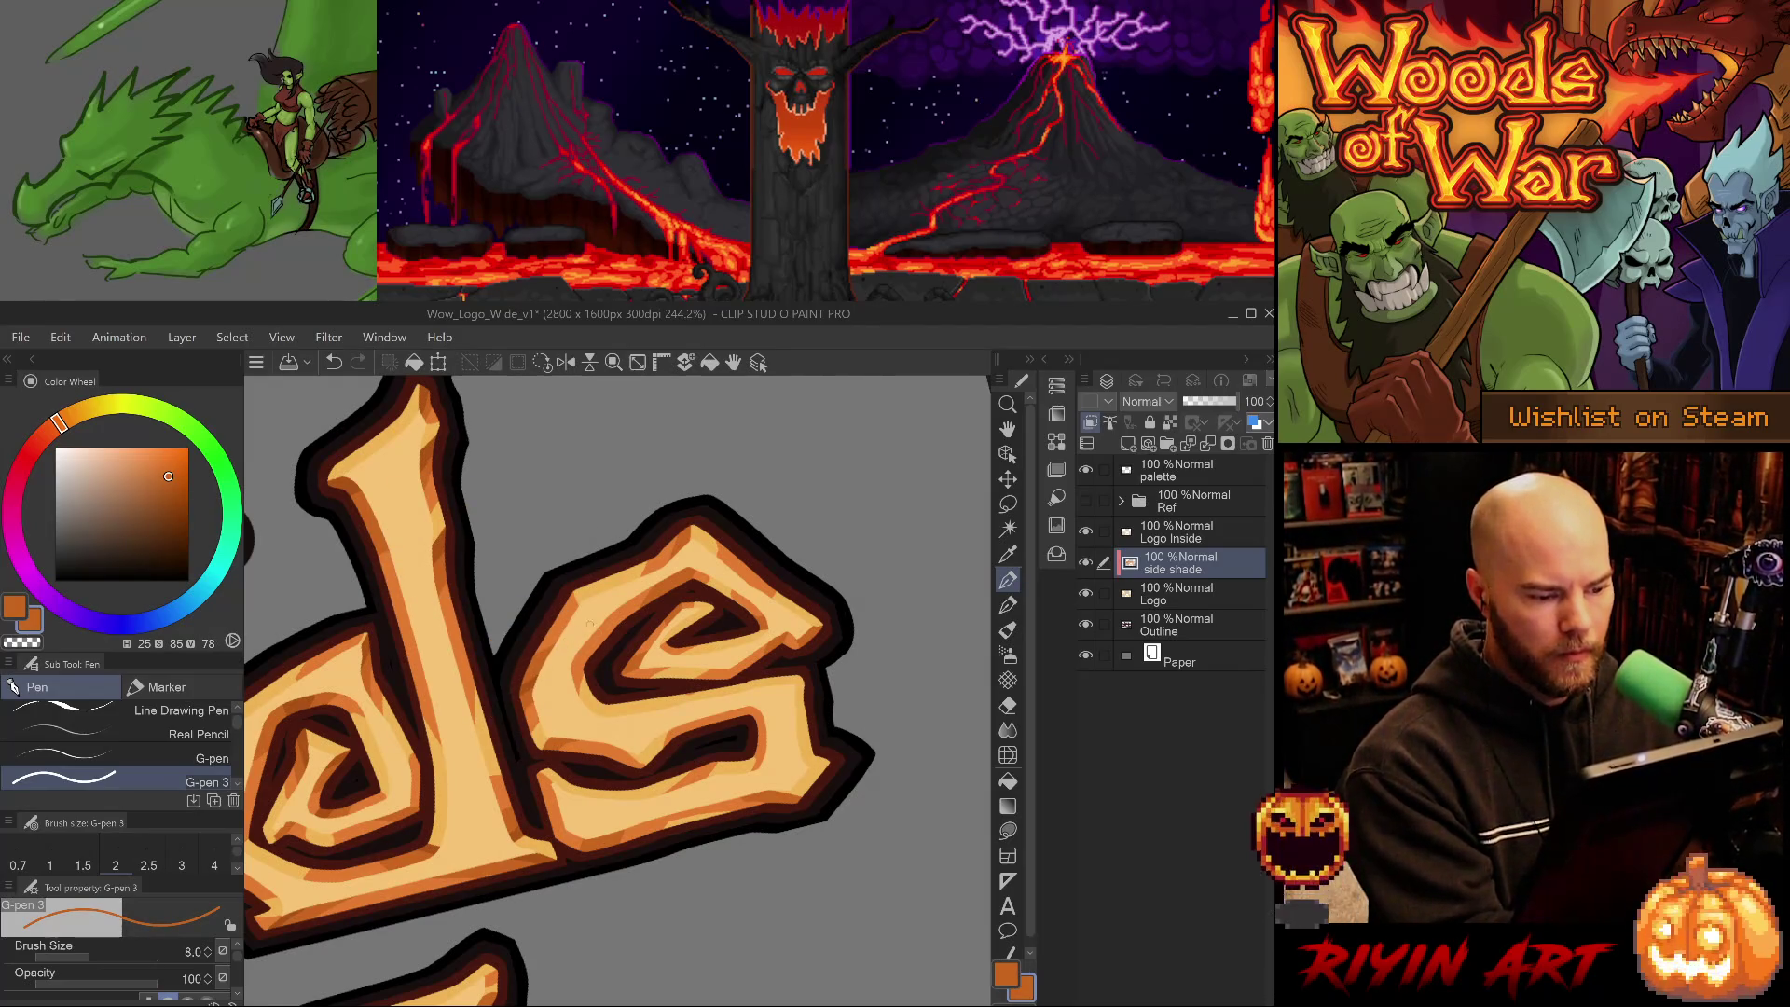
pyautogui.keyDown('alt'); pyautogui.click(535, 688); pyautogui.keyUp('alt')
pyautogui.keyDown('alt'); pyautogui.click(537, 663); pyautogui.keyUp('alt')
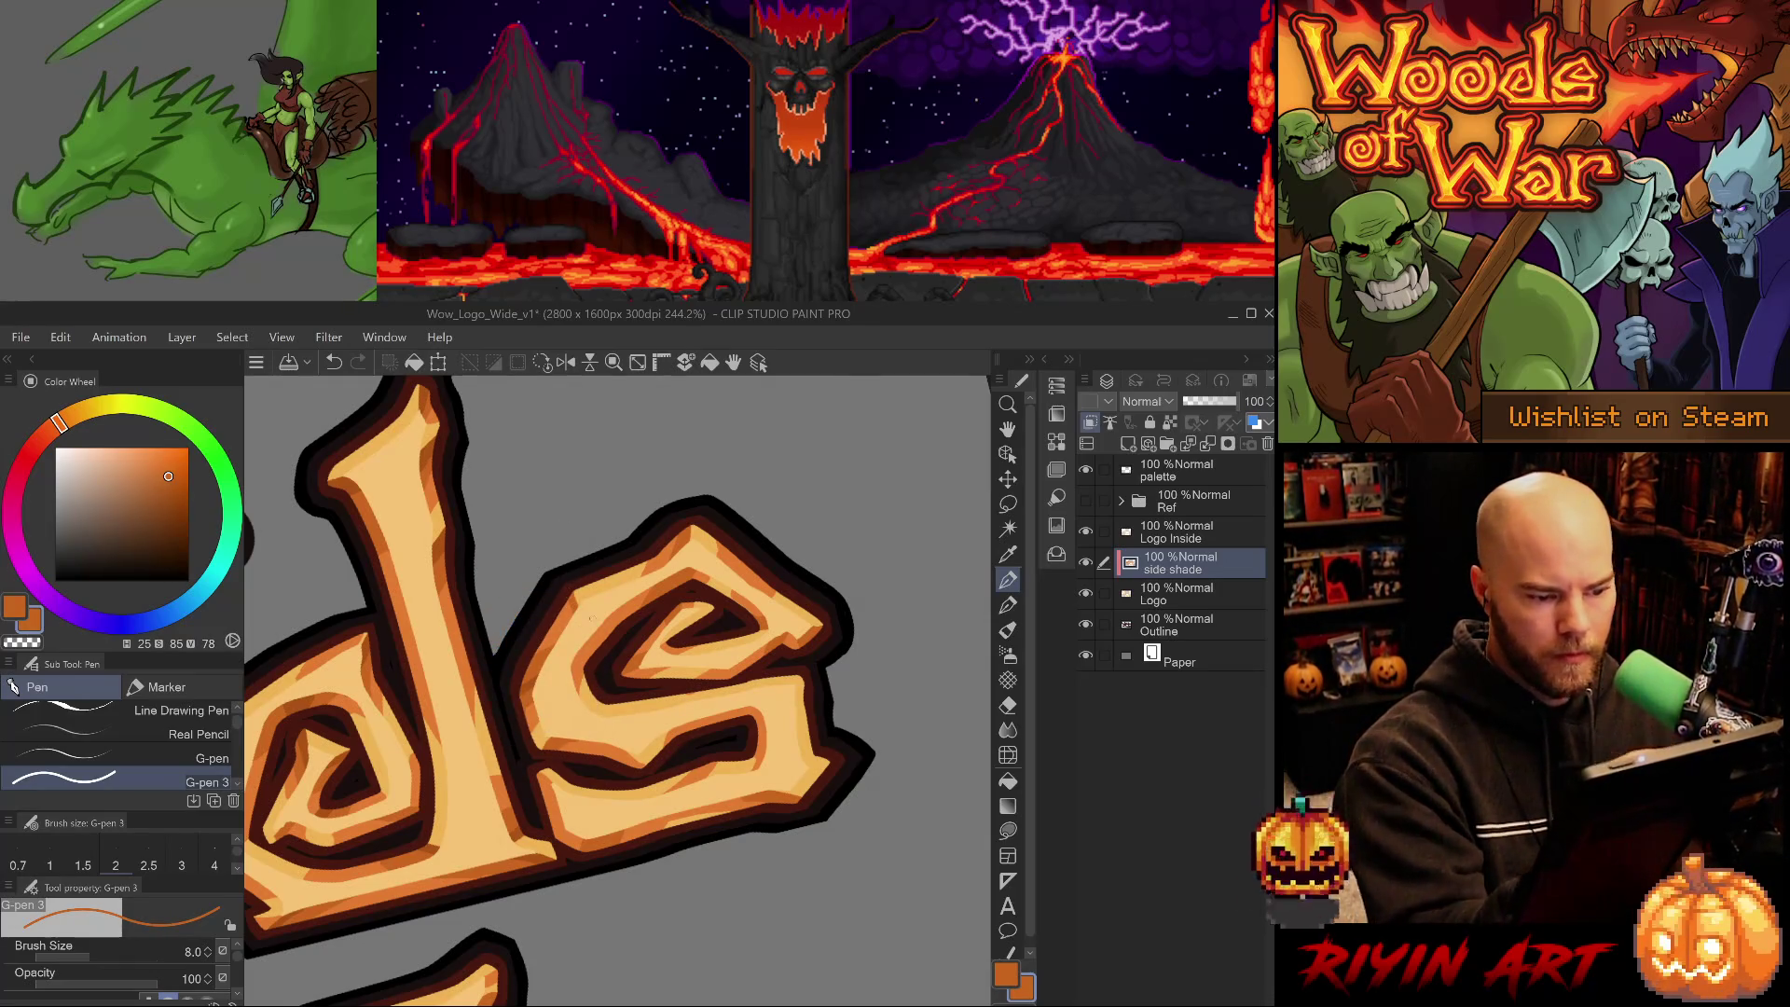
pyautogui.keyDown('alt'); pyautogui.click(537, 682); pyautogui.keyUp('alt')
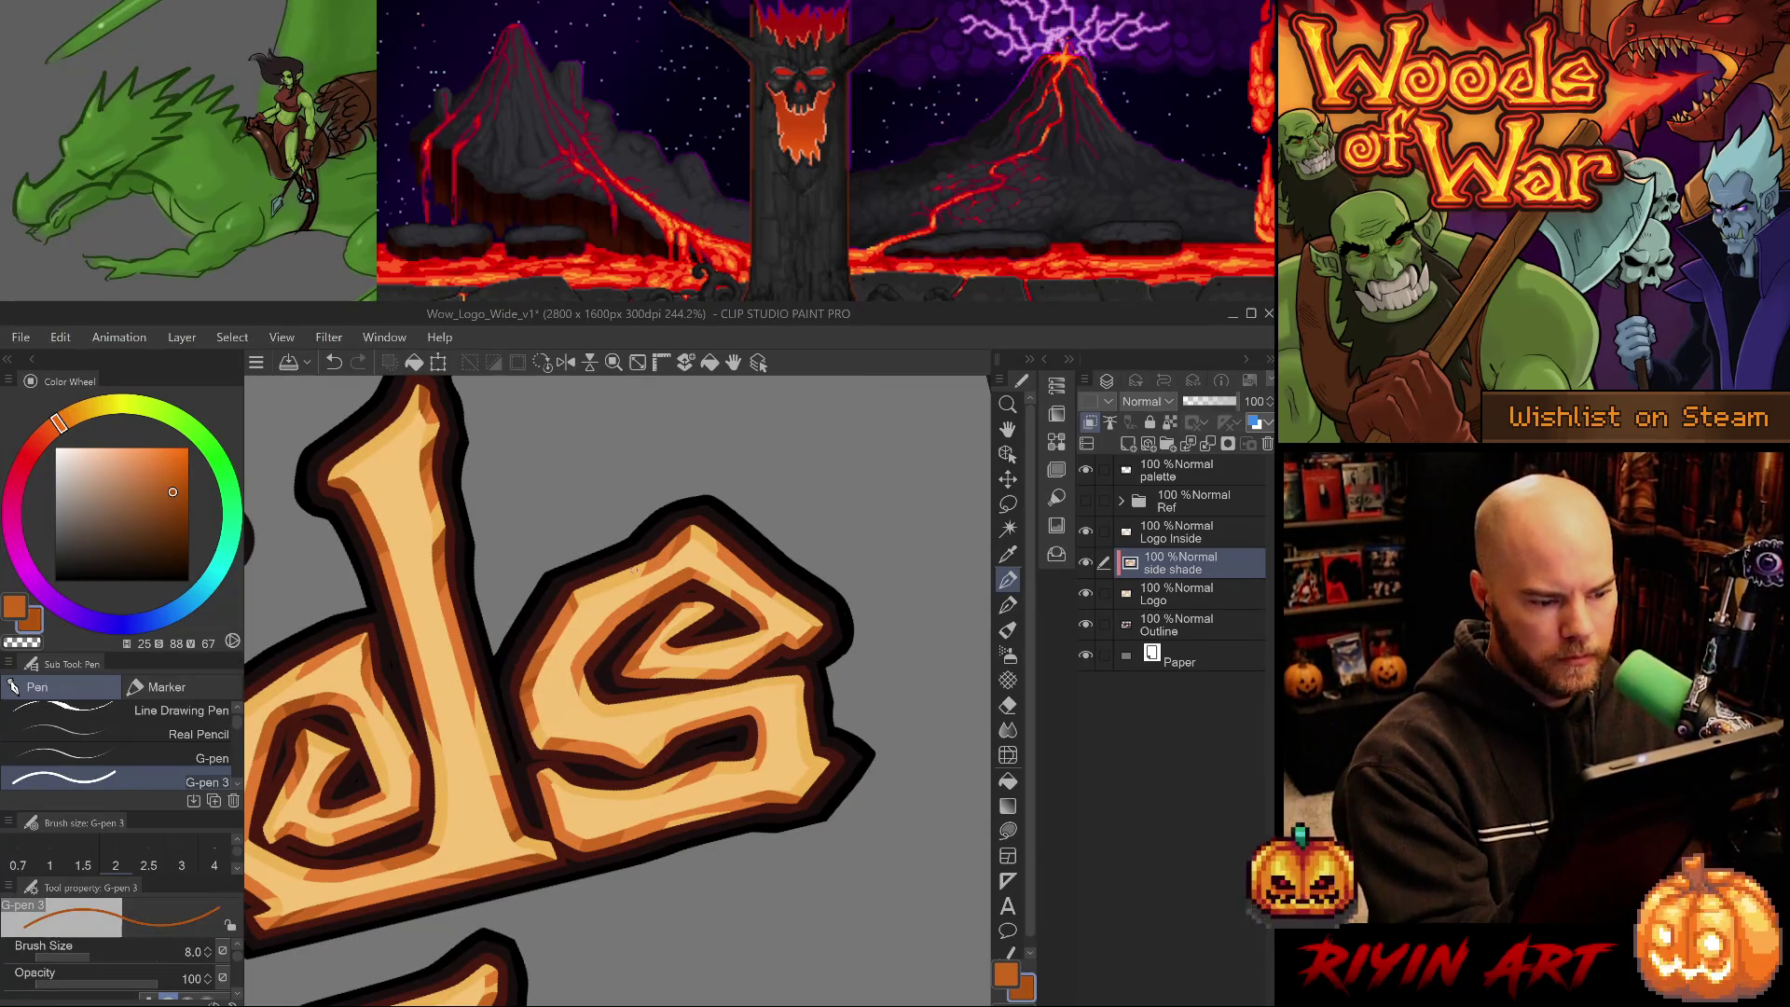
pyautogui.keyDown('alt'); pyautogui.click(678, 526); pyautogui.keyUp('alt')
pyautogui.keyDown('alt'); pyautogui.click(663, 558); pyautogui.keyUp('alt')
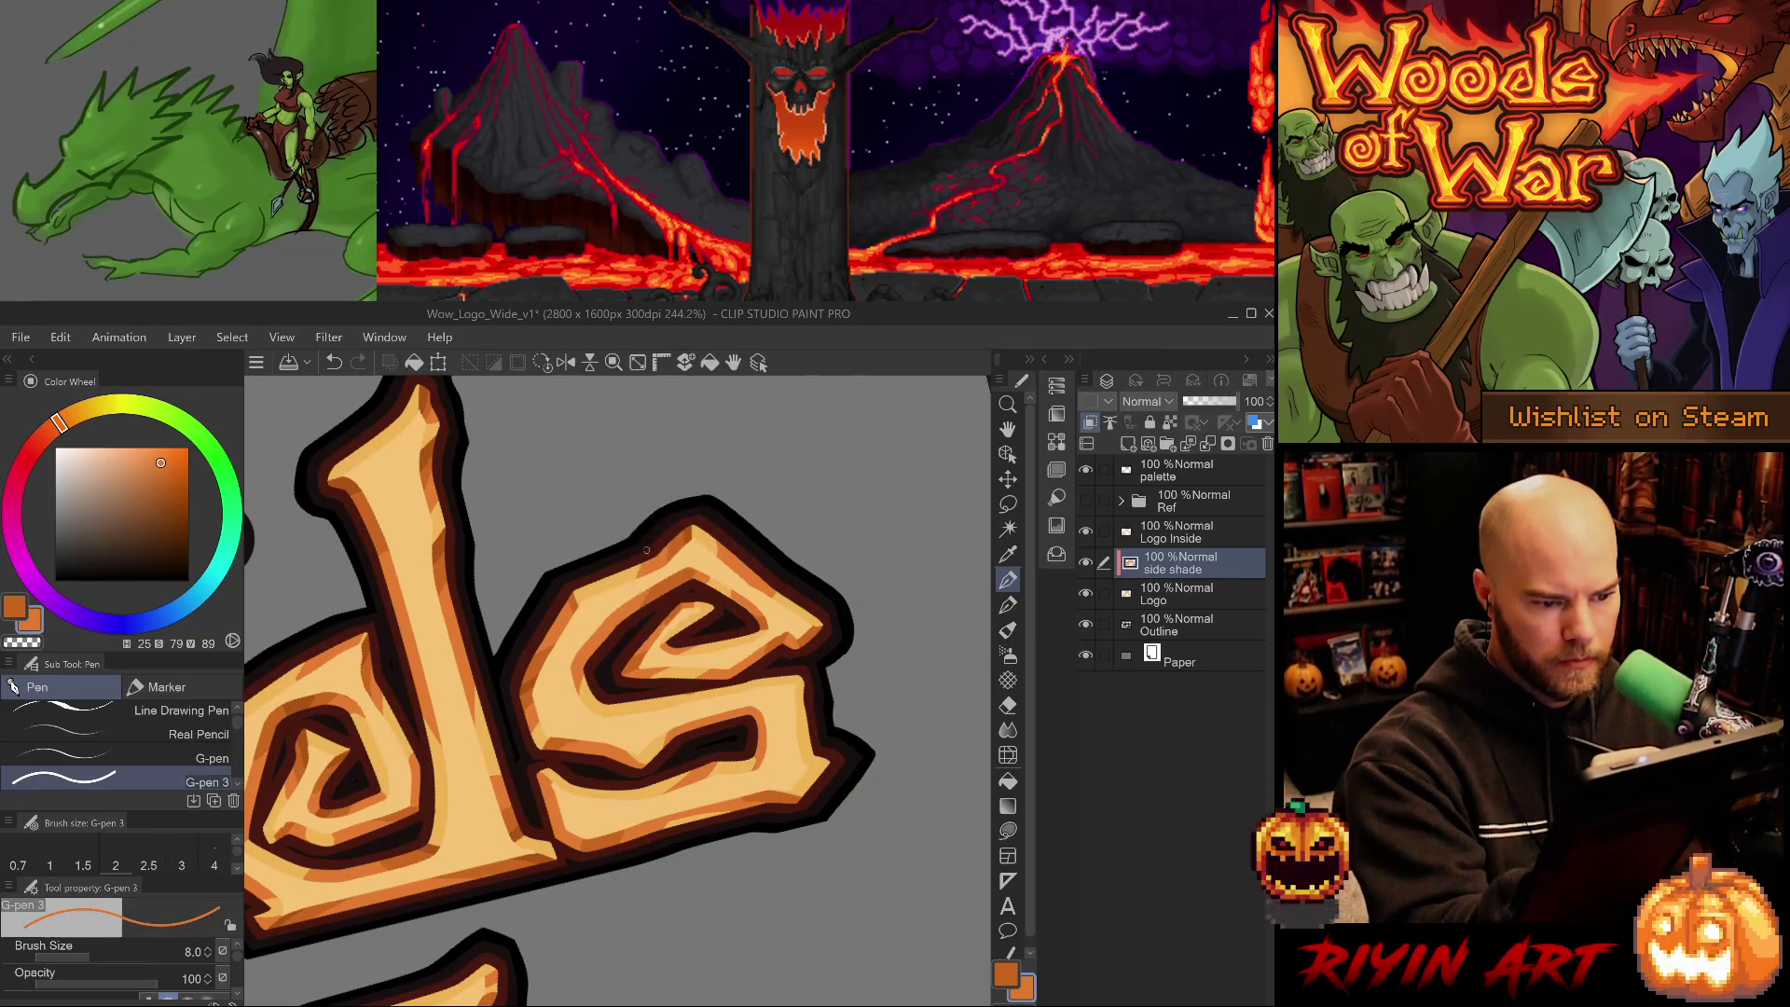
pyautogui.keyDown('alt'); pyautogui.click(692, 528); pyautogui.keyUp('alt')
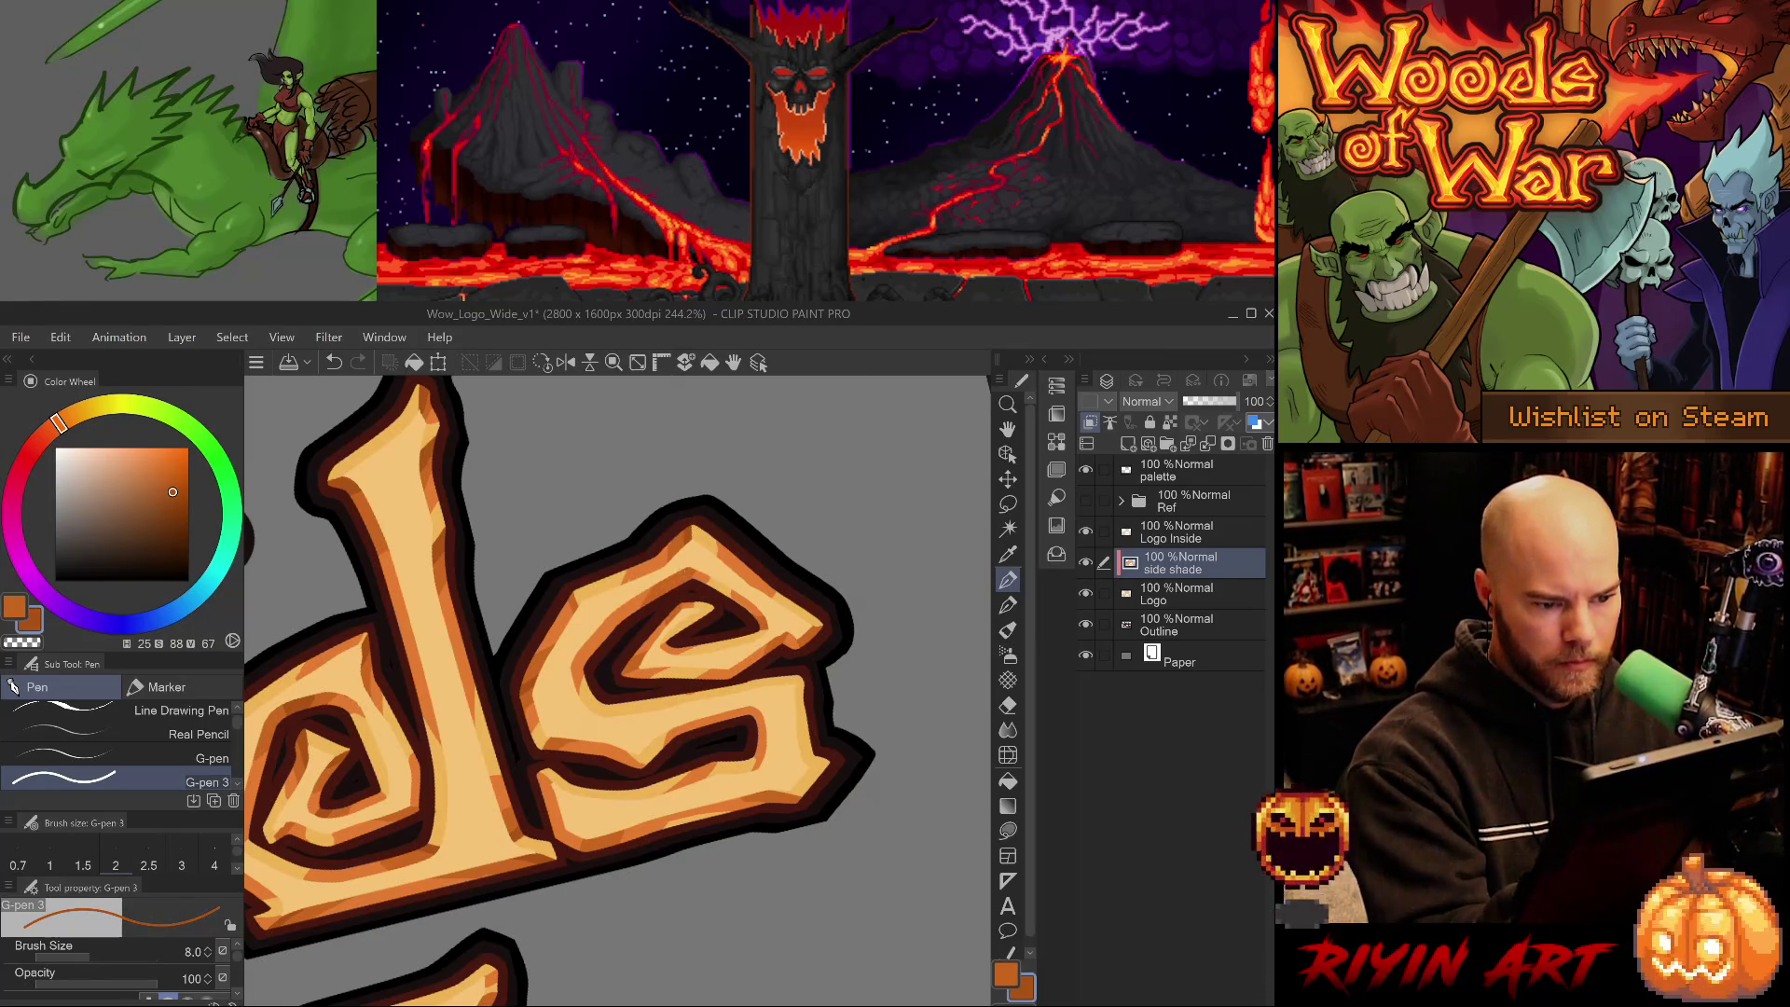
pyautogui.keyDown('alt'); pyautogui.click(657, 597); pyautogui.keyUp('alt')
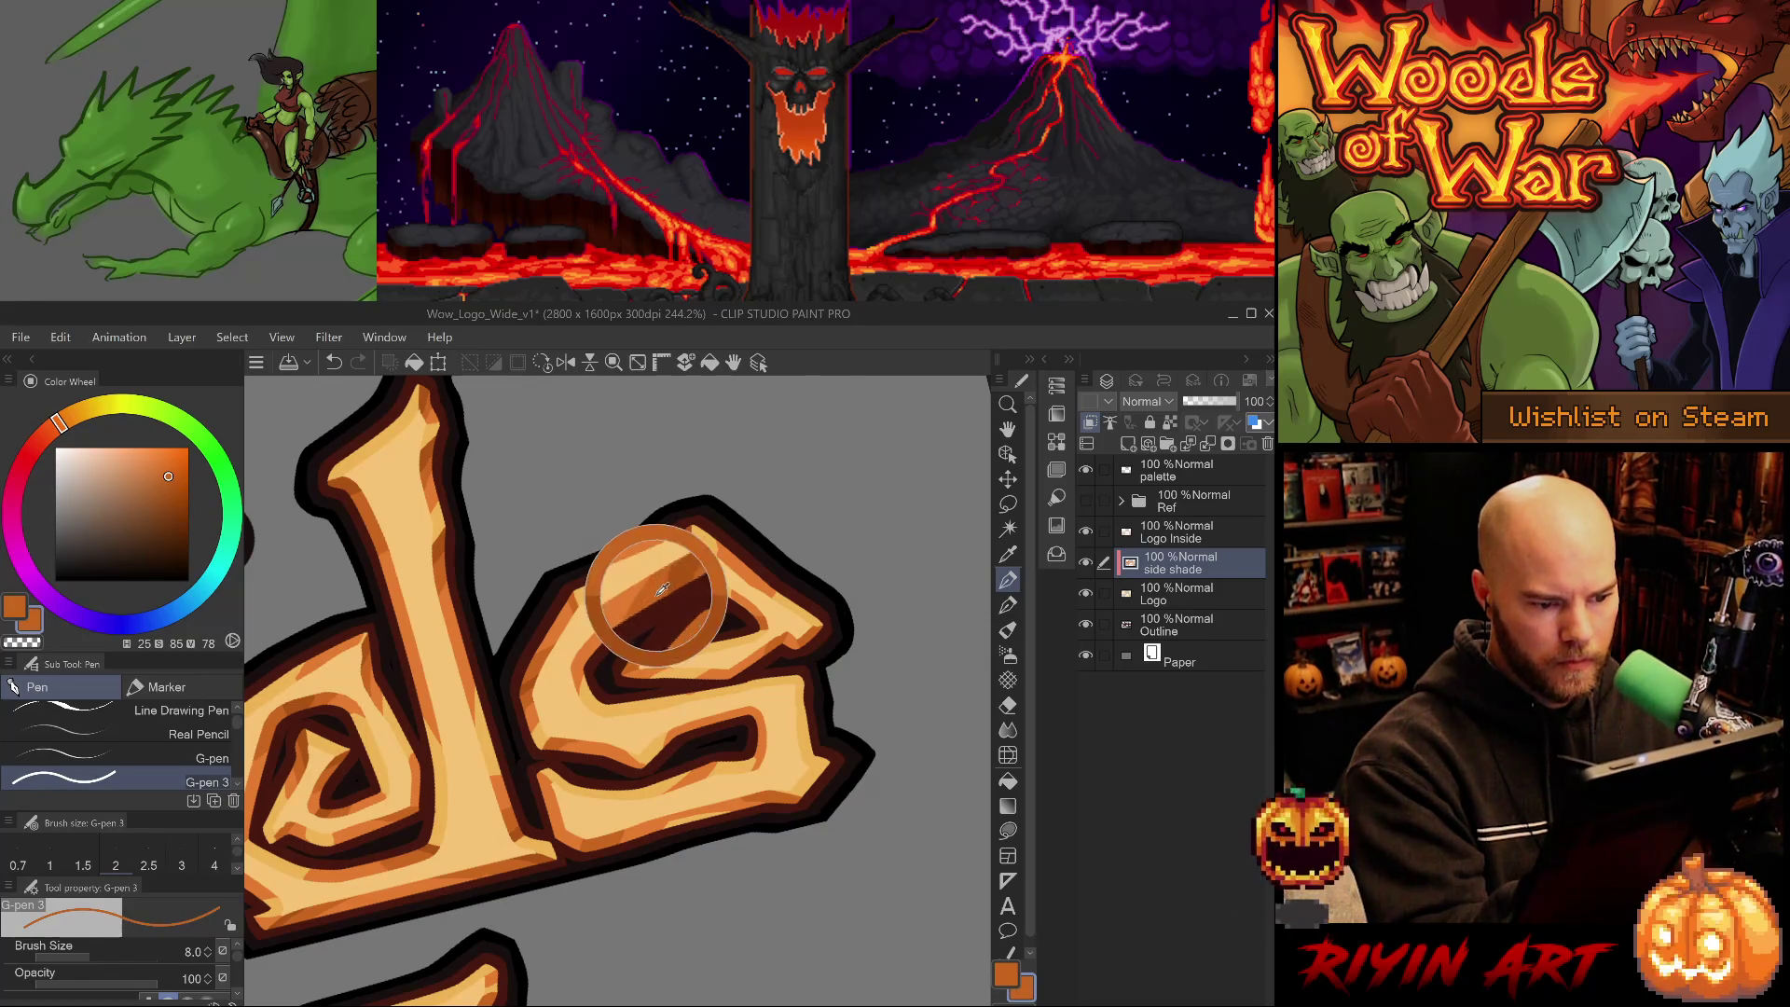
pyautogui.keyDown('alt'); pyautogui.click(714, 571); pyautogui.keyUp('alt')
pyautogui.keyDown('alt'); pyautogui.click(701, 568); pyautogui.keyUp('alt')
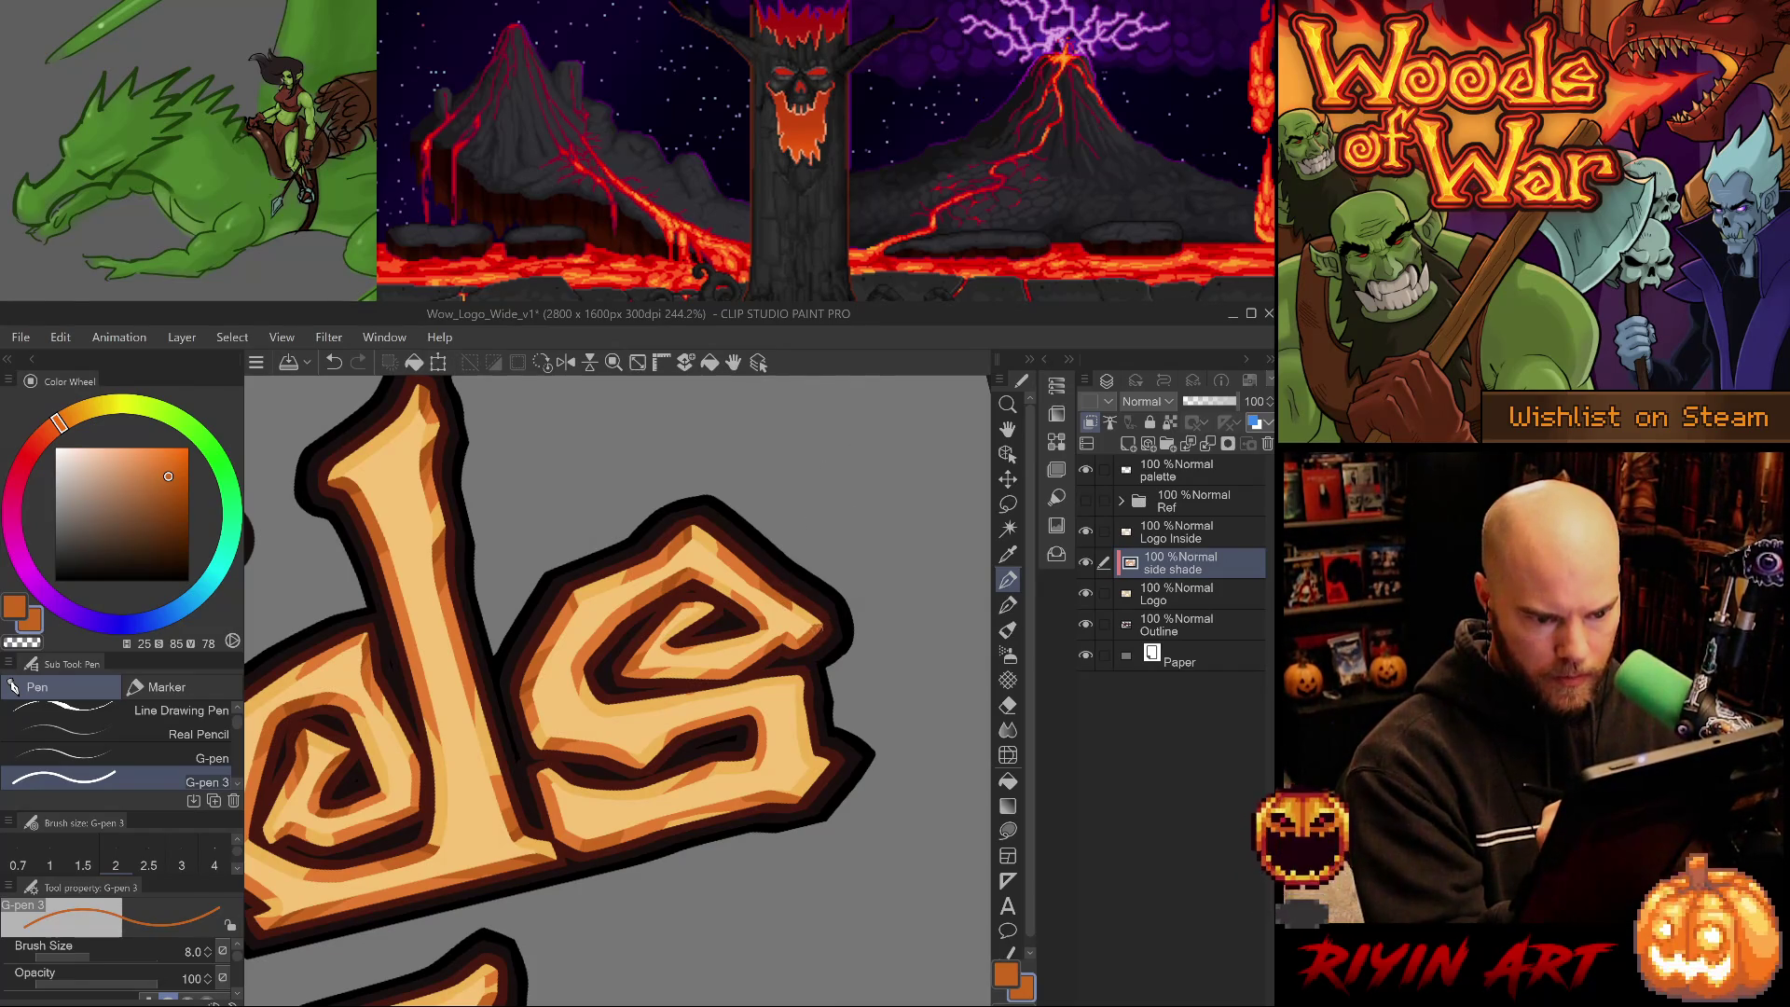
pyautogui.moveTo(837, 719)
pyautogui.mouseDown()
pyautogui.moveTo(814, 819)
pyautogui.moveTo(643, 690)
pyautogui.mouseUp()
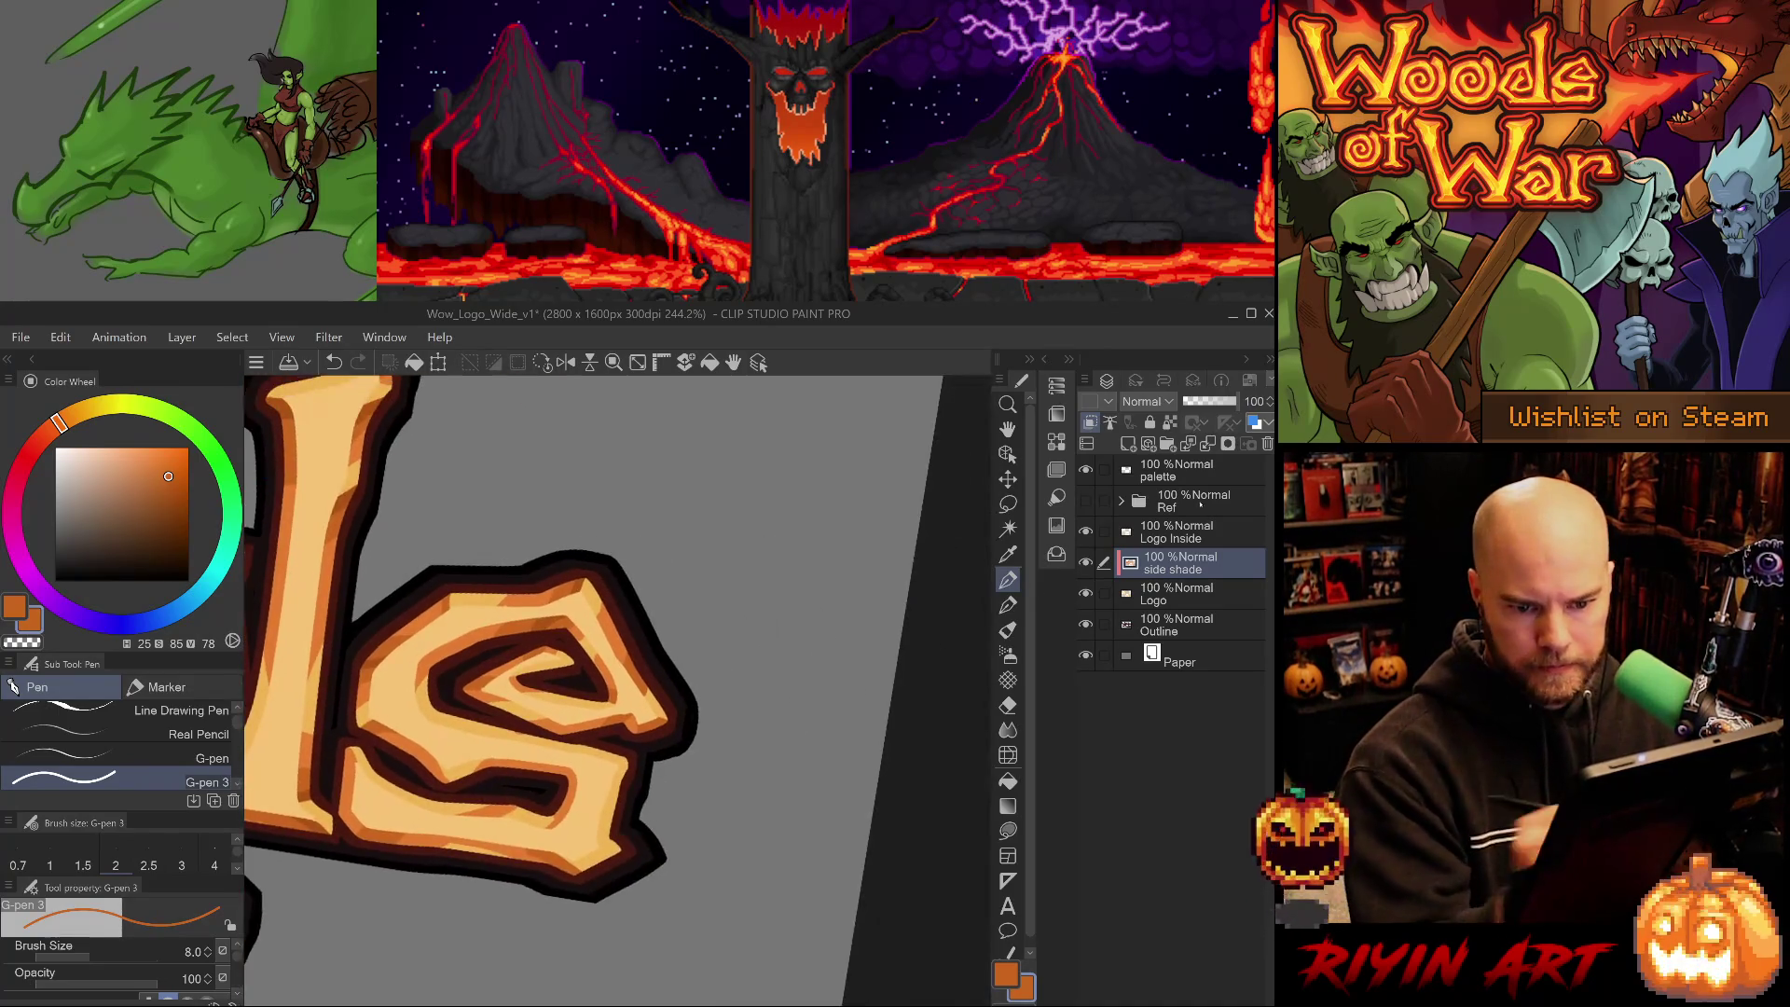
# - Sample the pale letter fill on Logo Inside, then undo a stray edit on the side shade layer
pyautogui.keyDown('ctrl'); pyautogui.keyDown('shift'); pyautogui.click(638, 688); pyautogui.keyUp('shift'); pyautogui.keyUp('ctrl')
pyautogui.keyDown('alt'); pyautogui.click(637, 688); pyautogui.keyUp('alt')
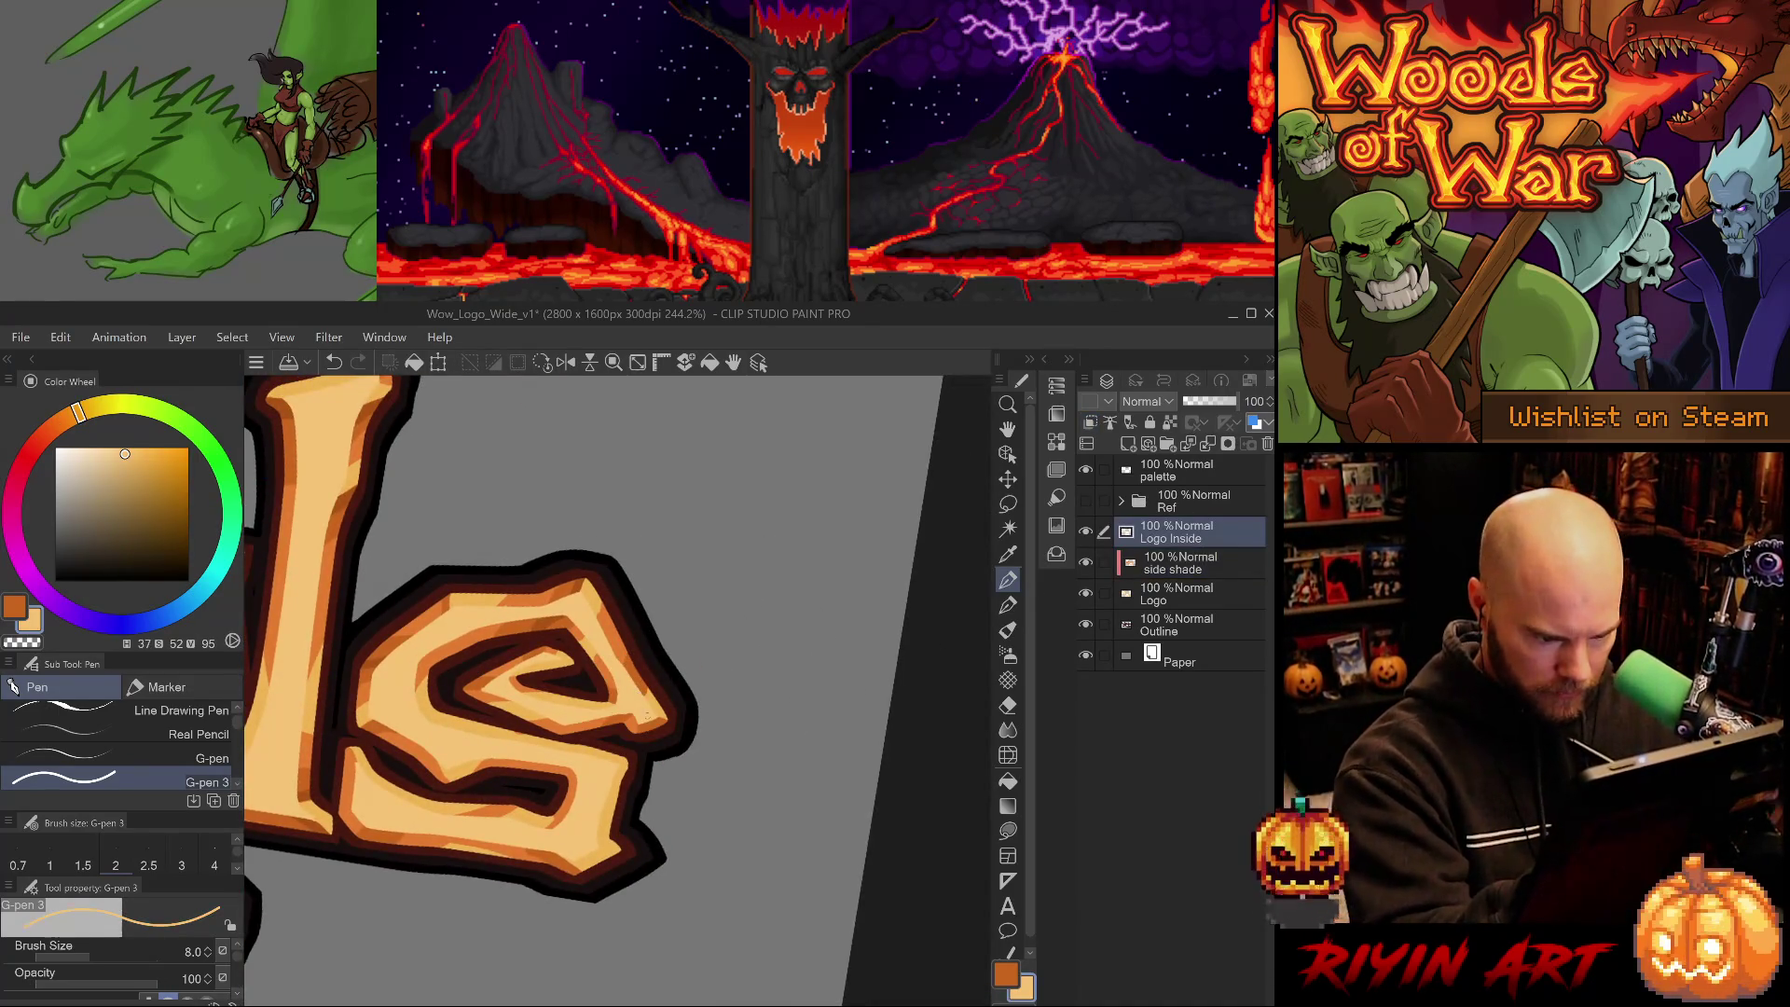
pyautogui.scroll(5, 640, 697)
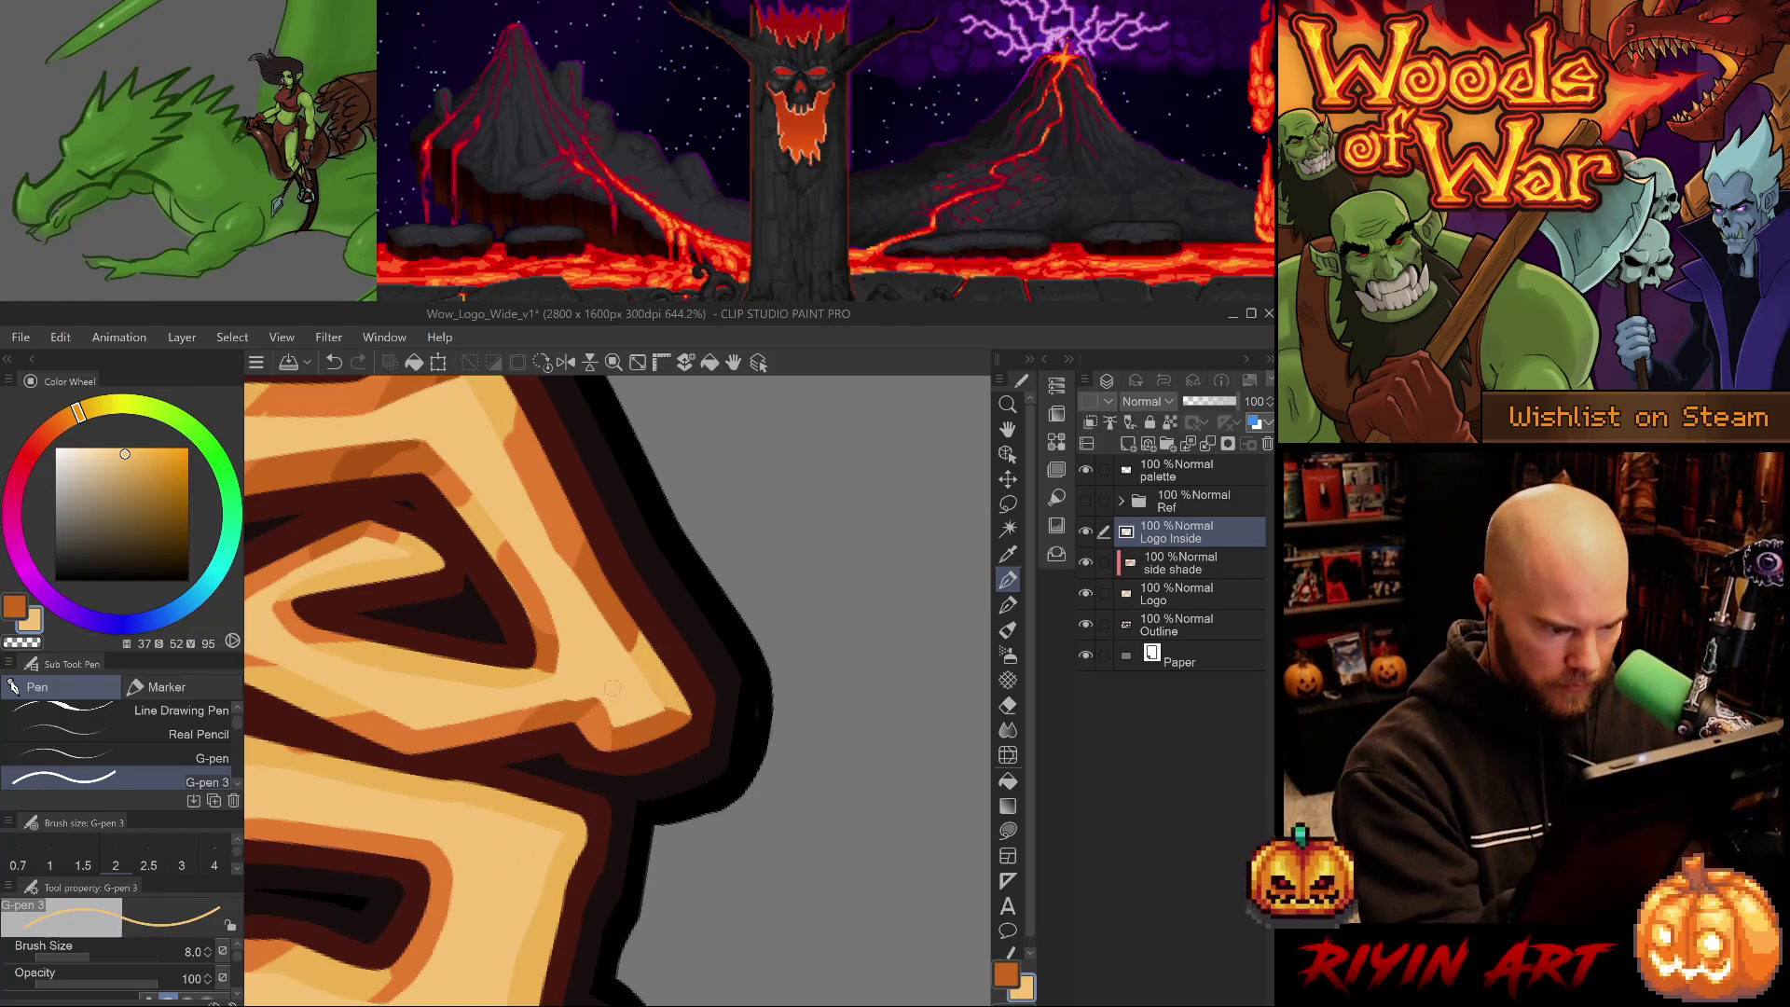
pyautogui.click(1180, 555)
pyautogui.press('e')
pyautogui.scroll(-5, 645, 673)
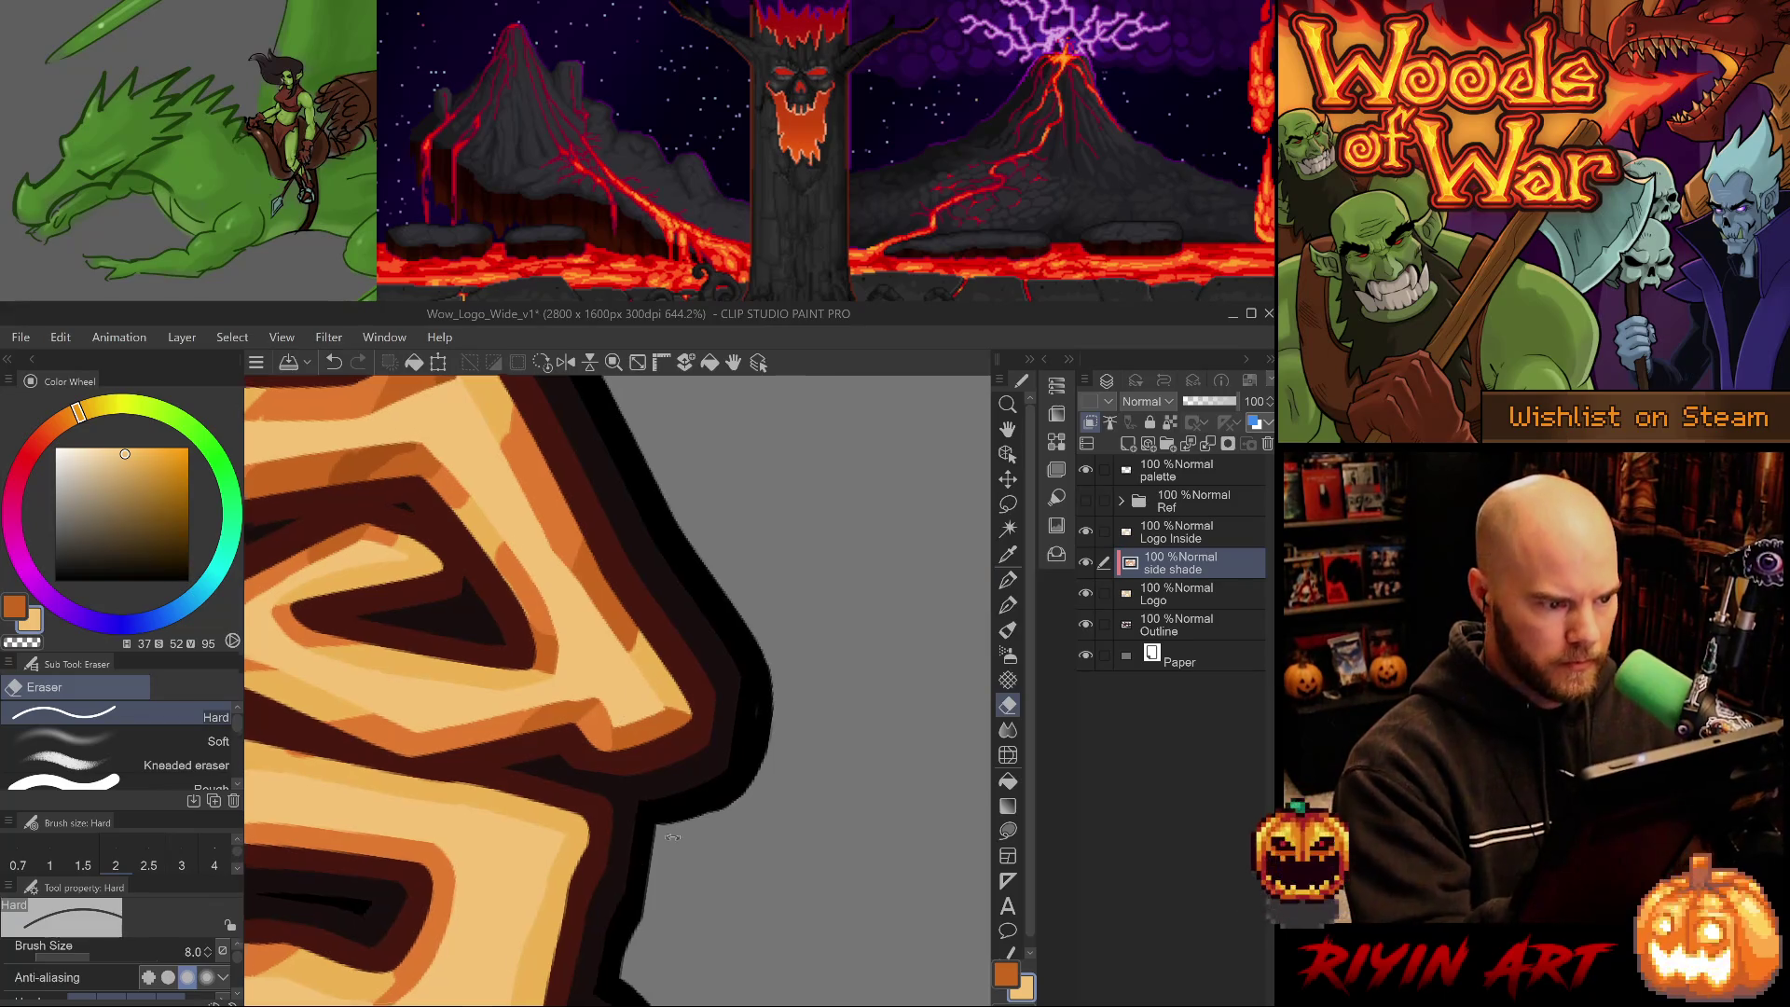
pyautogui.moveTo(779, 772)
pyautogui.mouseDown()
pyautogui.moveTo(793, 793)
pyautogui.moveTo(597, 587)
pyautogui.mouseUp()
pyautogui.keyDown('alt'); pyautogui.click(569, 563); pyautogui.keyUp('alt')
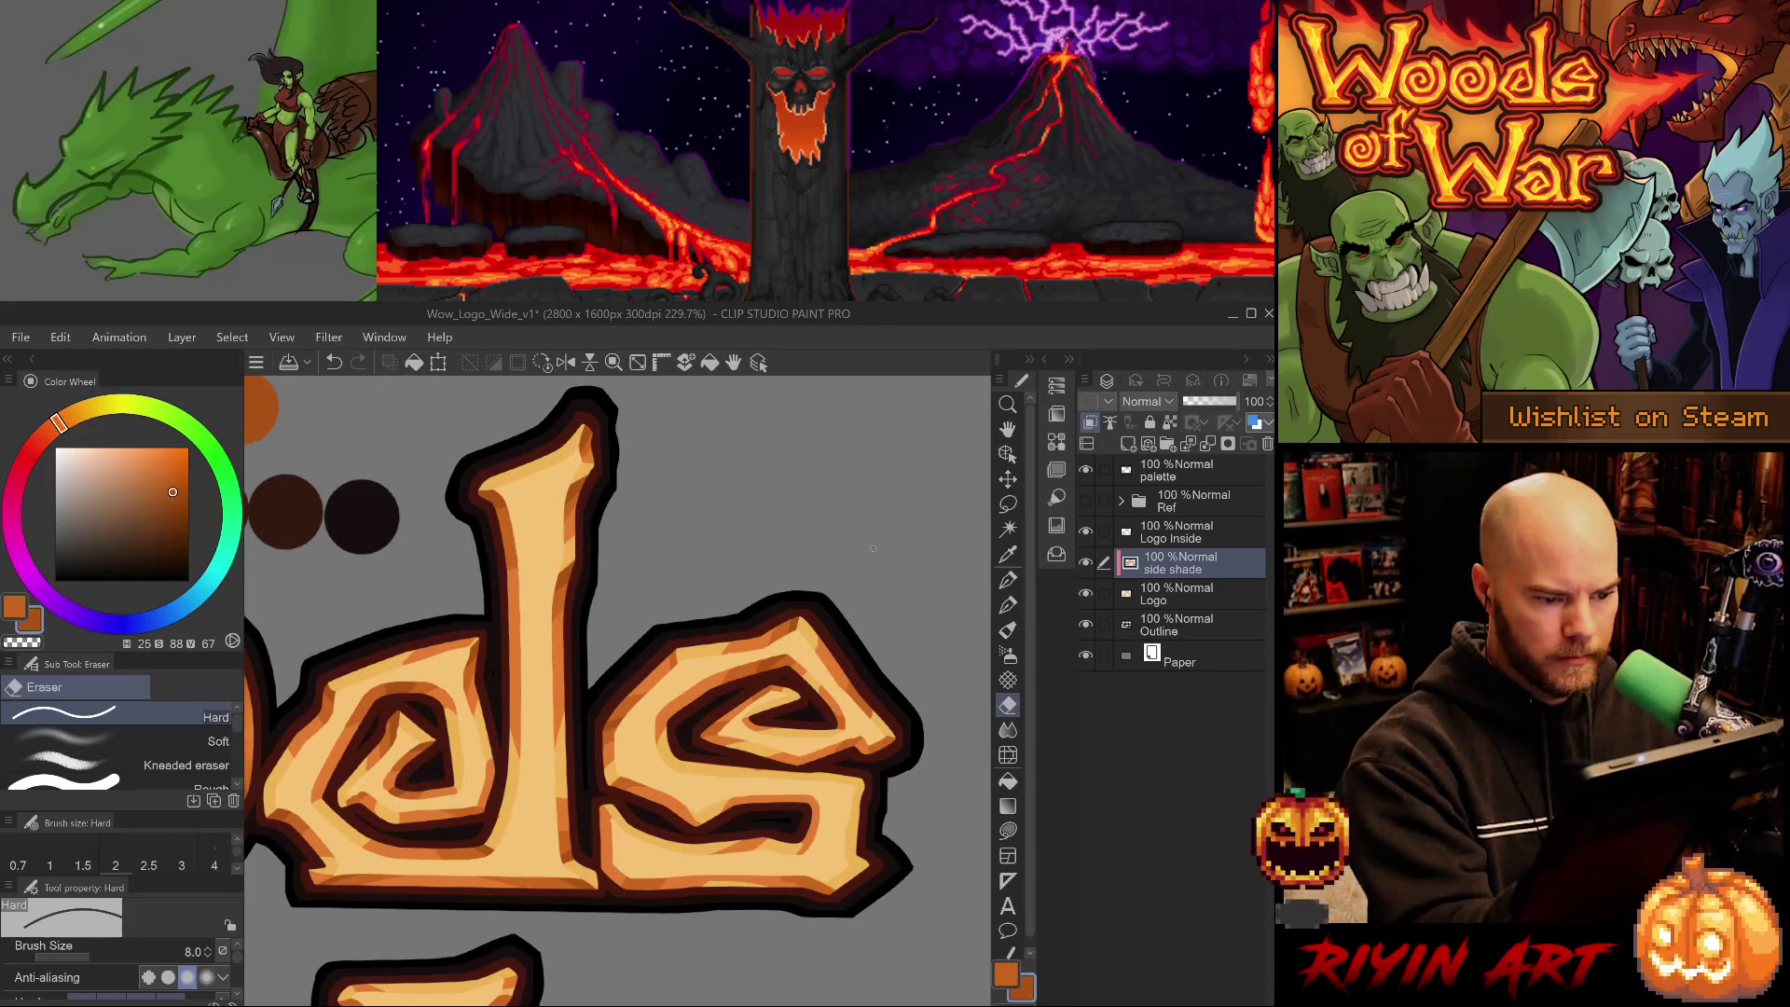
pyautogui.hotkey('ctrl', 'z')
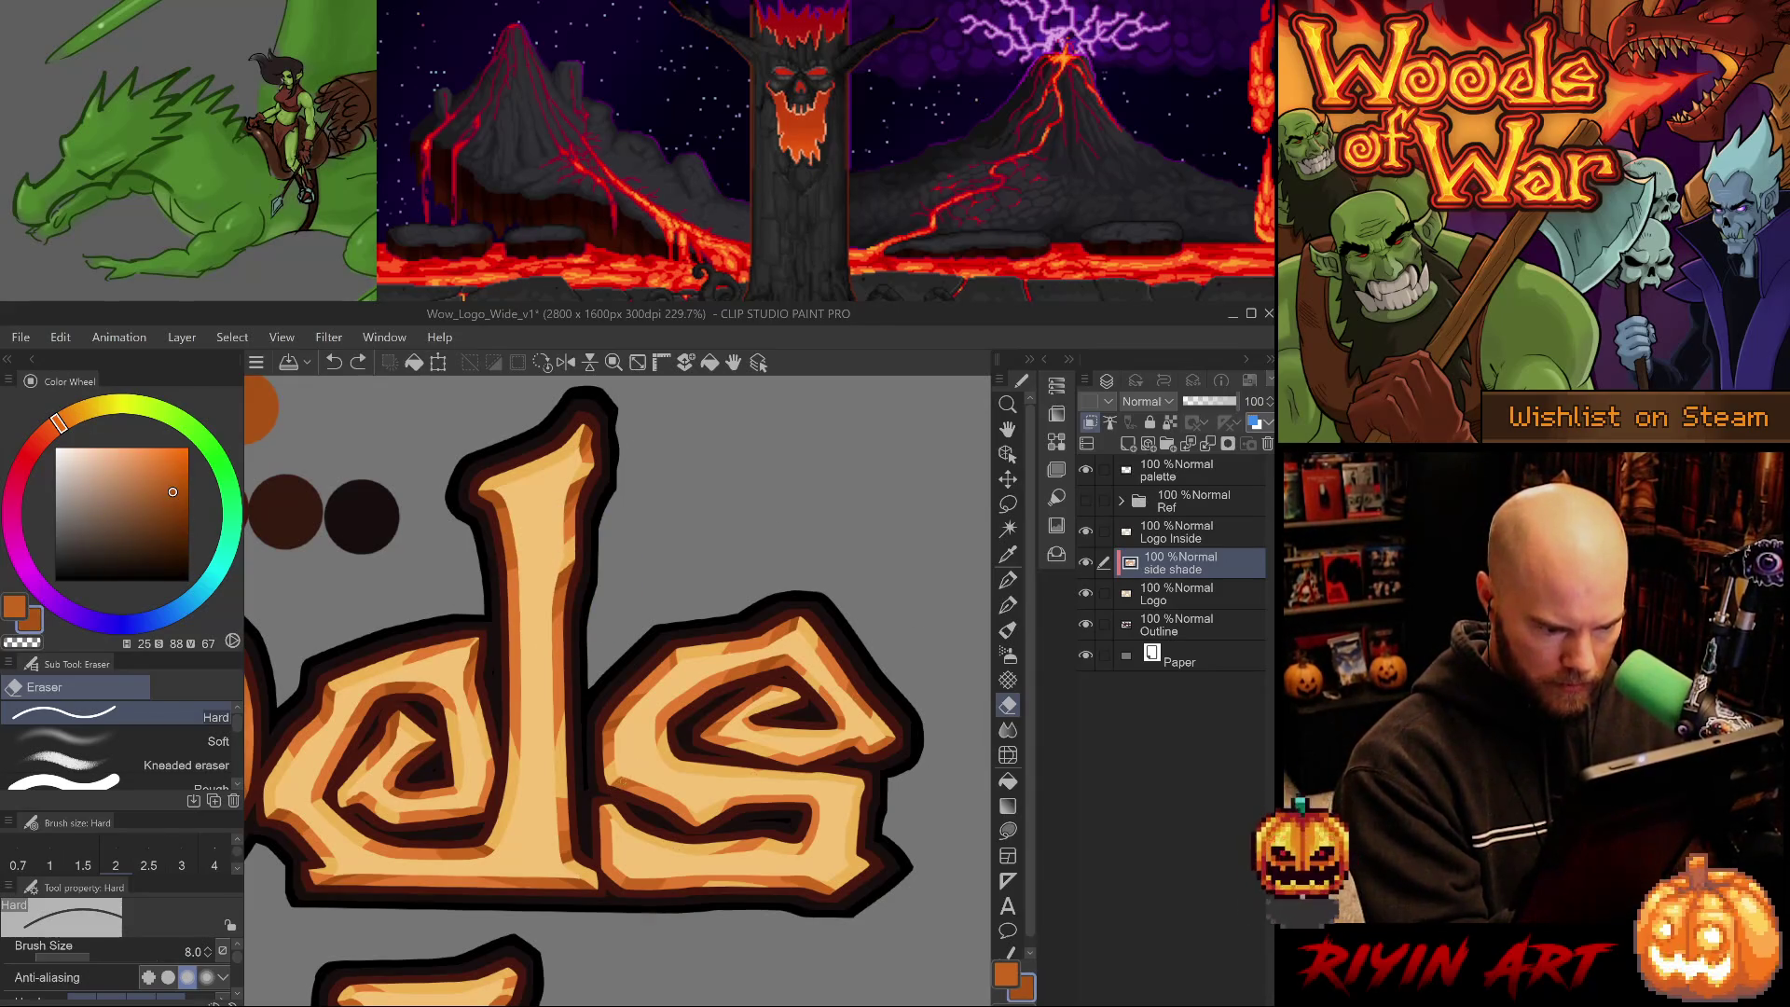
pyautogui.press('p')
# - Shade the d's coils with sampled mid, dark and light orange cel tones
pyautogui.click(641, 778)
pyautogui.keyDown('alt'); pyautogui.click(631, 787); pyautogui.keyUp('alt')
pyautogui.keyDown('alt'); pyautogui.click(629, 776); pyautogui.keyUp('alt')
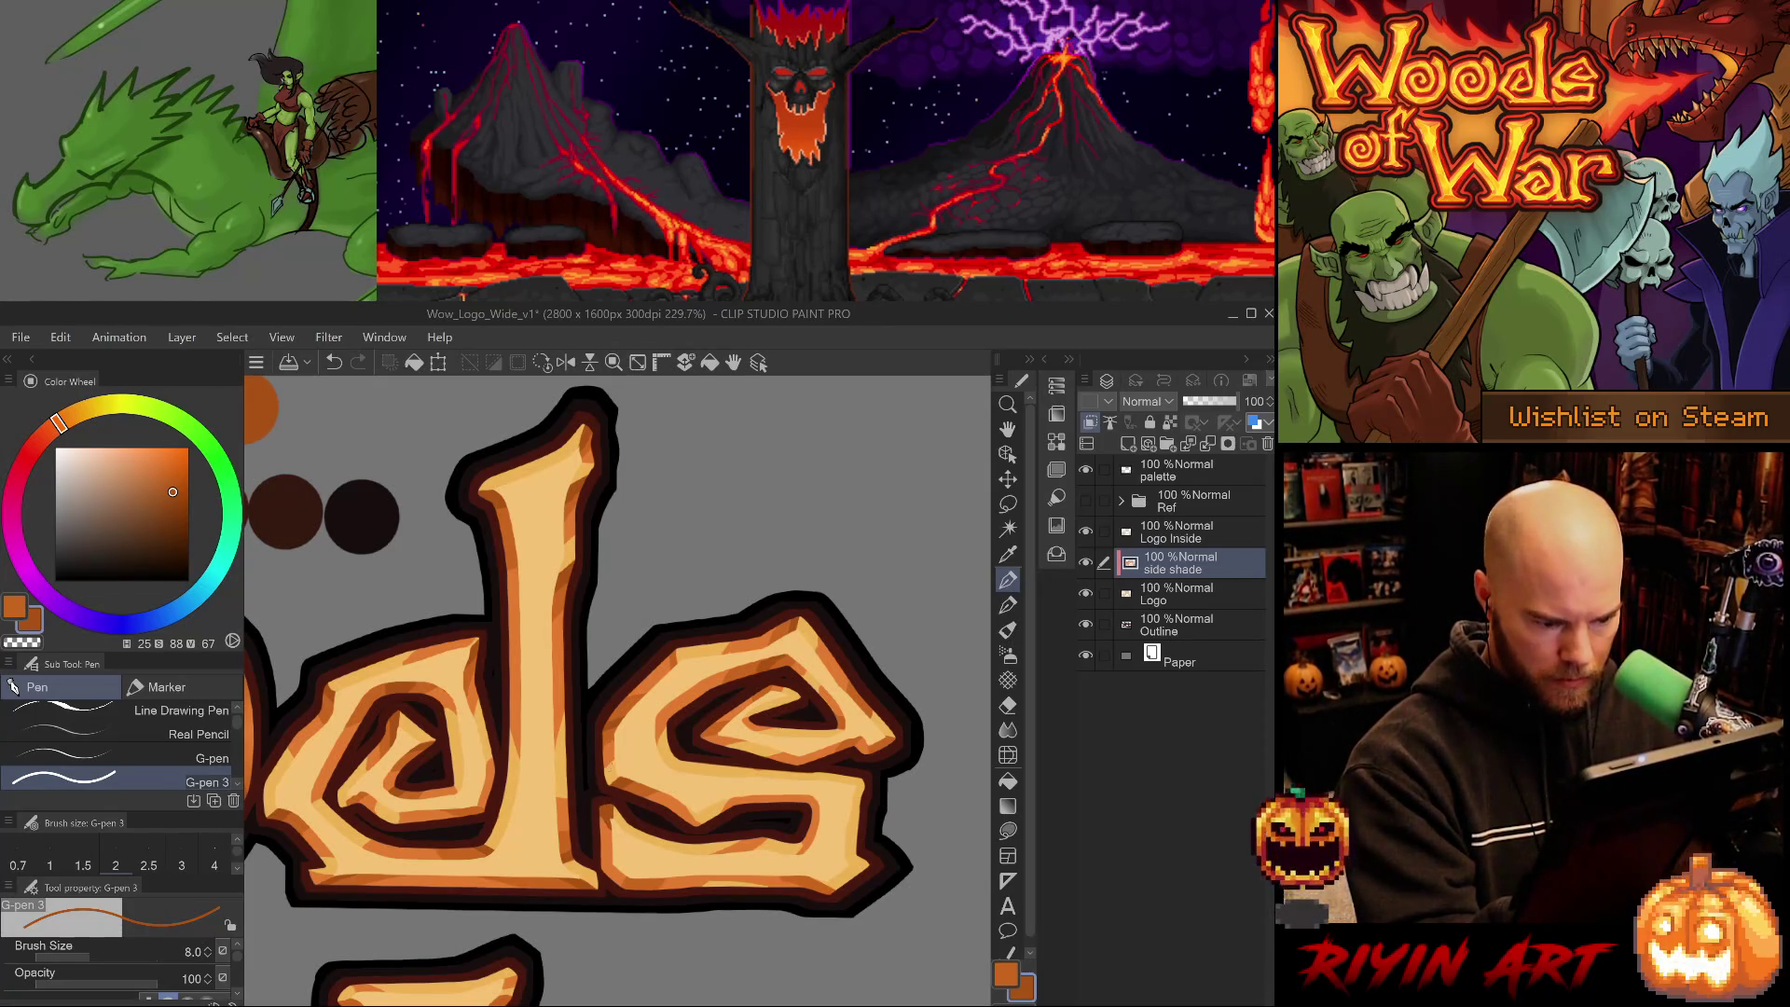
pyautogui.keyDown('alt'); pyautogui.click(641, 871); pyautogui.keyUp('alt')
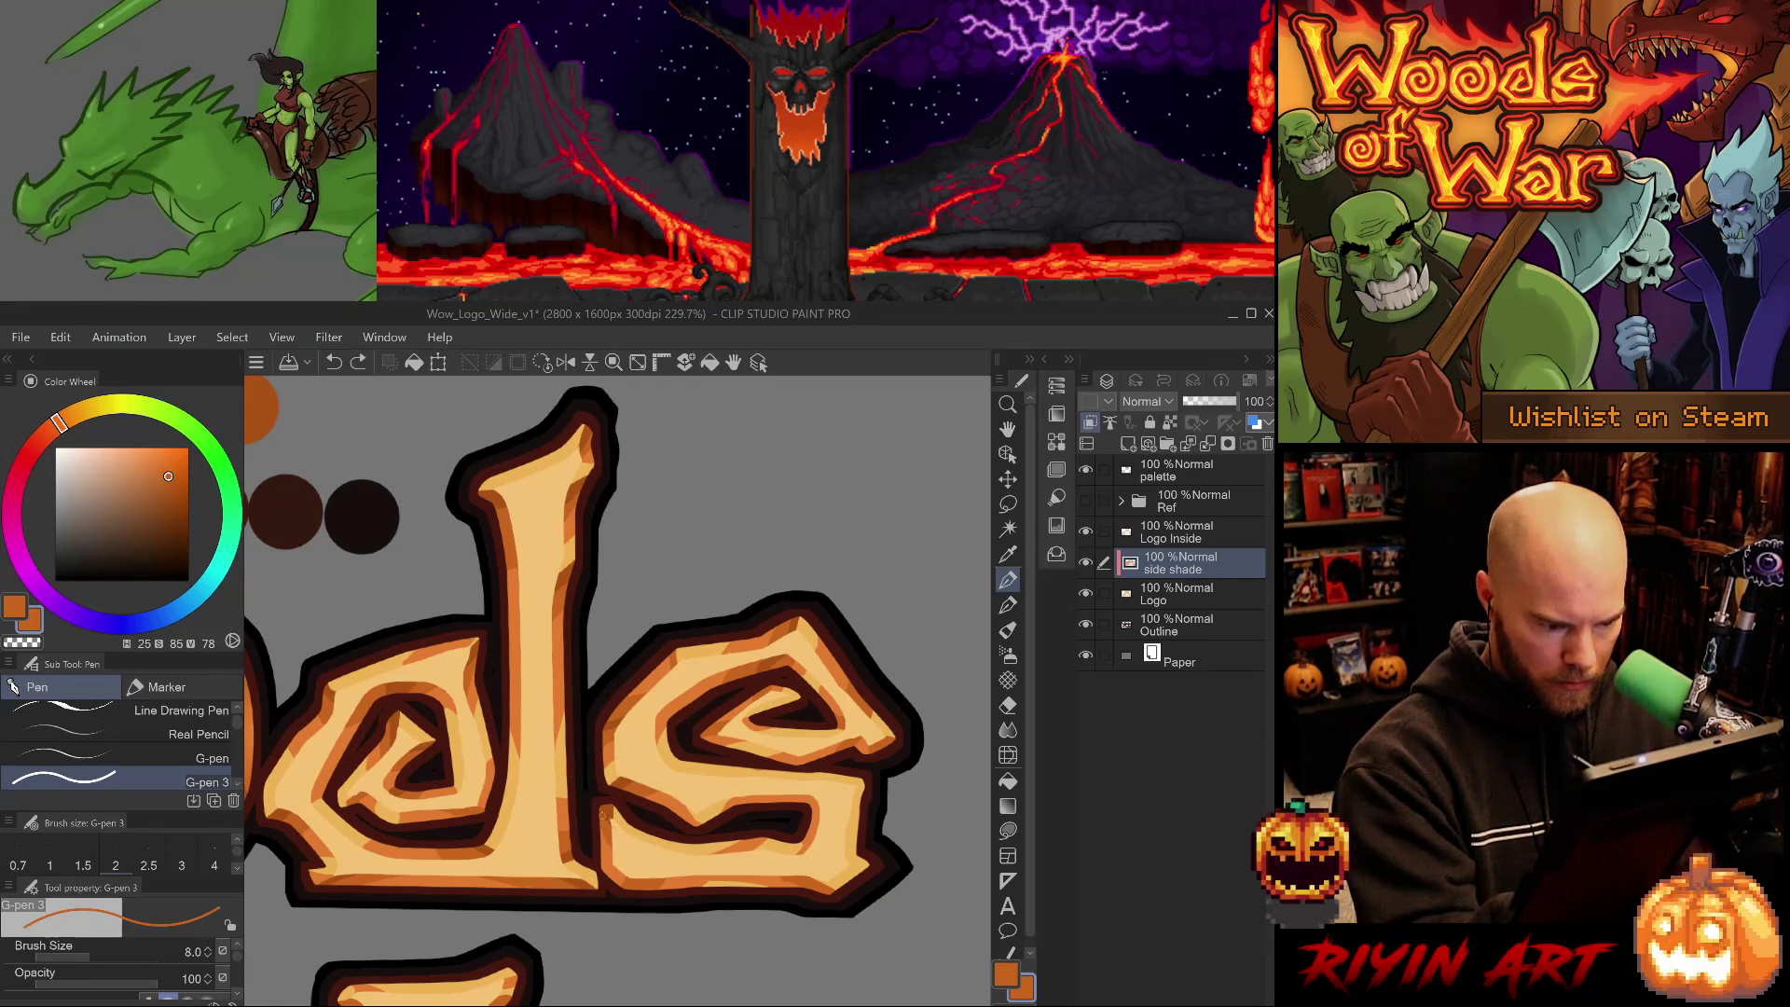
pyautogui.keyDown('alt'); pyautogui.click(595, 809); pyautogui.keyUp('alt')
pyautogui.keyDown('alt'); pyautogui.click(611, 811); pyautogui.keyUp('alt')
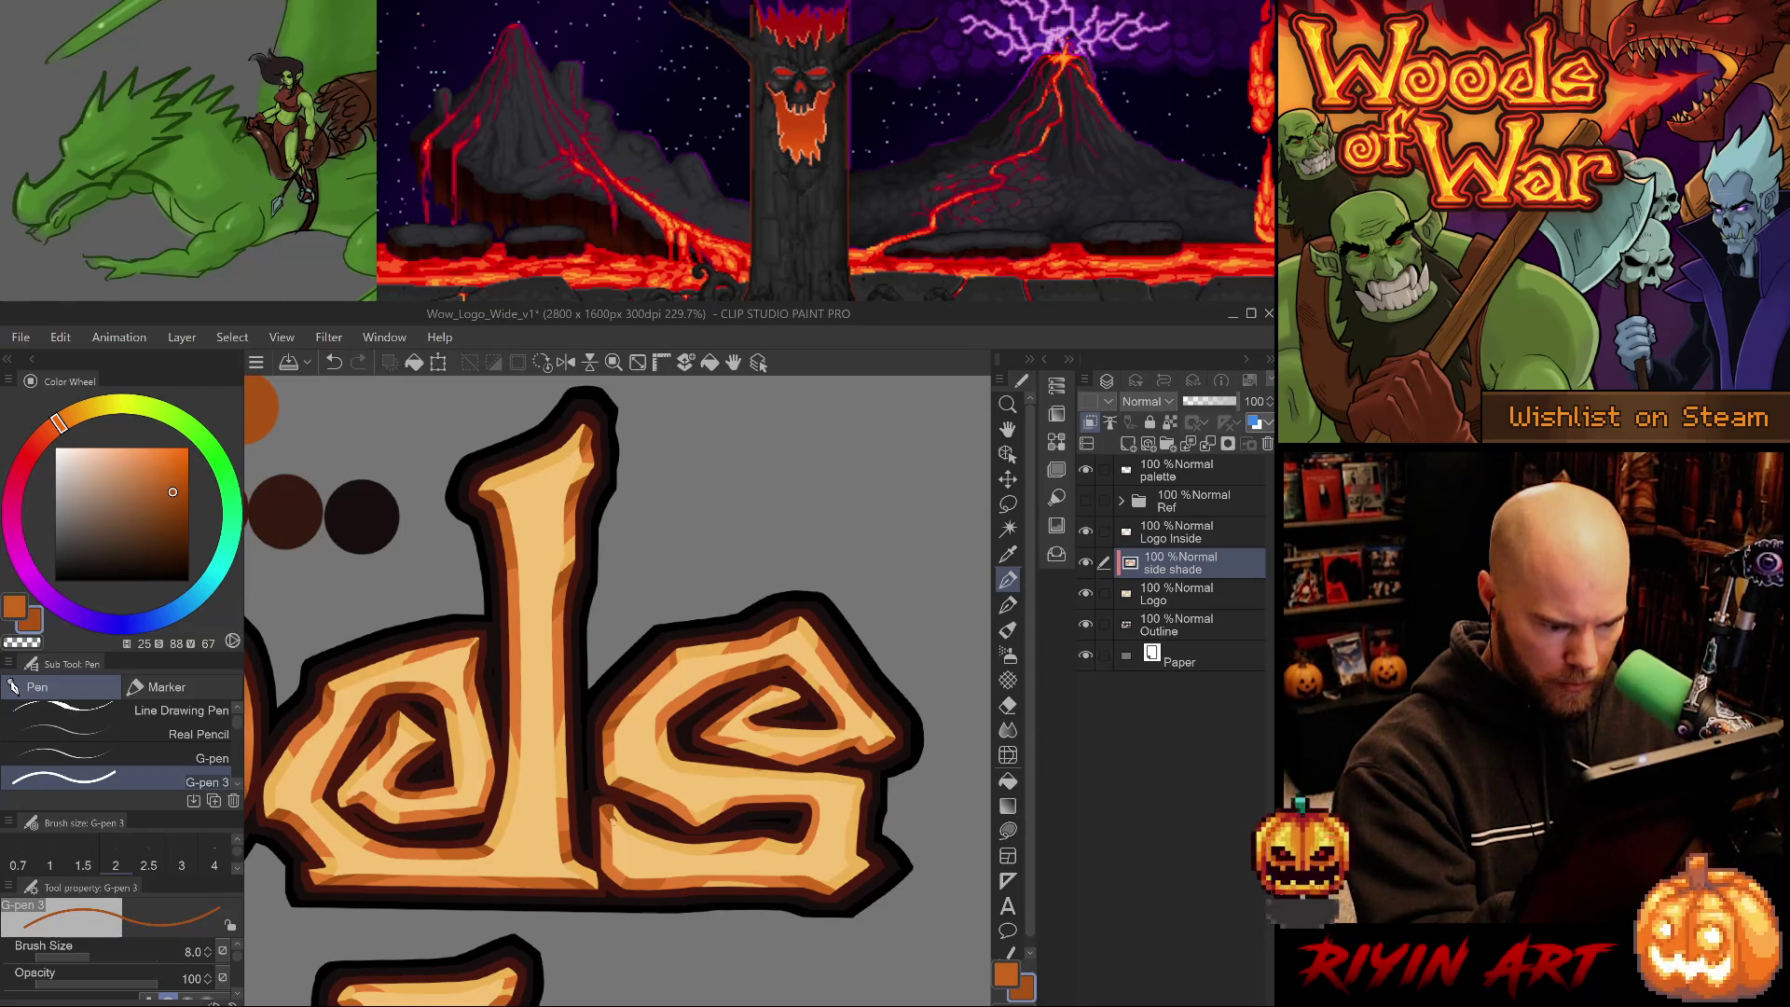
# - Undo and redo the latest shading edit to compare the d with and without it
pyautogui.press('e')
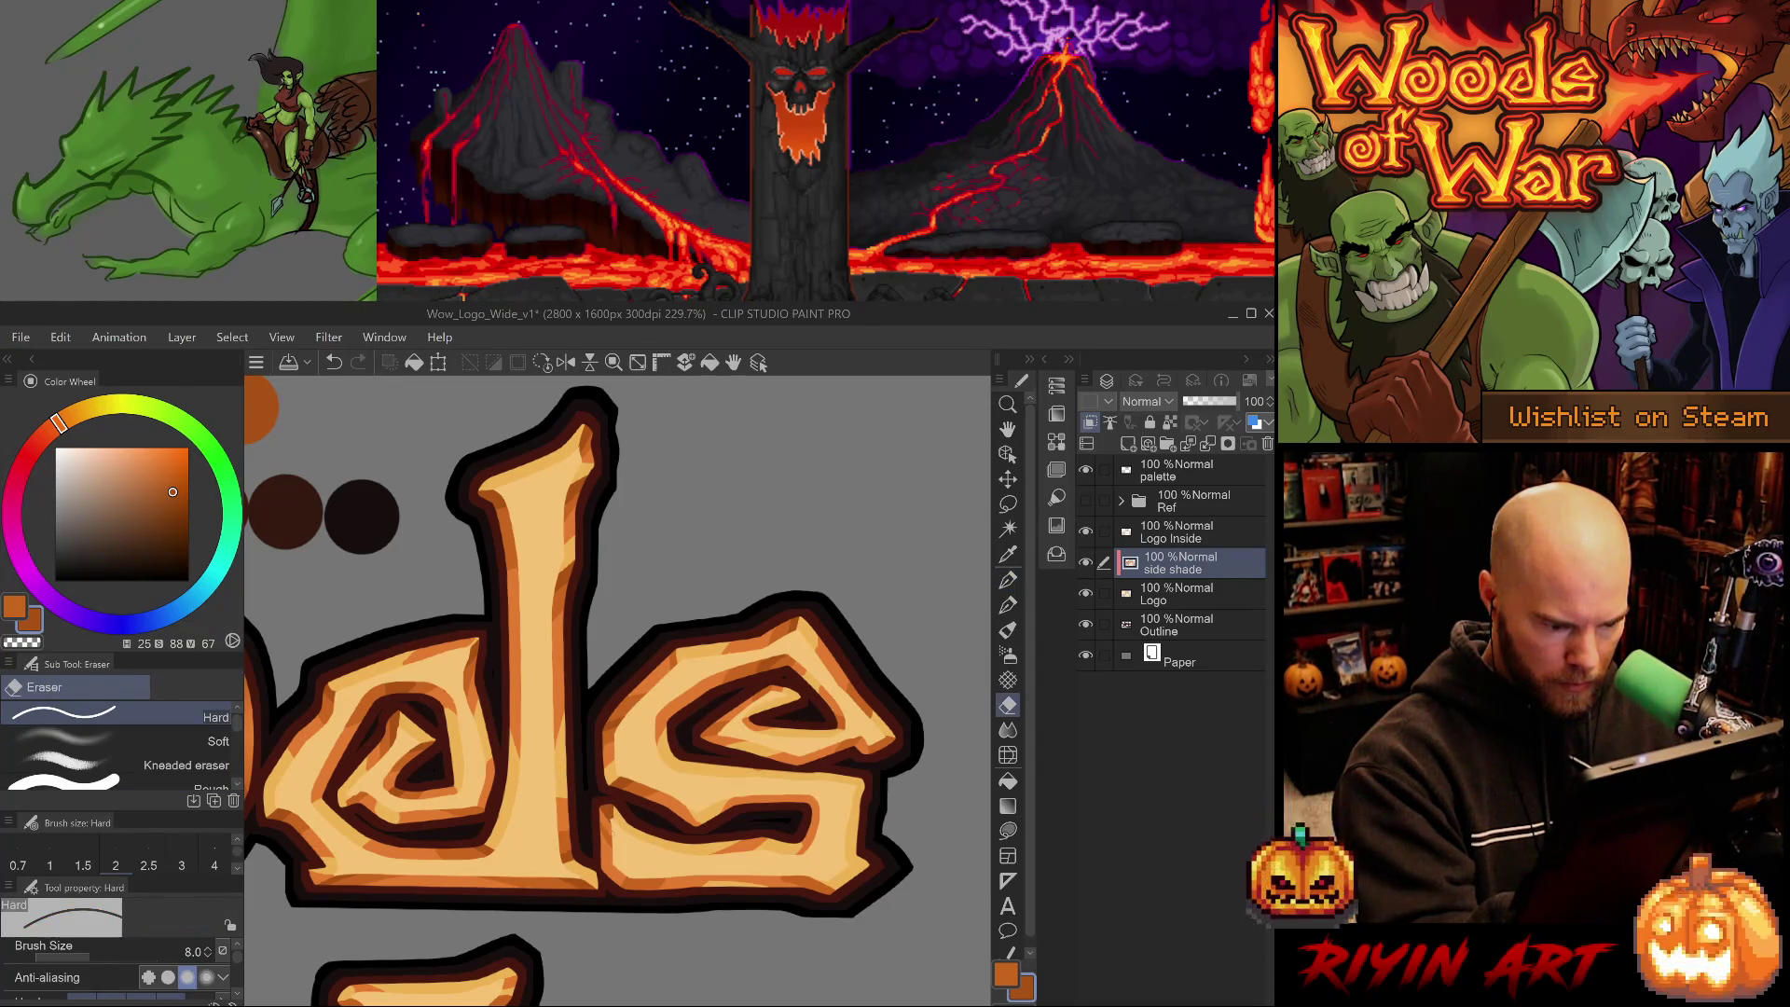
pyautogui.hotkey('ctrl', 'z')
pyautogui.press('p')
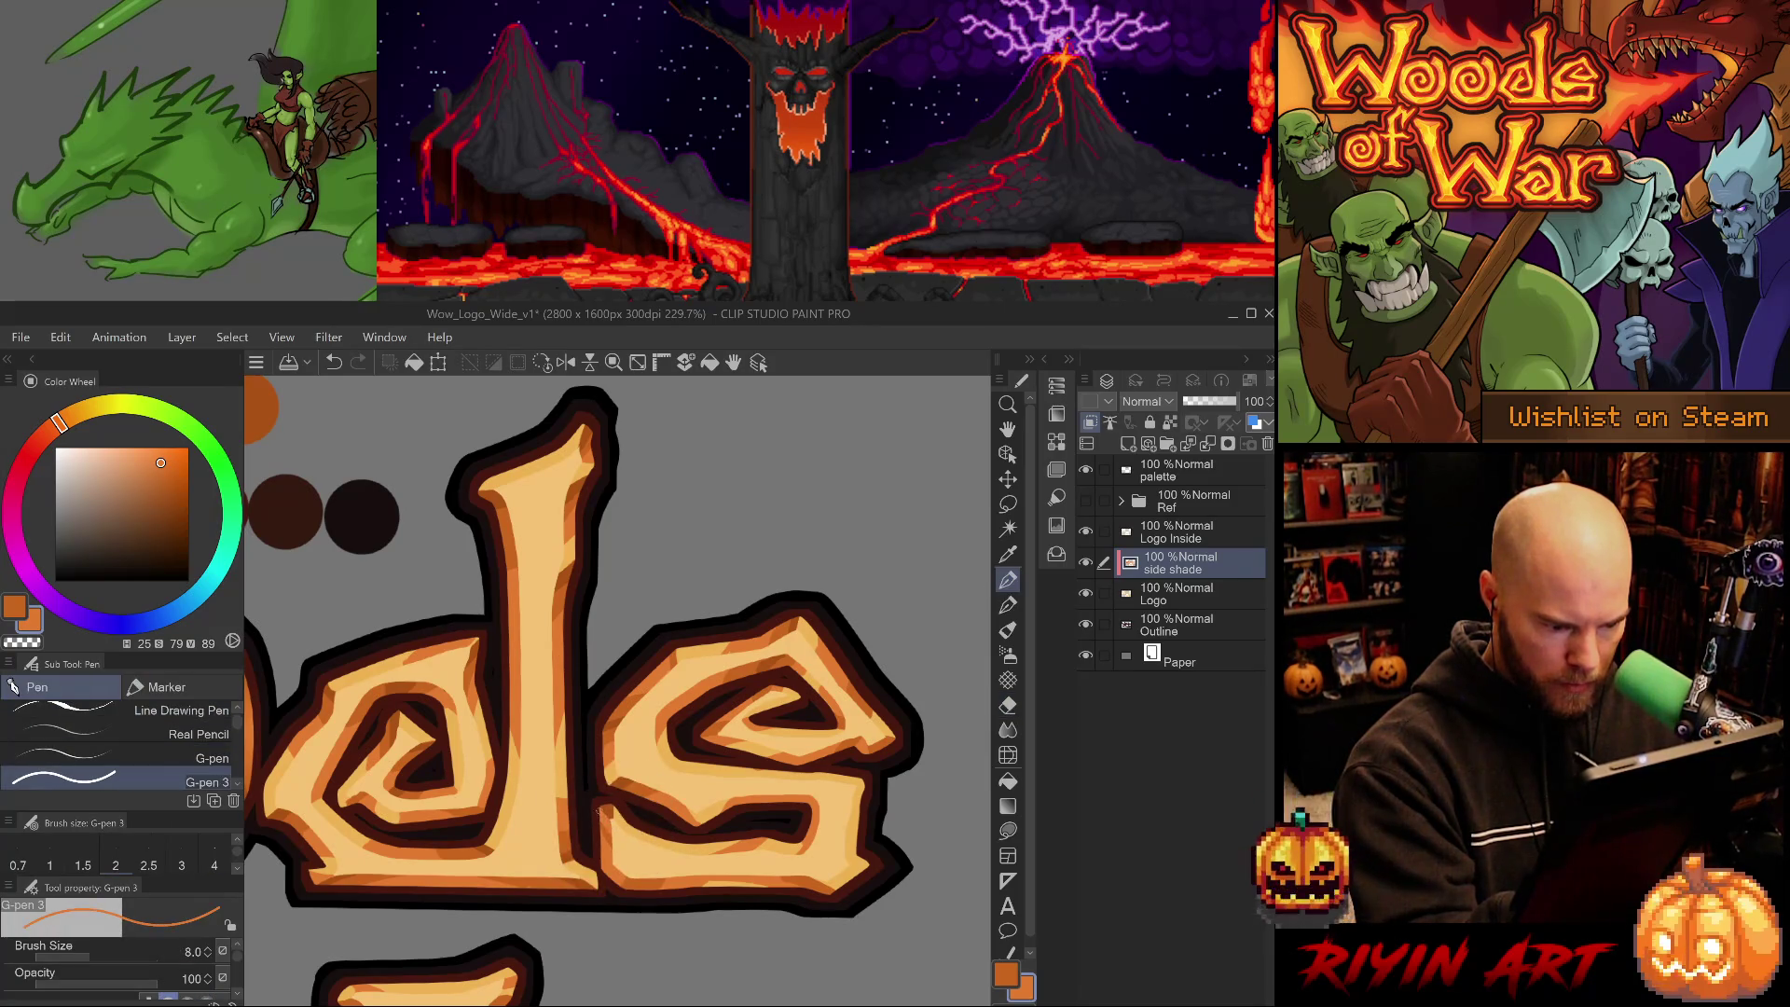
pyautogui.hotkey('ctrl', 'y')
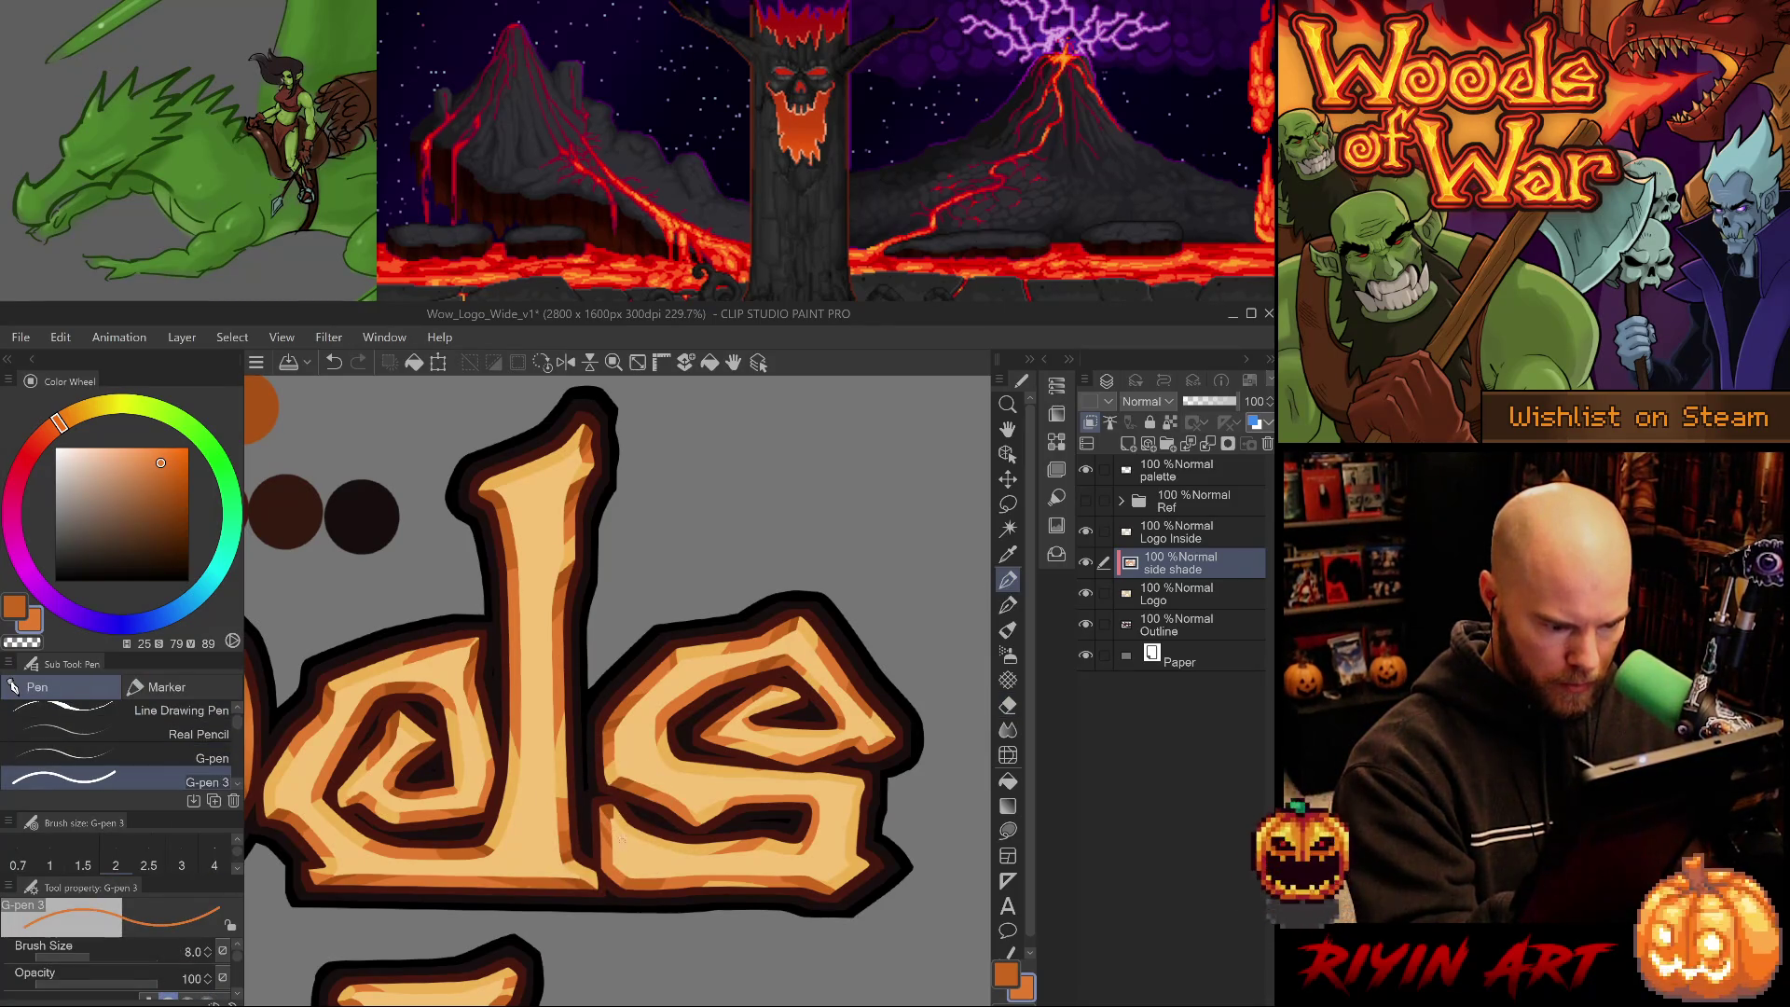
pyautogui.hotkey('ctrl', 'z')
pyautogui.hotkey('ctrl', 'y')
pyautogui.hotkey('ctrl', 'z')
pyautogui.hotkey('ctrl', 'y')
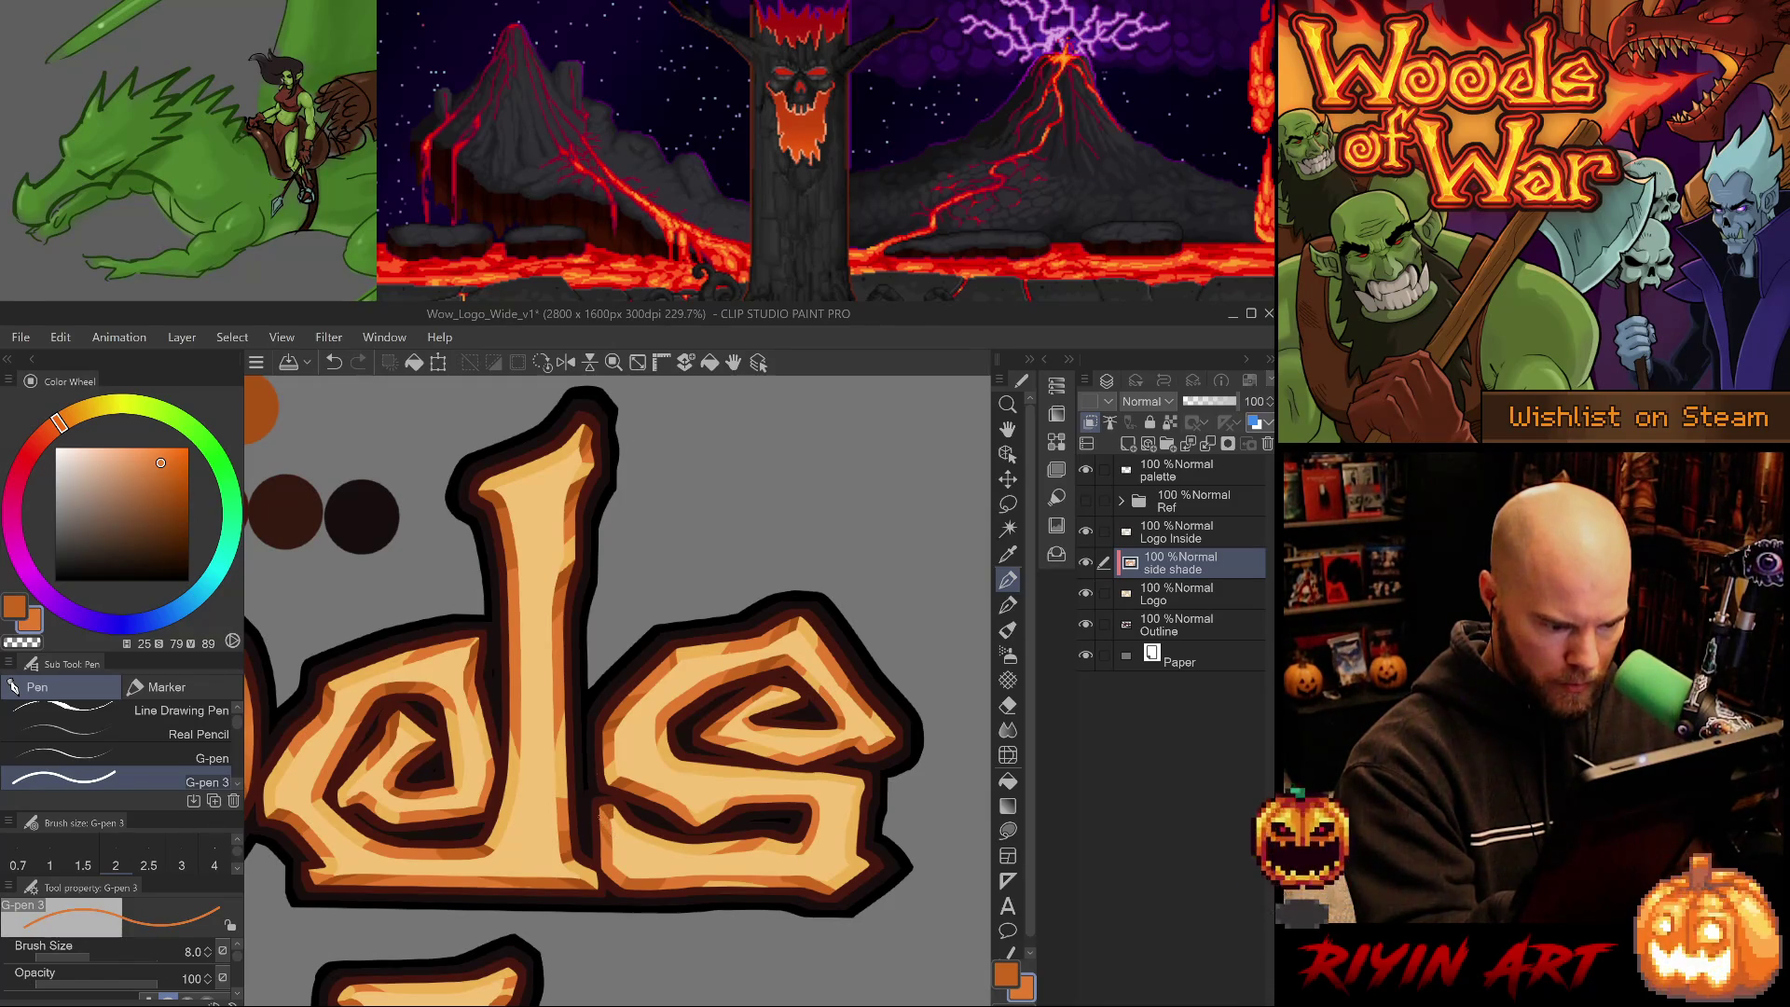
# - Add light, mid and dark orange shading along the lower bands of the s
pyautogui.keyDown('alt'); pyautogui.click(607, 836); pyautogui.keyUp('alt')
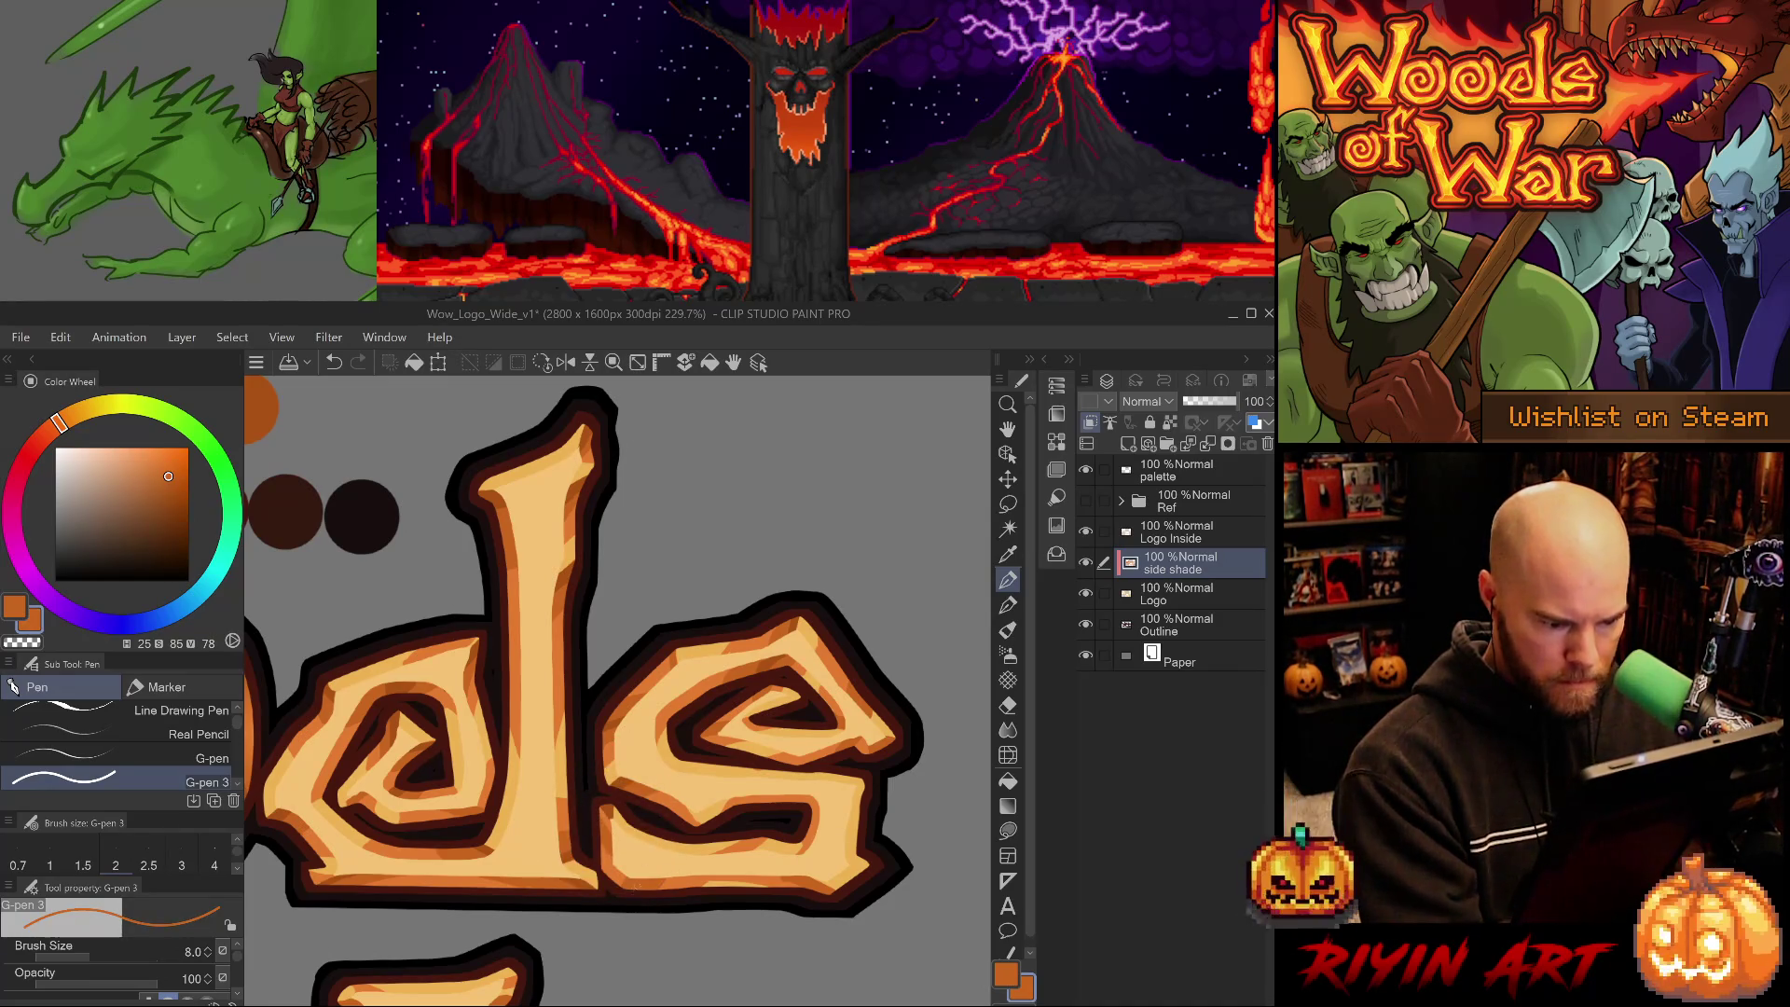
pyautogui.keyDown('alt'); pyautogui.click(611, 811); pyautogui.keyUp('alt')
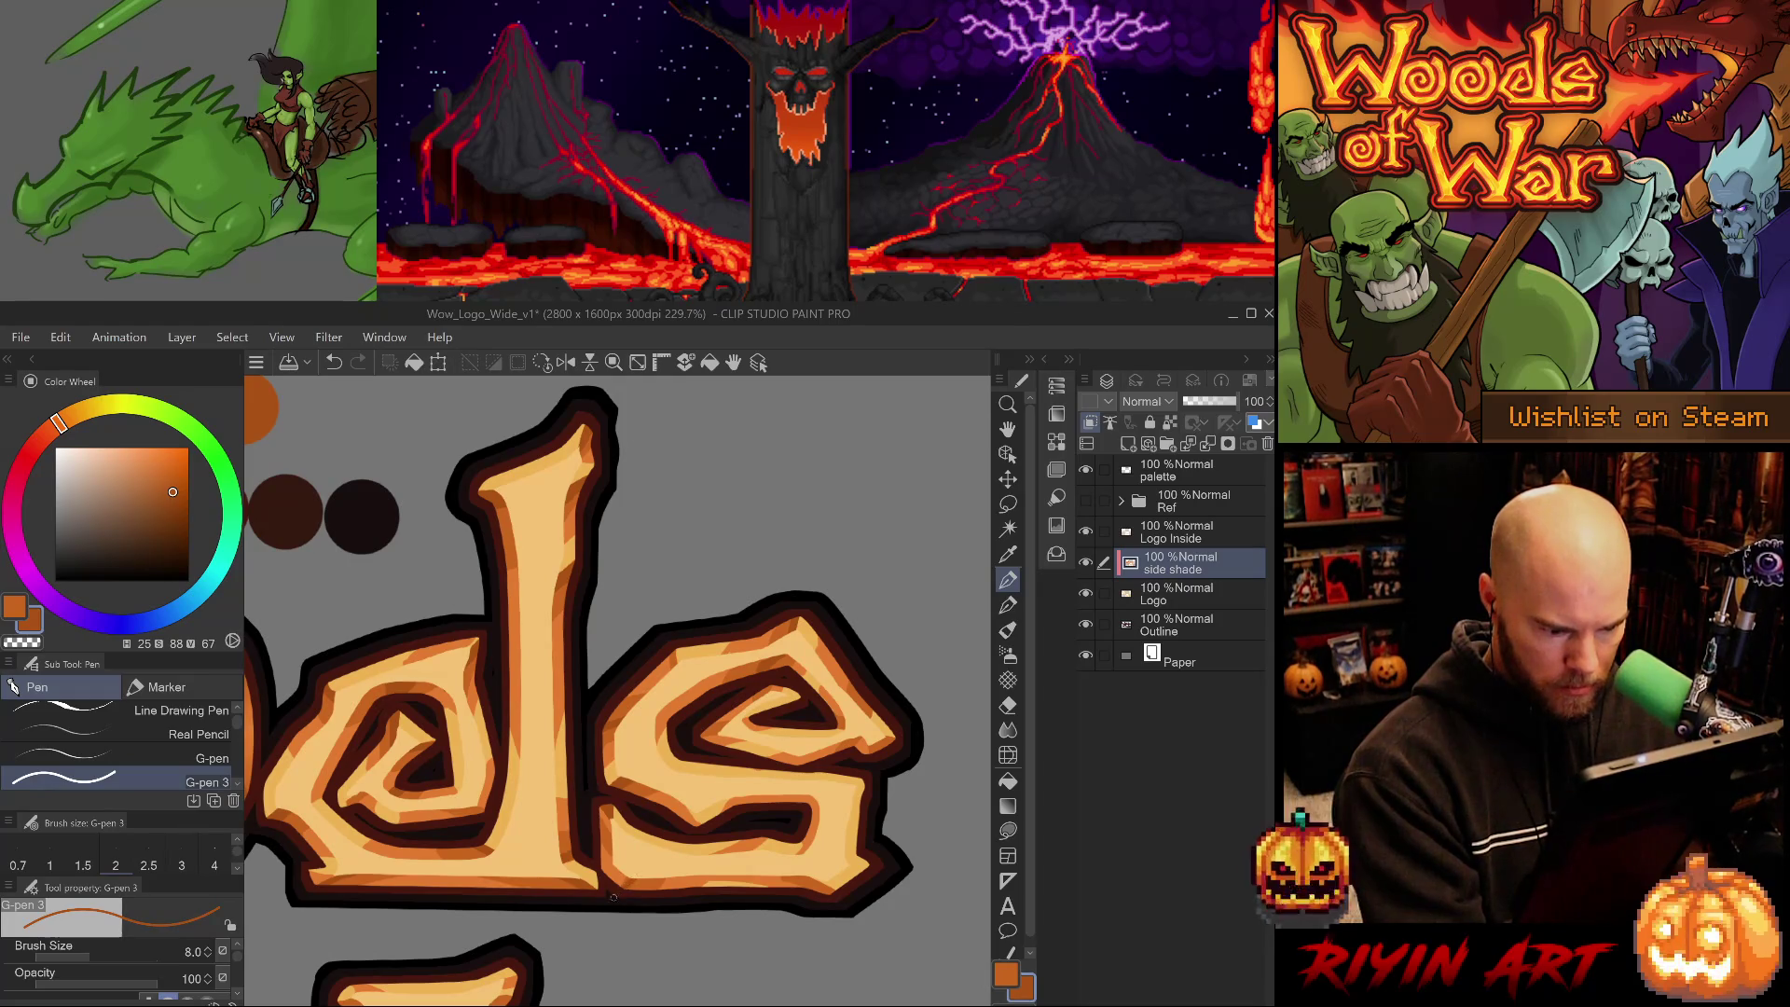
pyautogui.keyDown('alt'); pyautogui.click(646, 879); pyautogui.keyUp('alt')
pyautogui.keyDown('alt'); pyautogui.click(616, 881); pyautogui.keyUp('alt')
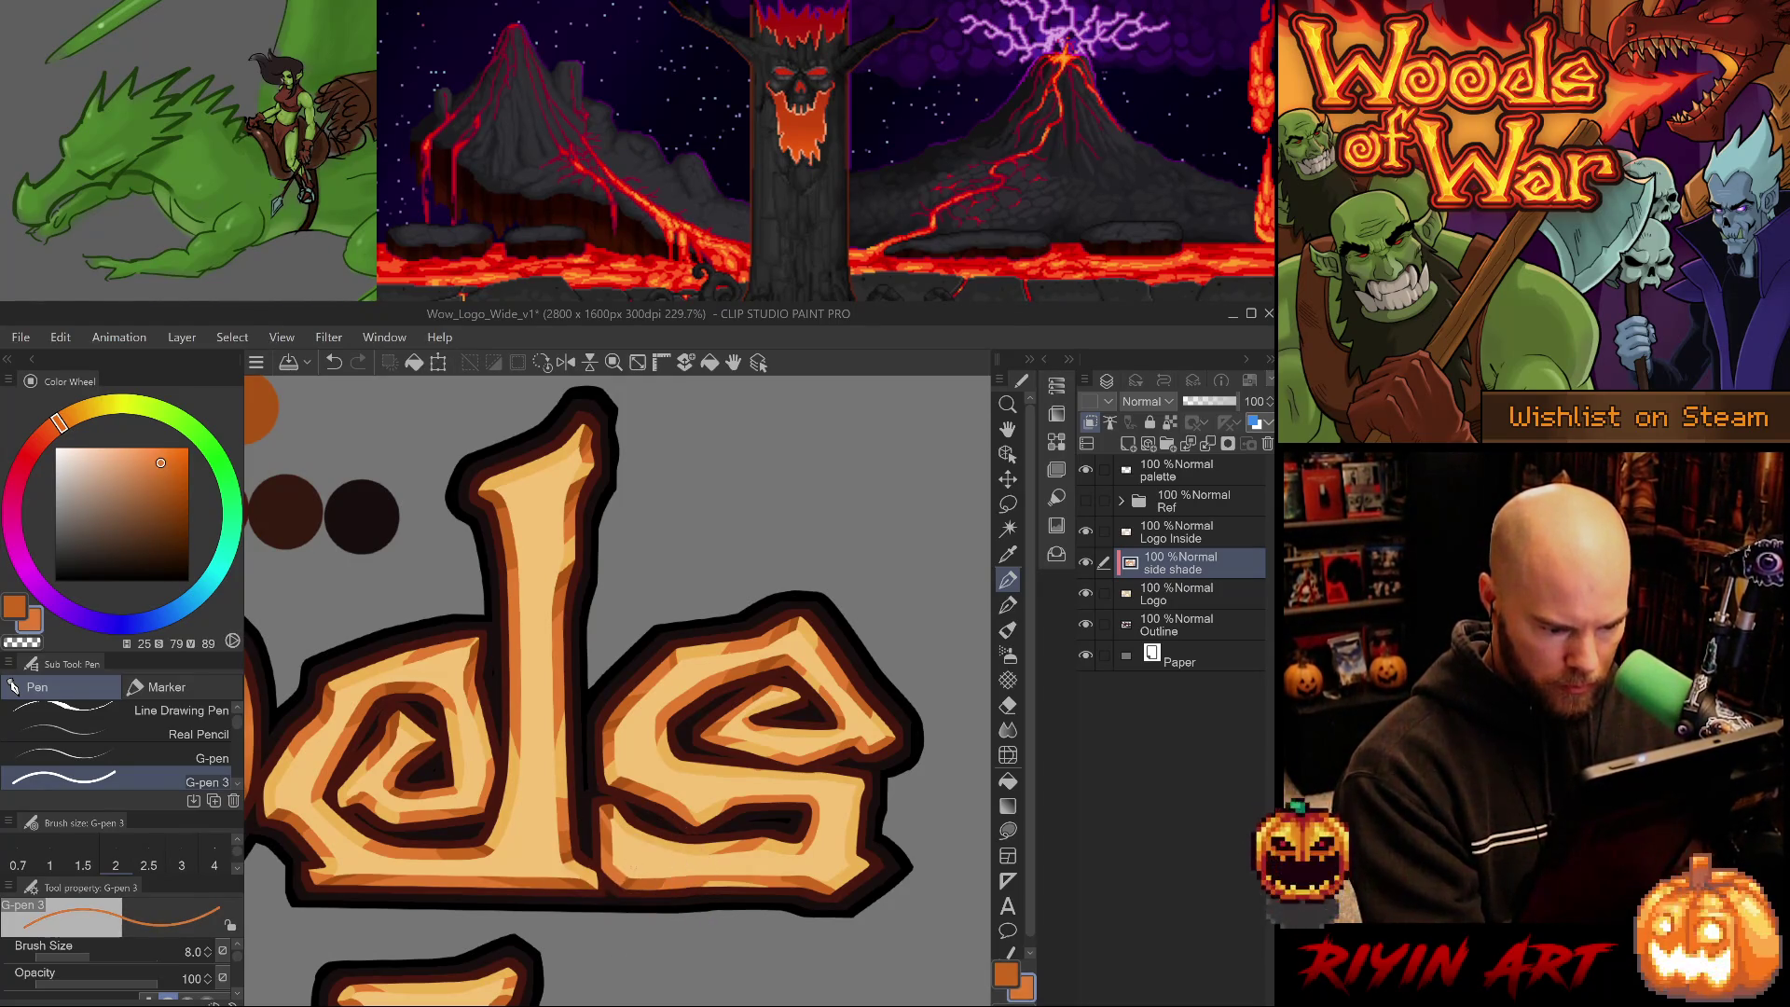
pyautogui.keyDown('alt'); pyautogui.click(640, 883); pyautogui.keyUp('alt')
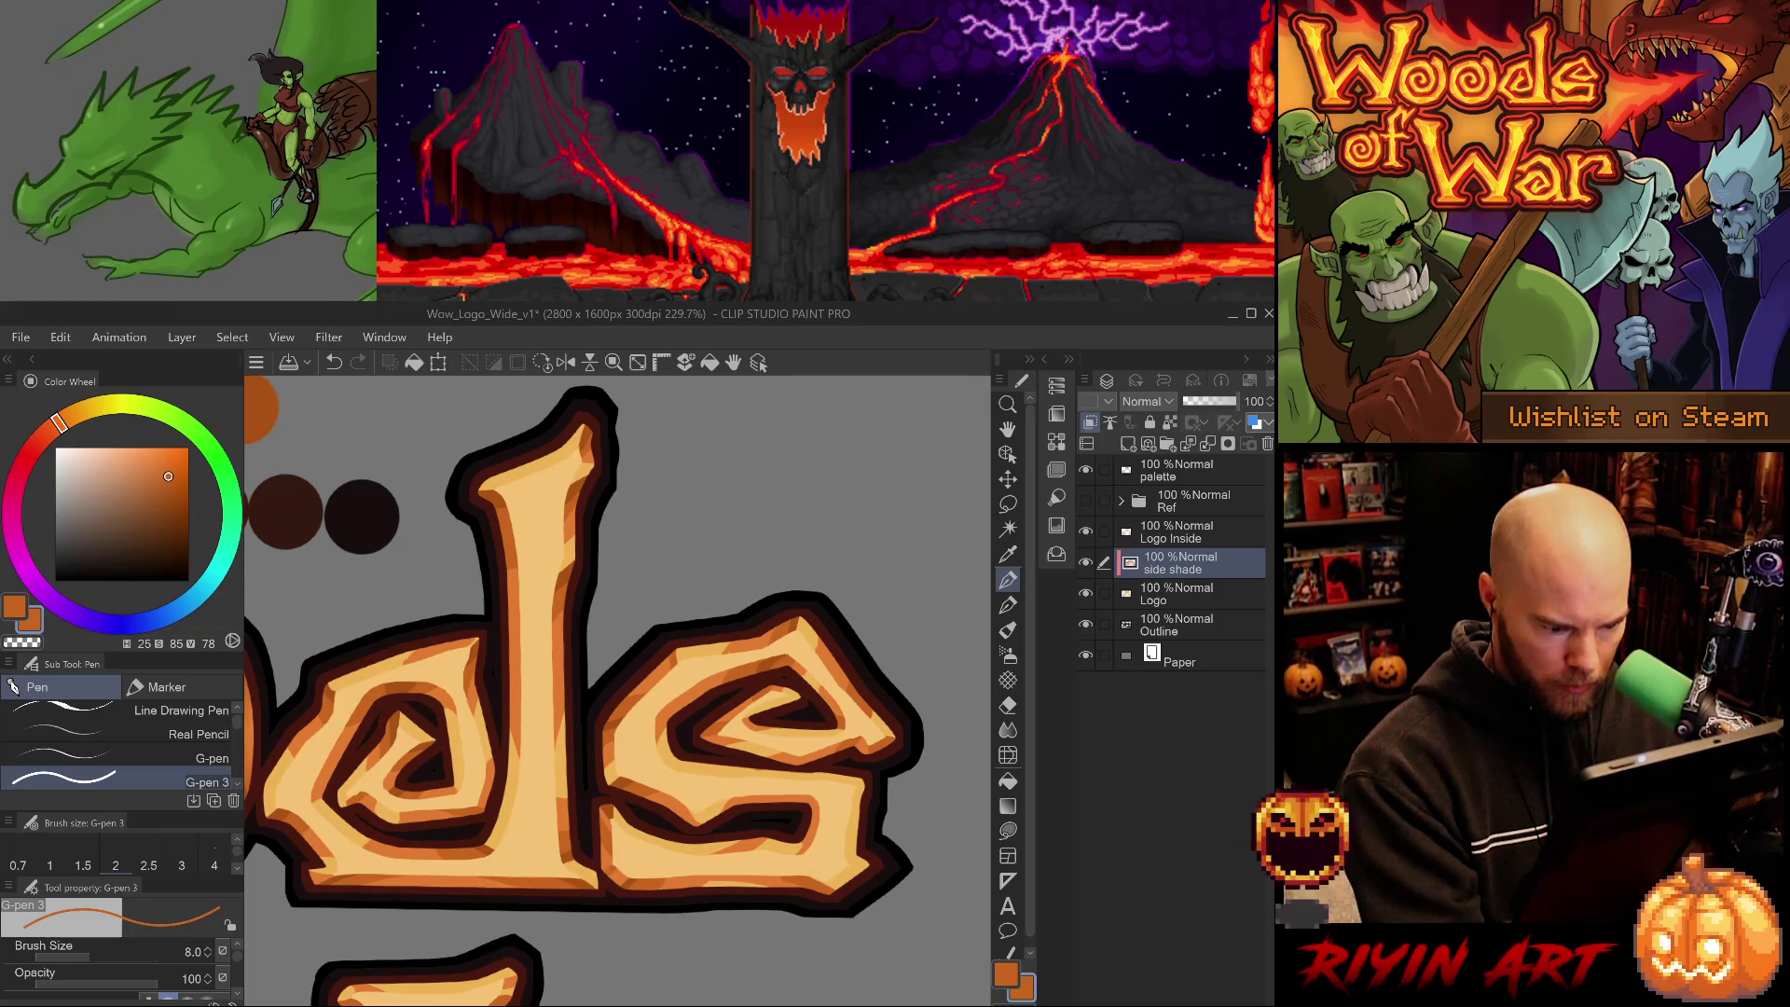
pyautogui.keyDown('alt'); pyautogui.click(612, 853); pyautogui.keyUp('alt')
pyautogui.keyDown('alt'); pyautogui.click(615, 837); pyautogui.keyUp('alt')
# - Paint a small mid orange shade stroke along the lower edge of the s
pyautogui.moveTo(788, 819); pyautogui.dragTo(718, 853)
pyautogui.keyDown('alt'); pyautogui.click(718, 857); pyautogui.keyUp('alt')
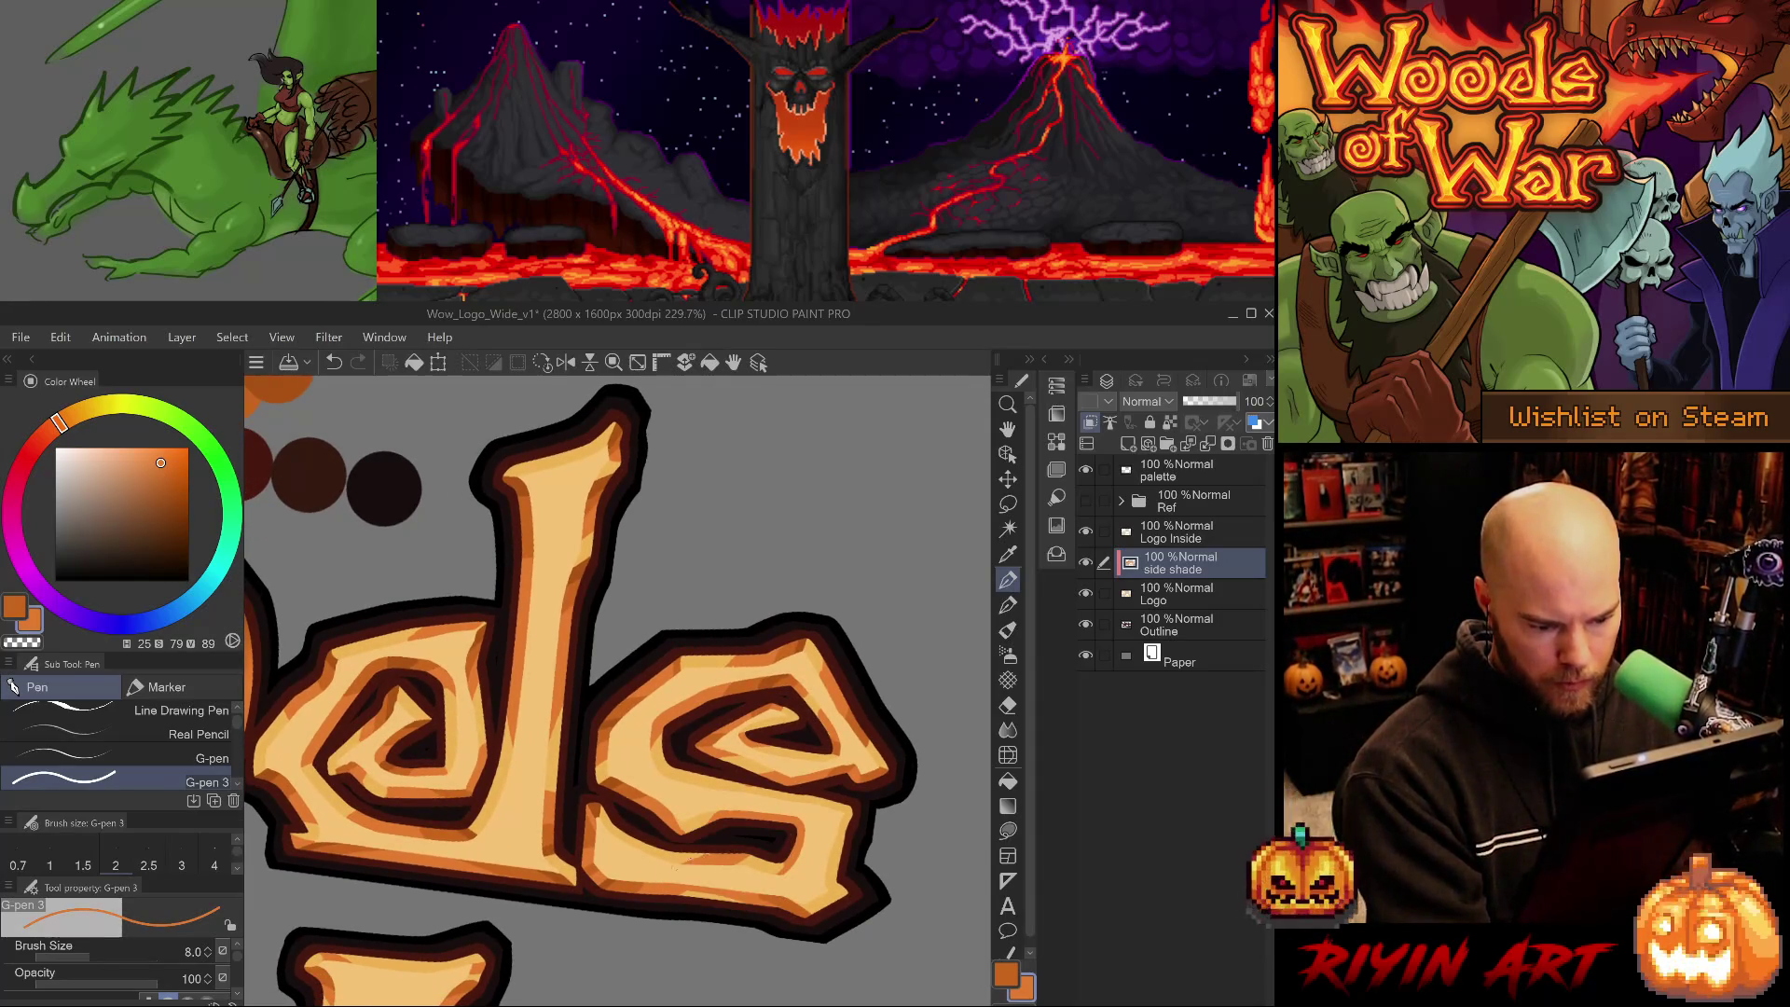
pyautogui.keyDown('alt'); pyautogui.click(640, 878); pyautogui.keyUp('alt')
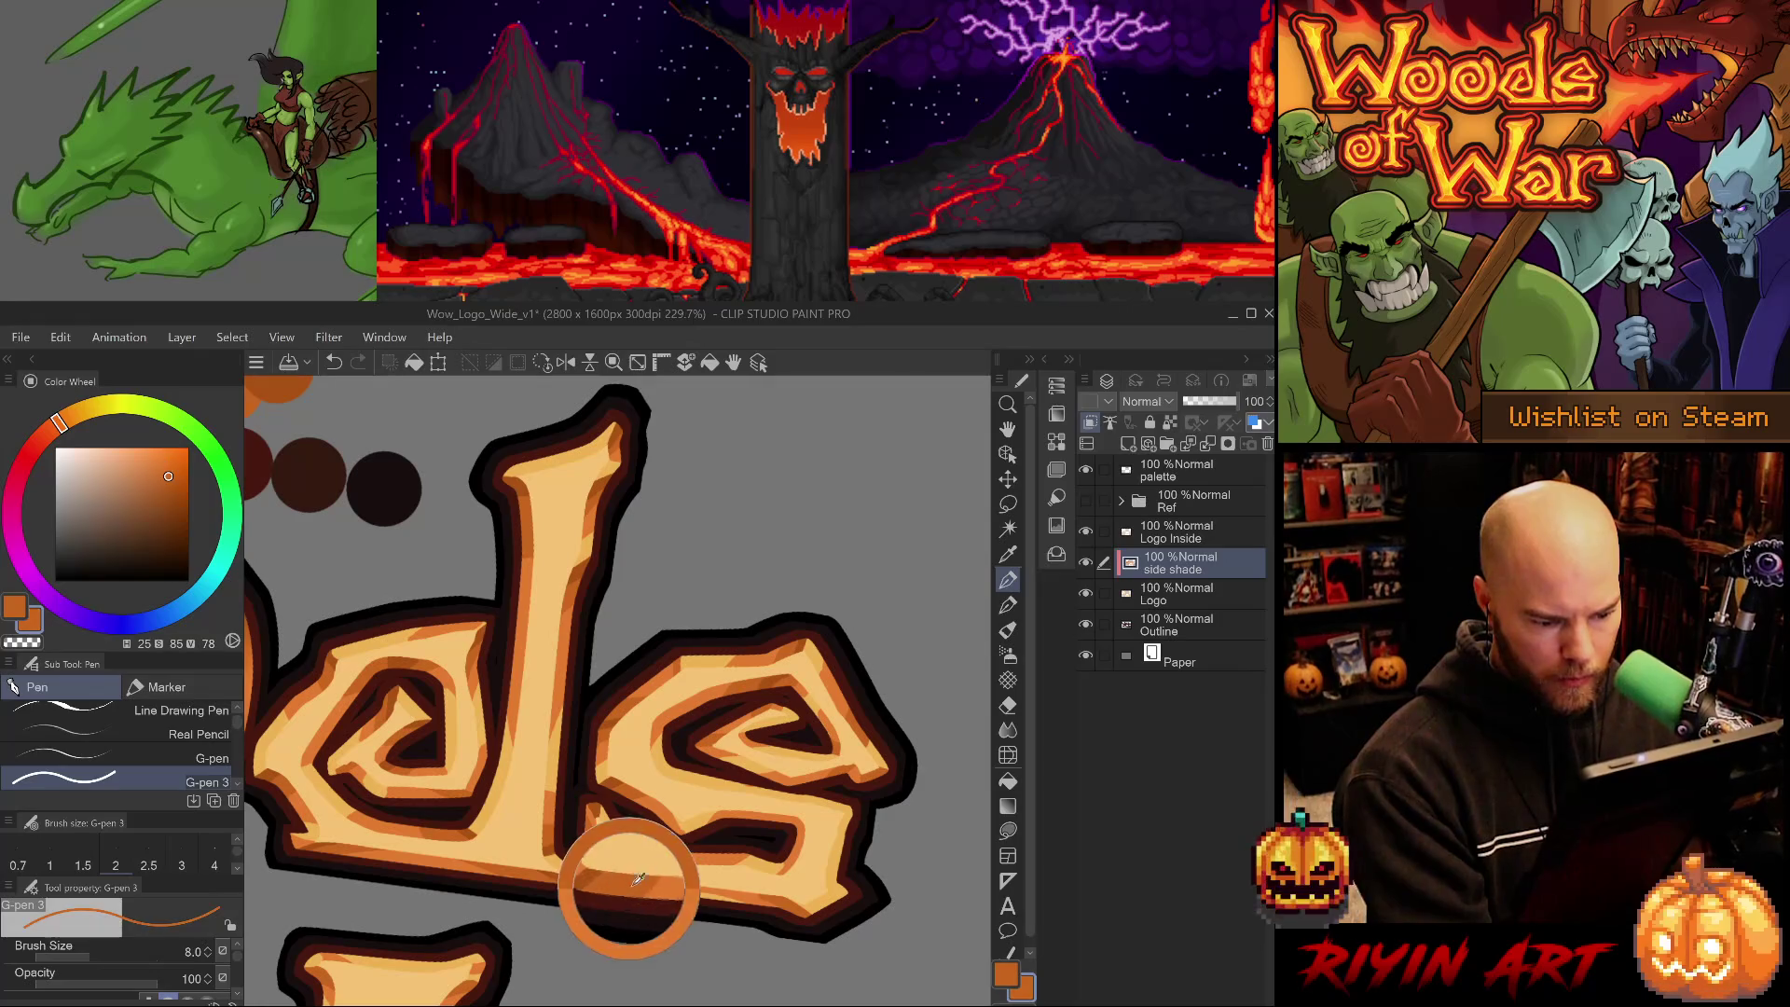
pyautogui.moveTo(723, 859); pyautogui.dragTo(748, 863)
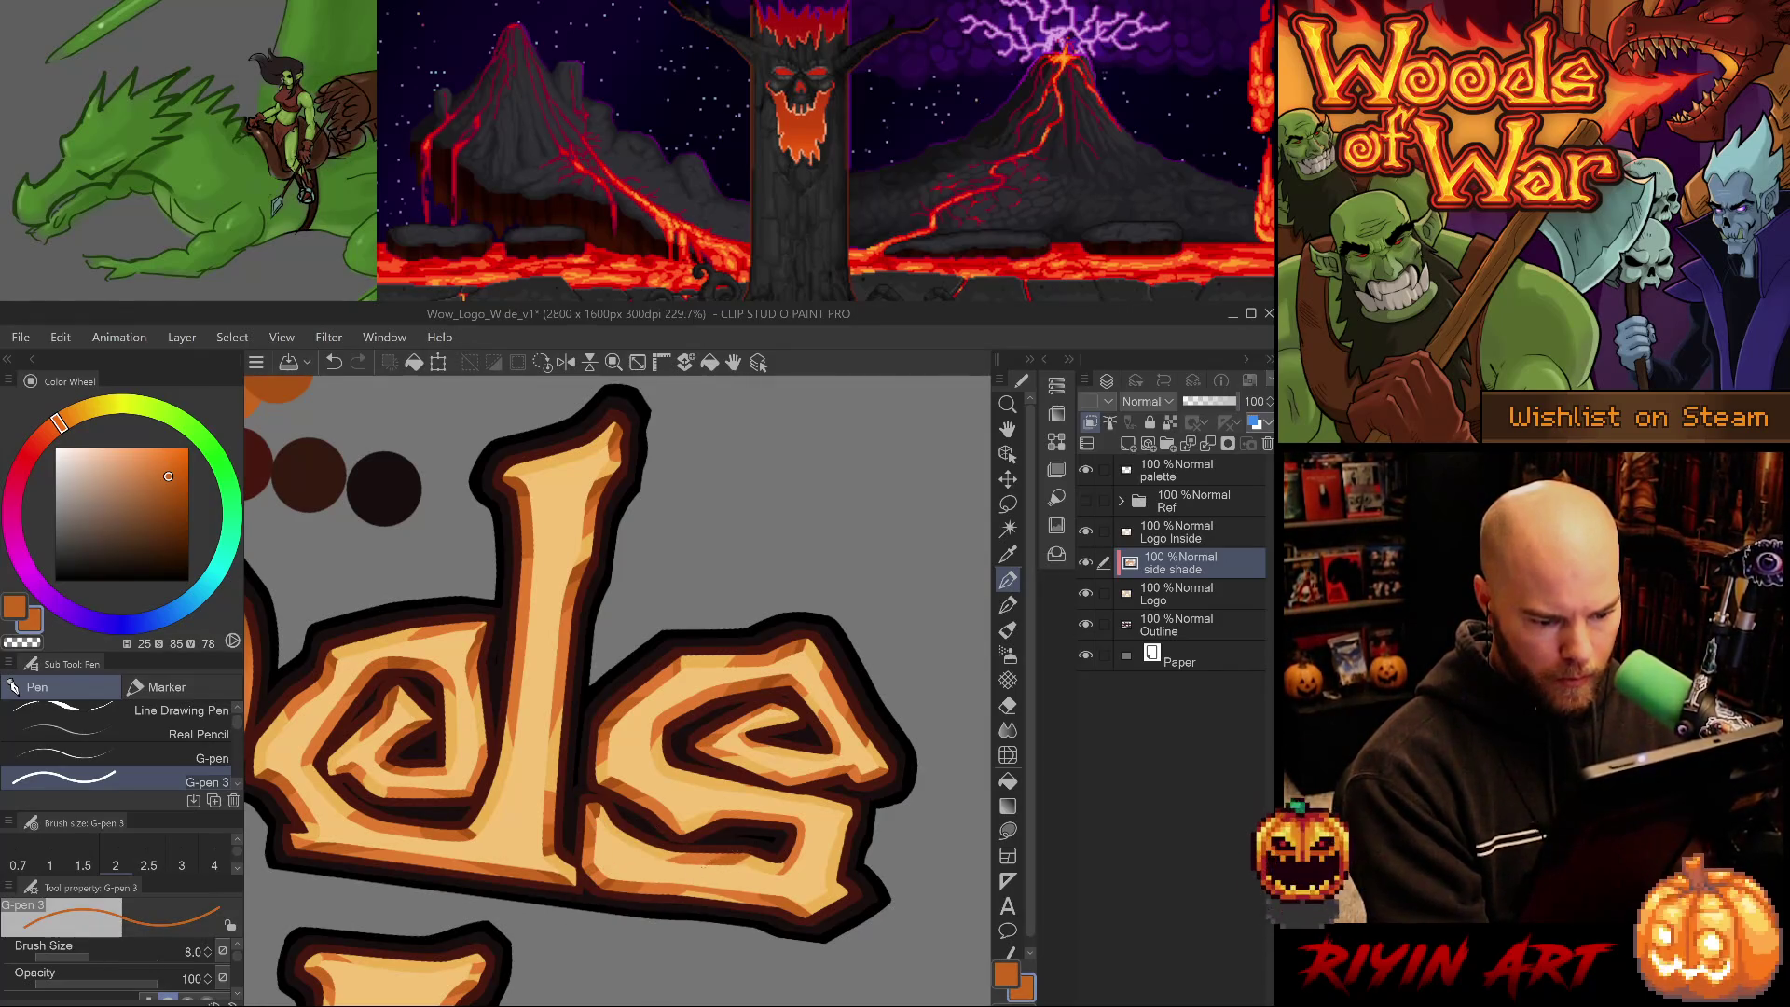
pyautogui.keyDown('alt'); pyautogui.click(690, 862); pyautogui.keyUp('alt')
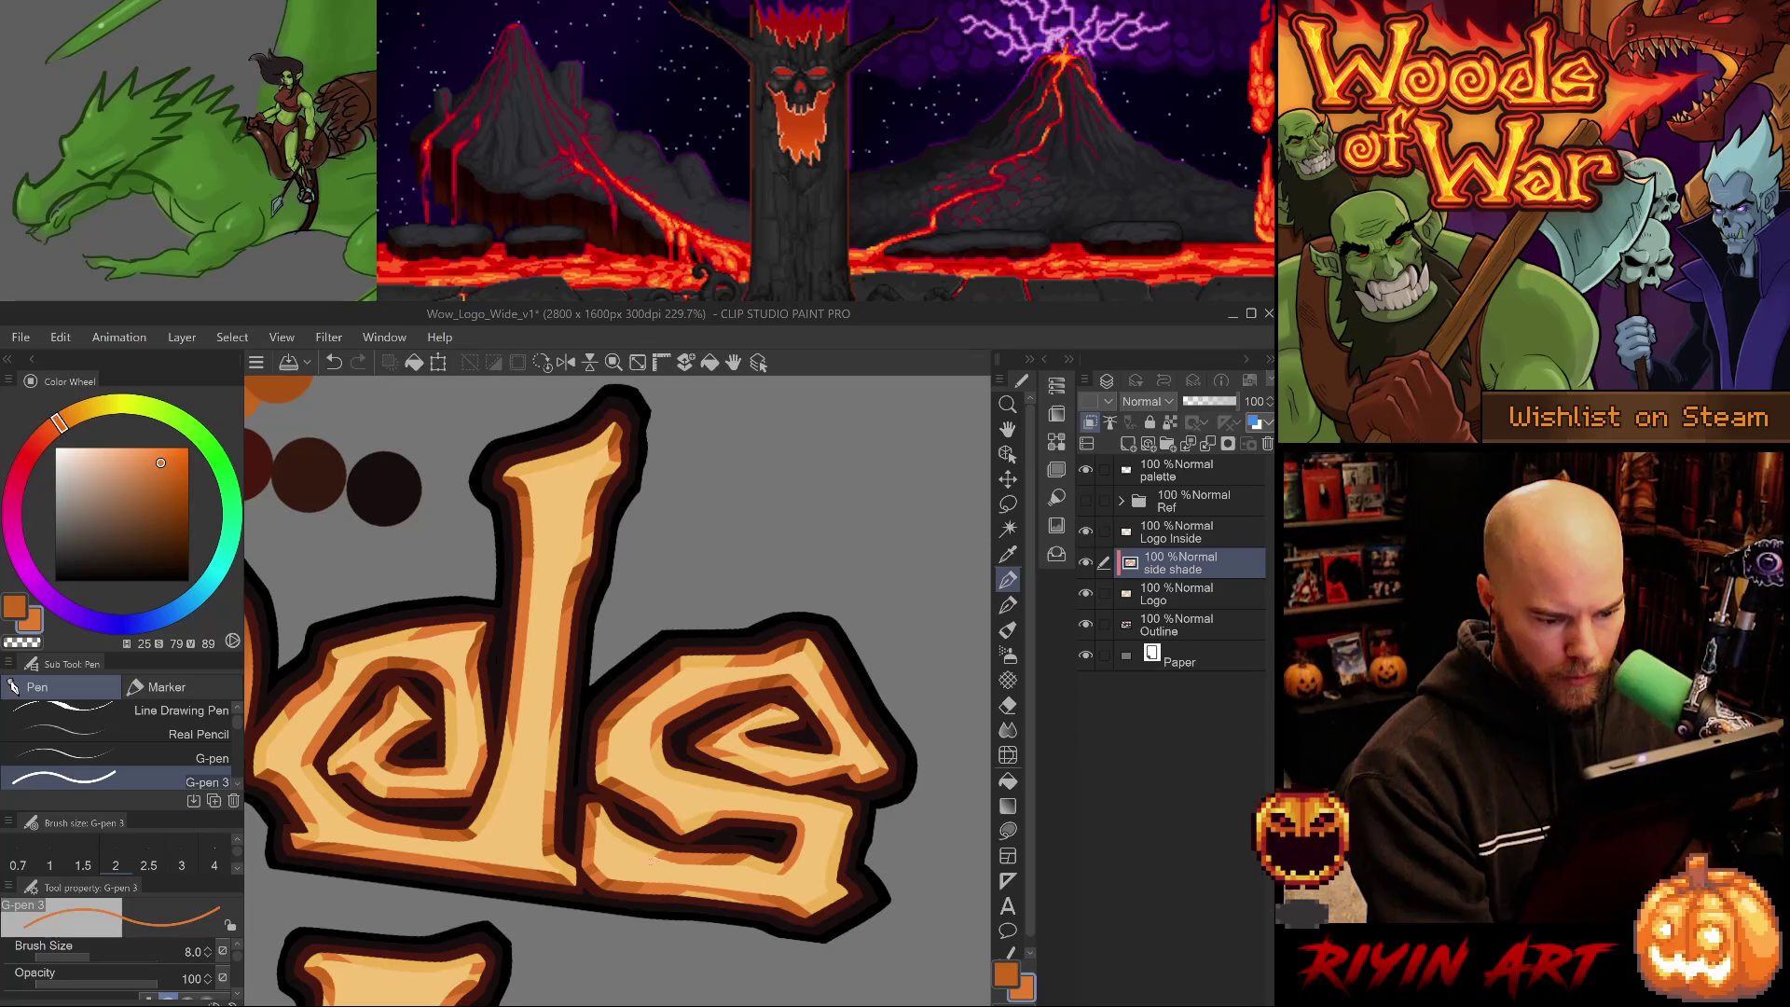
pyautogui.keyDown('alt'); pyautogui.click(604, 803); pyautogui.keyUp('alt')
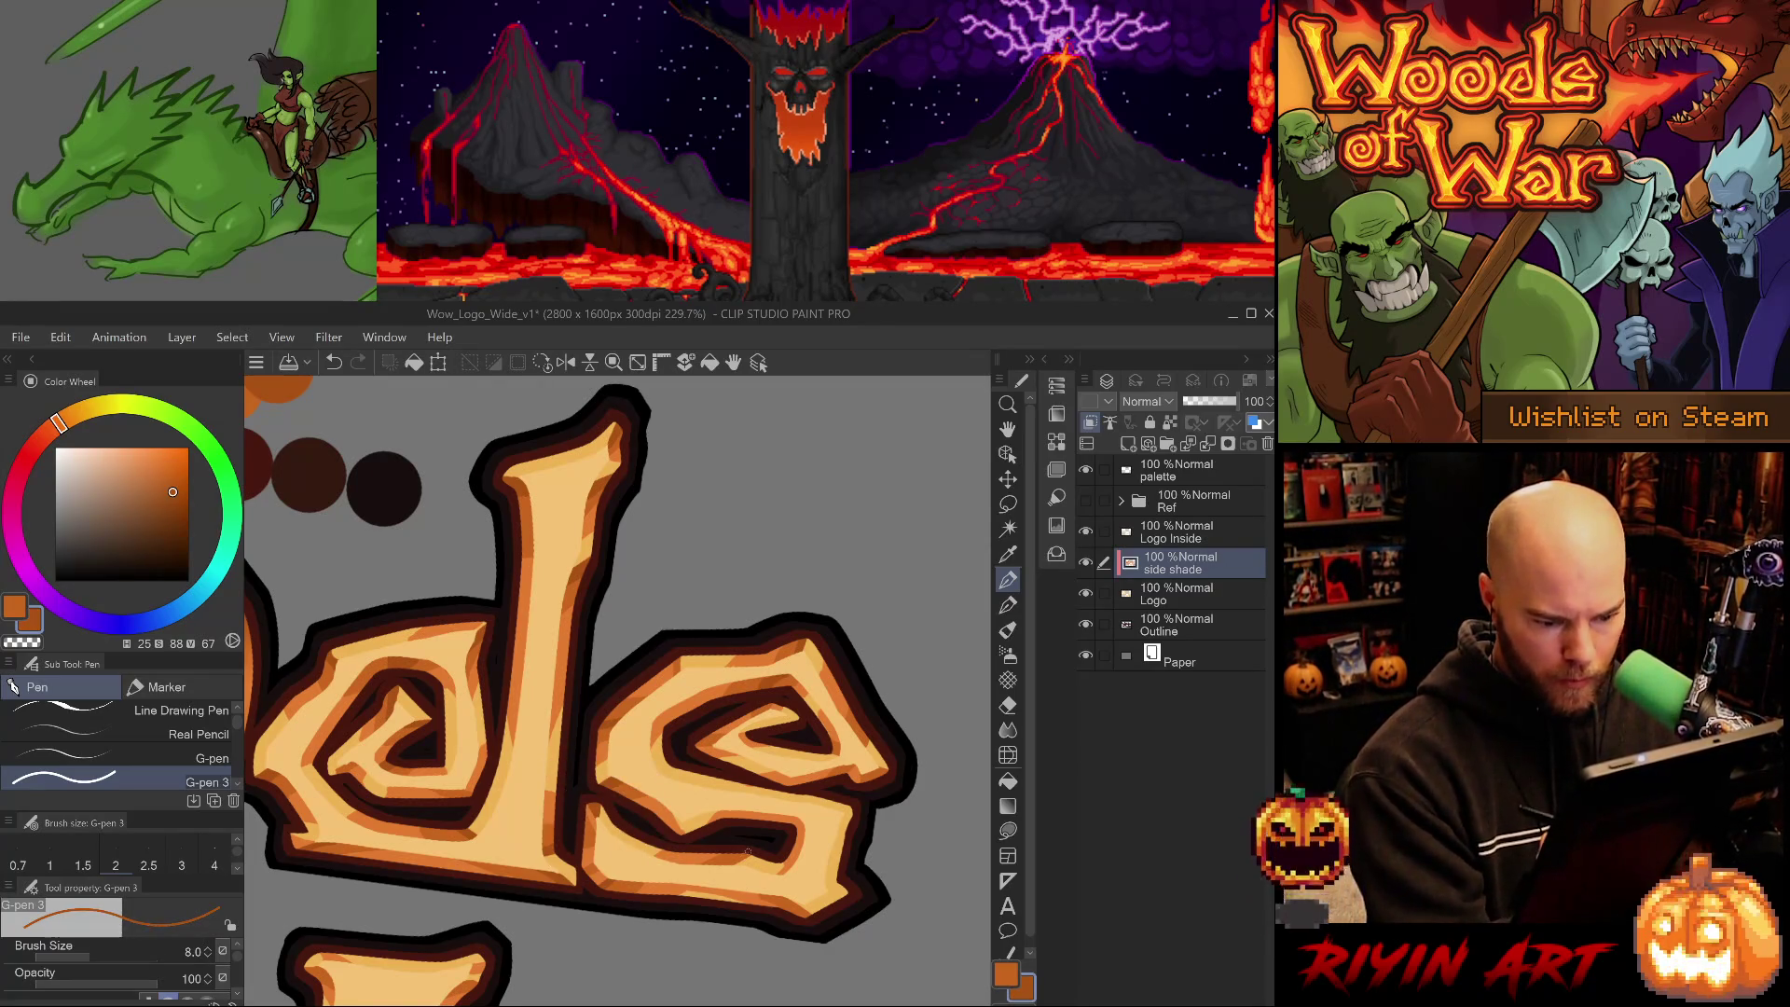
pyautogui.press('e')
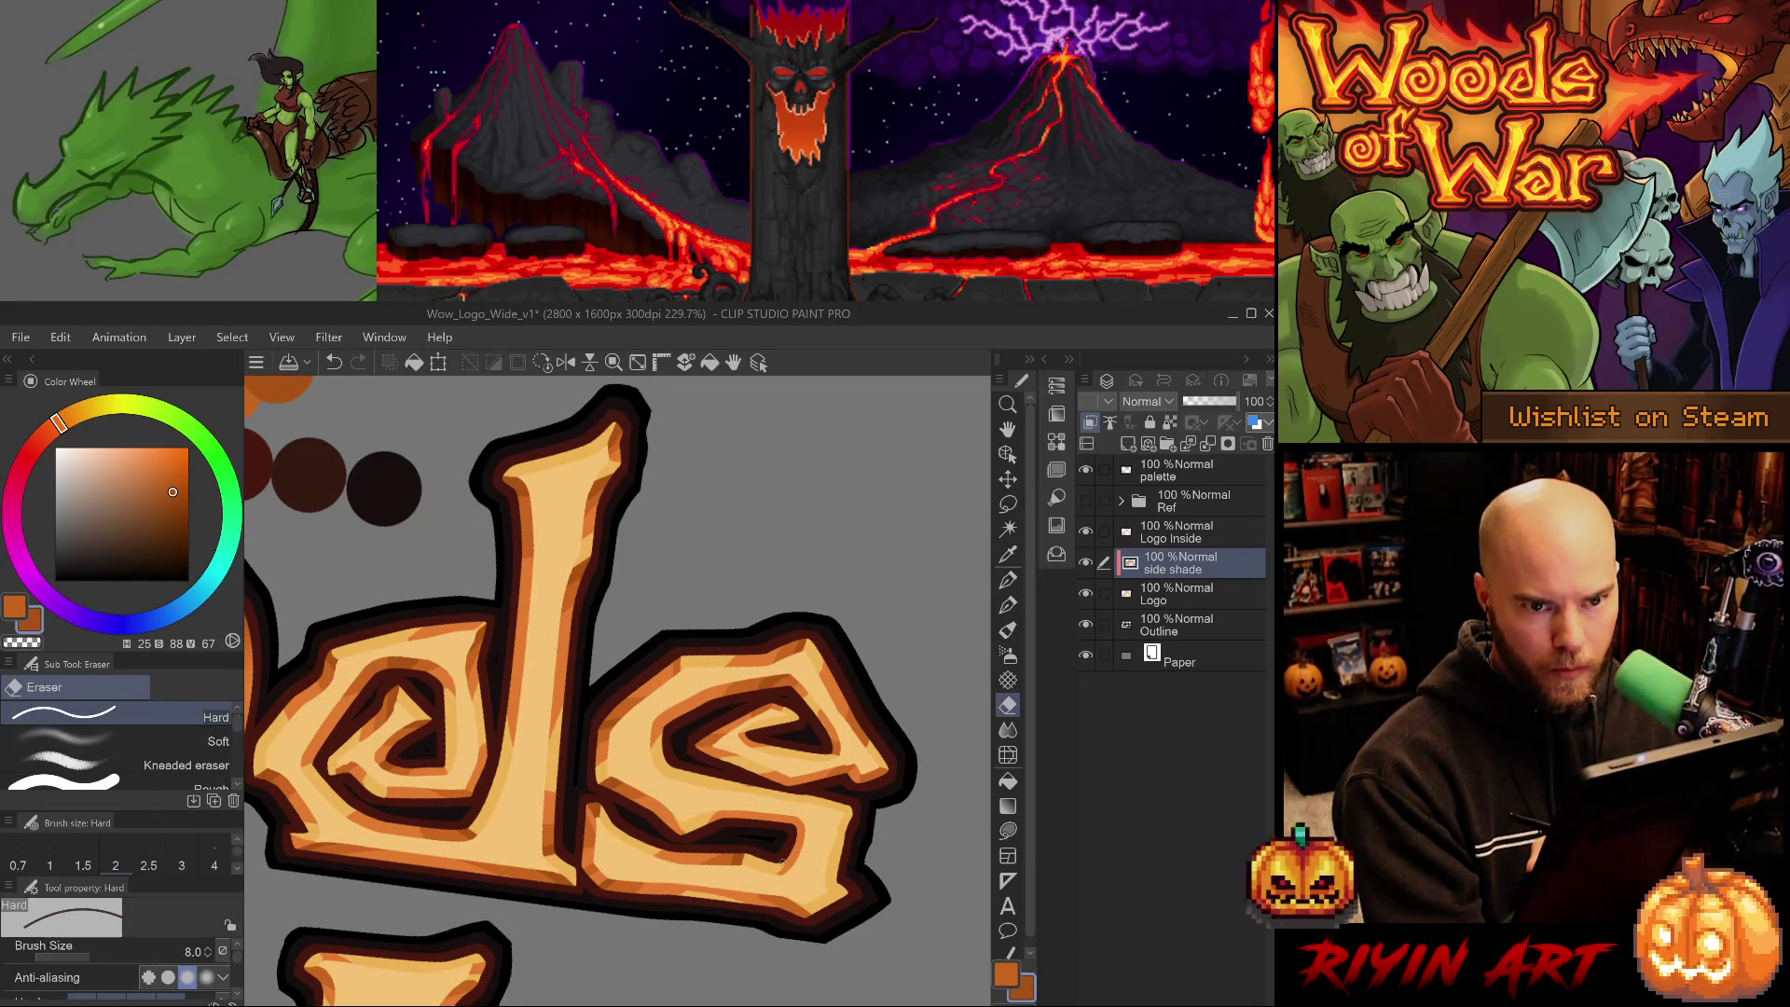
# - Resample the light, mid and dark orange shades and tilt the lettering counter-clockwise
pyautogui.keyDown('alt'); pyautogui.click(789, 861); pyautogui.keyUp('alt')
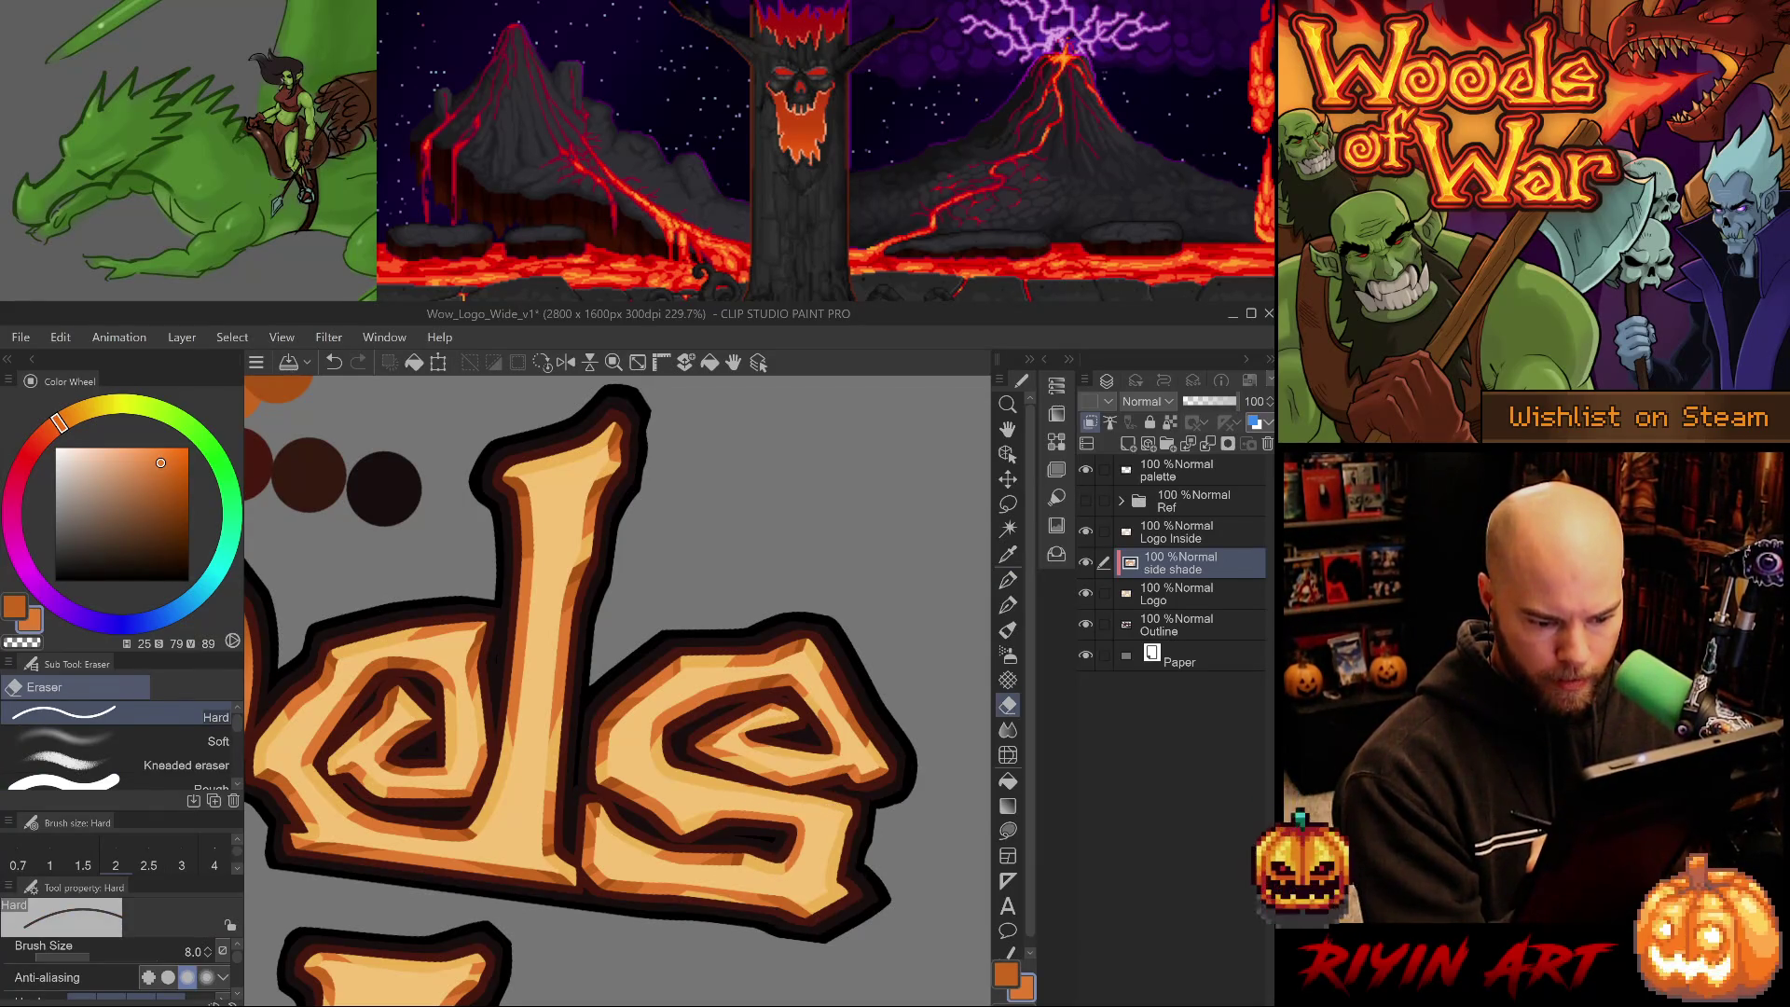
pyautogui.press('p')
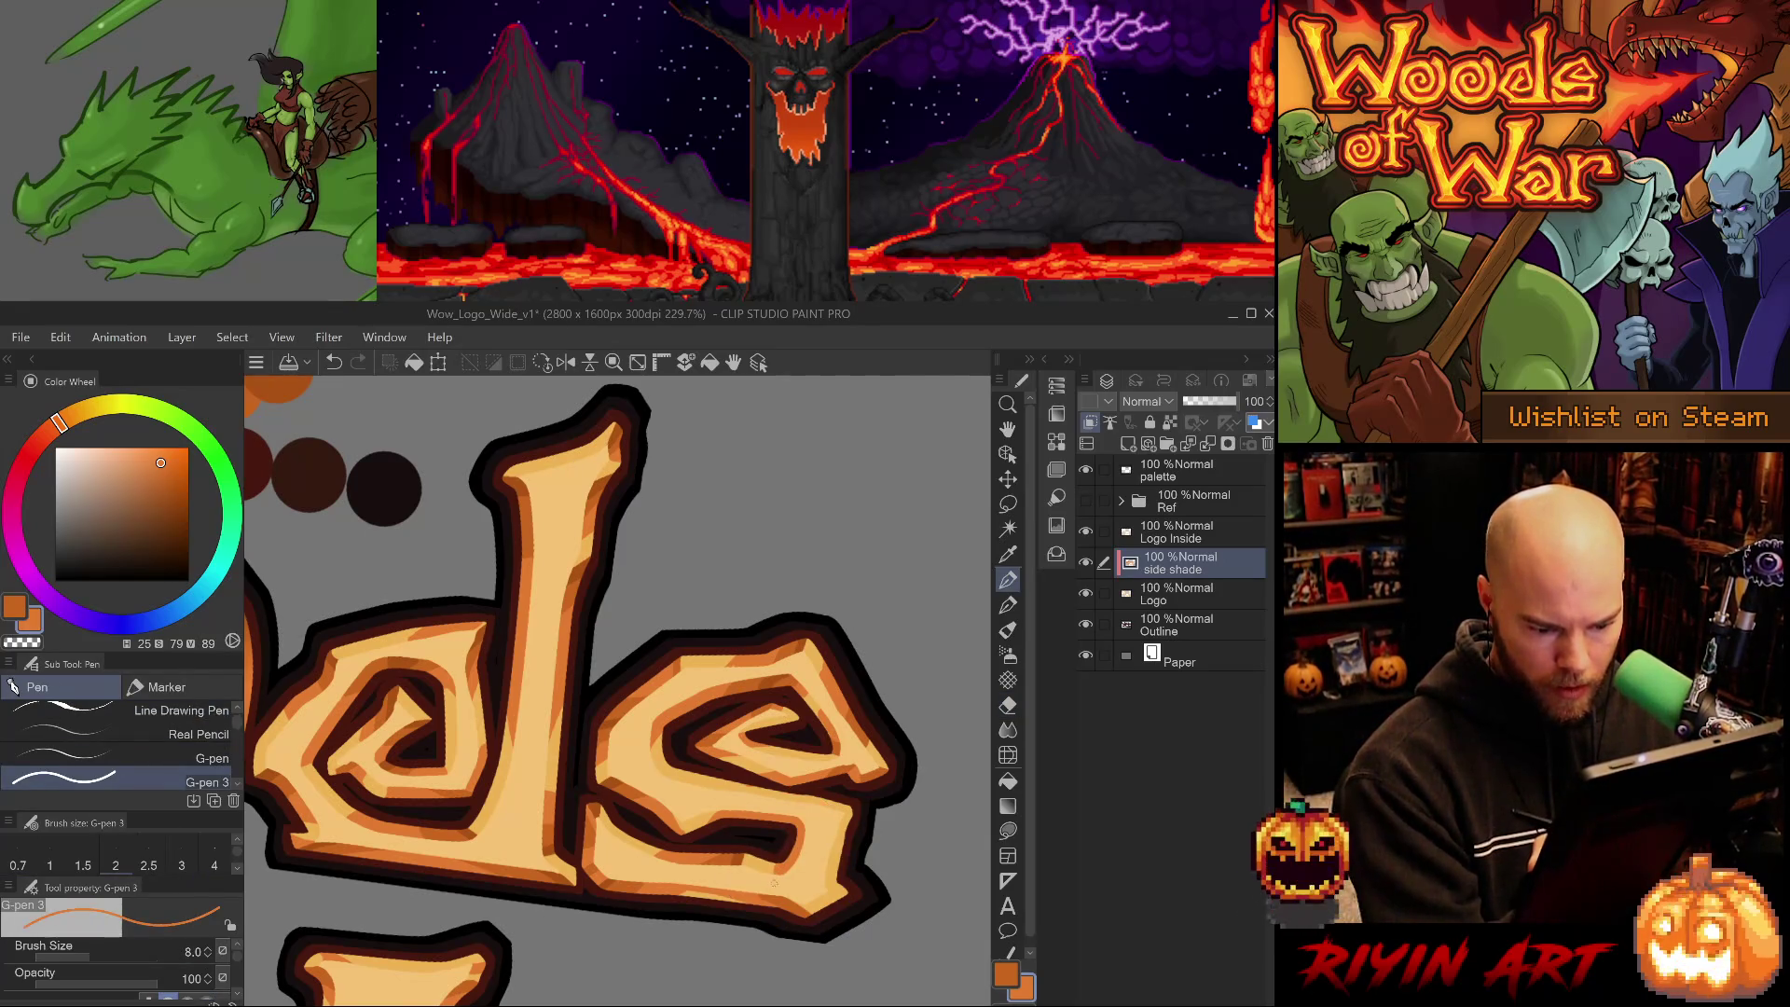
pyautogui.keyDown('alt'); pyautogui.click(737, 851); pyautogui.keyUp('alt')
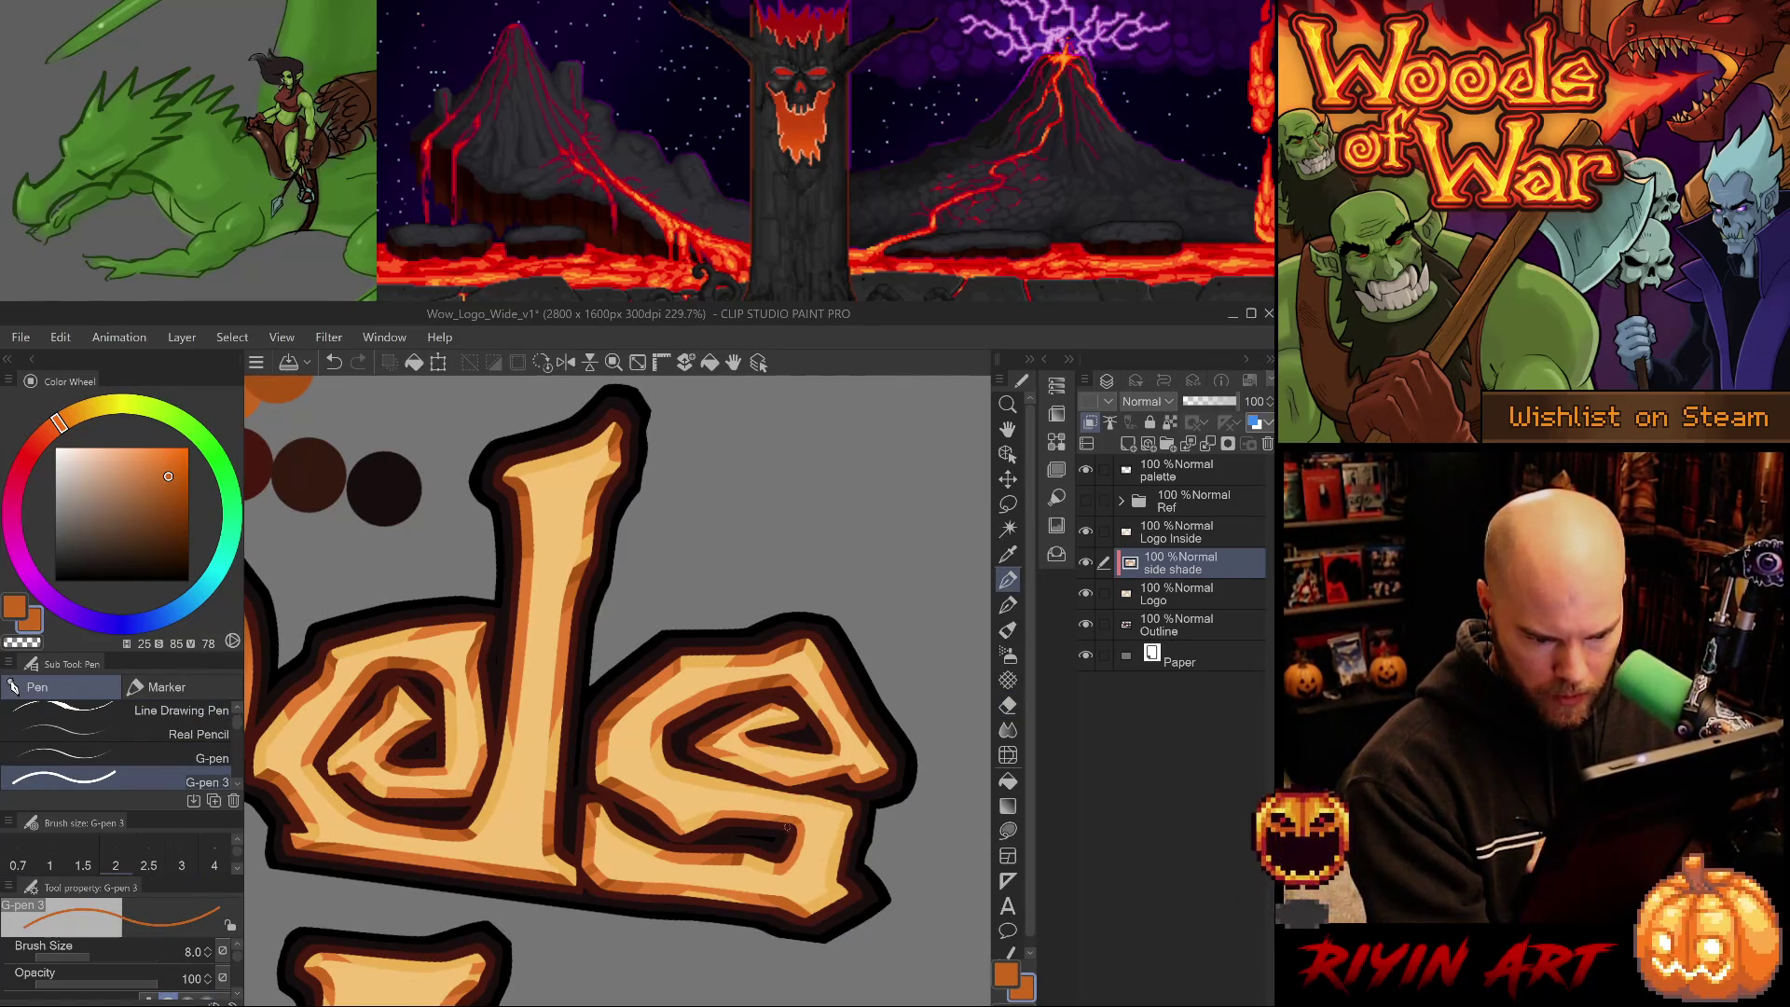
pyautogui.keyDown('alt'); pyautogui.click(746, 854); pyautogui.keyUp('alt')
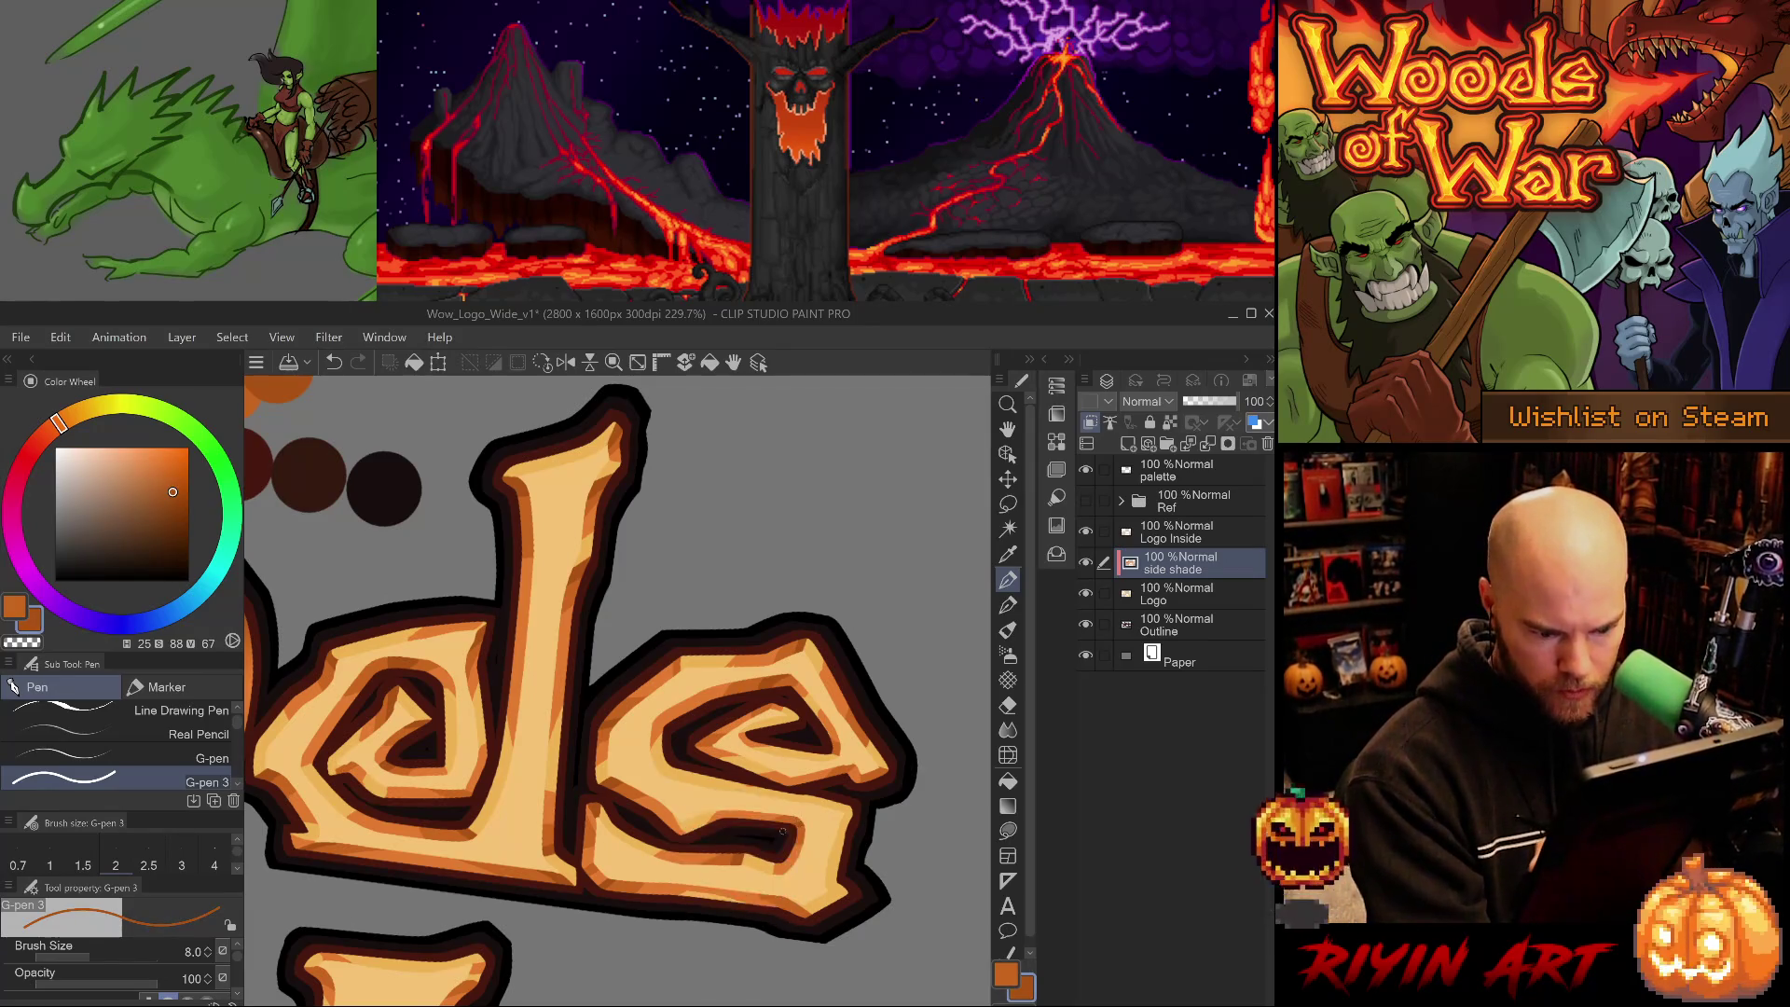
pyautogui.keyDown('alt'); pyautogui.click(790, 820); pyautogui.keyUp('alt')
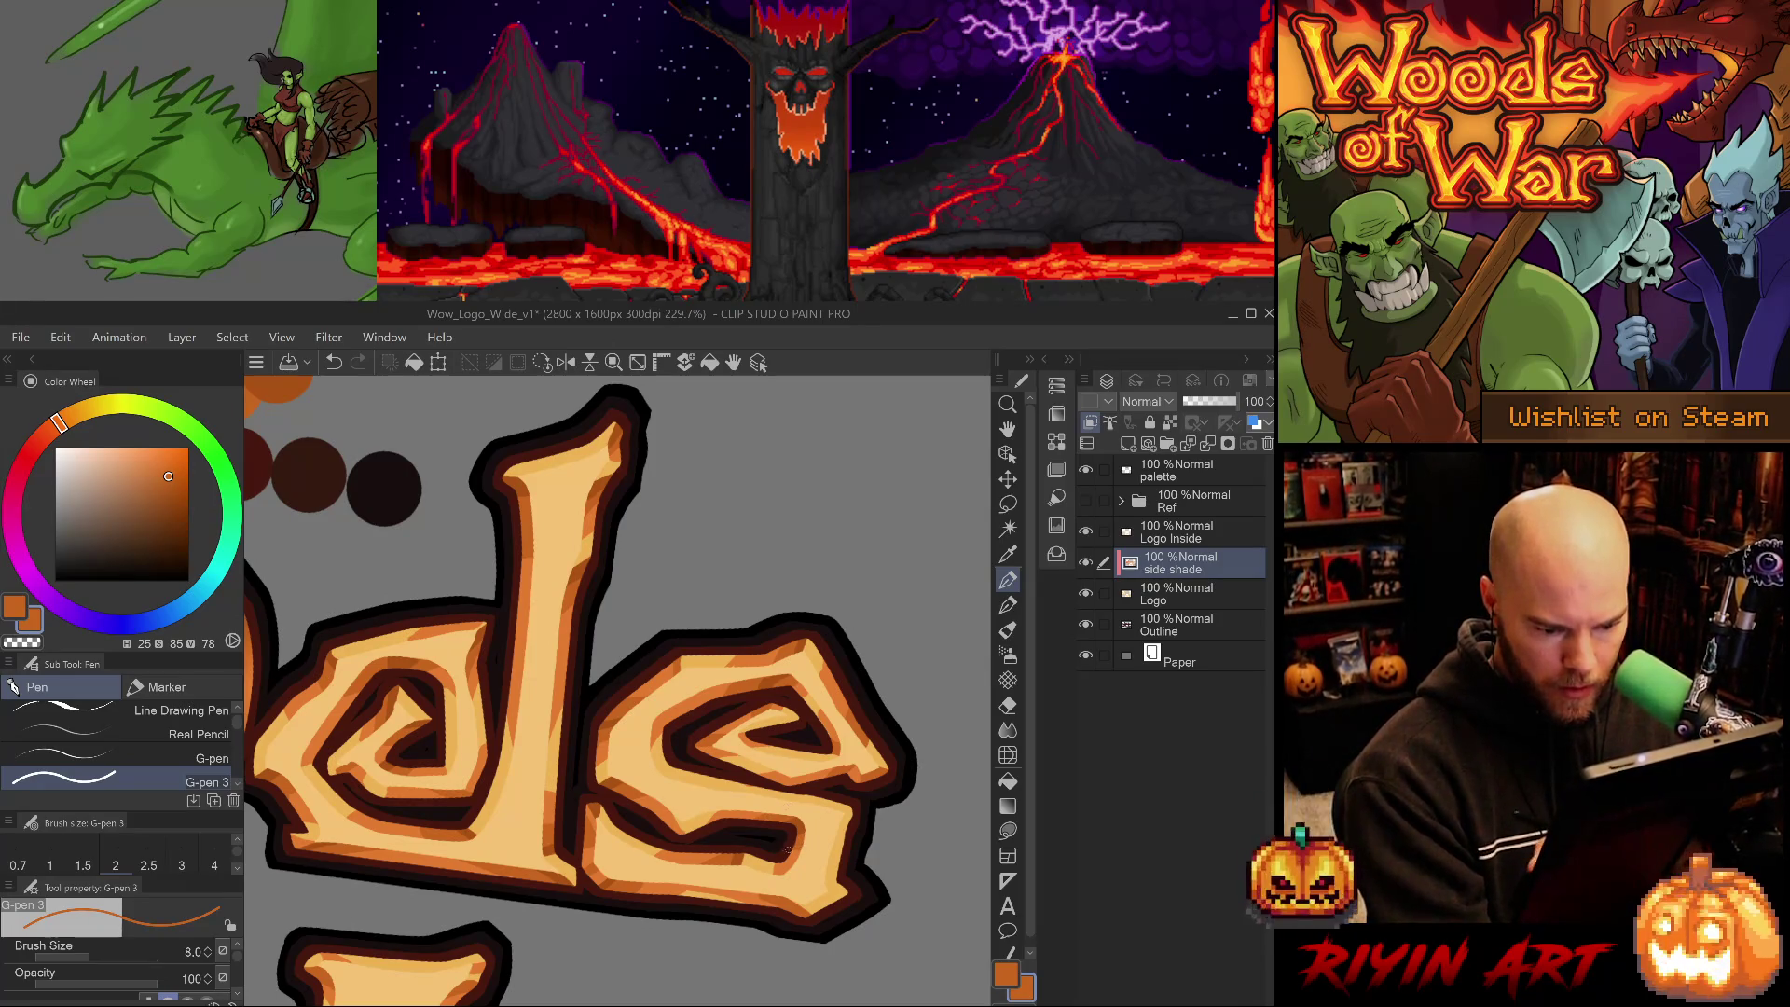
pyautogui.keyDown('alt'); pyautogui.click(775, 823); pyautogui.keyUp('alt')
pyautogui.keyDown('alt'); pyautogui.click(671, 822); pyautogui.keyUp('alt')
pyautogui.press('e')
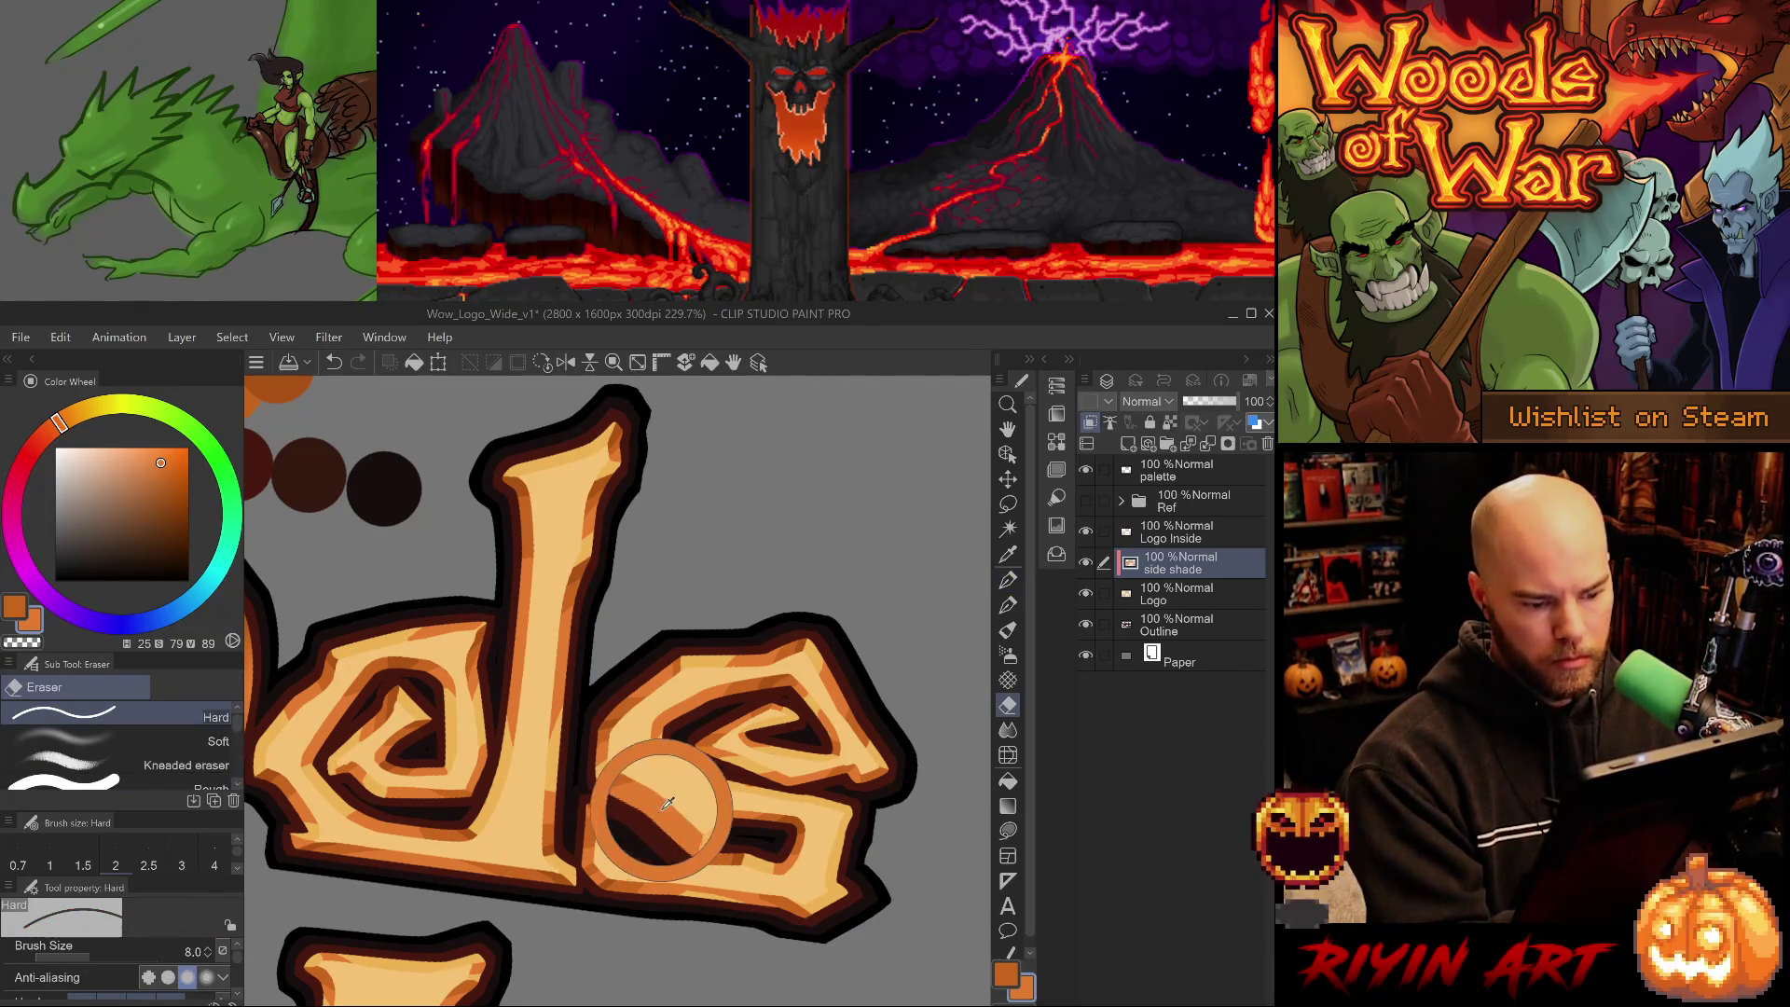
pyautogui.hotkey('ctrl', 'z')
pyautogui.moveTo(778, 849); pyautogui.dragTo(700, 580)
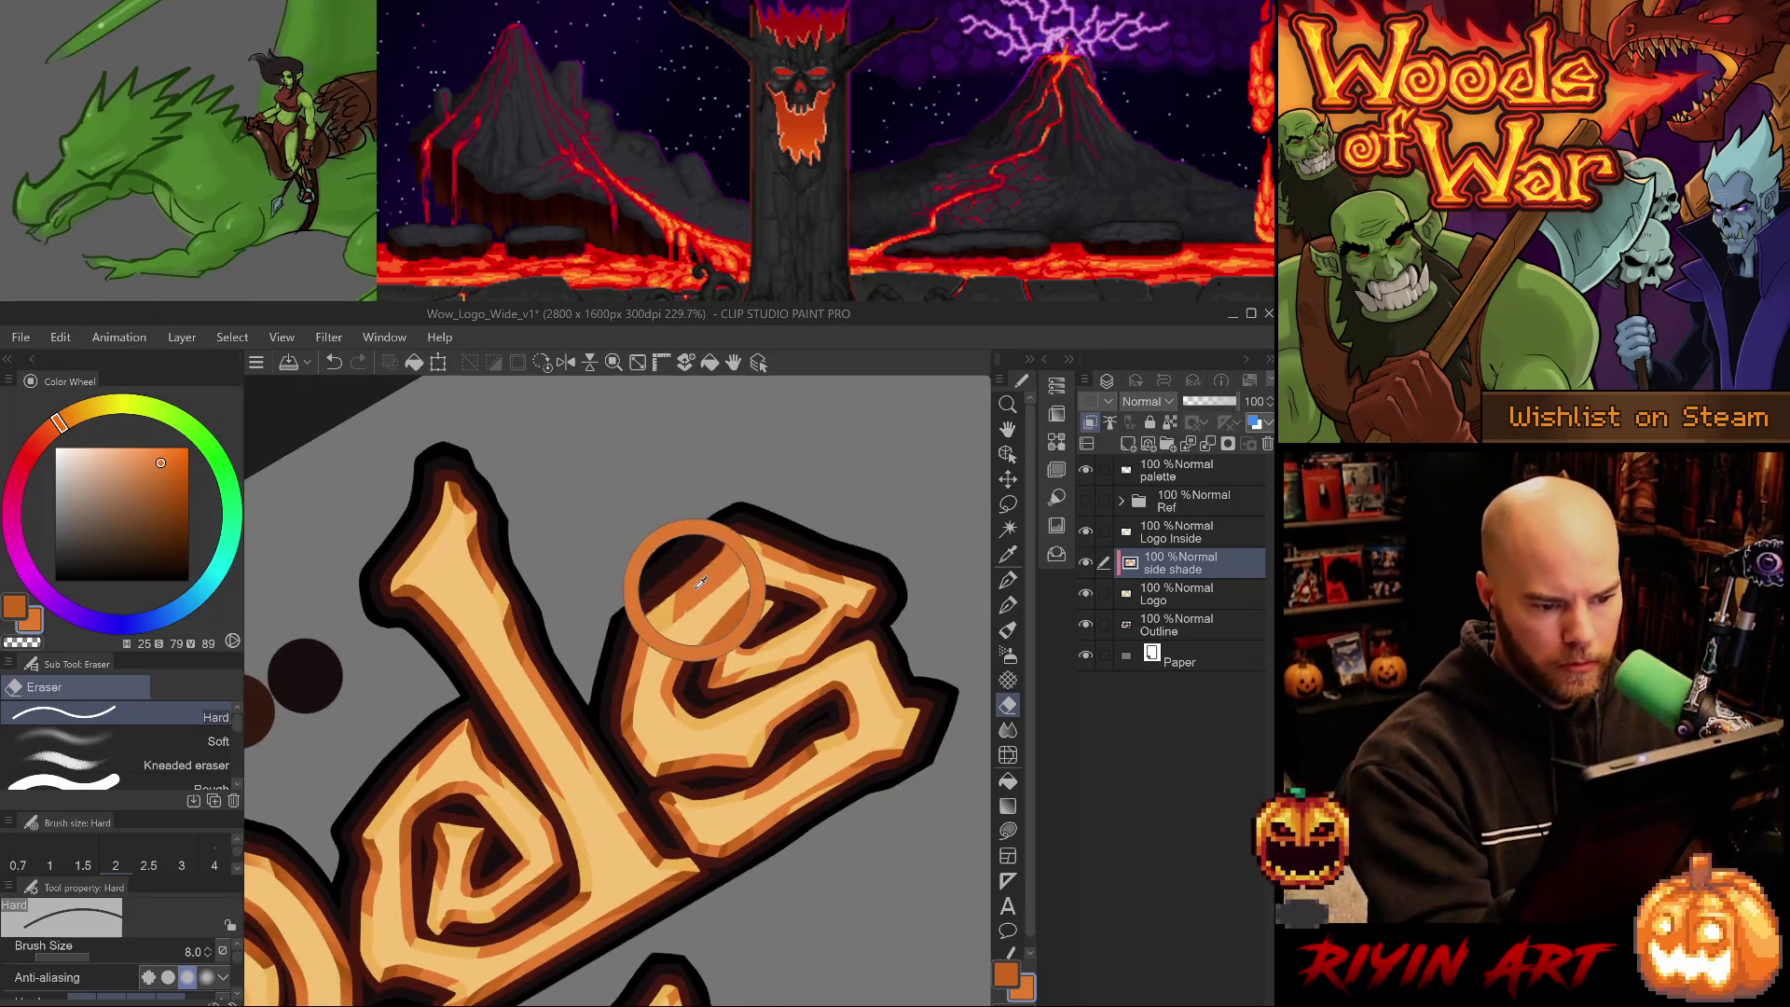
# - Paint light and mid orange shade strokes inside the s's inner and upper curves
pyautogui.press('p')
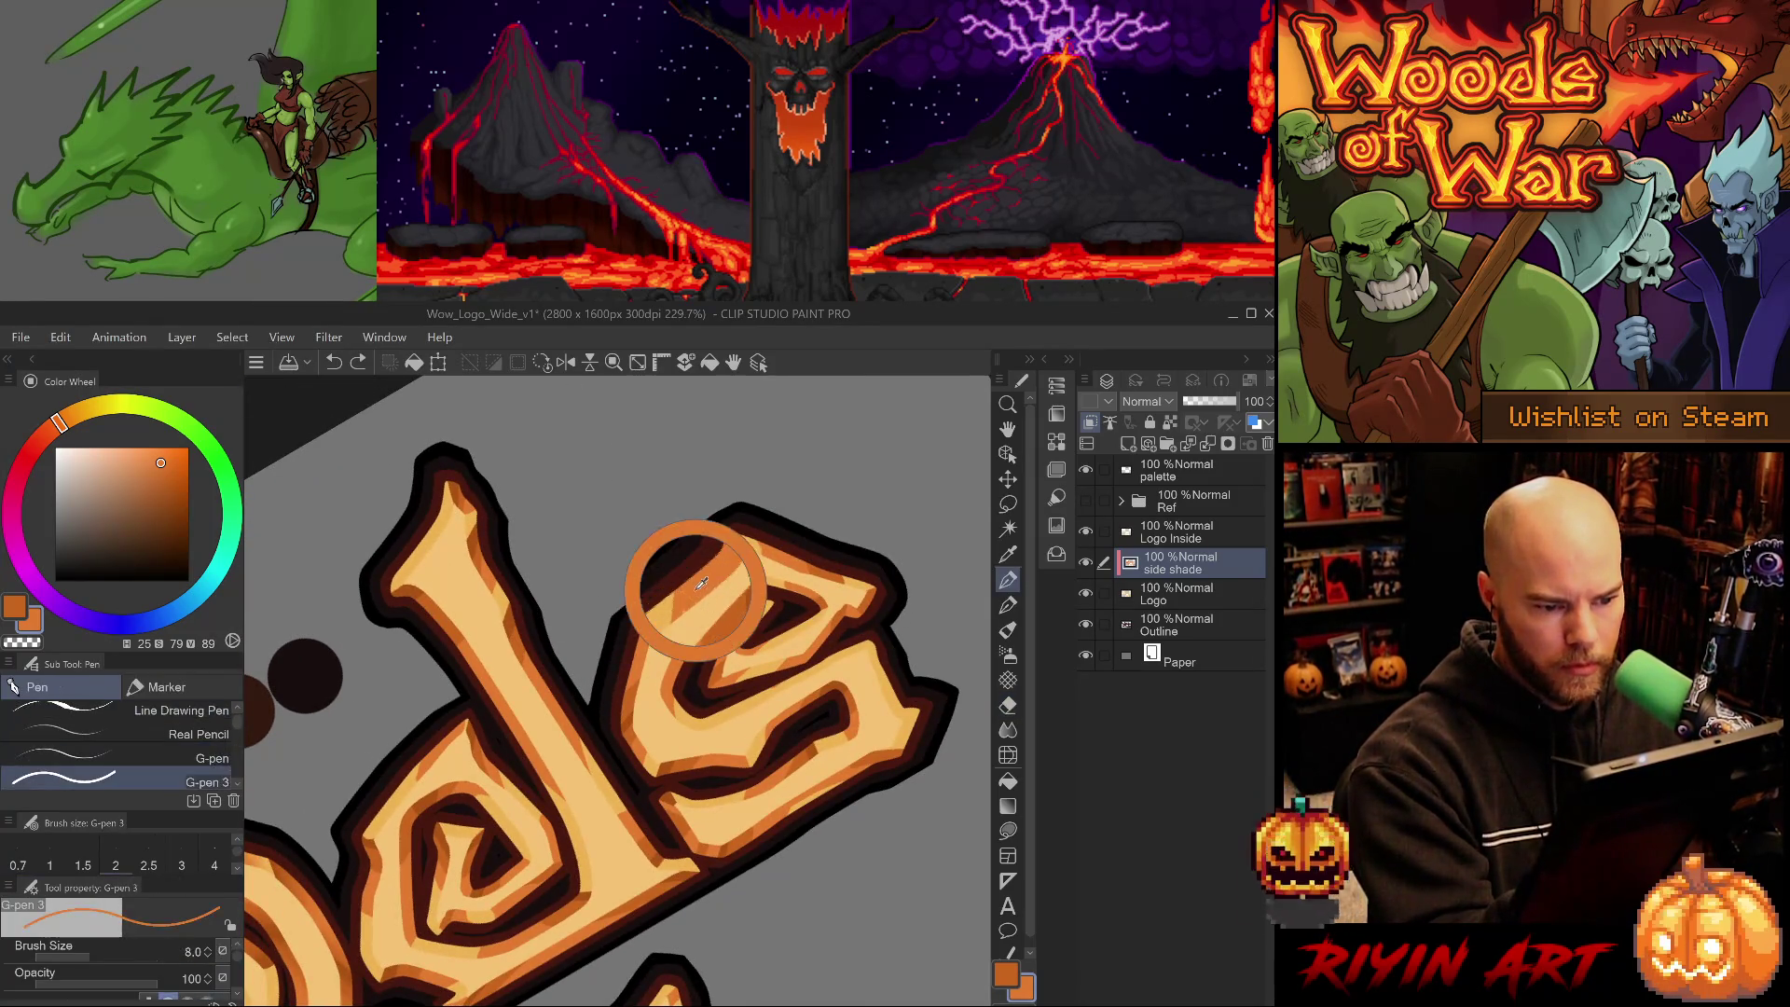
pyautogui.moveTo(690, 615); pyautogui.dragTo(727, 596)
pyautogui.keyDown('alt'); pyautogui.click(713, 613); pyautogui.keyUp('alt')
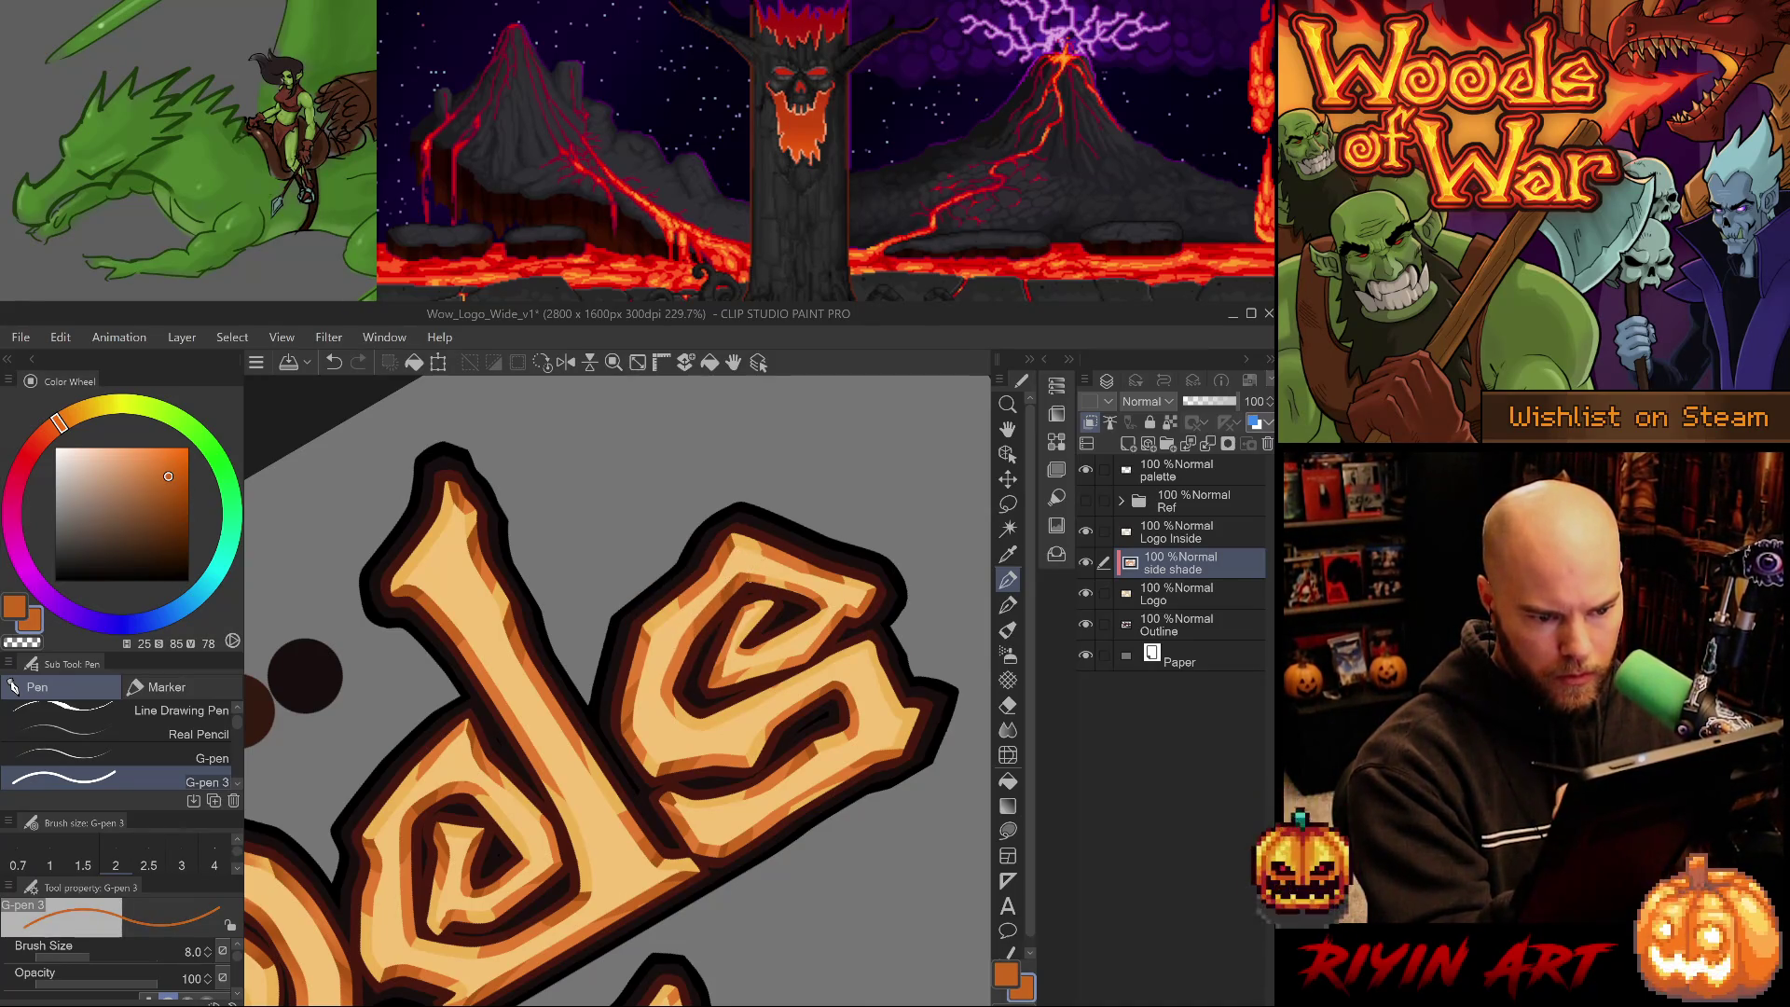
pyautogui.keyDown('alt'); pyautogui.click(758, 576); pyautogui.keyUp('alt')
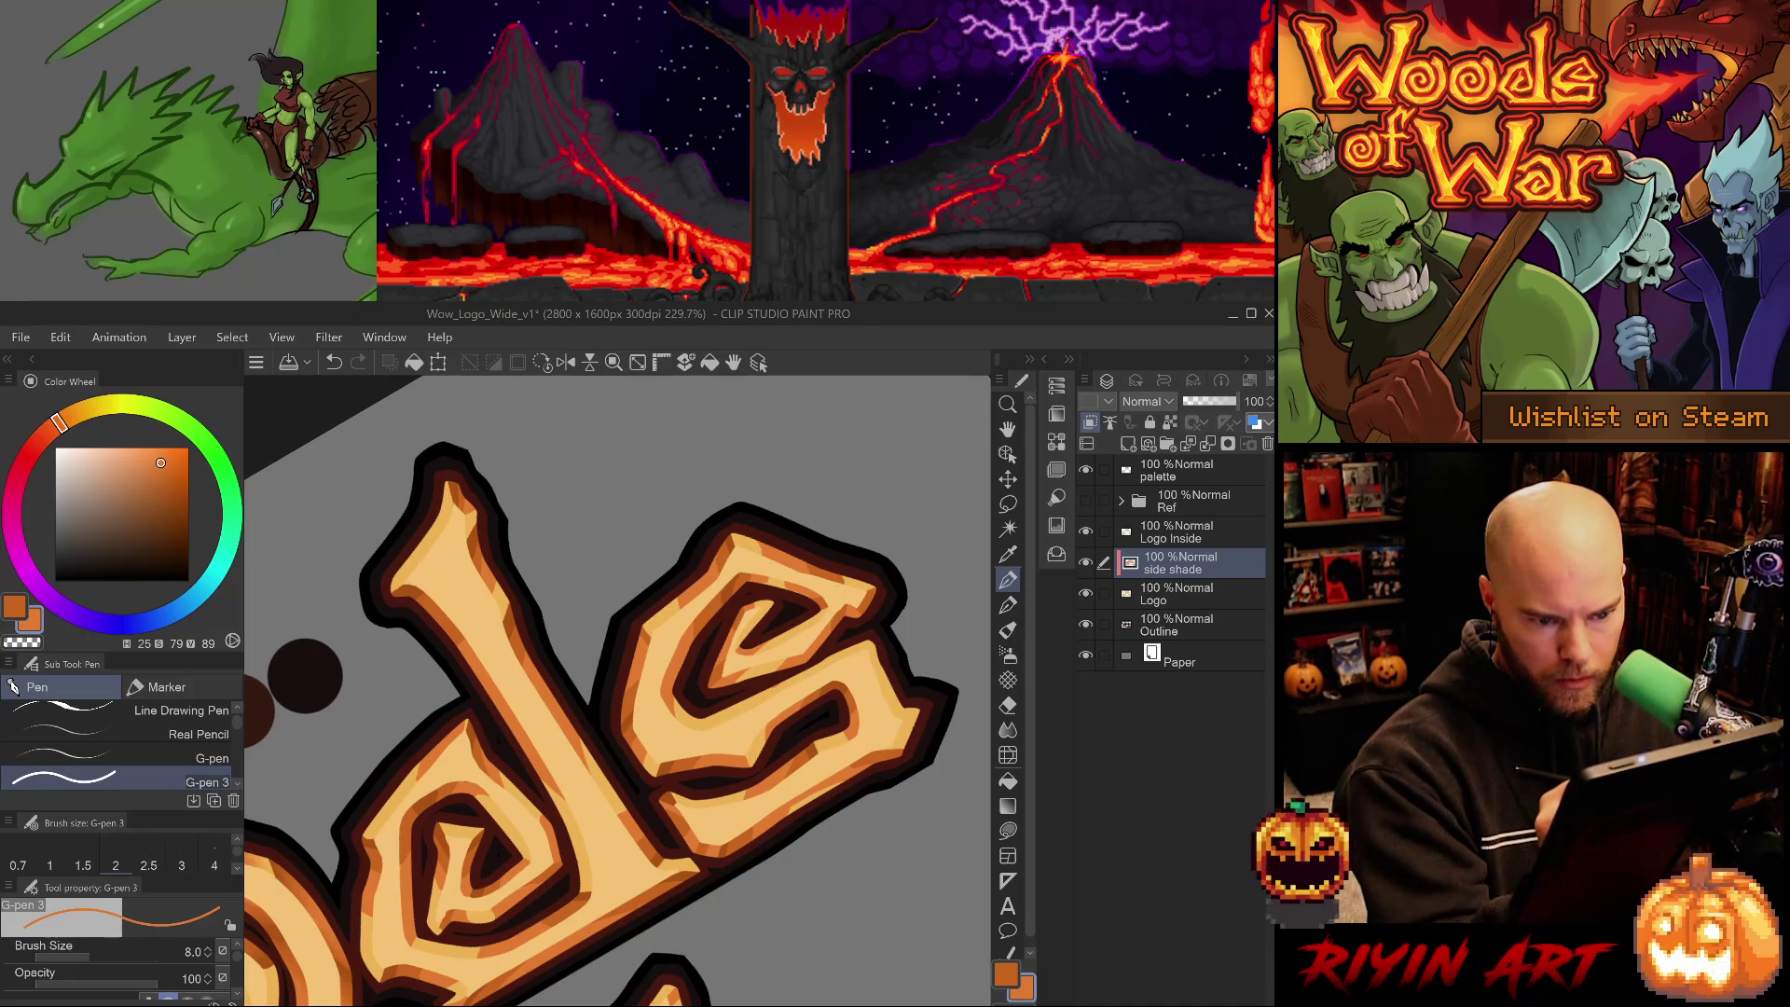
pyautogui.moveTo(770, 644); pyautogui.dragTo(750, 690)
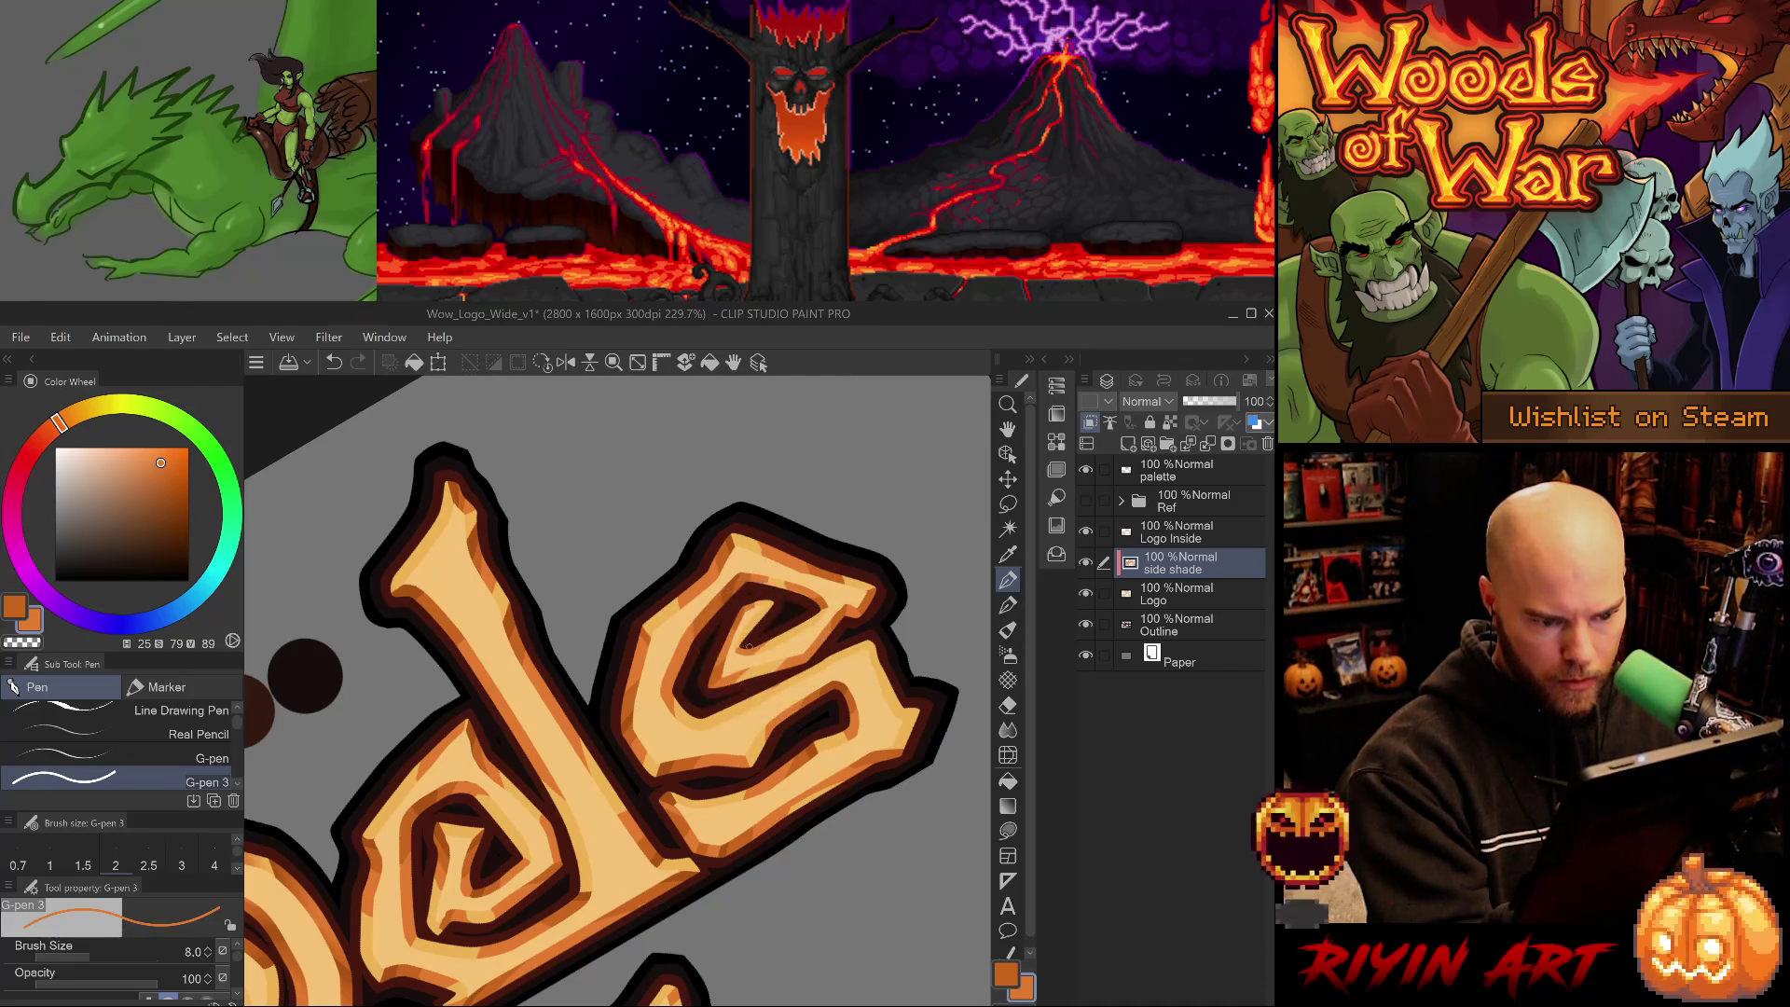
pyautogui.moveTo(751, 617); pyautogui.dragTo(776, 606)
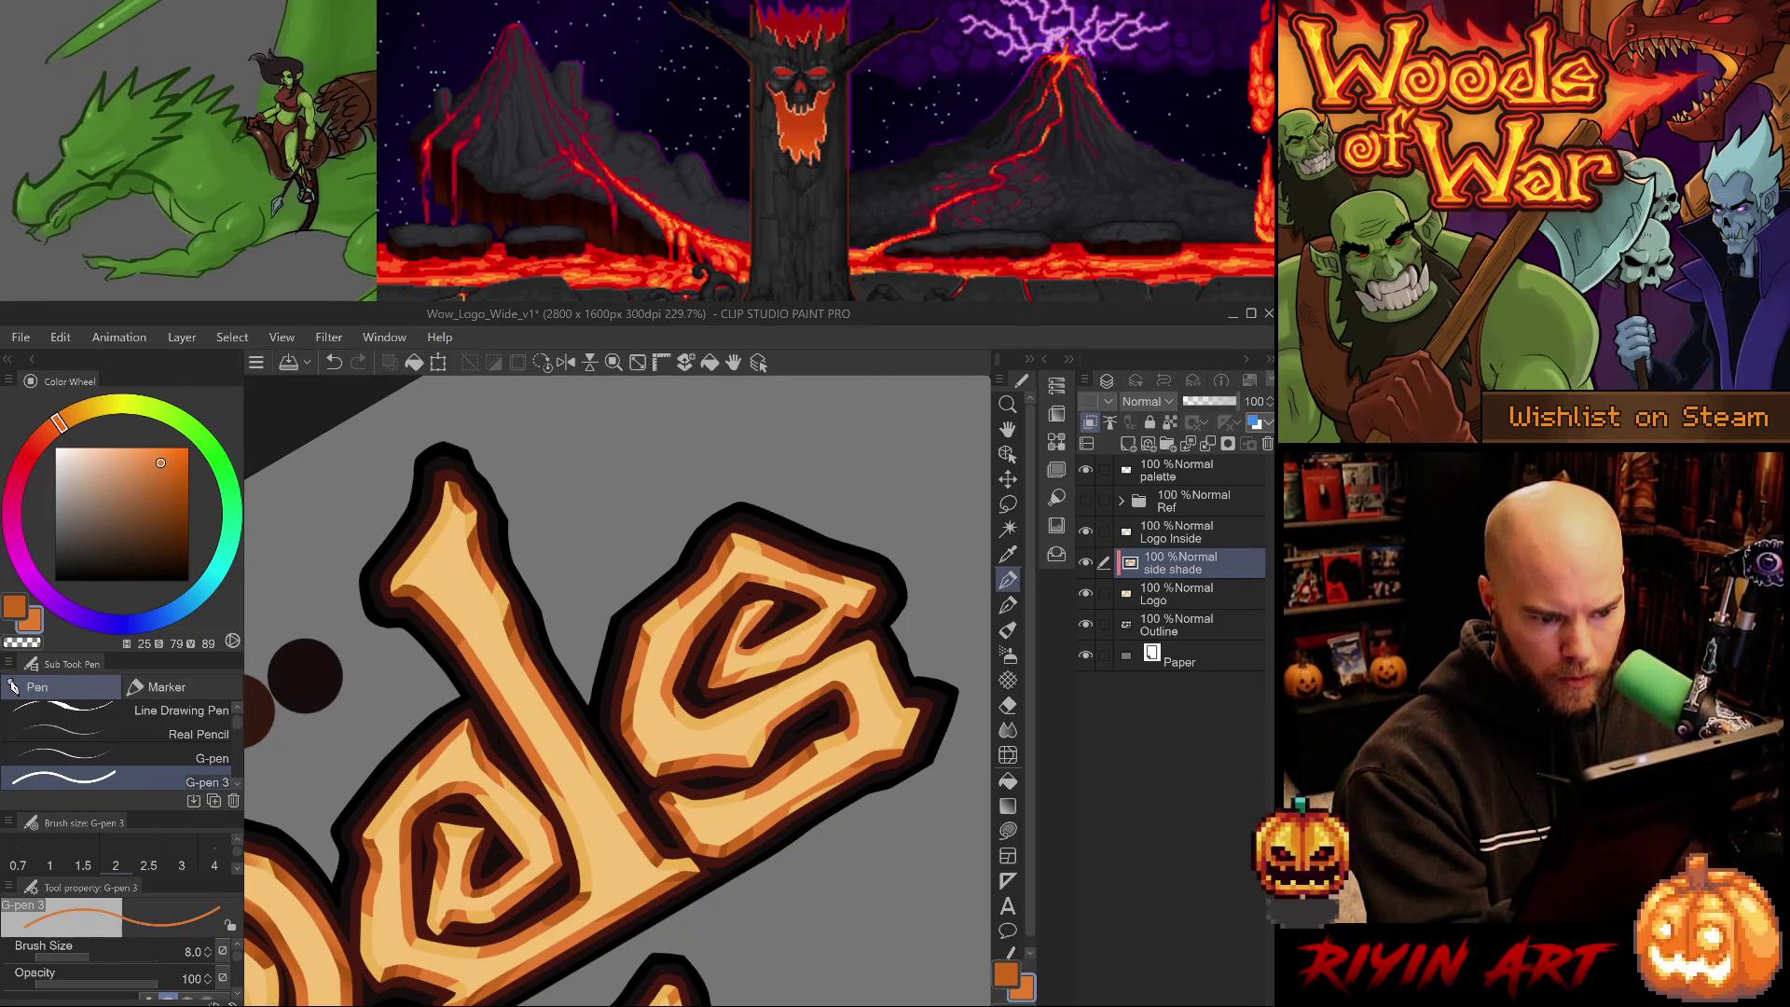
pyautogui.keyDown('alt'); pyautogui.click(726, 558); pyautogui.keyUp('alt')
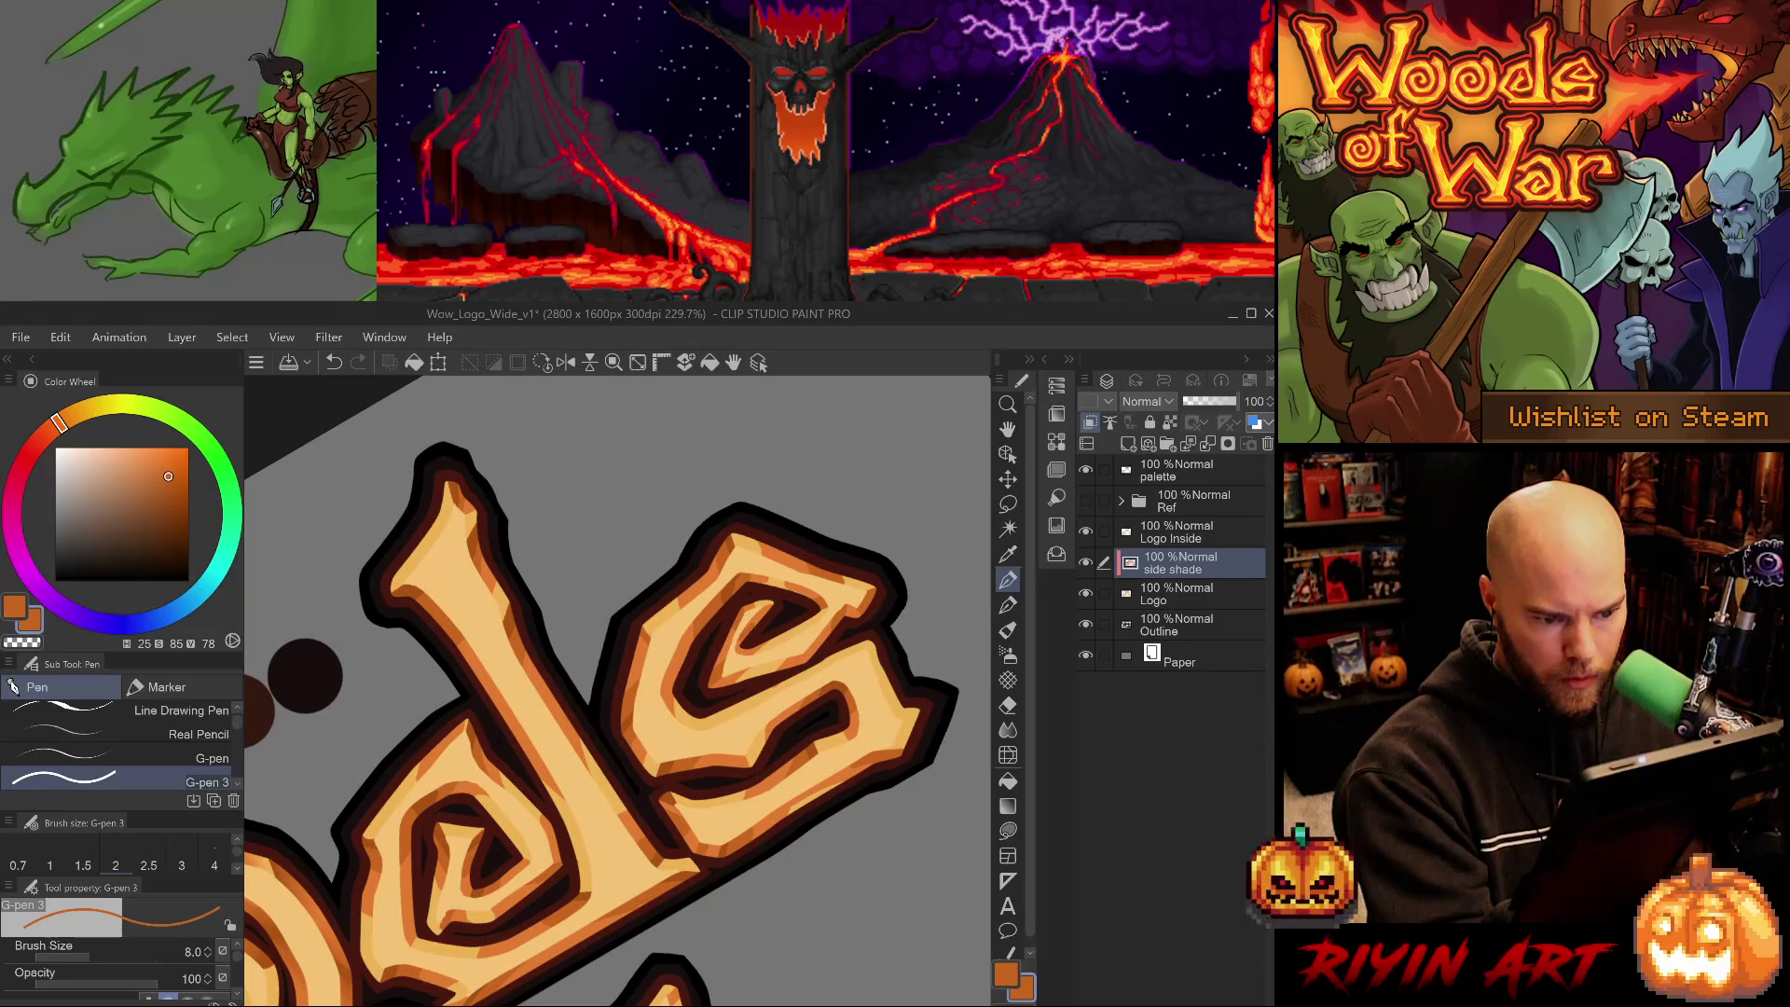
pyautogui.keyDown('alt'); pyautogui.click(746, 643); pyautogui.keyUp('alt')
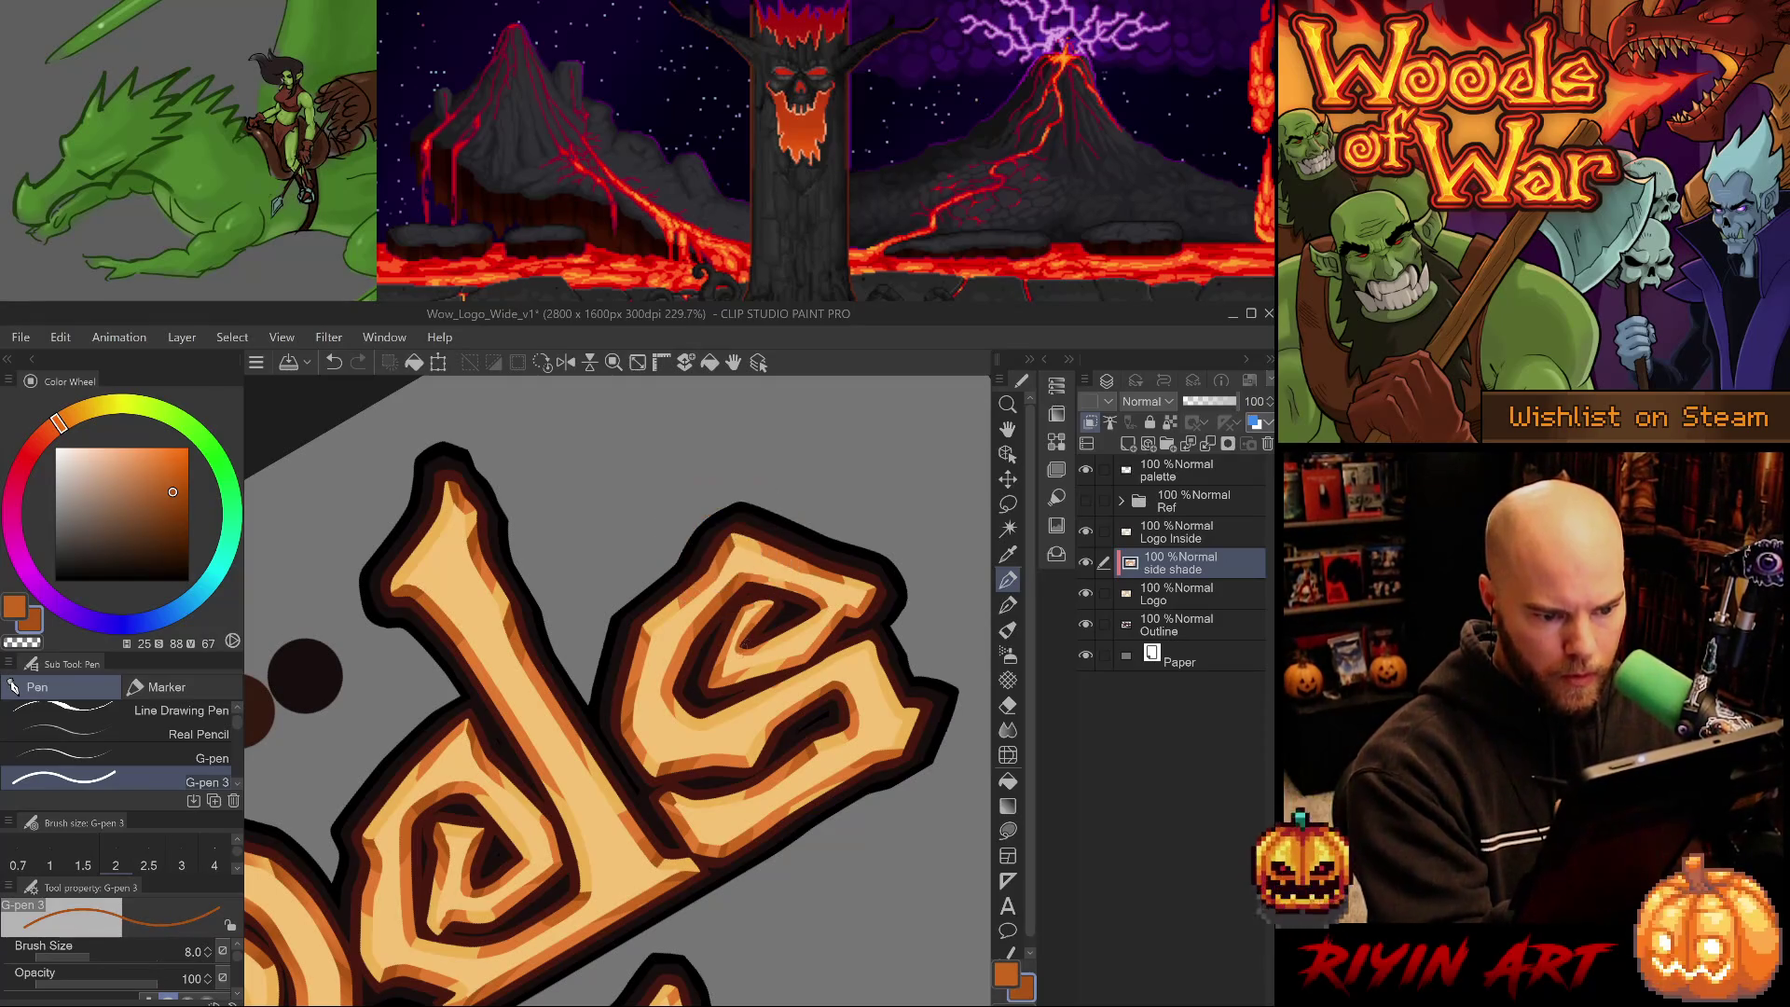
pyautogui.keyDown('alt'); pyautogui.click(743, 660); pyautogui.keyUp('alt')
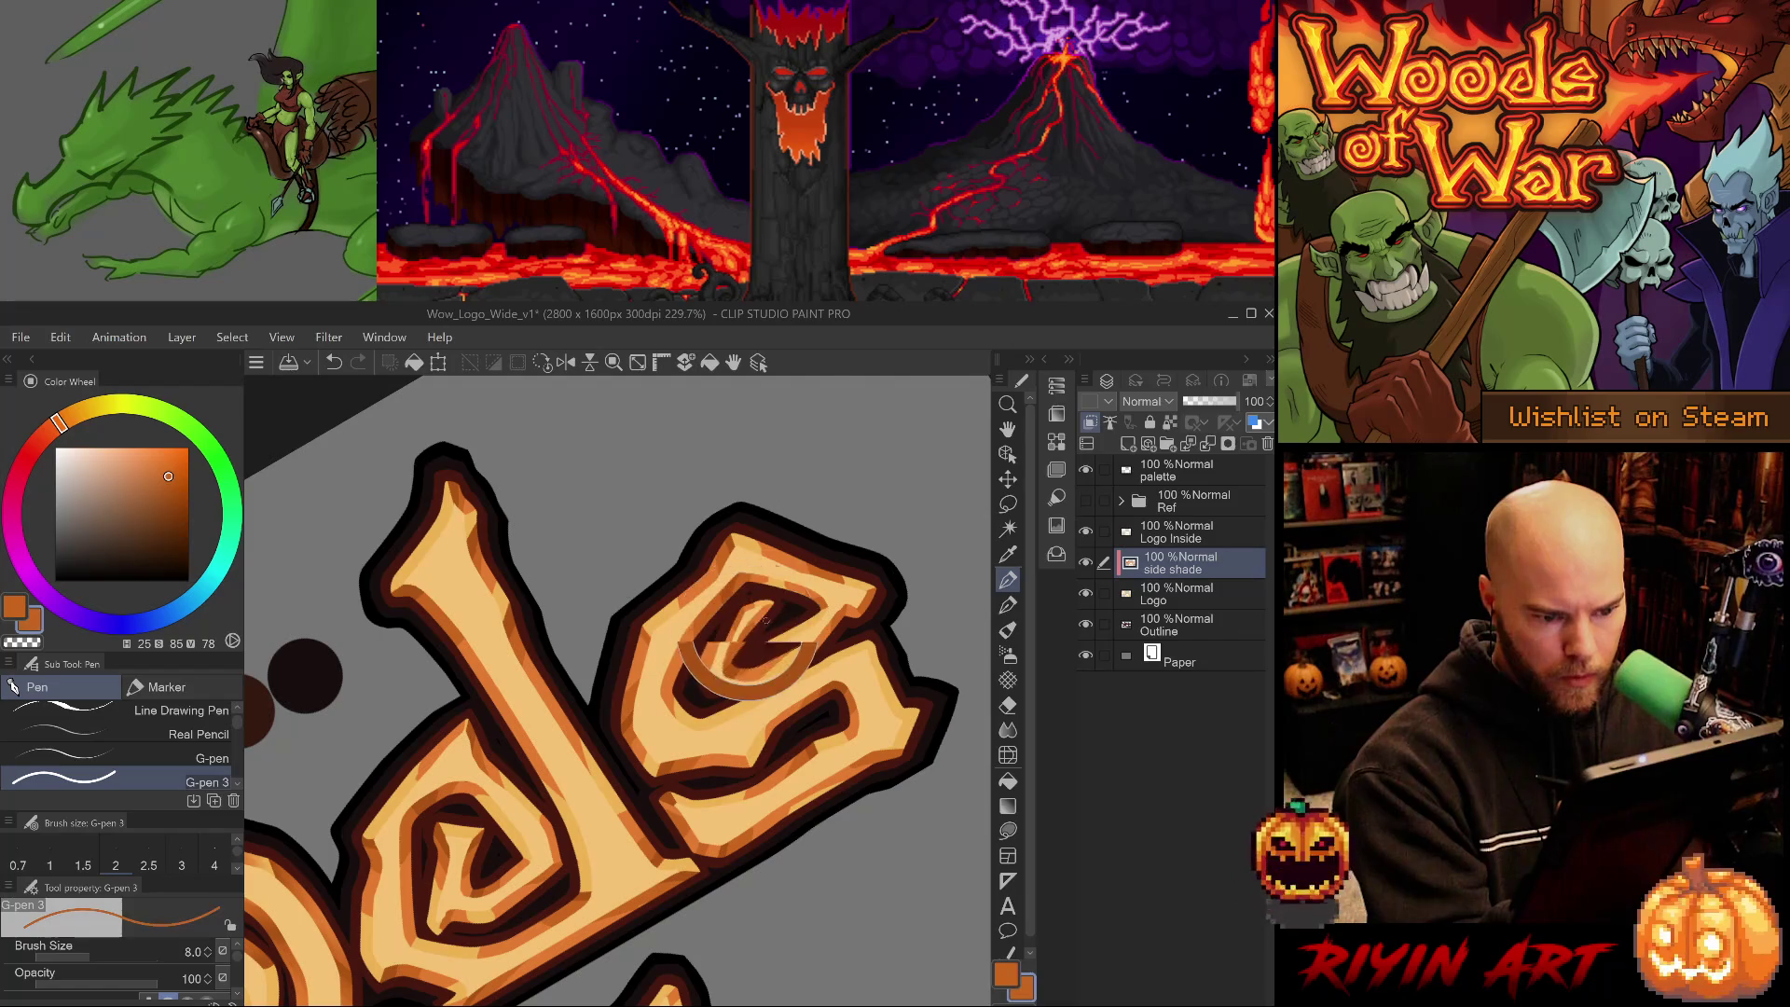
# - Replace the last stroke with a small dark stroke and touch up the s's inner curve
pyautogui.hotkey('ctrl', 'z')
pyautogui.hotkey('ctrl', 'y')
pyautogui.hotkey('ctrl', 'z')
pyautogui.keyDown('alt'); pyautogui.click(743, 645); pyautogui.keyUp('alt')
pyautogui.moveTo(743, 645)
pyautogui.mouseDown()
pyautogui.moveTo(755, 634)
pyautogui.moveTo(742, 644)
pyautogui.mouseUp()
pyautogui.keyDown('alt'); pyautogui.click(755, 623); pyautogui.keyUp('alt')
pyautogui.keyDown('alt'); pyautogui.click(769, 643); pyautogui.keyUp('alt')
pyautogui.moveTo(773, 629); pyautogui.dragTo(785, 632)
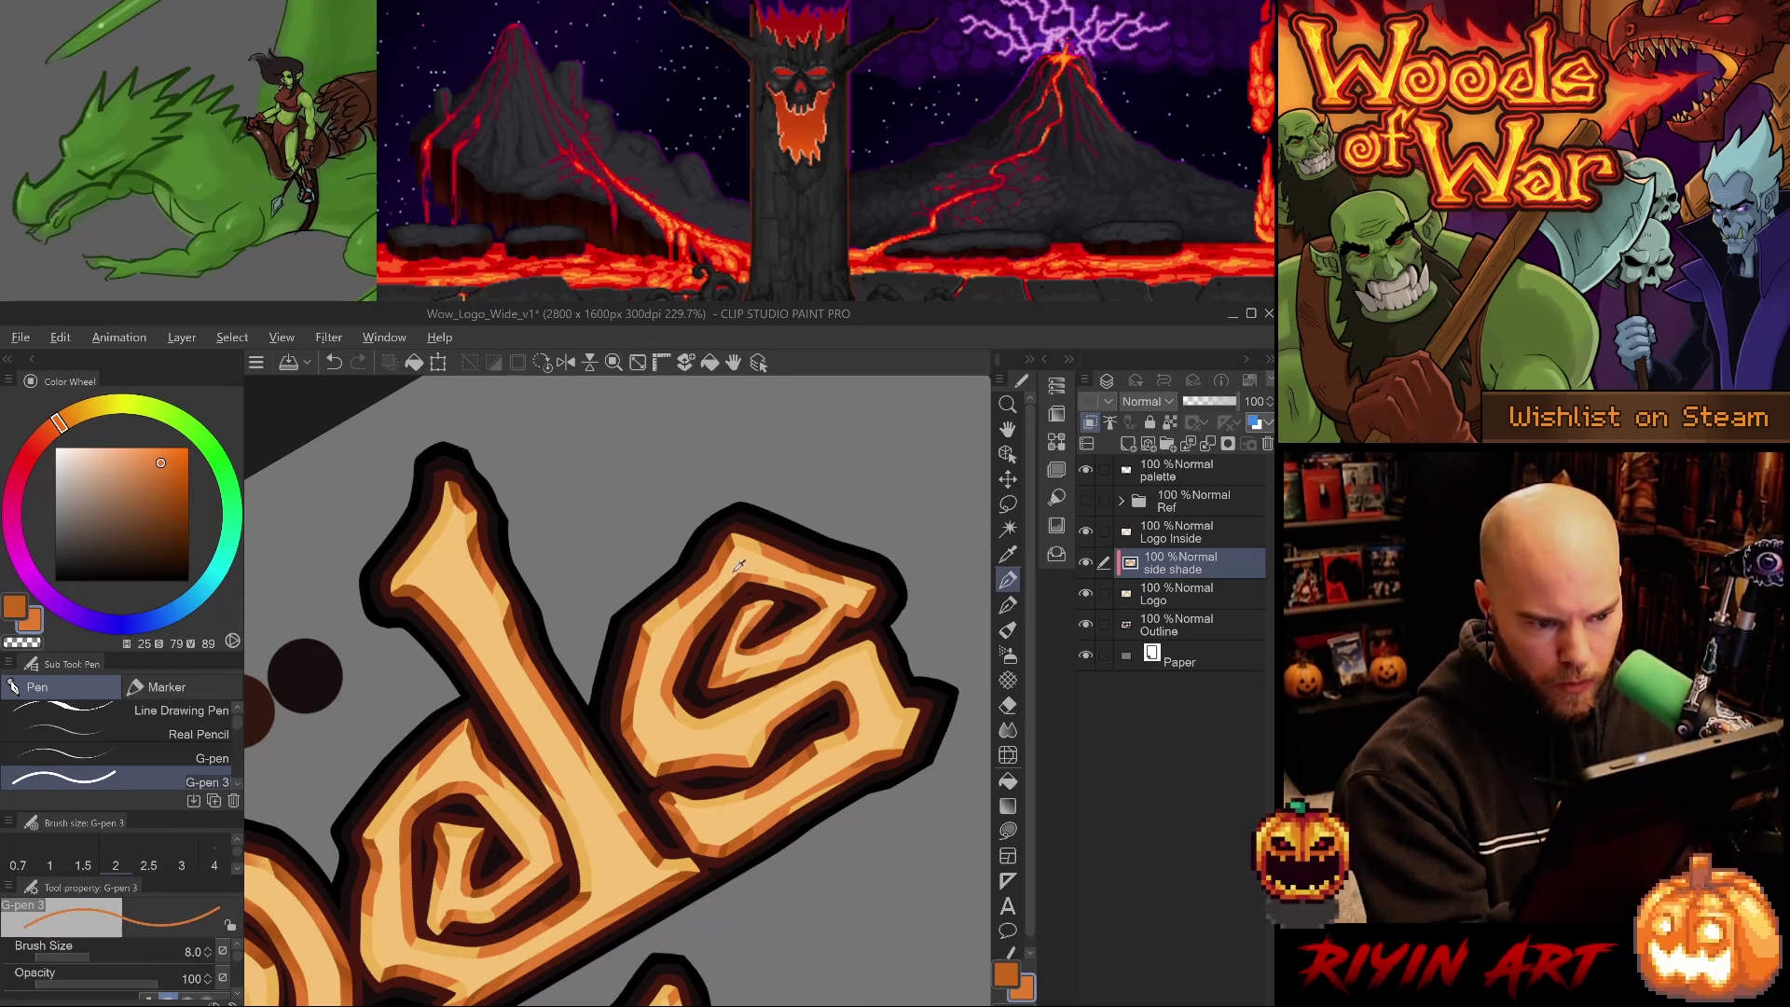
# - Redraw the shade stroke on the s and trial-erase a light patch on its top-right edge
pyautogui.keyDown('alt'); pyautogui.click(727, 554); pyautogui.keyUp('alt')
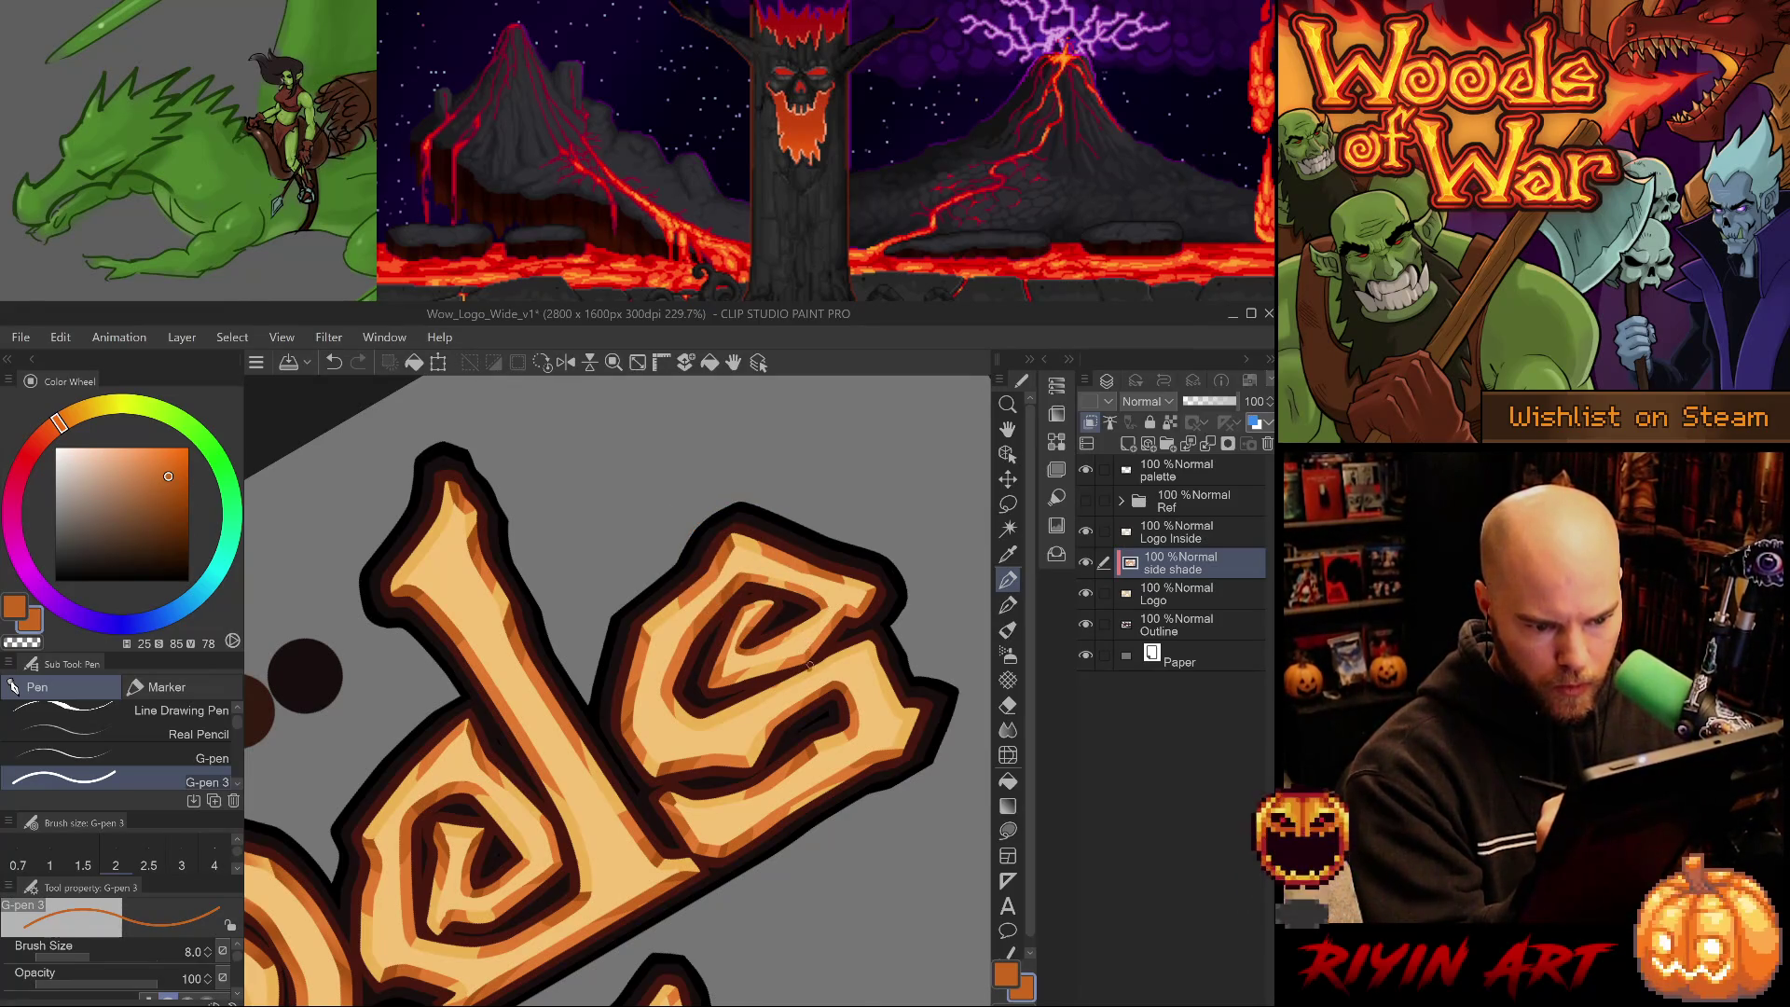
pyautogui.hotkey('ctrl', 'z')
pyautogui.moveTo(809, 643); pyautogui.dragTo(920, 504)
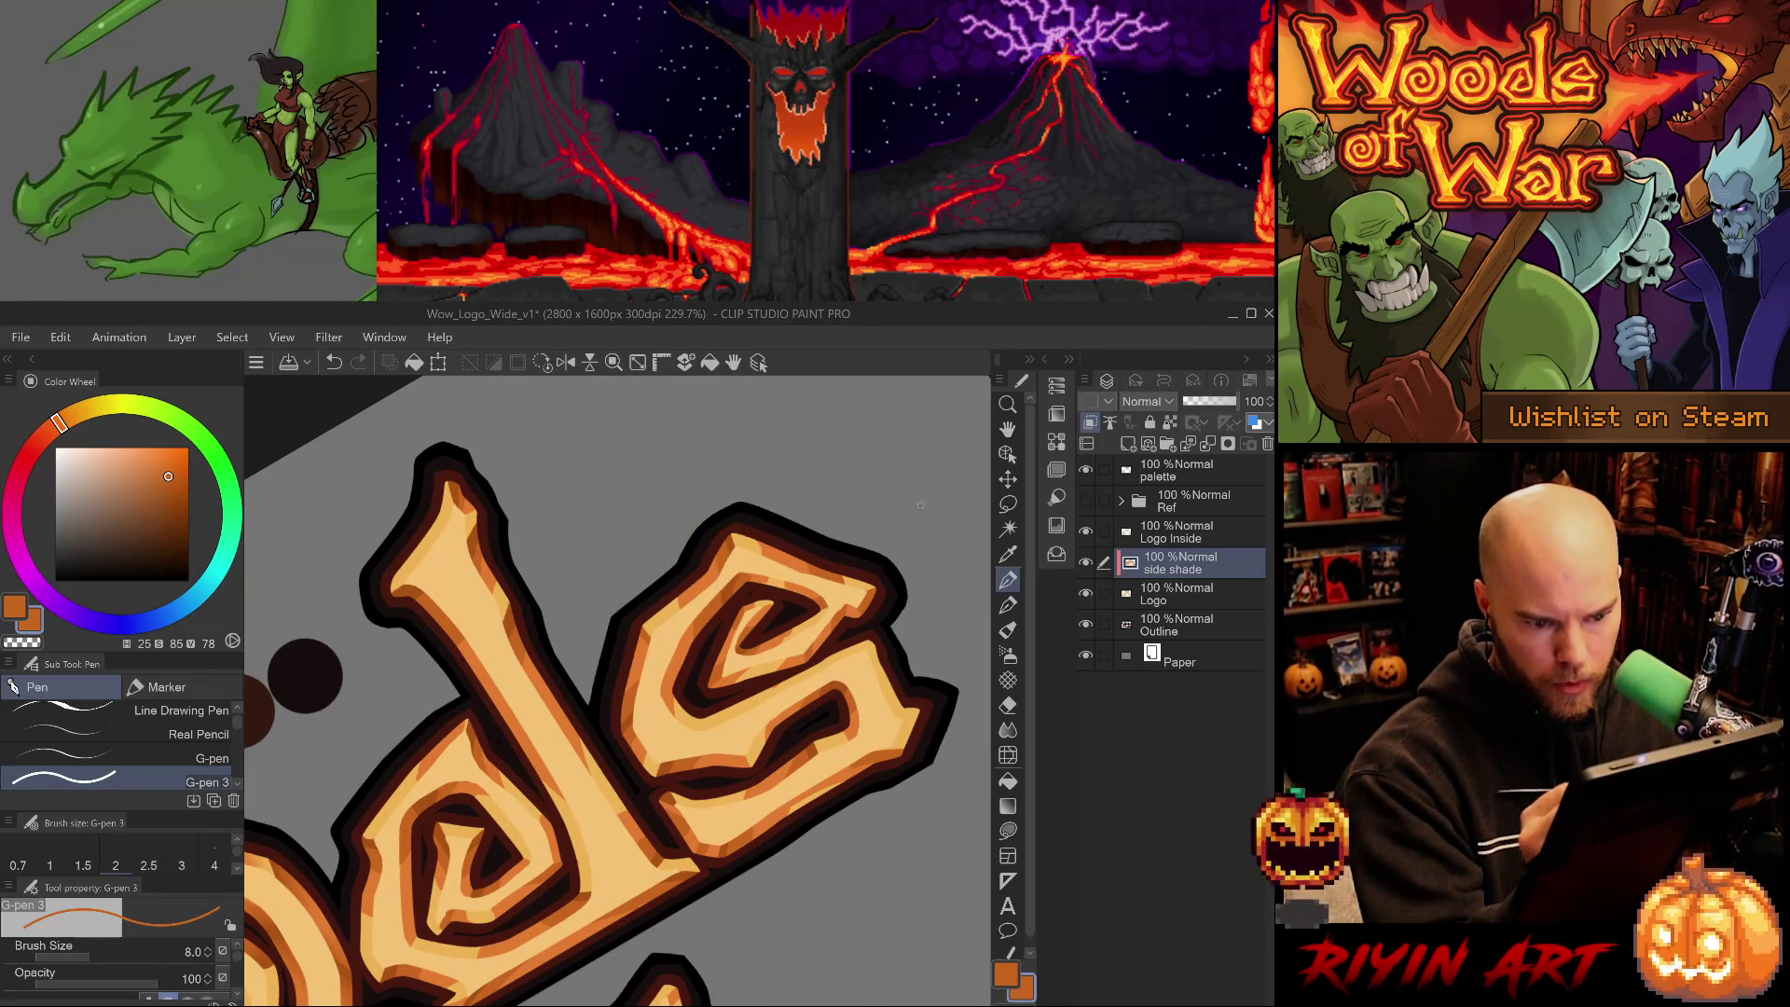
pyautogui.keyDown('alt'); pyautogui.click(730, 546); pyautogui.keyUp('alt')
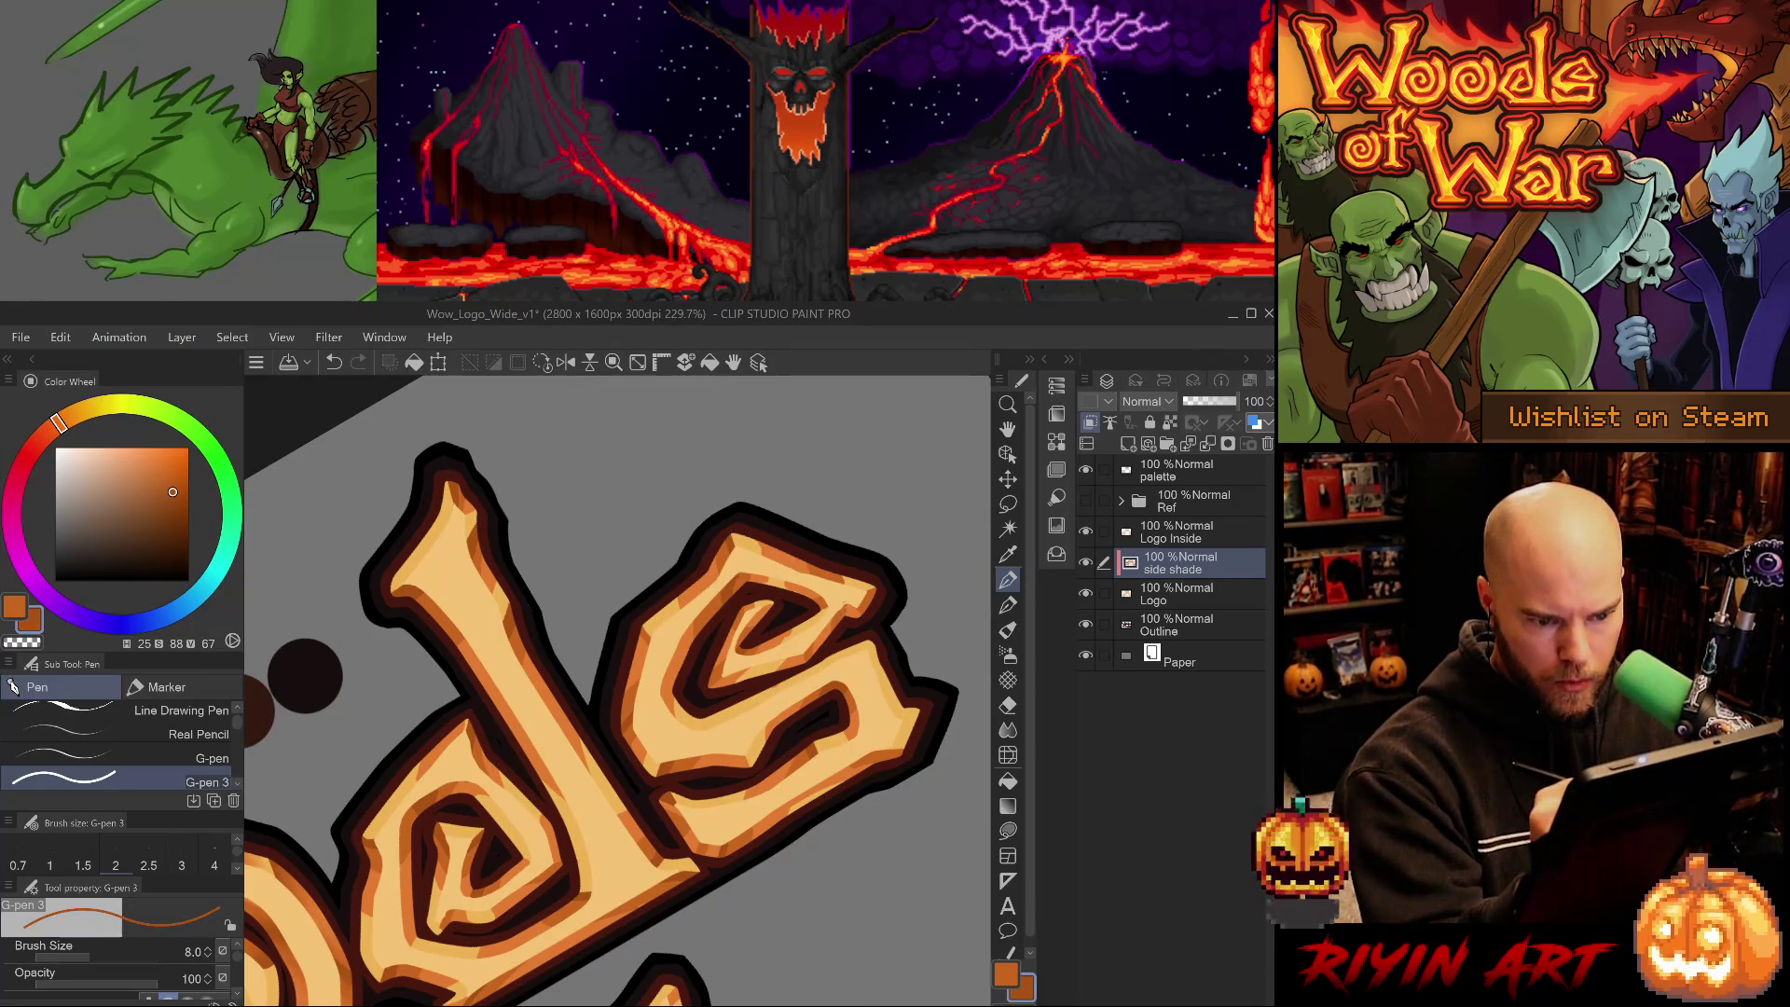
pyautogui.hotkey('ctrl', 'z')
pyautogui.moveTo(842, 623); pyautogui.dragTo(873, 541)
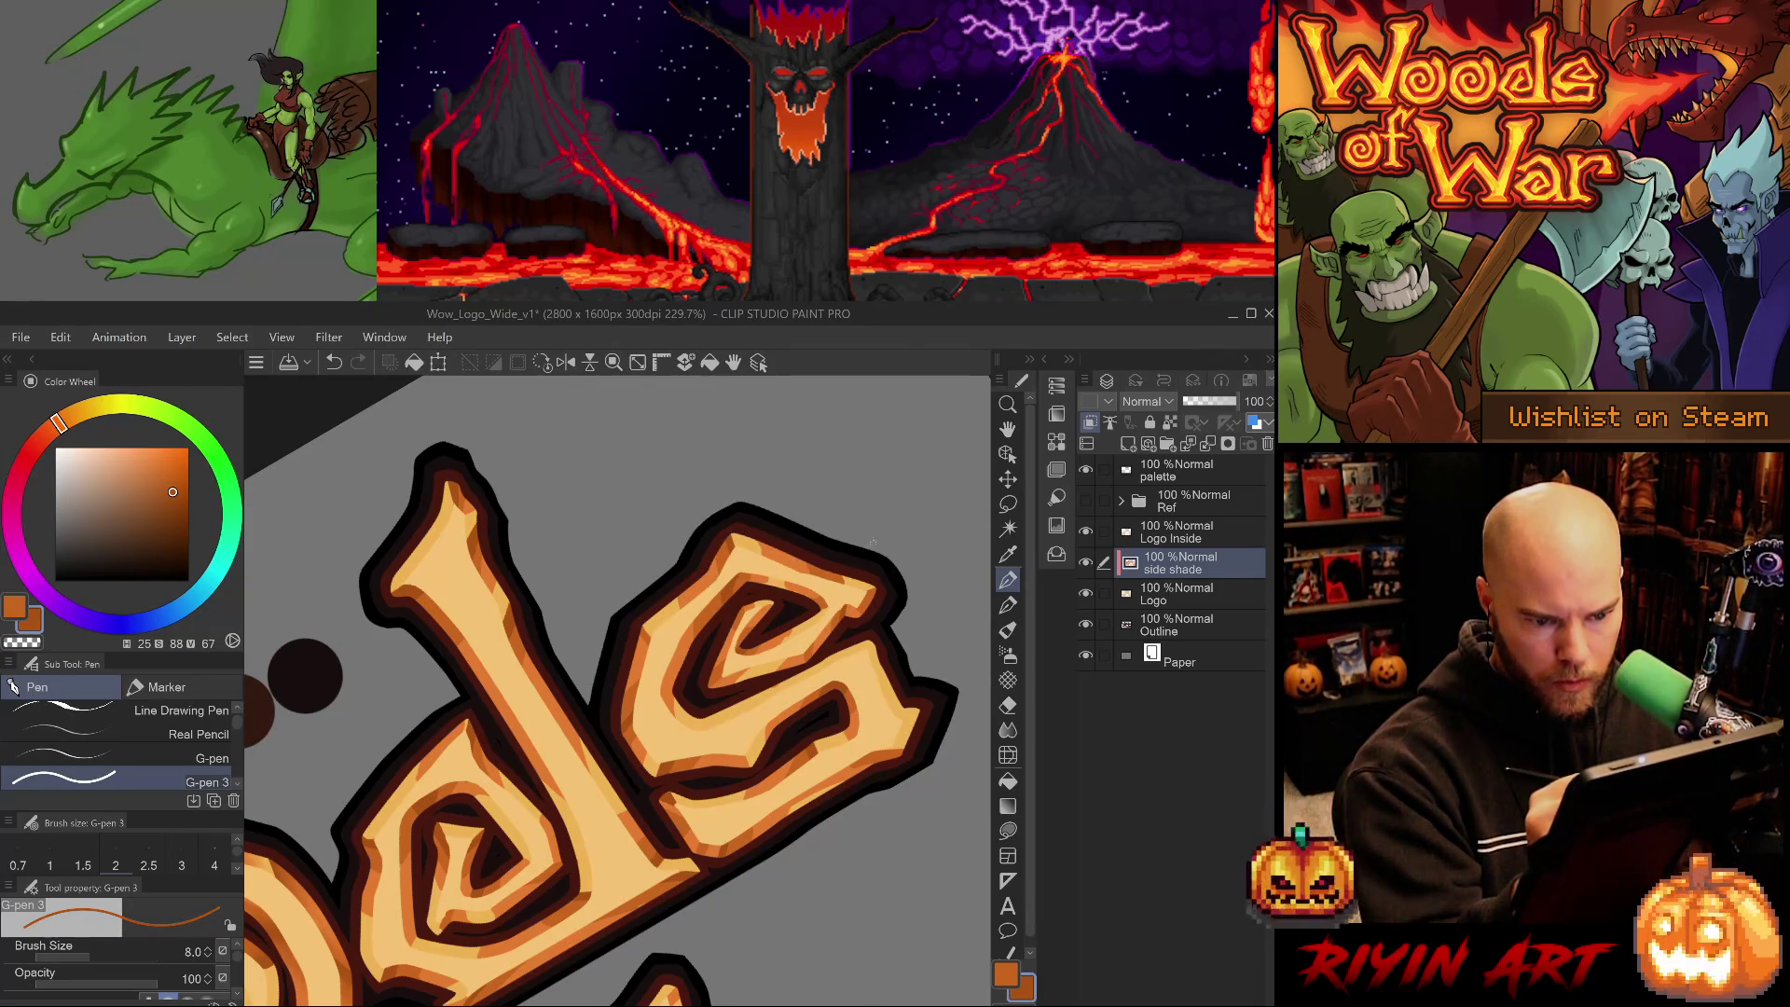
pyautogui.press('e')
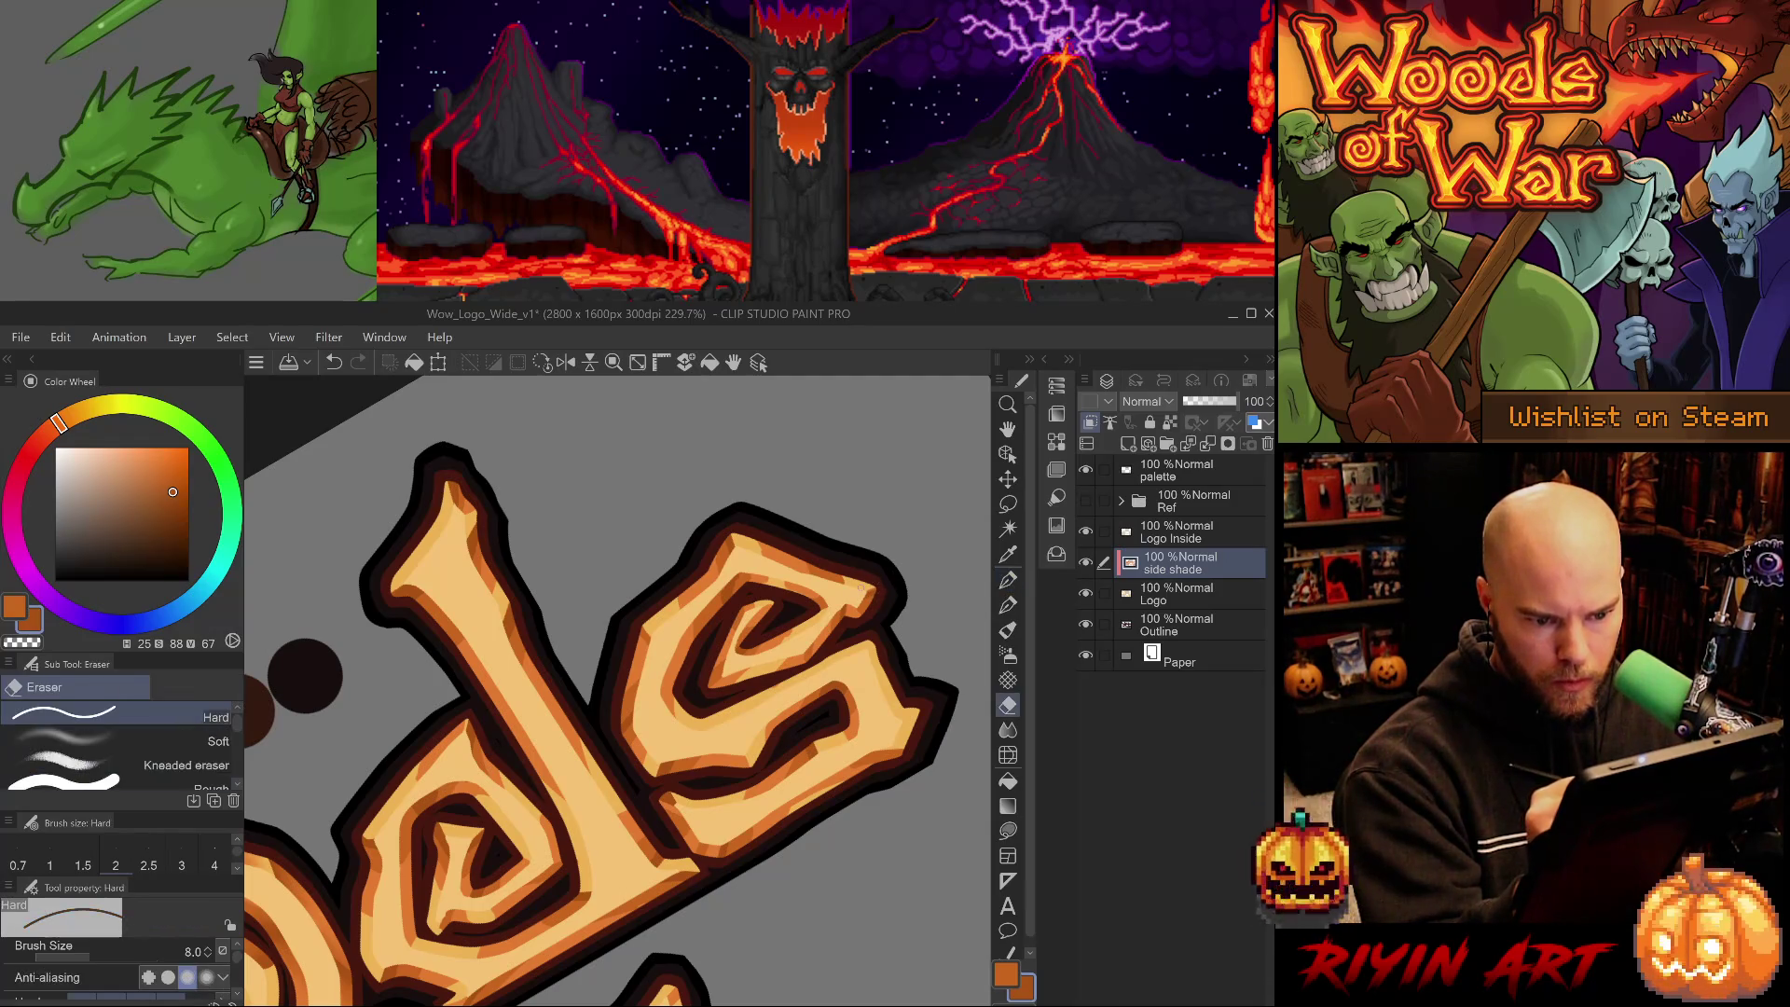
pyautogui.hotkey('ctrl', 'z')
pyautogui.moveTo(869, 595); pyautogui.dragTo(893, 572)
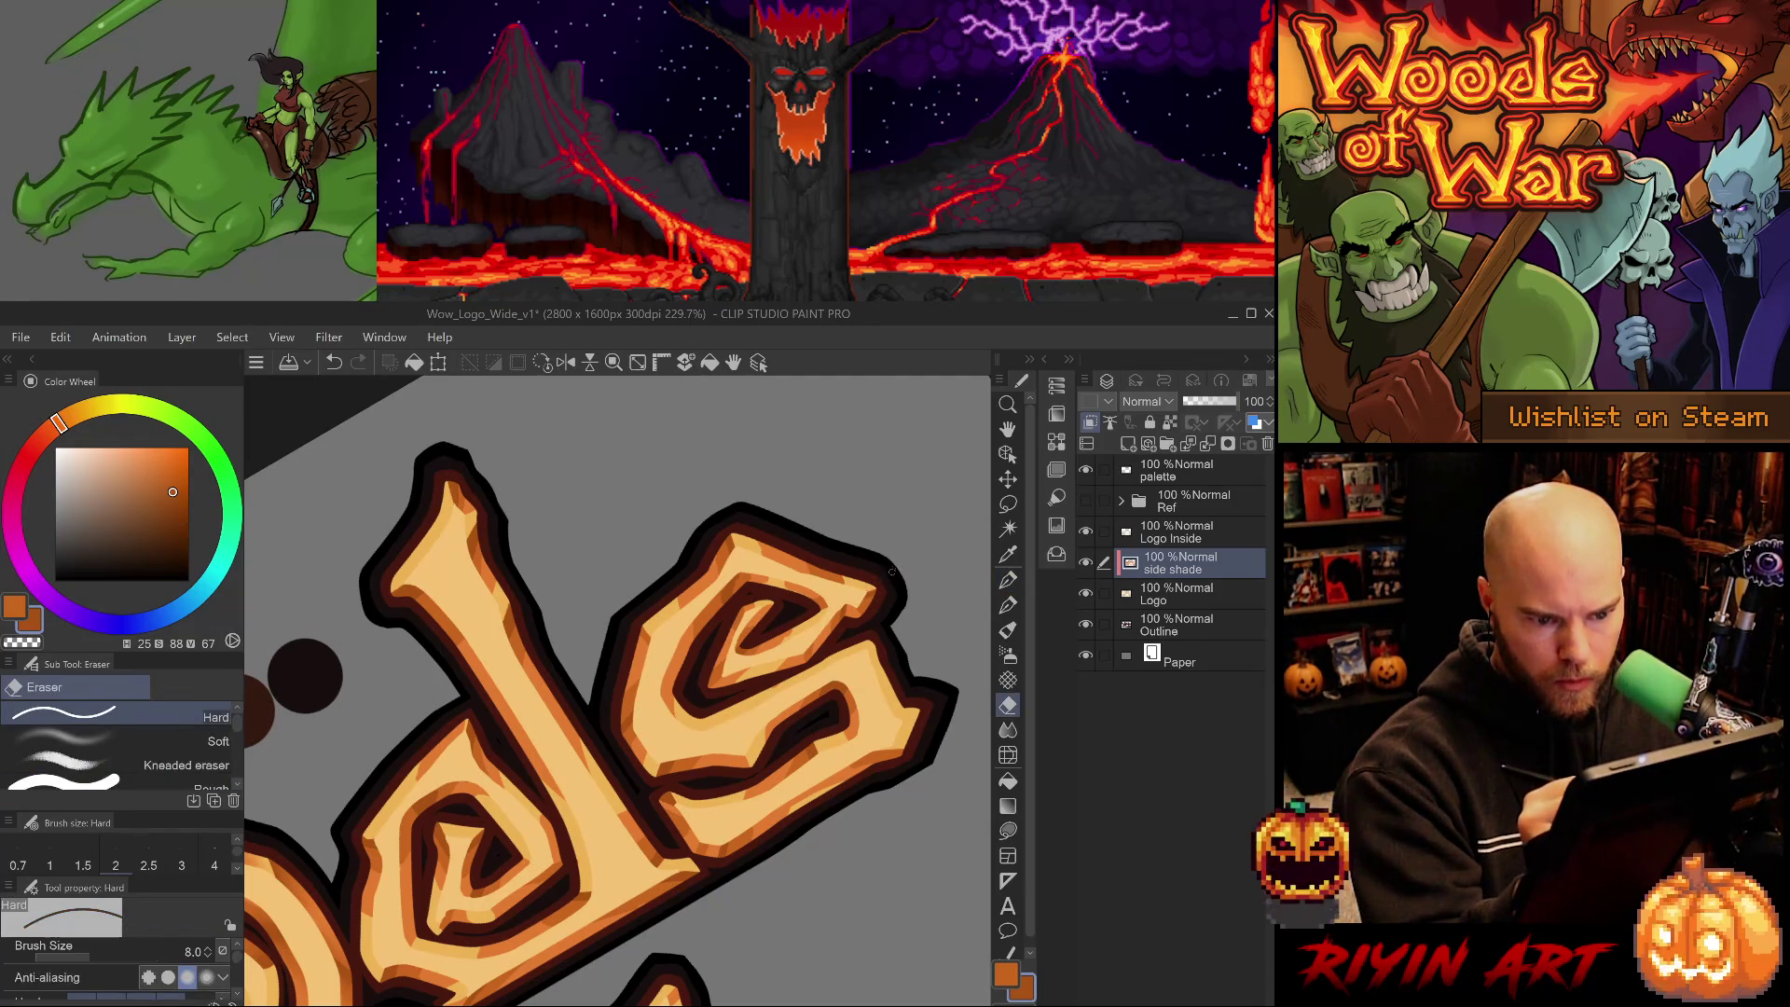
pyautogui.keyDown('alt'); pyautogui.click(848, 565); pyautogui.keyUp('alt')
pyautogui.hotkey('ctrl', 'z')
pyautogui.press('p')
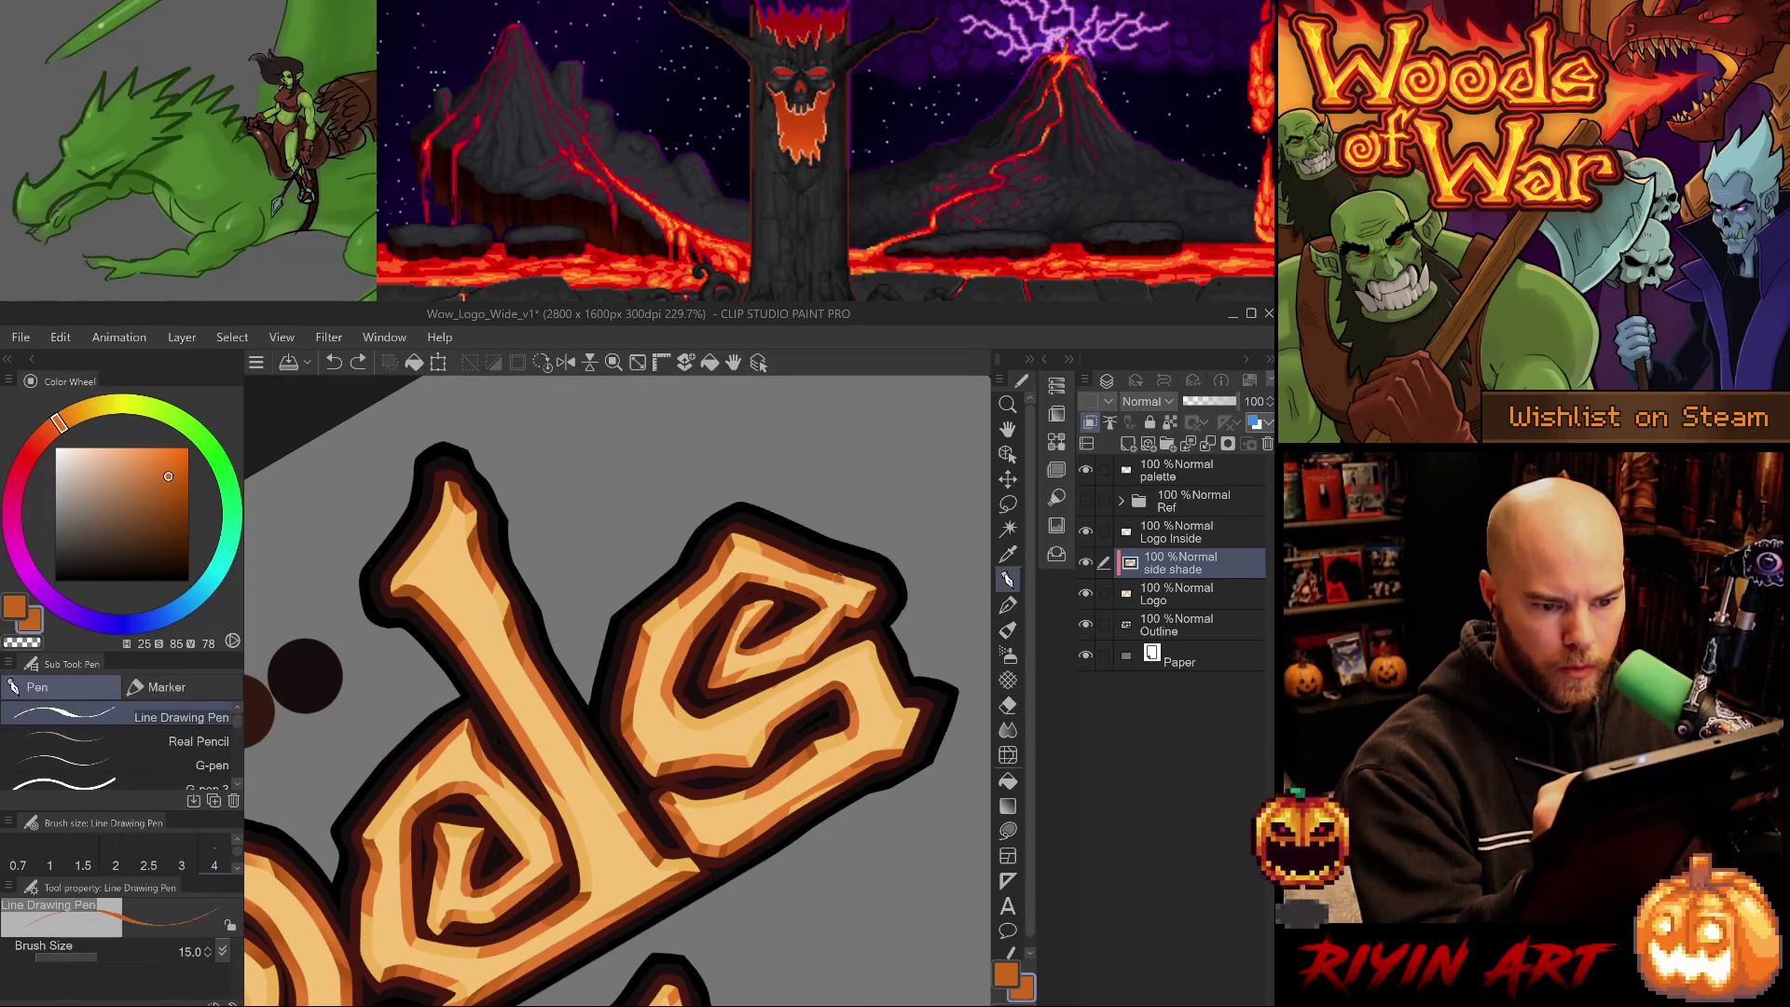
# - Straighten the view upright and add short light orange shading strokes on the s
pyautogui.press('p')
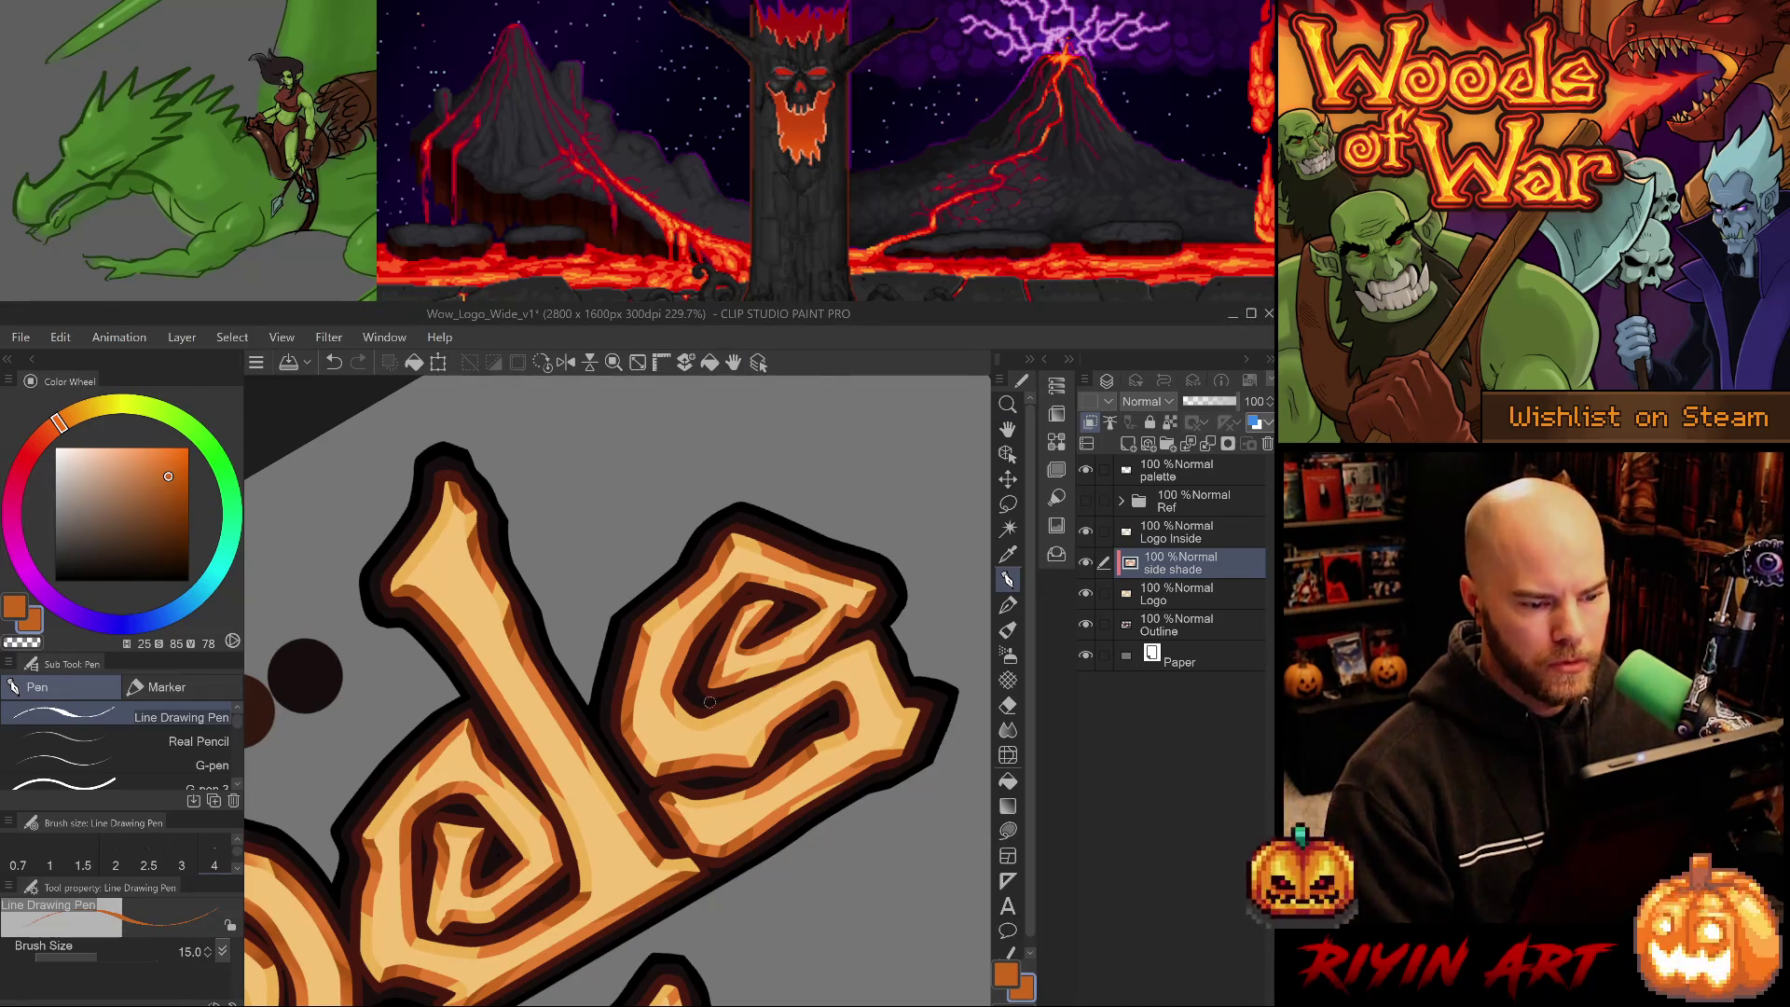
pyautogui.moveTo(799, 739)
pyautogui.mouseDown()
pyautogui.moveTo(603, 797)
pyautogui.moveTo(674, 711)
pyautogui.mouseUp()
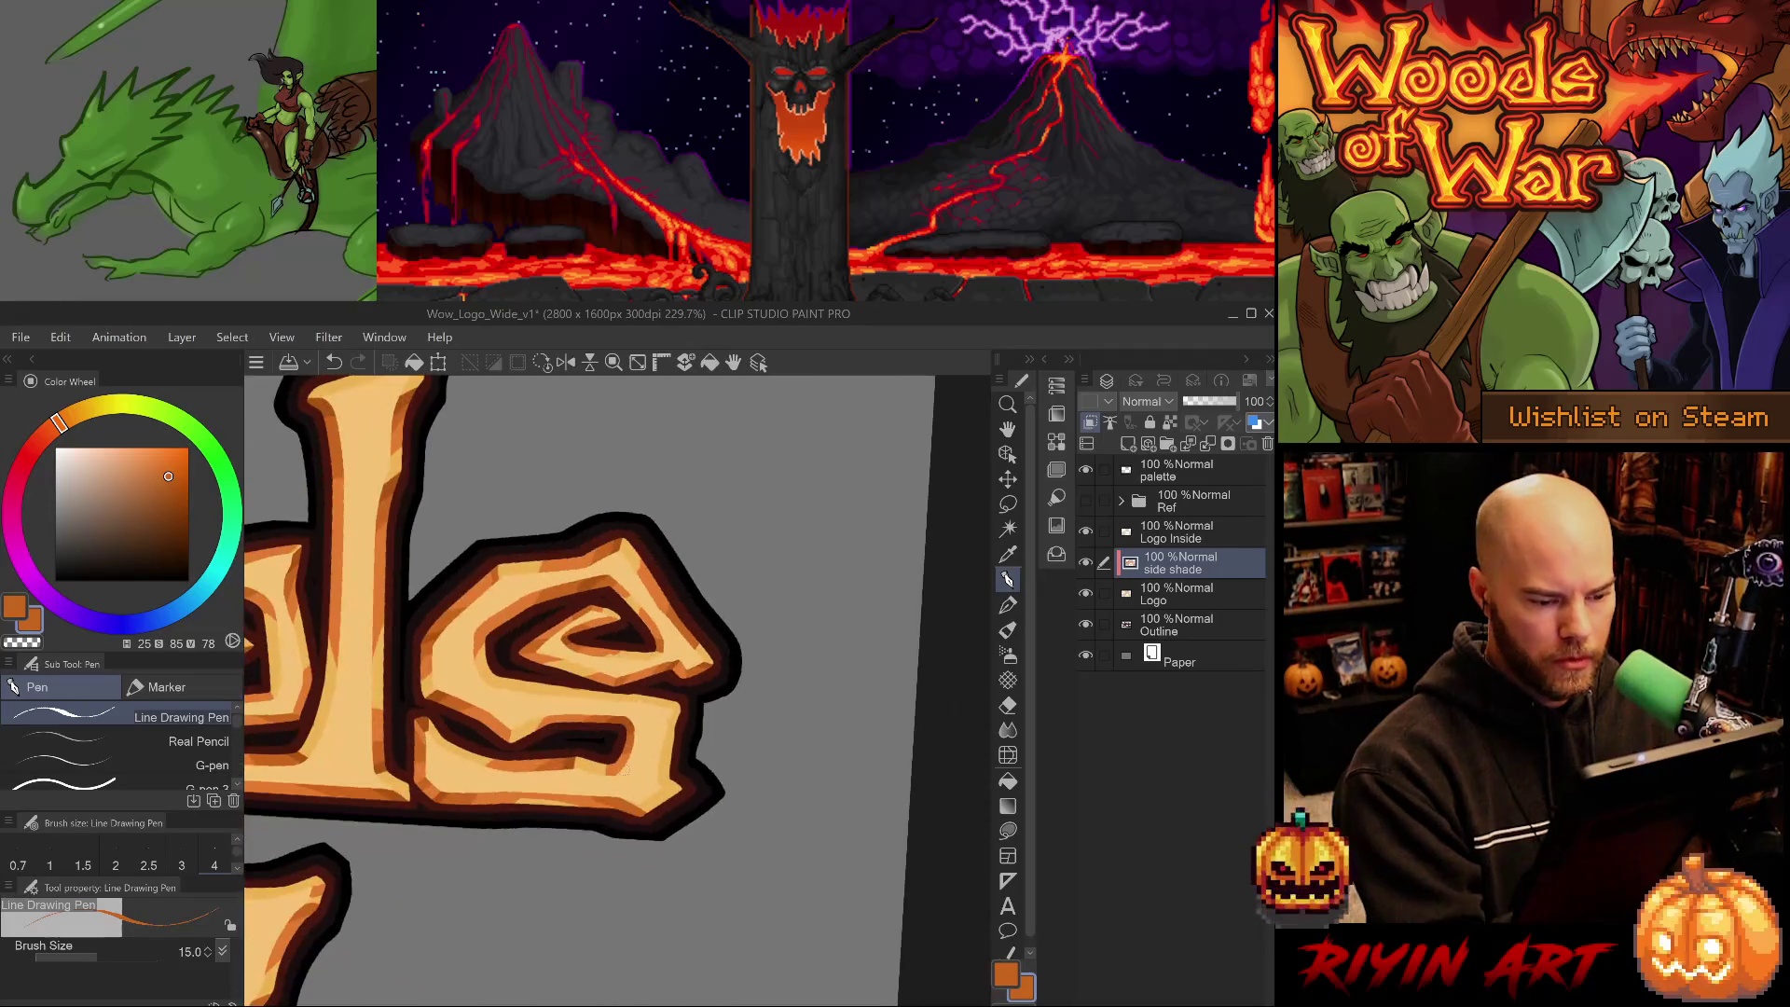
pyautogui.press('b')
pyautogui.press('p')
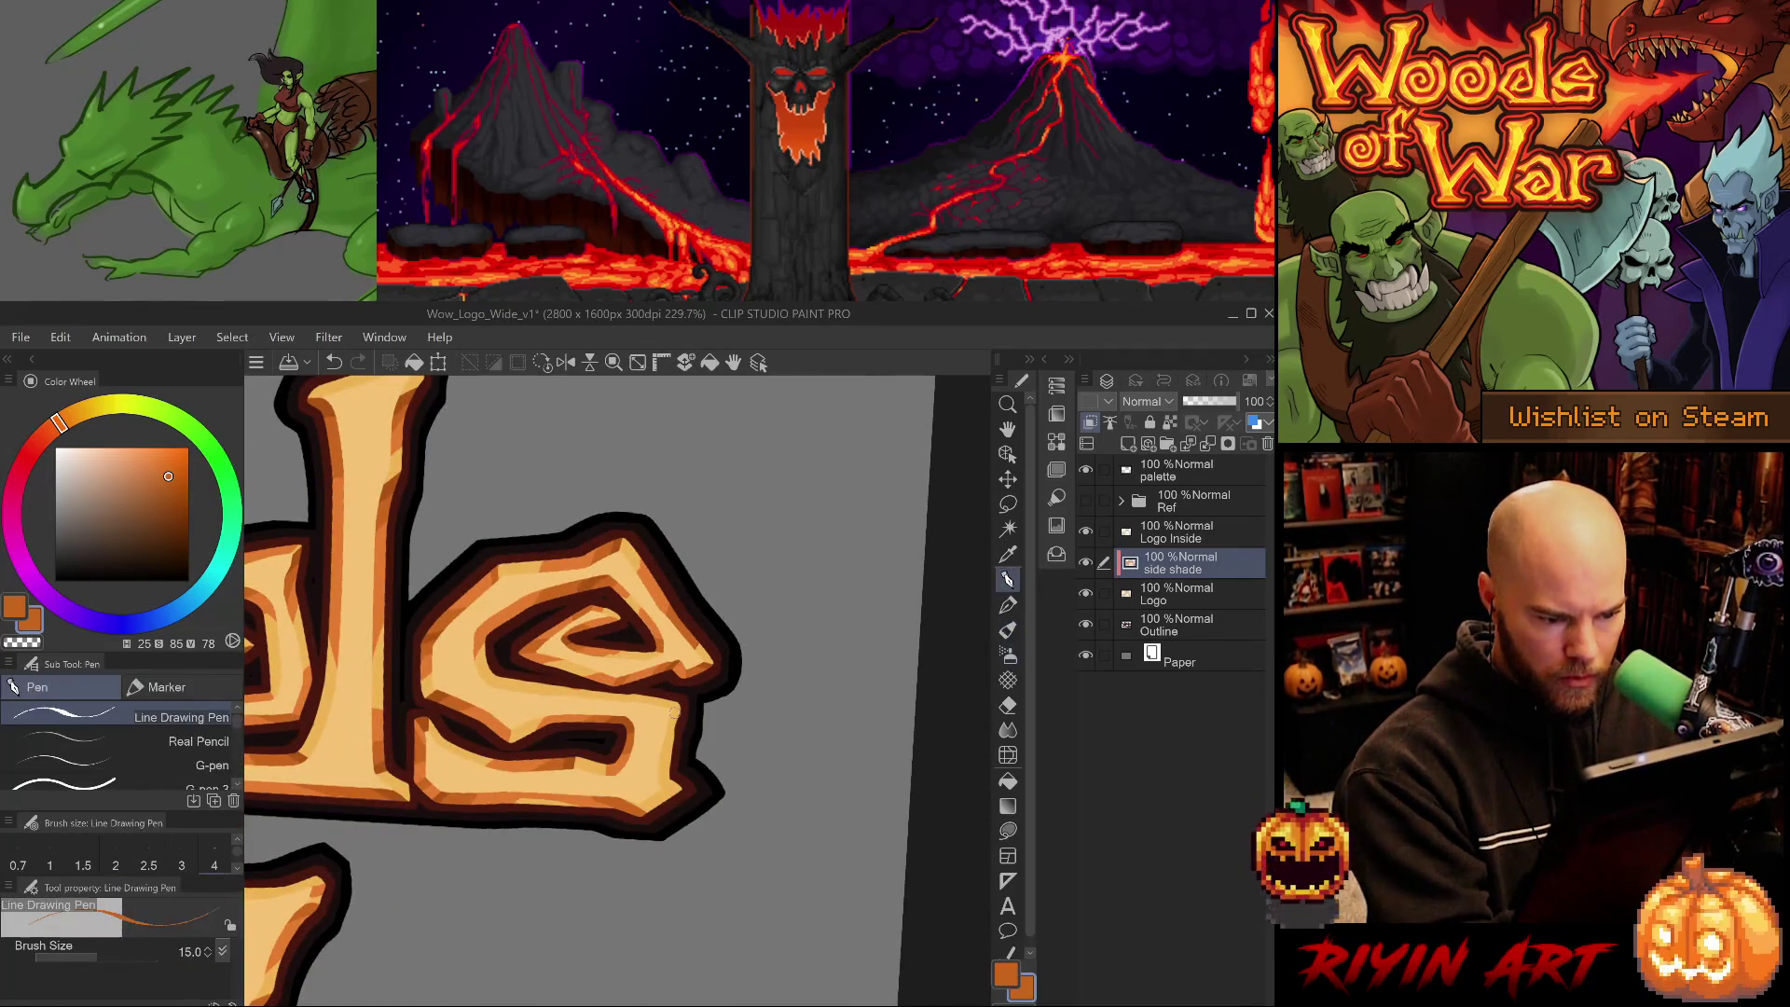
pyautogui.hotkey('ctrl', 'z')
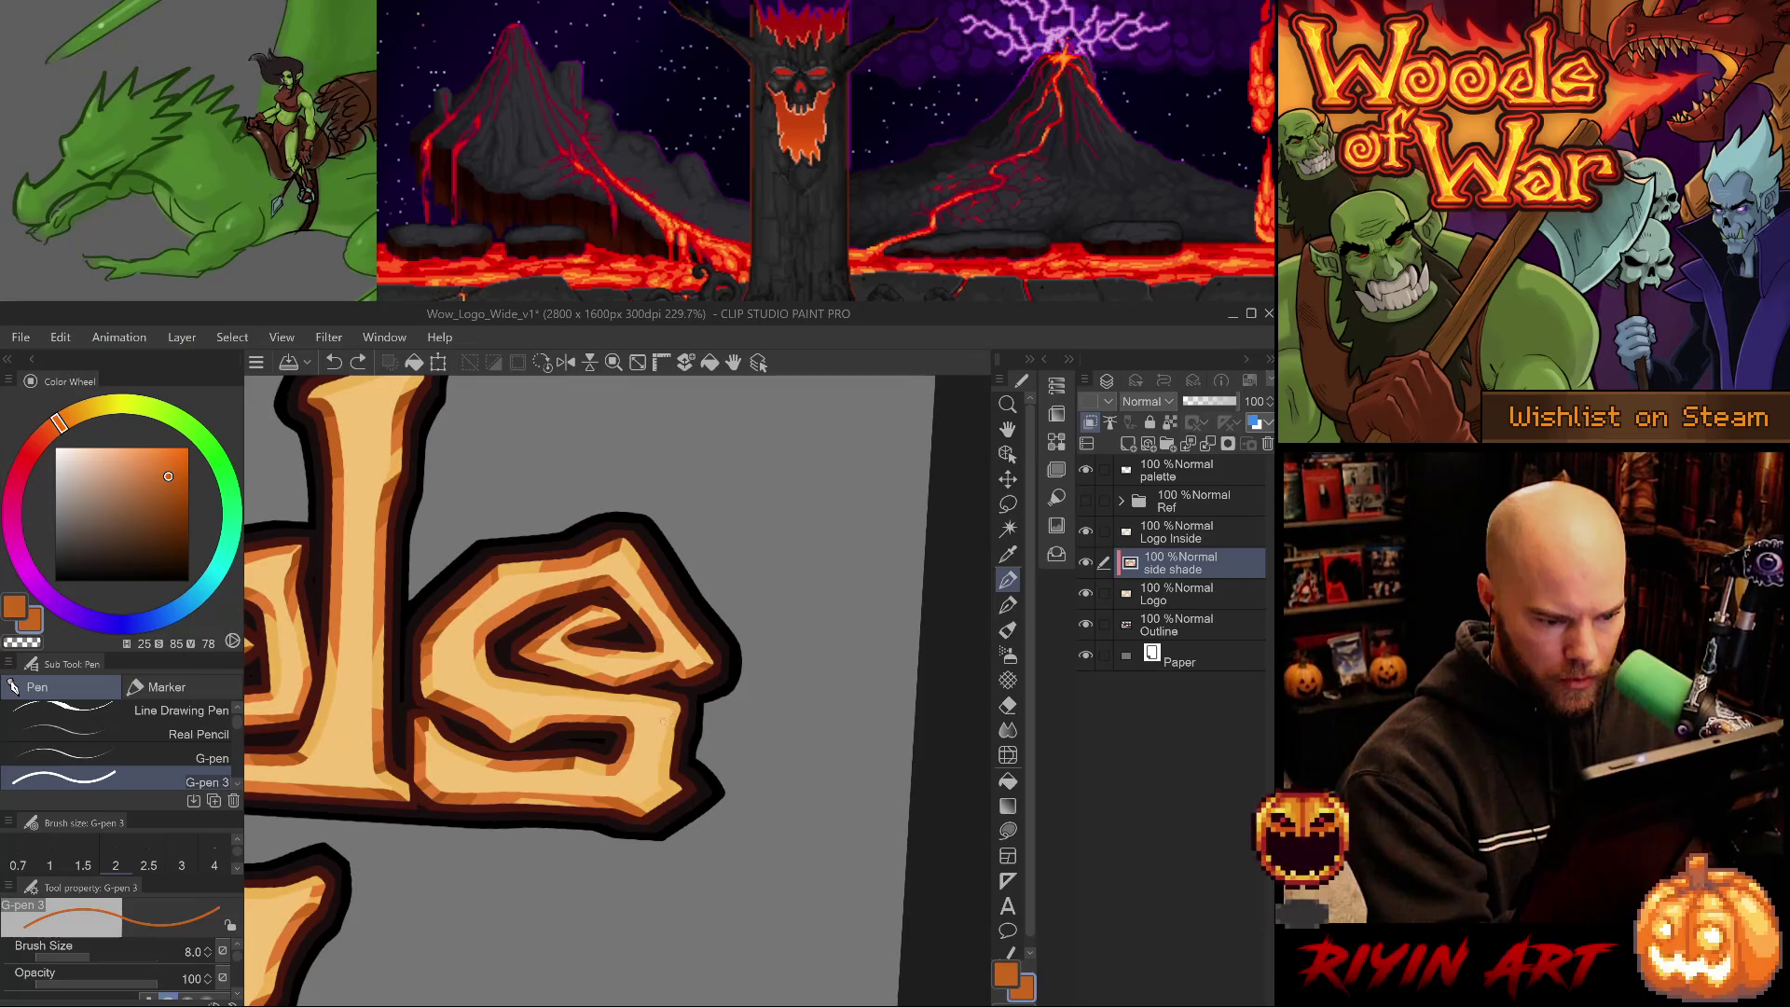
pyautogui.moveTo(667, 715); pyautogui.dragTo(685, 761)
pyautogui.keyDown('alt'); pyautogui.click(671, 737); pyautogui.keyUp('alt')
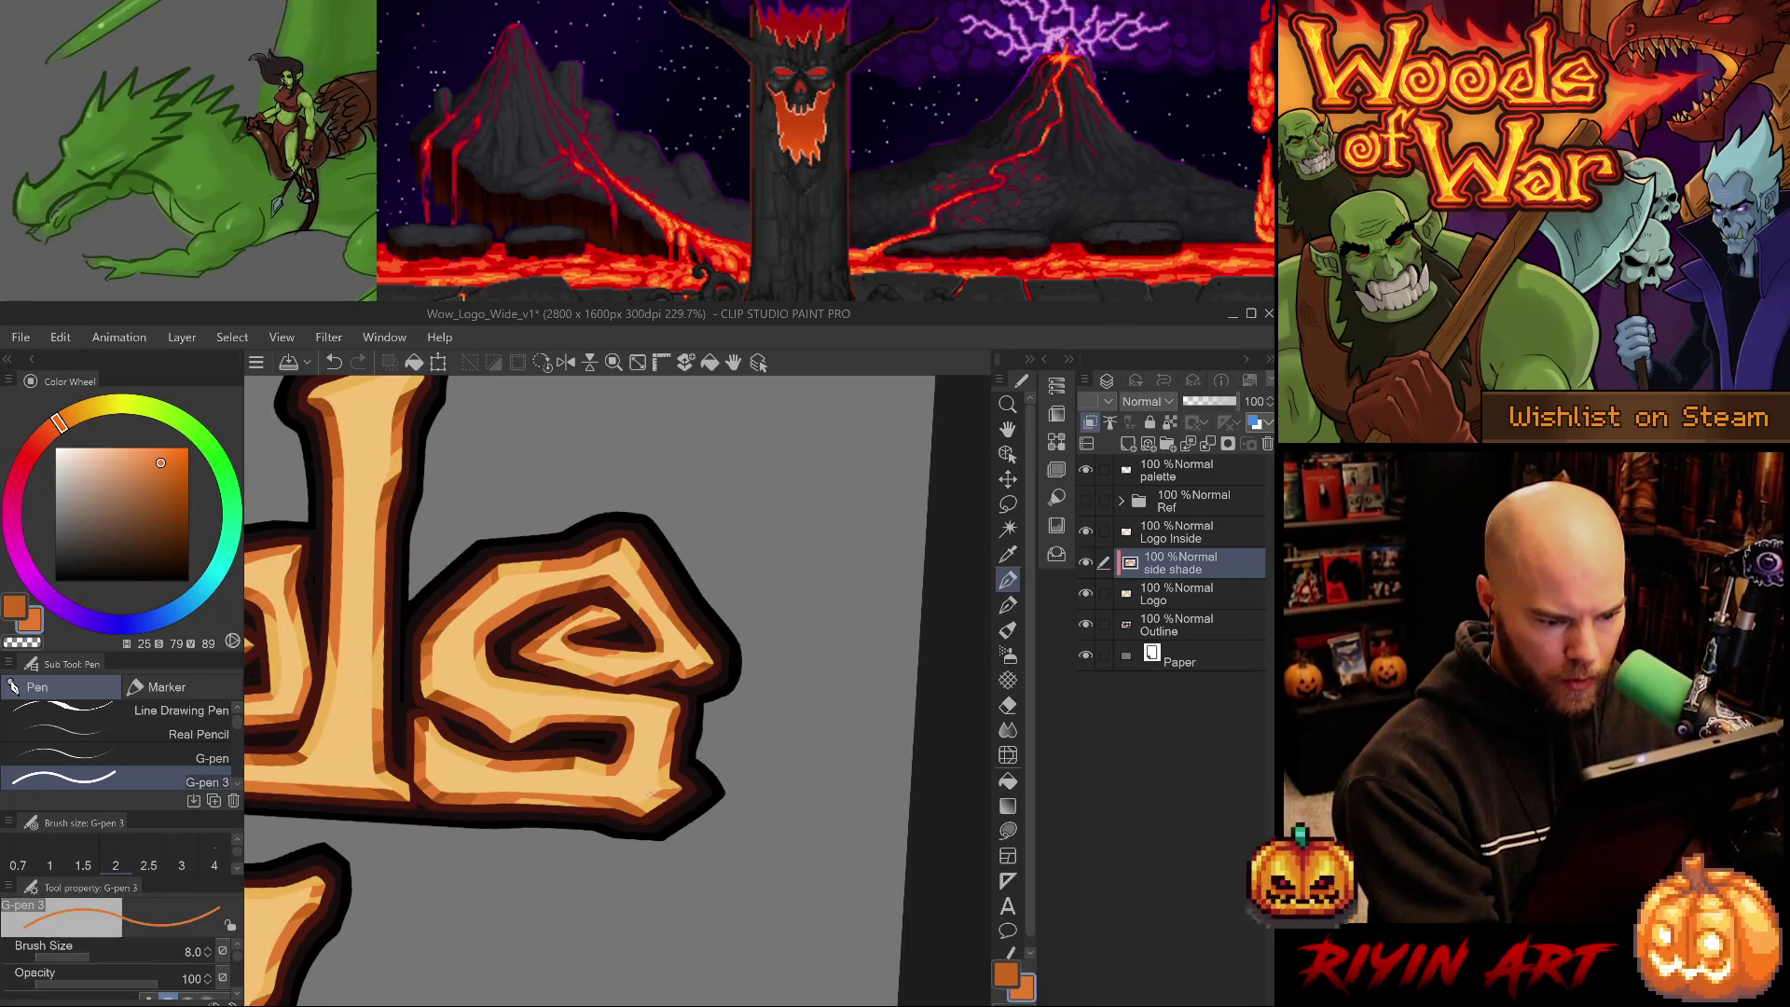
pyautogui.keyDown('alt'); pyautogui.click(639, 820); pyautogui.keyUp('alt')
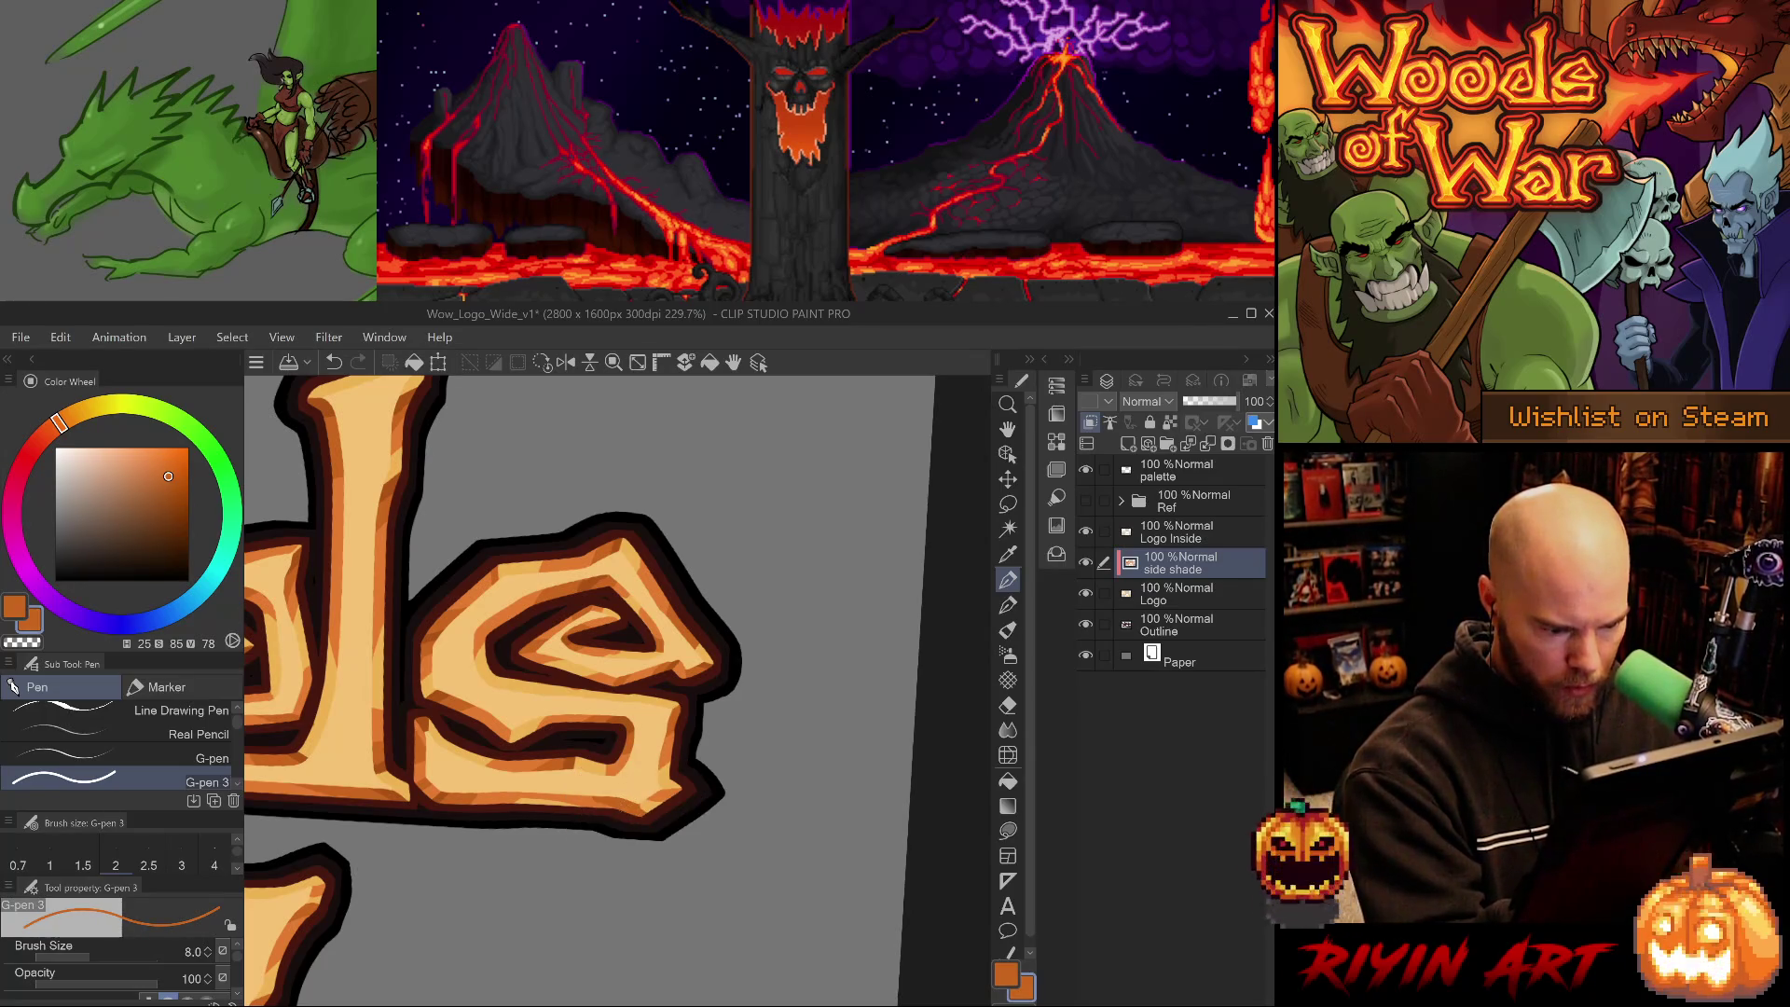
# - Clean up stray shading on the s, resampling its light, medium and dark shades
pyautogui.press('e')
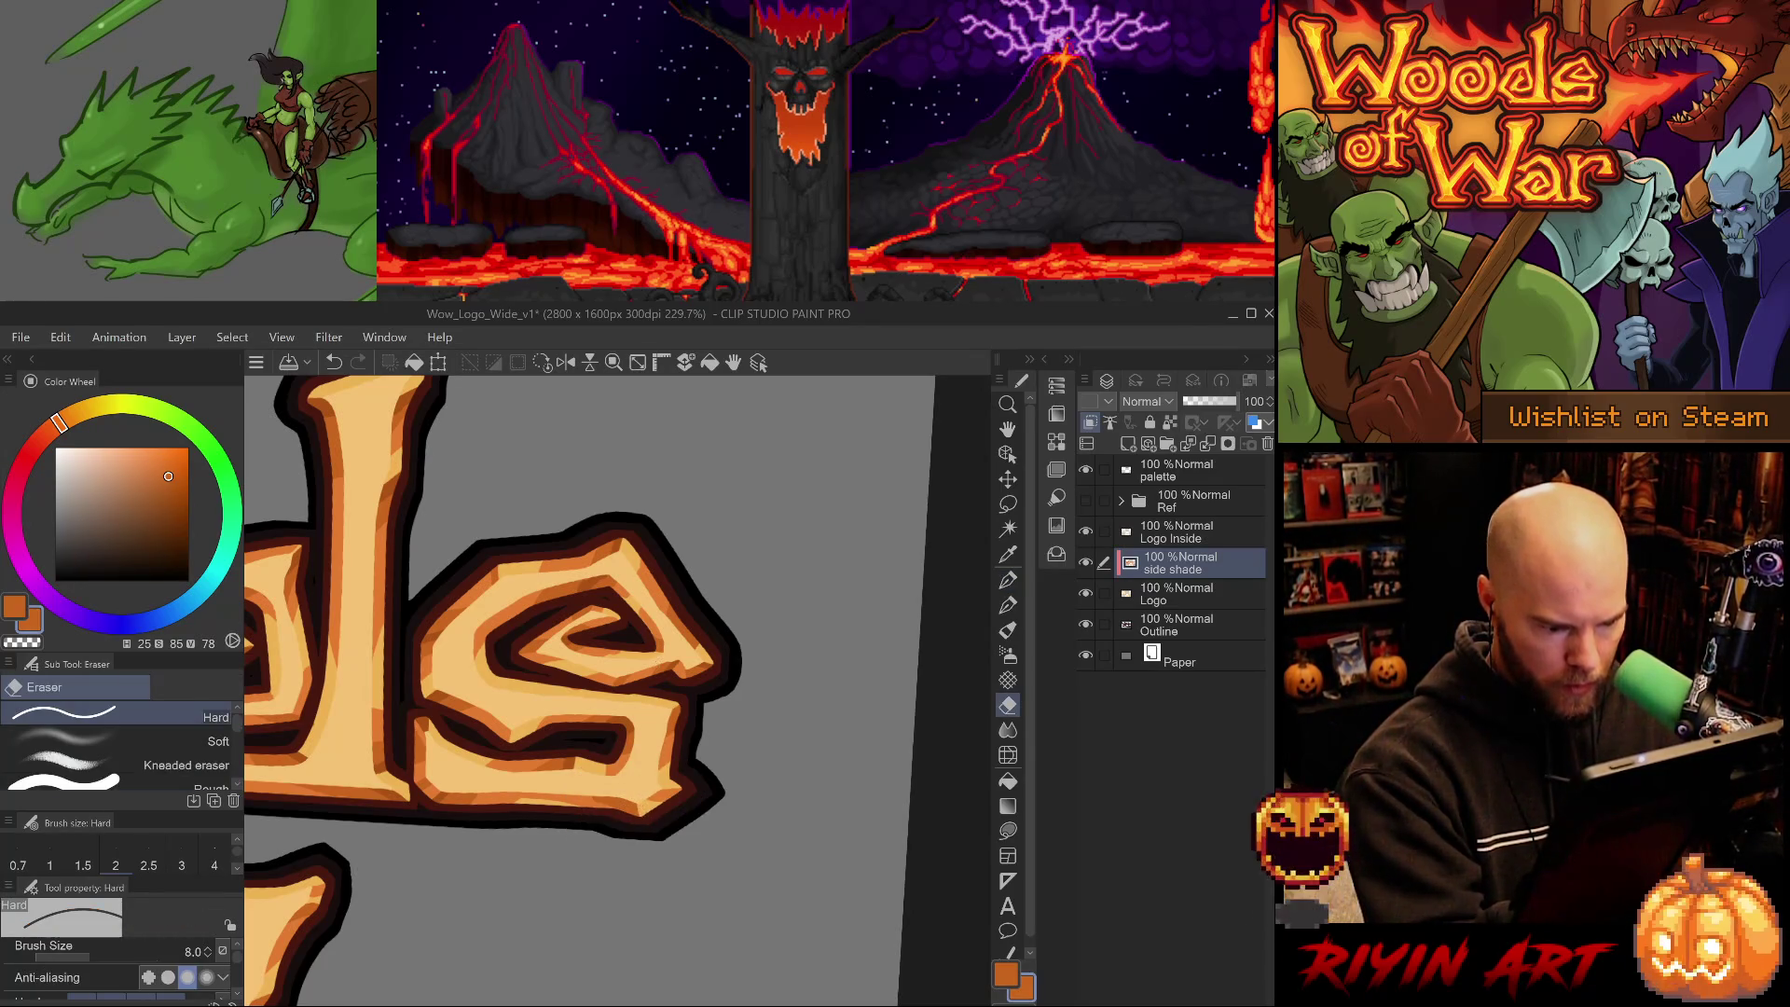
pyautogui.keyDown('alt'); pyautogui.click(628, 728); pyautogui.keyUp('alt')
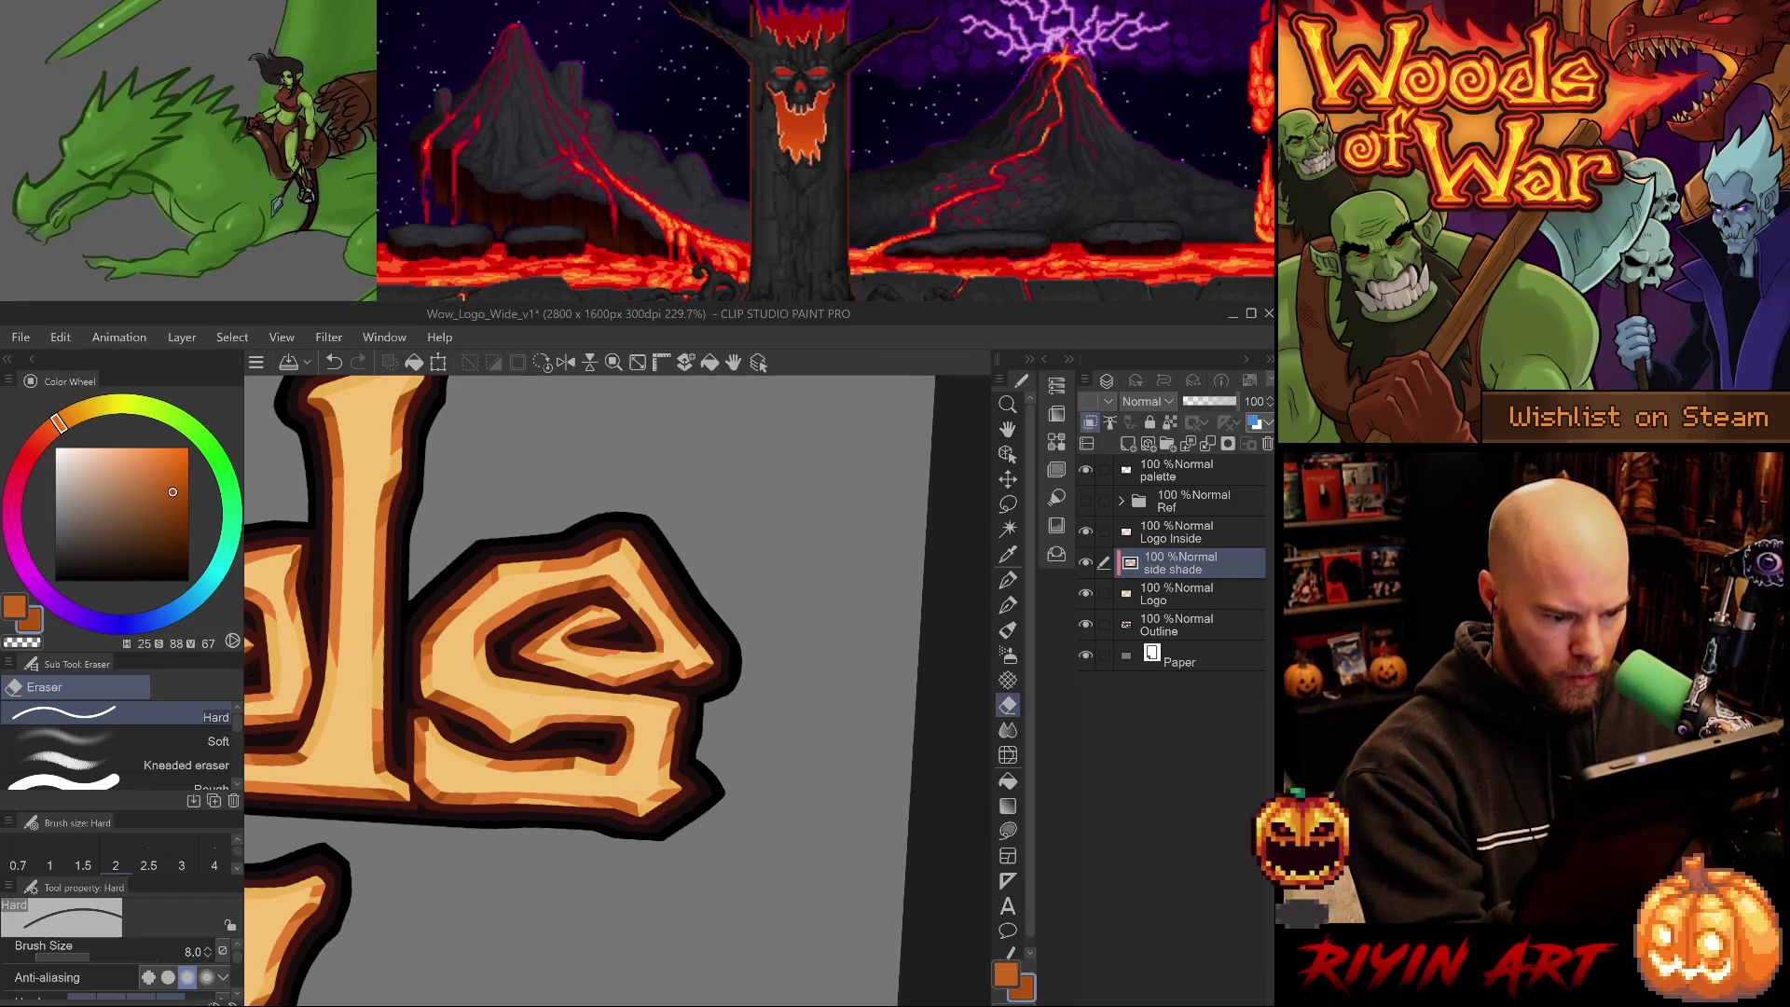
pyautogui.press('p')
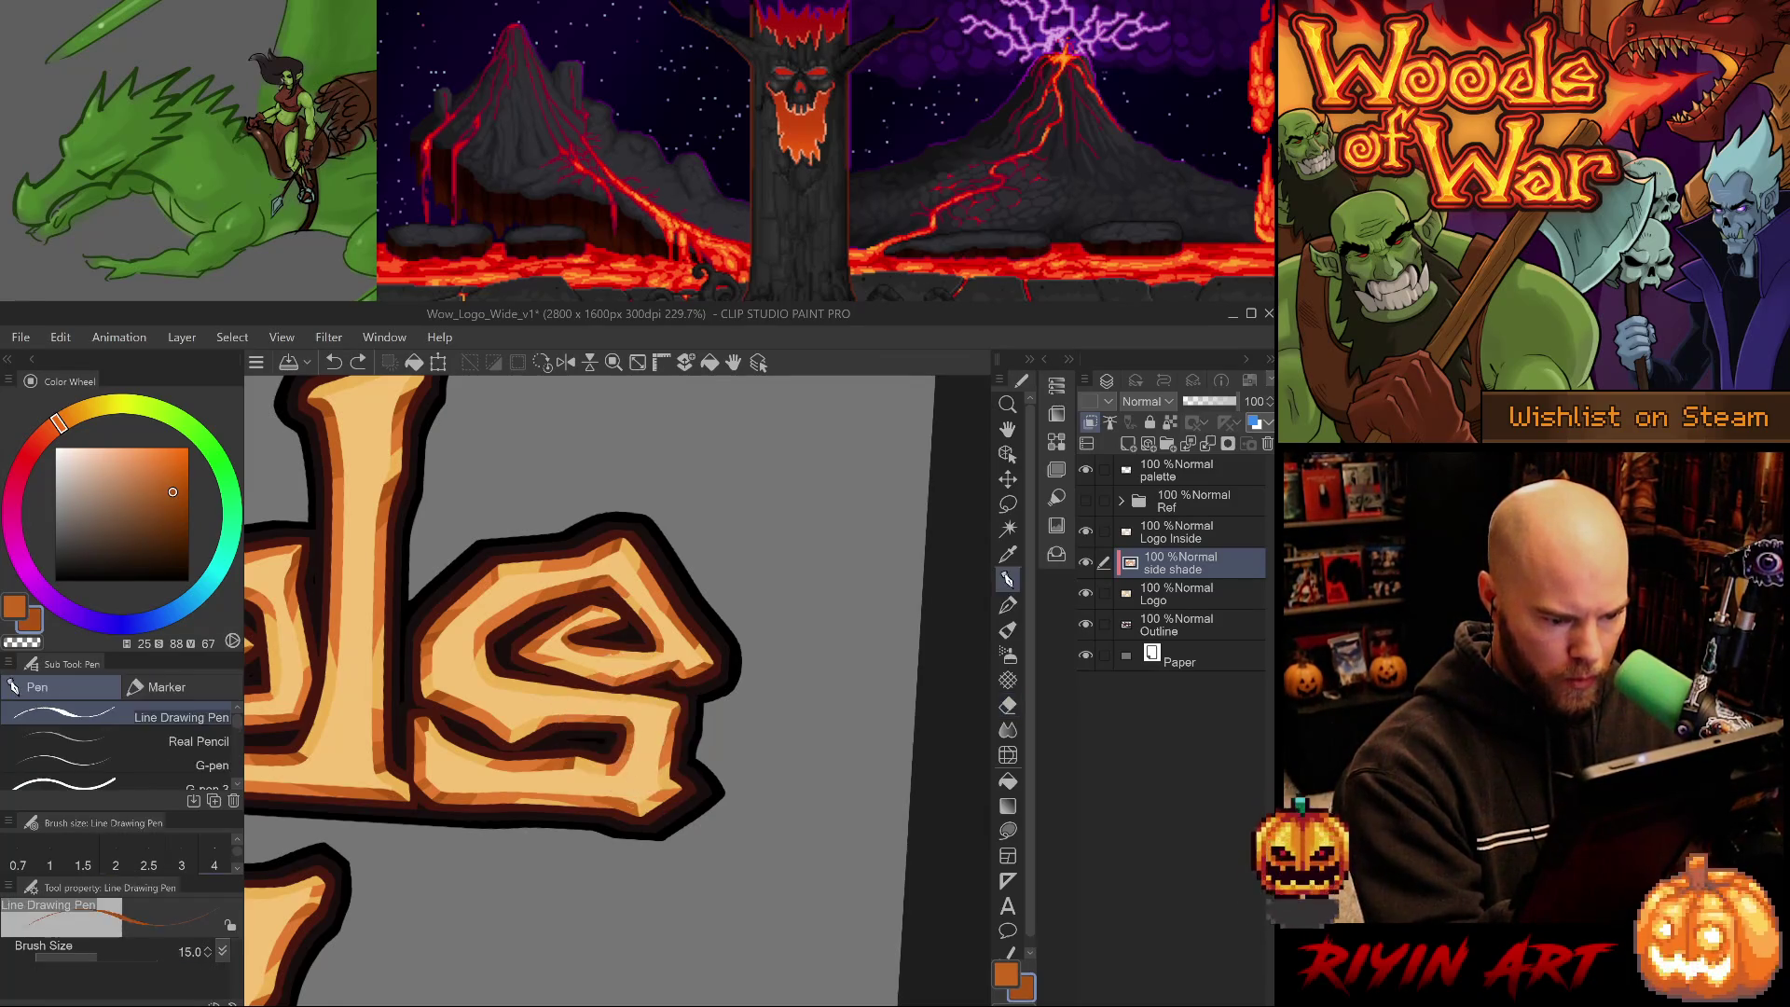
pyautogui.keyDown('alt'); pyautogui.click(621, 797); pyautogui.keyUp('alt')
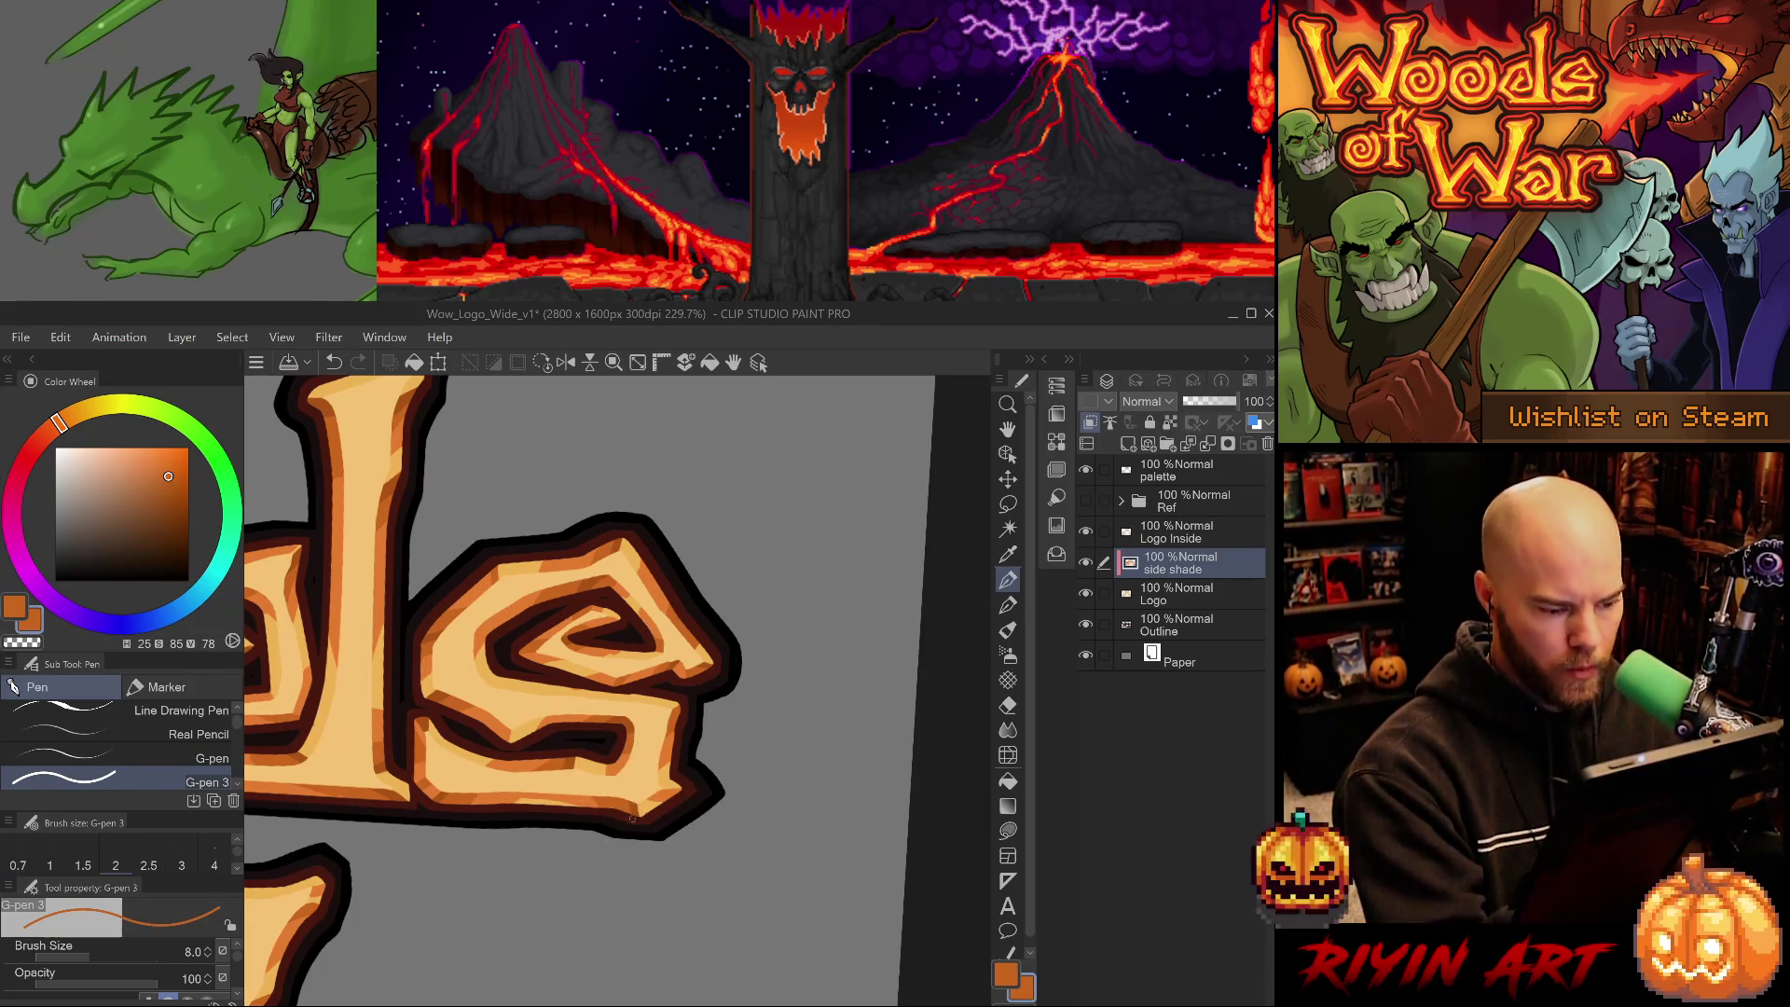
pyautogui.moveTo(589, 774); pyautogui.dragTo(577, 811)
pyautogui.press('e')
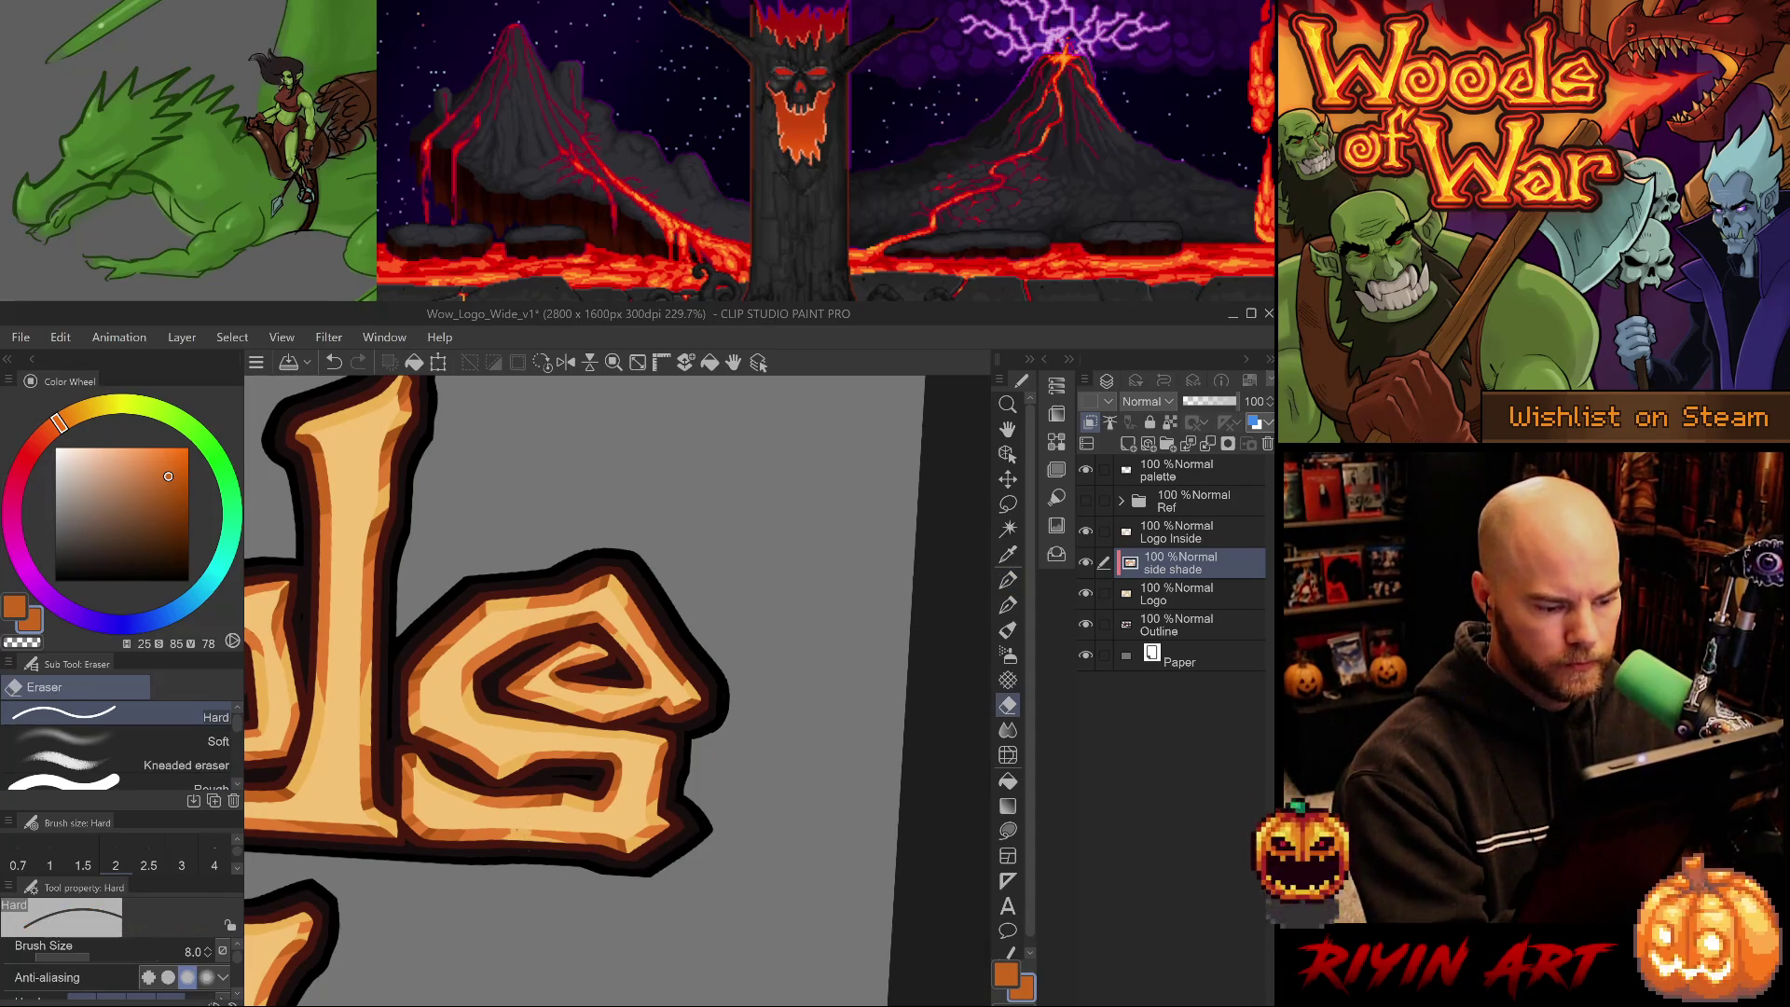
pyautogui.moveTo(729, 756); pyautogui.dragTo(711, 808)
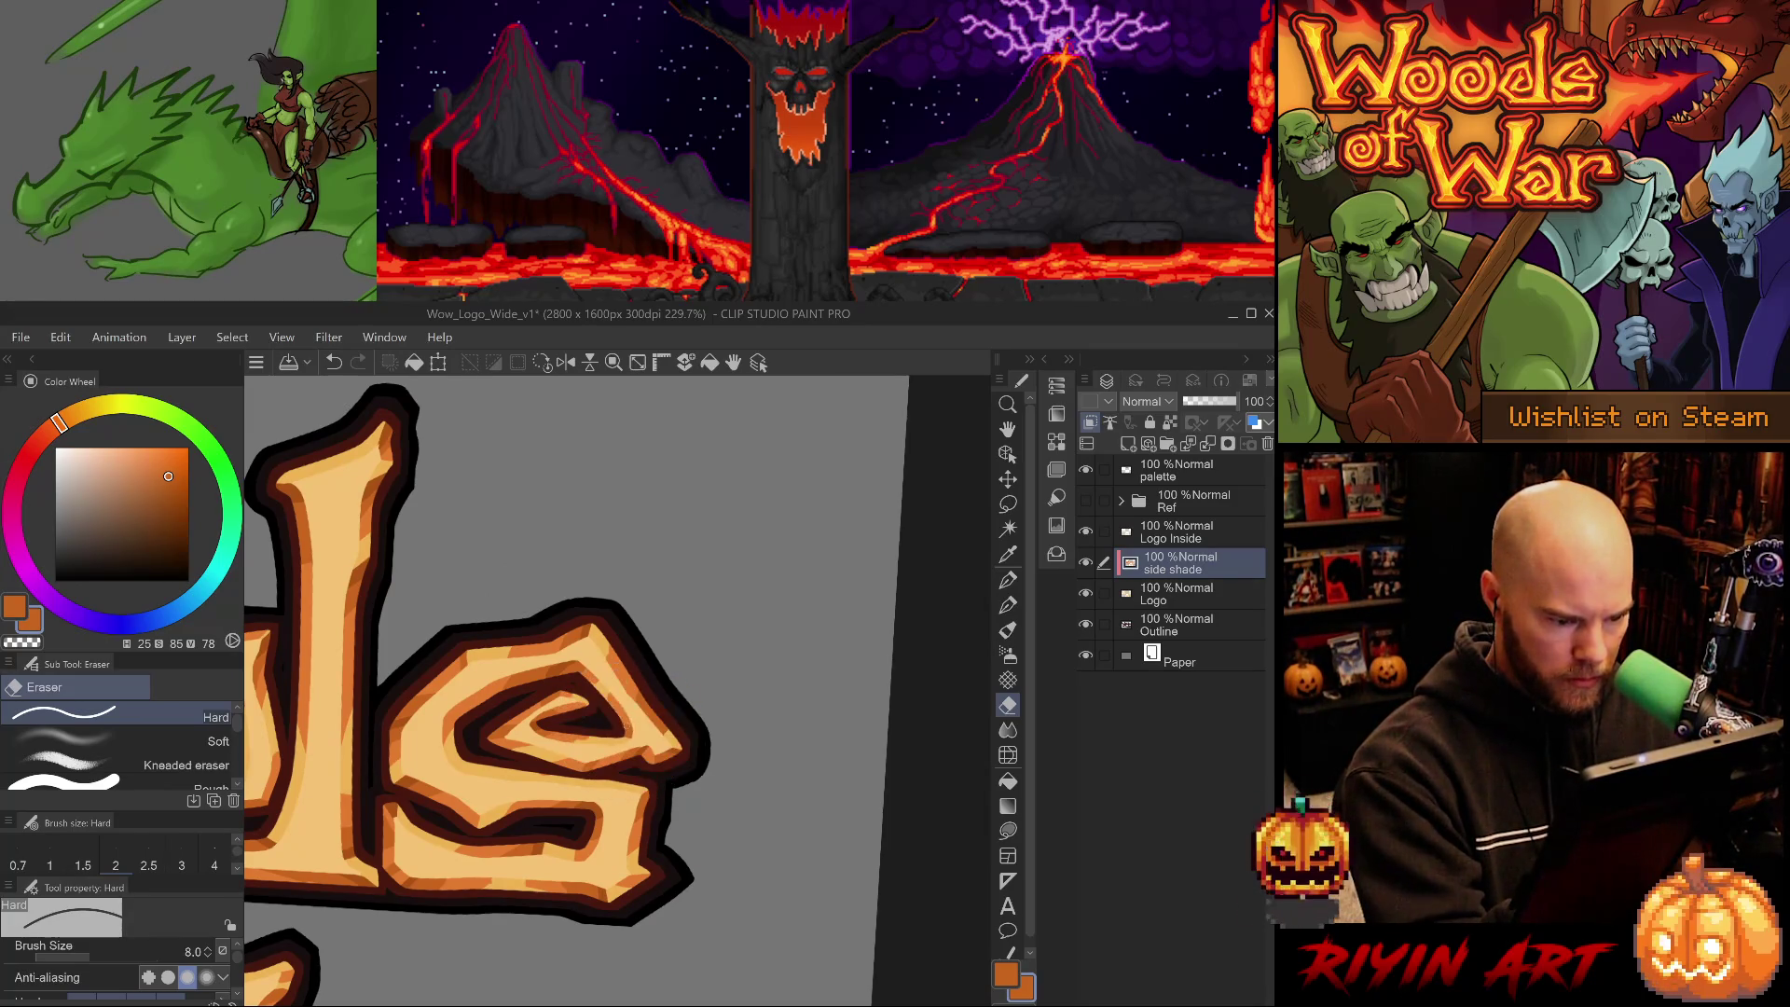
pyautogui.hotkey('ctrl', 'z')
pyautogui.press('p')
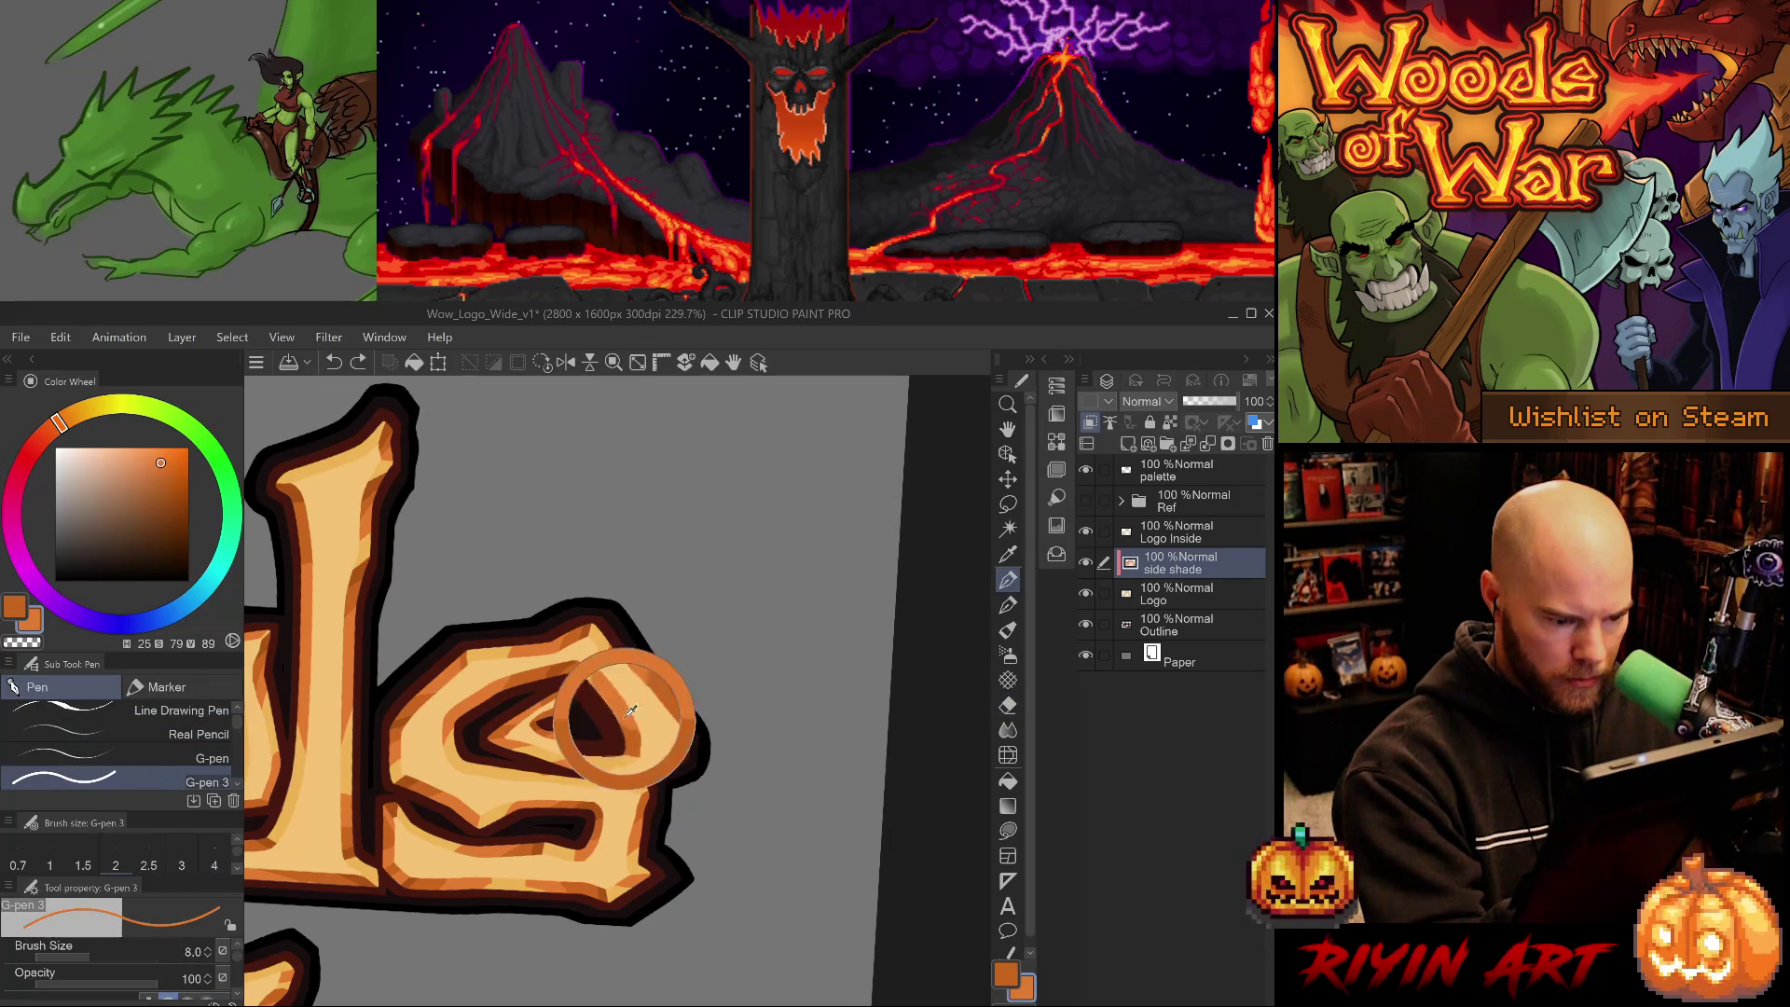
pyautogui.keyDown('alt'); pyautogui.click(634, 722); pyautogui.keyUp('alt')
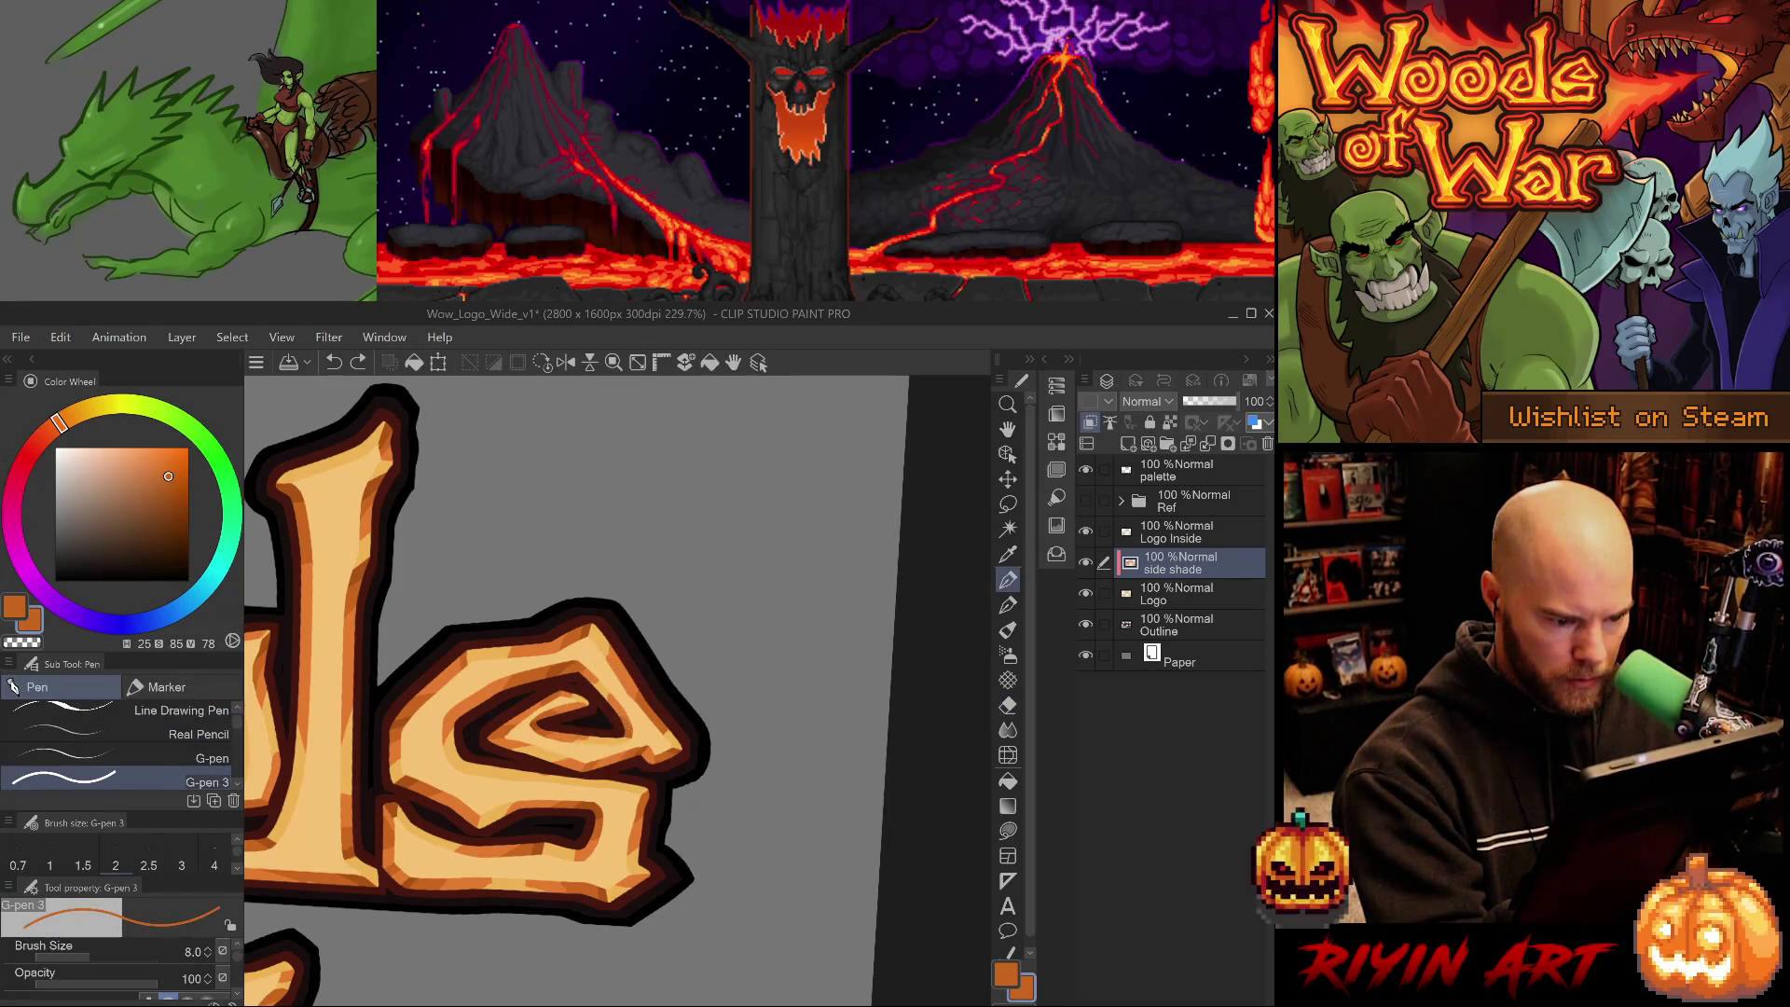
pyautogui.keyDown('alt'); pyautogui.click(559, 668); pyautogui.keyUp('alt')
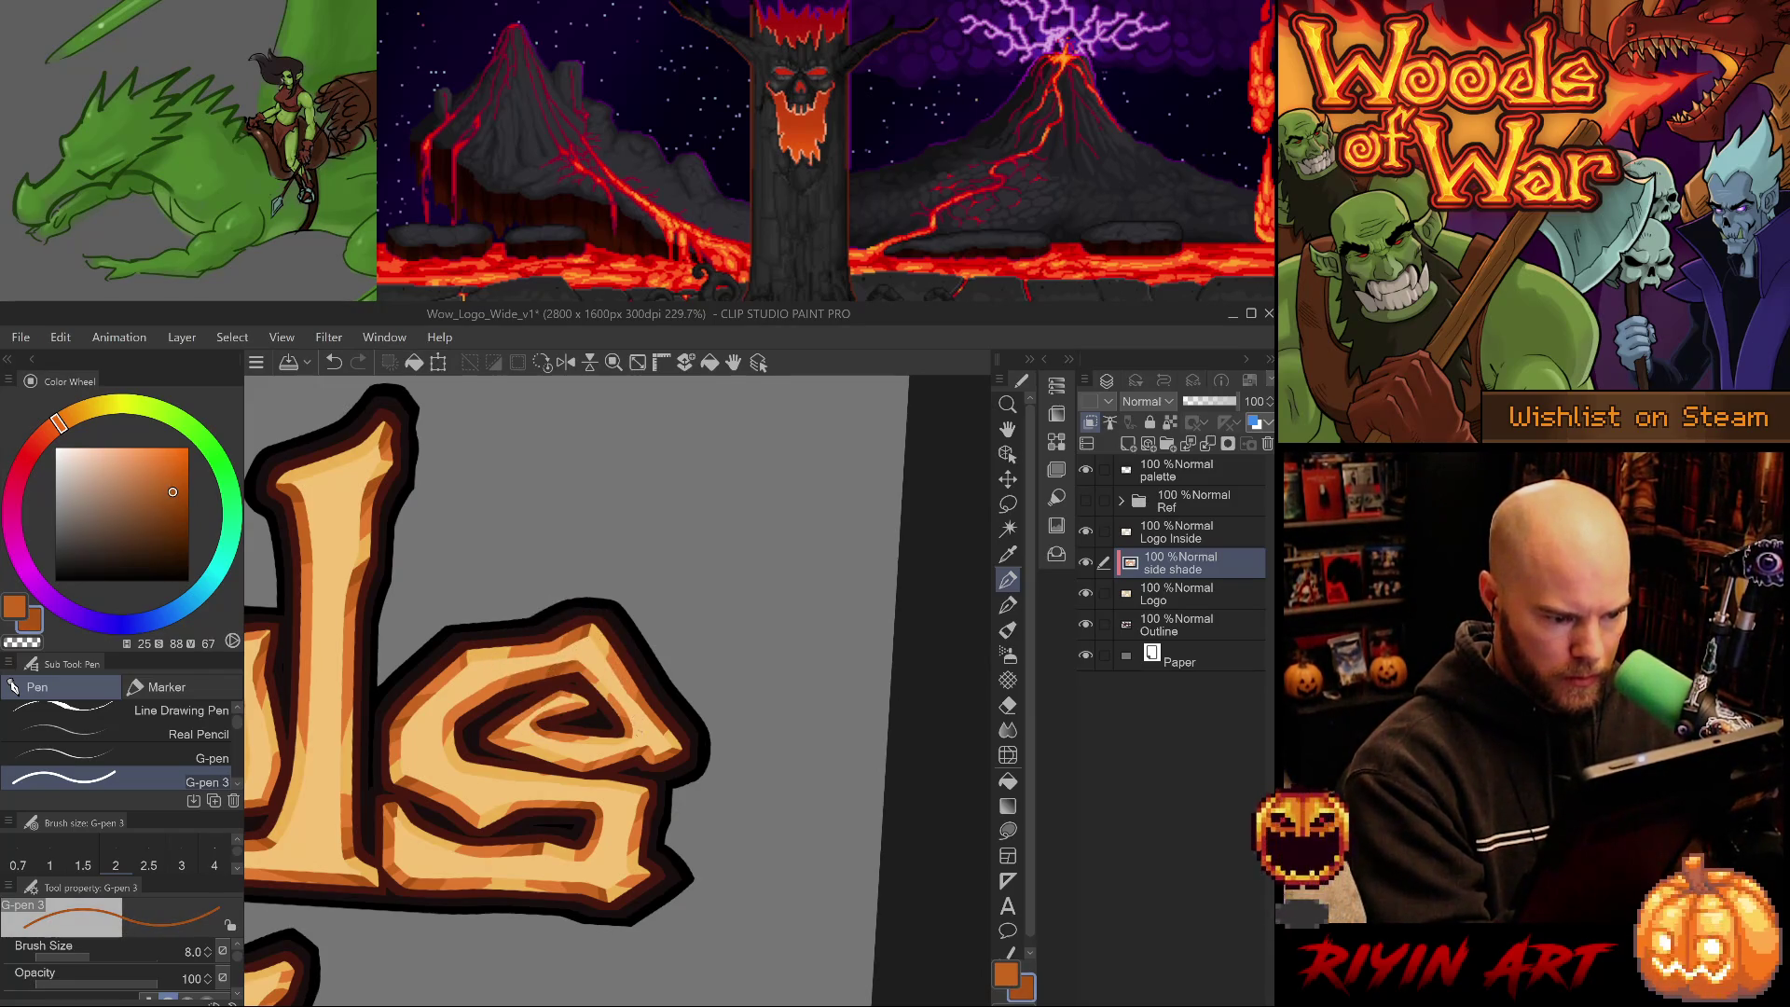
pyautogui.moveTo(598, 636); pyautogui.dragTo(651, 702)
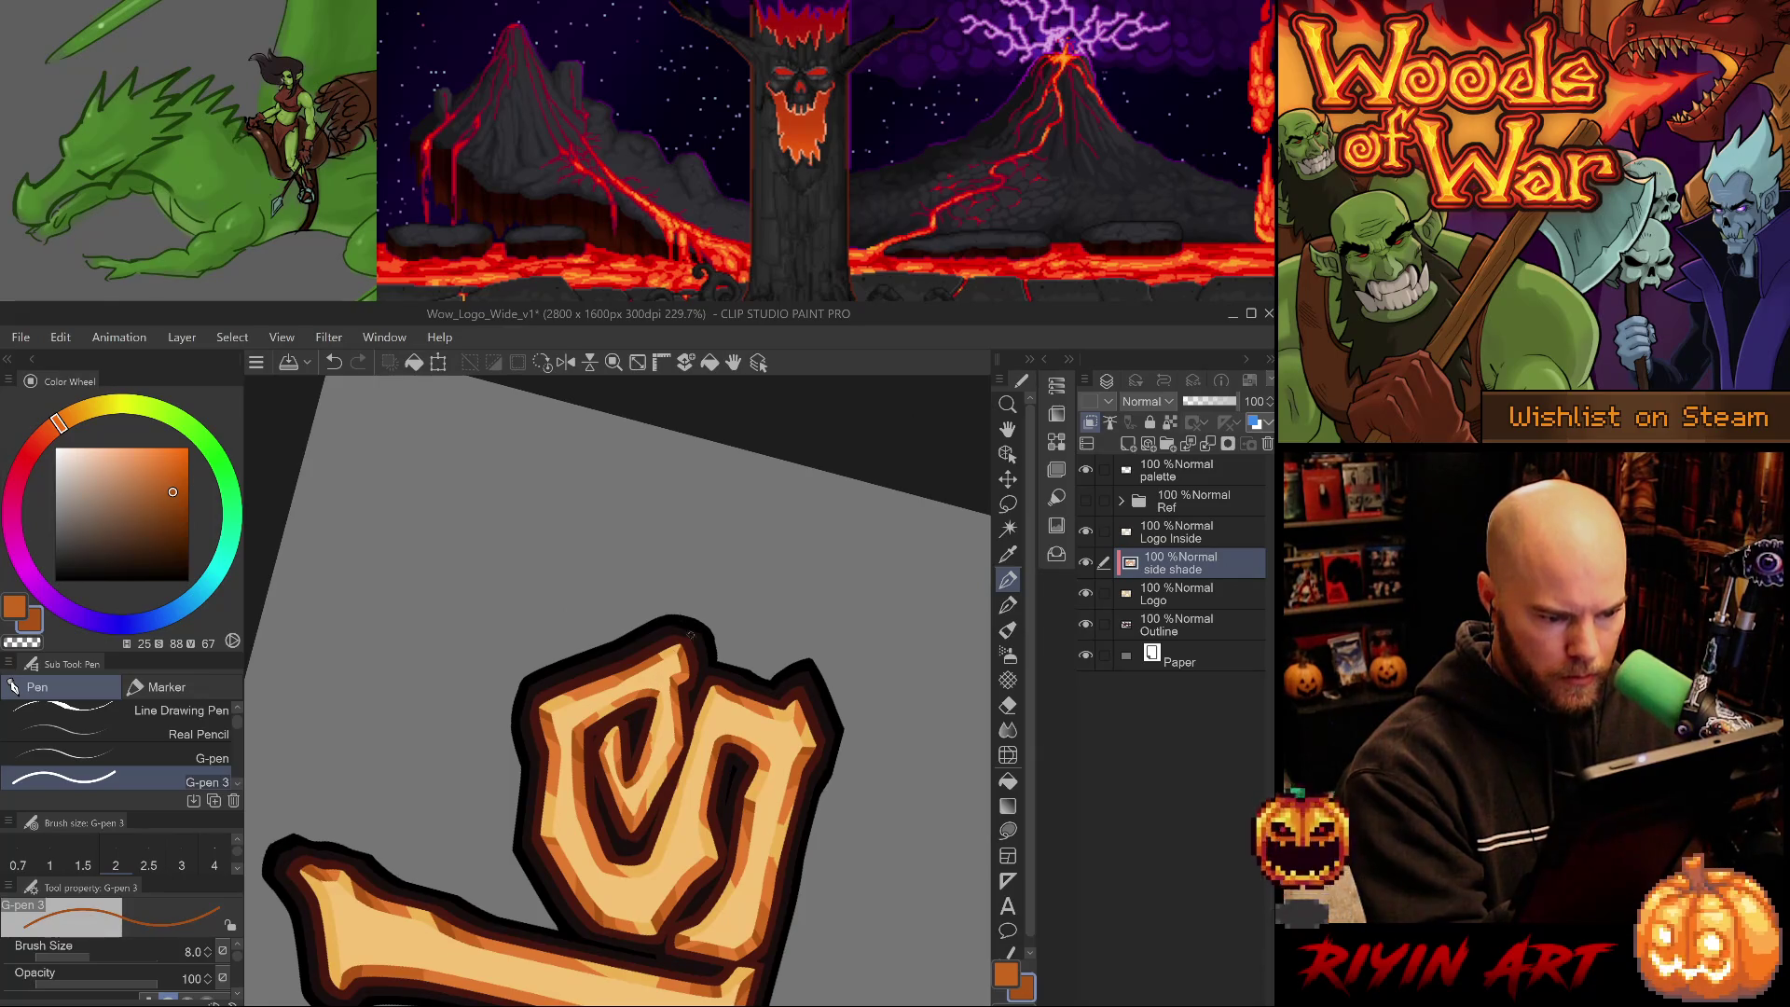
# - Resample the light and dark wood shades and turn the view toward the spiral s
pyautogui.keyDown('alt'); pyautogui.click(649, 755); pyautogui.keyUp('alt')
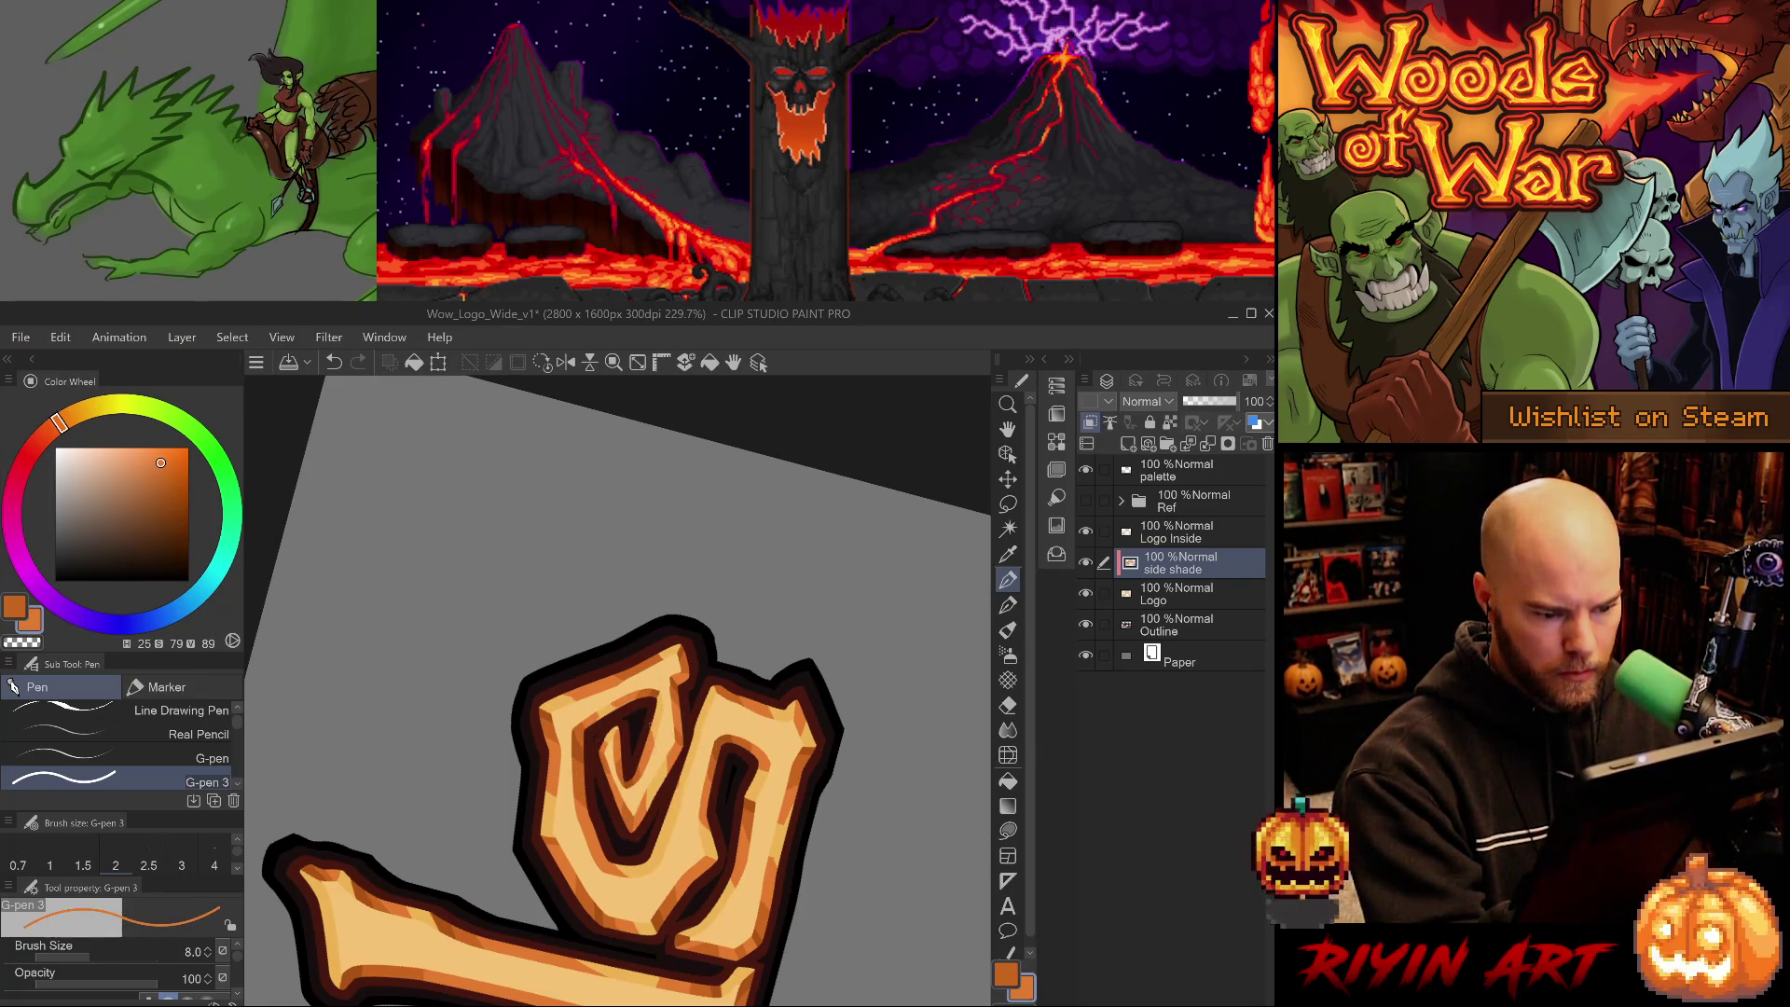
pyautogui.moveTo(651, 722); pyautogui.dragTo(559, 663)
pyautogui.keyDown('alt'); pyautogui.click(557, 660); pyautogui.keyUp('alt')
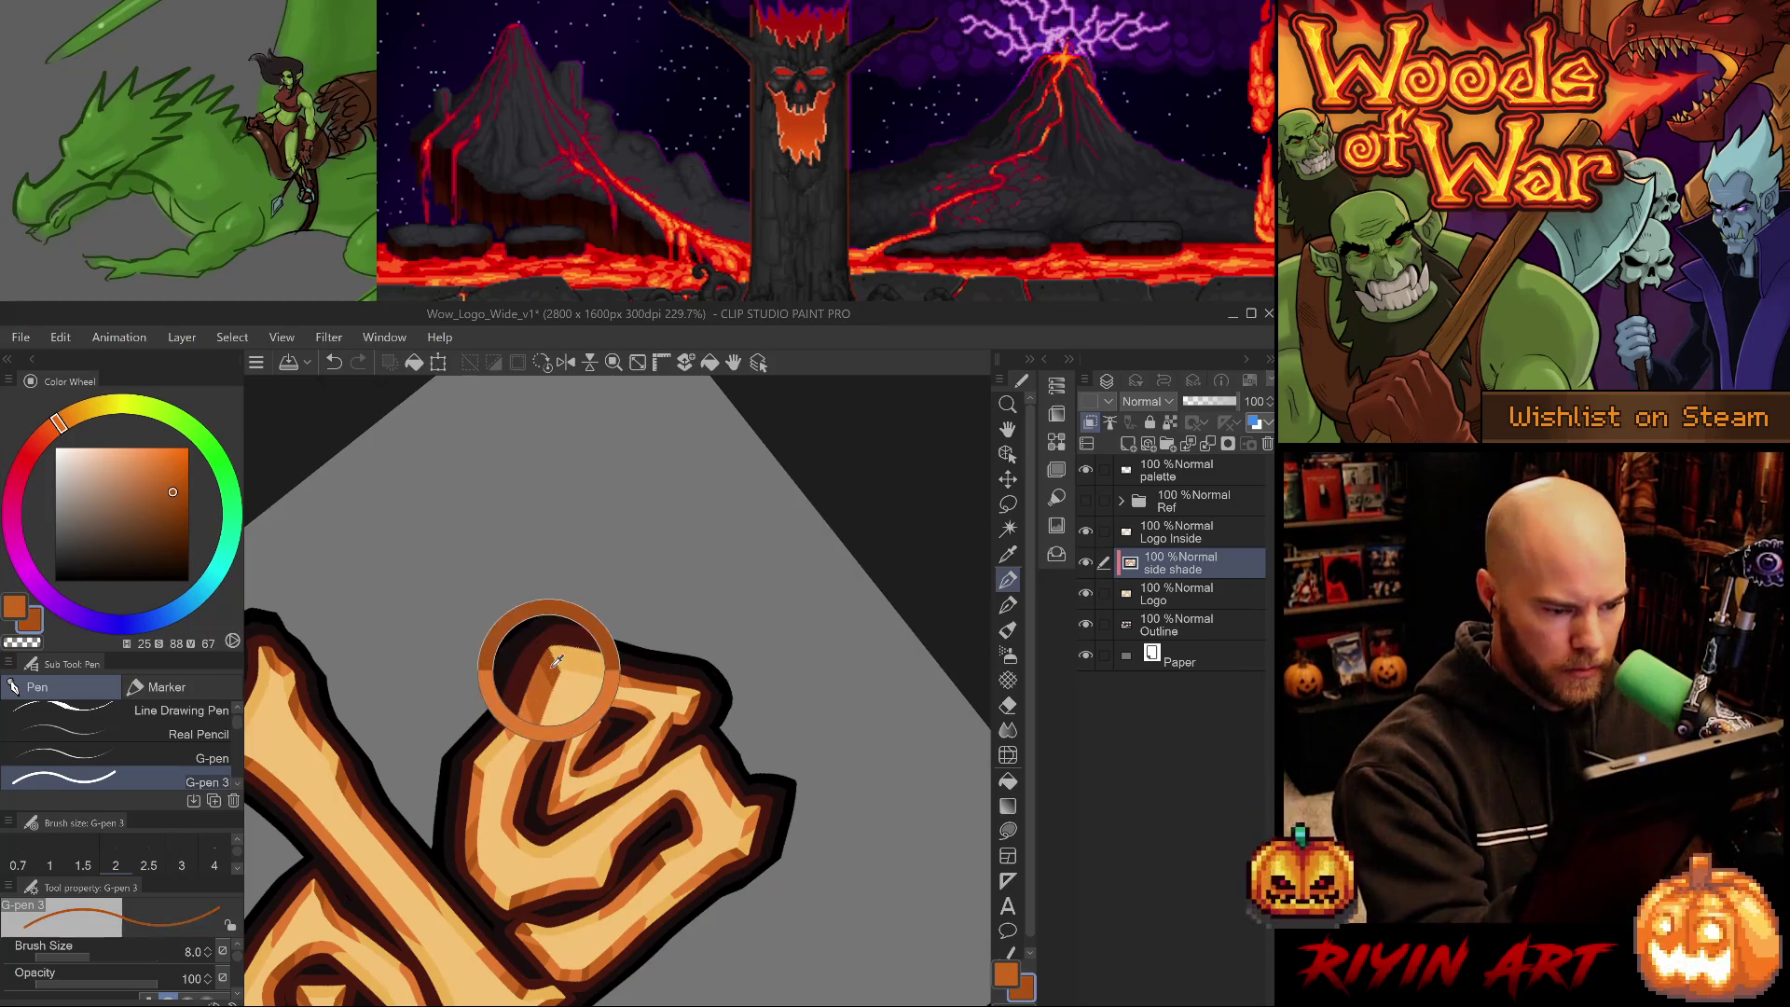
pyautogui.hotkey('ctrl', 'z')
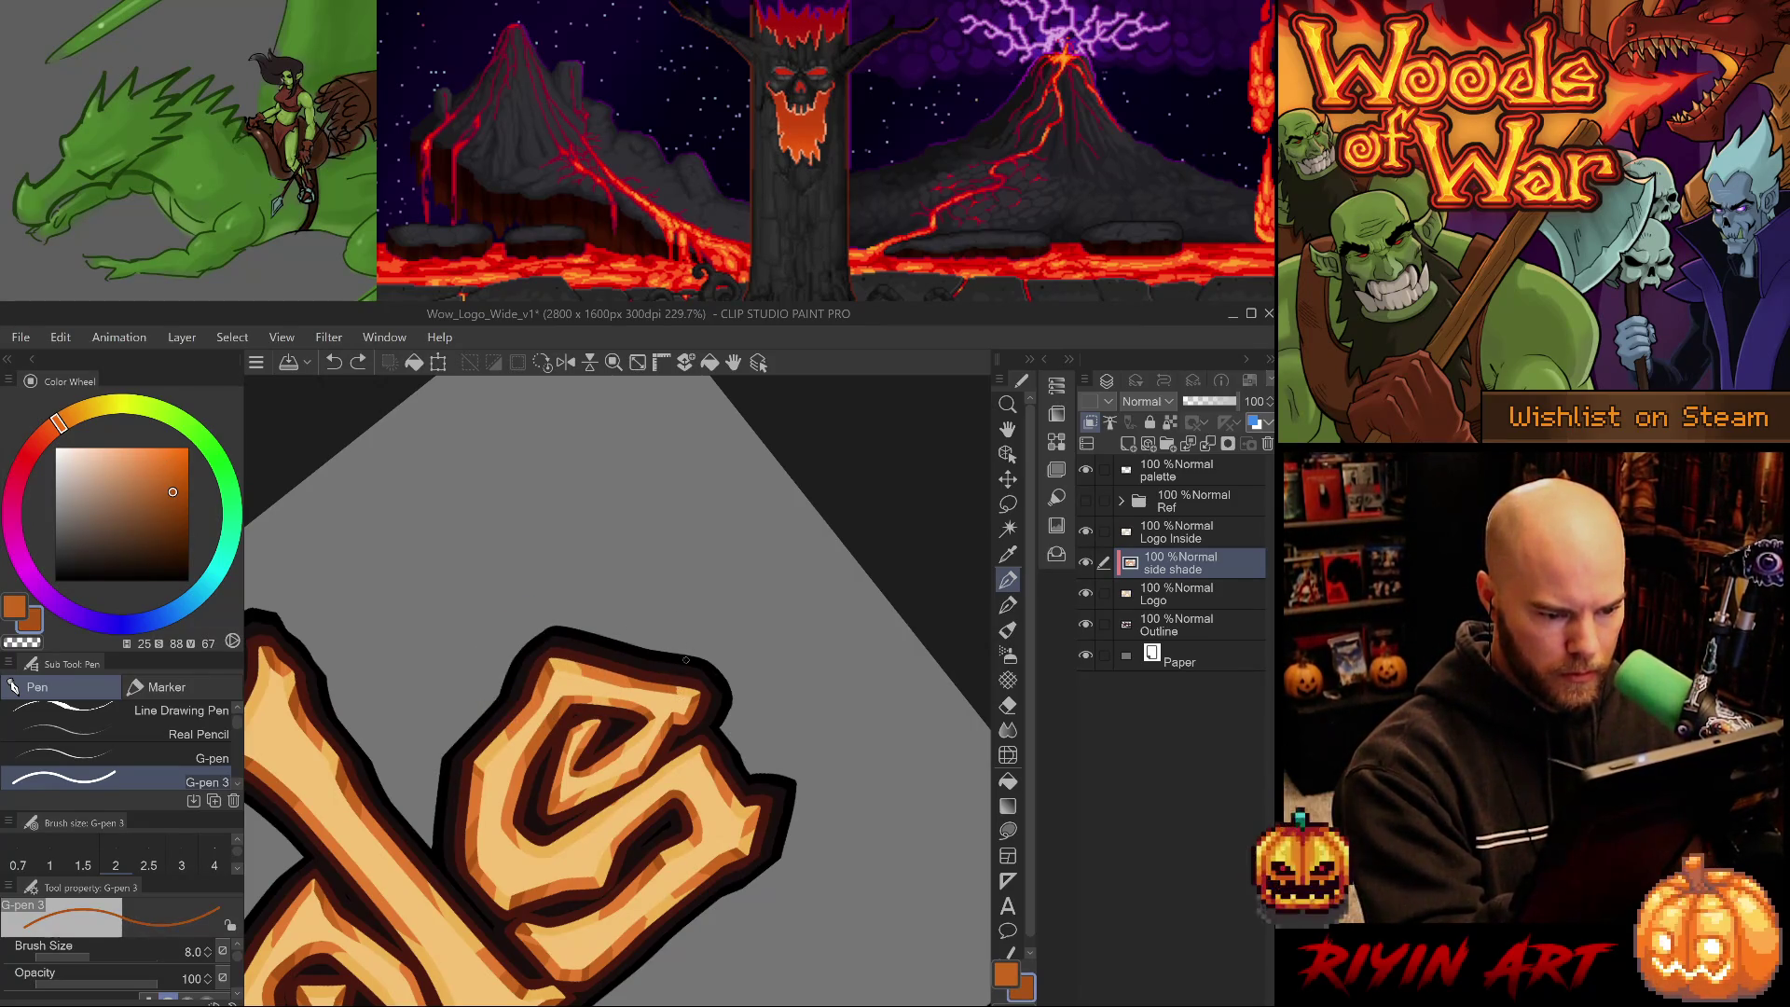
pyautogui.hotkey('ctrl', 'y')
pyautogui.scroll(-3, 778, 782)
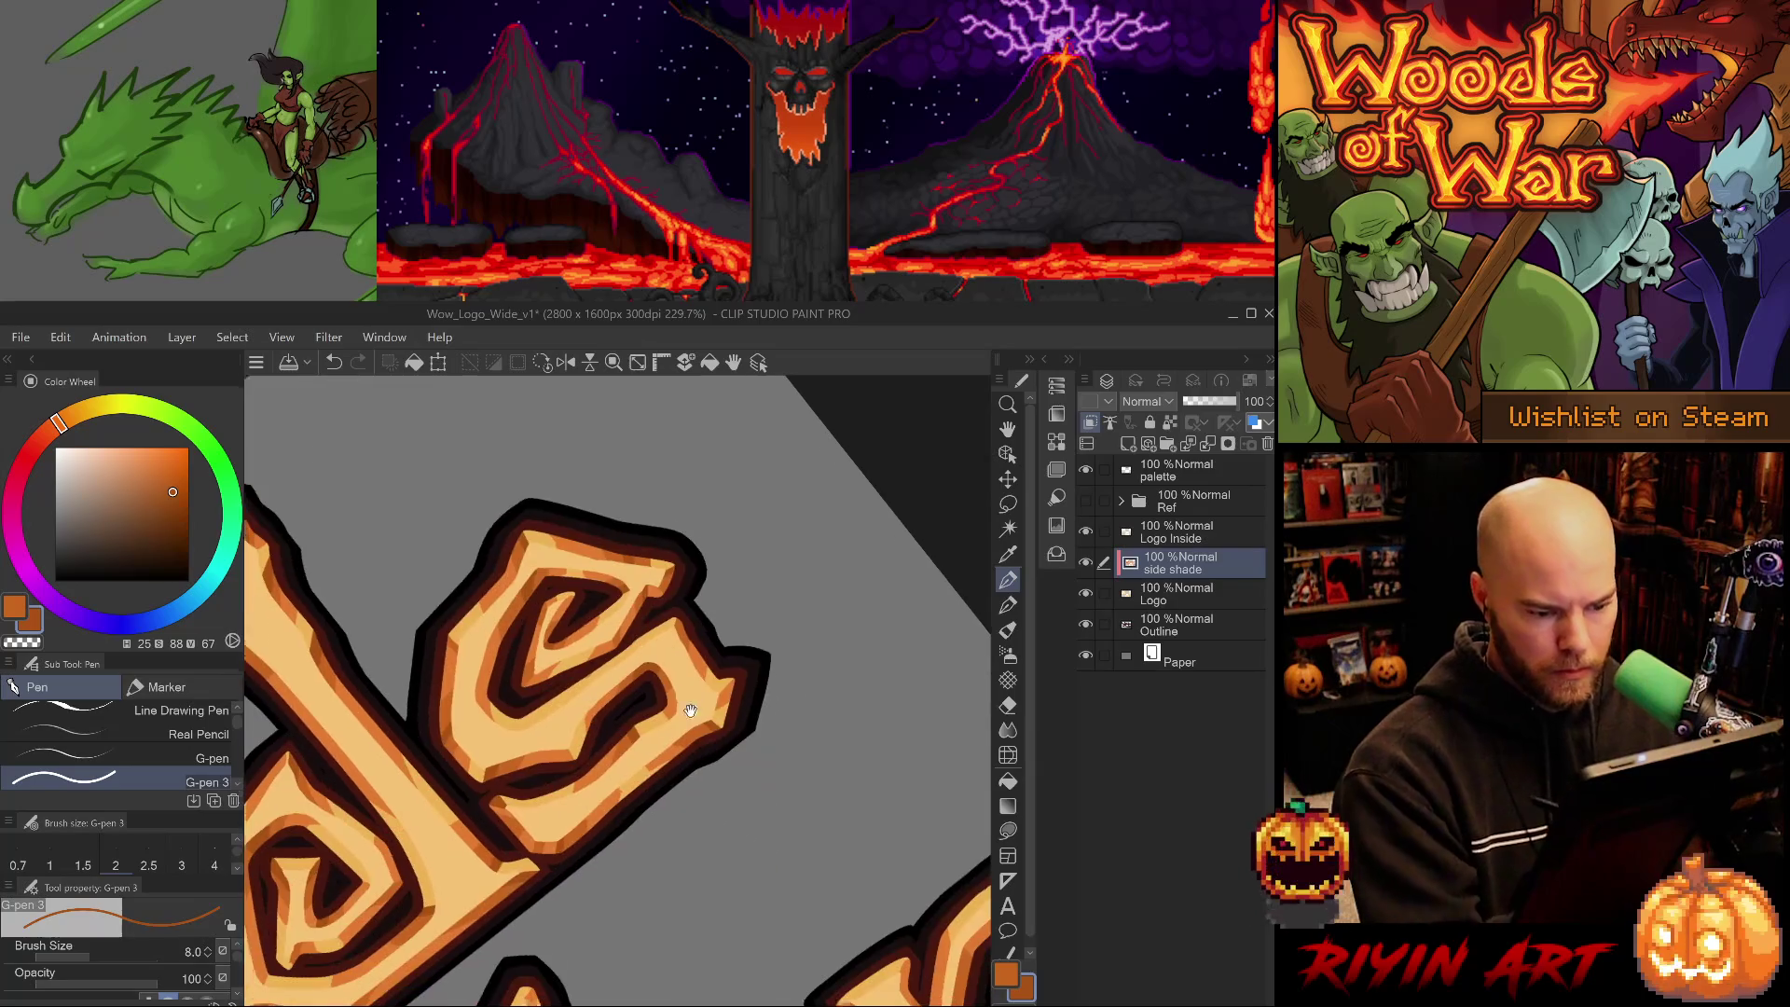
pyautogui.moveTo(777, 782); pyautogui.dragTo(752, 606)
pyautogui.keyDown('alt'); pyautogui.click(751, 604); pyautogui.keyUp('alt')
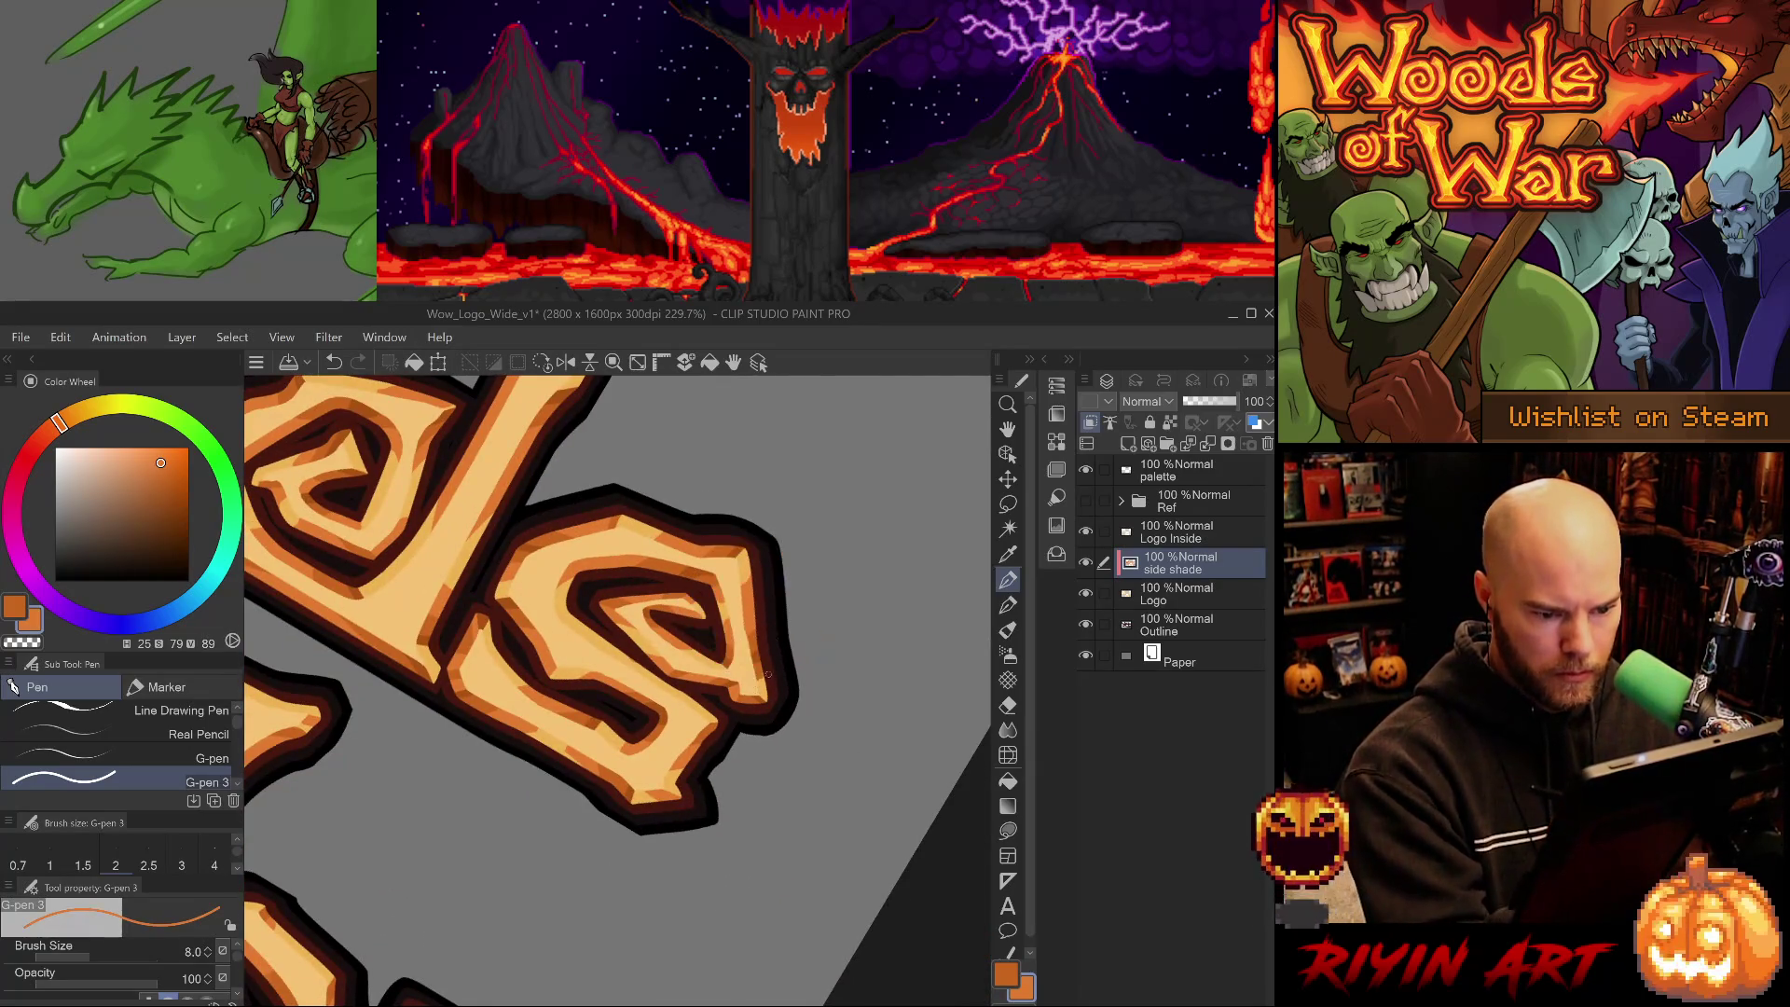
pyautogui.press('e')
pyautogui.moveTo(735, 847); pyautogui.dragTo(681, 632)
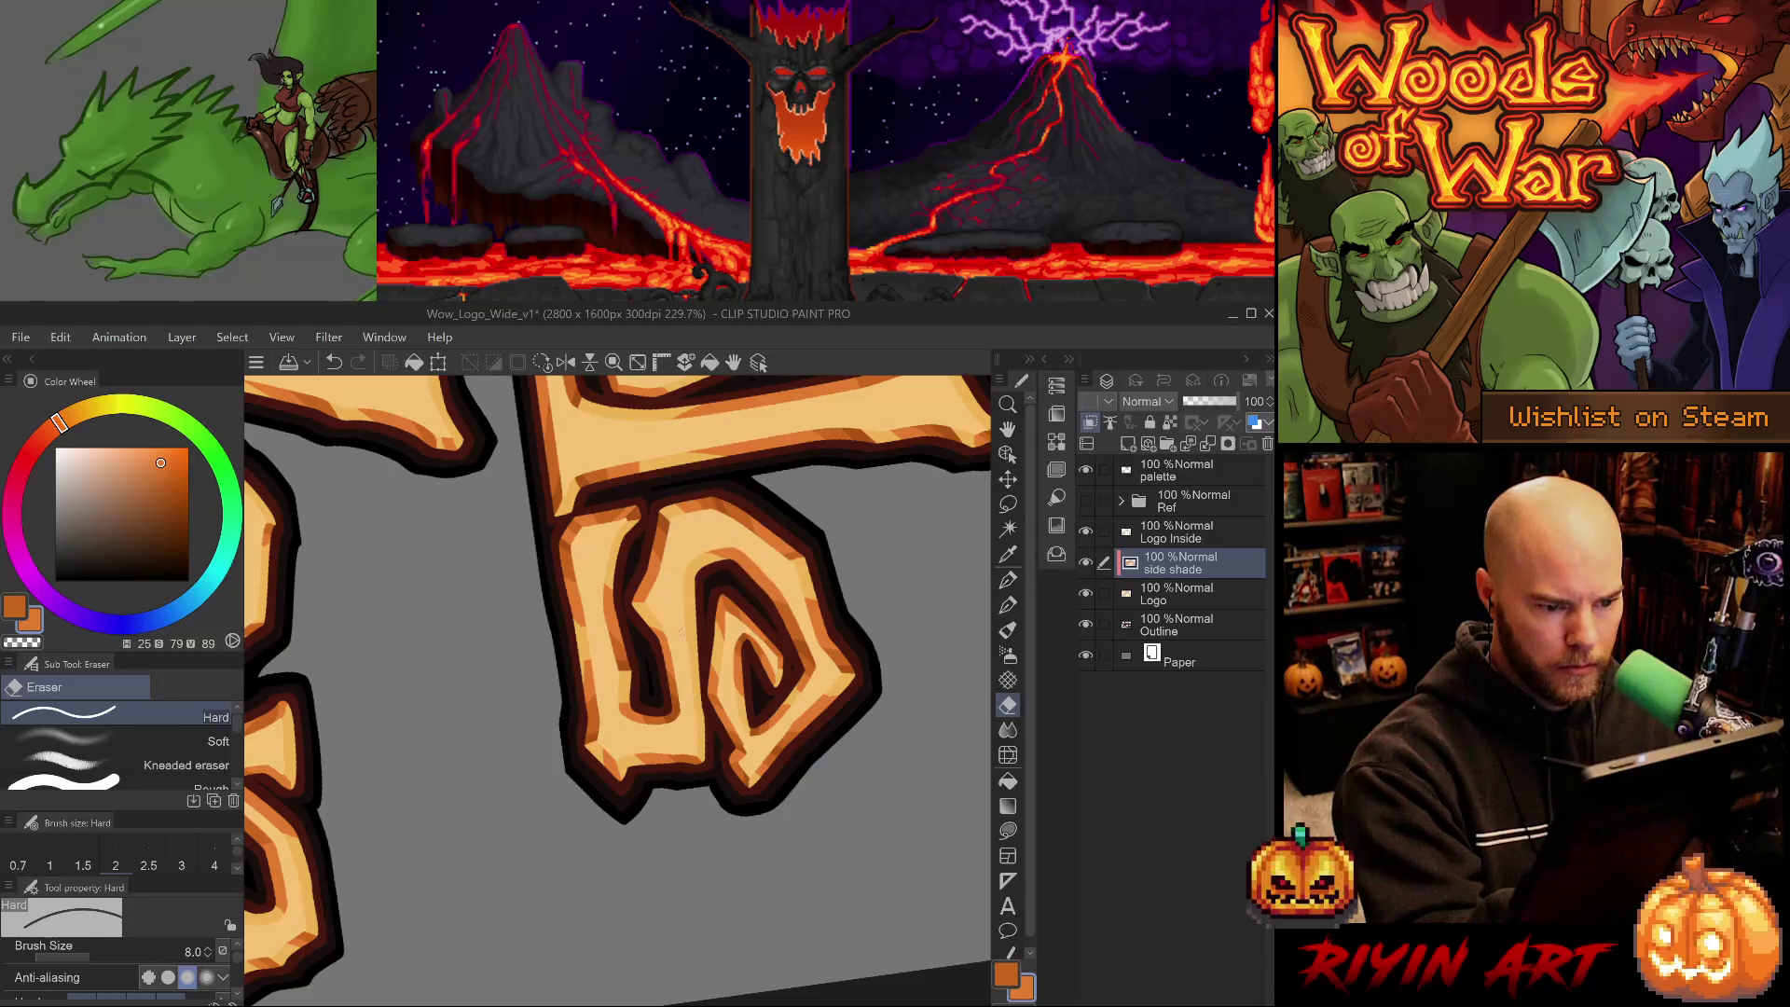
pyautogui.press('p')
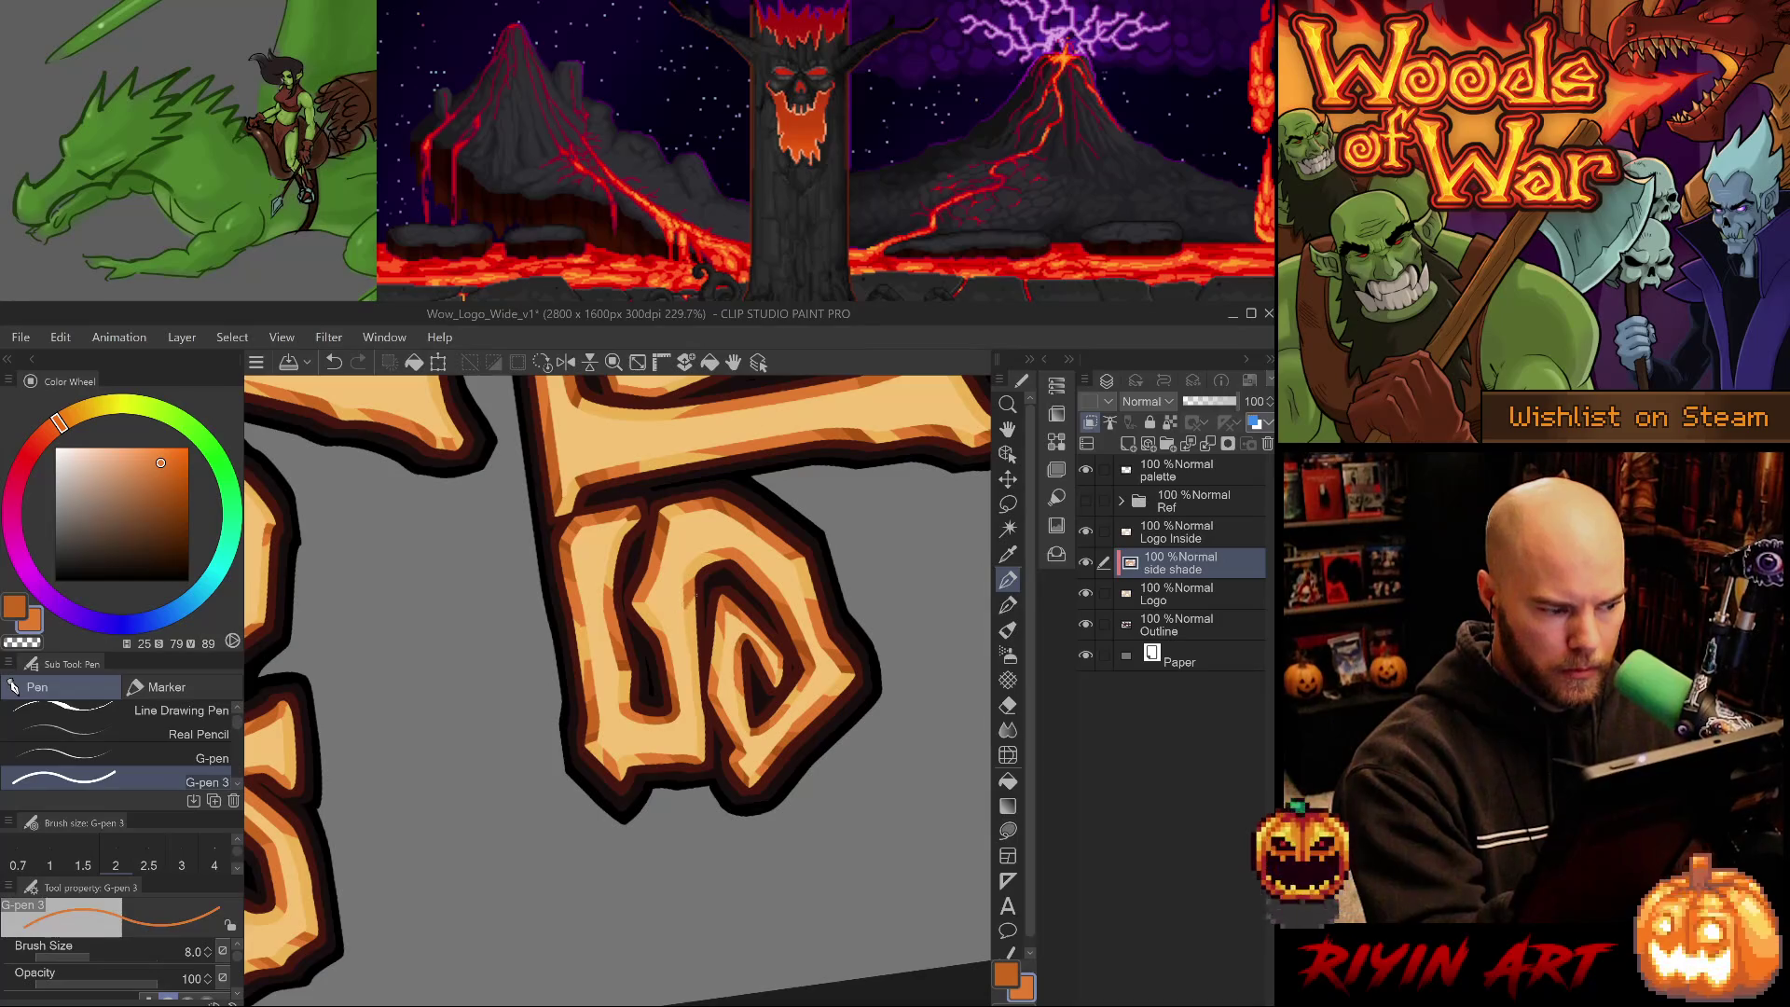
# - Paint a downward shading stroke on the s and level the view of "ds"
pyautogui.moveTo(690, 602); pyautogui.dragTo(696, 686)
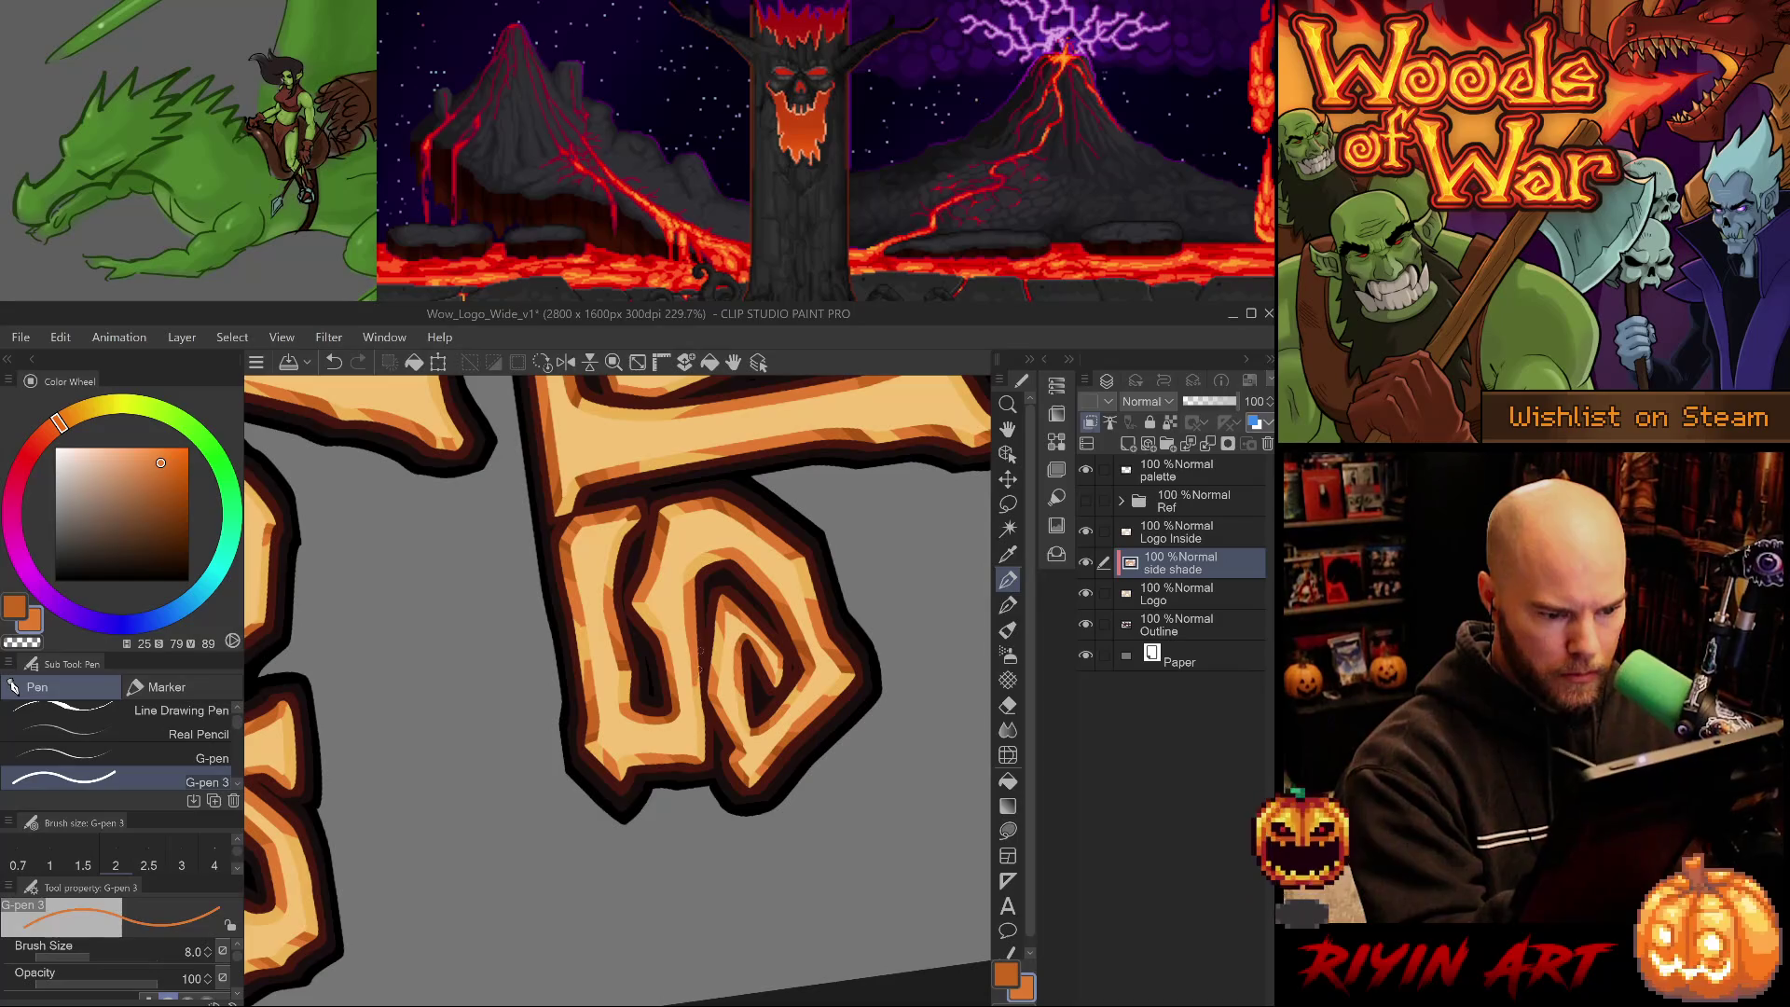
pyautogui.keyDown('alt'); pyautogui.click(688, 626); pyautogui.keyUp('alt')
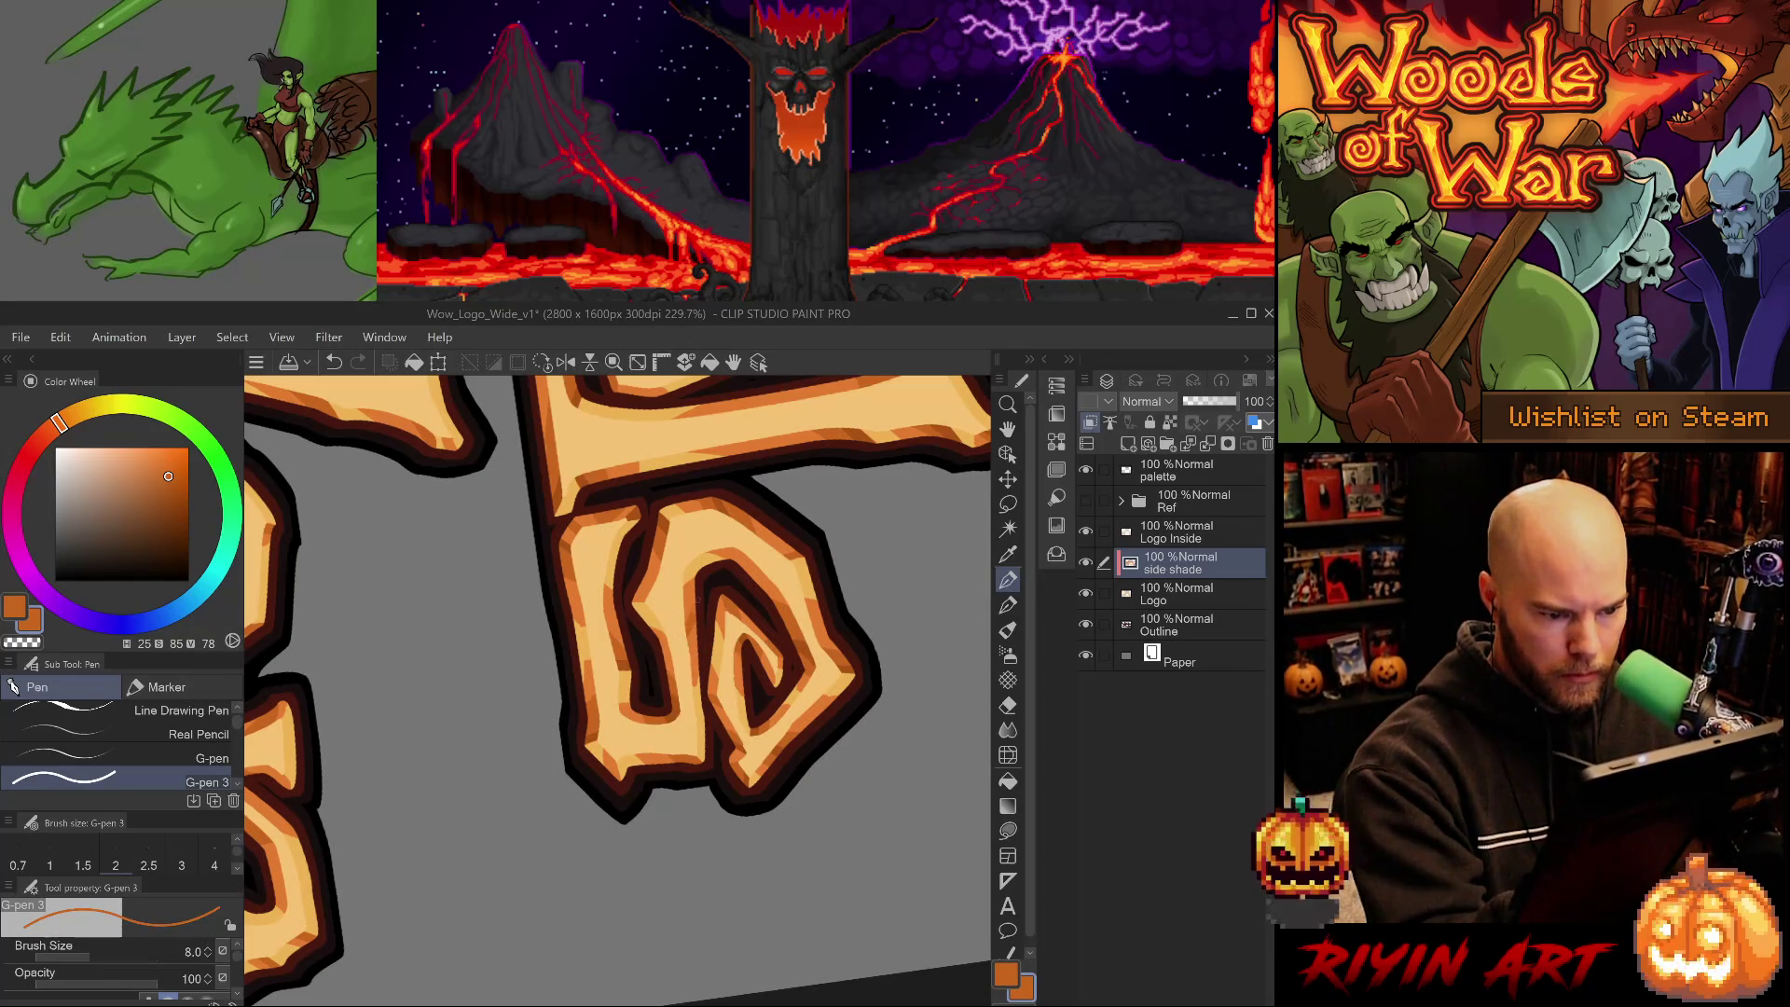
pyautogui.moveTo(653, 653); pyautogui.dragTo(678, 642)
pyautogui.keyDown('alt'); pyautogui.click(678, 642); pyautogui.keyUp('alt')
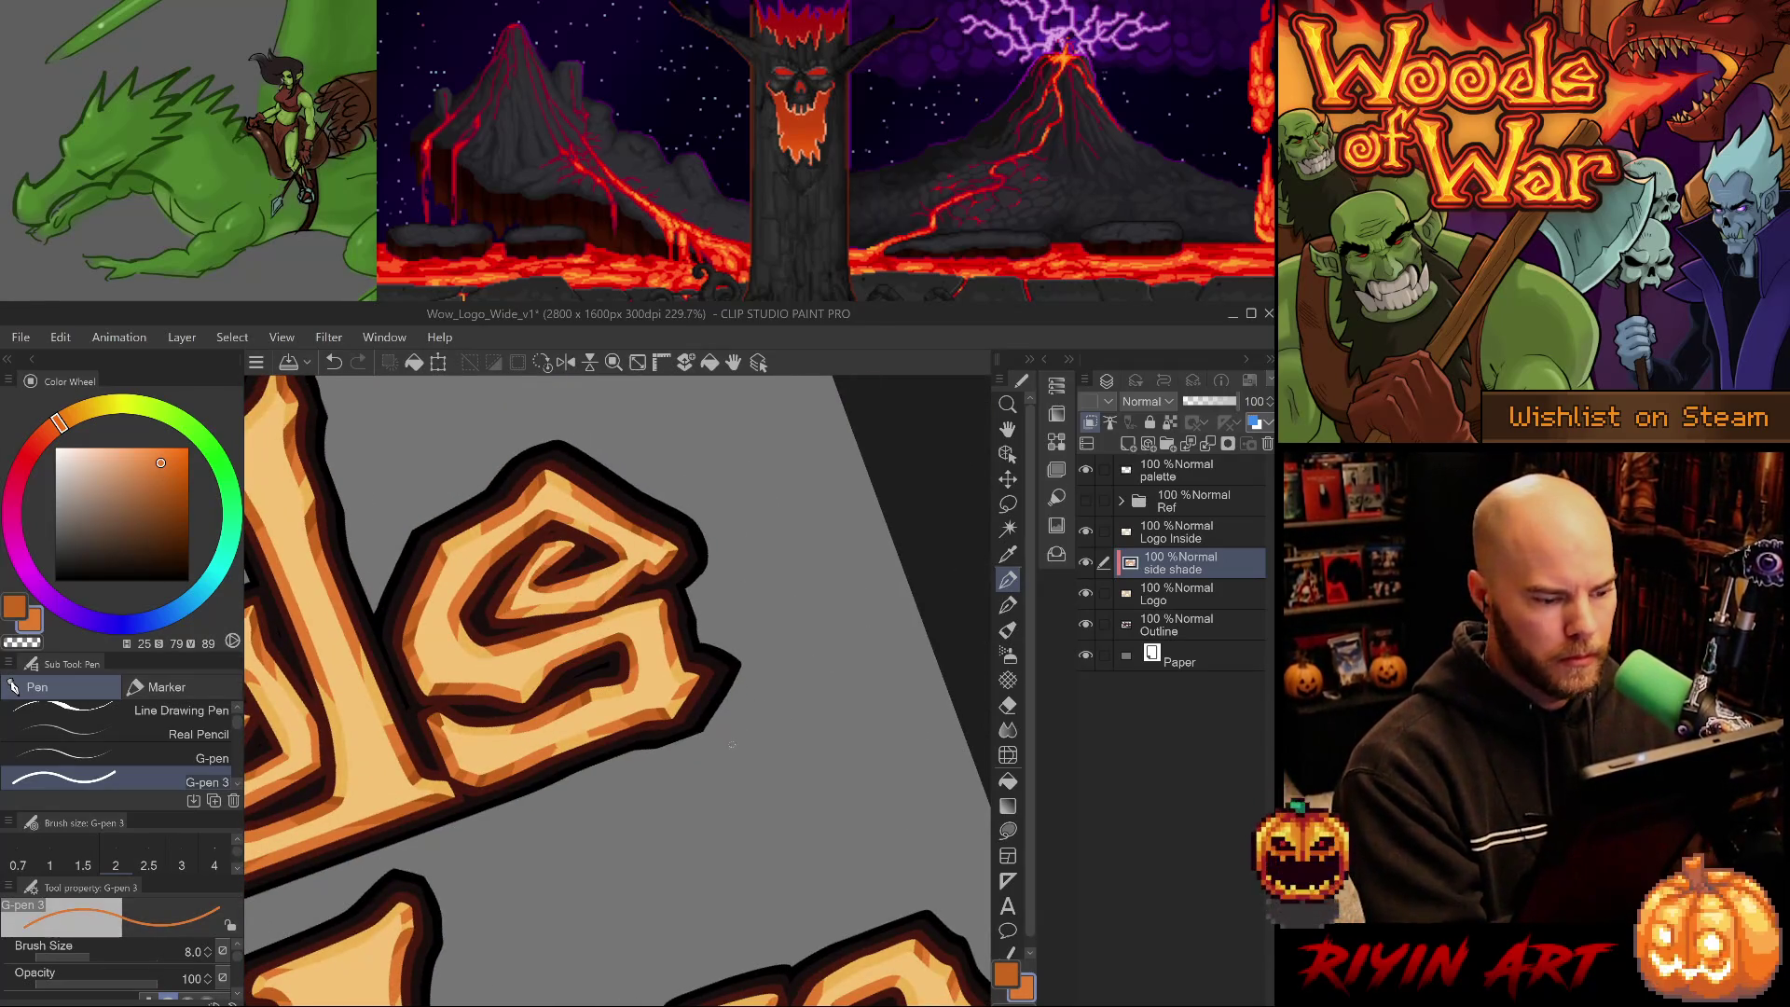
pyautogui.moveTo(694, 768)
pyautogui.mouseDown()
pyautogui.moveTo(680, 811)
pyautogui.moveTo(759, 871)
pyautogui.moveTo(731, 919)
pyautogui.mouseUp()
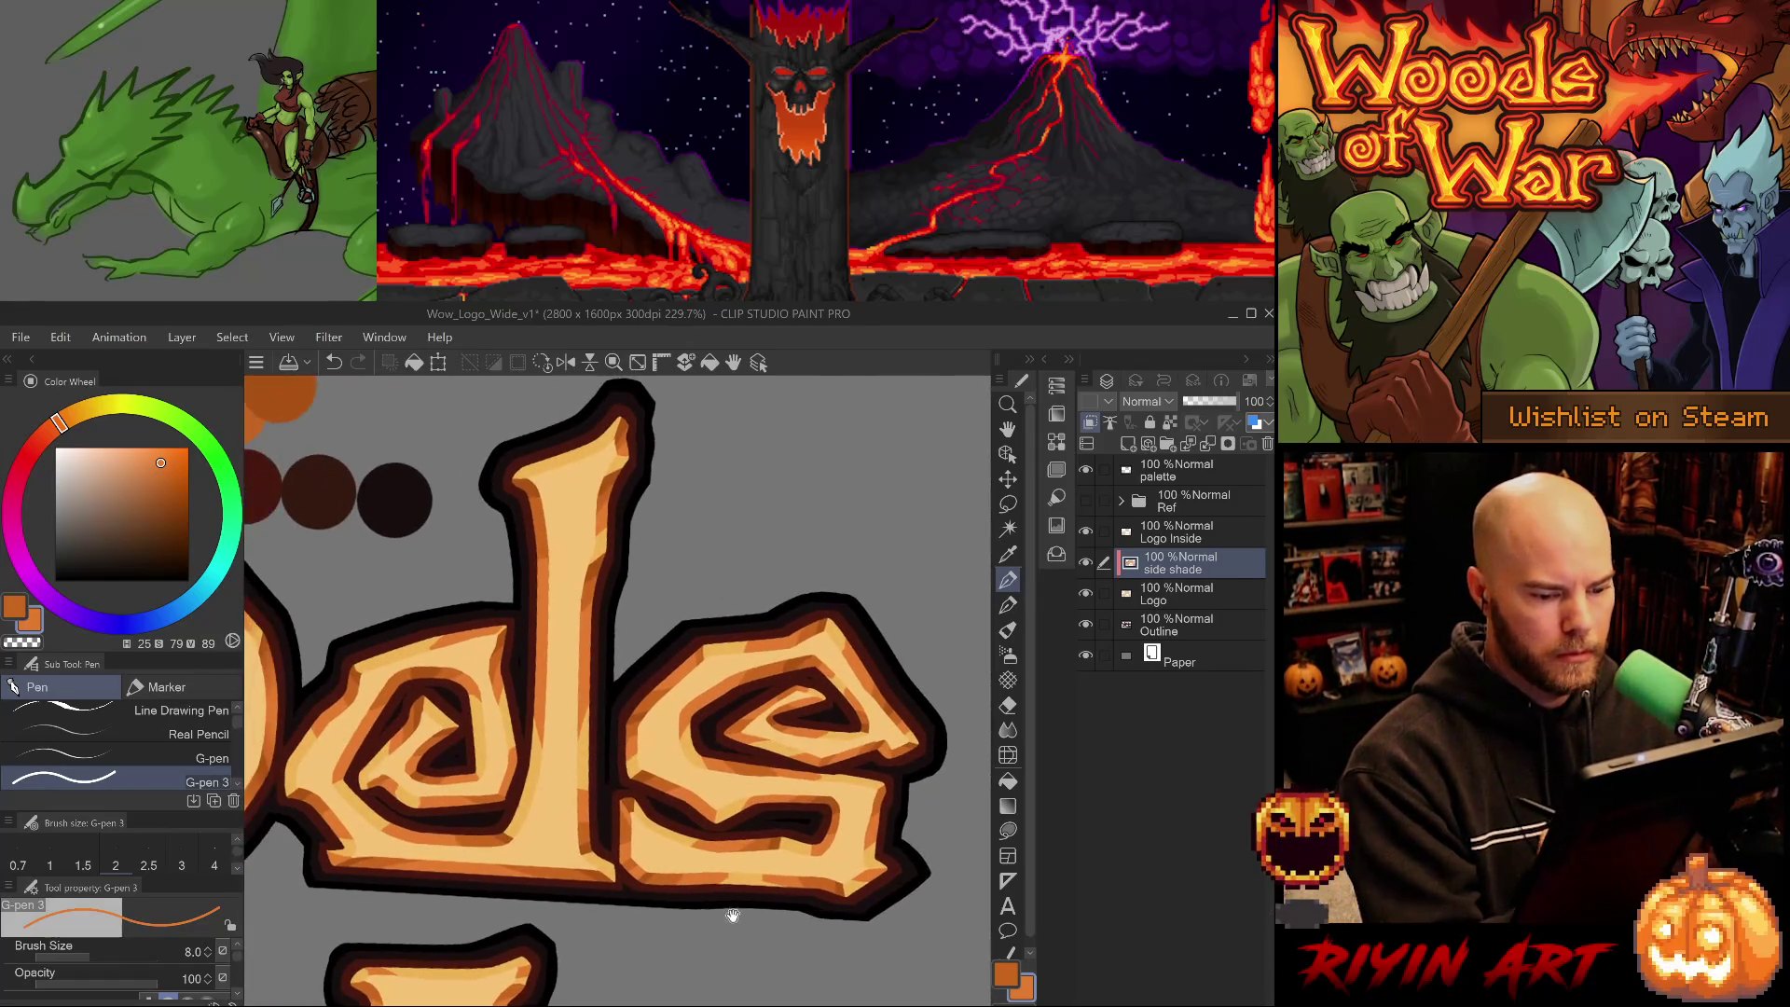
pyautogui.keyDown('alt'); pyautogui.click(769, 685); pyautogui.keyUp('alt')
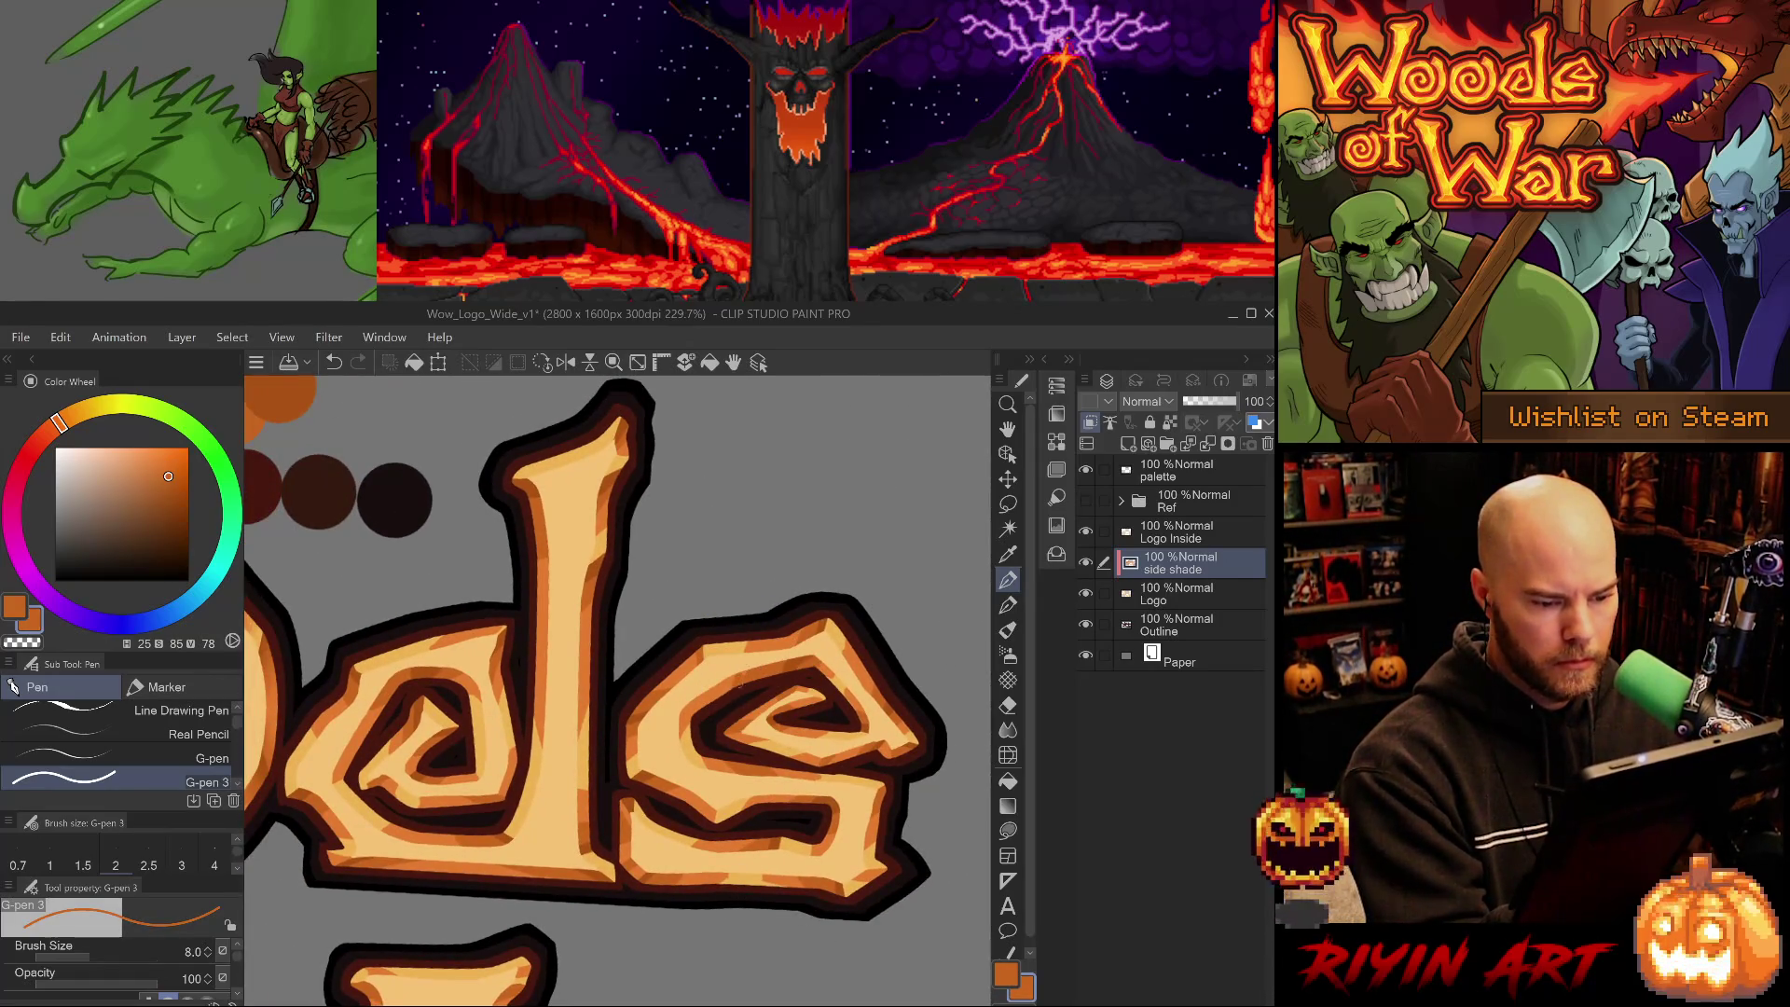
pyautogui.keyDown('alt'); pyautogui.click(737, 686); pyautogui.keyUp('alt')
pyautogui.moveTo(663, 808)
pyautogui.mouseDown()
pyautogui.moveTo(681, 835)
pyautogui.moveTo(720, 797)
pyautogui.moveTo(650, 800)
pyautogui.mouseUp()
# - Save the logo file and soften a first shading edge with the Blend tool
pyautogui.hotkey('ctrl', 's')
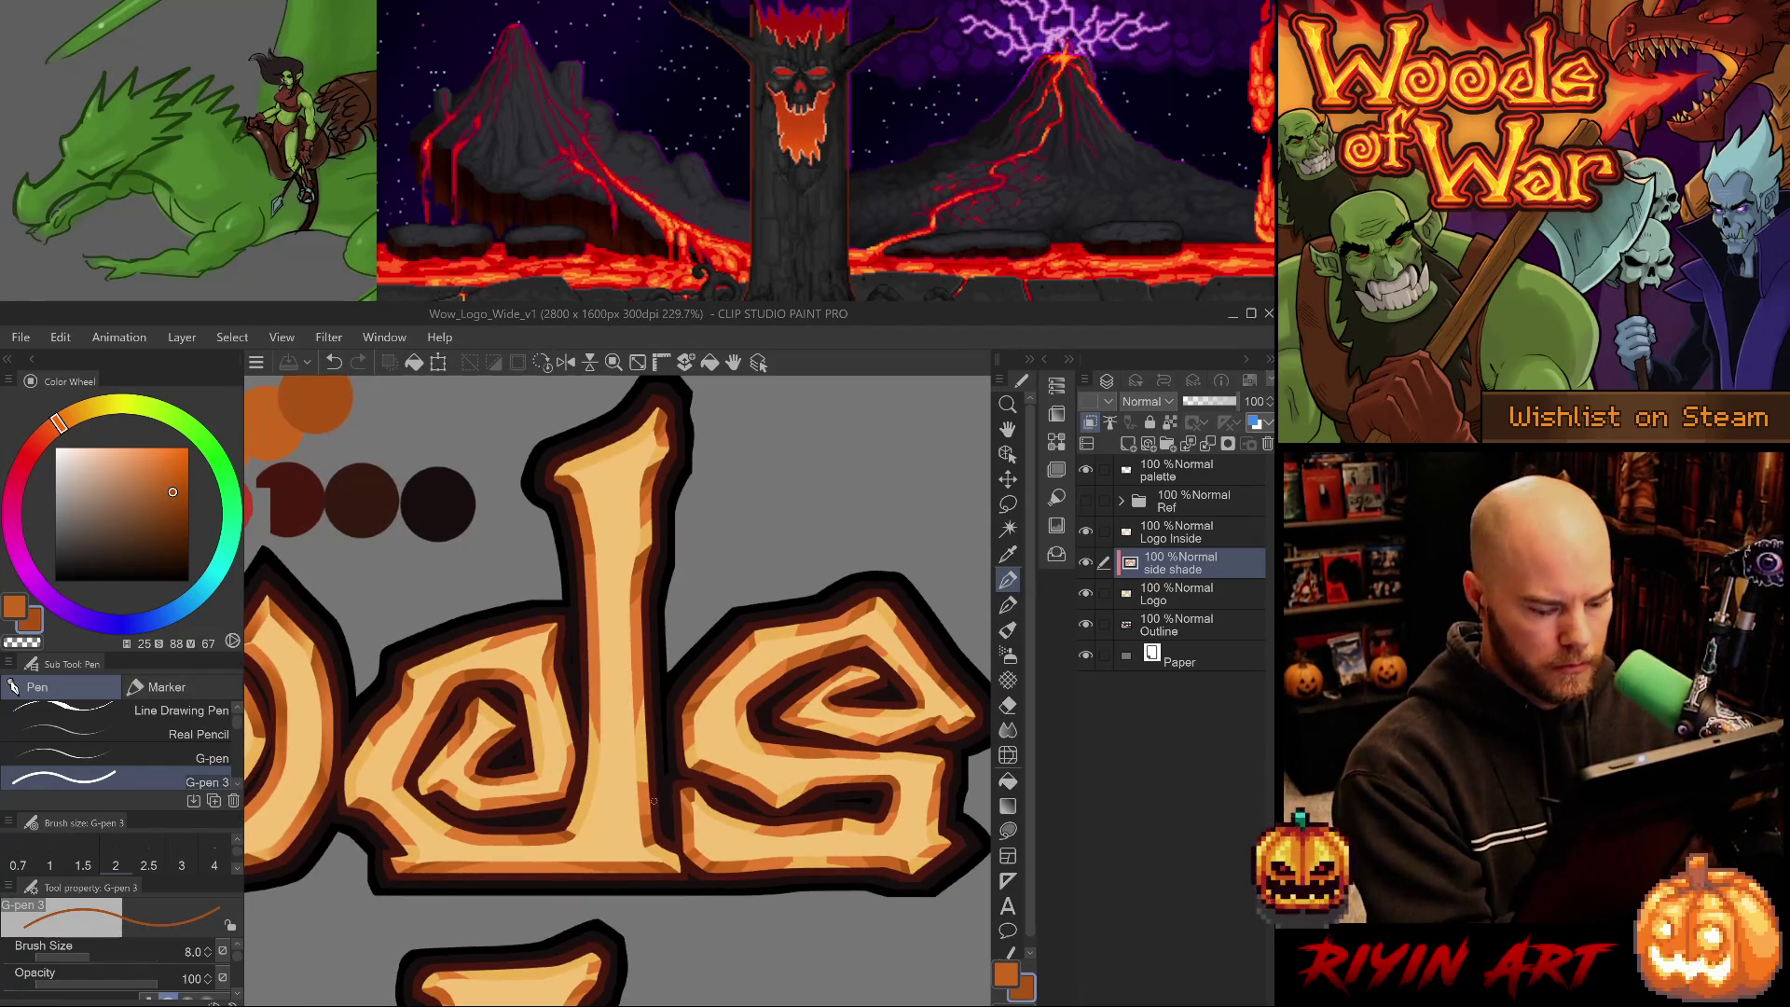
pyautogui.press('j')
pyautogui.moveTo(650, 800); pyautogui.dragTo(561, 701)
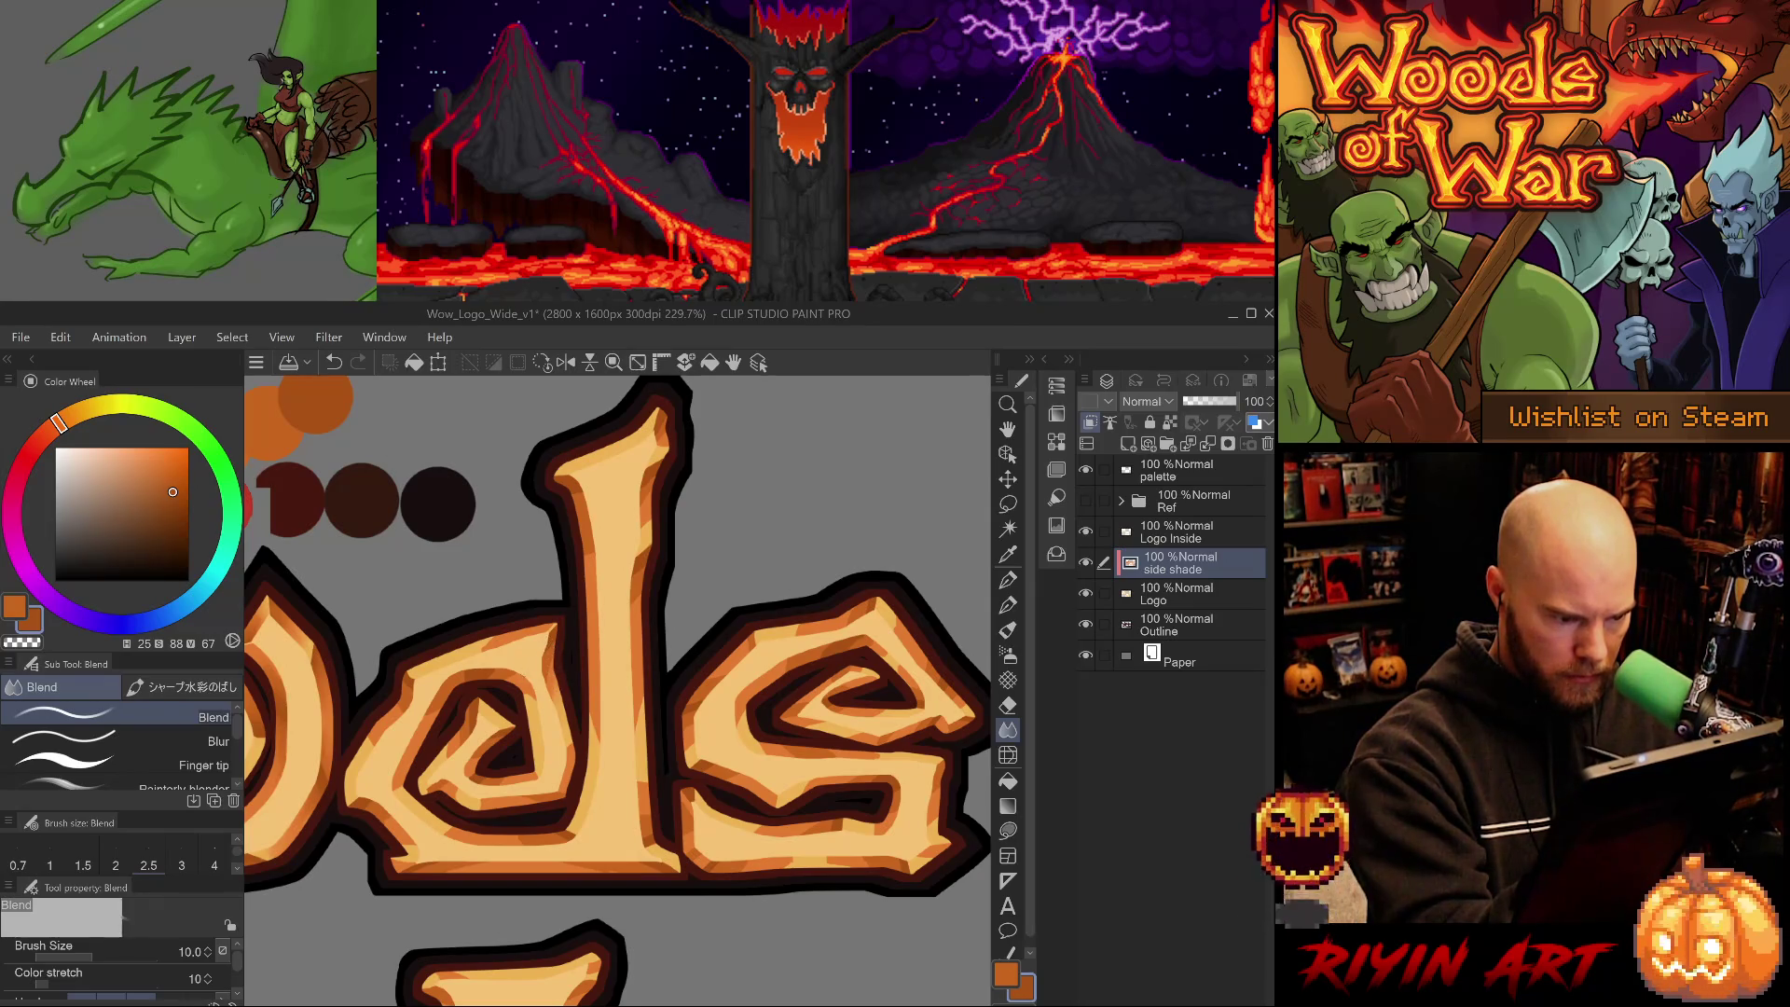
# - Blend the edges between the light, mid and dark orange bands, rotating the view 90° and 45°
pyautogui.keyDown('alt'); pyautogui.click(529, 678); pyautogui.keyUp('alt')
pyautogui.press('p')
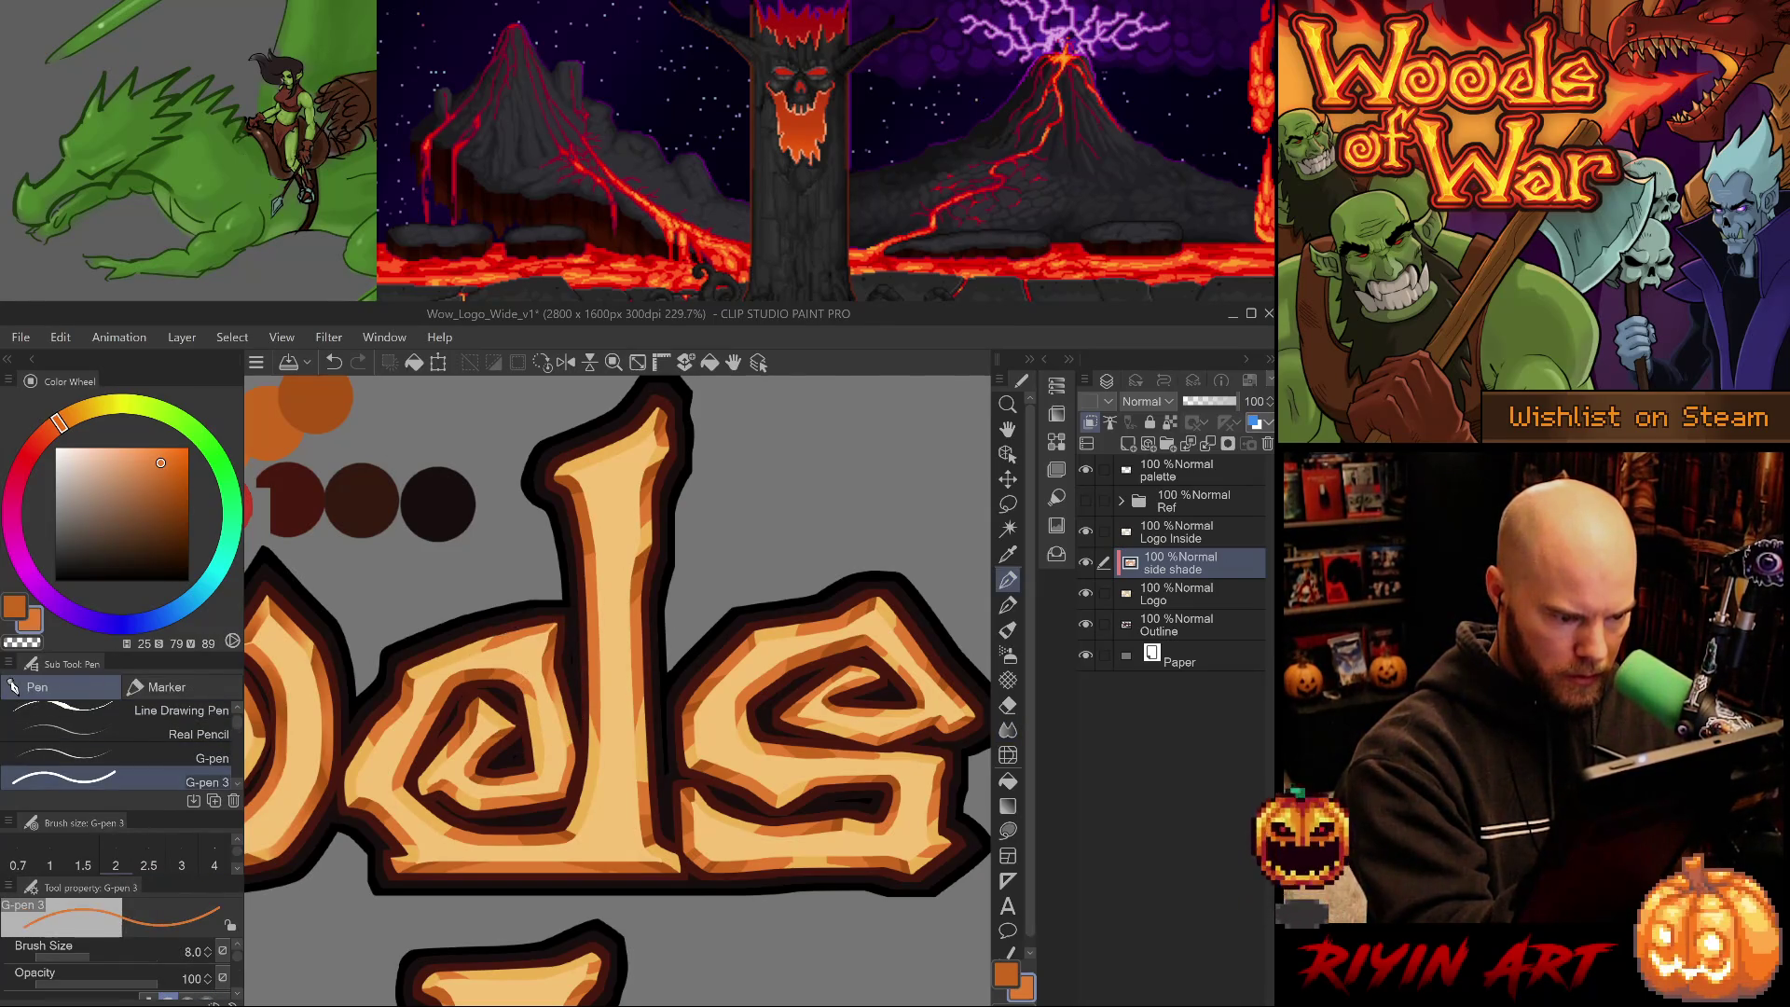
pyautogui.press('j')
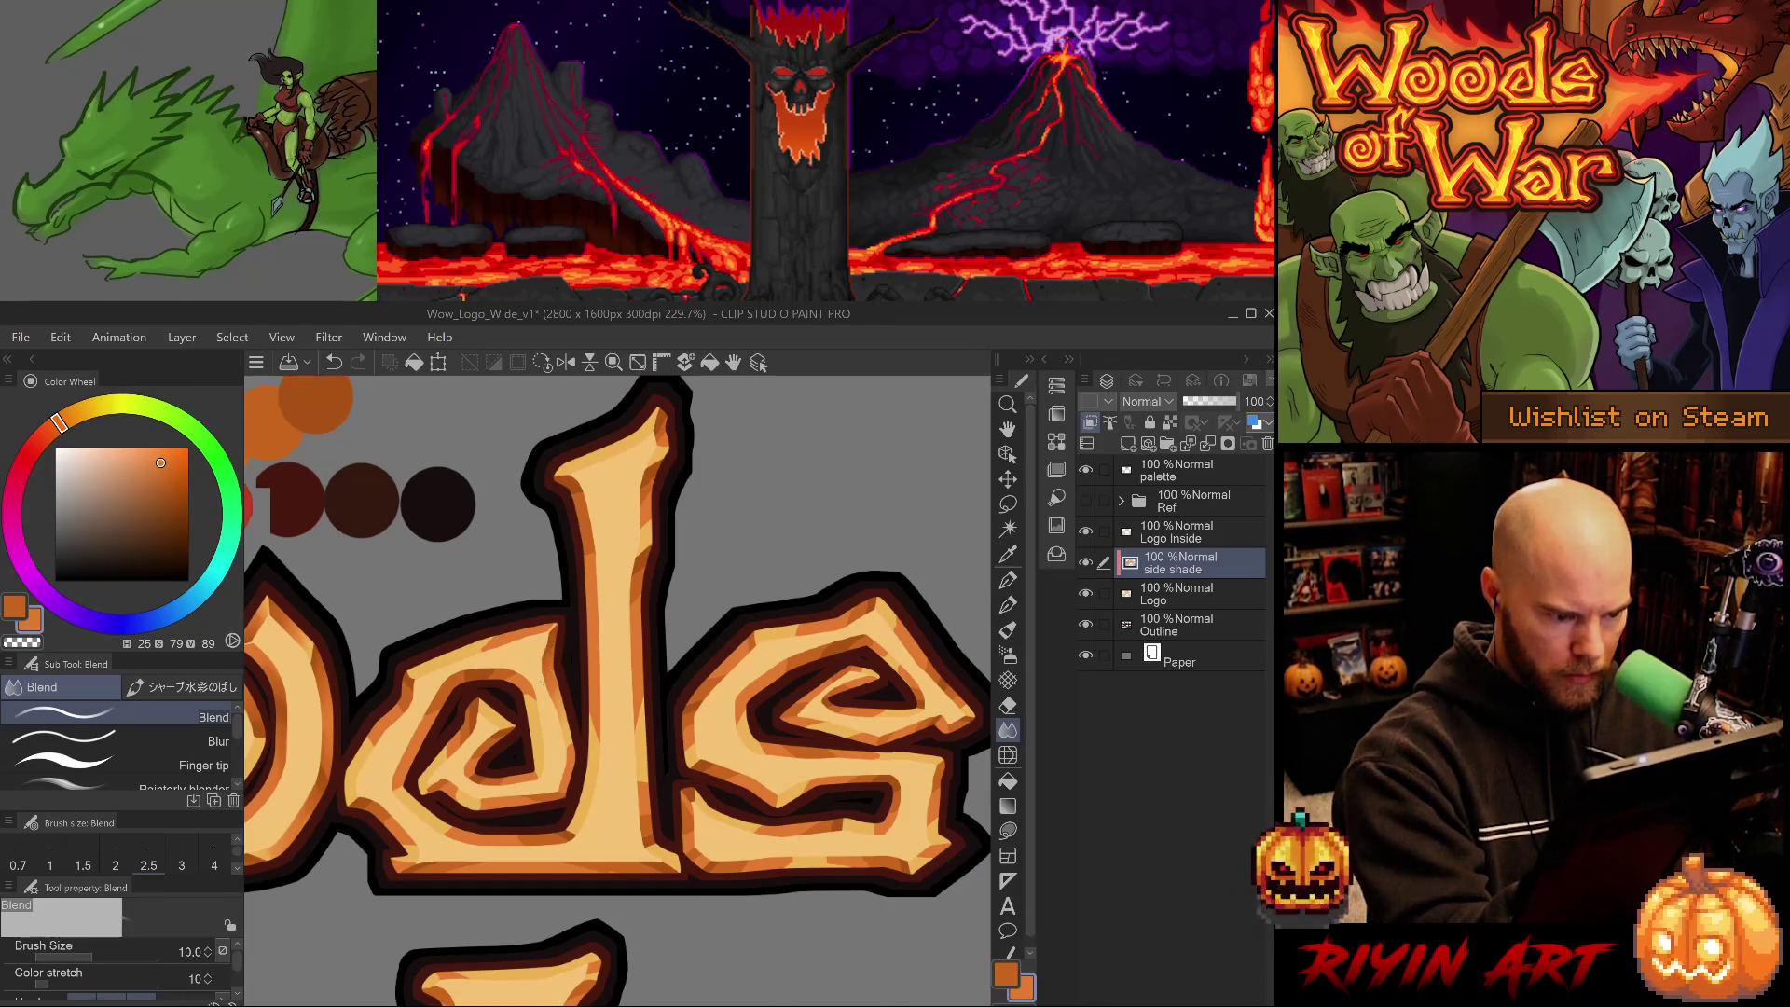
pyautogui.press('-')
pyautogui.press('-')
pyautogui.press('-')
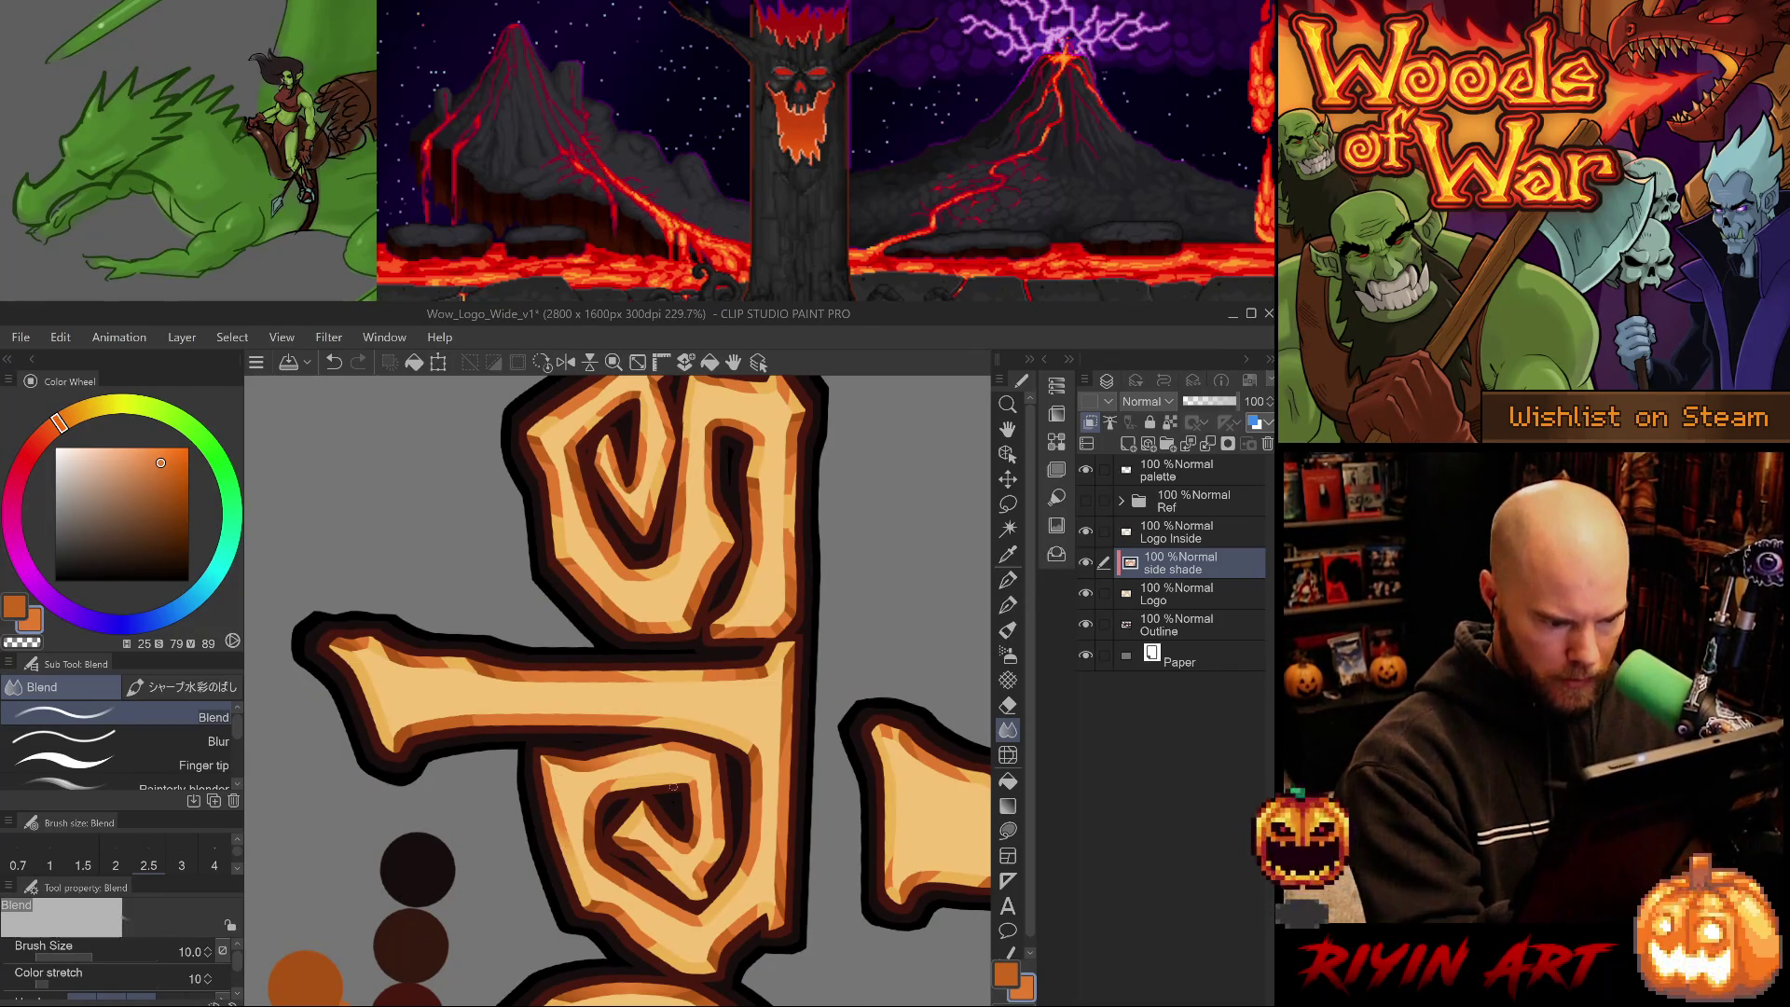
pyautogui.hotkey('ctrl', '@')
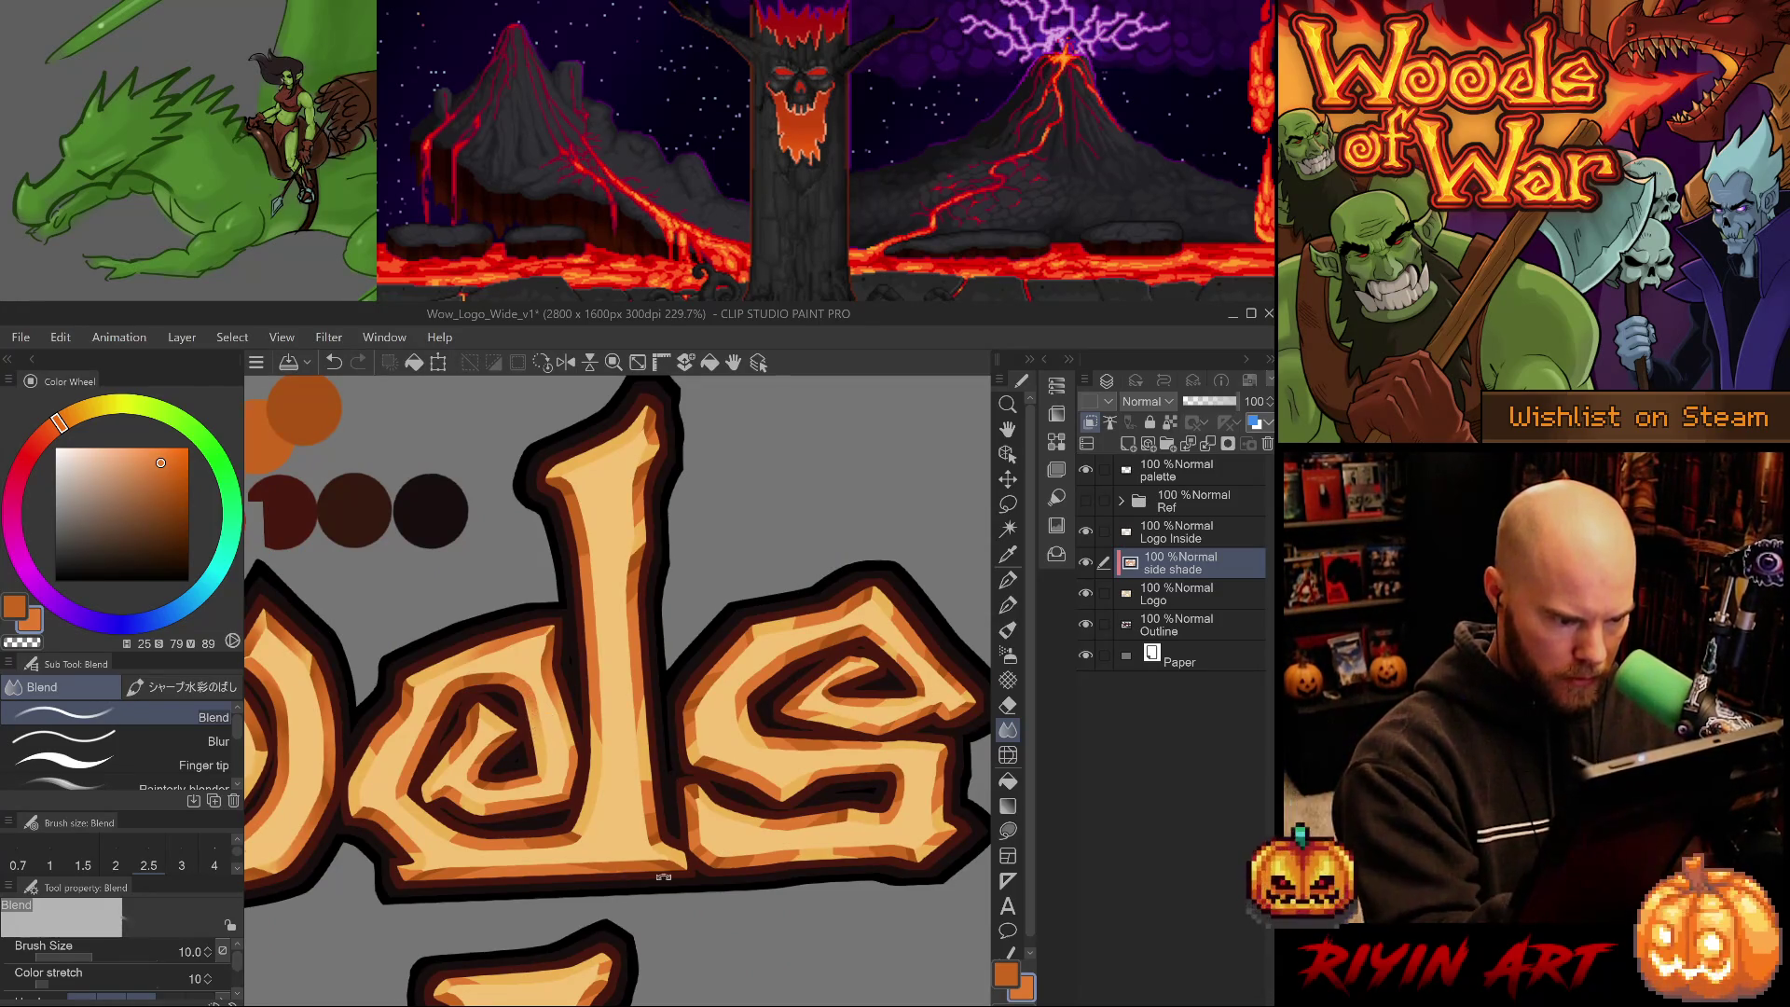
pyautogui.press('-')
pyautogui.press('-')
pyautogui.press('-')
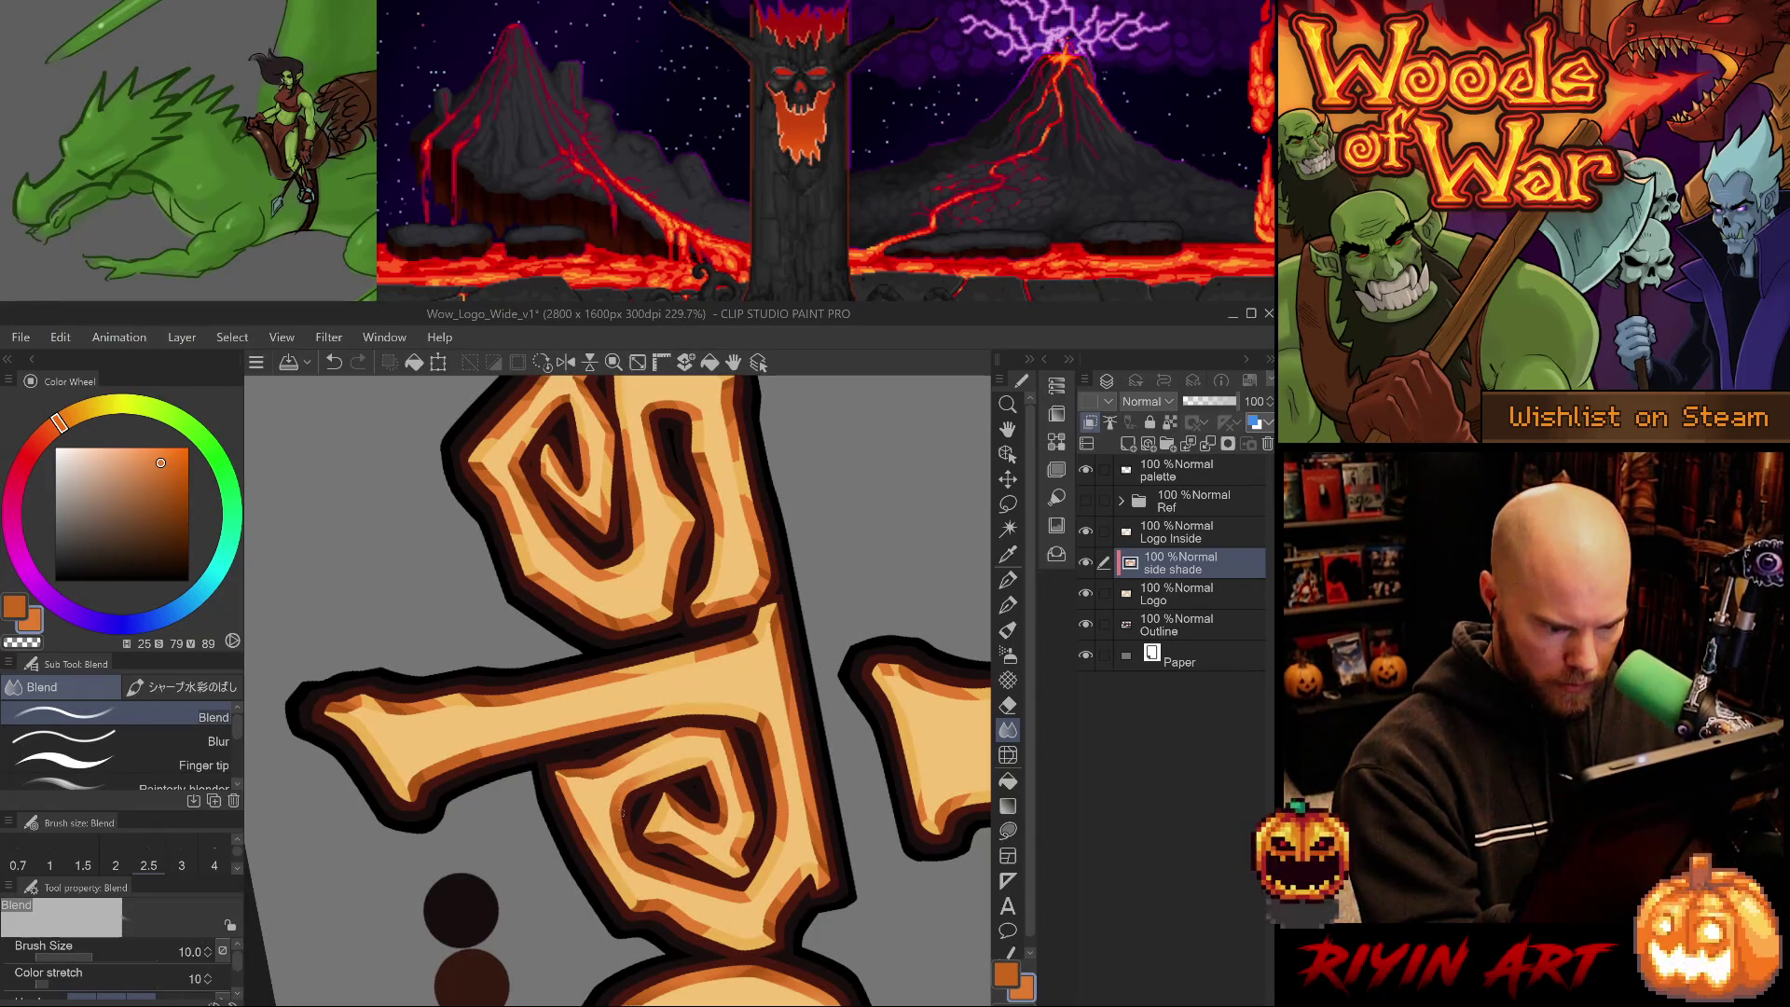
pyautogui.press('^')
pyautogui.press('^')
pyautogui.press('^')
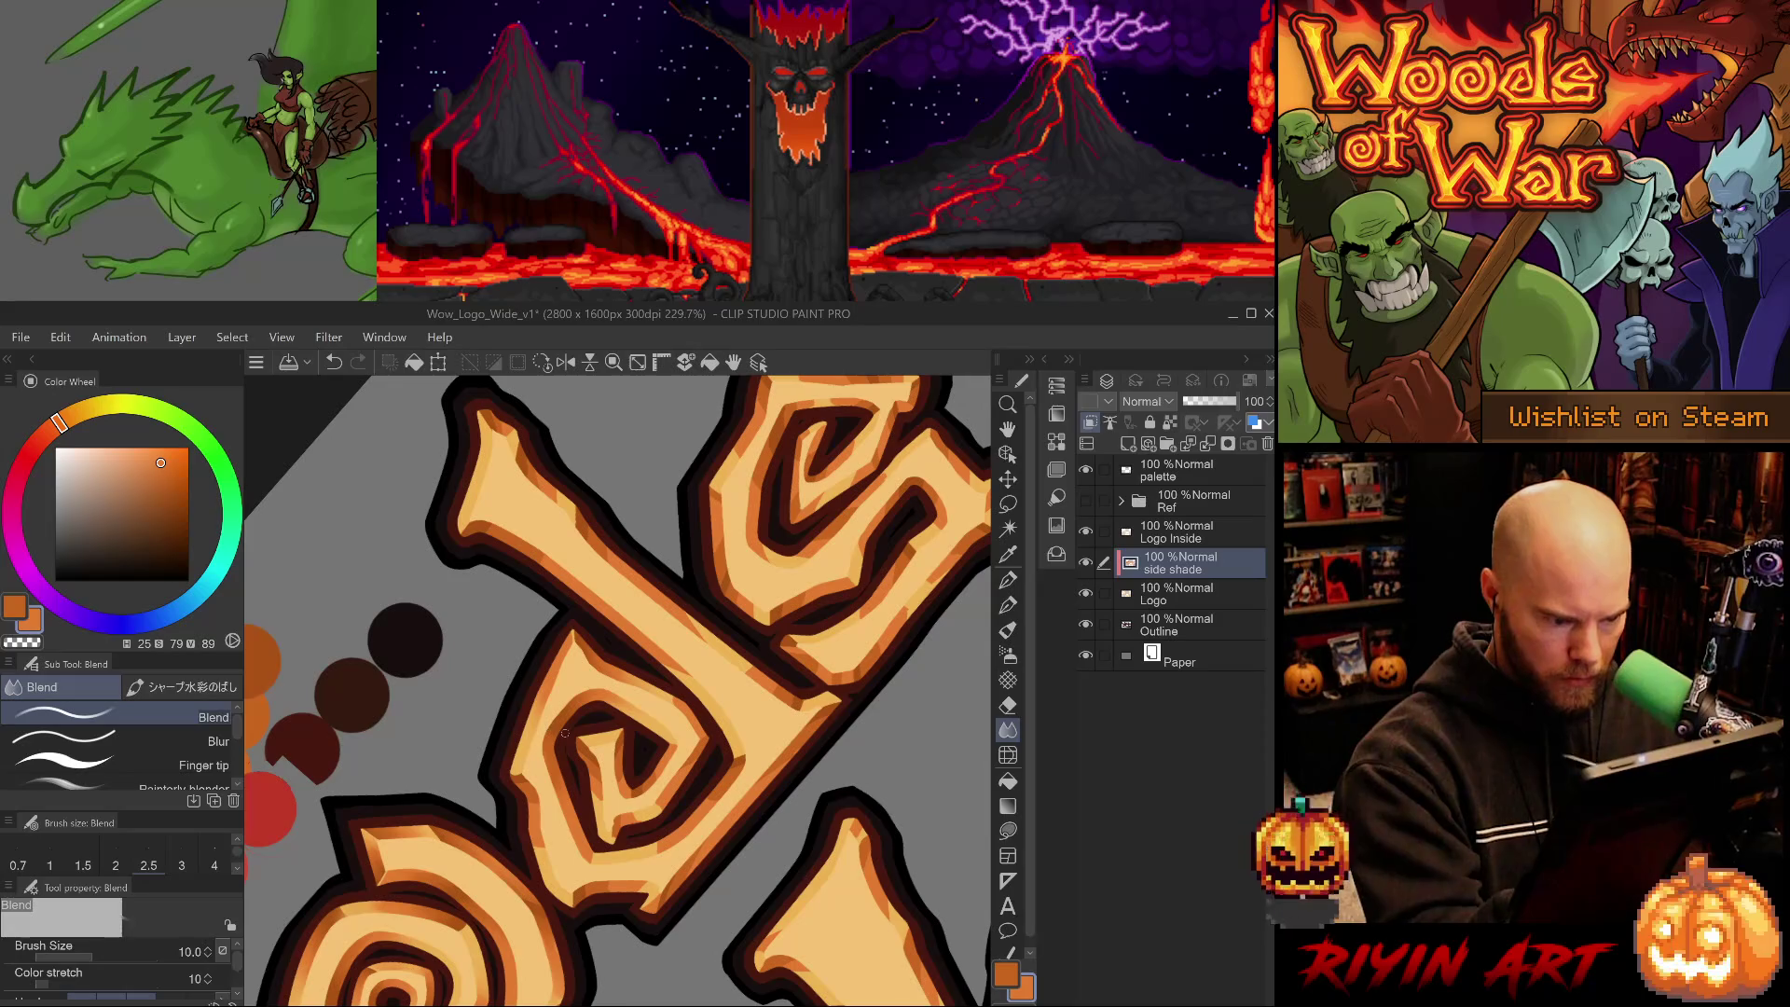
pyautogui.scroll(-3, 778, 749)
pyautogui.hotkey('ctrl', 'z')
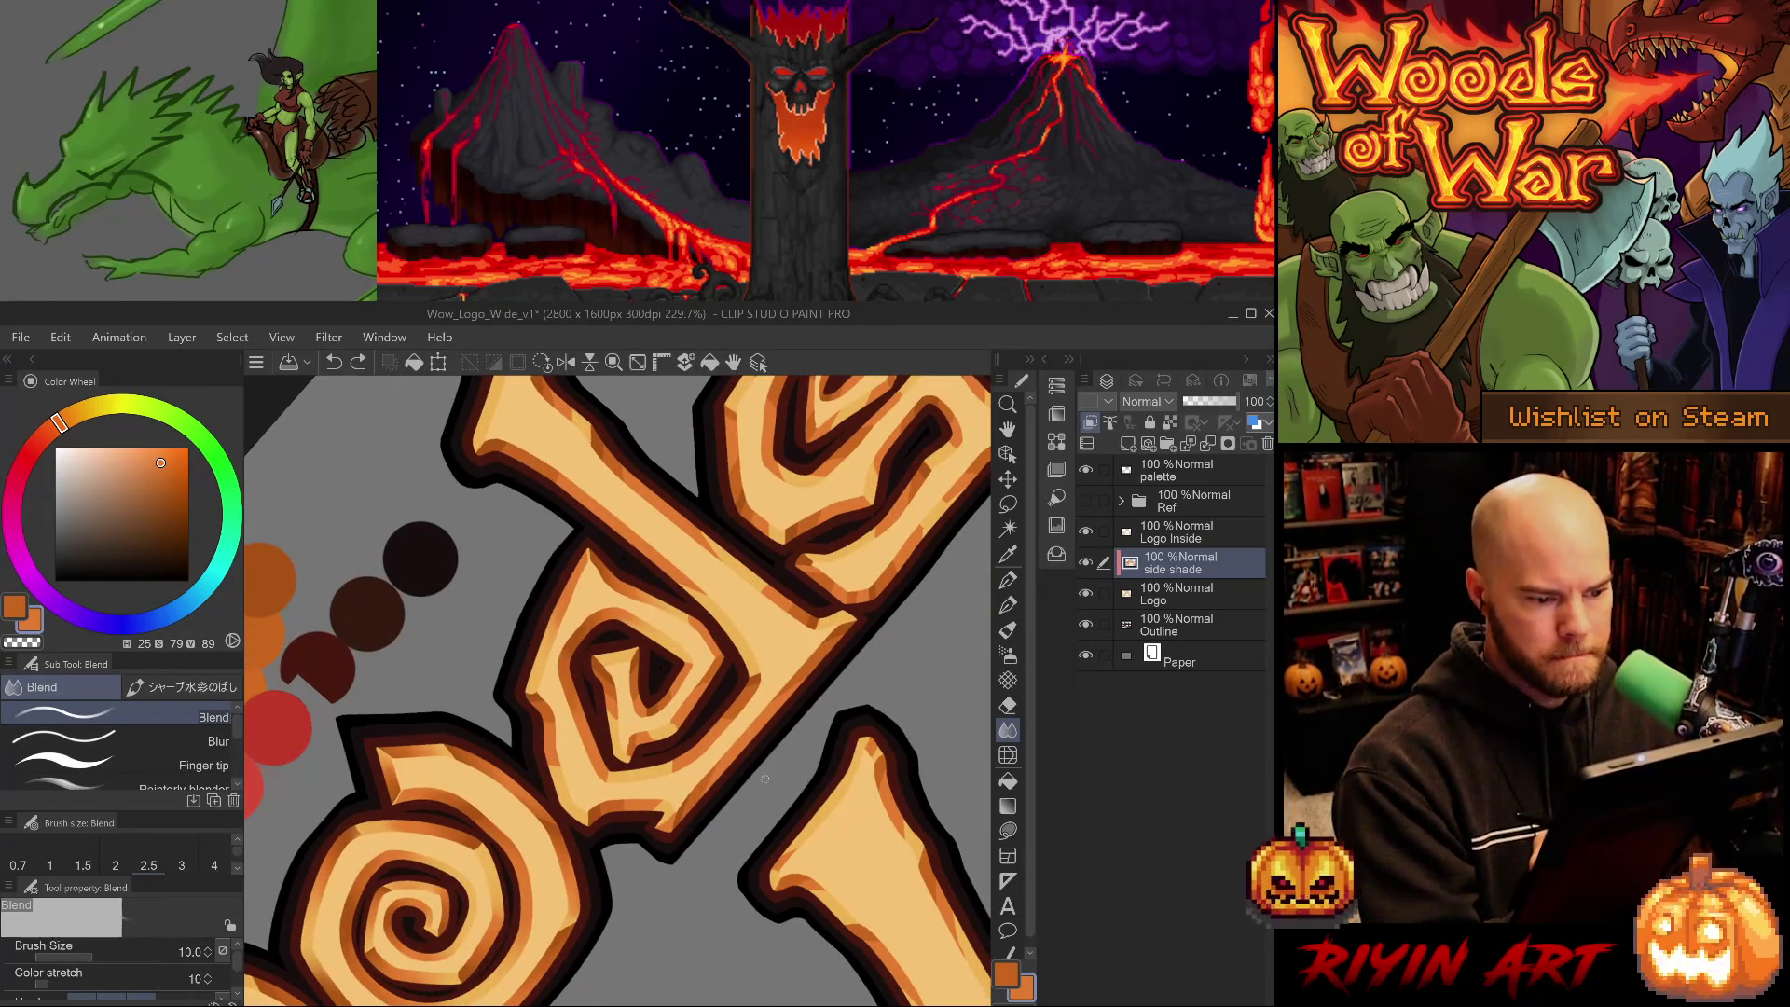
pyautogui.moveTo(756, 790); pyautogui.dragTo(746, 589)
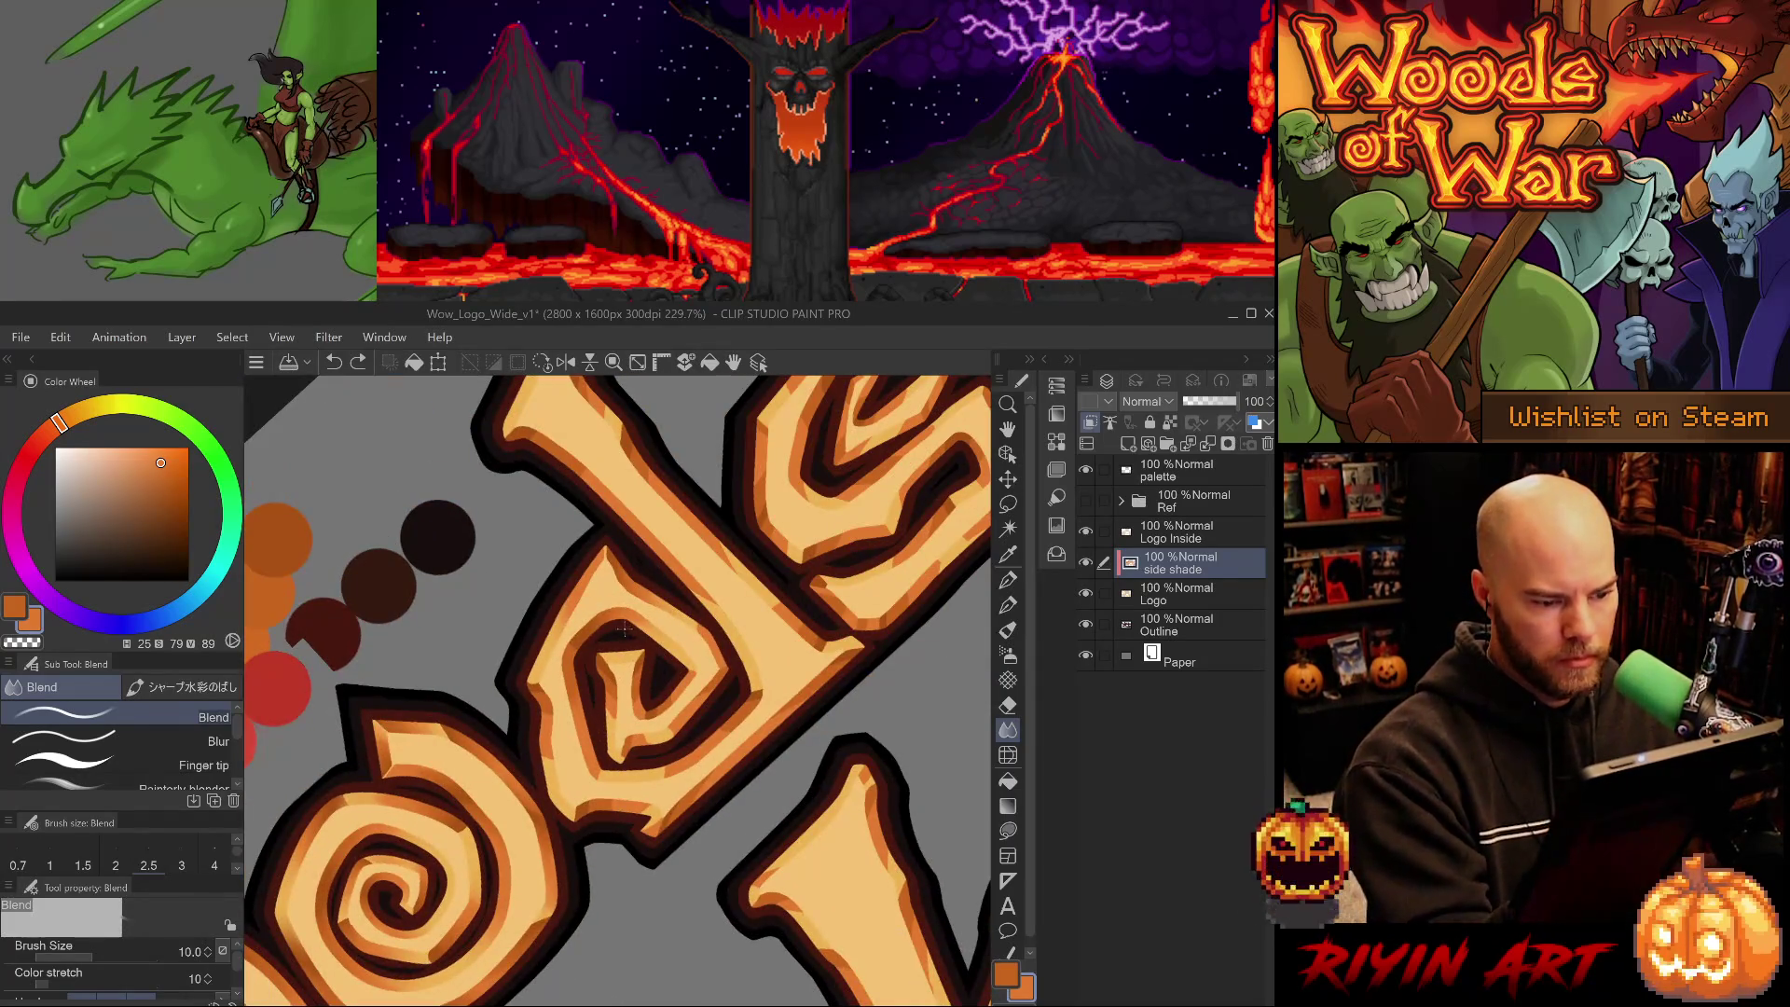
pyautogui.moveTo(601, 643); pyautogui.dragTo(589, 631)
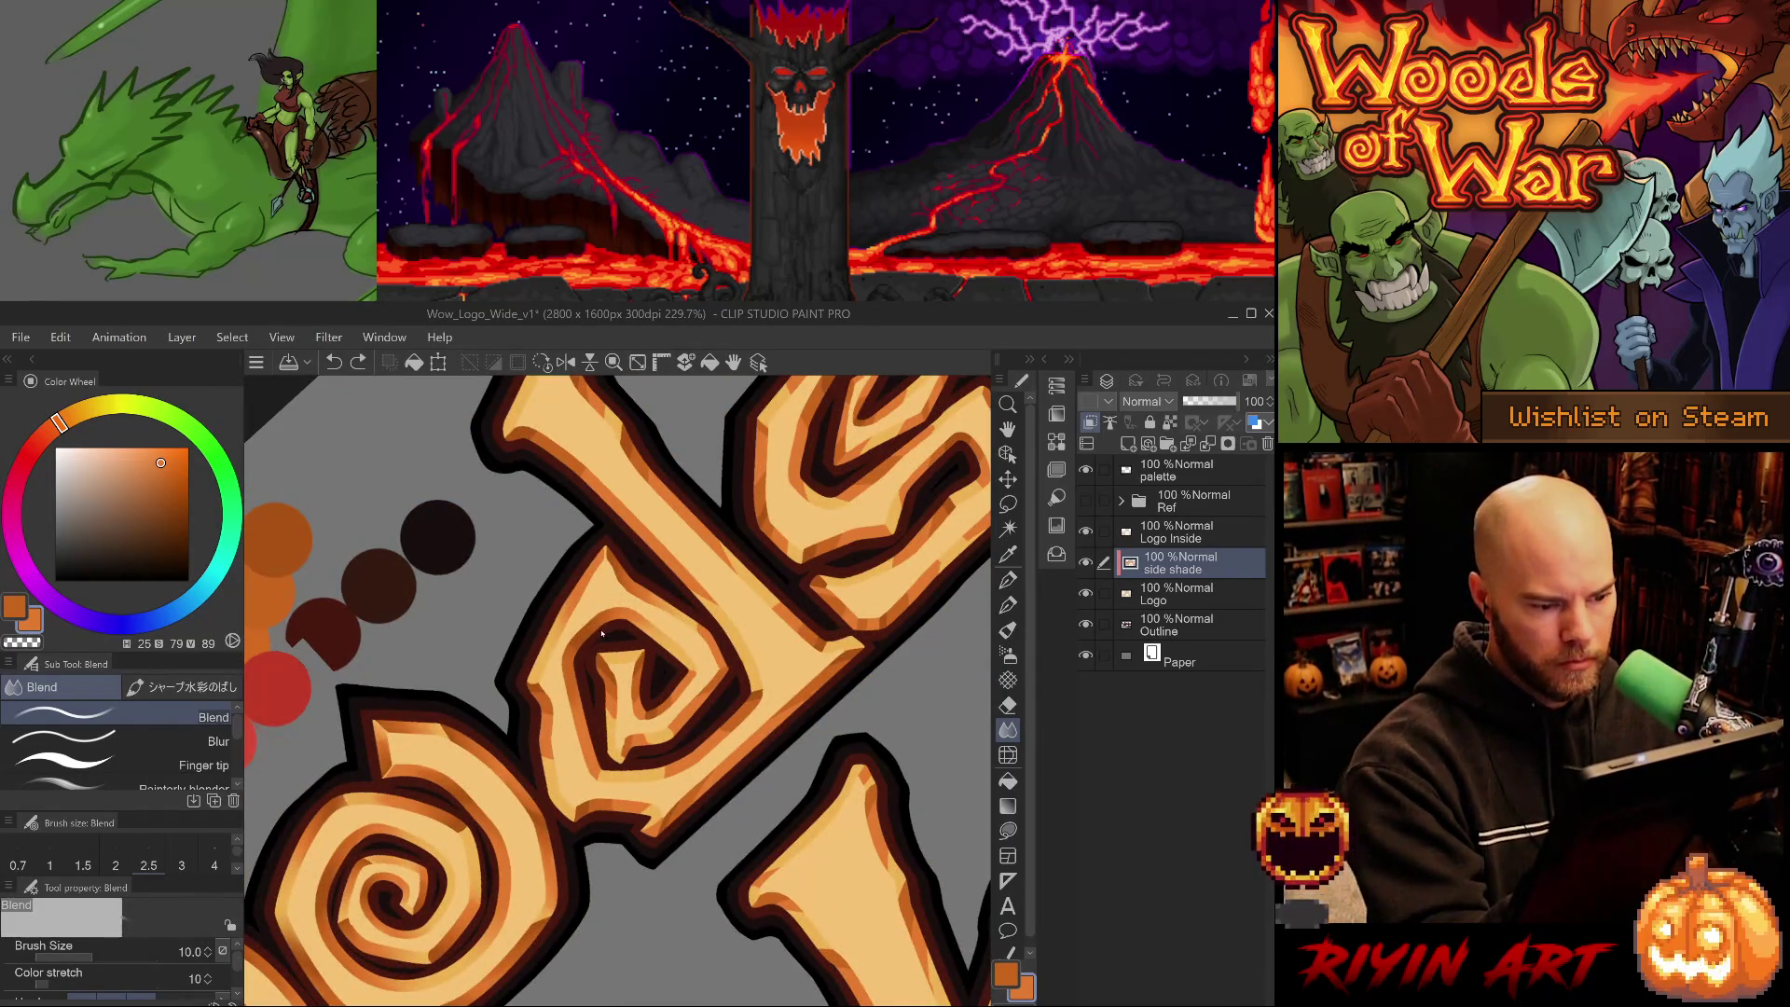
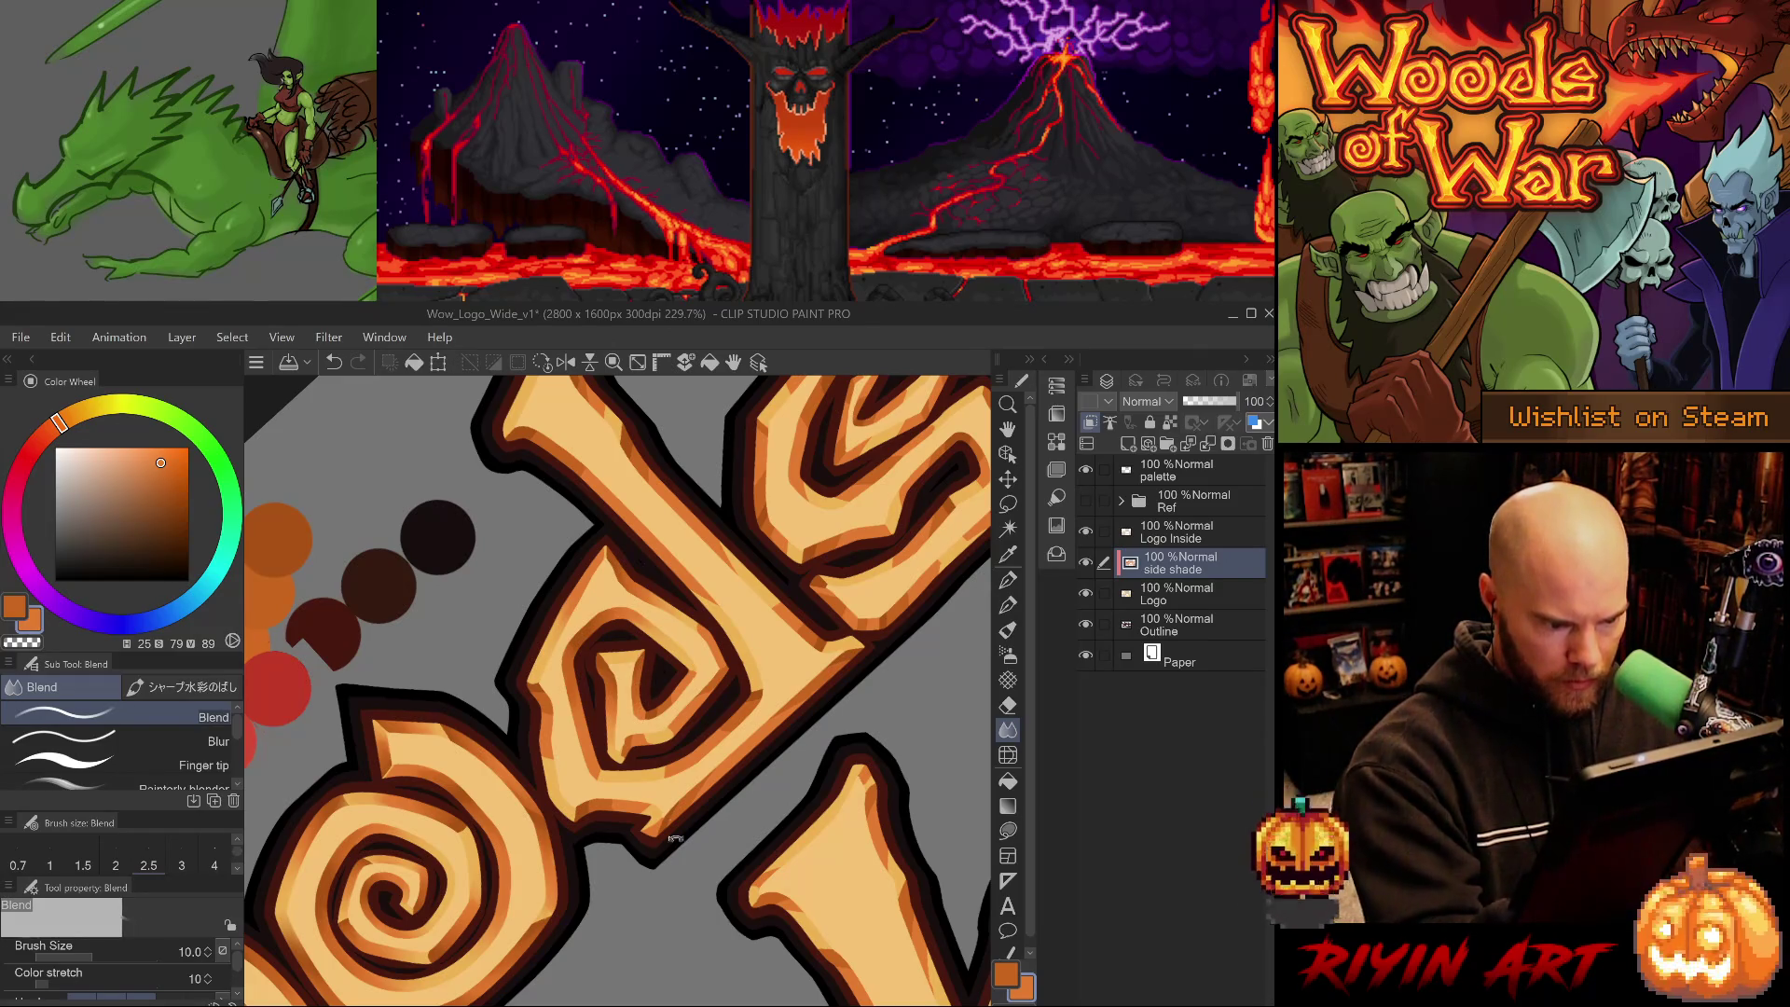
# - Rotate the lettering upright, then undo the last blend stroke and a trial erase
pyautogui.moveTo(641, 648); pyautogui.dragTo(688, 709)
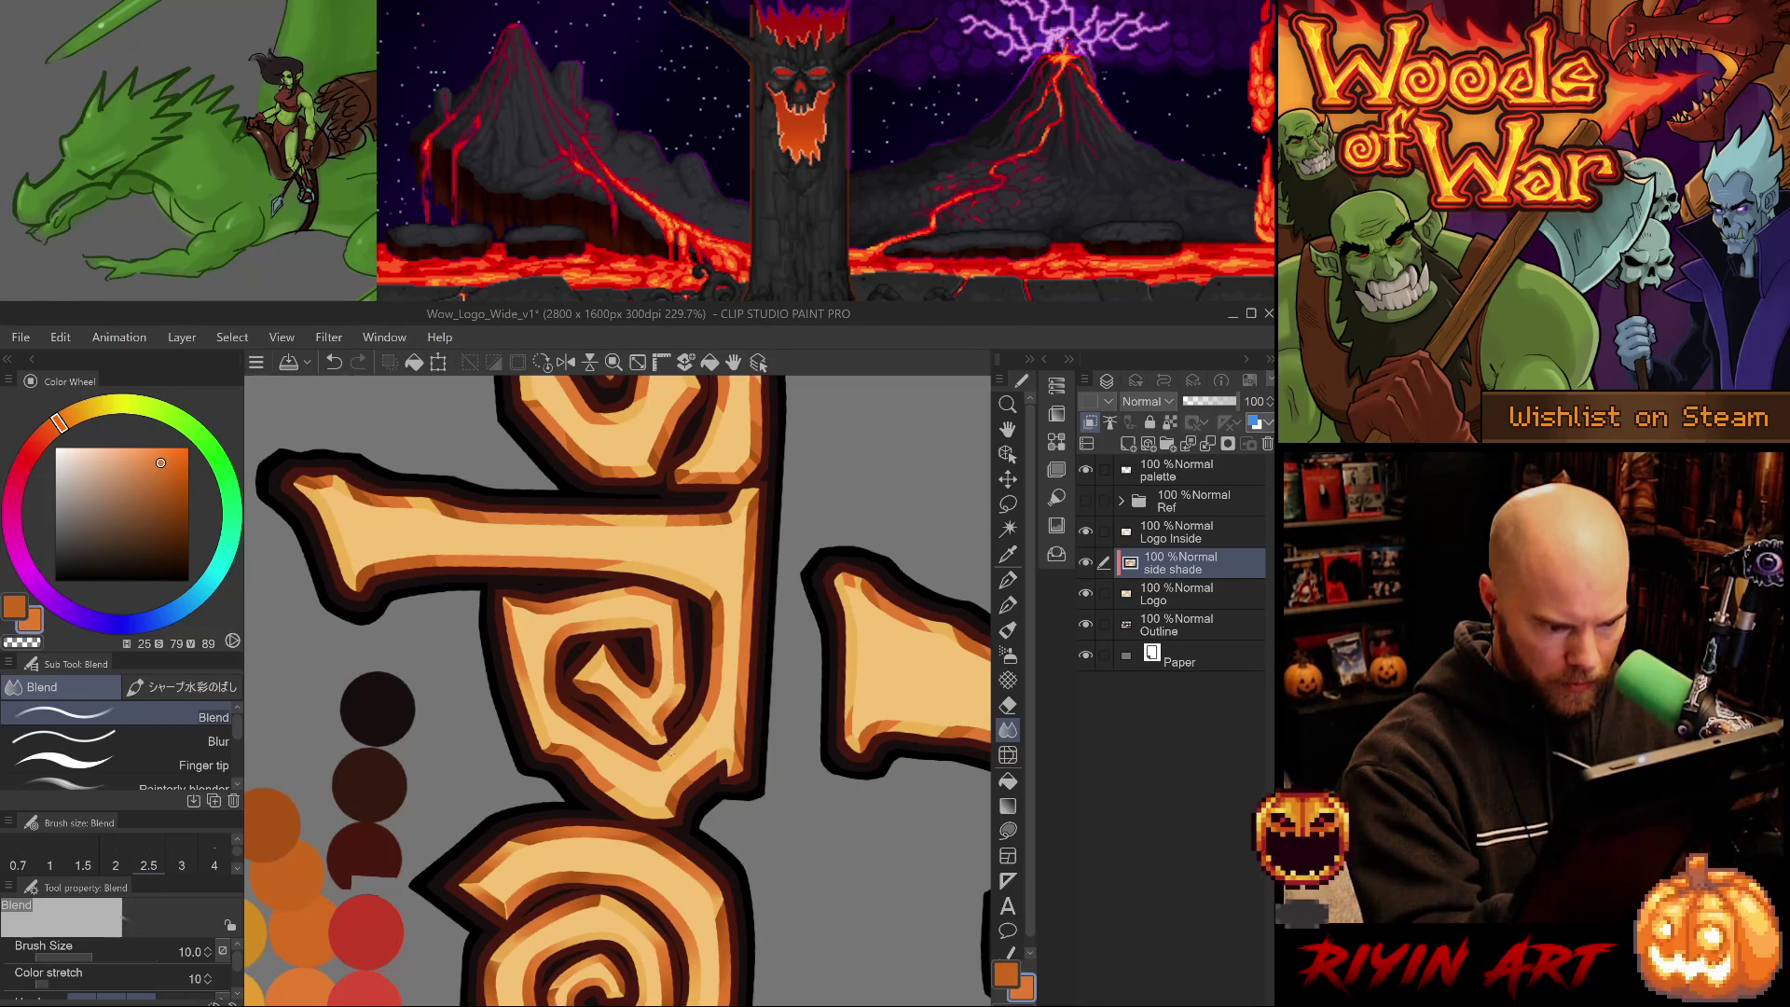
pyautogui.press('e')
pyautogui.hotkey('ctrl', 'z')
pyautogui.click(660, 738)
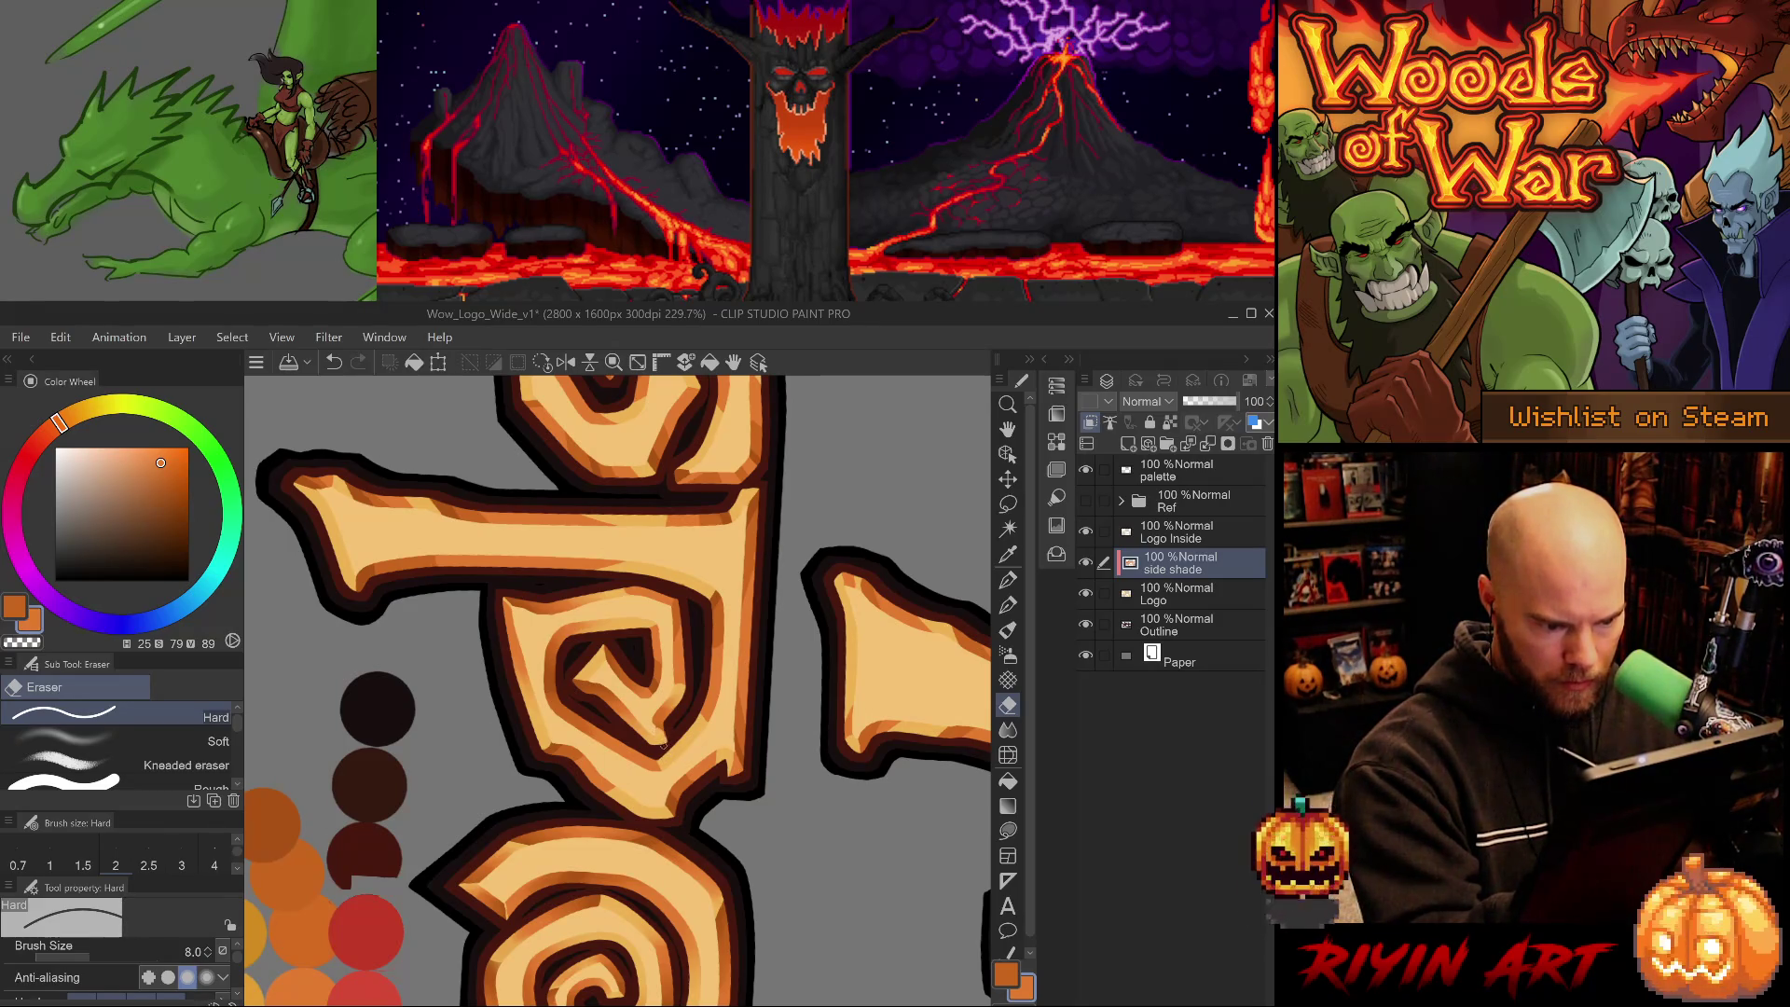
pyautogui.hotkey('ctrl', 'z')
# - Add a short darker-orange G-pen accent stroke on the letter
pyautogui.keyDown('alt'); pyautogui.click(662, 733); pyautogui.keyUp('alt')
pyautogui.press('p')
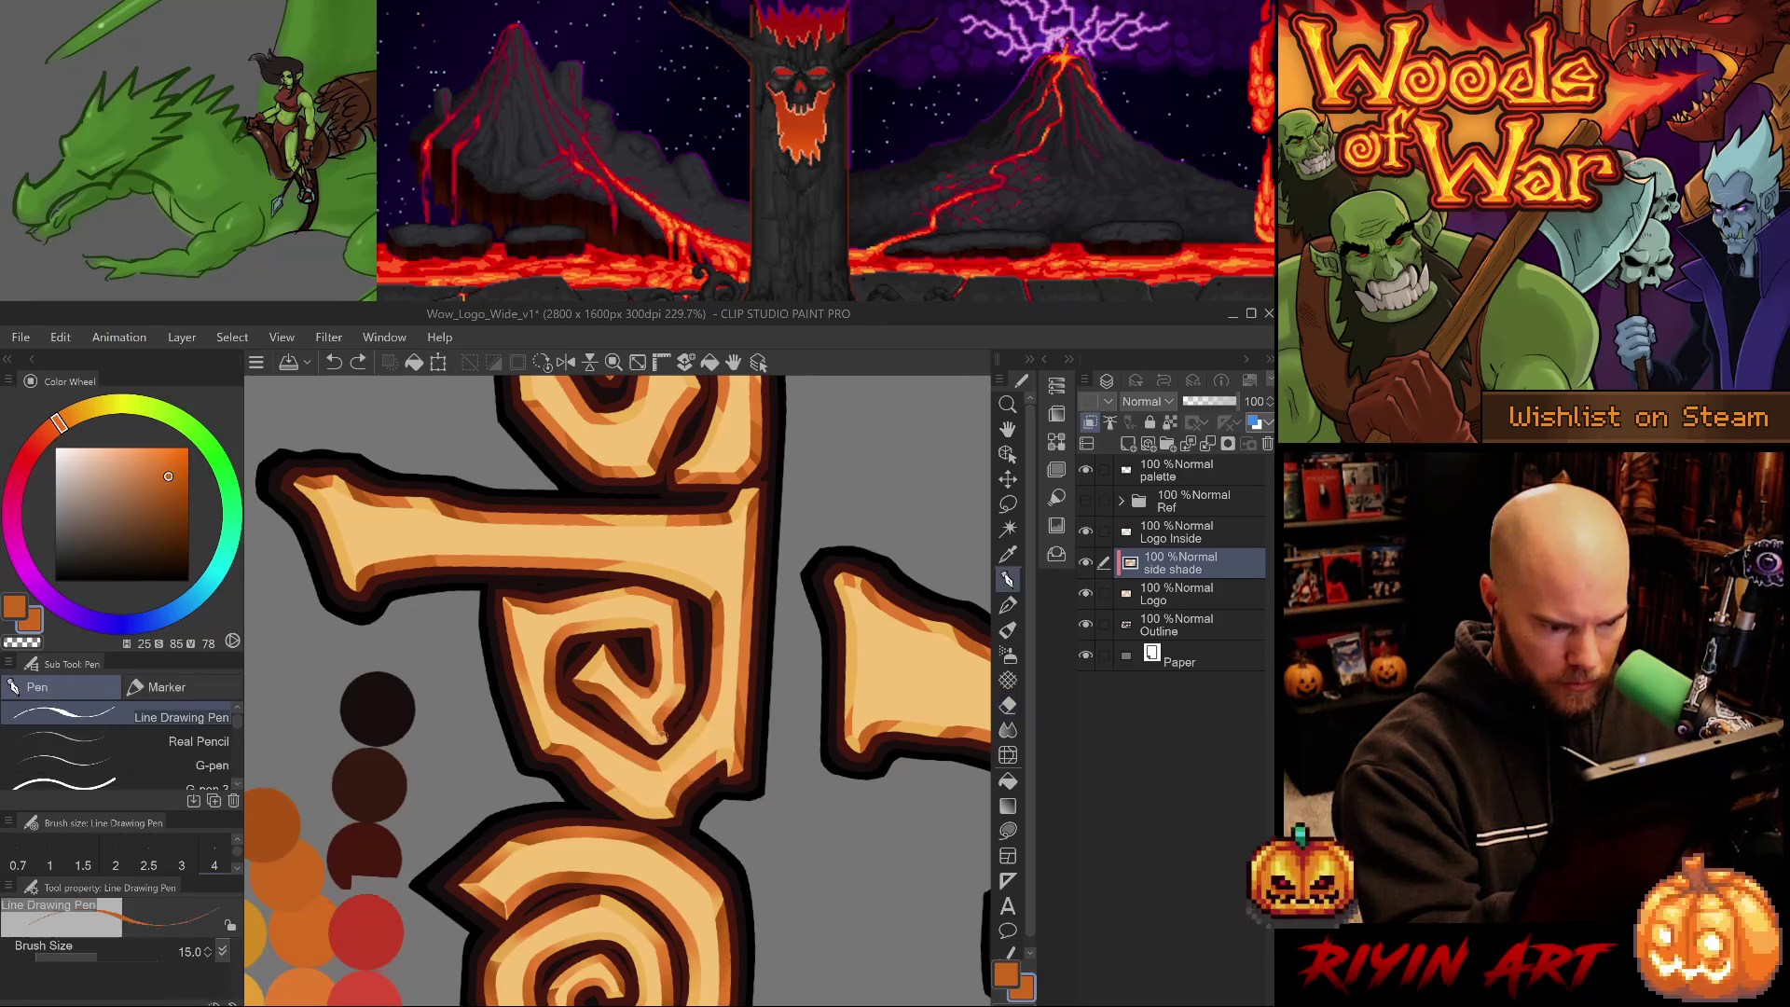
pyautogui.moveTo(661, 744); pyautogui.dragTo(669, 733)
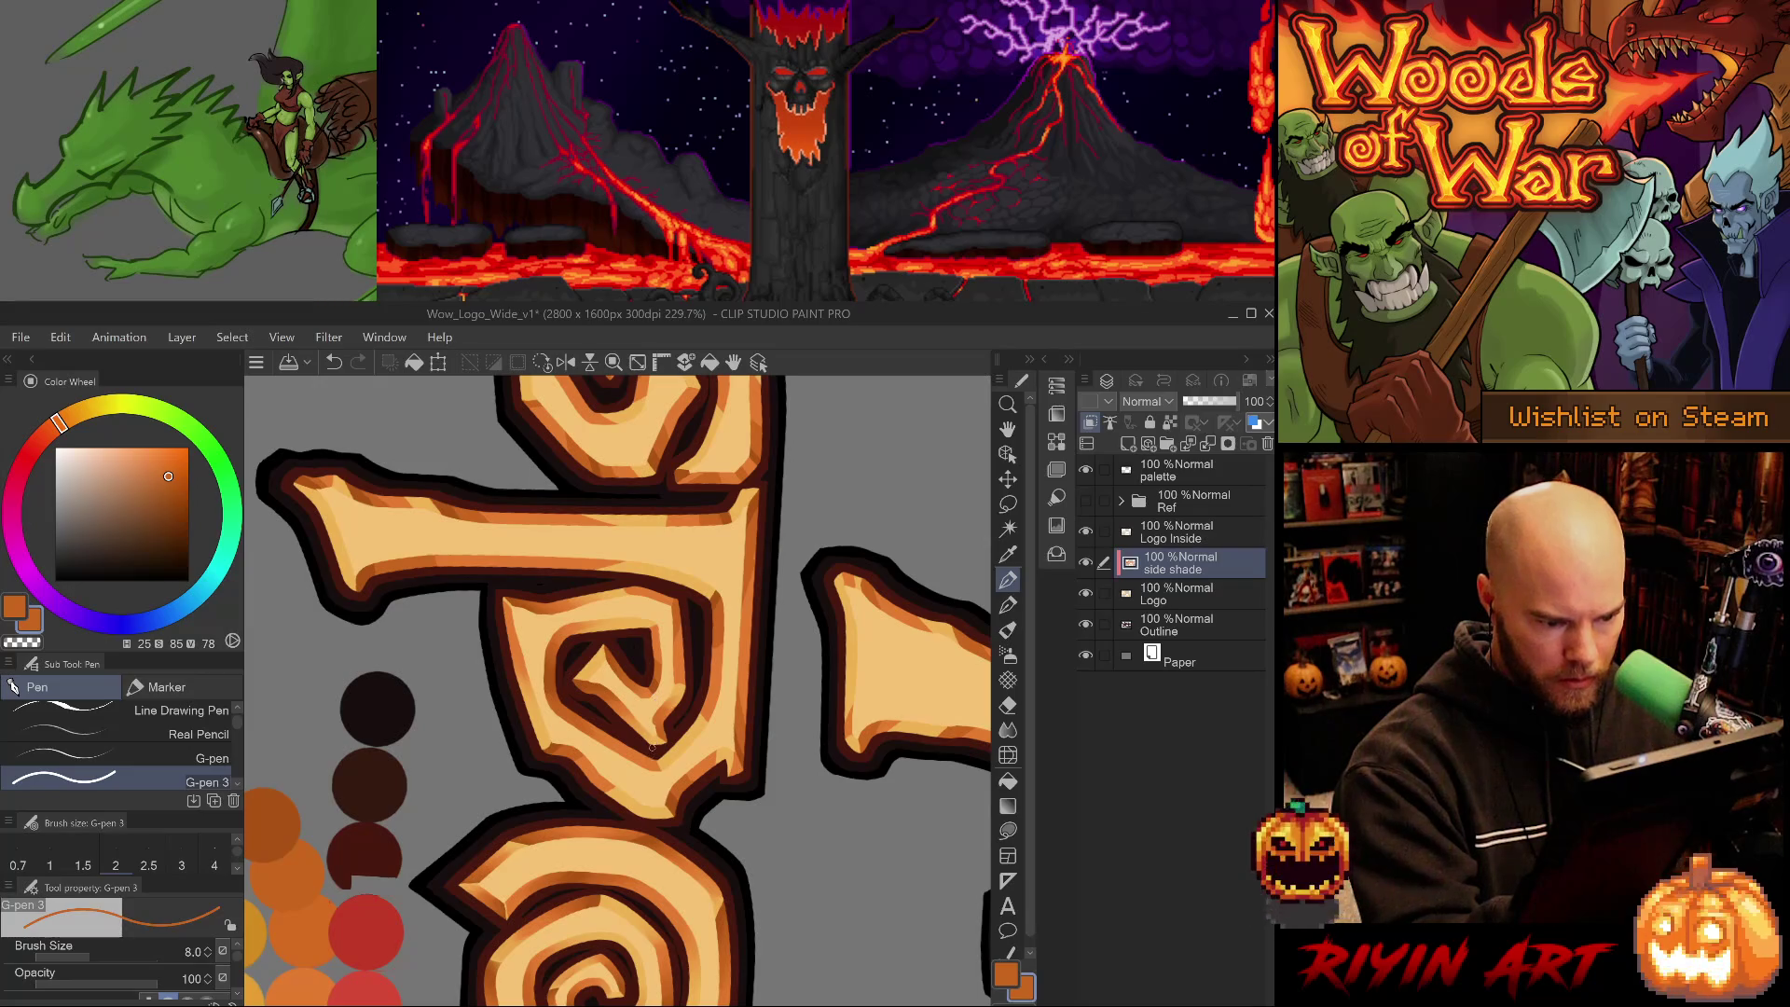
# - Blend the letter's shading edge with the Blend brush at size 5–8, eraser at 5
pyautogui.press('e')
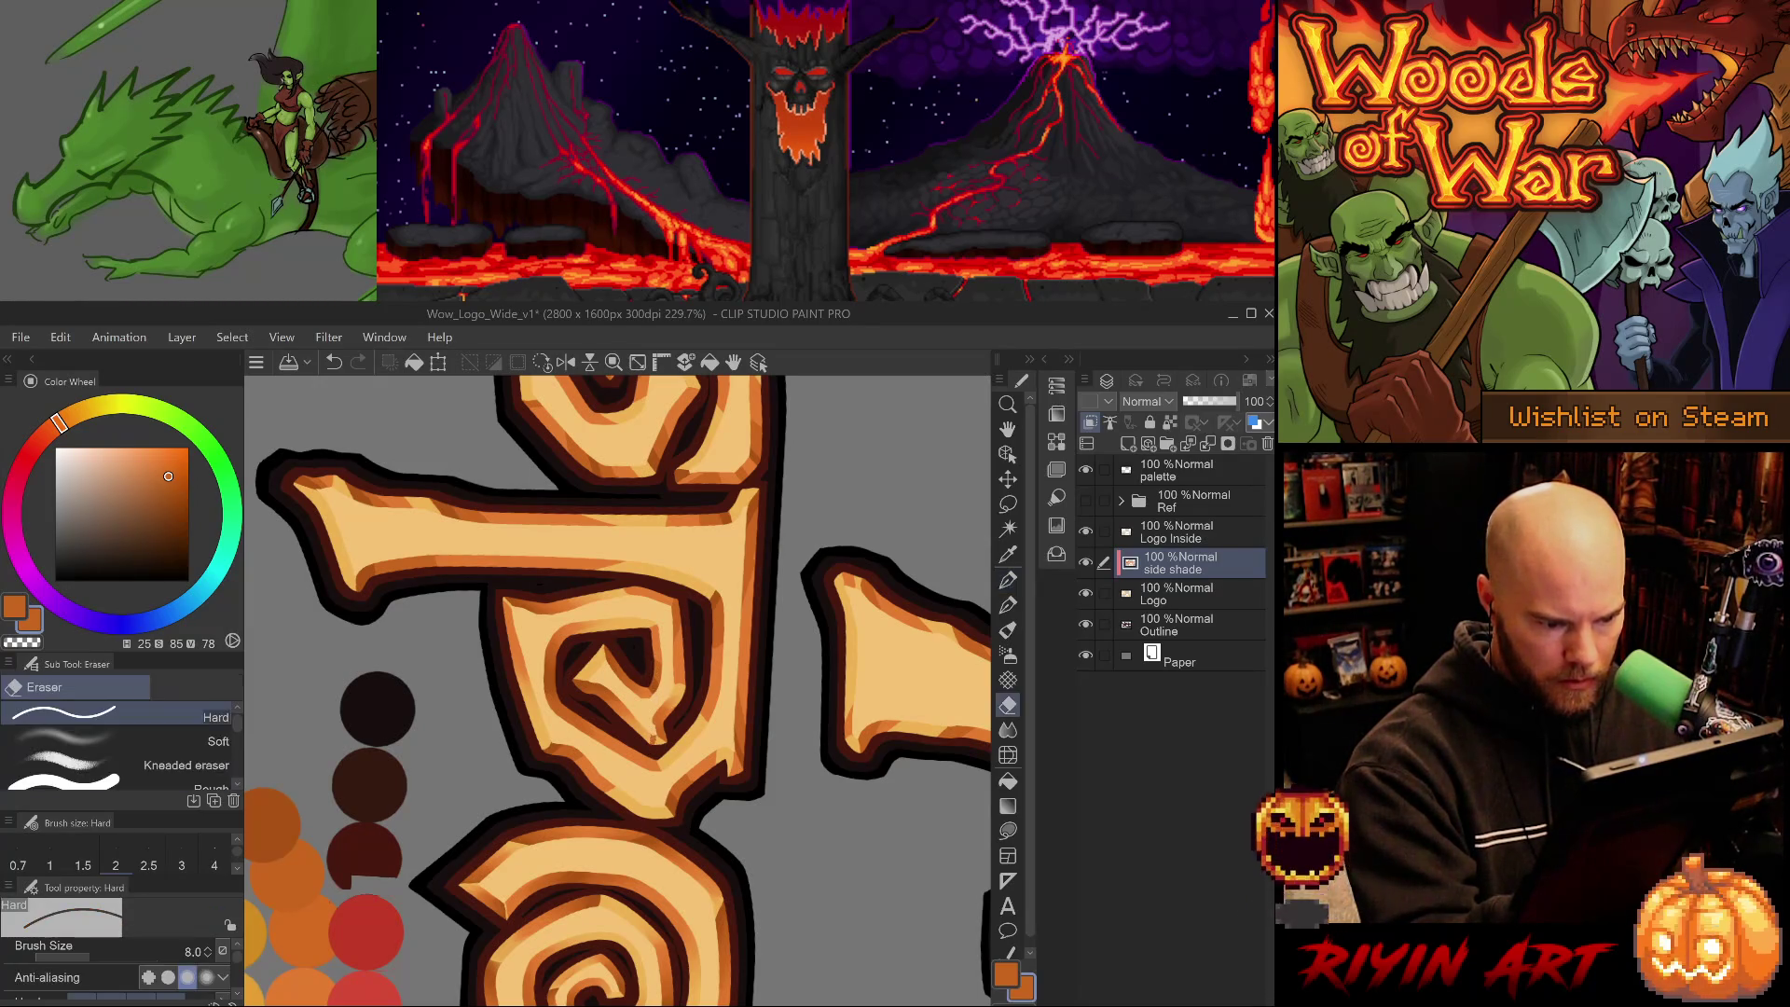
pyautogui.press('[')
pyautogui.press('[')
pyautogui.press('[')
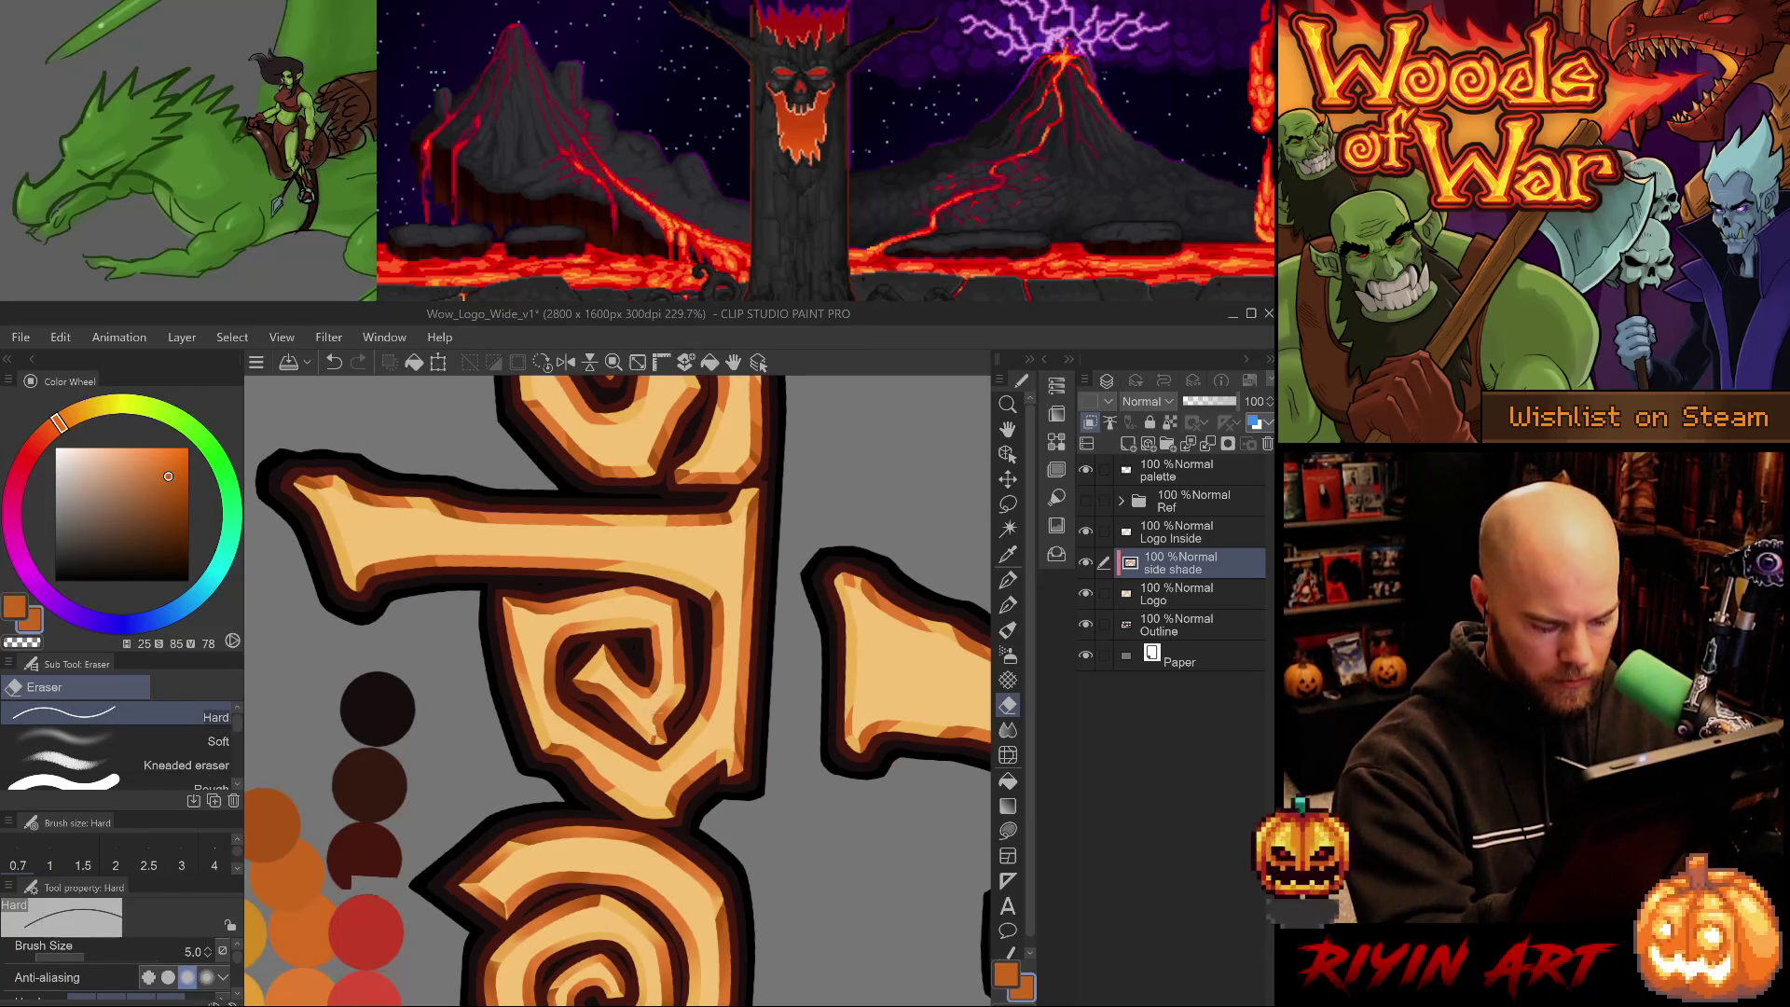
pyautogui.press('j')
pyautogui.press('[')
pyautogui.press('[')
pyautogui.press('[')
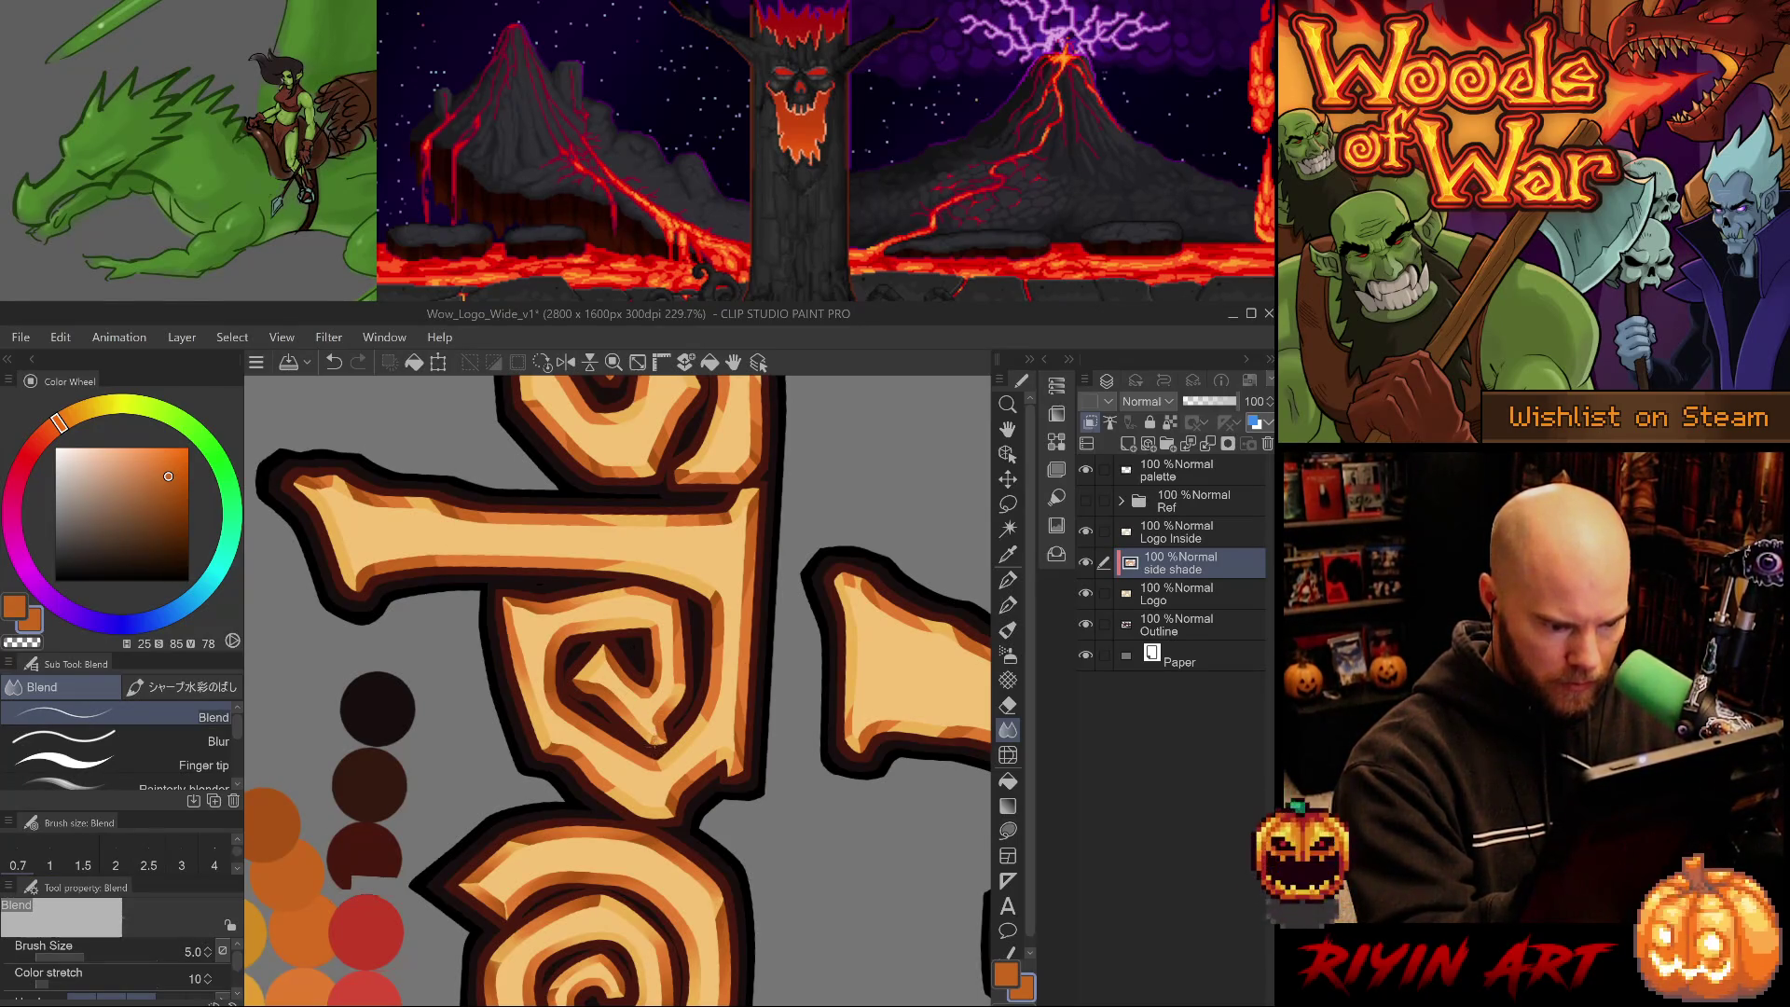
pyautogui.press(']')
pyautogui.press(']')
pyautogui.press(']')
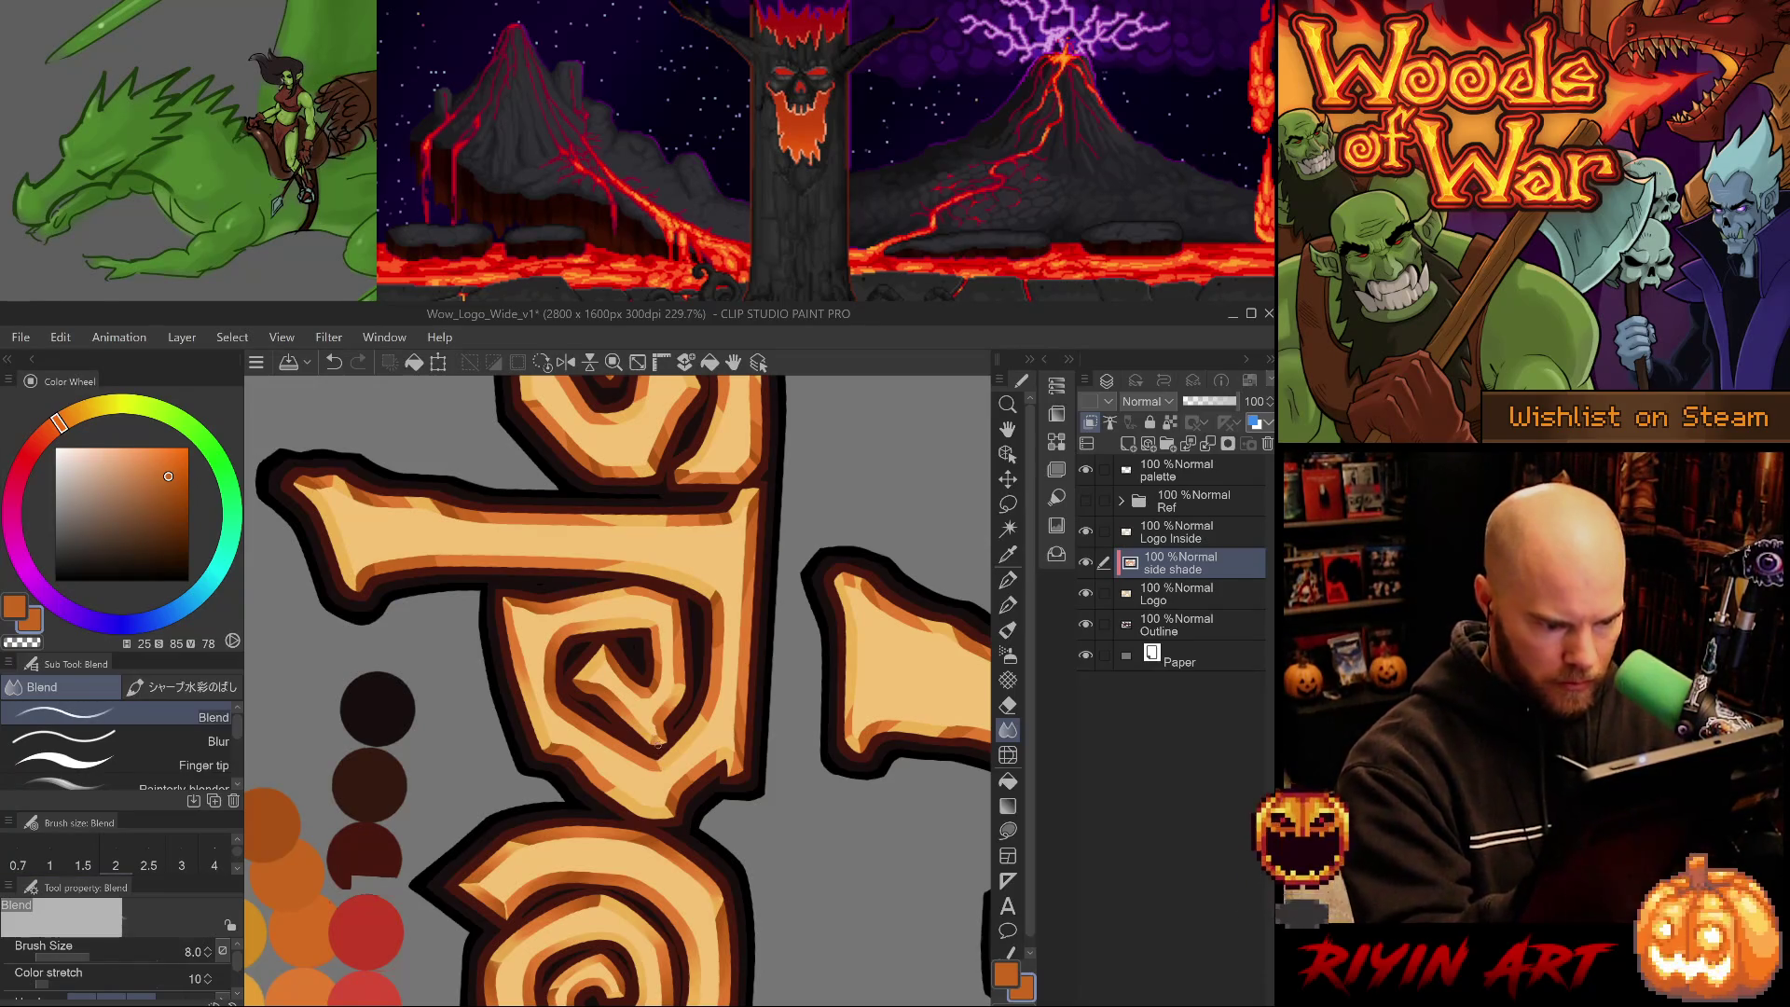
pyautogui.hotkey('ctrl', 'z')
pyautogui.moveTo(644, 727); pyautogui.dragTo(660, 744)
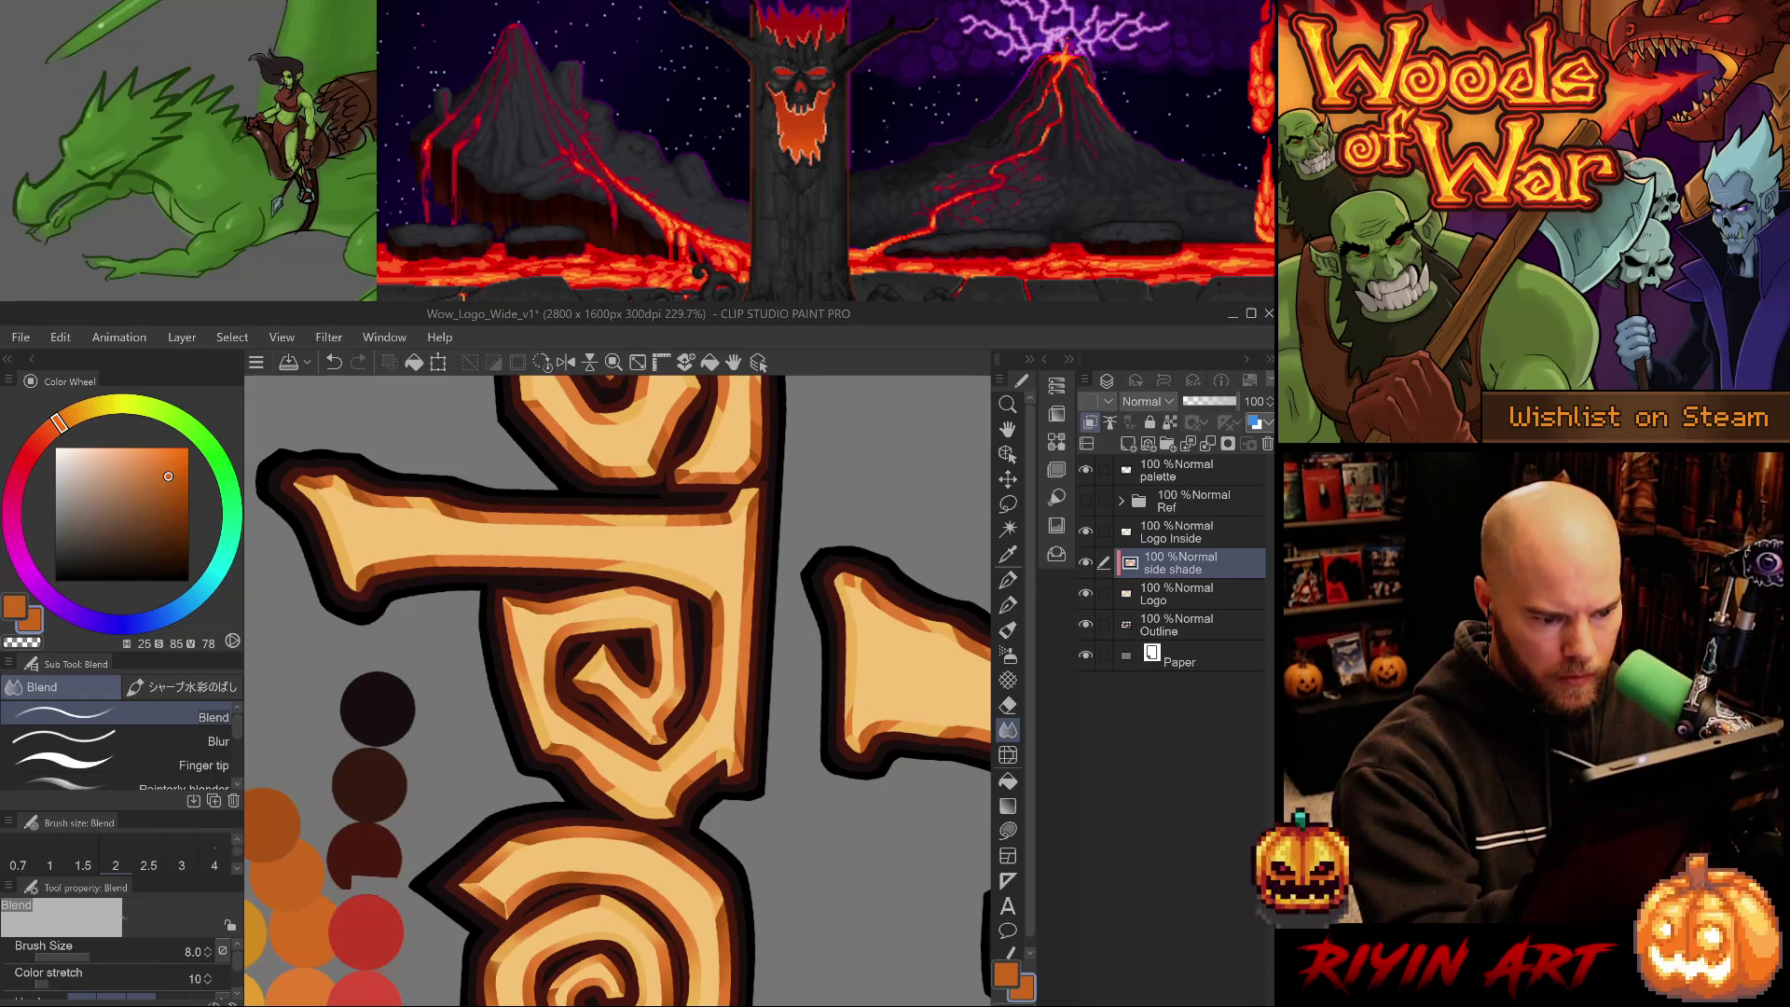
pyautogui.moveTo(691, 749); pyautogui.dragTo(656, 854)
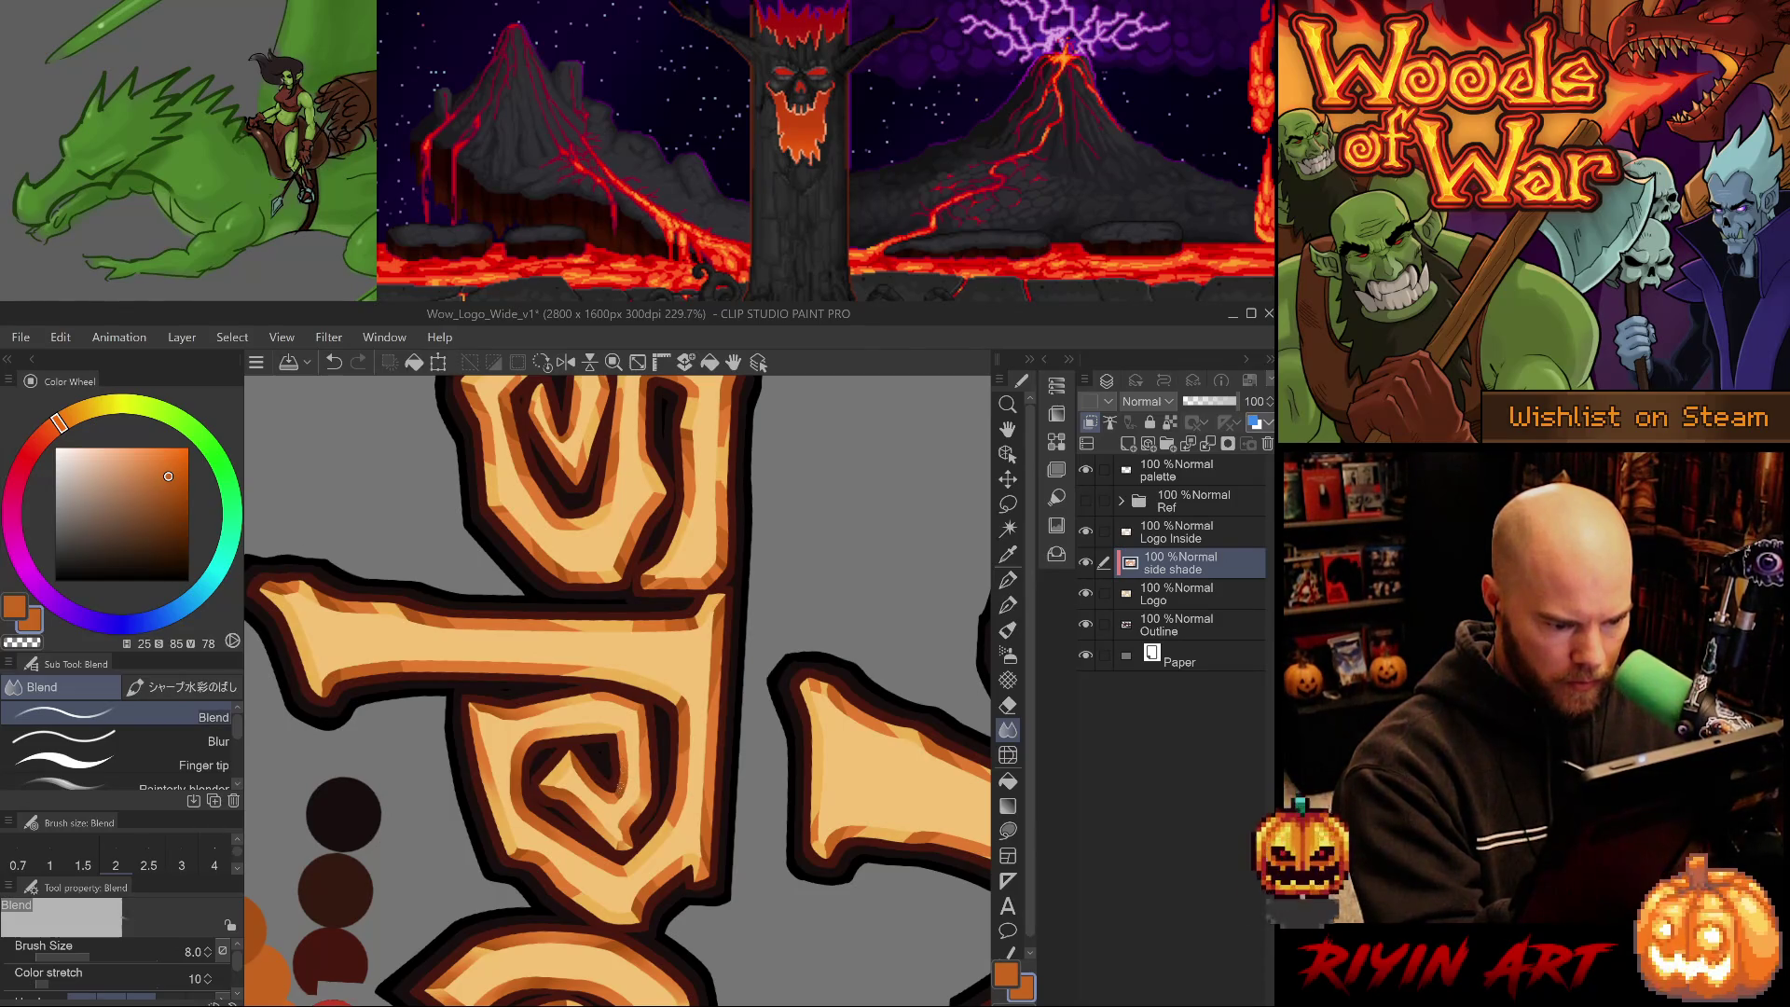
pyautogui.hotkey('ctrl', 'shift', '0')
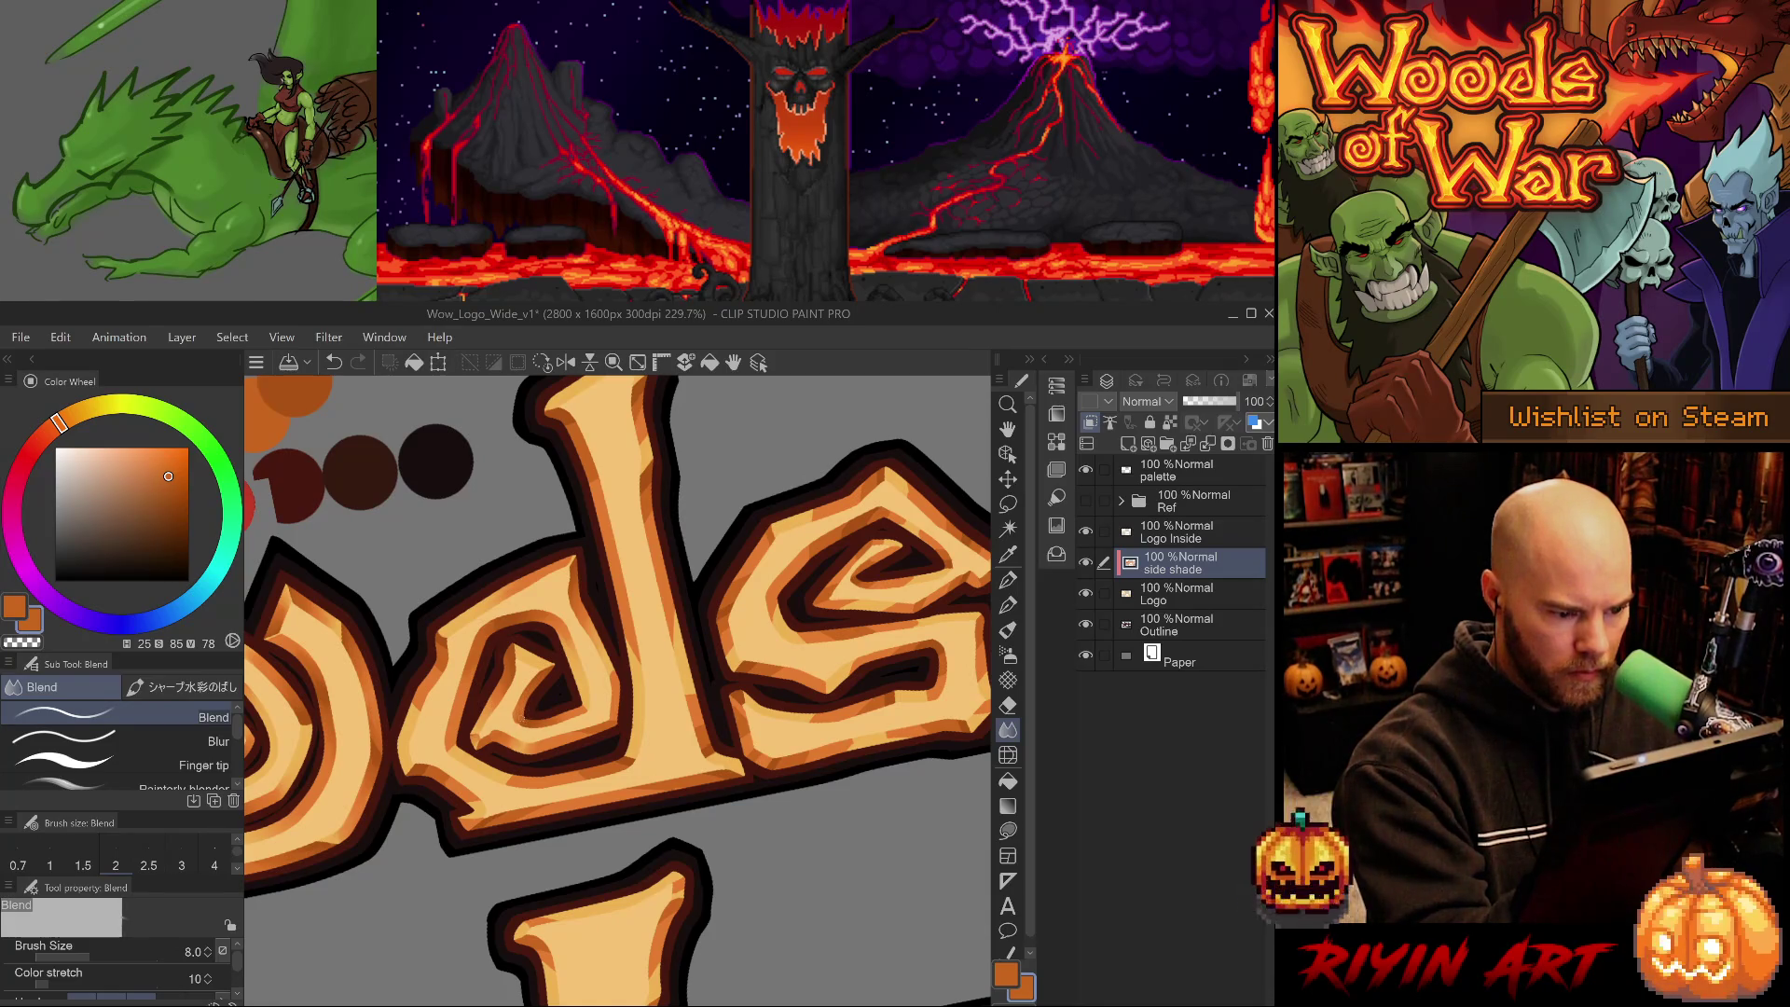
pyautogui.press('-')
pyautogui.press('-')
pyautogui.press('-')
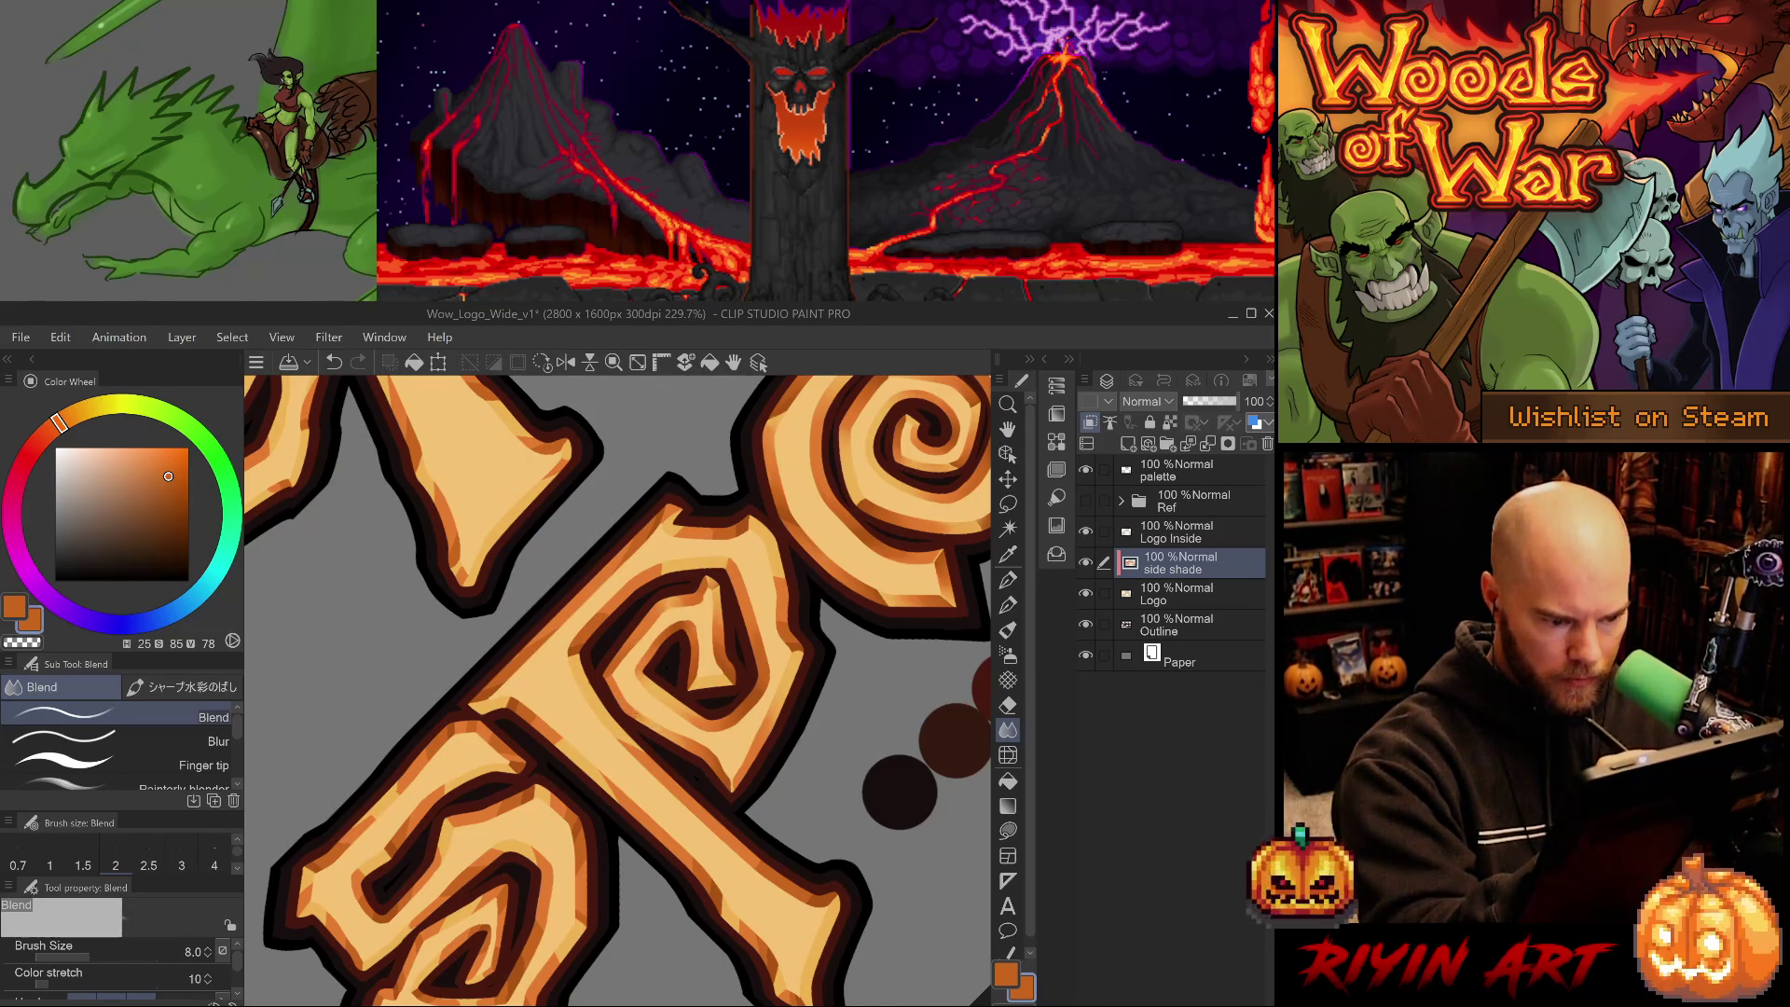
pyautogui.moveTo(697, 776)
pyautogui.mouseDown()
pyautogui.moveTo(510, 371)
pyautogui.moveTo(178, 423)
pyautogui.moveTo(237, 440)
pyautogui.mouseUp()
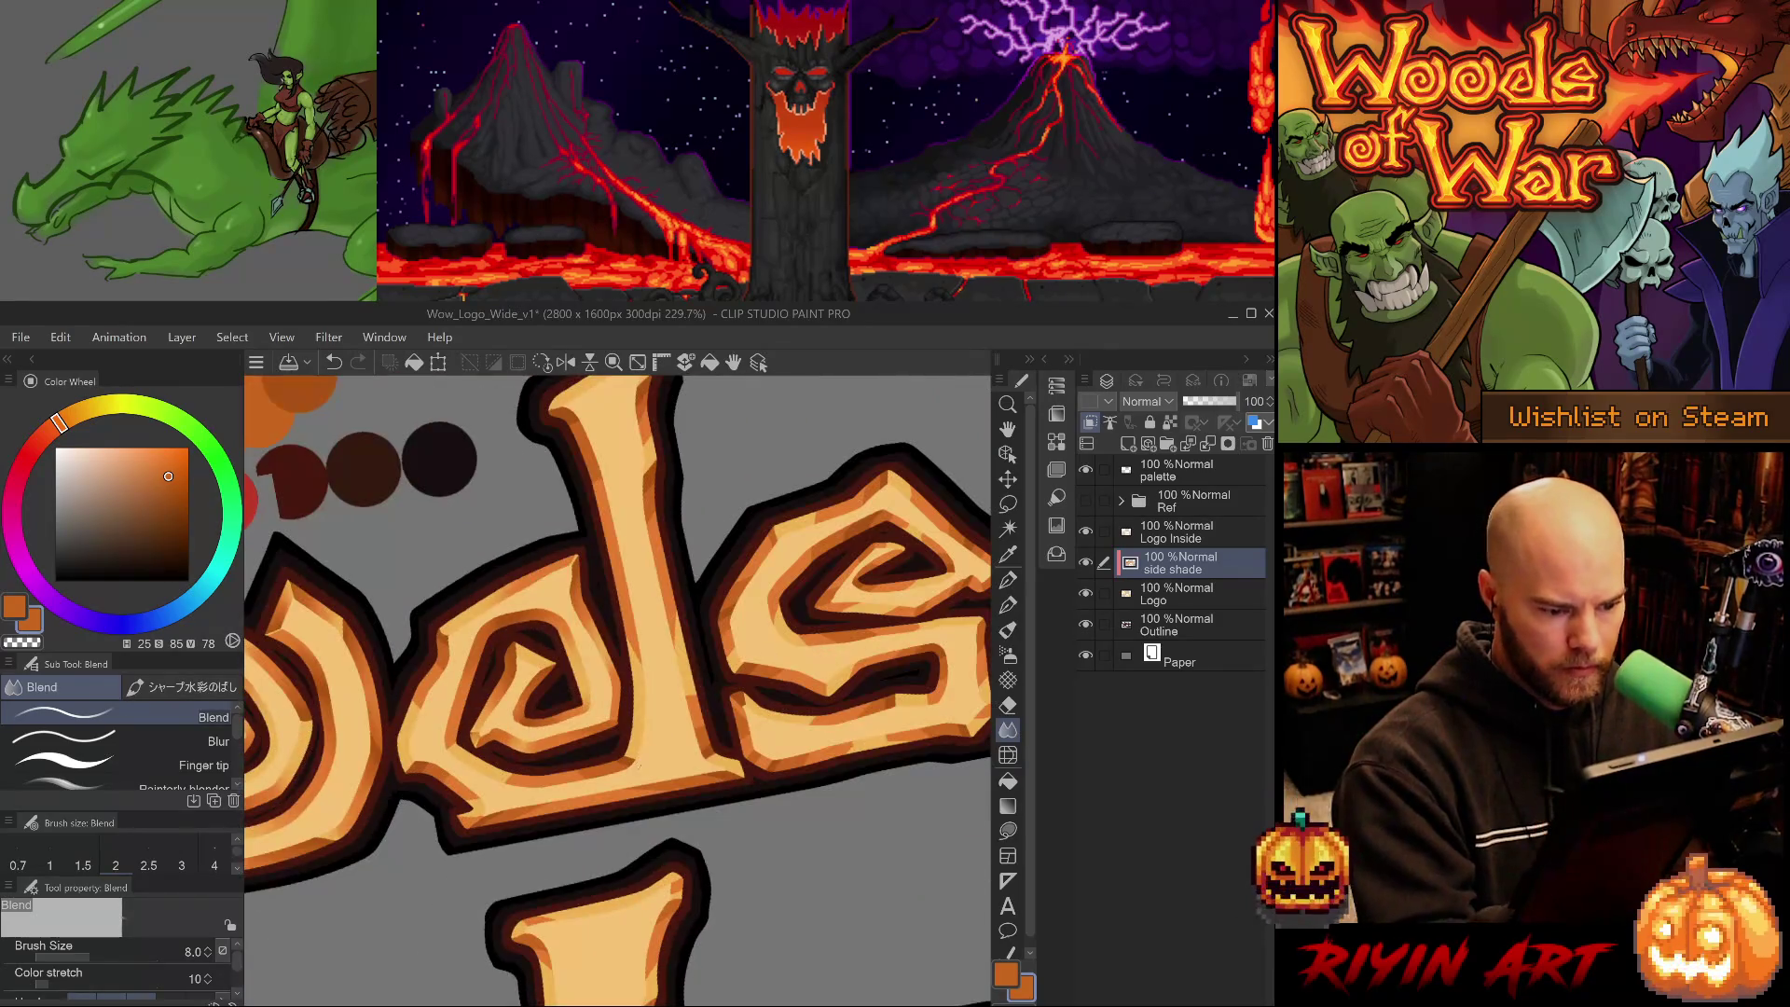
# - Save the logo file and blend the orange side shading at Blend size 12
pyautogui.moveTo(615, 597); pyautogui.dragTo(638, 722)
pyautogui.press('e')
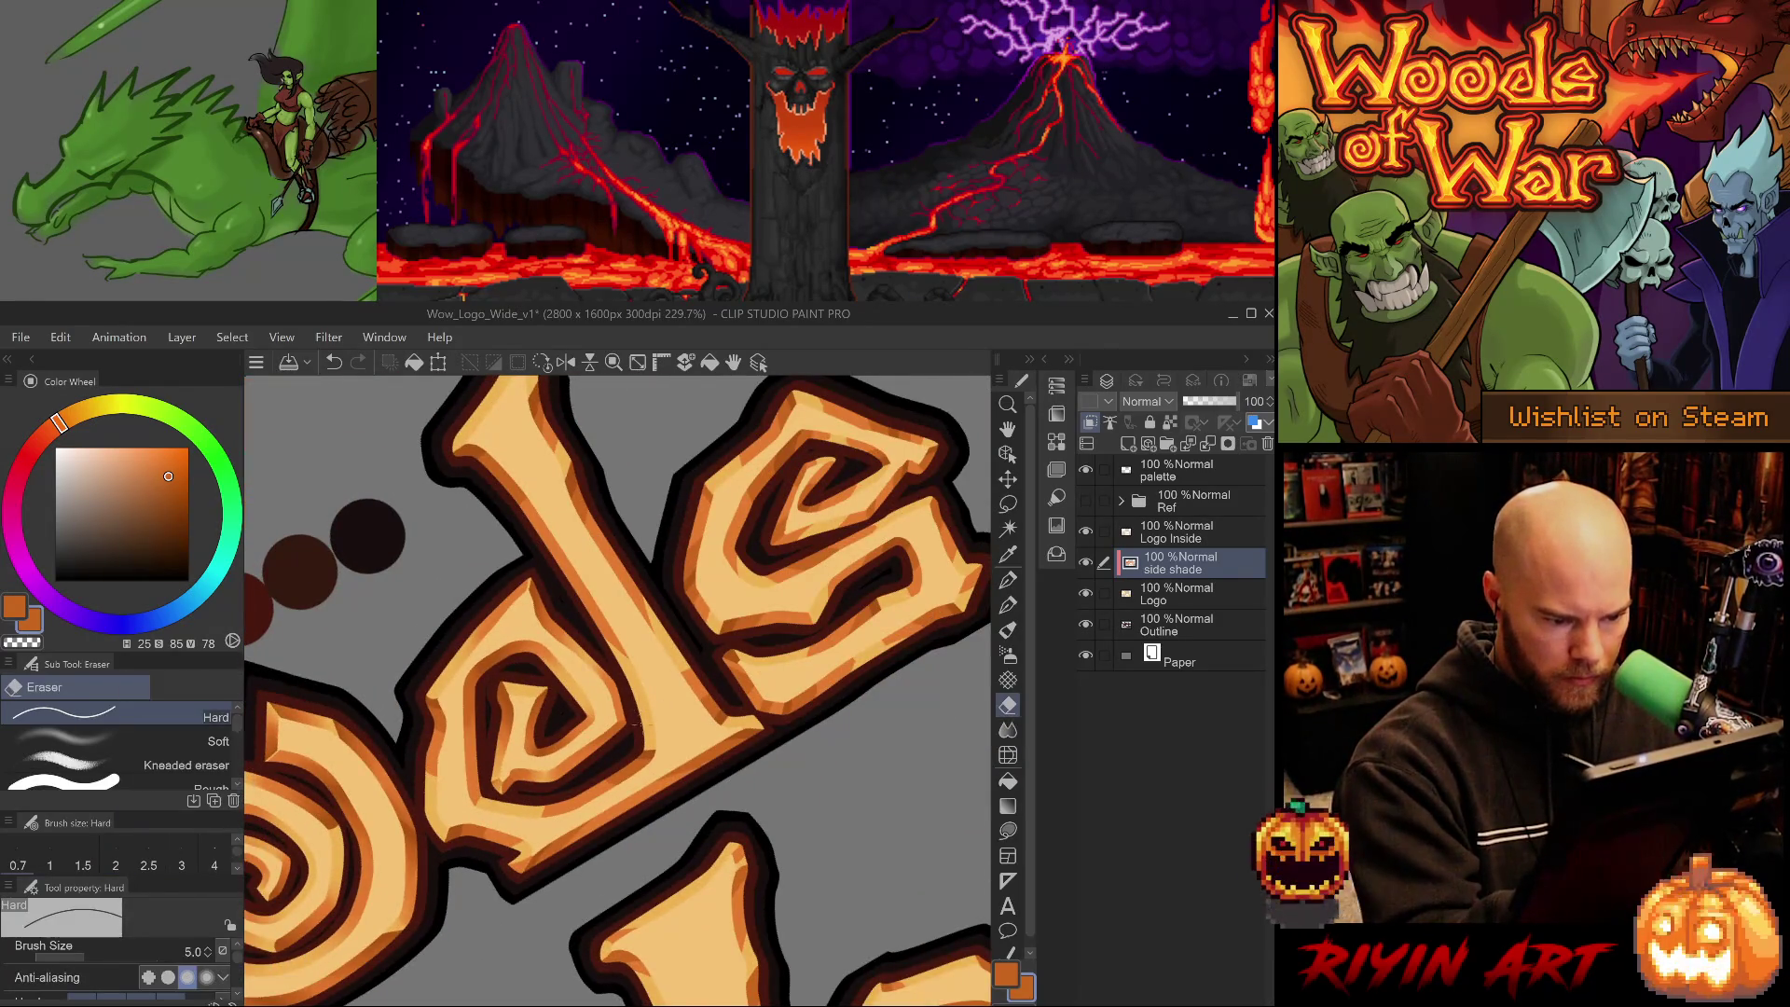
pyautogui.press('j')
pyautogui.hotkey('ctrl', 's')
pyautogui.press(']')
pyautogui.press(']')
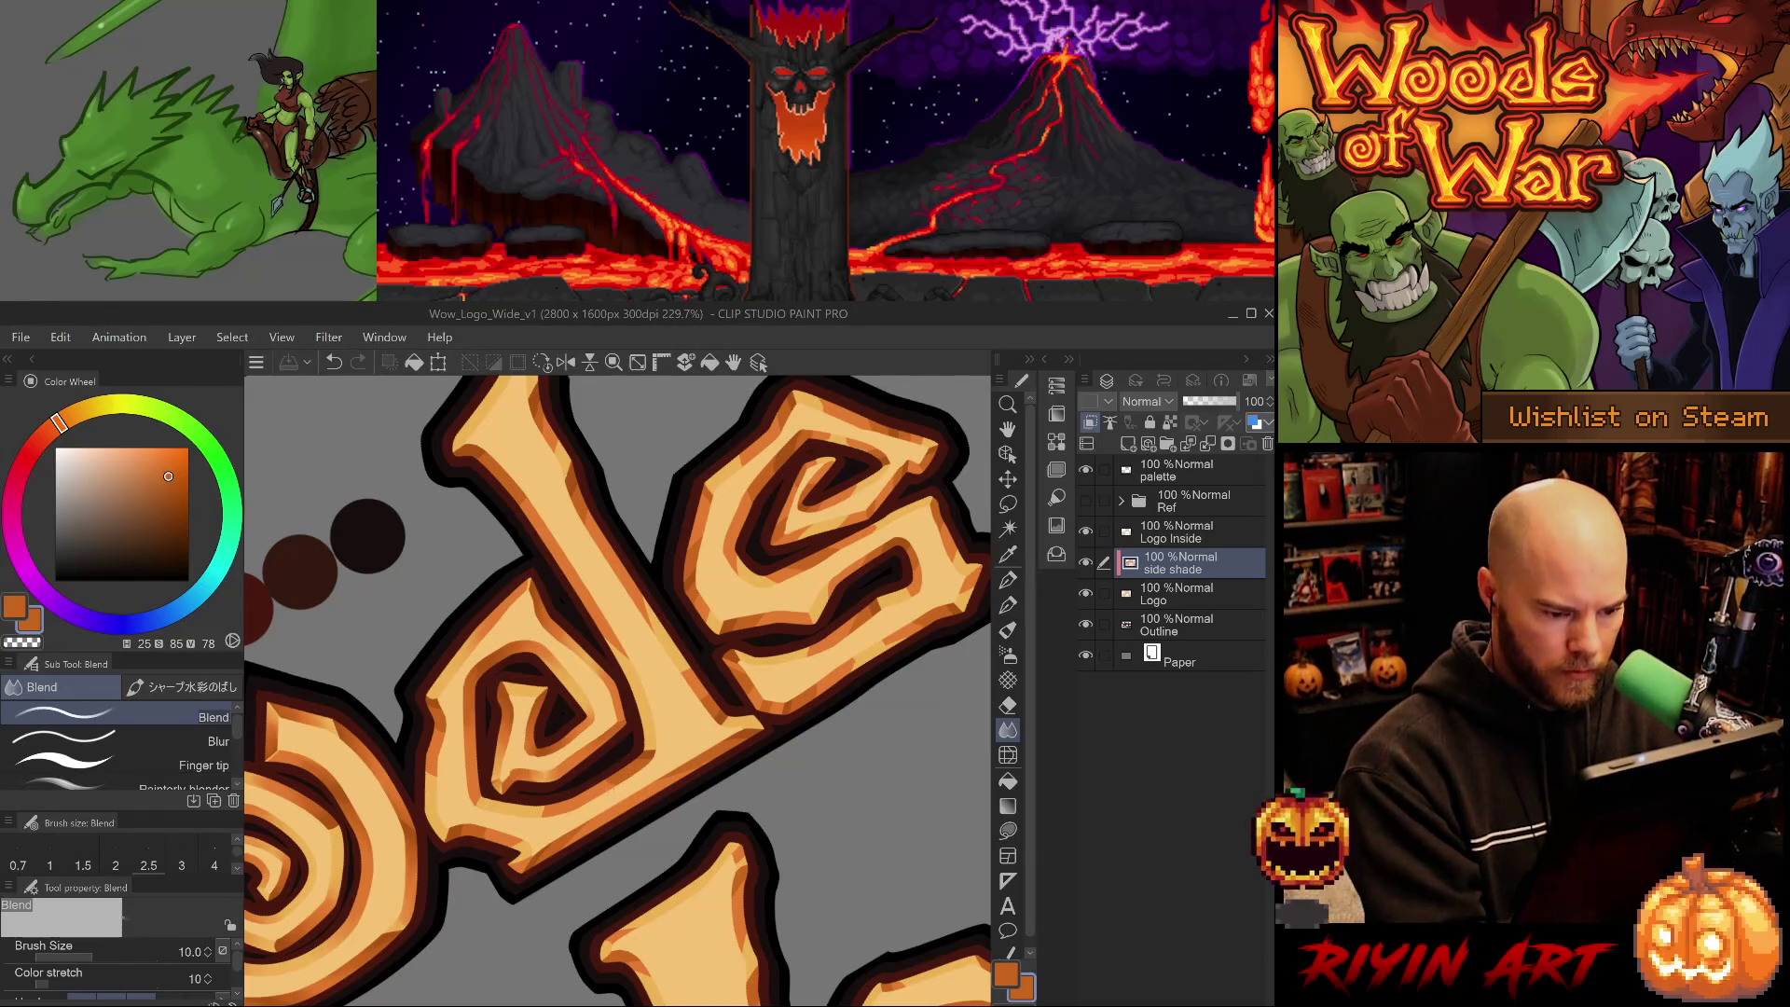
pyautogui.moveTo(596, 788); pyautogui.dragTo(620, 773)
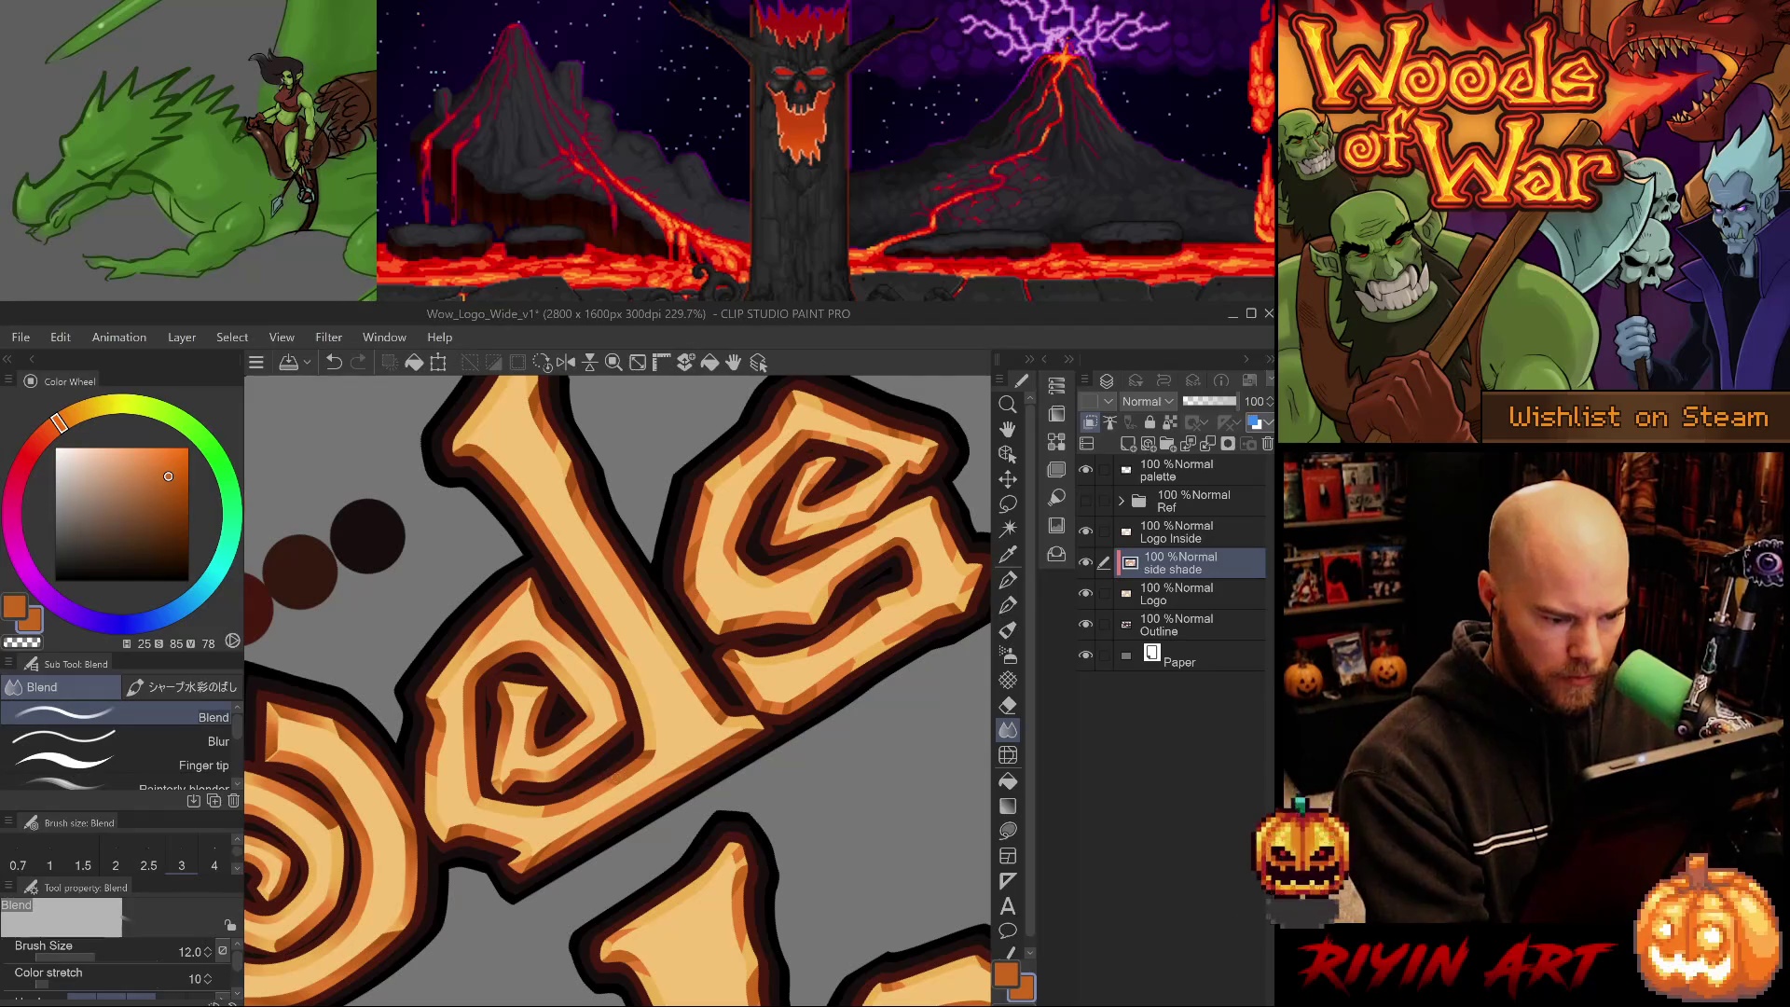
# - Continue blending the side shading across the 'ods' letters and sample the orange shading colour
pyautogui.moveTo(746, 560); pyautogui.dragTo(652, 727)
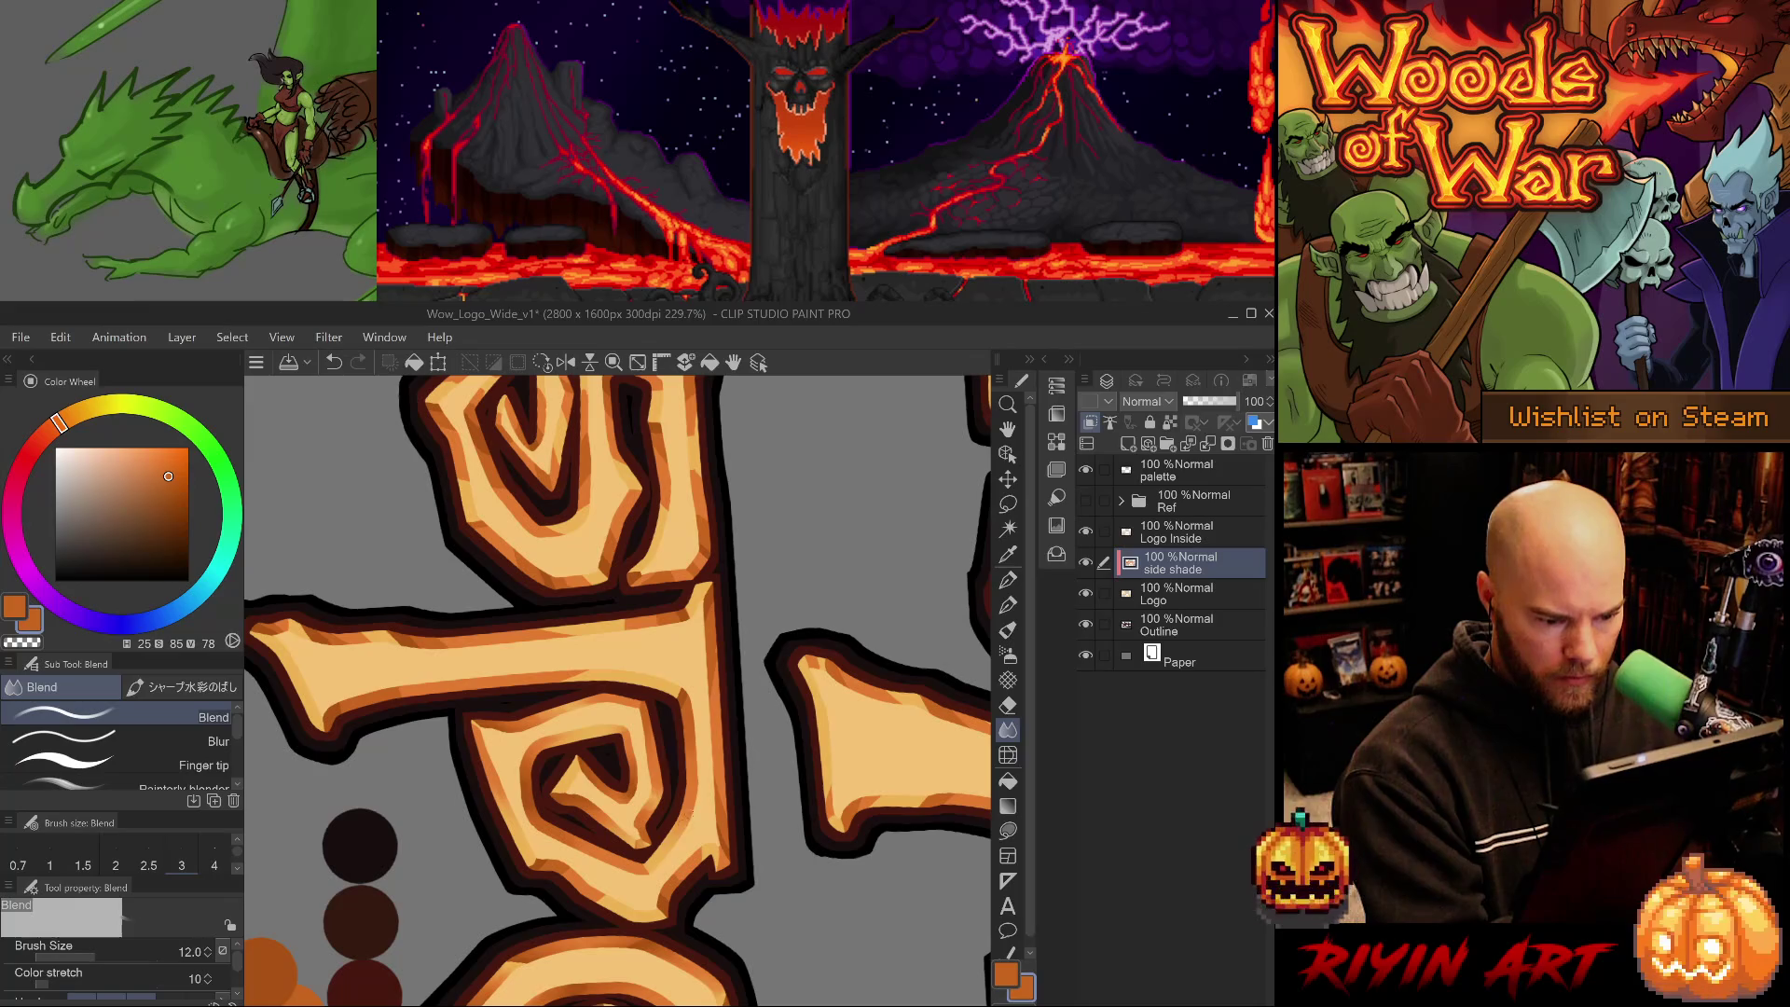
pyautogui.moveTo(659, 844); pyautogui.dragTo(645, 753)
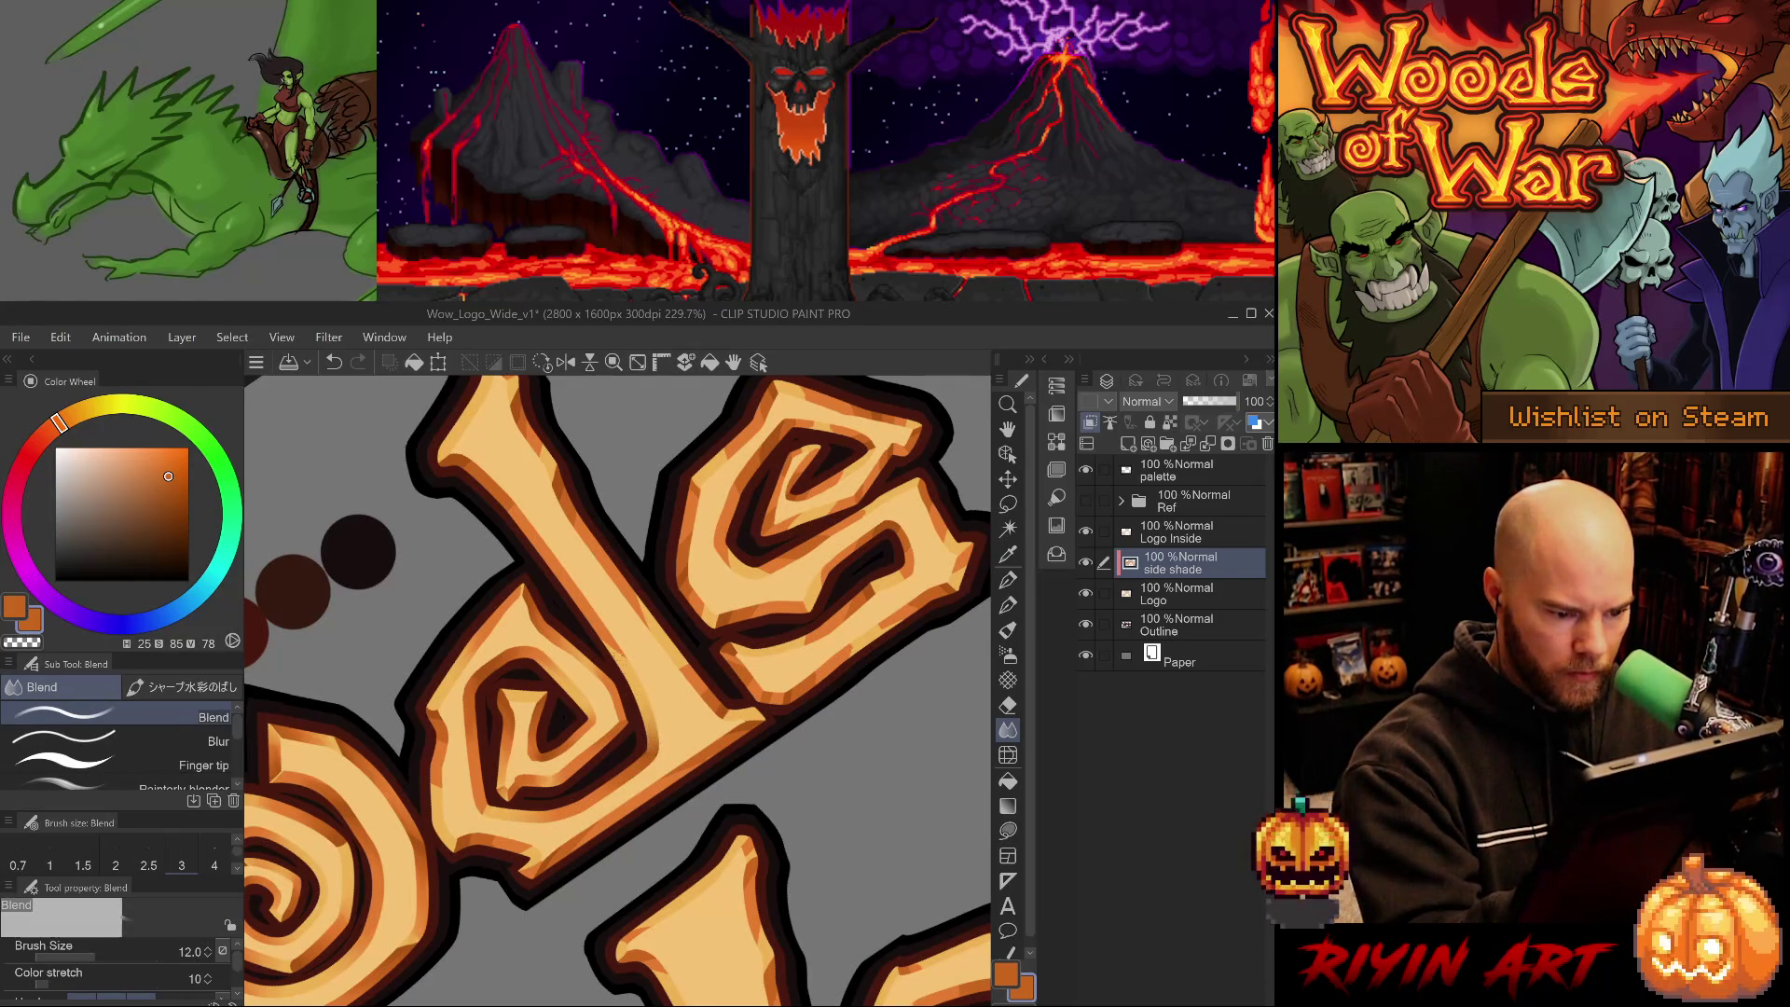
pyautogui.moveTo(780, 814)
pyautogui.mouseDown()
pyautogui.moveTo(705, 837)
pyautogui.moveTo(673, 875)
pyautogui.mouseUp()
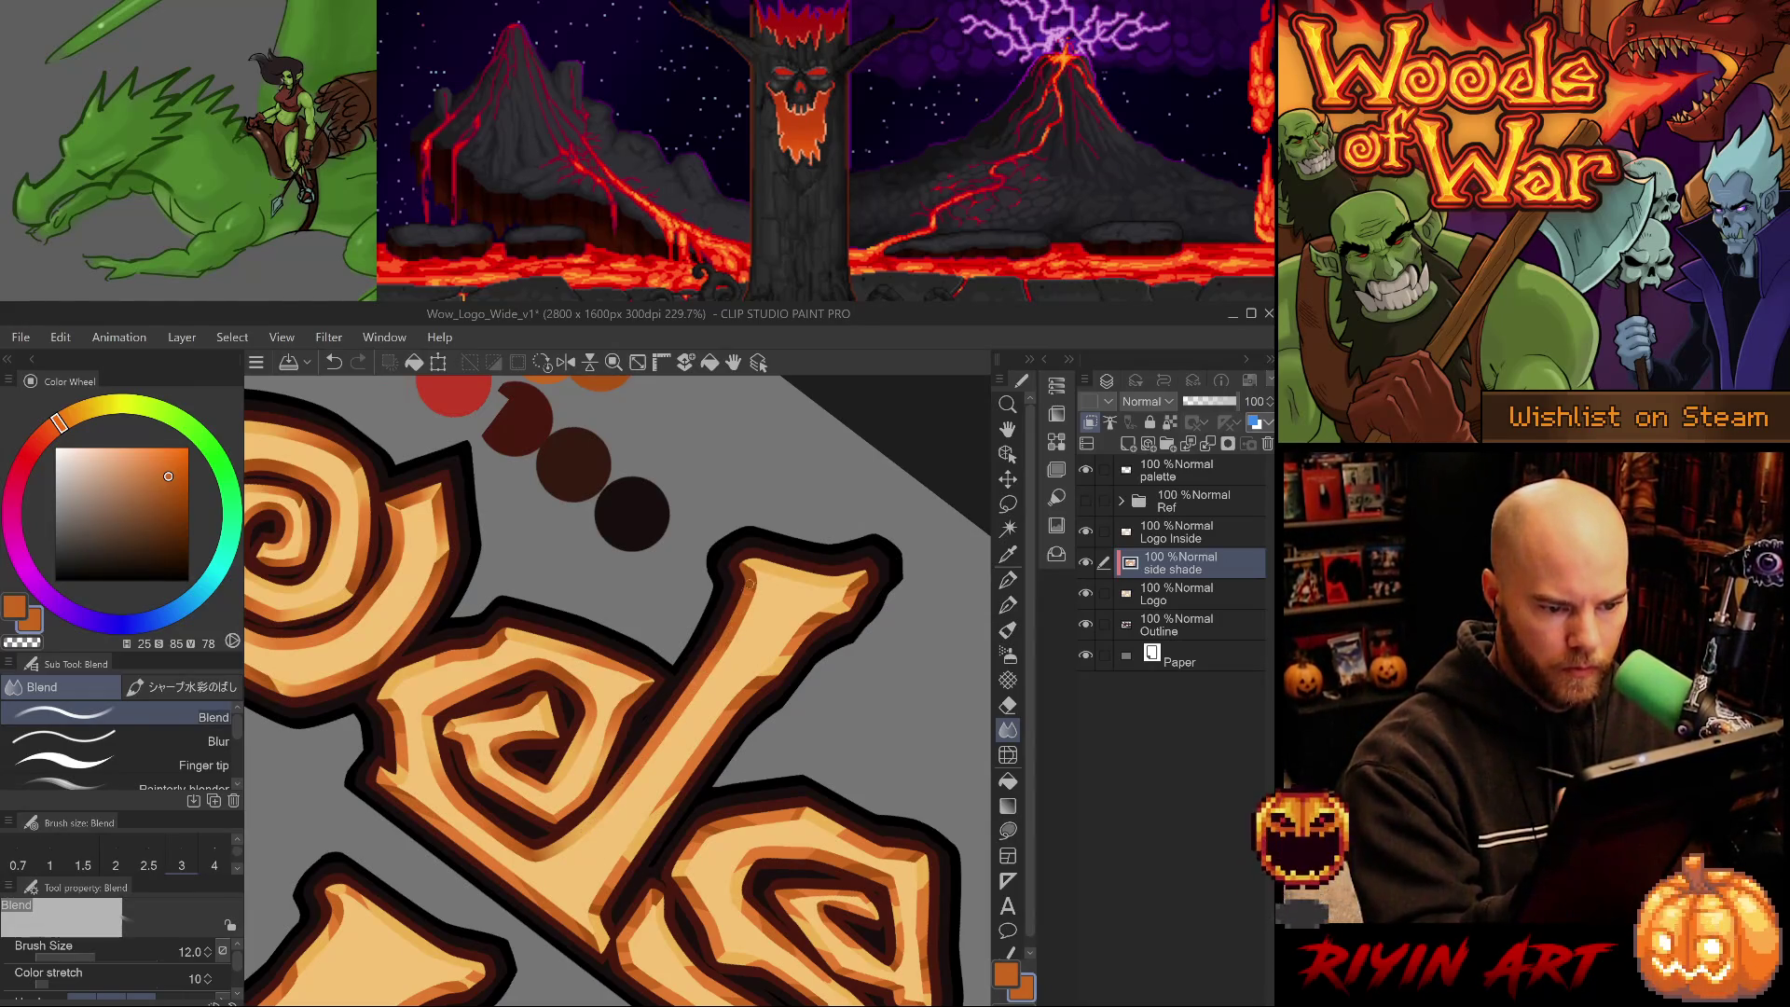
pyautogui.moveTo(750, 588)
pyautogui.mouseDown()
pyautogui.moveTo(863, 820)
pyautogui.moveTo(919, 617)
pyautogui.moveTo(633, 521)
pyautogui.mouseUp()
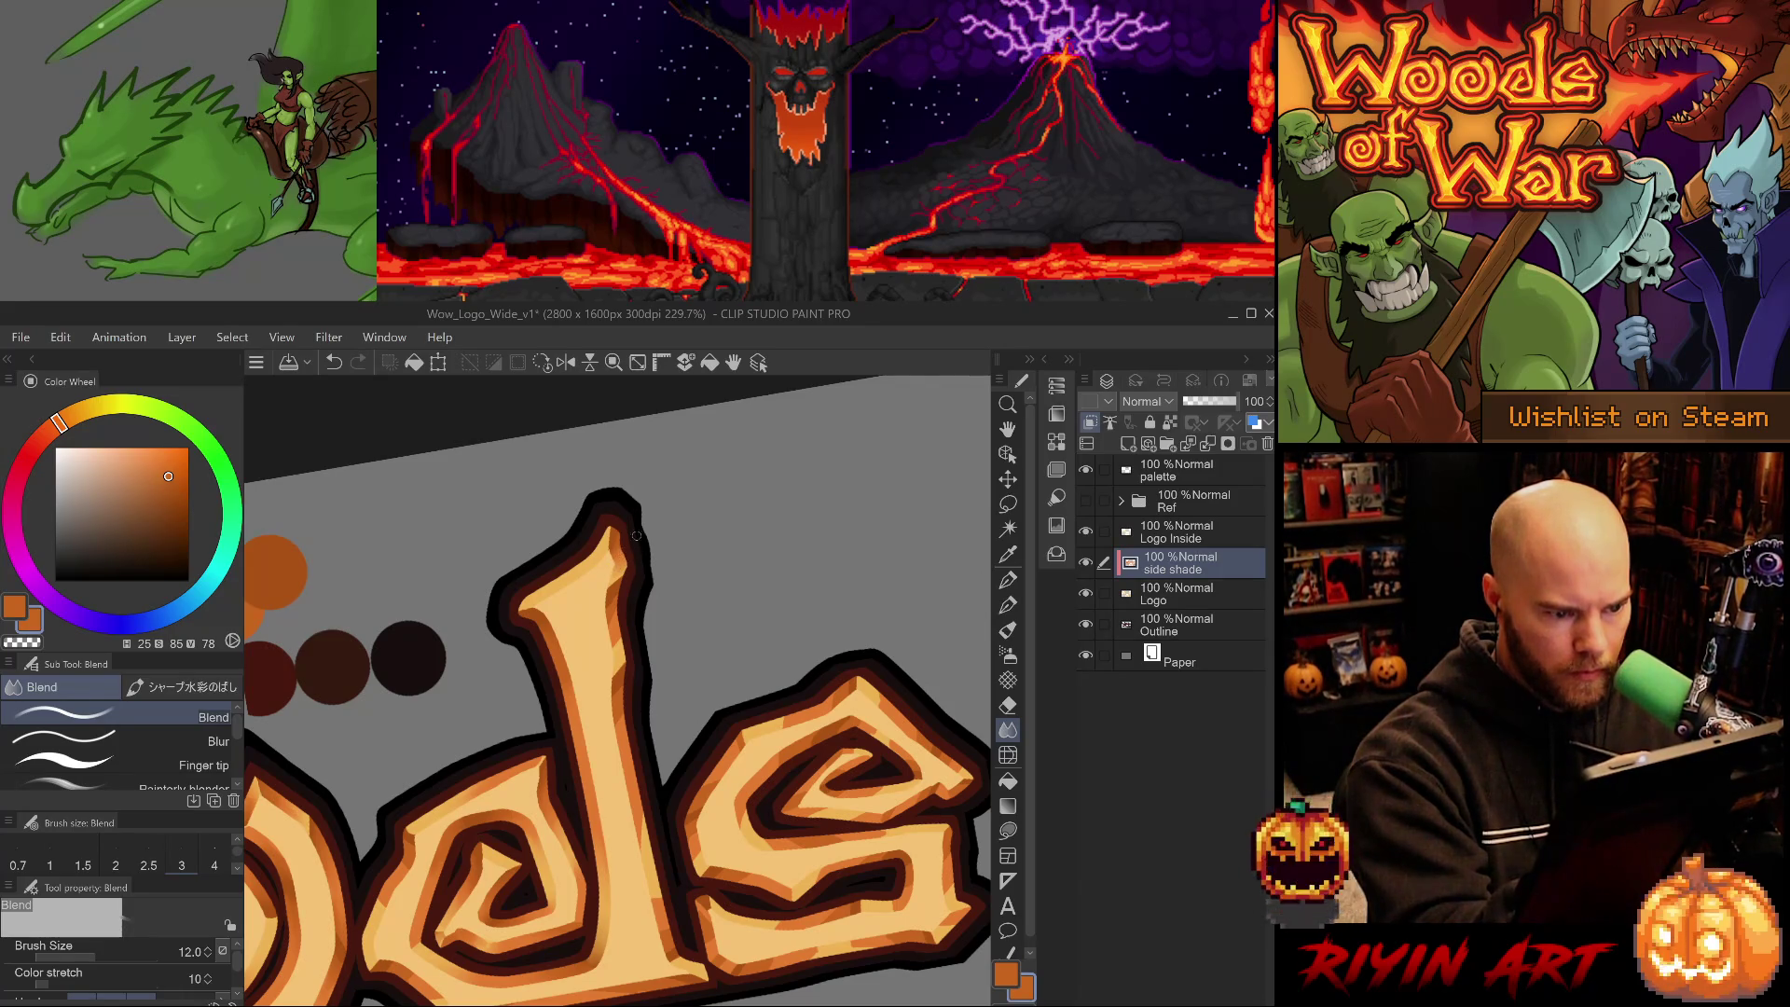
pyautogui.press('e')
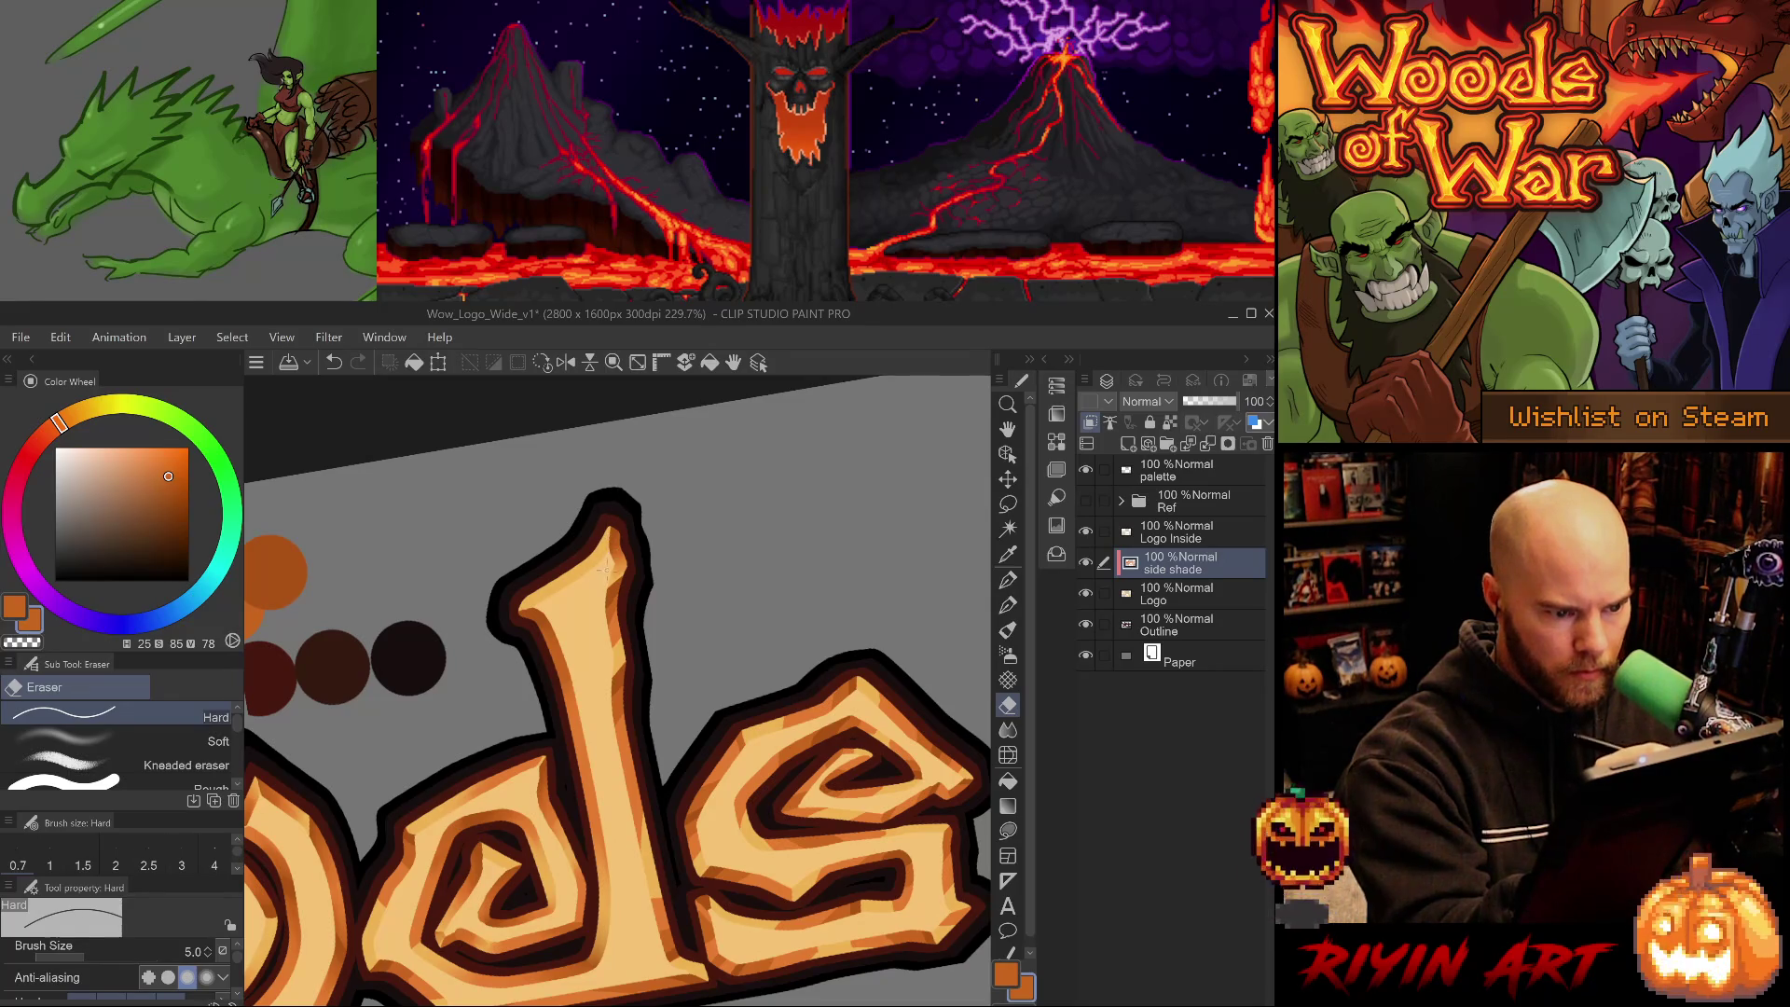
pyautogui.press('j')
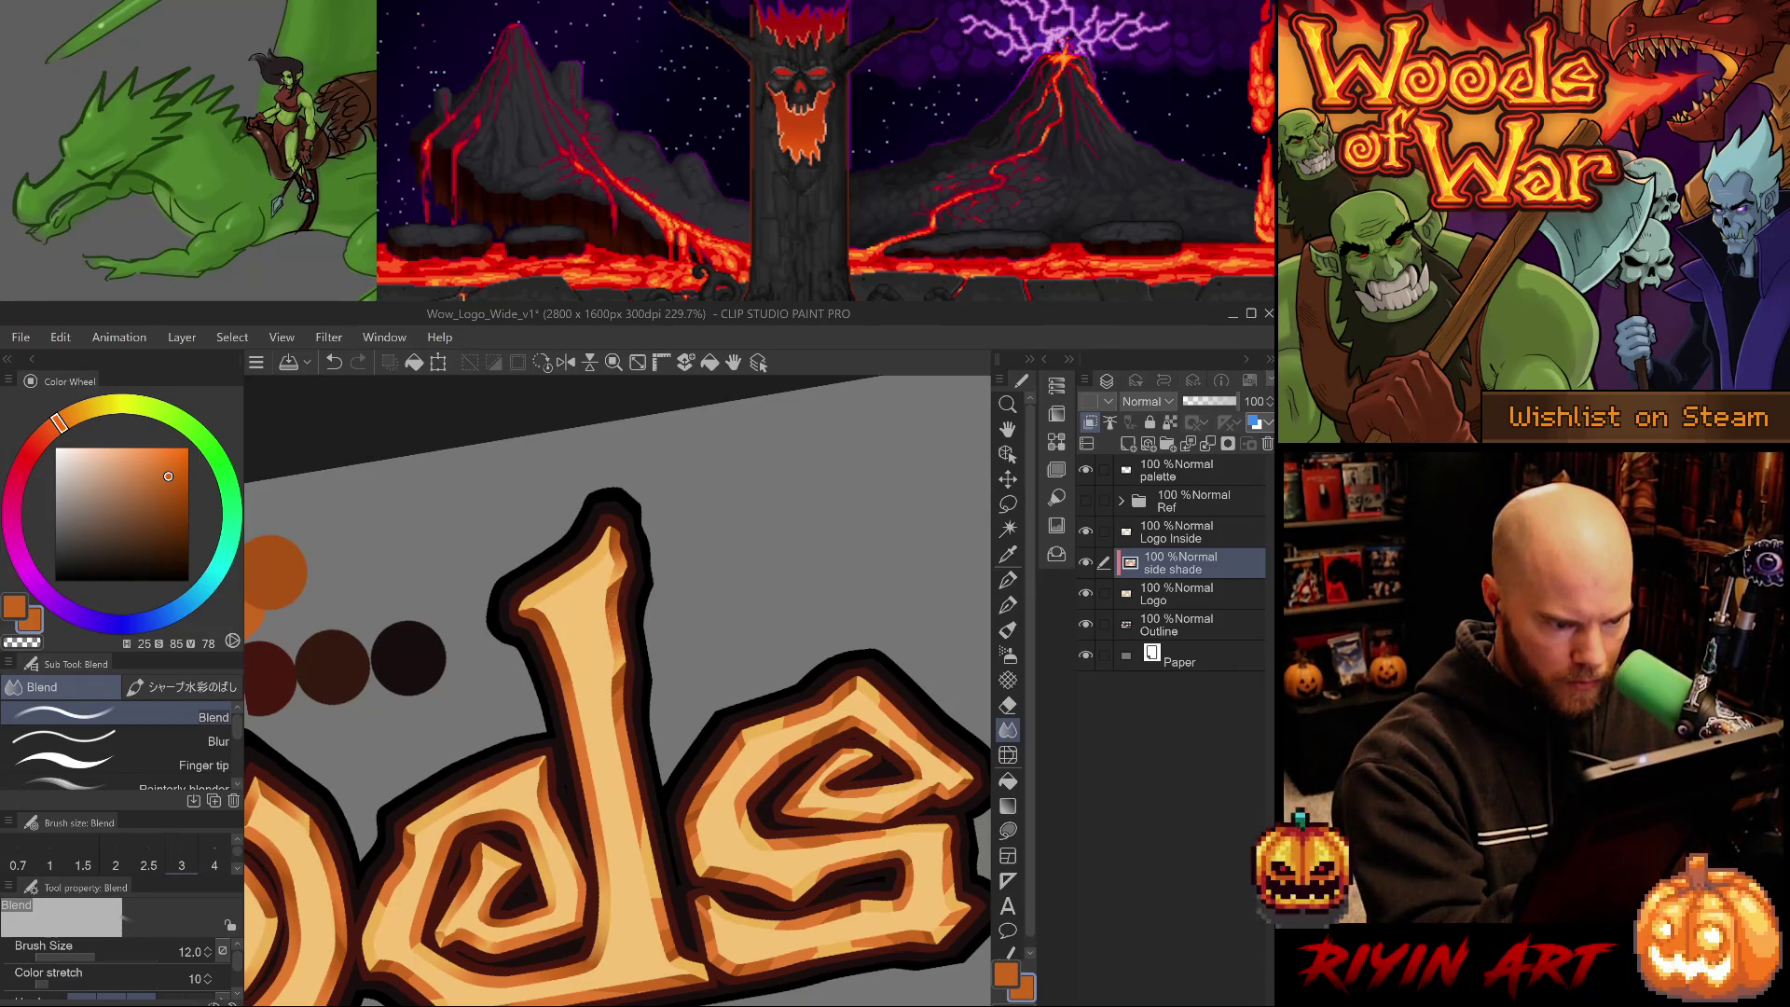
pyautogui.moveTo(626, 619); pyautogui.dragTo(644, 508)
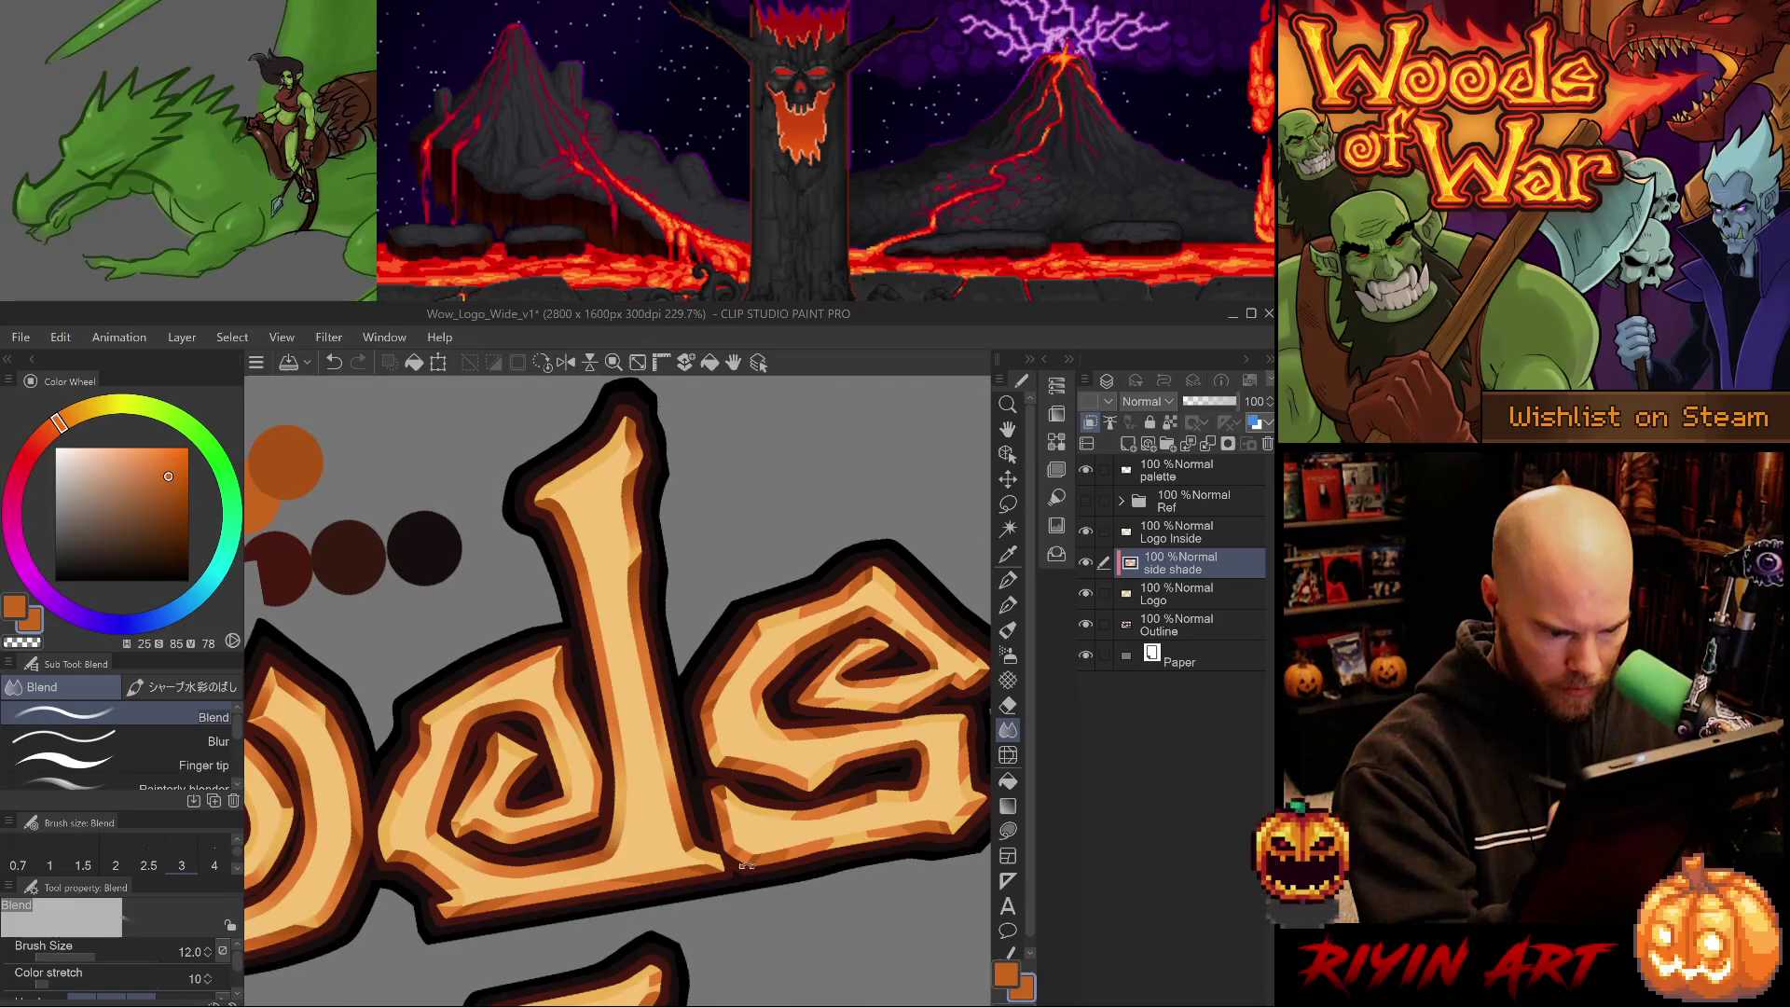
pyautogui.press('-')
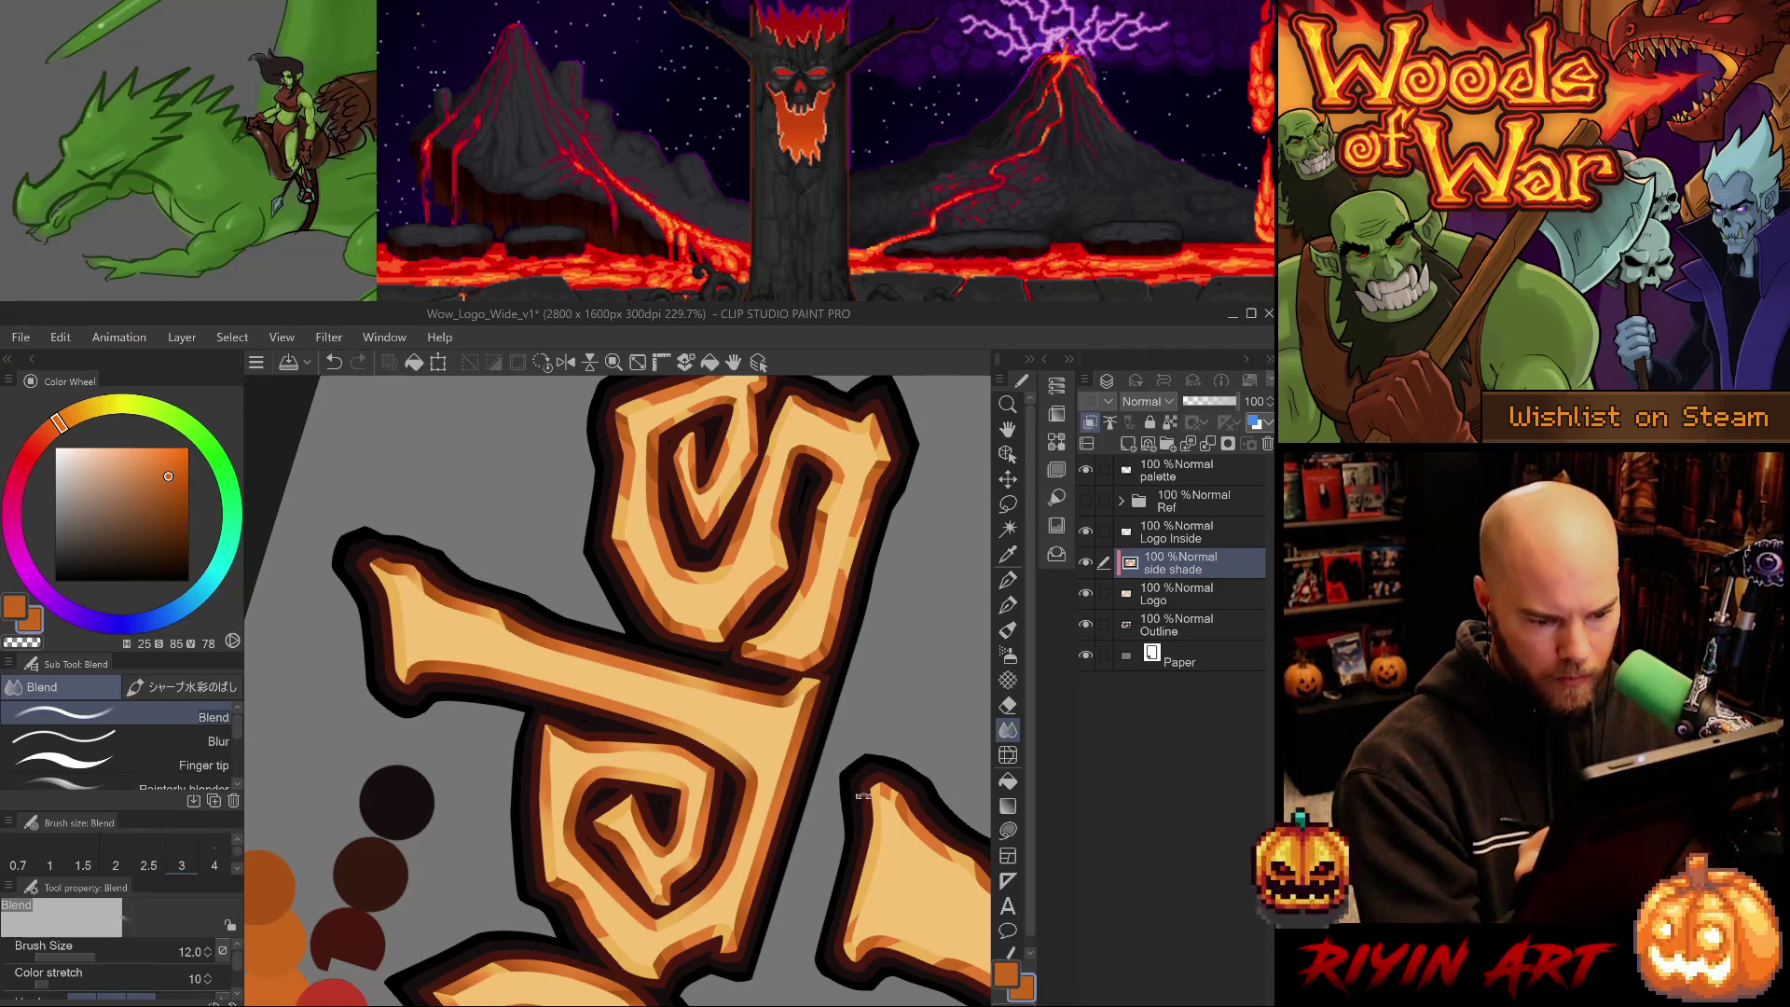
pyautogui.moveTo(829, 618); pyautogui.dragTo(704, 890)
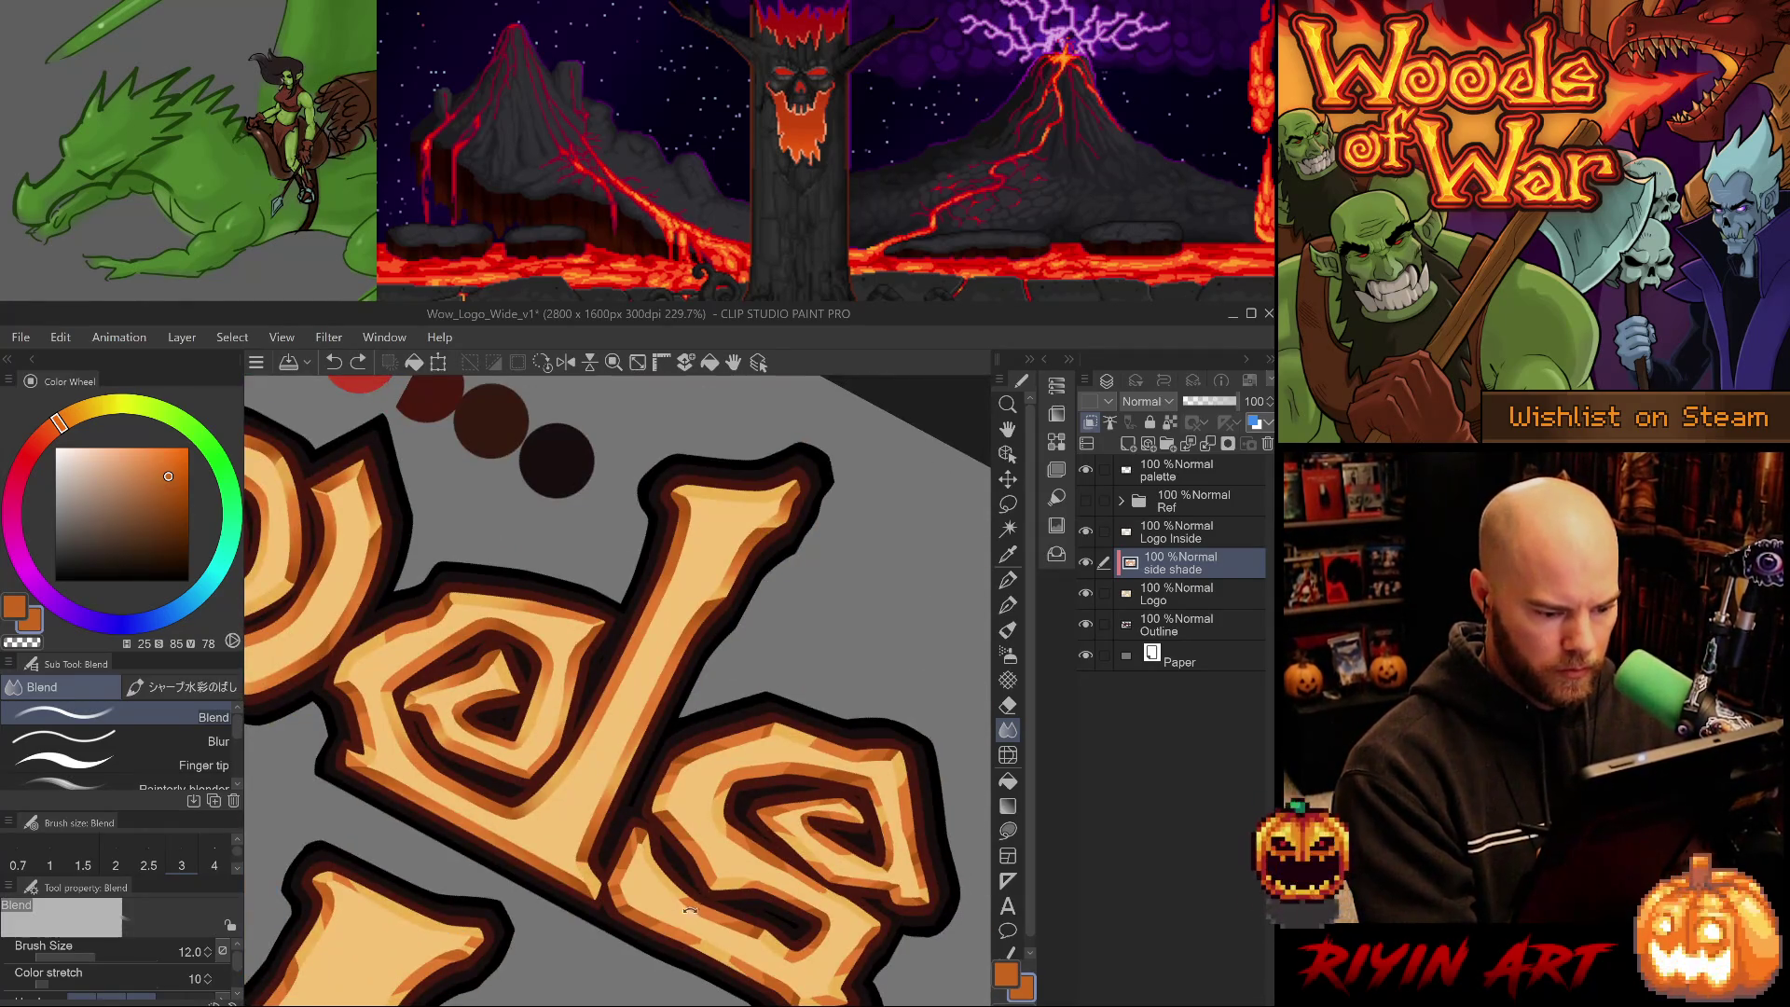
pyautogui.keyDown('alt'); pyautogui.click(690, 645); pyautogui.keyUp('alt')
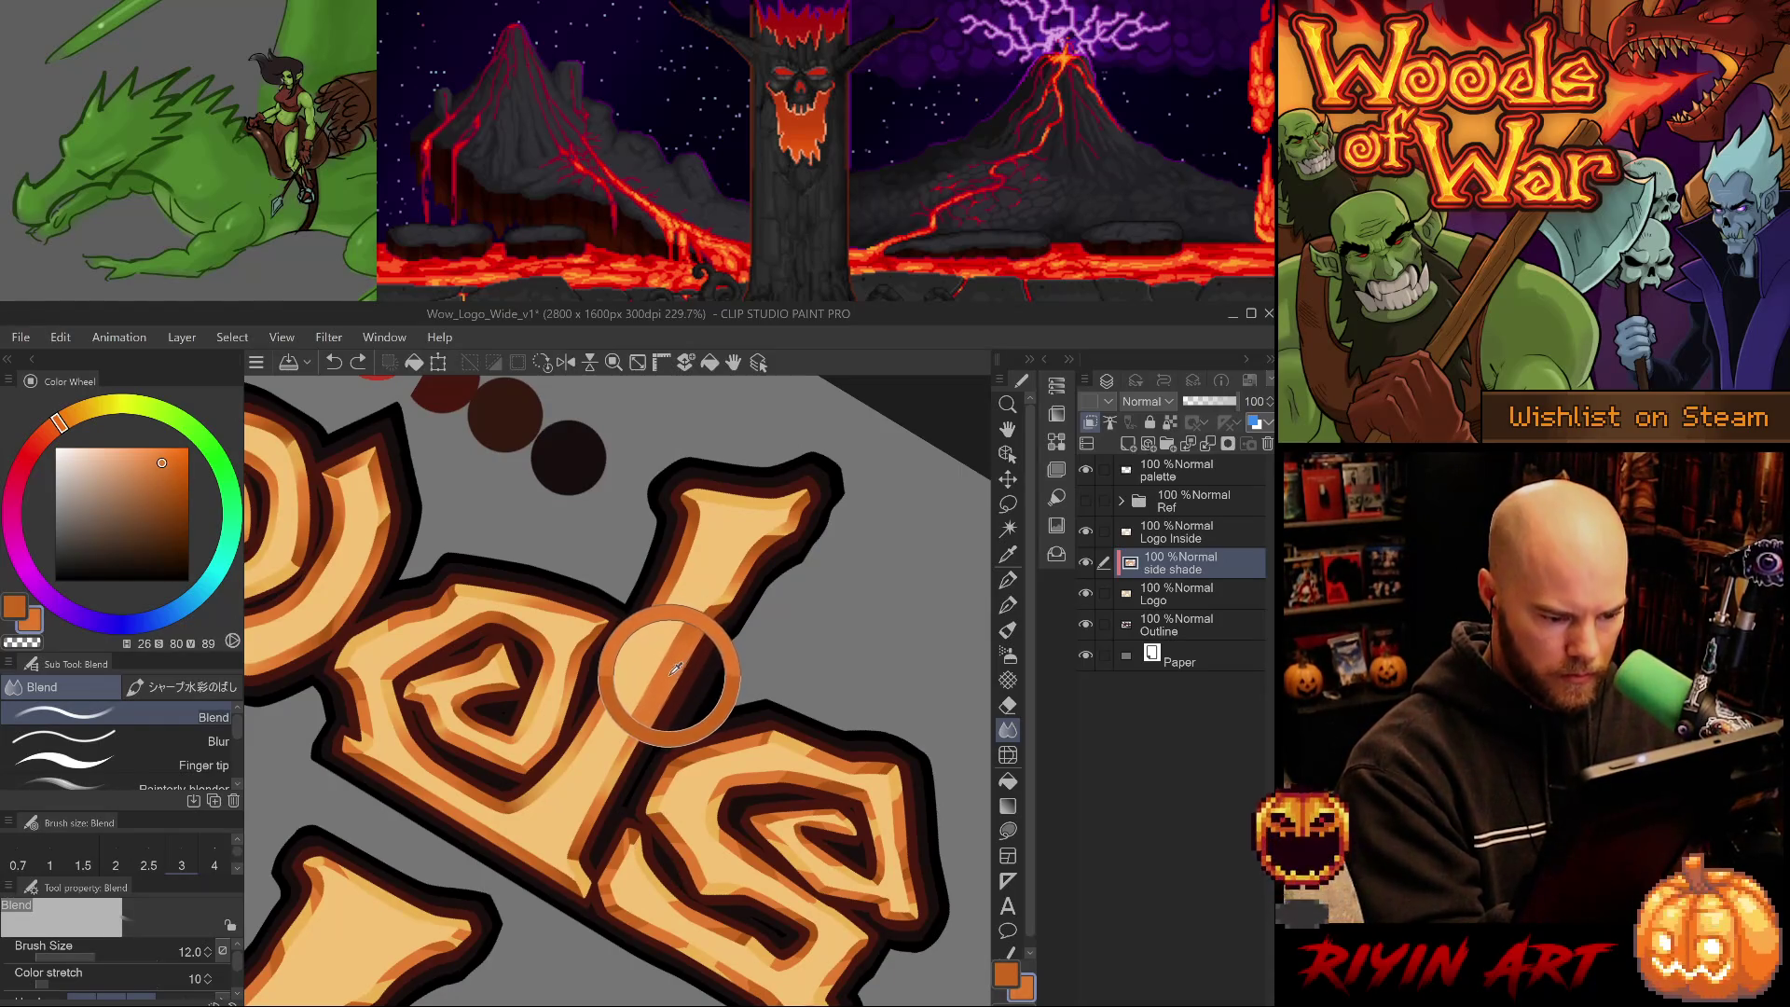
pyautogui.moveTo(690, 645)
pyautogui.mouseDown()
pyautogui.moveTo(549, 731)
pyautogui.moveTo(557, 690)
pyautogui.mouseUp()
# - Draw two short pen strokes at size 4 along the shading edge
pyautogui.scroll(5, 558, 690)
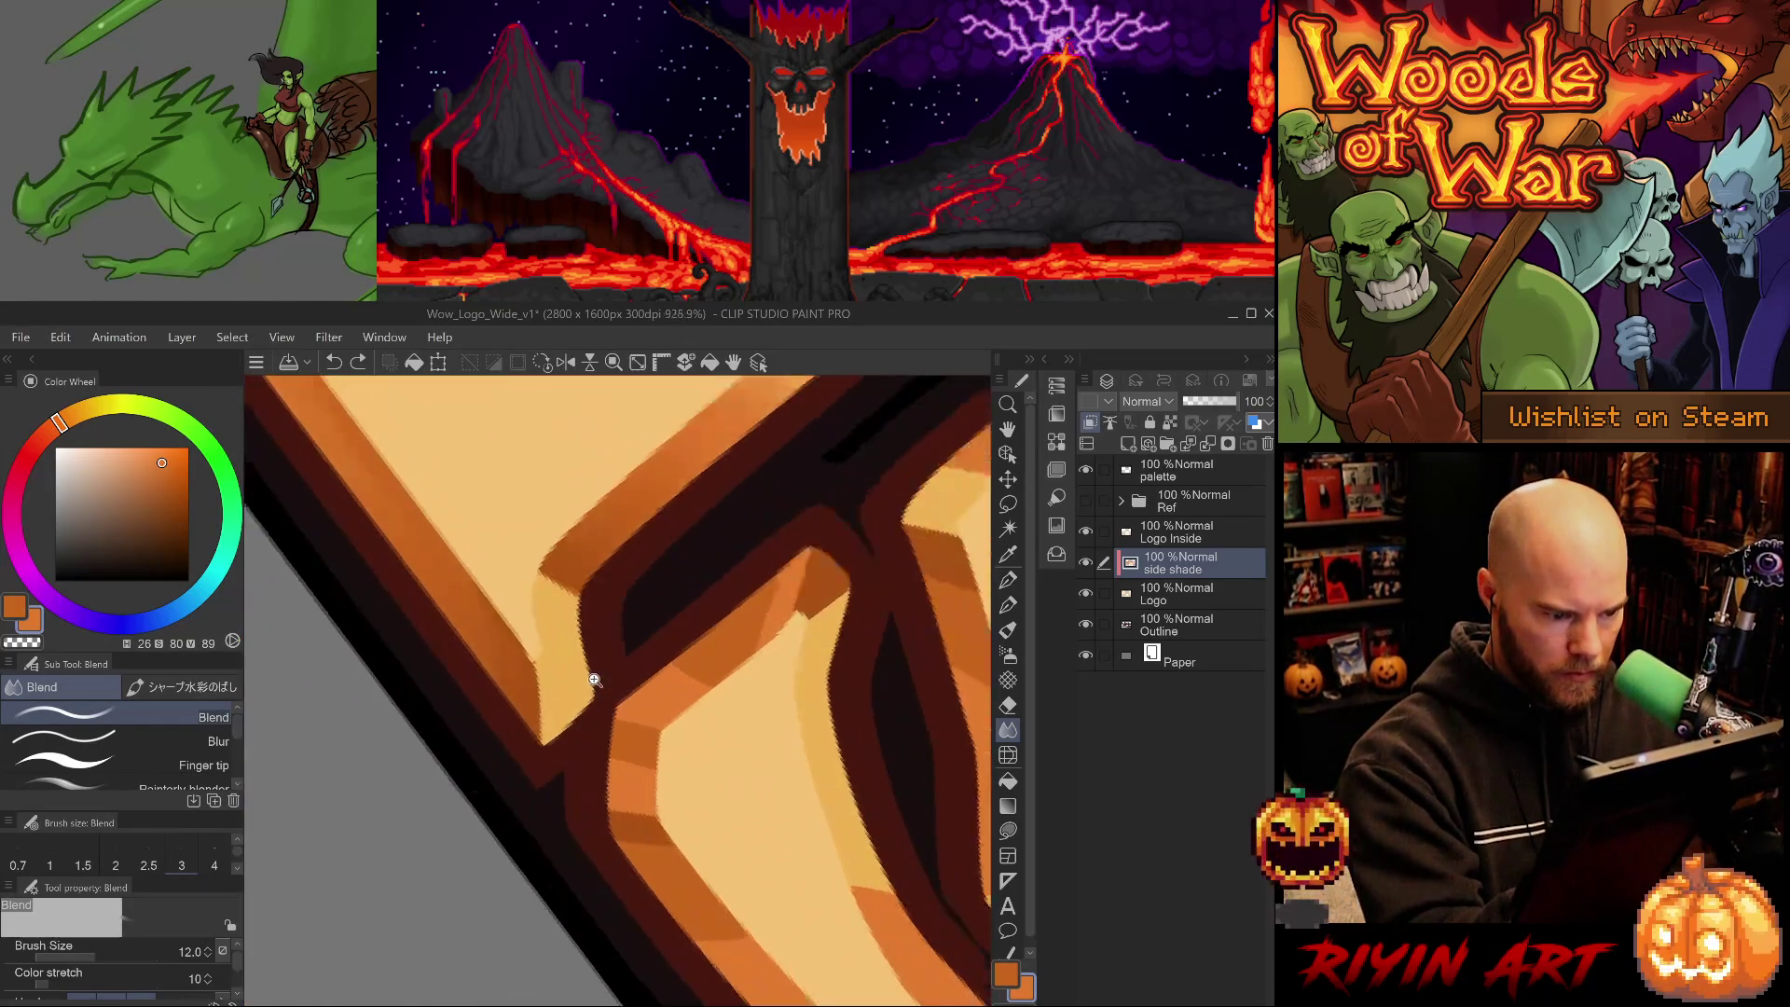
pyautogui.press('p')
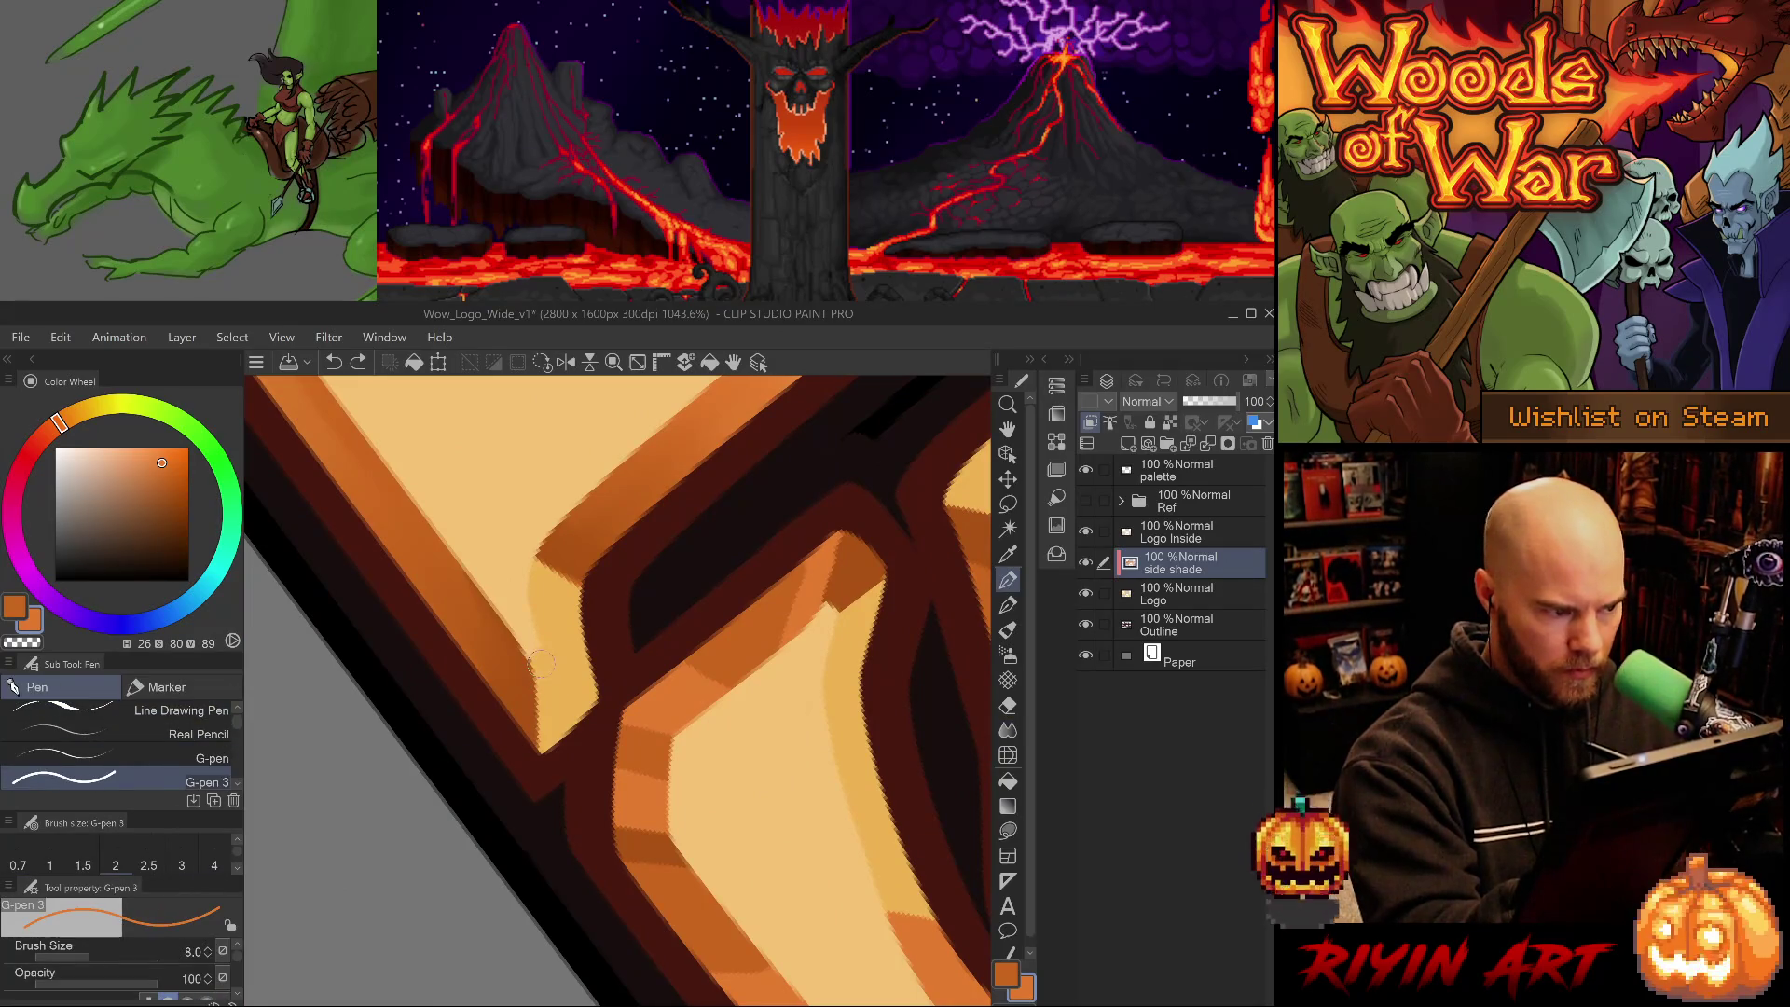
pyautogui.press('[')
pyautogui.press('[')
pyautogui.press('[')
pyautogui.moveTo(537, 653); pyautogui.dragTo(548, 755)
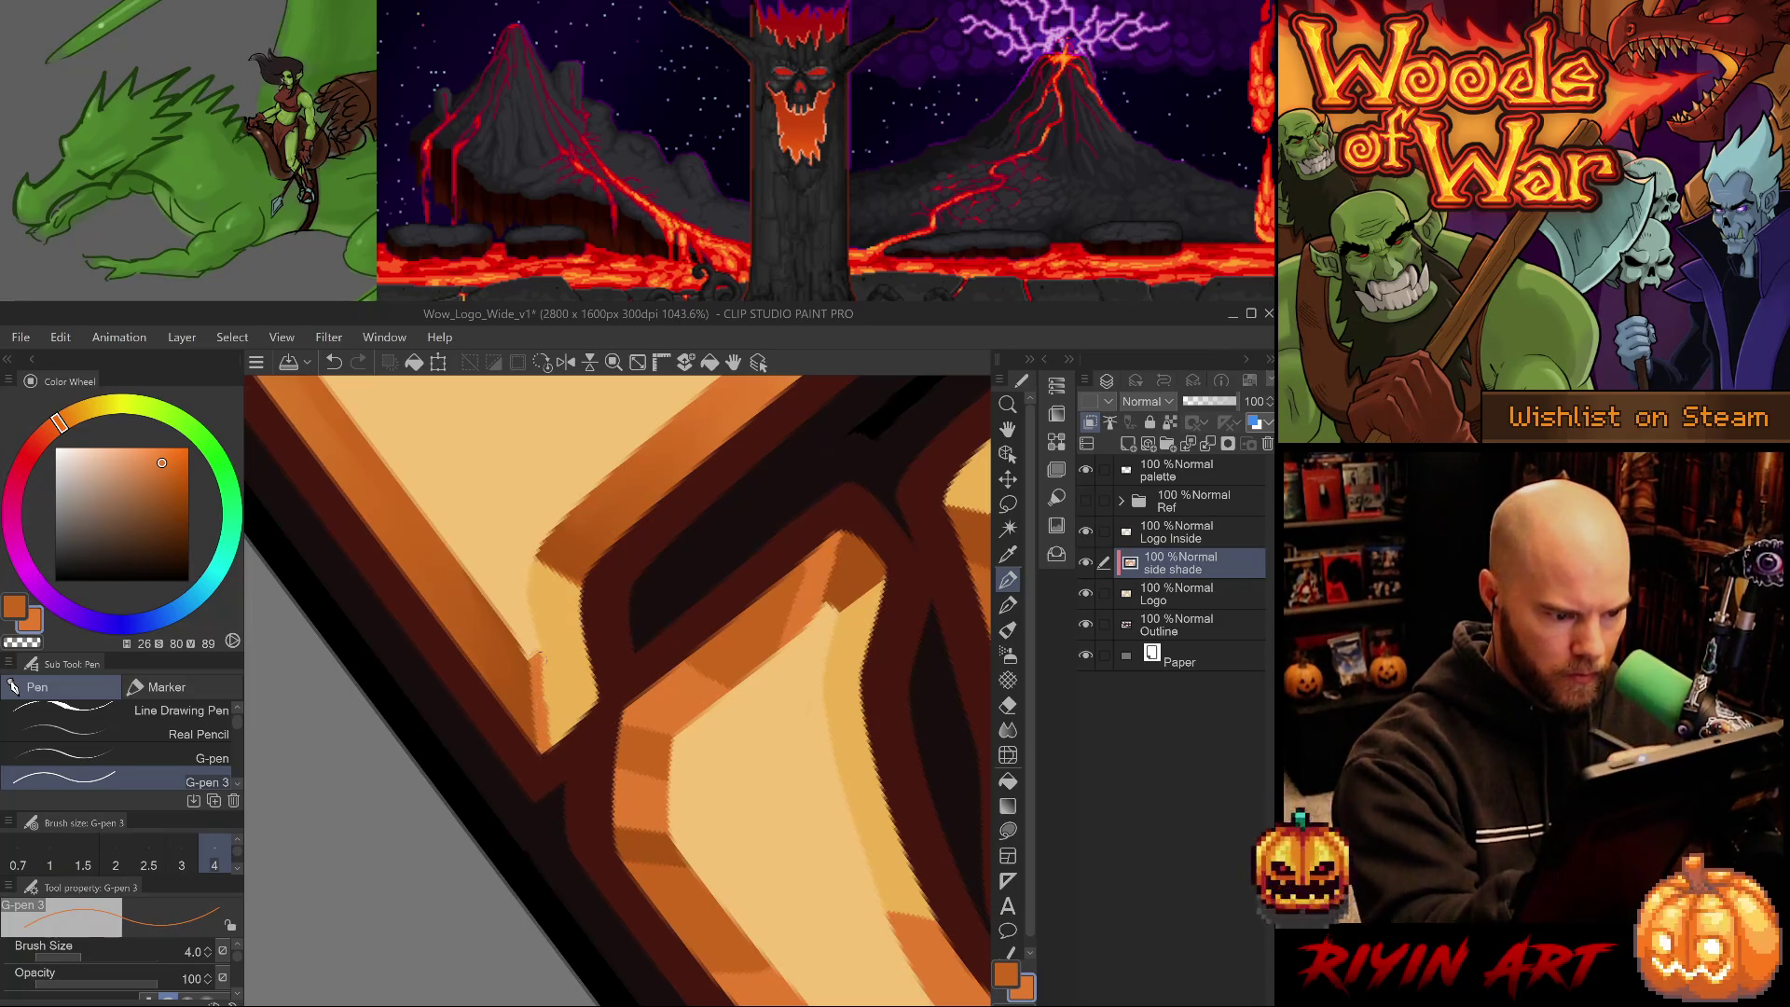
pyautogui.moveTo(540, 653)
pyautogui.mouseDown()
pyautogui.moveTo(597, 707)
pyautogui.moveTo(553, 736)
pyautogui.moveTo(582, 731)
pyautogui.mouseUp()
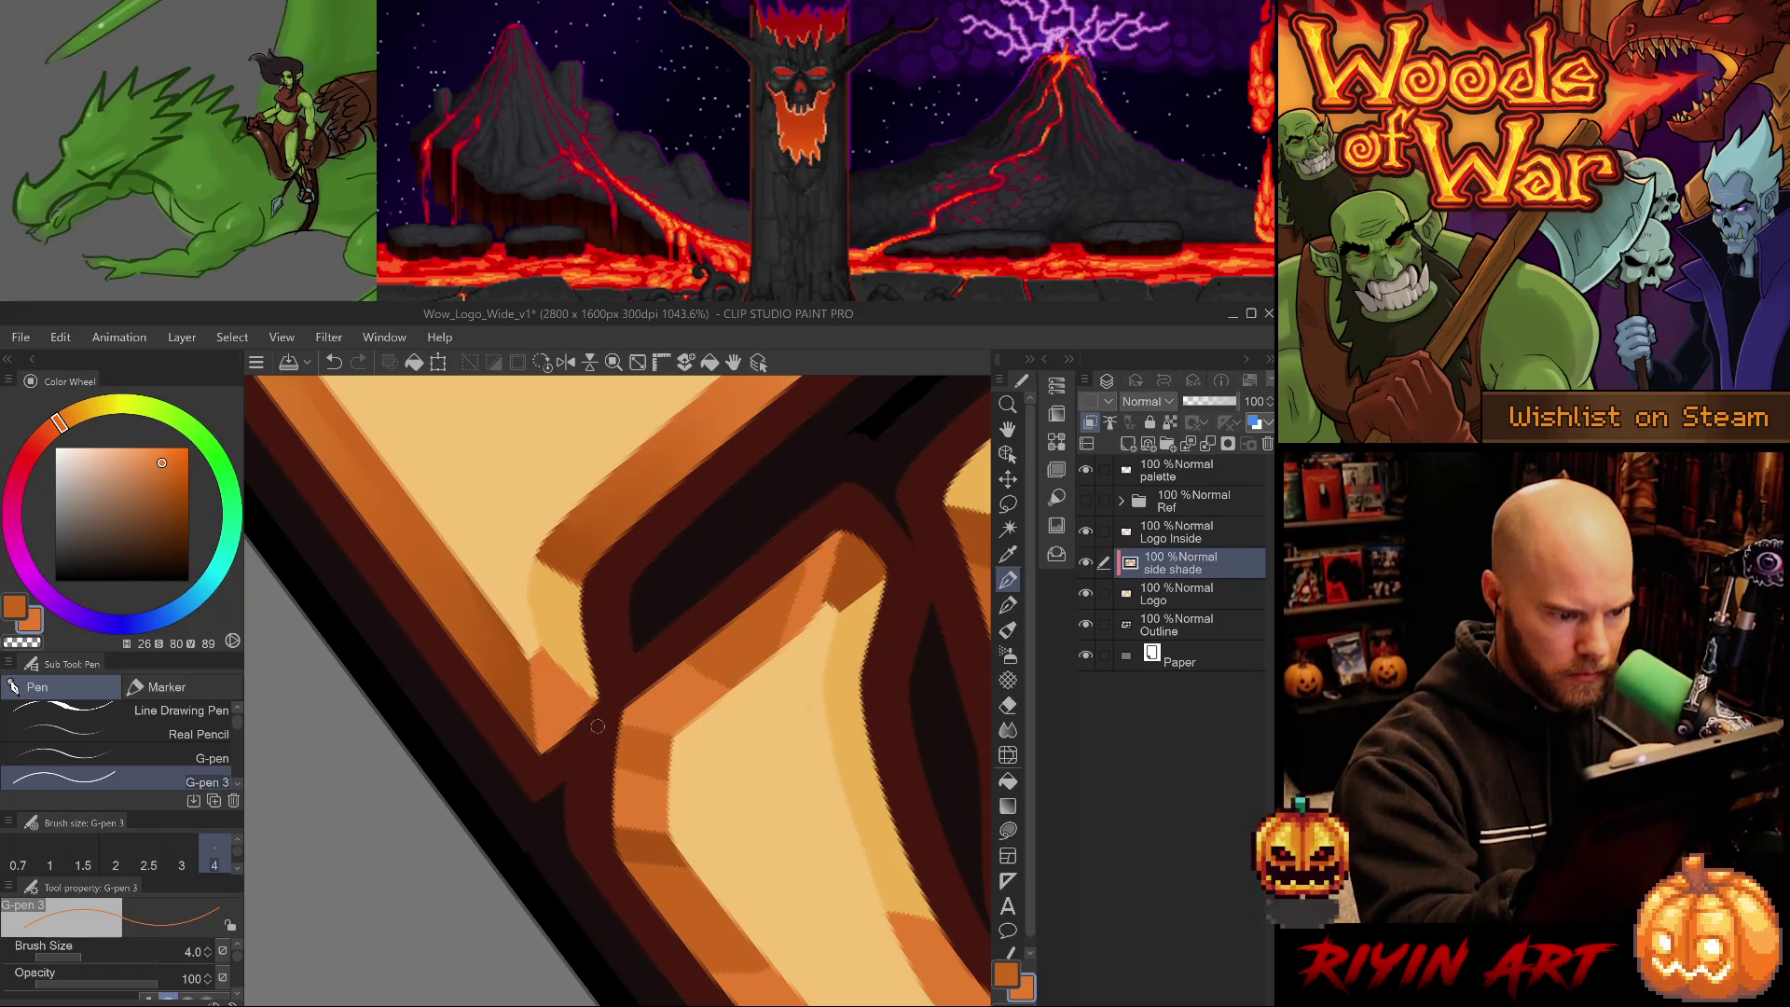
# - Pick a darker orange-brown, undo the last stroke, flip the canvas horizontally and zoom out
pyautogui.keyDown('alt'); pyautogui.click(523, 708); pyautogui.keyUp('alt')
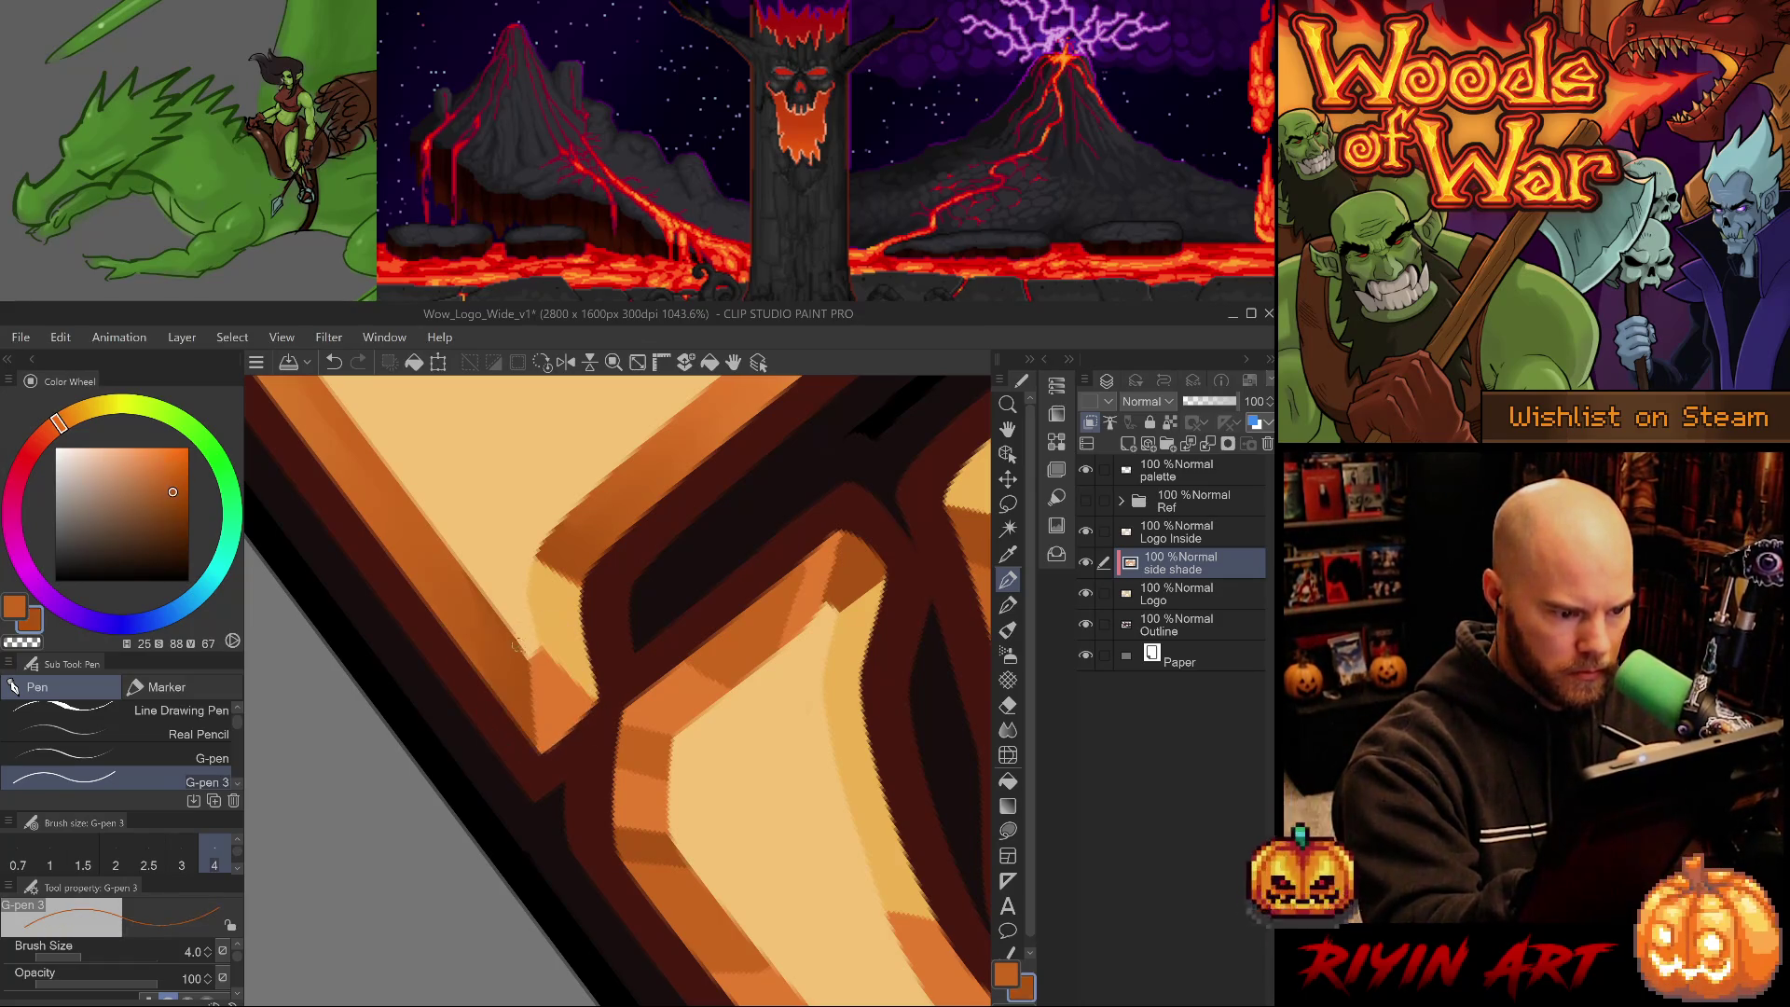
pyautogui.hotkey('ctrl', 'z')
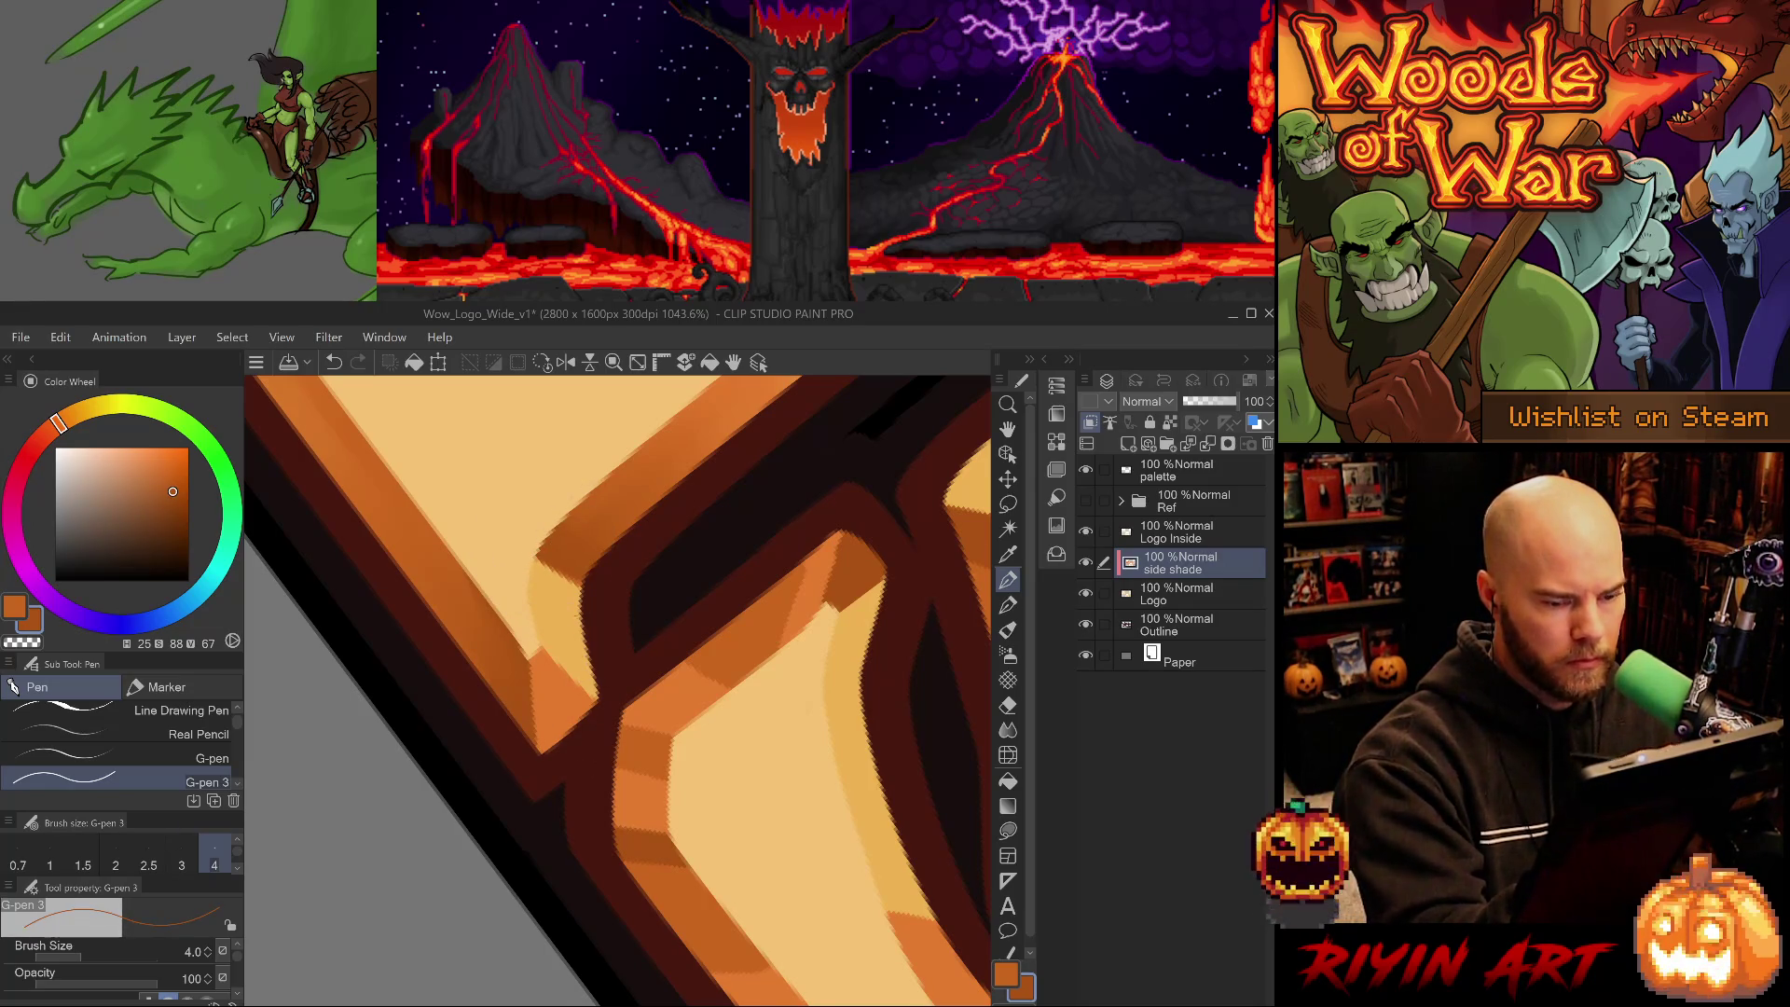
pyautogui.press('h')
pyautogui.scroll(-10, 763, 659)
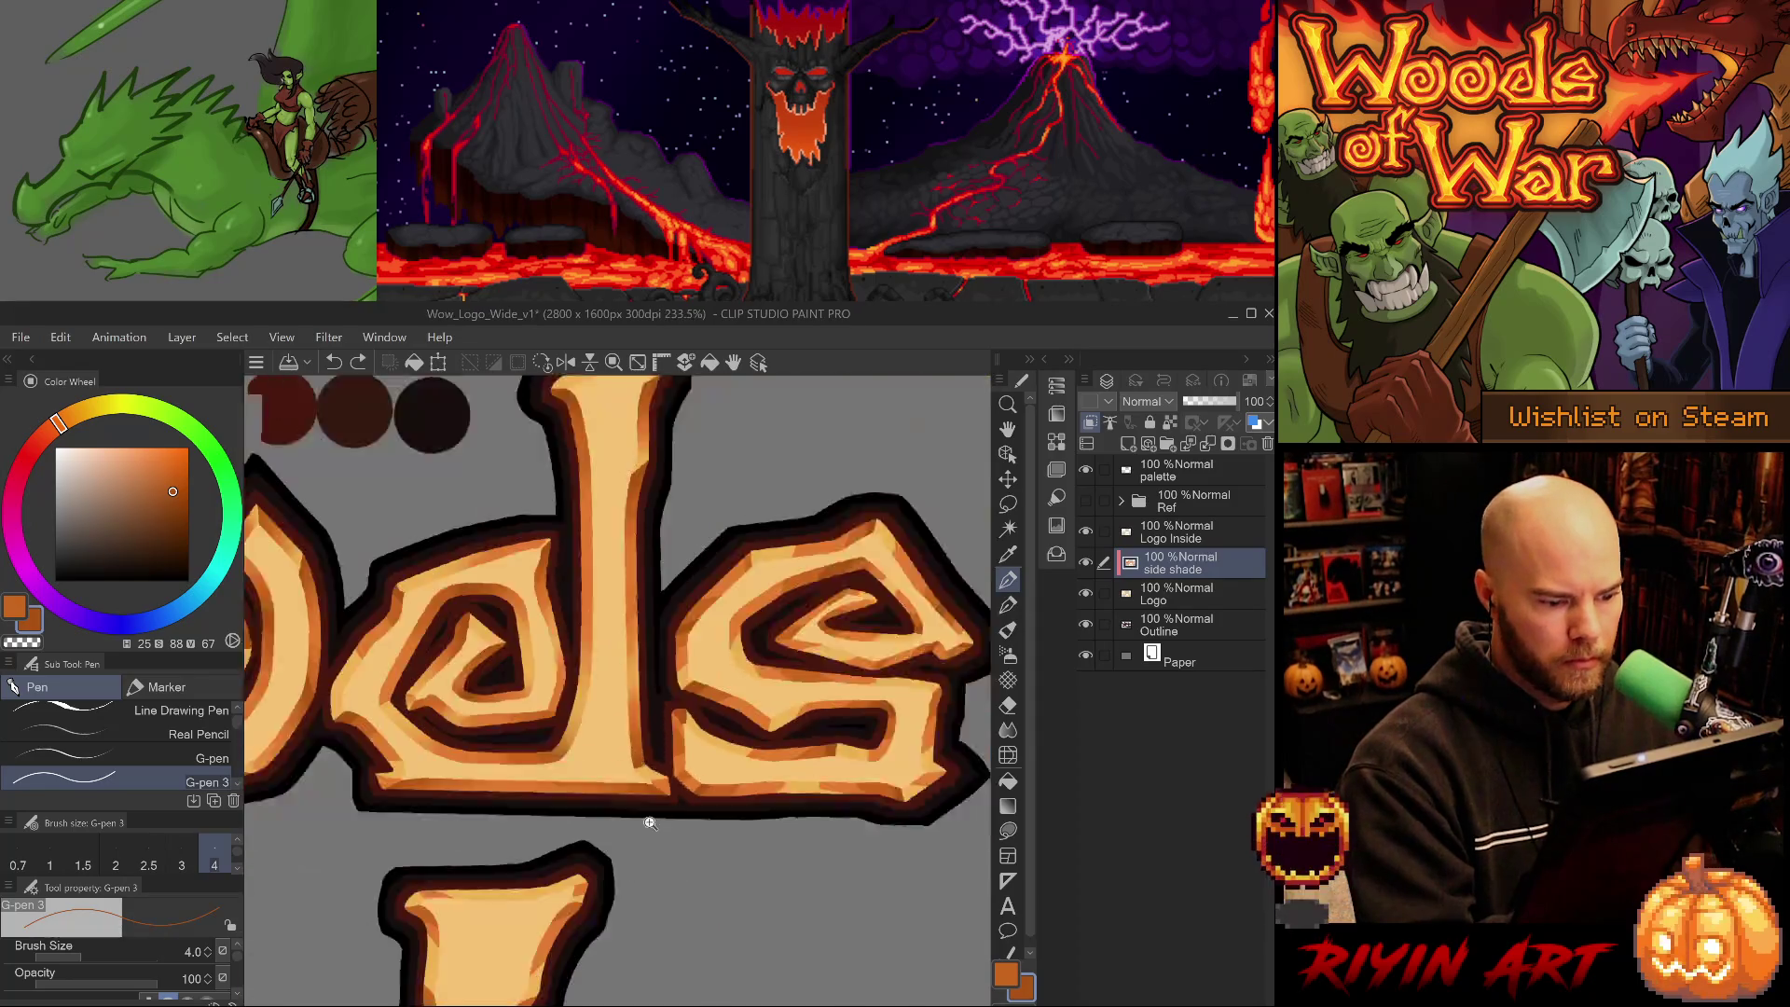
# - Save the logo and blend a small patch of the side shading
pyautogui.moveTo(710, 774); pyautogui.dragTo(730, 835)
pyautogui.hotkey('ctrl', 's')
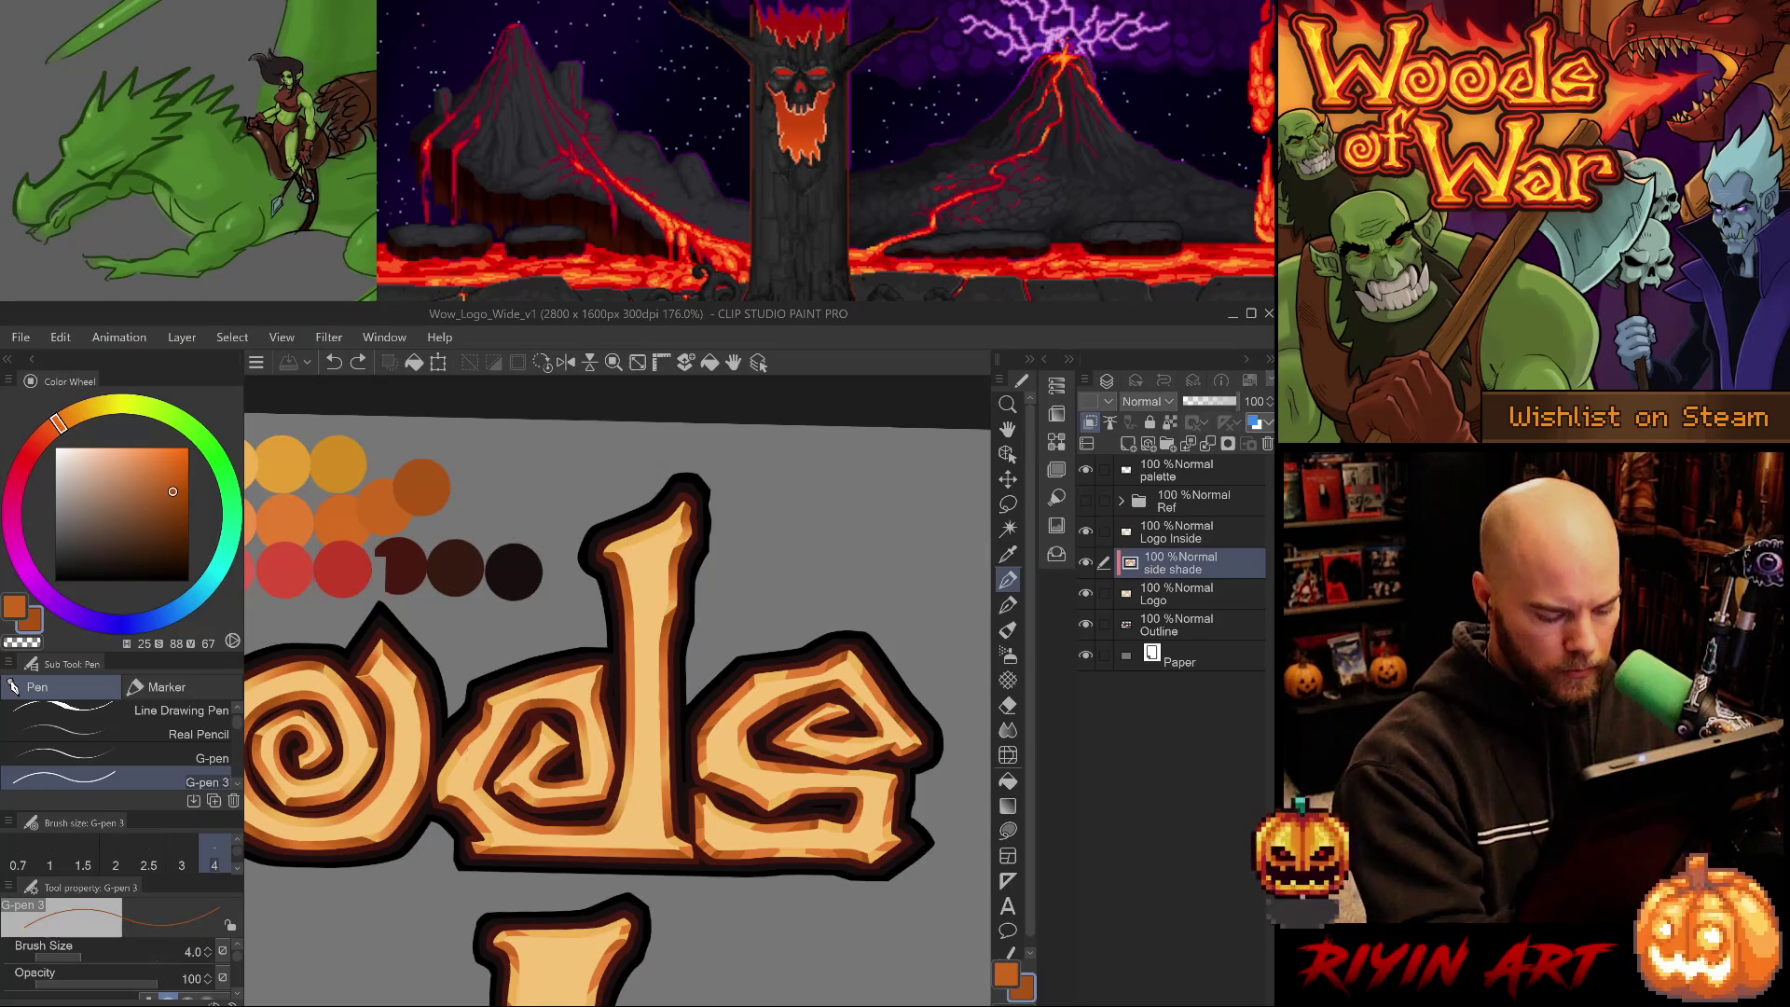
pyautogui.press('j')
pyautogui.scroll(5, 475, 727)
pyautogui.moveTo(438, 811); pyautogui.dragTo(425, 788)
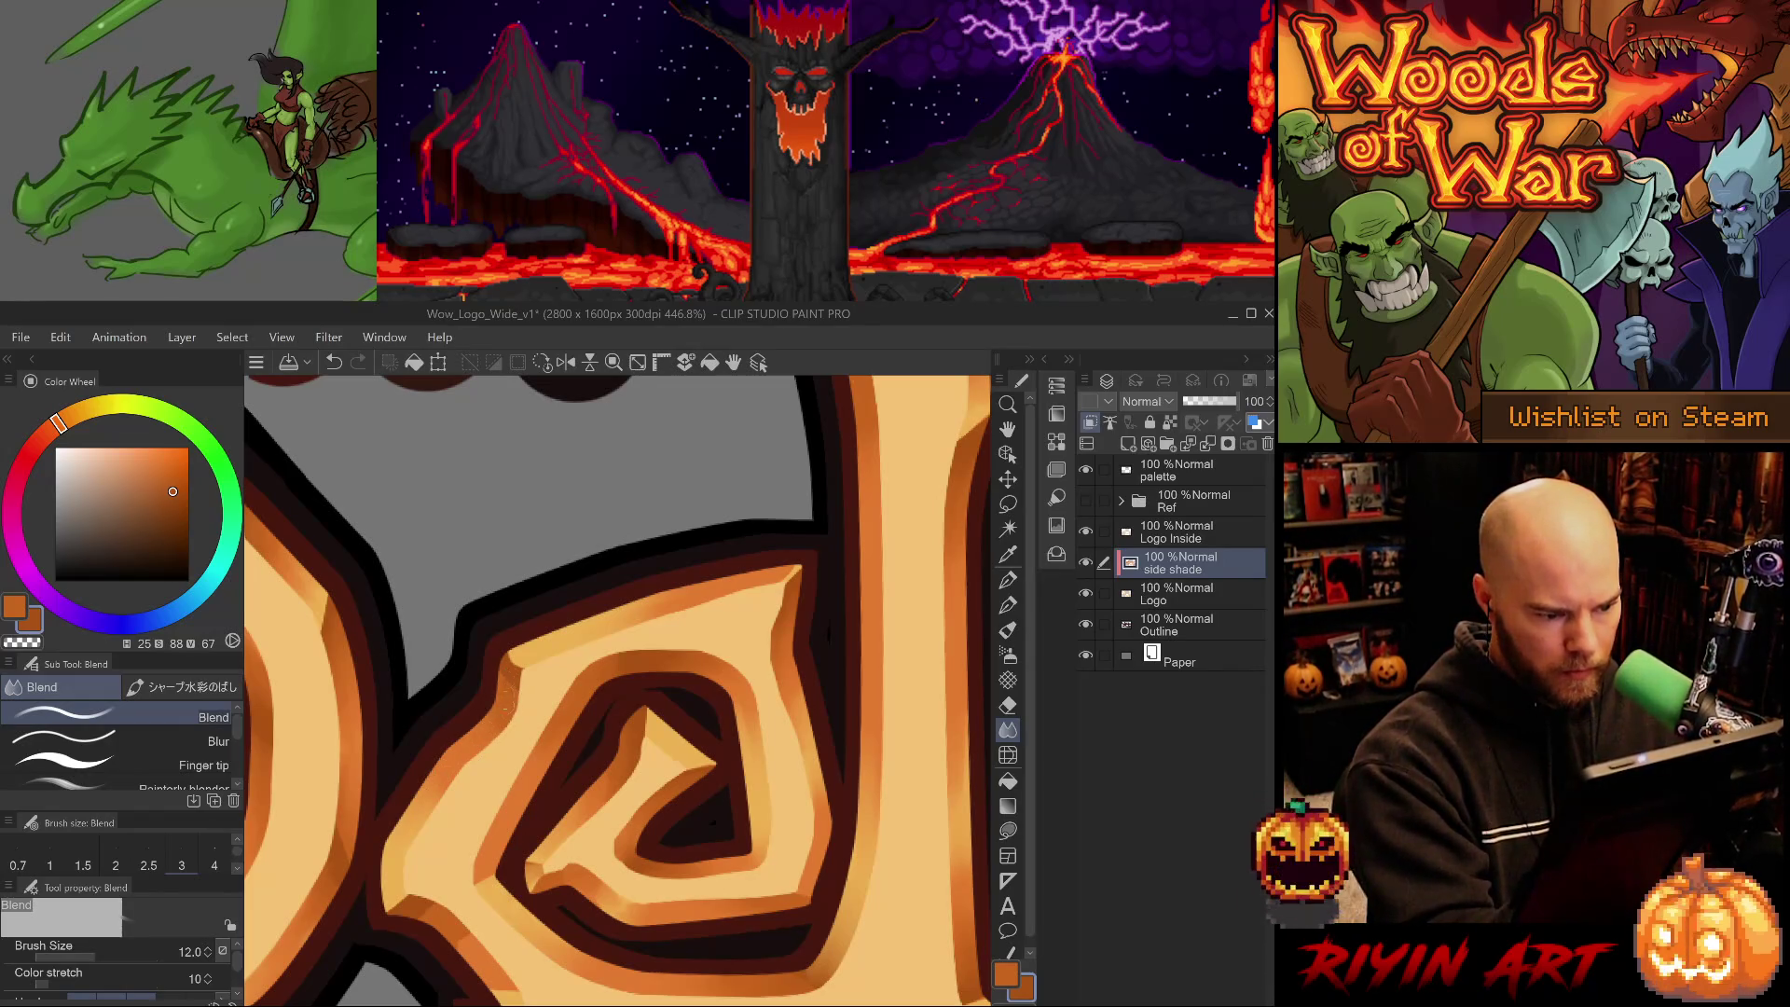
# - Smooth the shading along the spiral's lower-left edge, undoing one stroke and halving the brush to 6
pyautogui.moveTo(644, 893); pyautogui.dragTo(681, 752)
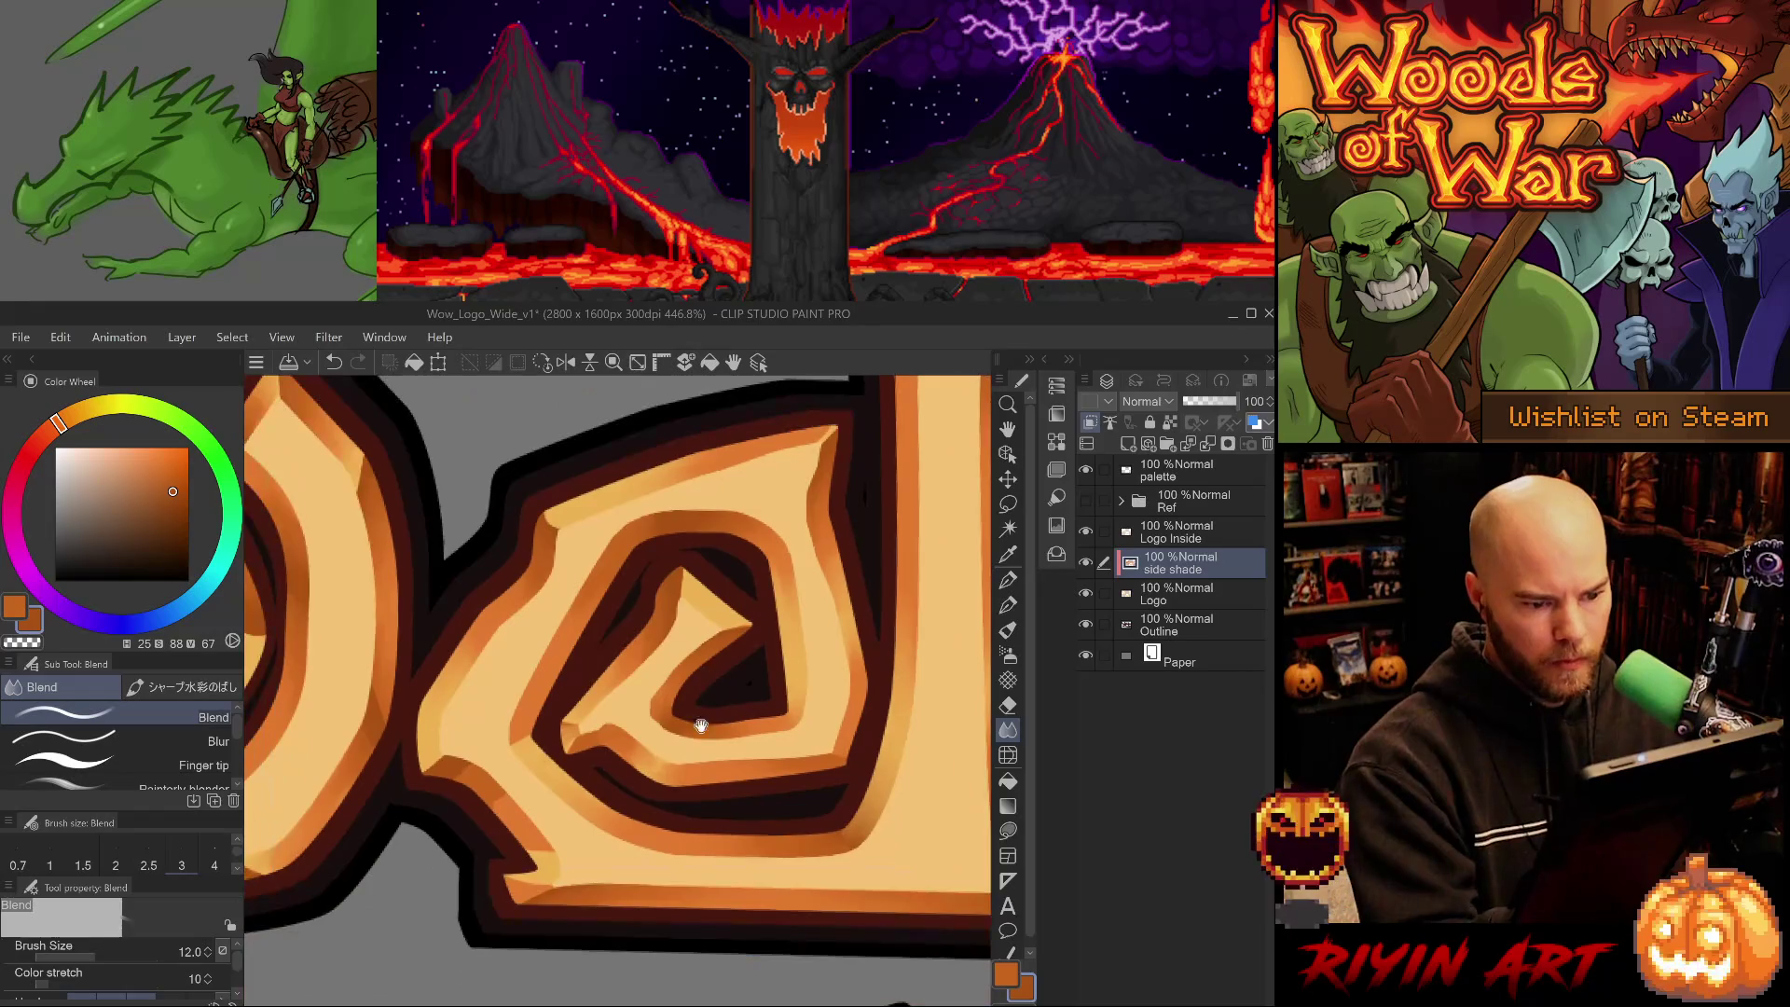
pyautogui.moveTo(552, 867); pyautogui.dragTo(485, 808)
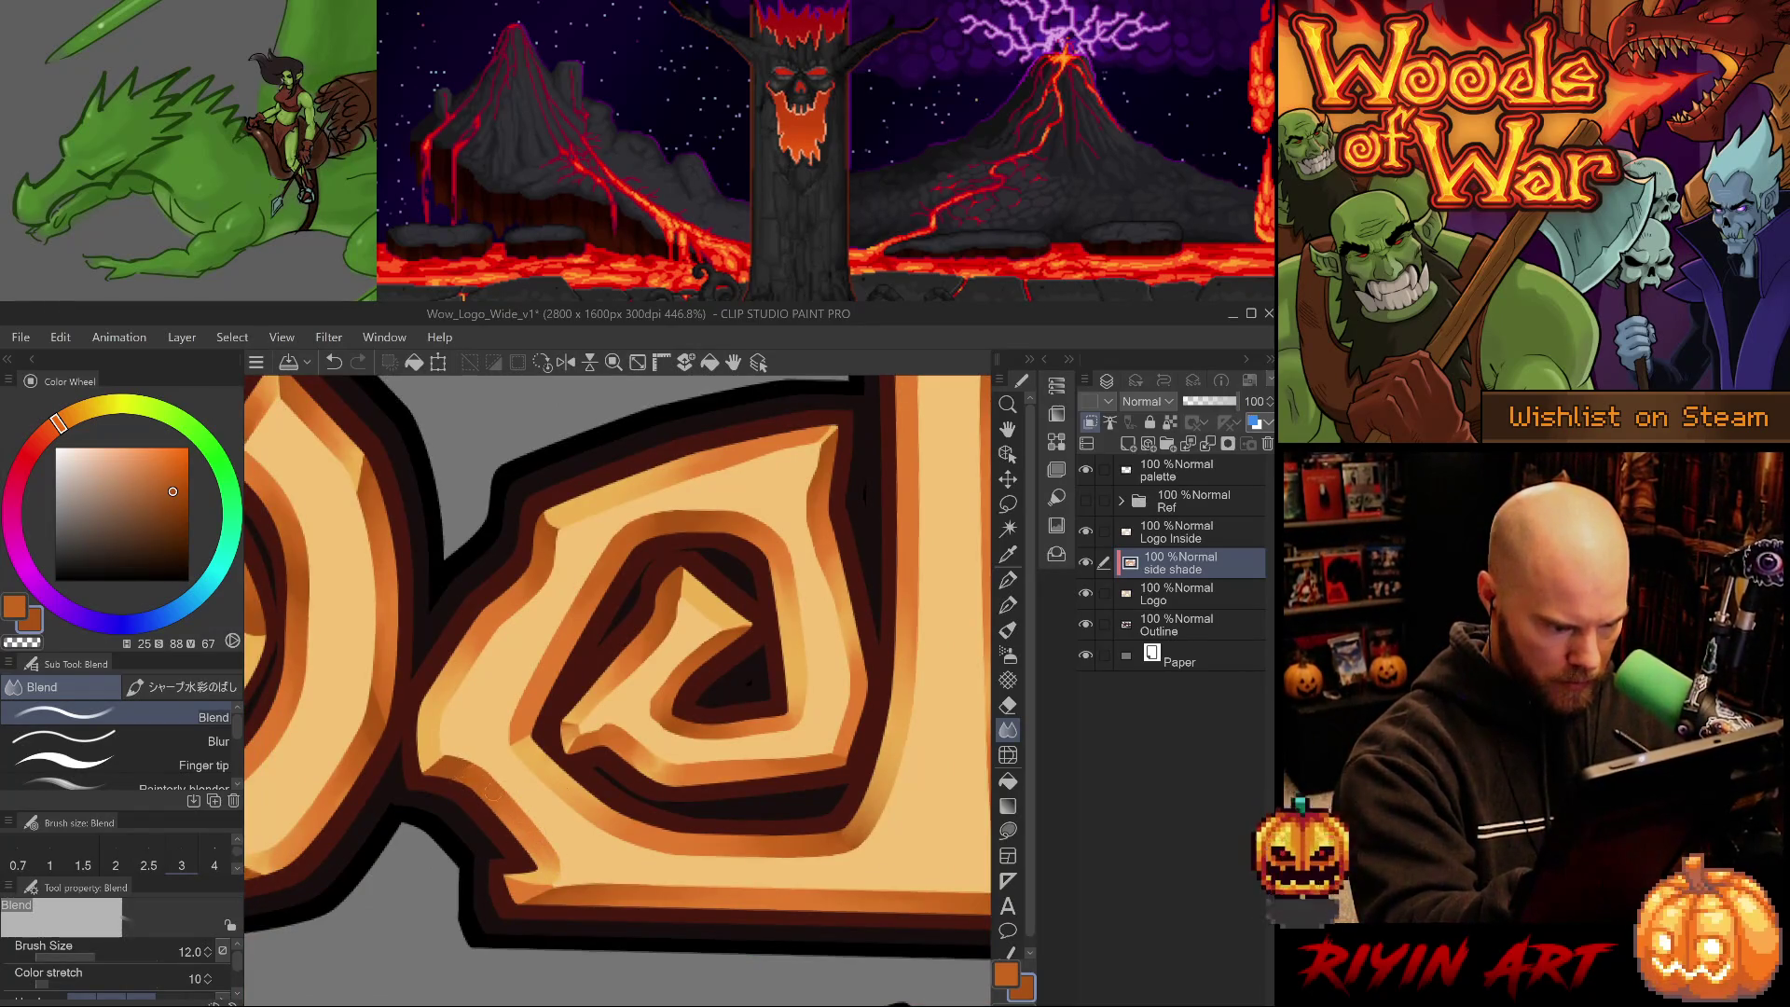
pyautogui.moveTo(732, 871); pyautogui.dragTo(671, 903)
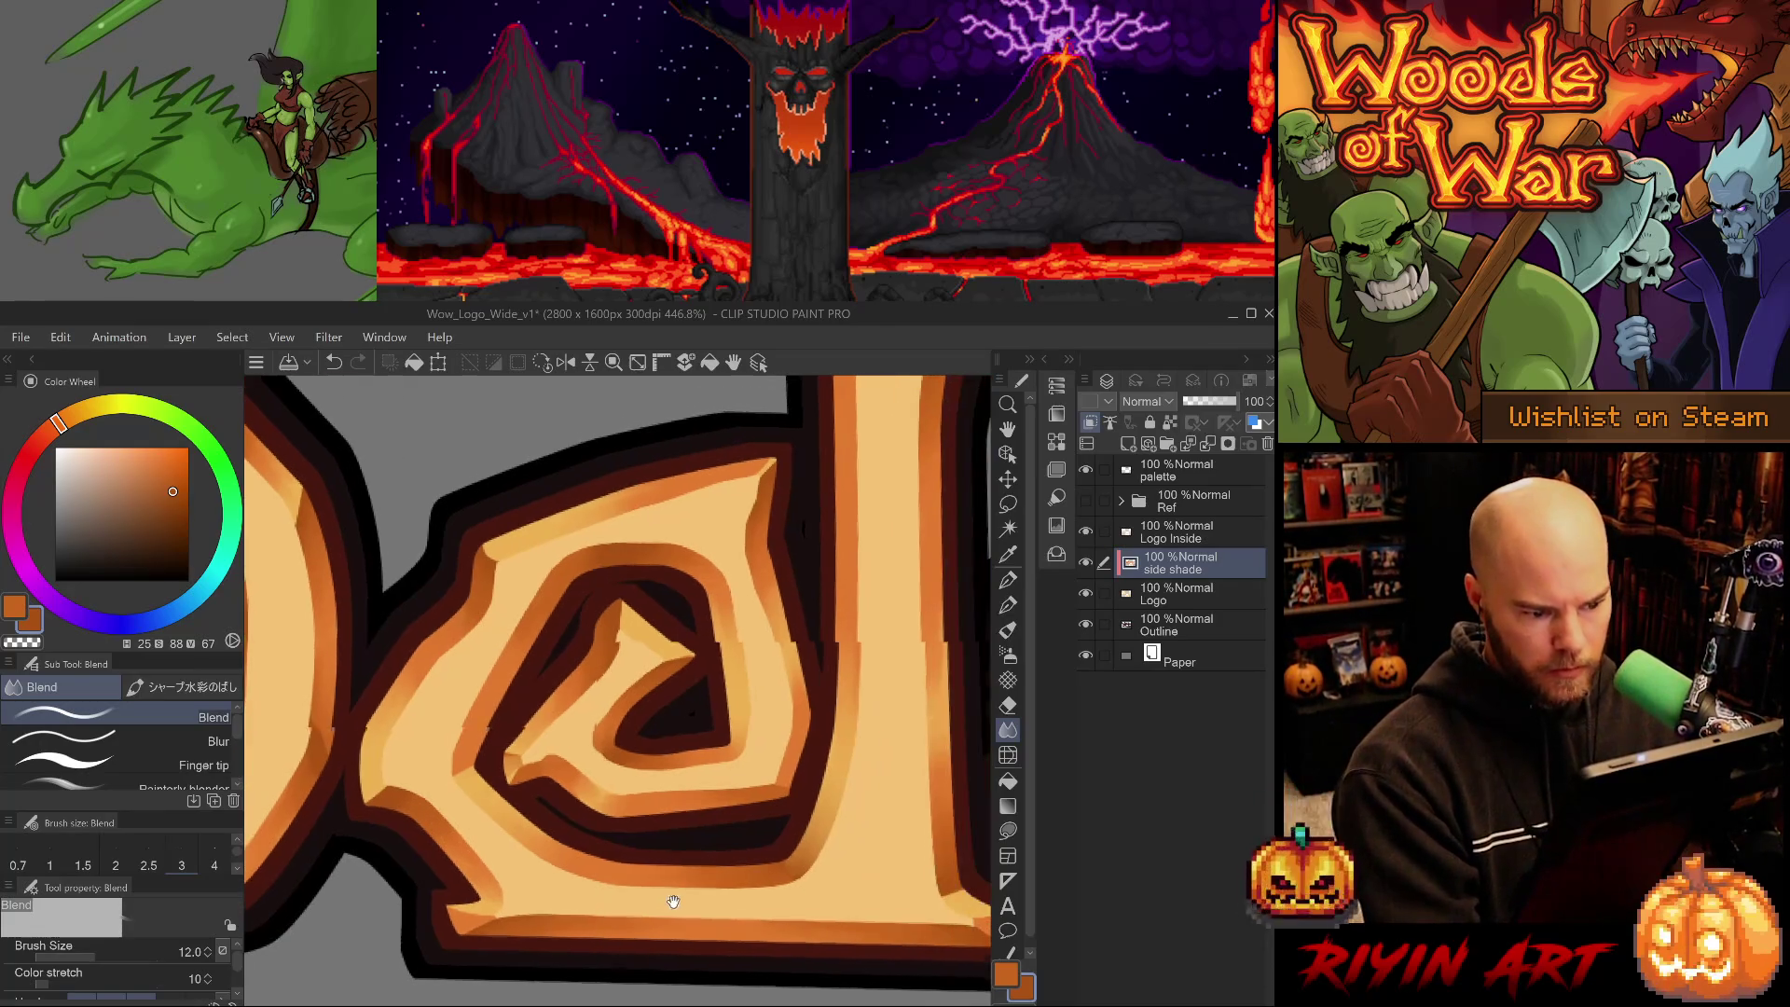
pyautogui.moveTo(511, 775)
pyautogui.mouseDown()
pyautogui.moveTo(500, 798)
pyautogui.moveTo(630, 830)
pyautogui.mouseUp()
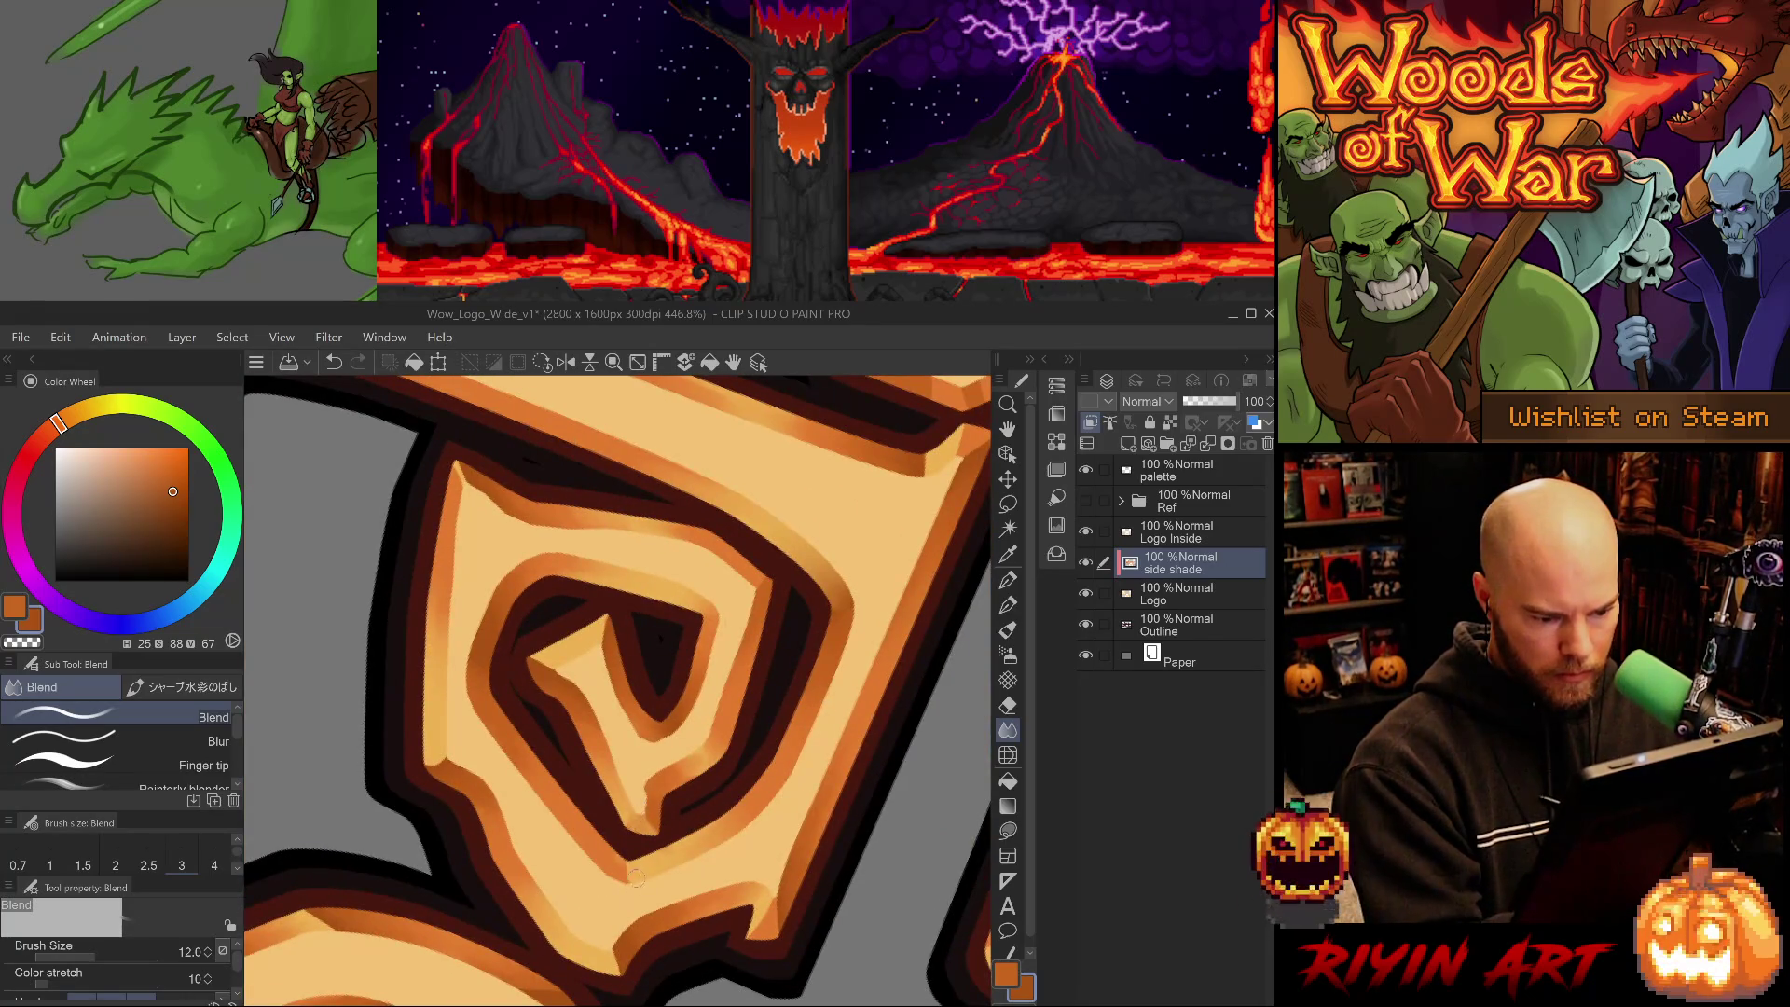
pyautogui.hotkey('ctrl', 'z')
pyautogui.press('[')
pyautogui.press('[')
pyautogui.press('[')
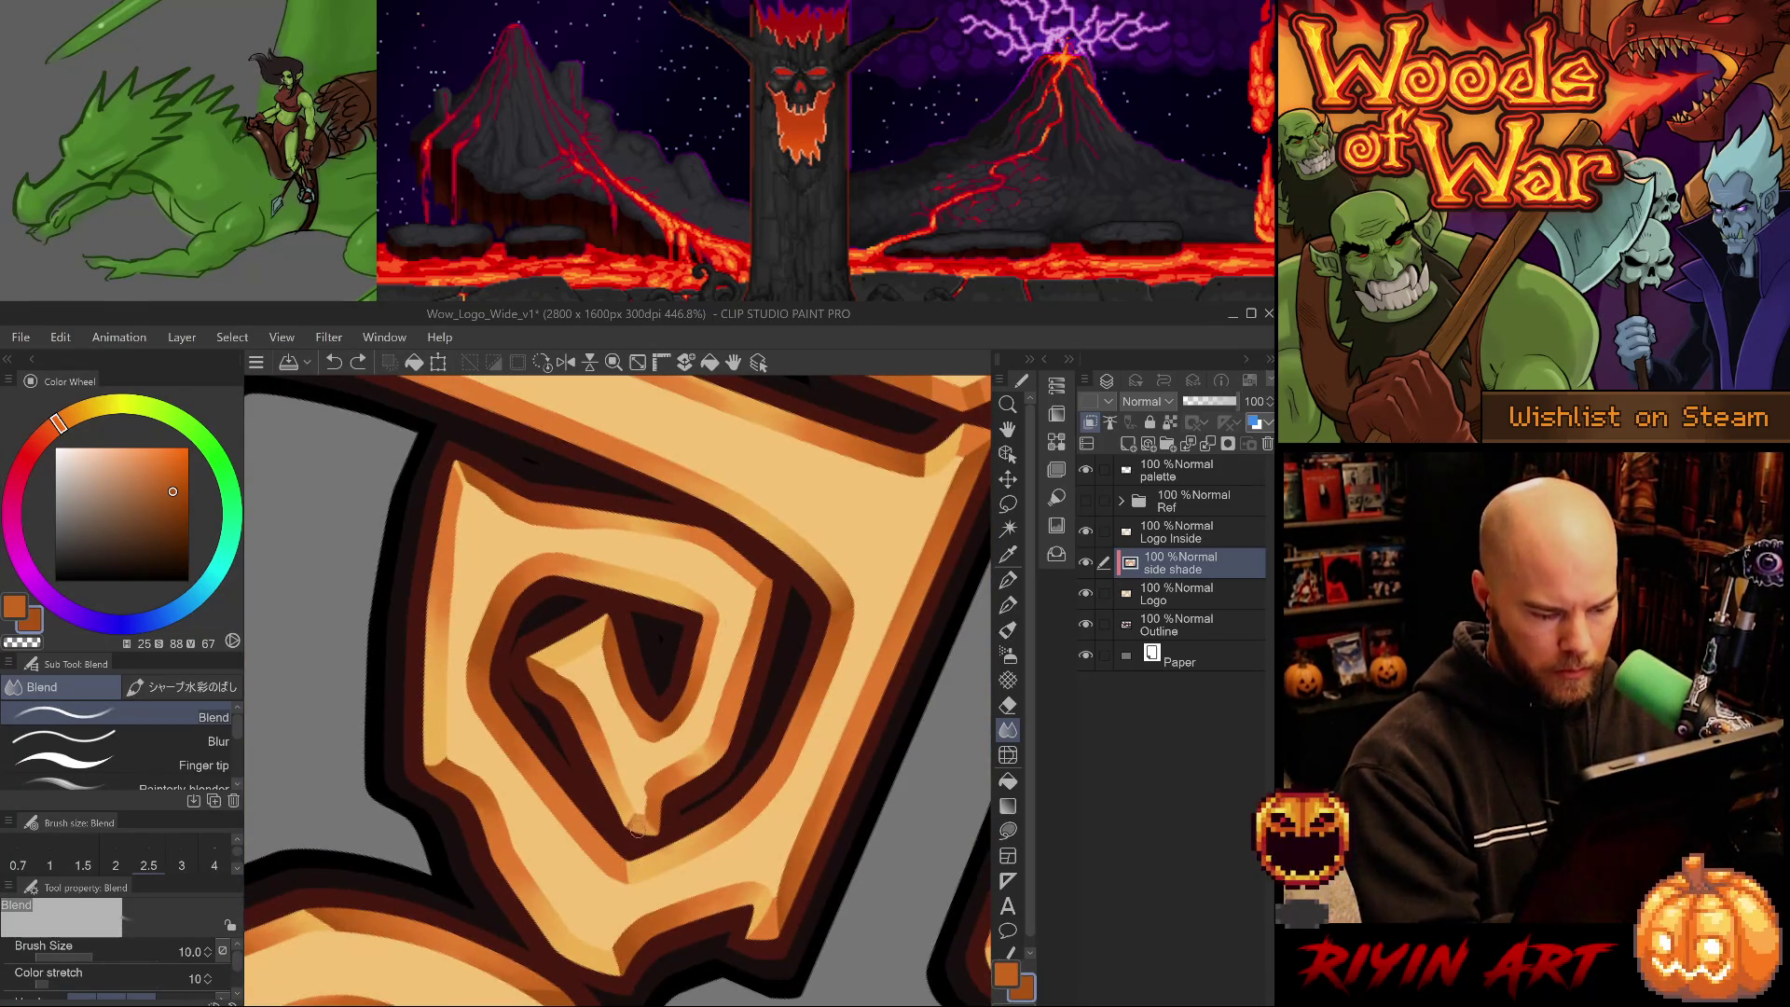
# - Sample a lighter orange and try a size-6 textured-brush stroke in the spiral, then undo it
pyautogui.keyDown('alt'); pyautogui.click(630, 818); pyautogui.keyUp('alt')
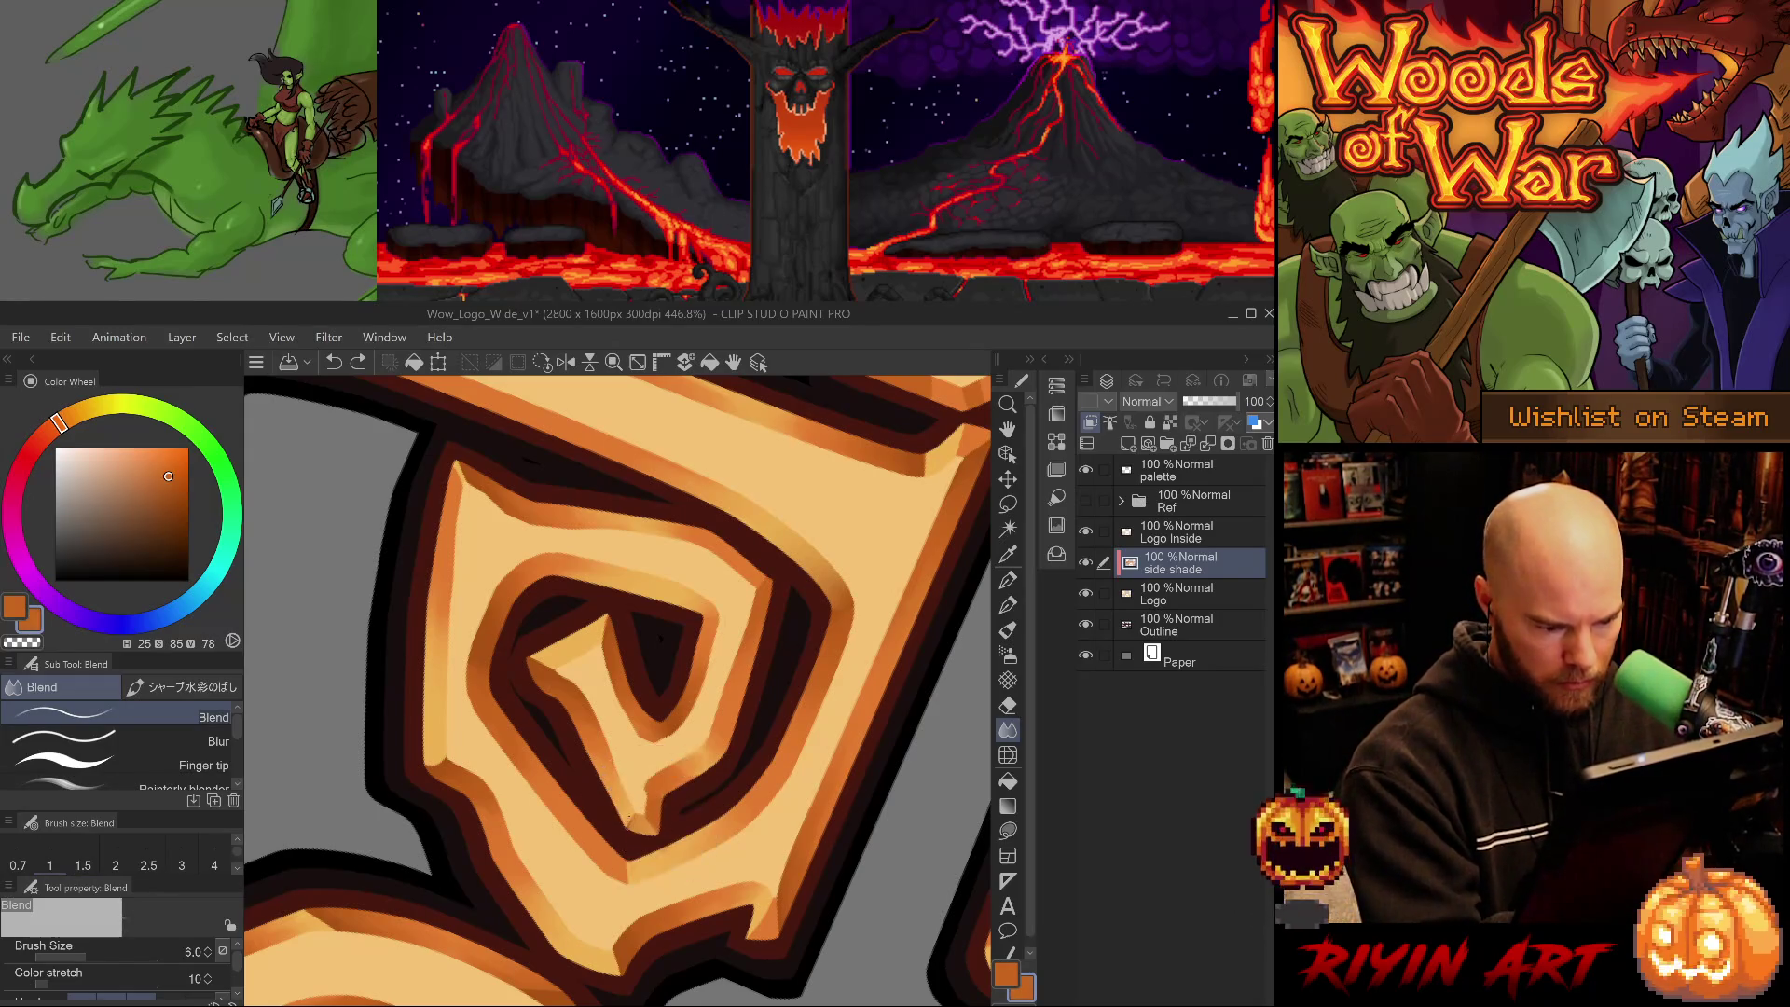
pyautogui.press('b')
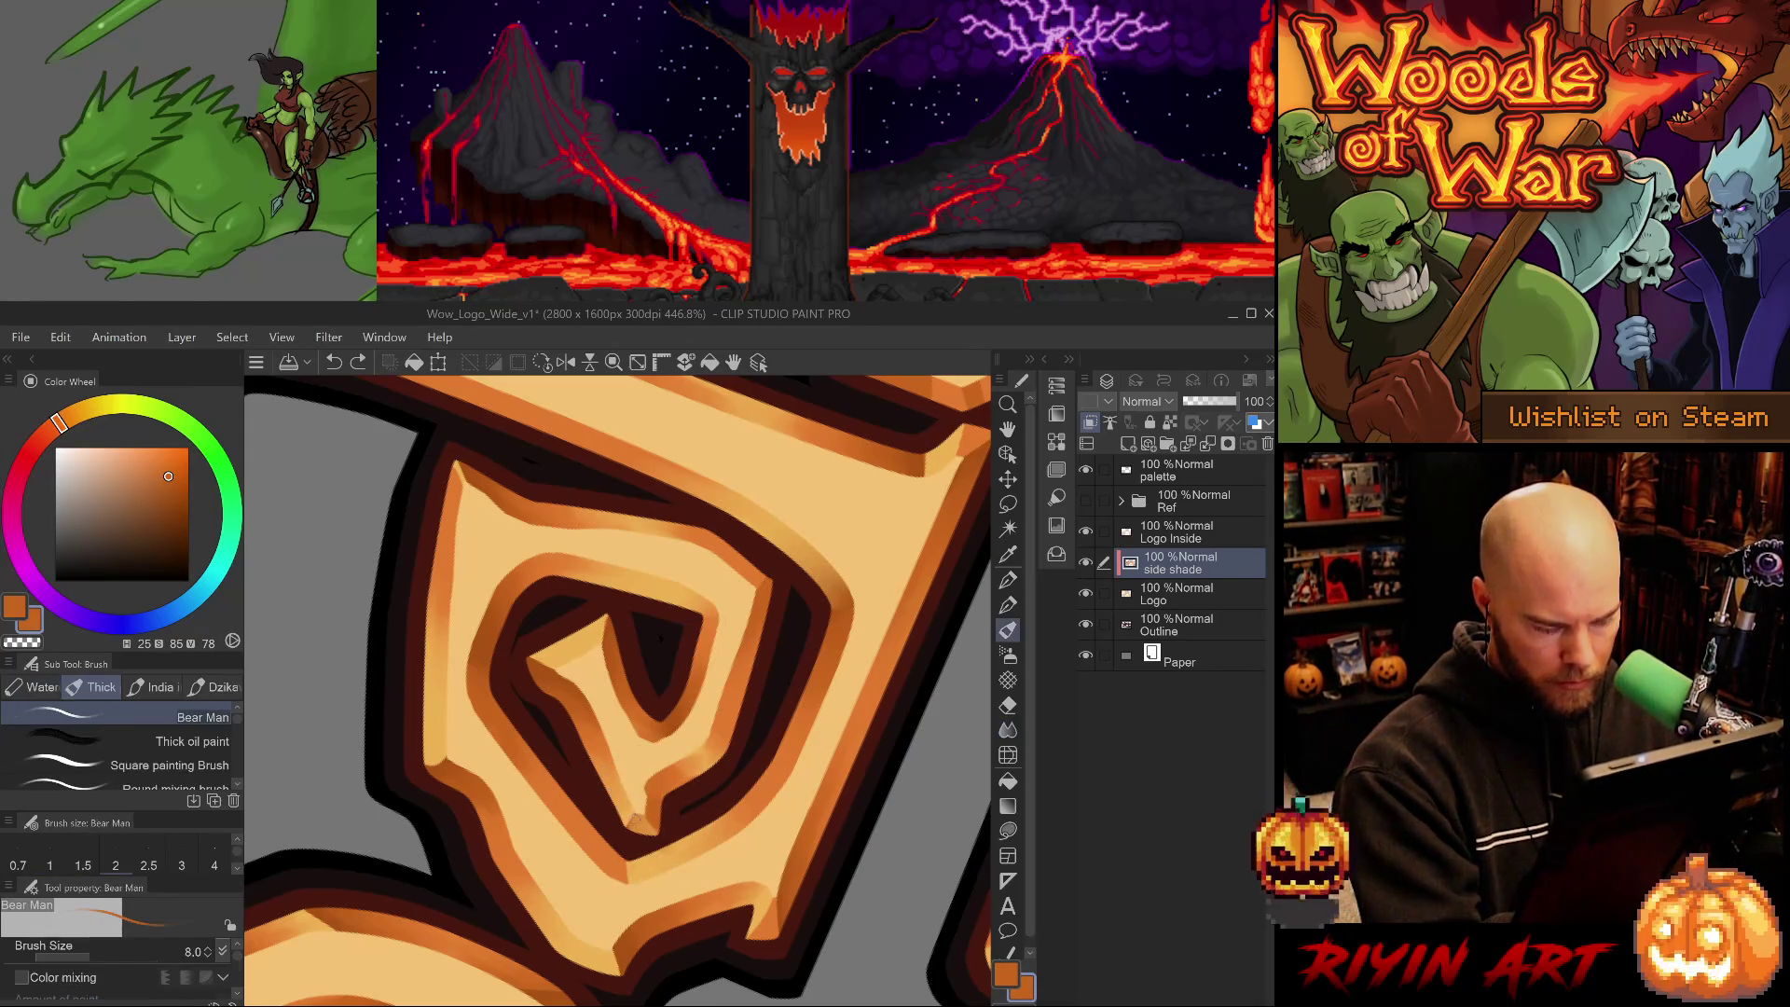
pyautogui.press('[')
pyautogui.press('[')
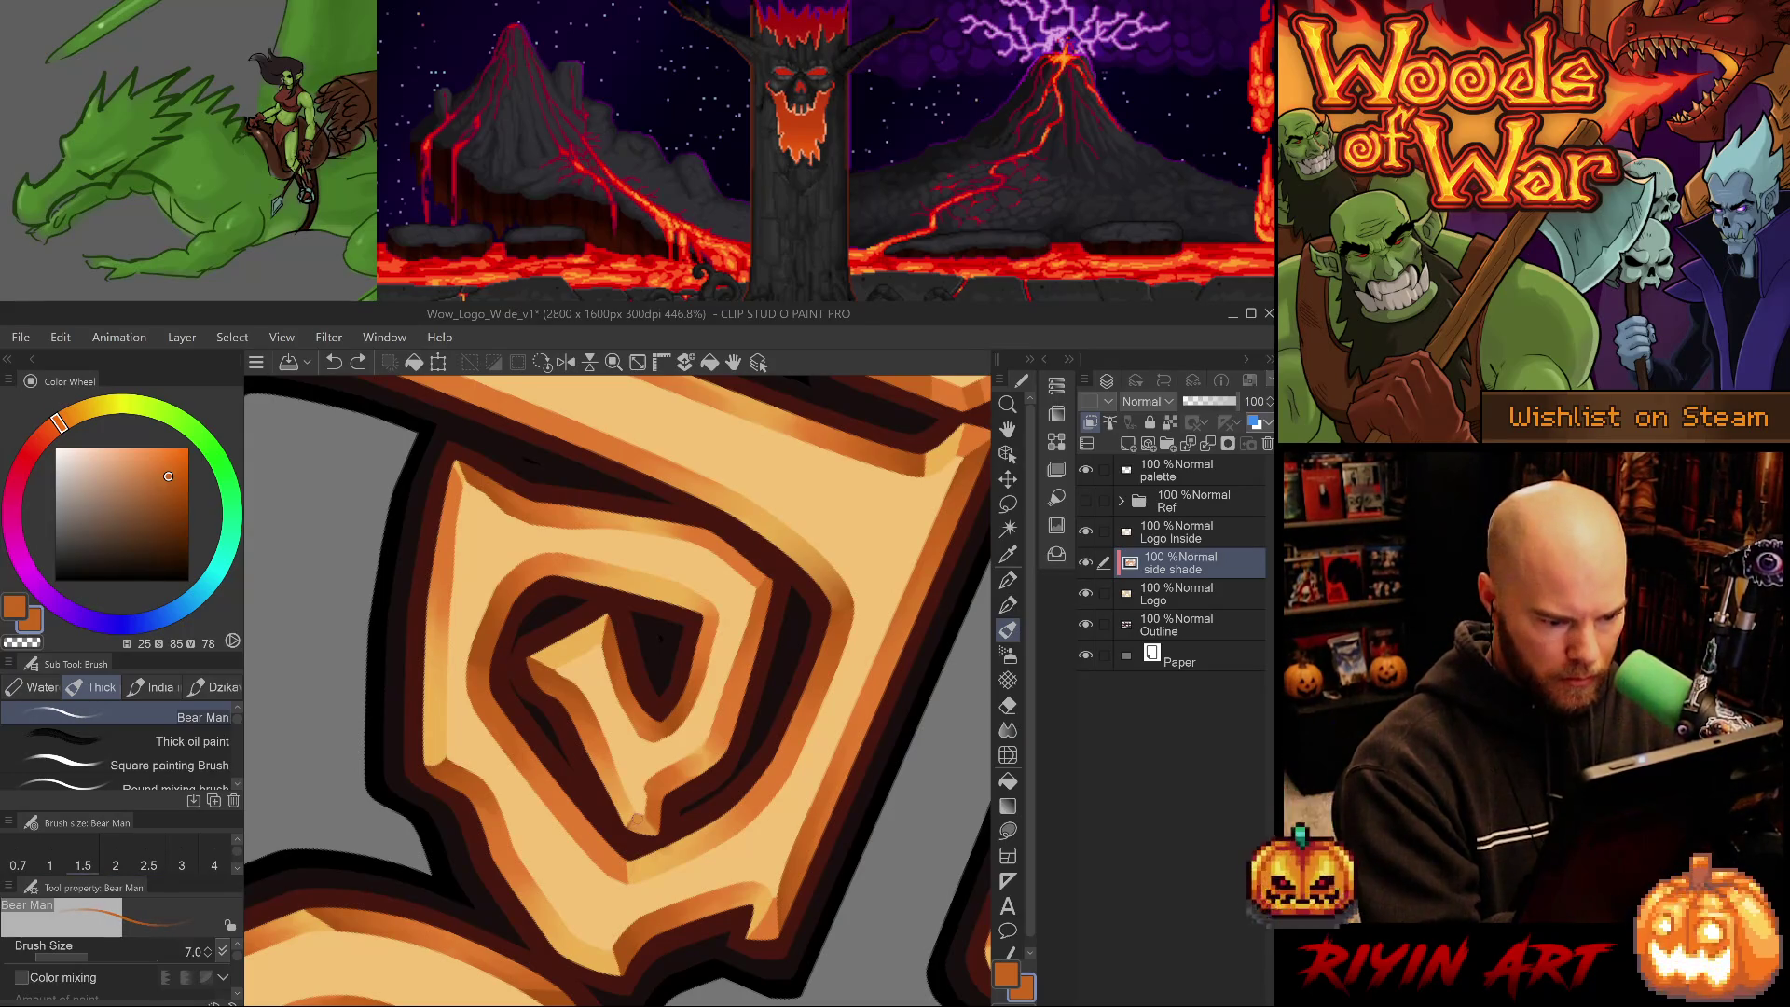
pyautogui.moveTo(640, 819)
pyautogui.mouseDown()
pyautogui.moveTo(636, 867)
pyautogui.moveTo(631, 822)
pyautogui.mouseUp()
pyautogui.hotkey('ctrl', 'z')
pyautogui.hotkey('ctrl', 'z')
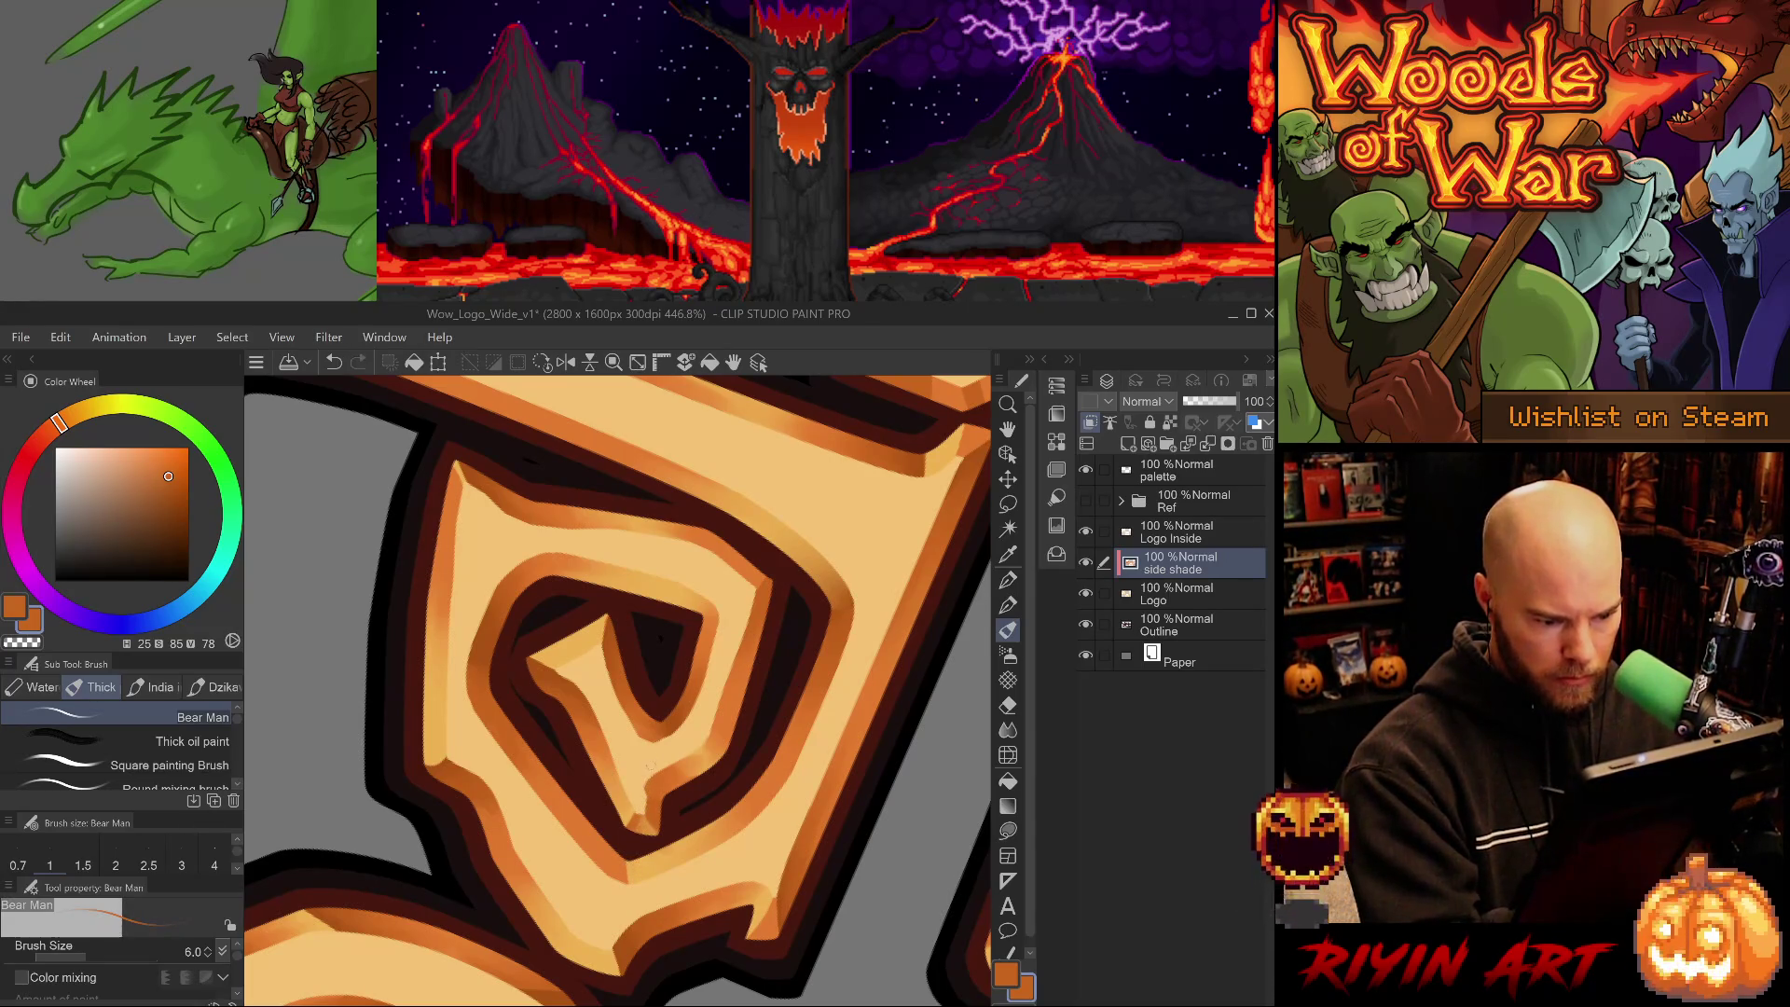
# - Soften the inner spiral edge with the Blur sub tool at size 4 and pick a brighter orange
pyautogui.press('e')
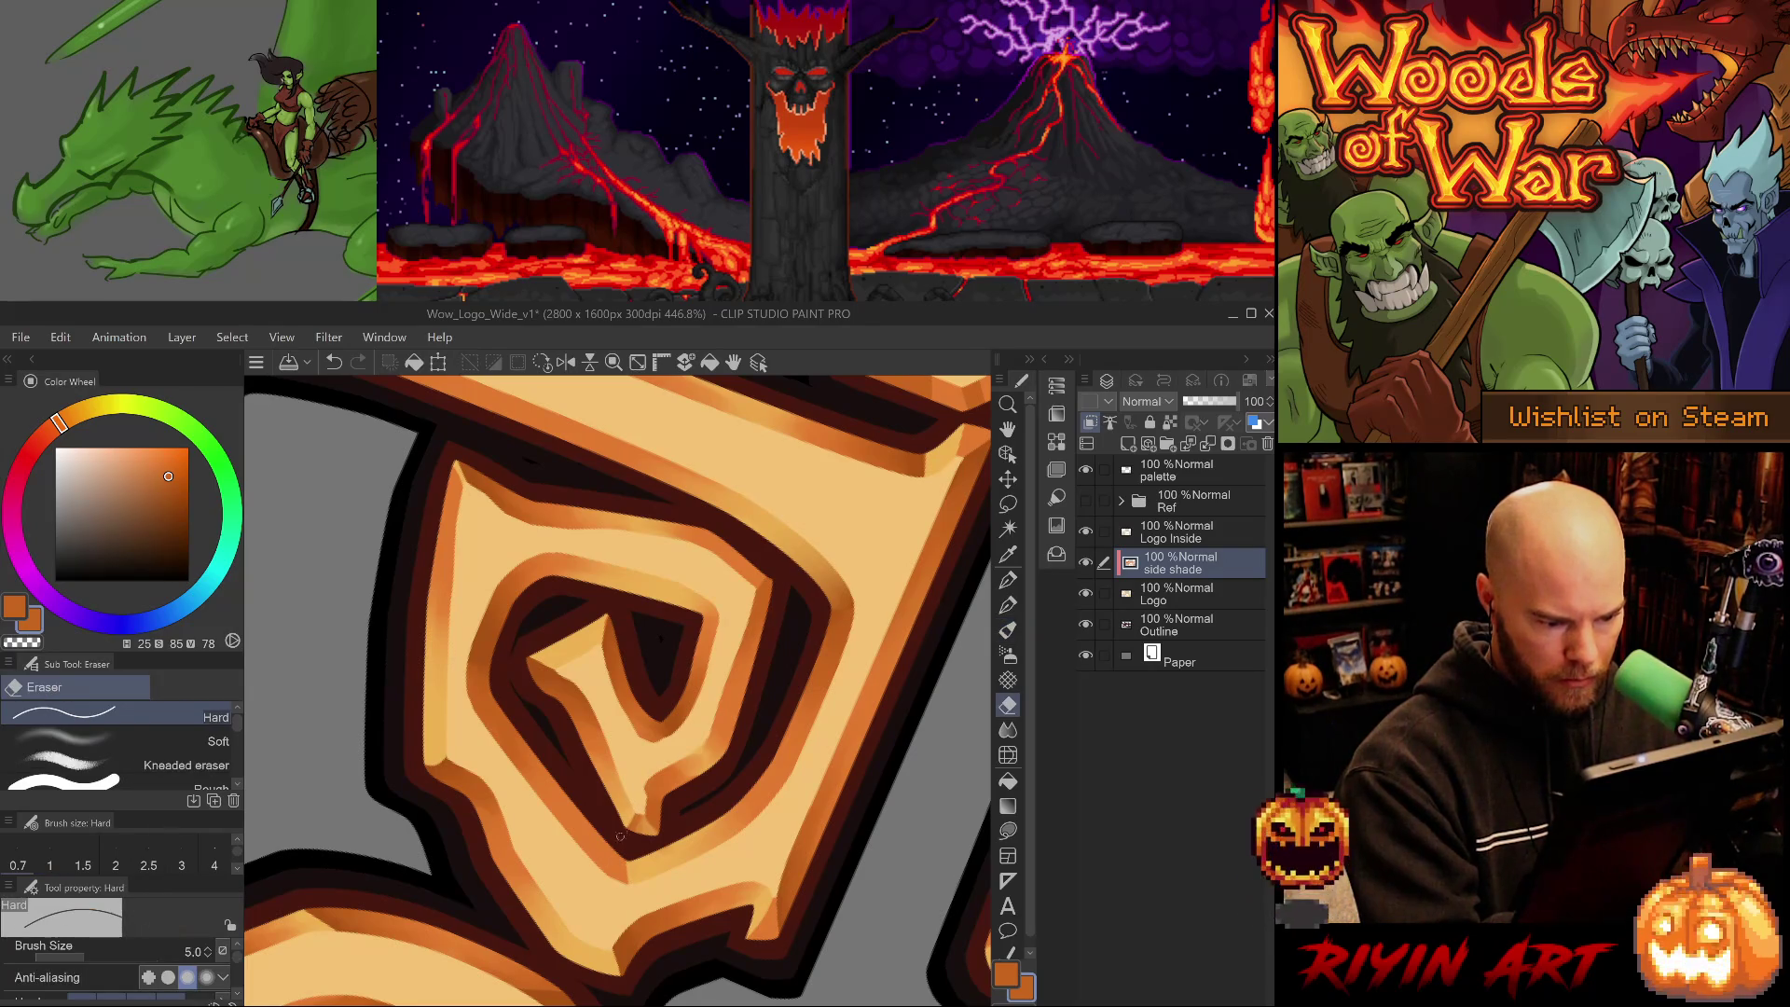
pyautogui.press('j')
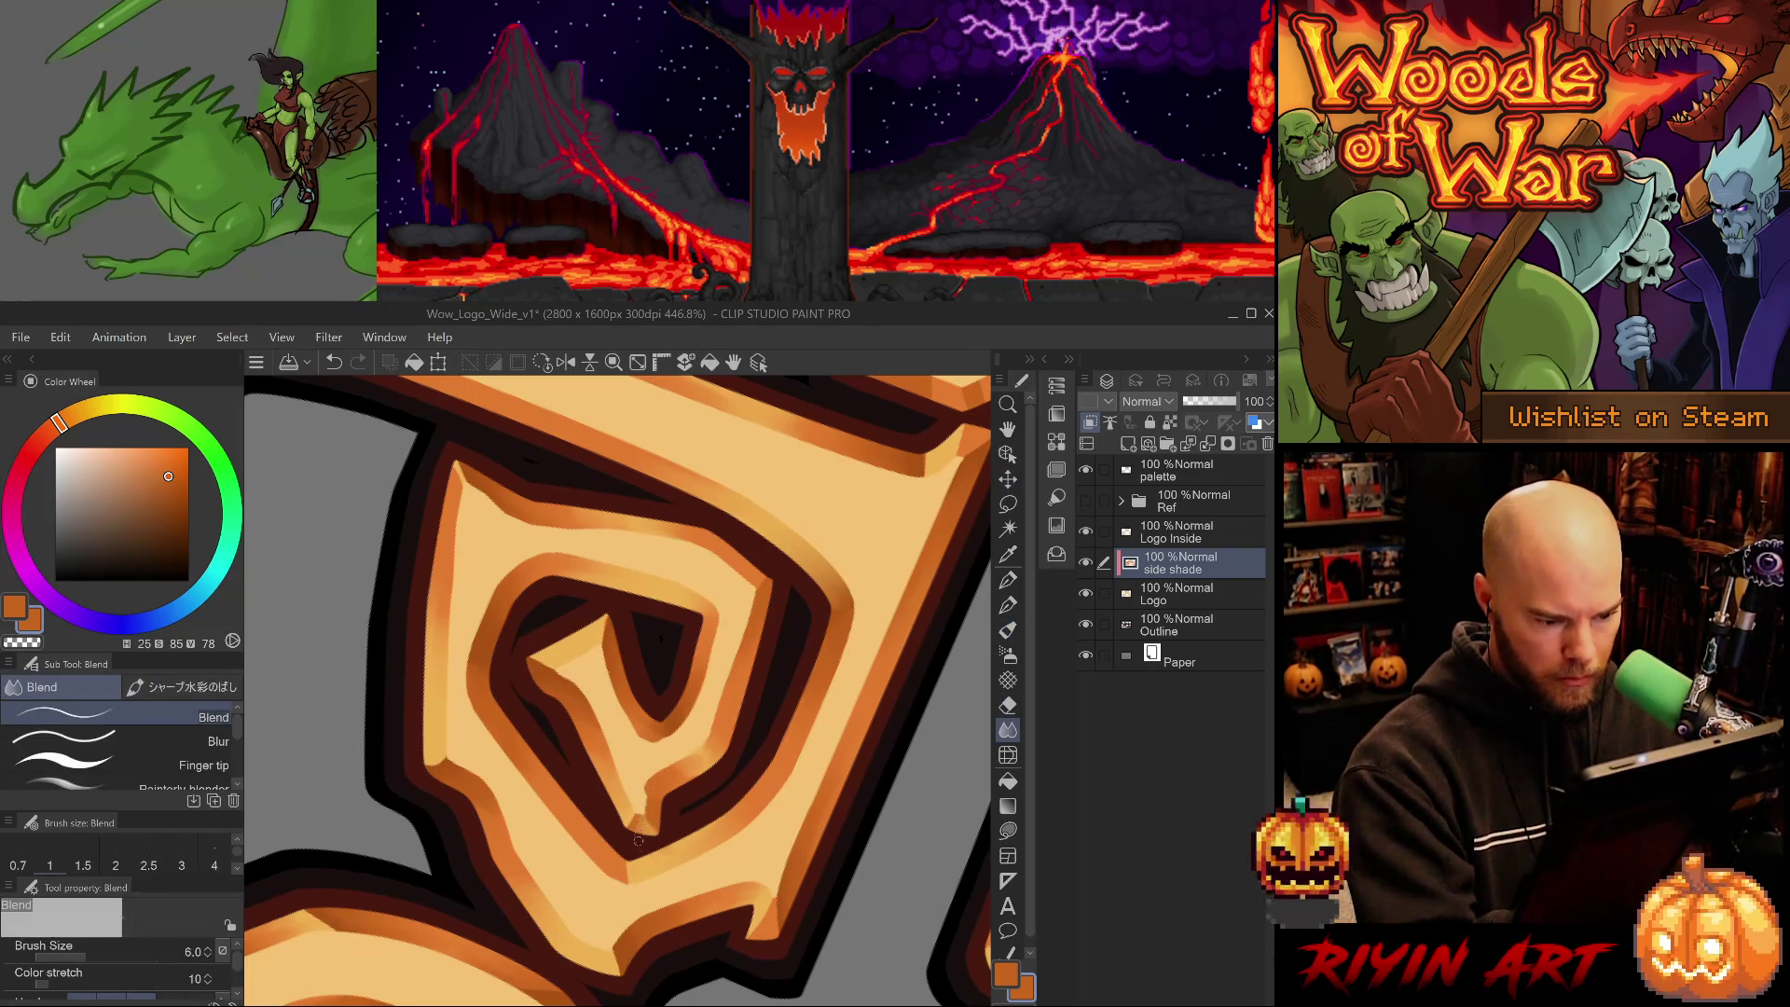
pyautogui.press('.')
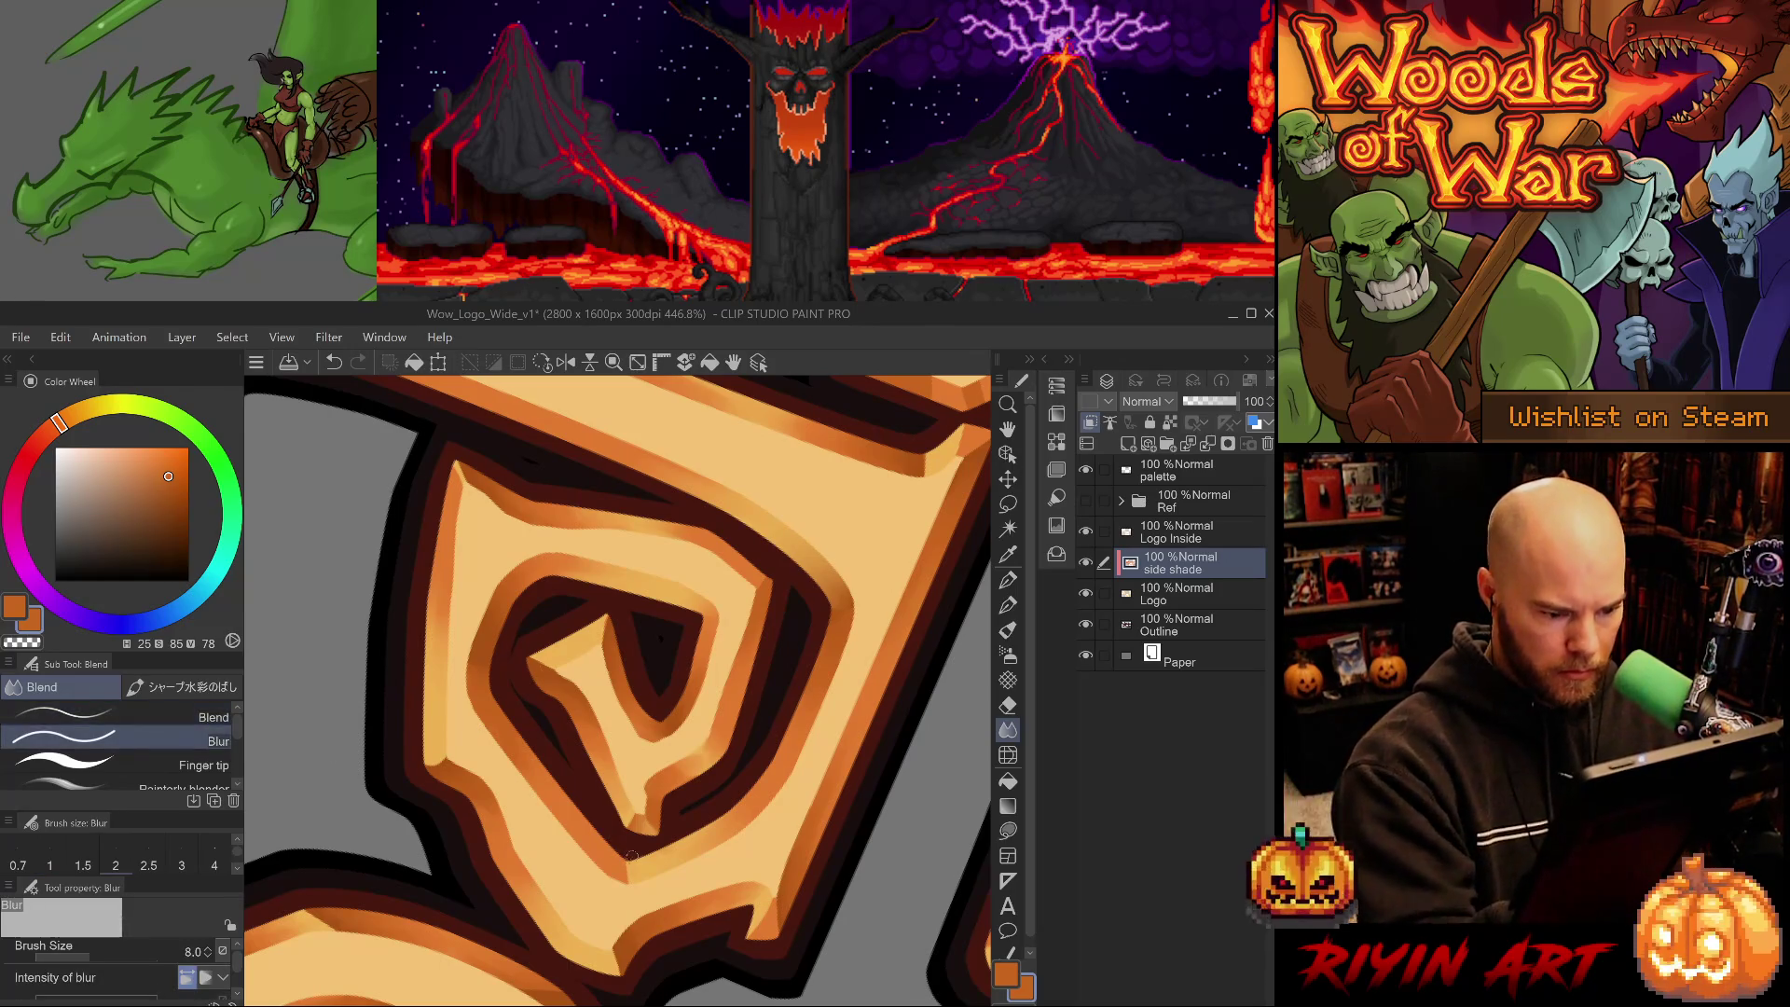
pyautogui.hotkey('ctrl', 'z')
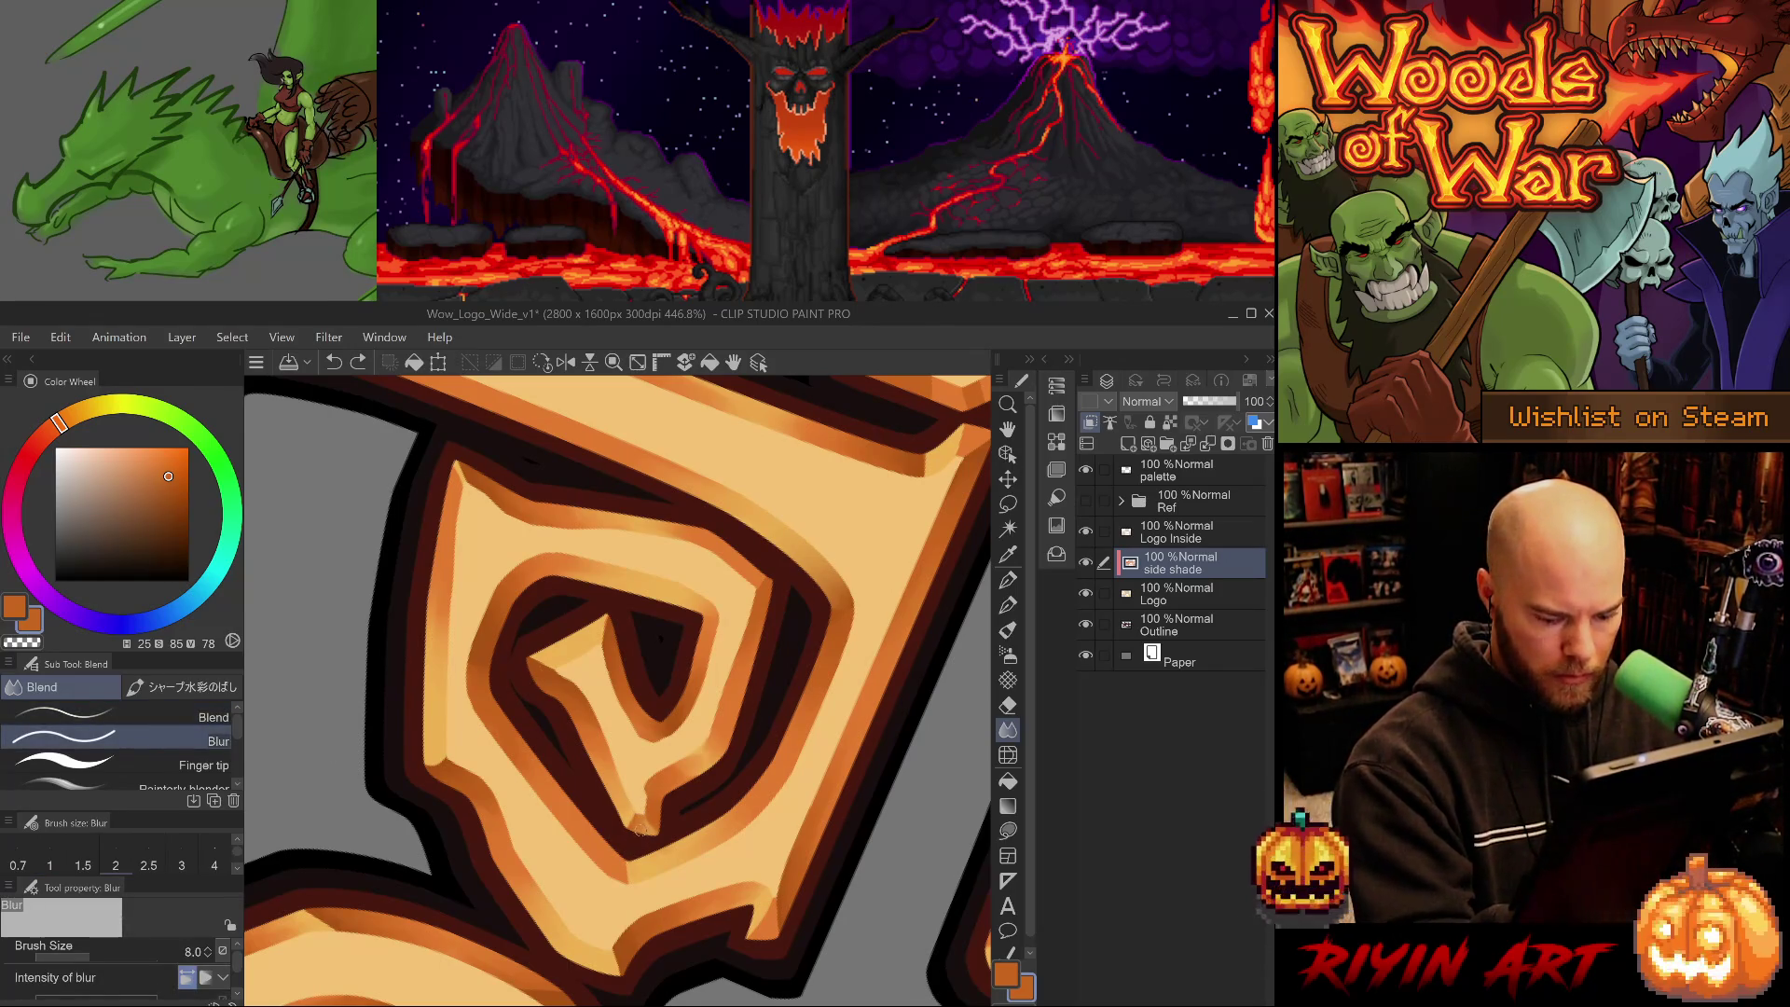
pyautogui.click(215, 865)
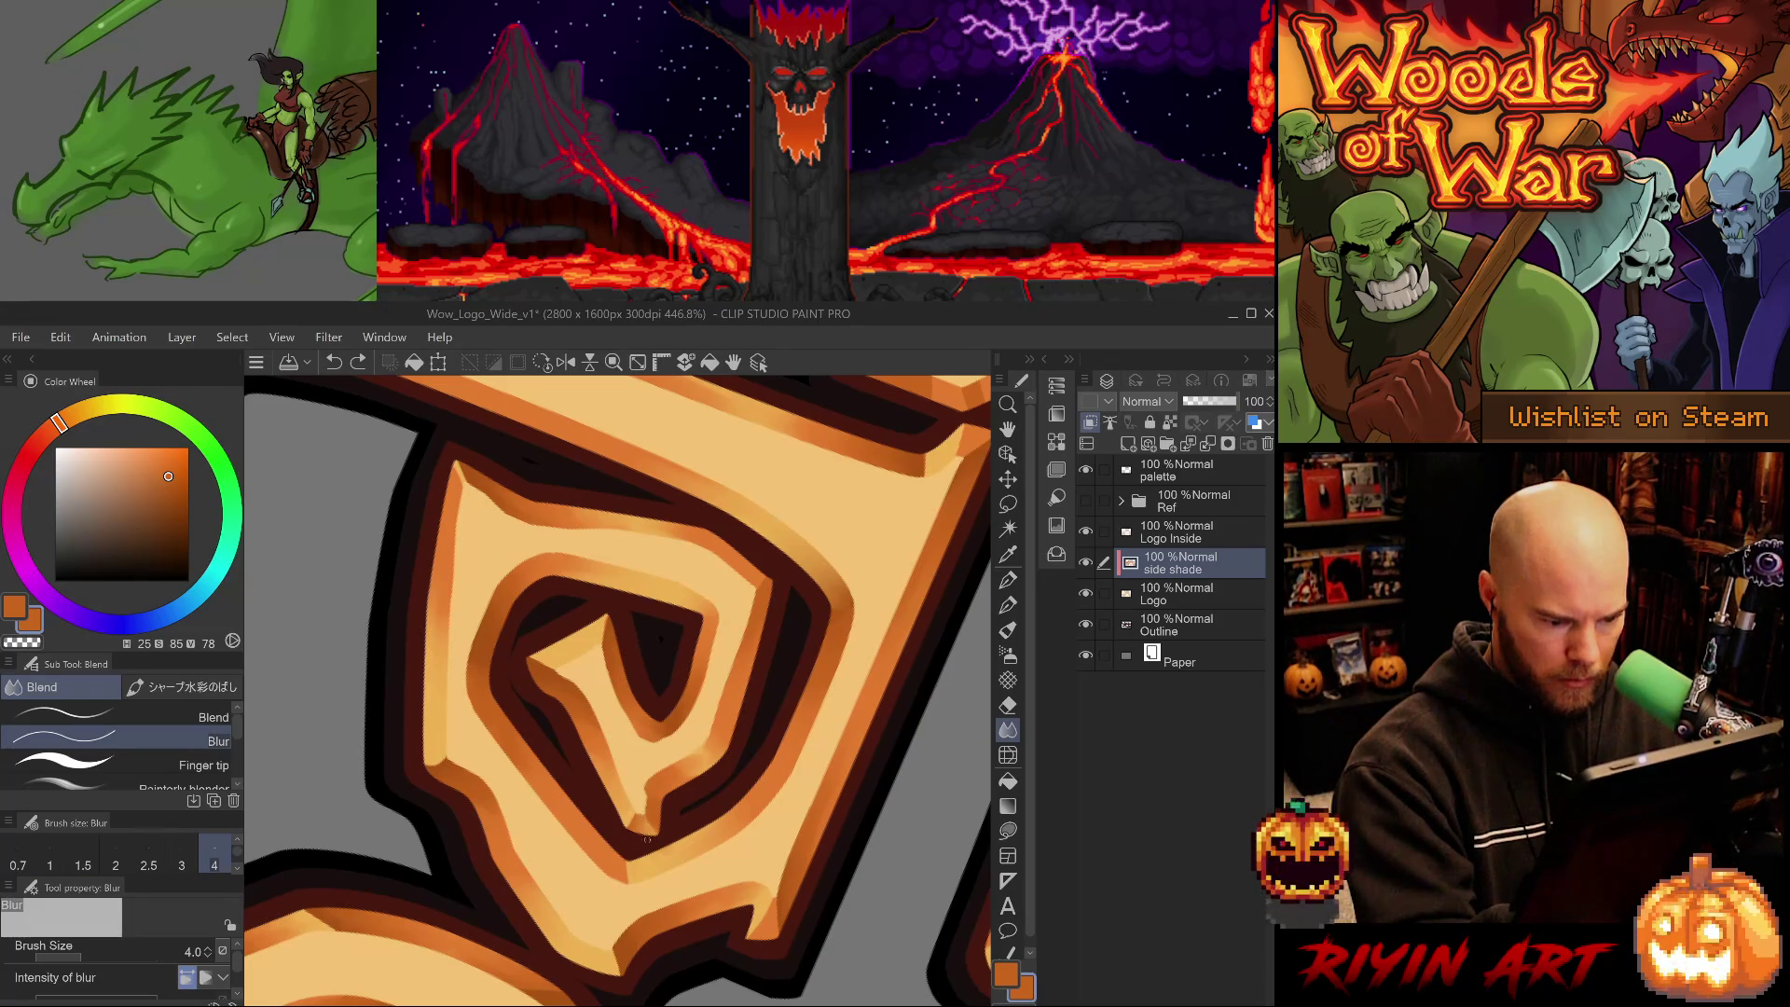
pyautogui.moveTo(667, 722); pyautogui.dragTo(695, 682)
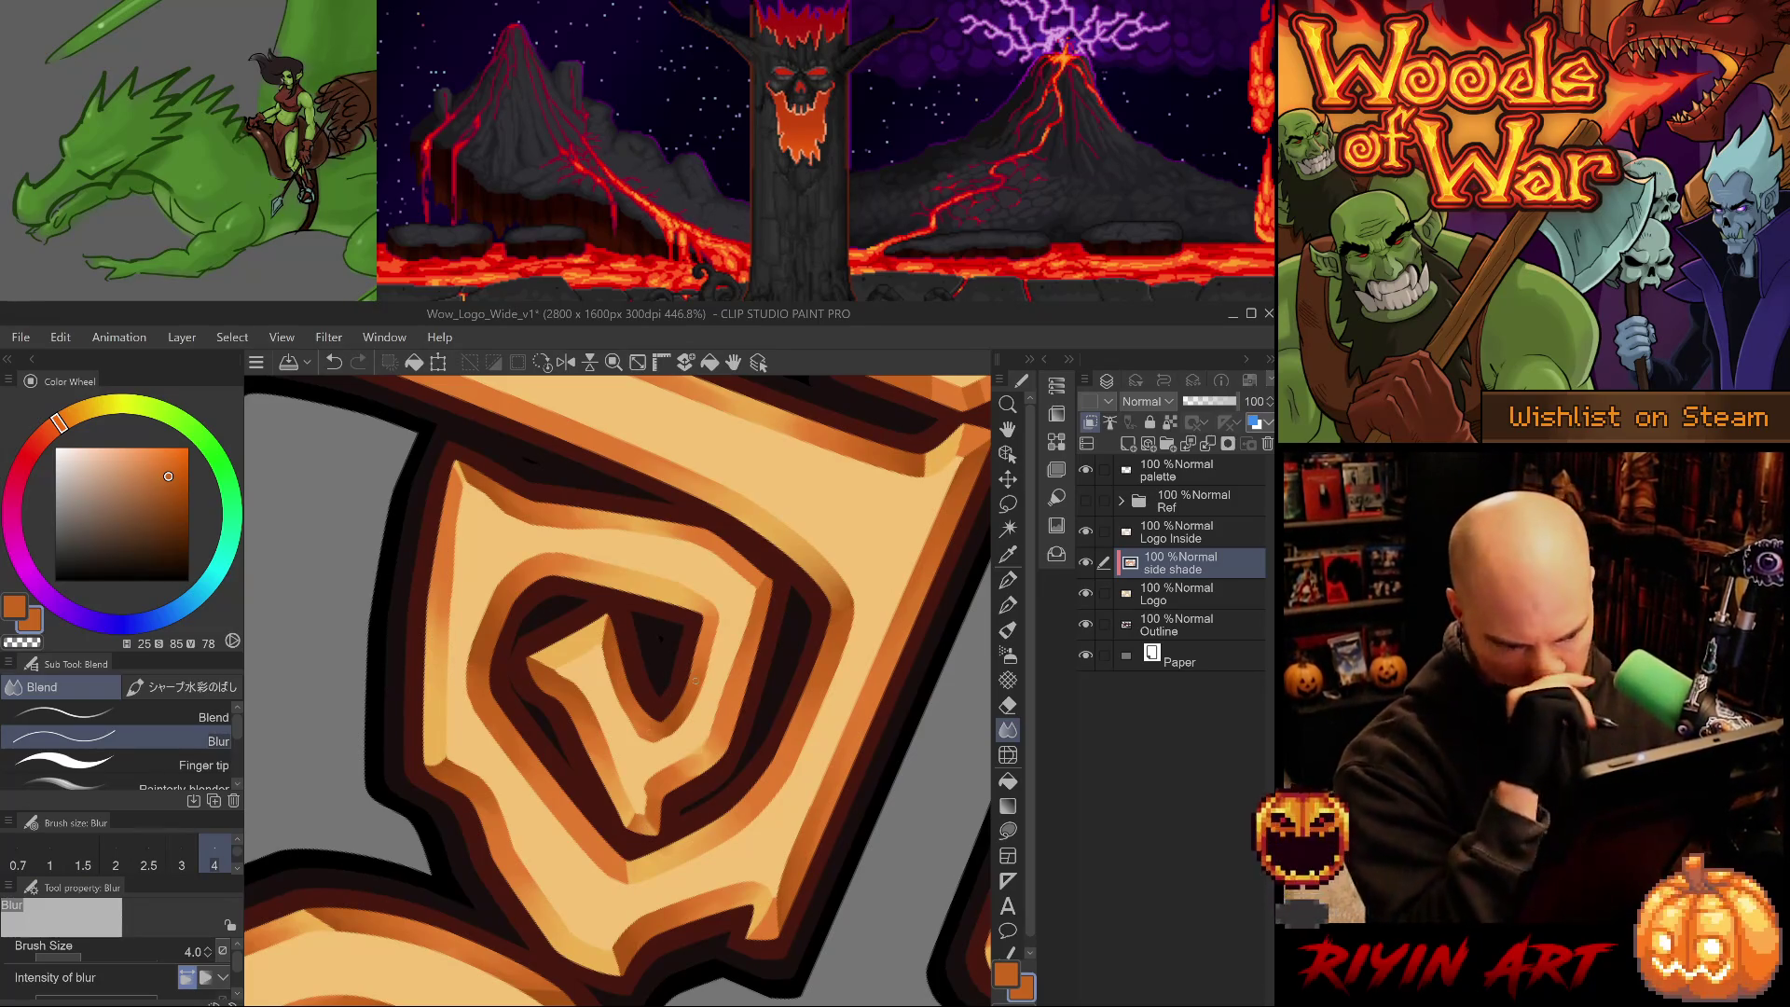
pyautogui.moveTo(727, 840)
pyautogui.mouseDown()
pyautogui.moveTo(689, 879)
pyautogui.moveTo(678, 726)
pyautogui.mouseUp()
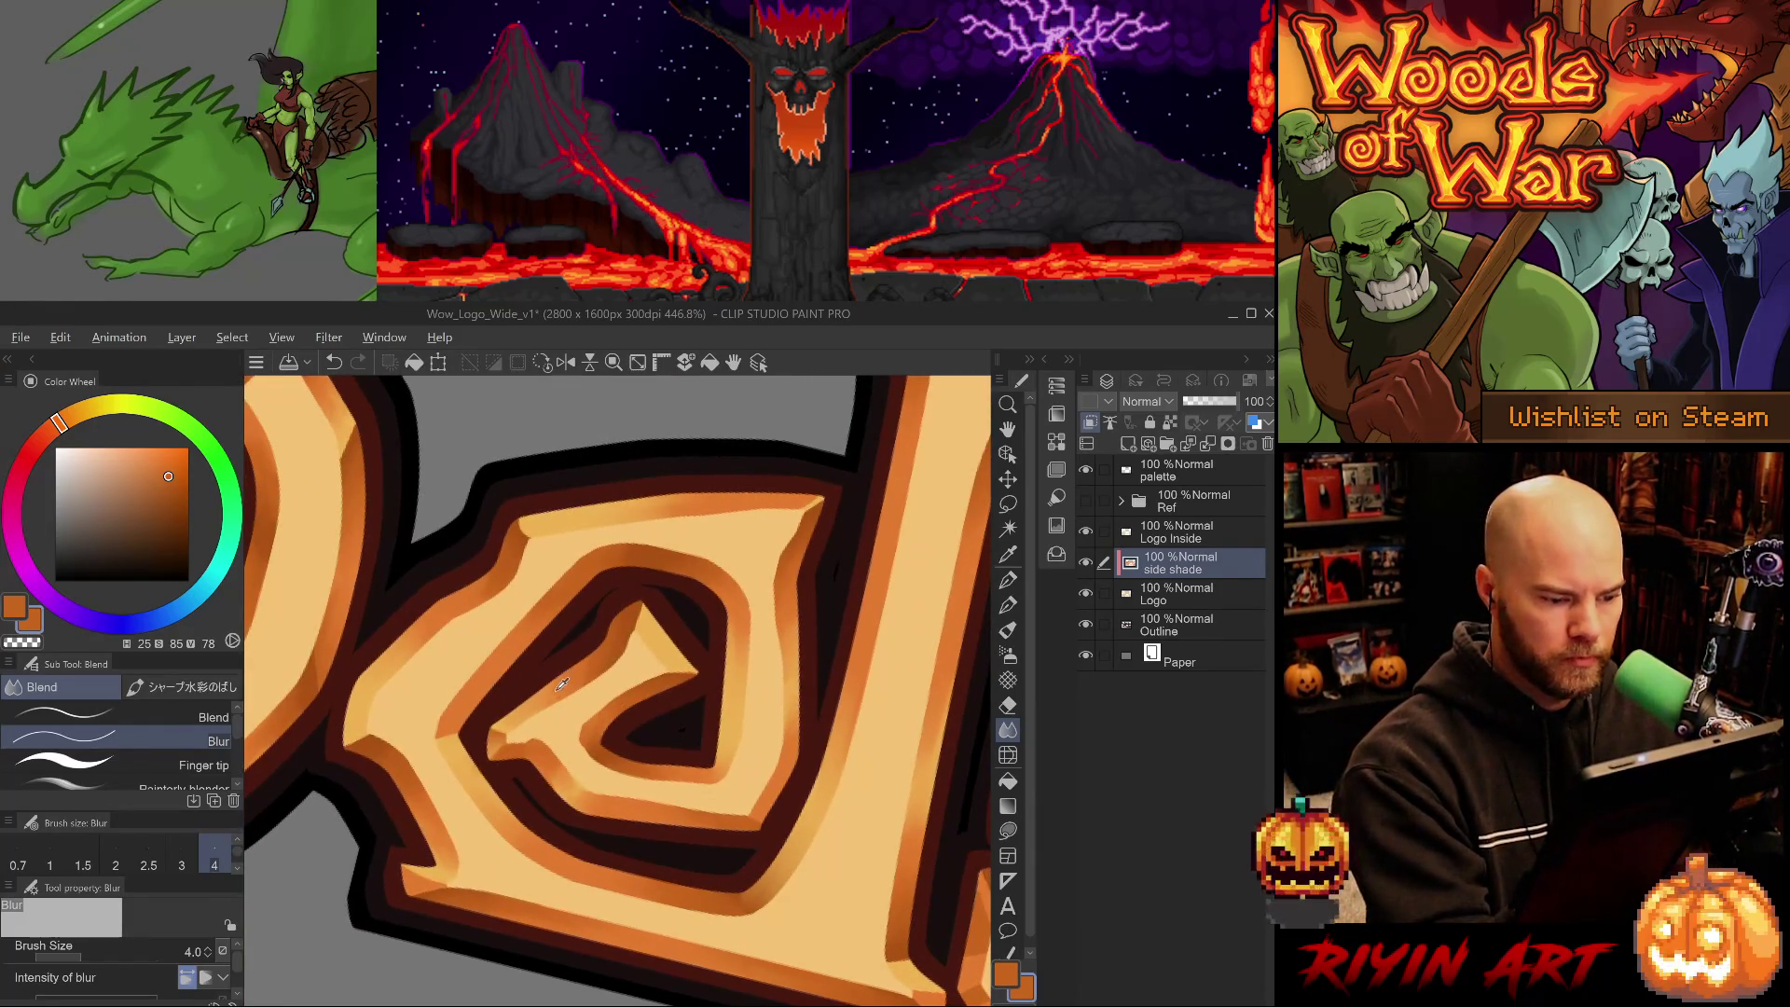
pyautogui.keyDown('alt'); pyautogui.click(669, 634); pyautogui.keyUp('alt')
# - Sample the dark orange from the palette circles and repaint orange shading inside the spiral at size 12
pyautogui.press('p')
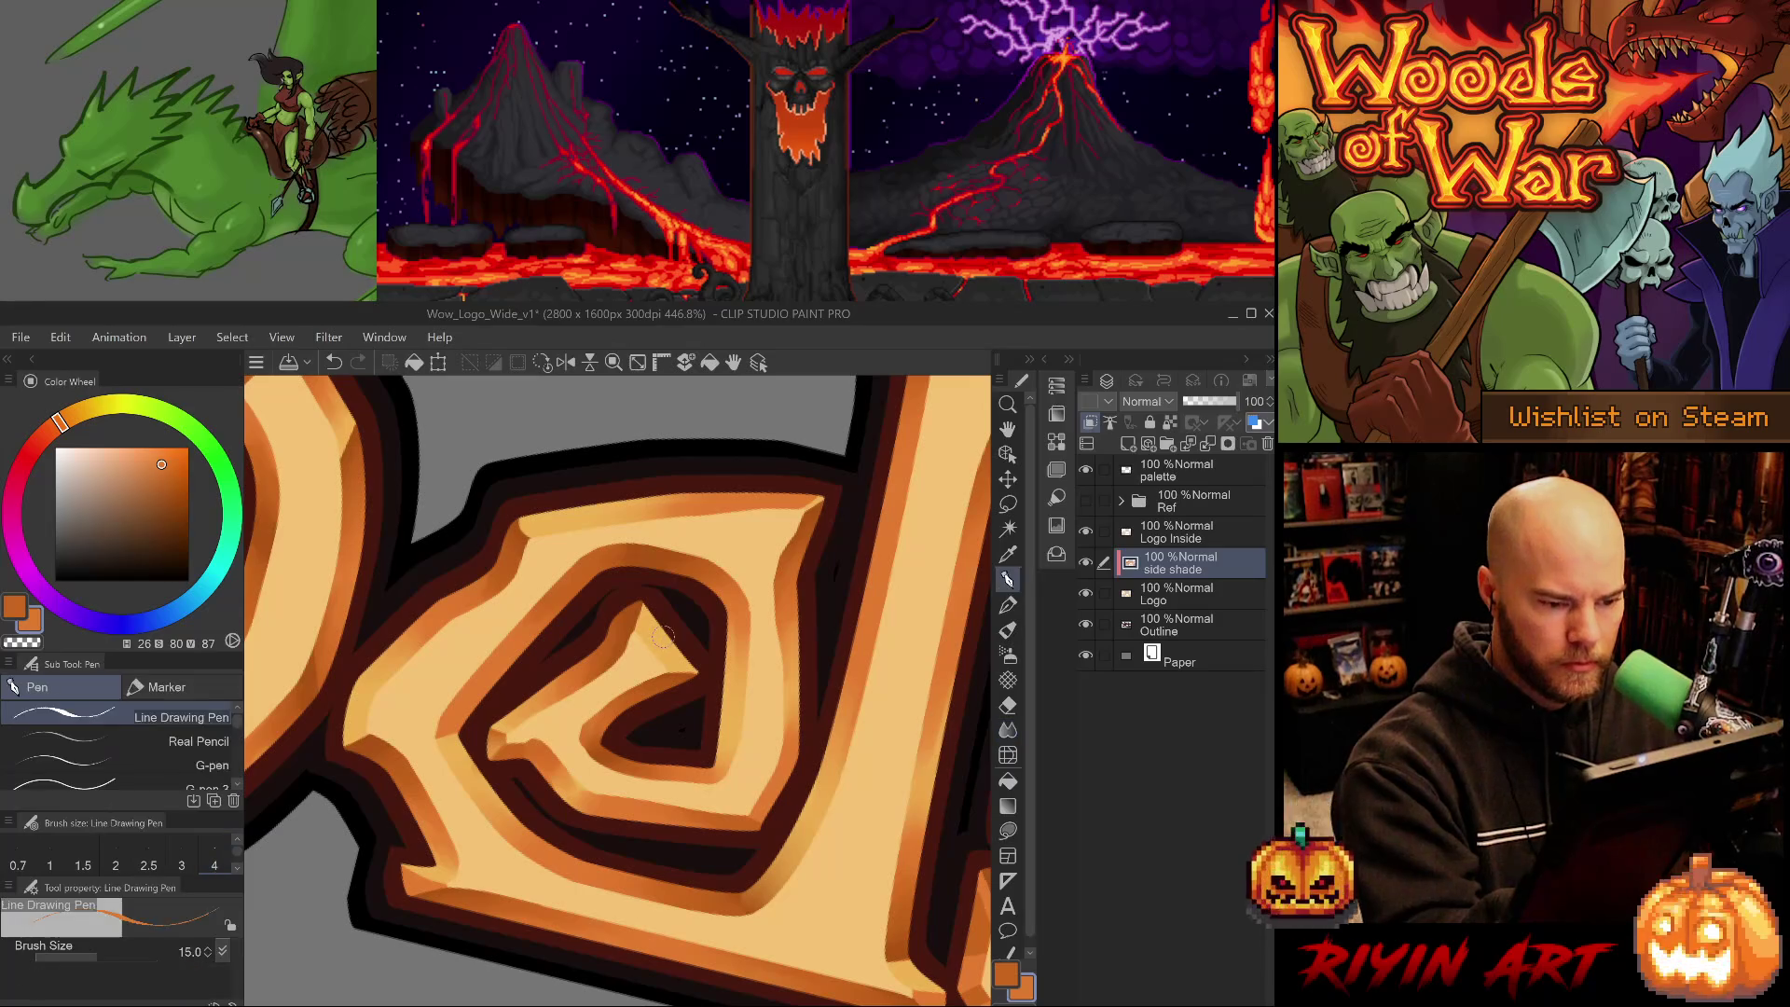
pyautogui.moveTo(660, 643)
pyautogui.mouseDown()
pyautogui.moveTo(695, 867)
pyautogui.moveTo(930, 599)
pyautogui.mouseUp()
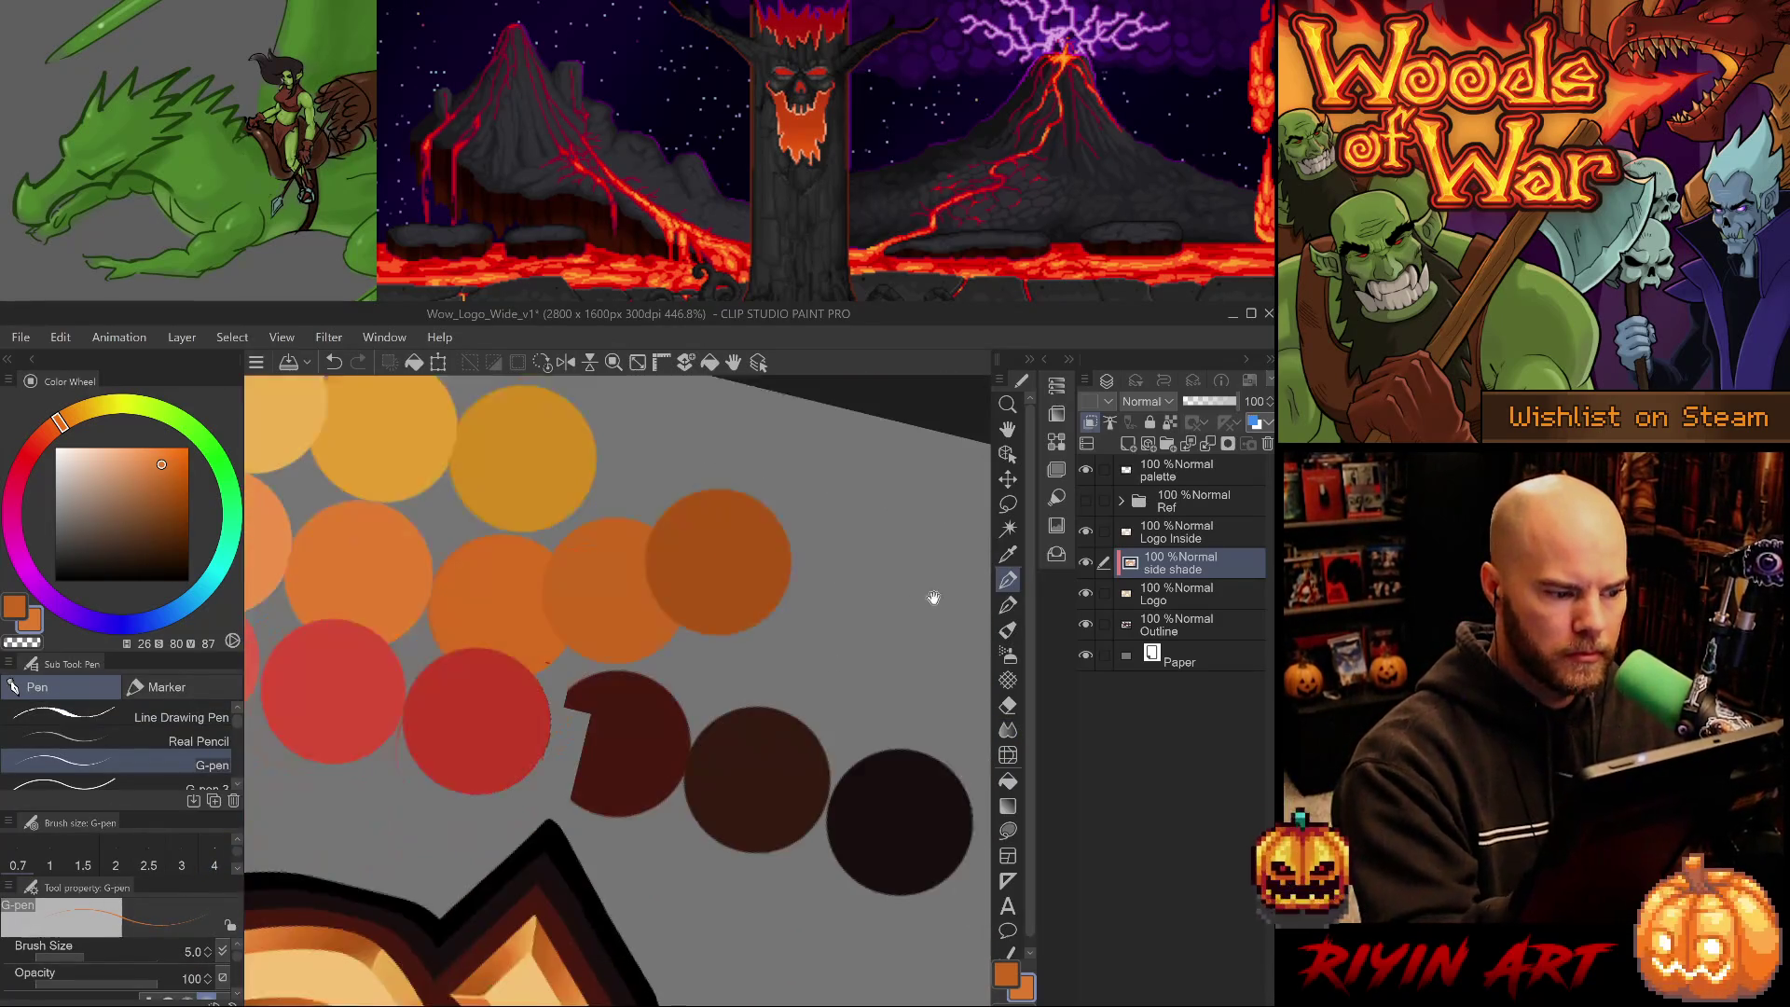
pyautogui.keyDown('alt'); pyautogui.click(523, 591); pyautogui.keyUp('alt')
pyautogui.moveTo(523, 590)
pyautogui.mouseDown()
pyautogui.moveTo(687, 592)
pyautogui.moveTo(705, 532)
pyautogui.mouseUp()
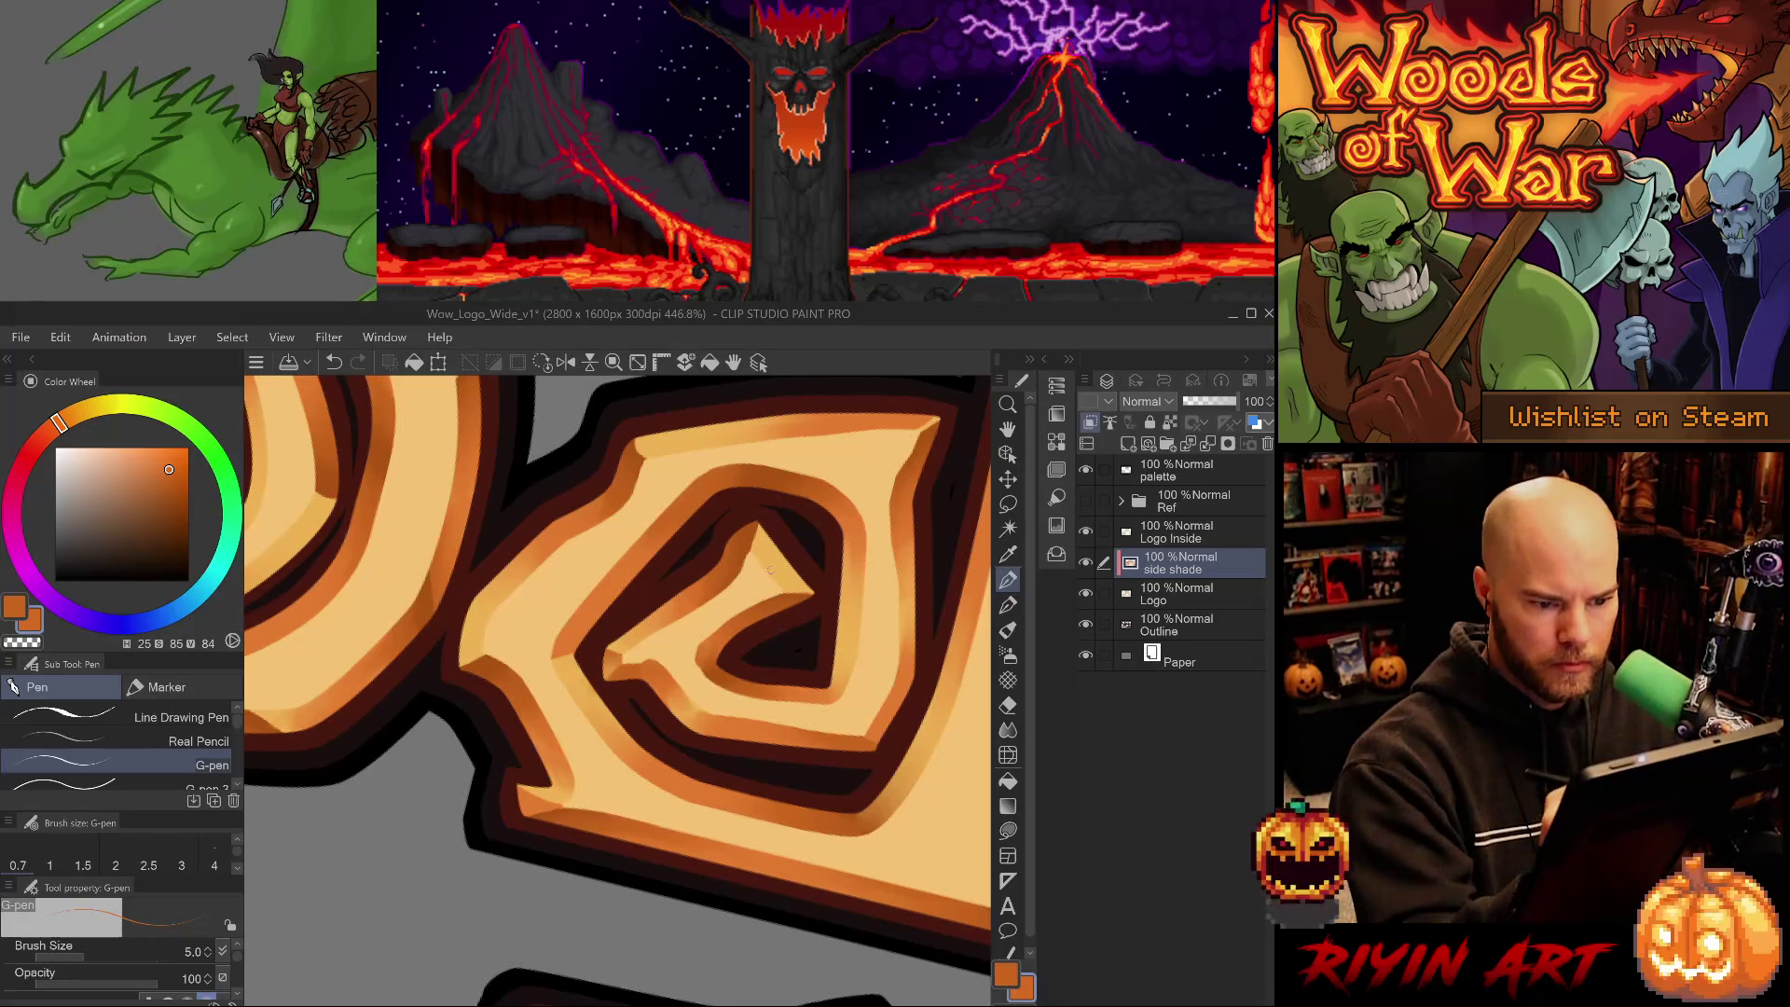
pyautogui.press('.')
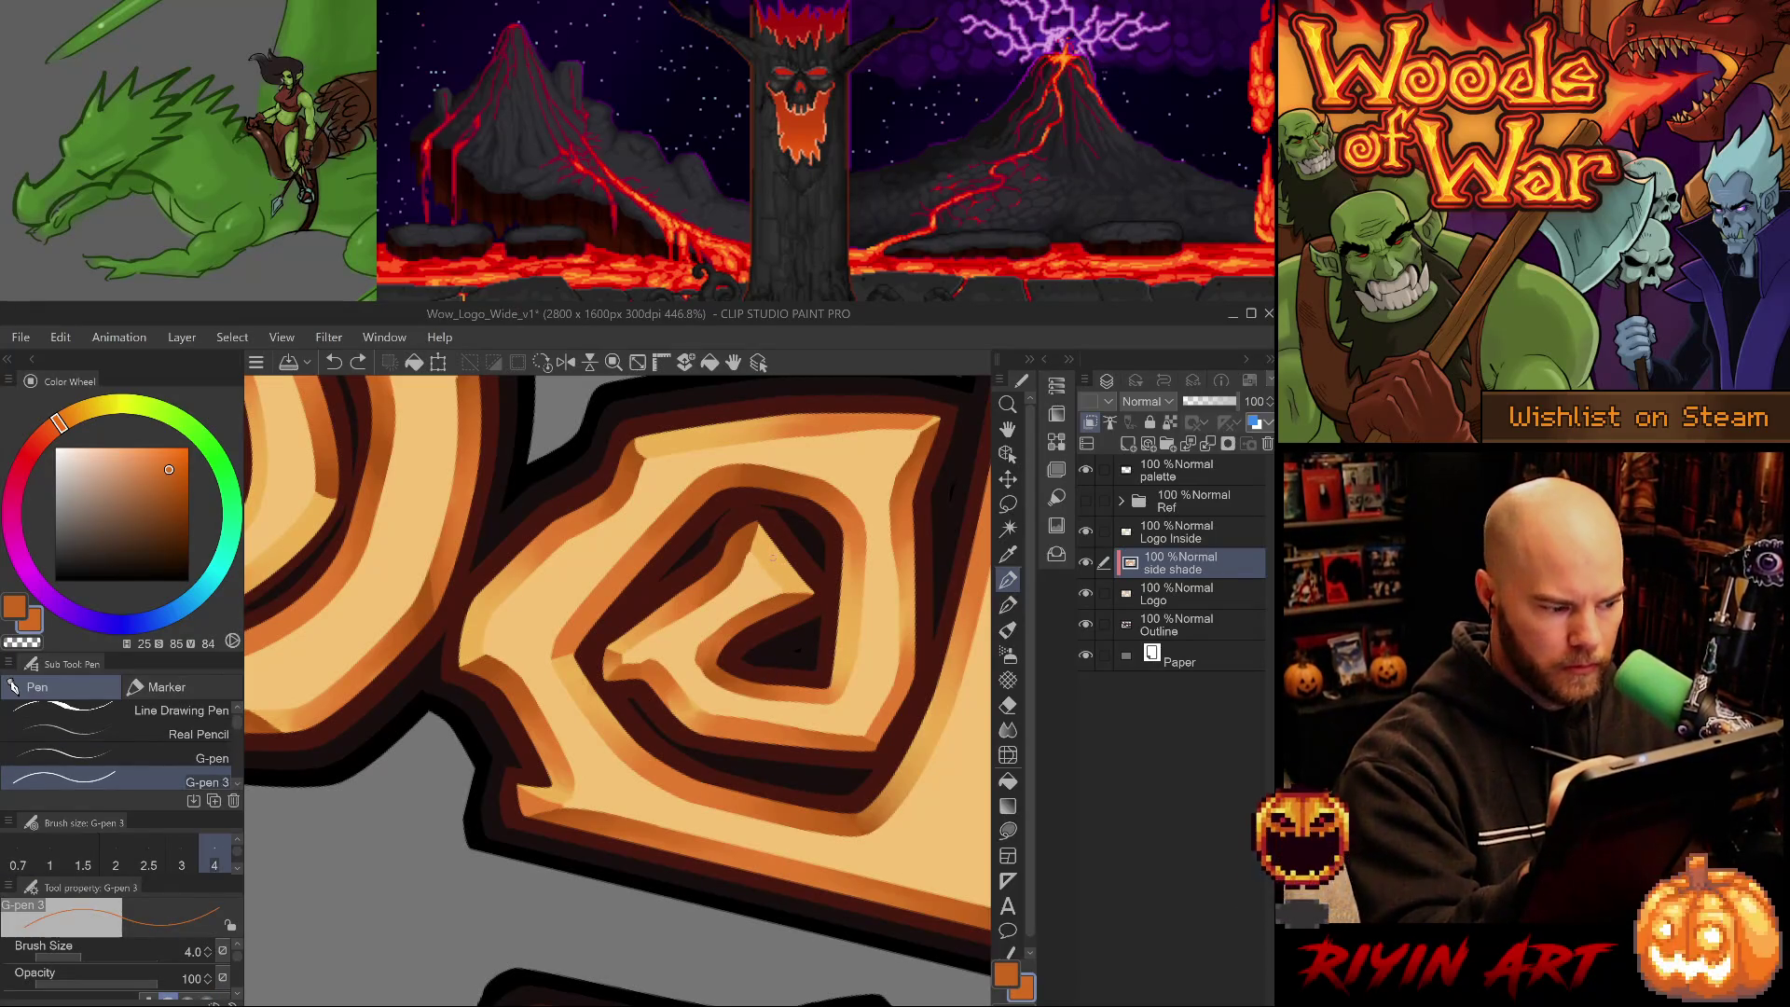
pyautogui.press(']')
pyautogui.press(']')
pyautogui.press(']')
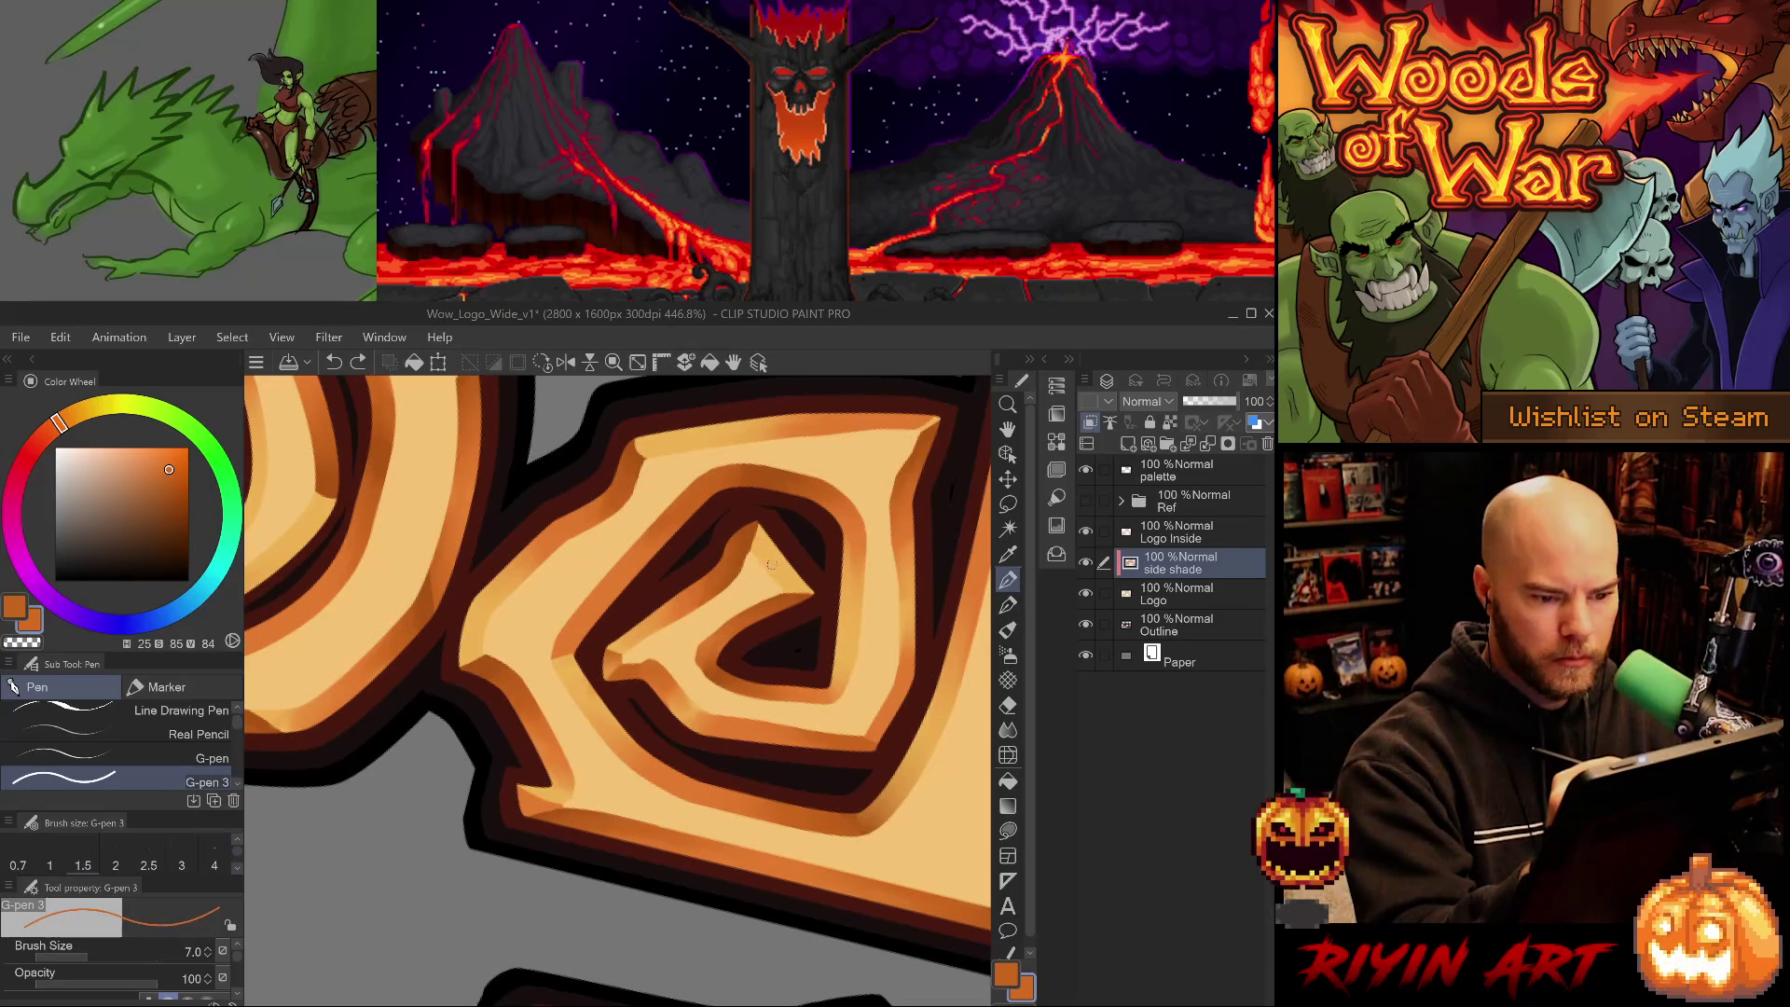
pyautogui.moveTo(769, 548); pyautogui.dragTo(790, 580)
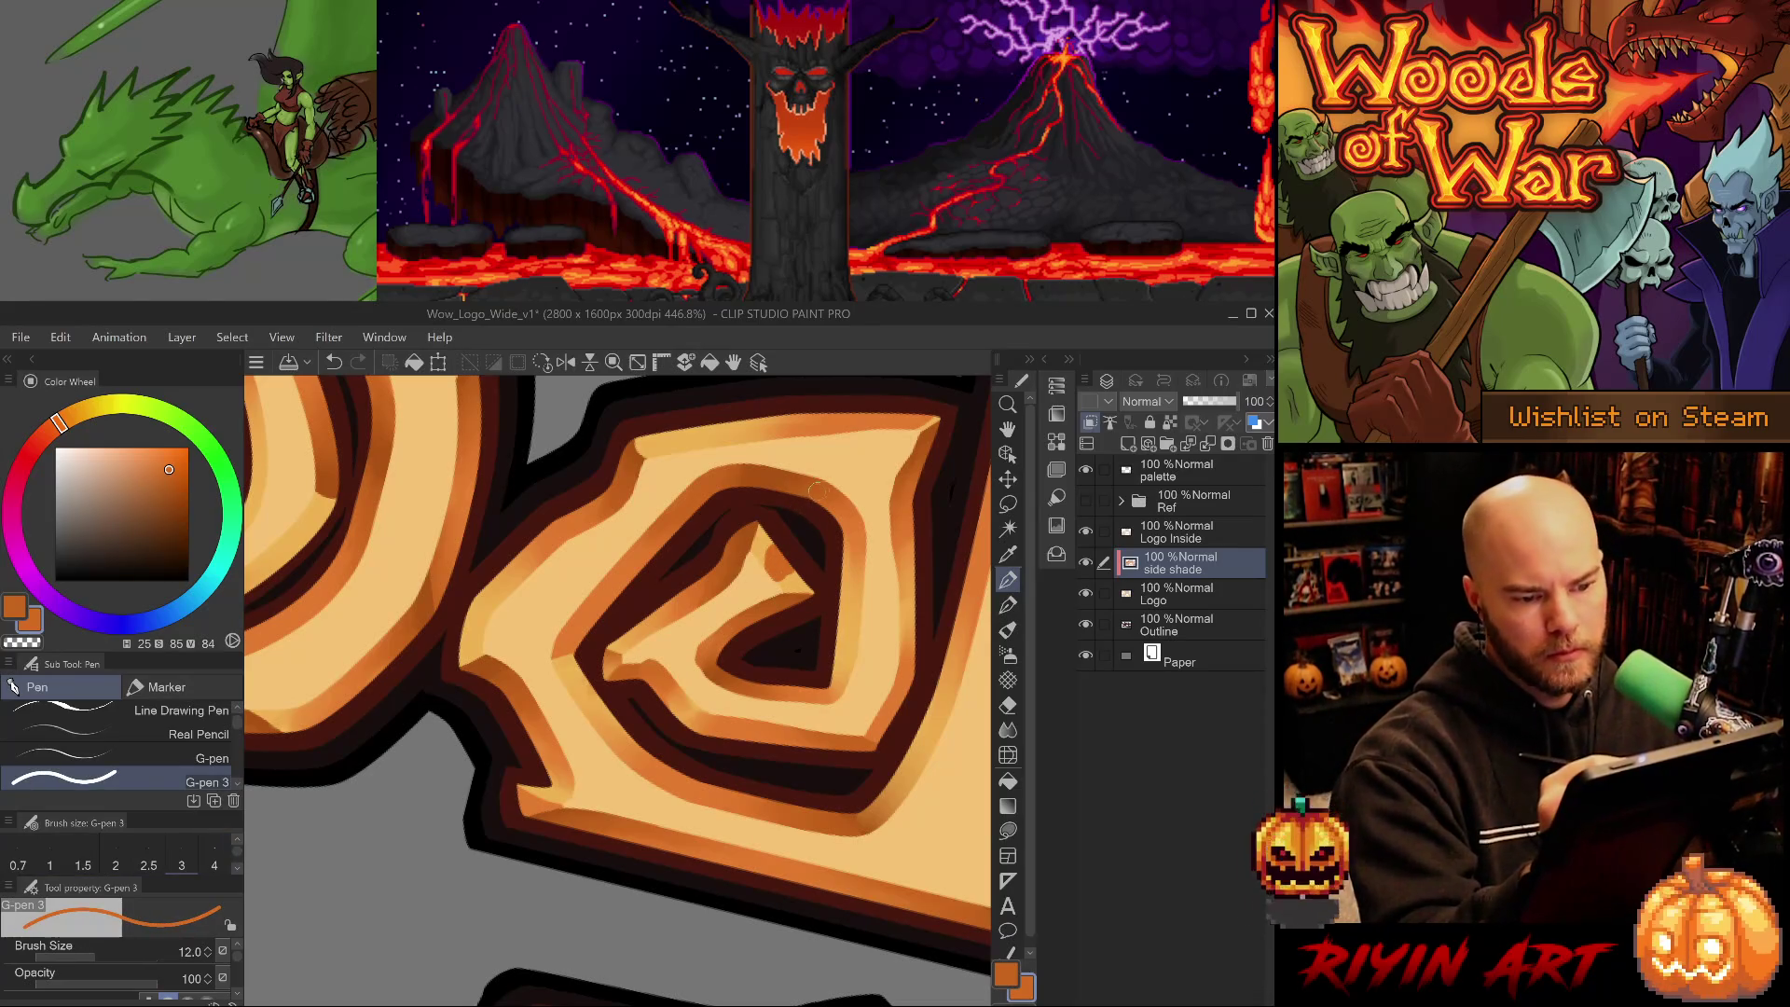
pyautogui.keyDown('alt'); pyautogui.click(612, 584); pyautogui.keyUp('alt')
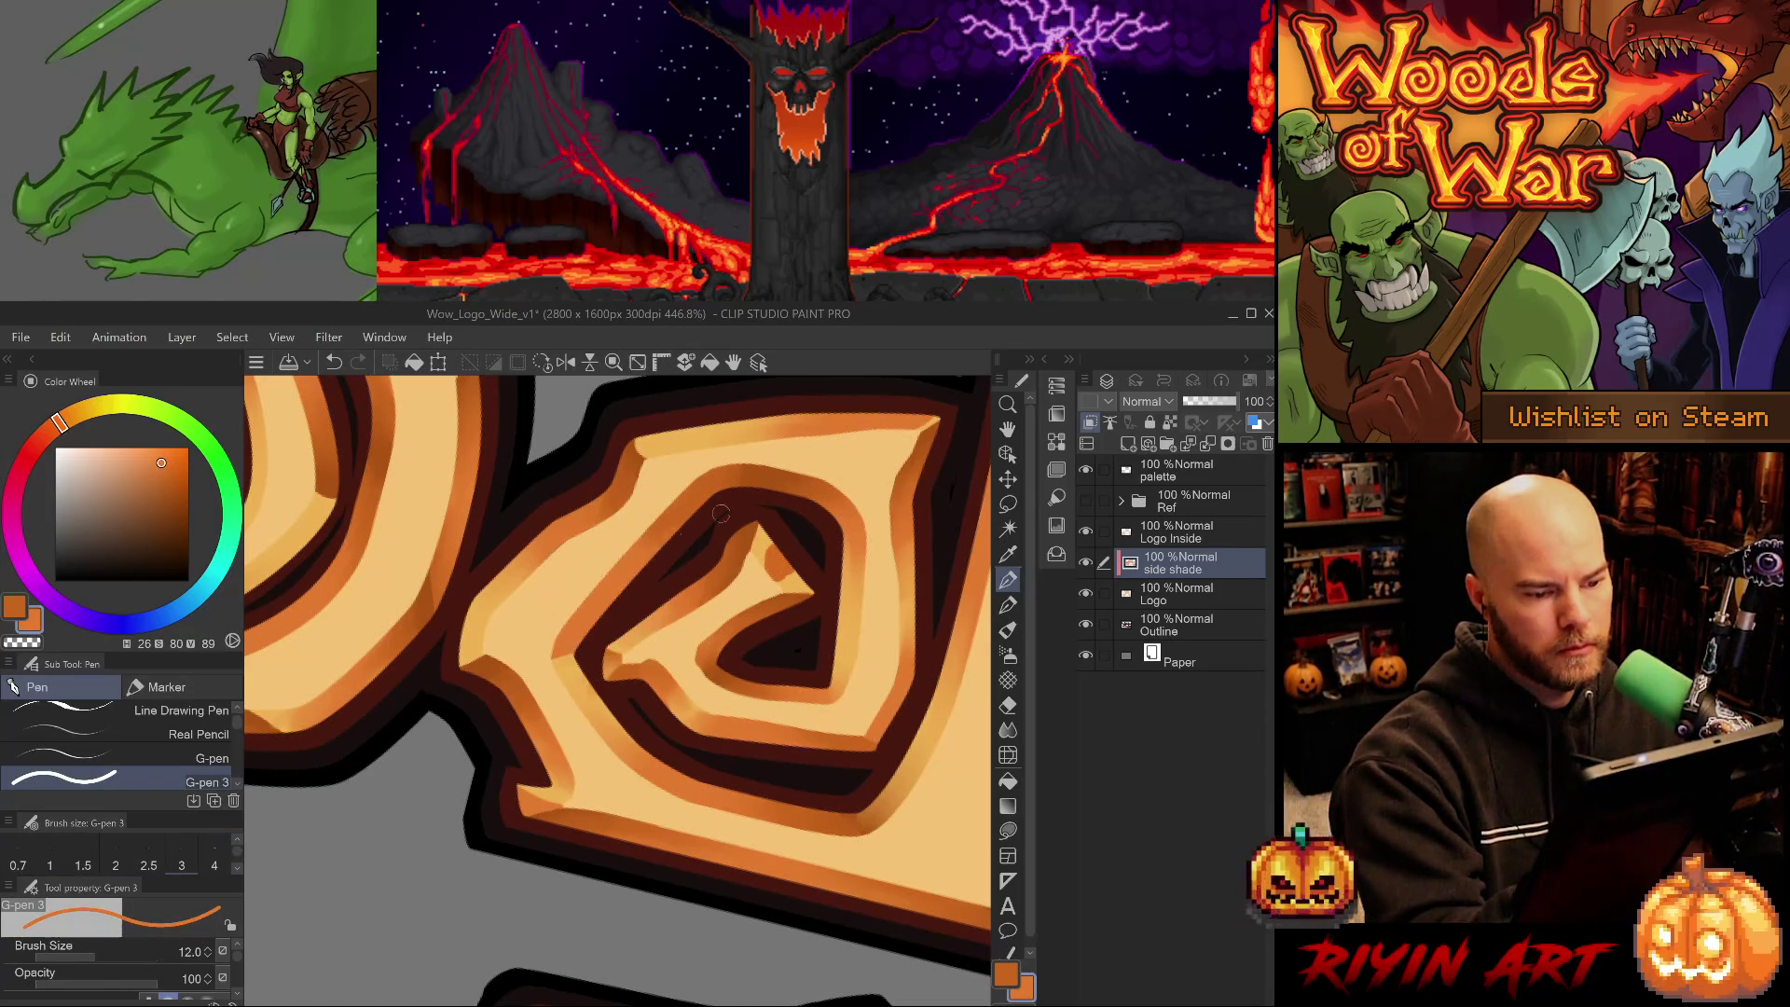
pyautogui.moveTo(781, 550); pyautogui.dragTo(778, 576)
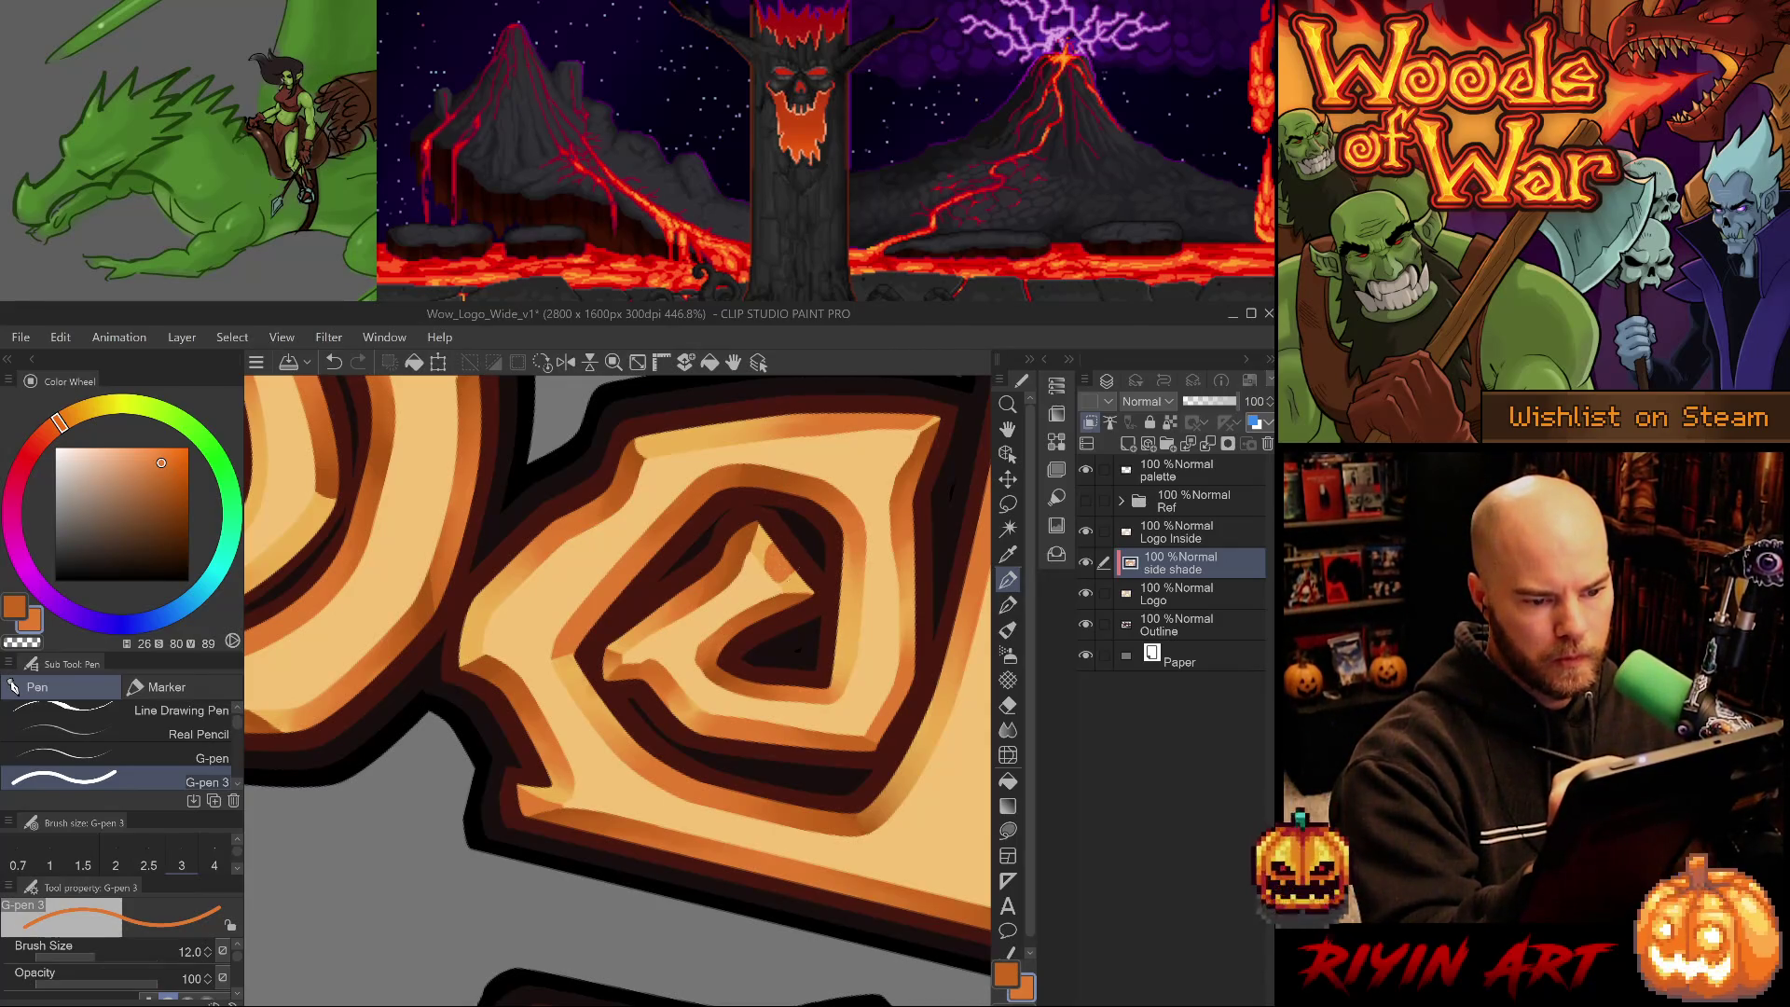
pyautogui.hotkey('ctrl', 'z')
pyautogui.moveTo(780, 567); pyautogui.dragTo(790, 544)
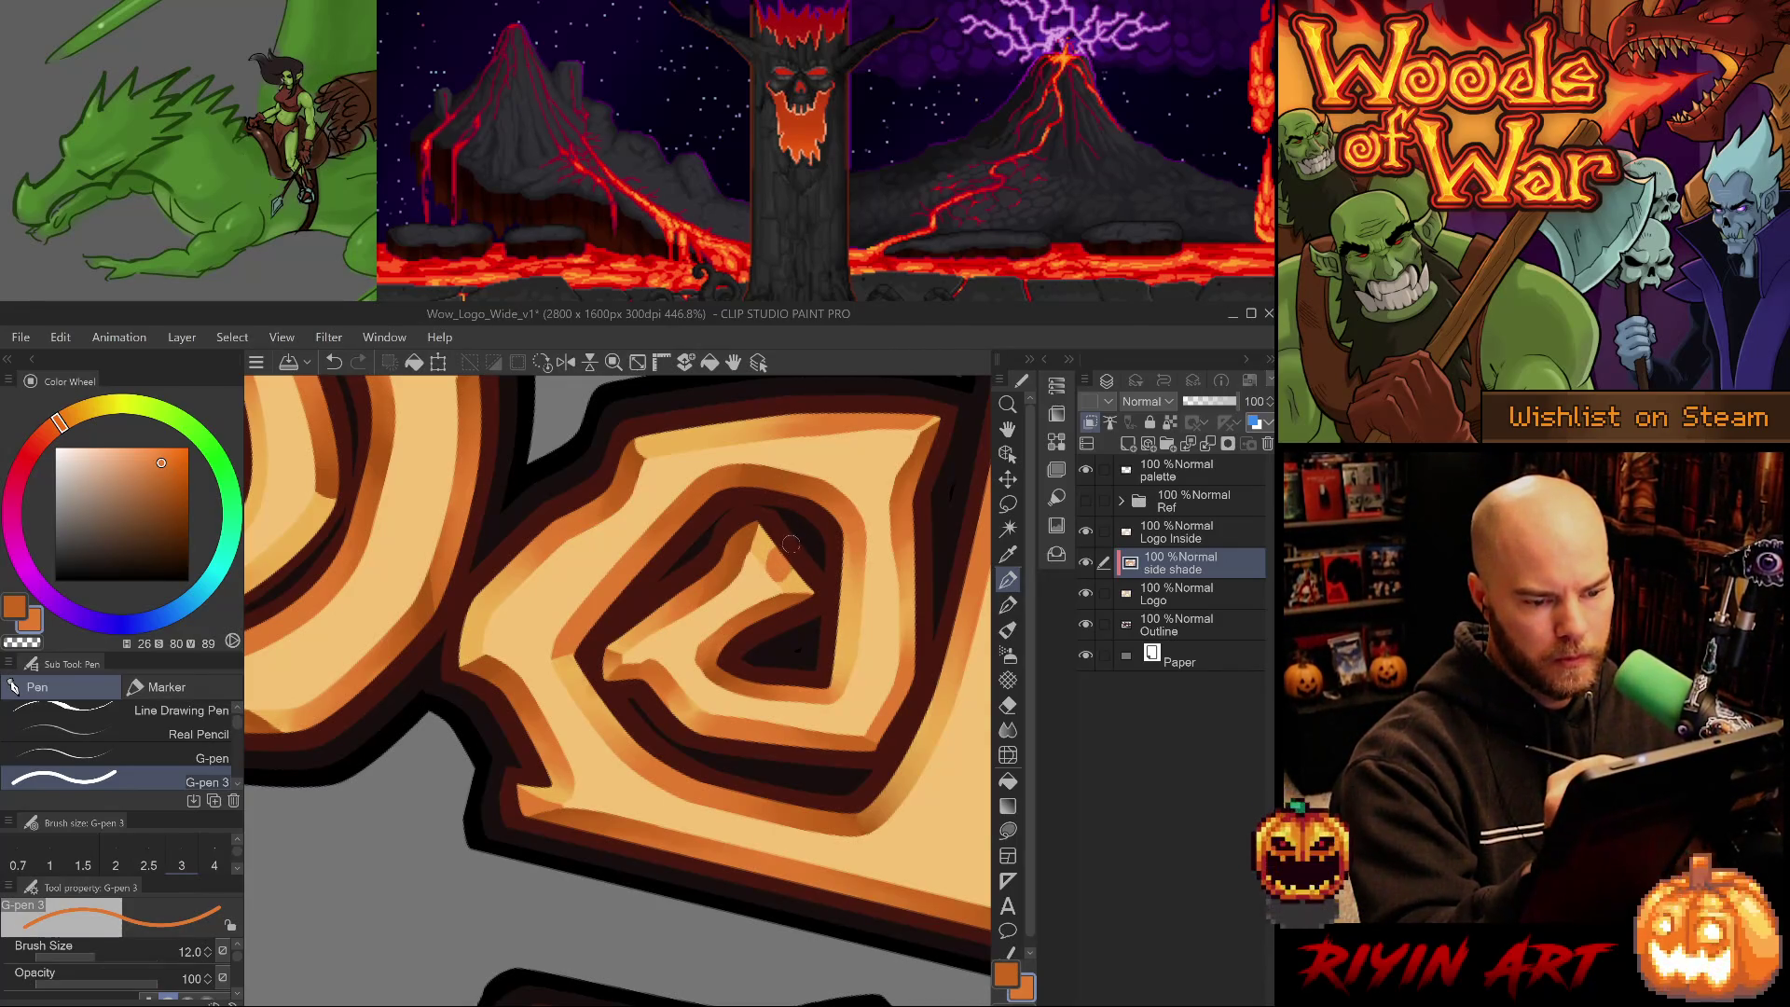
# - Soften the orange spot into the surrounding wood tones with a larger Blend sub tool, redoing one stroke
pyautogui.press('j')
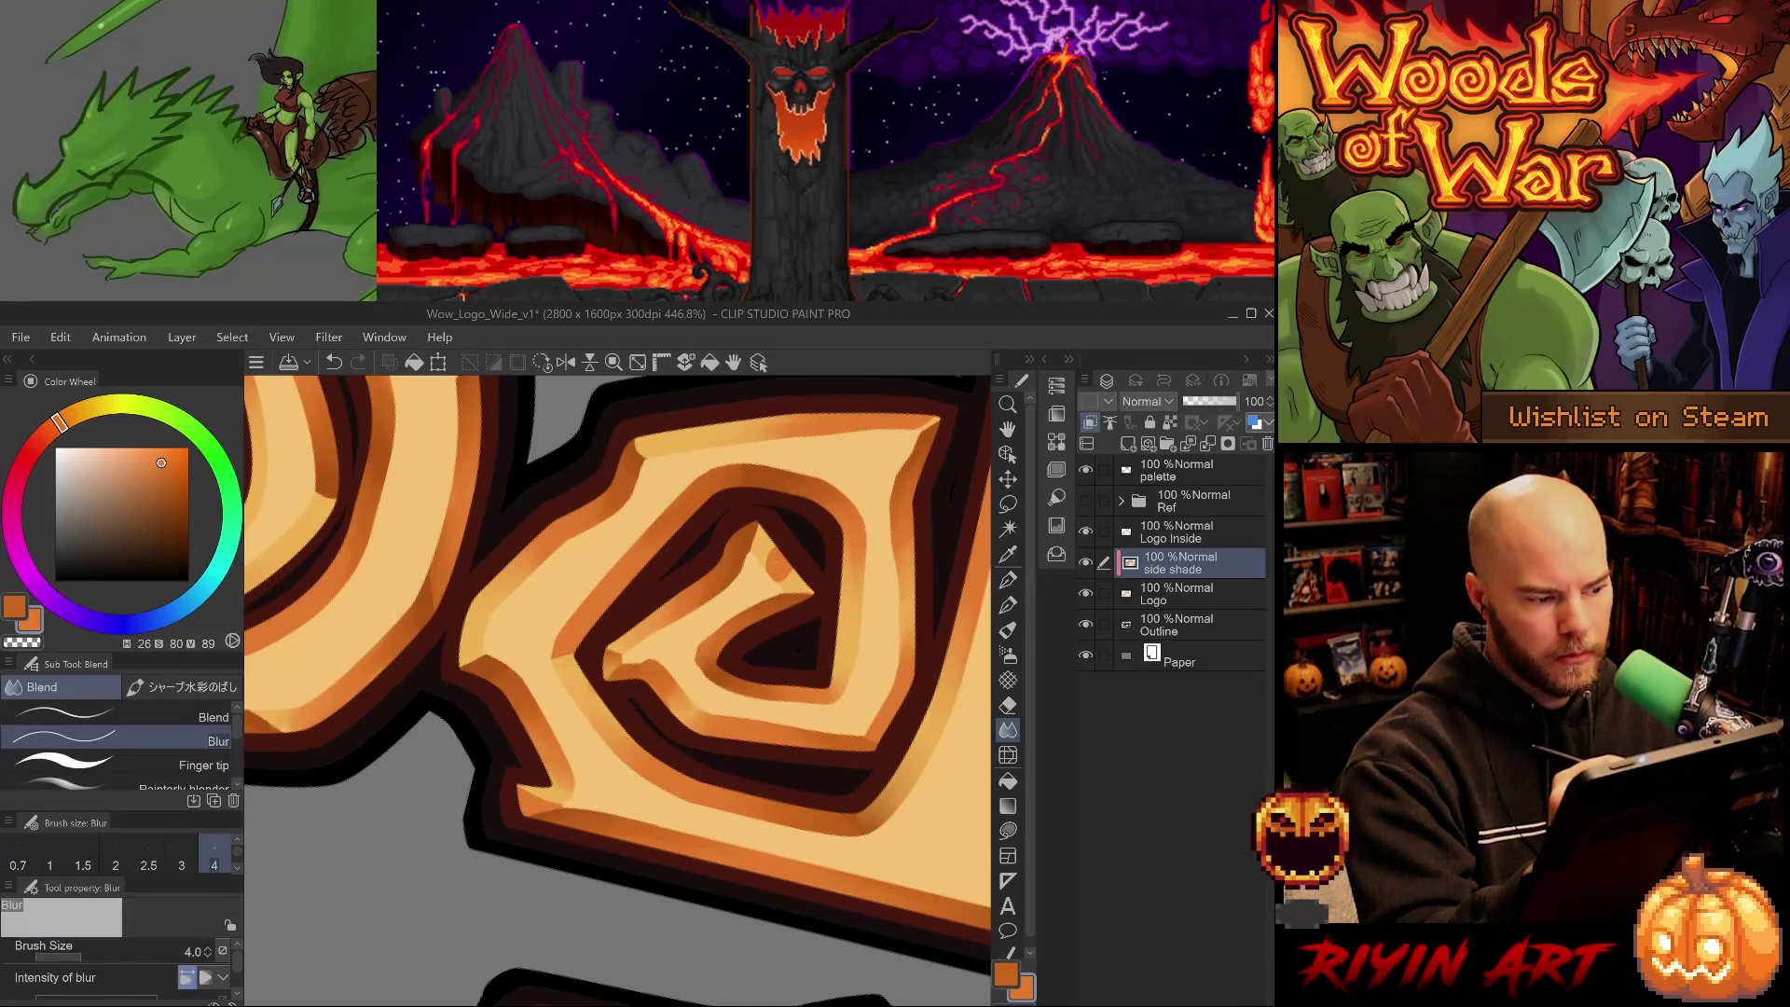
pyautogui.click(121, 716)
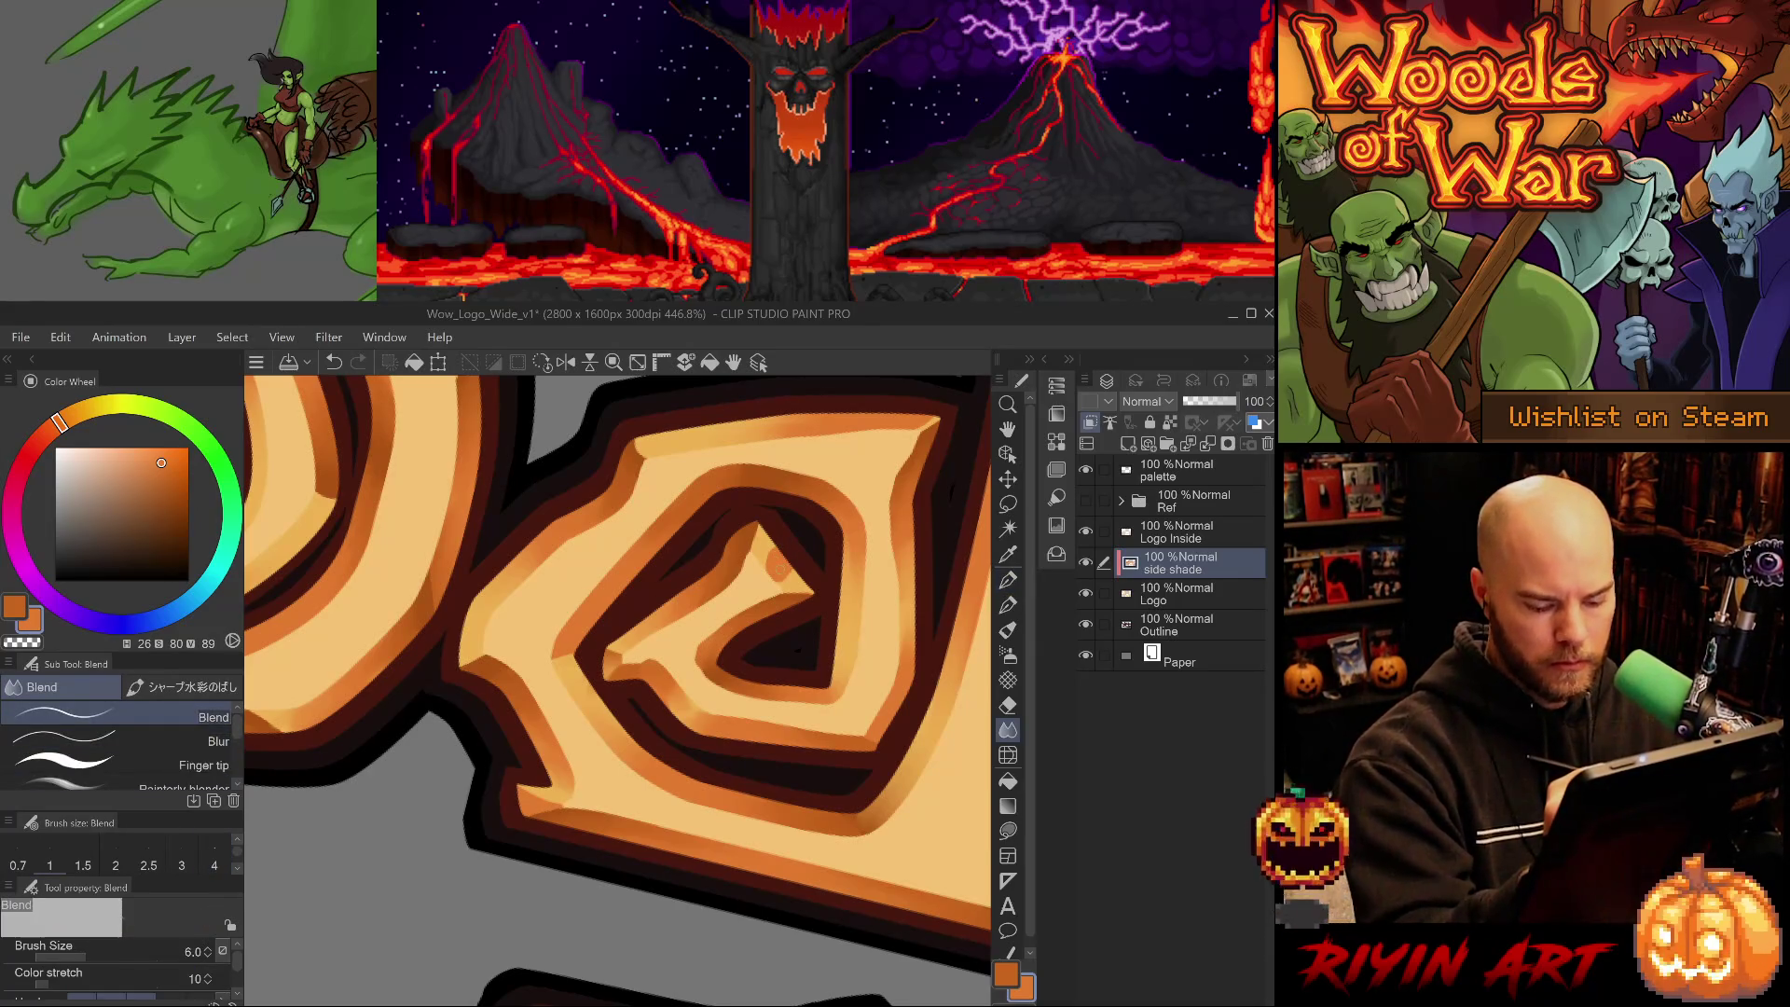
pyautogui.press(']')
pyautogui.press(']')
pyautogui.press(']')
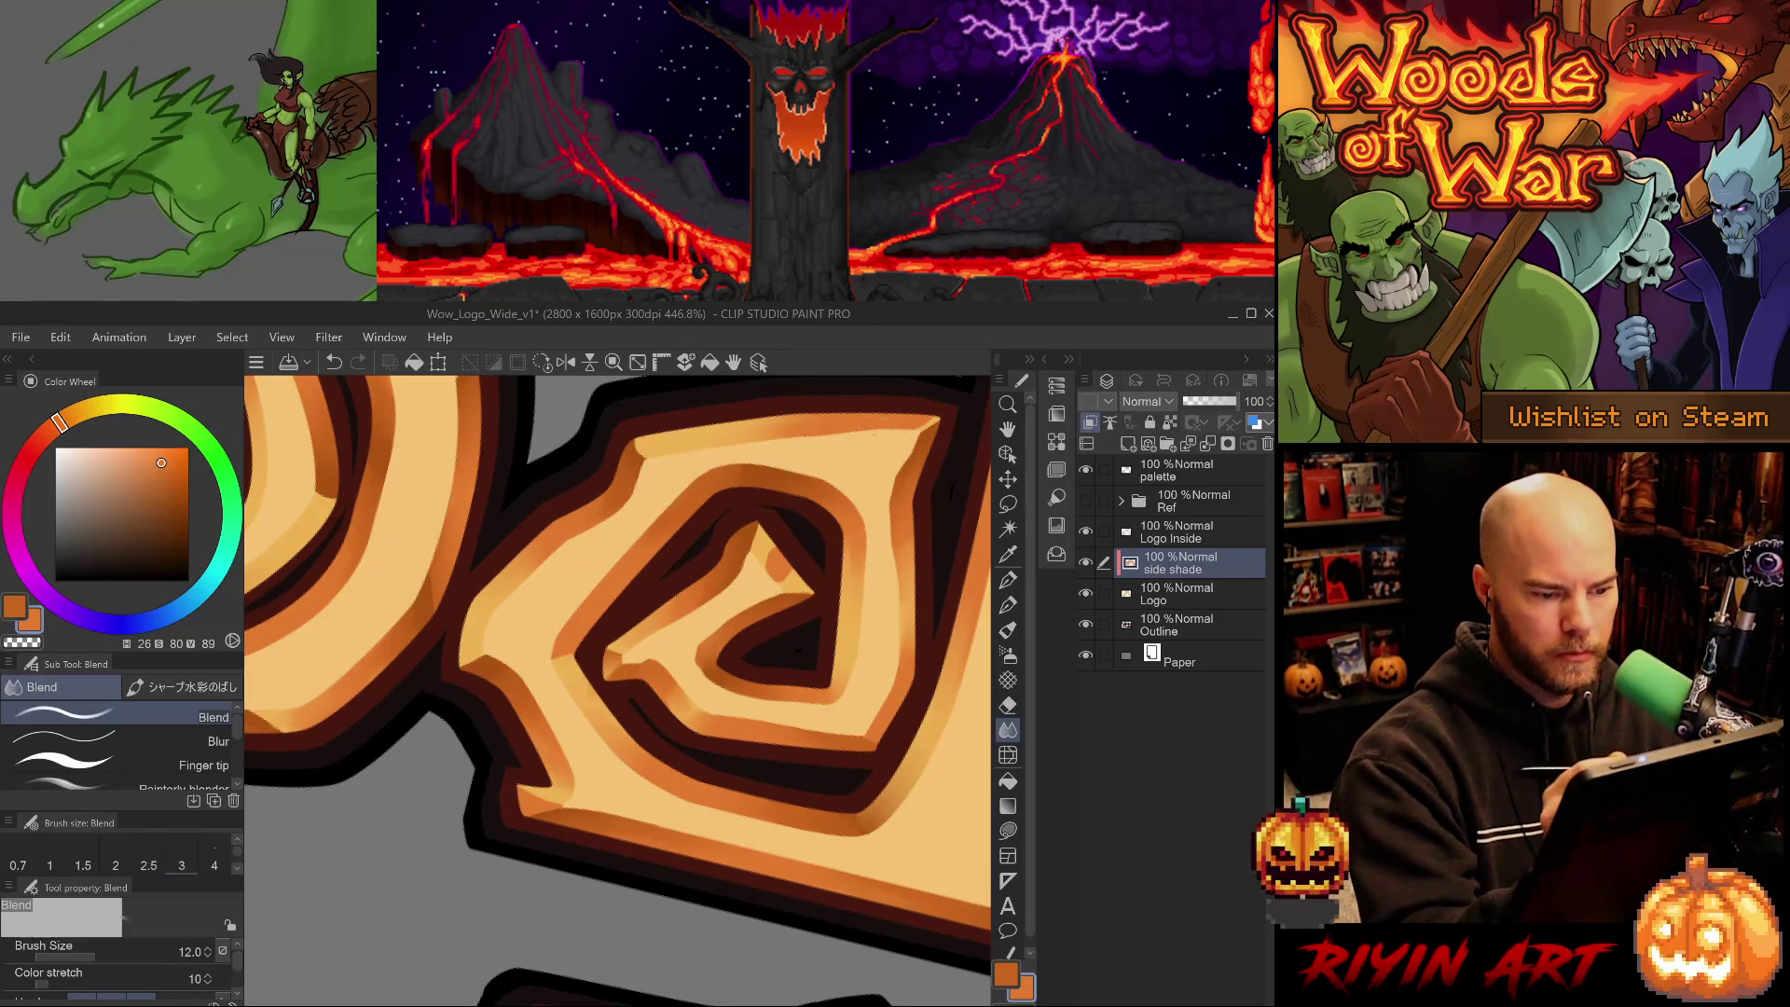
pyautogui.moveTo(788, 528); pyautogui.dragTo(776, 571)
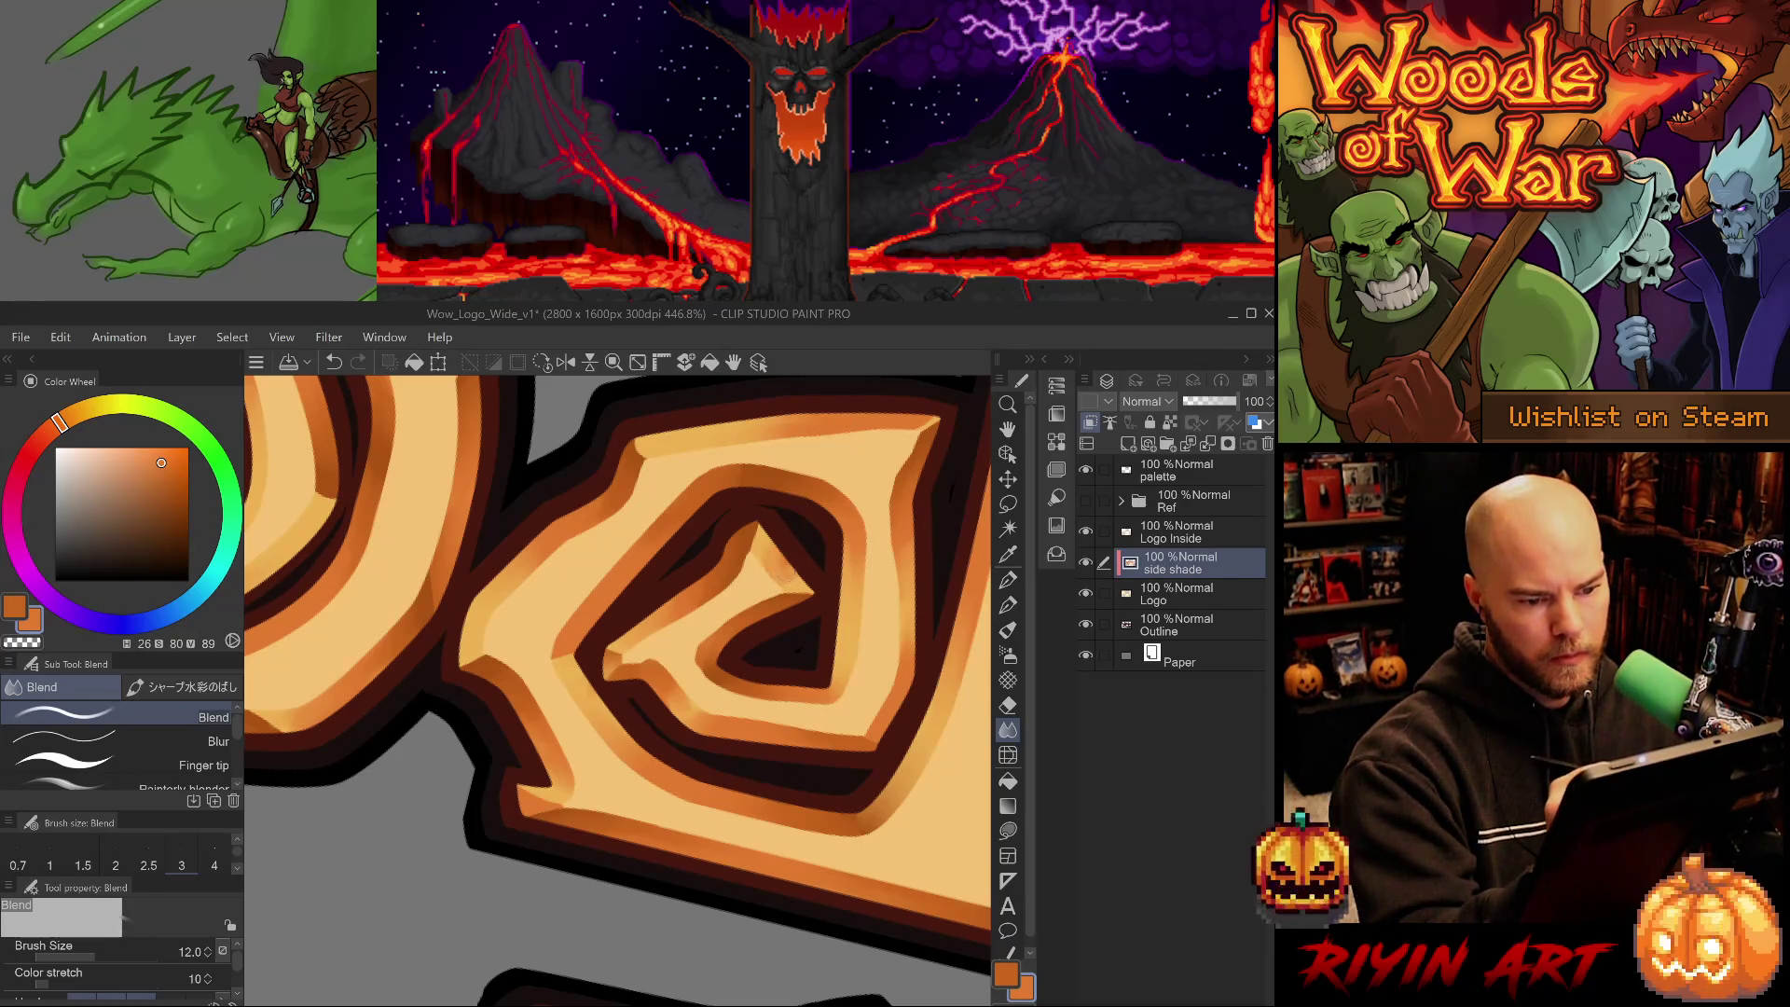
pyautogui.hotkey('ctrl', 'z')
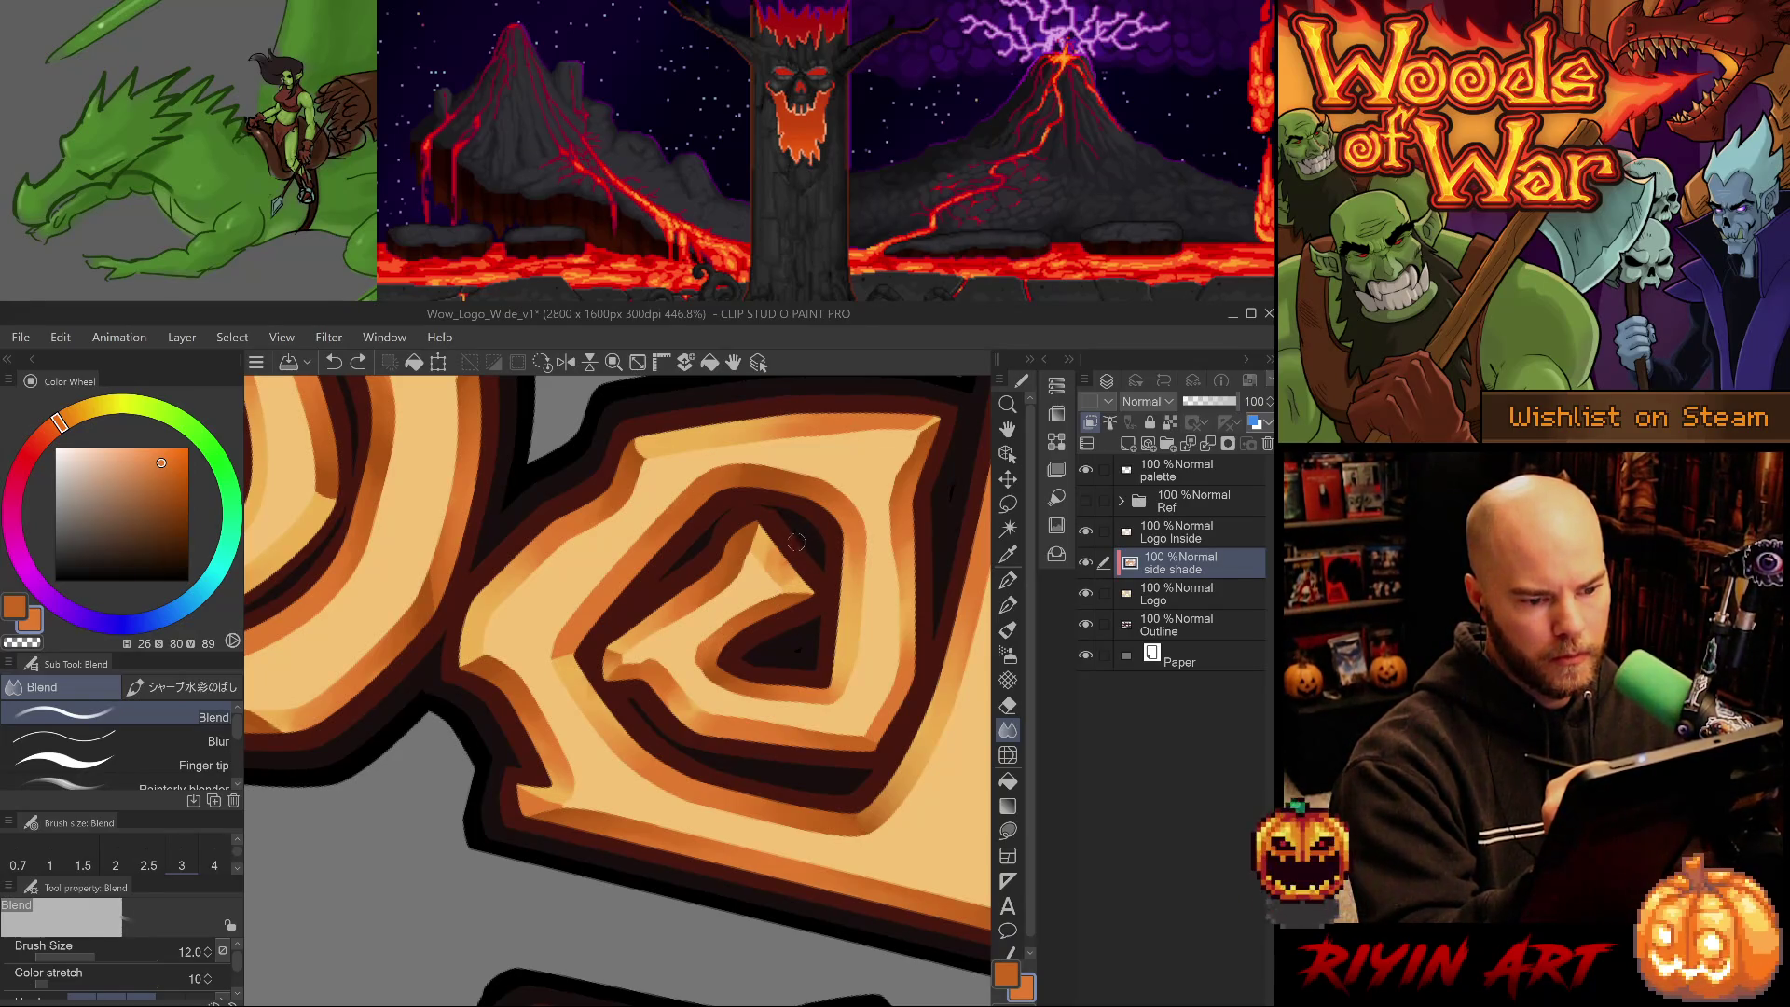
pyautogui.moveTo(793, 545); pyautogui.dragTo(782, 570)
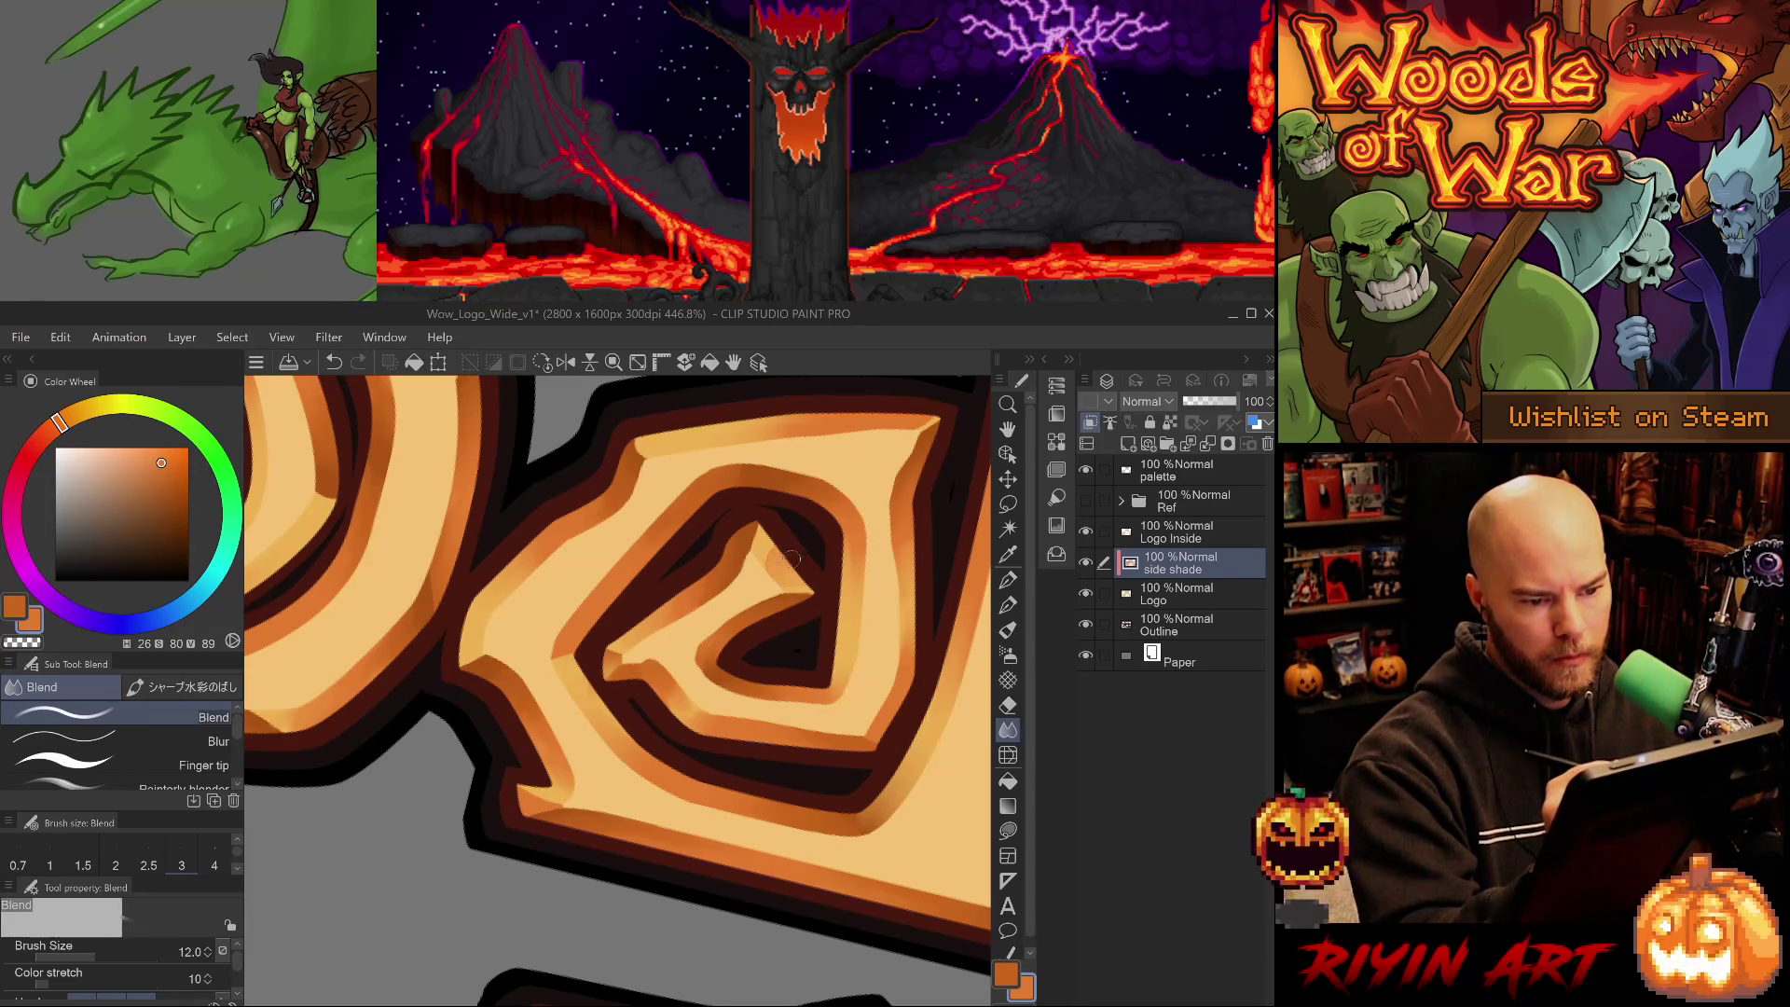
pyautogui.moveTo(775, 570); pyautogui.dragTo(824, 492)
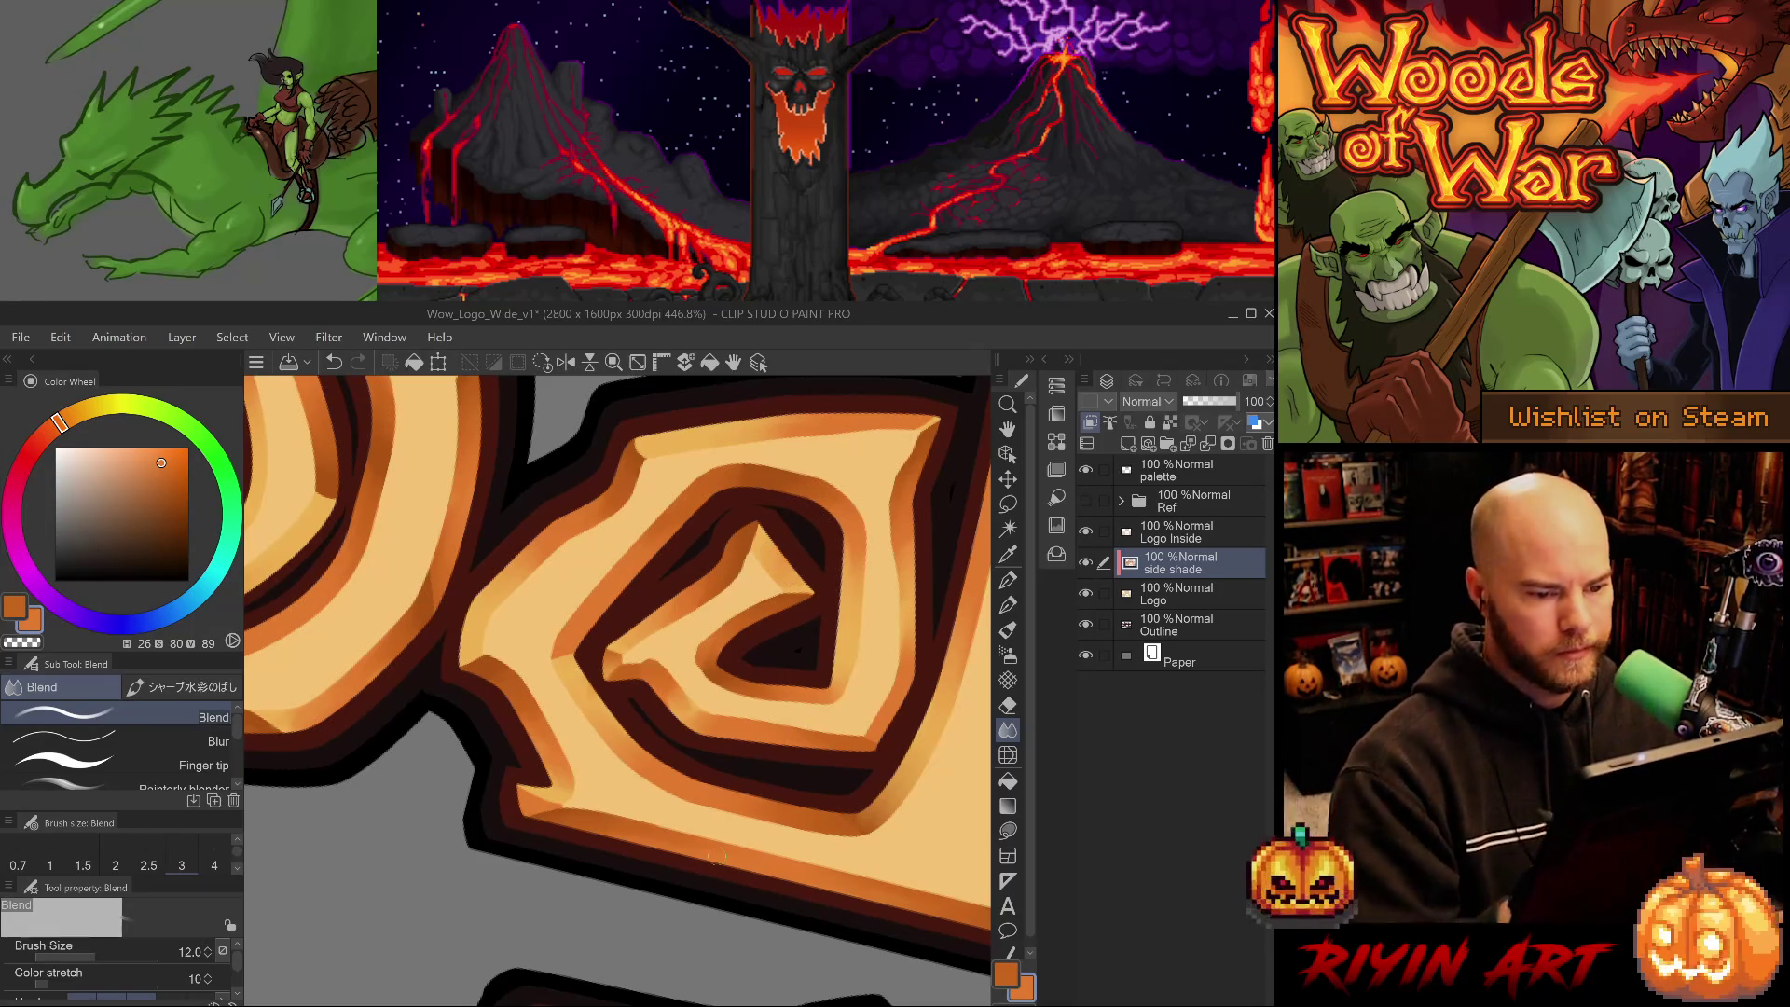
pyautogui.scroll(-10, 714, 874)
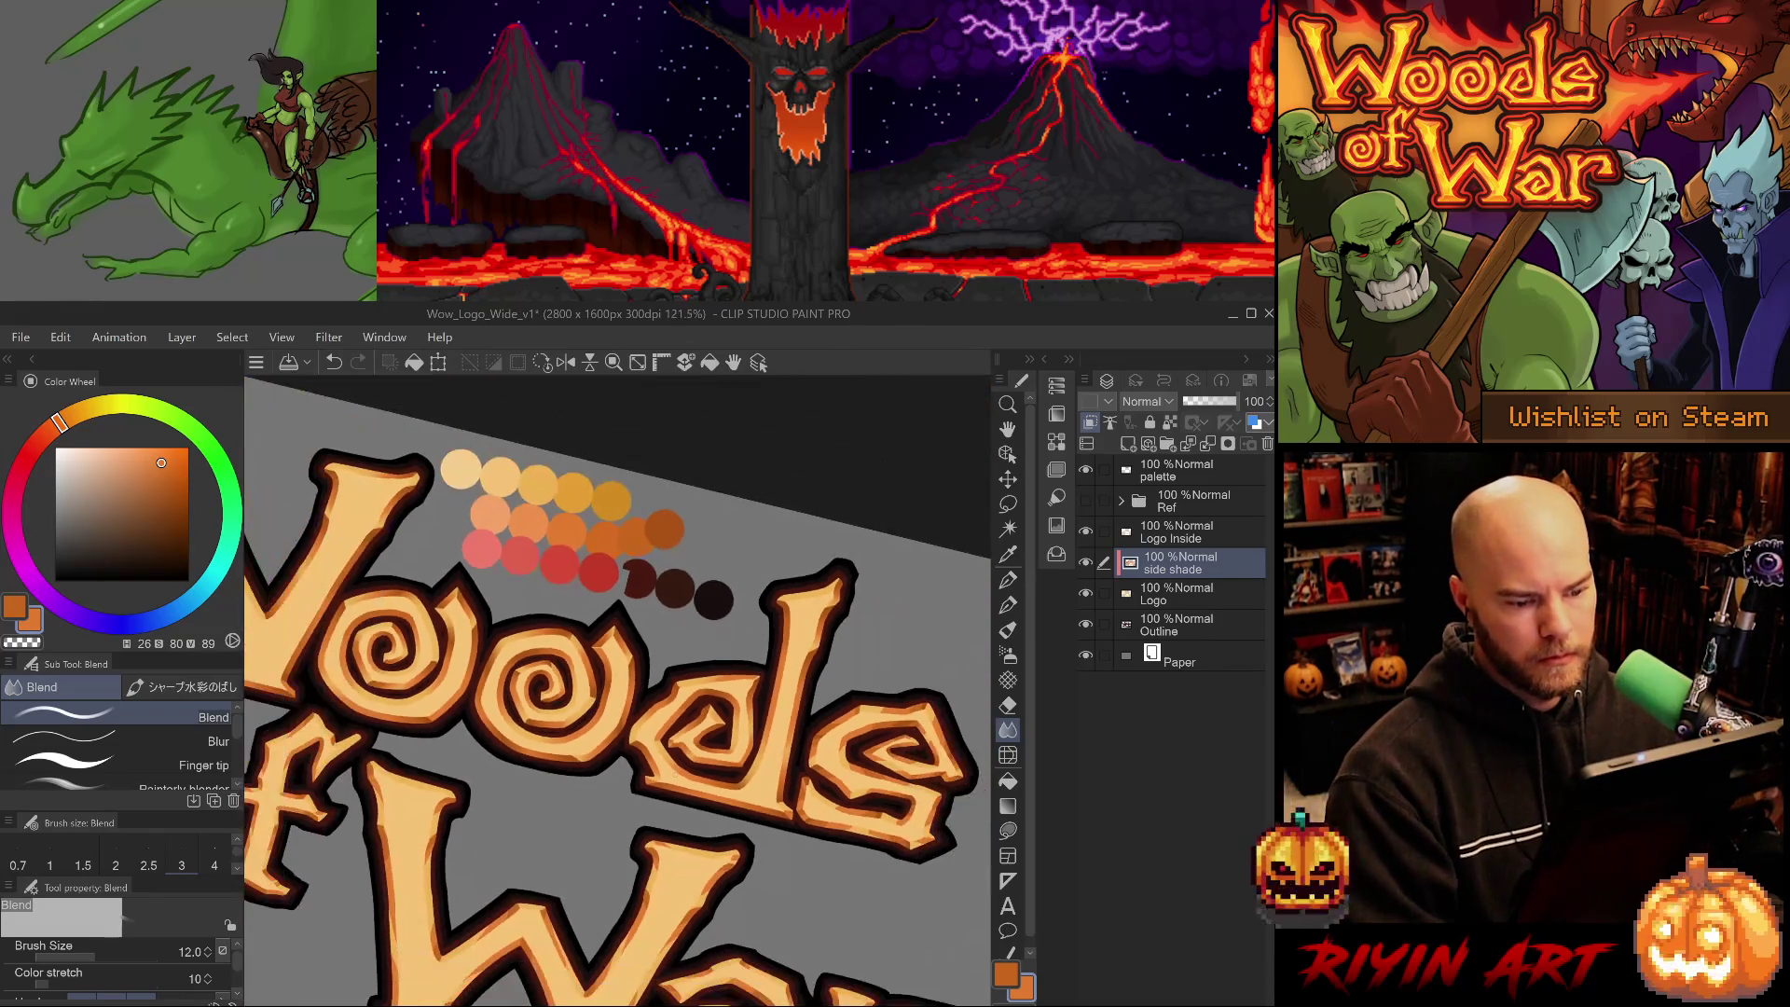
# - Level the canvas rotation and zoom to 242% on the 'ds' letters, framing the d
pyautogui.scroll(4, 669, 790)
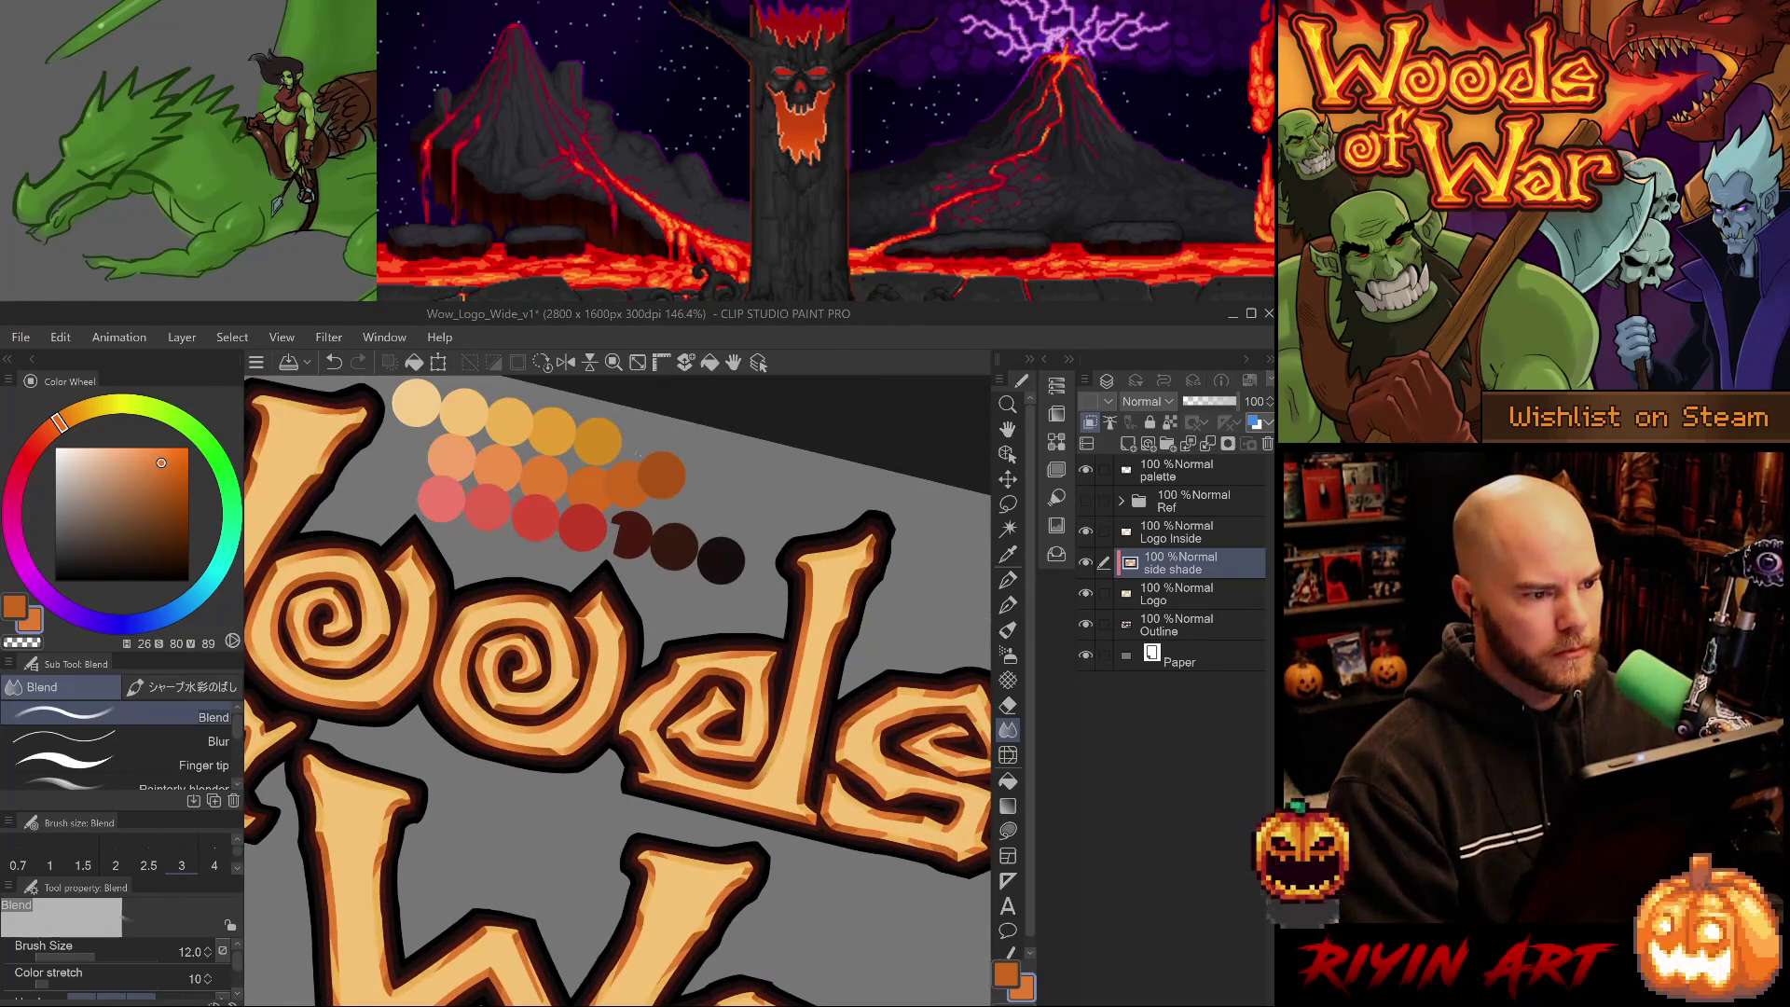
pyautogui.click(541, 362)
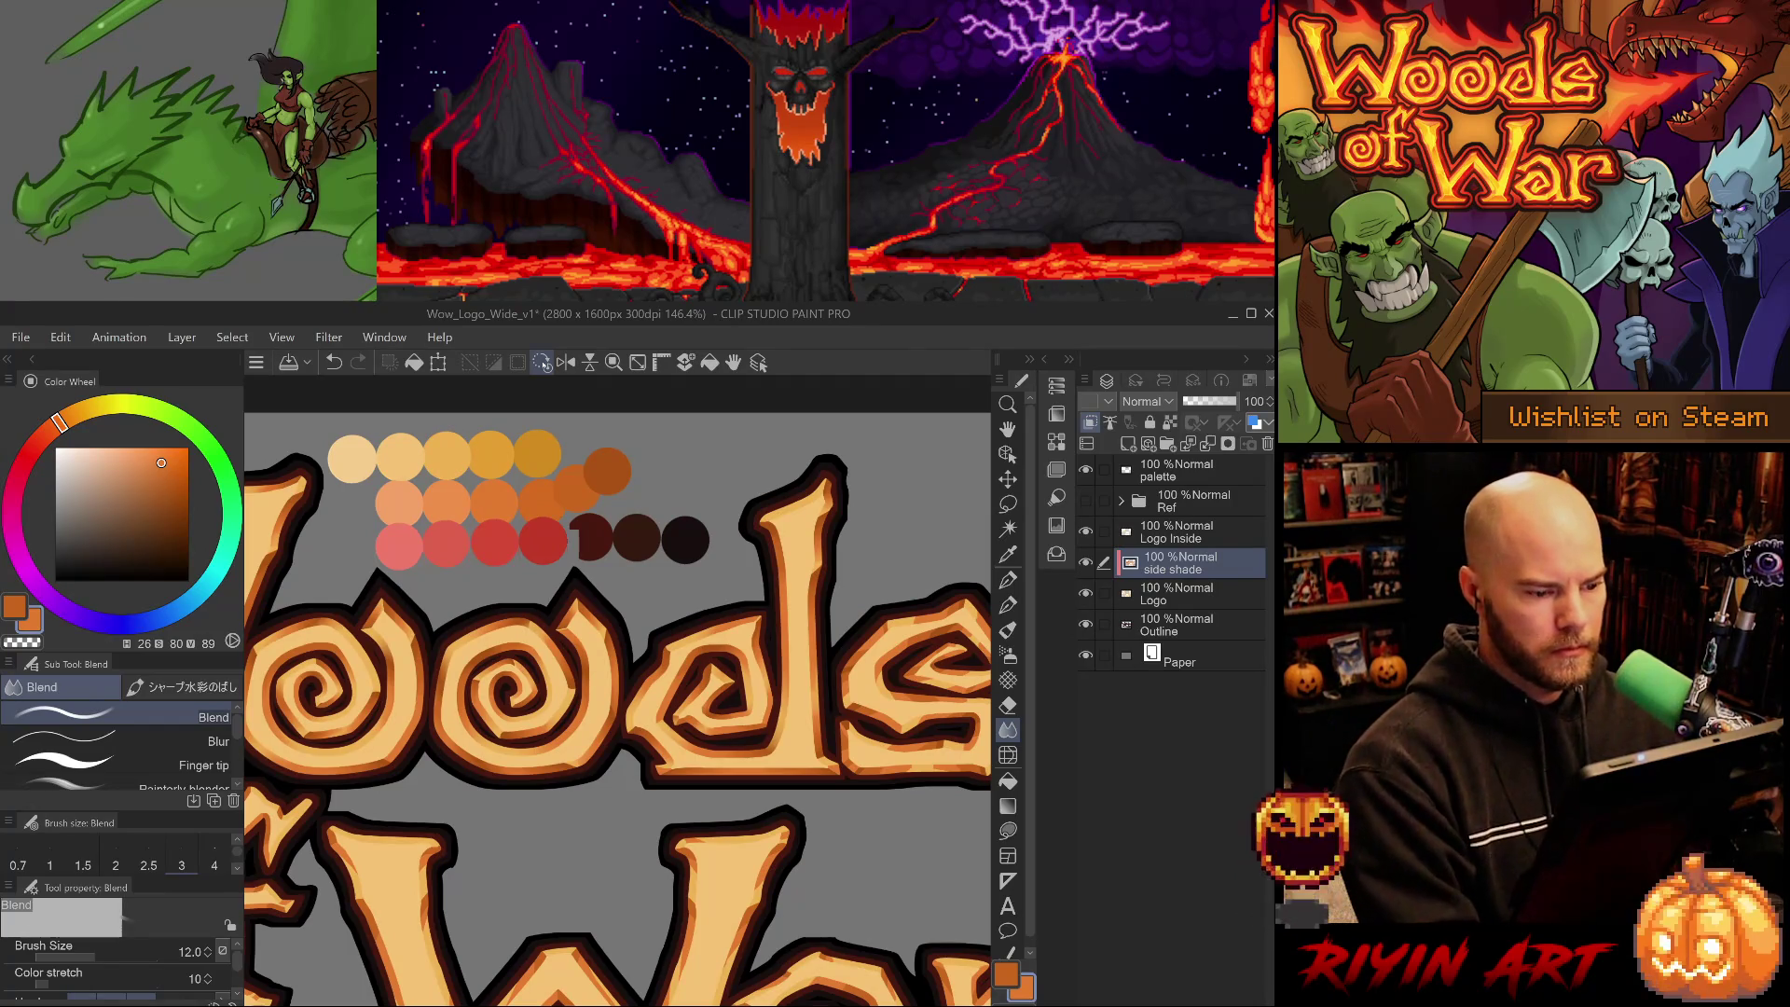
pyautogui.scroll(-2, 510, 708)
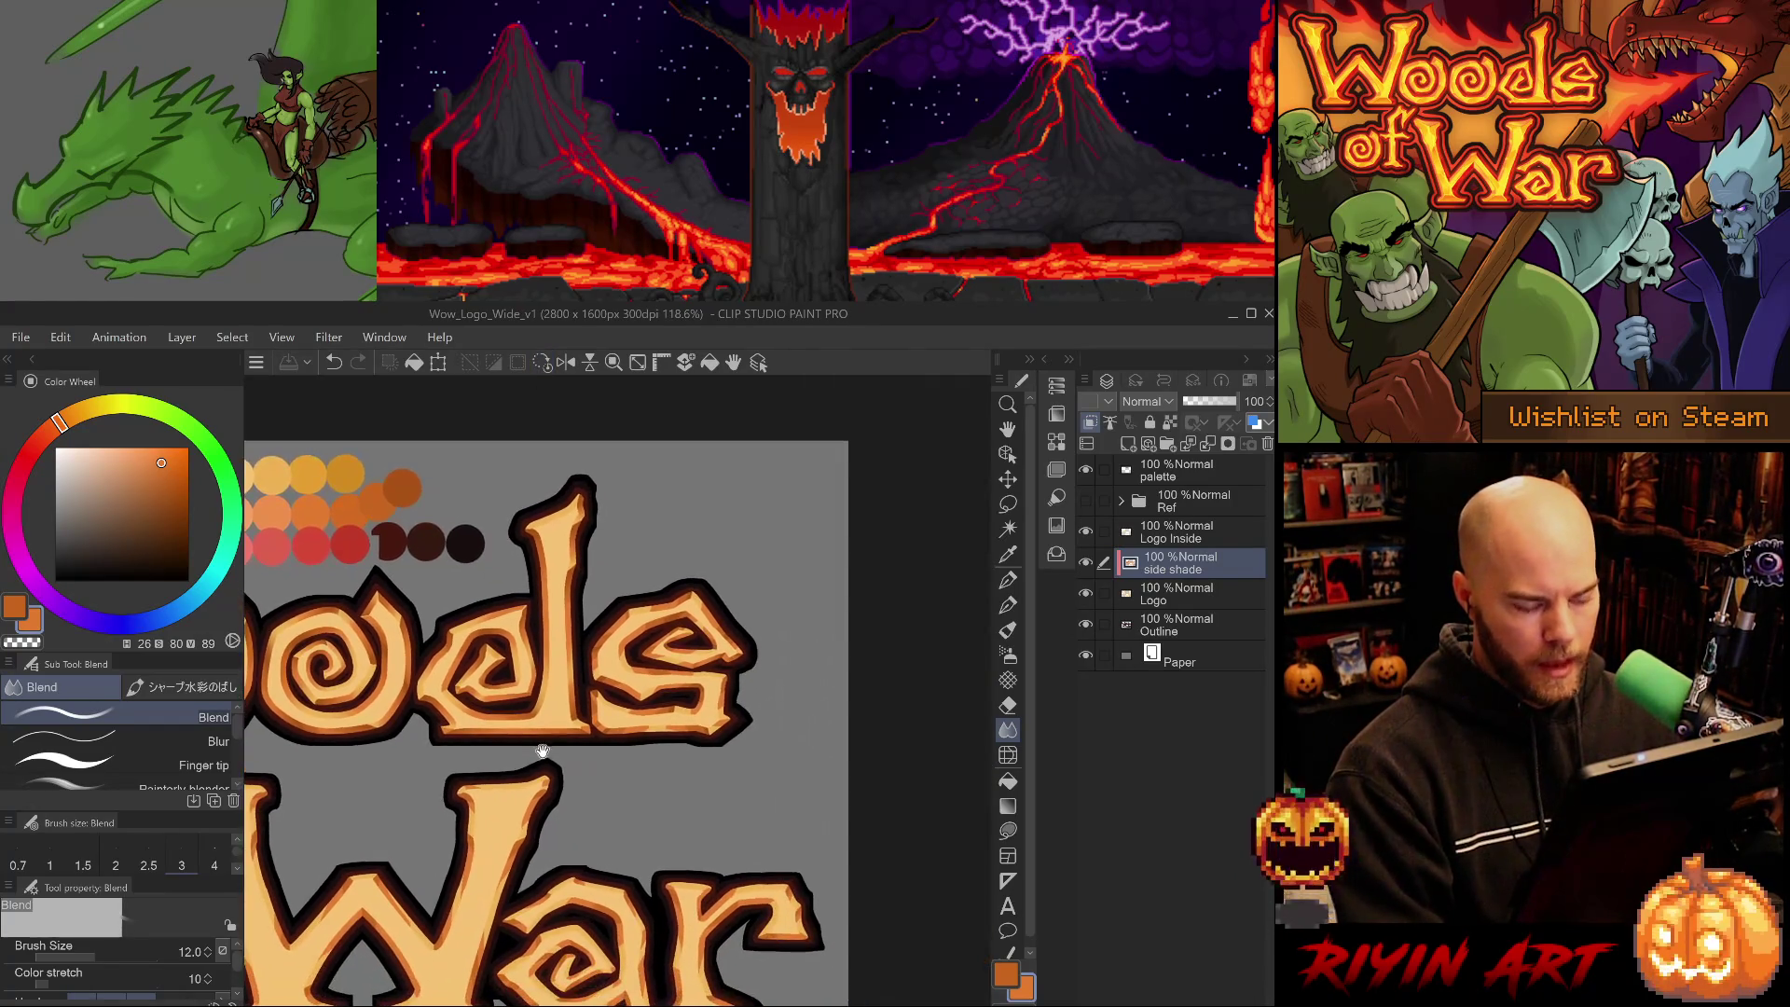
pyautogui.scroll(4, 579, 643)
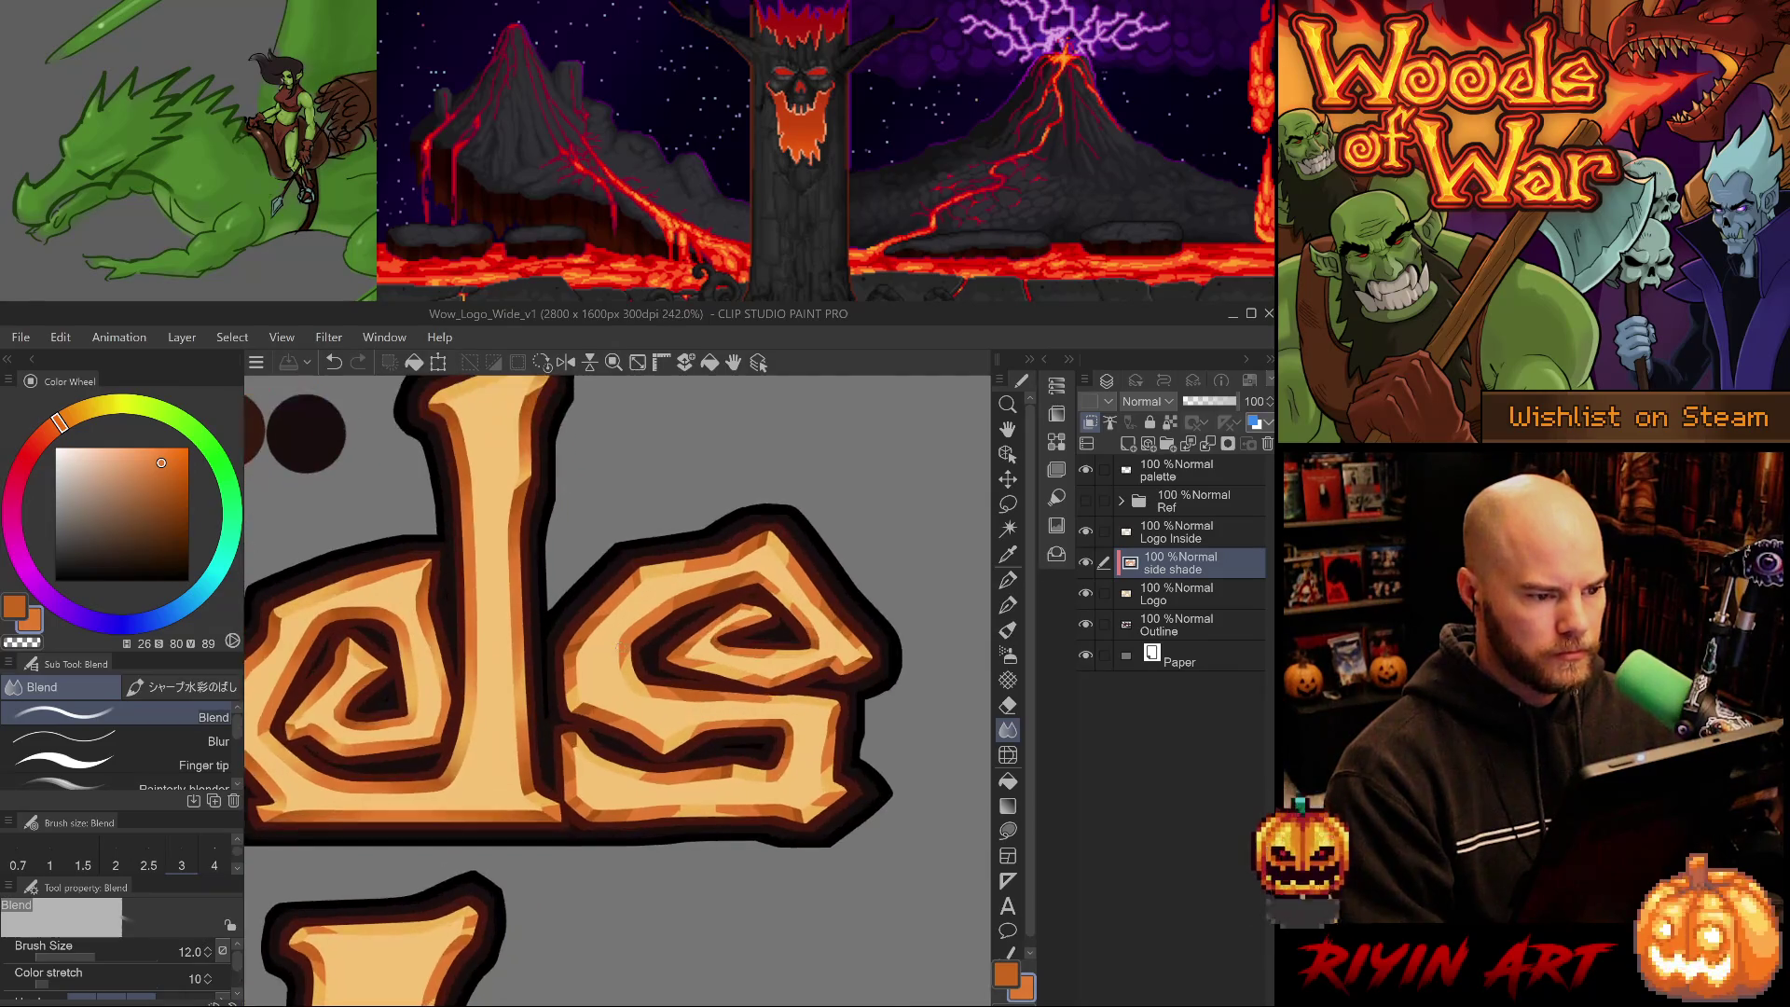
pyautogui.moveTo(618, 648)
pyautogui.mouseDown()
pyautogui.moveTo(656, 711)
pyautogui.moveTo(741, 676)
pyautogui.moveTo(731, 623)
pyautogui.mouseUp()
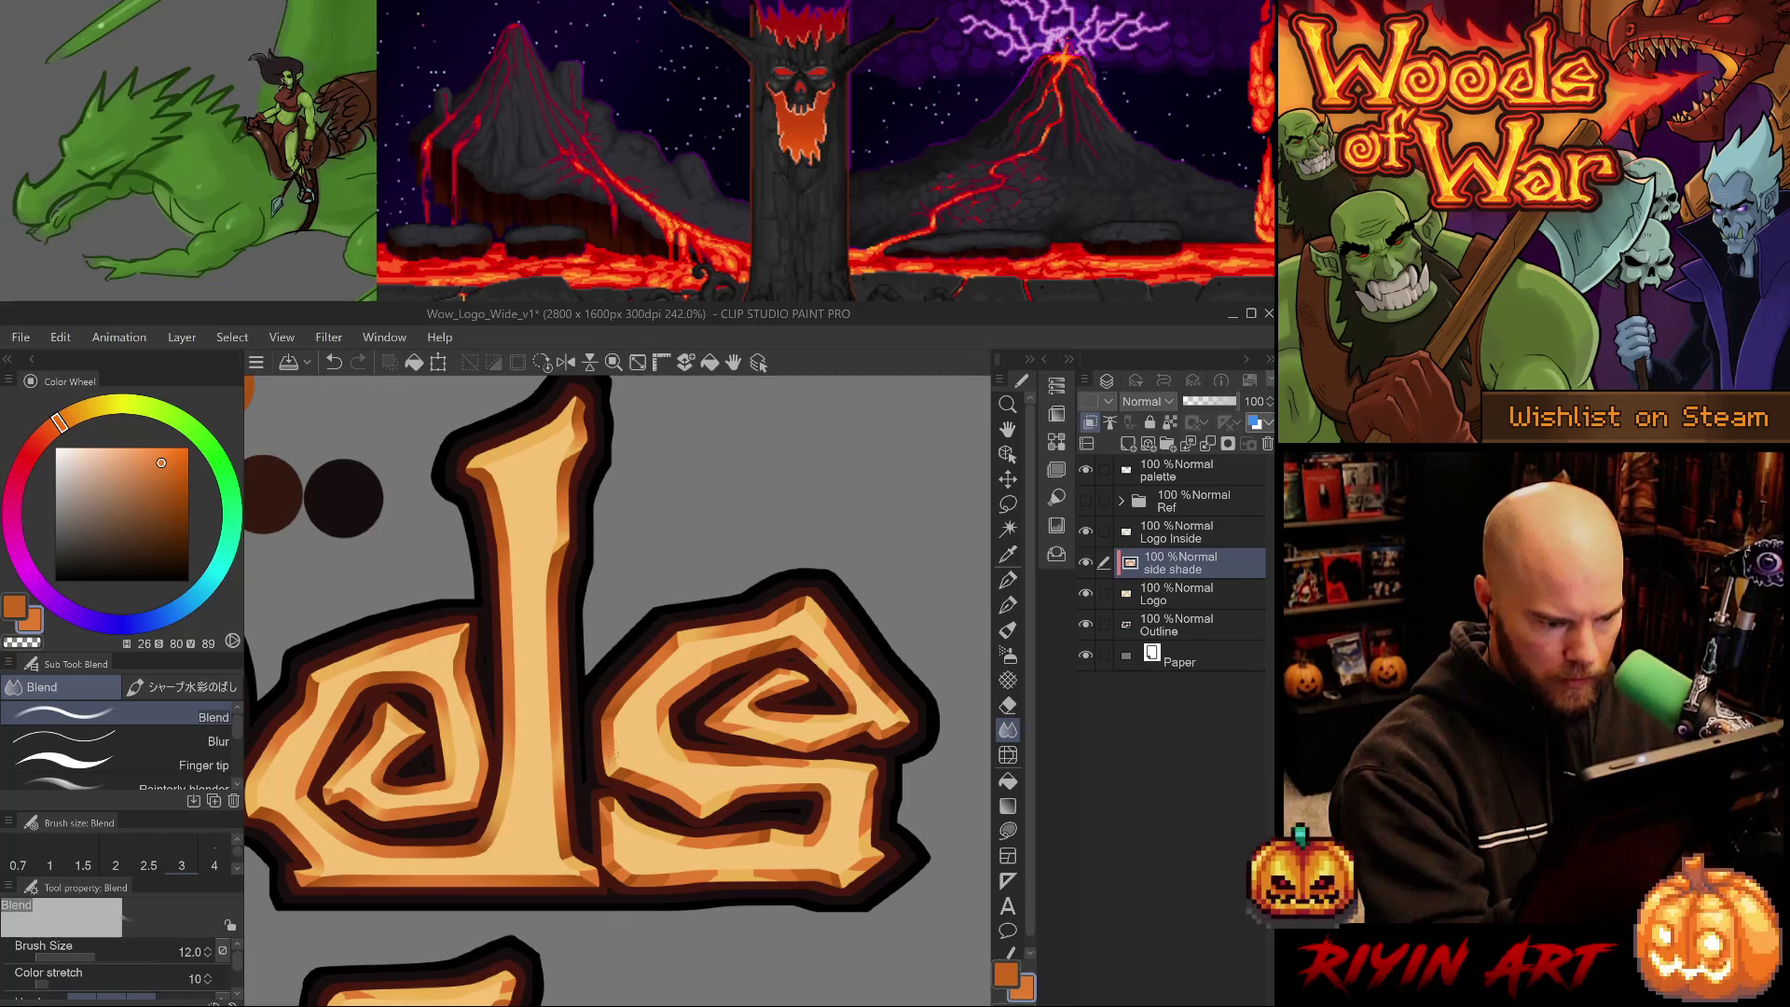
pyautogui.moveTo(673, 724); pyautogui.dragTo(625, 716)
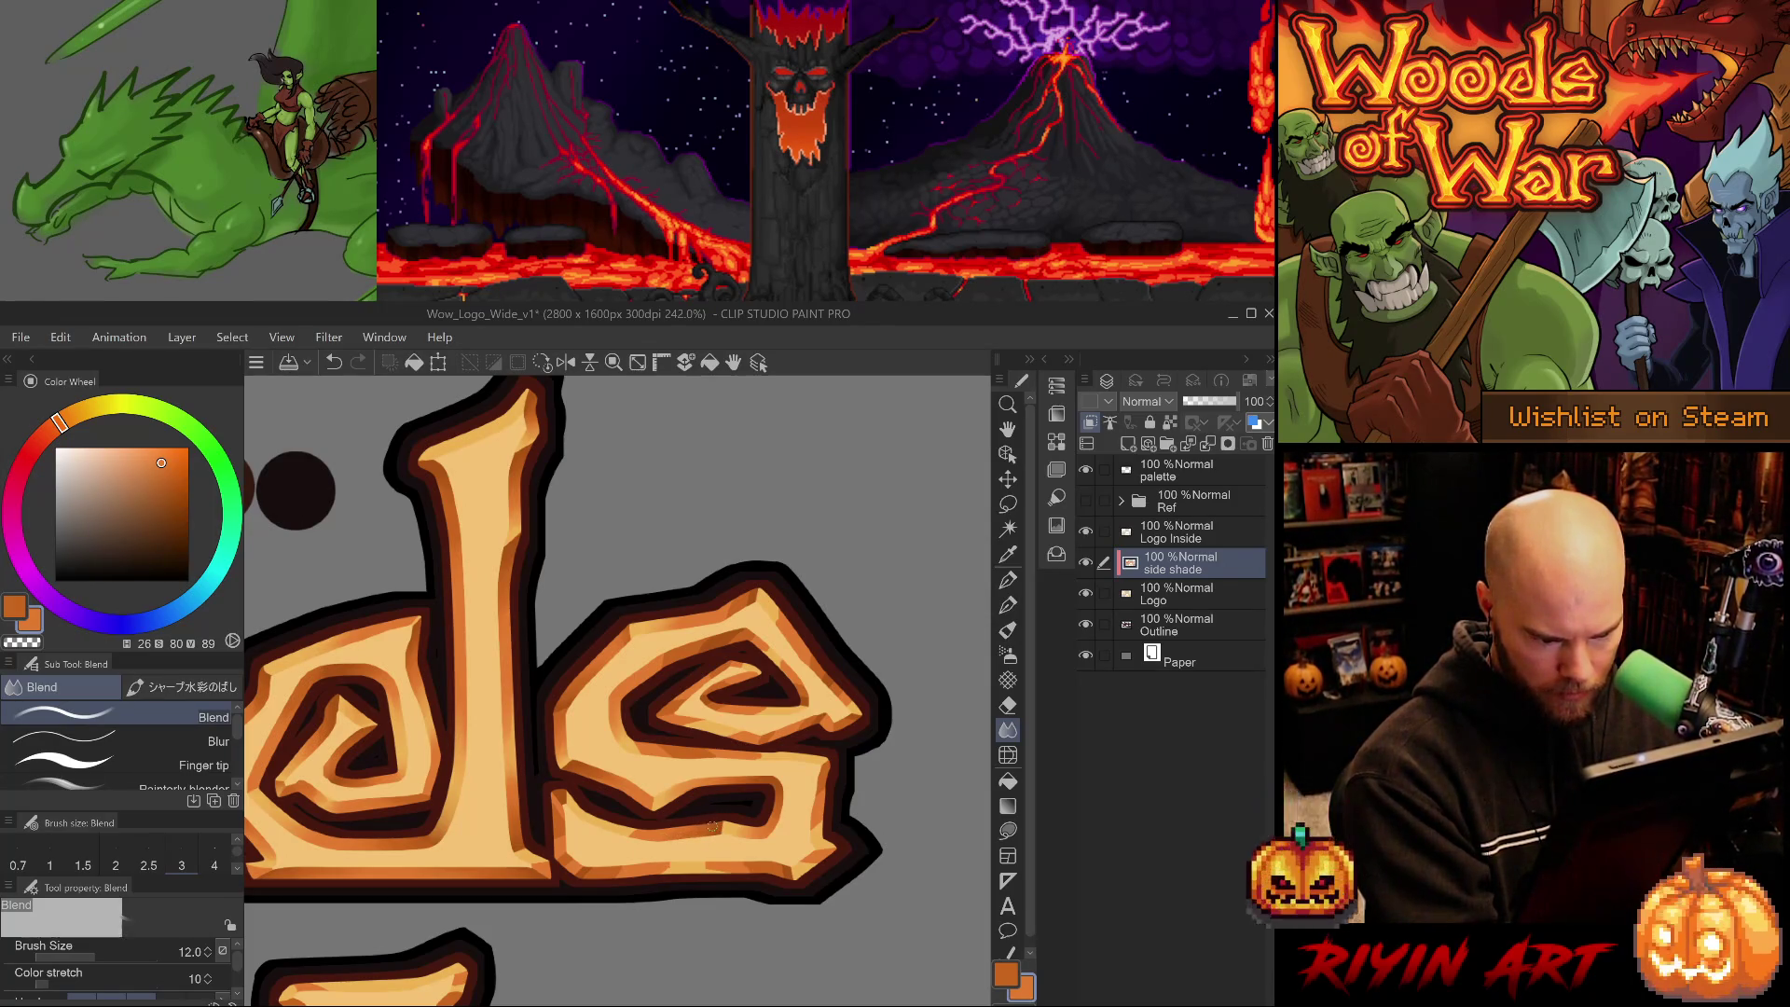
pyautogui.moveTo(642, 852); pyautogui.dragTo(511, 760)
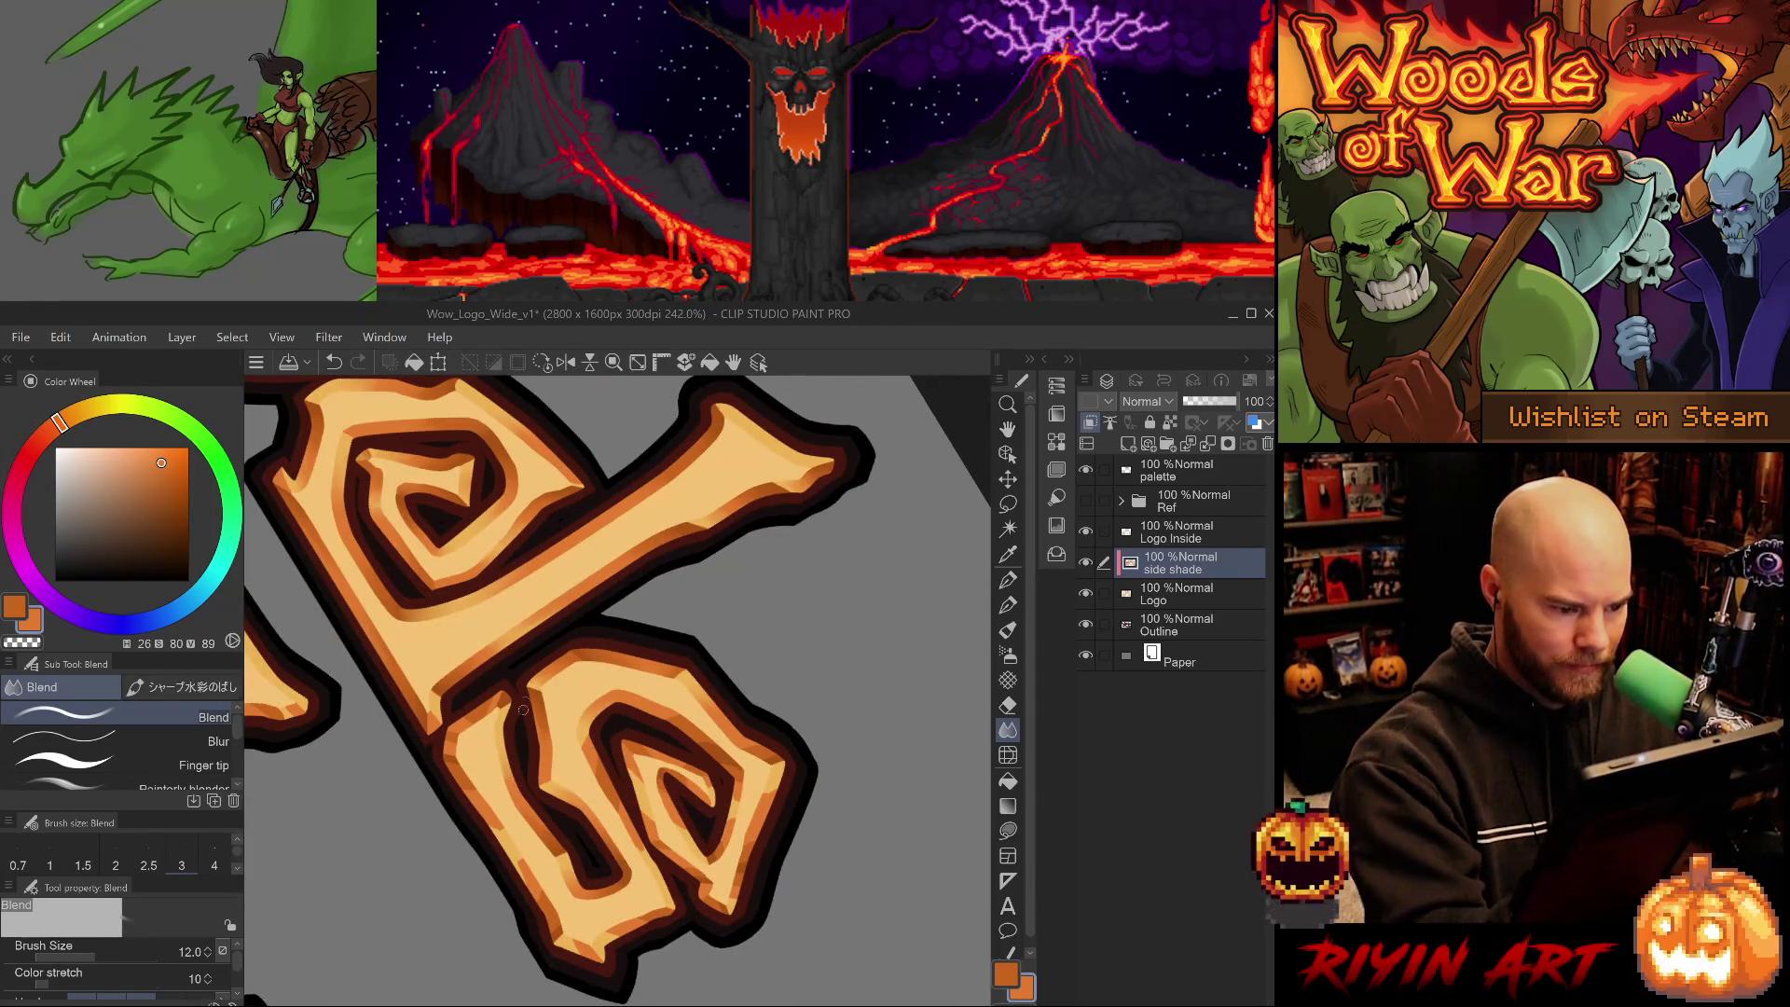
# - Reset the canvas upright and tilt it counter-clockwise to work on the s
pyautogui.hotkey('ctrl', '@')
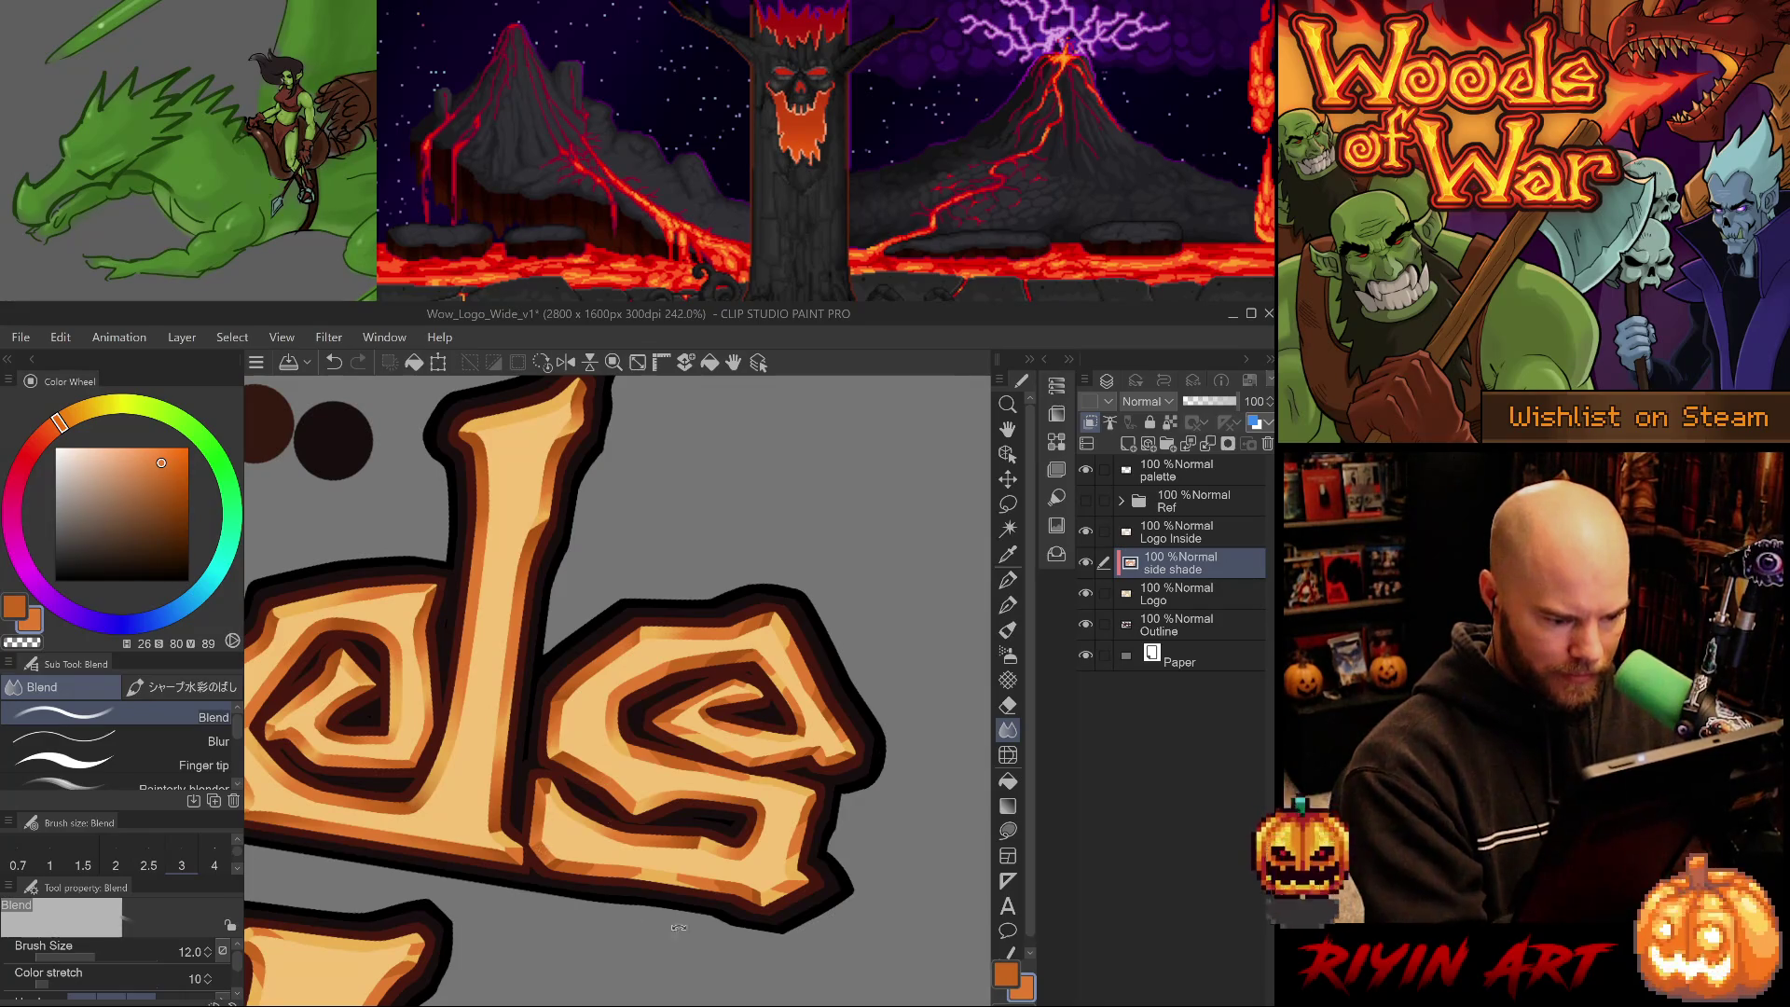
pyautogui.press('-')
pyautogui.press('-')
pyautogui.press('-')
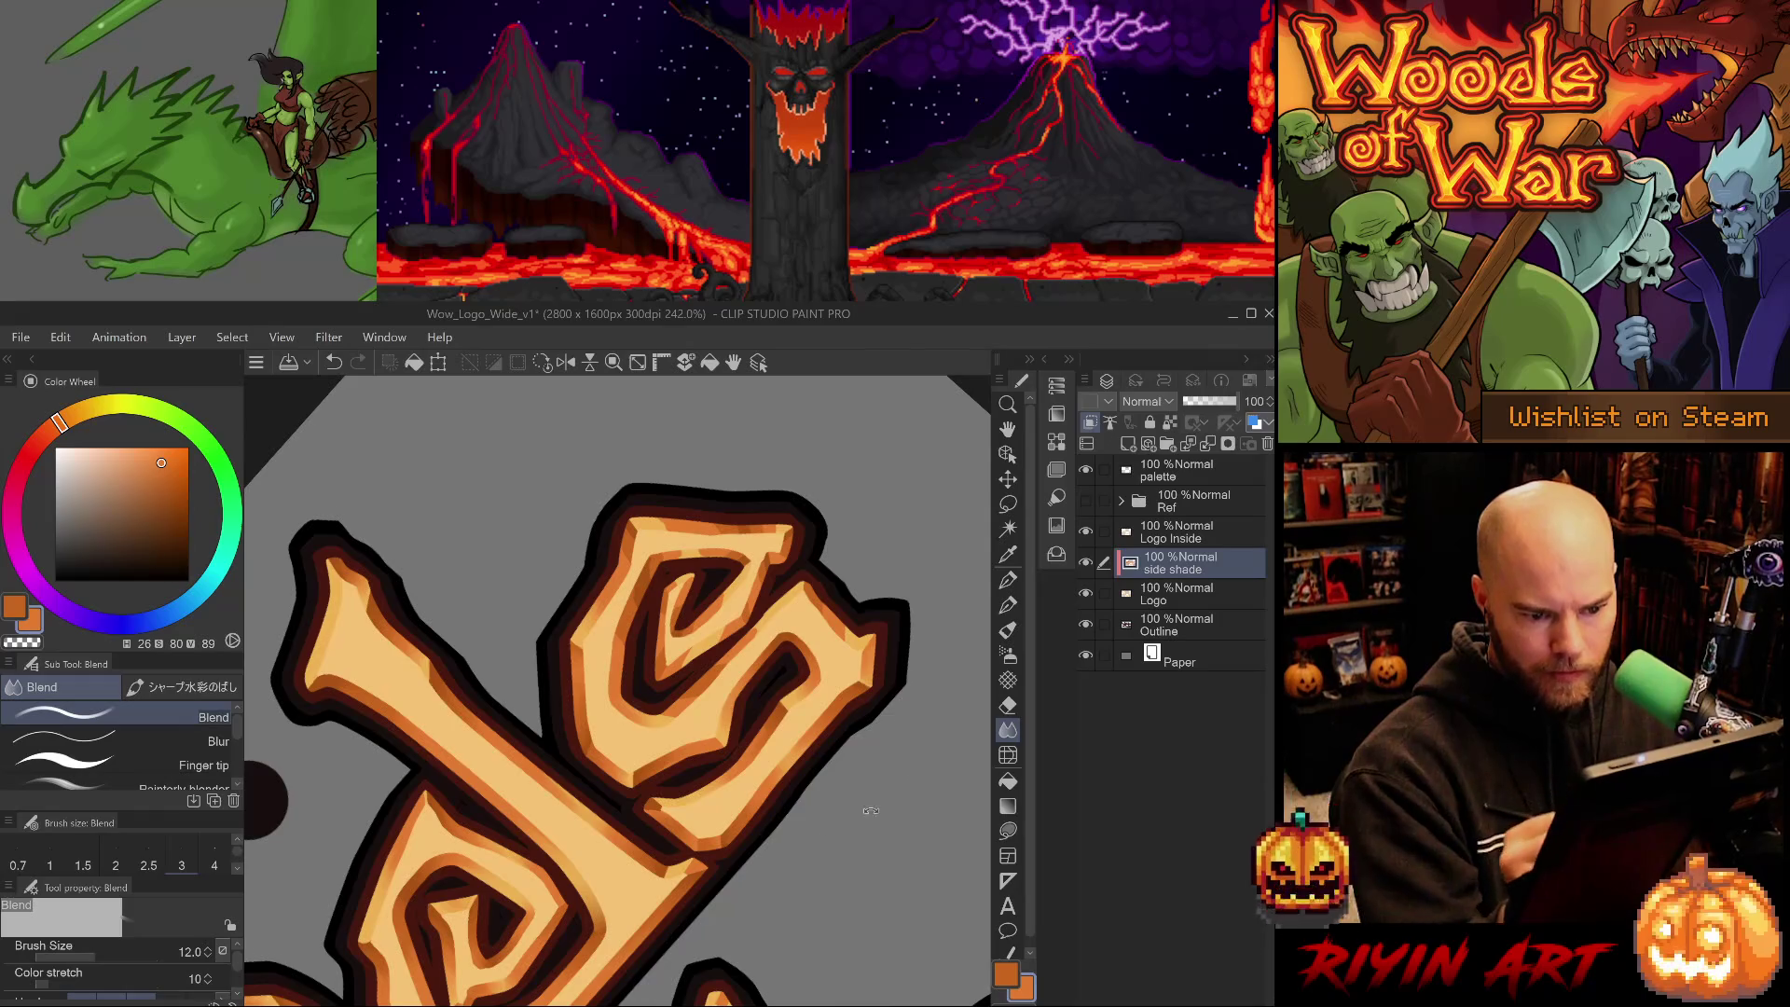
pyautogui.hotkey('ctrl', '@')
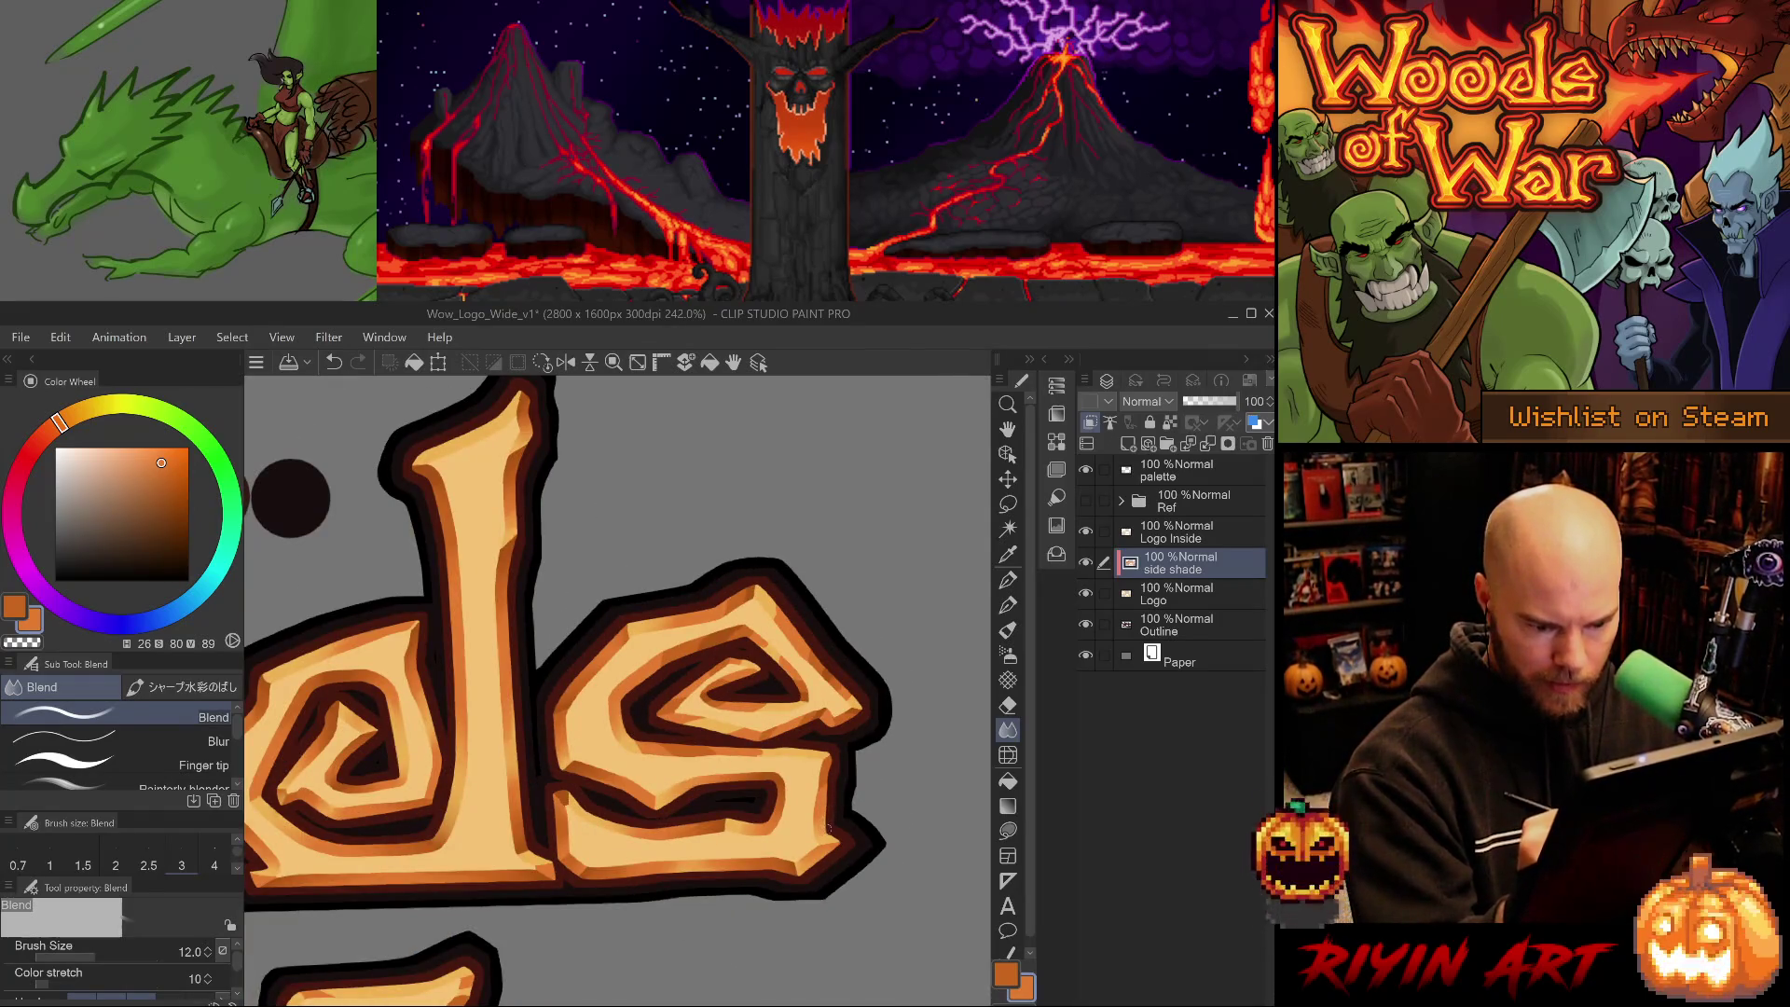
pyautogui.press('-')
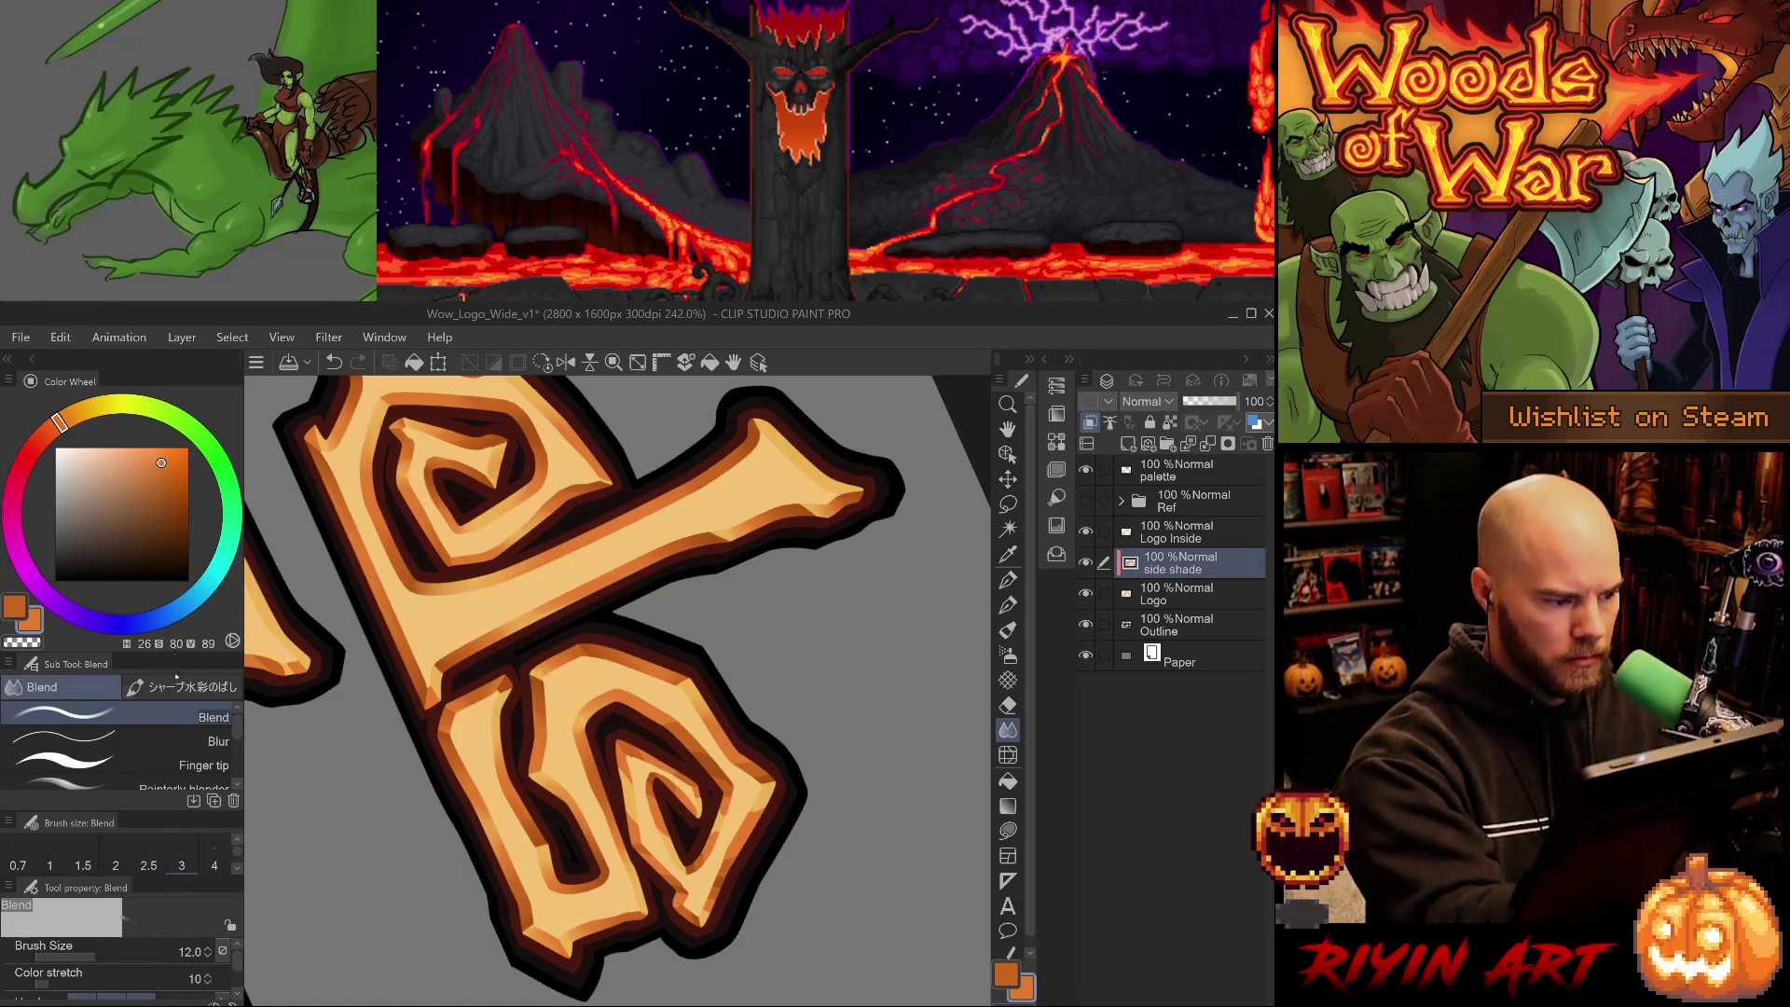
# - Try the Blur sub tool at size 10, then return to Blend at 12 and rotate the view
pyautogui.click(139, 739)
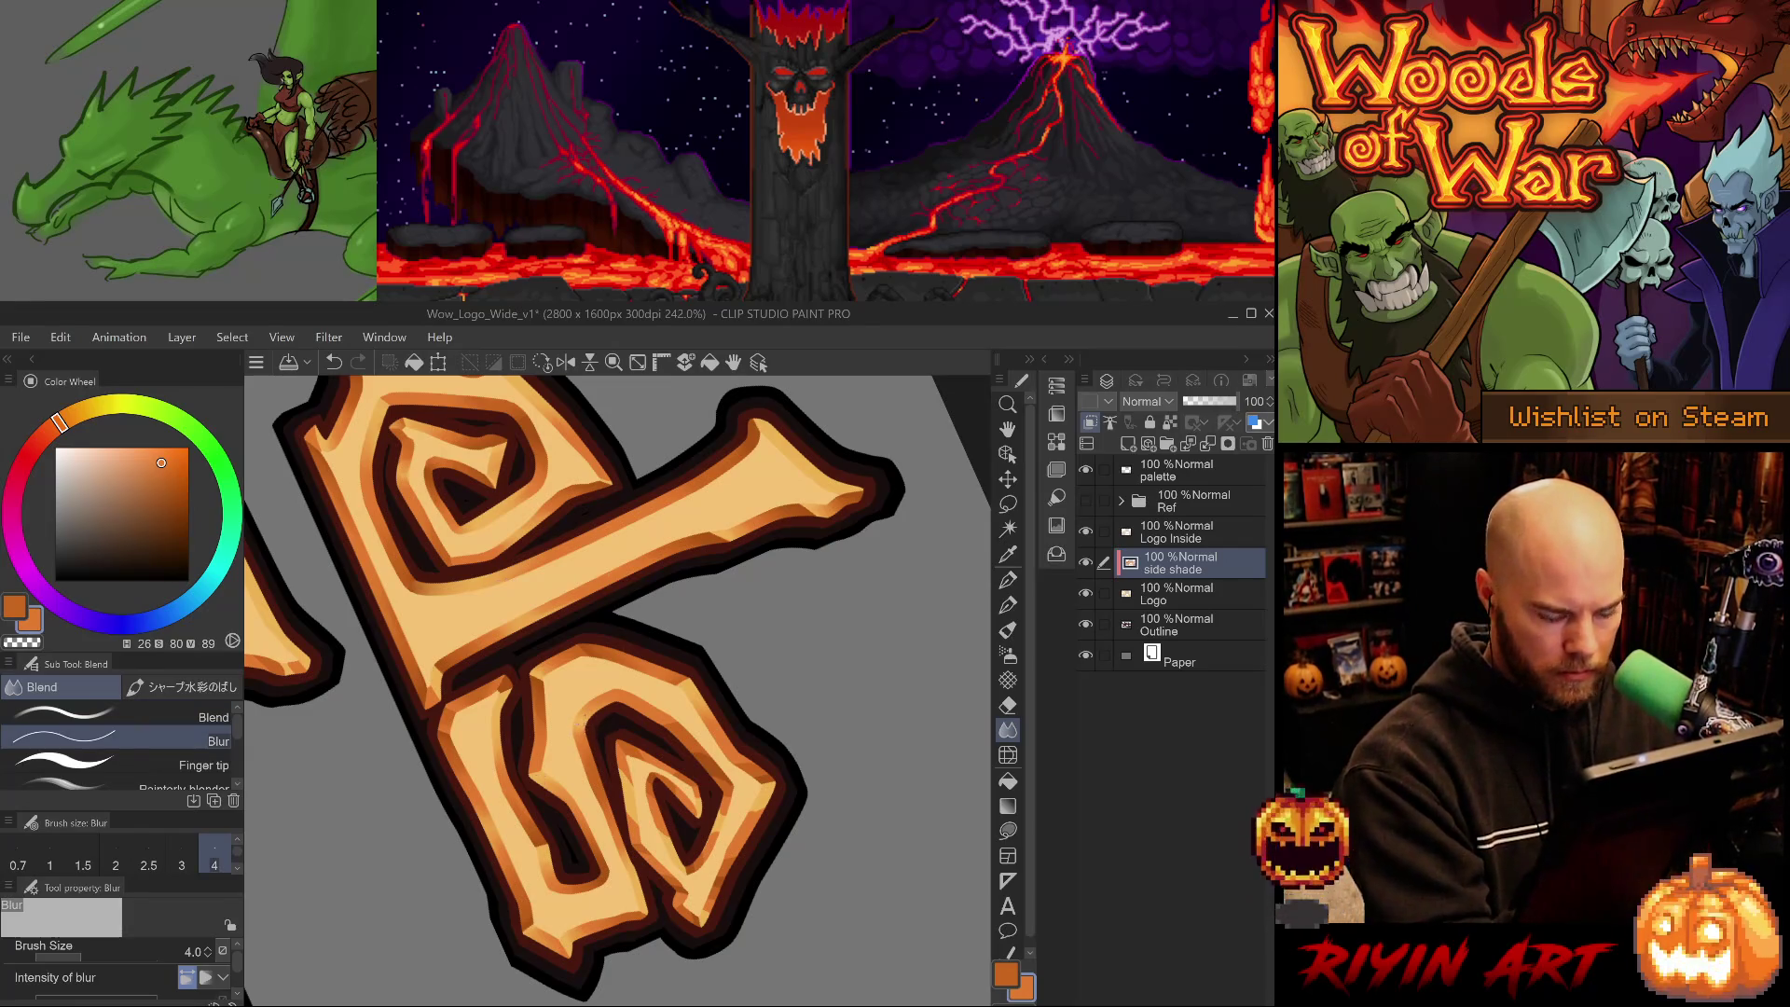
pyautogui.press(']')
pyautogui.press(']')
pyautogui.press(']')
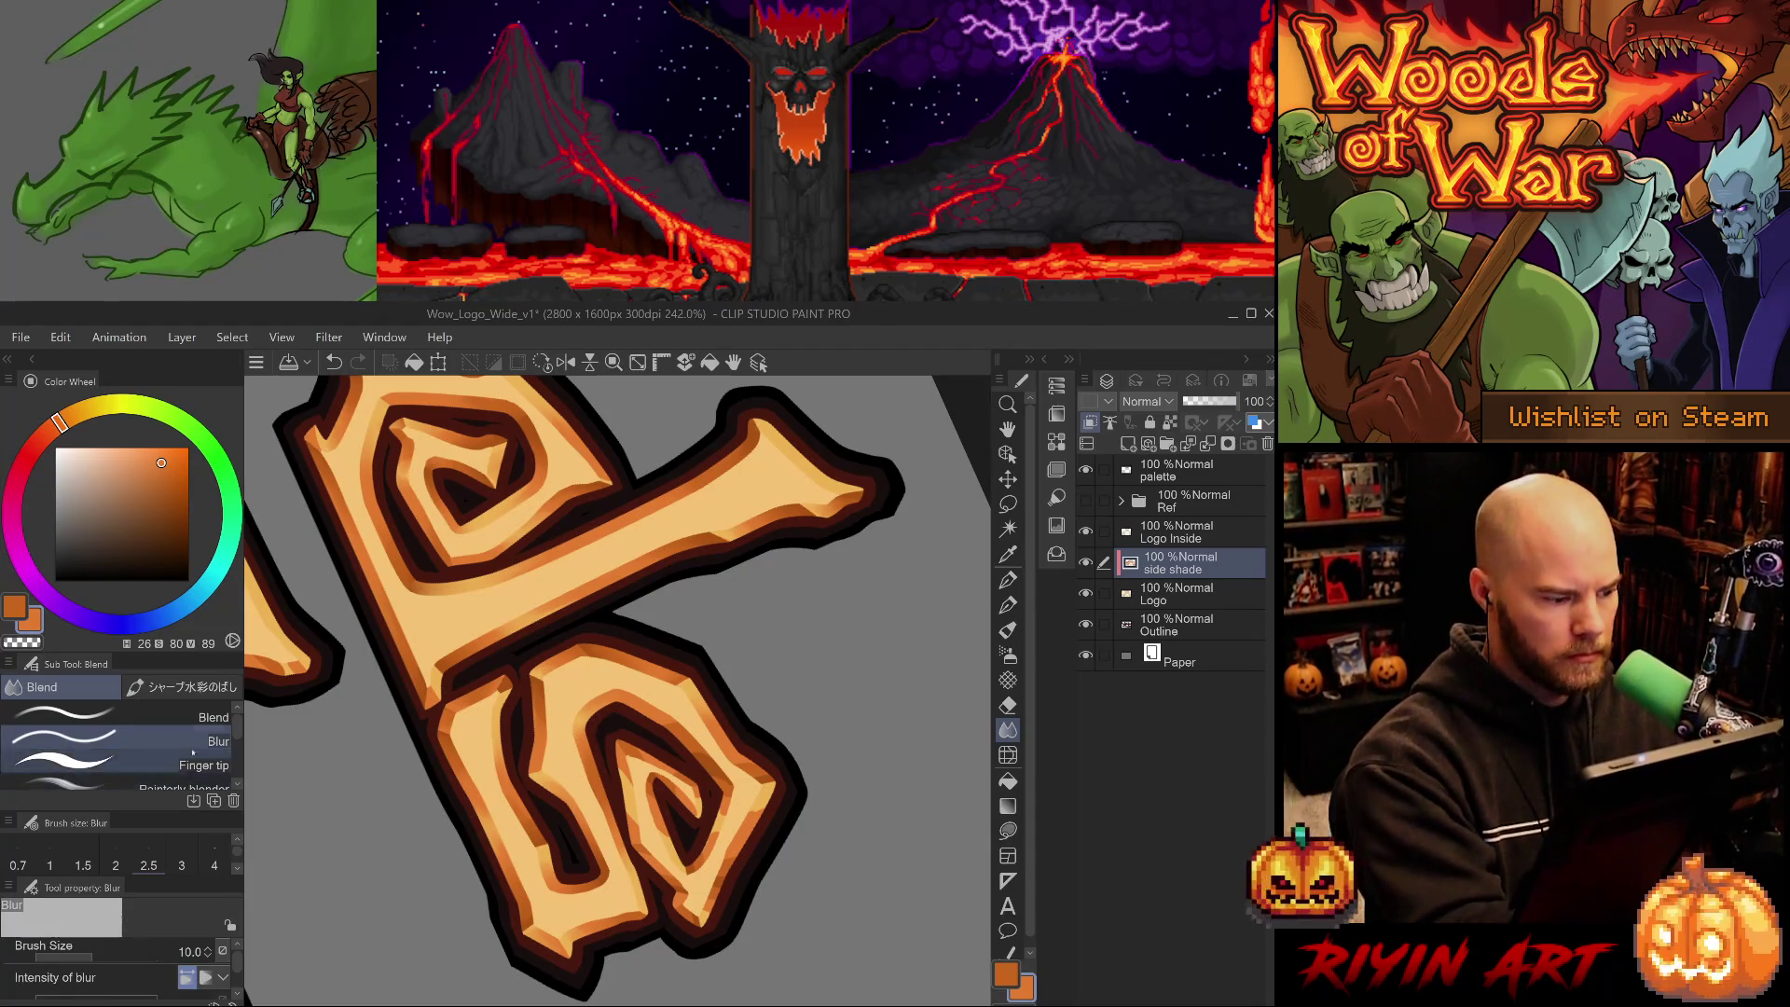
pyautogui.click(139, 716)
pyautogui.moveTo(800, 788)
pyautogui.mouseDown()
pyautogui.moveTo(755, 671)
pyautogui.moveTo(702, 626)
pyautogui.mouseUp()
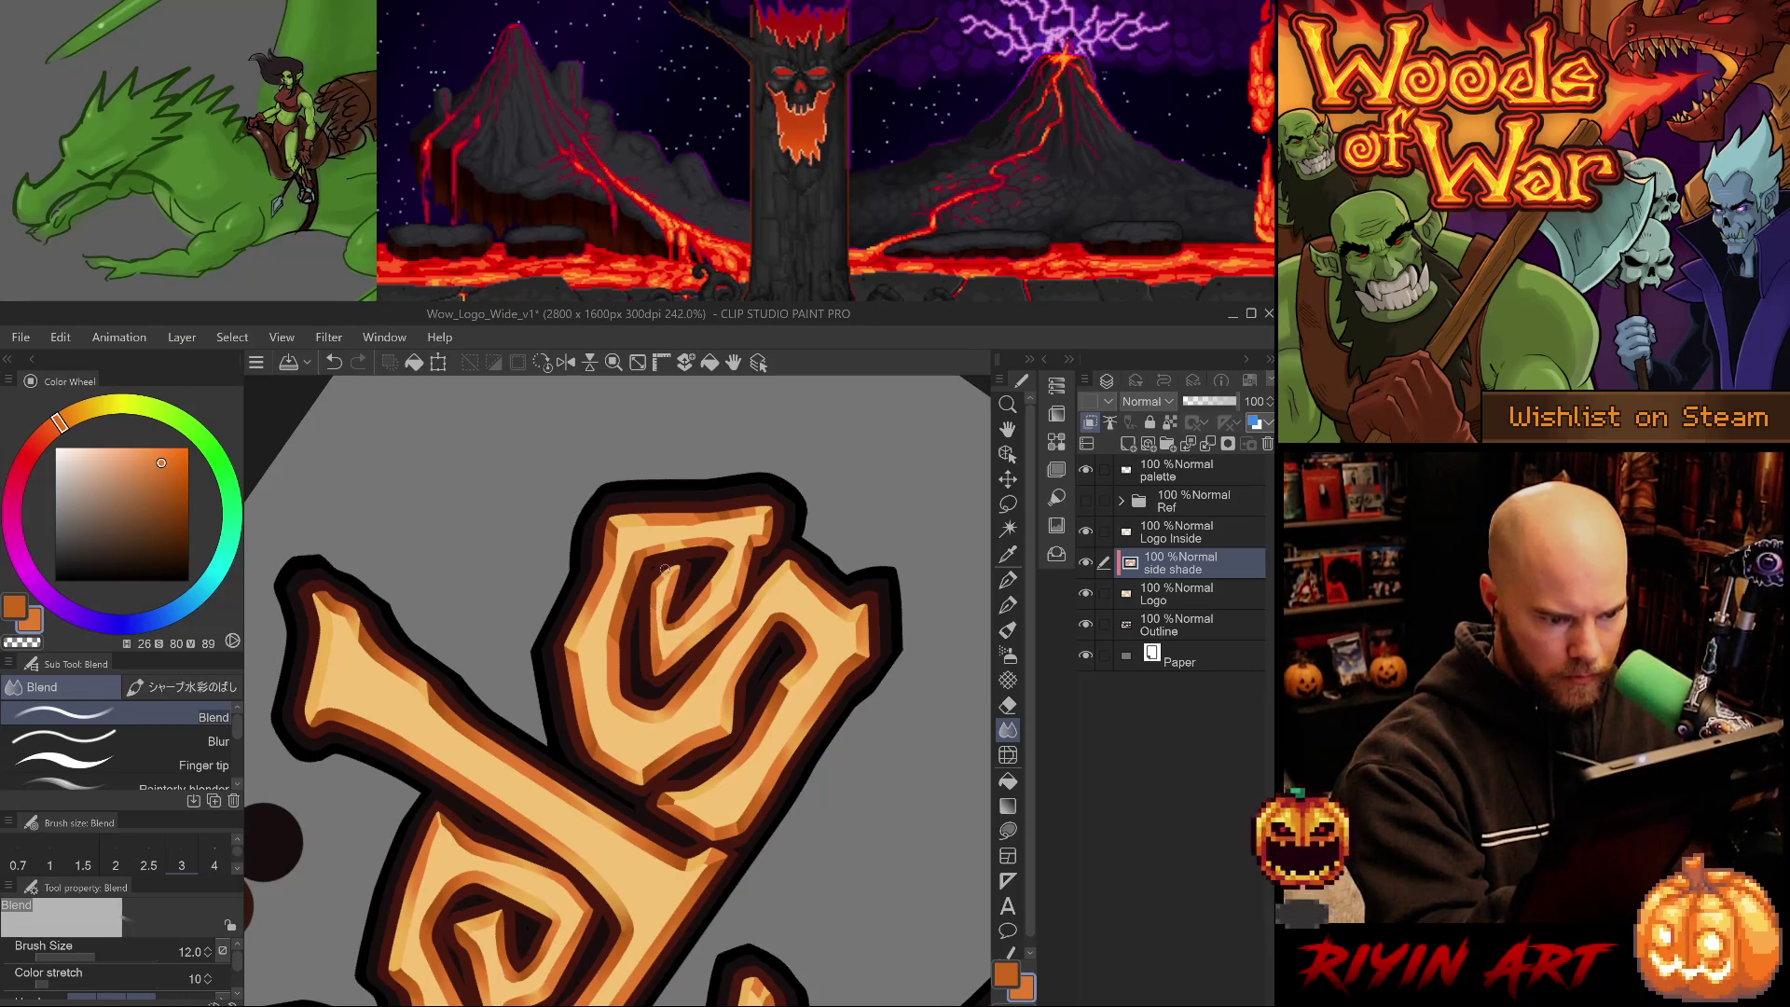
# - Undo two poor blend strokes on the s and resize the Blend brush from 8 up to 15
pyautogui.hotkey('ctrl', 'z')
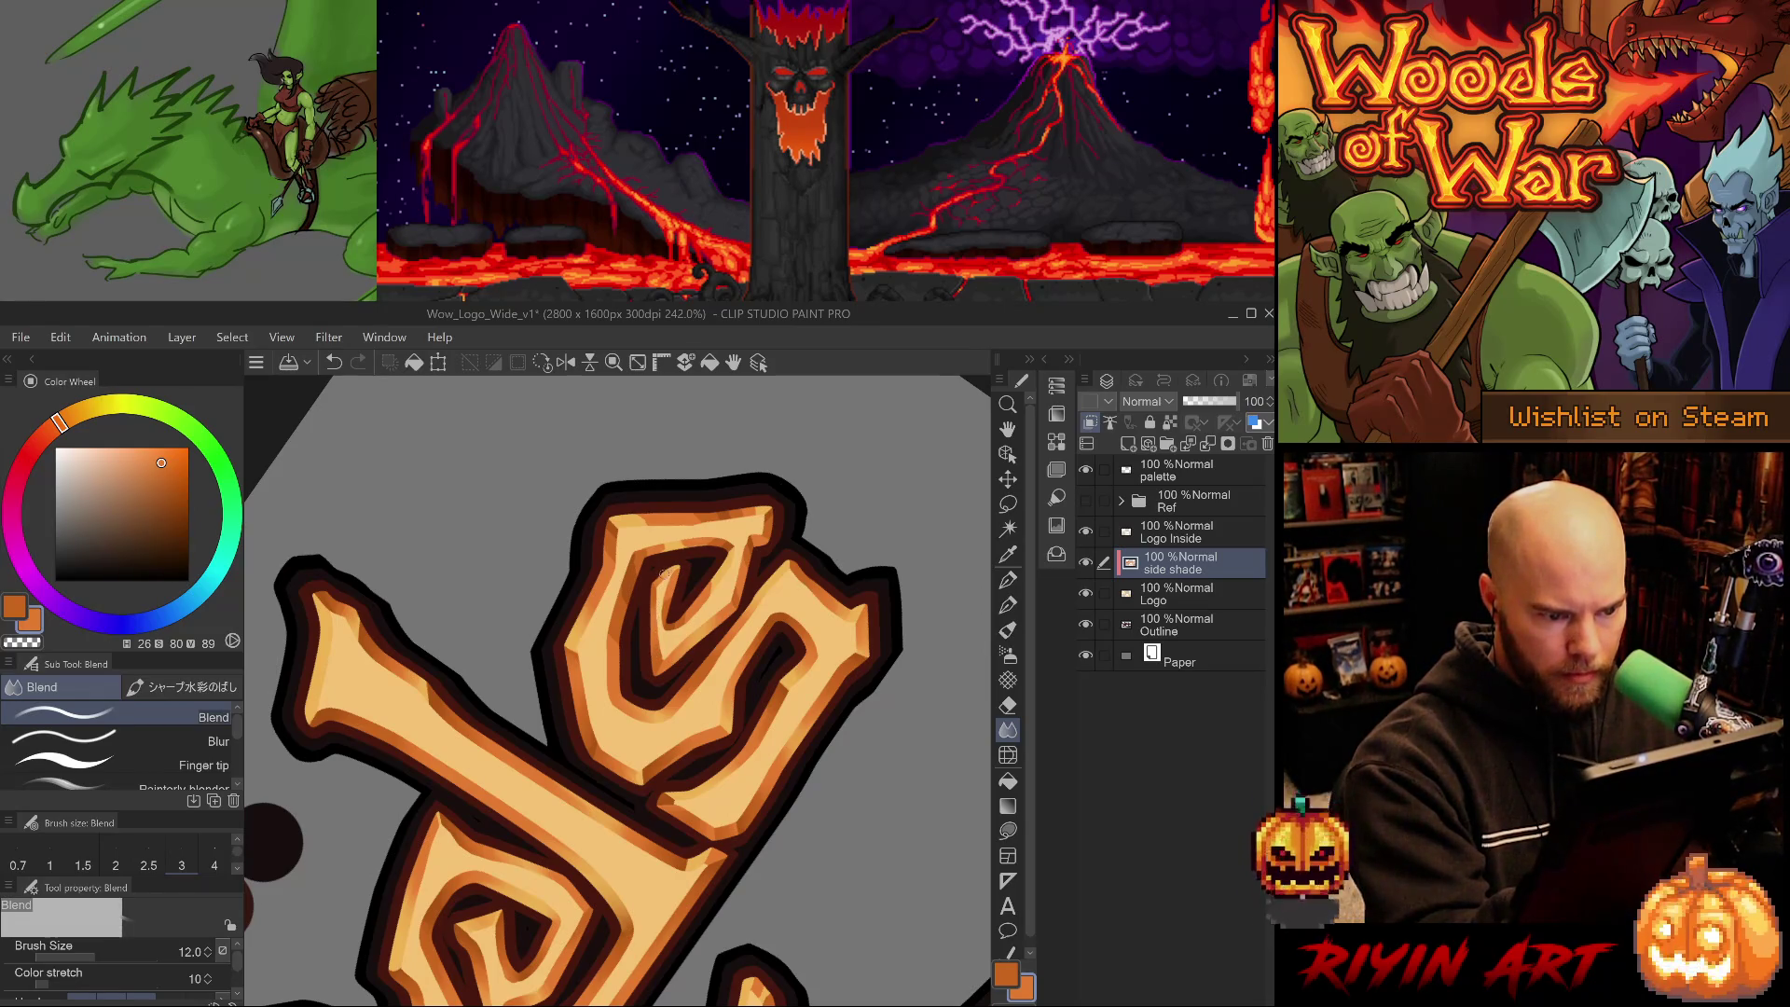
pyautogui.press('[')
pyautogui.press('[')
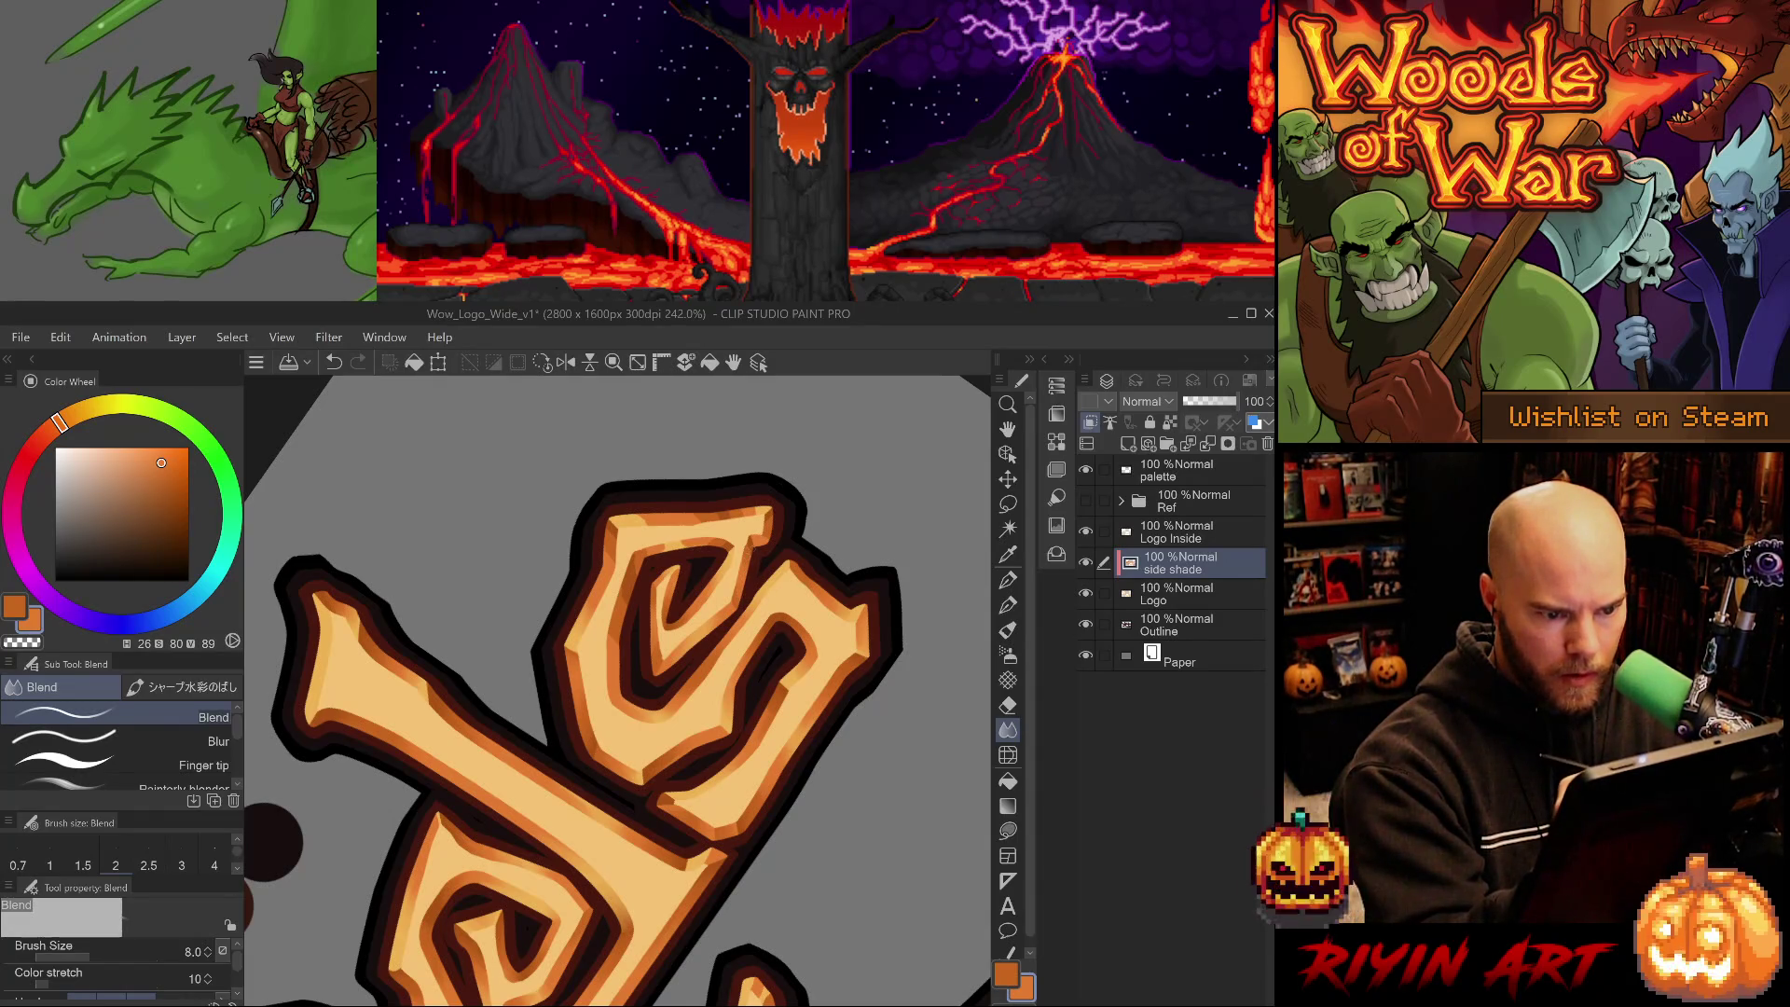
pyautogui.hotkey('ctrl', 'z')
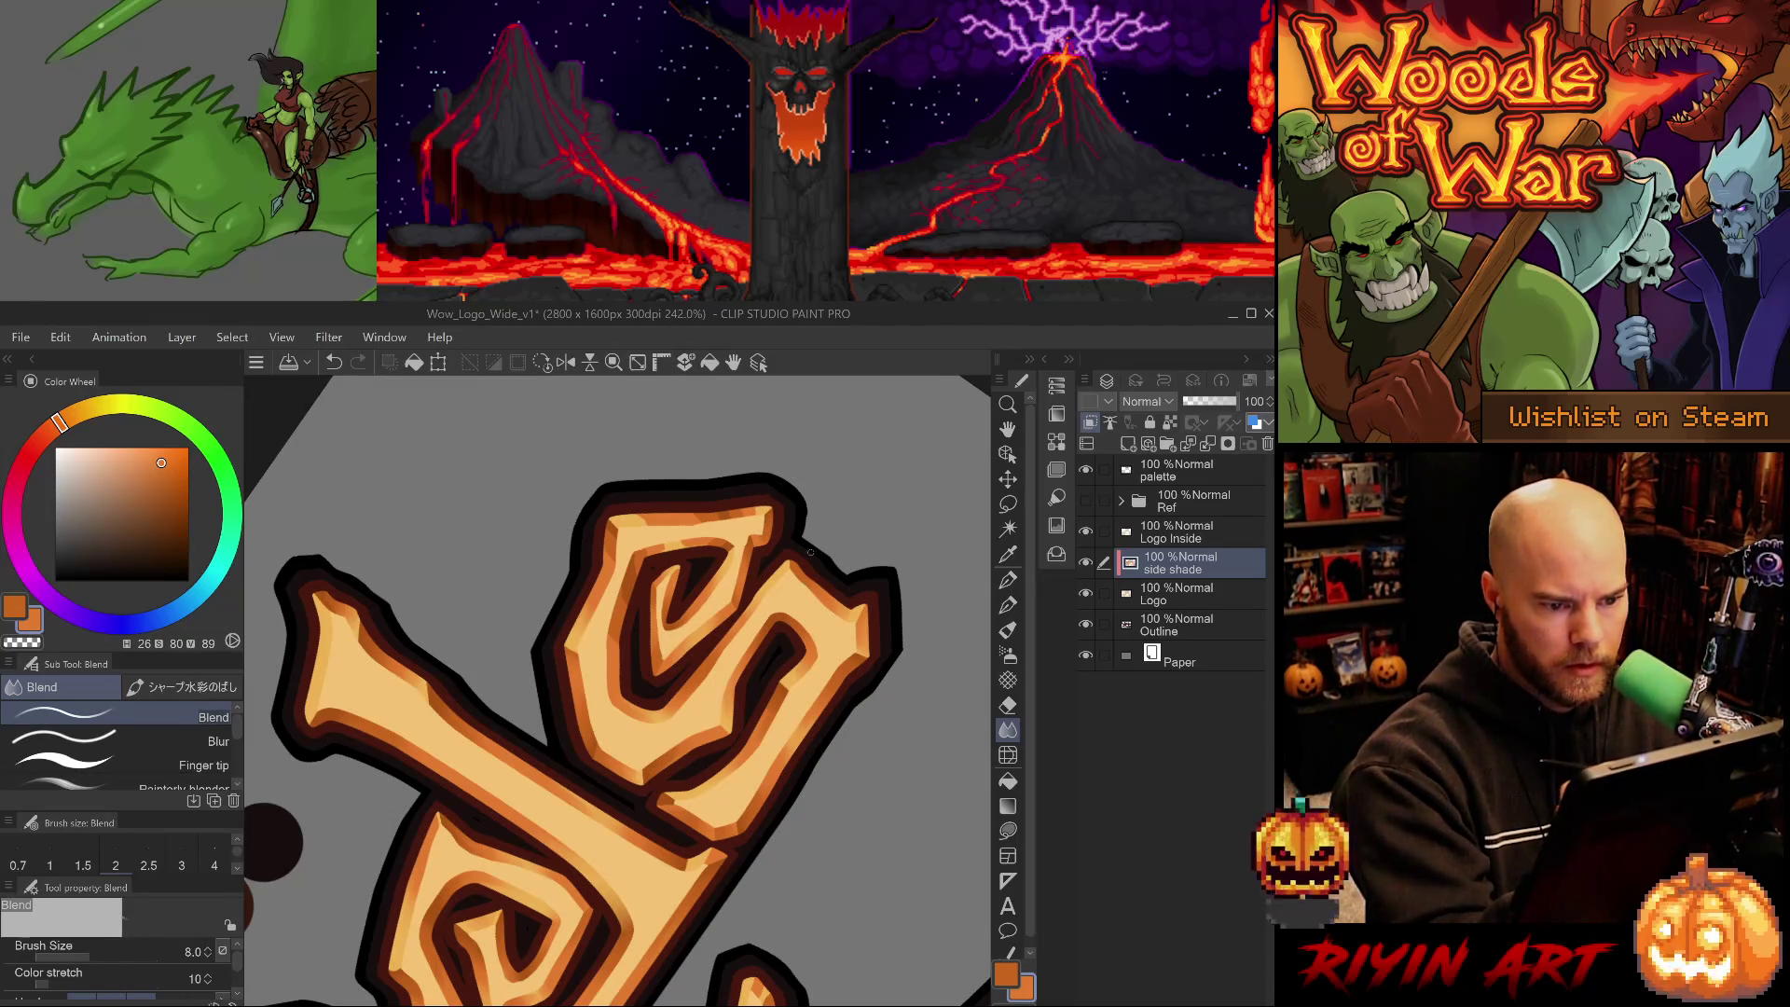
pyautogui.press('^')
pyautogui.press(']')
pyautogui.press(']')
pyautogui.press(']')
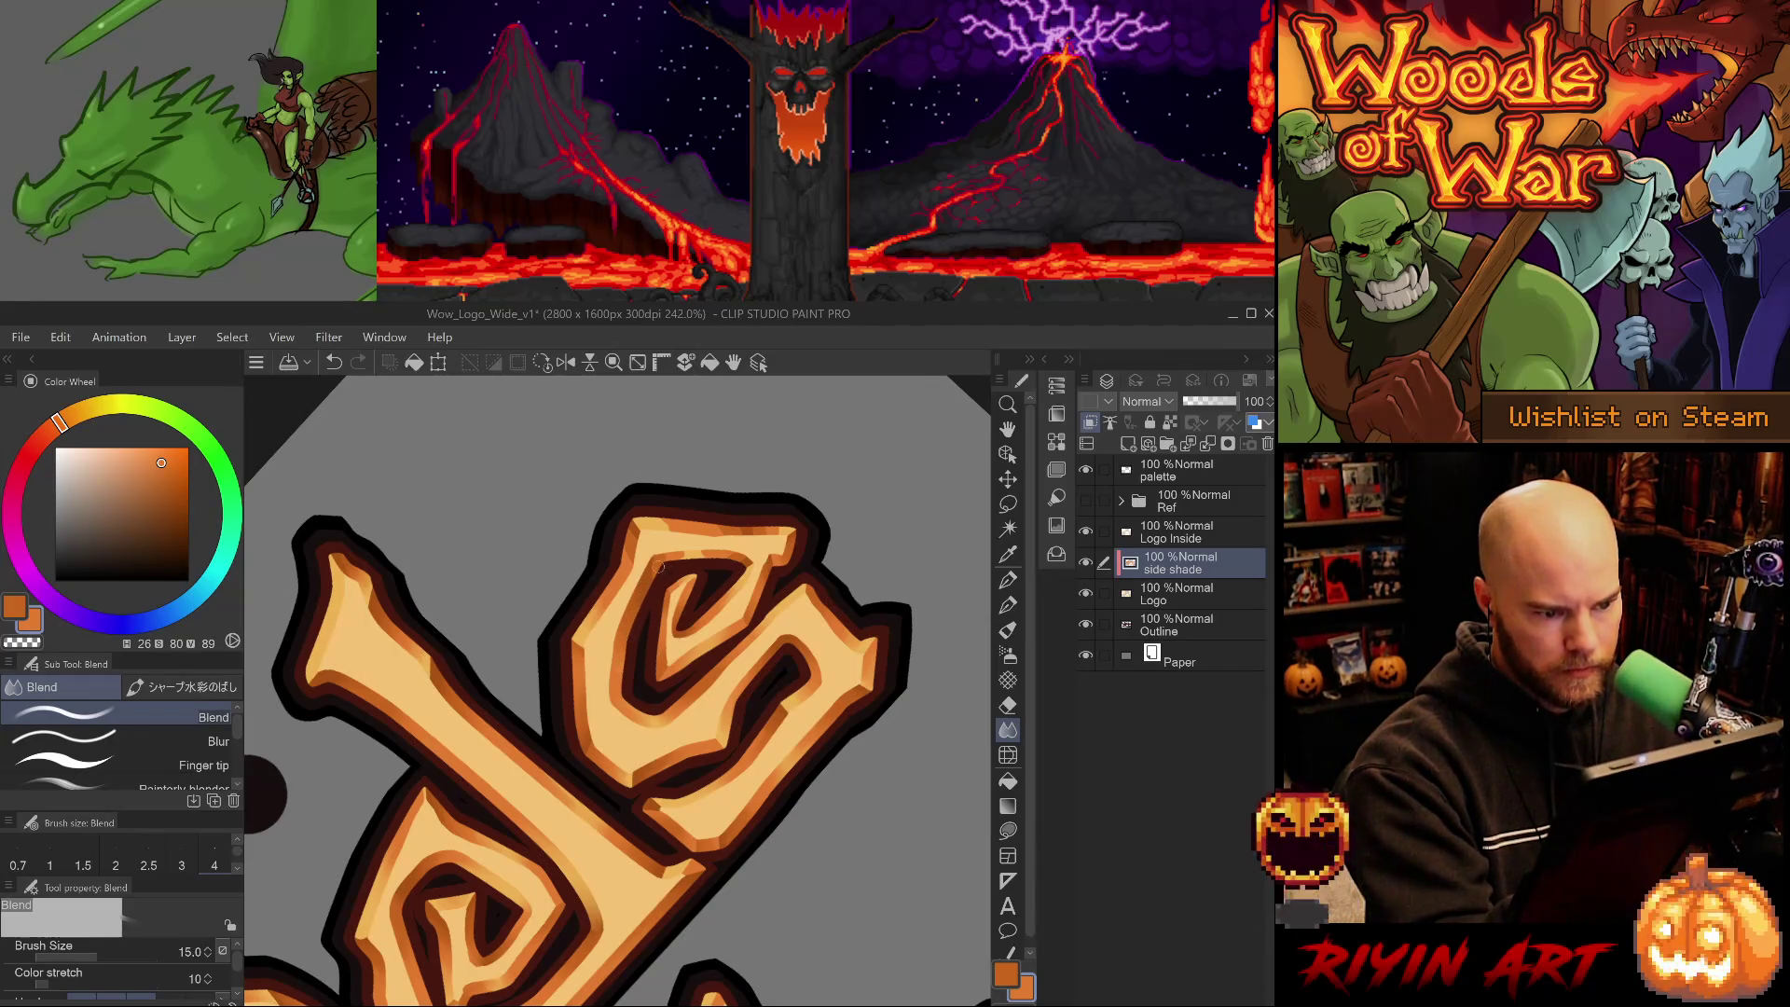
pyautogui.moveTo(743, 568); pyautogui.dragTo(730, 819)
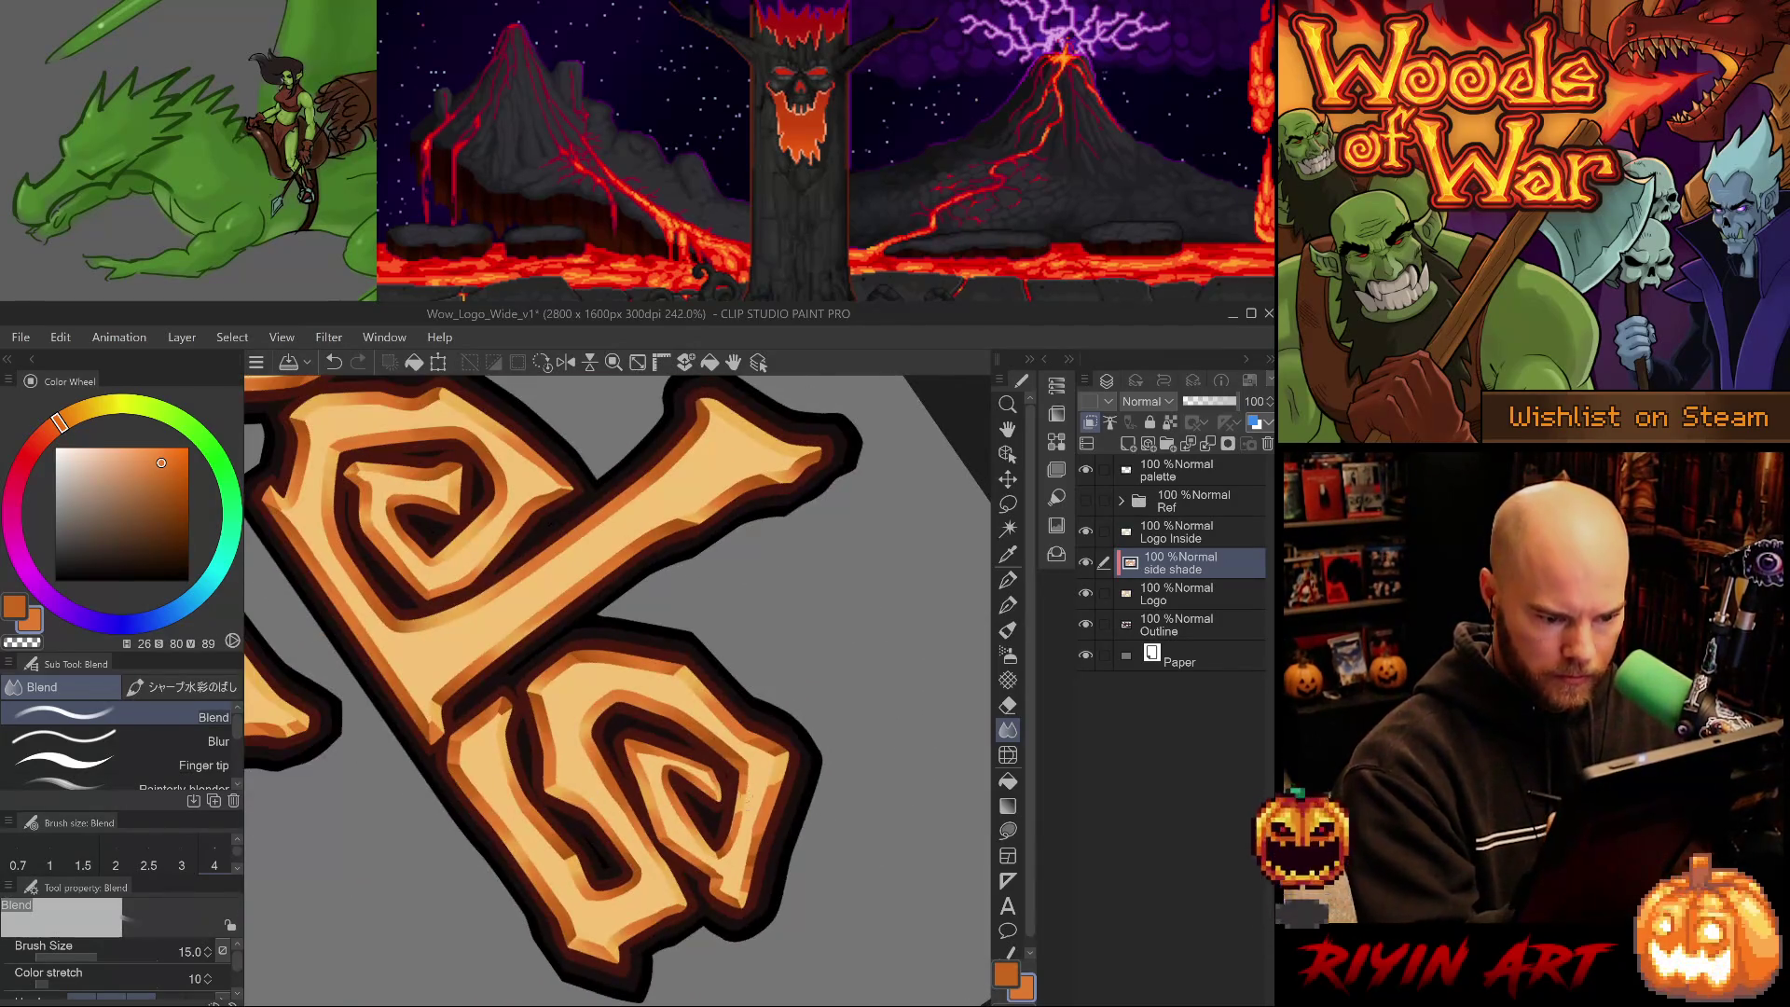
# - Undo several blend strokes, reblend with a fresh stroke, and toggle Blur back to Blend
pyautogui.hotkey('ctrl', 'z')
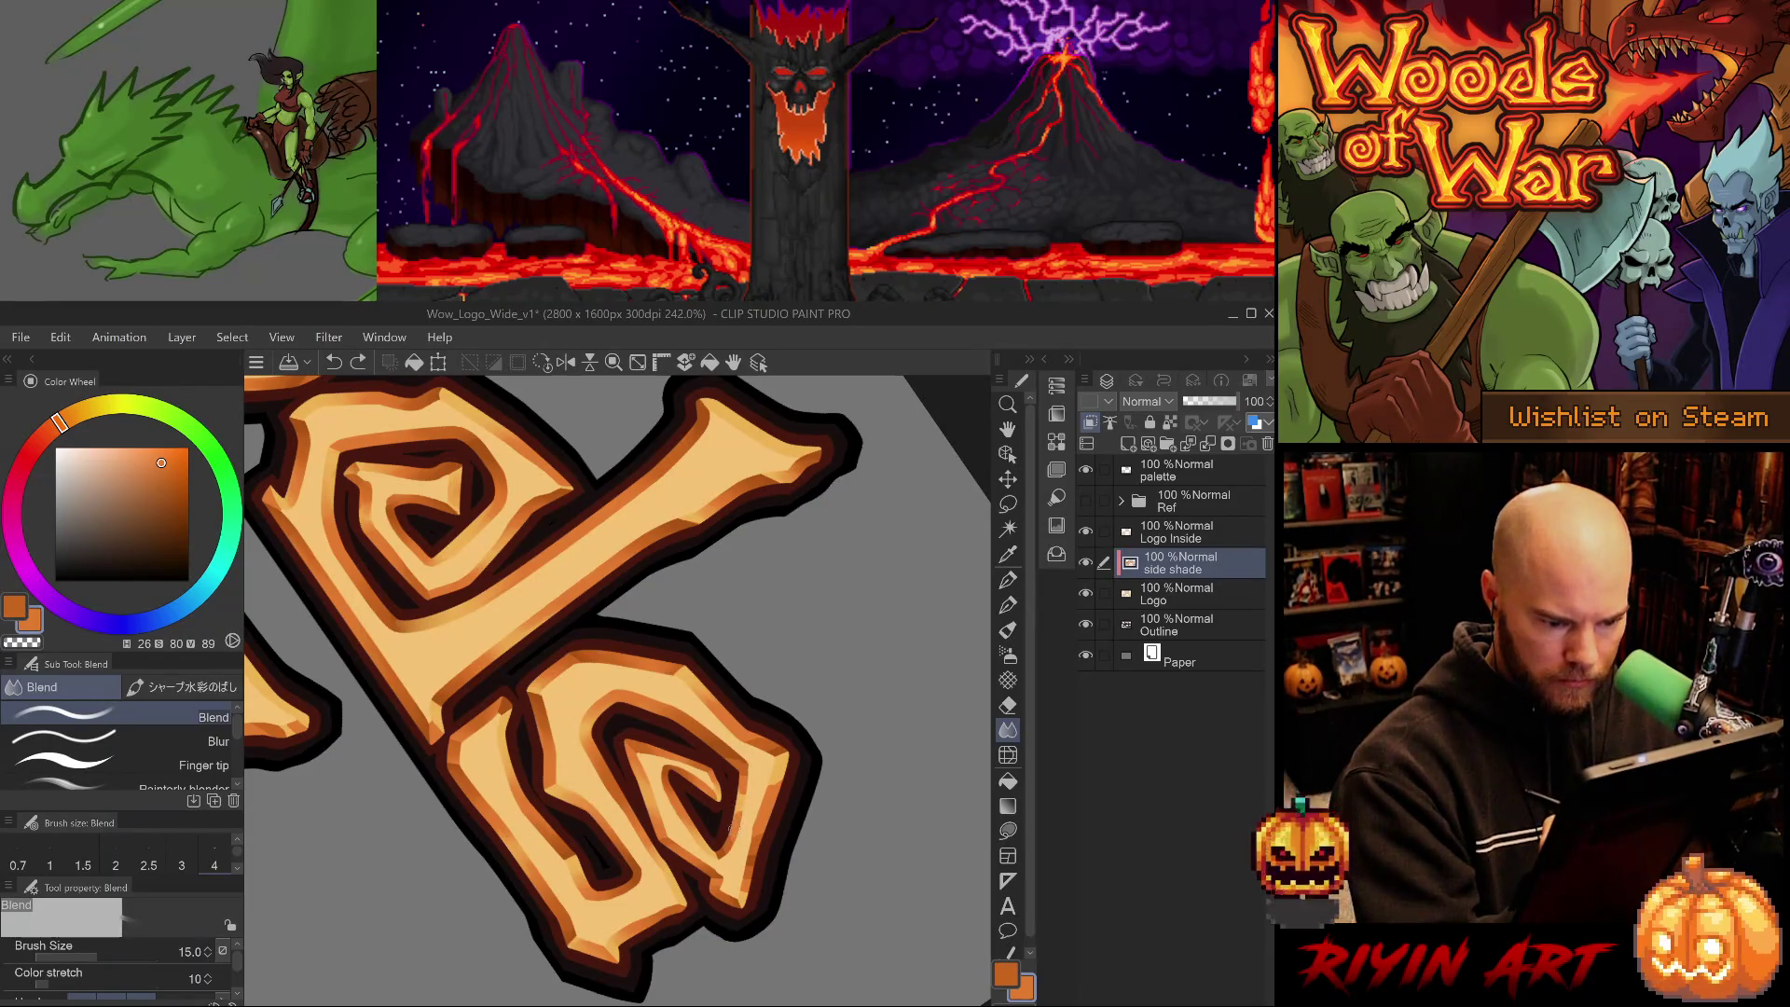
pyautogui.click(735, 818)
pyautogui.hotkey('ctrl', 'z')
pyautogui.click(735, 819)
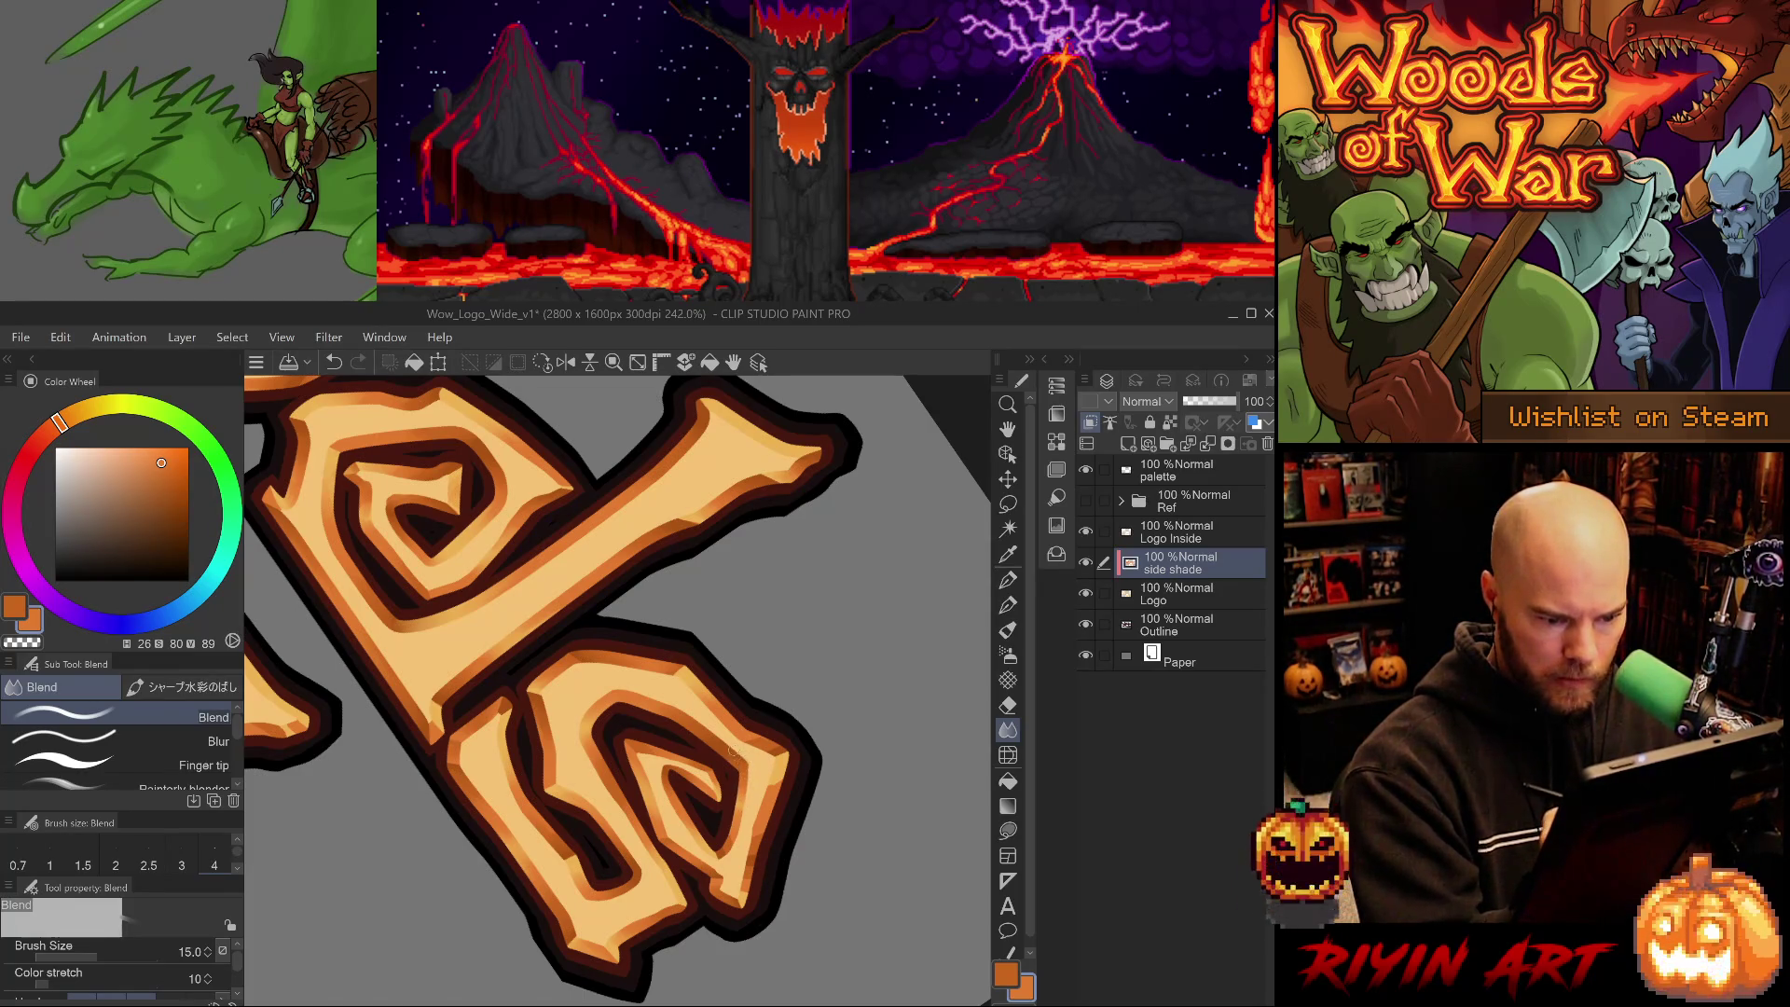
pyautogui.click(215, 741)
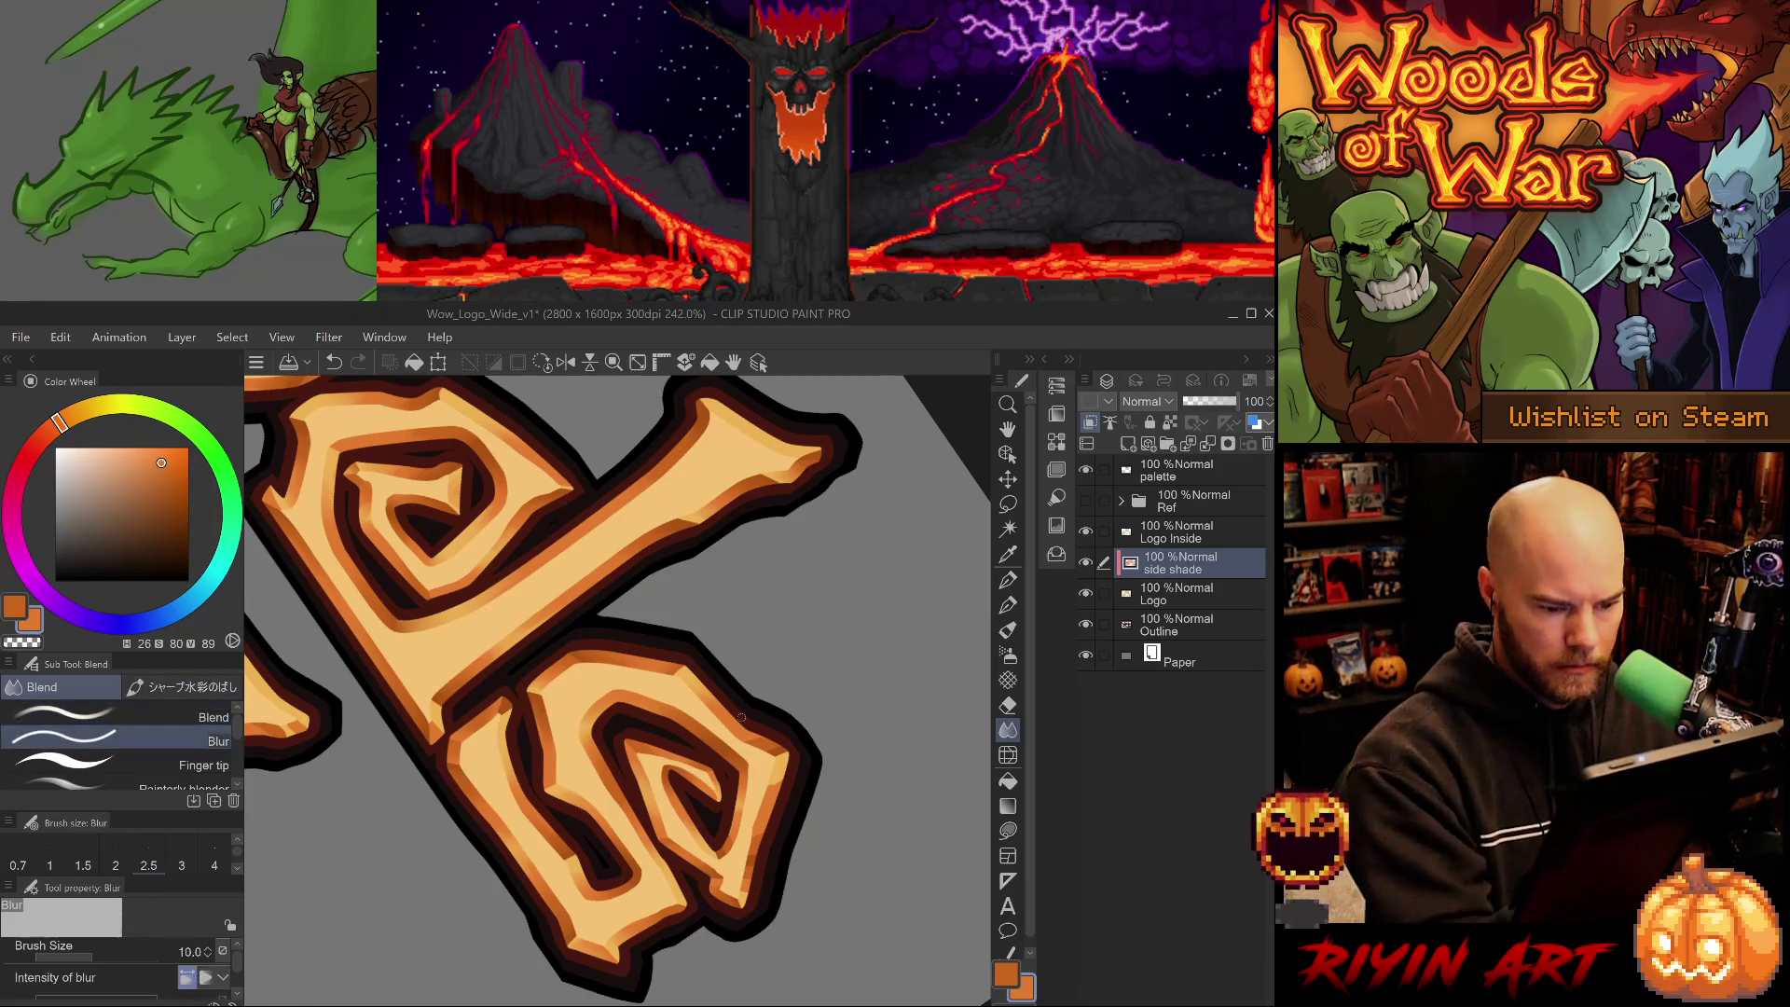
pyautogui.click(214, 717)
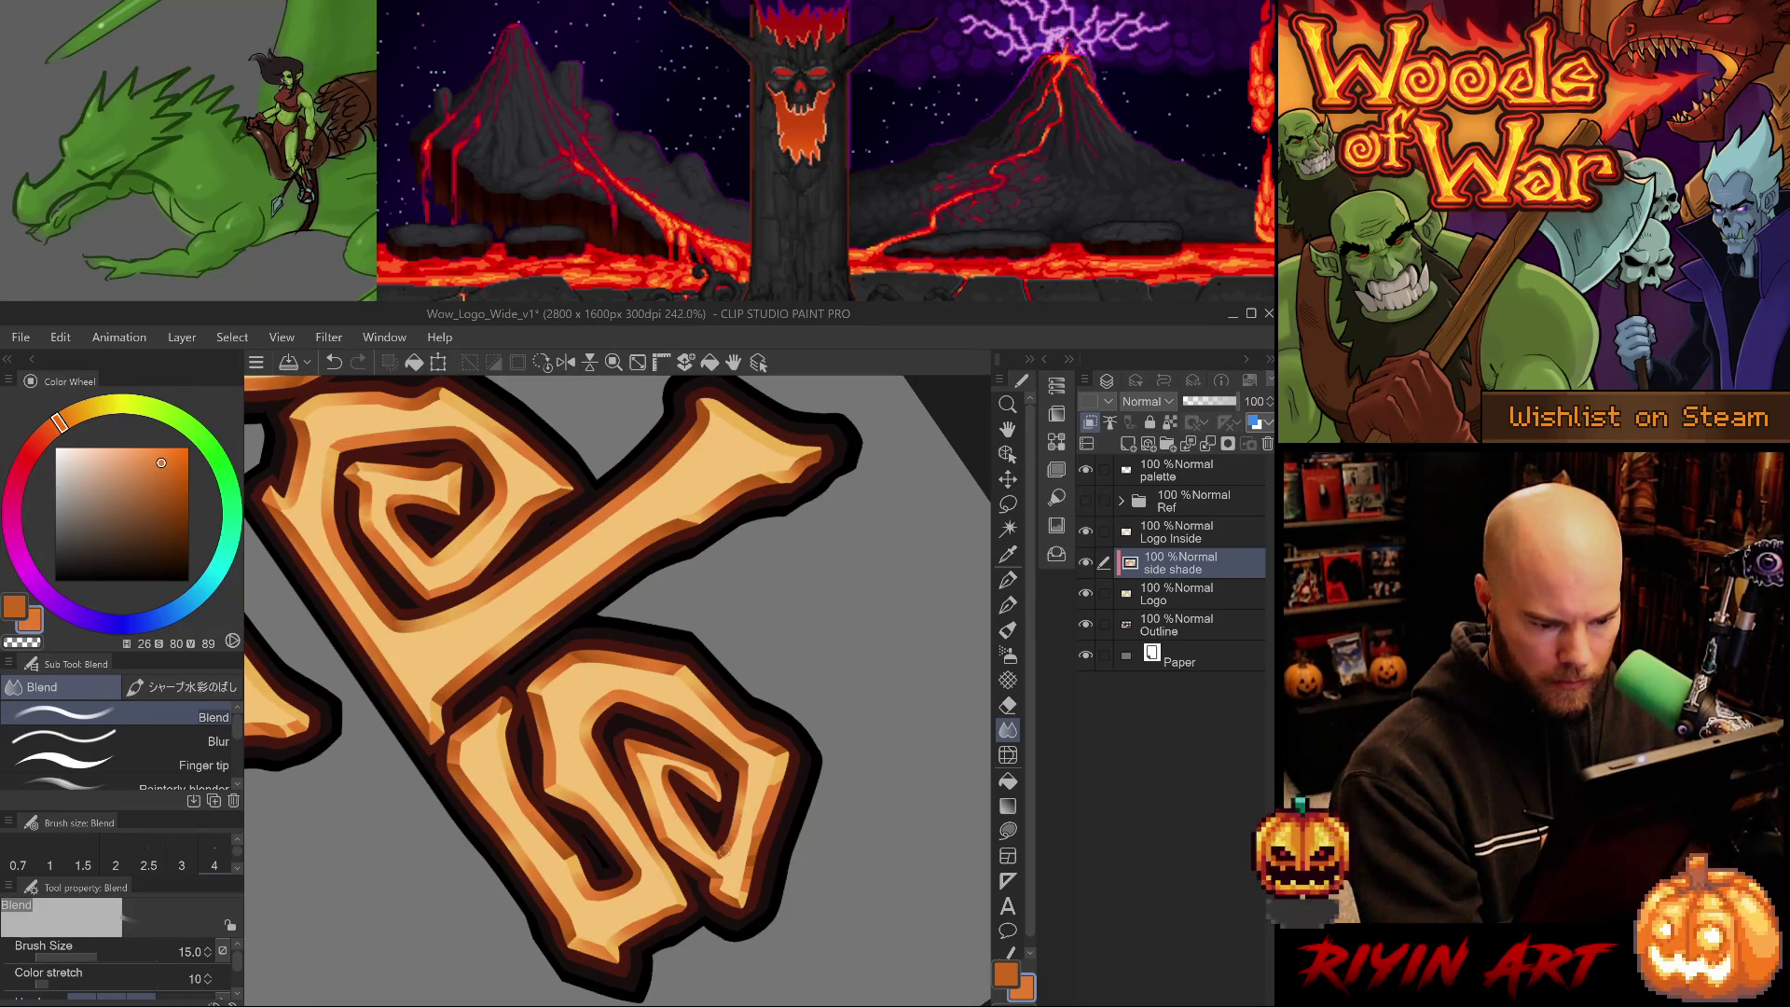
# - Blend the orange shading on the s, setting the Blend brush to size 12
pyautogui.hotkey('ctrl', '@')
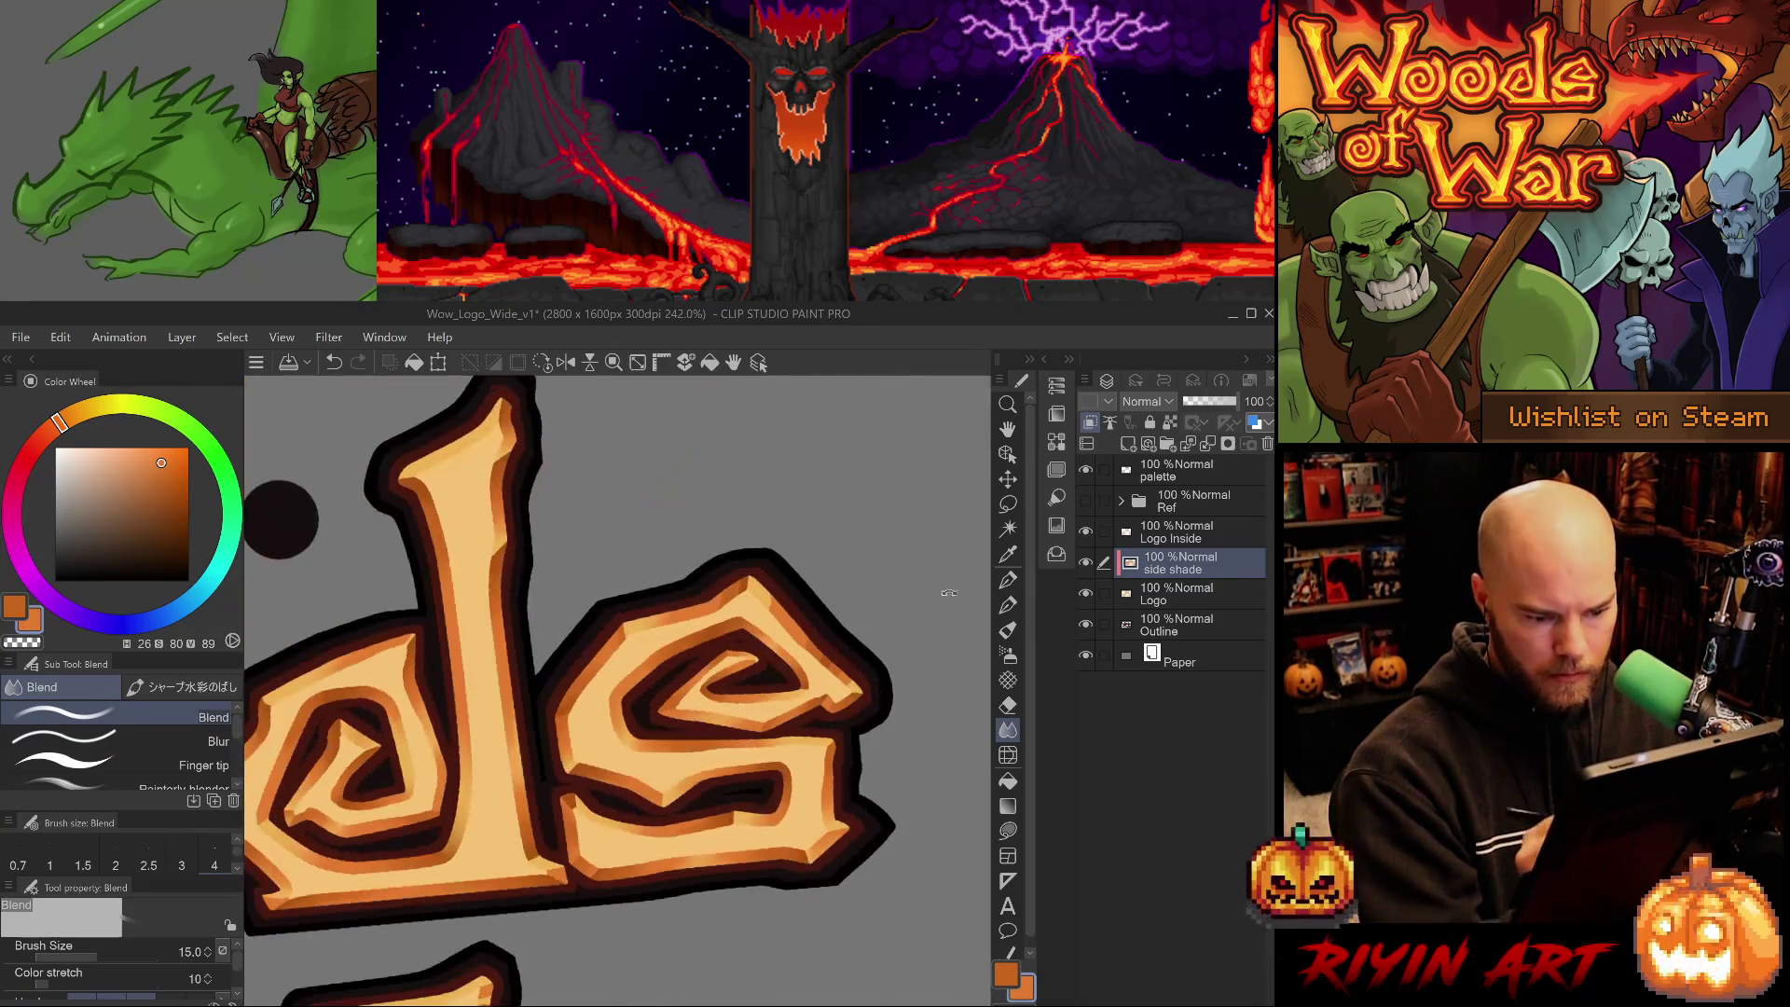
pyautogui.moveTo(830, 786); pyautogui.dragTo(751, 850)
pyautogui.press('^')
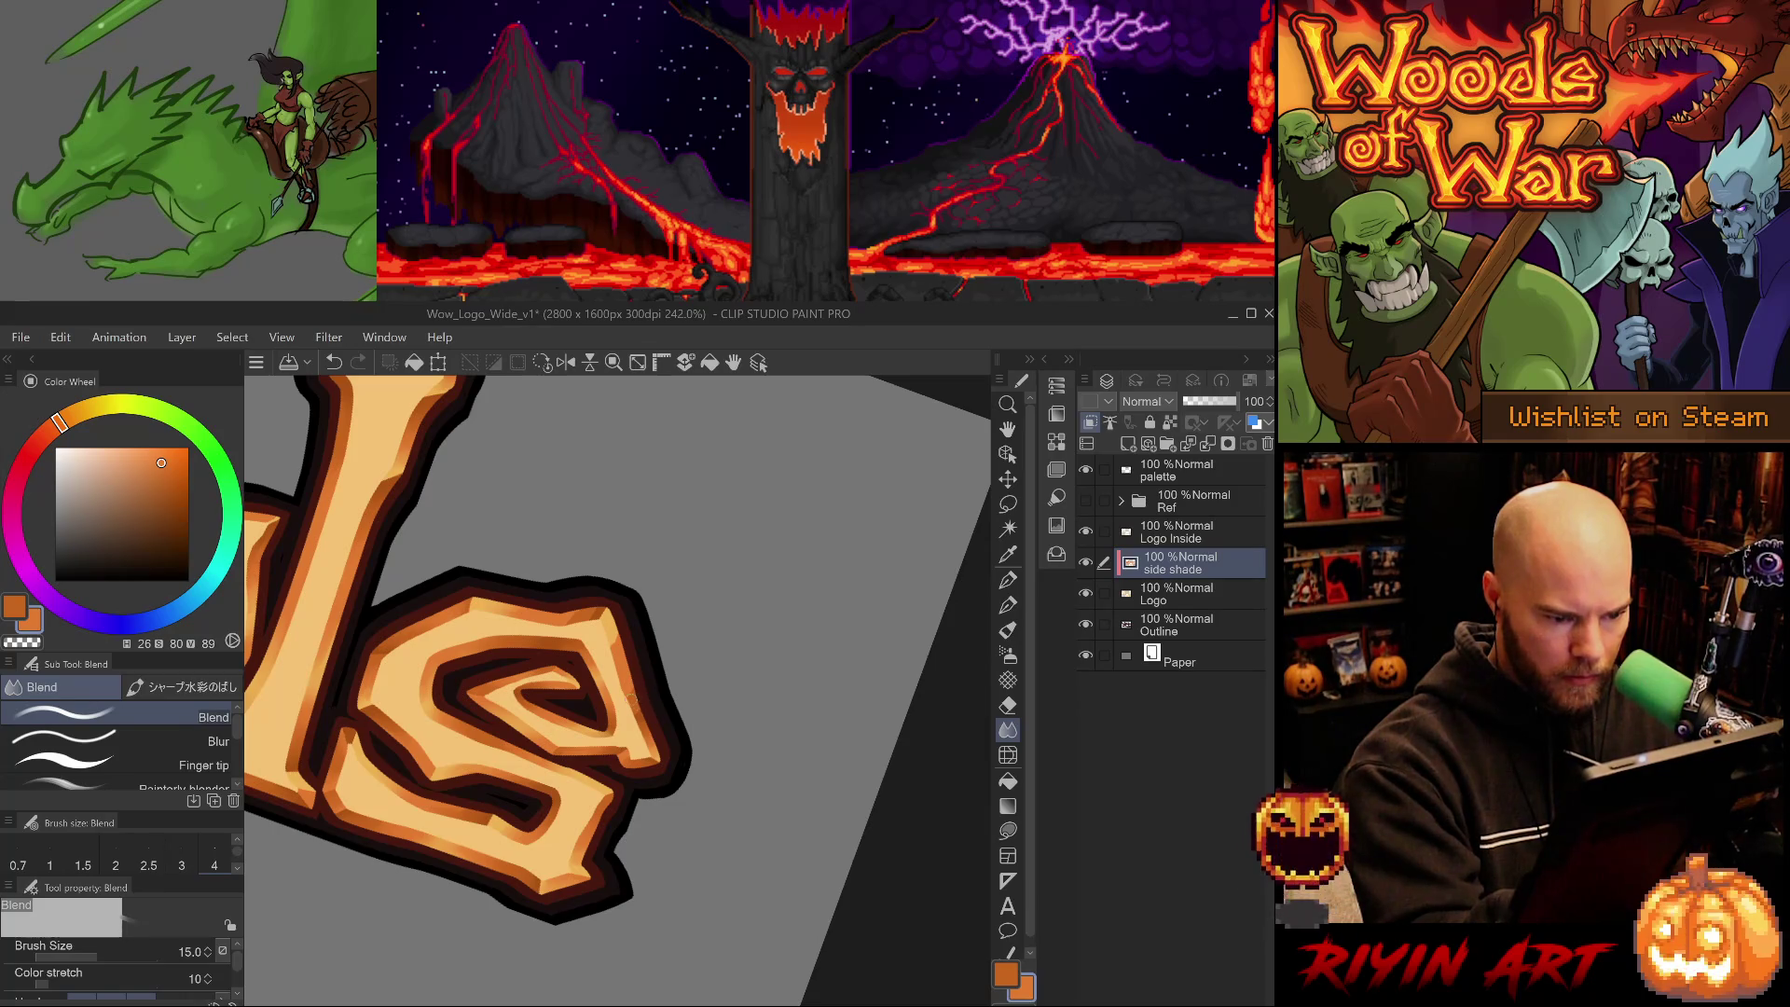
pyautogui.hotkey('ctrl', 'z')
pyautogui.moveTo(635, 684); pyautogui.dragTo(640, 700)
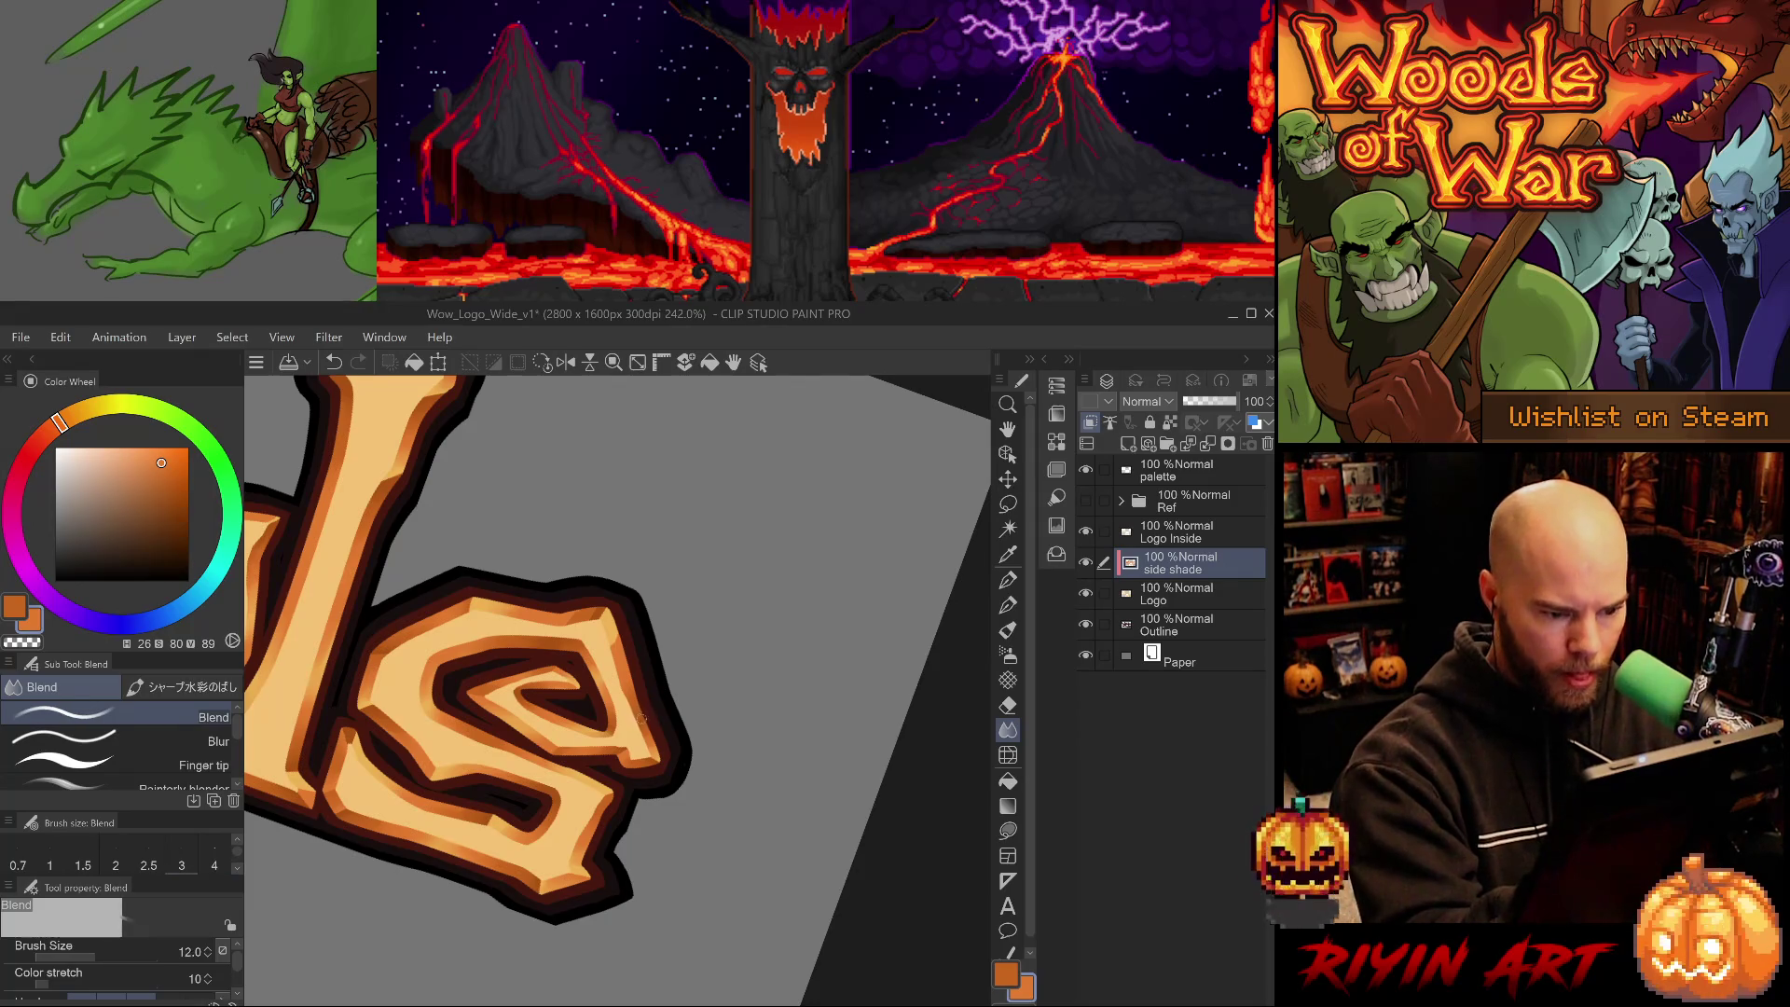
pyautogui.press('[')
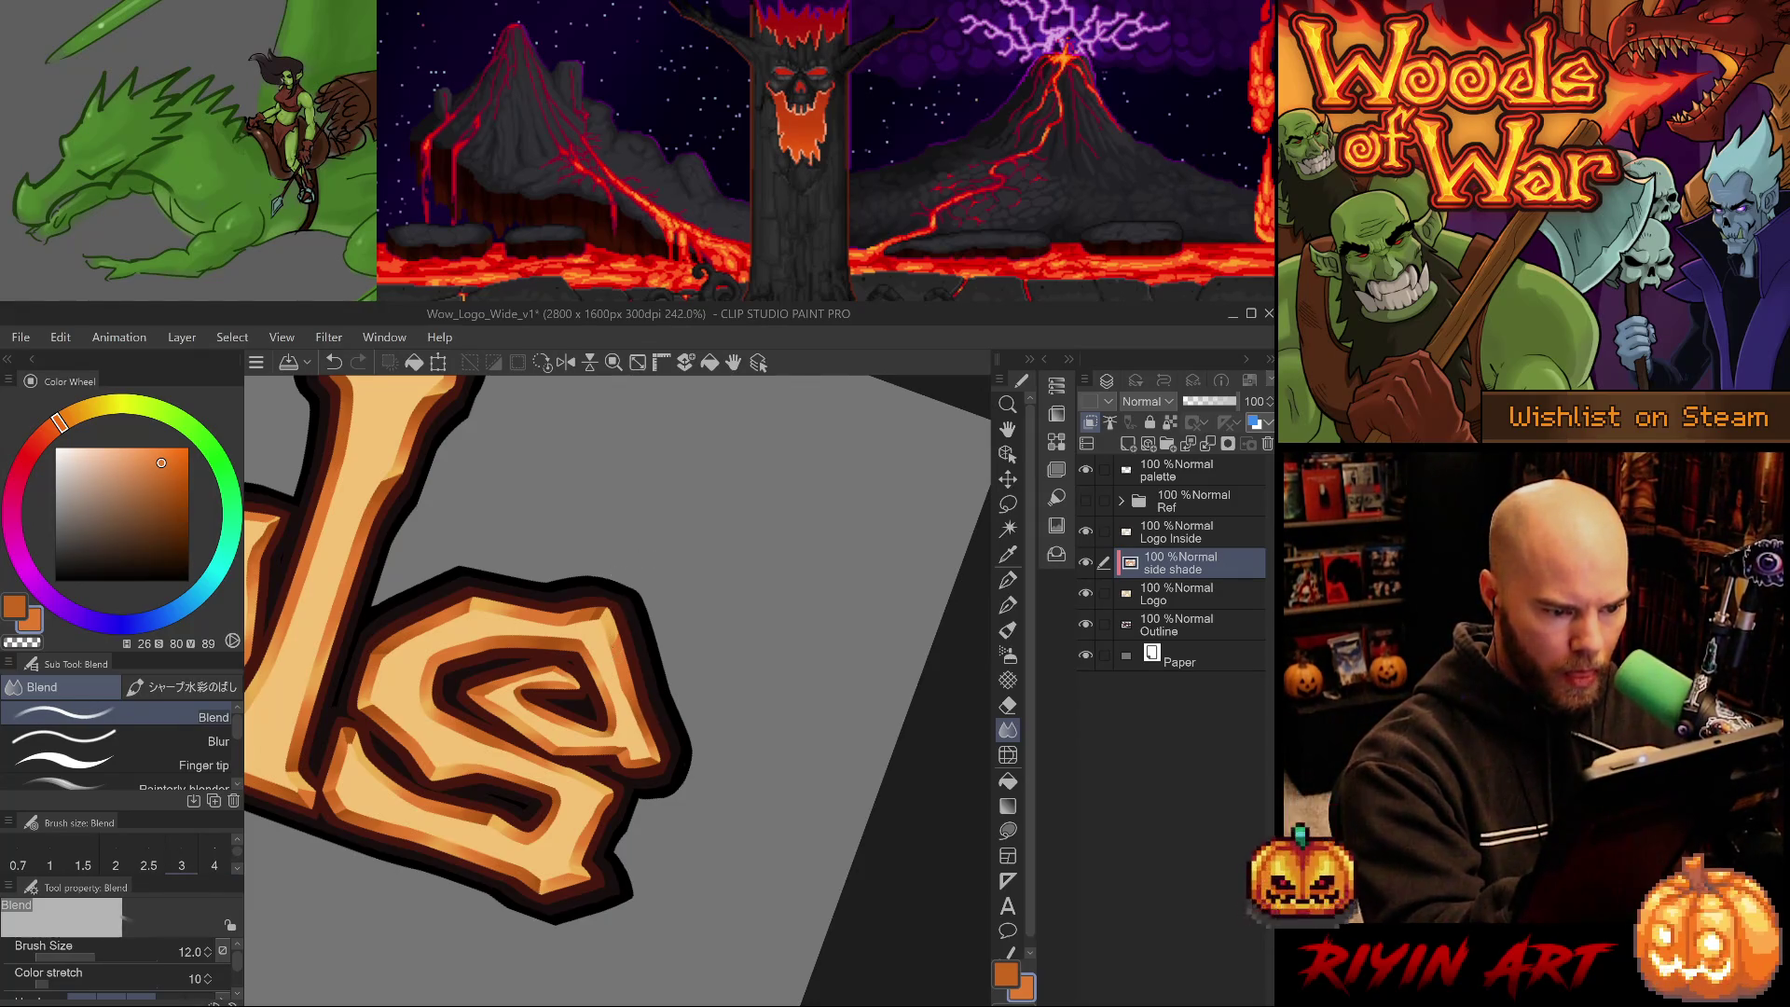
# - Pan and zoom the view over to the 'ds' letters
pyautogui.moveTo(624, 567)
pyautogui.mouseDown()
pyautogui.moveTo(792, 391)
pyautogui.moveTo(869, 355)
pyautogui.mouseUp()
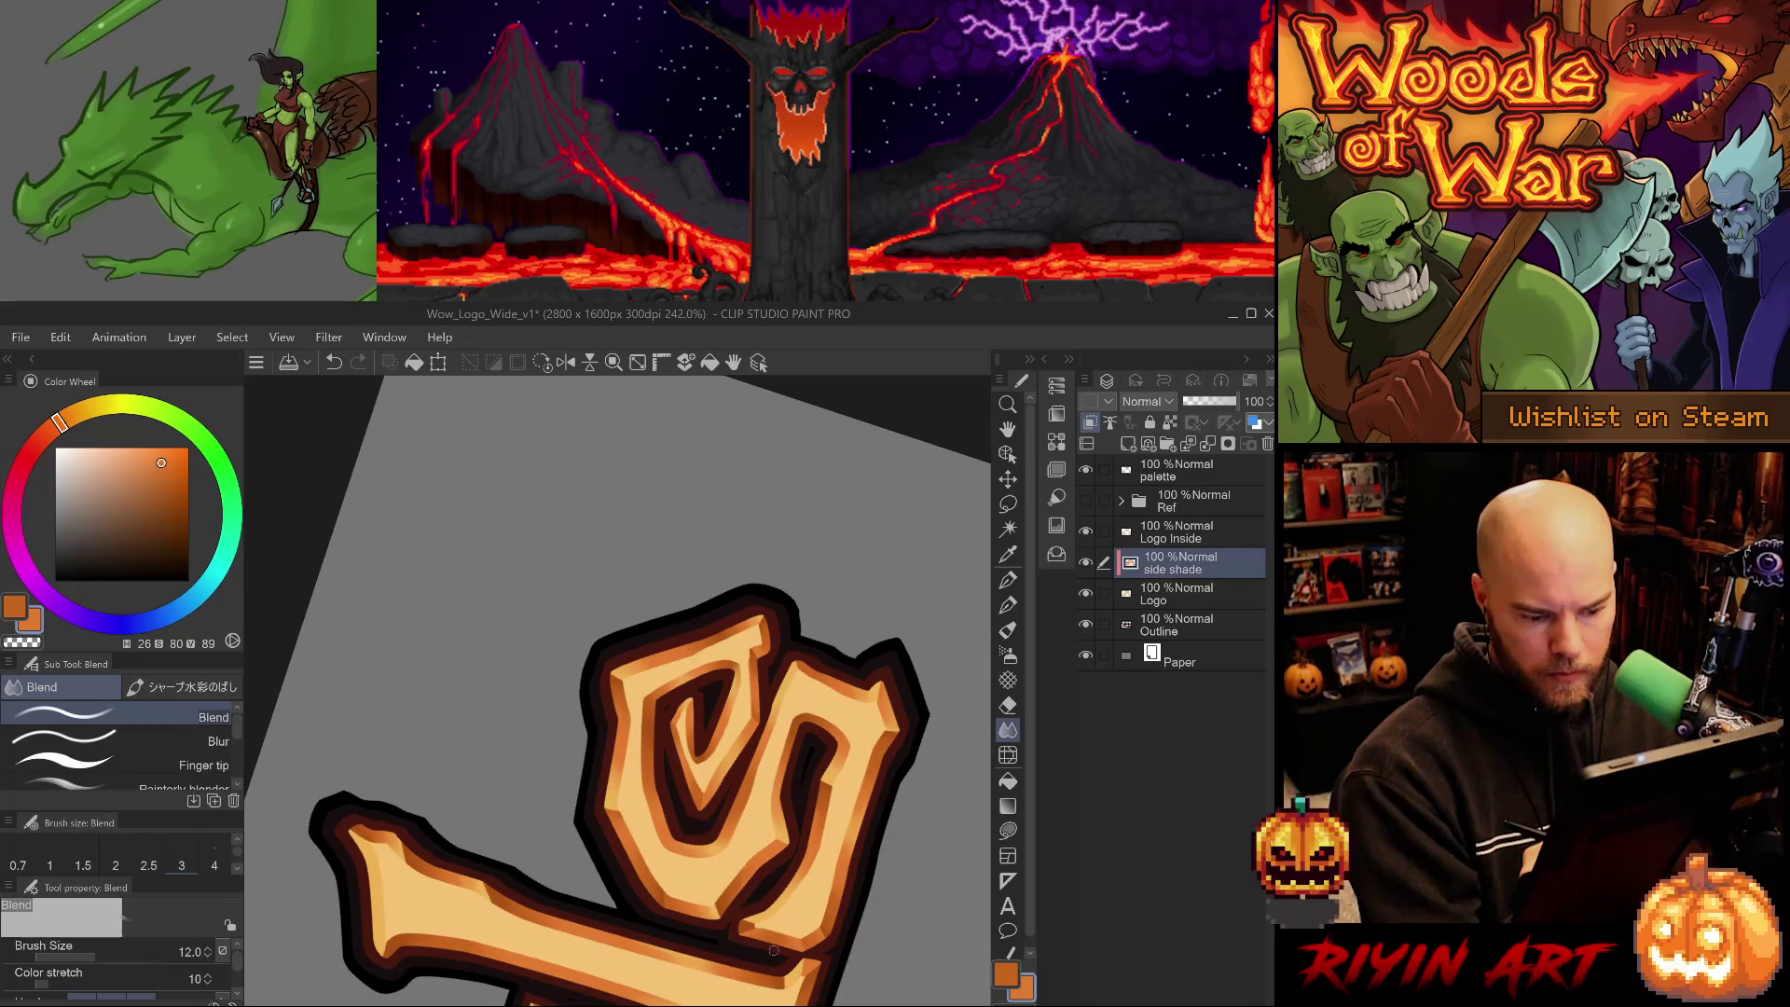
pyautogui.moveTo(864, 830); pyautogui.dragTo(373, 652)
pyautogui.moveTo(778, 940); pyautogui.dragTo(755, 737)
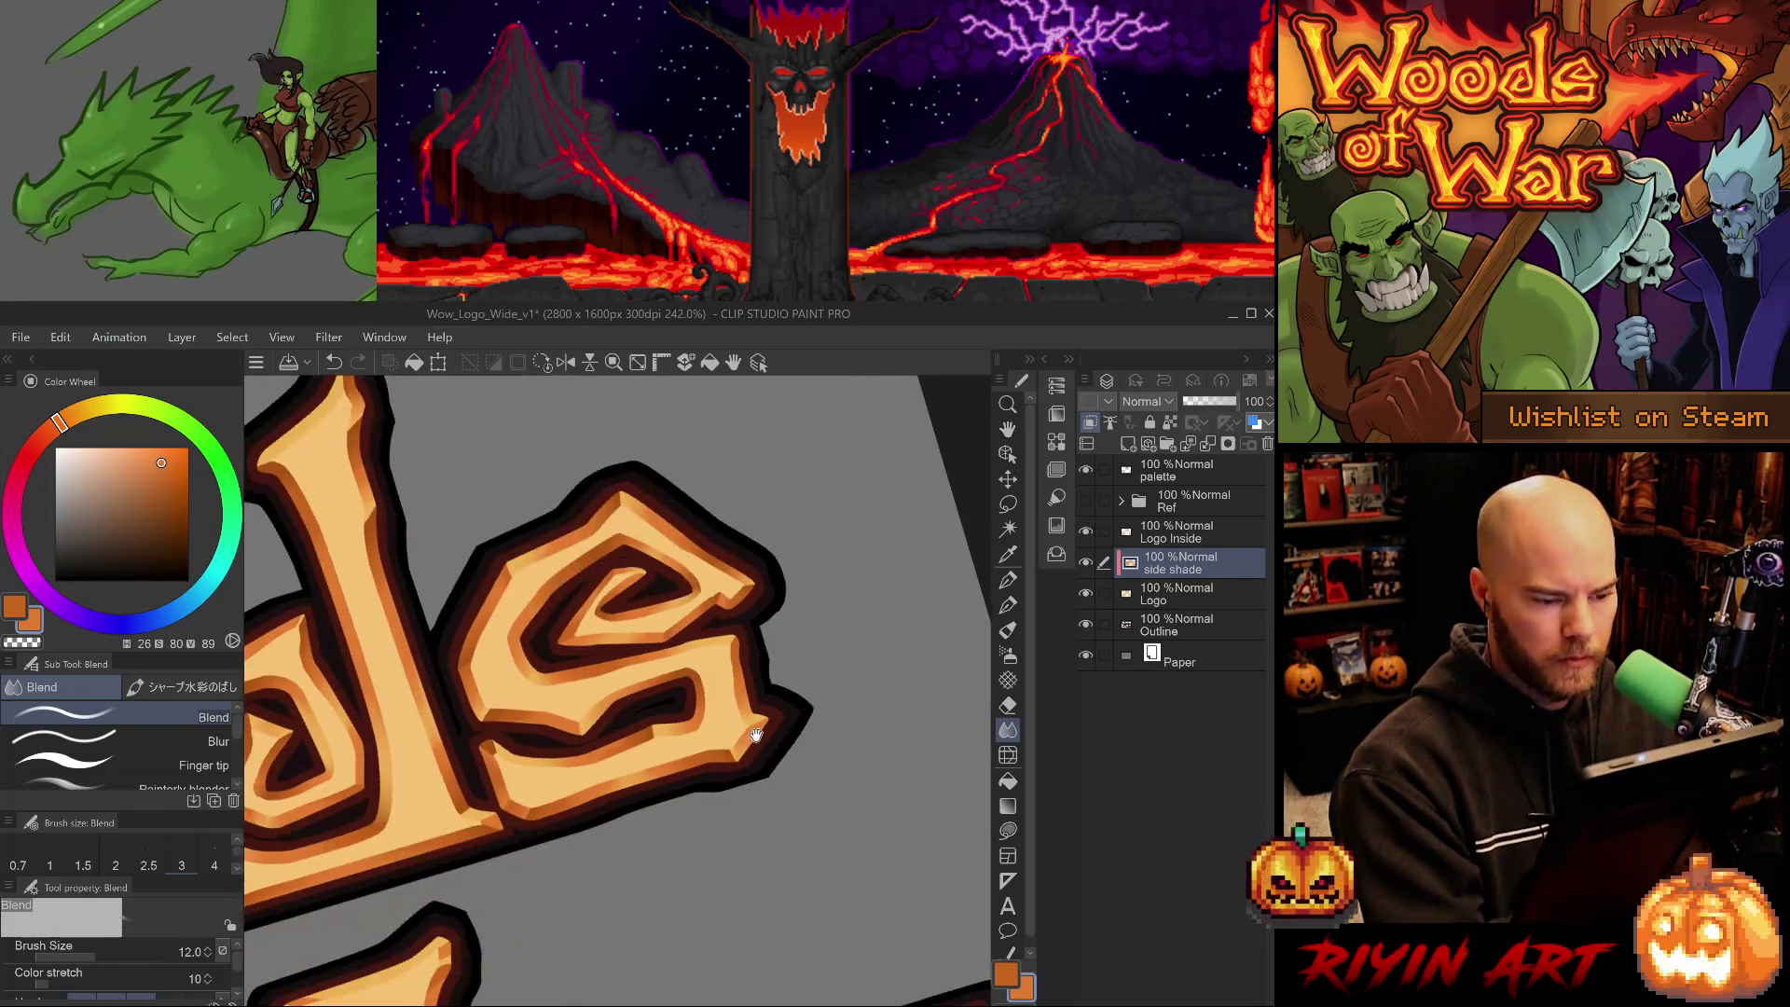
pyautogui.scroll(-2, 757, 763)
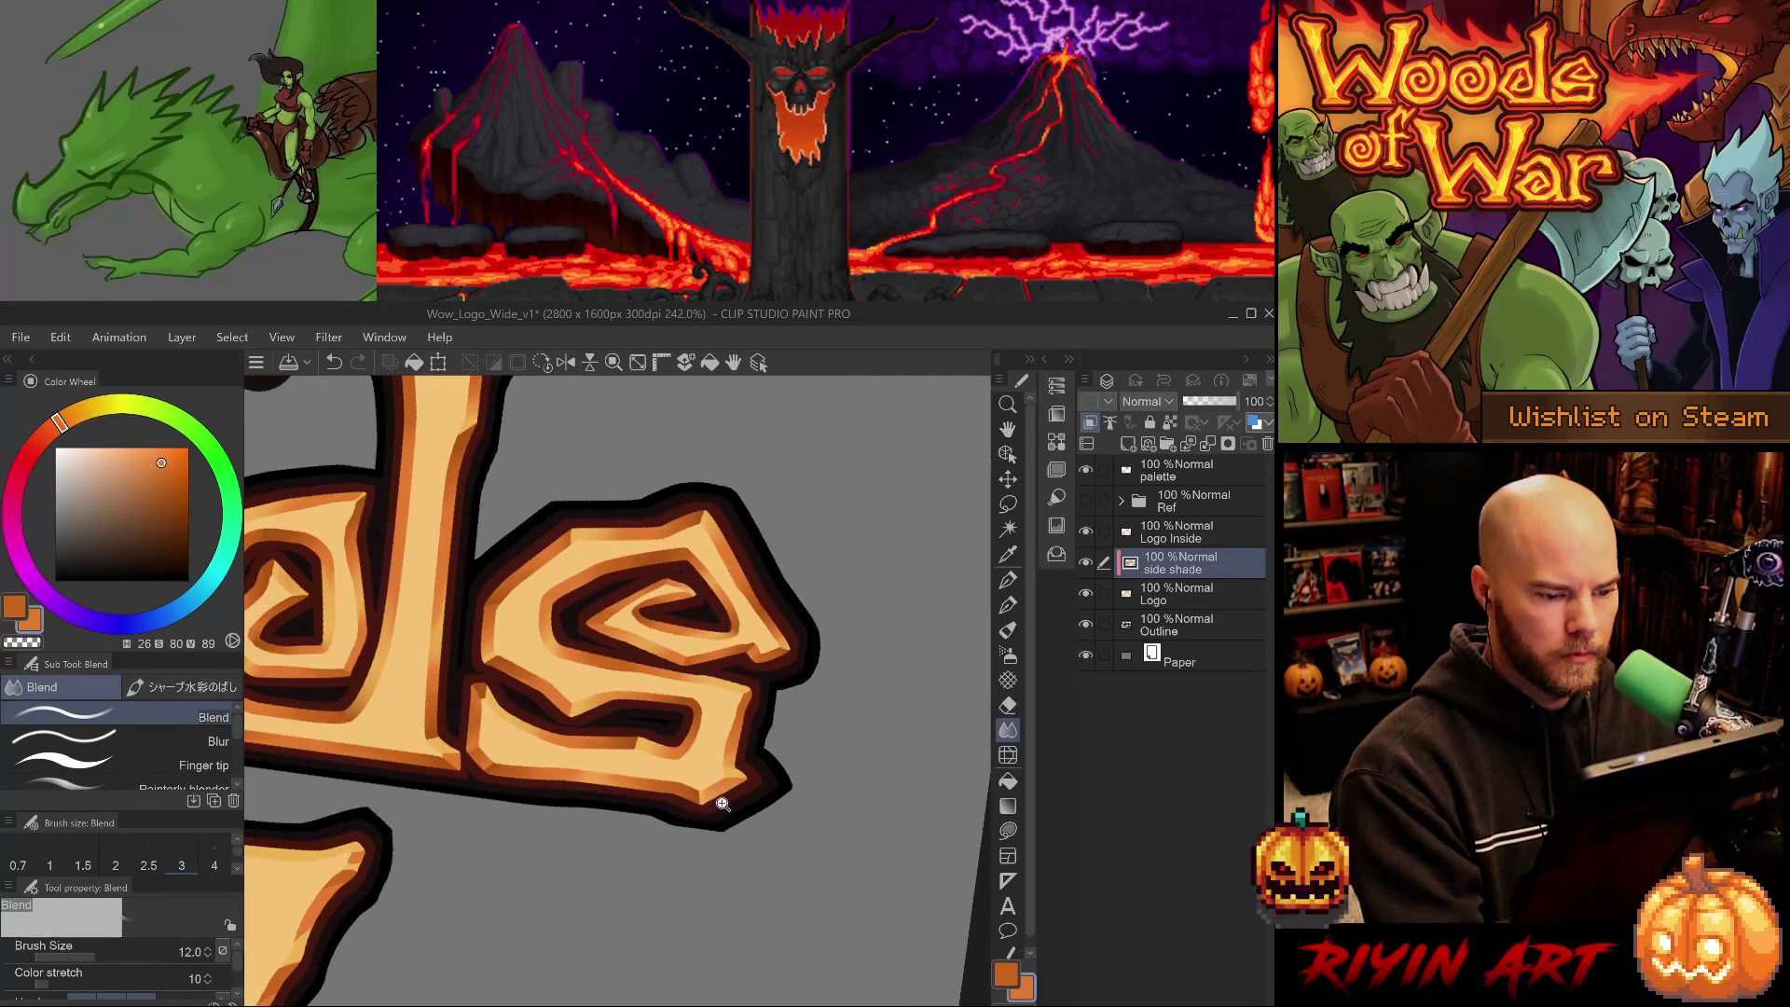
pyautogui.scroll(-2, 709, 811)
pyautogui.scroll(2, 665, 776)
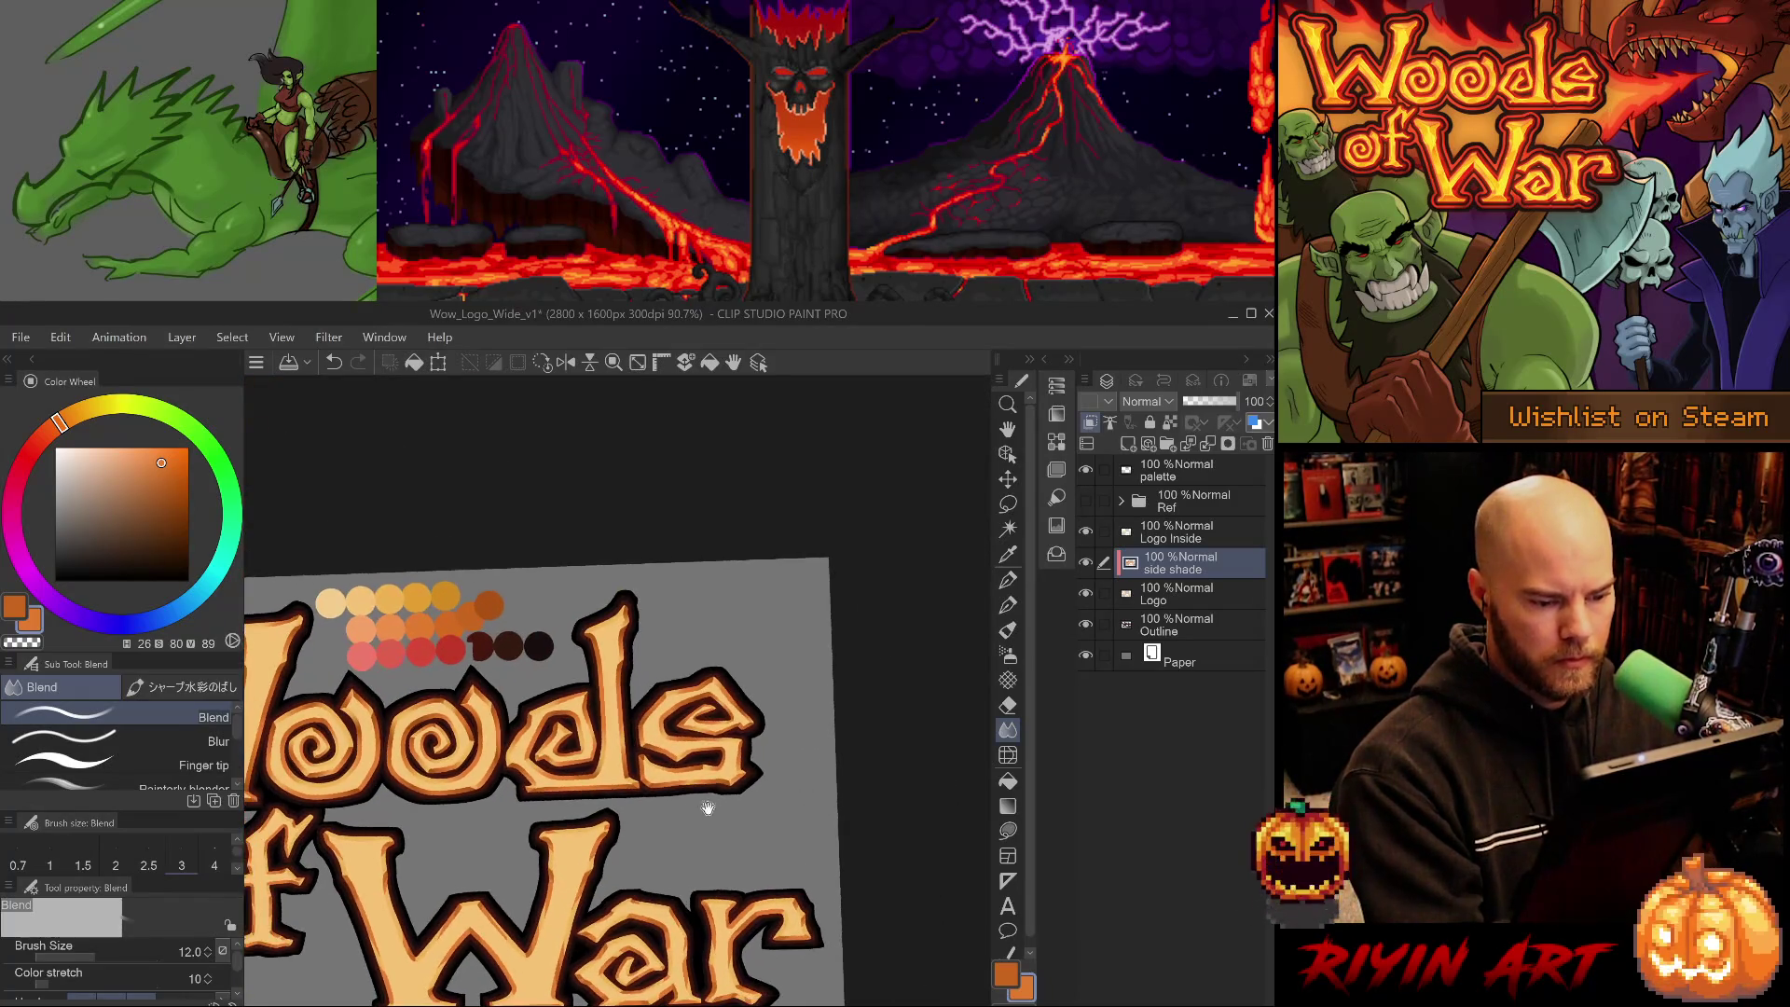
# - Zoom out to the whole logo, take the darker orange palette dot, and zoom onto 'of'
pyautogui.scroll(1, 665, 777)
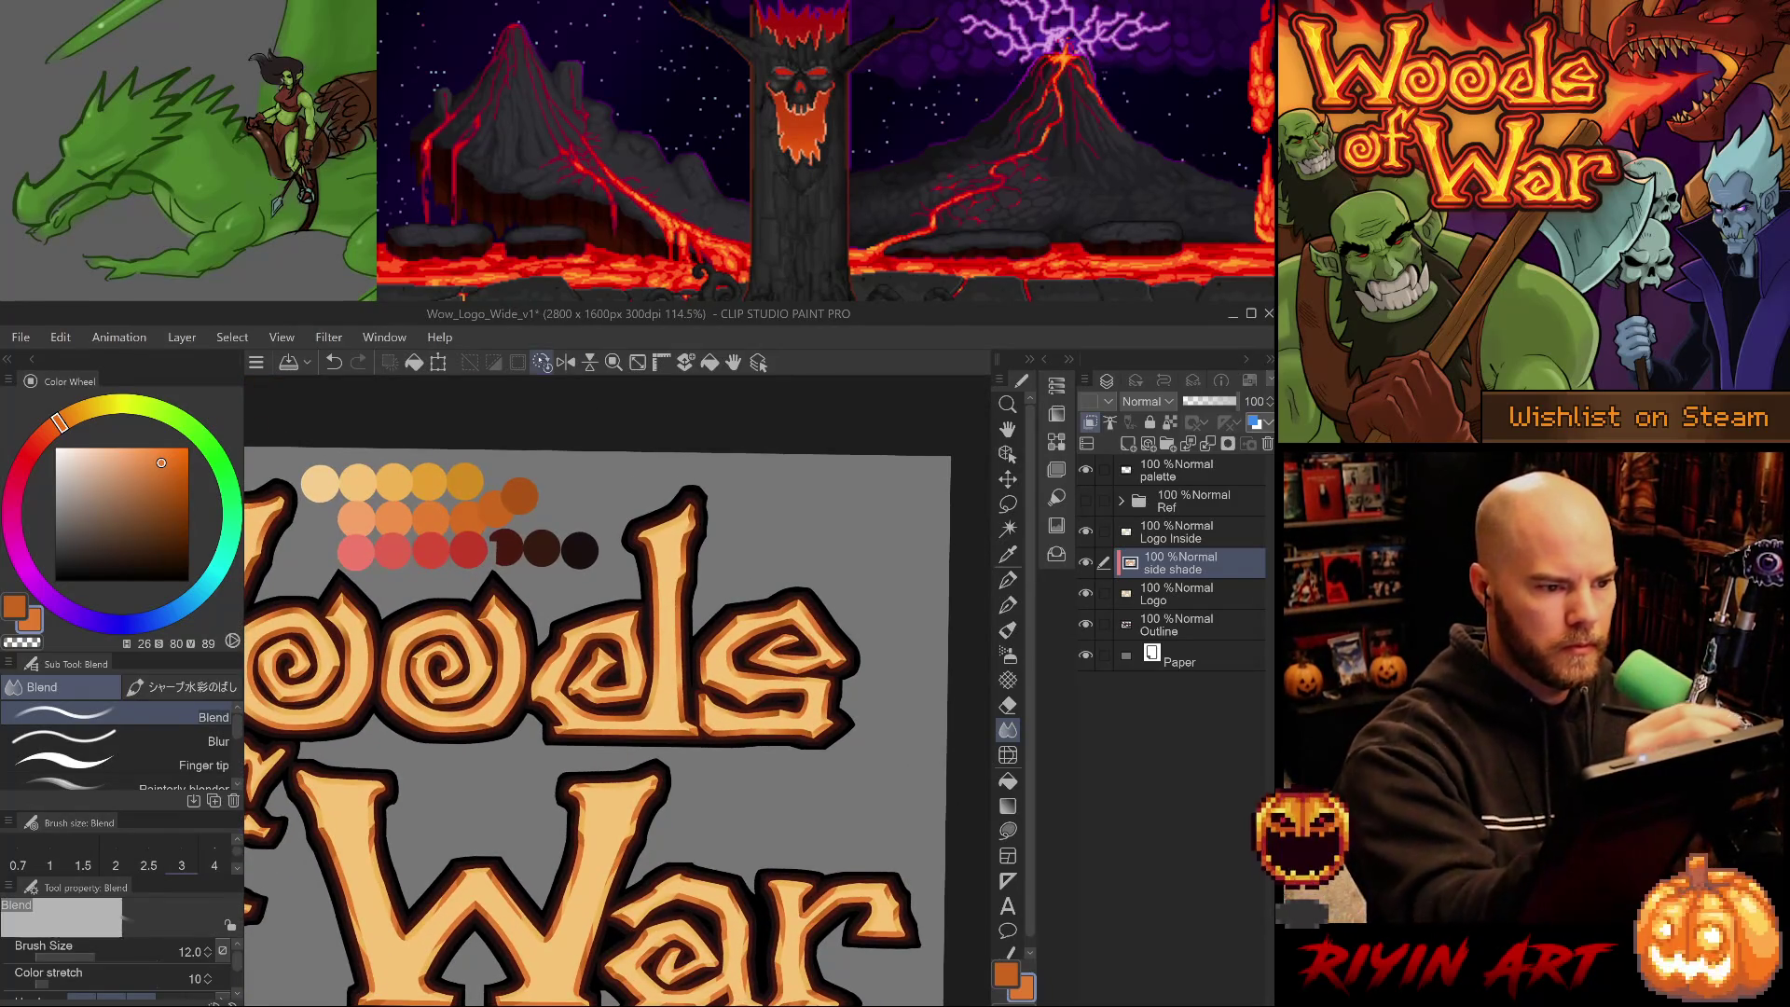
pyautogui.scroll(-3, 635, 743)
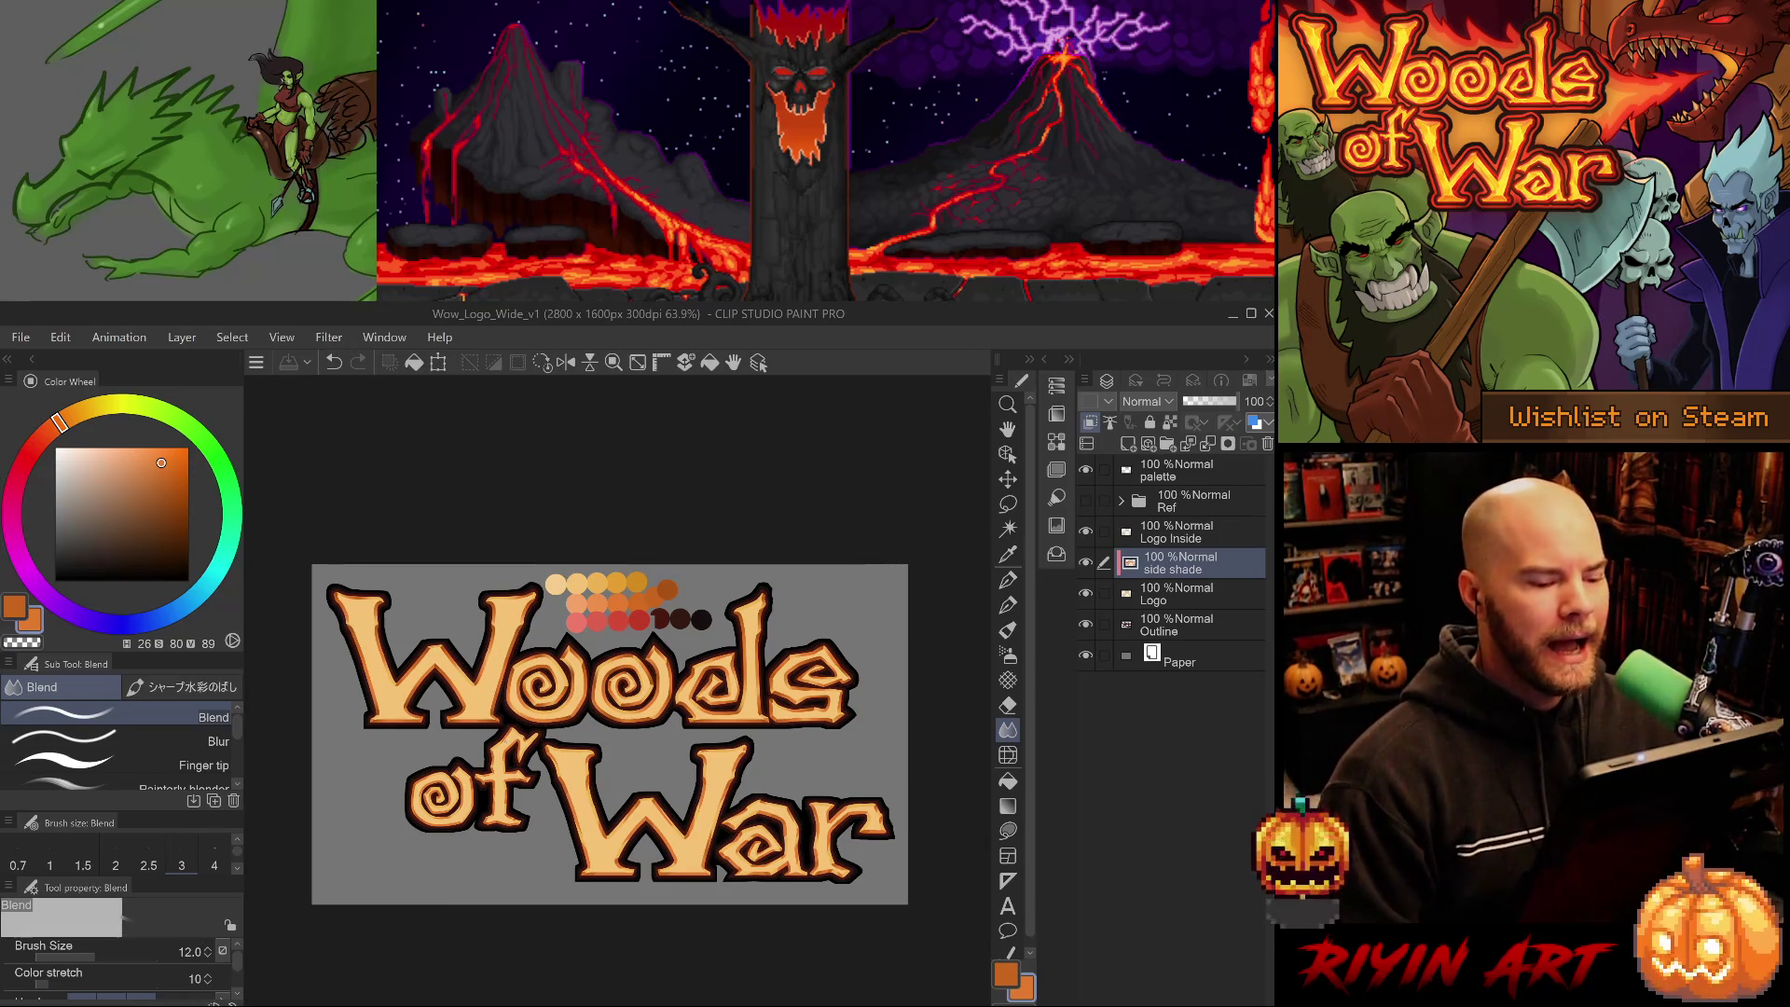
pyautogui.scroll(2, 534, 744)
pyautogui.scroll(5, 498, 757)
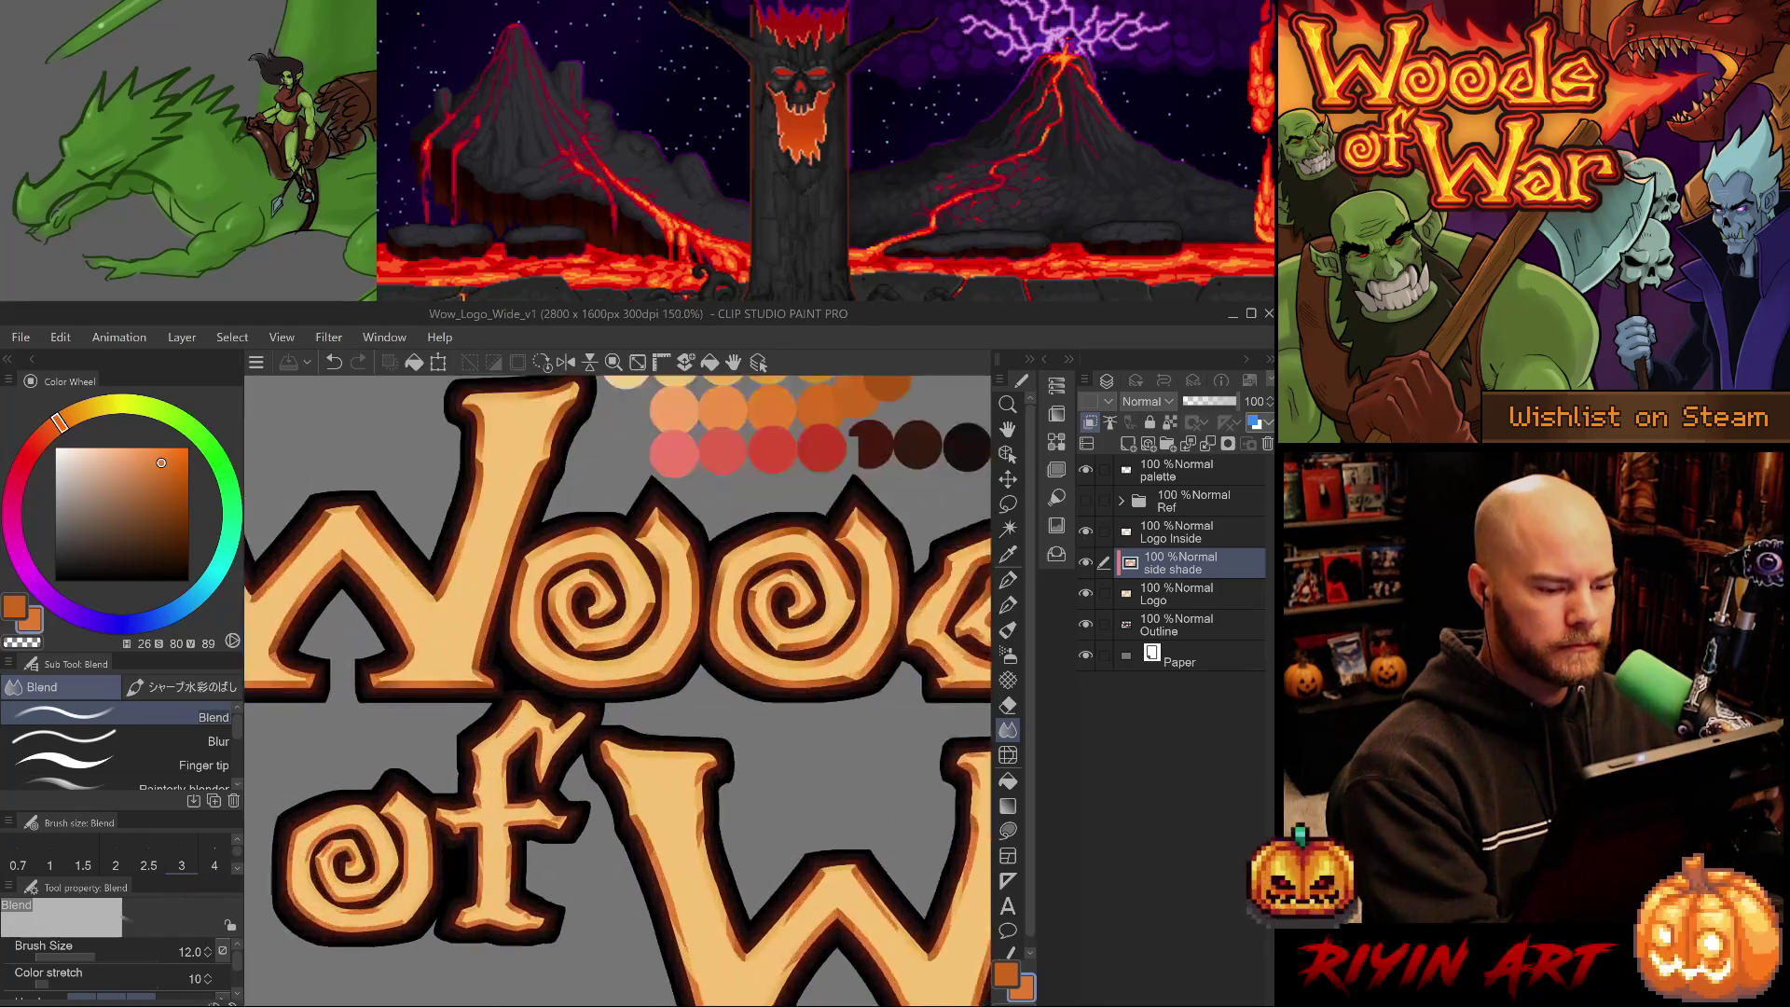
pyautogui.scroll(2, 667, 765)
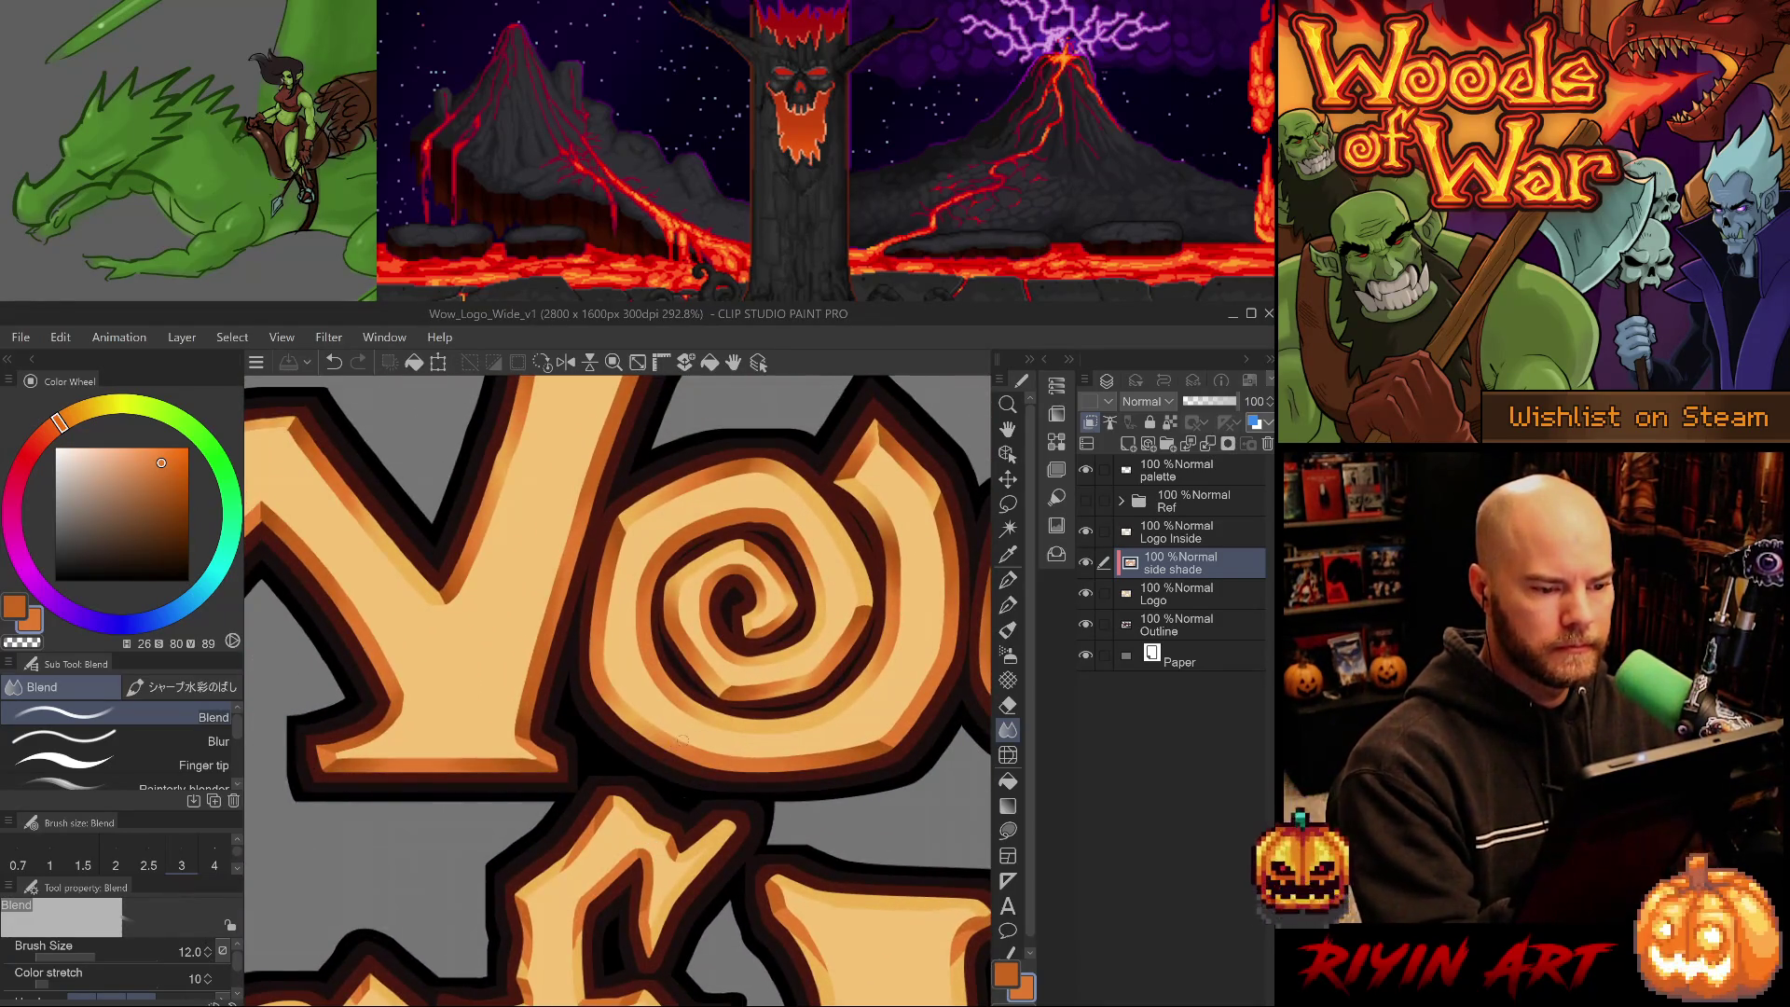
pyautogui.scroll(-6, 683, 739)
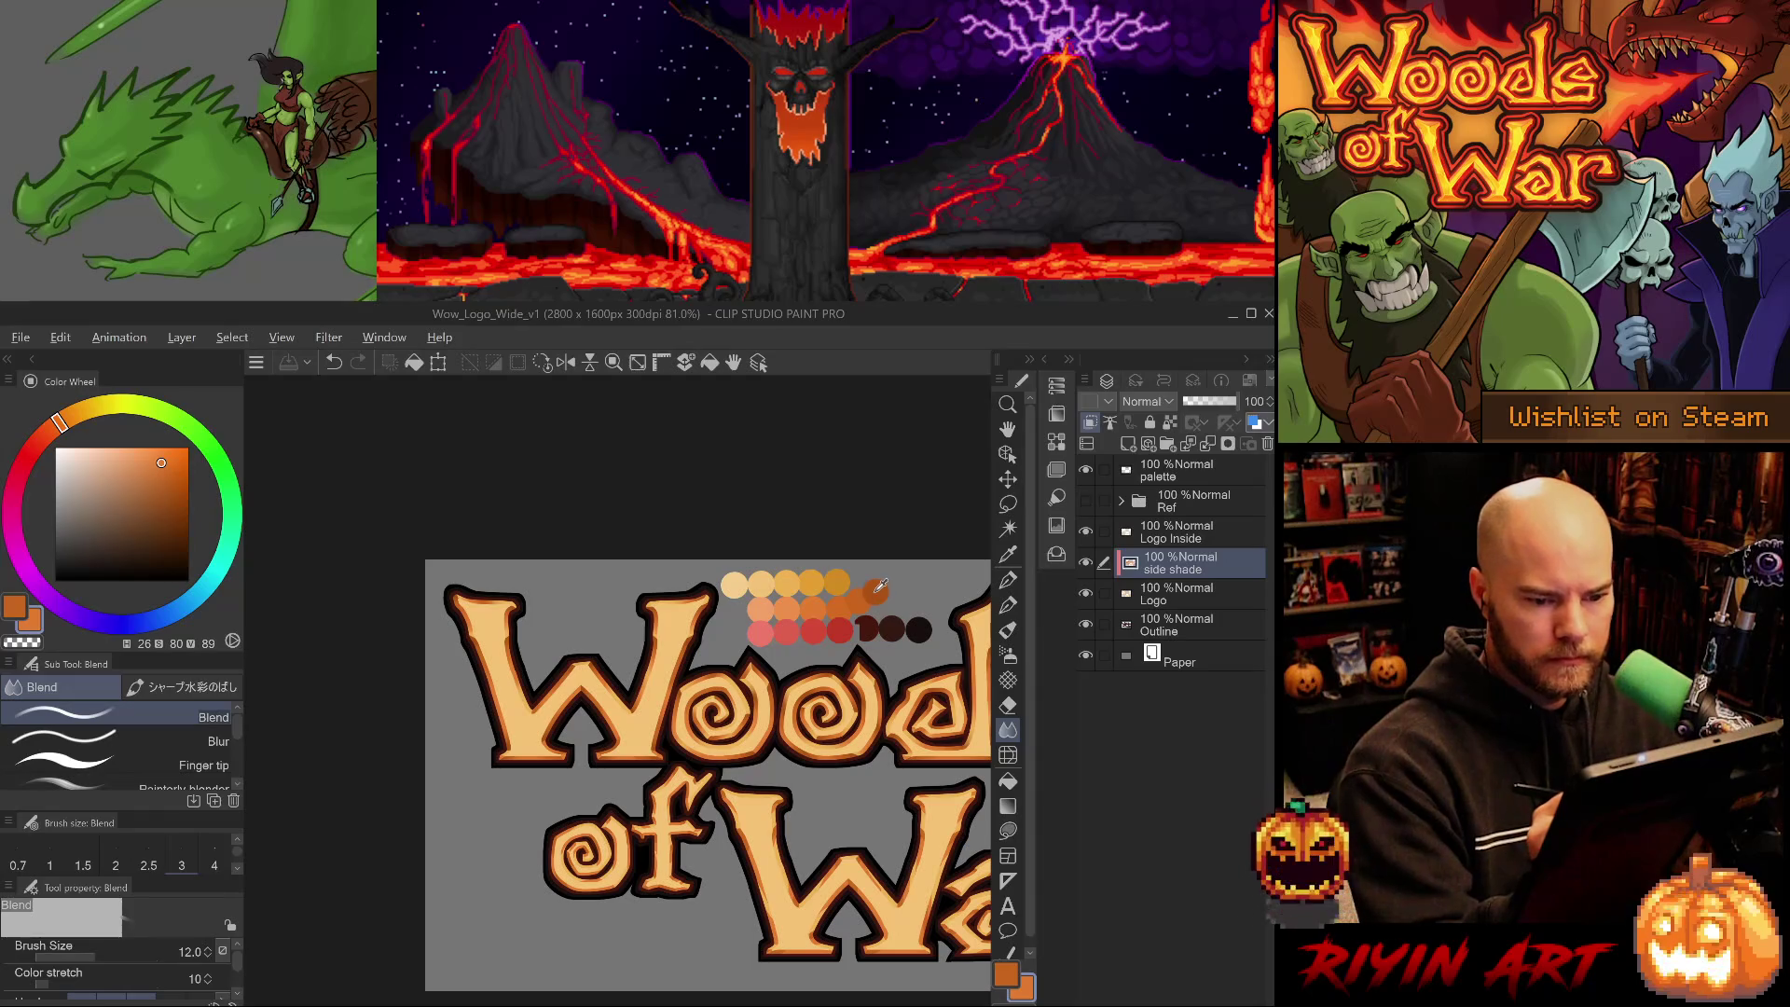
pyautogui.keyDown('alt'); pyautogui.click(879, 585); pyautogui.keyUp('alt')
pyautogui.scroll(4, 630, 833)
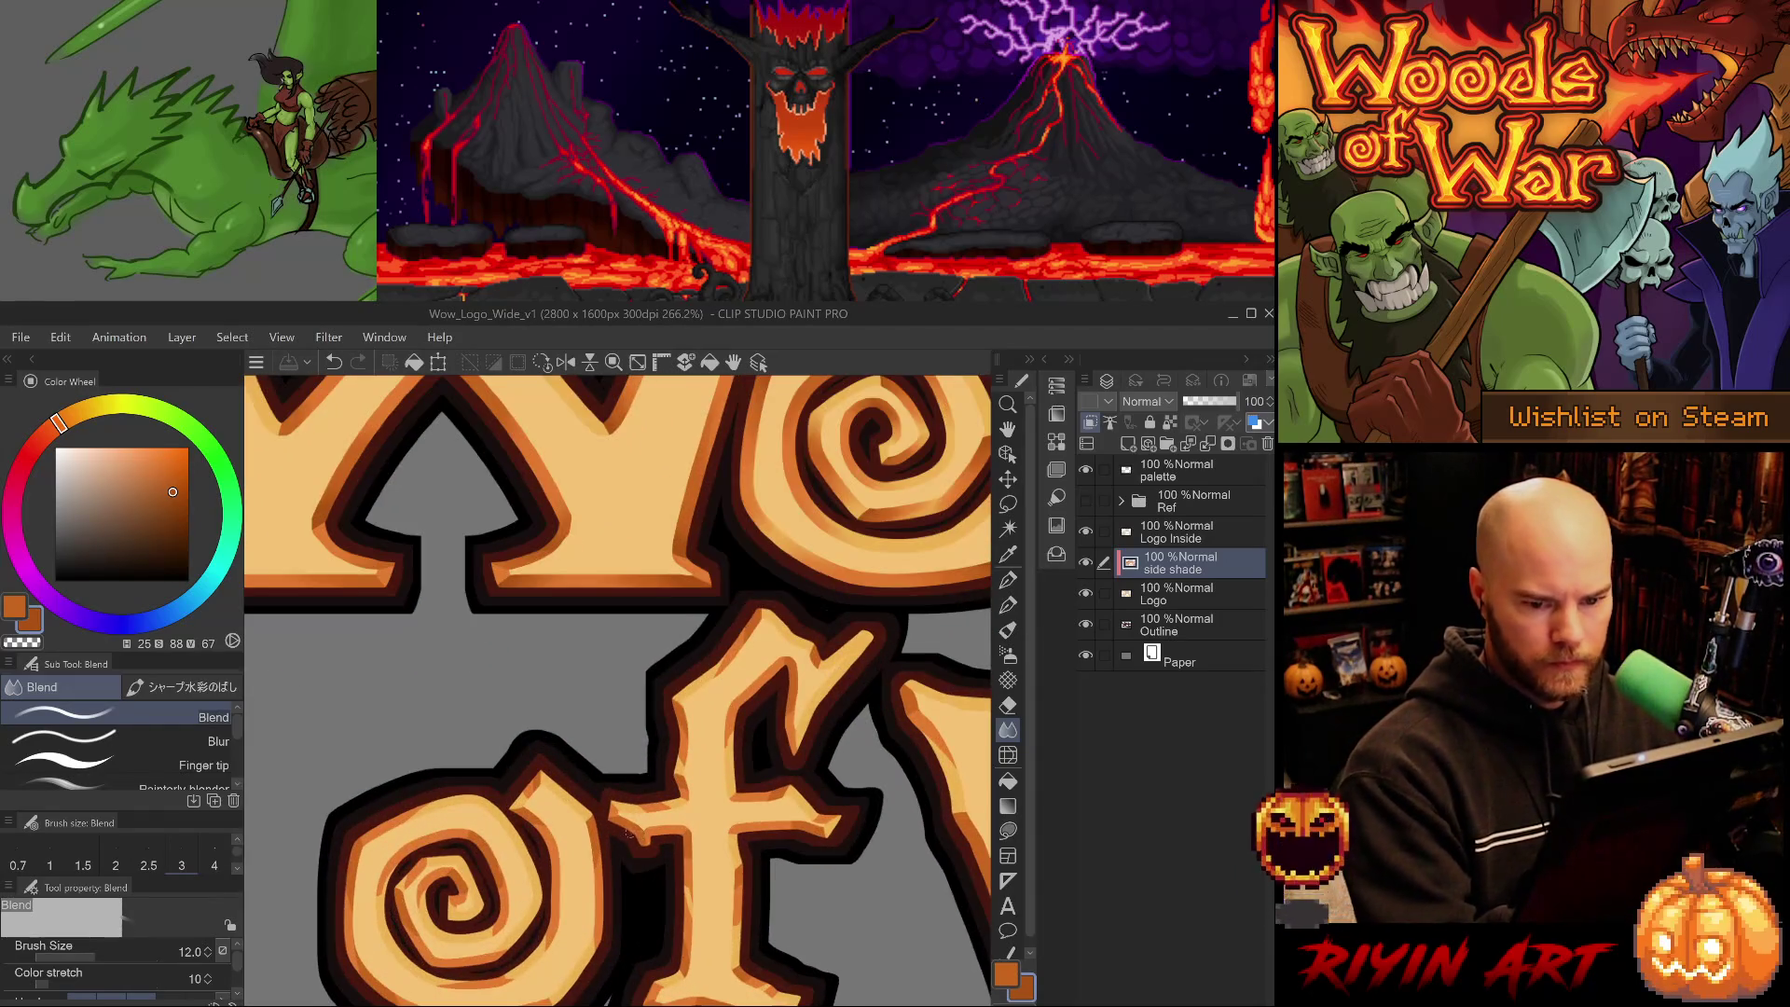
pyautogui.moveTo(680, 833); pyautogui.dragTo(597, 771)
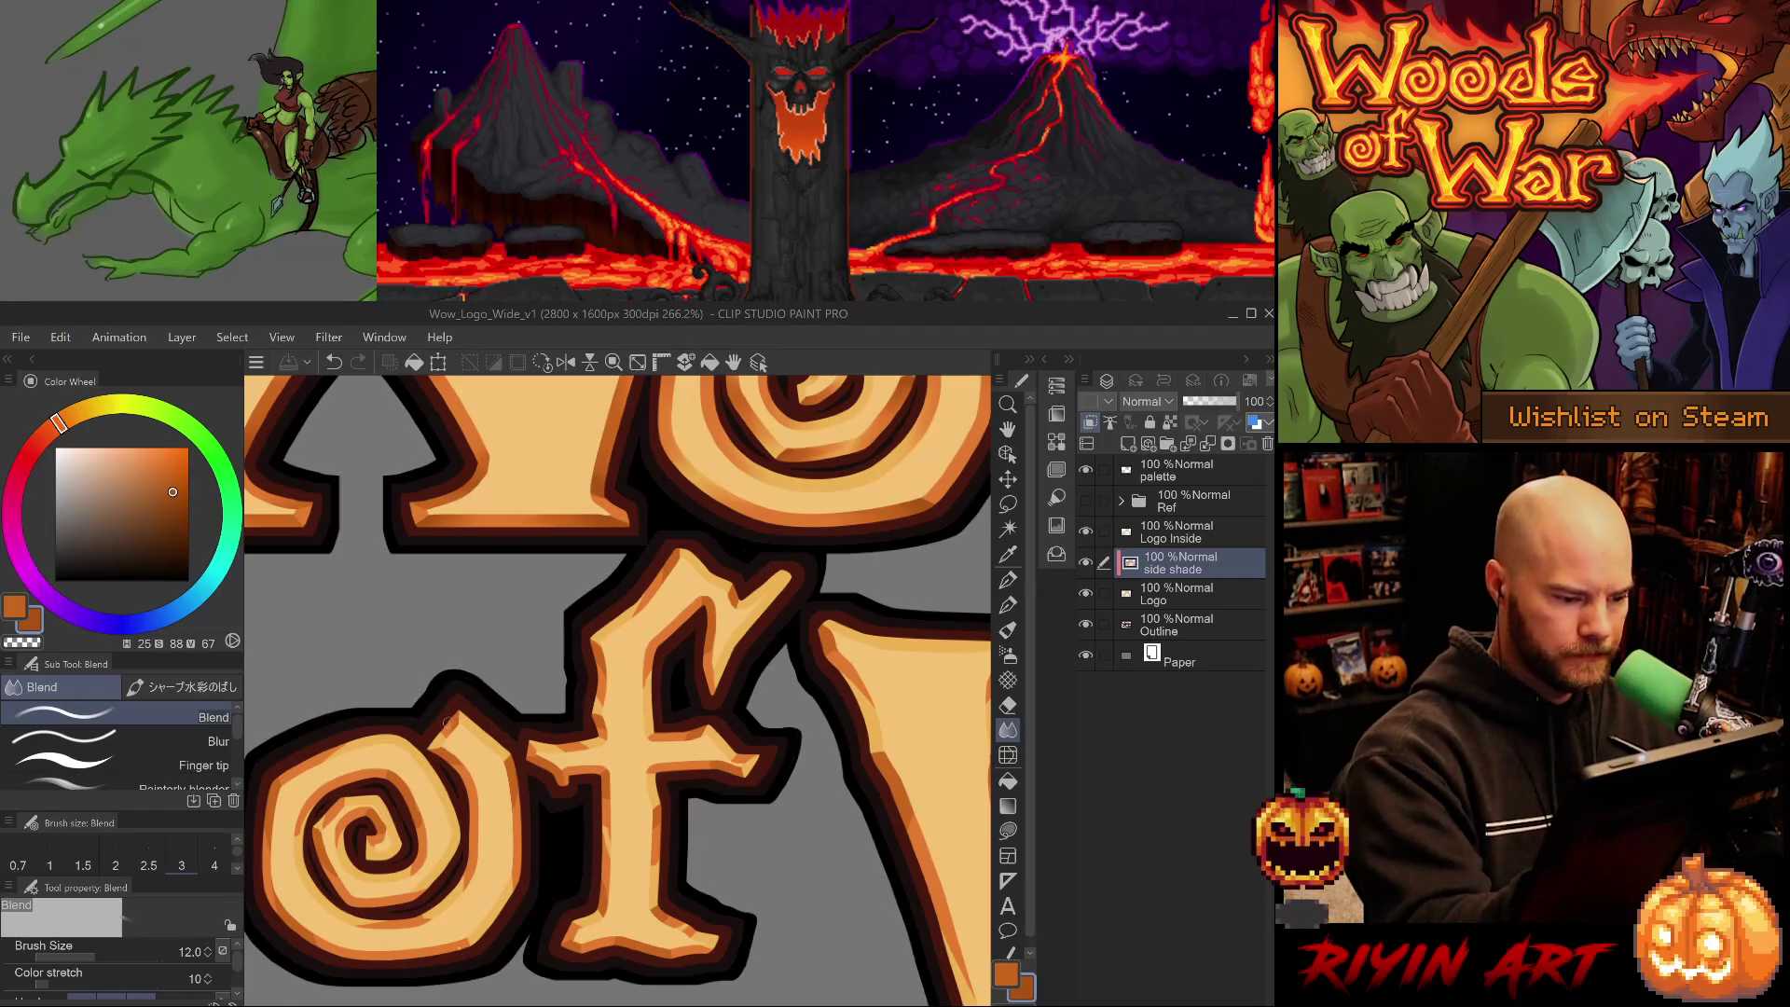
# - Choose the hard-edged G-pen at size 12 and sample a darker shading orange from the lettering
pyautogui.press('p')
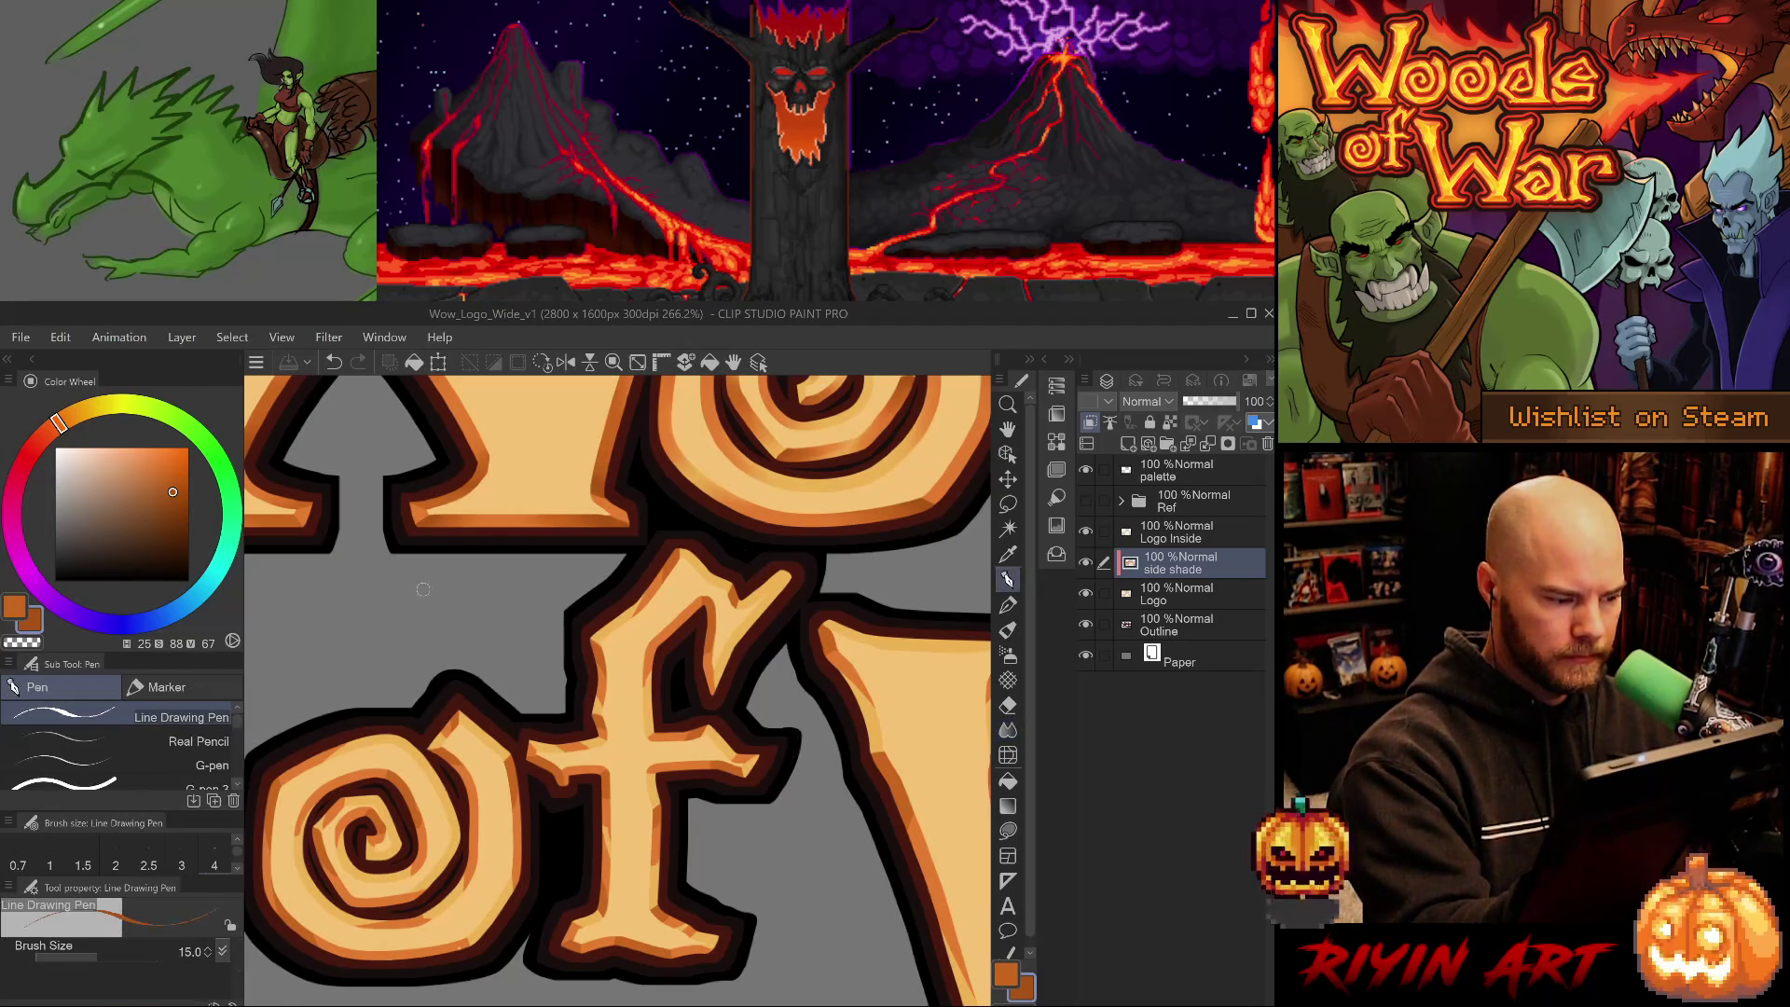
pyautogui.press('p')
pyautogui.keyDown('alt'); pyautogui.click(447, 734); pyautogui.keyUp('alt')
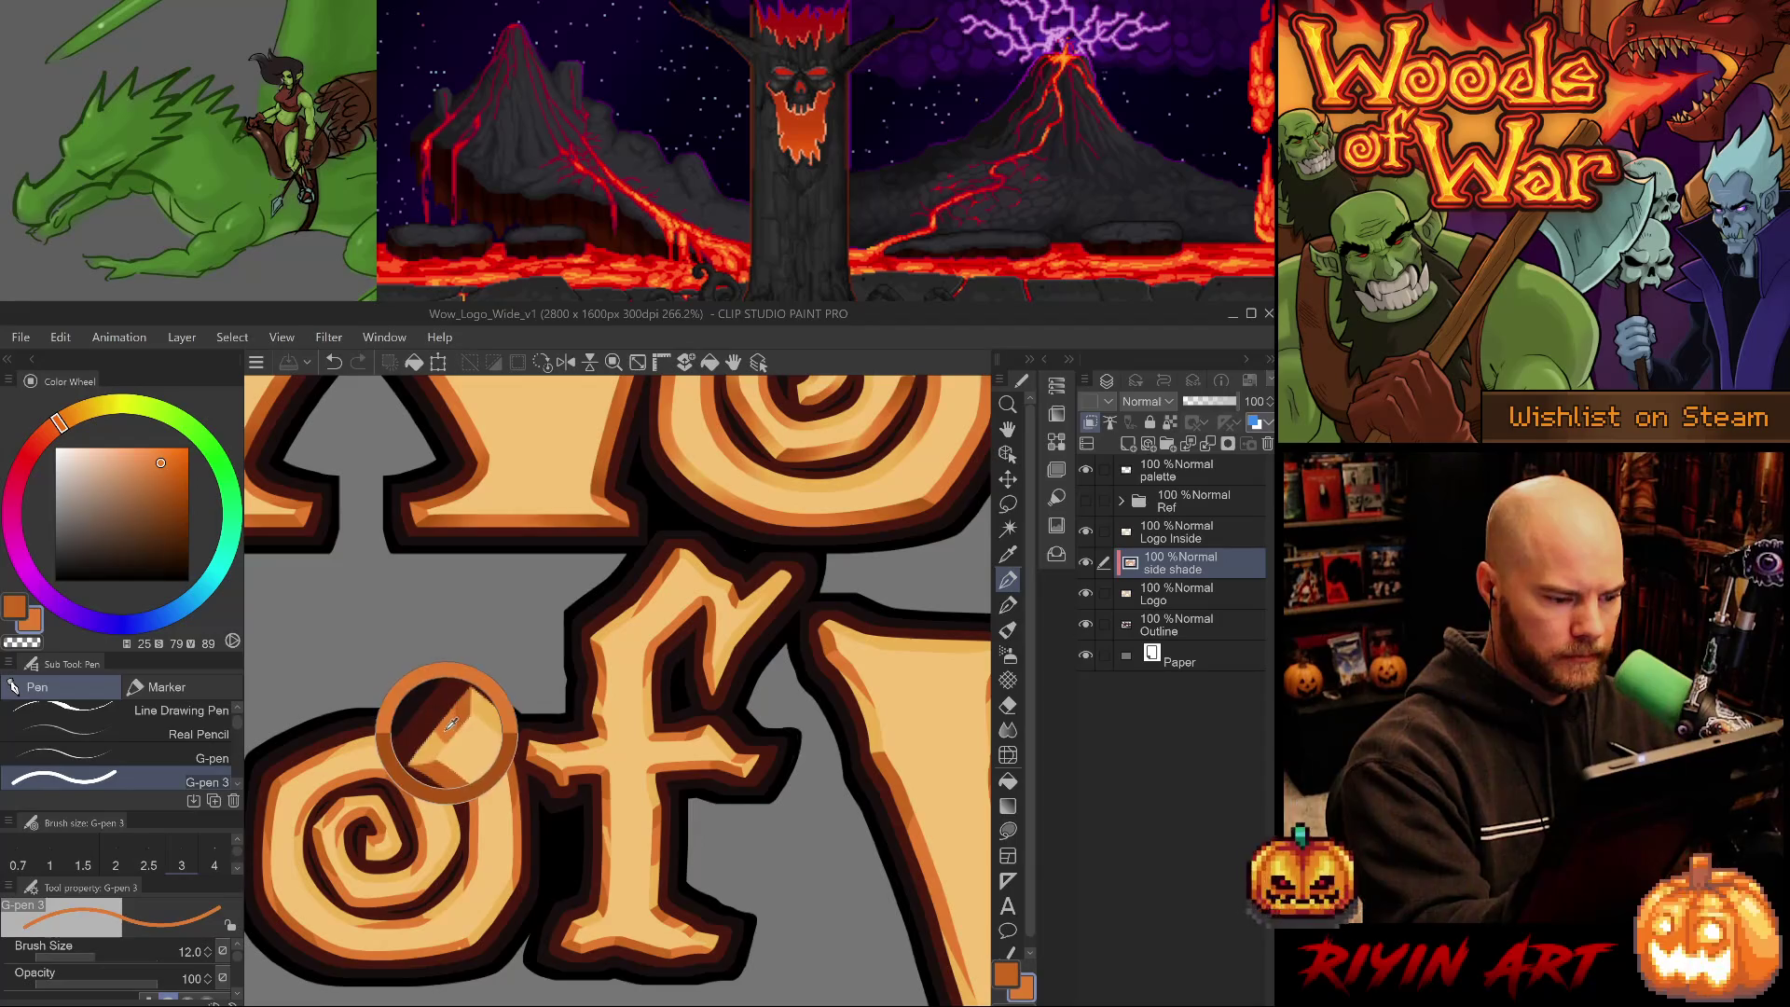
pyautogui.keyDown('alt'); pyautogui.click(450, 714); pyautogui.keyUp('alt')
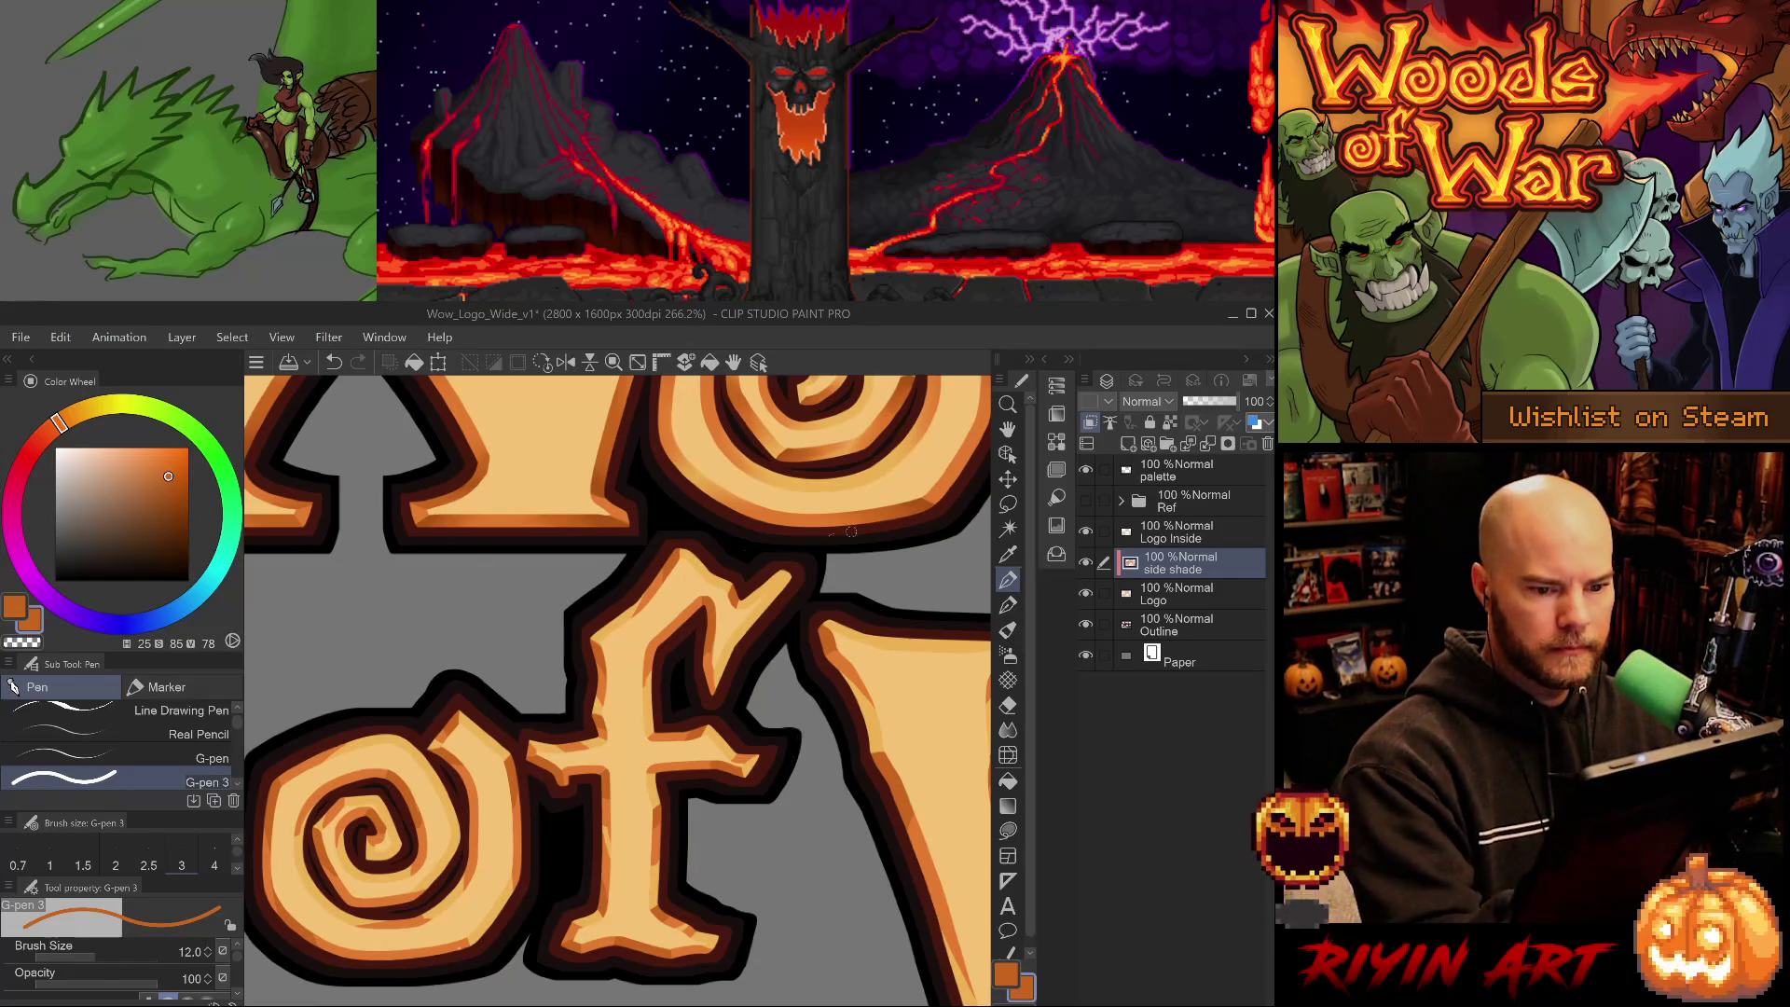
pyautogui.keyDown('alt'); pyautogui.click(930, 496); pyautogui.keyUp('alt')
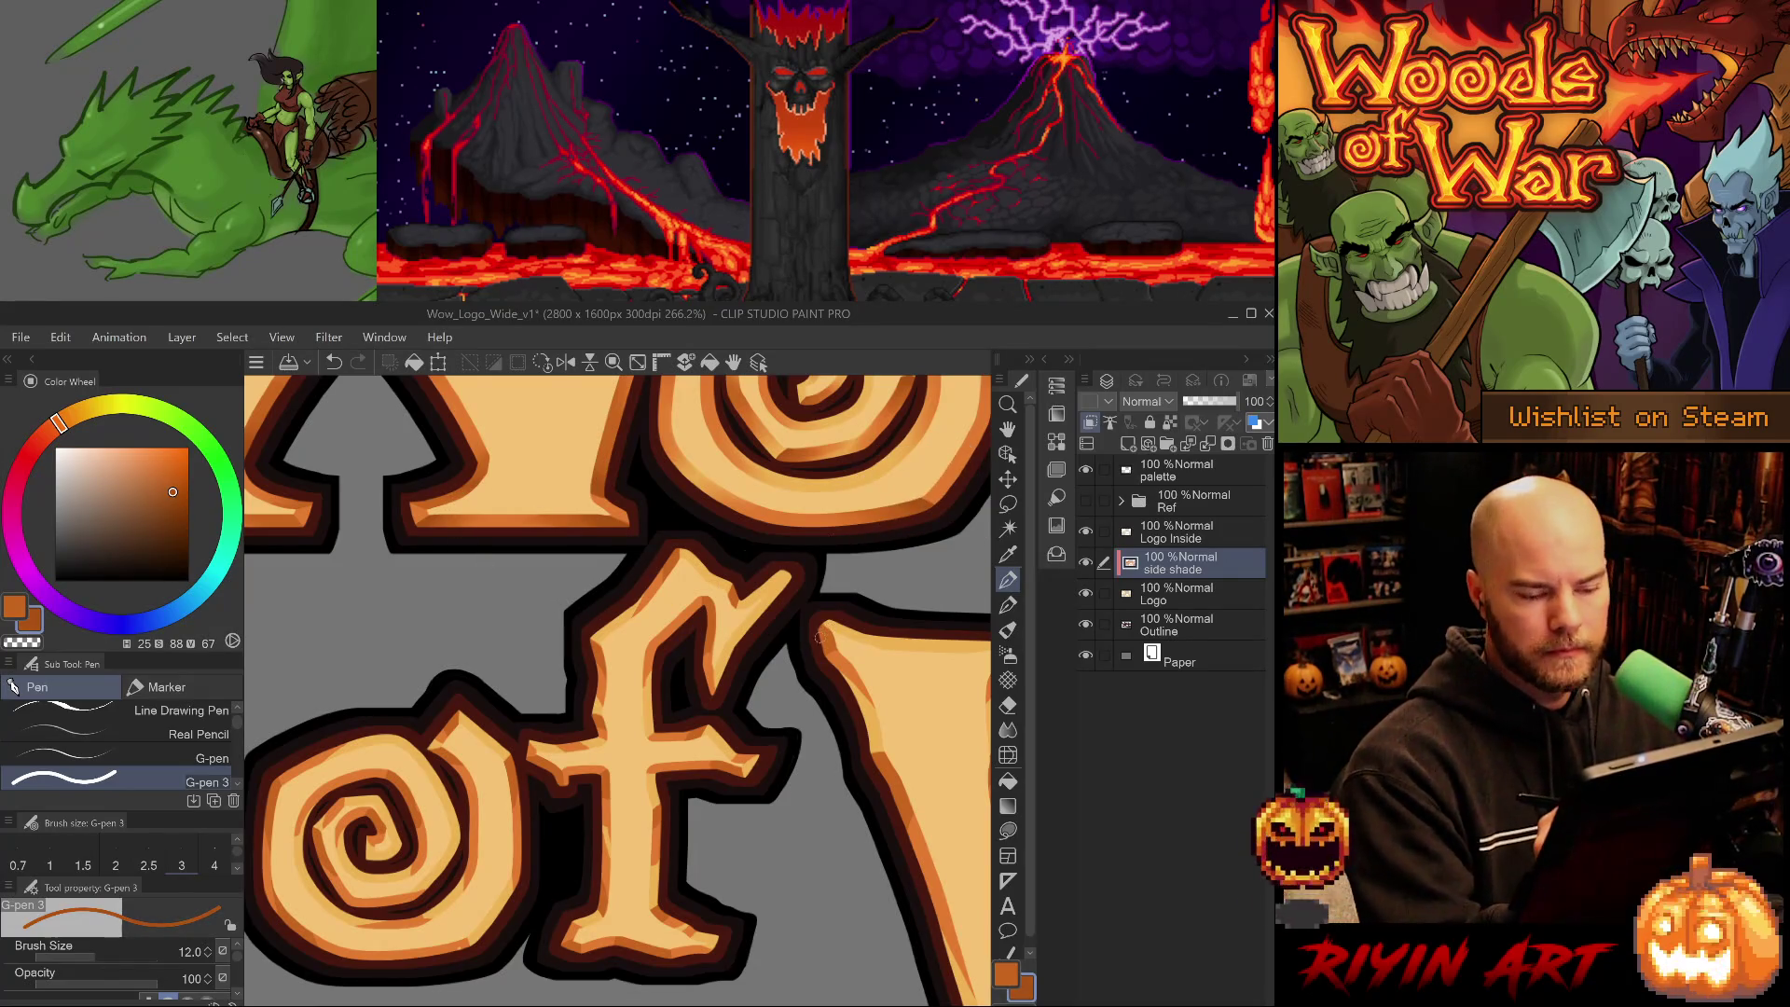
pyautogui.scroll(-3, 929, 496)
pyautogui.scroll(-2, 759, 580)
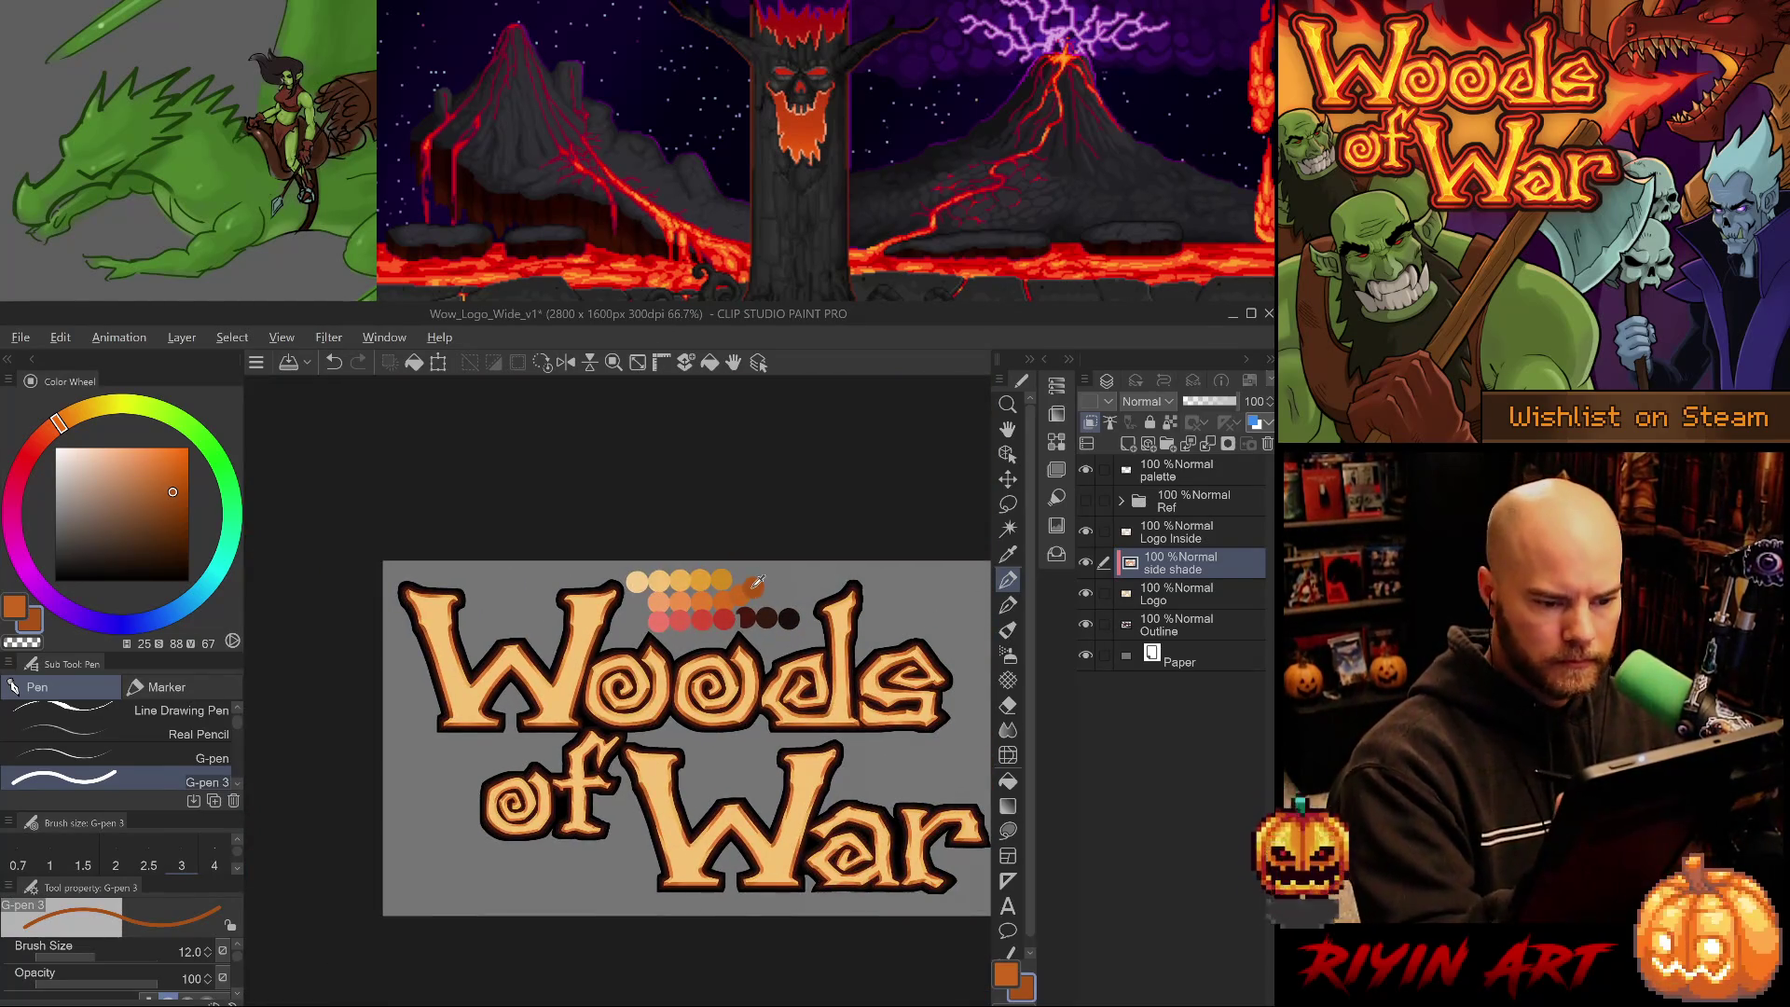
pyautogui.keyDown('alt'); pyautogui.click(759, 579); pyautogui.keyUp('alt')
pyautogui.scroll(5, 531, 785)
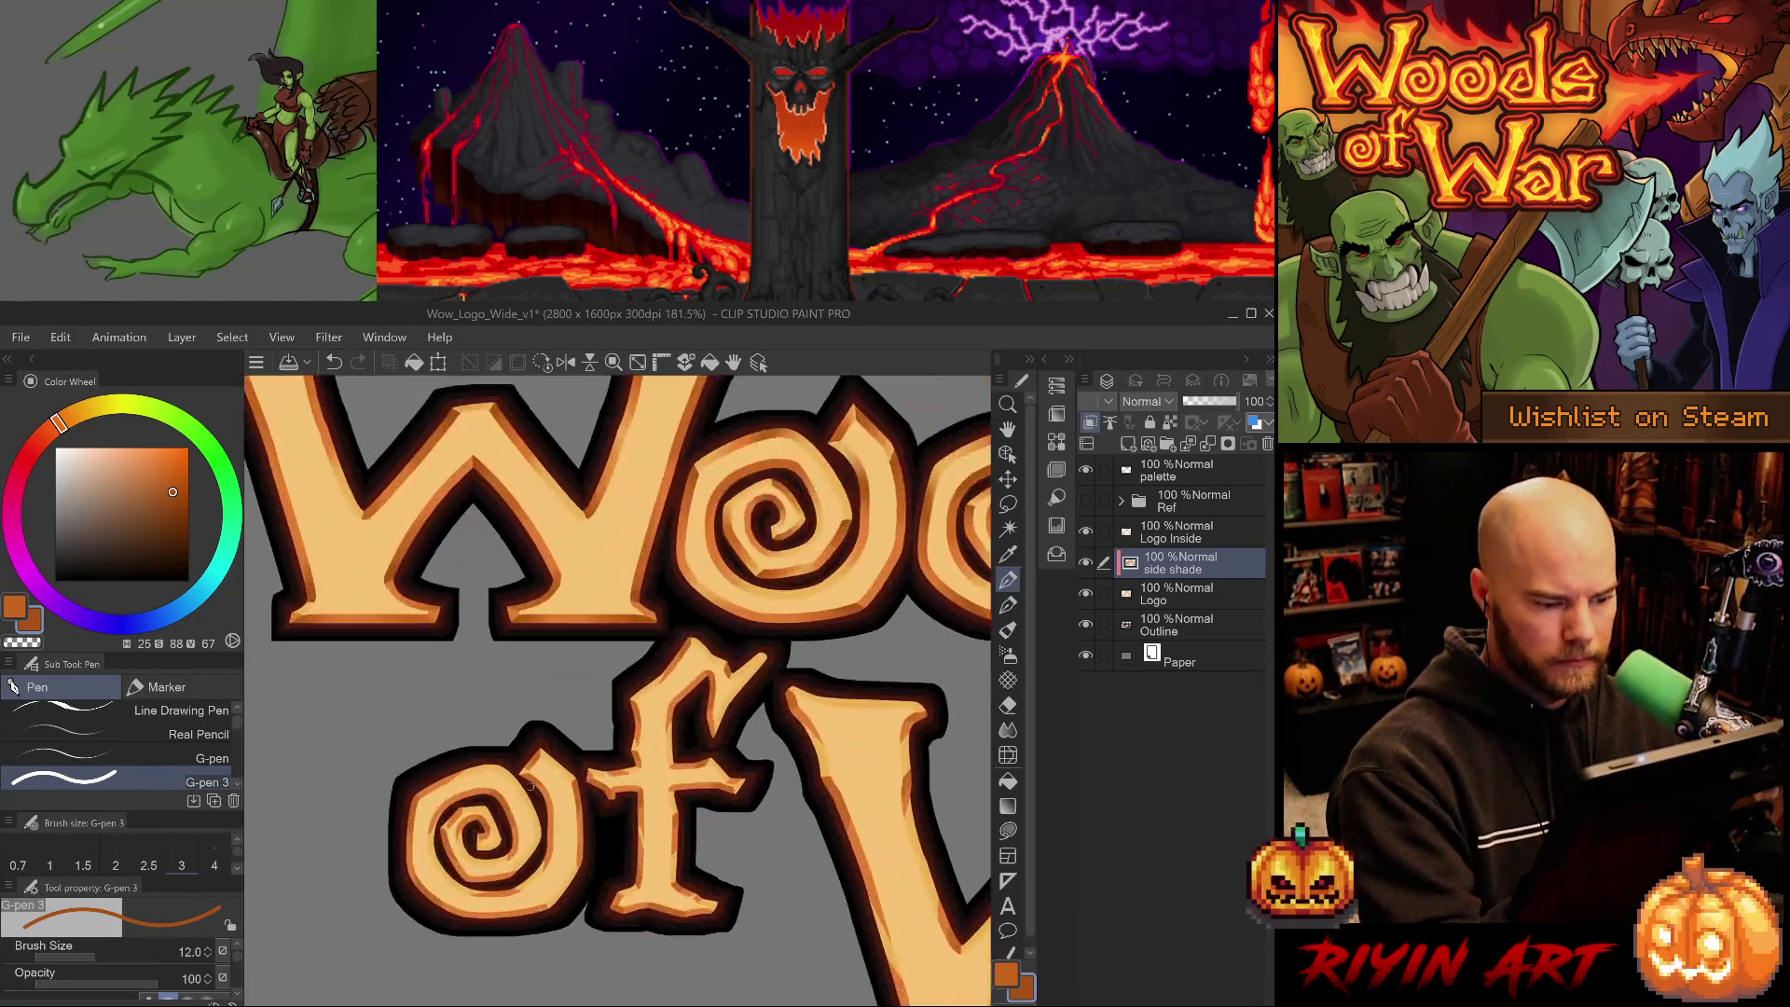
pyautogui.press(',')
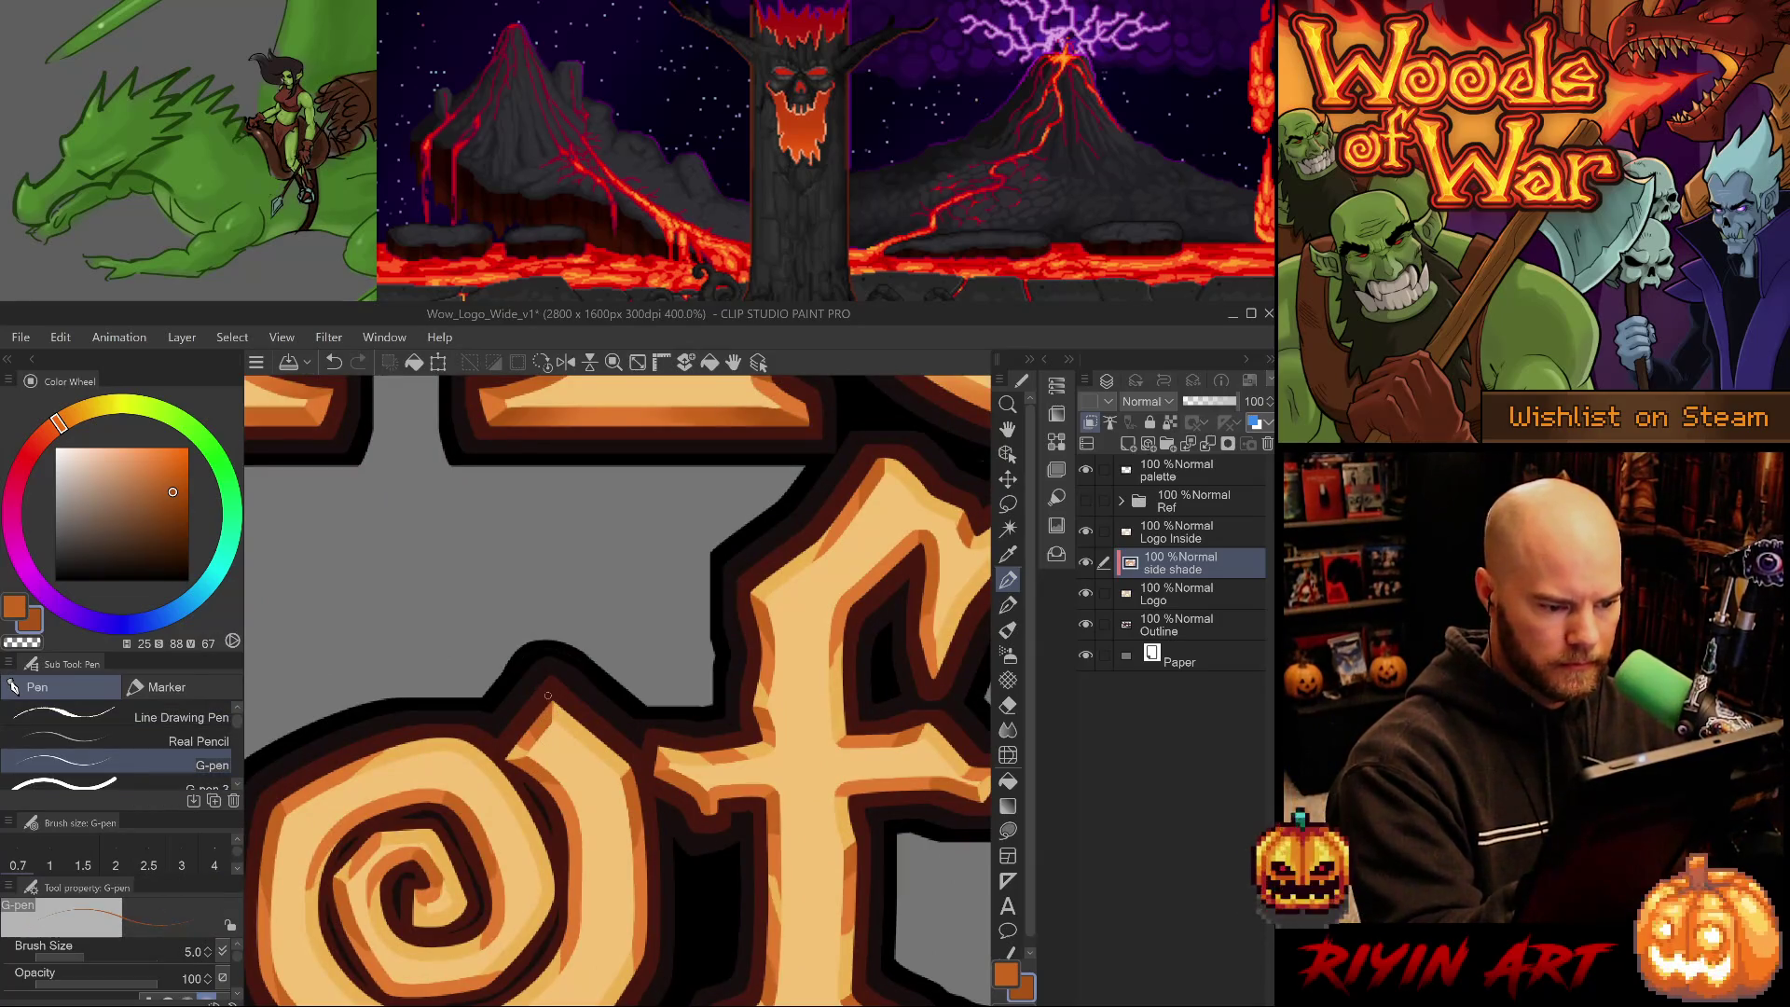
pyautogui.press('.')
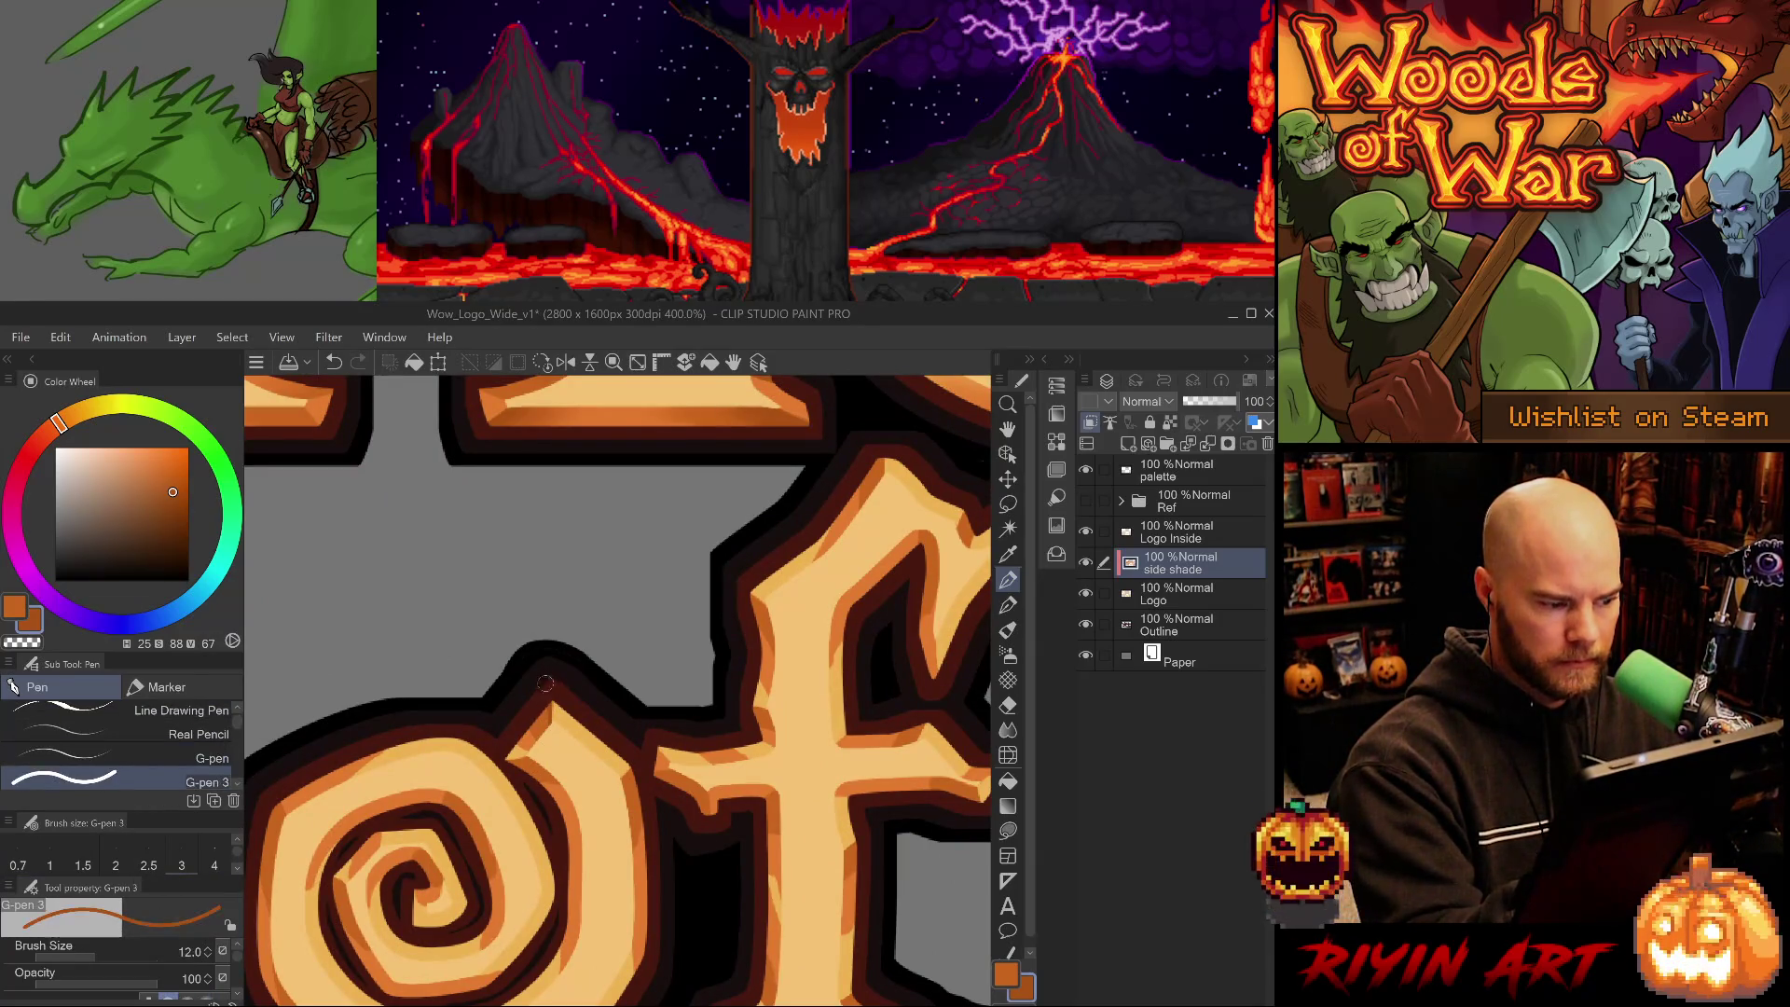
# - Try shading strokes on the 'o' at pen size 8, undo them, and resample light and dark oranges
pyautogui.moveTo(549, 695); pyautogui.dragTo(543, 731)
pyautogui.hotkey('ctrl', 'z')
pyautogui.press('[')
pyautogui.press('[')
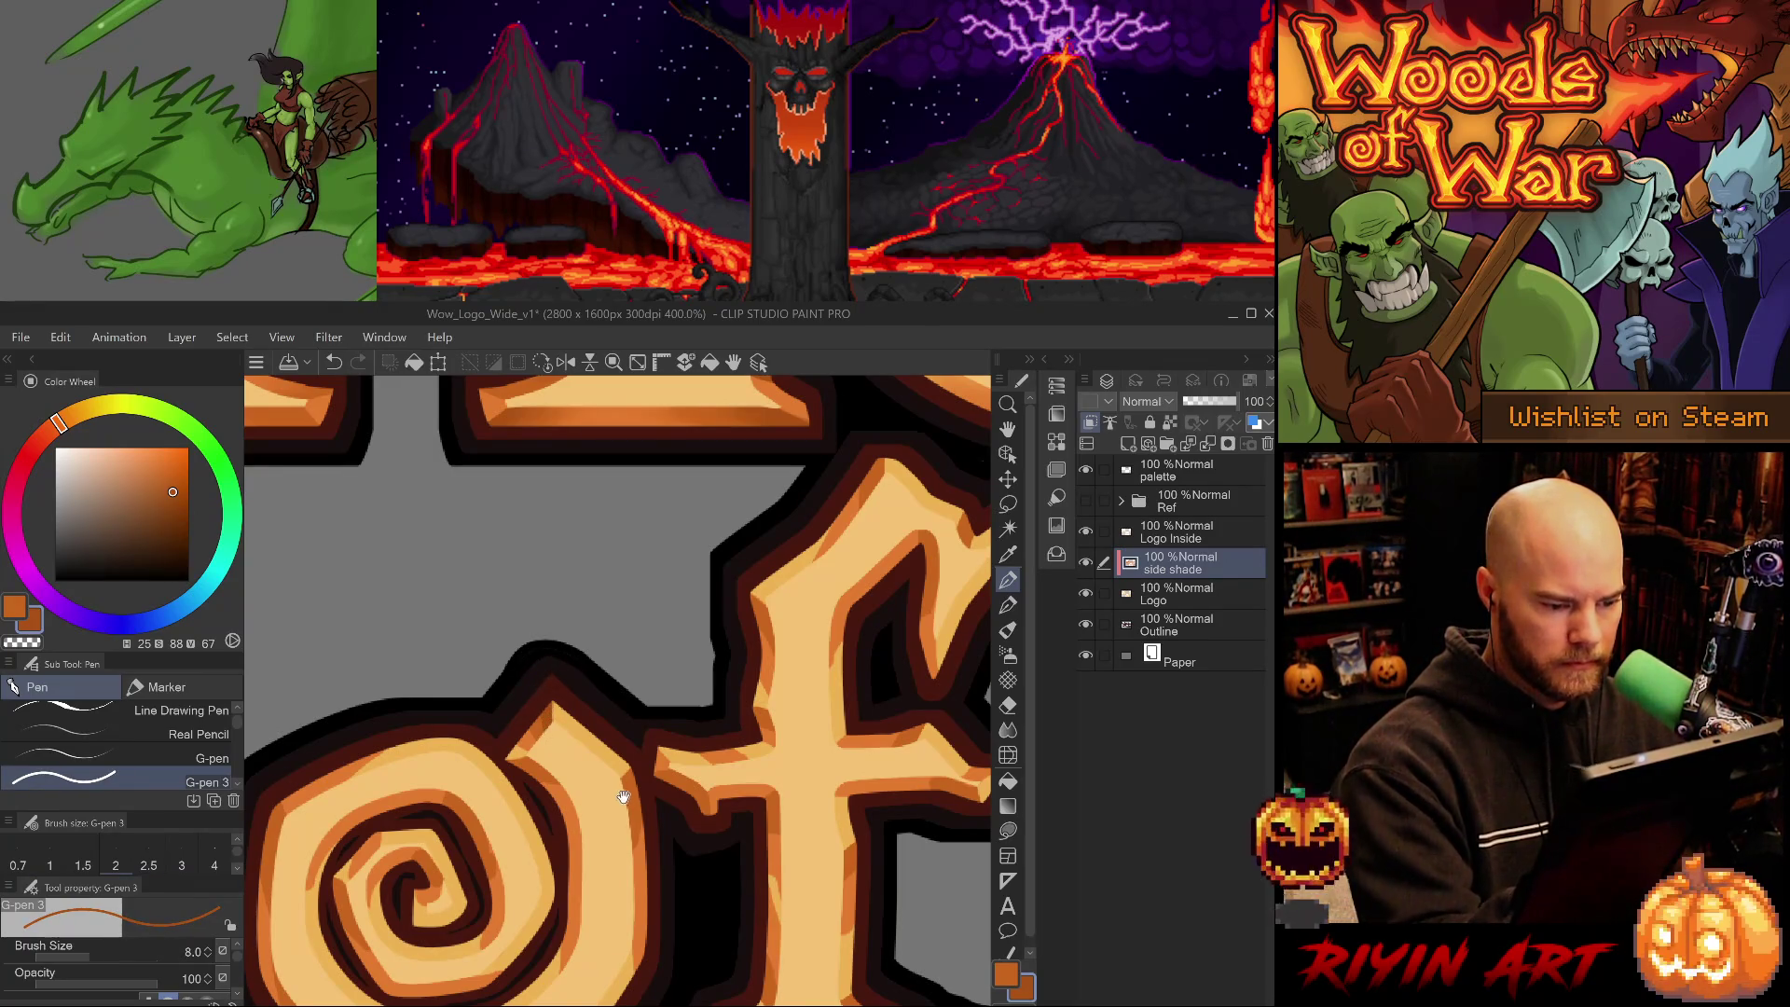
pyautogui.scroll(-2, 539, 687)
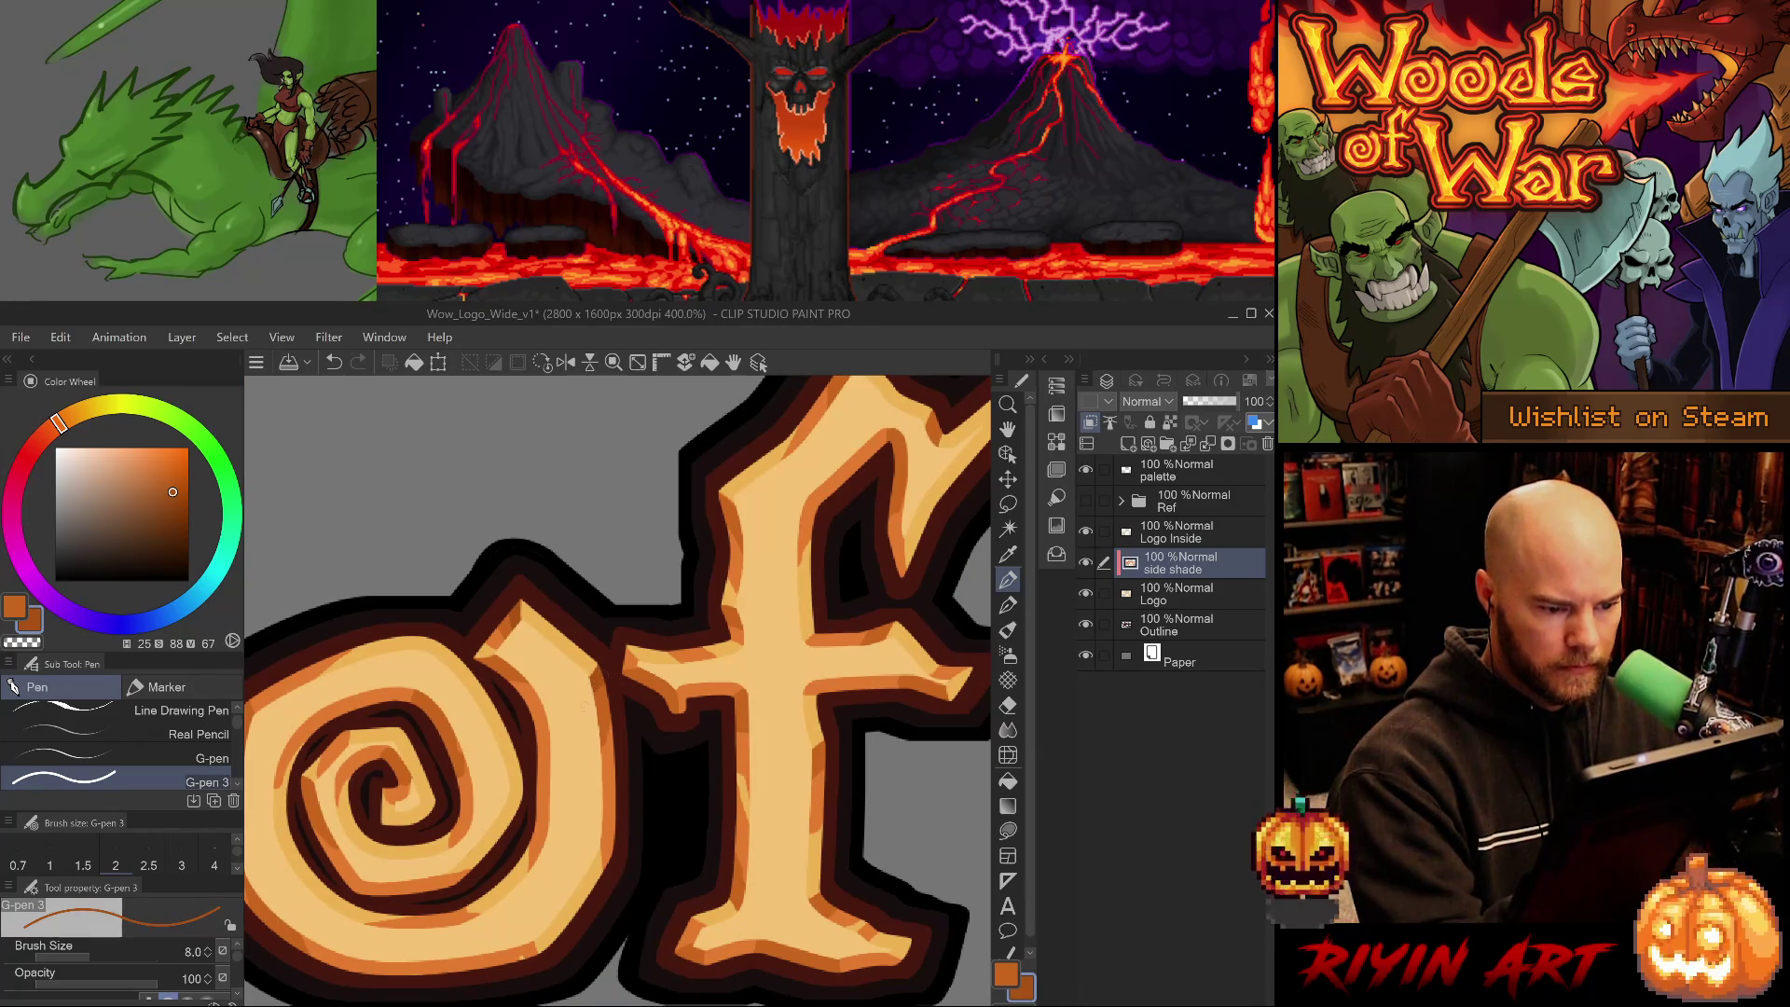
pyautogui.moveTo(466, 673); pyautogui.dragTo(523, 647)
pyautogui.hotkey('ctrl', 'z')
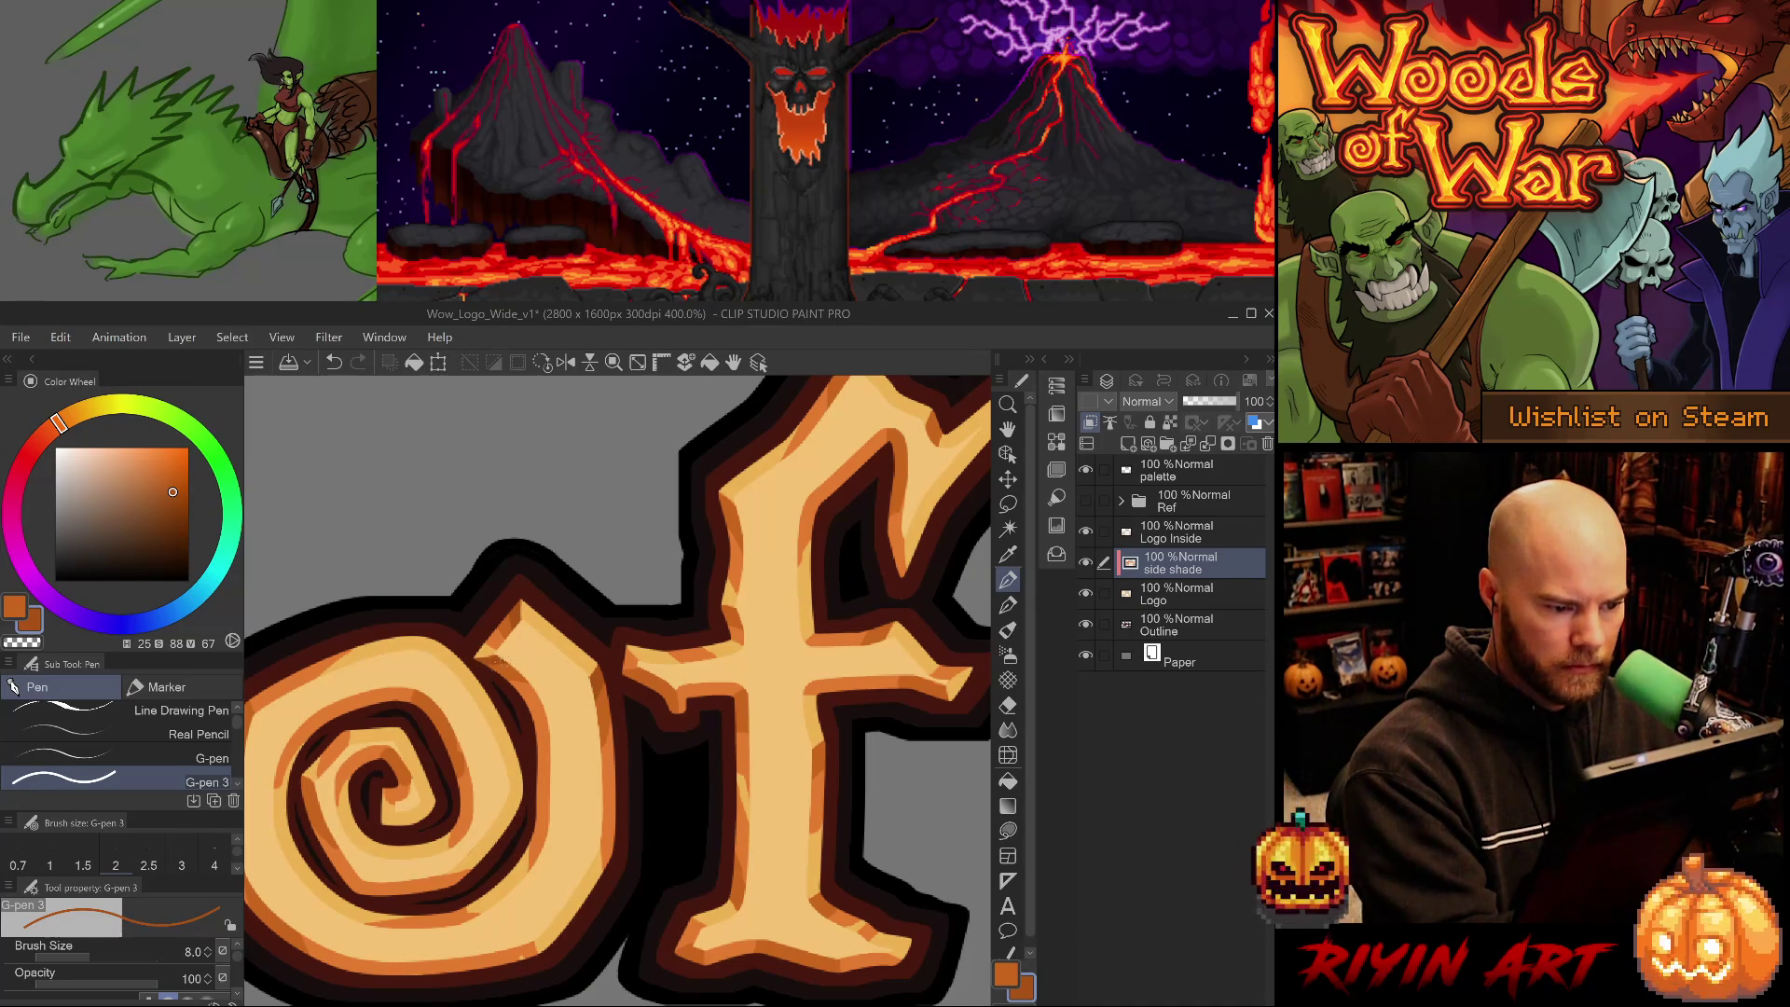
pyautogui.keyDown('alt'); pyautogui.click(522, 686); pyautogui.keyUp('alt')
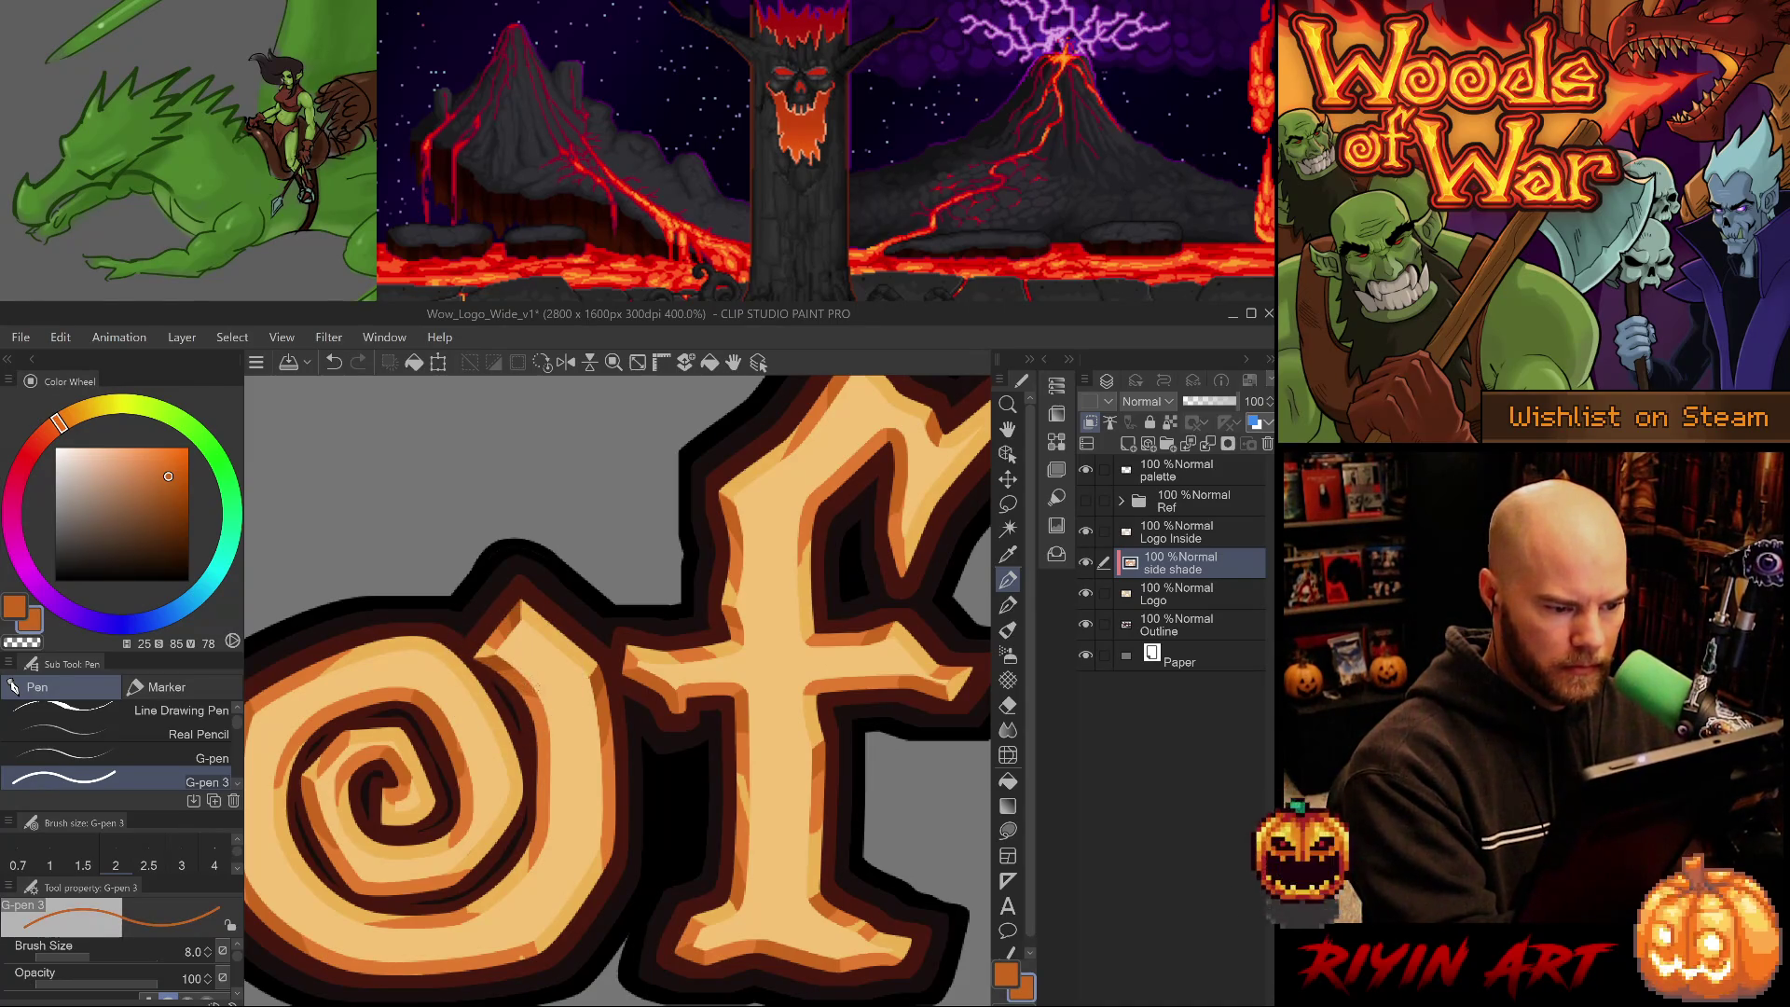
pyautogui.keyDown('alt'); pyautogui.click(536, 687); pyautogui.keyUp('alt')
pyautogui.moveTo(640, 759); pyautogui.dragTo(680, 699)
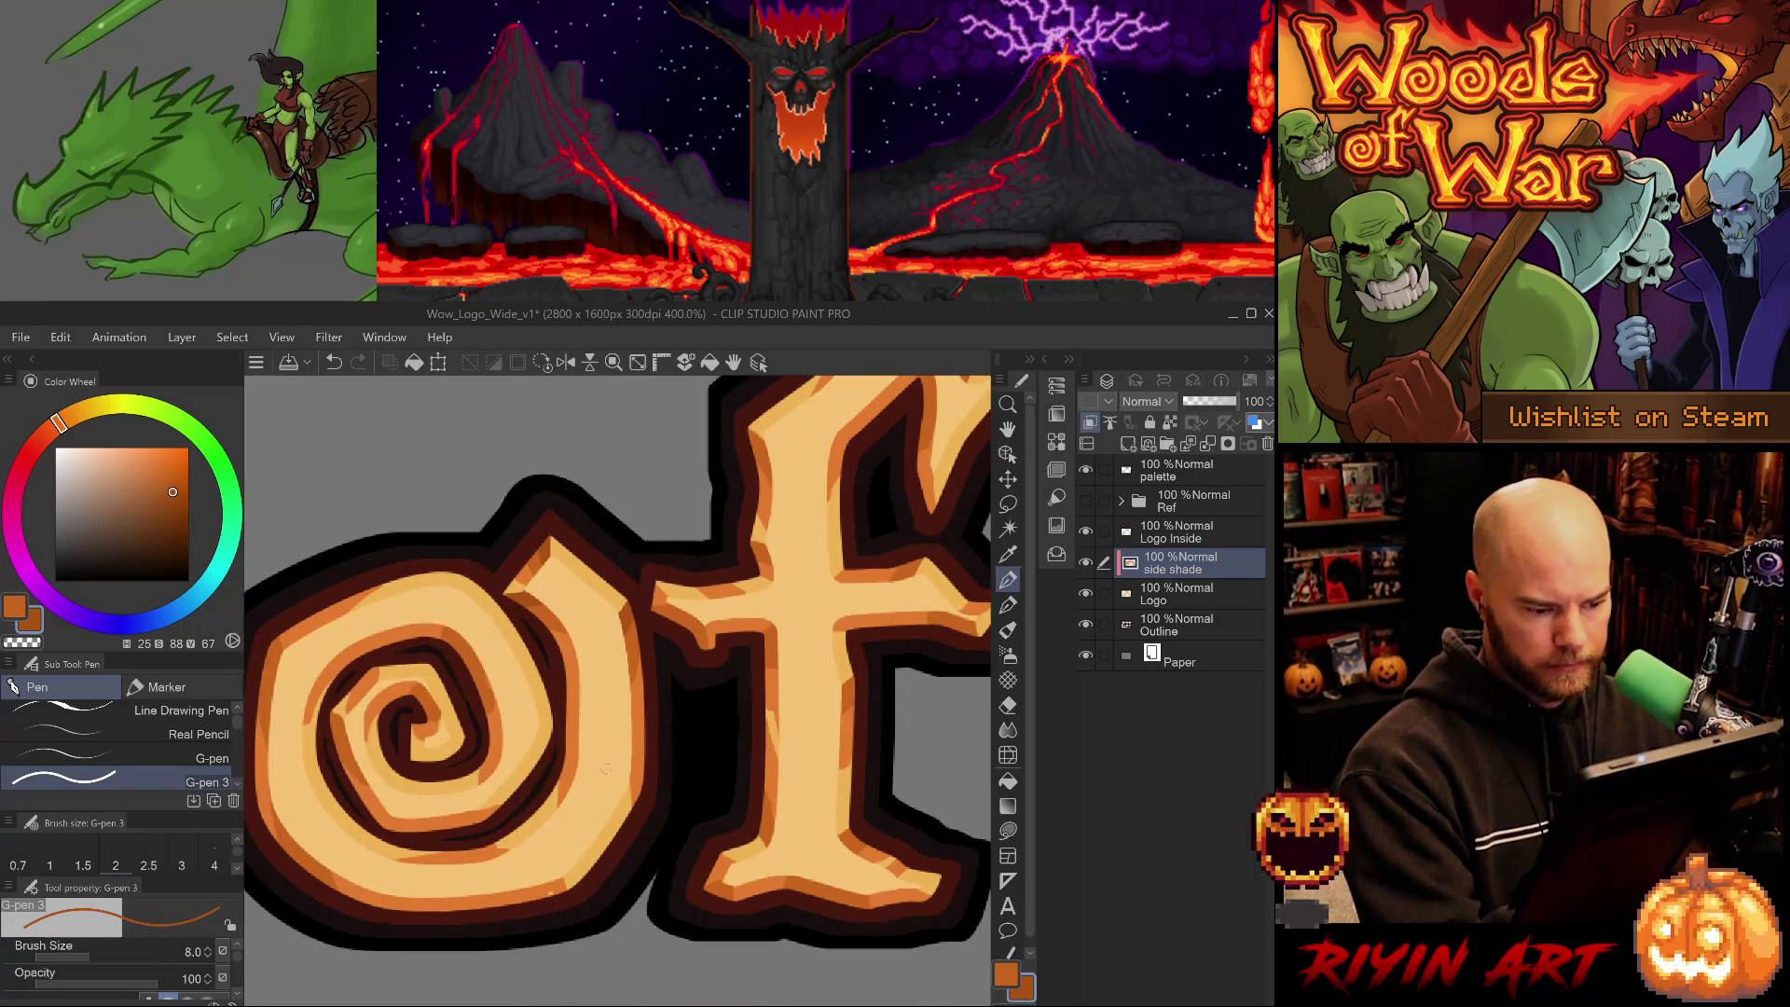
pyautogui.keyDown('alt'); pyautogui.click(534, 898); pyautogui.keyUp('alt')
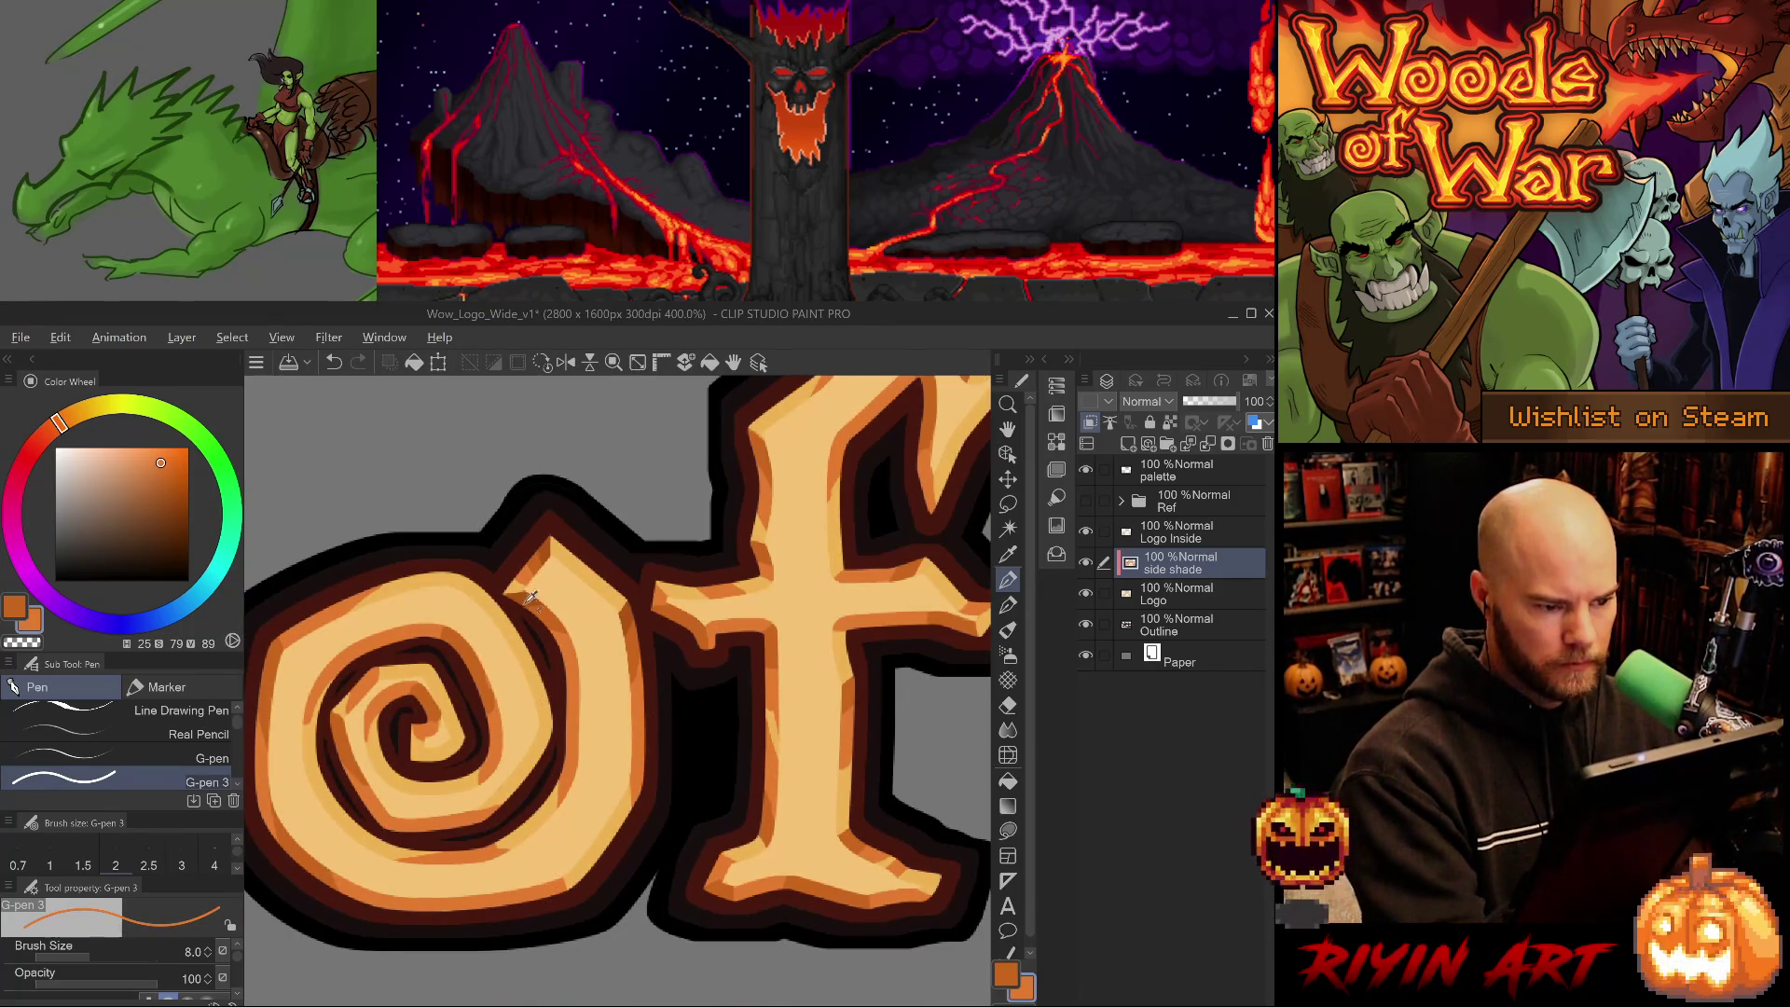
pyautogui.scroll(2, 659, 839)
# - Sample a darker orange and add small shading marks on the spiral, undoing the last one
pyautogui.press('e')
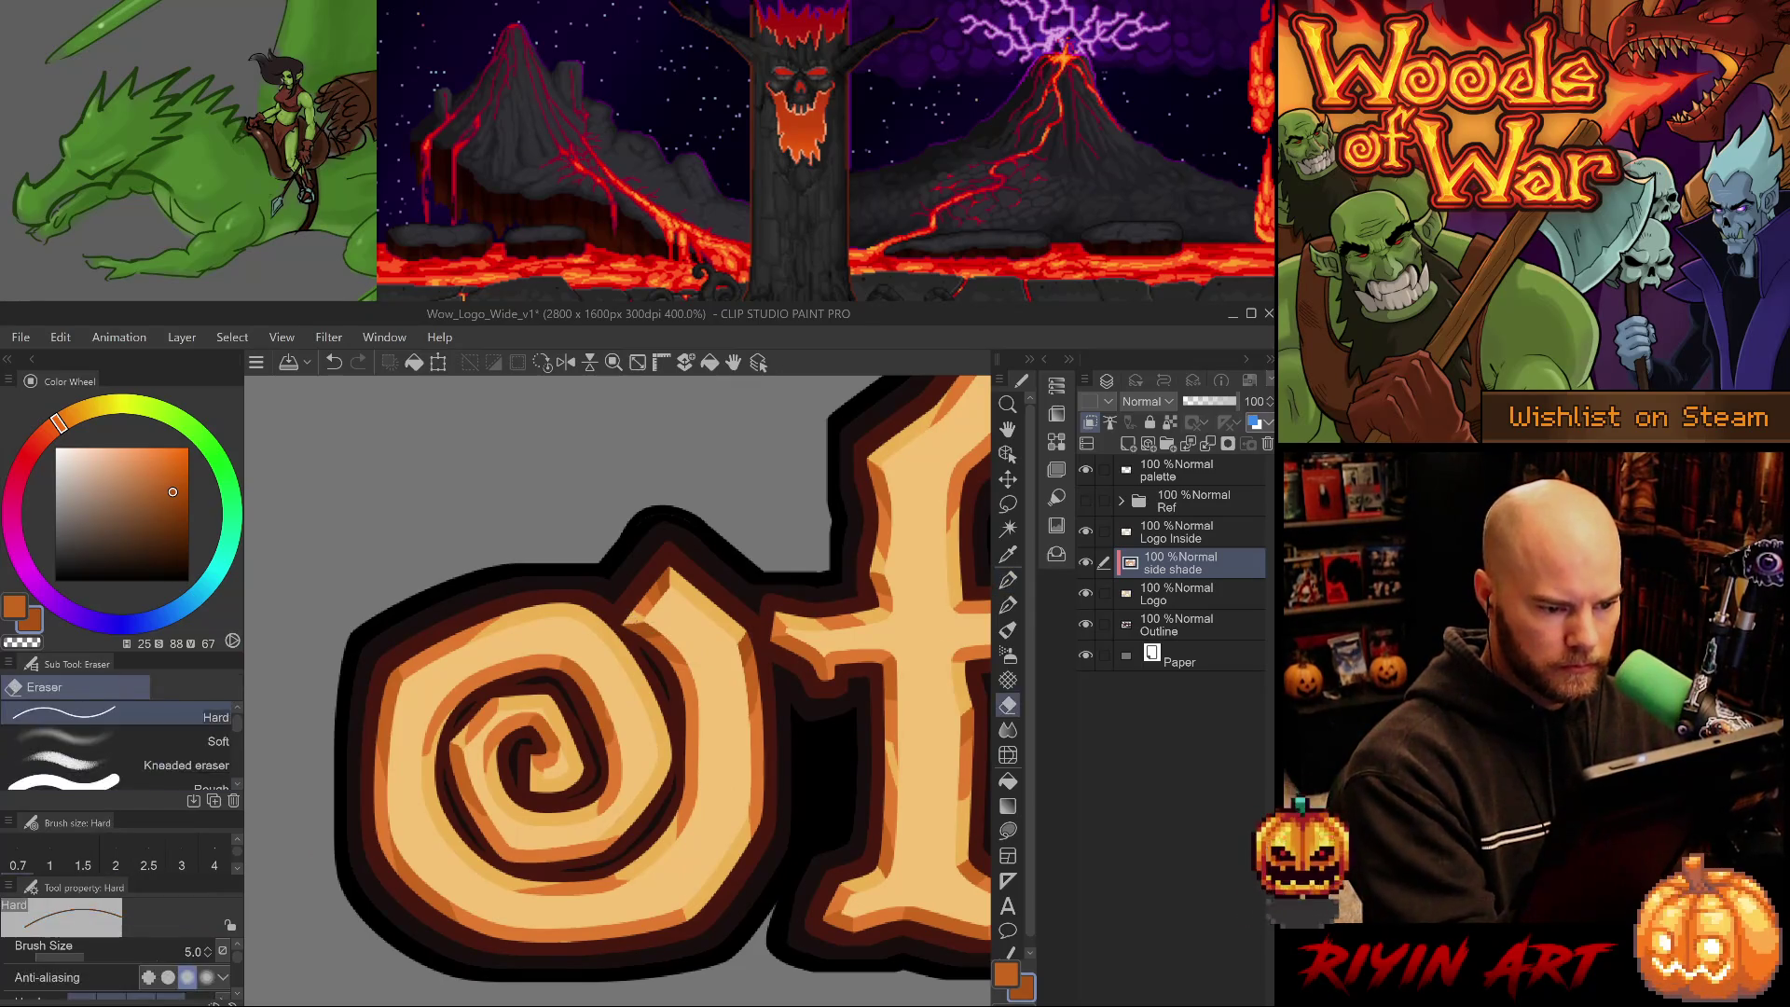
pyautogui.keyDown('alt'); pyautogui.click(646, 632); pyautogui.keyUp('alt')
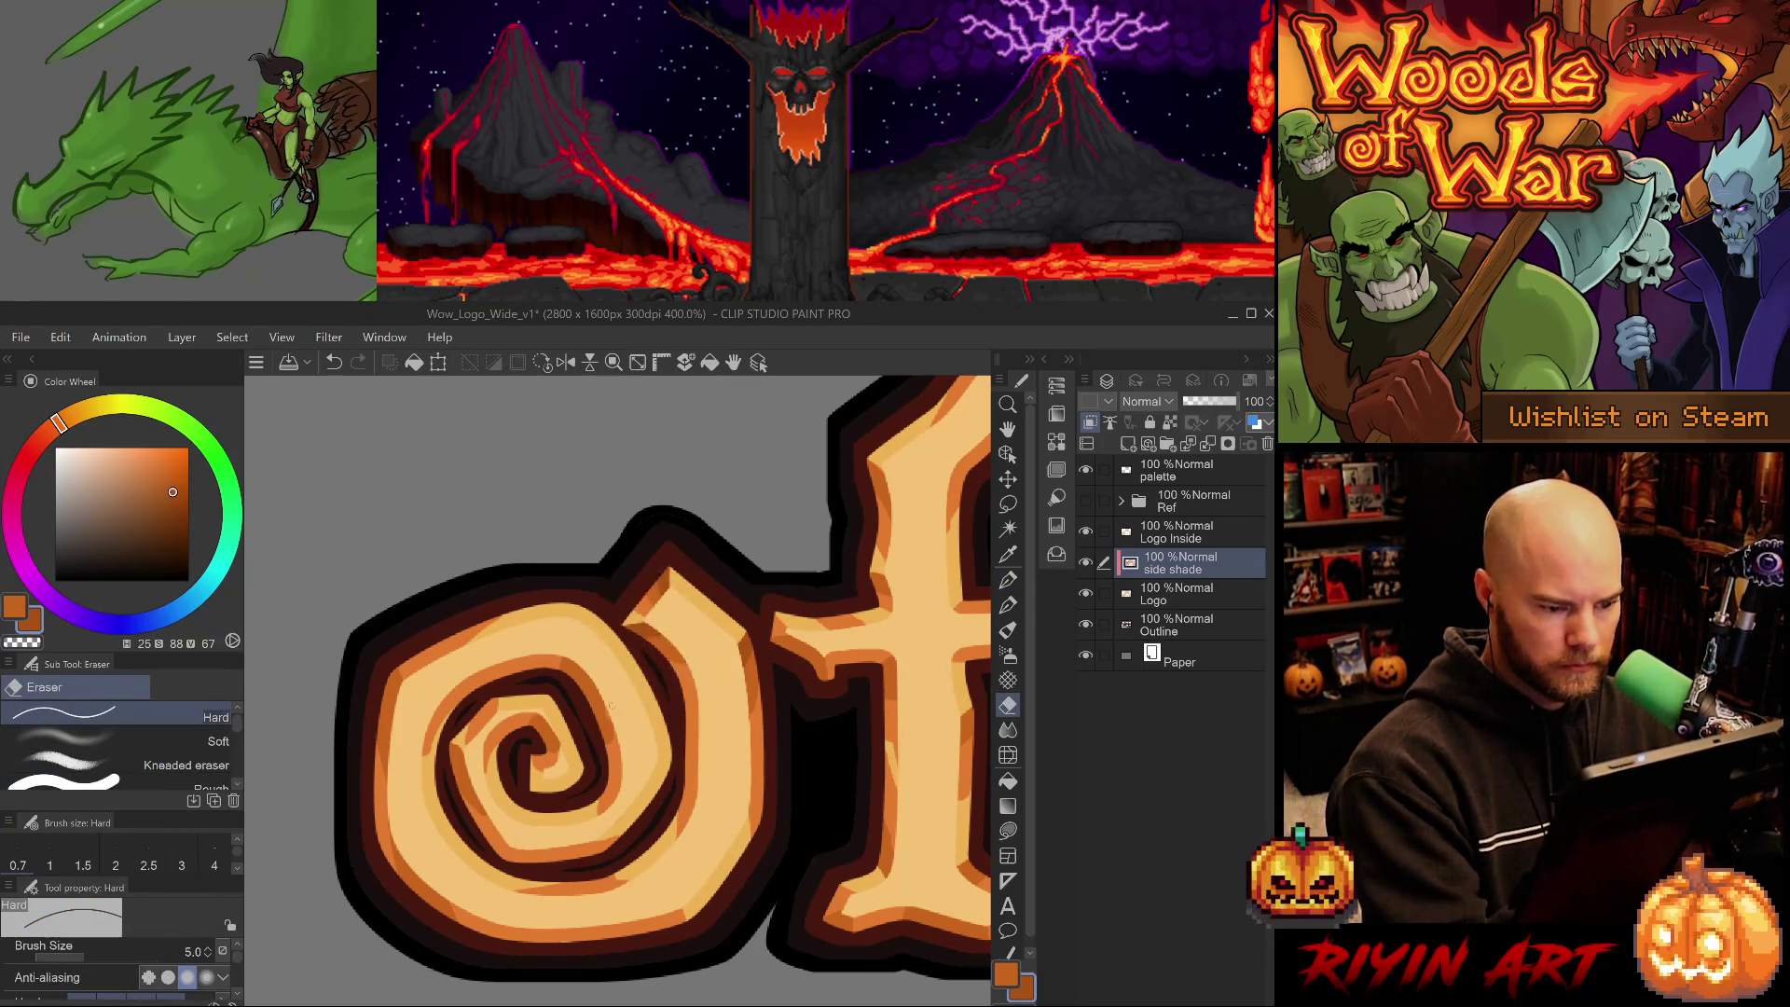
pyautogui.press('p')
pyautogui.keyDown('alt'); pyautogui.click(567, 702); pyautogui.keyUp('alt')
pyautogui.keyDown('alt'); pyautogui.click(657, 585); pyautogui.keyUp('alt')
pyautogui.keyDown('alt'); pyautogui.click(663, 570); pyautogui.keyUp('alt')
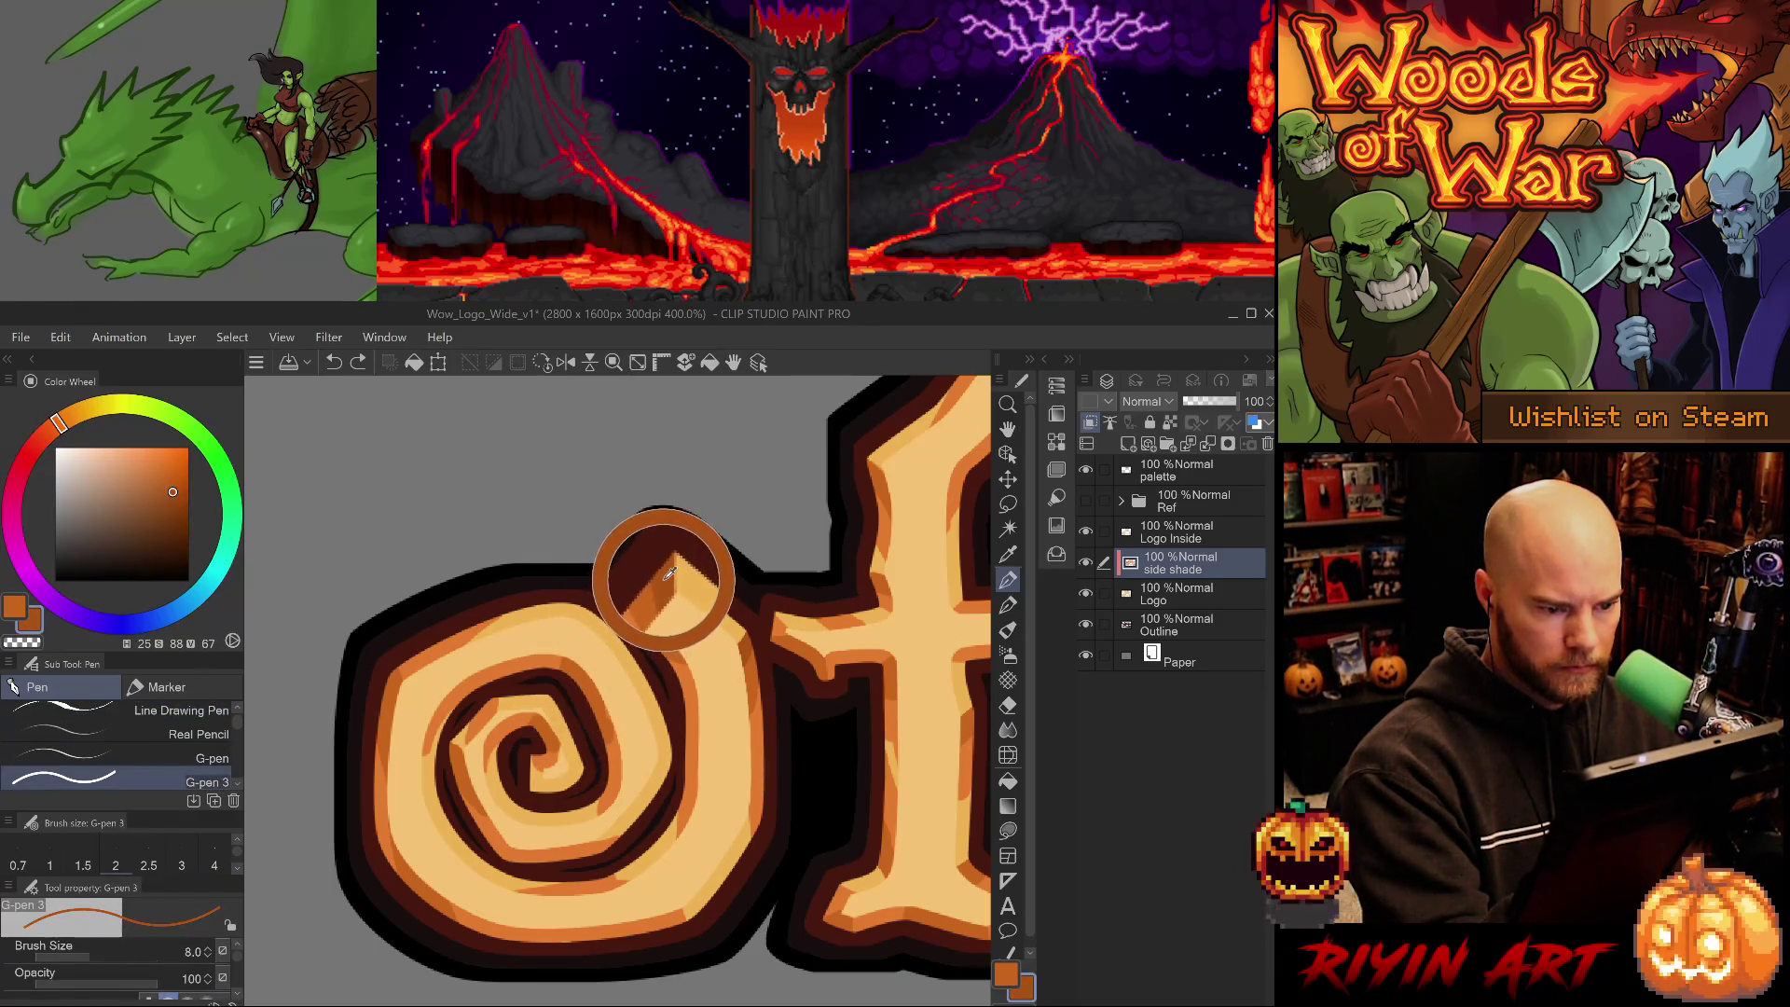
pyautogui.click(587, 710)
pyautogui.keyDown('alt'); pyautogui.click(634, 639); pyautogui.keyUp('alt')
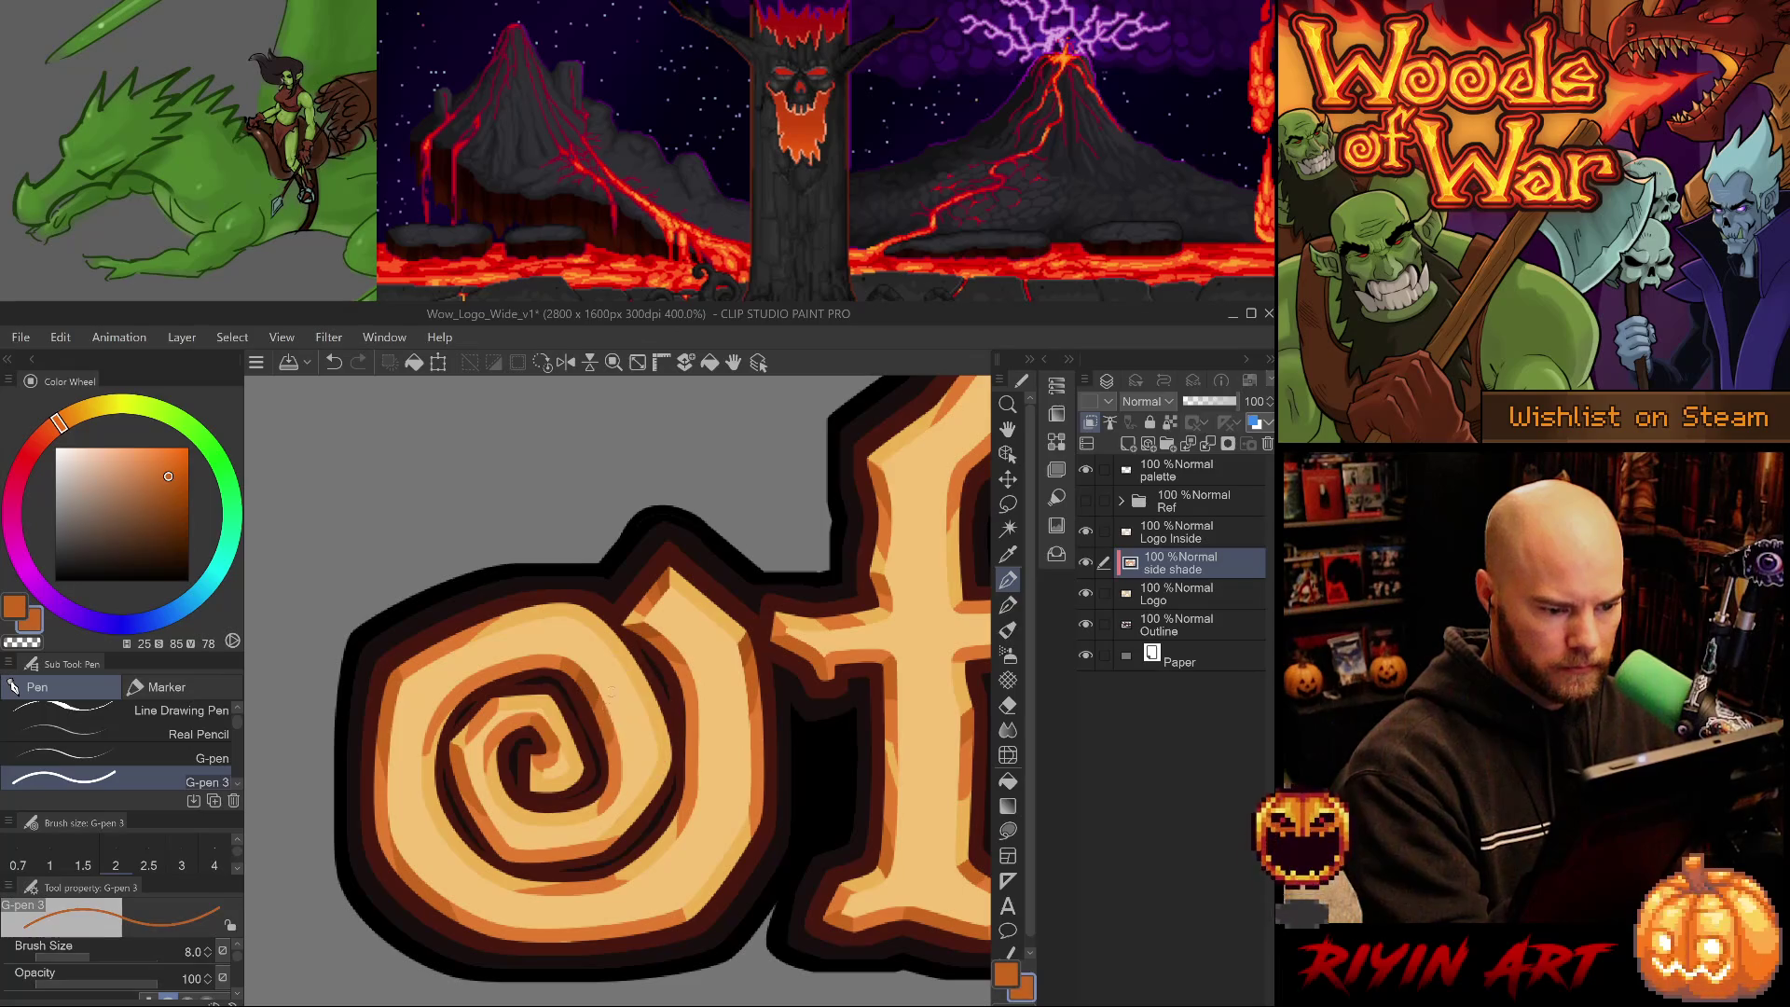
pyautogui.keyDown('alt'); pyautogui.click(590, 694); pyautogui.keyUp('alt')
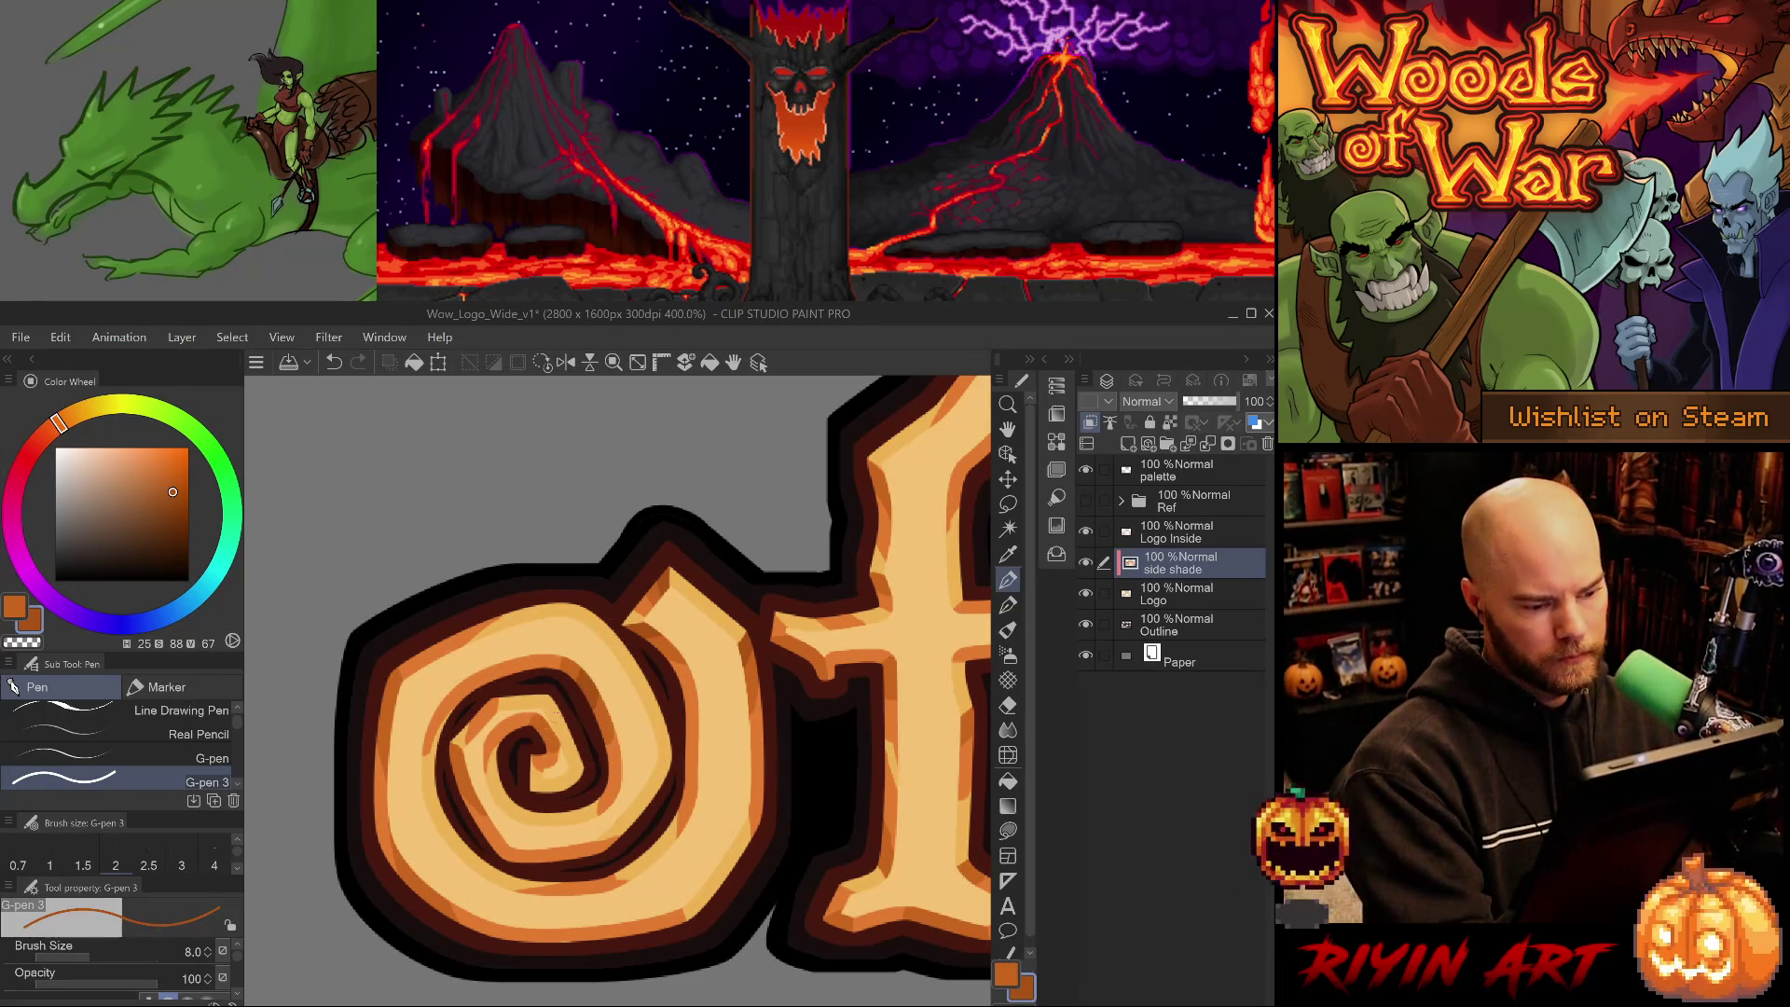
pyautogui.hotkey('ctrl', 'z')
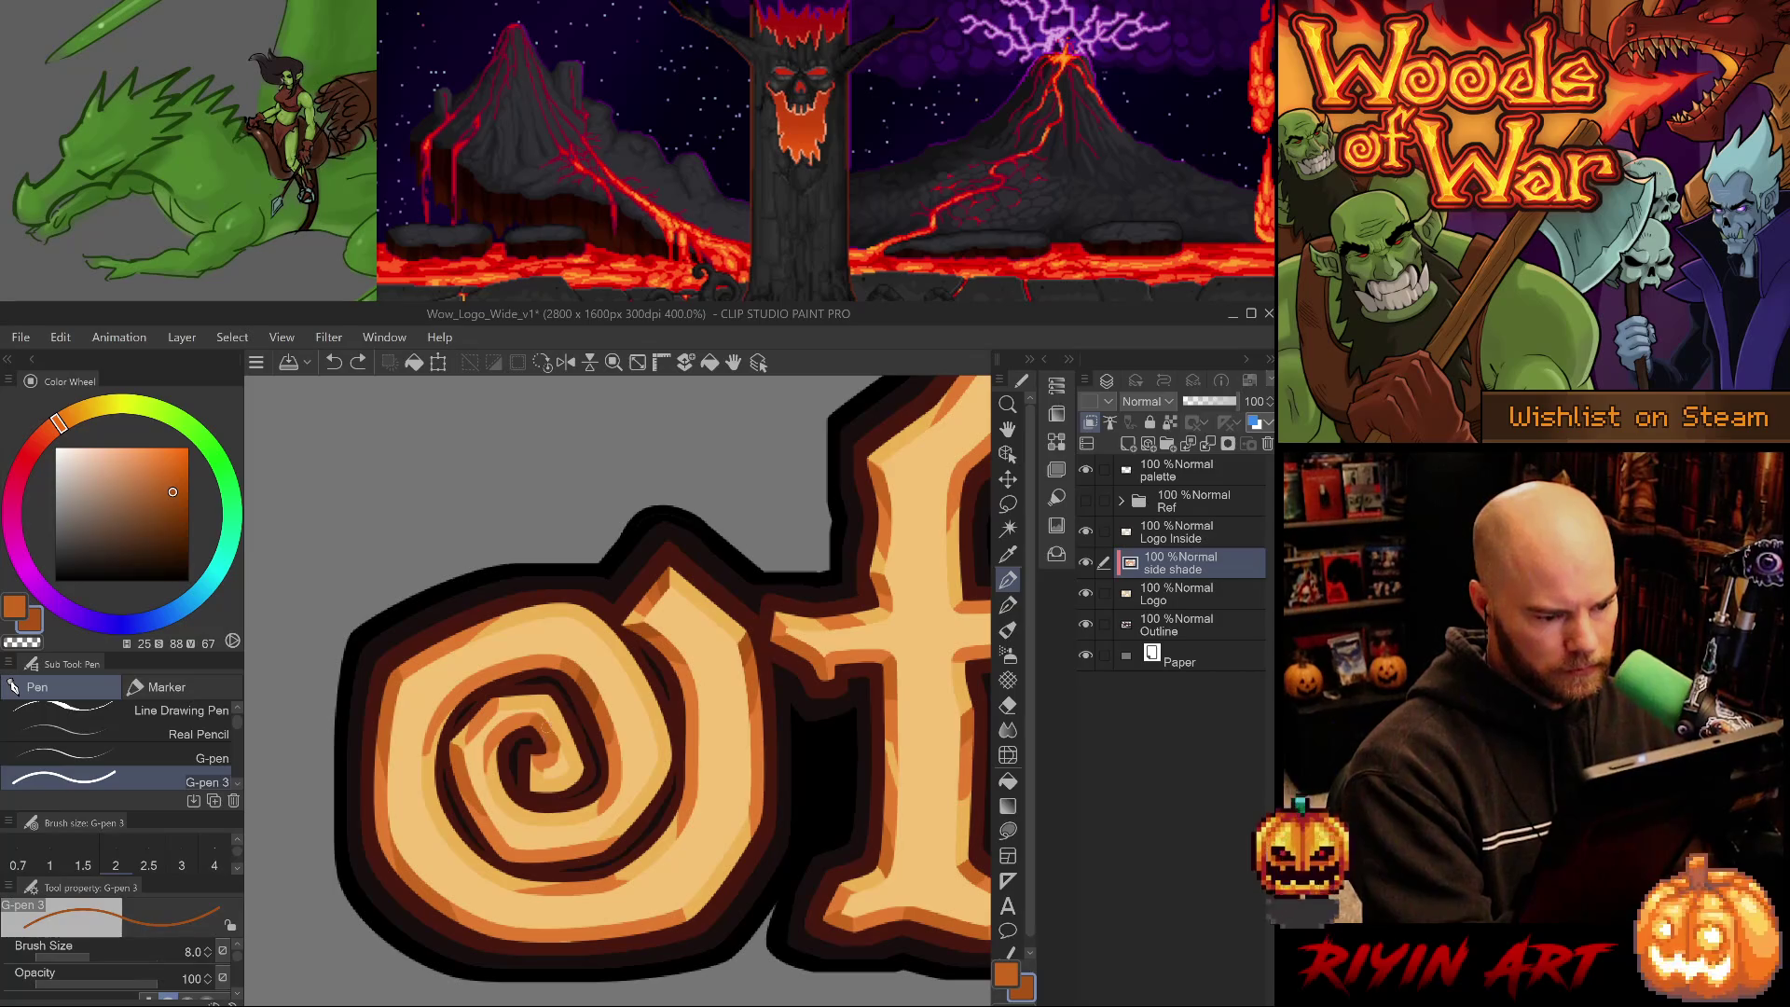
# - Paint a dark stroke, then a light orange stroke, at the spiral centre and tilt the view
pyautogui.moveTo(547, 728); pyautogui.dragTo(541, 741)
pyautogui.keyDown('alt'); pyautogui.click(553, 745); pyautogui.keyUp('alt')
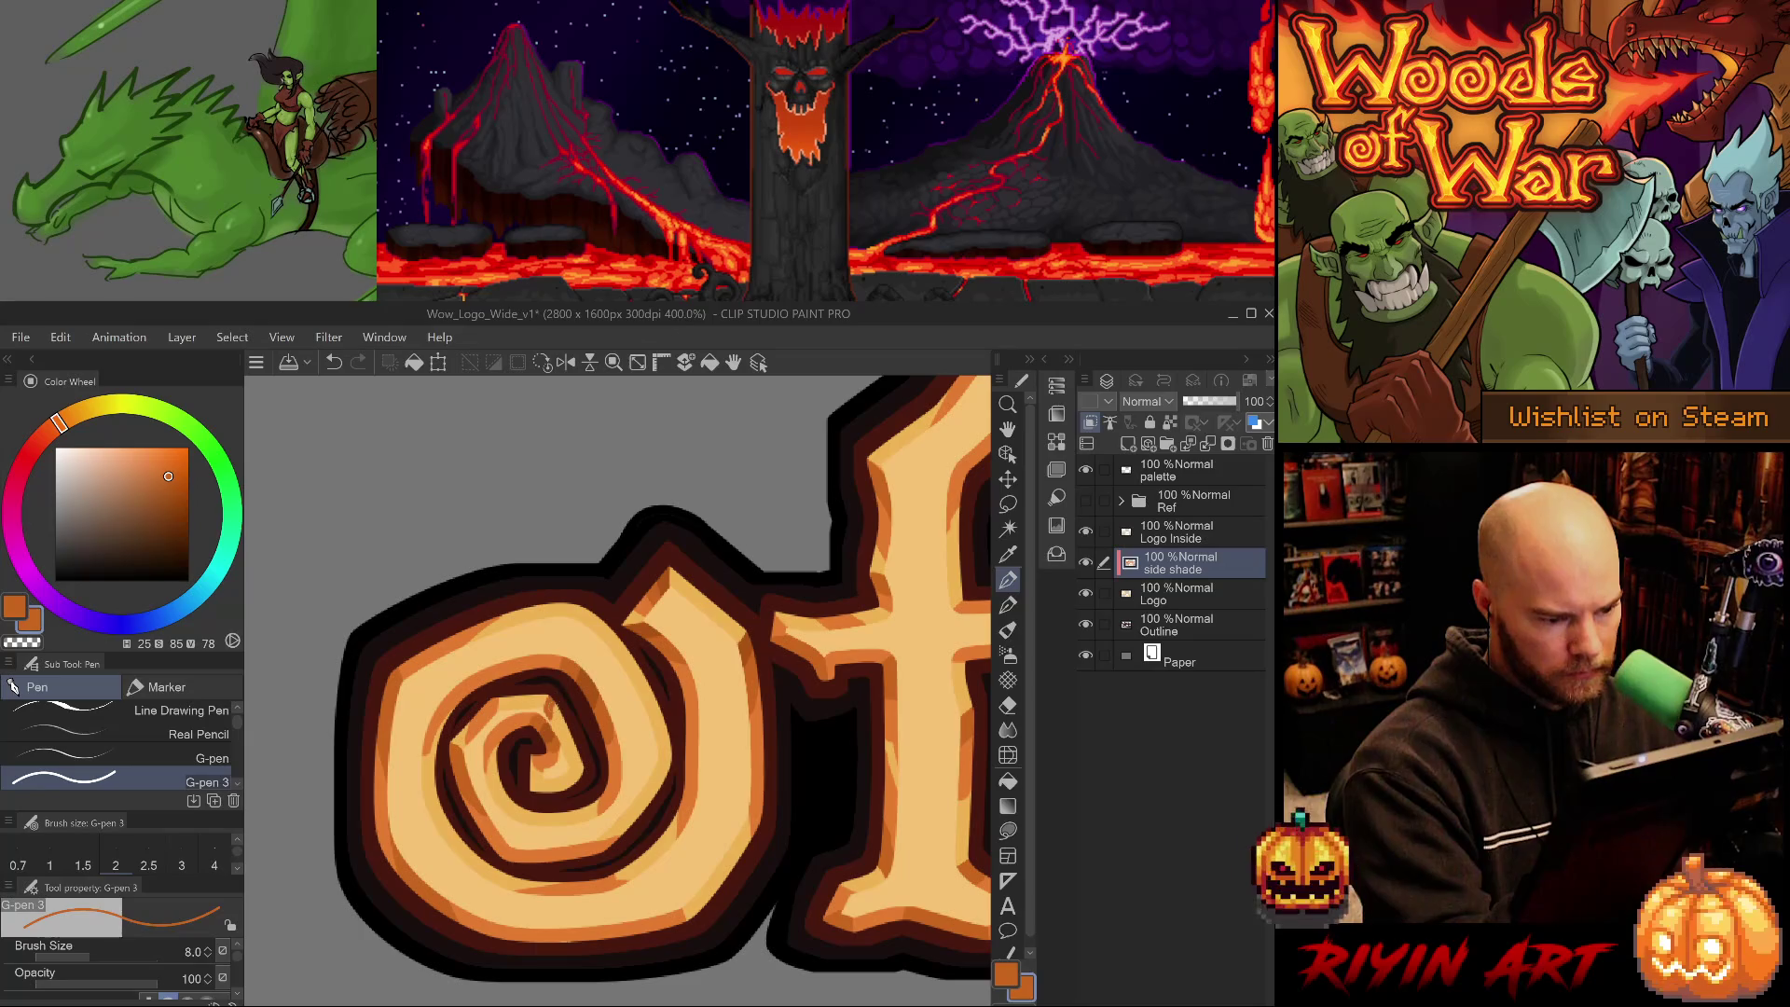
pyautogui.keyDown('alt'); pyautogui.click(545, 763); pyautogui.keyUp('alt')
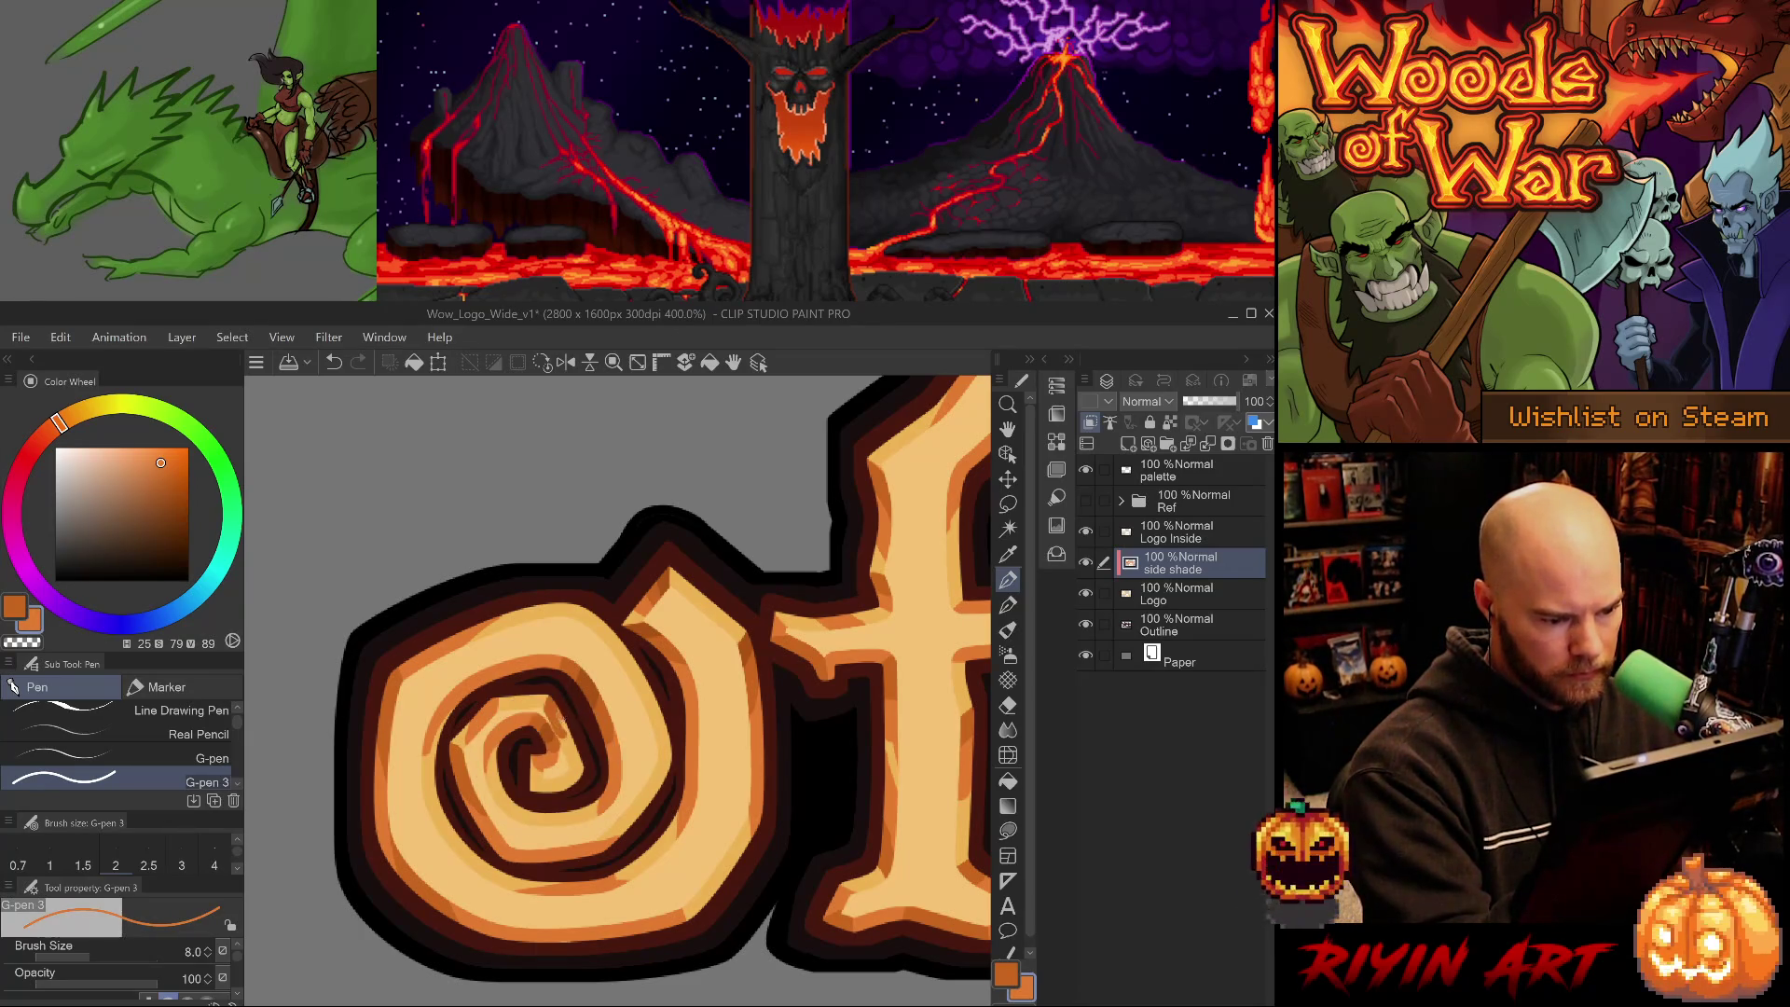
pyautogui.moveTo(564, 706); pyautogui.dragTo(559, 741)
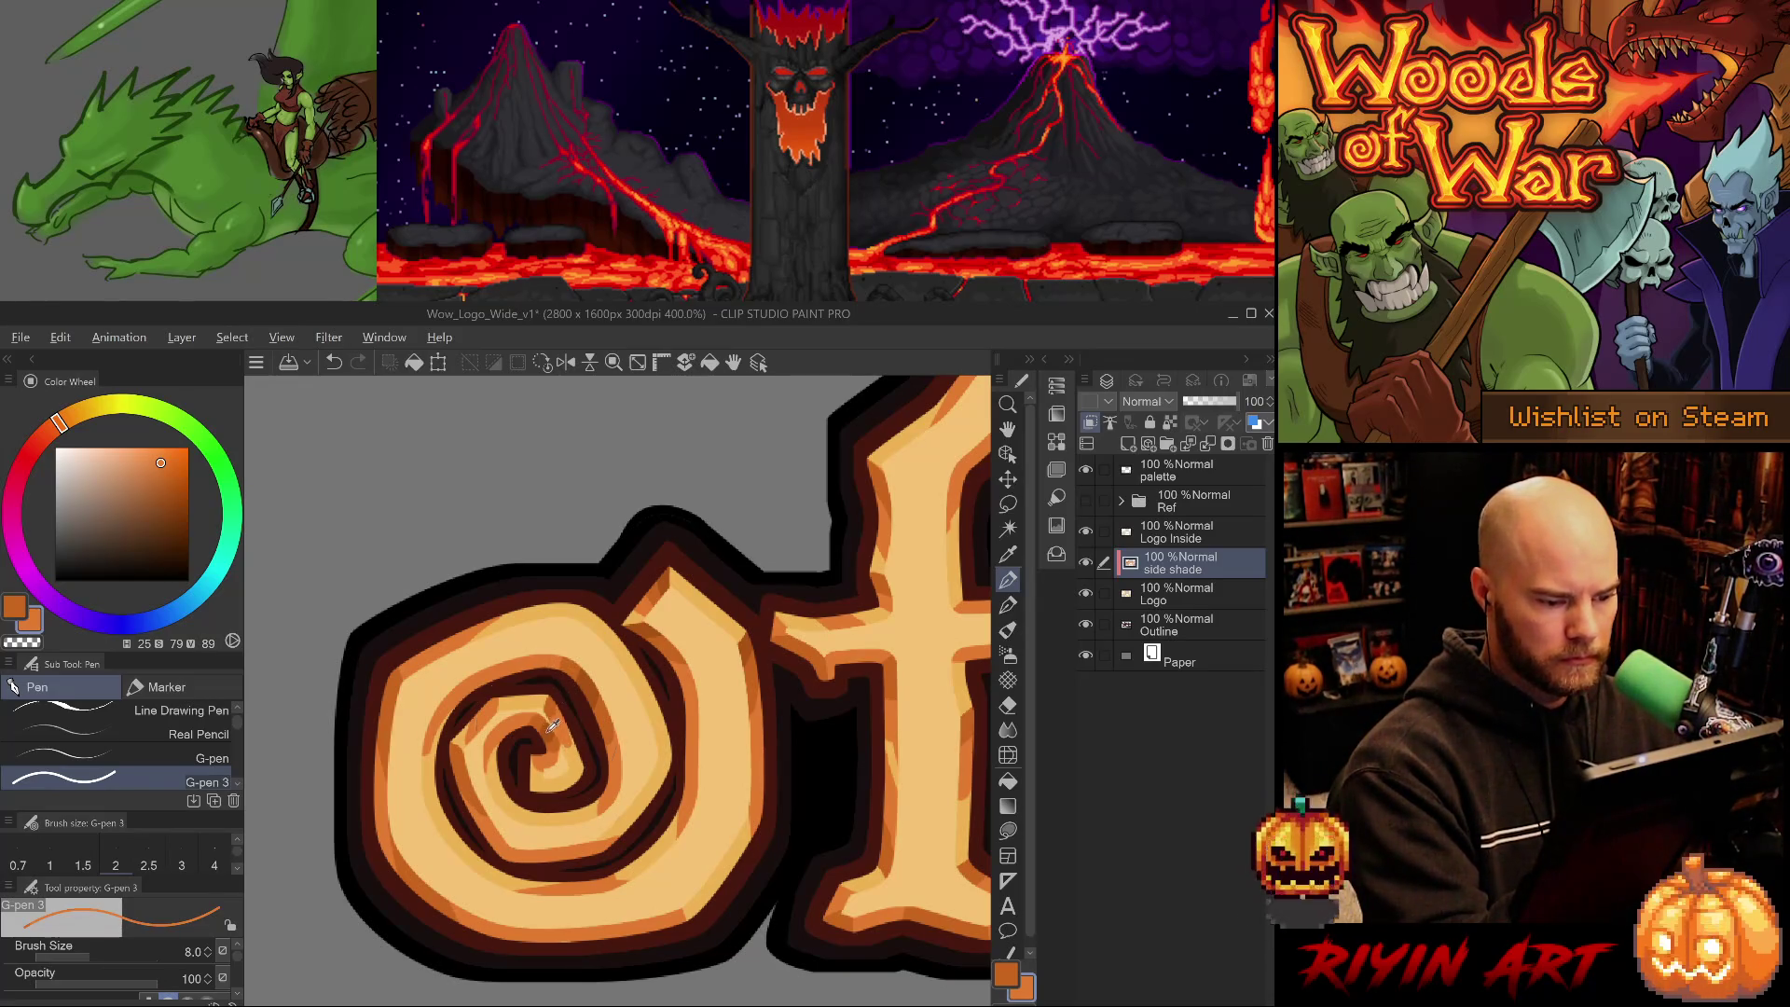
pyautogui.keyDown('alt'); pyautogui.click(552, 725); pyautogui.keyUp('alt')
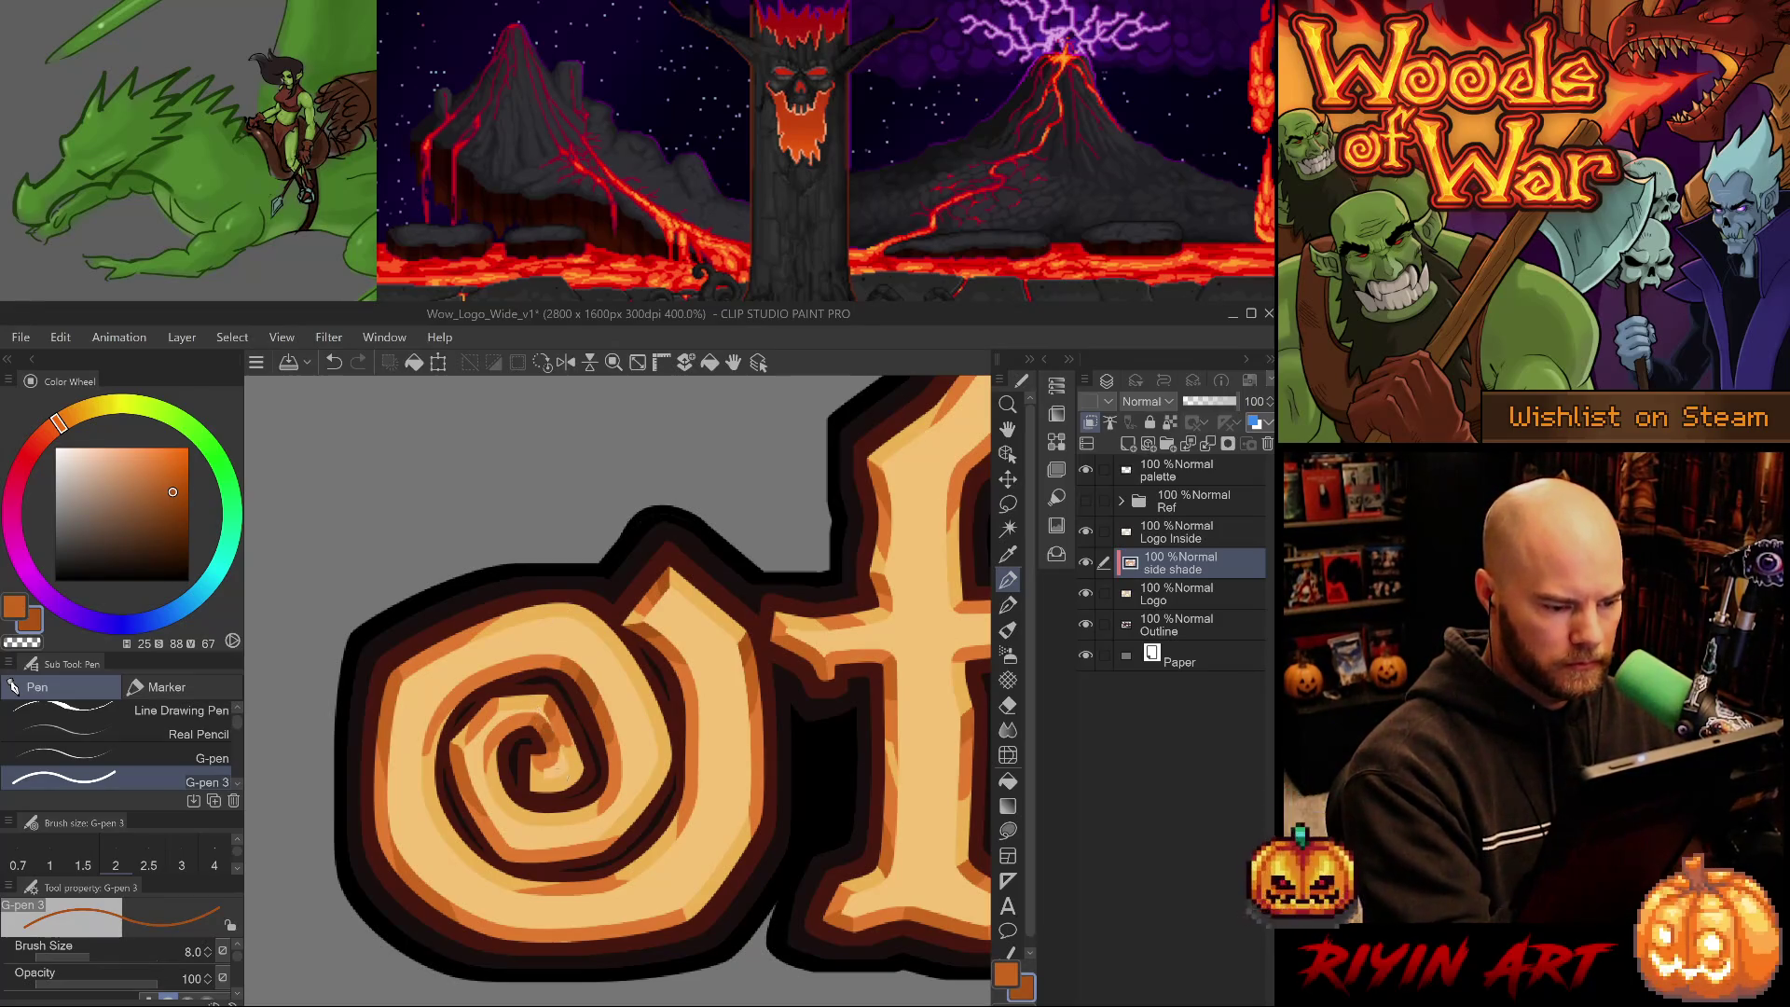
pyautogui.moveTo(551, 724); pyautogui.dragTo(677, 764)
pyautogui.keyDown('alt'); pyautogui.click(678, 765); pyautogui.keyUp('alt')
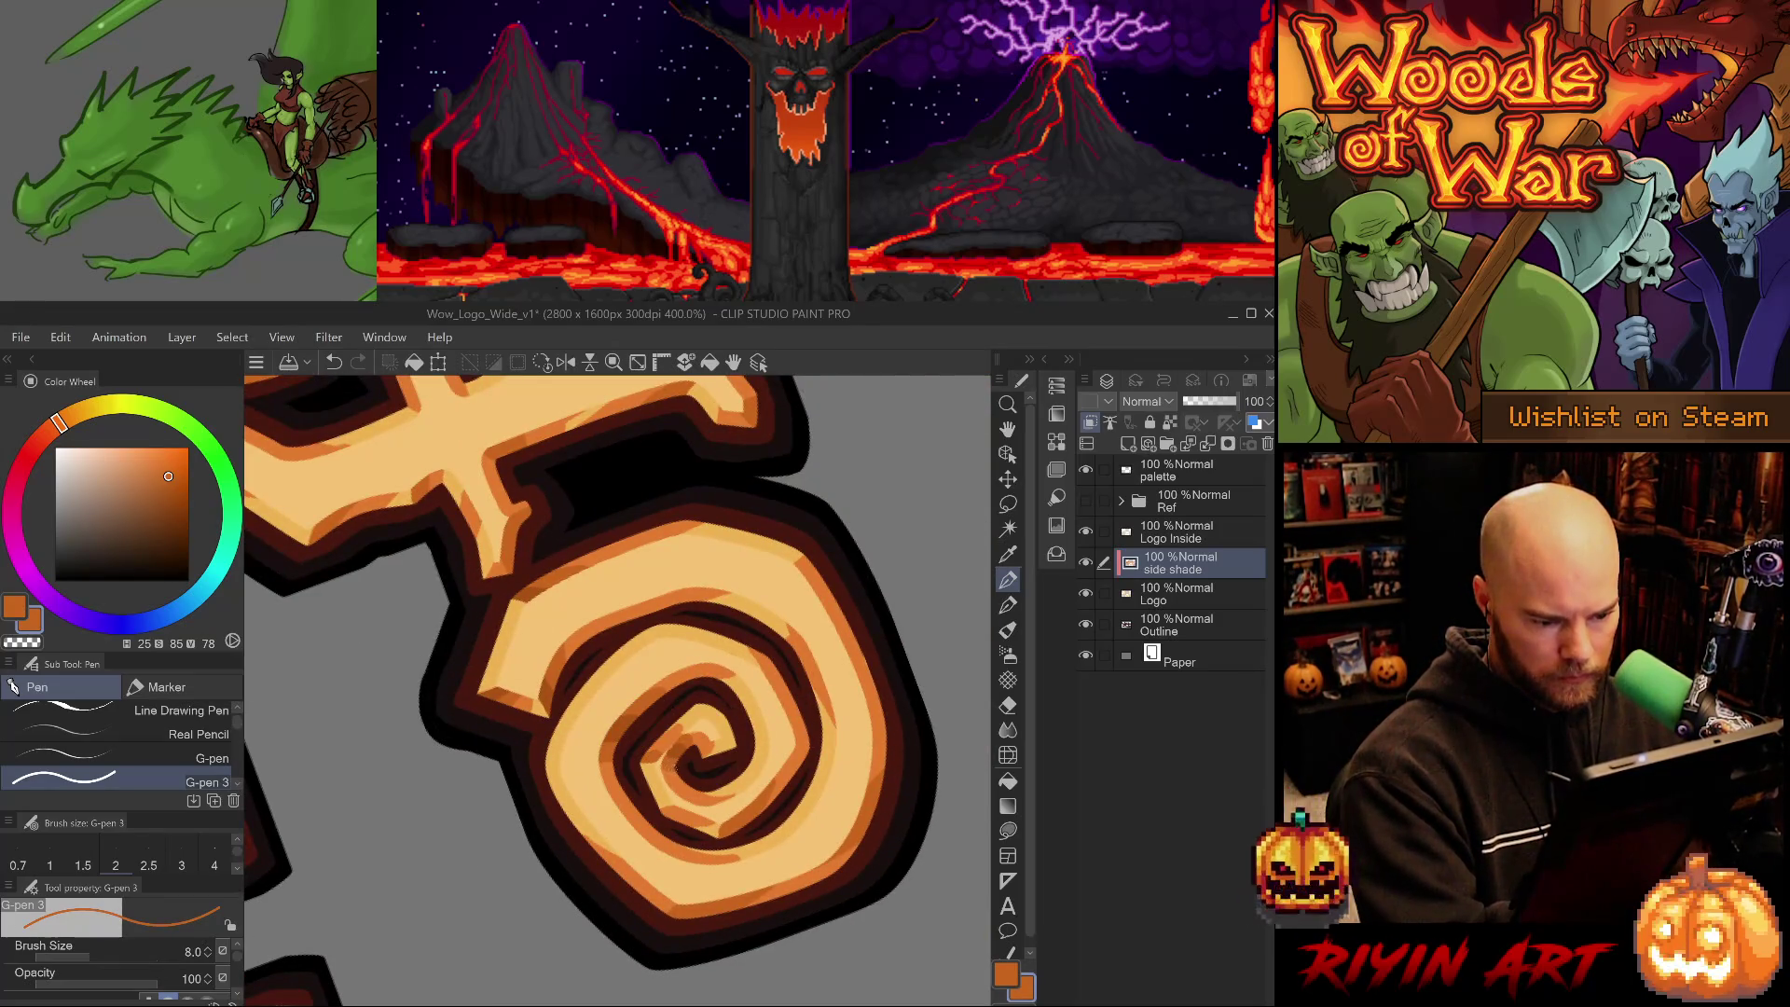
# - Sample oranges from the spiral and erase part of the shading at its centre
pyautogui.keyDown('alt'); pyautogui.click(674, 756); pyautogui.keyUp('alt')
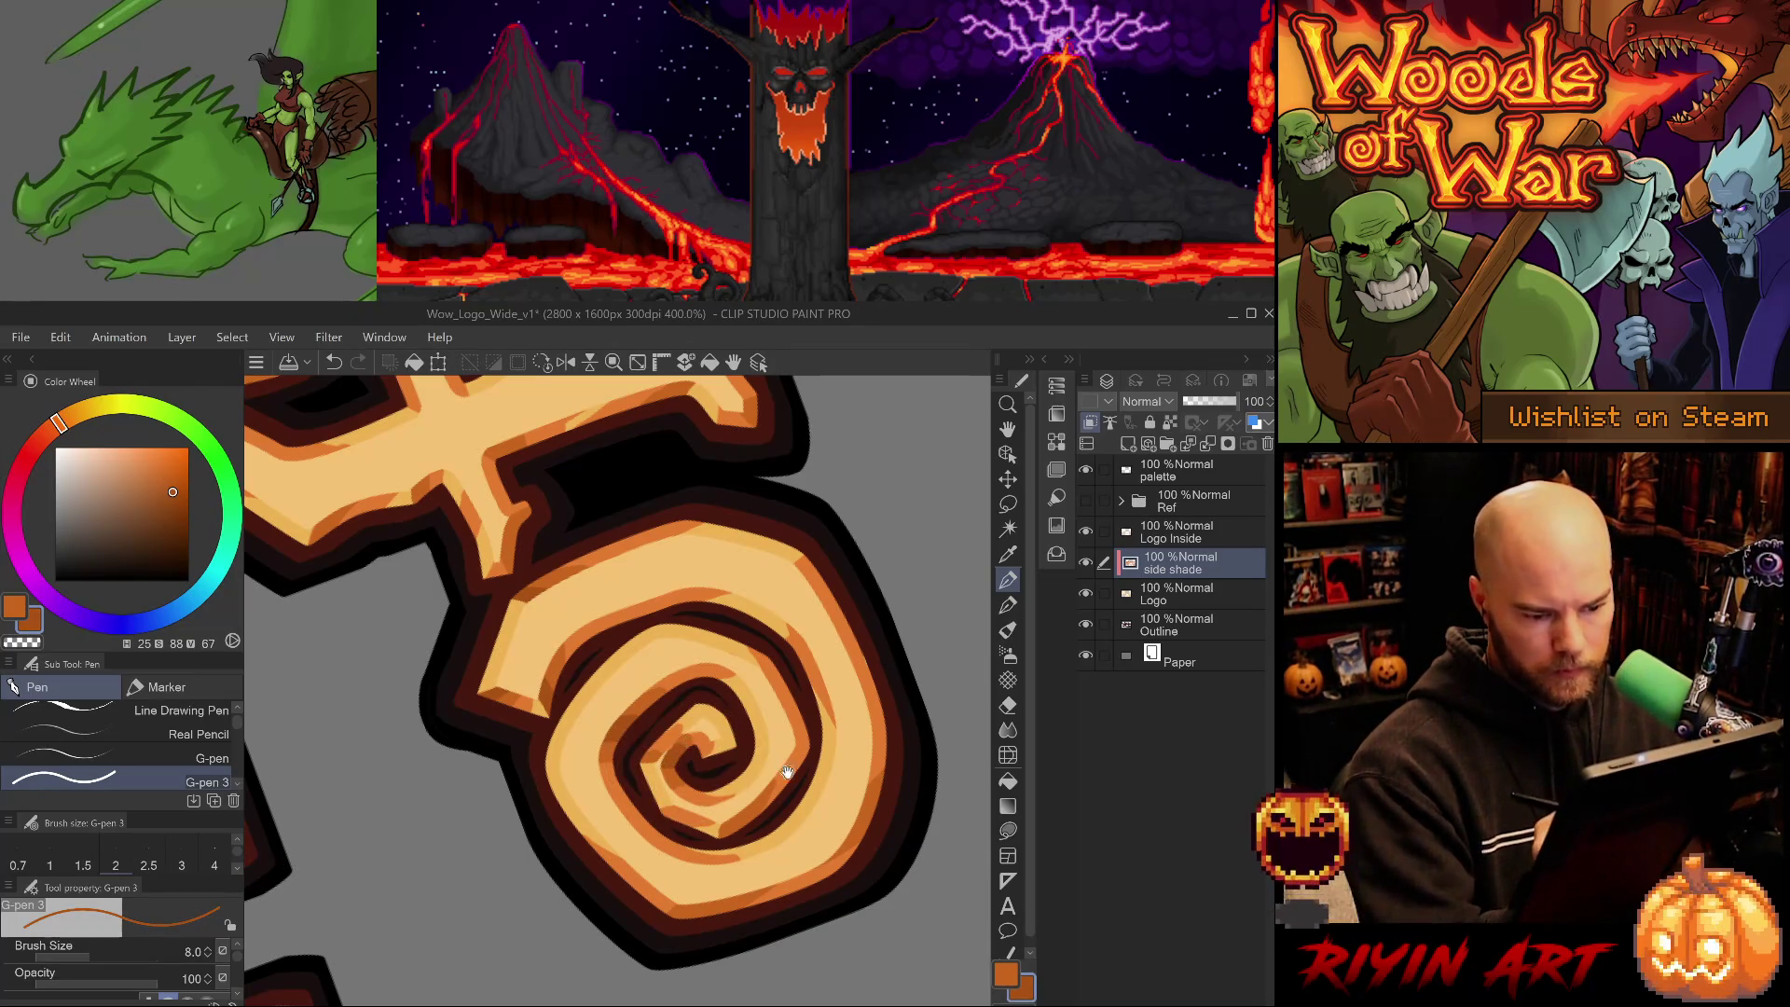
pyautogui.moveTo(686, 742); pyautogui.dragTo(577, 779)
pyautogui.keyDown('alt'); pyautogui.click(576, 779); pyautogui.keyUp('alt')
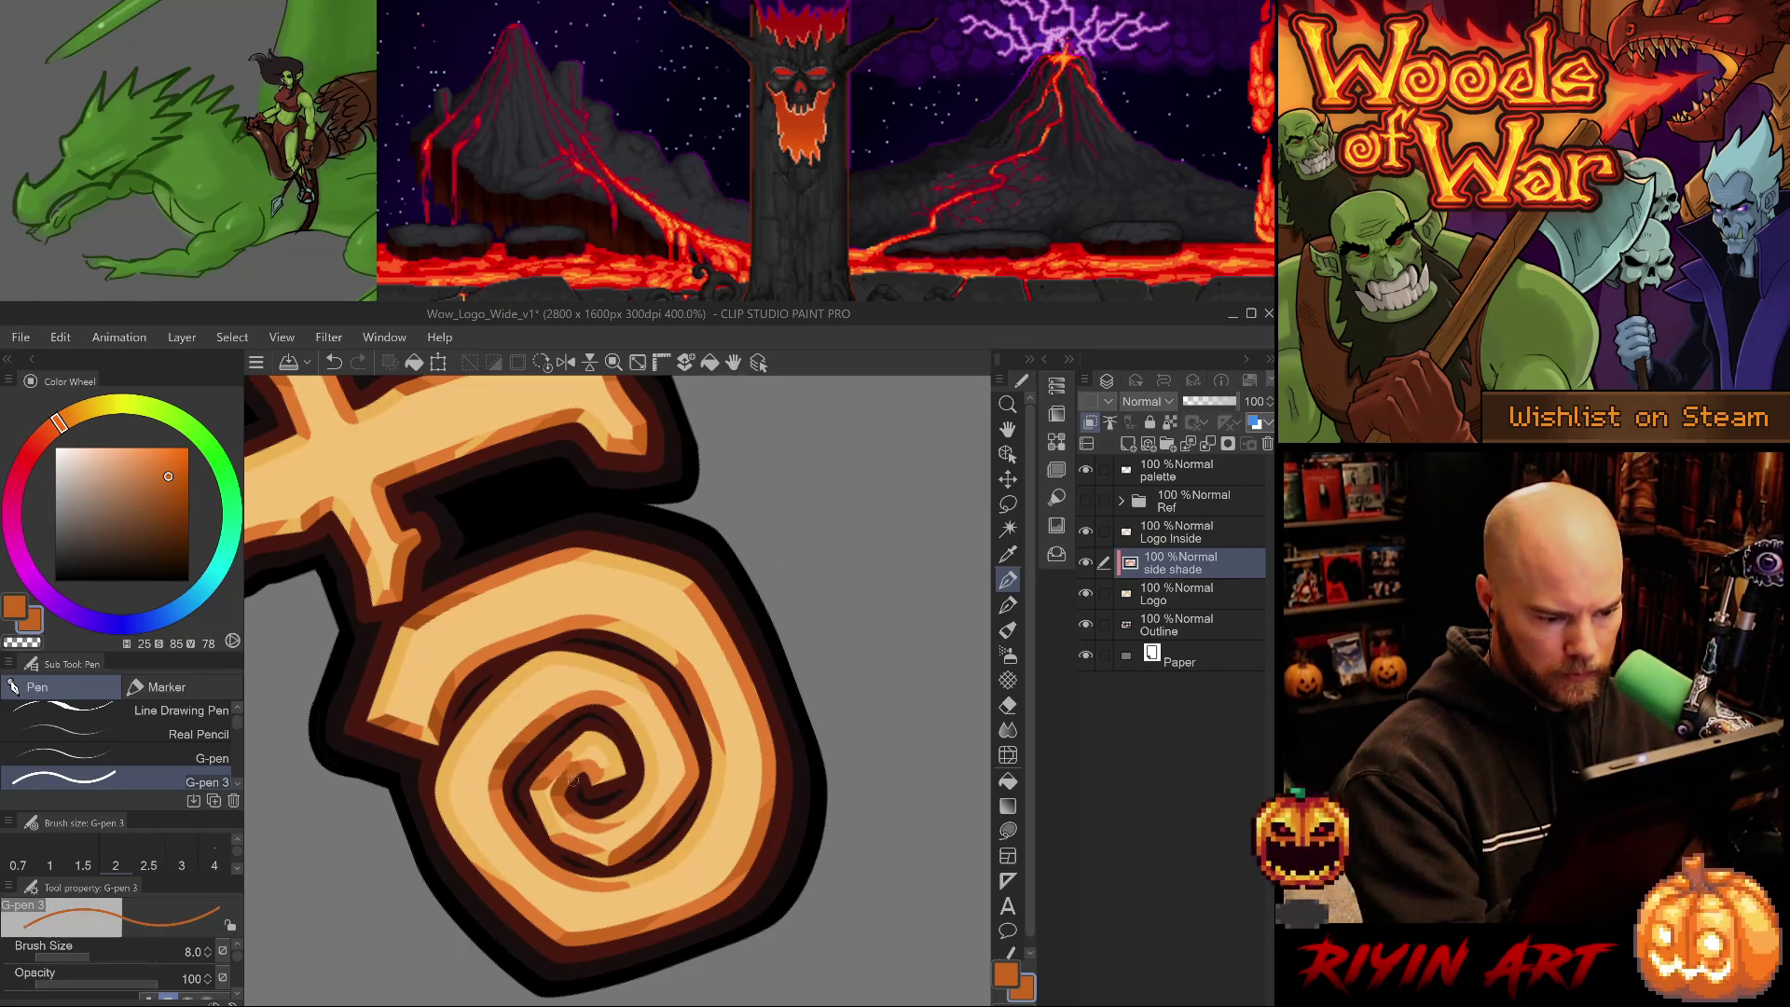
pyautogui.keyDown('alt'); pyautogui.click(601, 769); pyautogui.keyUp('alt')
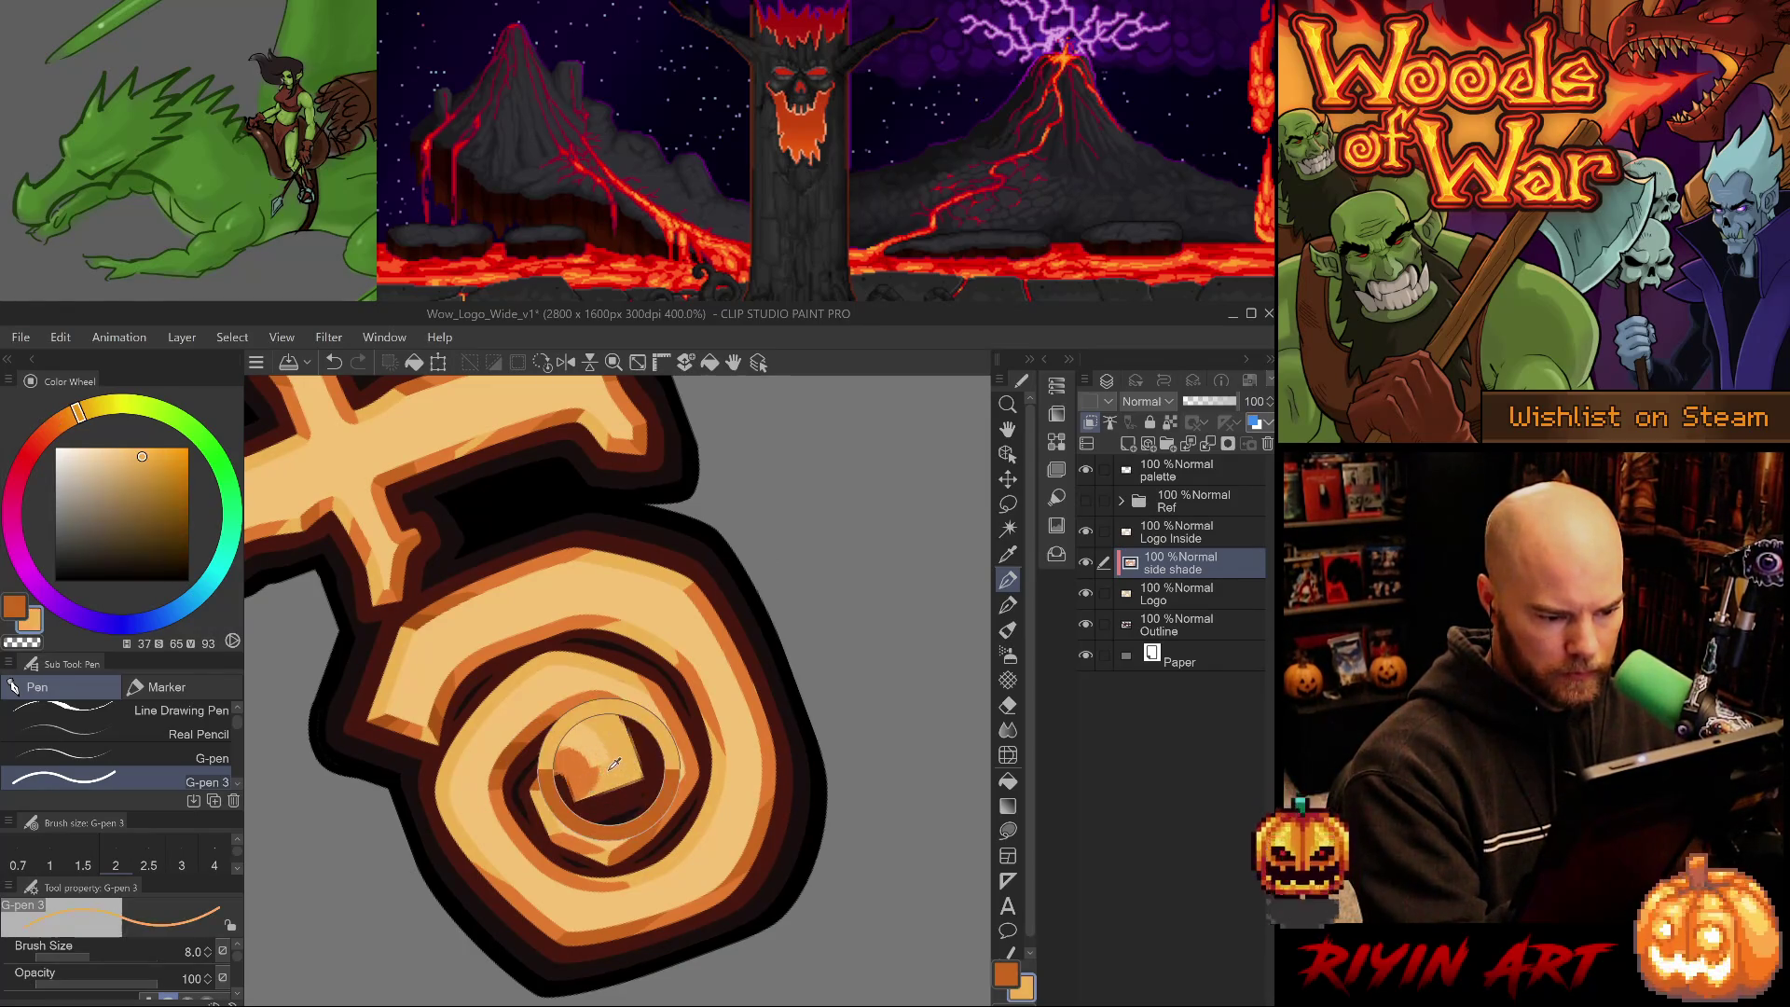
pyautogui.press('e')
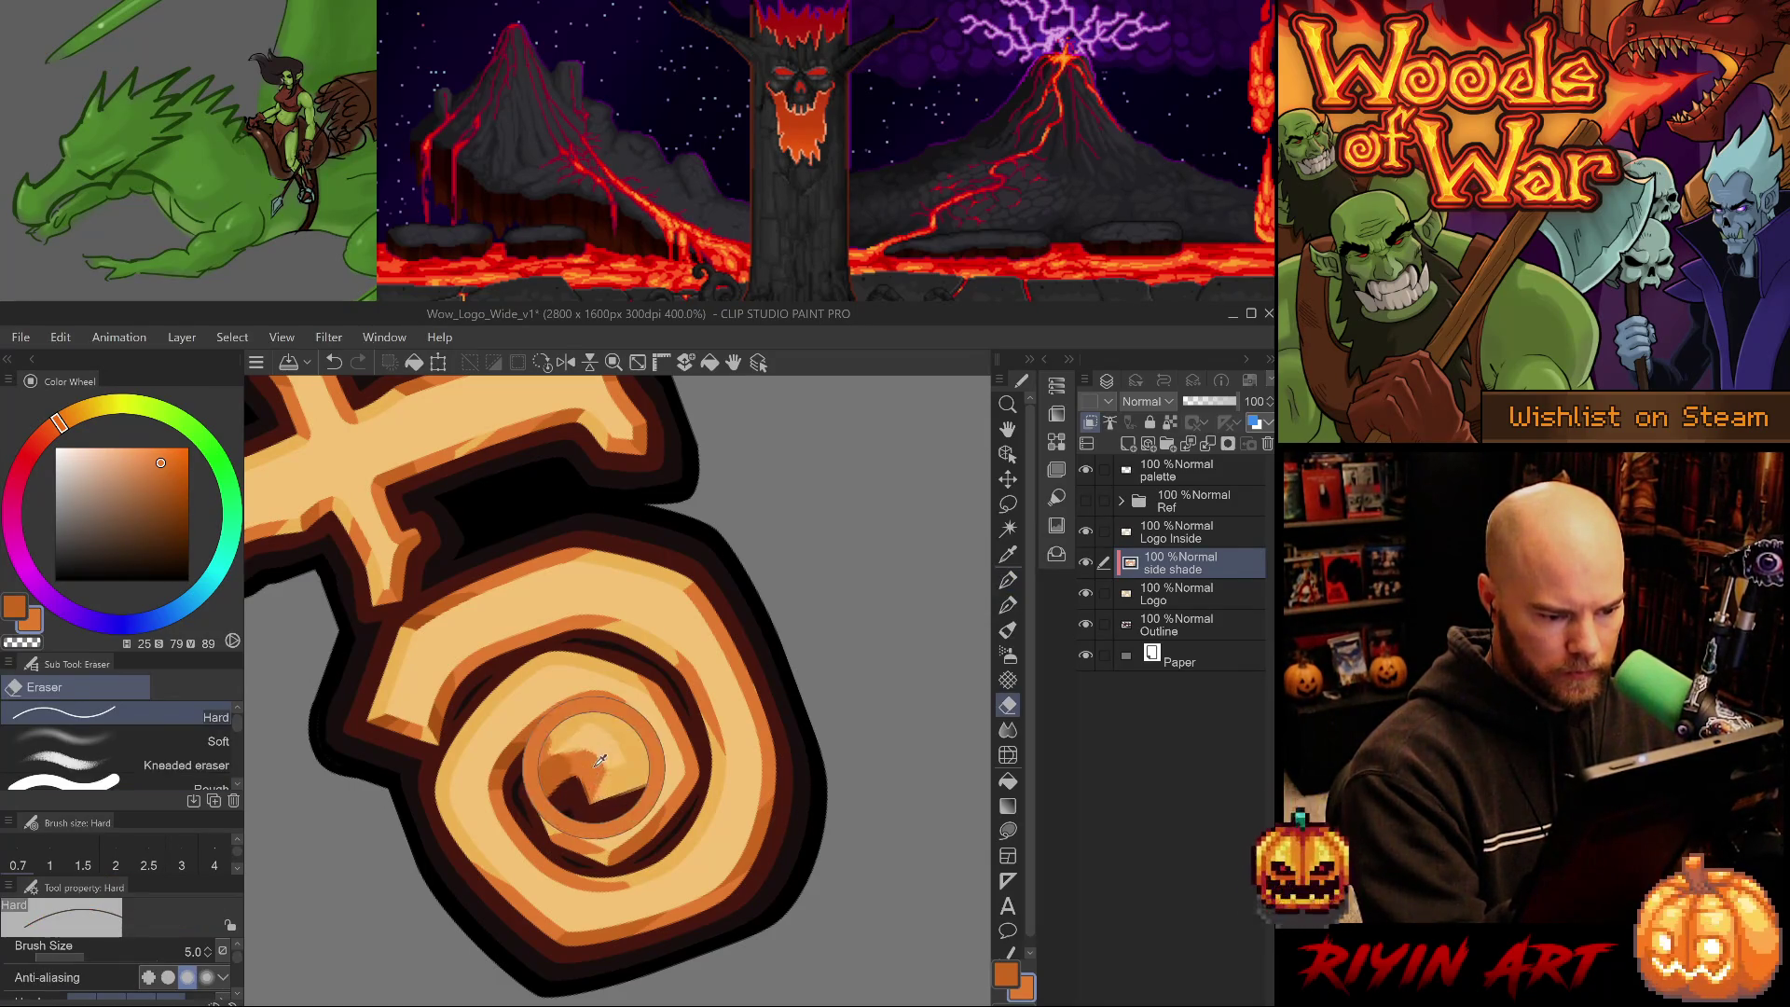
pyautogui.moveTo(601, 769); pyautogui.dragTo(690, 665)
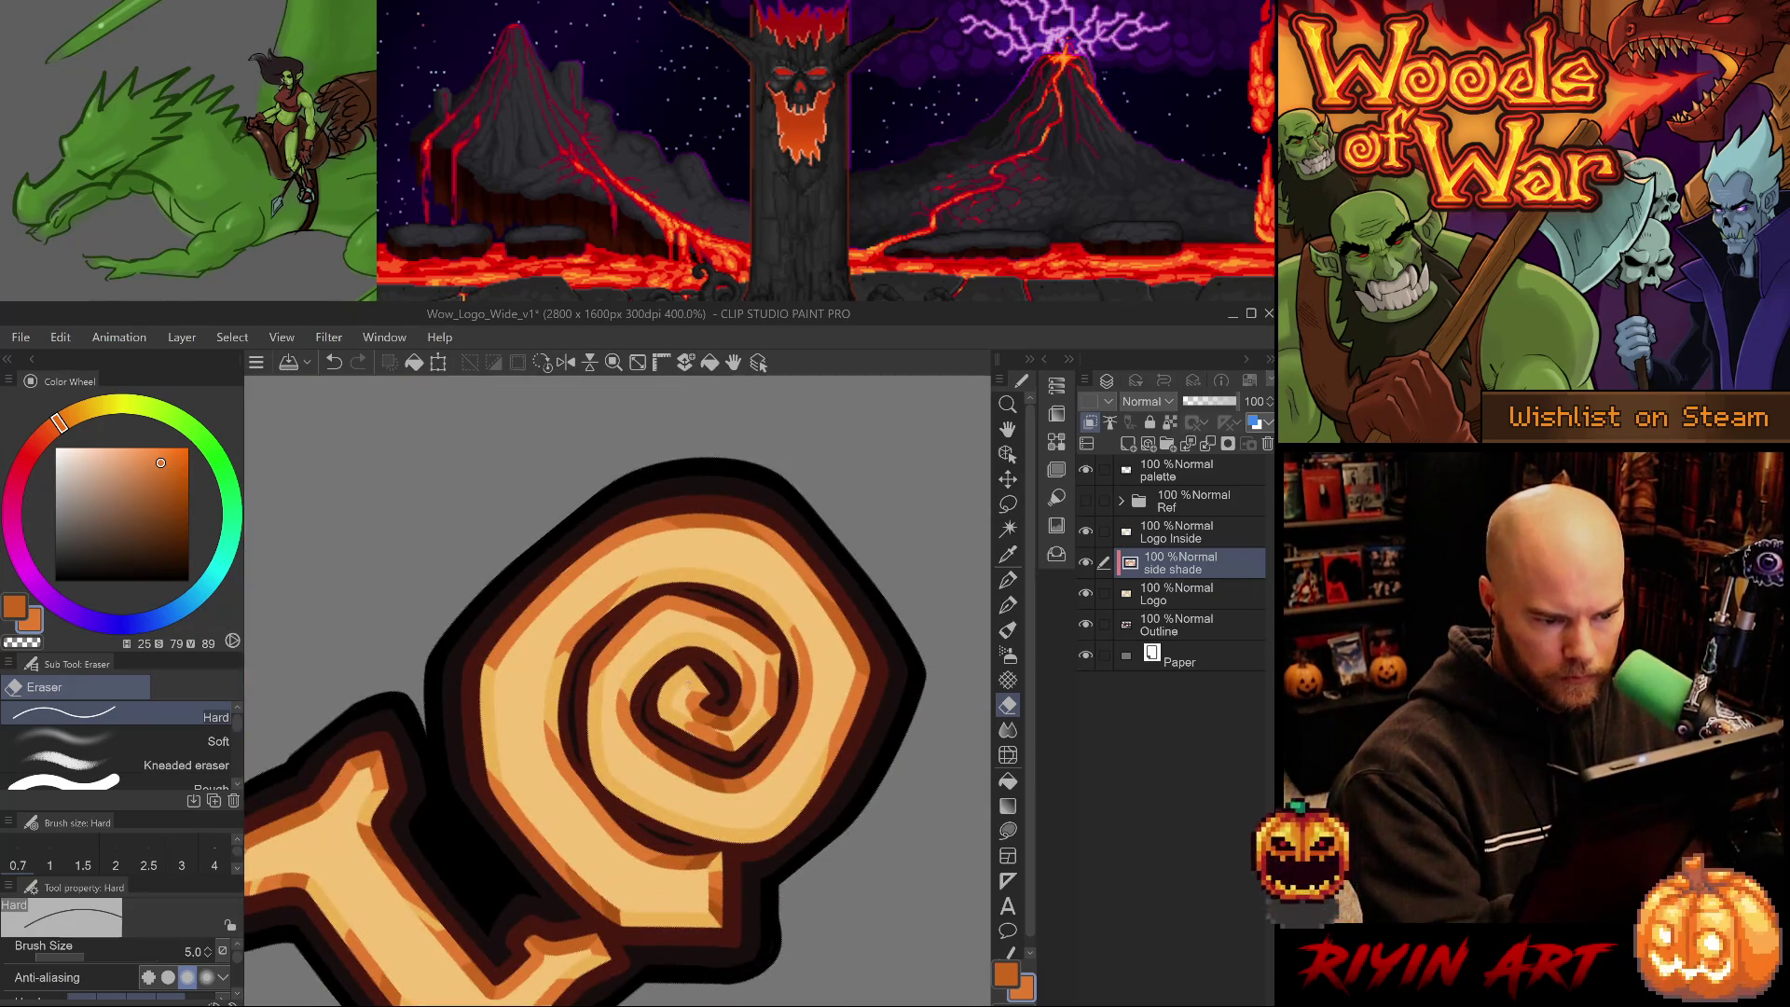
pyautogui.press('p')
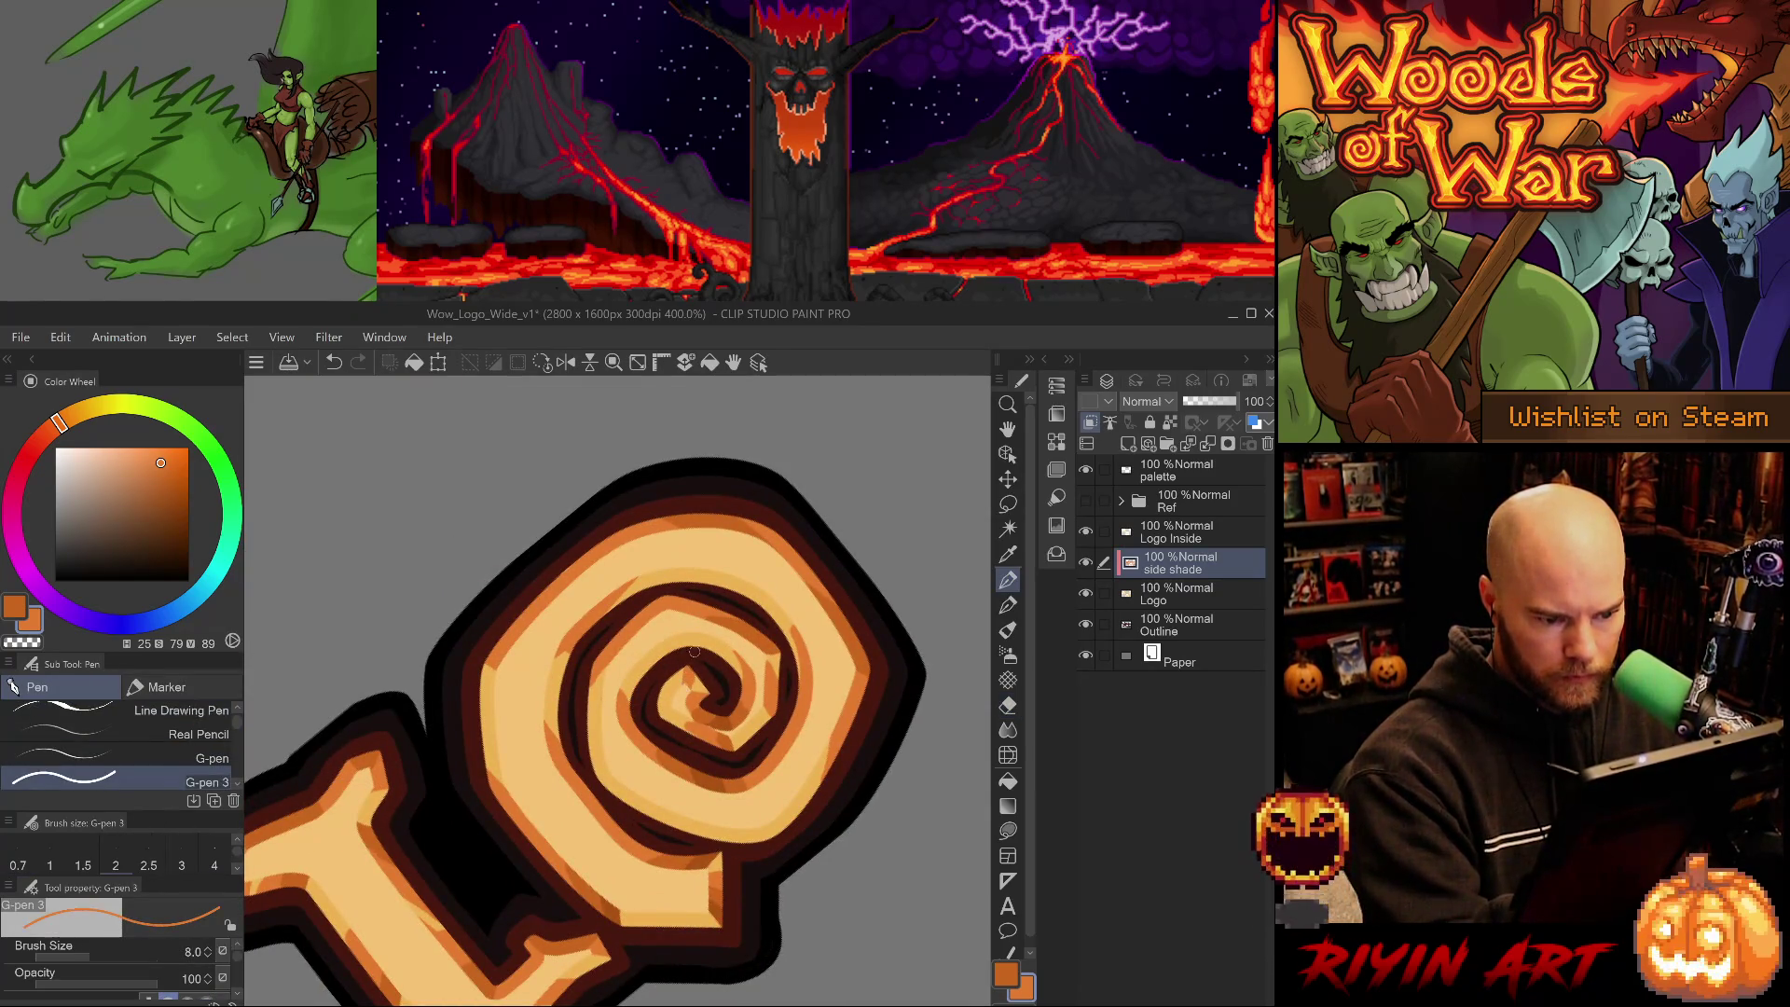
pyautogui.press('e')
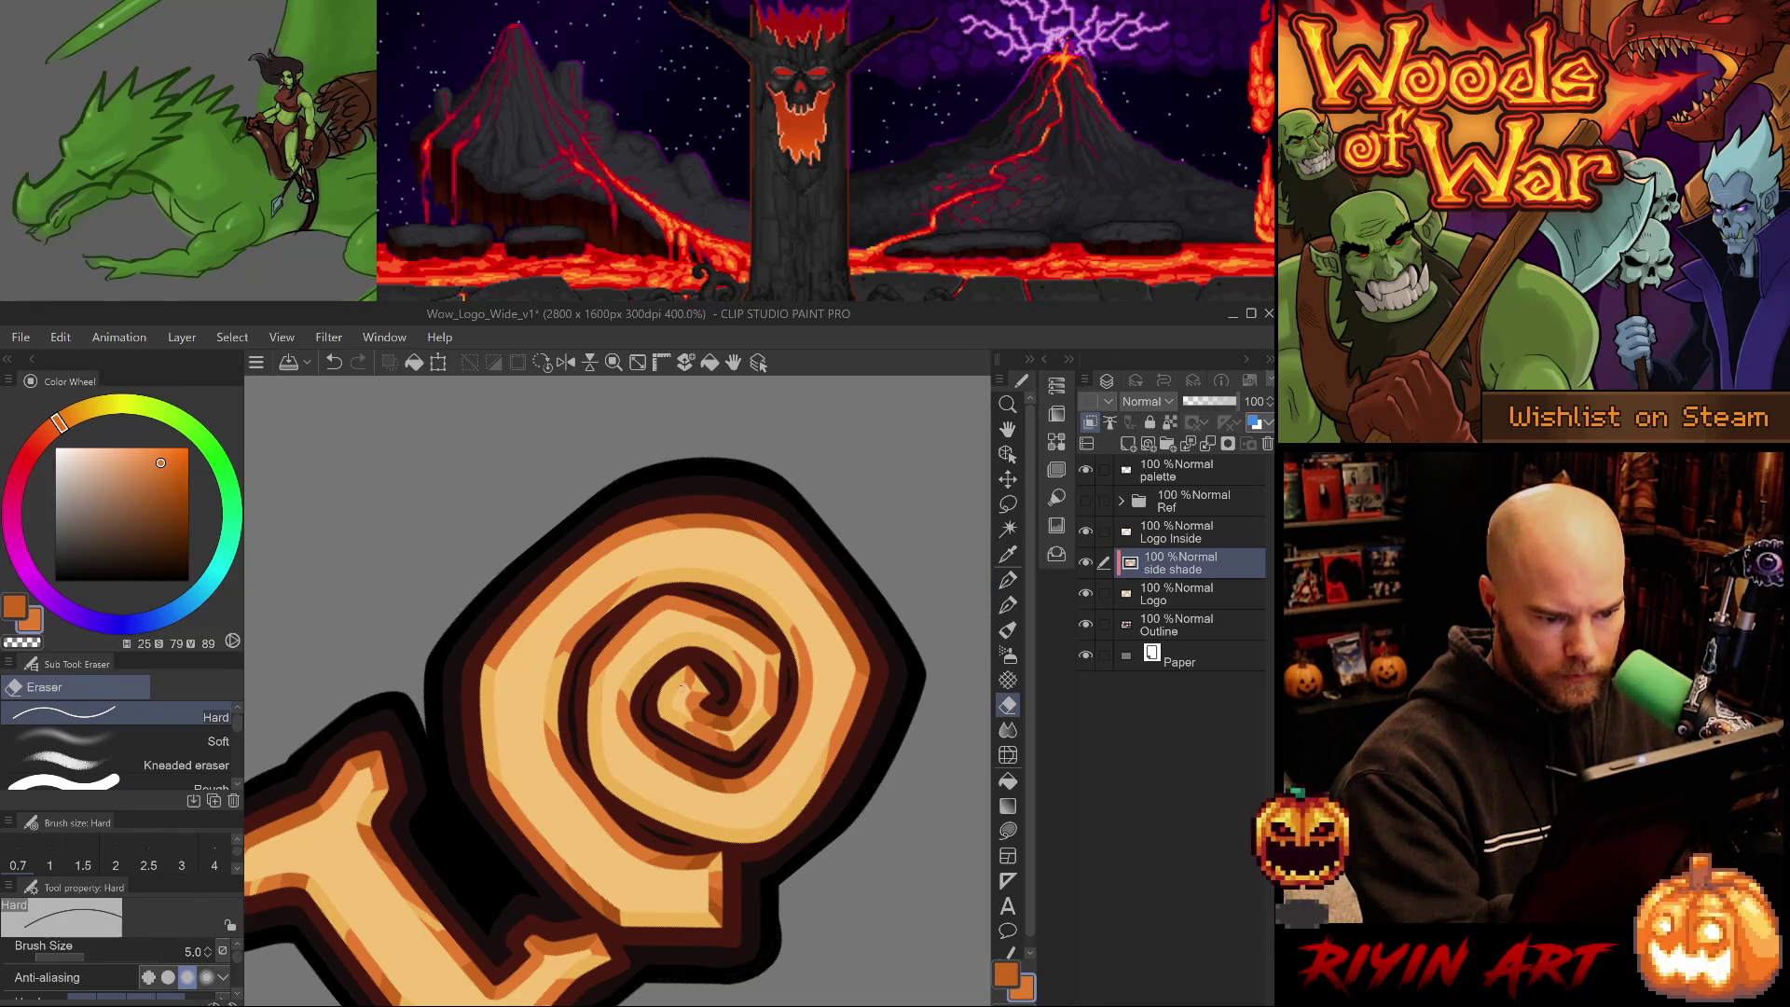
pyautogui.moveTo(685, 690); pyautogui.dragTo(660, 694)
pyautogui.press('p')
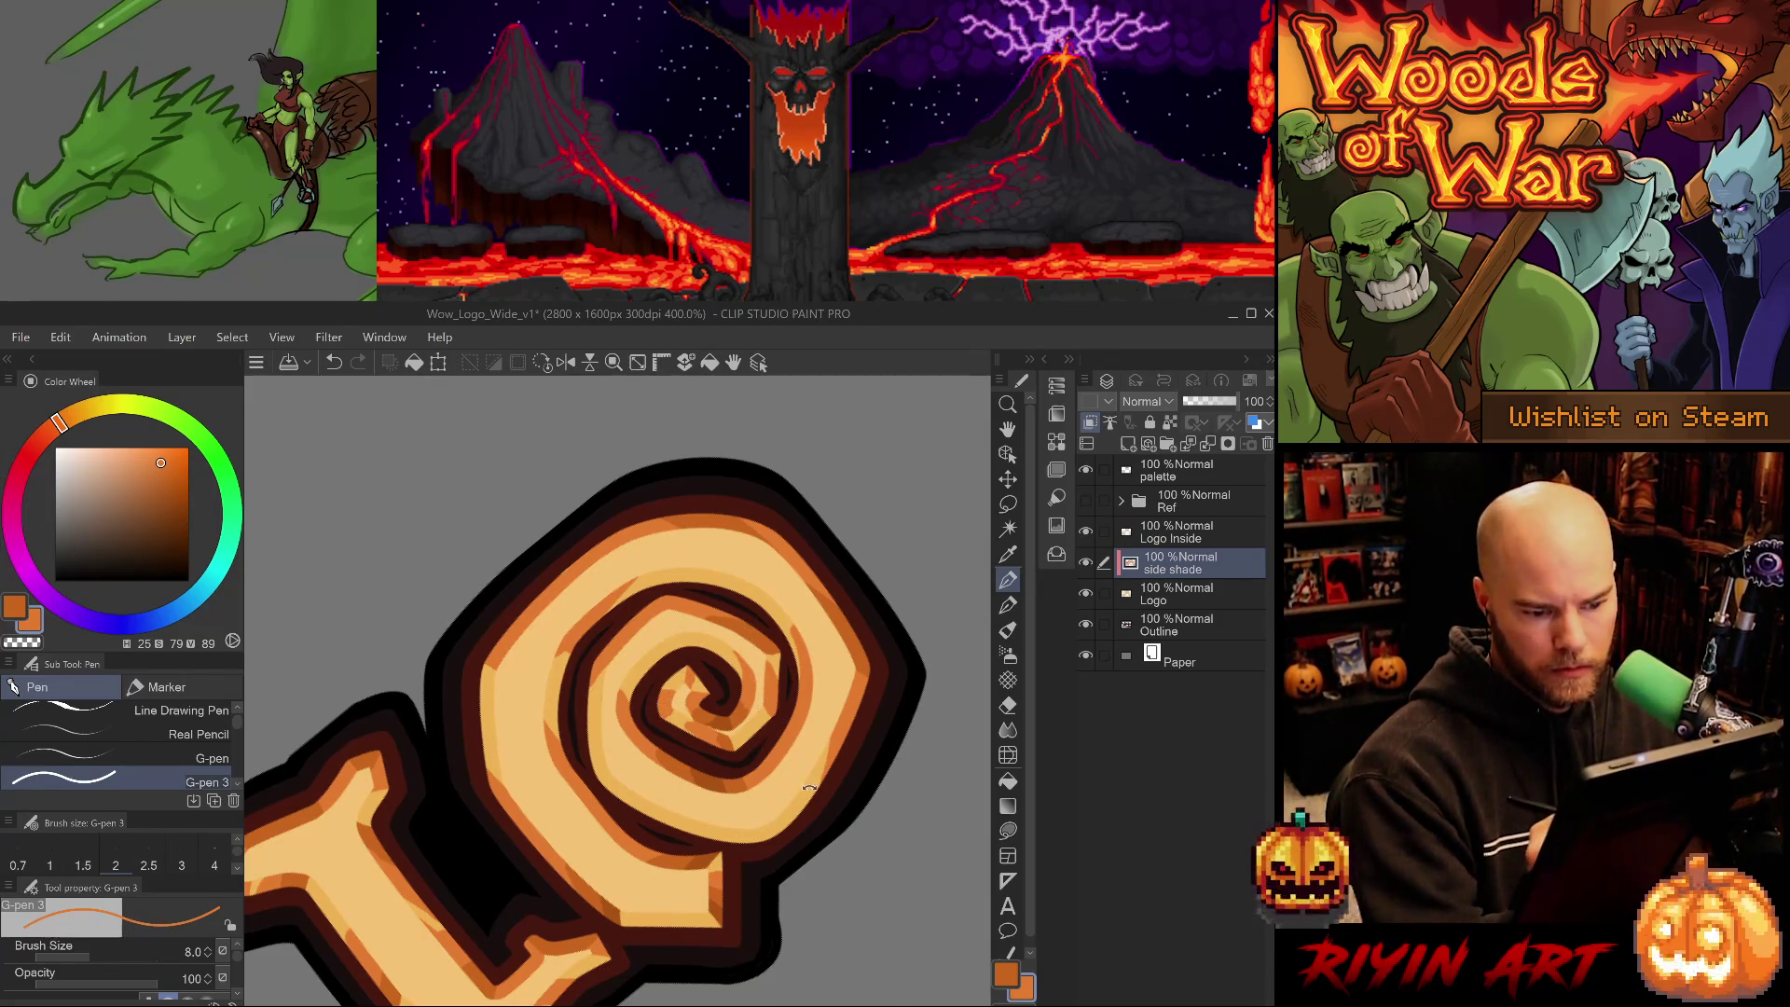
# - Reset the canvas rotation, then try erasing a dark patch in the spiral and undo it
pyautogui.hotkey('shift', 'r')
pyautogui.press('e')
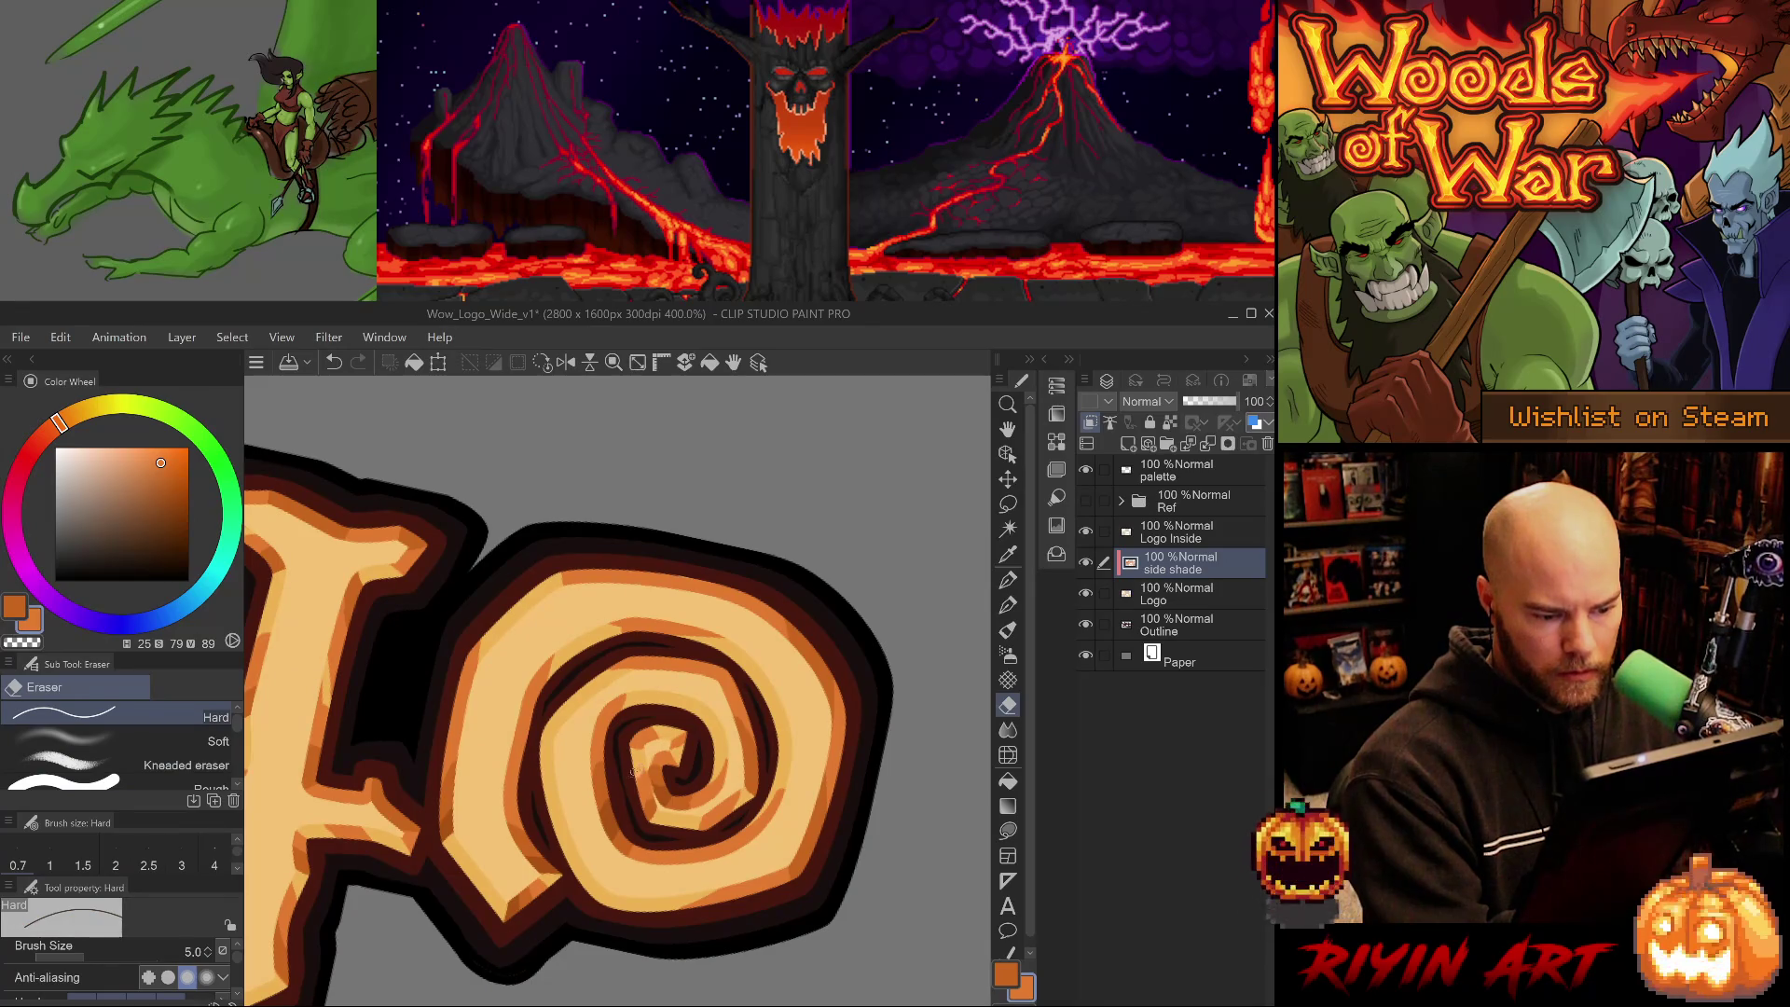
pyautogui.keyDown('alt'); pyautogui.click(652, 811); pyautogui.keyUp('alt')
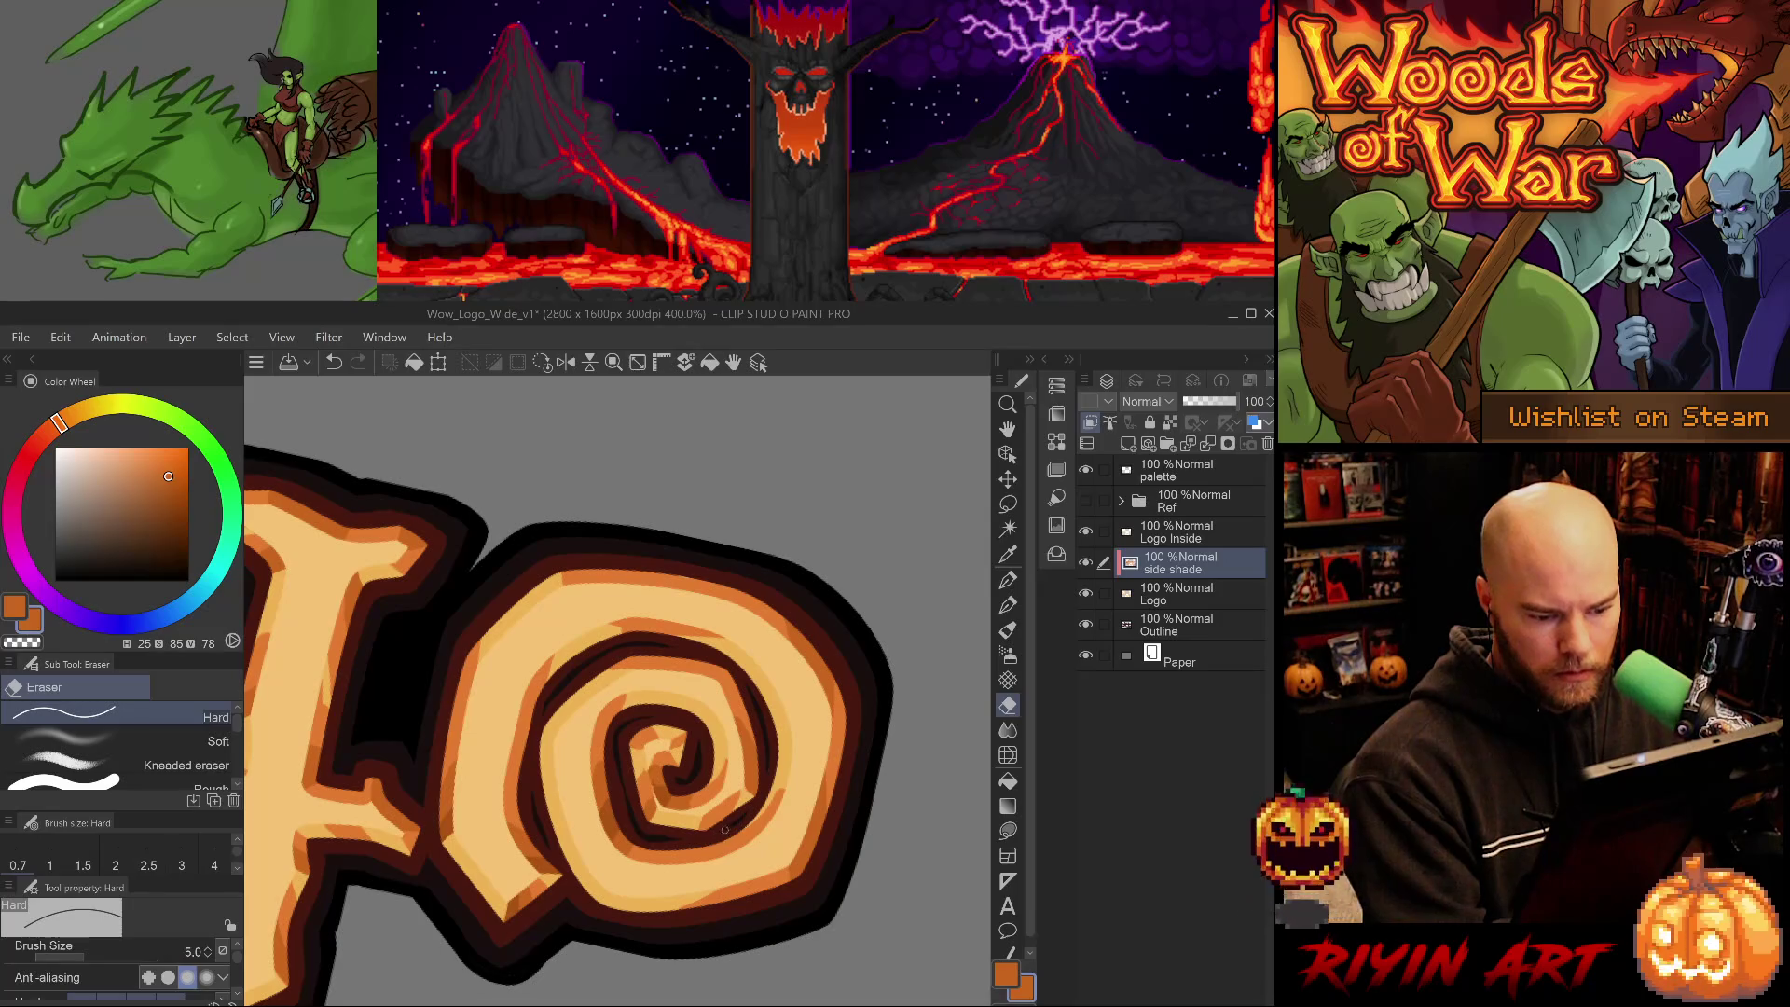
pyautogui.moveTo(706, 816); pyautogui.dragTo(705, 833)
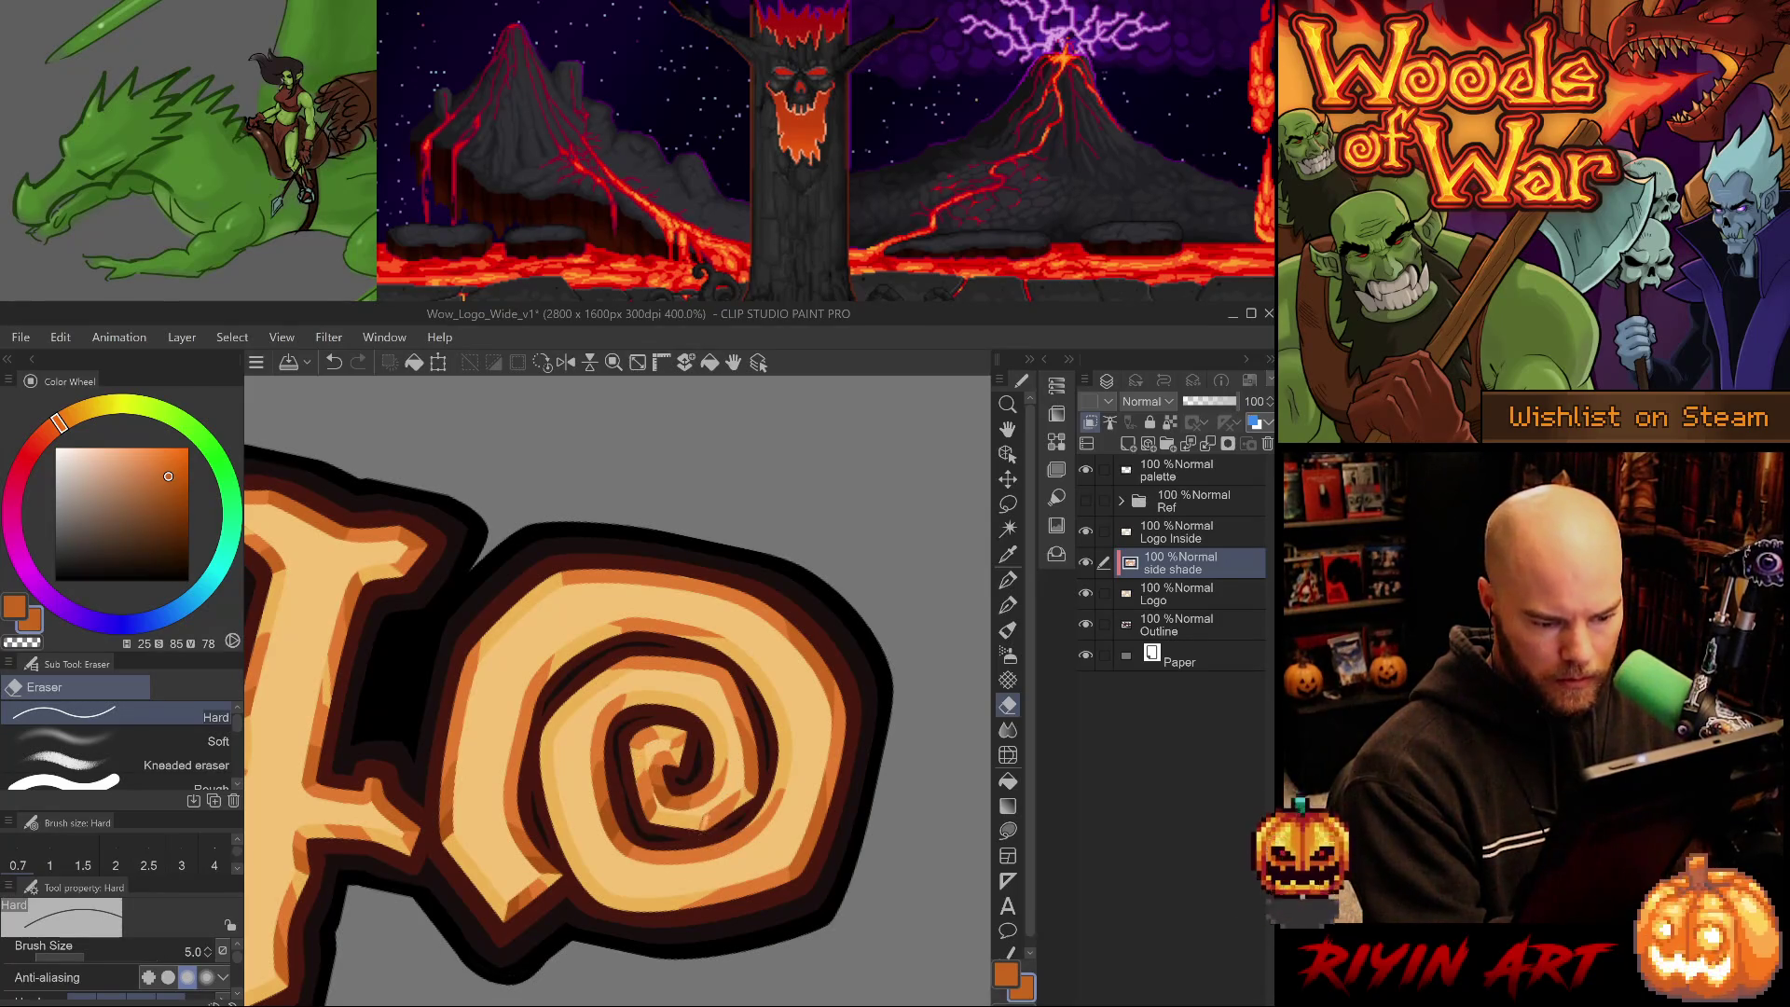
pyautogui.hotkey('ctrl', 'z')
pyautogui.press('p')
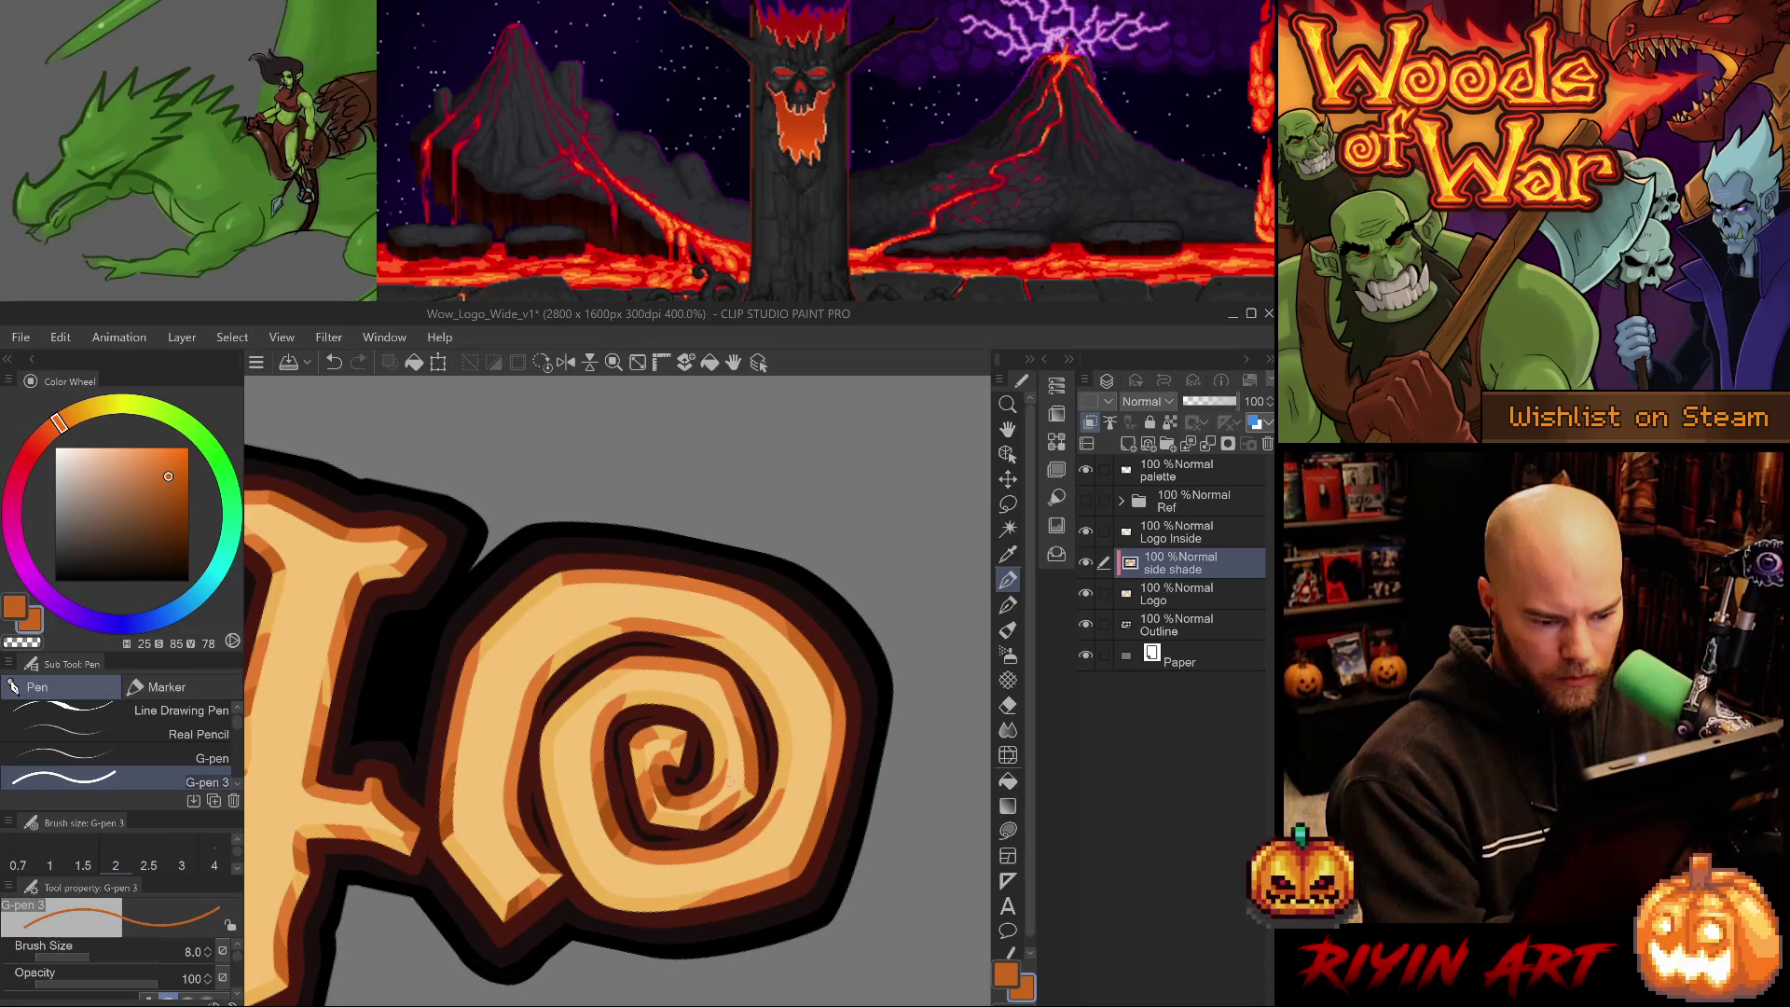
pyautogui.moveTo(713, 823)
pyautogui.mouseDown()
pyautogui.moveTo(611, 831)
pyautogui.moveTo(596, 872)
pyautogui.mouseUp()
pyautogui.keyDown('alt'); pyautogui.click(611, 831); pyautogui.keyUp('alt')
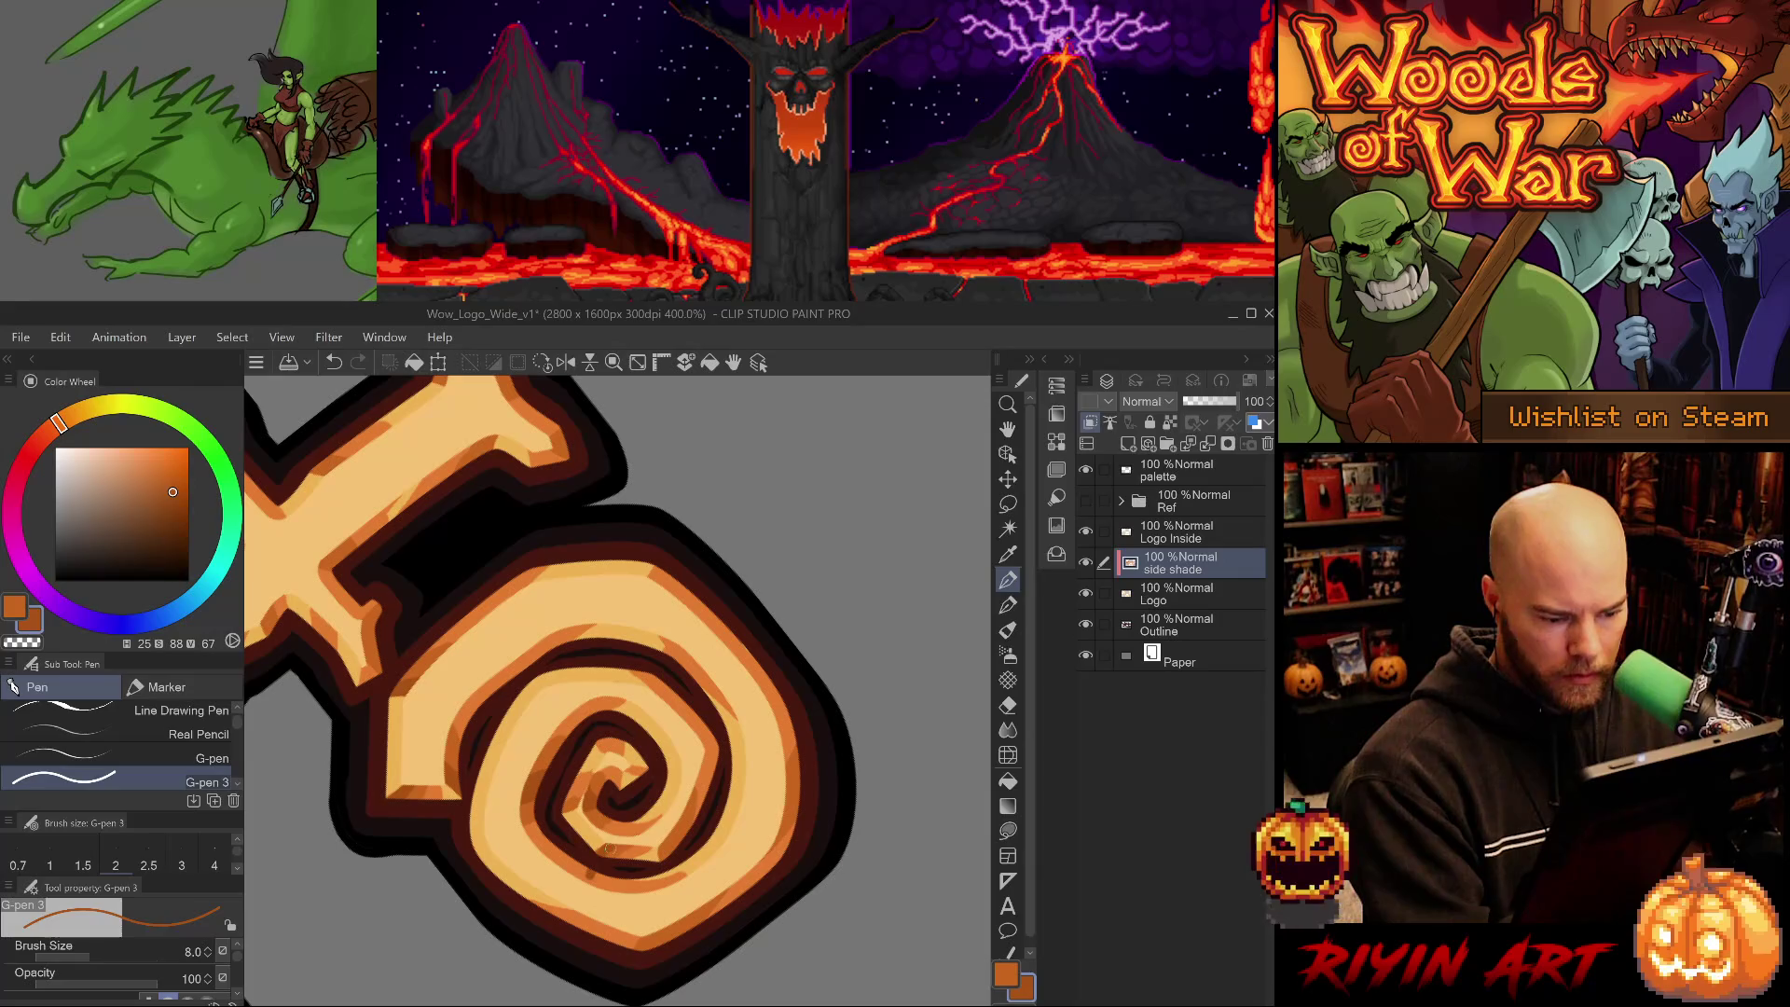
pyautogui.hotkey('ctrl', 'z')
# - Erase dark shading on the spiral's lower part and resample light, mid and dark oranges
pyautogui.press('e')
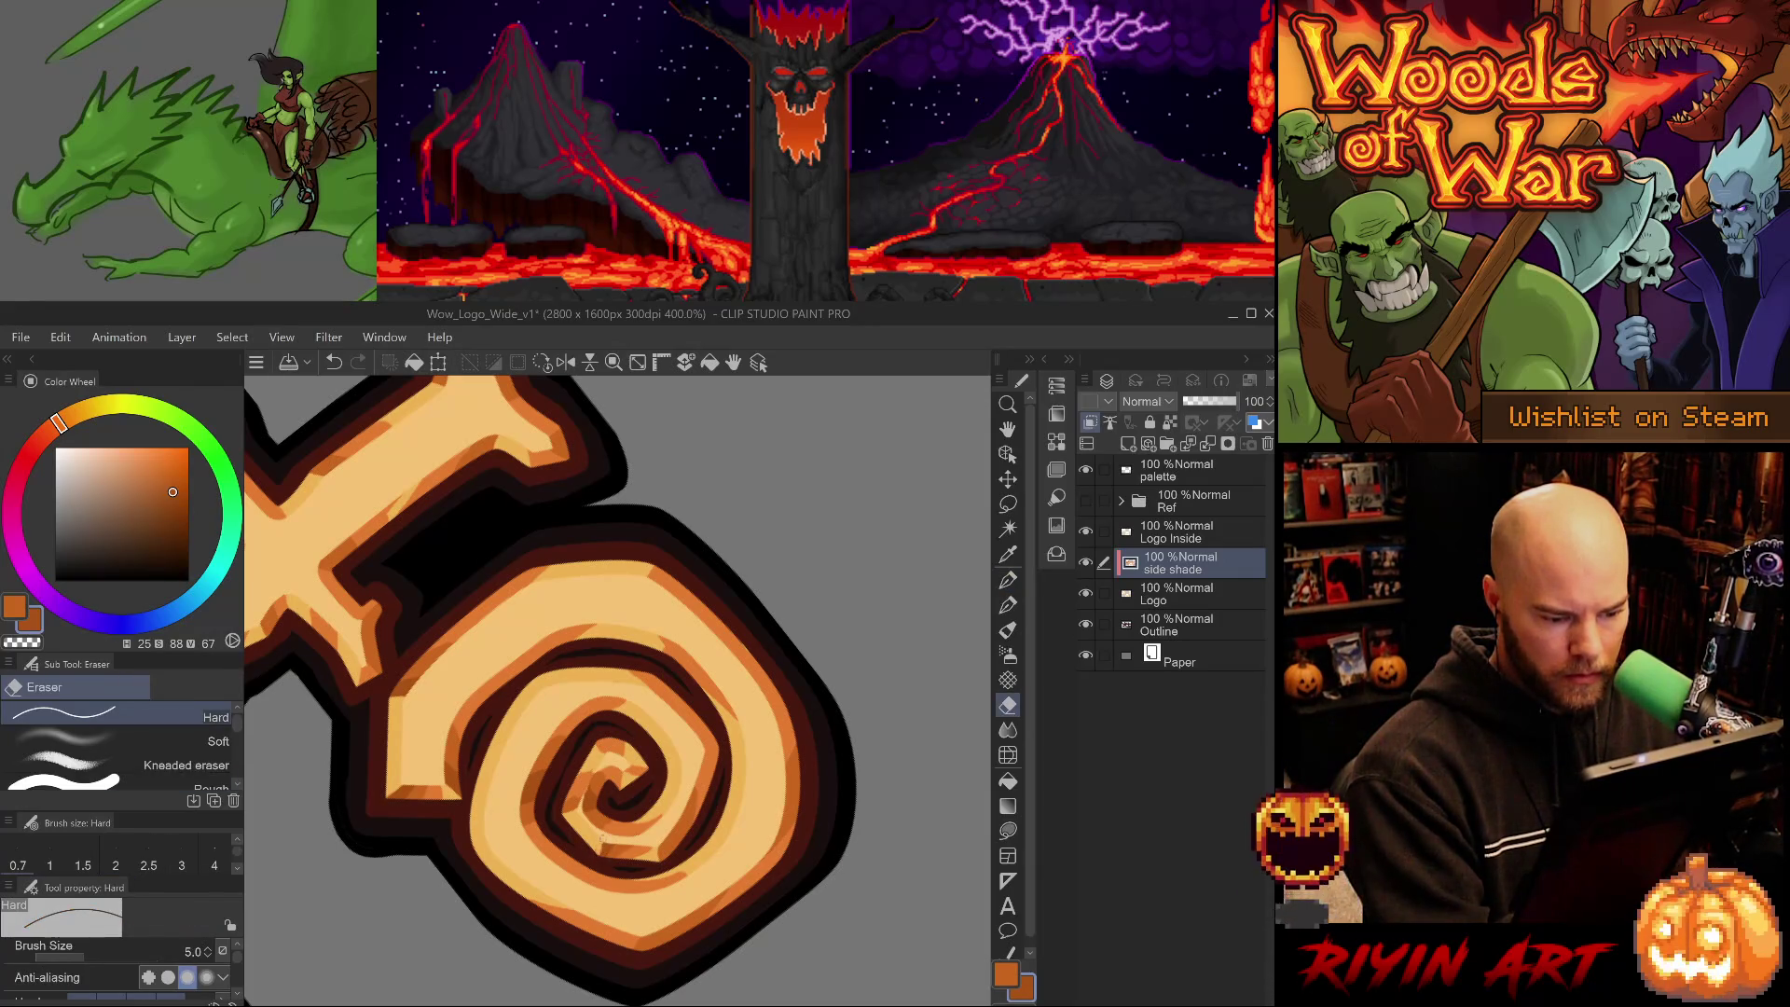
pyautogui.moveTo(602, 836); pyautogui.dragTo(651, 848)
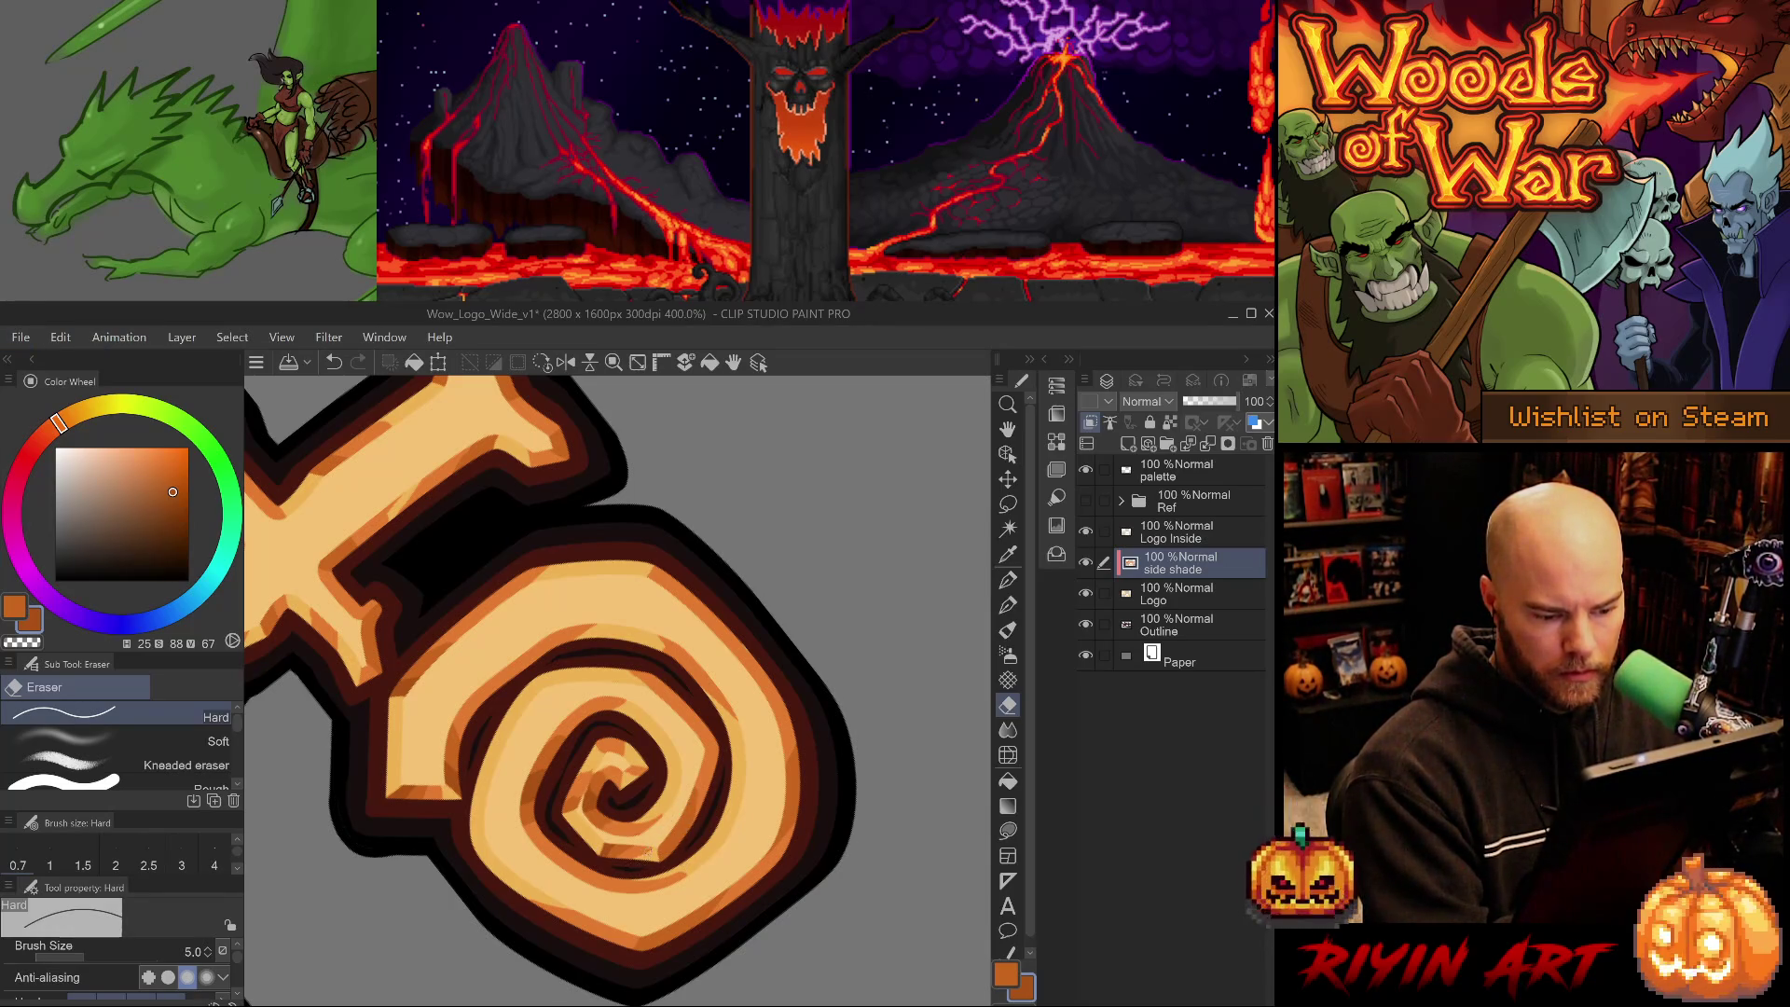
pyautogui.keyDown('alt'); pyautogui.click(638, 822); pyautogui.keyUp('alt')
pyautogui.press('p')
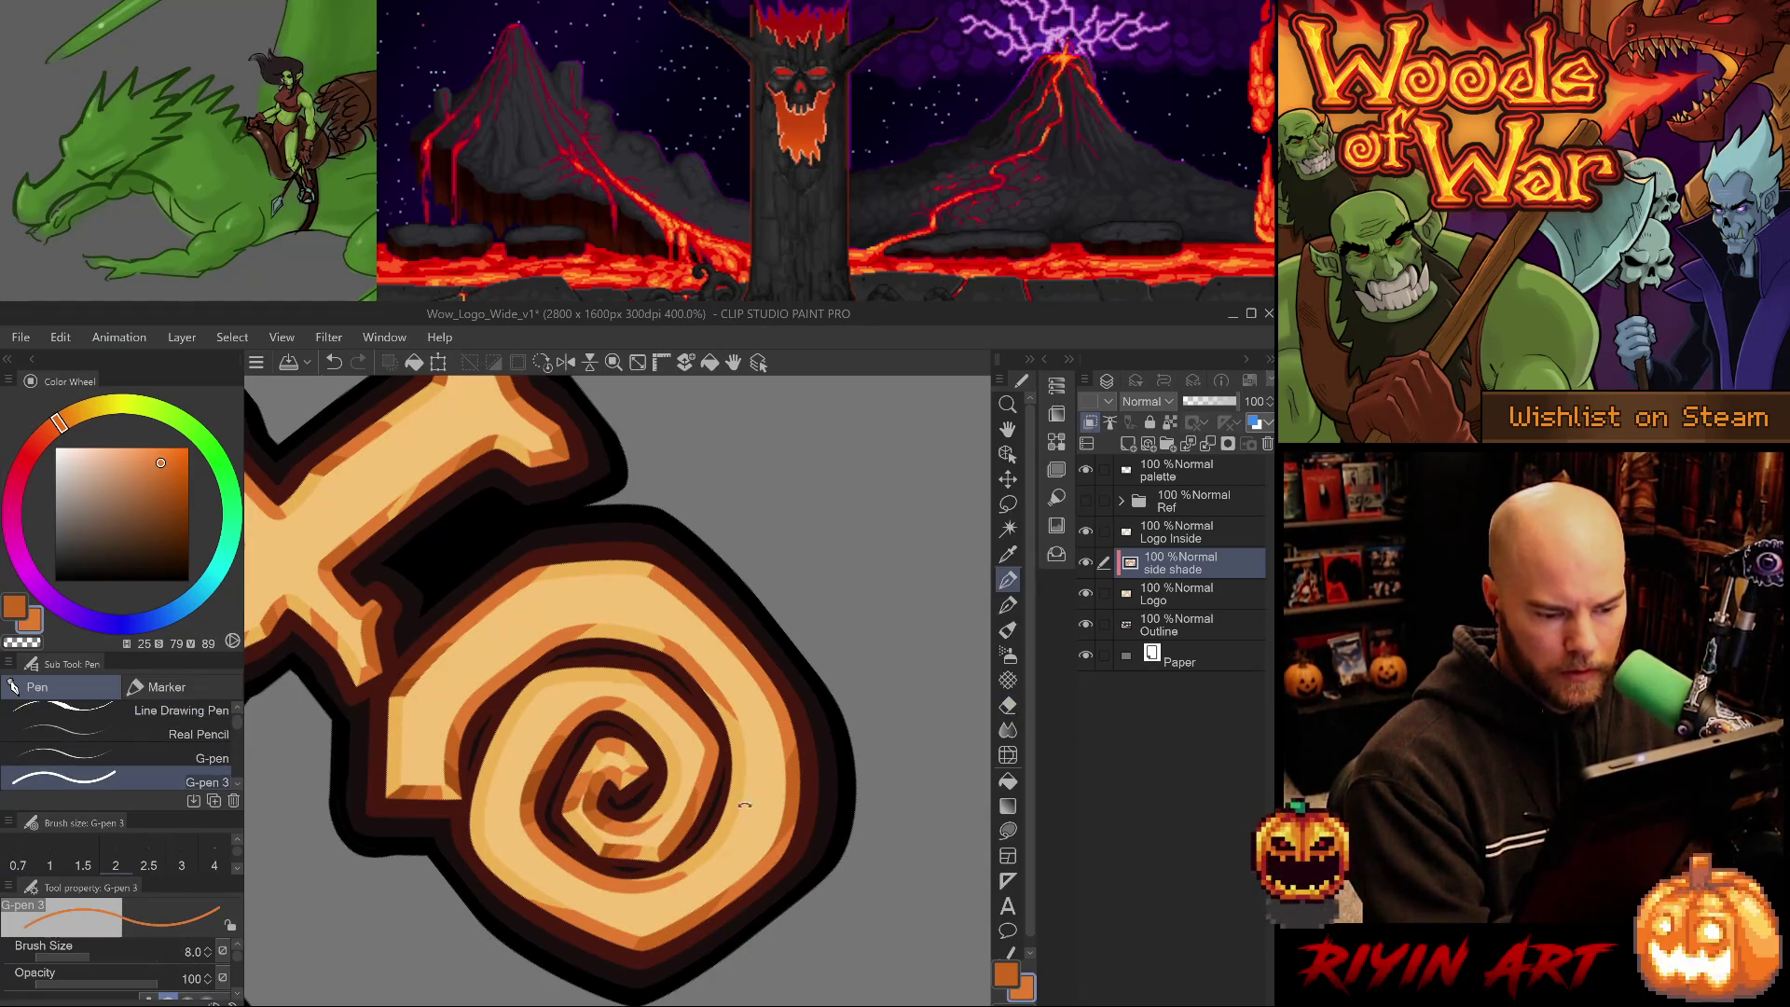
pyautogui.hotkey('ctrl', '@')
pyautogui.keyDown('alt'); pyautogui.click(597, 833); pyautogui.keyUp('alt')
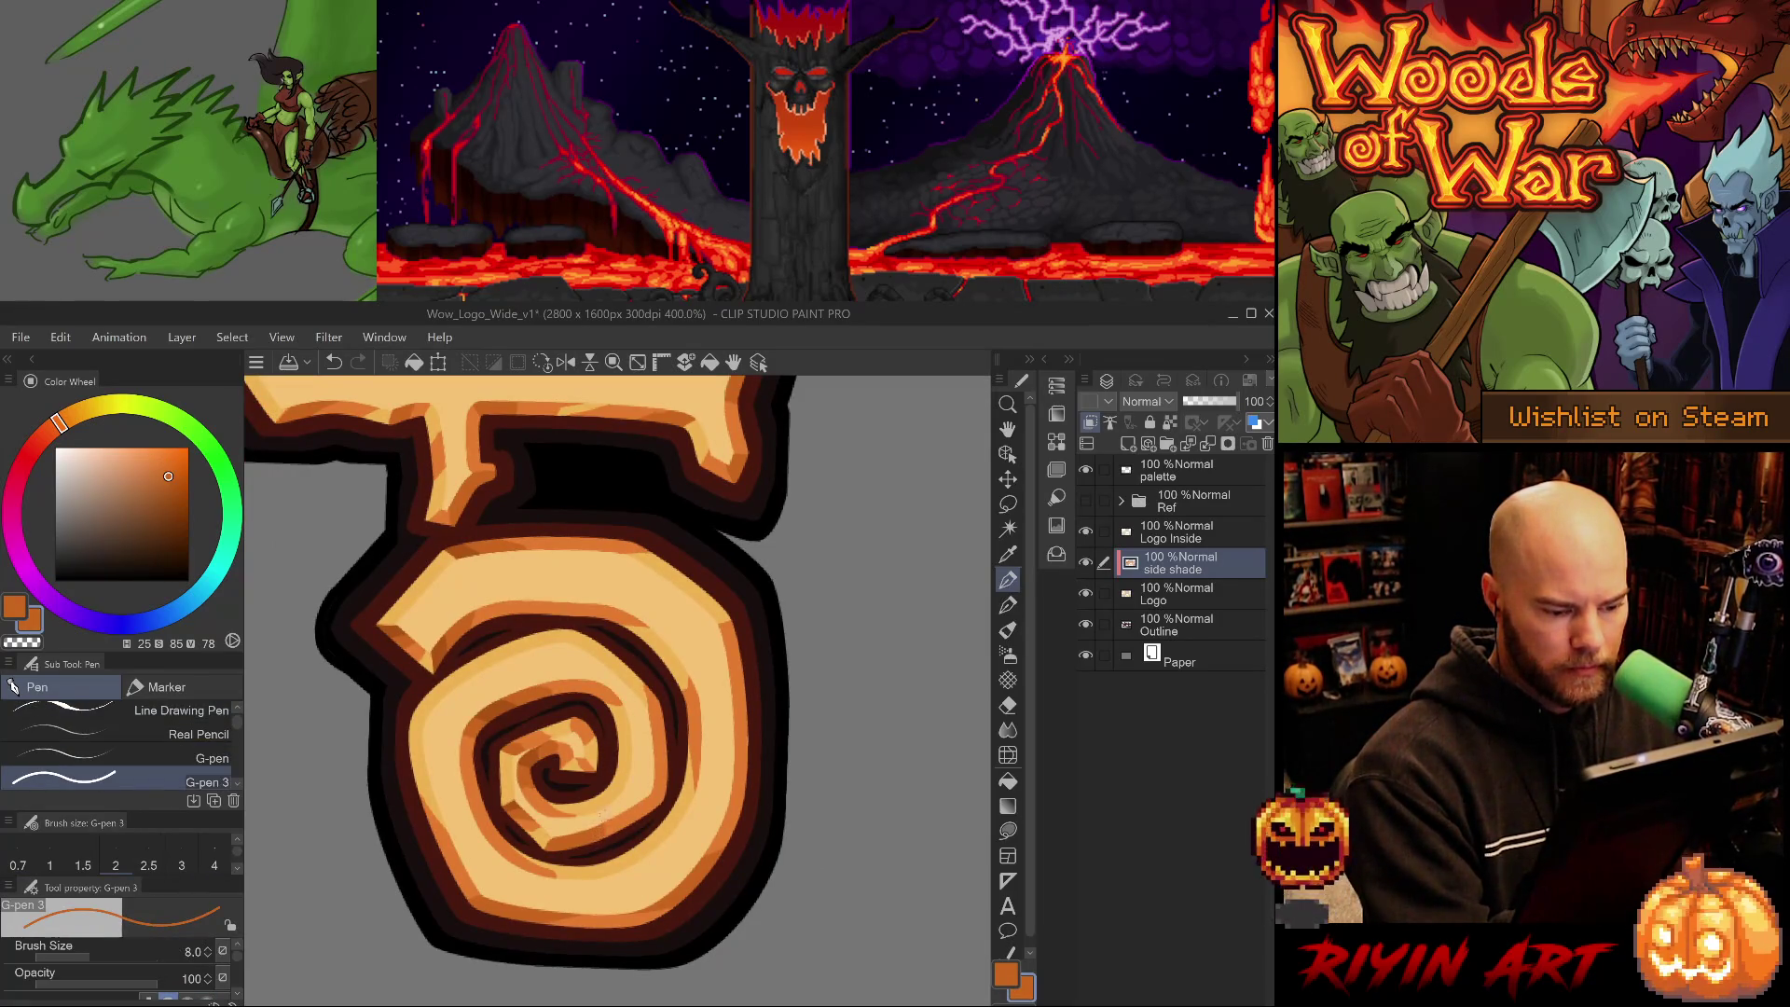
pyautogui.keyDown('alt'); pyautogui.click(527, 807); pyautogui.keyUp('alt')
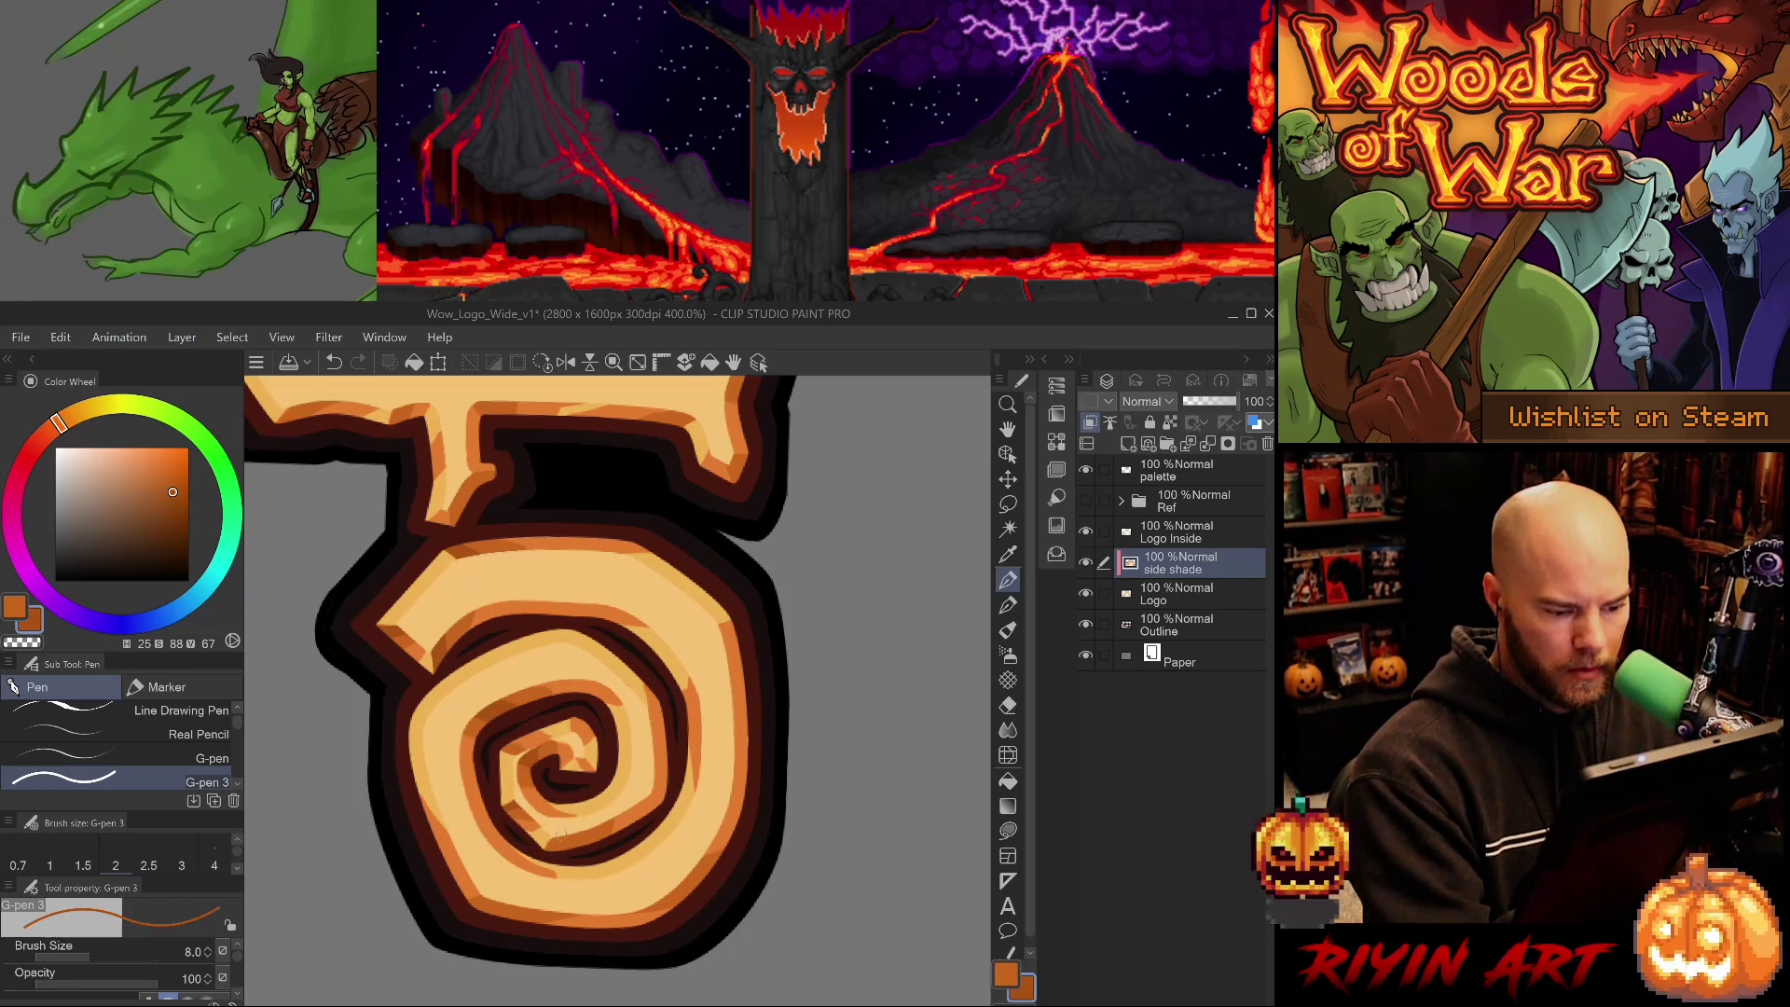
pyautogui.press('e')
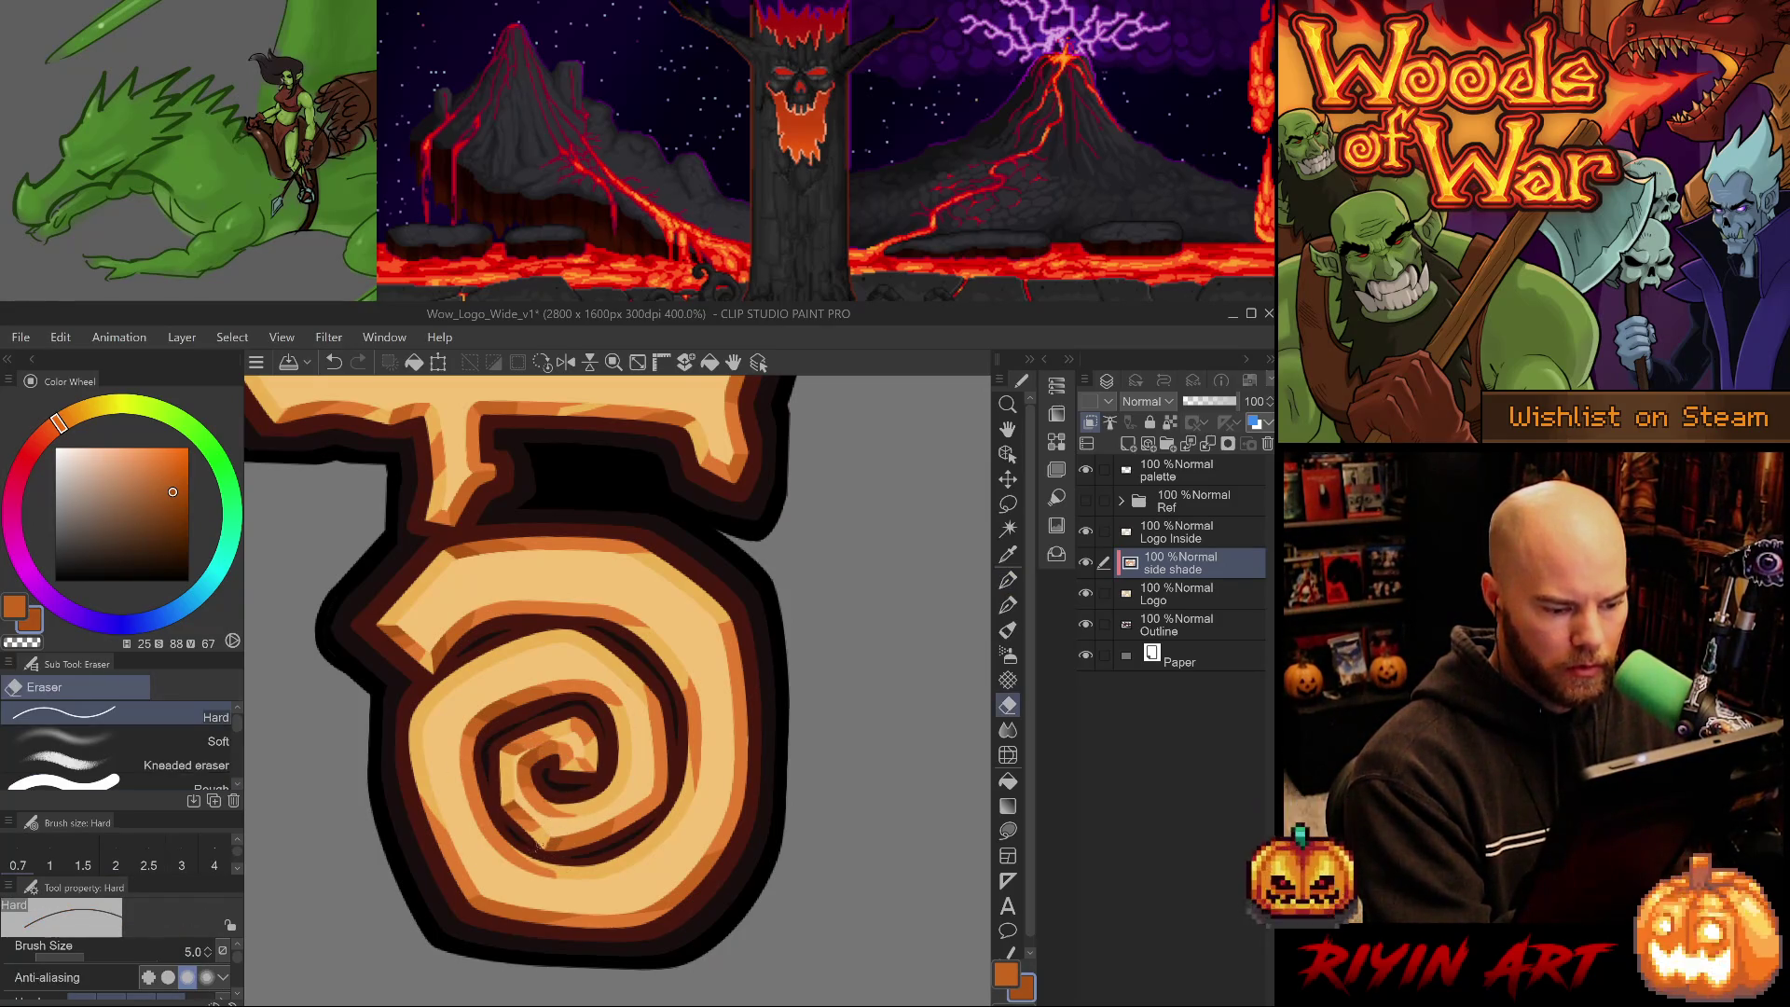
pyautogui.moveTo(652, 843); pyautogui.dragTo(635, 851)
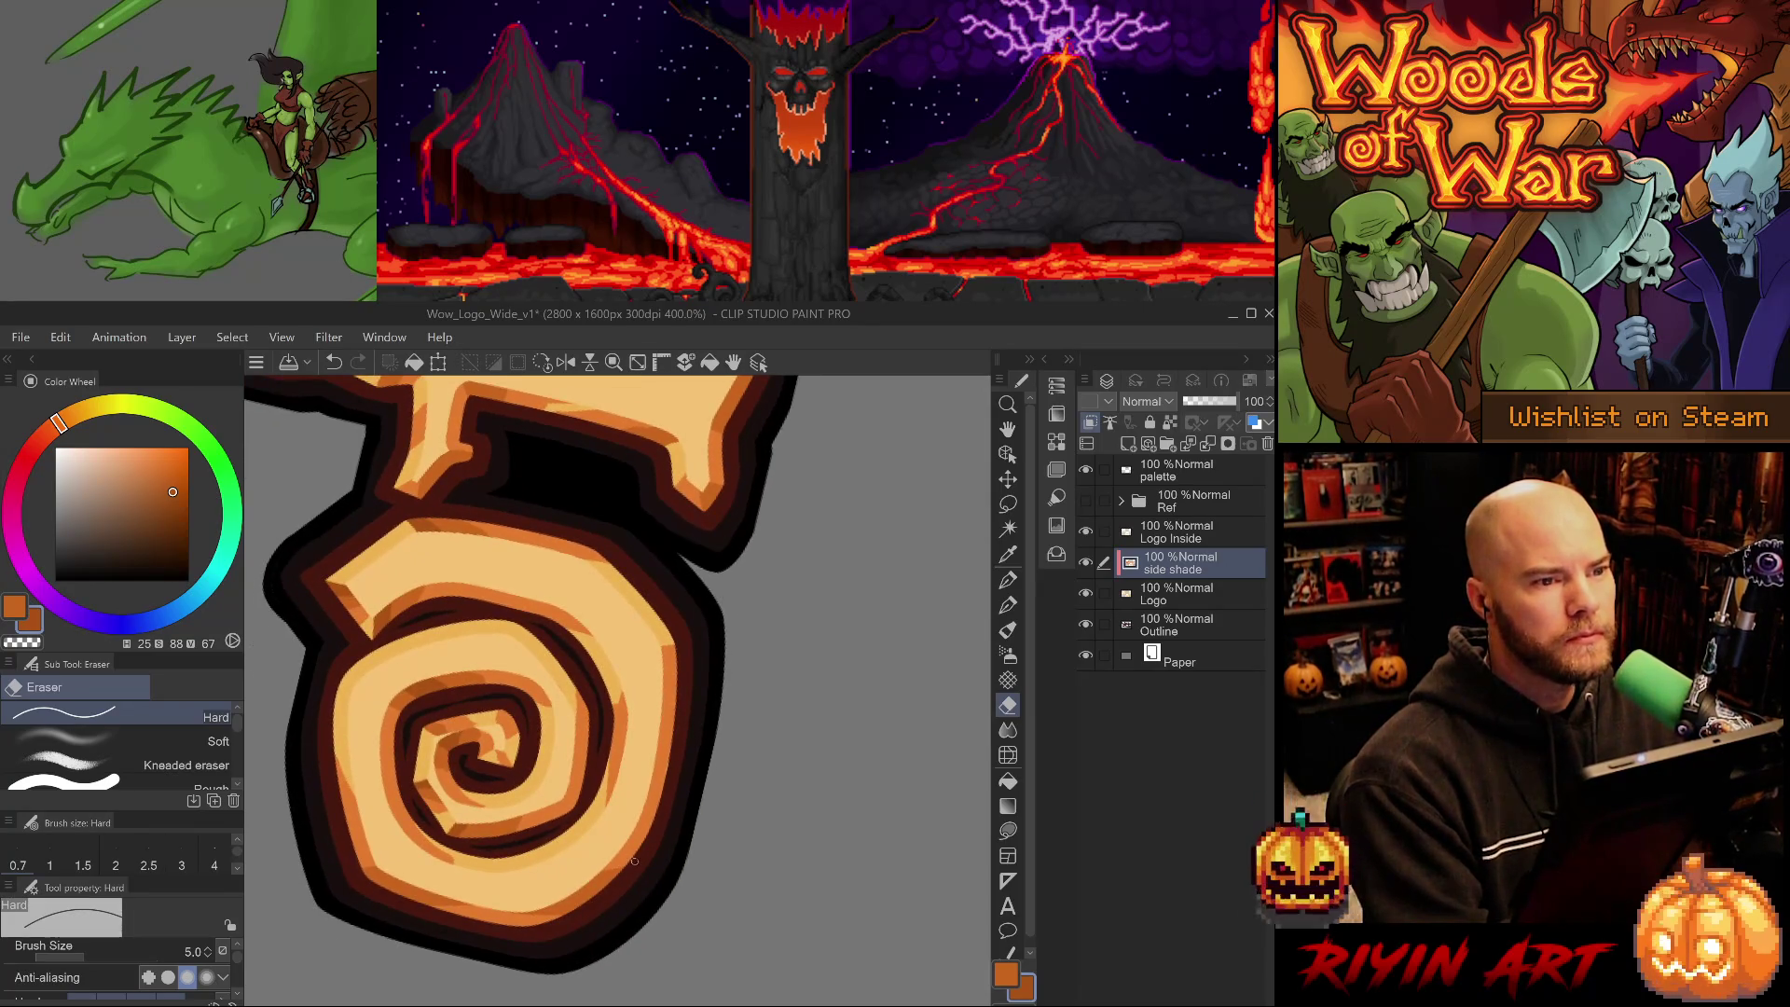
# - Save the logo file with Ctrl+S and undo the latest shading change
pyautogui.hotkey('ctrl', 's')
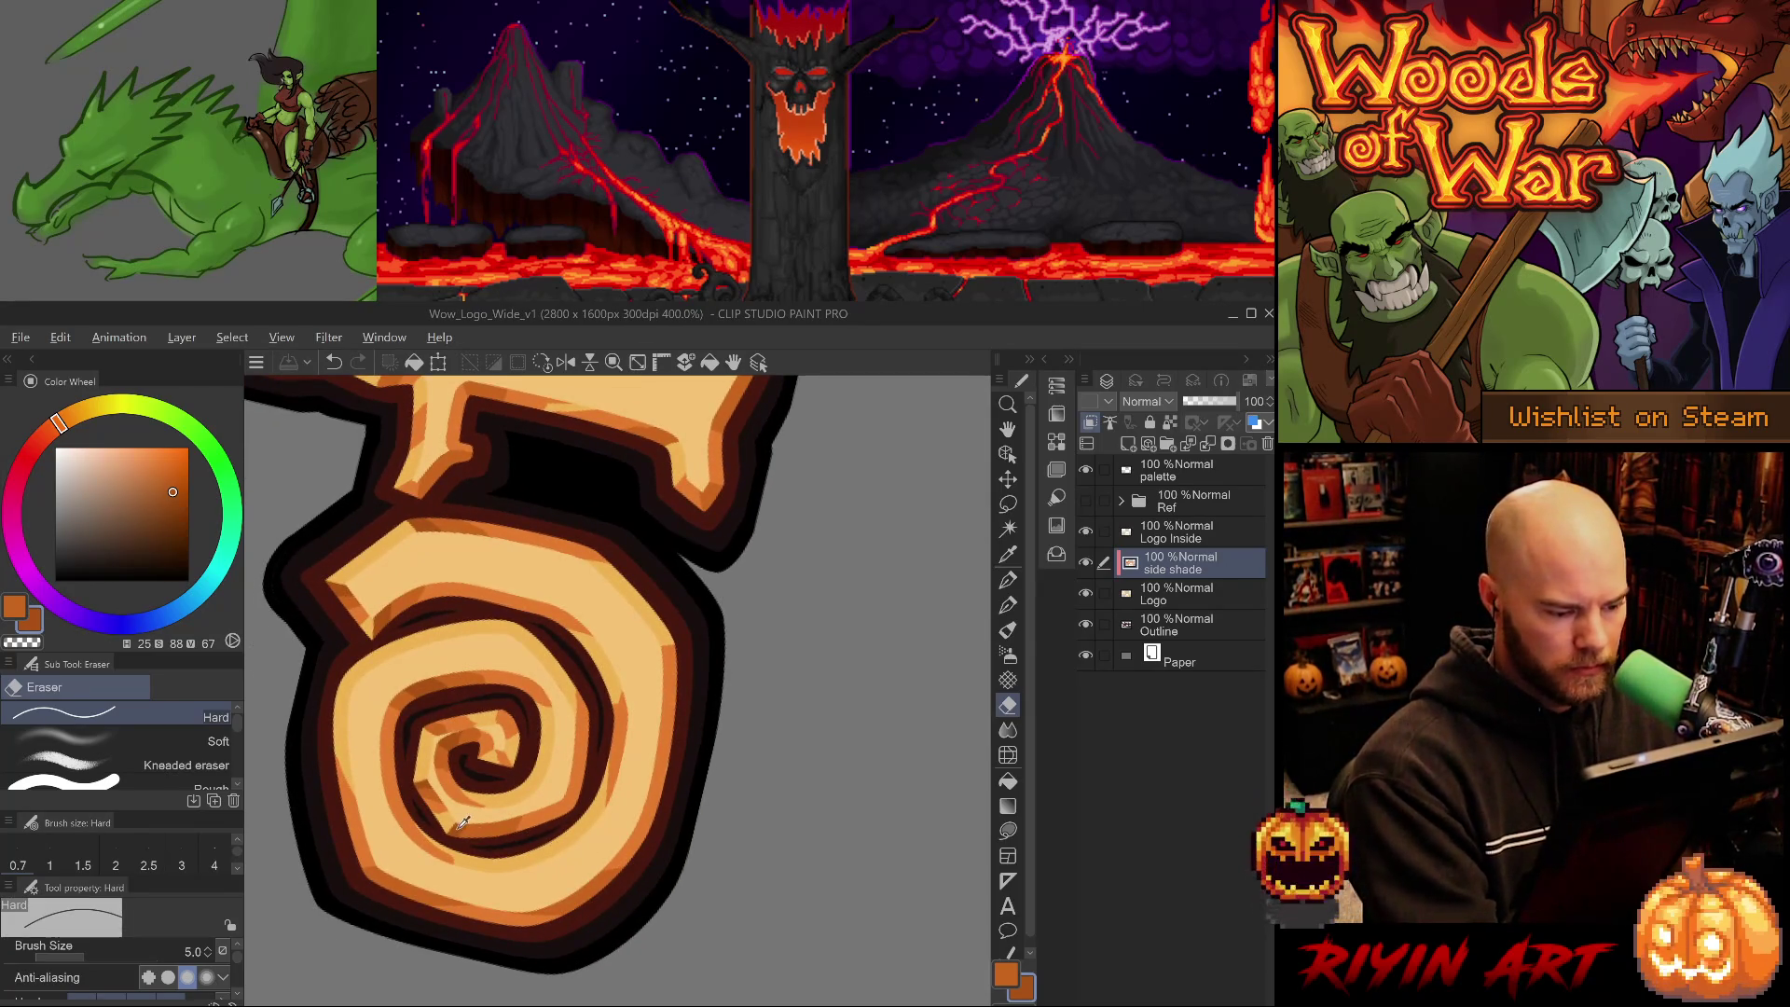
pyautogui.moveTo(595, 743)
pyautogui.mouseDown()
pyautogui.moveTo(597, 801)
pyautogui.moveTo(559, 858)
pyautogui.moveTo(510, 865)
pyautogui.moveTo(644, 860)
pyautogui.moveTo(628, 746)
pyautogui.mouseUp()
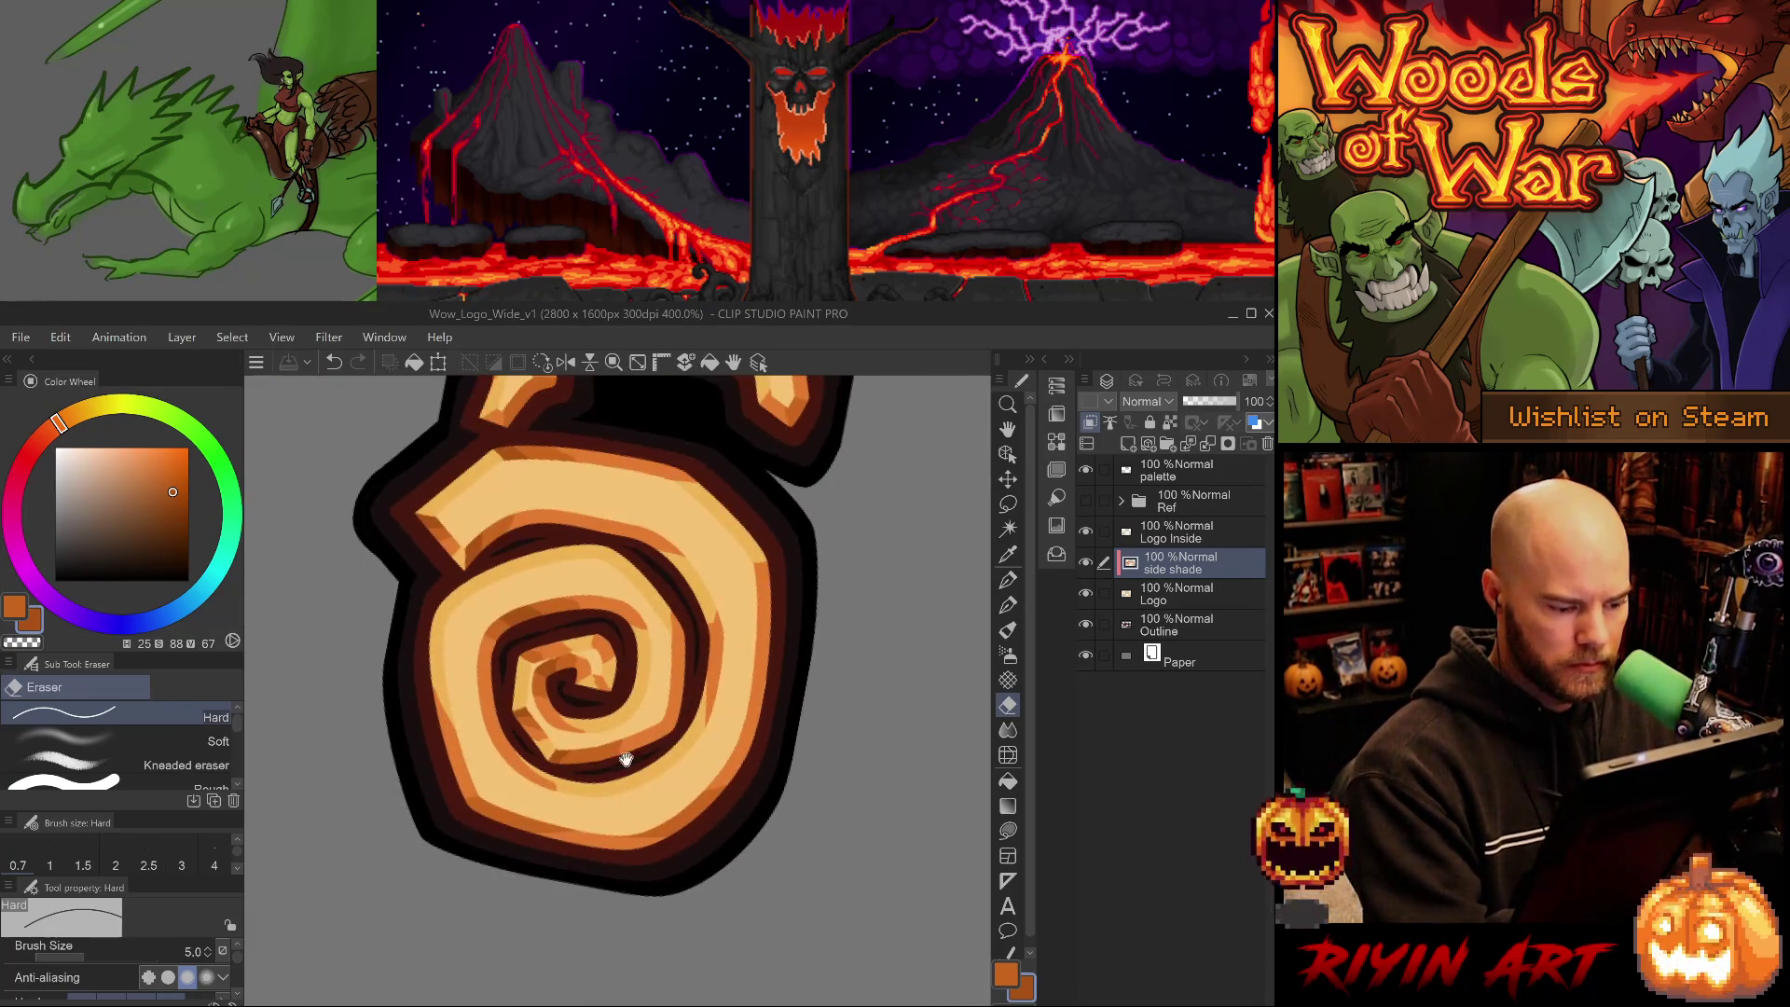
pyautogui.hotkey('ctrl', 'z')
pyautogui.press('j')
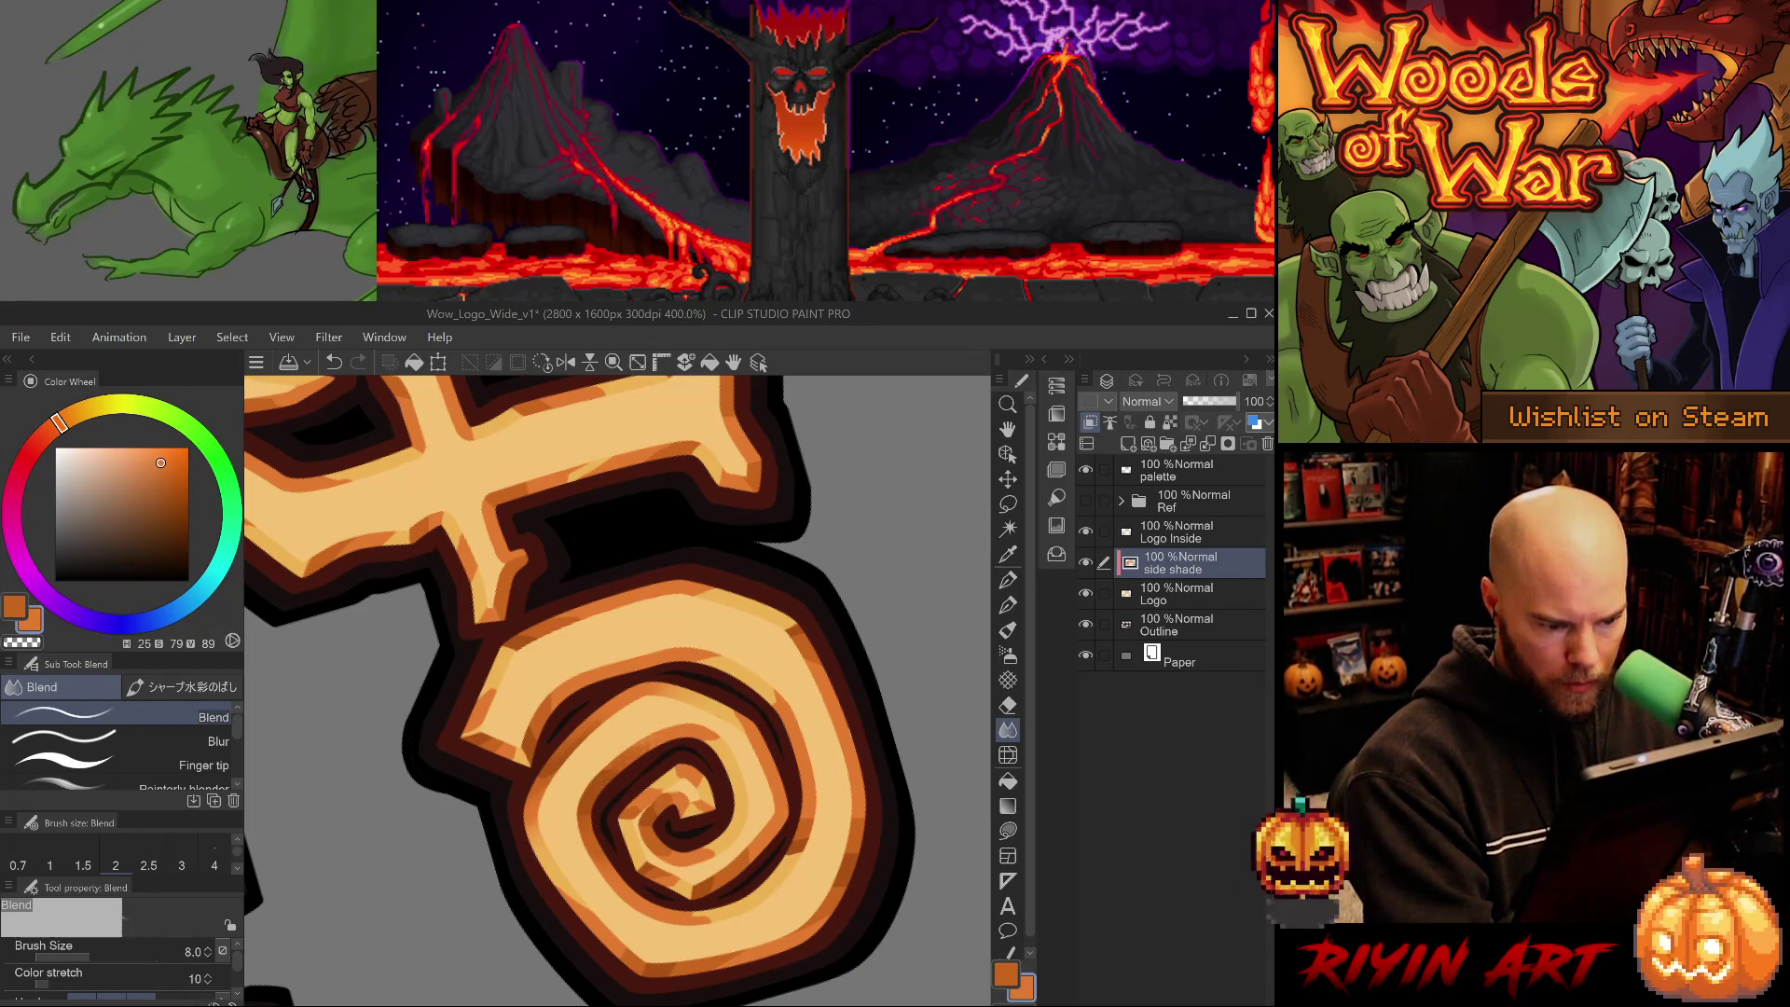
# - Blend the orange shading along the inner spiral curves of the 'o', rotating the view to reach them
pyautogui.moveTo(754, 722)
pyautogui.mouseDown()
pyautogui.moveTo(411, 802)
pyautogui.moveTo(434, 736)
pyautogui.mouseUp()
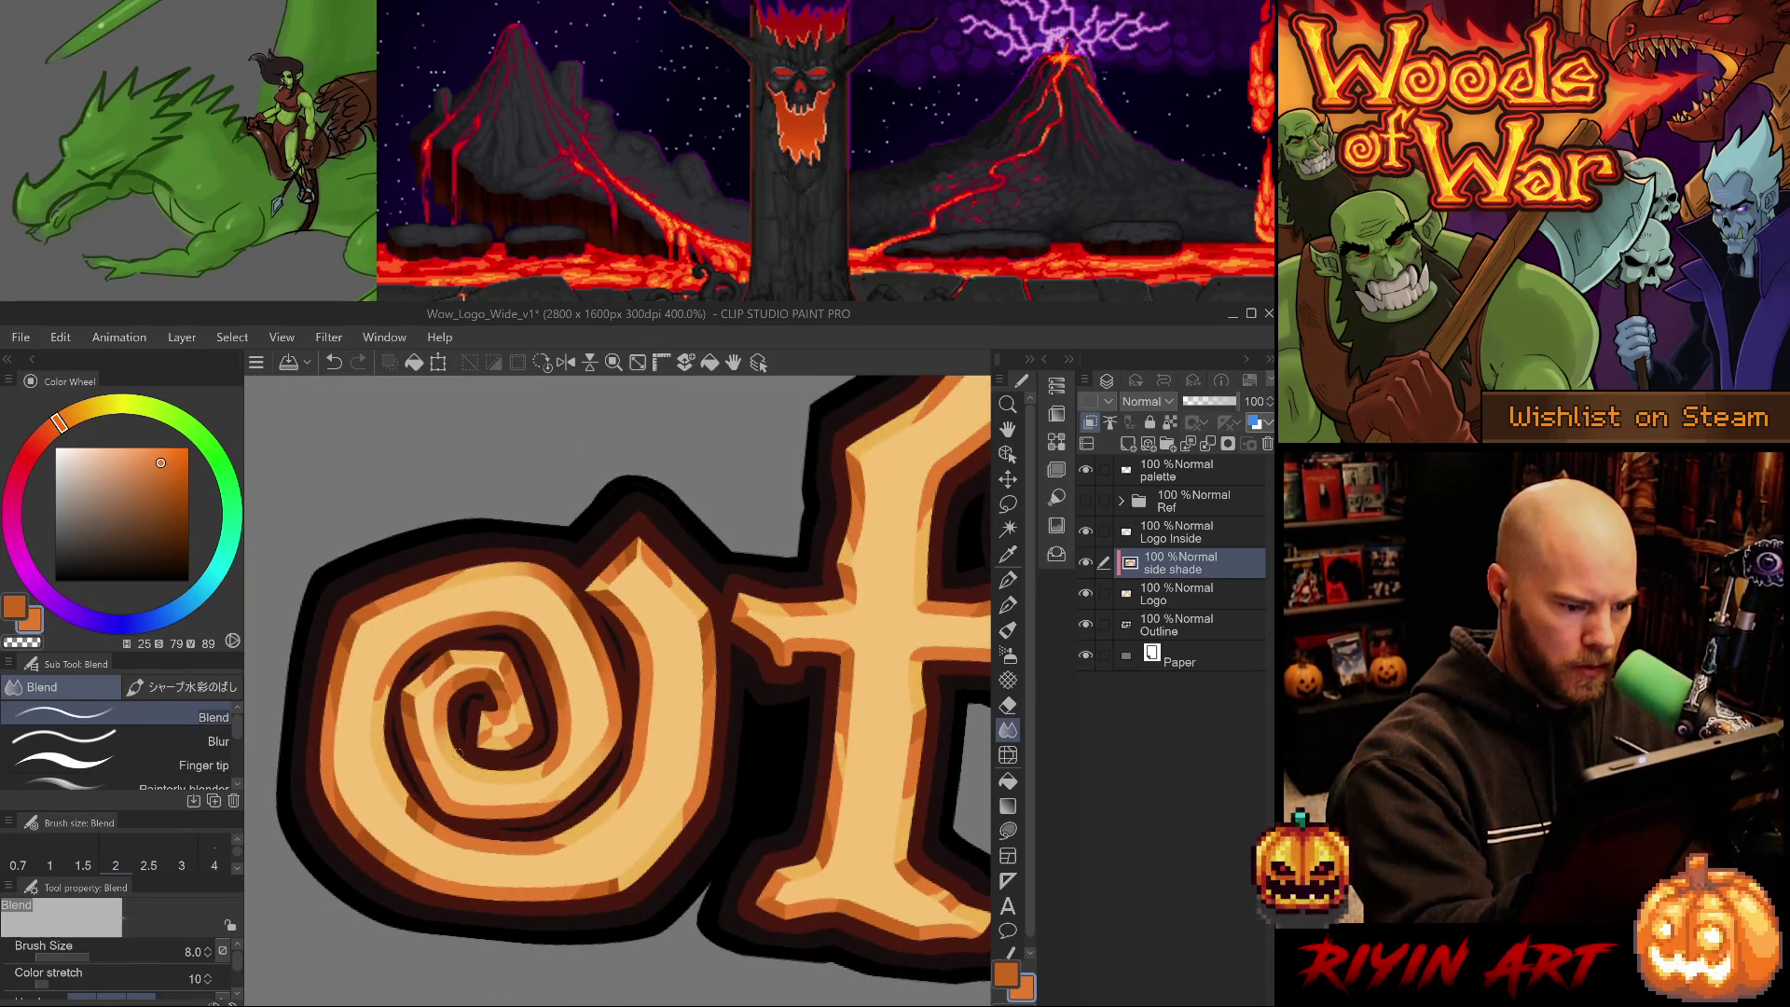
pyautogui.press('-')
pyautogui.press('-')
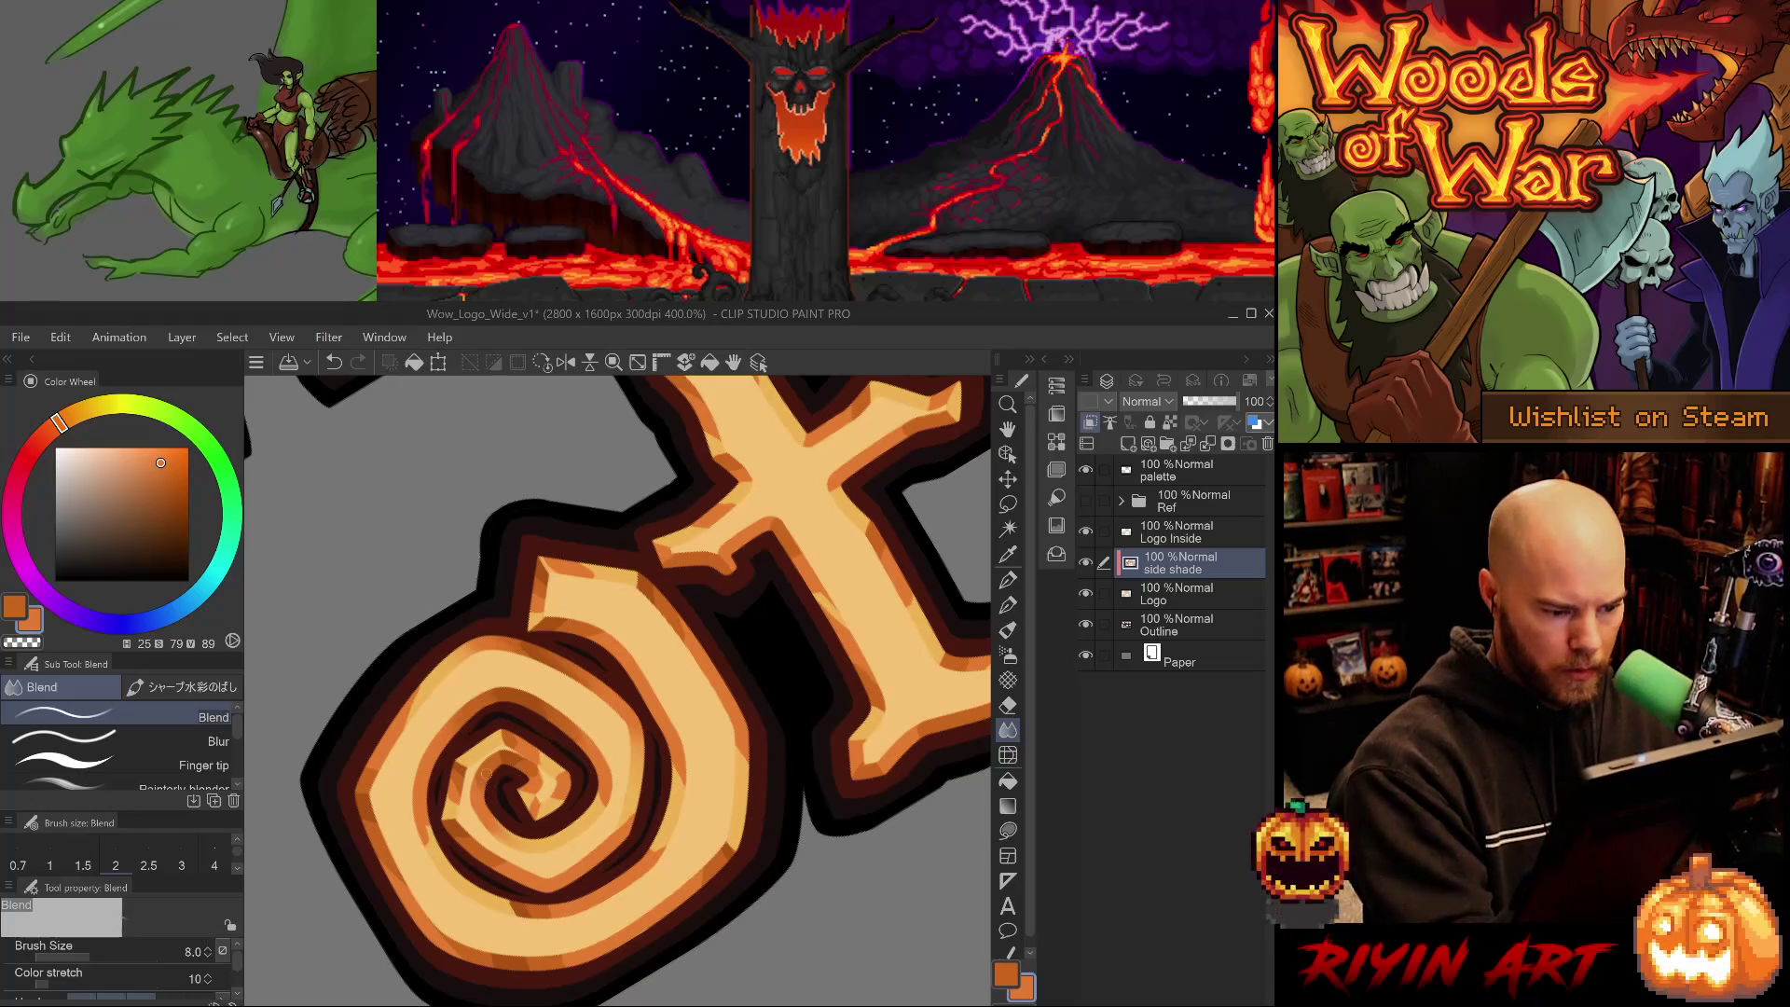
pyautogui.press('-')
pyautogui.press('-')
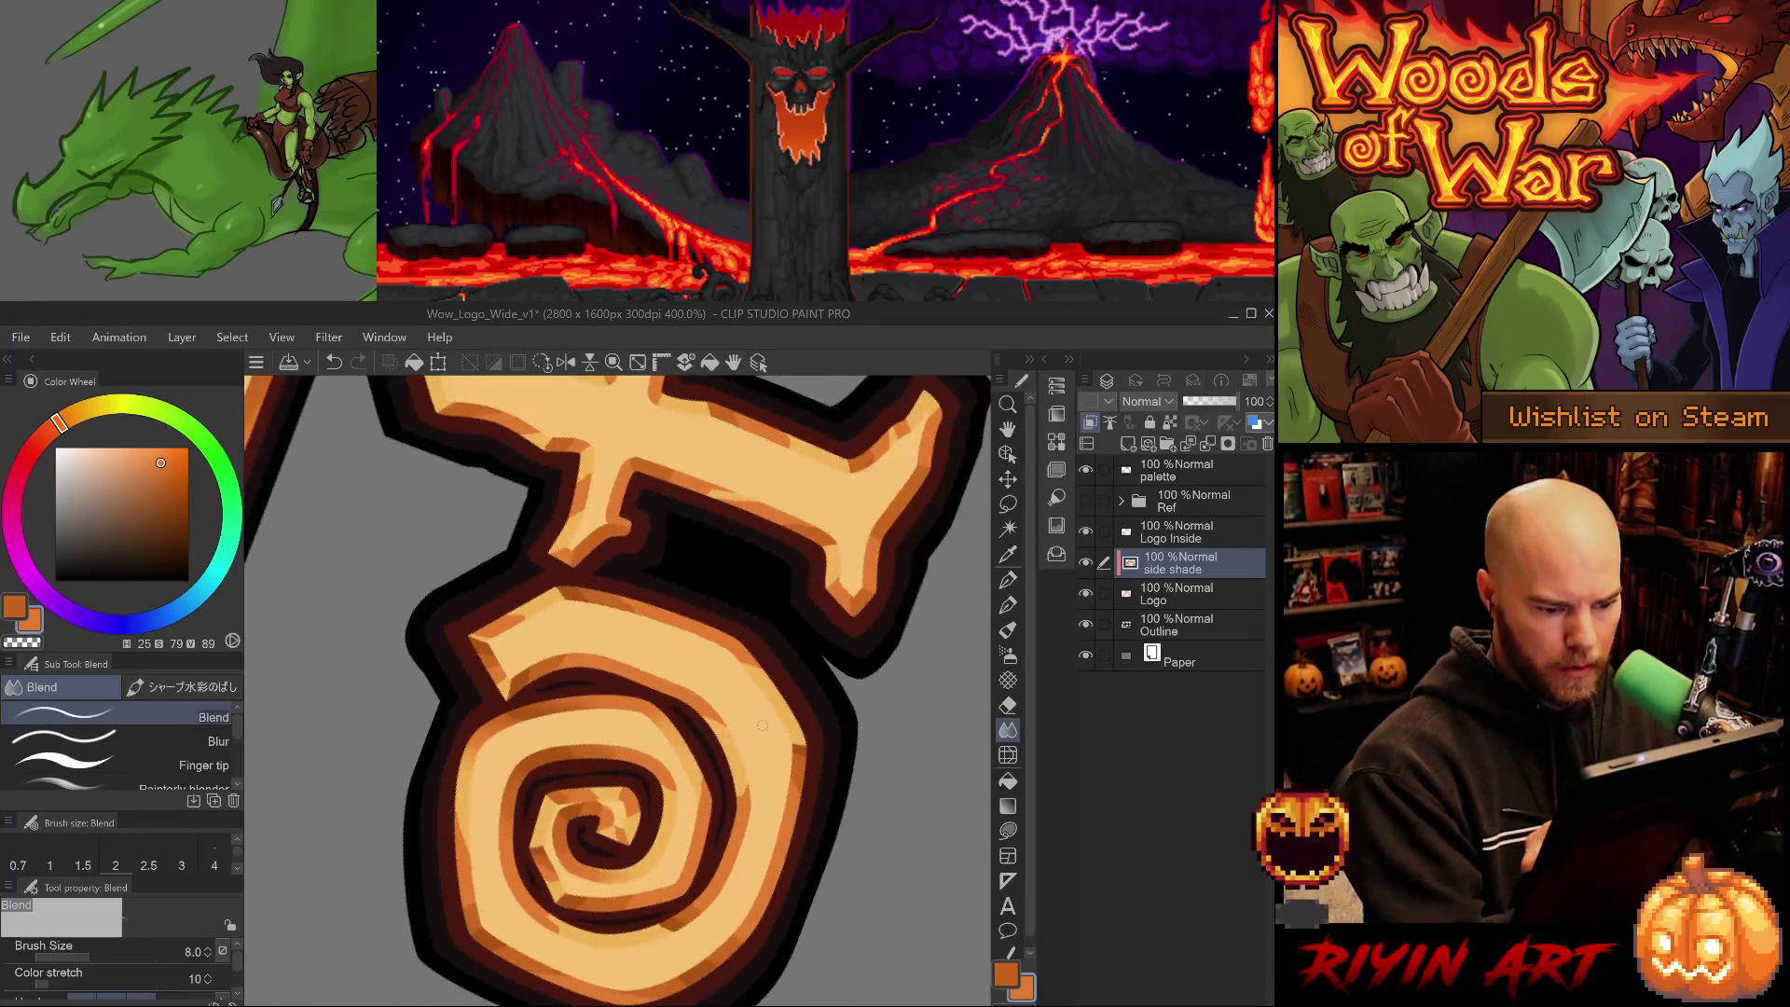
pyautogui.hotkey('ctrl', 'z')
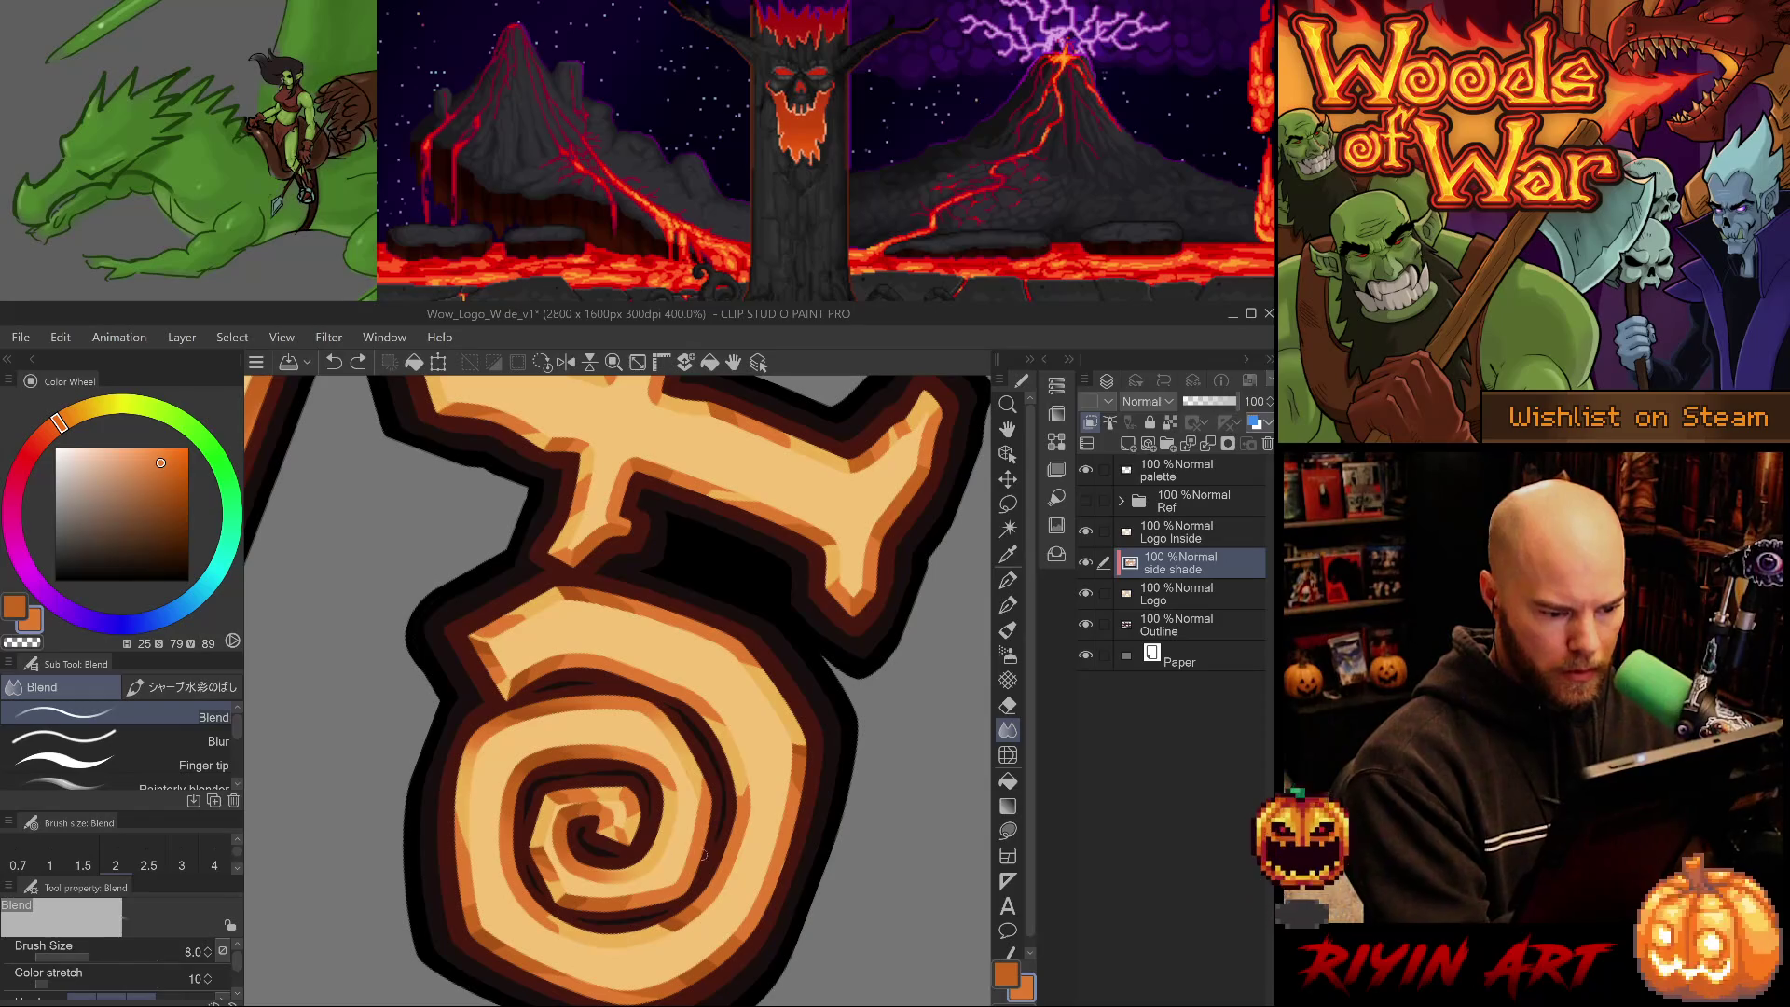
pyautogui.press('-')
pyautogui.press('-')
pyautogui.press('-')
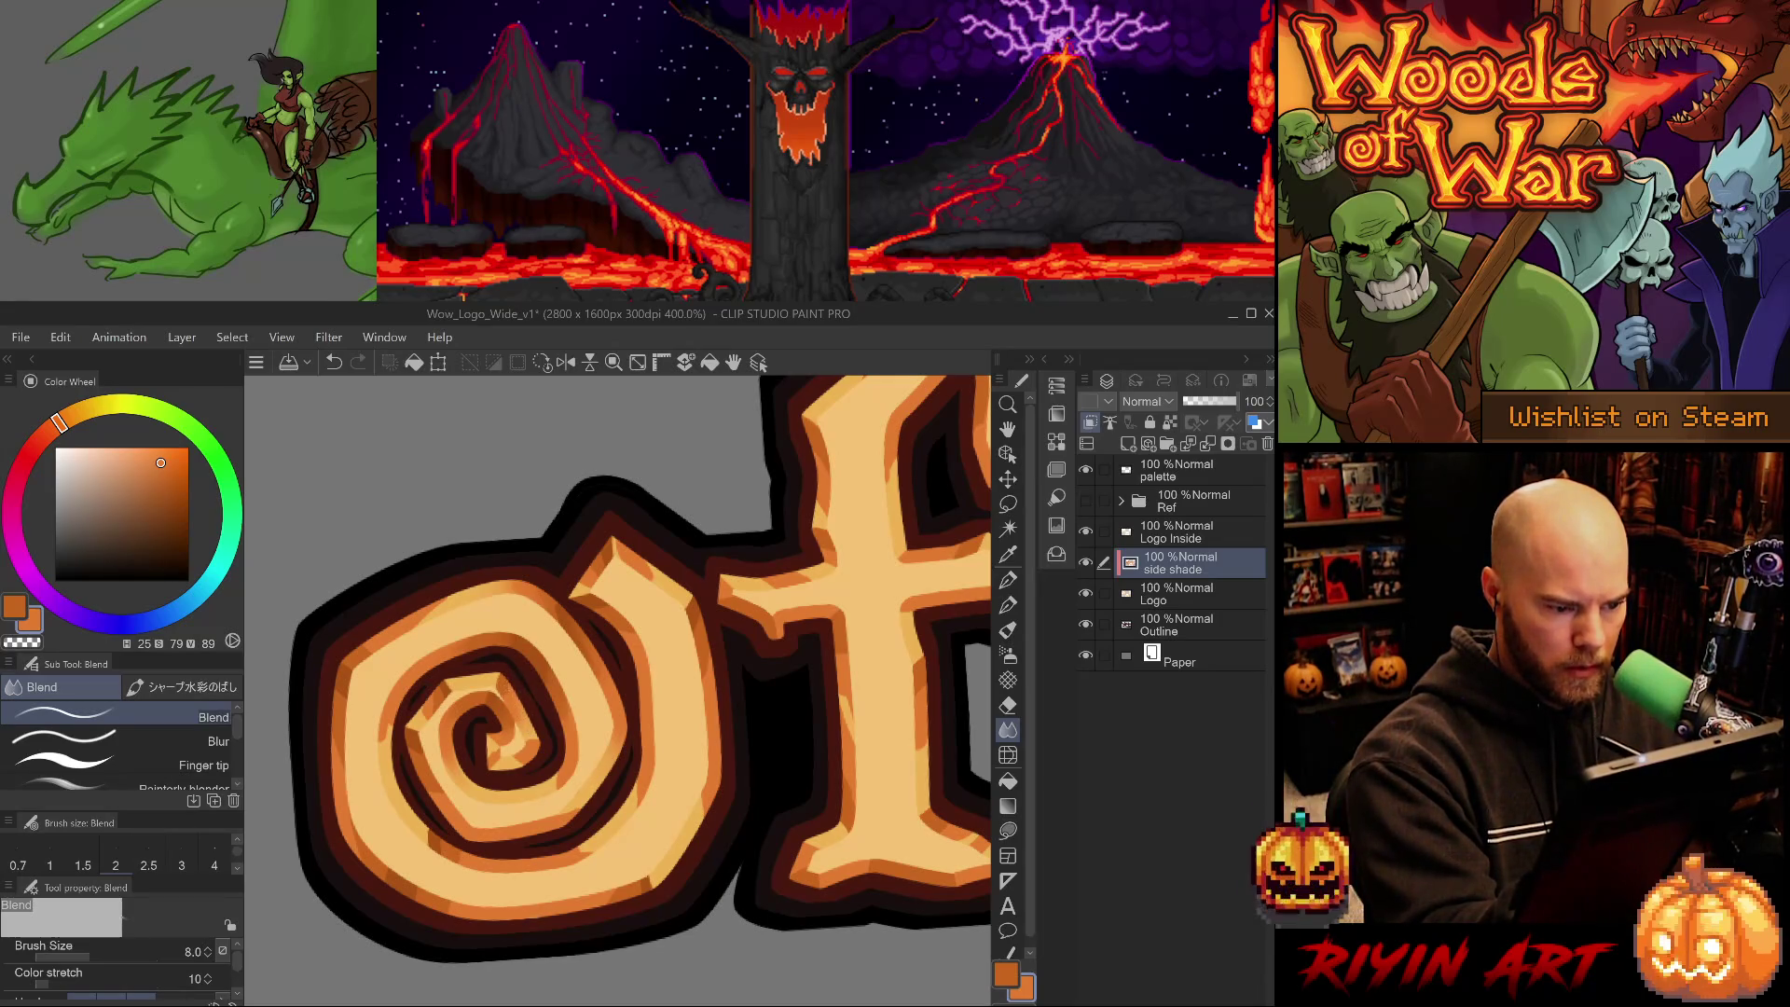
pyautogui.moveTo(933, 672); pyautogui.dragTo(896, 546)
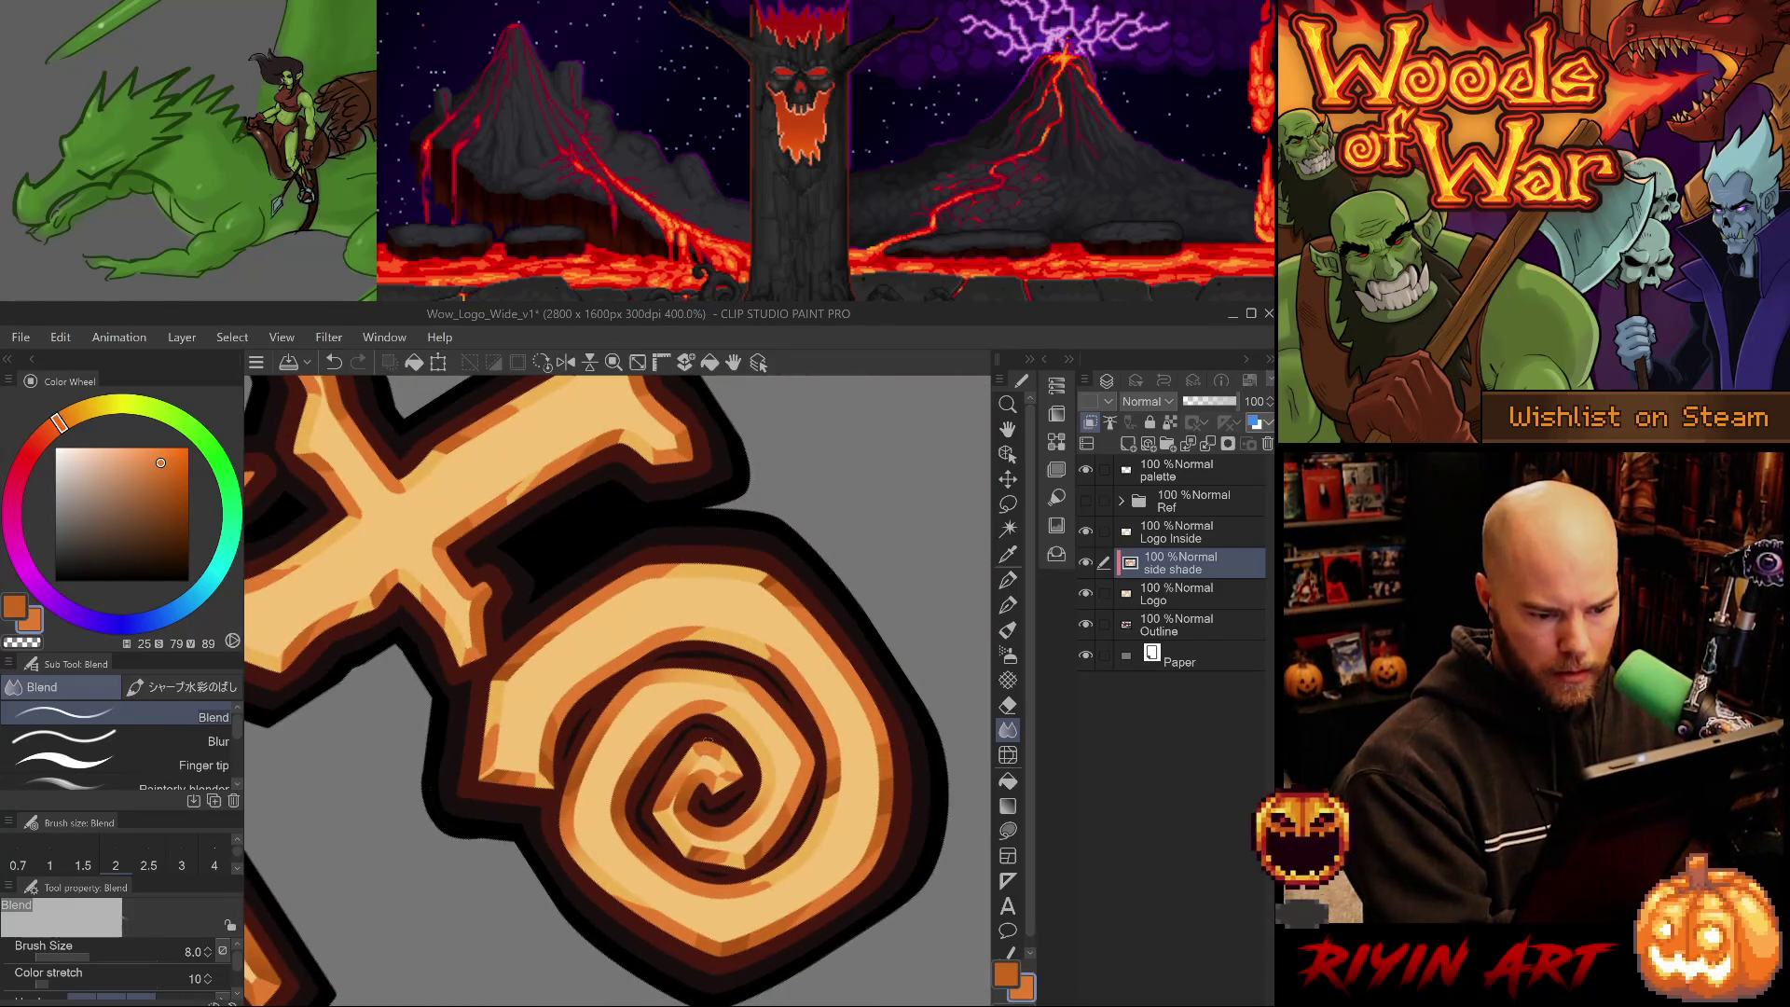
pyautogui.hotkey('ctrl', '@')
pyautogui.moveTo(667, 804)
pyautogui.mouseDown()
pyautogui.moveTo(665, 820)
pyautogui.moveTo(762, 730)
pyautogui.mouseUp()
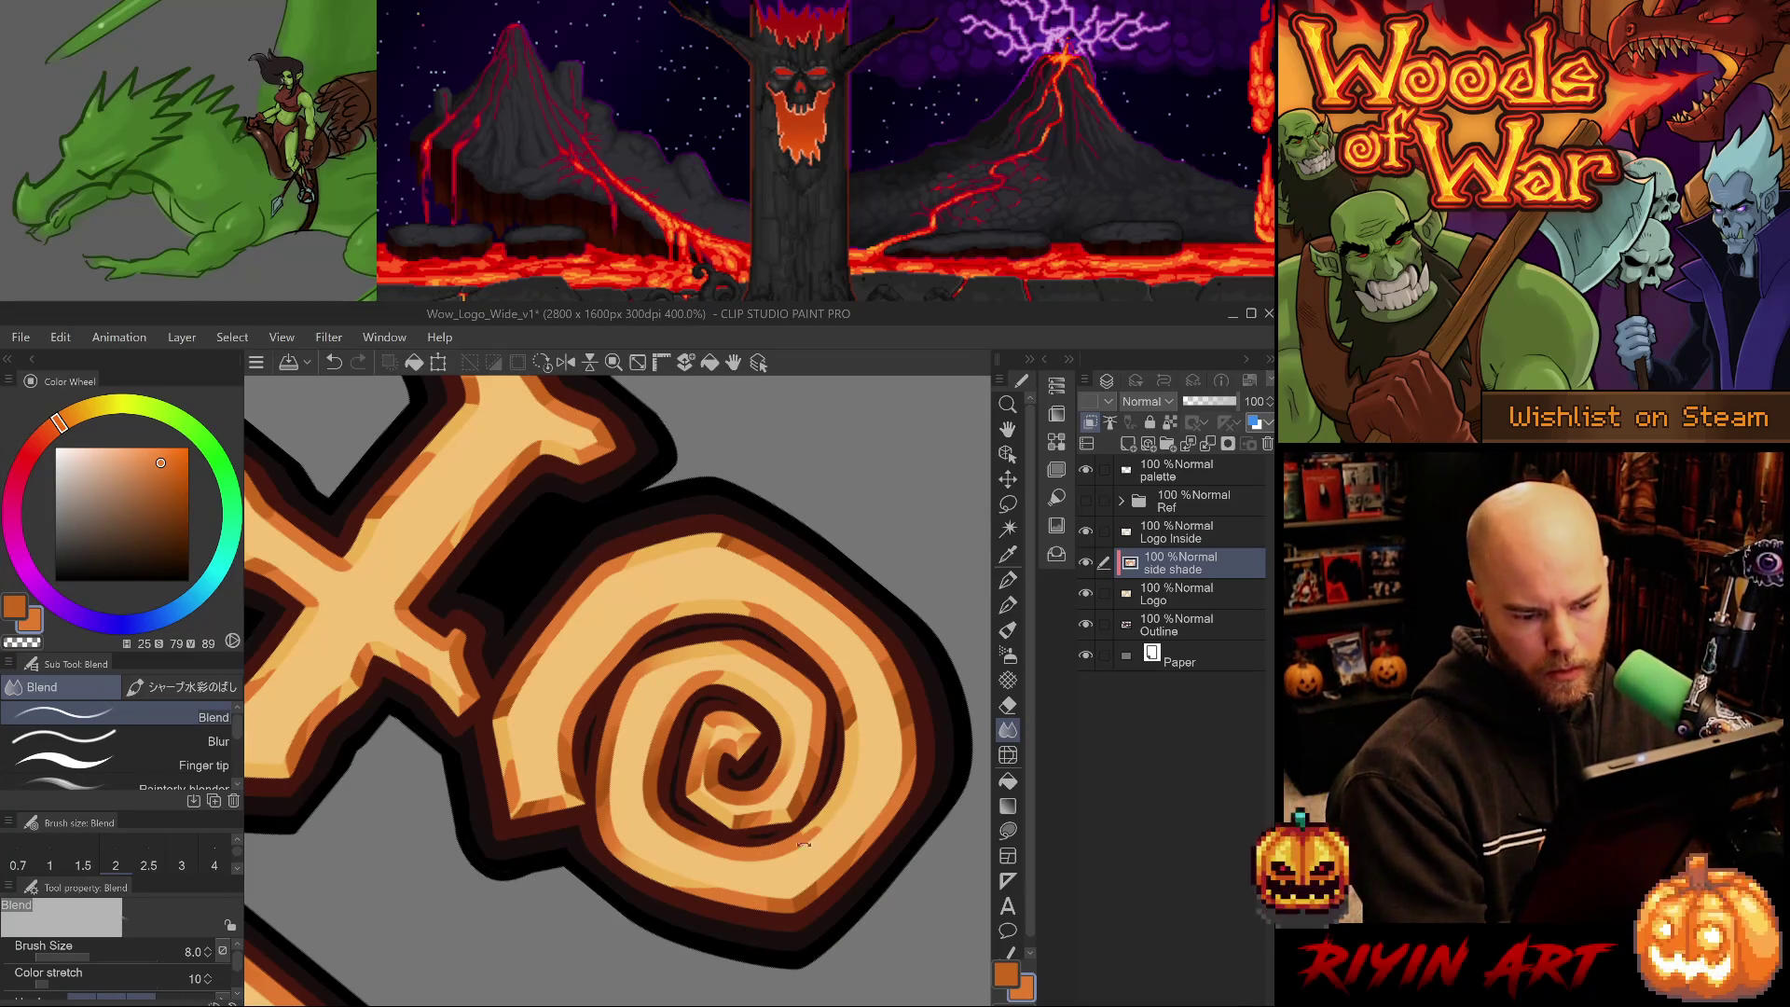
pyautogui.moveTo(807, 765); pyautogui.dragTo(716, 869)
pyautogui.moveTo(494, 856); pyautogui.dragTo(499, 859)
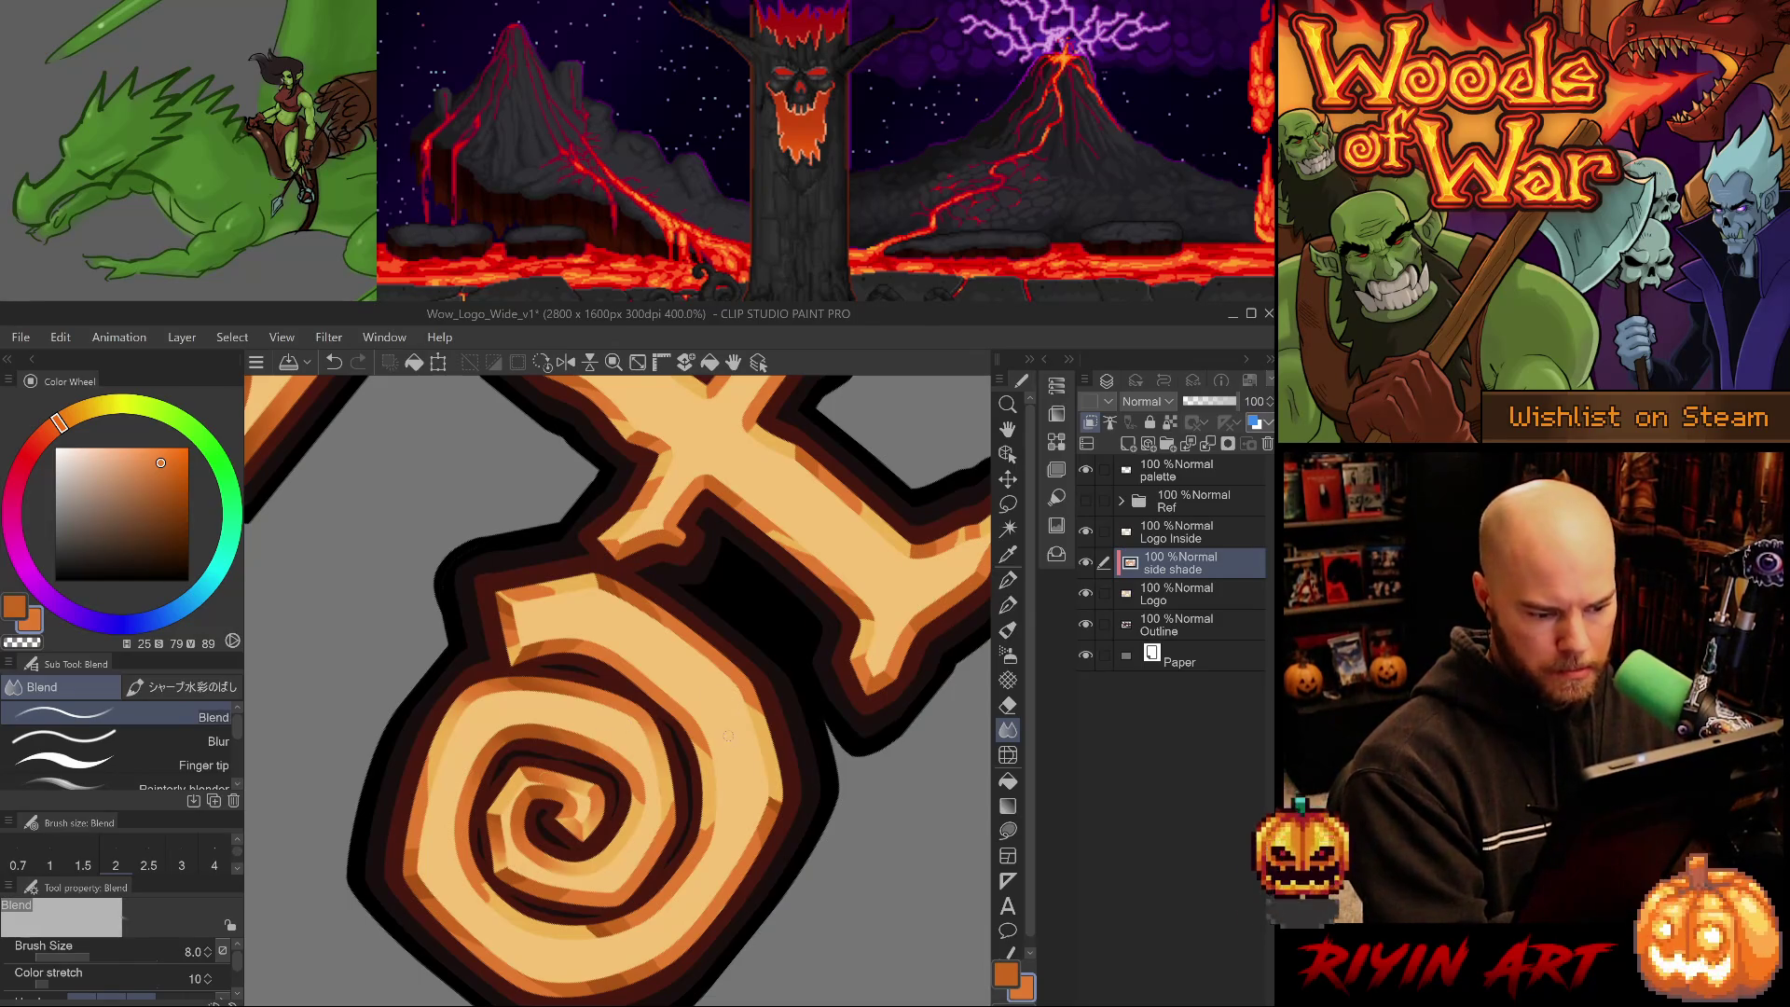
pyautogui.hotkey('ctrl', '0')
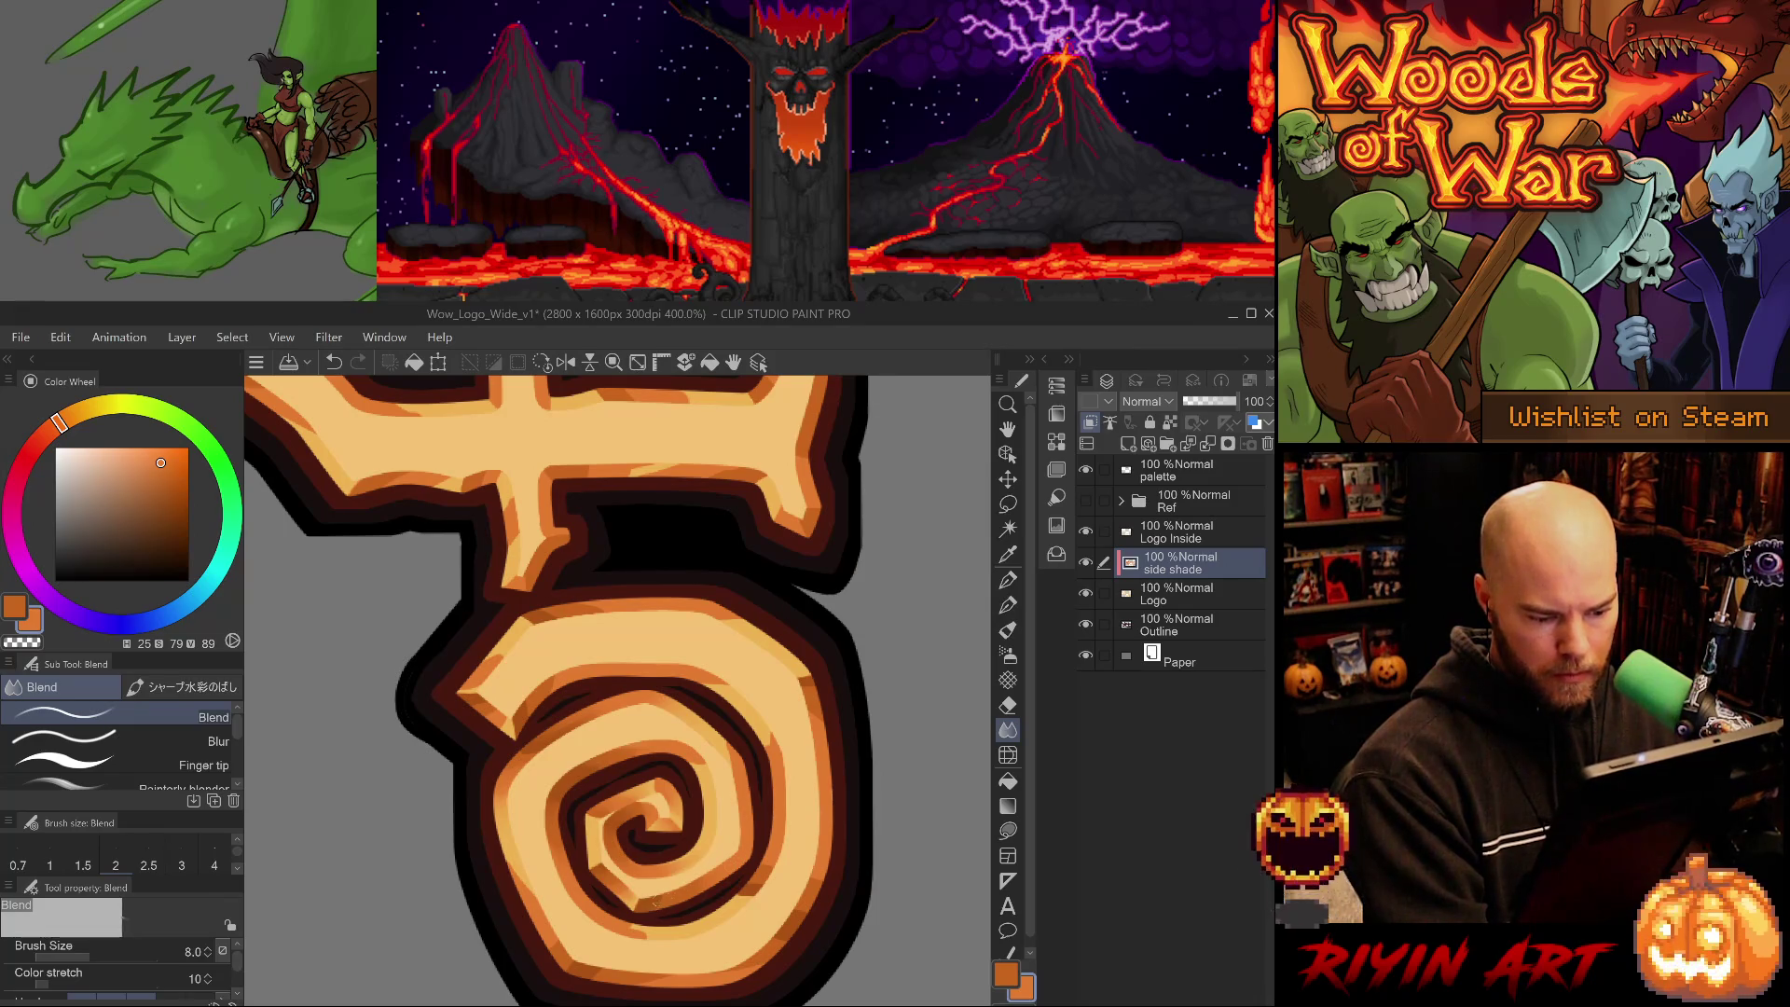
# - Blend the shading along the swirl's lower edge and bump, undoing unwanted strokes
pyautogui.press('^')
pyautogui.press('^')
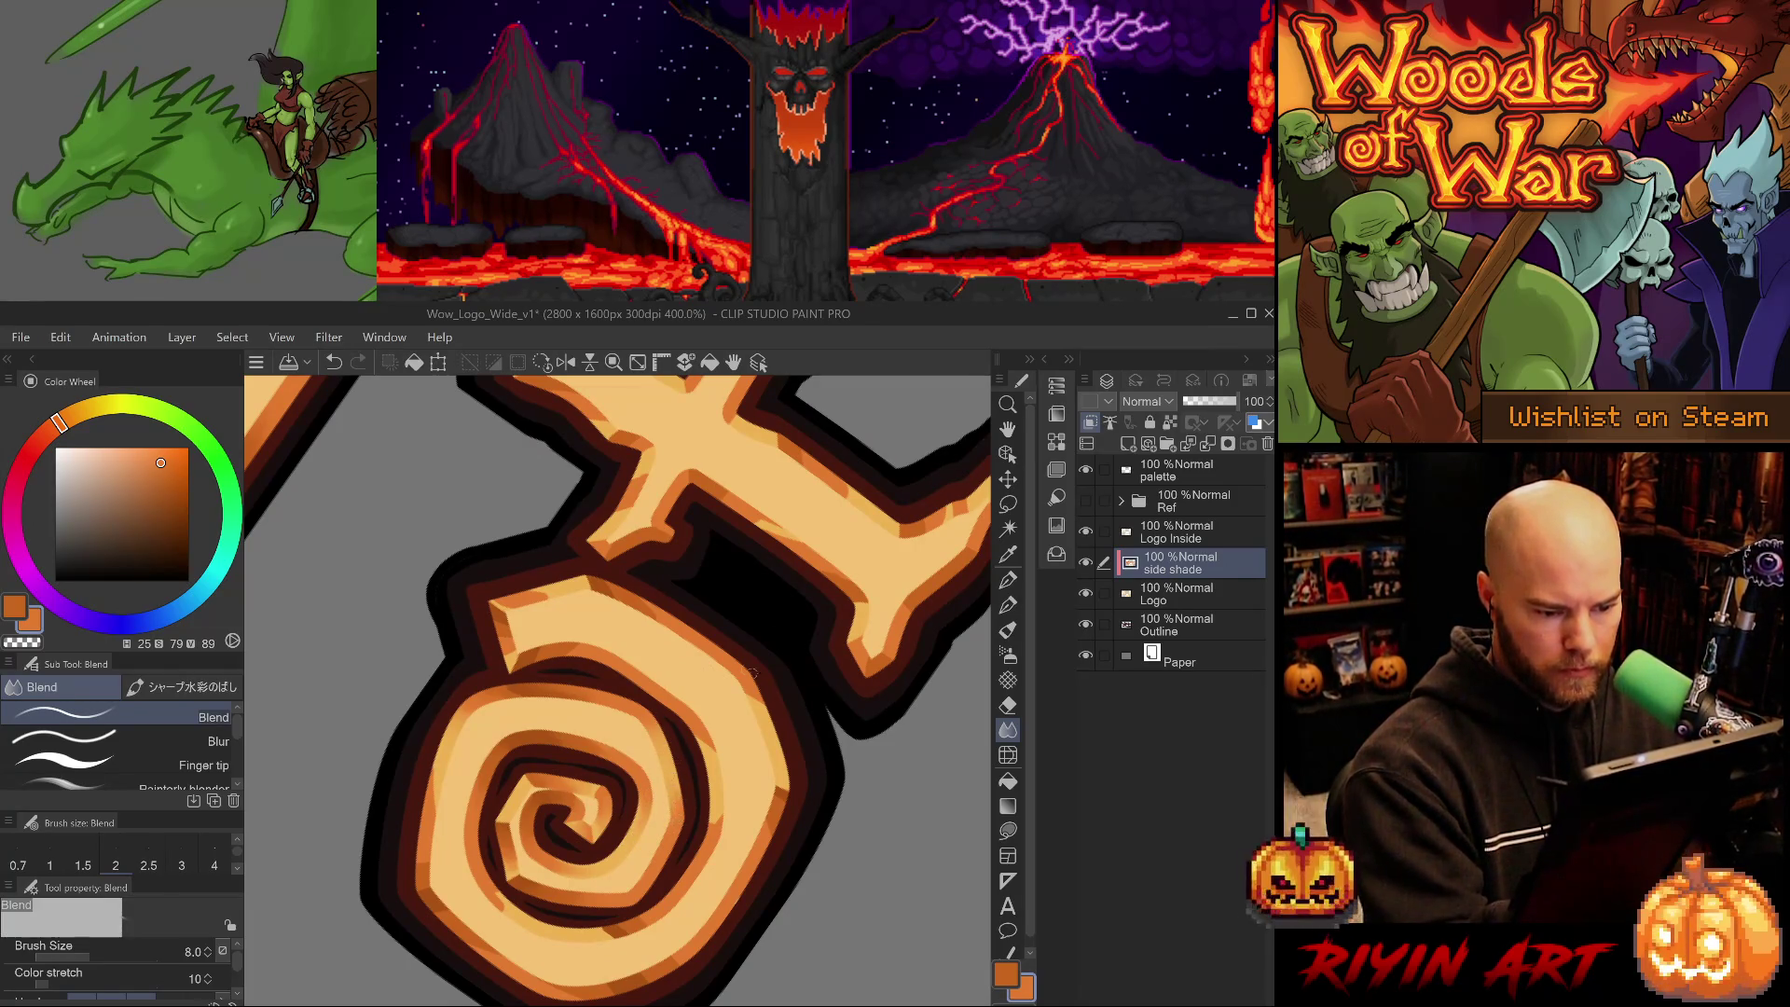
pyautogui.press('-')
pyautogui.press('-')
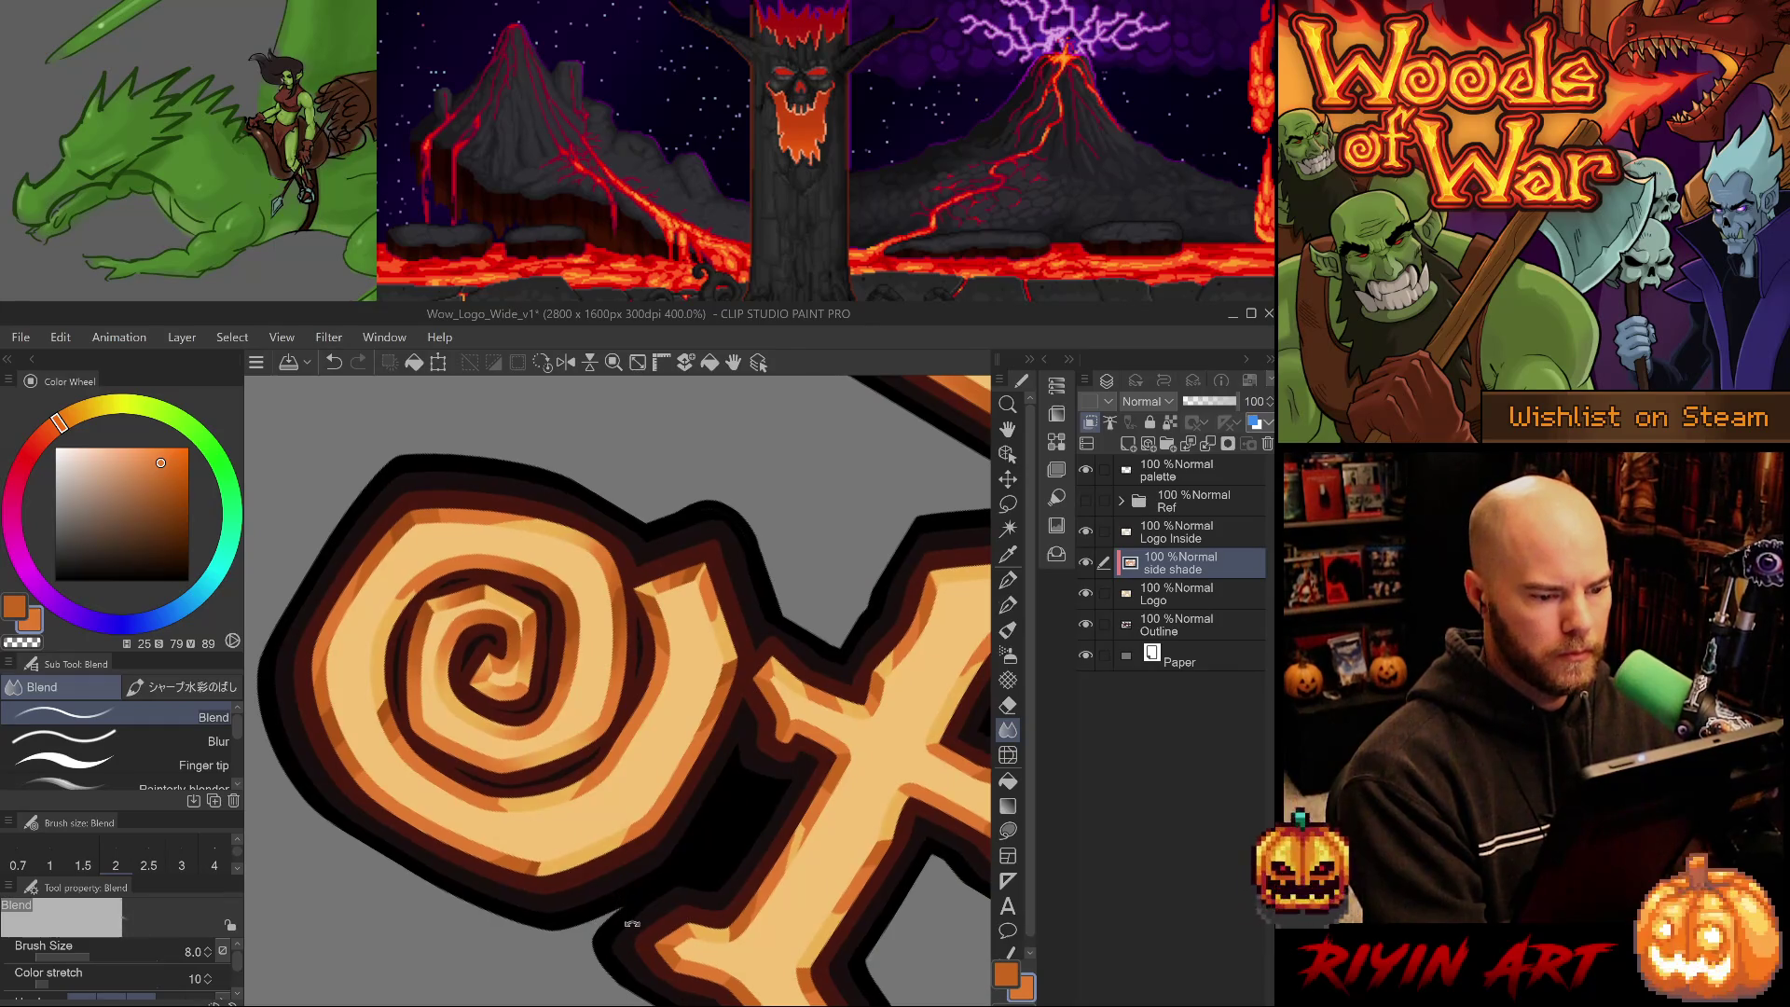
pyautogui.press('-')
pyautogui.press('-')
pyautogui.press('-')
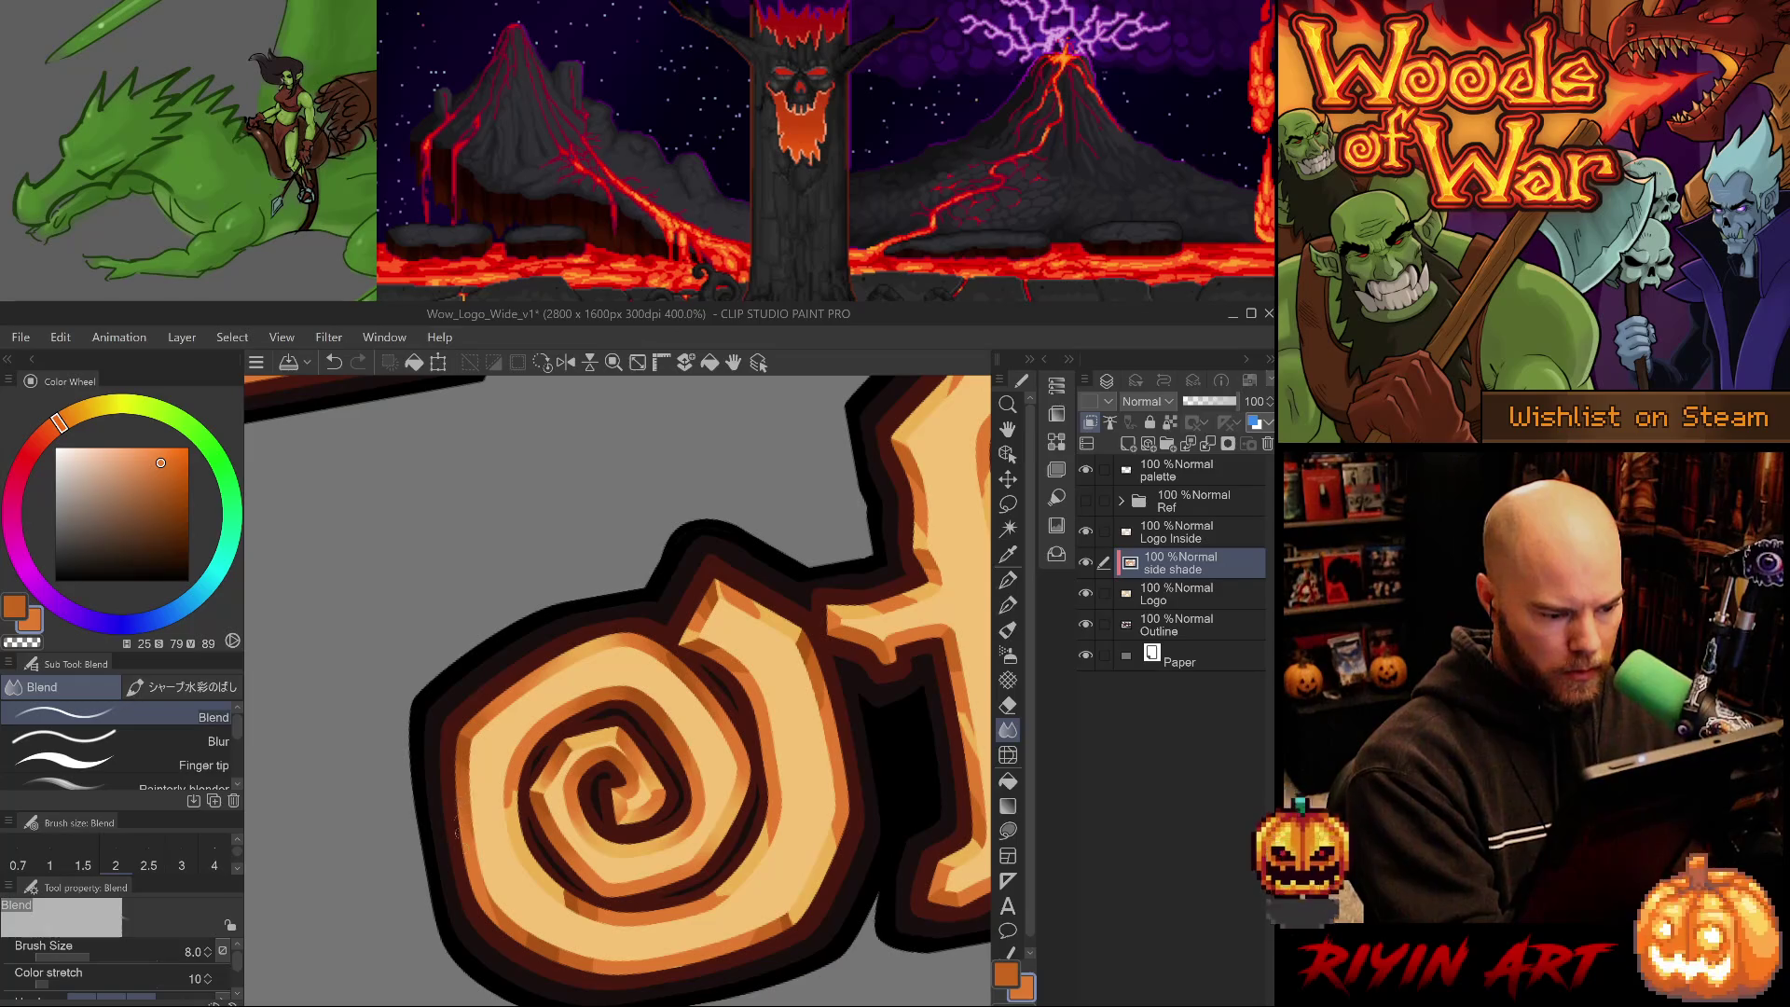
pyautogui.moveTo(715, 886); pyautogui.dragTo(774, 764)
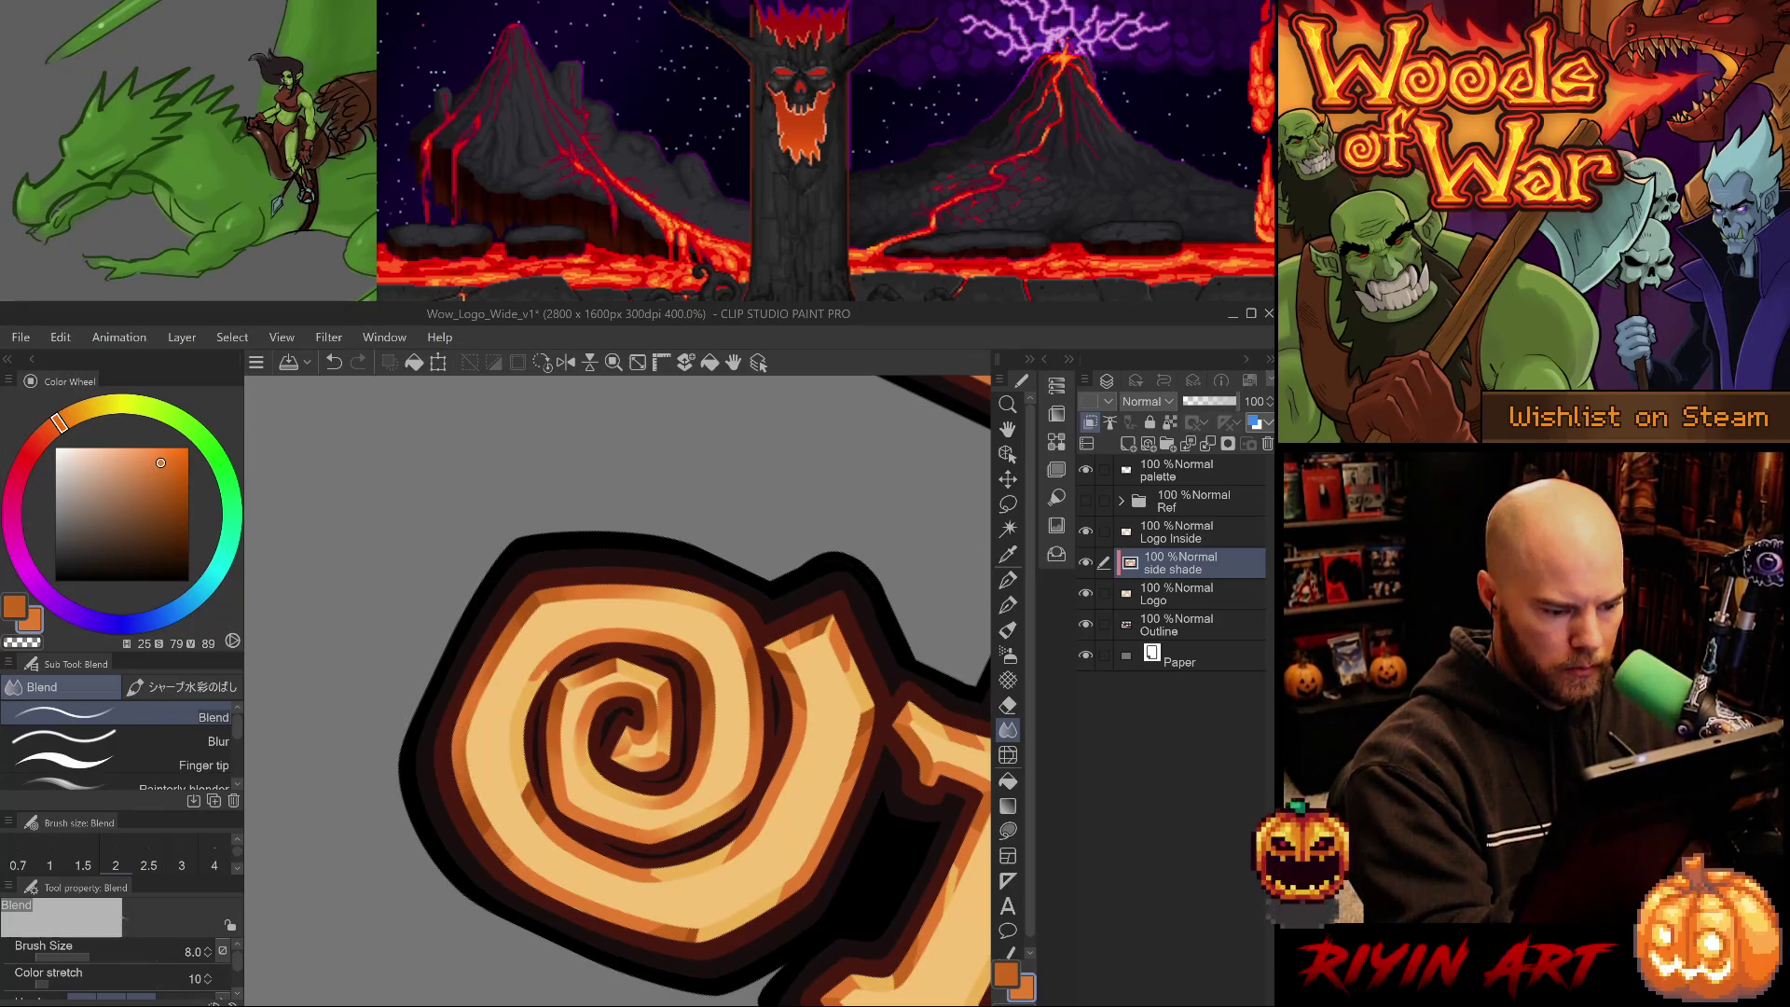
pyautogui.hotkey('ctrl', 'z')
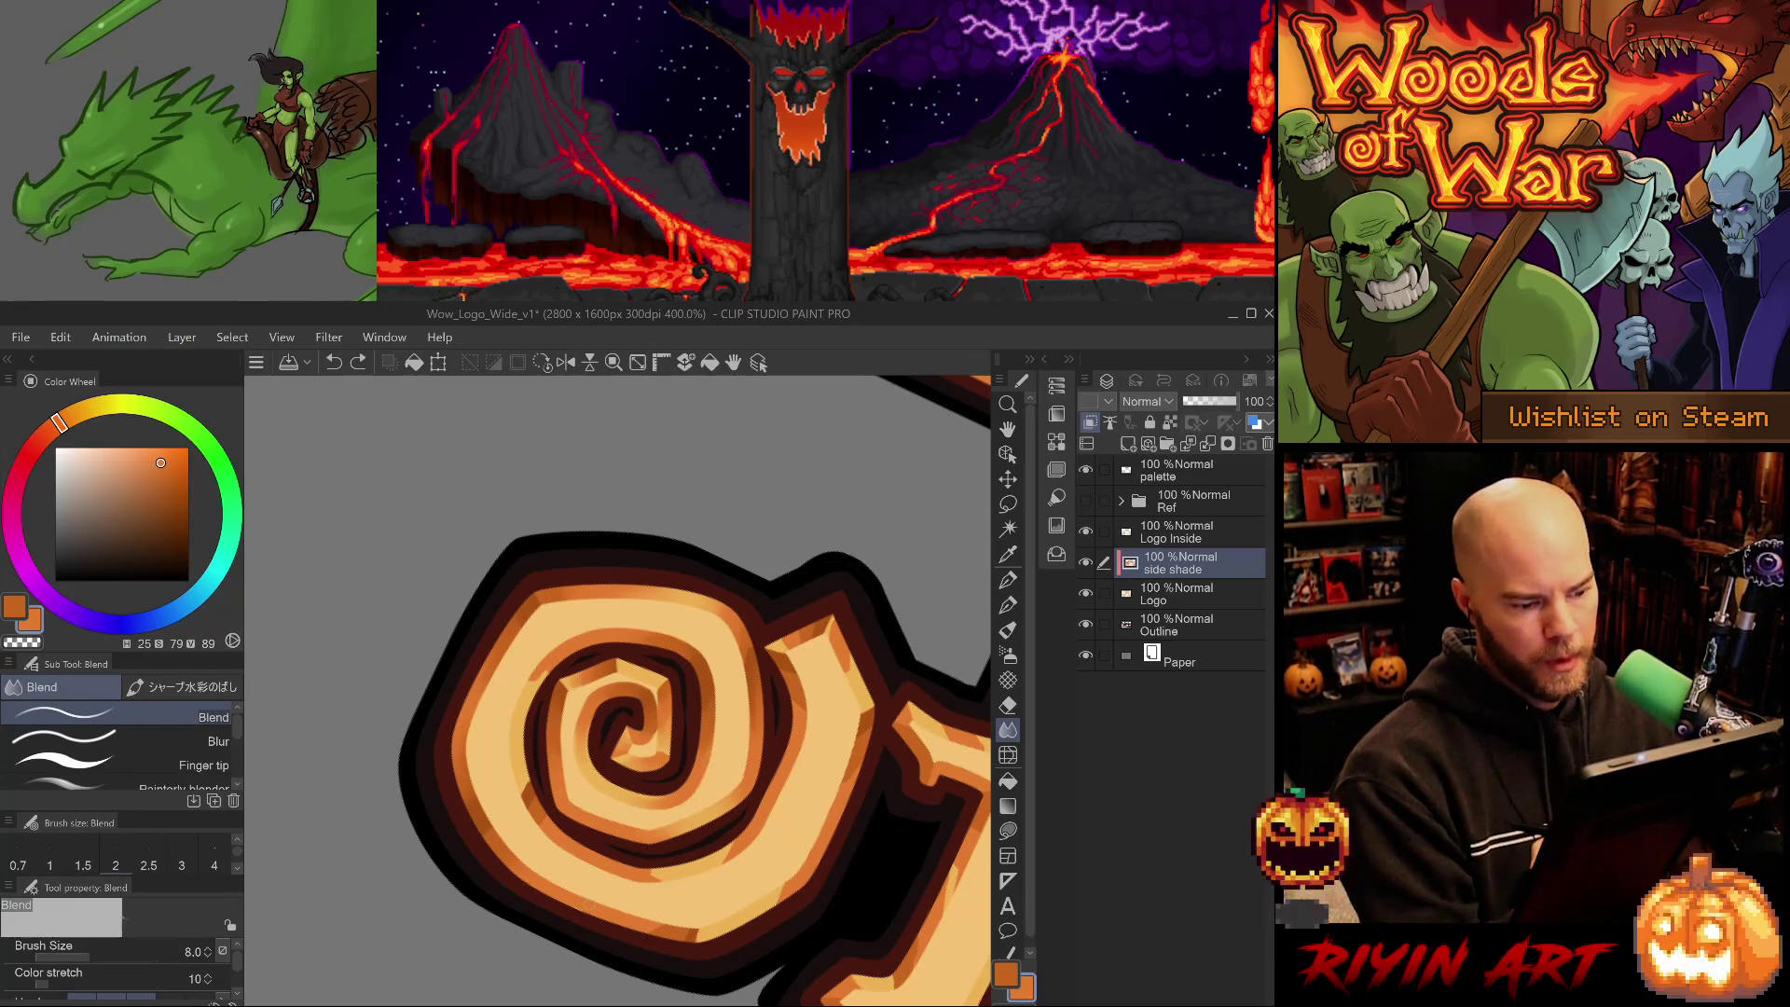
pyautogui.moveTo(839, 932); pyautogui.dragTo(968, 693)
pyautogui.moveTo(842, 781); pyautogui.dragTo(812, 814)
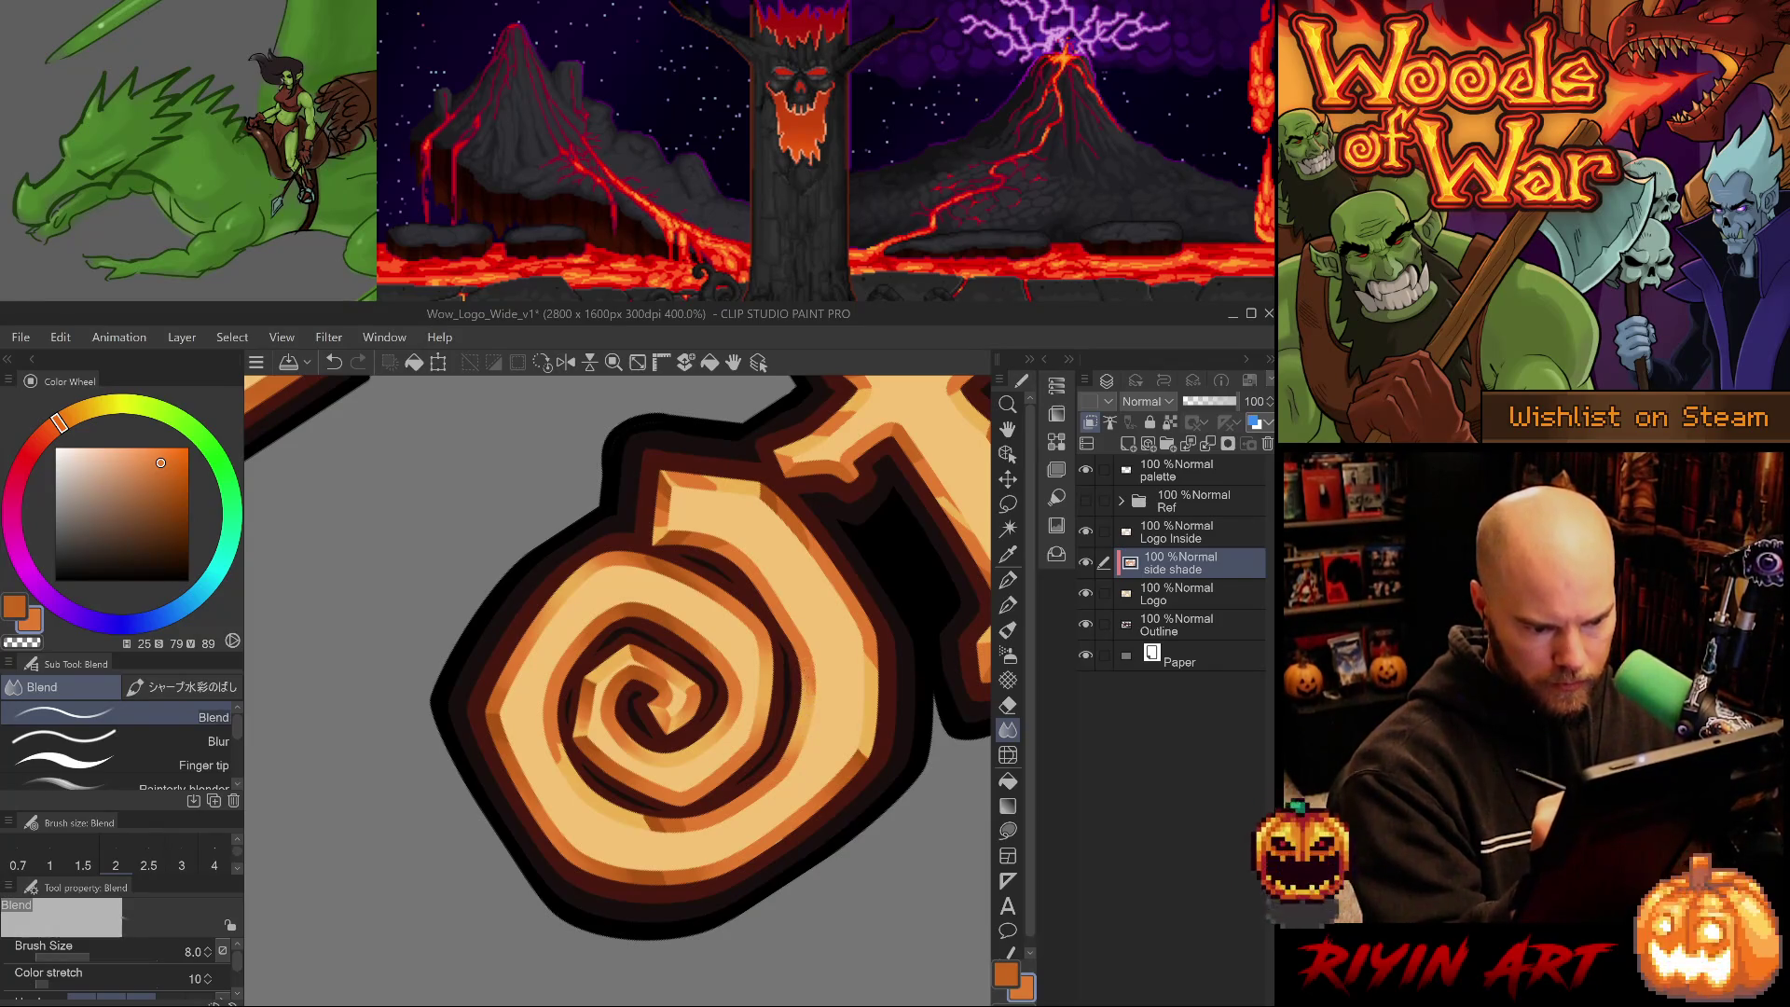
pyautogui.moveTo(820, 886); pyautogui.dragTo(914, 709)
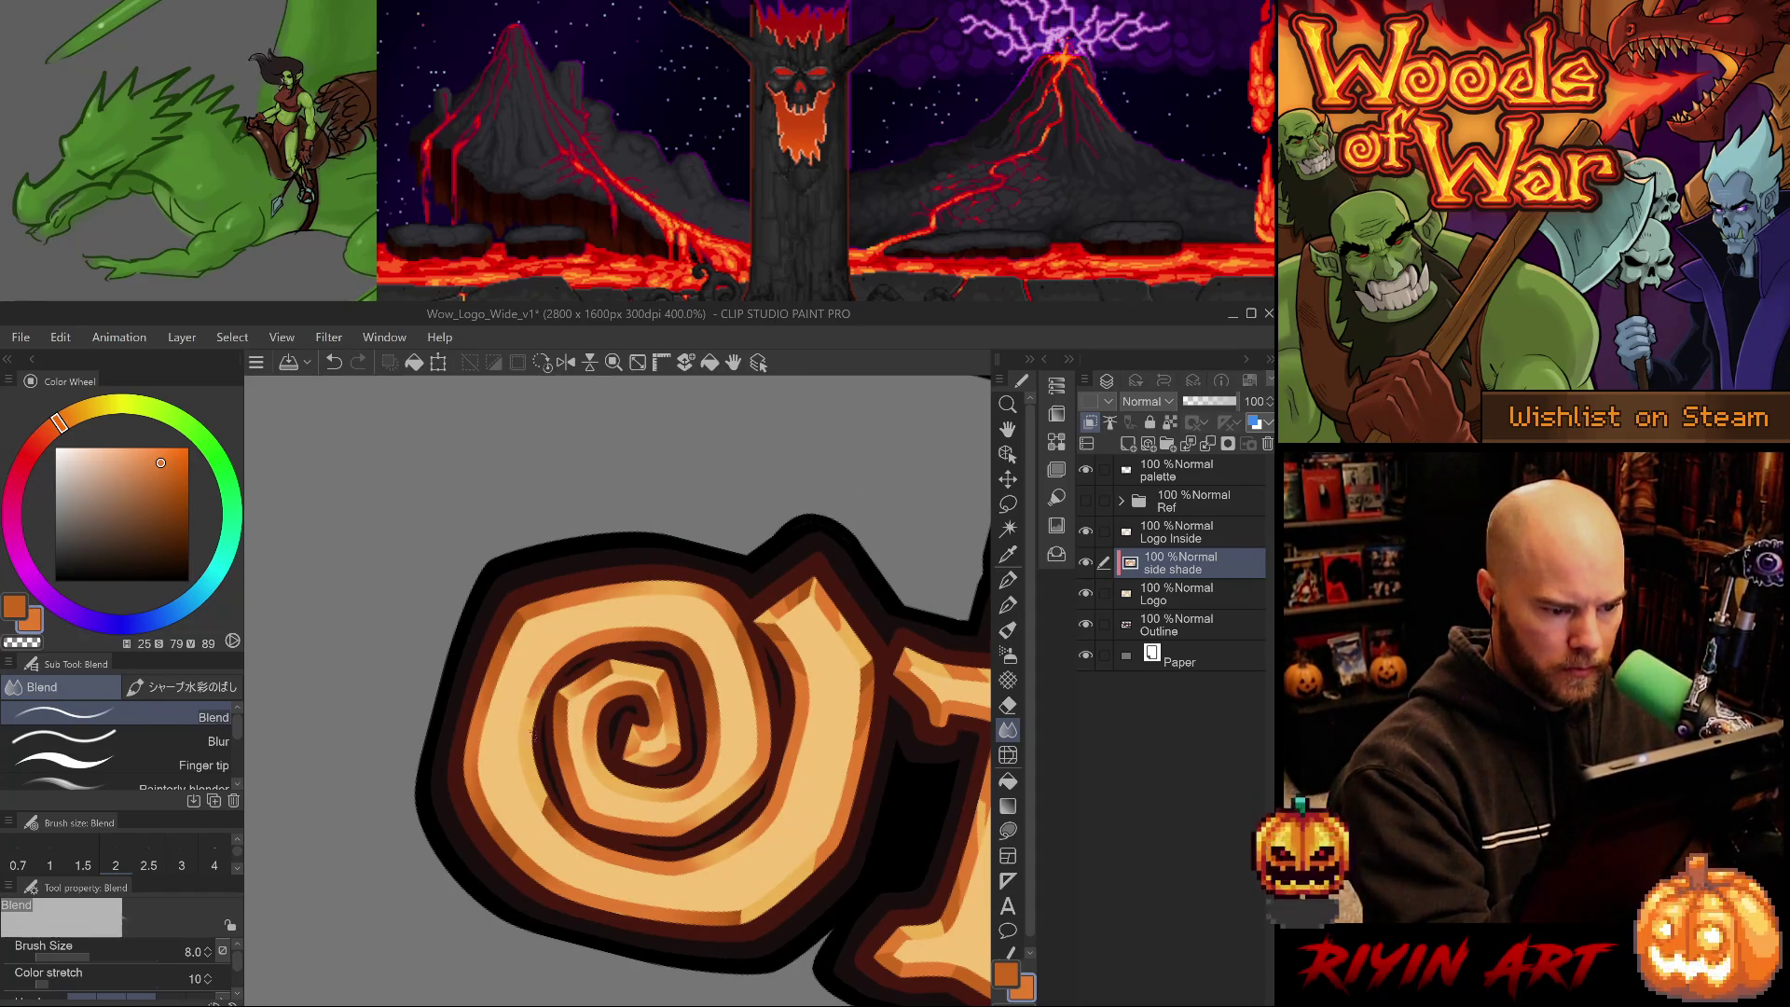
pyautogui.moveTo(541, 714); pyautogui.dragTo(468, 640)
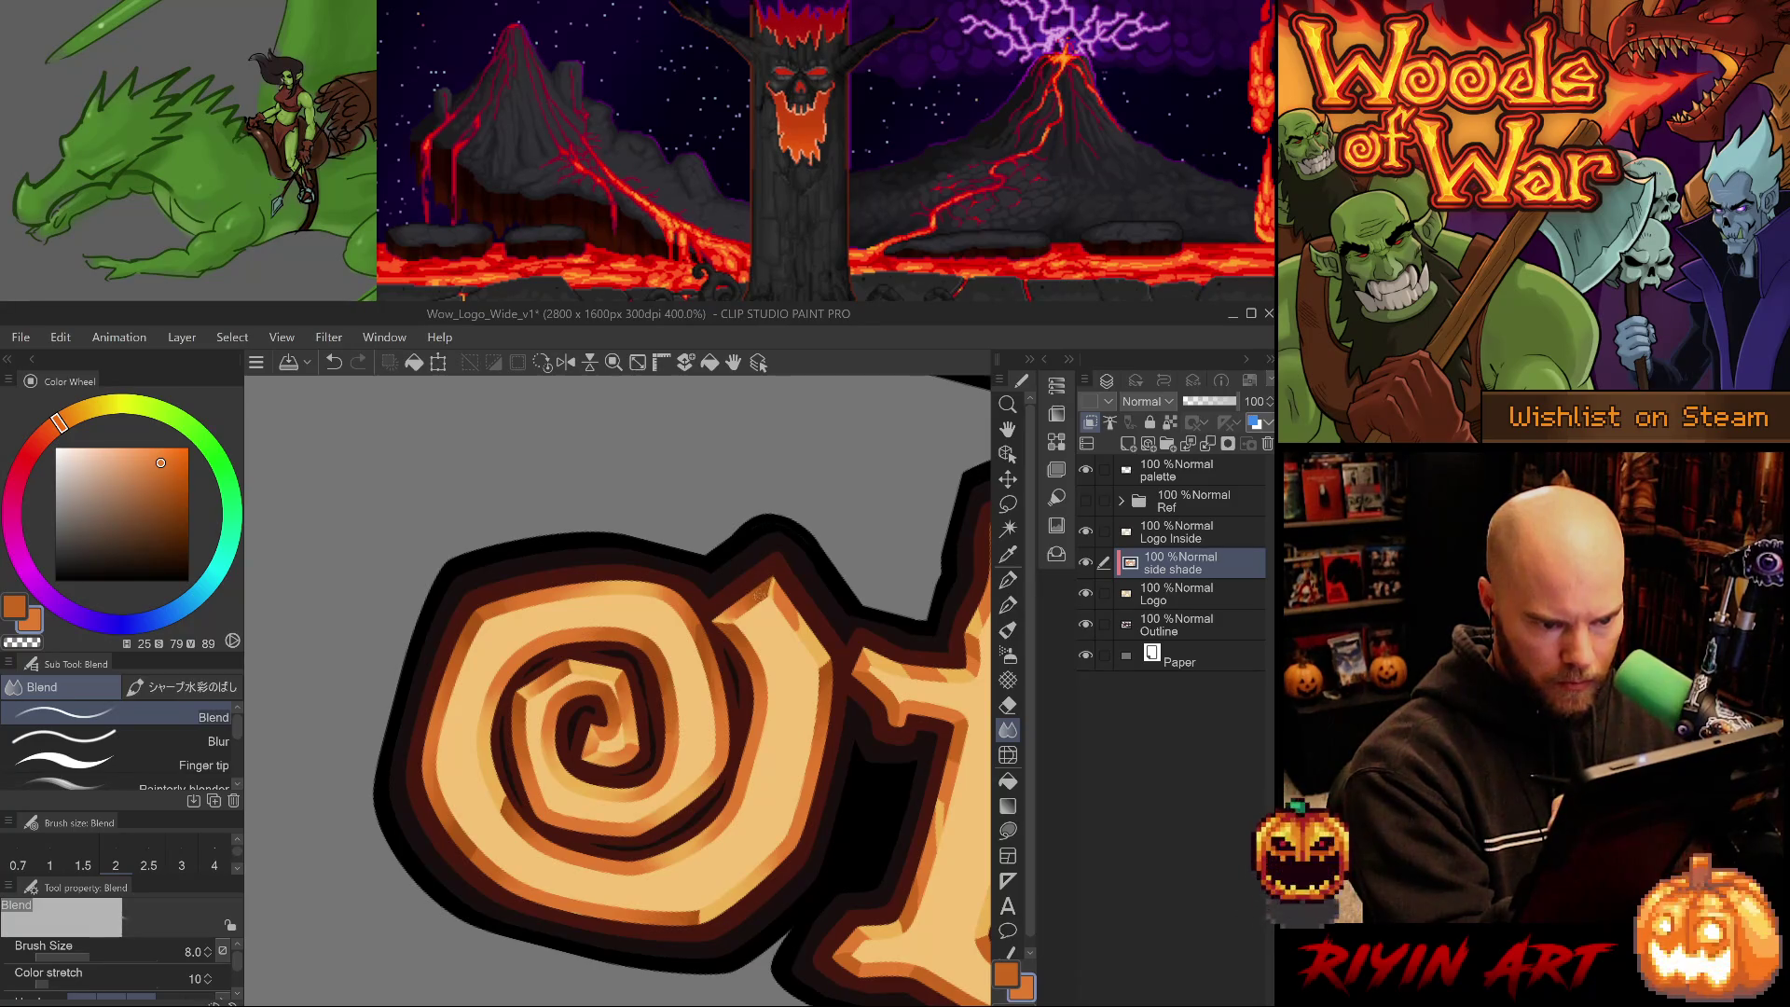
pyautogui.hotkey('ctrl', 'z')
pyautogui.moveTo(761, 583); pyautogui.dragTo(764, 590)
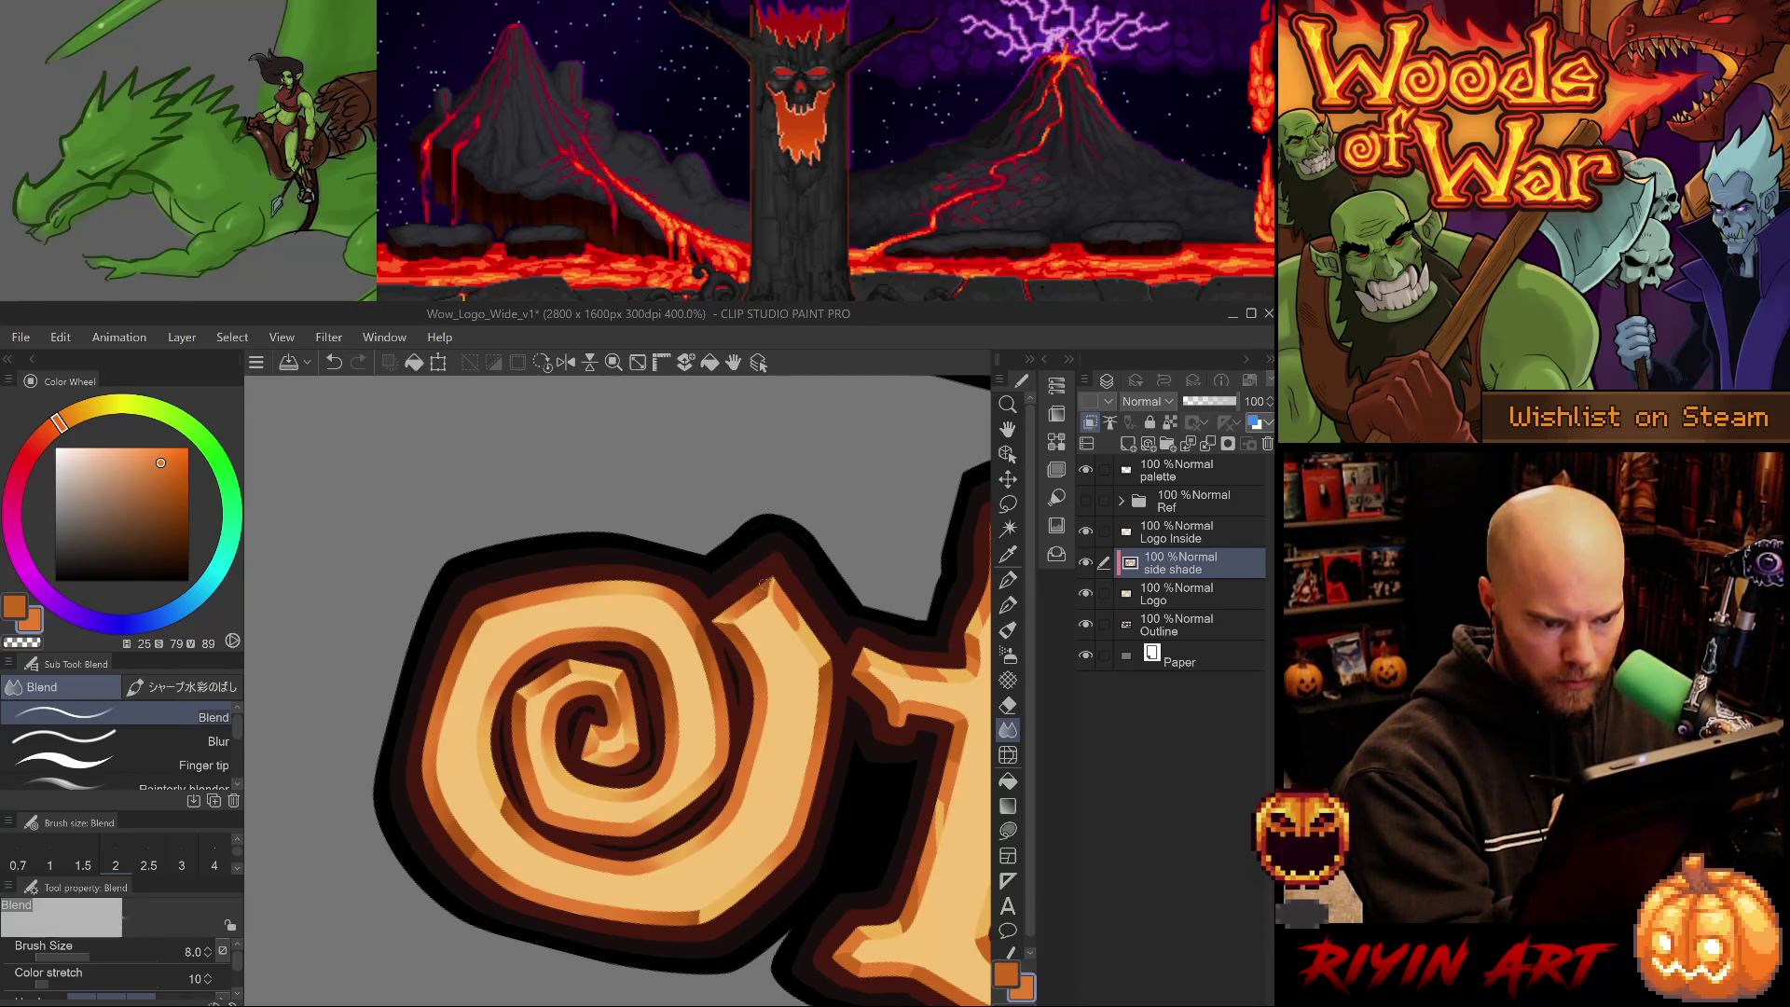
# - Soften the orange edge below the swirl bump with Blur, then return to the Blend tool
pyautogui.click(121, 742)
pyautogui.moveTo(772, 558)
pyautogui.mouseDown()
pyautogui.moveTo(723, 606)
pyautogui.moveTo(761, 589)
pyautogui.mouseUp()
pyautogui.click(121, 717)
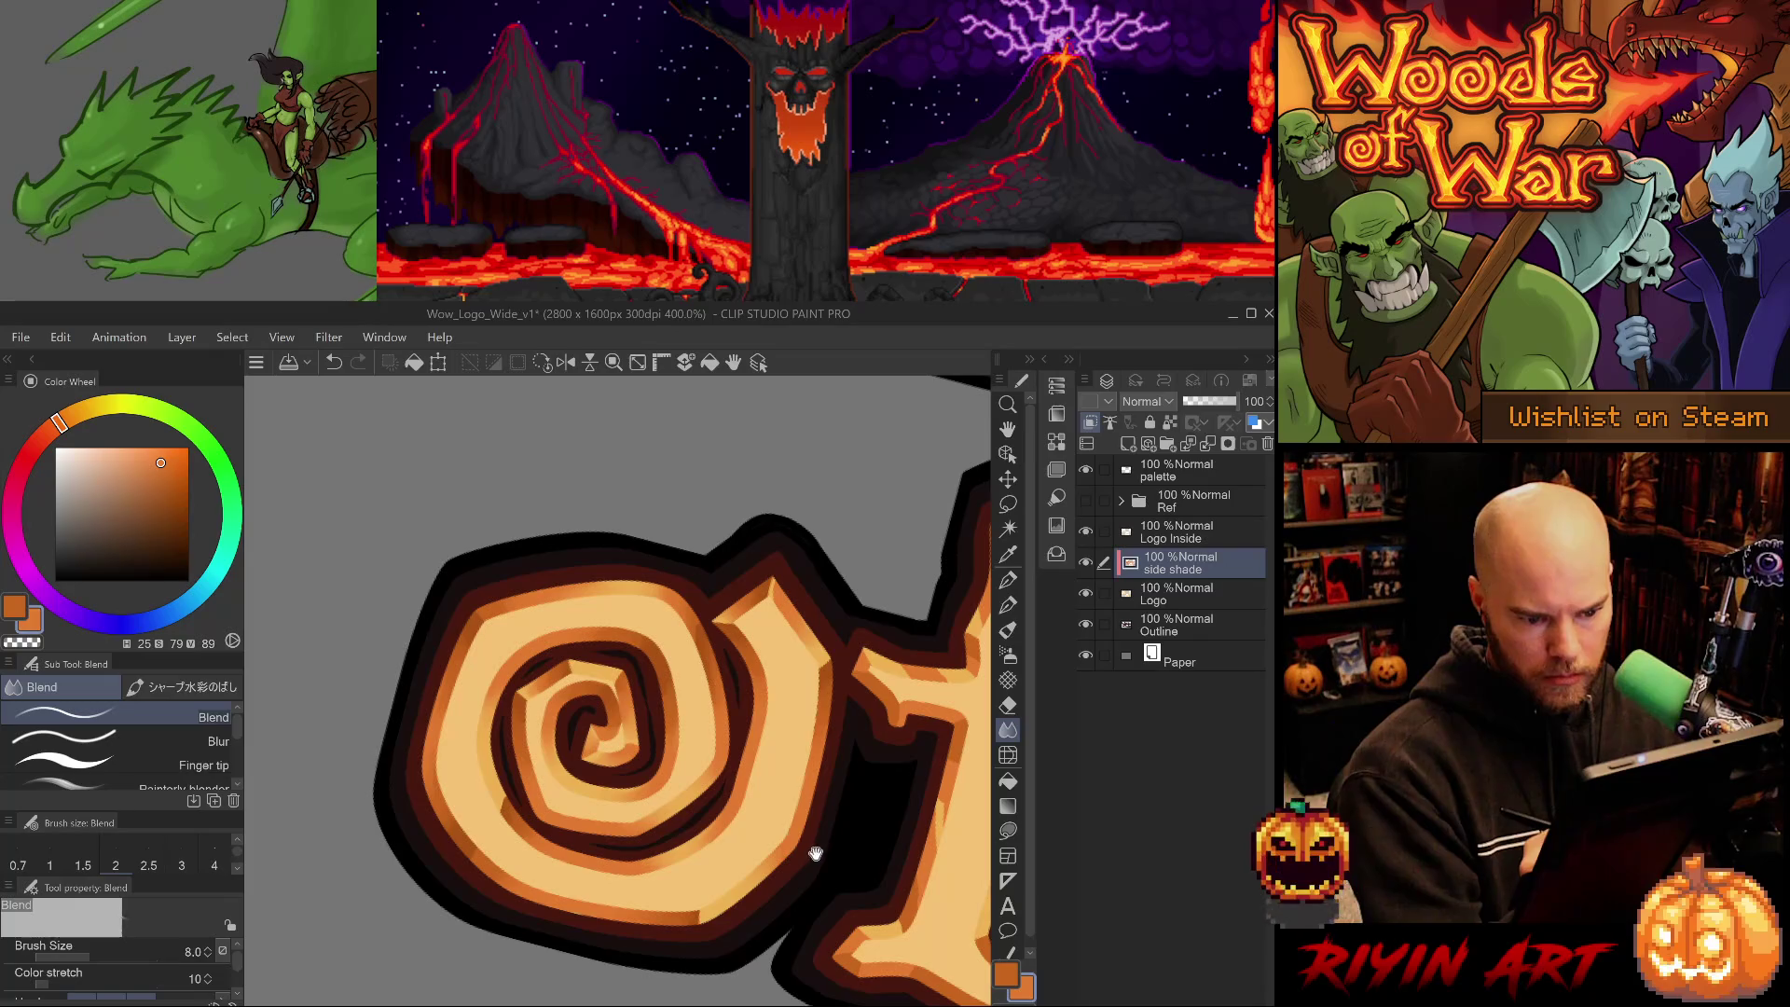
pyautogui.moveTo(811, 850); pyautogui.dragTo(722, 841)
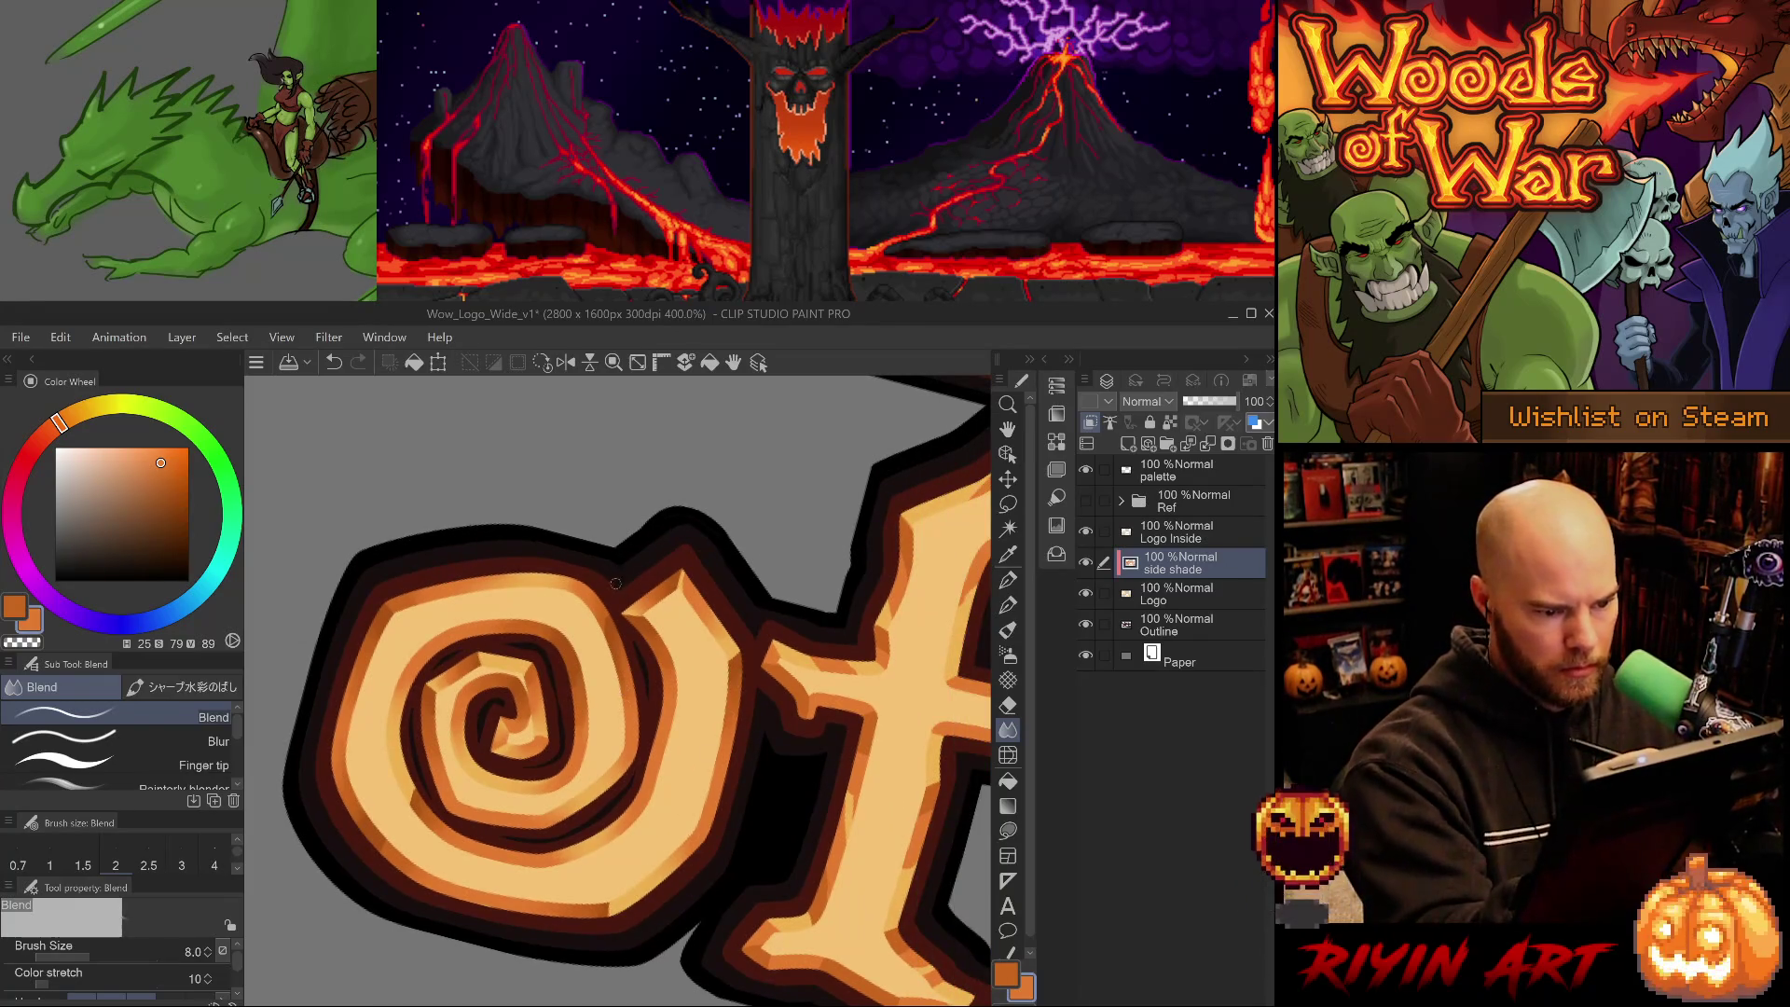
pyautogui.scroll(-5, 673, 793)
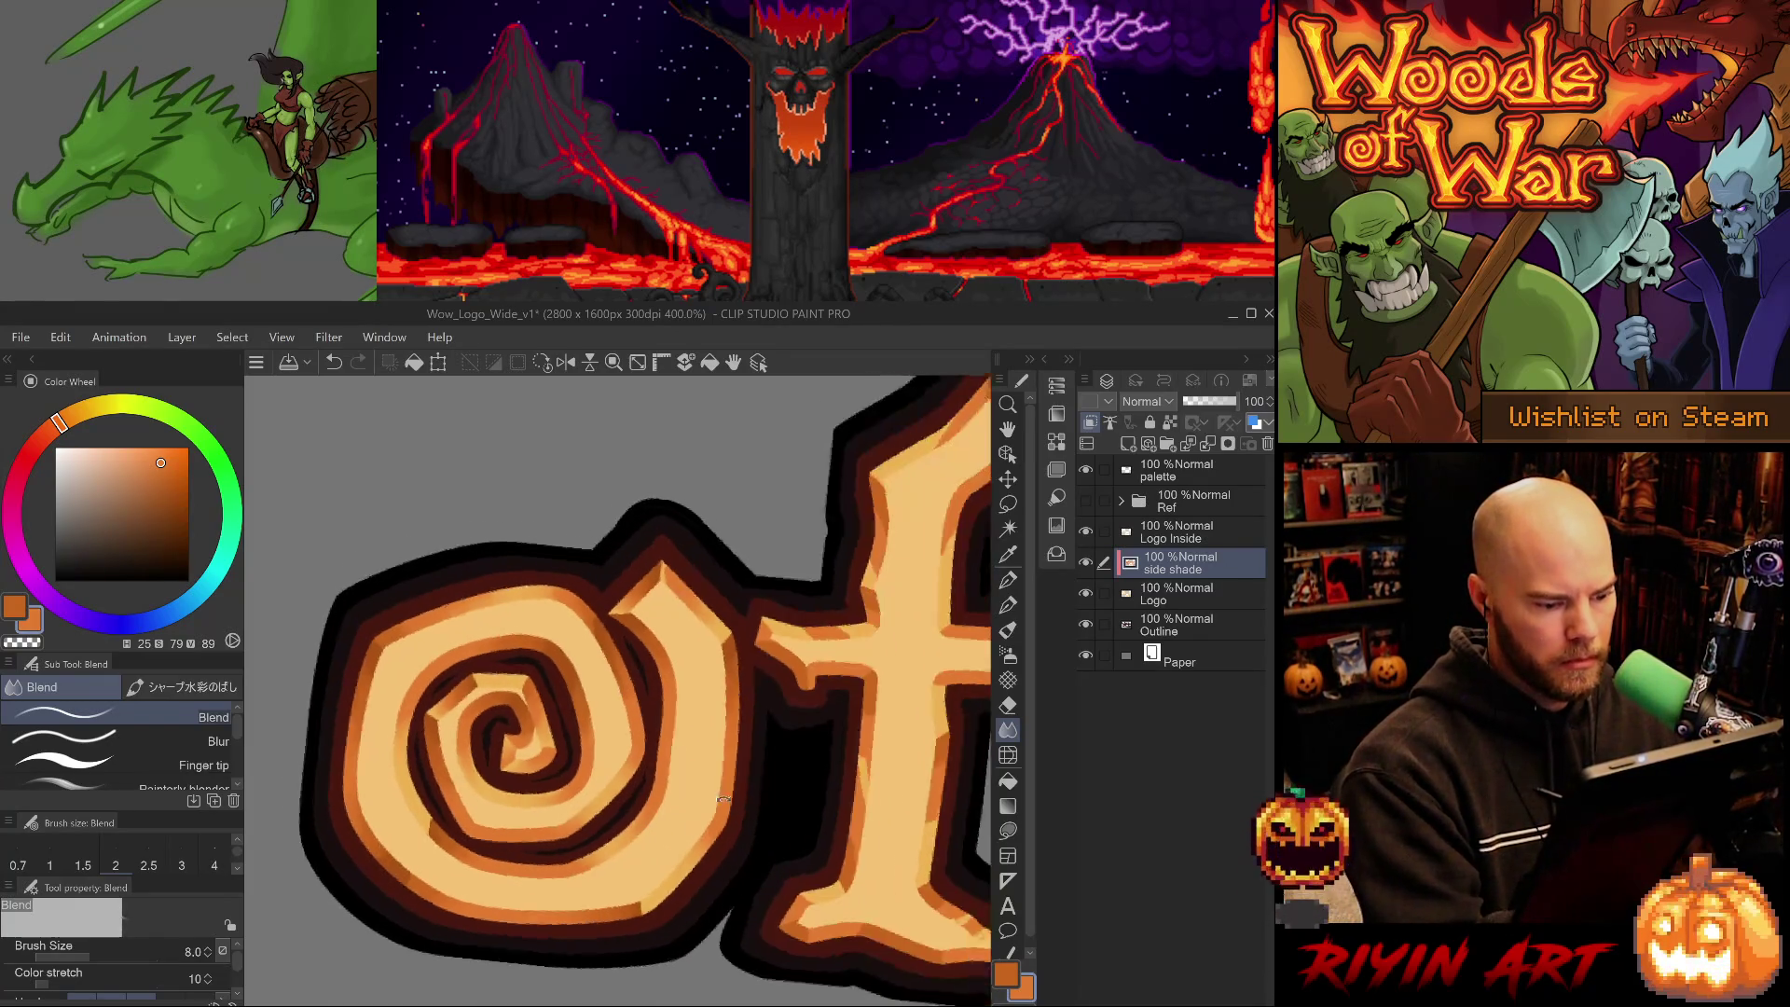
# - Pick dark brown with G-pen 3 at size 8, blend the o's shading, then zoom out to check
pyautogui.moveTo(755, 872); pyautogui.dragTo(776, 900)
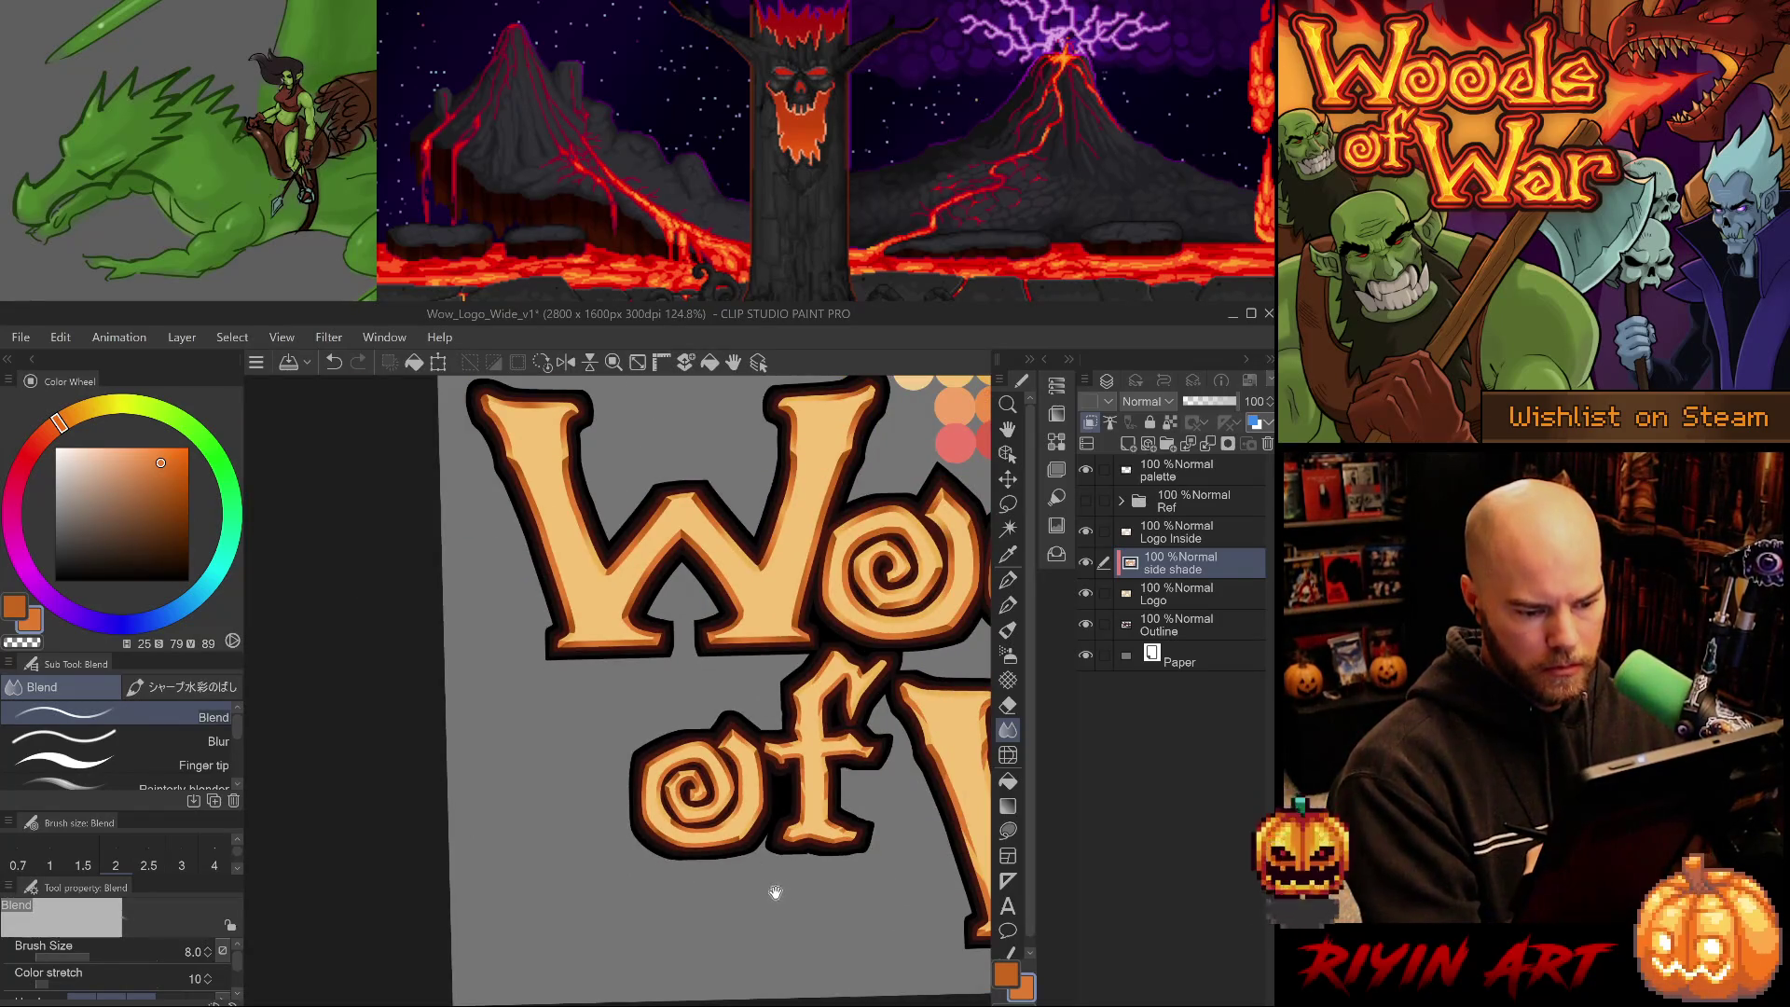
pyautogui.scroll(5, 677, 808)
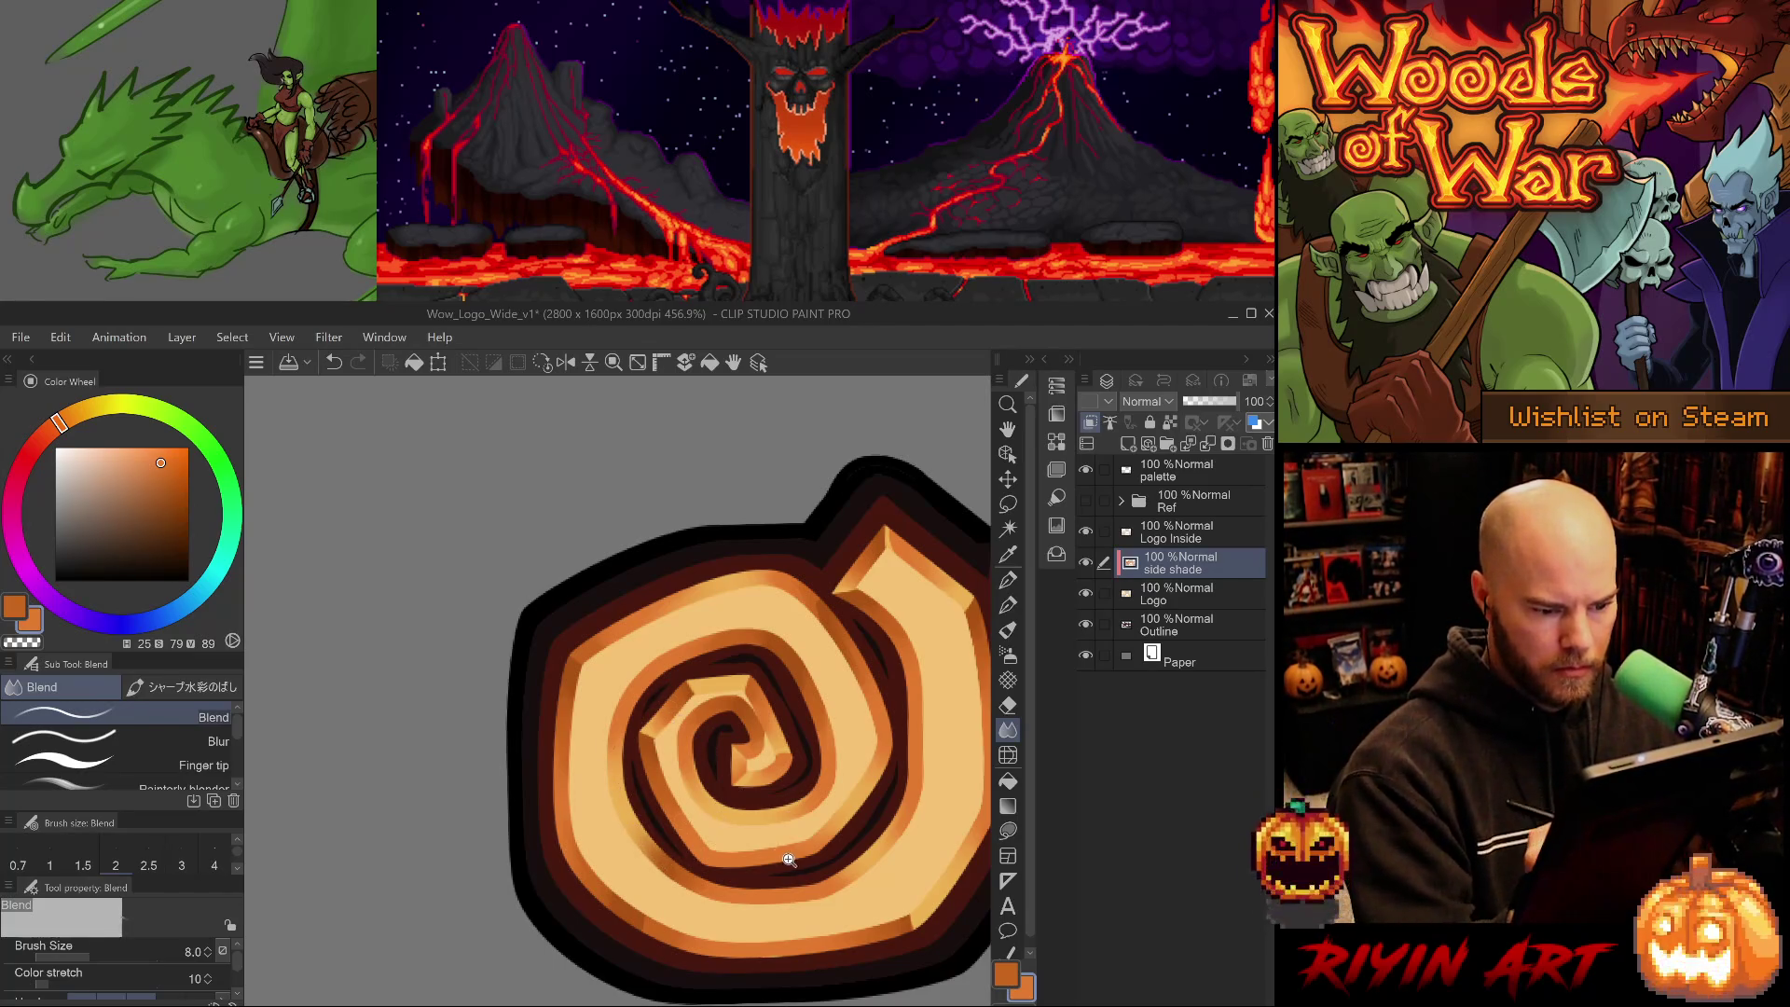
pyautogui.scroll(-4, 779, 851)
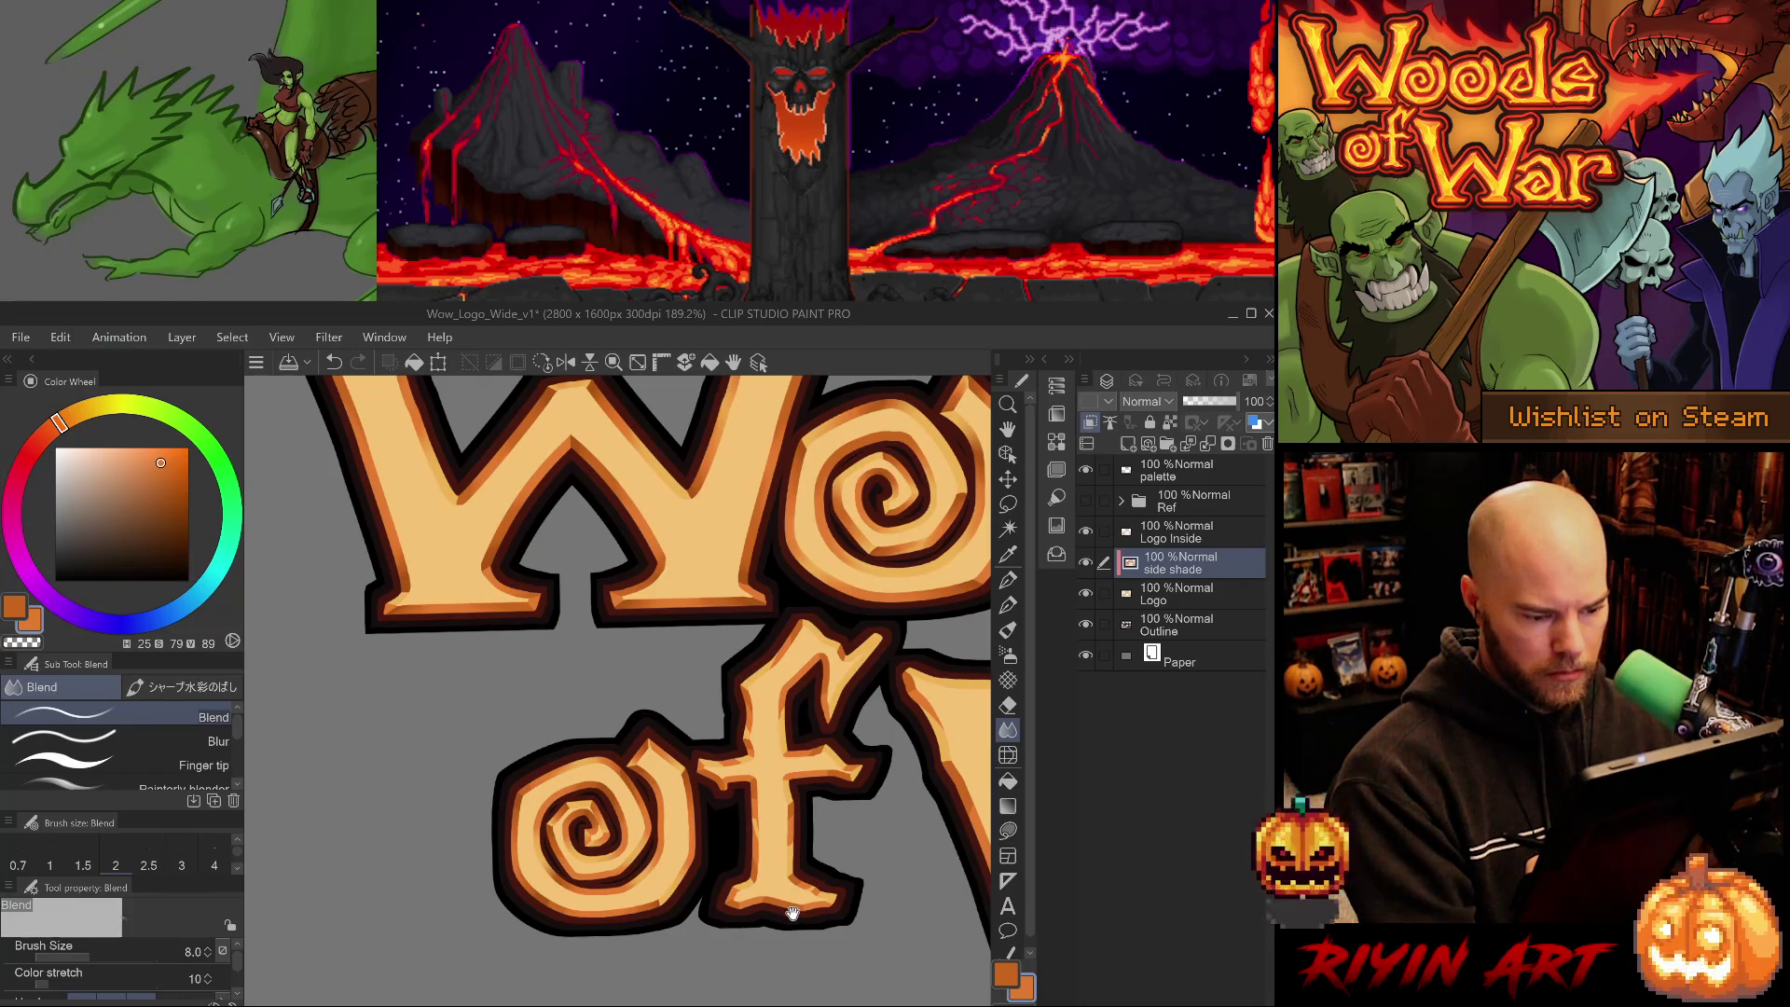
pyautogui.scroll(3, 578, 878)
pyautogui.keyDown('alt'); pyautogui.click(603, 778); pyautogui.keyUp('alt')
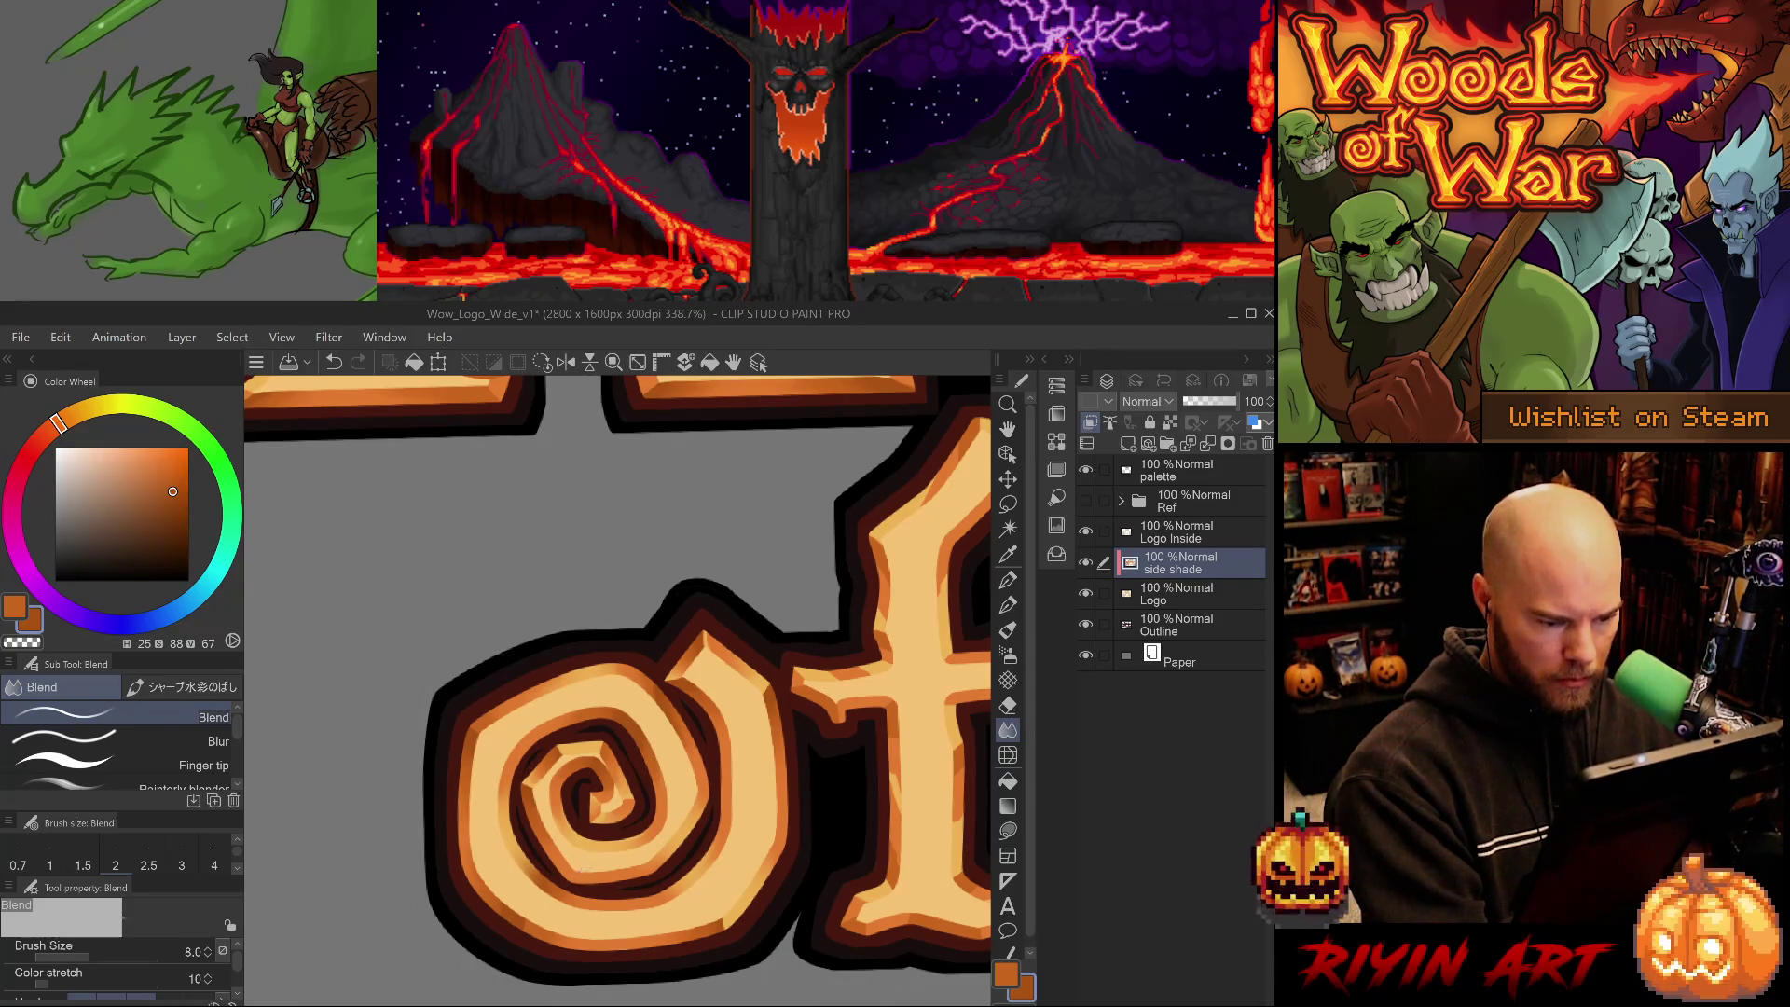
pyautogui.press('p')
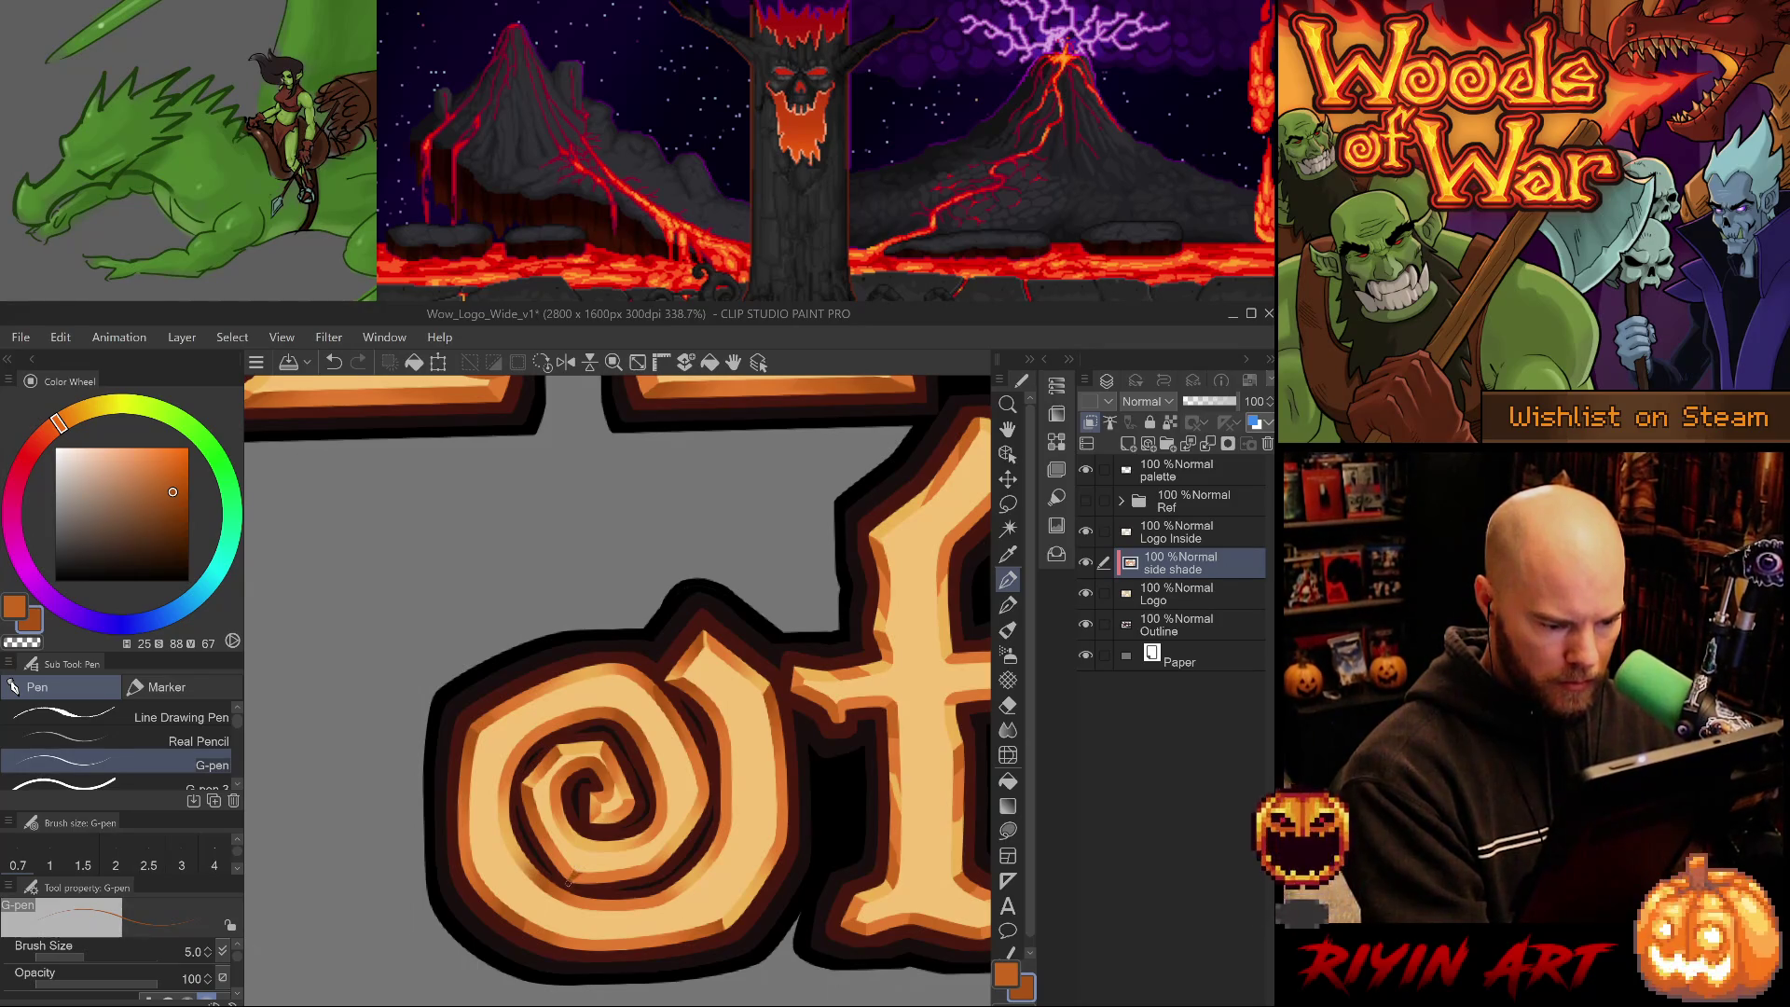
pyautogui.press('.')
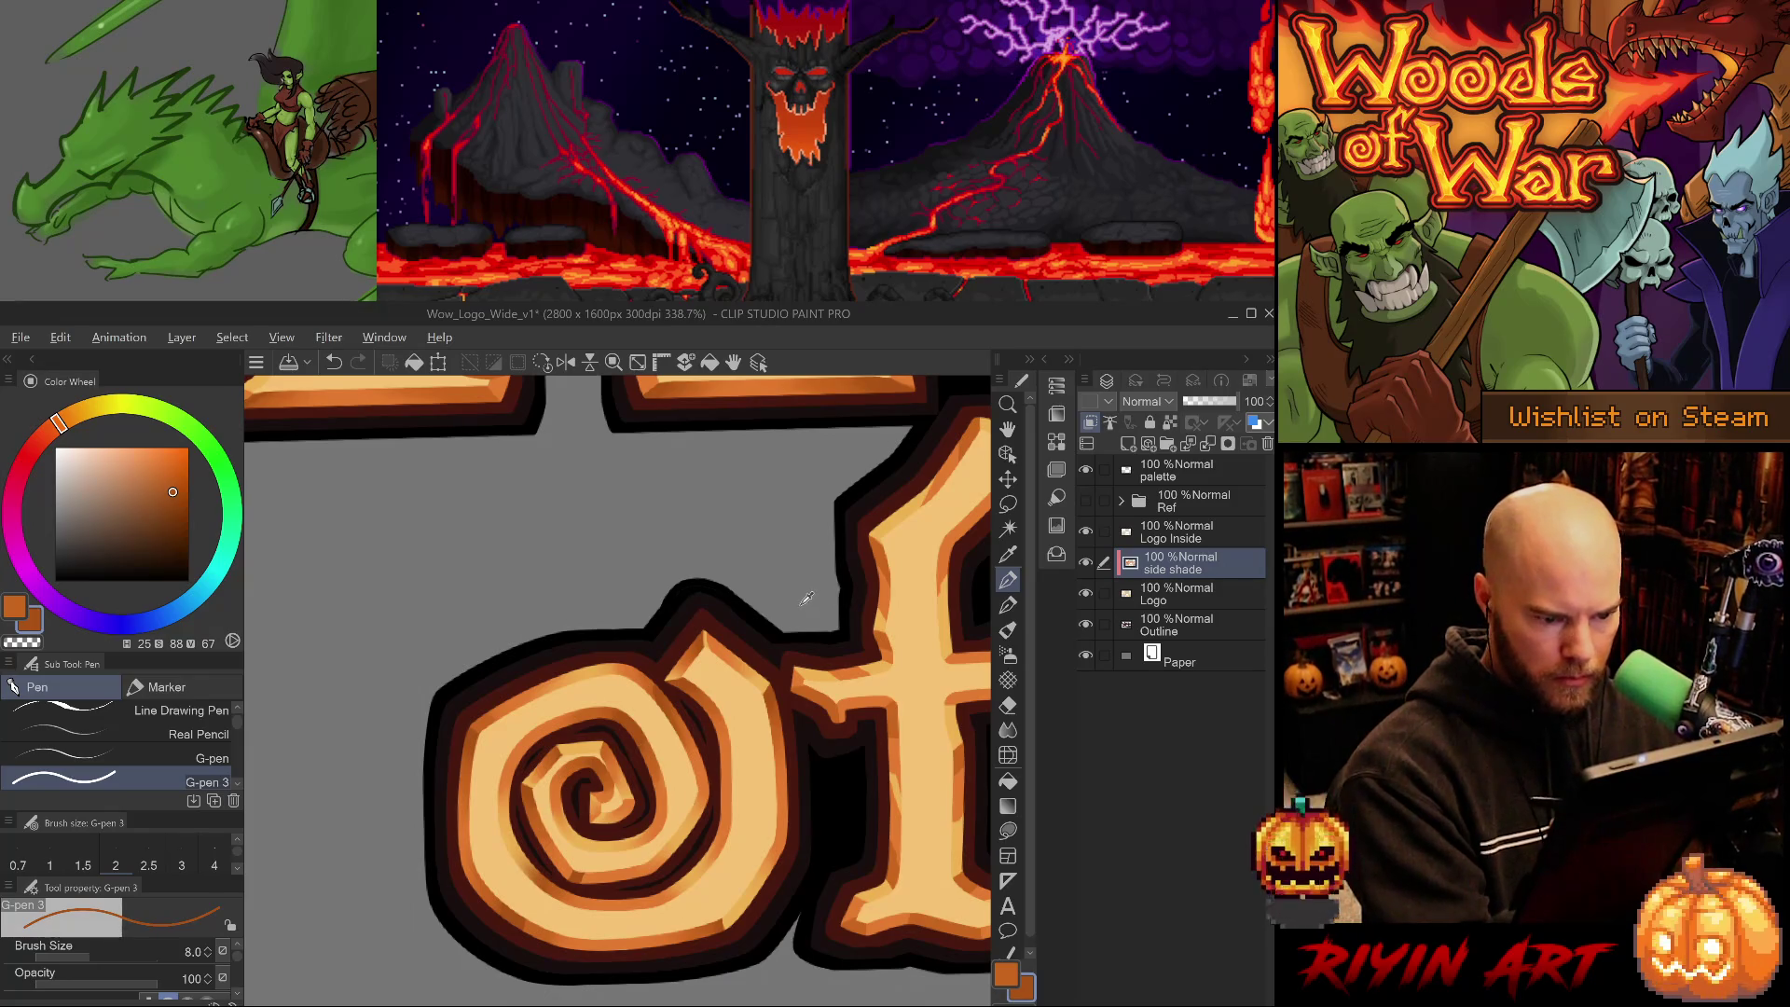
pyautogui.press('j')
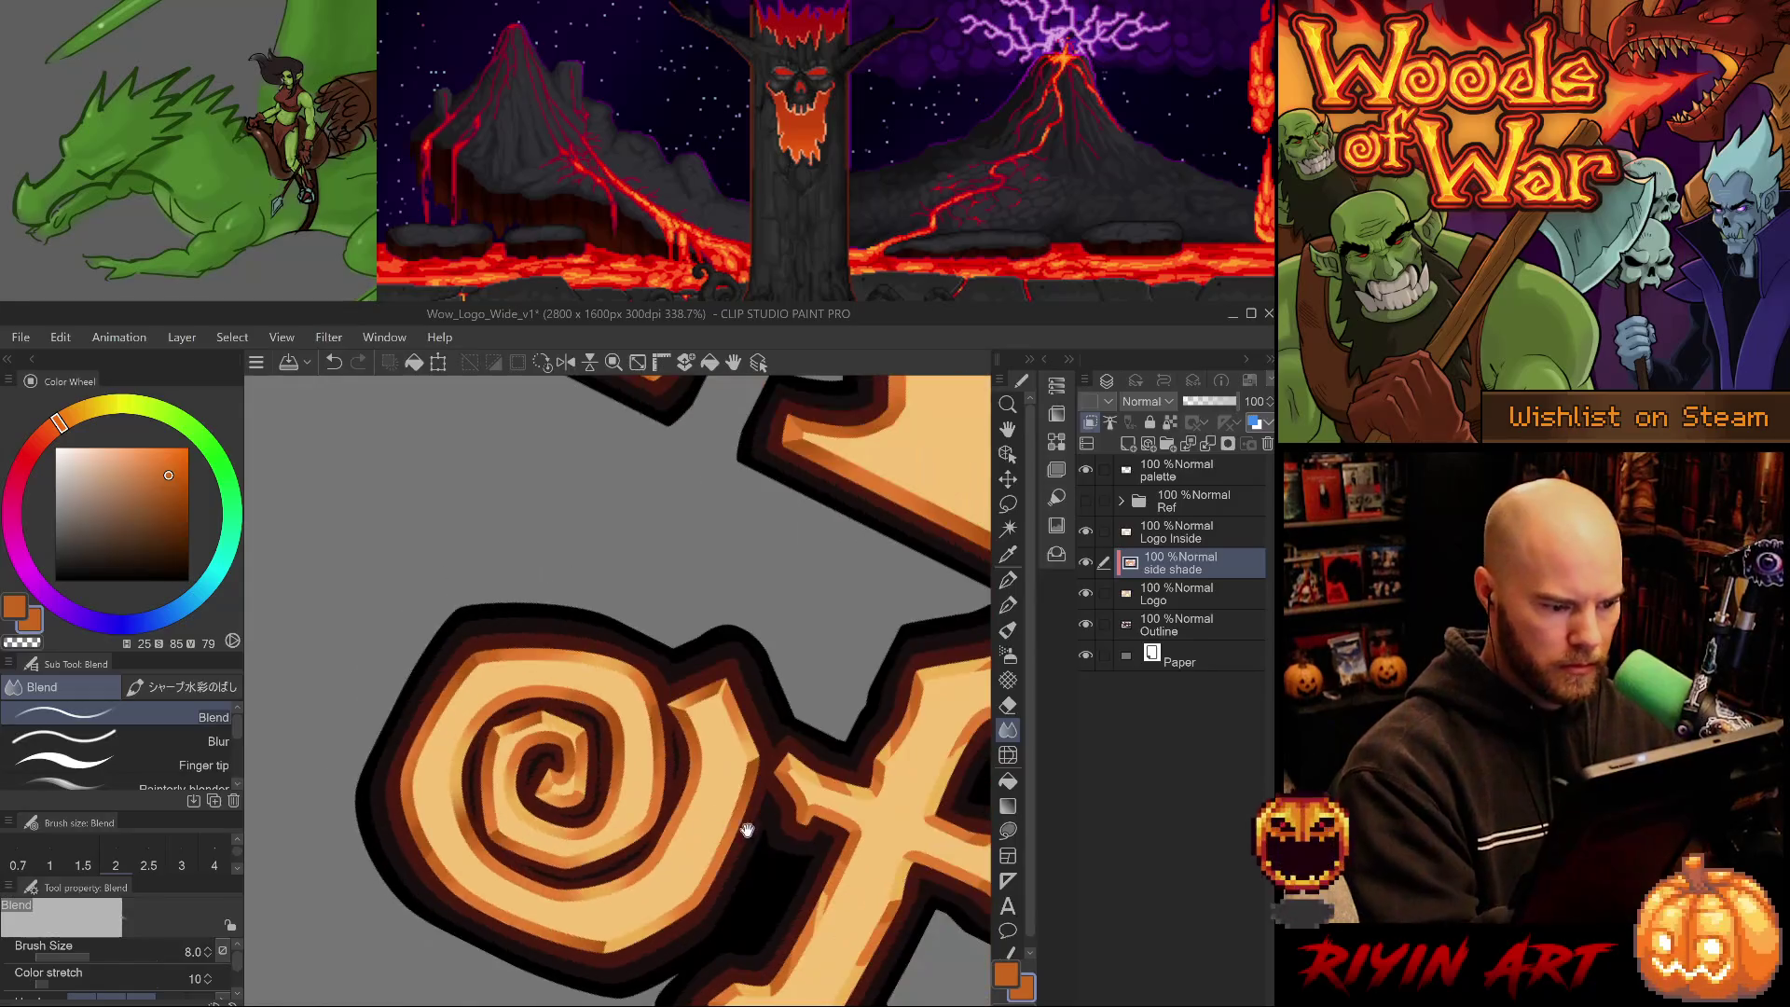
pyautogui.moveTo(747, 895)
pyautogui.mouseDown()
pyautogui.moveTo(663, 859)
pyautogui.moveTo(728, 830)
pyautogui.mouseUp()
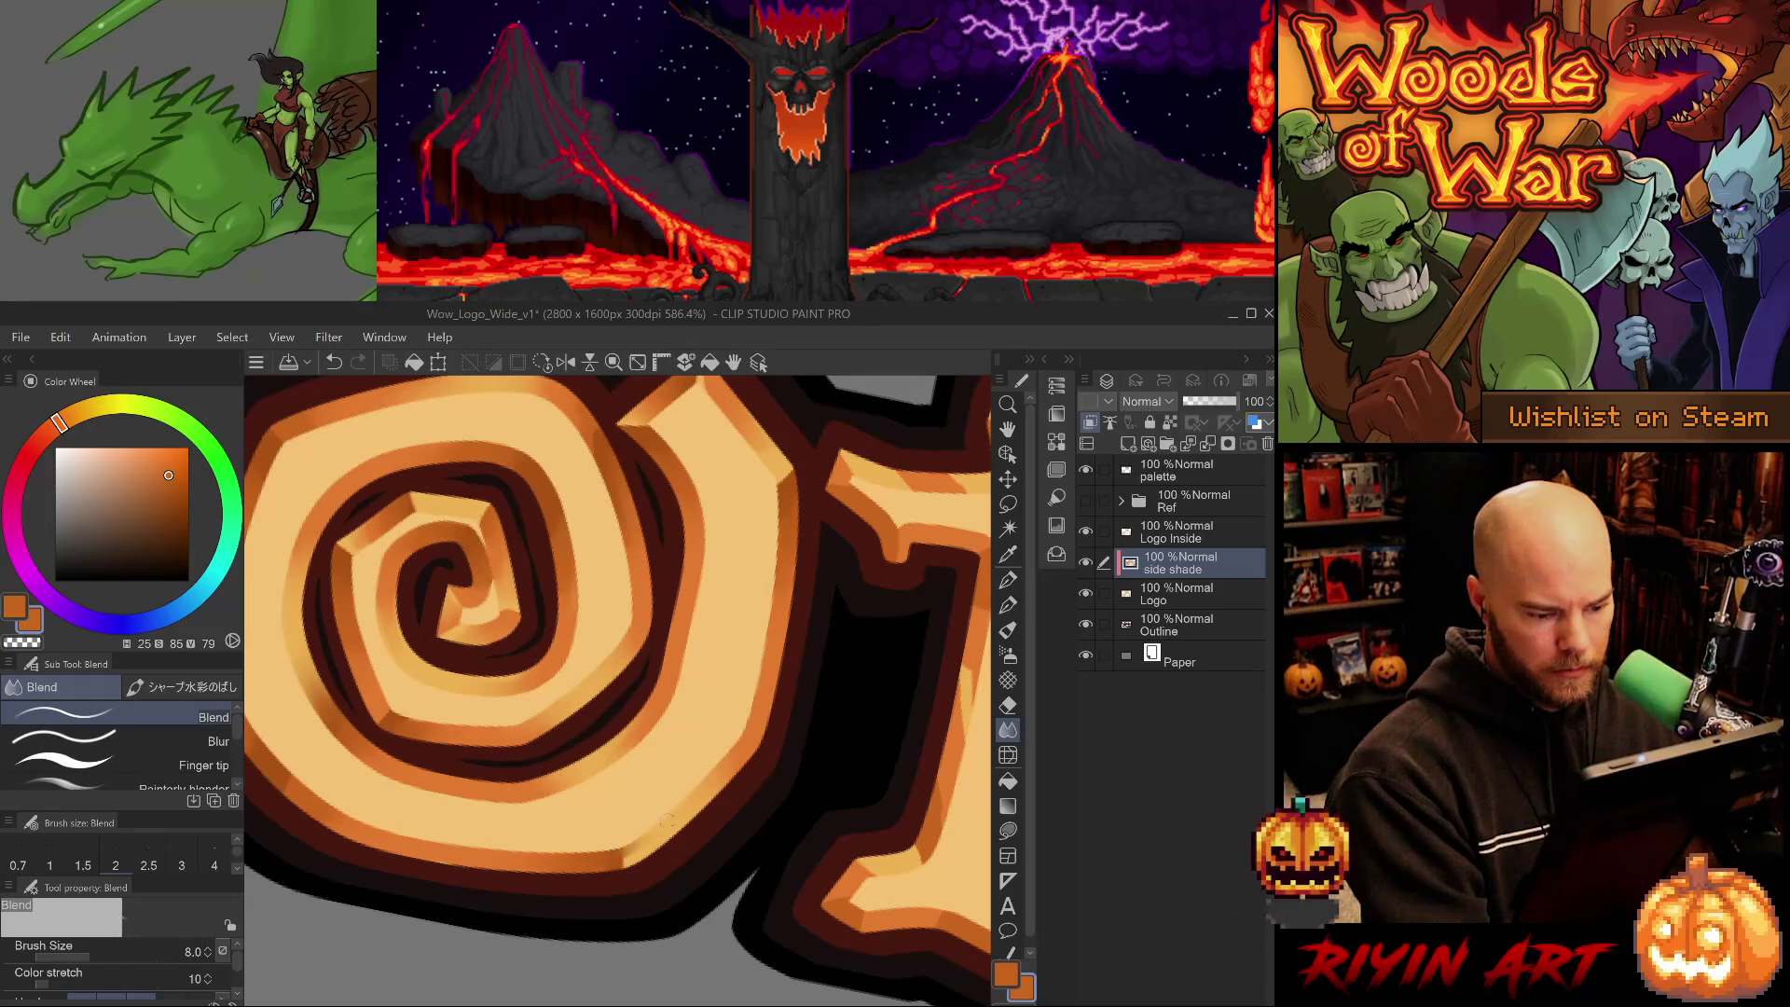
pyautogui.moveTo(771, 819)
pyautogui.mouseDown()
pyautogui.moveTo(790, 831)
pyautogui.moveTo(716, 865)
pyautogui.mouseUp()
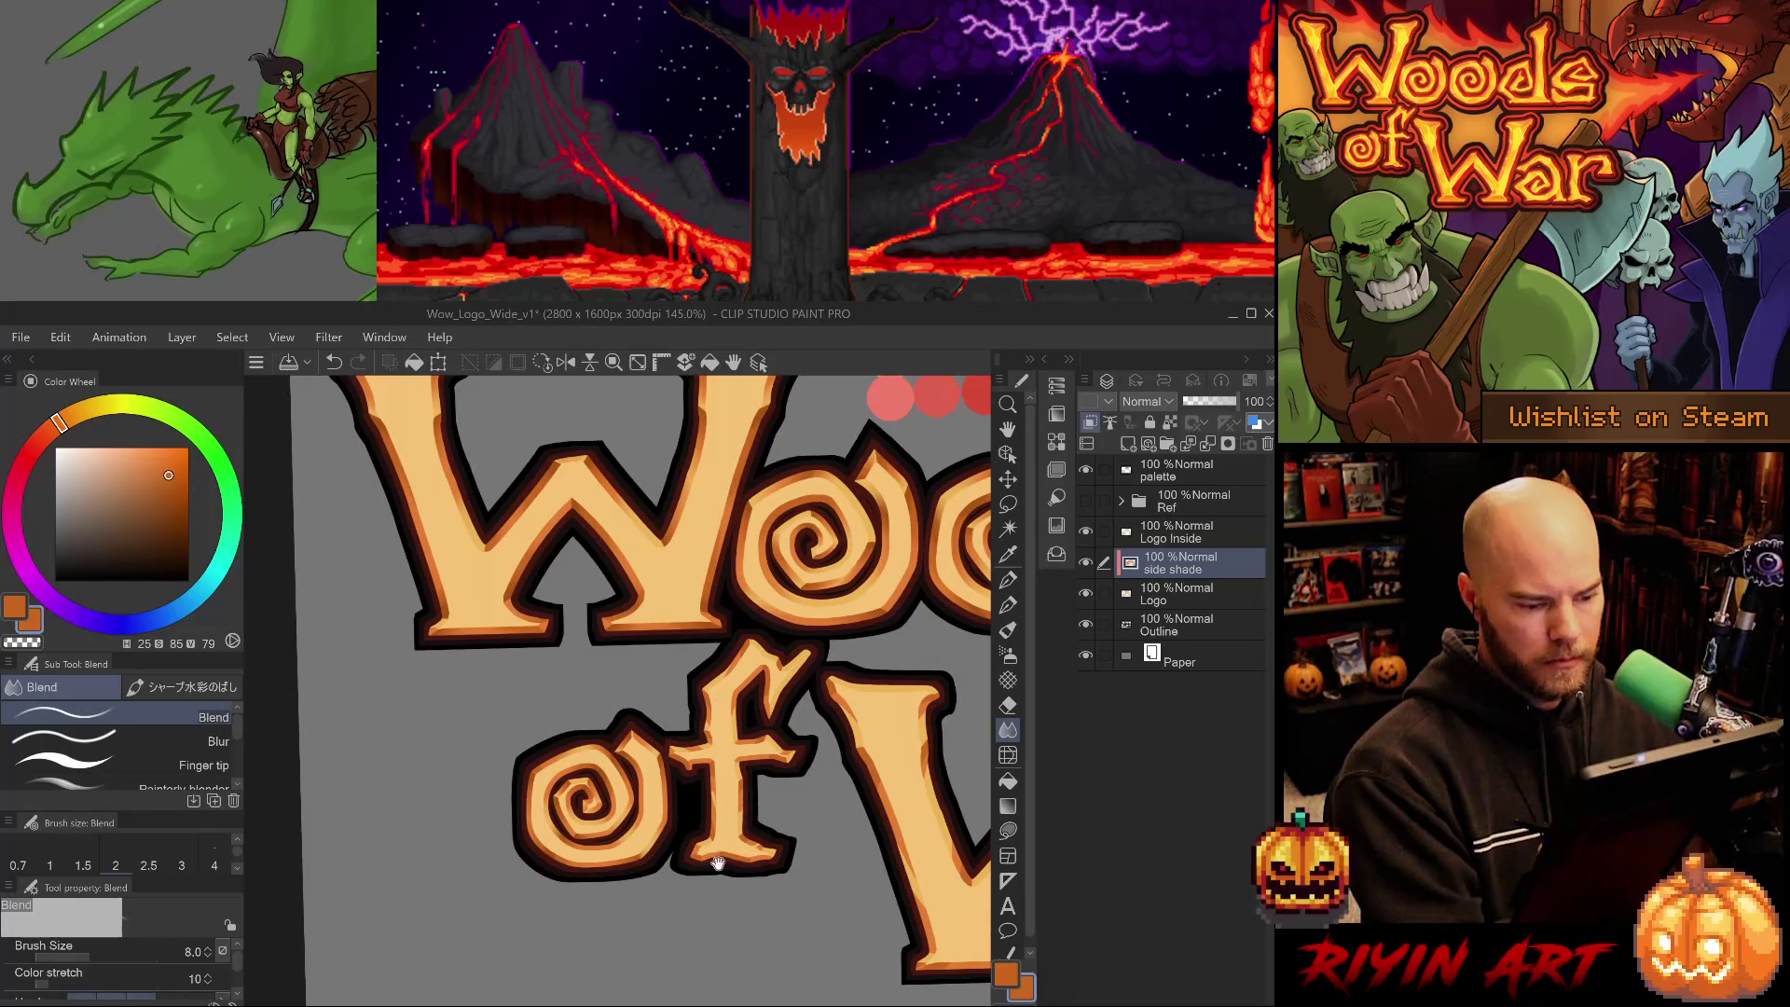
# - Save the logo file, undoing and redoing the last change before saving again
pyautogui.hotkey('ctrl', 's')
pyautogui.hotkey('ctrl', 'z')
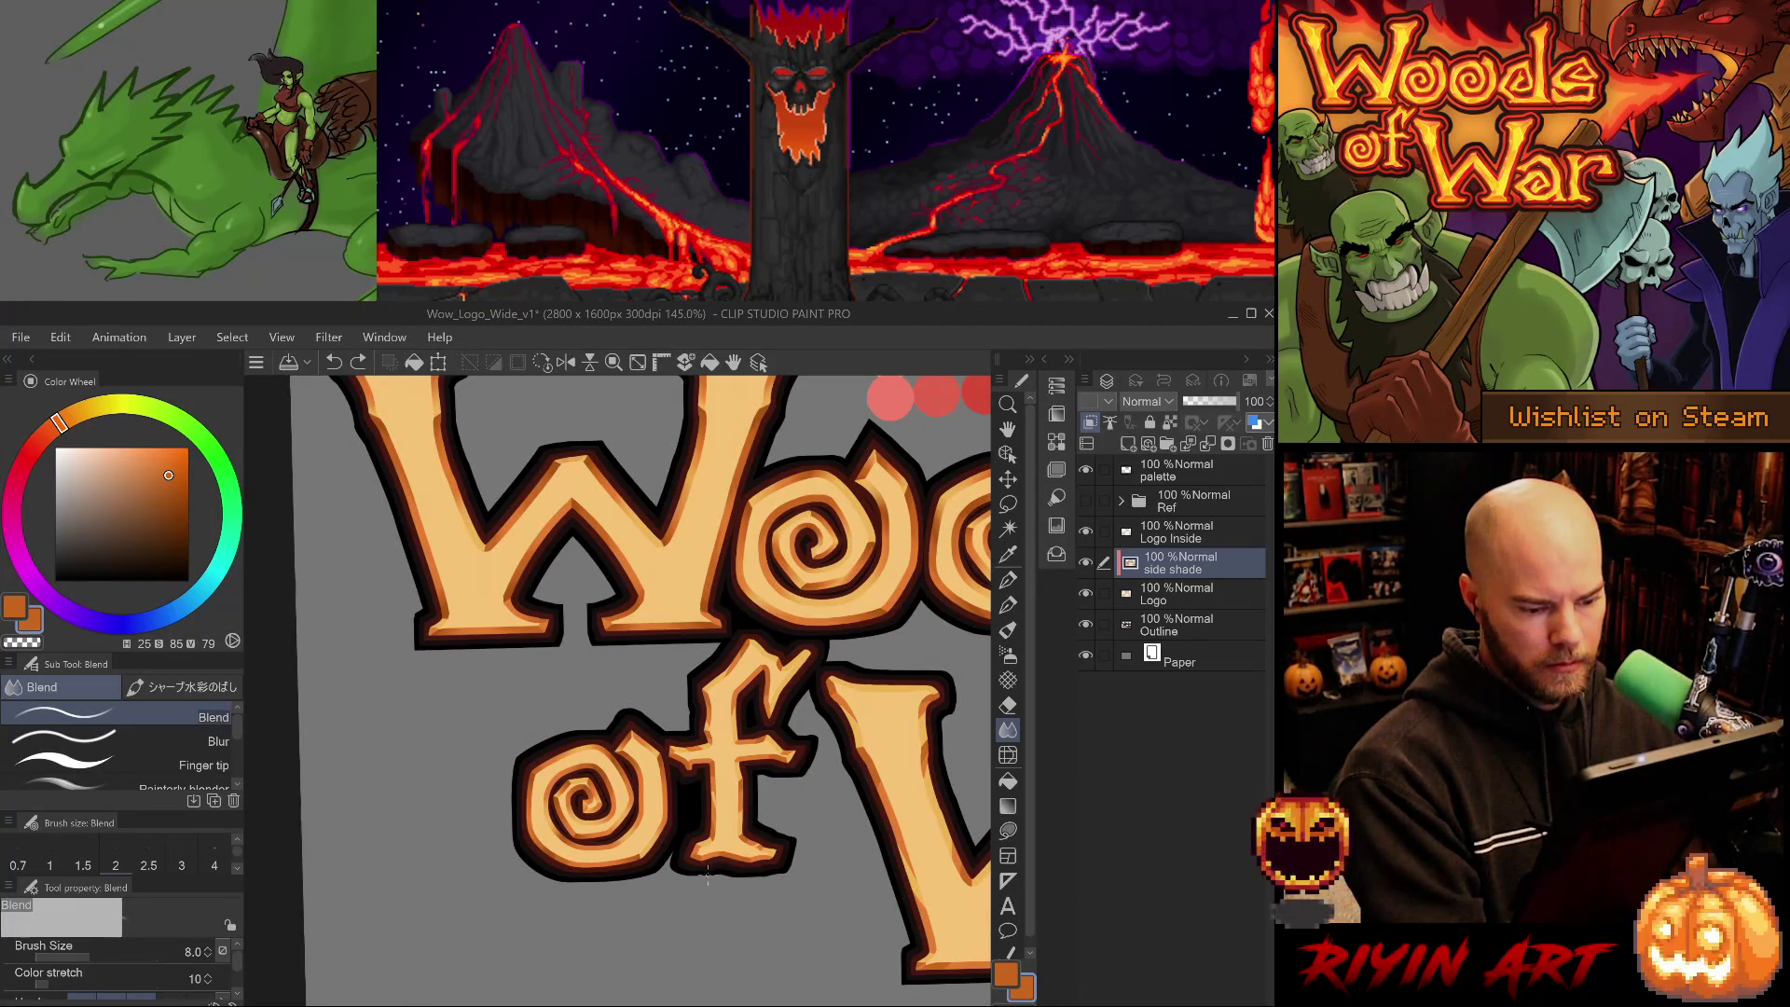
pyautogui.hotkey('ctrl', 'y')
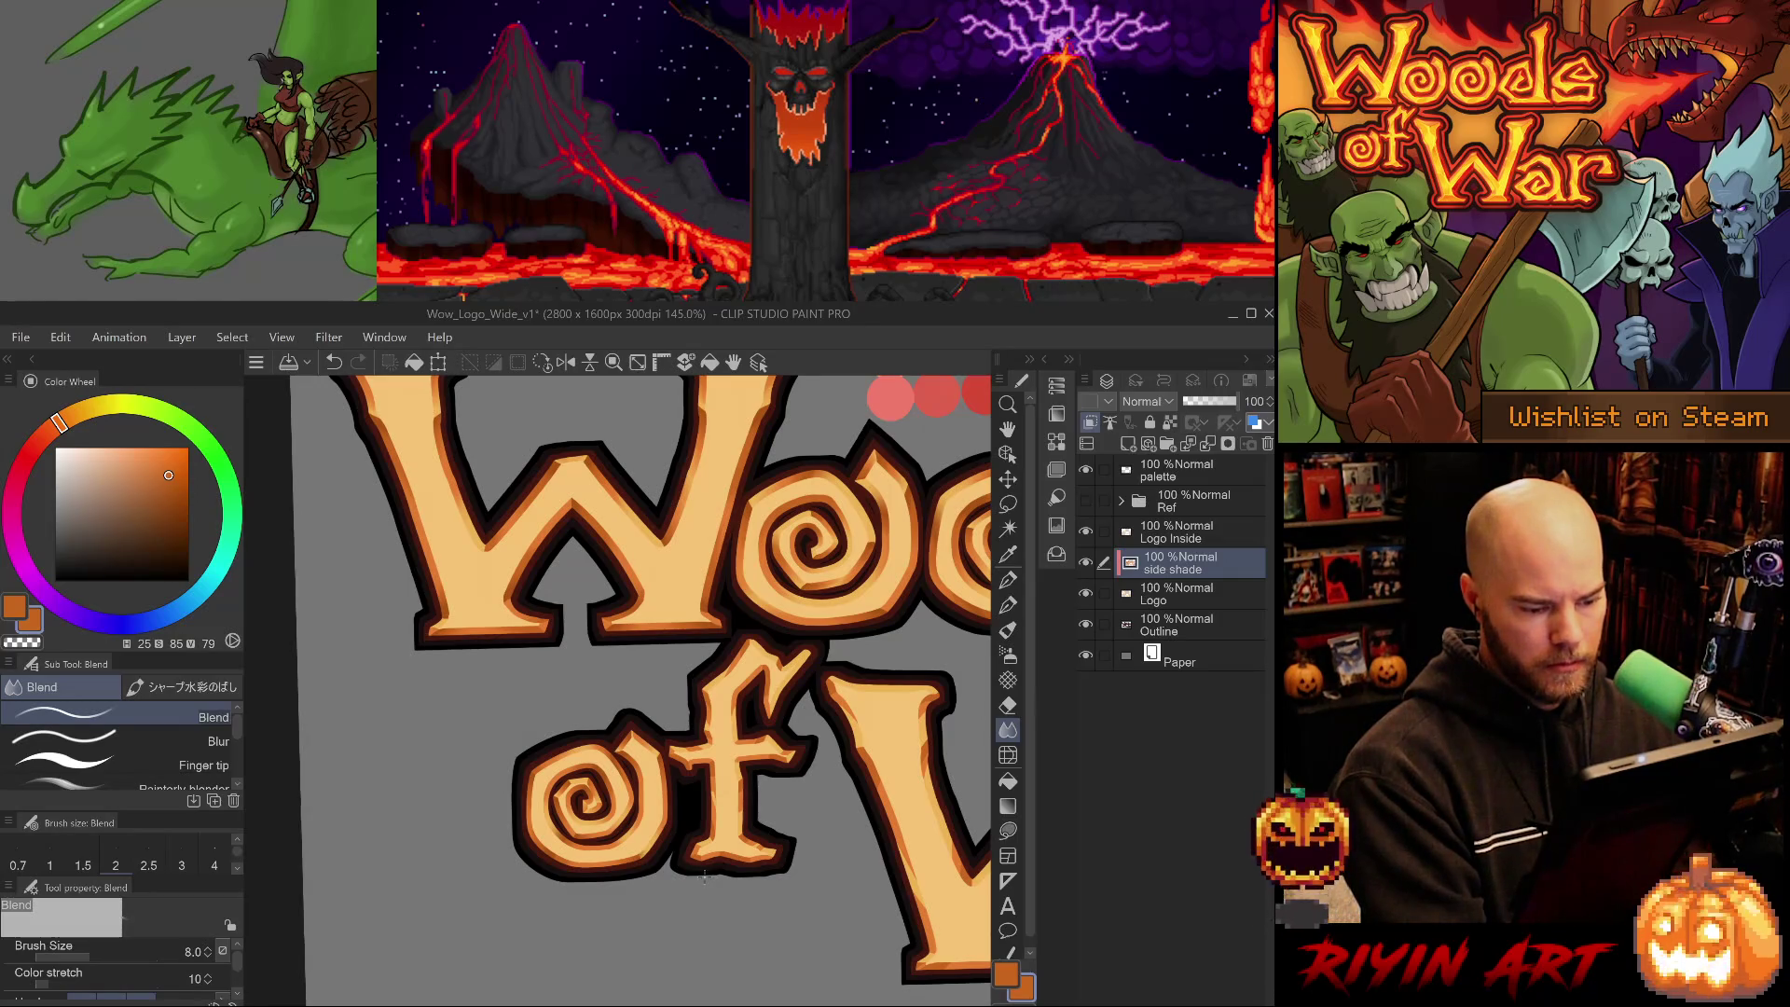
pyautogui.hotkey('ctrl', 's')
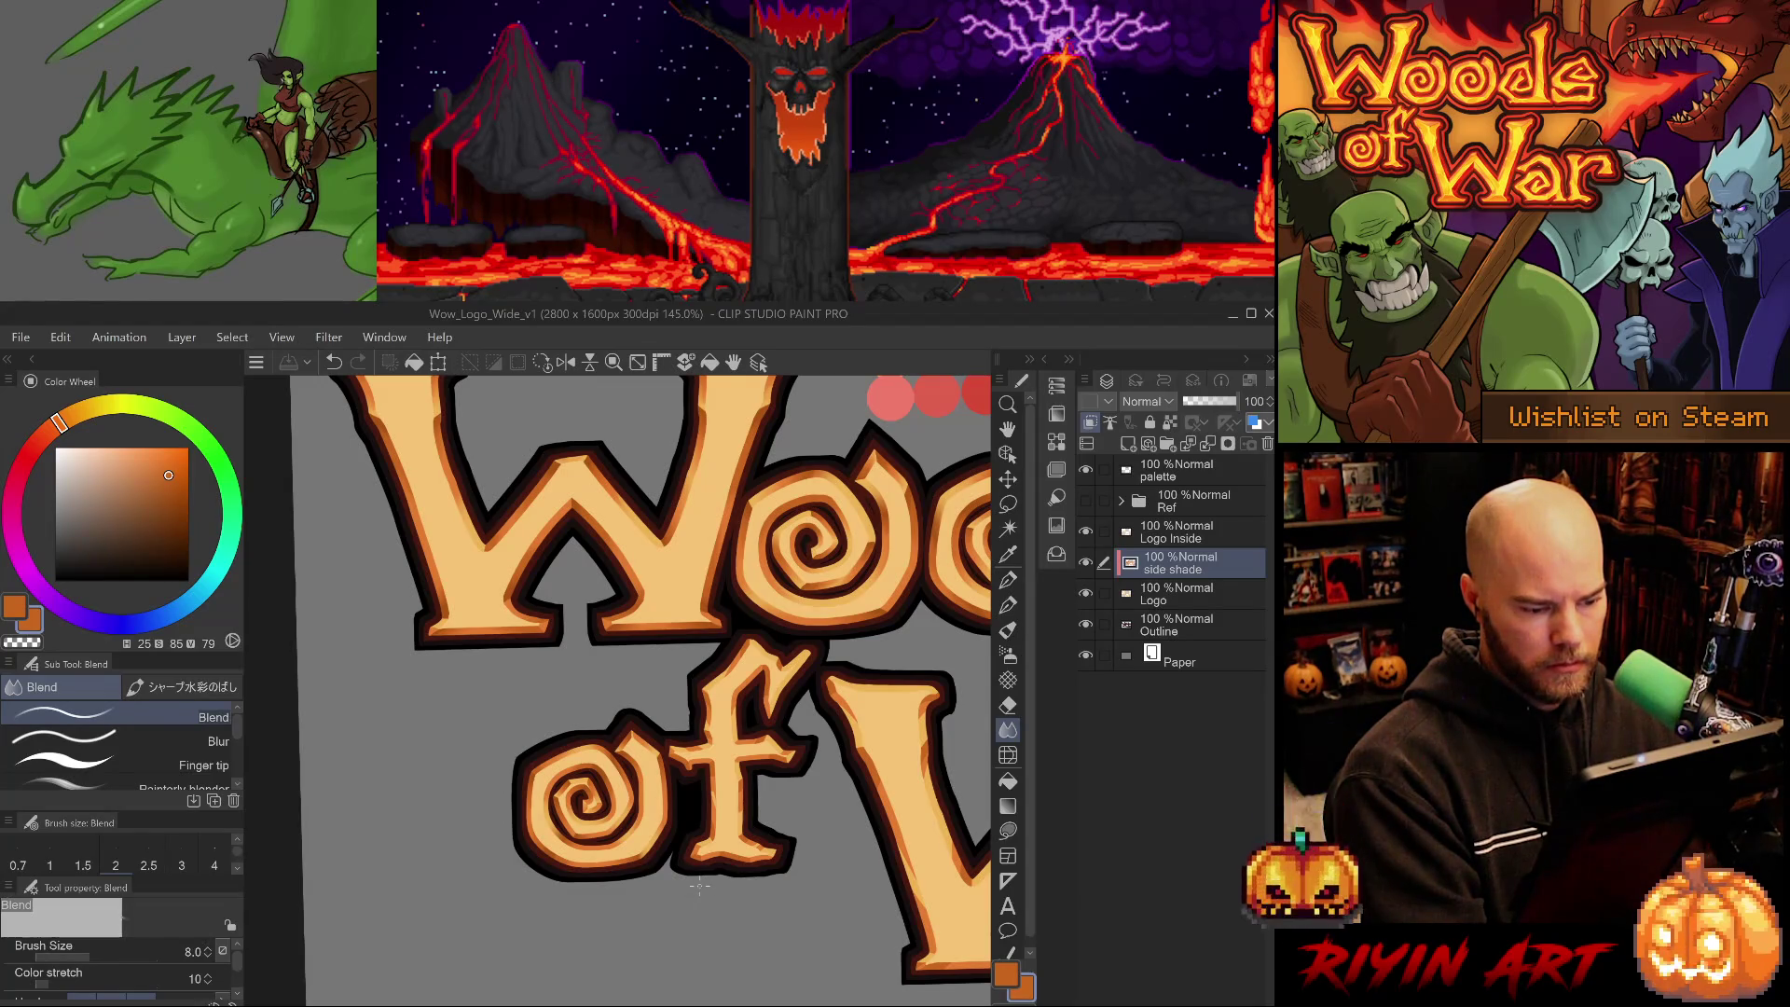
# - Review the logo with the rotation levelled, then start shading the 'f' with G-pen 3
pyautogui.moveTo(713, 844)
pyautogui.mouseDown()
pyautogui.moveTo(618, 883)
pyautogui.moveTo(503, 863)
pyautogui.mouseUp()
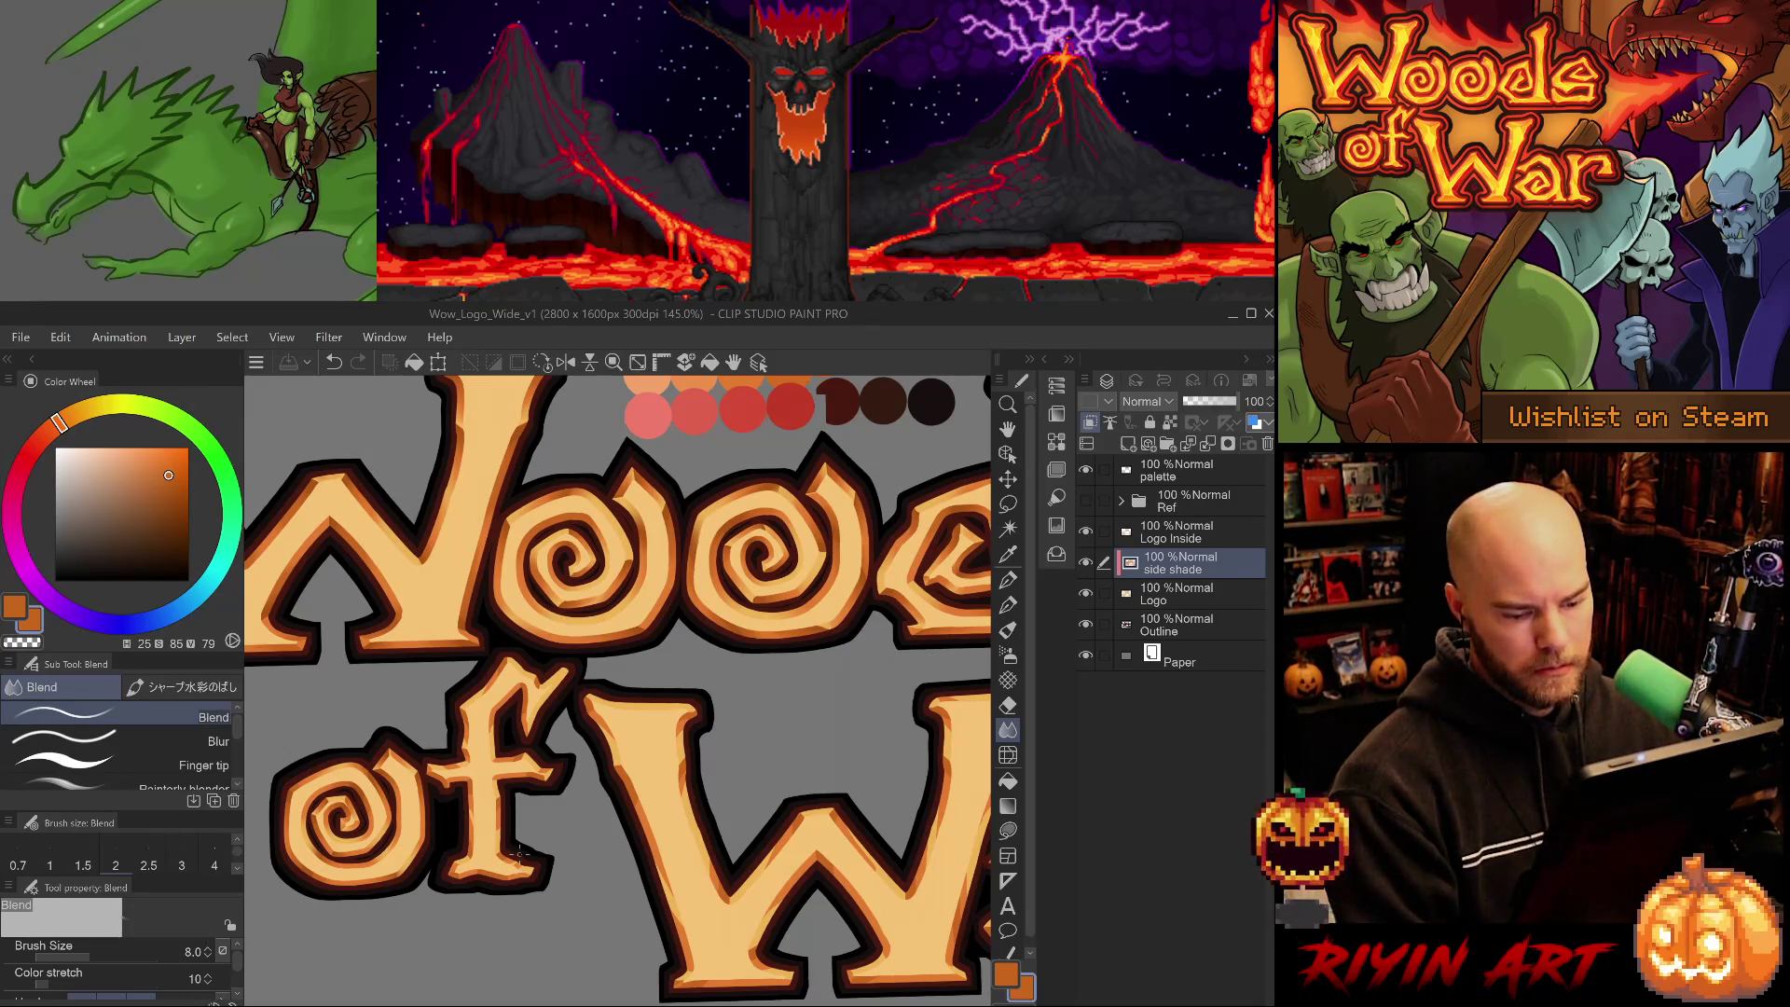
pyautogui.scroll(-5, 519, 850)
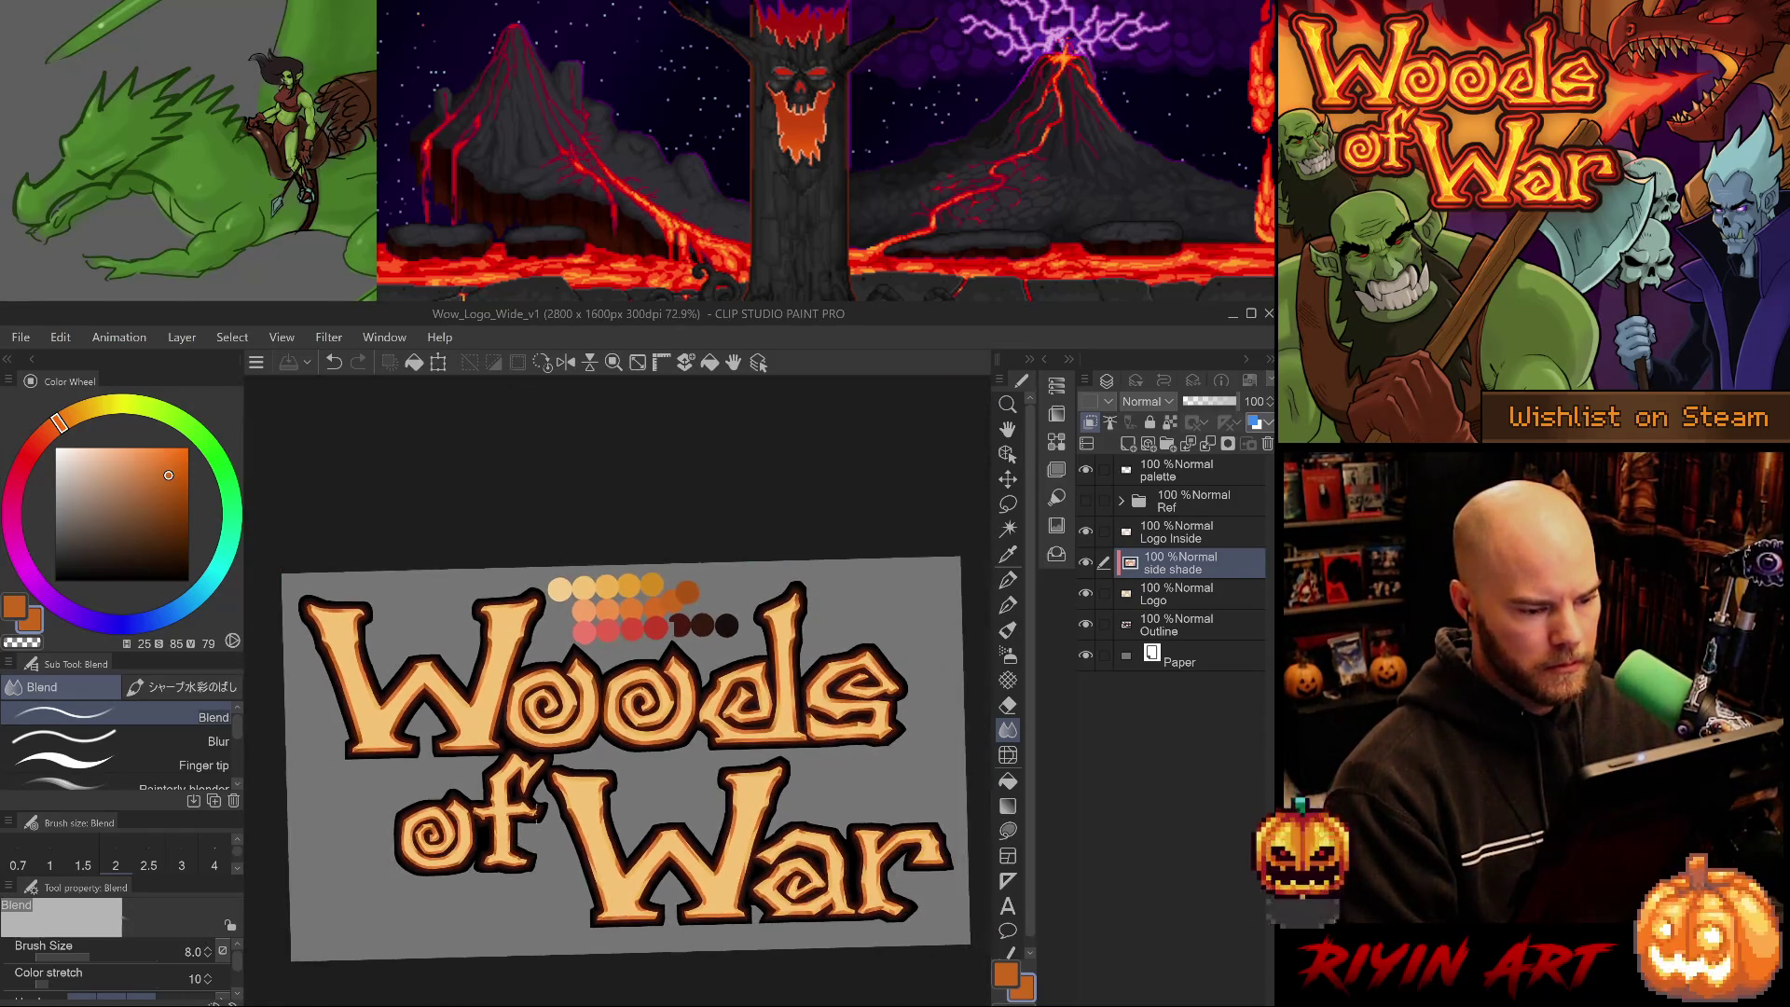
pyautogui.hotkey('ctrl', '@')
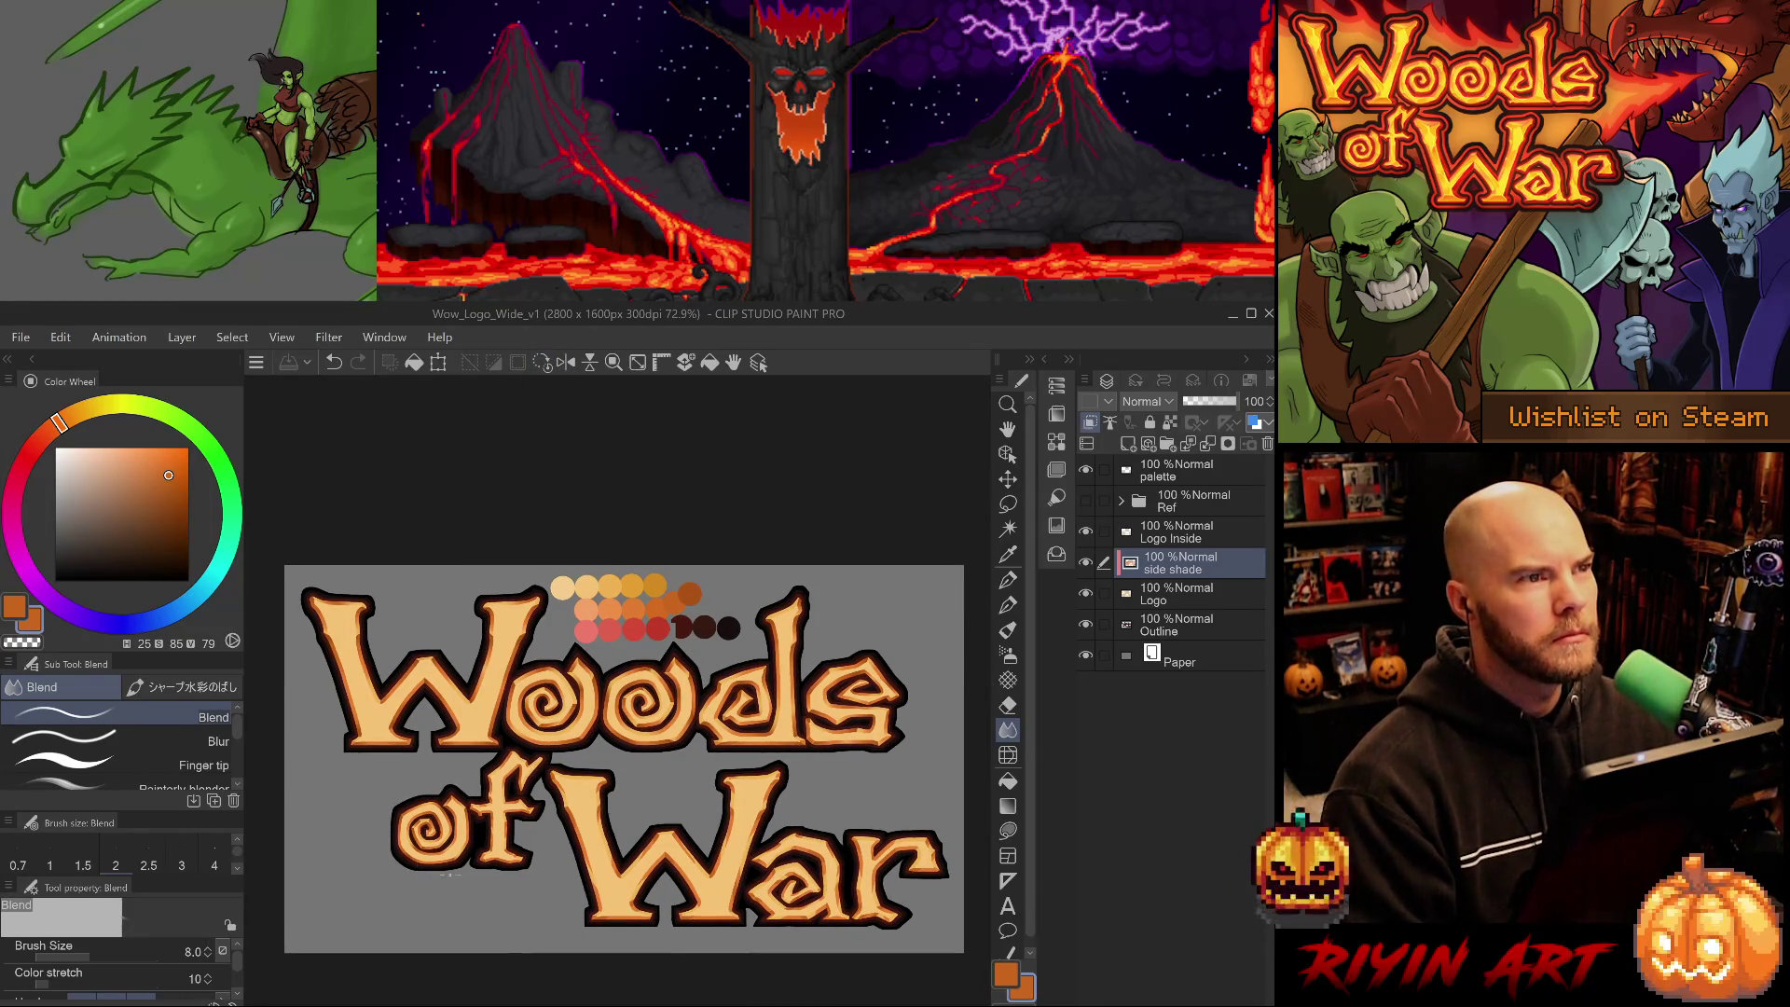
pyautogui.scroll(6, 475, 863)
pyautogui.scroll(4, 474, 863)
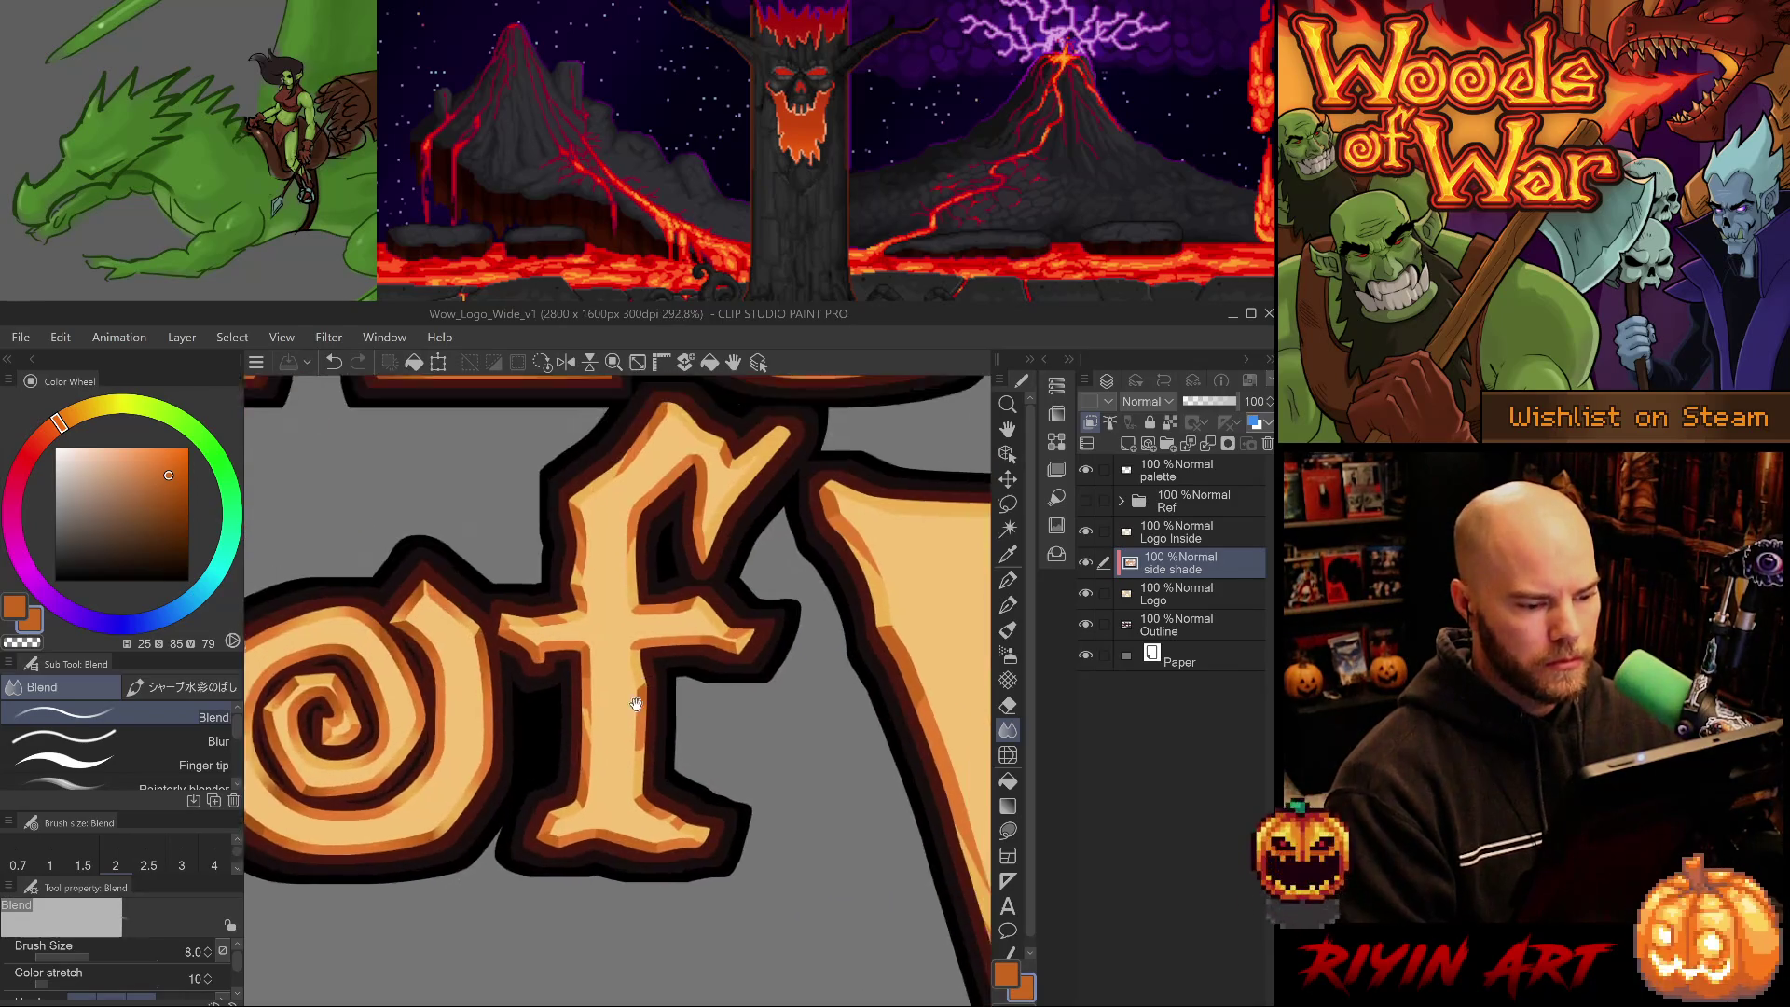
pyautogui.scroll(-3, 565, 692)
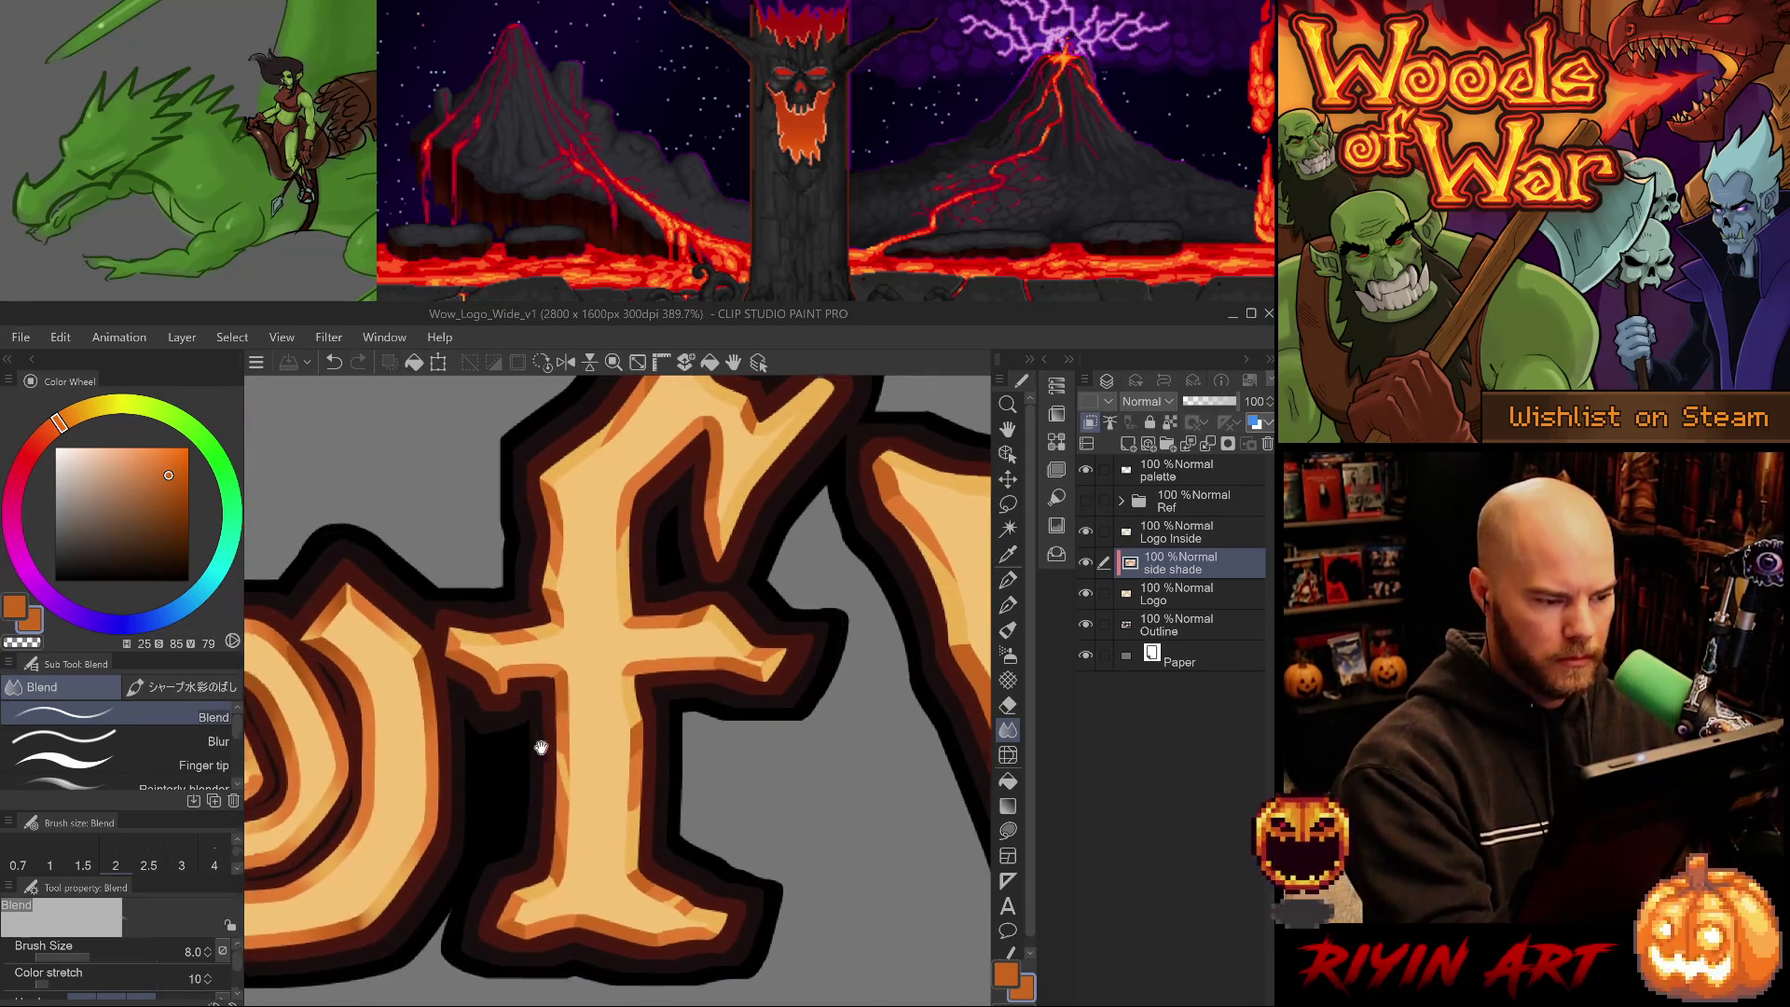
pyautogui.scroll(-5, 680, 667)
pyautogui.moveTo(766, 705); pyautogui.dragTo(563, 884)
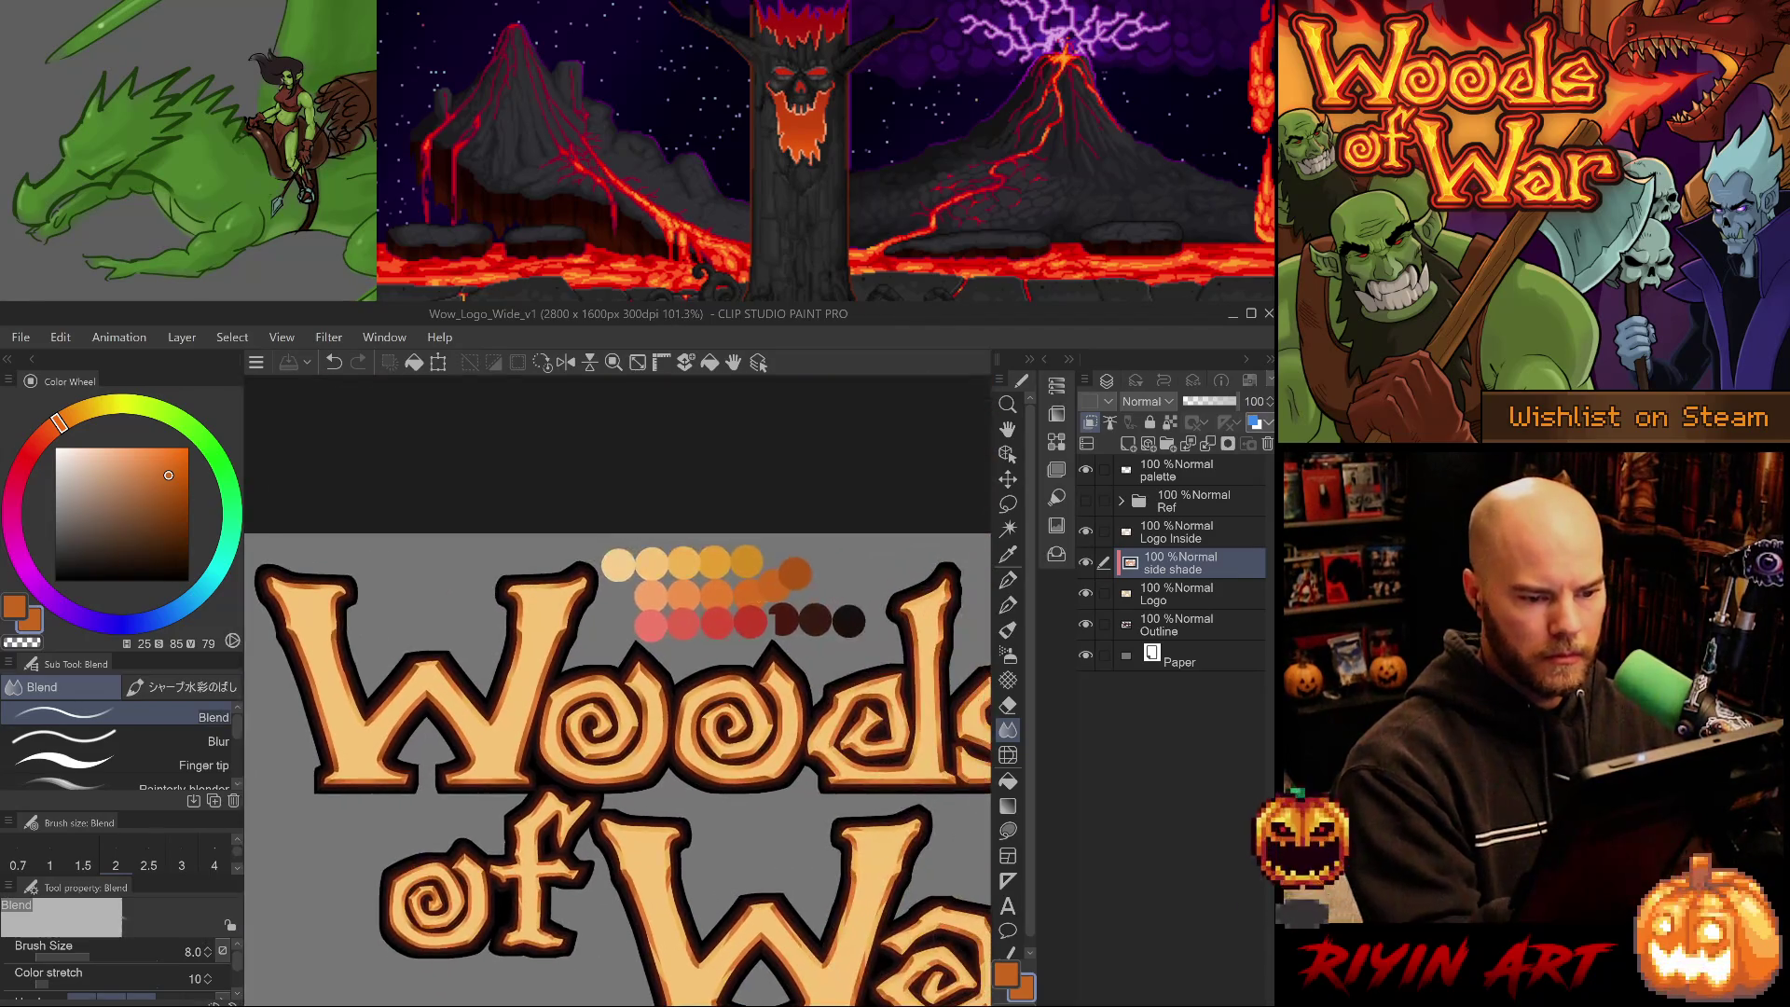
pyautogui.scroll(6, 531, 816)
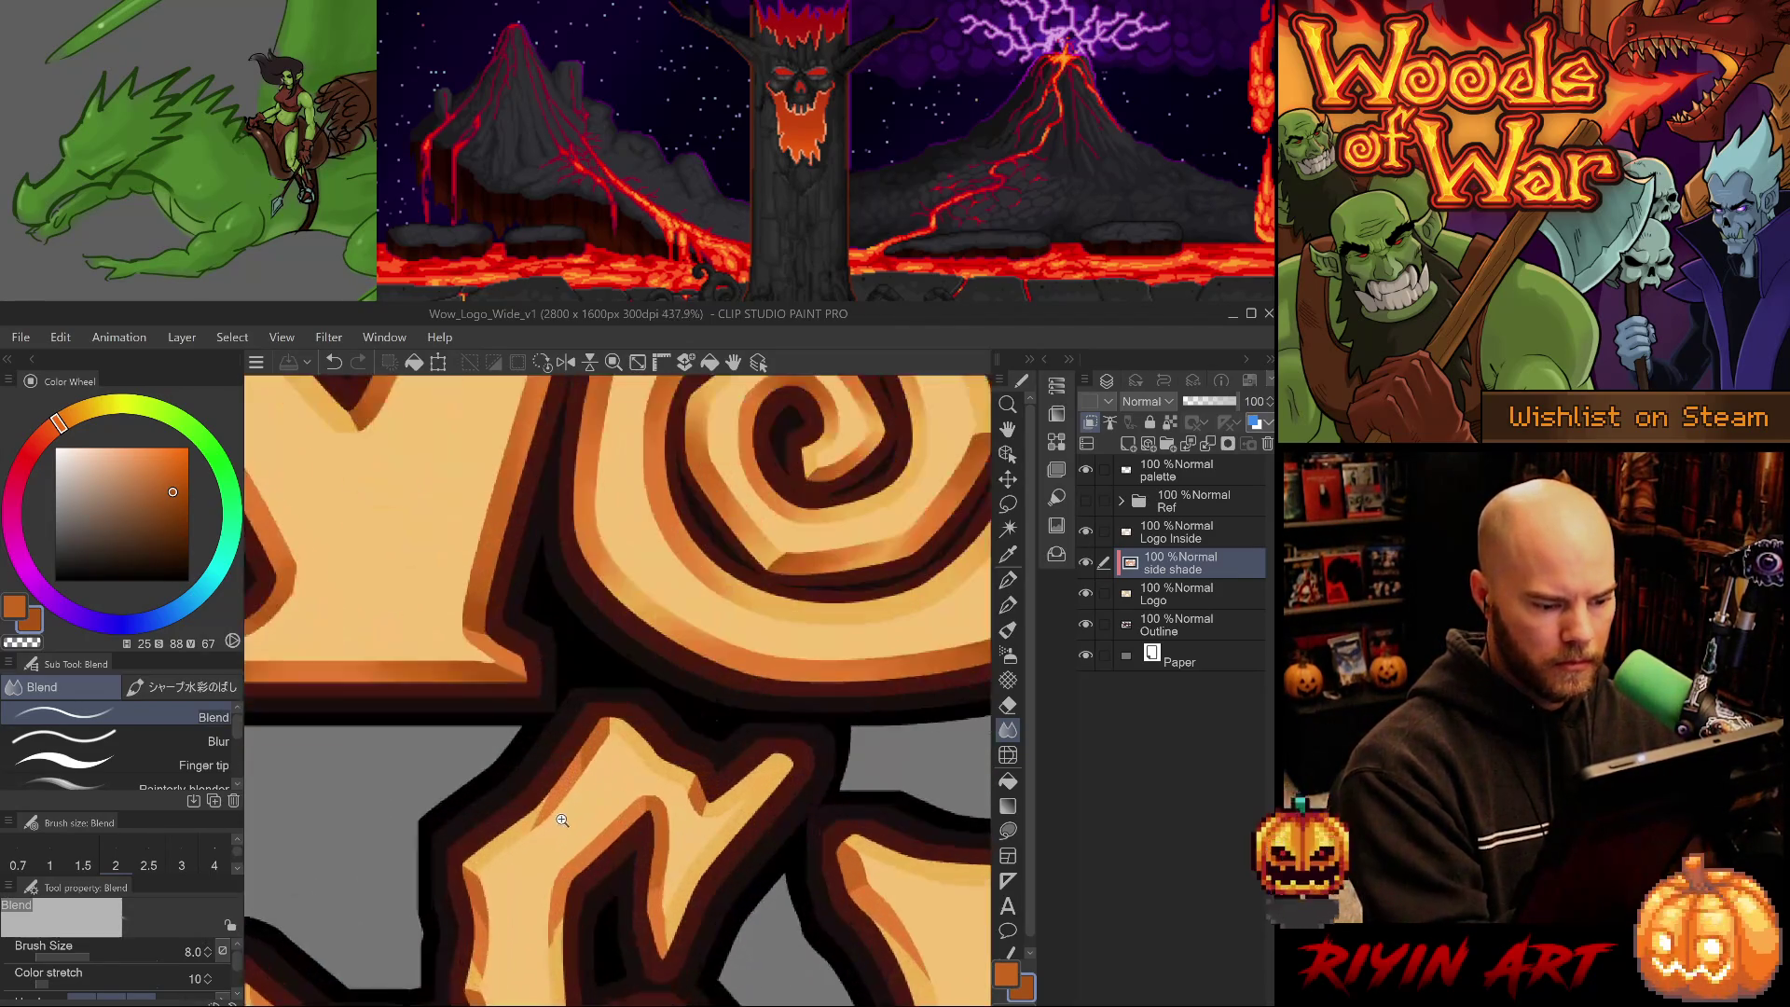
pyautogui.press('p')
pyautogui.moveTo(597, 666)
pyautogui.mouseDown()
pyautogui.moveTo(625, 714)
pyautogui.moveTo(636, 620)
pyautogui.mouseUp()
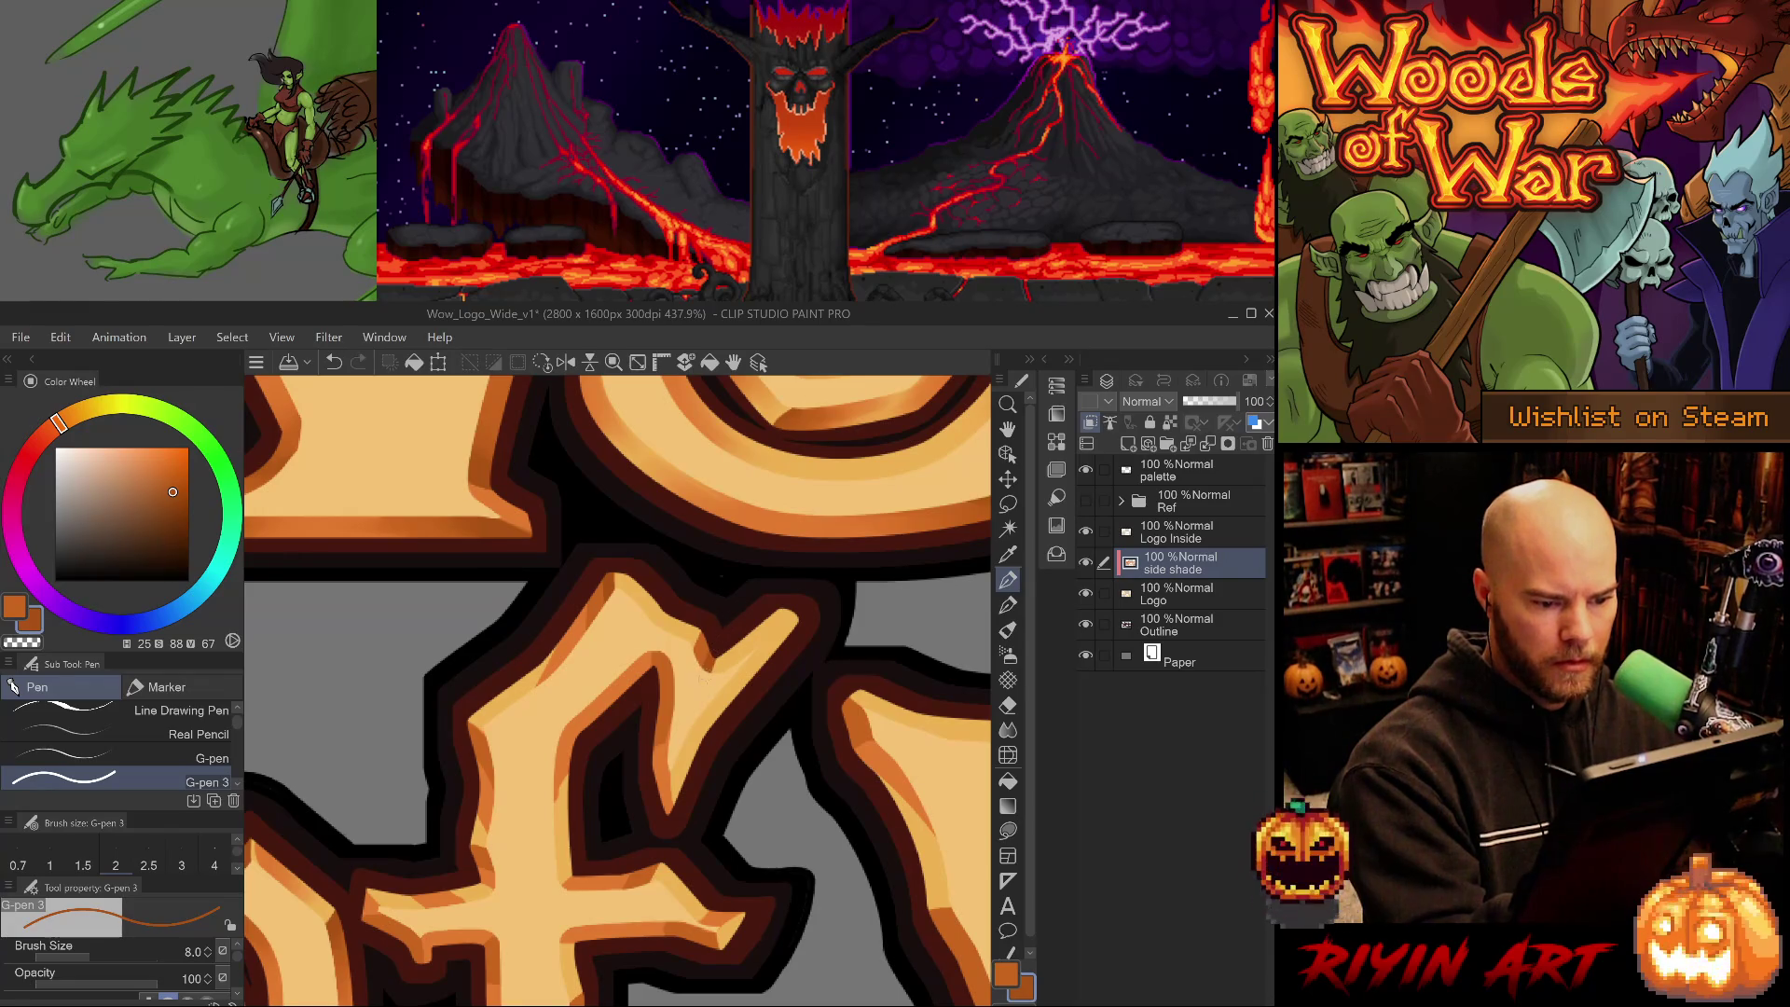
# - Undo the stray dark strokes on the f and zoom in toward its foot
pyautogui.hotkey('ctrl', 'z')
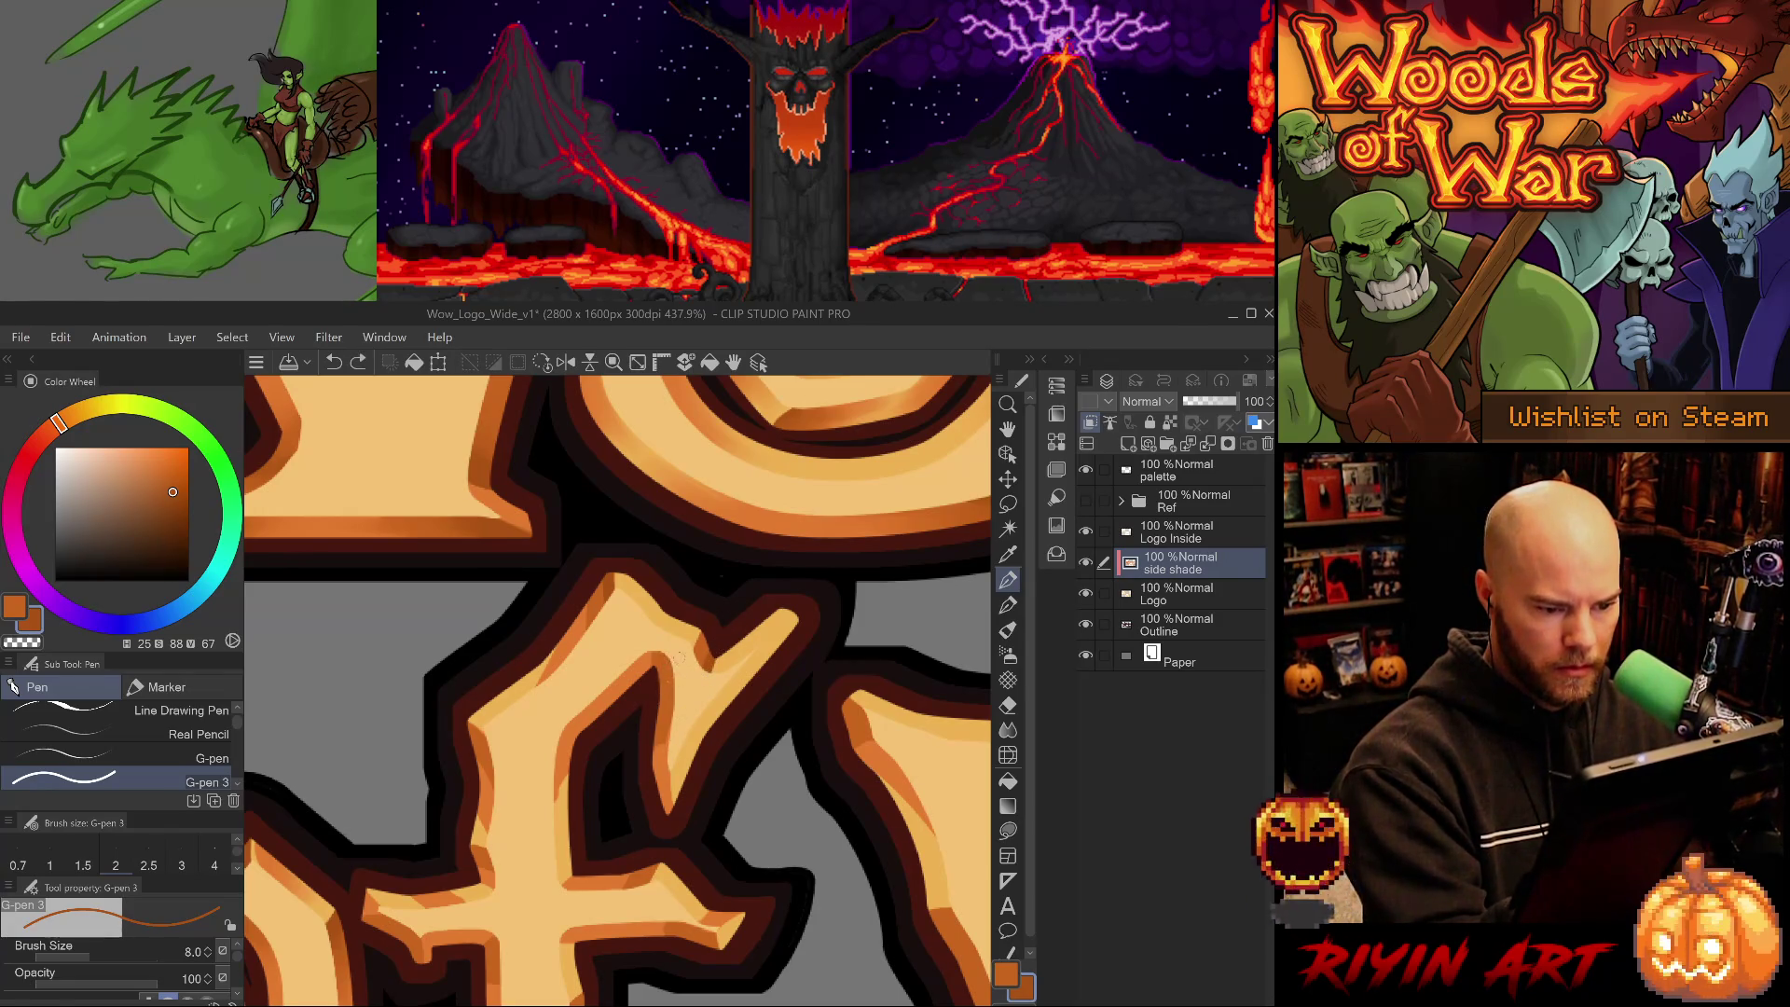
pyautogui.scroll(-3, 659, 701)
pyautogui.moveTo(695, 751)
pyautogui.mouseDown()
pyautogui.moveTo(677, 779)
pyautogui.moveTo(751, 805)
pyautogui.moveTo(743, 830)
pyautogui.mouseUp()
pyautogui.hotkey('ctrl', 'z')
pyautogui.scroll(-3, 745, 830)
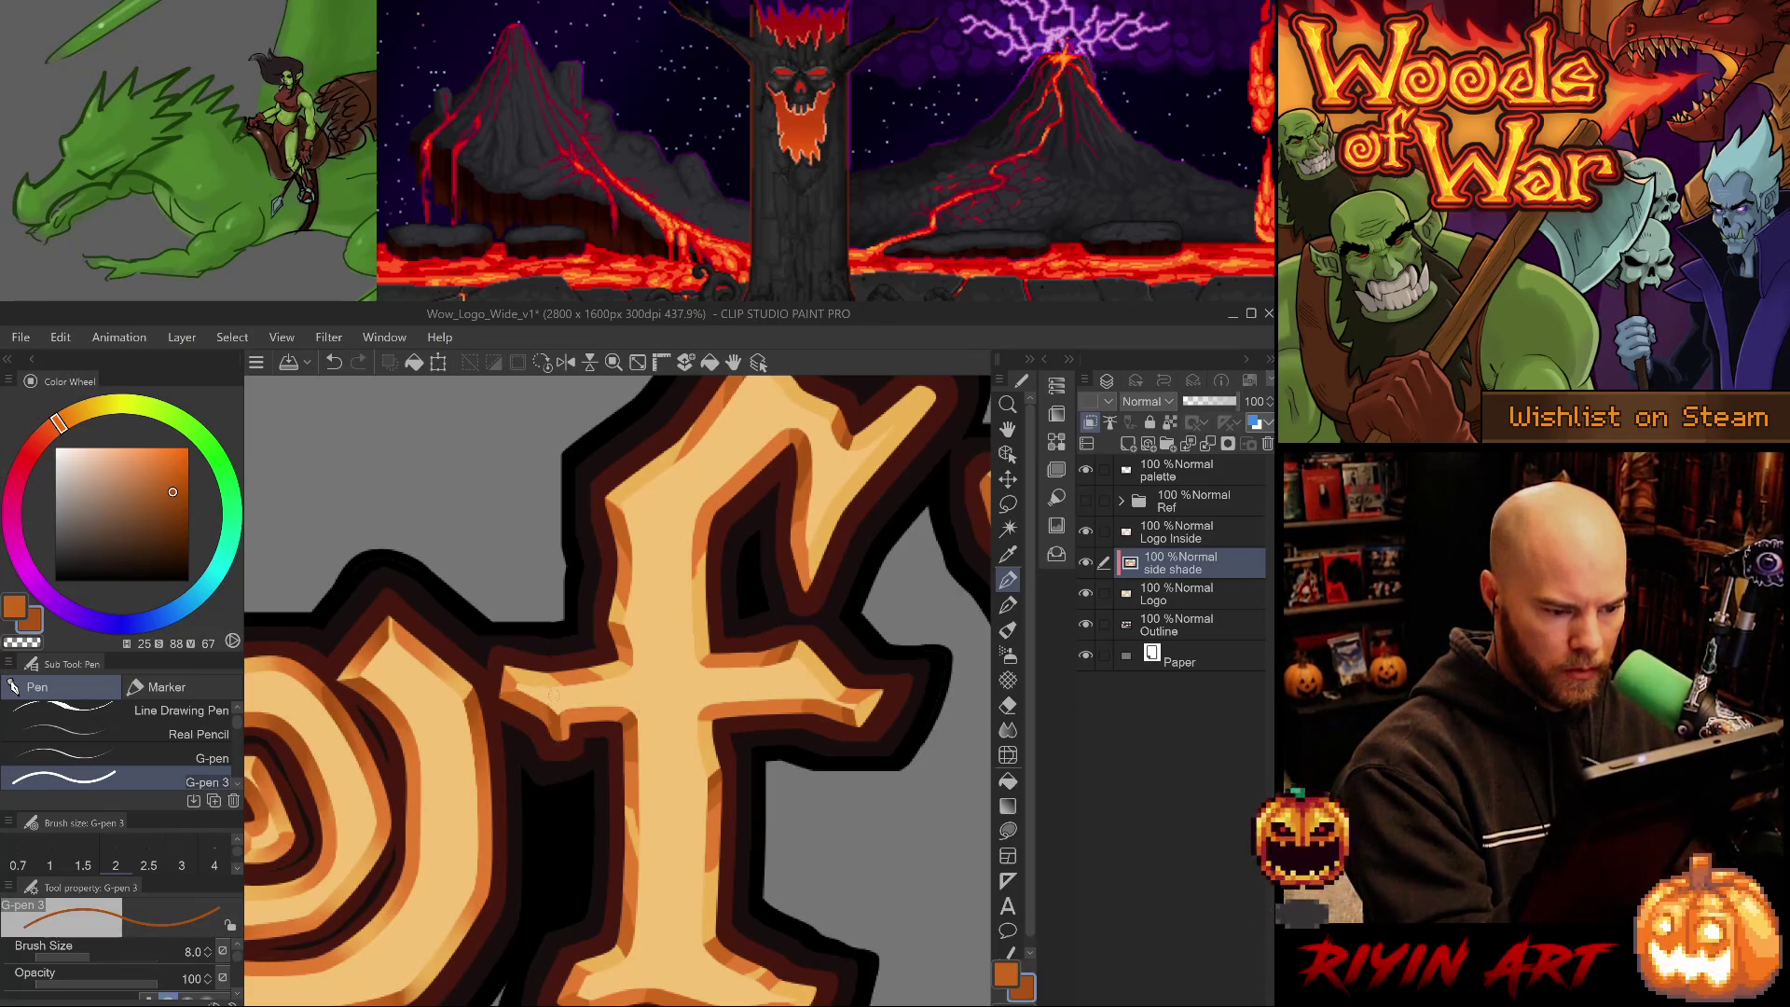
# - Eyedrop bright, mid and dark orange shades from around the foot of the f
pyautogui.keyDown('alt'); pyautogui.click(560, 731); pyautogui.keyUp('alt')
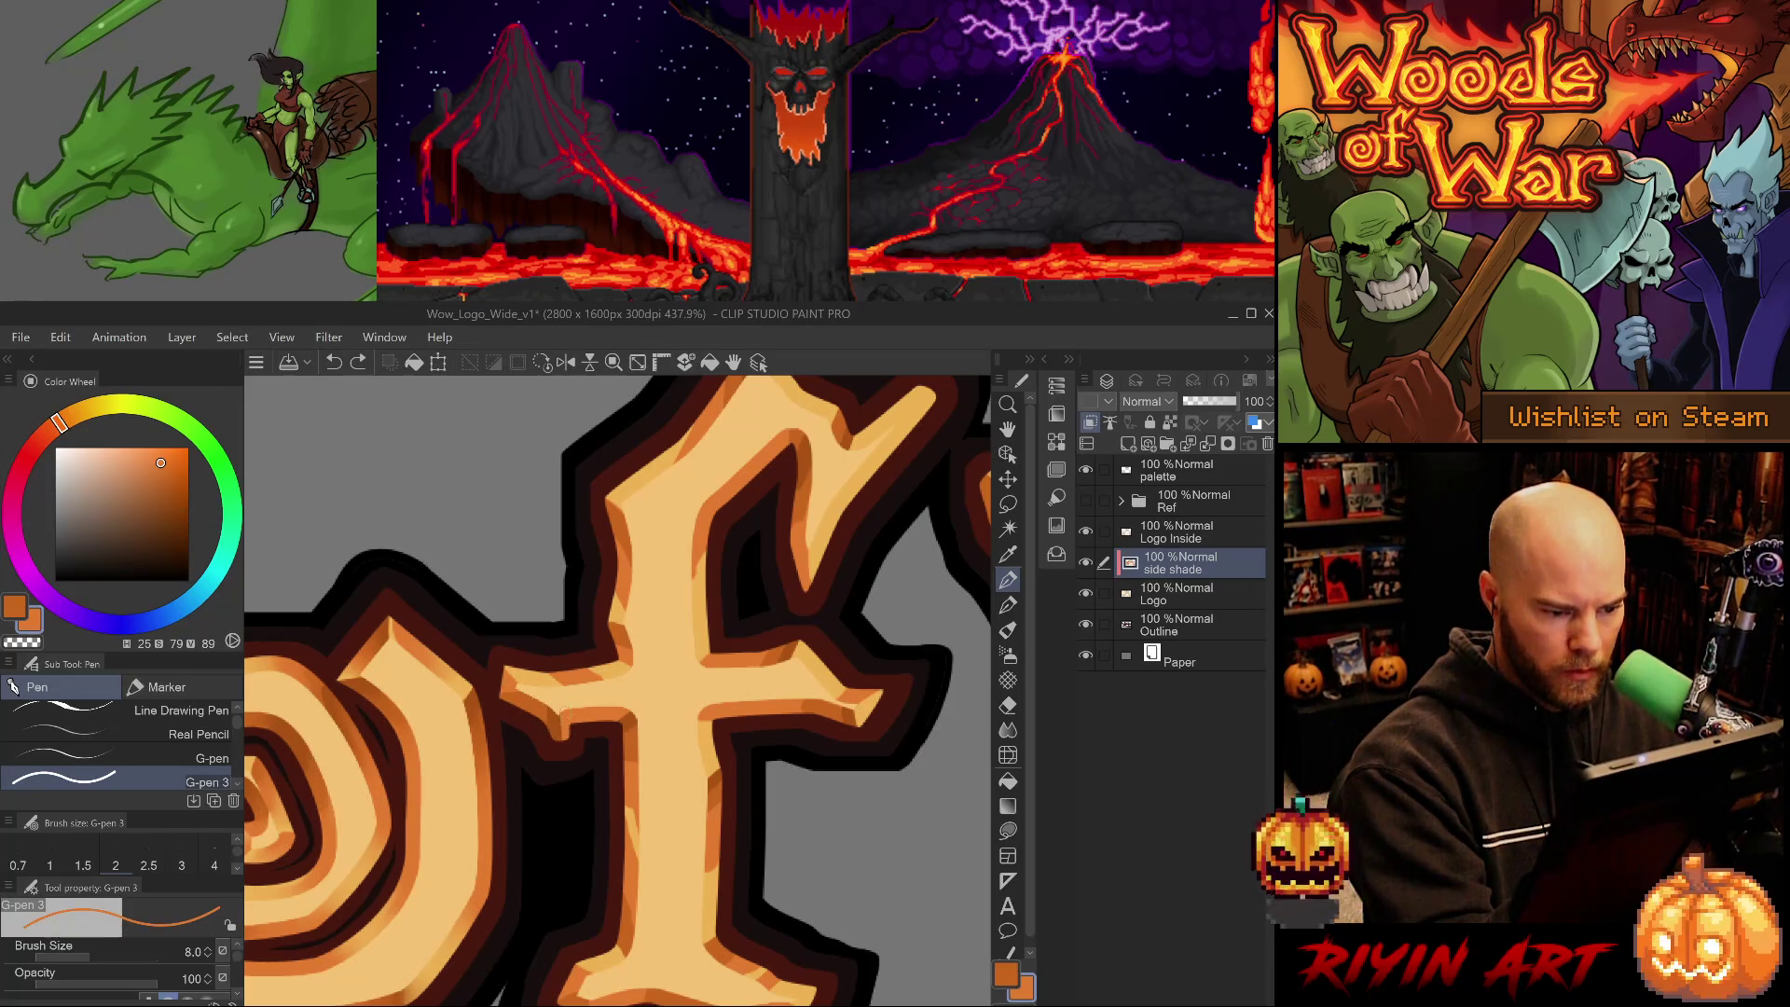
pyautogui.keyDown('alt'); pyautogui.click(558, 713); pyautogui.keyUp('alt')
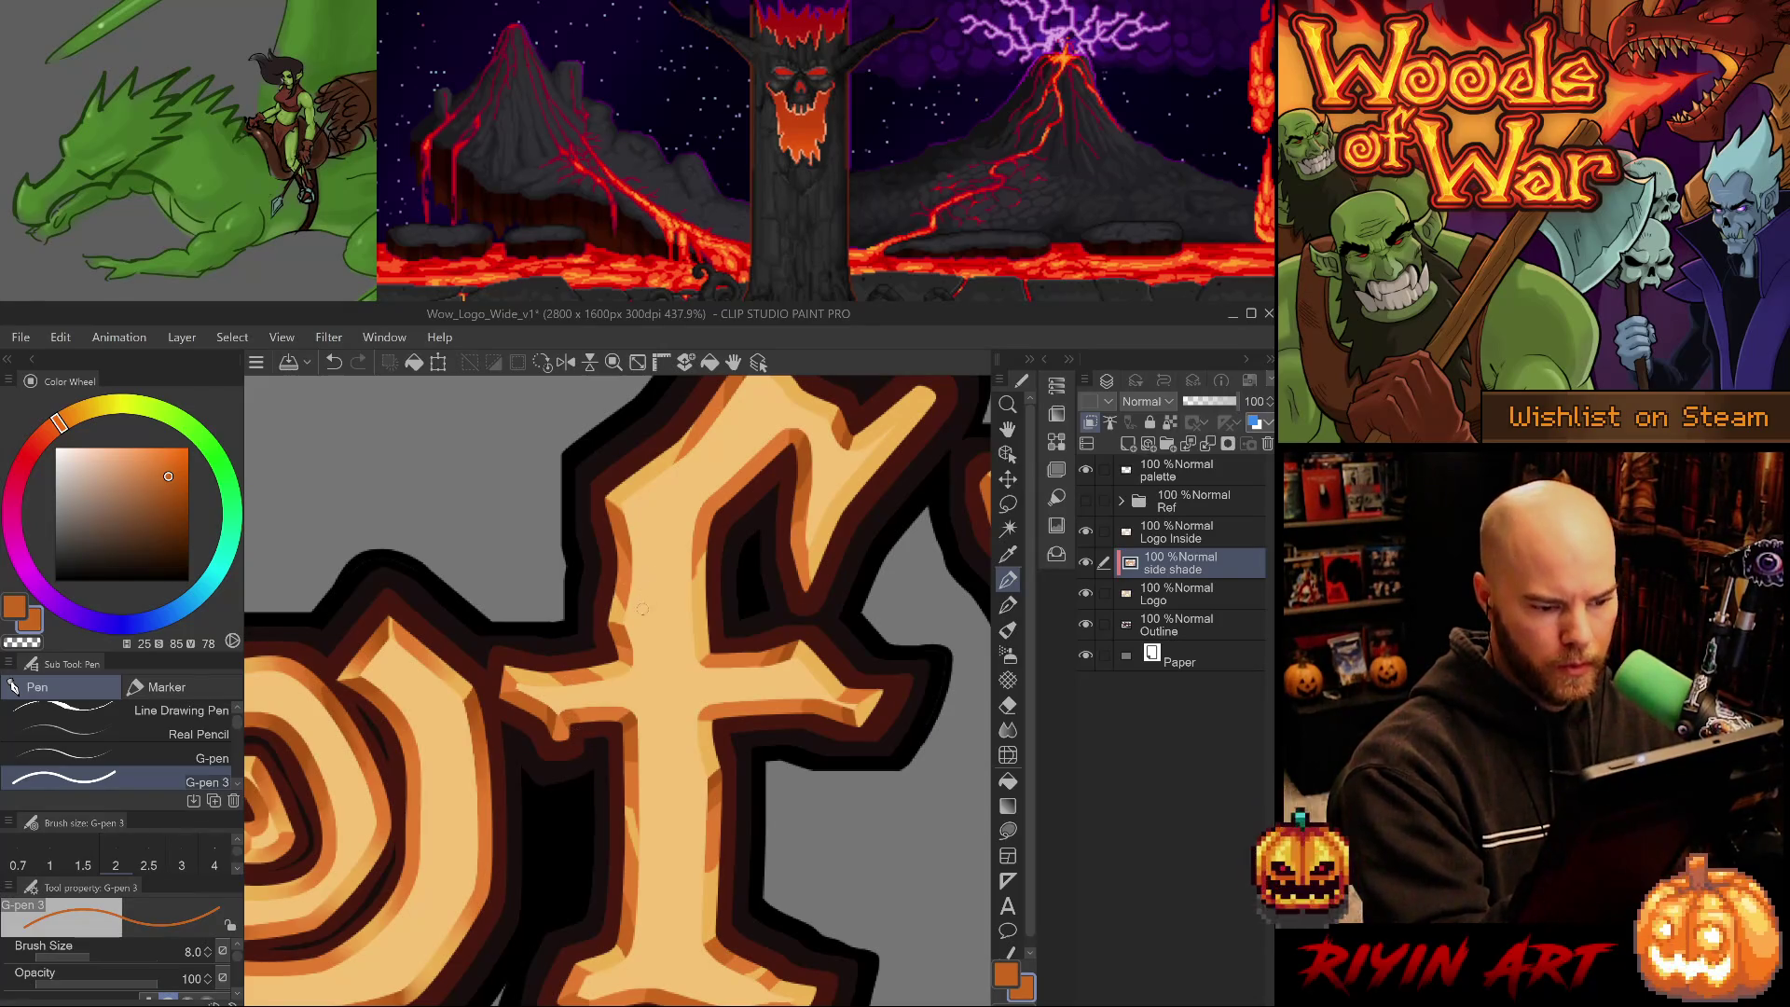
pyautogui.keyDown('alt'); pyautogui.click(551, 721); pyautogui.keyUp('alt')
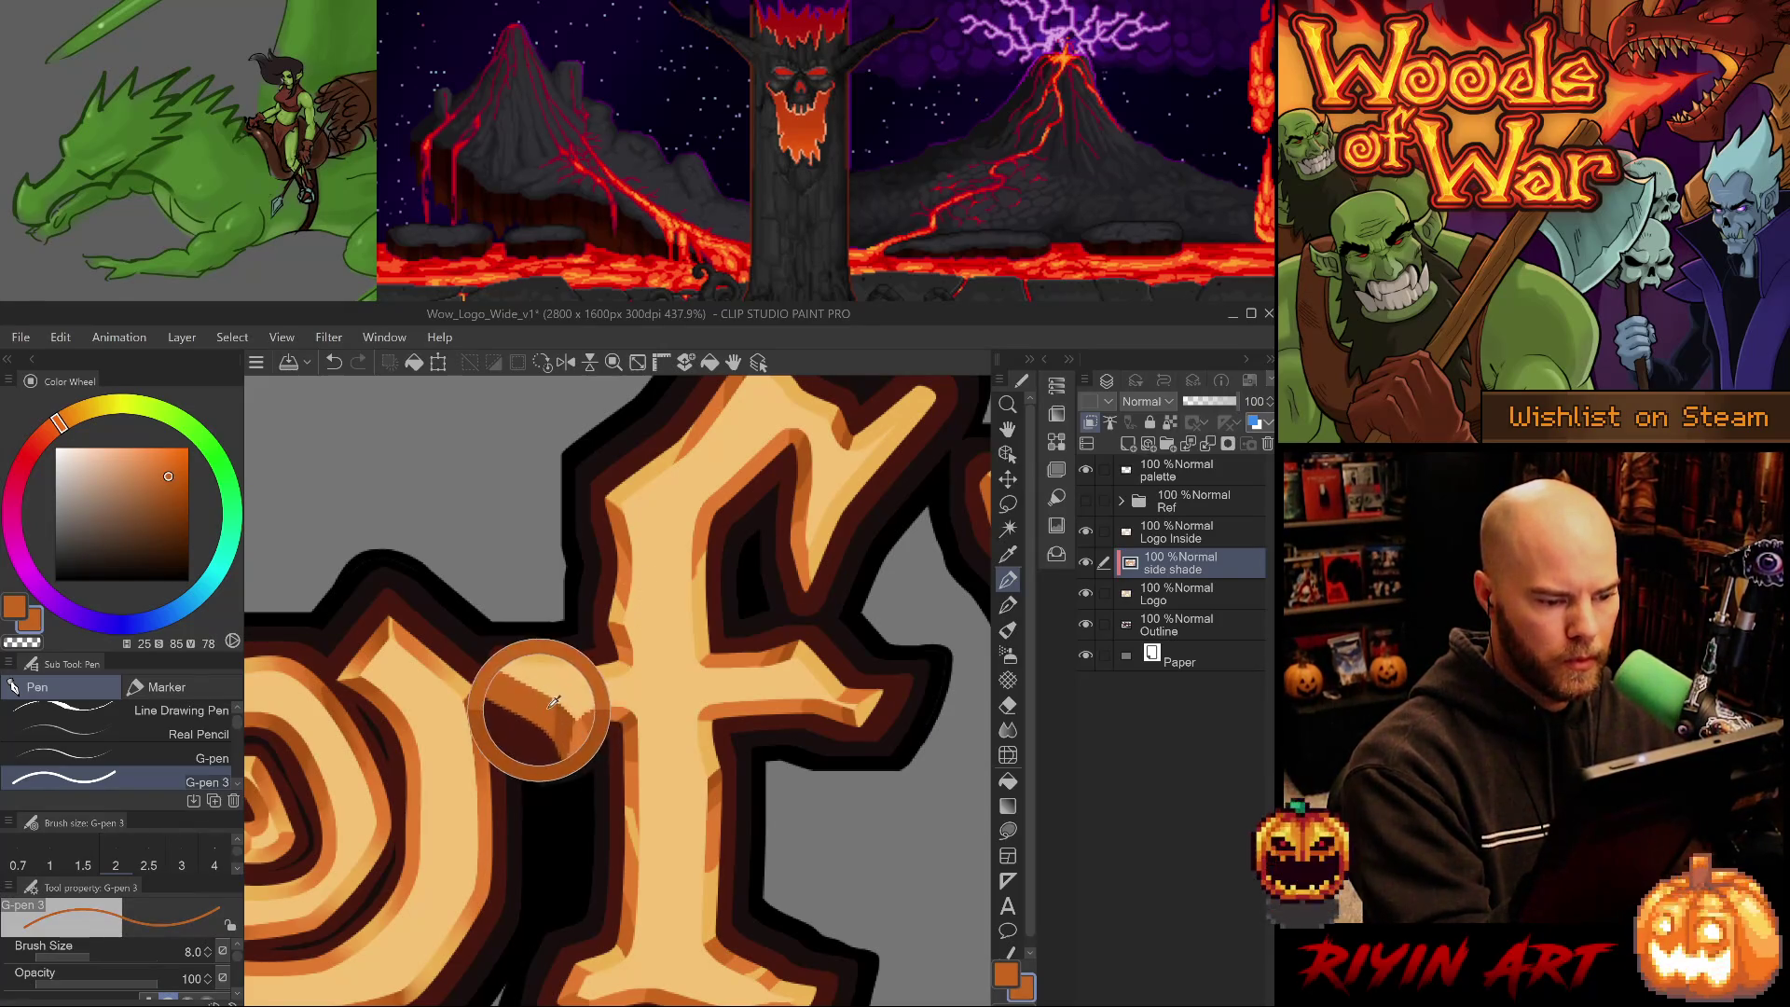
pyautogui.keyDown('alt'); pyautogui.click(551, 714); pyautogui.keyUp('alt')
pyautogui.moveTo(551, 714); pyautogui.dragTo(532, 582)
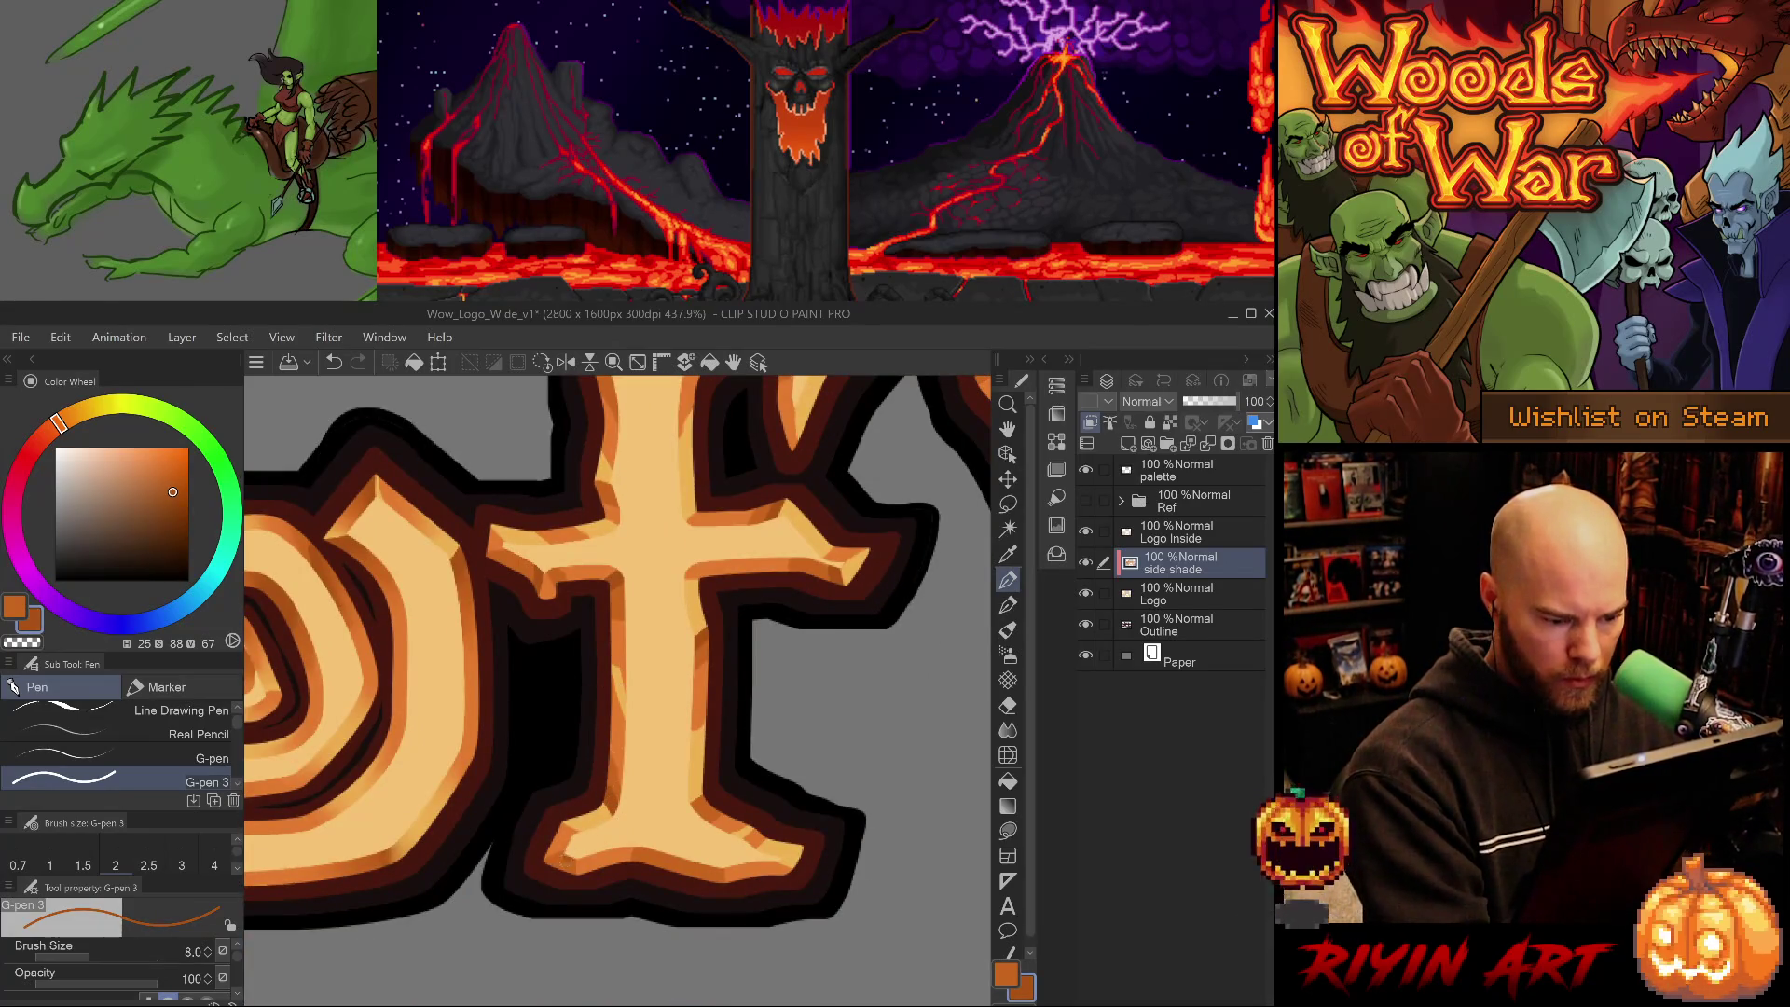
pyautogui.keyDown('alt'); pyautogui.click(561, 862); pyautogui.keyUp('alt')
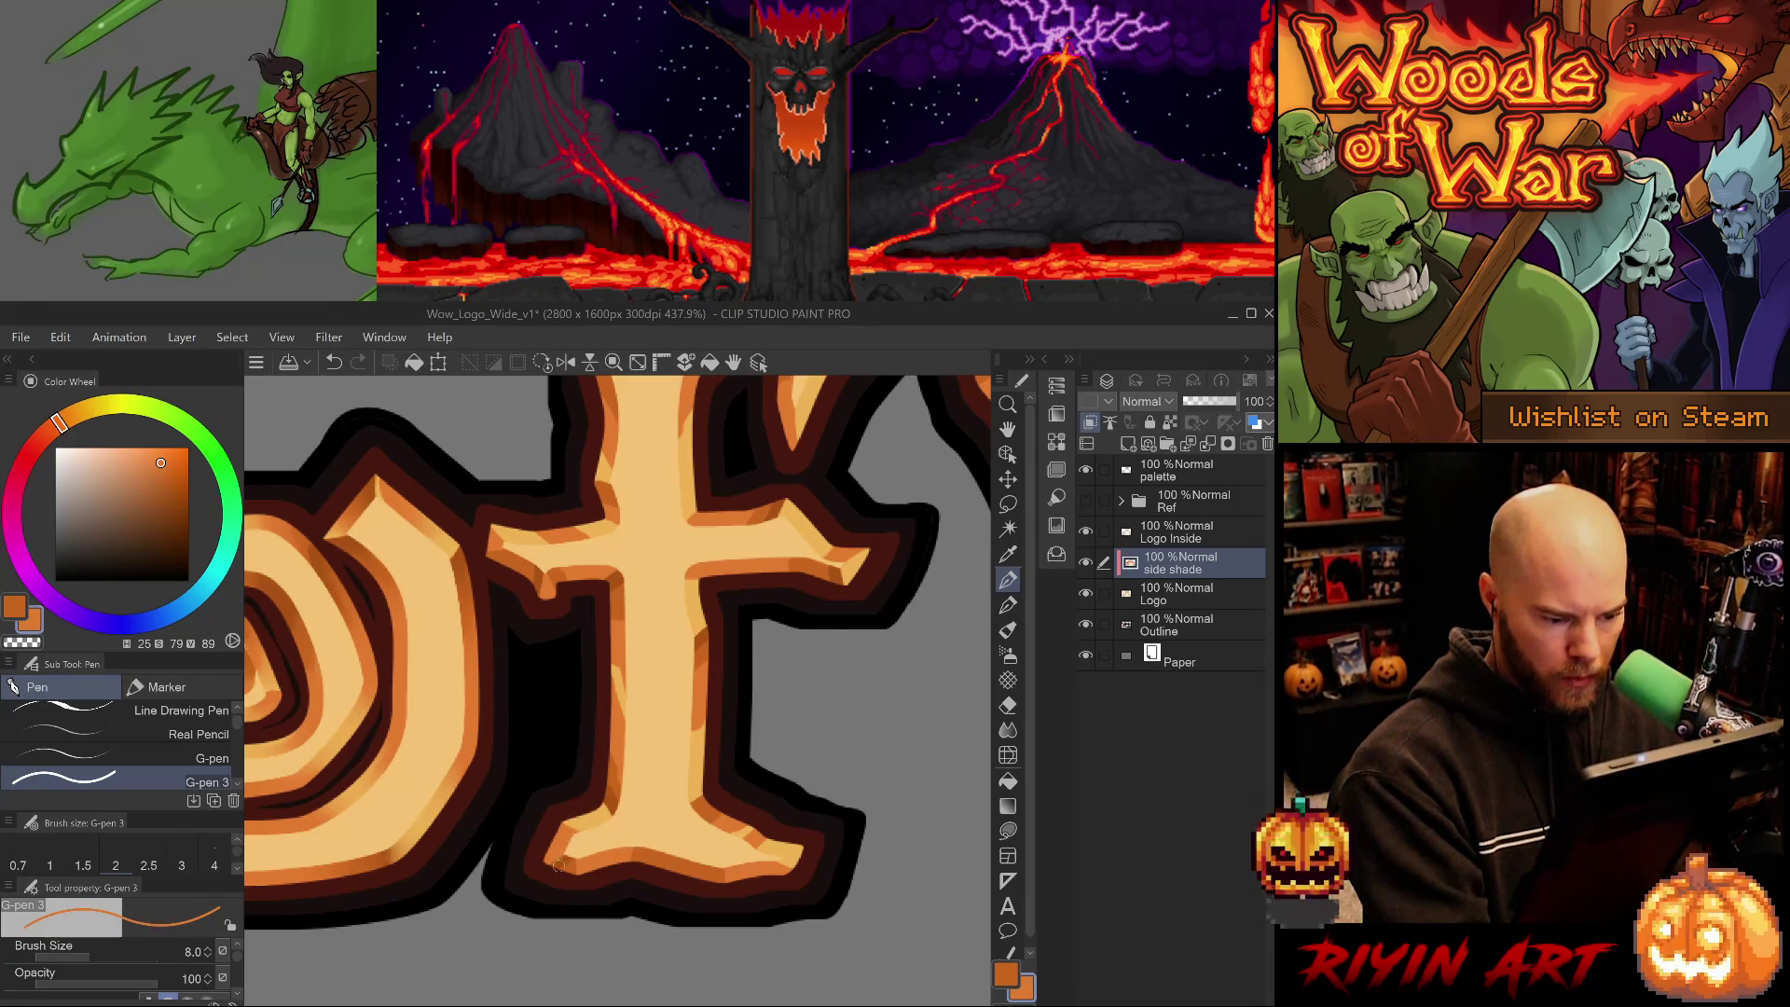
pyautogui.keyDown('alt'); pyautogui.click(560, 866); pyautogui.keyUp('alt')
pyautogui.keyDown('alt'); pyautogui.click(565, 859); pyautogui.keyUp('alt')
pyautogui.keyDown('alt'); pyautogui.click(571, 856); pyautogui.keyUp('alt')
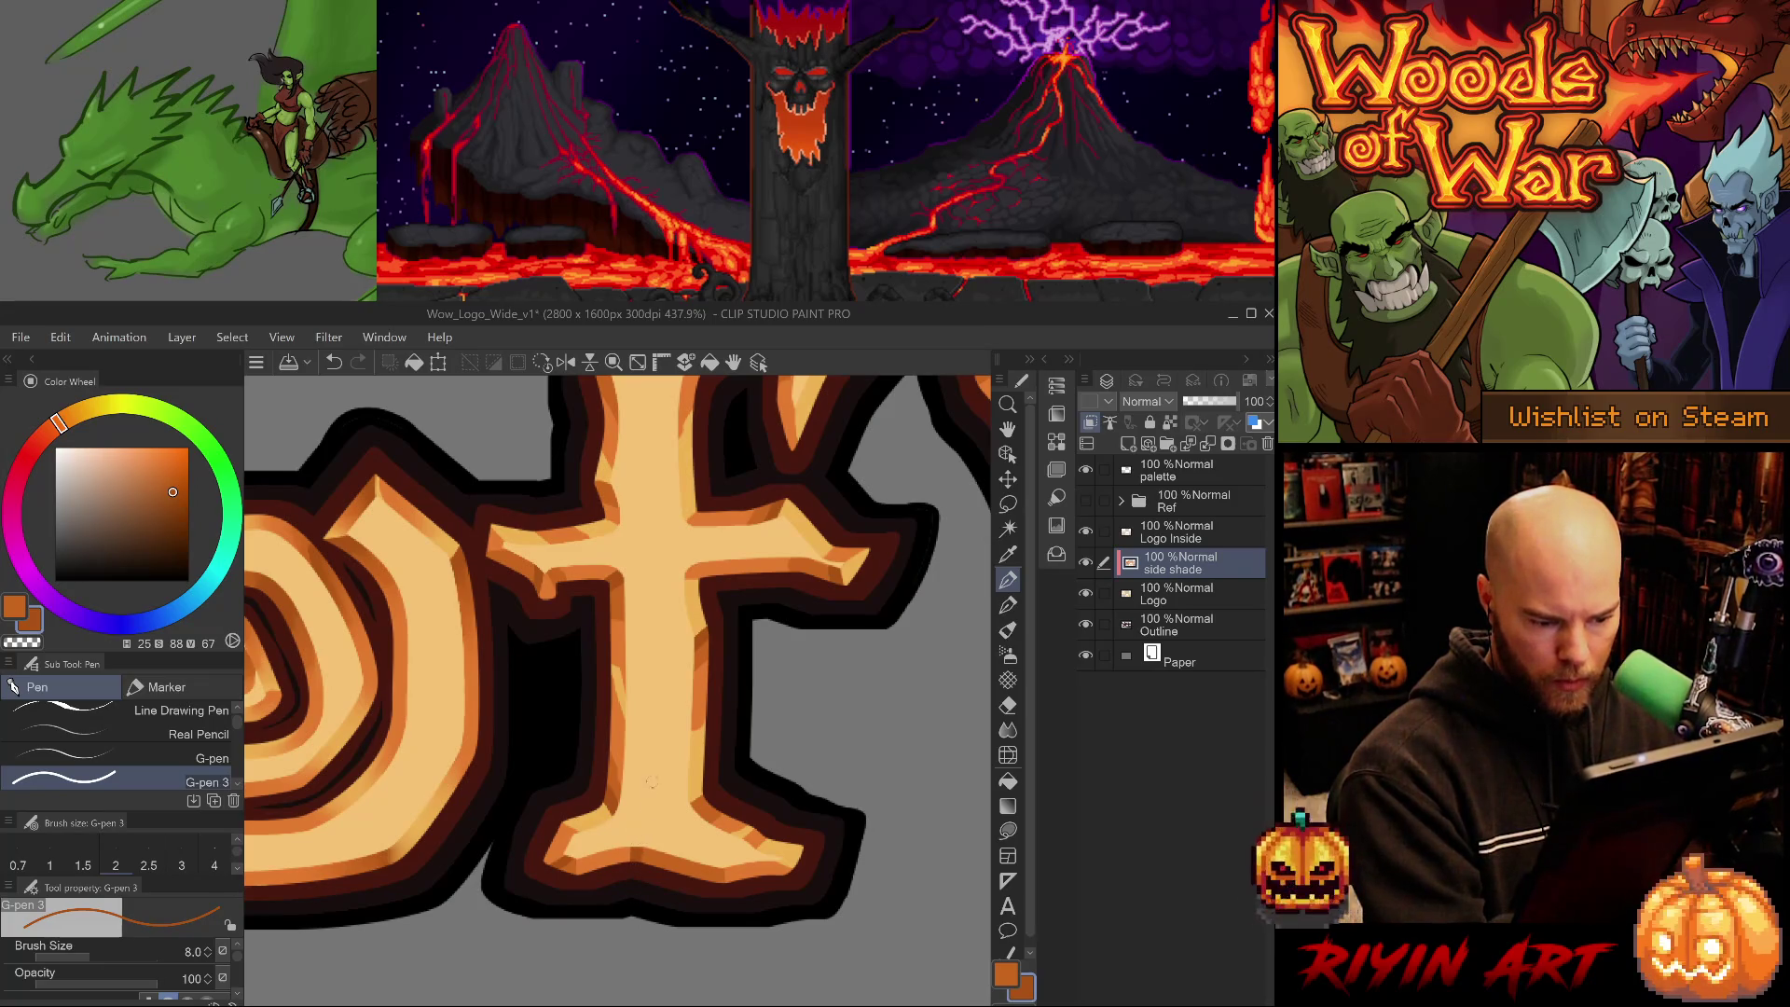
pyautogui.keyDown('alt'); pyautogui.click(579, 864); pyautogui.keyUp('alt')
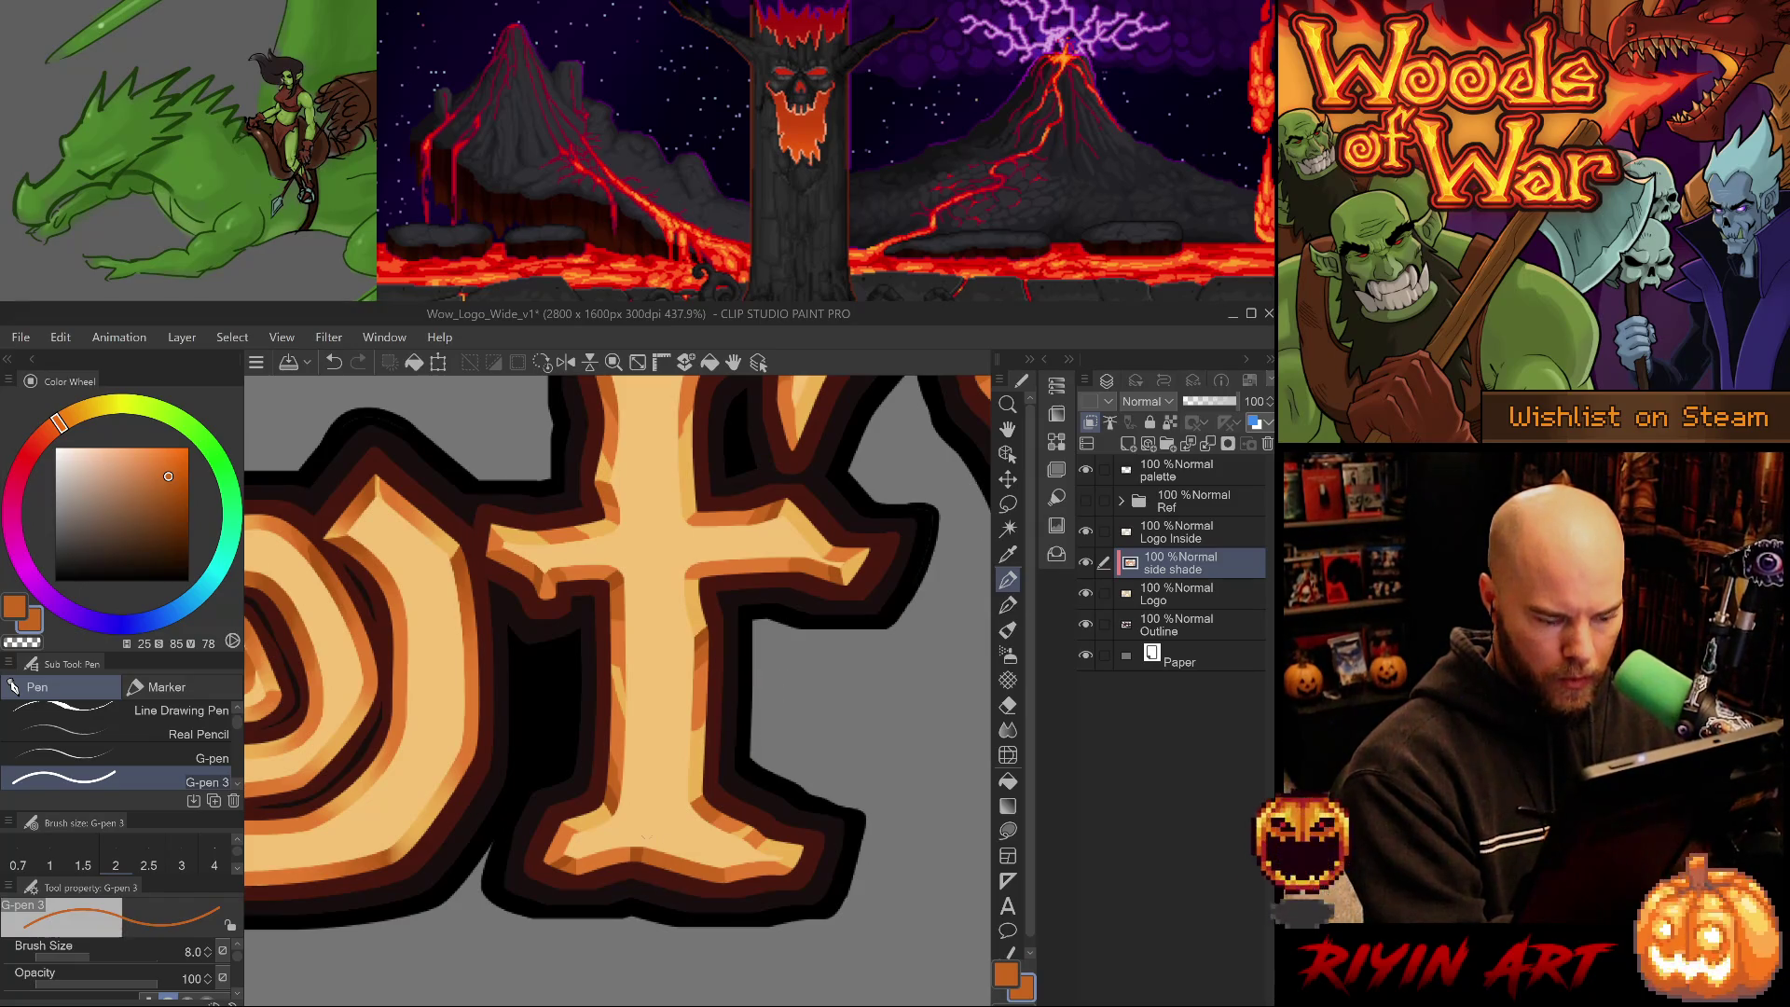
pyautogui.keyDown('alt'); pyautogui.click(644, 846); pyautogui.keyUp('alt')
# - Shade the f's lower-right edge with sampled oranges and shrink the G-pen 3 to size 5
pyautogui.moveTo(779, 871)
pyautogui.mouseDown()
pyautogui.moveTo(803, 850)
pyautogui.moveTo(792, 873)
pyautogui.mouseUp()
pyautogui.hotkey('ctrl', 'z')
pyautogui.keyDown('alt'); pyautogui.click(786, 876); pyautogui.keyUp('alt')
pyautogui.keyDown('alt'); pyautogui.click(783, 870); pyautogui.keyUp('alt')
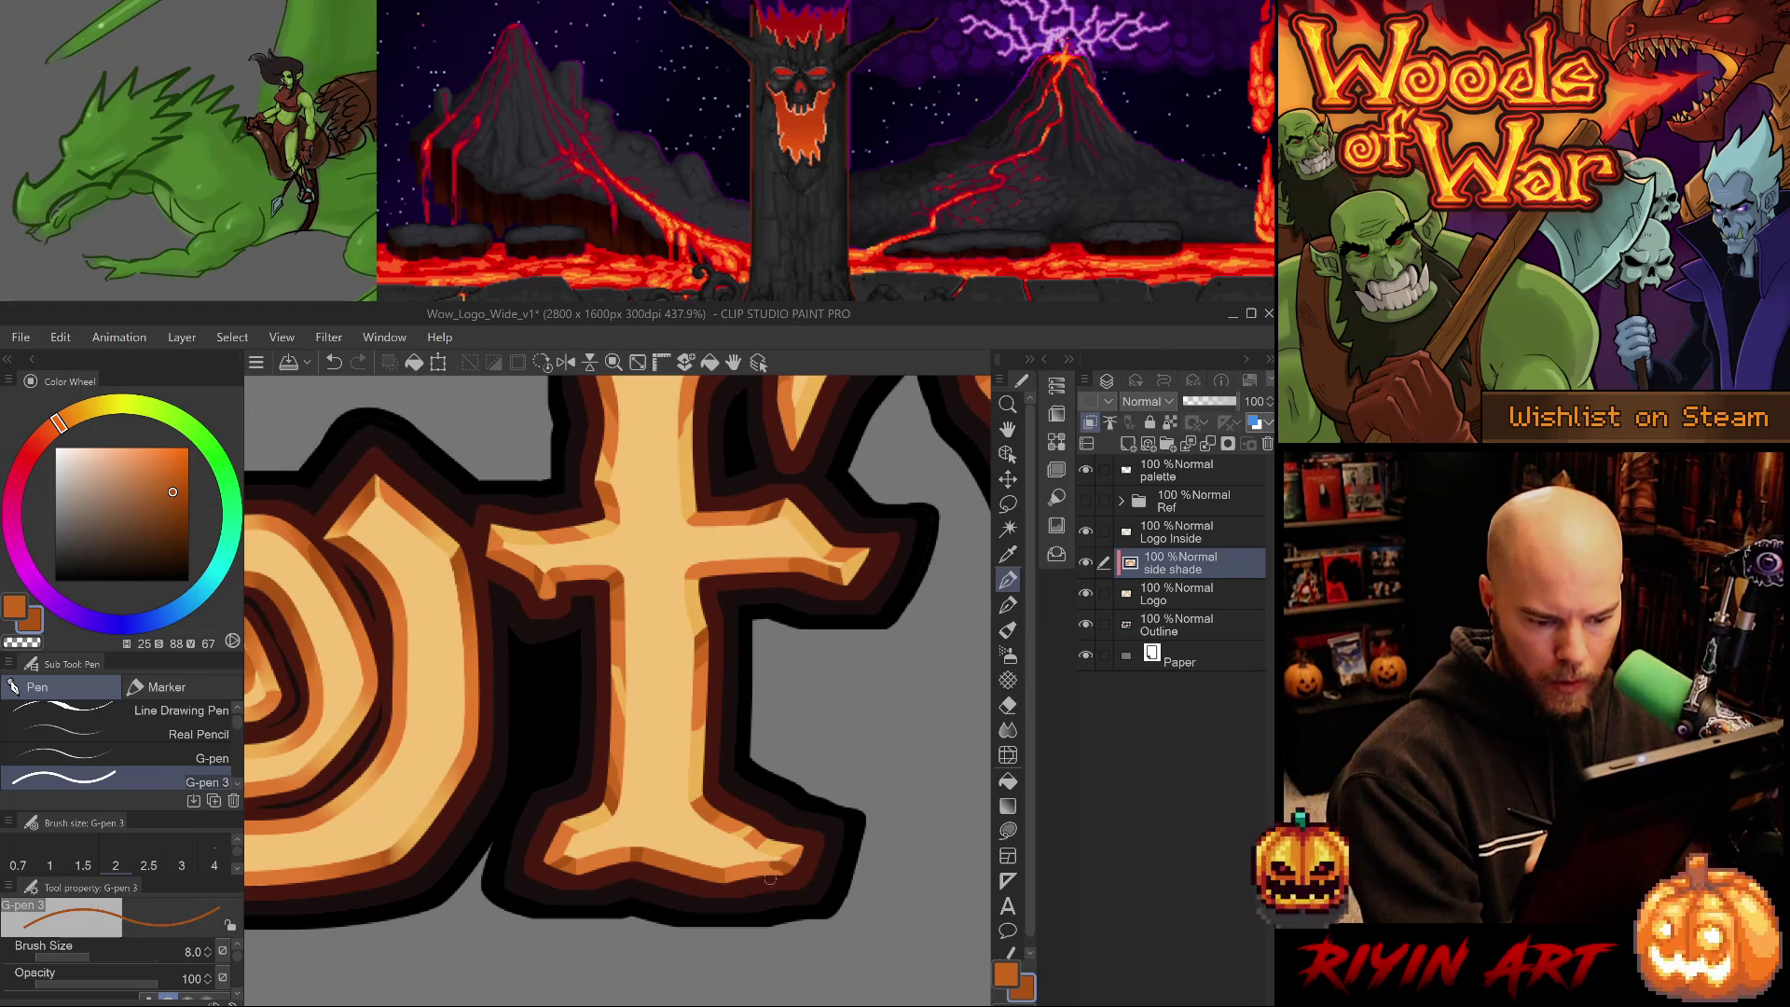
pyautogui.keyDown('alt'); pyautogui.click(770, 872); pyautogui.keyUp('alt')
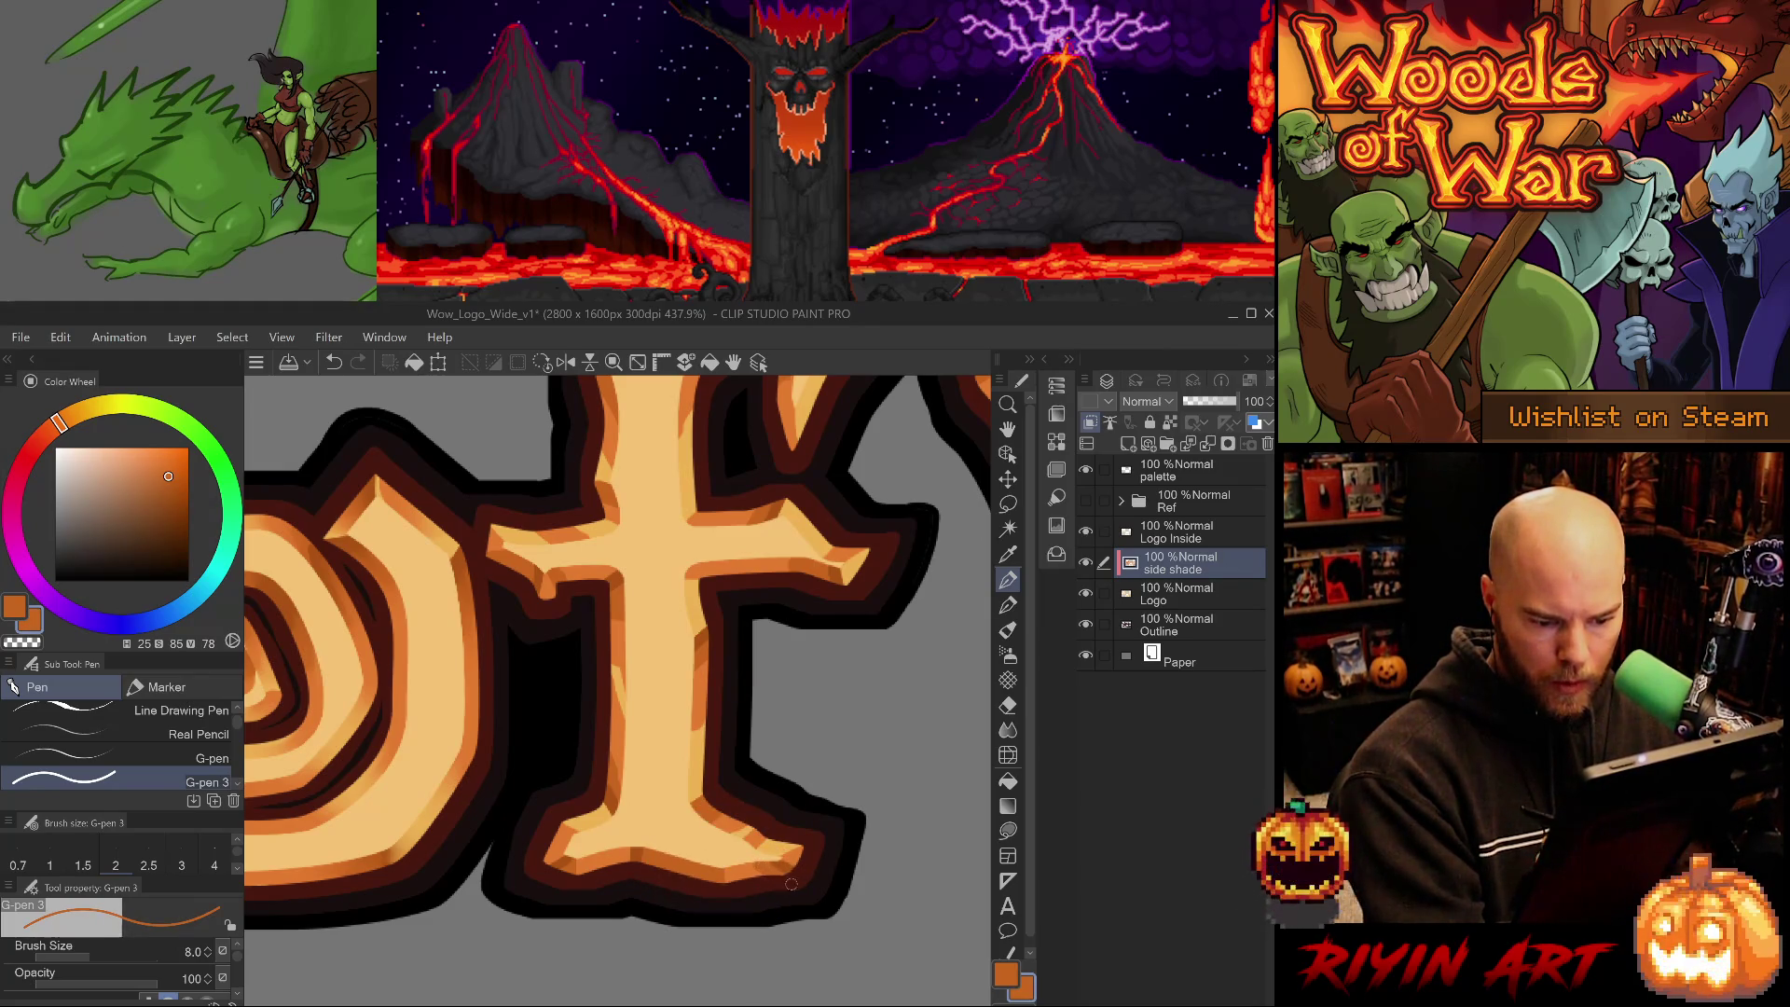
pyautogui.keyDown('alt'); pyautogui.click(776, 863); pyautogui.keyUp('alt')
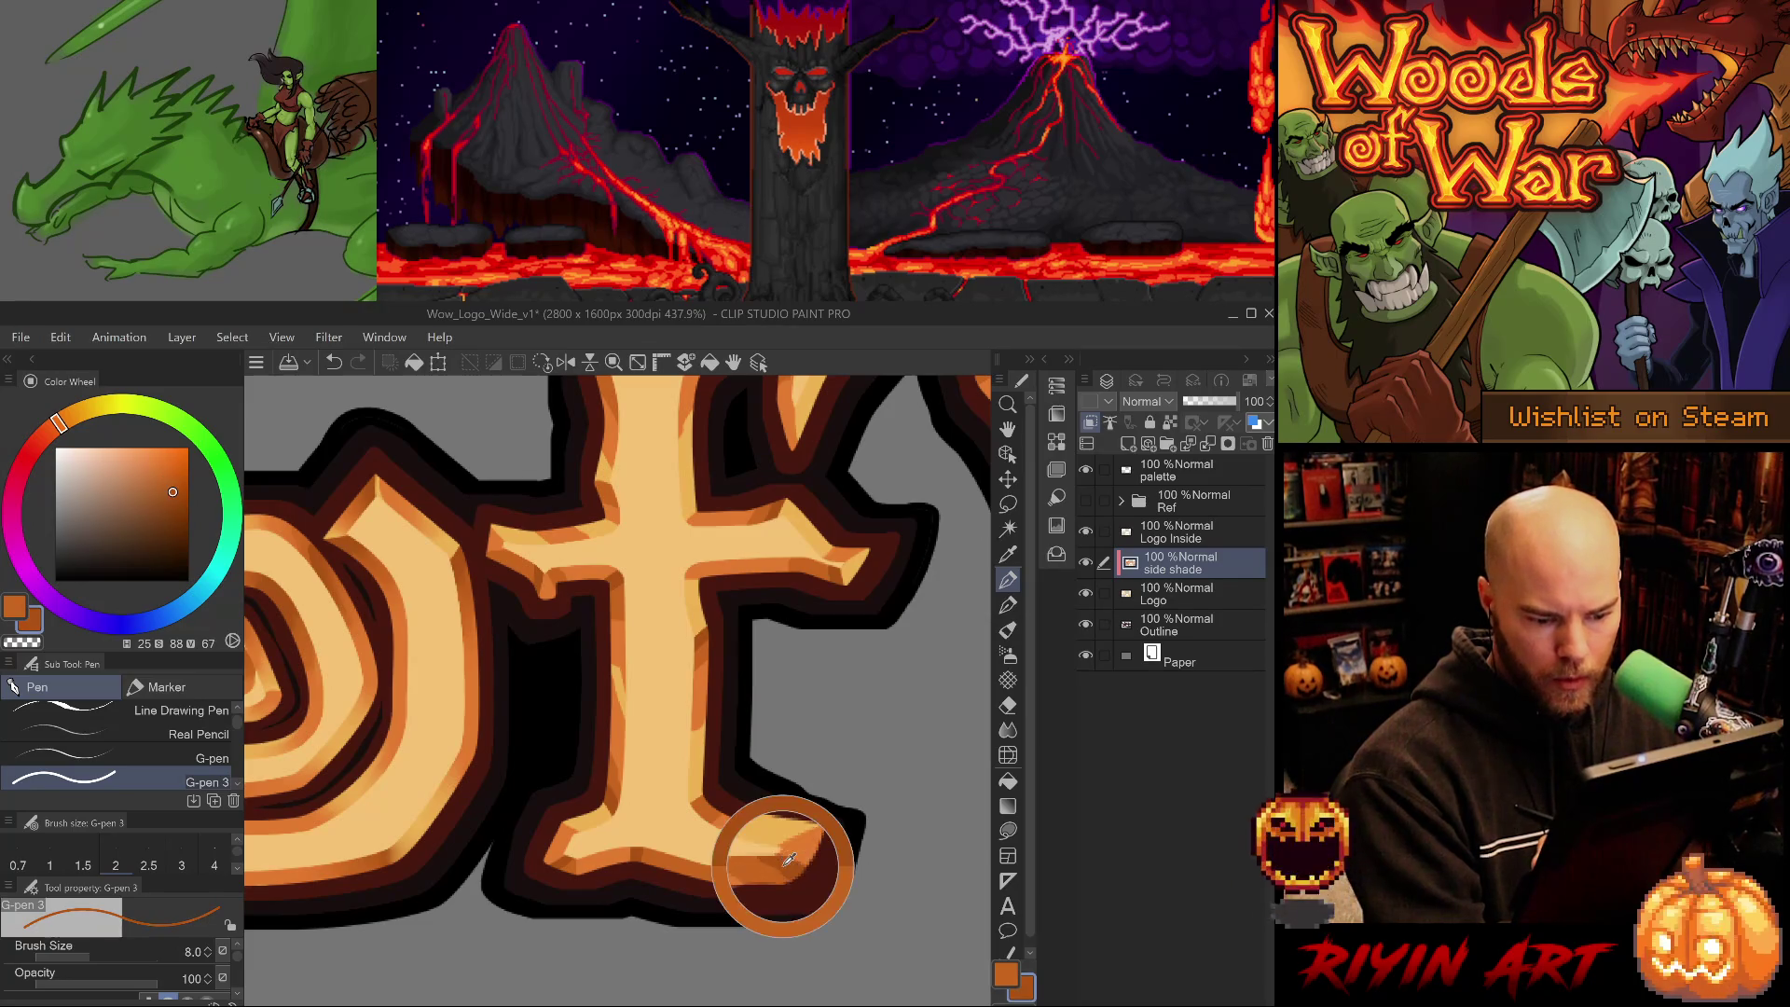
pyautogui.press('[')
pyautogui.press('[')
pyautogui.press('[')
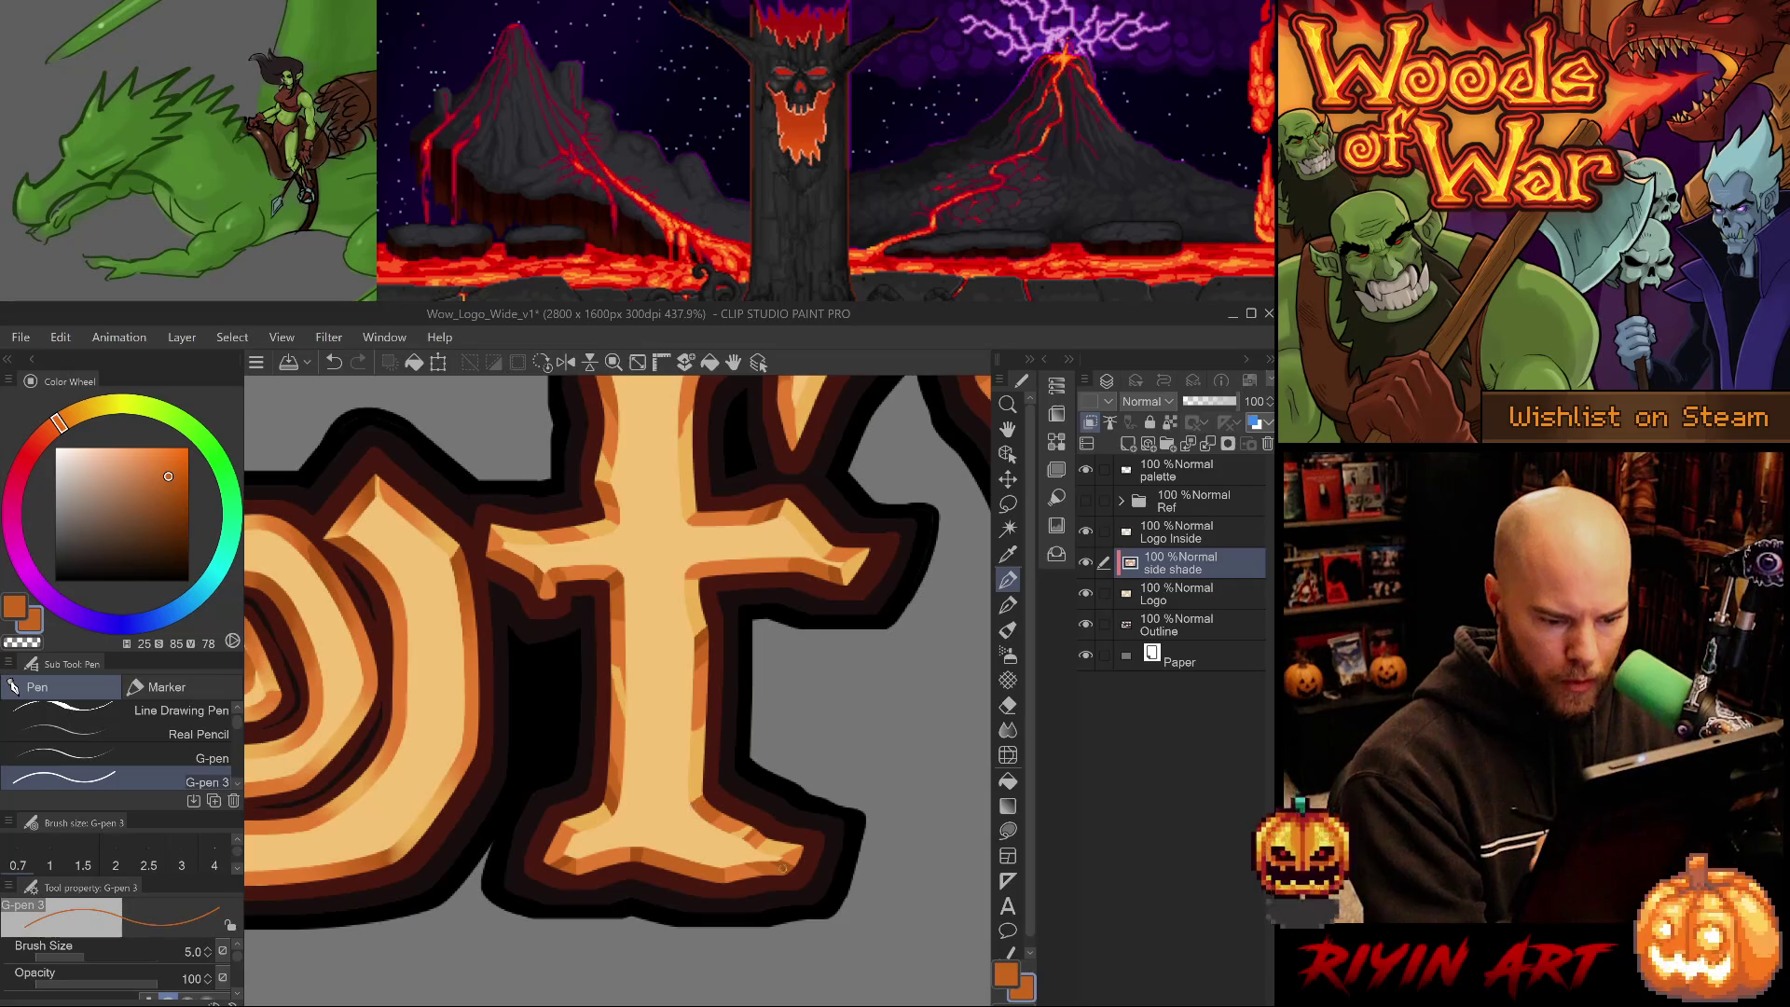
pyautogui.keyDown('alt'); pyautogui.click(635, 855); pyautogui.keyUp('alt')
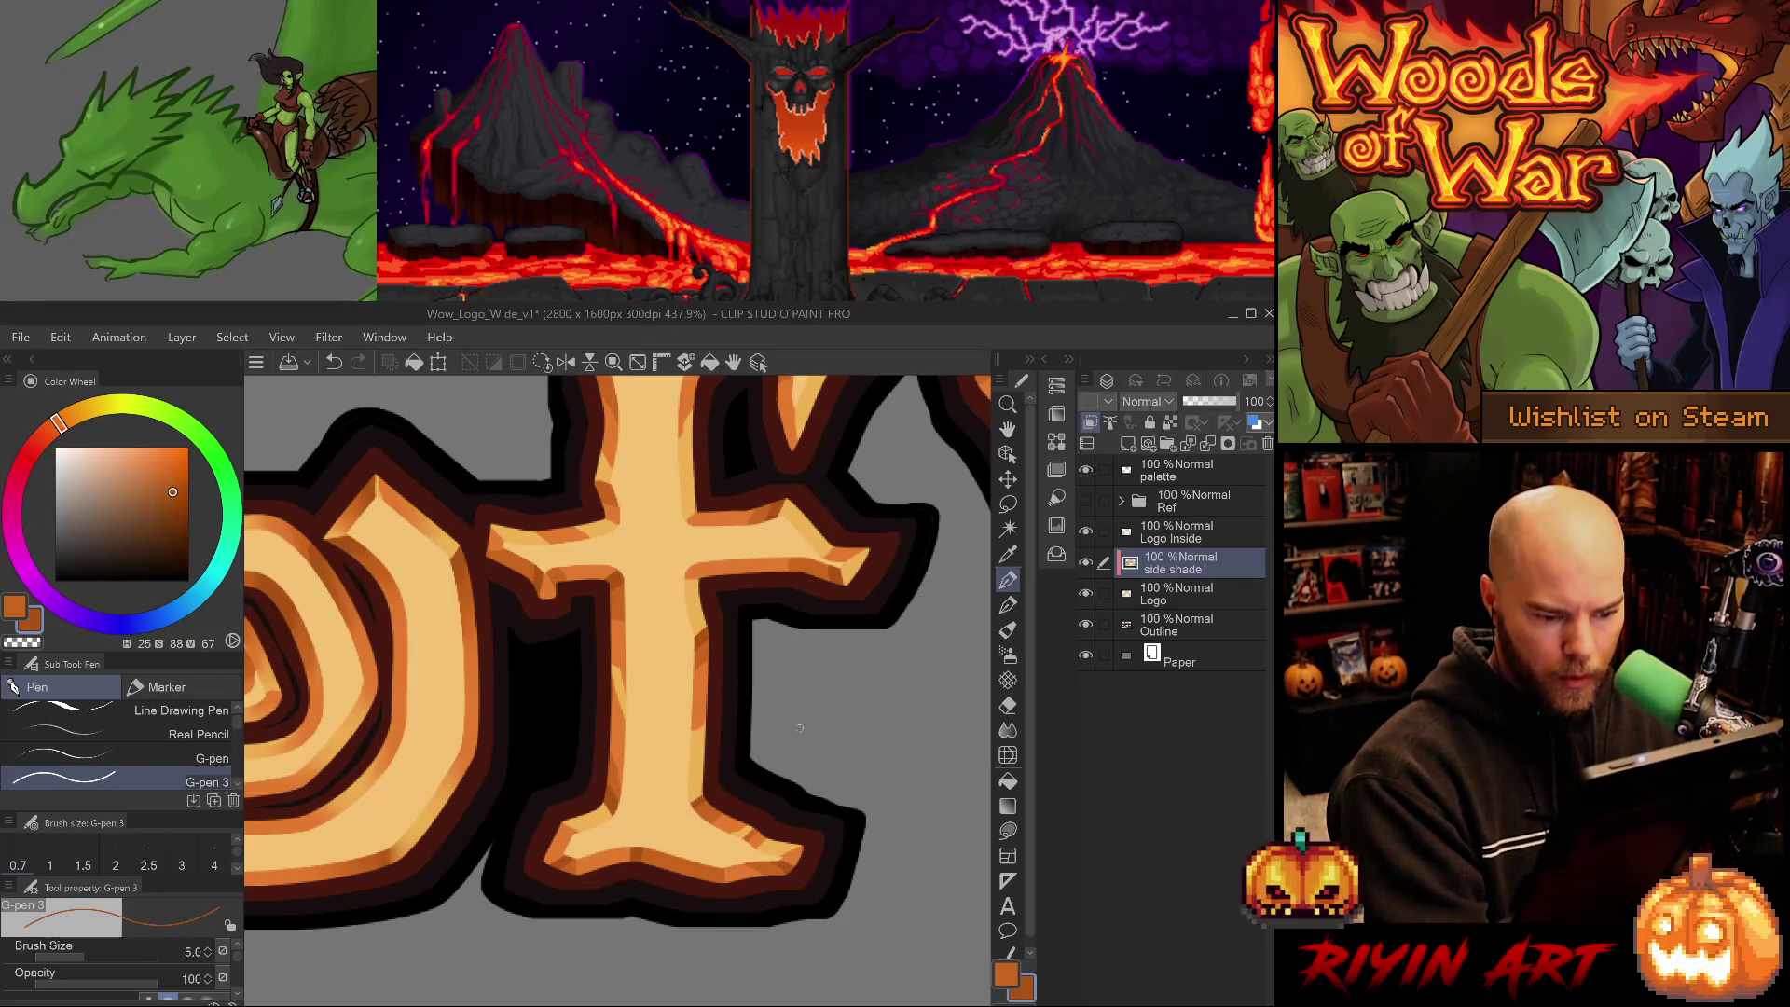
# - Try darker and light orange strokes along the upper edge and tip of the f arm, undoing misses
pyautogui.moveTo(712, 640)
pyautogui.mouseDown()
pyautogui.moveTo(760, 779)
pyautogui.moveTo(737, 916)
pyautogui.mouseUp()
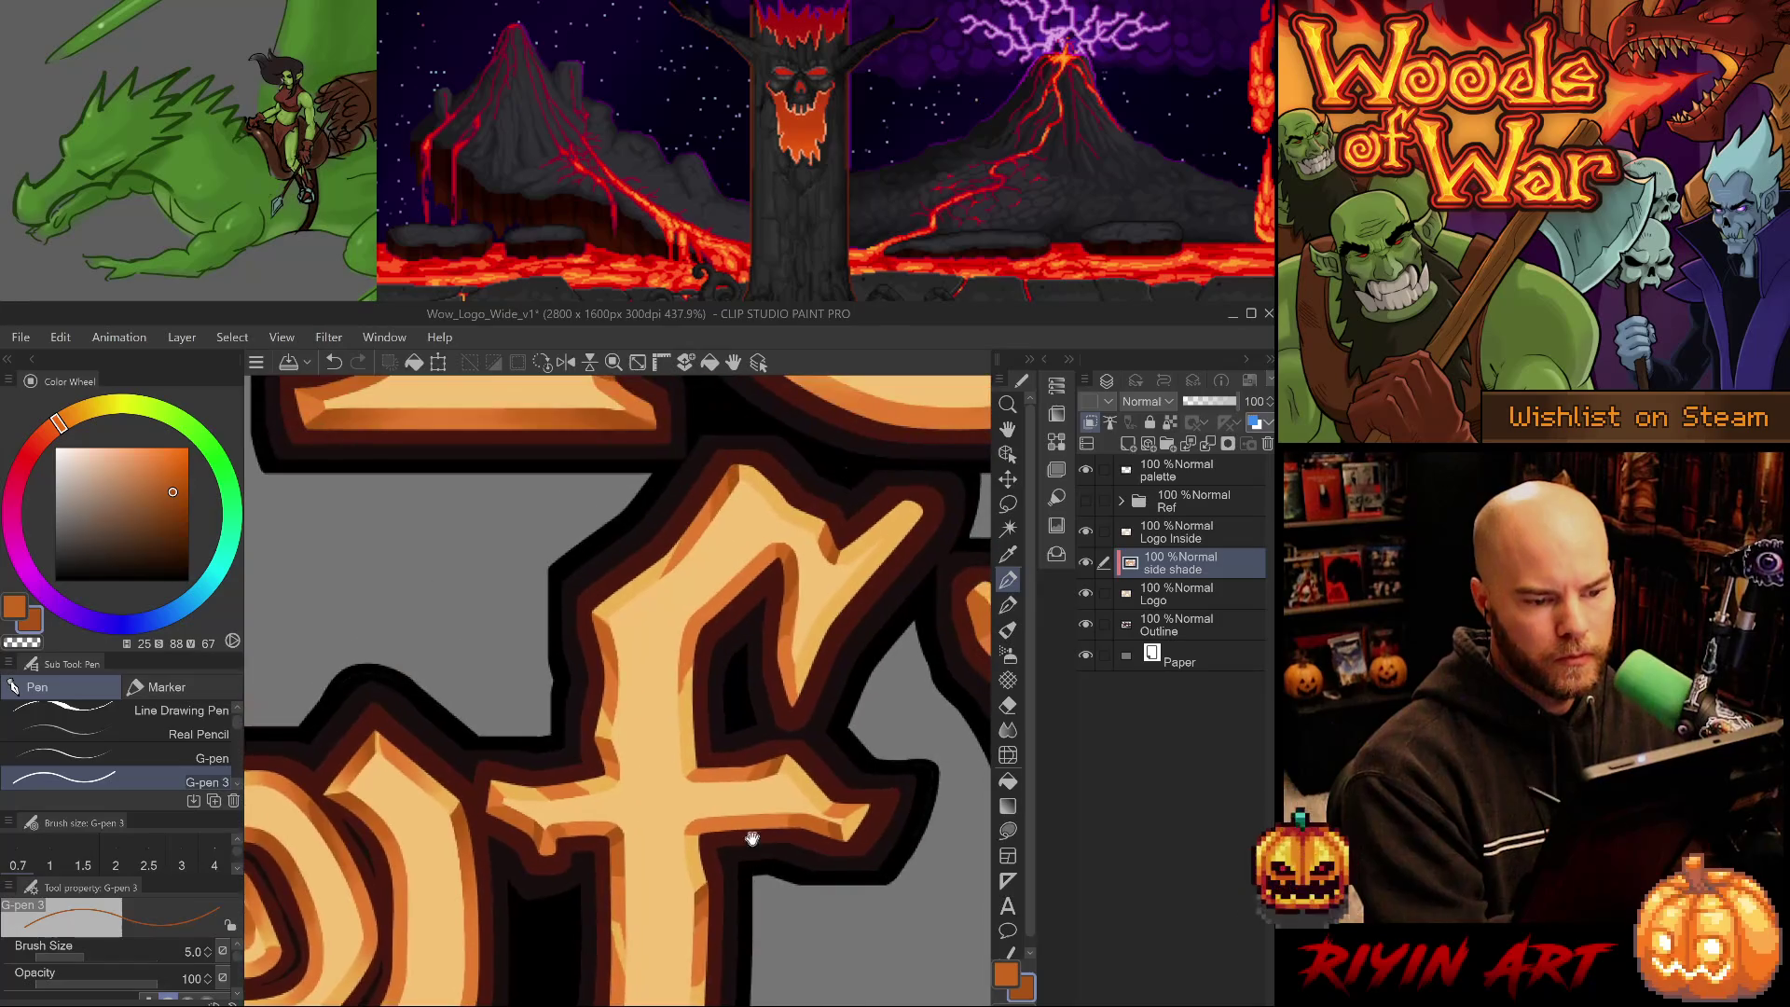
pyautogui.keyDown('alt'); pyautogui.click(763, 760); pyautogui.keyUp('alt')
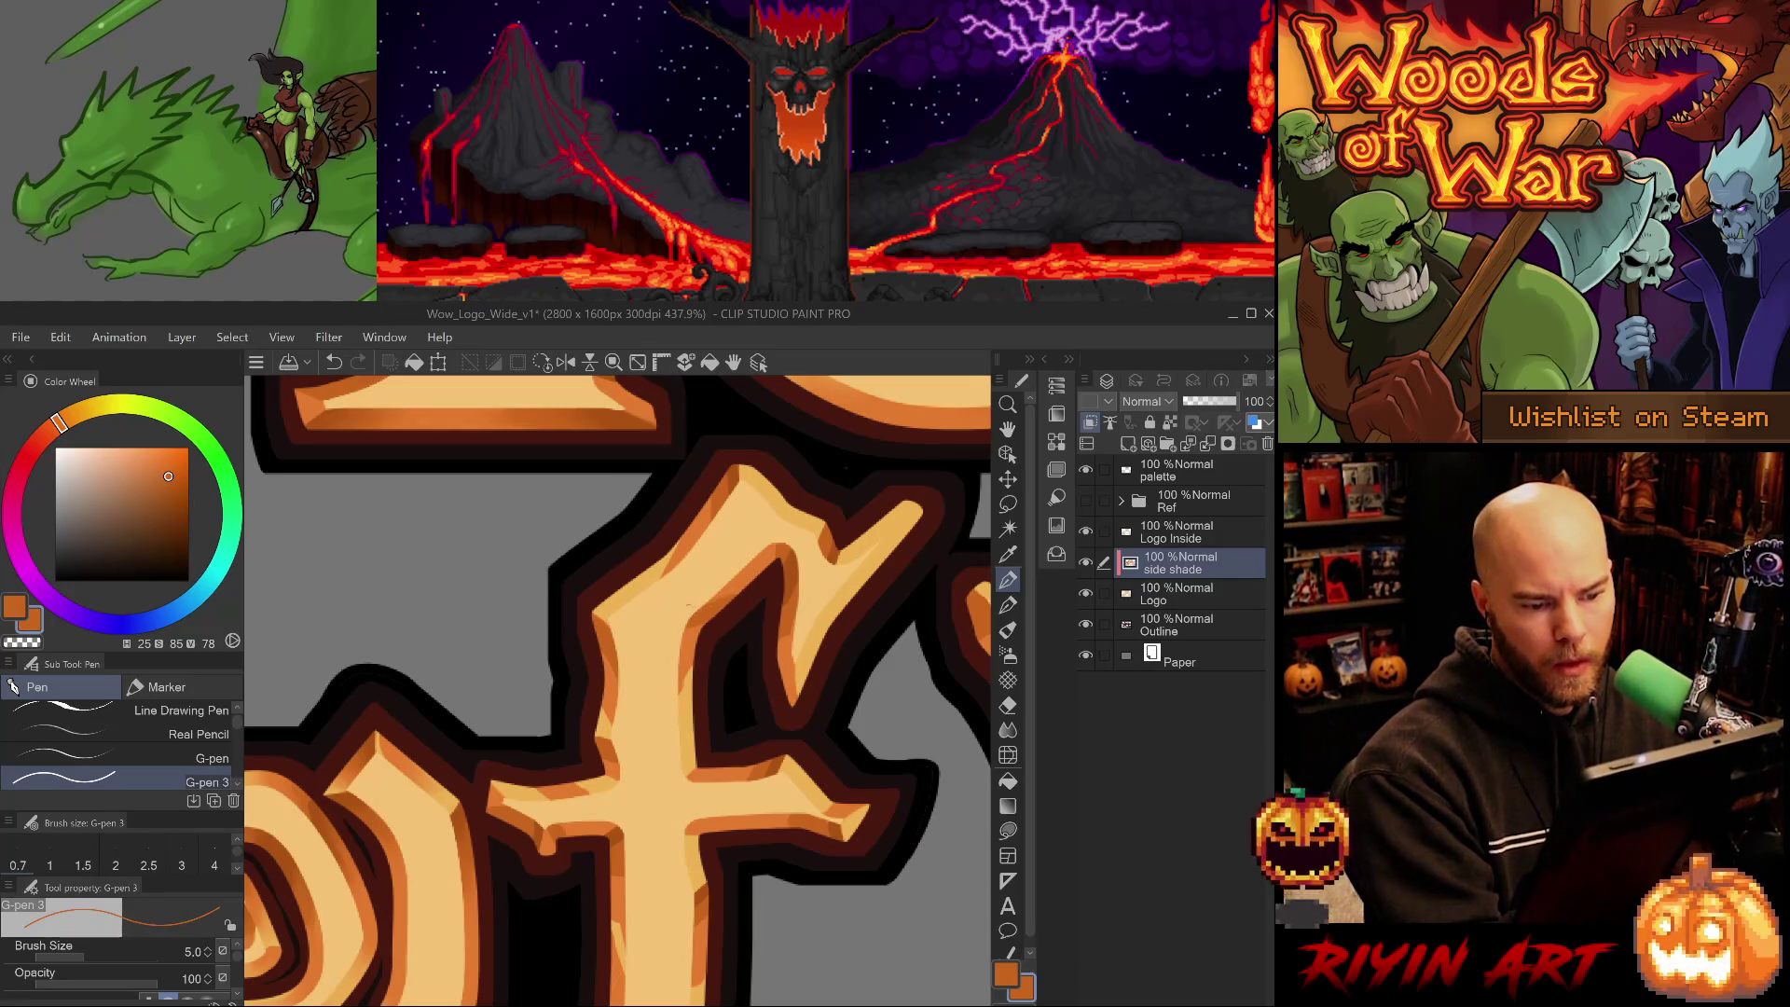
pyautogui.keyDown('alt'); pyautogui.click(775, 762); pyautogui.keyUp('alt')
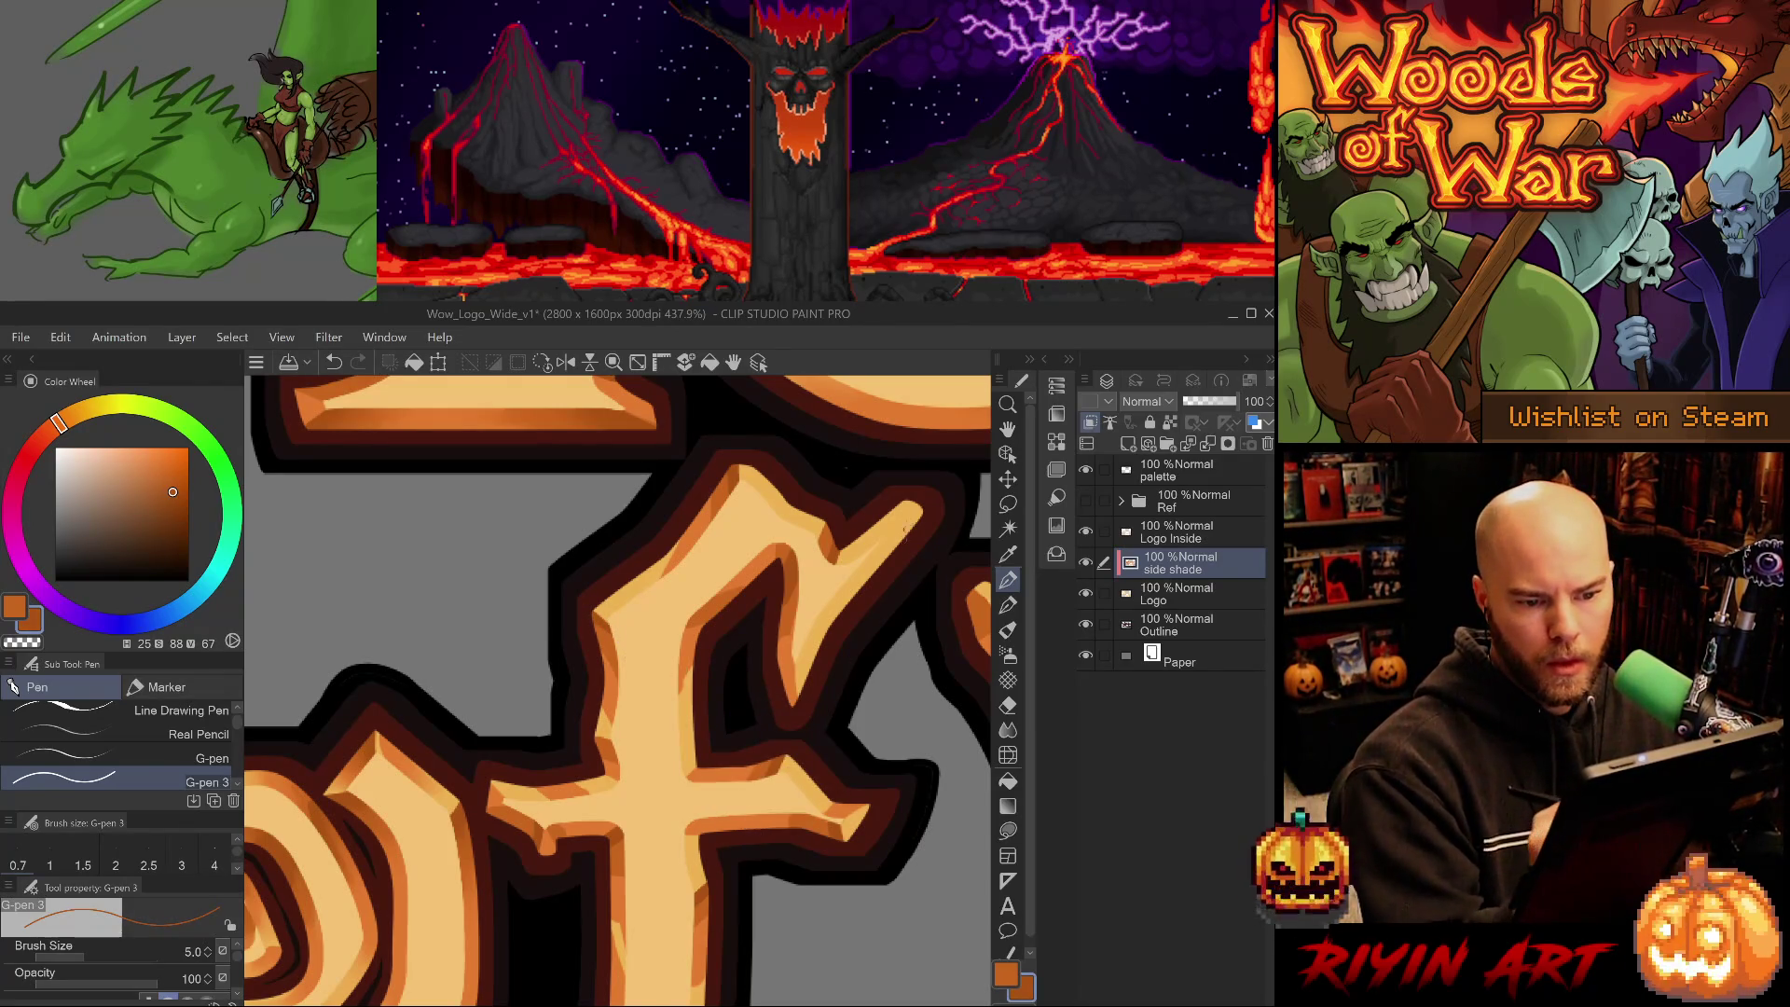
pyautogui.moveTo(918, 512)
pyautogui.mouseDown()
pyautogui.moveTo(841, 591)
pyautogui.moveTo(872, 543)
pyautogui.mouseUp()
pyautogui.keyDown('alt'); pyautogui.click(798, 606); pyautogui.keyUp('alt')
pyautogui.press('e')
pyautogui.press('p')
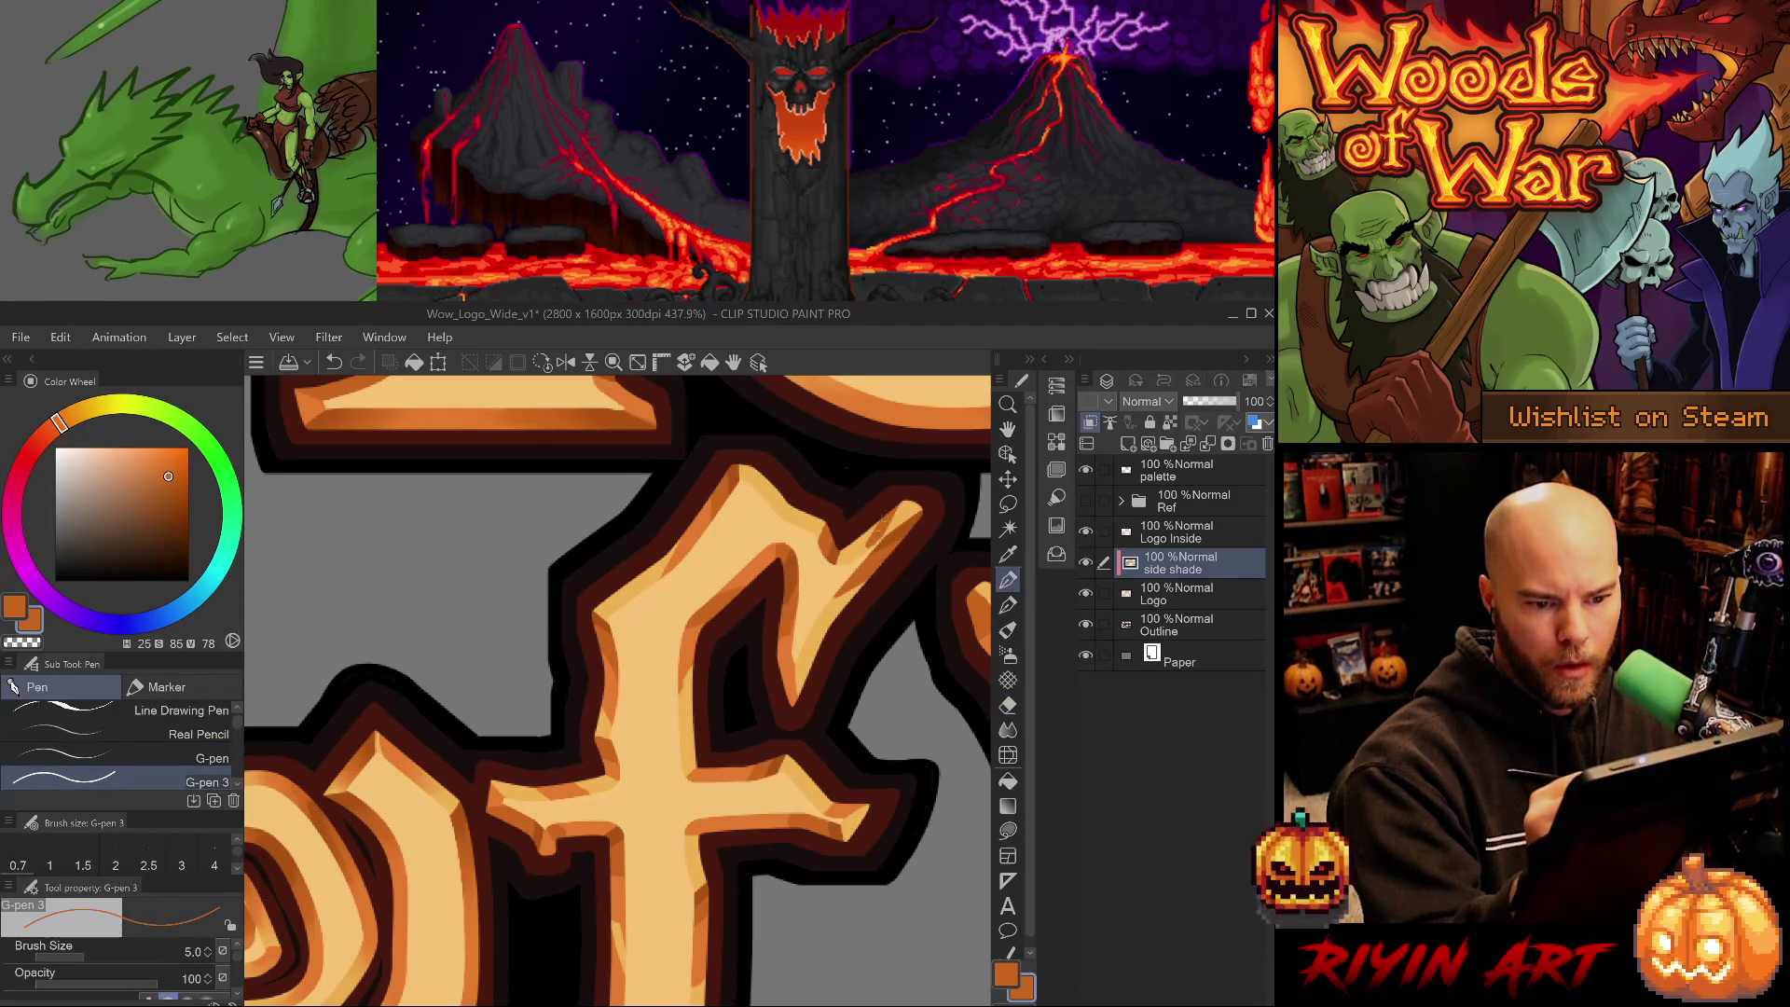
pyautogui.hotkey('ctrl', 'z')
pyautogui.keyDown('alt'); pyautogui.click(786, 663); pyautogui.keyUp('alt')
pyautogui.moveTo(879, 545)
pyautogui.mouseDown()
pyautogui.moveTo(895, 496)
pyautogui.moveTo(862, 525)
pyautogui.moveTo(895, 508)
pyautogui.mouseUp()
pyautogui.hotkey('ctrl', 'z')
# - Paint mid and dark orange shading strokes and marks down the f arm
pyautogui.keyDown('alt'); pyautogui.click(825, 546); pyautogui.keyUp('alt')
pyautogui.keyDown('alt'); pyautogui.click(836, 545); pyautogui.keyUp('alt')
pyautogui.keyDown('alt'); pyautogui.click(880, 522); pyautogui.keyUp('alt')
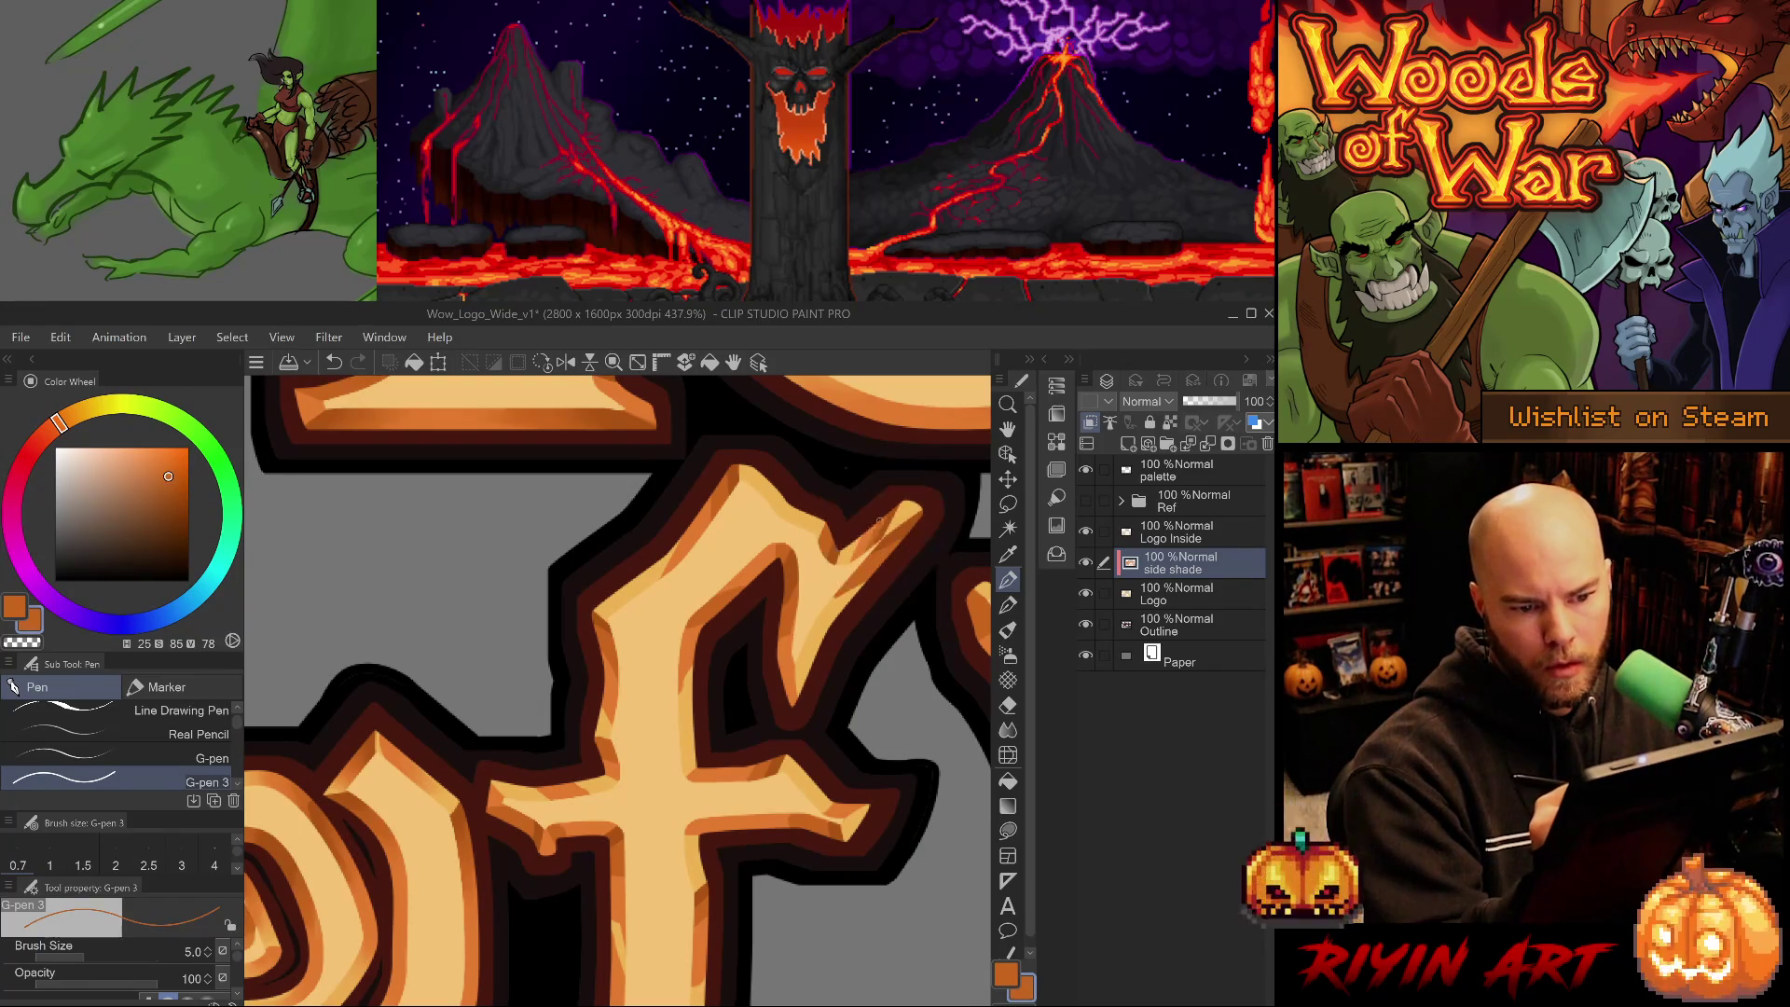
pyautogui.keyDown('alt'); pyautogui.click(867, 540); pyautogui.keyUp('alt')
pyautogui.moveTo(898, 535); pyautogui.dragTo(847, 593)
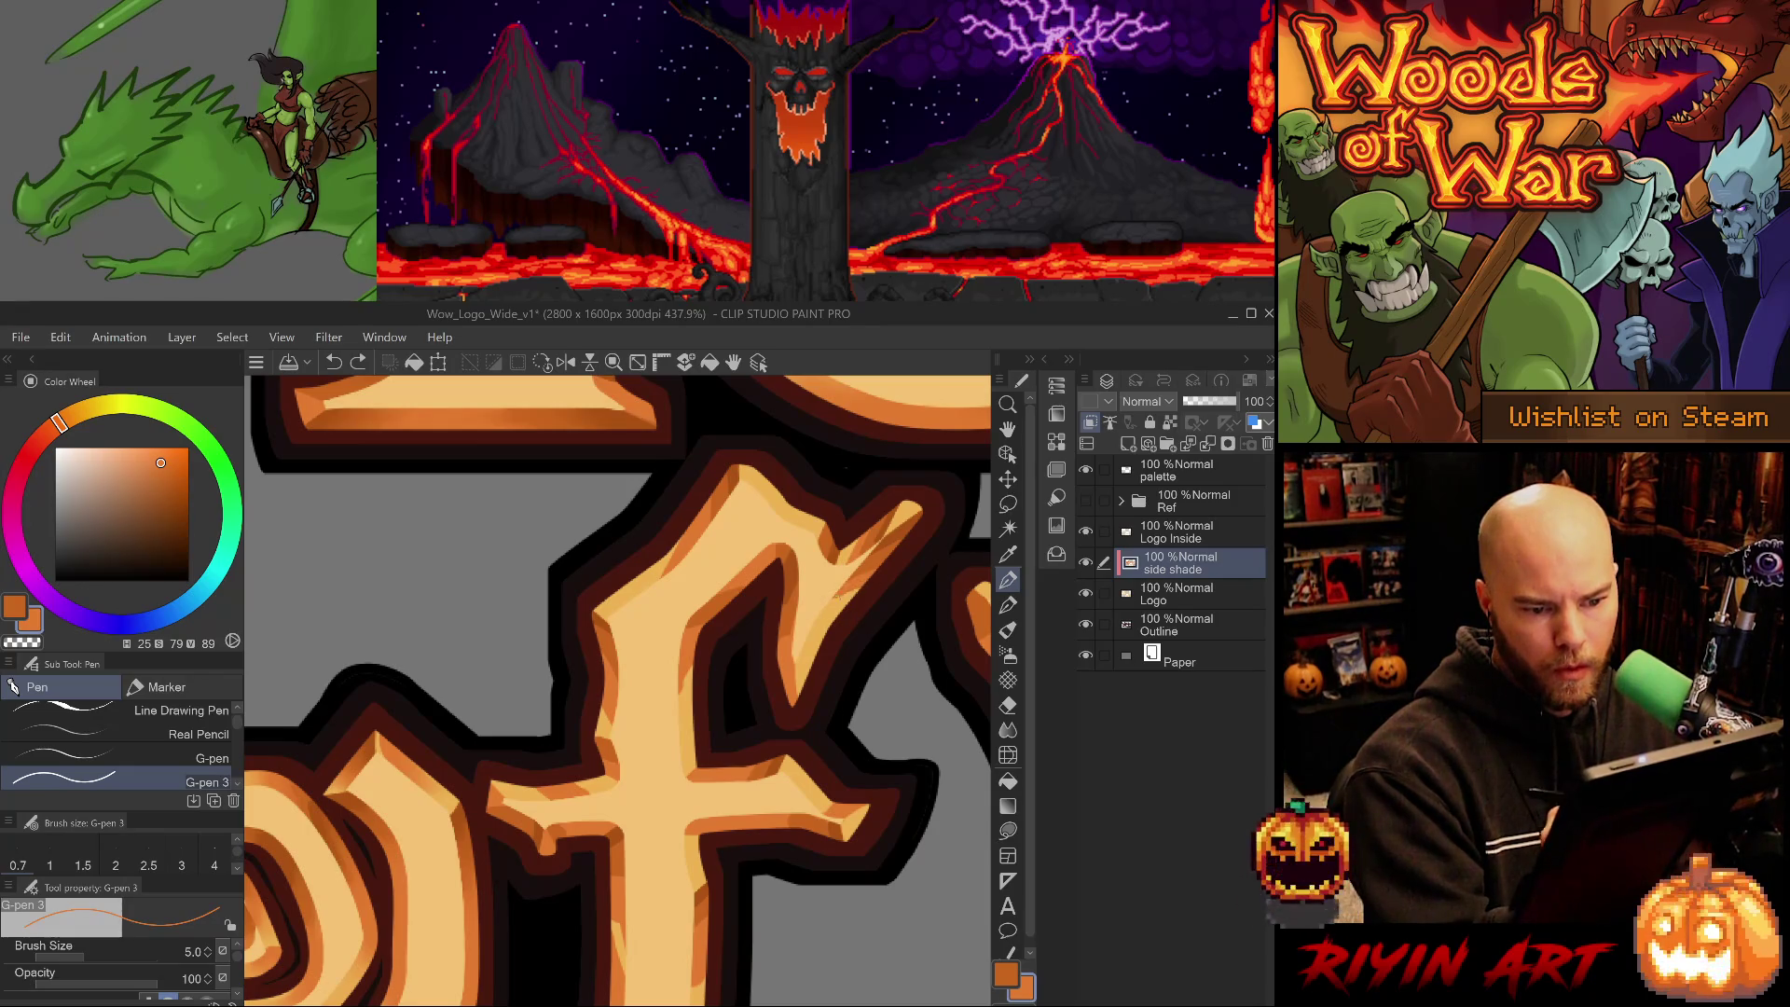
pyautogui.moveTo(829, 631); pyautogui.dragTo(819, 627)
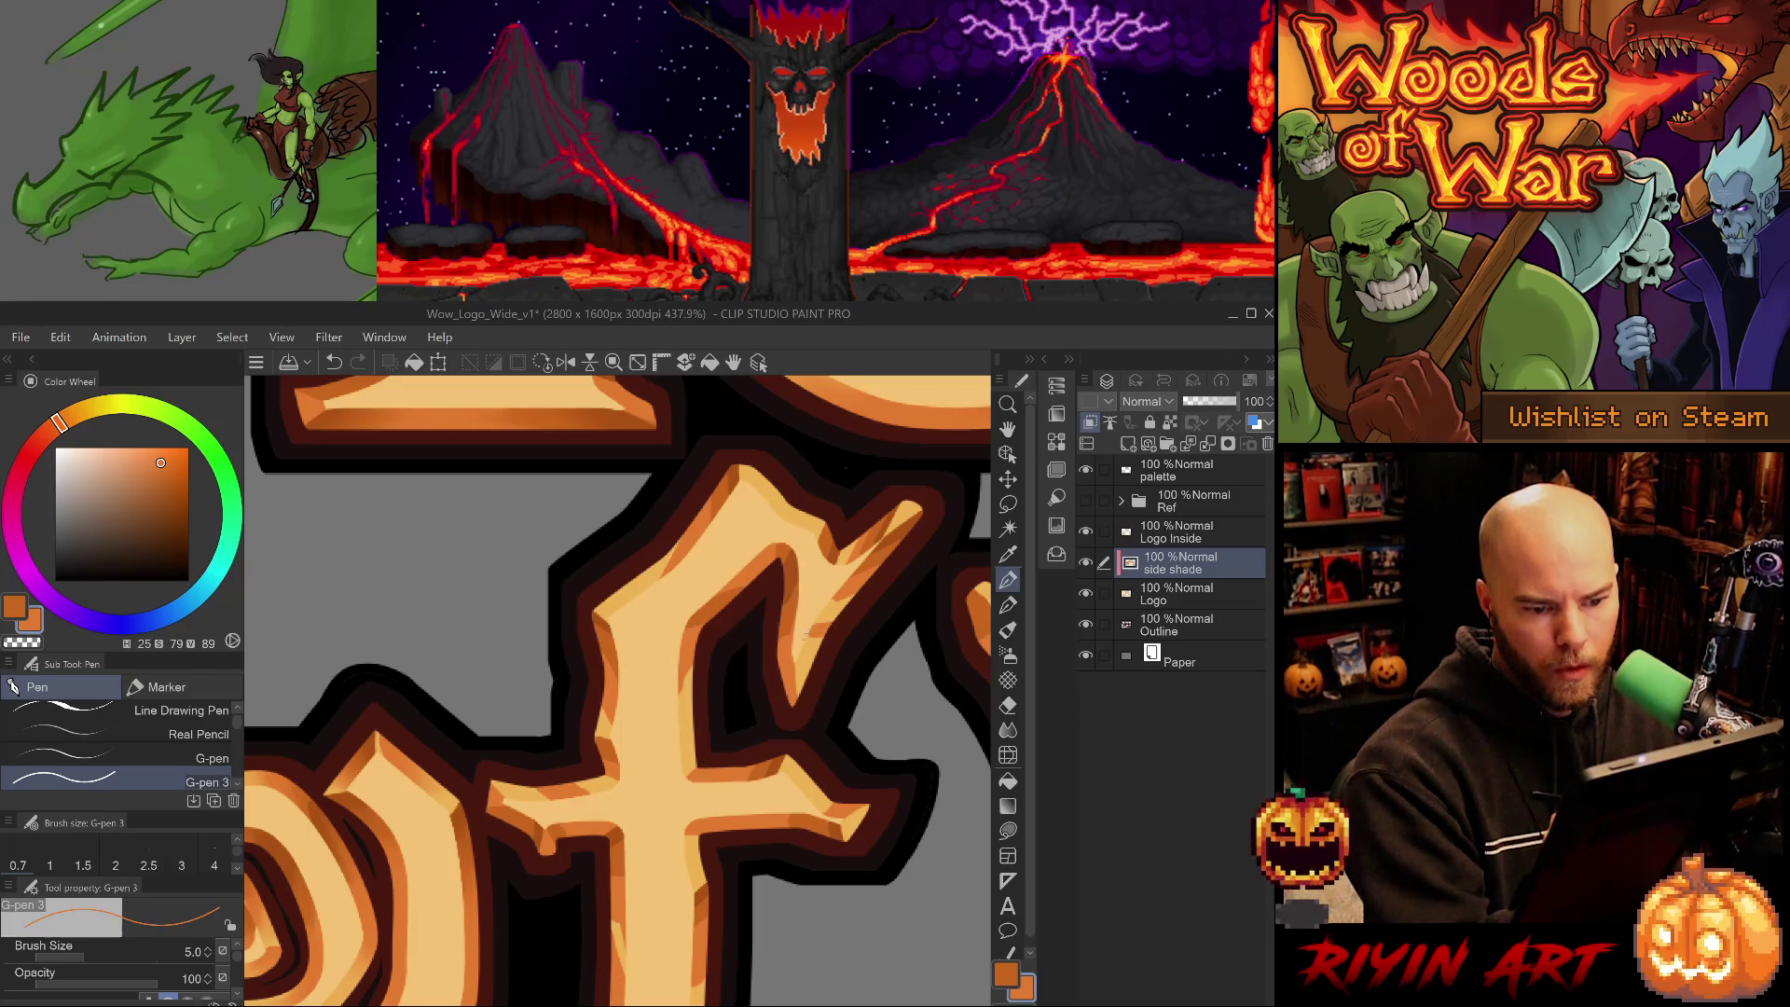
pyautogui.moveTo(824, 638); pyautogui.dragTo(810, 636)
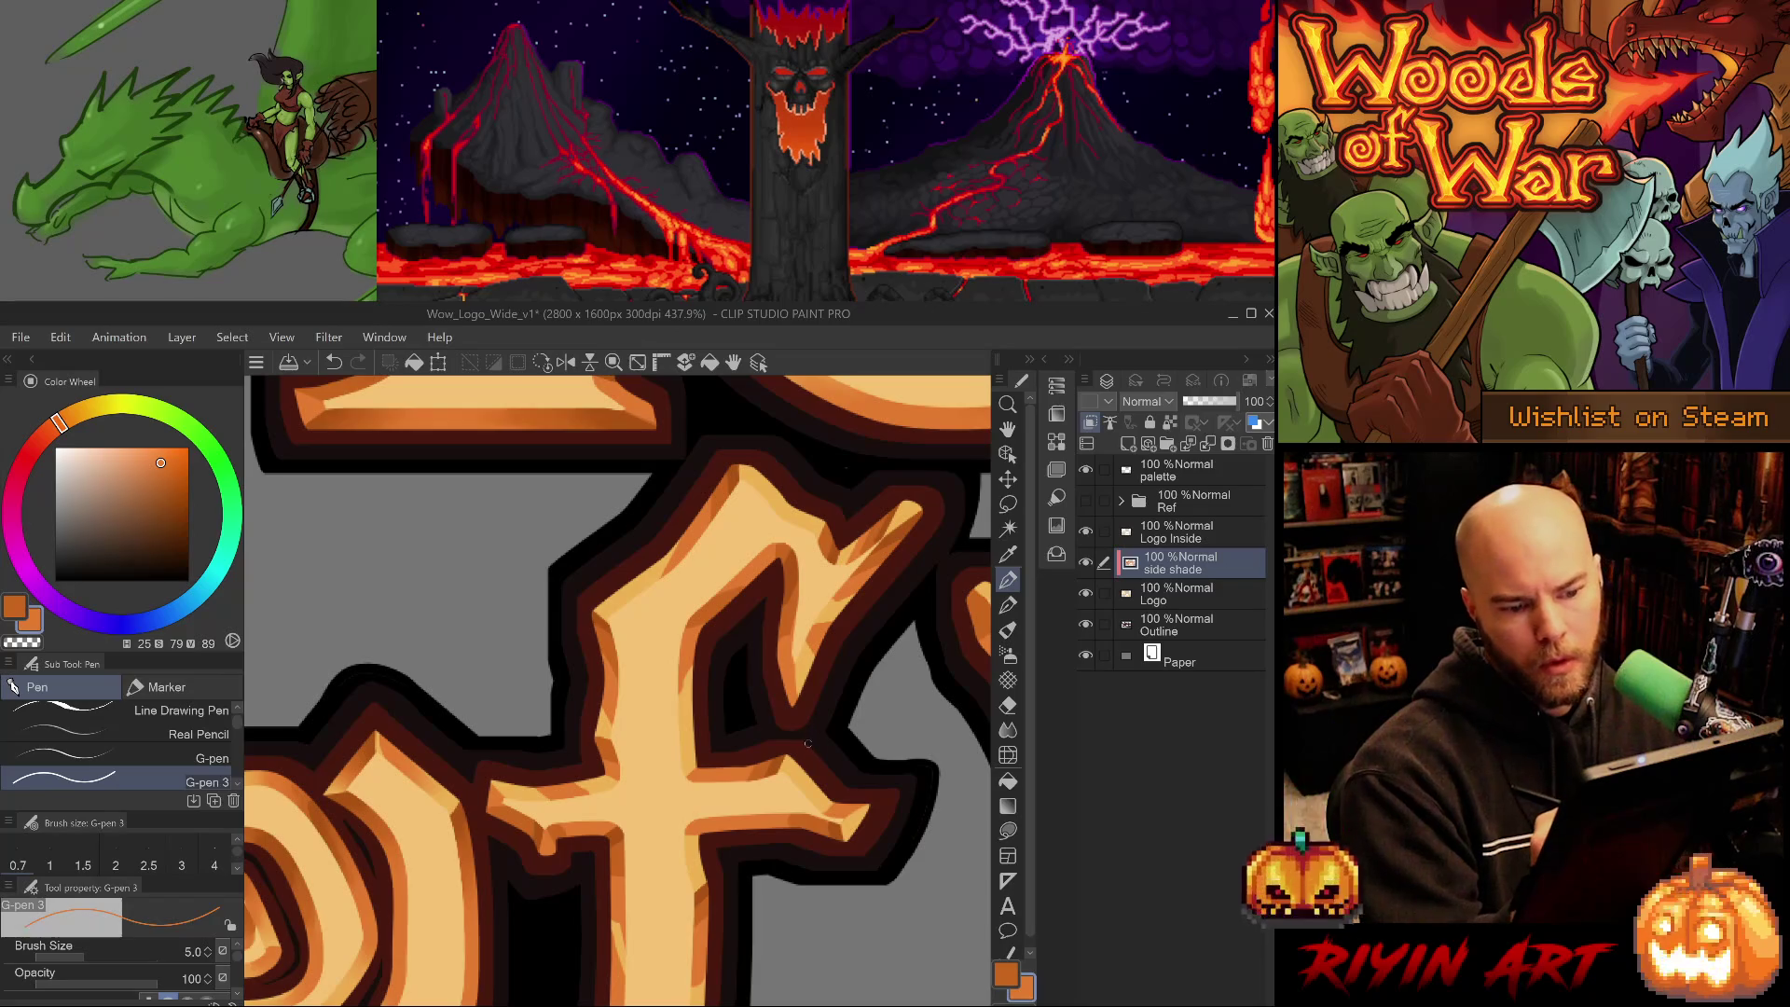
pyautogui.keyDown('alt'); pyautogui.click(876, 559); pyautogui.keyUp('alt')
pyautogui.moveTo(798, 659)
pyautogui.mouseDown()
pyautogui.moveTo(791, 706)
pyautogui.moveTo(797, 692)
pyautogui.mouseUp()
# - Sample light and darker oranges, then switch to the Blend tool over the f stem
pyautogui.press('e')
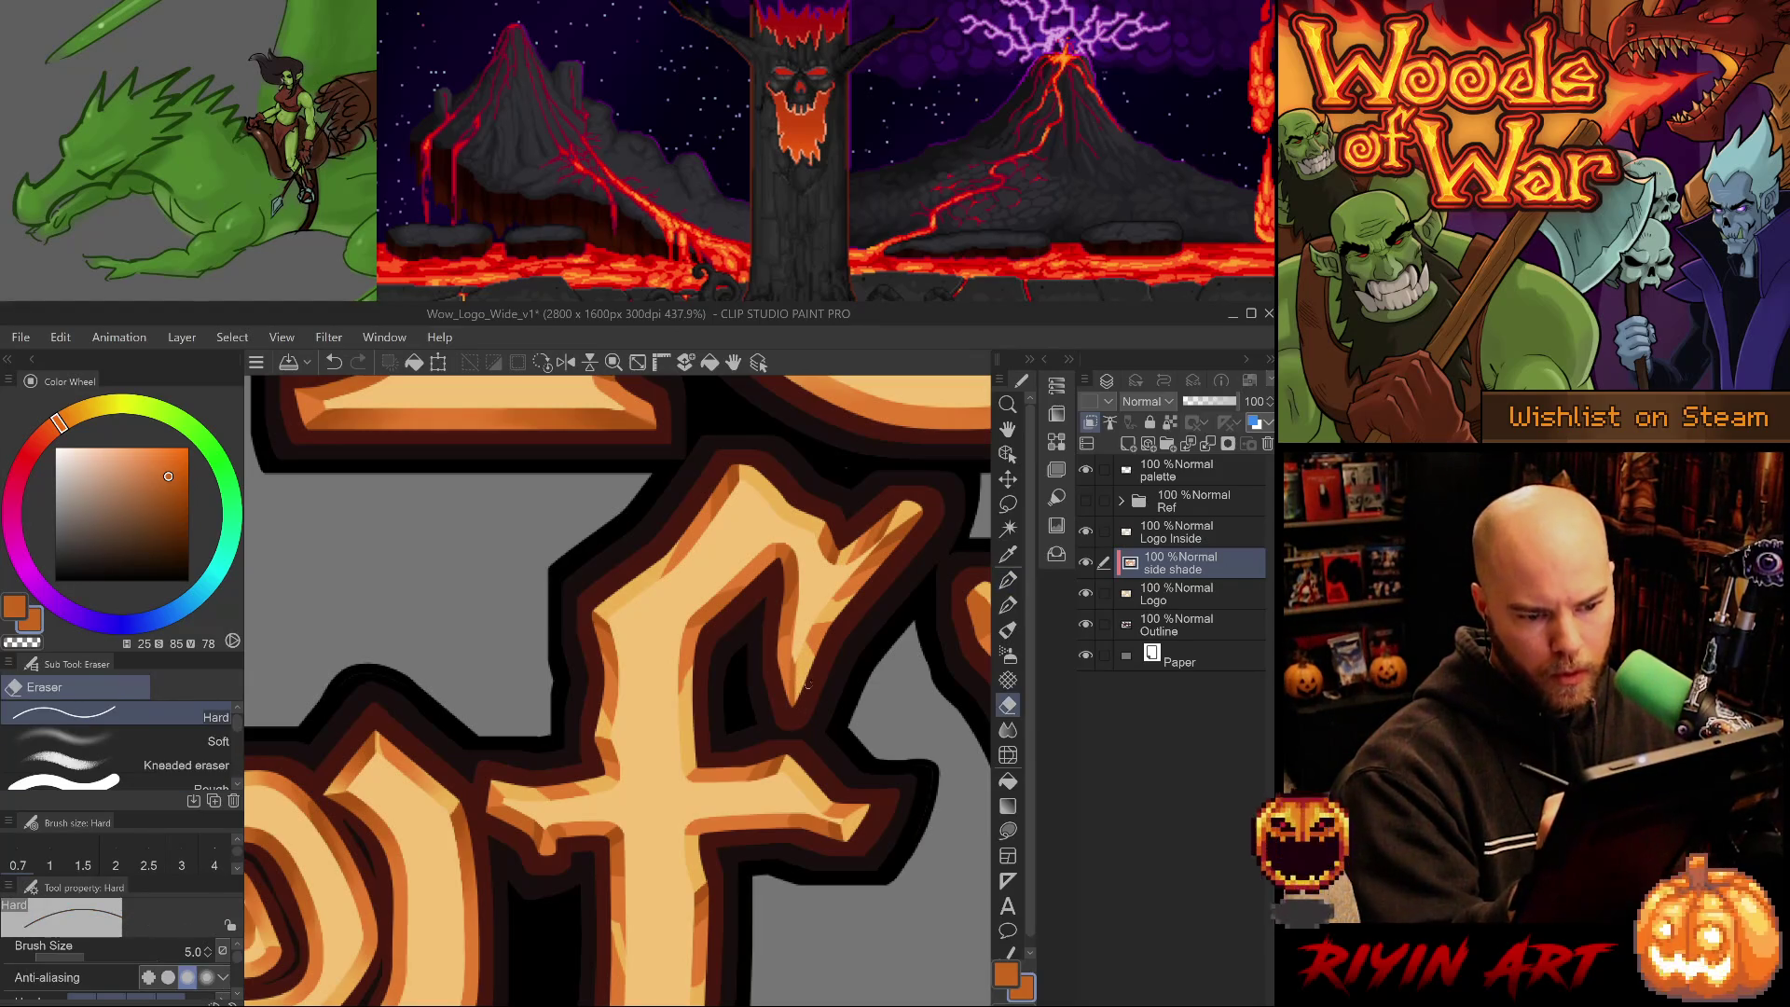
pyautogui.press('p')
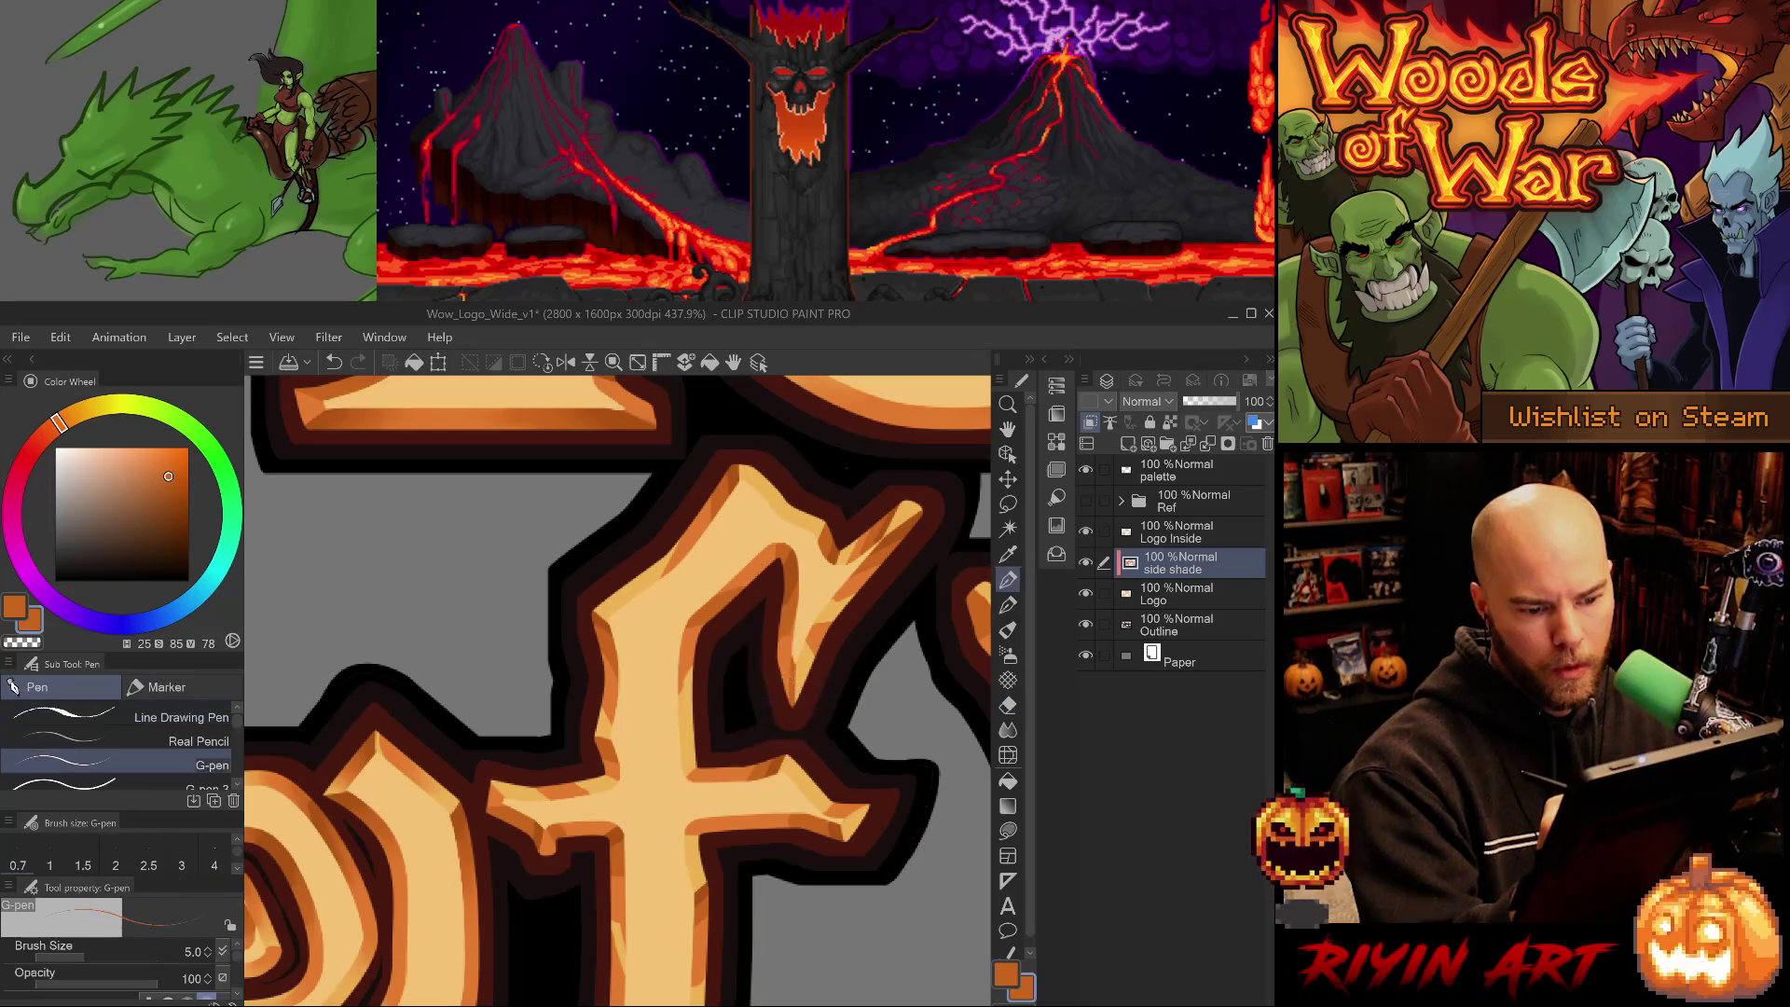
pyautogui.moveTo(885, 690)
pyautogui.mouseDown()
pyautogui.moveTo(819, 739)
pyautogui.moveTo(759, 839)
pyautogui.moveTo(756, 807)
pyautogui.mouseUp()
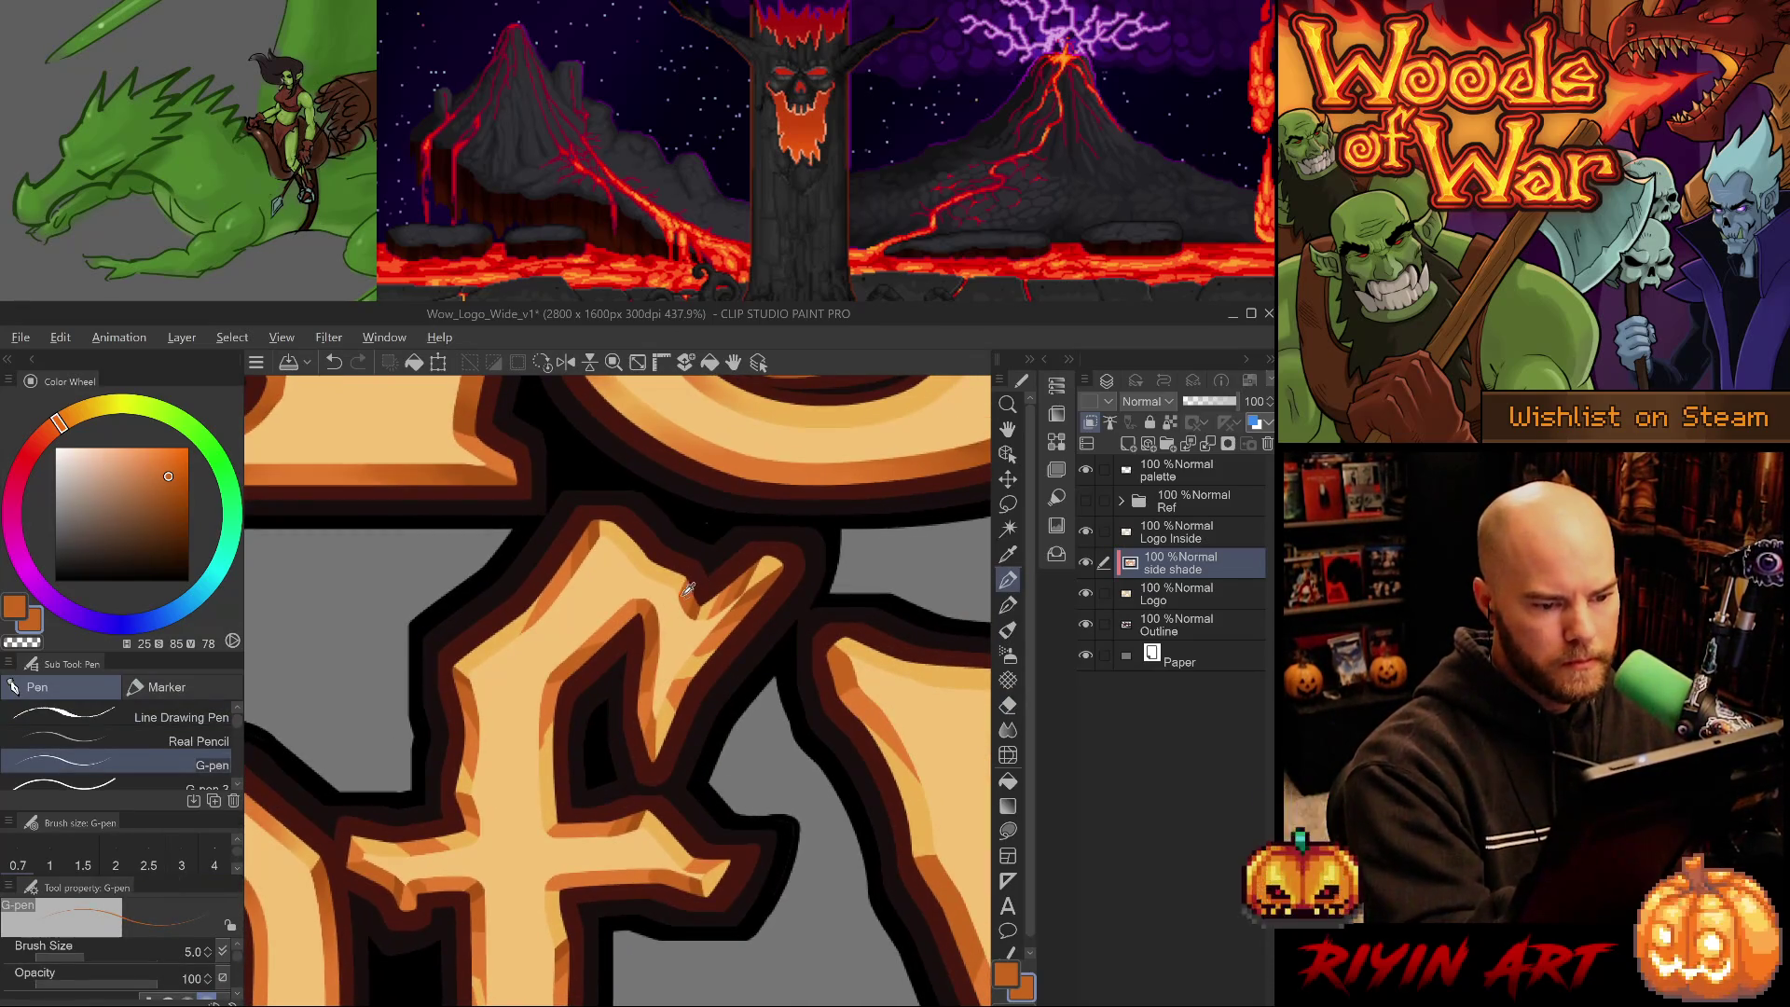
pyautogui.keyDown('alt'); pyautogui.click(623, 618); pyautogui.keyUp('alt')
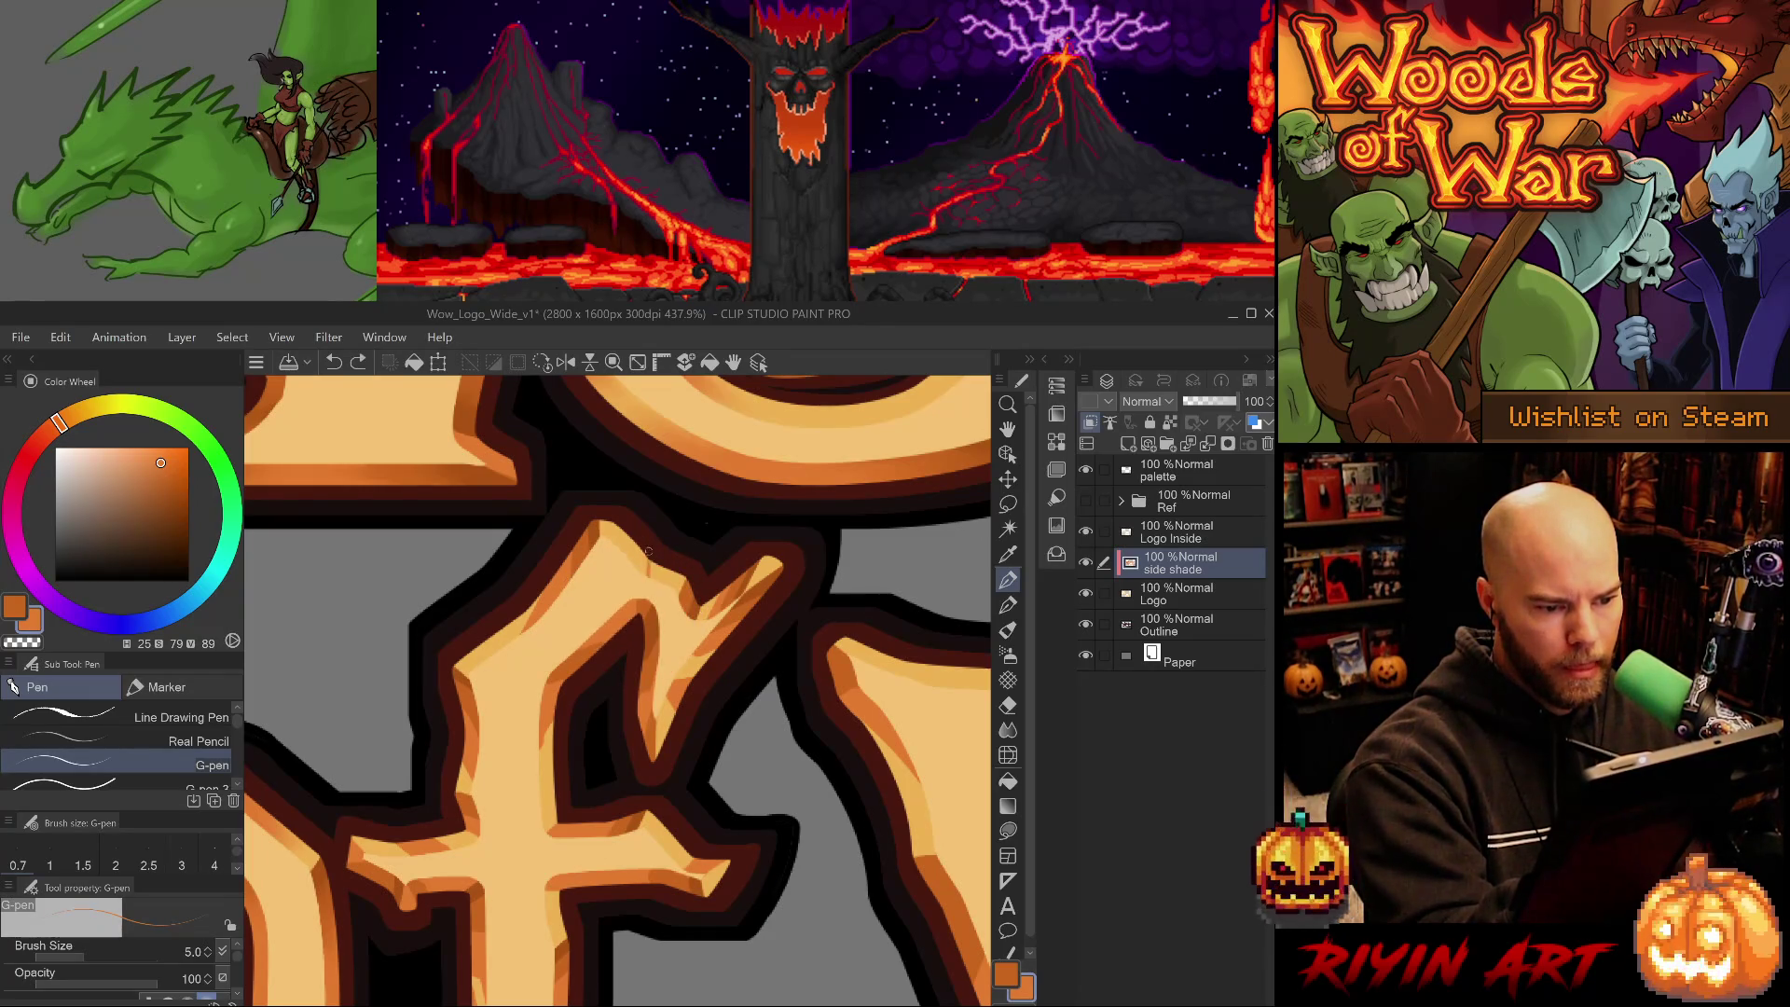
pyautogui.press(',')
pyautogui.press(',')
pyautogui.press('.')
pyautogui.press('.')
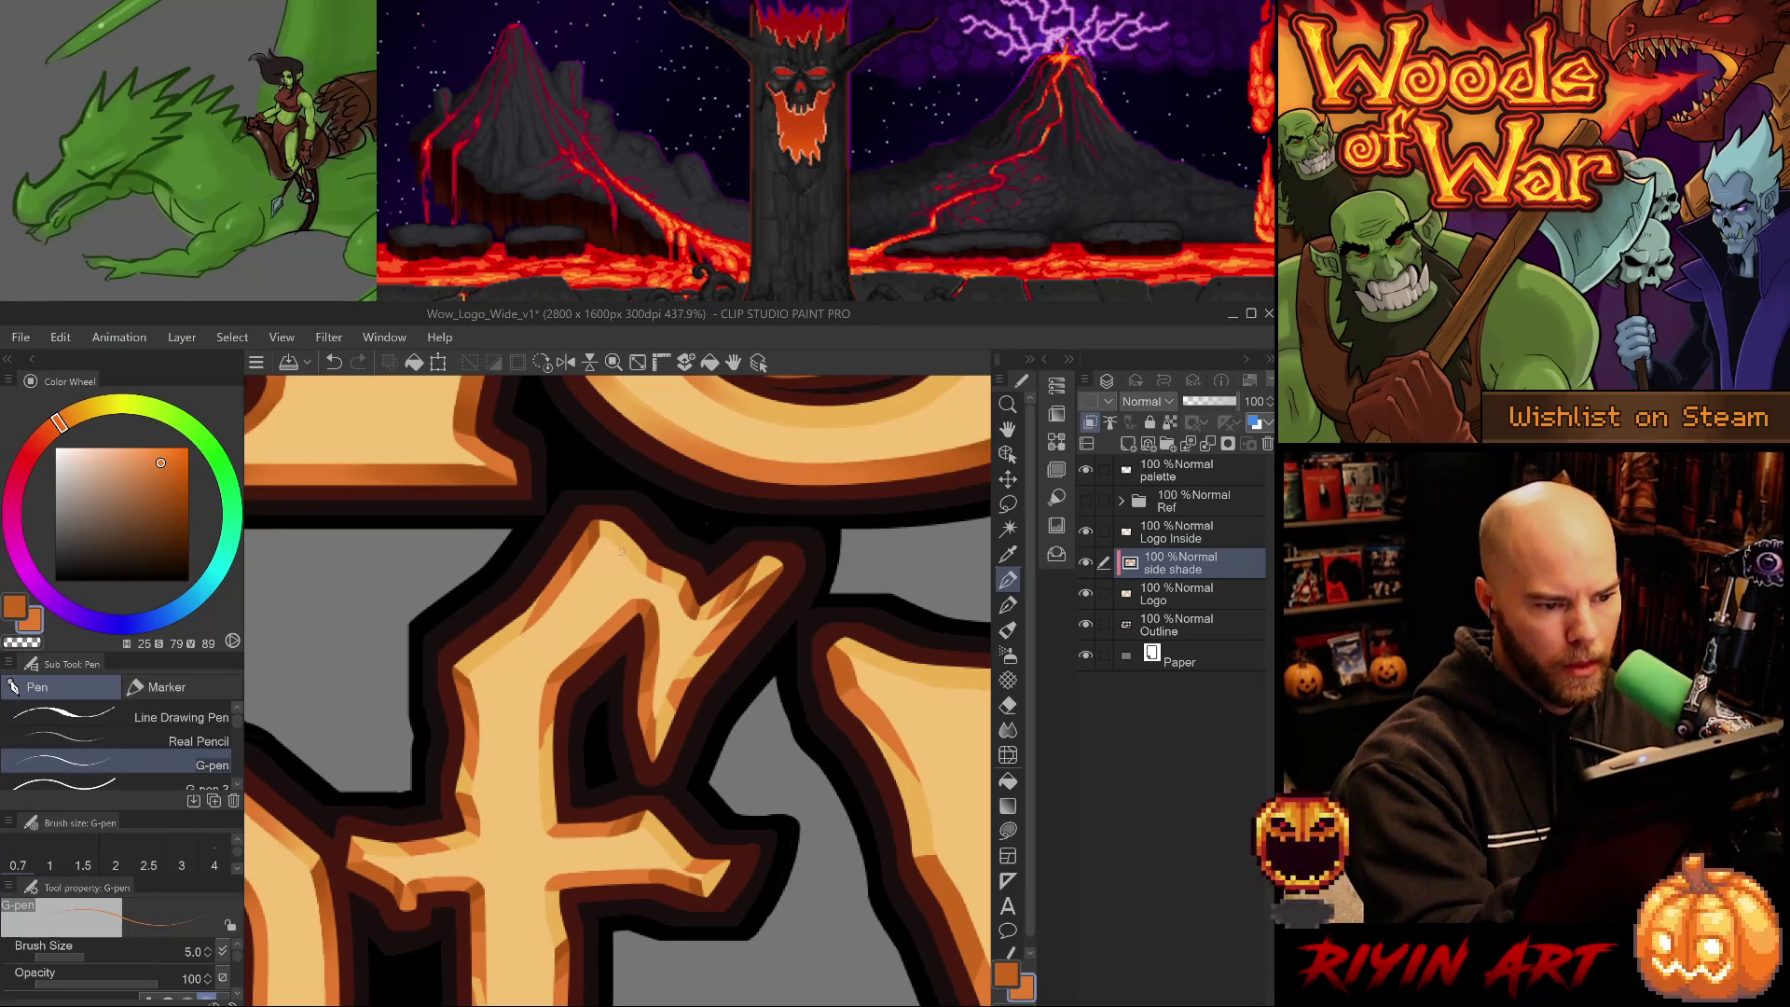
pyautogui.keyDown('alt'); pyautogui.click(595, 534); pyautogui.keyUp('alt')
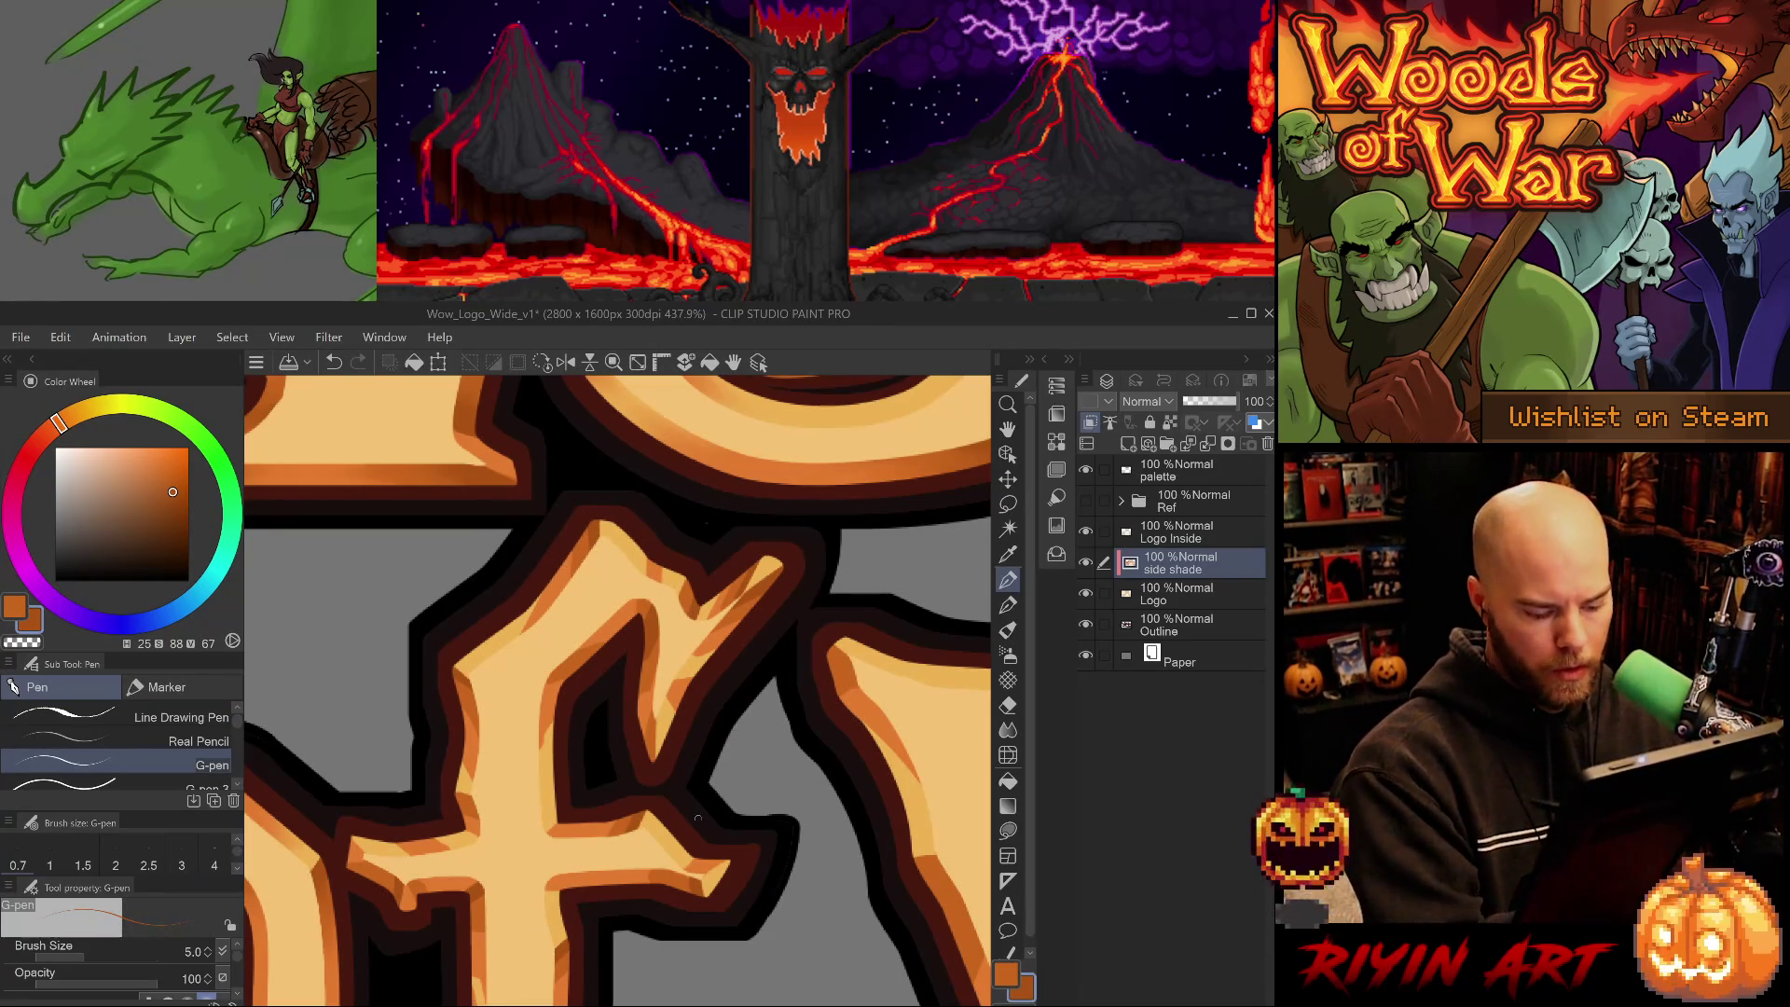
pyautogui.press('j')
pyautogui.moveTo(576, 845)
pyautogui.mouseDown()
pyautogui.moveTo(678, 687)
pyautogui.moveTo(711, 722)
pyautogui.mouseUp()
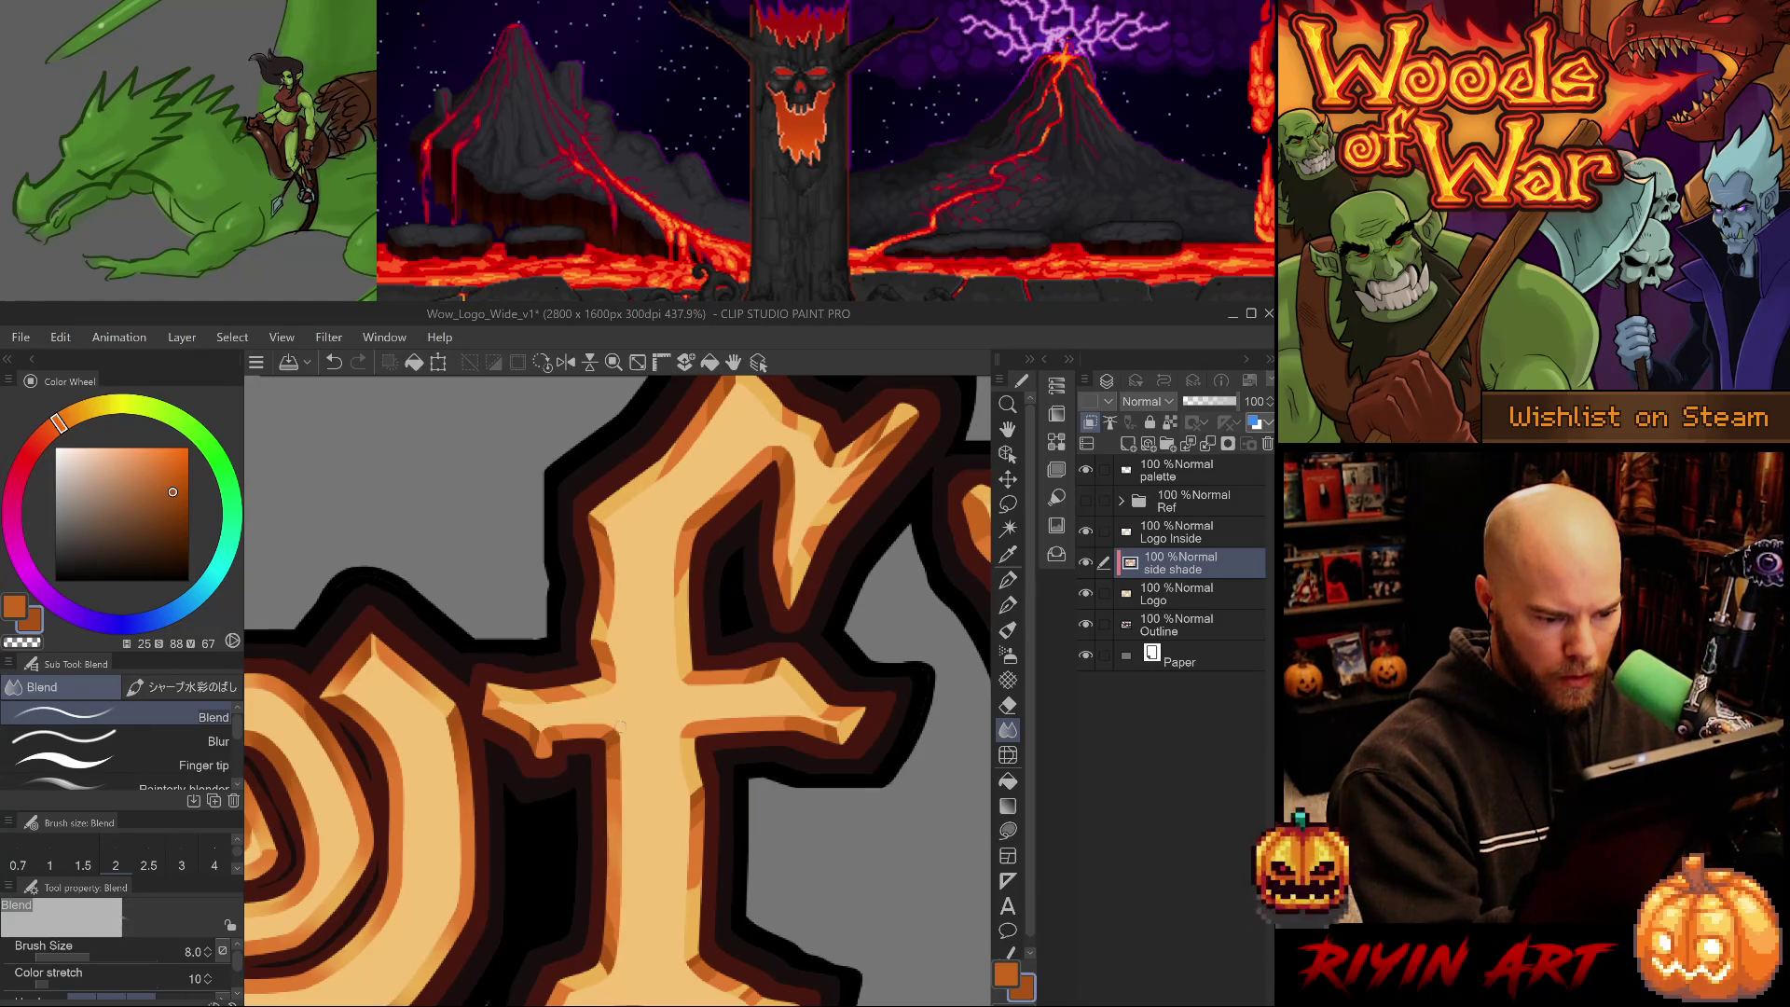
# - Erase small shading marks on the f and blend the shading up its stem
pyautogui.press('e')
pyautogui.moveTo(610, 822); pyautogui.dragTo(610, 875)
pyautogui.press('j')
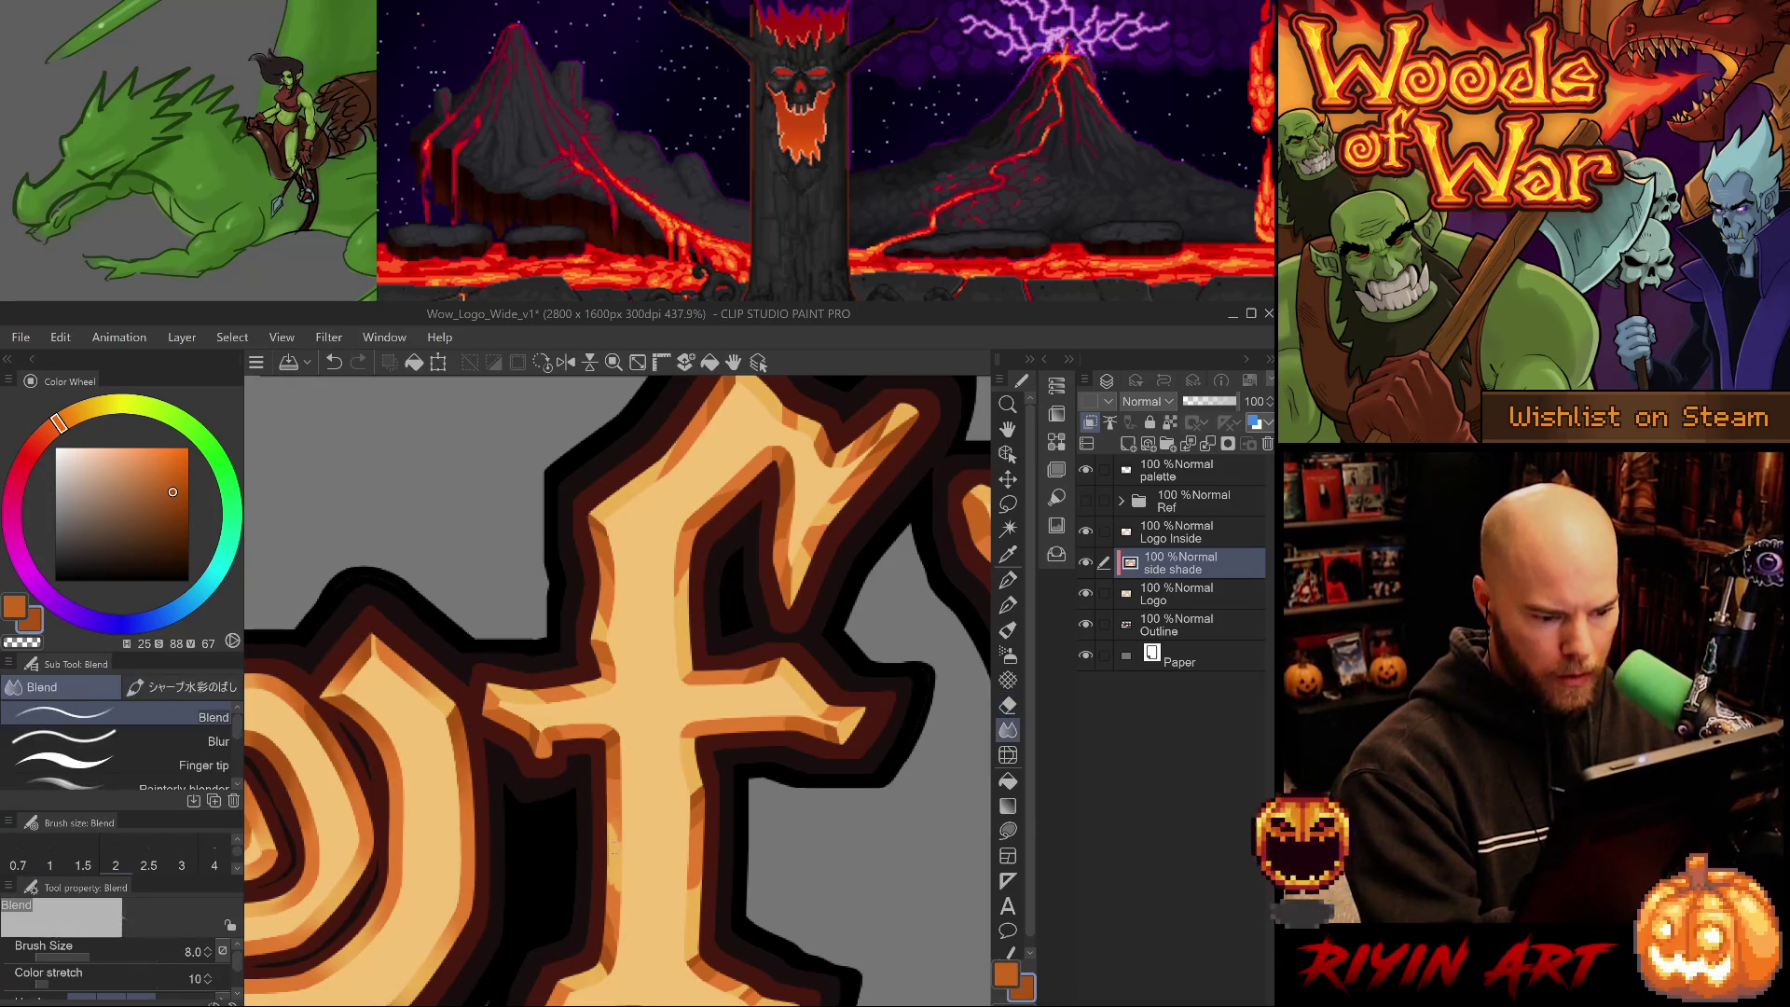
pyautogui.moveTo(610, 867); pyautogui.dragTo(613, 882)
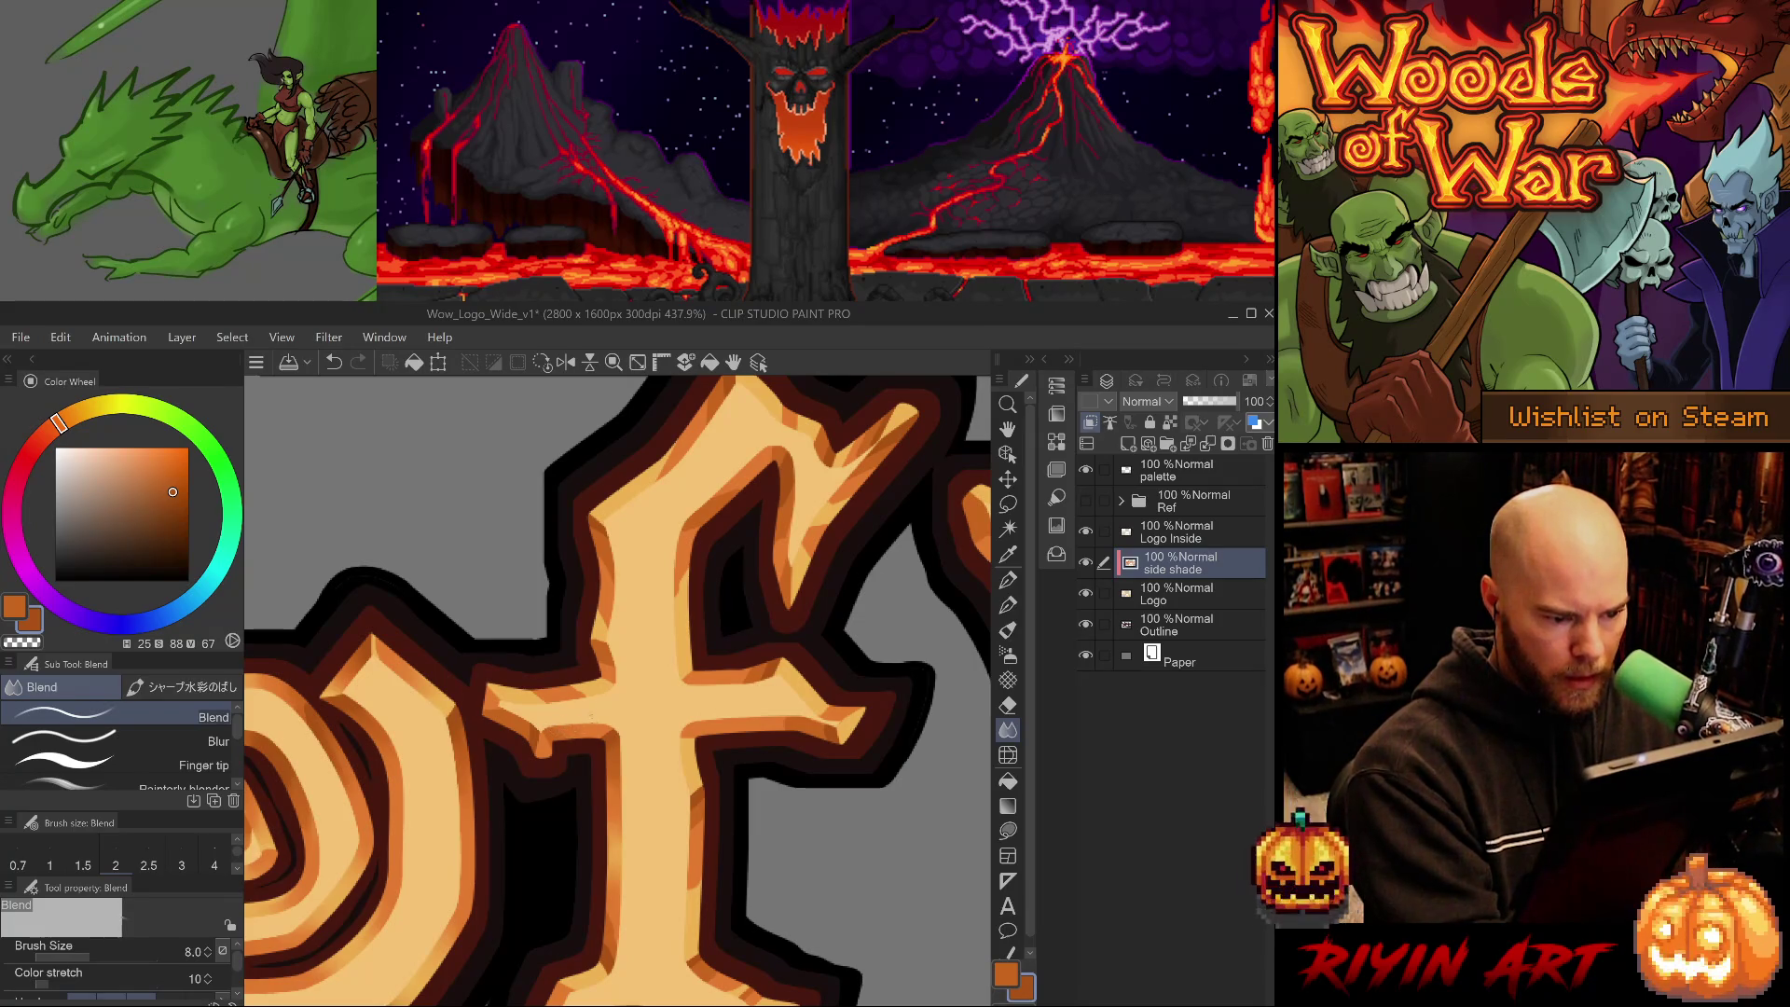
pyautogui.moveTo(549, 729); pyautogui.dragTo(874, 612)
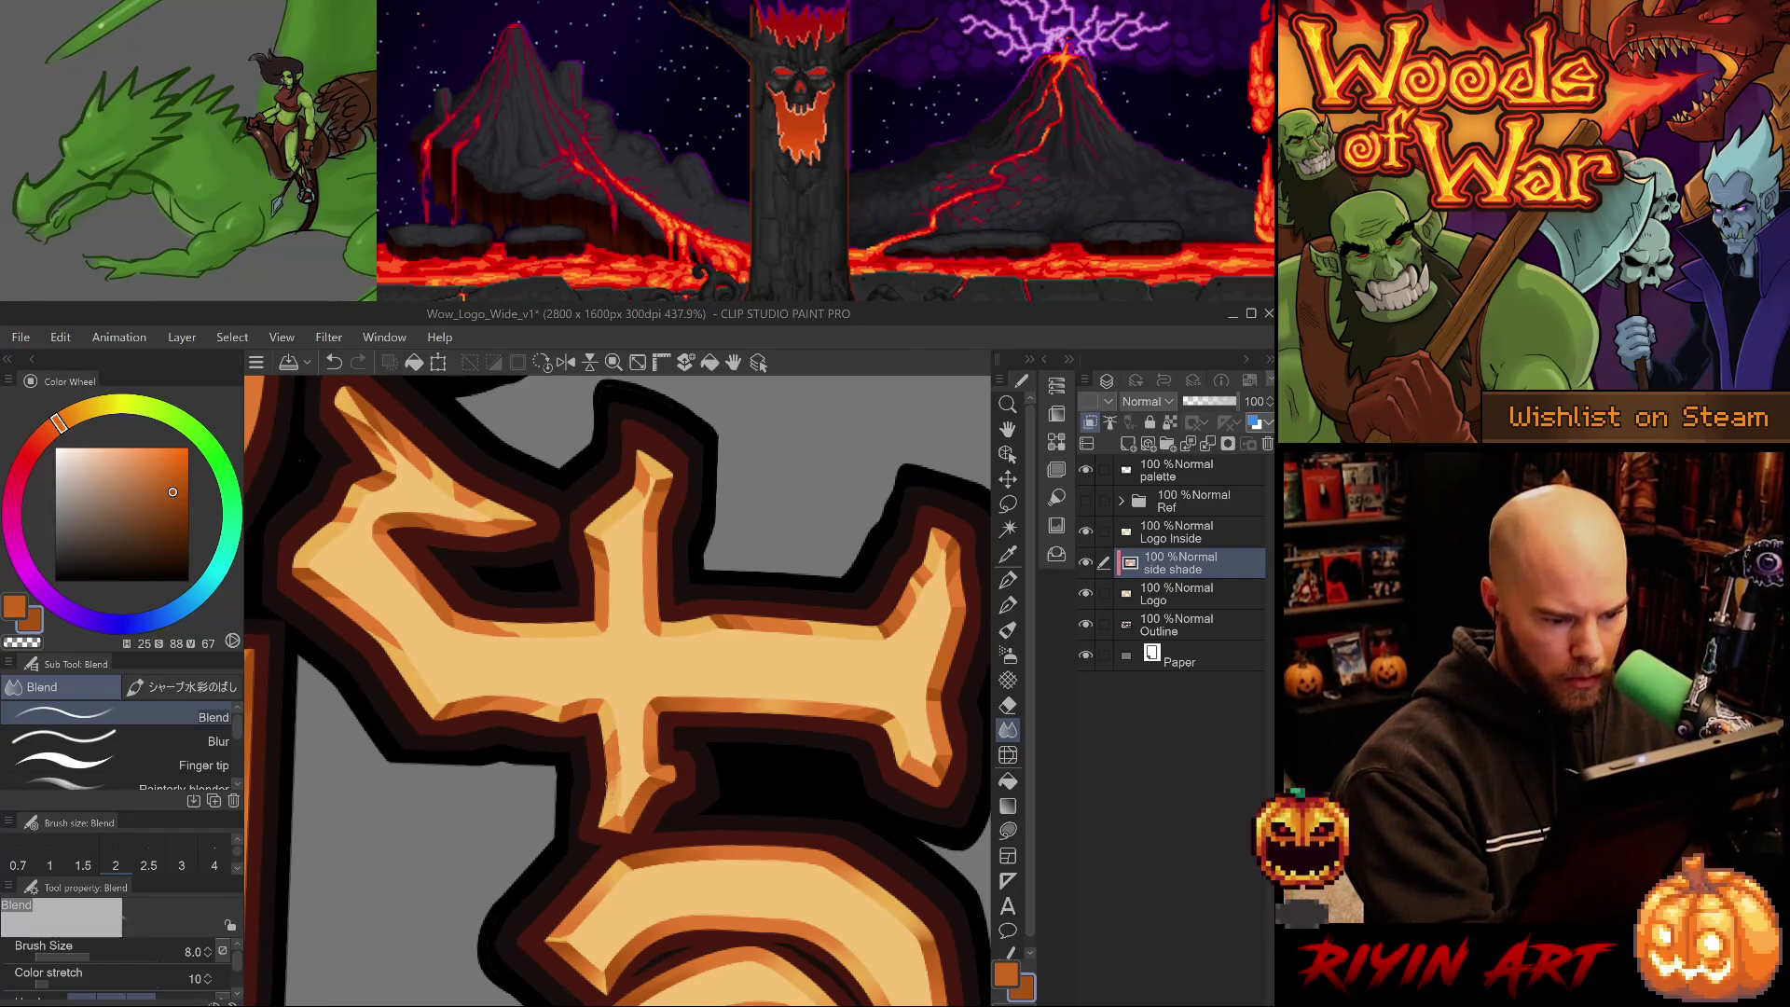
pyautogui.moveTo(606, 777); pyautogui.dragTo(607, 723)
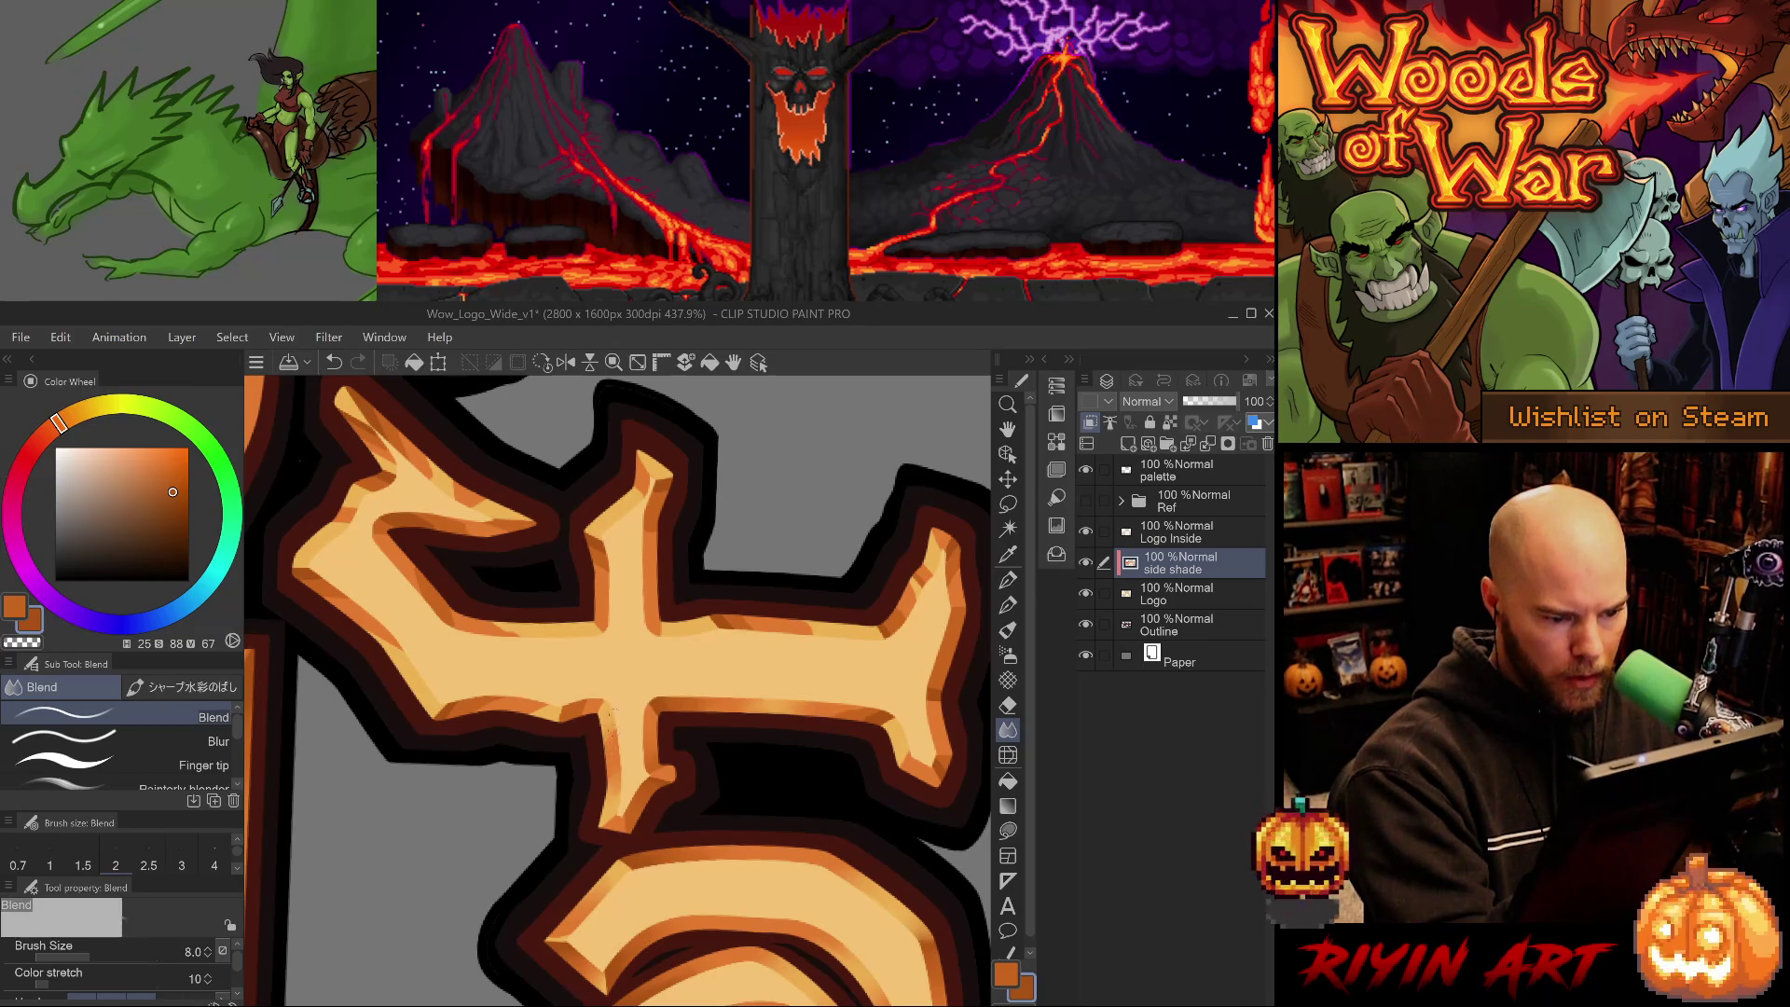
# - Rotate the canvas to blend the shading along the lower and right stroke edges
pyautogui.press('@')
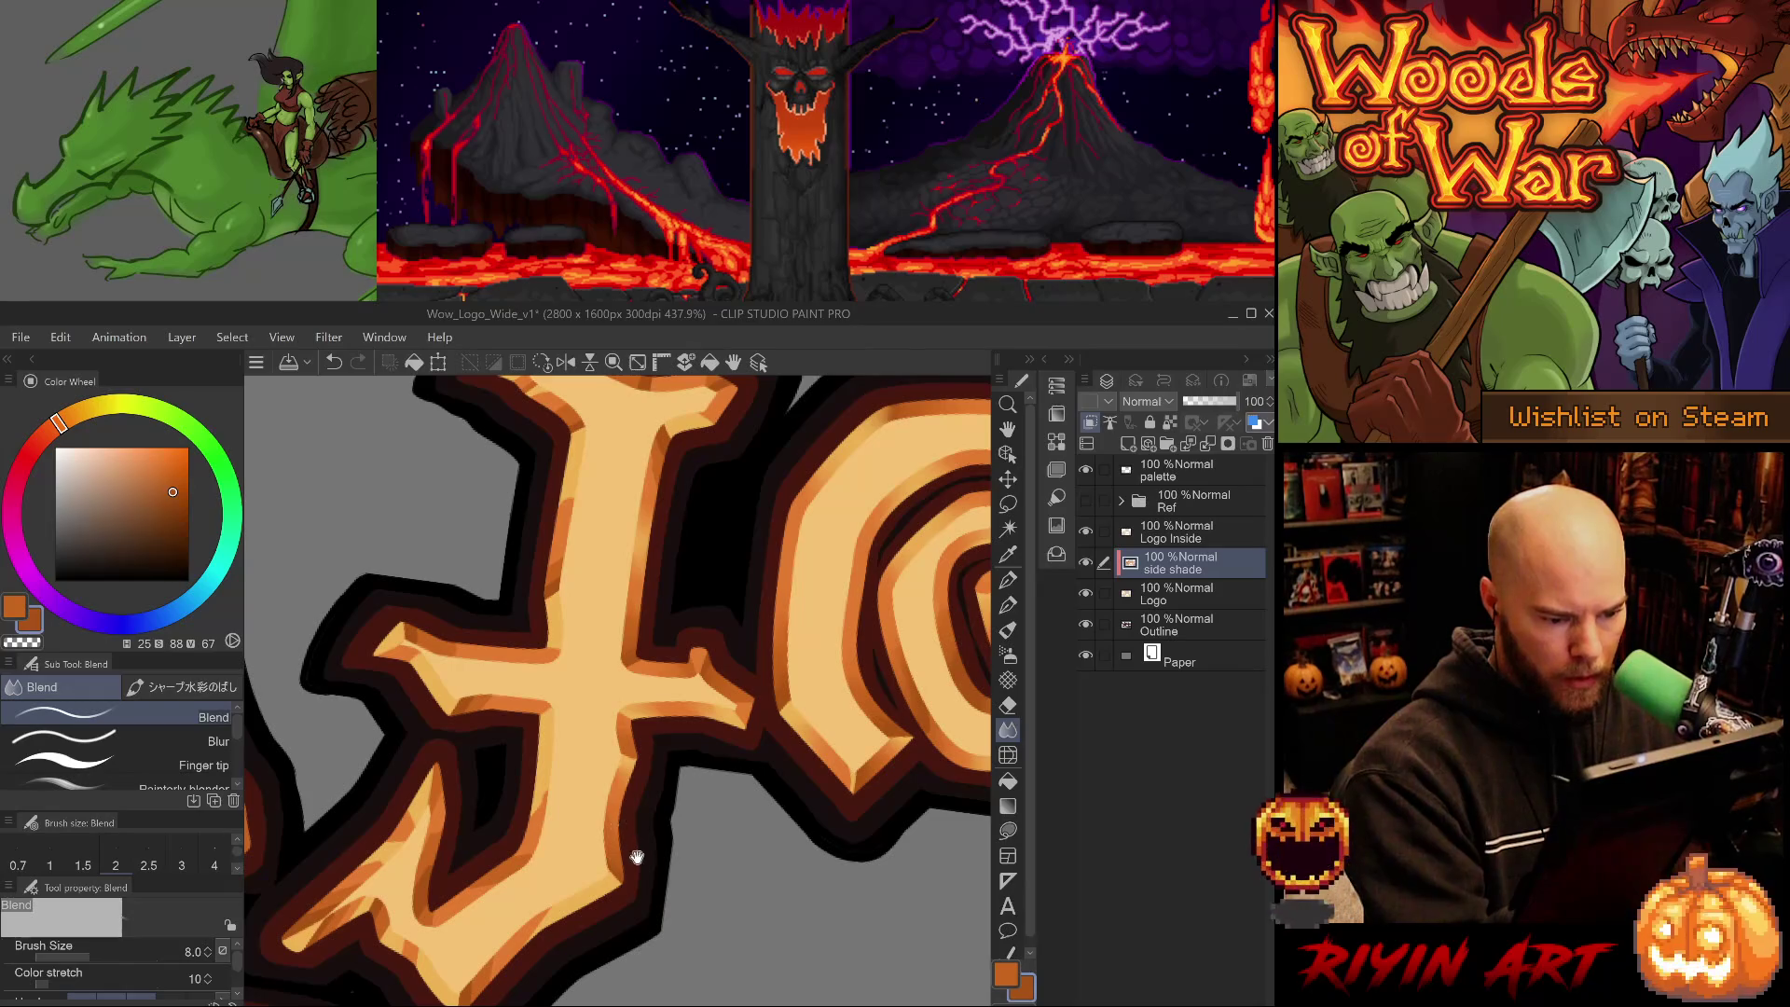
pyautogui.press('@')
pyautogui.press('@')
pyautogui.press('@')
pyautogui.moveTo(737, 795); pyautogui.dragTo(748, 837)
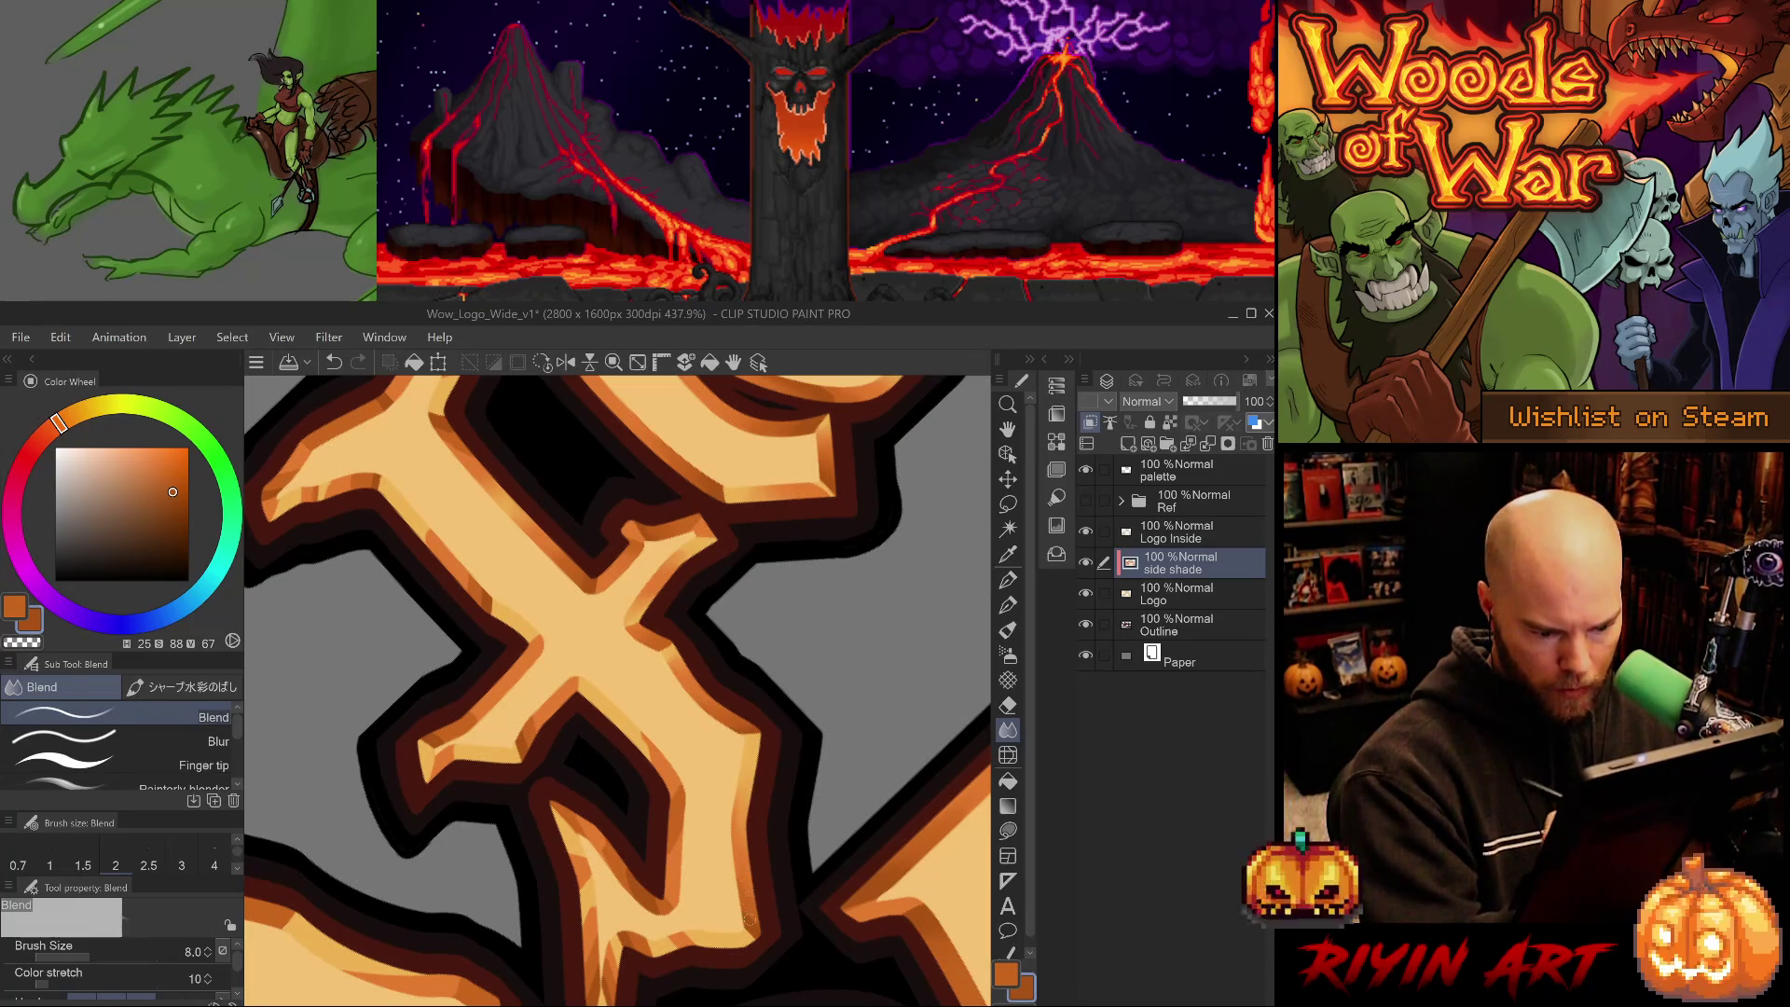
pyautogui.press('-')
pyautogui.press('-')
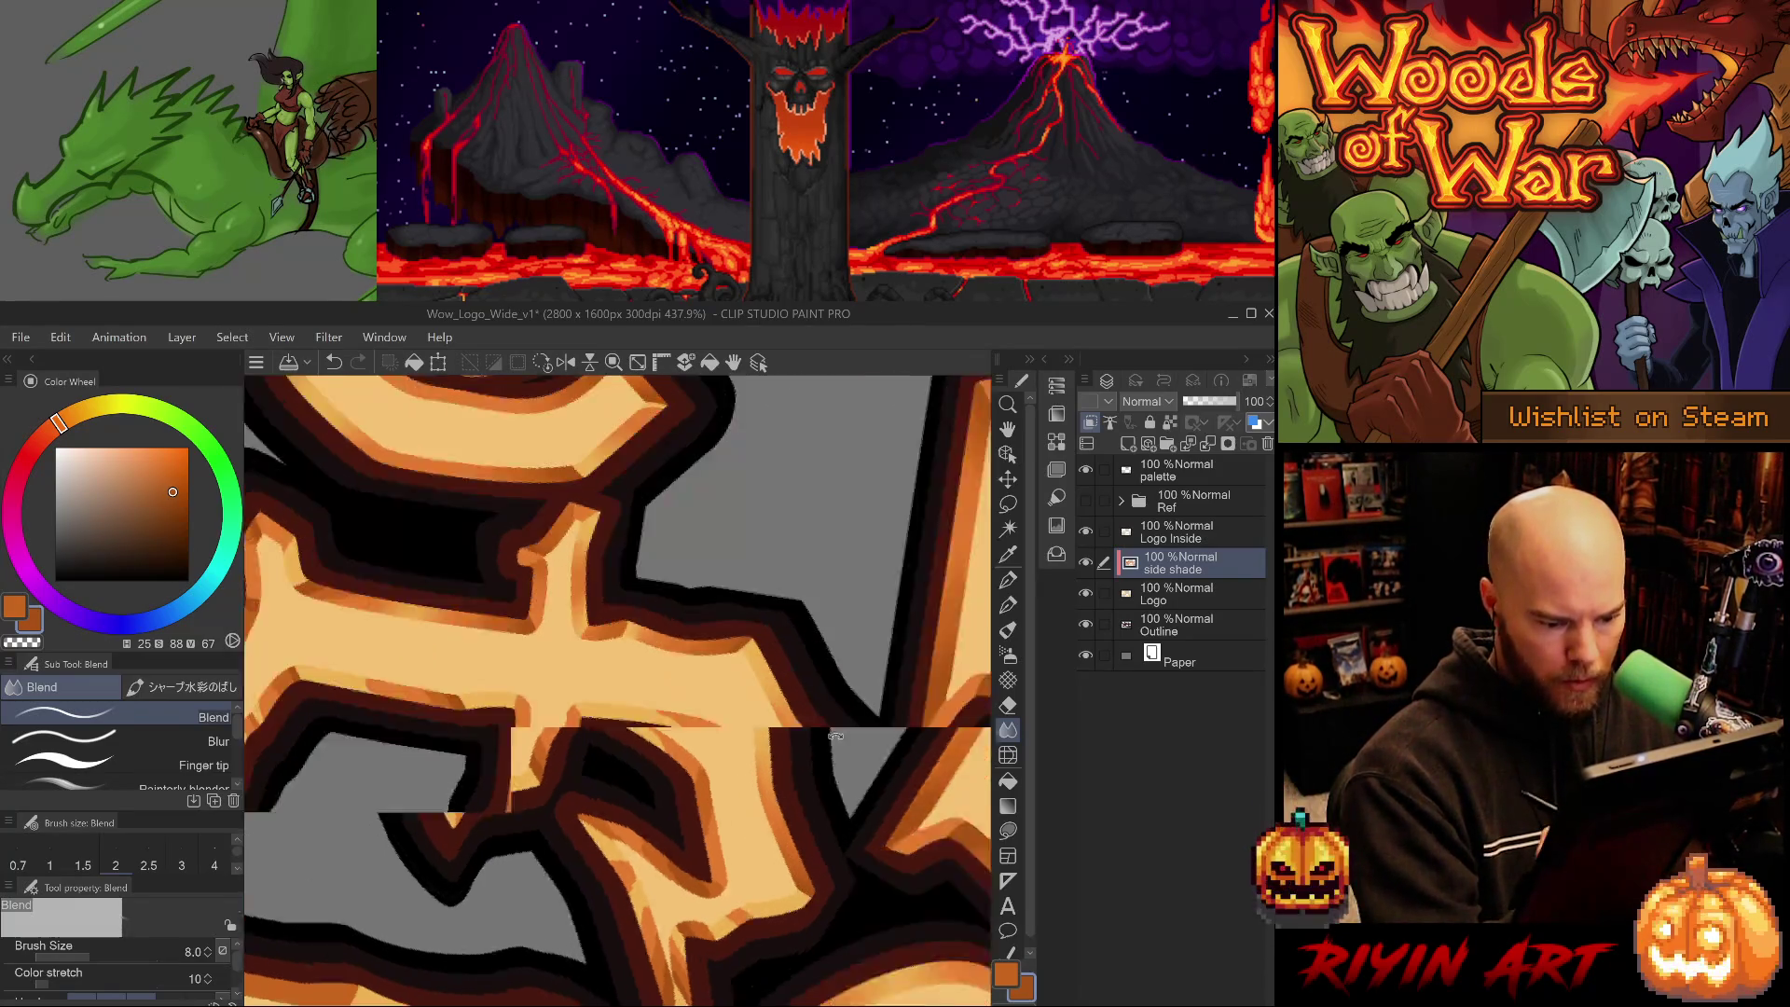
pyautogui.moveTo(833, 820); pyautogui.dragTo(842, 832)
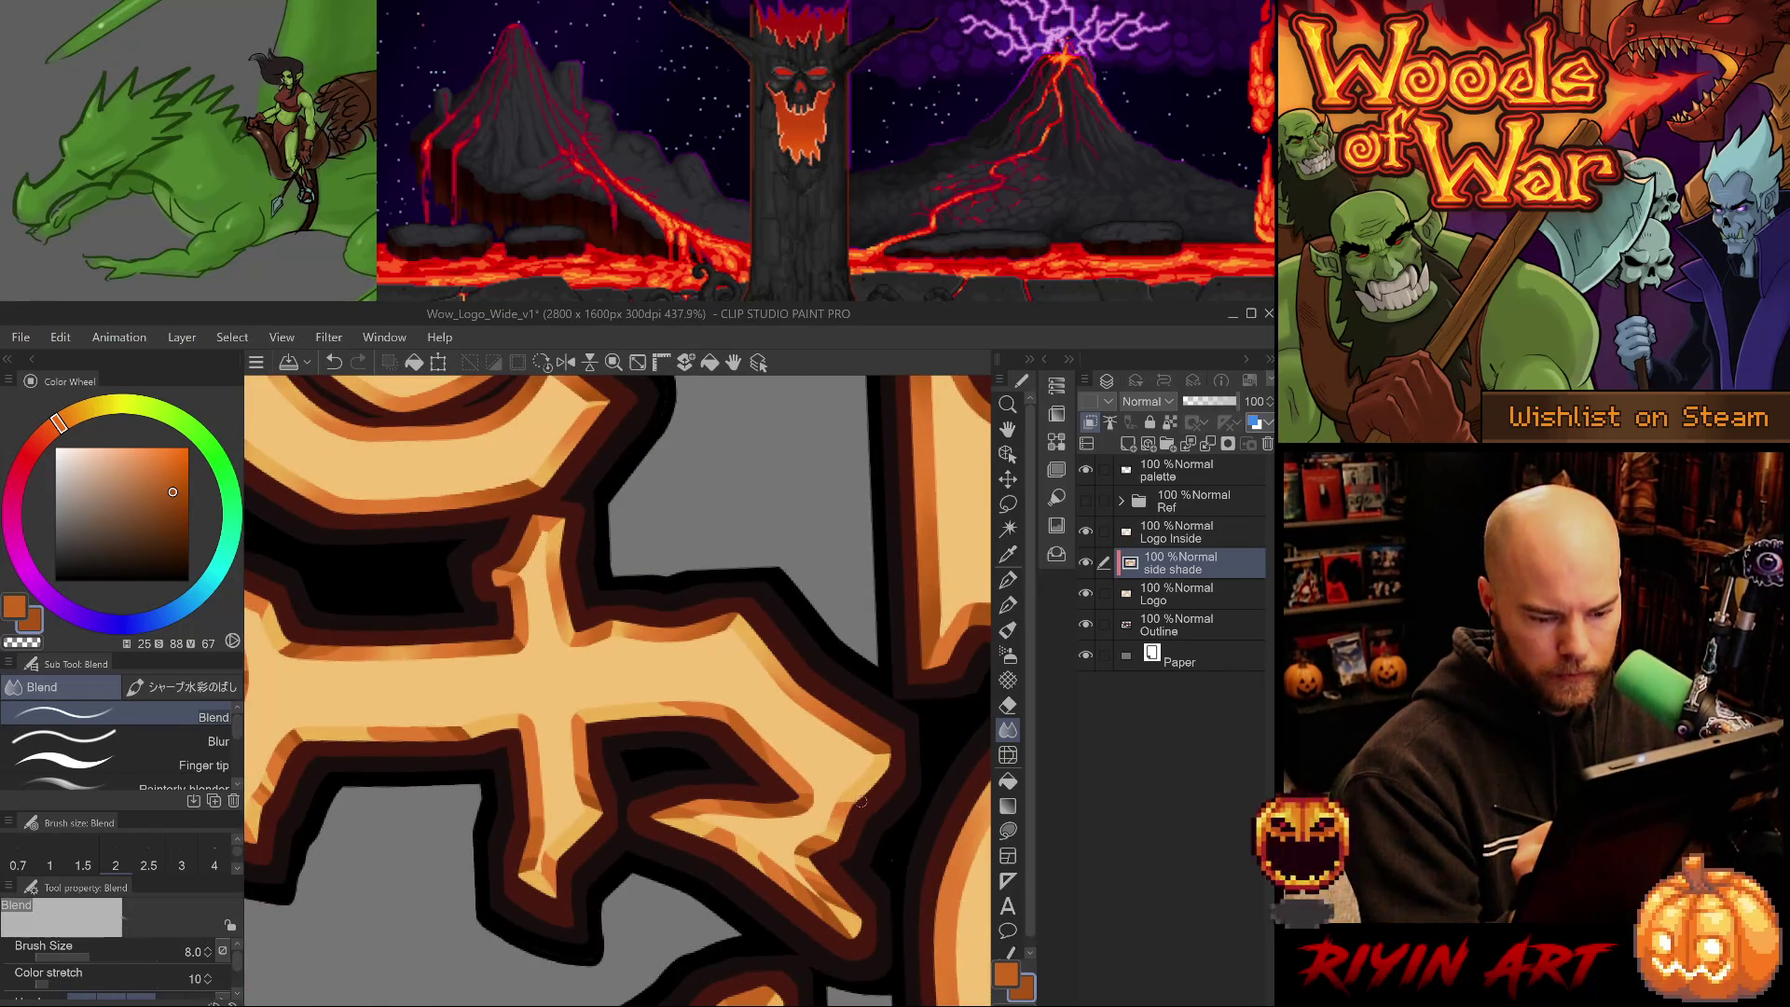
pyautogui.press('^')
pyautogui.press('^')
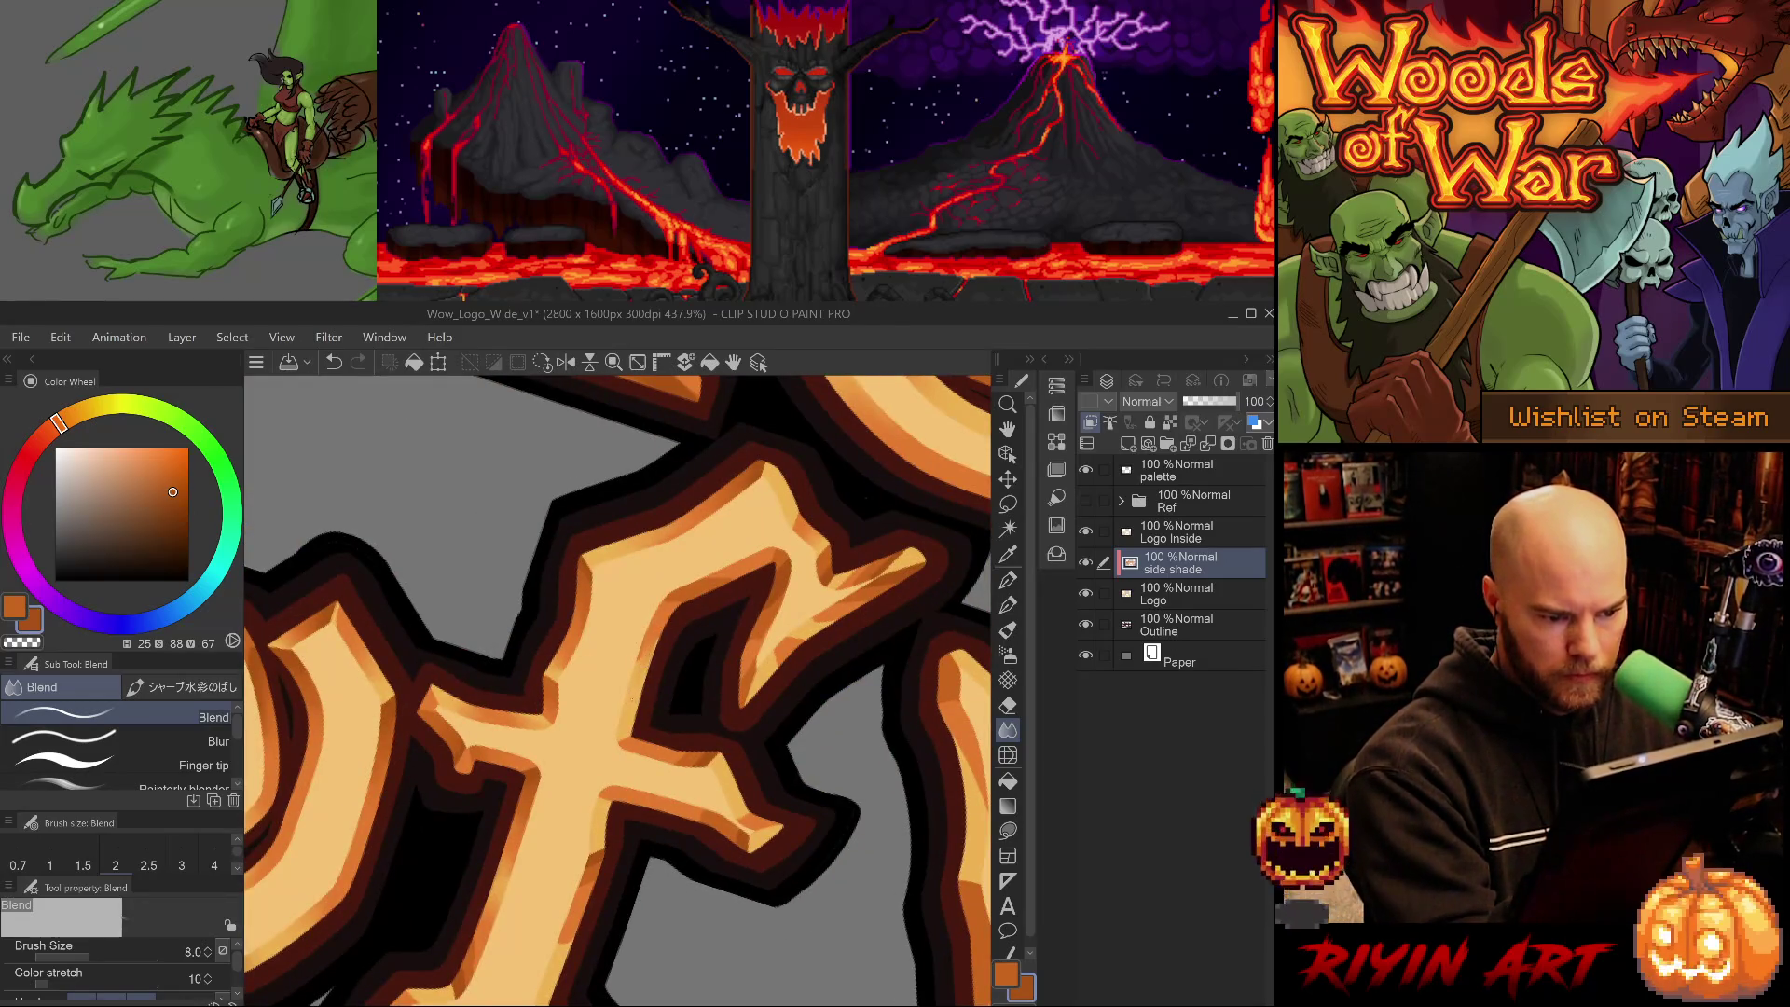
pyautogui.press('^')
pyautogui.press('^')
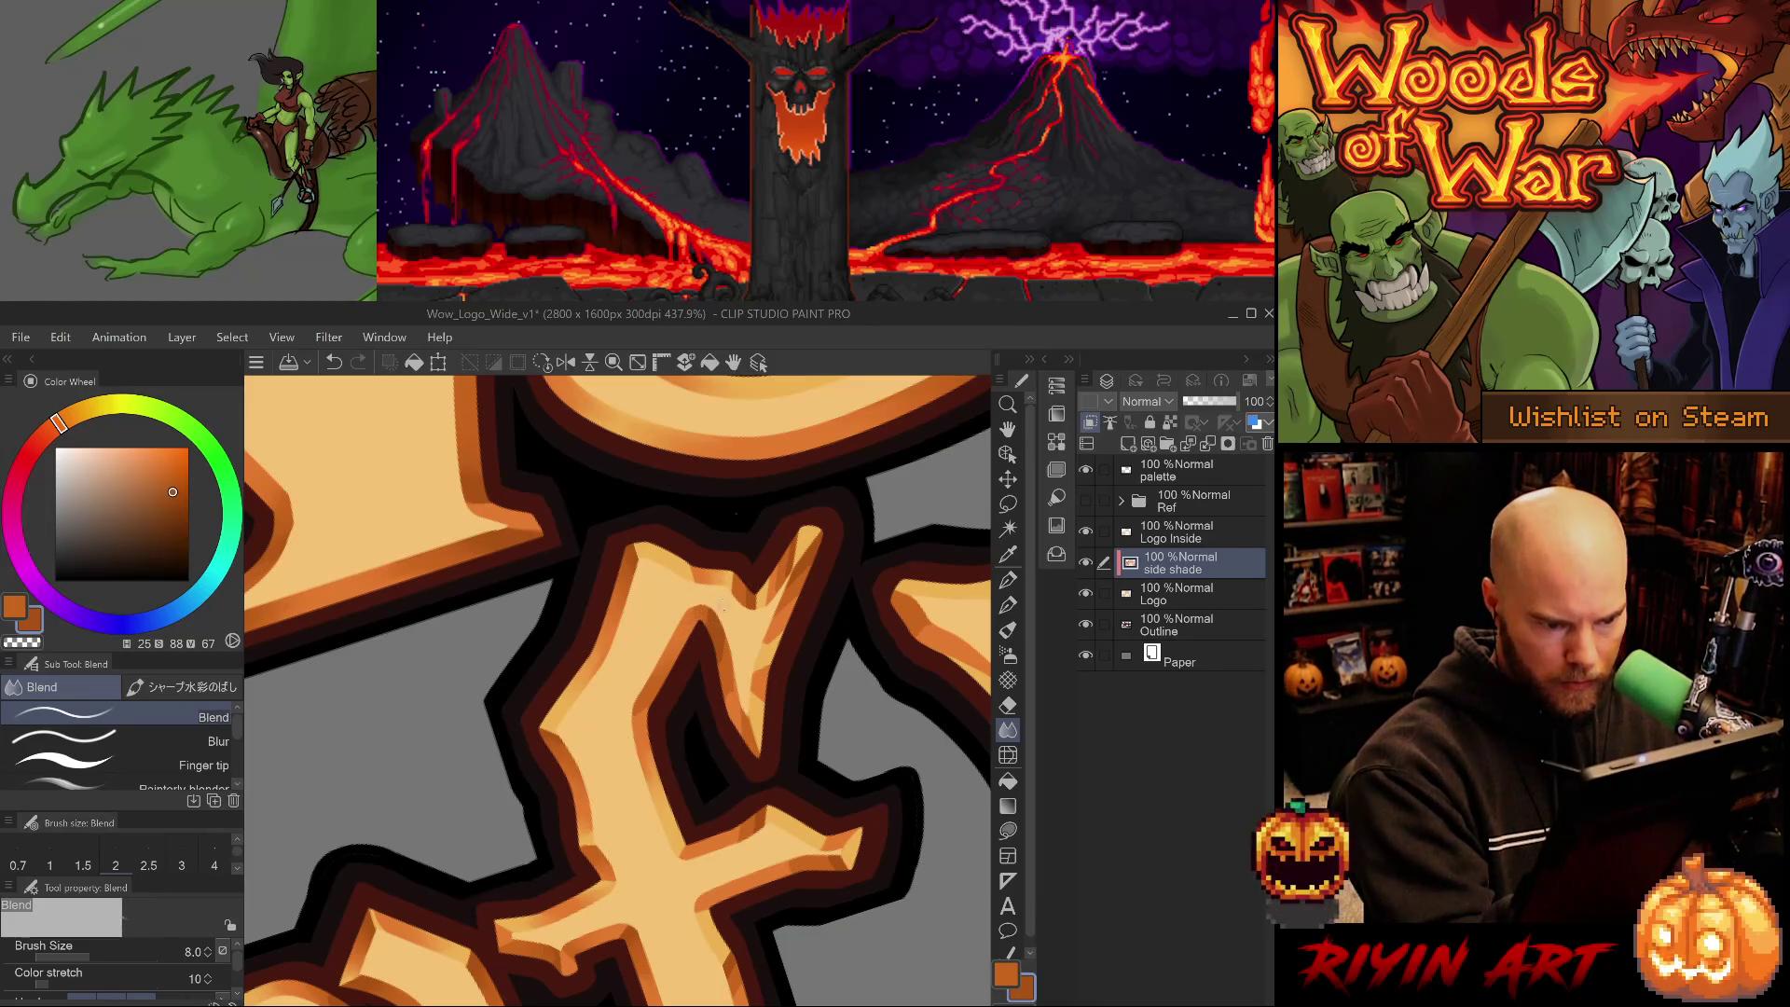
pyautogui.hotkey('ctrl', 'z')
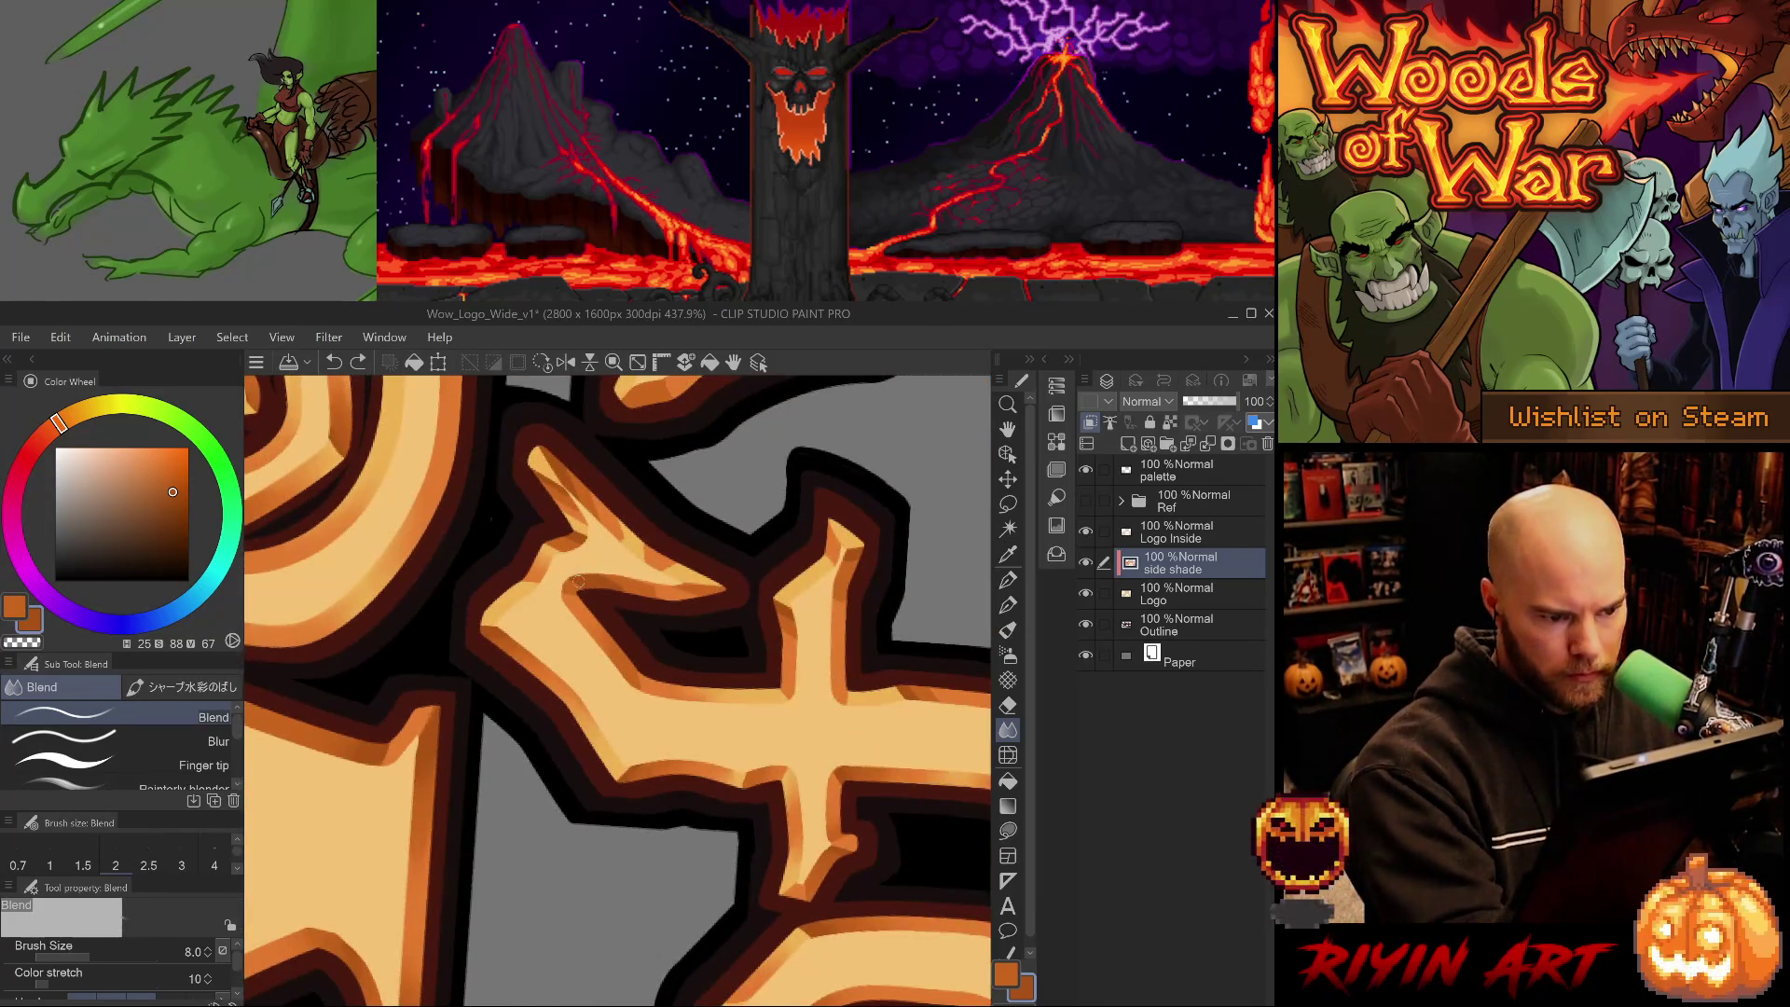
pyautogui.hotkey('ctrl', 'y')
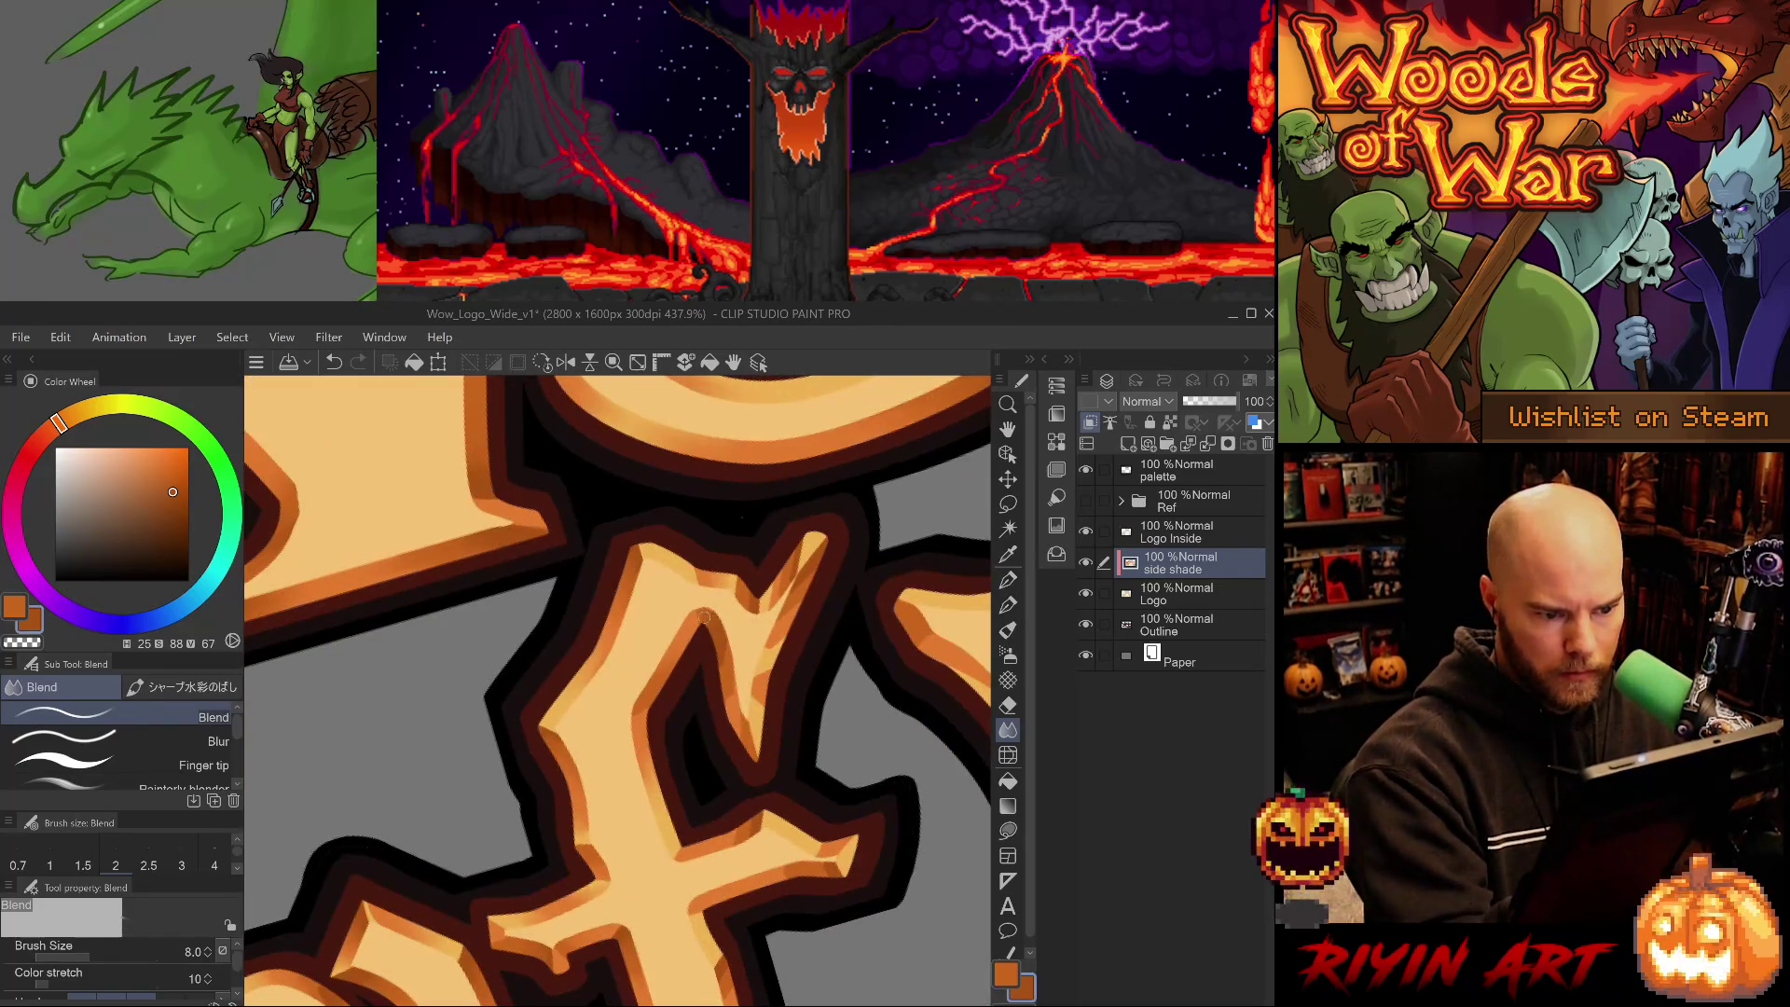
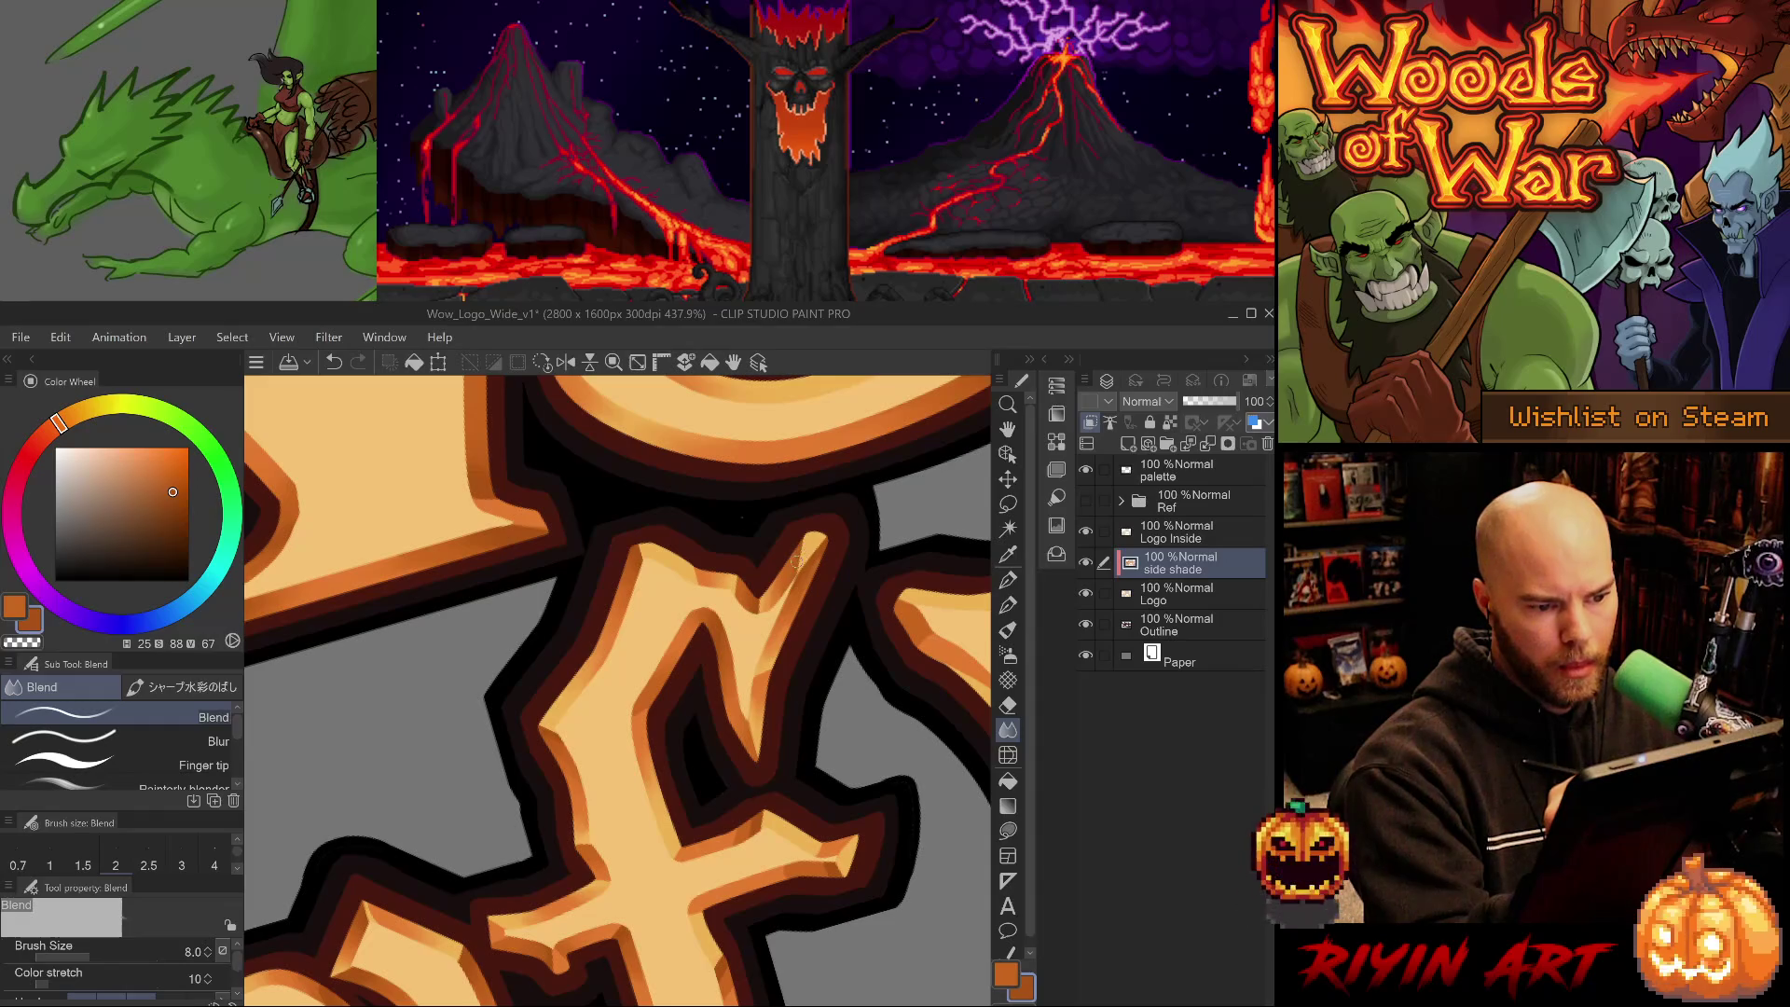
# - Erase and blend the orange shading along the f's stem, undoing the last blend stroke
pyautogui.press('e')
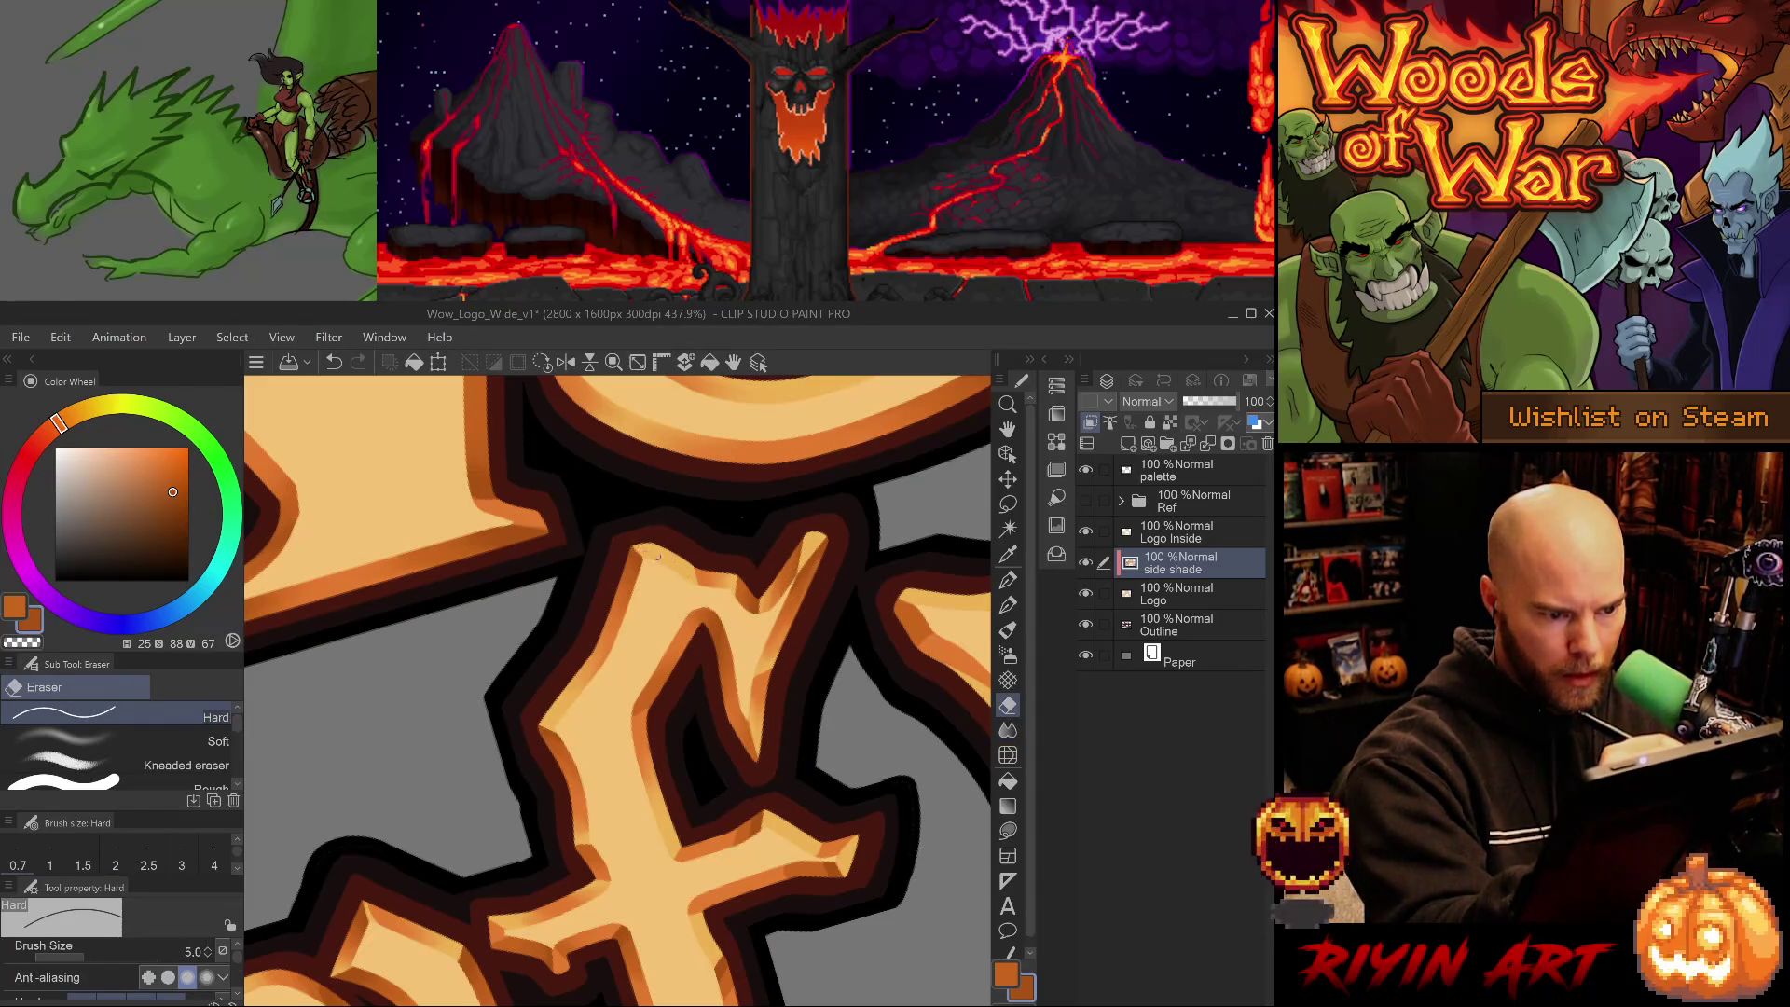
pyautogui.moveTo(739, 739); pyautogui.dragTo(712, 600)
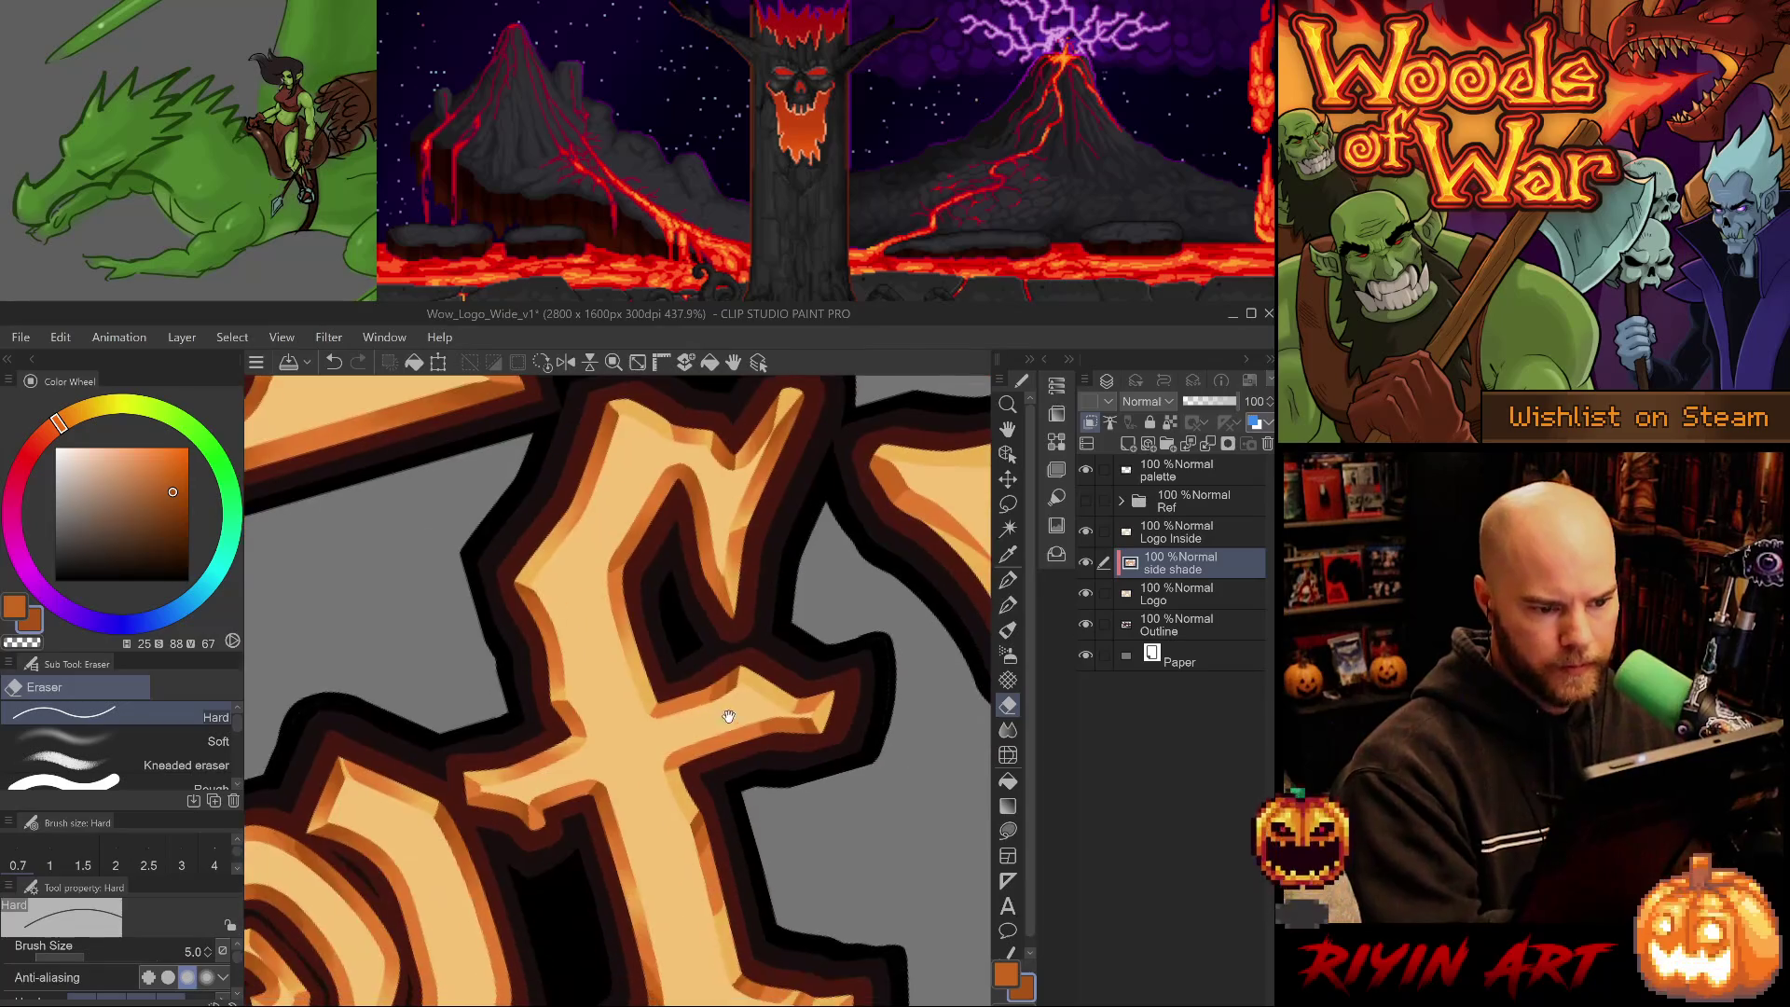
pyautogui.press('j')
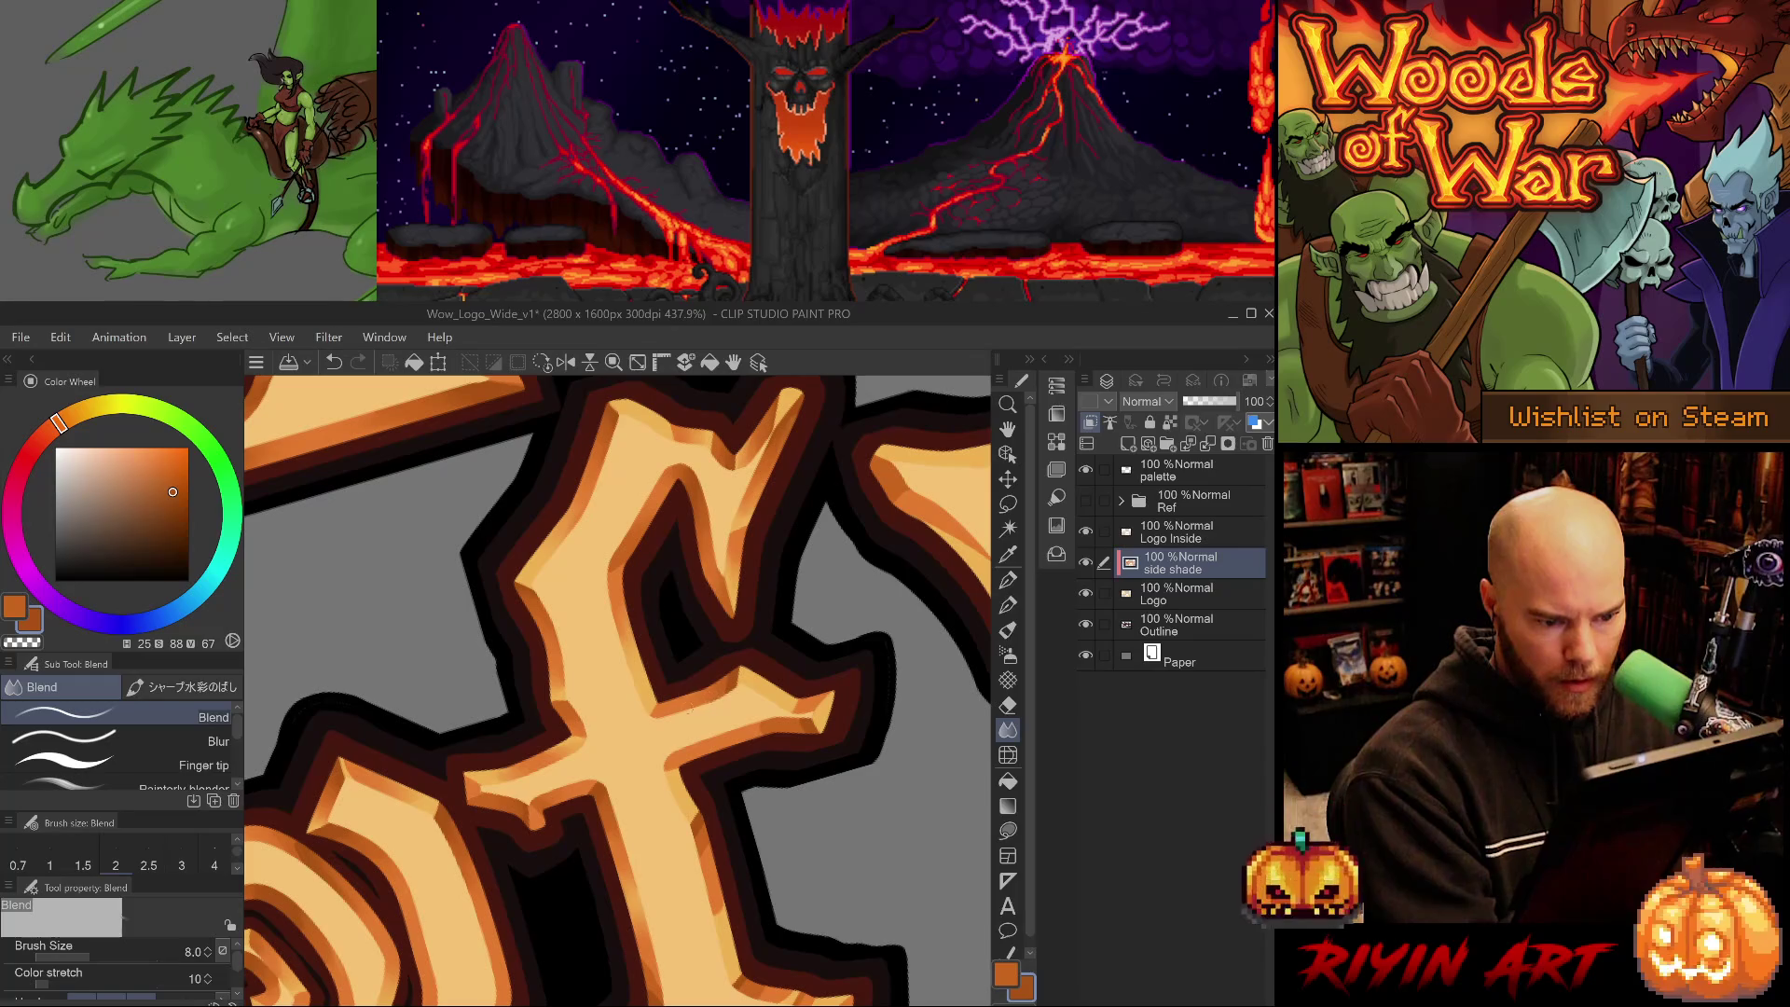
pyautogui.moveTo(806, 803); pyautogui.dragTo(731, 794)
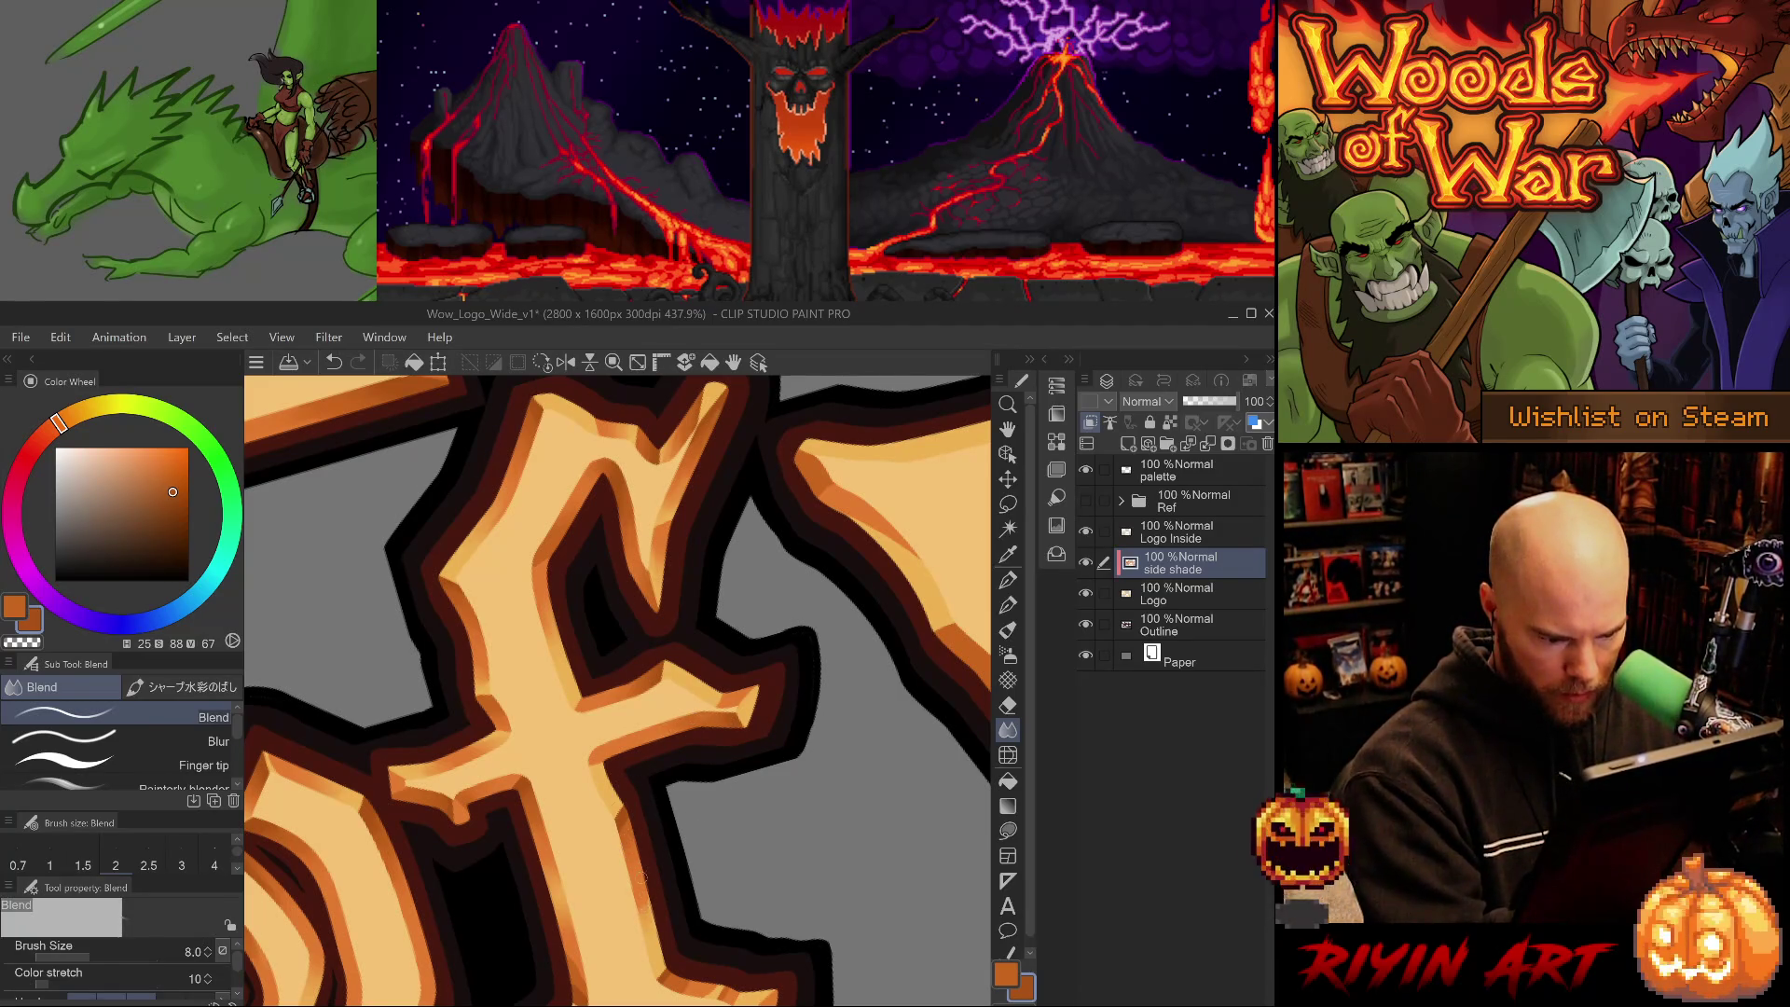
pyautogui.moveTo(694, 746)
pyautogui.mouseDown()
pyautogui.moveTo(693, 842)
pyautogui.moveTo(687, 727)
pyautogui.moveTo(703, 814)
pyautogui.moveTo(600, 812)
pyautogui.mouseUp()
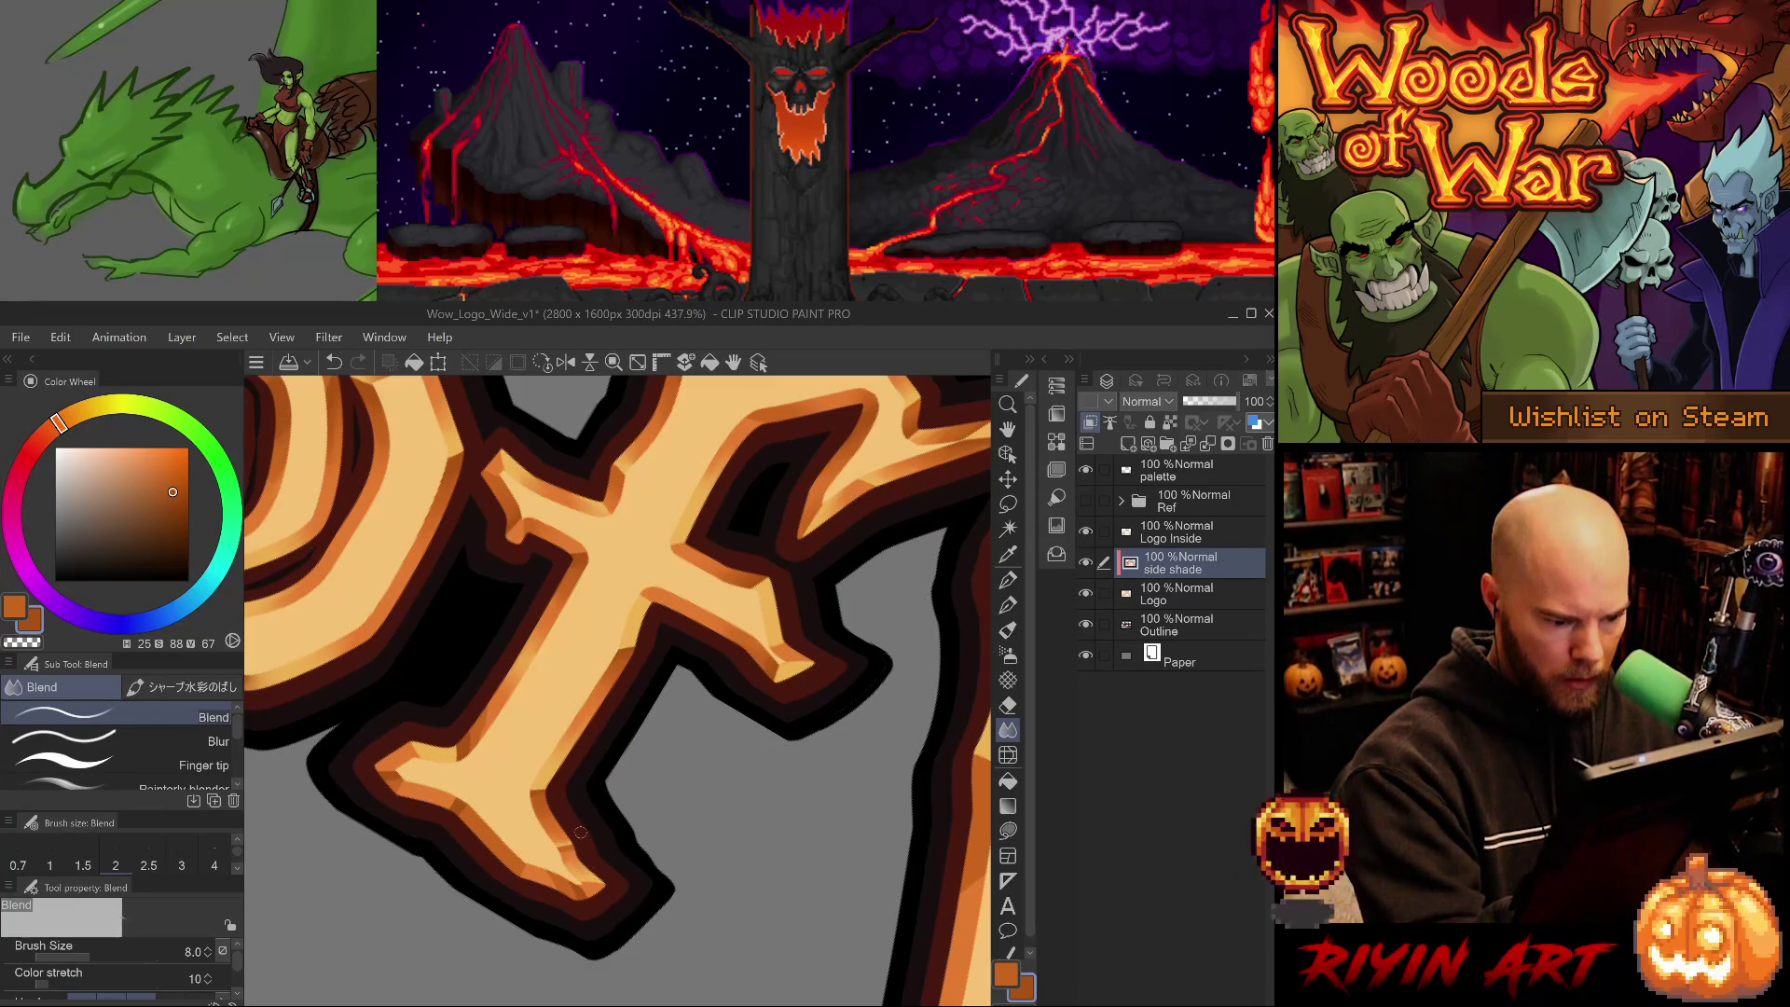
pyautogui.hotkey('ctrl', 'z')
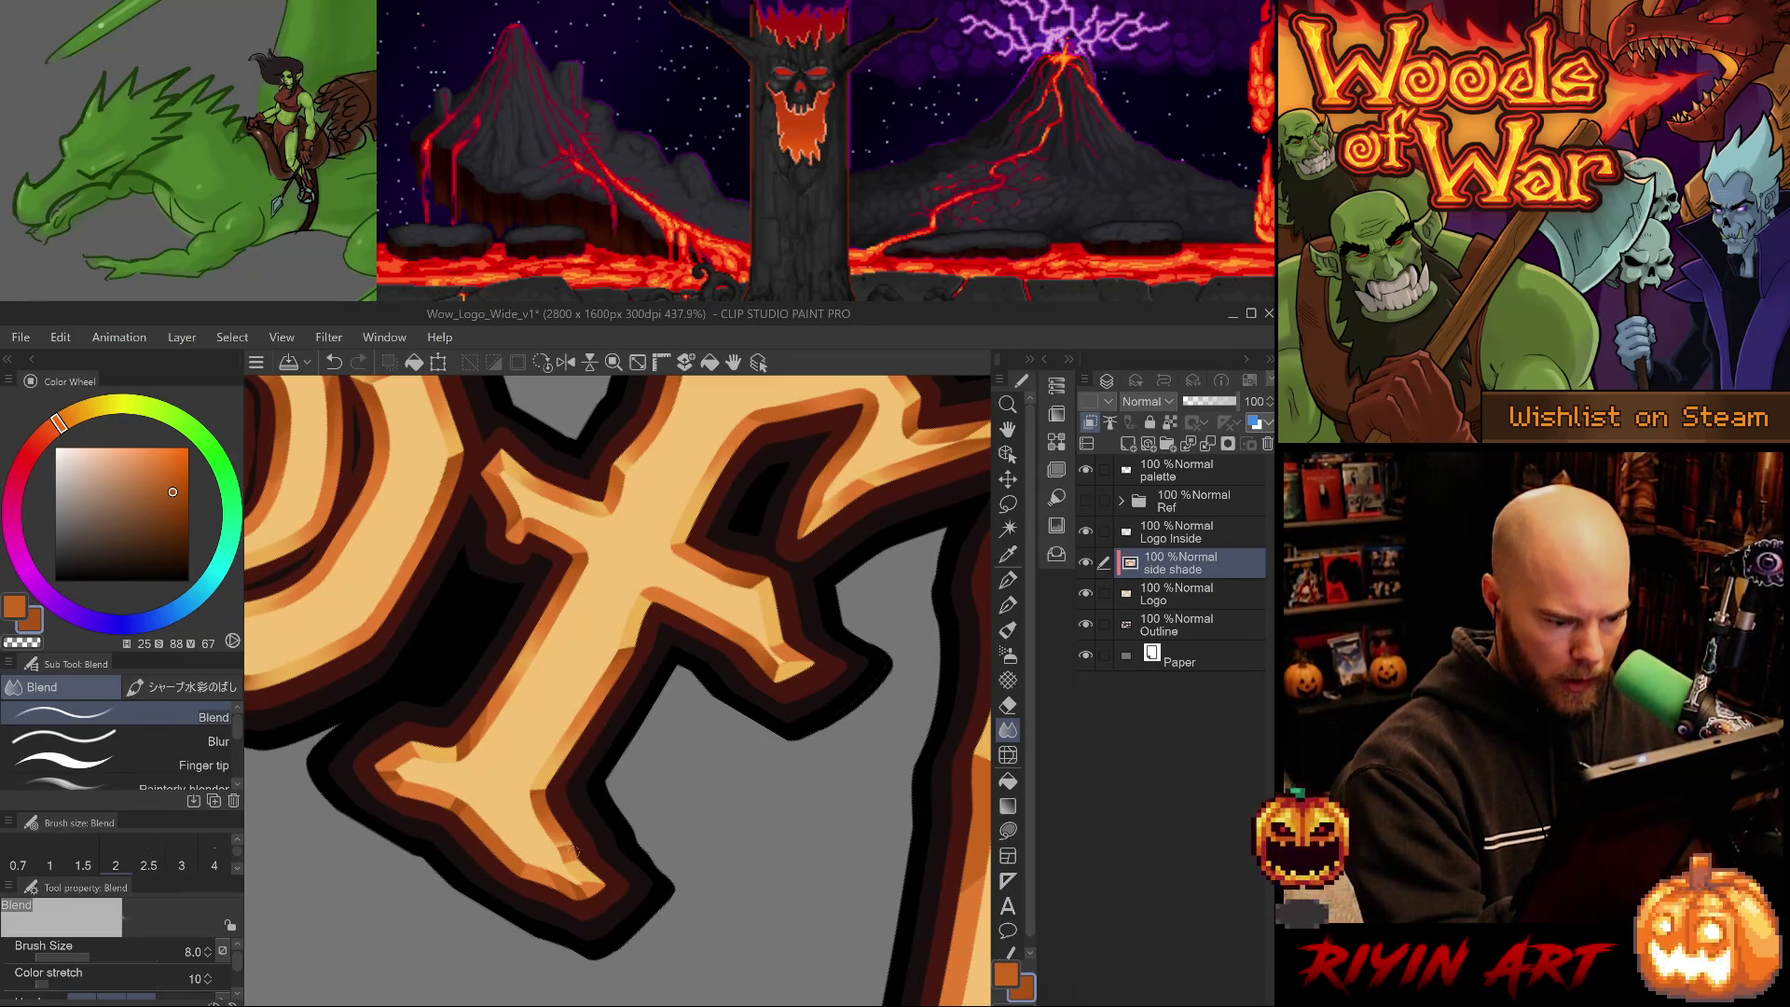
# - Briefly try Blur instead of Blend, return to Blend, and save the logo file
pyautogui.scroll(5, 329, 723)
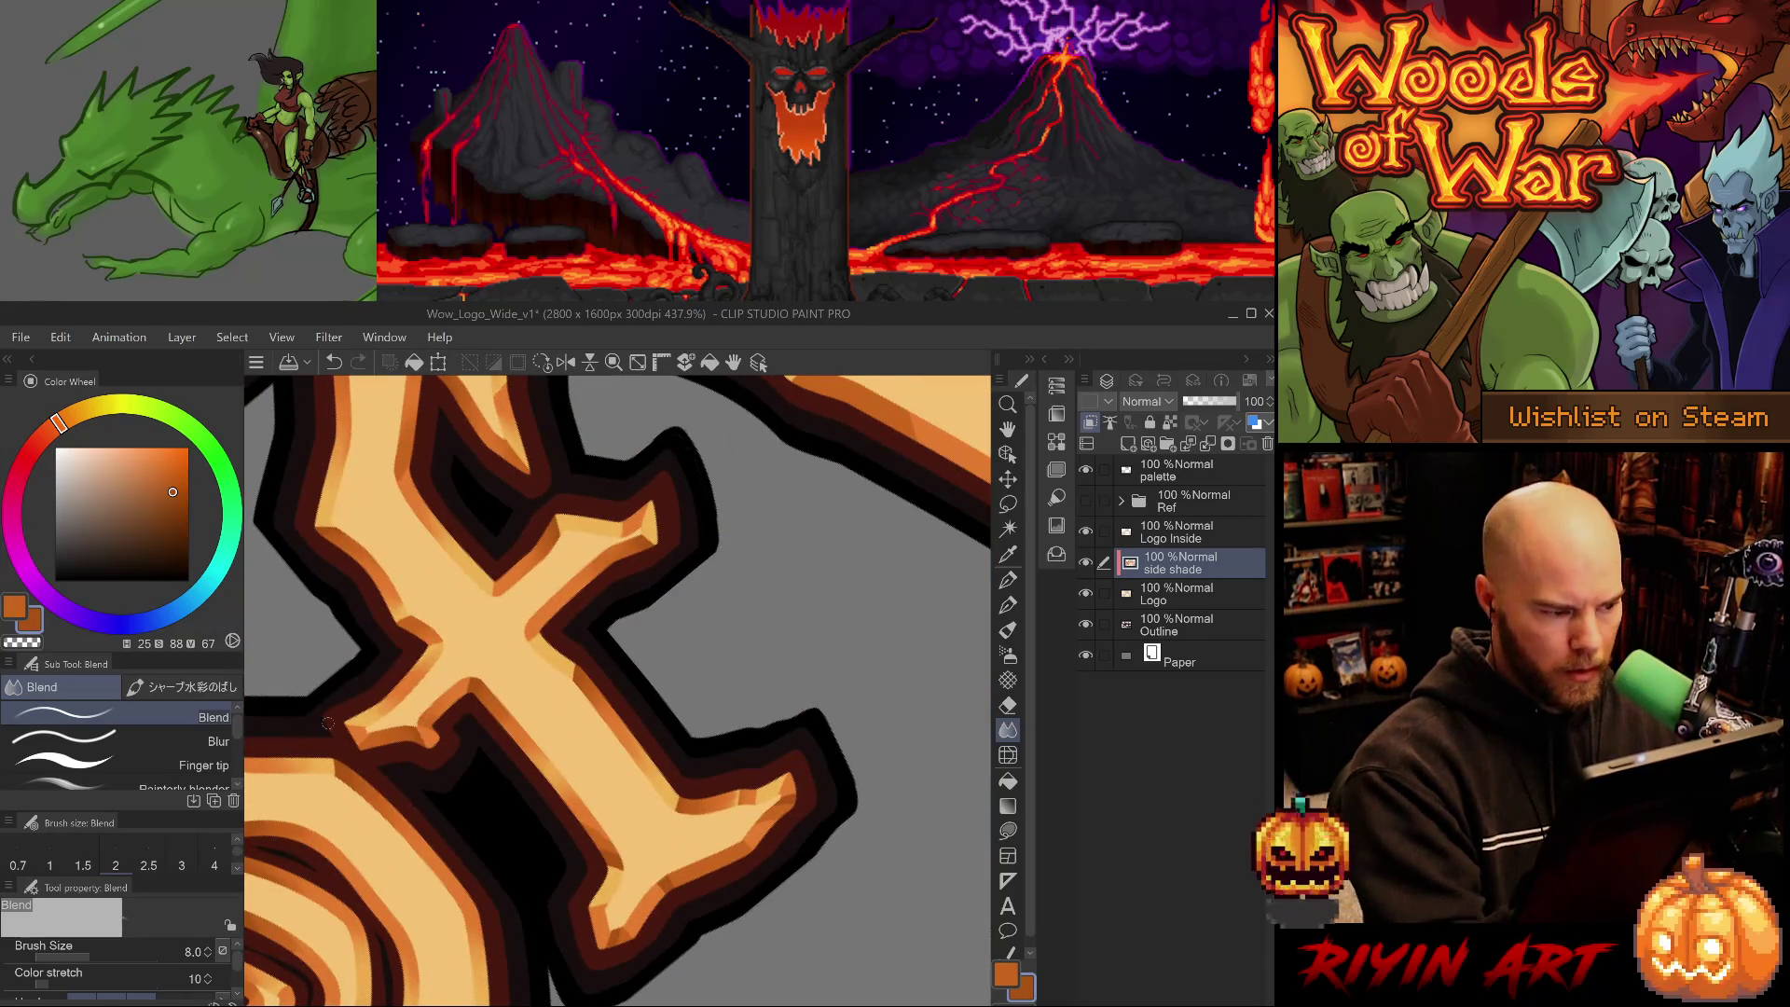
pyautogui.click(139, 740)
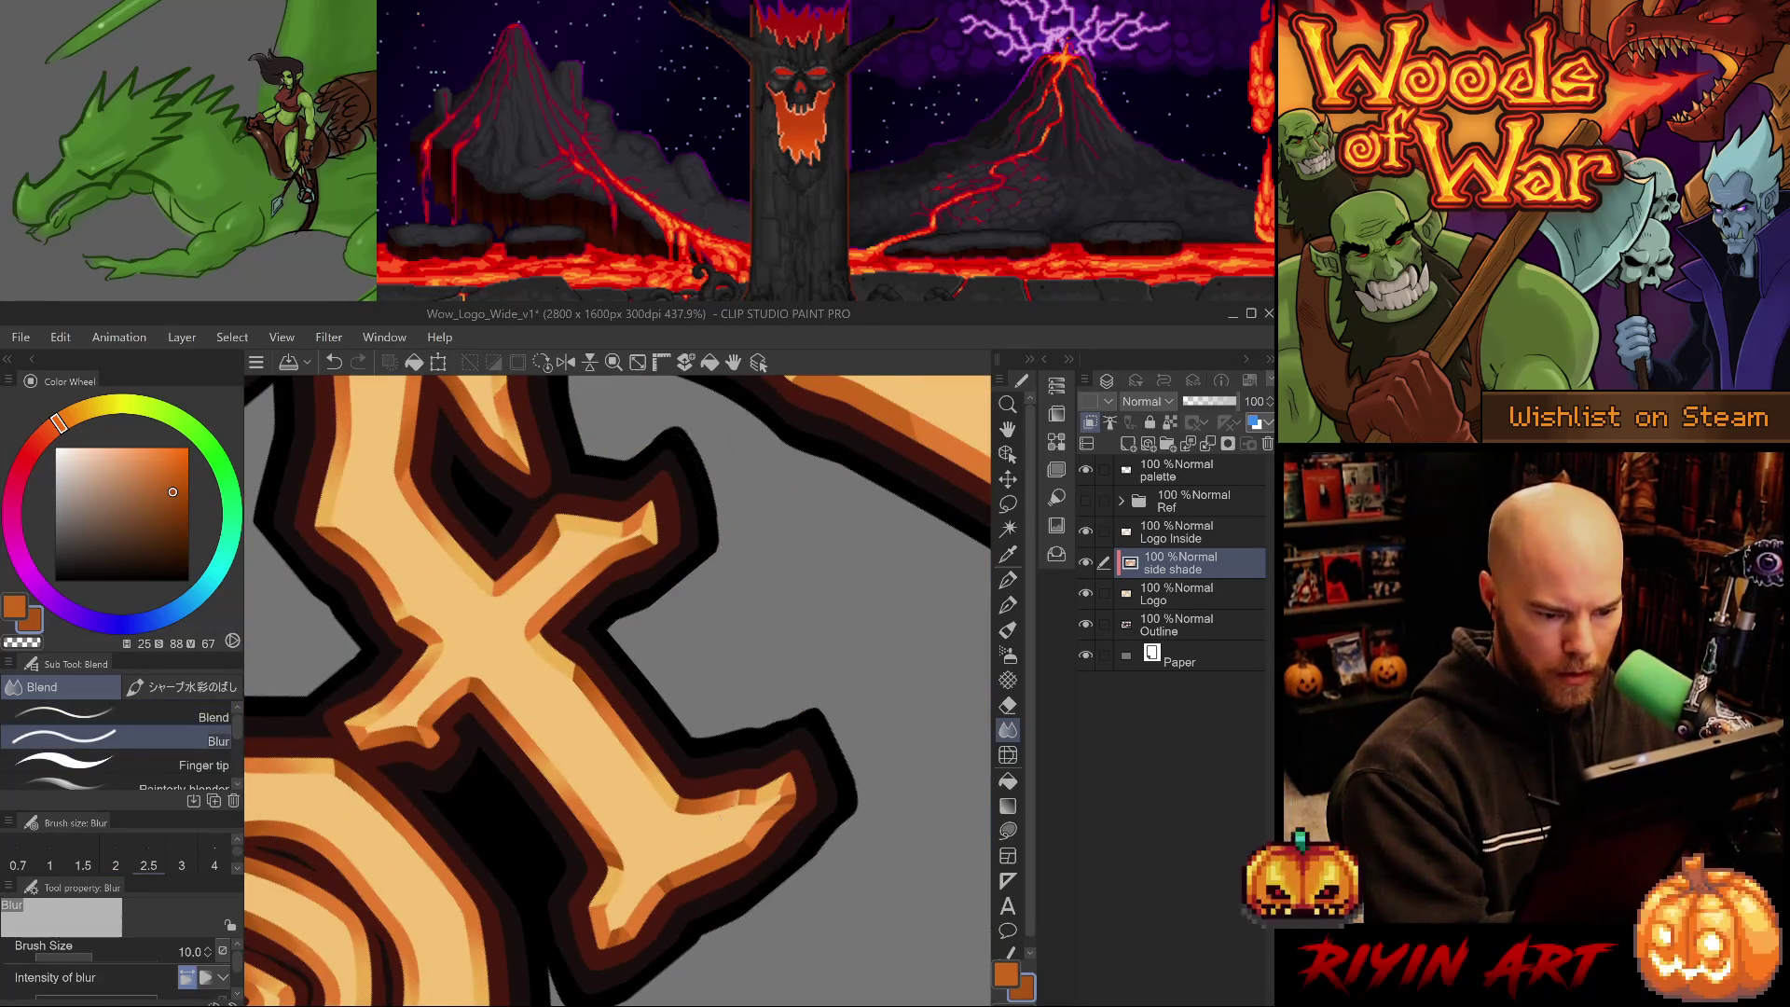
pyautogui.click(139, 716)
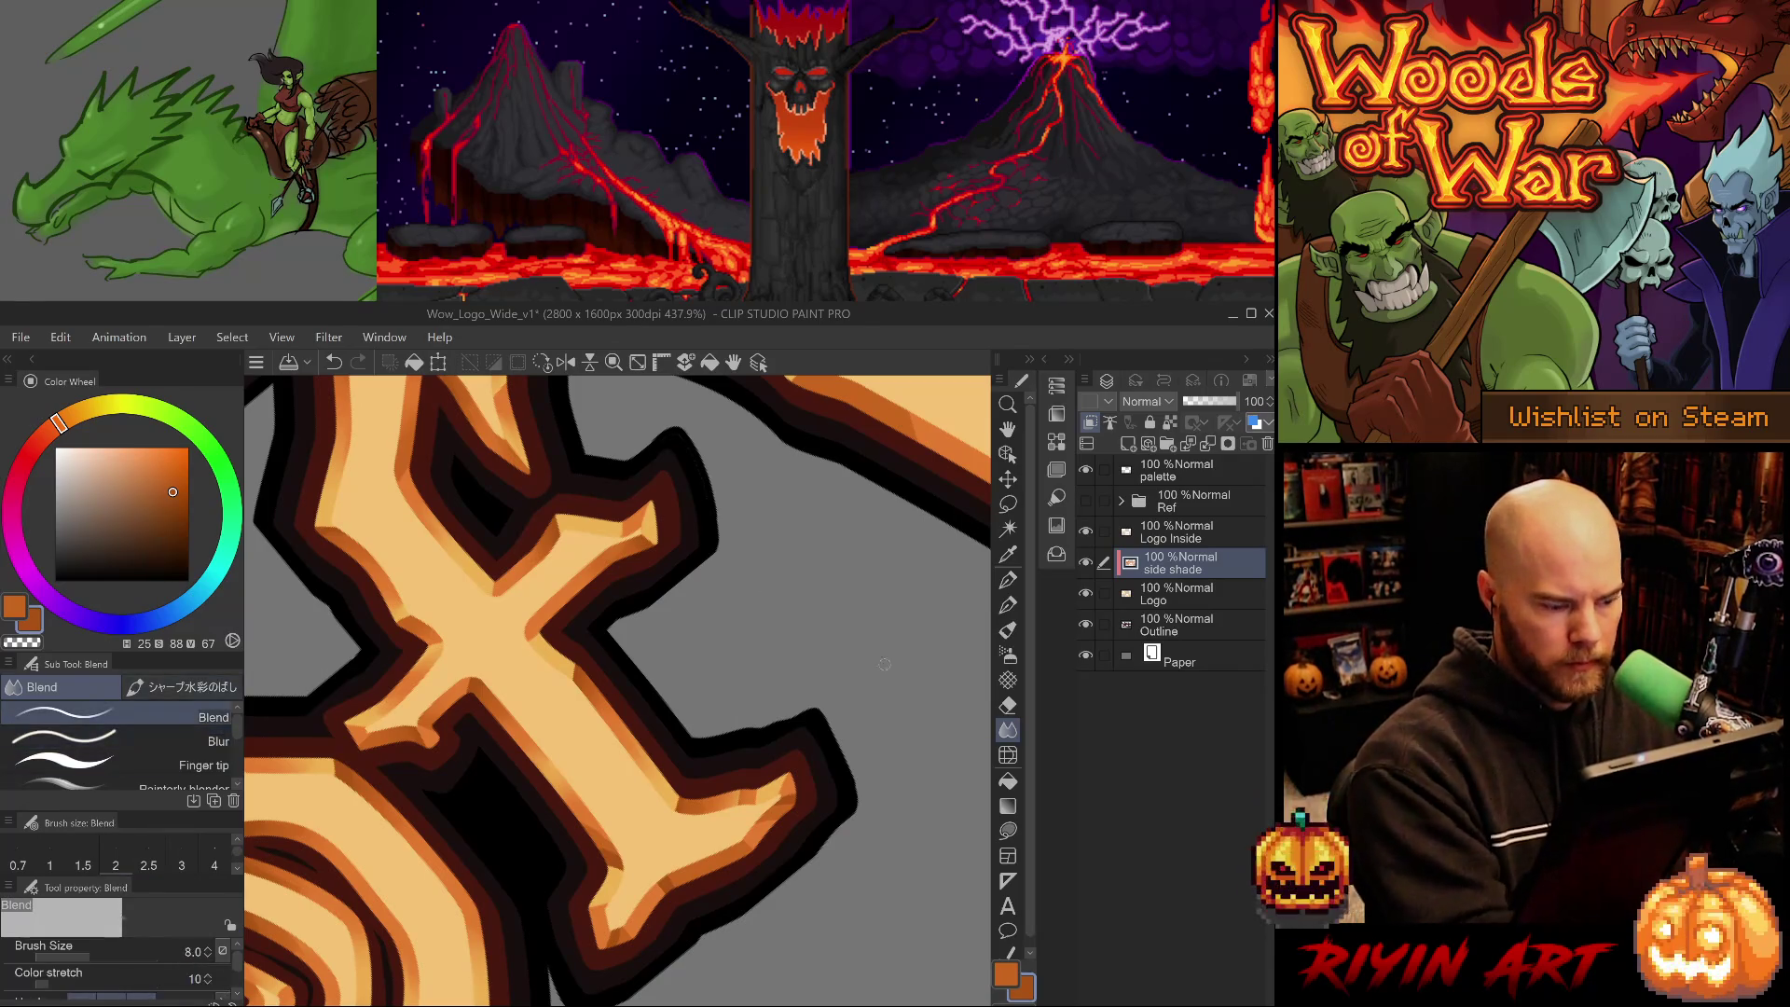
pyautogui.hotkey('ctrl', 's')
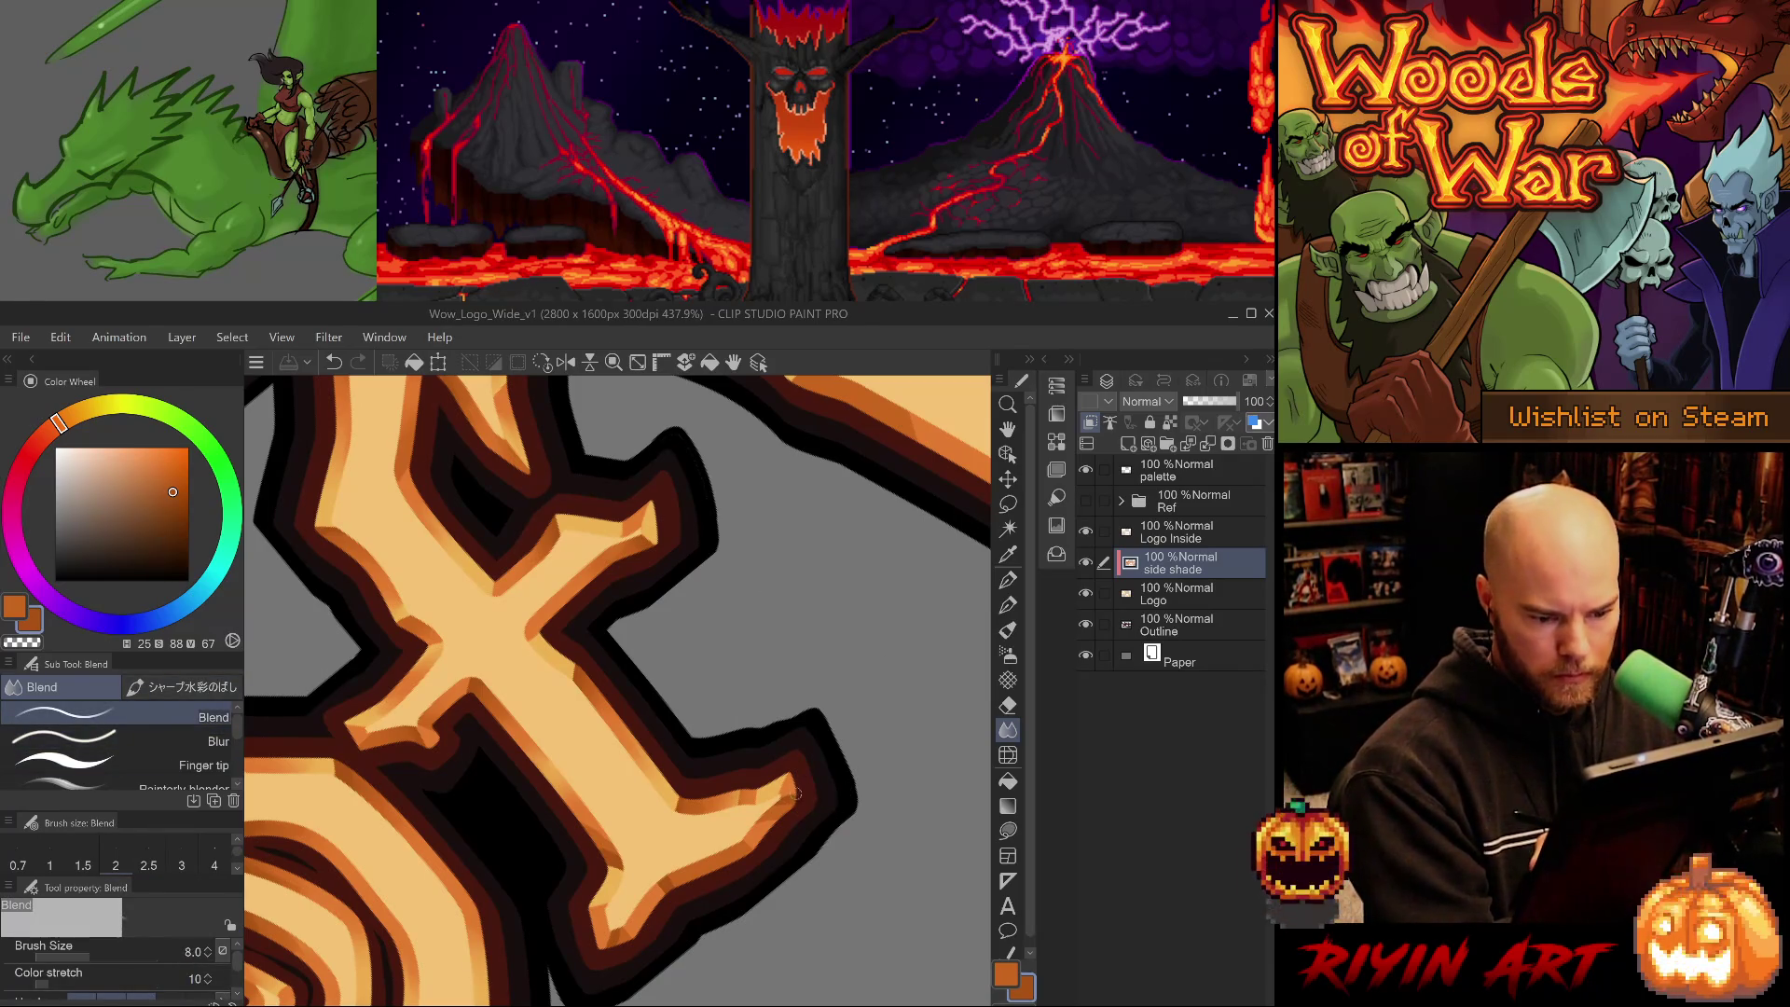
# - Blend the orange shading near the f's branch tip and erase a small dab of shading
pyautogui.moveTo(787, 802); pyautogui.dragTo(797, 812)
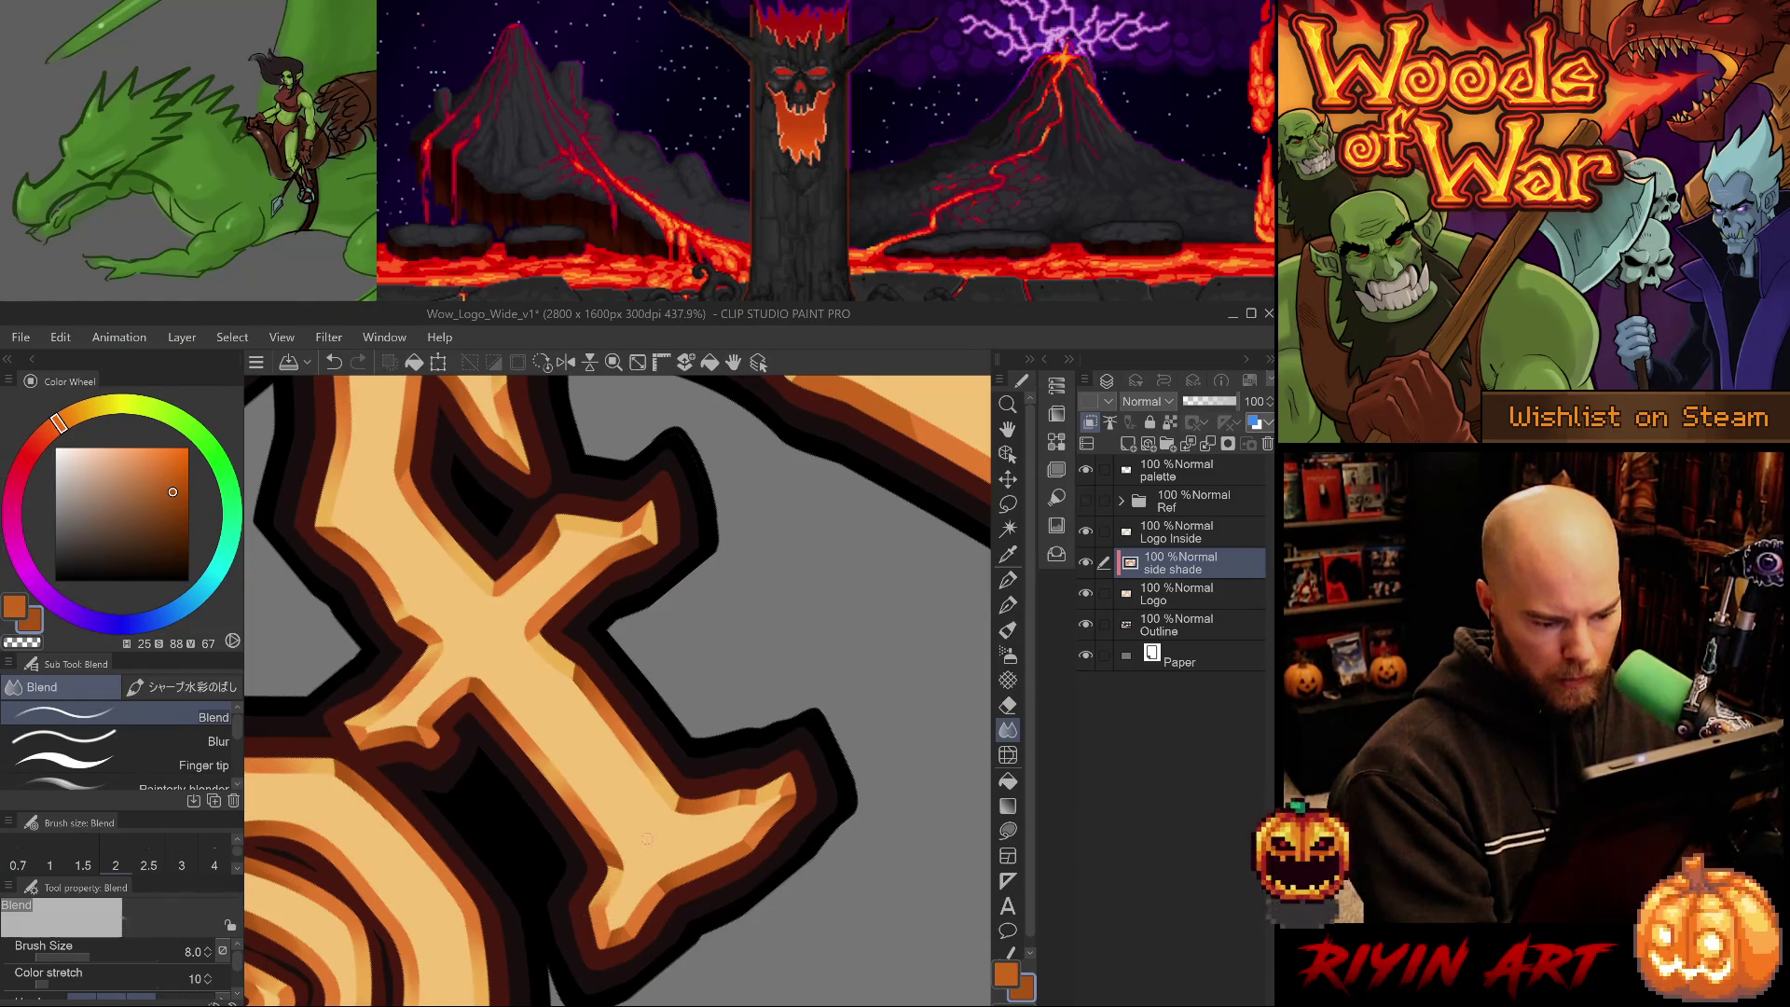
pyautogui.moveTo(725, 867); pyautogui.dragTo(596, 923)
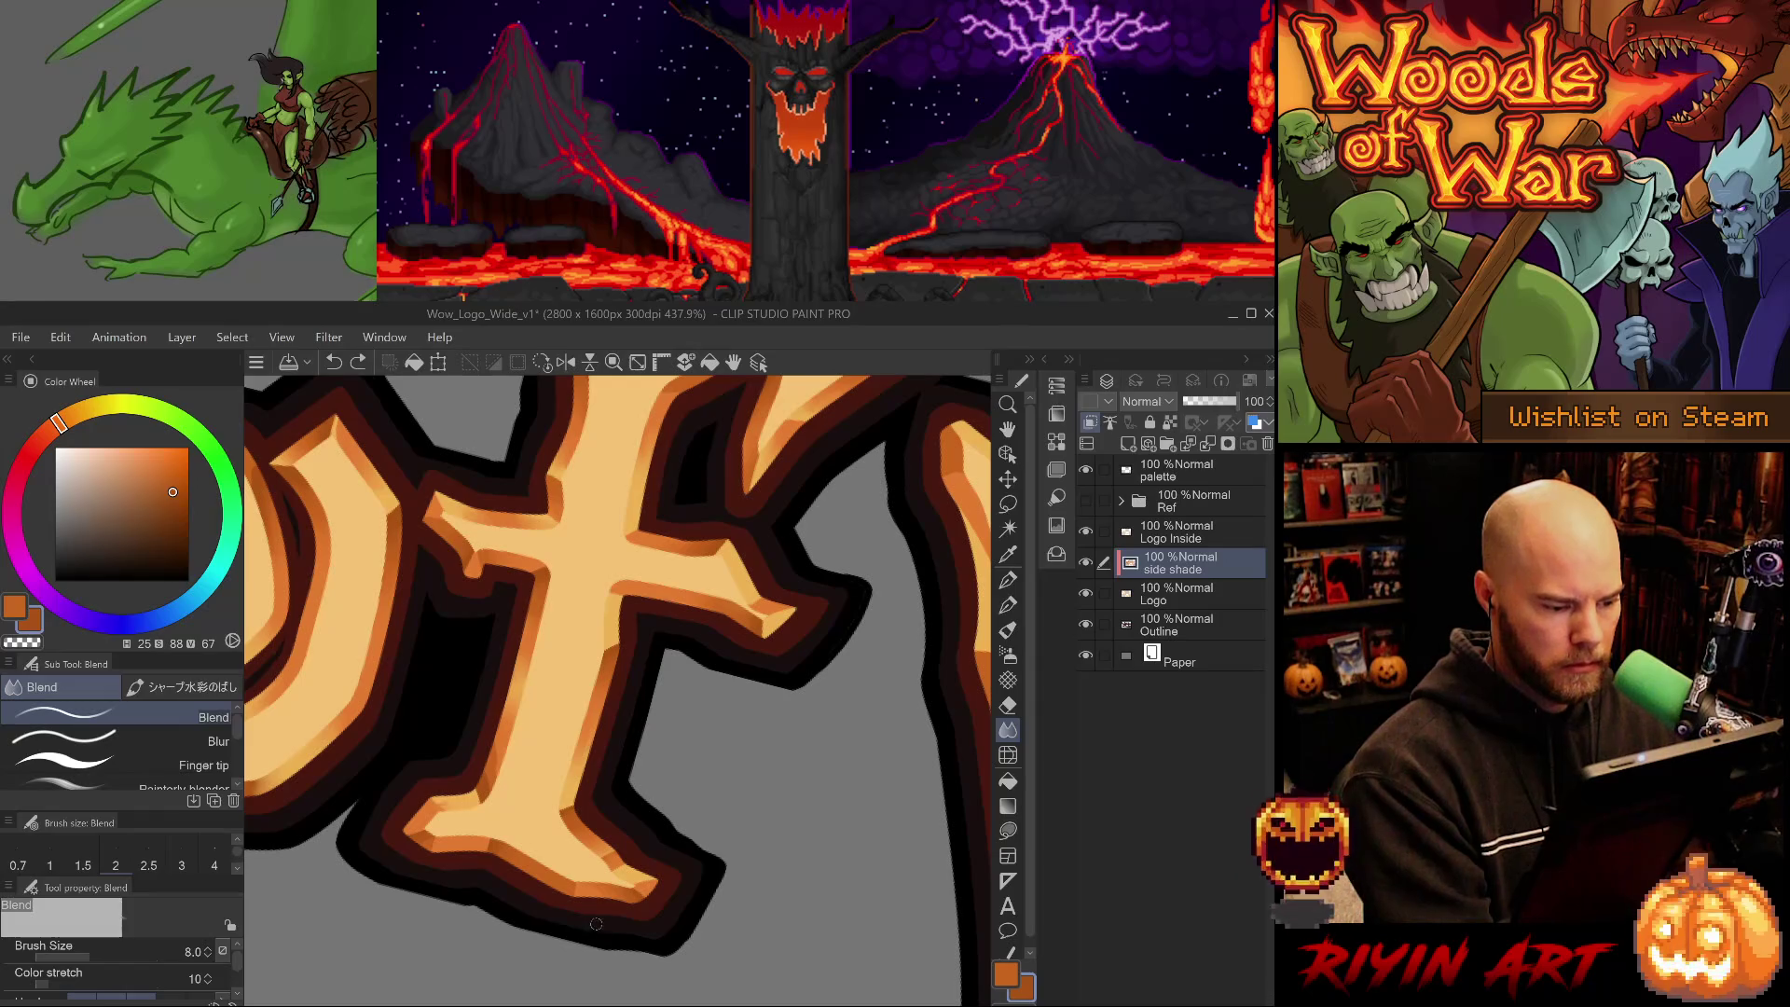
pyautogui.press('e')
pyautogui.click(435, 797)
pyautogui.moveTo(435, 797); pyautogui.dragTo(643, 836)
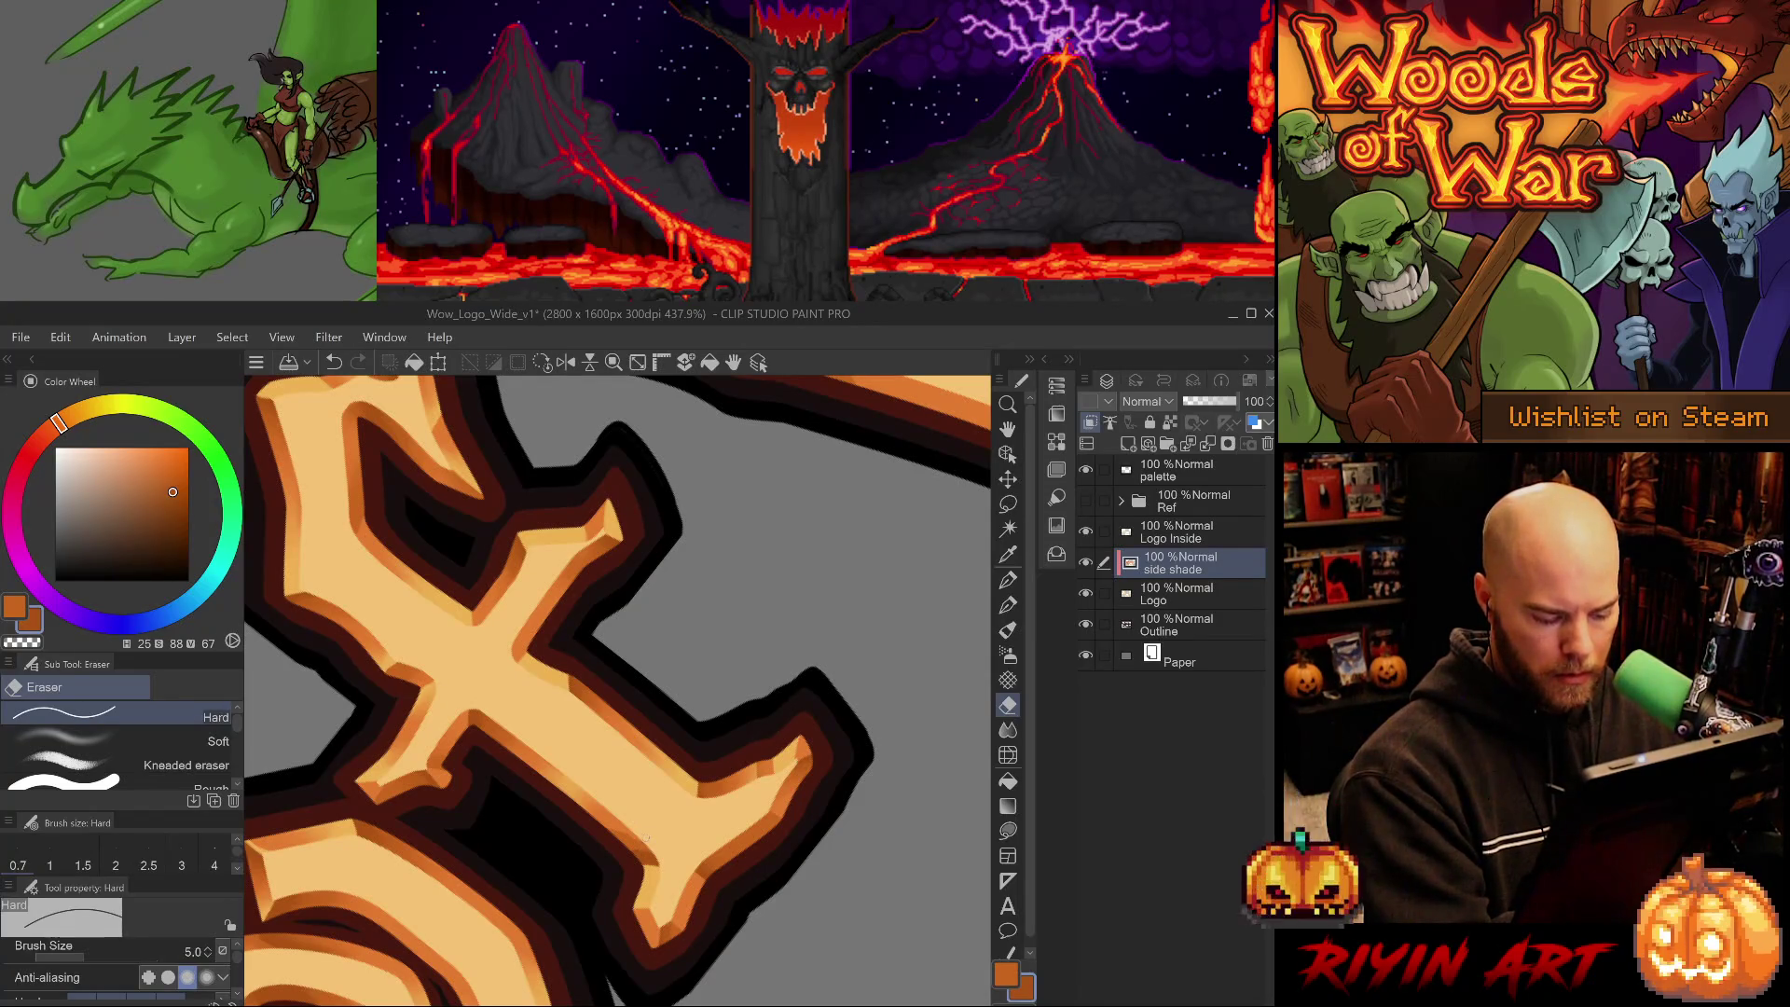
pyautogui.press('j')
# - Reset, rotate and zoom out the canvas so the lettering sits level
pyautogui.hotkey('ctrl', '@')
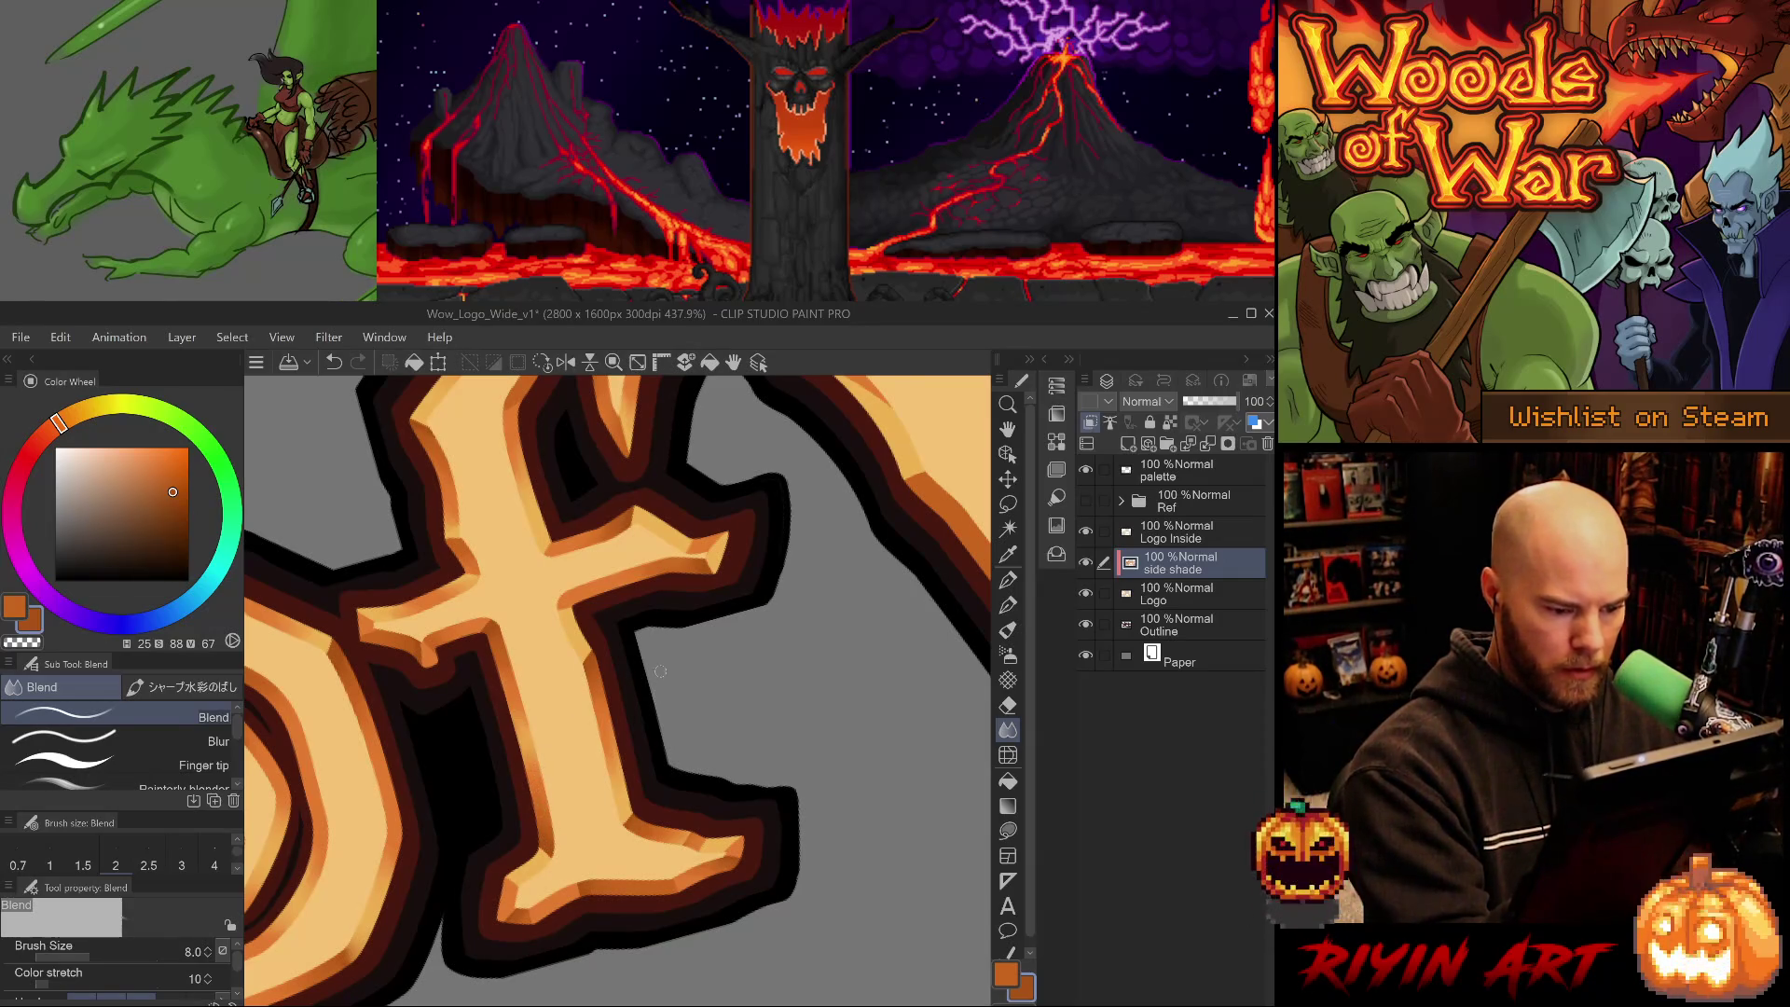
pyautogui.press('-')
pyautogui.press('-')
pyautogui.press('-')
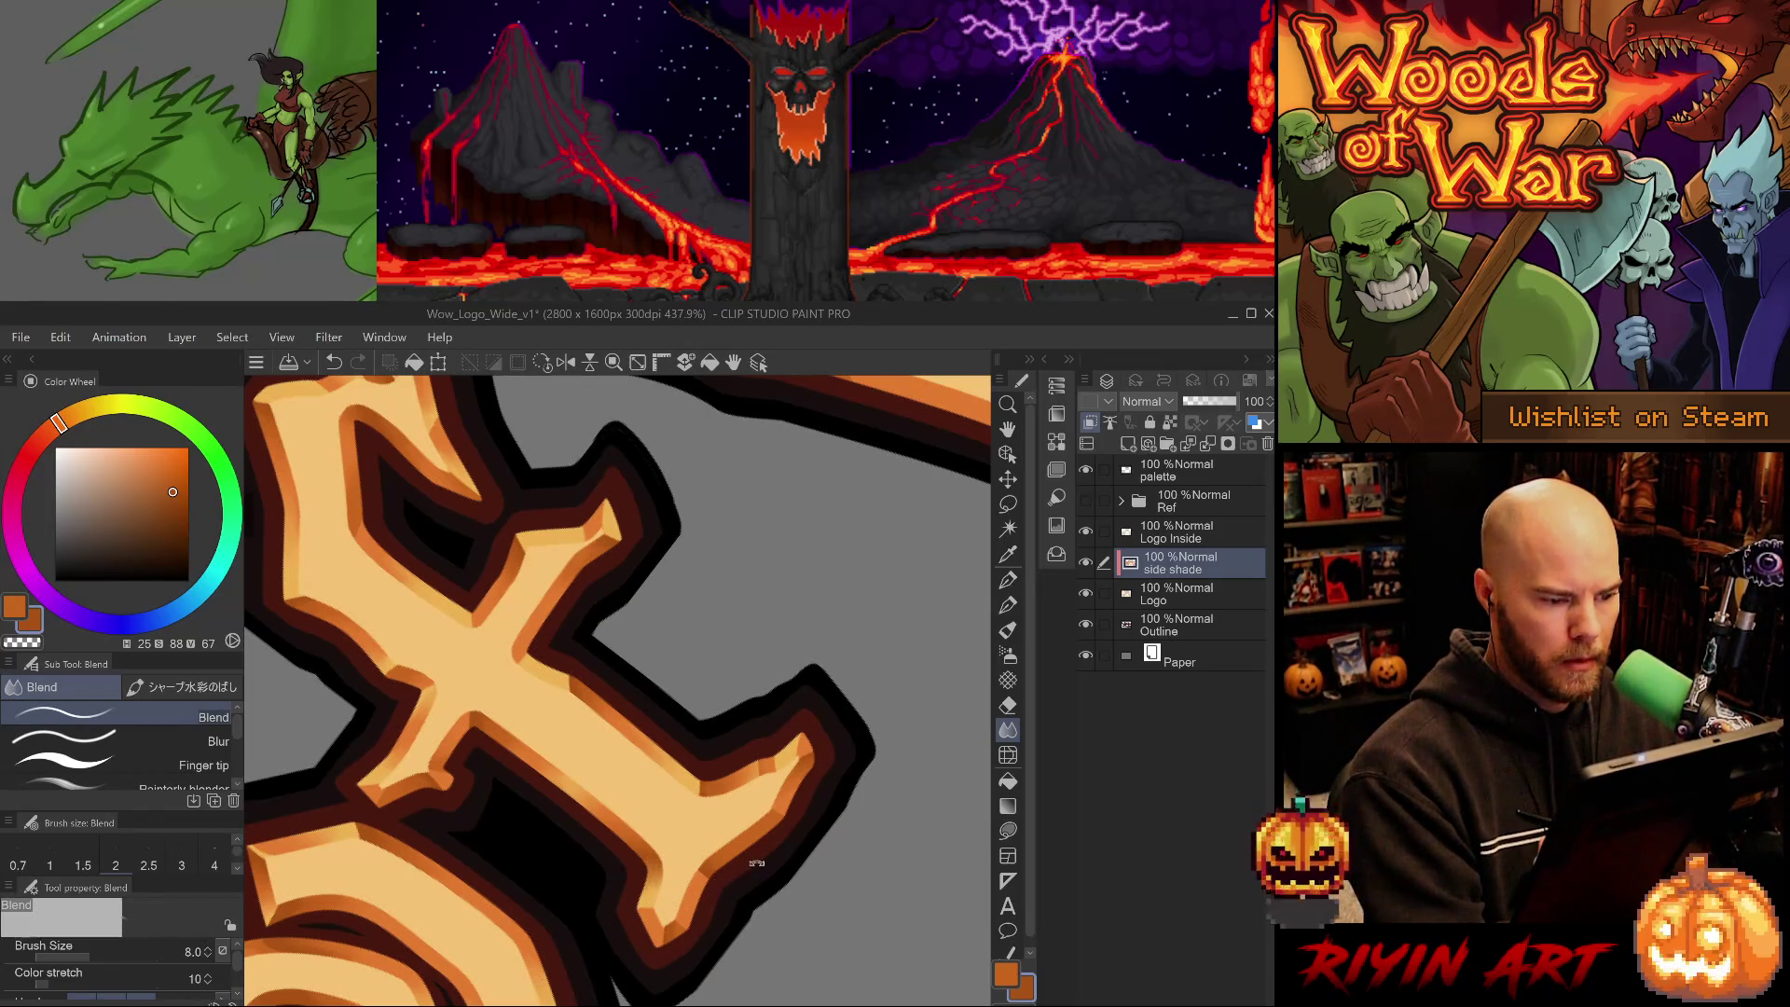
pyautogui.hotkey('ctrl', '-')
pyautogui.hotkey('ctrl', '-')
pyautogui.hotkey('ctrl', '-')
pyautogui.moveTo(771, 858); pyautogui.dragTo(744, 865)
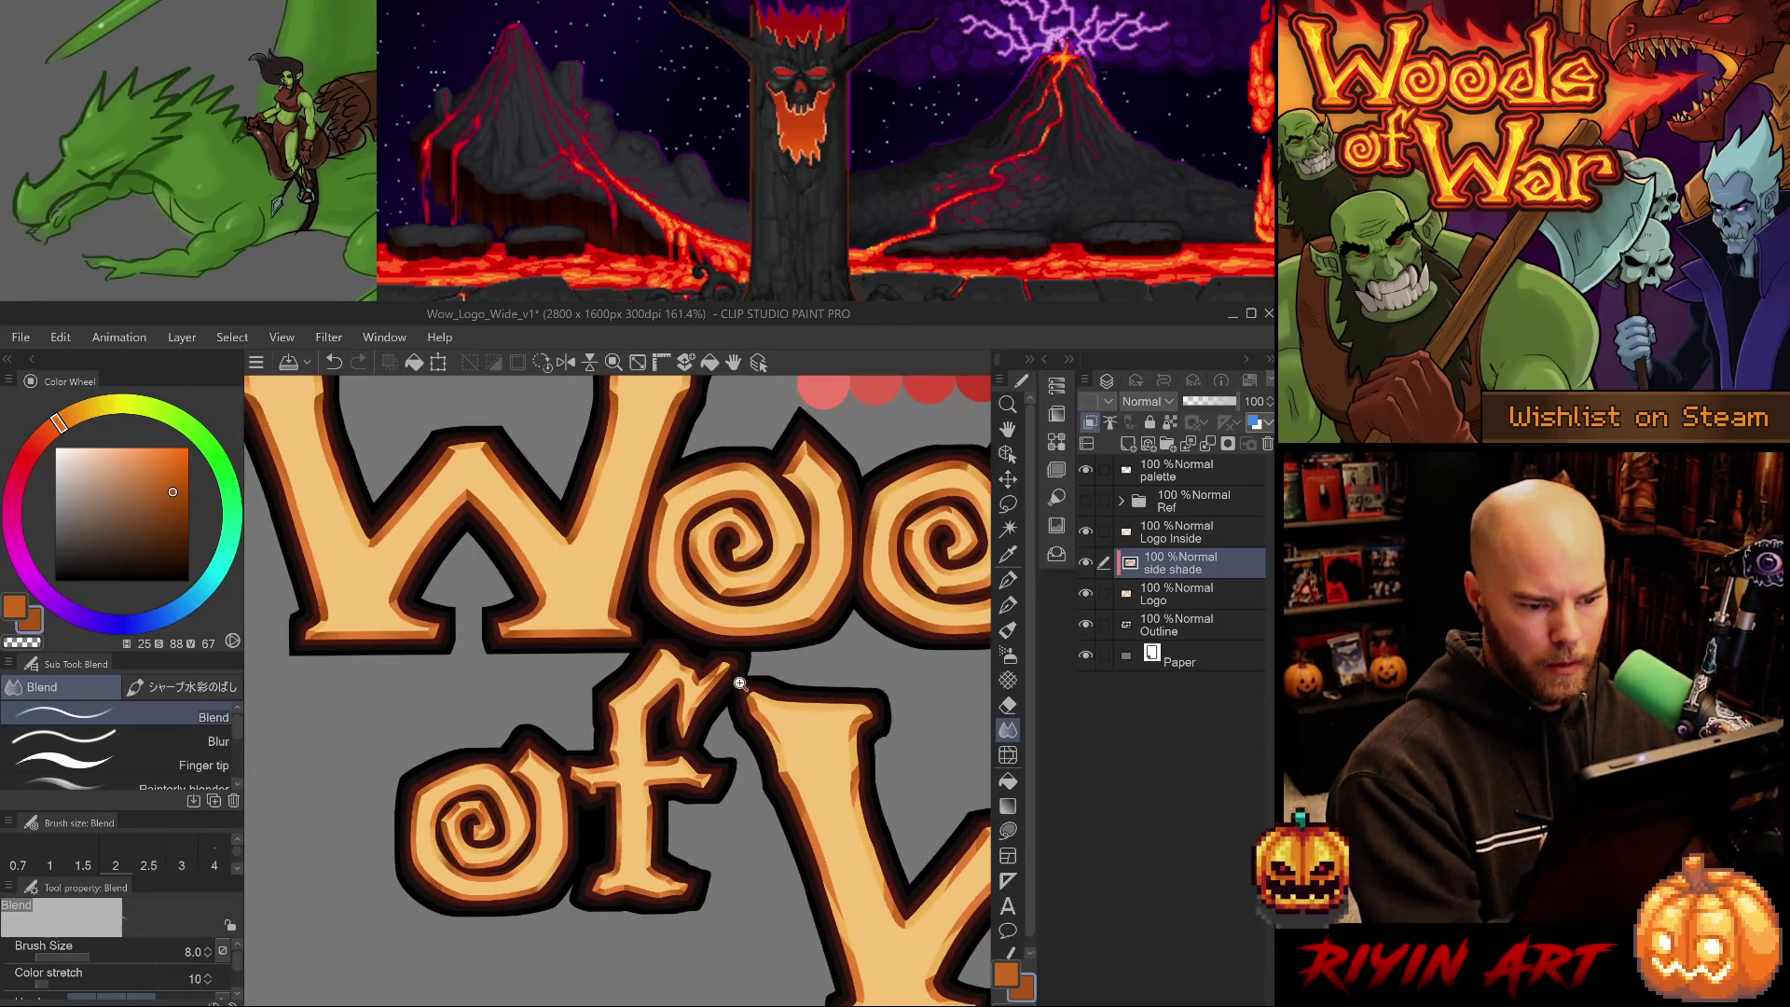
# - Pick a lighter orange on the Color Wheel
pyautogui.scroll(5, 743, 680)
pyautogui.keyDown('alt'); pyautogui.click(663, 688); pyautogui.keyUp('alt')
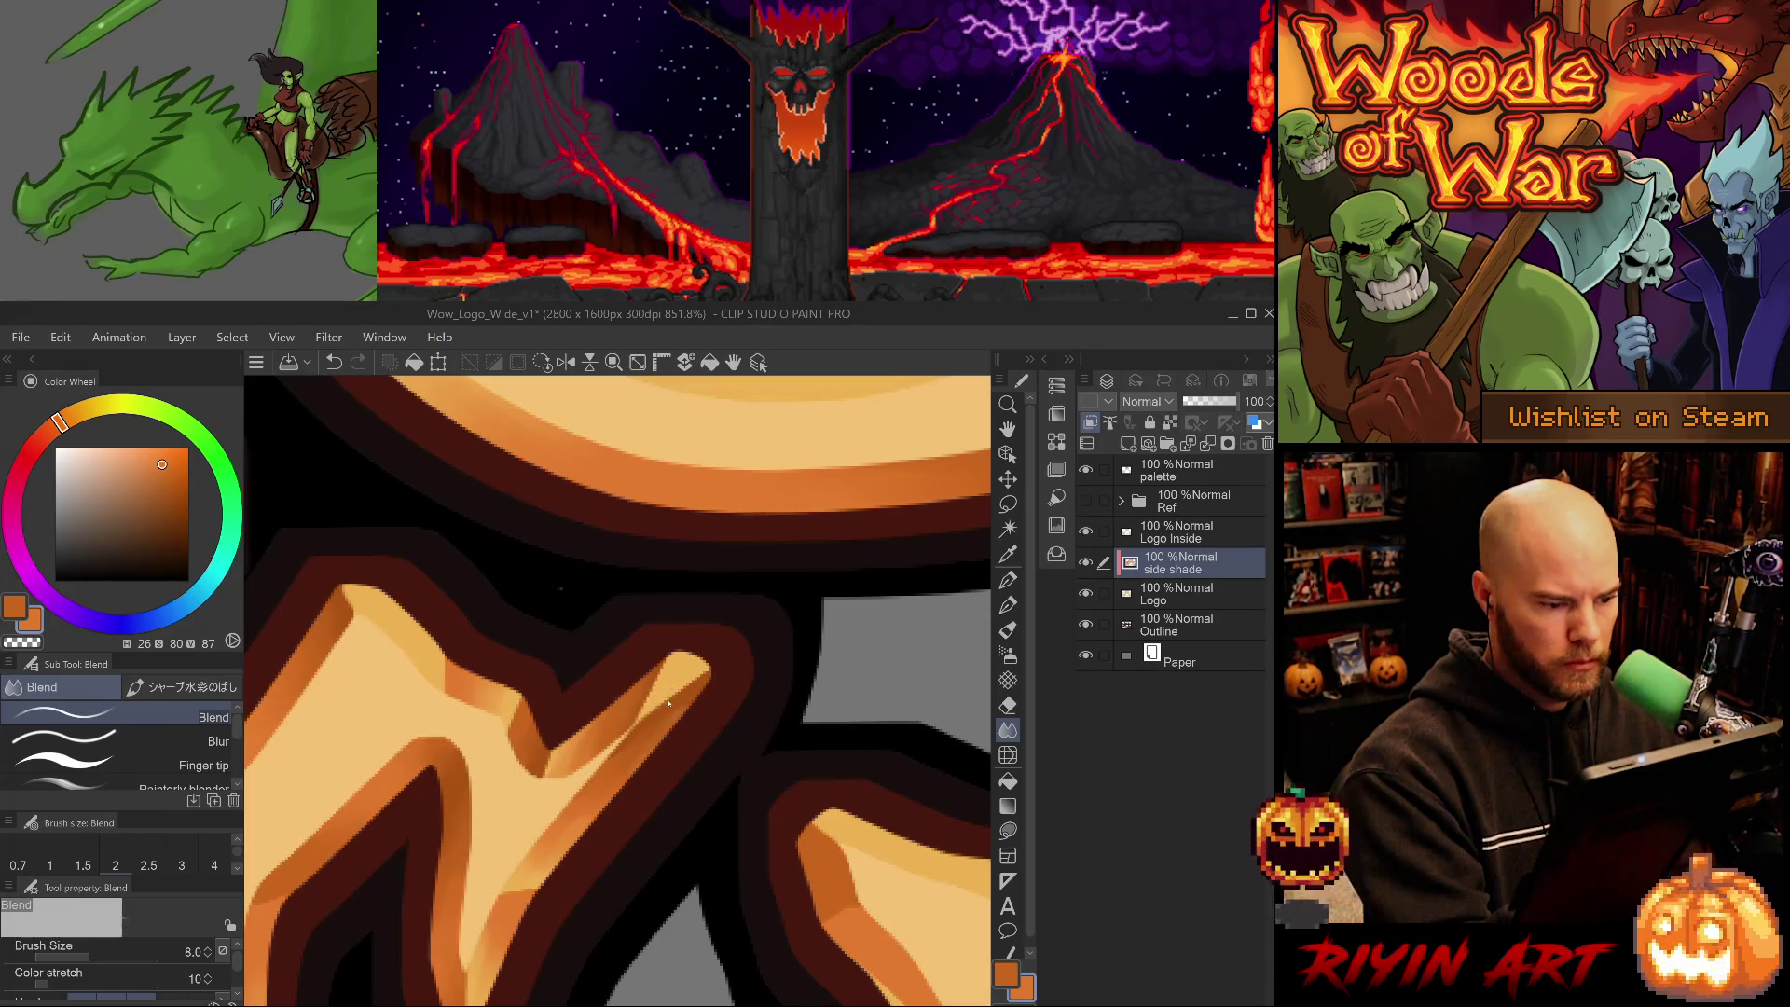
pyautogui.scroll(-6, 668, 703)
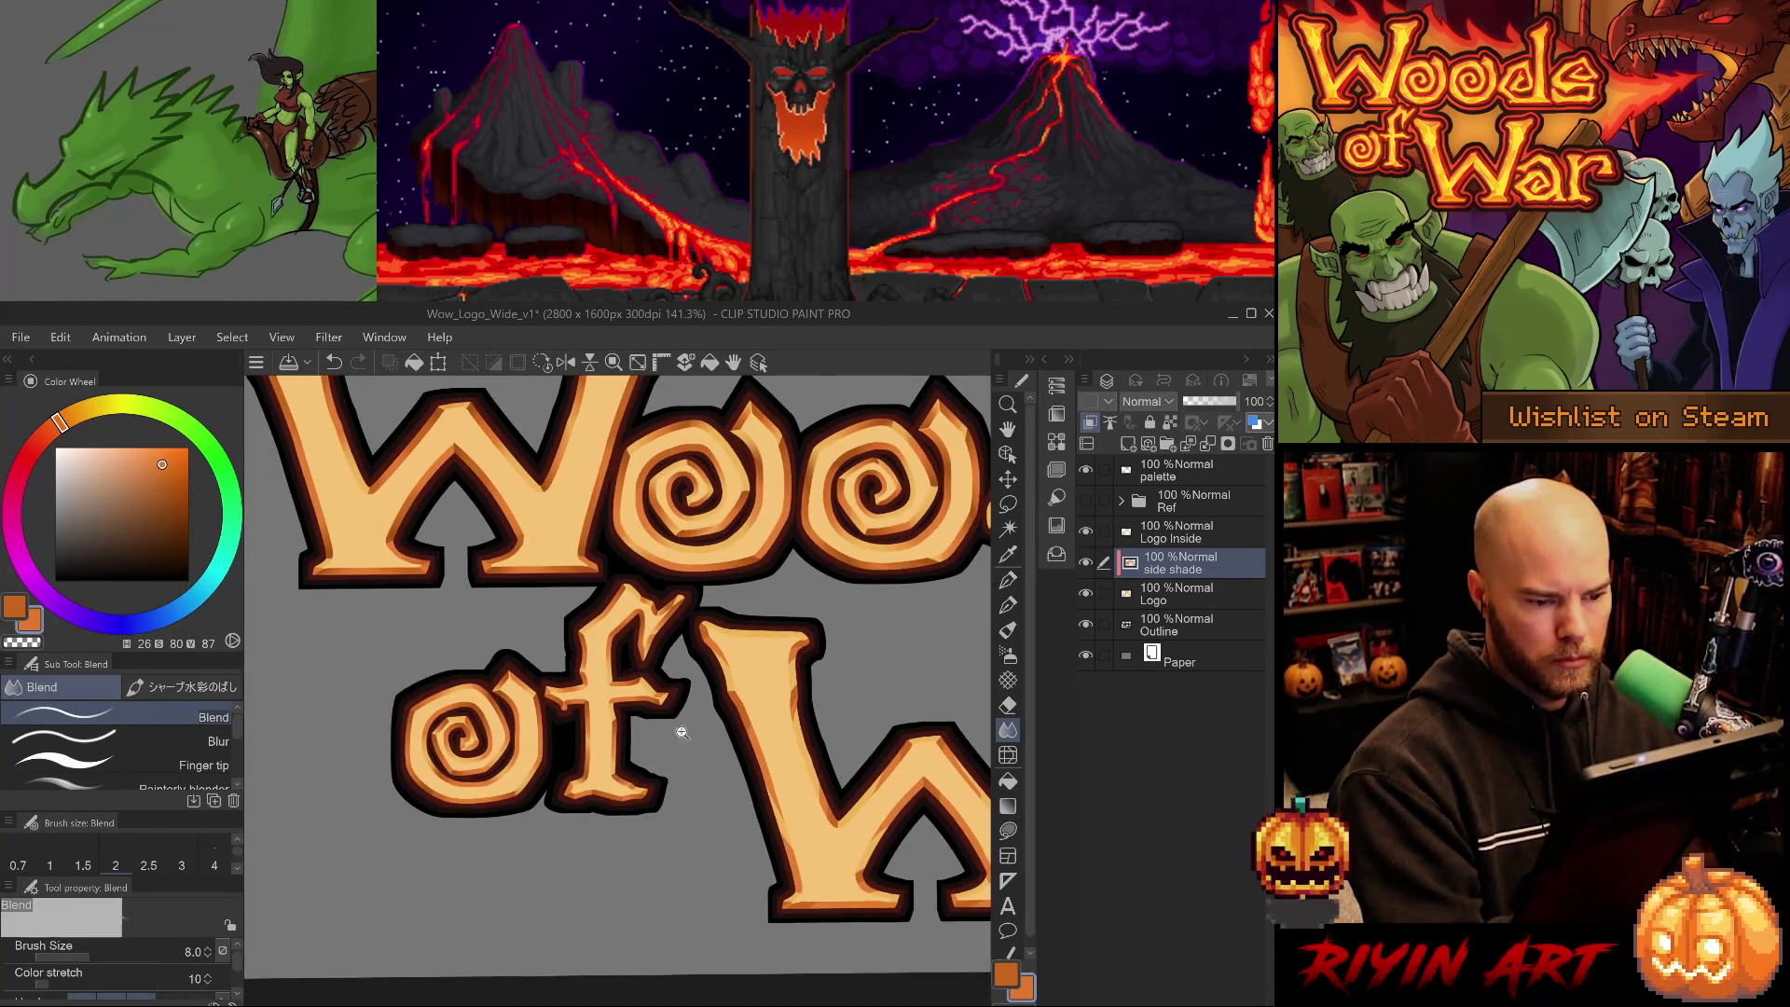
pyautogui.scroll(4, 681, 731)
# - Erase along the f's upper-right stroke with the small hard eraser, then blend it smooth
pyautogui.press('e')
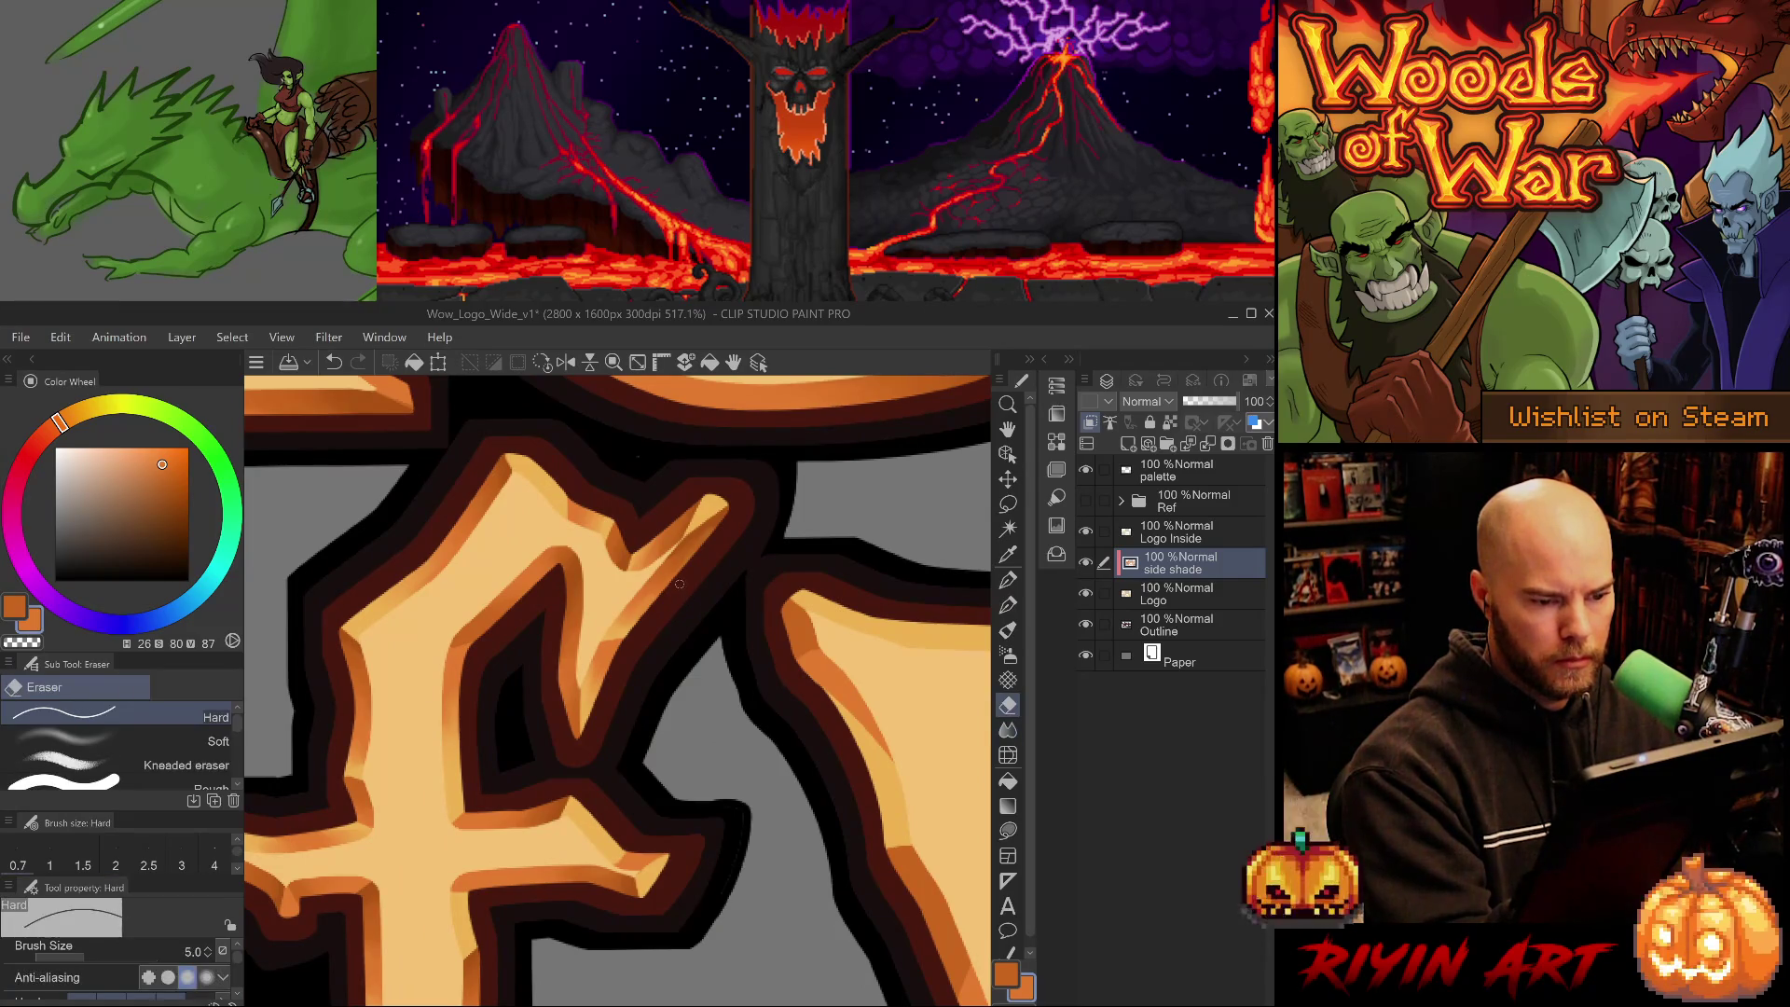
pyautogui.press('e')
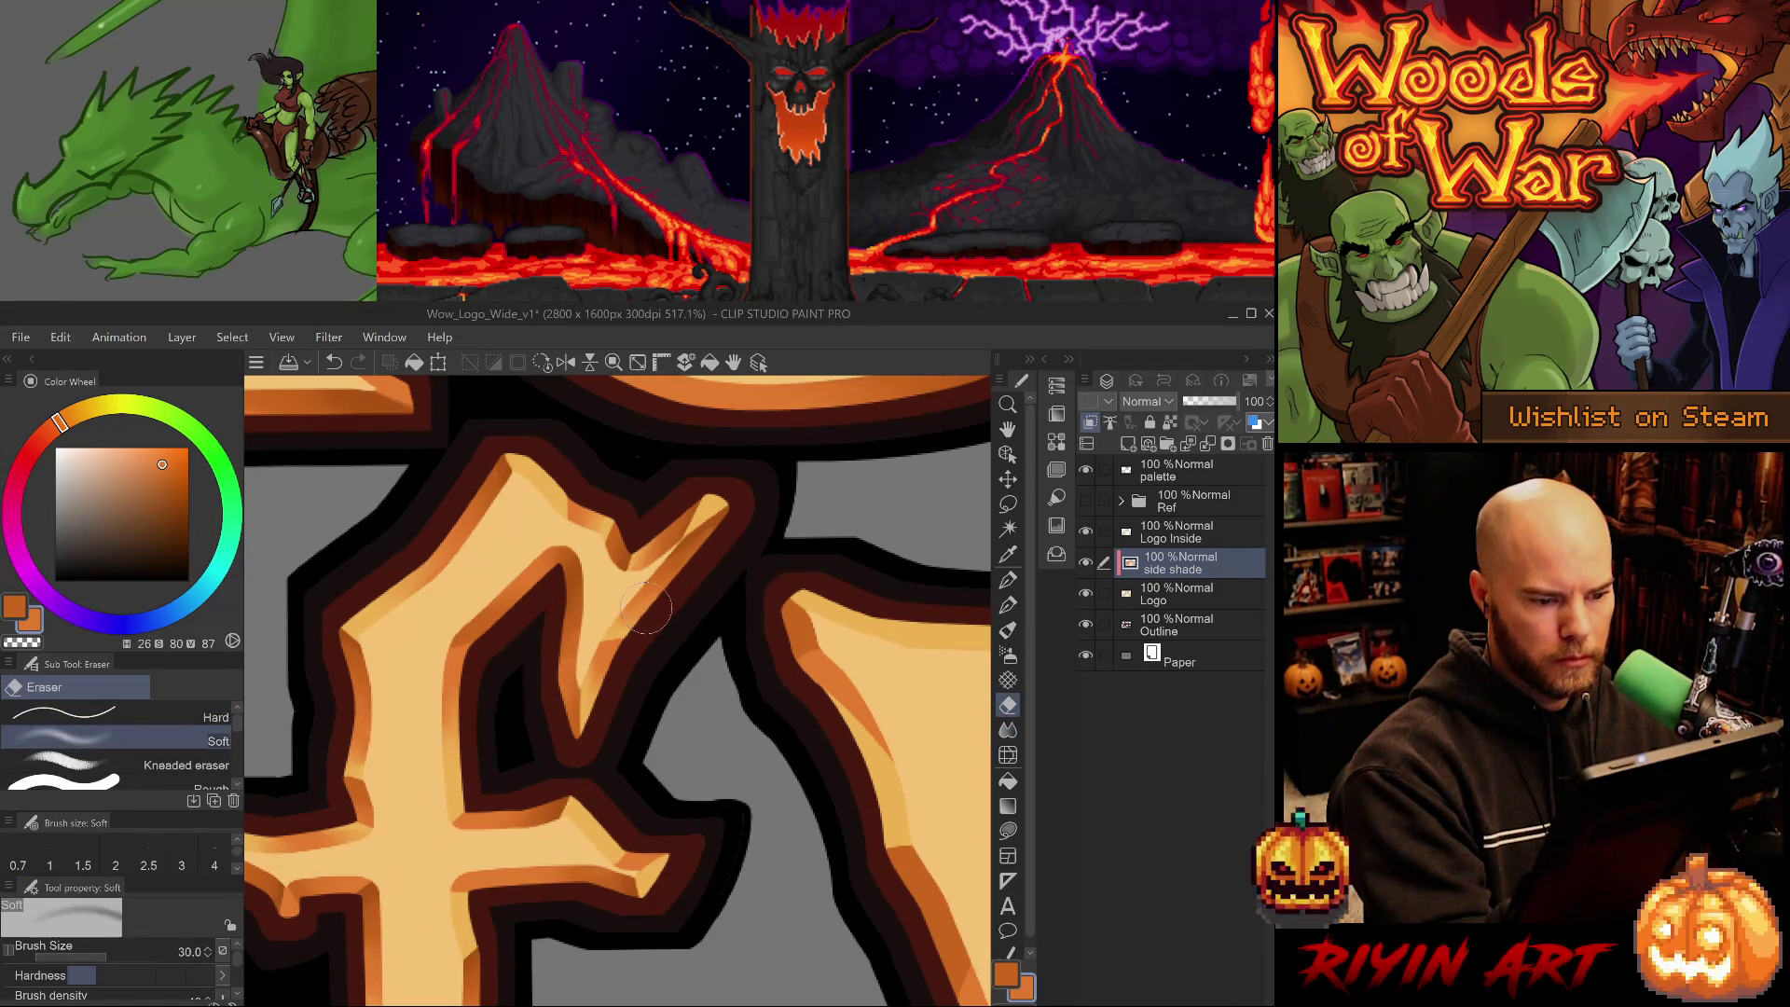
pyautogui.press('e')
pyautogui.moveTo(688, 564); pyautogui.dragTo(716, 528)
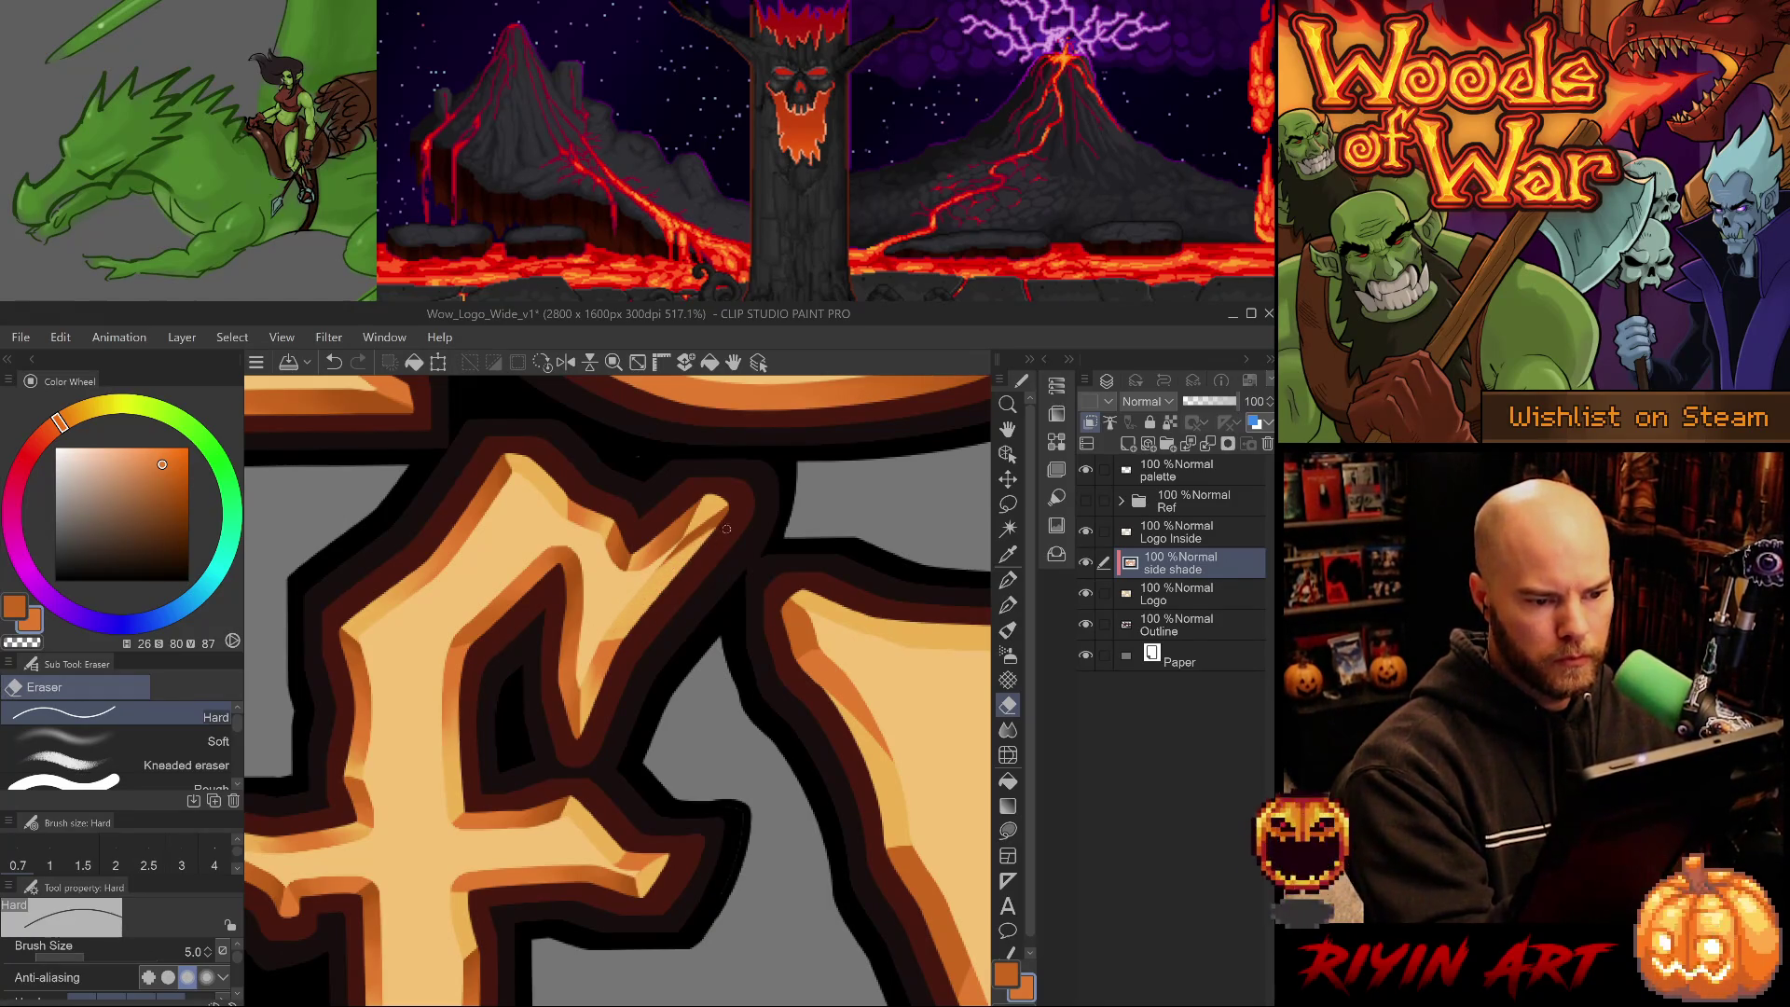
pyautogui.press('j')
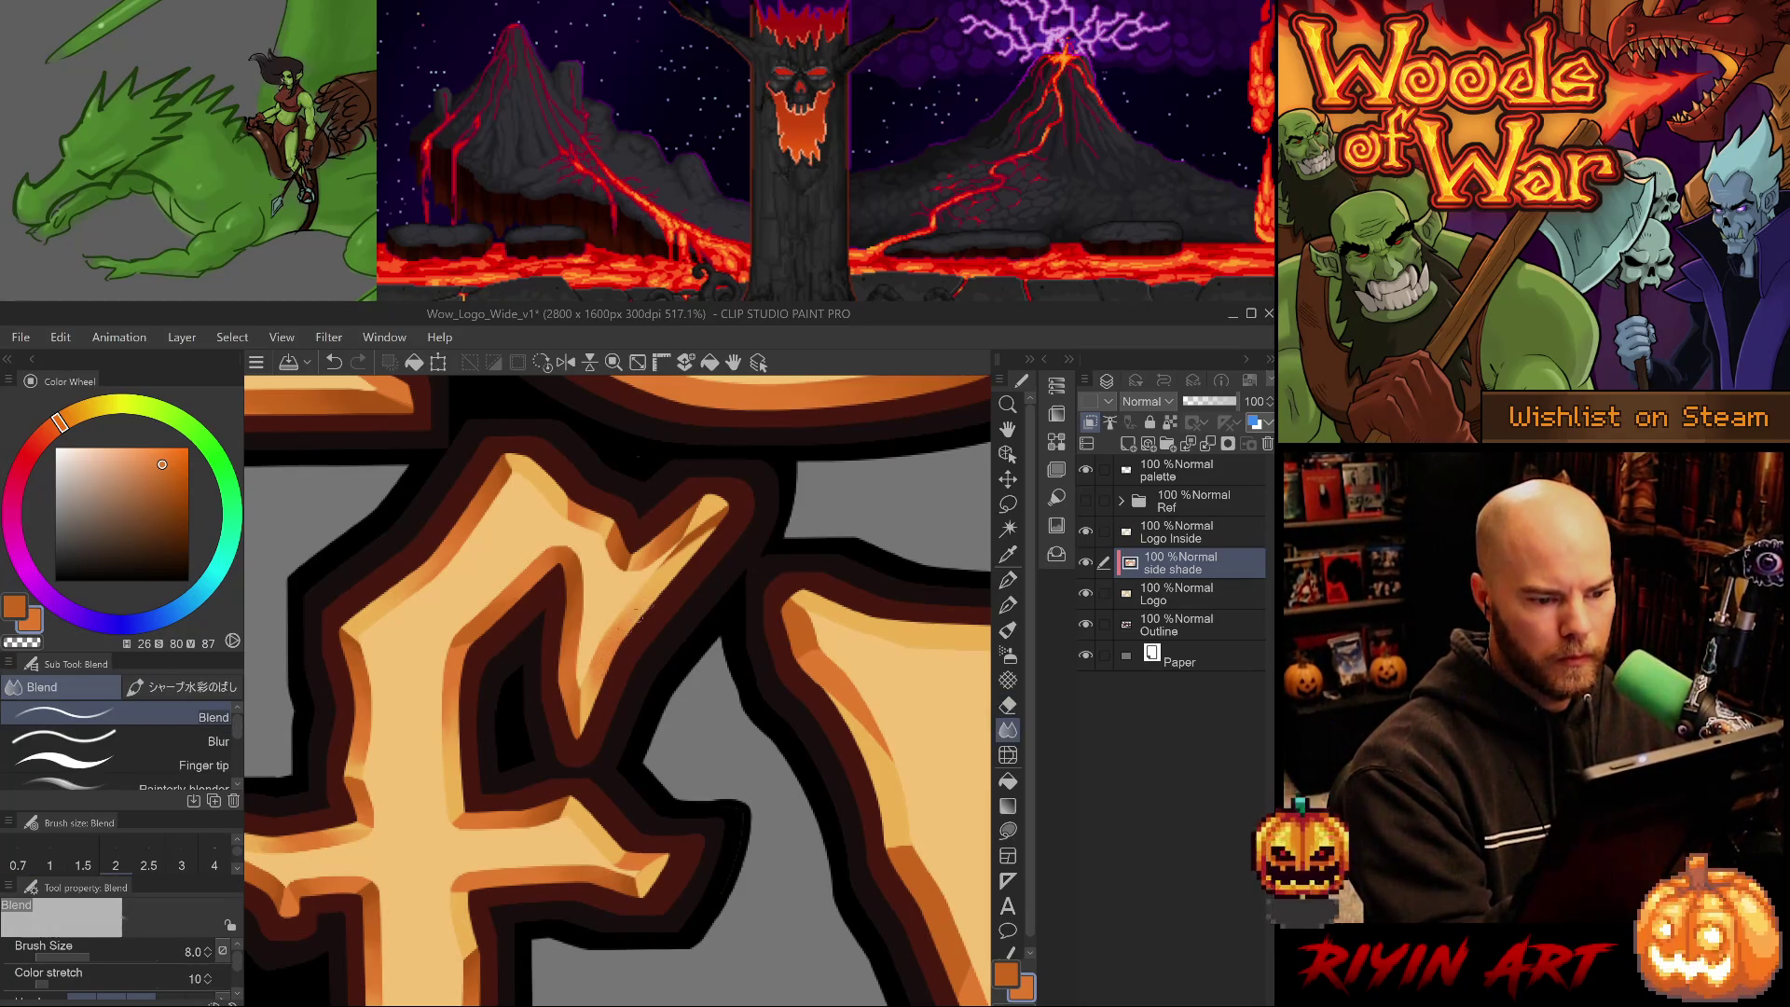
pyautogui.moveTo(709, 528); pyautogui.dragTo(653, 588)
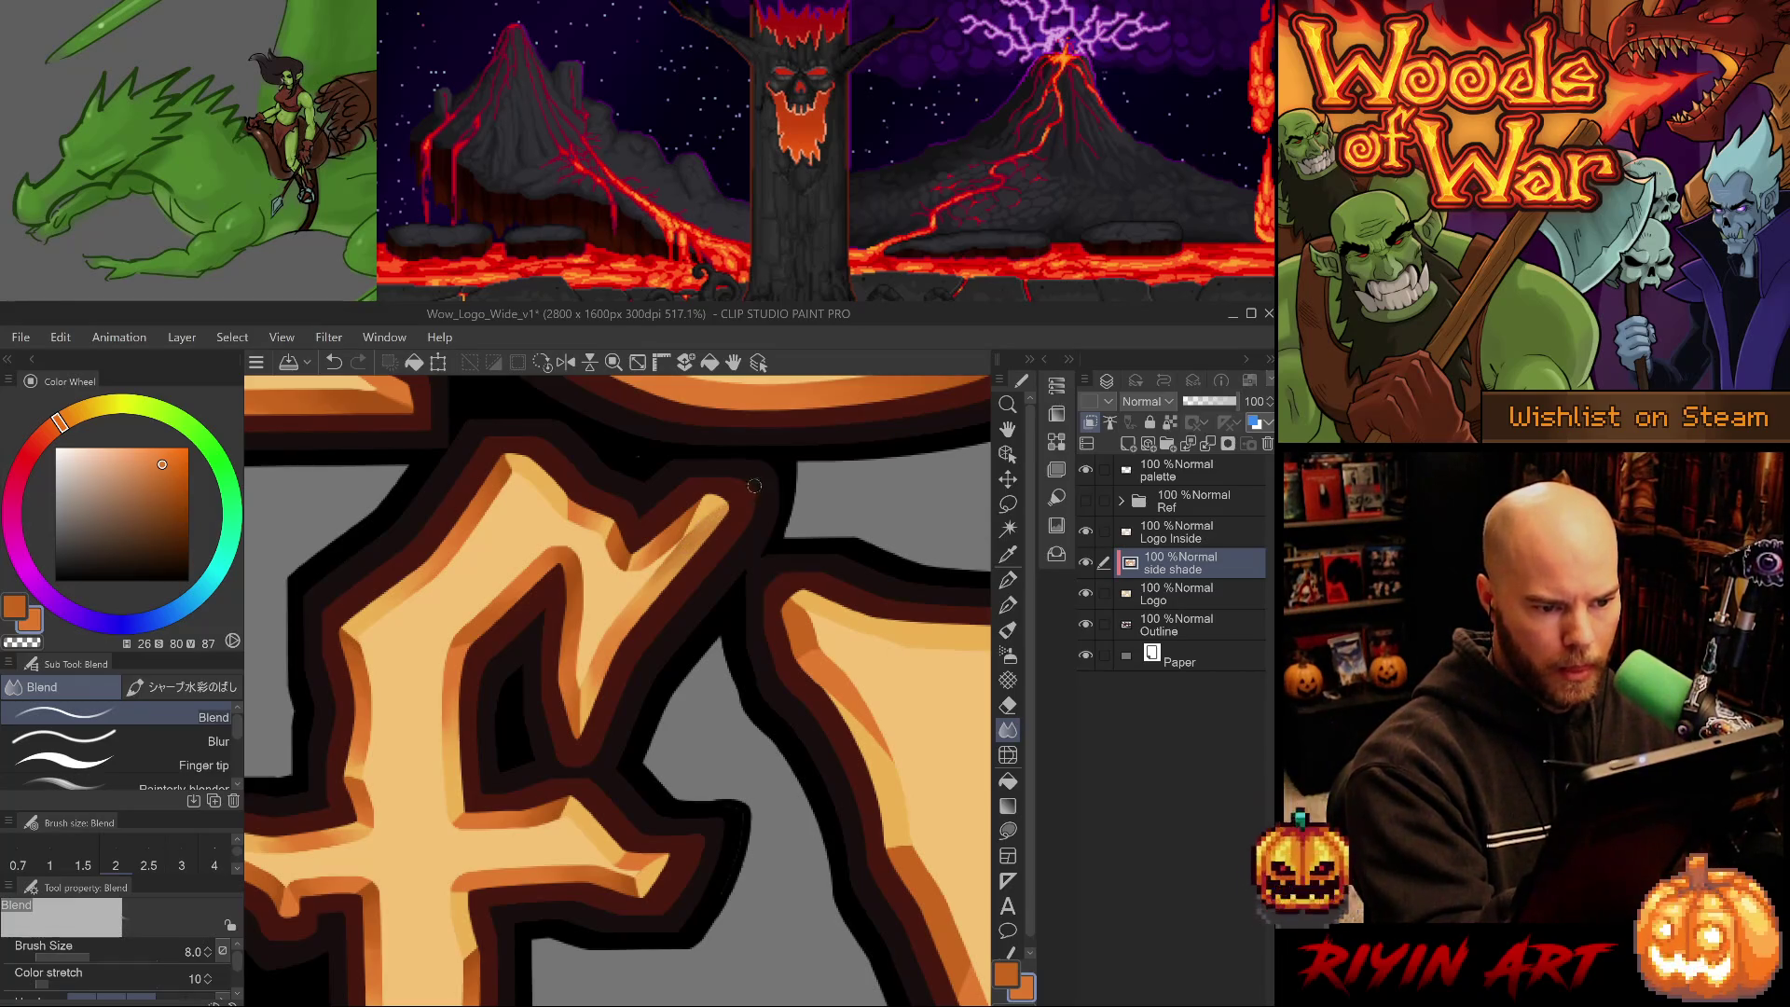
pyautogui.press('m')
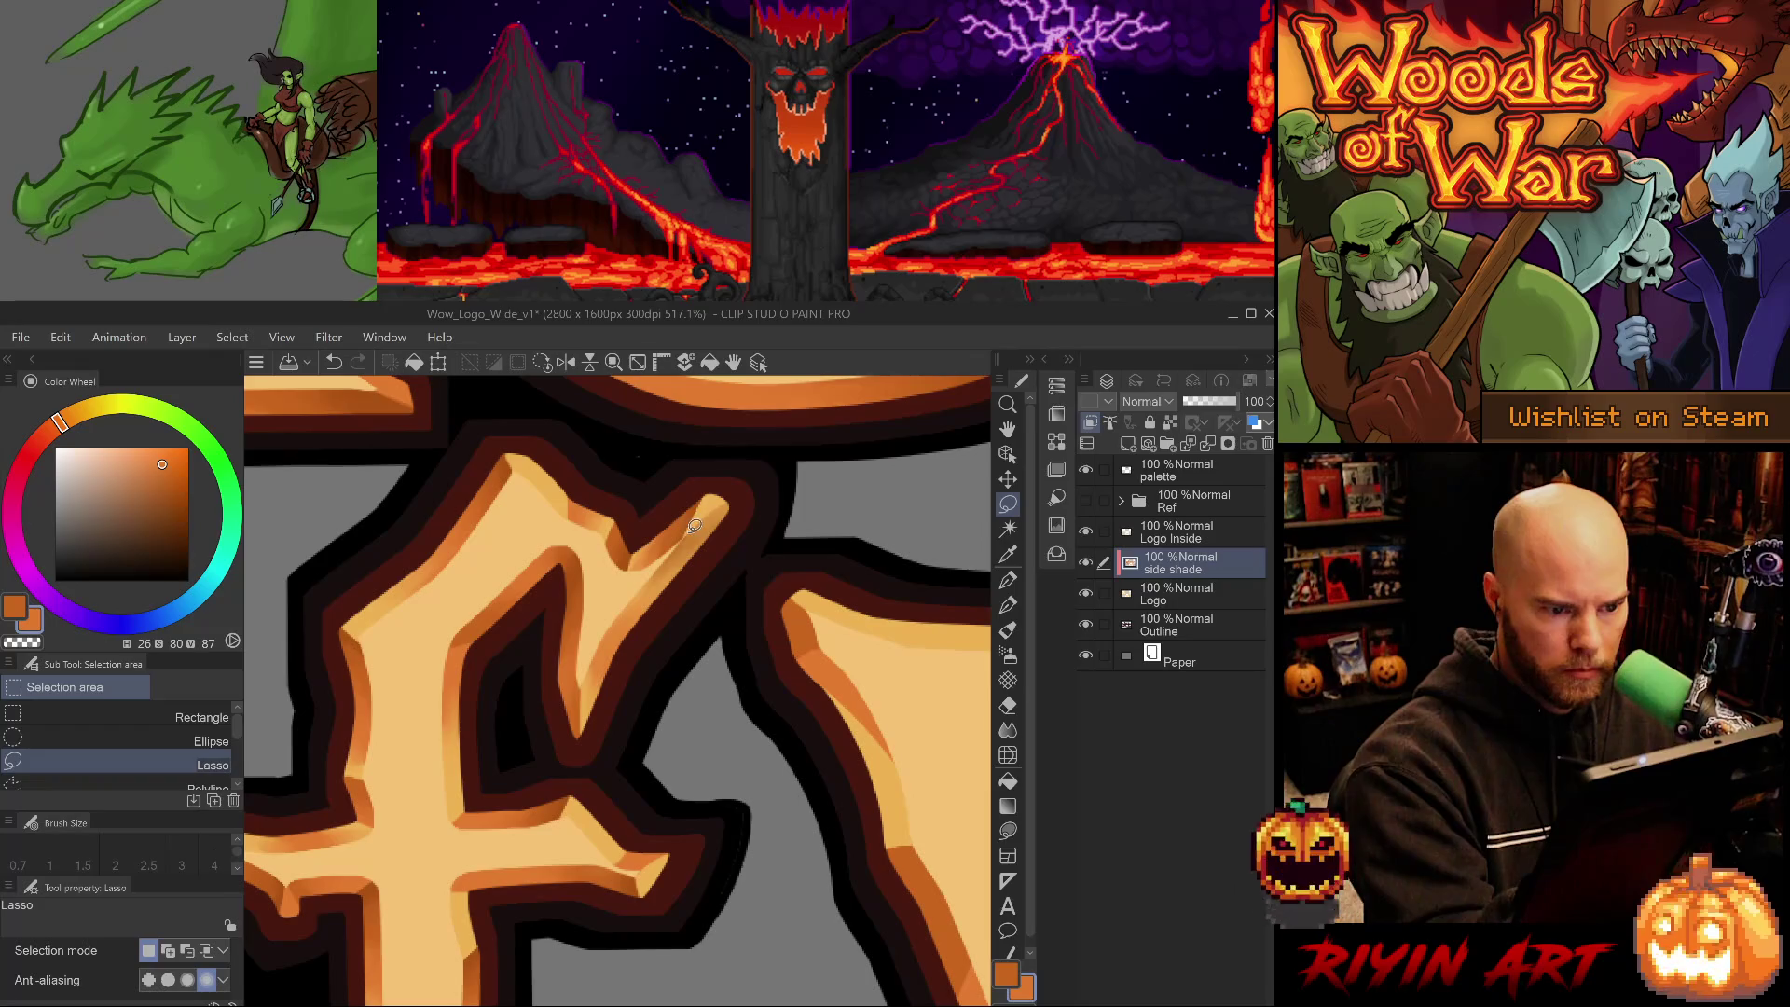
pyautogui.moveTo(754, 476); pyautogui.dragTo(686, 522)
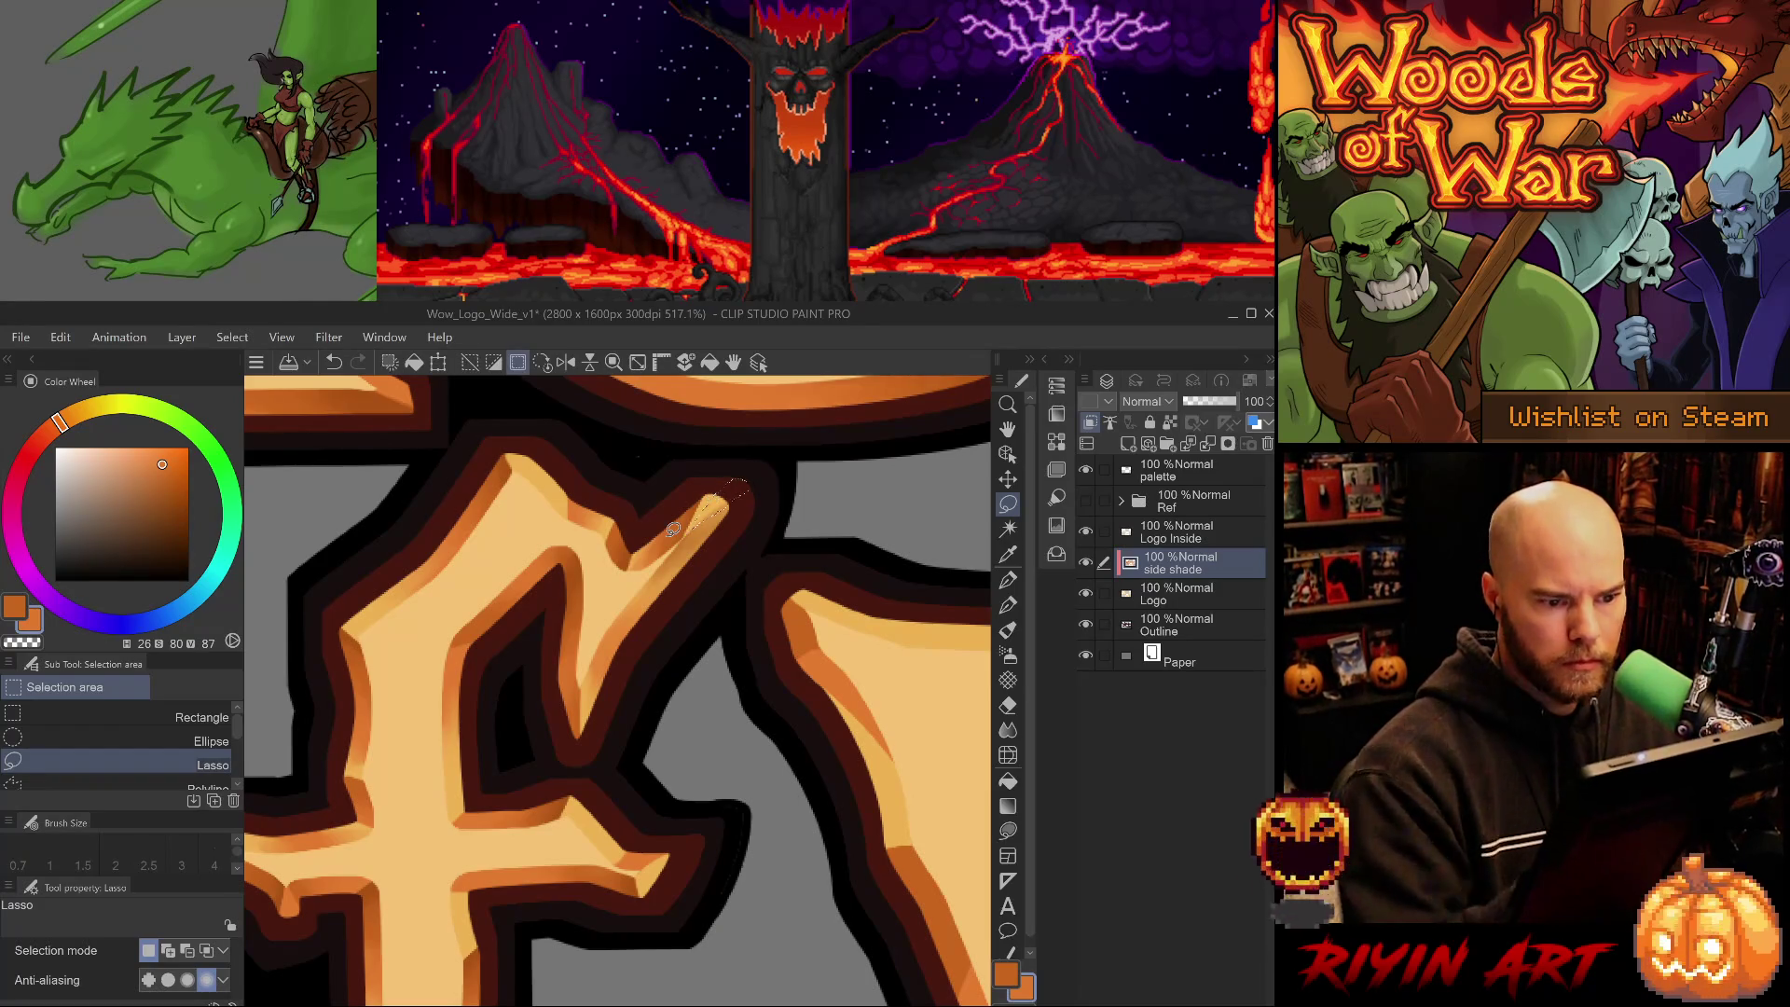
pyautogui.hotkey('ctrl', 'd')
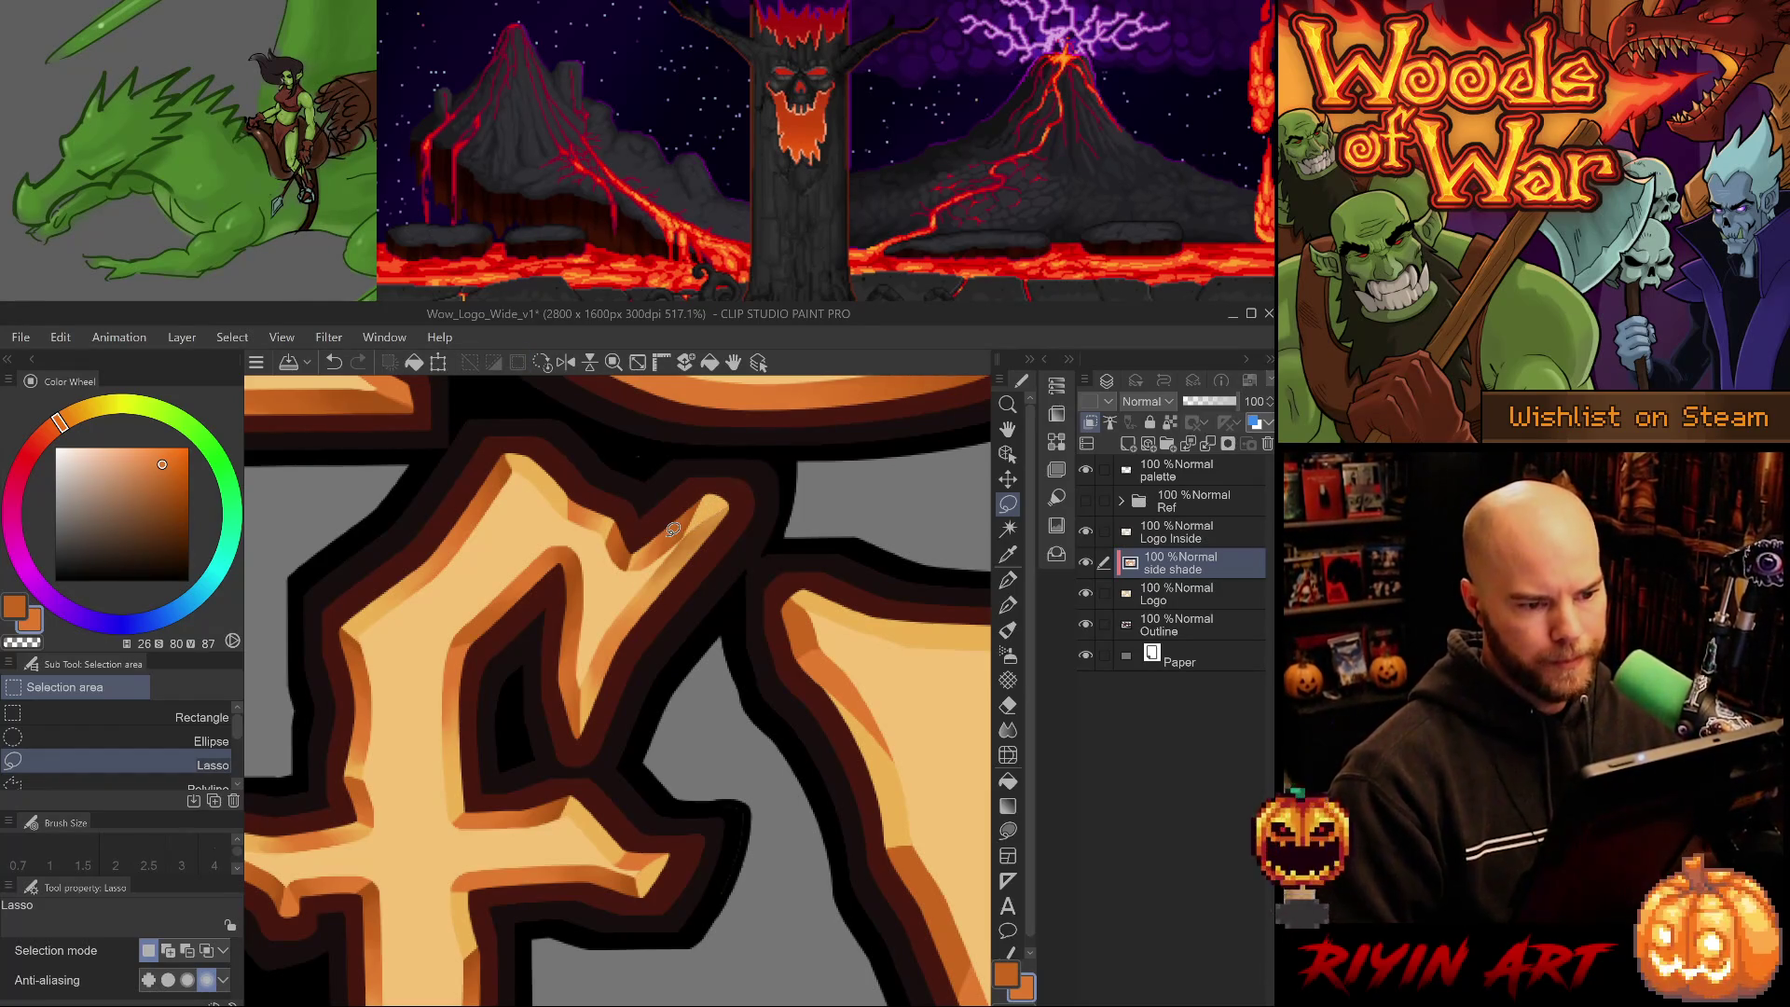
pyautogui.moveTo(683, 535)
pyautogui.mouseDown()
pyautogui.moveTo(739, 492)
pyautogui.moveTo(713, 474)
pyautogui.mouseUp()
pyautogui.hotkey('ctrl', 'z')
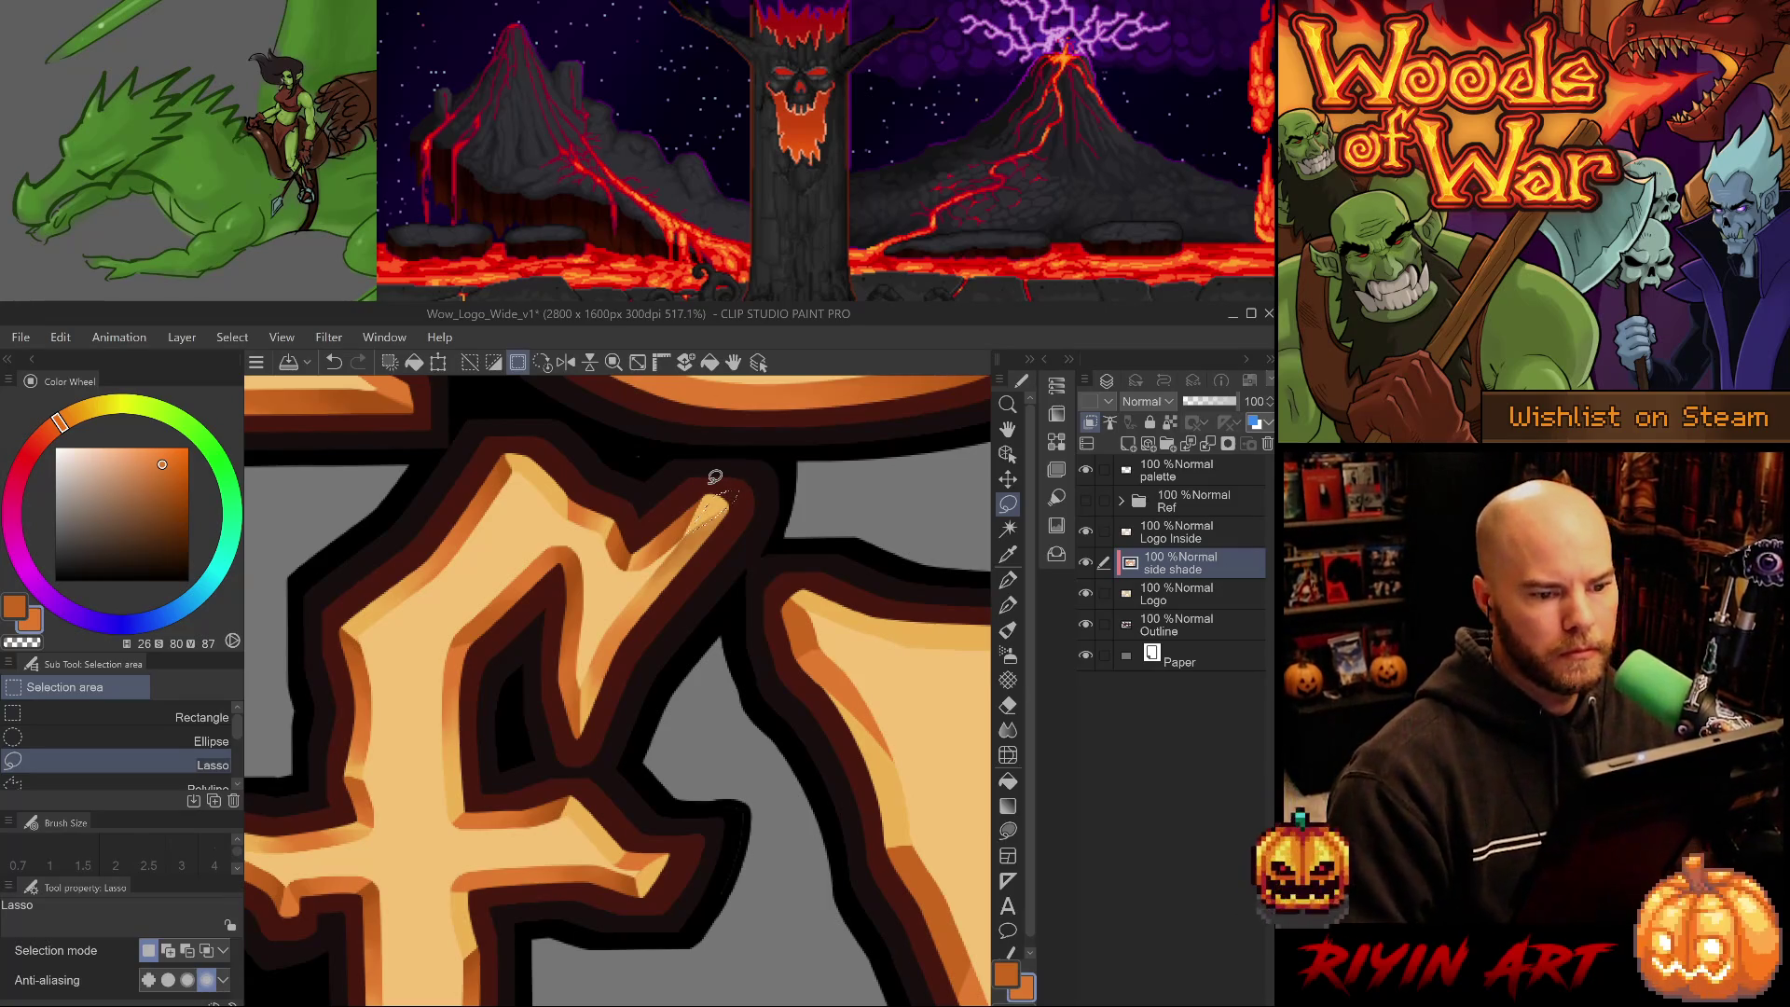
pyautogui.scroll(-6, 714, 477)
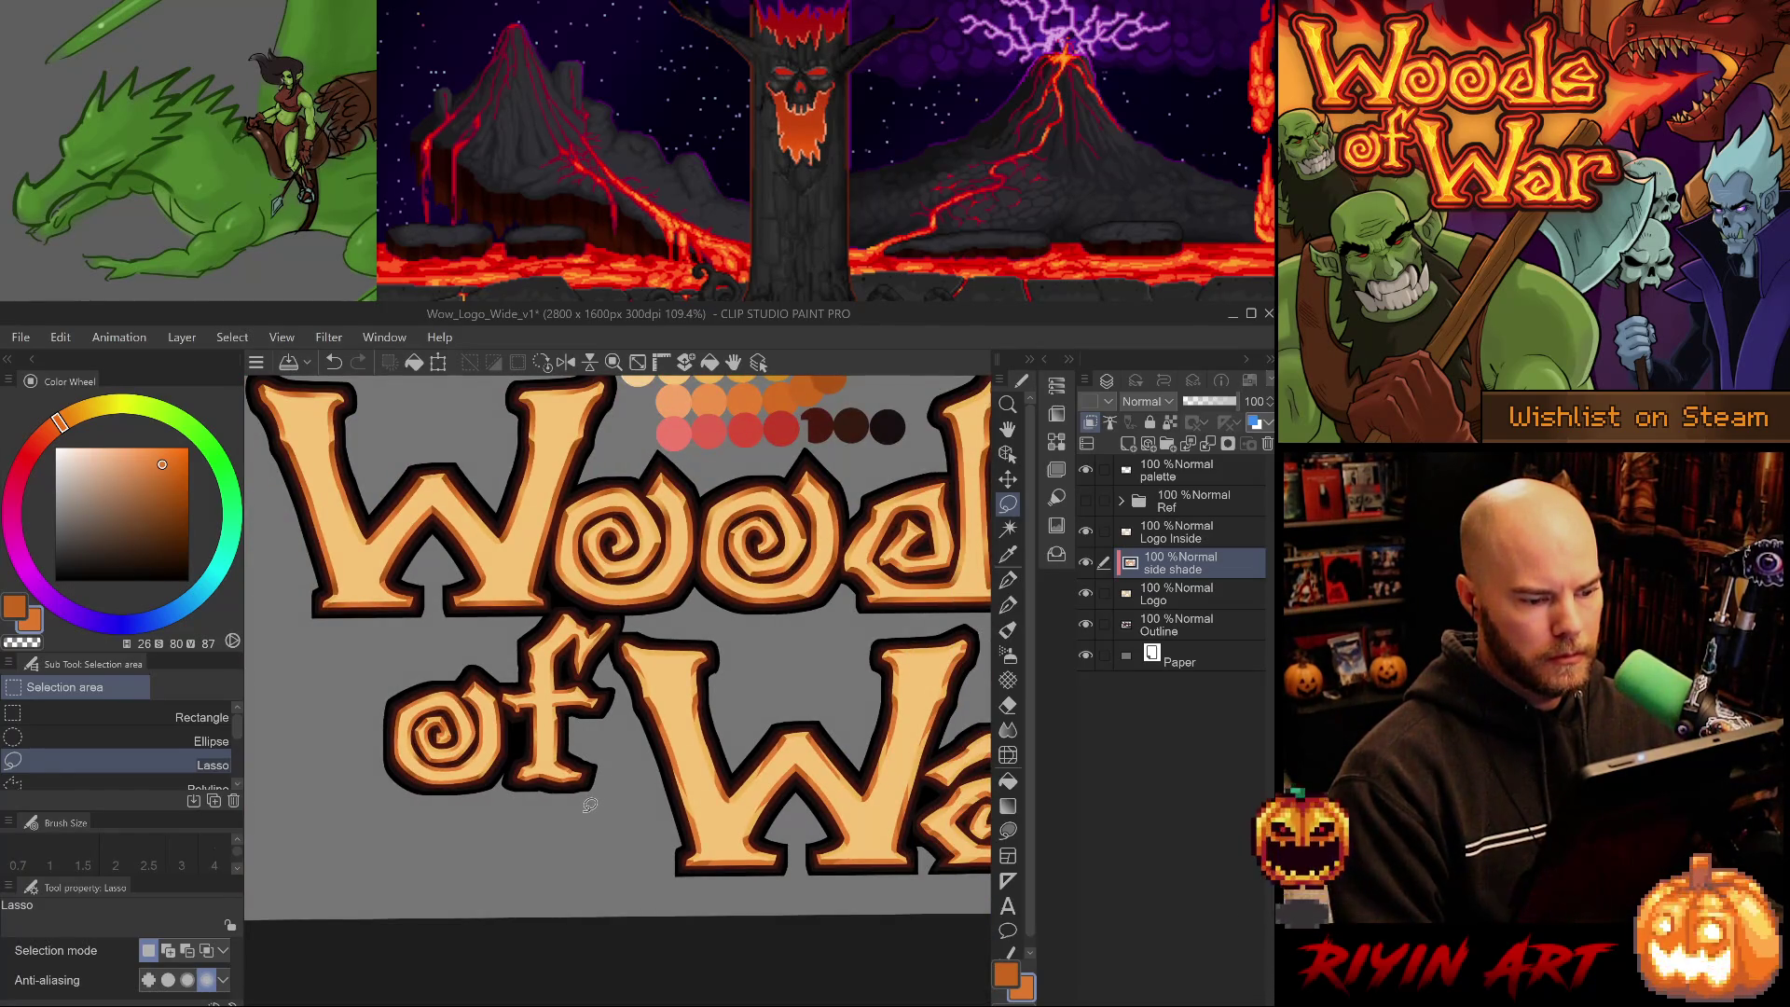
# - Zoom out to see the whole logo and save the file
pyautogui.scroll(2, 588, 800)
pyautogui.scroll(-3, 587, 800)
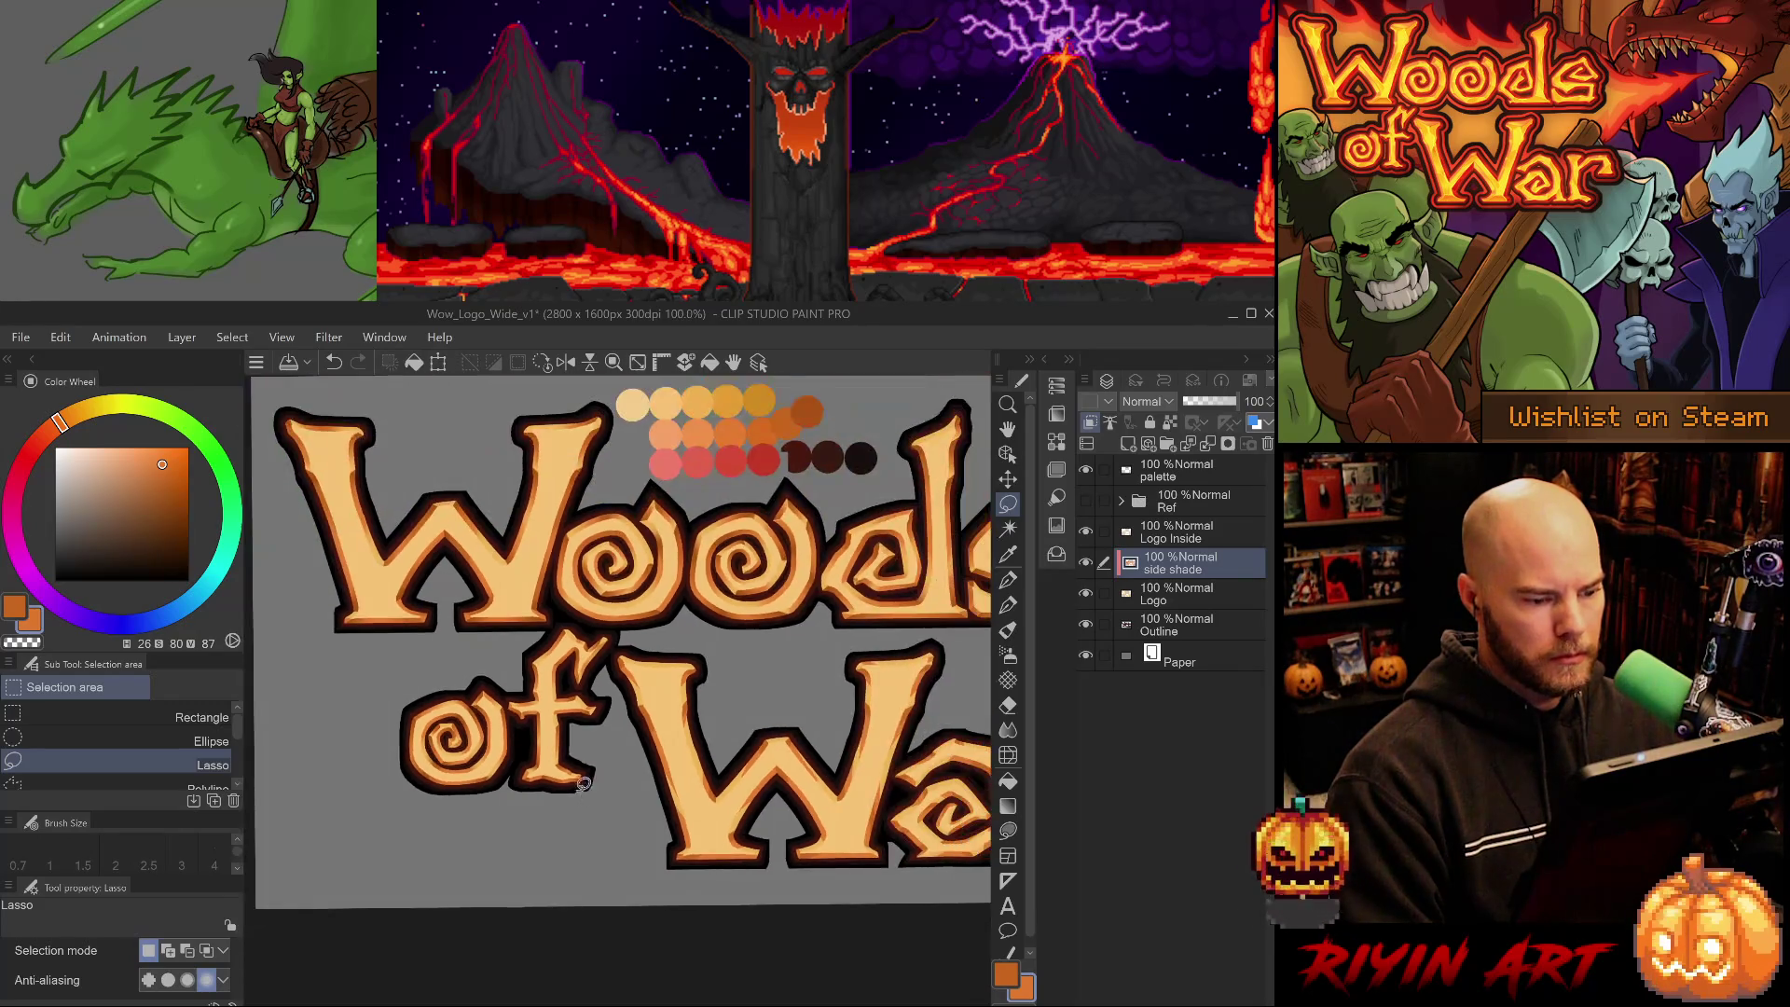
pyautogui.scroll(2, 590, 726)
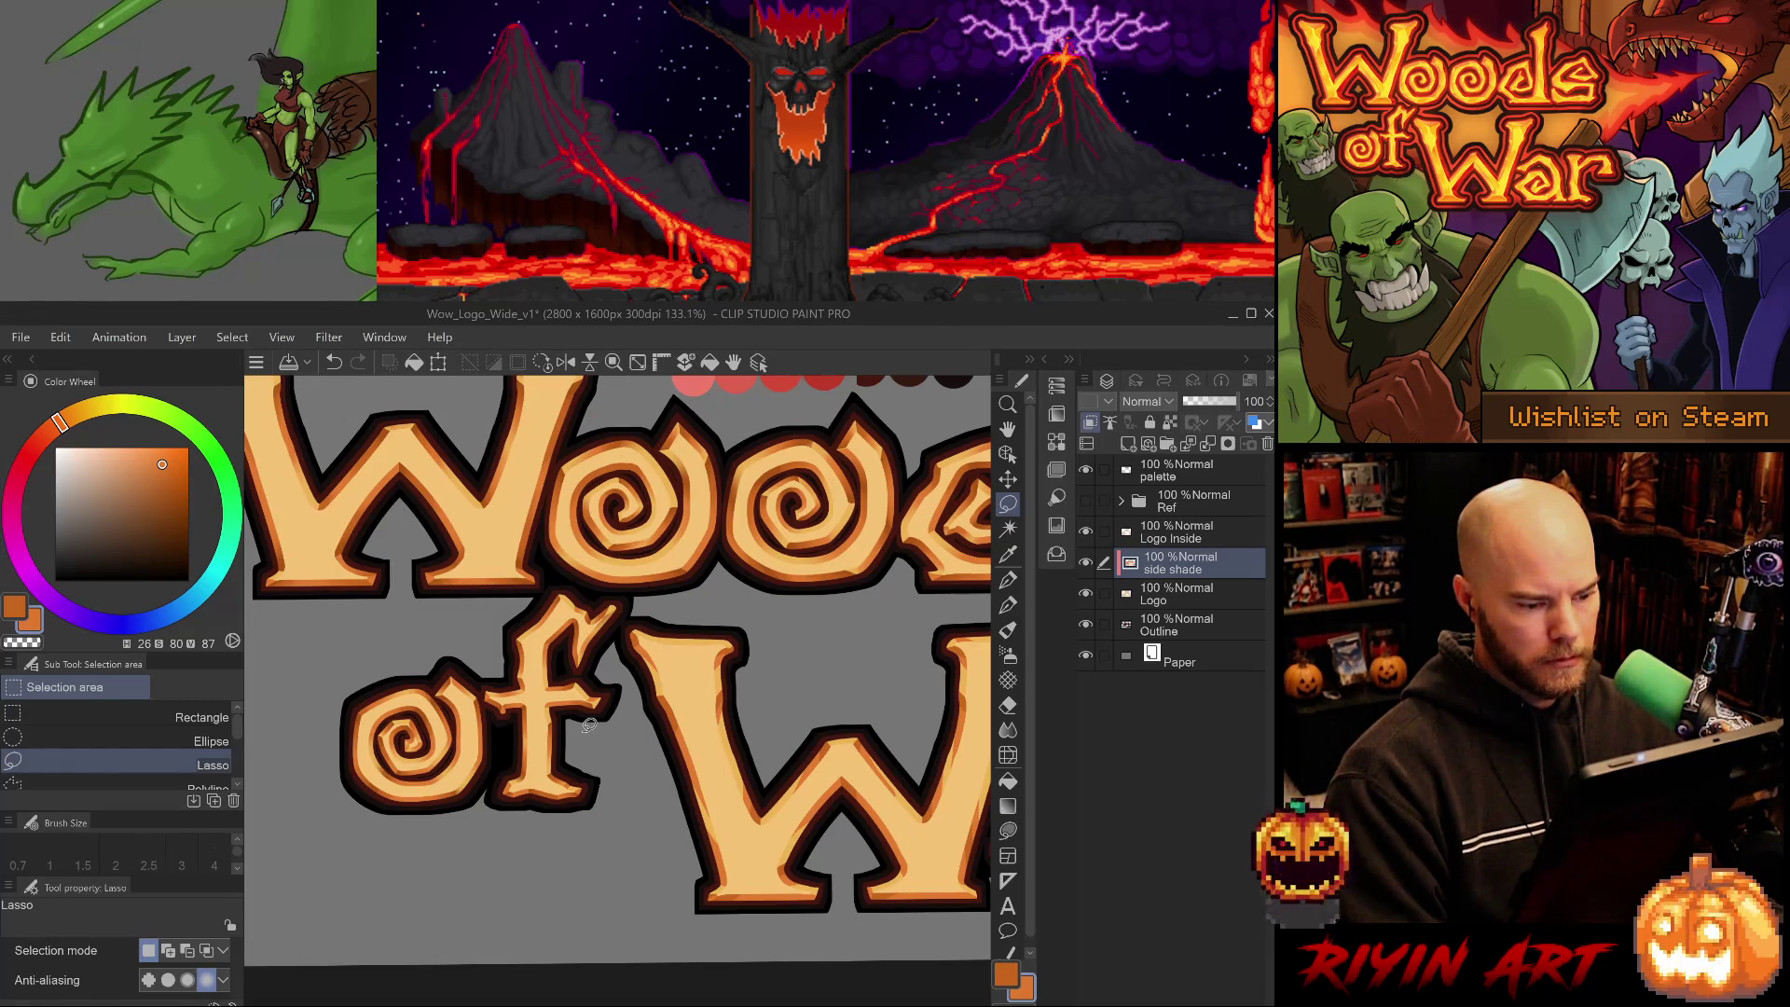
pyautogui.hotkey('ctrl', 's')
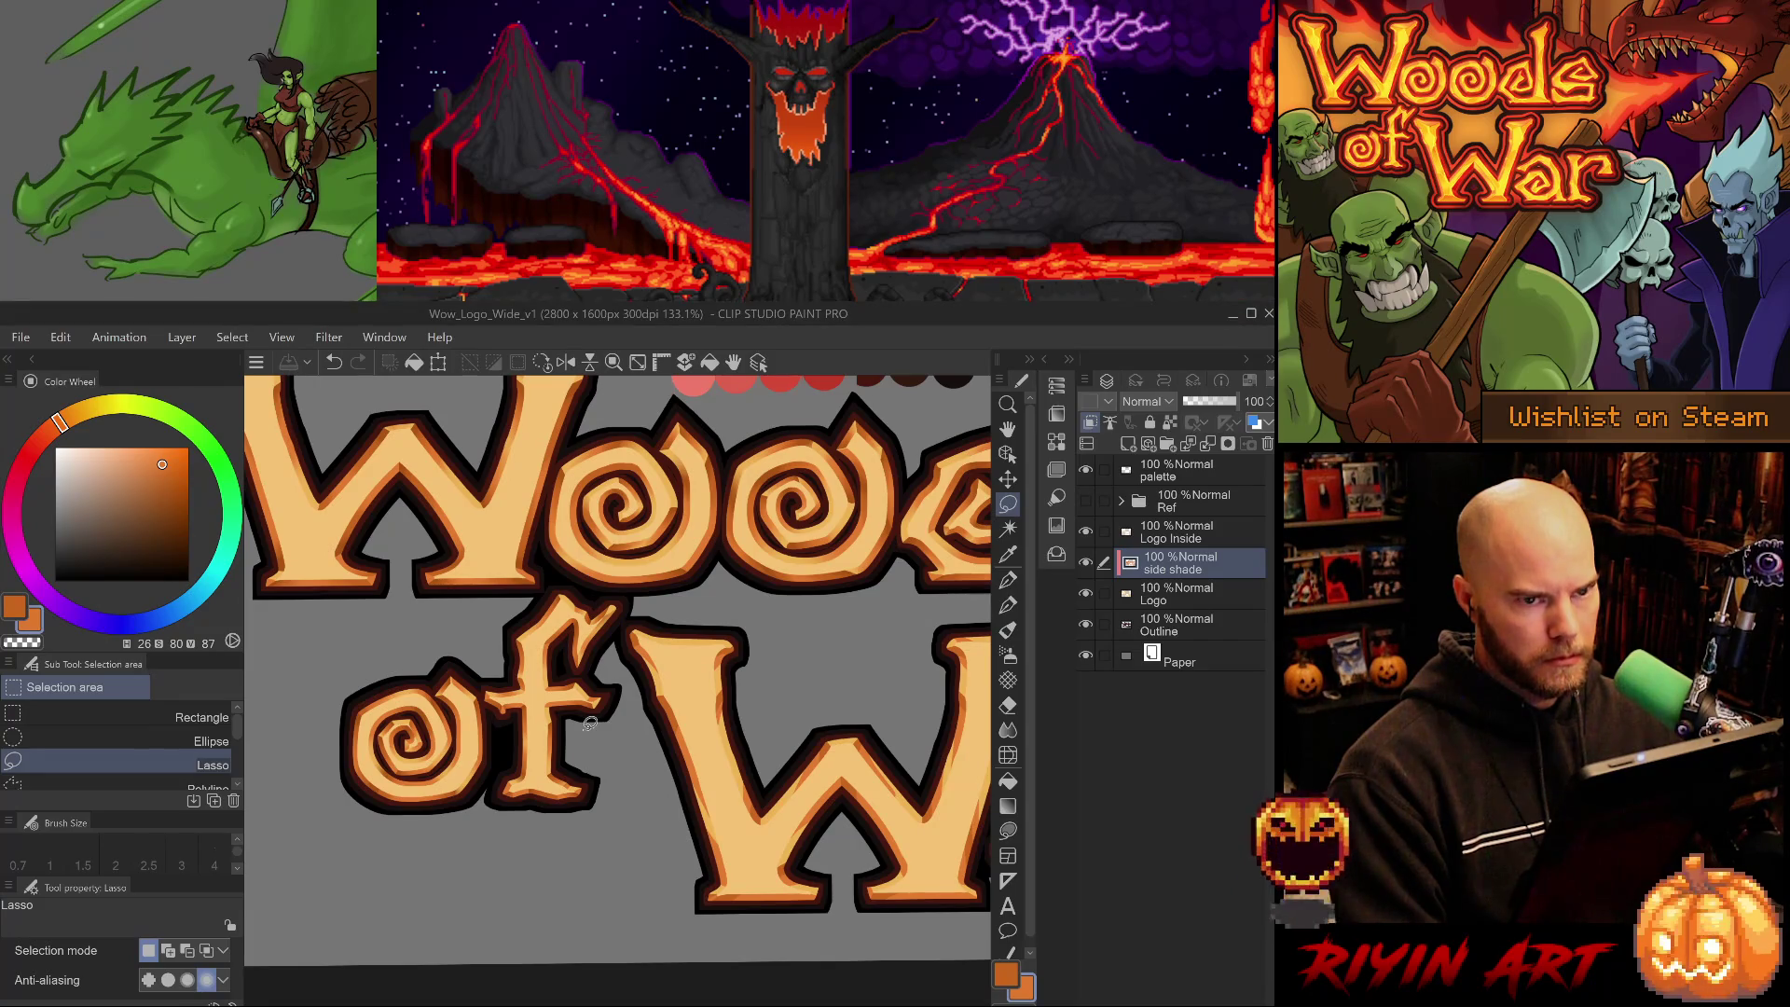
# - Zoom in to 150% on the word War and pan slightly to show the palette swatches
pyautogui.scroll(-3, 590, 725)
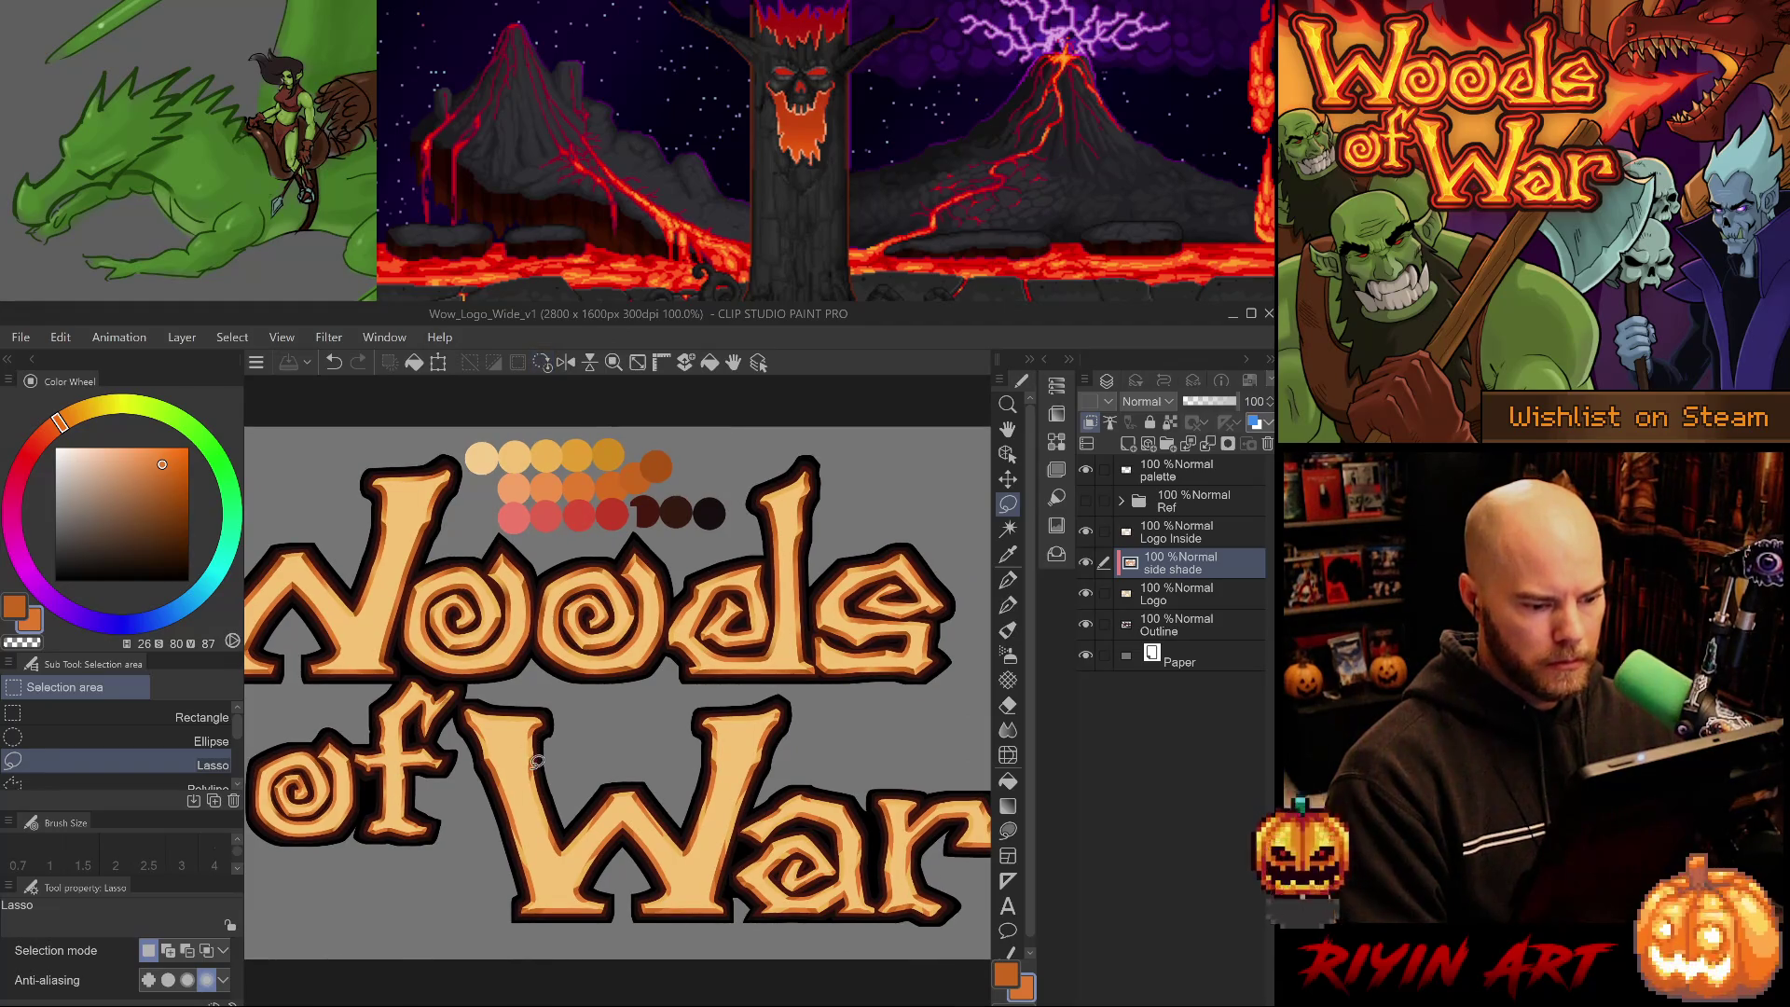
pyautogui.scroll(-1, 547, 761)
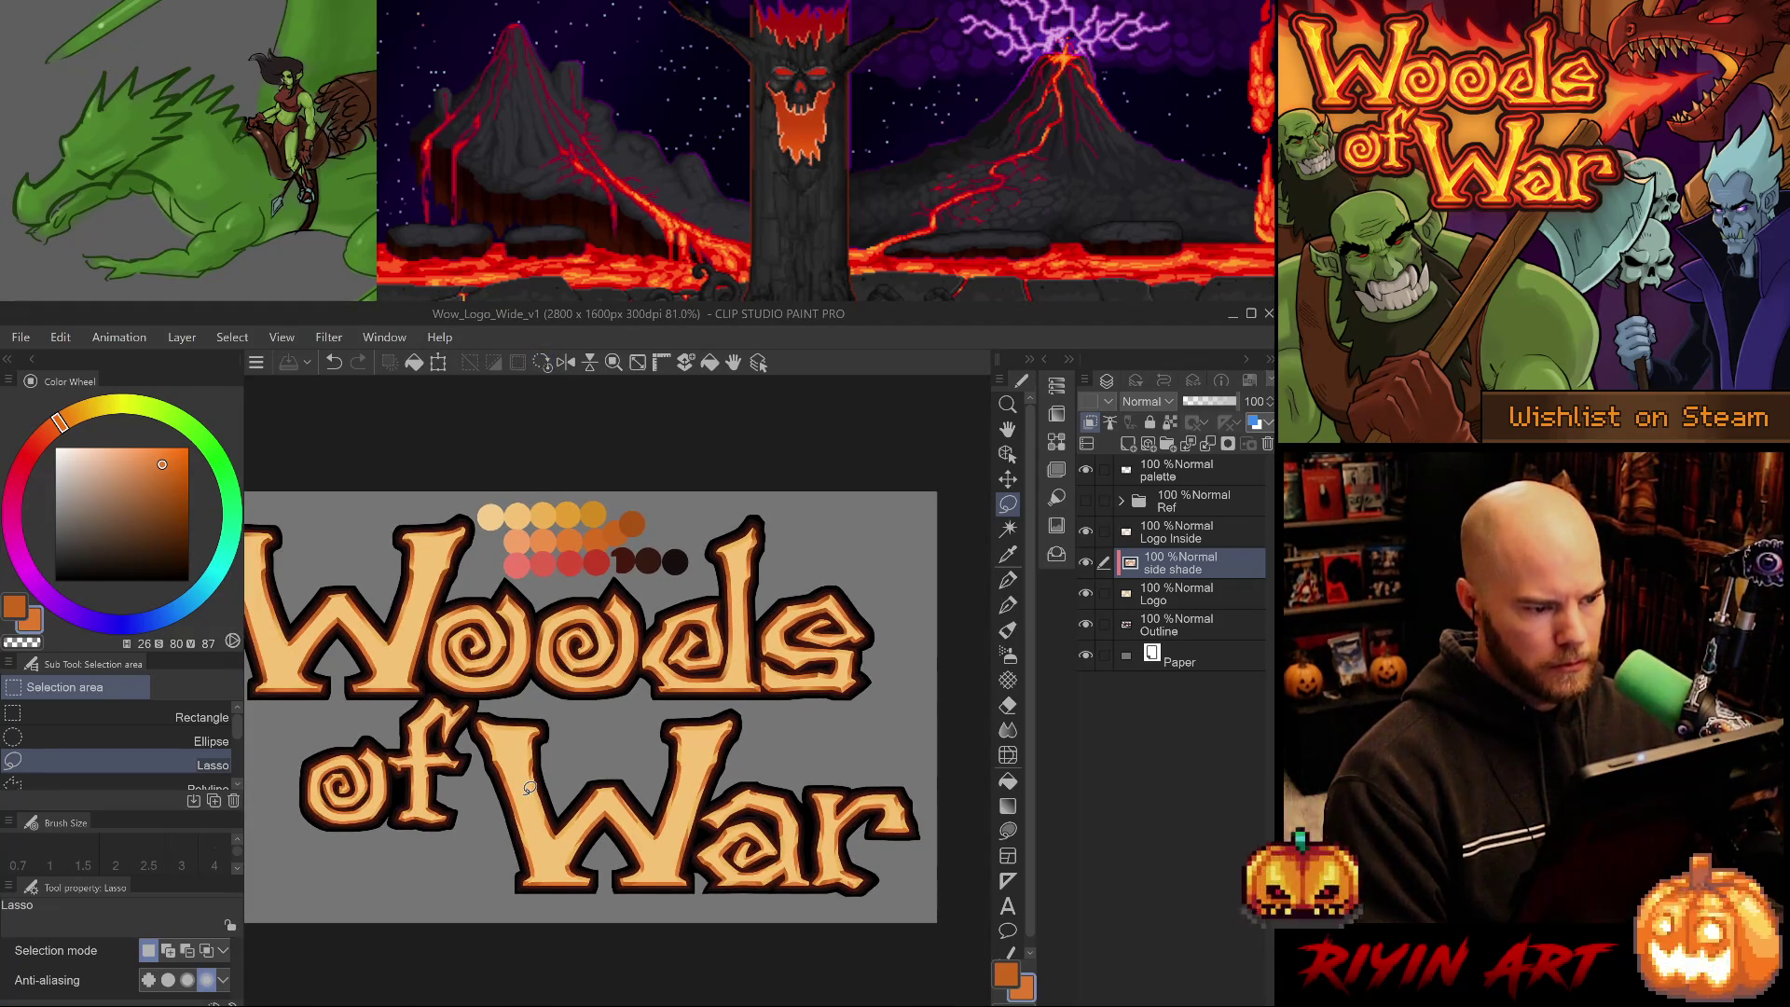
pyautogui.scroll(-1, 529, 787)
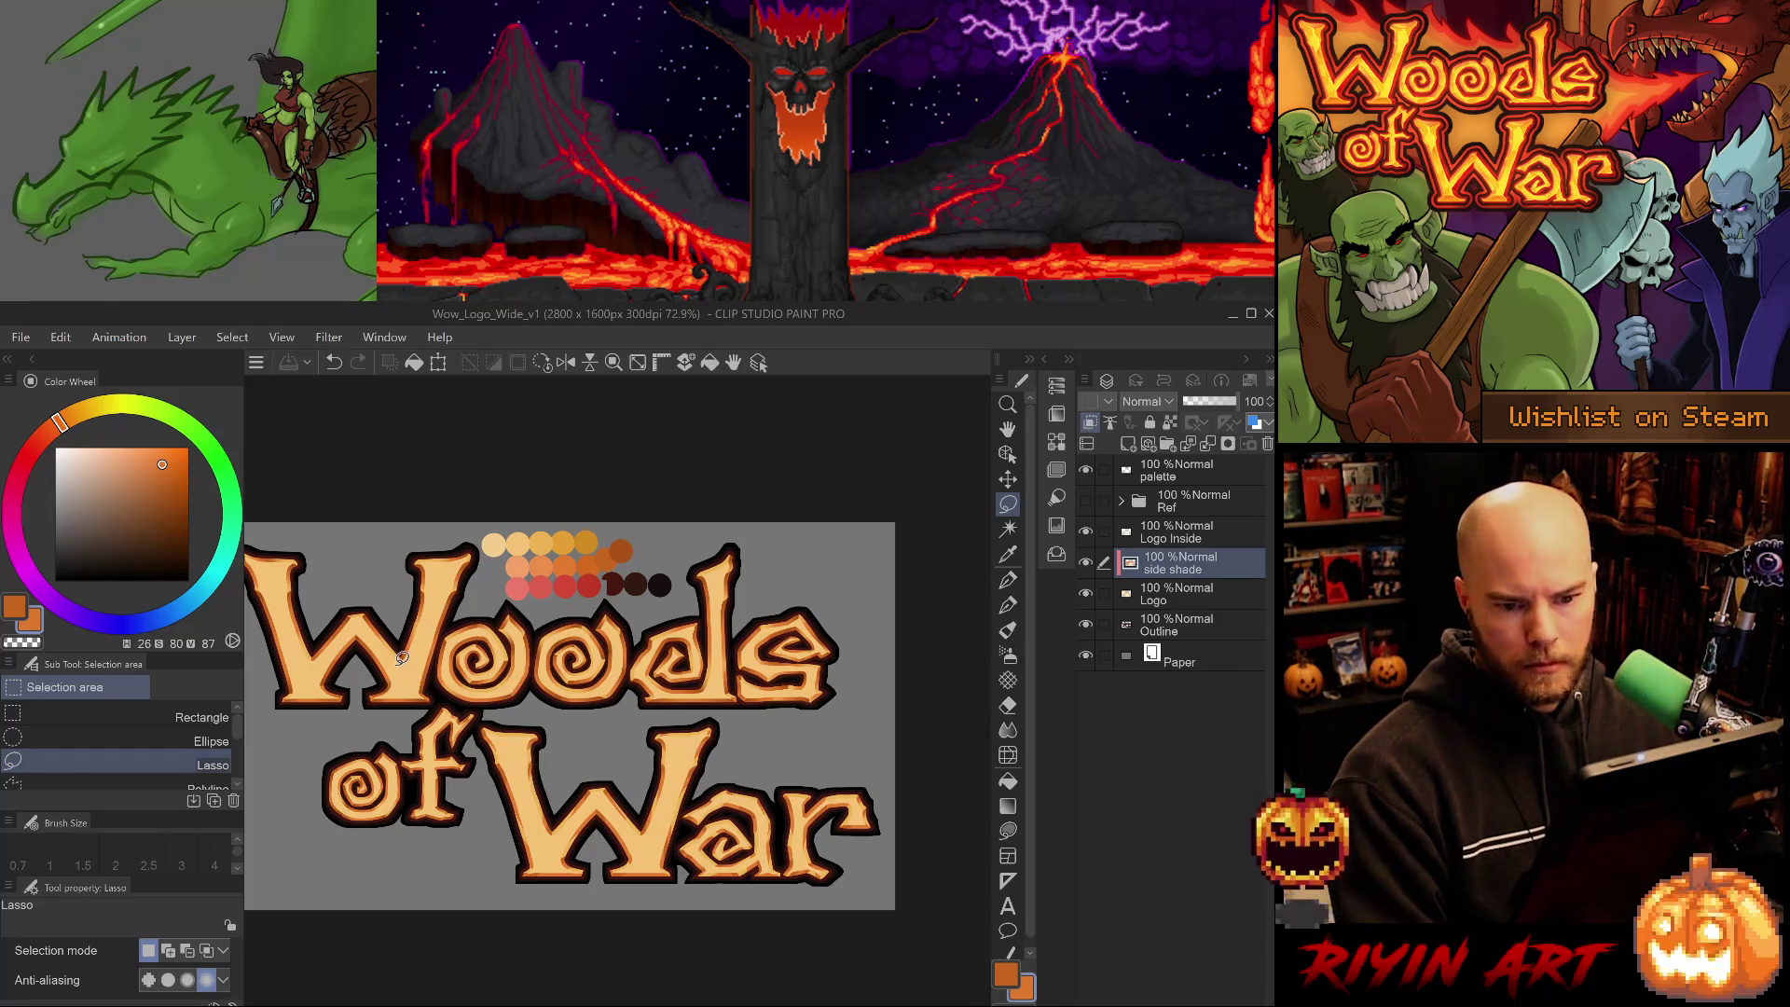
pyautogui.scroll(4, 618, 797)
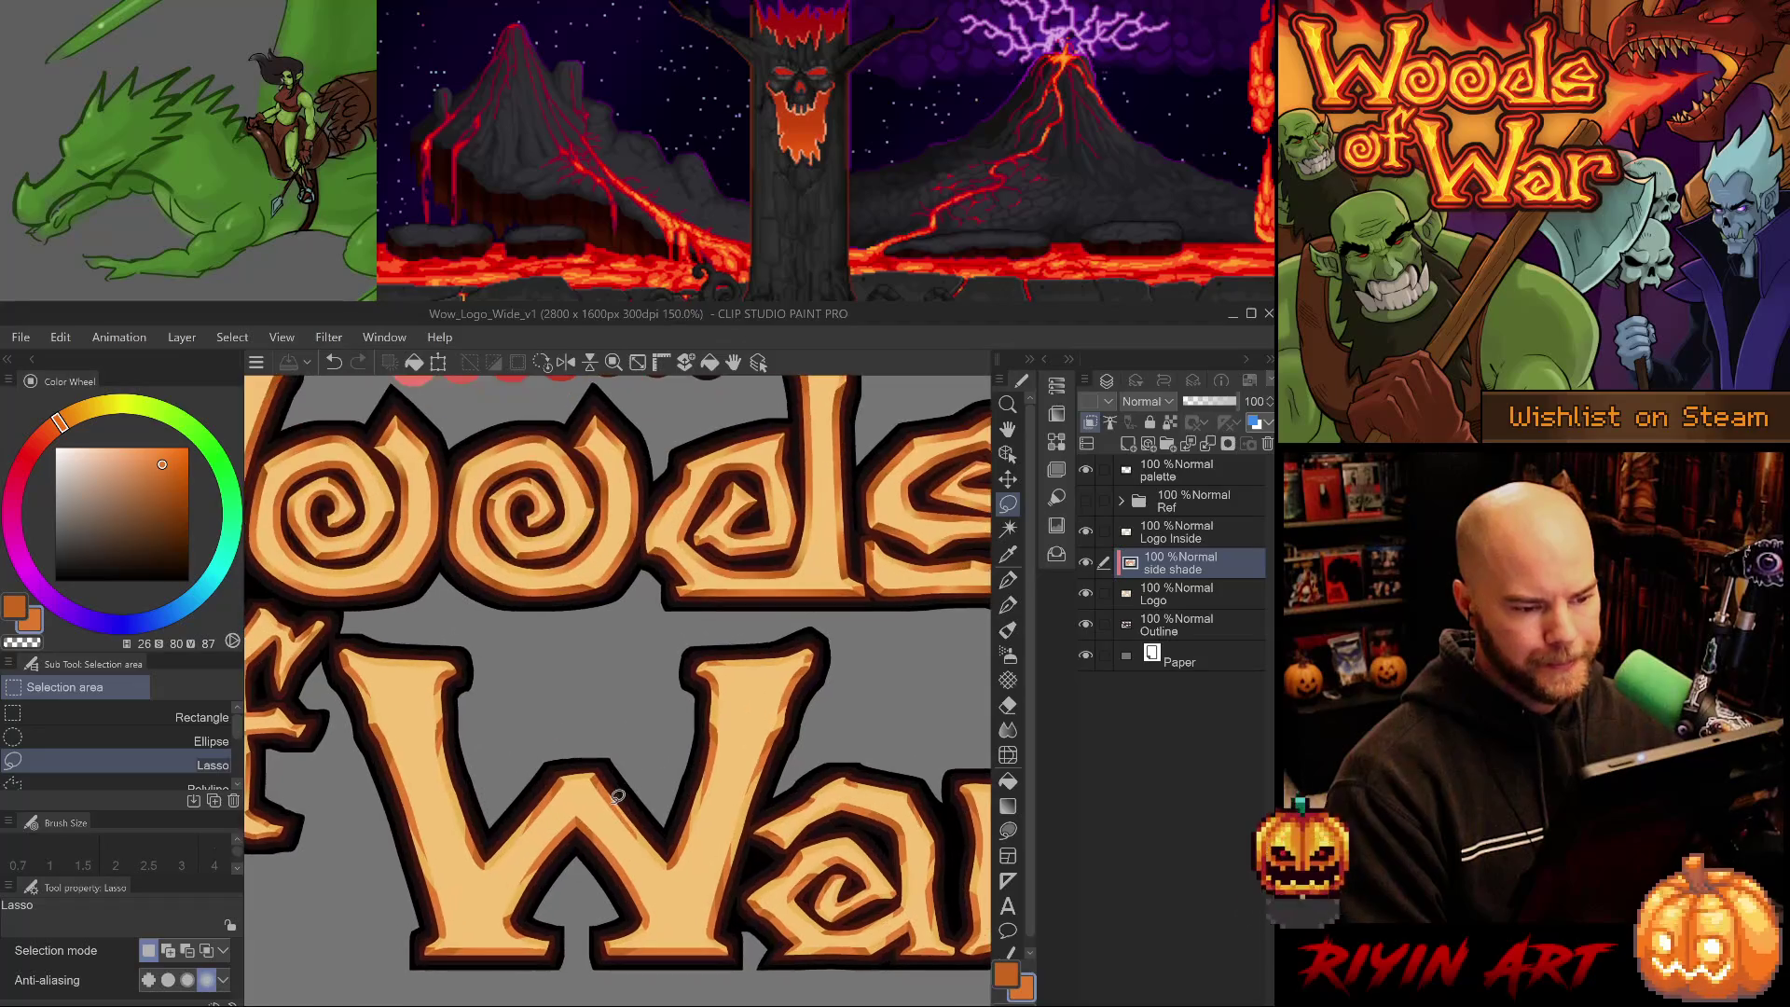
pyautogui.scroll(-1, 582, 802)
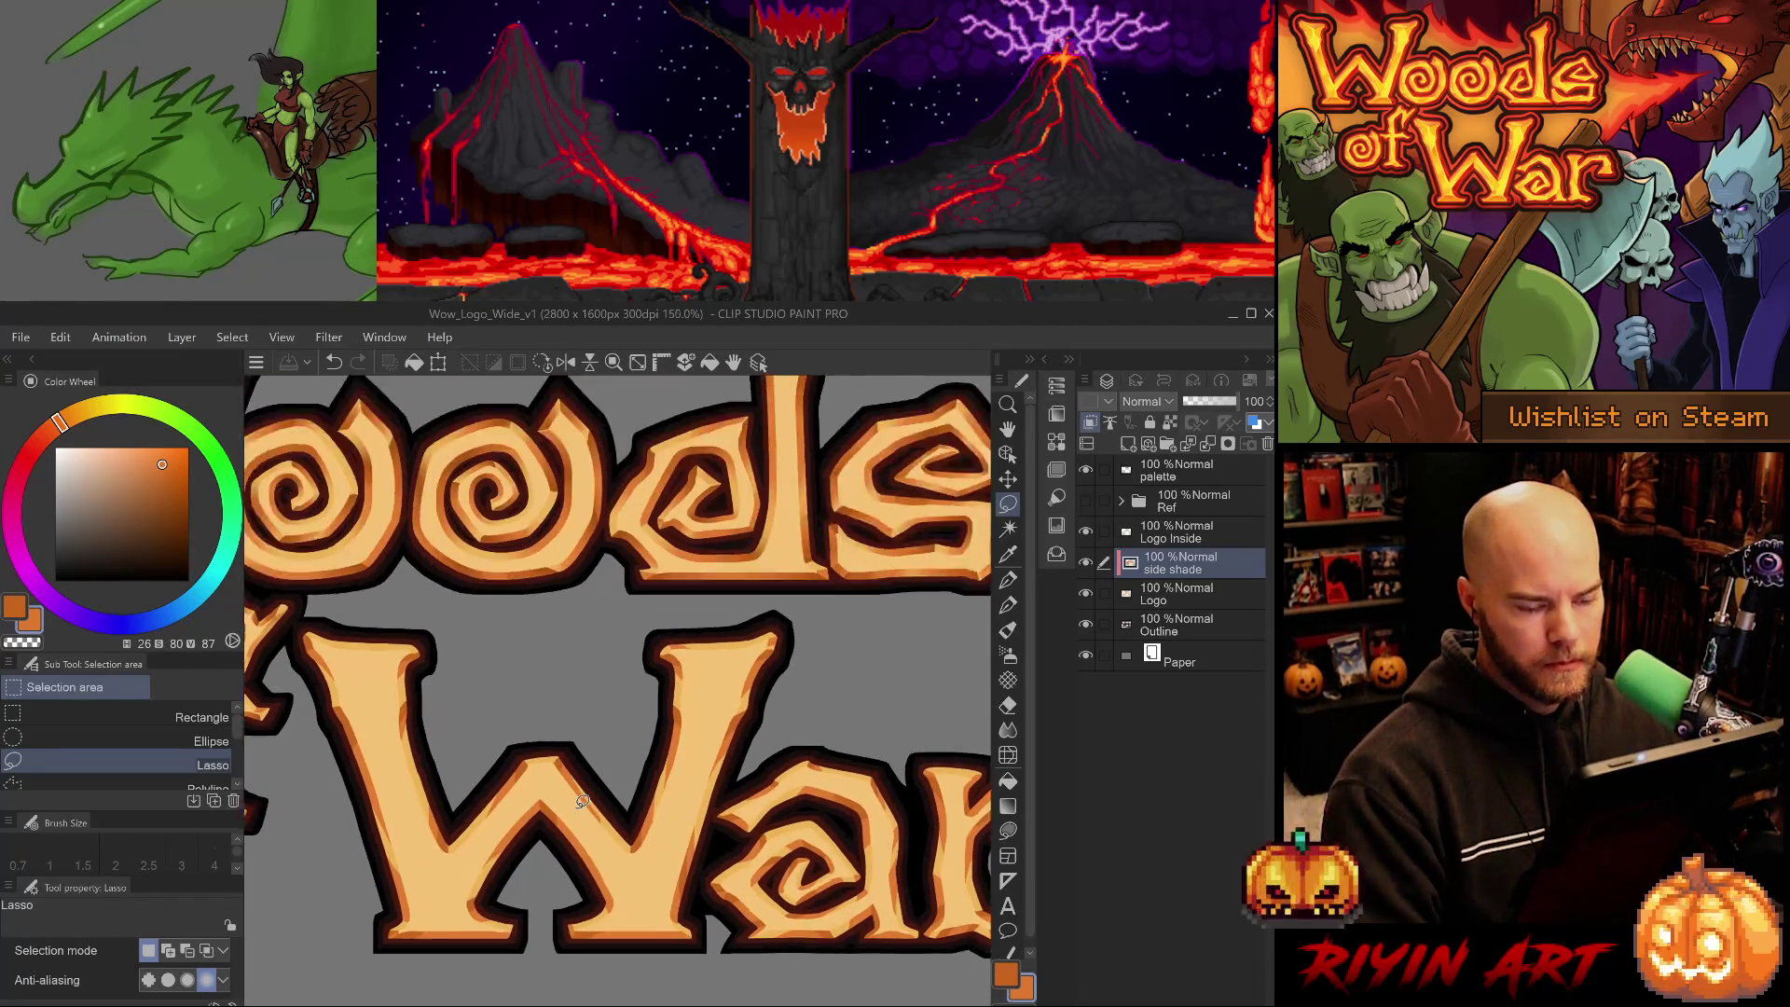
pyautogui.scroll(1, 582, 802)
pyautogui.moveTo(582, 802); pyautogui.dragTo(585, 853)
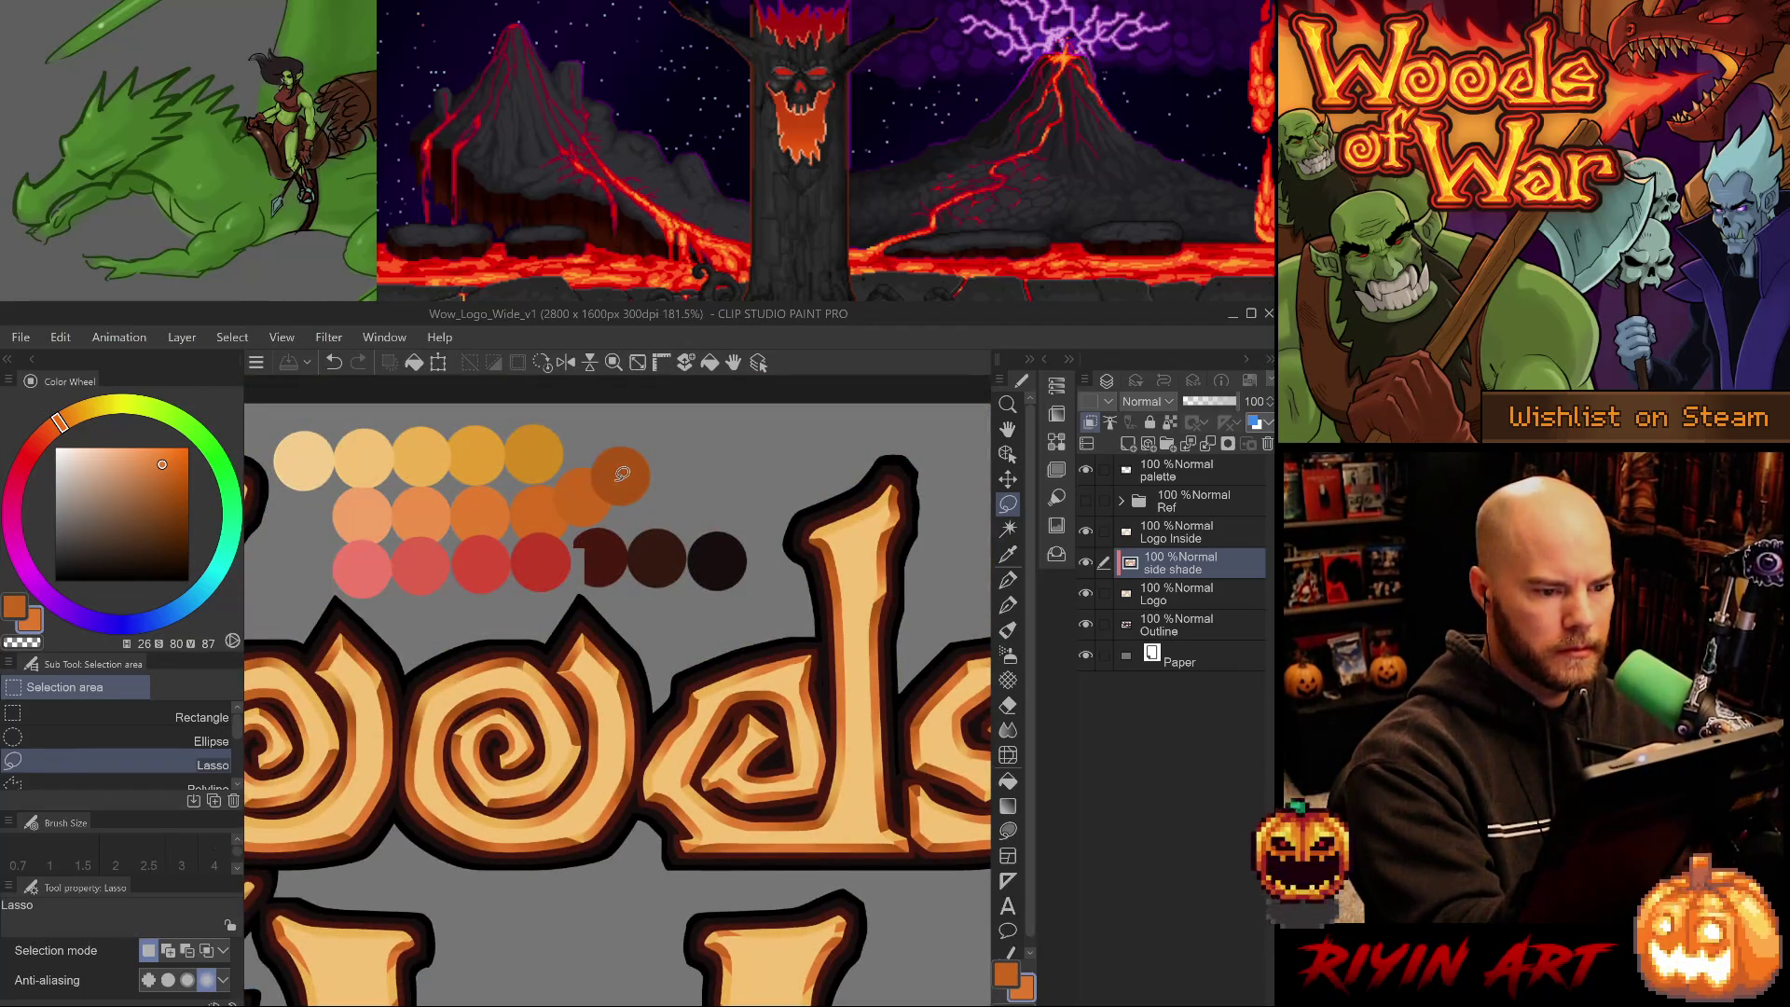
# - With the G-pen and the dark orange swatch, paint a short stroke on the W's upper-right edge
pyautogui.press('p')
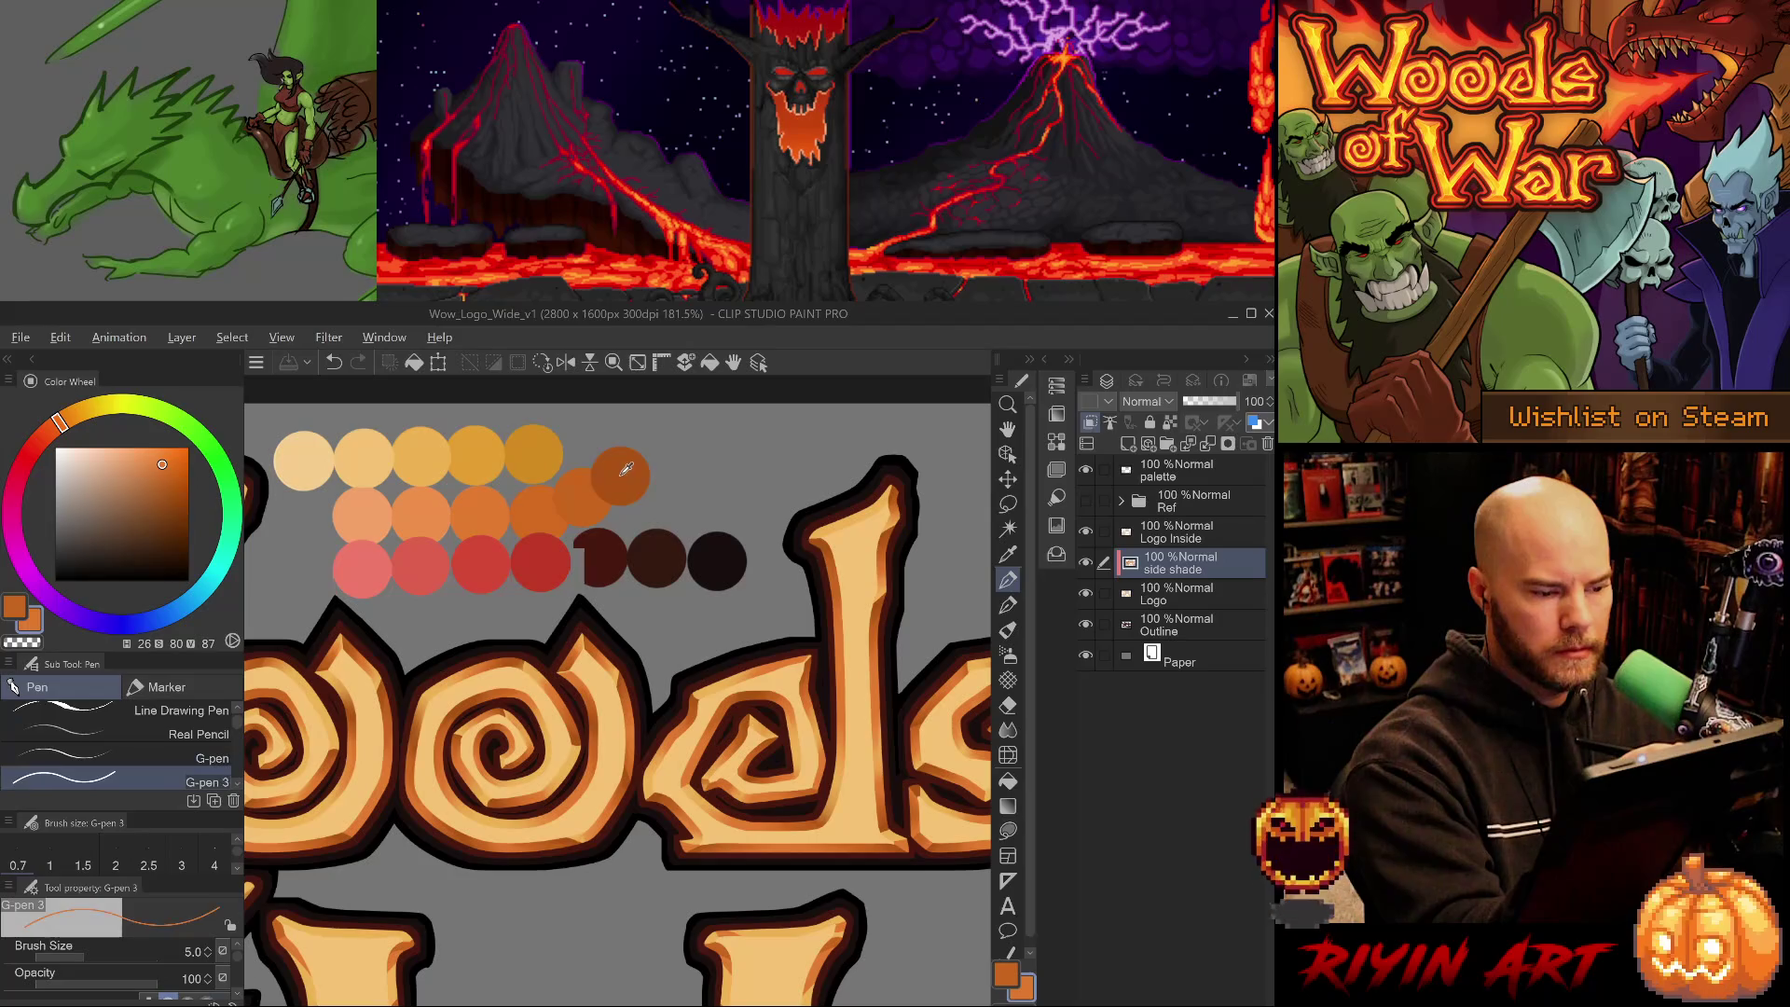
pyautogui.keyDown('alt'); pyautogui.click(621, 474); pyautogui.keyUp('alt')
pyautogui.moveTo(667, 754); pyautogui.dragTo(643, 447)
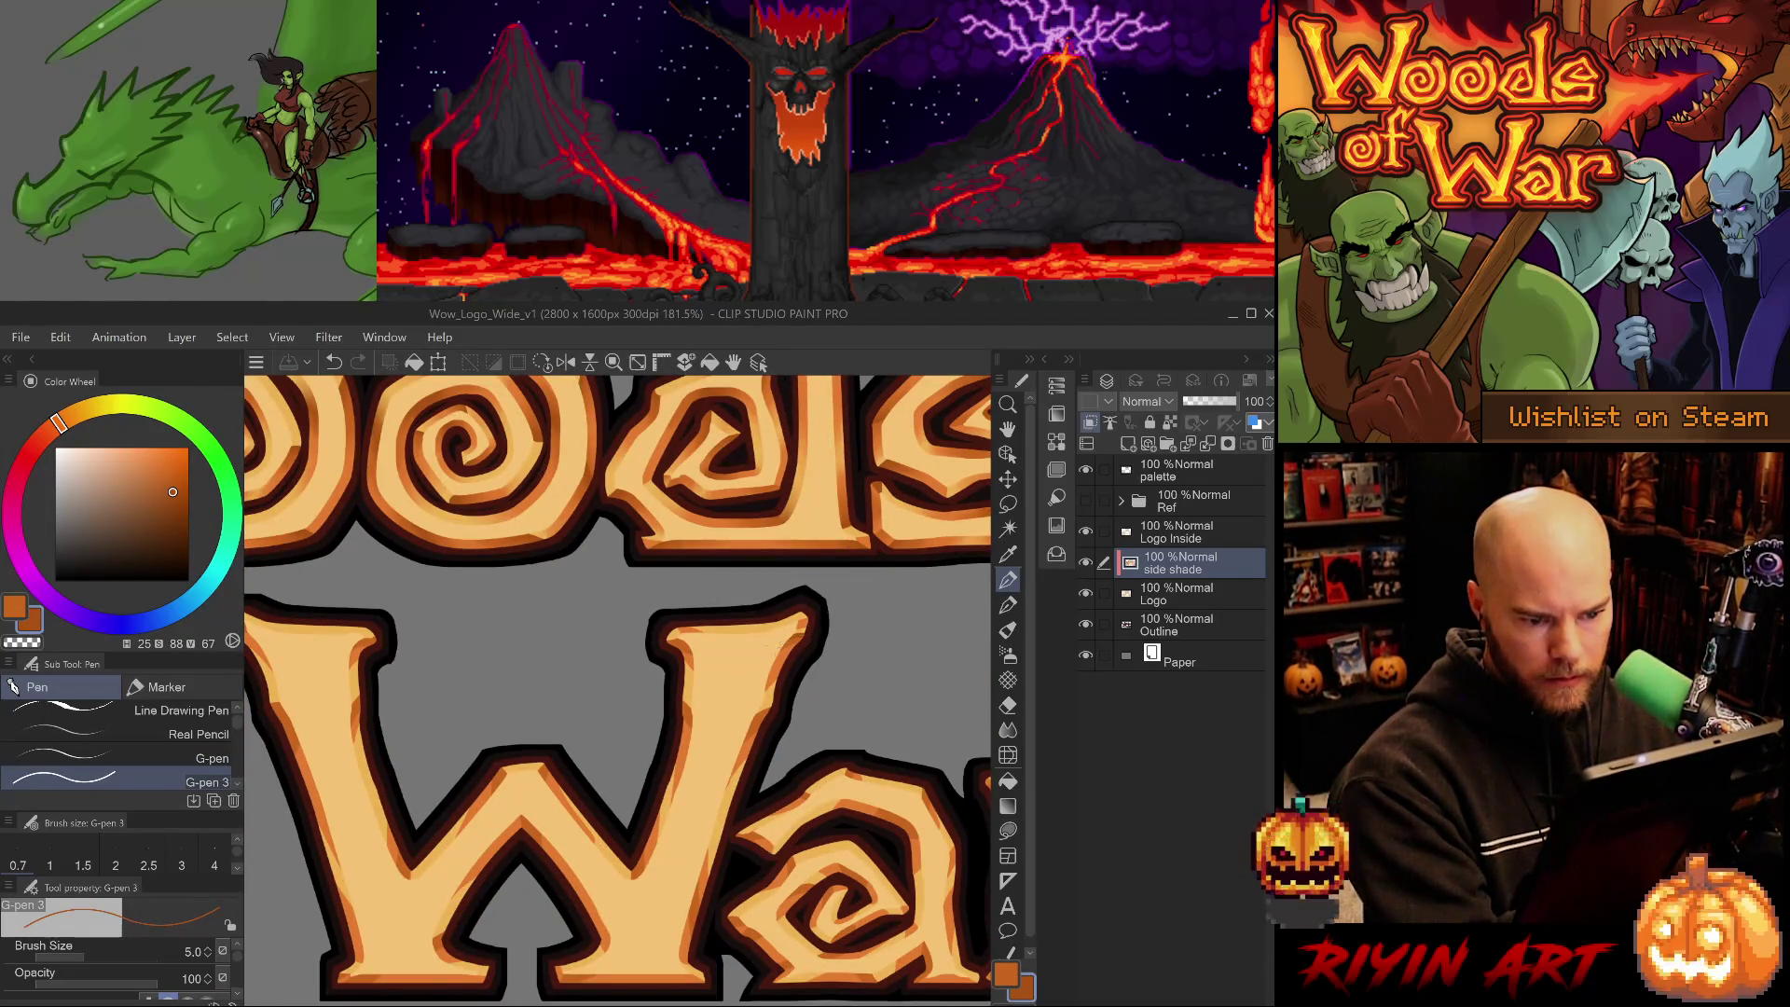
pyautogui.moveTo(806, 640); pyautogui.dragTo(817, 622)
# - Eyedrop light, mid and dark oranges from along the W's edge to match the shading
pyautogui.keyDown('alt'); pyautogui.click(680, 641); pyautogui.keyUp('alt')
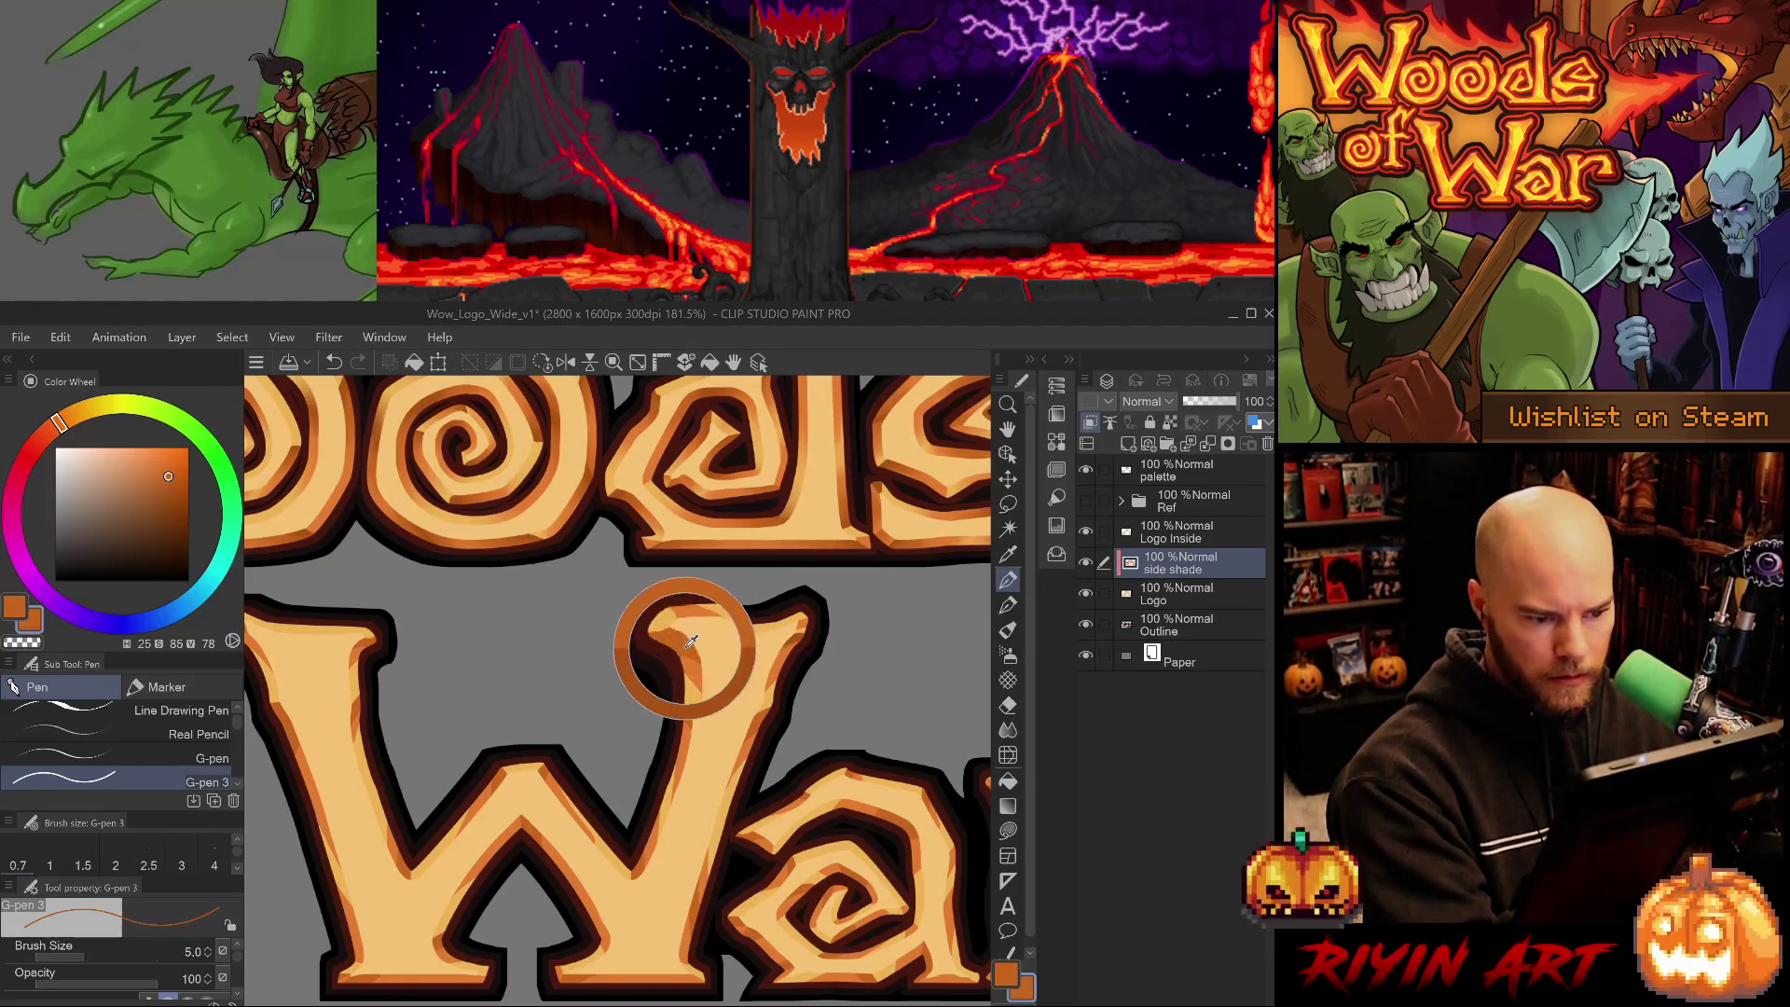
pyautogui.keyDown('alt'); pyautogui.click(803, 630); pyautogui.keyUp('alt')
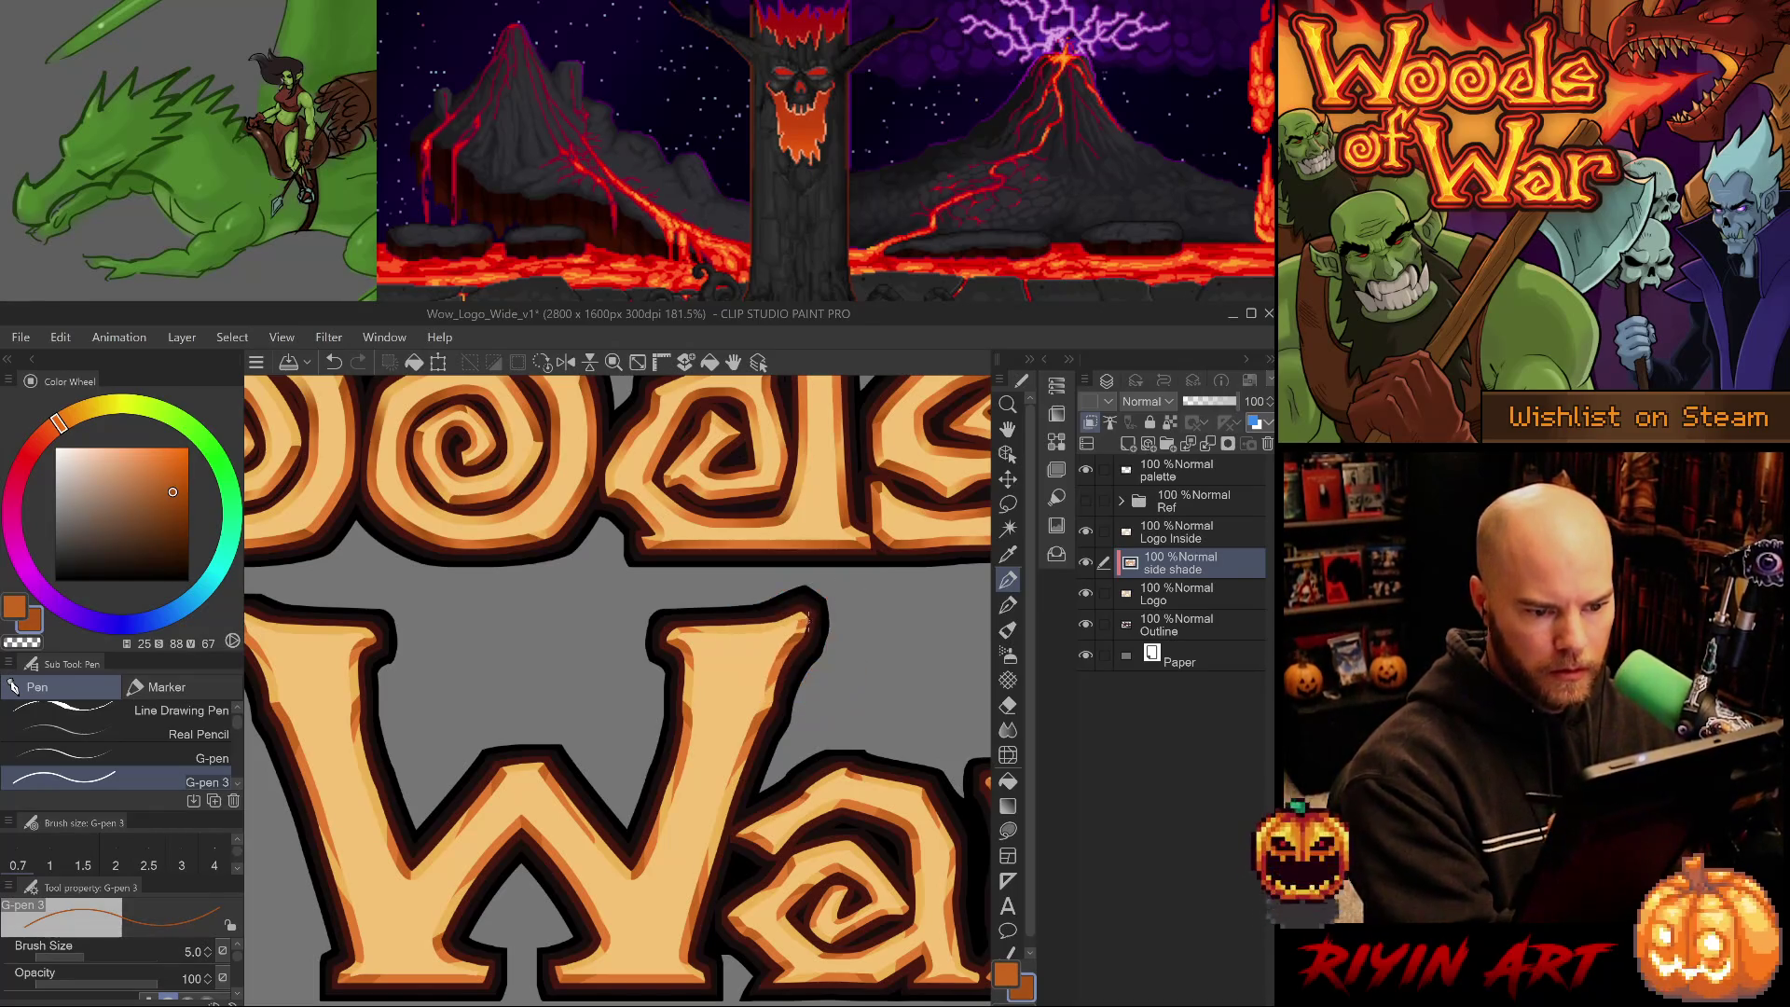
pyautogui.keyDown('alt'); pyautogui.click(800, 627); pyautogui.keyUp('alt')
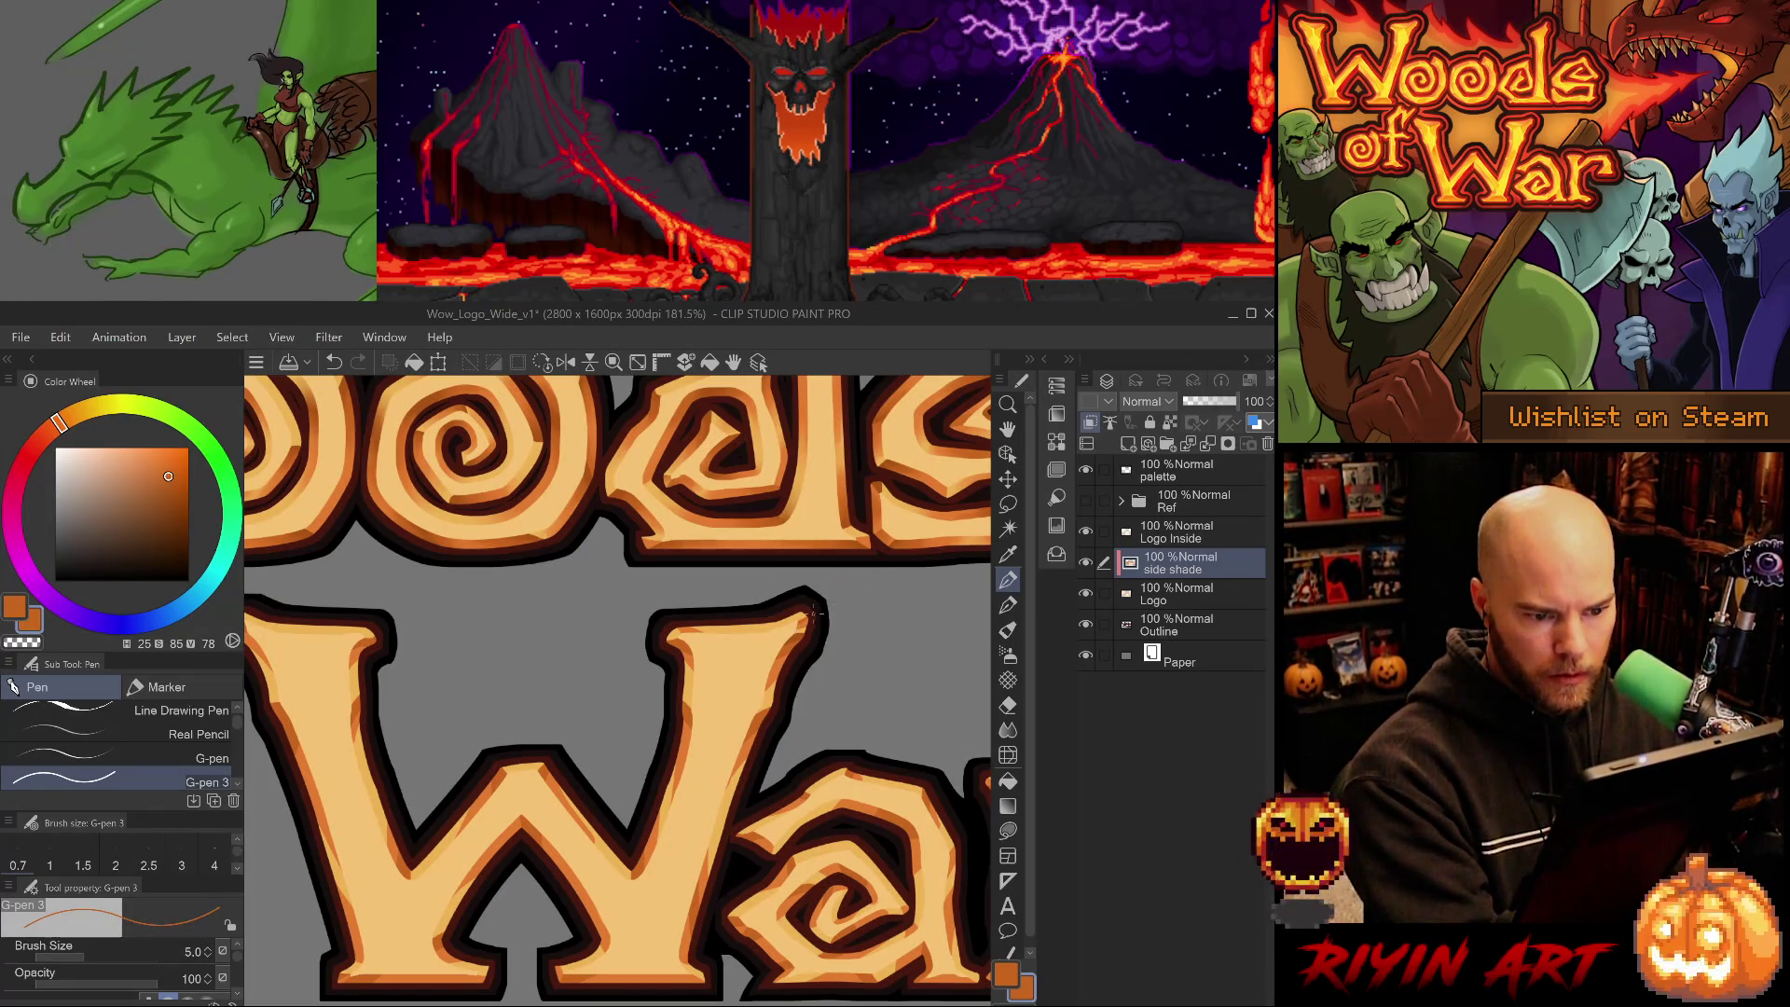
pyautogui.keyDown('alt'); pyautogui.click(805, 620); pyautogui.keyUp('alt')
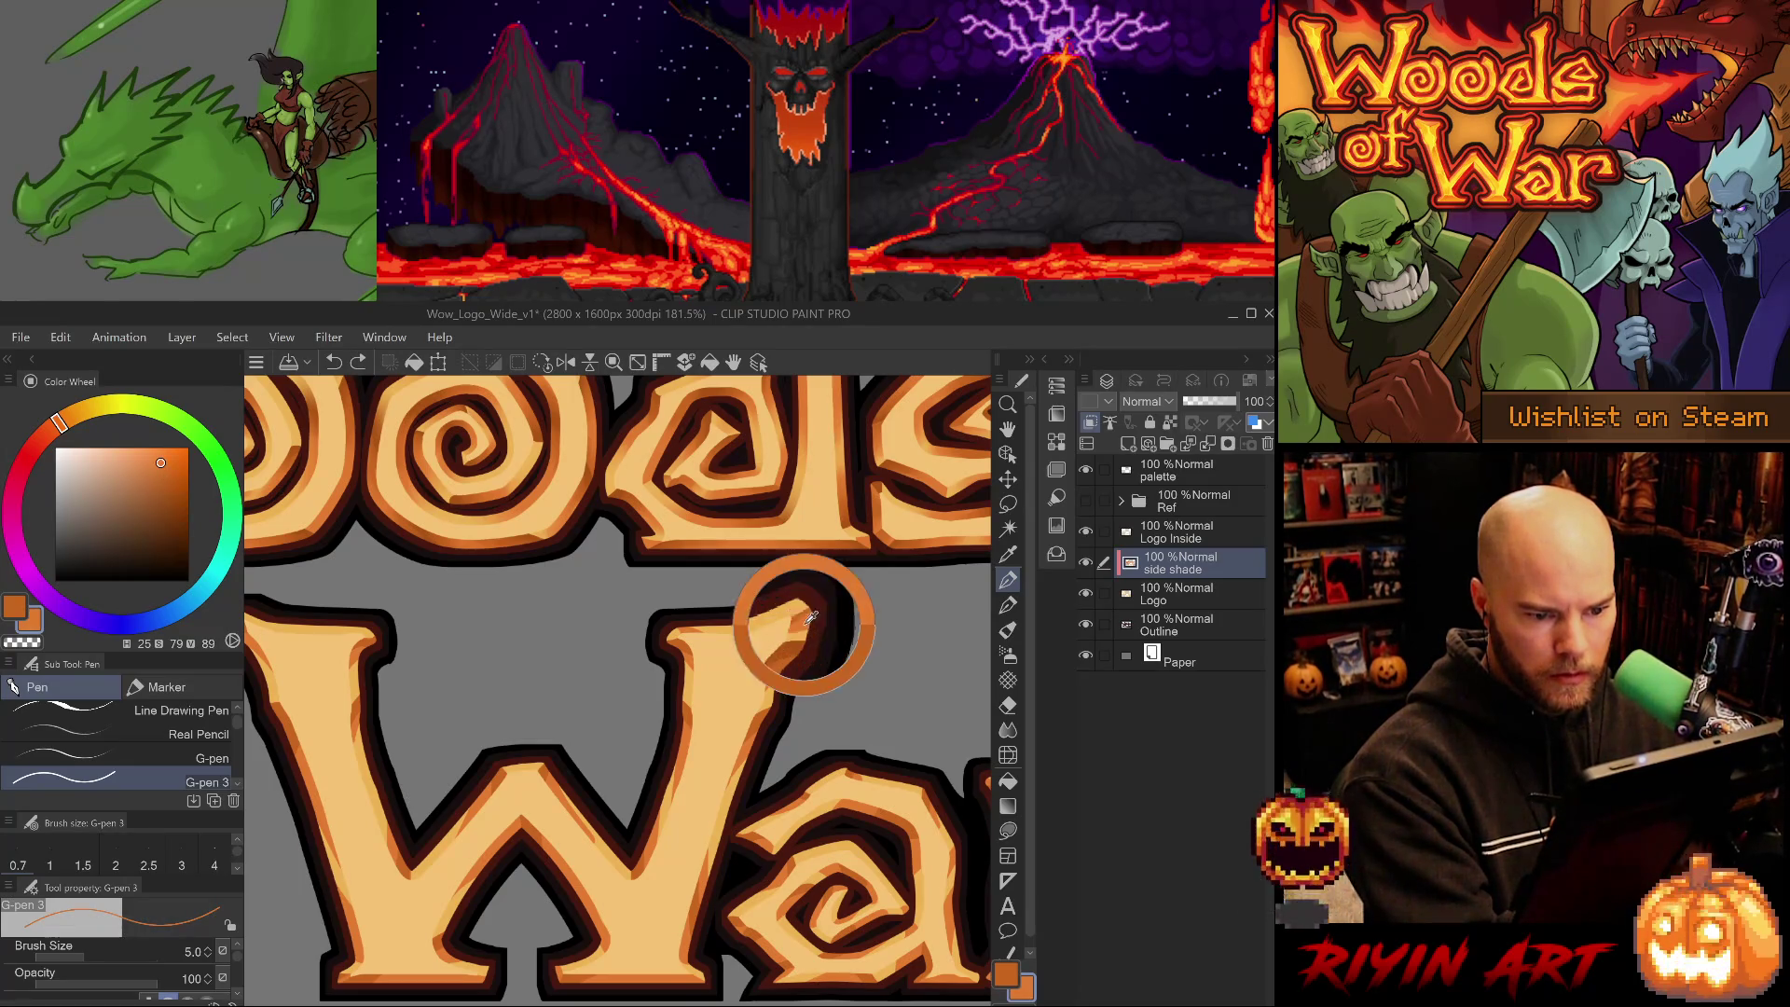
pyautogui.keyDown('alt'); pyautogui.click(806, 619); pyautogui.keyUp('alt')
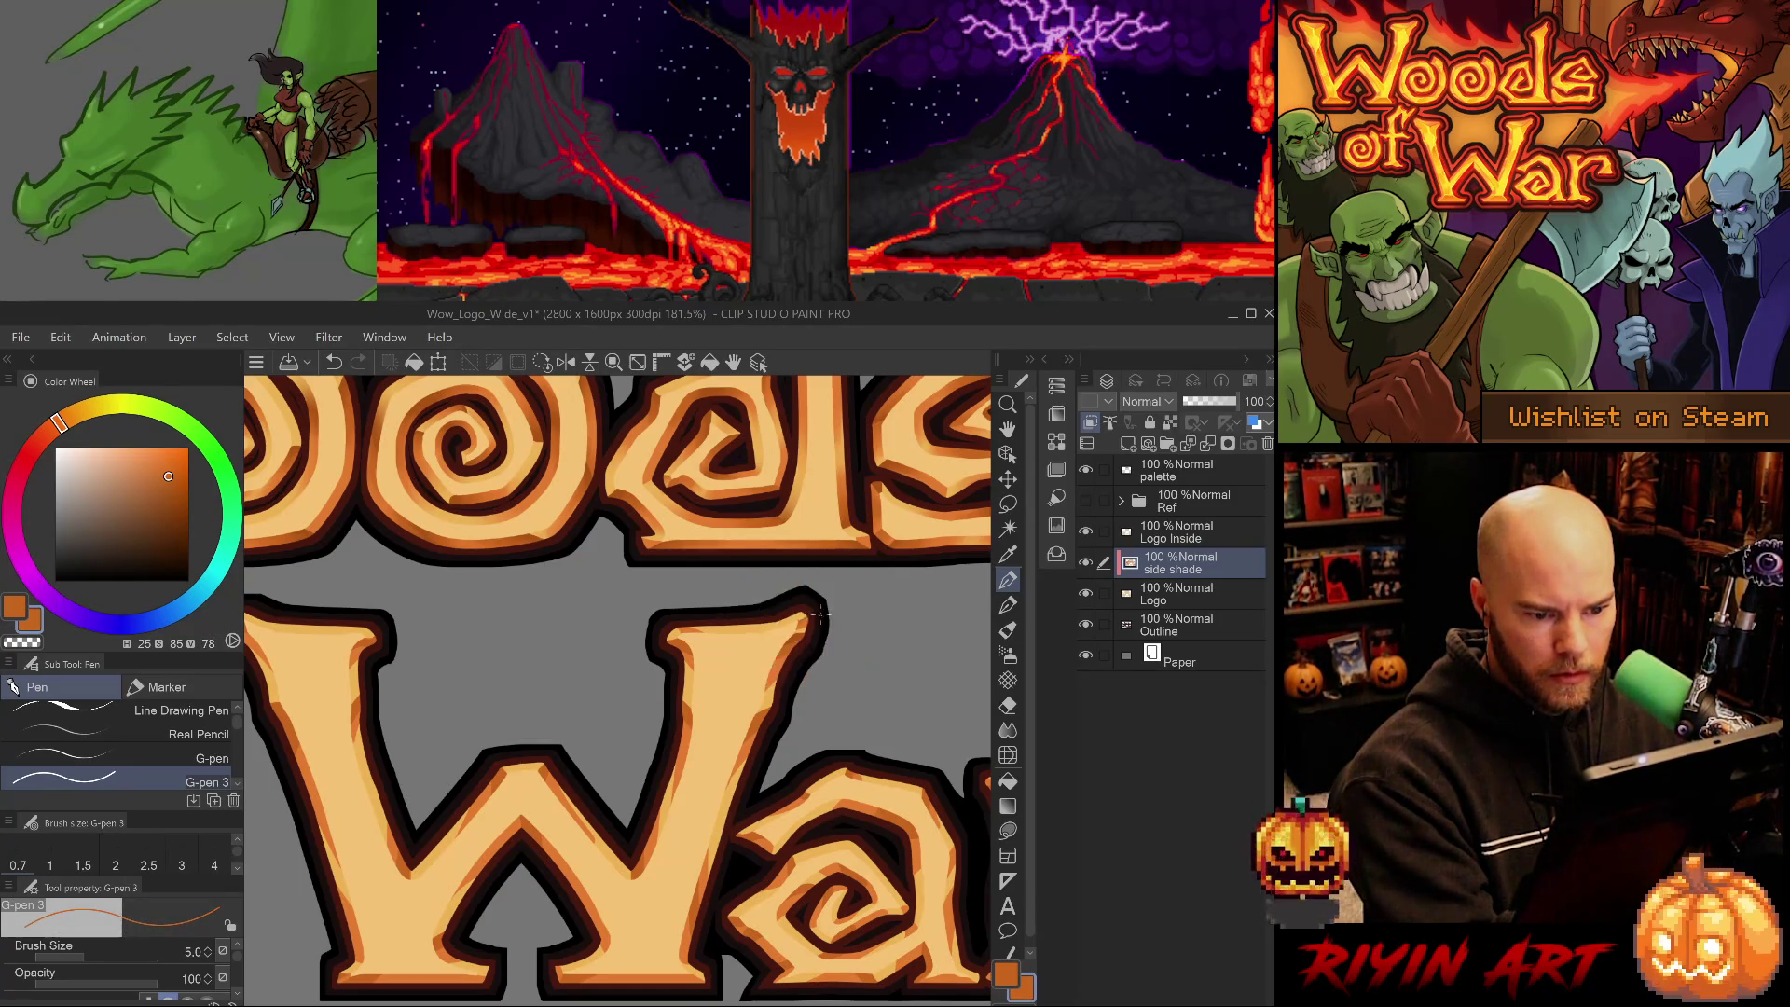
pyautogui.keyDown('alt'); pyautogui.click(807, 620); pyautogui.keyUp('alt')
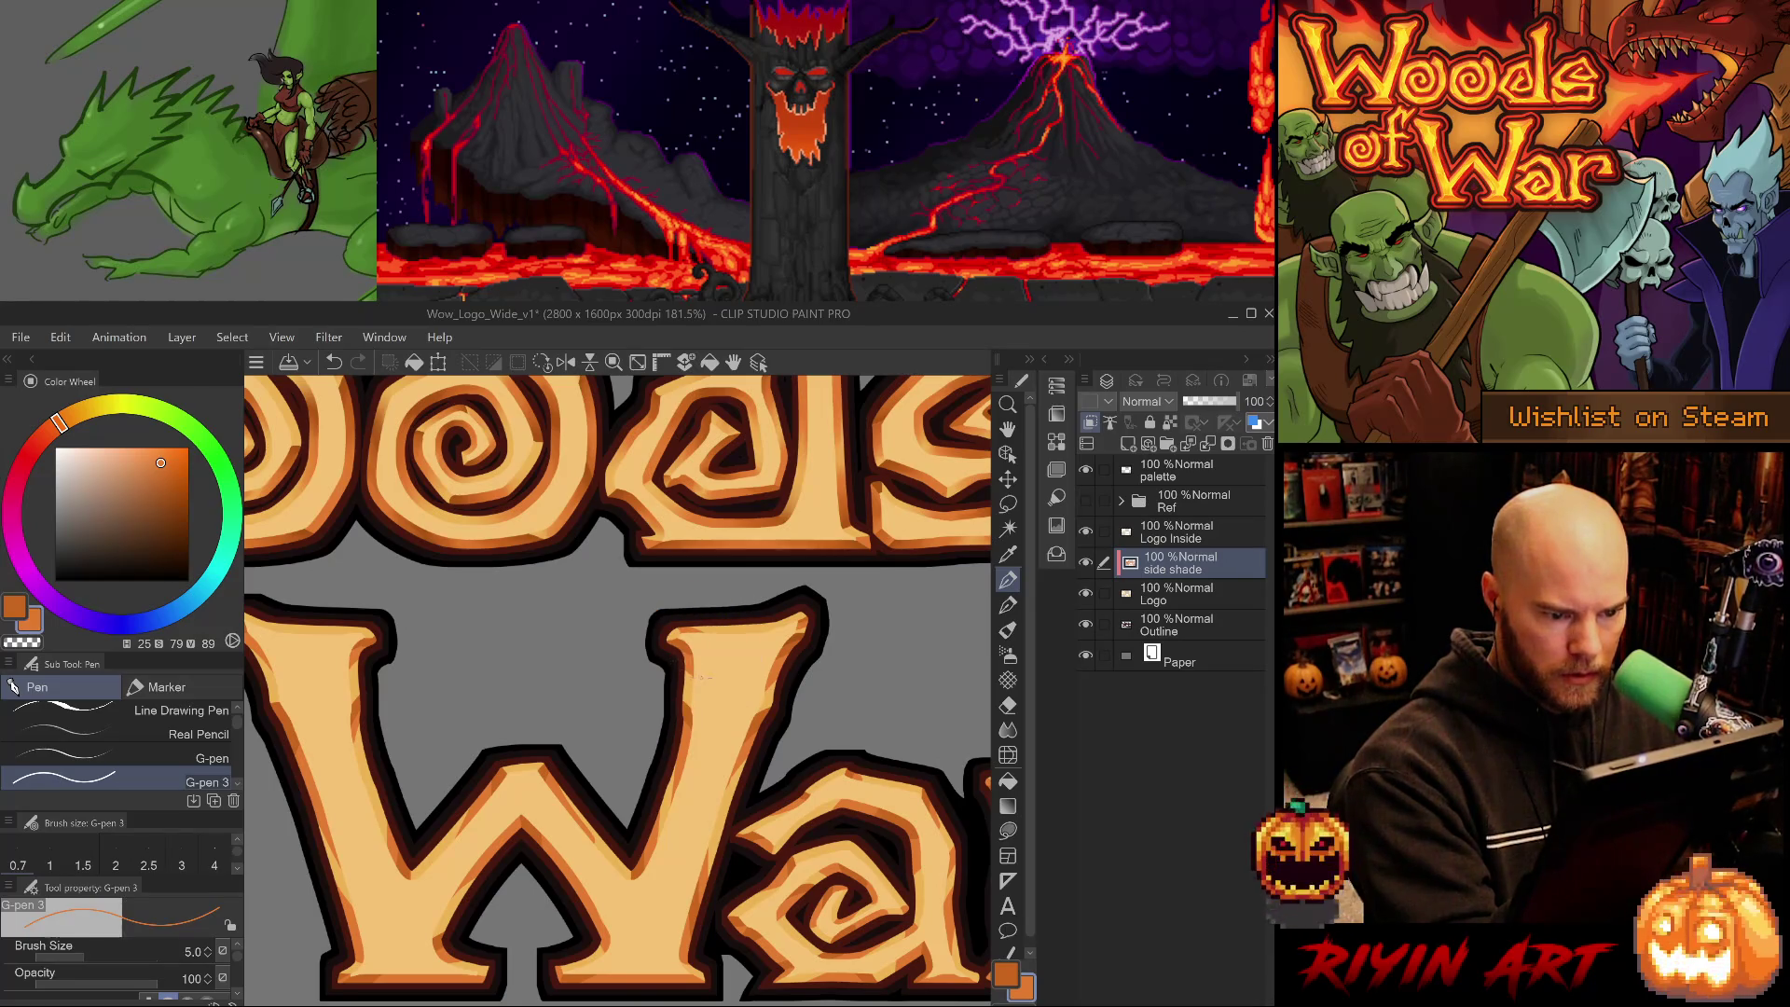
pyautogui.keyDown('alt'); pyautogui.click(692, 641); pyautogui.keyUp('alt')
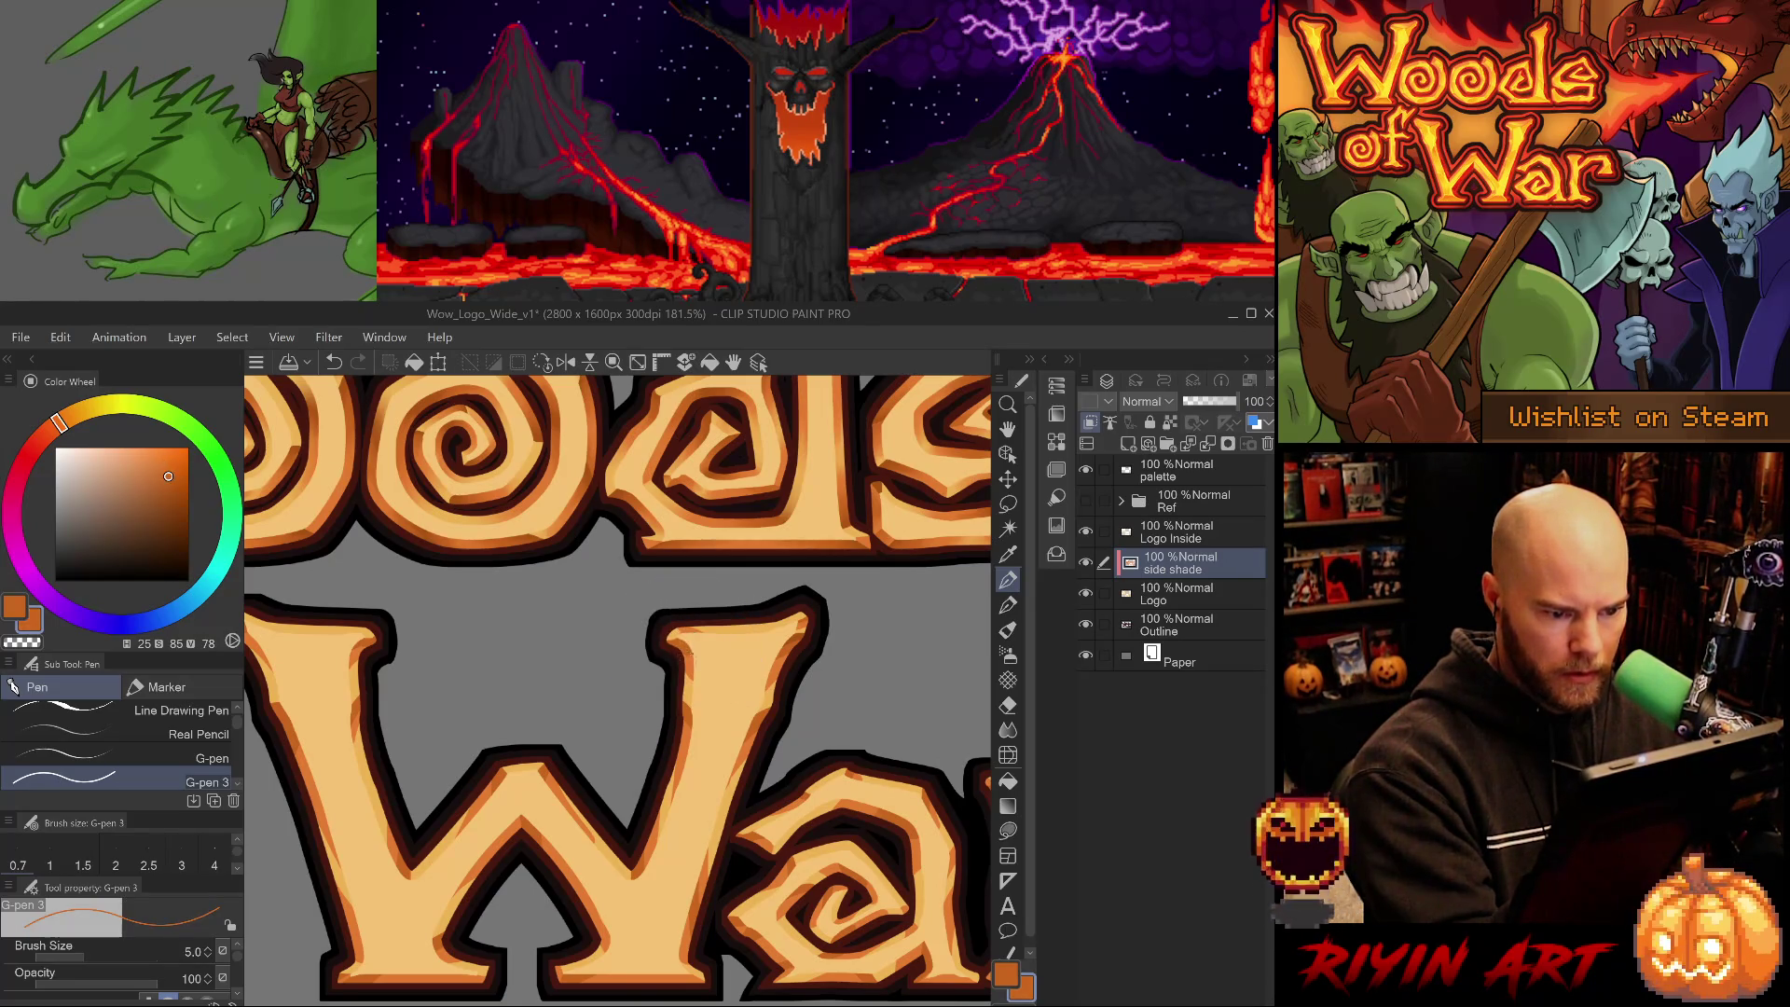
pyautogui.keyDown('alt'); pyautogui.click(797, 636); pyautogui.keyUp('alt')
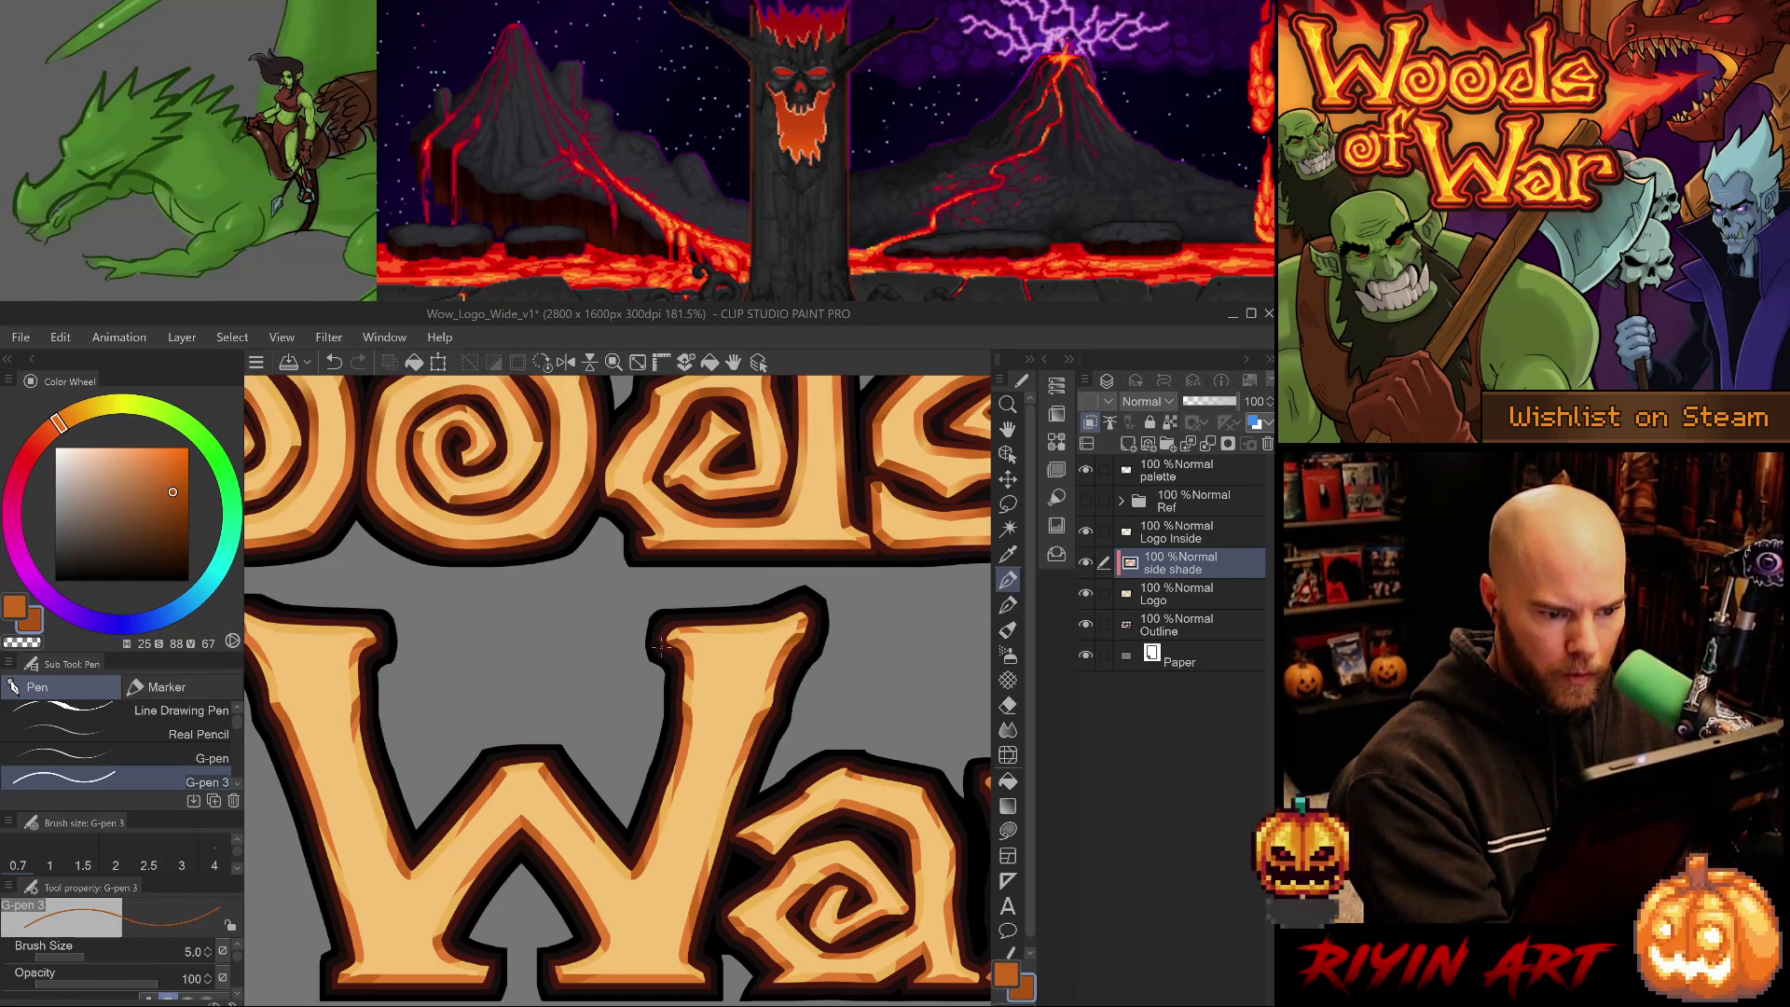
# - Set the pen to size 8, sample the lightest orange from the W, and save the logo
pyautogui.press(']')
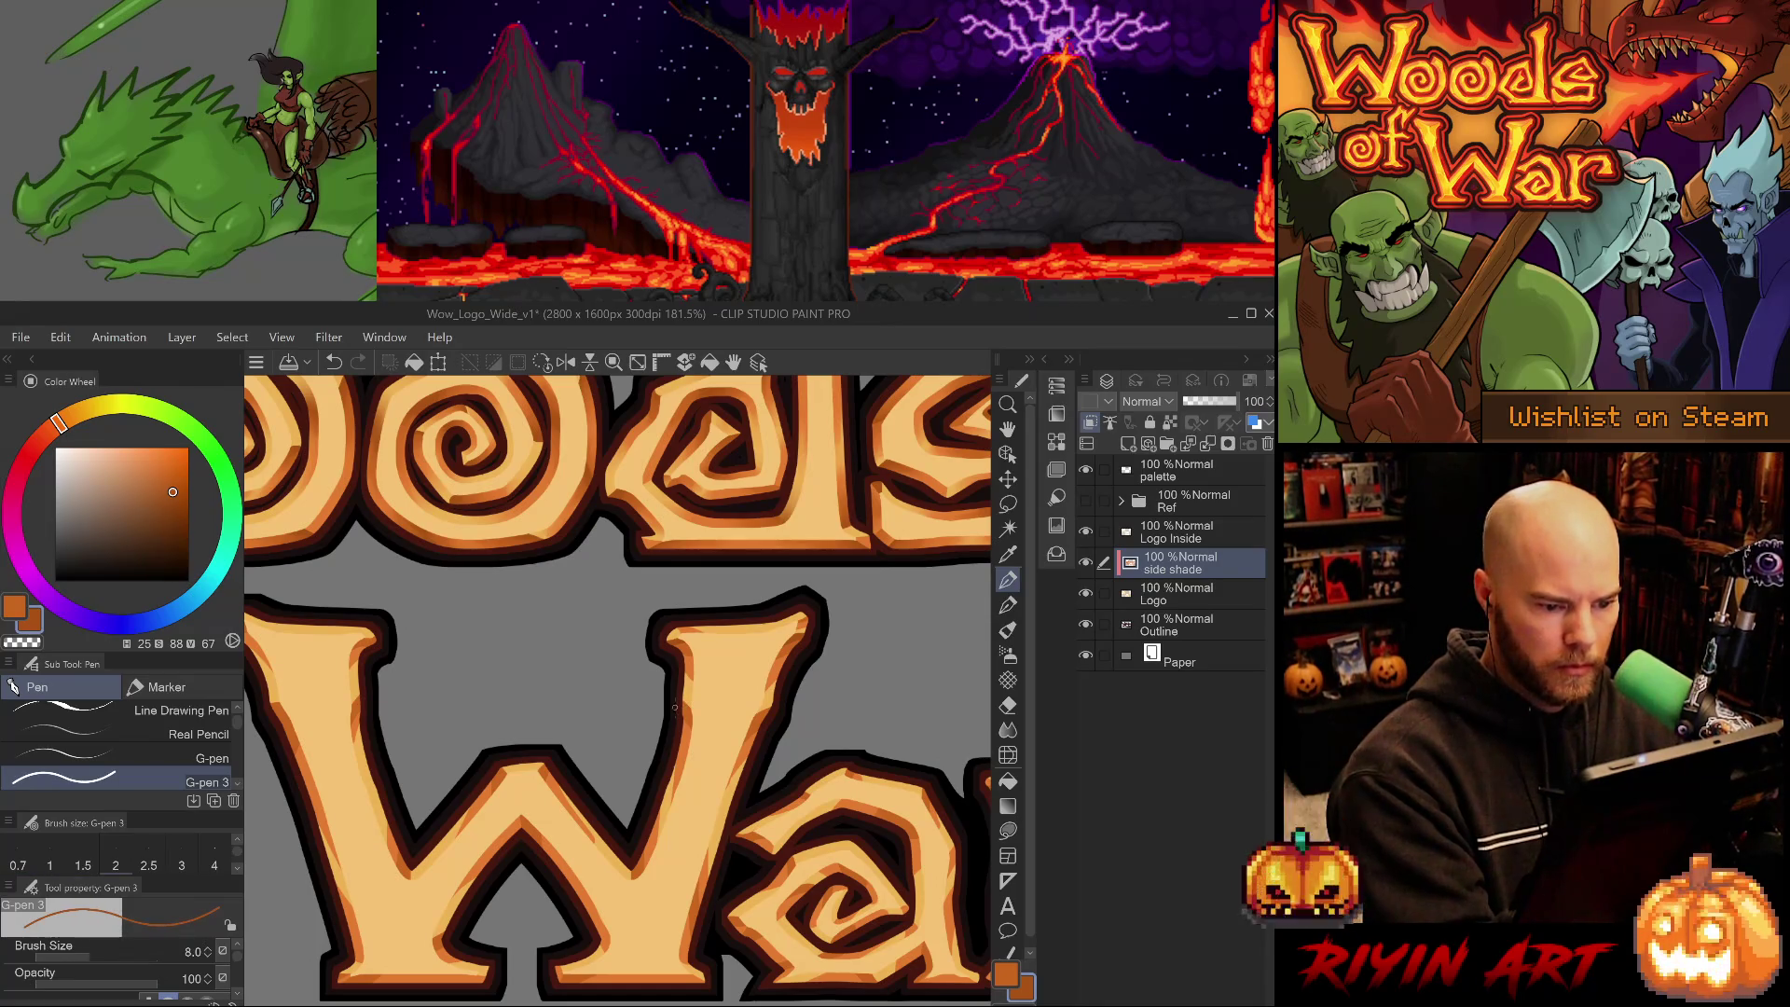
pyautogui.keyDown('alt'); pyautogui.click(694, 906); pyautogui.keyUp('alt')
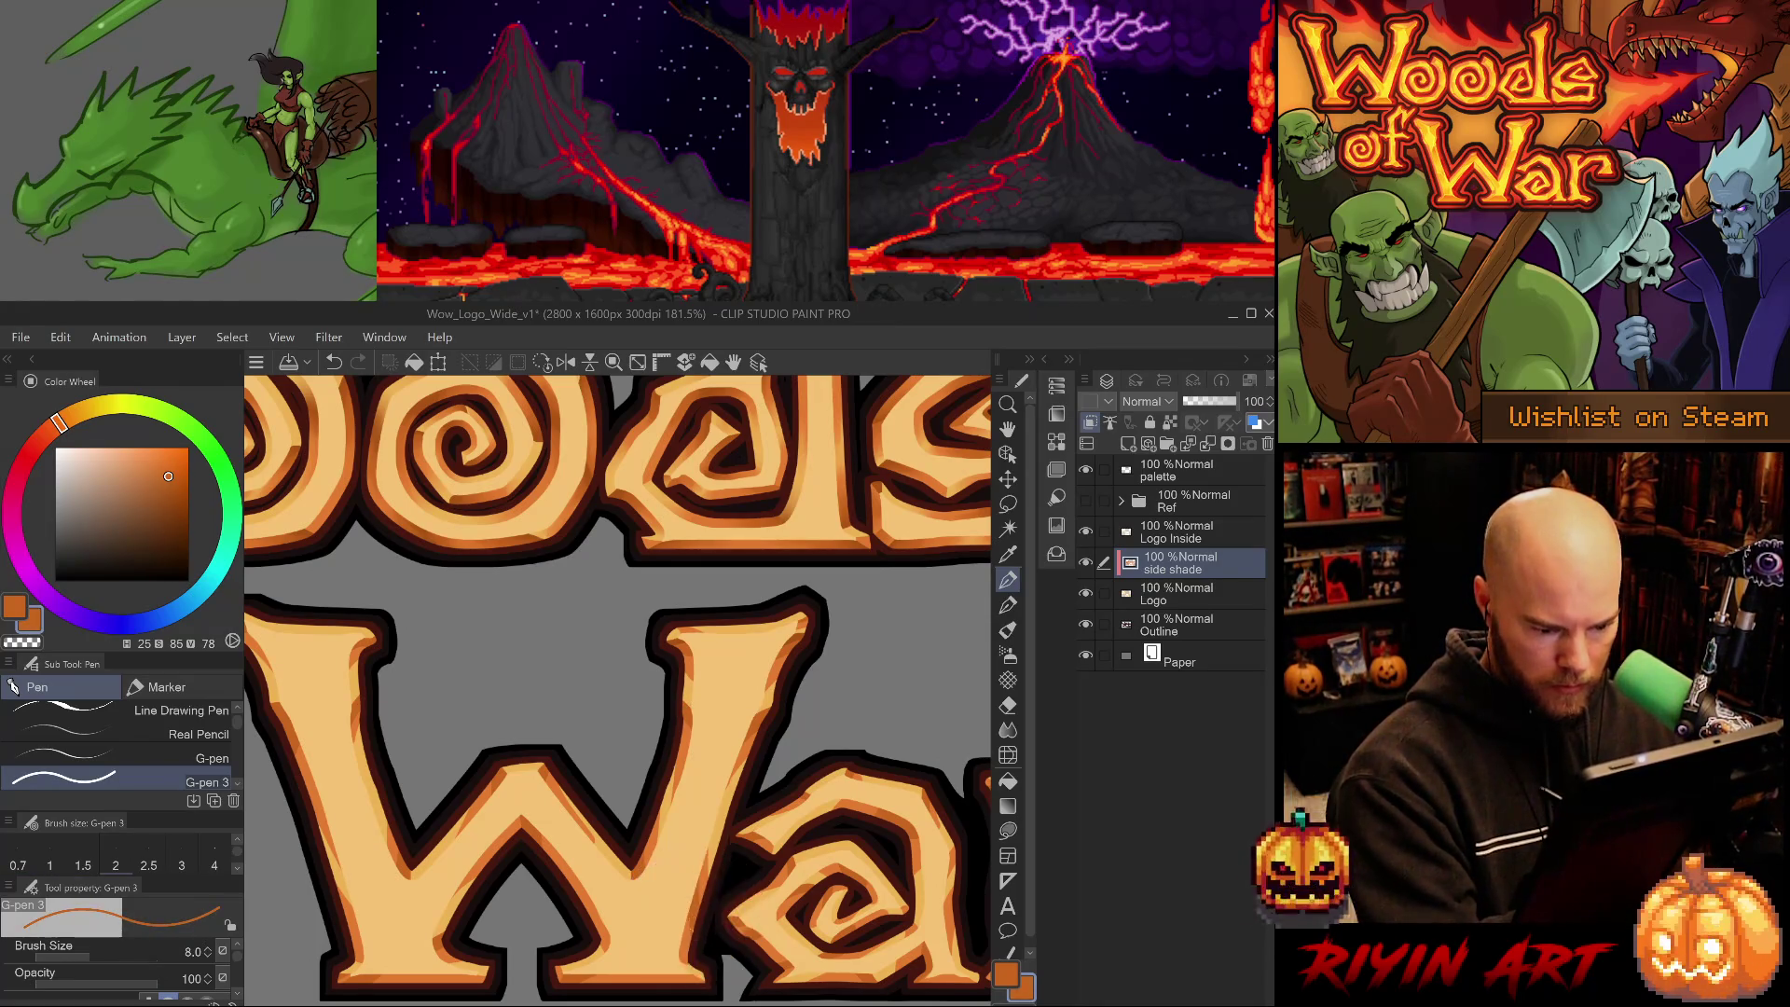
pyautogui.keyDown('alt'); pyautogui.click(675, 641); pyautogui.keyUp('alt')
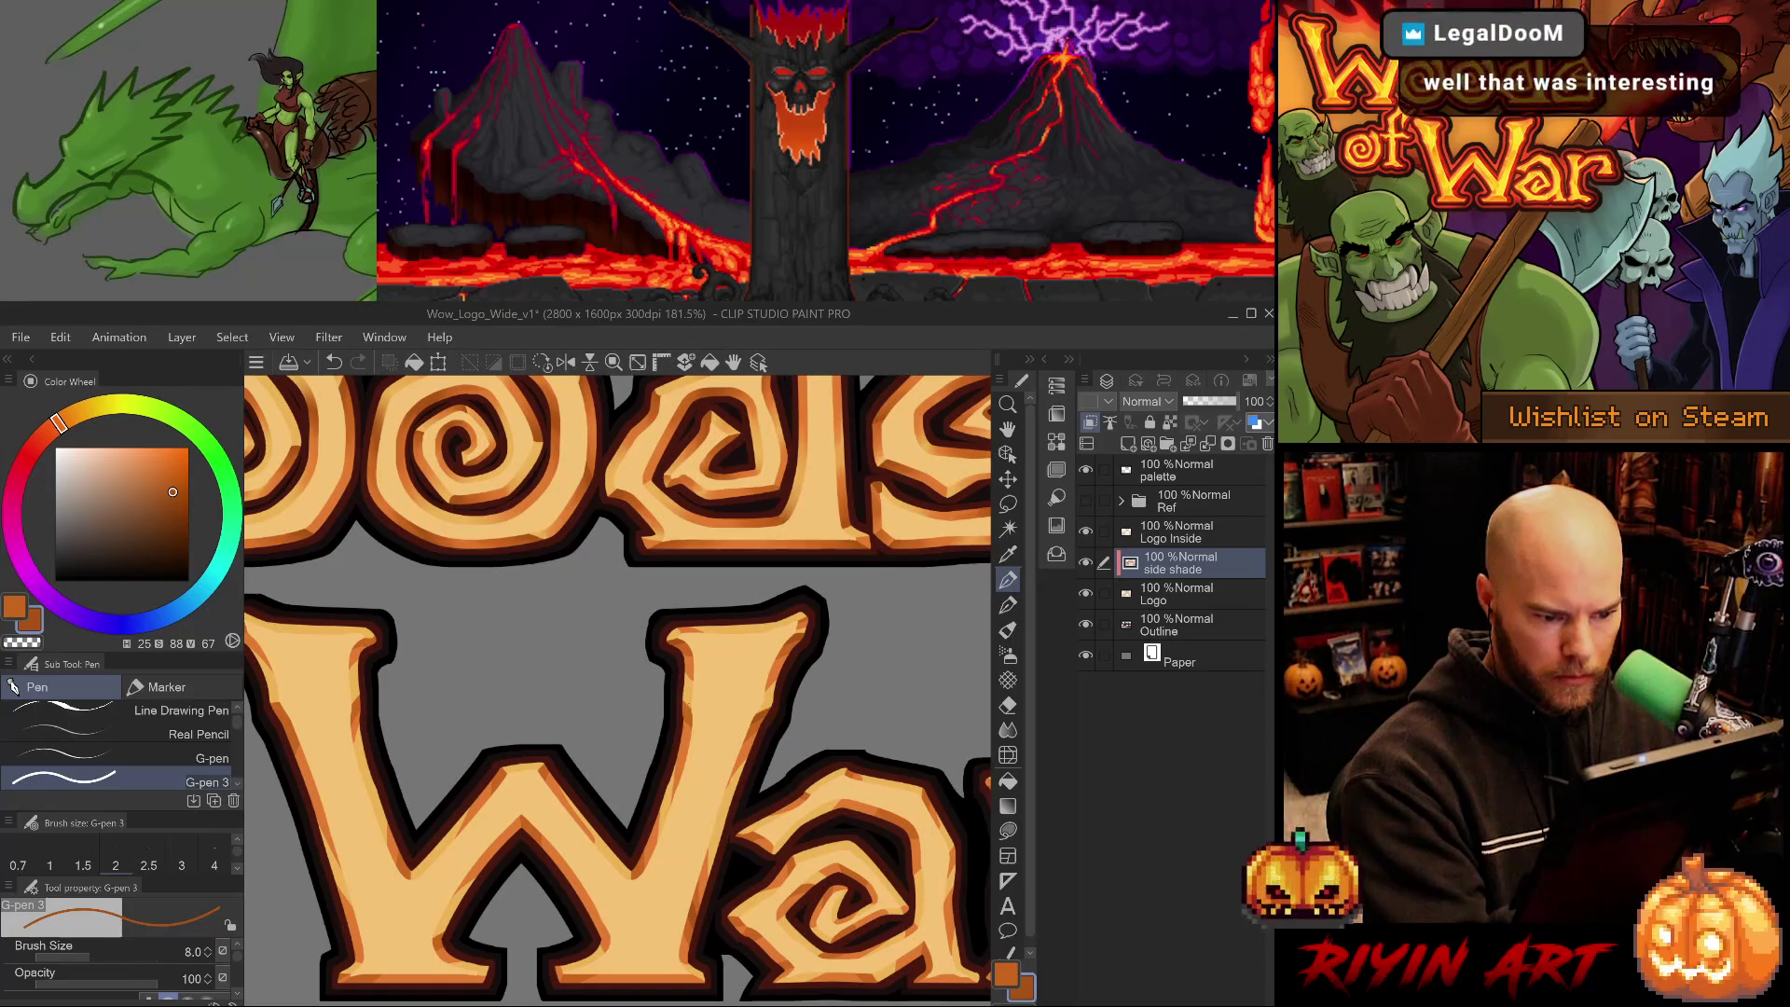
pyautogui.keyDown('alt'); pyautogui.click(693, 716); pyautogui.keyUp('alt')
pyautogui.keyDown('alt'); pyautogui.click(681, 768); pyautogui.keyUp('alt')
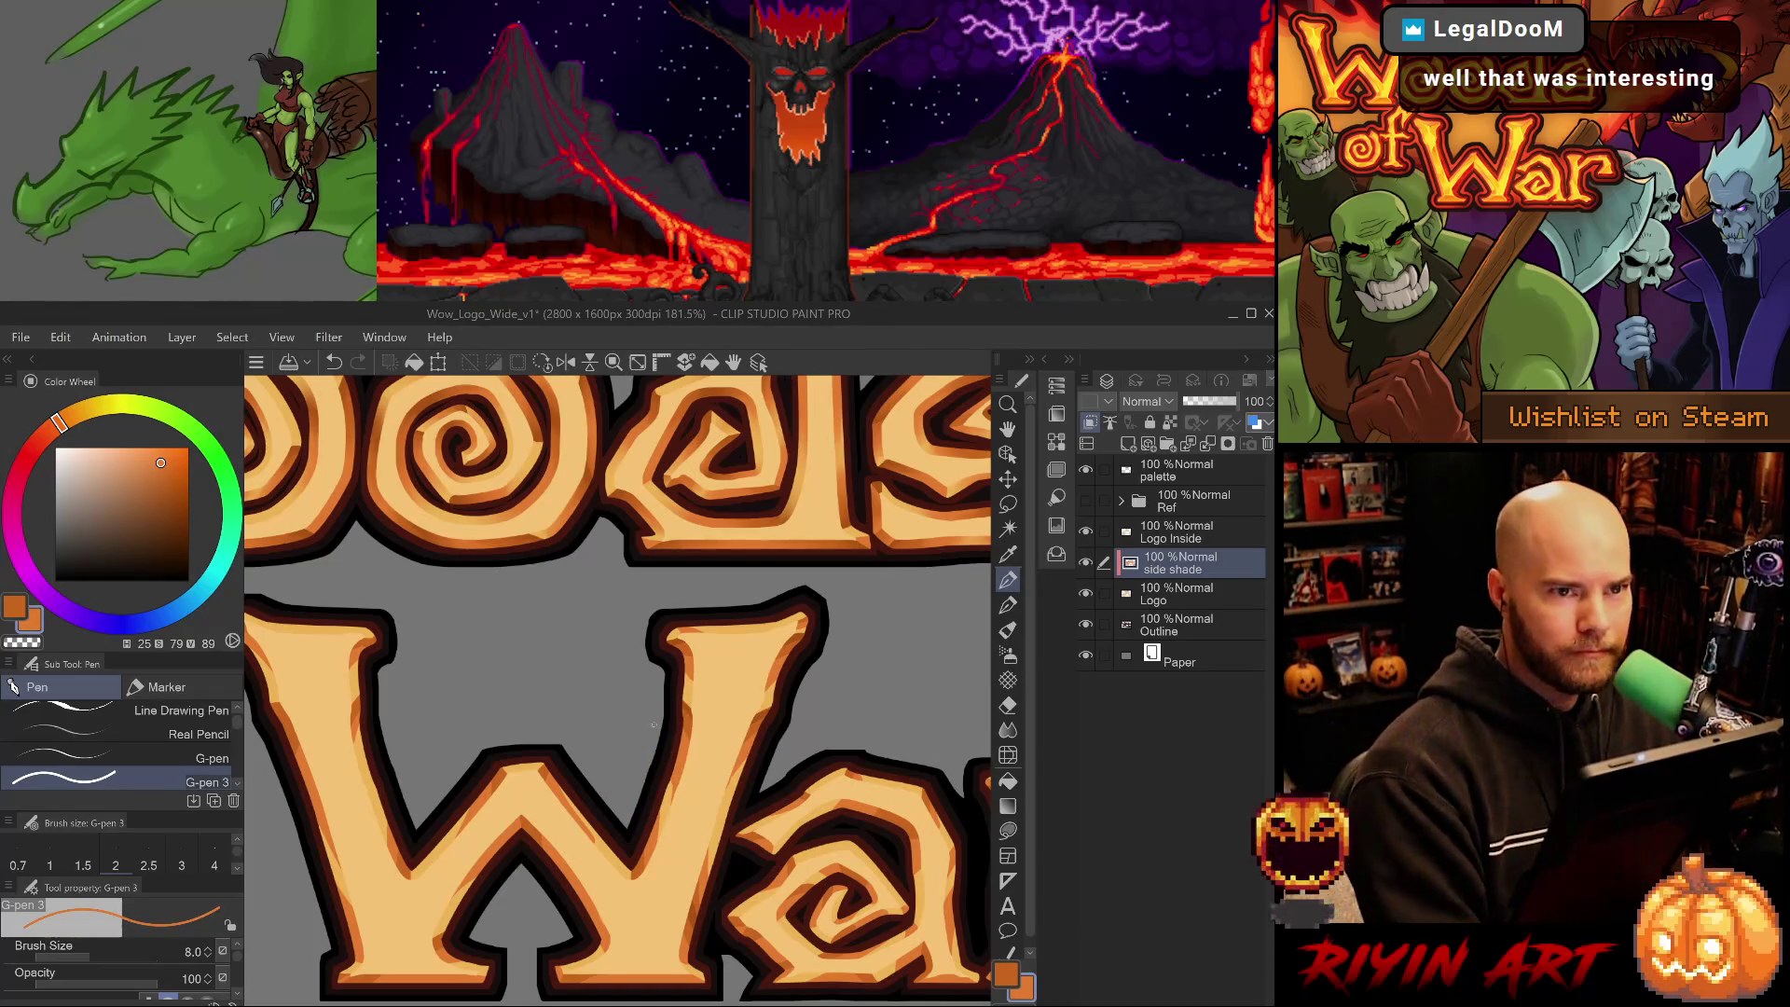
pyautogui.hotkey('ctrl', 's')
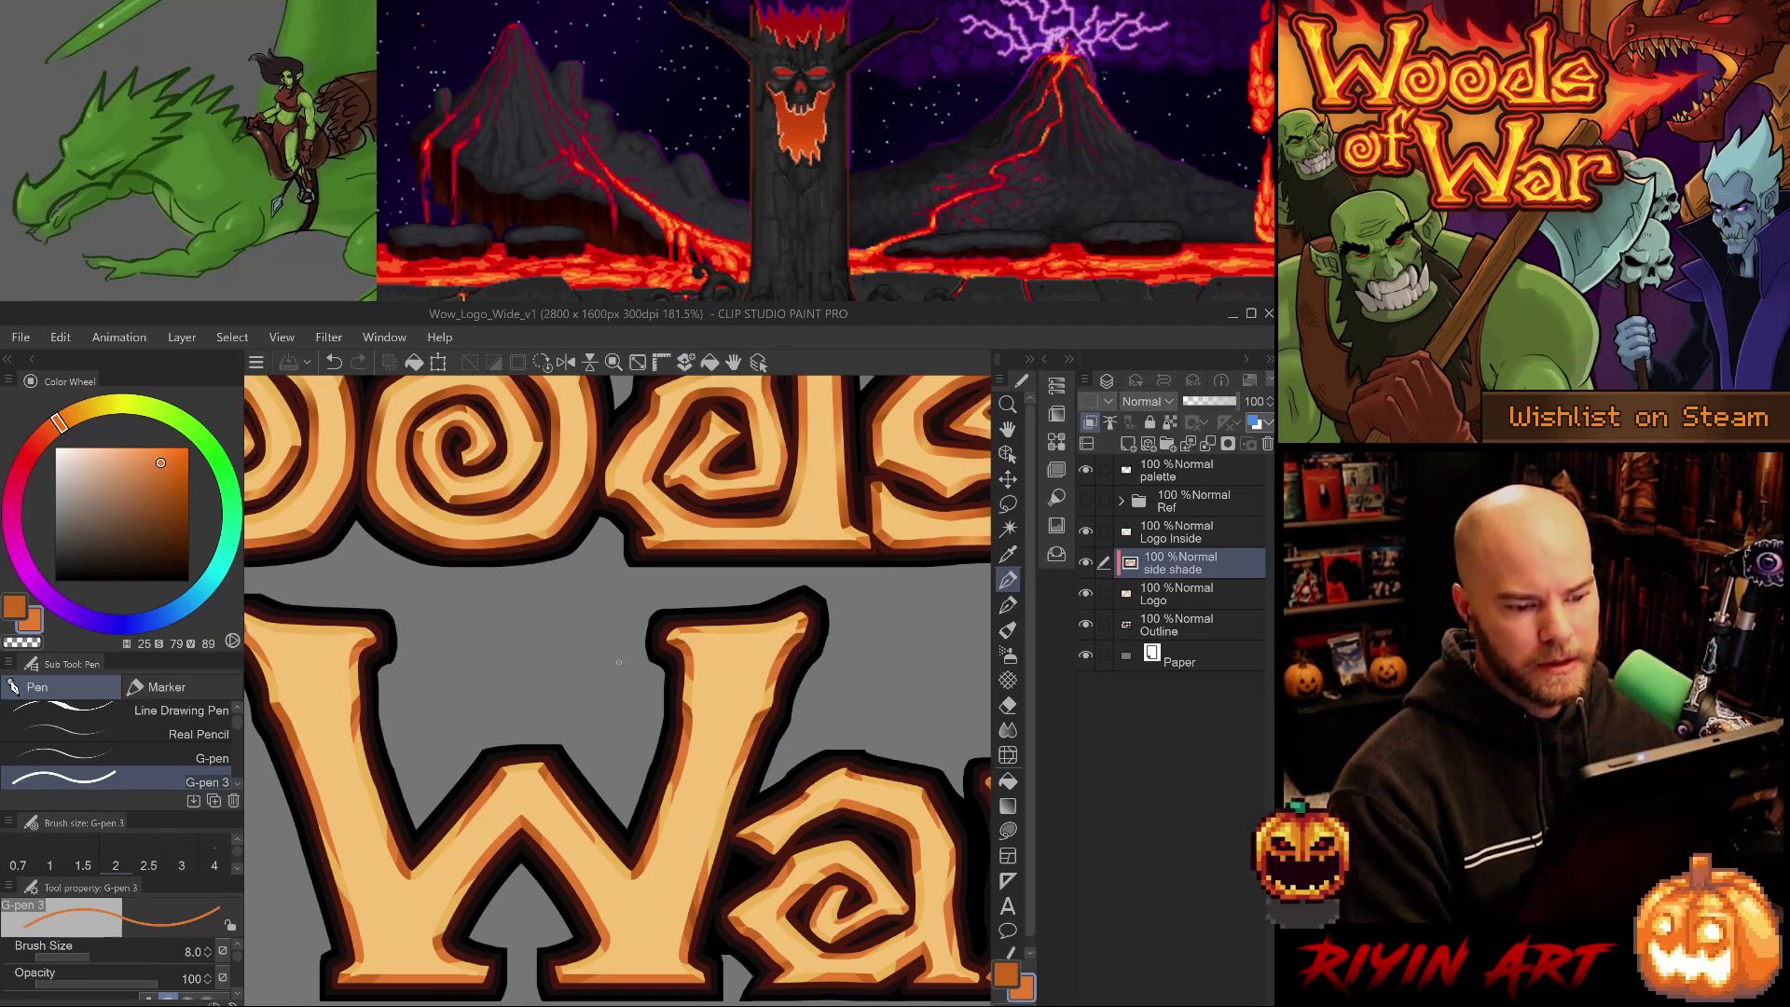
# - Eyedrop dark, mid and light oranges from the letter shading
pyautogui.scroll(-2, 619, 661)
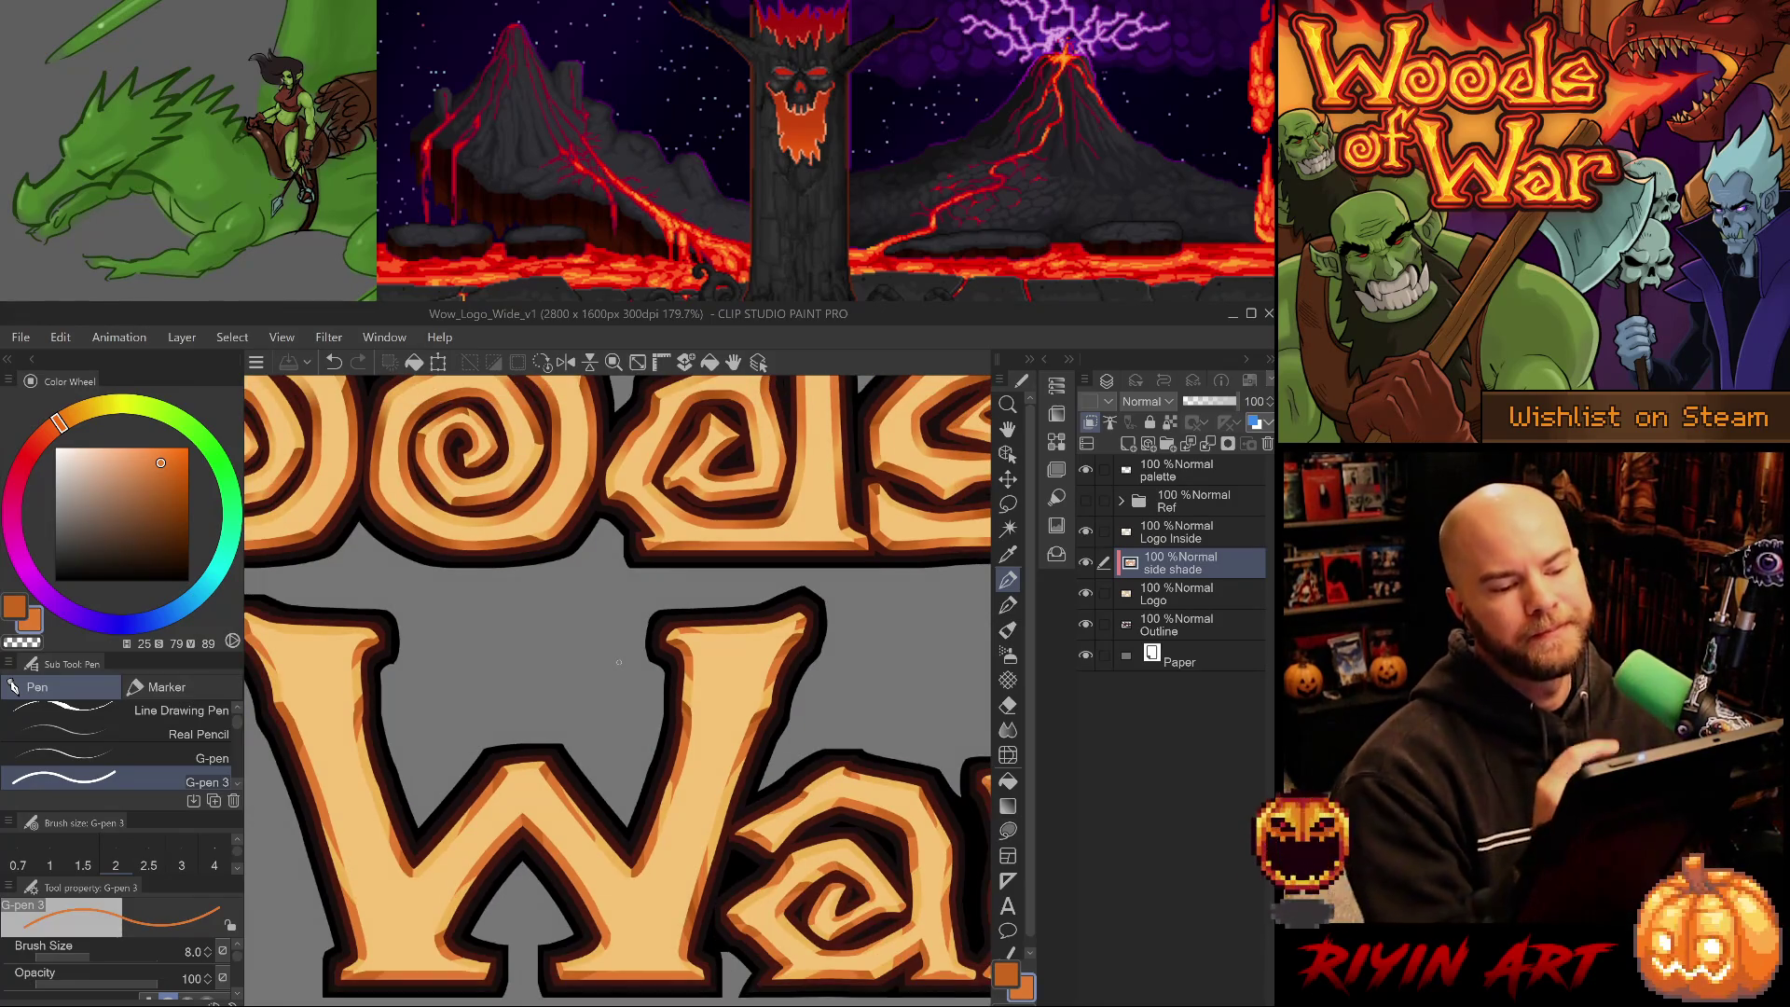
pyautogui.hscroll(2, 730, 676)
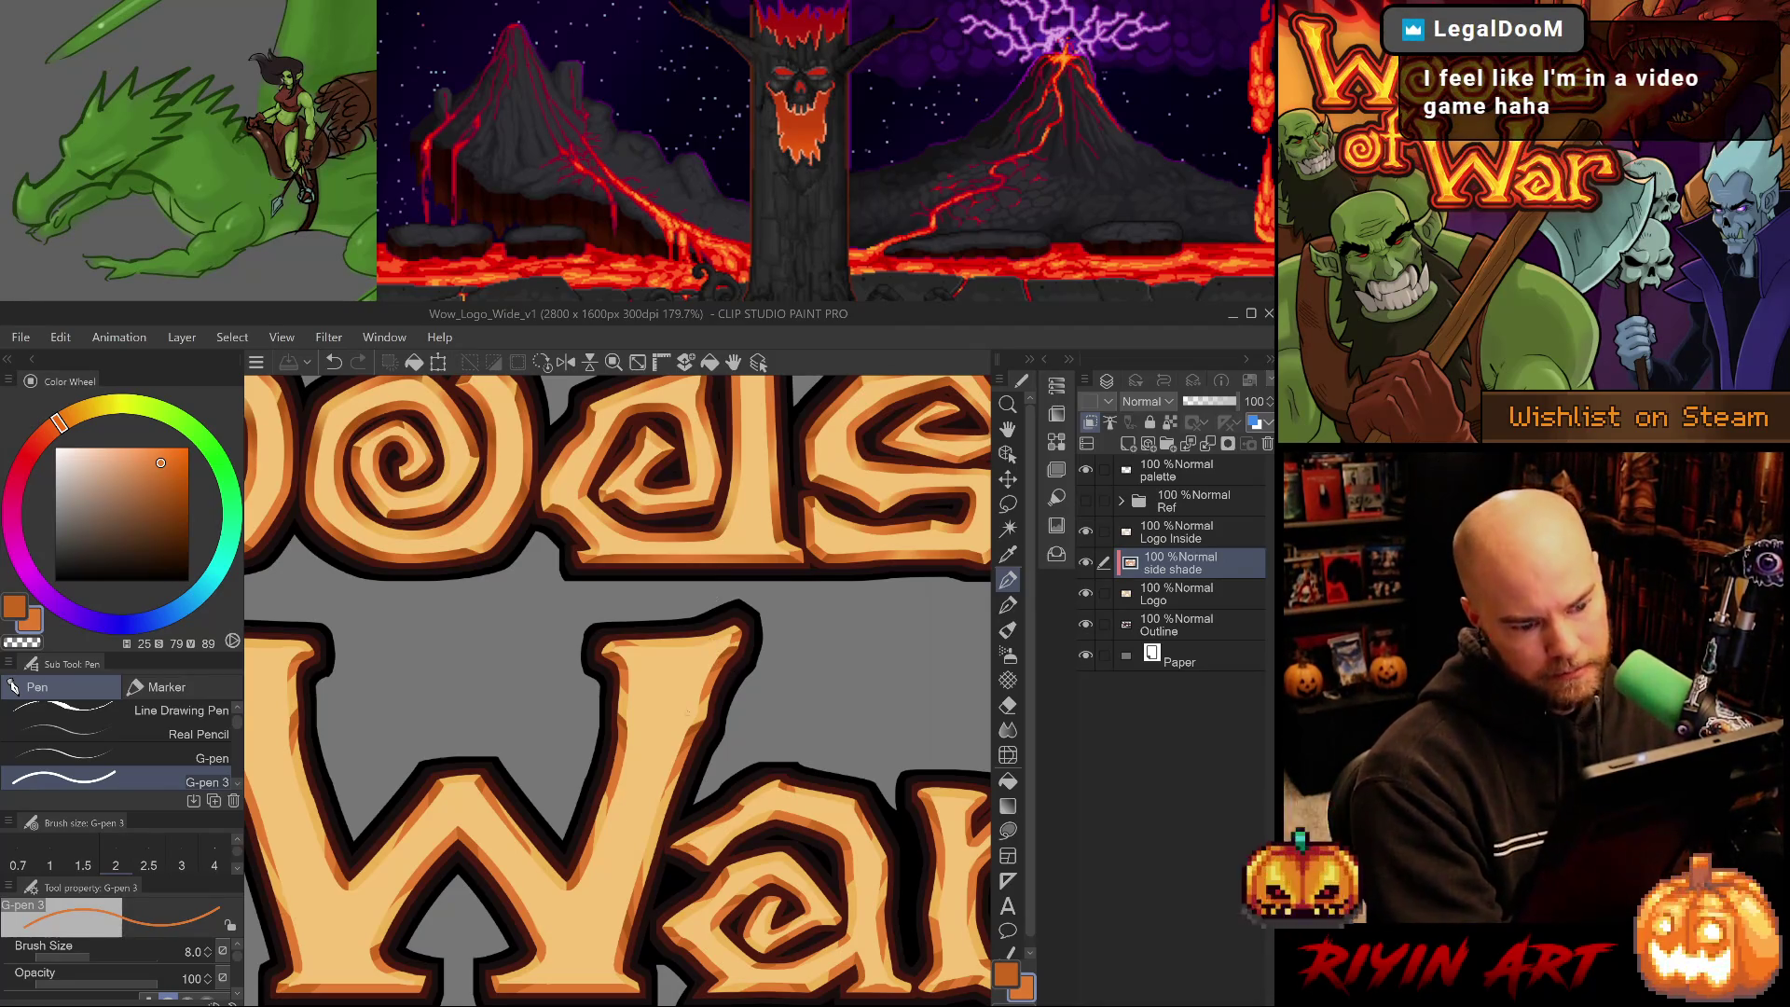
pyautogui.keyDown('alt'); pyautogui.click(627, 716); pyautogui.keyUp('alt')
pyautogui.keyDown('alt'); pyautogui.click(621, 722); pyautogui.keyUp('alt')
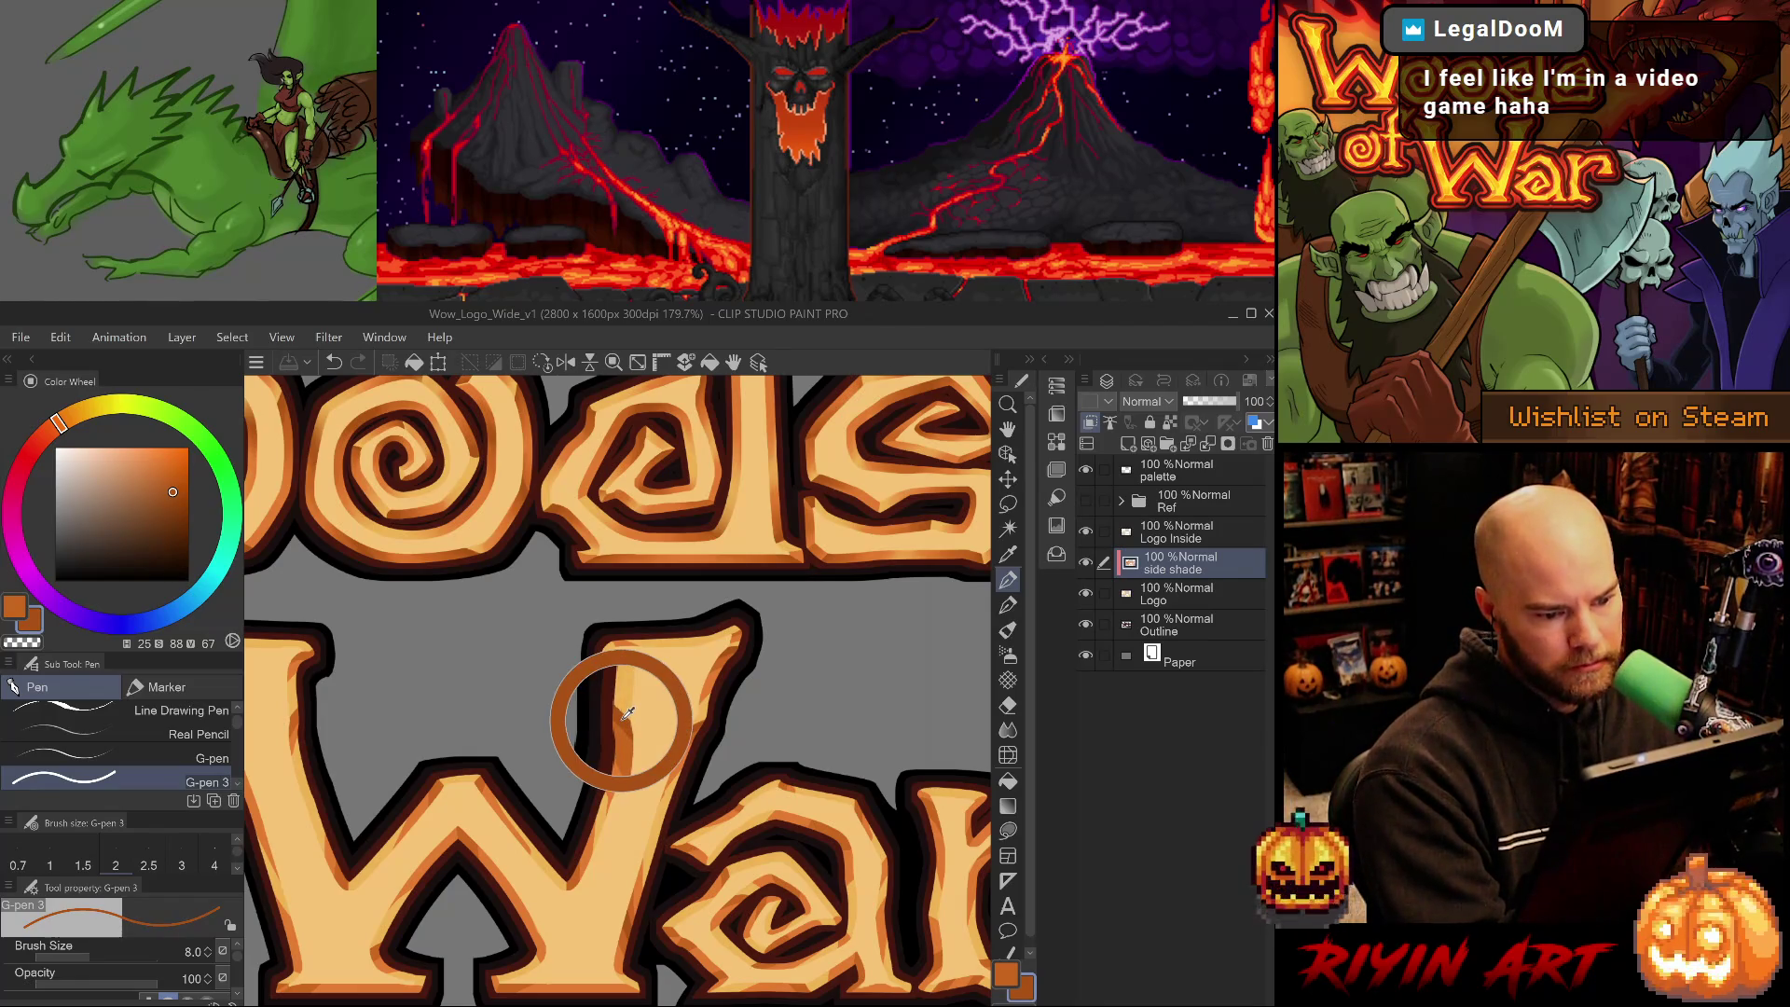
pyautogui.keyDown('alt'); pyautogui.click(517, 806); pyautogui.keyUp('alt')
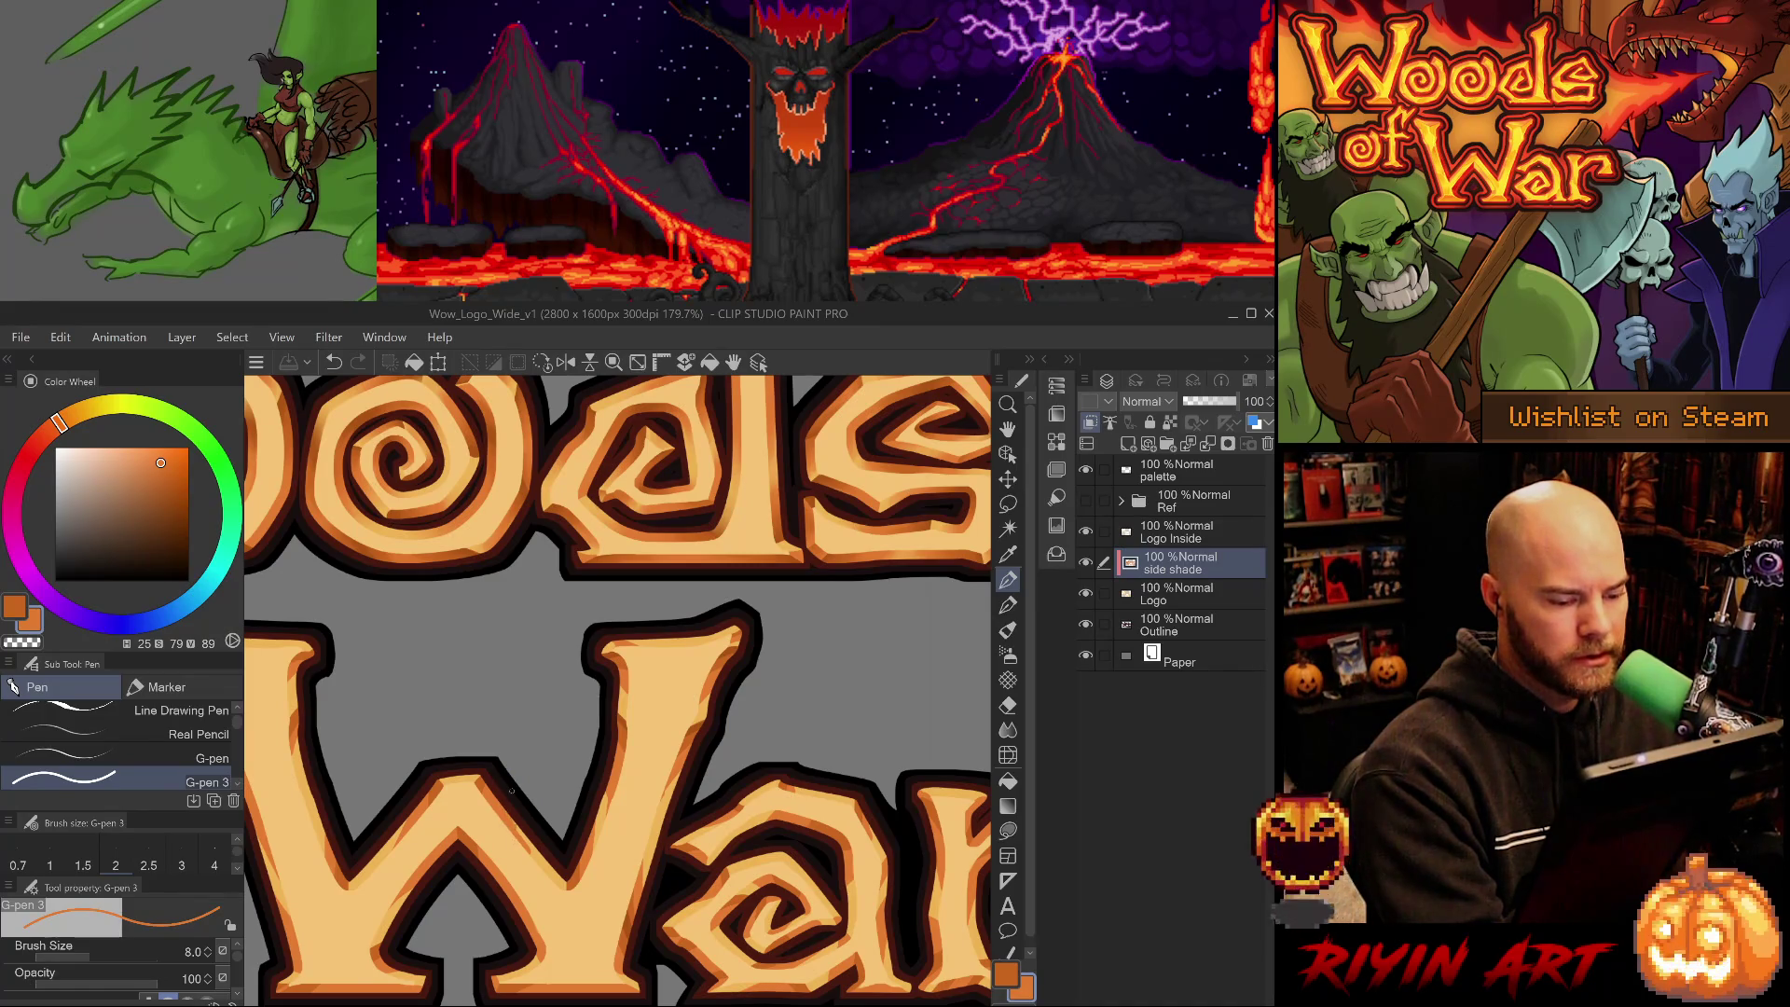
pyautogui.keyDown('alt'); pyautogui.click(477, 789); pyautogui.keyUp('alt')
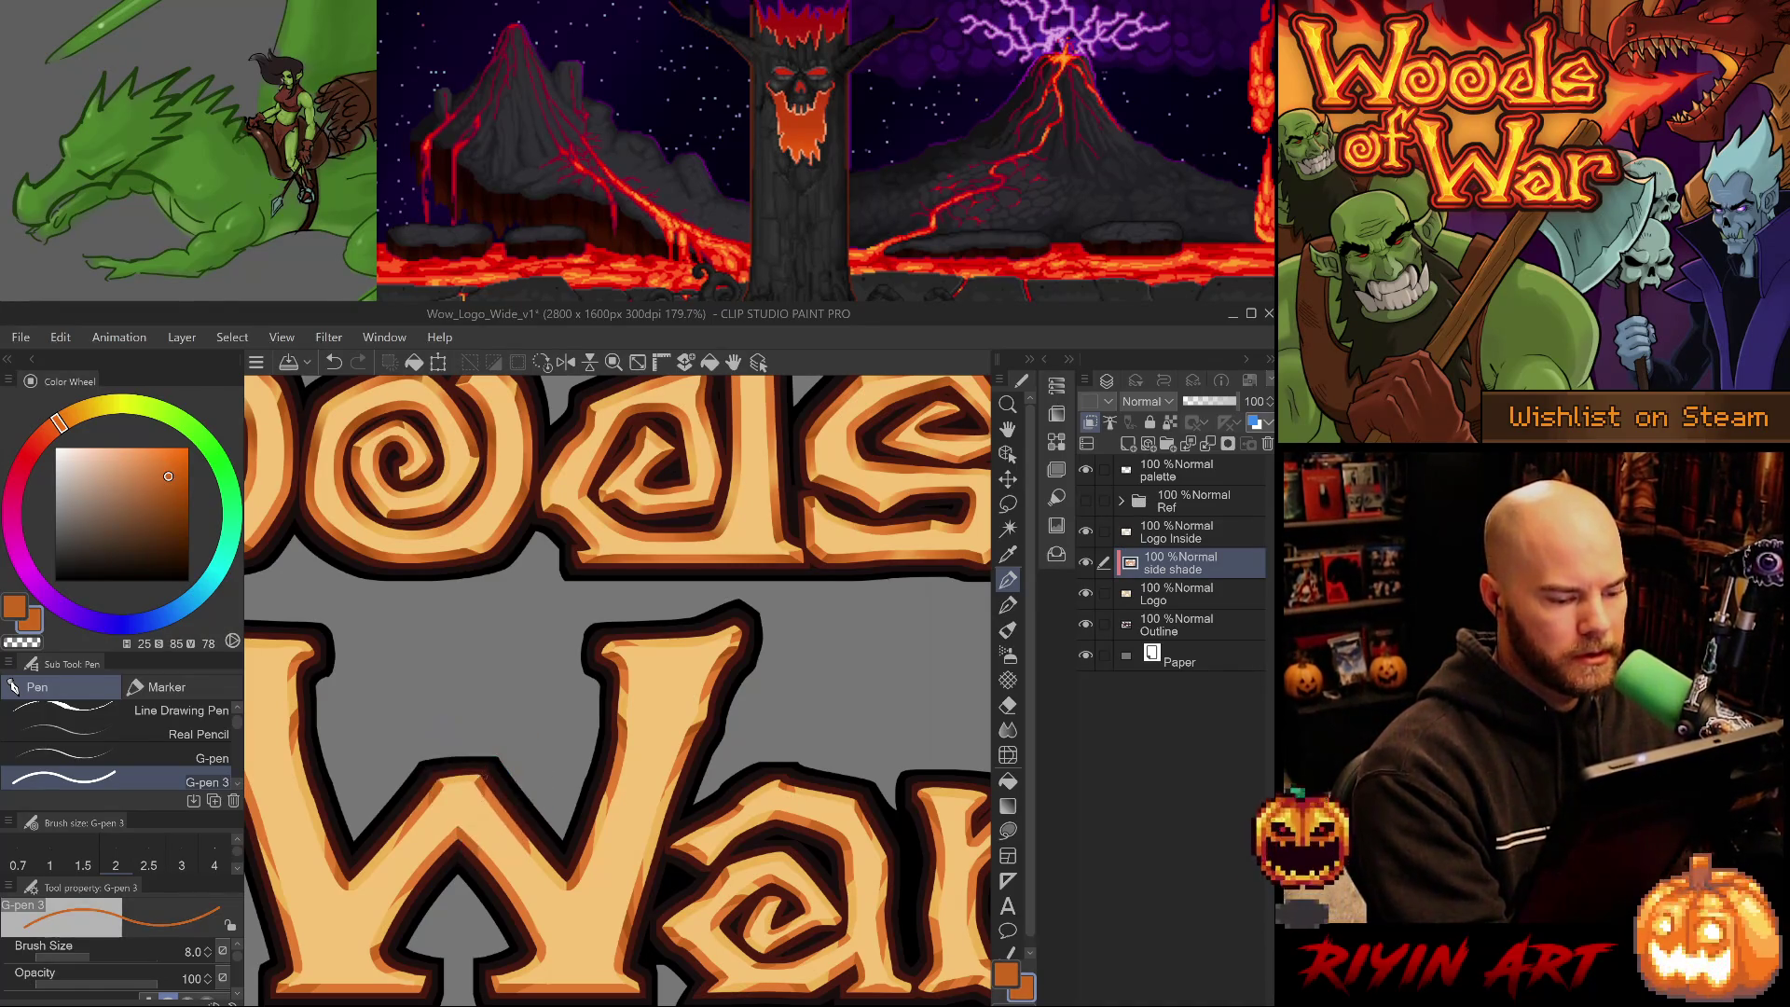
pyautogui.keyDown('alt'); pyautogui.click(624, 721); pyautogui.keyUp('alt')
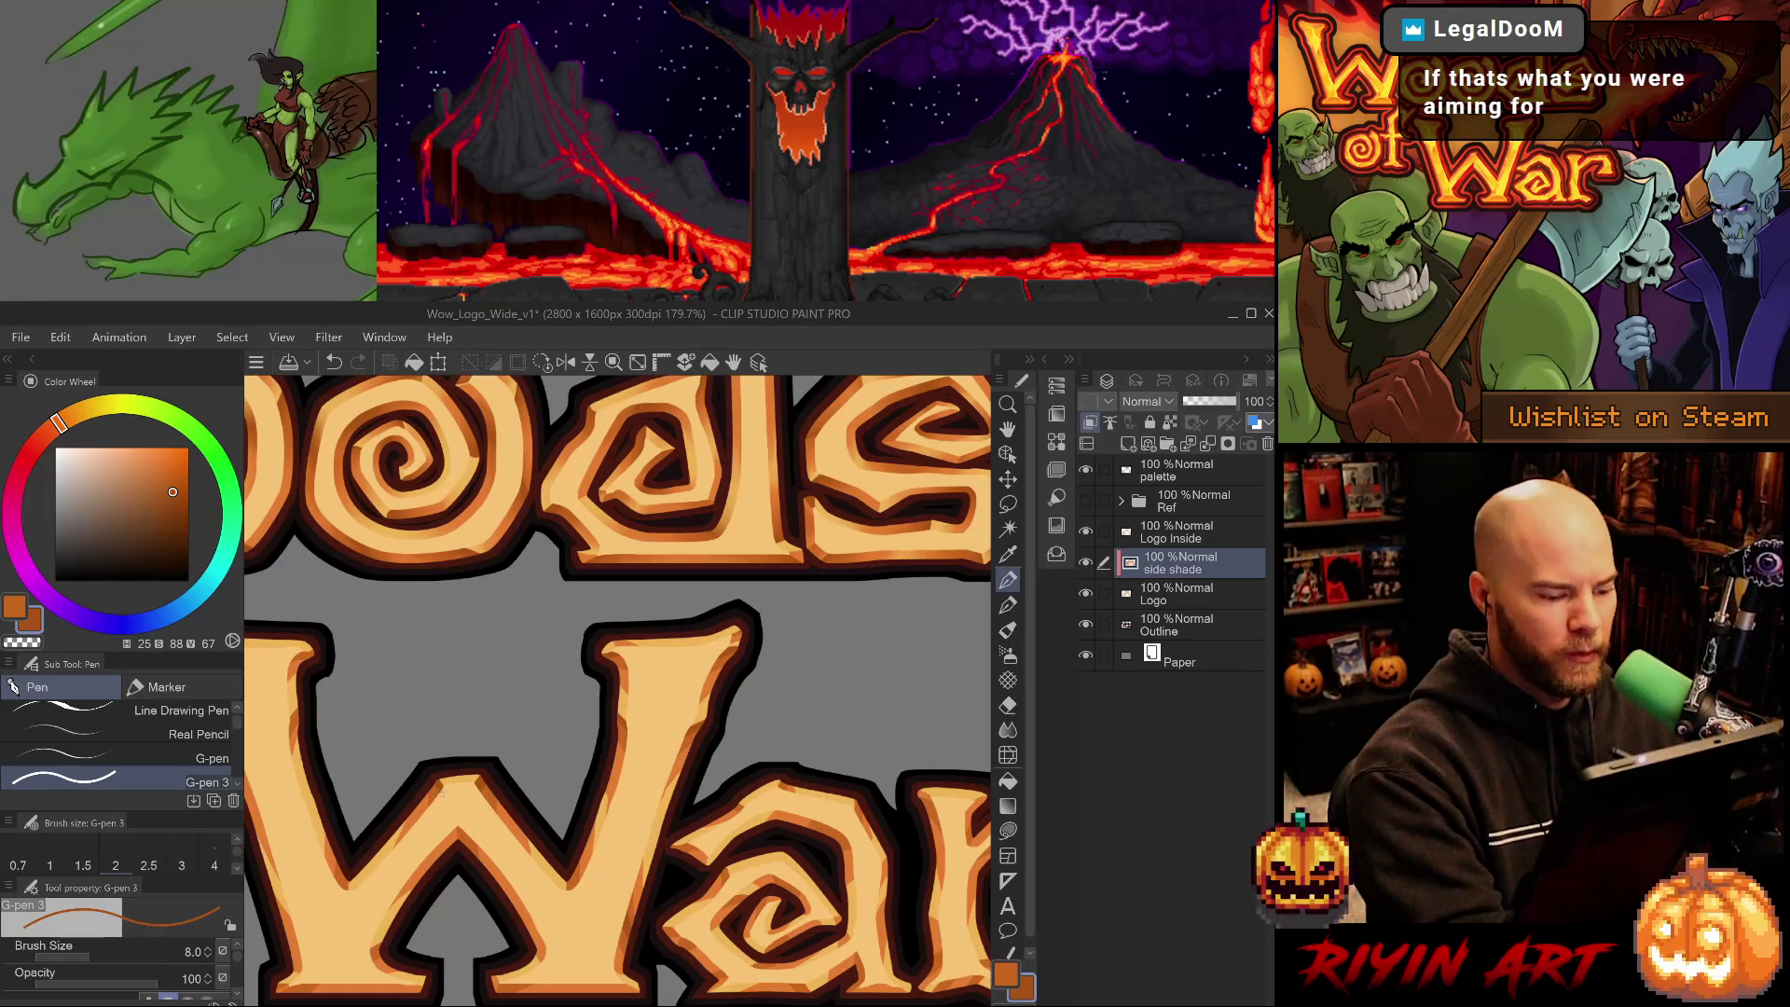
pyautogui.keyDown('alt'); pyautogui.click(433, 794); pyautogui.keyUp('alt')
pyautogui.keyDown('alt'); pyautogui.click(419, 819); pyautogui.keyUp('alt')
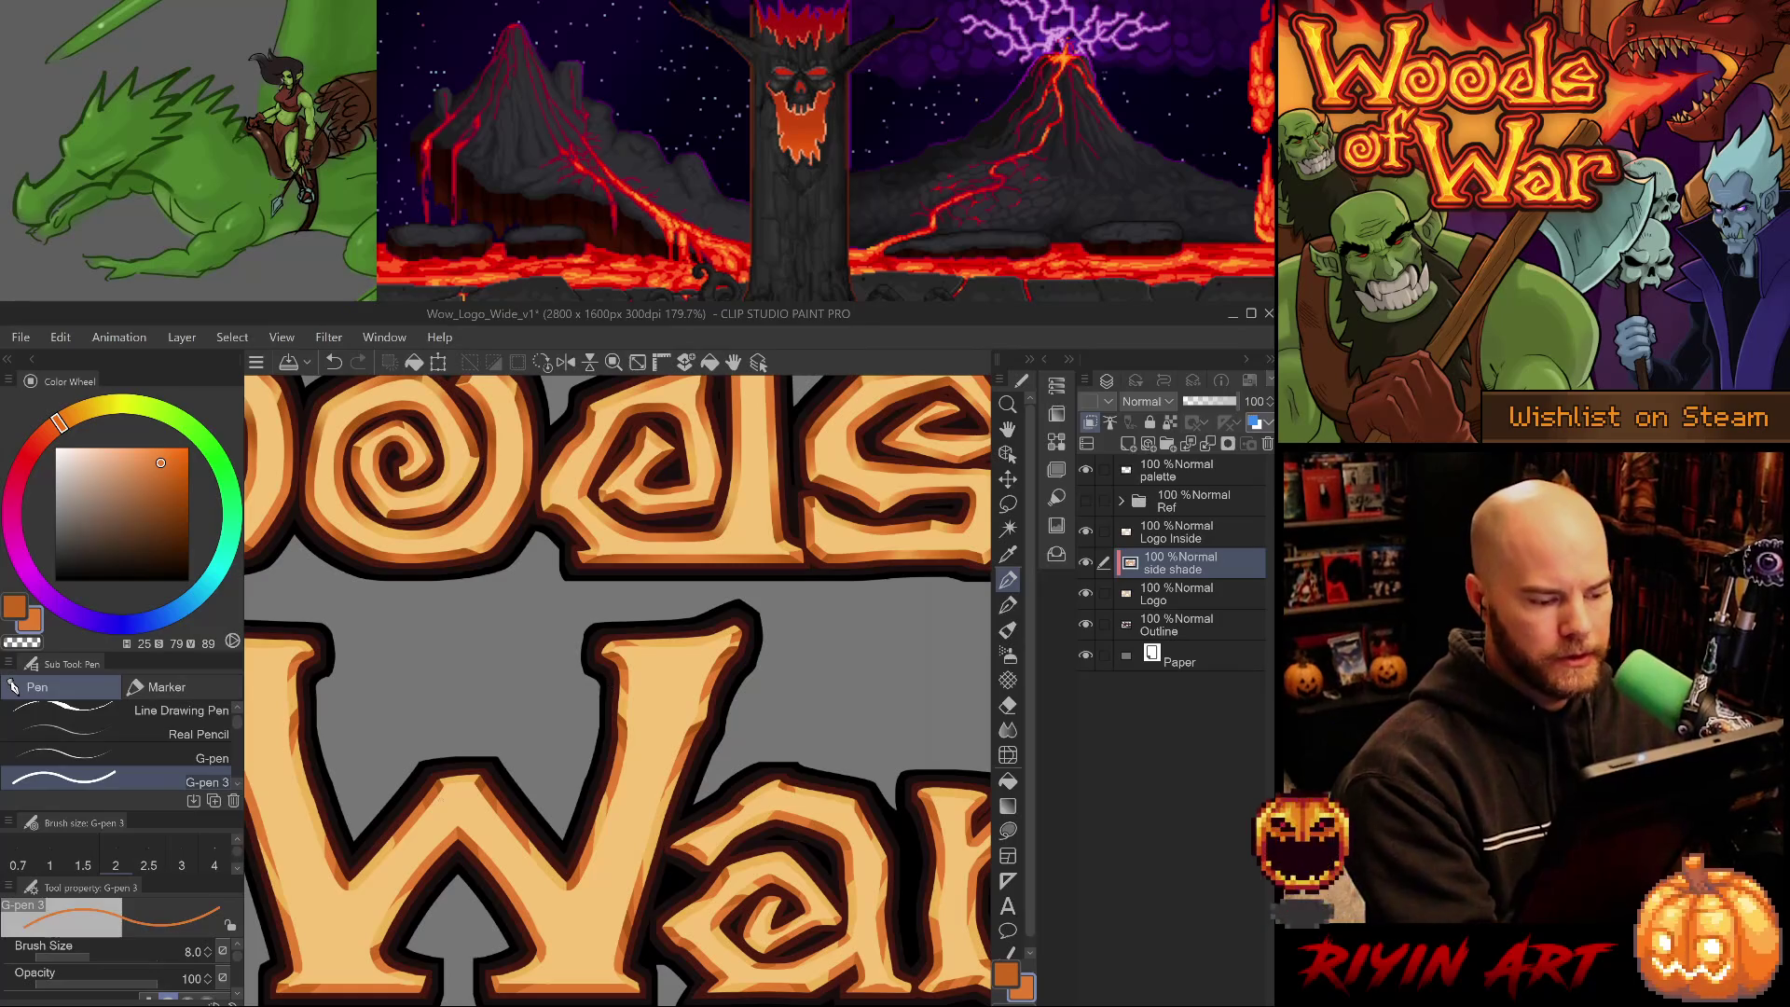
pyautogui.keyDown('alt'); pyautogui.click(443, 772); pyautogui.keyUp('alt')
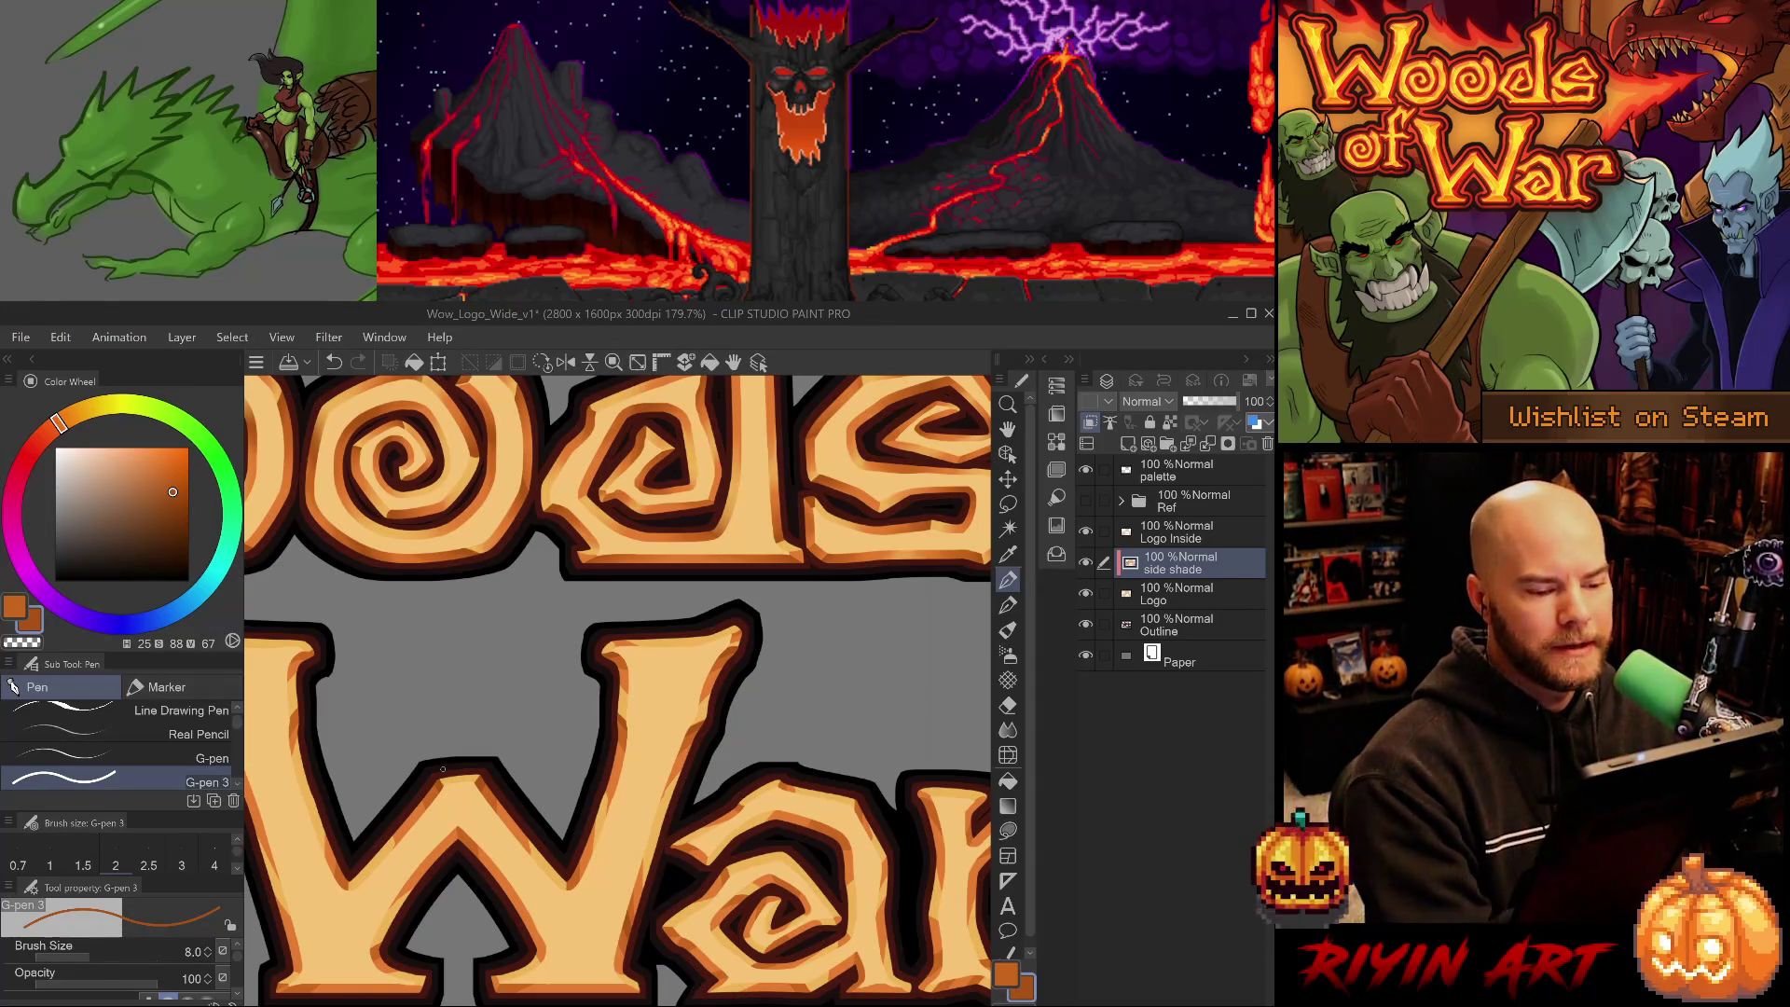
# - Pan across War and sample light, mid and dark oranges from the W's shading
pyautogui.moveTo(688, 709); pyautogui.dragTo(660, 690)
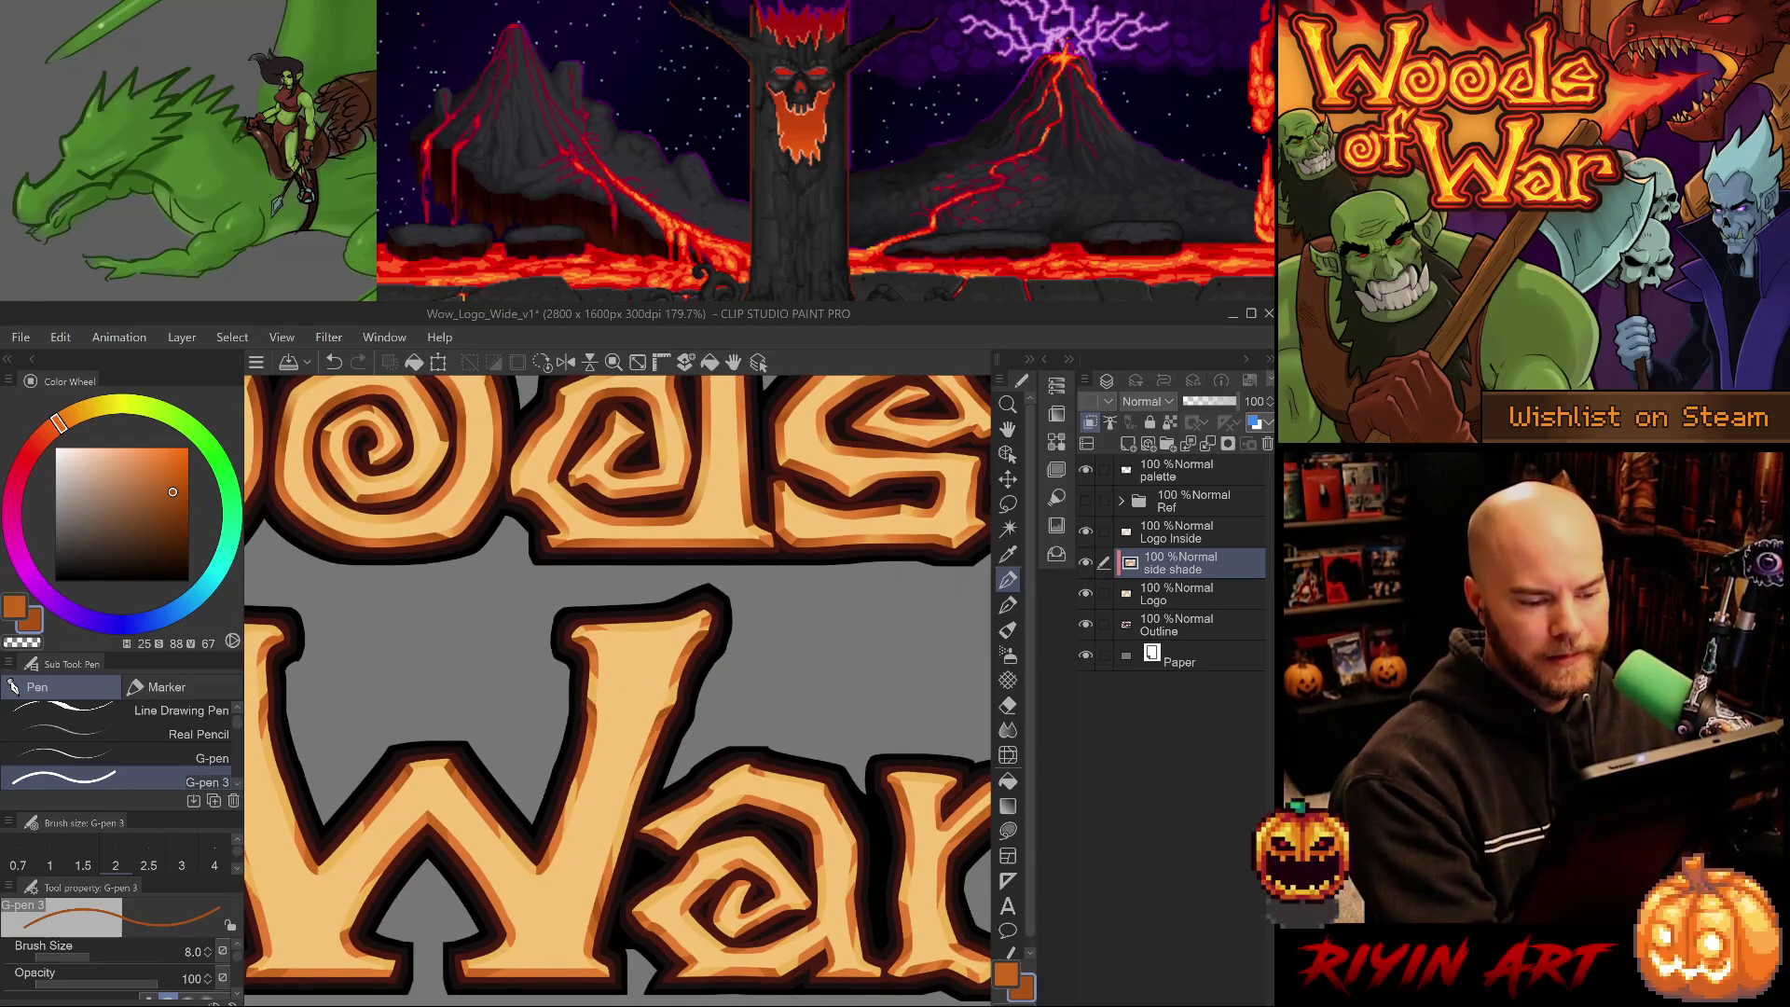
pyautogui.keyDown('alt'); pyautogui.click(654, 746); pyautogui.keyUp('alt')
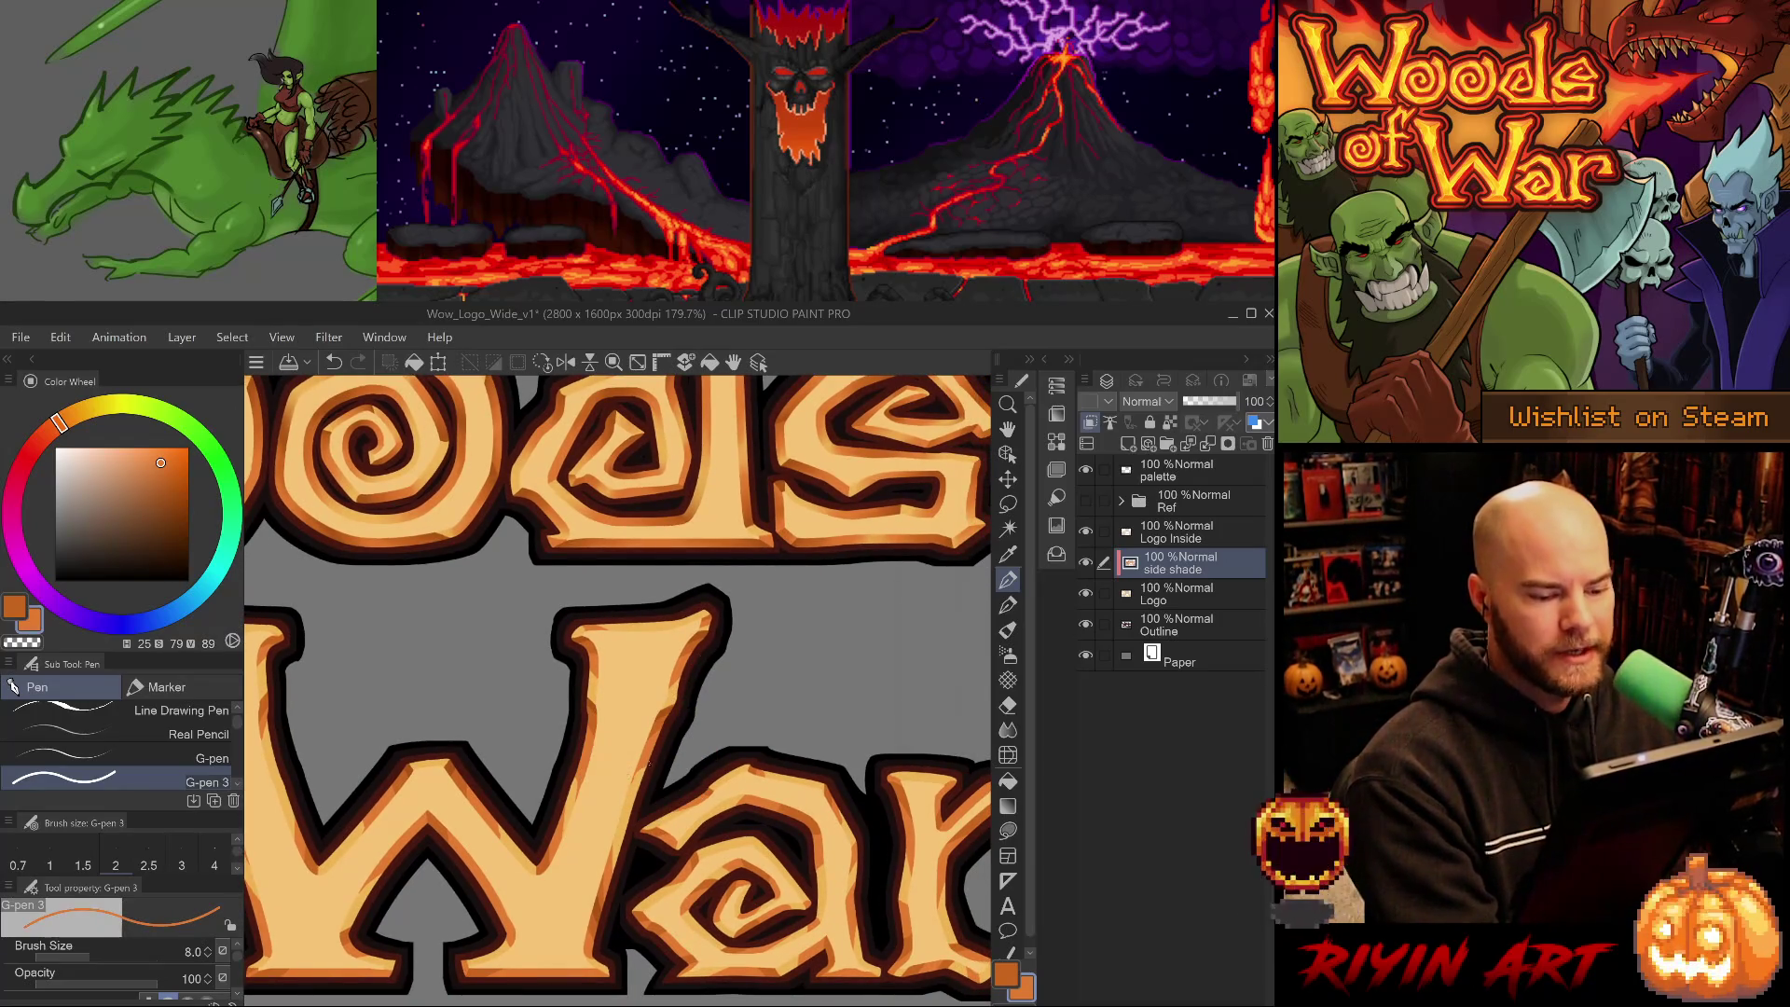
pyautogui.keyDown('alt'); pyautogui.click(657, 727); pyautogui.keyUp('alt')
pyautogui.keyDown('alt'); pyautogui.click(607, 875); pyautogui.keyUp('alt')
pyautogui.keyDown('alt'); pyautogui.click(603, 887); pyautogui.keyUp('alt')
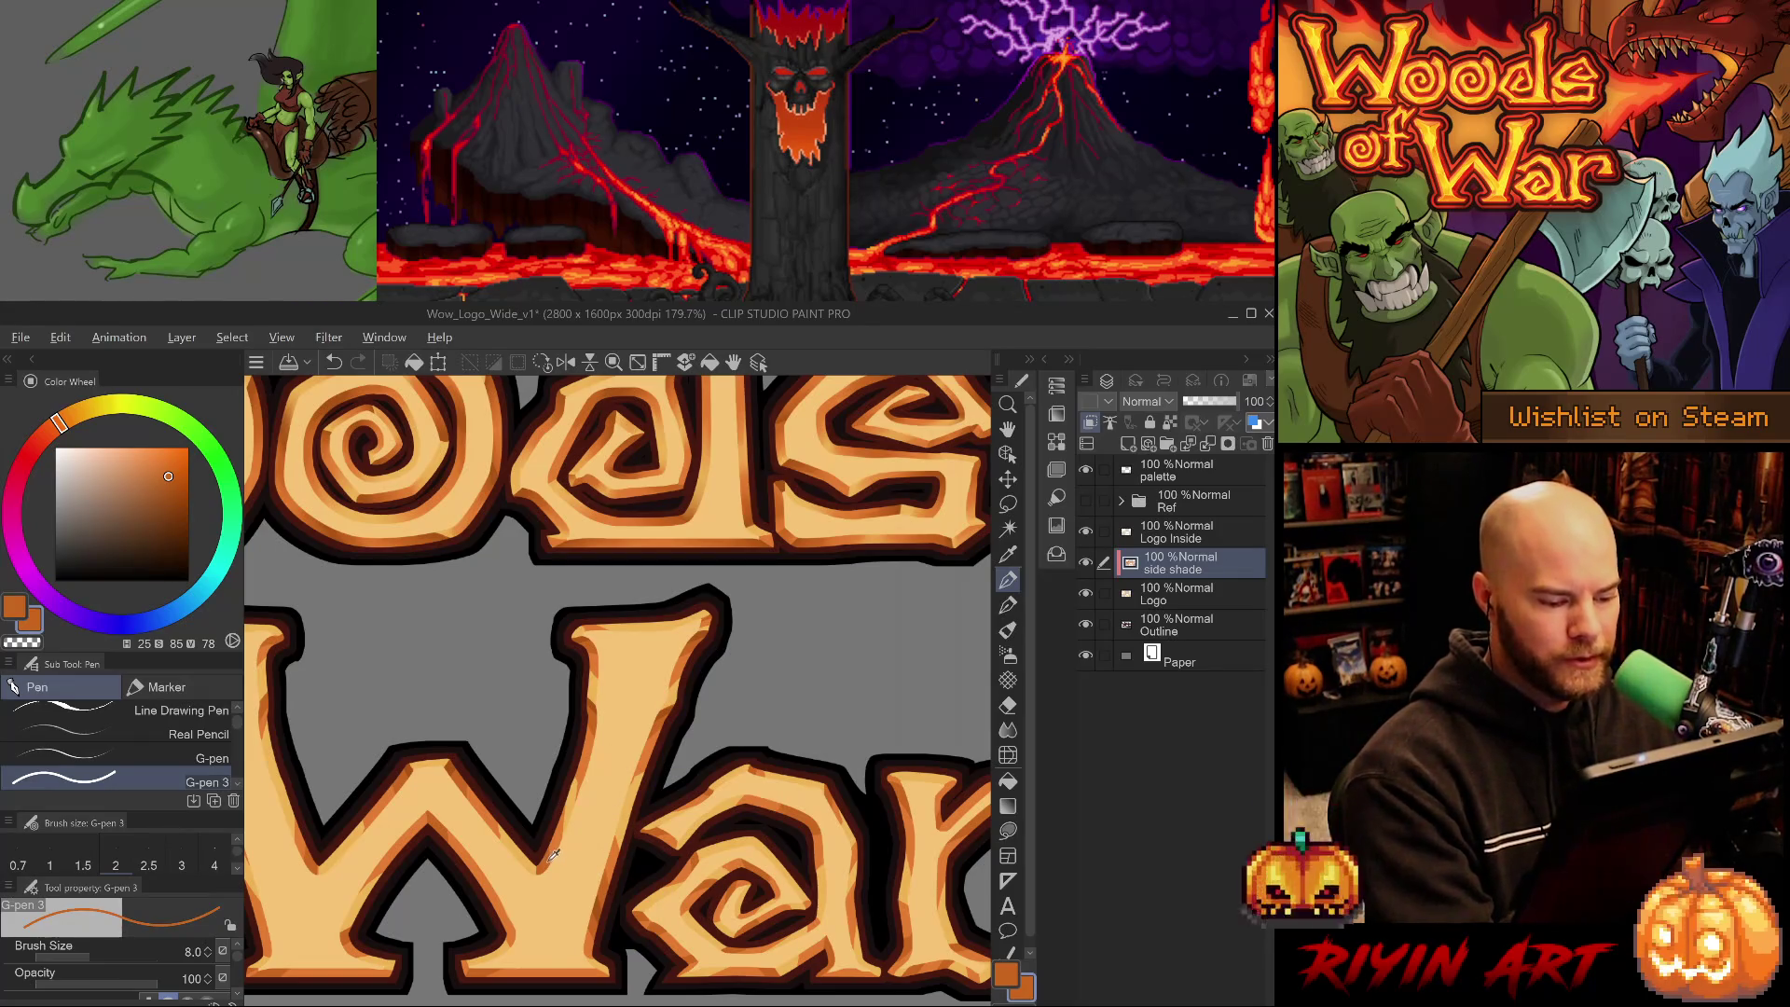
pyautogui.keyDown('alt'); pyautogui.click(607, 904); pyautogui.keyUp('alt')
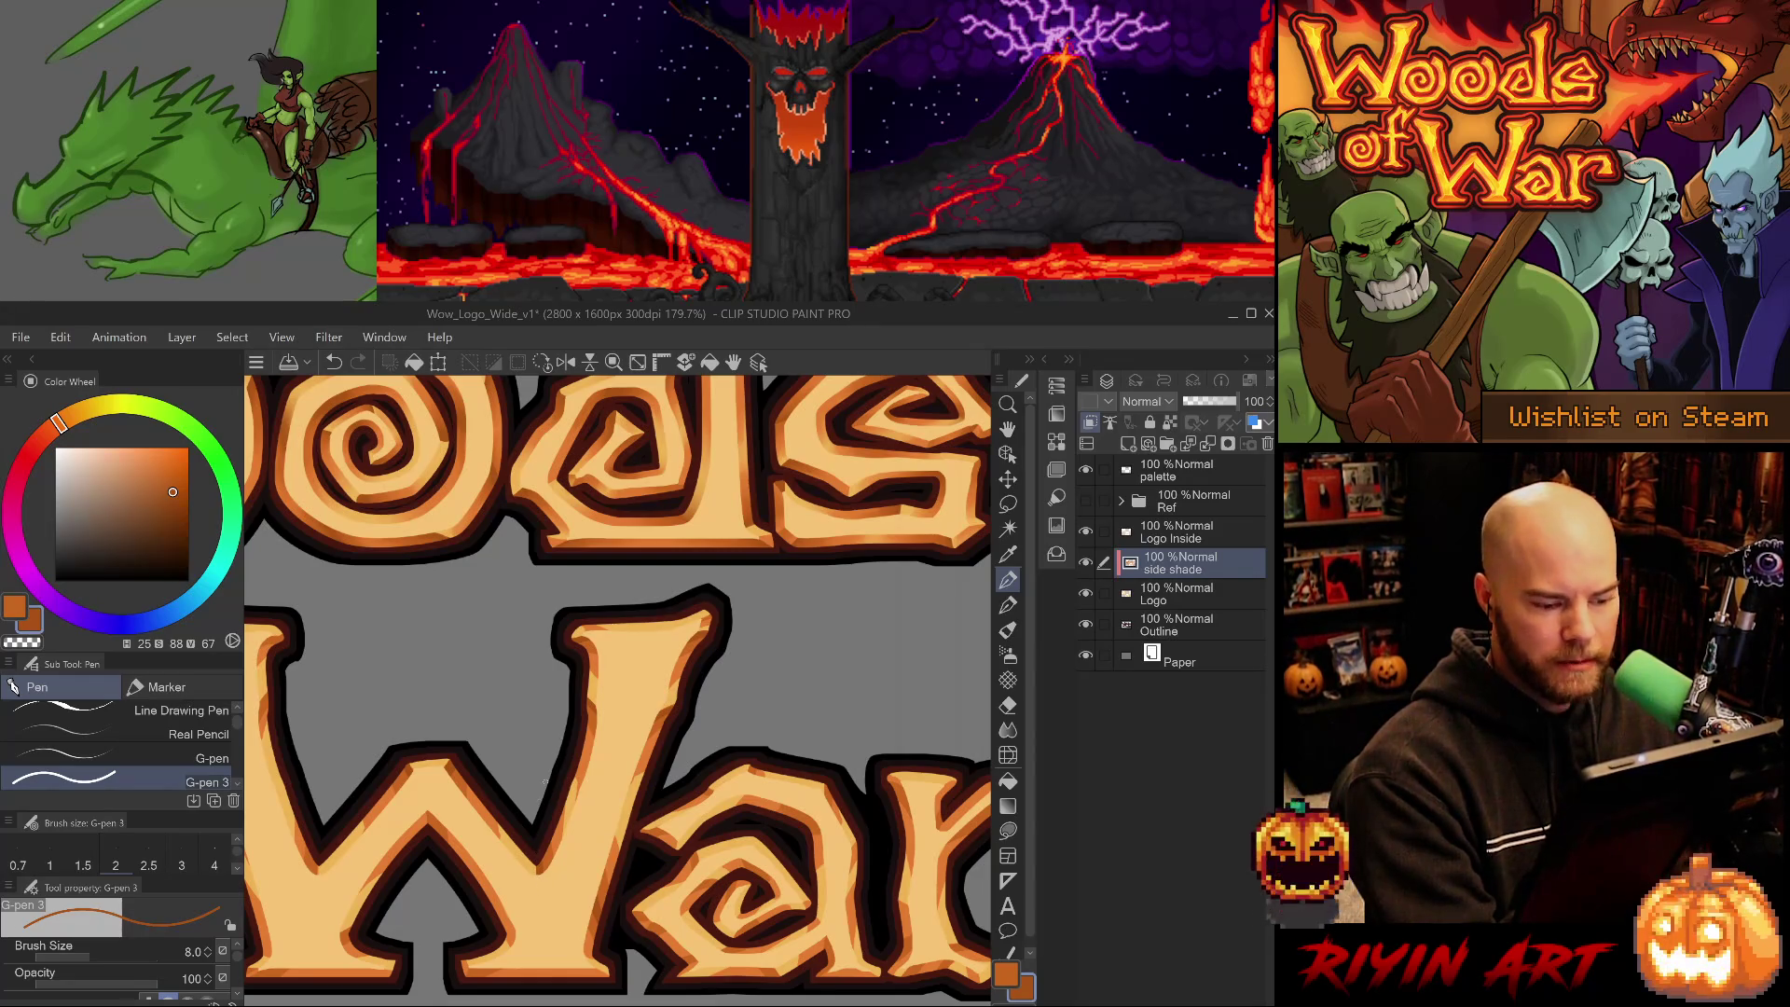
# - Switch to the G-pen 3 pen at brush size 20 loaded with a darker orange from the W
pyautogui.press('e')
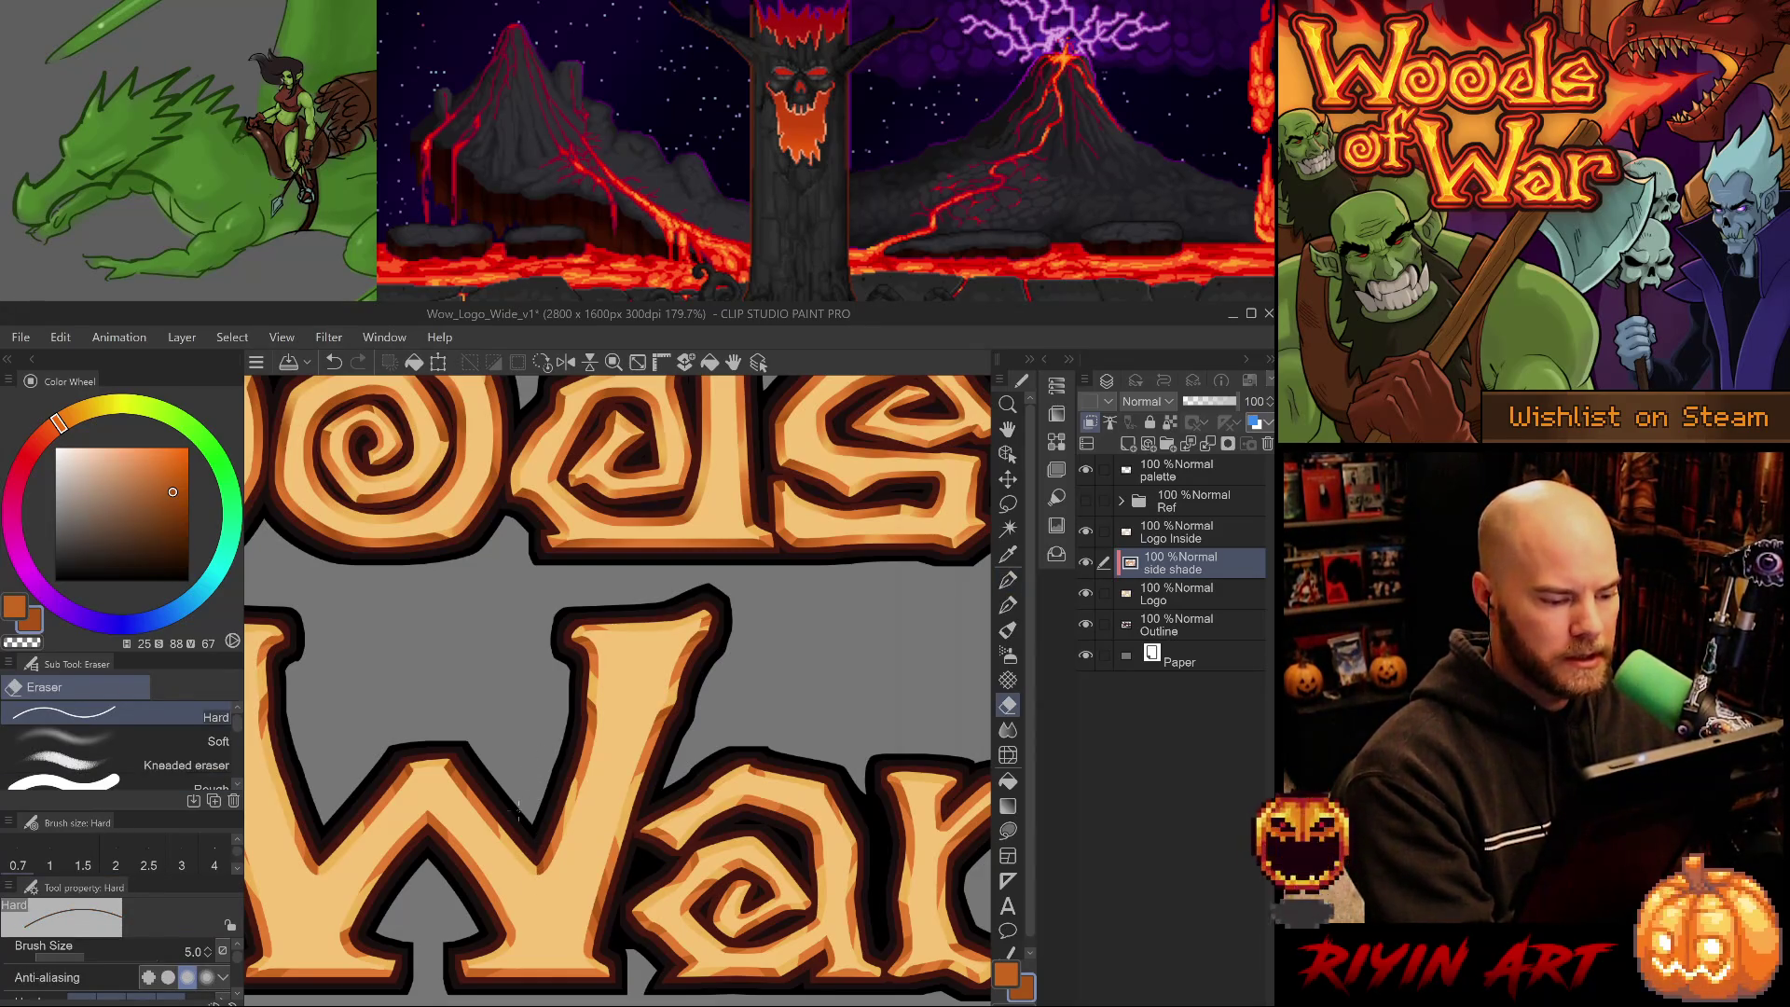
pyautogui.moveTo(602, 826); pyautogui.dragTo(640, 857)
pyautogui.keyDown('alt'); pyautogui.click(627, 646); pyautogui.keyUp('alt')
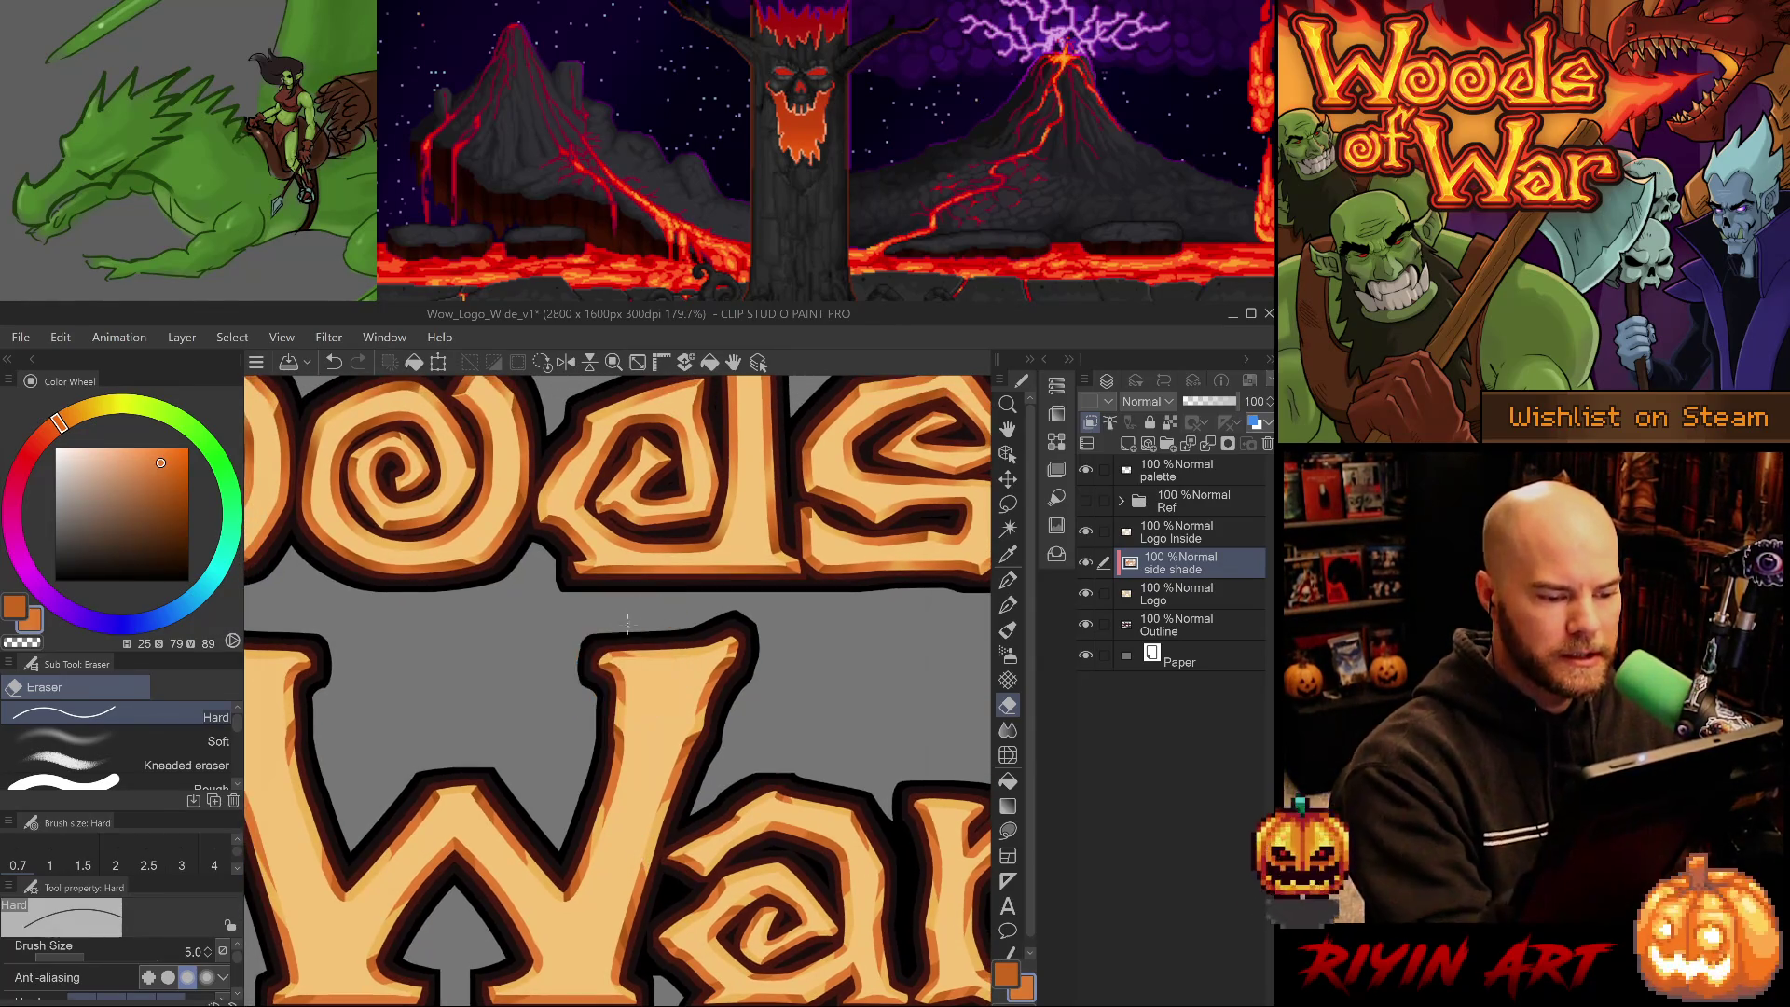
pyautogui.press('p')
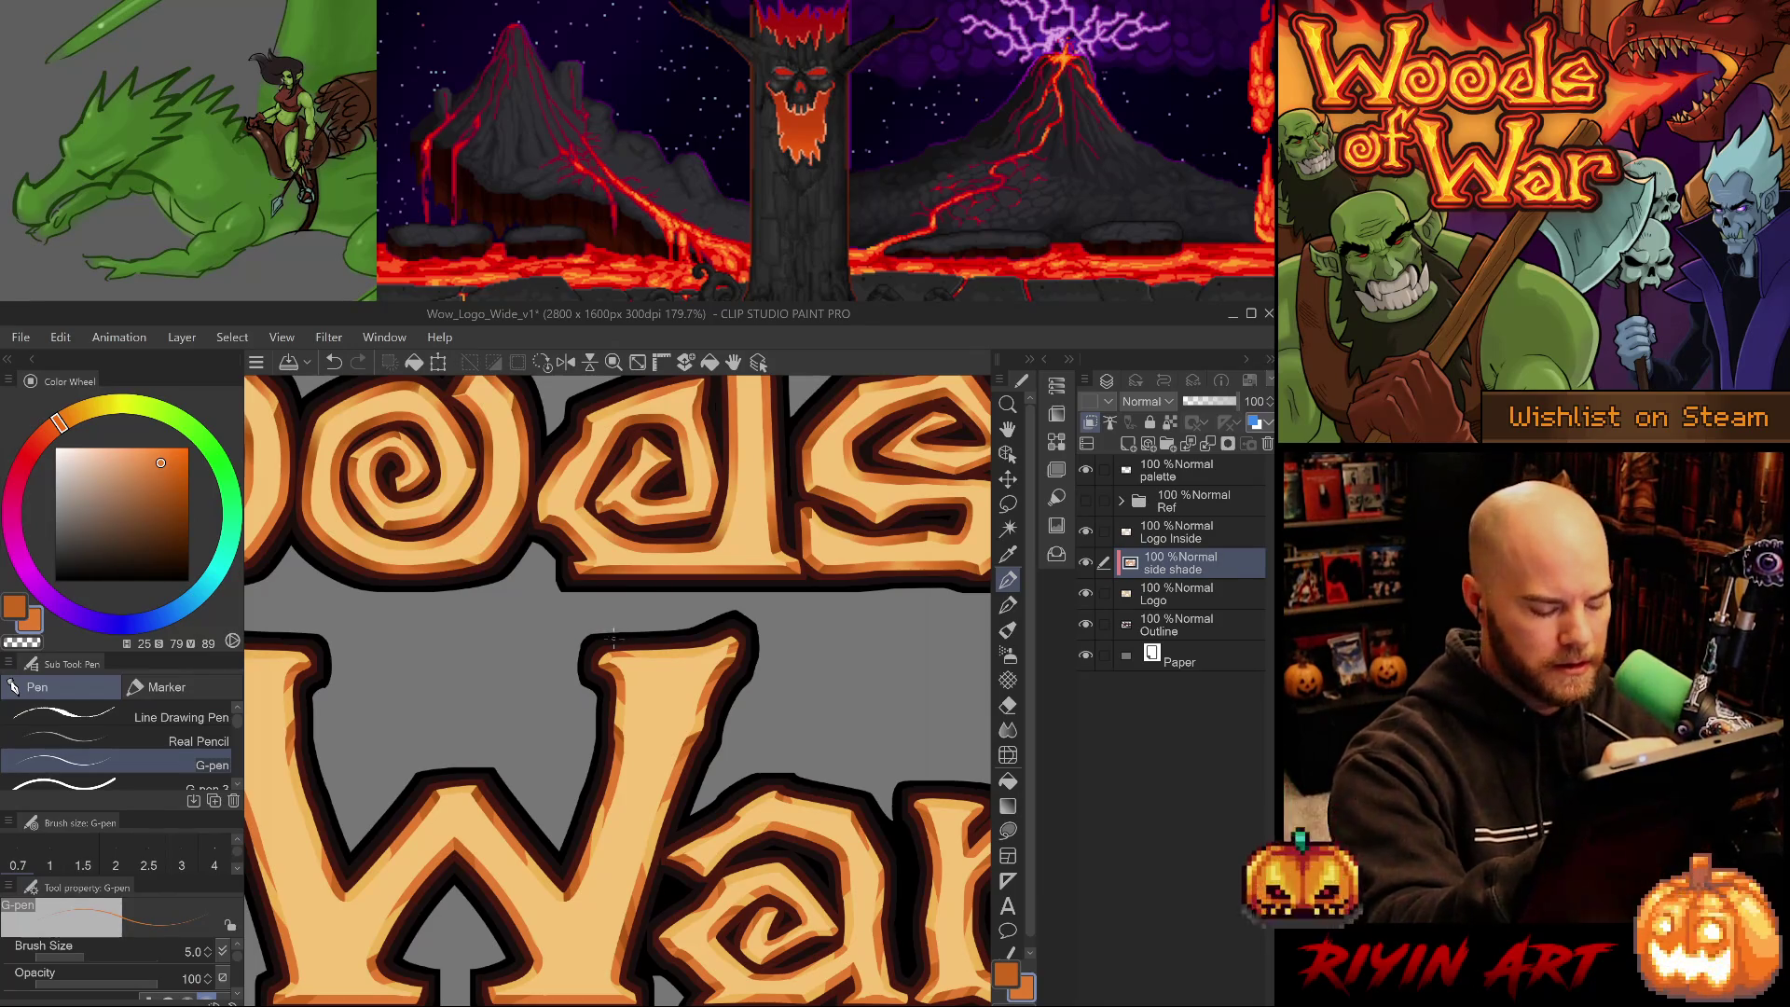
pyautogui.press('p')
pyautogui.press('p')
pyautogui.moveTo(612, 639)
pyautogui.keyDown('ctrl'); pyautogui.keyDown('alt'); pyautogui.mouseDown()
pyautogui.moveTo(657, 667)
pyautogui.moveTo(768, 555)
pyautogui.mouseUp(); pyautogui.keyUp('alt'); pyautogui.keyUp('ctrl')
pyautogui.keyDown('alt'); pyautogui.click(579, 734); pyautogui.keyUp('alt')
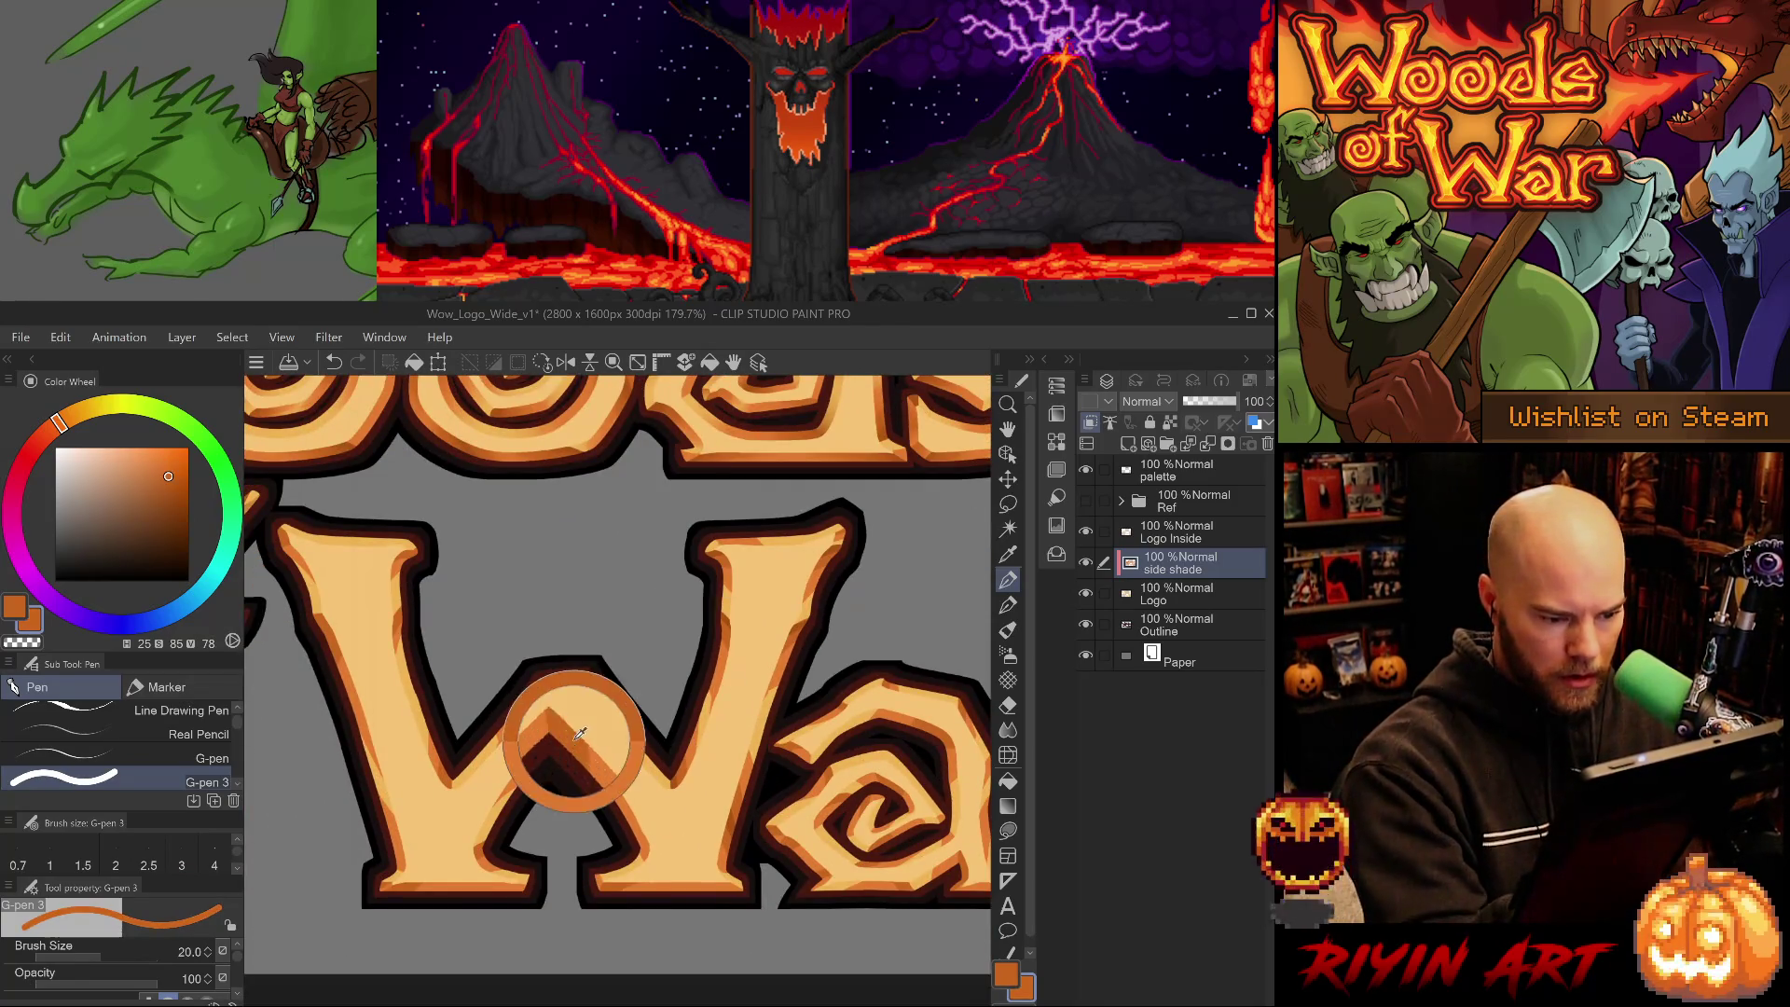
# - Sample oranges from the W, then erase stray shading inside its lower middle notch
pyautogui.keyDown('alt'); pyautogui.click(584, 682); pyautogui.keyUp('alt')
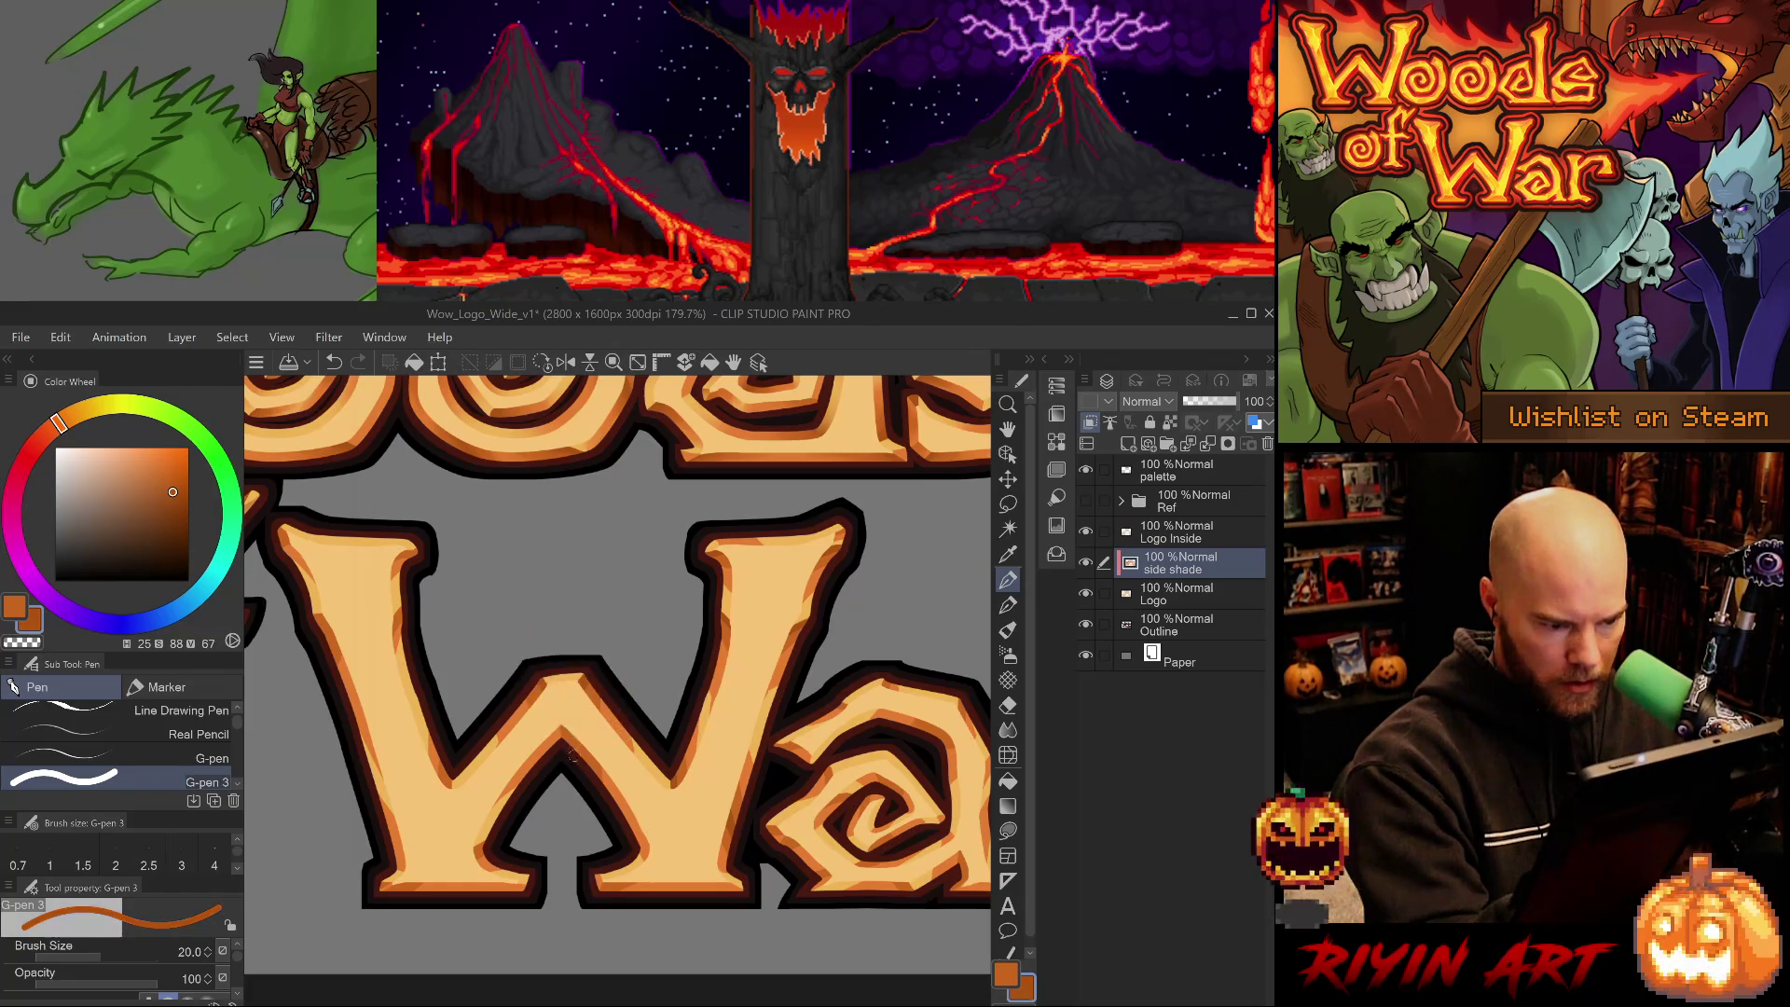
pyautogui.keyDown('alt'); pyautogui.click(557, 741); pyautogui.keyUp('alt')
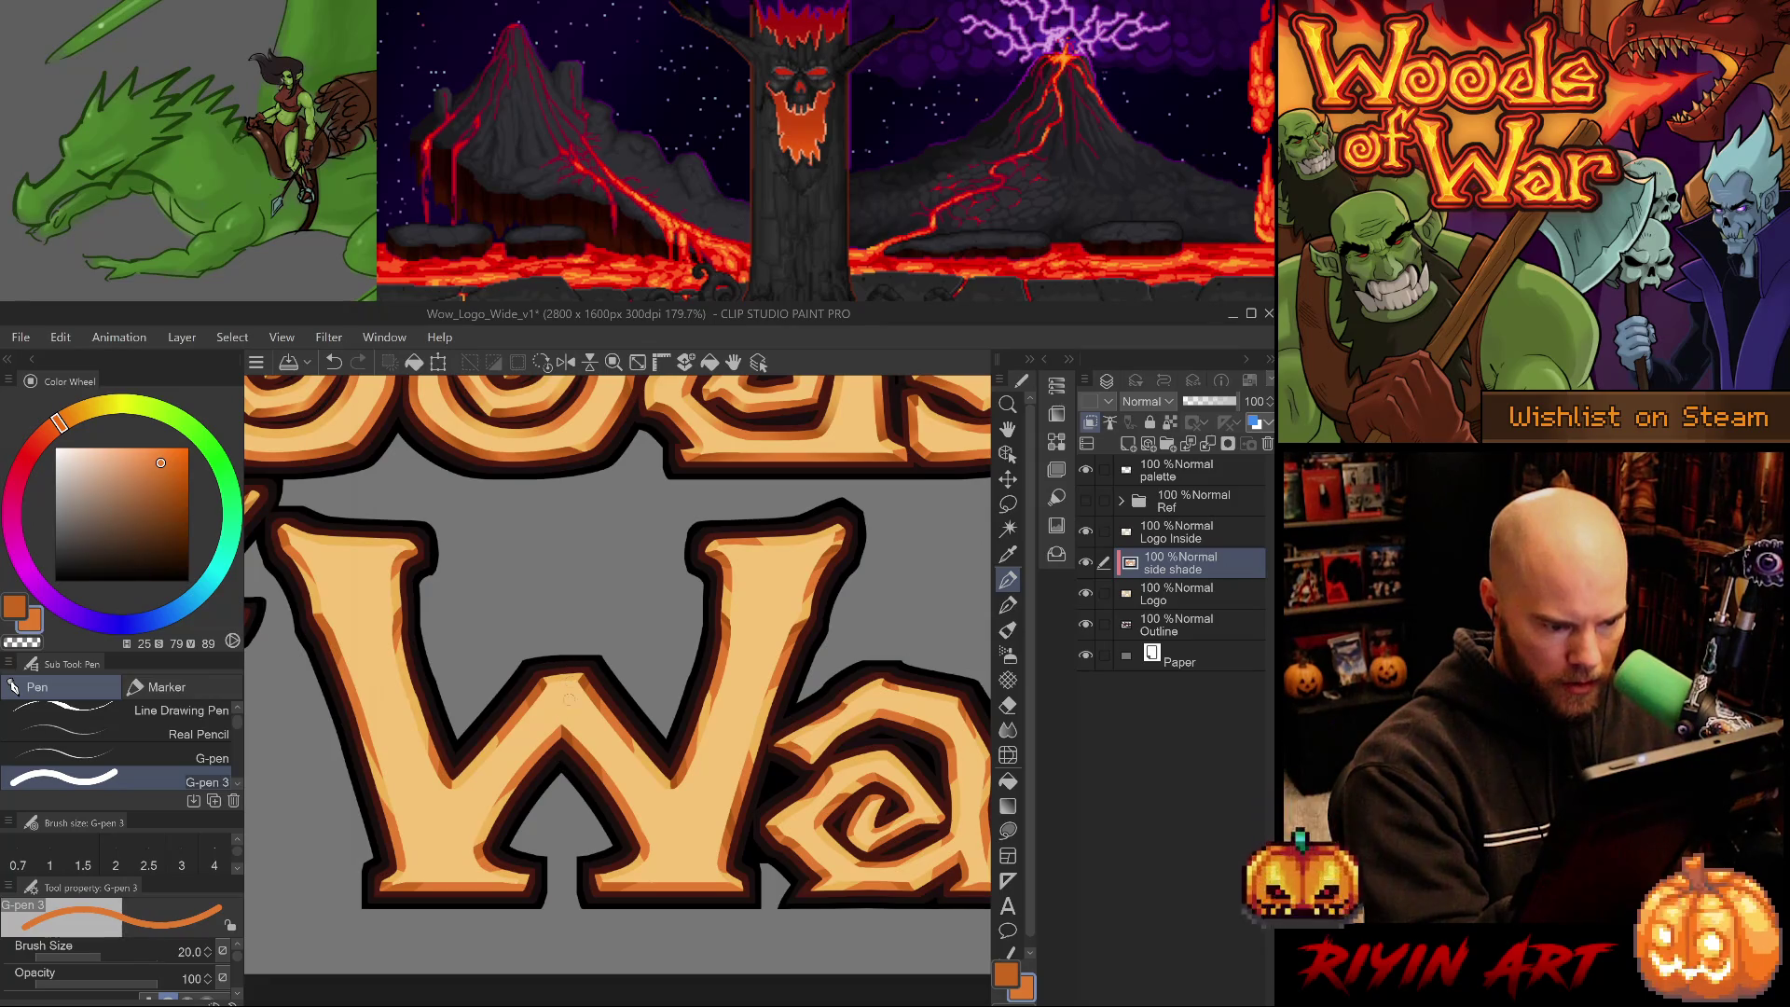
pyautogui.keyDown('alt'); pyautogui.click(571, 732); pyautogui.keyUp('alt')
pyautogui.keyDown('alt'); pyautogui.click(610, 739); pyautogui.keyUp('alt')
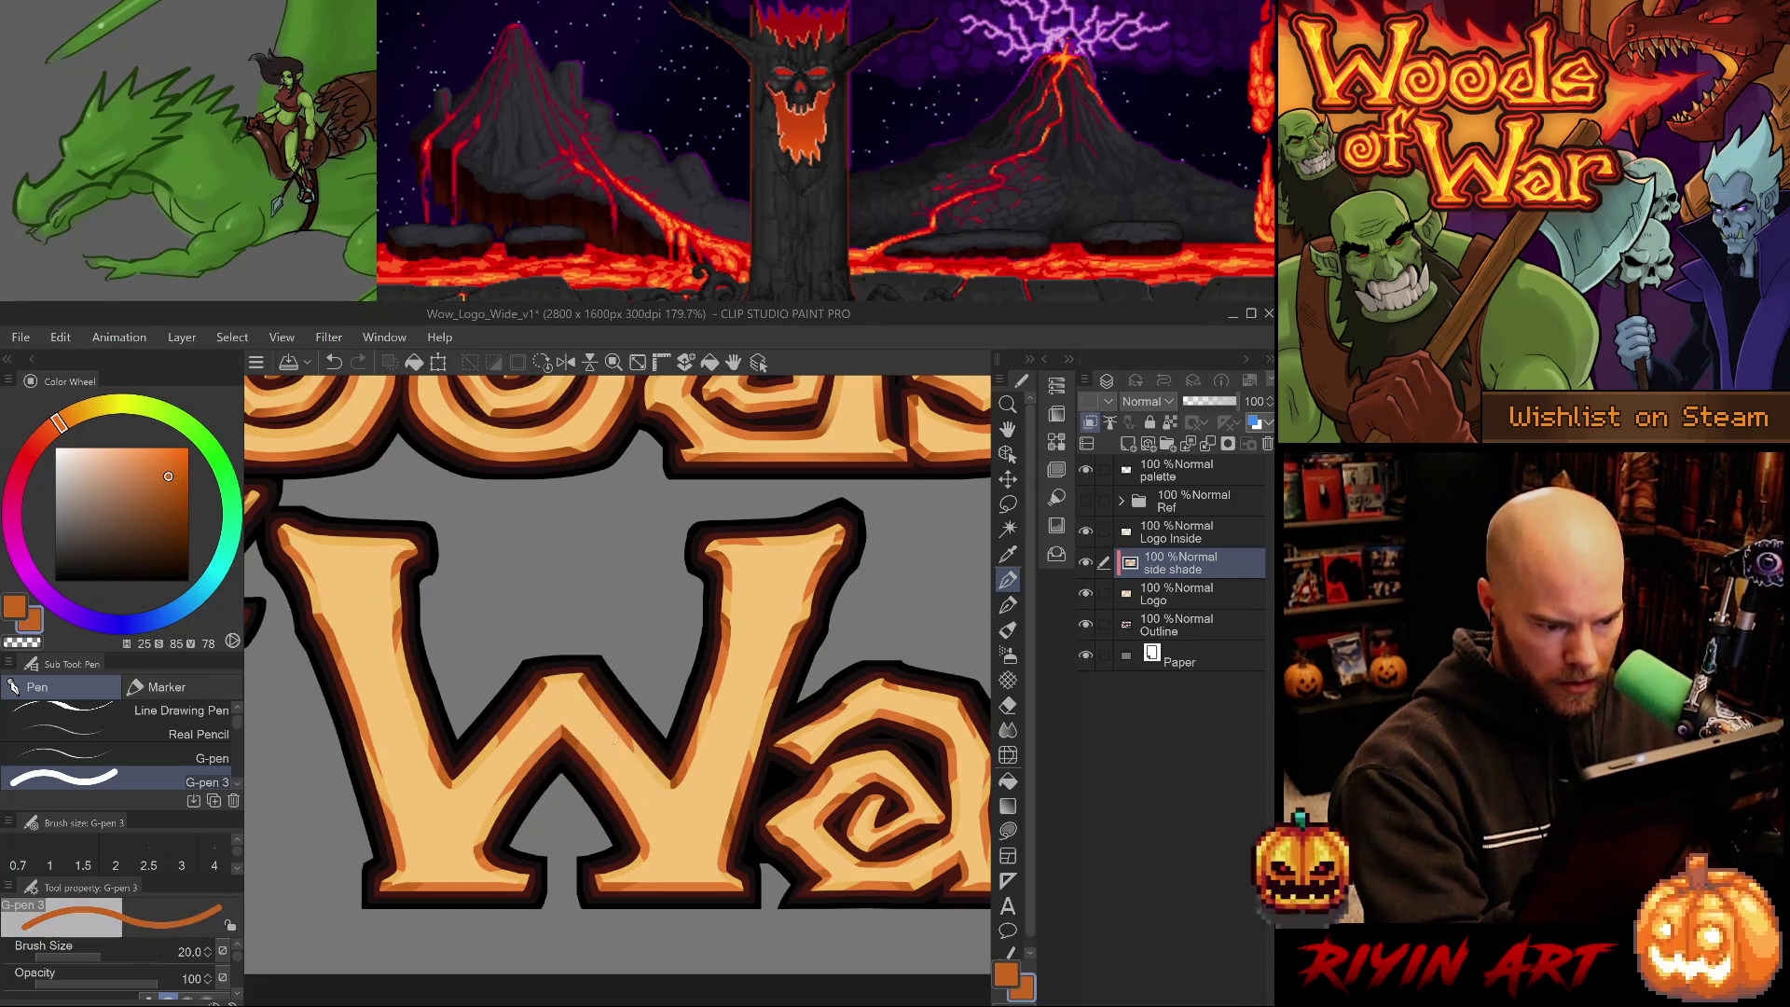
pyautogui.press('e')
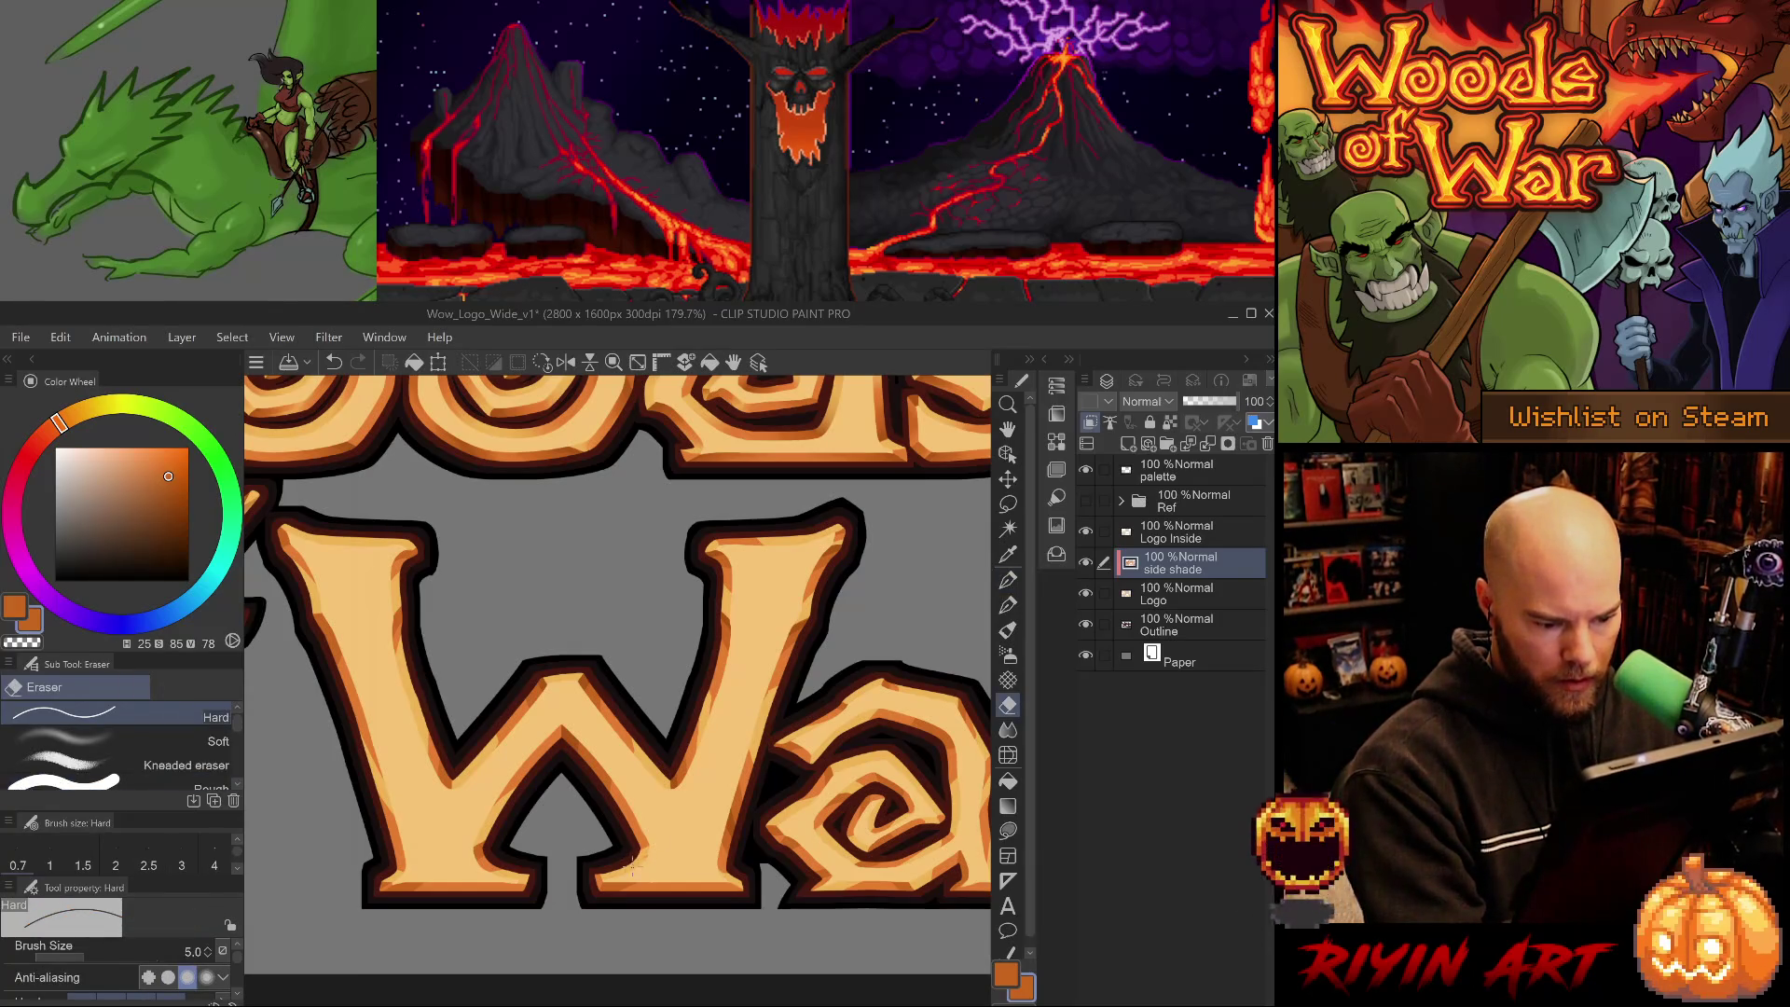
pyautogui.moveTo(613, 778); pyautogui.dragTo(606, 843)
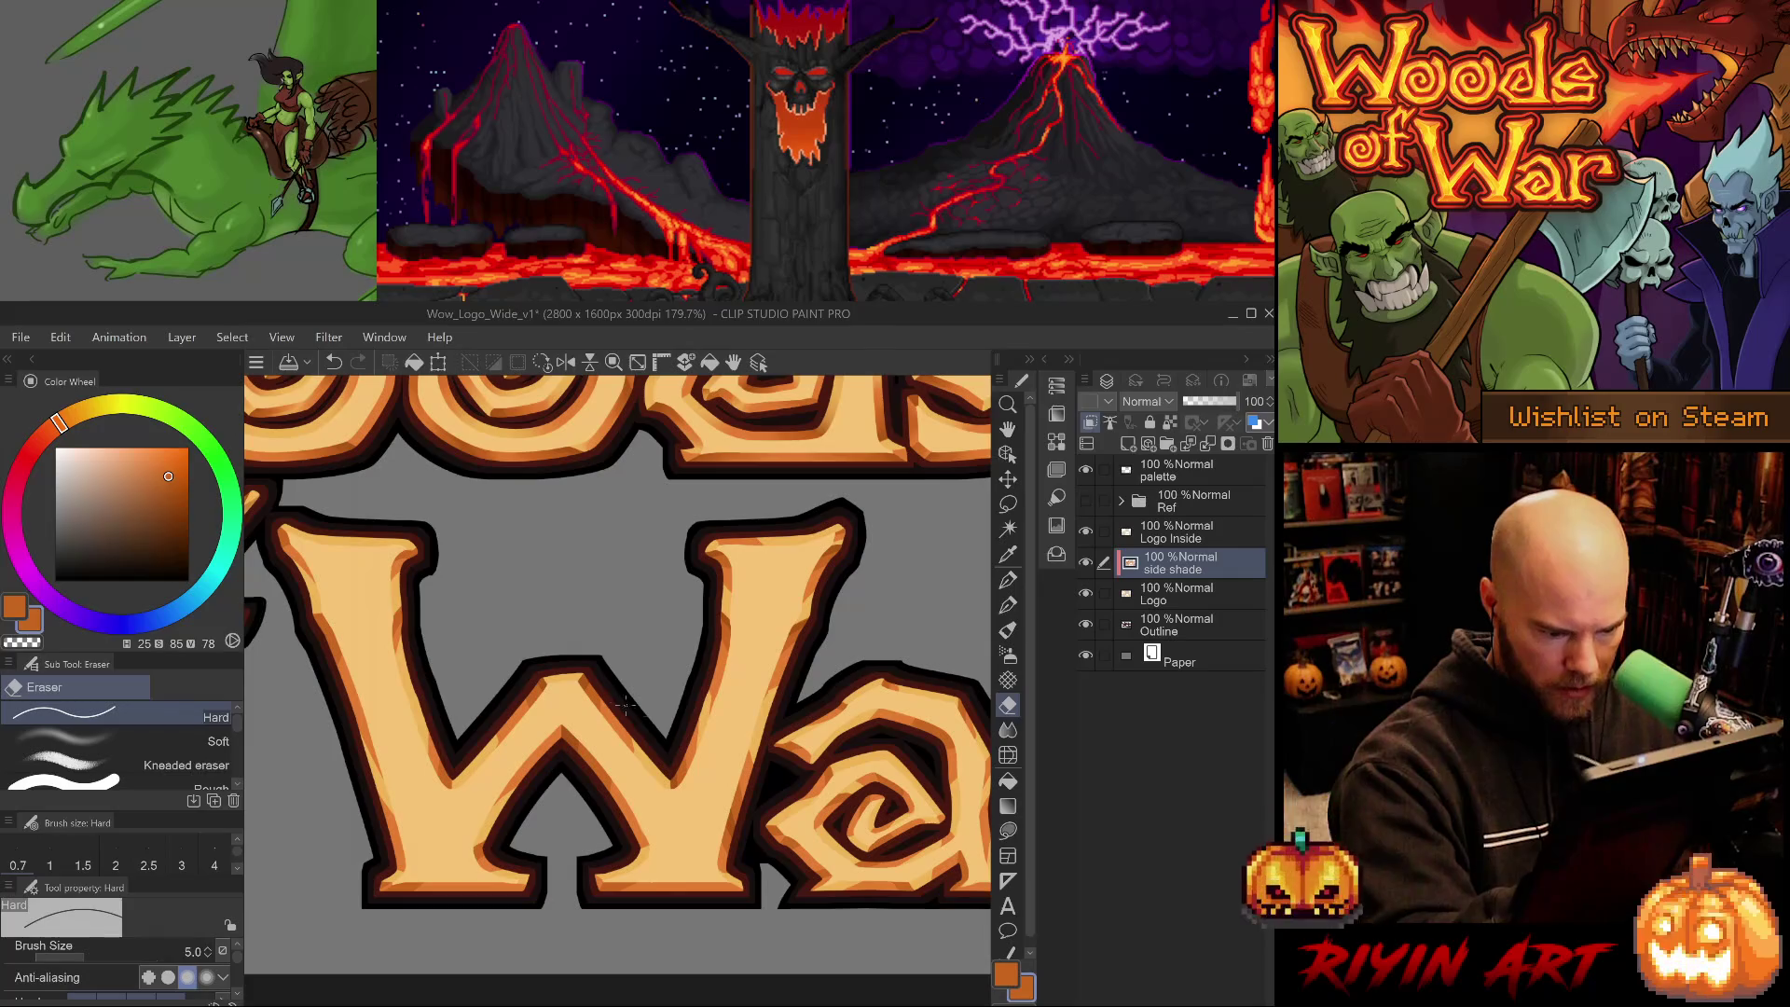
# - Test a darkest-orange stroke at the W's bottom notch, undo it, and pick the mid orange
pyautogui.press('p')
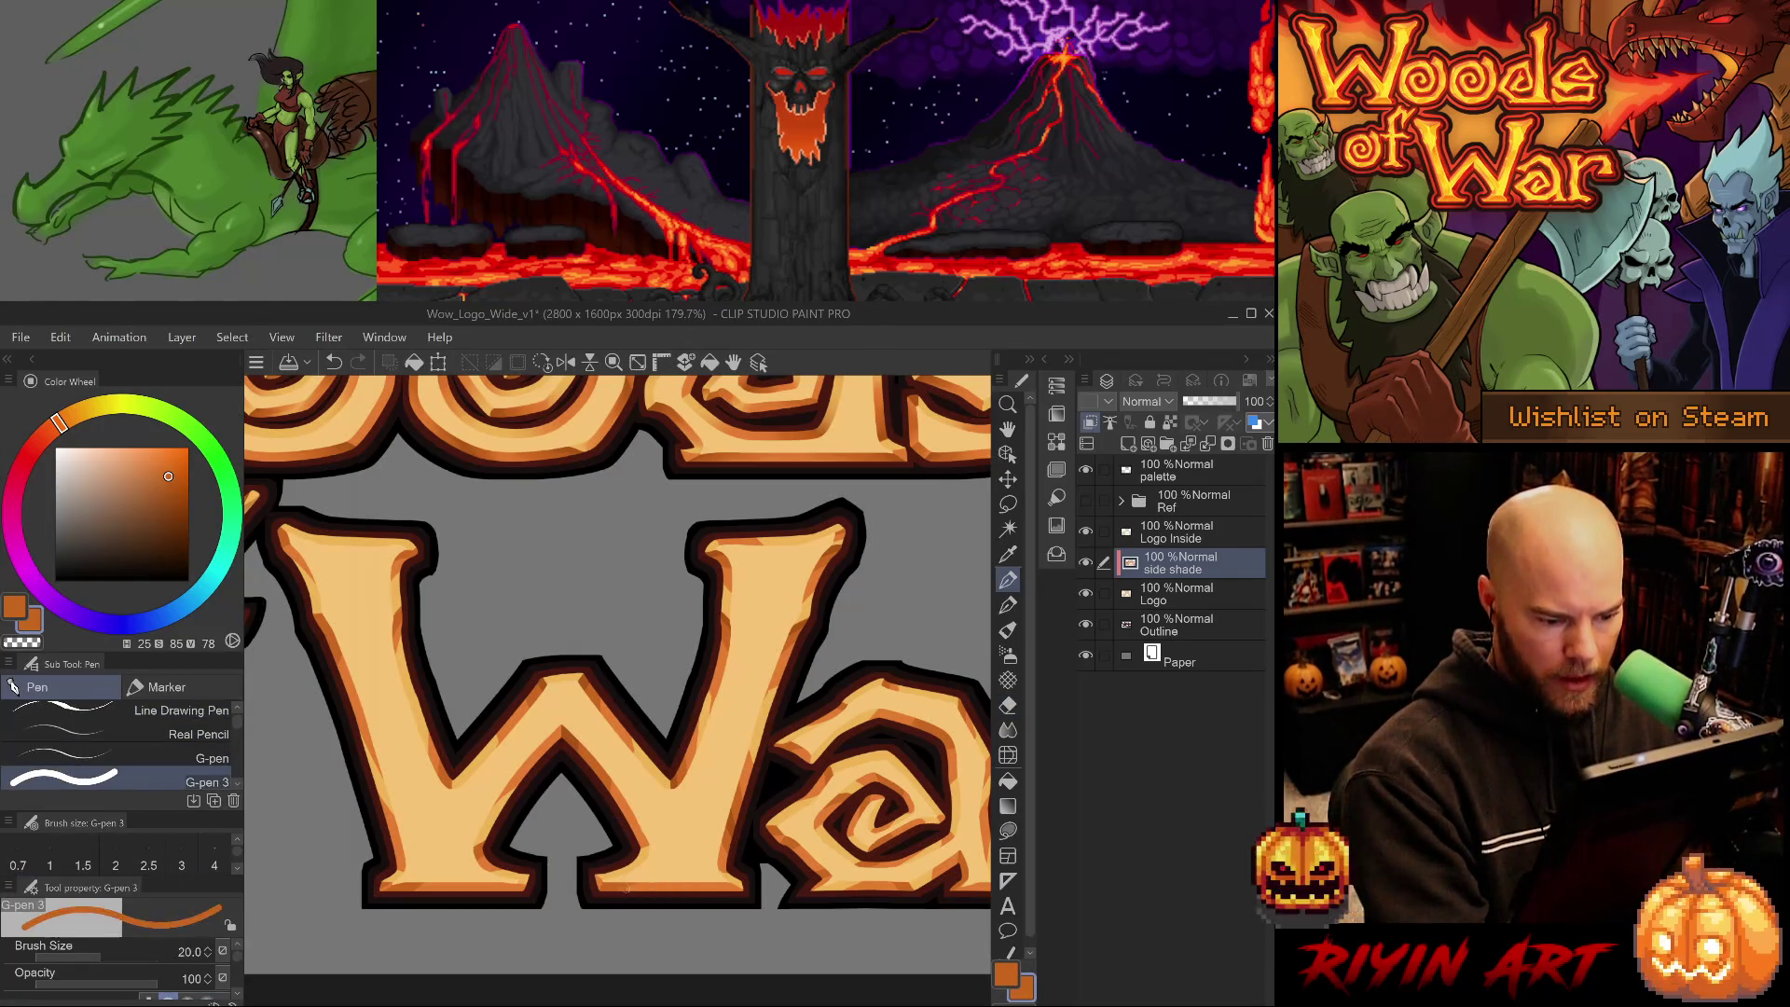
pyautogui.keyDown('alt'); pyautogui.click(571, 741); pyautogui.keyUp('alt')
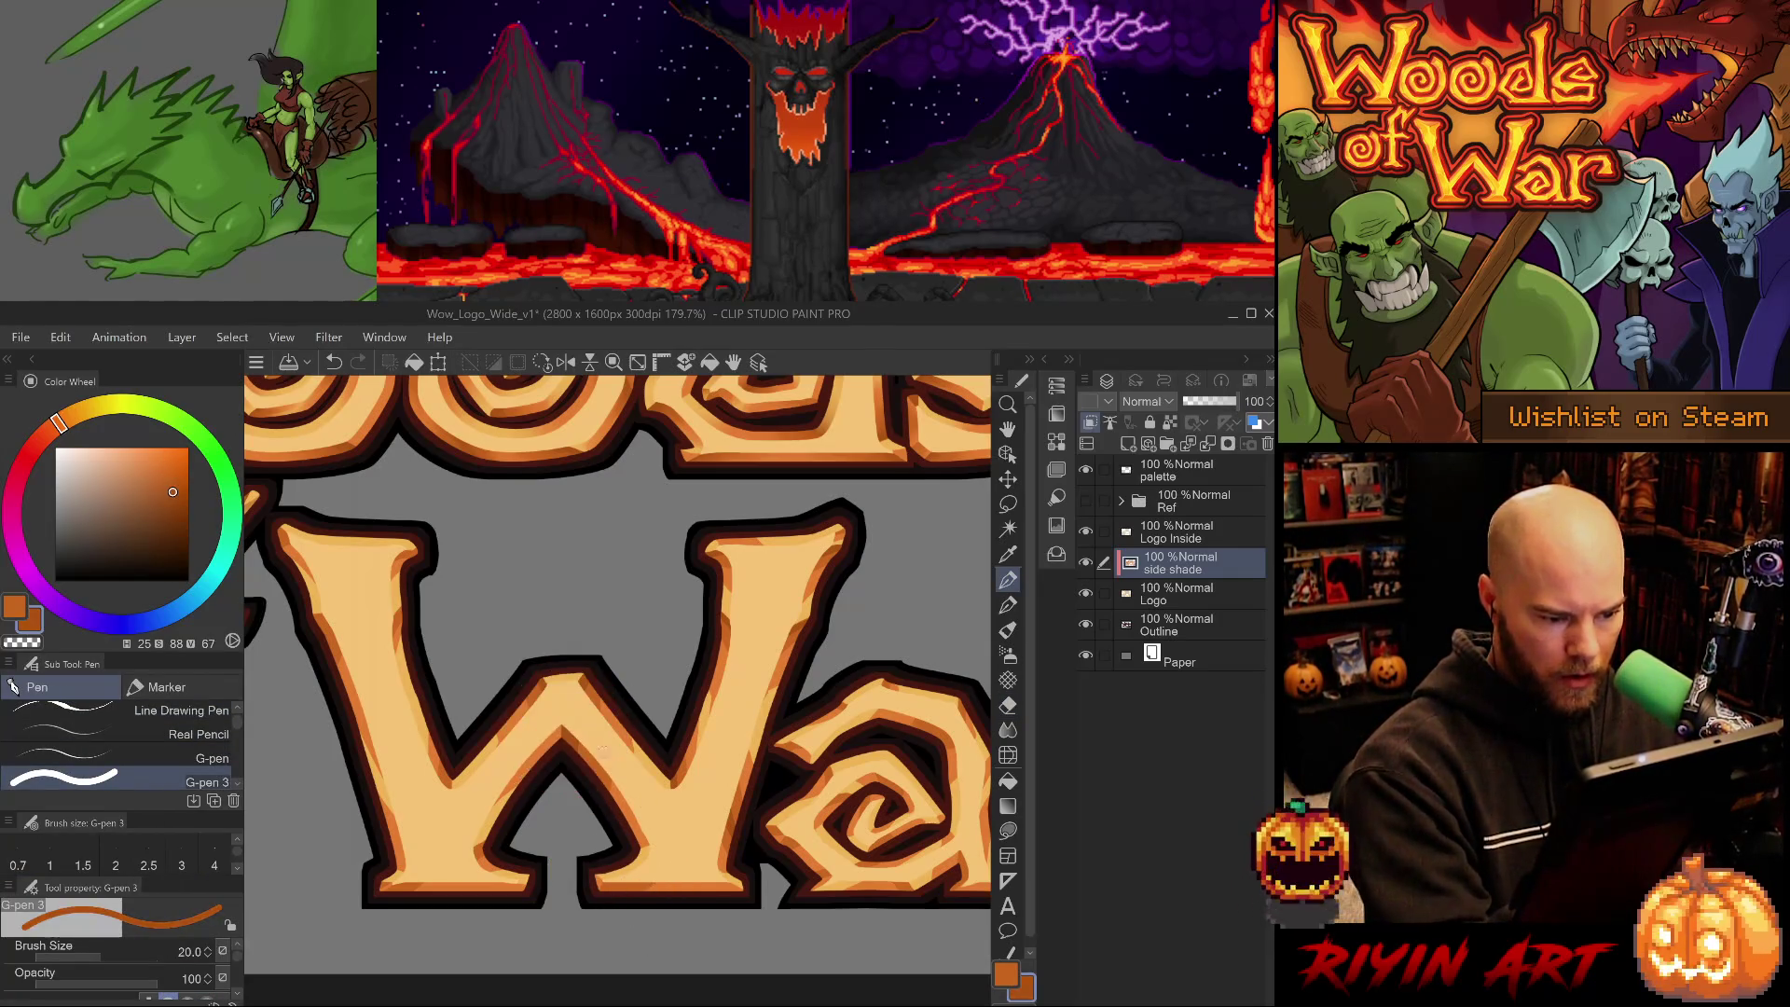
pyautogui.hotkey('ctrl', 'z')
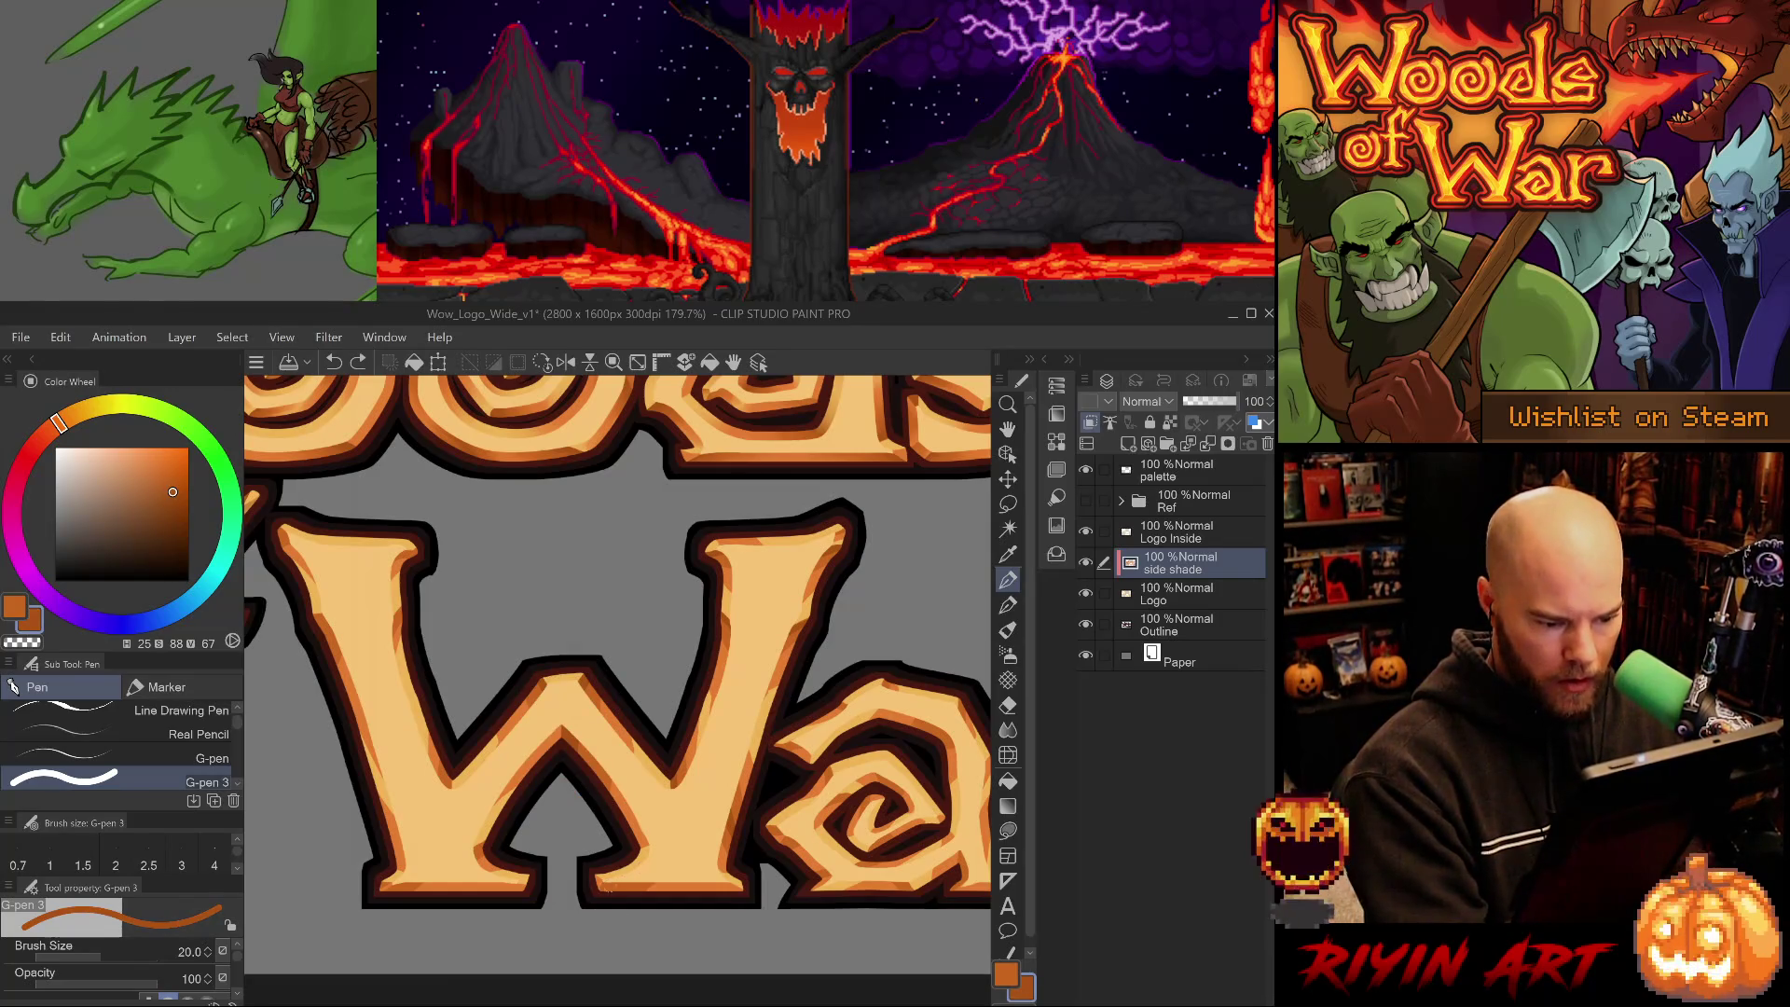
pyautogui.moveTo(607, 885); pyautogui.dragTo(602, 911)
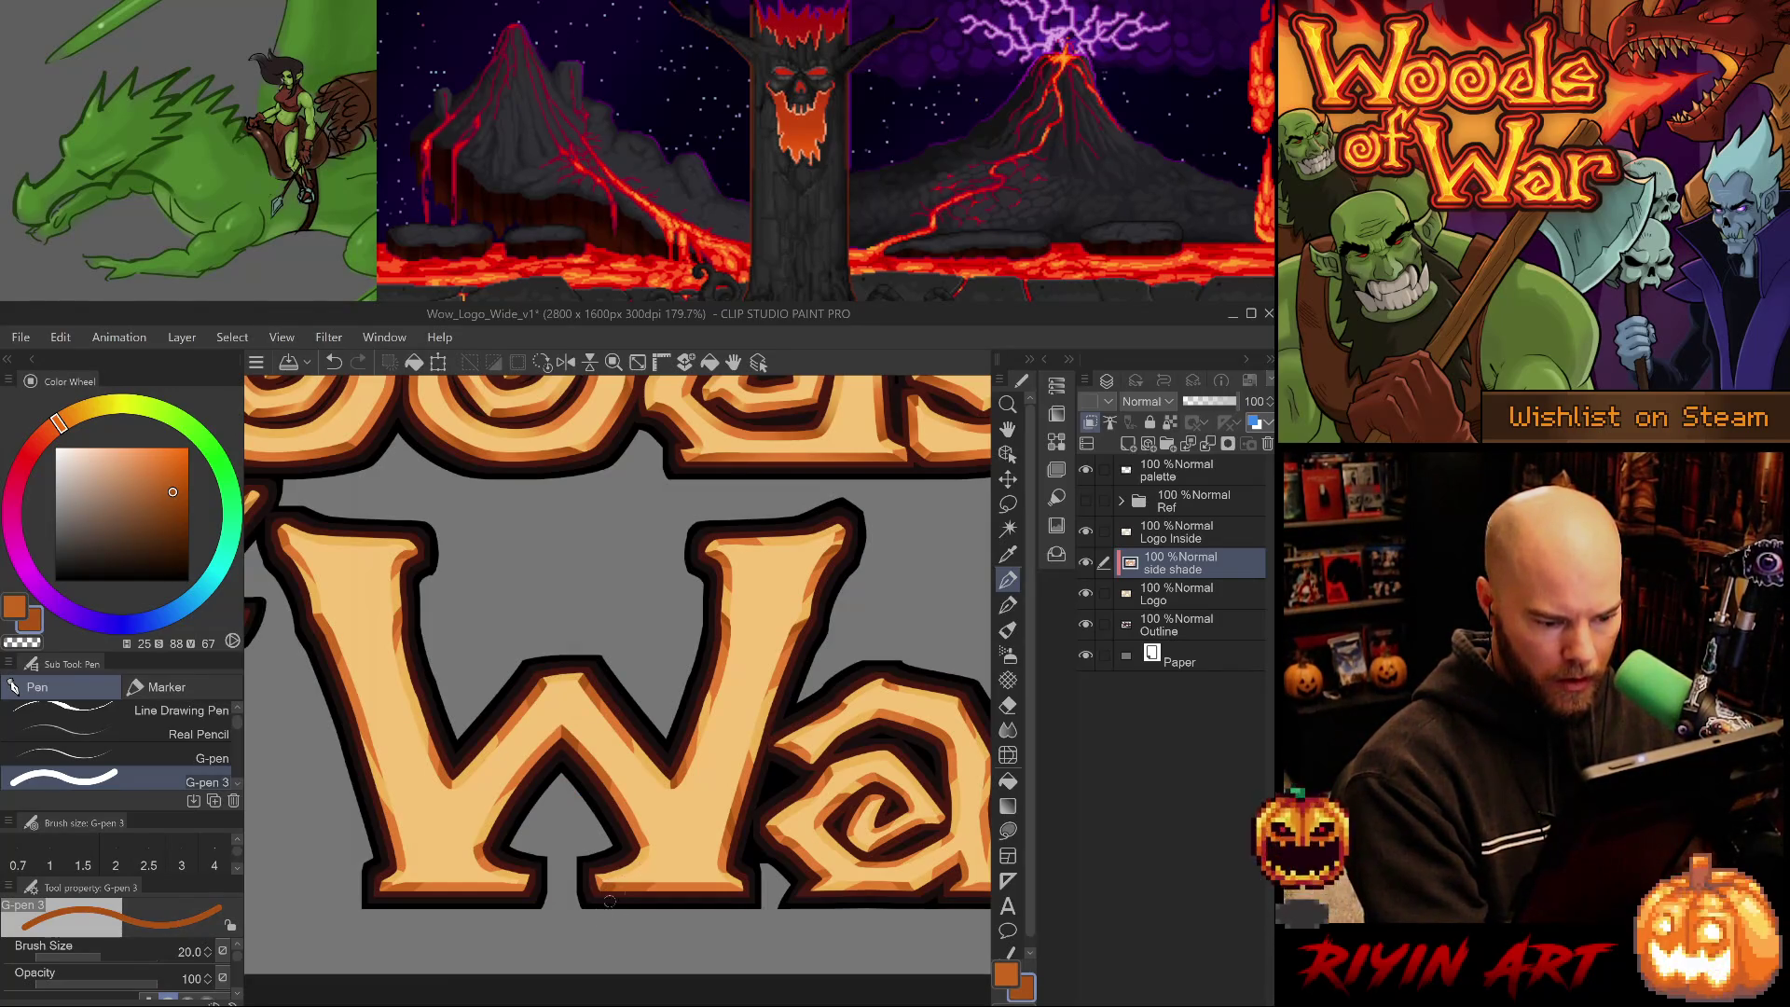
pyautogui.hotkey('ctrl', 'z')
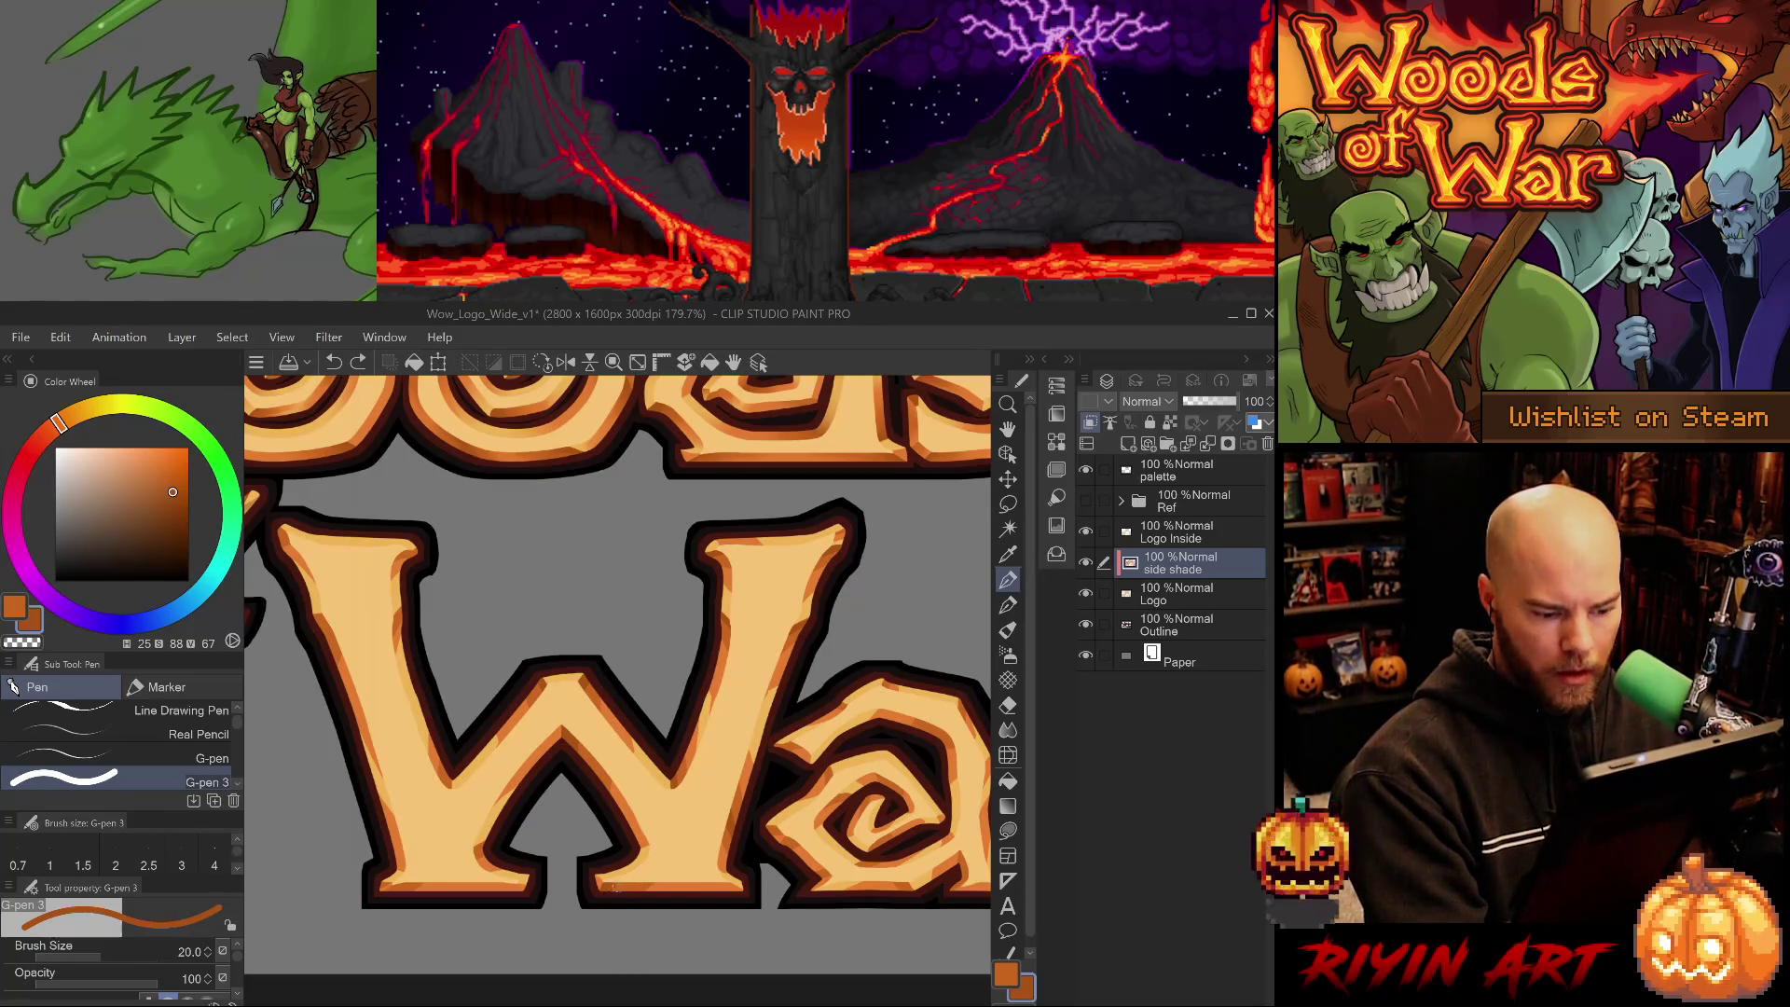
pyautogui.keyDown('alt'); pyautogui.click(633, 881); pyautogui.keyUp('alt')
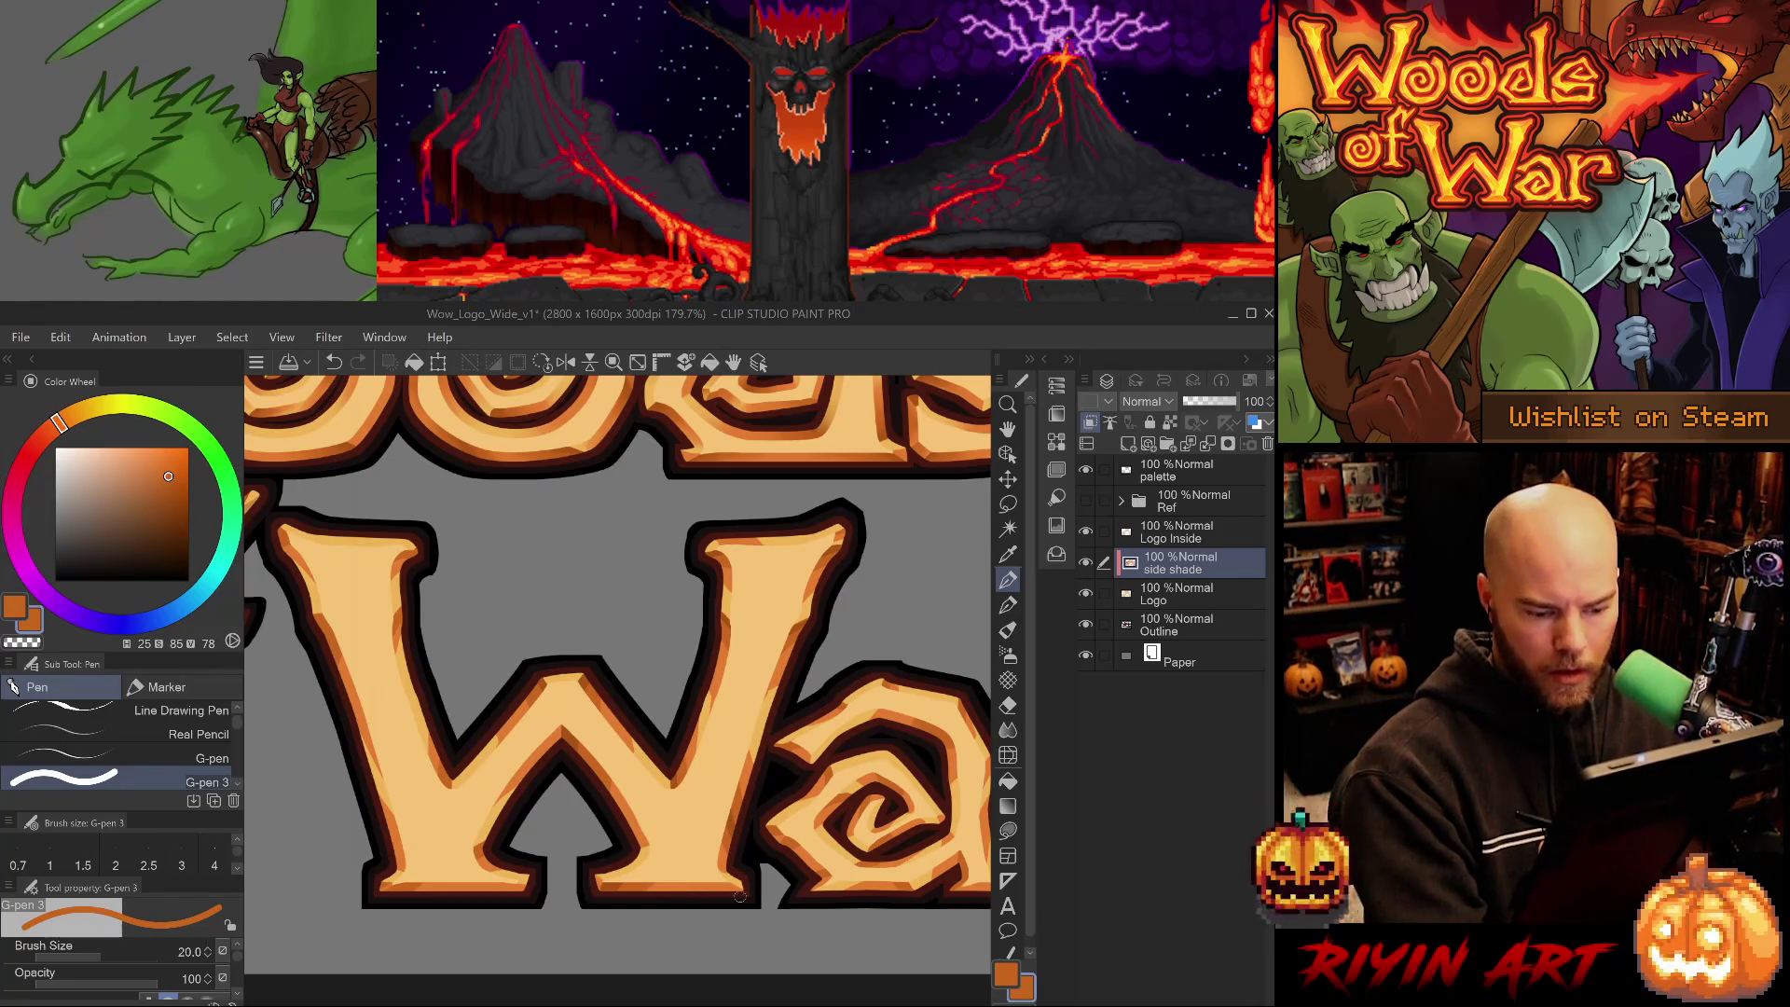
pyautogui.scroll(2, 739, 897)
pyautogui.press('-')
# - Paint a darker orange shade along the first letter's lower-right edge, redoing a misplaced stroke
pyautogui.scroll(3, 810, 698)
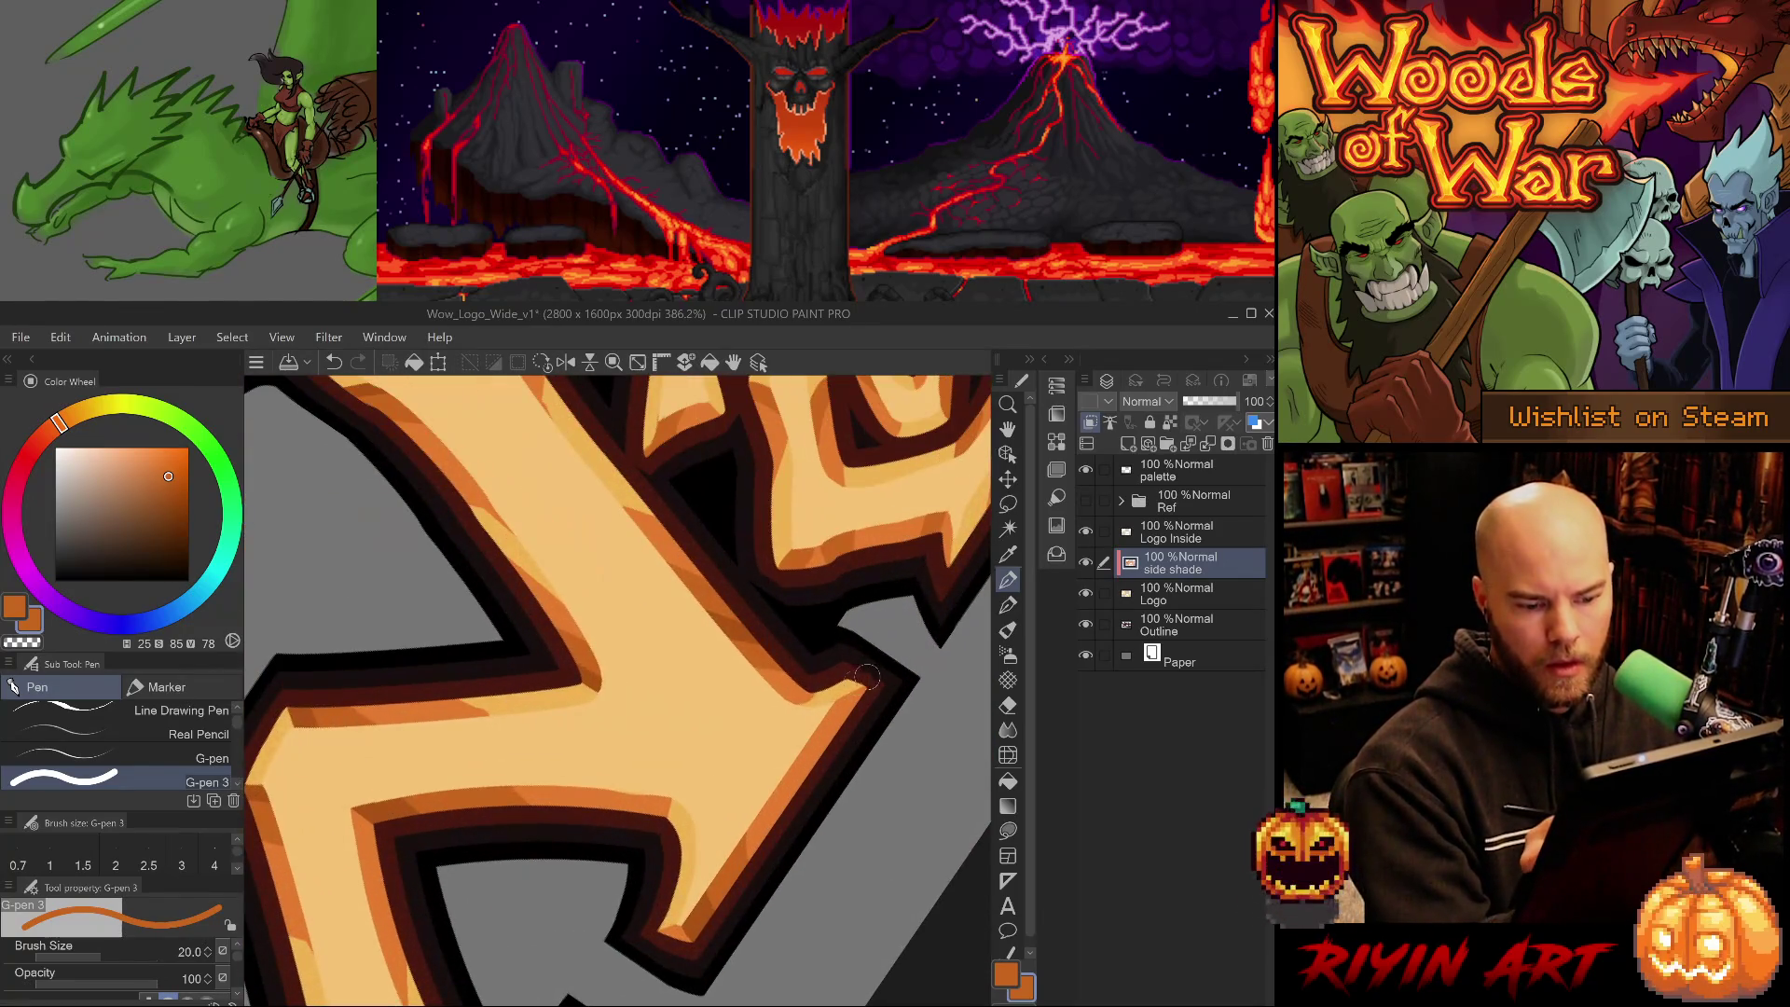
pyautogui.keyDown('alt'); pyautogui.click(805, 696); pyautogui.keyUp('alt')
pyautogui.moveTo(834, 675); pyautogui.dragTo(807, 699)
pyautogui.hotkey('ctrl', 'z')
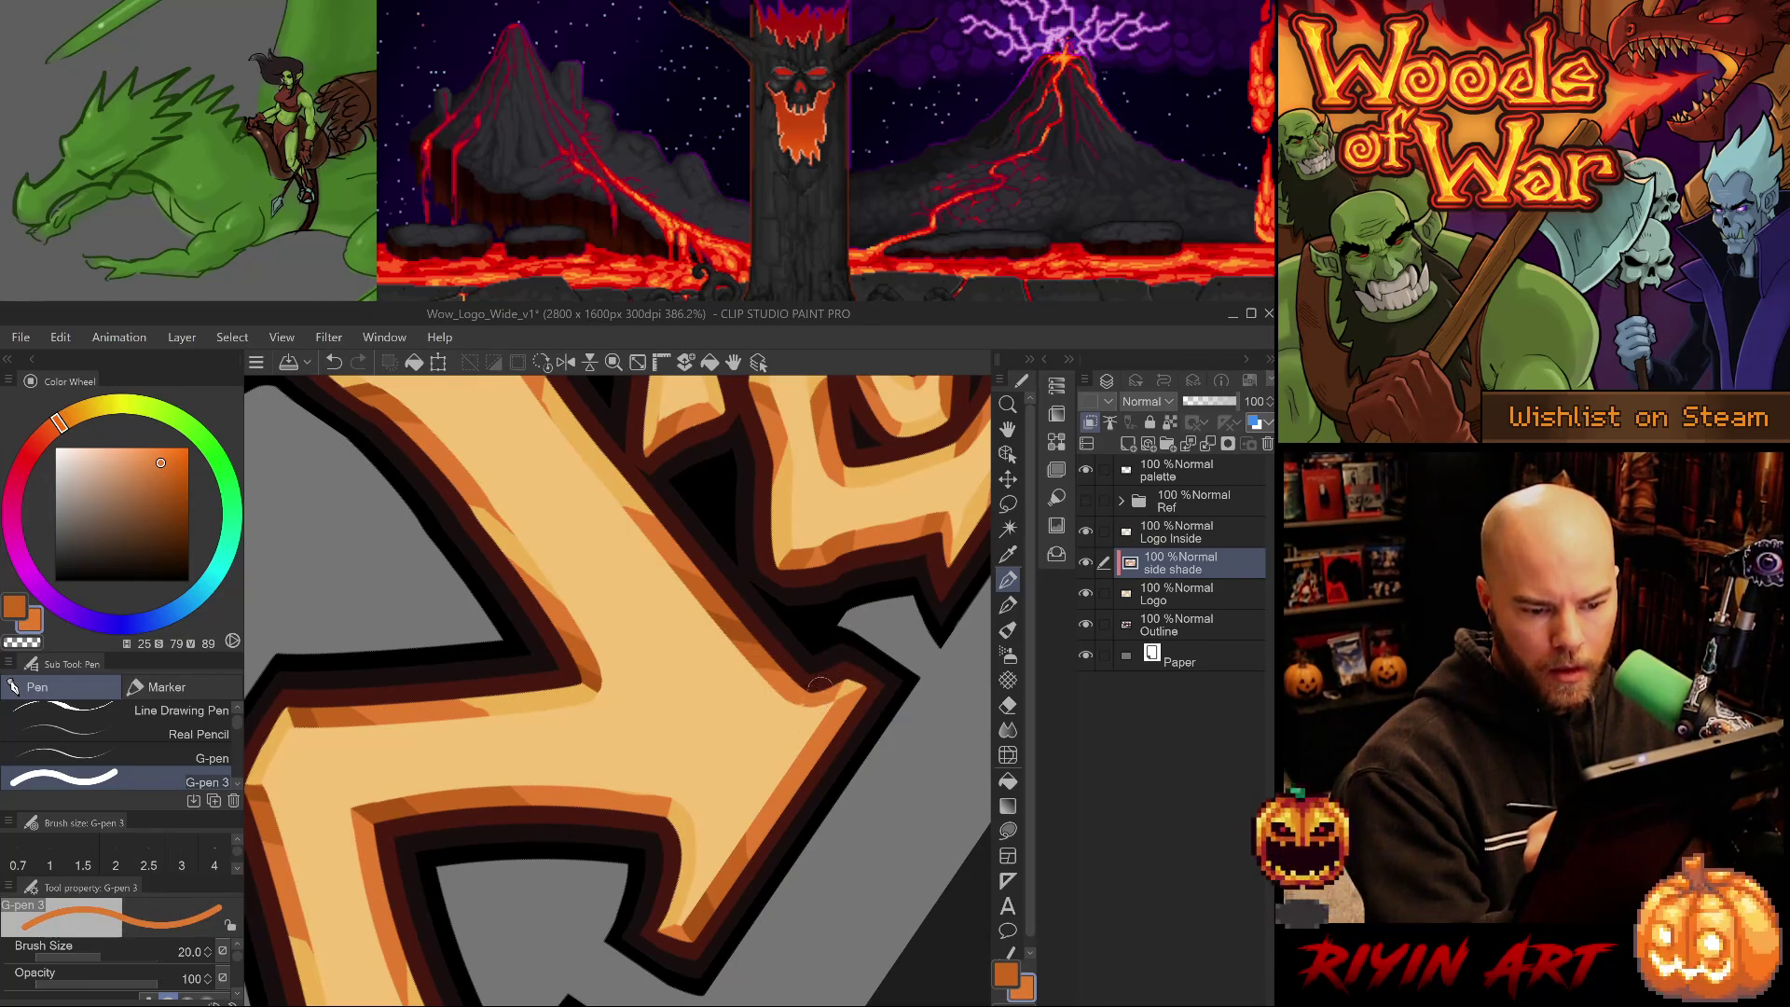
pyautogui.press('e')
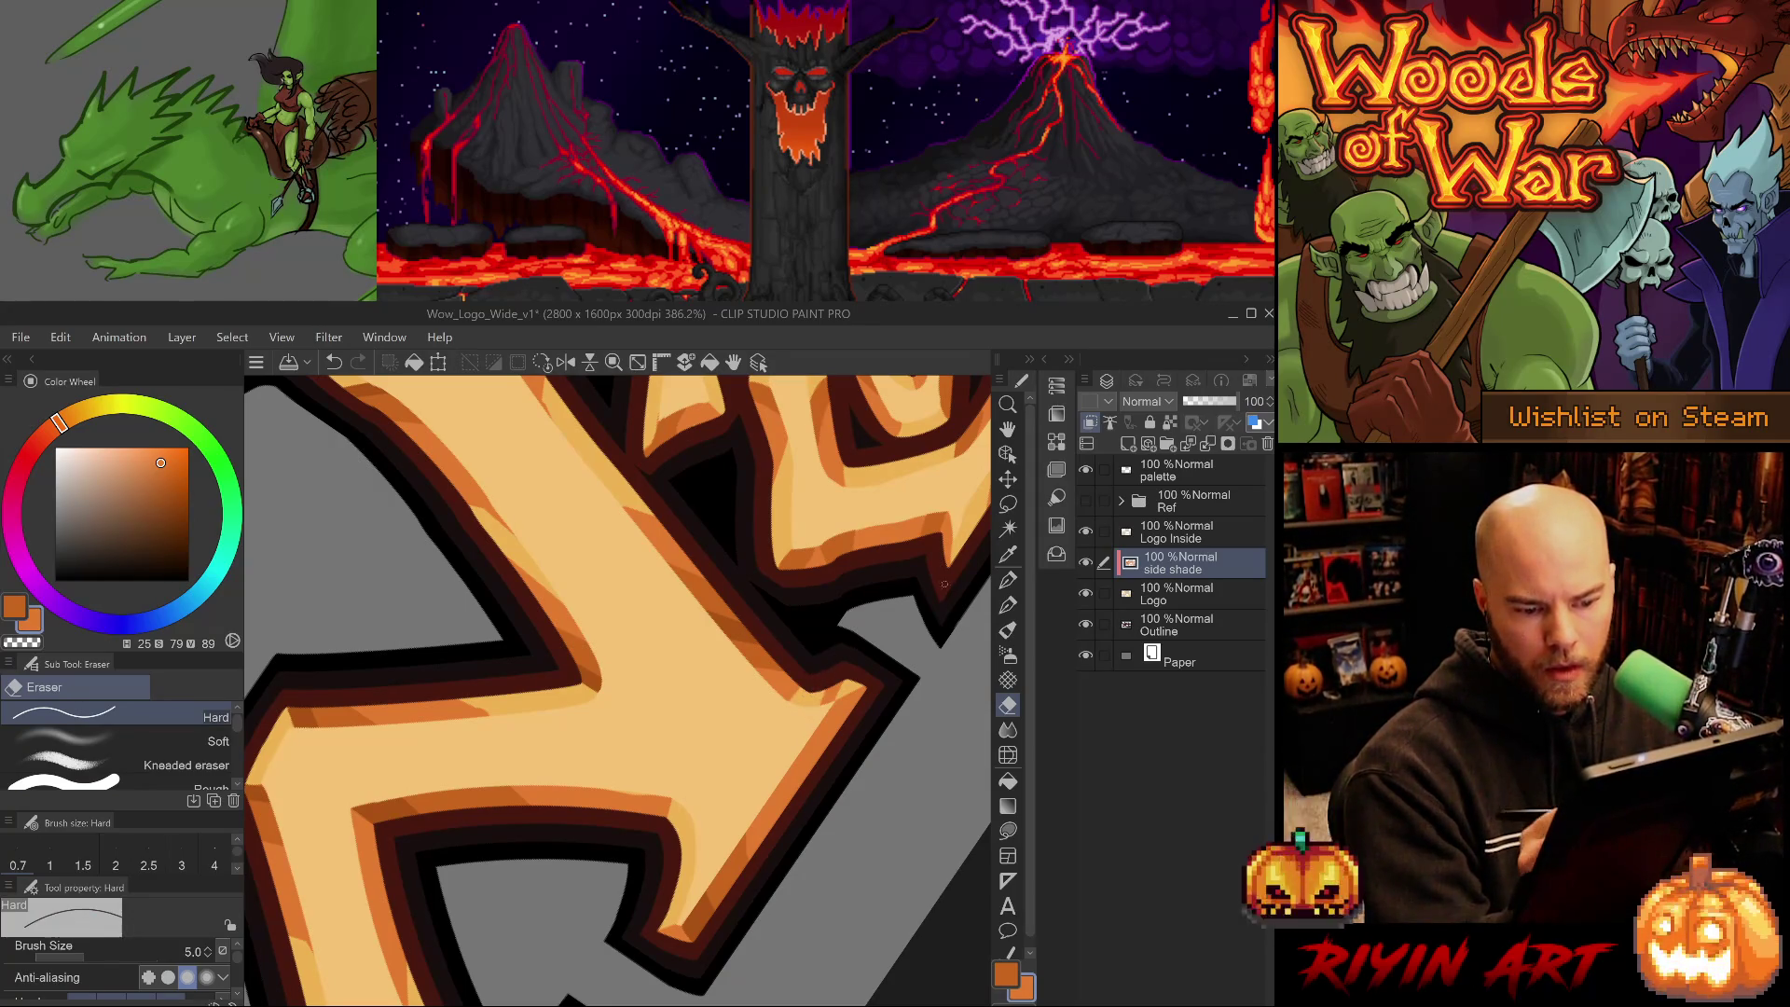
pyautogui.keyDown('alt'); pyautogui.click(736, 862); pyautogui.keyUp('alt')
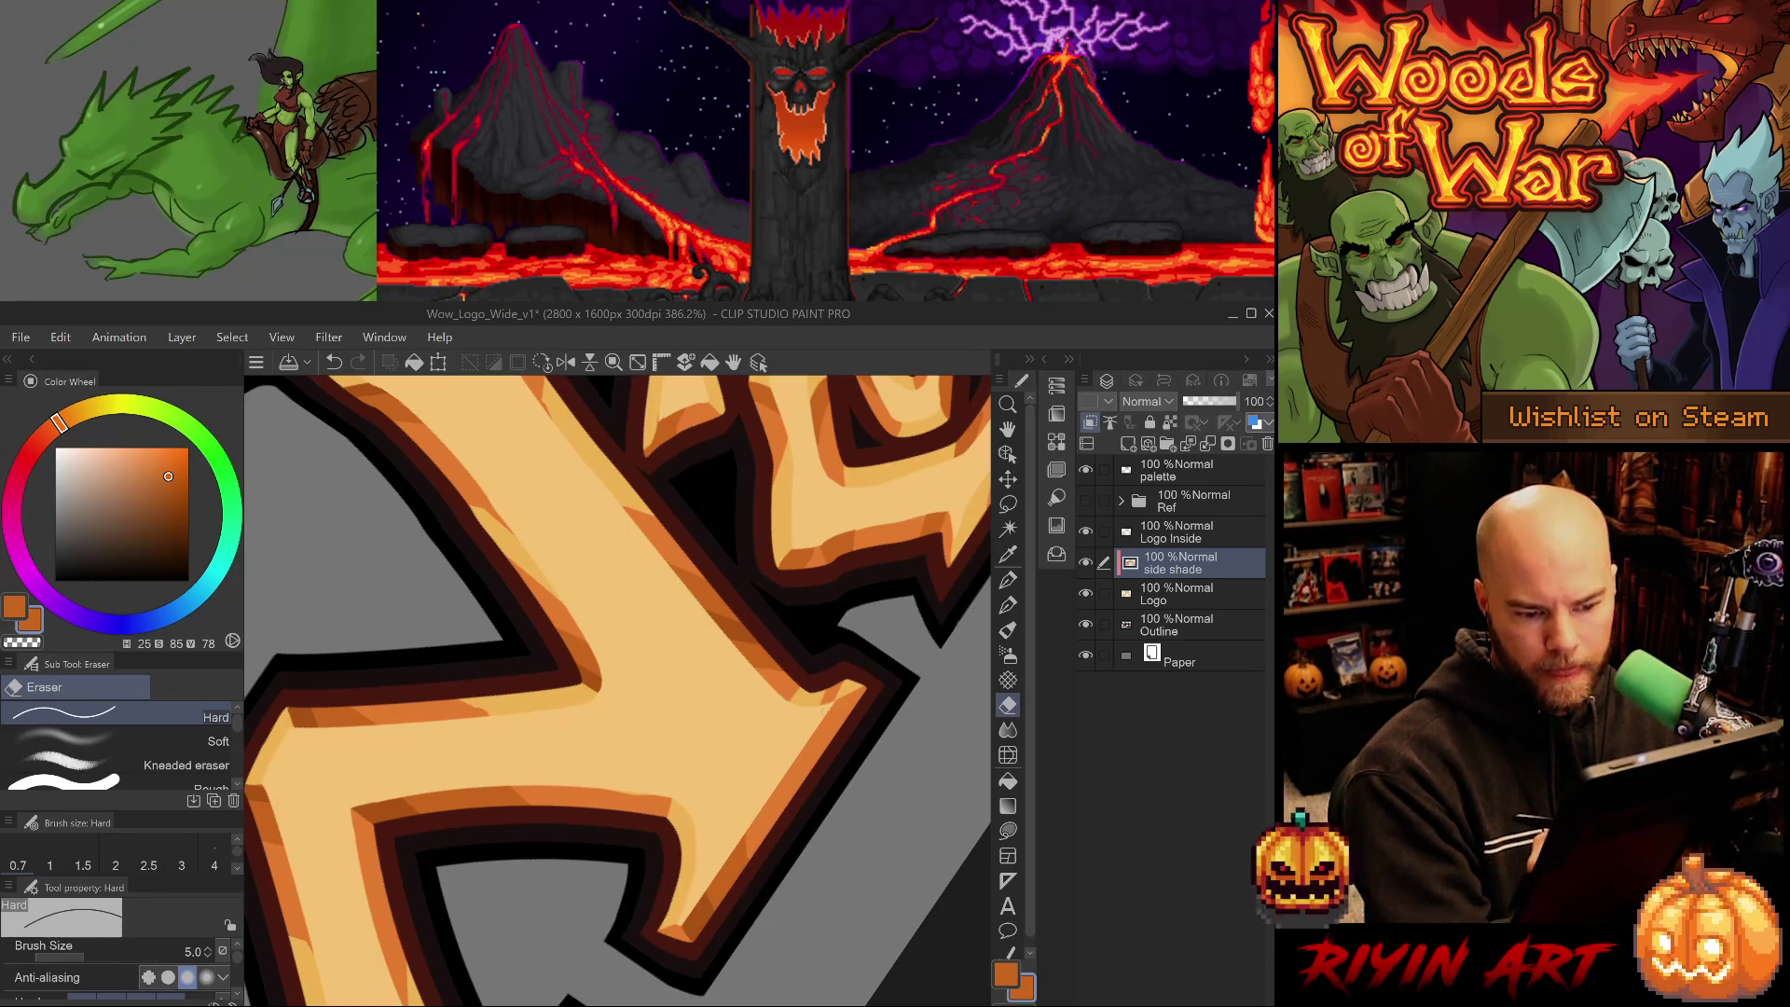
pyautogui.hotkey('ctrl', 'z')
pyautogui.press('p')
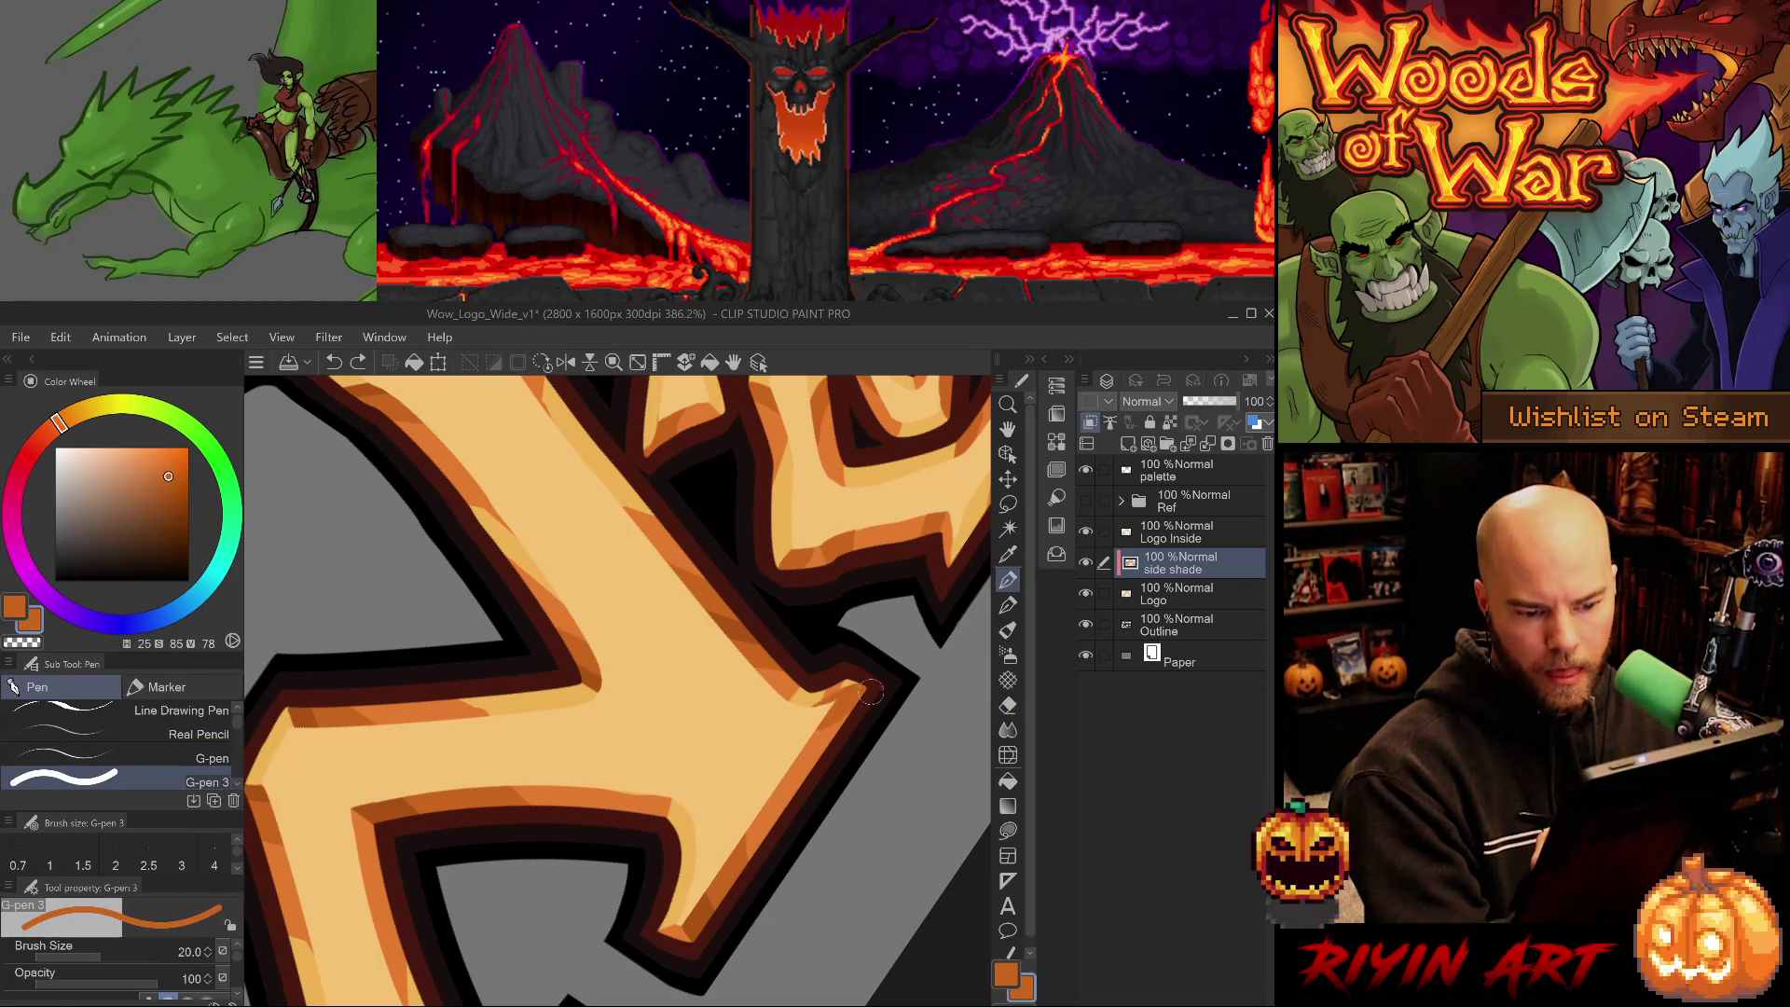
pyautogui.moveTo(809, 699)
pyautogui.mouseDown()
pyautogui.moveTo(844, 741)
pyautogui.moveTo(723, 814)
pyautogui.moveTo(684, 811)
pyautogui.moveTo(585, 900)
pyautogui.moveTo(596, 912)
pyautogui.mouseUp()
# - Shade the letter's inner edge in mid orange and its inner corner in dark orange
pyautogui.keyDown('alt'); pyautogui.click(648, 819); pyautogui.keyUp('alt')
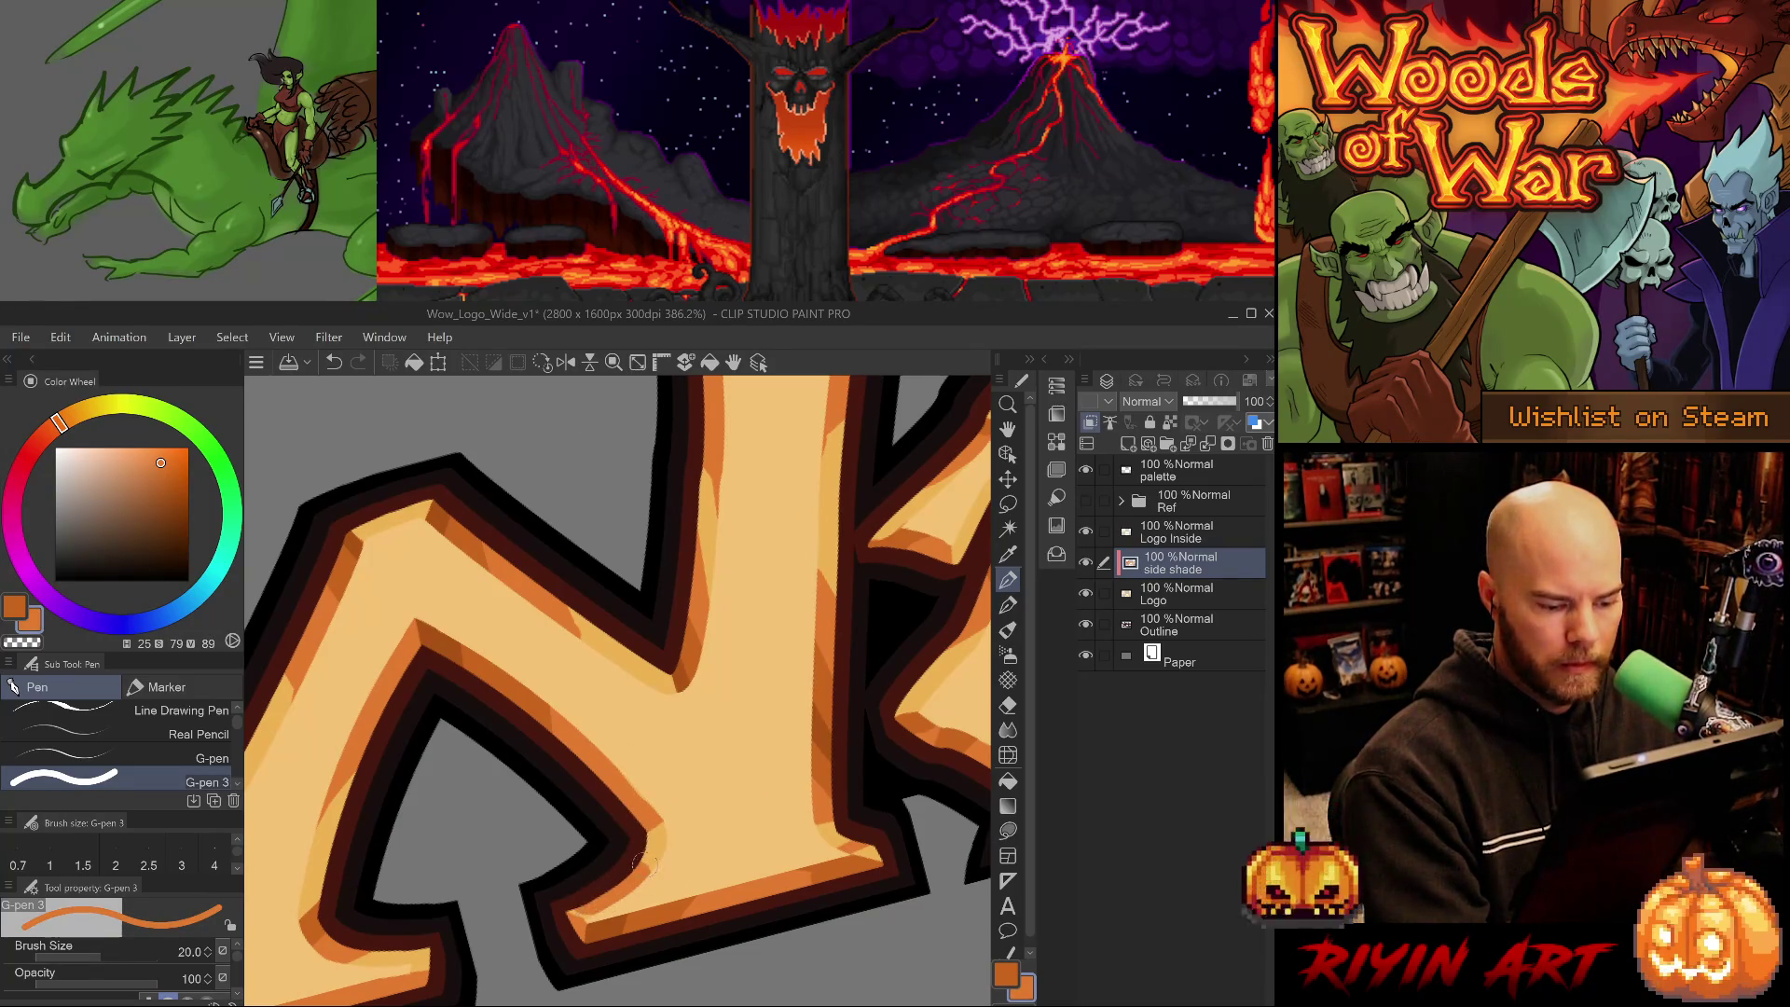
pyautogui.moveTo(695, 808); pyautogui.dragTo(799, 772)
pyautogui.keyDown('alt'); pyautogui.click(713, 887); pyautogui.keyUp('alt')
pyautogui.moveTo(730, 842)
pyautogui.mouseDown()
pyautogui.moveTo(692, 871)
pyautogui.moveTo(719, 860)
pyautogui.mouseUp()
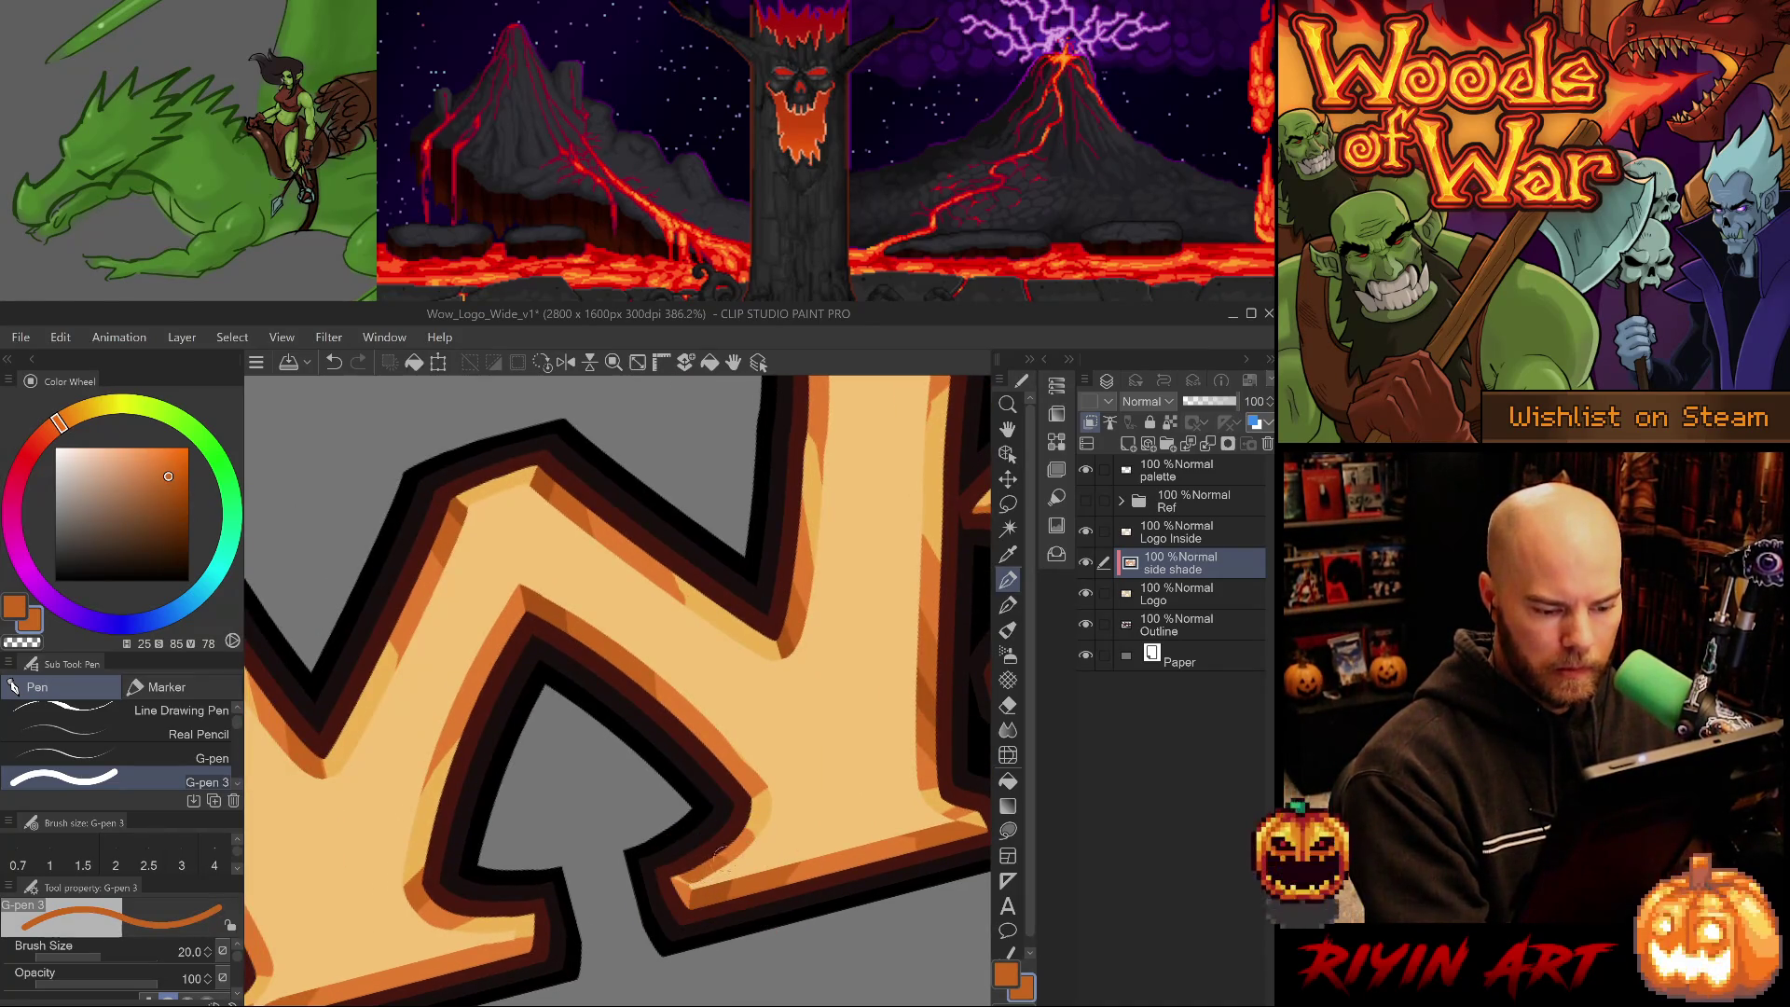
pyautogui.moveTo(690, 772); pyautogui.dragTo(830, 730)
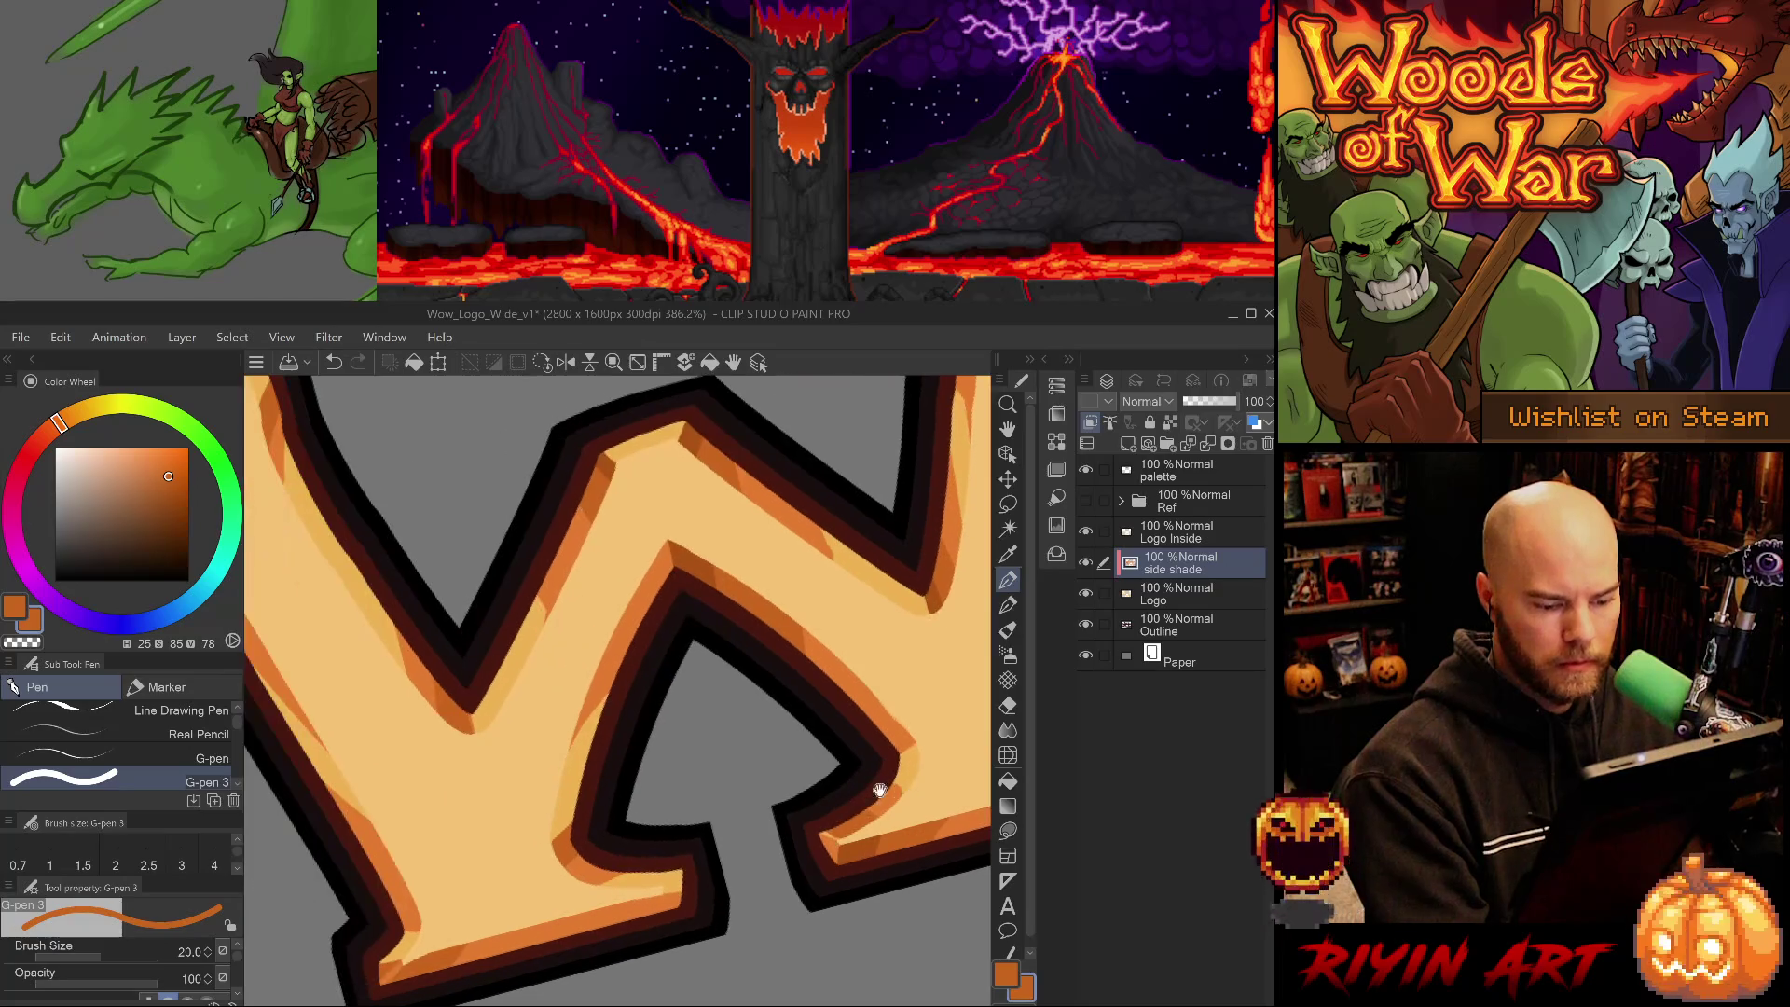
pyautogui.keyDown('alt'); pyautogui.click(844, 862); pyautogui.keyUp('alt')
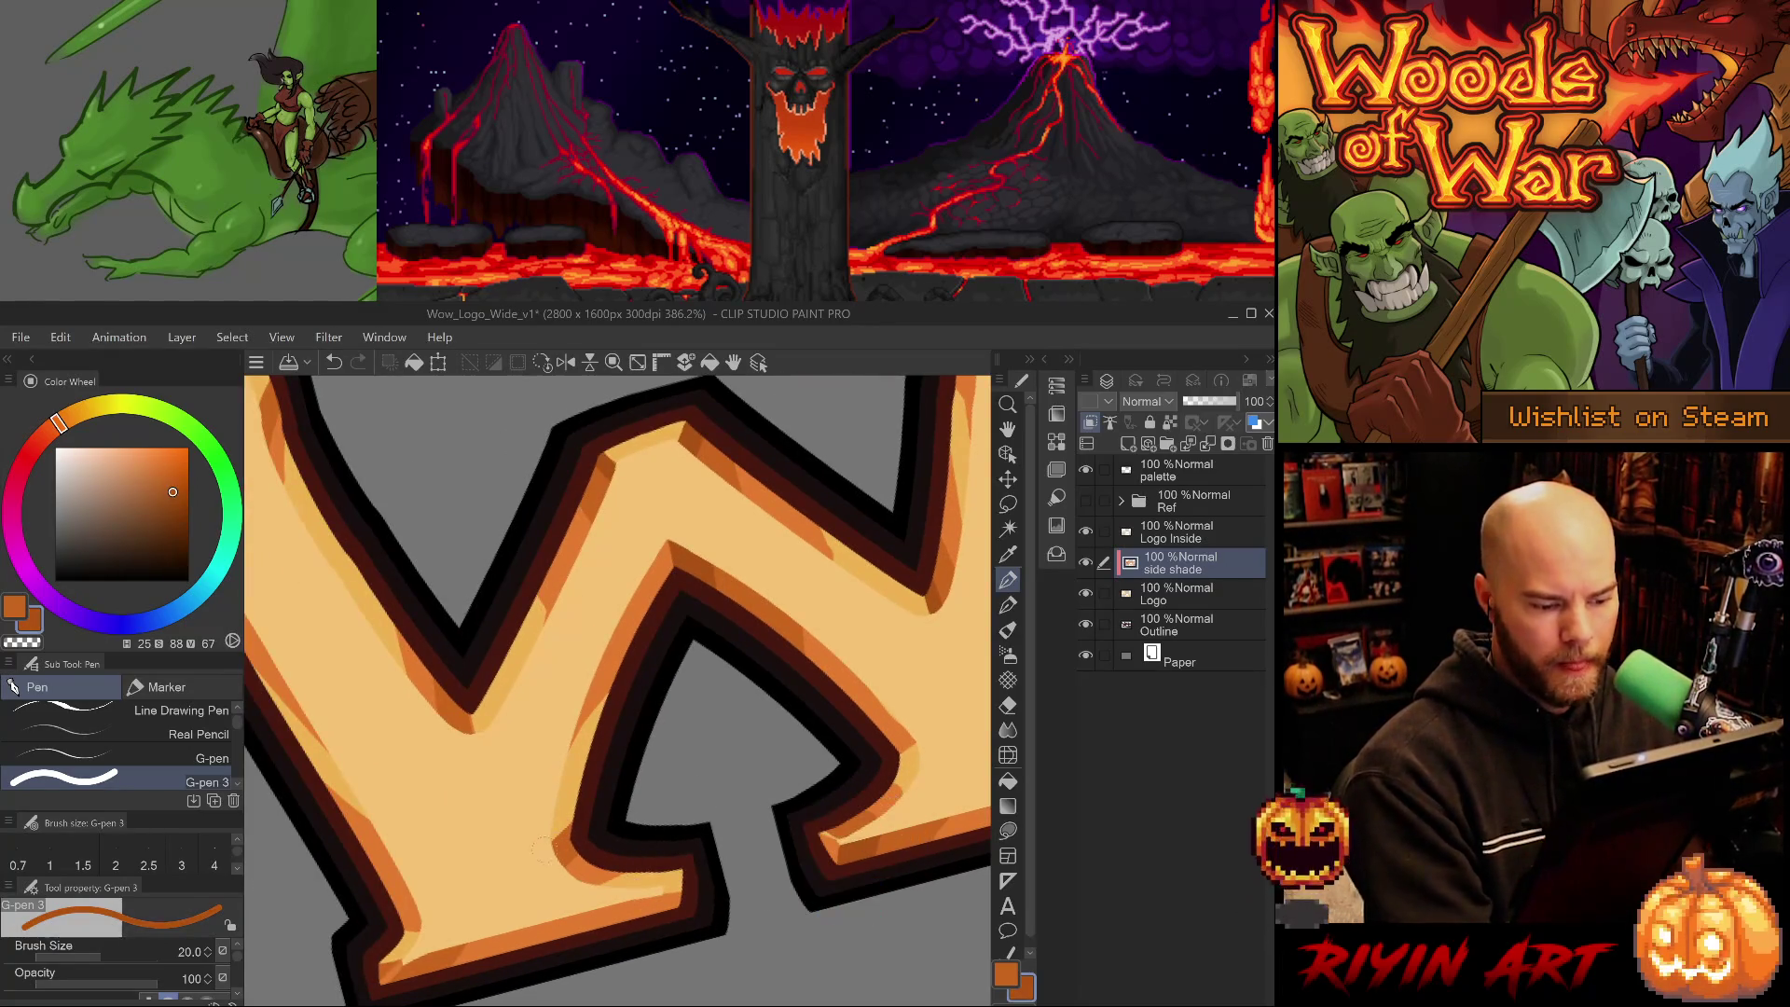
pyautogui.moveTo(578, 834)
pyautogui.mouseDown()
pyautogui.moveTo(596, 817)
pyautogui.moveTo(564, 824)
pyautogui.mouseUp()
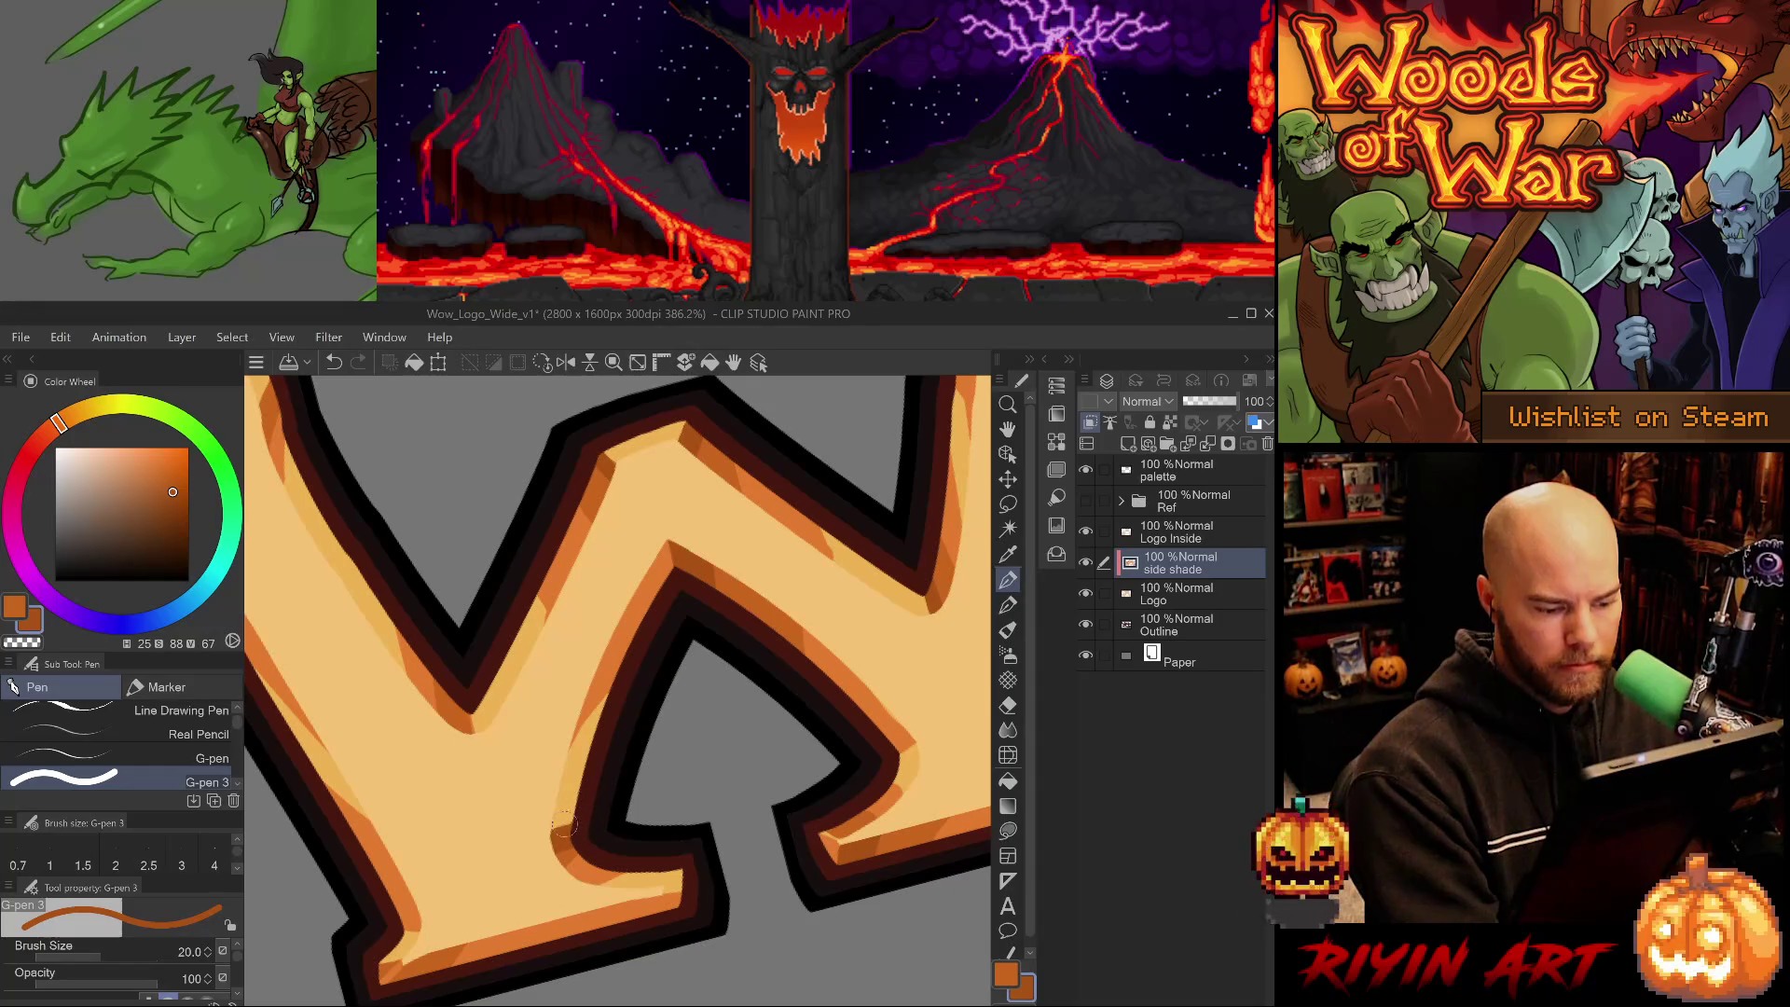
# - Erase part of the dark inner-corner shading and go back to the 20-size pen
pyautogui.press('alt')
pyautogui.press('Right')
pyautogui.press('Right')
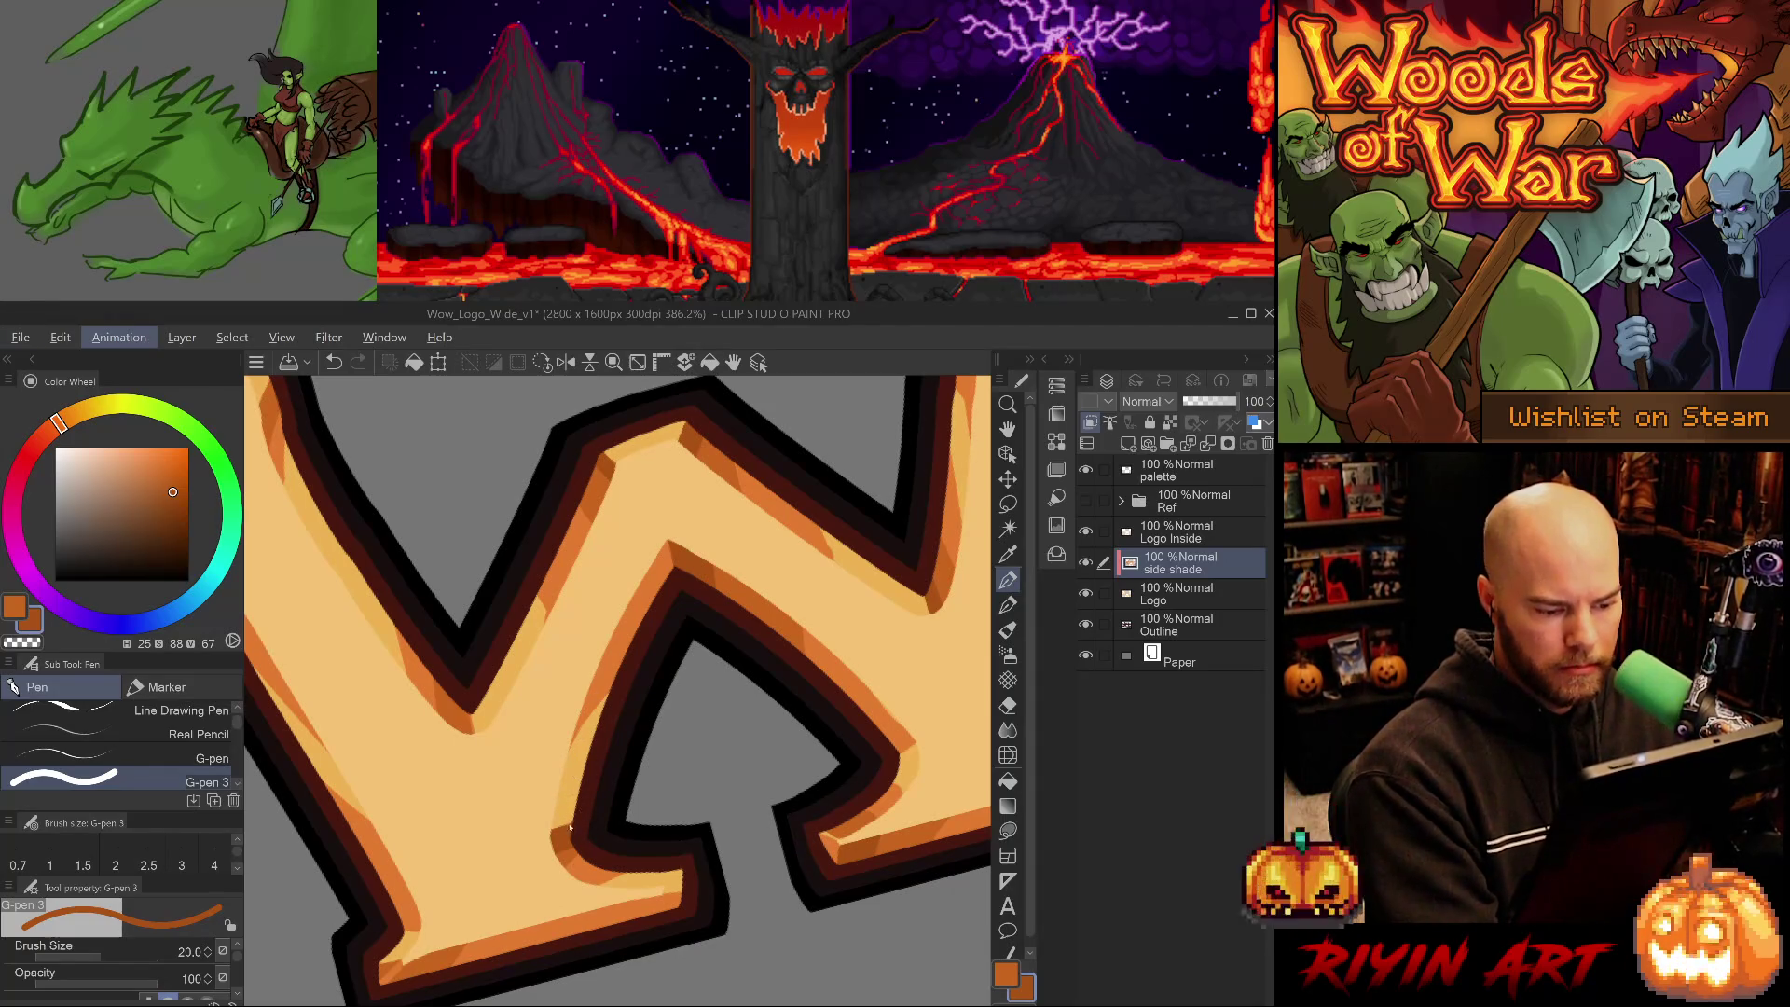
pyautogui.press('Escape')
pyautogui.press('e')
pyautogui.moveTo(572, 831); pyautogui.dragTo(548, 836)
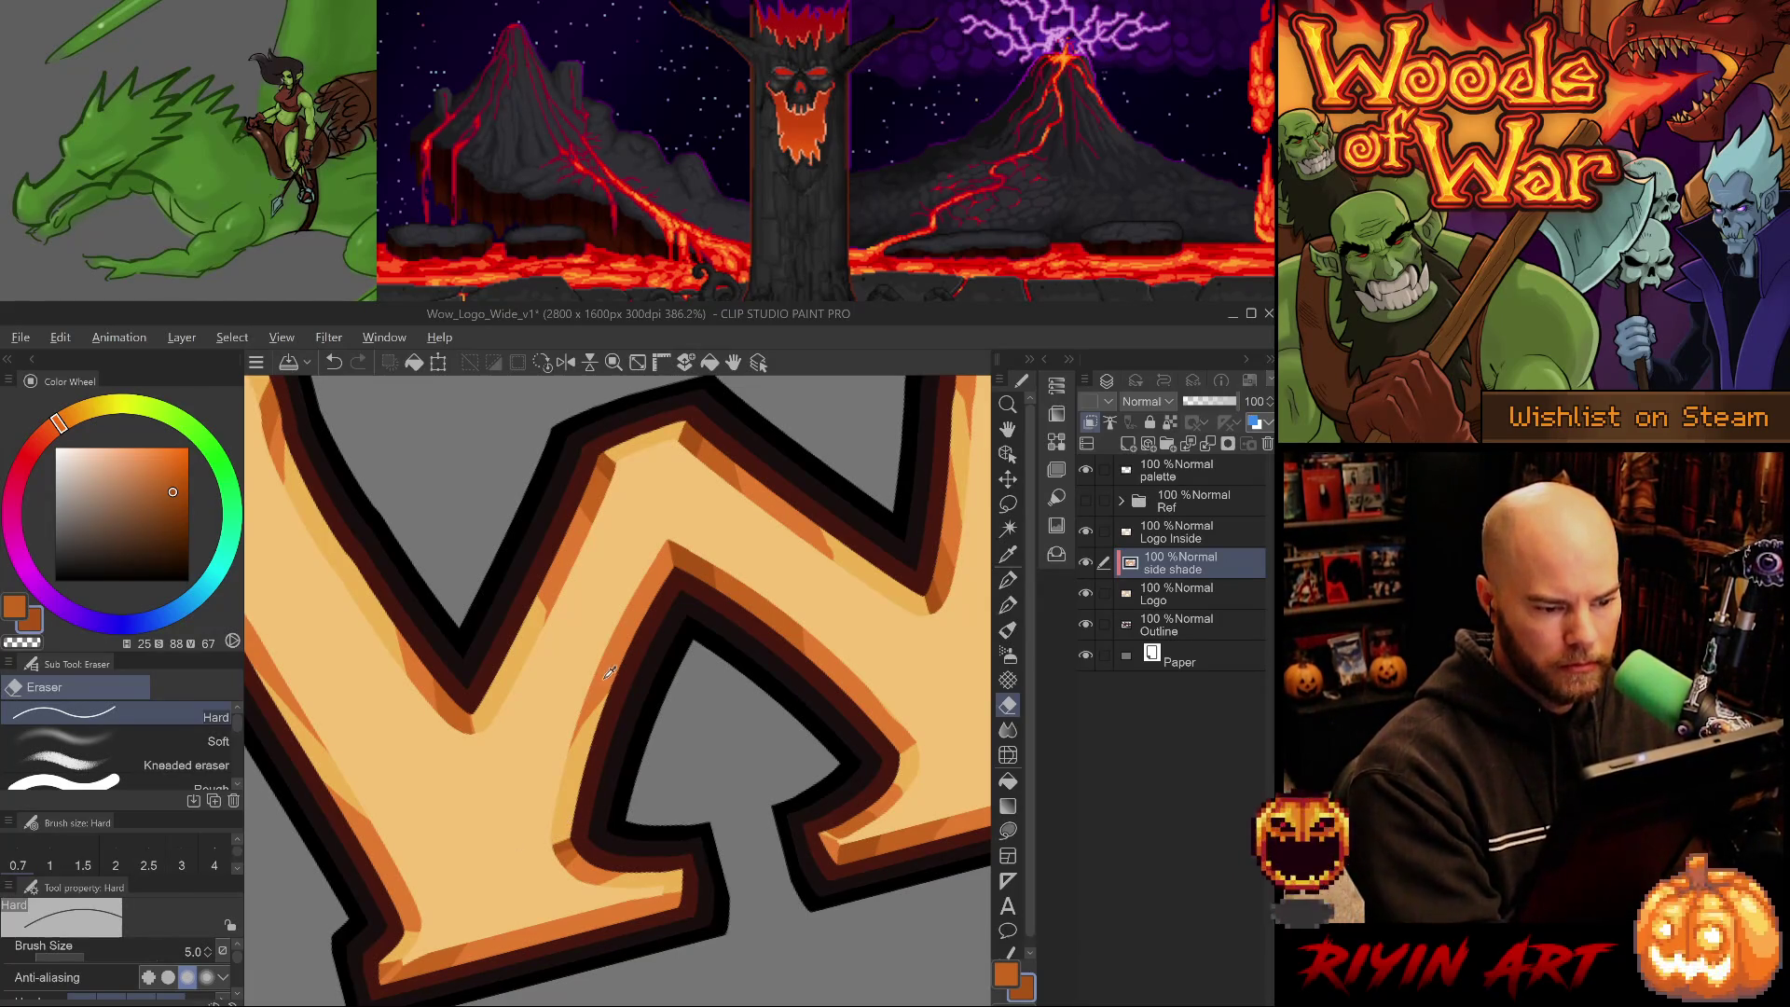
pyautogui.press('p')
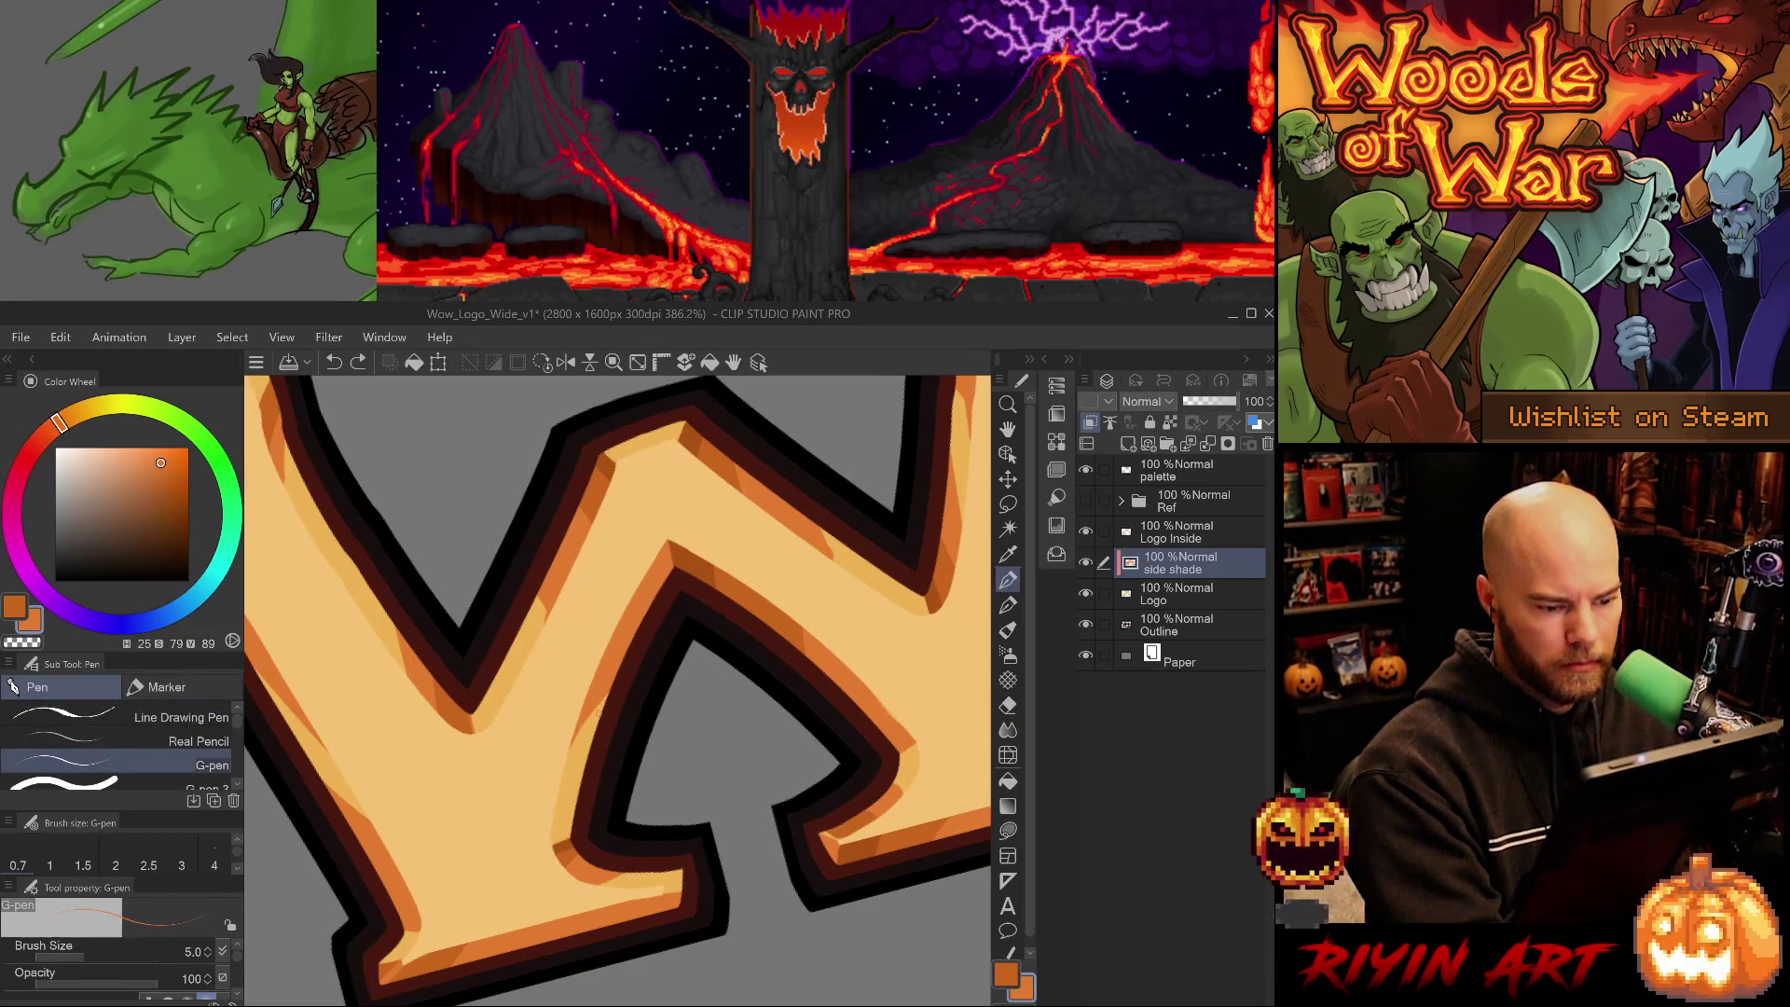
pyautogui.press('p')
# - Sample the darkest, mid and light oranges at the next letter's lower edge
pyautogui.moveTo(604, 703)
pyautogui.mouseDown()
pyautogui.moveTo(703, 743)
pyautogui.moveTo(756, 714)
pyautogui.mouseUp()
pyautogui.keyDown('alt'); pyautogui.click(741, 678); pyautogui.keyUp('alt')
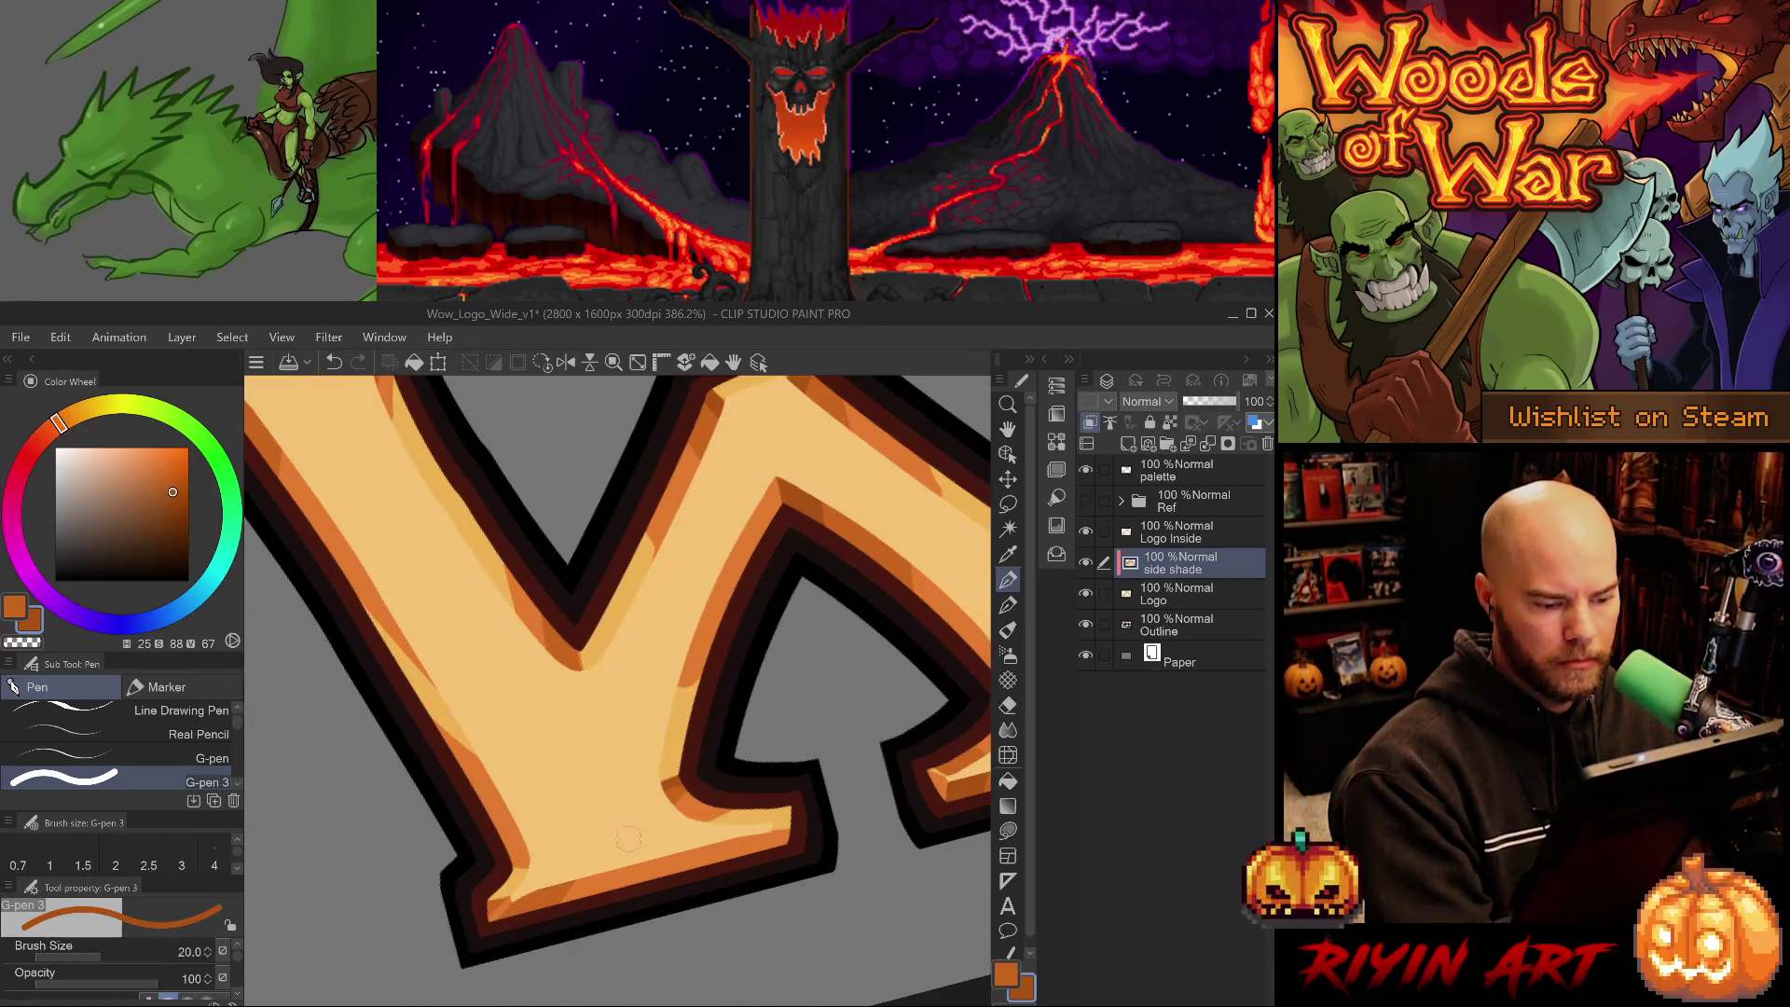
pyautogui.keyDown('alt'); pyautogui.click(567, 892); pyautogui.keyUp('alt')
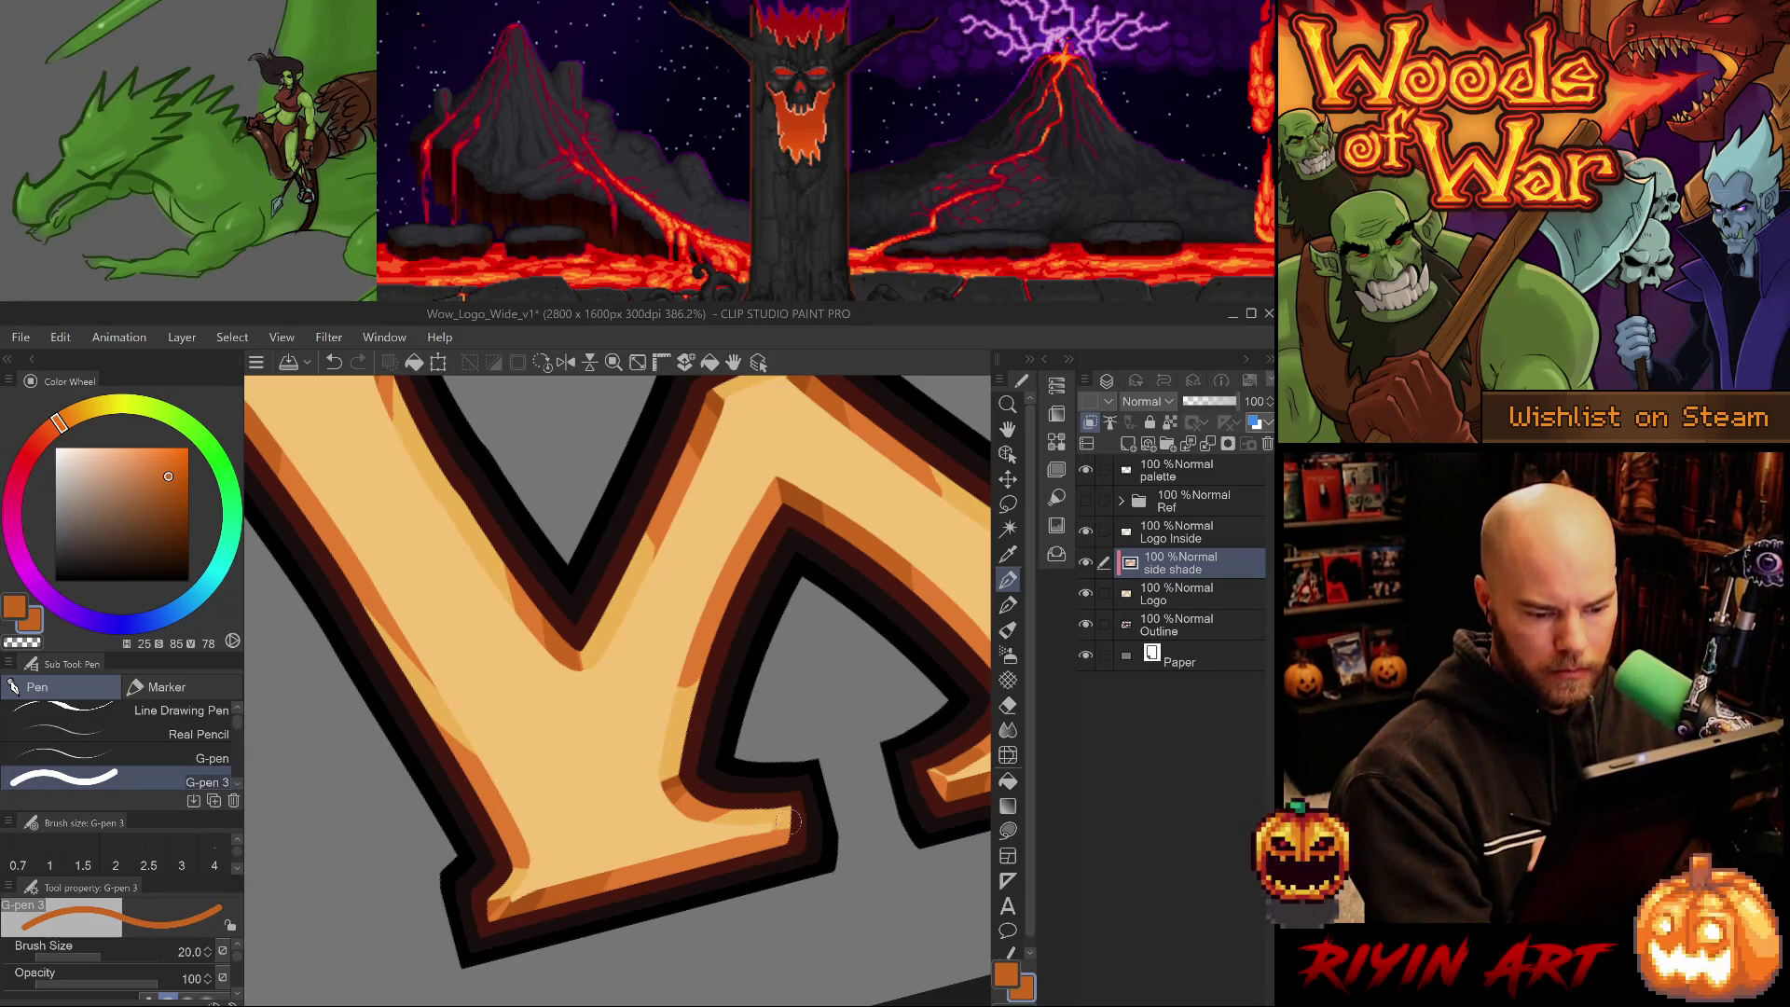
pyautogui.press('e')
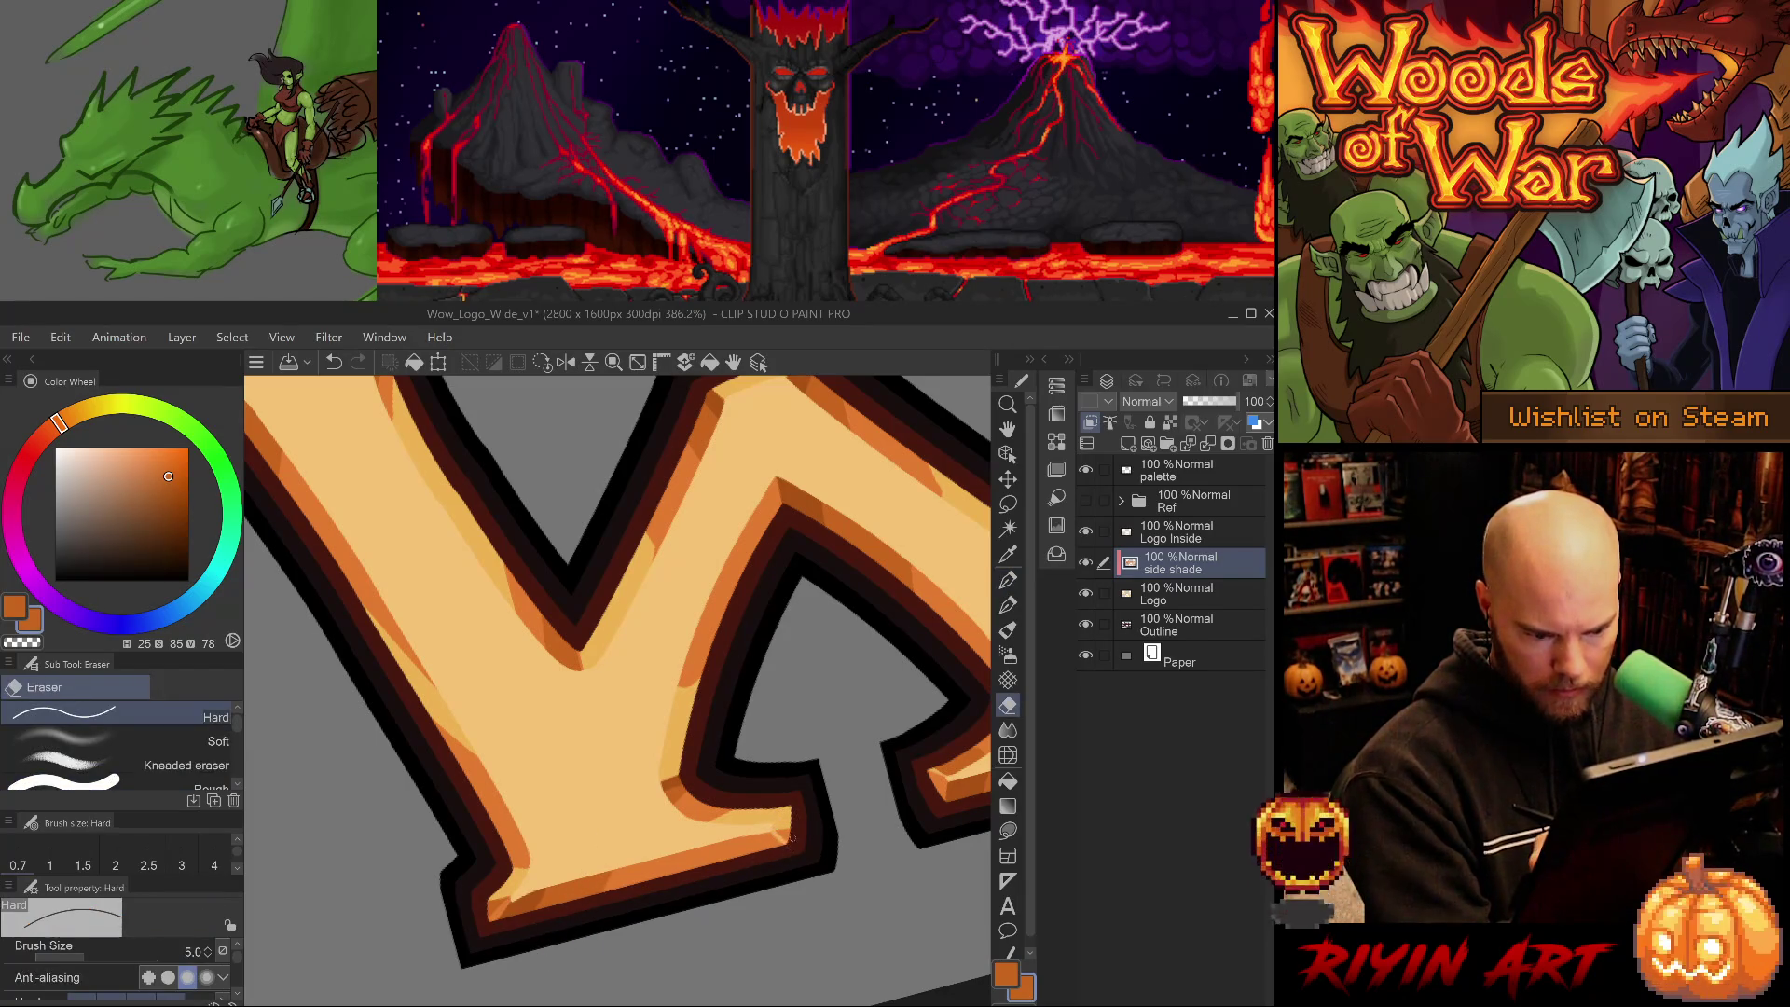
pyautogui.keyDown('alt'); pyautogui.click(736, 815); pyautogui.keyUp('alt')
pyautogui.press('p')
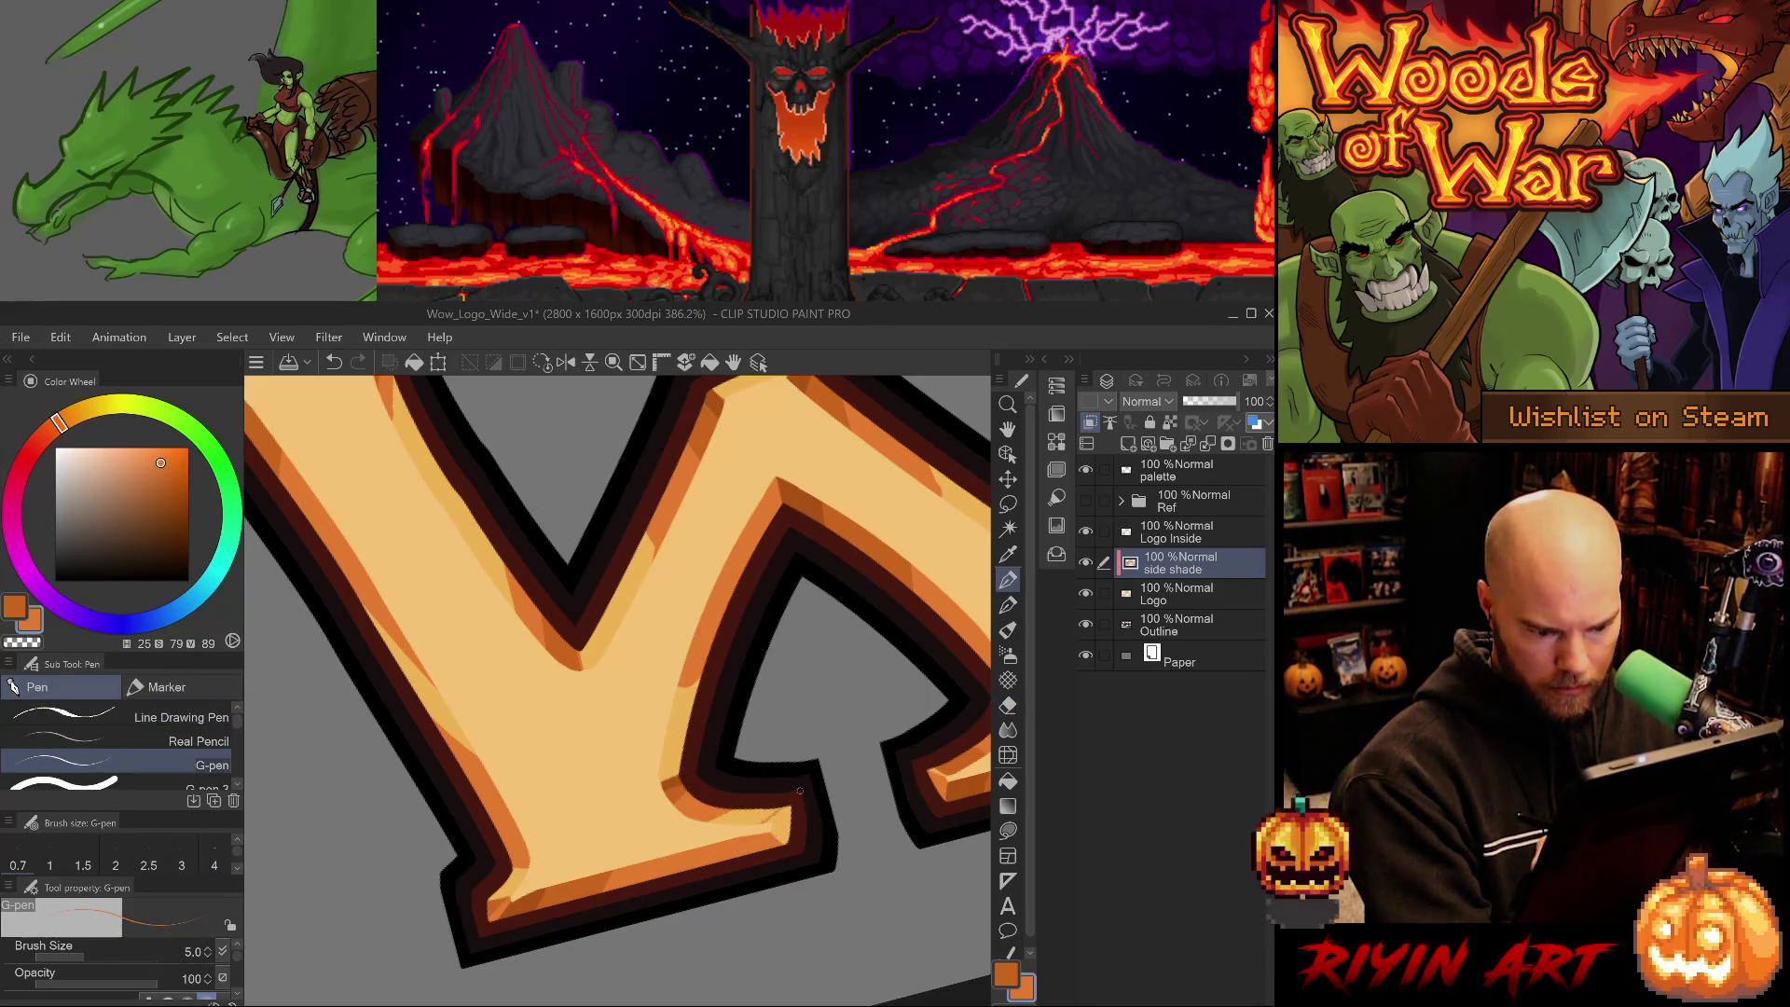
pyautogui.press('.')
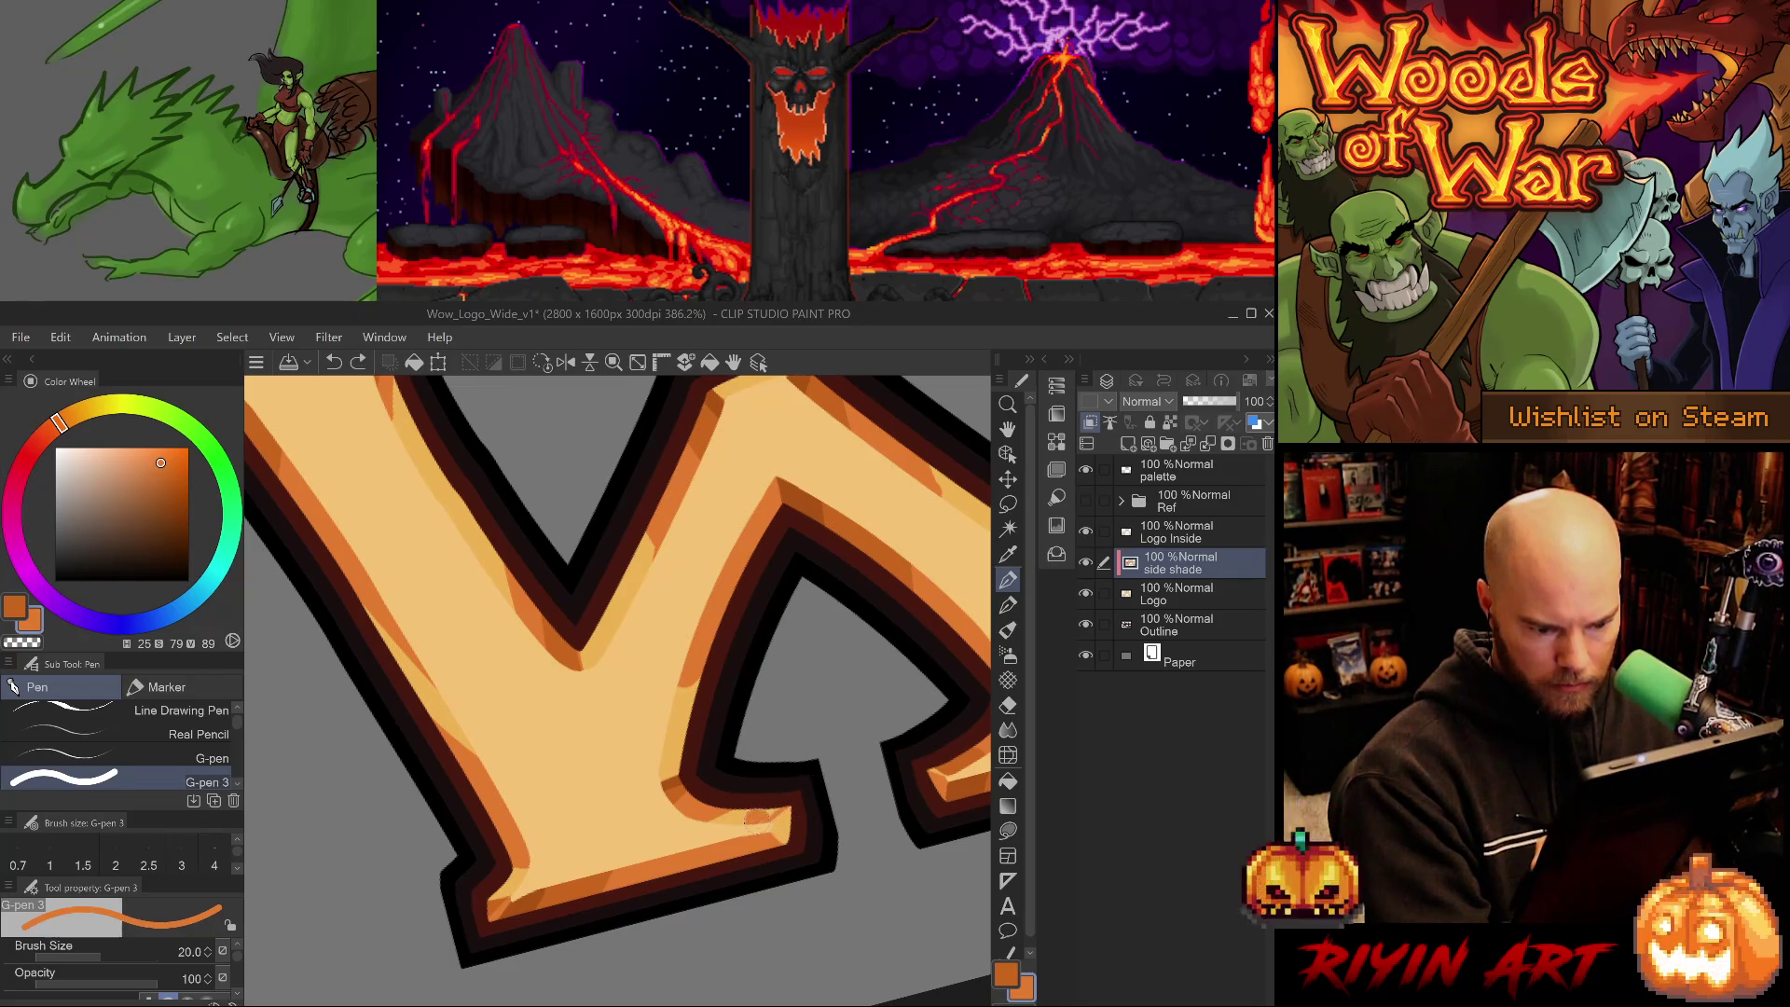
# - Drop the pen to size 10 and paint a short darker shade at the letter corner
pyautogui.press('e')
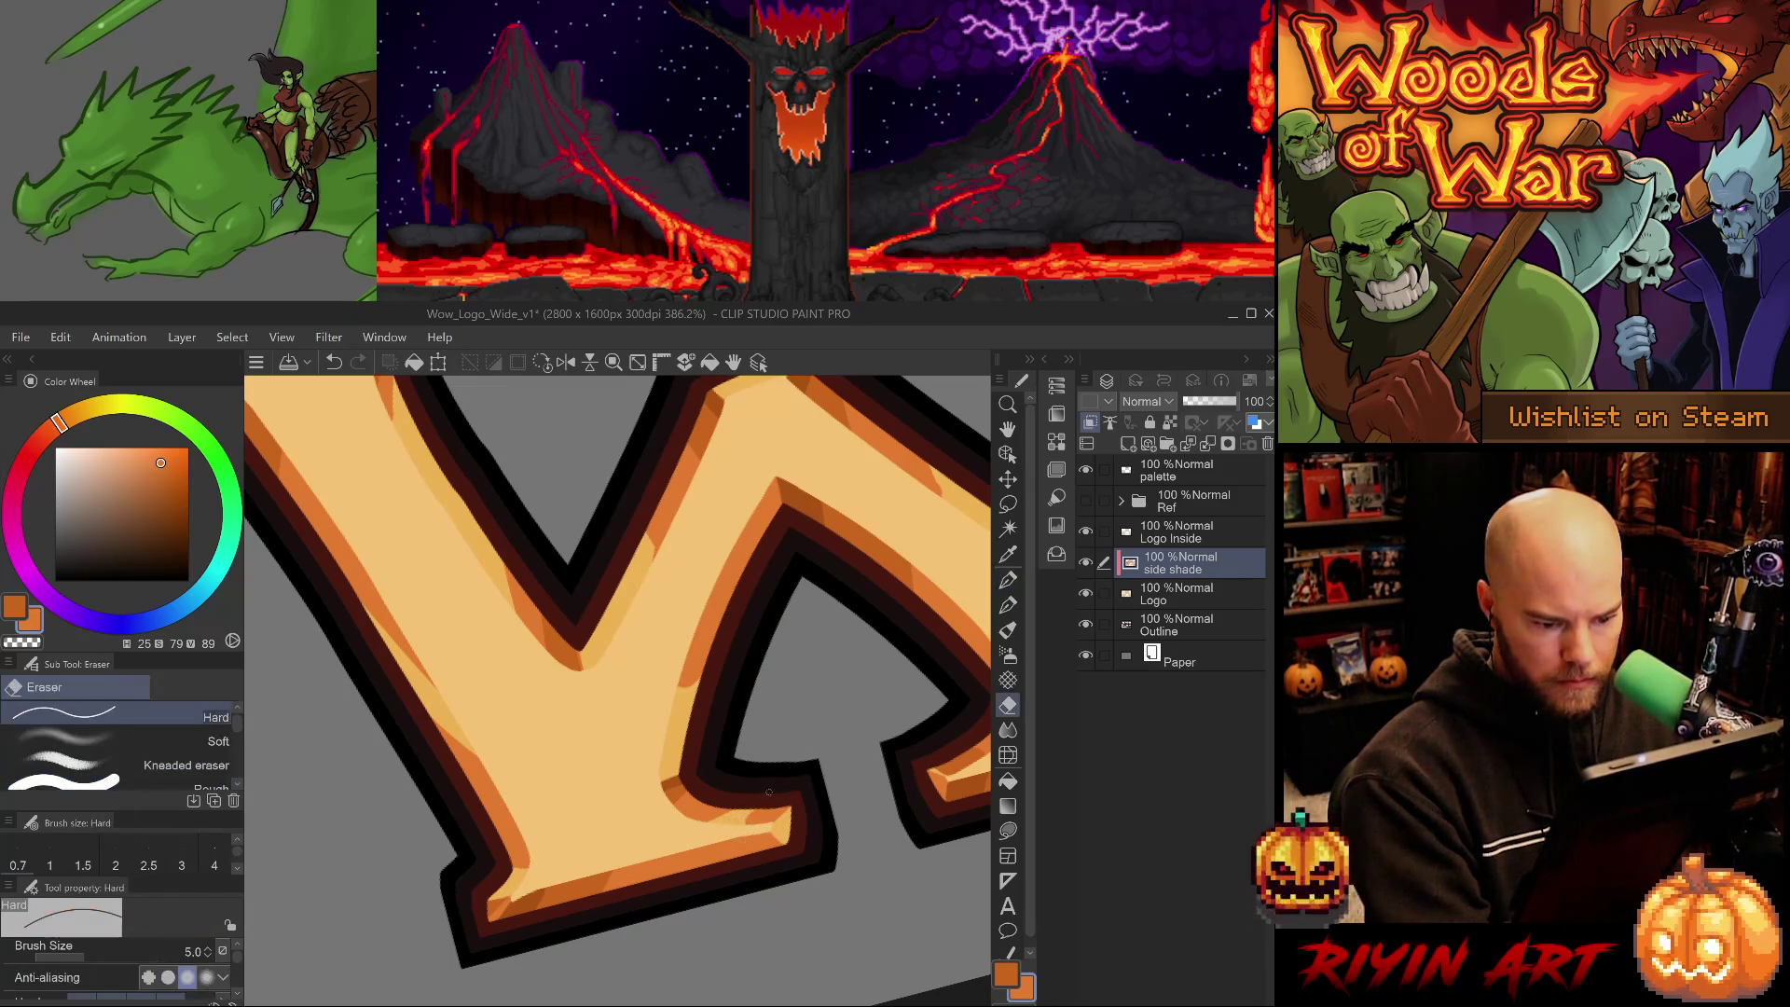
pyautogui.keyDown('alt'); pyautogui.click(579, 887); pyautogui.keyUp('alt')
pyautogui.press('p')
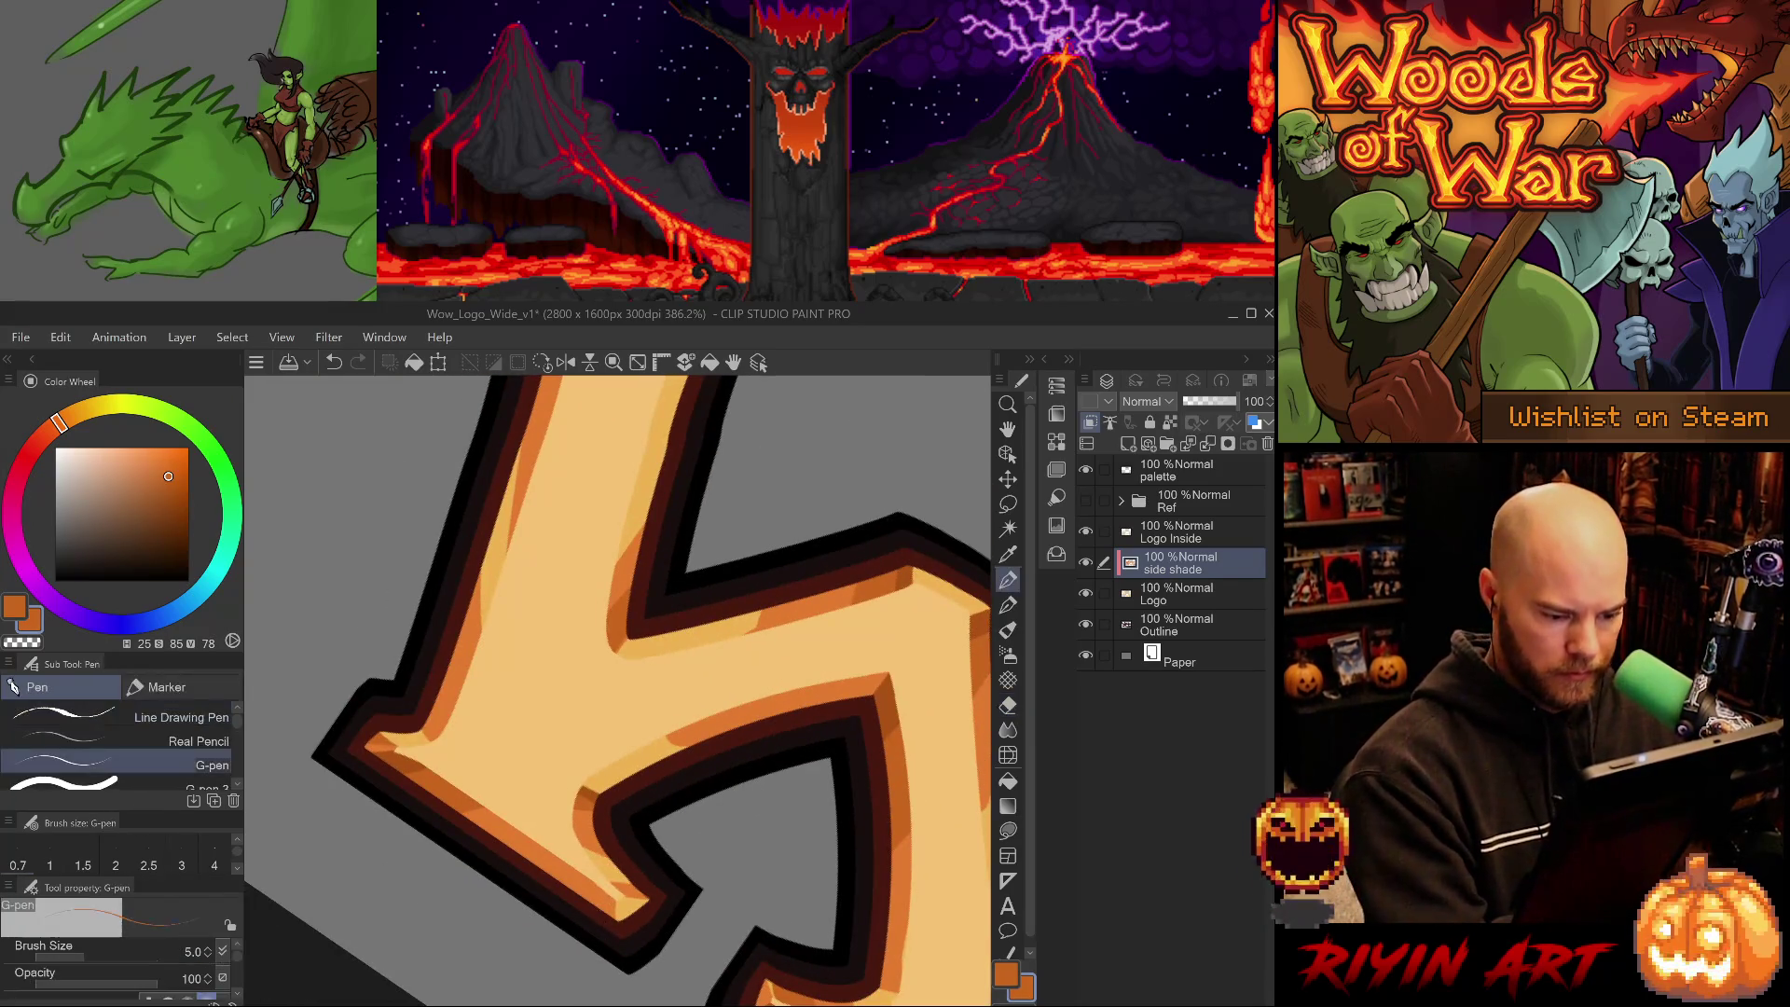
pyautogui.click(177, 786)
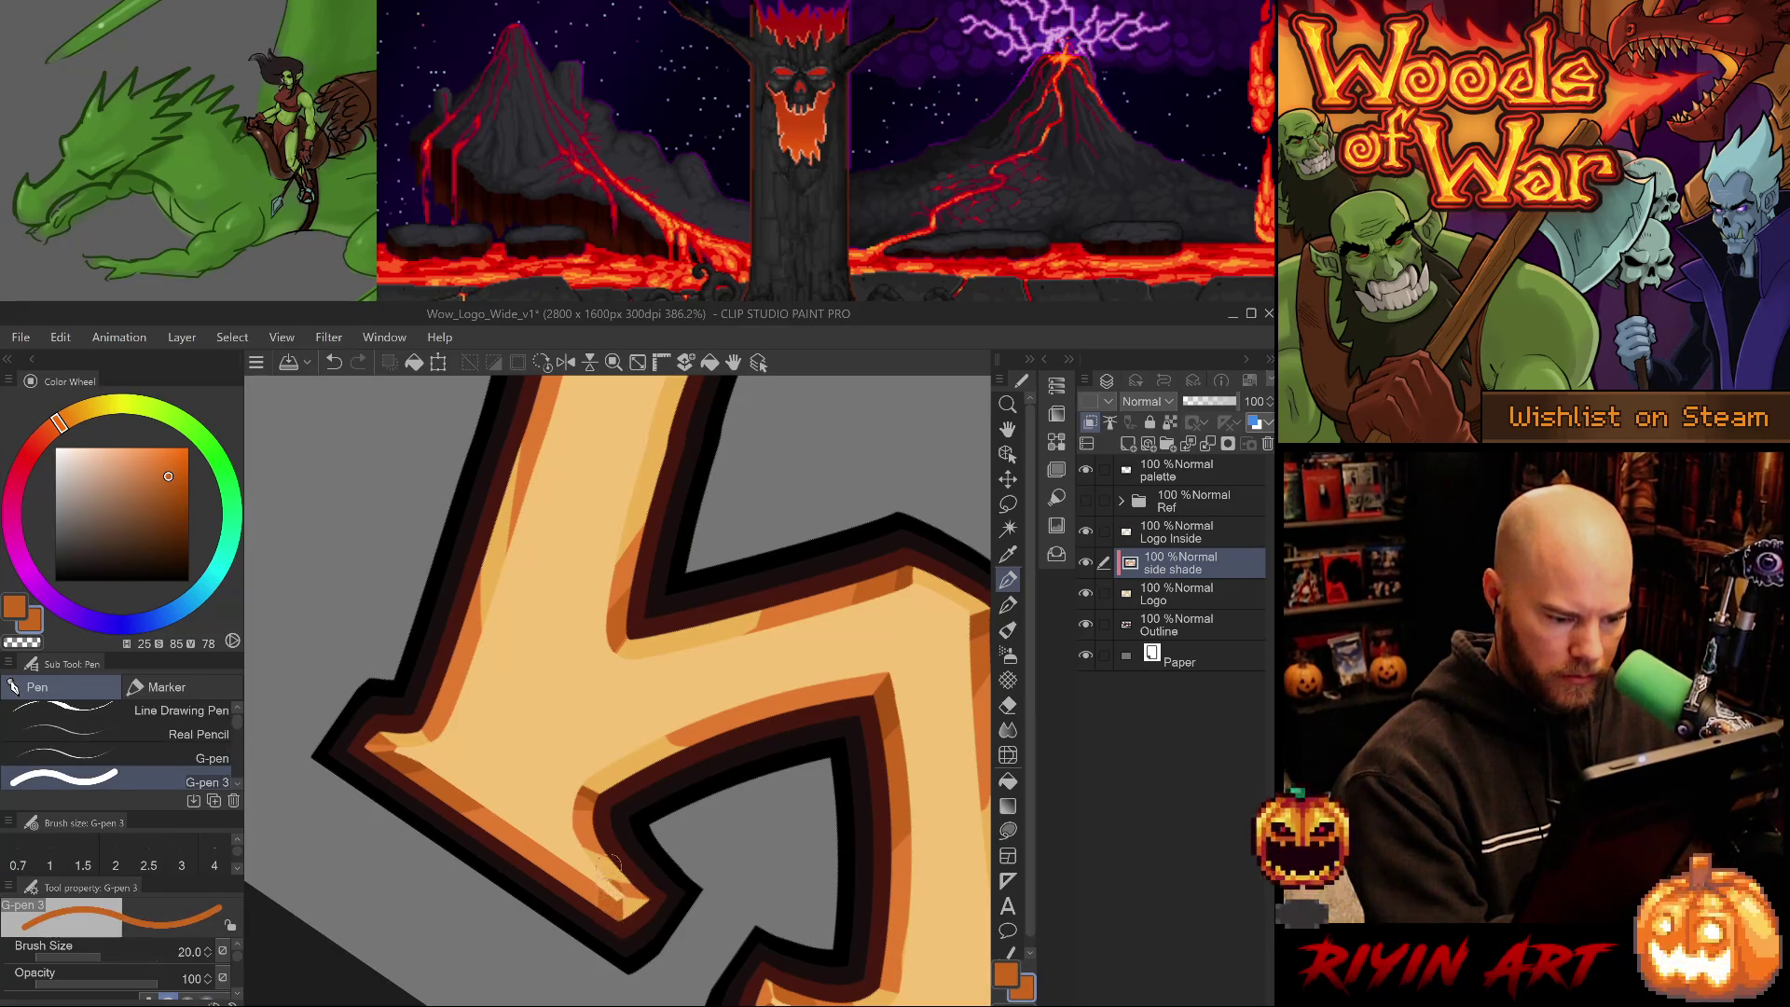
pyautogui.press('[')
pyautogui.press('[')
pyautogui.press('[')
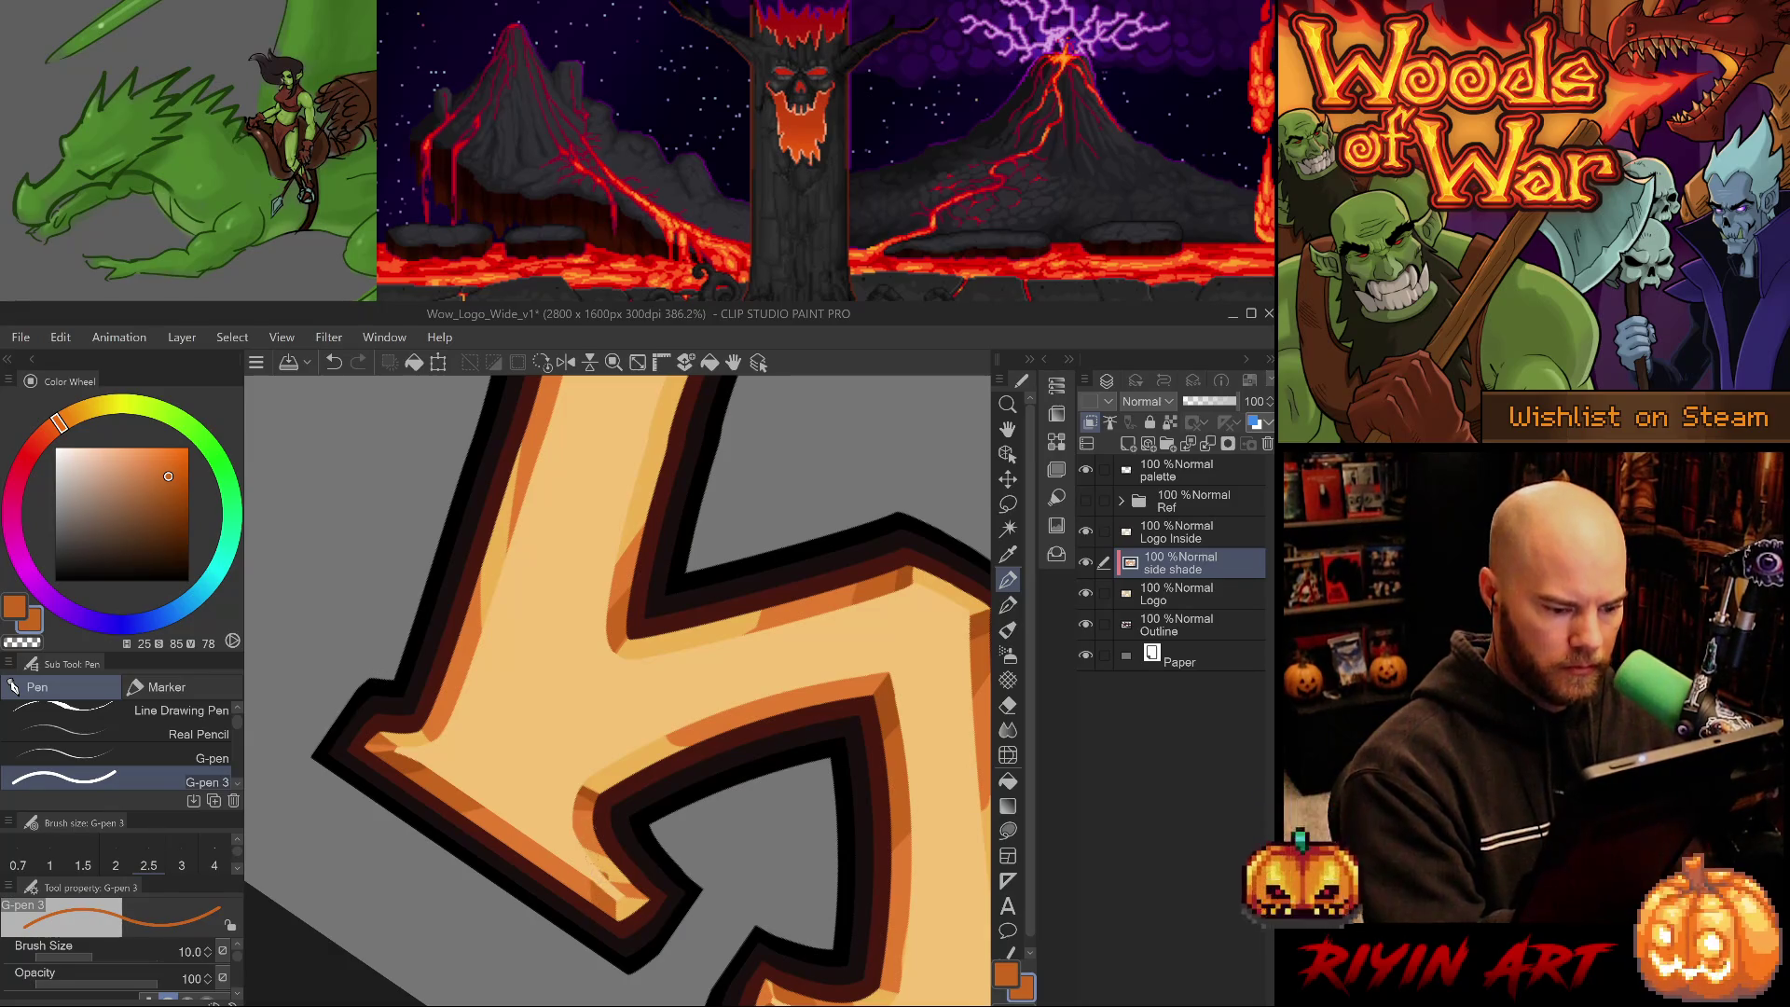
pyautogui.hotkey('ctrl', 'z')
pyautogui.keyDown('alt'); pyautogui.click(406, 764); pyautogui.keyUp('alt')
pyautogui.moveTo(601, 895); pyautogui.dragTo(611, 933)
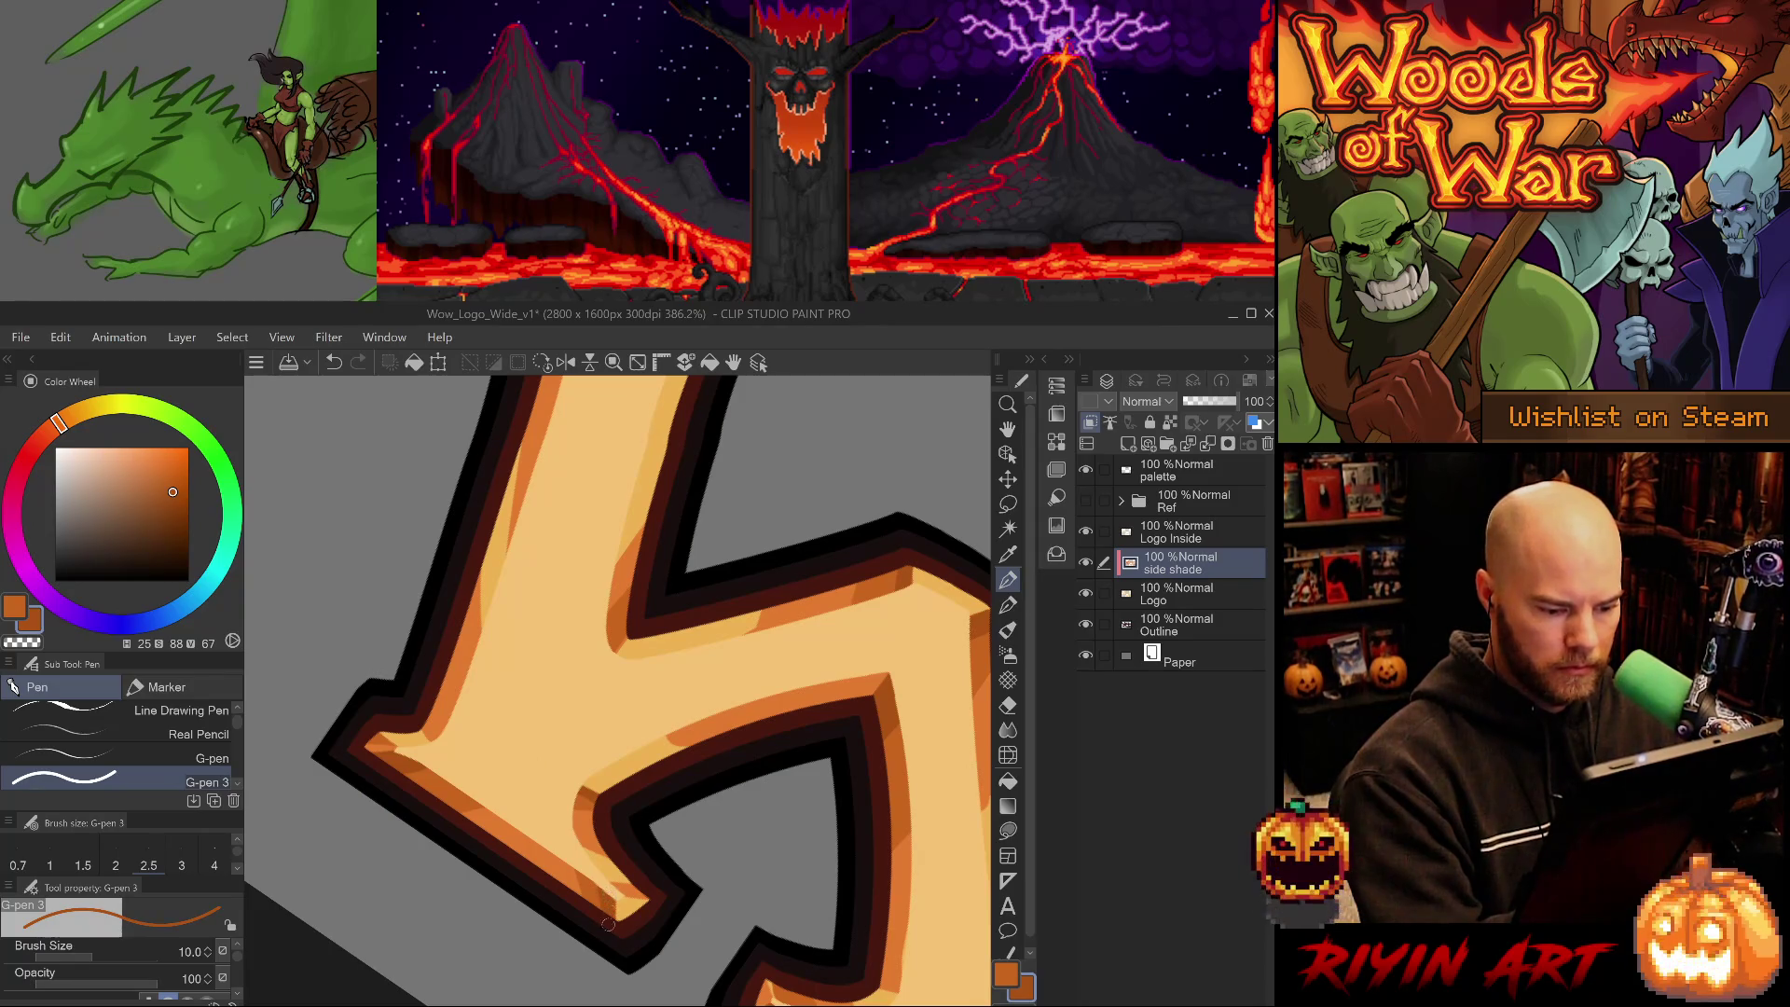
# - Paint darker orange shading on the letter's left arm
pyautogui.moveTo(627, 853); pyautogui.dragTo(680, 911)
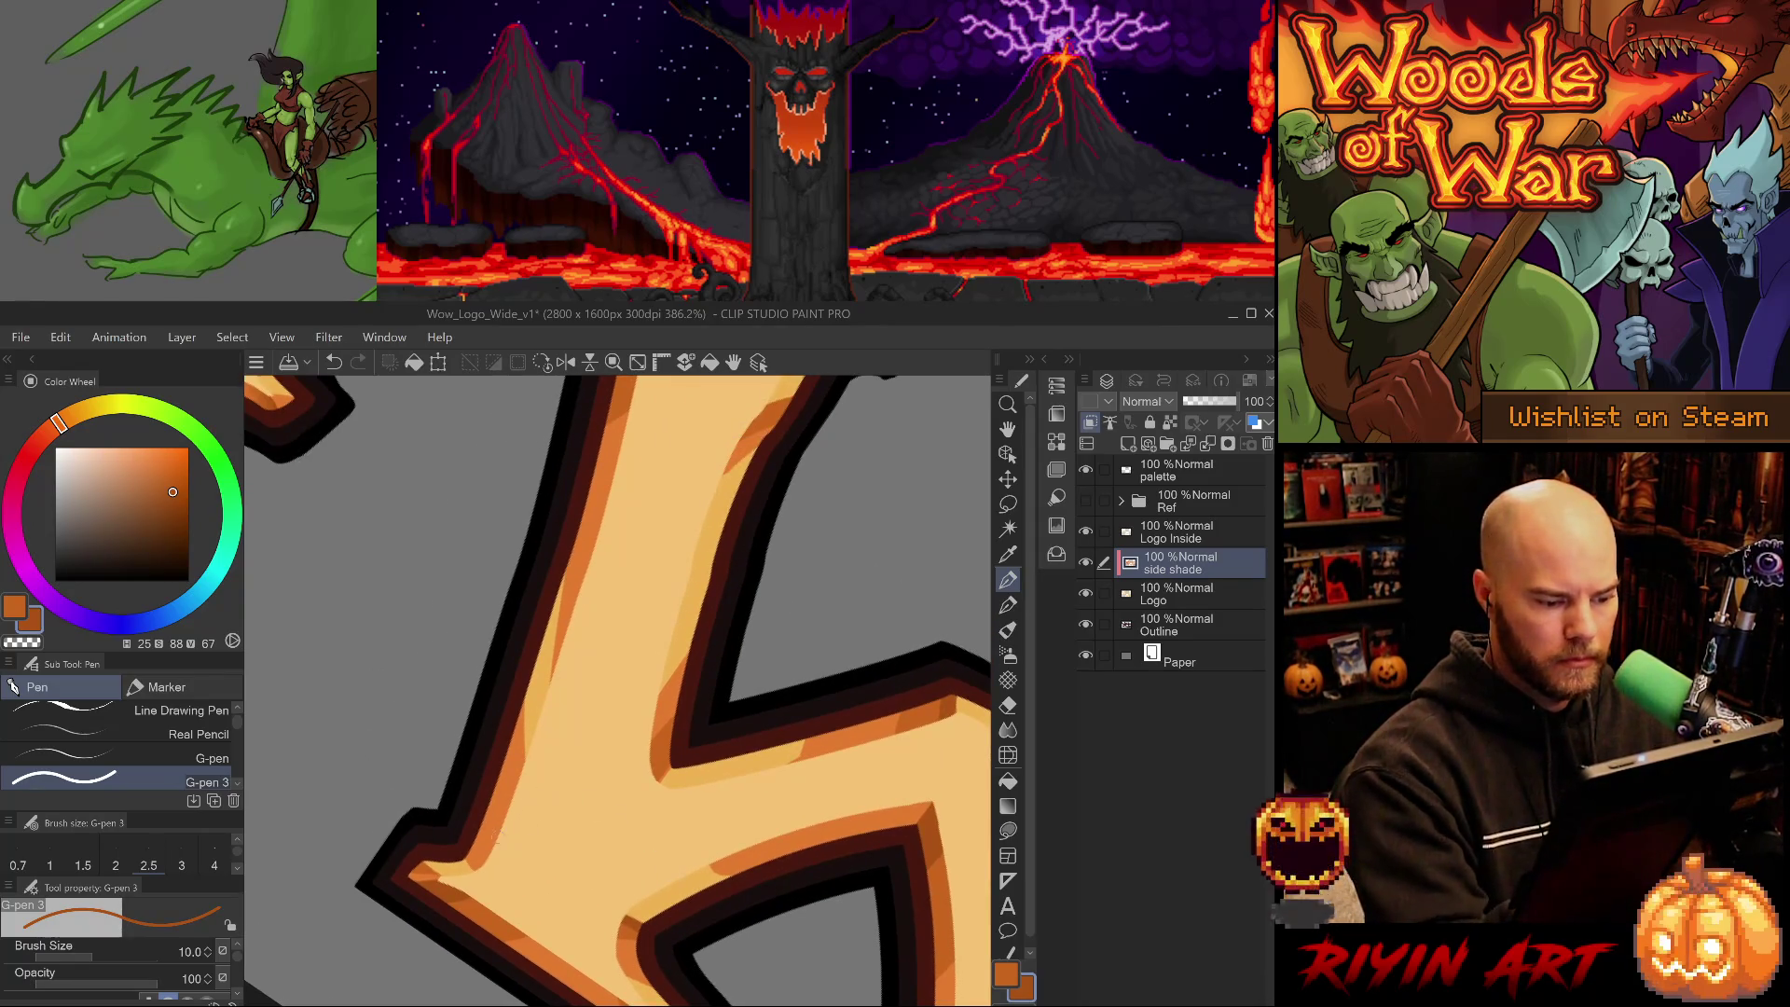
pyautogui.moveTo(463, 839)
pyautogui.mouseDown()
pyautogui.moveTo(480, 870)
pyautogui.moveTo(495, 821)
pyautogui.mouseUp()
pyautogui.keyDown('alt'); pyautogui.click(486, 915); pyautogui.keyUp('alt')
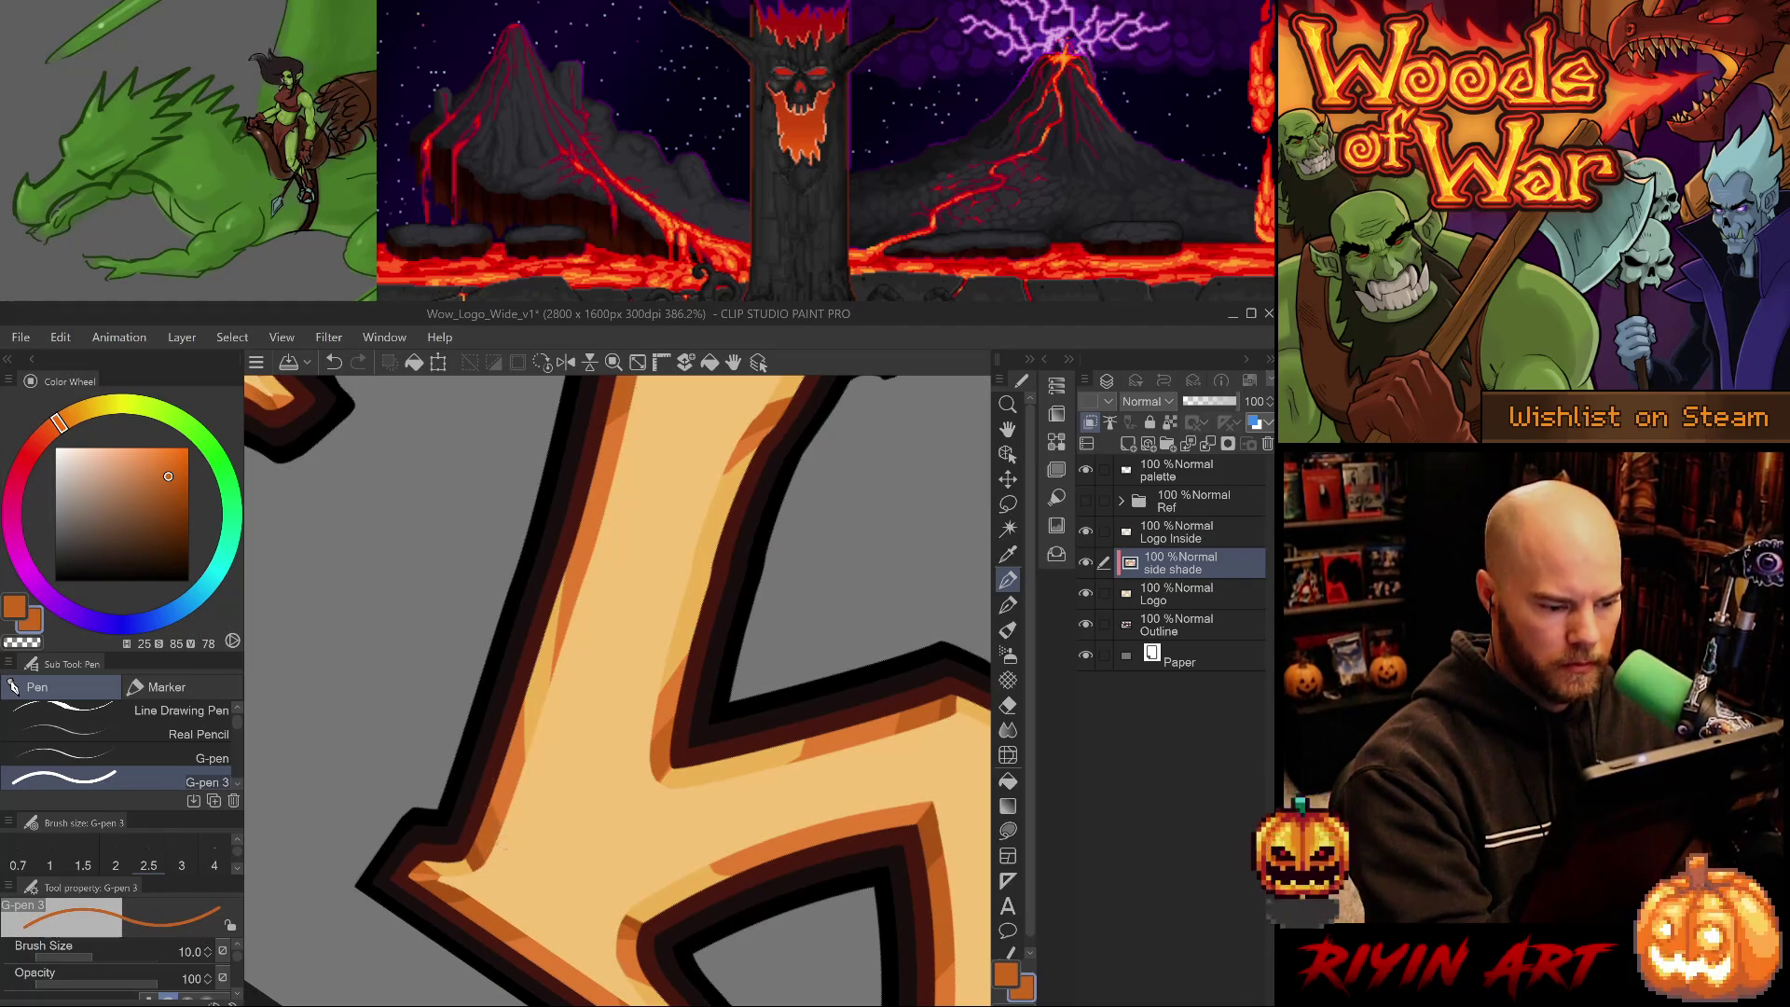
pyautogui.moveTo(518, 760); pyautogui.dragTo(607, 711)
pyautogui.moveTo(628, 812); pyautogui.dragTo(797, 685)
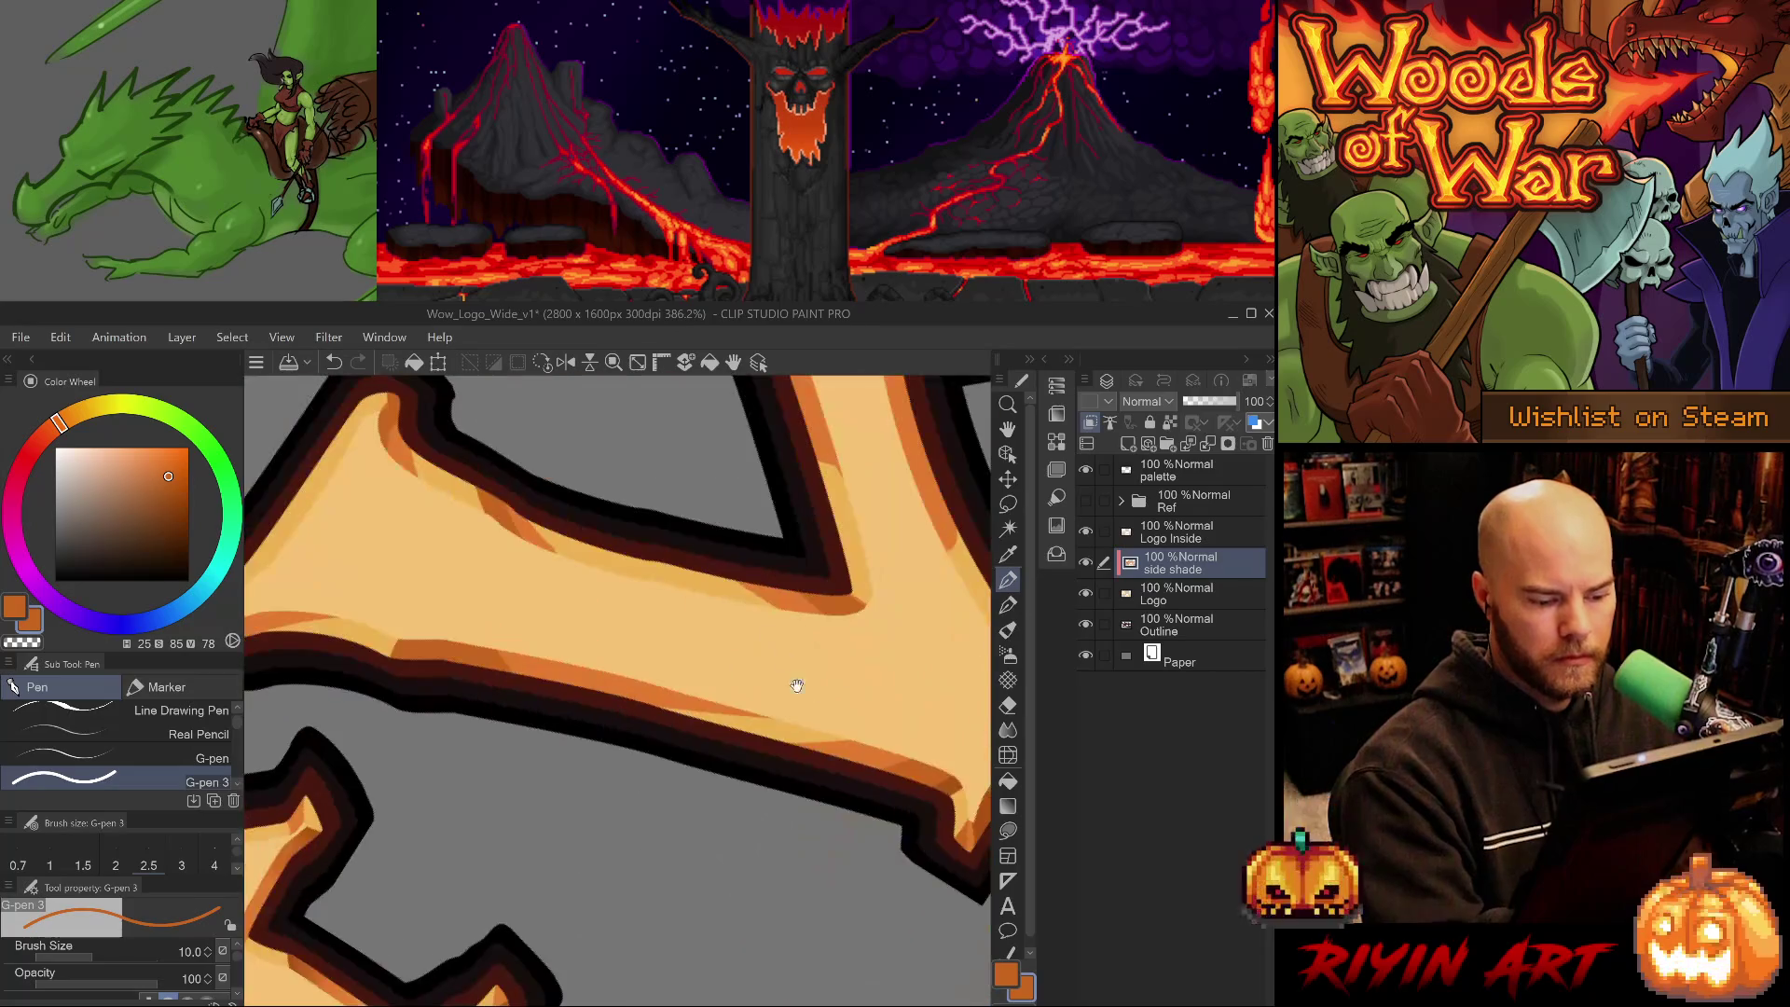
pyautogui.keyDown('alt'); pyautogui.click(927, 760); pyautogui.keyUp('alt')
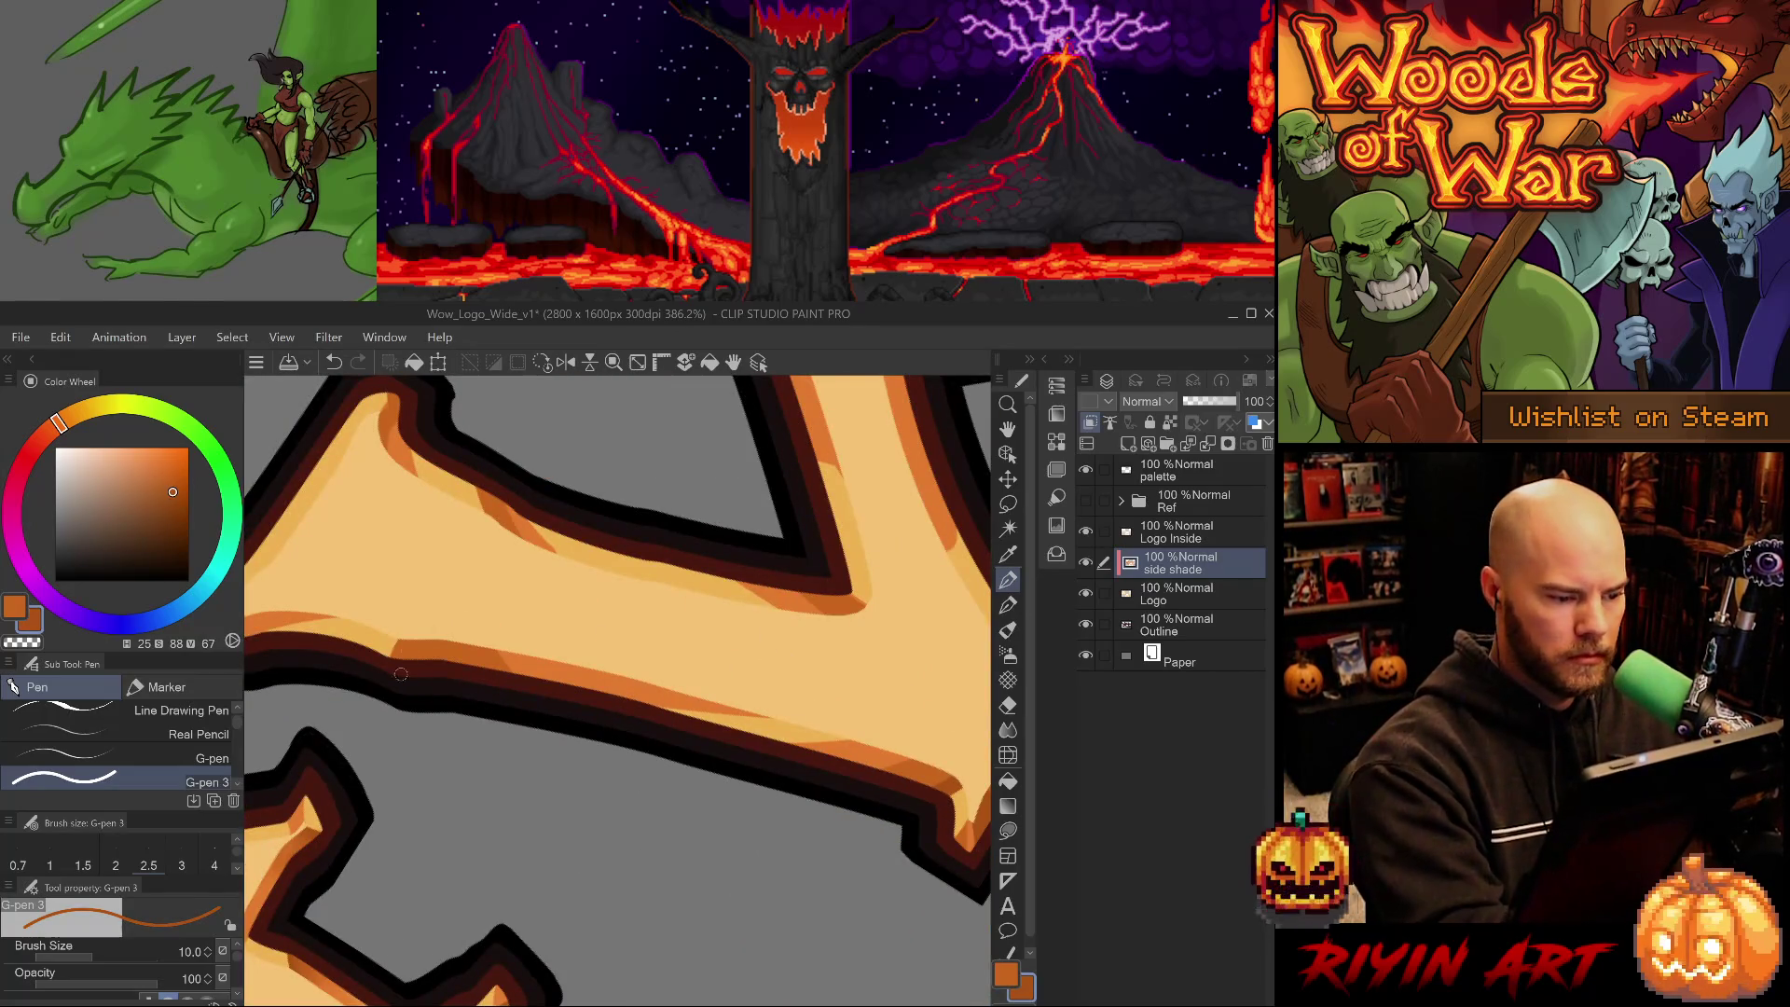
pyautogui.keyDown('alt'); pyautogui.click(491, 661); pyautogui.keyUp('alt')
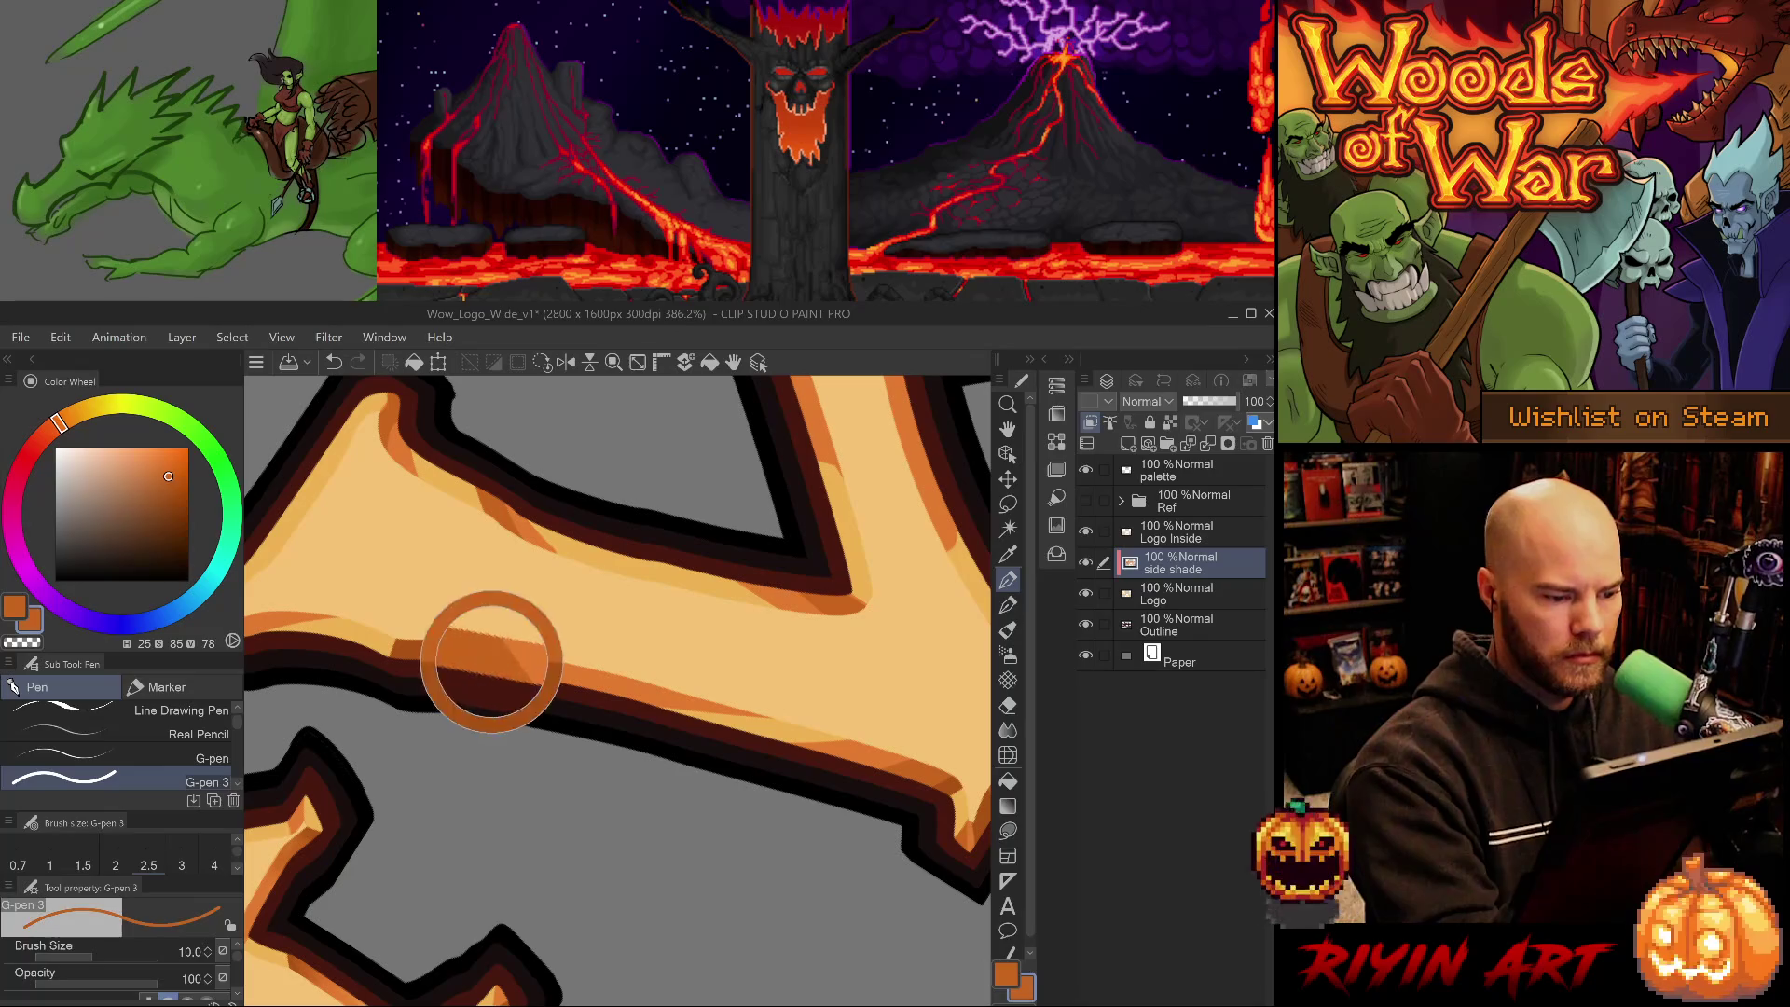
# - Paint a small darker orange shade at the upper arm's corner, redrawing it once
pyautogui.moveTo(674, 748); pyautogui.dragTo(680, 759)
pyautogui.moveTo(410, 522); pyautogui.dragTo(418, 616)
pyautogui.moveTo(415, 690); pyautogui.dragTo(422, 781)
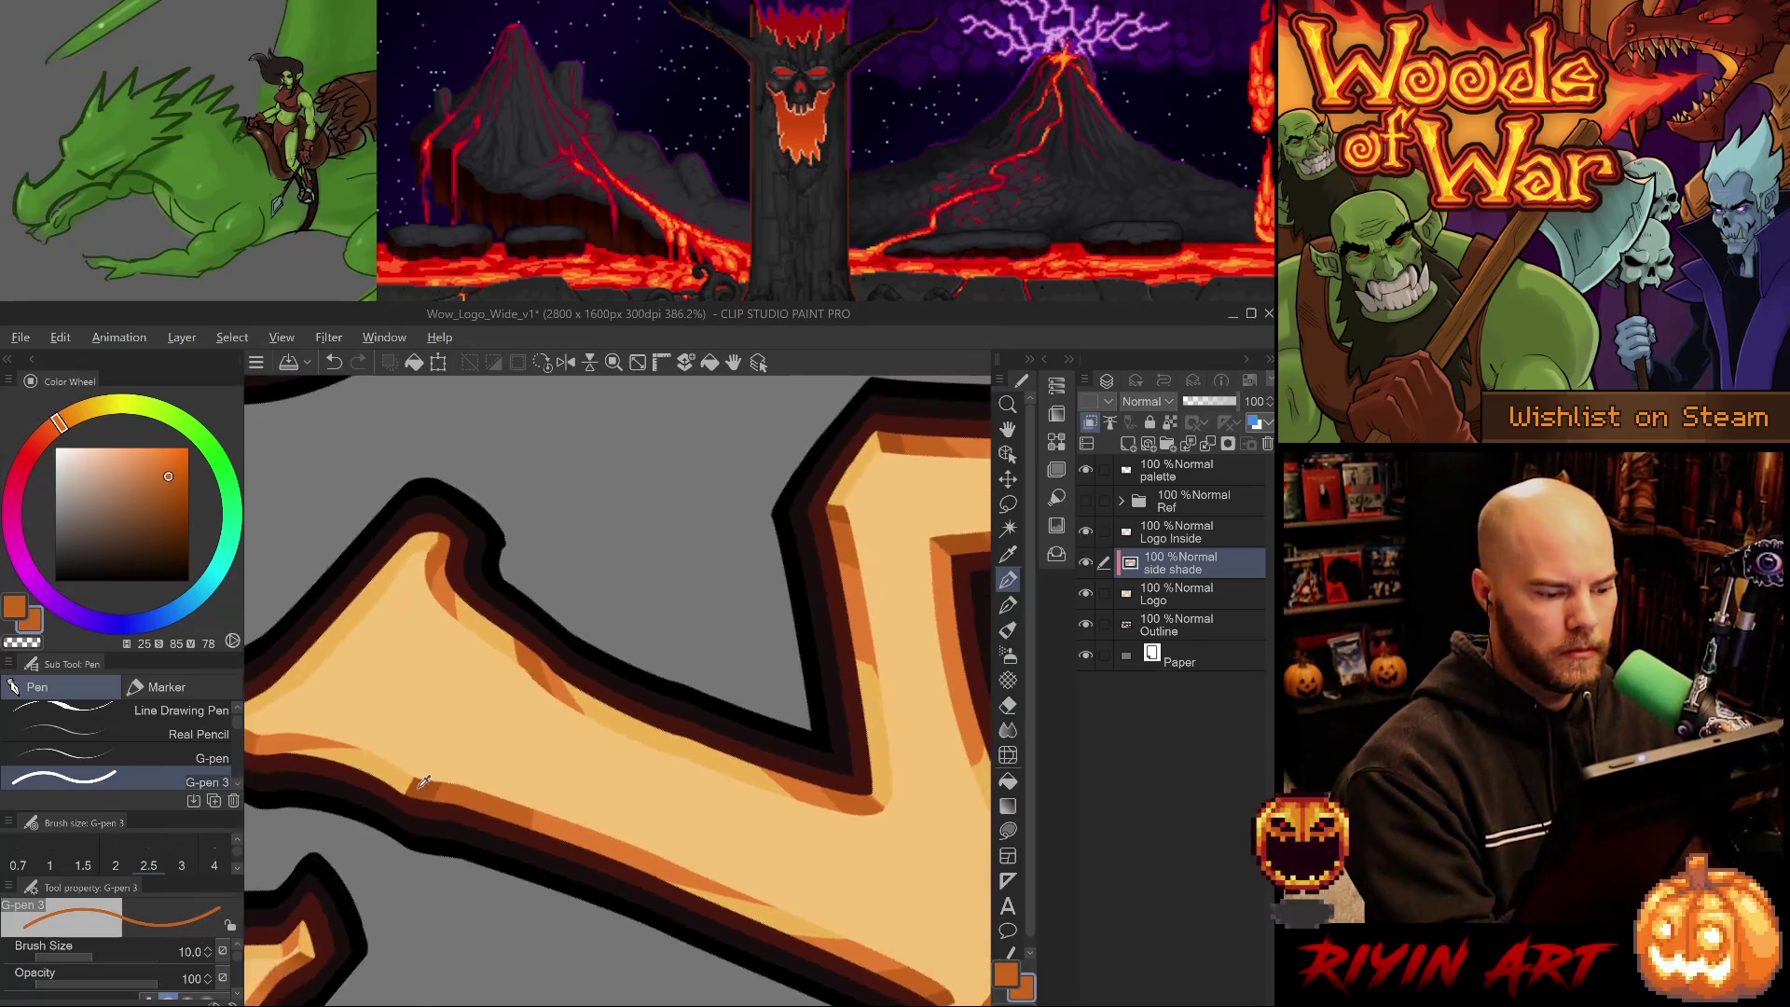
pyautogui.keyDown('alt'); pyautogui.click(816, 679); pyautogui.keyUp('alt')
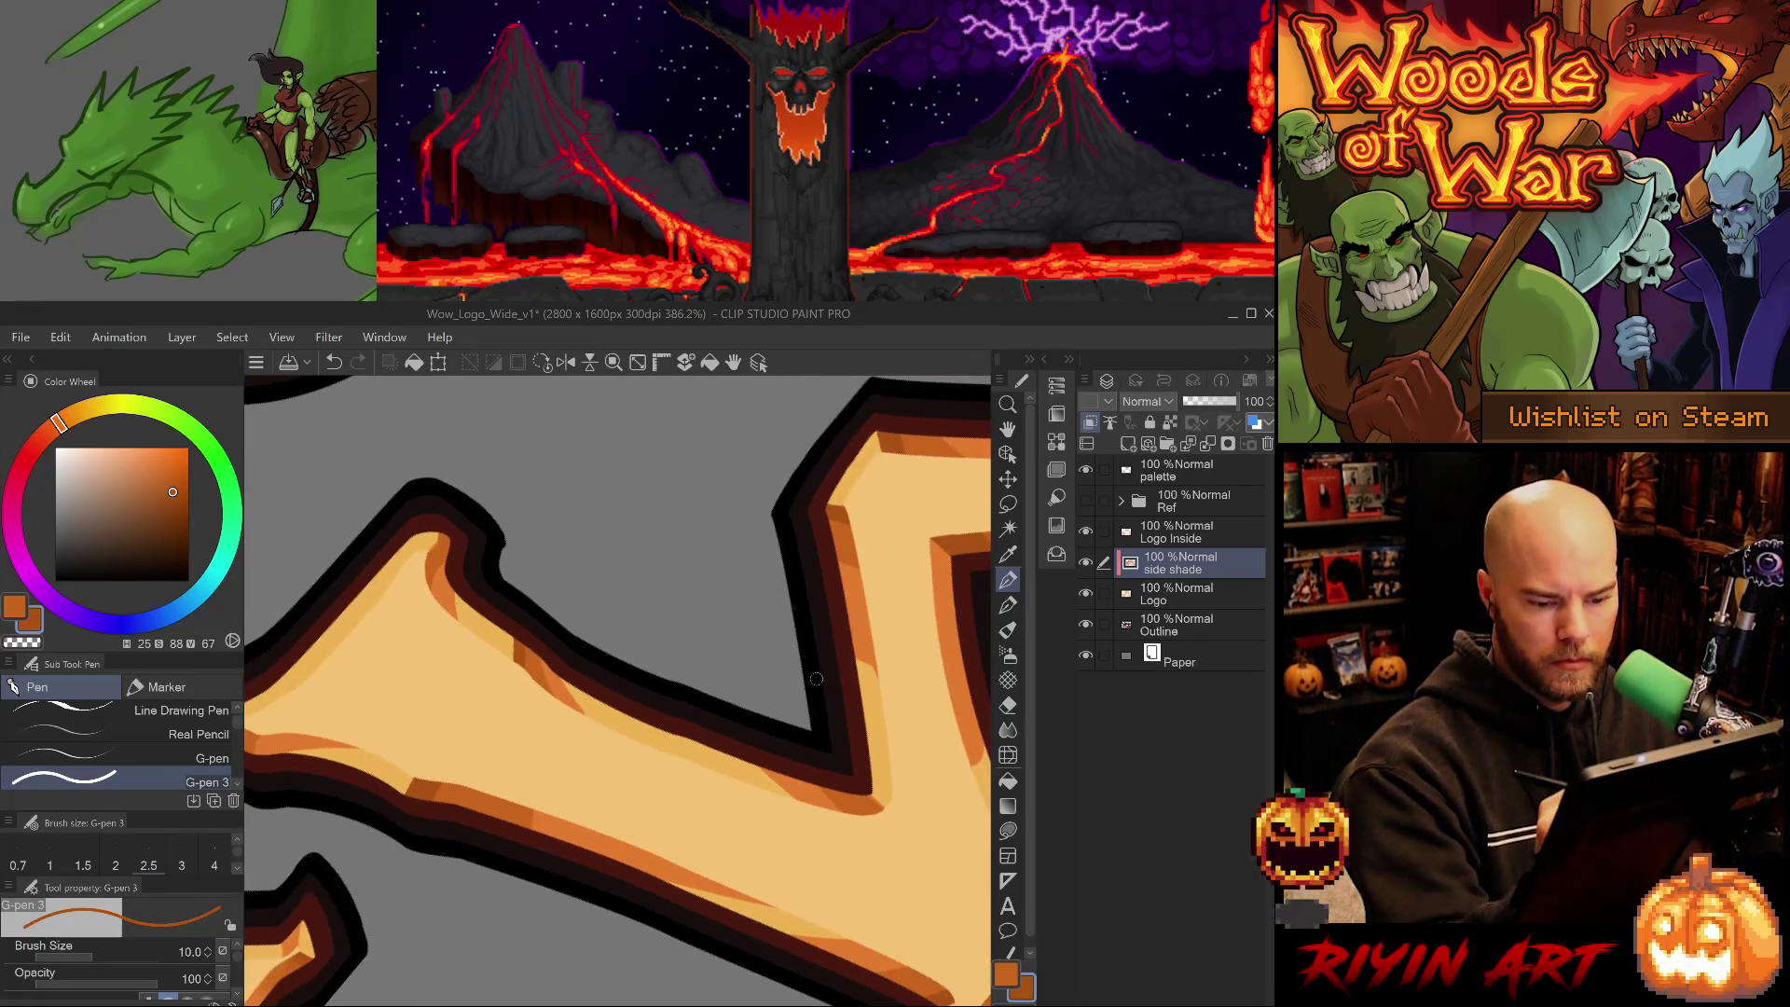
pyautogui.moveTo(861, 793); pyautogui.dragTo(882, 811)
pyautogui.hotkey('ctrl', 'z')
pyautogui.hotkey('ctrl', 'z')
pyautogui.hotkey('ctrl', 'z')
pyautogui.moveTo(884, 811); pyautogui.dragTo(868, 794)
# - Add darker orange shade strokes down the next letter's orange edge
pyautogui.moveTo(602, 711); pyautogui.dragTo(723, 780)
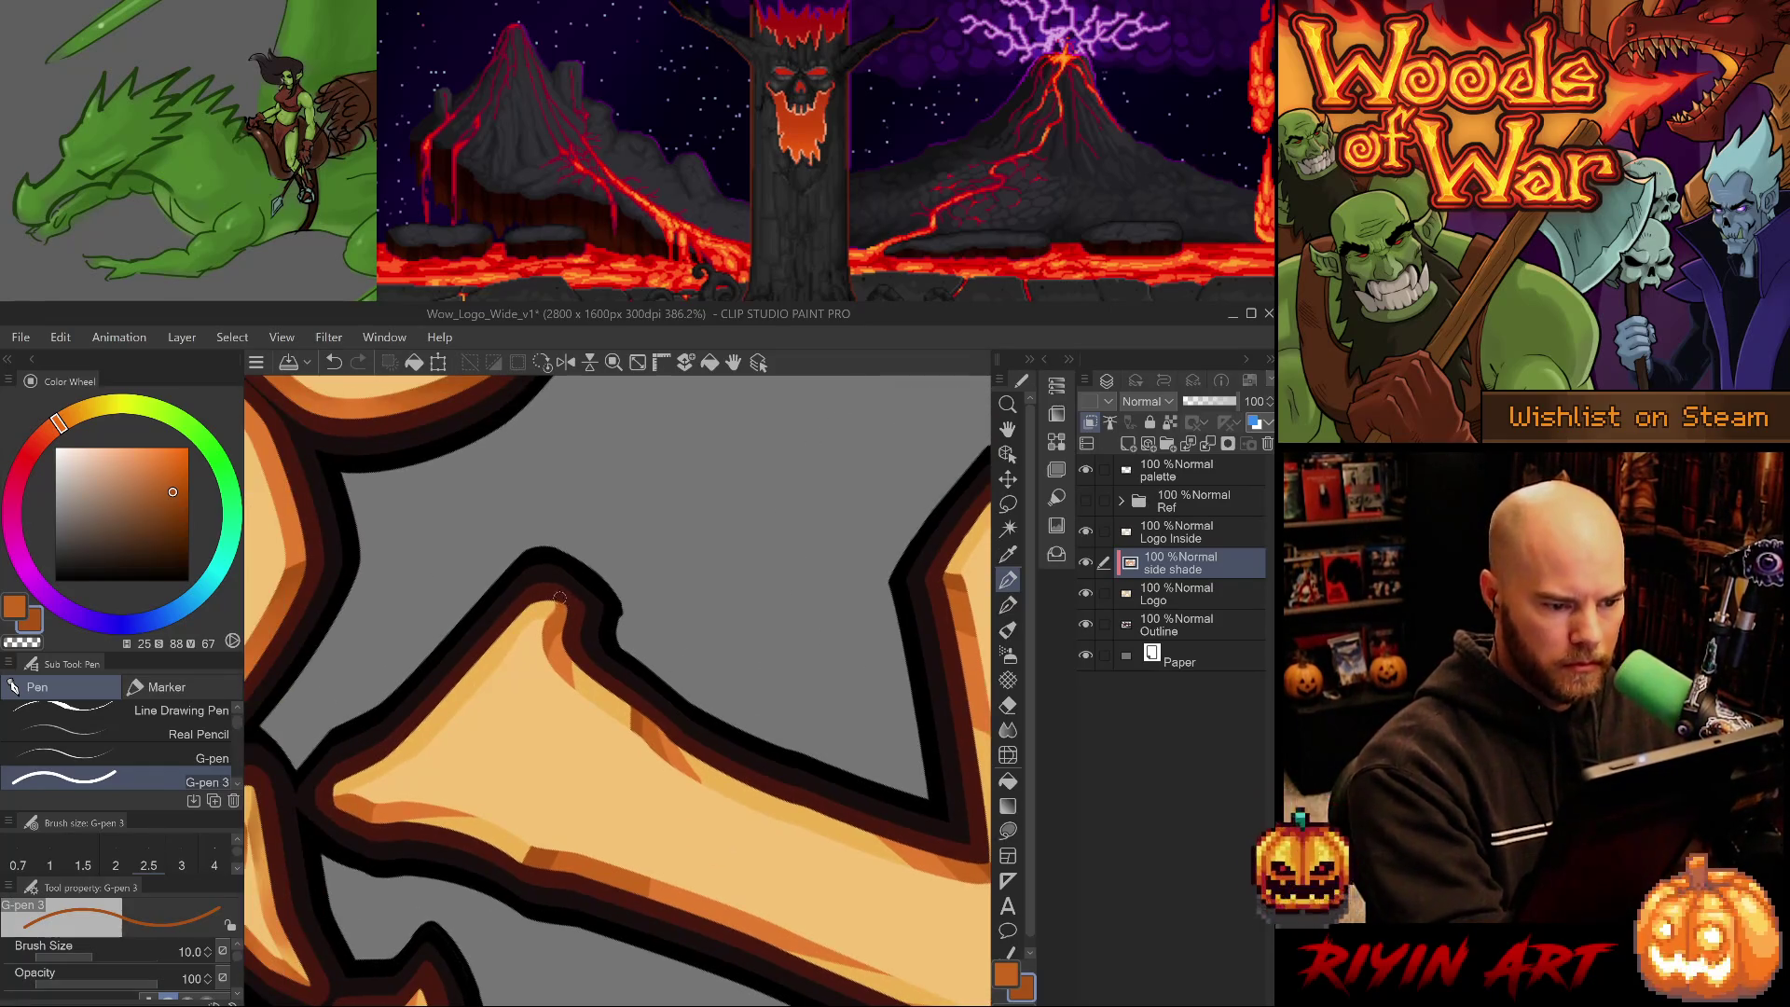
pyautogui.moveTo(560, 609); pyautogui.dragTo(546, 632)
pyautogui.keyDown('alt'); pyautogui.click(560, 626); pyautogui.keyUp('alt')
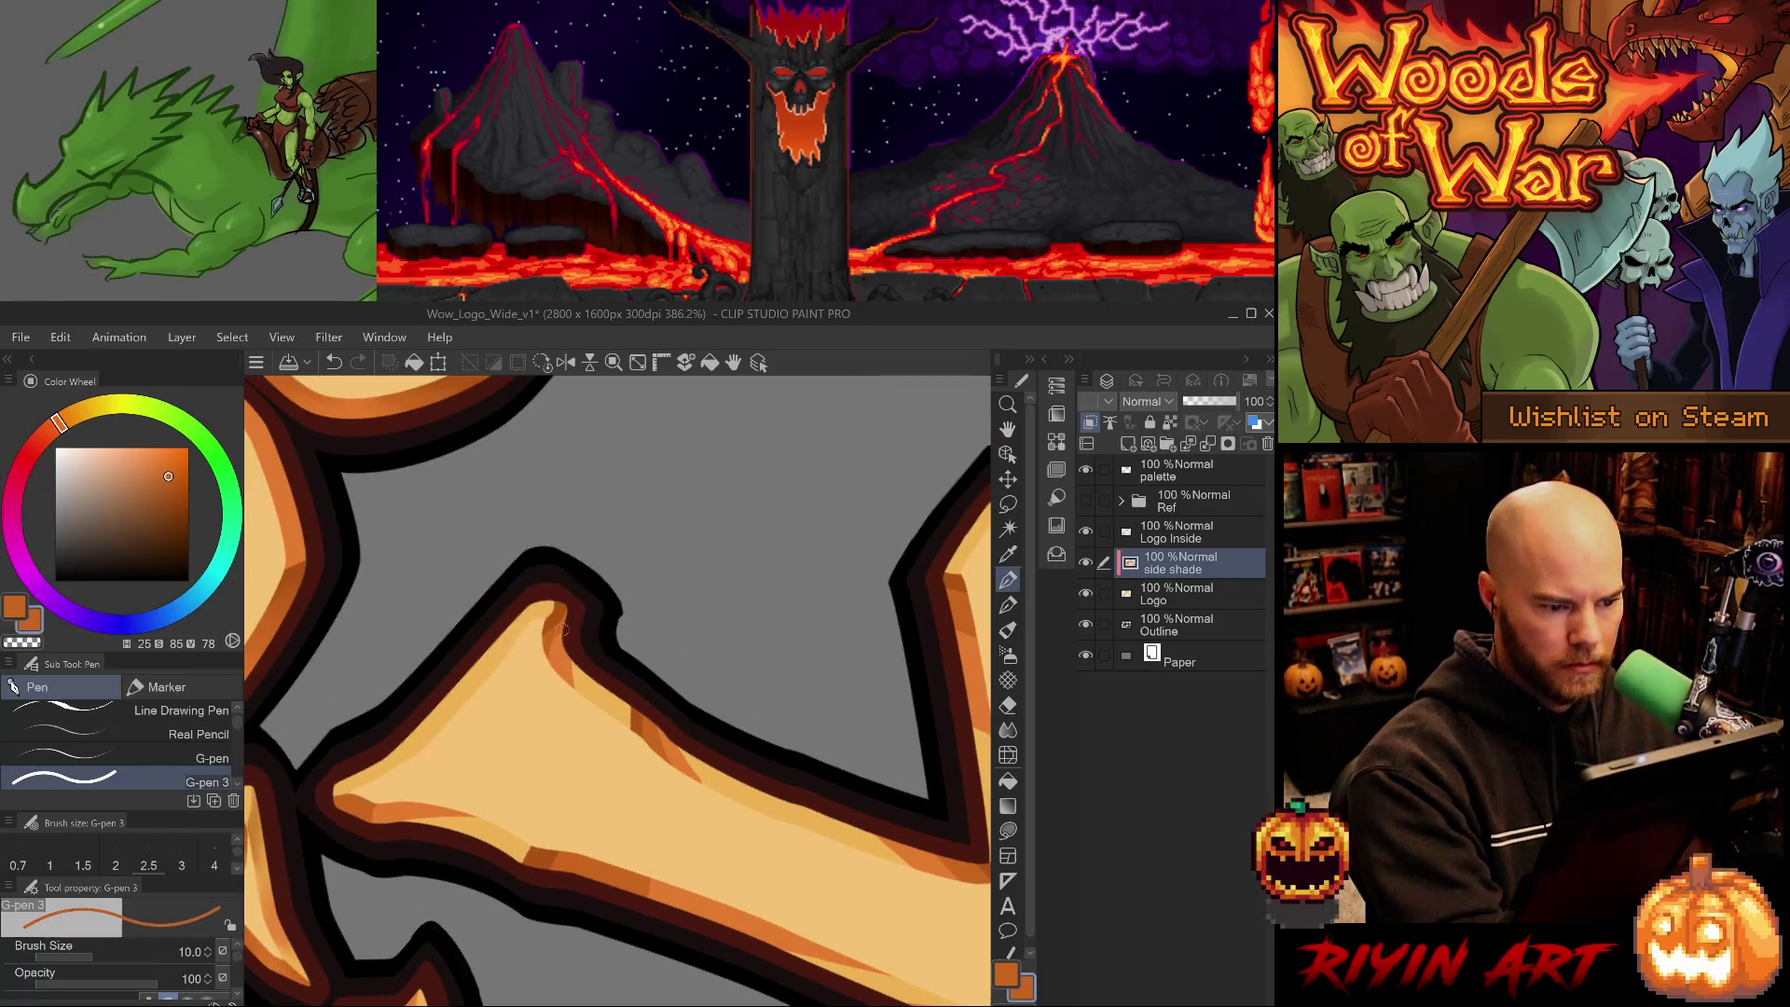
pyautogui.moveTo(591, 652); pyautogui.dragTo(601, 932)
pyautogui.keyDown('alt'); pyautogui.click(572, 562); pyautogui.keyUp('alt')
pyautogui.moveTo(573, 562); pyautogui.dragTo(587, 602)
pyautogui.keyDown('alt'); pyautogui.click(579, 596); pyautogui.keyUp('alt')
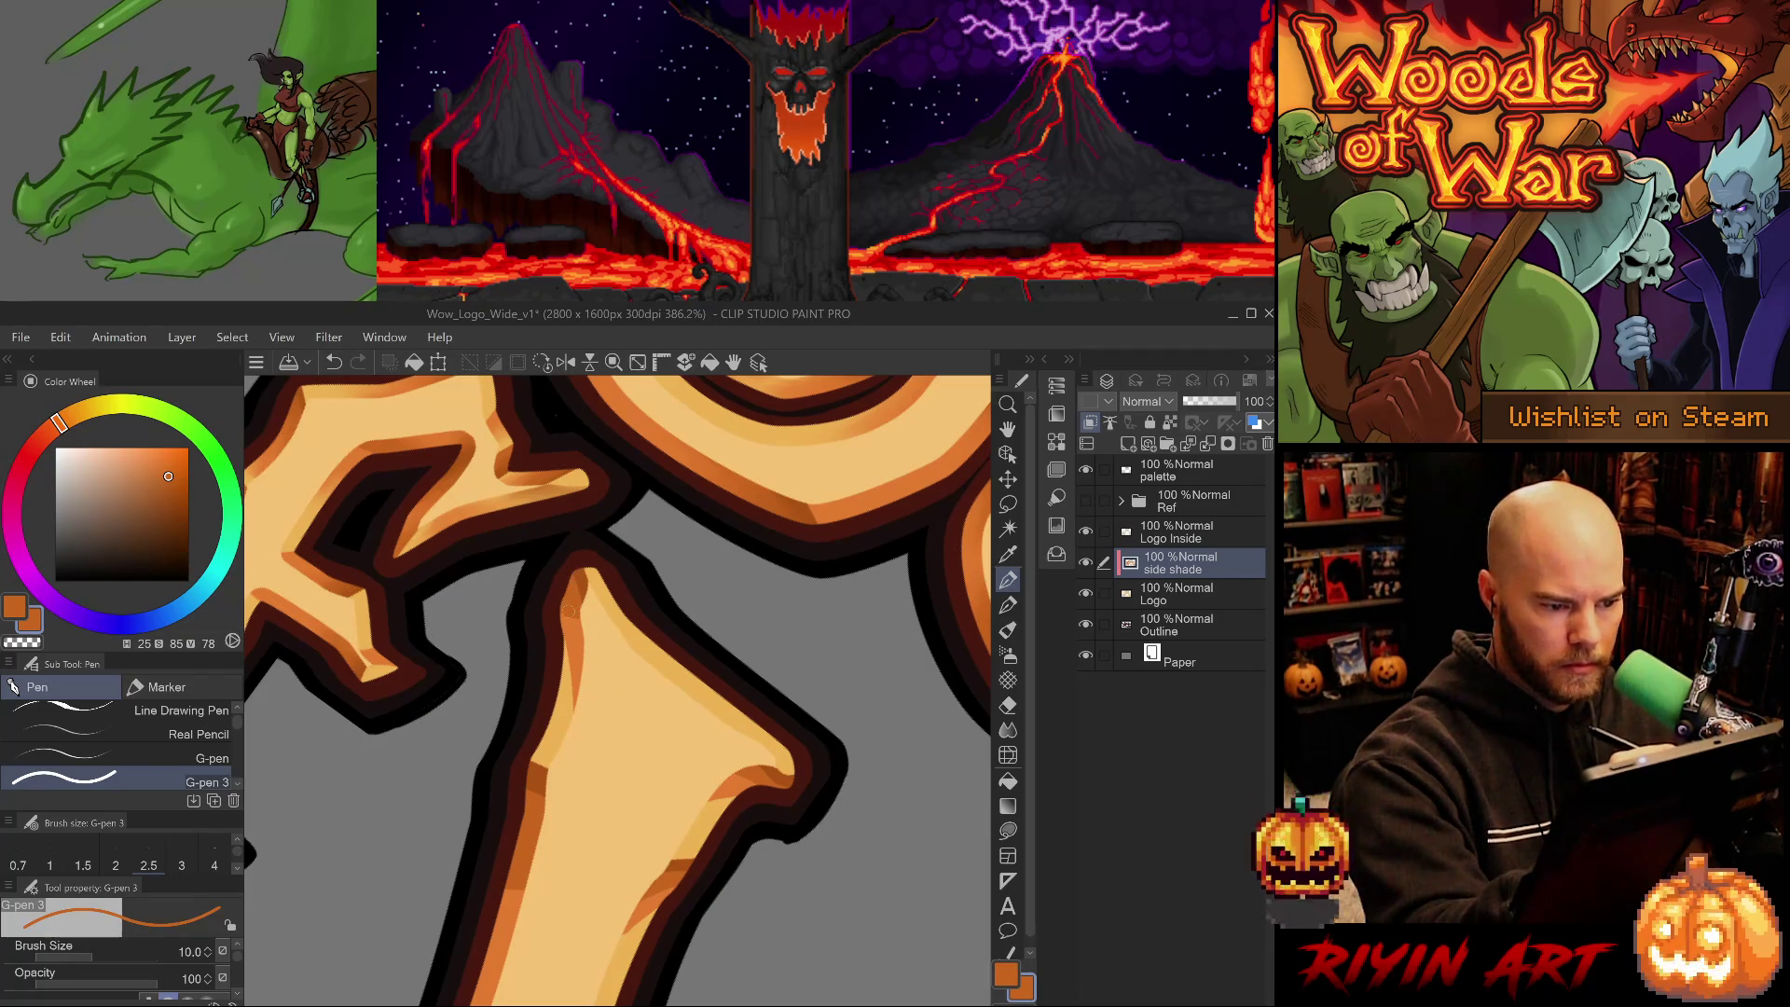
# - Paint pale orange shading along the bone-shaped stroke's upper edge
pyautogui.keyDown('alt'); pyautogui.click(568, 668); pyautogui.keyUp('alt')
pyautogui.moveTo(637, 817)
pyautogui.mouseDown()
pyautogui.moveTo(755, 687)
pyautogui.moveTo(764, 777)
pyautogui.mouseUp()
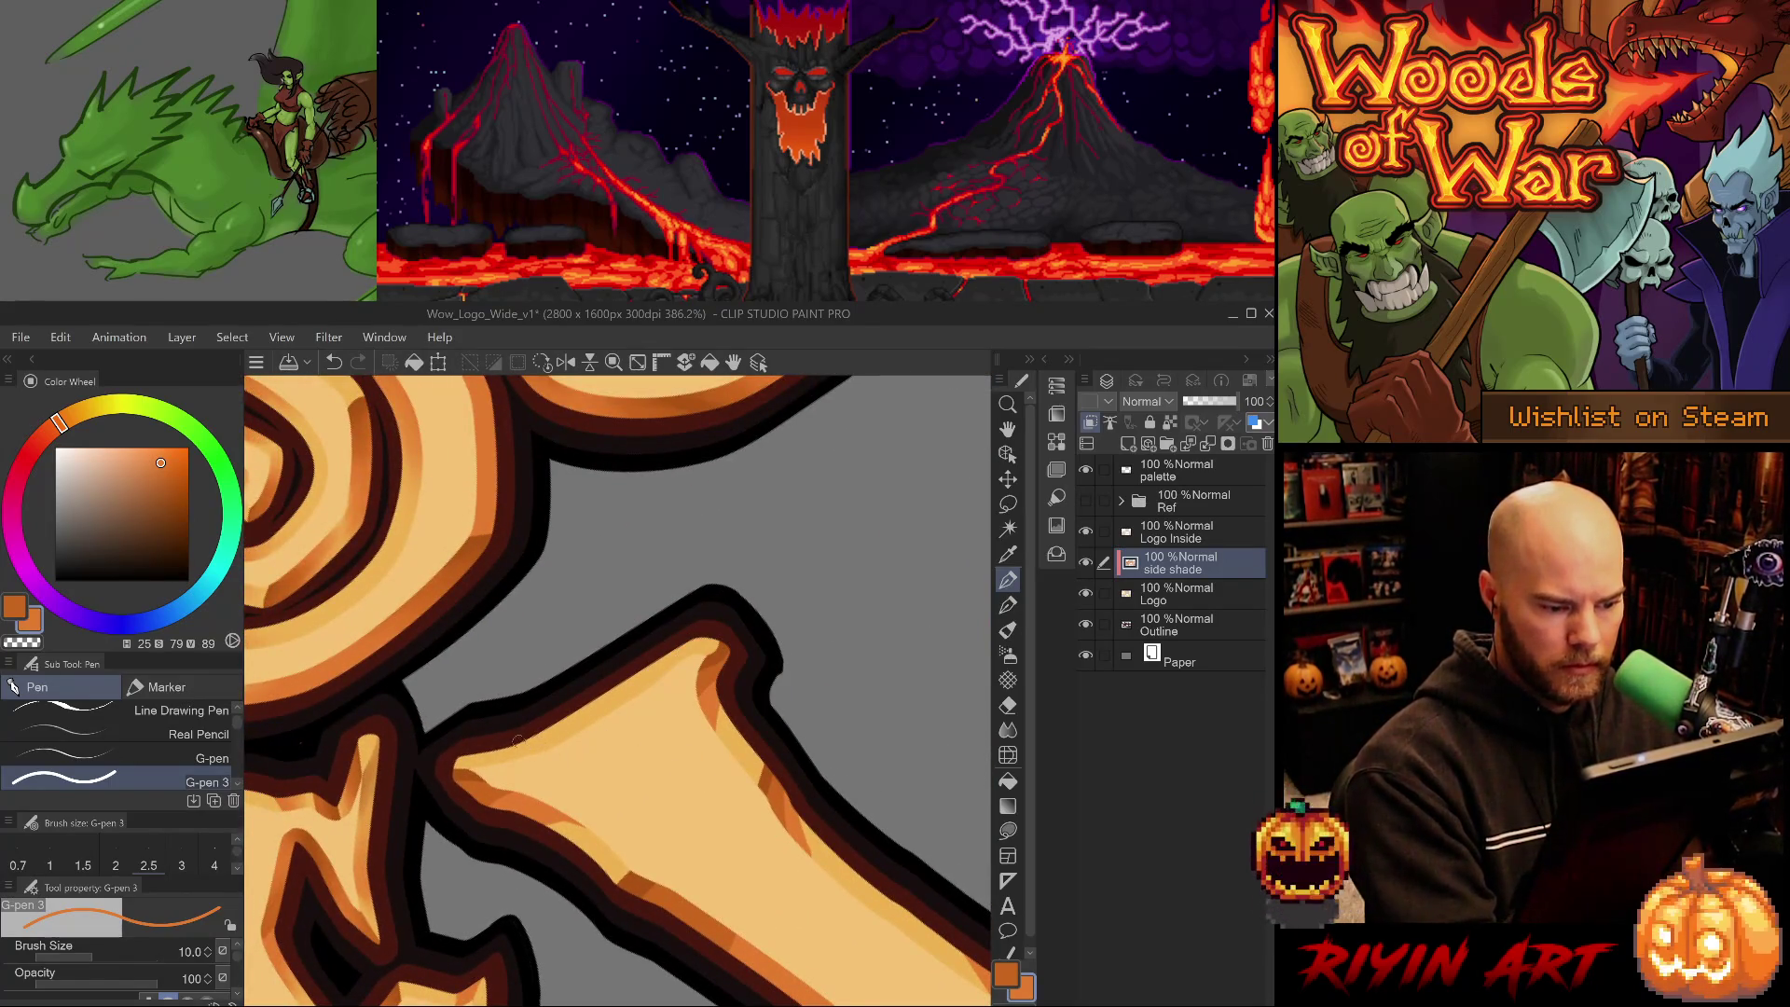
pyautogui.moveTo(528, 746); pyautogui.dragTo(643, 692)
pyautogui.press('j')
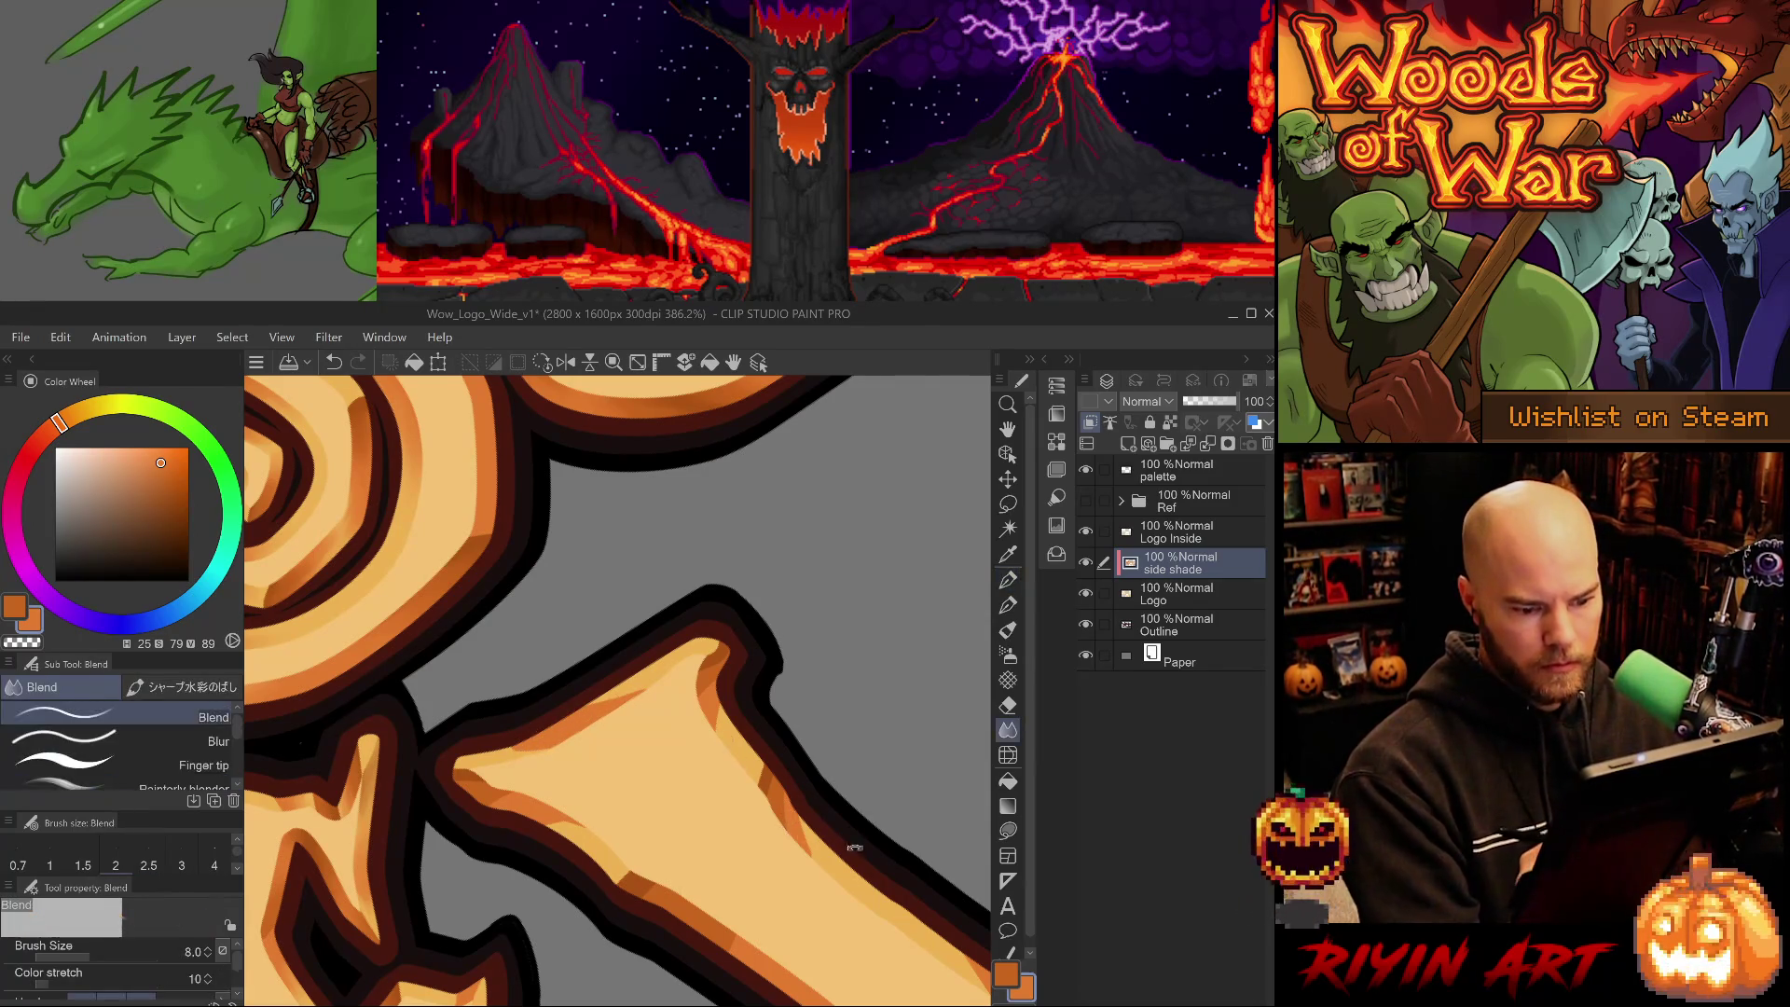
pyautogui.scroll(-5, 852, 843)
pyautogui.moveTo(763, 871)
pyautogui.mouseDown()
pyautogui.moveTo(809, 884)
pyautogui.moveTo(632, 672)
pyautogui.mouseUp()
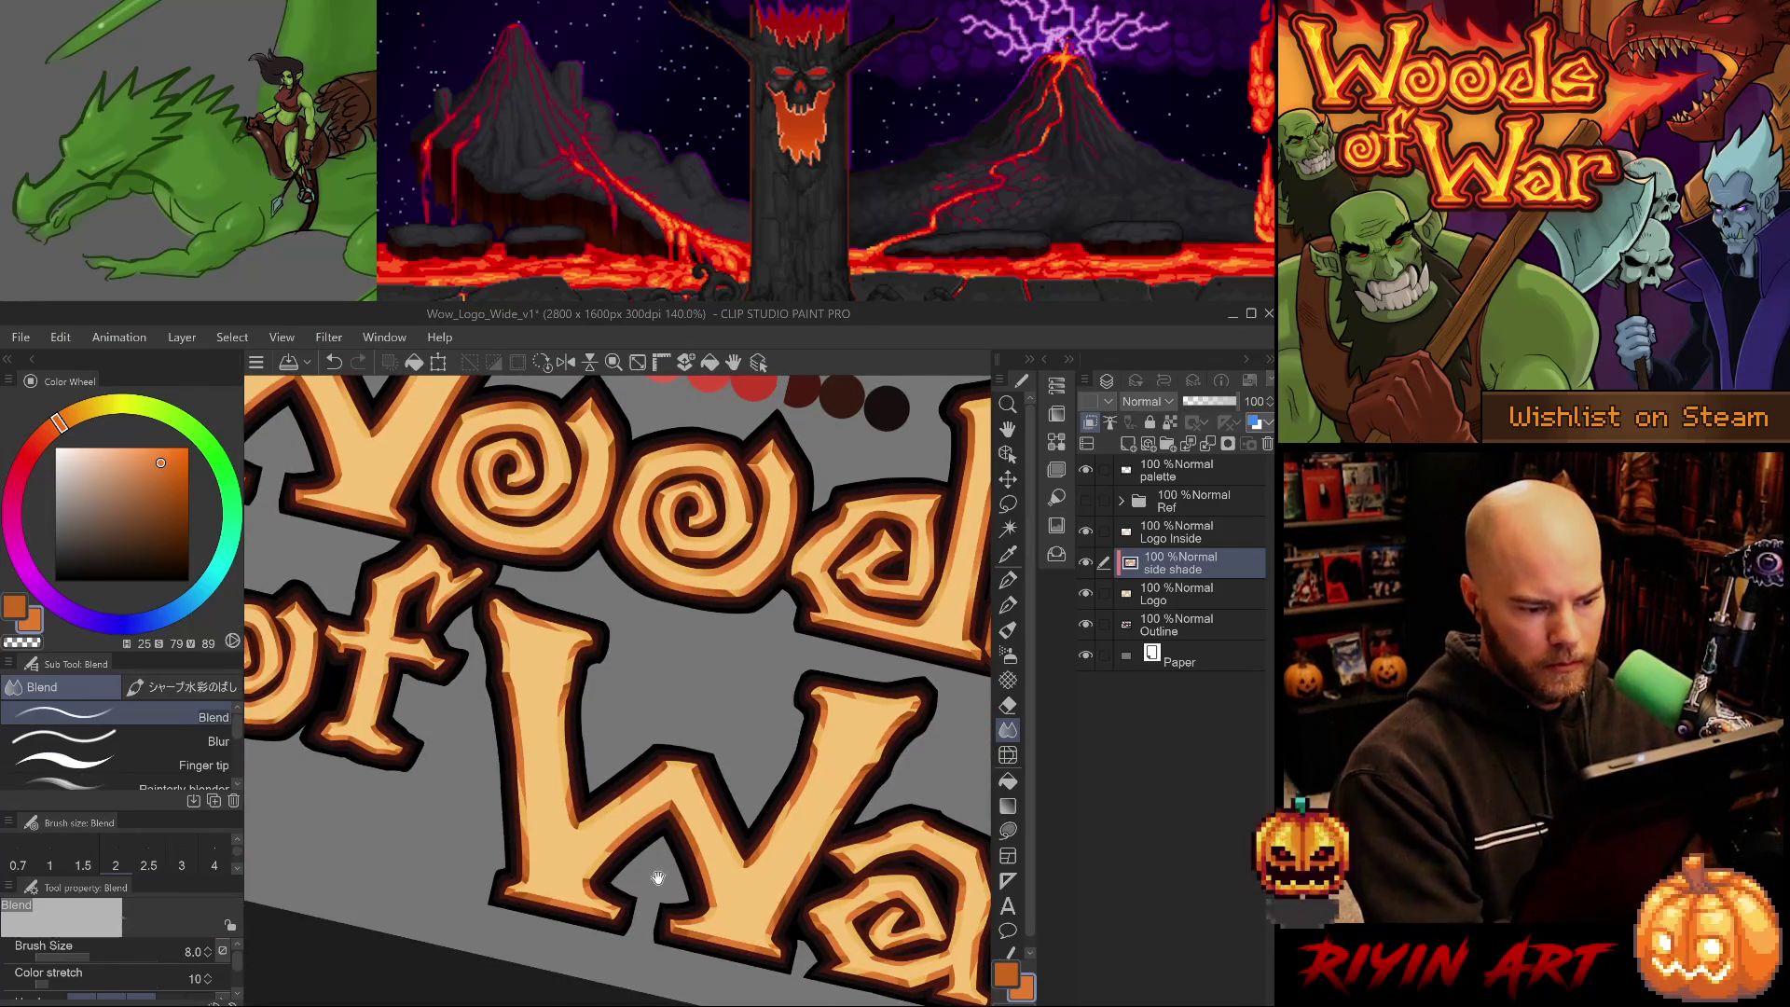
pyautogui.press('p')
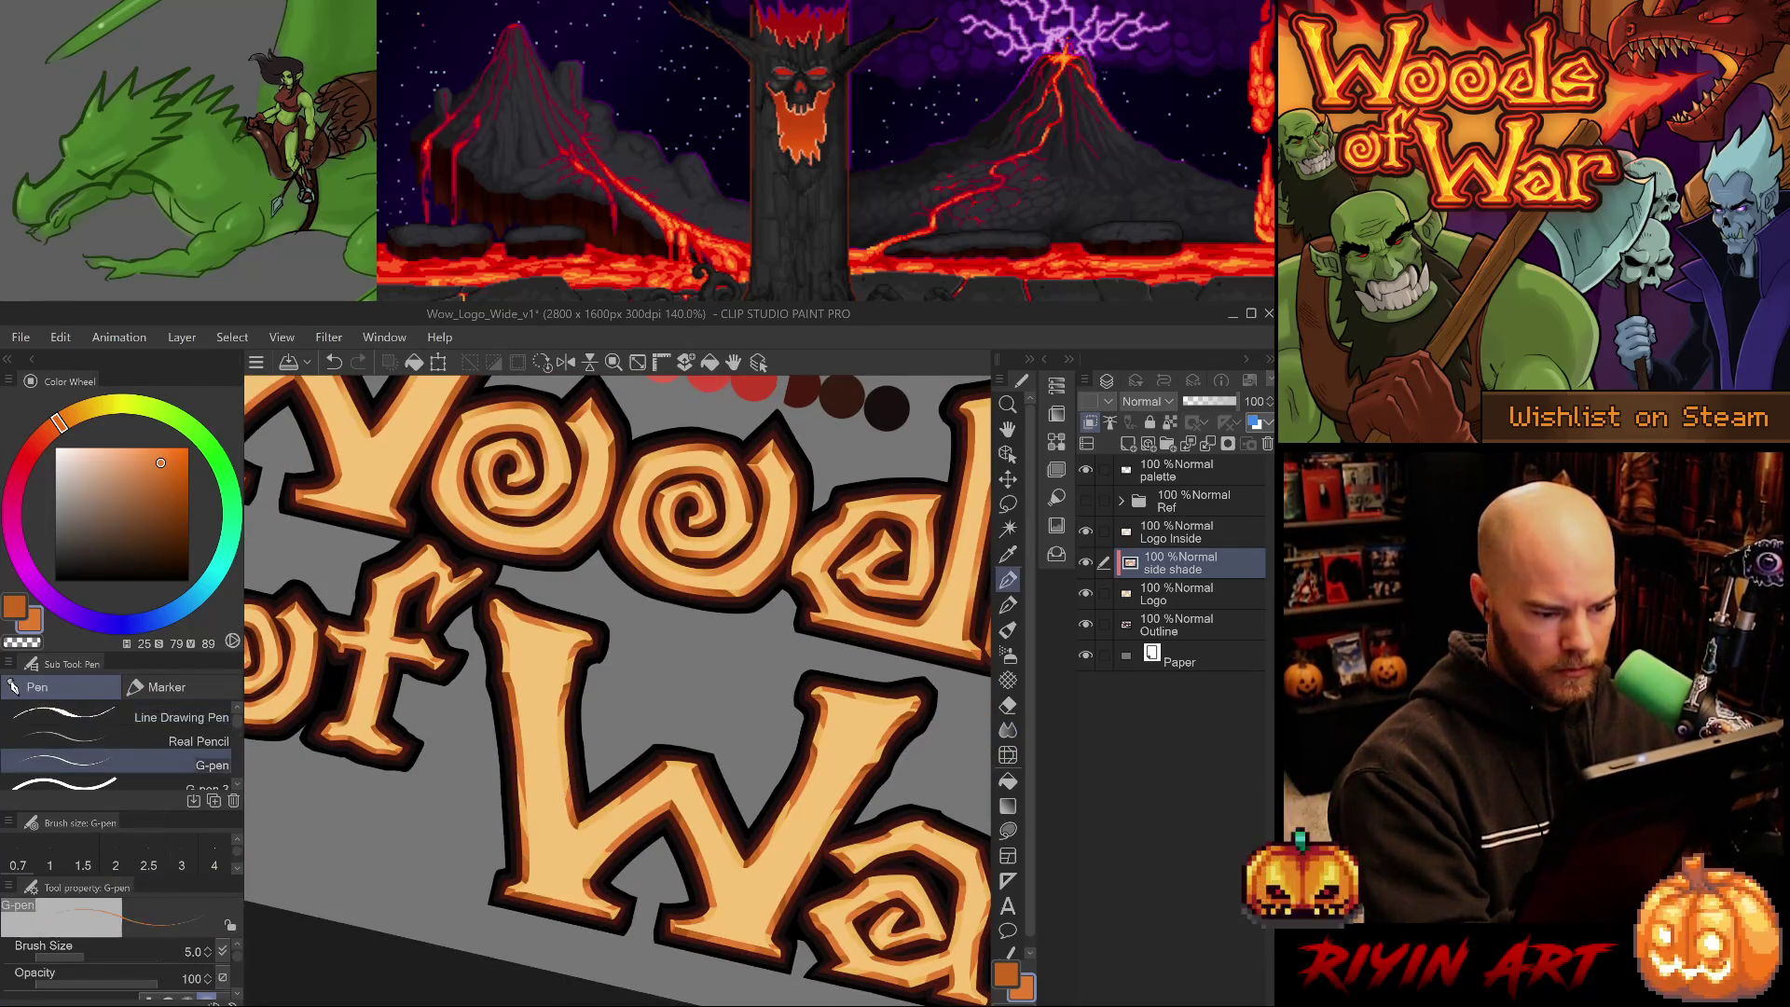
pyautogui.press('p')
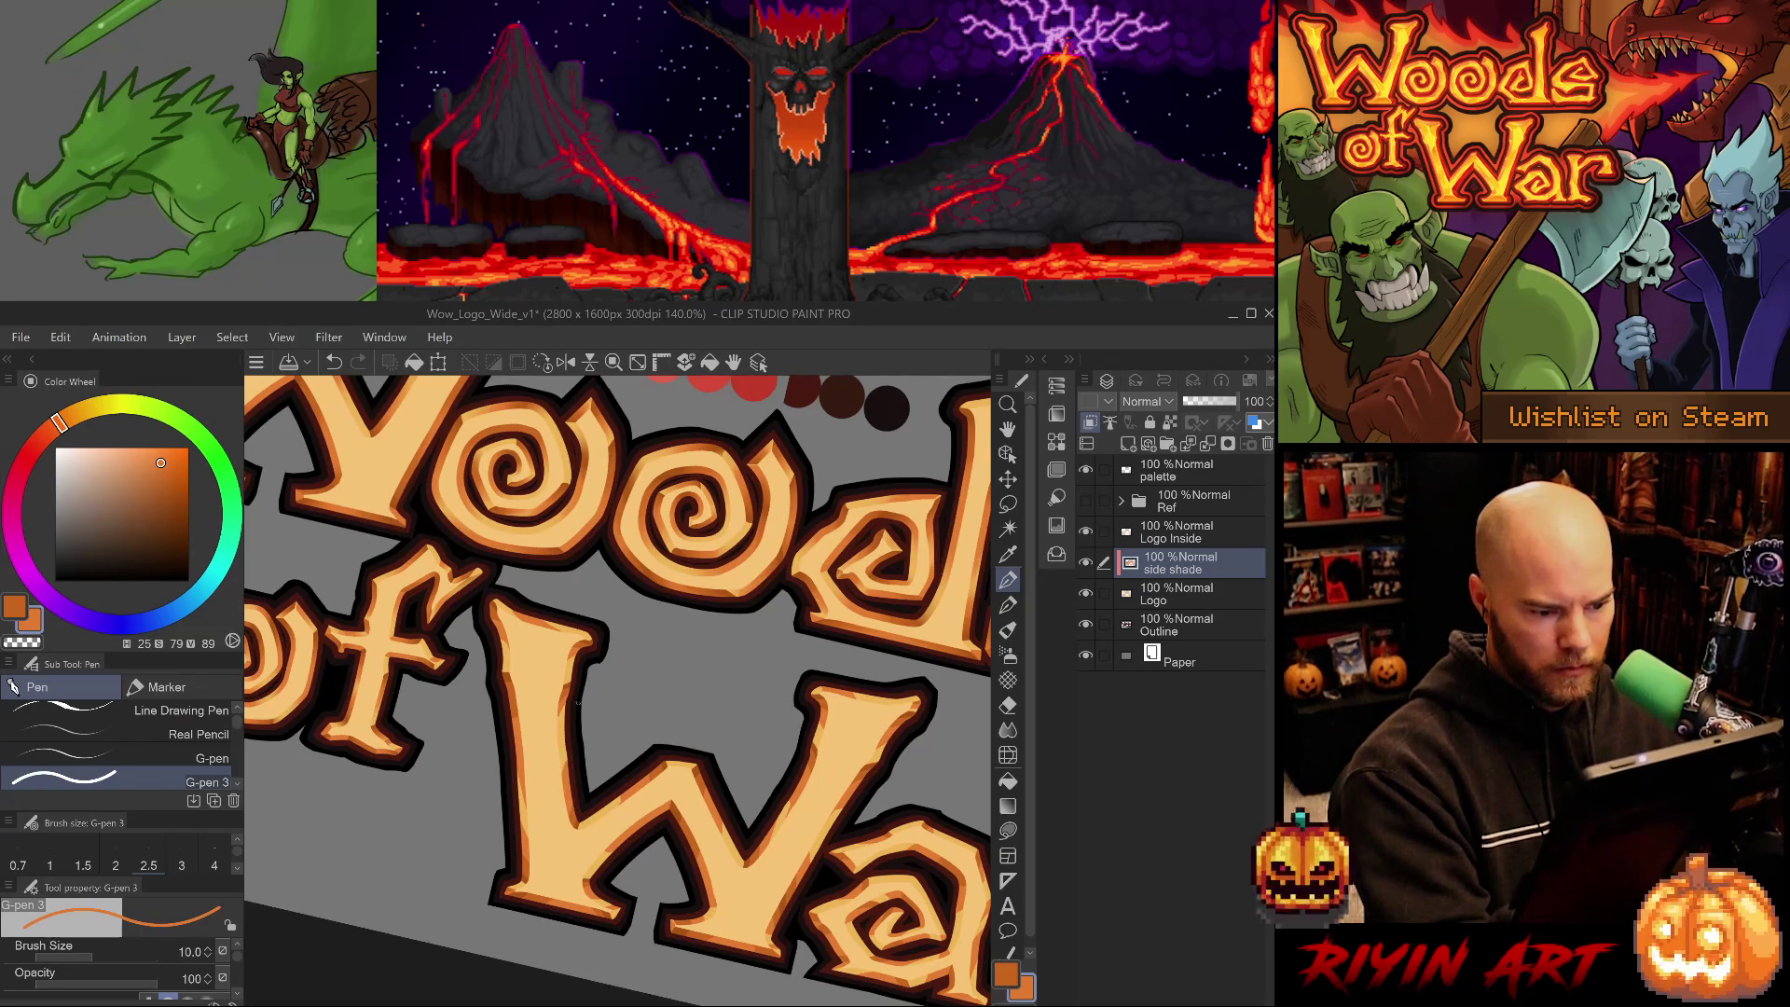
pyautogui.press('e')
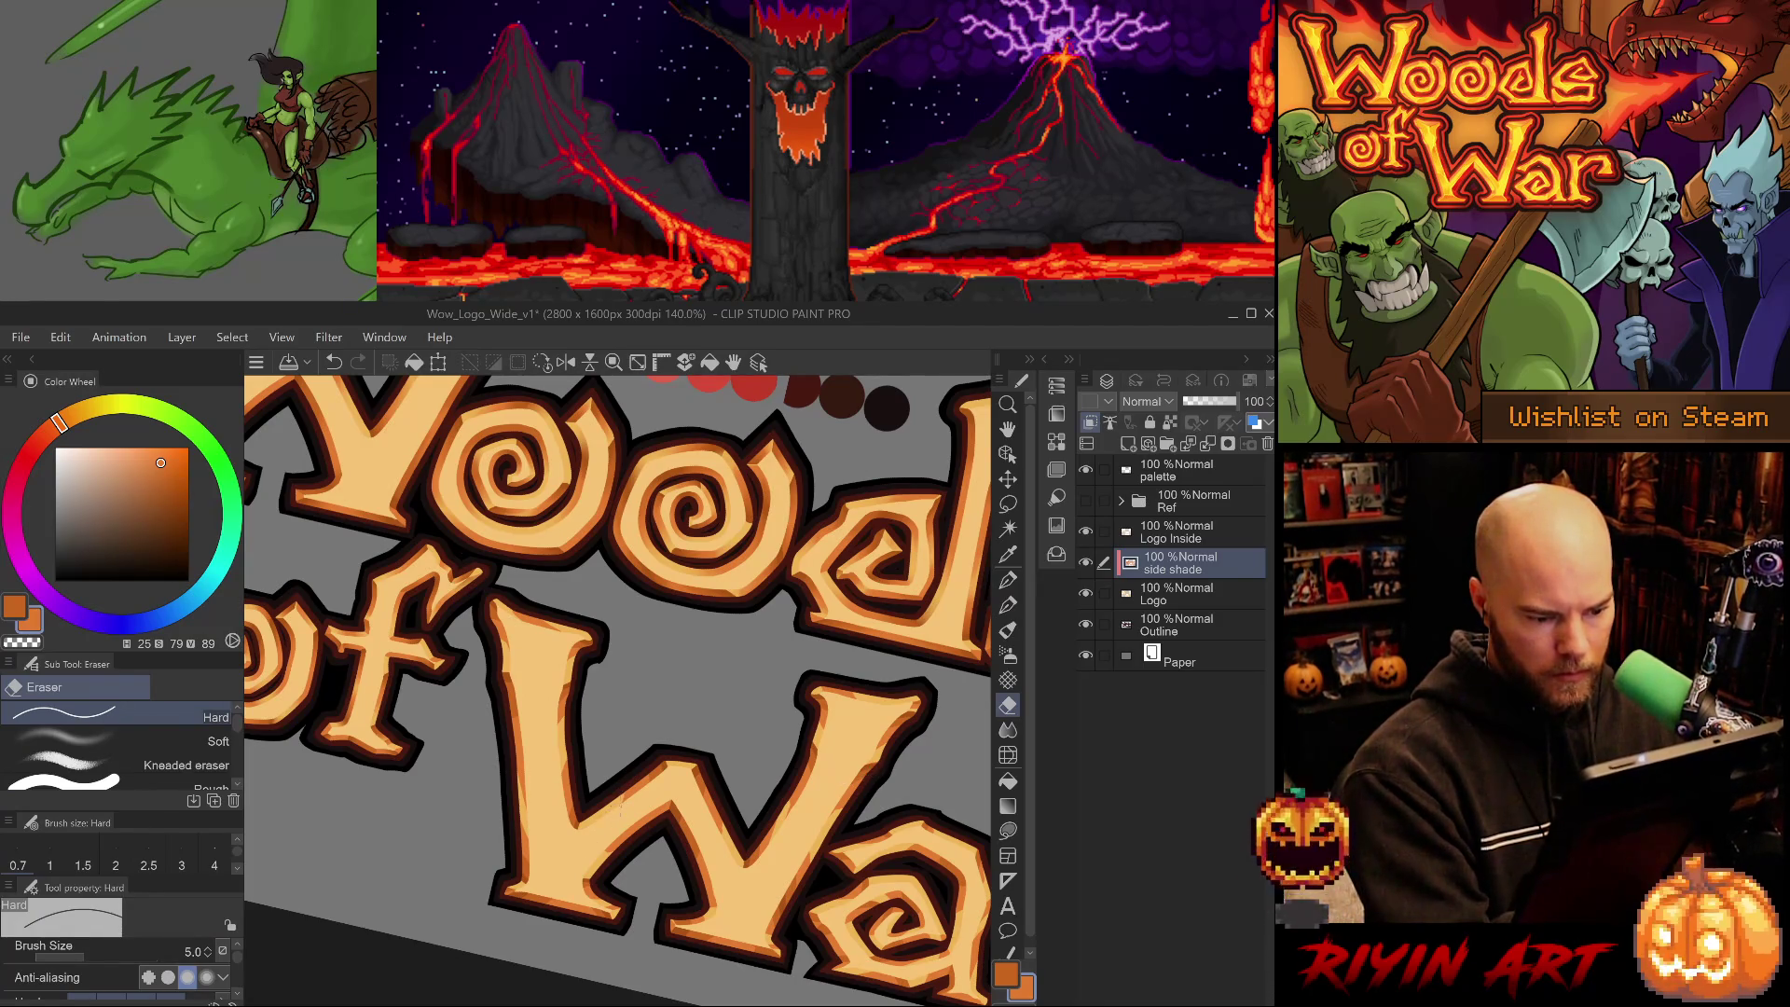
pyautogui.press('p')
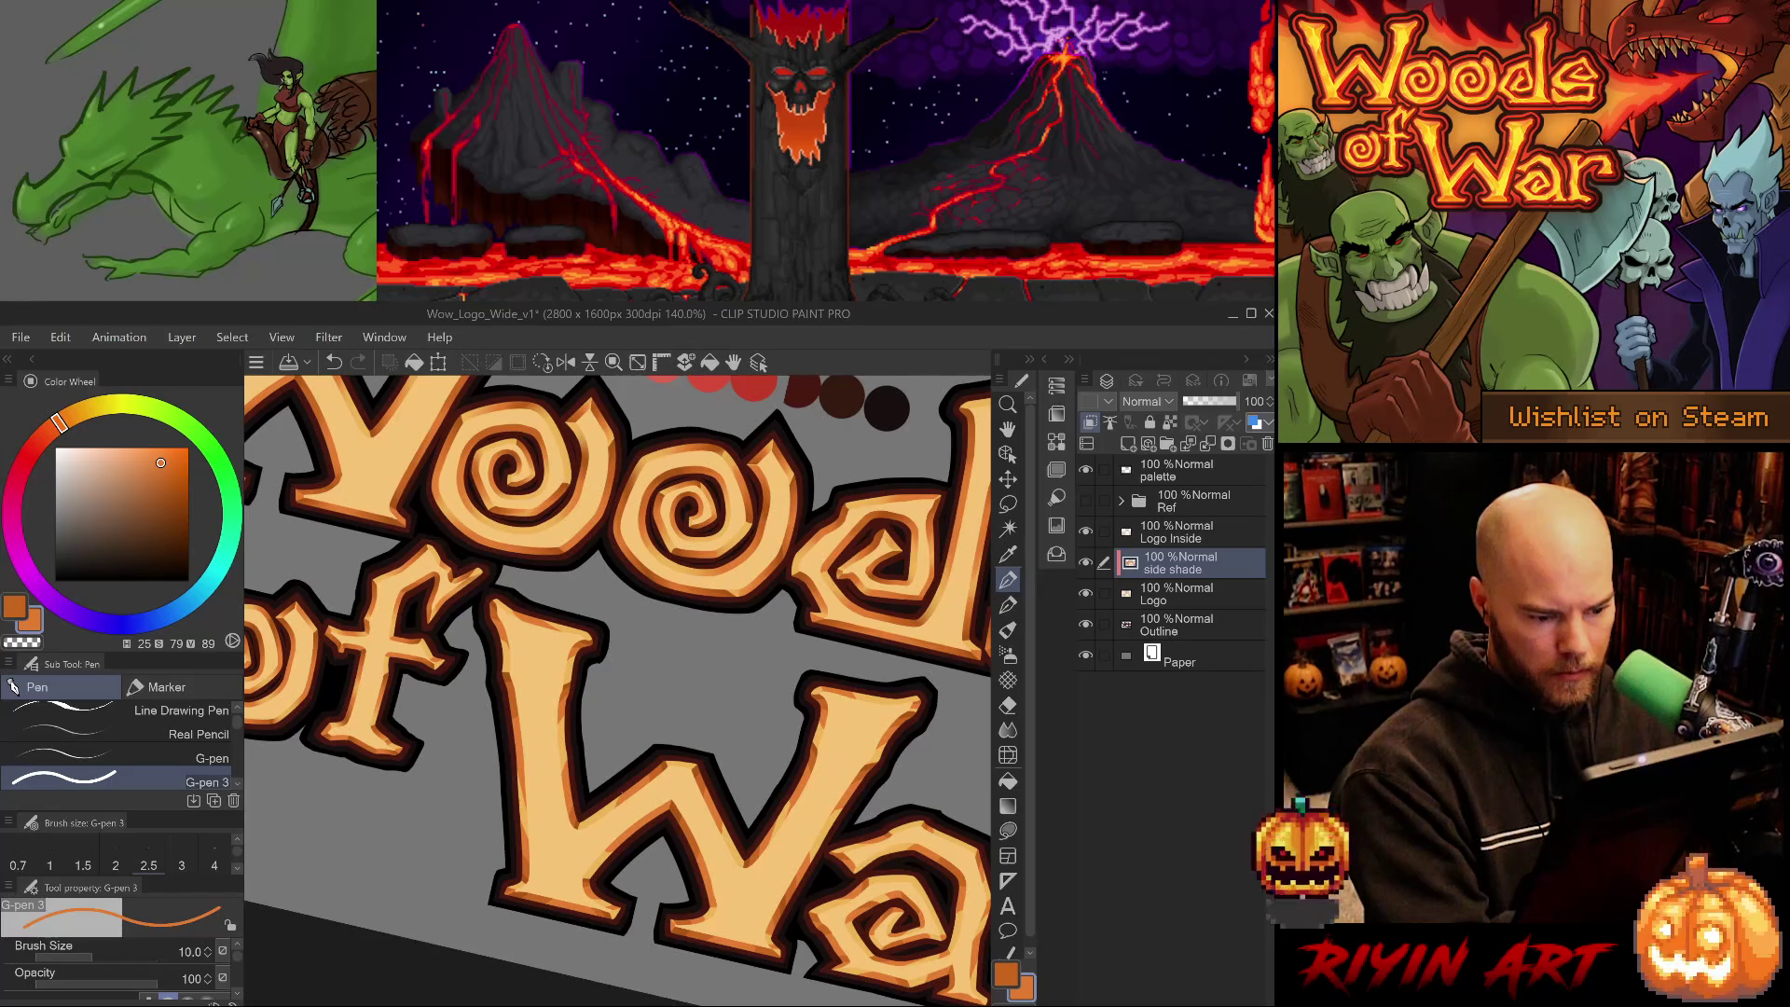
pyautogui.moveTo(821, 765)
pyautogui.mouseDown()
pyautogui.moveTo(786, 833)
pyautogui.moveTo(785, 746)
pyautogui.mouseUp()
pyautogui.keyDown('alt'); pyautogui.click(438, 648); pyautogui.keyUp('alt')
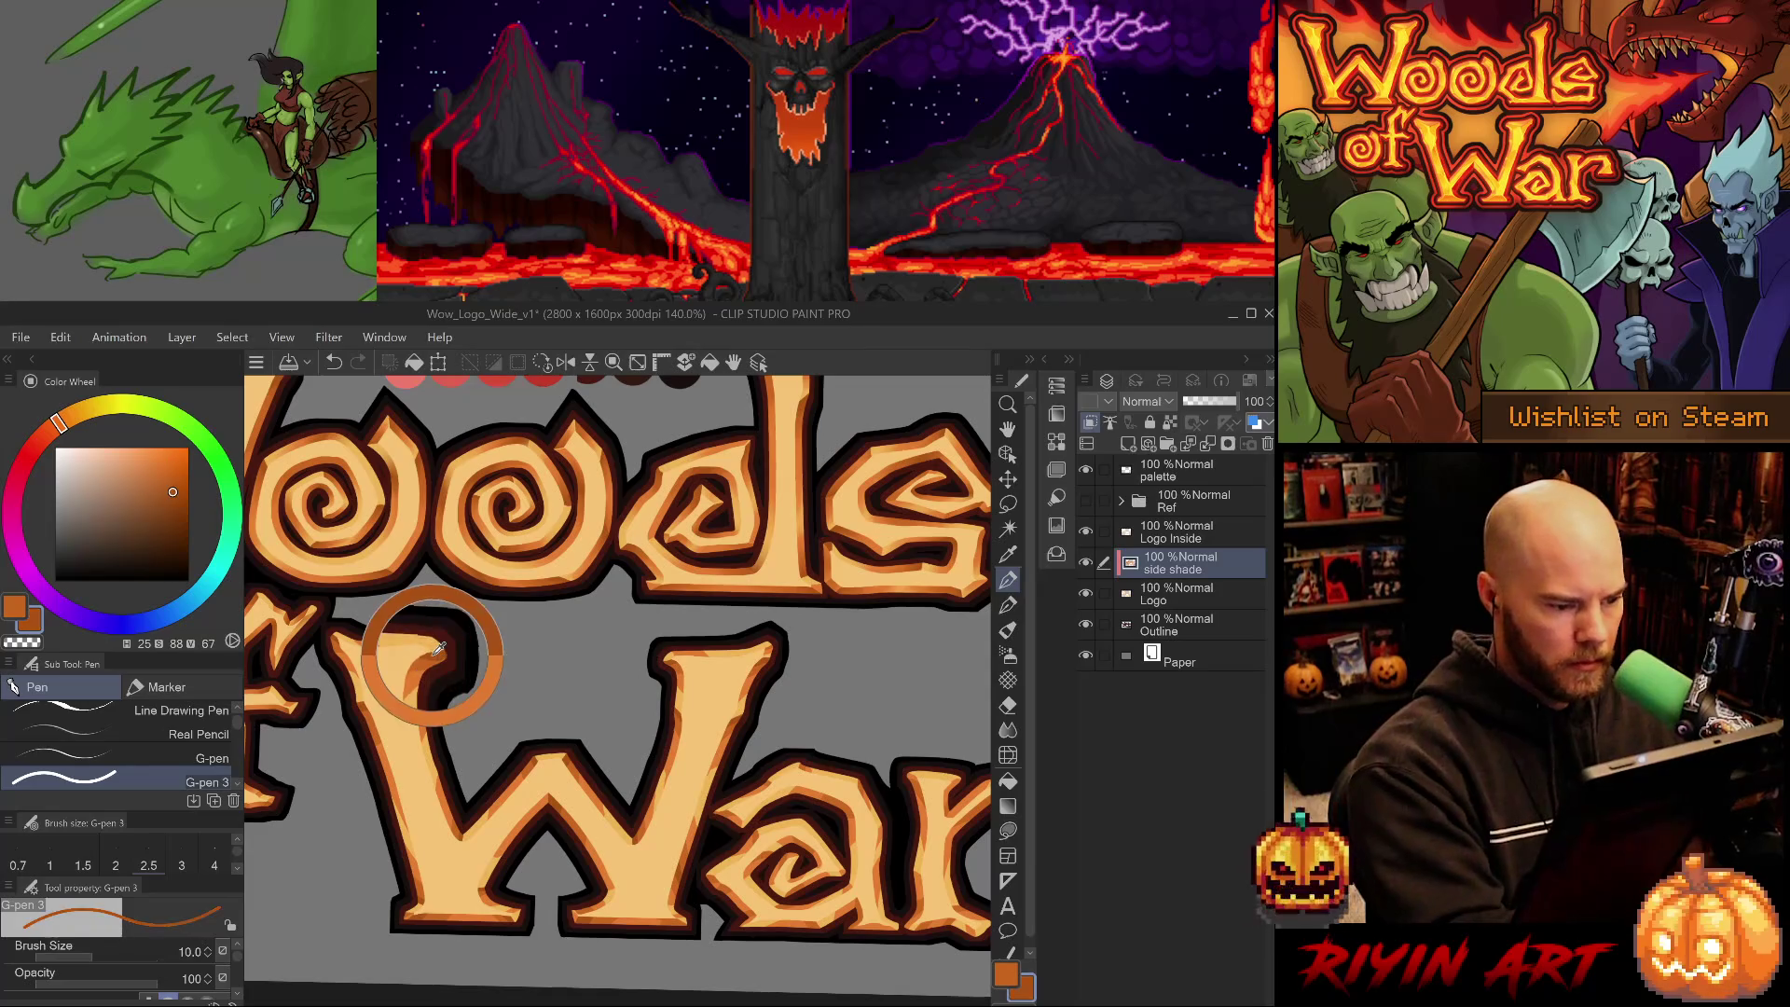
pyautogui.scroll(6, 439, 648)
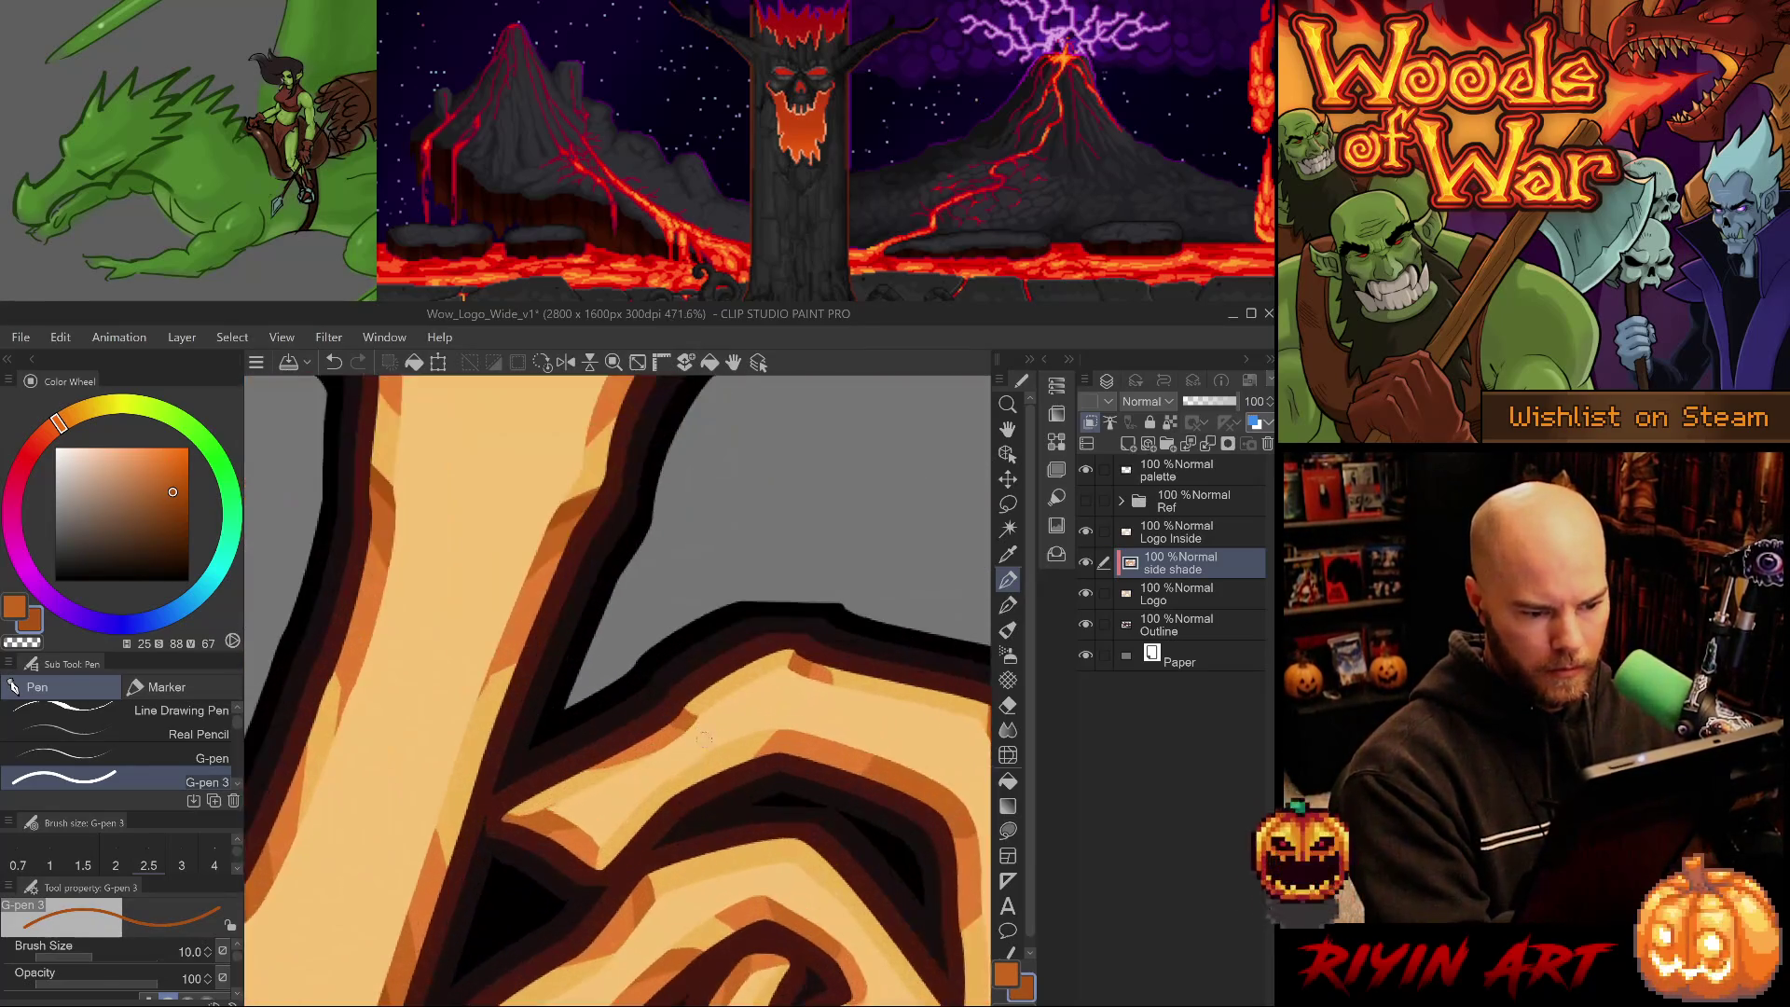
# - Paint a short darker orange shade on the spiral letter's edge
pyautogui.keyDown('alt'); pyautogui.click(678, 721); pyautogui.keyUp('alt')
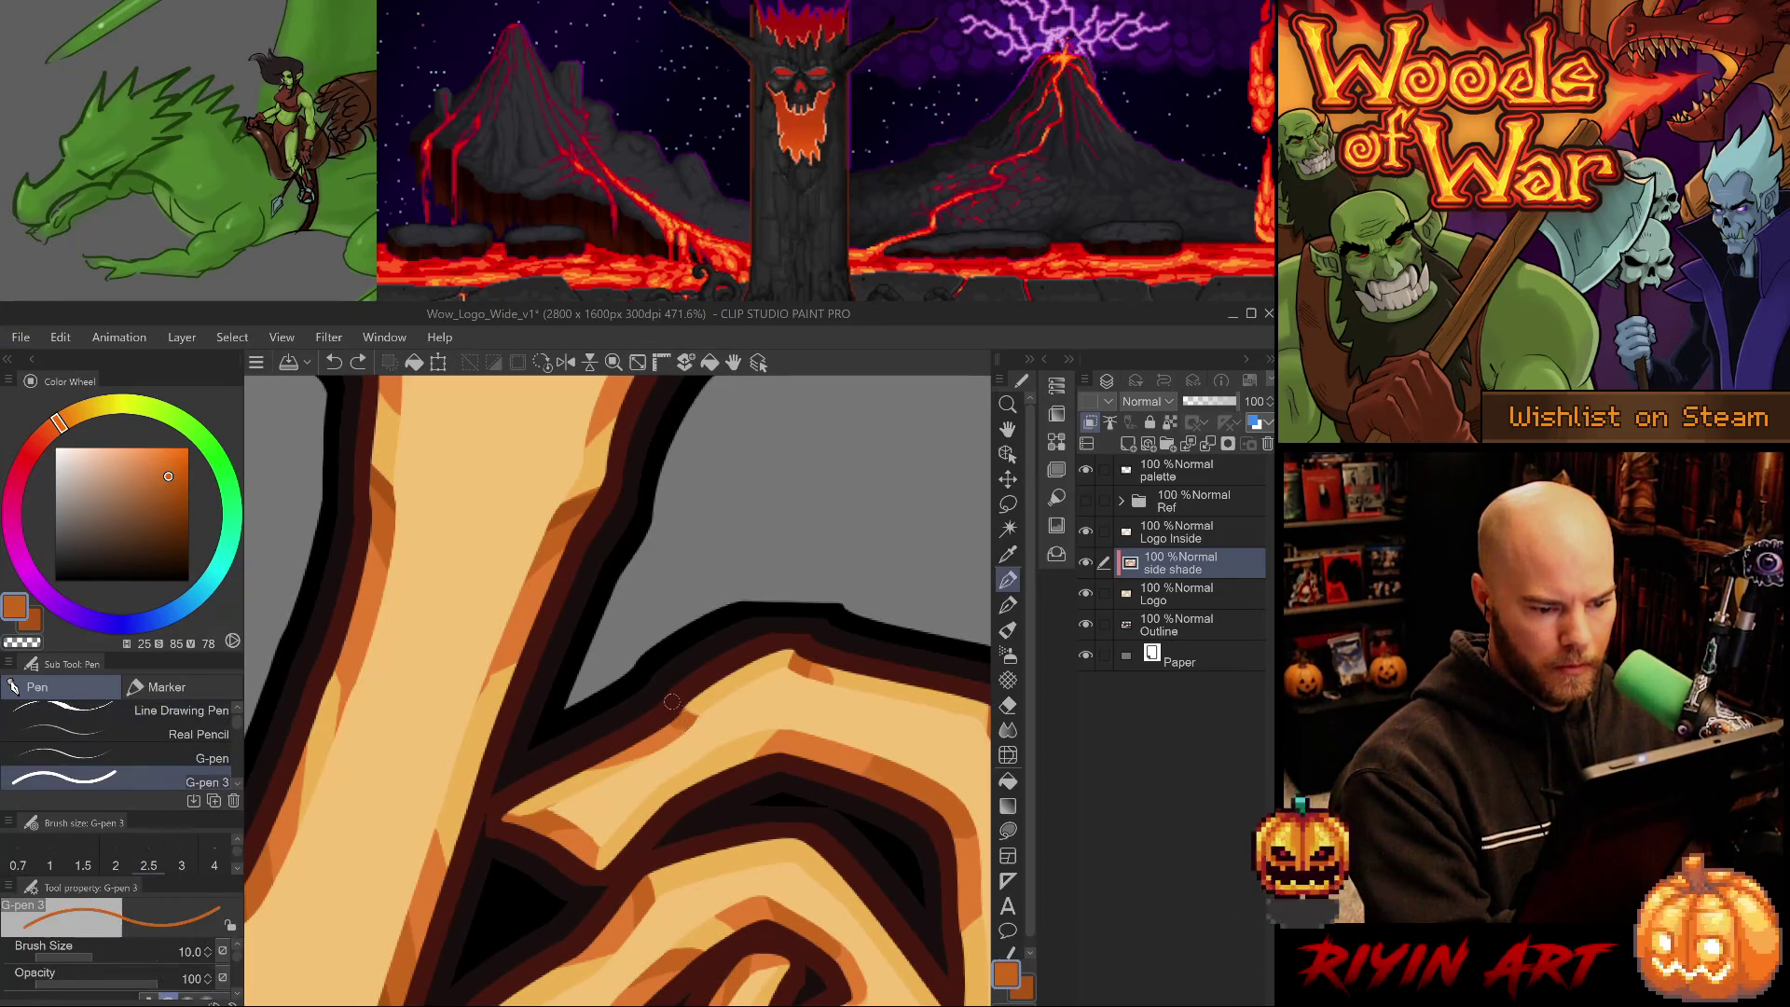
pyautogui.keyDown('alt'); pyautogui.click(571, 514); pyautogui.keyUp('alt')
pyautogui.moveTo(695, 721); pyautogui.dragTo(670, 705)
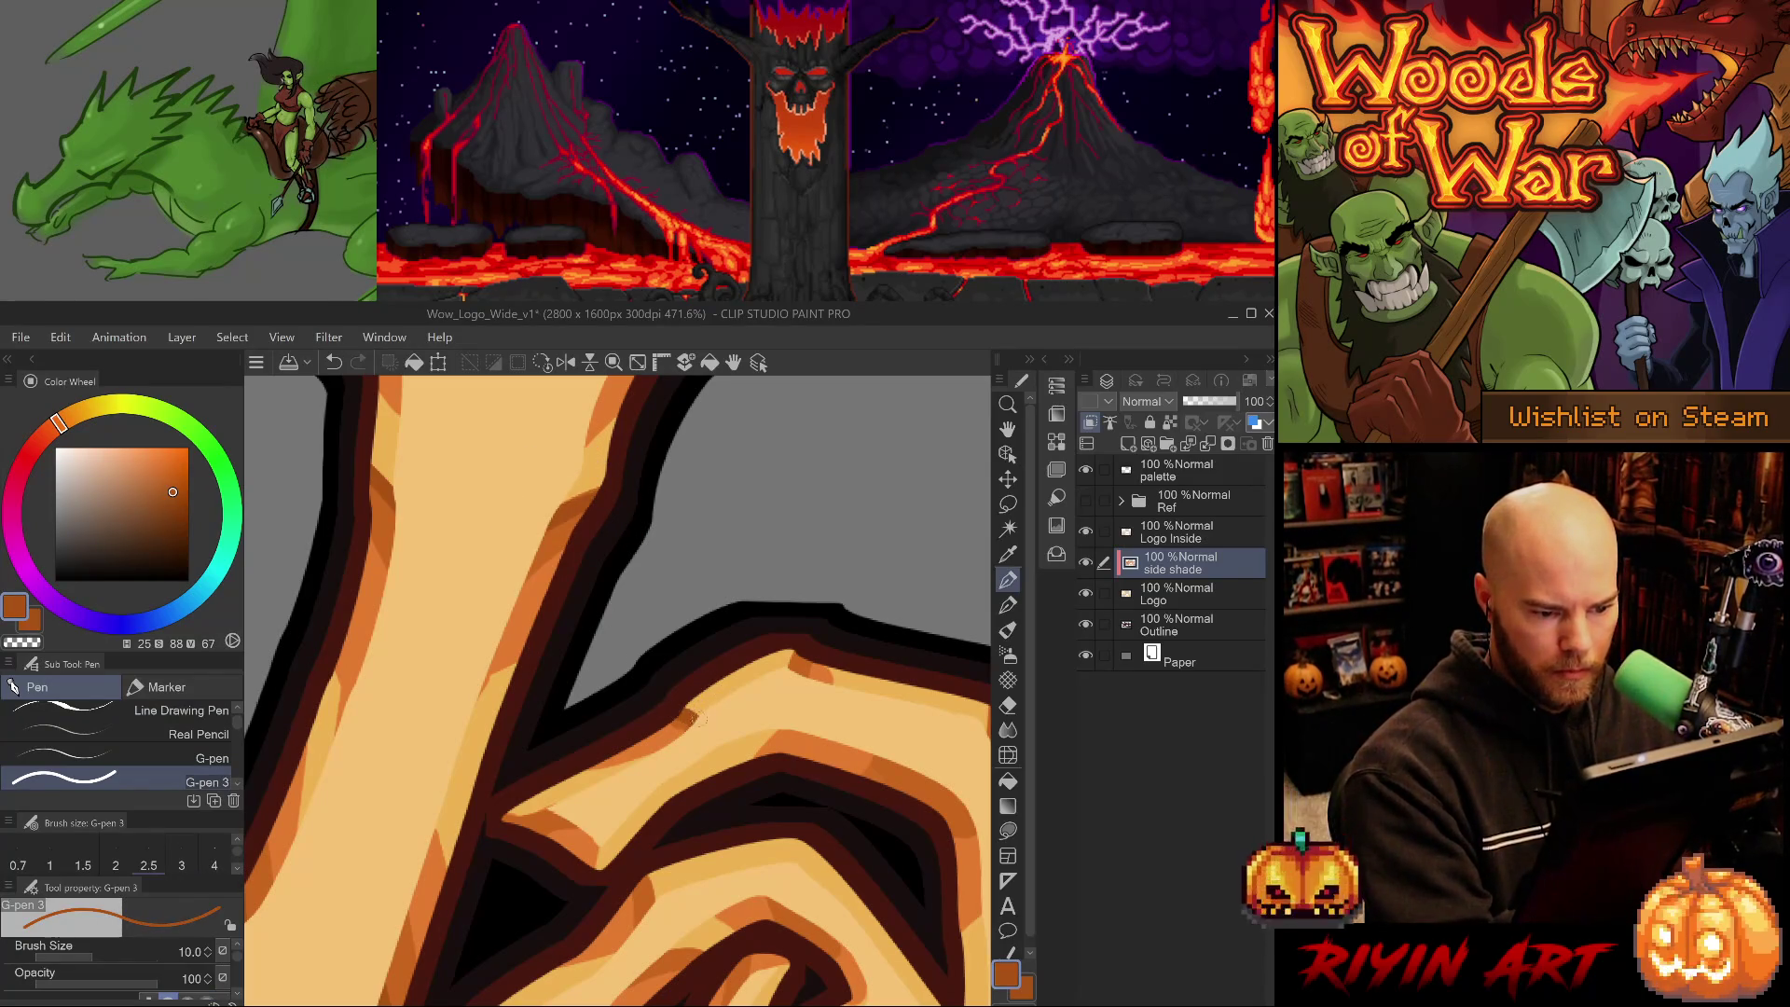
pyautogui.keyDown('alt'); pyautogui.click(686, 719); pyautogui.keyUp('alt')
pyautogui.keyDown('alt'); pyautogui.click(644, 750); pyautogui.keyUp('alt')
pyautogui.keyDown('alt'); pyautogui.click(685, 716); pyautogui.keyUp('alt')
pyautogui.moveTo(745, 773); pyautogui.dragTo(618, 787)
# - Extend the short orange shade stroke along the edge and undo a stray mark
pyautogui.keyDown('alt'); pyautogui.click(679, 688); pyautogui.keyUp('alt')
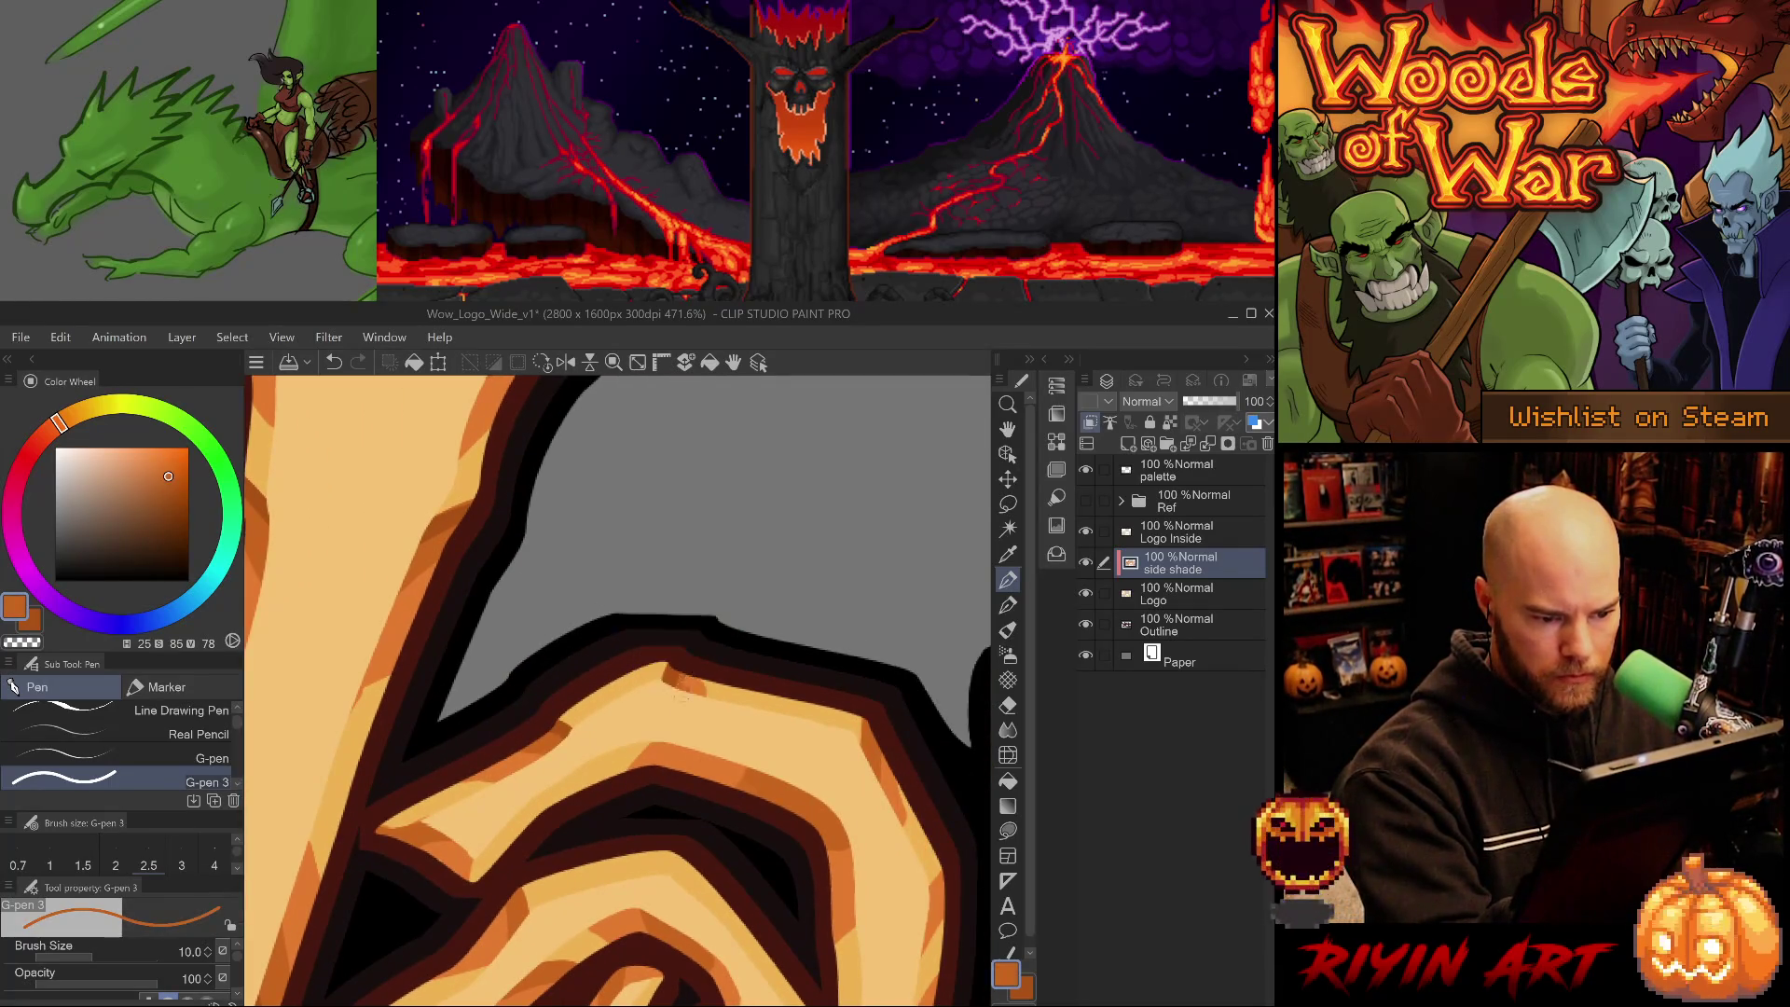
pyautogui.keyDown('alt'); pyautogui.click(702, 686); pyautogui.keyUp('alt')
pyautogui.moveTo(706, 686); pyautogui.dragTo(725, 692)
pyautogui.keyDown('alt'); pyautogui.click(671, 677); pyautogui.keyUp('alt')
pyautogui.moveTo(889, 781); pyautogui.dragTo(807, 694)
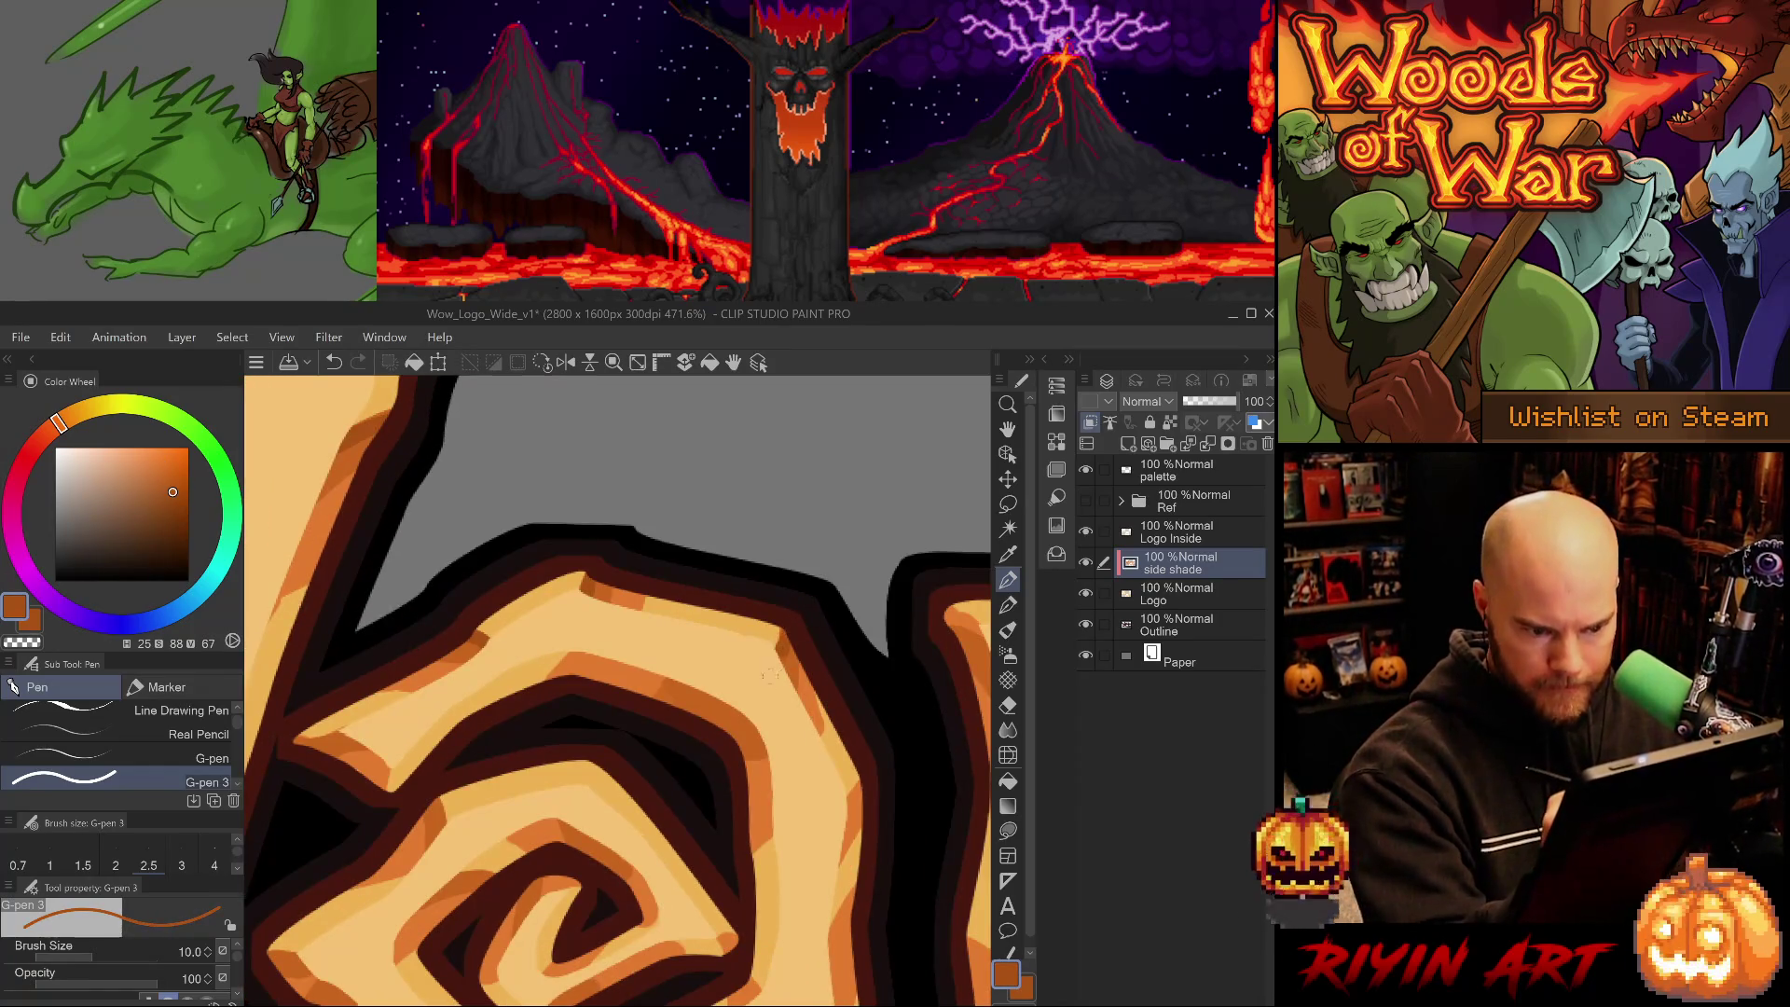
pyautogui.press('e')
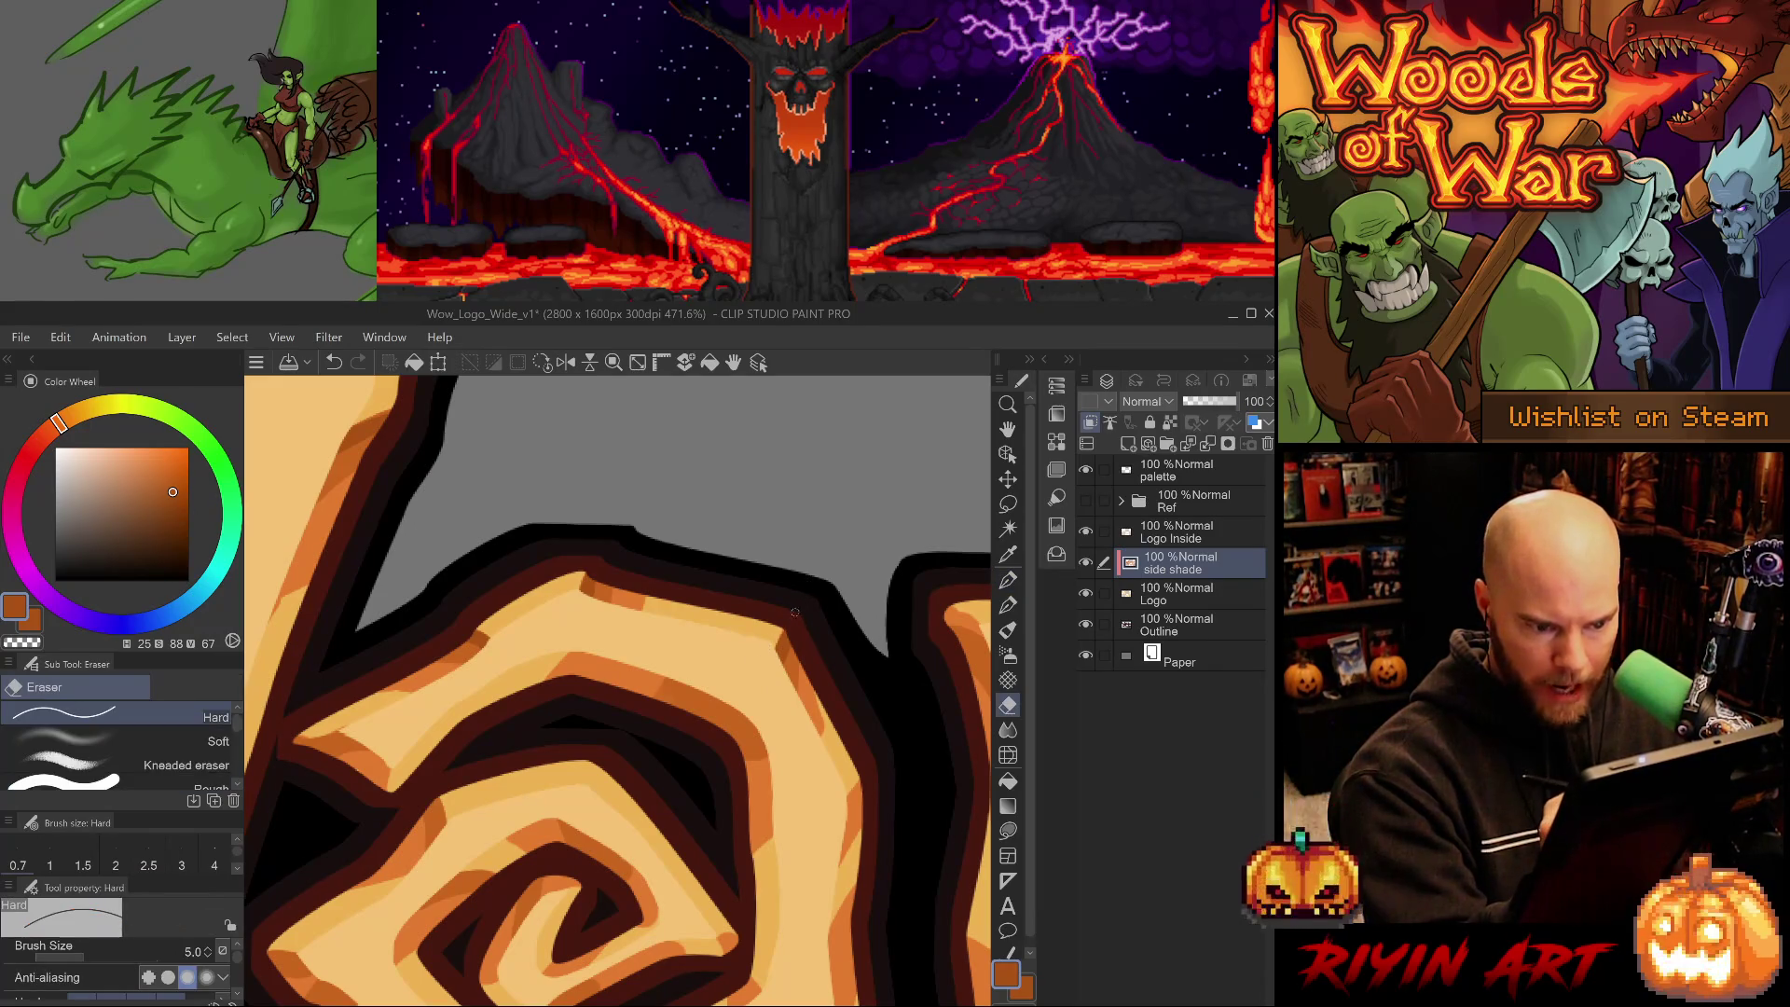
pyautogui.hotkey('ctrl', 'z')
pyautogui.press('p')
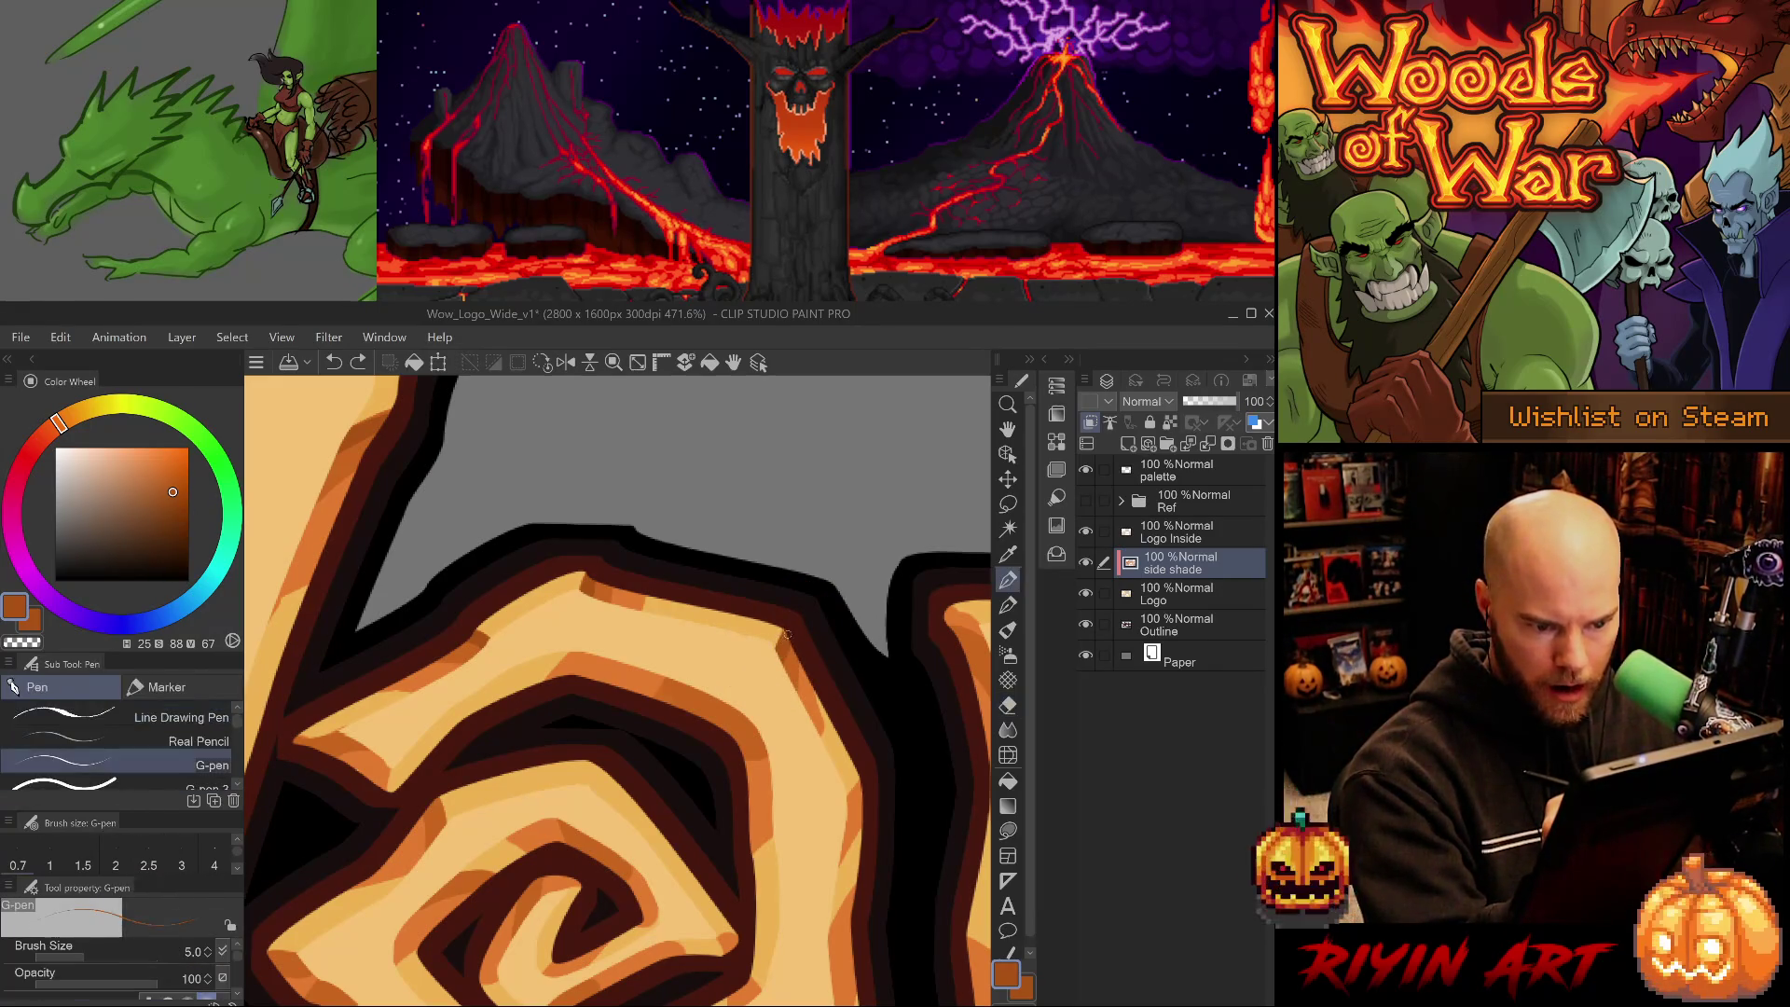
# - Remove a stray small shade stroke along the spiral and select a larger hard-edged brush
pyautogui.moveTo(834, 643); pyautogui.dragTo(811, 540)
pyautogui.keyDown('alt'); pyautogui.click(787, 623); pyautogui.keyUp('alt')
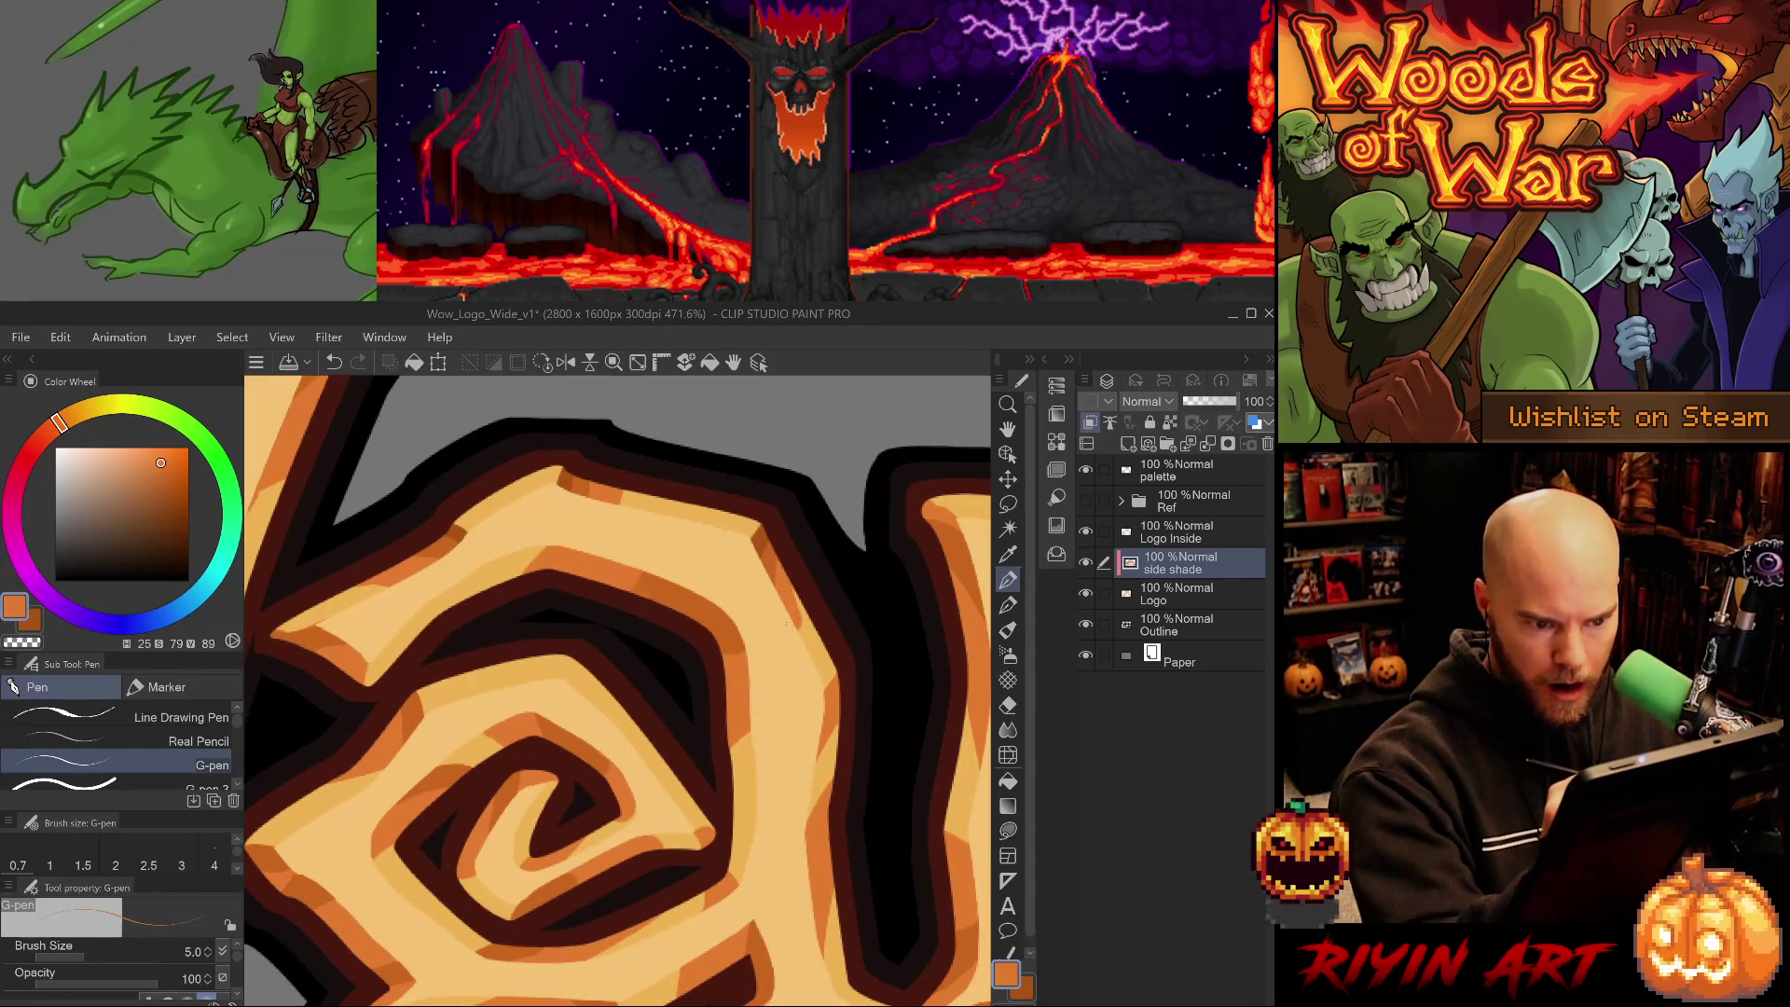
pyautogui.keyDown('alt'); pyautogui.click(758, 540); pyautogui.keyUp('alt')
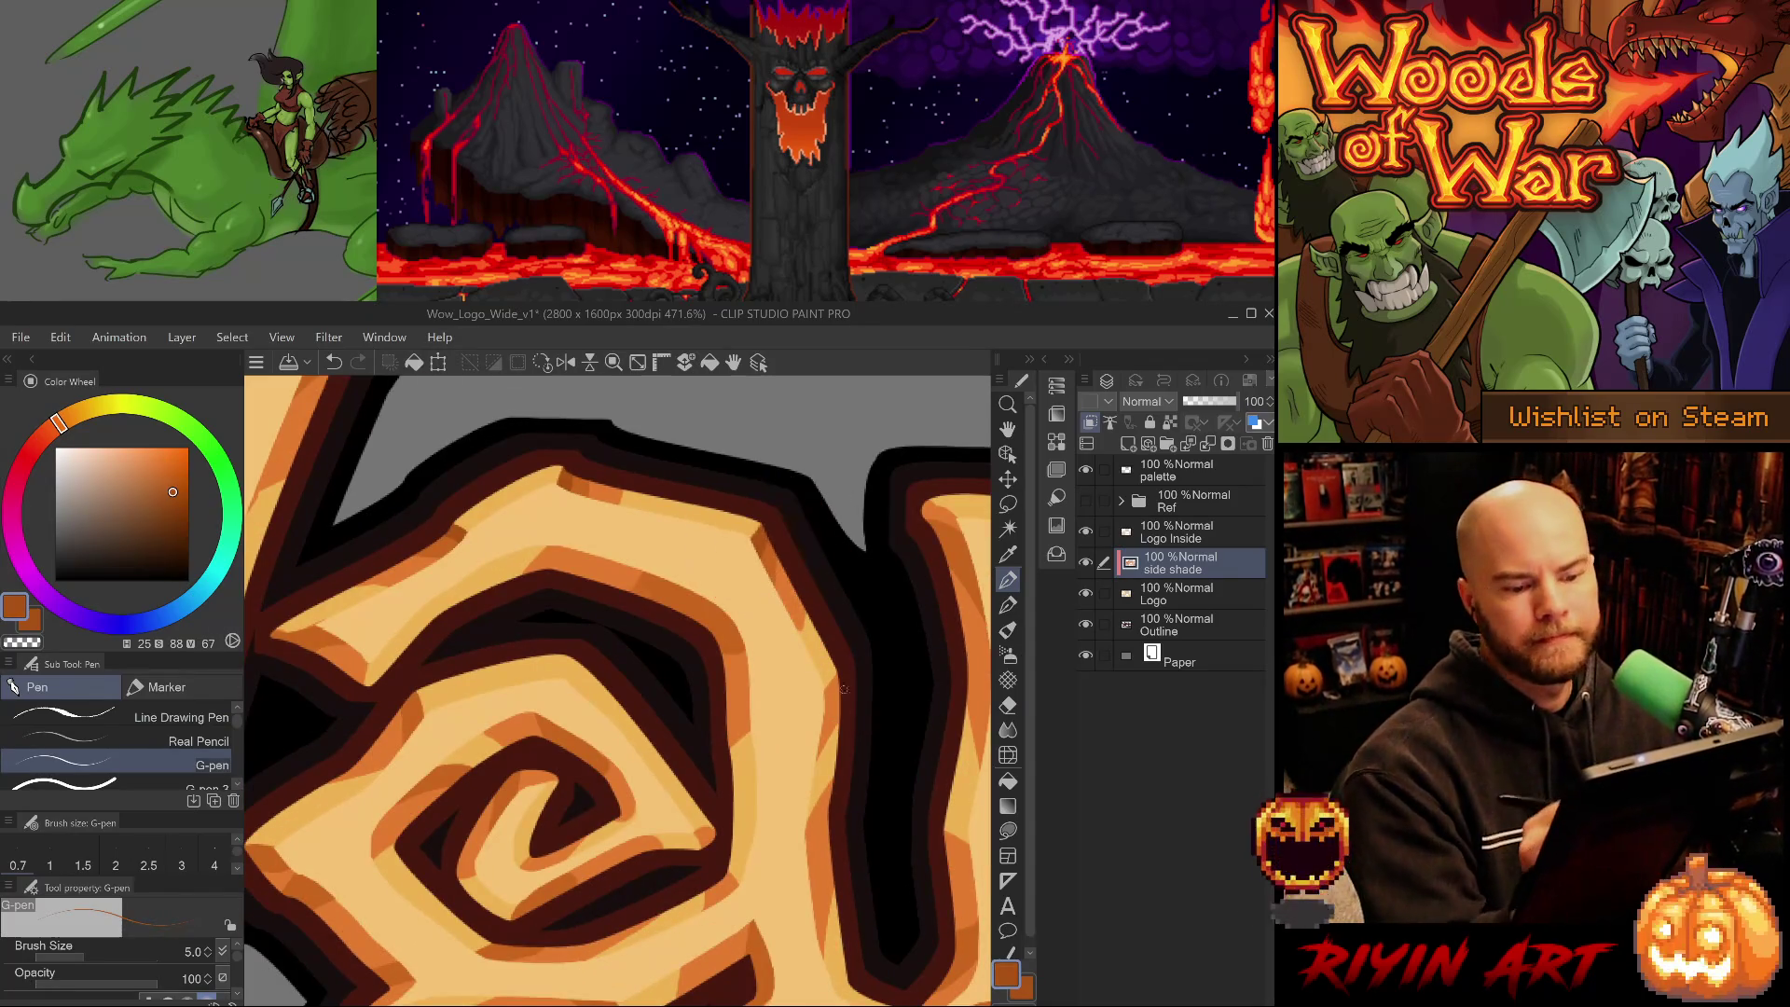
pyautogui.hotkey('ctrl', 'z')
pyautogui.keyDown('alt'); pyautogui.click(773, 560); pyautogui.keyUp('alt')
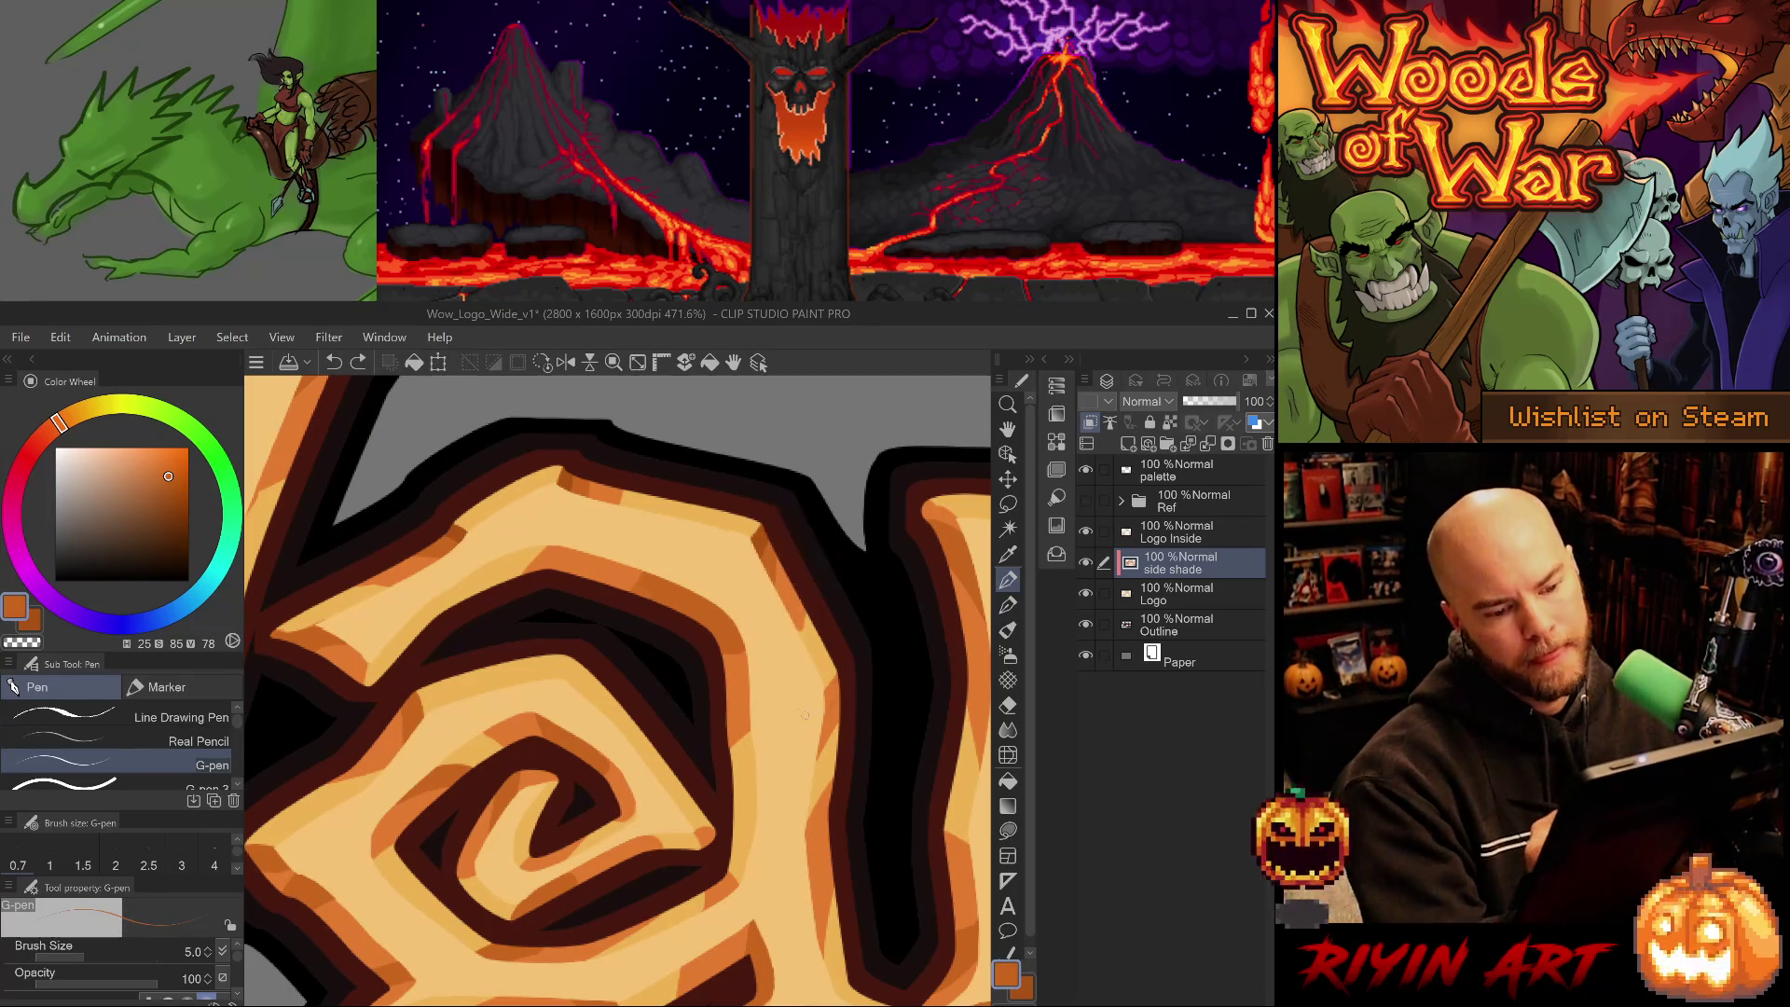
pyautogui.click(205, 785)
# - Sample light, medium and darker oranges from the shading along the spiral's edge
pyautogui.keyDown('alt'); pyautogui.click(827, 725); pyautogui.keyUp('alt')
pyautogui.keyDown('alt'); pyautogui.click(779, 562); pyautogui.keyUp('alt')
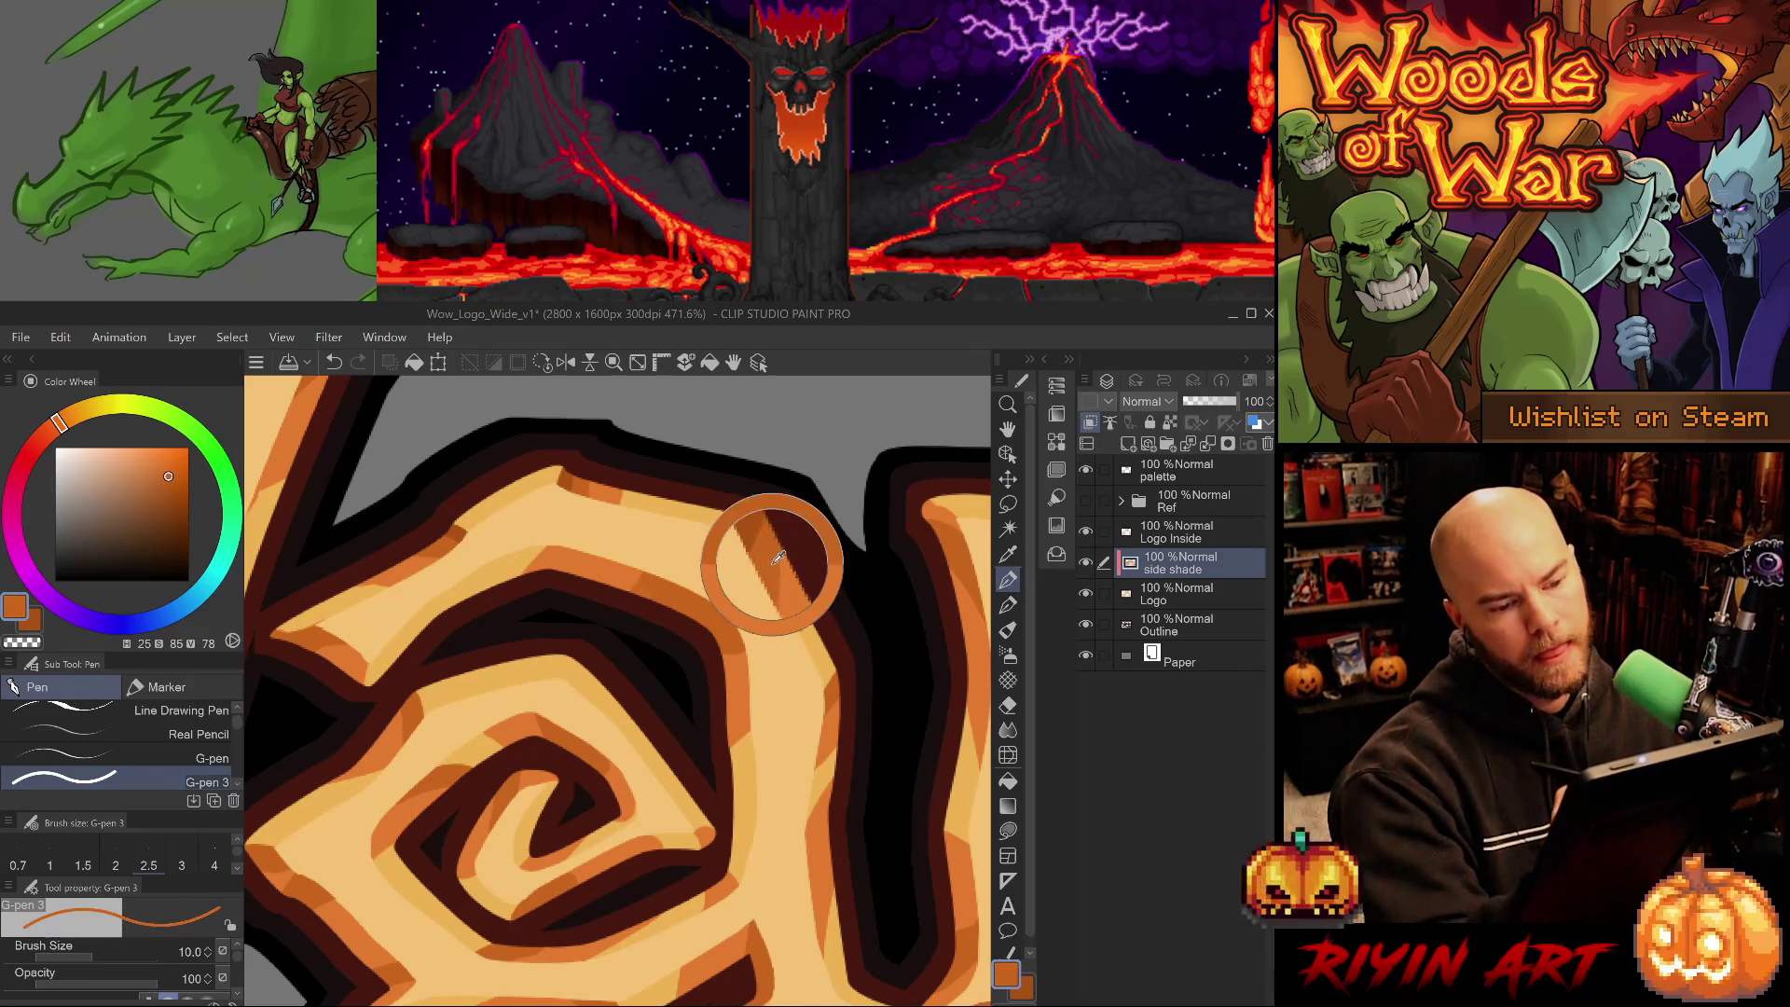
pyautogui.keyDown('alt'); pyautogui.click(798, 597); pyautogui.keyUp('alt')
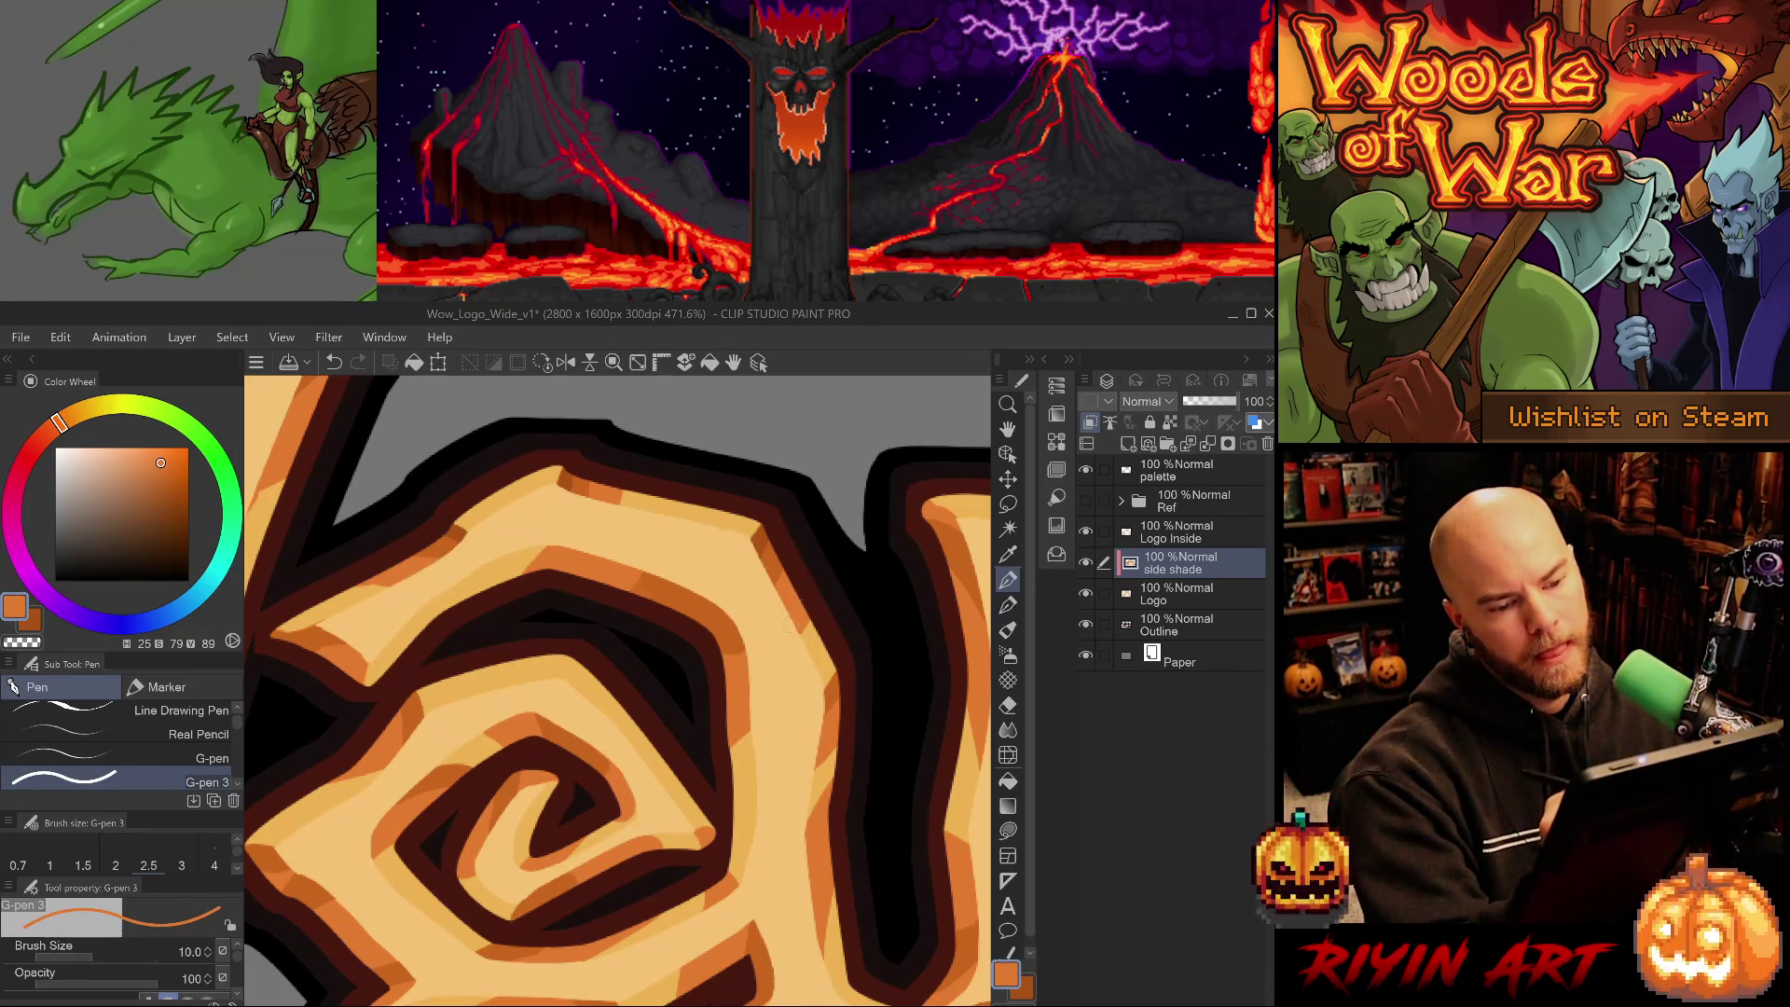
pyautogui.keyDown('alt'); pyautogui.click(771, 538); pyautogui.keyUp('alt')
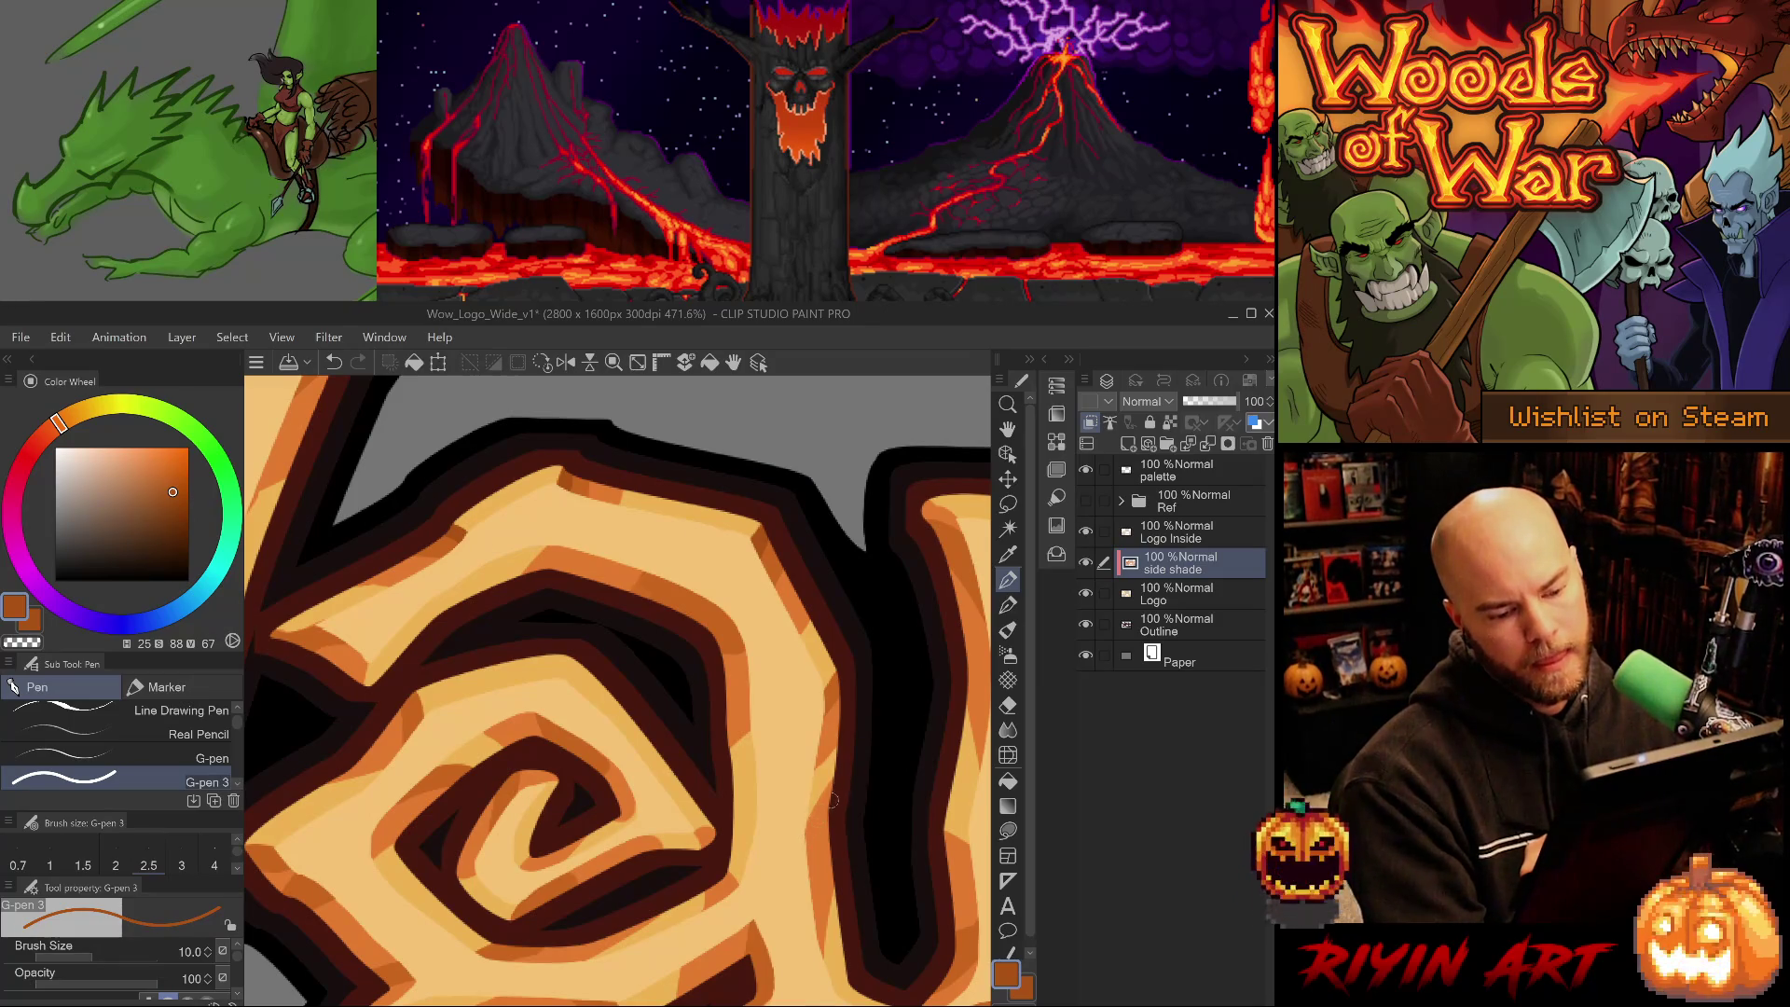
pyautogui.moveTo(821, 881)
pyautogui.mouseDown()
pyautogui.moveTo(815, 751)
pyautogui.moveTo(776, 822)
pyautogui.moveTo(789, 844)
pyautogui.mouseUp()
pyautogui.keyDown('alt'); pyautogui.click(793, 557); pyautogui.keyUp('alt')
pyautogui.keyDown('alt'); pyautogui.click(779, 687); pyautogui.keyUp('alt')
pyautogui.keyDown('alt'); pyautogui.click(783, 751); pyautogui.keyUp('alt')
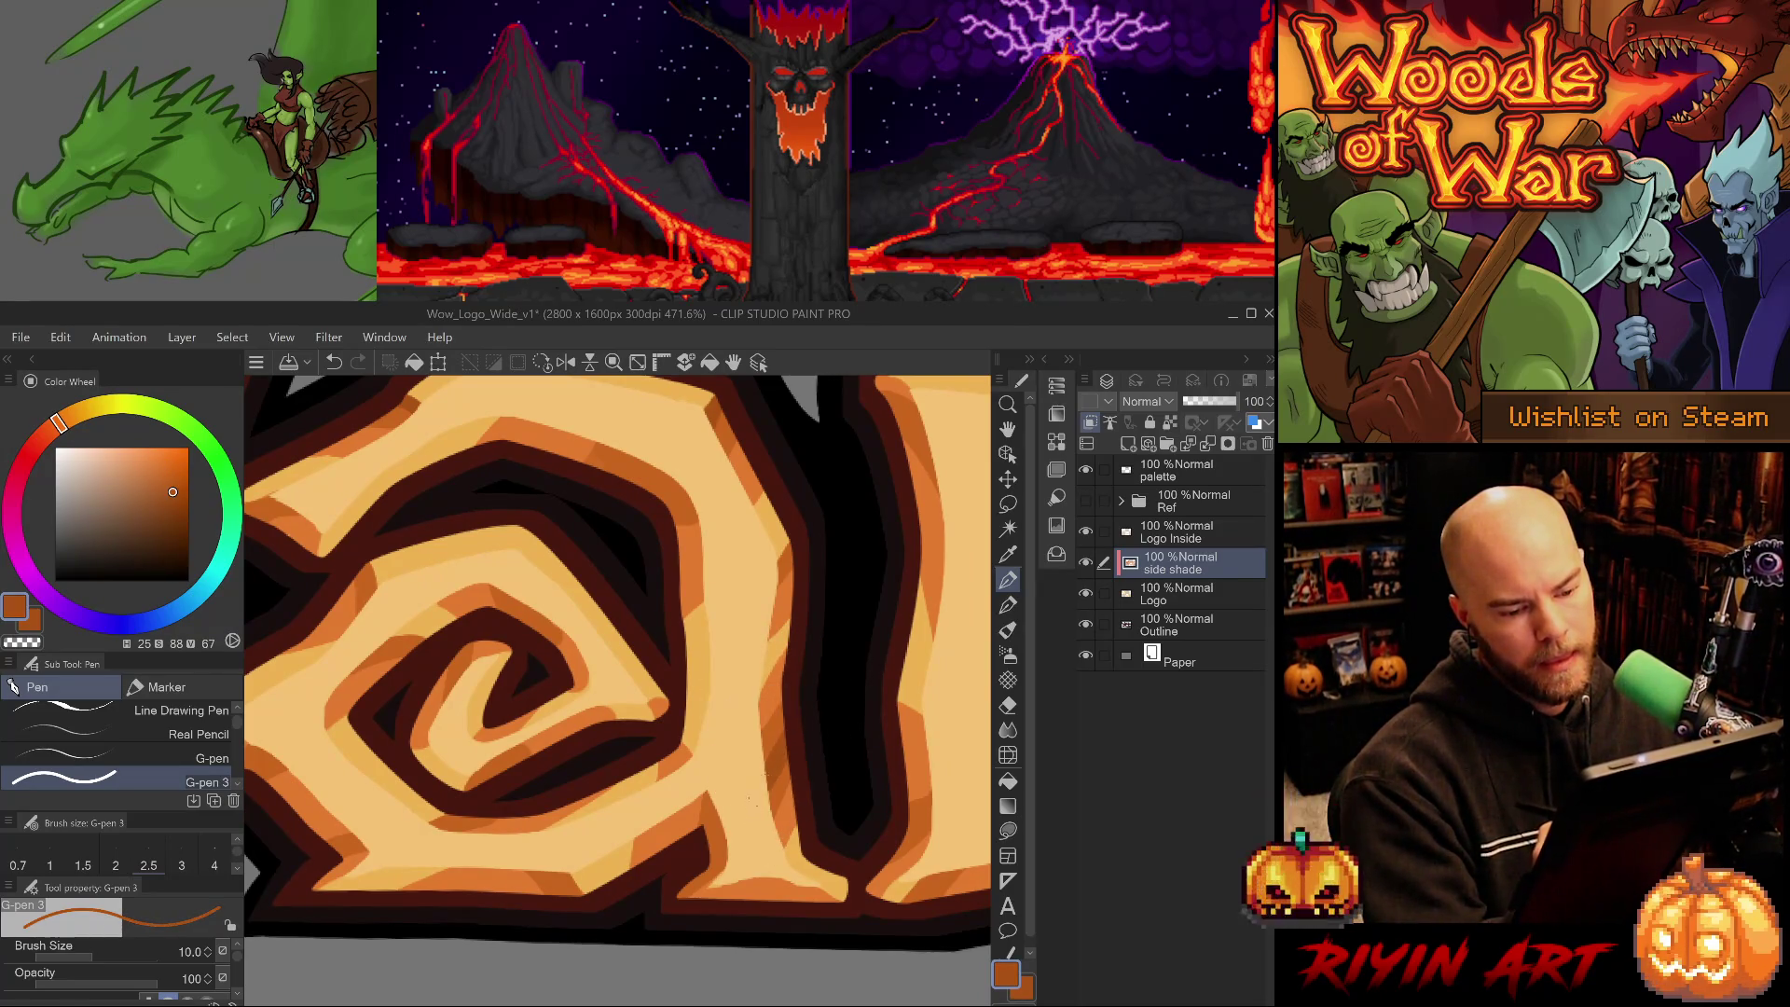
# - Paint darker orange shade along the spiral letter's lower edge
pyautogui.keyDown('alt'); pyautogui.click(785, 787); pyautogui.keyUp('alt')
pyautogui.moveTo(827, 782); pyautogui.dragTo(797, 687)
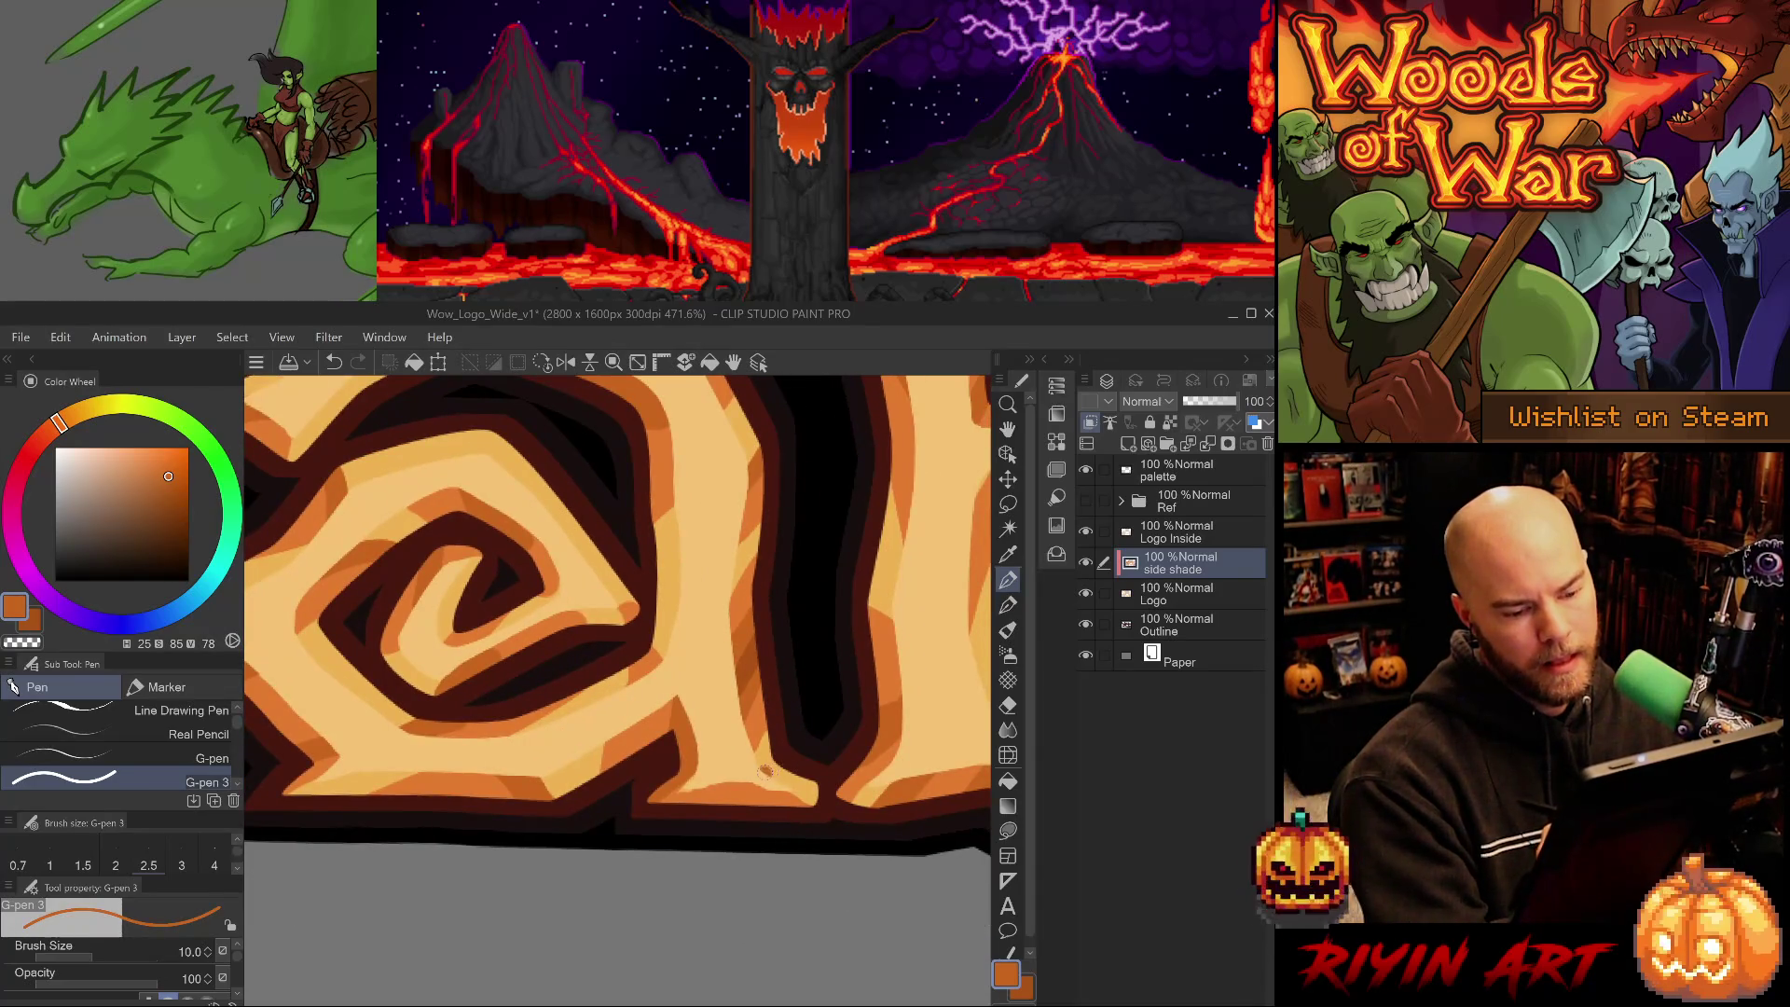
pyautogui.hotkey('ctrl', 'z')
pyautogui.keyDown('alt'); pyautogui.click(785, 755); pyautogui.keyUp('alt')
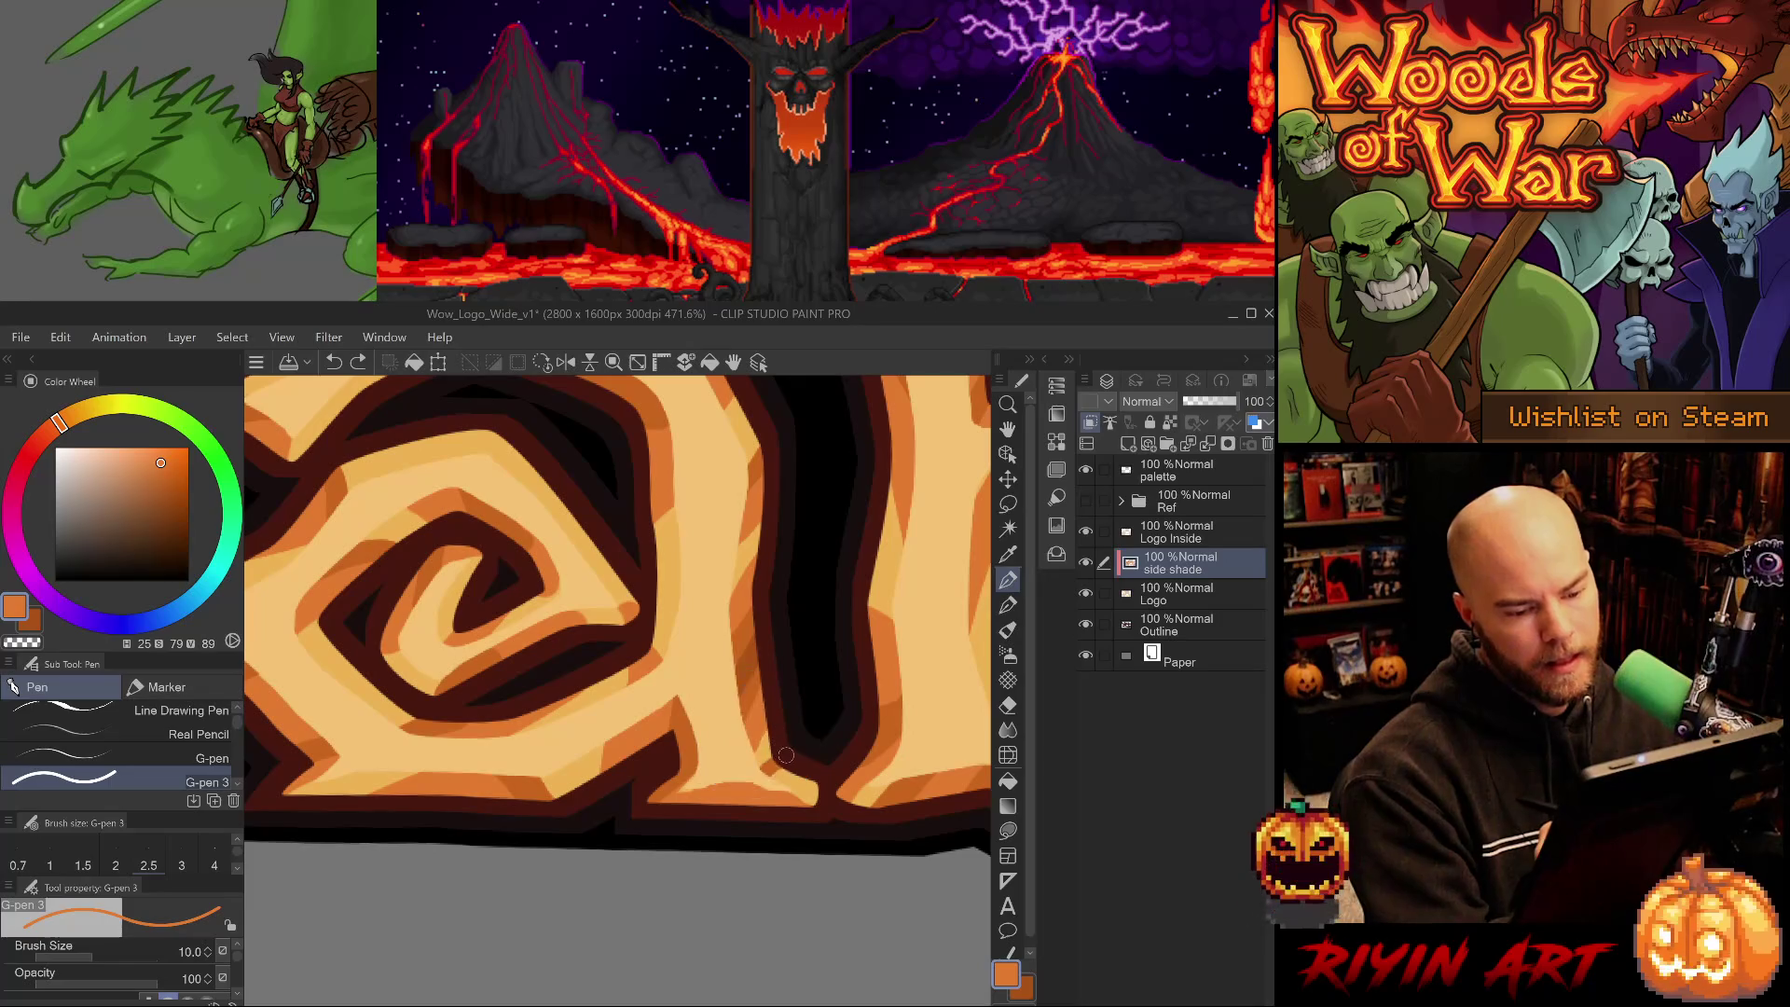
pyautogui.moveTo(778, 767)
pyautogui.mouseDown()
pyautogui.moveTo(850, 733)
pyautogui.moveTo(843, 757)
pyautogui.mouseUp()
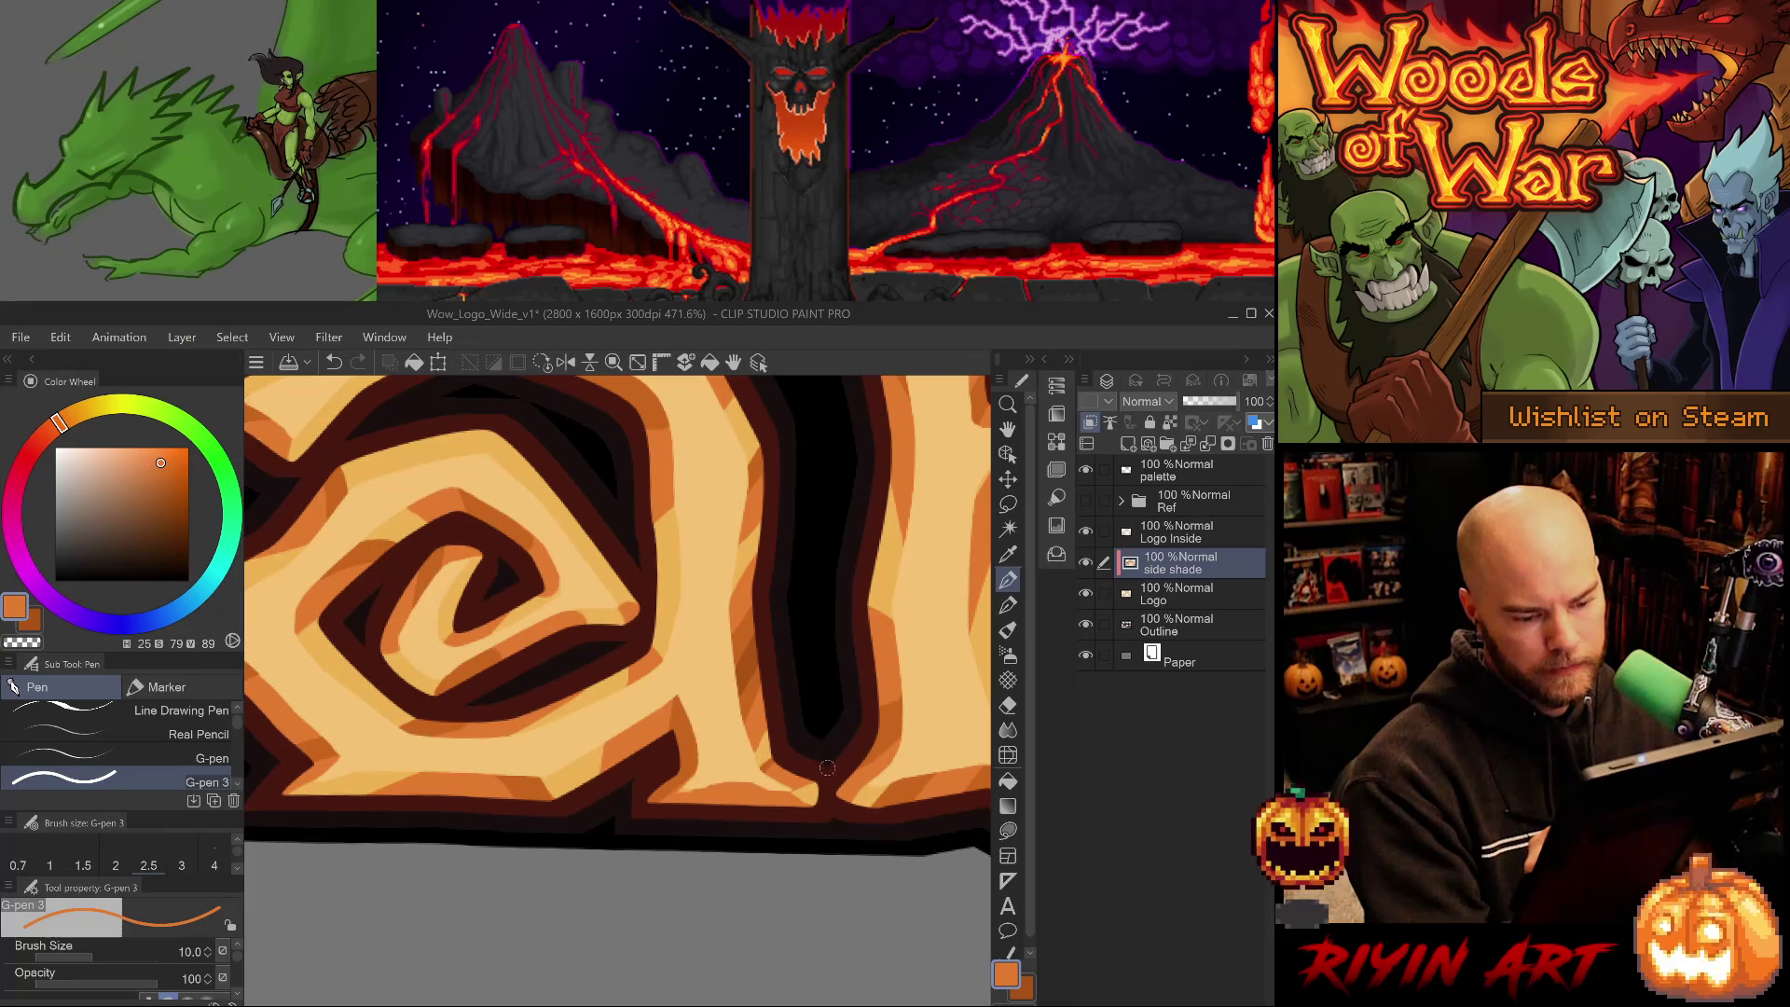
pyautogui.keyDown('alt'); pyautogui.click(780, 754); pyautogui.keyUp('alt')
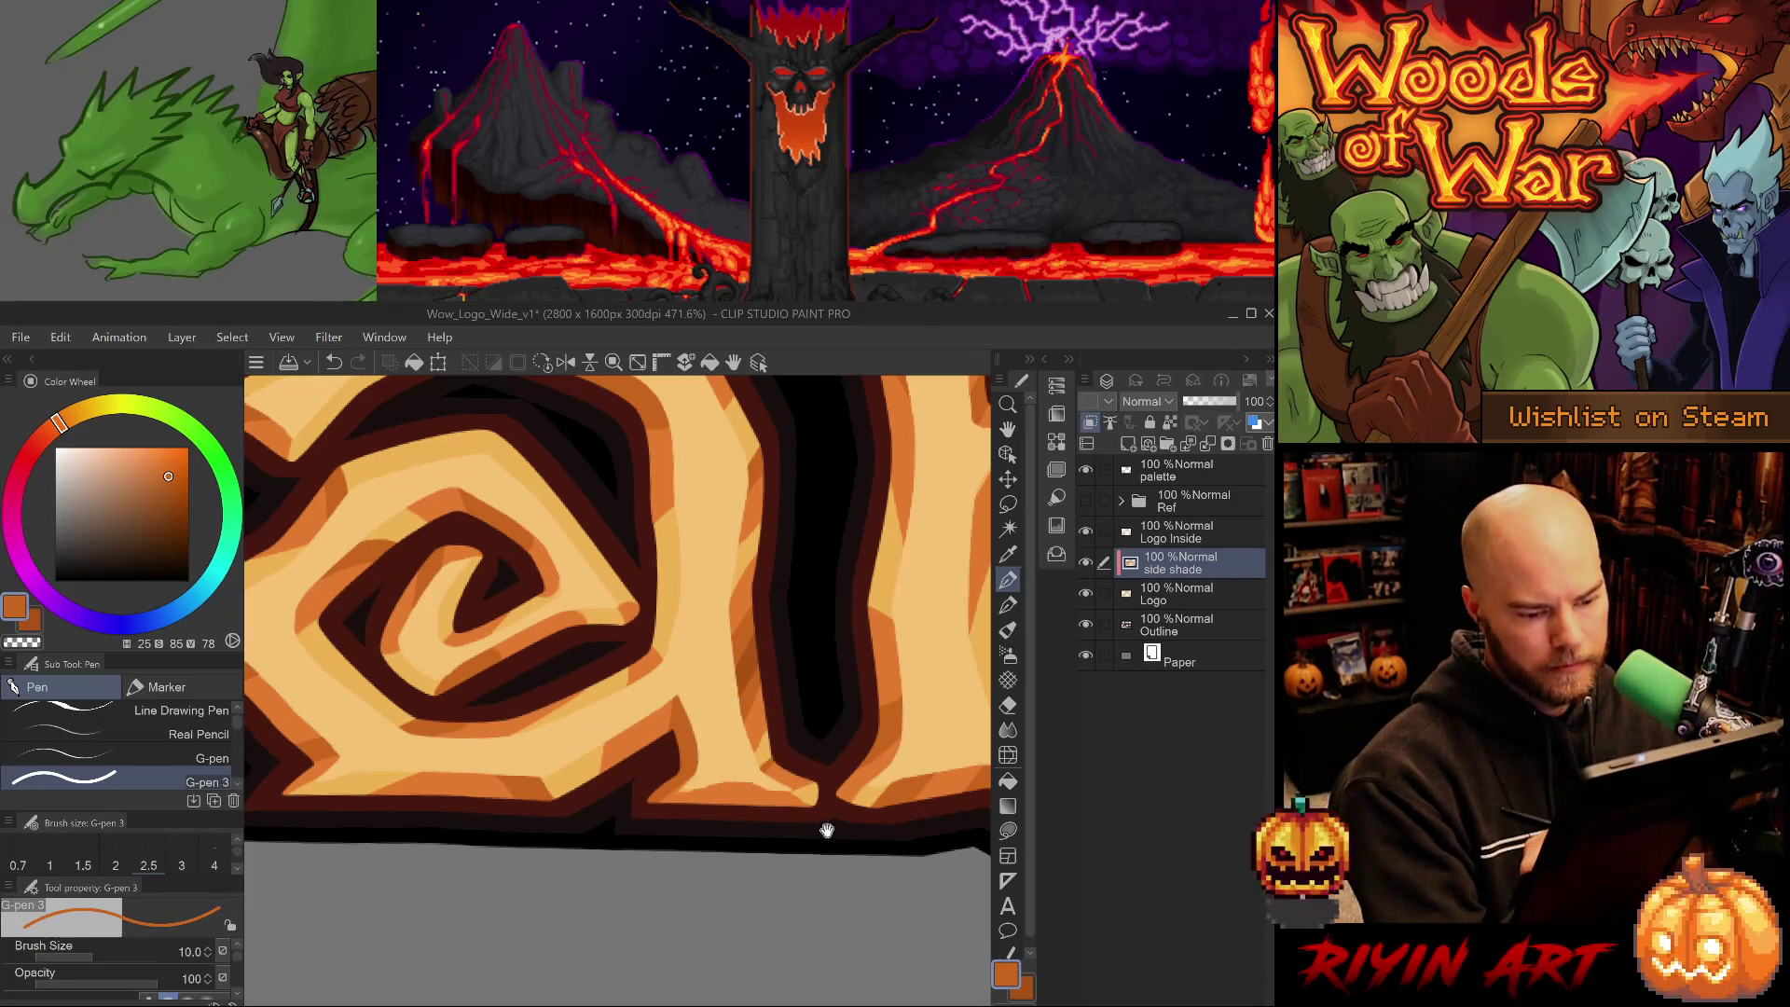
# - Shade the diagonal edge in darker orange, undoing two misplaced marks
pyautogui.moveTo(818, 826); pyautogui.dragTo(923, 616)
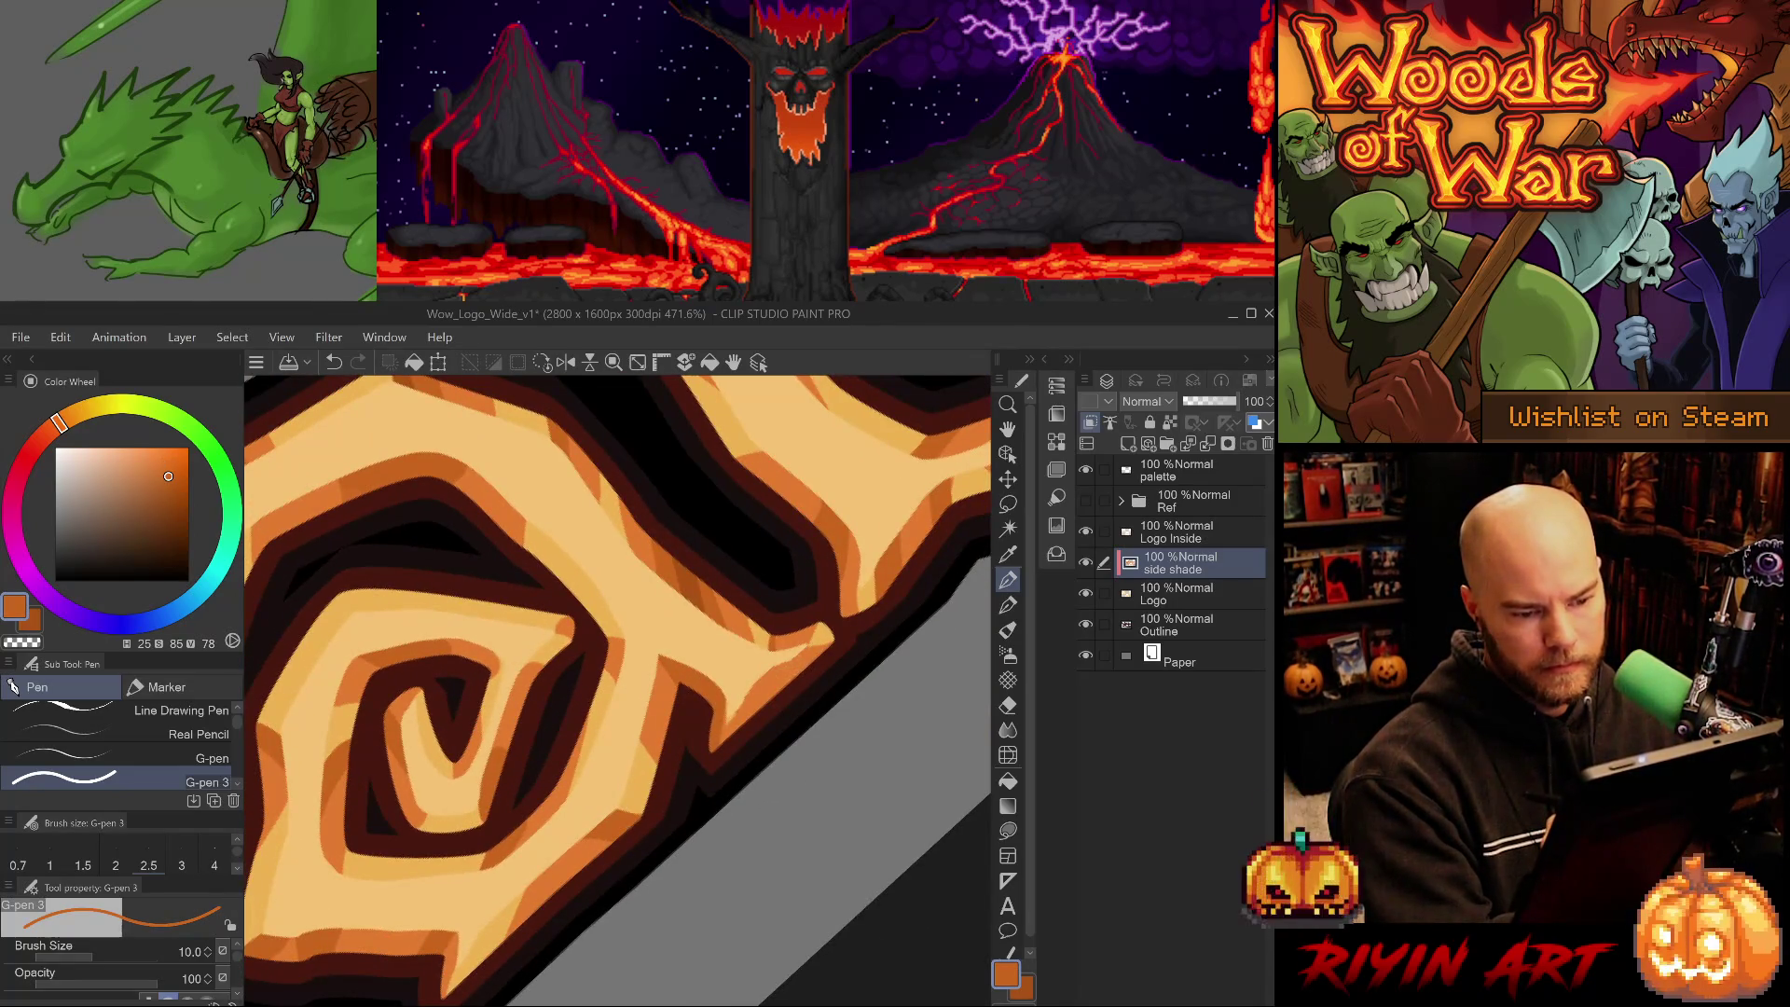
pyautogui.moveTo(776, 675); pyautogui.dragTo(823, 658)
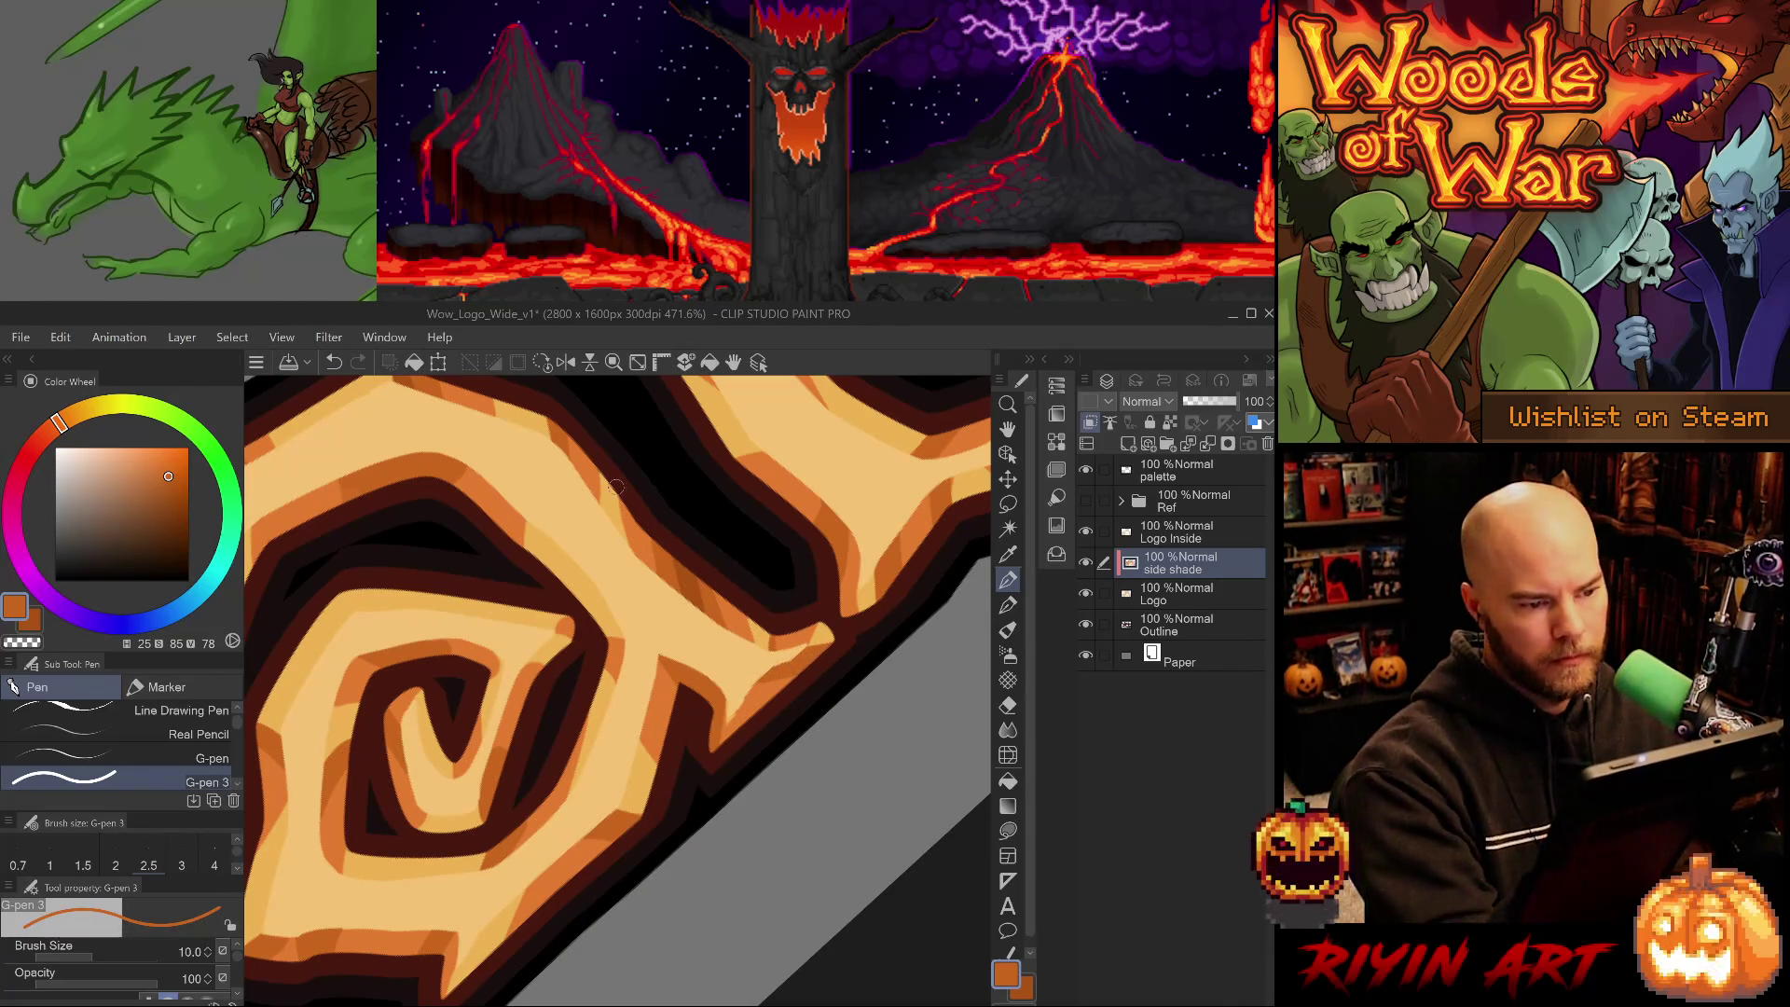
pyautogui.keyDown('alt'); pyautogui.click(689, 592); pyautogui.keyUp('alt')
pyautogui.moveTo(798, 661); pyautogui.dragTo(833, 652)
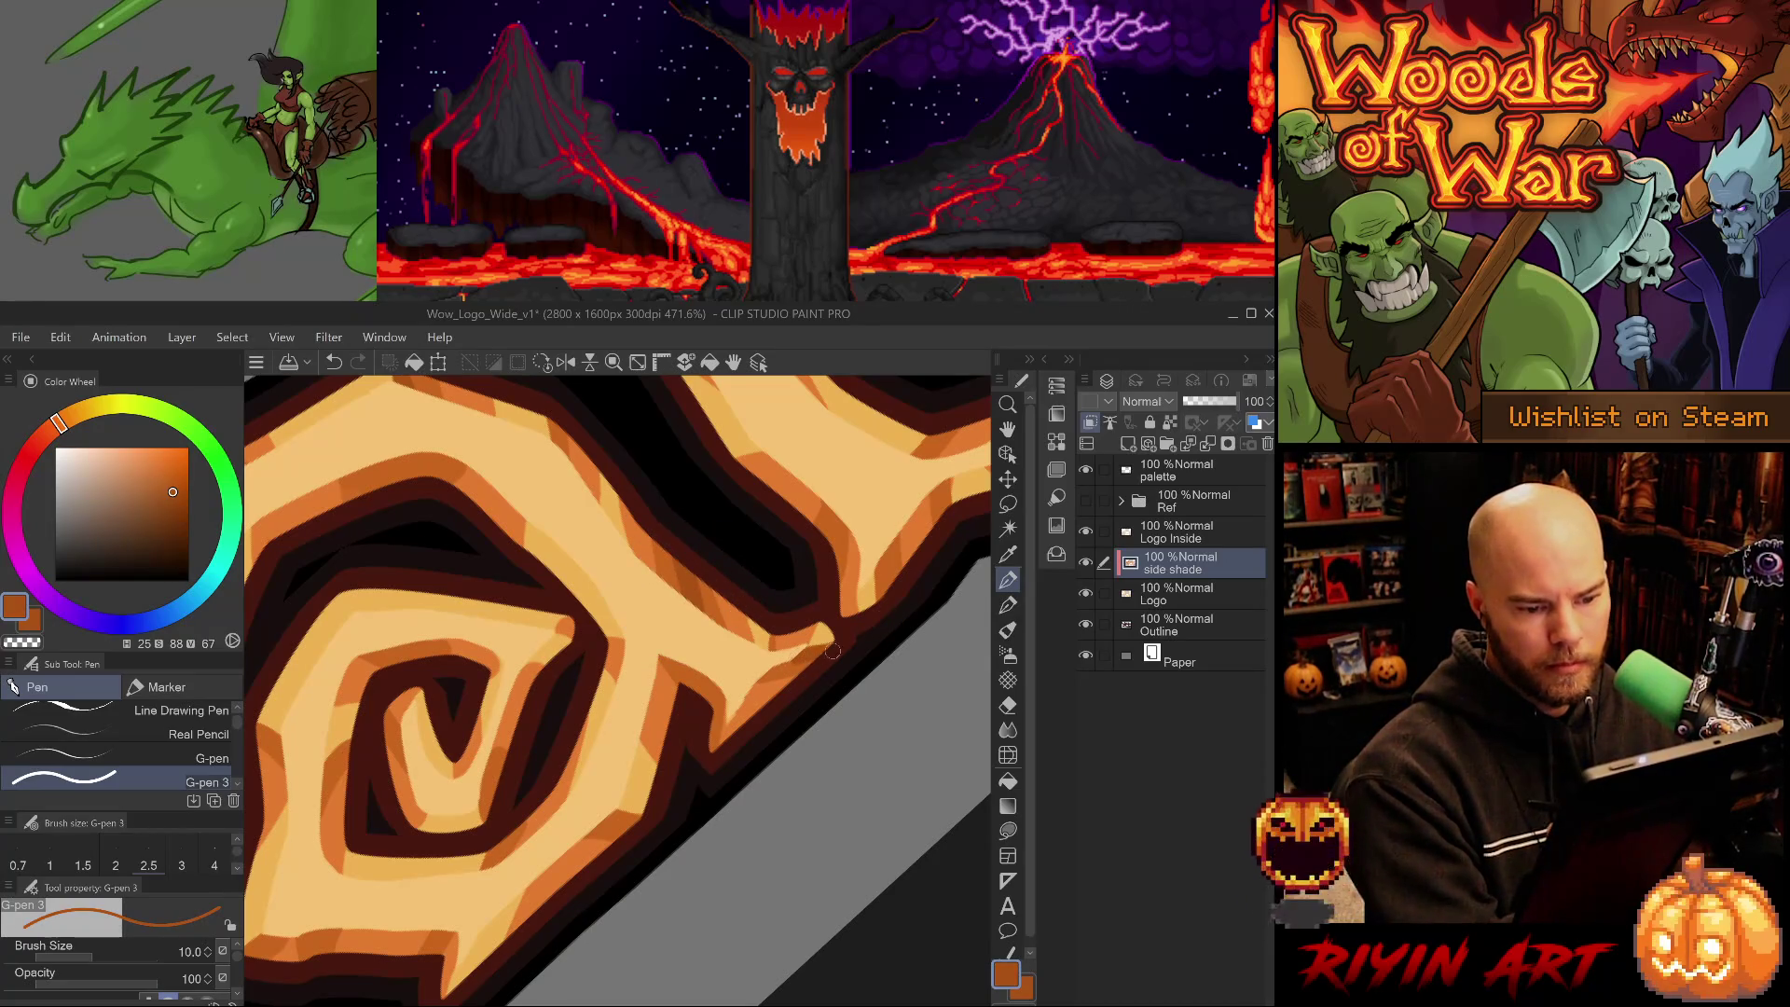
pyautogui.keyDown('alt'); pyautogui.click(725, 713); pyautogui.keyUp('alt')
pyautogui.hotkey('ctrl', 'z')
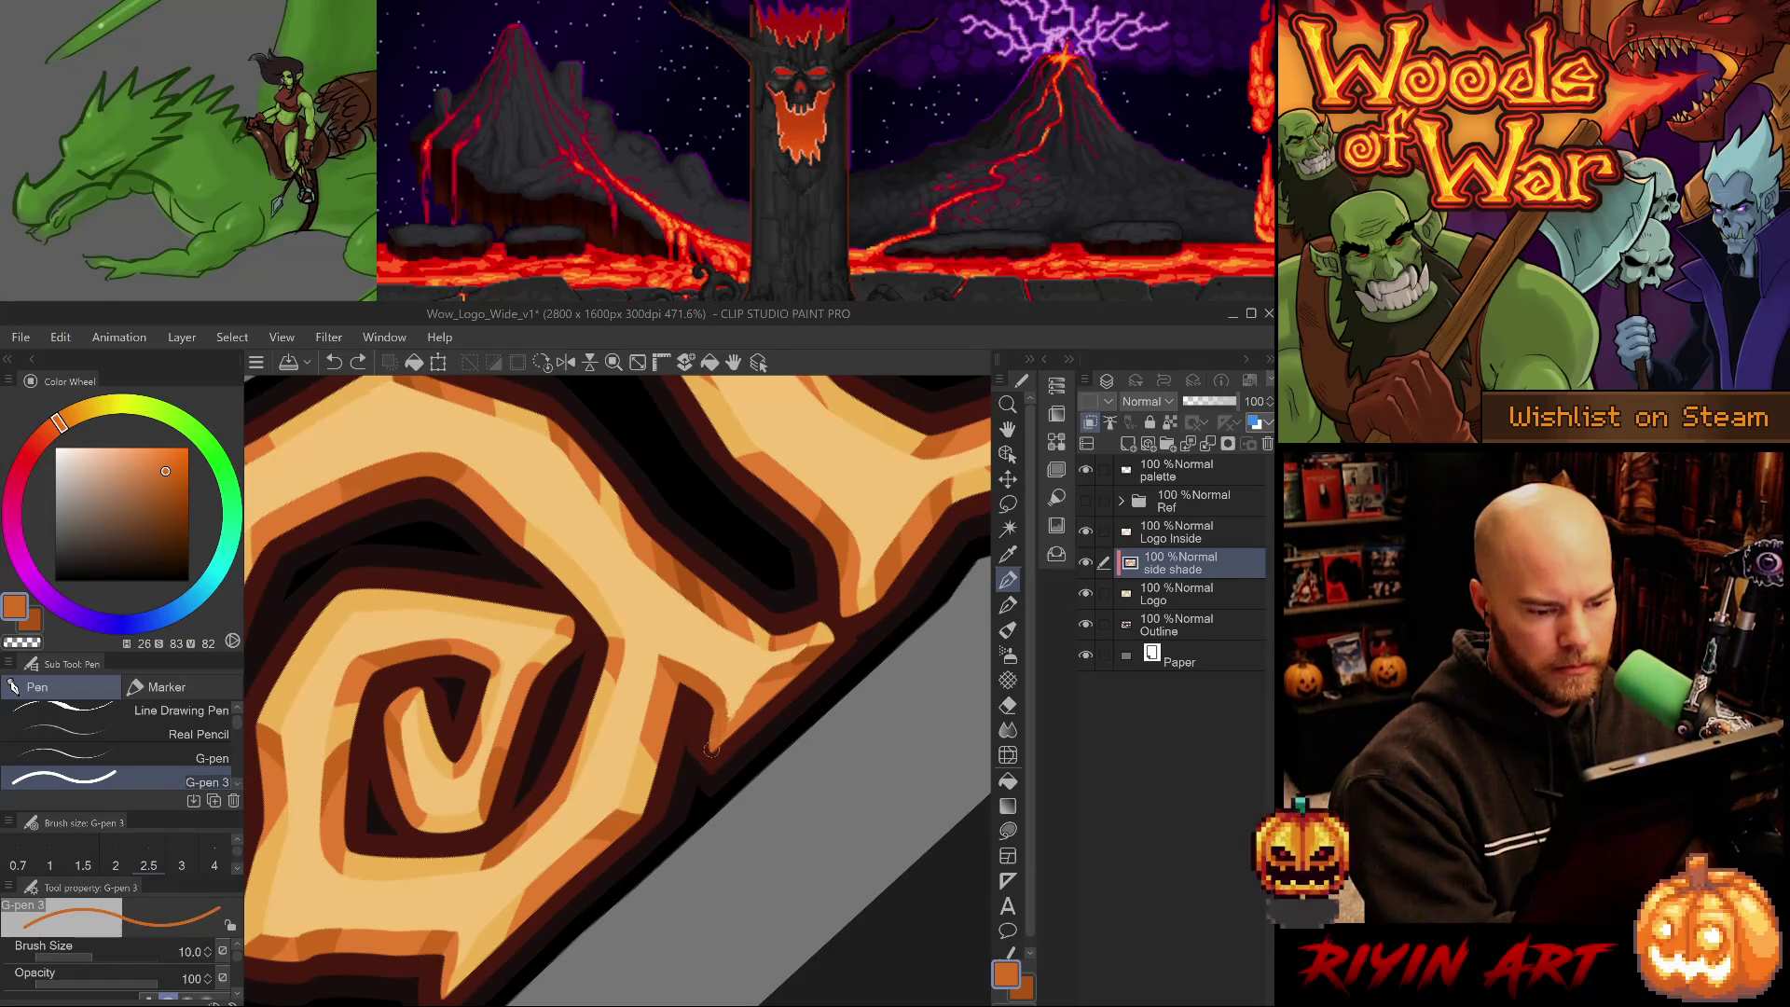
pyautogui.hotkey('ctrl', 'z')
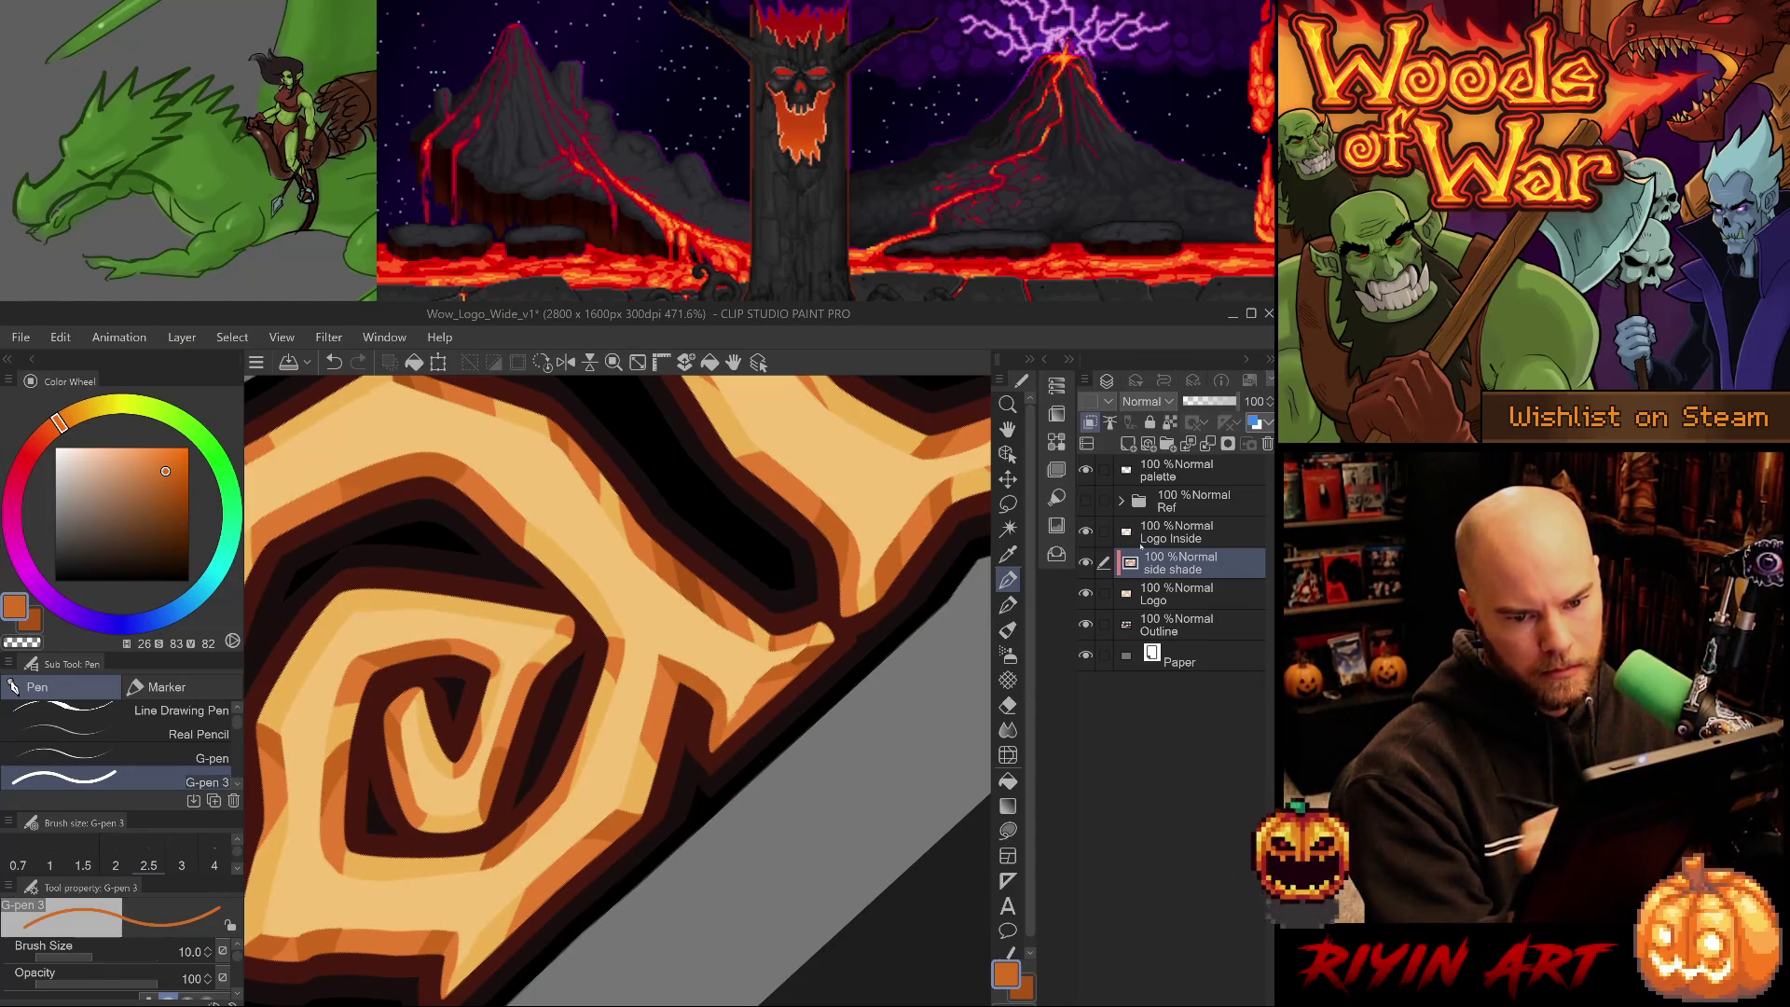
# - Try a freehand selection on the Logo Inside layer, then return to the side shade layer and save
pyautogui.hotkey('alt', ']')
pyautogui.keyDown('alt'); pyautogui.click(738, 691); pyautogui.keyUp('alt')
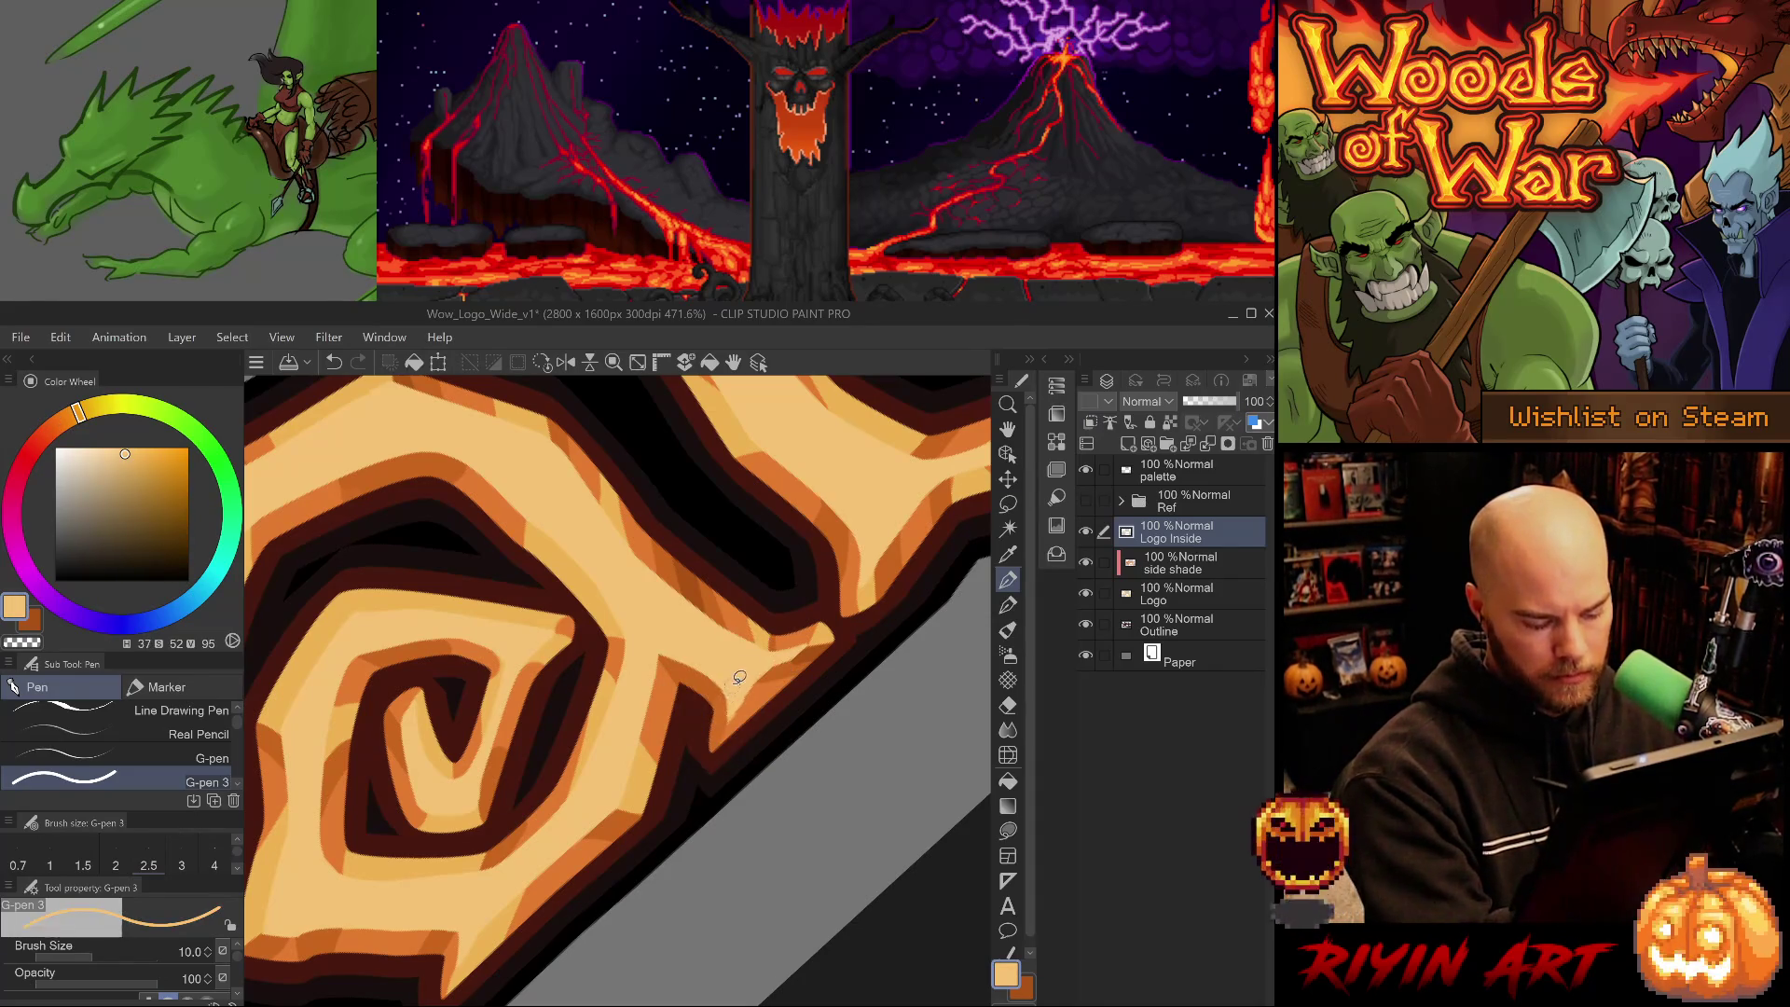
pyautogui.press('m')
pyautogui.moveTo(730, 692)
pyautogui.mouseDown()
pyautogui.moveTo(732, 717)
pyautogui.moveTo(733, 670)
pyautogui.mouseUp()
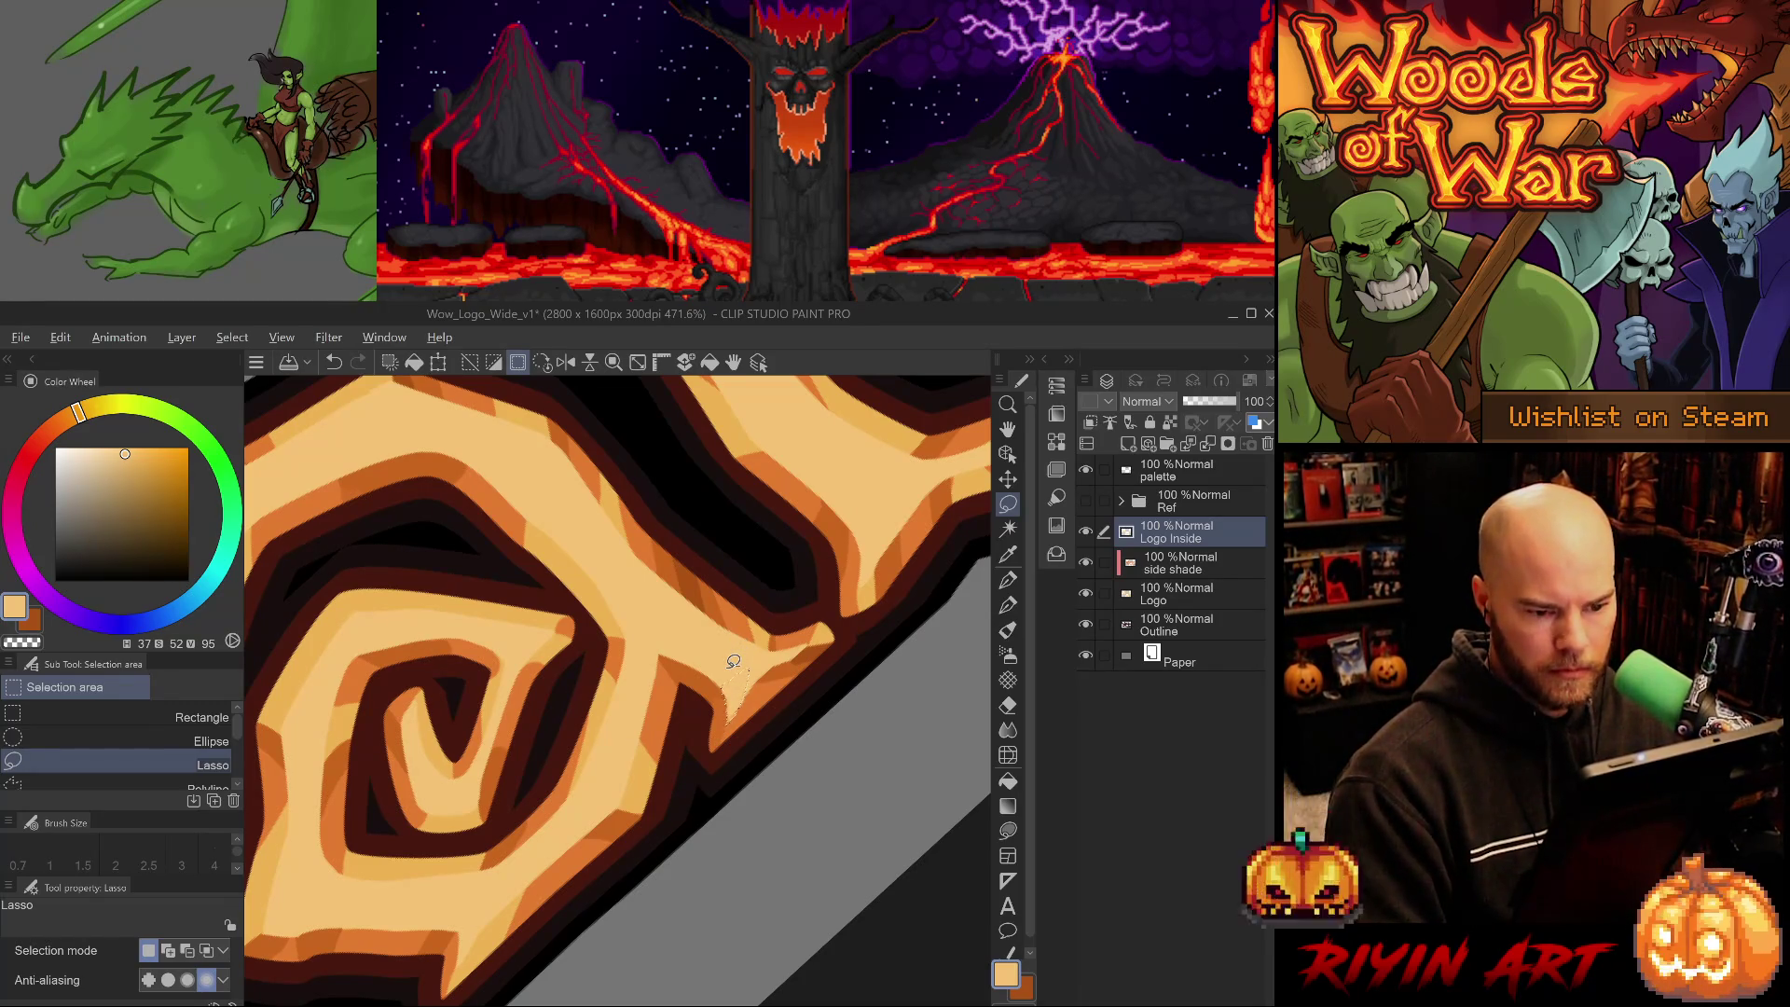
pyautogui.hotkey('ctrl', 'd')
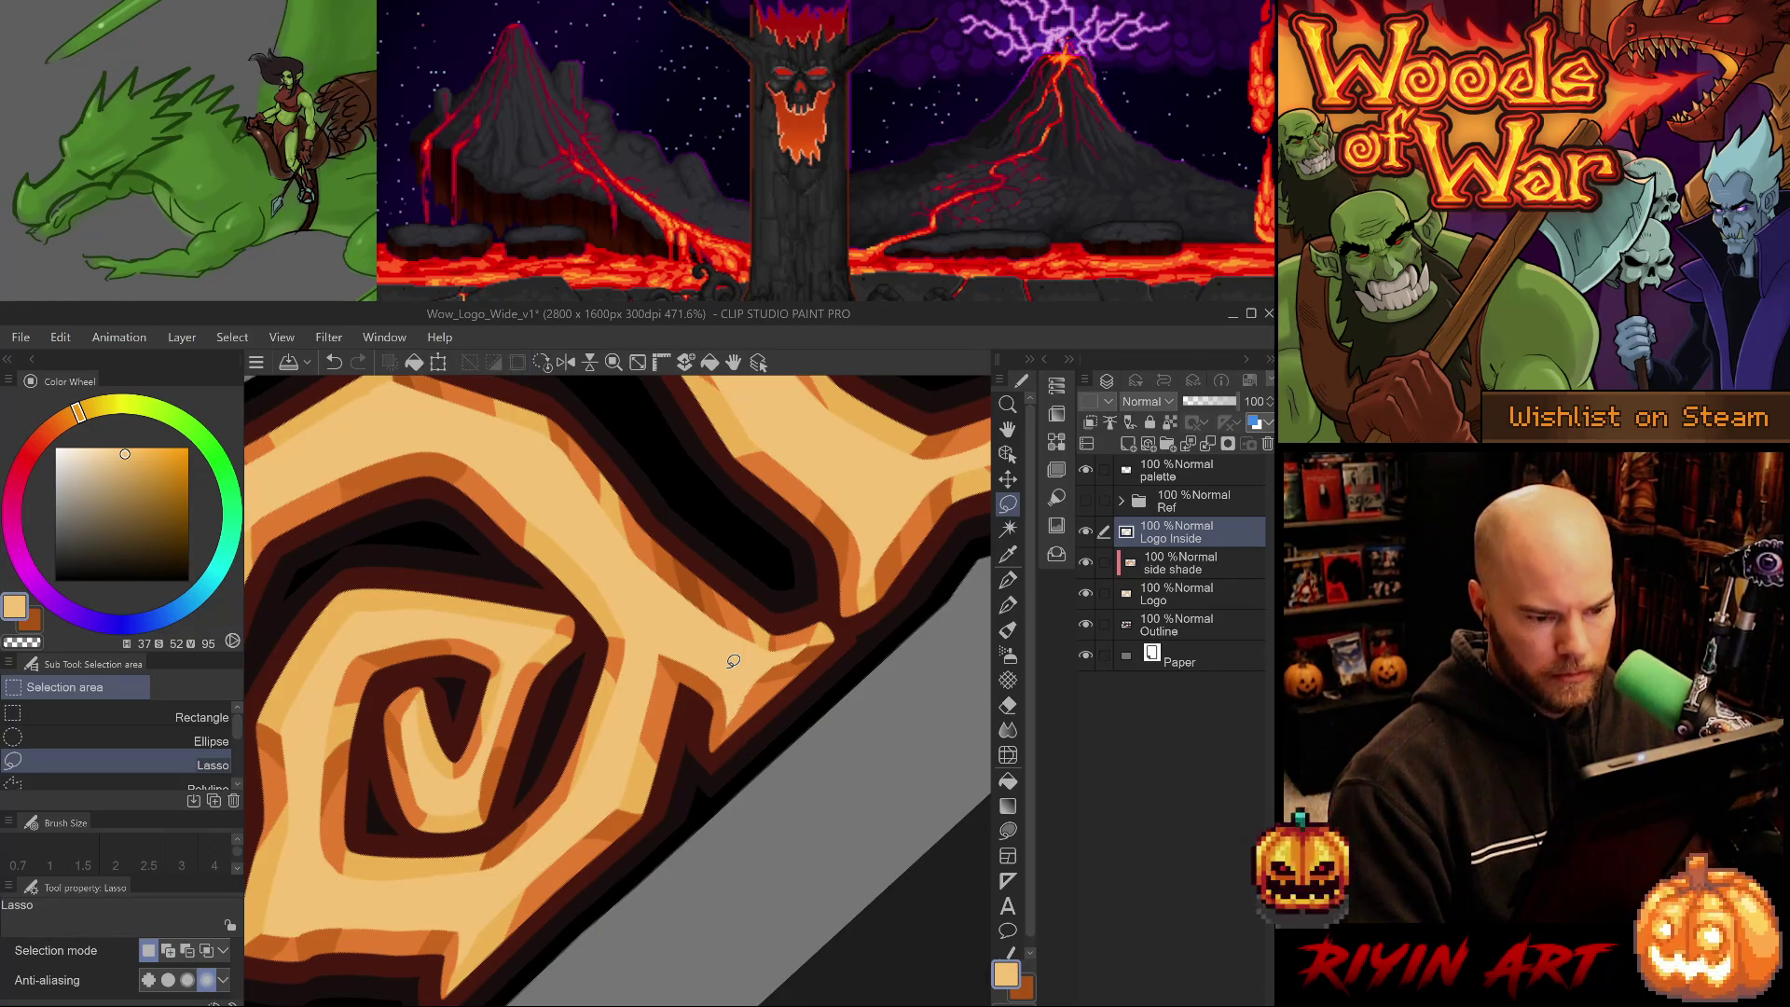
pyautogui.hotkey('alt', '[')
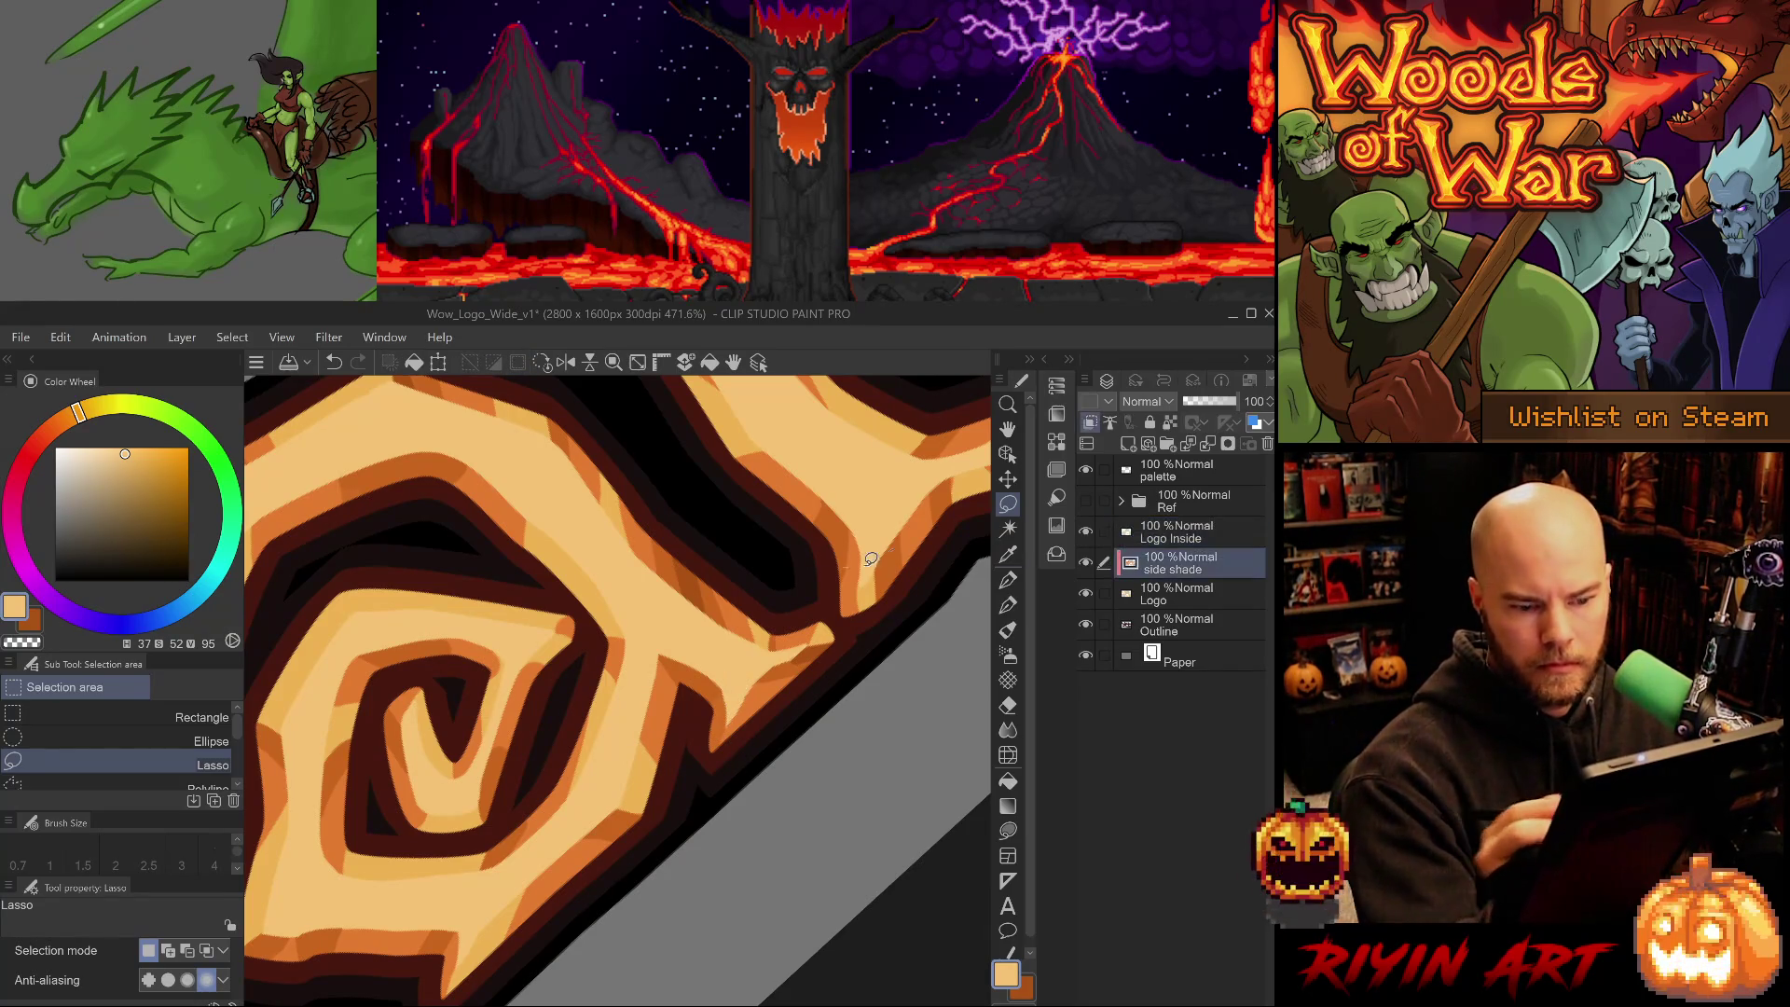
pyautogui.press('p')
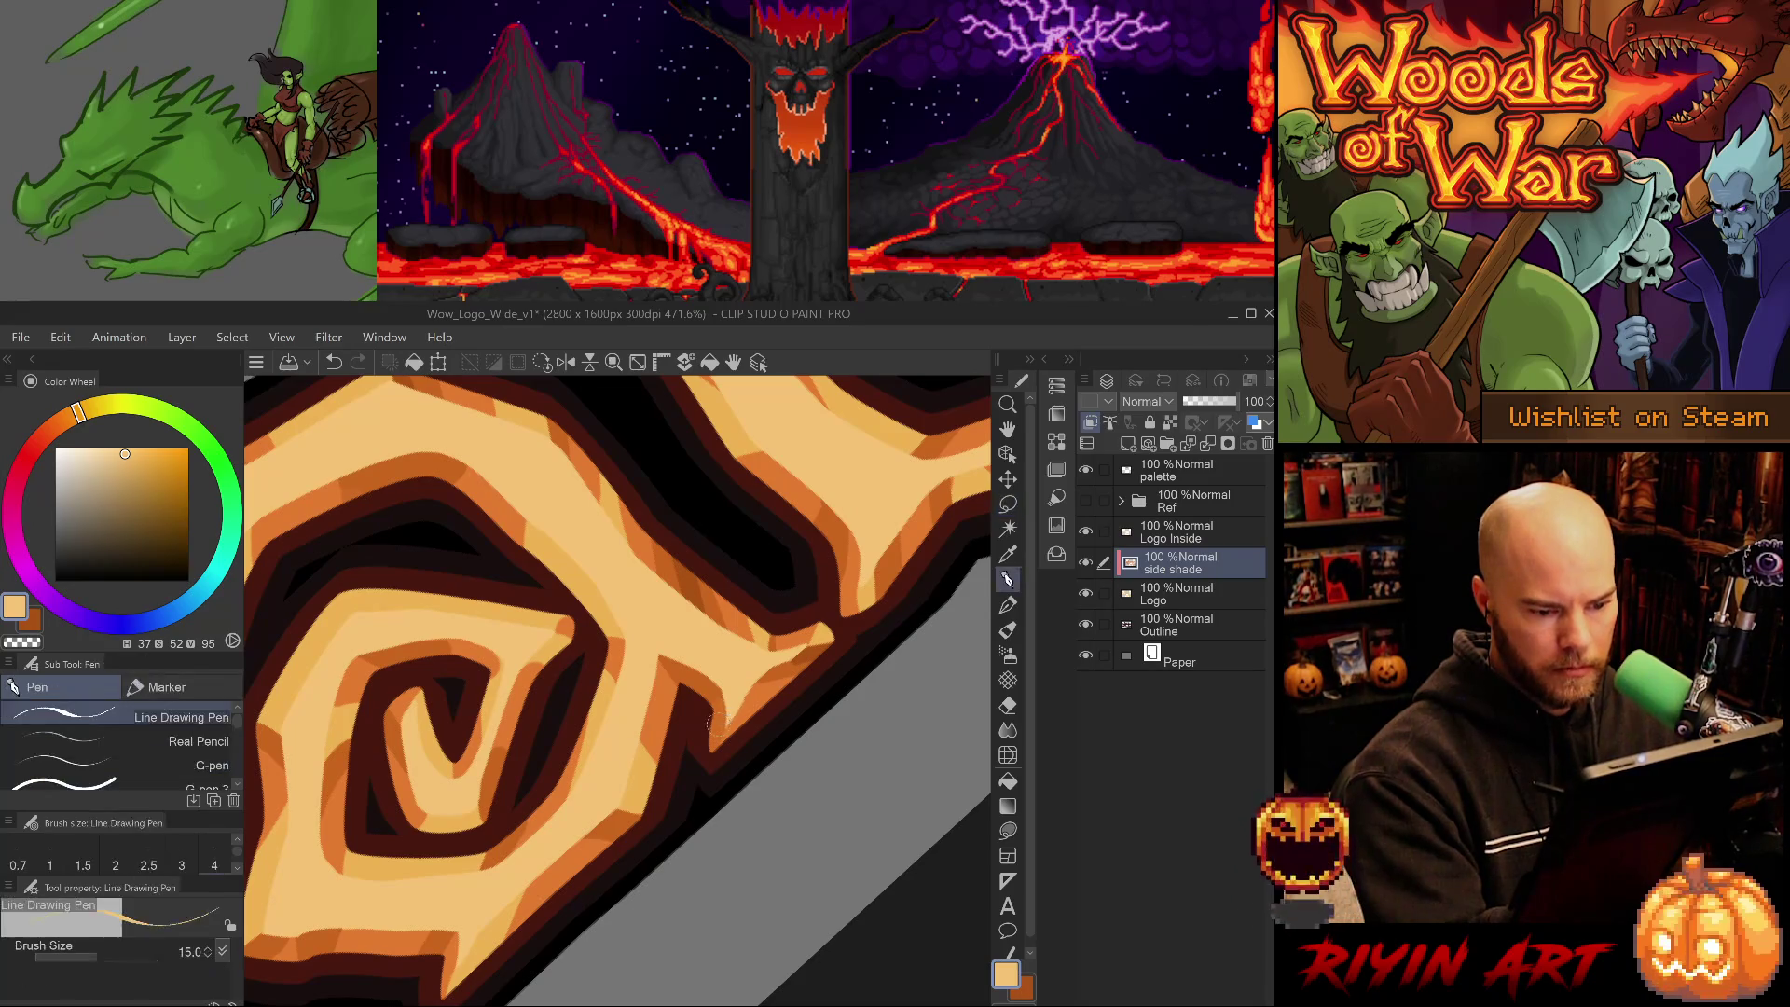
pyautogui.hotkey('ctrl', 's')
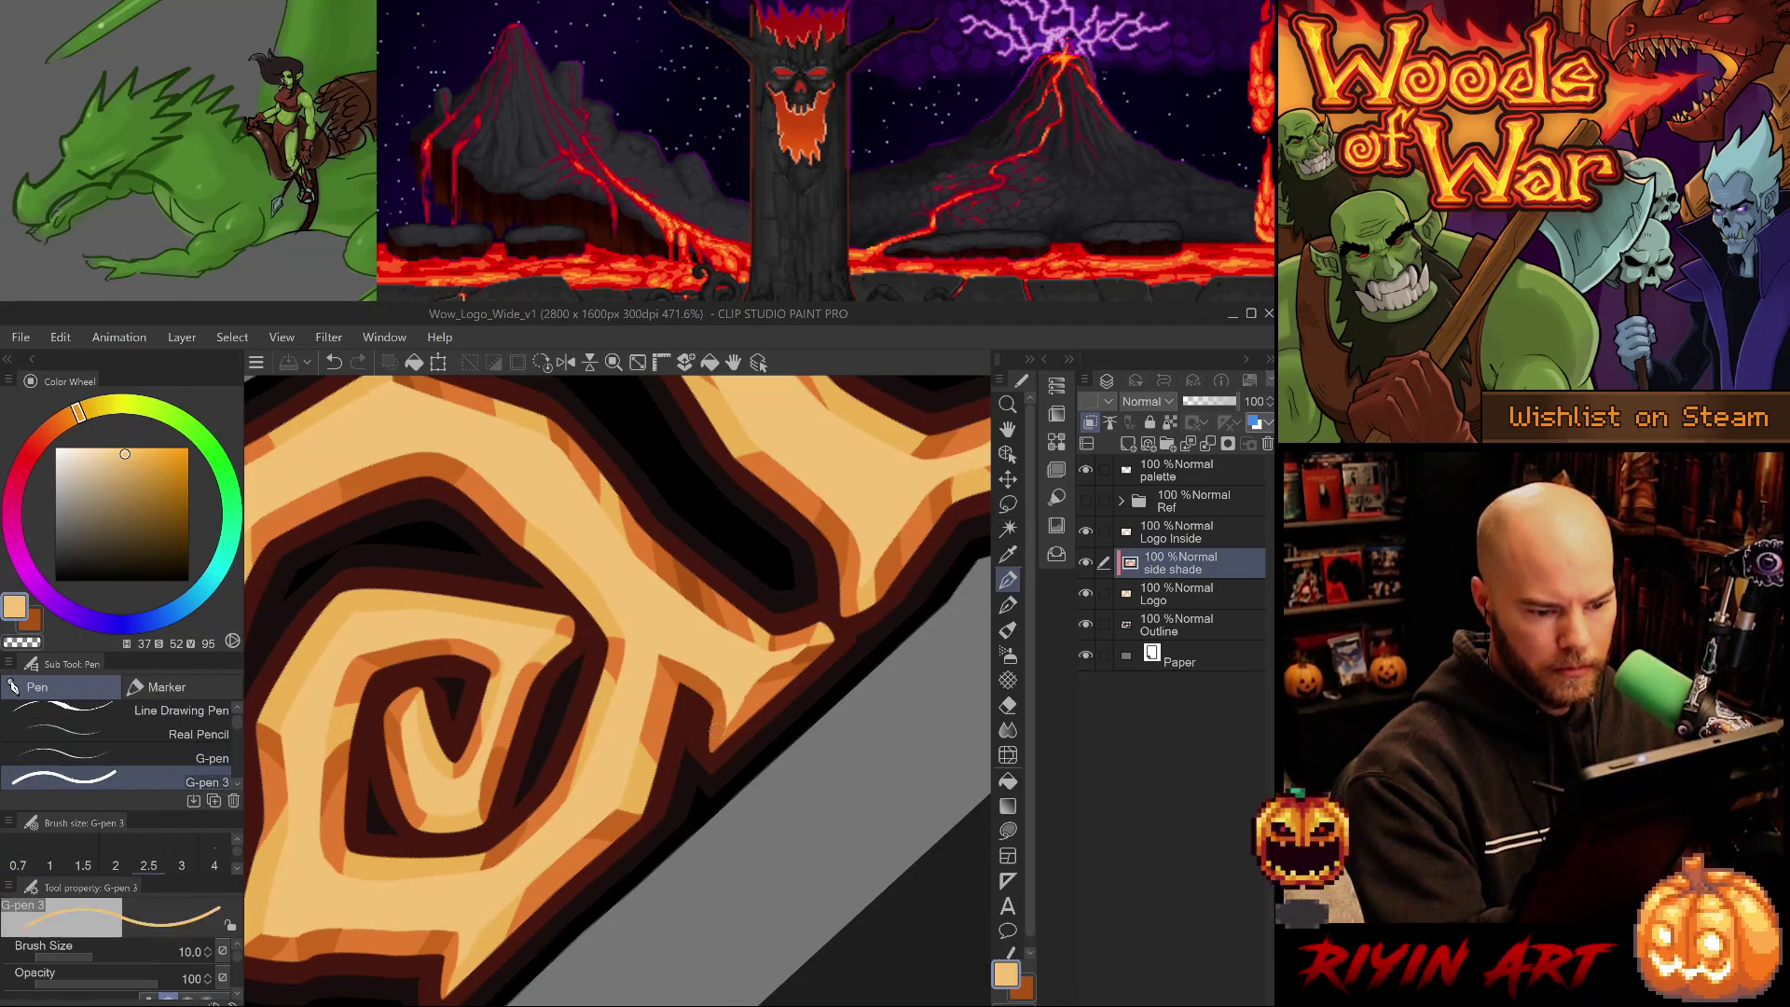
# - Sample darker, medium and lighter oranges to fill the gap along the diagonal edge
pyautogui.press('.')
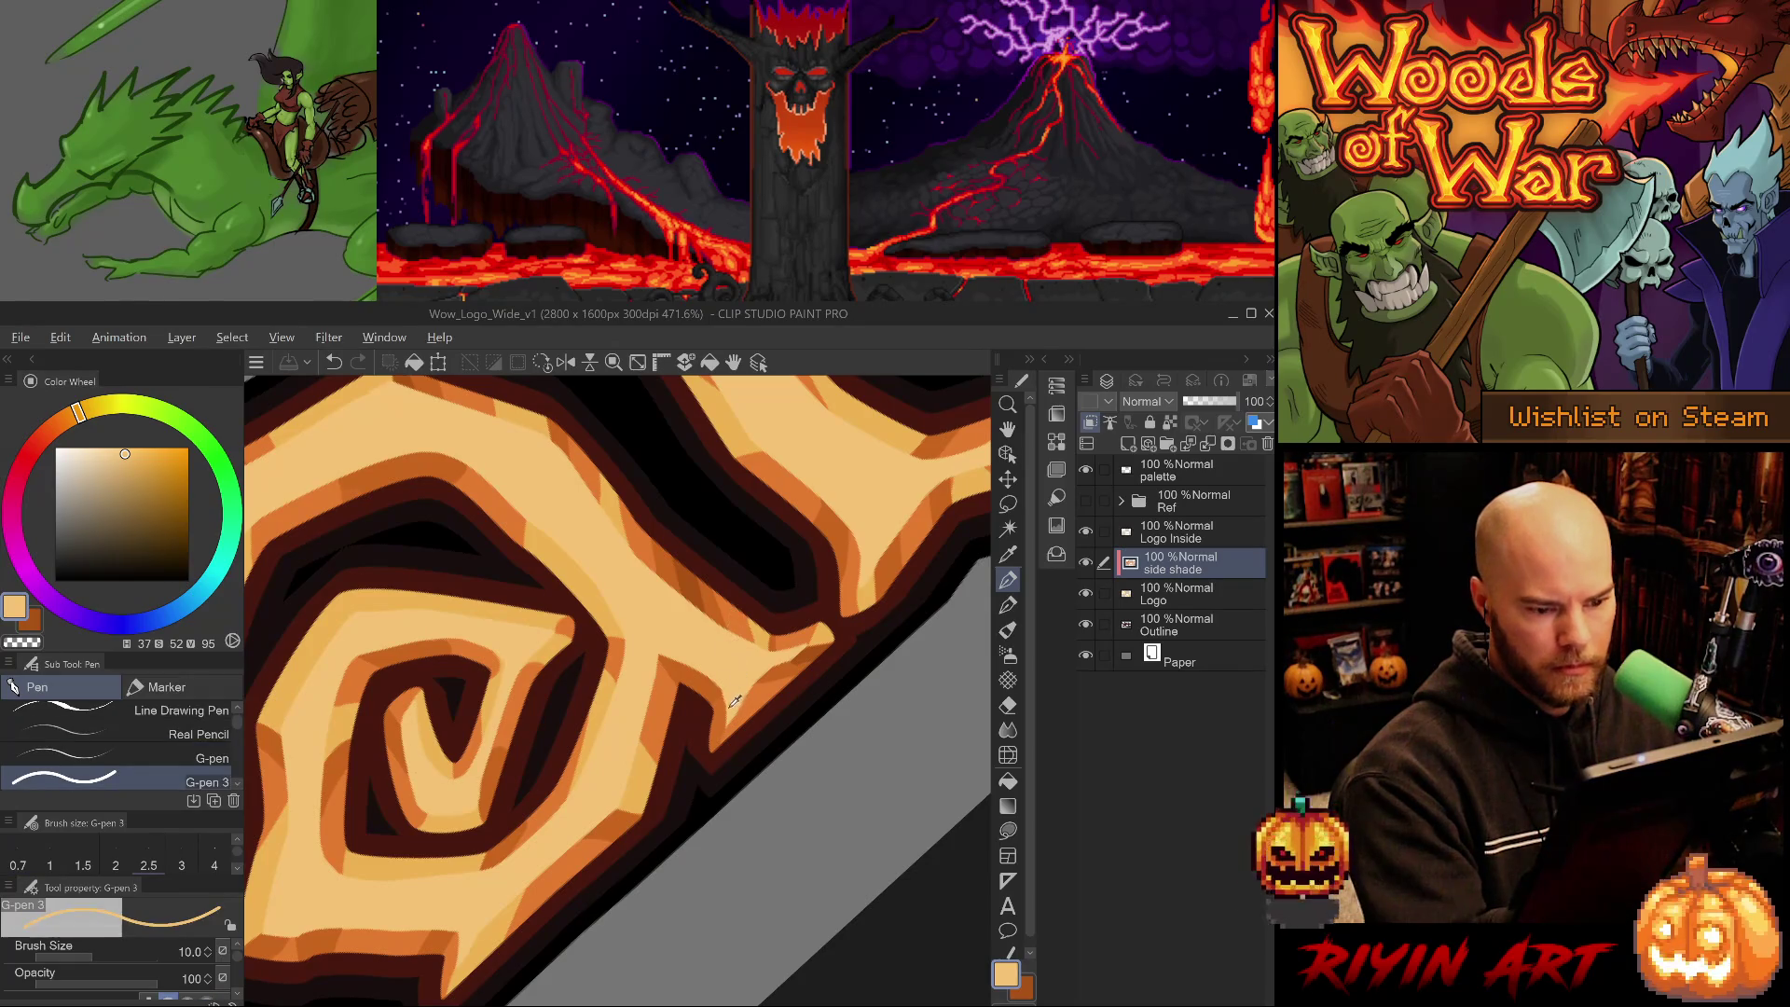
pyautogui.keyDown('alt'); pyautogui.click(734, 702); pyautogui.keyUp('alt')
pyautogui.keyDown('alt'); pyautogui.click(746, 714); pyautogui.keyUp('alt')
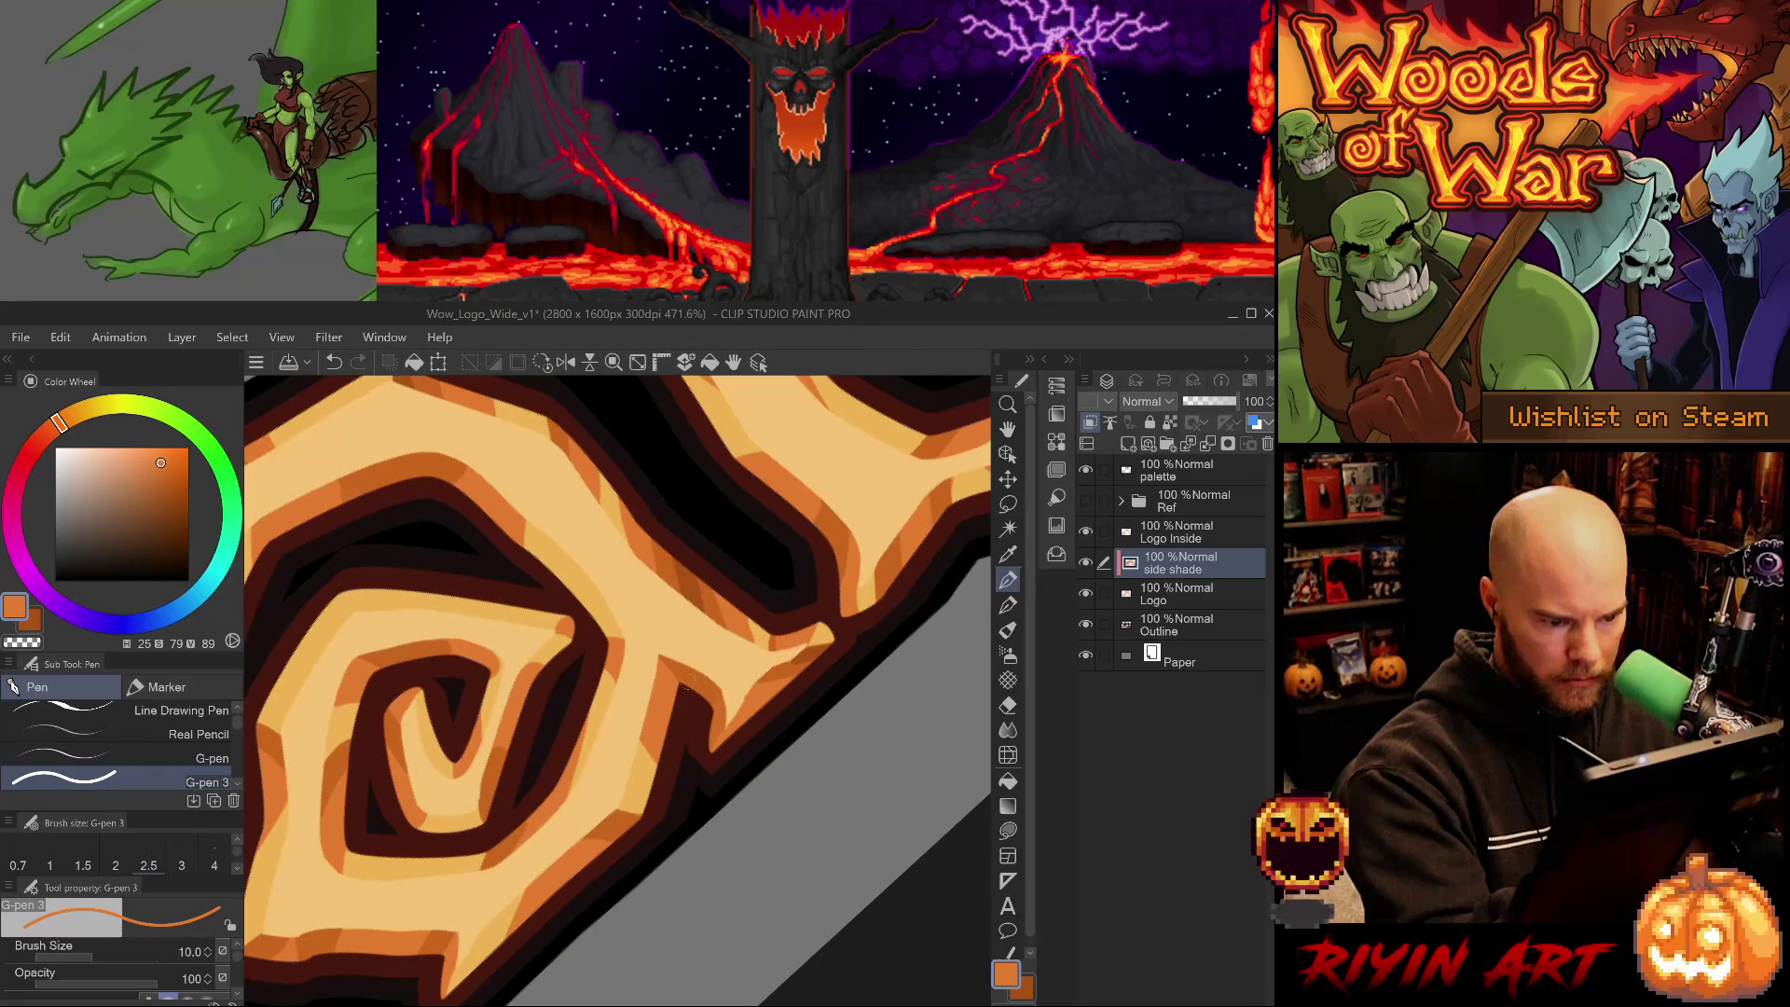
pyautogui.keyDown('alt'); pyautogui.click(708, 599); pyautogui.keyUp('alt')
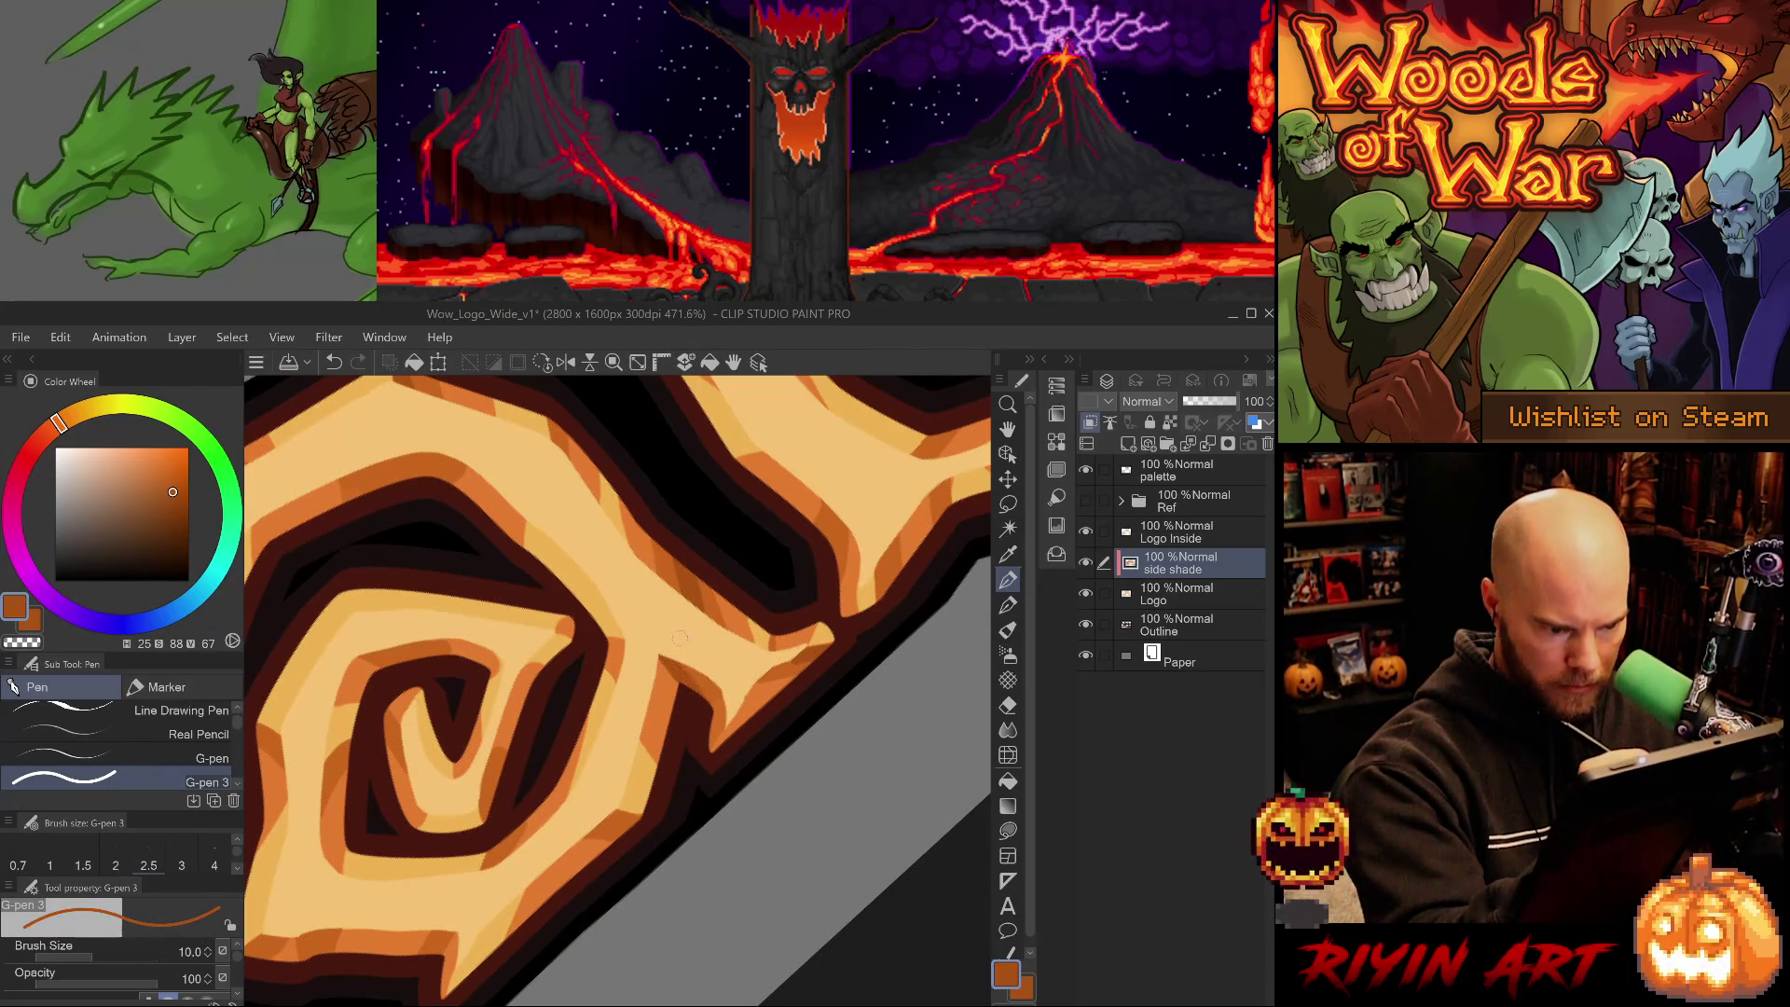
pyautogui.keyDown('alt'); pyautogui.click(785, 672); pyautogui.keyUp('alt')
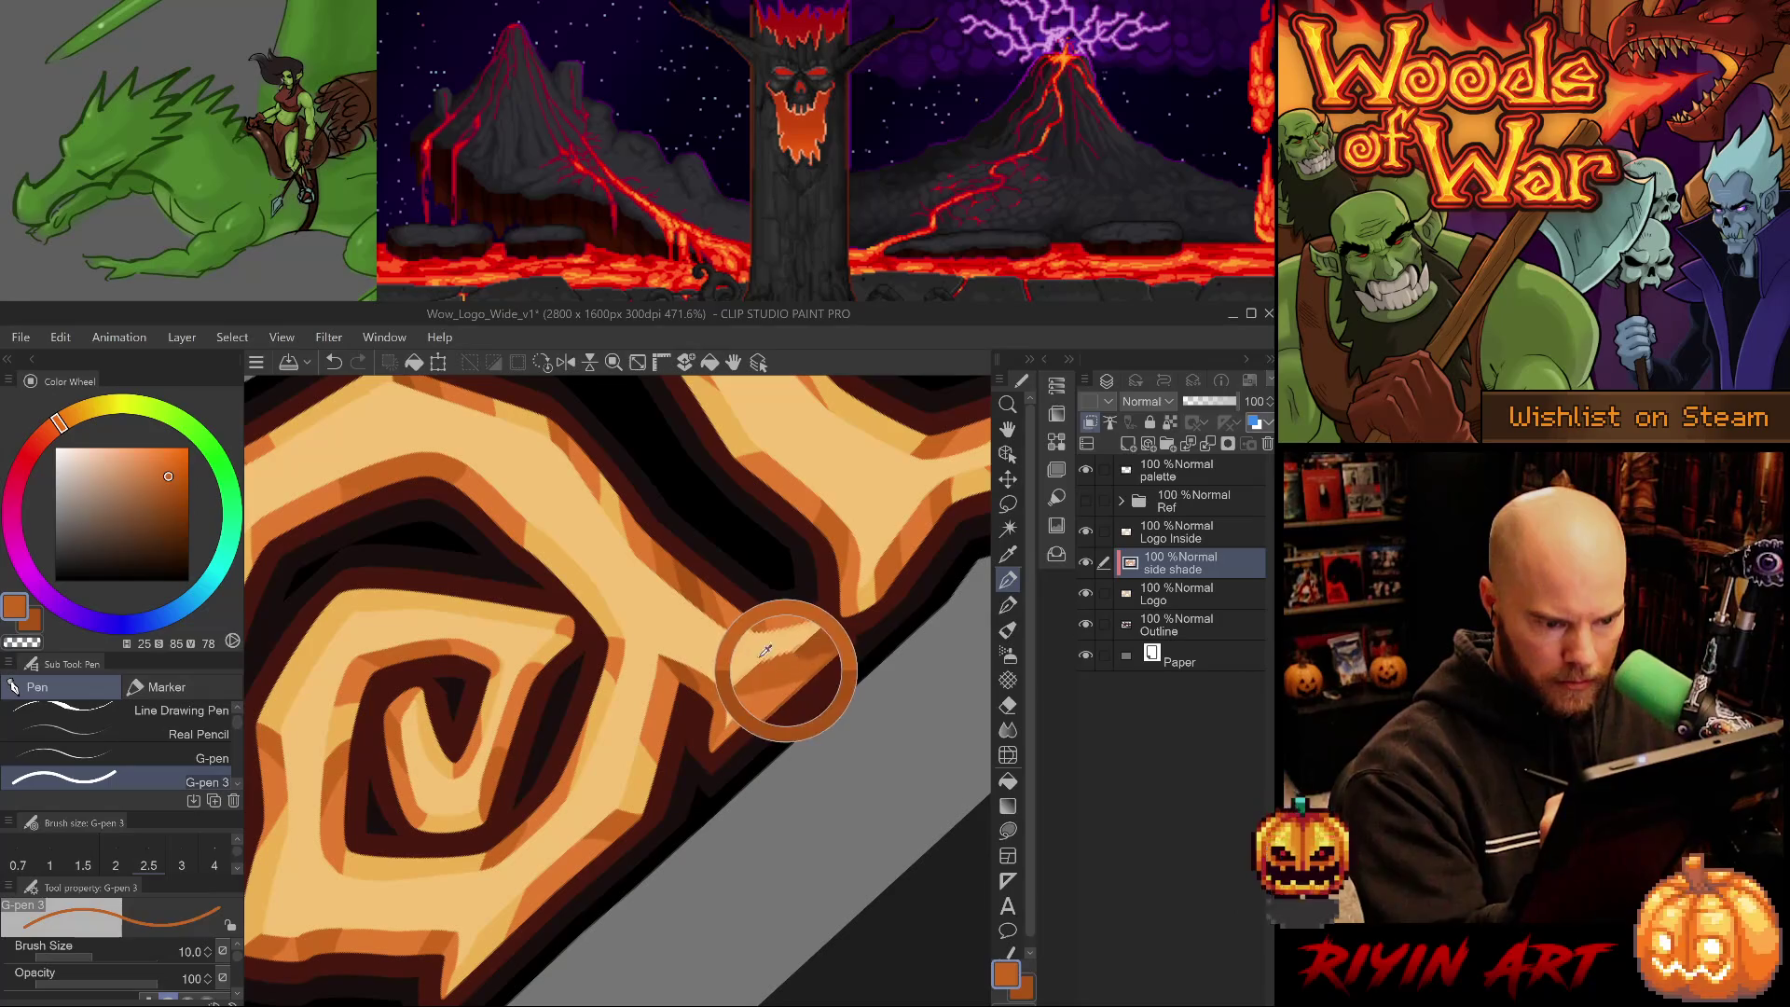
pyautogui.keyDown('alt'); pyautogui.click(756, 699); pyautogui.keyUp('alt')
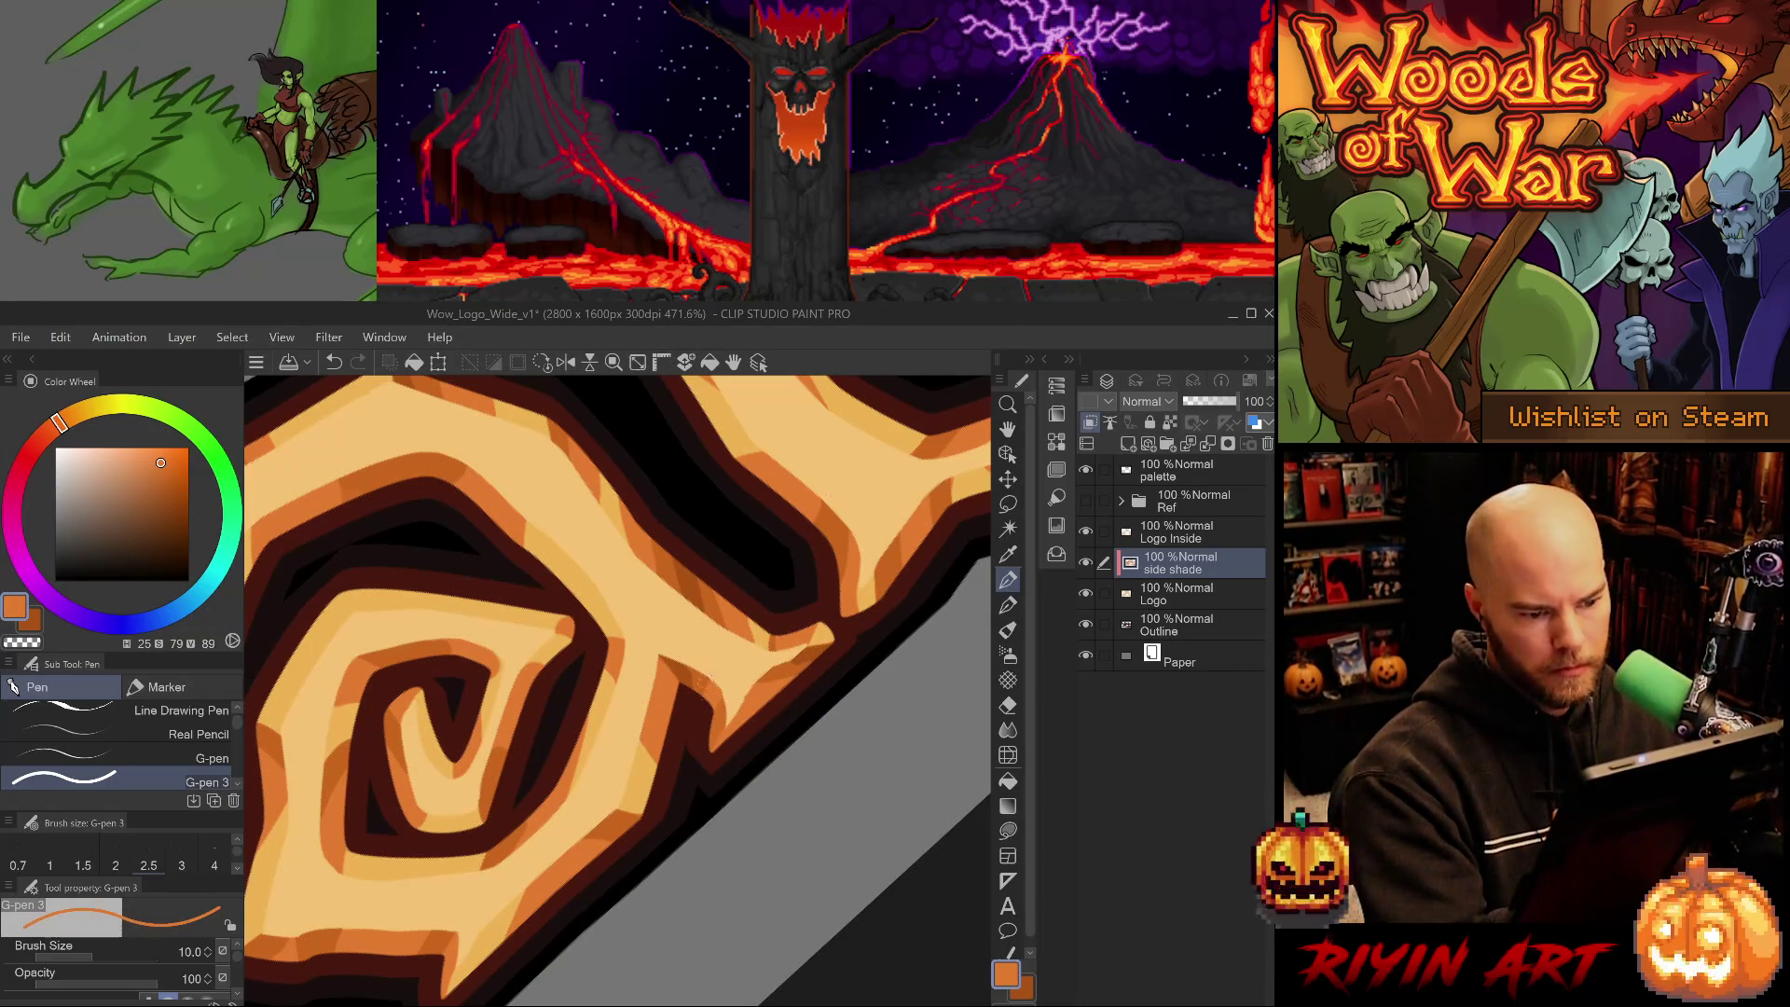
pyautogui.keyDown('alt'); pyautogui.click(694, 685); pyautogui.keyUp('alt')
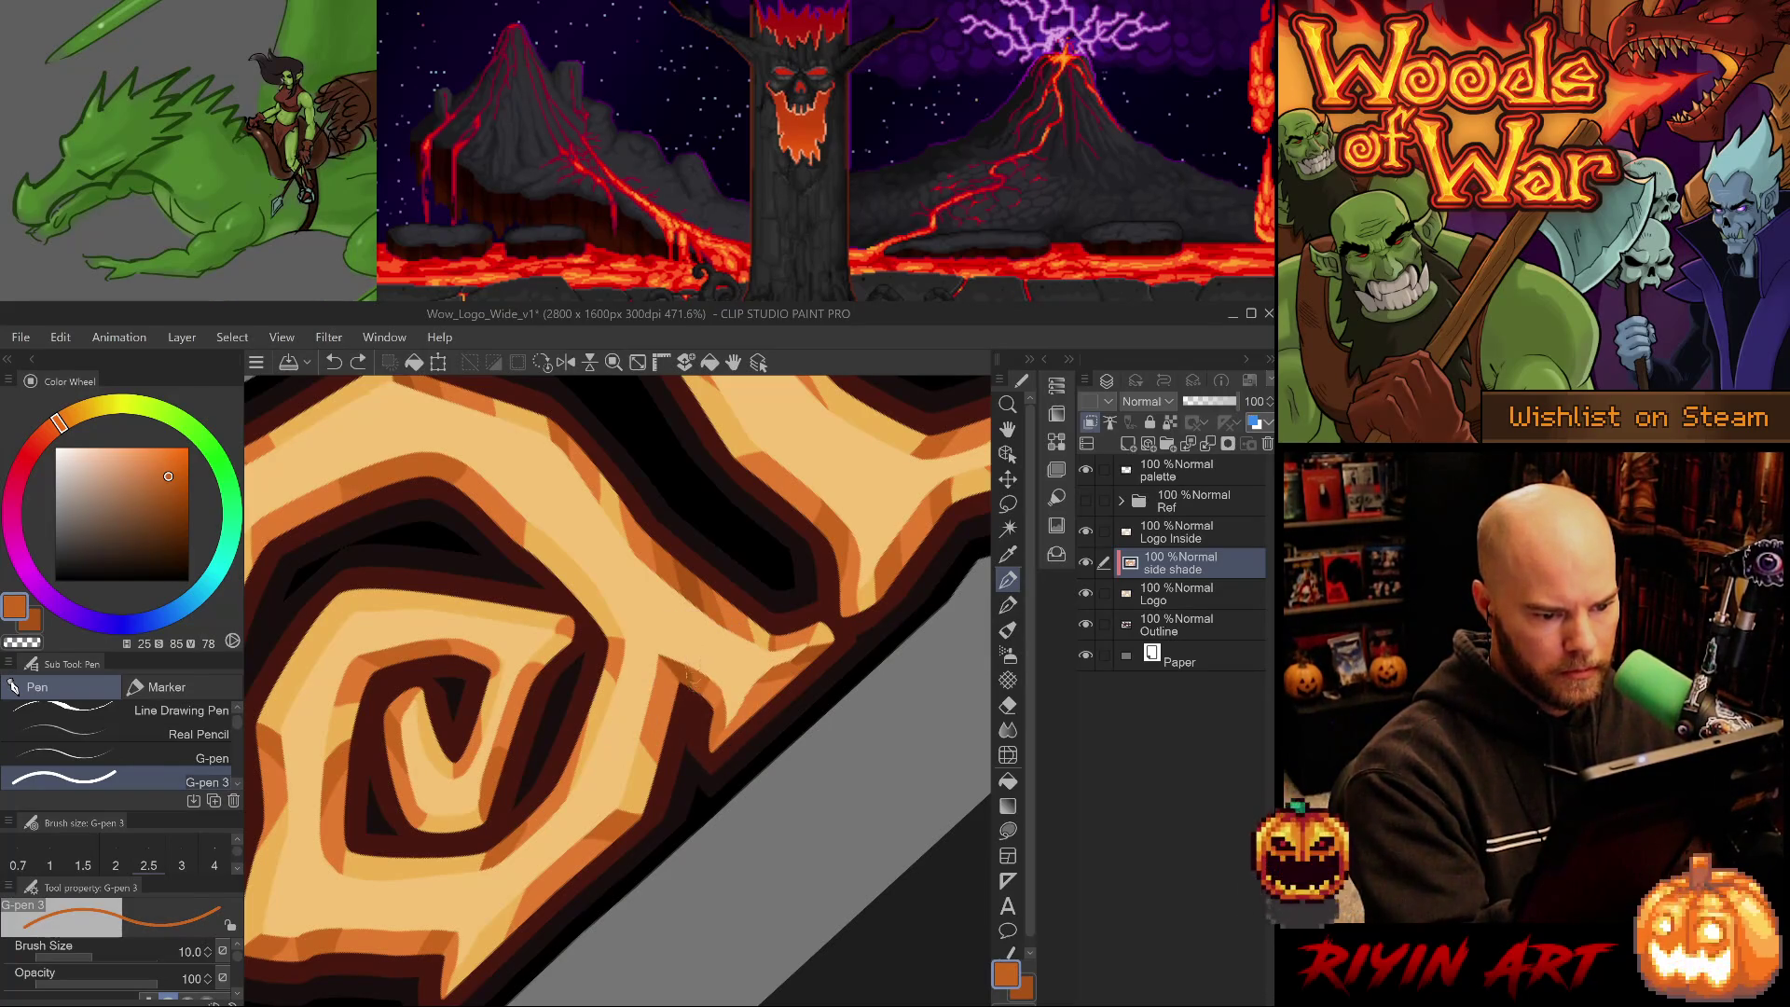
pyautogui.keyDown('alt'); pyautogui.click(697, 679); pyautogui.keyUp('alt')
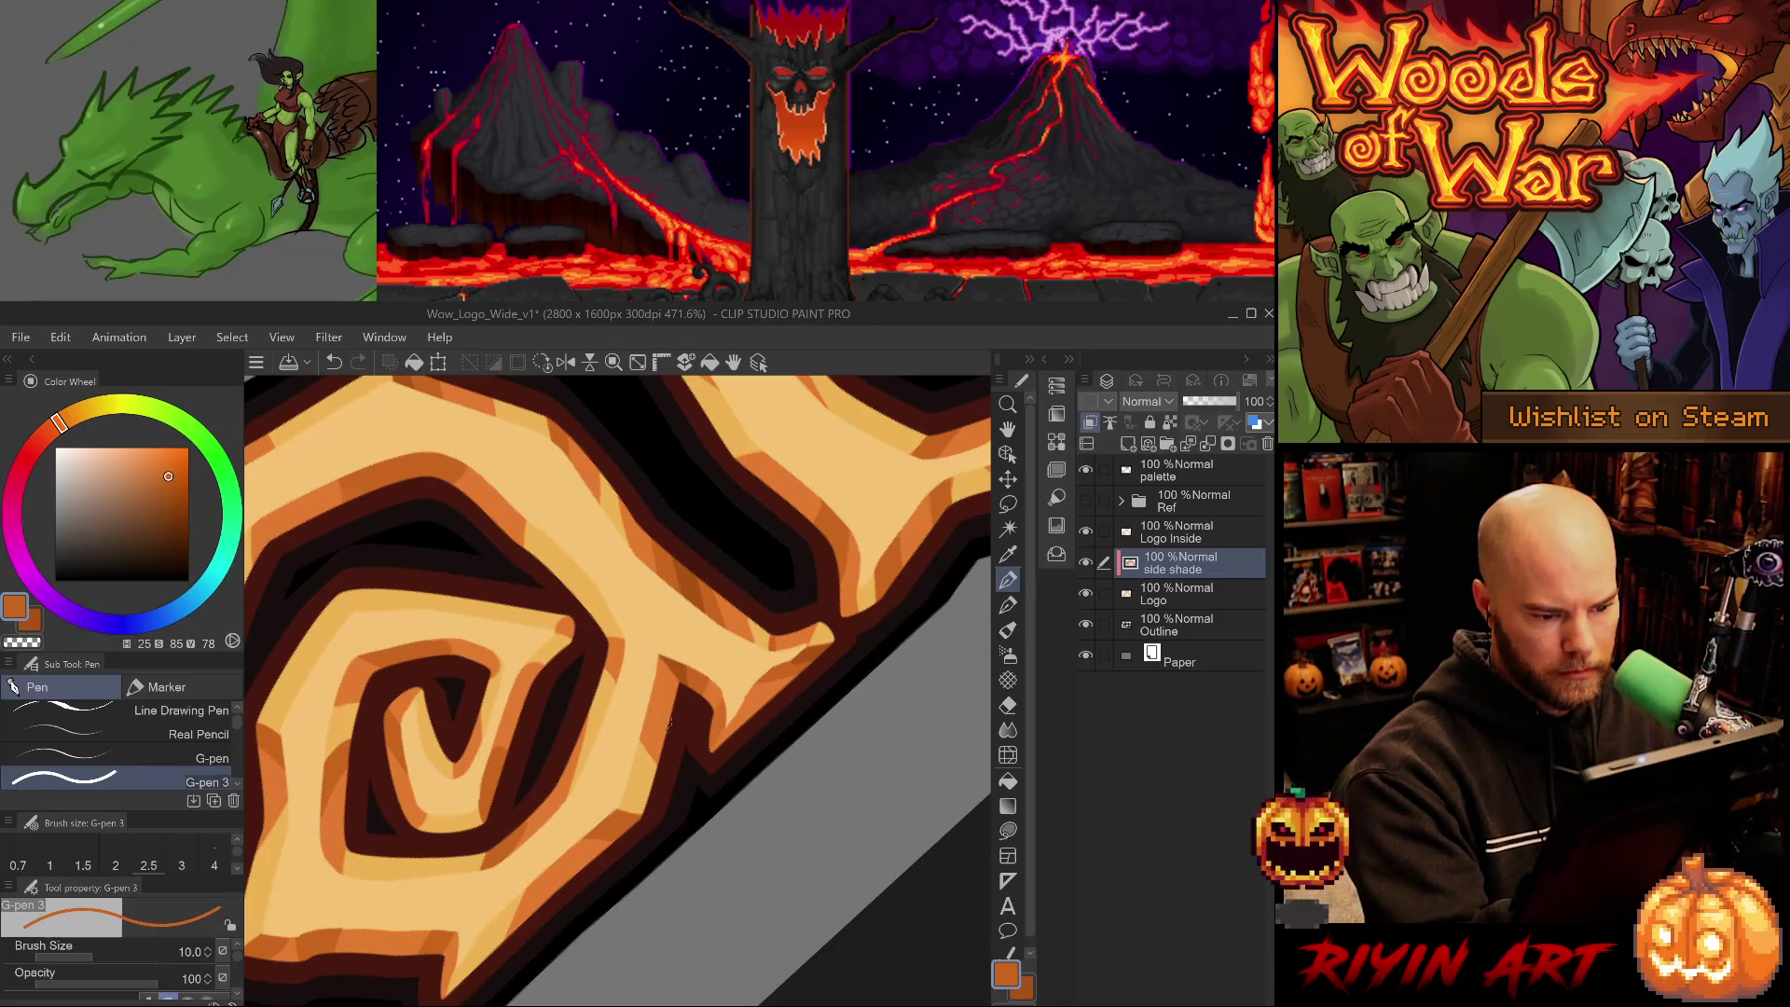
pyautogui.scroll(-2, 685, 676)
# - Eyedrop the dark, mid and light oranges while turning the view to the spiral's lower edge
pyautogui.keyDown('alt'); pyautogui.click(692, 634); pyautogui.keyUp('alt')
pyautogui.press('-')
pyautogui.press('-')
pyautogui.press('-')
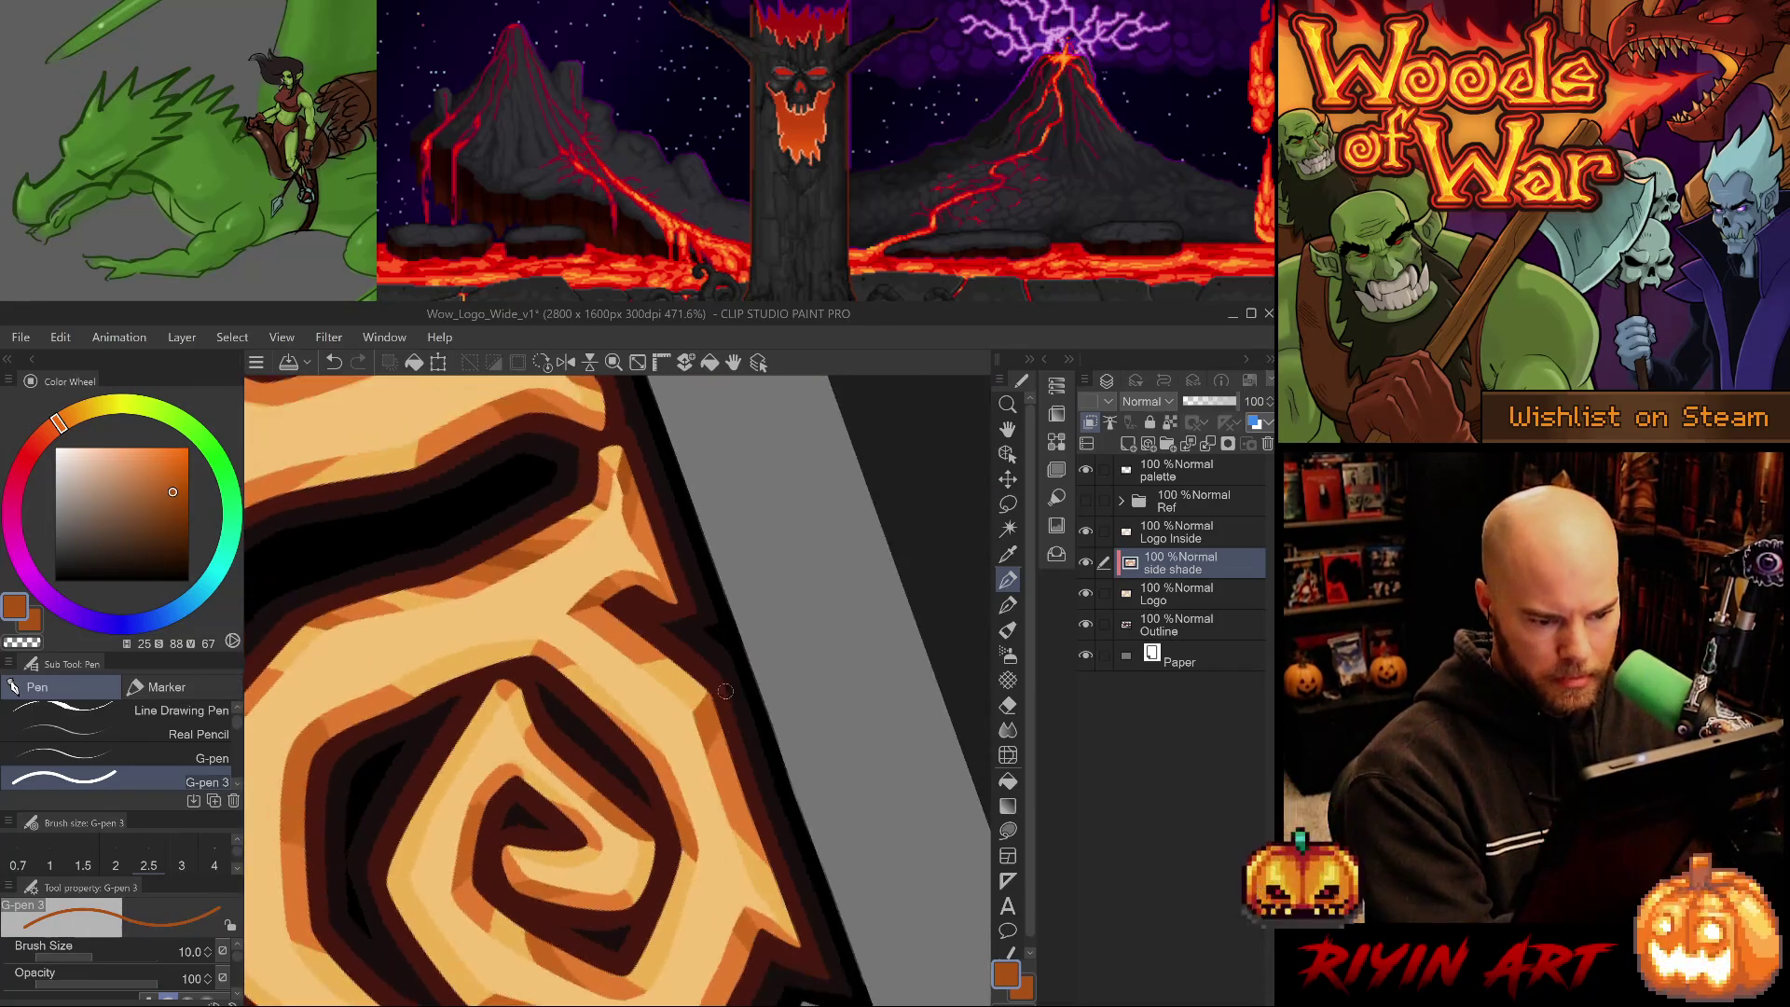
pyautogui.keyDown('alt'); pyautogui.click(713, 720); pyautogui.keyUp('alt')
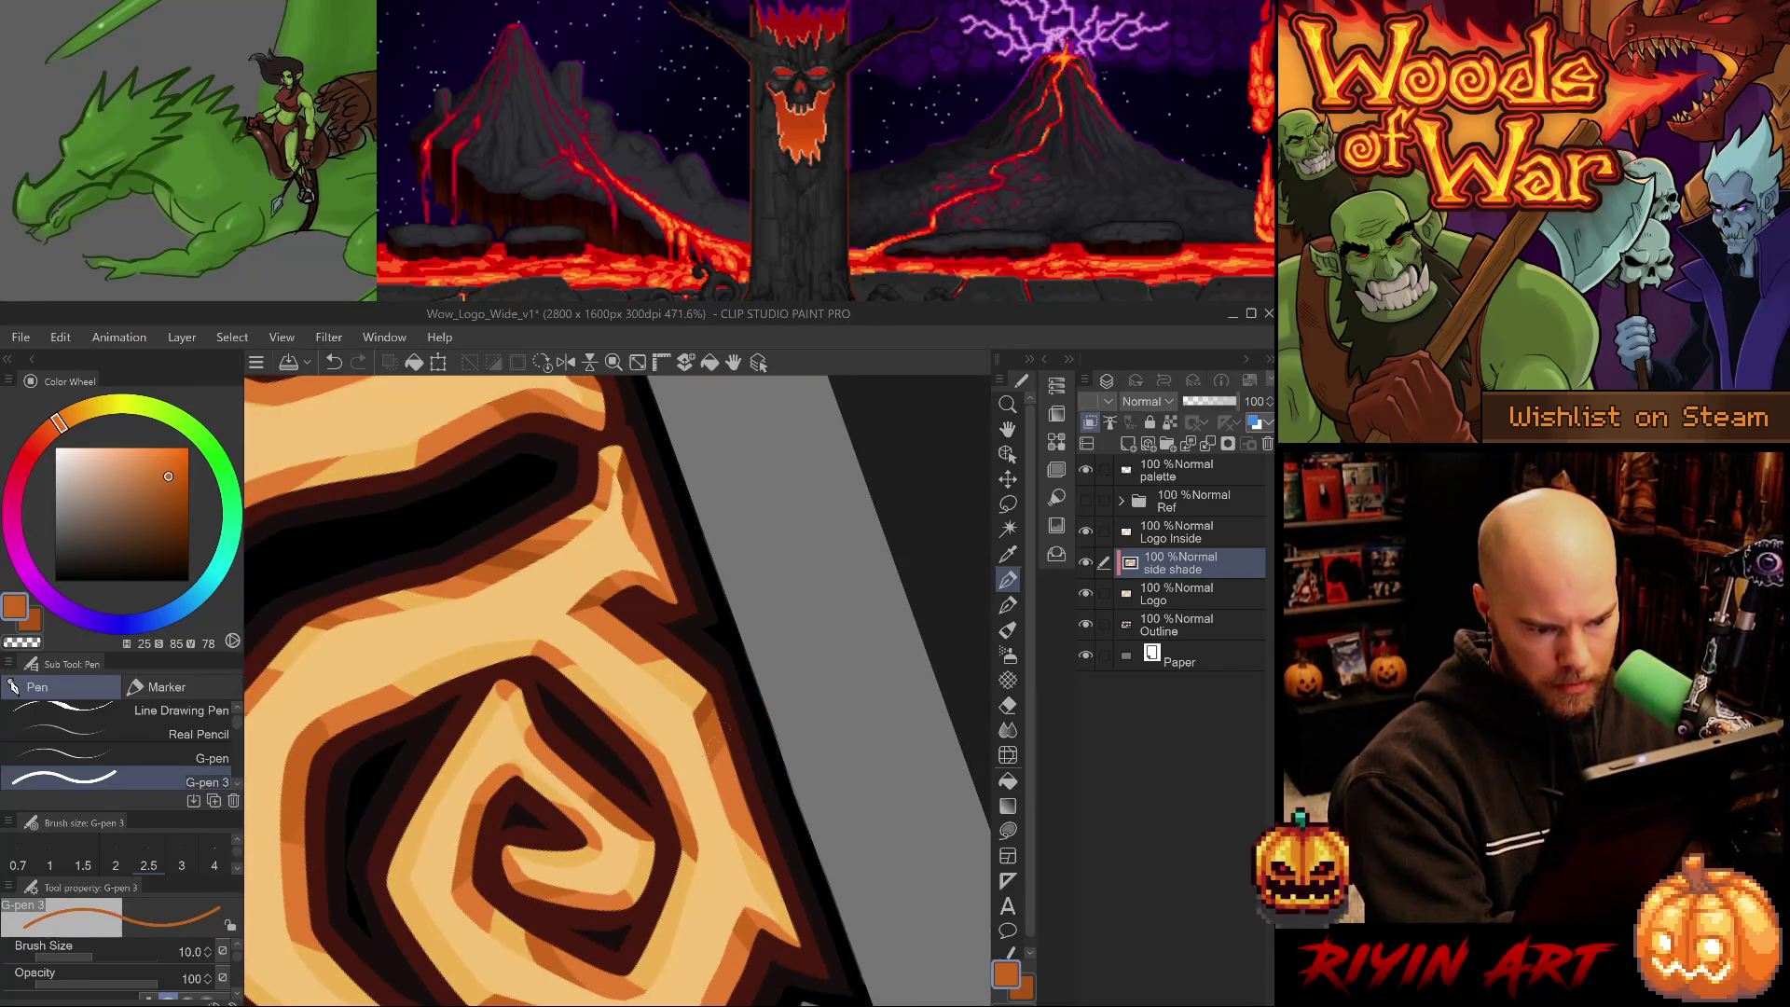
pyautogui.moveTo(759, 748); pyautogui.dragTo(649, 804)
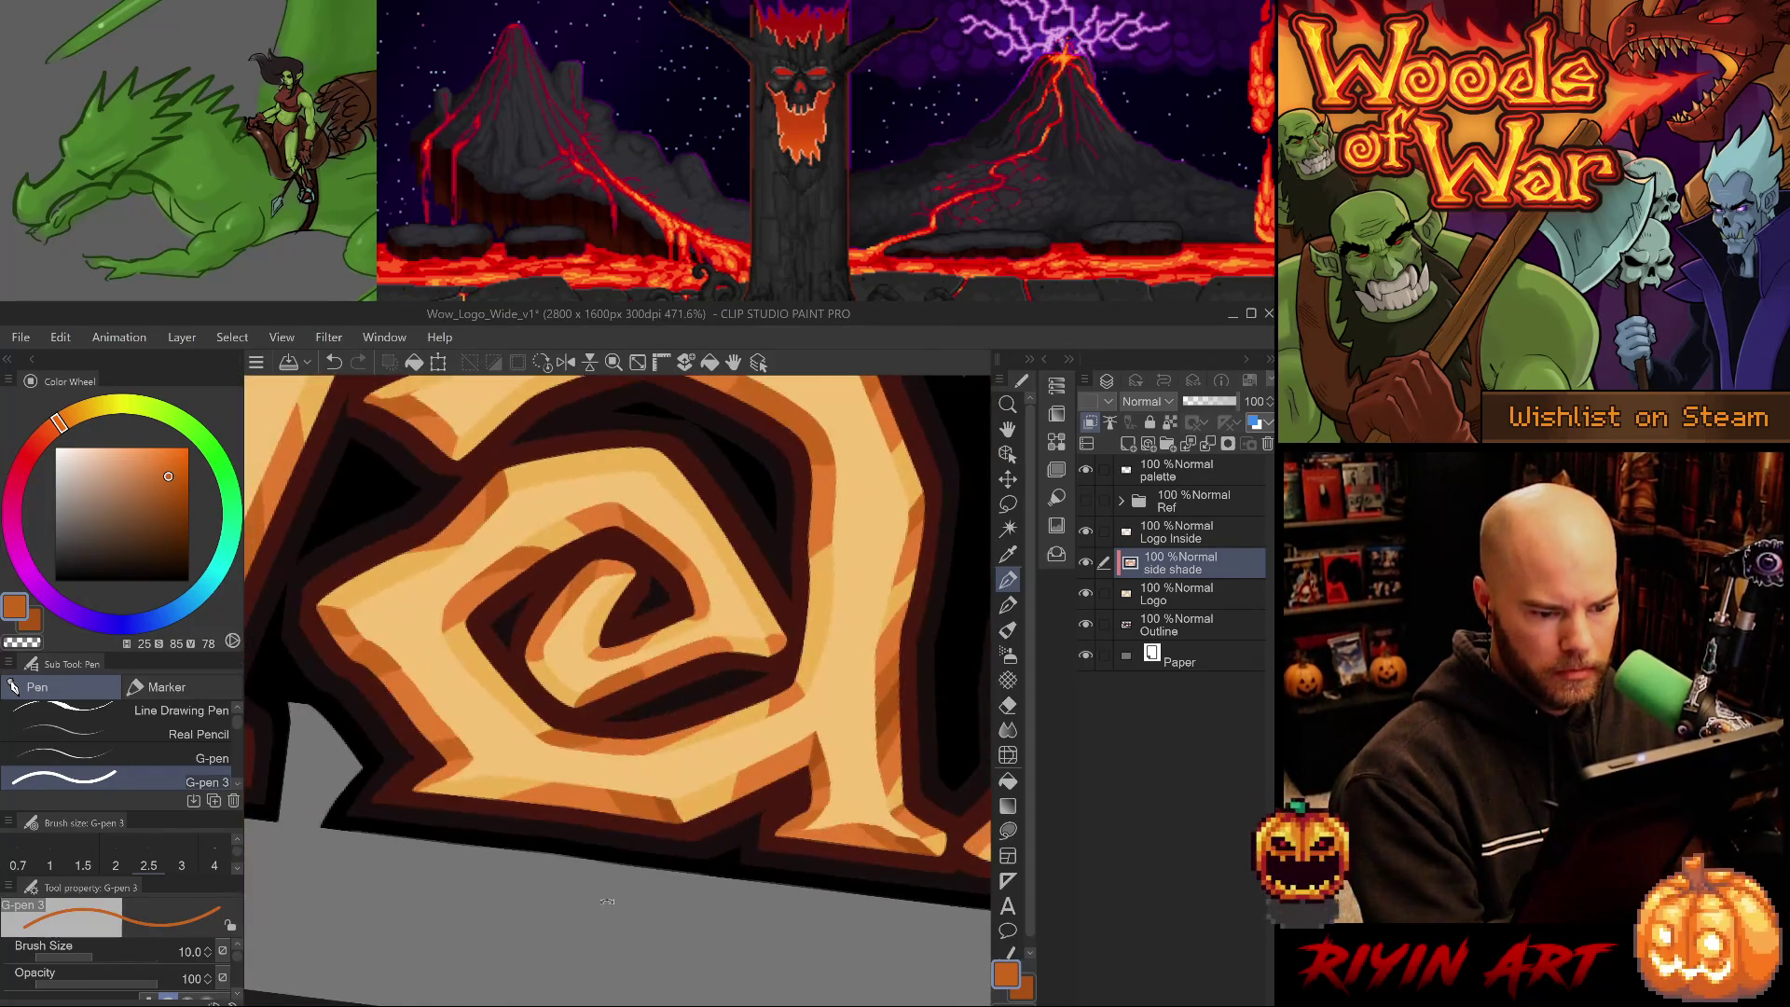
pyautogui.keyDown('alt'); pyautogui.click(551, 795); pyautogui.keyUp('alt')
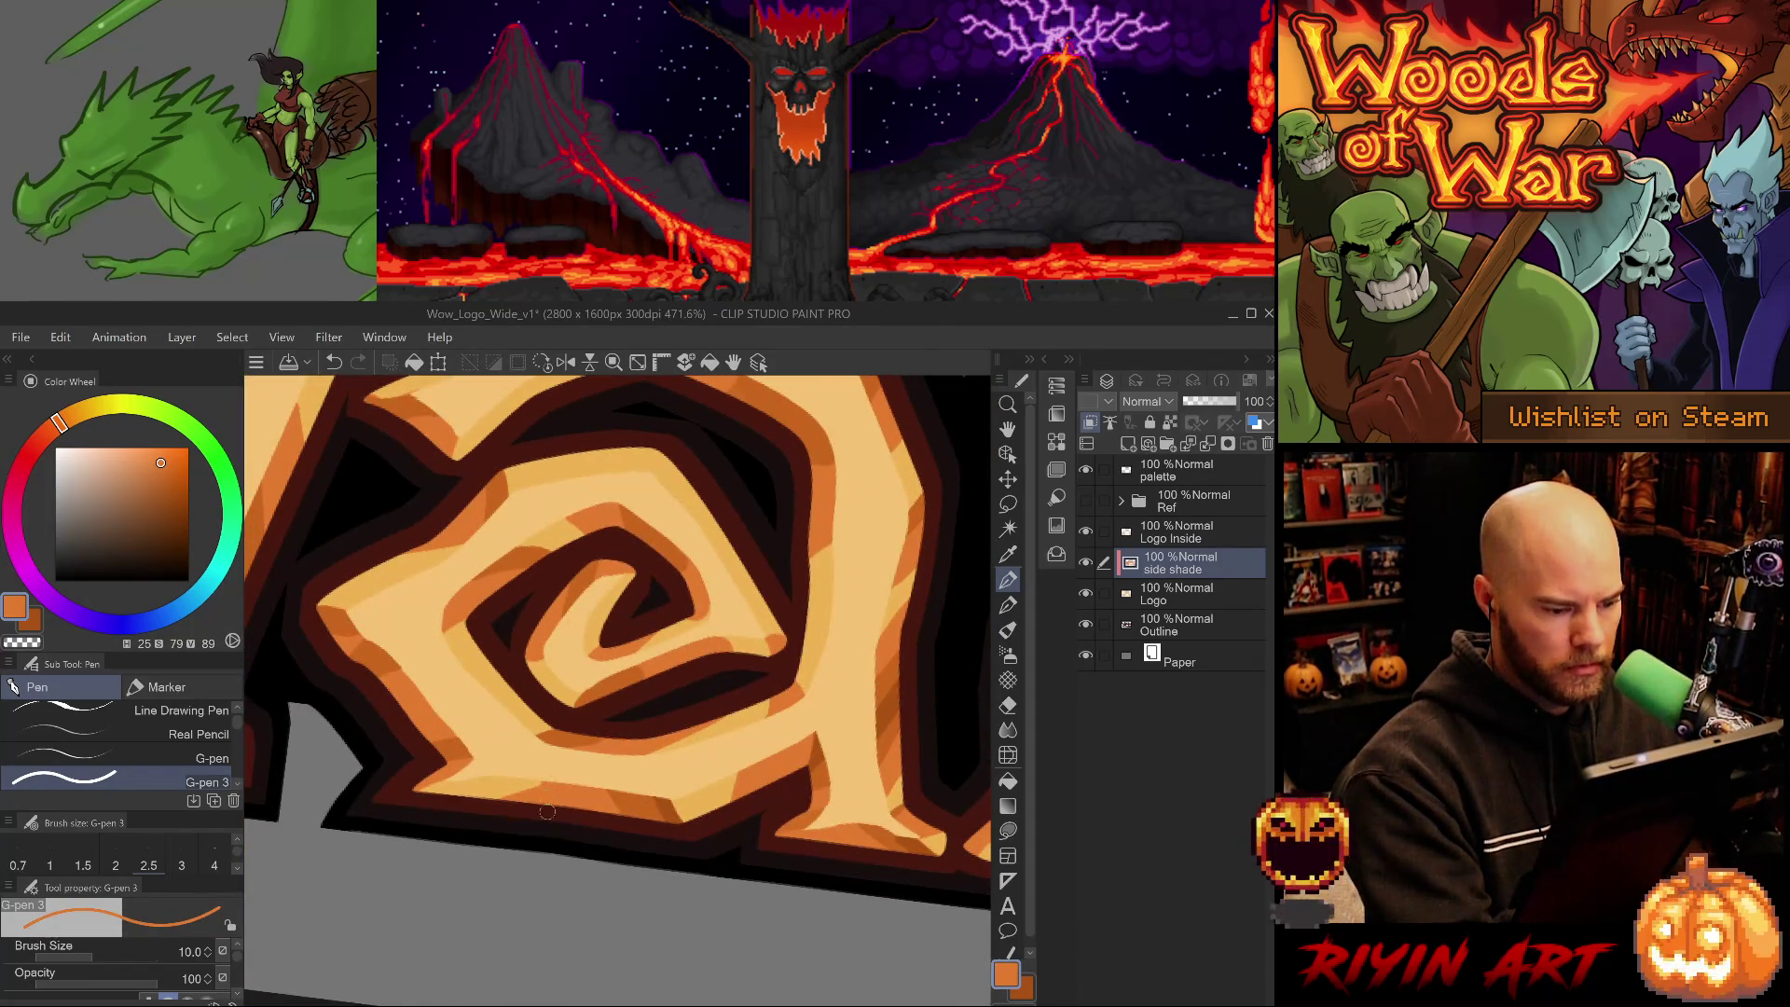
pyautogui.keyDown('alt'); pyautogui.click(668, 812); pyautogui.keyUp('alt')
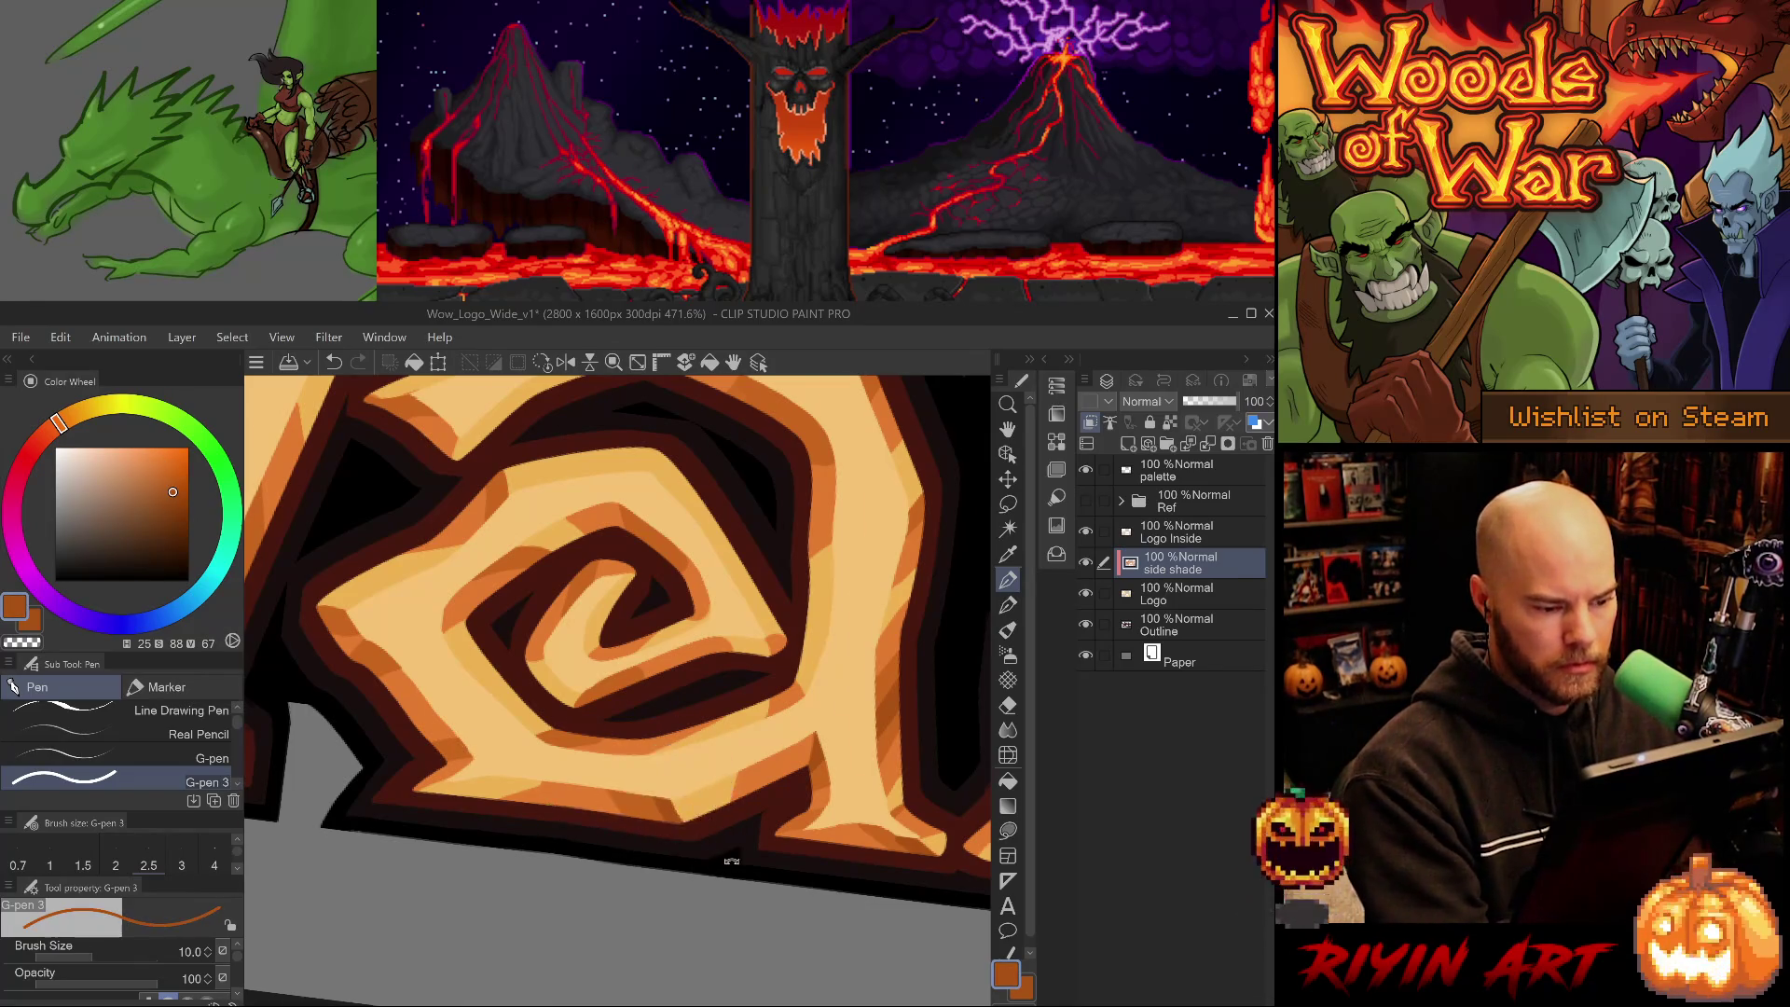
pyautogui.moveTo(731, 851); pyautogui.dragTo(582, 858)
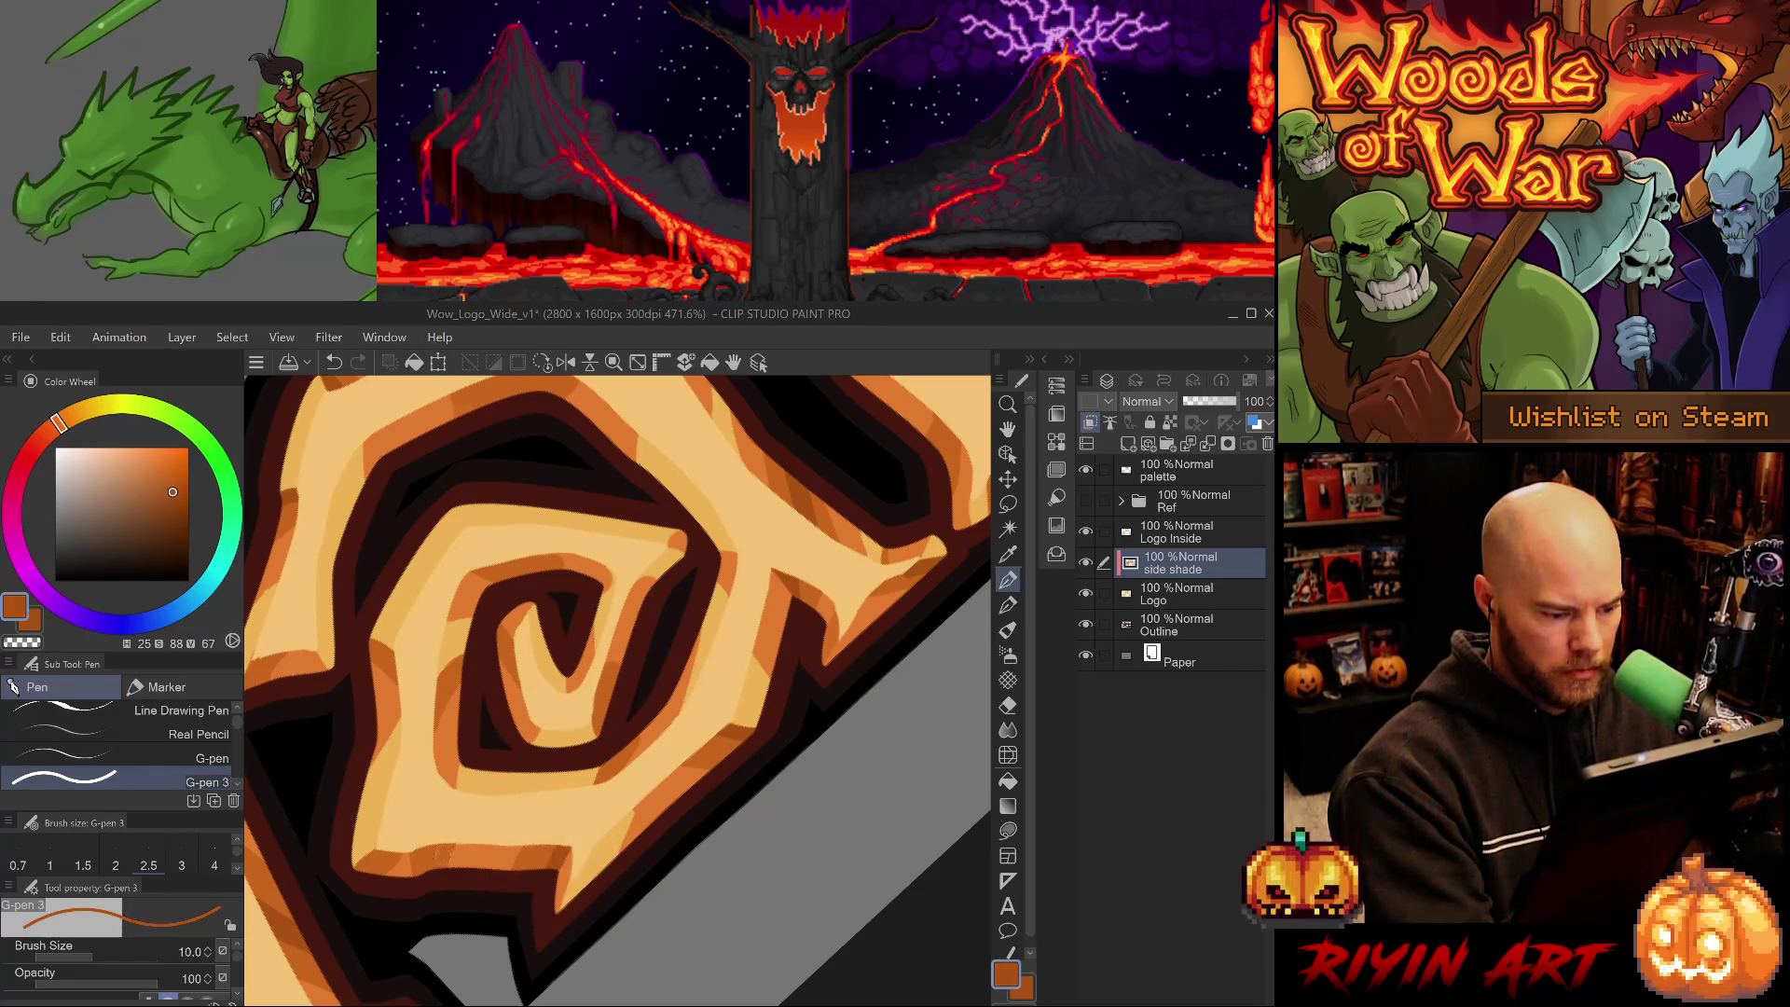
# - Dab darker orange on the spiral's lower edge, then resample the mid, light and dark oranges
pyautogui.moveTo(442, 853); pyautogui.dragTo(446, 861)
pyautogui.keyDown('alt'); pyautogui.click(420, 875); pyautogui.keyUp('alt')
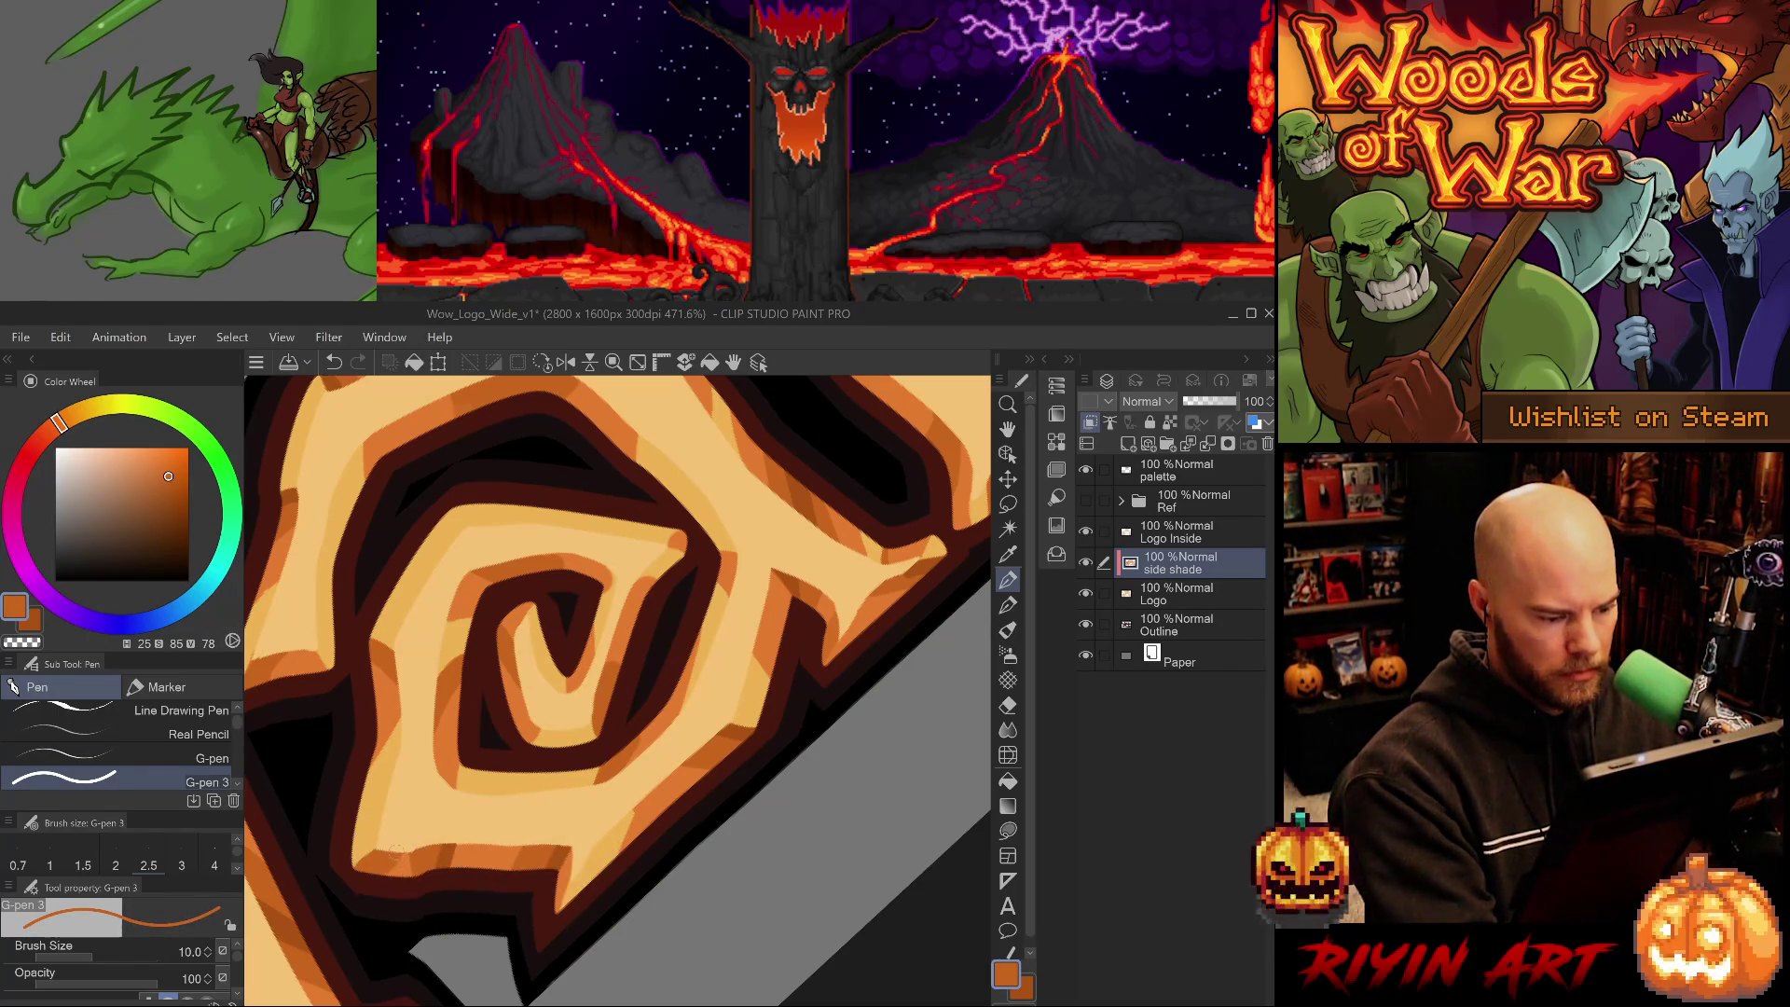
pyautogui.keyDown('alt'); pyautogui.click(450, 848); pyautogui.keyUp('alt')
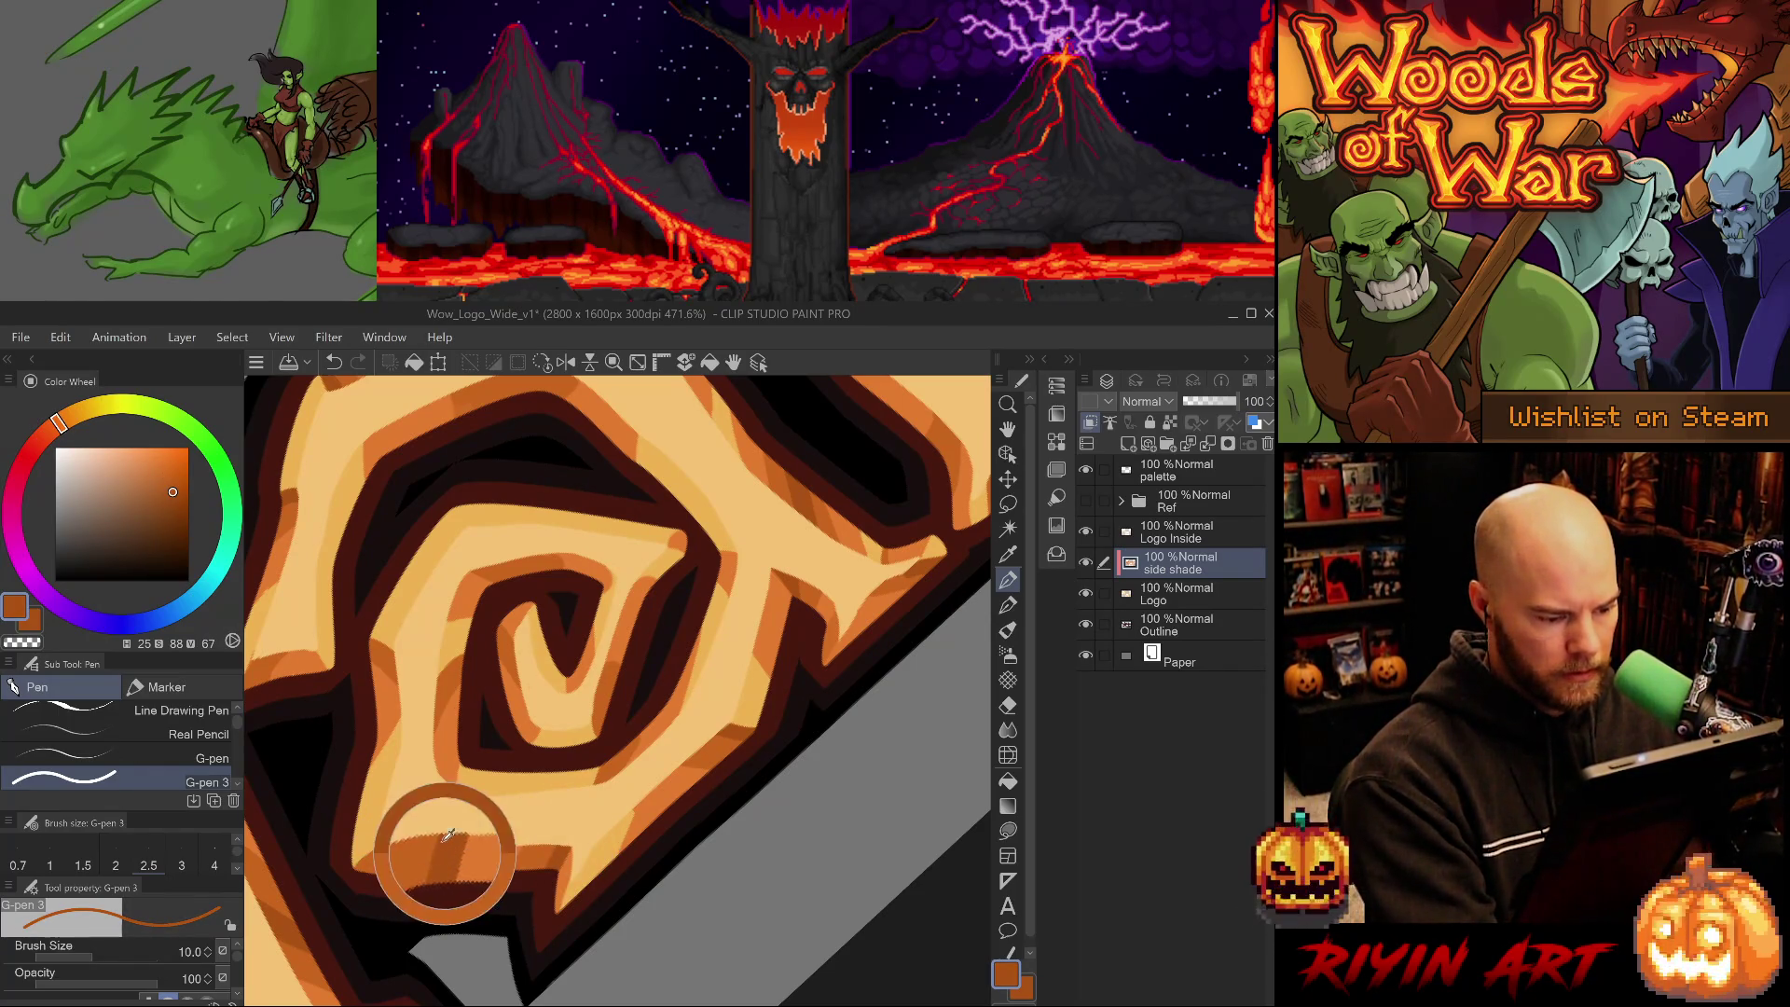
pyautogui.keyDown('alt'); pyautogui.click(401, 871); pyautogui.keyUp('alt')
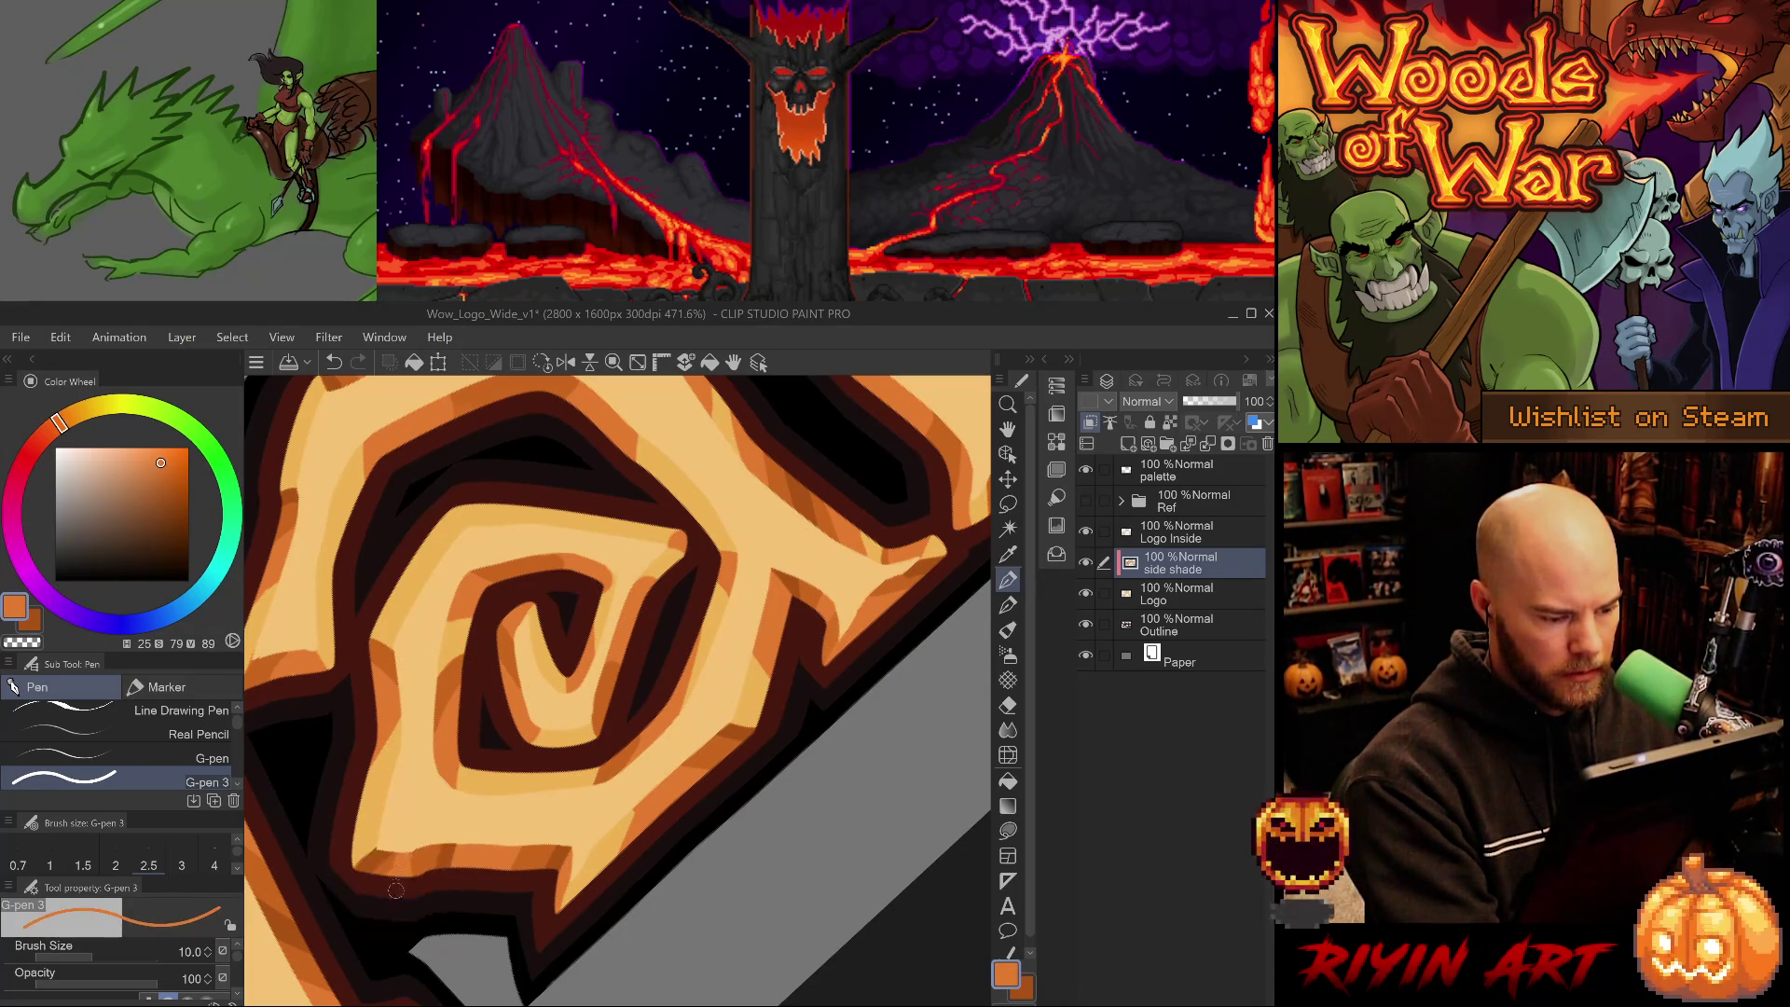
pyautogui.keyDown('alt'); pyautogui.click(386, 862); pyautogui.keyUp('alt')
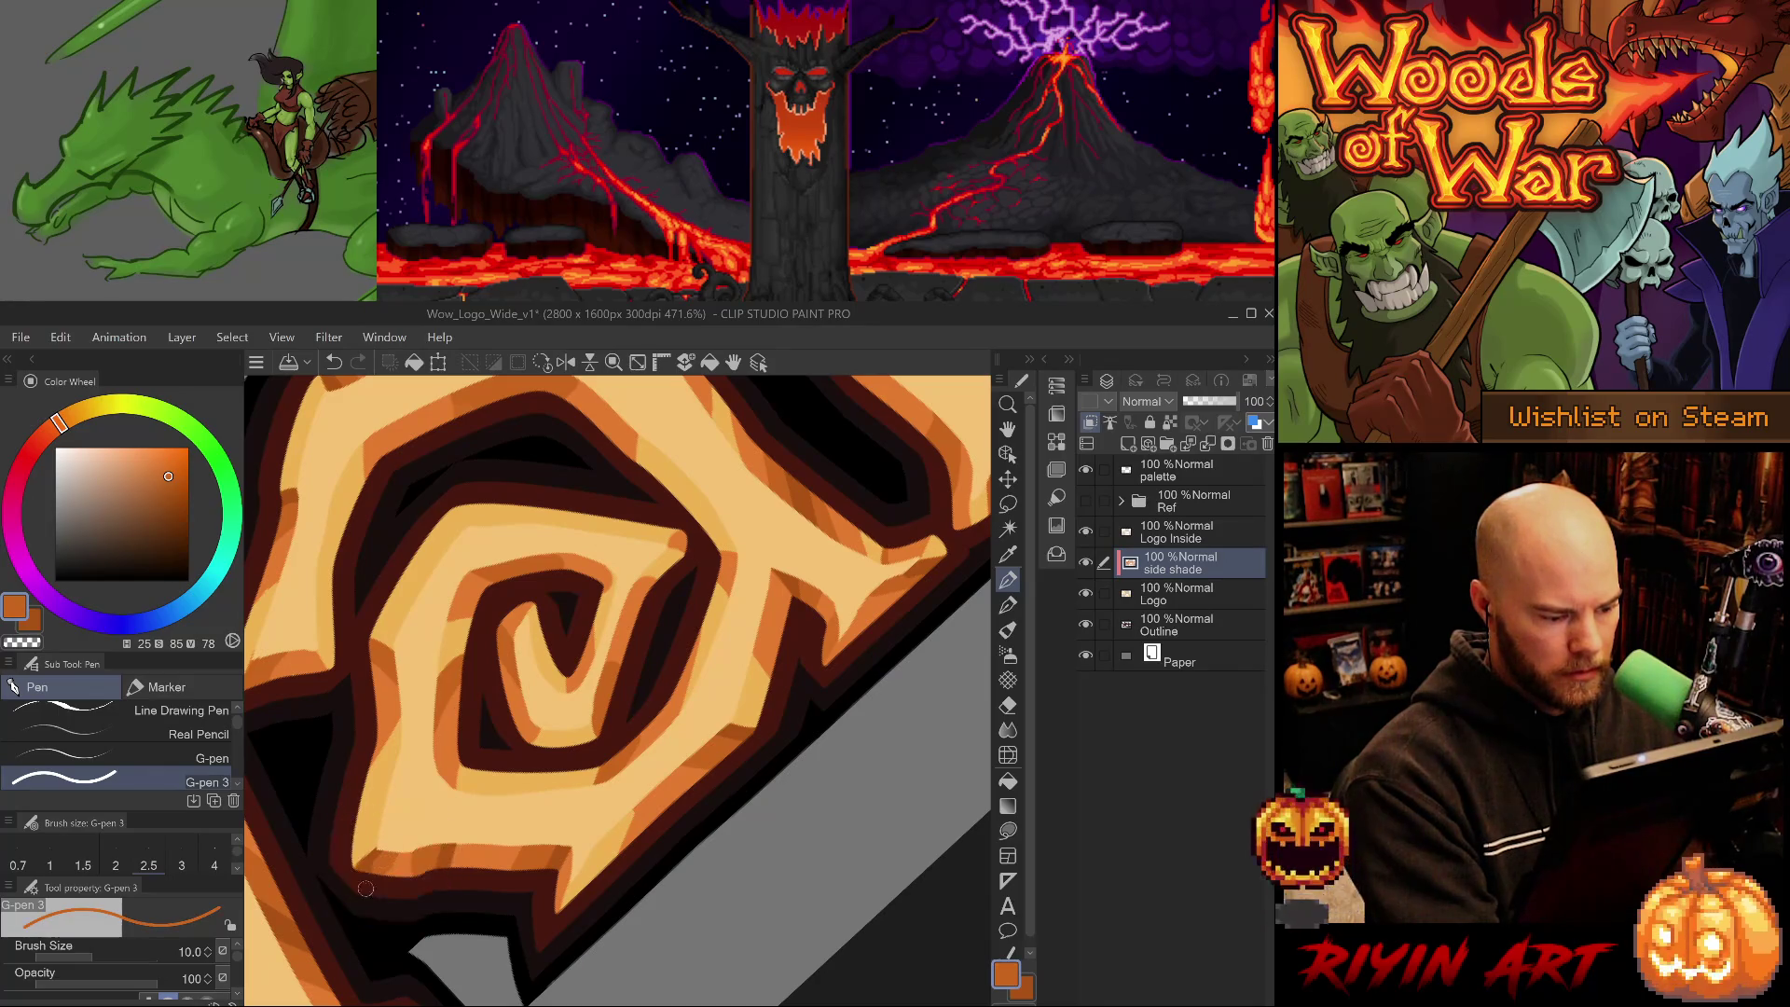
pyautogui.keyDown('alt'); pyautogui.click(374, 859); pyautogui.keyUp('alt')
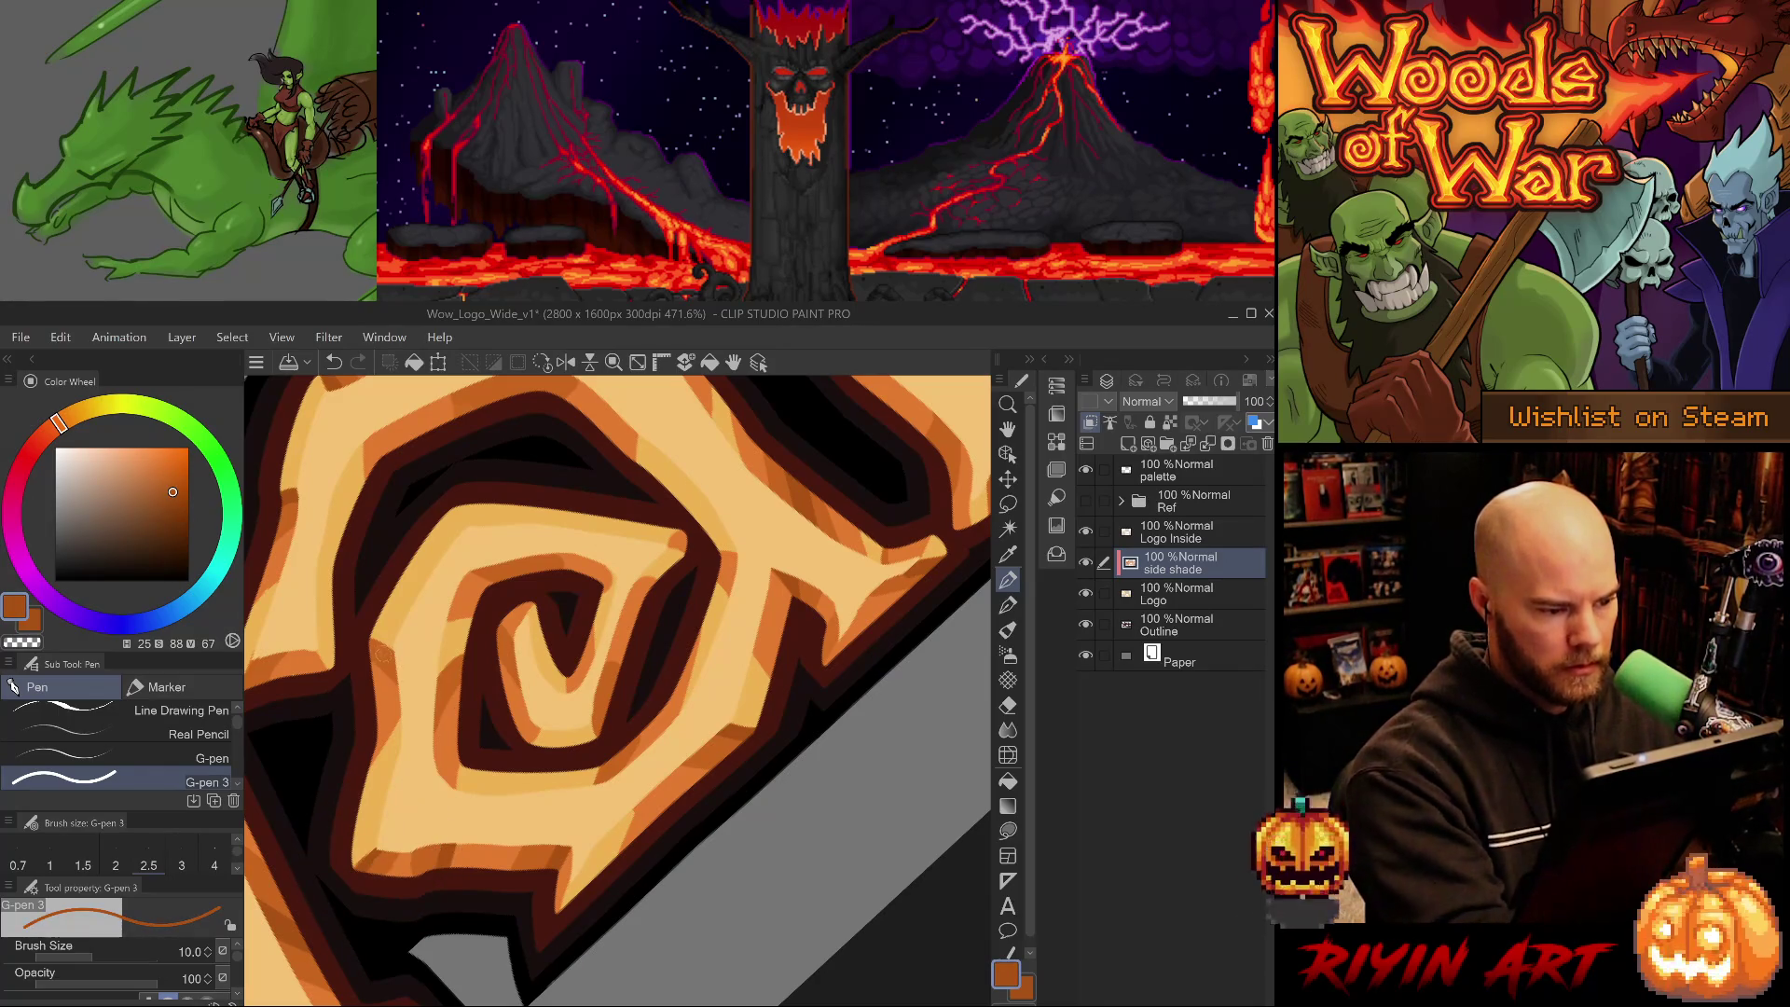
pyautogui.keyDown('alt'); pyautogui.click(382, 667); pyautogui.keyUp('alt')
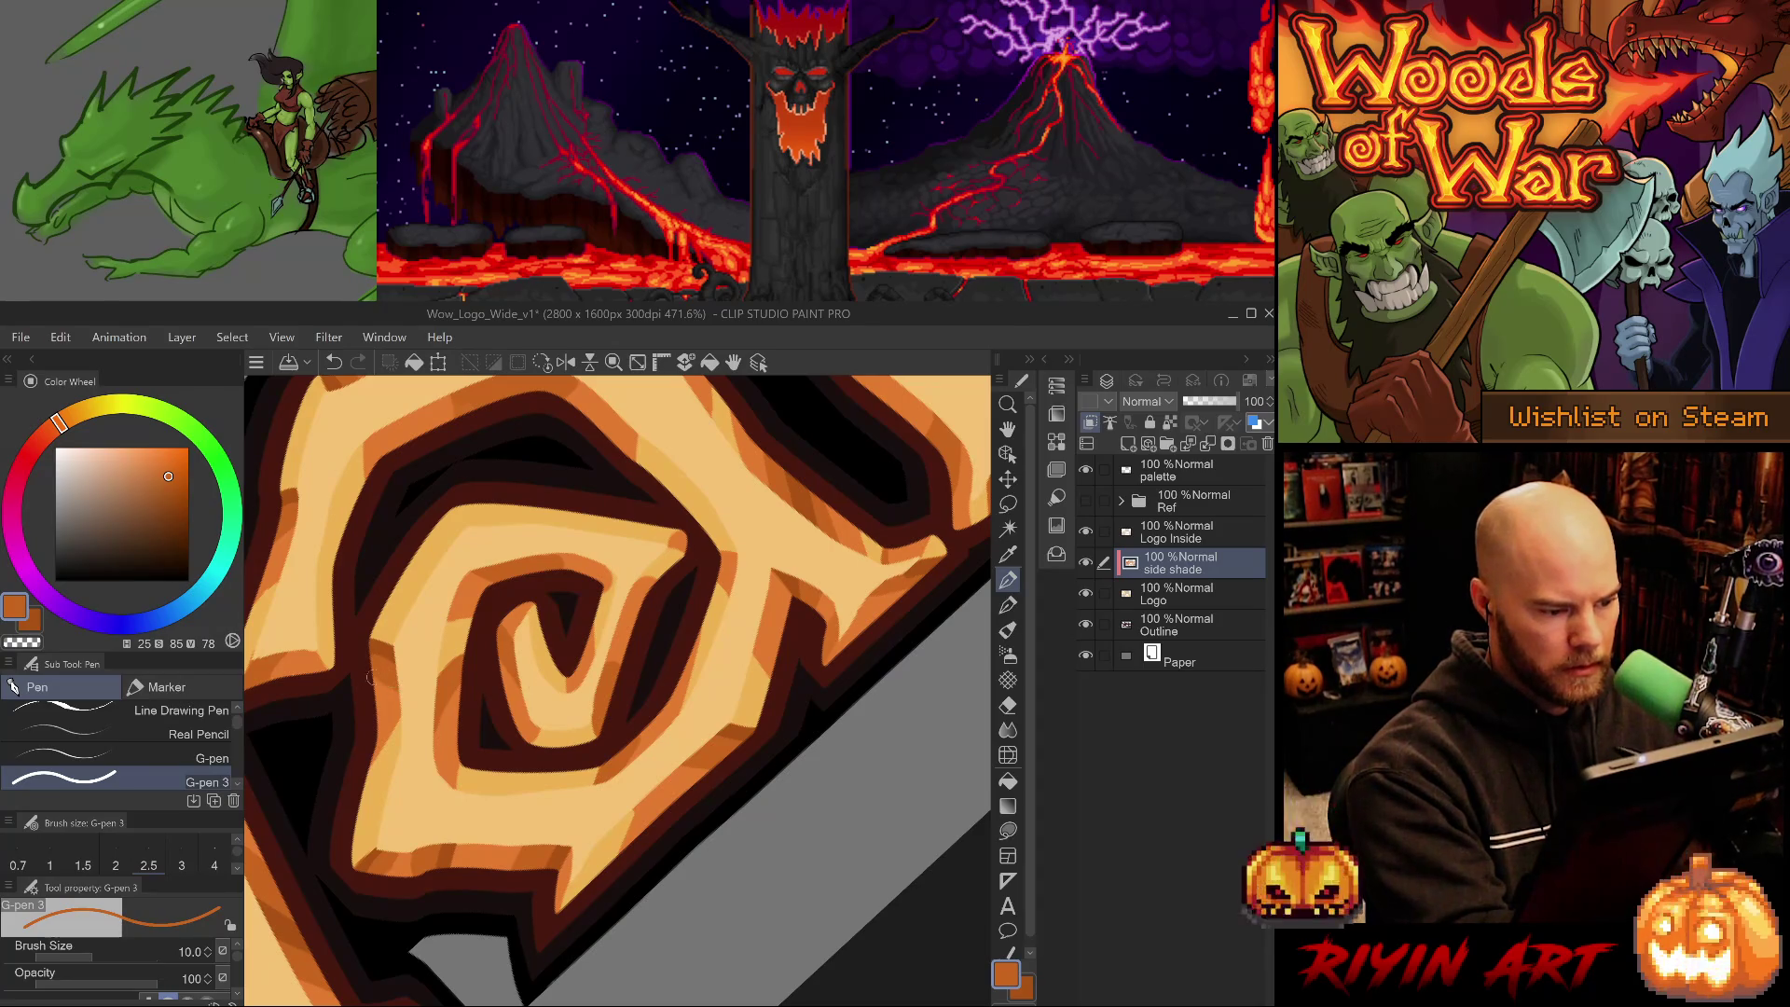
pyautogui.keyDown('alt'); pyautogui.click(388, 714); pyautogui.keyUp('alt')
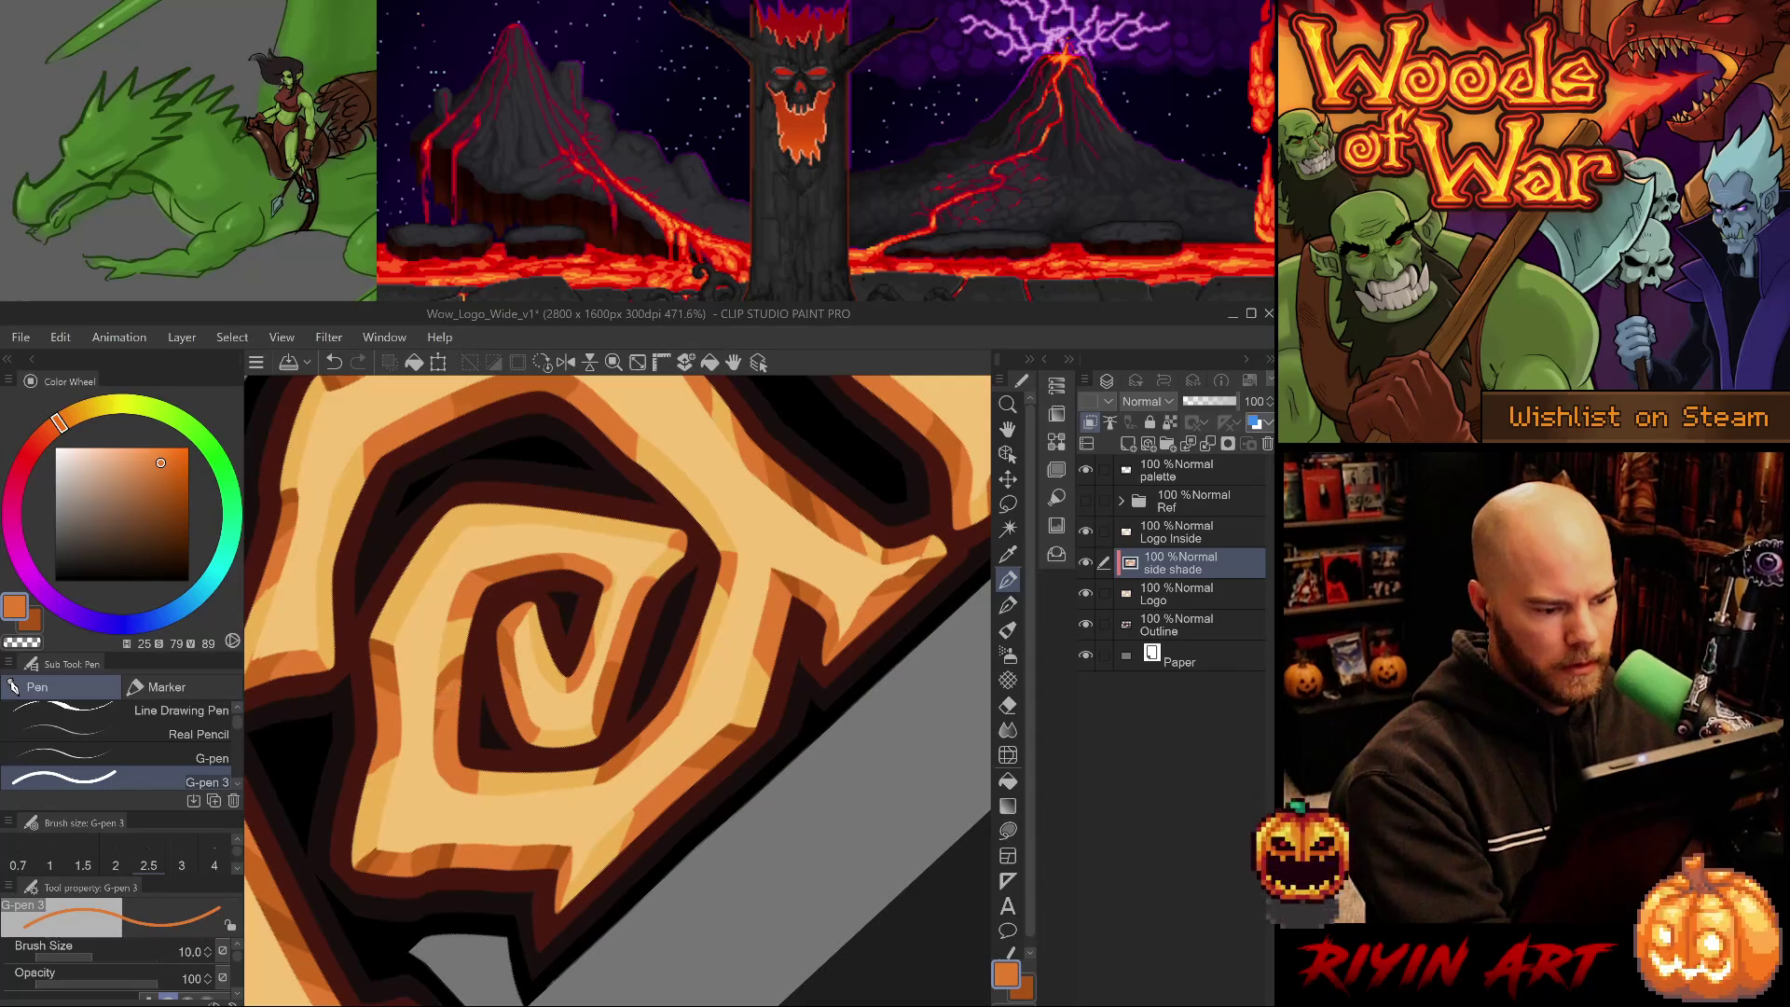
pyautogui.keyDown('alt'); pyautogui.click(454, 692); pyautogui.keyUp('alt')
pyautogui.keyDown('alt'); pyautogui.click(450, 845); pyautogui.keyUp('alt')
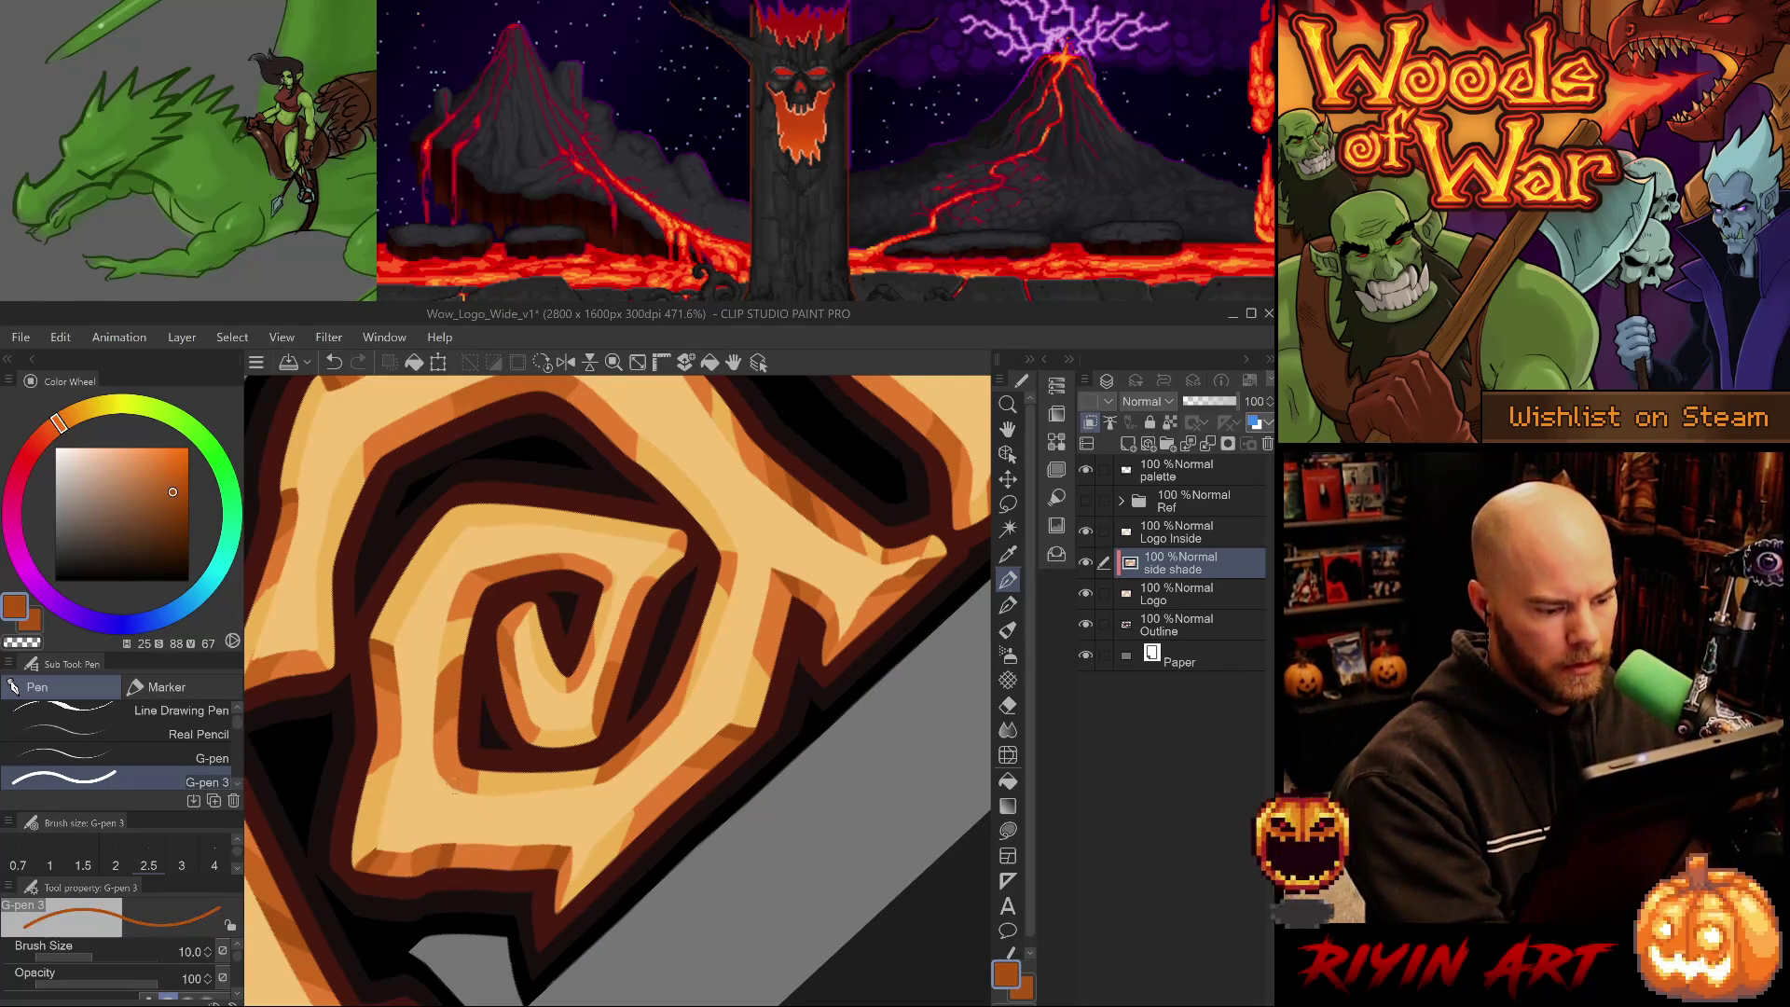
# - Level the view and paint a thicker size-12 mid-orange shading stroke on the spiral
pyautogui.moveTo(466, 662)
pyautogui.mouseDown()
pyautogui.moveTo(700, 787)
pyautogui.moveTo(606, 741)
pyautogui.mouseUp()
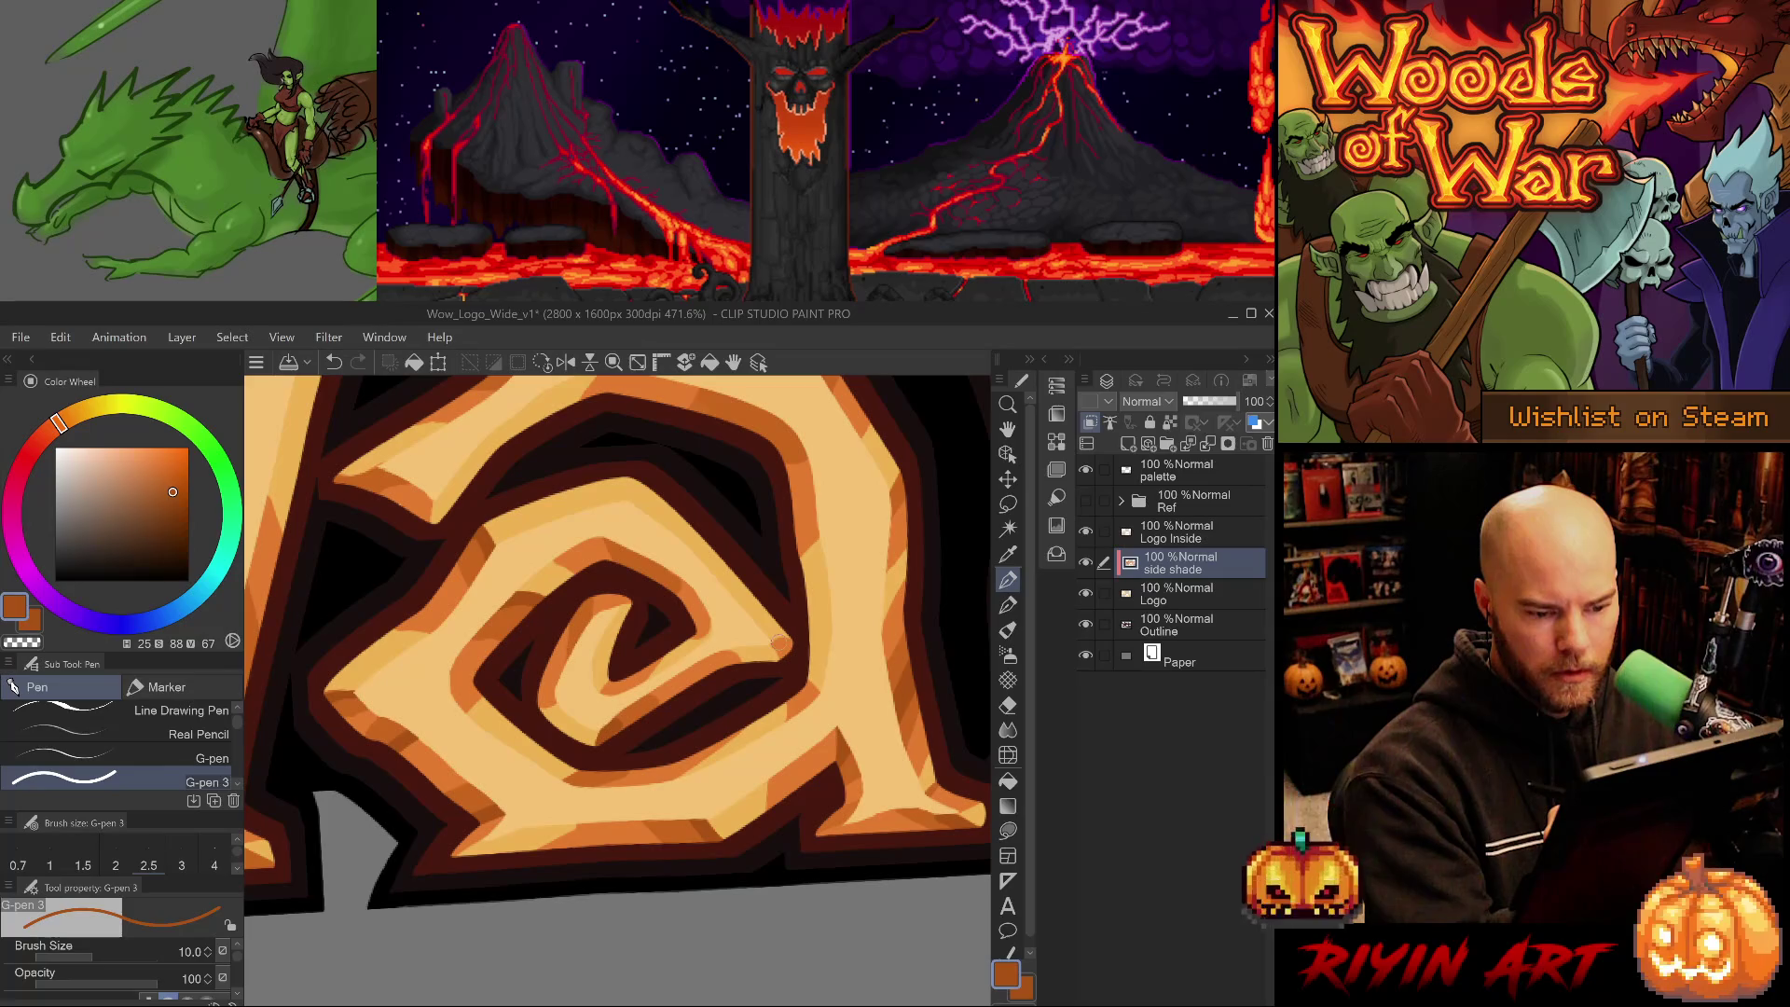
pyautogui.press('[')
pyautogui.press('[')
pyautogui.press('[')
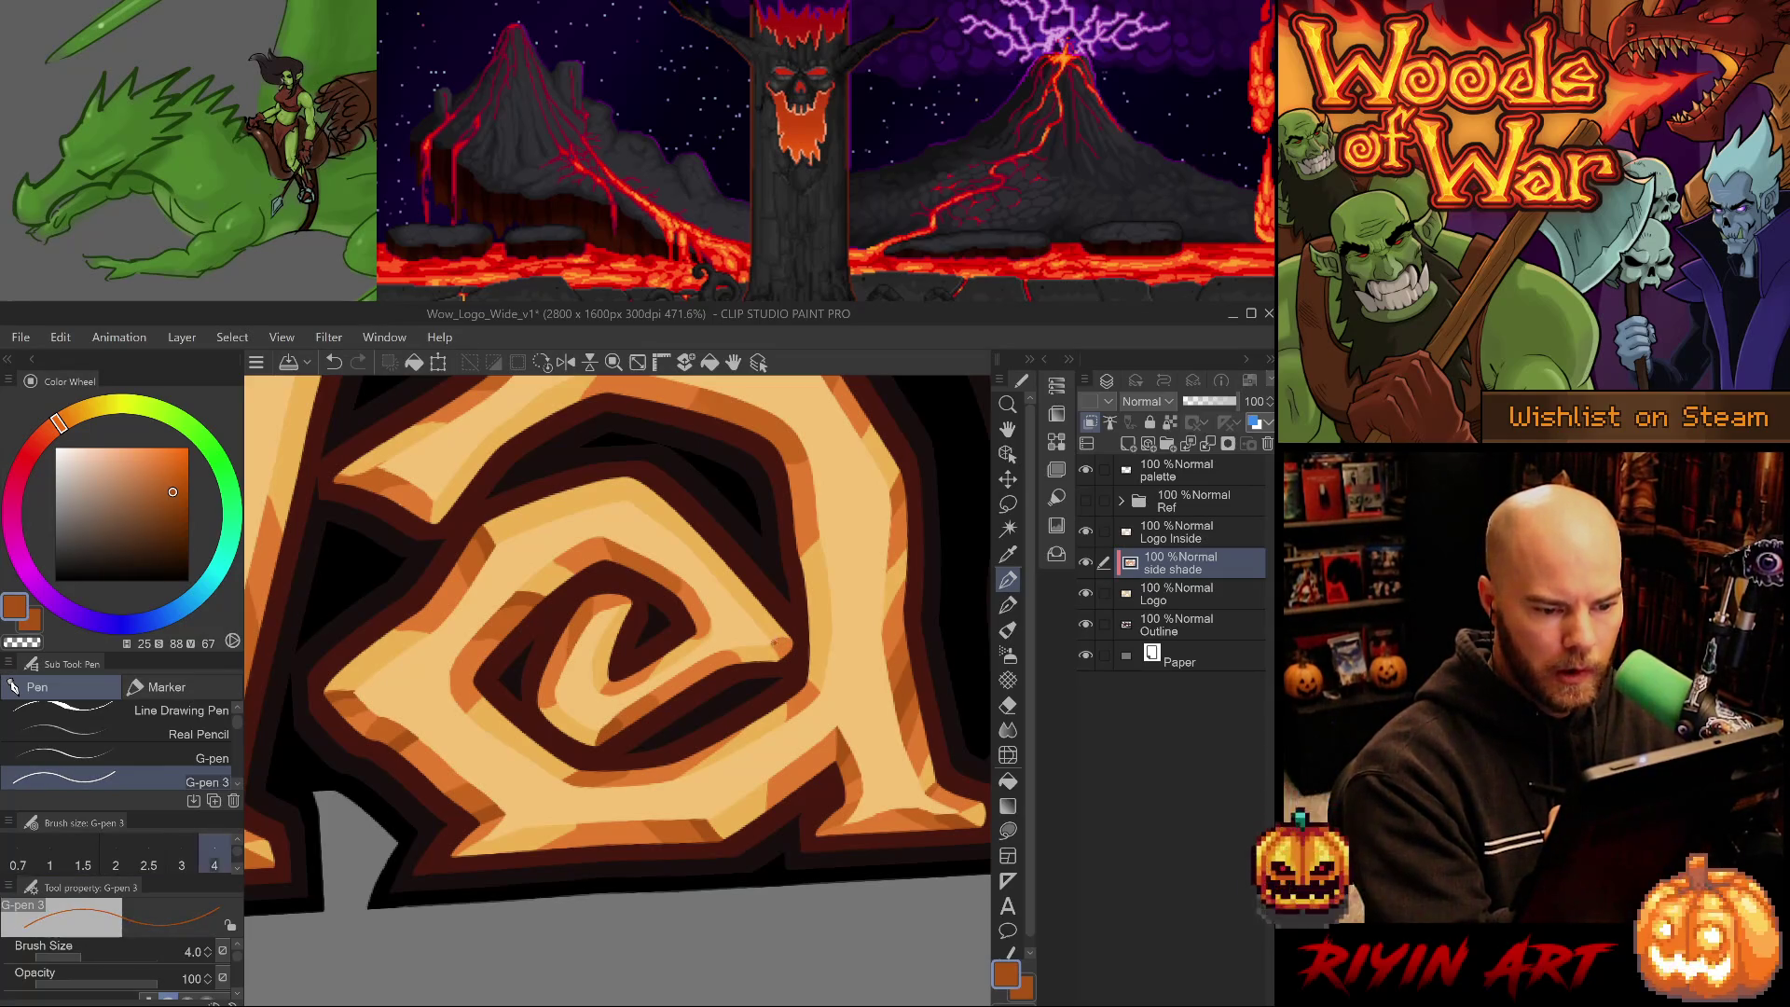
pyautogui.keyDown('alt'); pyautogui.click(781, 644); pyautogui.keyUp('alt')
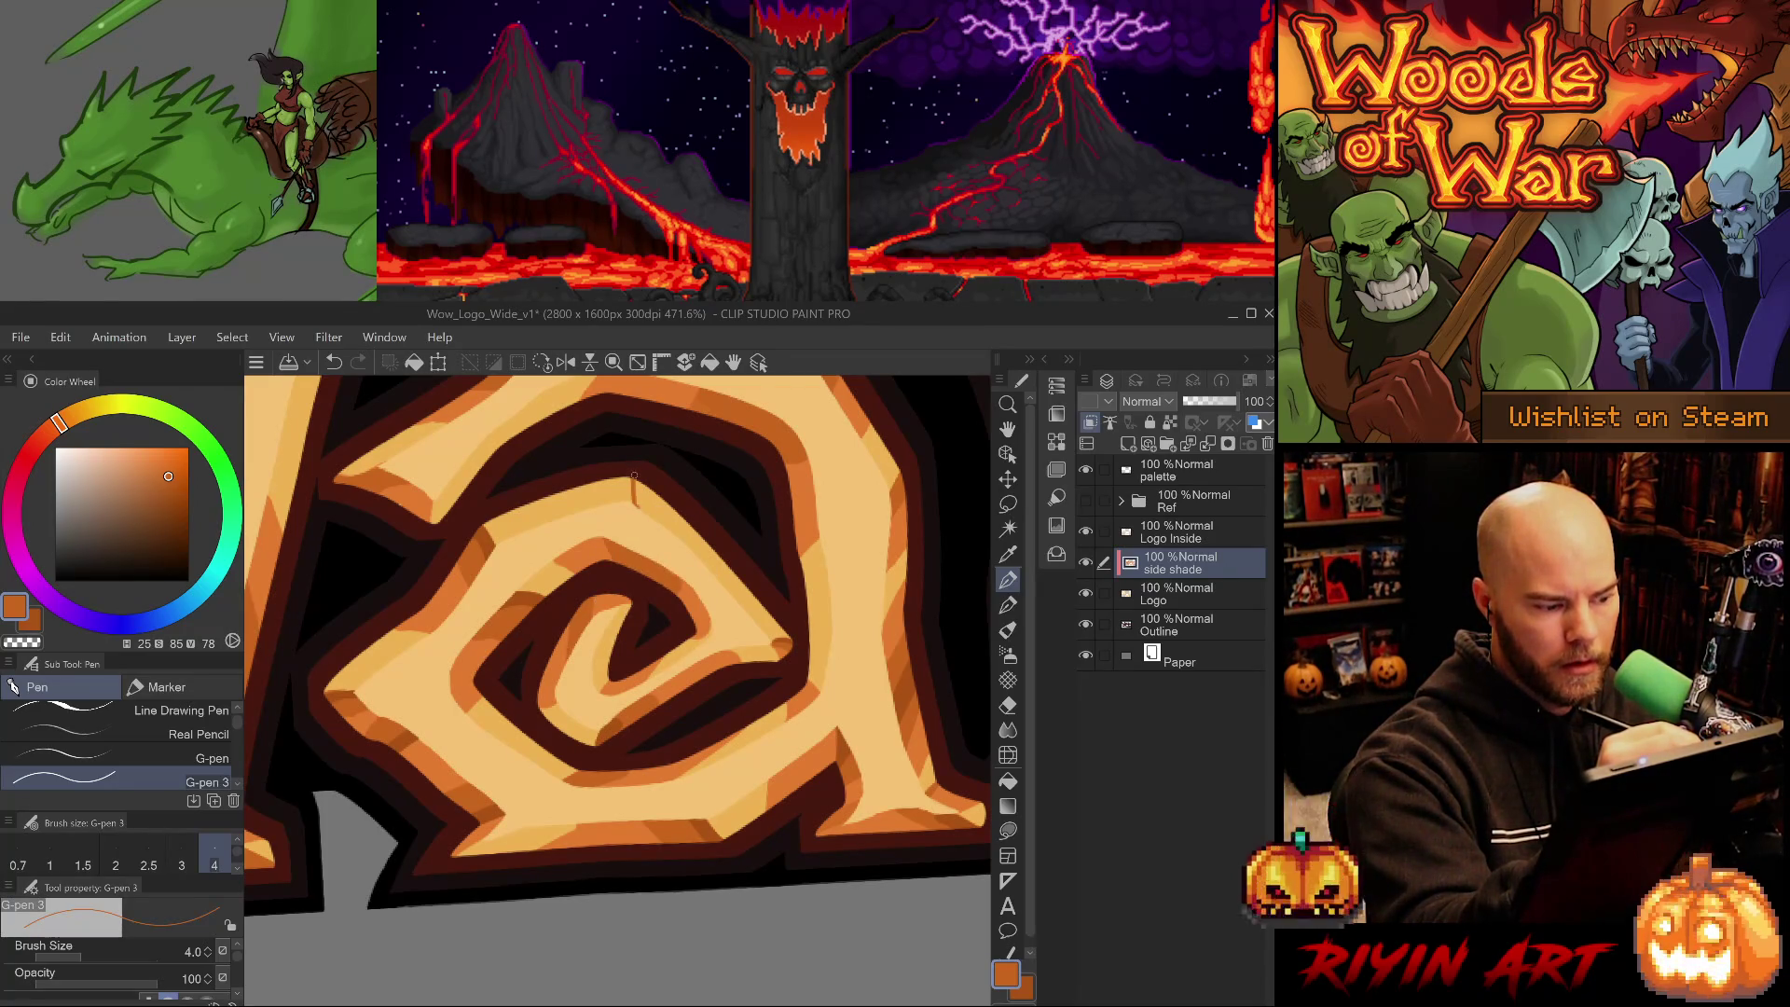
pyautogui.press(']')
pyautogui.press(']')
pyautogui.press(']')
pyautogui.moveTo(640, 472); pyautogui.dragTo(650, 513)
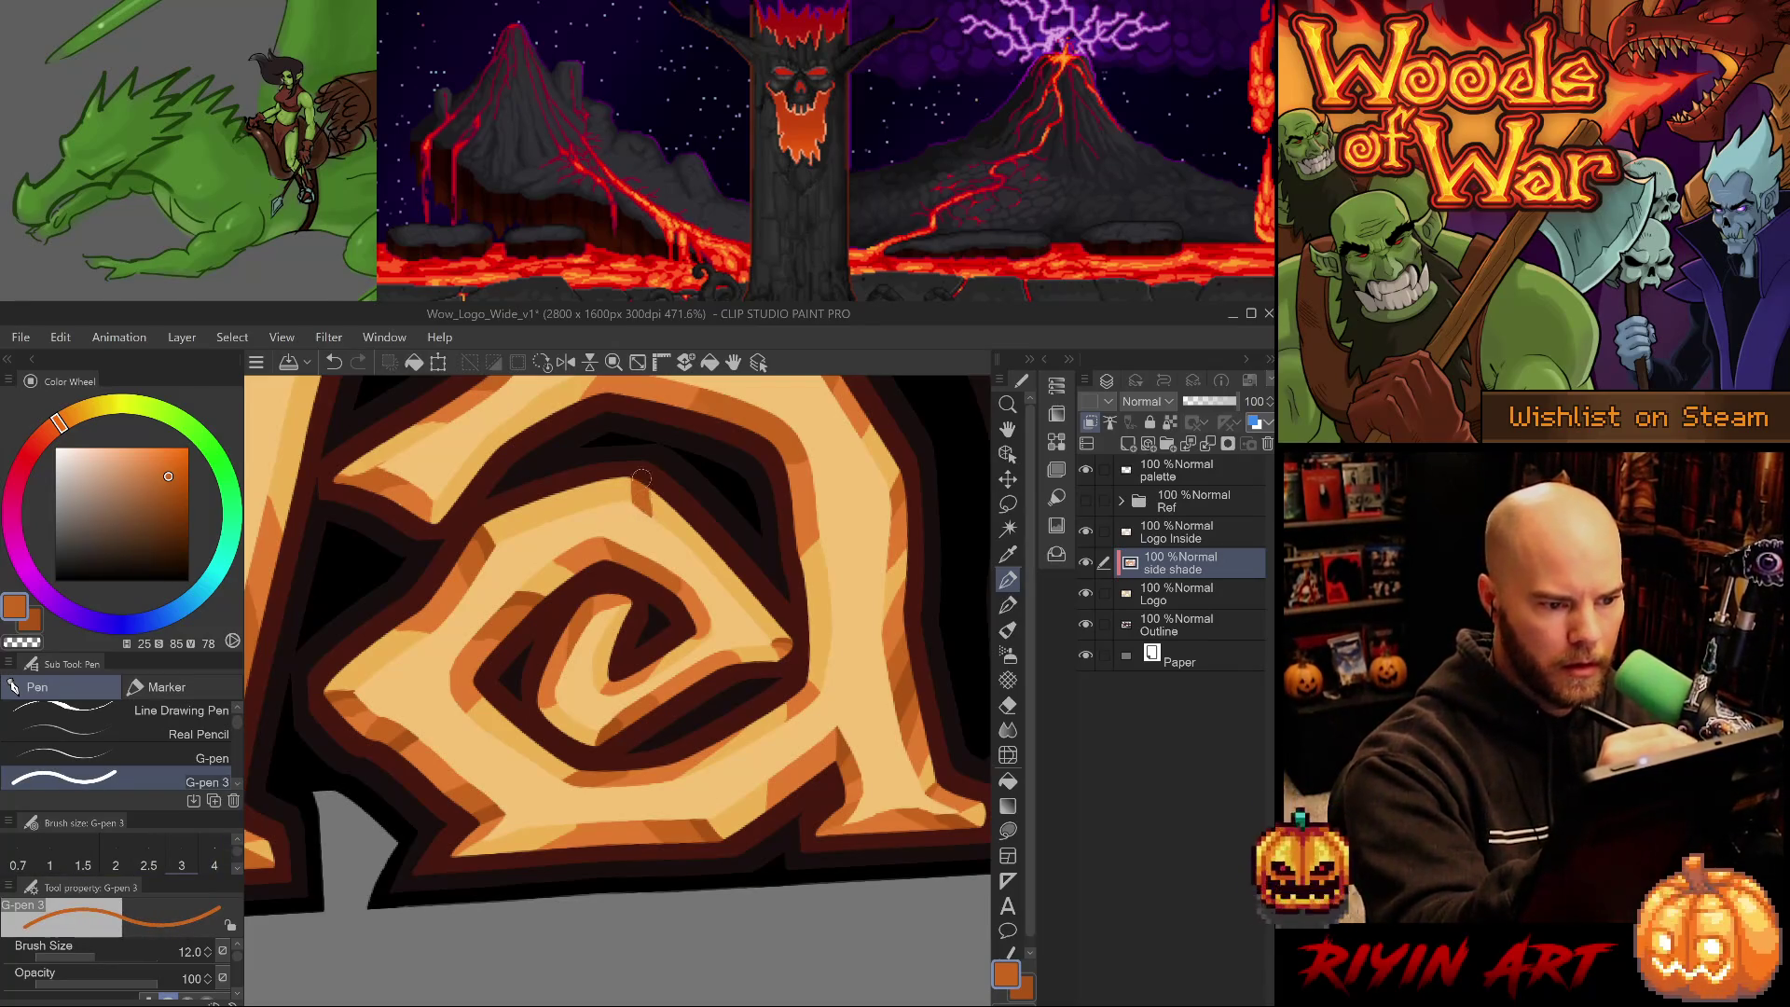
# - Shade the inner spiral with dark then light orange, undoing and restoring the stroke
pyautogui.keyDown('alt'); pyautogui.click(699, 578); pyautogui.keyUp('alt')
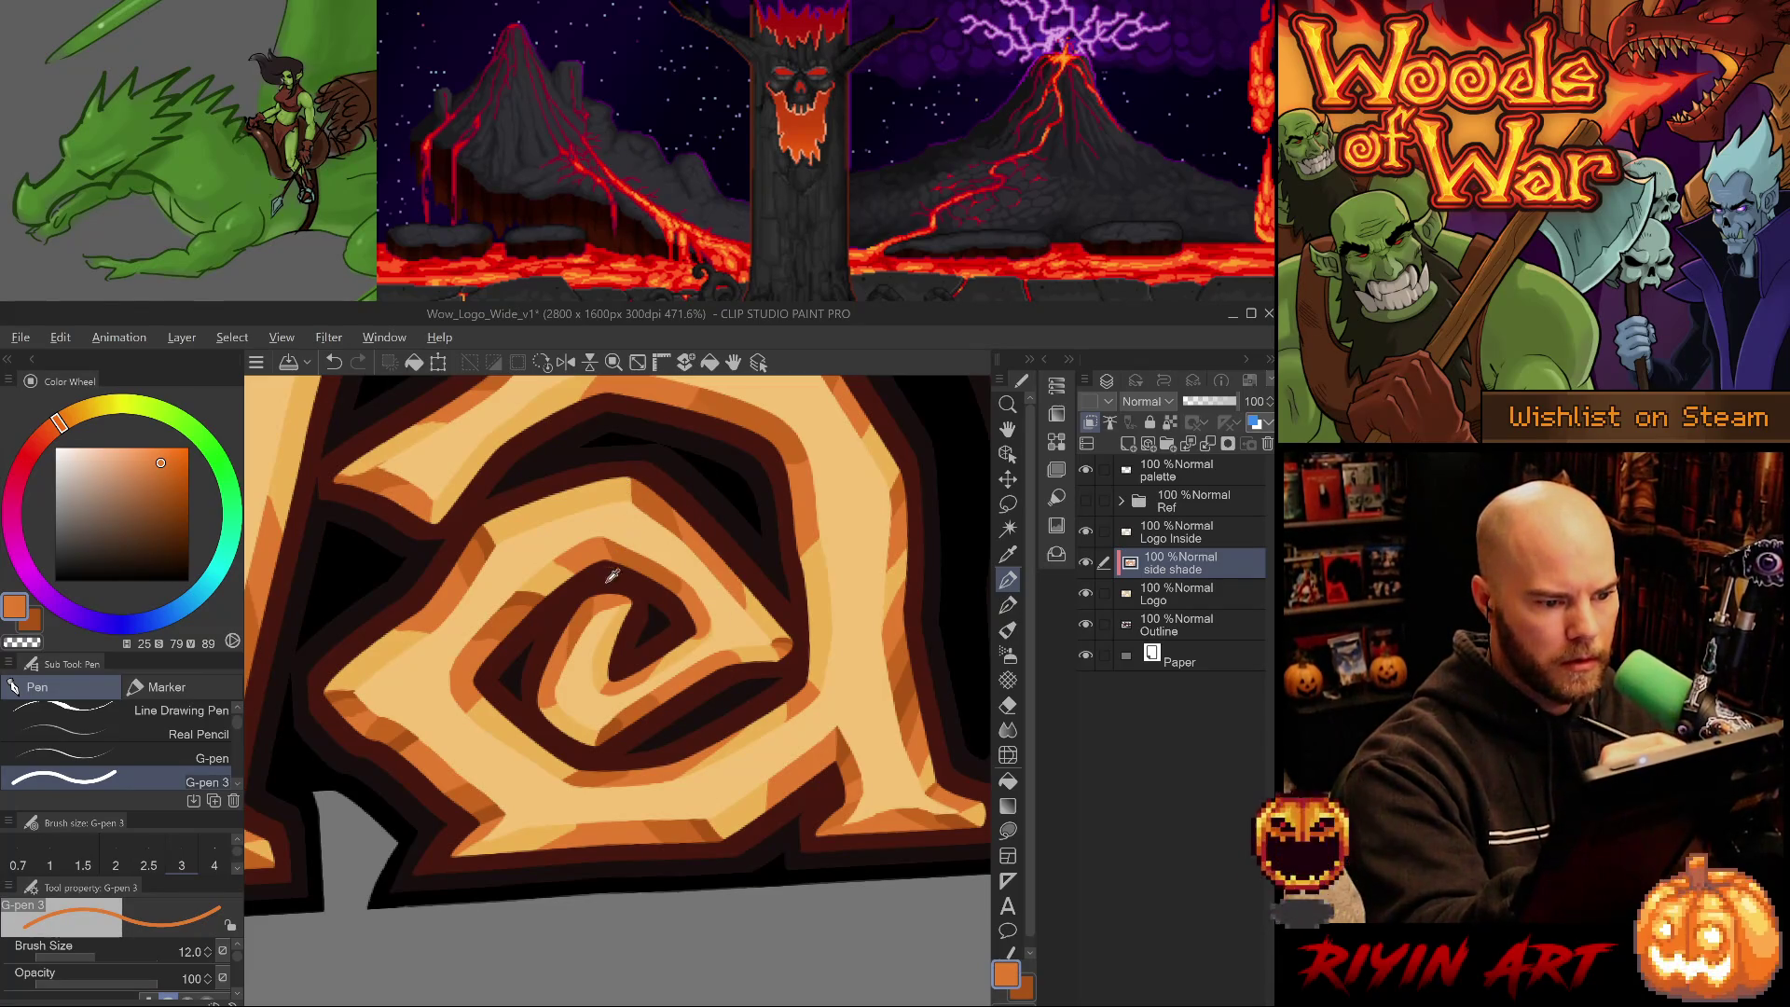
pyautogui.keyDown('alt'); pyautogui.click(536, 598); pyautogui.keyUp('alt')
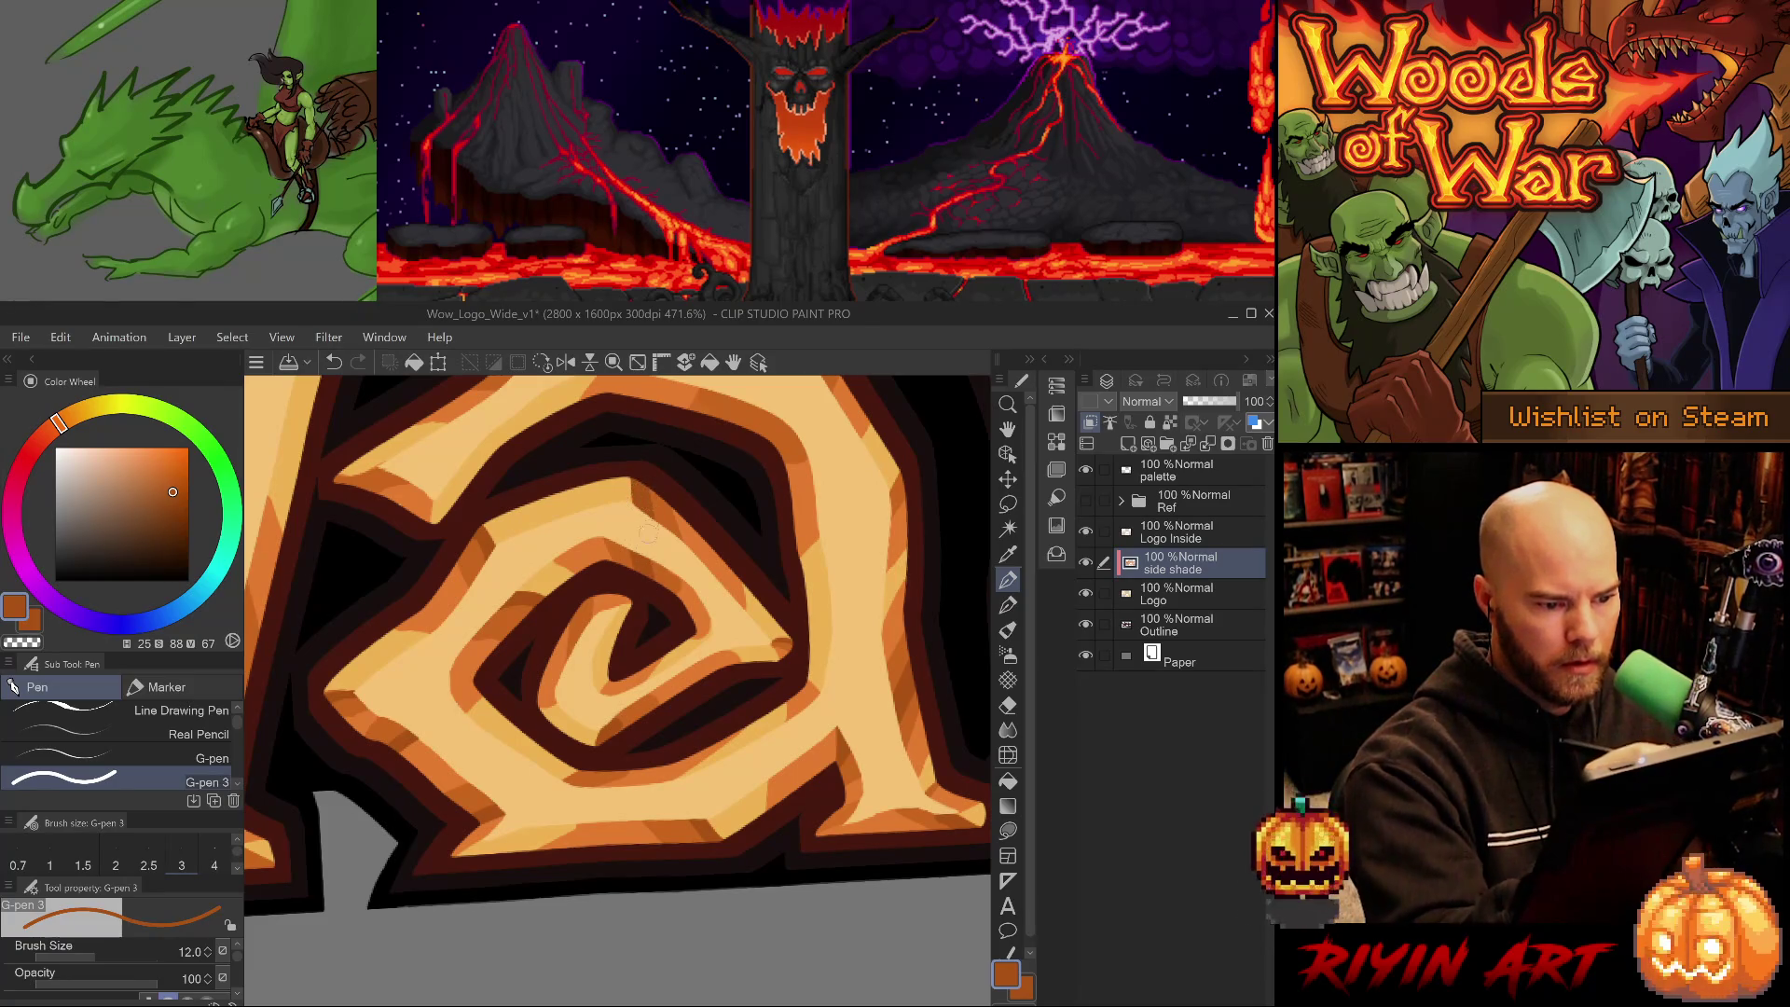
pyautogui.moveTo(593, 583); pyautogui.dragTo(586, 625)
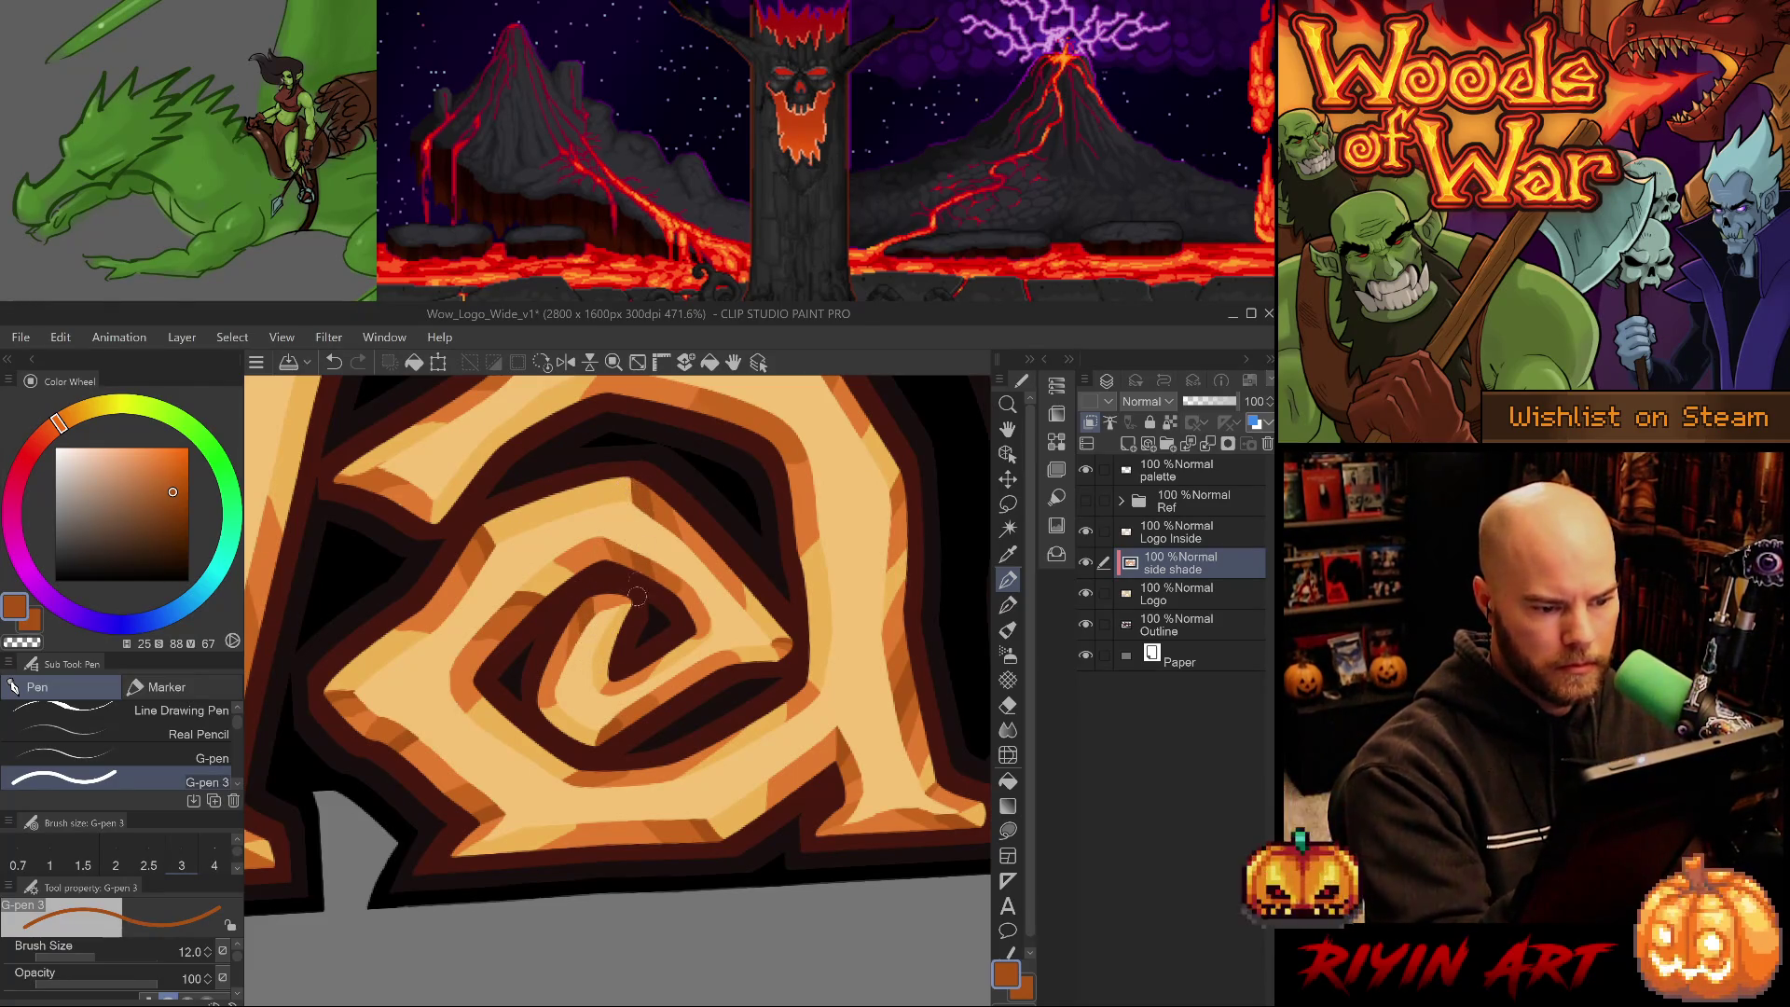
pyautogui.keyDown('alt'); pyautogui.click(639, 607); pyautogui.keyUp('alt')
pyautogui.moveTo(630, 616); pyautogui.dragTo(616, 650)
pyautogui.hotkey('ctrl', 'z')
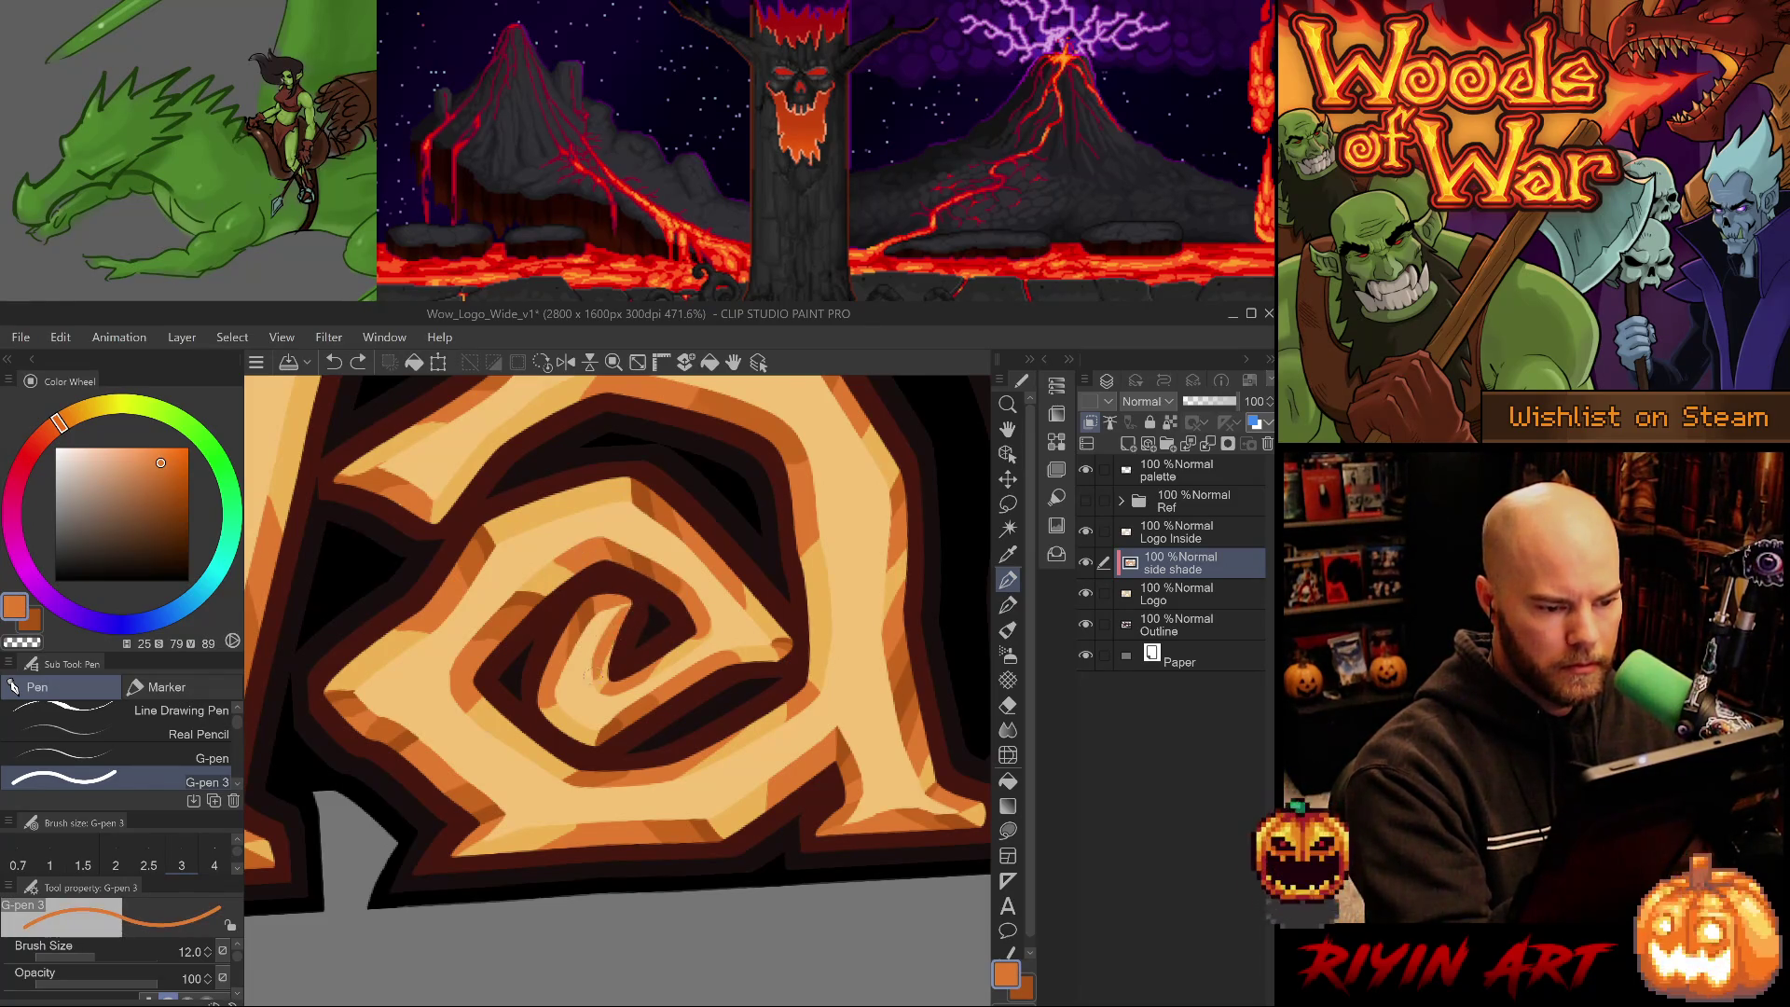
pyautogui.hotkey('ctrl', 'z')
pyautogui.hotkey('ctrl', 'y')
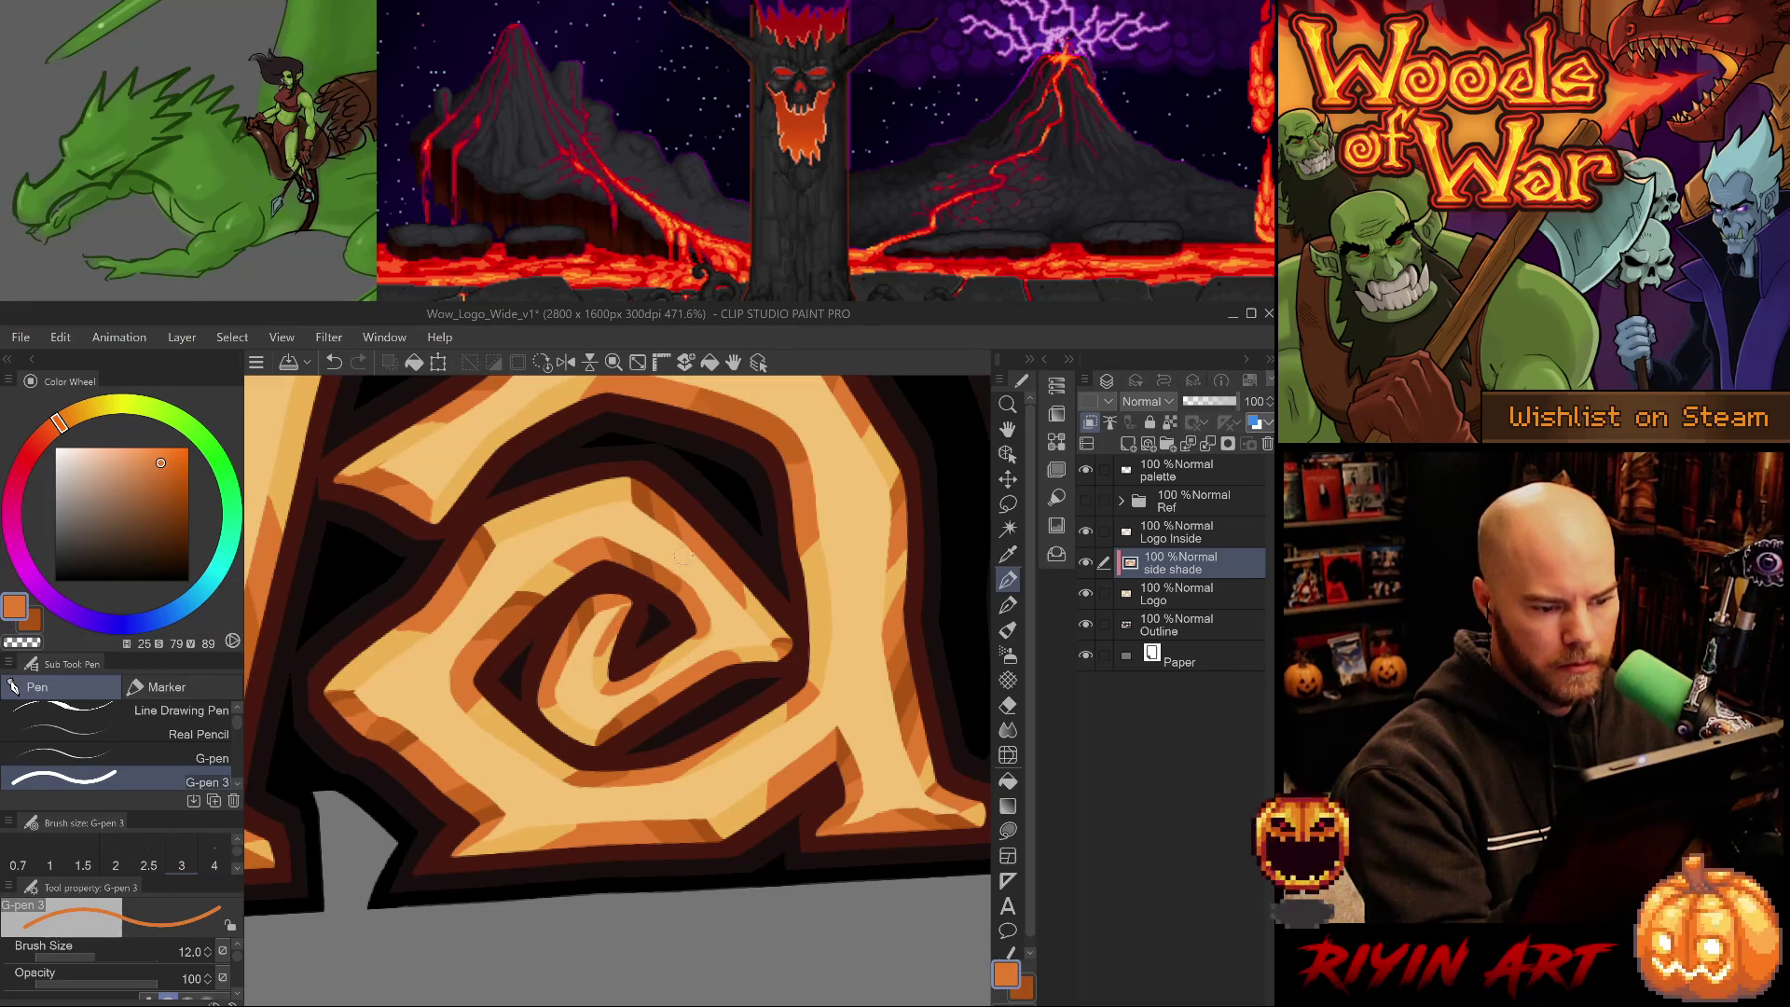
pyautogui.press('e')
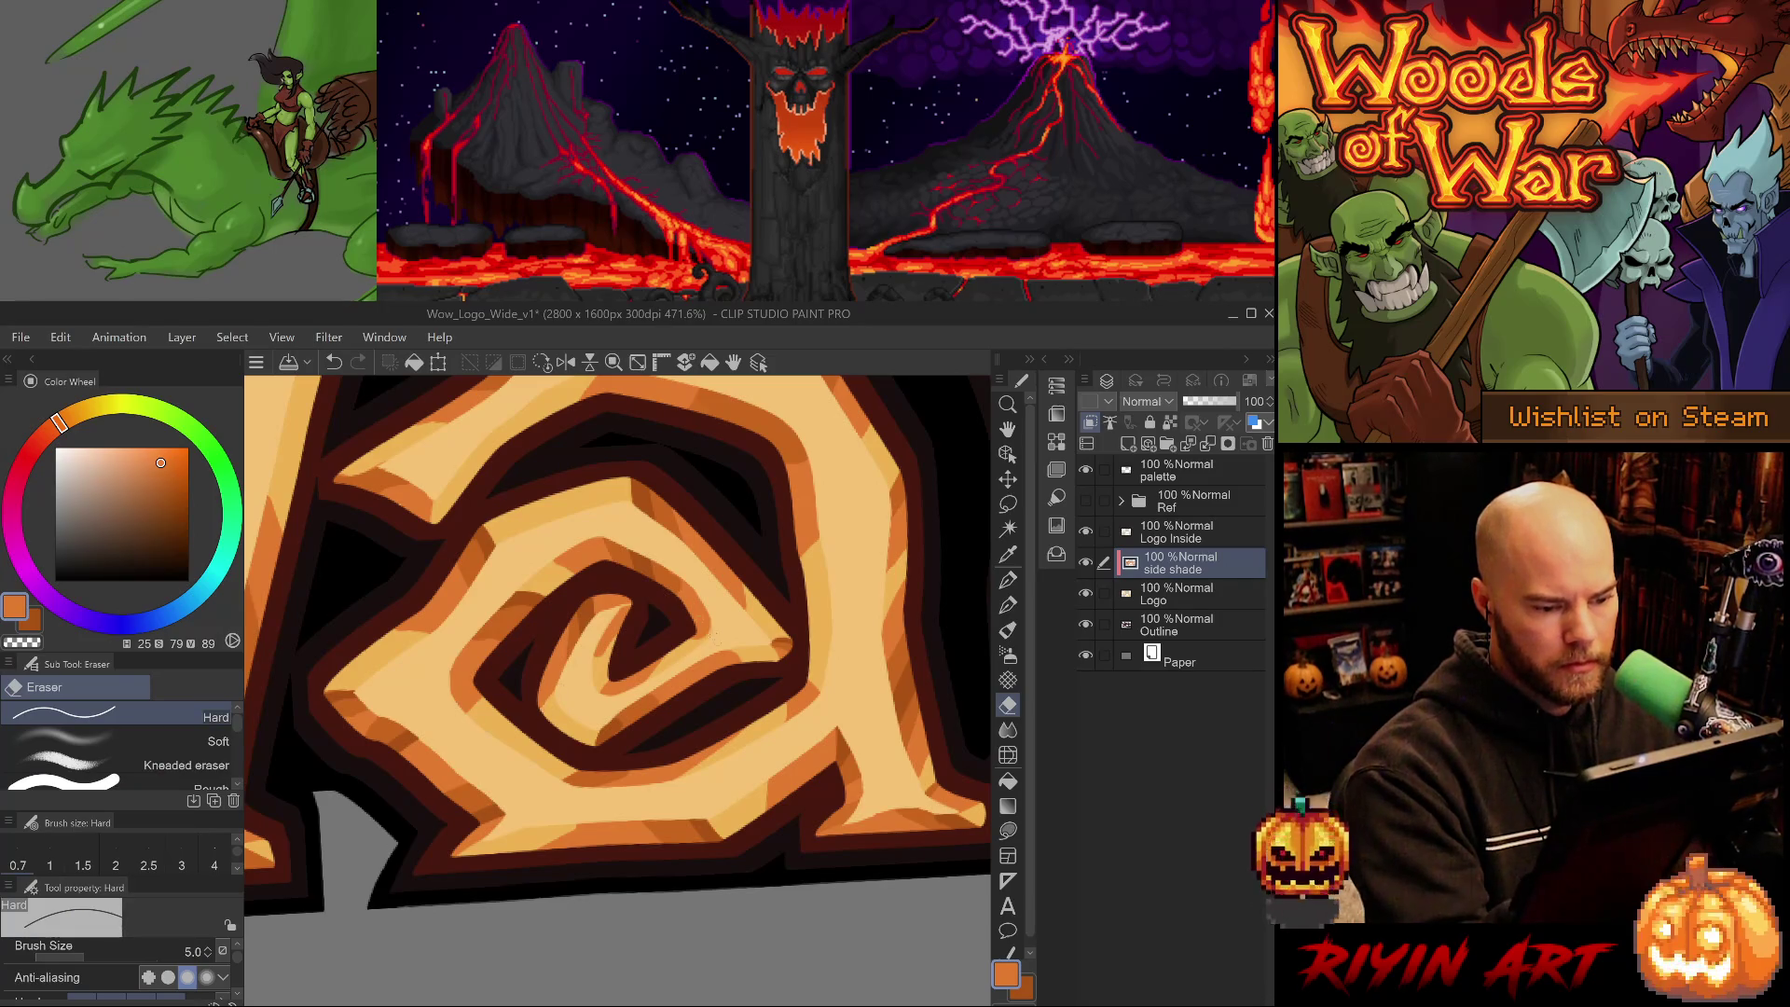
# - Zoom and rotate around the spiral and return to the pen at size 12
pyautogui.moveTo(543, 714); pyautogui.dragTo(794, 733)
pyautogui.scroll(2, 793, 734)
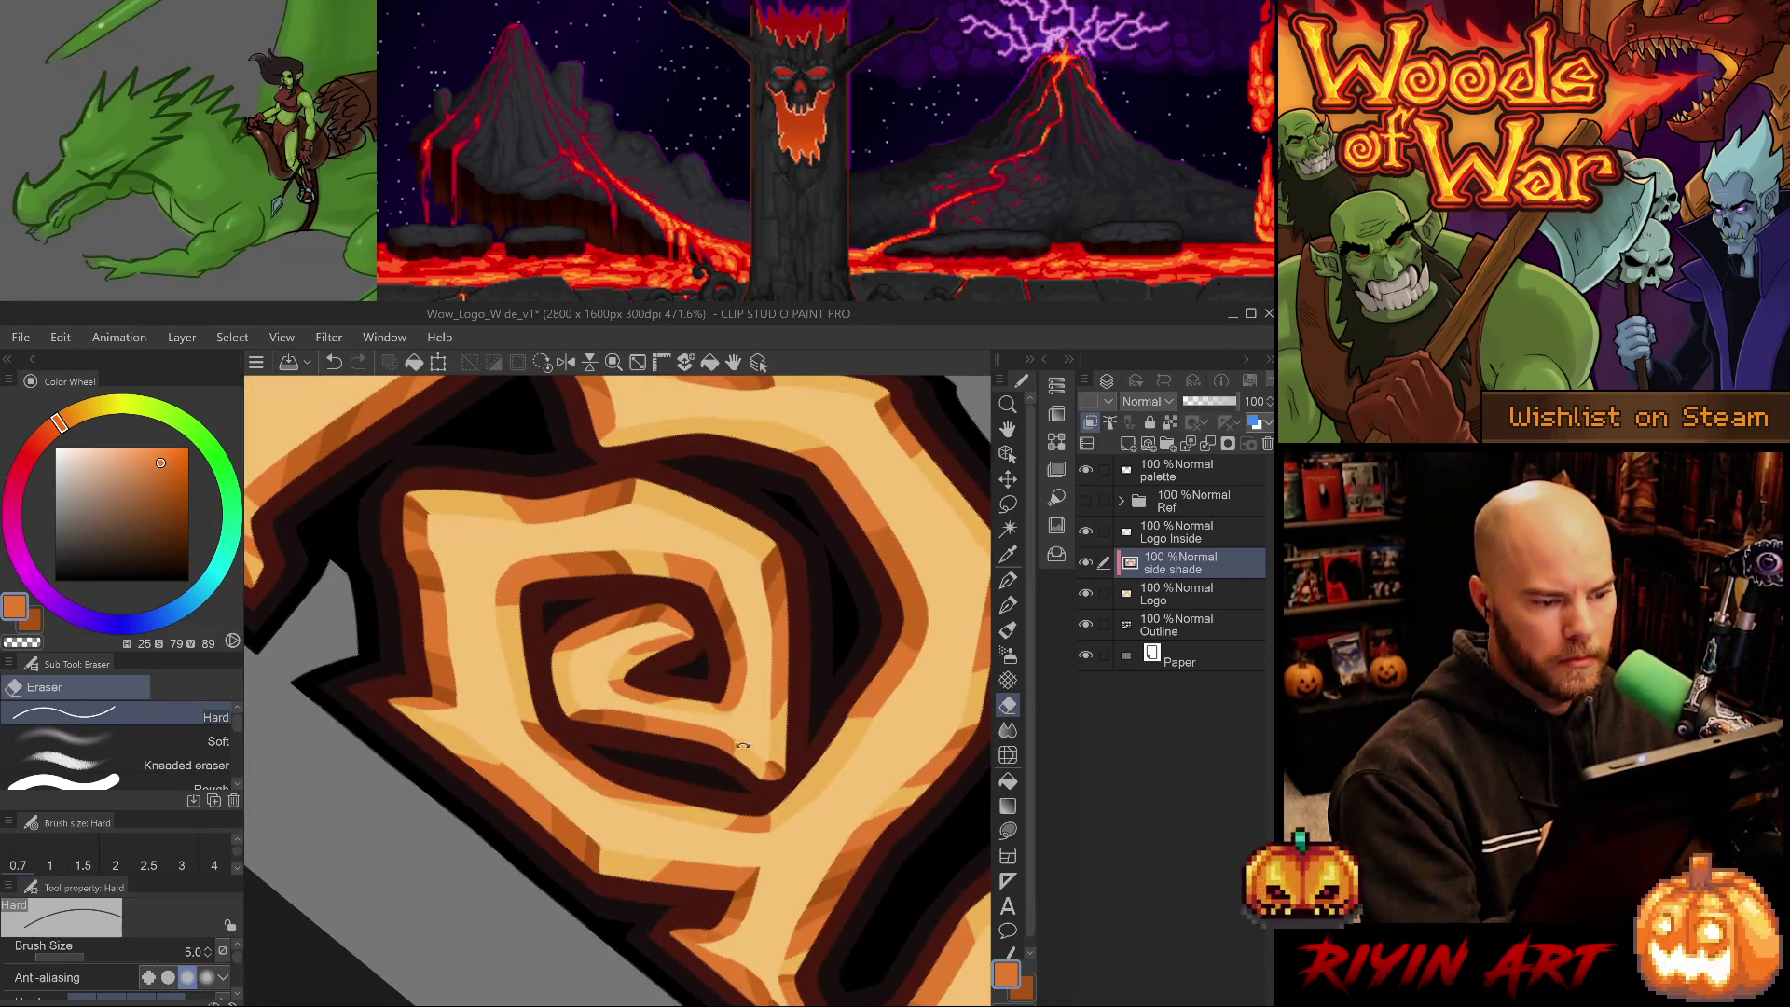
pyautogui.moveTo(743, 767)
pyautogui.mouseDown()
pyautogui.moveTo(840, 736)
pyautogui.moveTo(767, 790)
pyautogui.mouseUp()
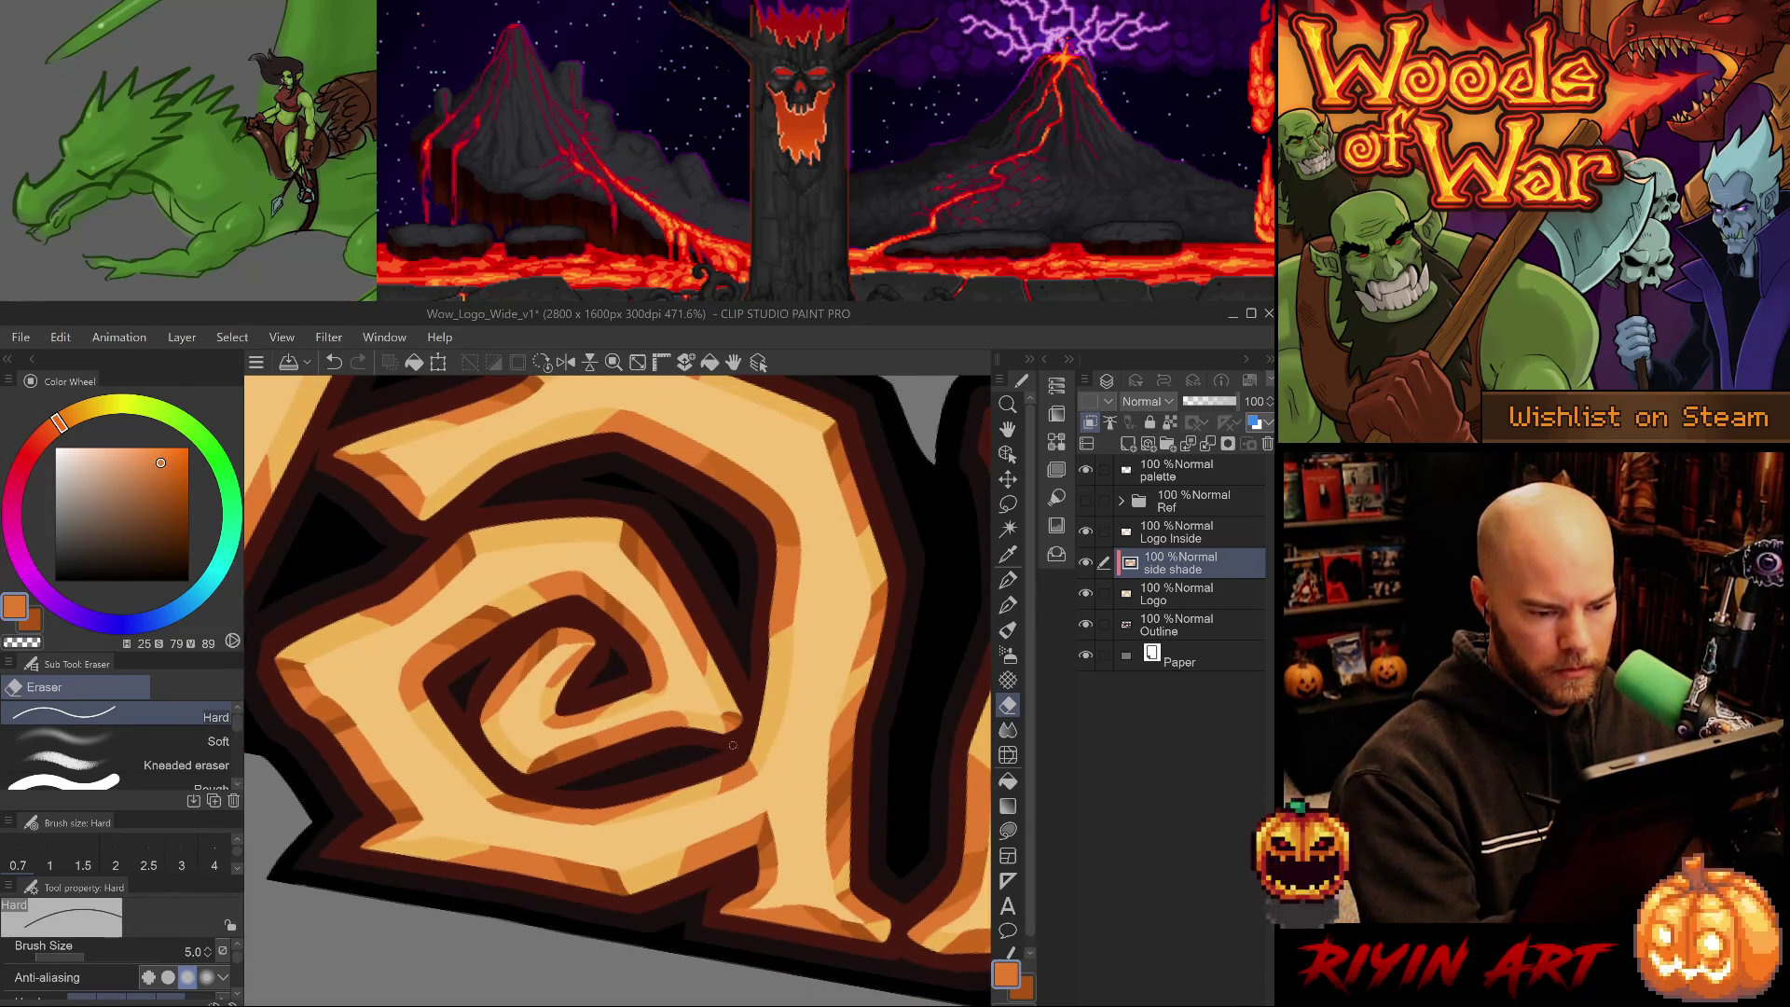
pyautogui.press('p')
pyautogui.press('.')
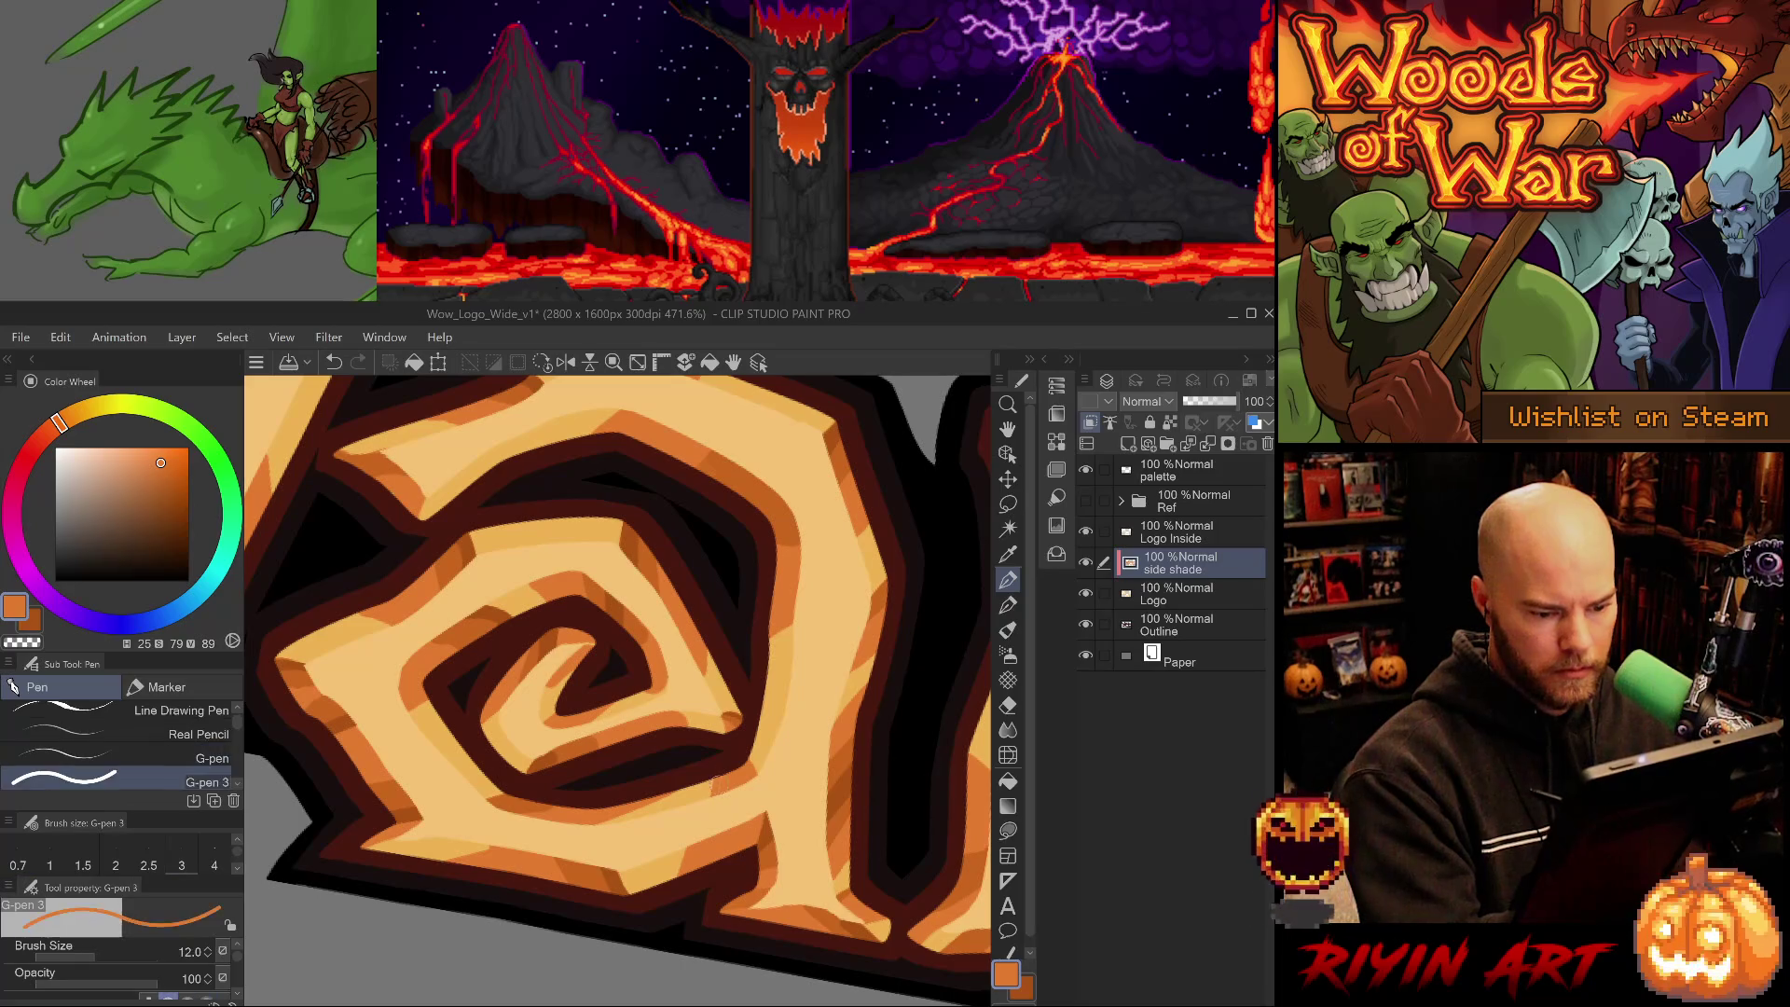
pyautogui.press('e')
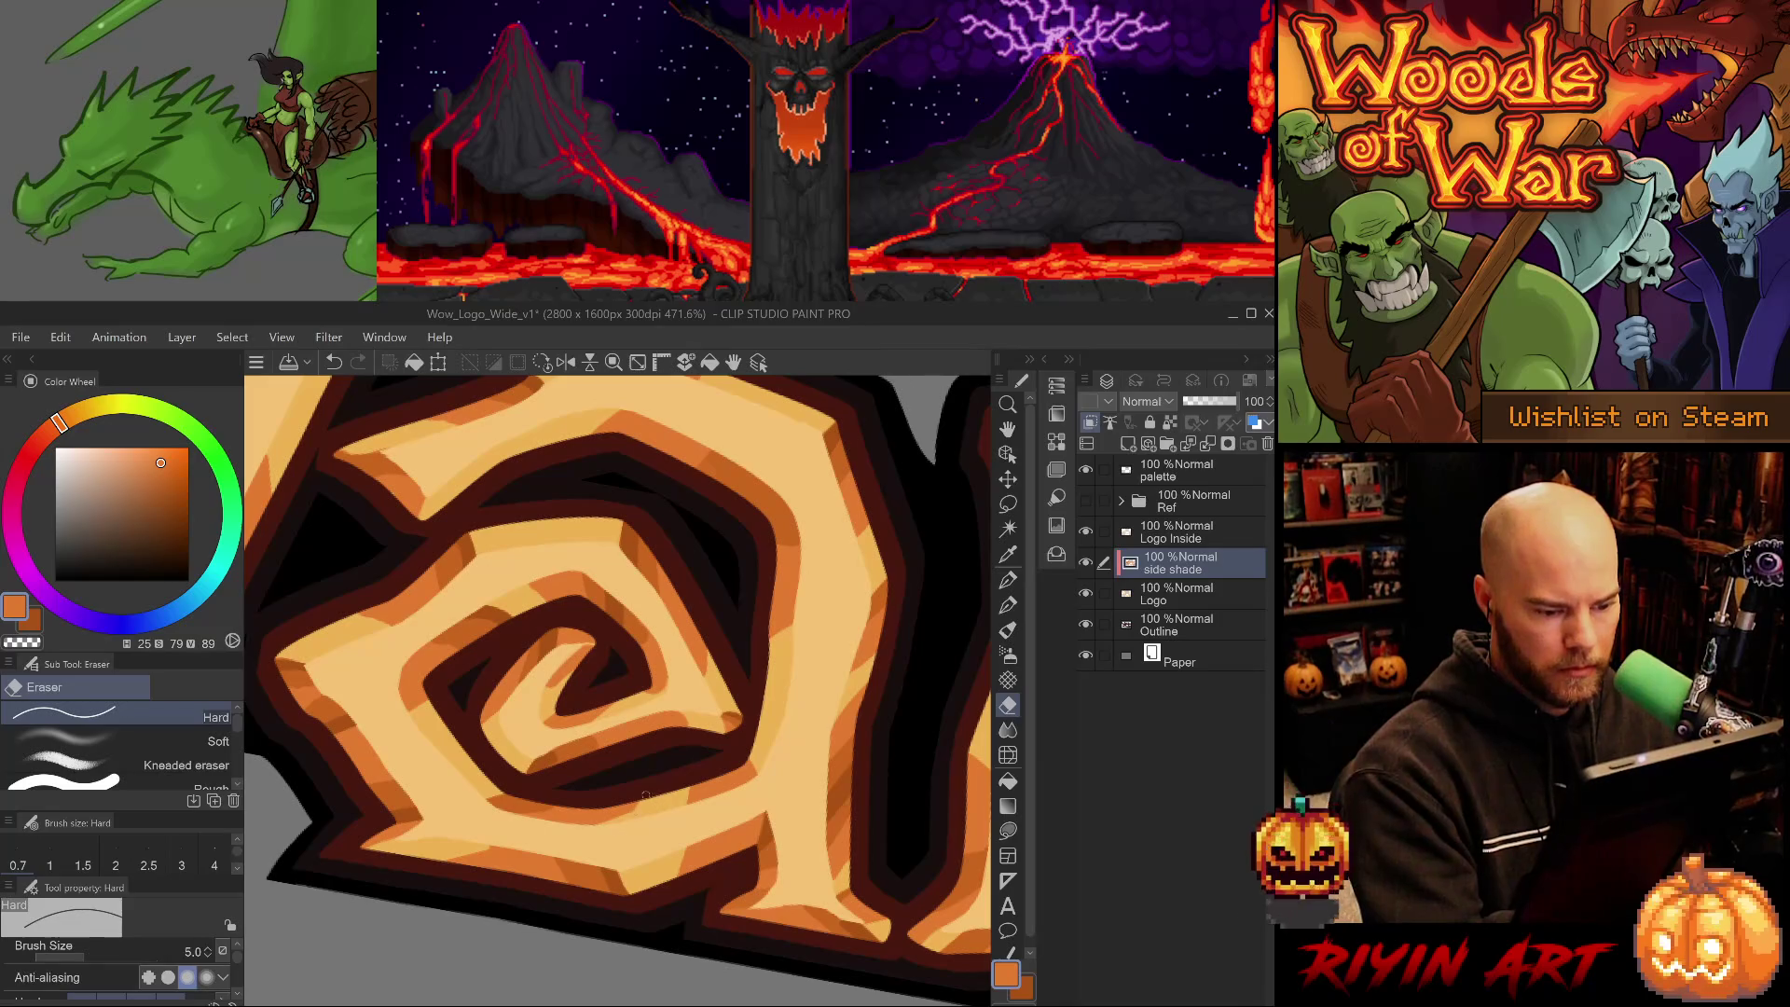
pyautogui.press('p')
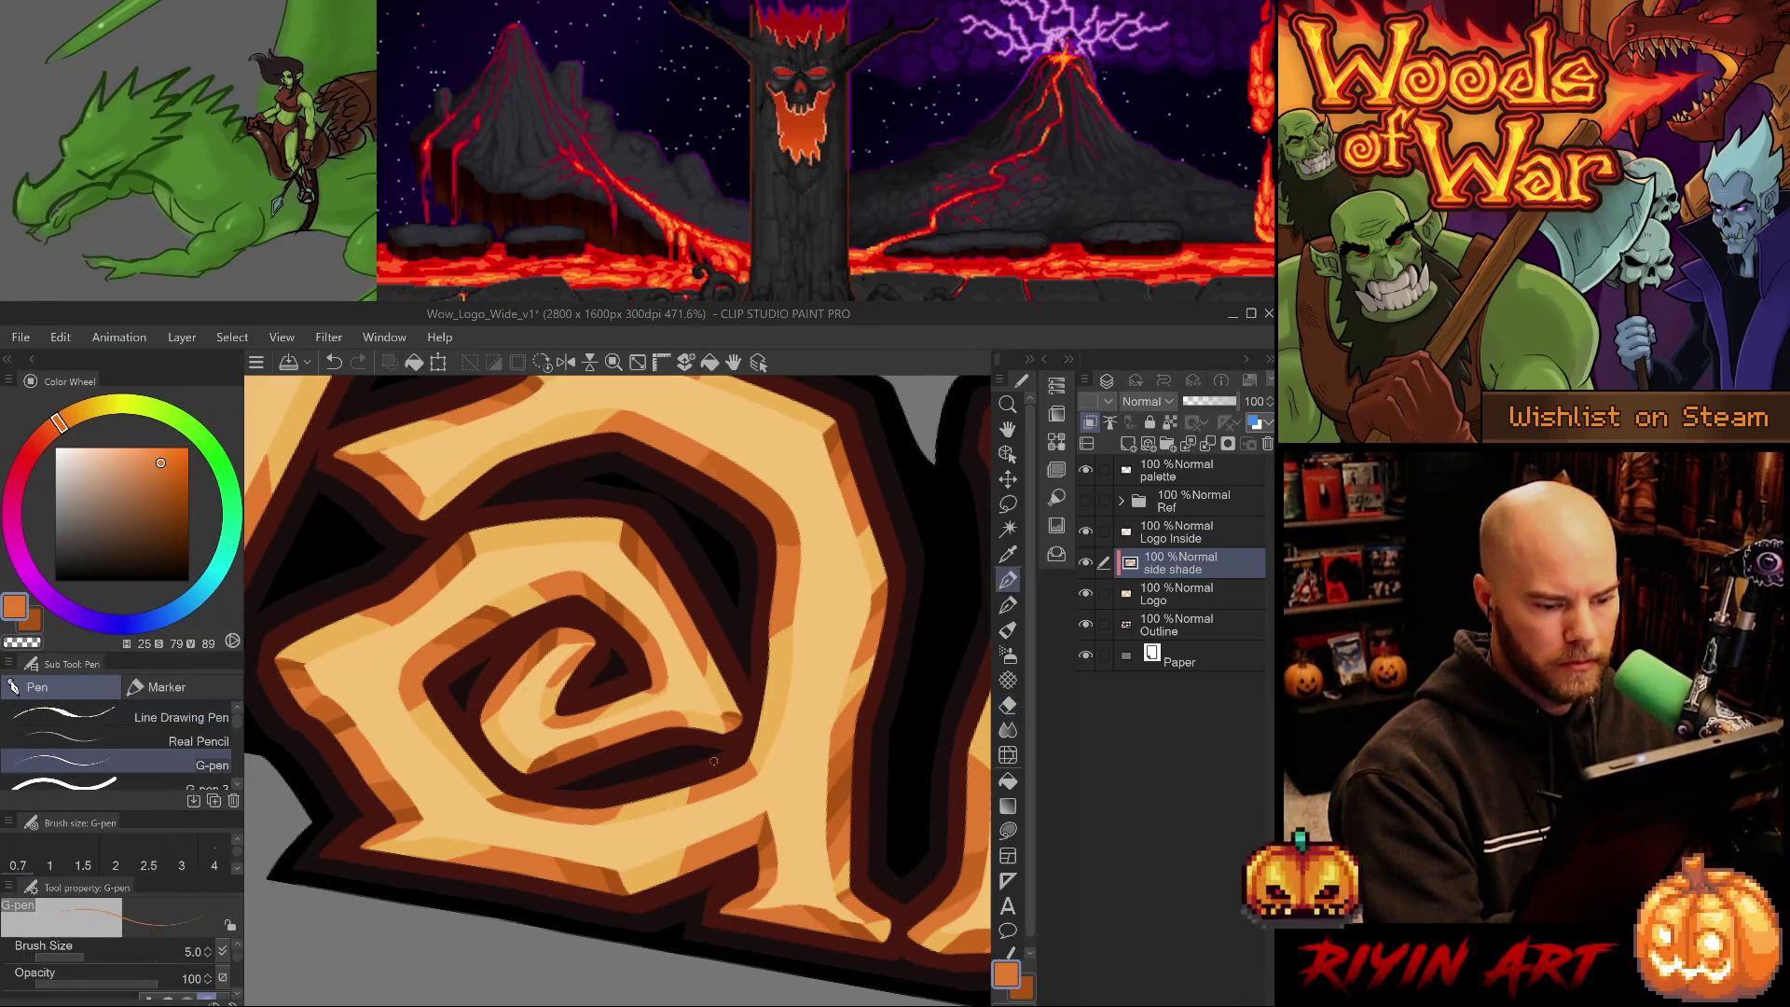
# - Sample mid and dark orange from the letter, undoing a small stray stroke
pyautogui.keyDown('alt'); pyautogui.click(540, 797); pyautogui.keyUp('alt')
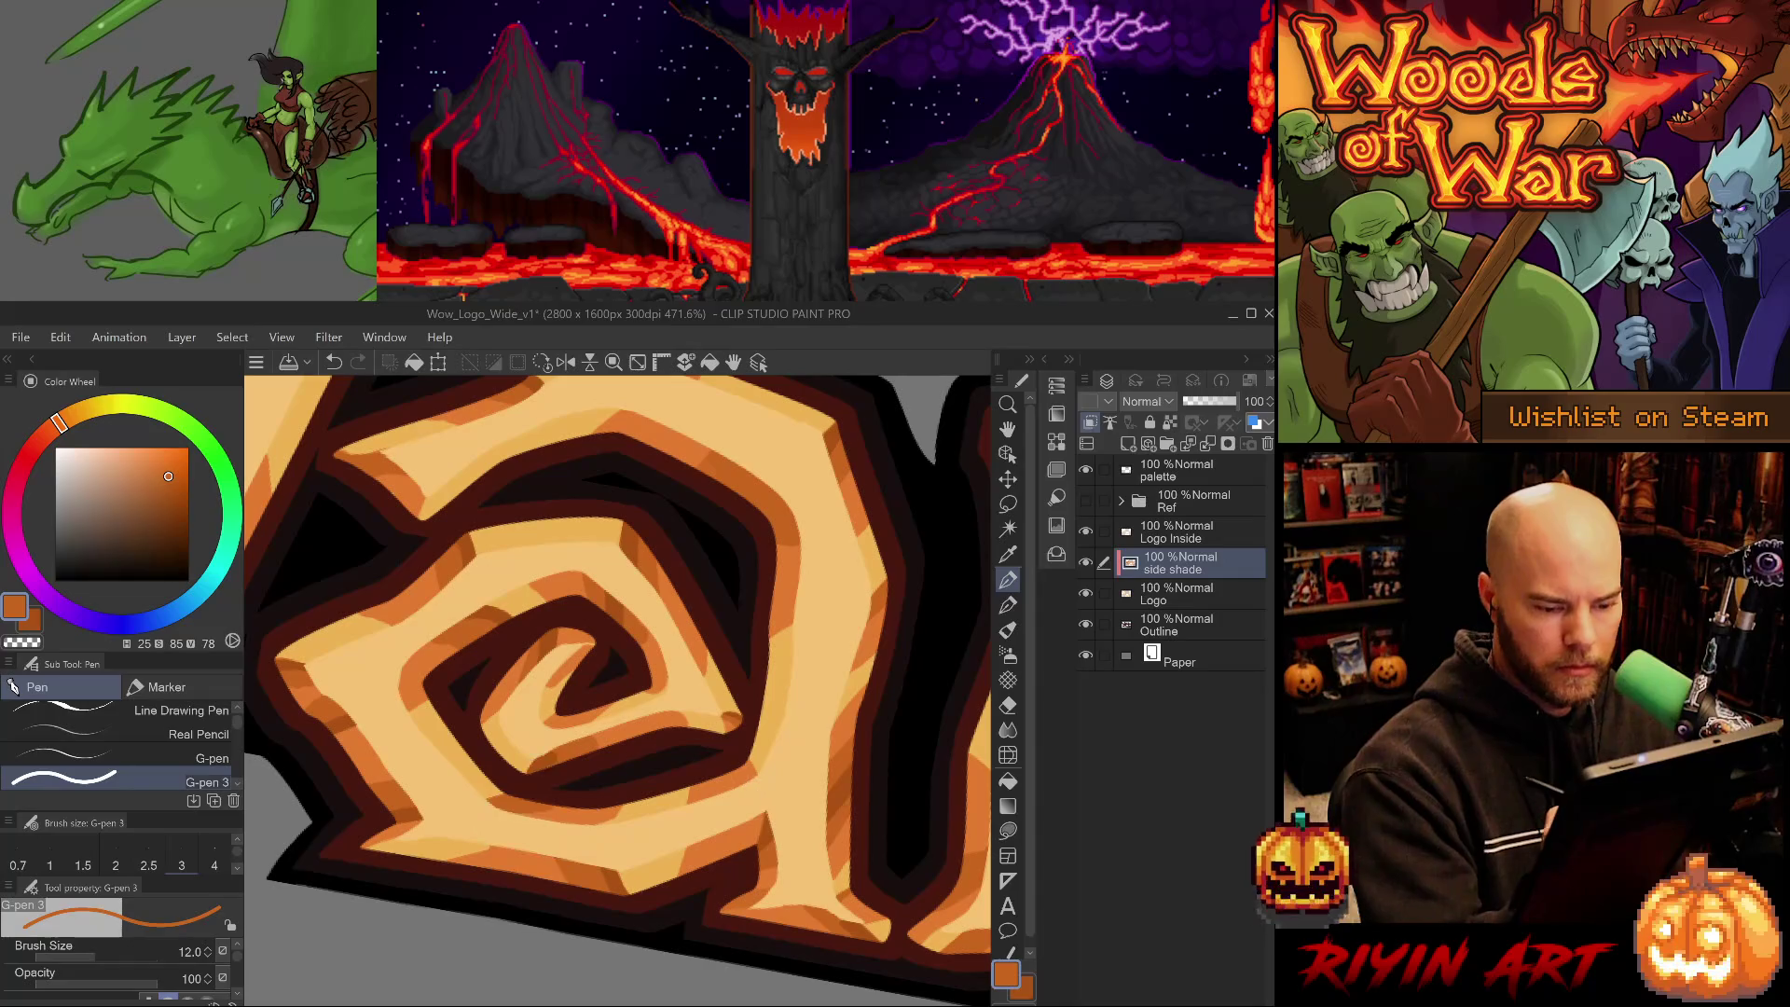
pyautogui.hotkey('ctrl', 'z')
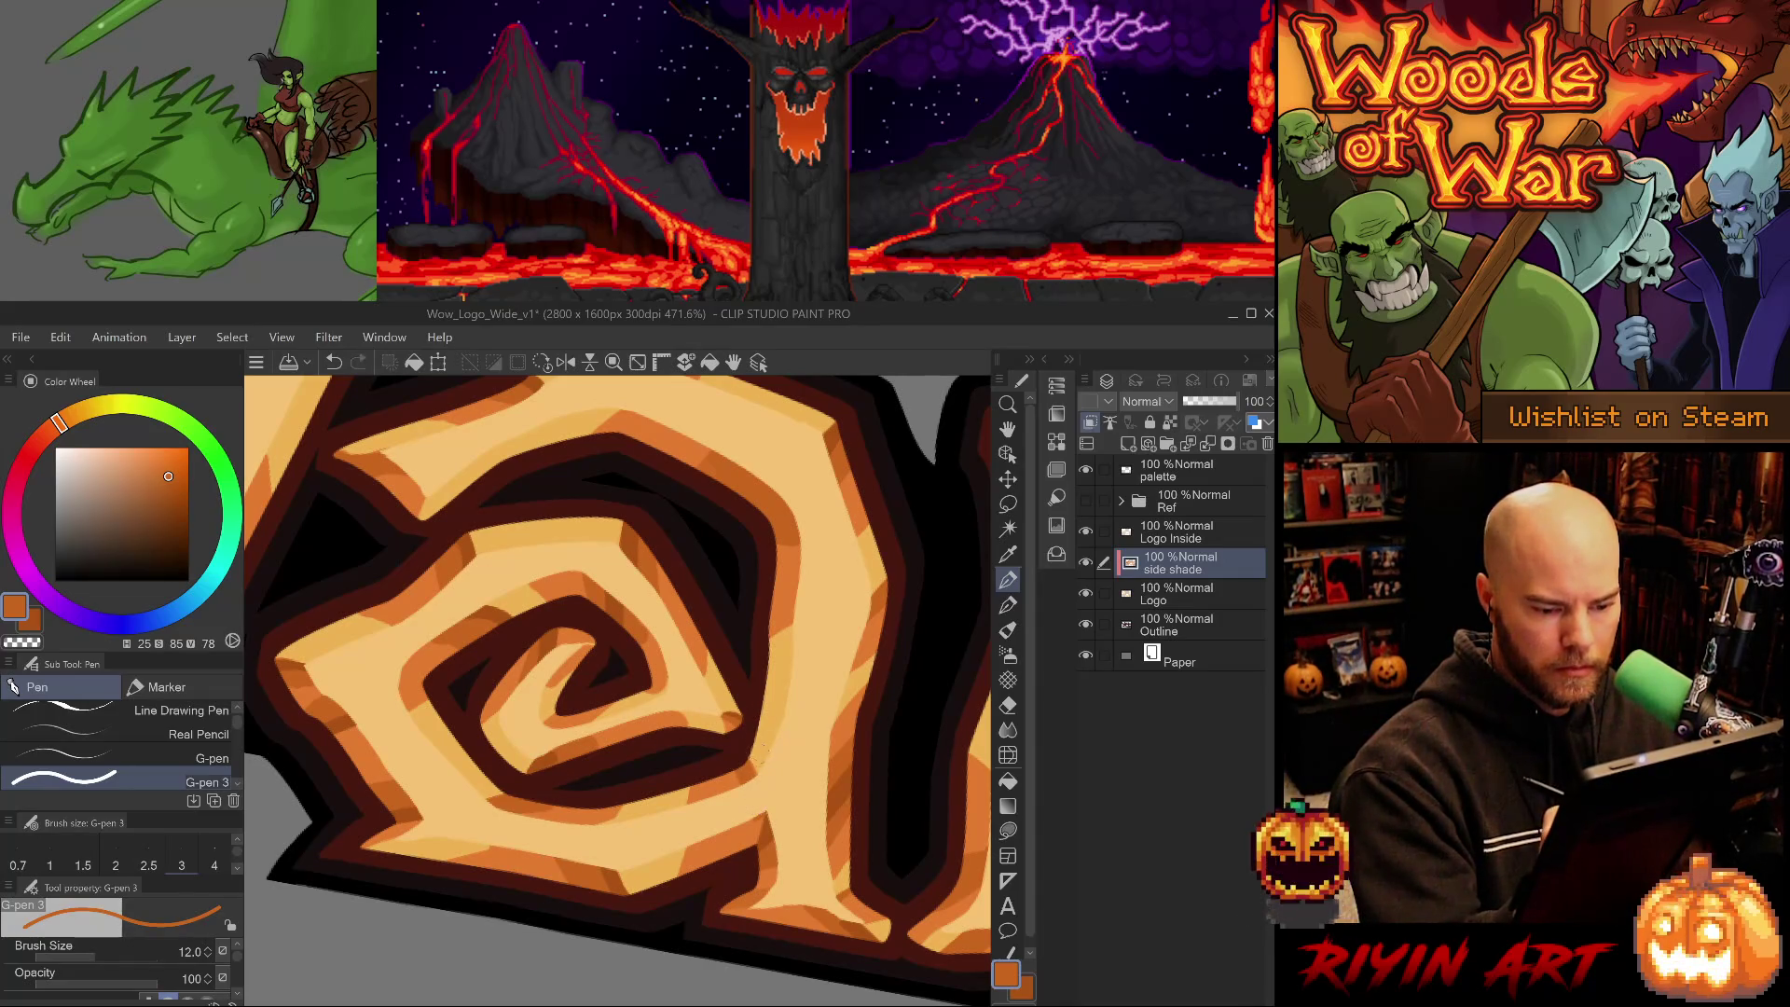
pyautogui.press('e')
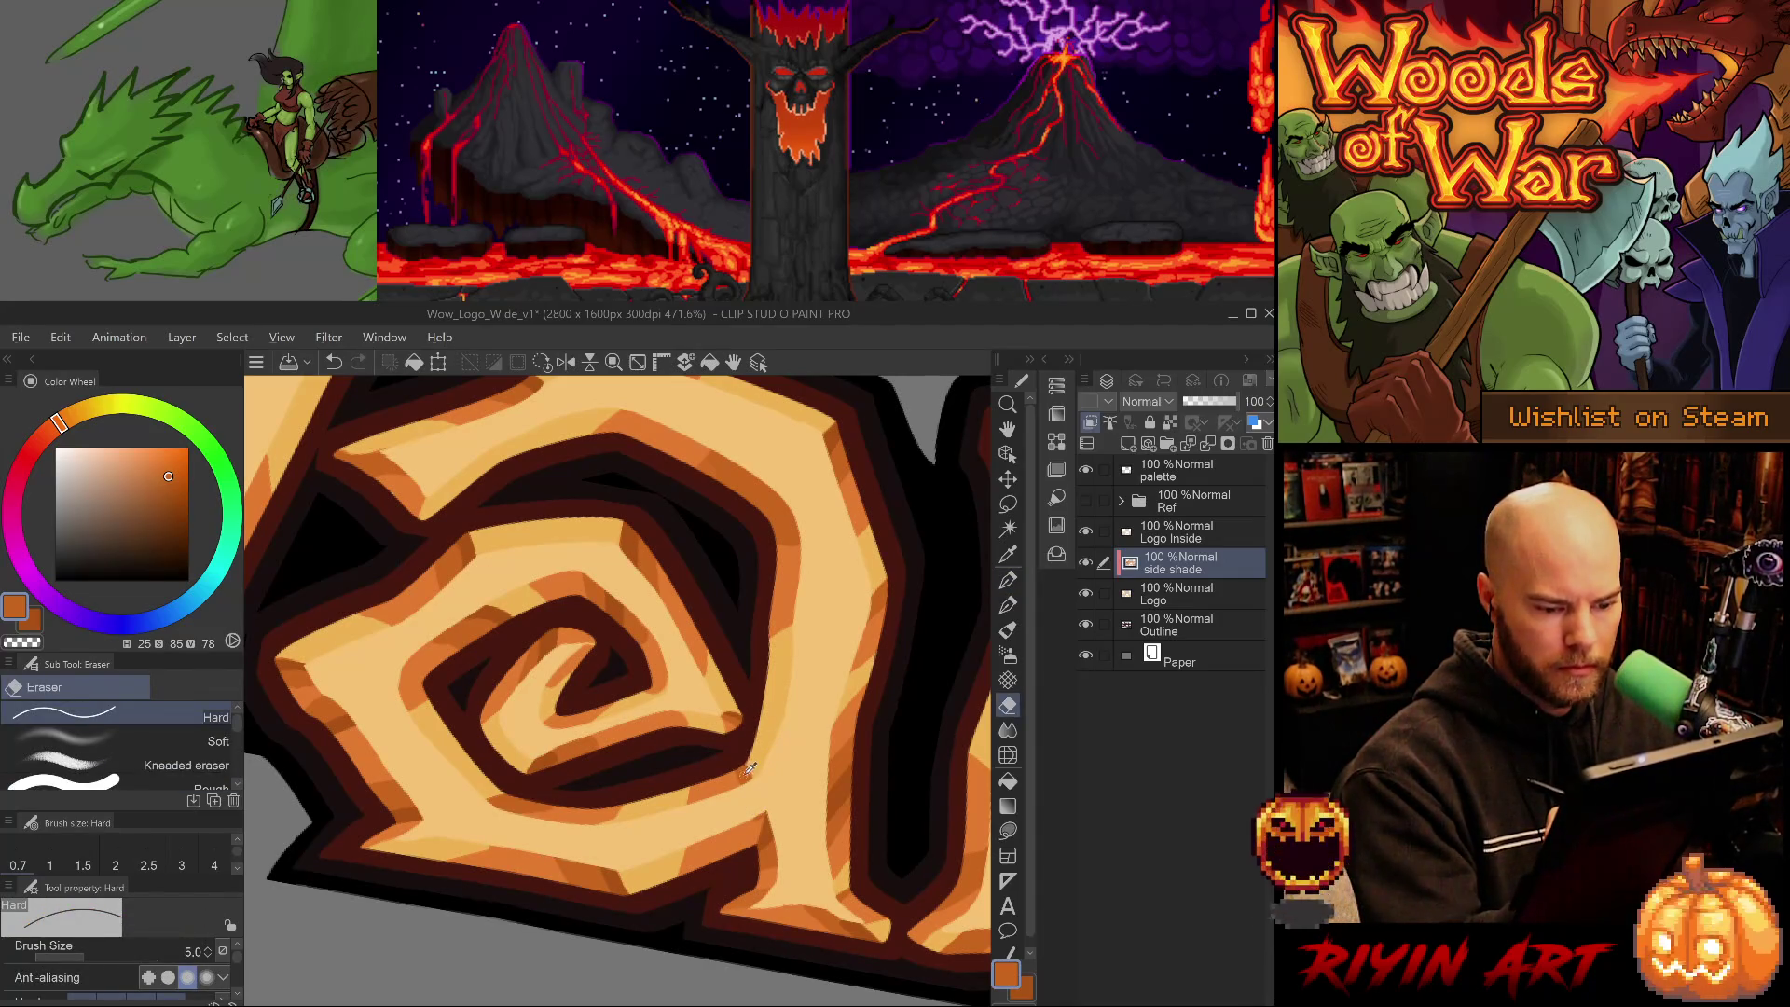
pyautogui.press('p')
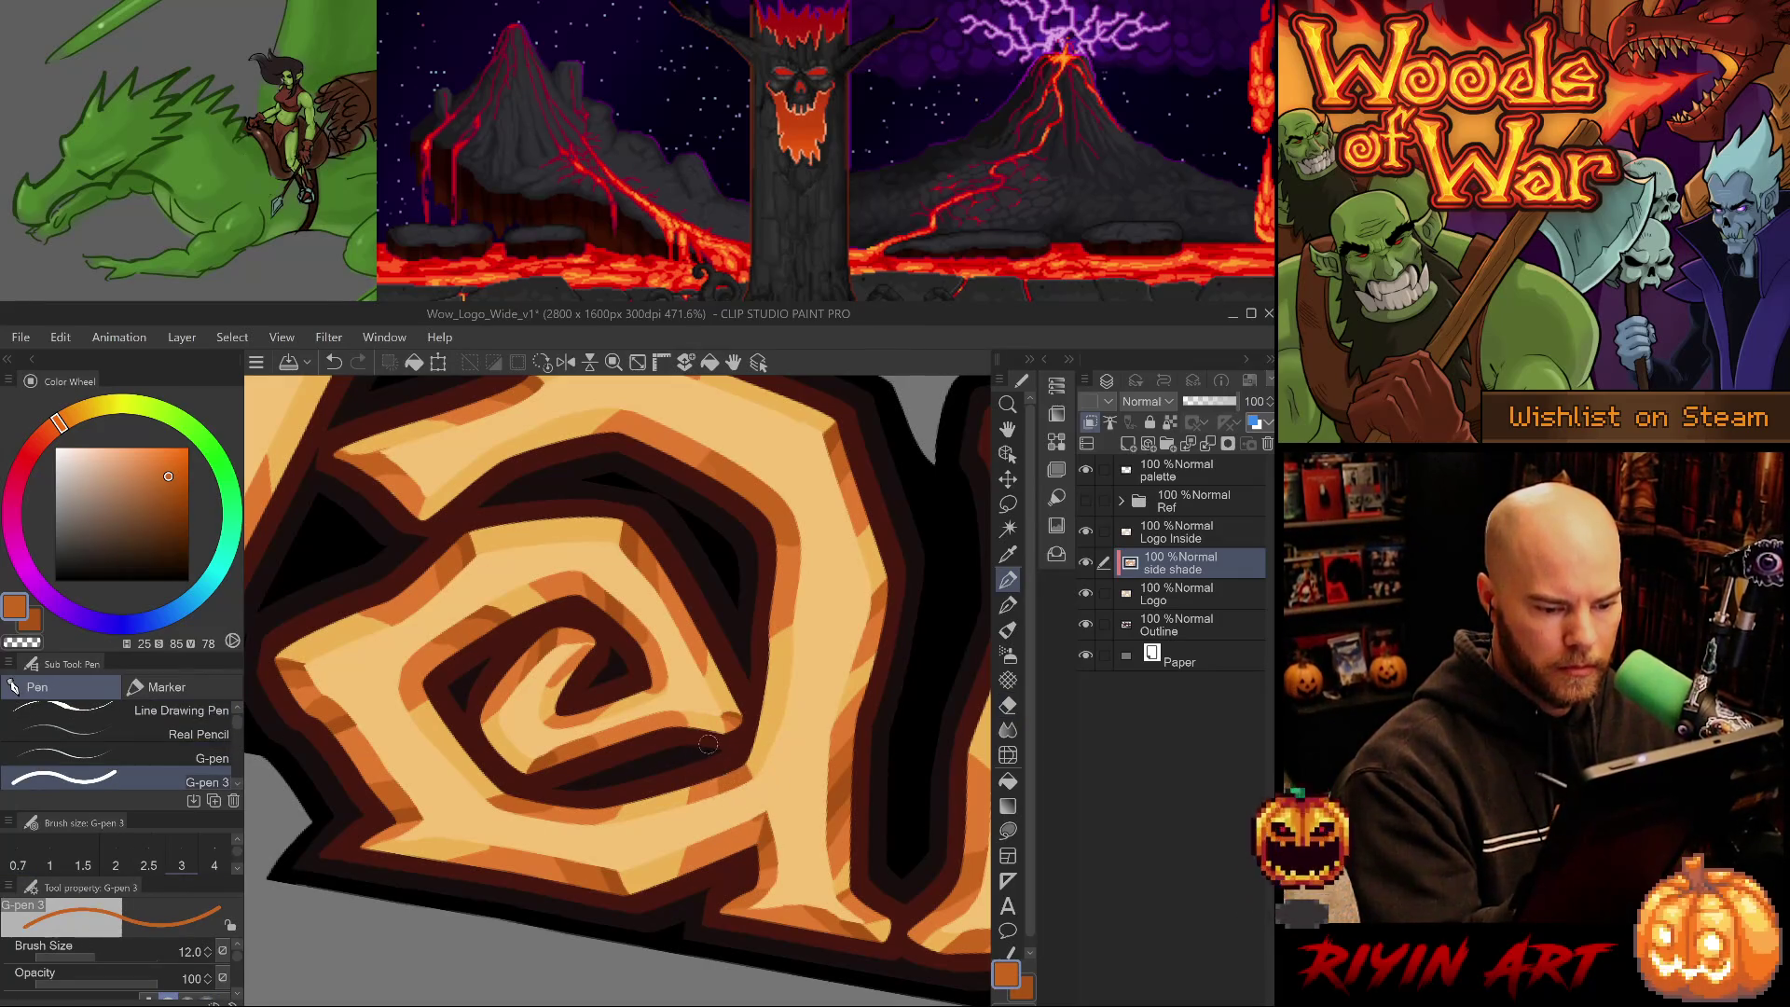
pyautogui.keyDown('alt'); pyautogui.click(541, 753); pyautogui.keyUp('alt')
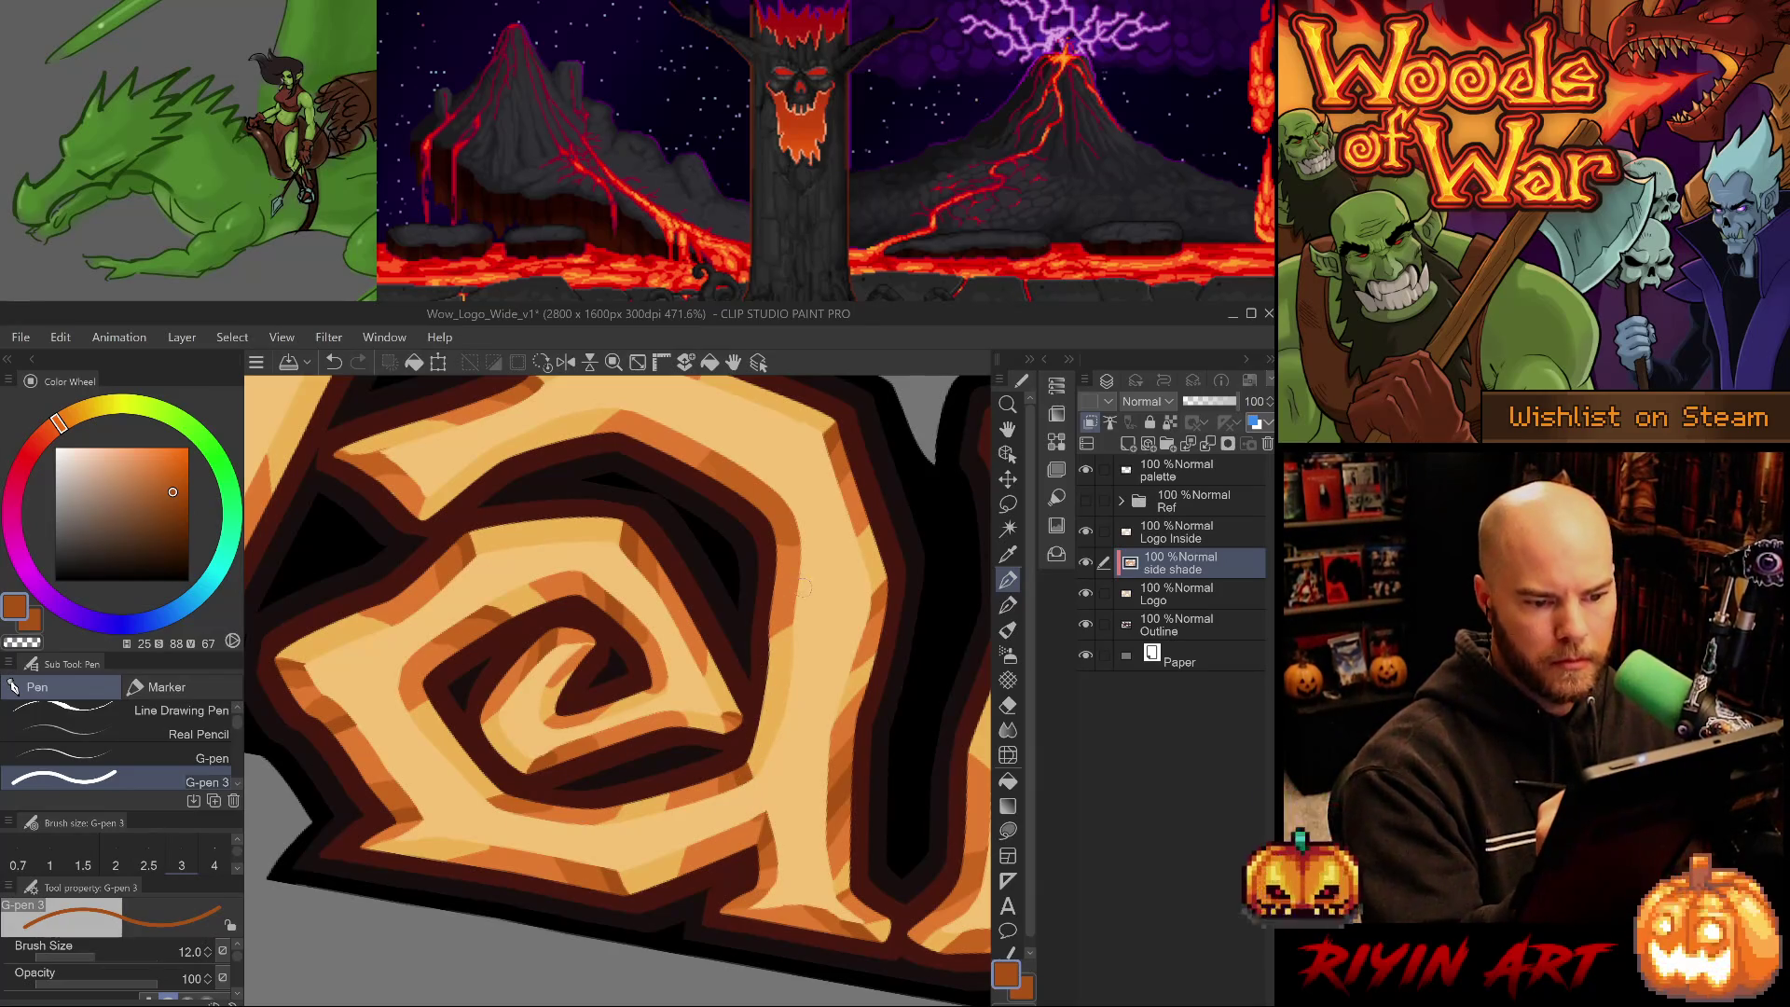
pyautogui.press('alt')
pyautogui.press('alt')
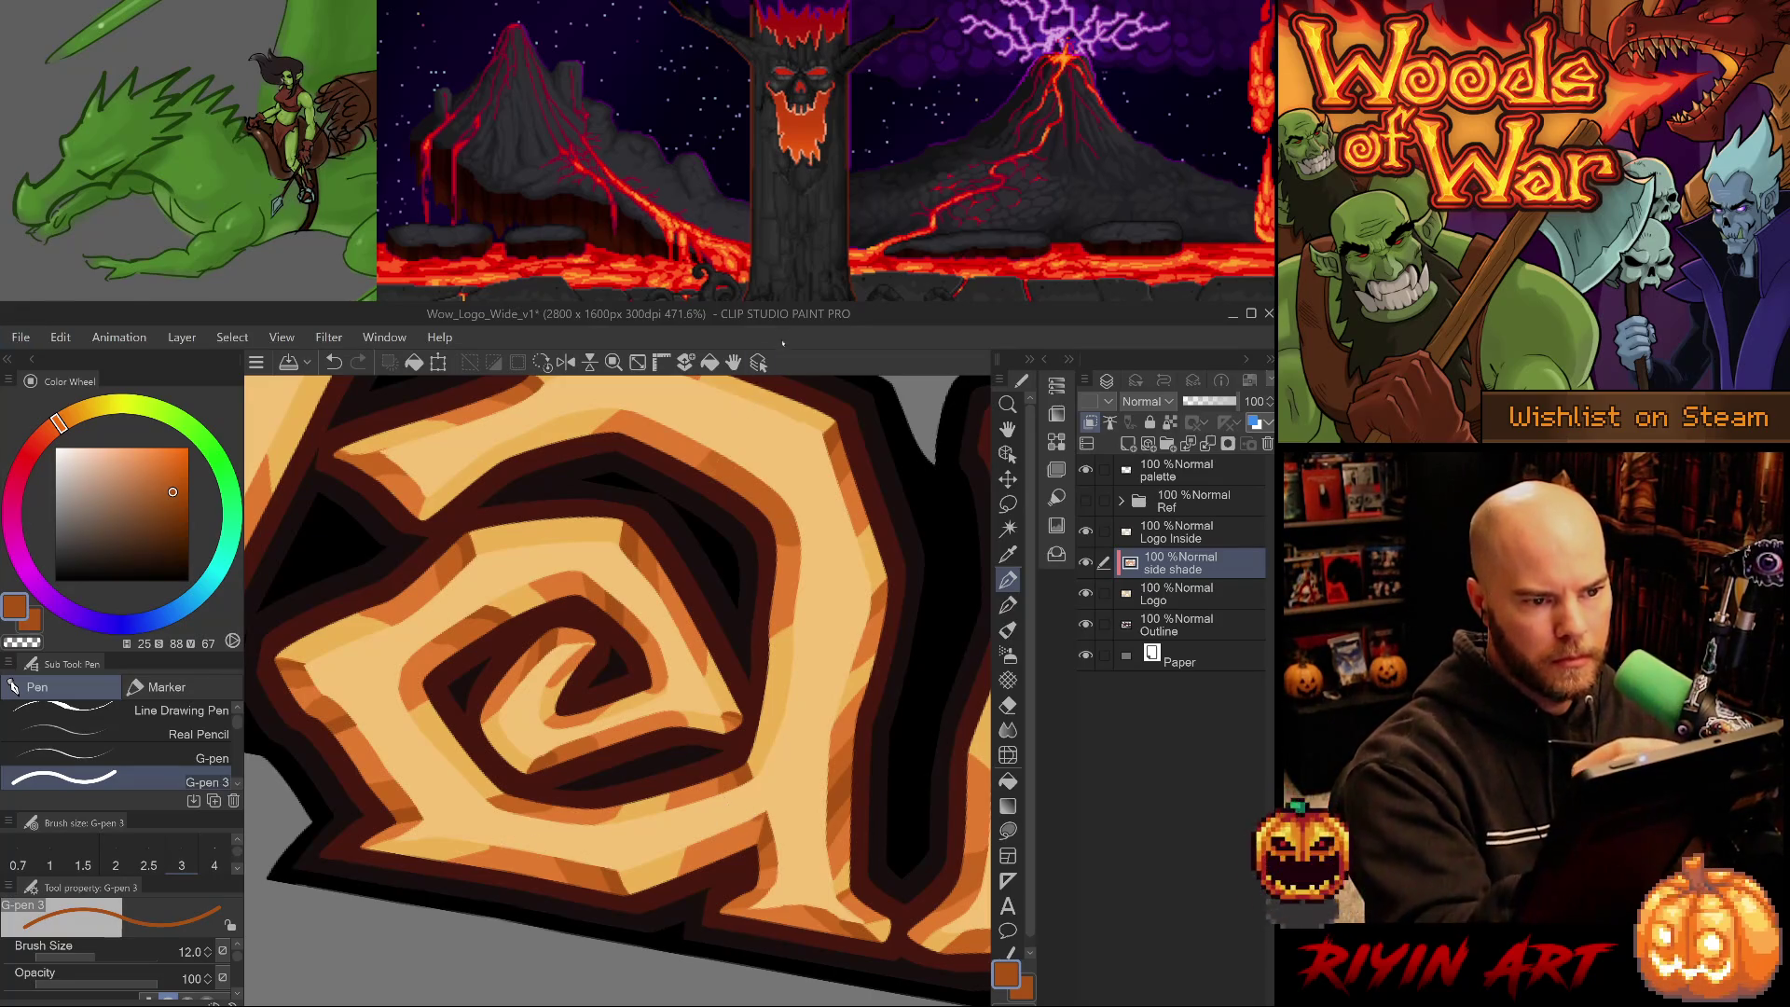
pyautogui.scroll(-5, 751, 797)
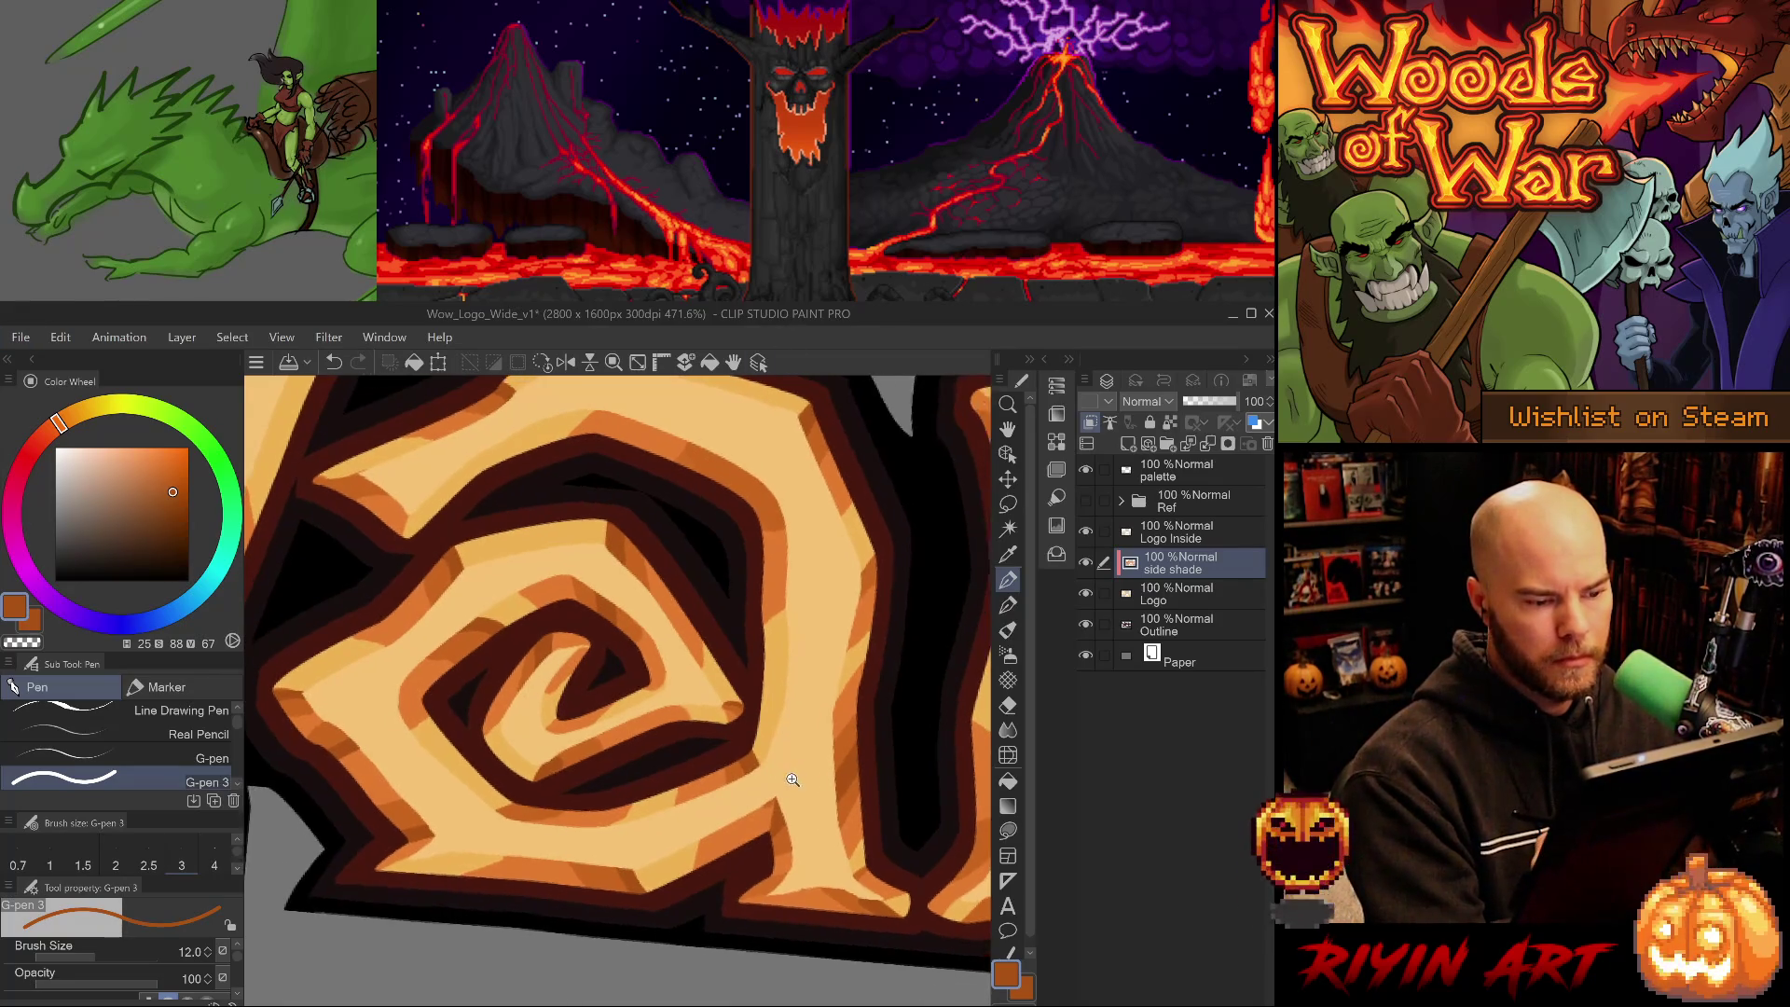
# - Tilt and zoom the view onto the 'ar' of War, sampling lighter and darker orange
pyautogui.moveTo(667, 818); pyautogui.dragTo(760, 783)
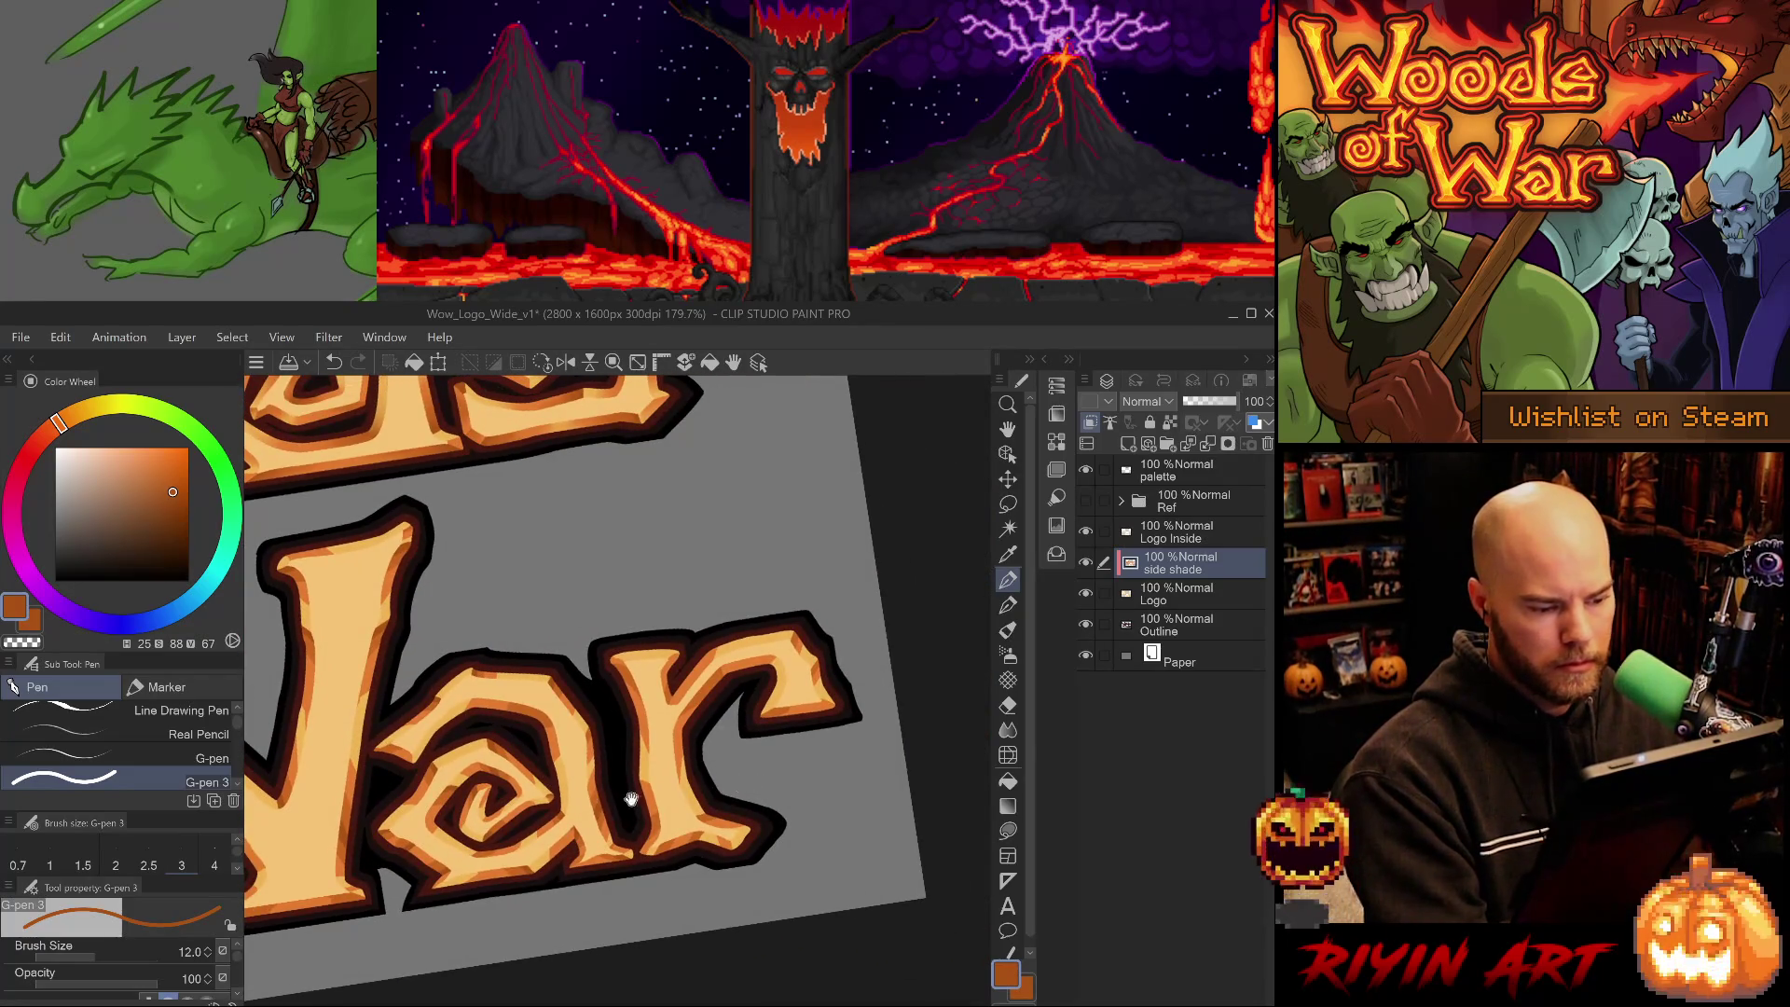
pyautogui.scroll(3, 631, 799)
pyautogui.moveTo(632, 799); pyautogui.dragTo(786, 767)
pyautogui.keyDown('alt'); pyautogui.click(683, 746); pyautogui.keyUp('alt')
pyautogui.click(553, 743)
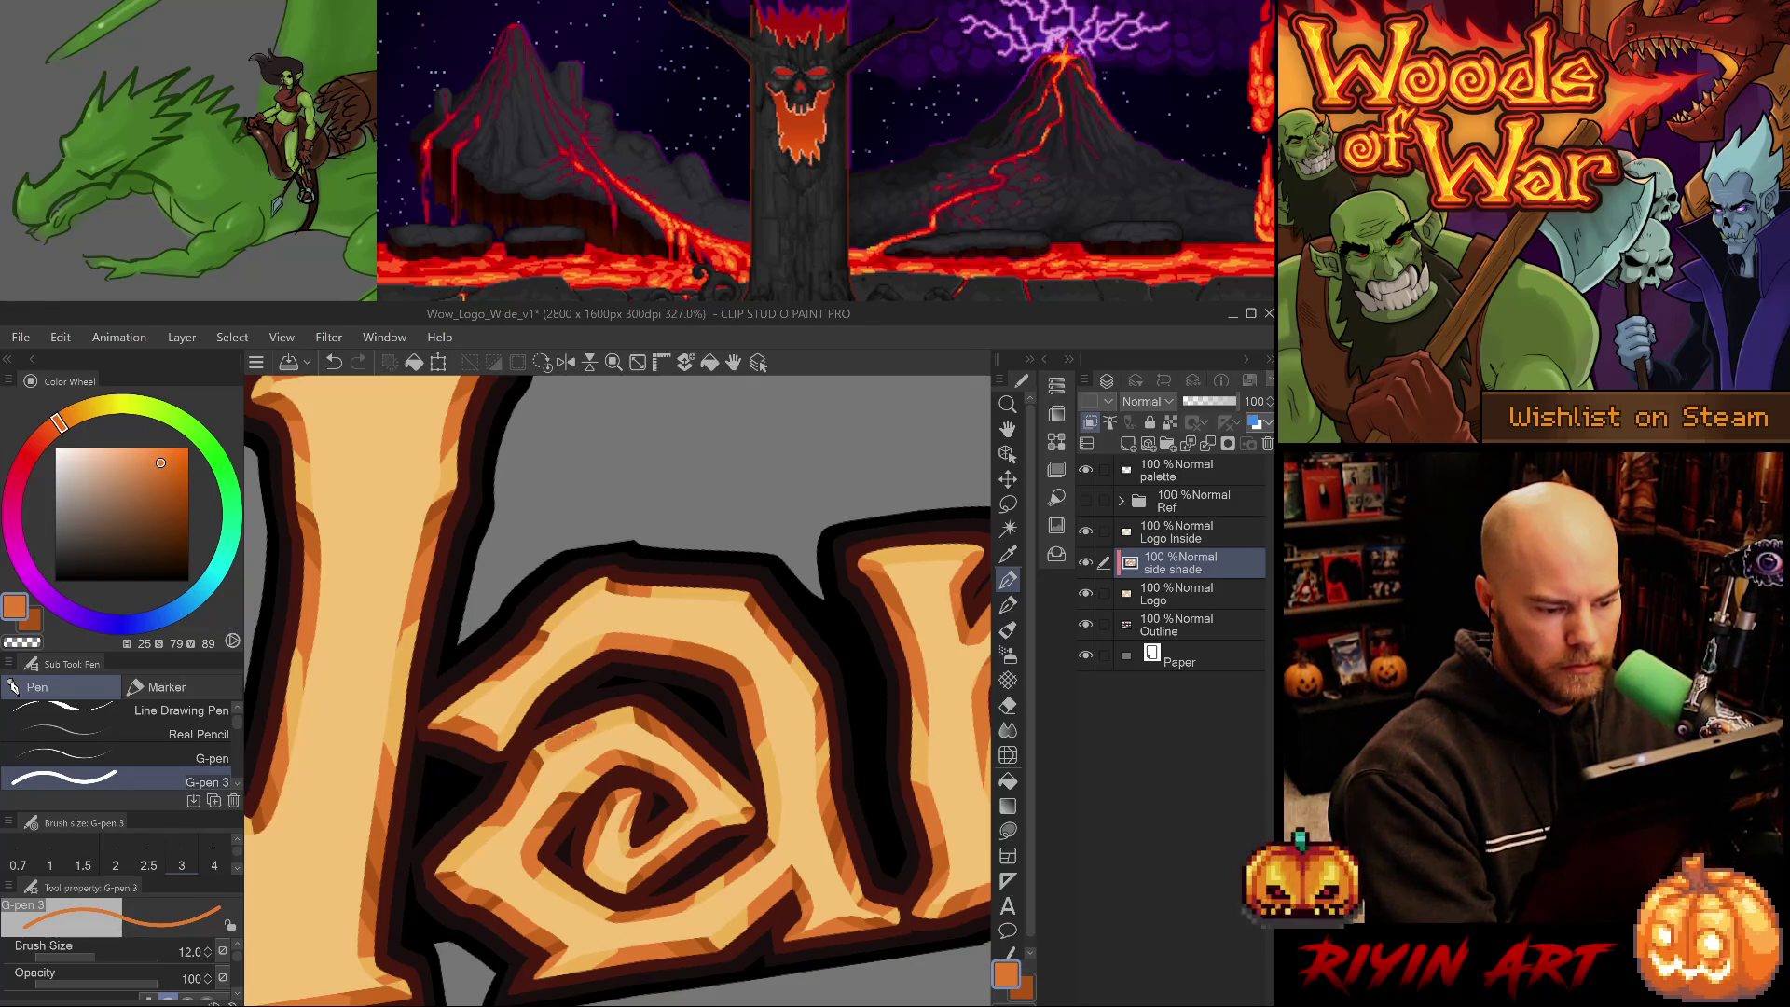
pyautogui.moveTo(652, 746); pyautogui.dragTo(585, 754)
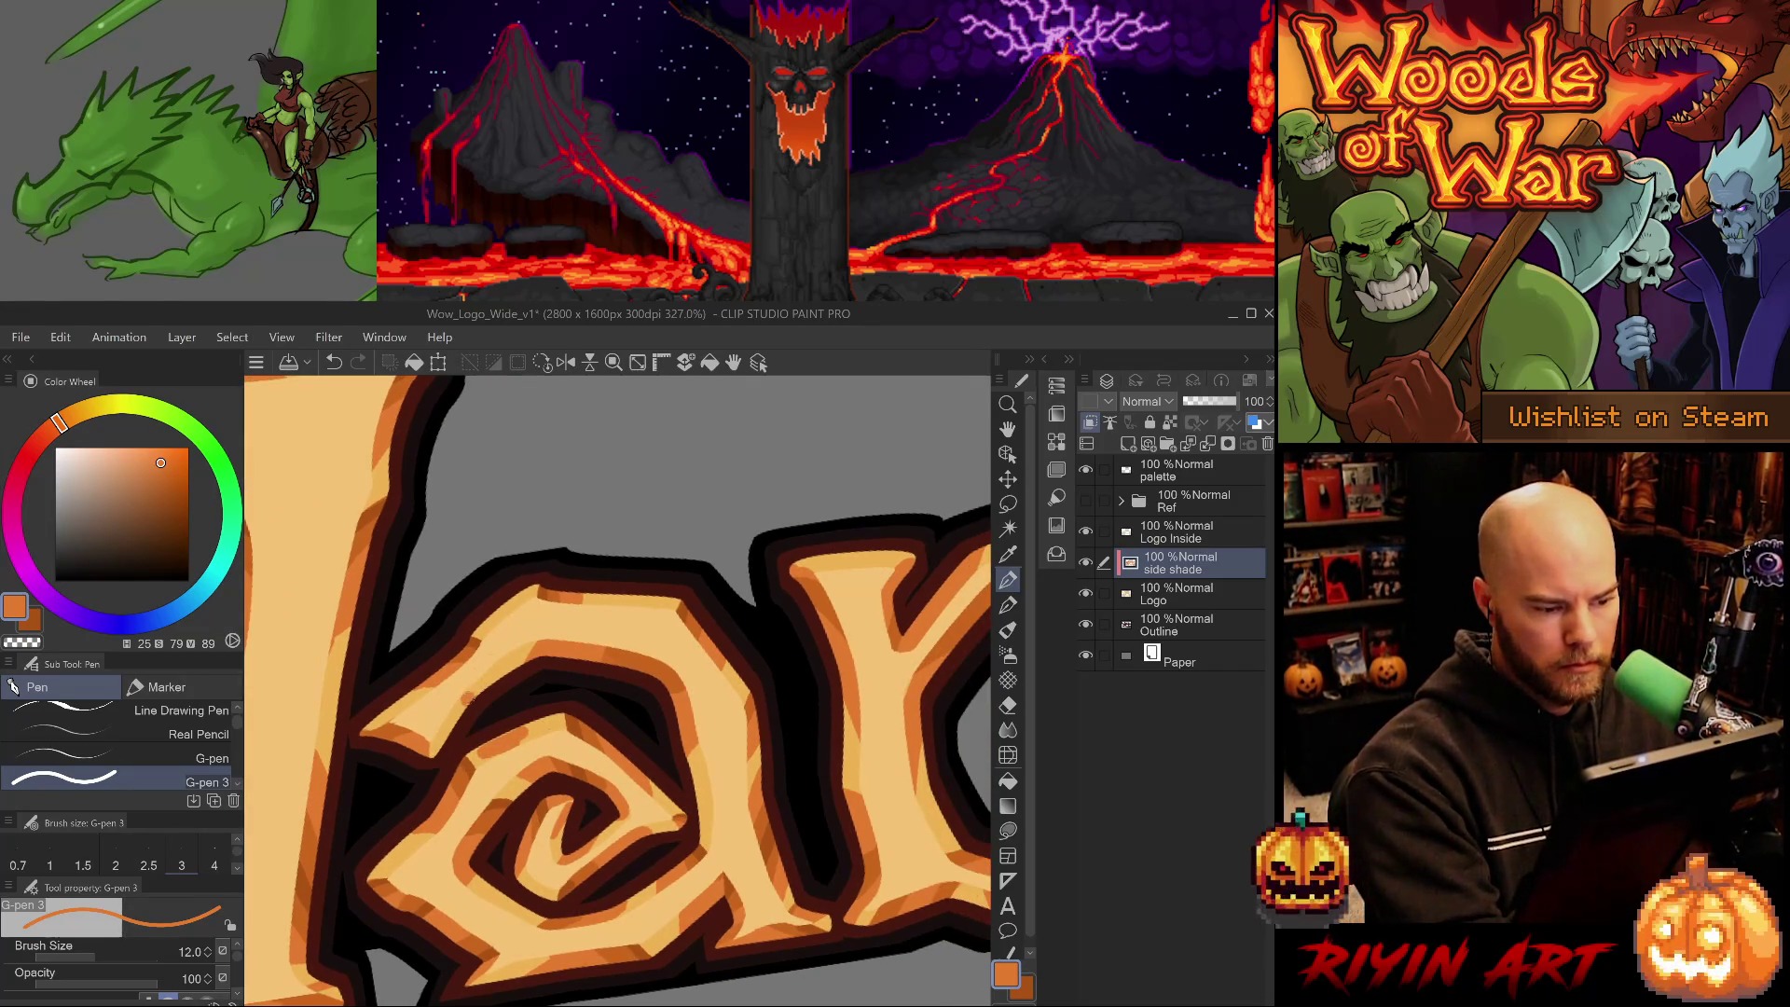
pyautogui.moveTo(680, 760); pyautogui.dragTo(489, 807)
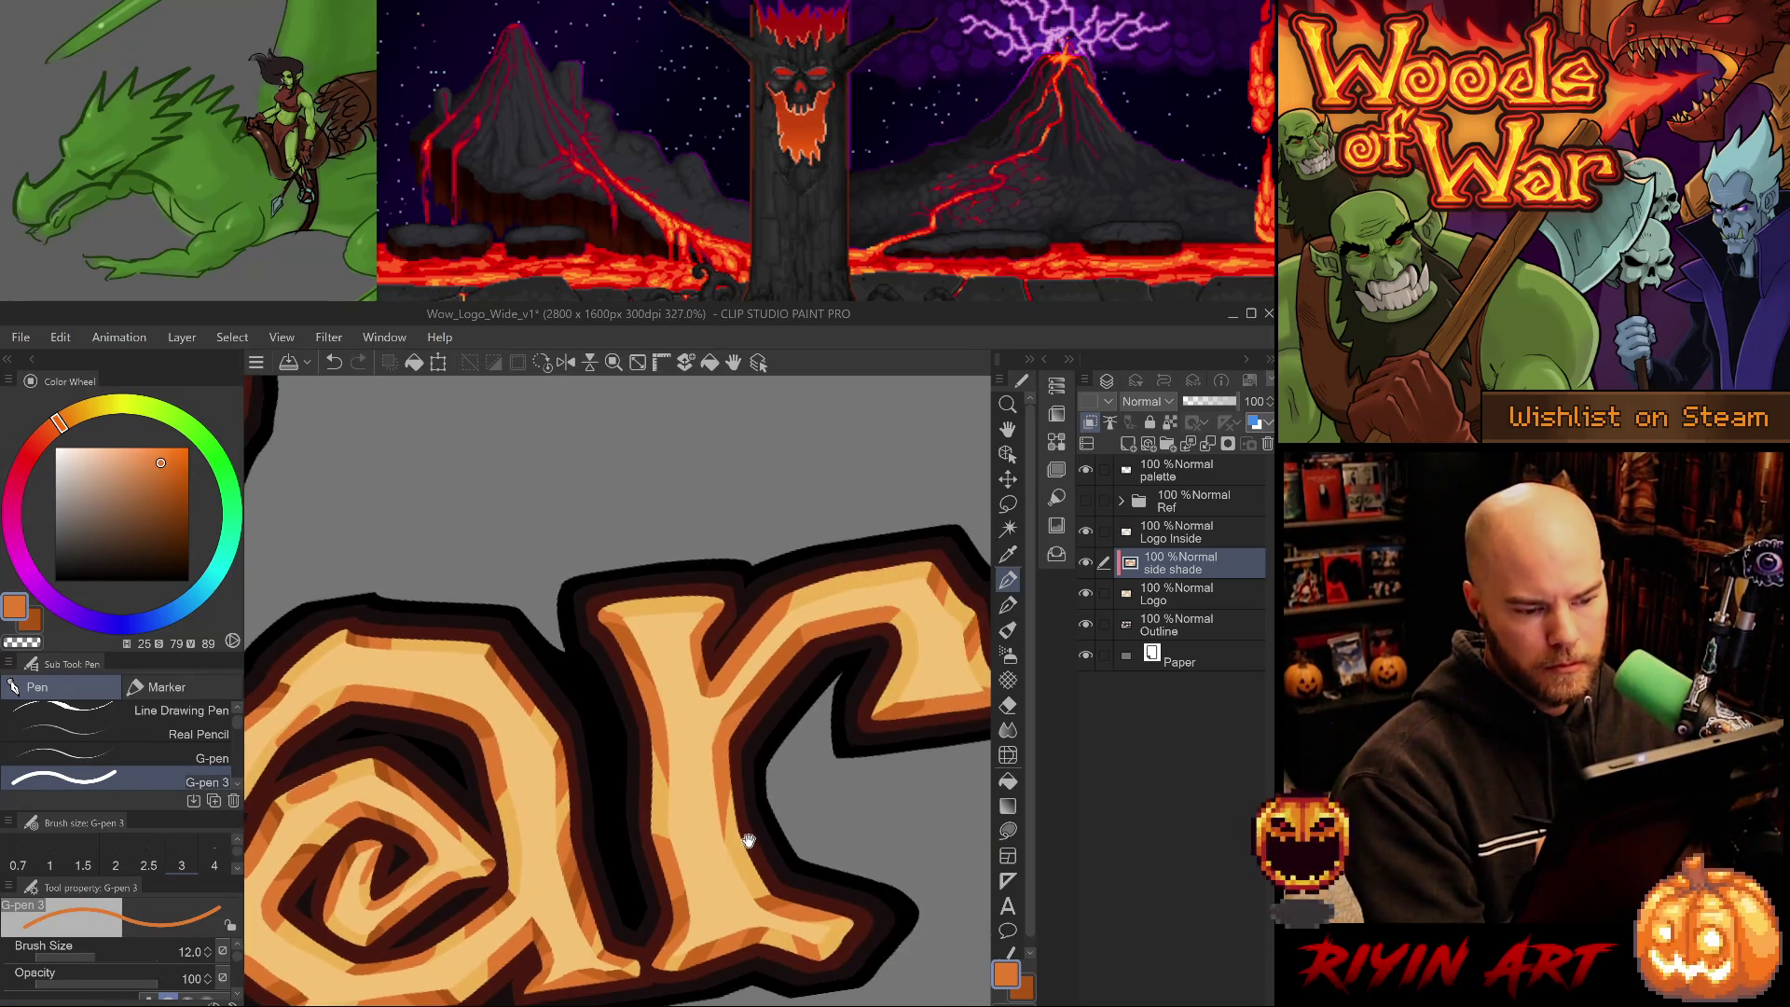
pyautogui.keyDown('alt'); pyautogui.click(489, 640); pyautogui.keyUp('alt')
pyautogui.moveTo(488, 639)
pyautogui.mouseDown()
pyautogui.moveTo(683, 652)
pyautogui.moveTo(688, 692)
pyautogui.mouseUp()
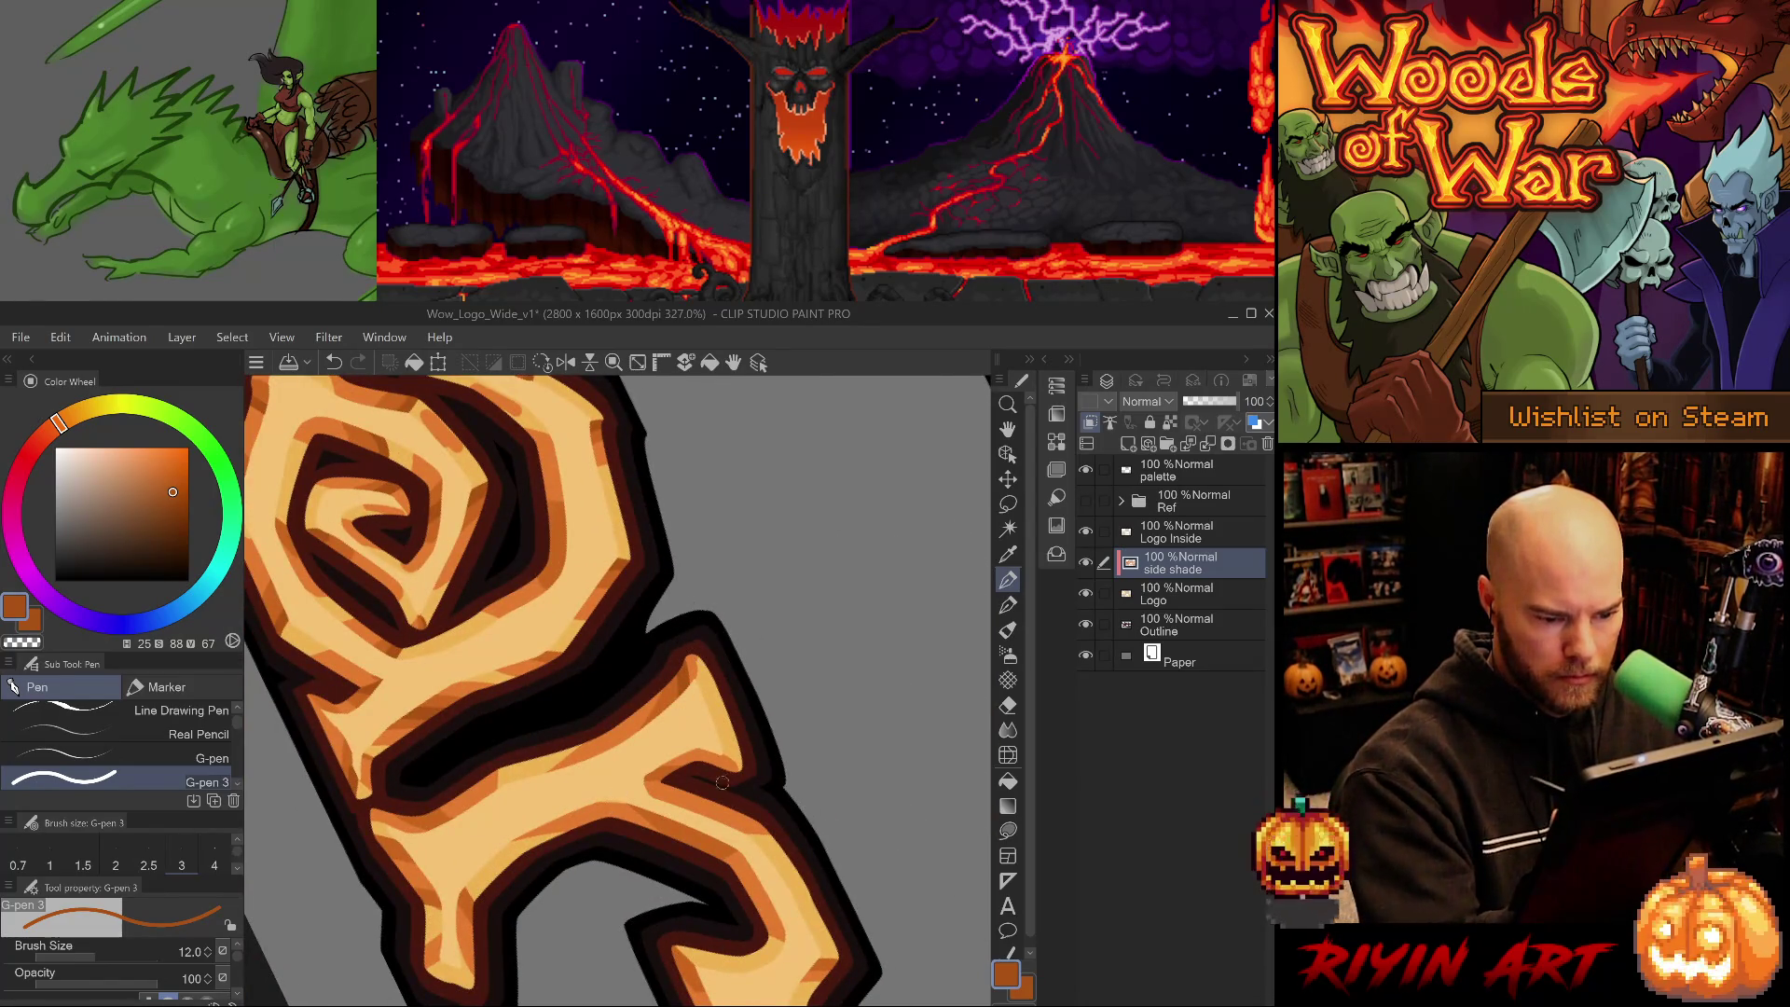
pyautogui.moveTo(722, 782); pyautogui.dragTo(750, 1002)
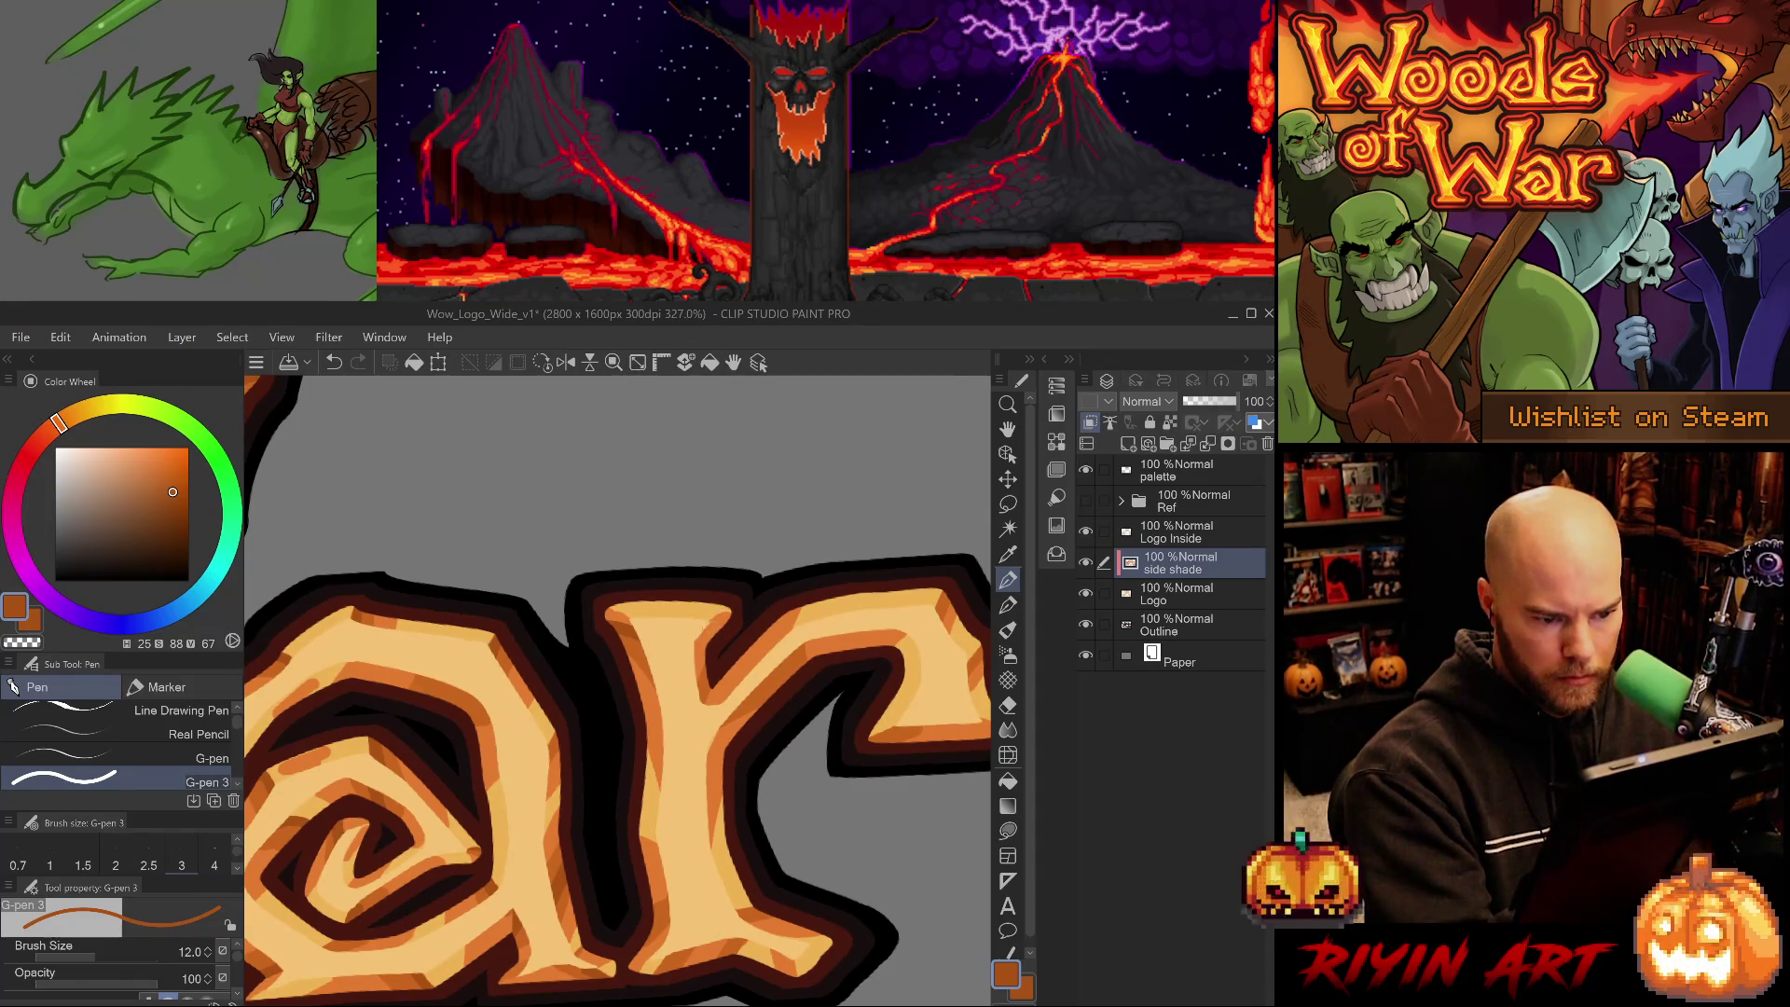
# - Paint dark orange on top of the 'r' and light orange along its stem's right edge
pyautogui.moveTo(706, 632); pyautogui.dragTo(741, 612)
pyautogui.hotkey('ctrl', 'z')
pyautogui.hotkey('ctrl', 'z')
pyautogui.hotkey('ctrl', 'z')
pyautogui.hotkey('ctrl', 'z')
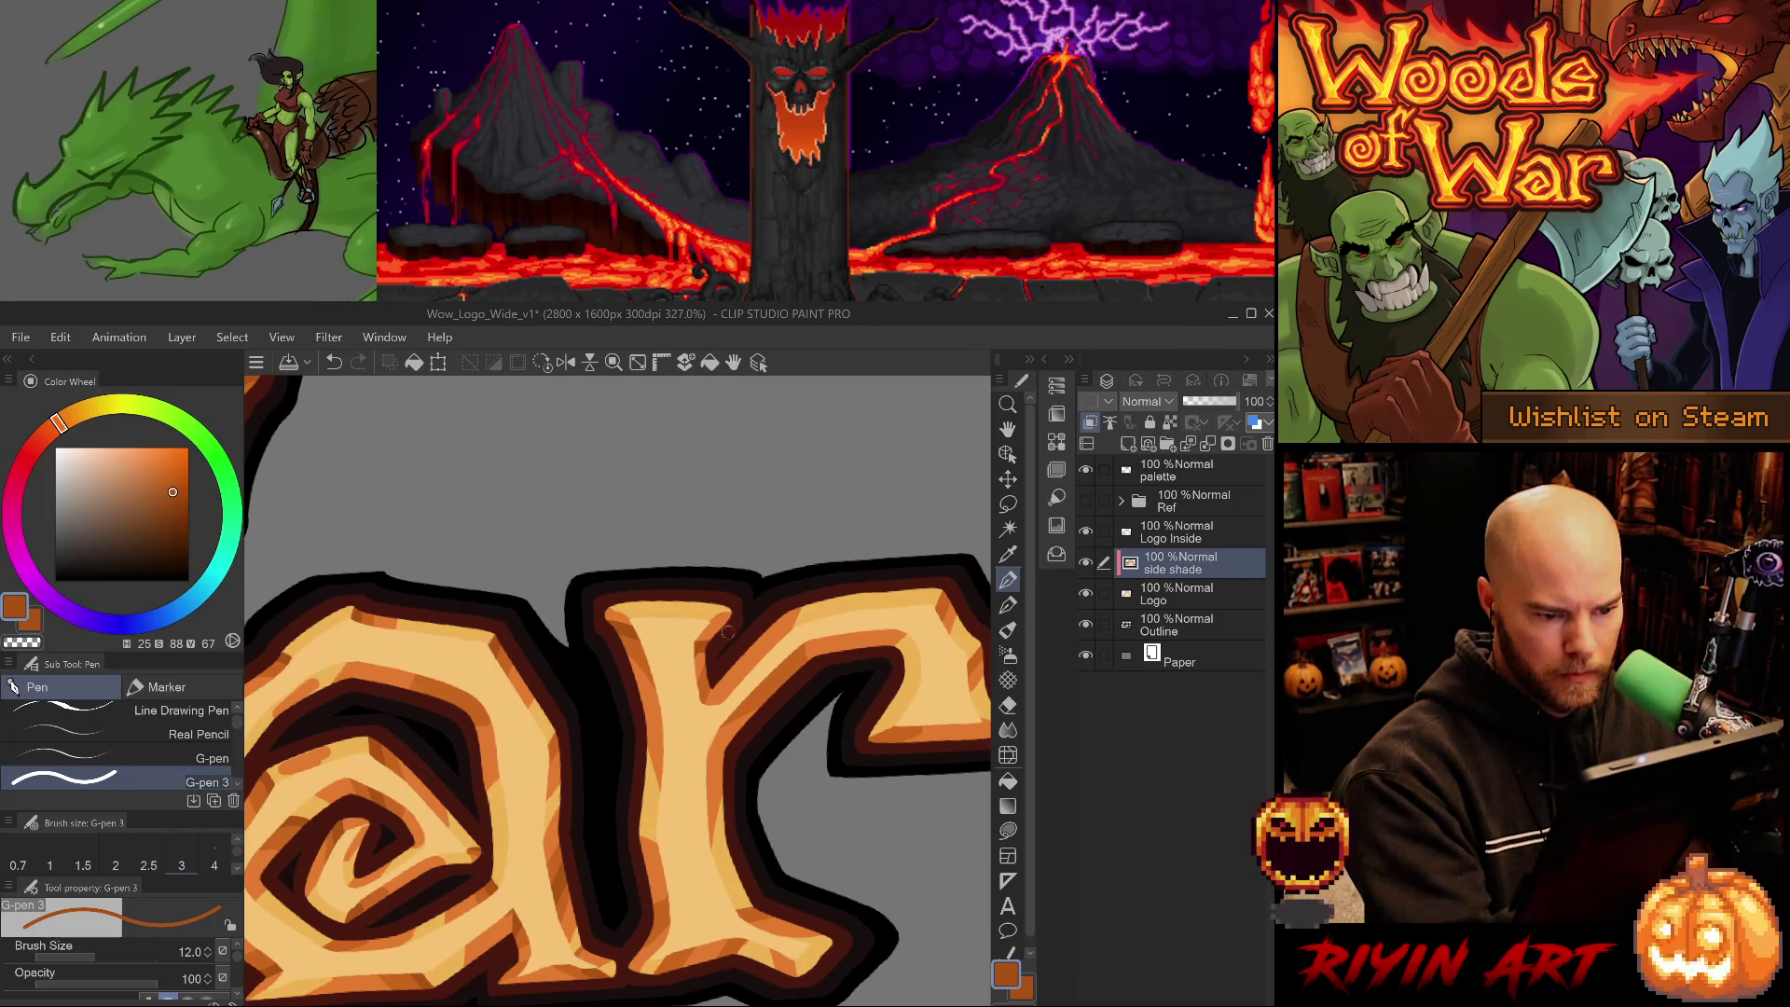
pyautogui.keyDown('alt'); pyautogui.click(705, 673); pyautogui.keyUp('alt')
pyautogui.keyDown('alt'); pyautogui.click(695, 694); pyautogui.keyUp('alt')
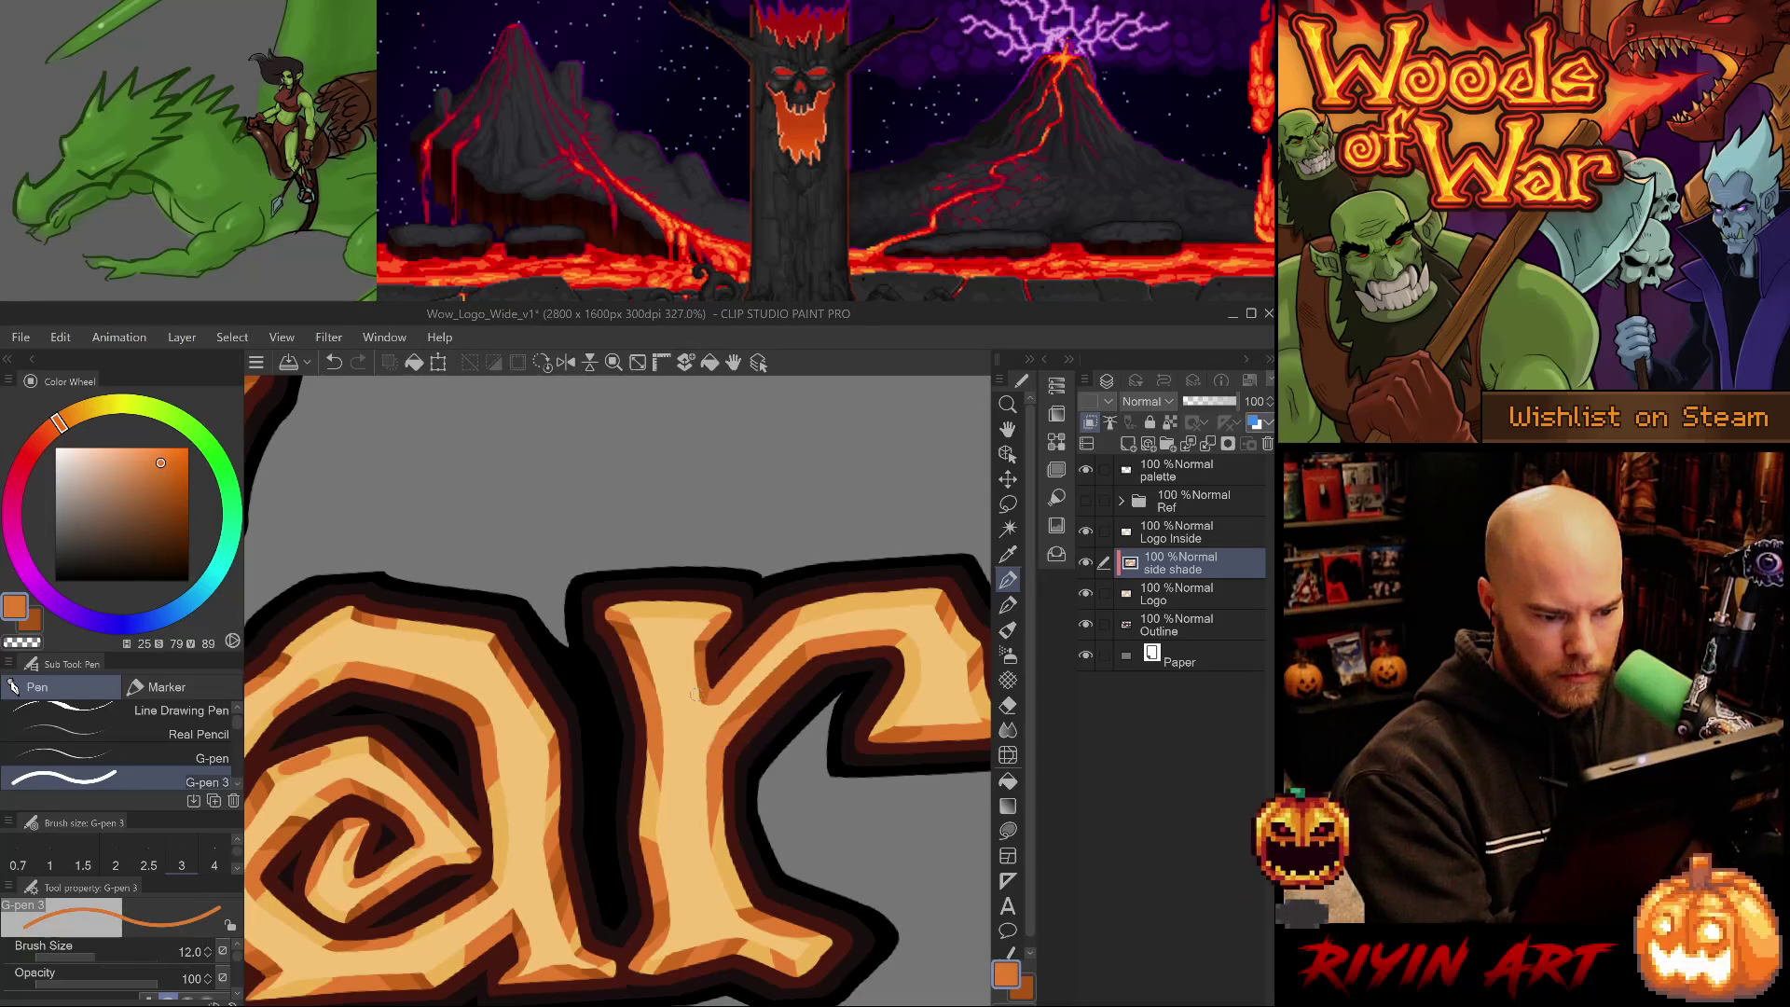
pyautogui.moveTo(701, 695); pyautogui.dragTo(713, 663)
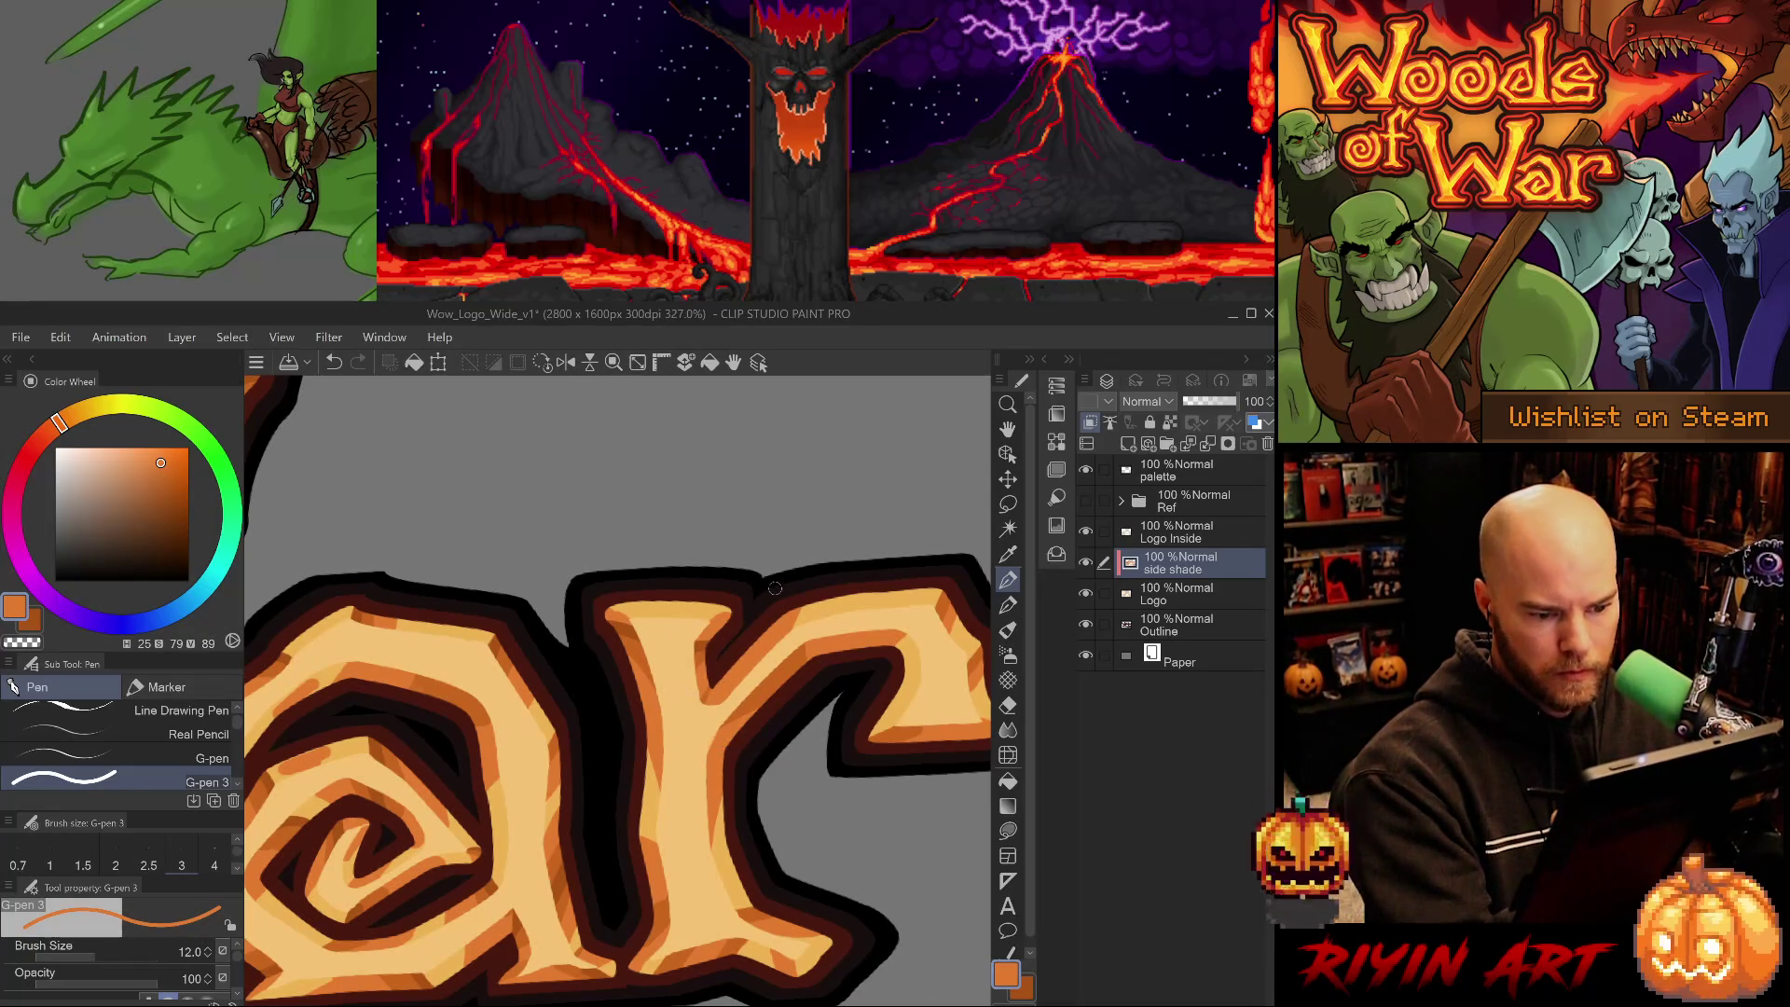
pyautogui.moveTo(824, 590); pyautogui.dragTo(734, 627)
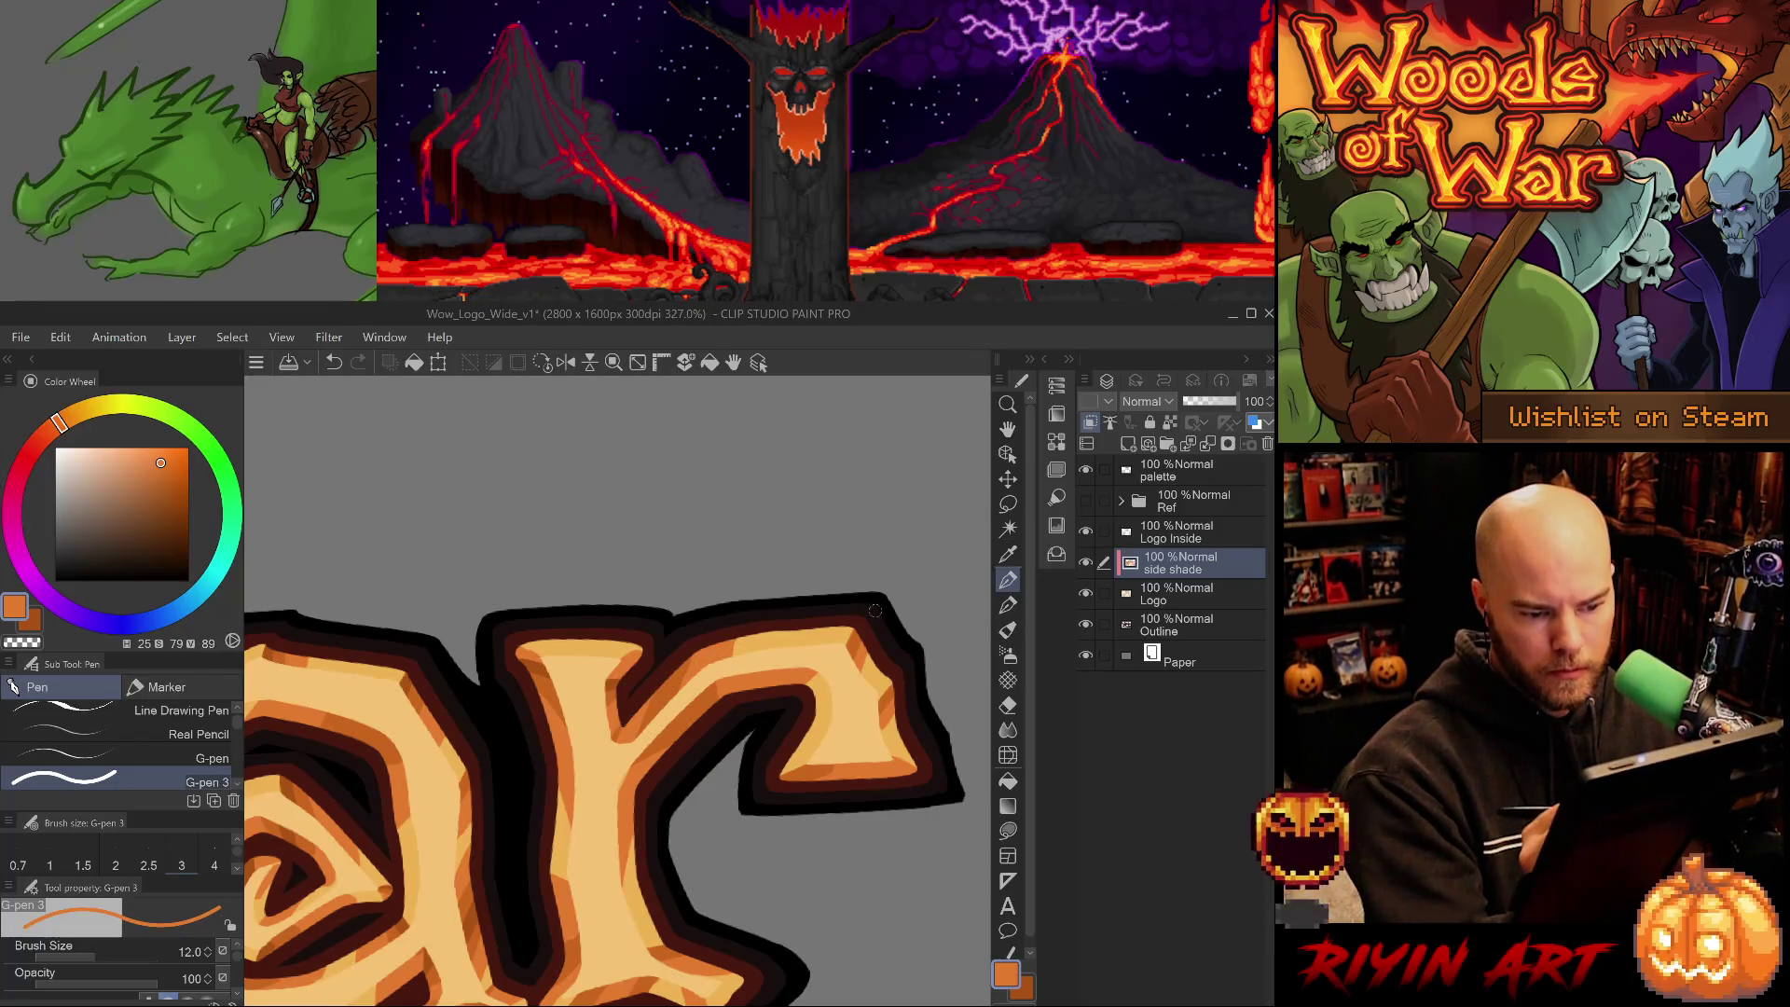
# - Paint a darker orange stroke on the 'r' arm, comparing with undo/redo before keeping it
pyautogui.keyDown('alt'); pyautogui.click(669, 746); pyautogui.keyUp('alt')
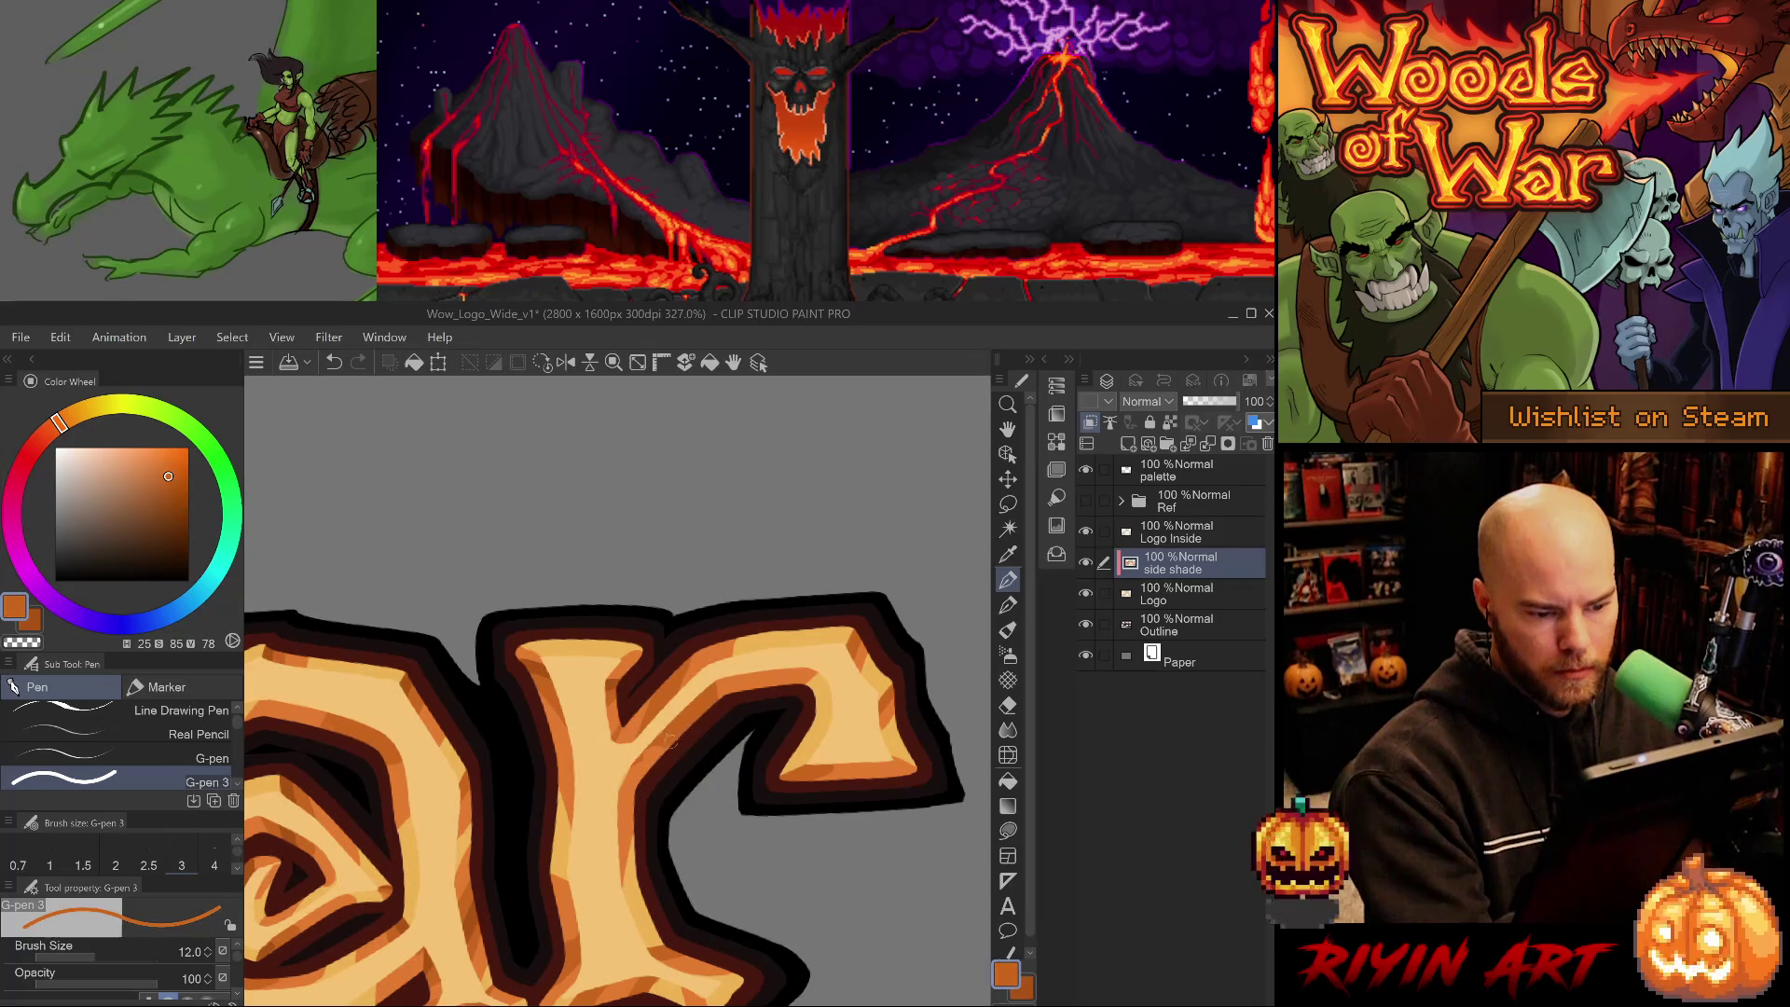
pyautogui.keyDown('alt'); pyautogui.click(534, 669); pyautogui.keyUp('alt')
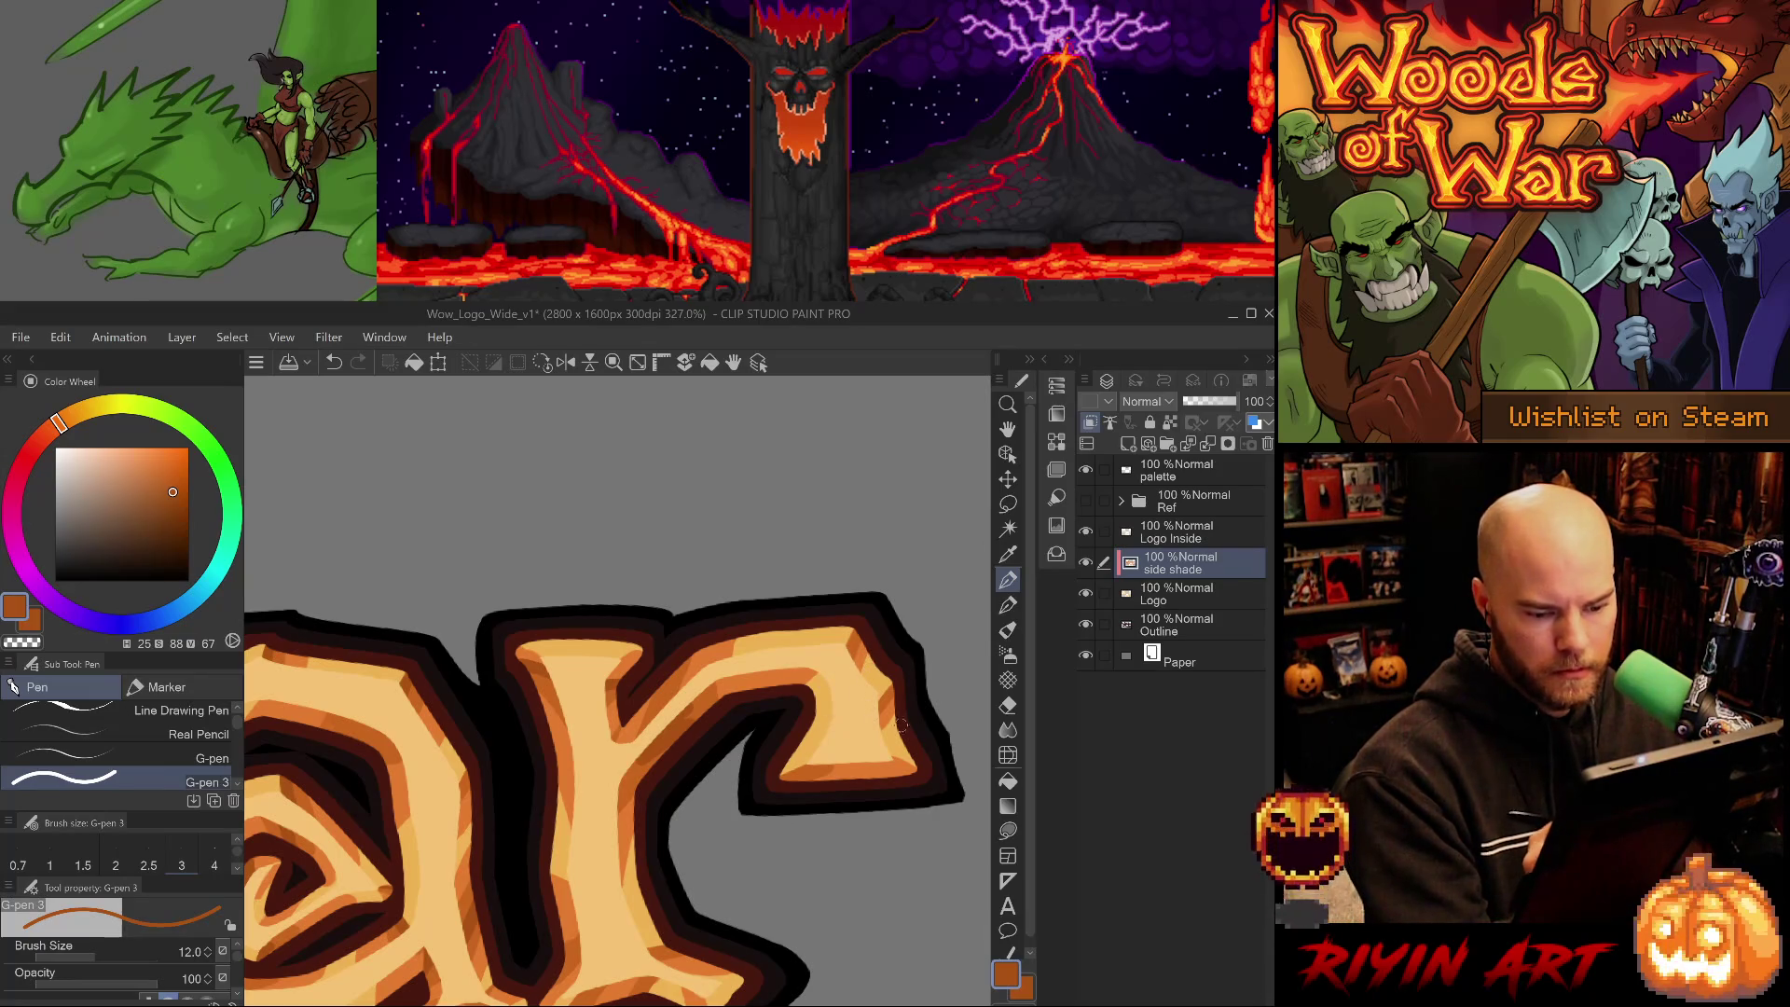
pyautogui.moveTo(814, 762); pyautogui.dragTo(783, 777)
pyautogui.hotkey('ctrl', 'z')
pyautogui.hotkey('ctrl', 'y')
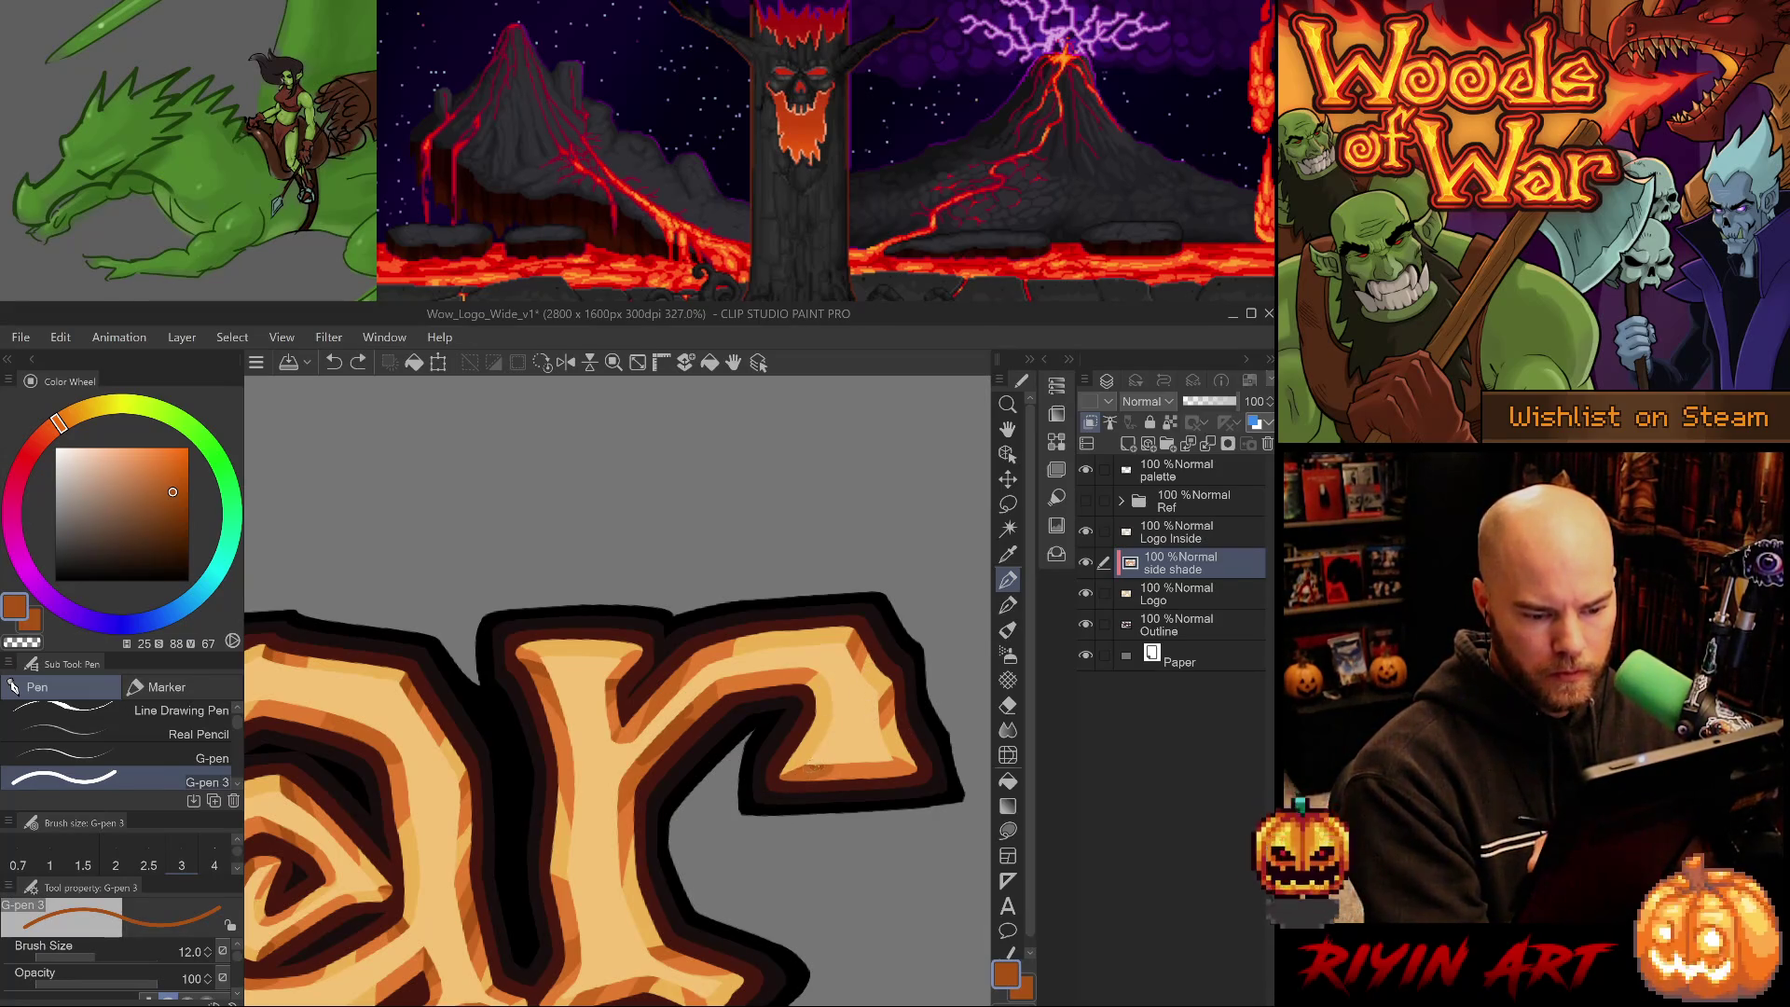
pyautogui.hotkey('ctrl', 'z')
pyautogui.hotkey('ctrl', 'y')
# - Try light orange on the arm's right edge, then add finer dark shading at its top-right corner
pyautogui.keyDown('alt'); pyautogui.click(825, 774); pyautogui.keyUp('alt')
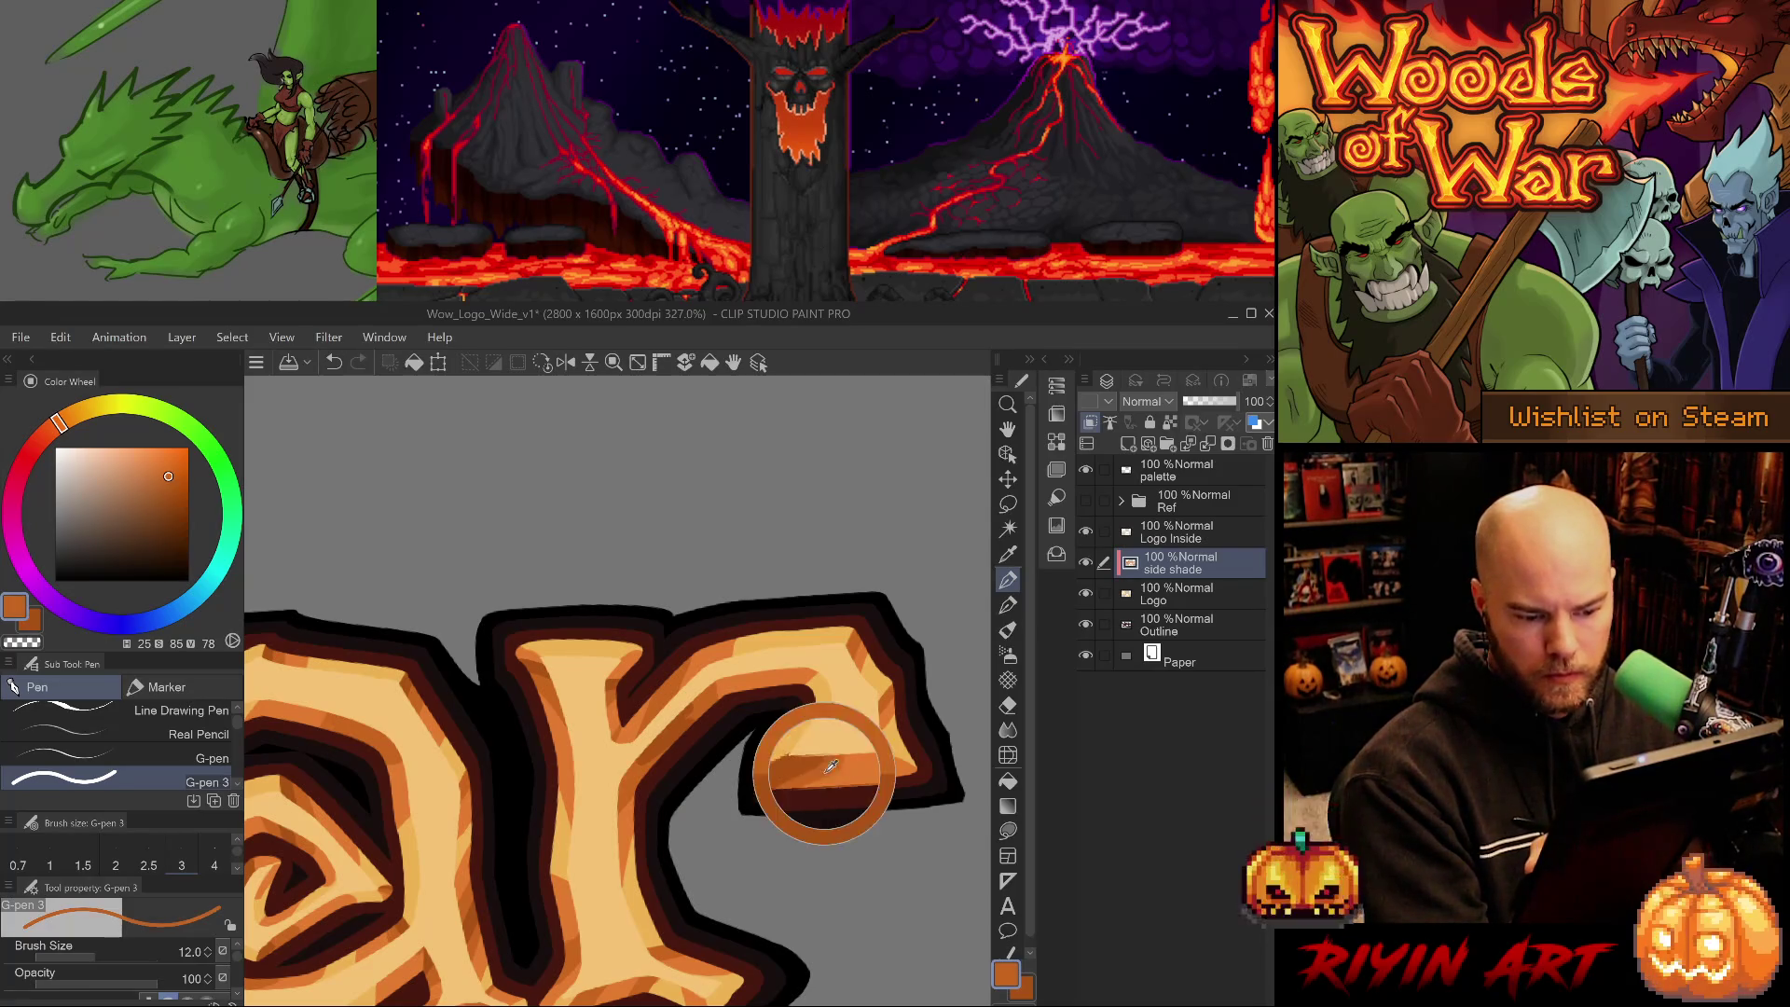
pyautogui.keyDown('alt'); pyautogui.click(800, 777); pyautogui.keyUp('alt')
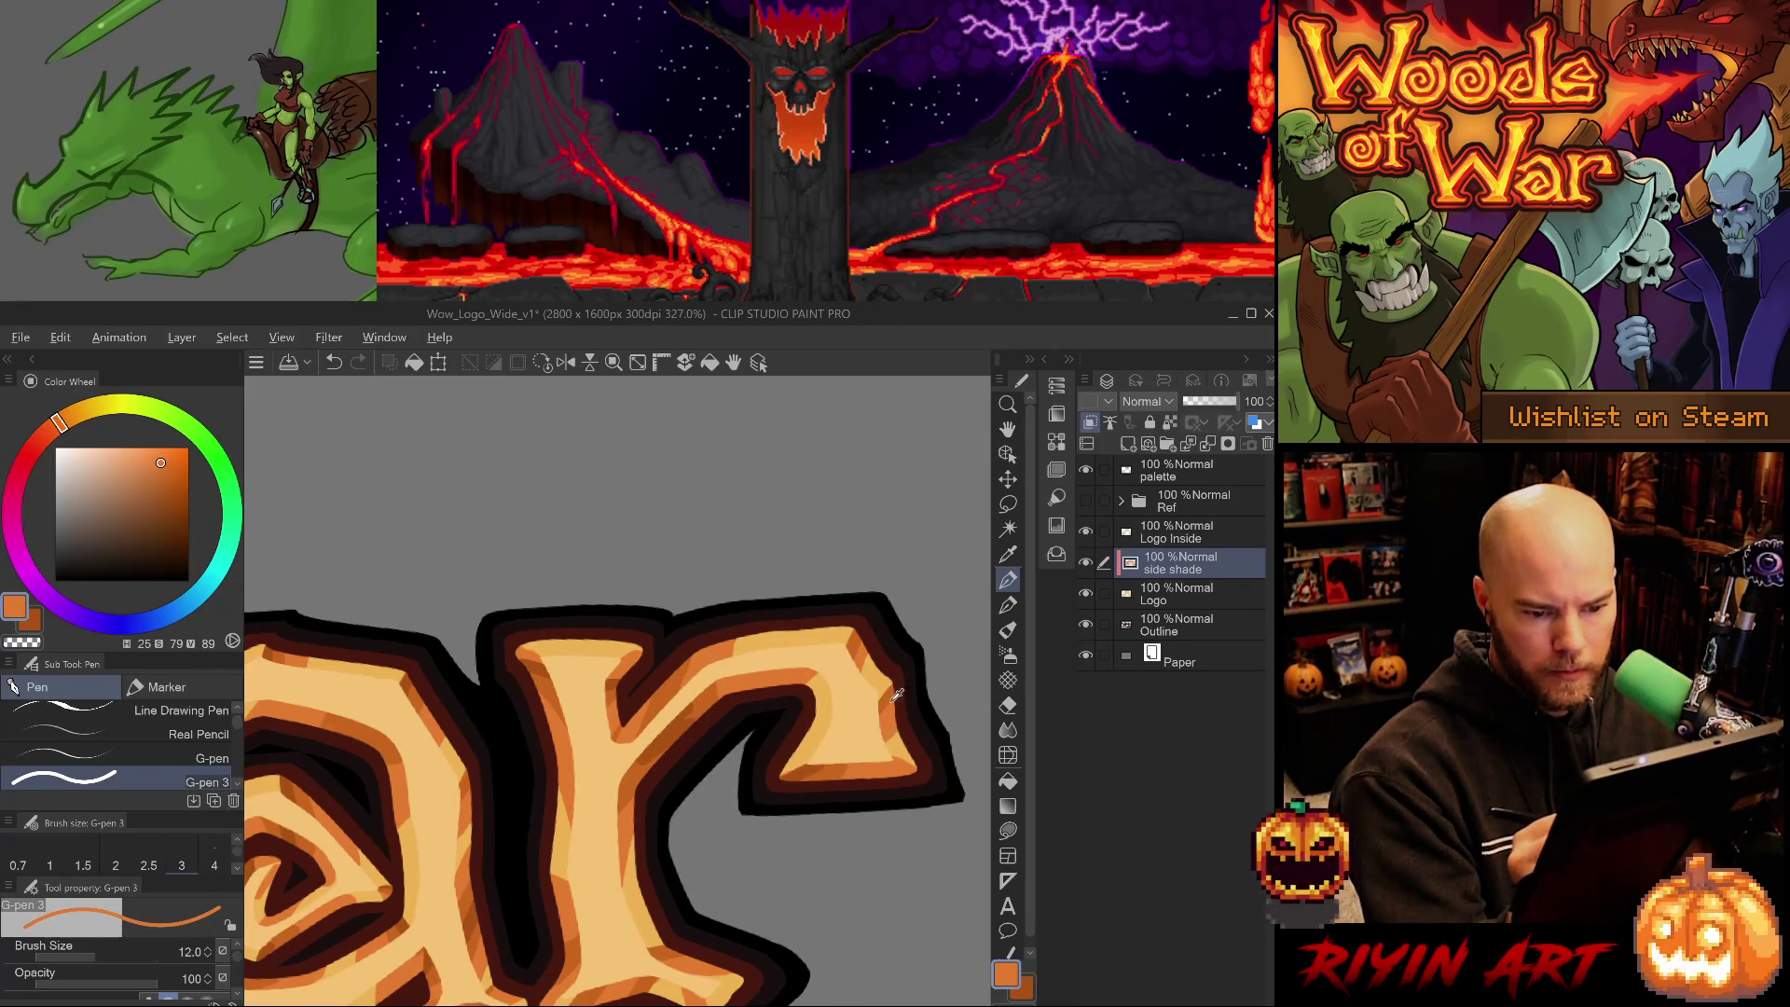
pyautogui.moveTo(890, 709); pyautogui.dragTo(886, 725)
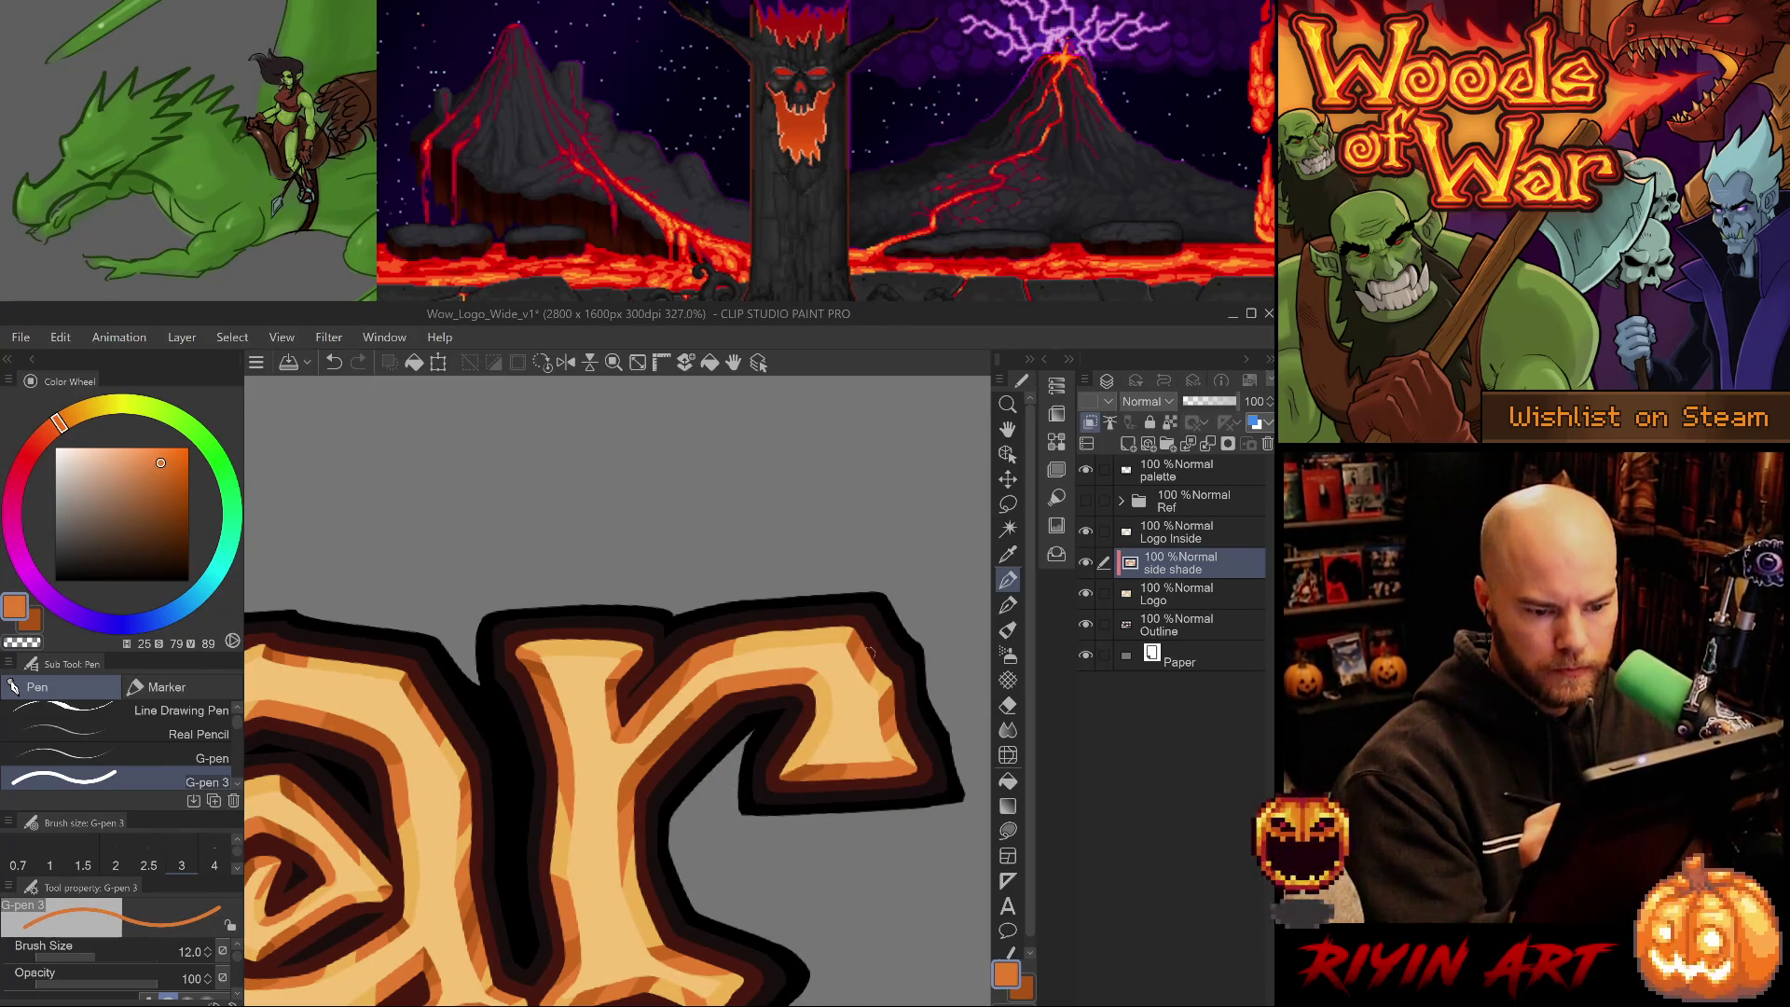
pyautogui.keyDown('alt'); pyautogui.click(805, 775); pyautogui.keyUp('alt')
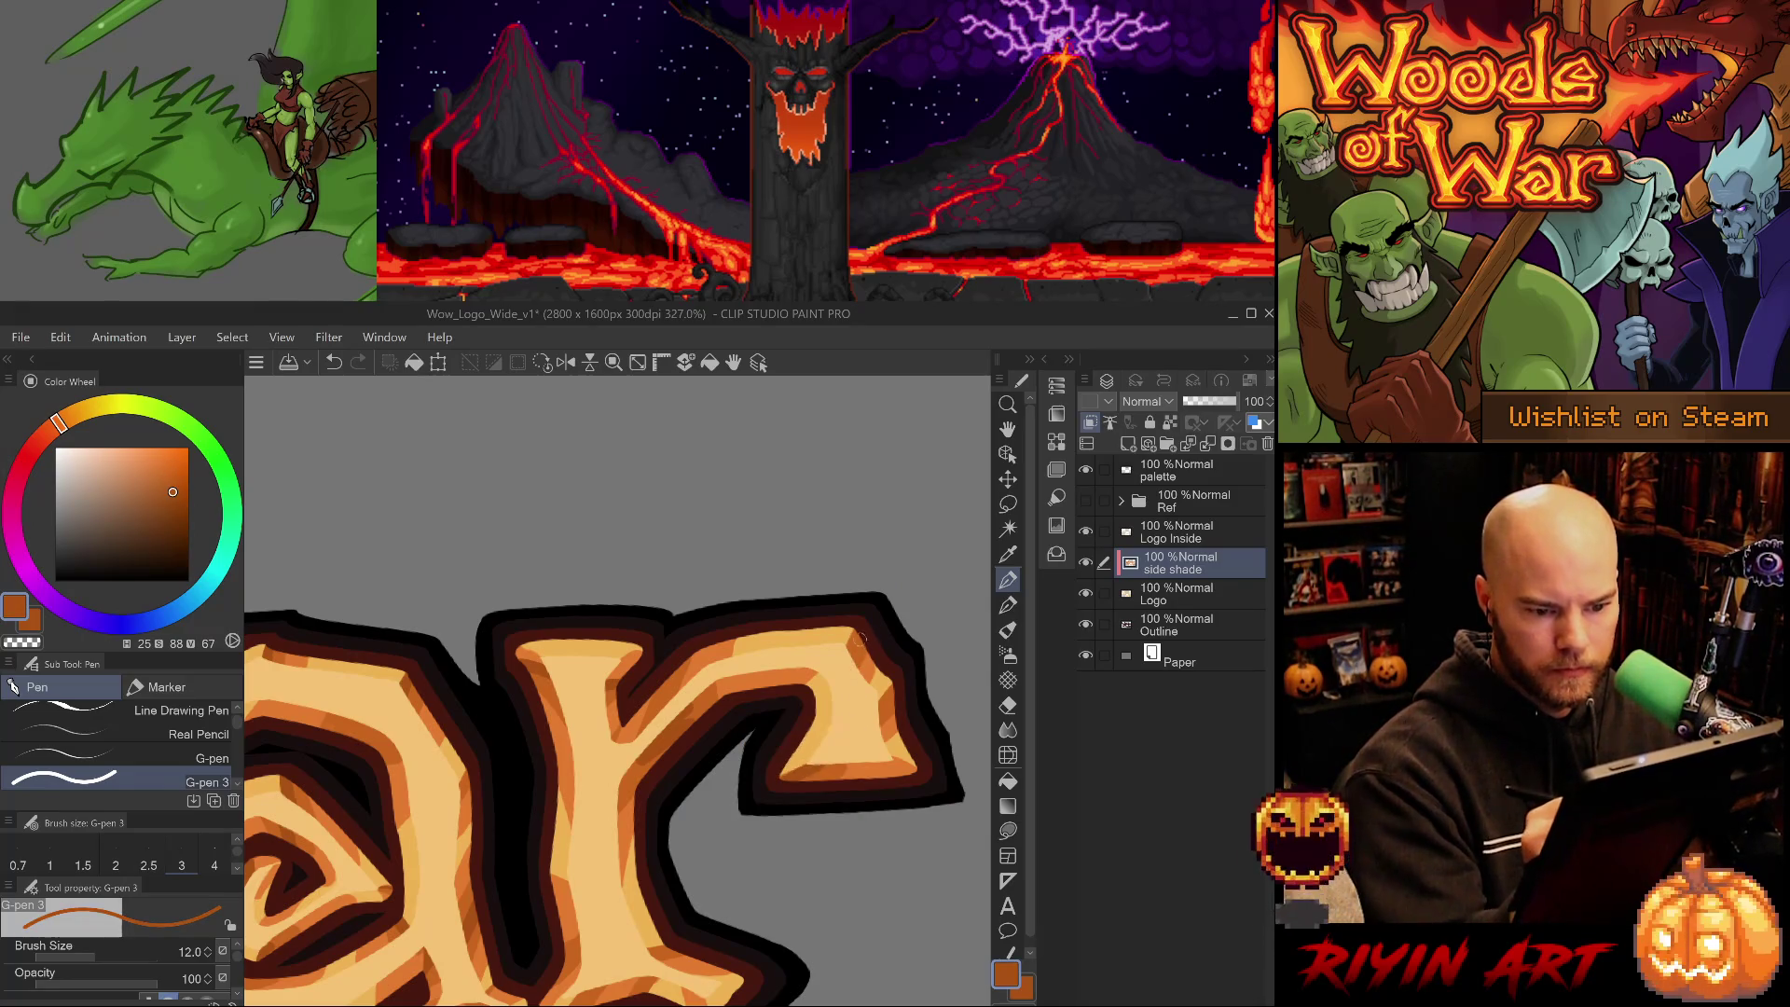
pyautogui.hotkey('ctrl', 'z')
pyautogui.press('[')
pyautogui.moveTo(859, 633); pyautogui.dragTo(855, 653)
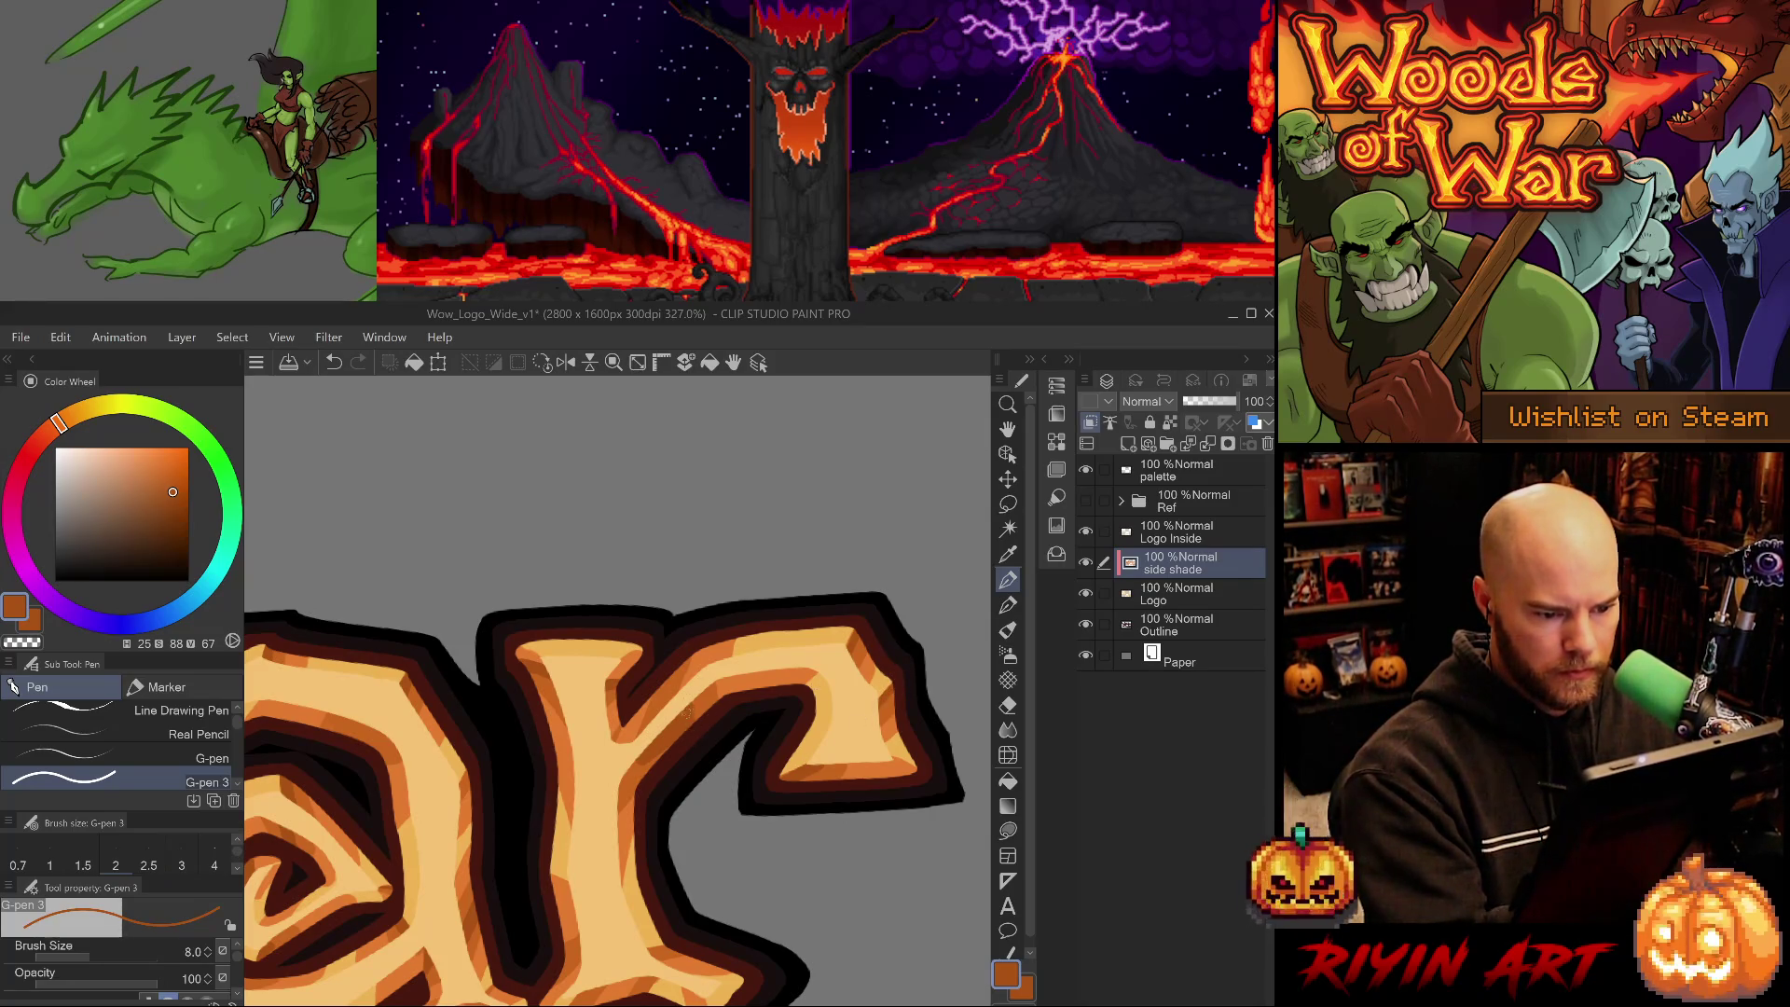
pyautogui.keyDown('alt'); pyautogui.click(682, 688); pyautogui.keyUp('alt')
pyautogui.keyDown('alt'); pyautogui.click(632, 724); pyautogui.keyUp('alt')
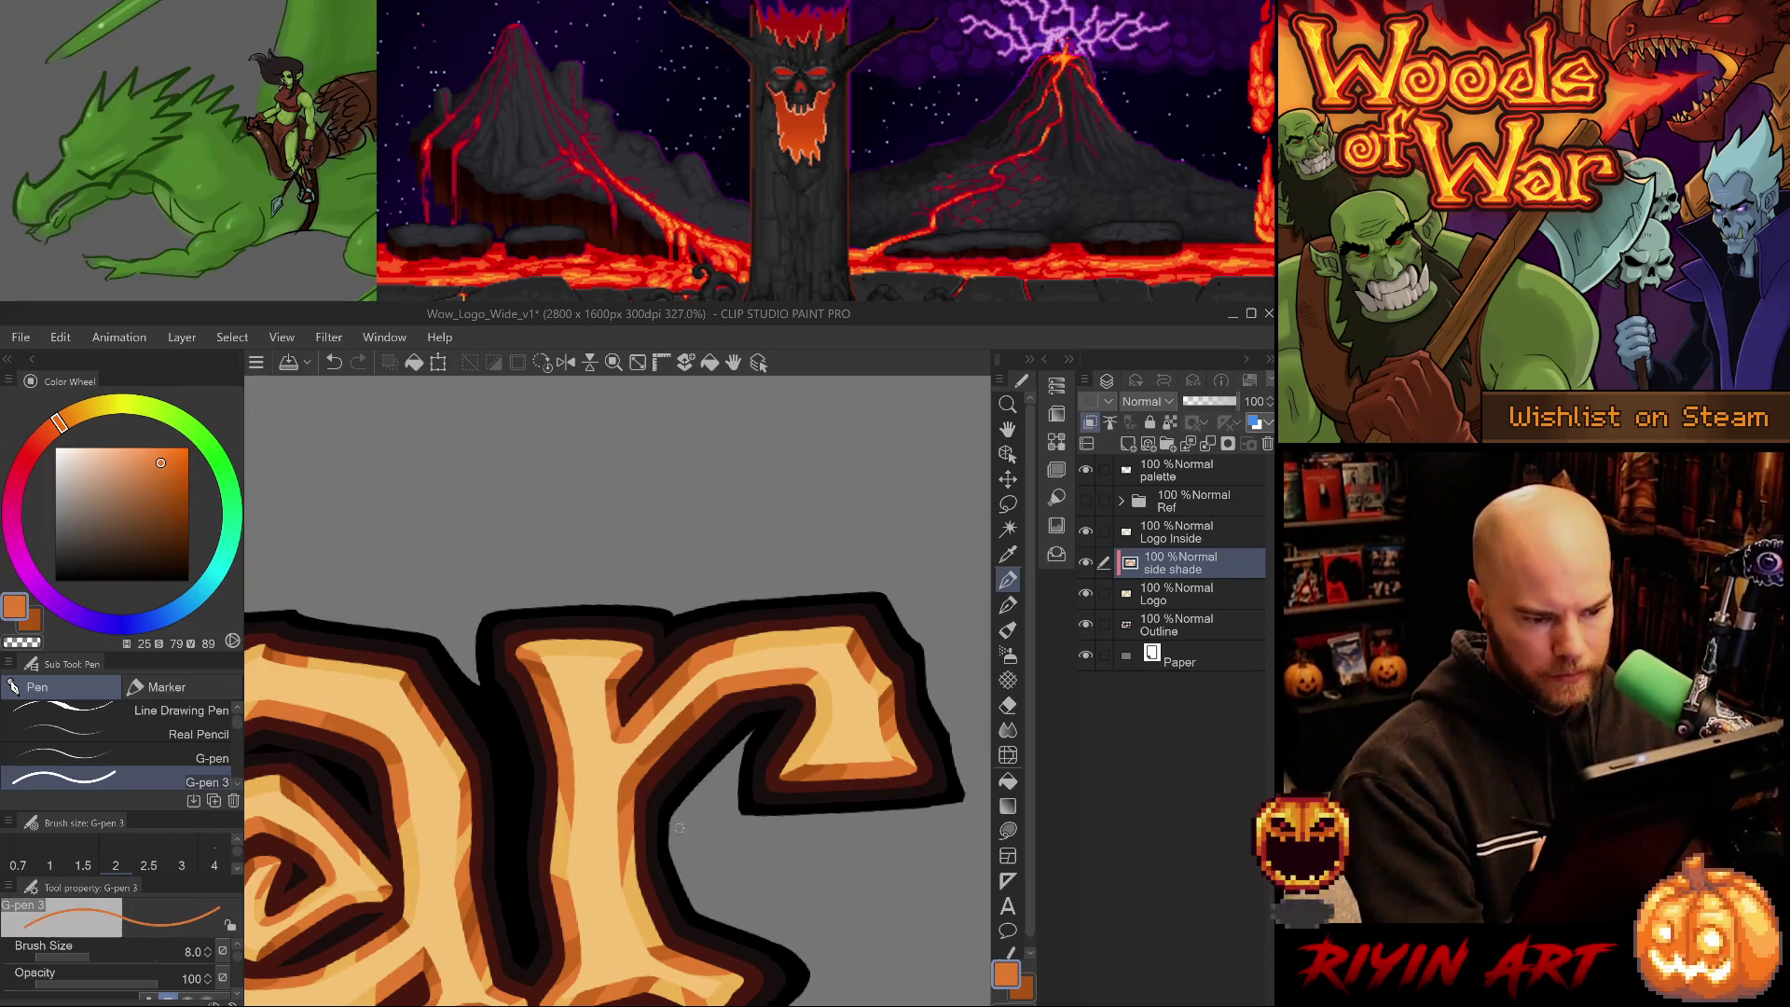
pyautogui.keyDown('alt'); pyautogui.click(615, 736); pyautogui.keyUp('alt')
pyautogui.moveTo(706, 731); pyautogui.dragTo(690, 586)
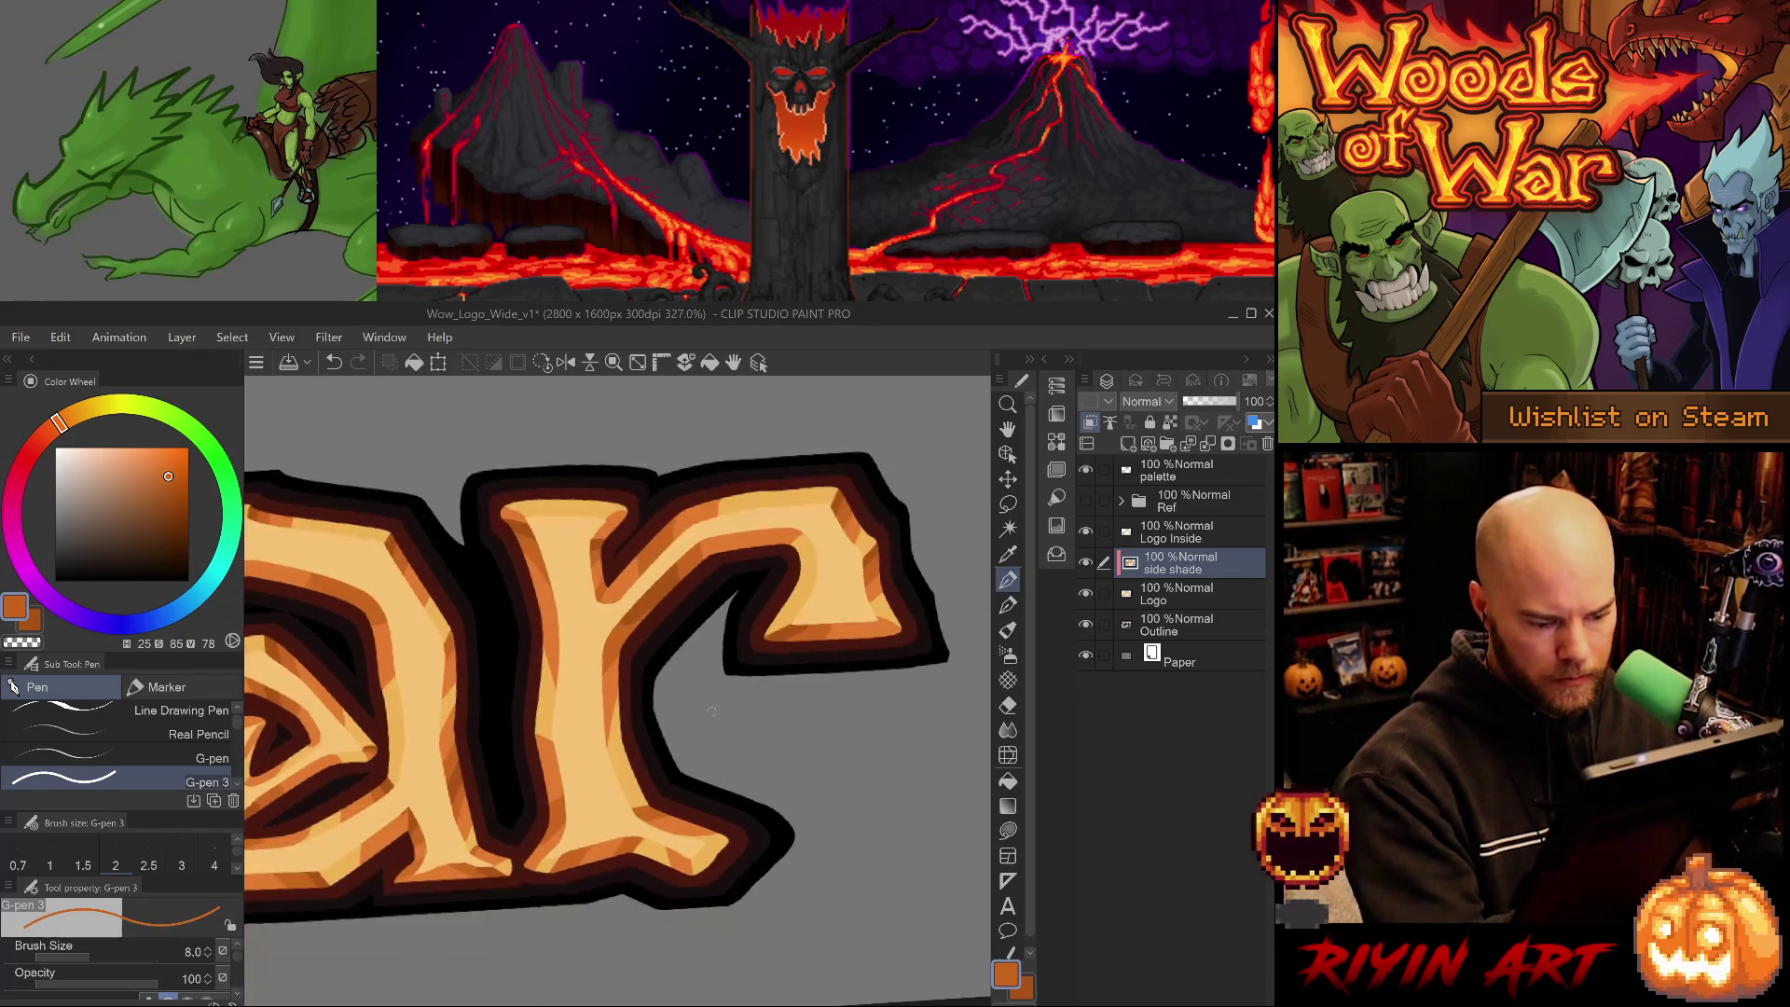
# - Rotate the view around the 'ar', sample mid and light orange, and save the logo
pyautogui.keyDown('alt'); pyautogui.click(671, 816); pyautogui.keyUp('alt')
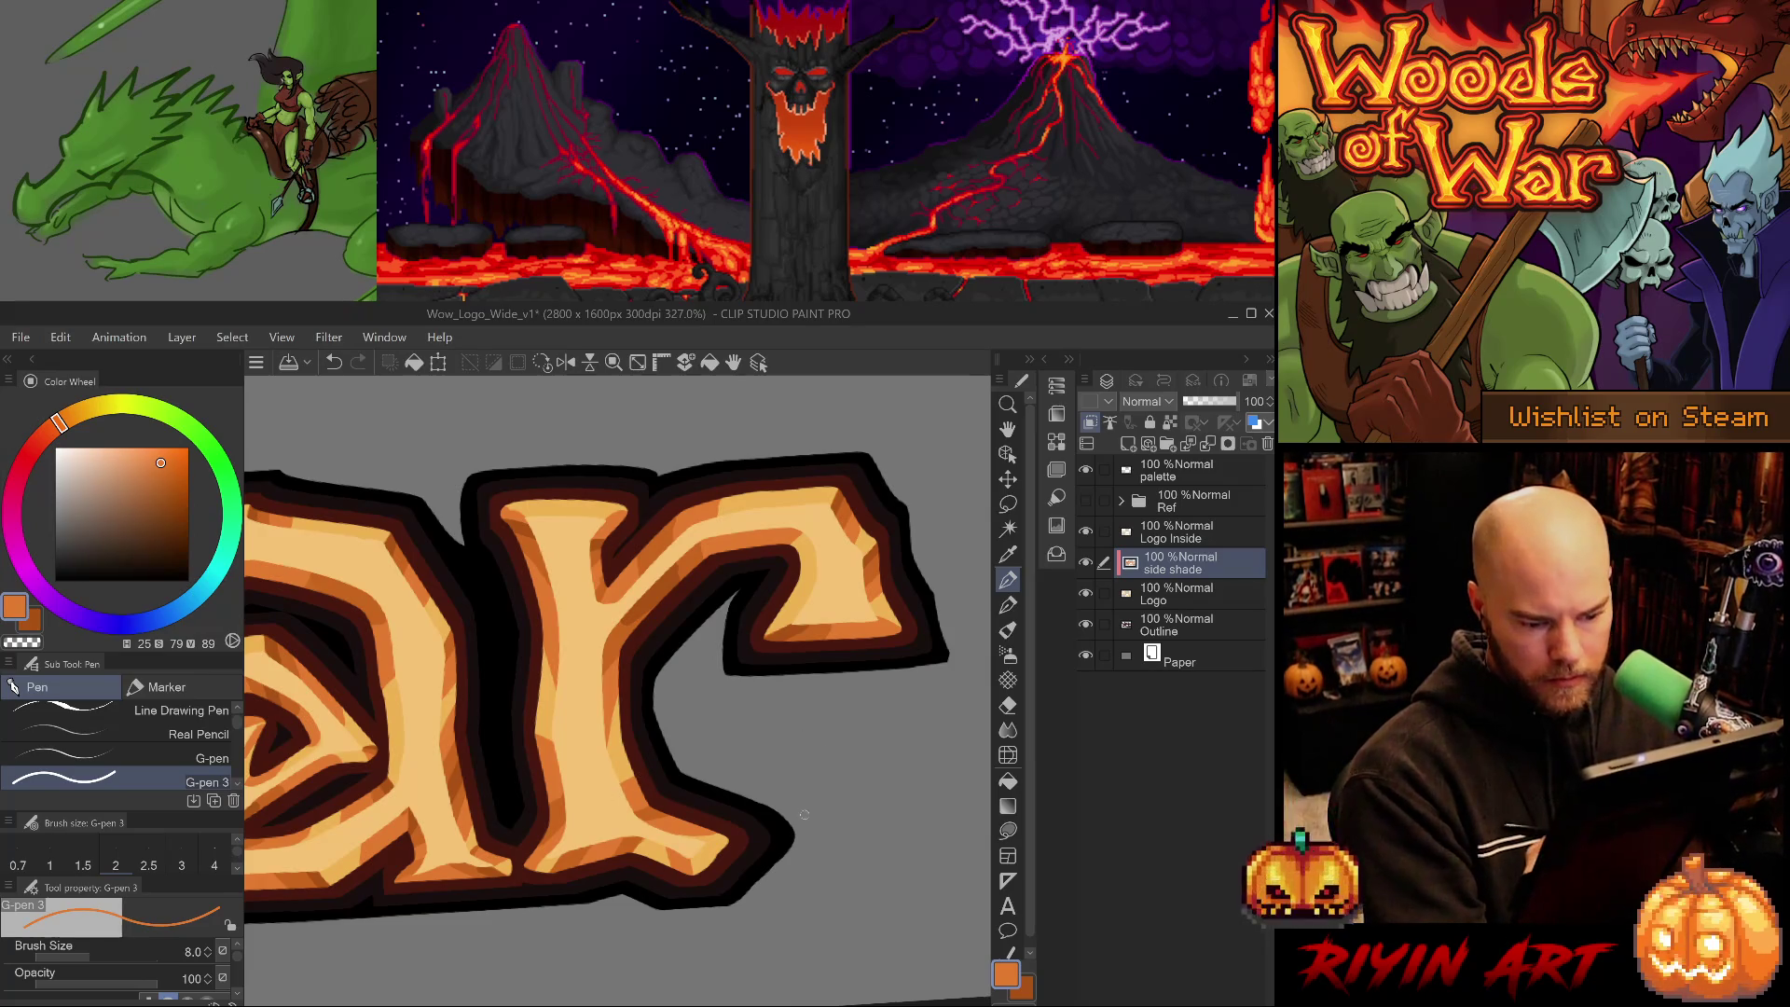
pyautogui.moveTo(752, 840); pyautogui.dragTo(499, 779)
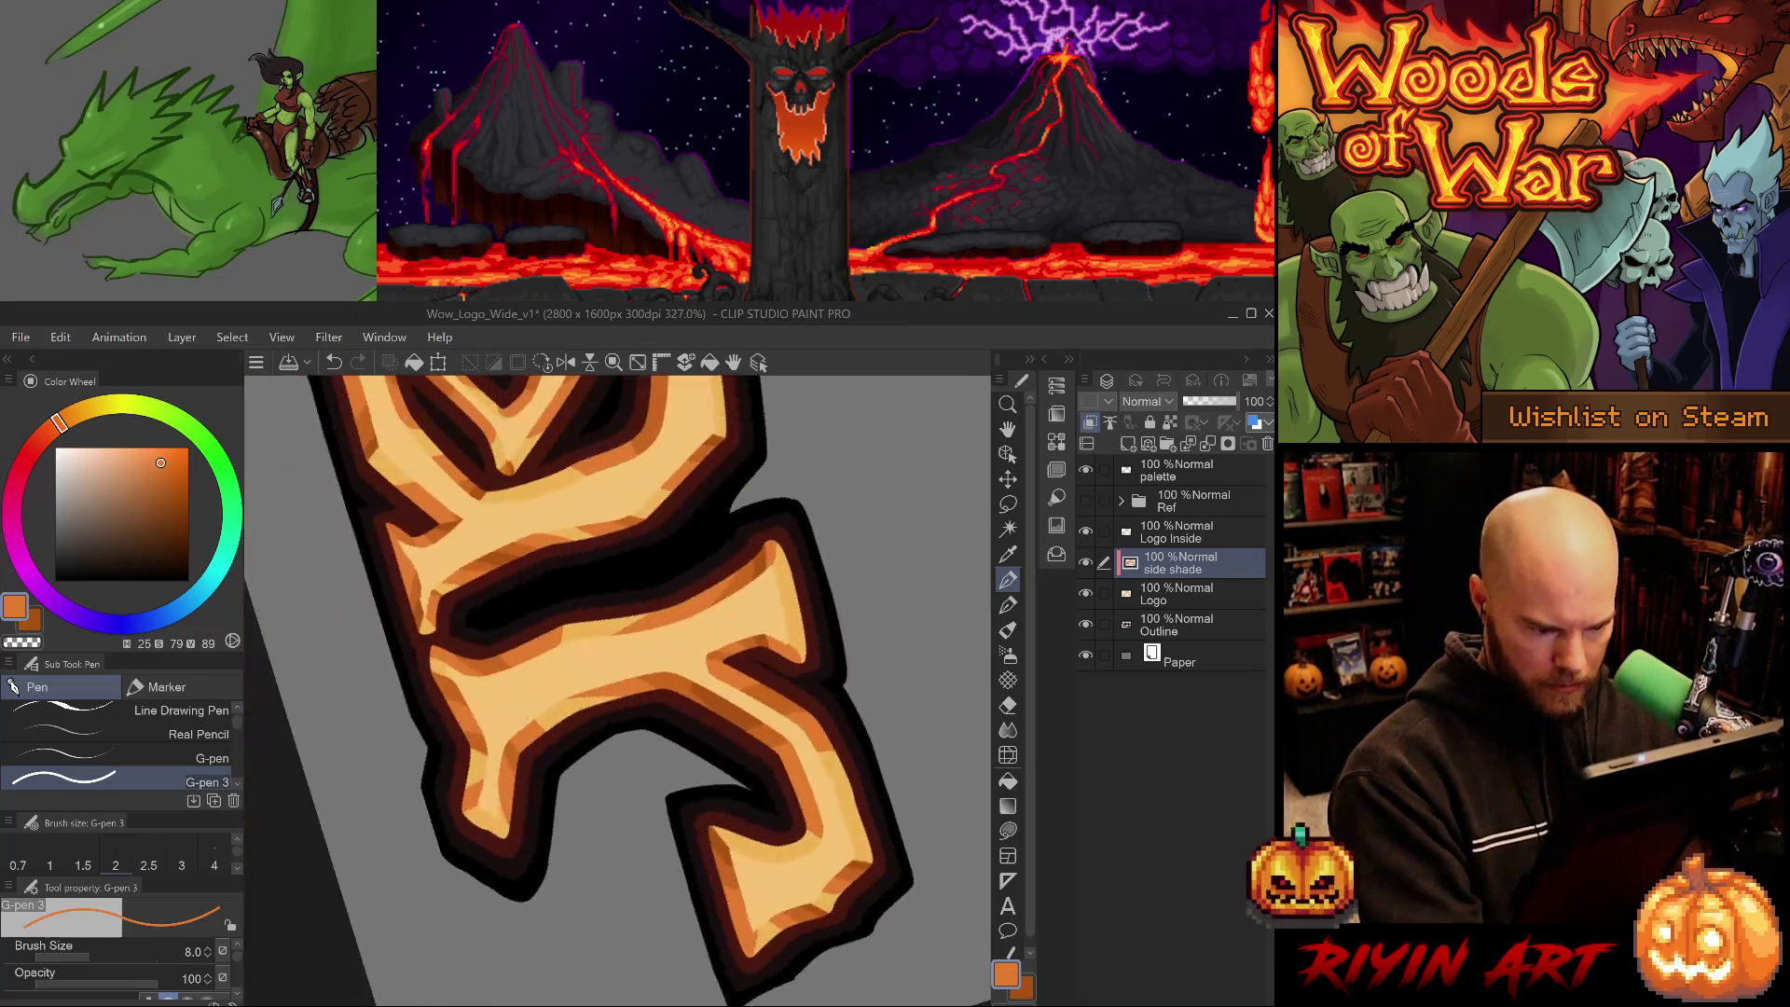
pyautogui.keyDown('alt'); pyautogui.click(500, 780); pyautogui.keyUp('alt')
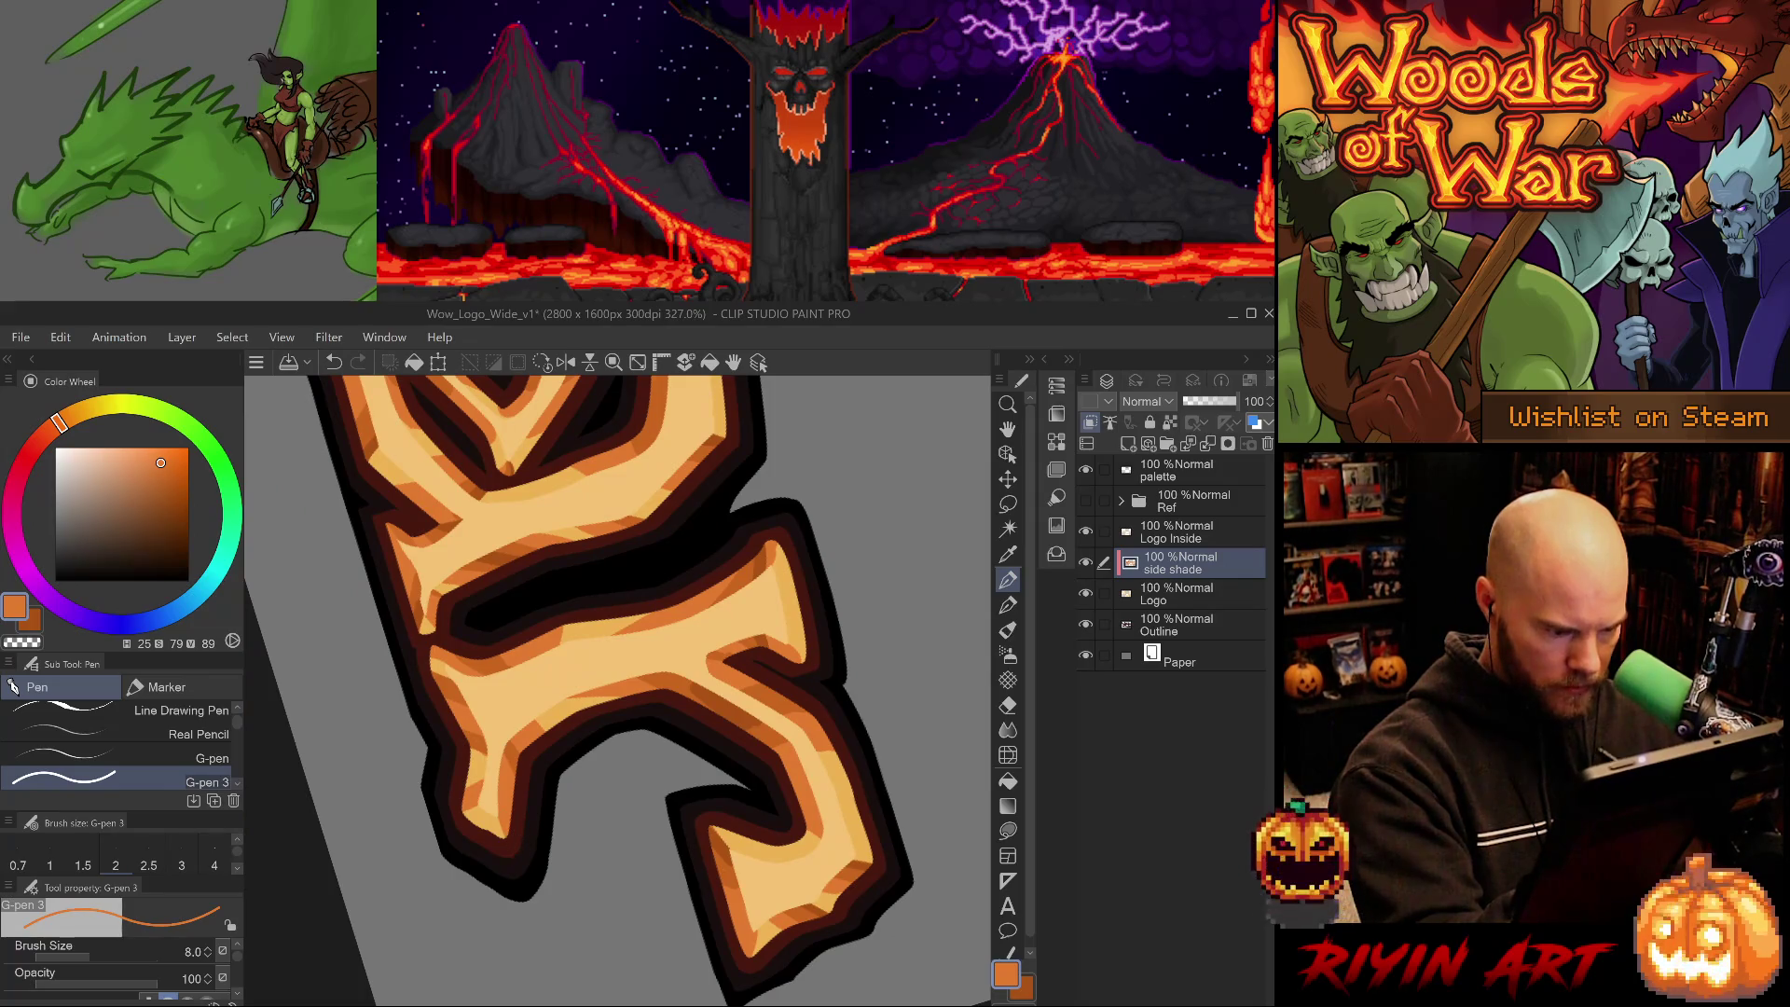
pyautogui.keyDown('alt'); pyautogui.click(466, 785); pyautogui.keyUp('alt')
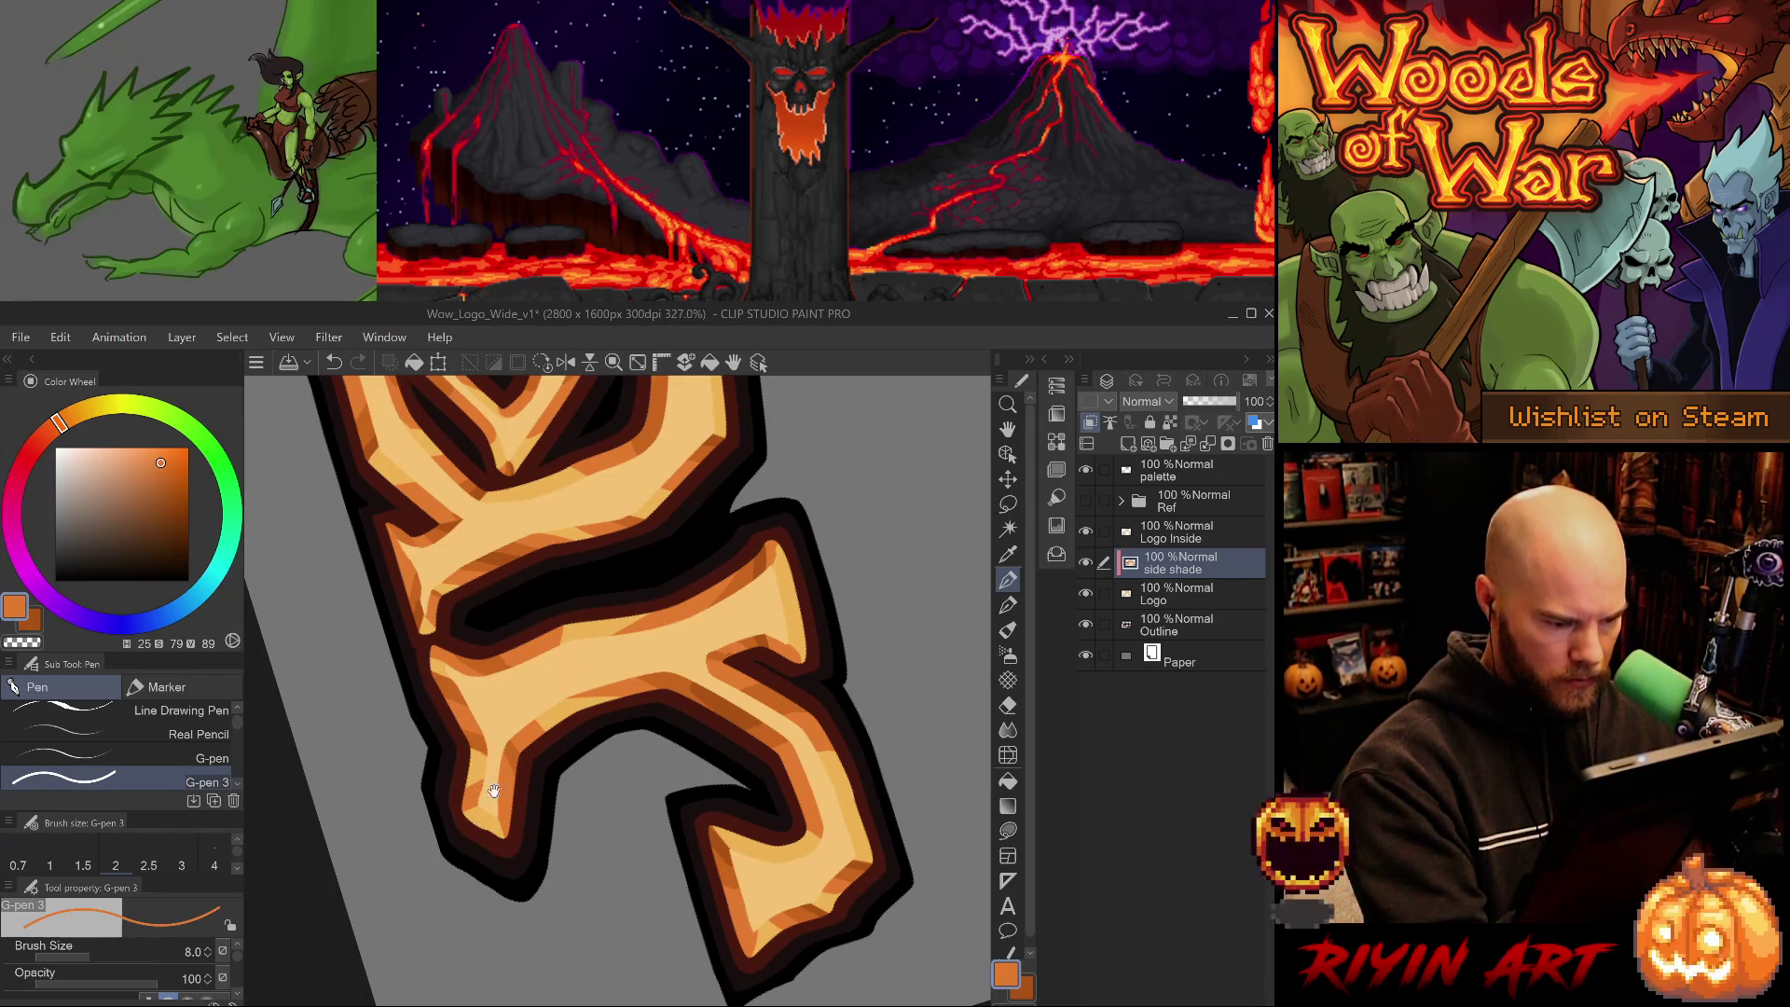
pyautogui.moveTo(466, 785); pyautogui.dragTo(634, 839)
pyautogui.keyDown('alt'); pyautogui.click(630, 820); pyautogui.keyUp('alt')
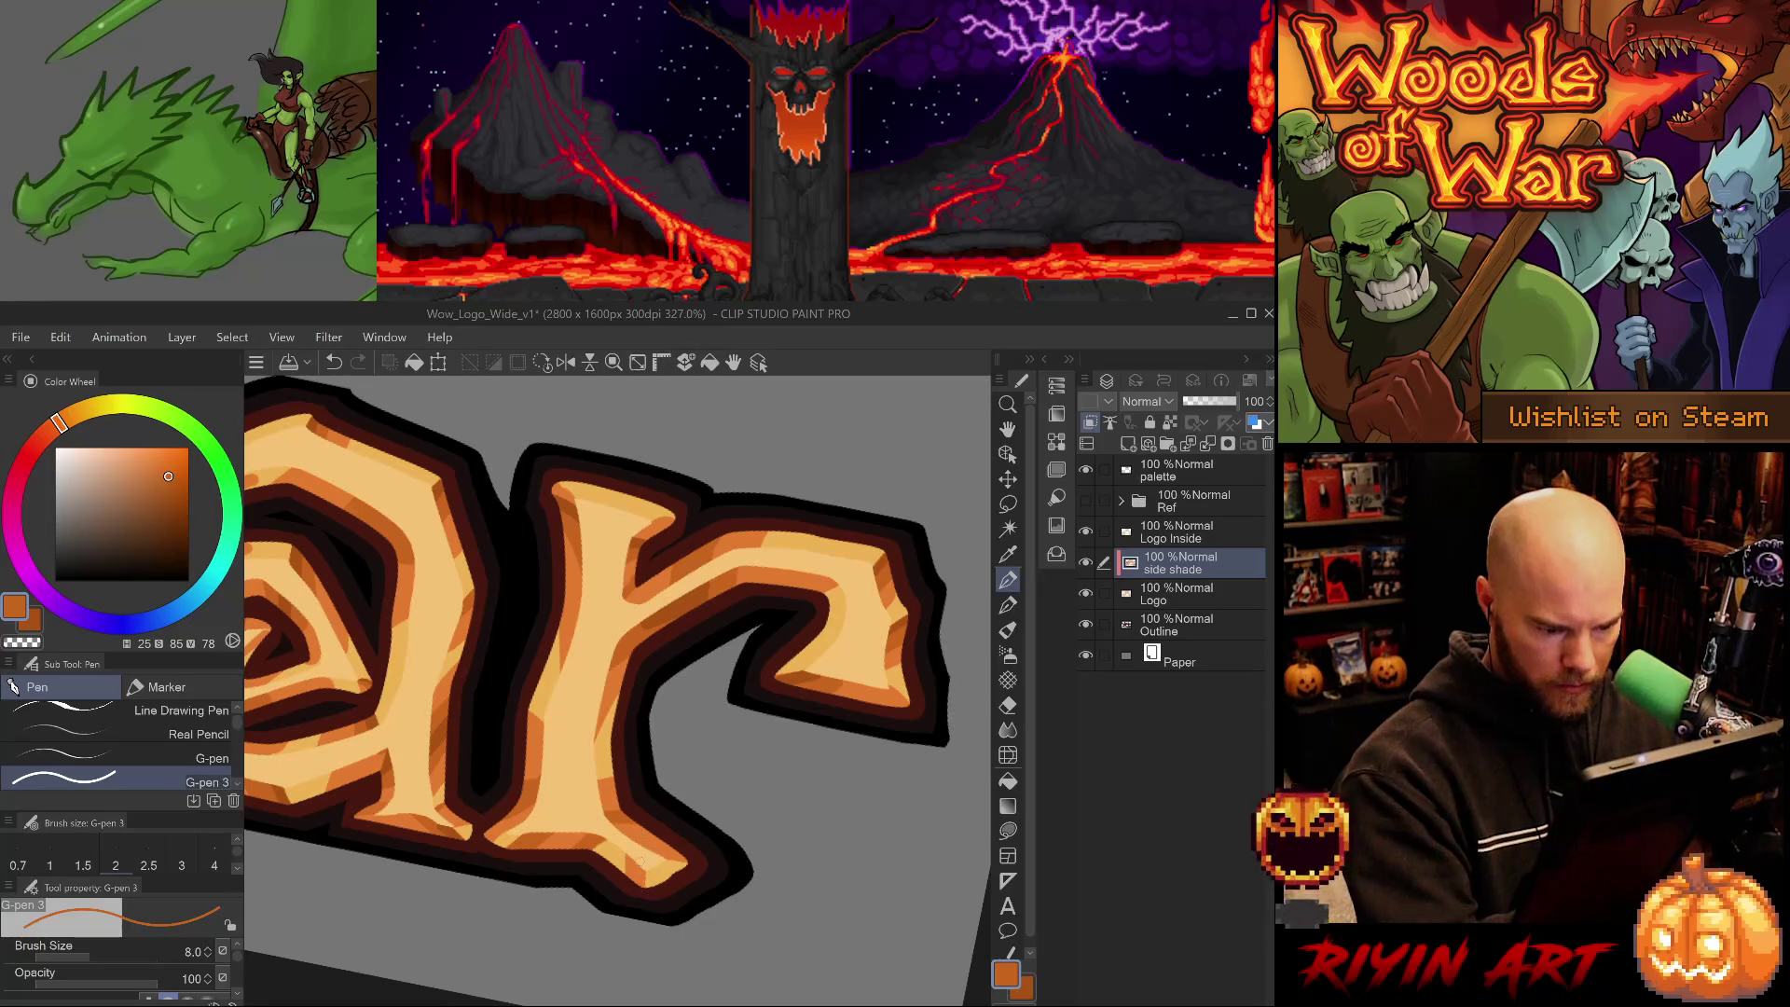
pyautogui.keyDown('alt'); pyautogui.click(623, 865); pyautogui.keyUp('alt')
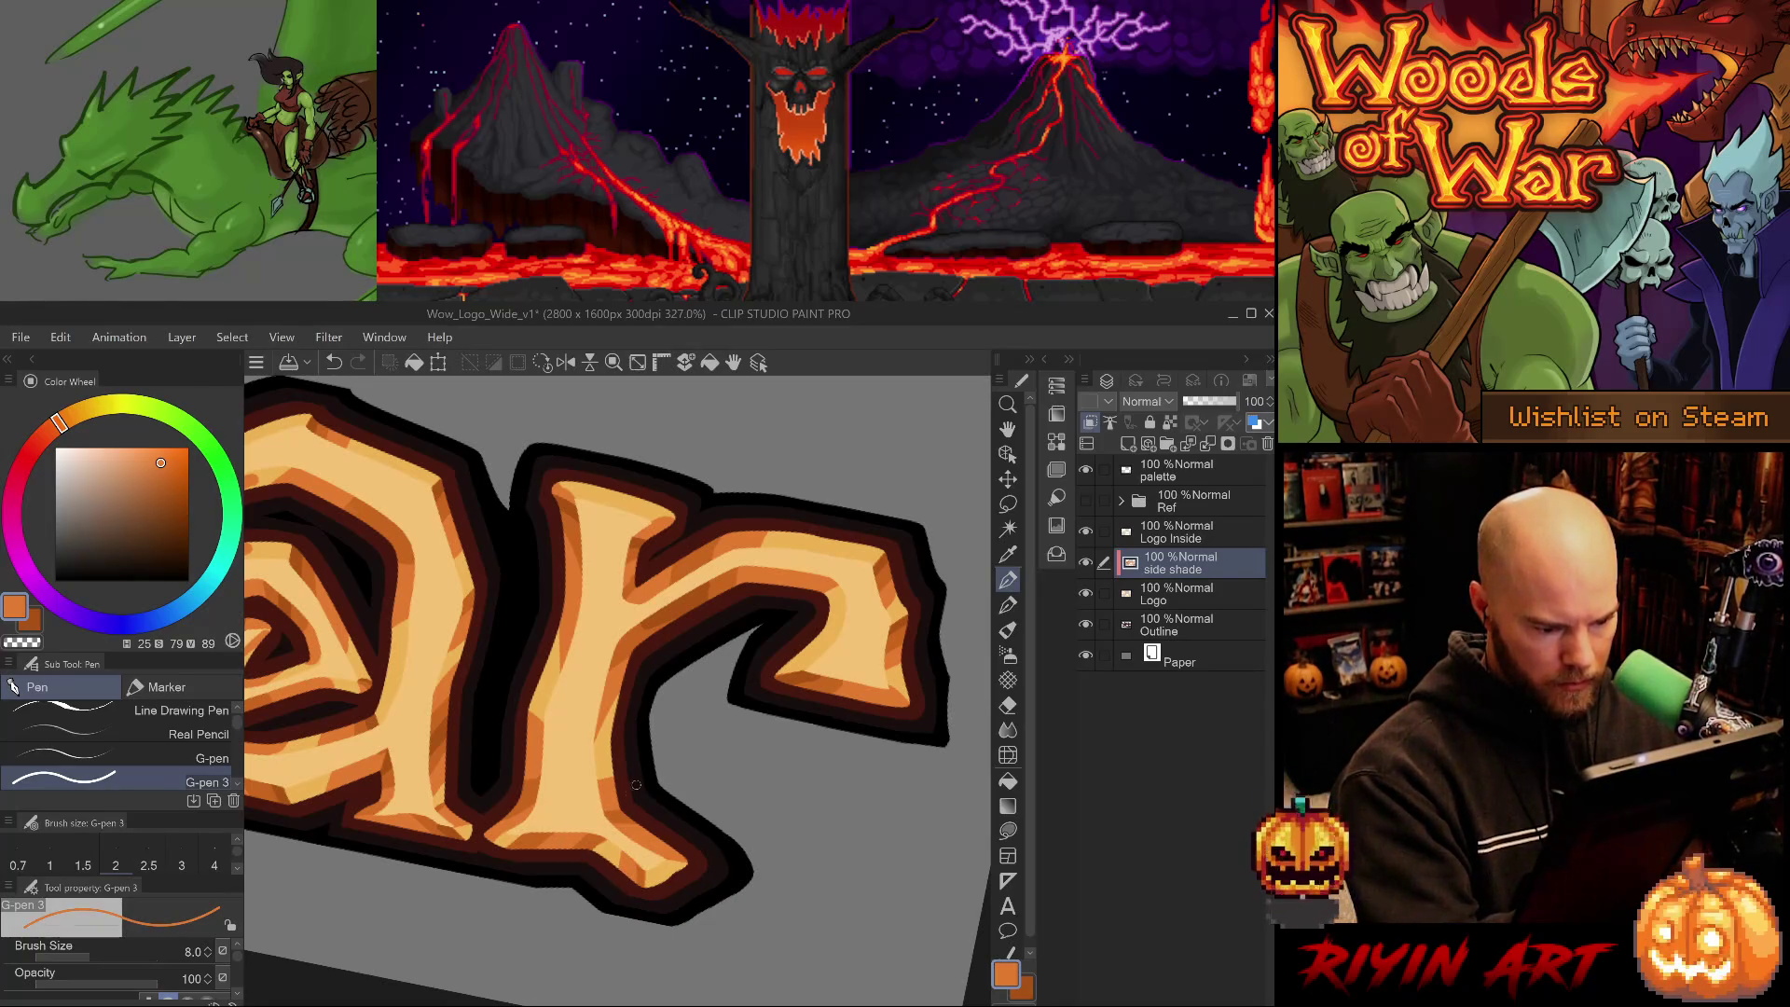
pyautogui.press('p')
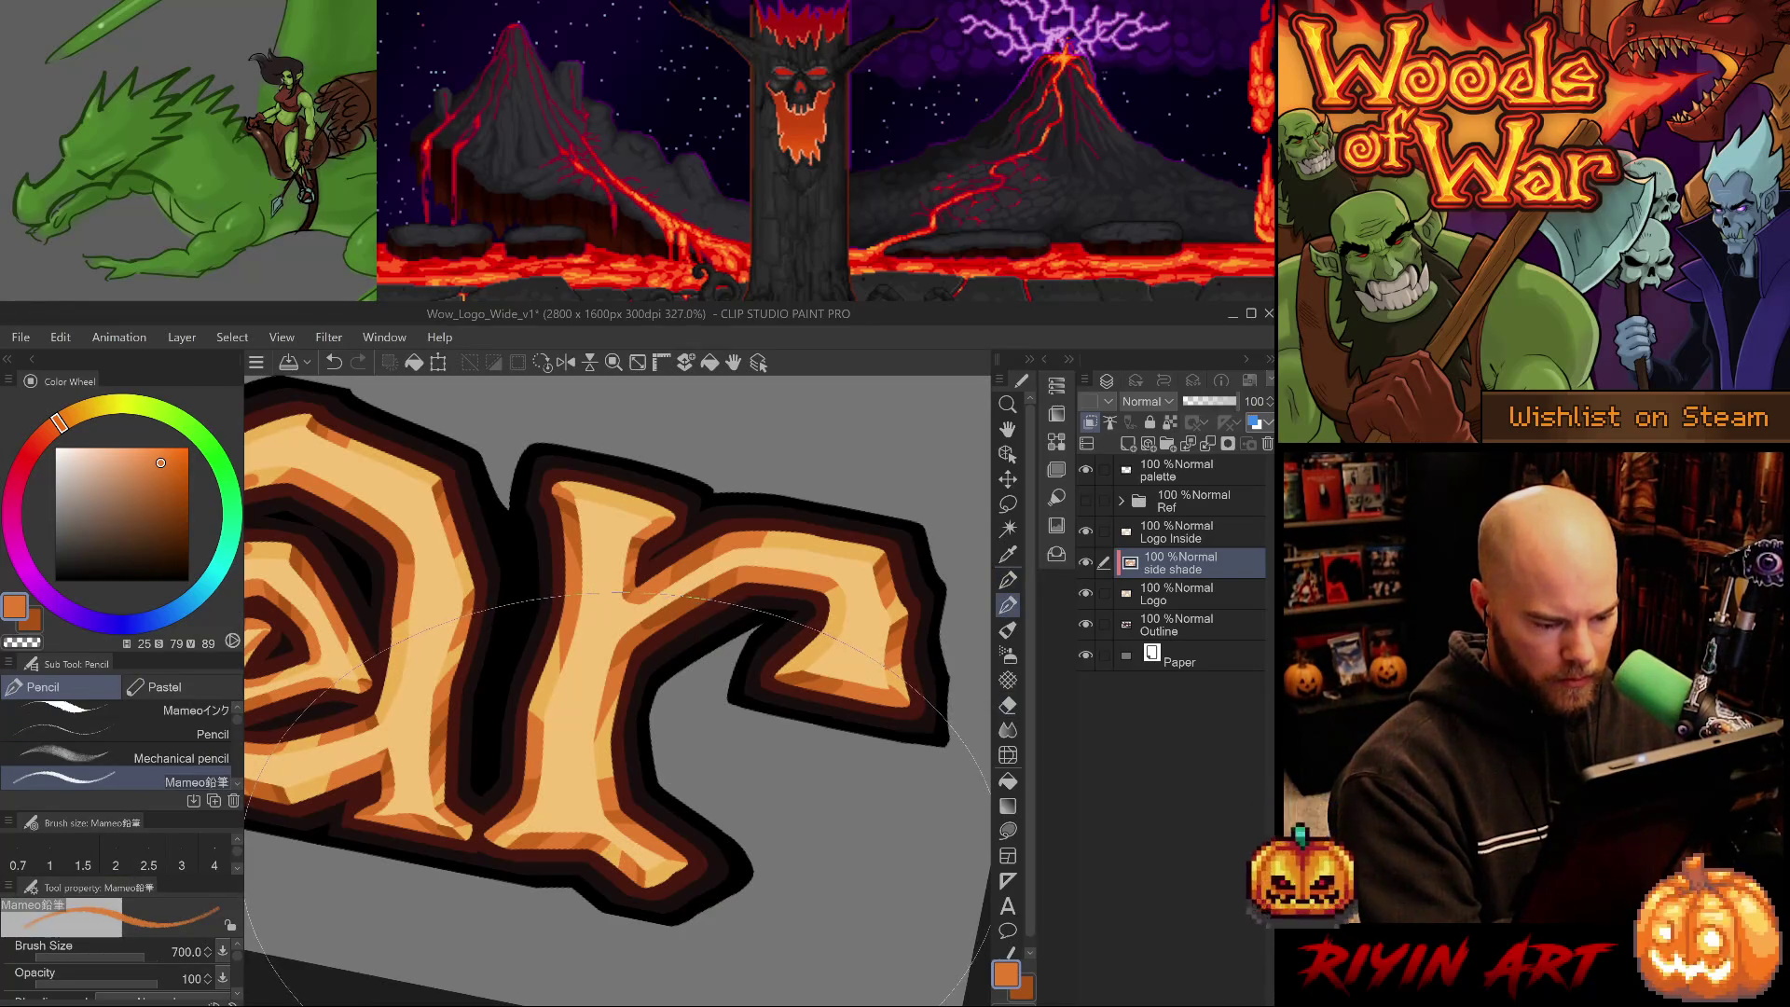
pyautogui.press('p')
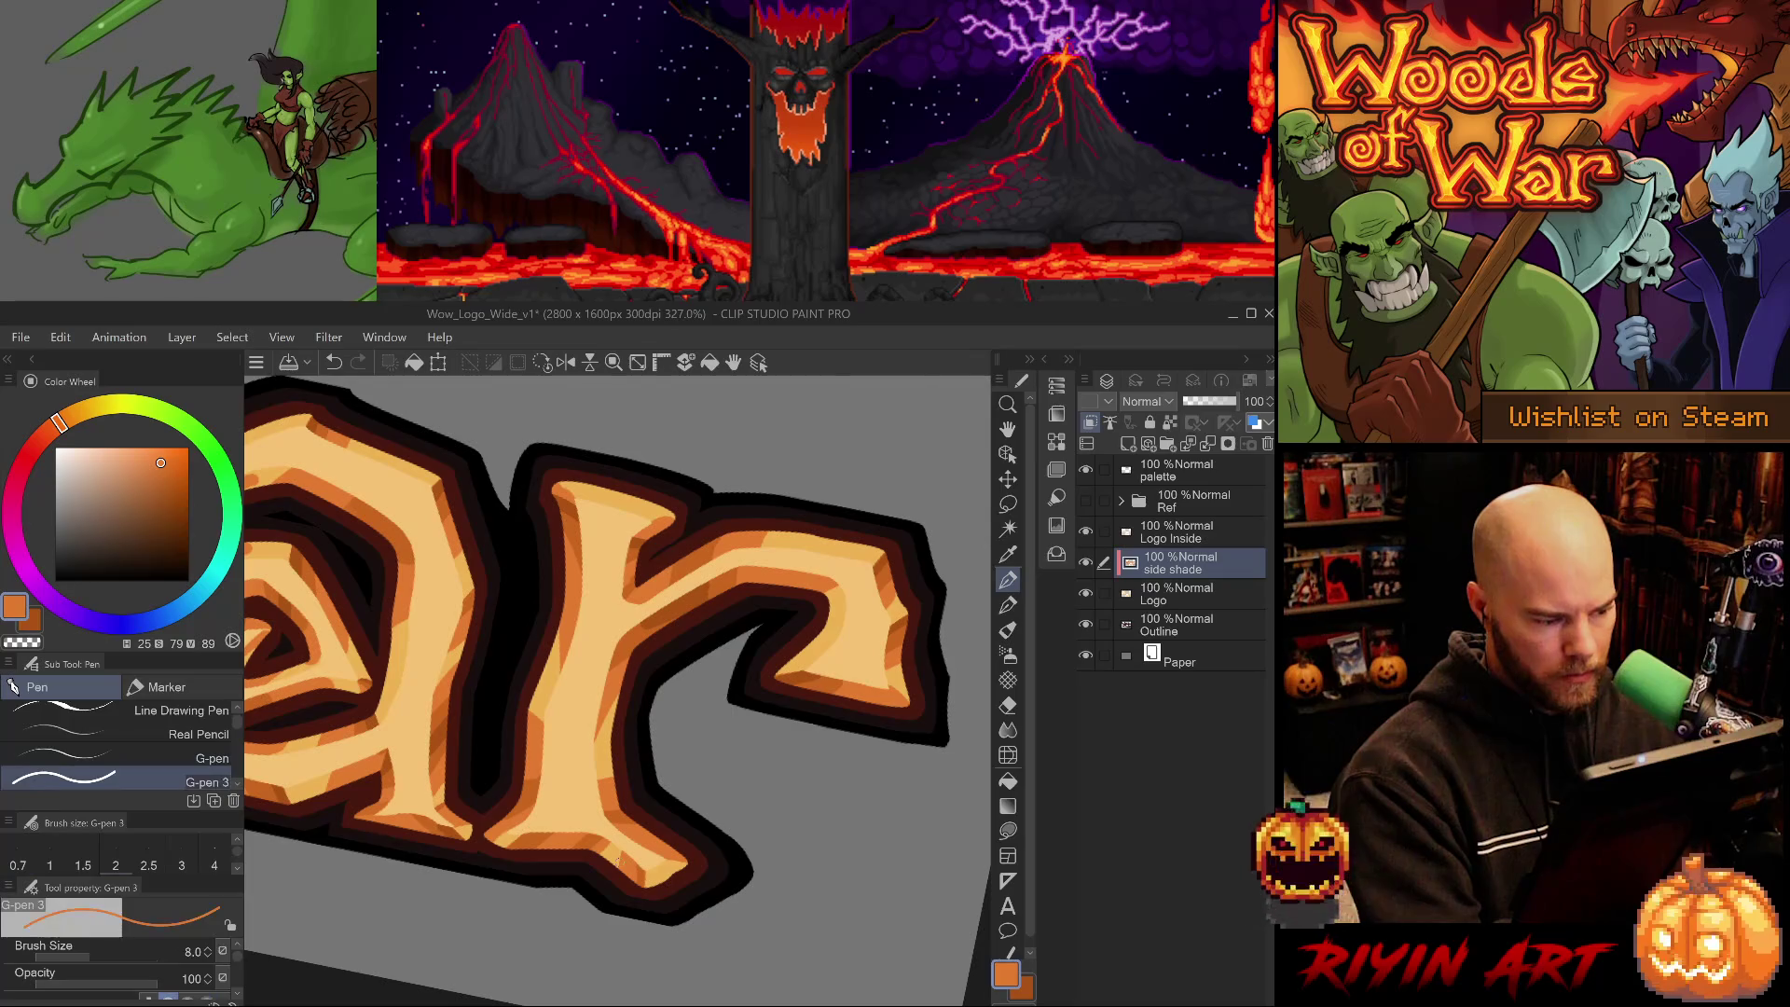
pyautogui.hotkey('ctrl', 's')
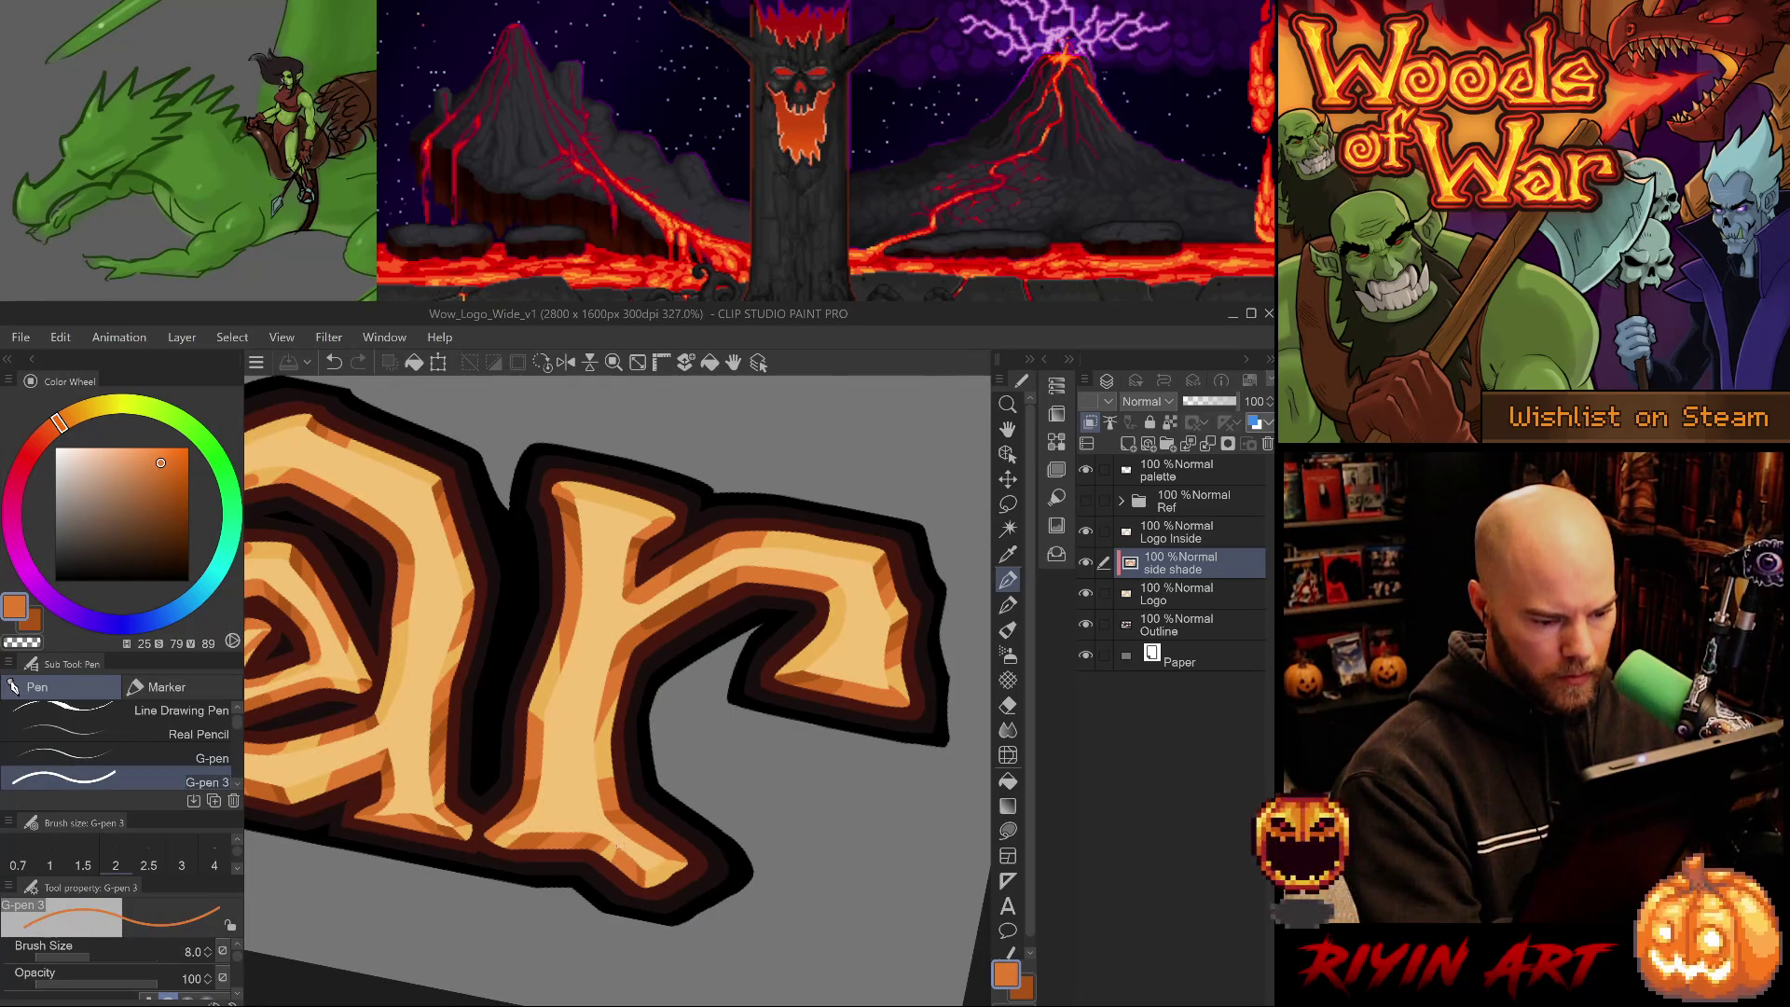
# - Paint small dark orange shading strokes on the letter, undoing a stray dab
pyautogui.click(599, 832)
pyautogui.click(168, 477)
pyautogui.keyDown('alt'); pyautogui.click(647, 520); pyautogui.keyUp('alt')
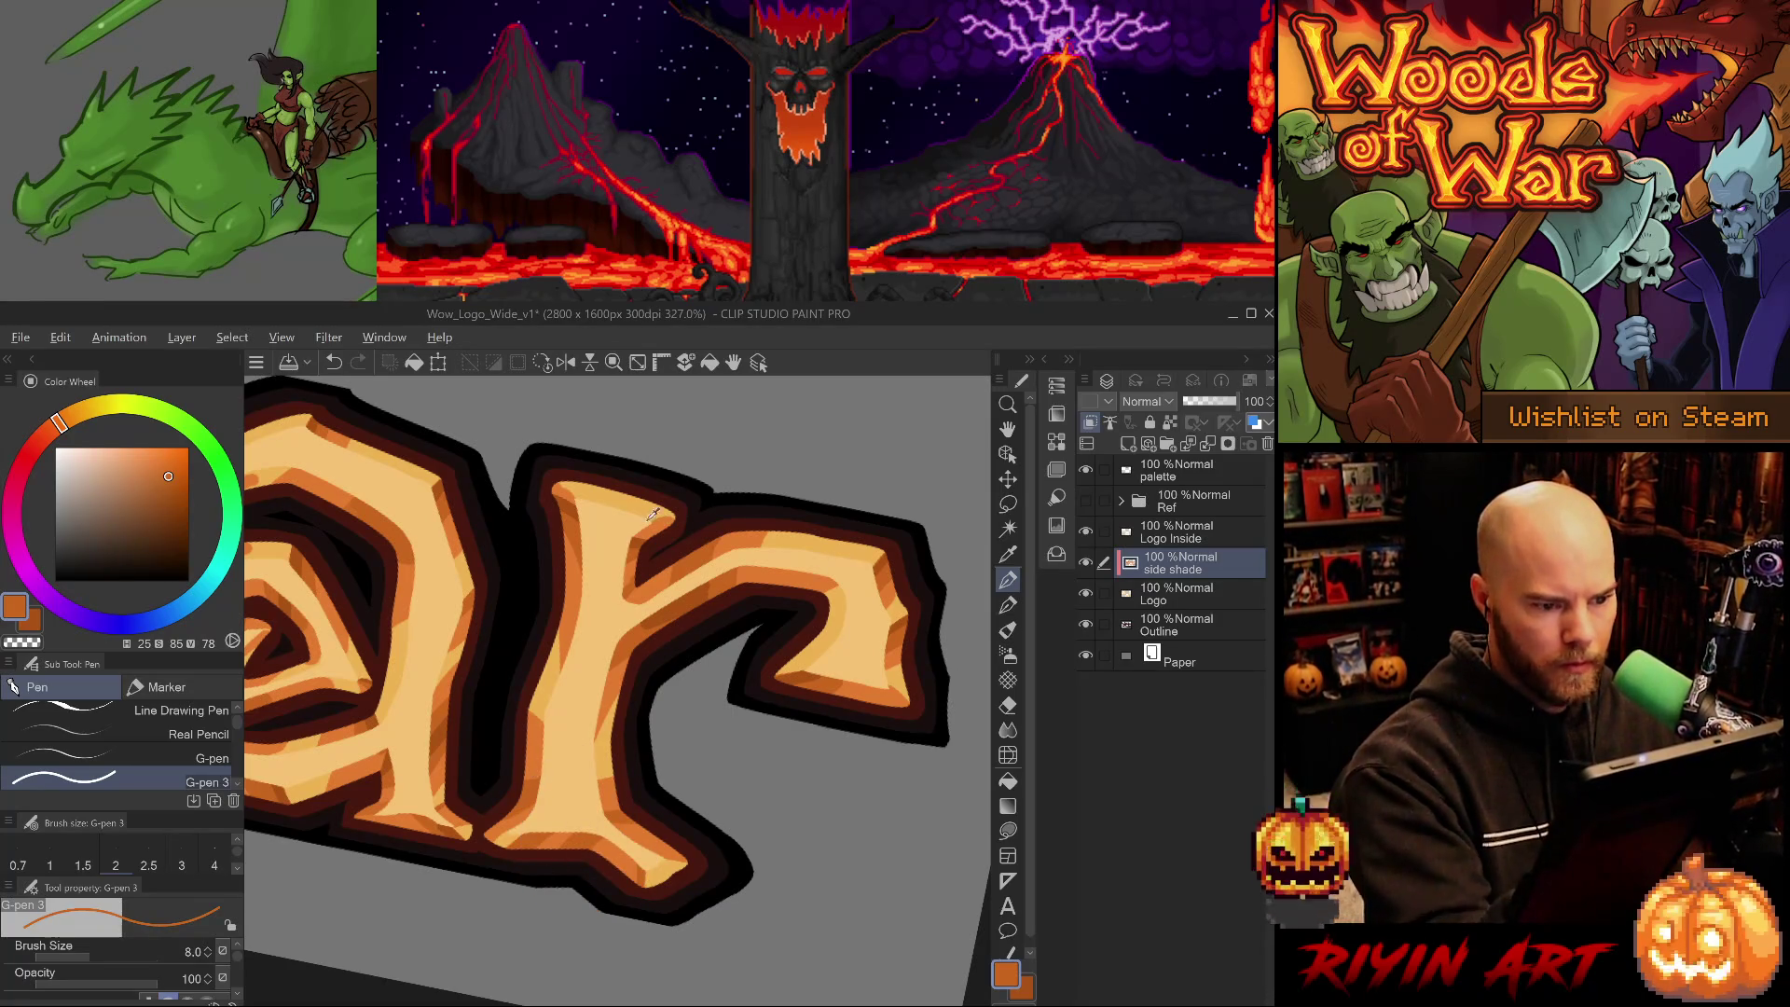
pyautogui.hotkey('ctrl', 'z')
pyautogui.moveTo(514, 835)
pyautogui.mouseDown()
pyautogui.moveTo(511, 853)
pyautogui.moveTo(548, 839)
pyautogui.mouseUp()
# - Resample light, dark and mid oranges and retry a shading stroke near the 'r', undoing the attempts
pyautogui.keyDown('alt'); pyautogui.click(560, 820); pyautogui.keyUp('alt')
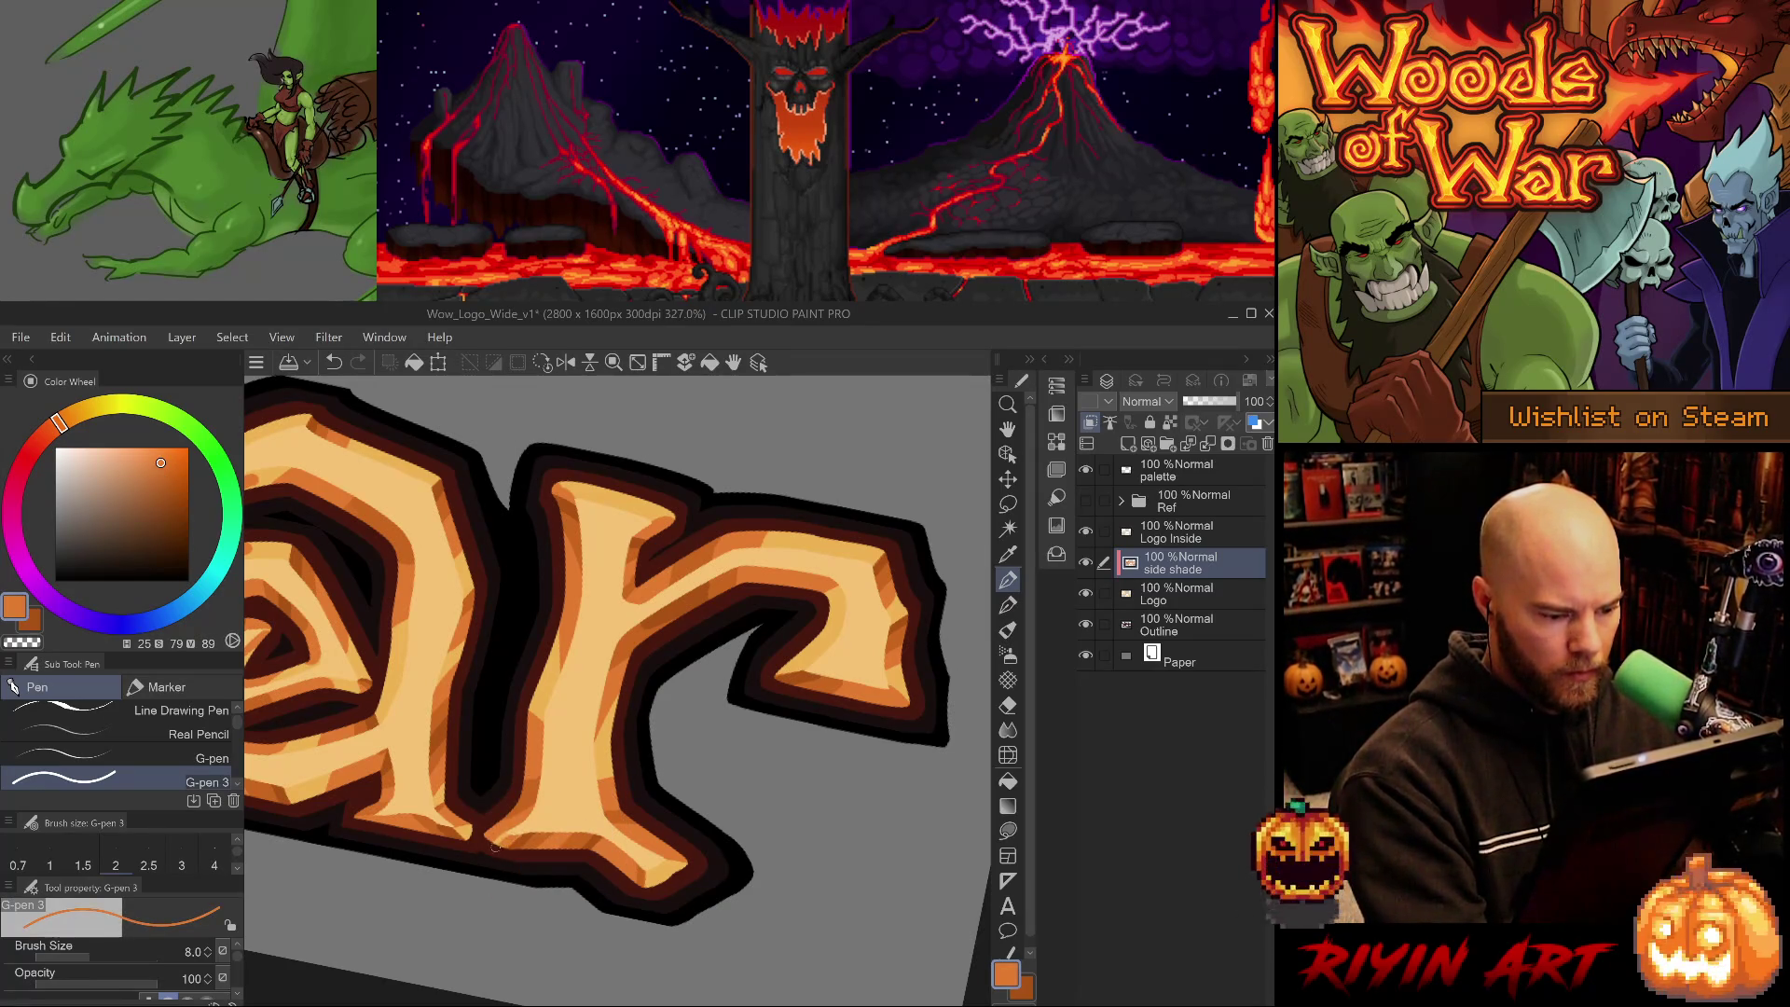
pyautogui.keyDown('alt'); pyautogui.click(531, 800); pyautogui.keyUp('alt')
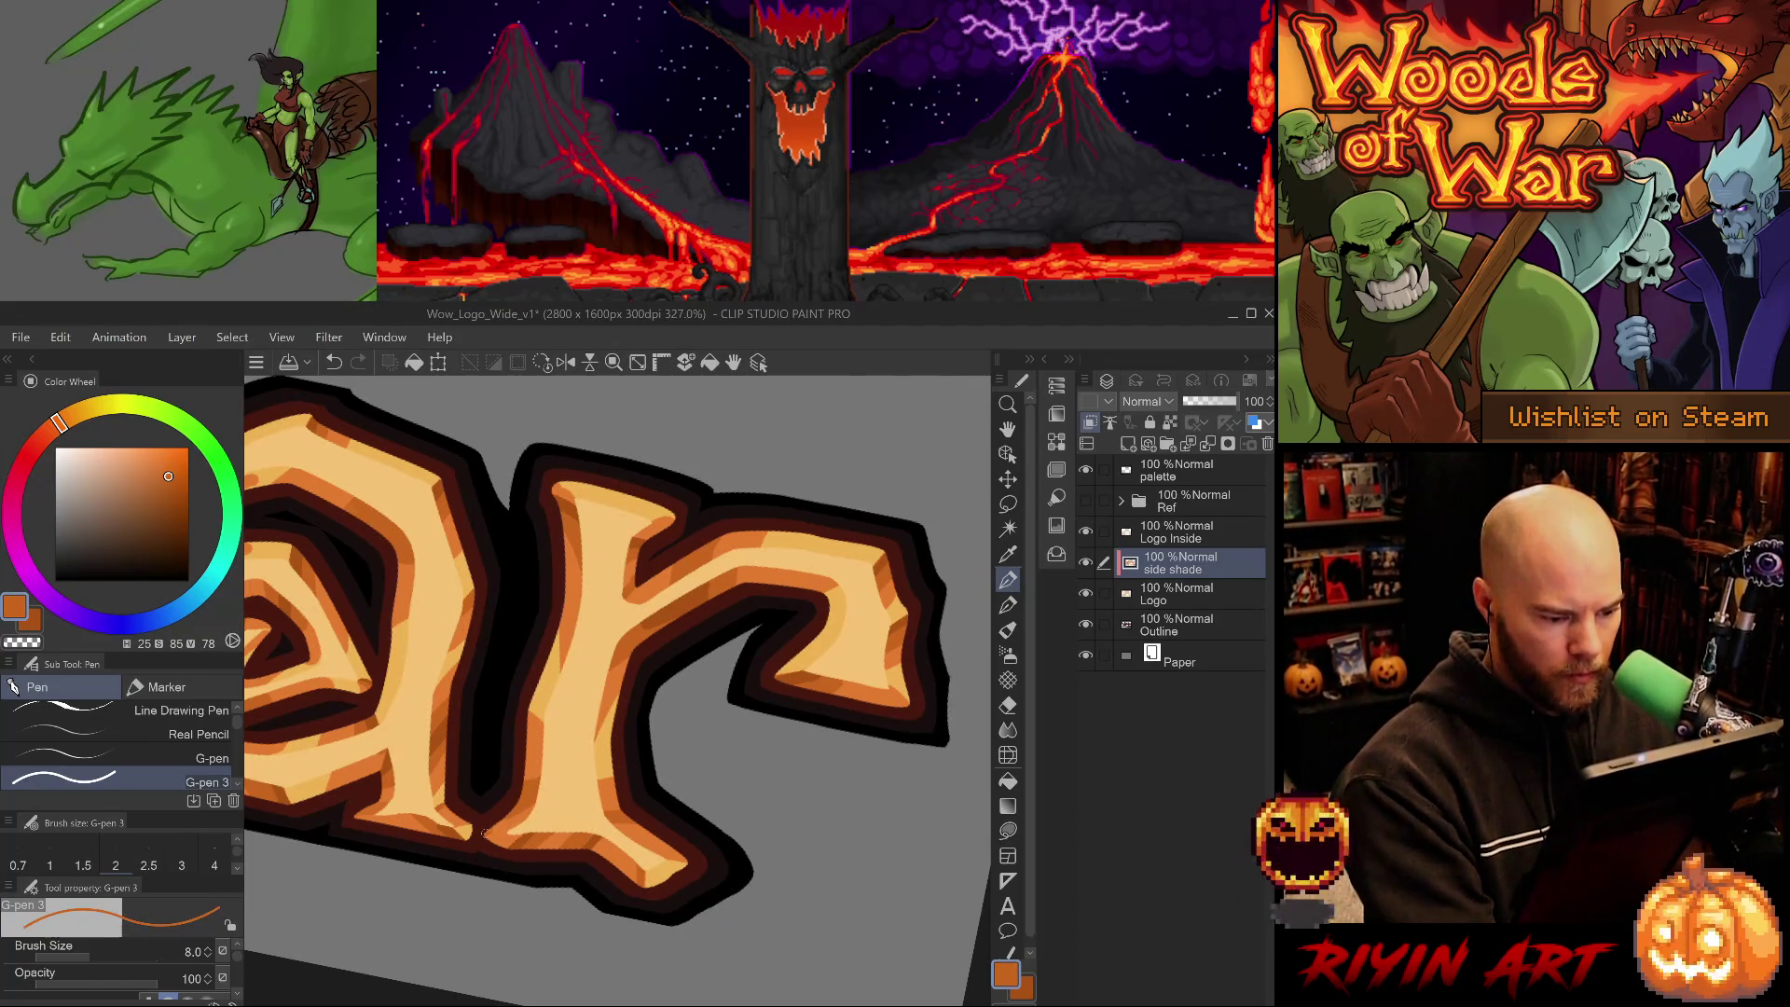
pyautogui.keyDown('alt'); pyautogui.click(519, 838); pyautogui.keyUp('alt')
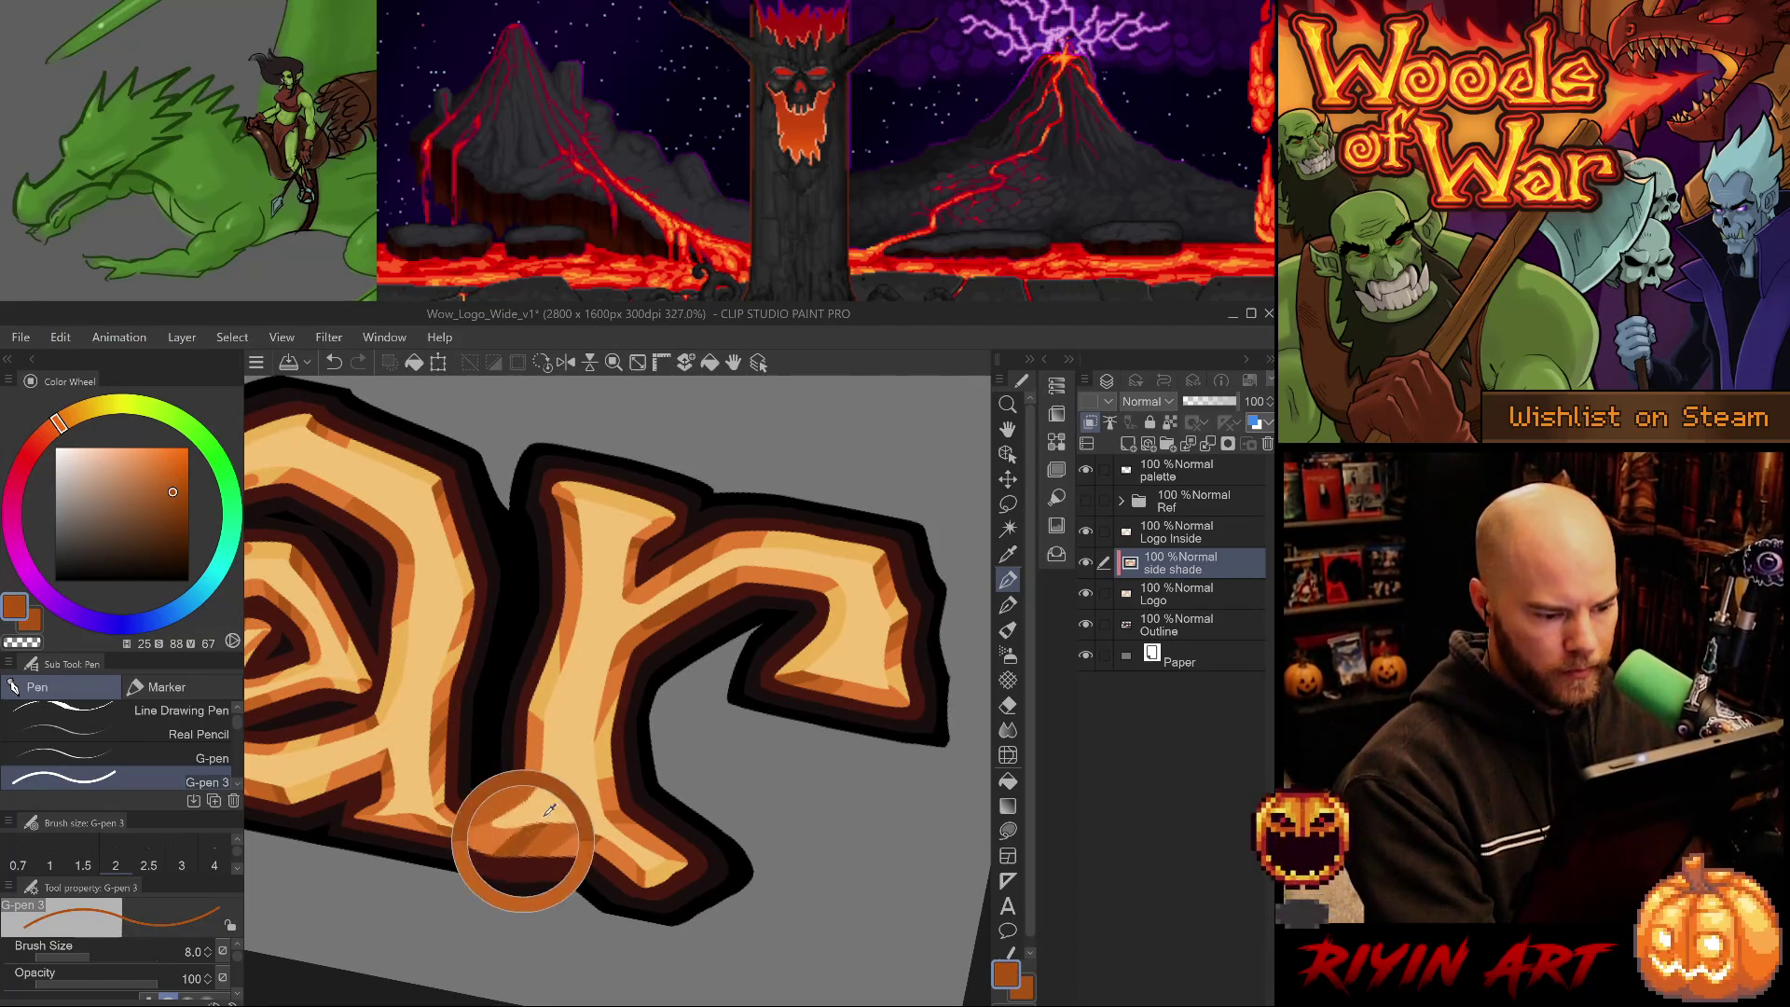
pyautogui.hotkey('ctrl', 'z')
pyautogui.moveTo(494, 821); pyautogui.dragTo(531, 807)
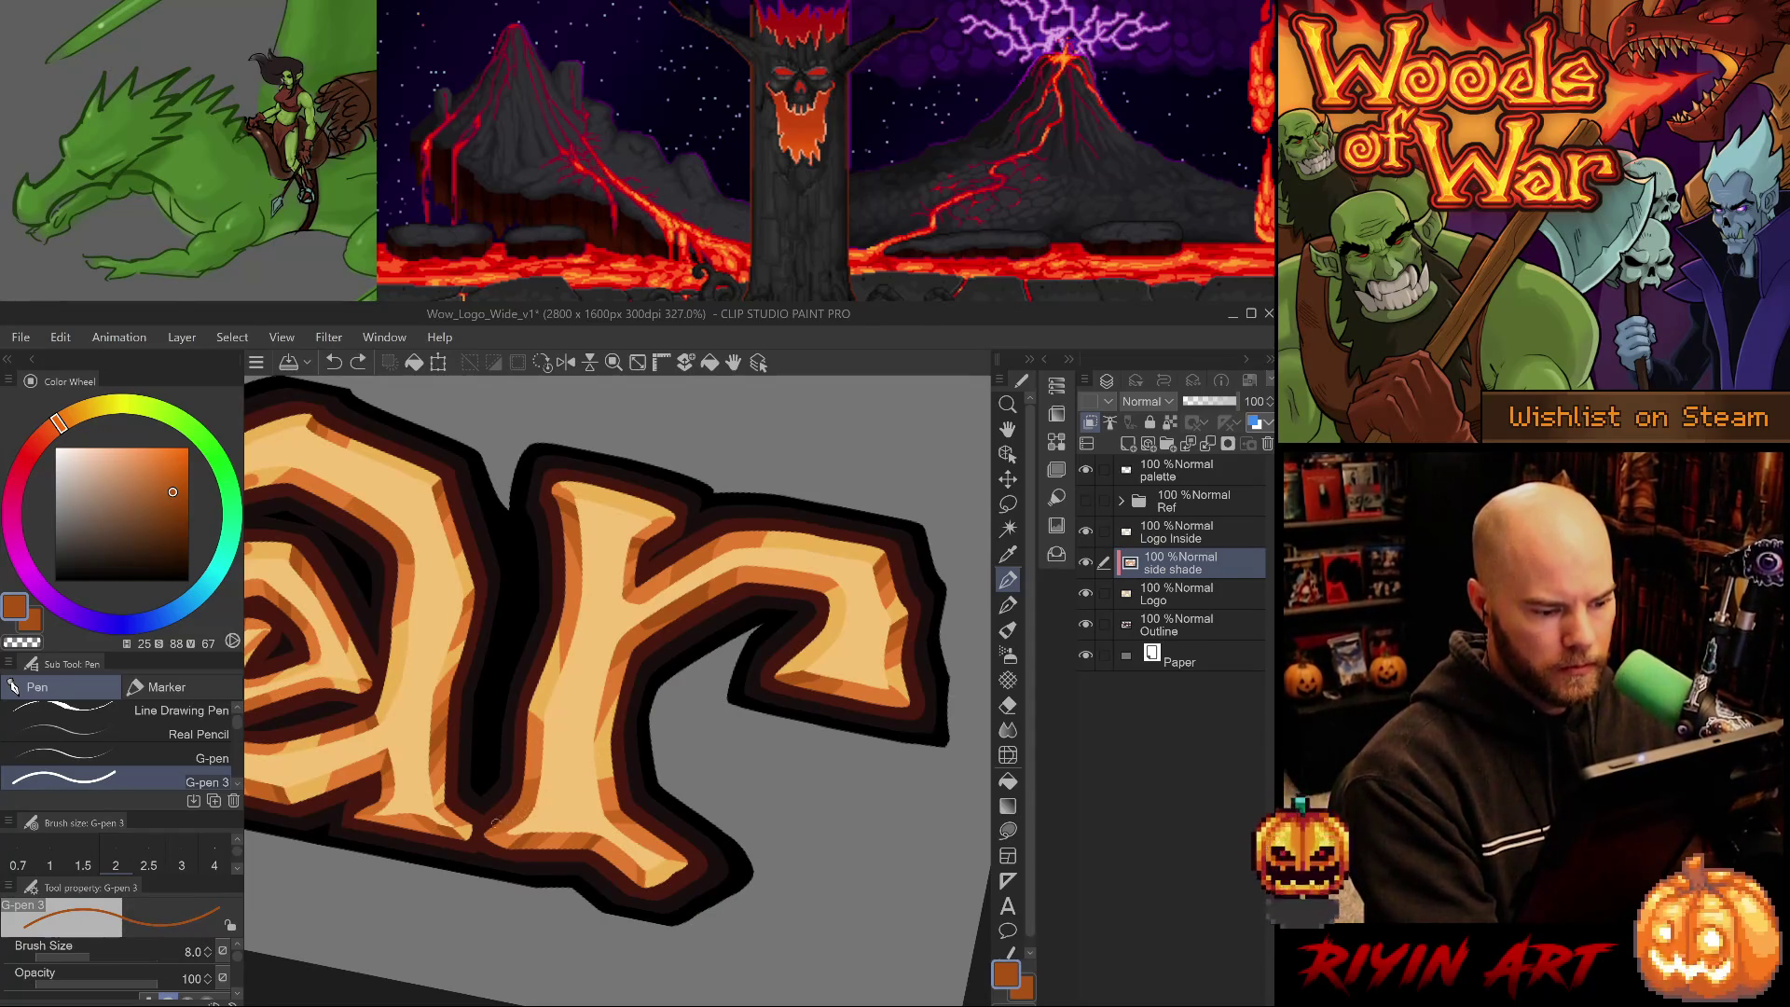
pyautogui.hotkey('ctrl', 'z')
pyautogui.keyDown('alt'); pyautogui.click(556, 772); pyautogui.keyUp('alt')
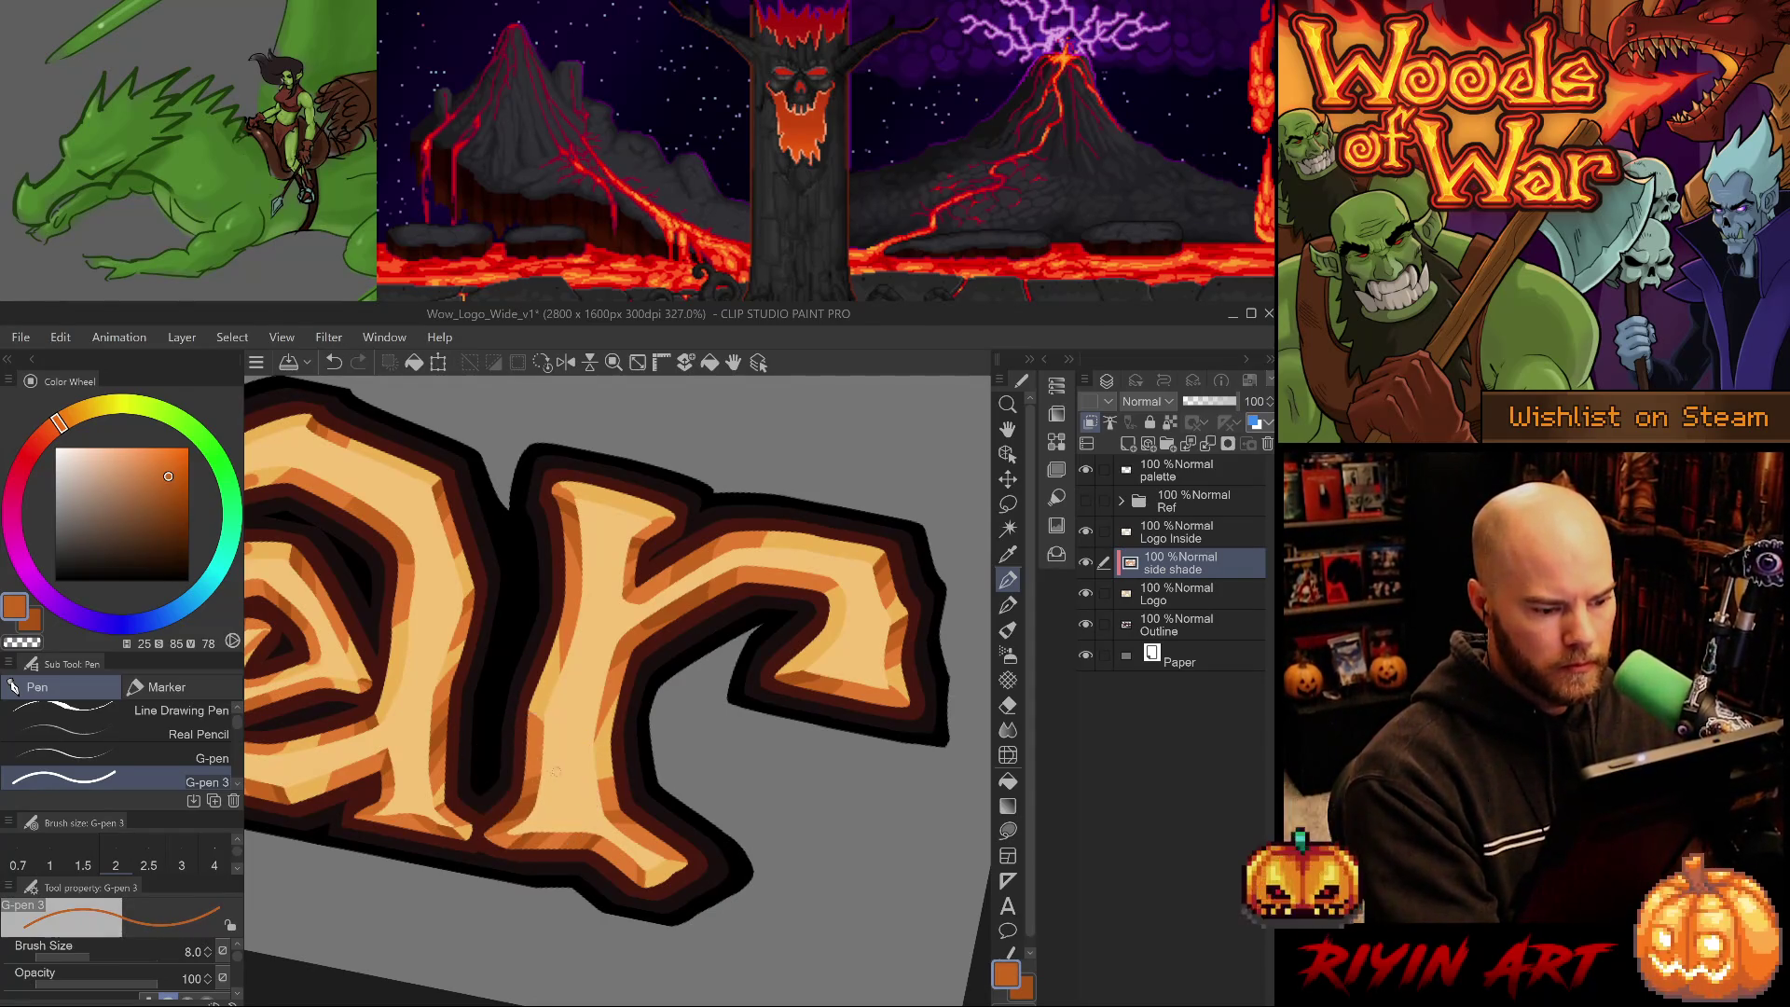
pyautogui.keyDown('alt'); pyautogui.click(571, 643); pyautogui.keyUp('alt')
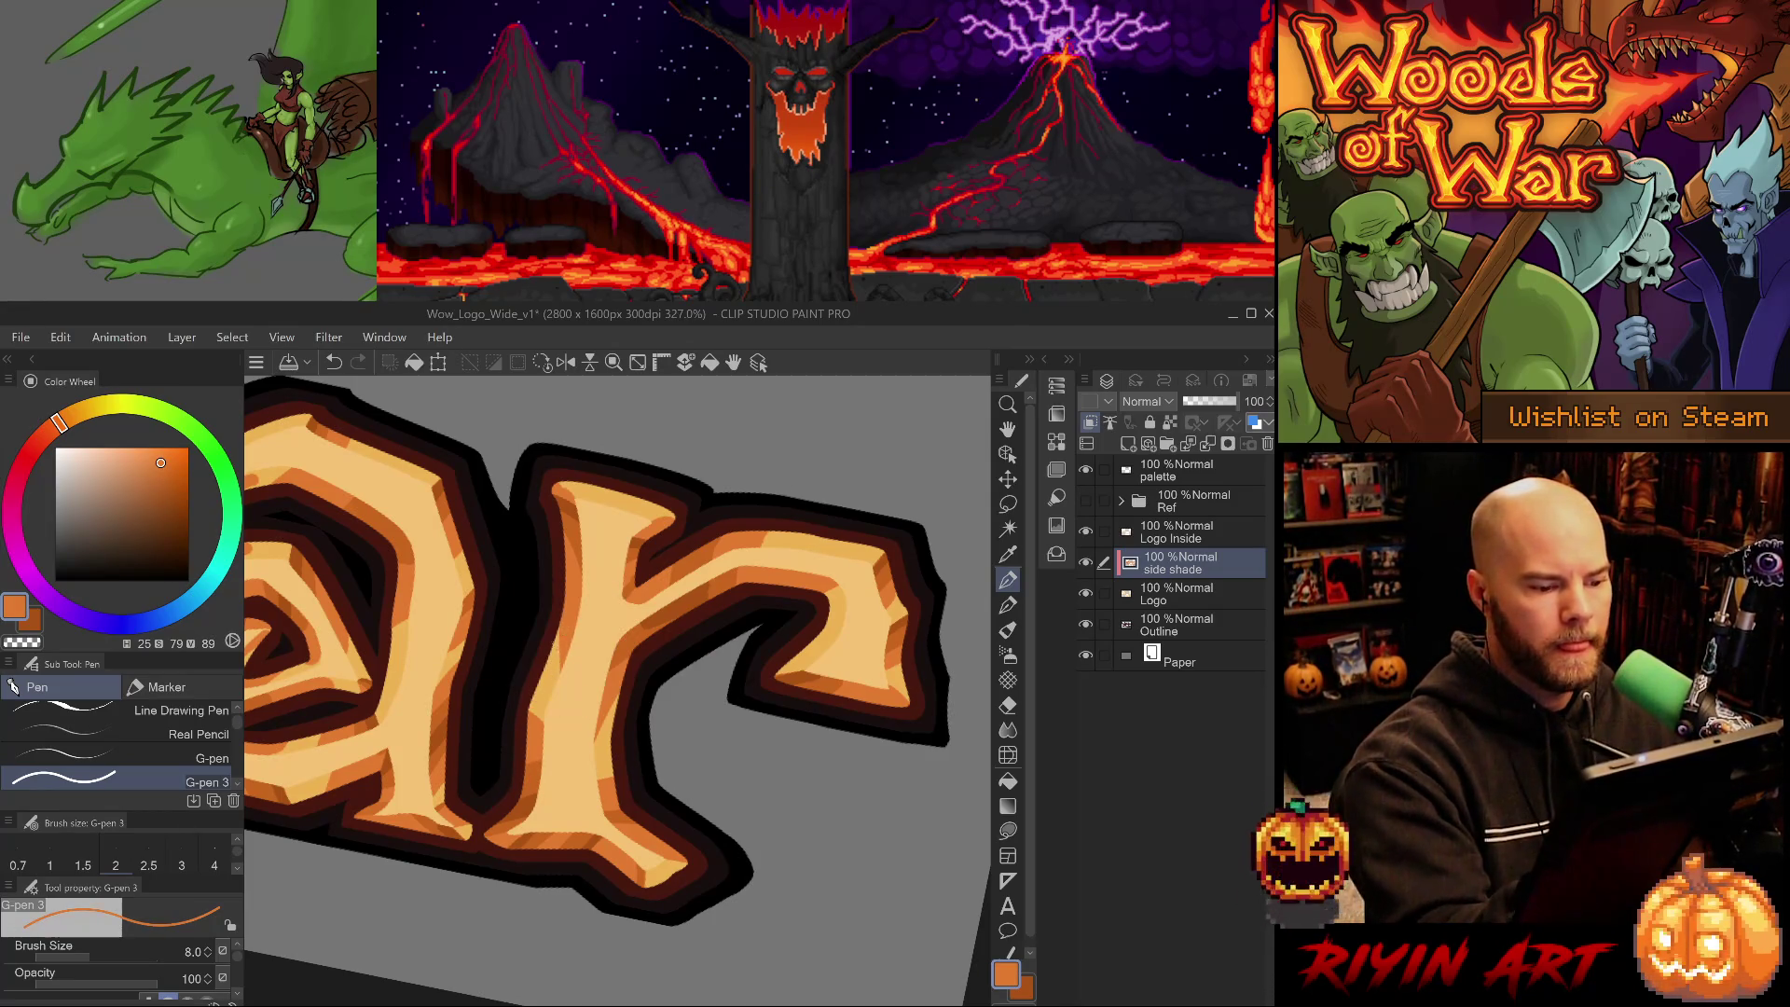
pyautogui.hotkey('ctrl', 'z')
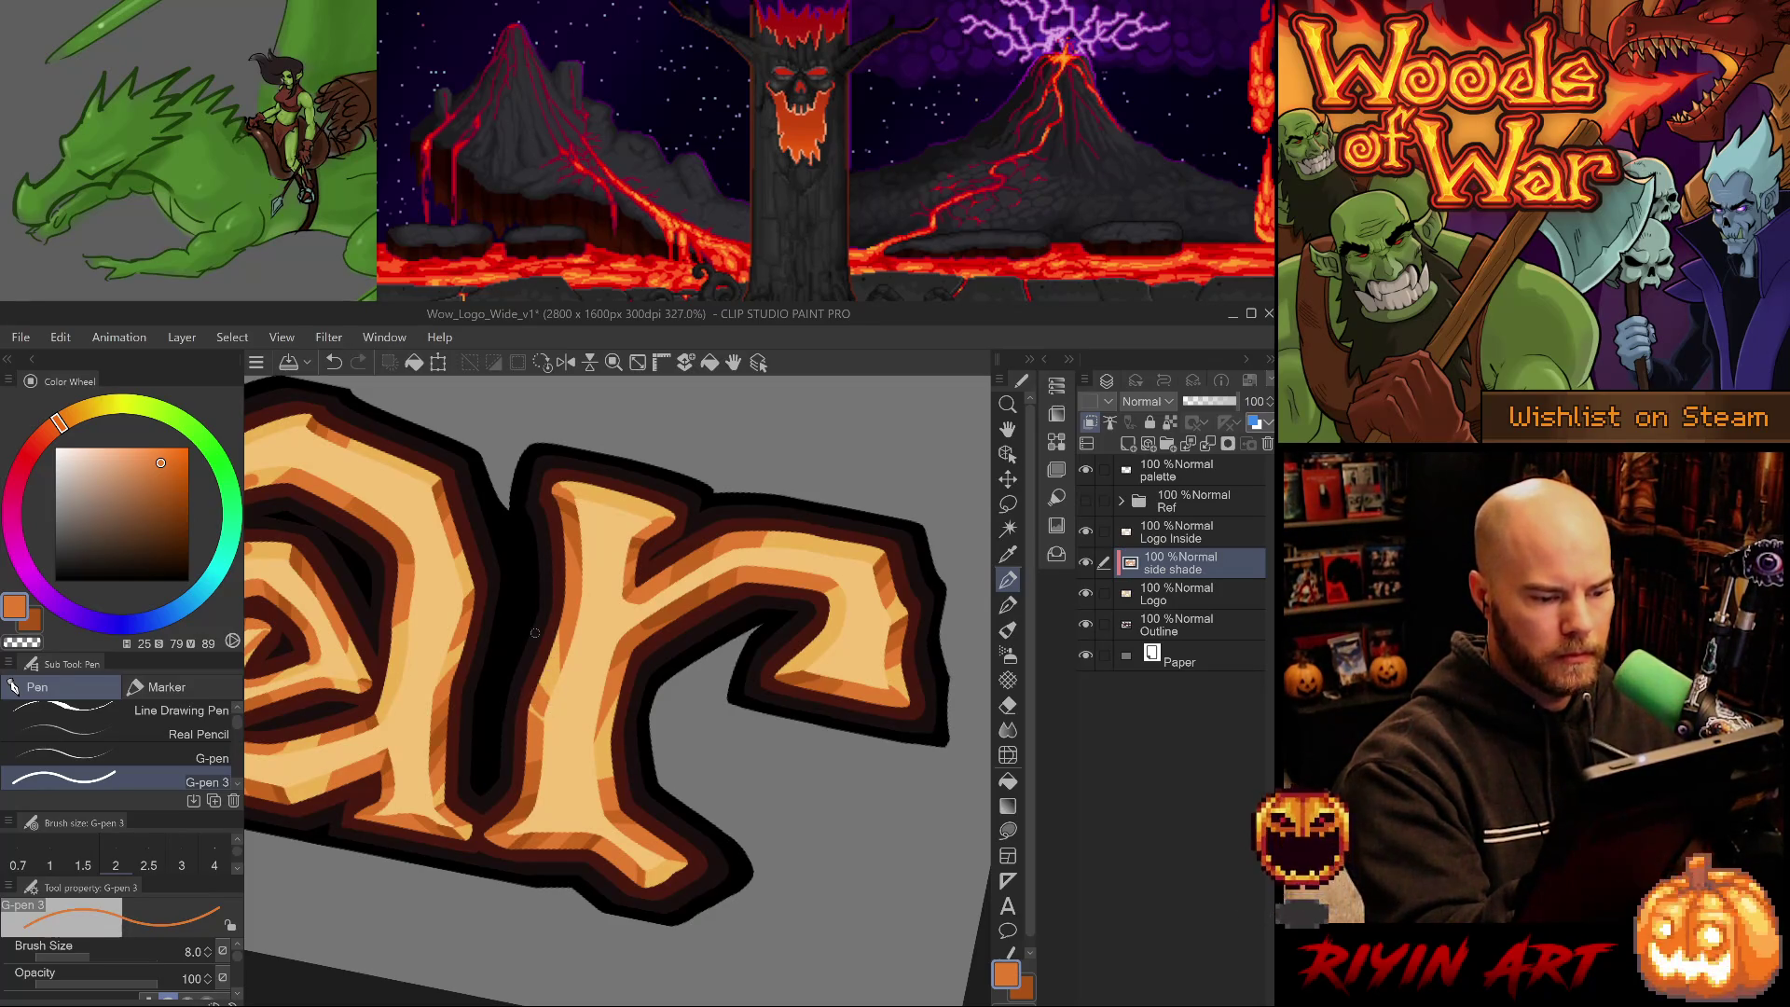
# - Return to the size 8 shading pen and paint dark orange along the r's top edge
pyautogui.press('p')
pyautogui.press('e')
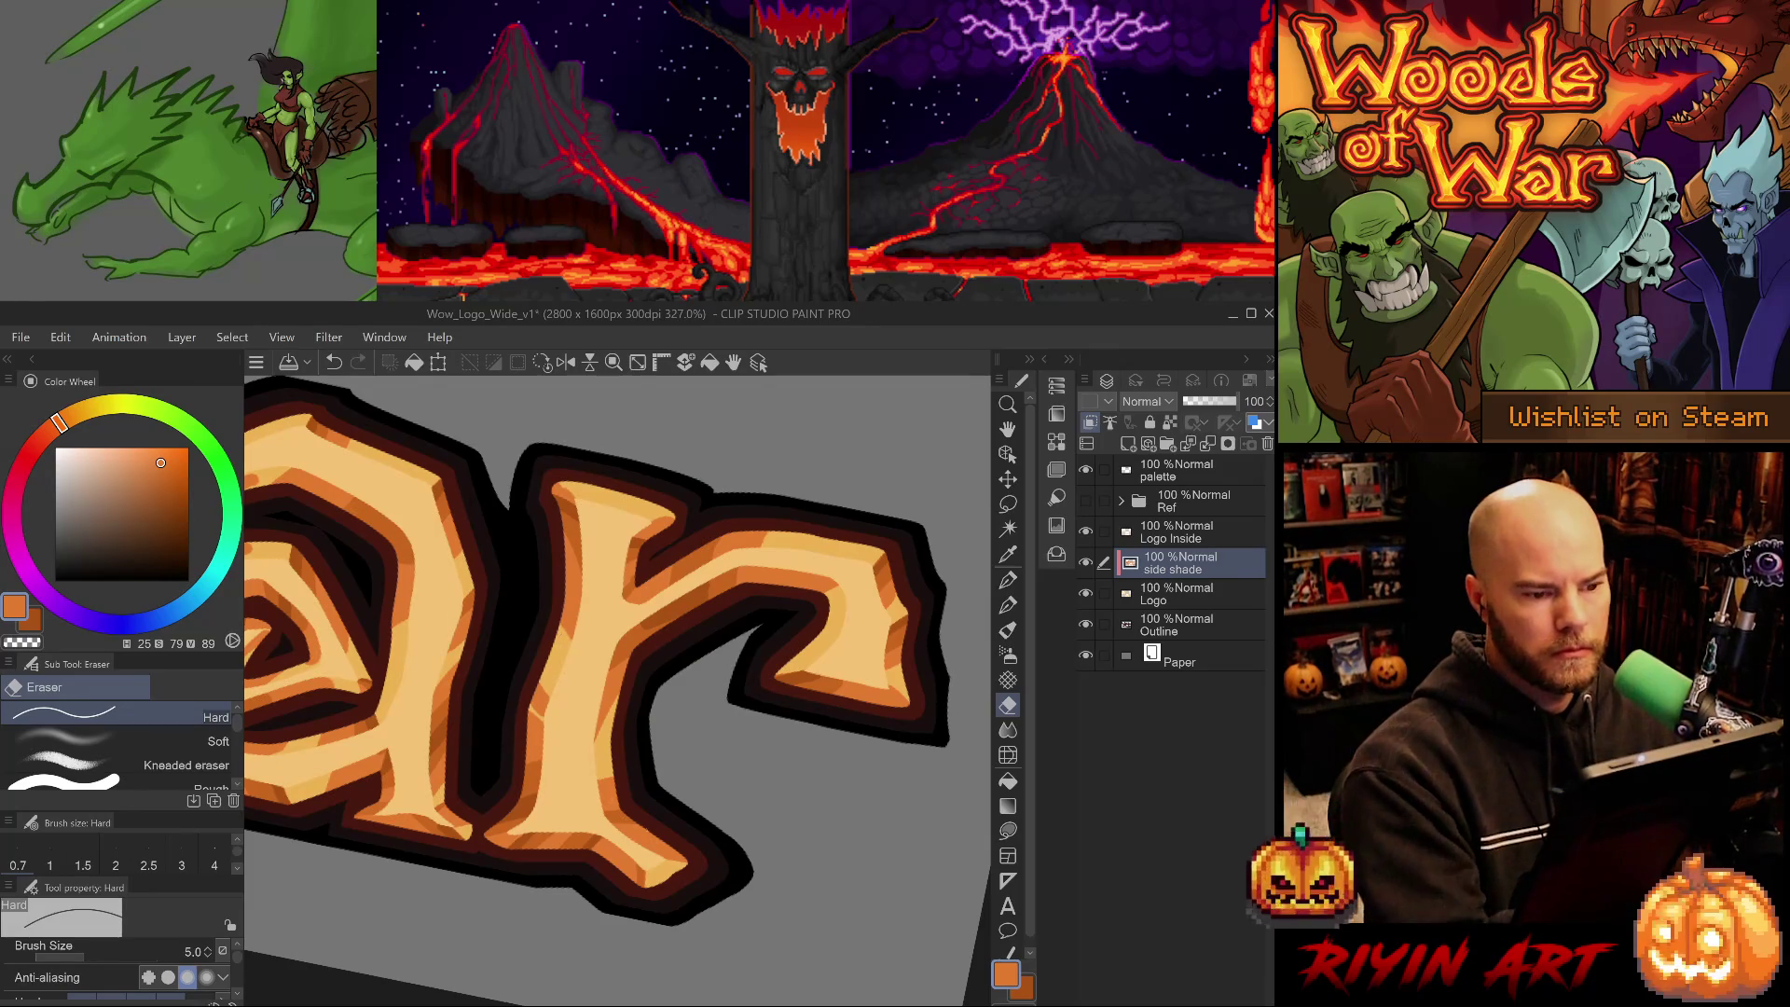
pyautogui.moveTo(719, 835); pyautogui.dragTo(774, 837)
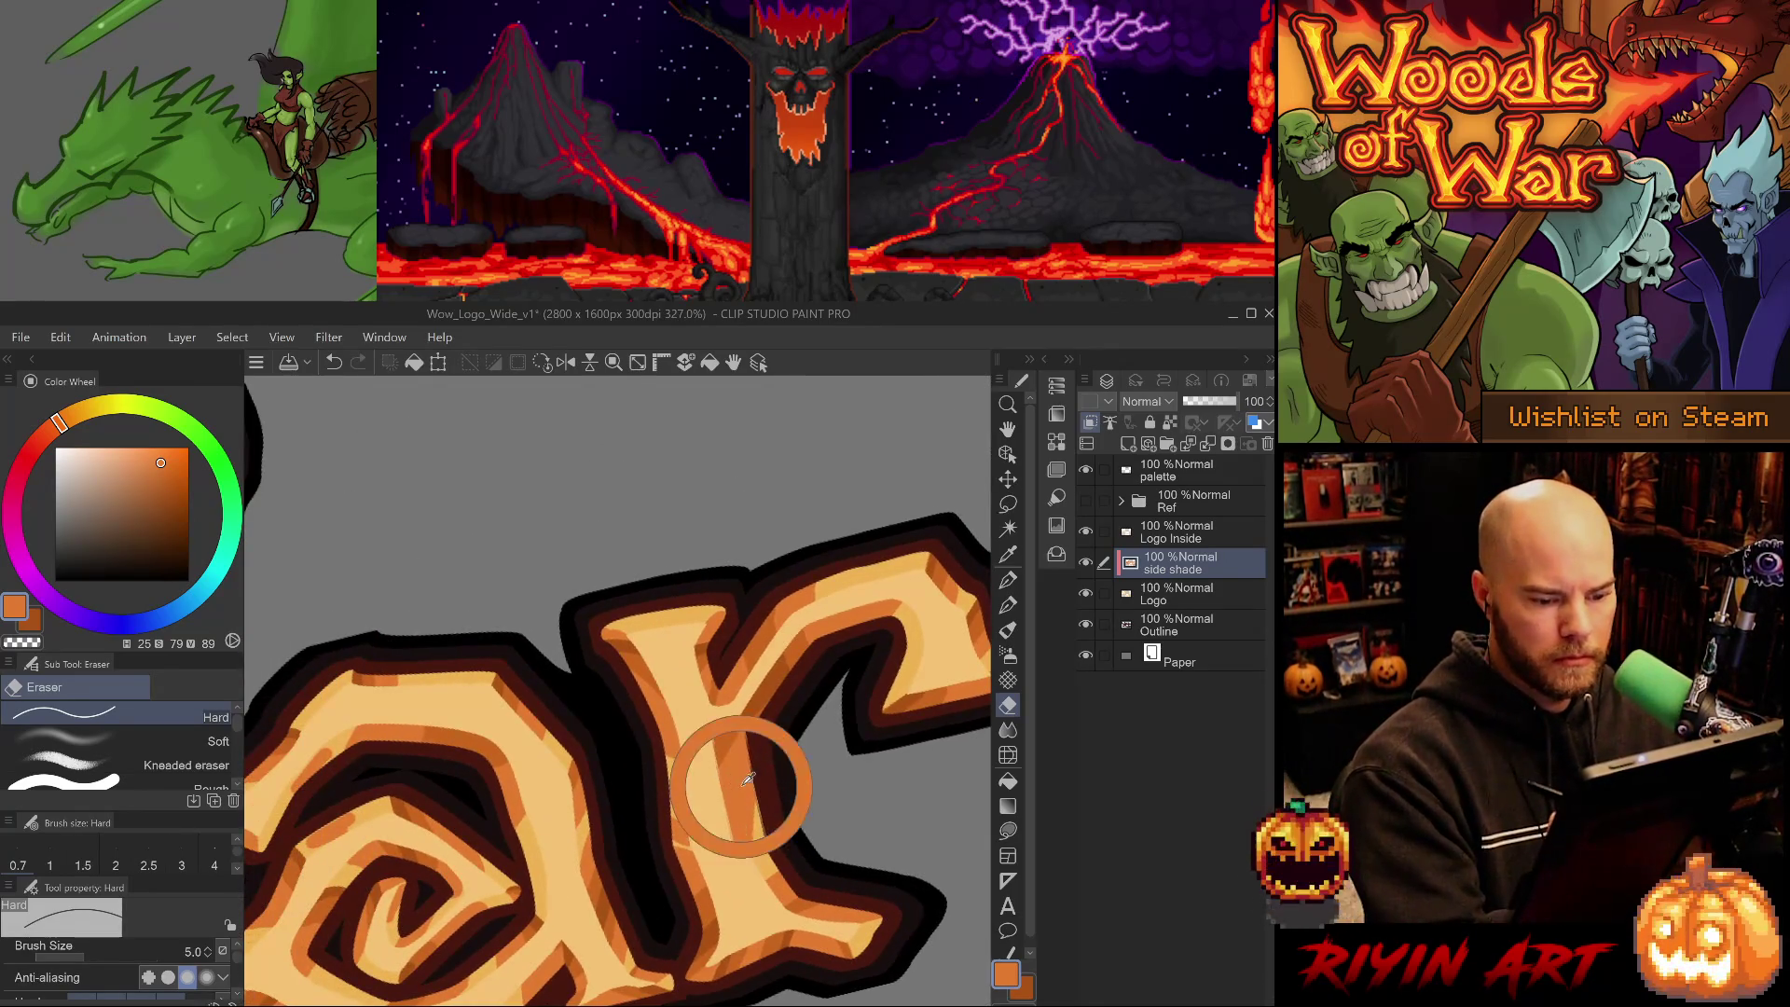
pyautogui.press('p')
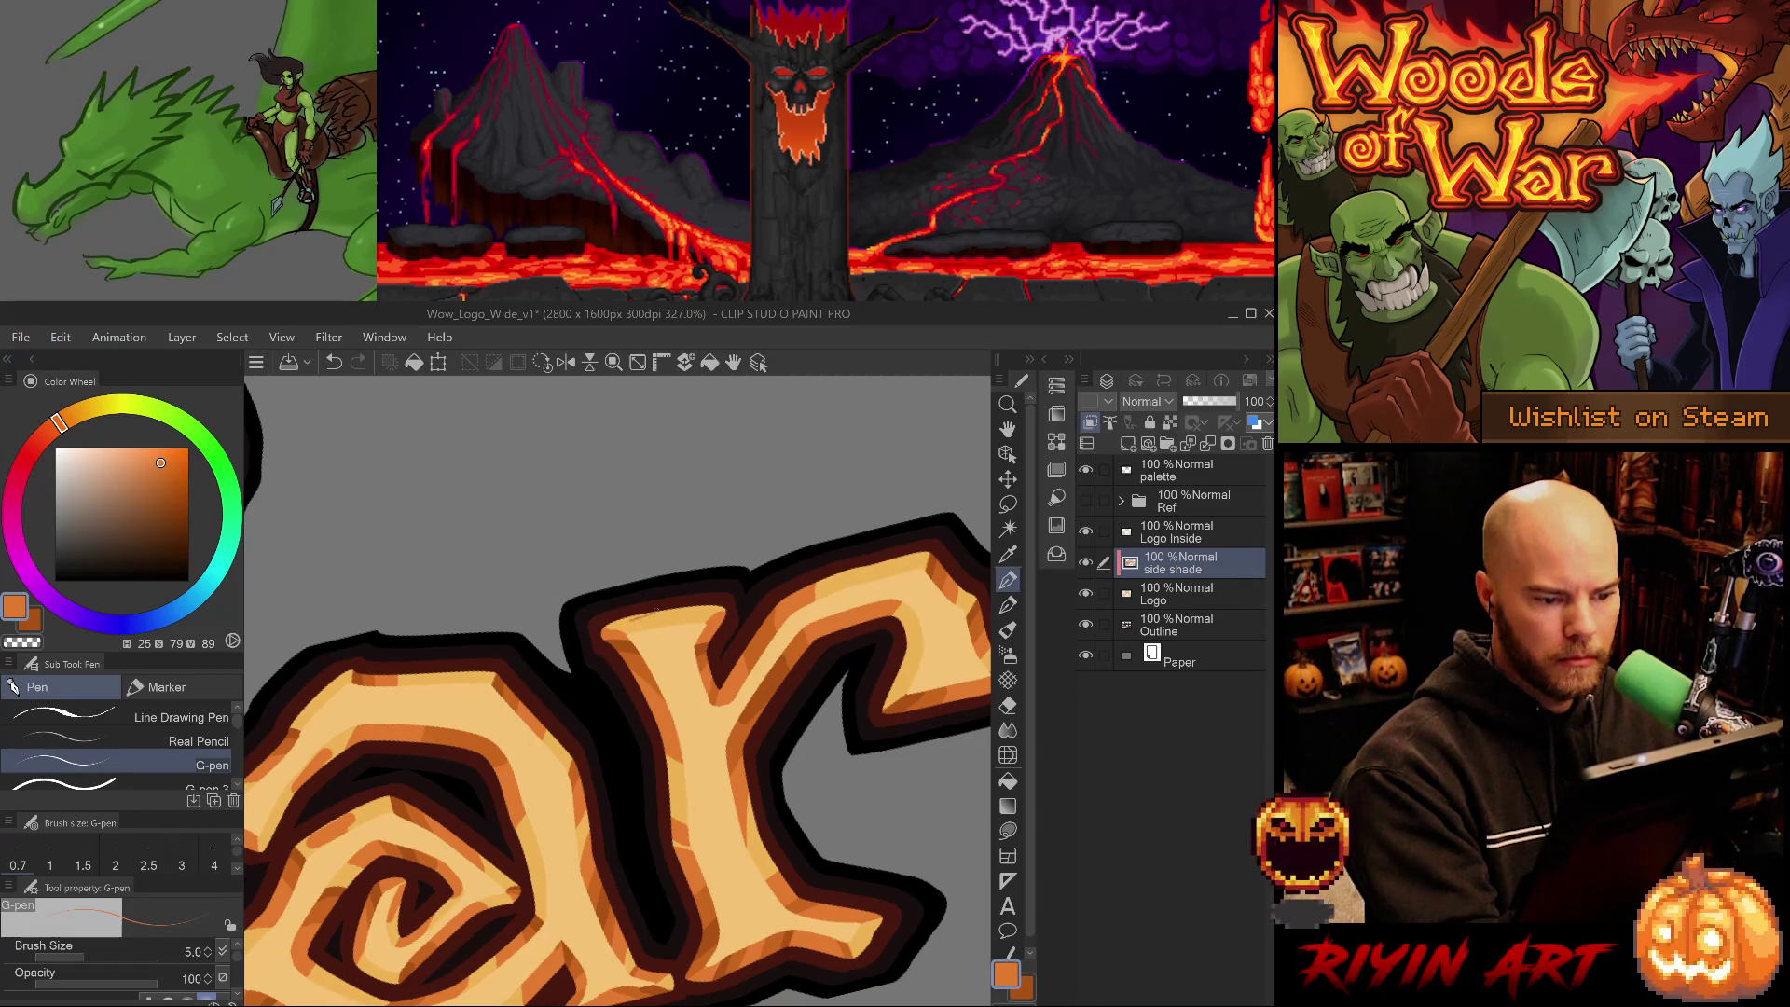
pyautogui.hotkey('ctrl', 'z')
pyautogui.press(',')
pyautogui.press(',')
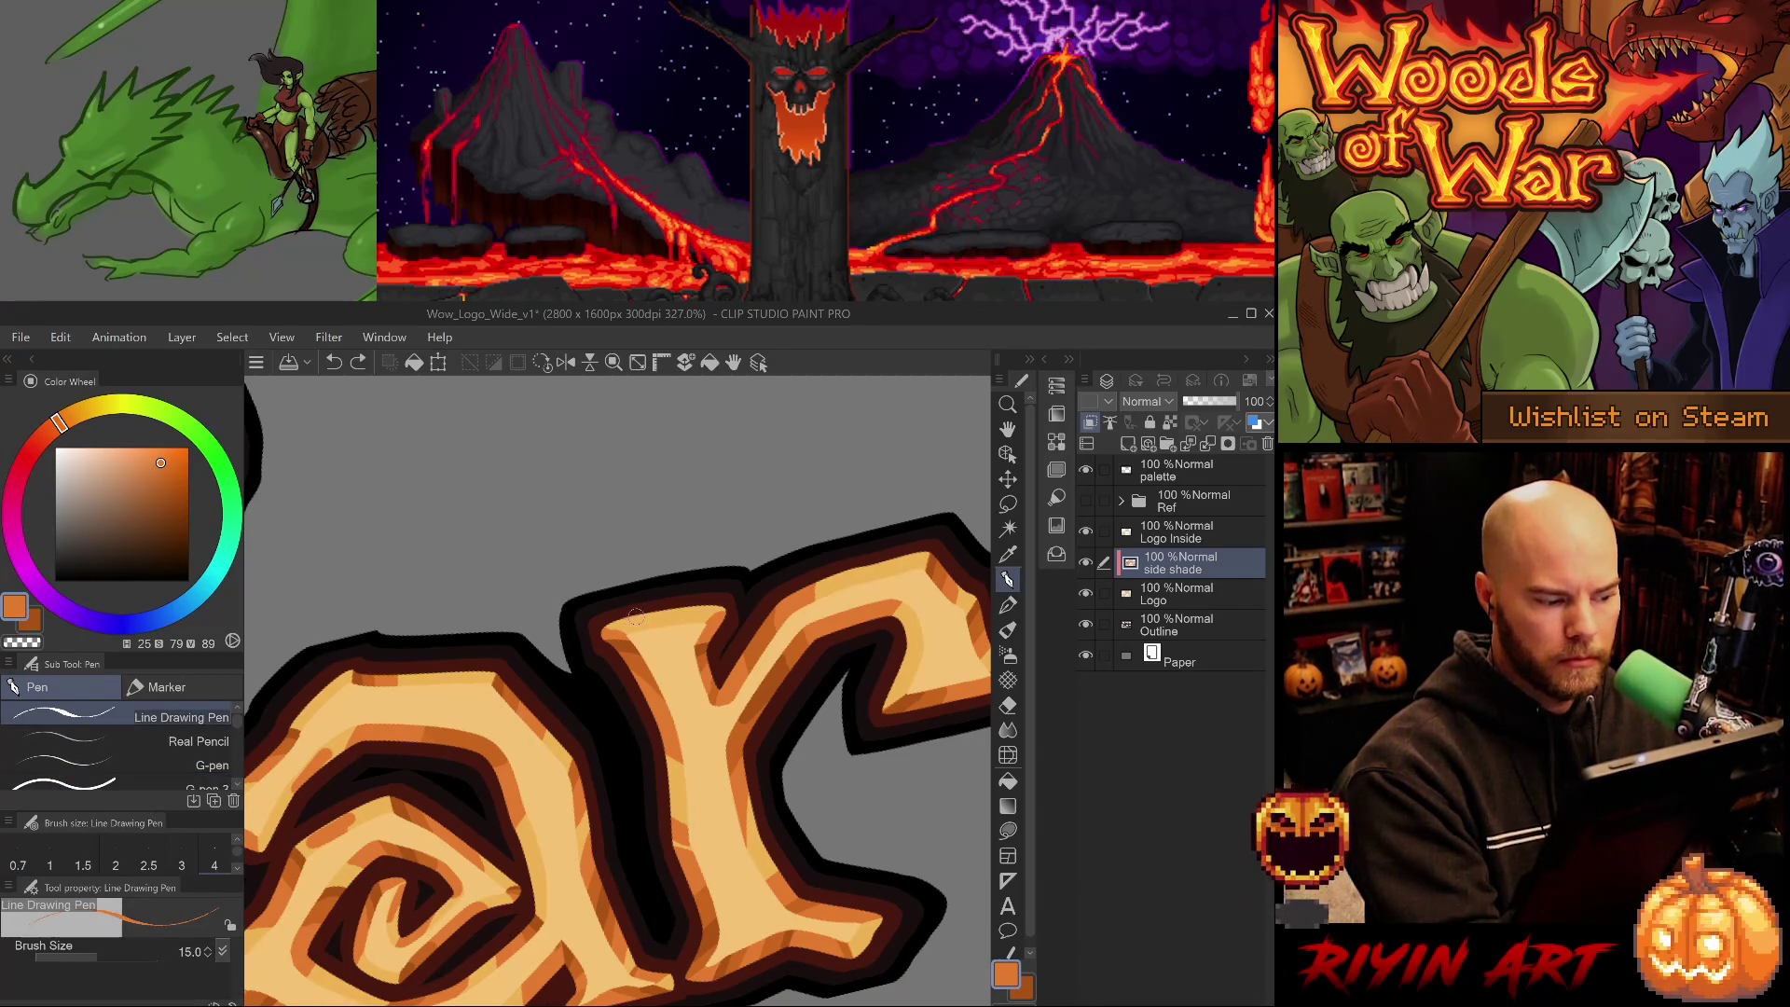
pyautogui.press('.')
pyautogui.press('.')
pyautogui.press('.')
pyautogui.moveTo(621, 620); pyautogui.dragTo(658, 620)
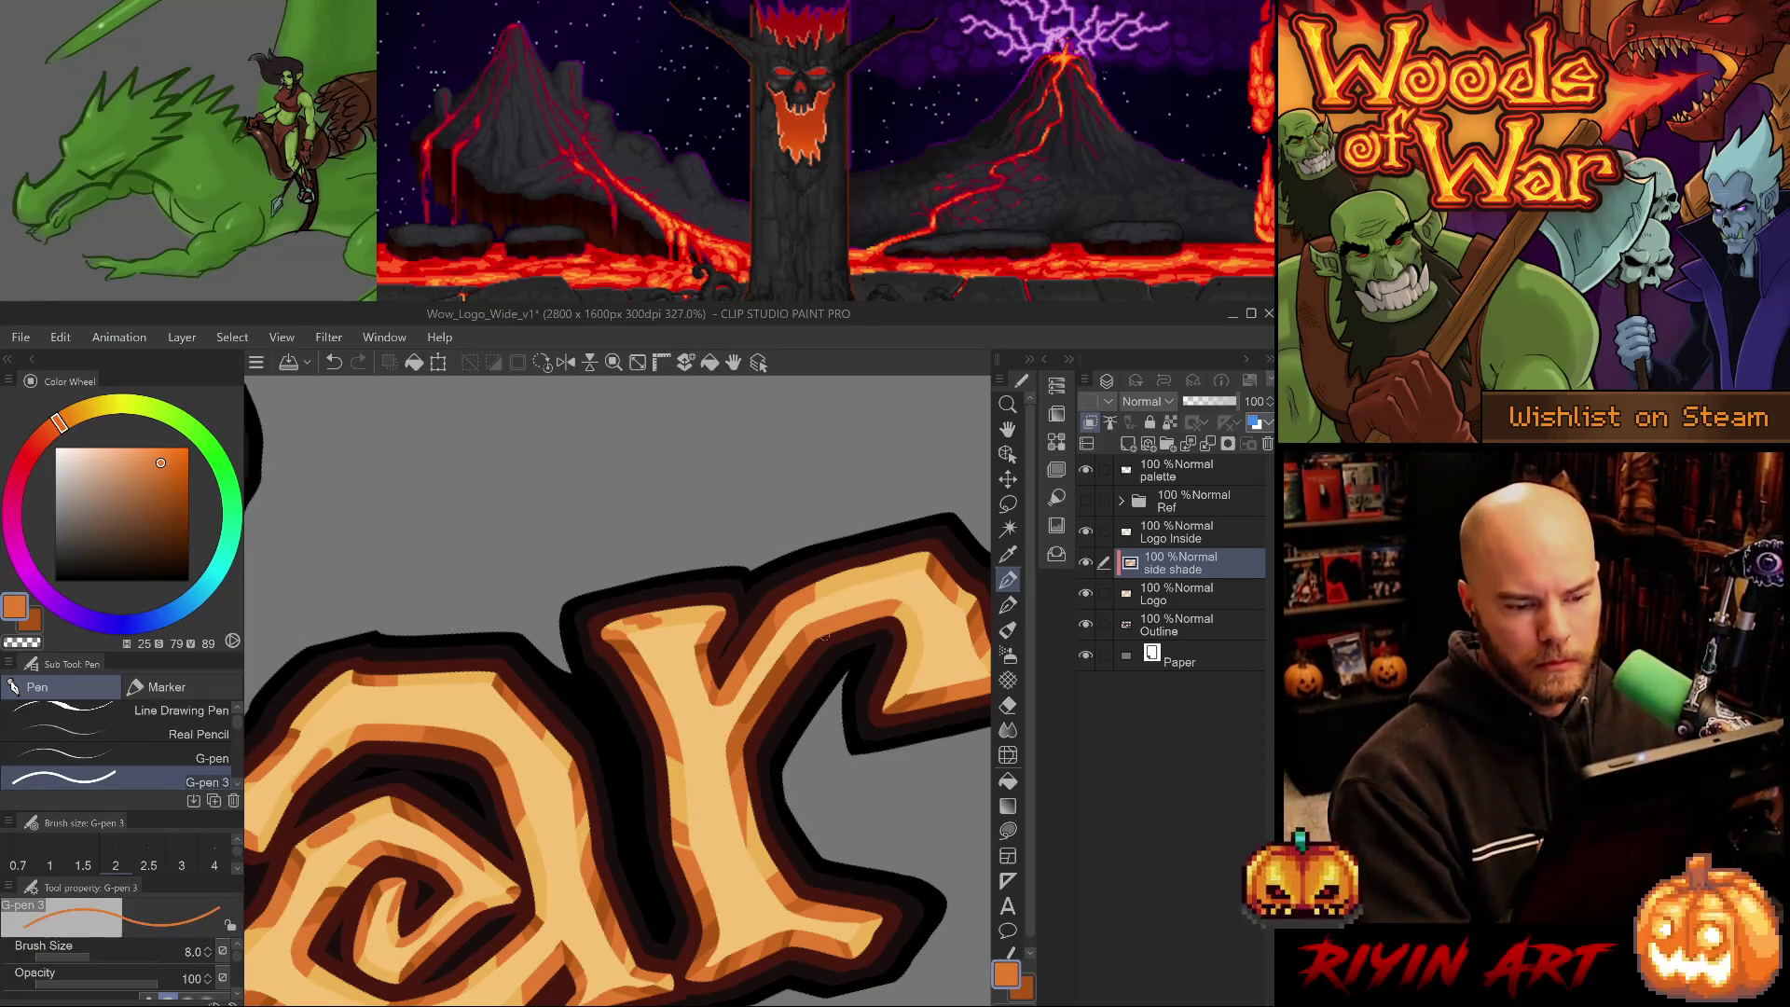
pyautogui.hotkey('ctrl', '-')
pyautogui.hotkey('ctrl', '-')
pyautogui.hotkey('ctrl', '-')
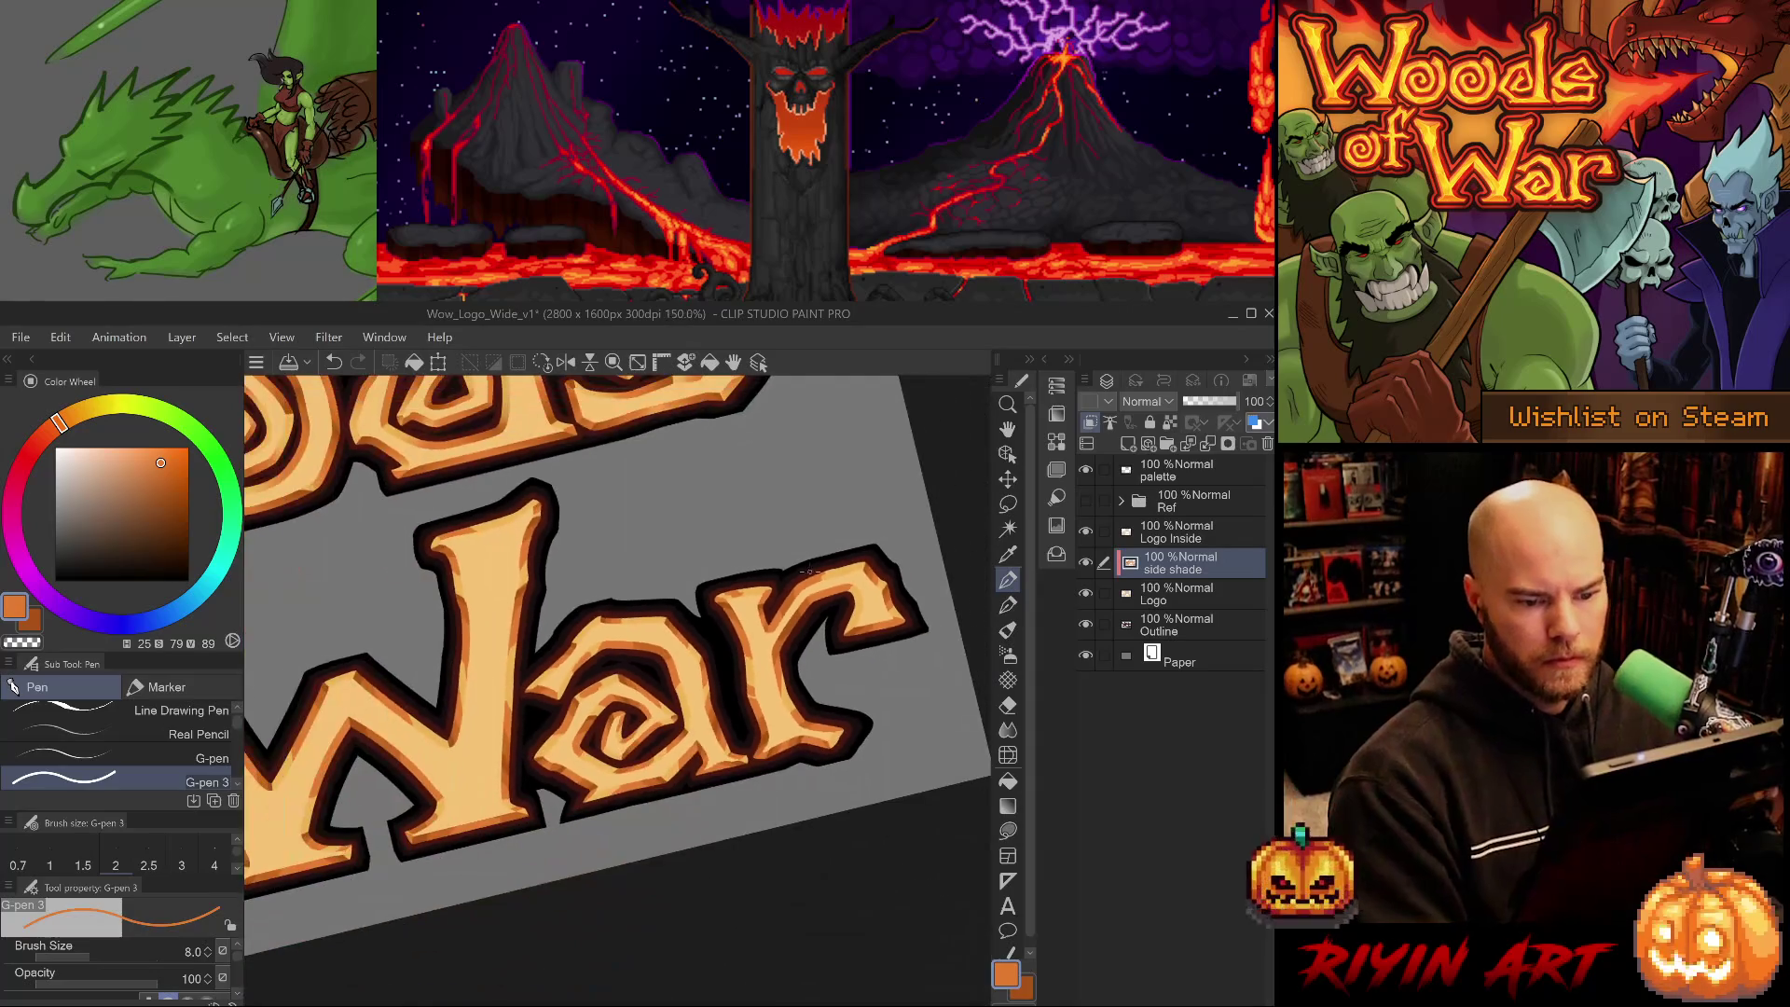
# - Save the logo, zoom around the word, and level the tilted view with the size 8 pen
pyautogui.hotkey('ctrl', 's')
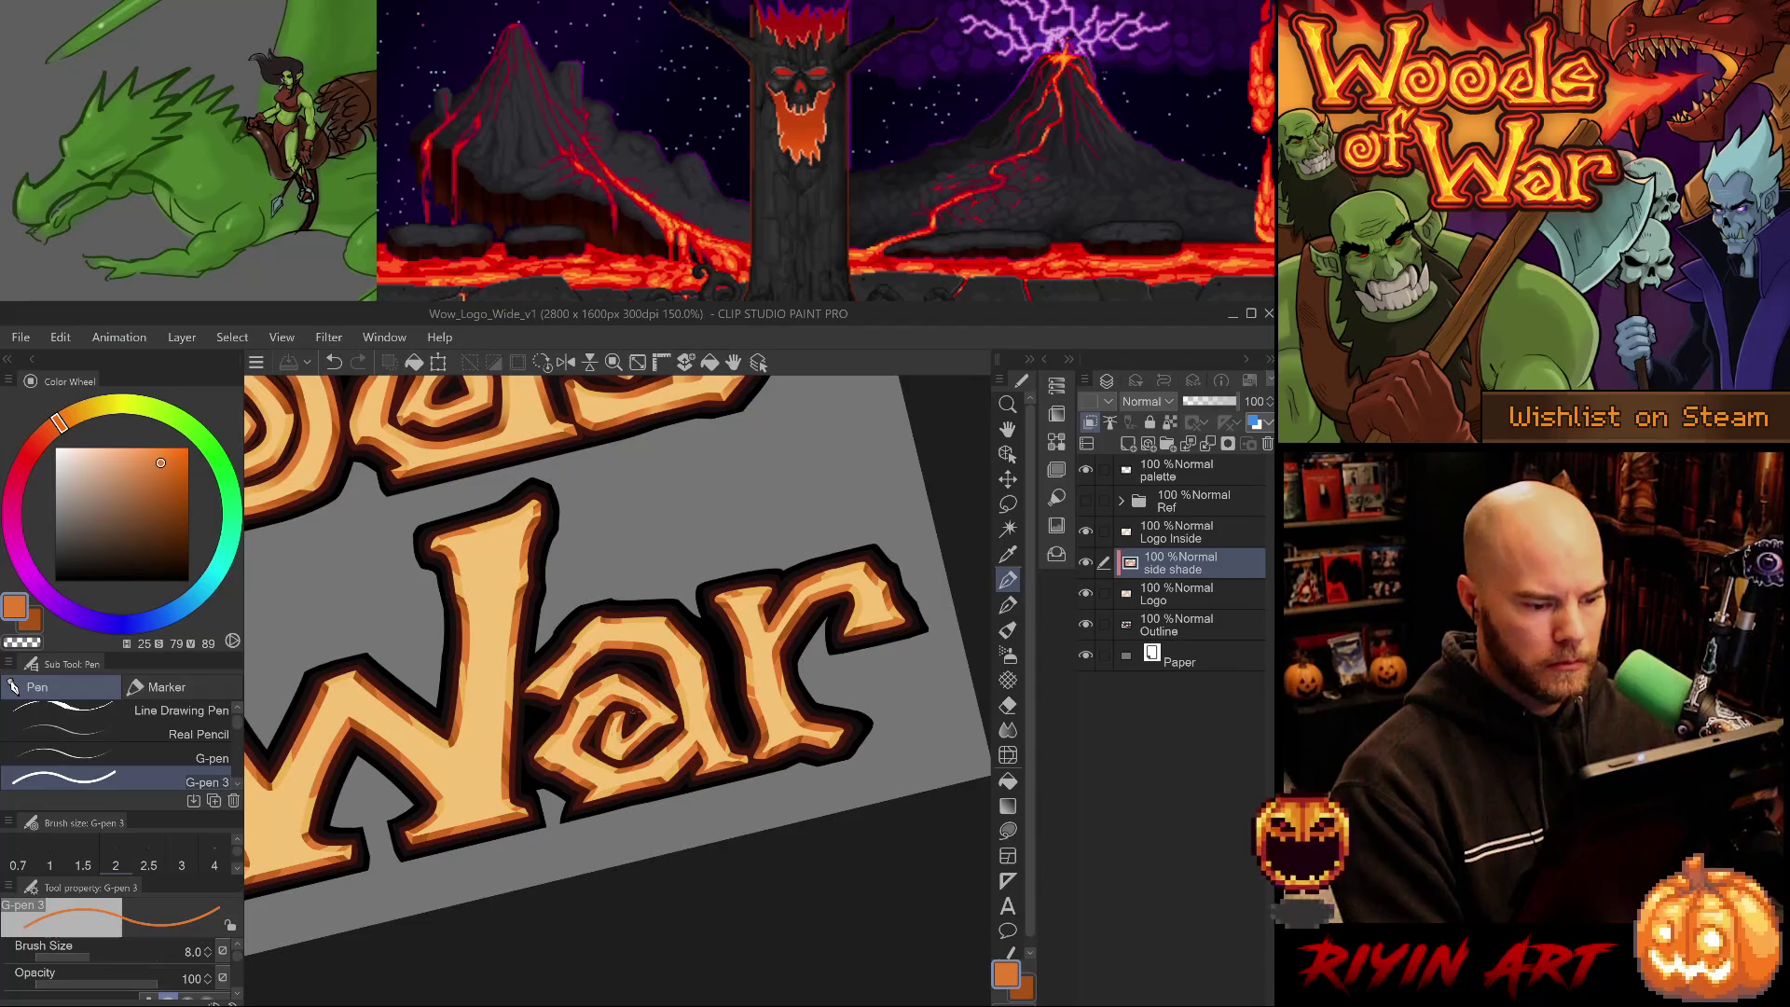
pyautogui.scroll(3, 586, 811)
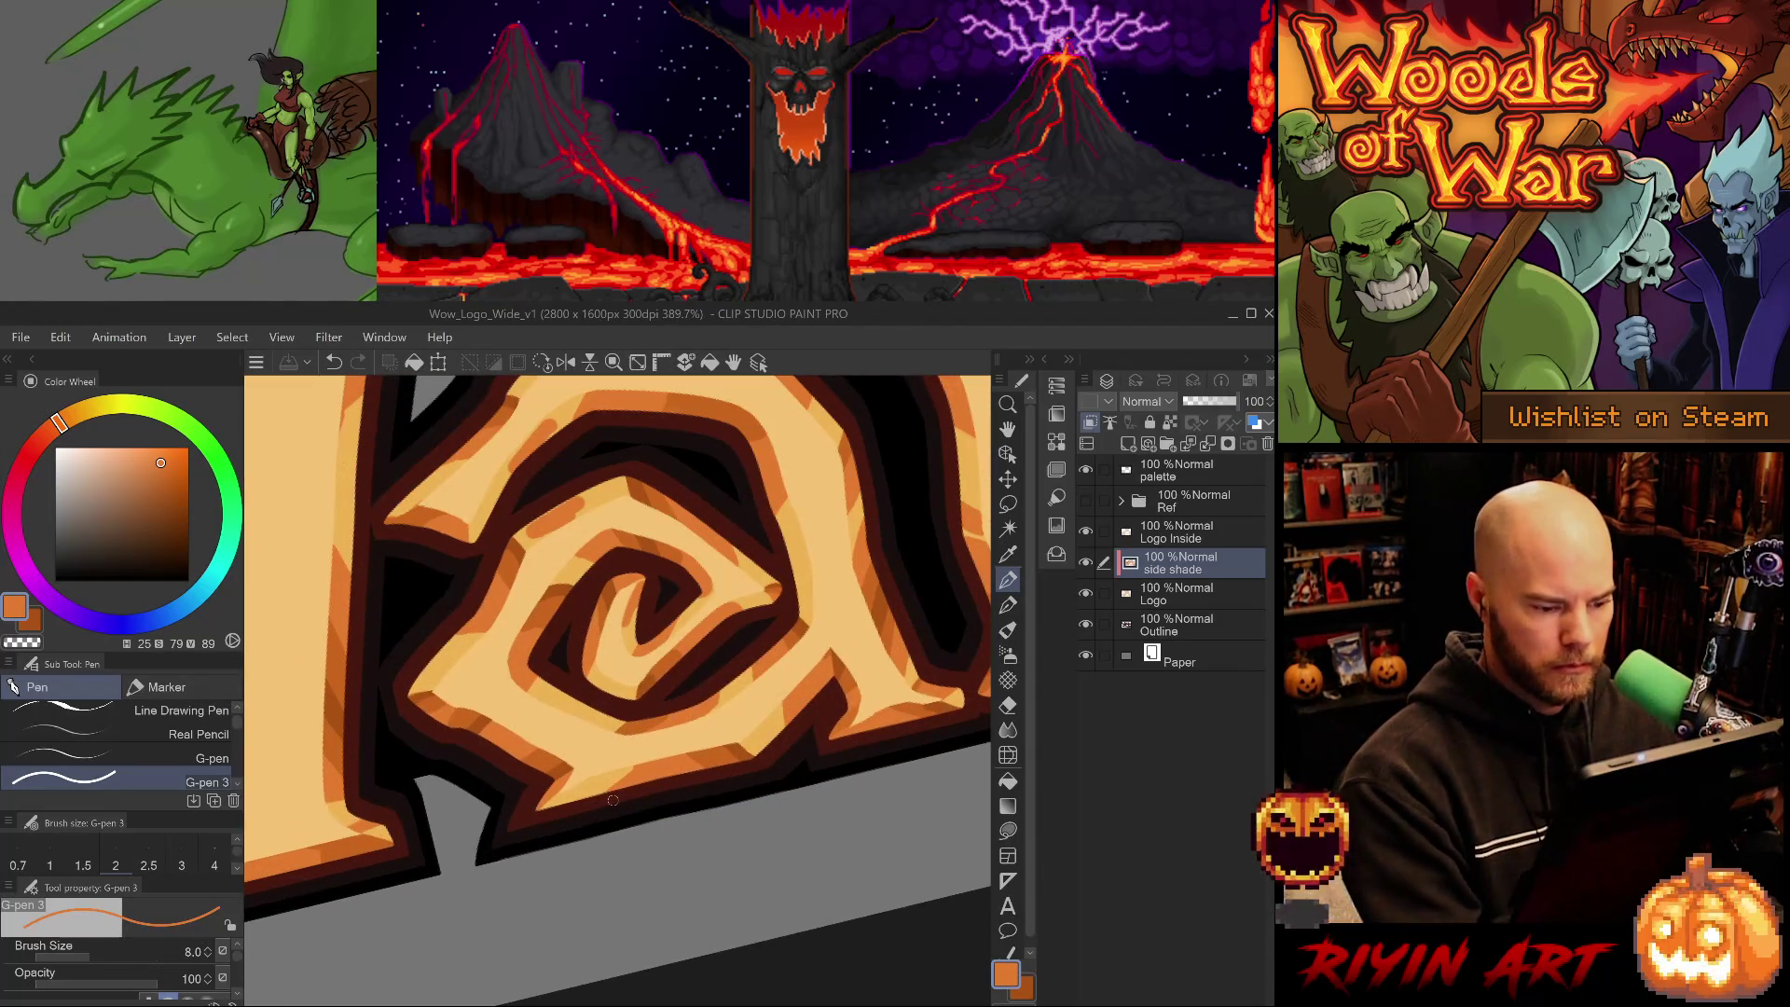
pyautogui.scroll(-1, 615, 832)
pyautogui.scroll(-3, 616, 831)
pyautogui.scroll(5, 614, 846)
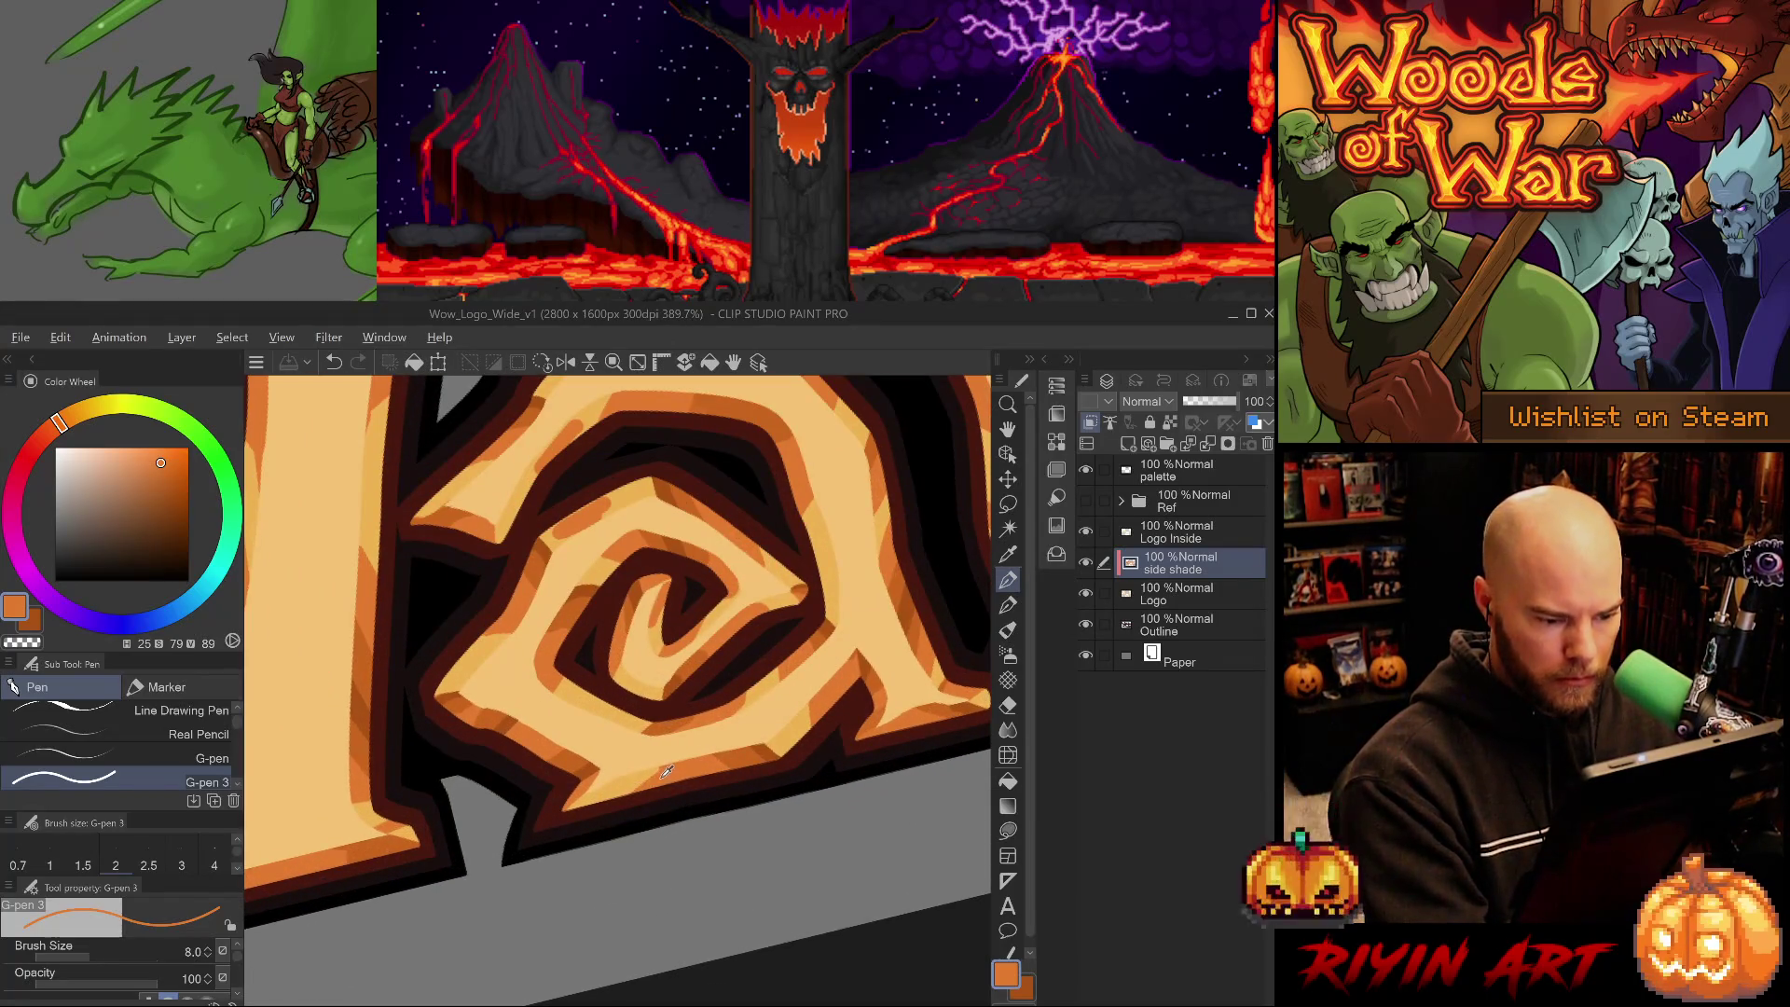
pyautogui.press(',')
pyautogui.click(560, 833)
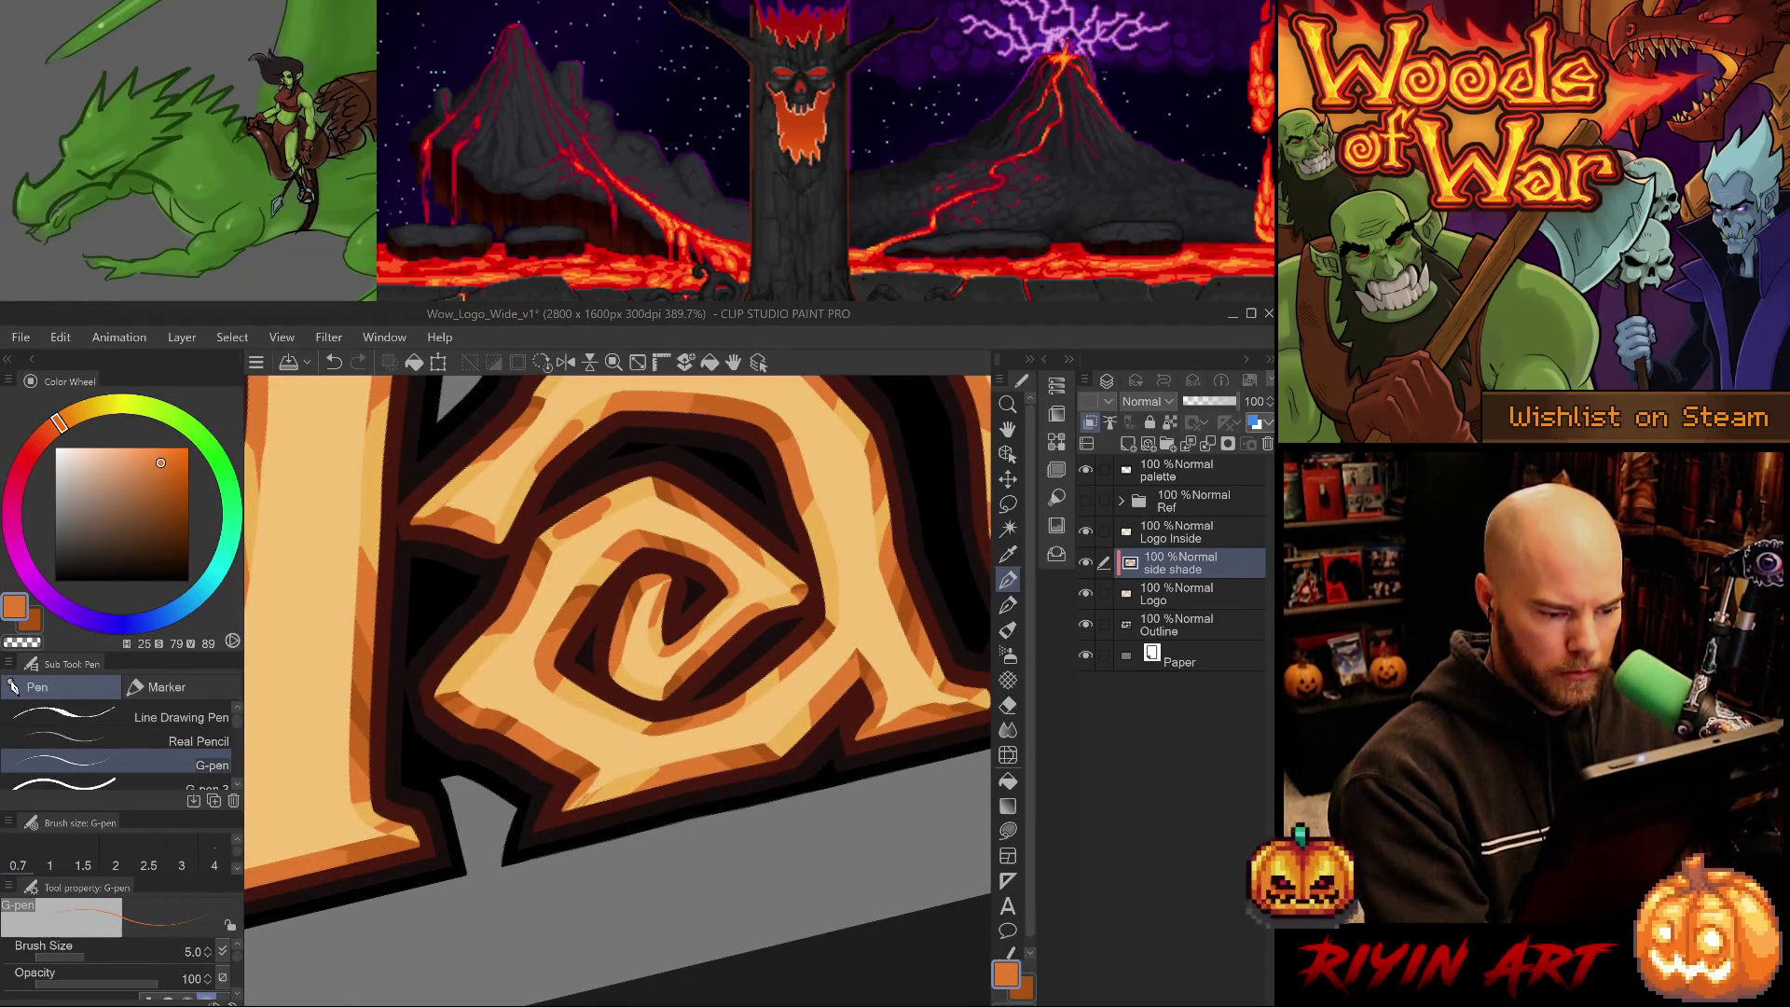
pyautogui.press('.')
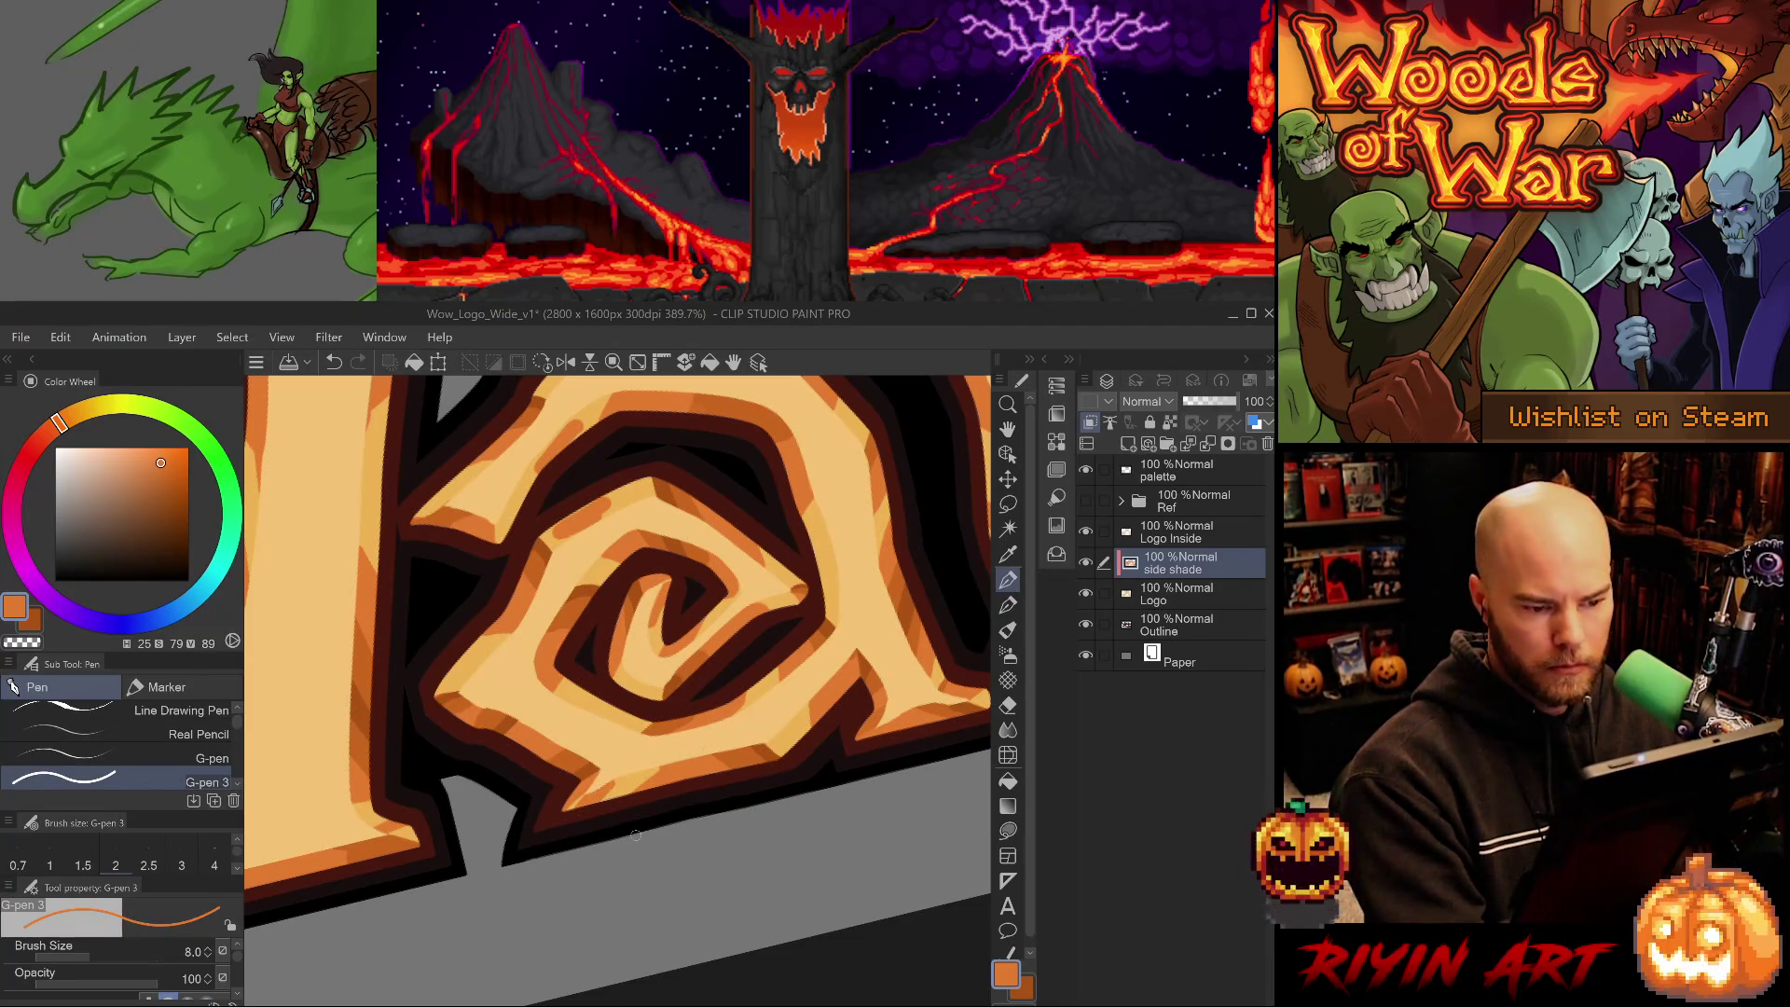
pyautogui.scroll(-5, 640, 833)
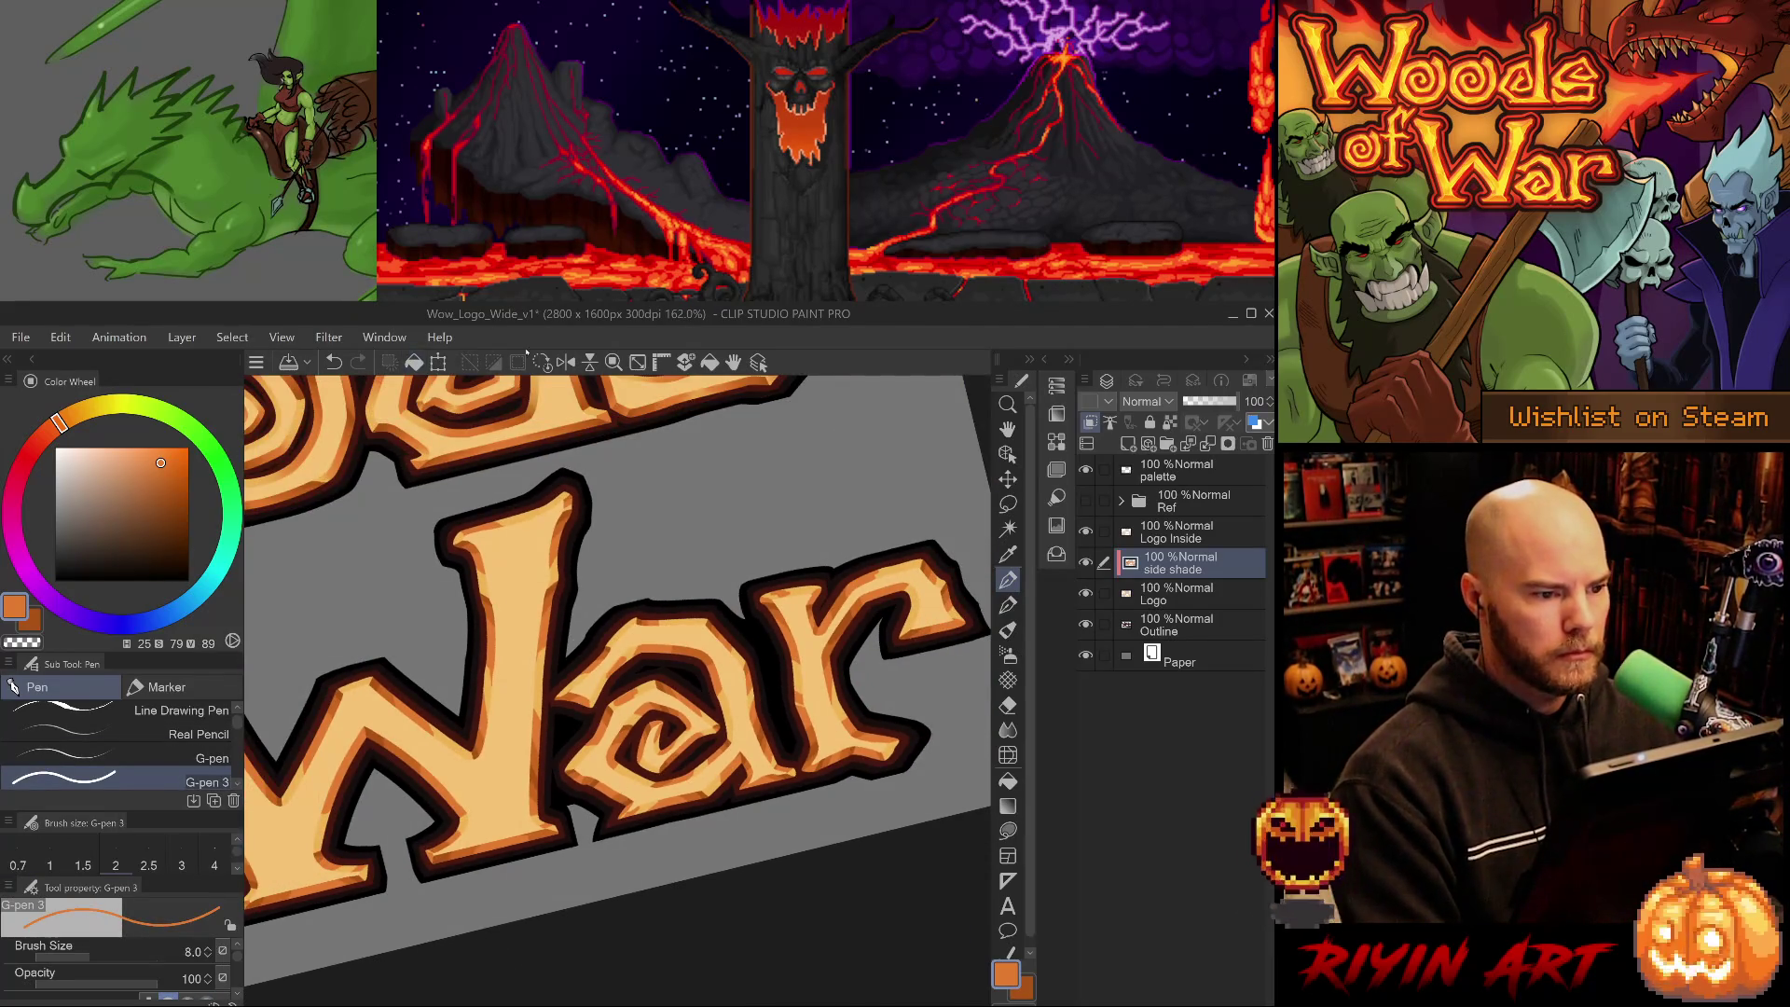
pyautogui.click(542, 361)
pyautogui.scroll(2, 522, 532)
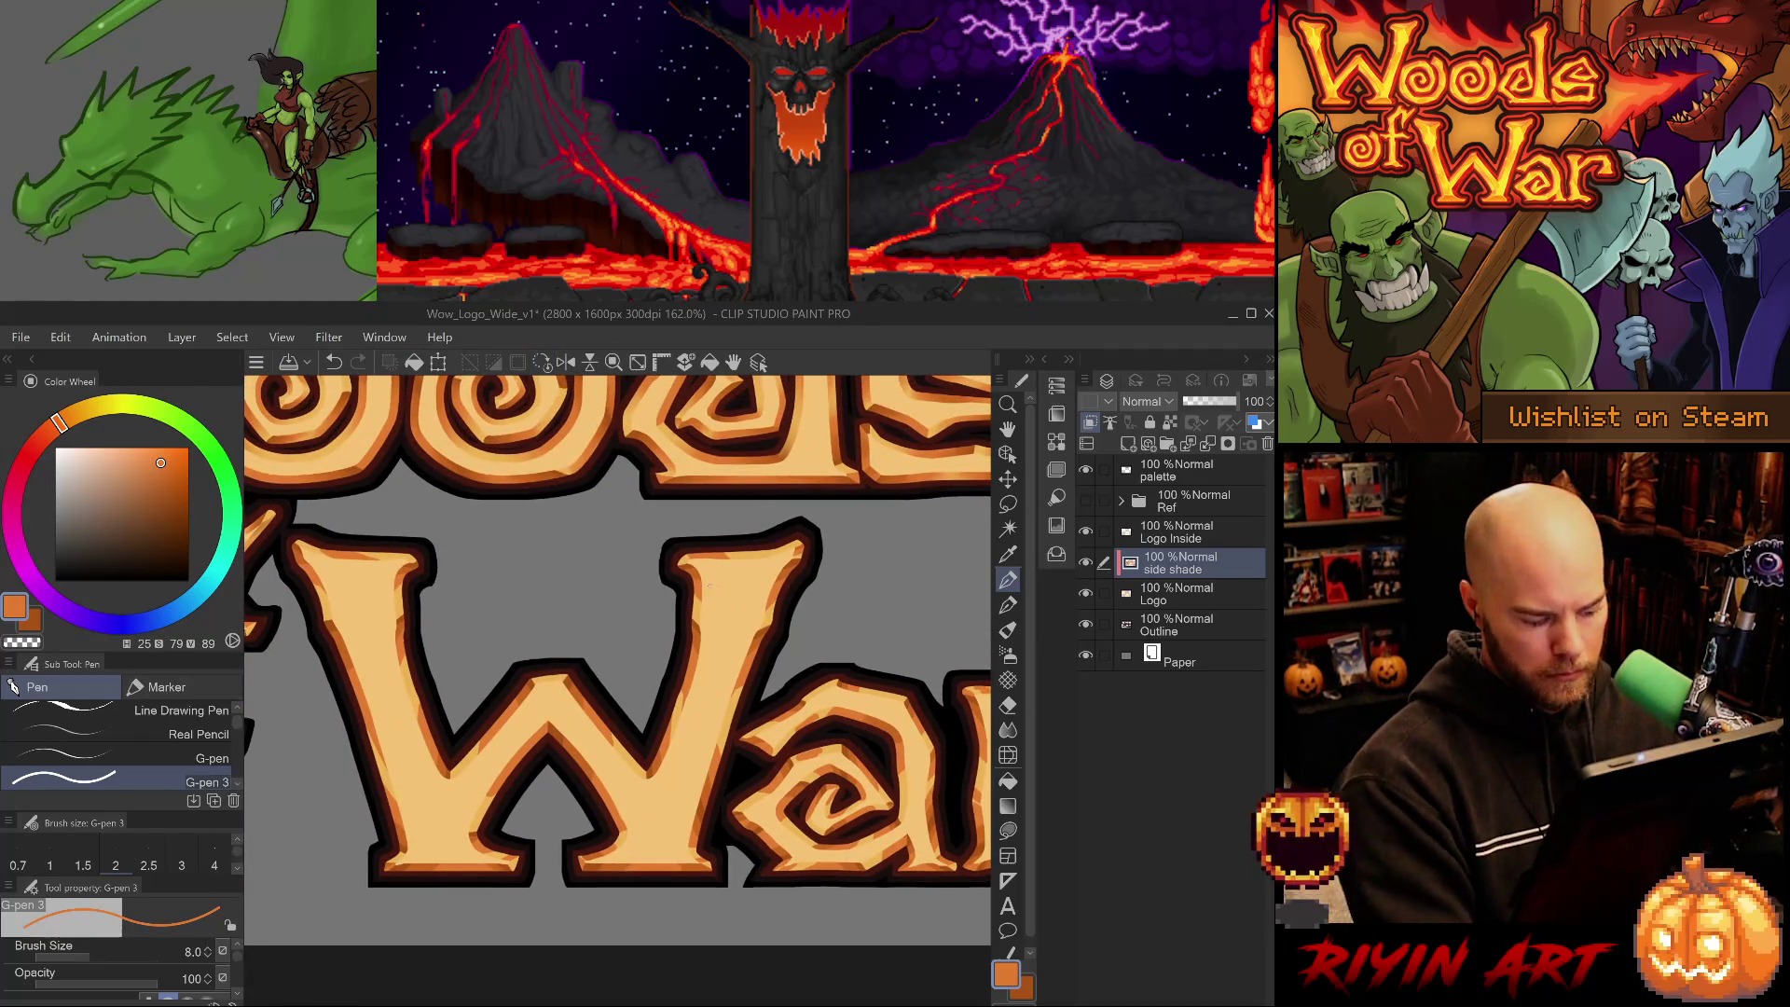
pyautogui.hotkey('ctrl', 's')
# - Paint a short dark orange stroke on the top of the W's inner peak and save
pyautogui.scroll(5, 553, 688)
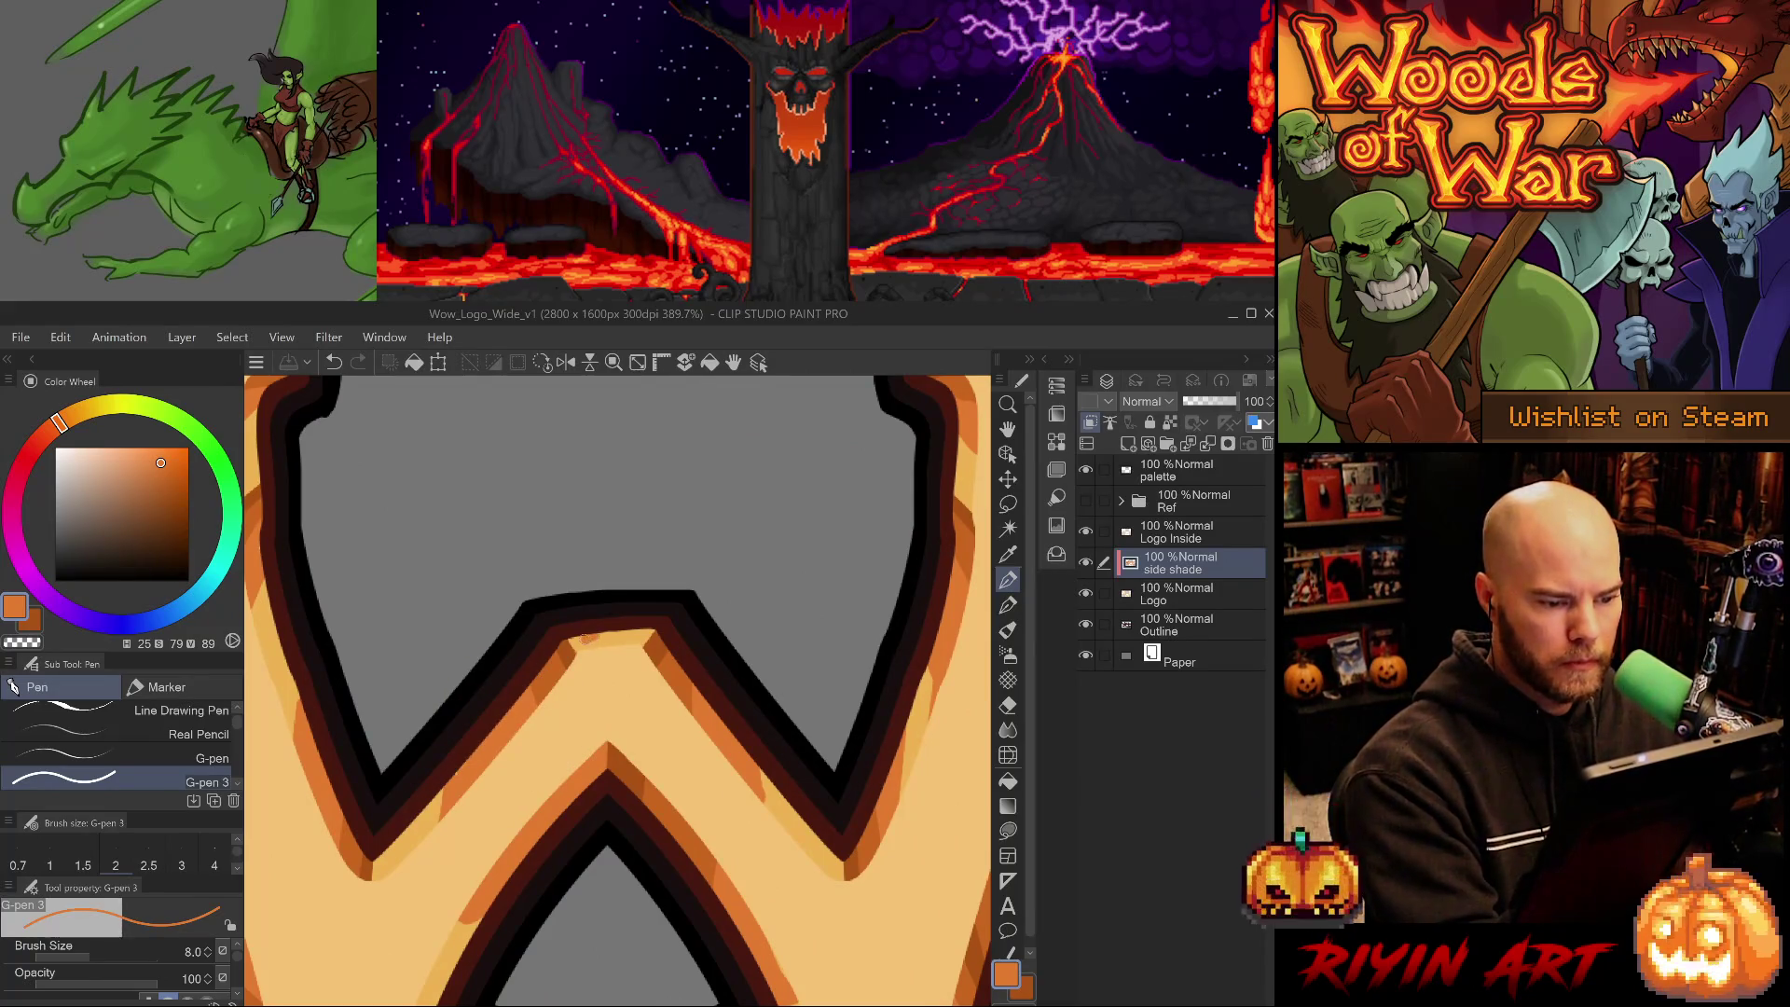
pyautogui.moveTo(586, 640)
pyautogui.mouseDown()
pyautogui.moveTo(642, 636)
pyautogui.moveTo(571, 647)
pyautogui.mouseUp()
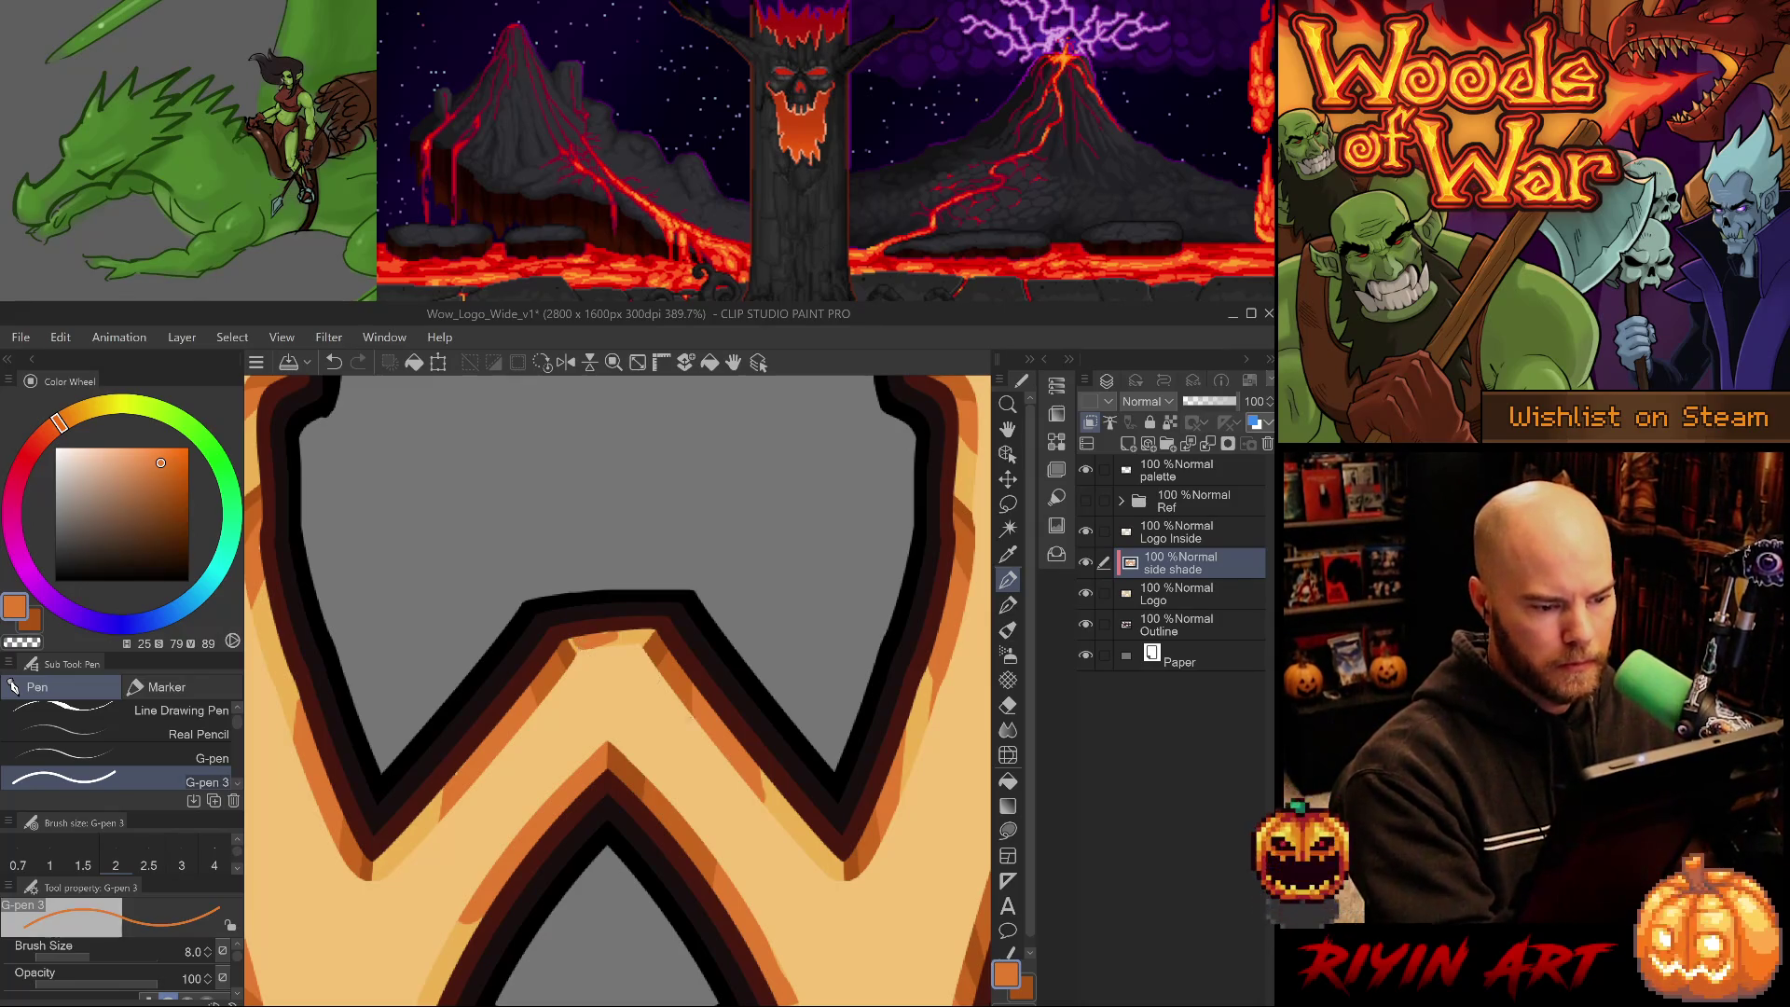
pyautogui.scroll(-5, 721, 806)
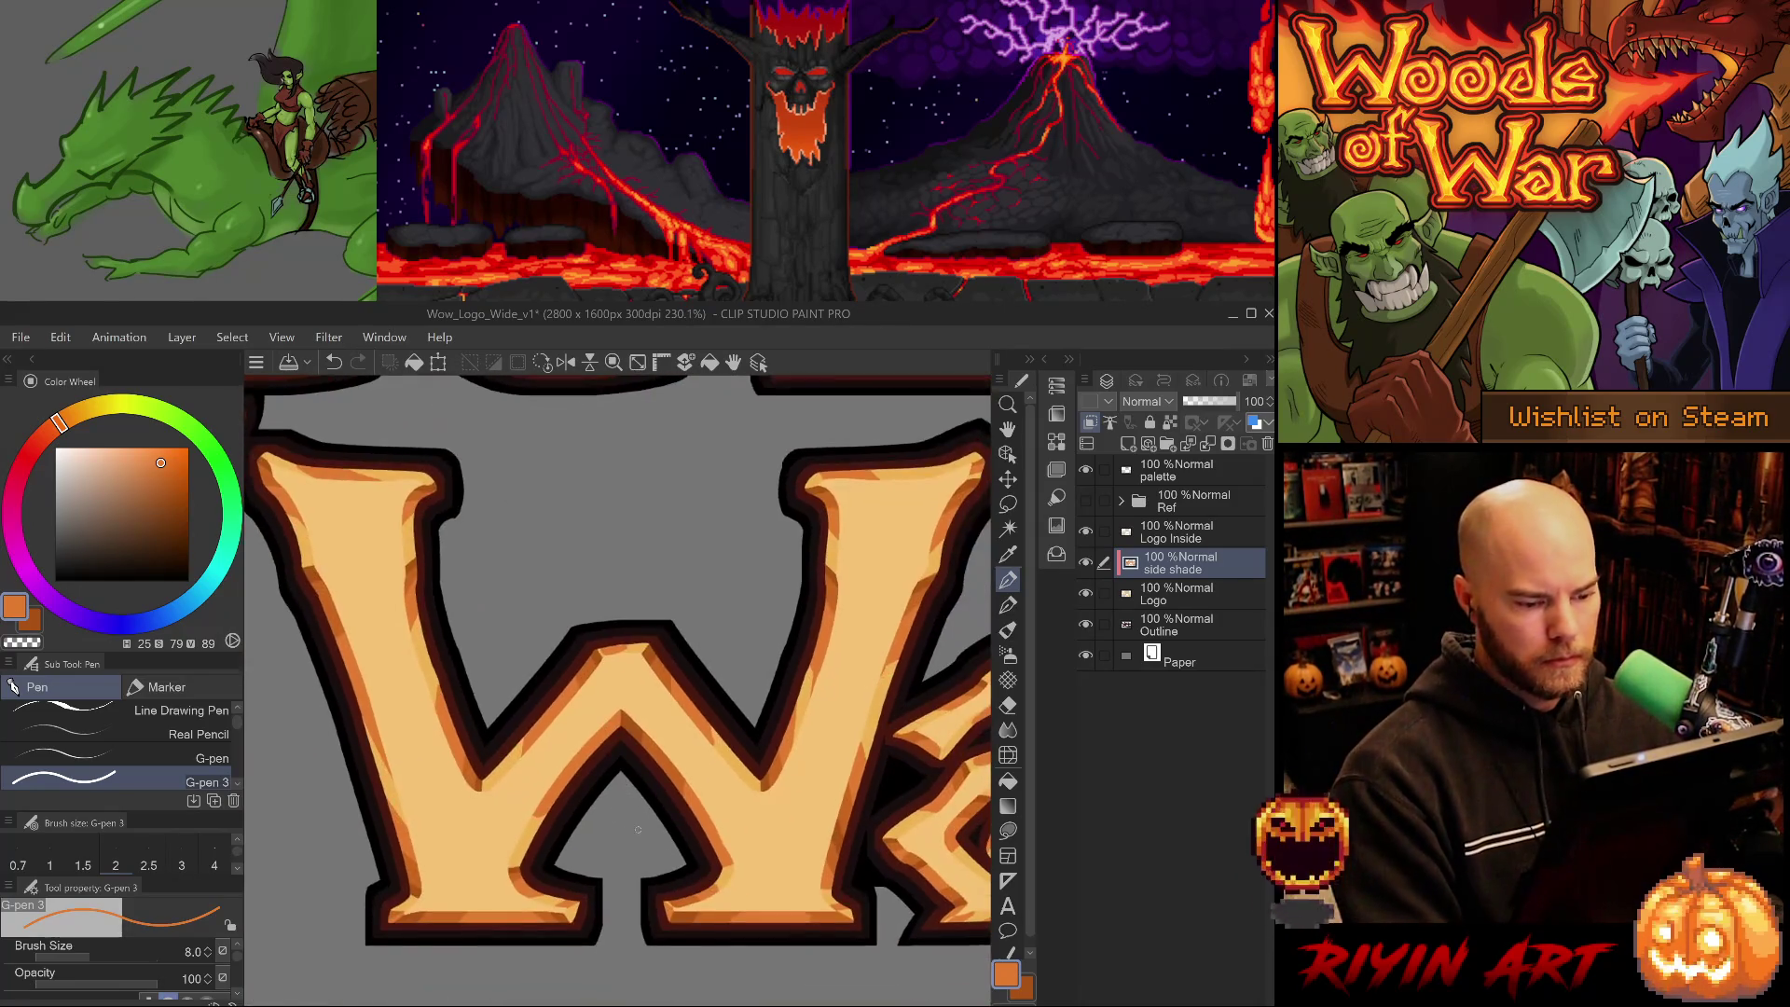
pyautogui.hotkey('ctrl', 's')
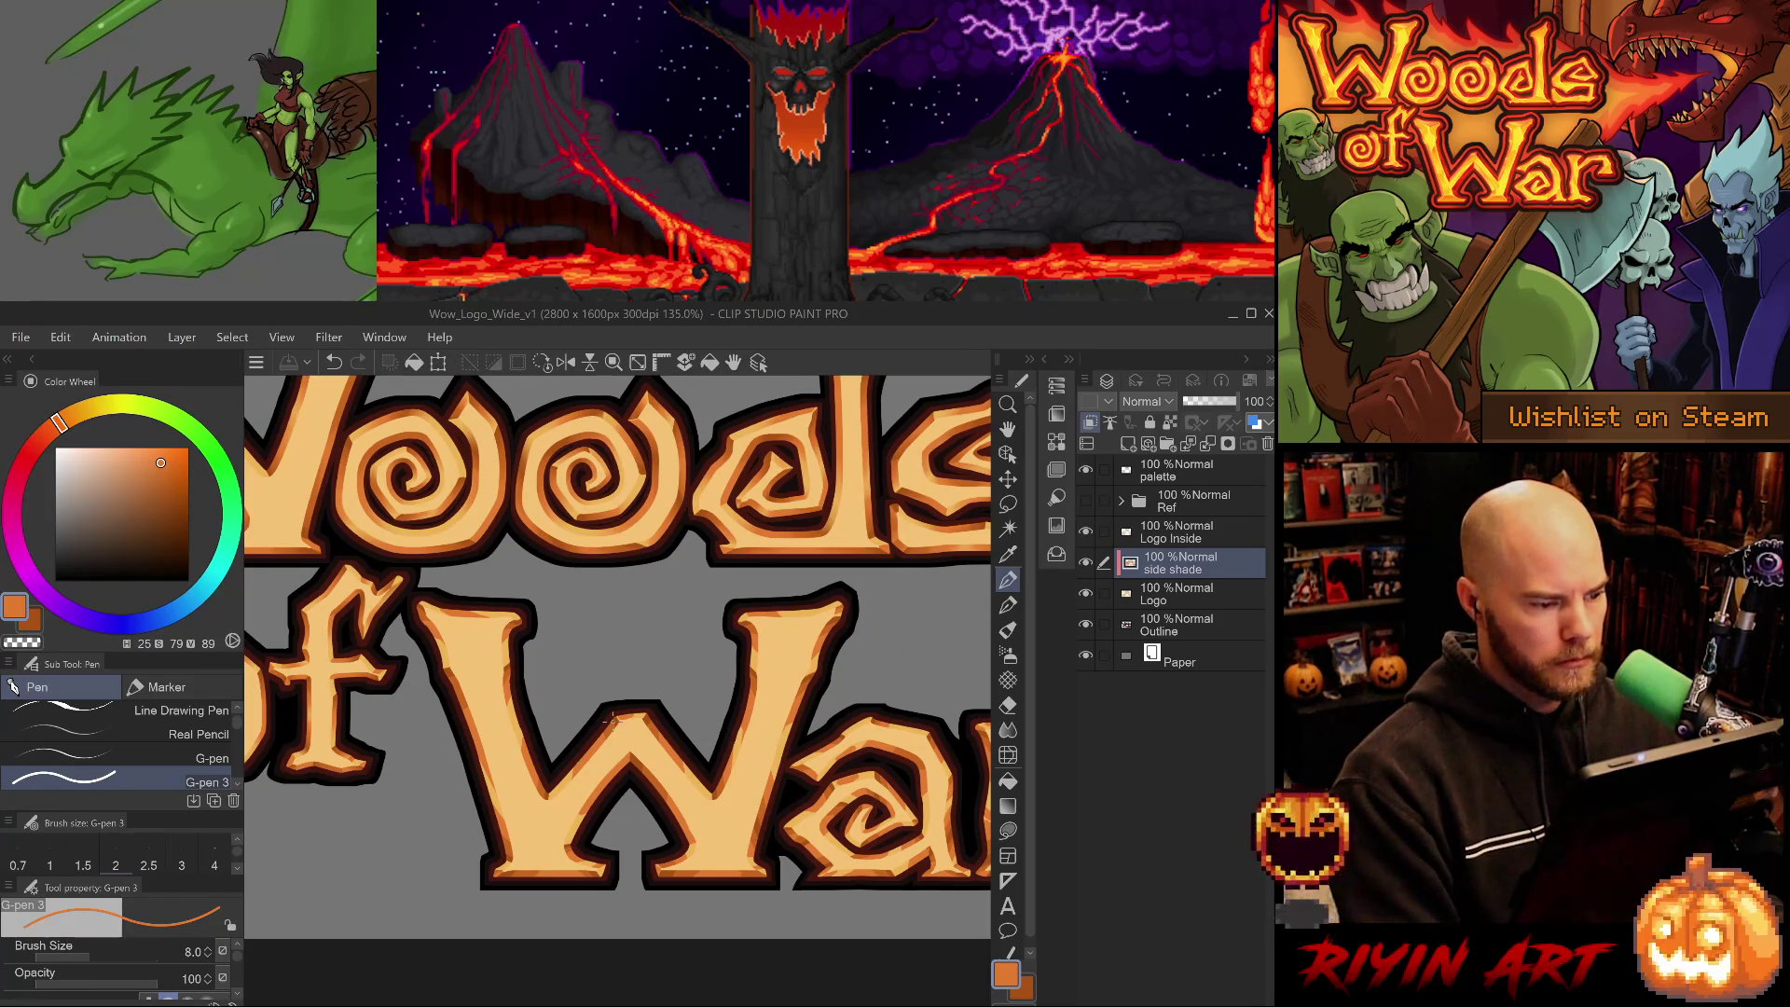
pyautogui.press('j')
pyautogui.scroll(4, 453, 610)
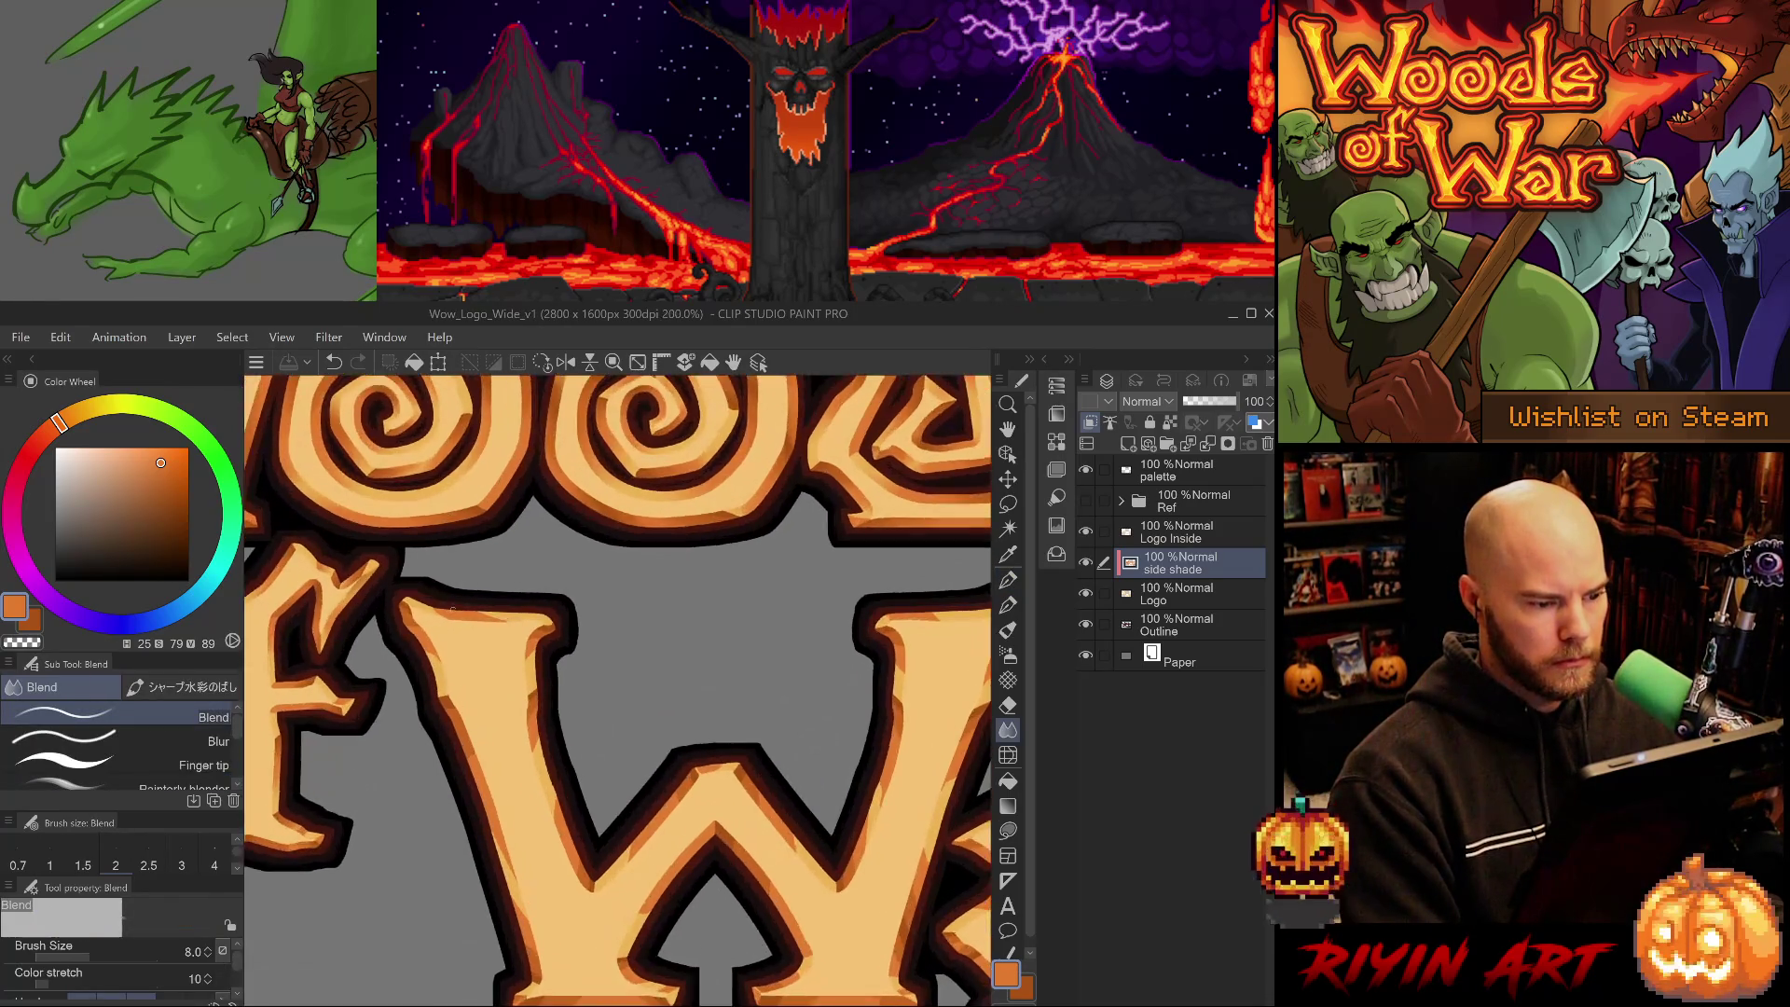
# - Blend the orange shading along the W's right edge with a size-12 Blend brush
pyautogui.press(']')
pyautogui.press(']')
pyautogui.press(']')
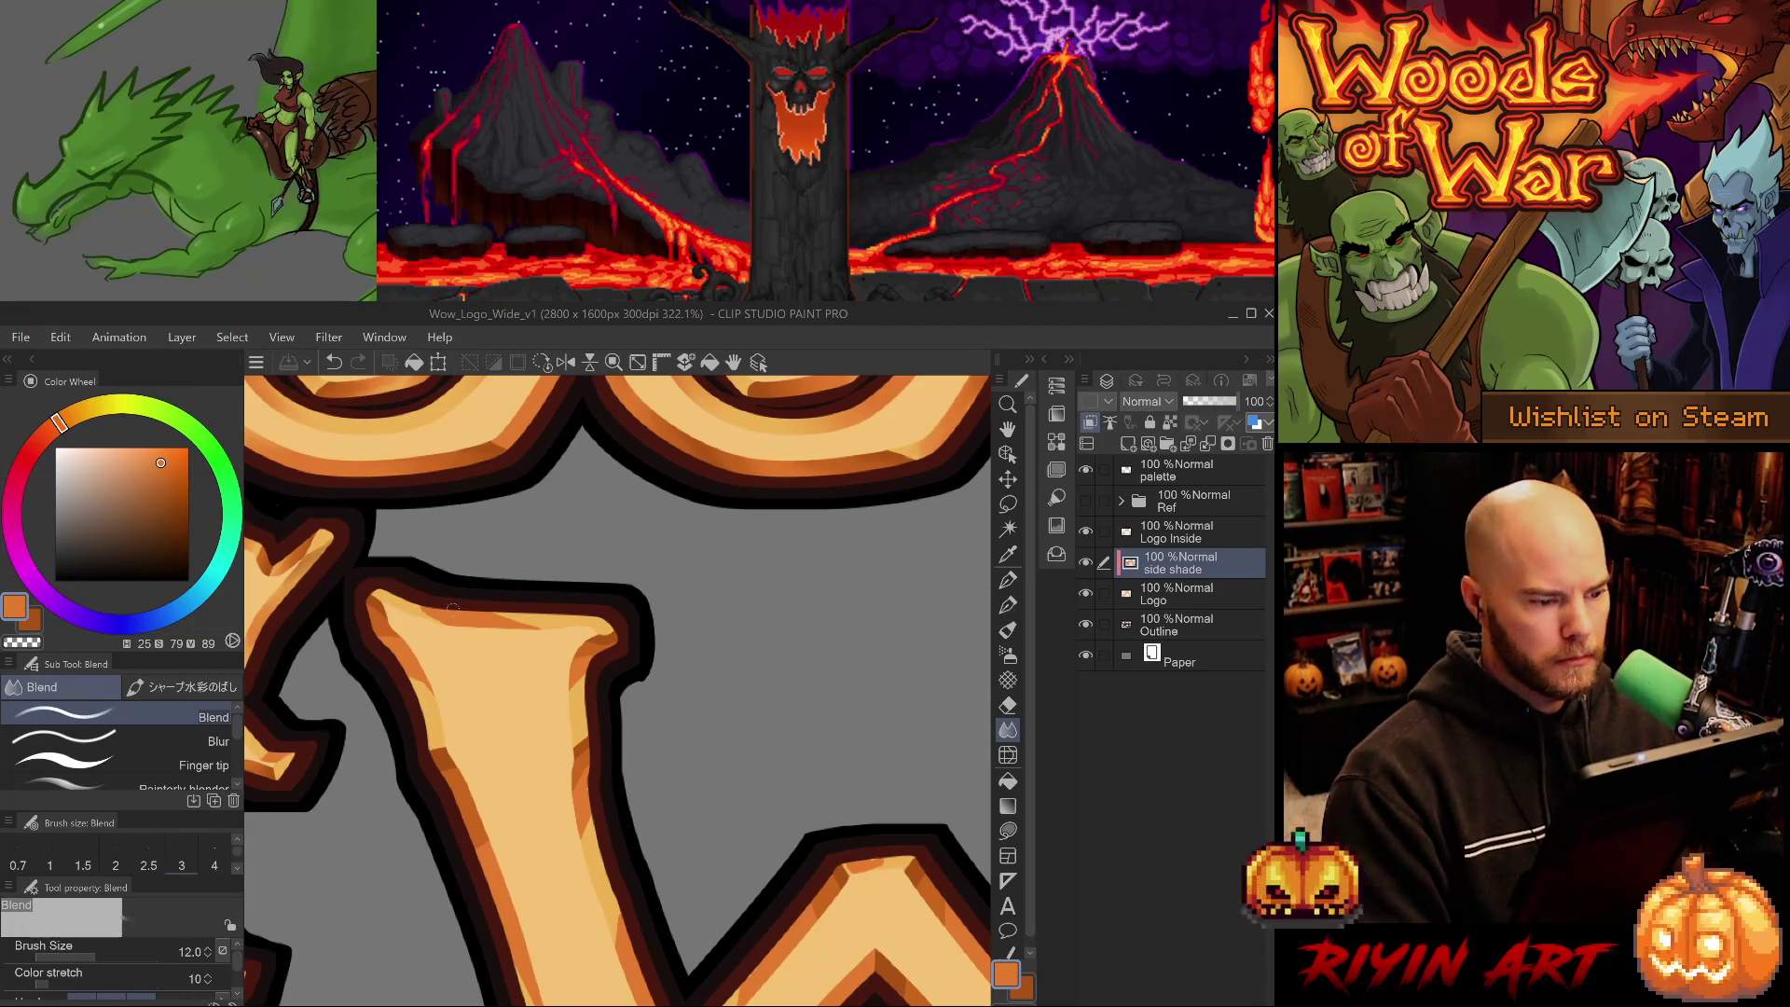
pyautogui.moveTo(691, 789)
pyautogui.mouseDown()
pyautogui.moveTo(652, 653)
pyautogui.moveTo(652, 555)
pyautogui.mouseUp()
pyautogui.hotkey('ctrl', 'z')
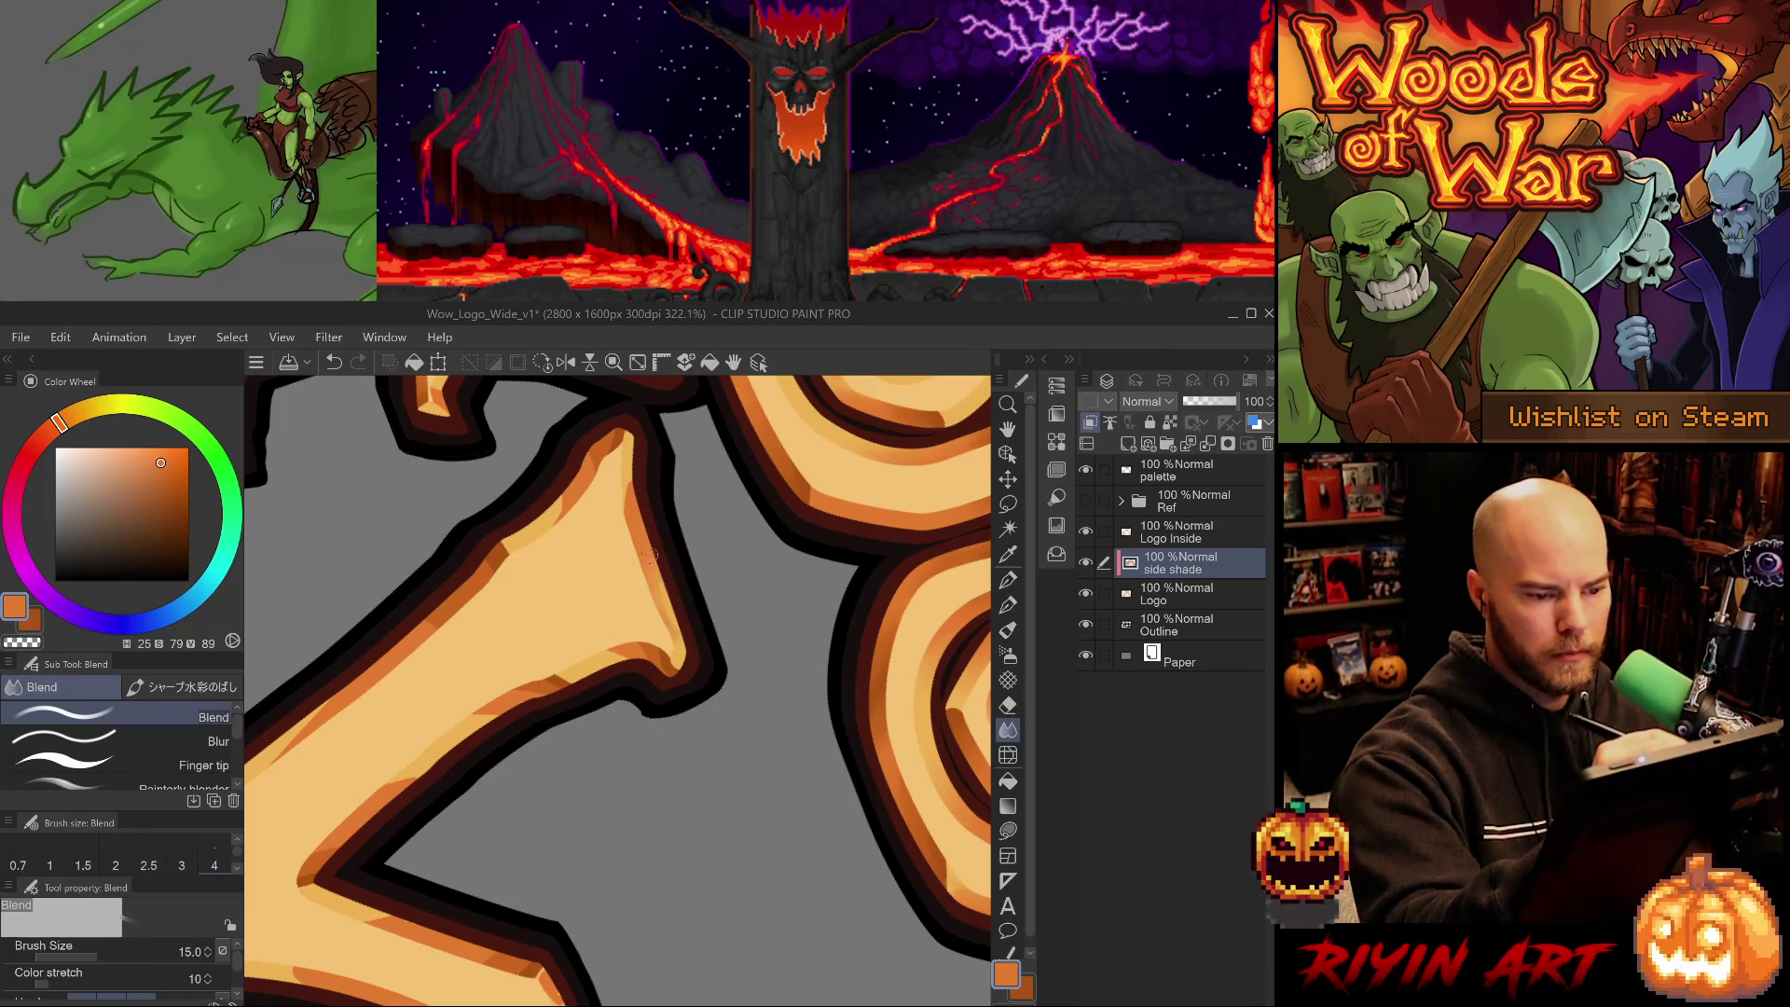
pyautogui.press('[')
pyautogui.moveTo(663, 630); pyautogui.dragTo(651, 554)
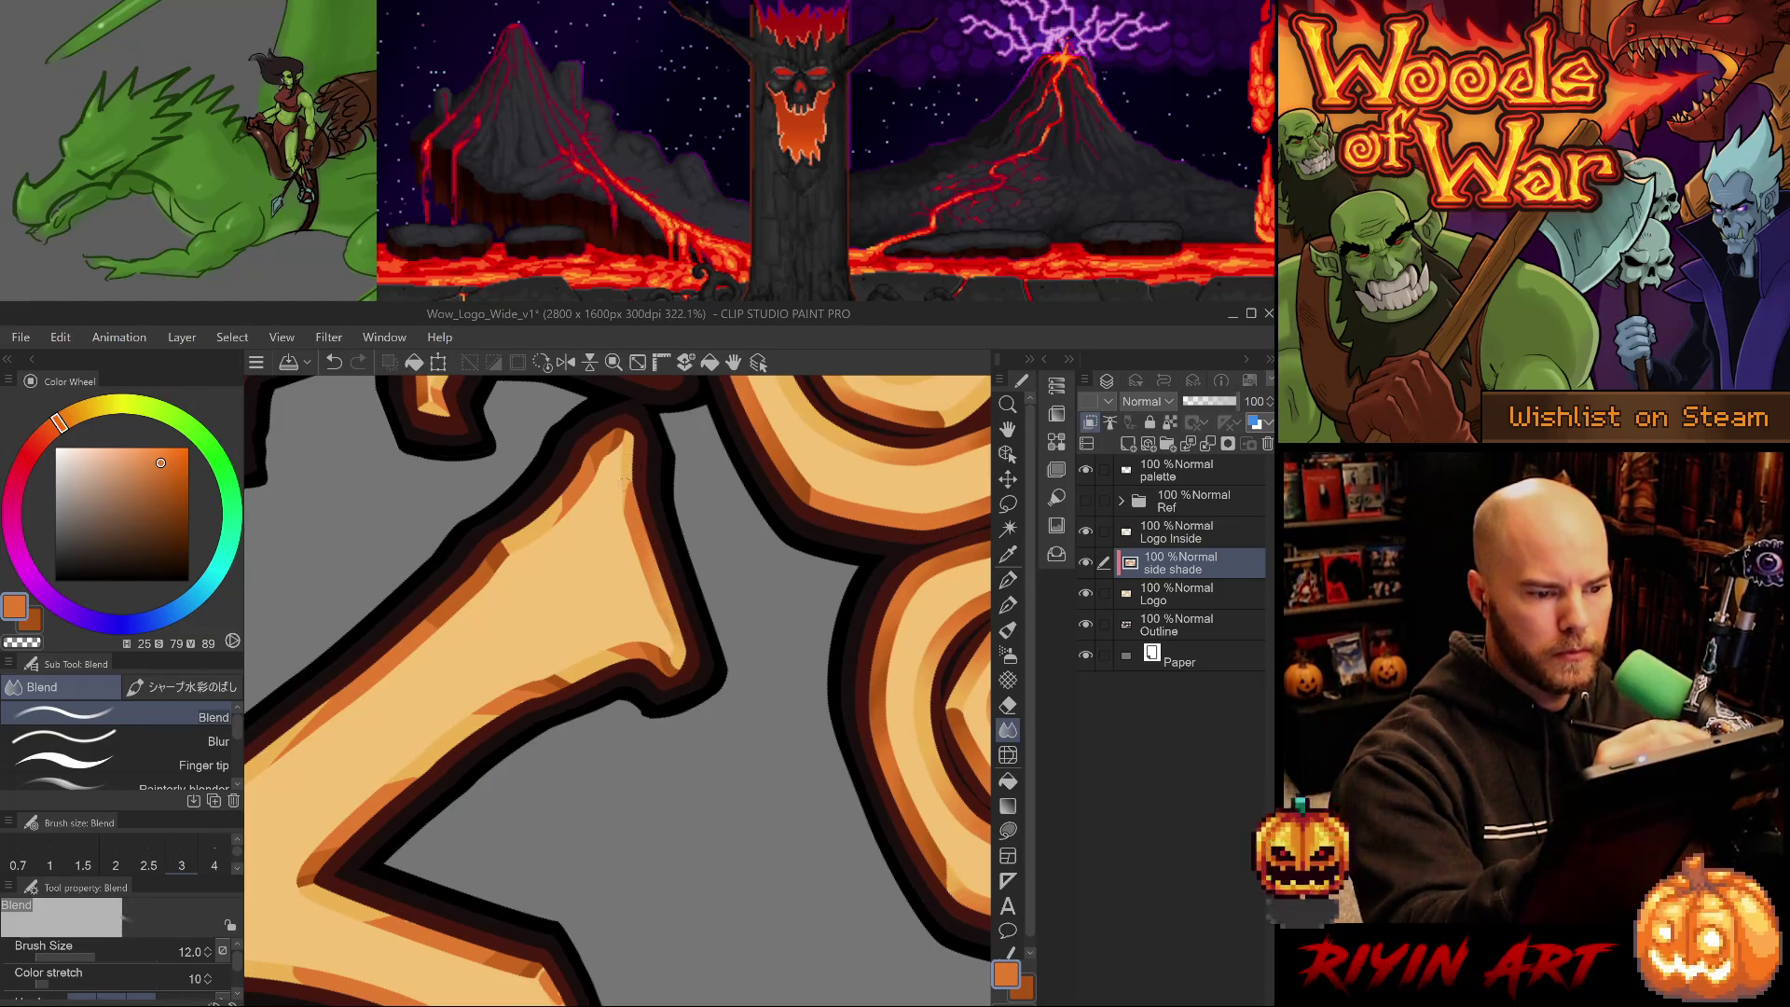
# - Blend the shading down the W's inner edge at brush size 8
pyautogui.moveTo(839, 840); pyautogui.dragTo(621, 691)
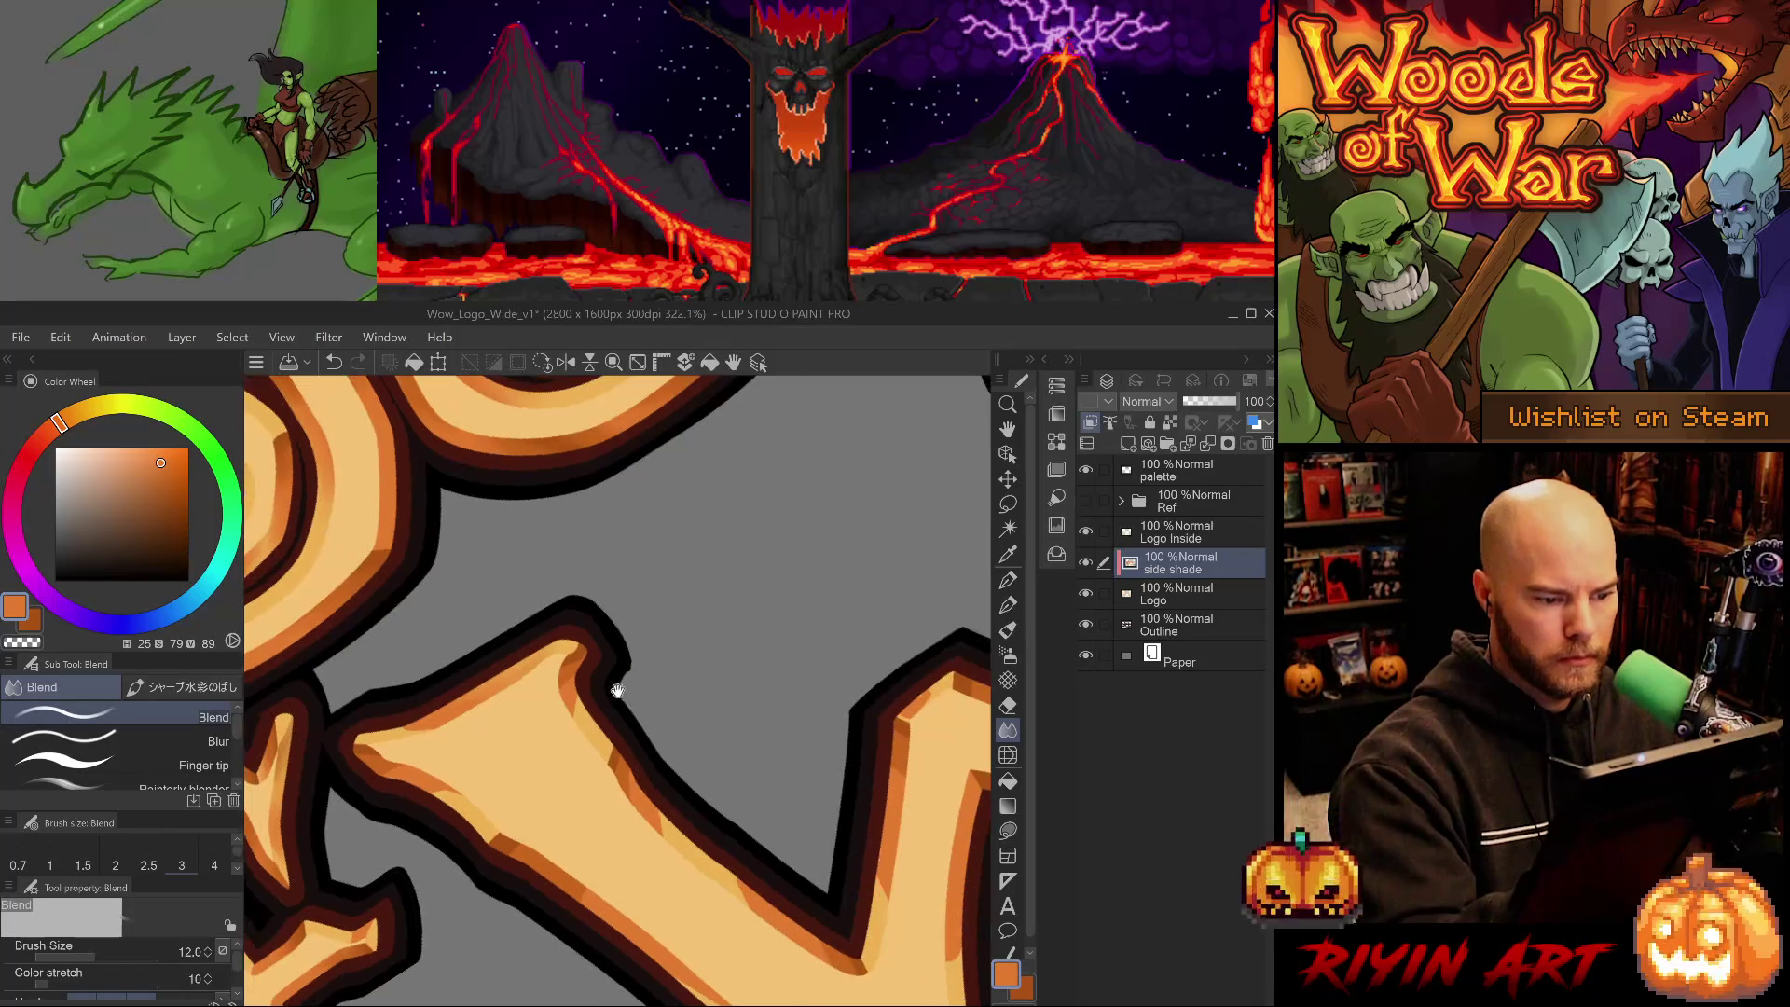
pyautogui.press('[')
pyautogui.press('[')
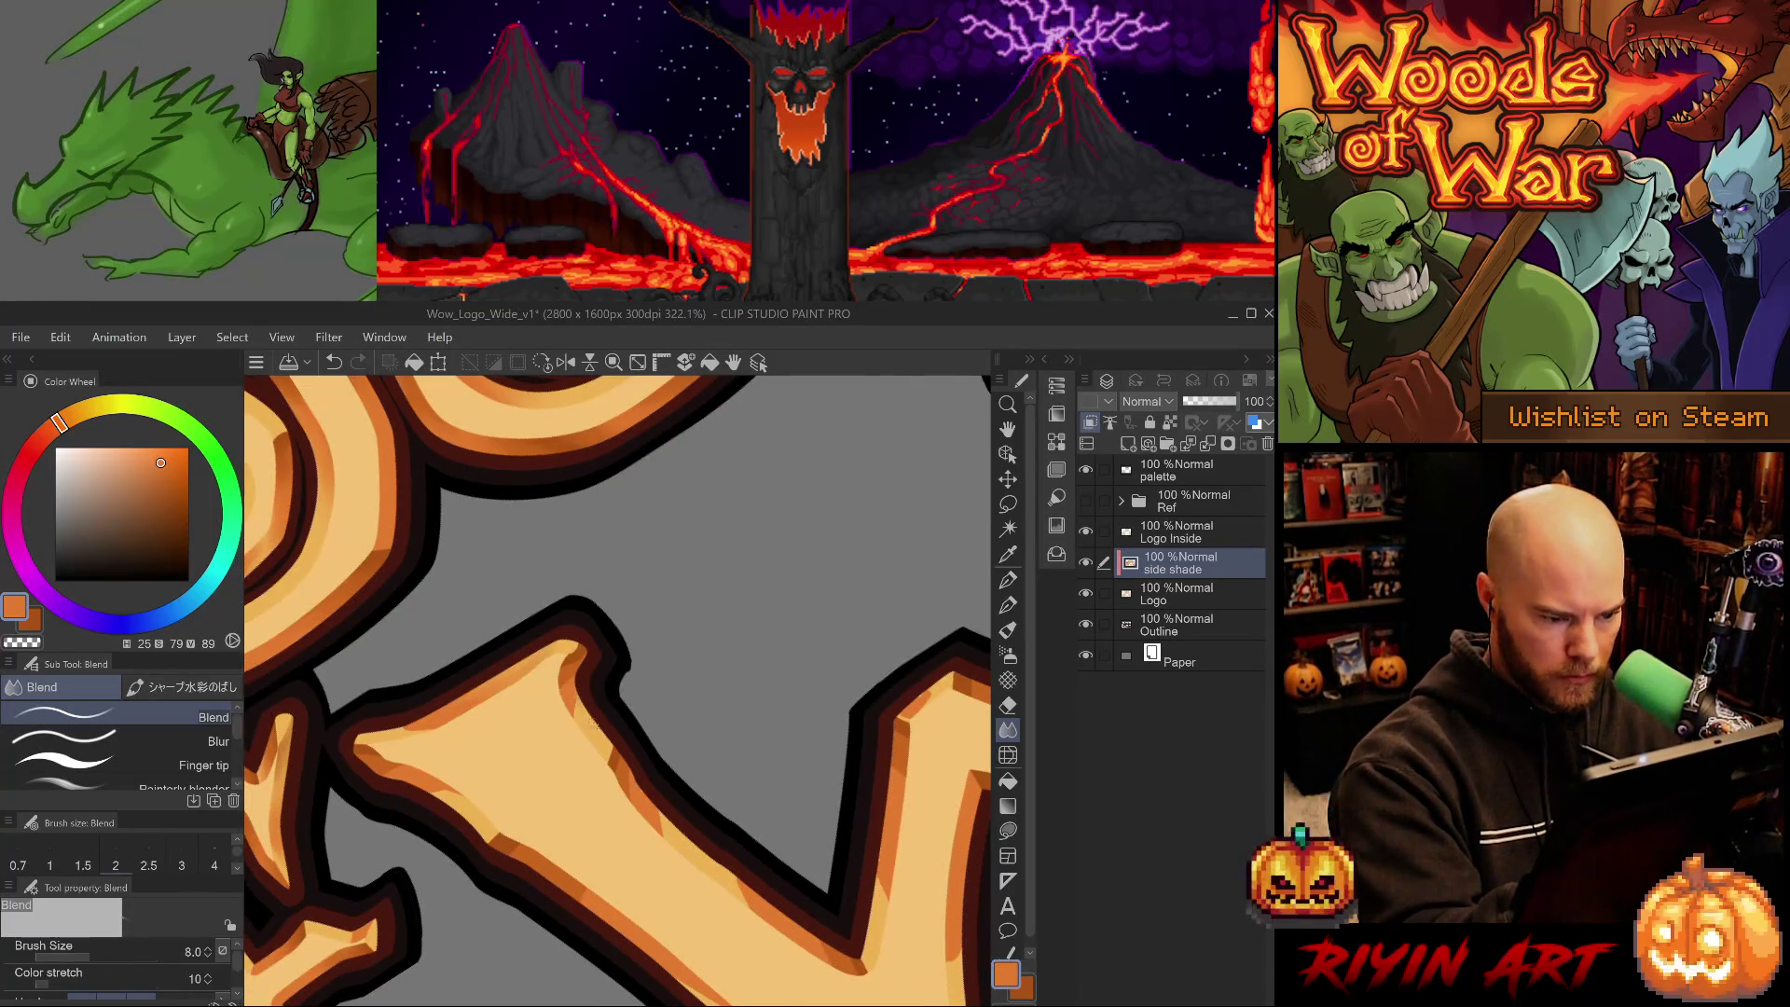
pyautogui.moveTo(573, 698); pyautogui.dragTo(600, 745)
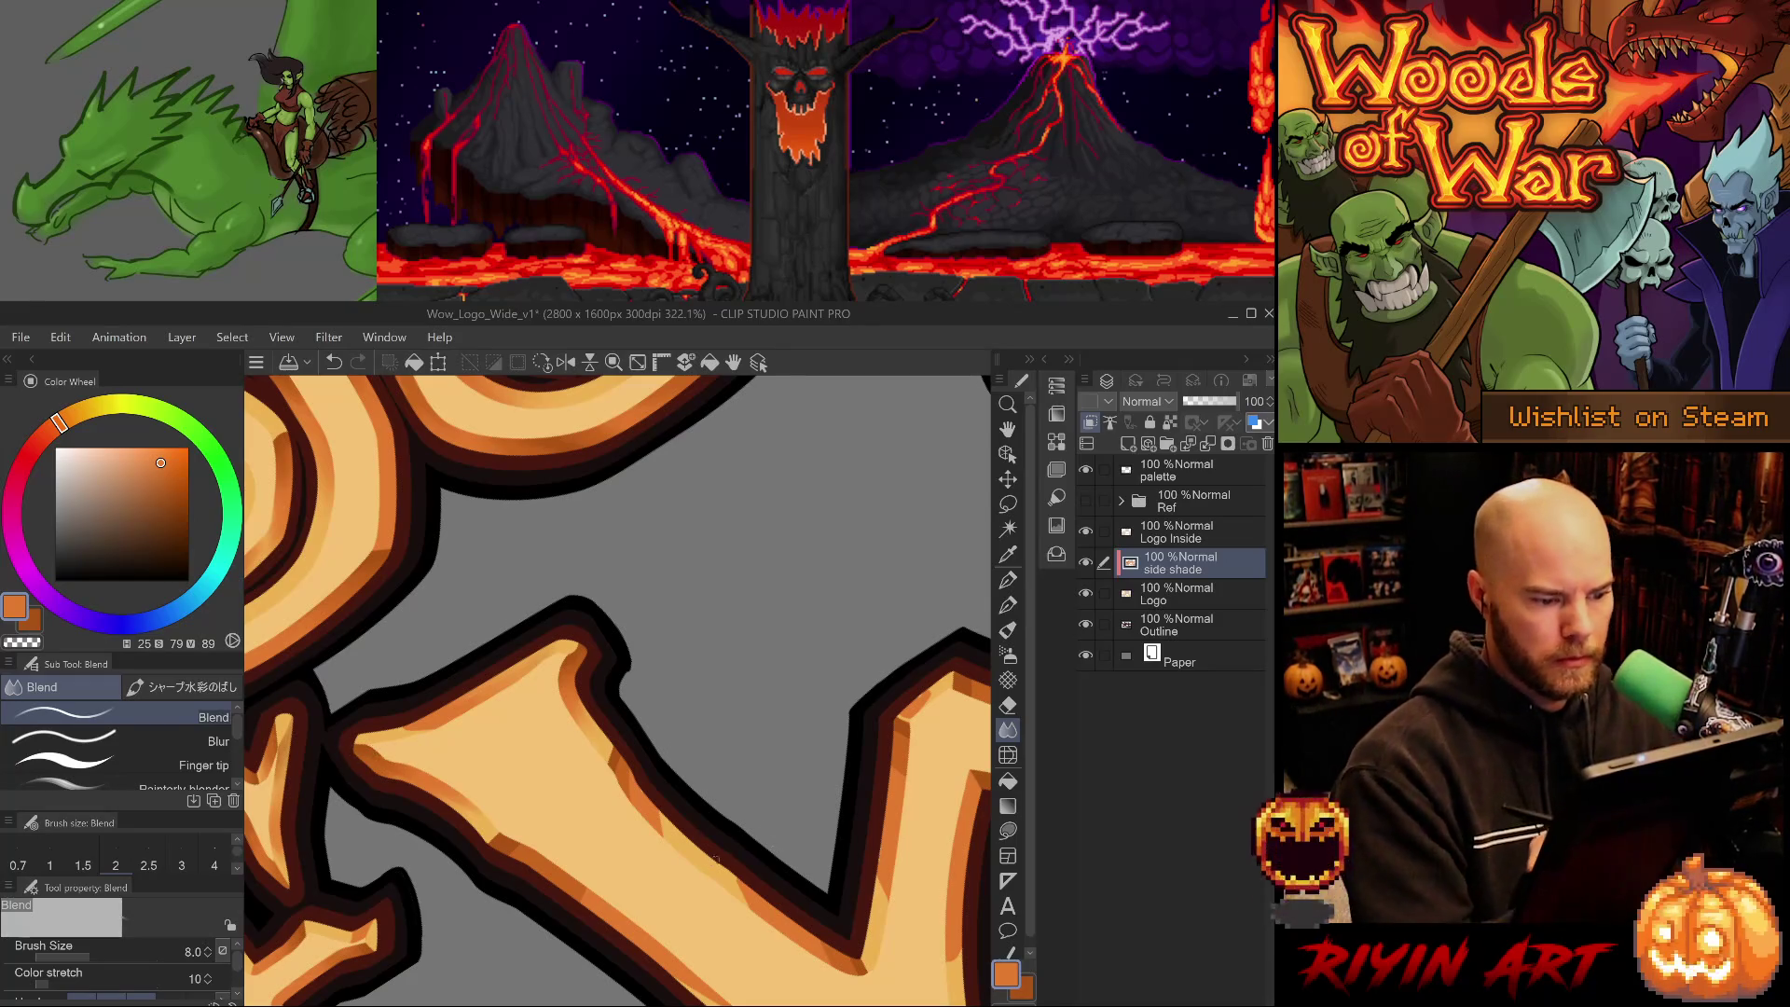
# - Blend the orange shading along the stem's right and left edges at size 12
pyautogui.moveTo(369, 750)
pyautogui.mouseDown()
pyautogui.moveTo(583, 969)
pyautogui.moveTo(597, 933)
pyautogui.mouseUp()
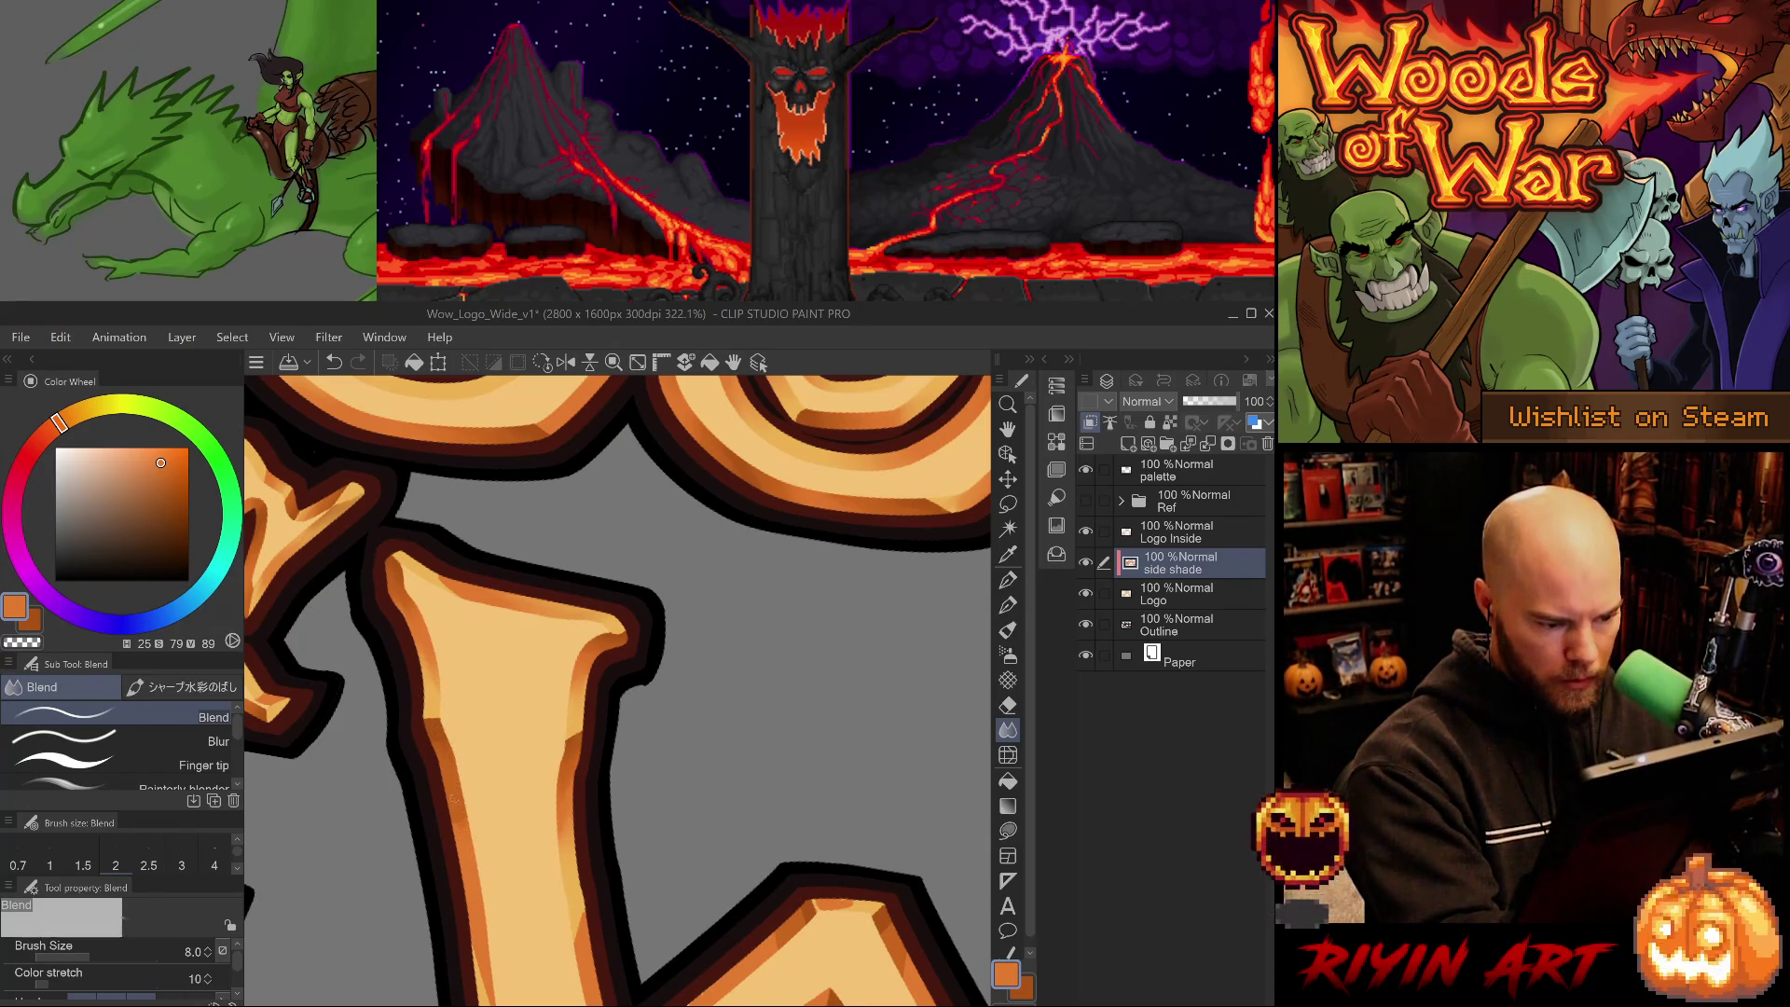
pyautogui.moveTo(450, 824); pyautogui.dragTo(610, 615)
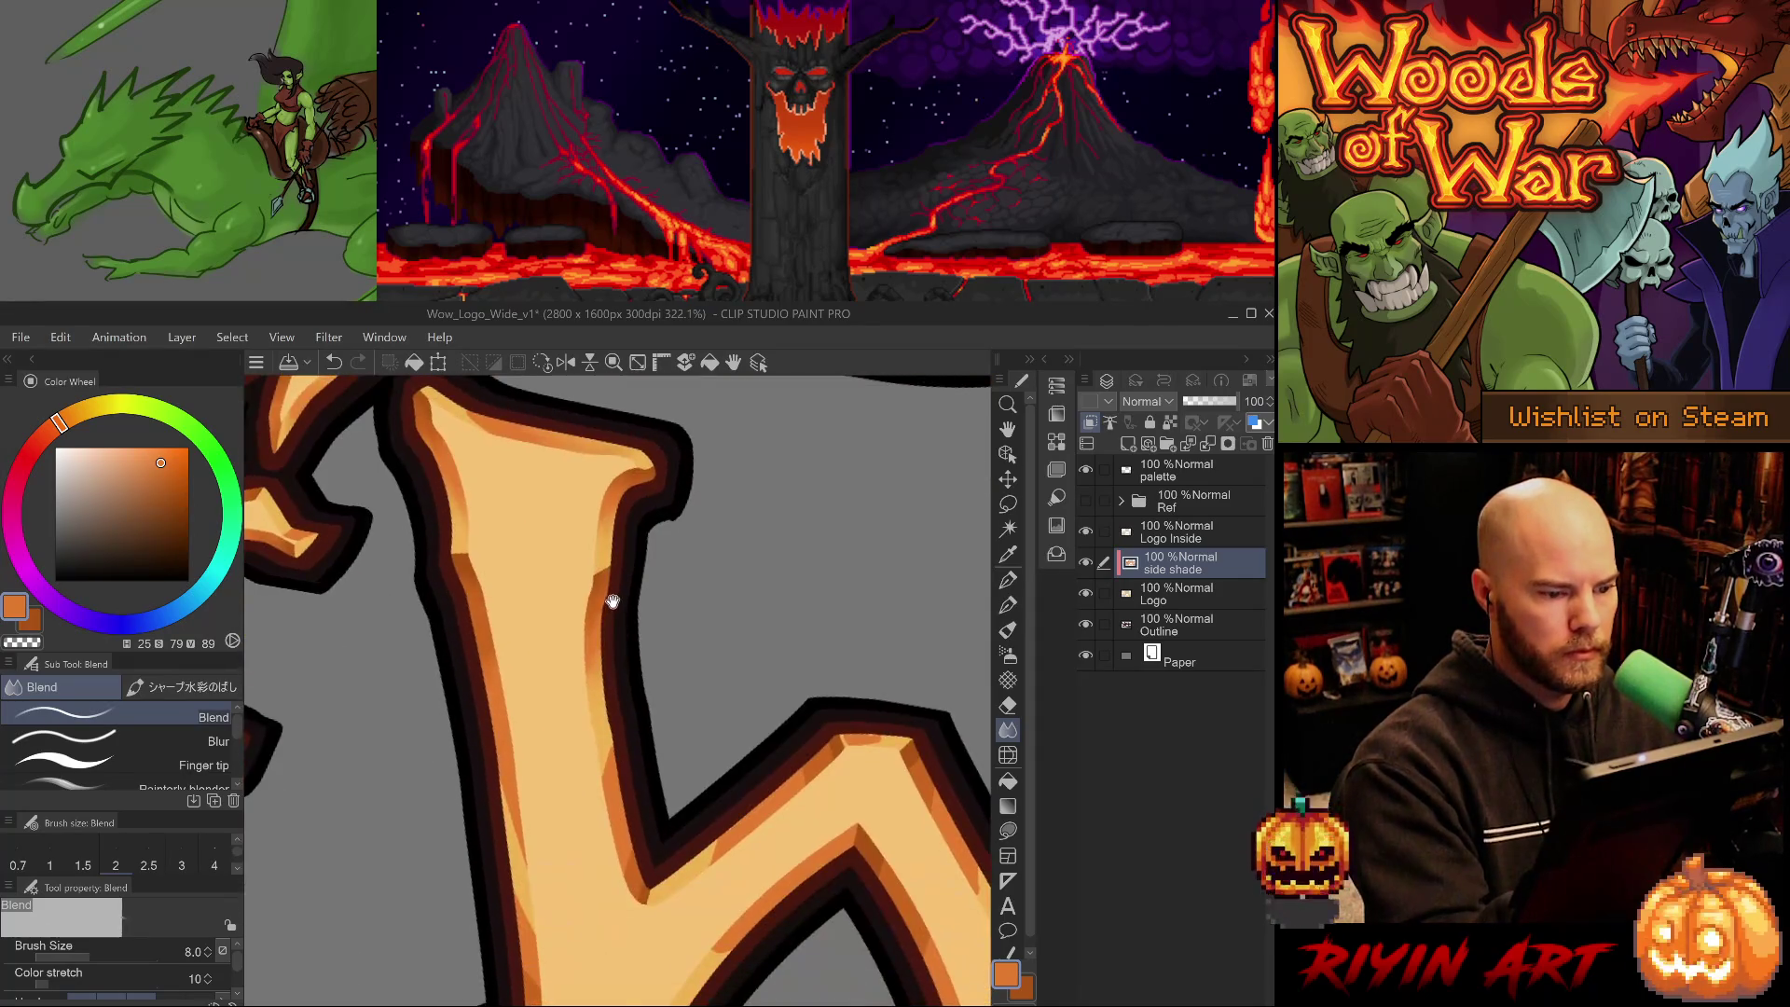
pyautogui.press(']')
pyautogui.press(']')
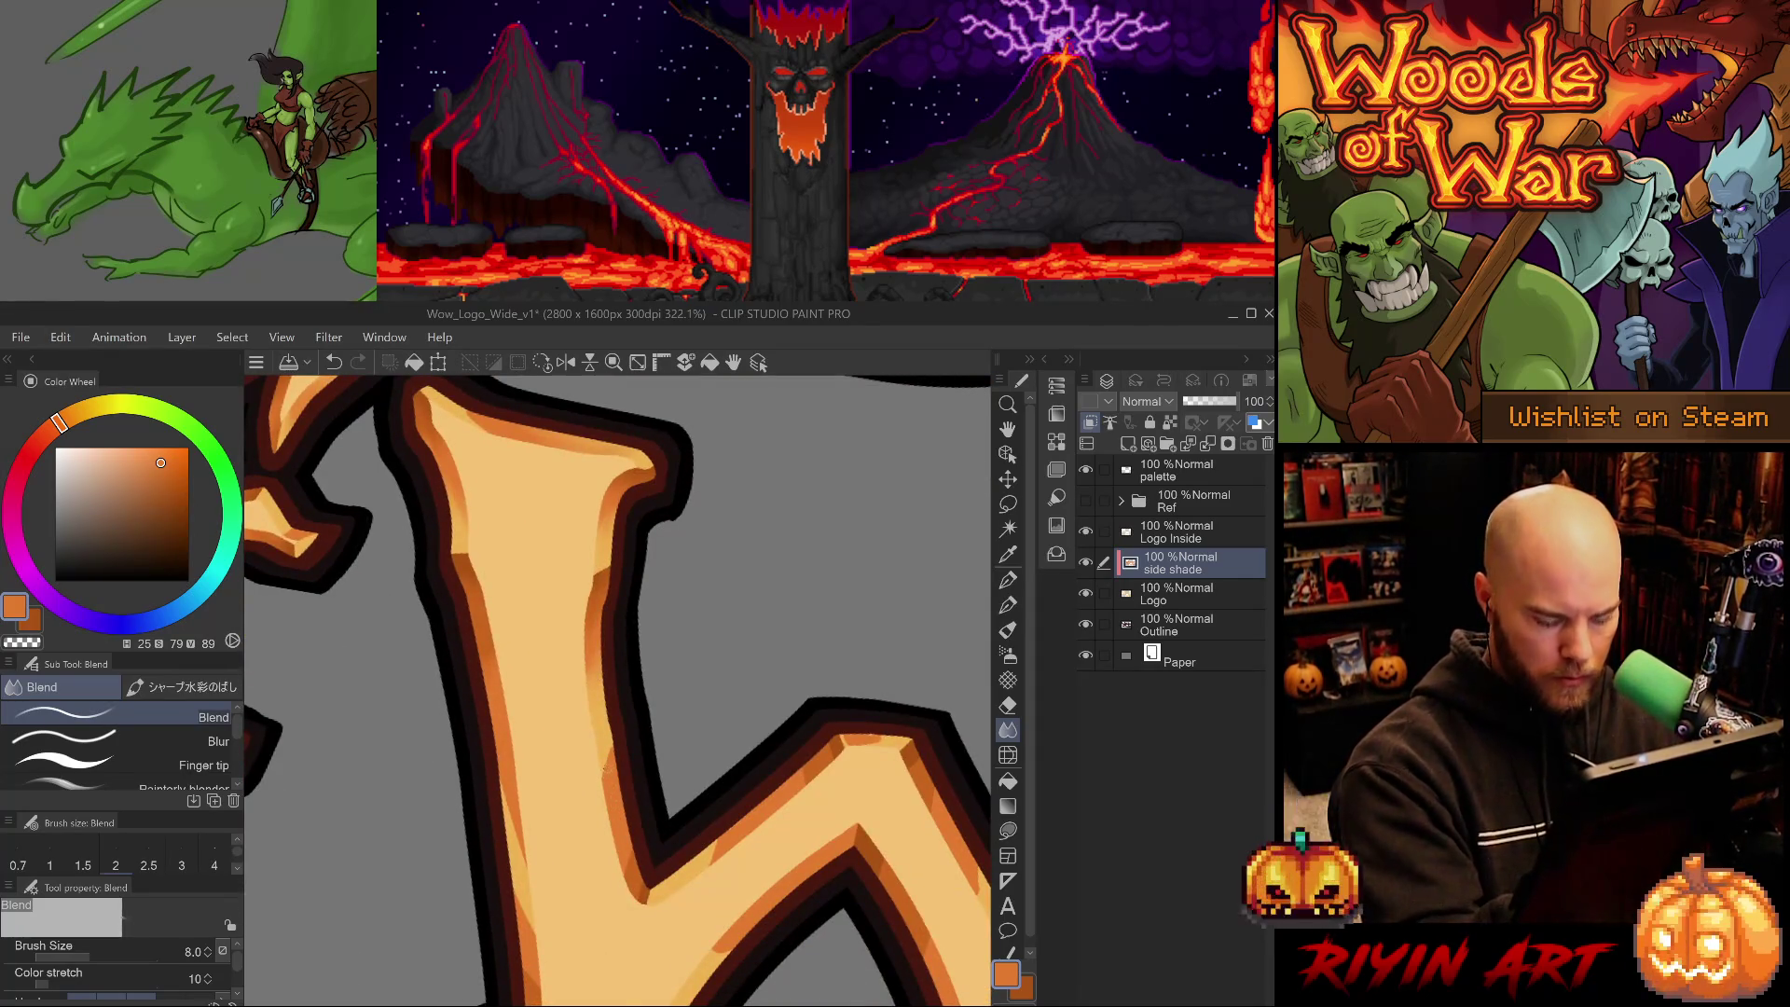
pyautogui.moveTo(604, 775); pyautogui.dragTo(606, 733)
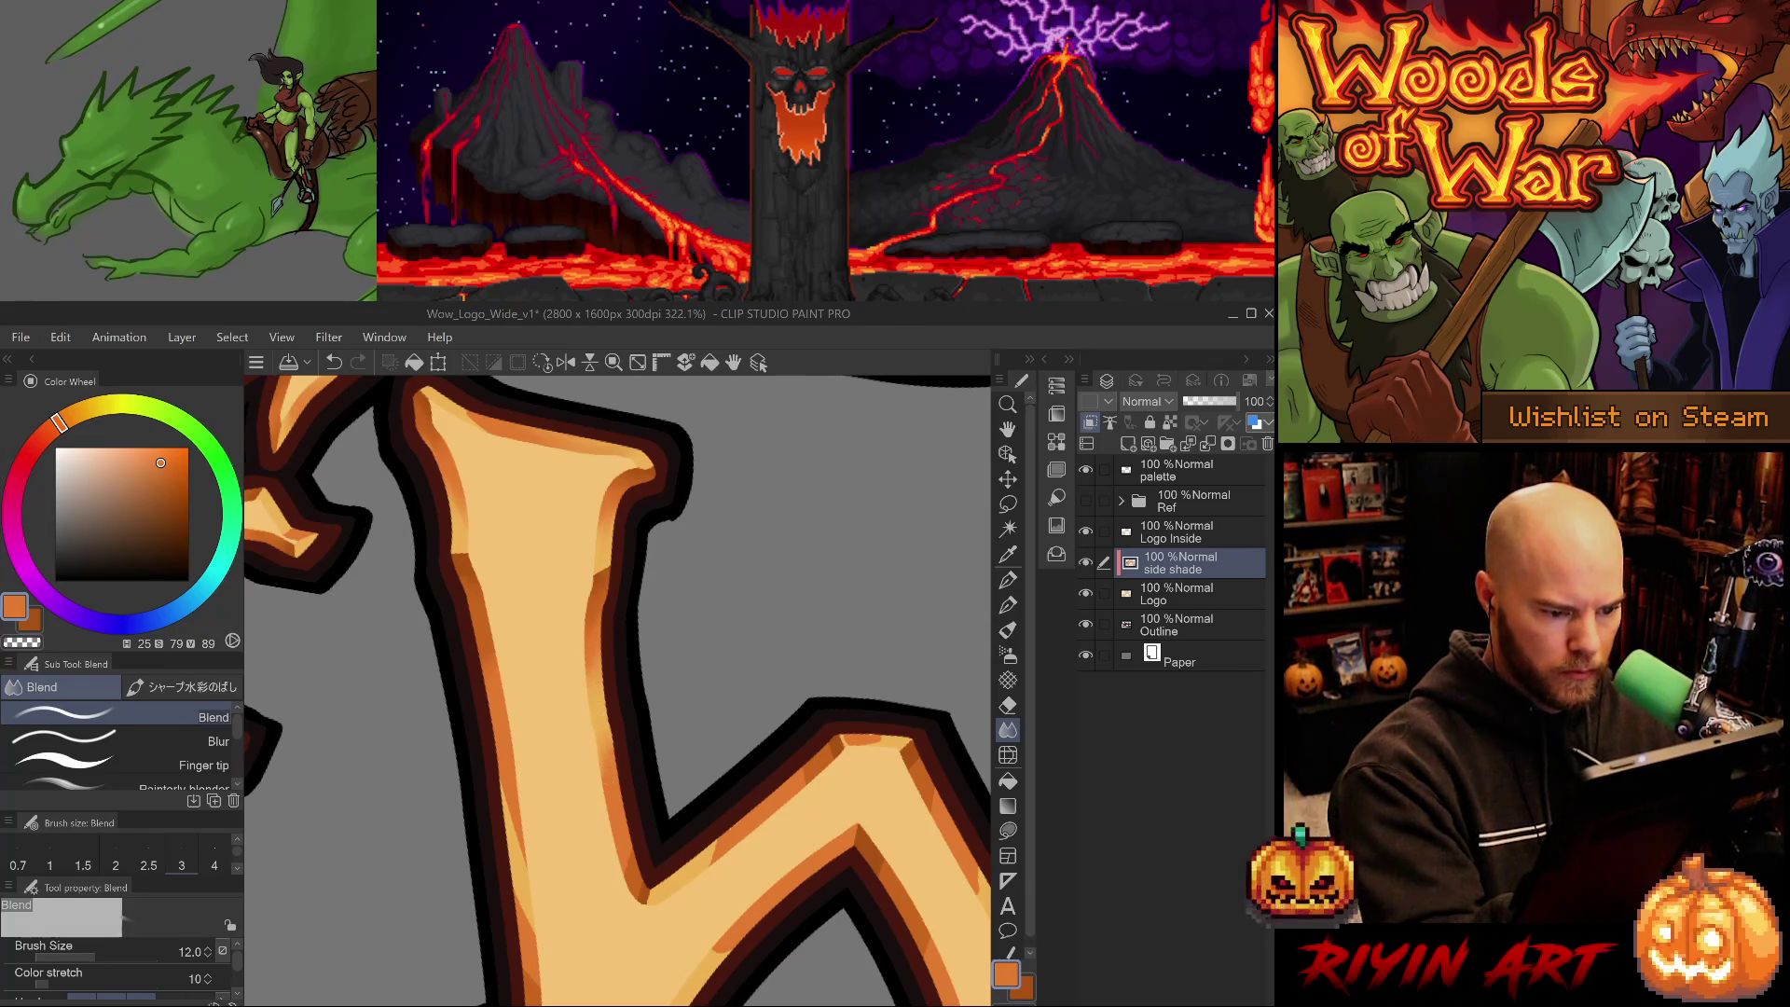
pyautogui.moveTo(518, 867); pyautogui.dragTo(503, 790)
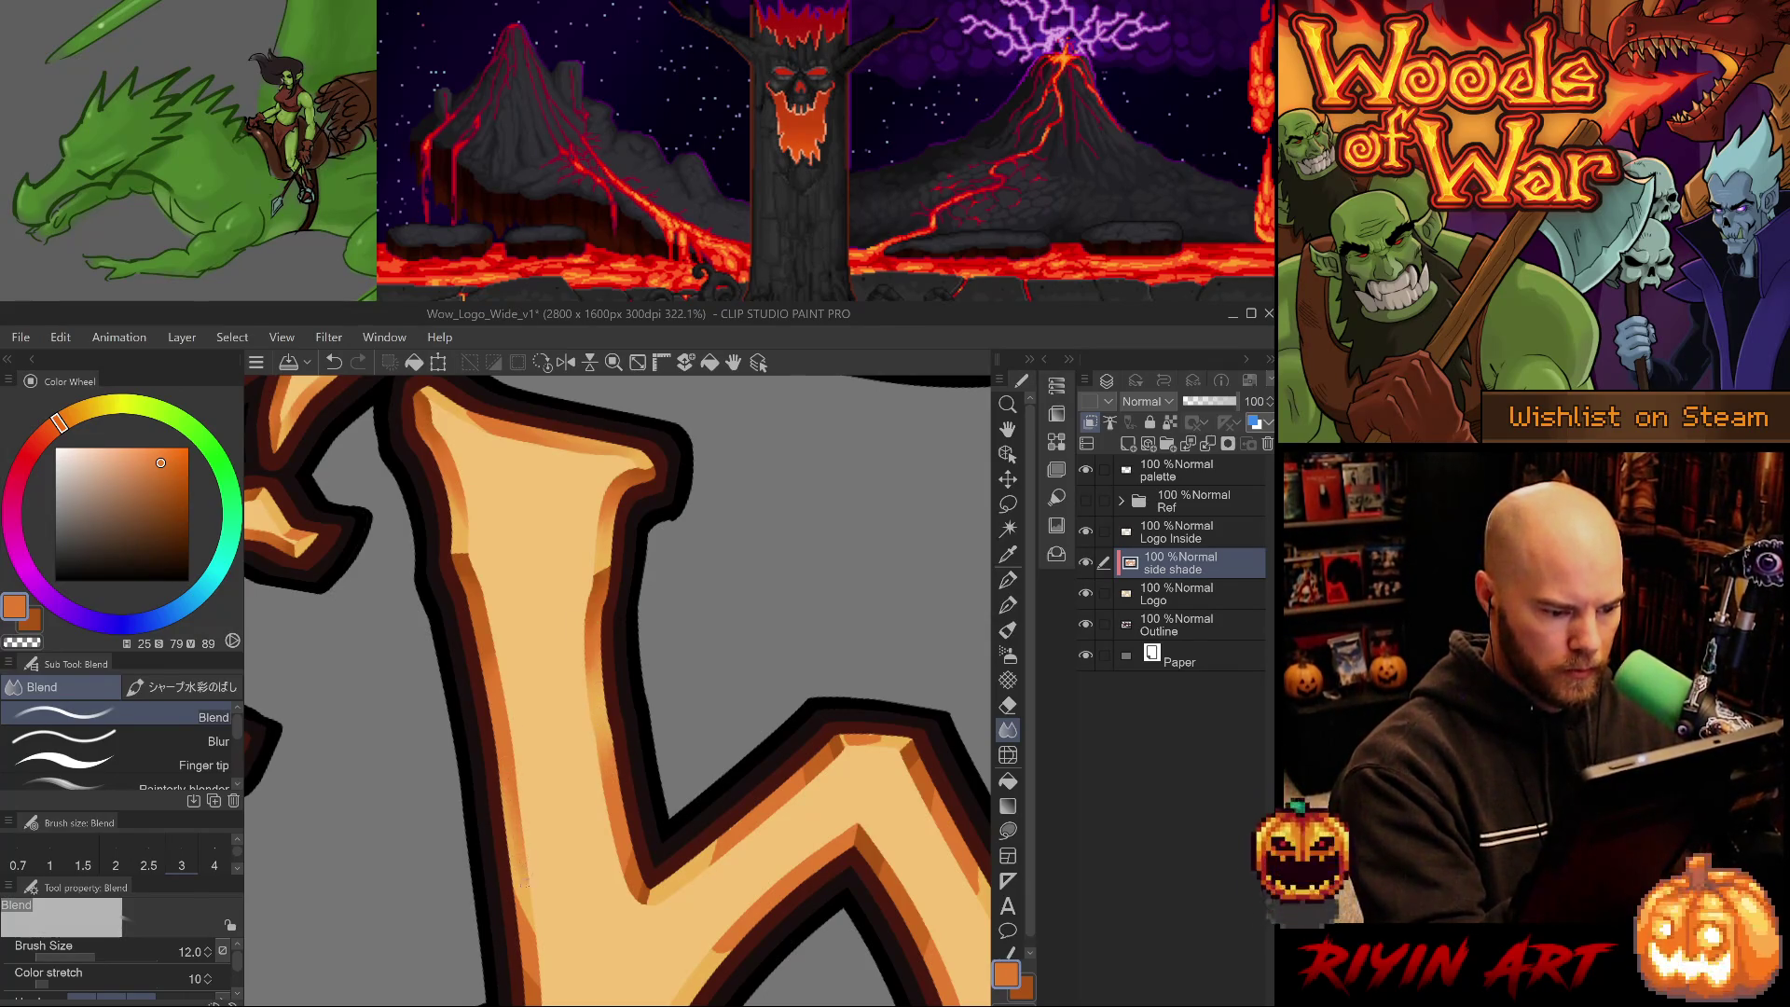
# - At brush size 10, darken and blend the stem's left edge, discarding two trial strokes
pyautogui.press('[')
pyautogui.press('[')
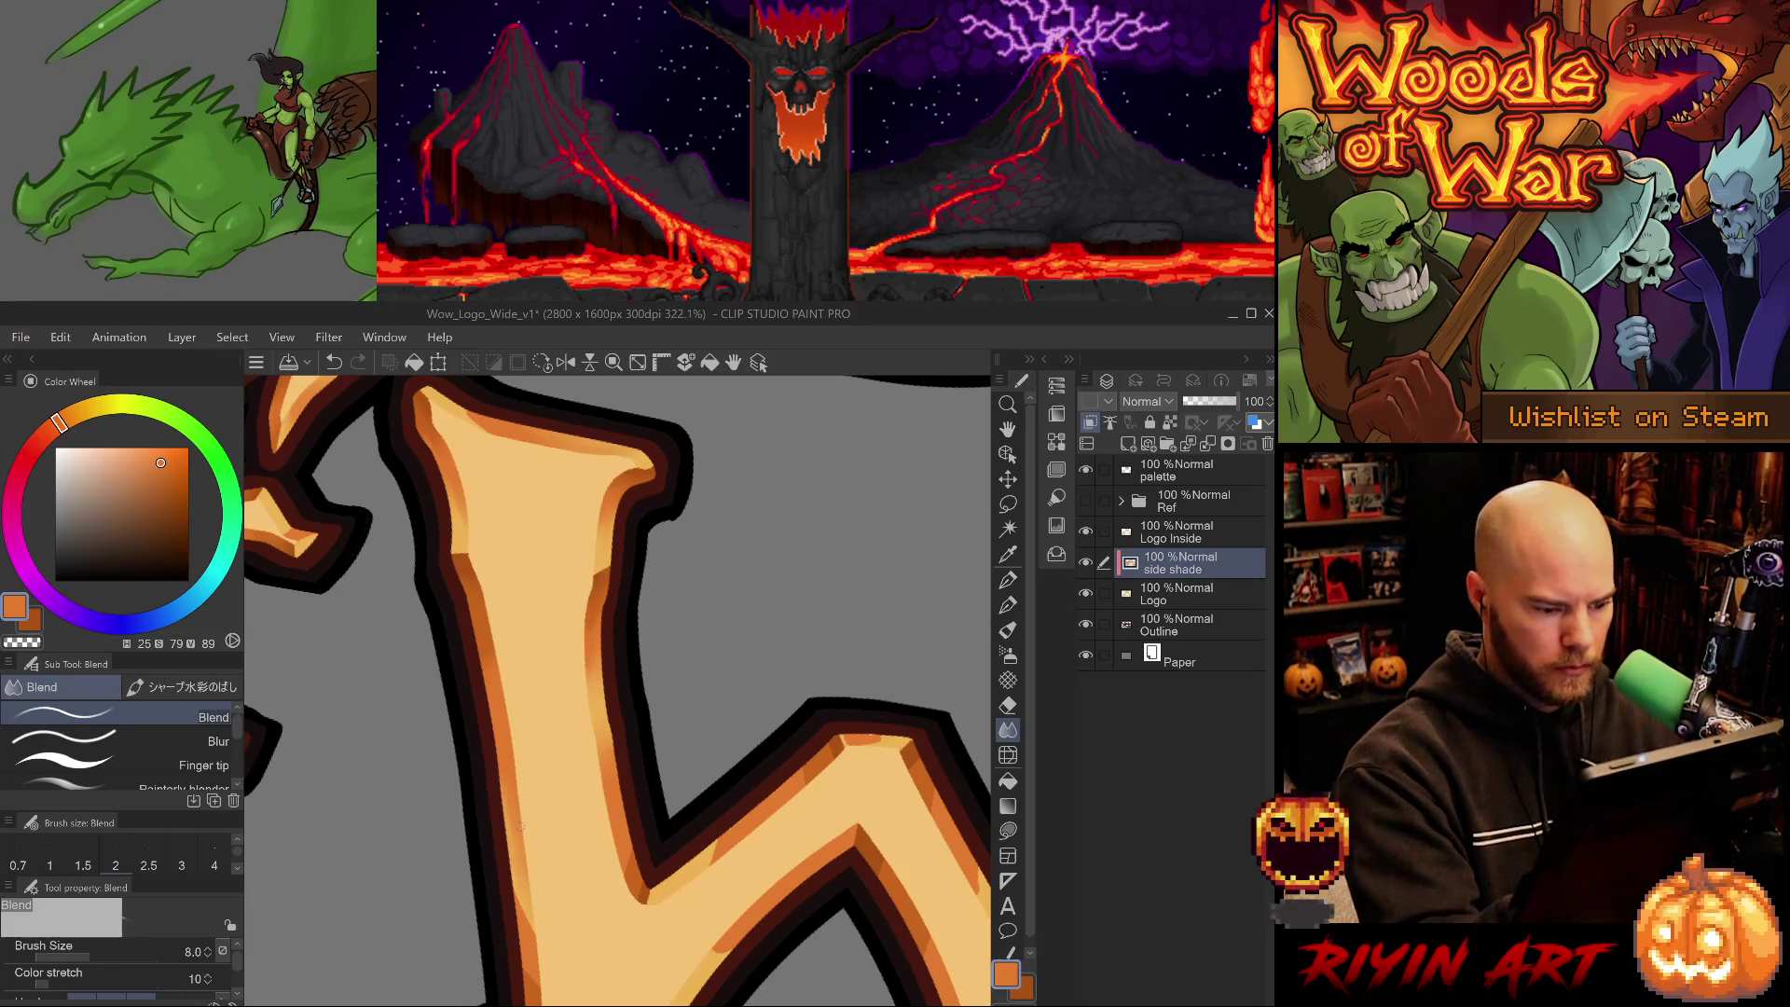
pyautogui.press(']')
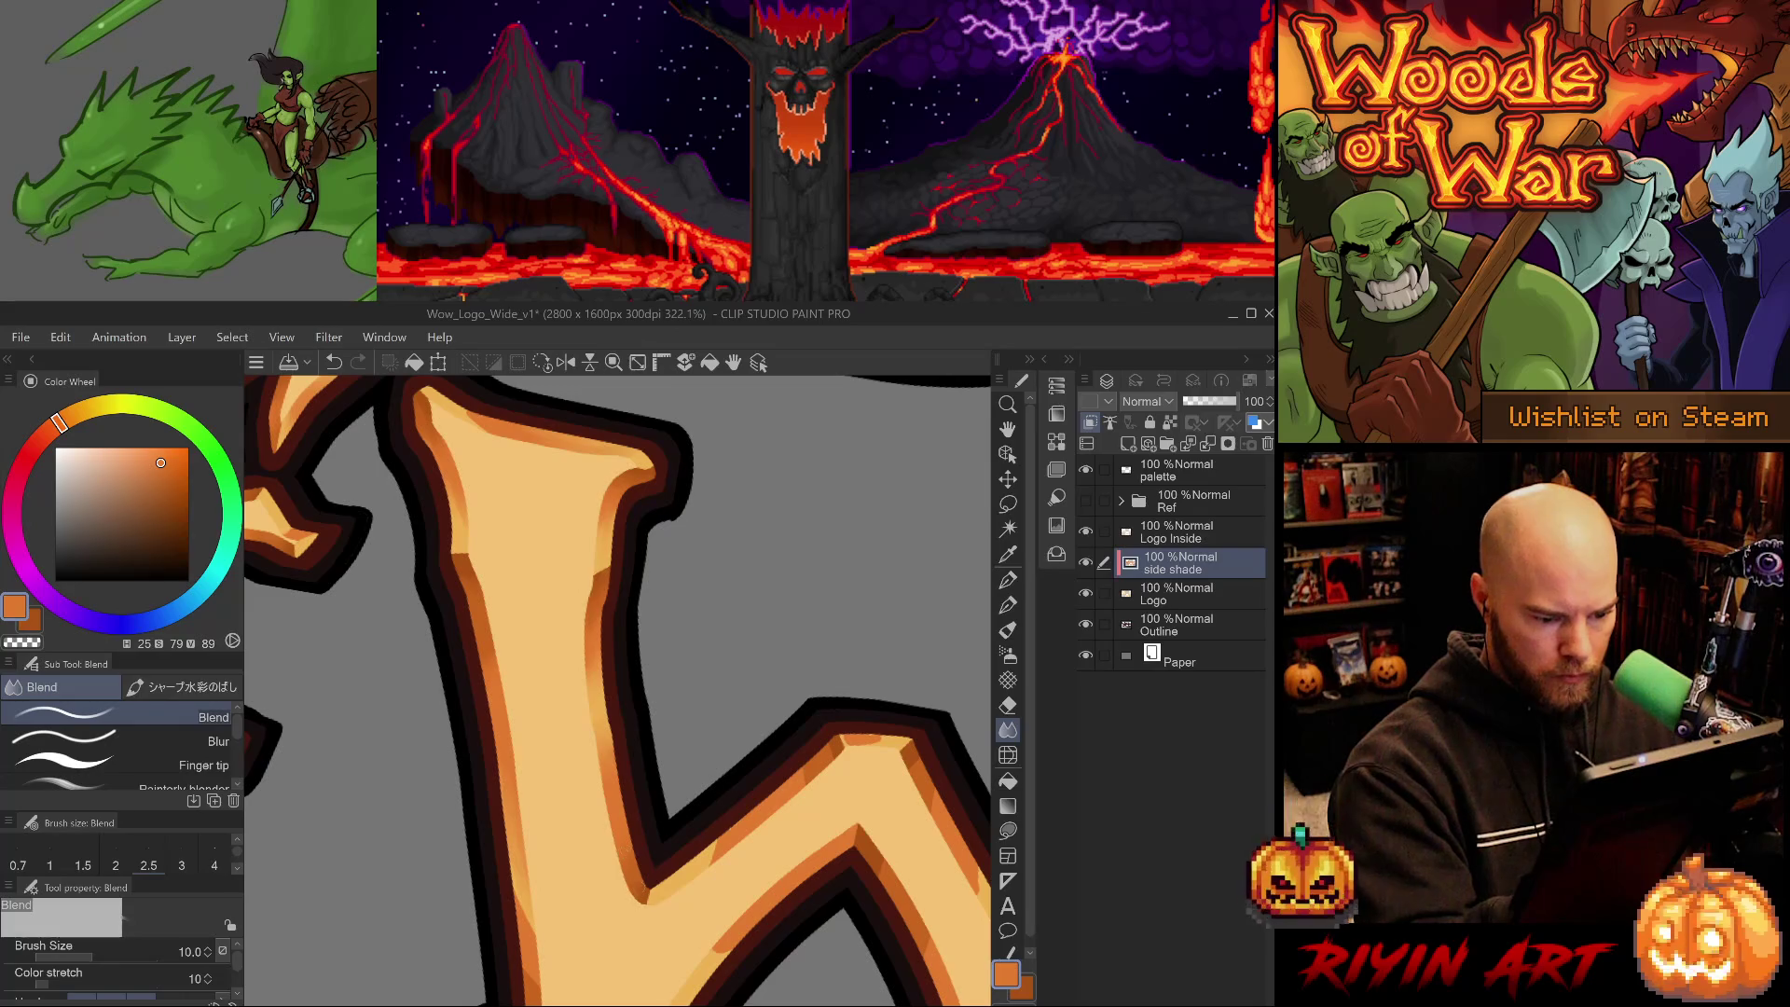
pyautogui.moveTo(678, 587); pyautogui.dragTo(699, 591)
pyautogui.moveTo(632, 871); pyautogui.dragTo(660, 912)
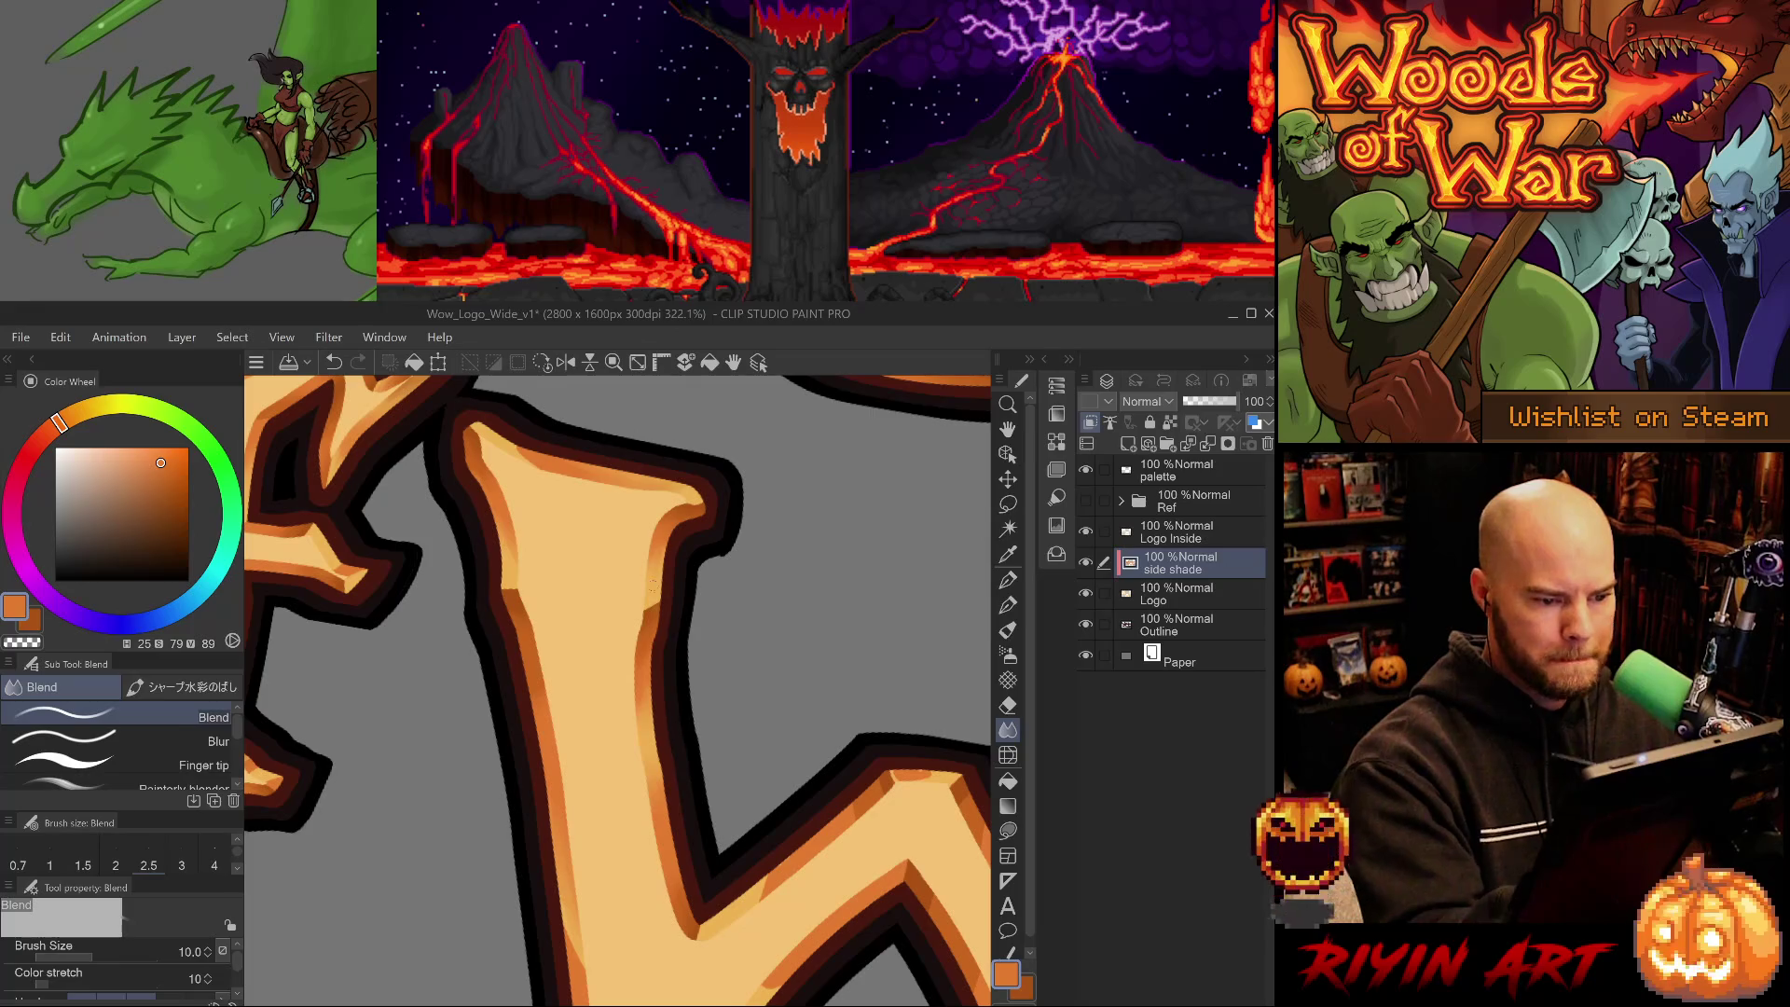
pyautogui.moveTo(649, 596); pyautogui.dragTo(649, 615)
pyautogui.hotkey('ctrl', 'z')
pyautogui.moveTo(512, 573); pyautogui.dragTo(509, 591)
pyautogui.hotkey('ctrl', 'z')
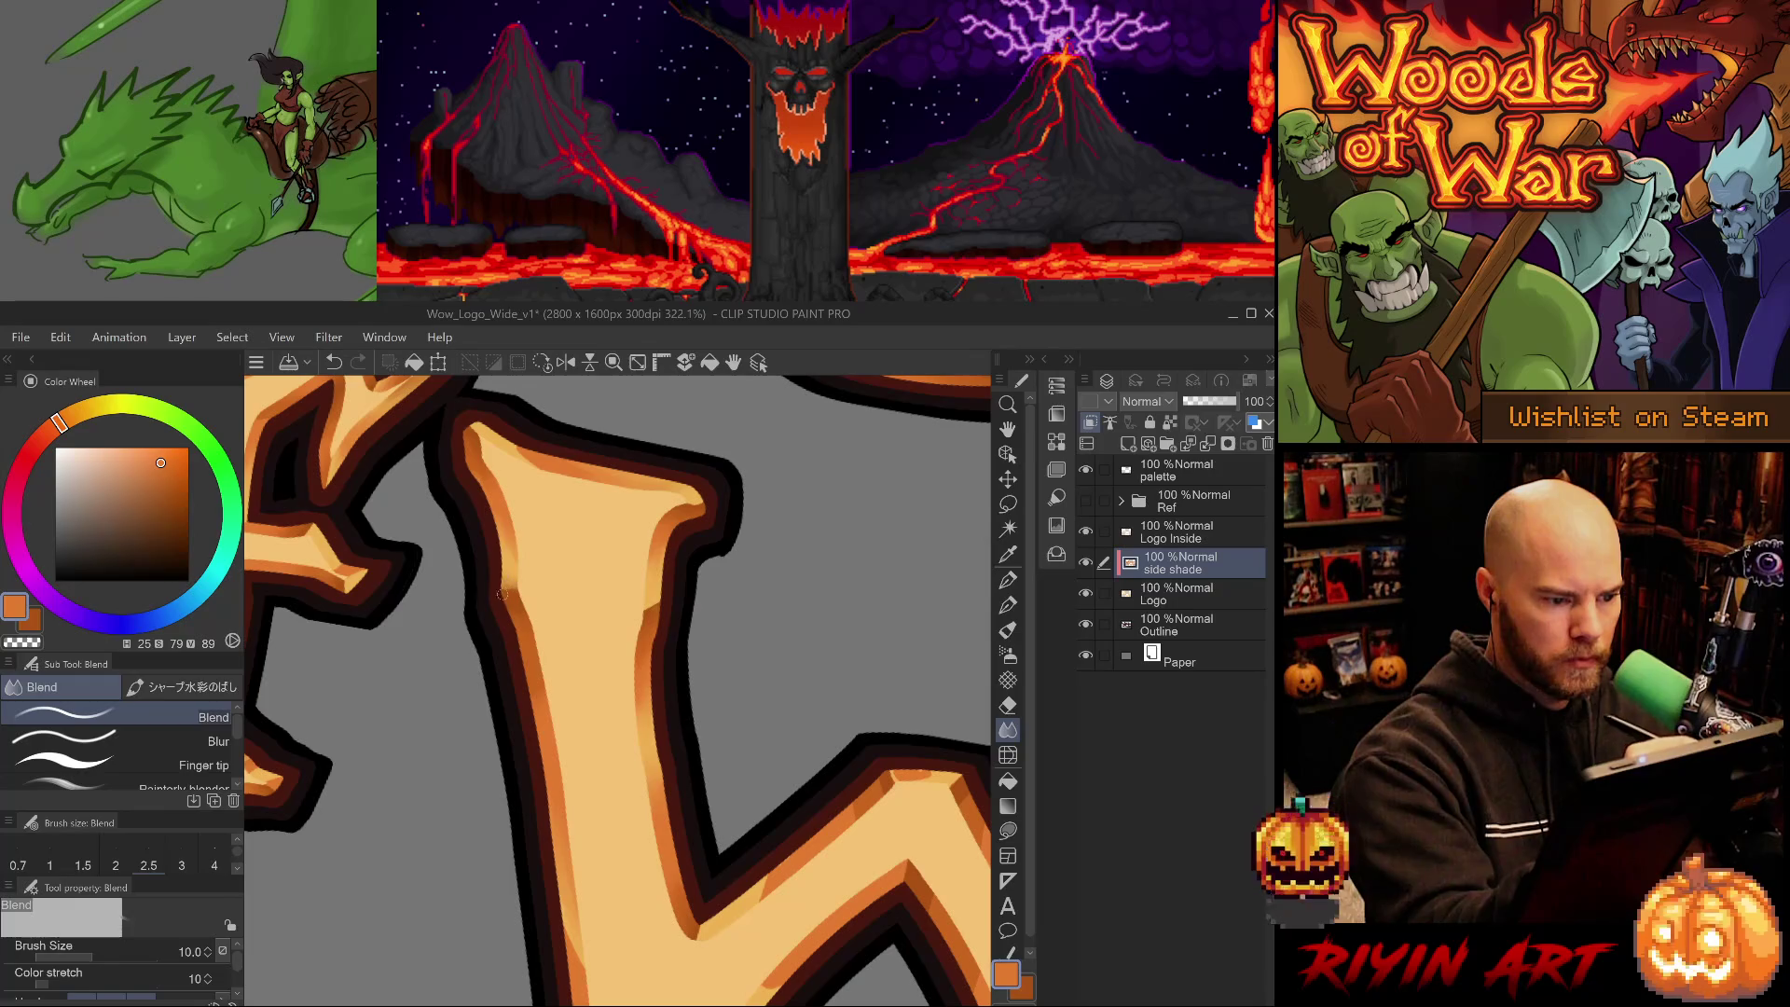
pyautogui.moveTo(681, 788); pyautogui.dragTo(670, 673)
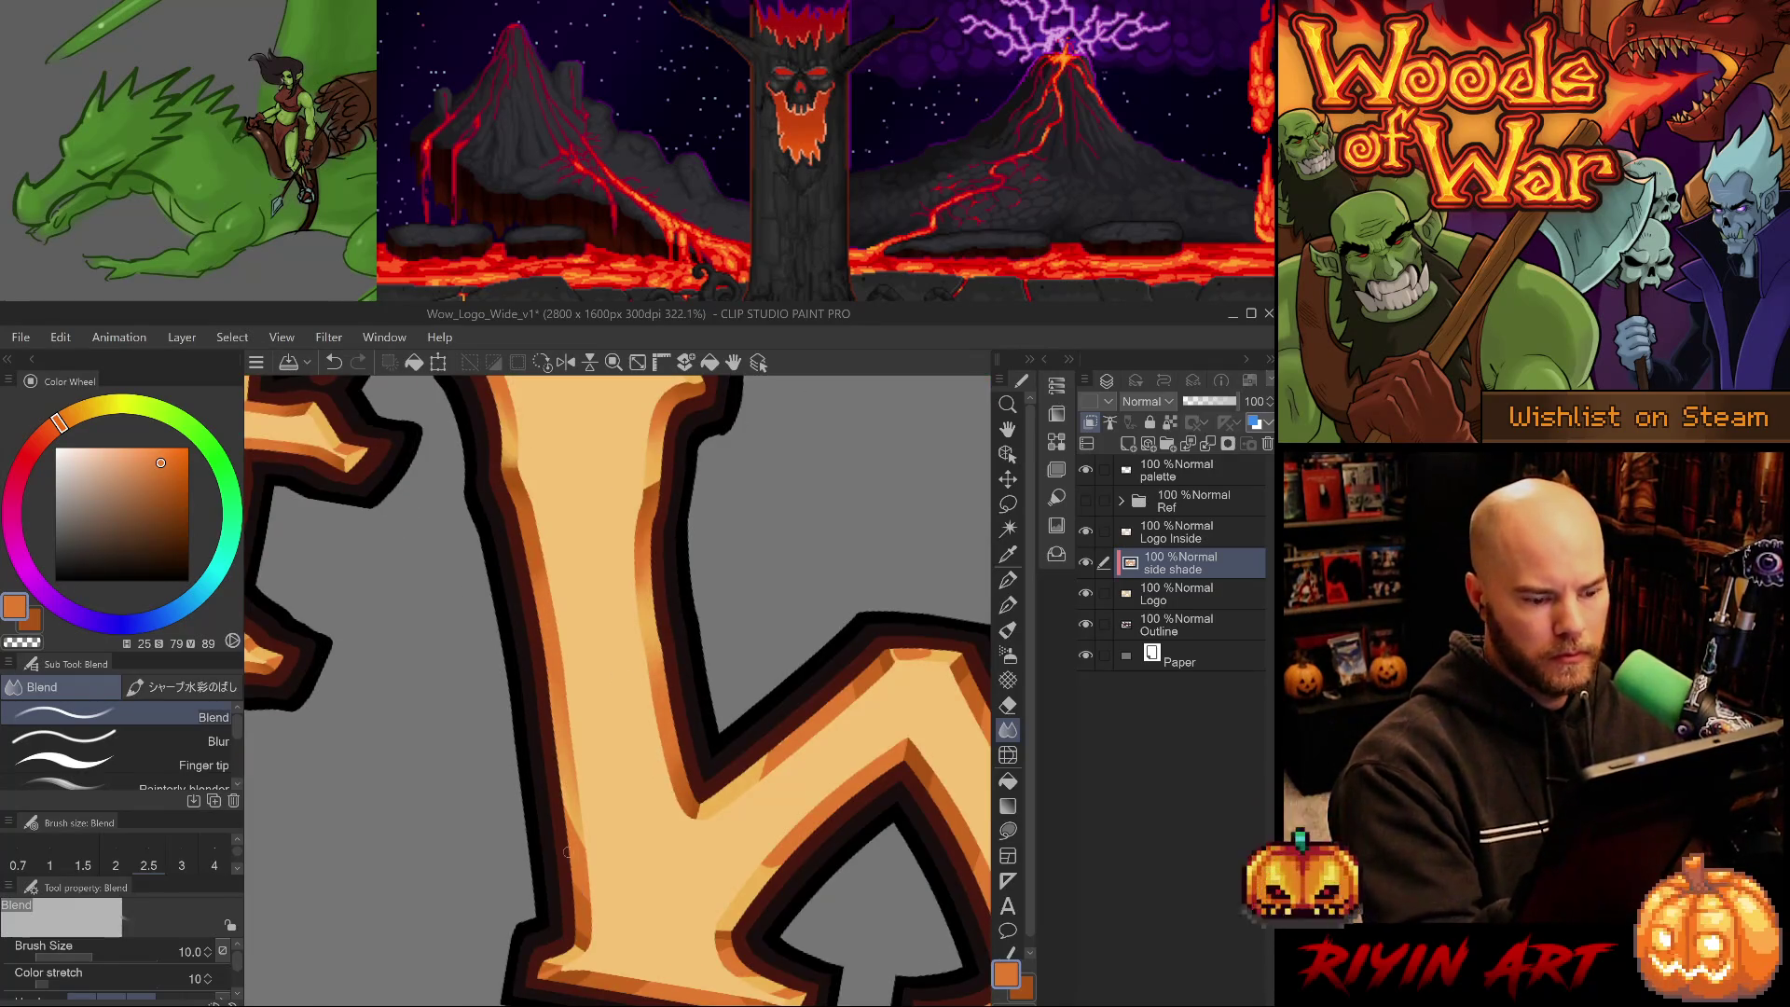
pyautogui.moveTo(566, 785); pyautogui.dragTo(573, 832)
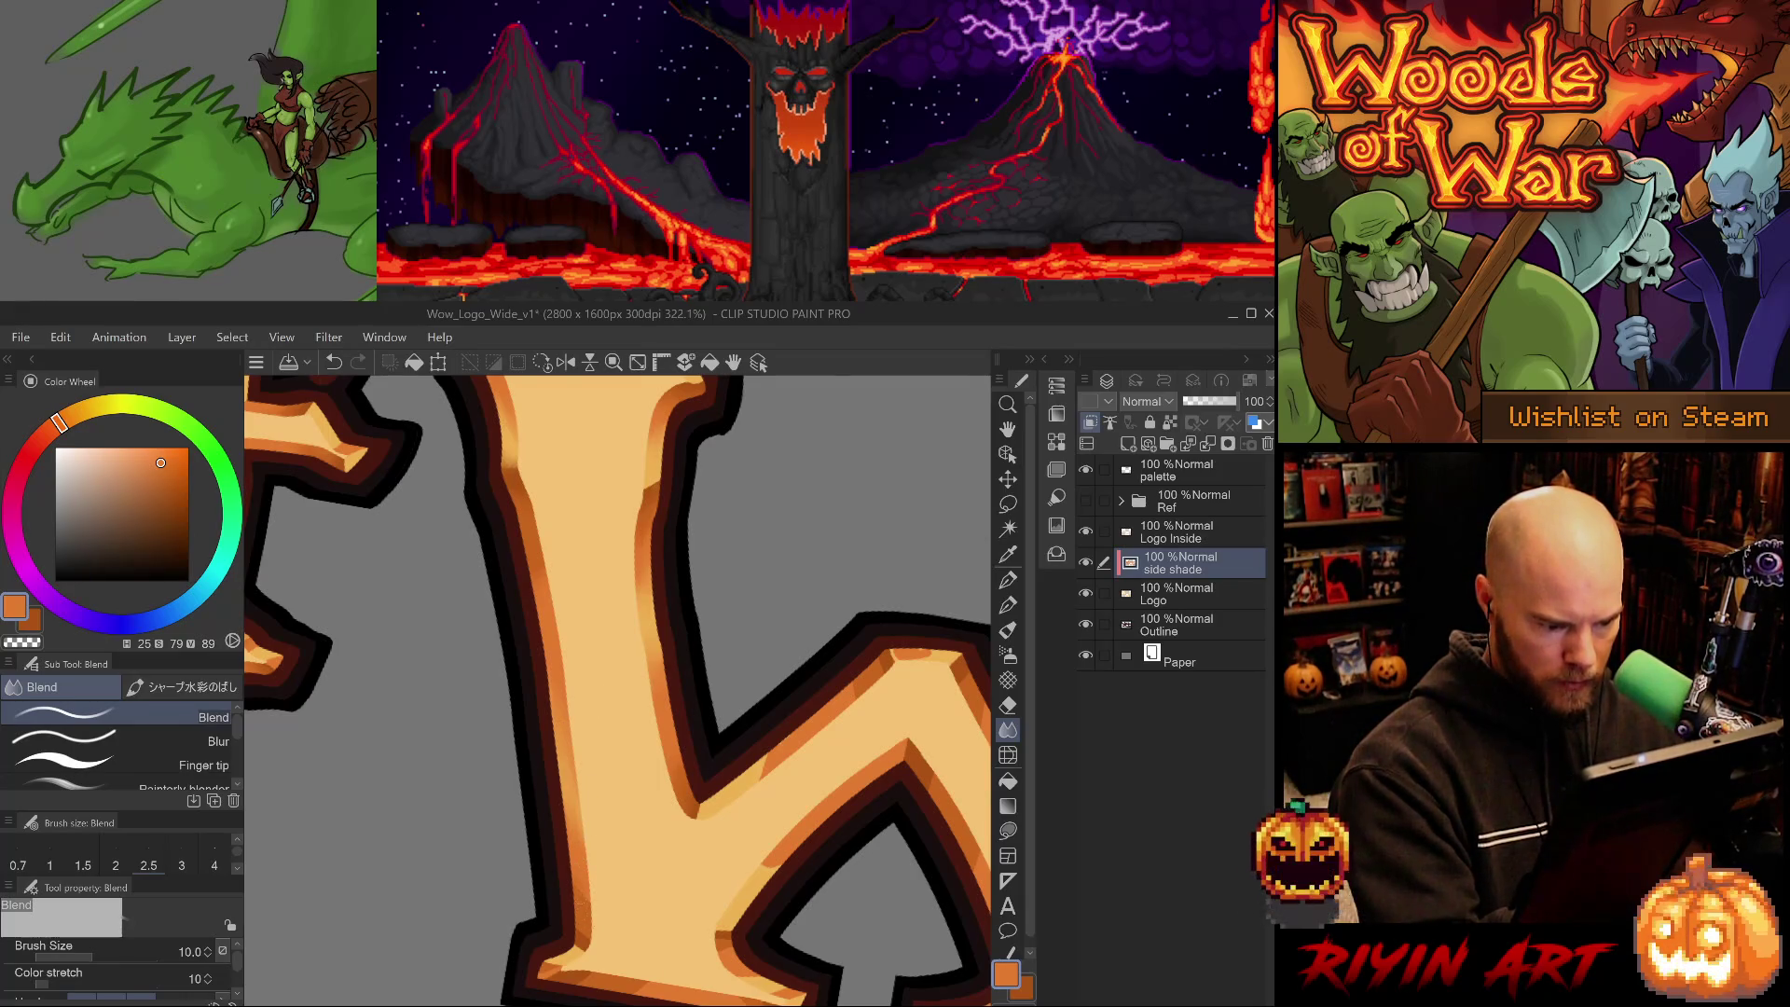
pyautogui.moveTo(632, 920)
pyautogui.mouseDown()
pyautogui.moveTo(674, 836)
pyautogui.moveTo(713, 801)
pyautogui.moveTo(763, 797)
pyautogui.mouseUp()
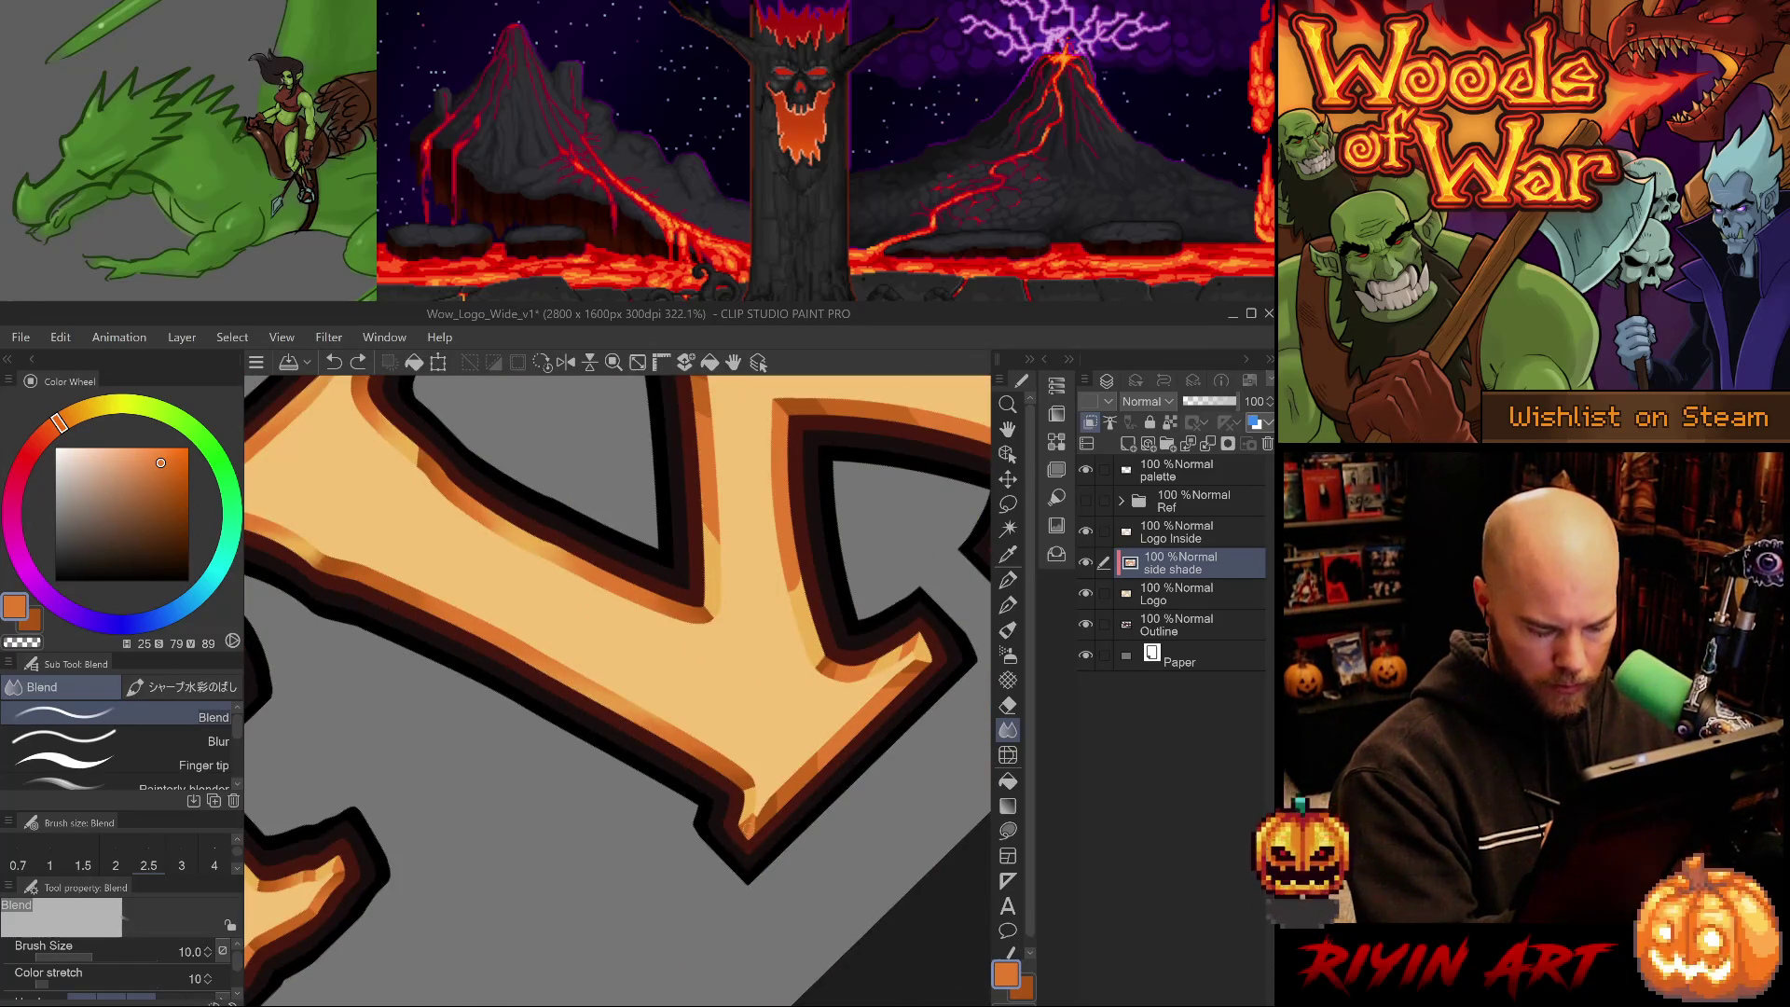
# - Soften and smudge the orange bevel near the letter tip with Blend
pyautogui.click(121, 739)
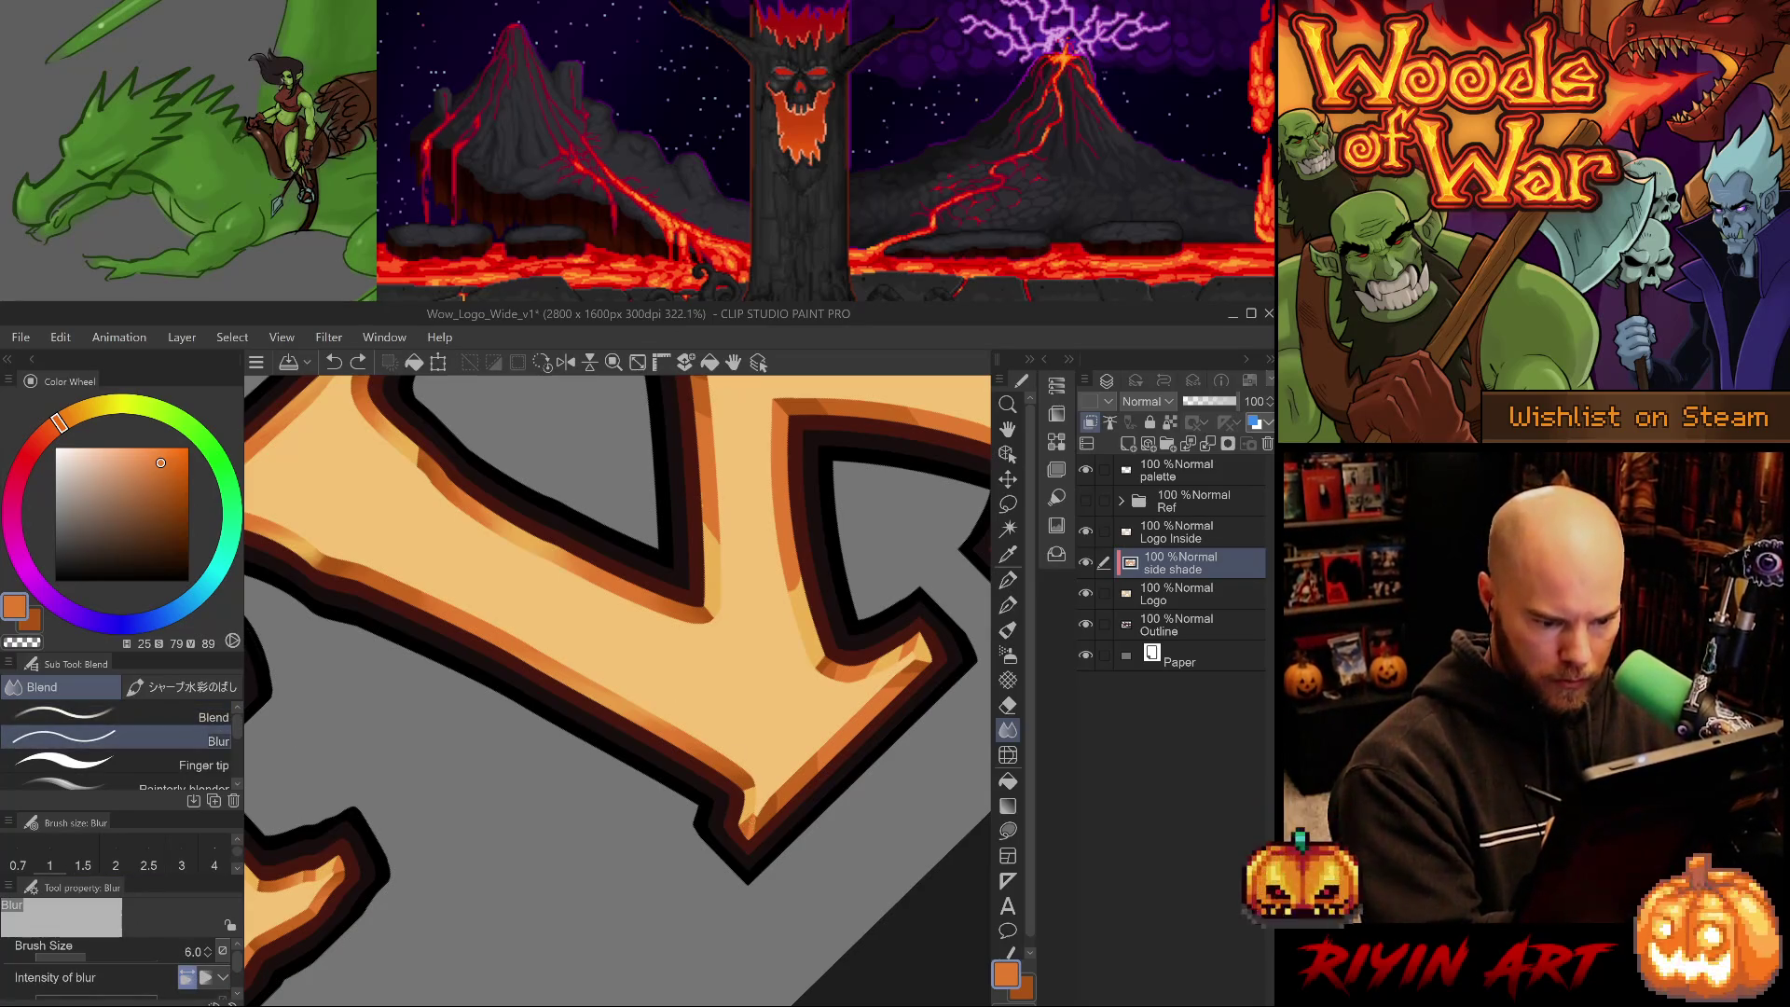
pyautogui.click(122, 715)
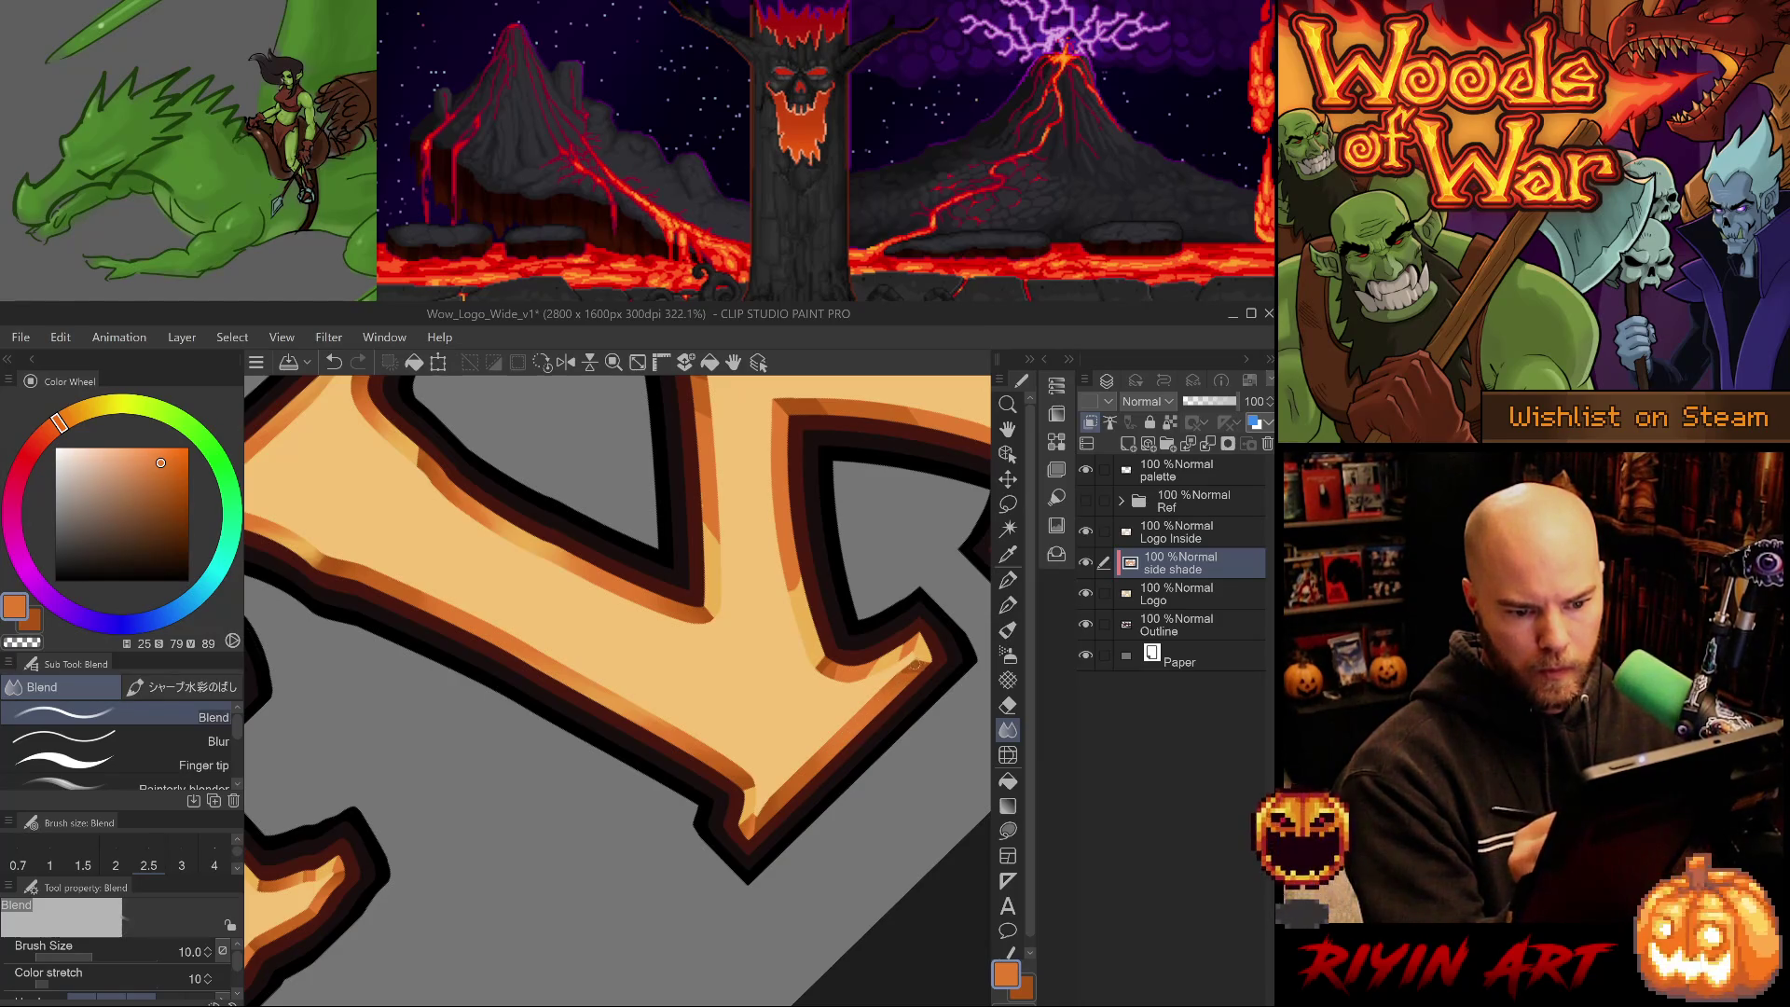
pyautogui.moveTo(919, 657); pyautogui.dragTo(890, 660)
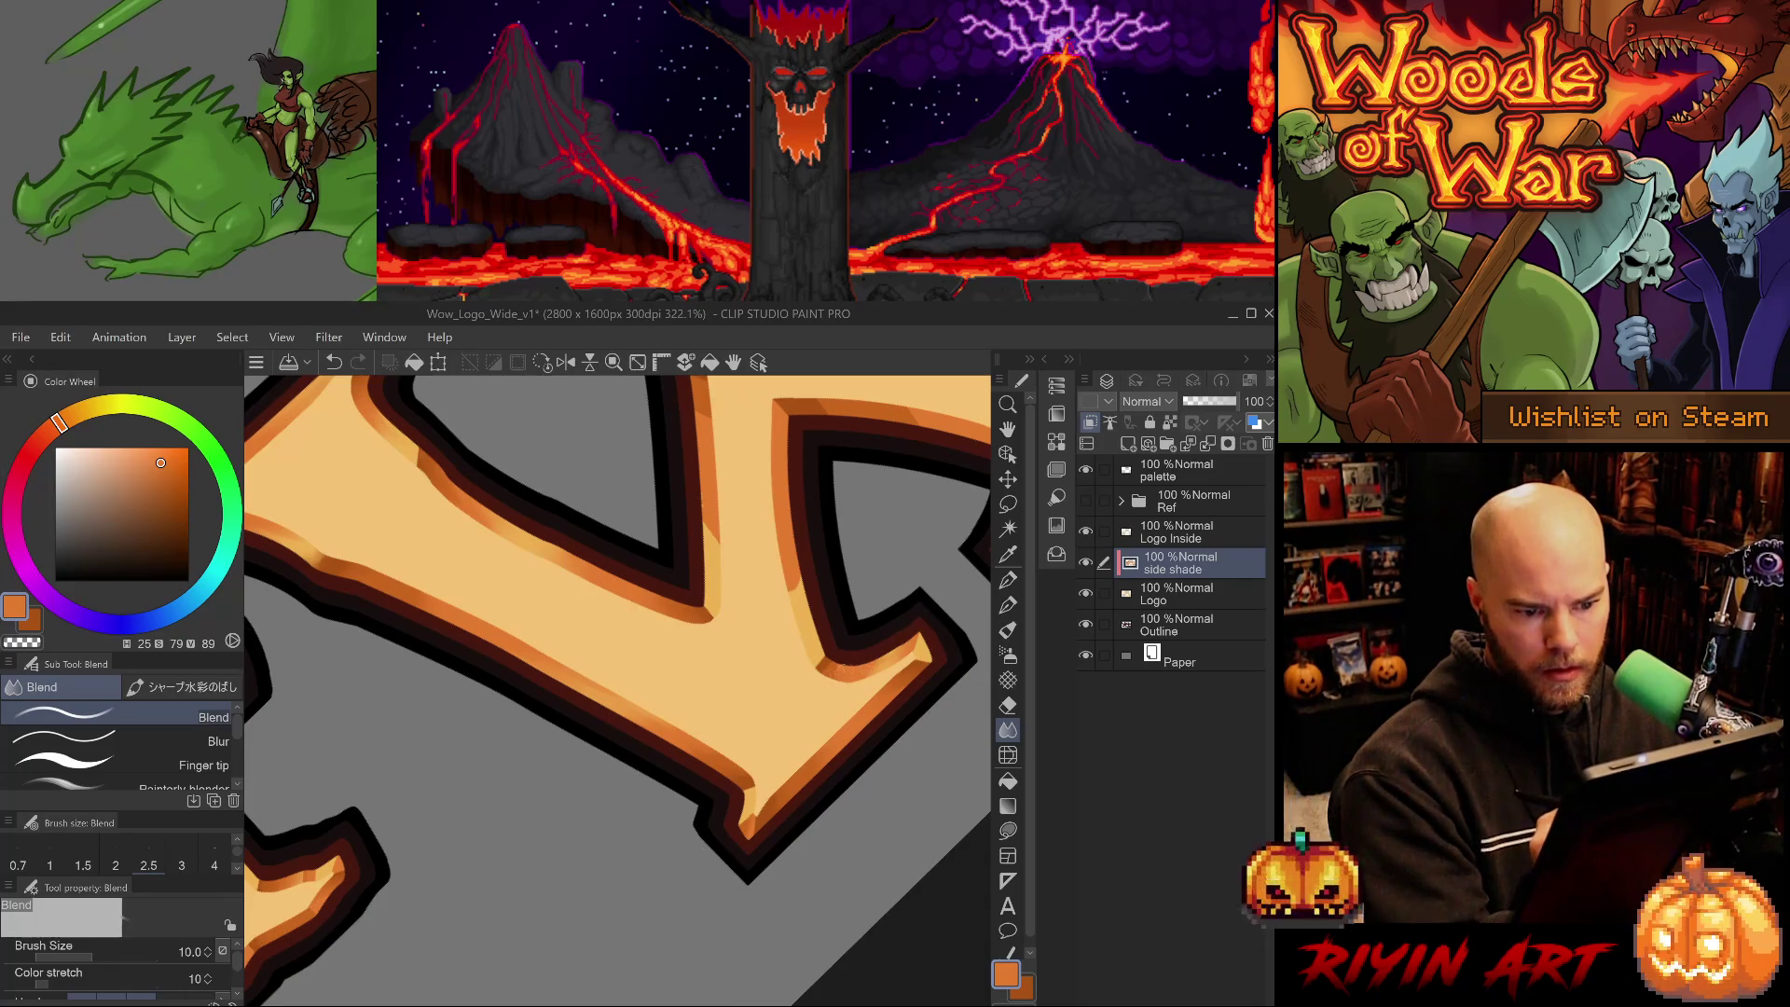
pyautogui.moveTo(844, 659); pyautogui.dragTo(826, 666)
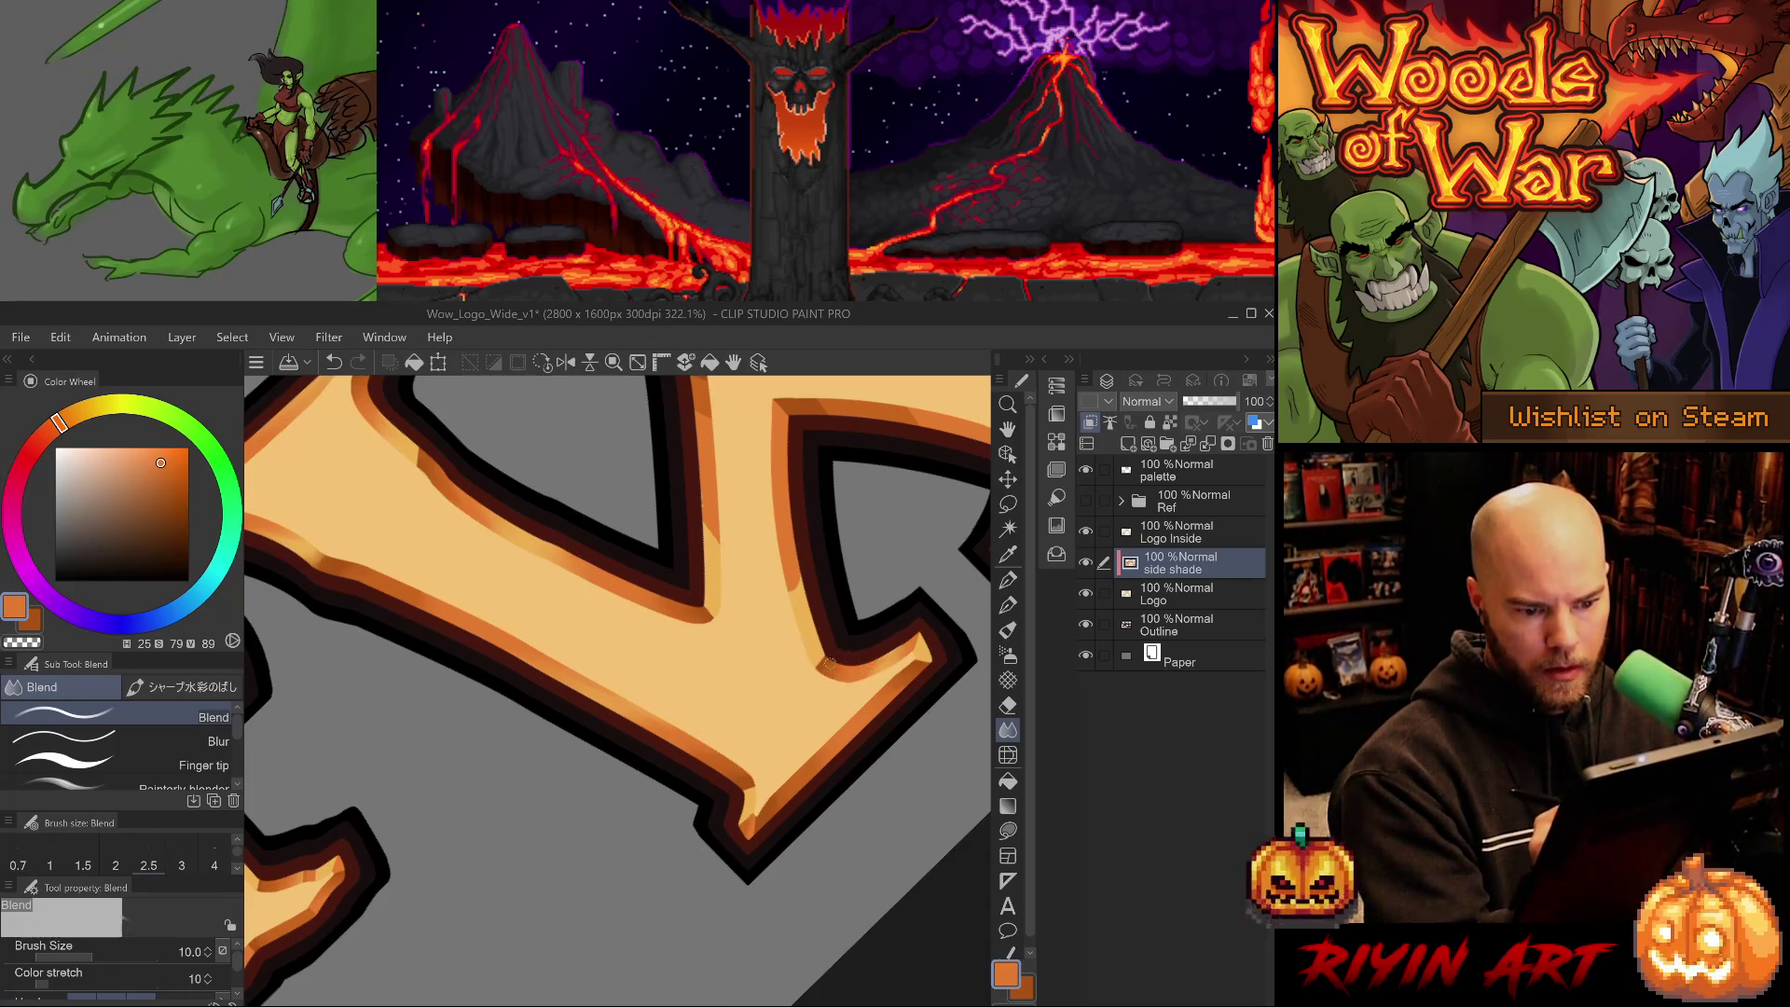
# - Blend the shading along the left bevel edge and the upper-left inner bevel
pyautogui.hscroll(3, 903, 704)
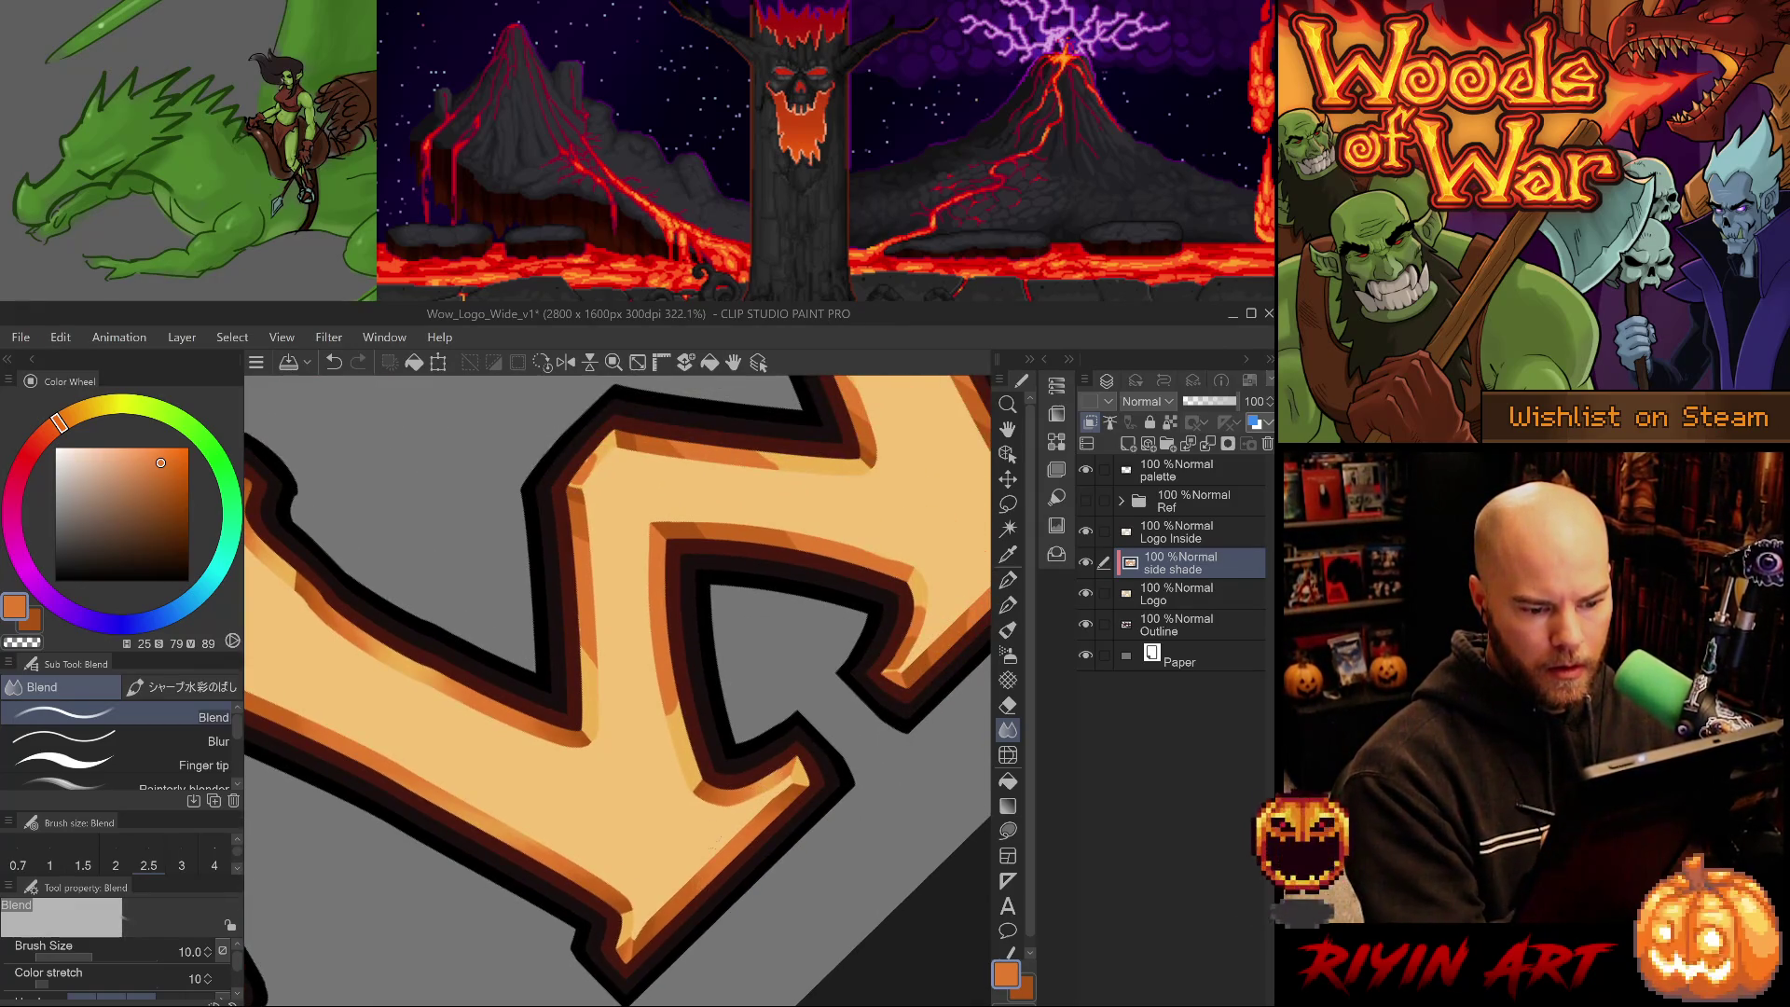
pyautogui.moveTo(671, 741)
pyautogui.mouseDown()
pyautogui.moveTo(677, 705)
pyautogui.moveTo(582, 643)
pyautogui.mouseUp()
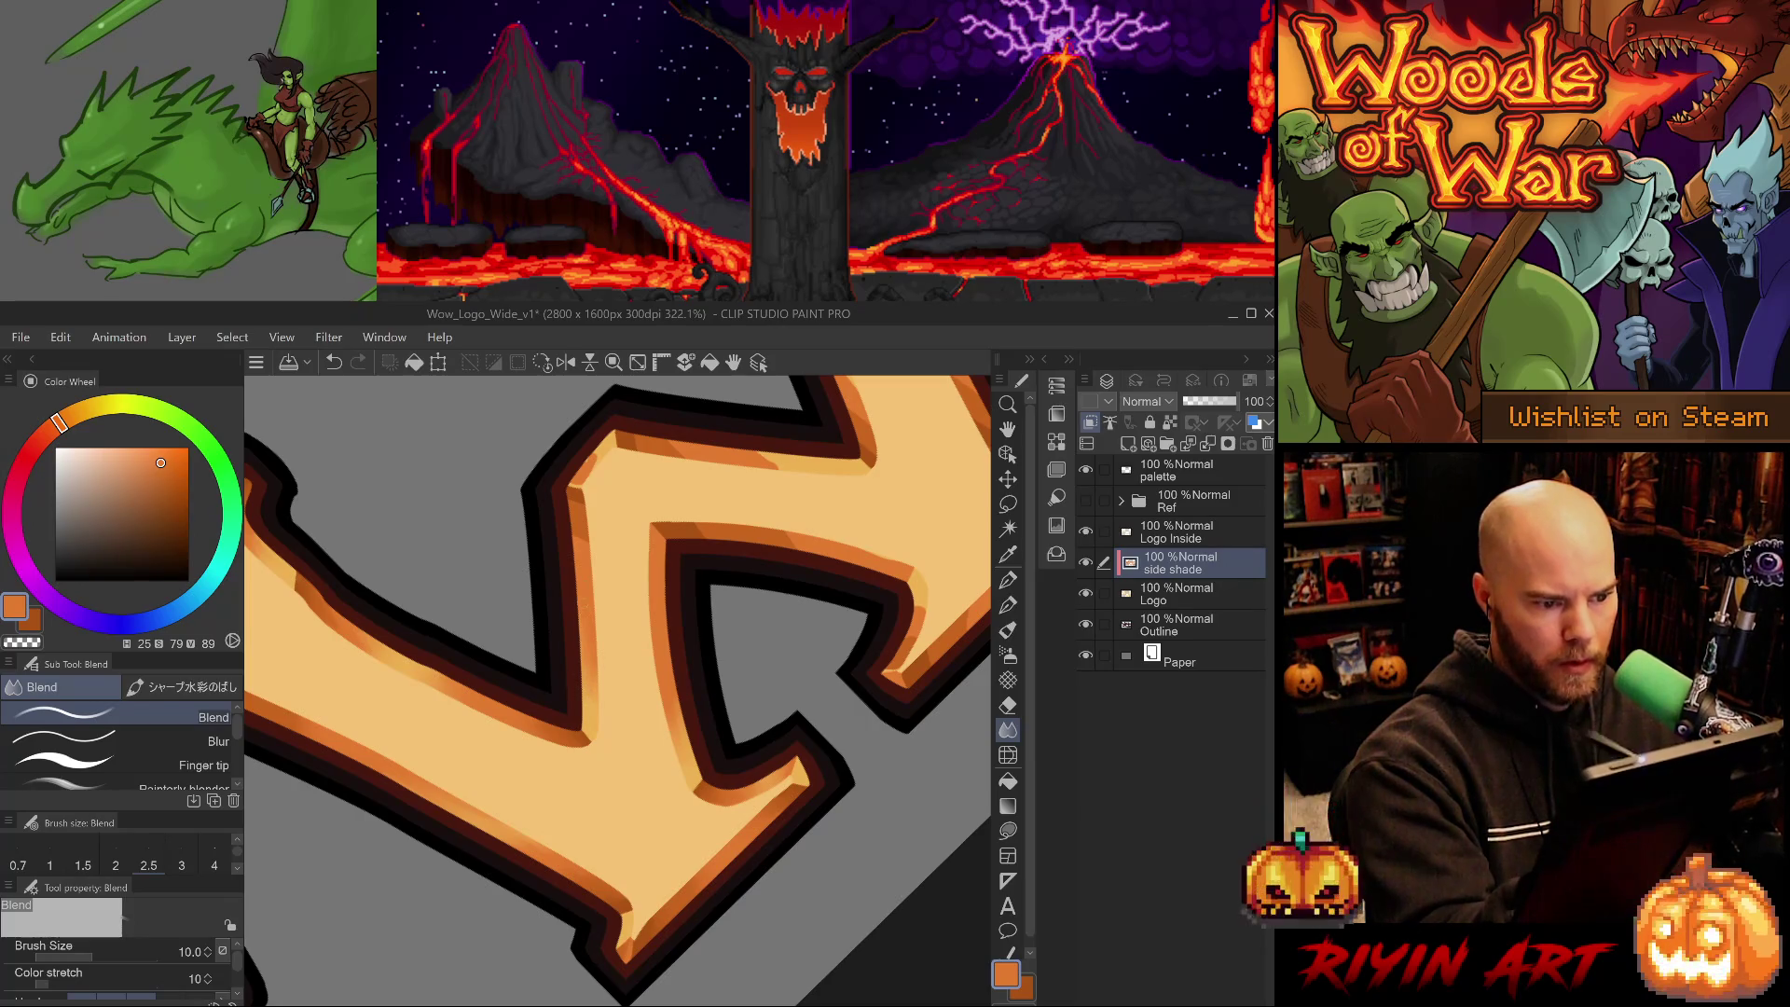
pyautogui.moveTo(580, 501)
pyautogui.mouseDown()
pyautogui.moveTo(571, 490)
pyautogui.moveTo(571, 508)
pyautogui.mouseUp()
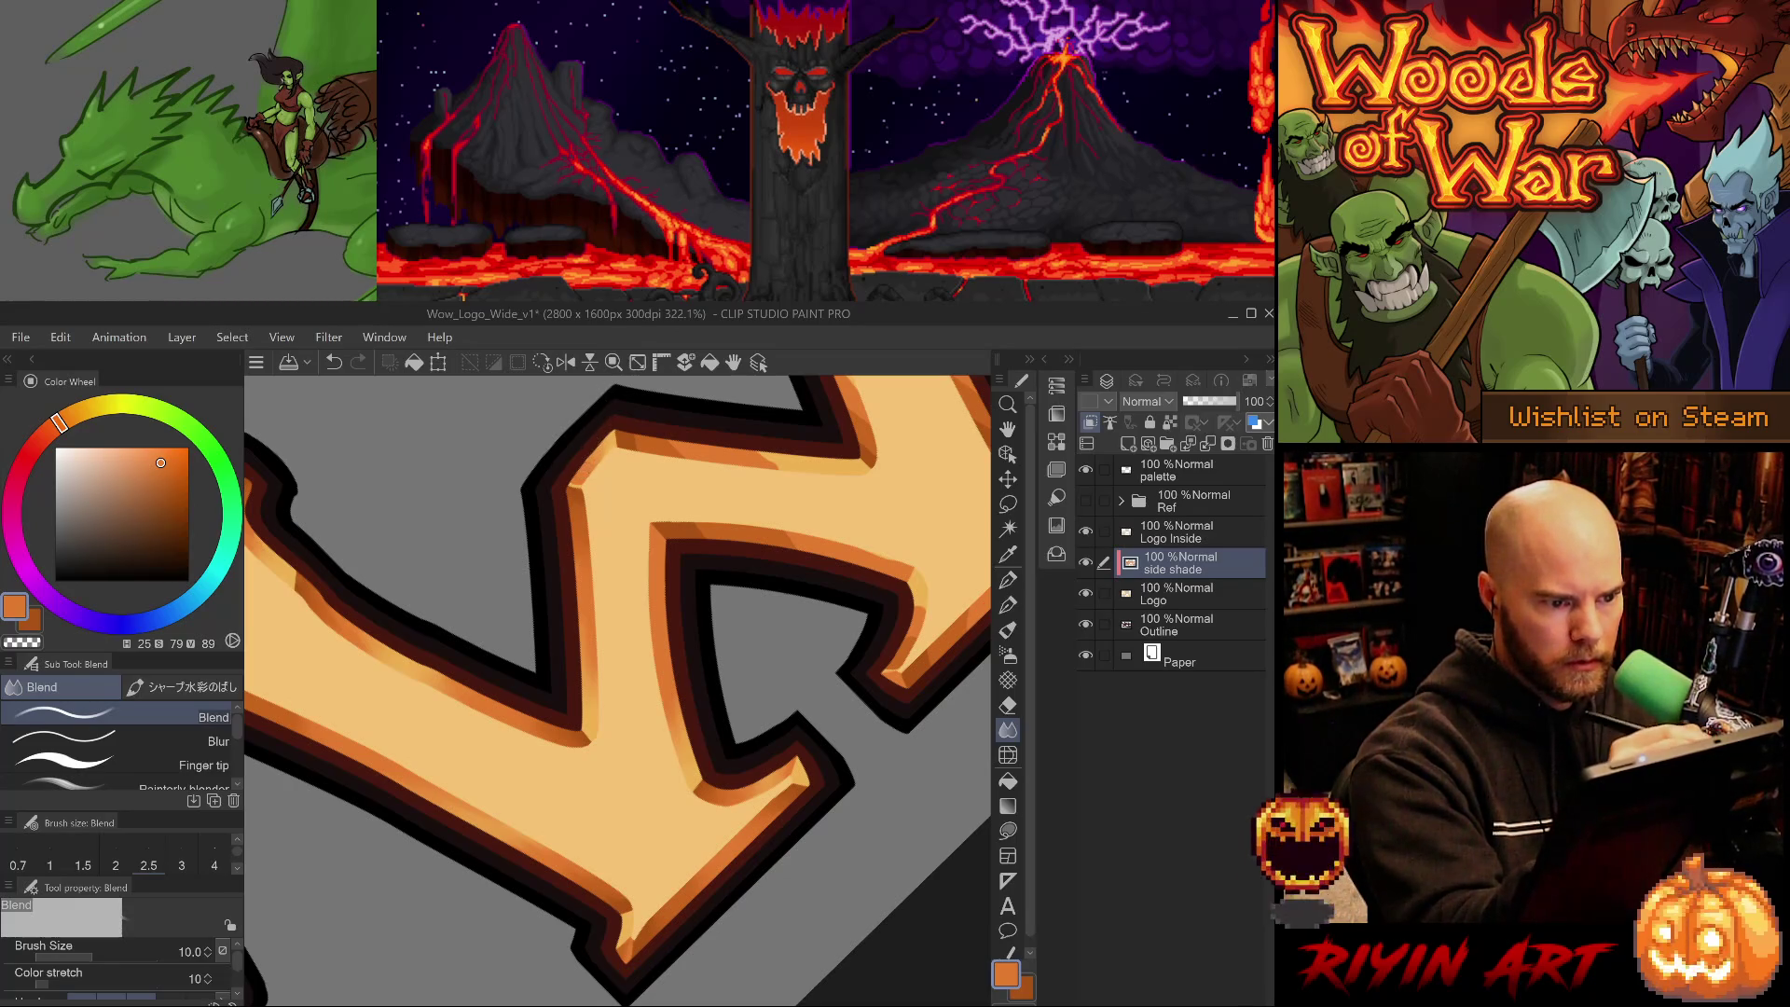
# - Pan across the W toward the next letter and rotate the canvas upright
pyautogui.moveTo(799, 747); pyautogui.dragTo(705, 616)
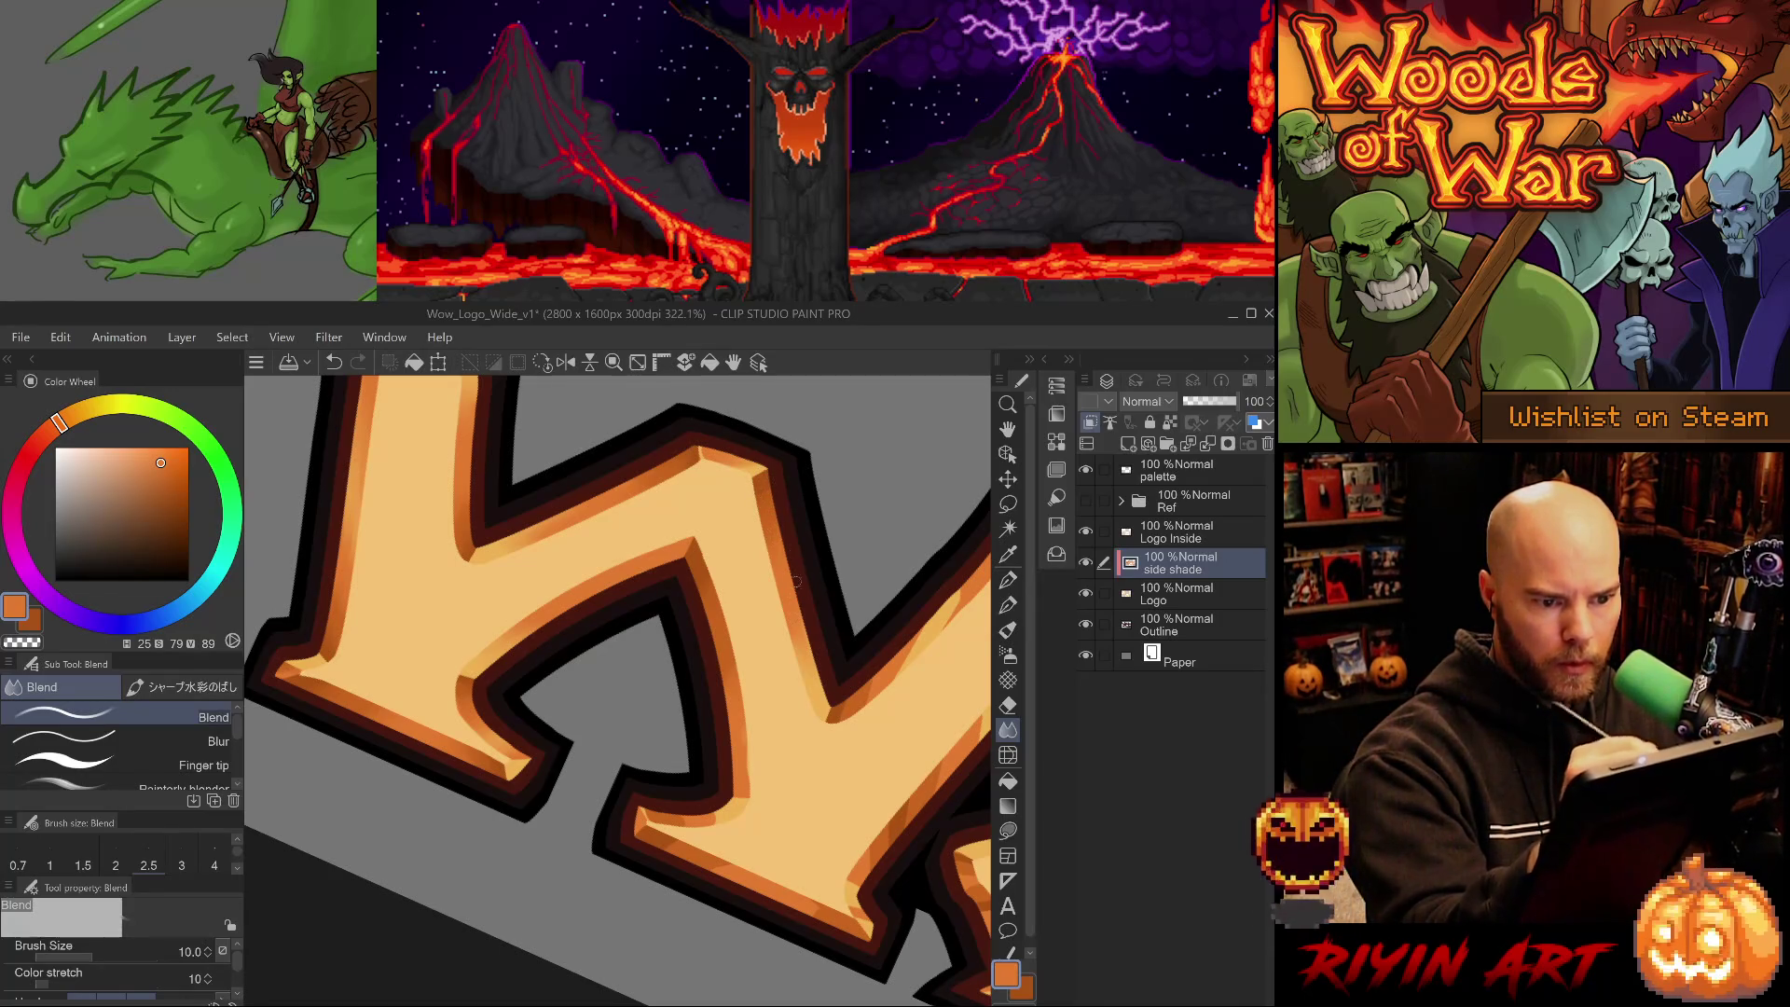
pyautogui.moveTo(788, 846); pyautogui.dragTo(774, 669)
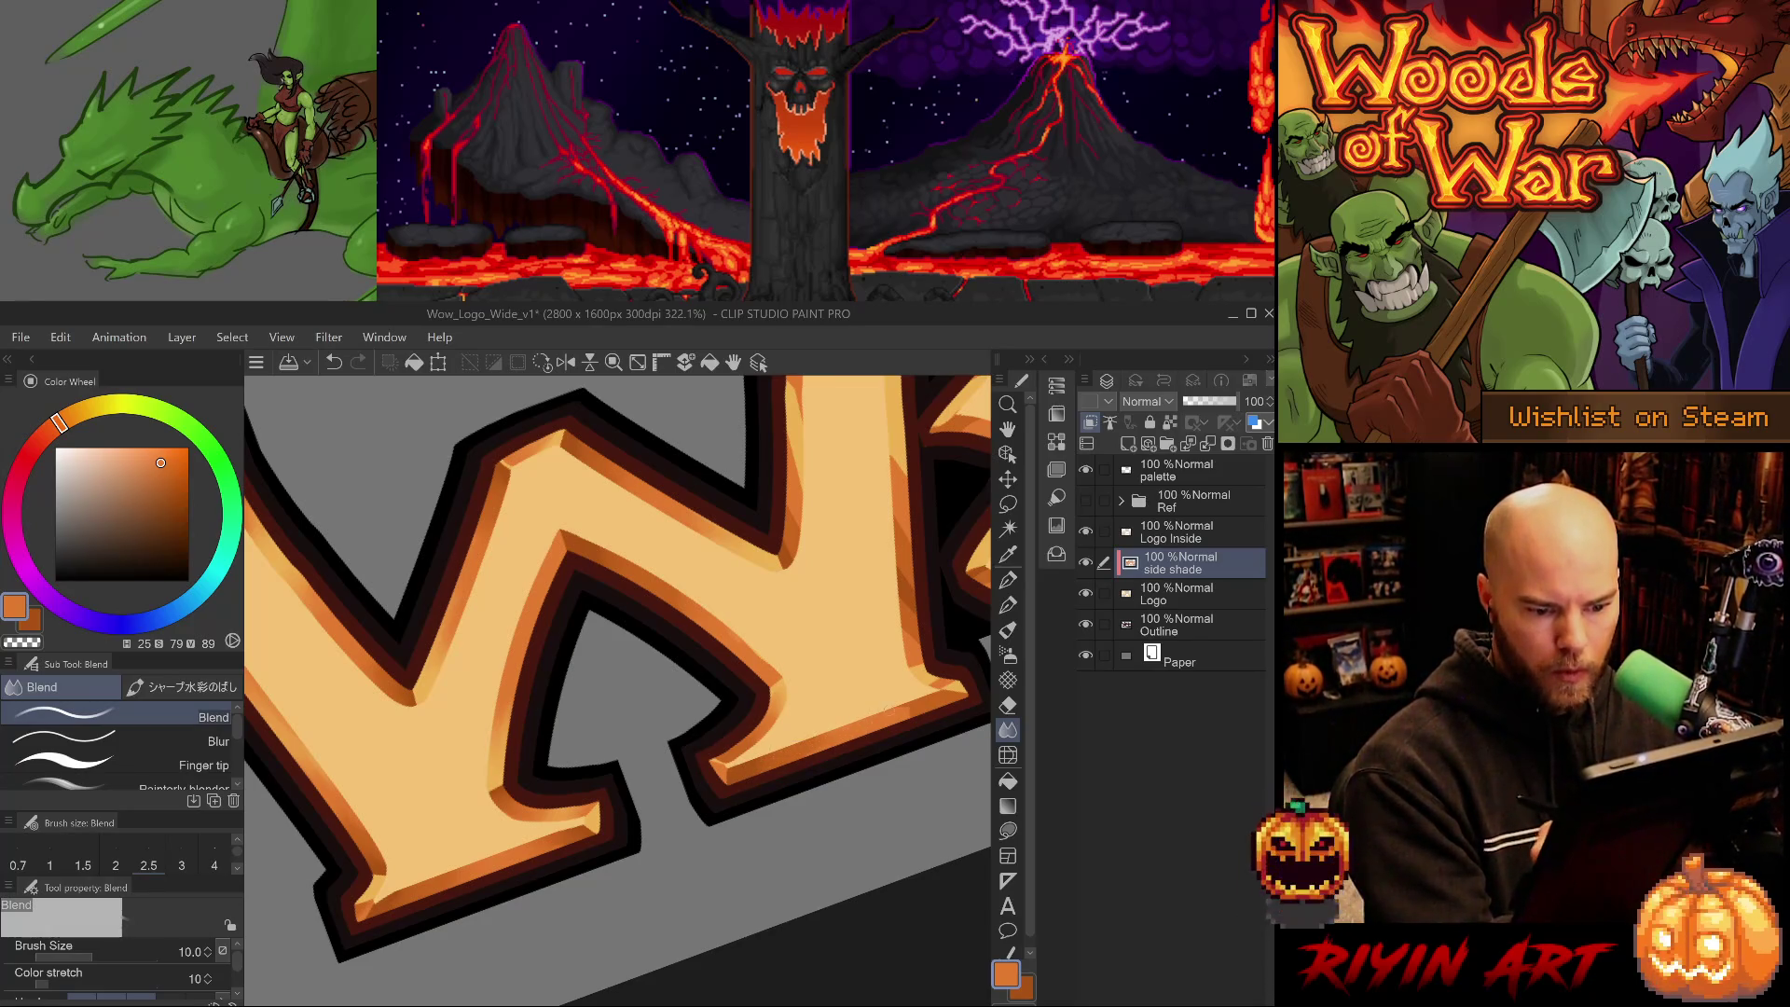
pyautogui.moveTo(867, 770); pyautogui.dragTo(708, 819)
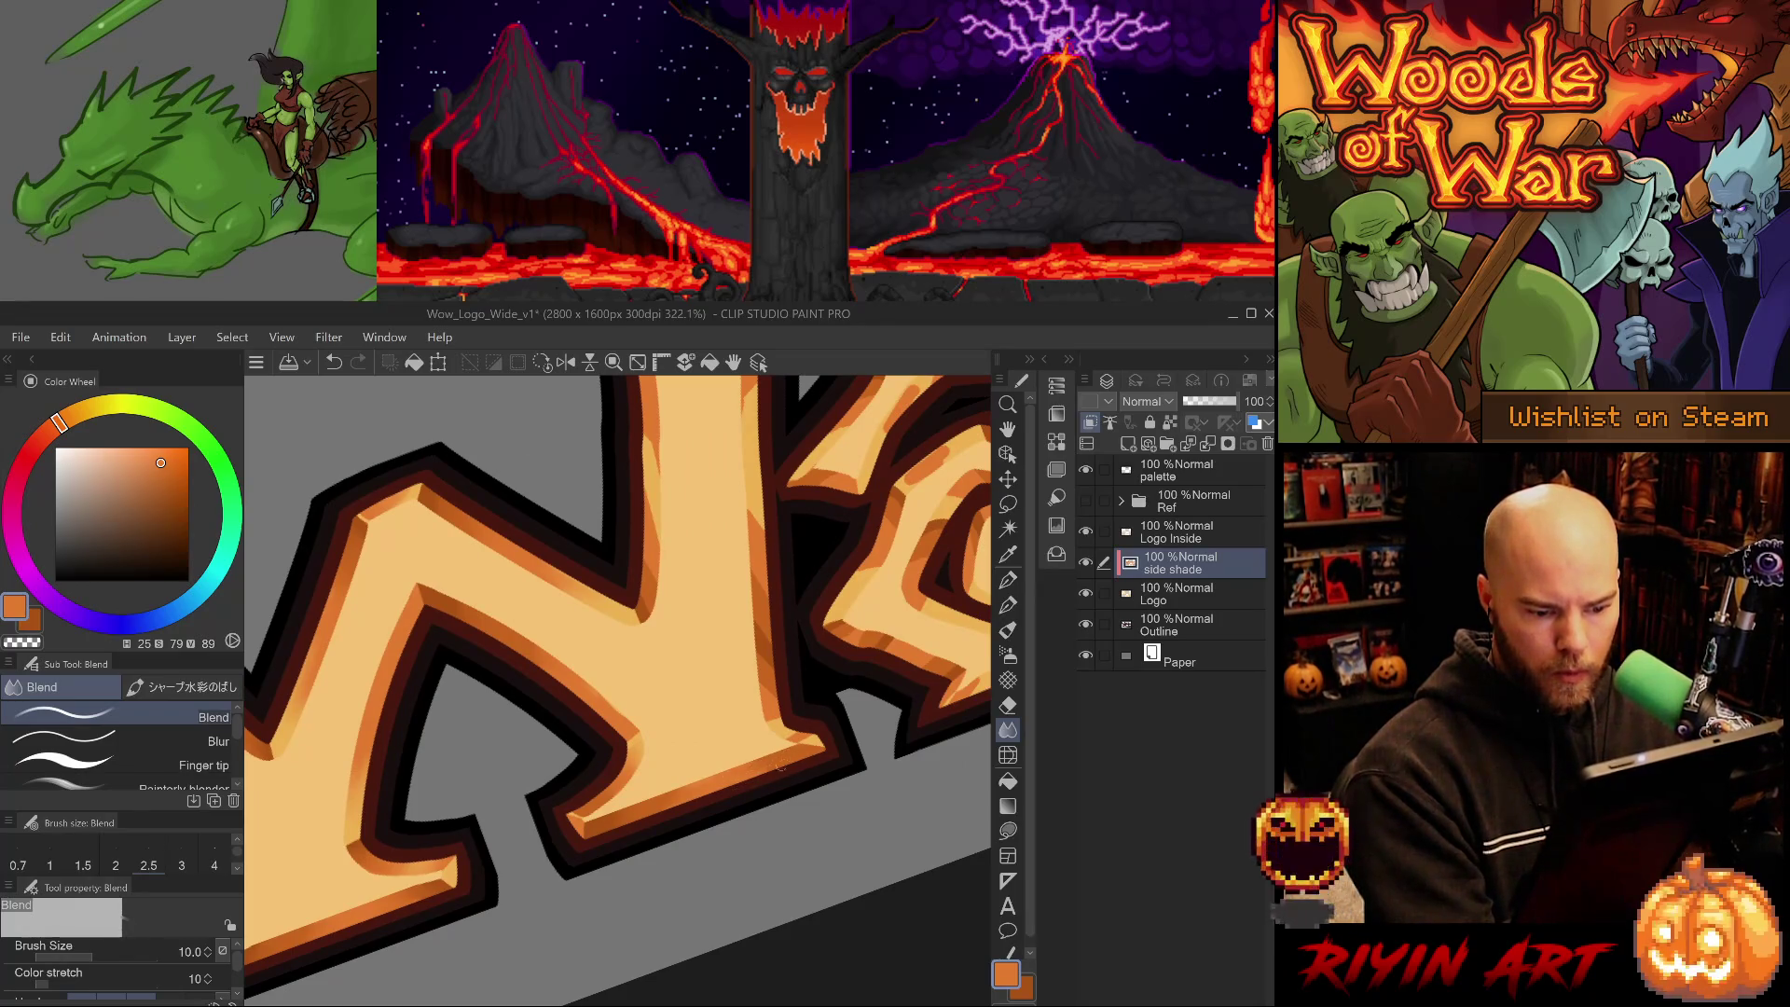
pyautogui.moveTo(788, 754); pyautogui.dragTo(719, 841)
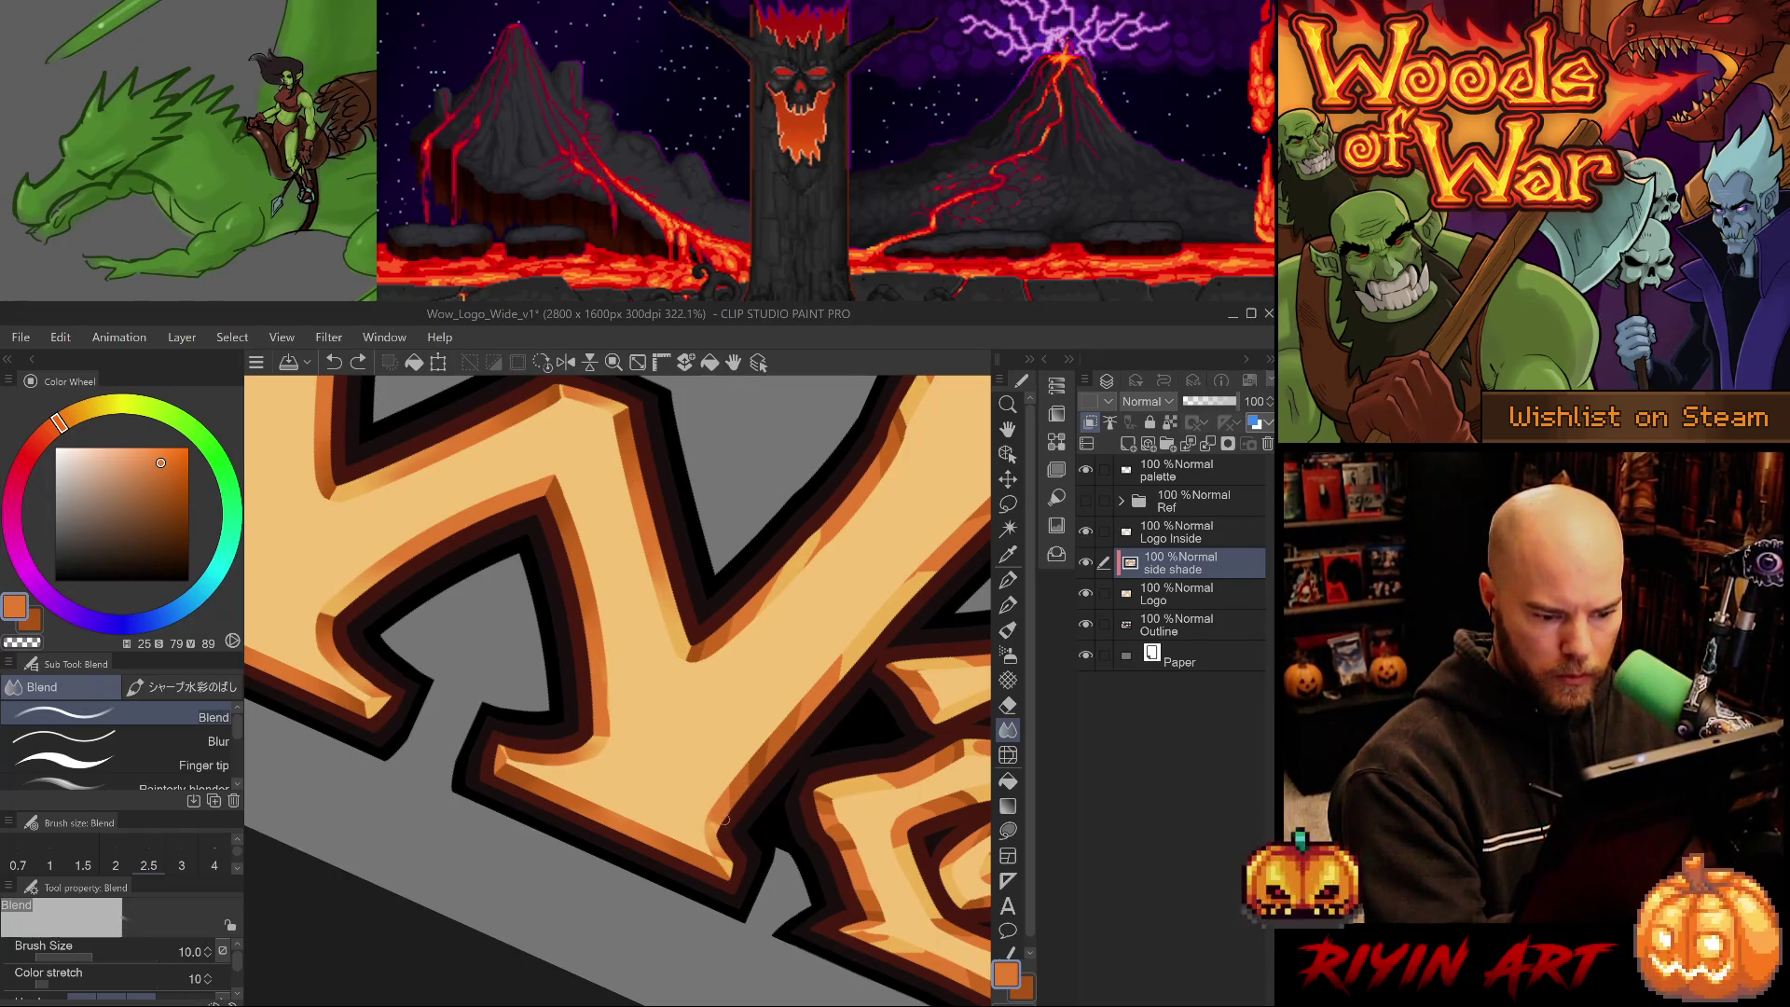
pyautogui.click(218, 741)
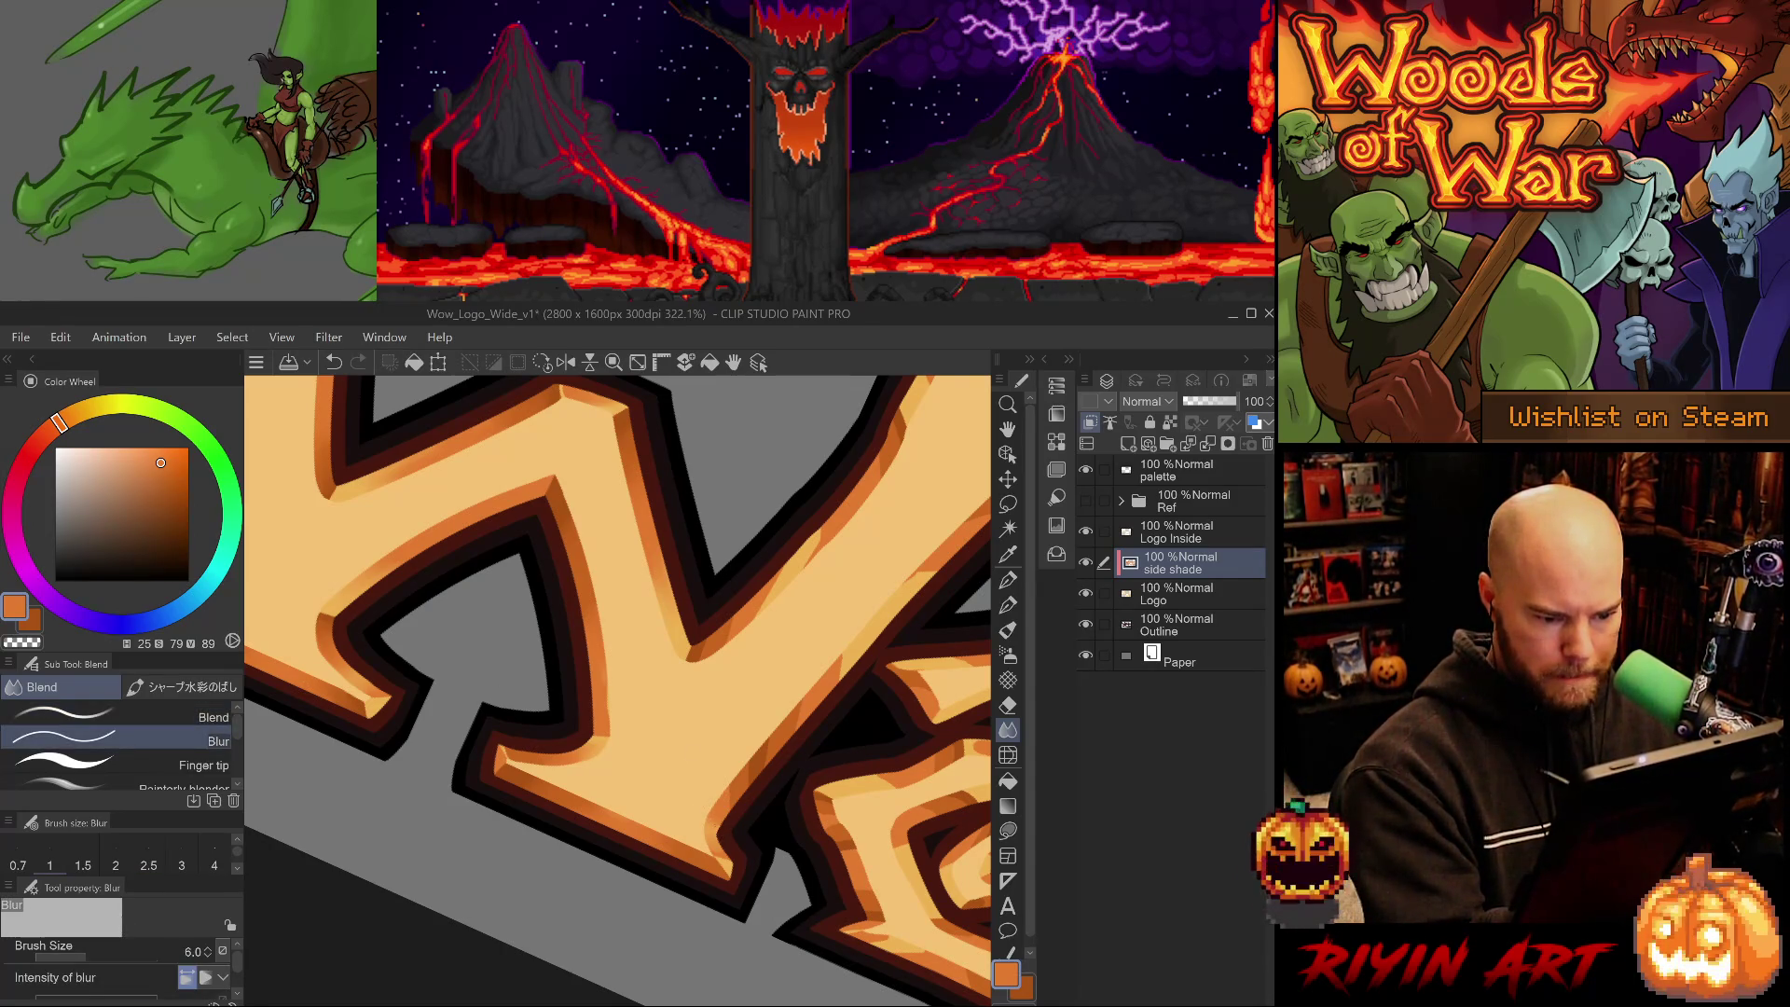
pyautogui.click(214, 717)
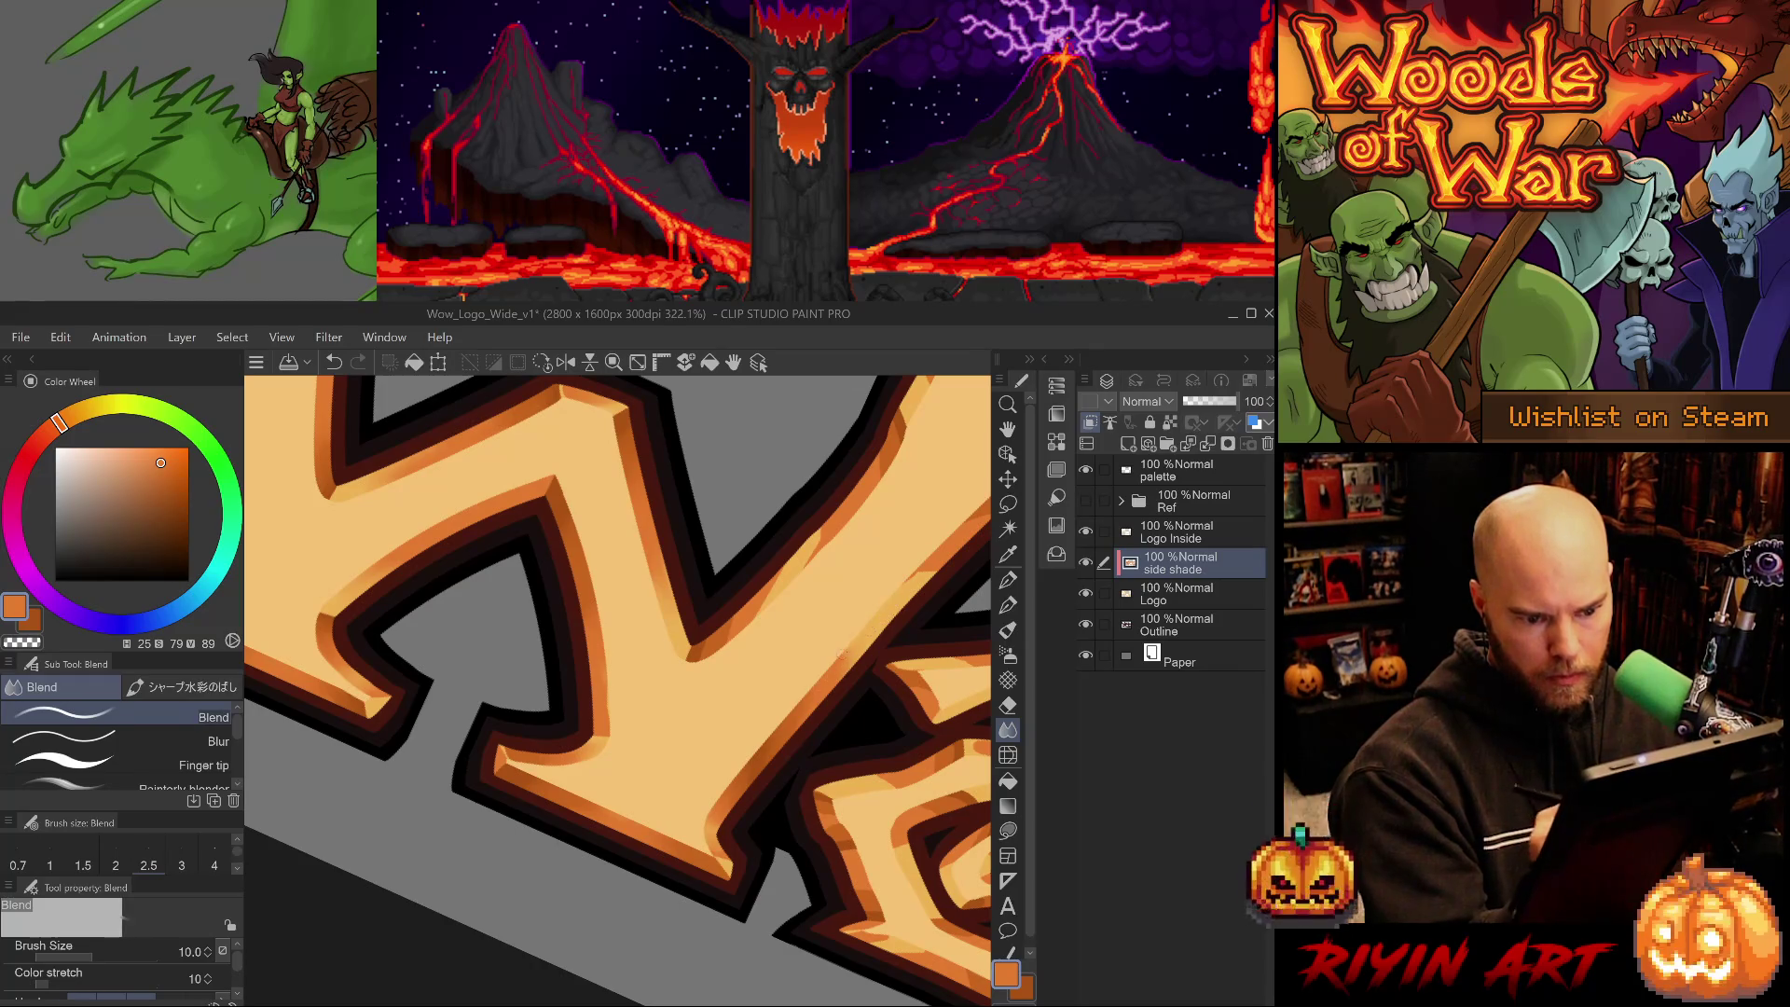
pyautogui.moveTo(893, 616)
pyautogui.mouseDown()
pyautogui.moveTo(826, 740)
pyautogui.moveTo(751, 815)
pyautogui.mouseUp()
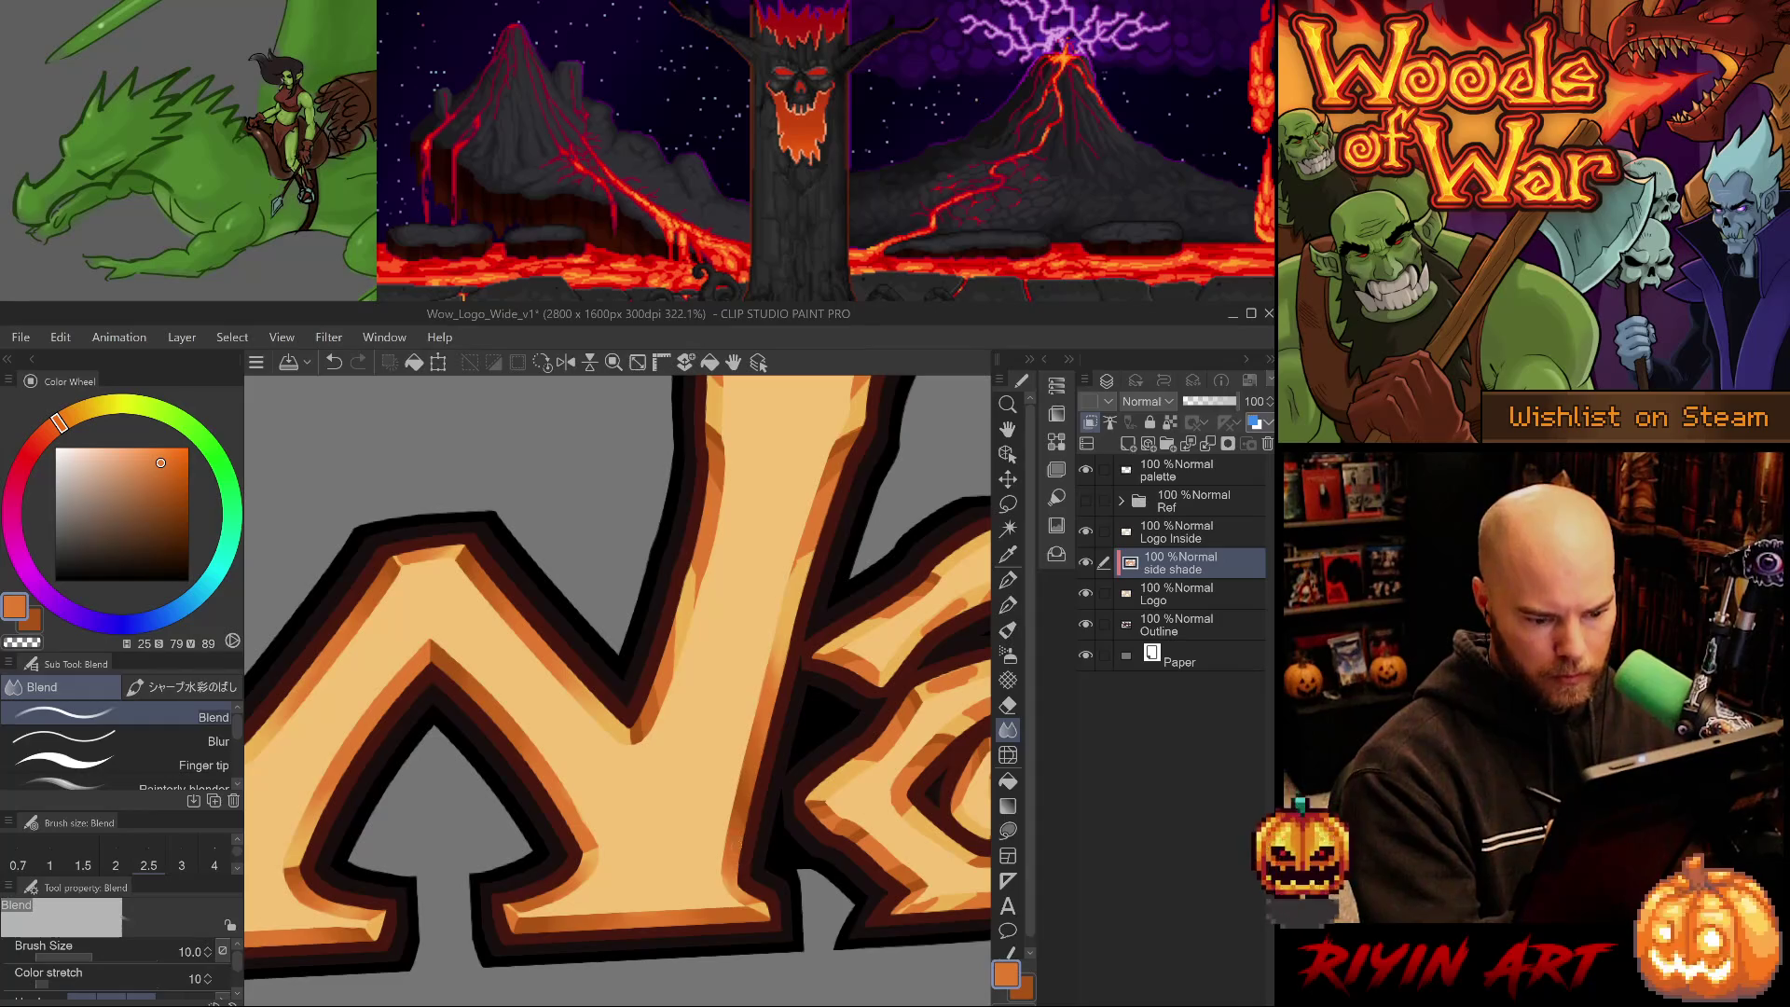
# - Erase dark shading along the V's left edge with the hard eraser, then return to Blend
pyautogui.moveTo(772, 724)
pyautogui.mouseDown()
pyautogui.moveTo(747, 760)
pyautogui.moveTo(771, 744)
pyautogui.mouseUp()
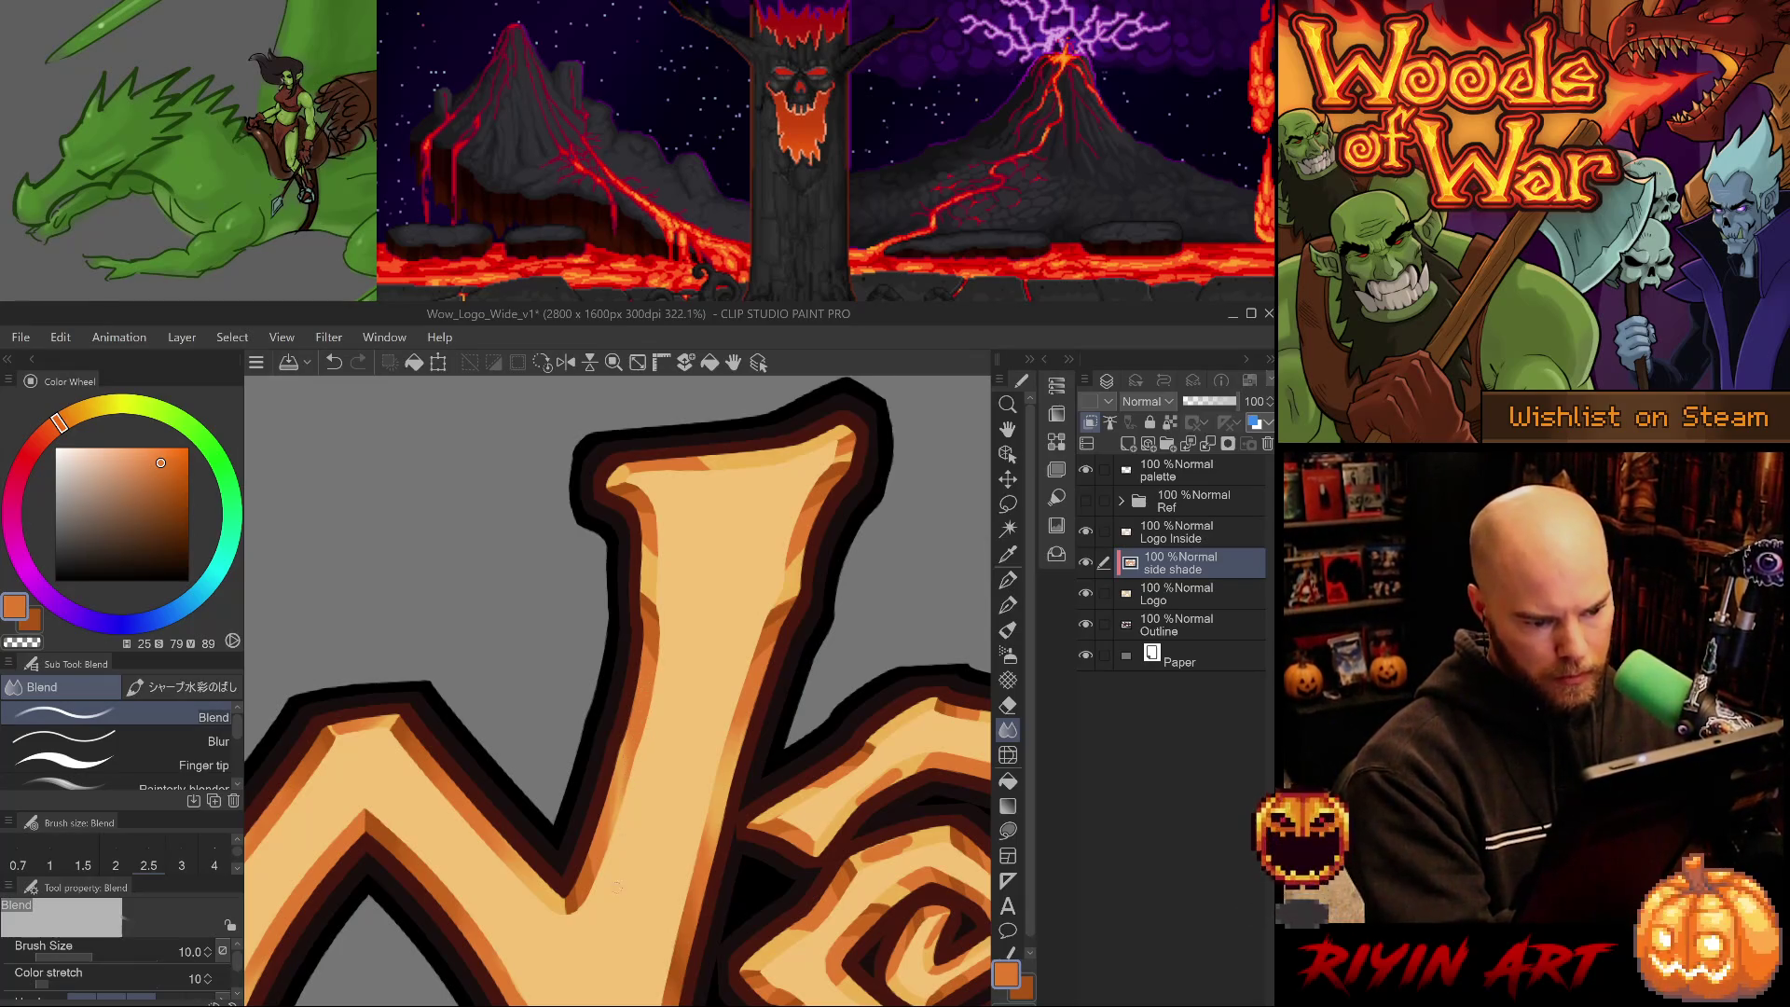
pyautogui.click(187, 742)
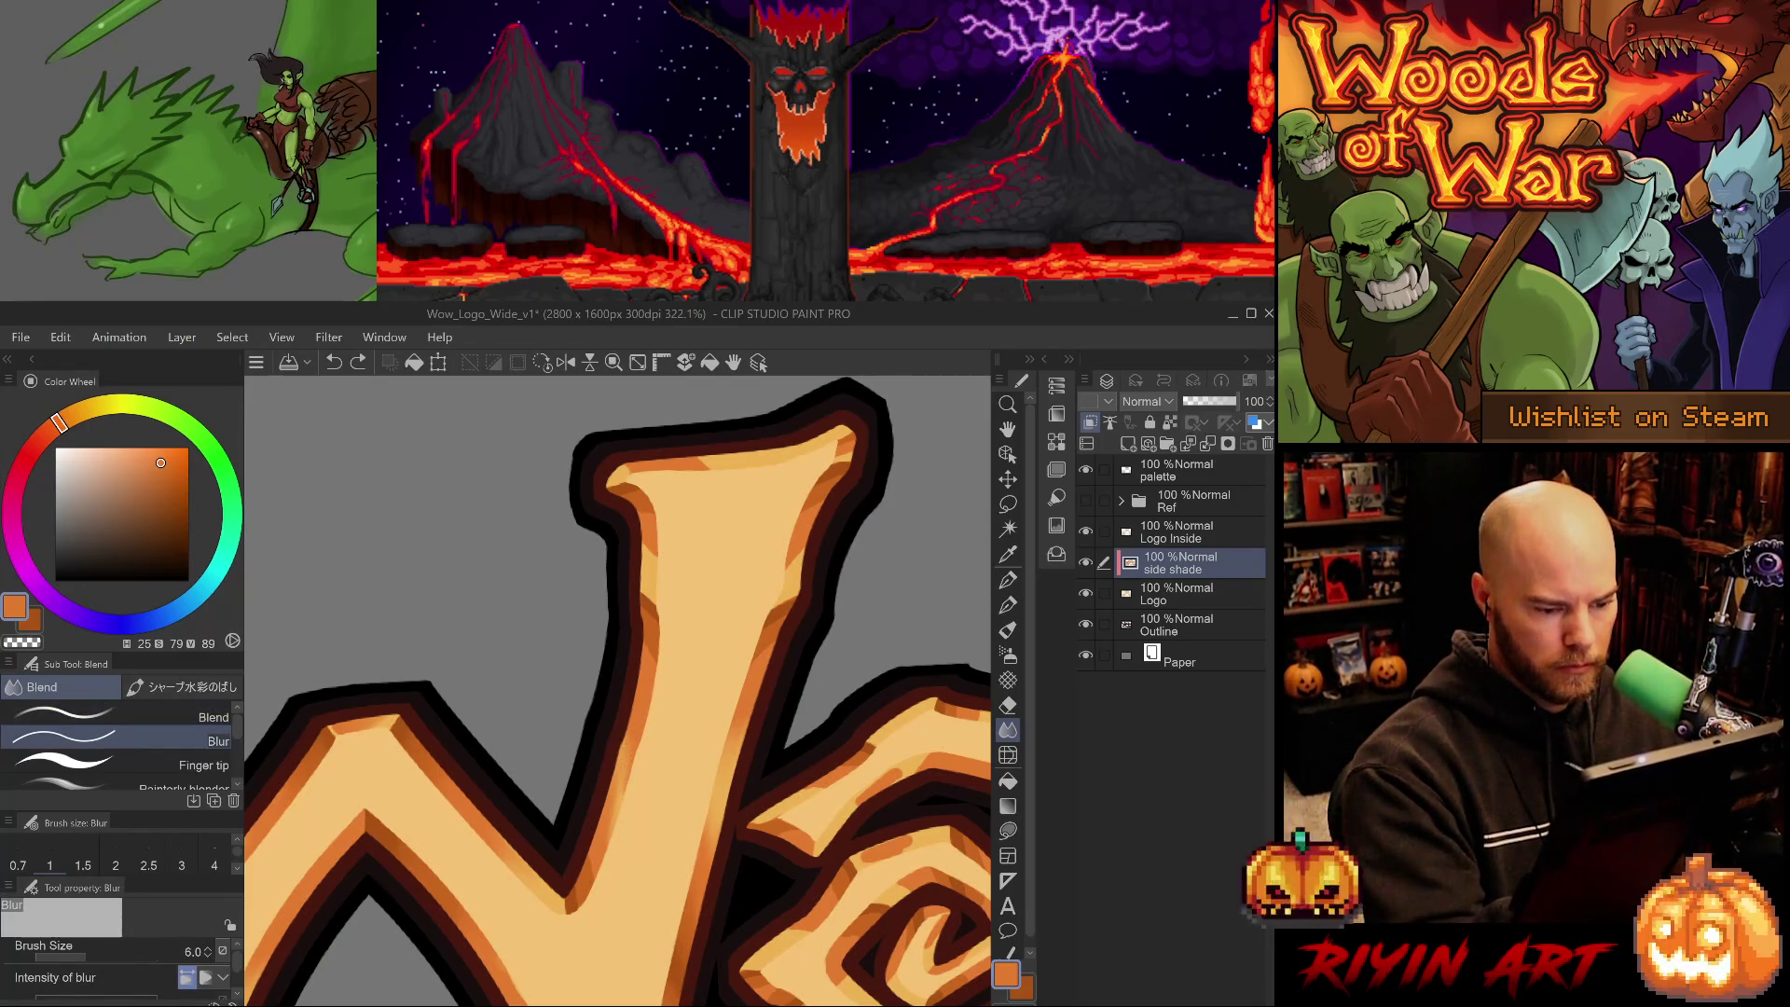
pyautogui.press('e')
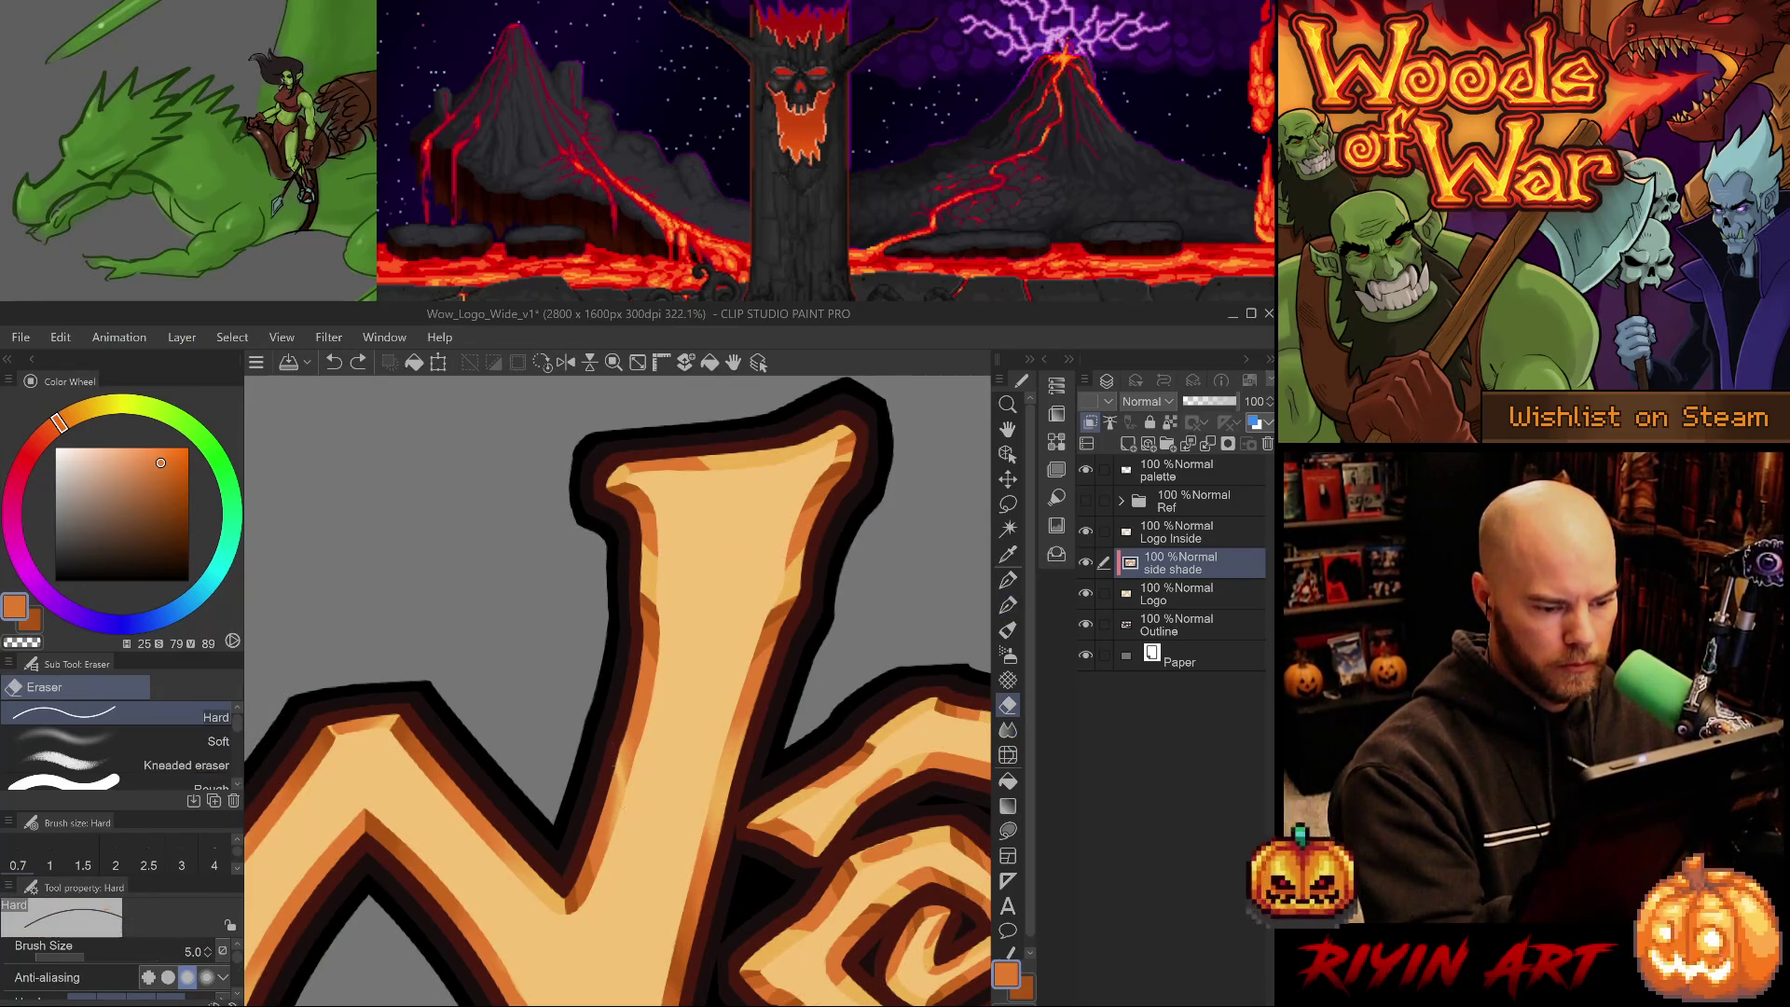
pyautogui.moveTo(629, 799); pyautogui.dragTo(618, 691)
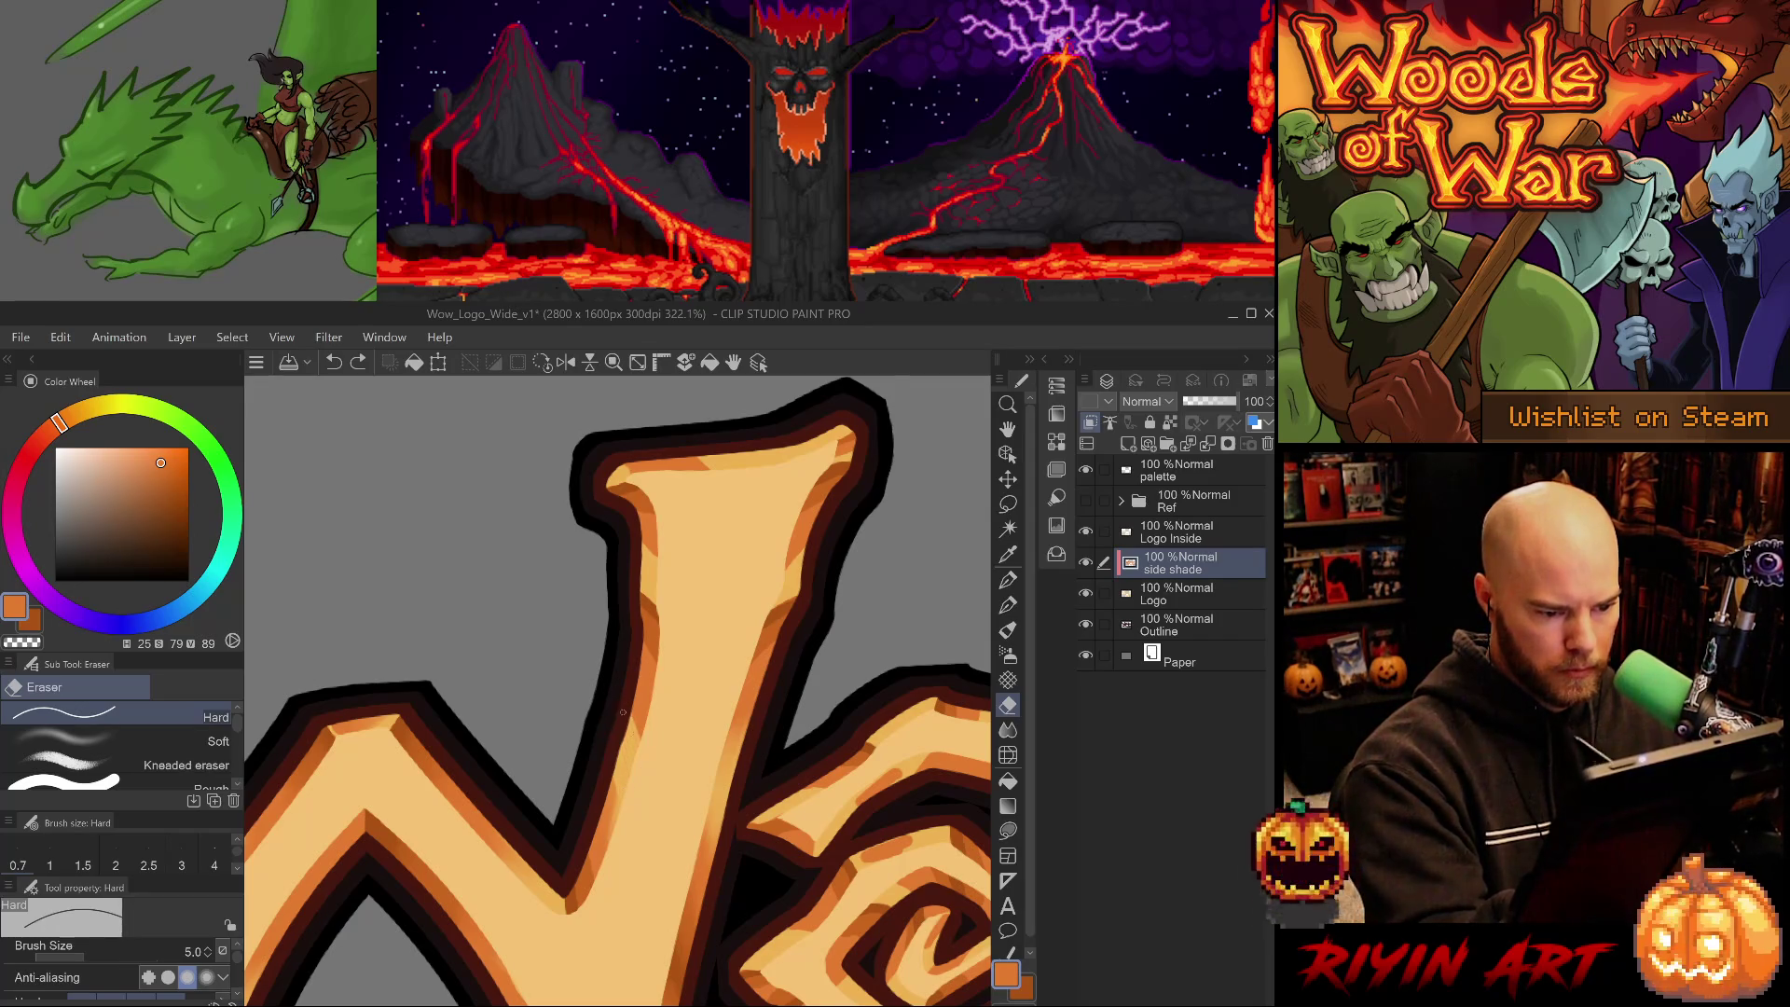
pyautogui.moveTo(616, 783); pyautogui.dragTo(609, 818)
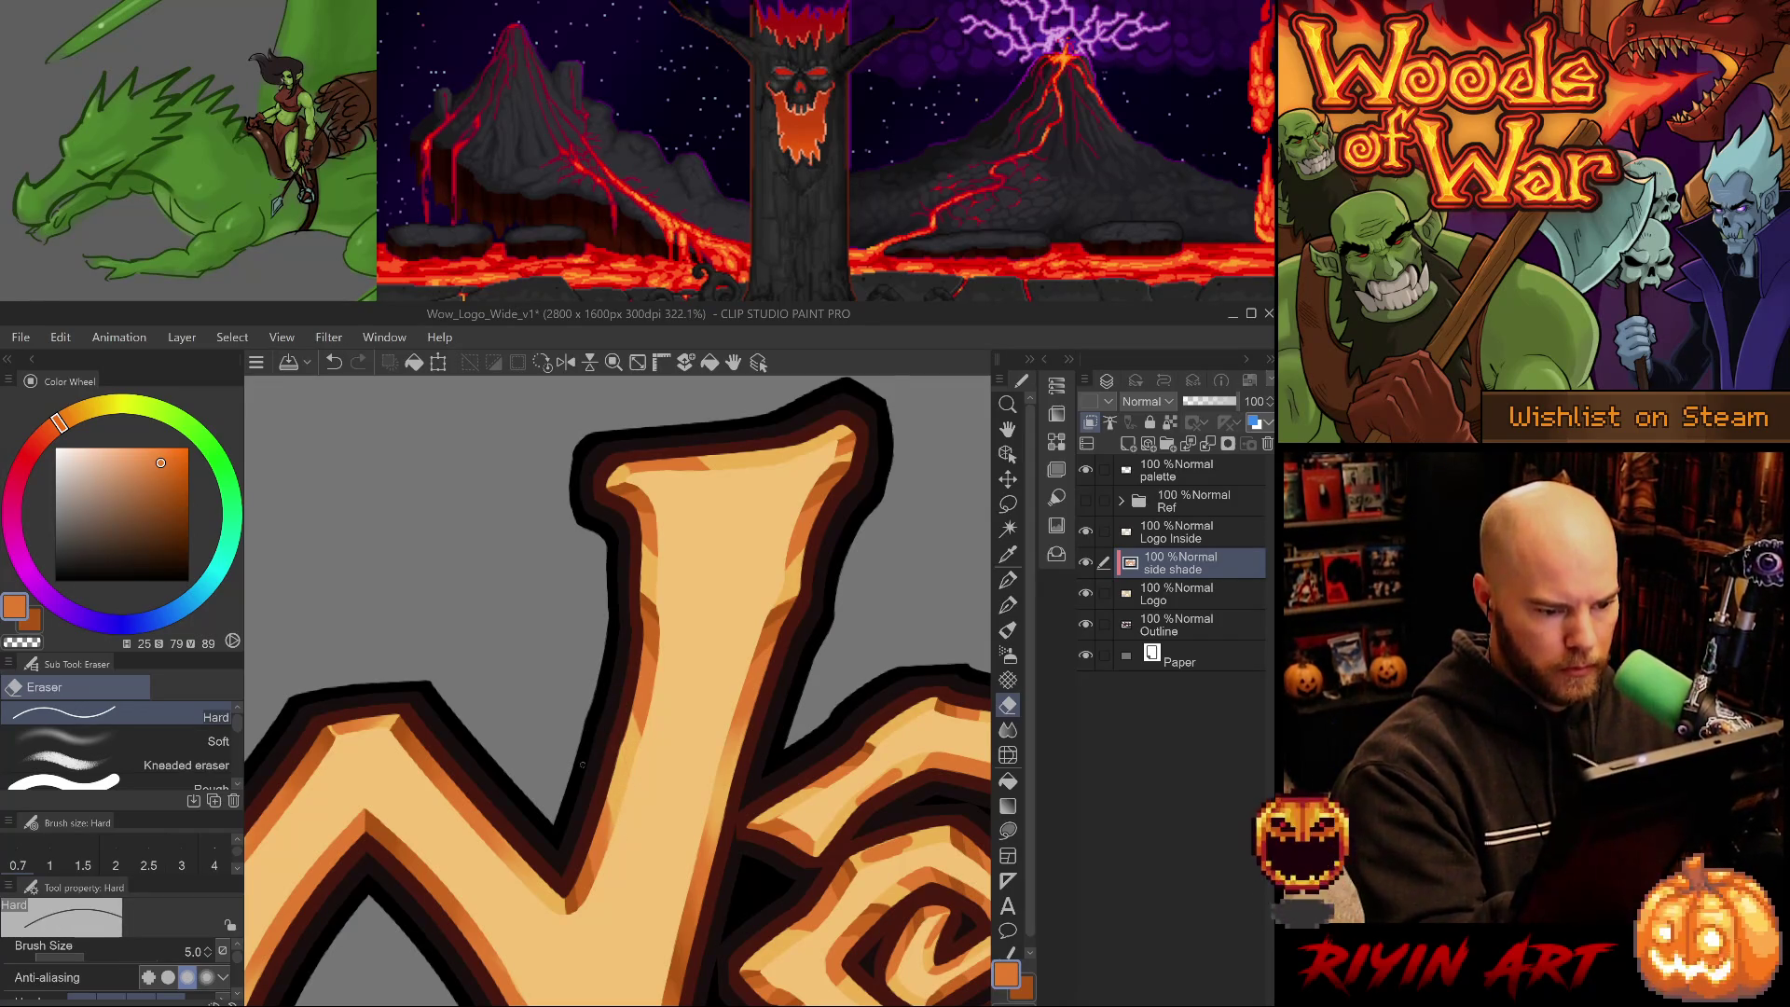
pyautogui.press('j')
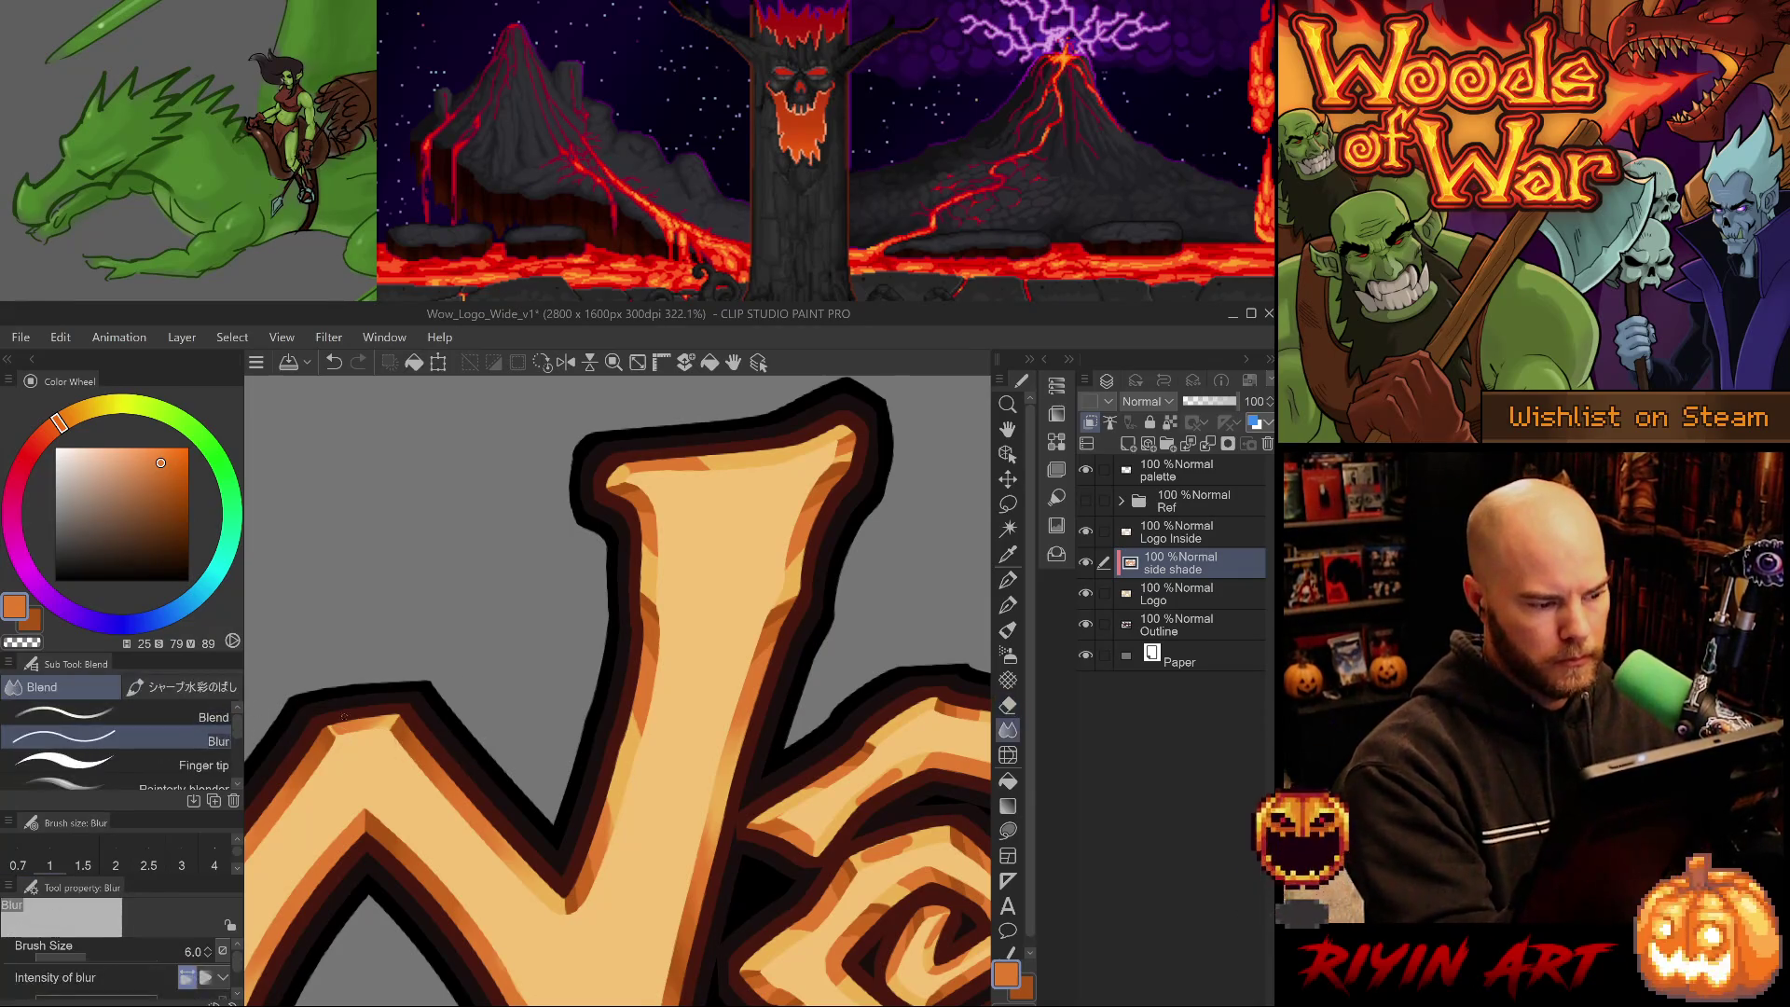
pyautogui.click(112, 715)
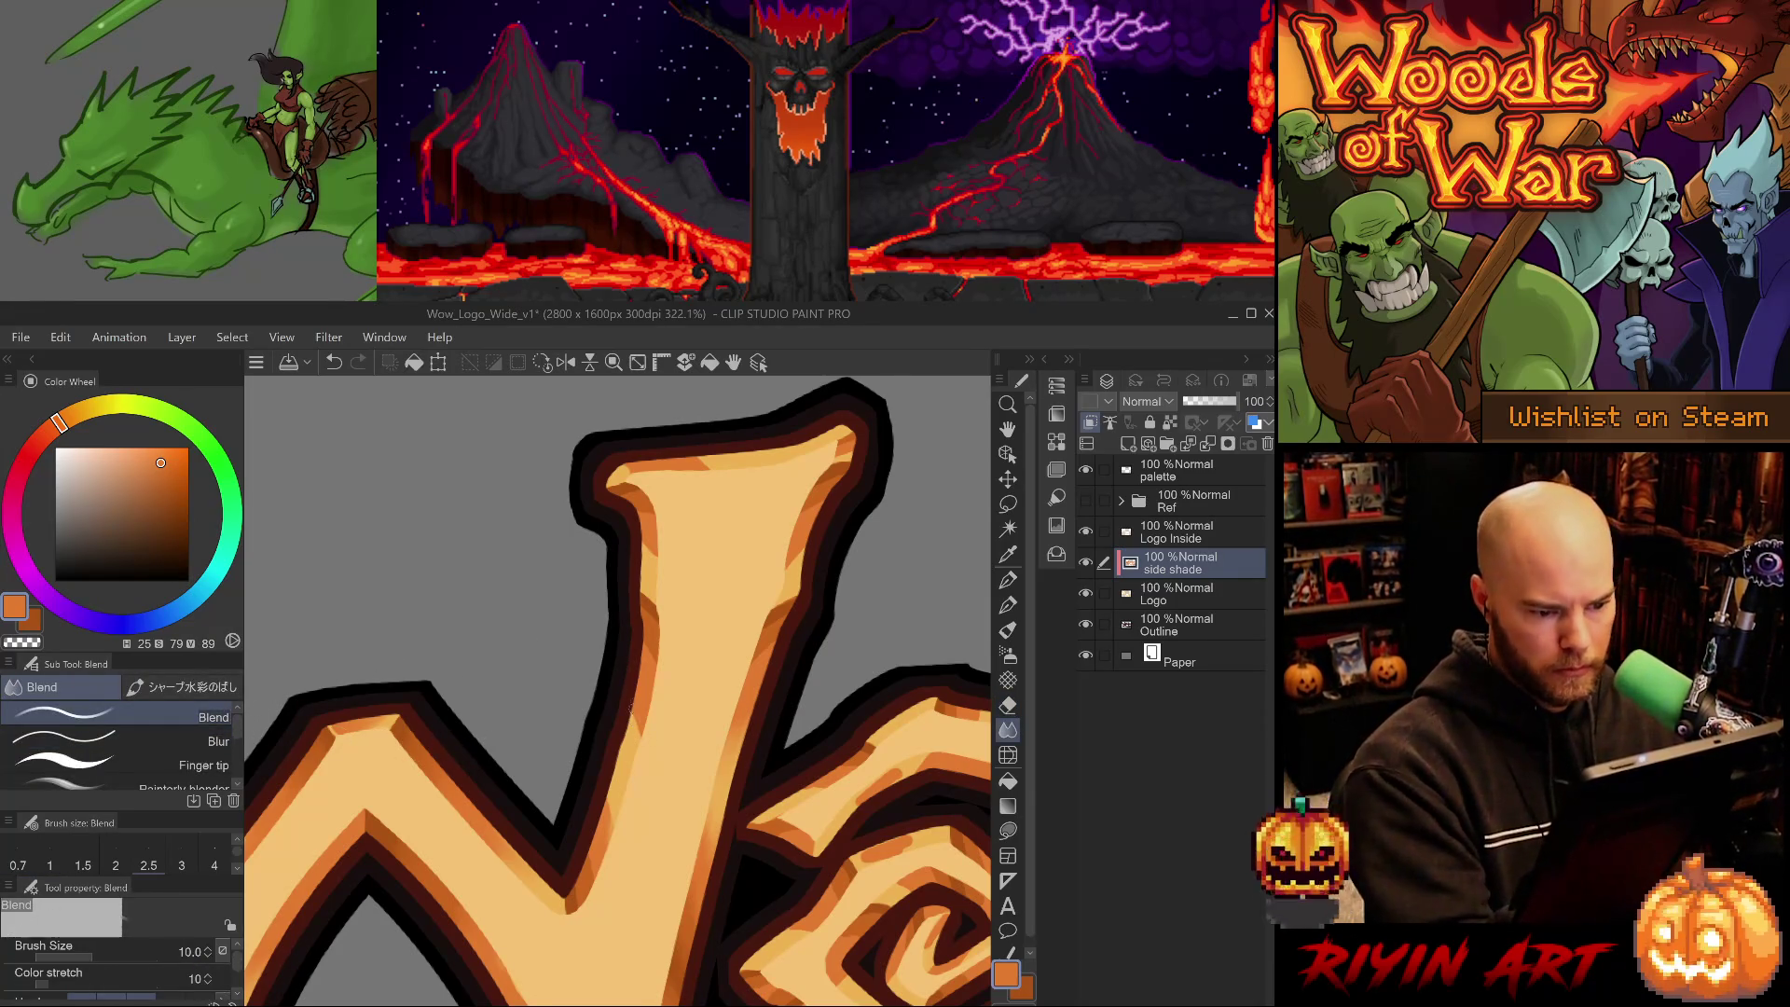
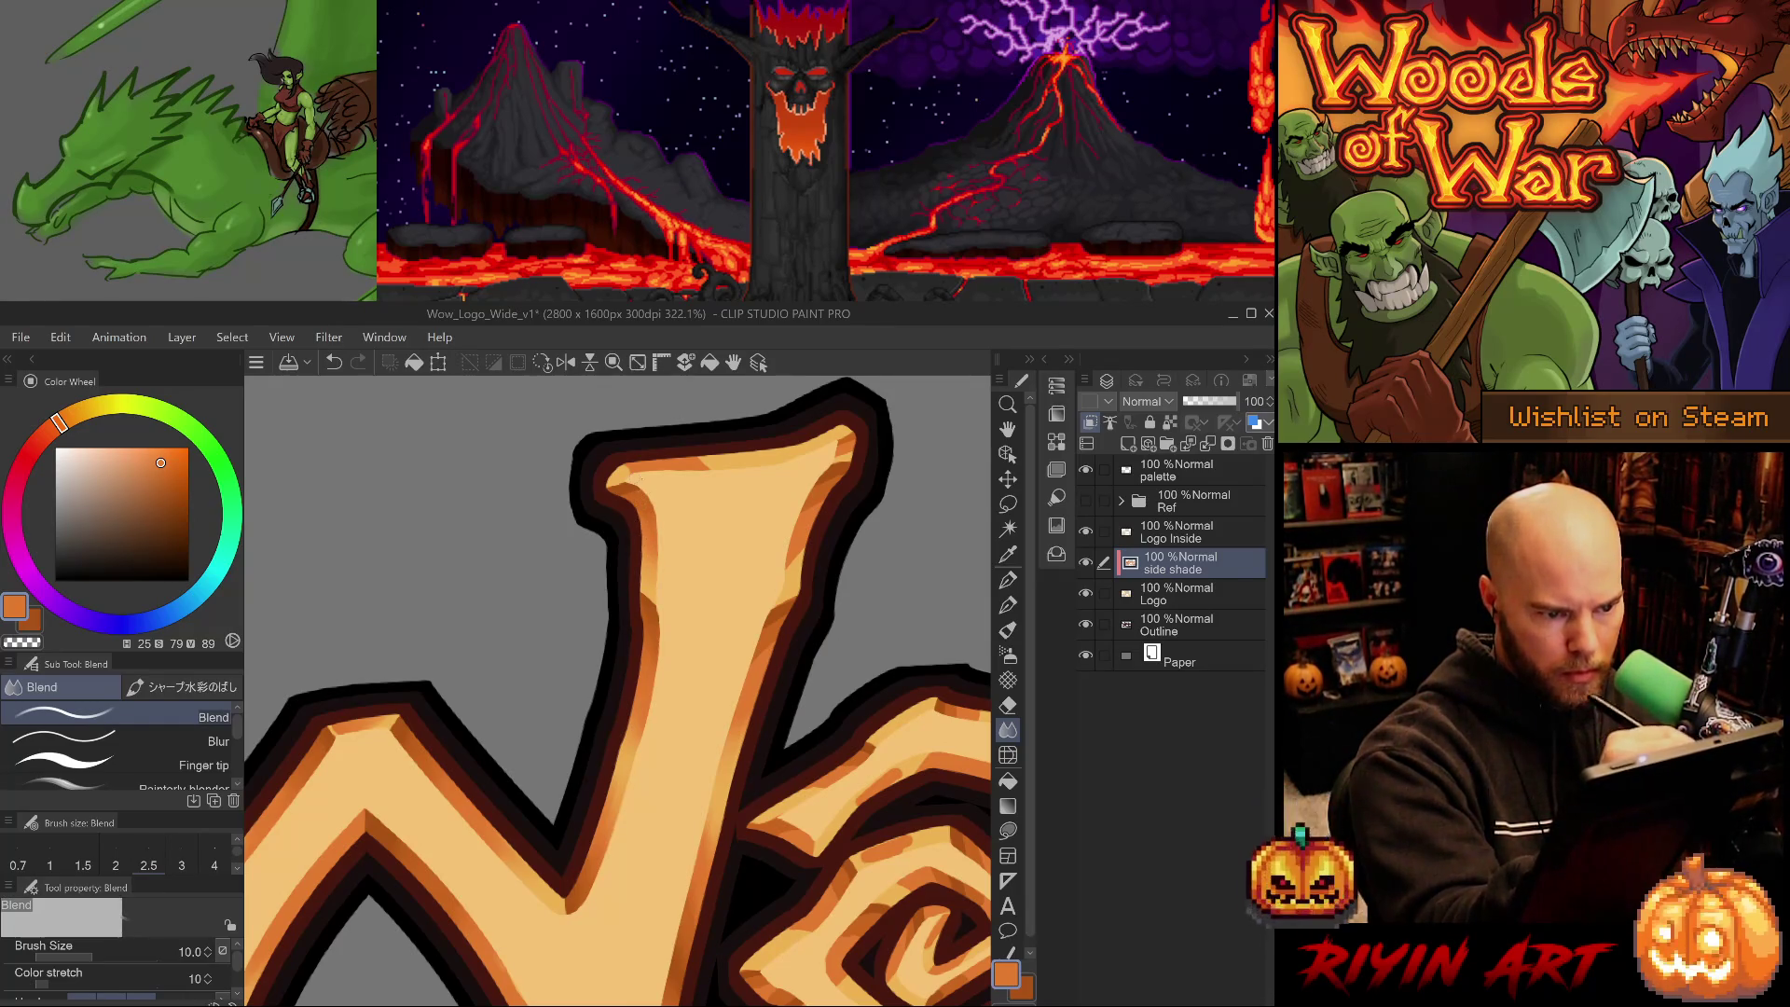
# - Blend the orange side shading along the W's right edge
pyautogui.moveTo(626, 487); pyautogui.dragTo(620, 590)
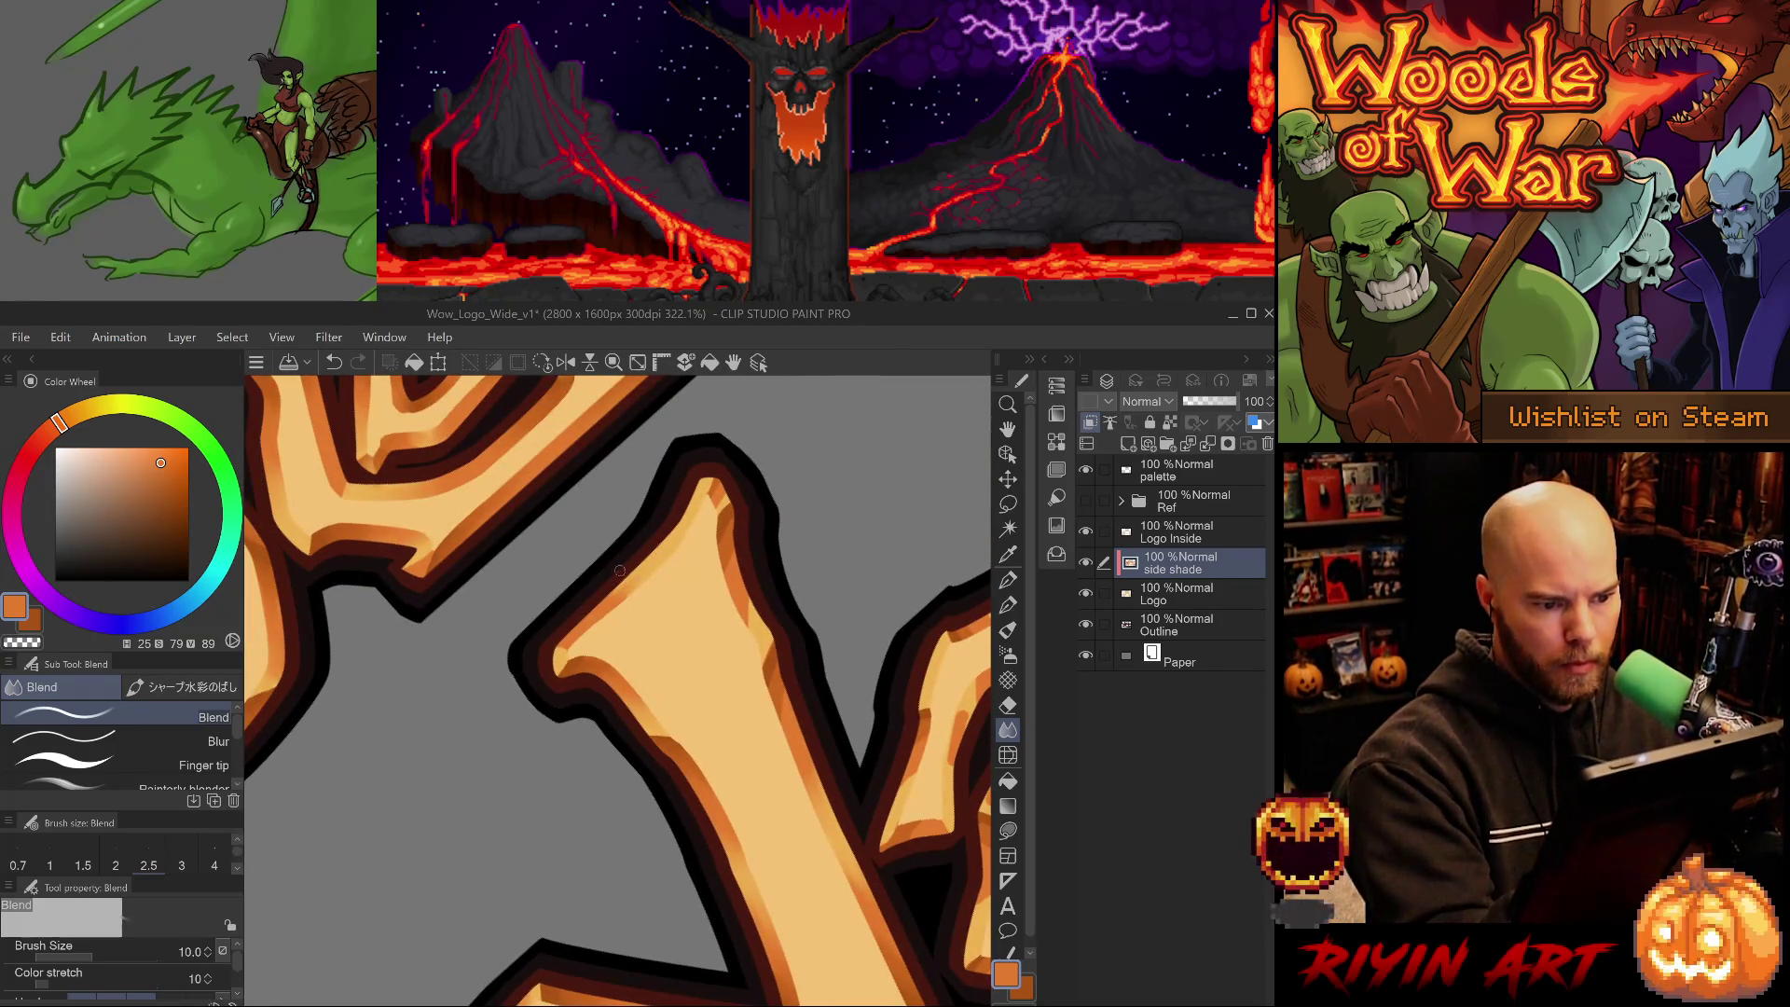
pyautogui.moveTo(651, 539)
pyautogui.mouseDown()
pyautogui.moveTo(774, 843)
pyautogui.moveTo(771, 768)
pyautogui.mouseUp()
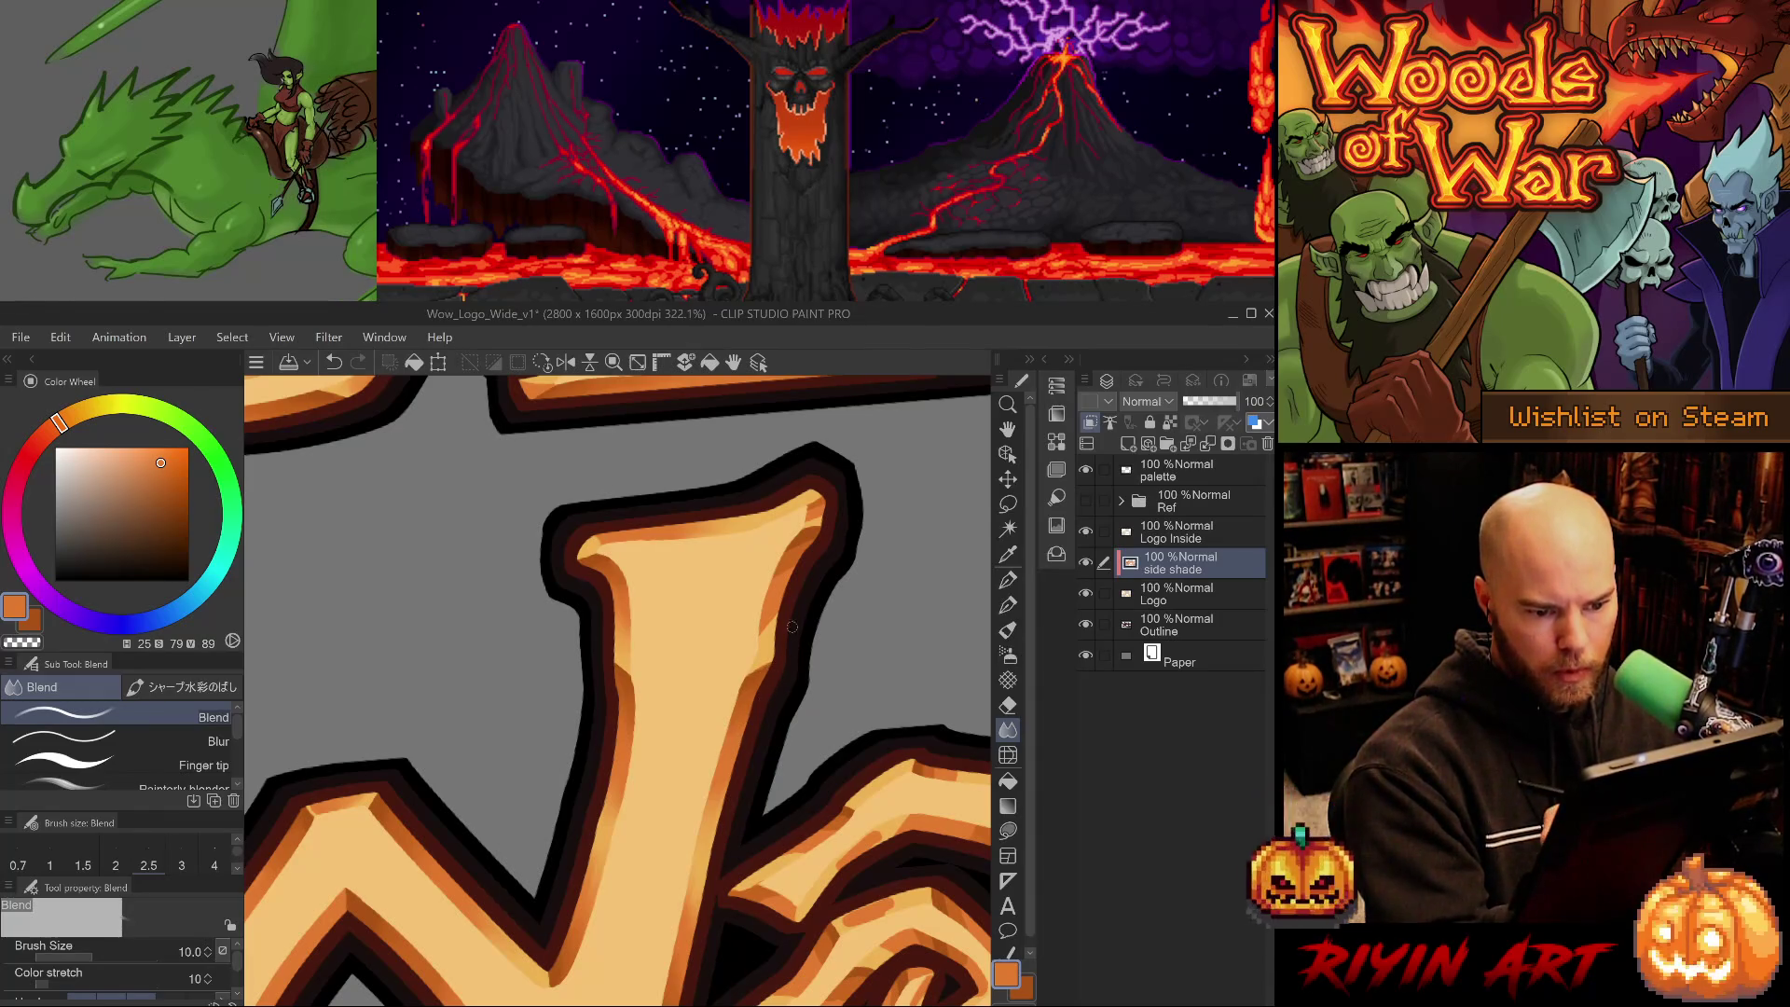
pyautogui.moveTo(770, 619); pyautogui.dragTo(771, 640)
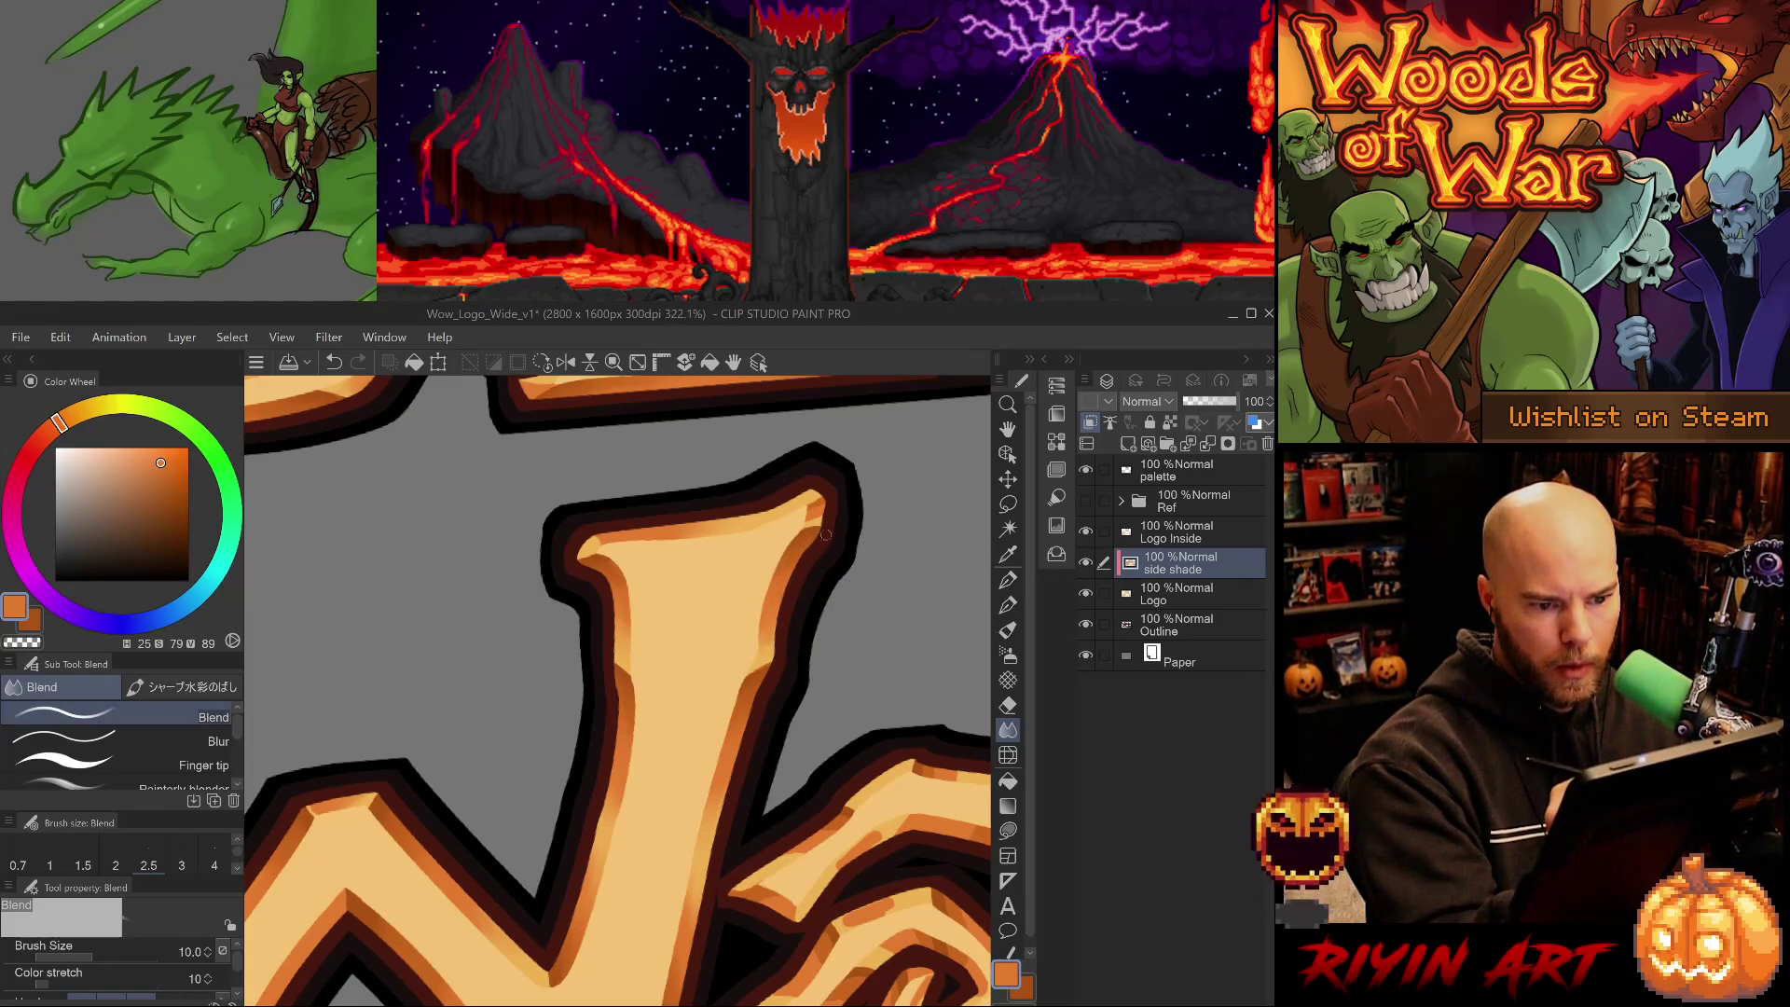
# - Switch to the Blur sub tool and zoom out to reposition the logo
pyautogui.press('.')
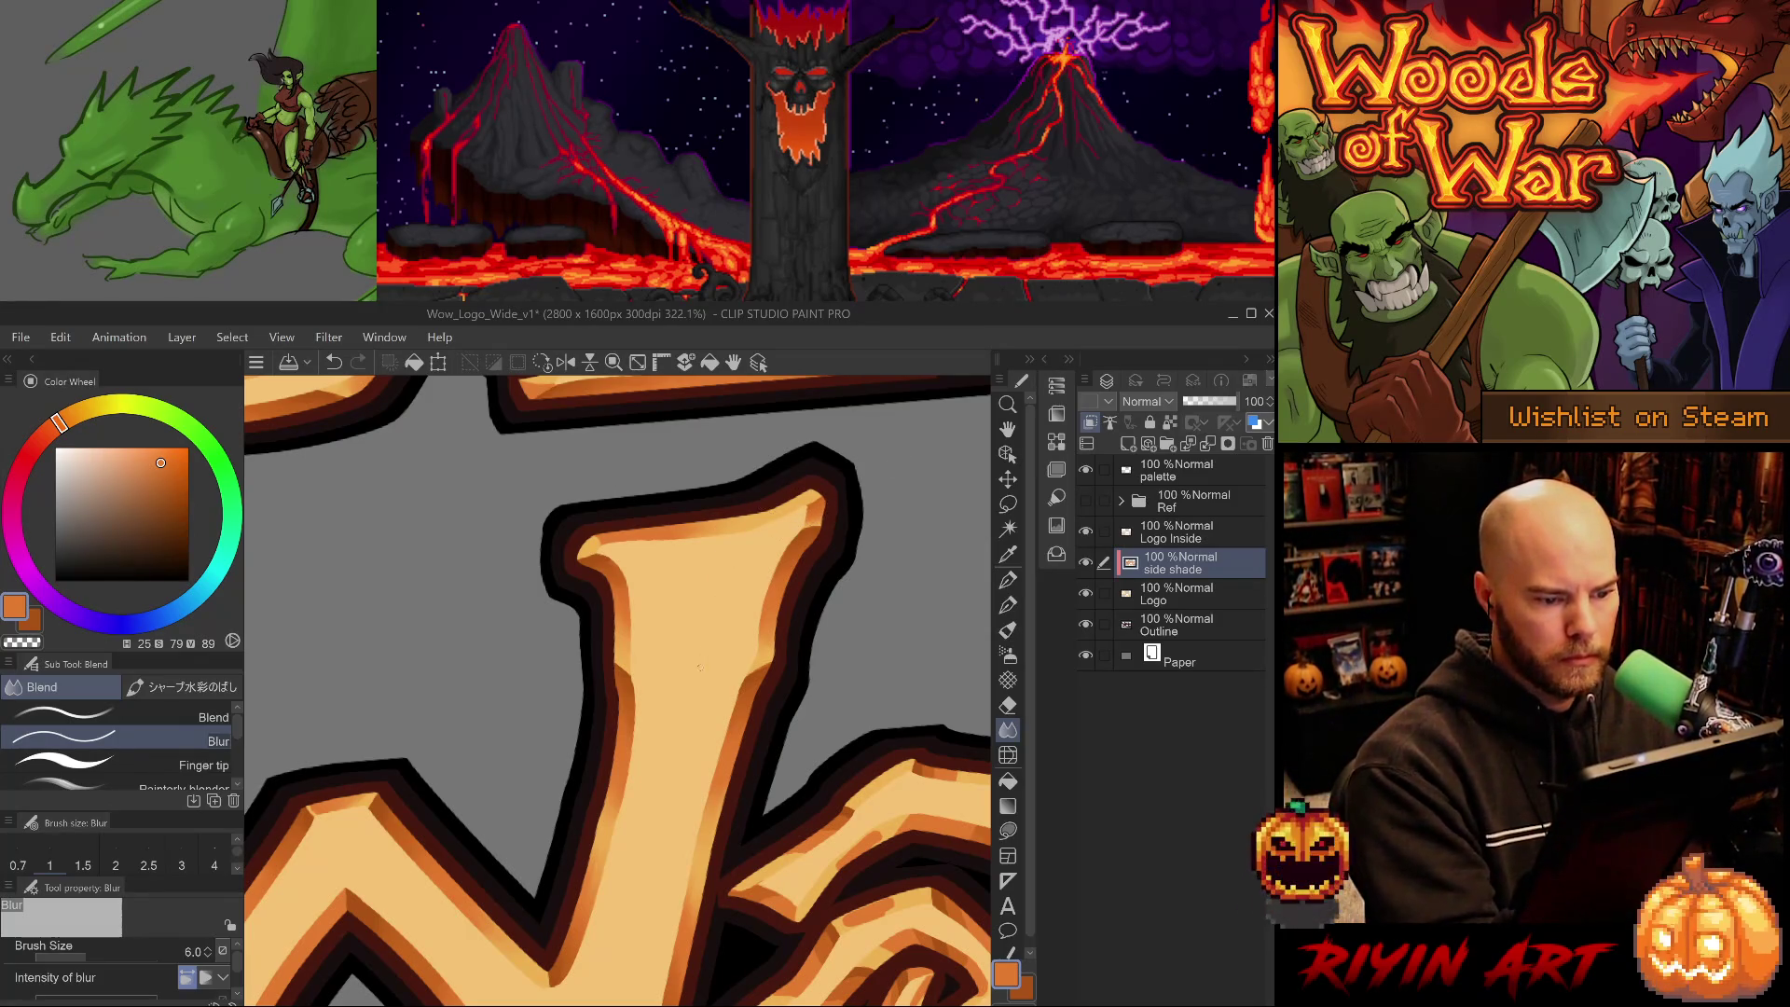
pyautogui.scroll(-2, 699, 708)
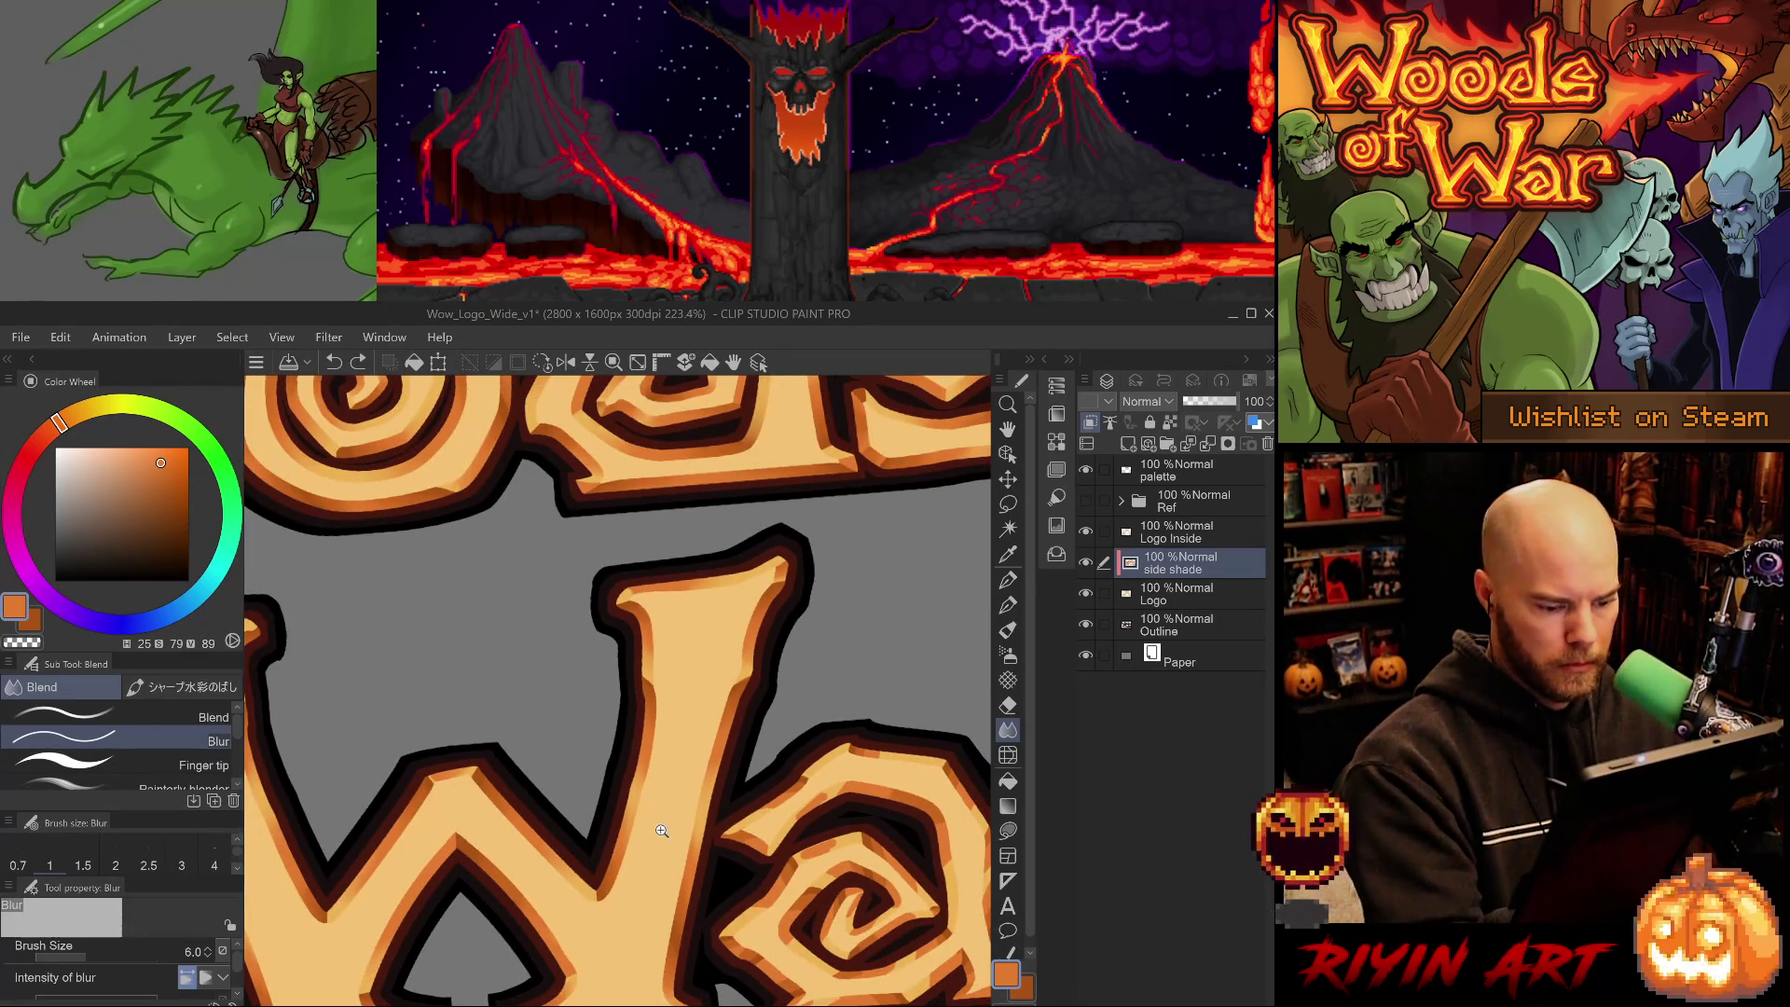
pyautogui.scroll(-1, 688, 851)
pyautogui.moveTo(688, 851); pyautogui.dragTo(742, 806)
# - Return to the Blend sub tool and save the logo file with Ctrl+S
pyautogui.click(213, 717)
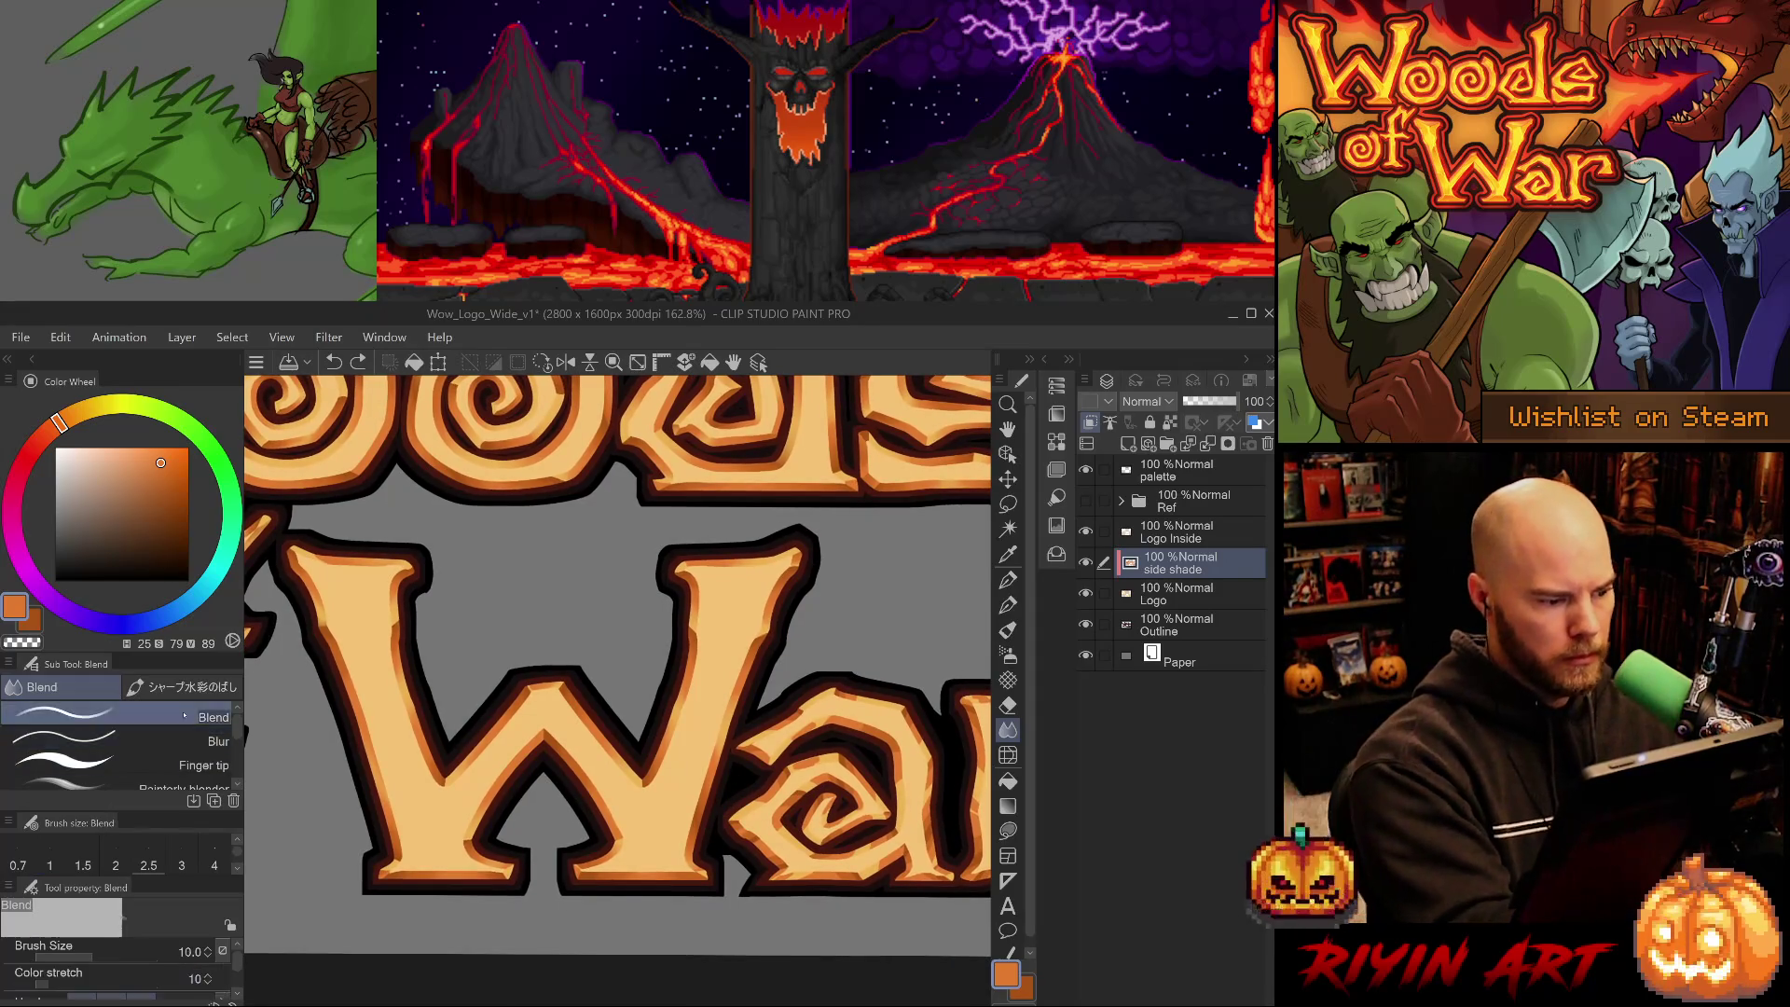
pyautogui.scroll(-3, 704, 845)
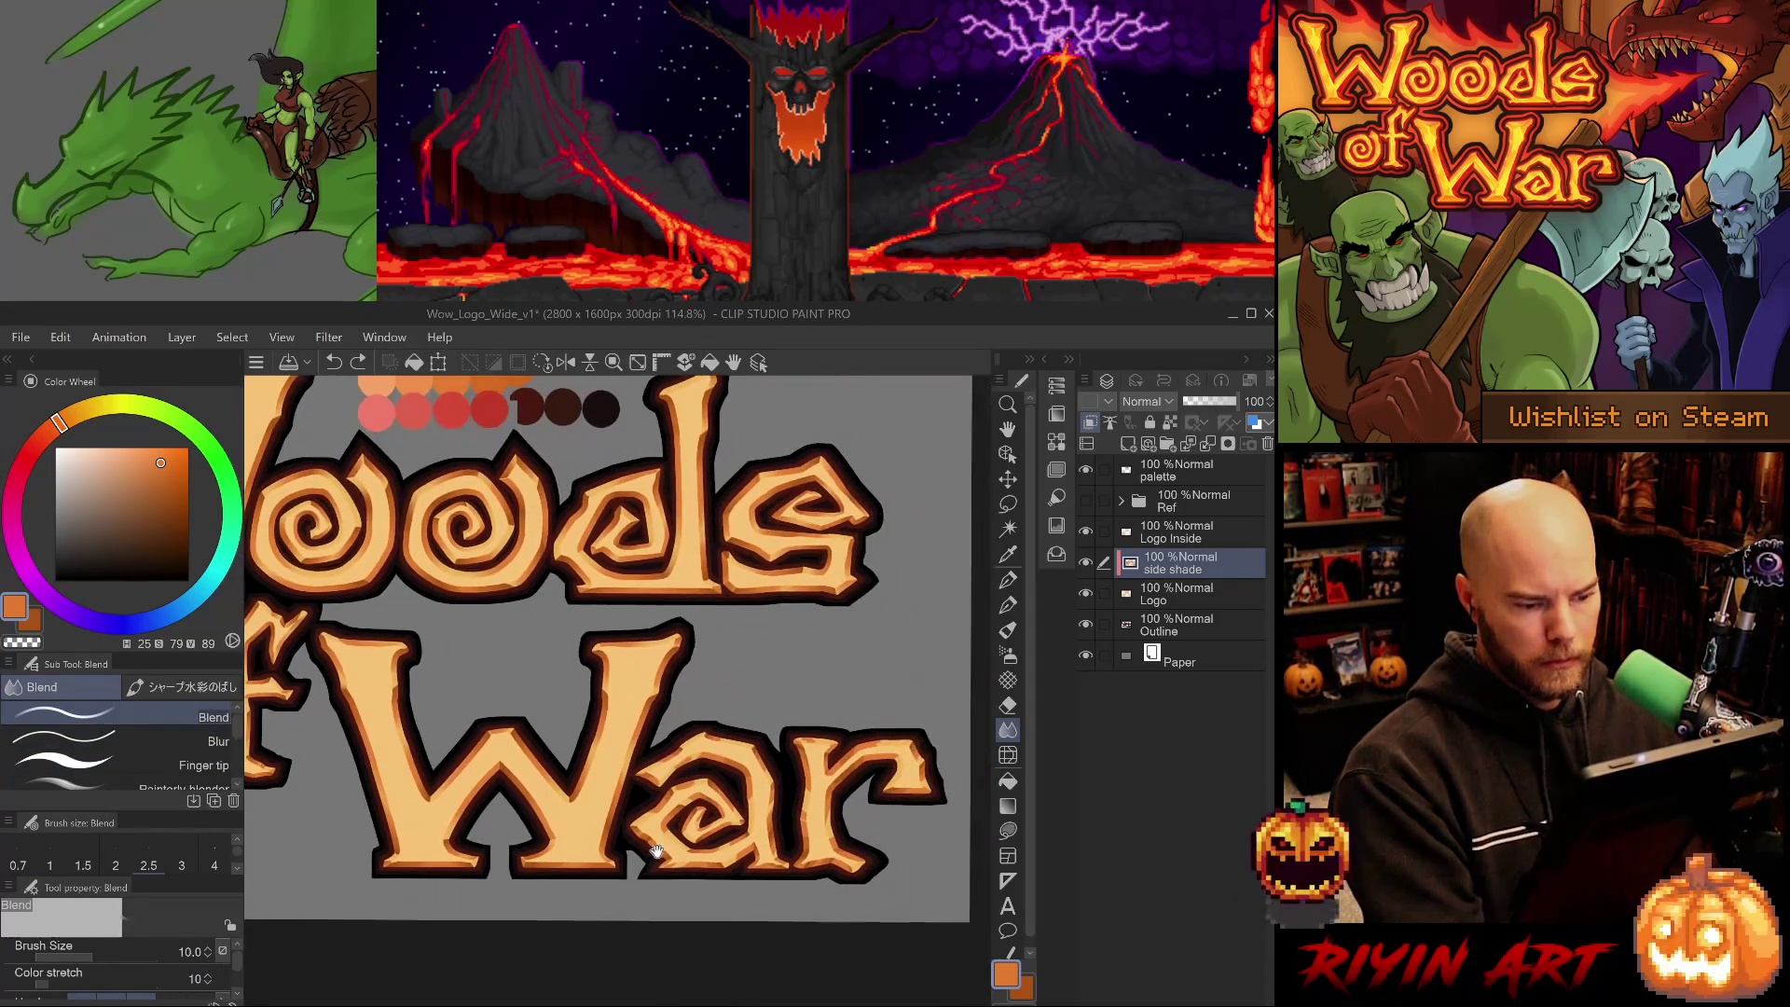
pyautogui.hotkey('ctrl', 's')
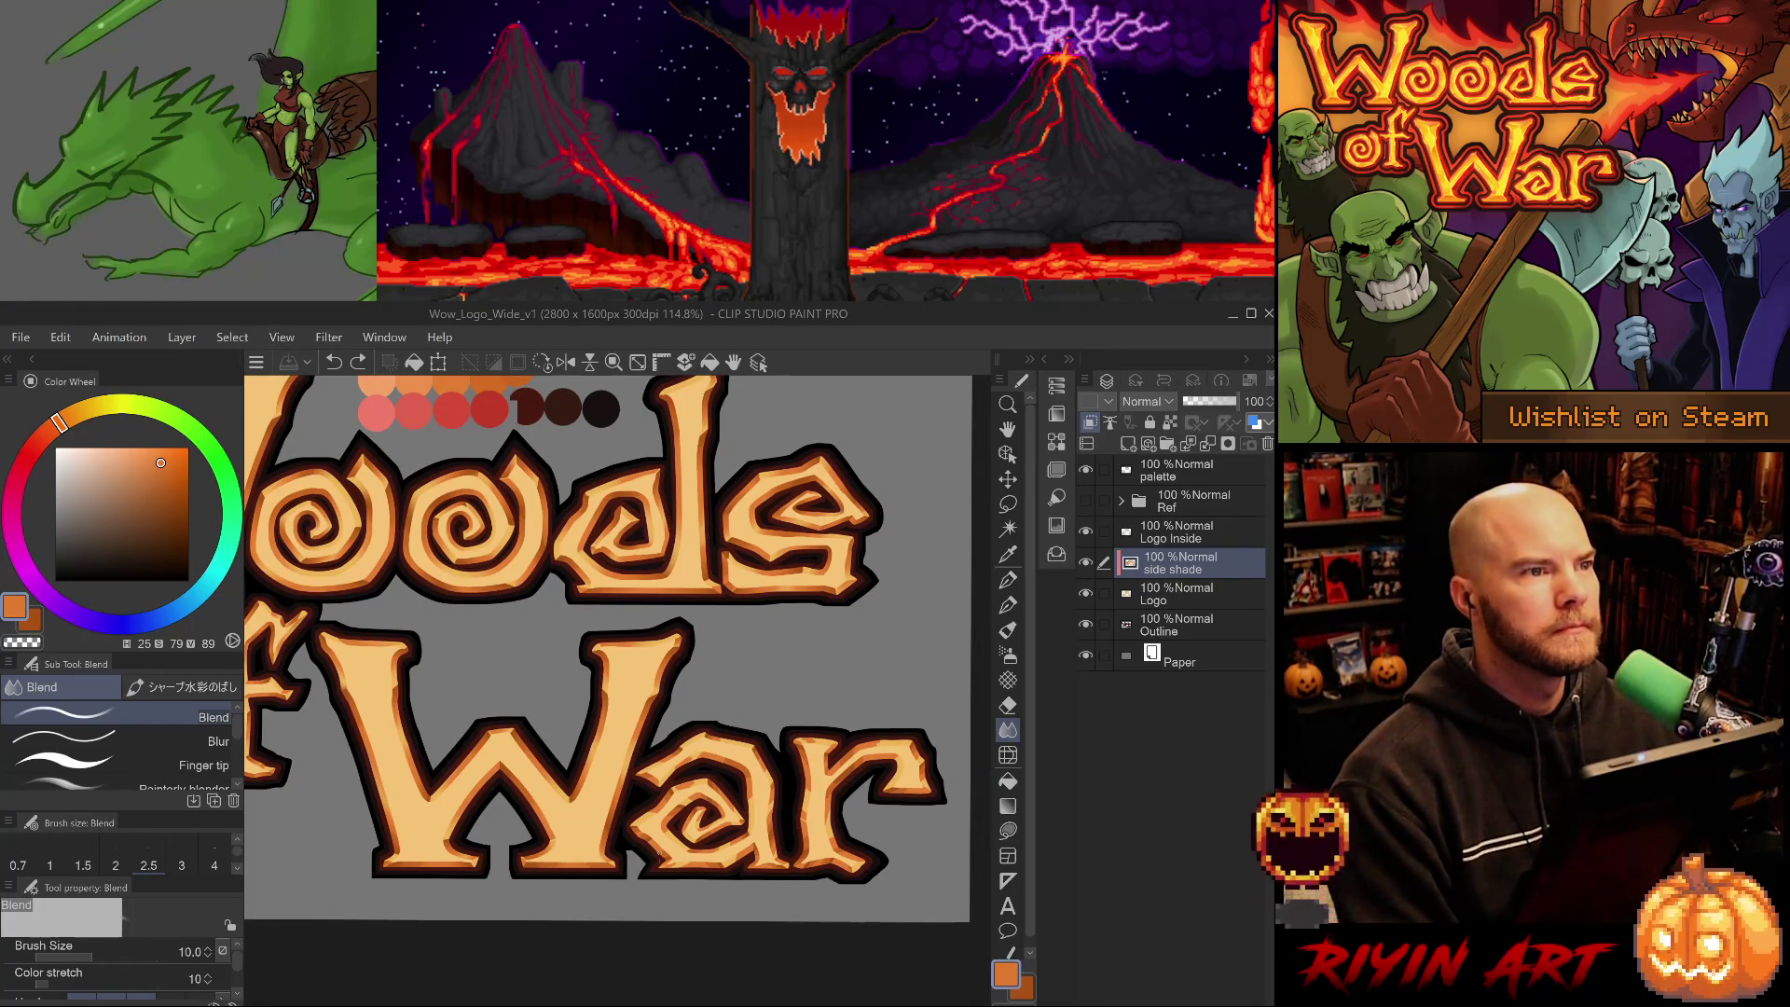
# - Zoom in and blend the side shading on the War letters
pyautogui.scroll(4, 653, 785)
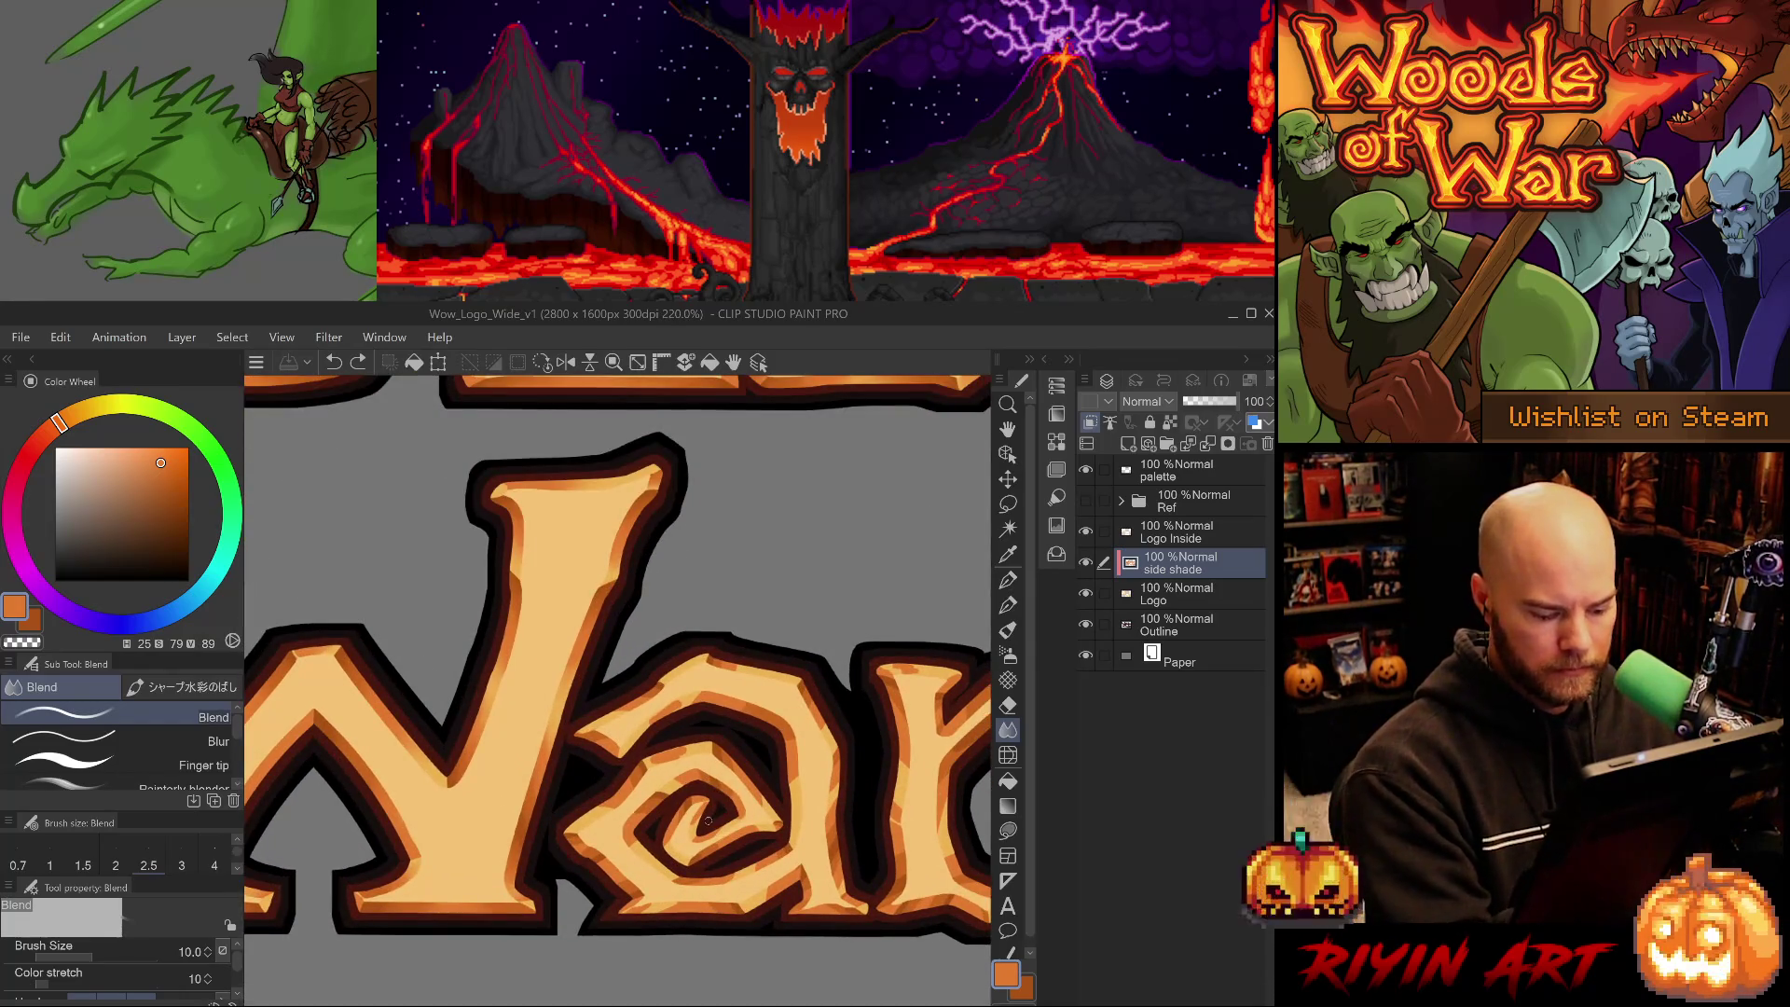
pyautogui.moveTo(709, 820); pyautogui.dragTo(653, 811)
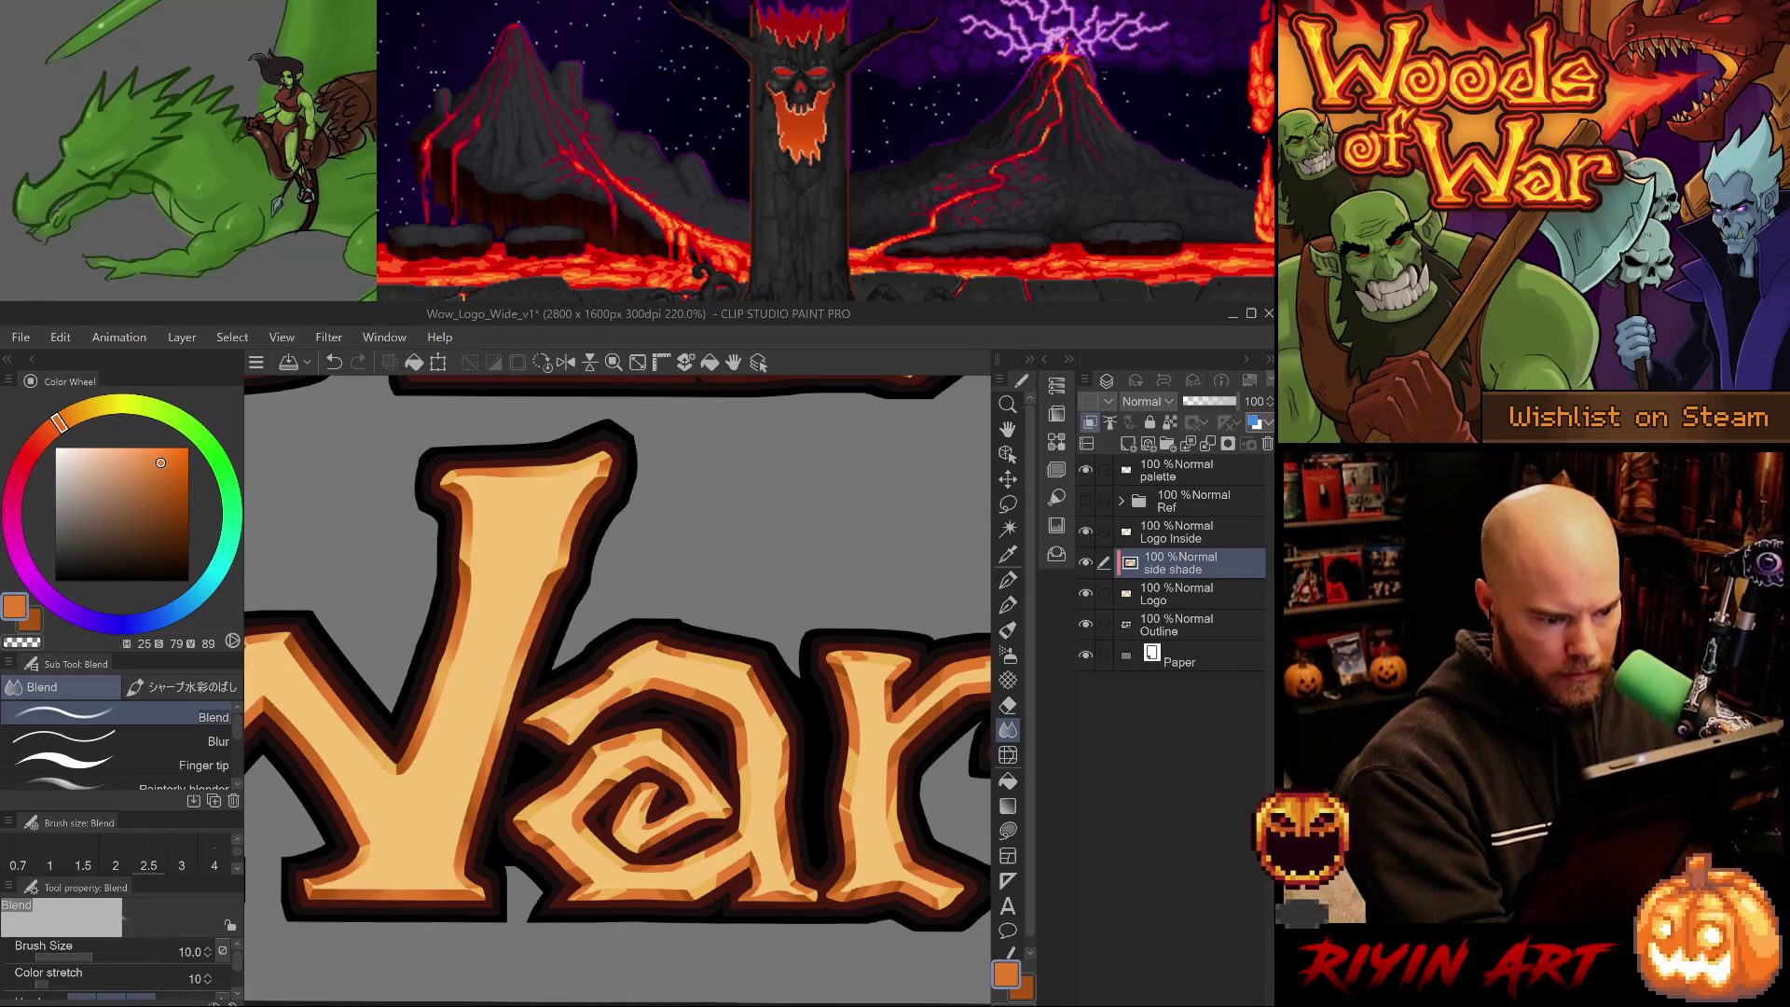
pyautogui.press('^')
pyautogui.press('^')
pyautogui.press('^')
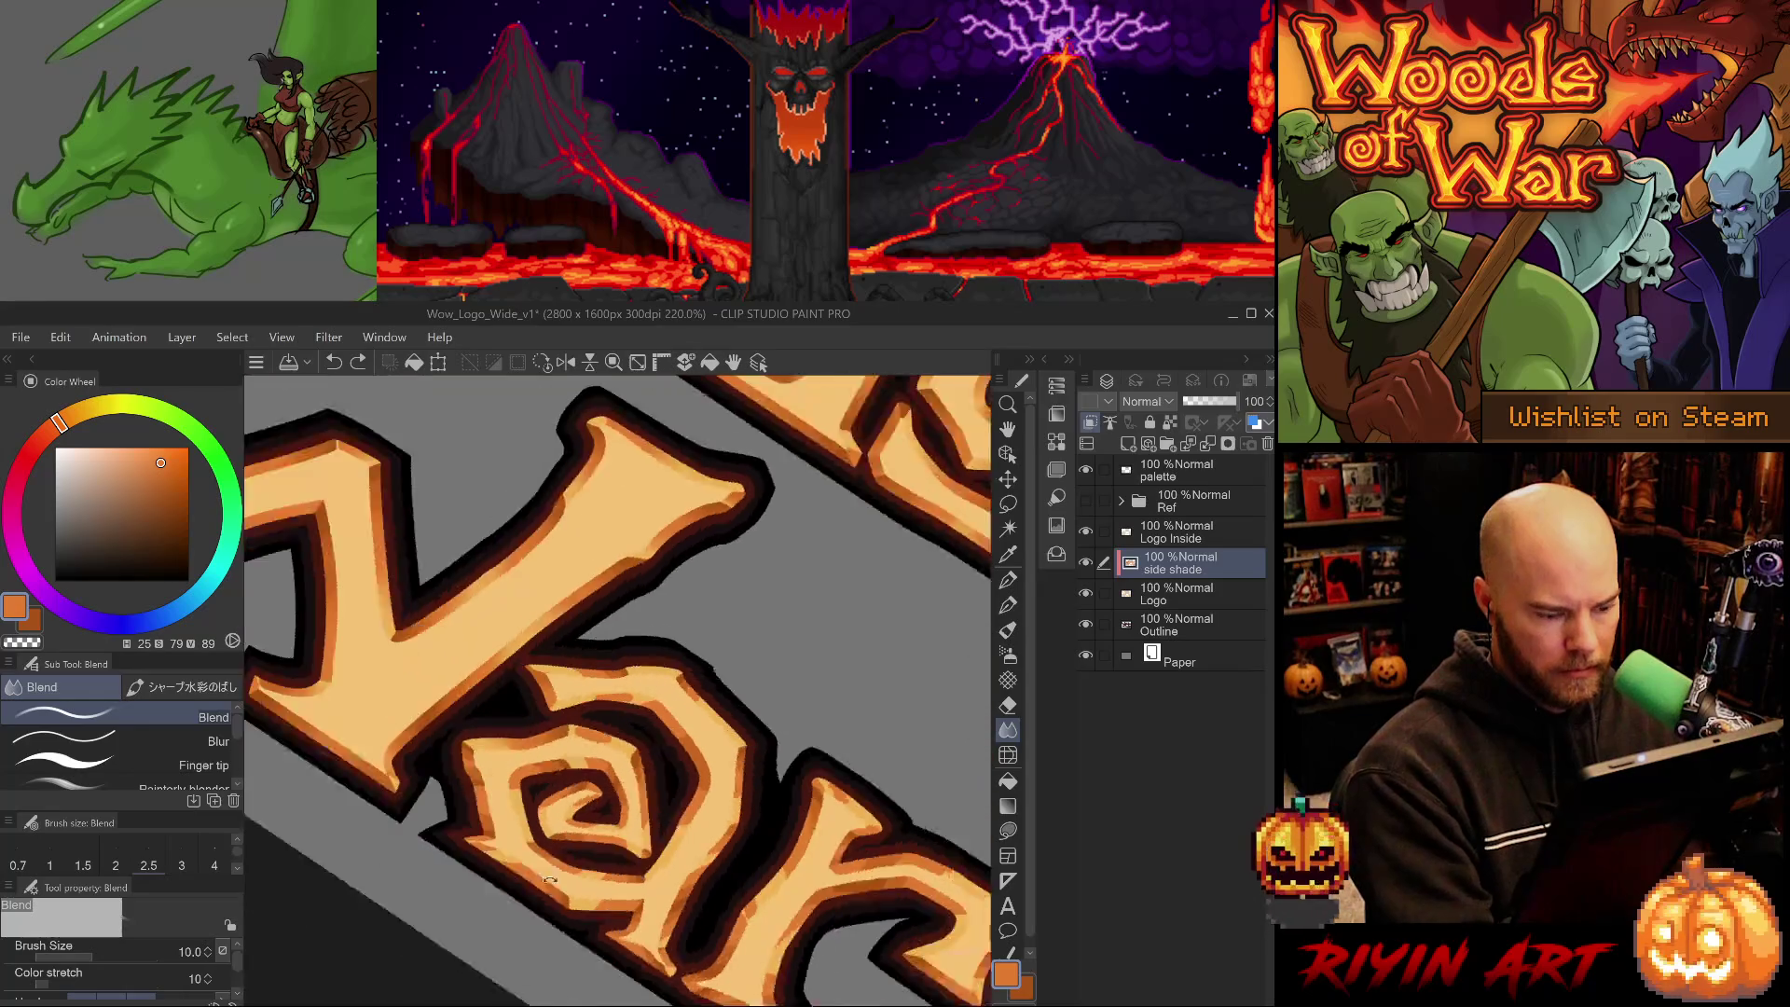
# - Rotate the canvas so 'War' stands upright with the 'a' and 'r' in view
pyautogui.press('-')
pyautogui.press('-')
pyautogui.press('-')
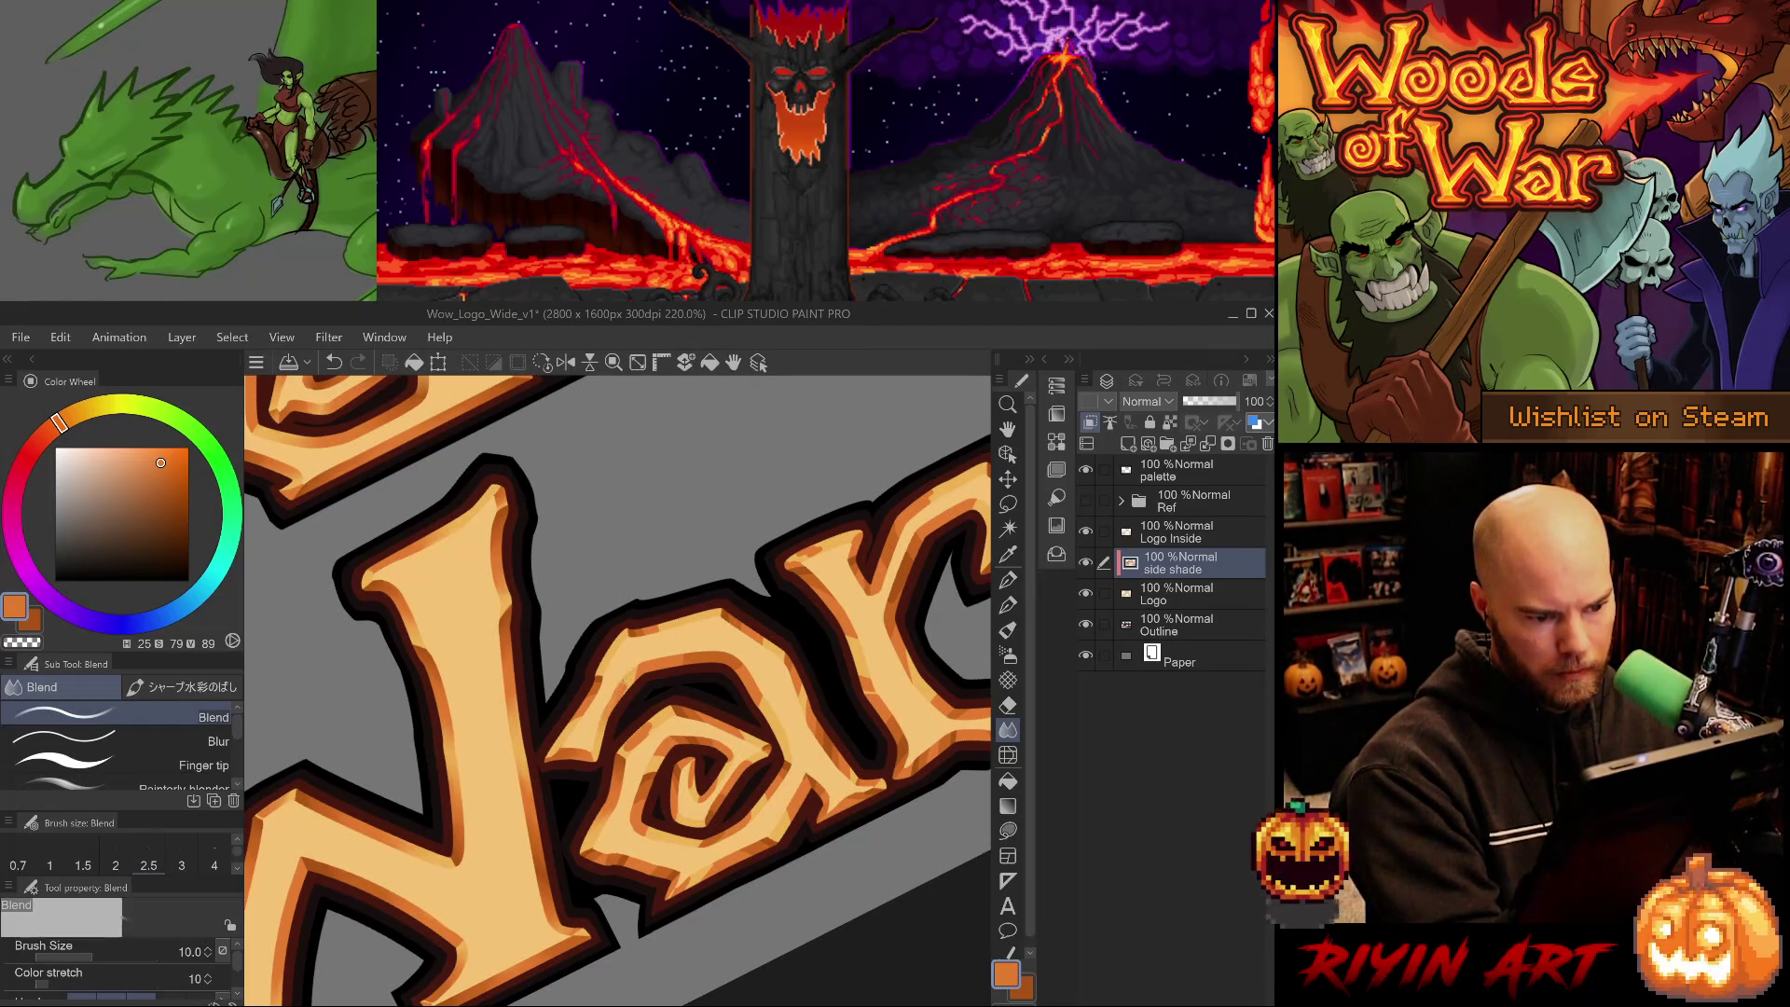
pyautogui.press('-')
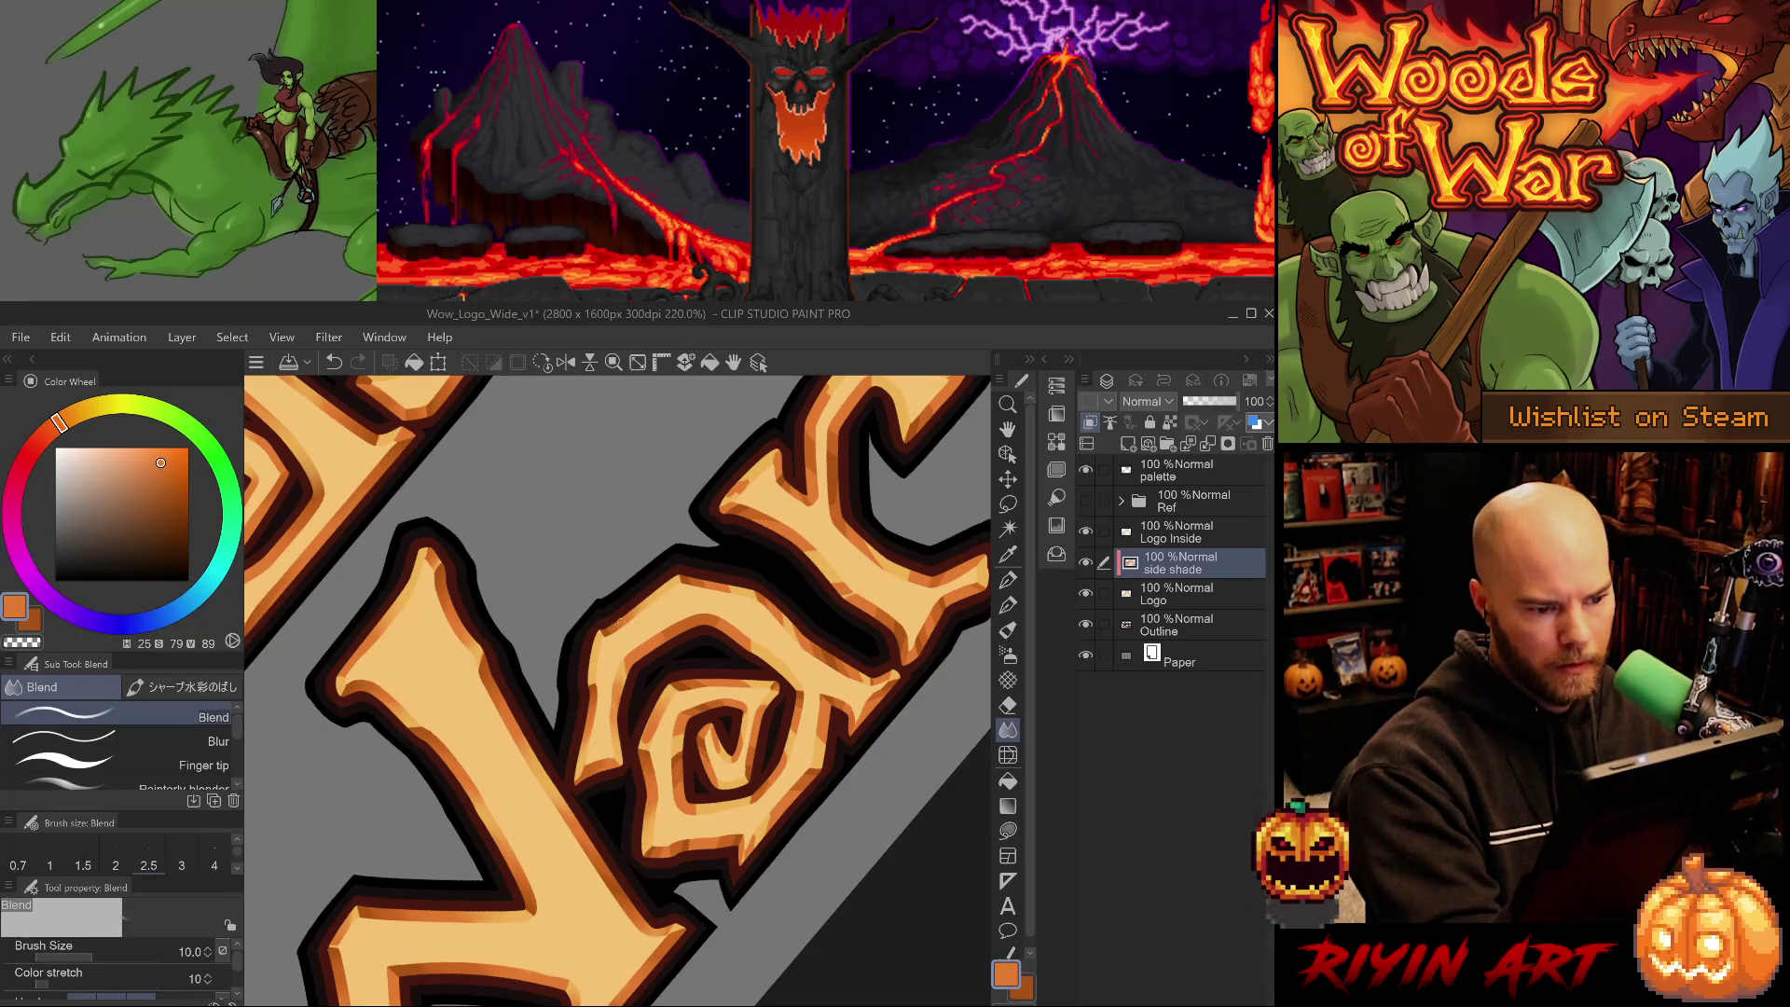
pyautogui.moveTo(694, 548); pyautogui.dragTo(558, 623)
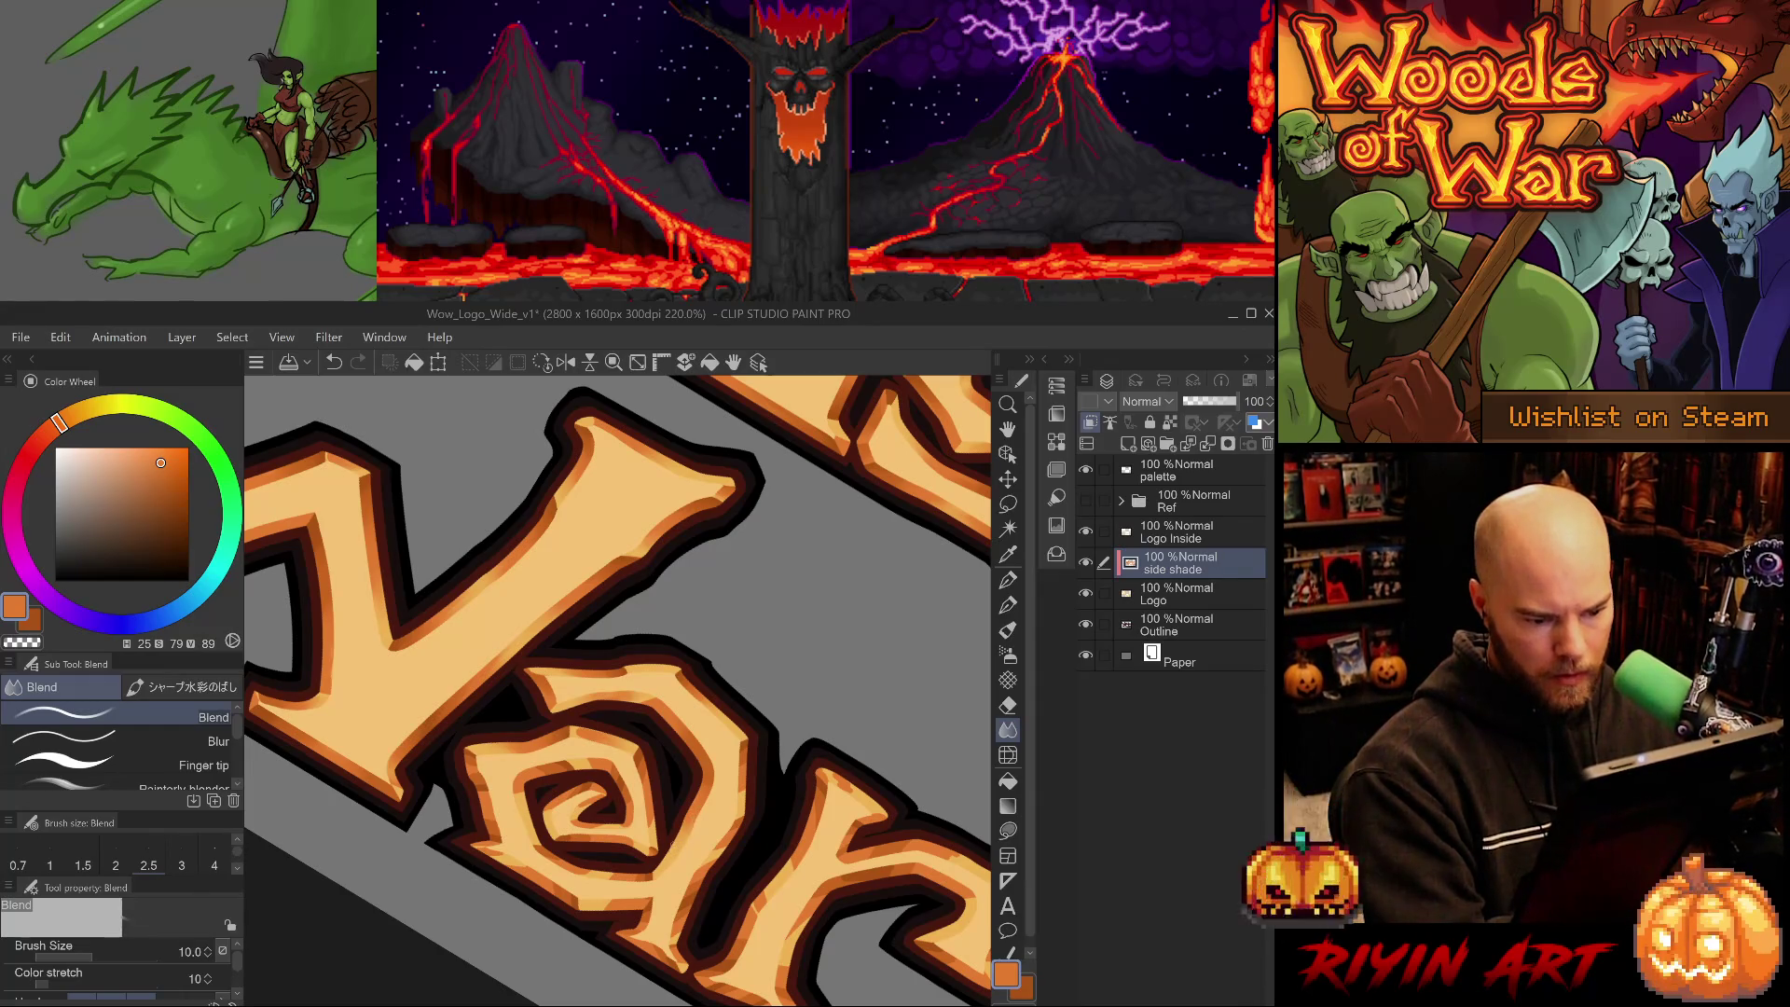
pyautogui.press('-')
pyautogui.press('-')
pyautogui.moveTo(701, 746); pyautogui.dragTo(733, 876)
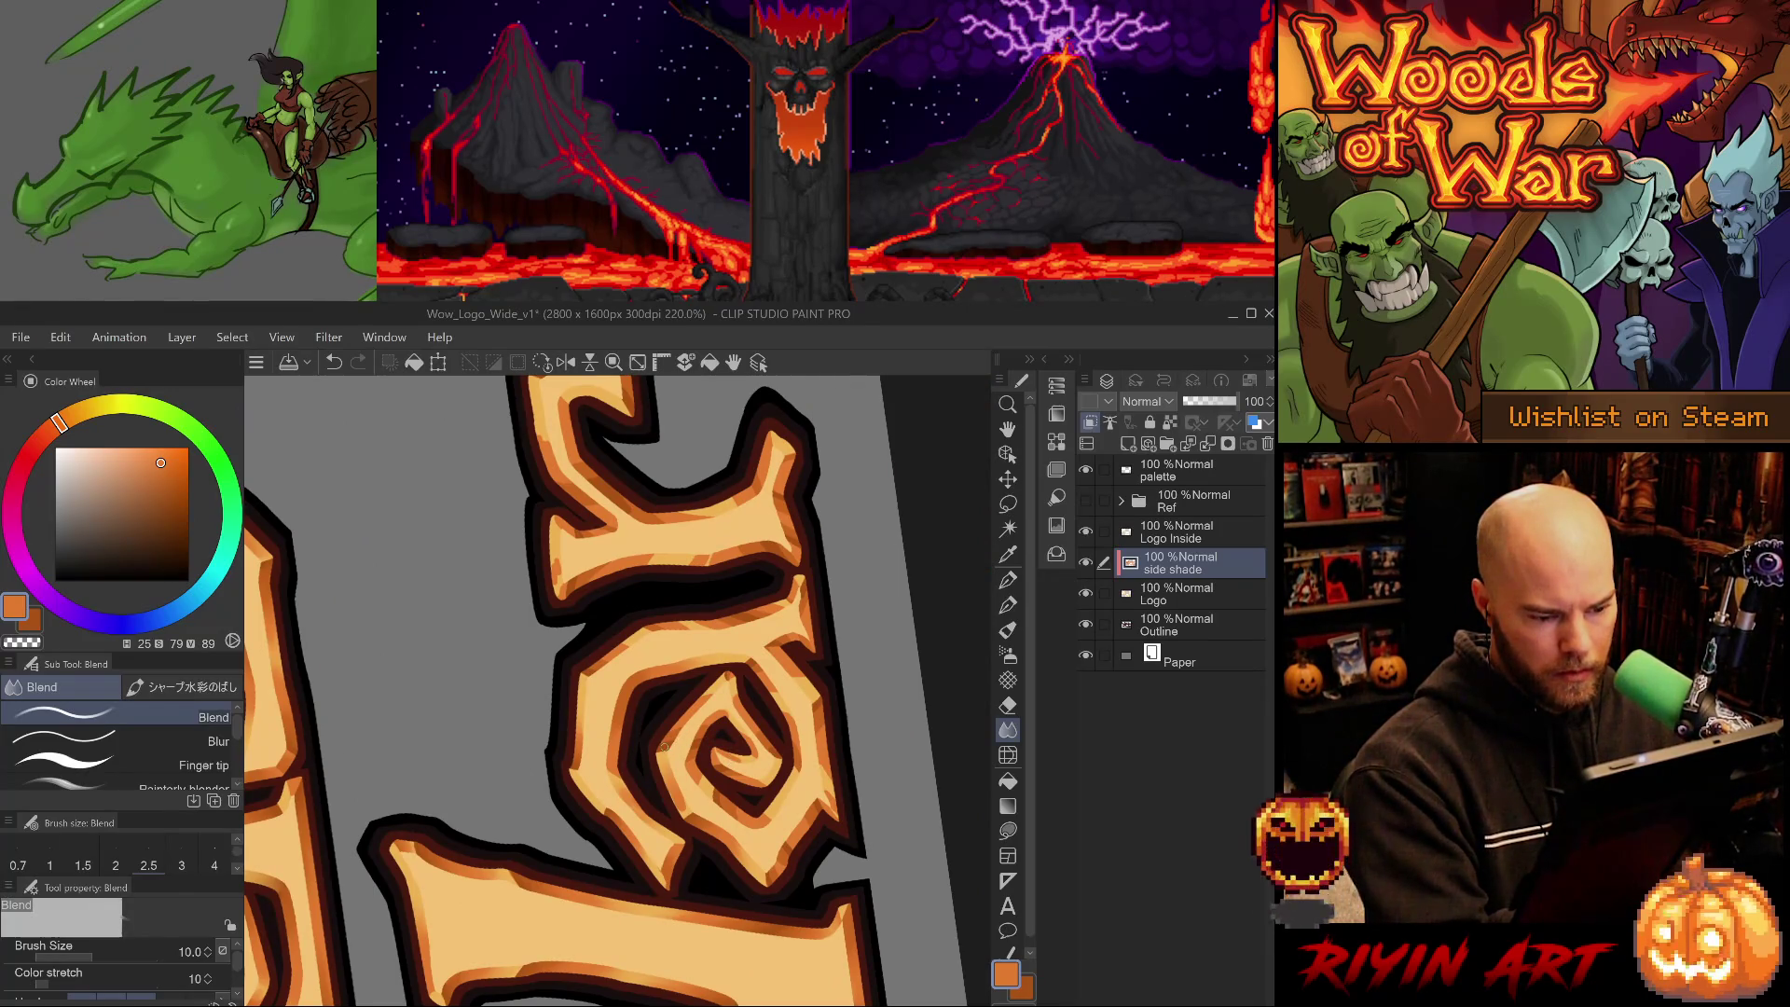
# - Sample the darker orange from the shading and return to the Blend tool
pyautogui.press('p')
pyautogui.keyDown('alt'); pyautogui.click(662, 746); pyautogui.keyUp('alt')
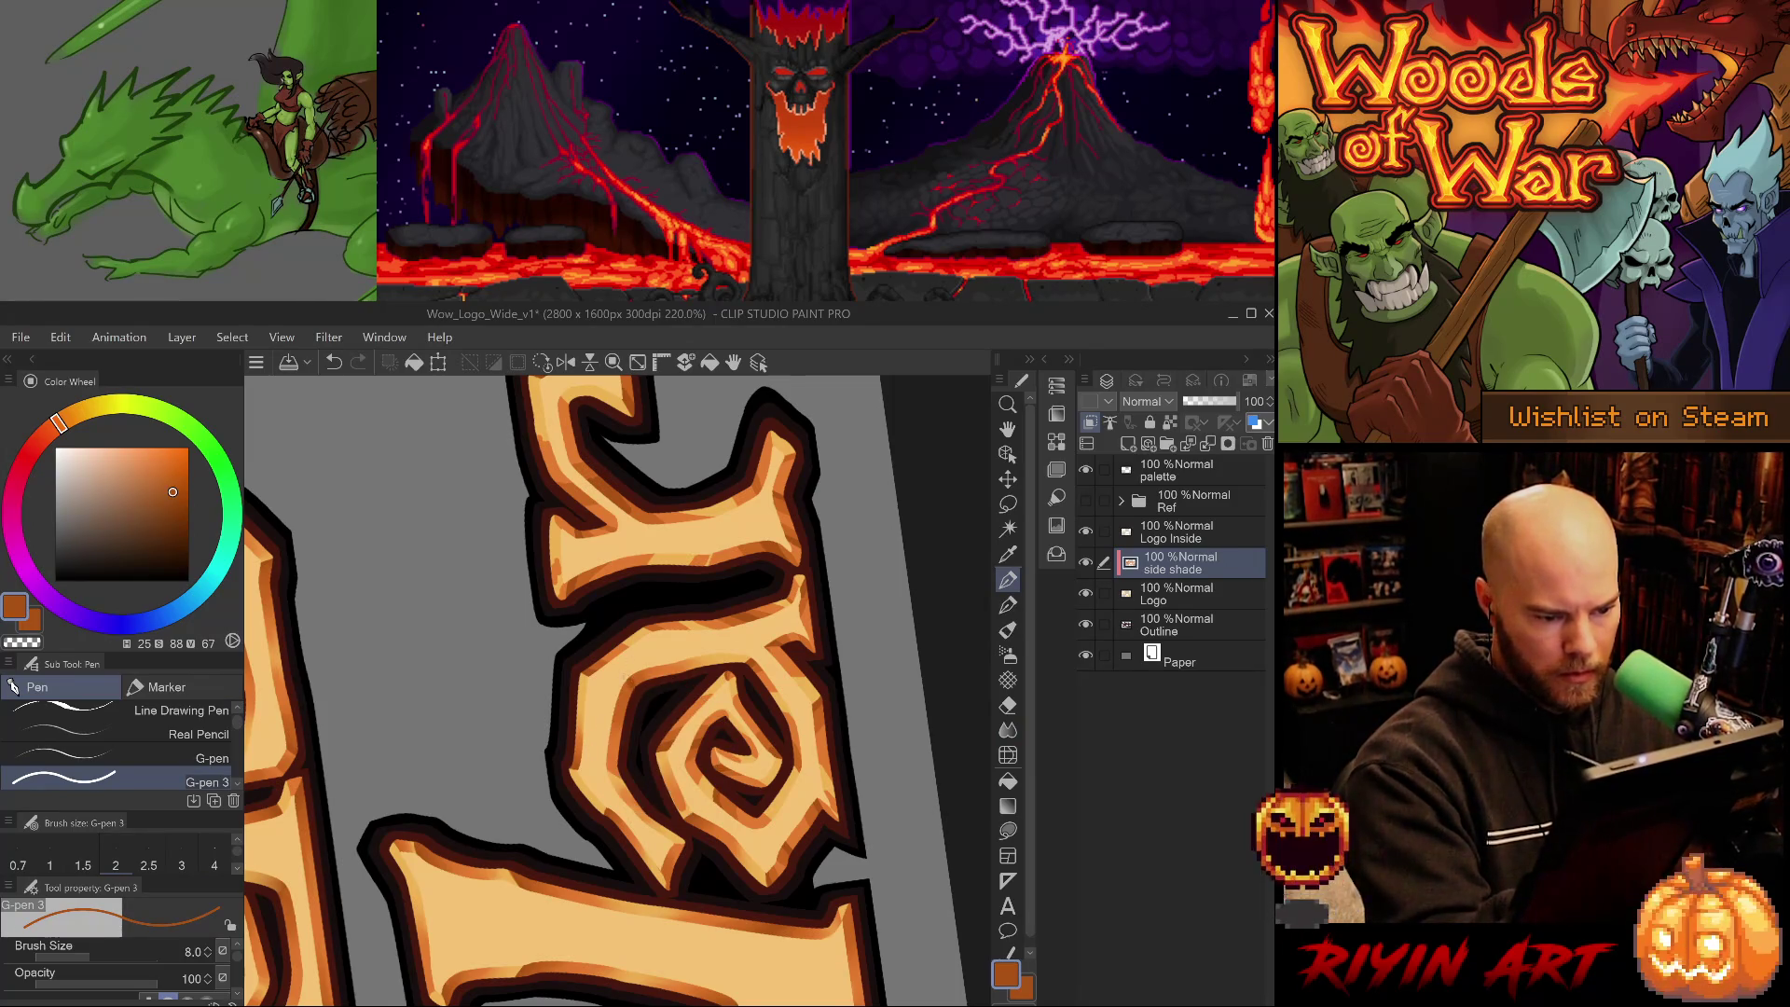
pyautogui.press('j')
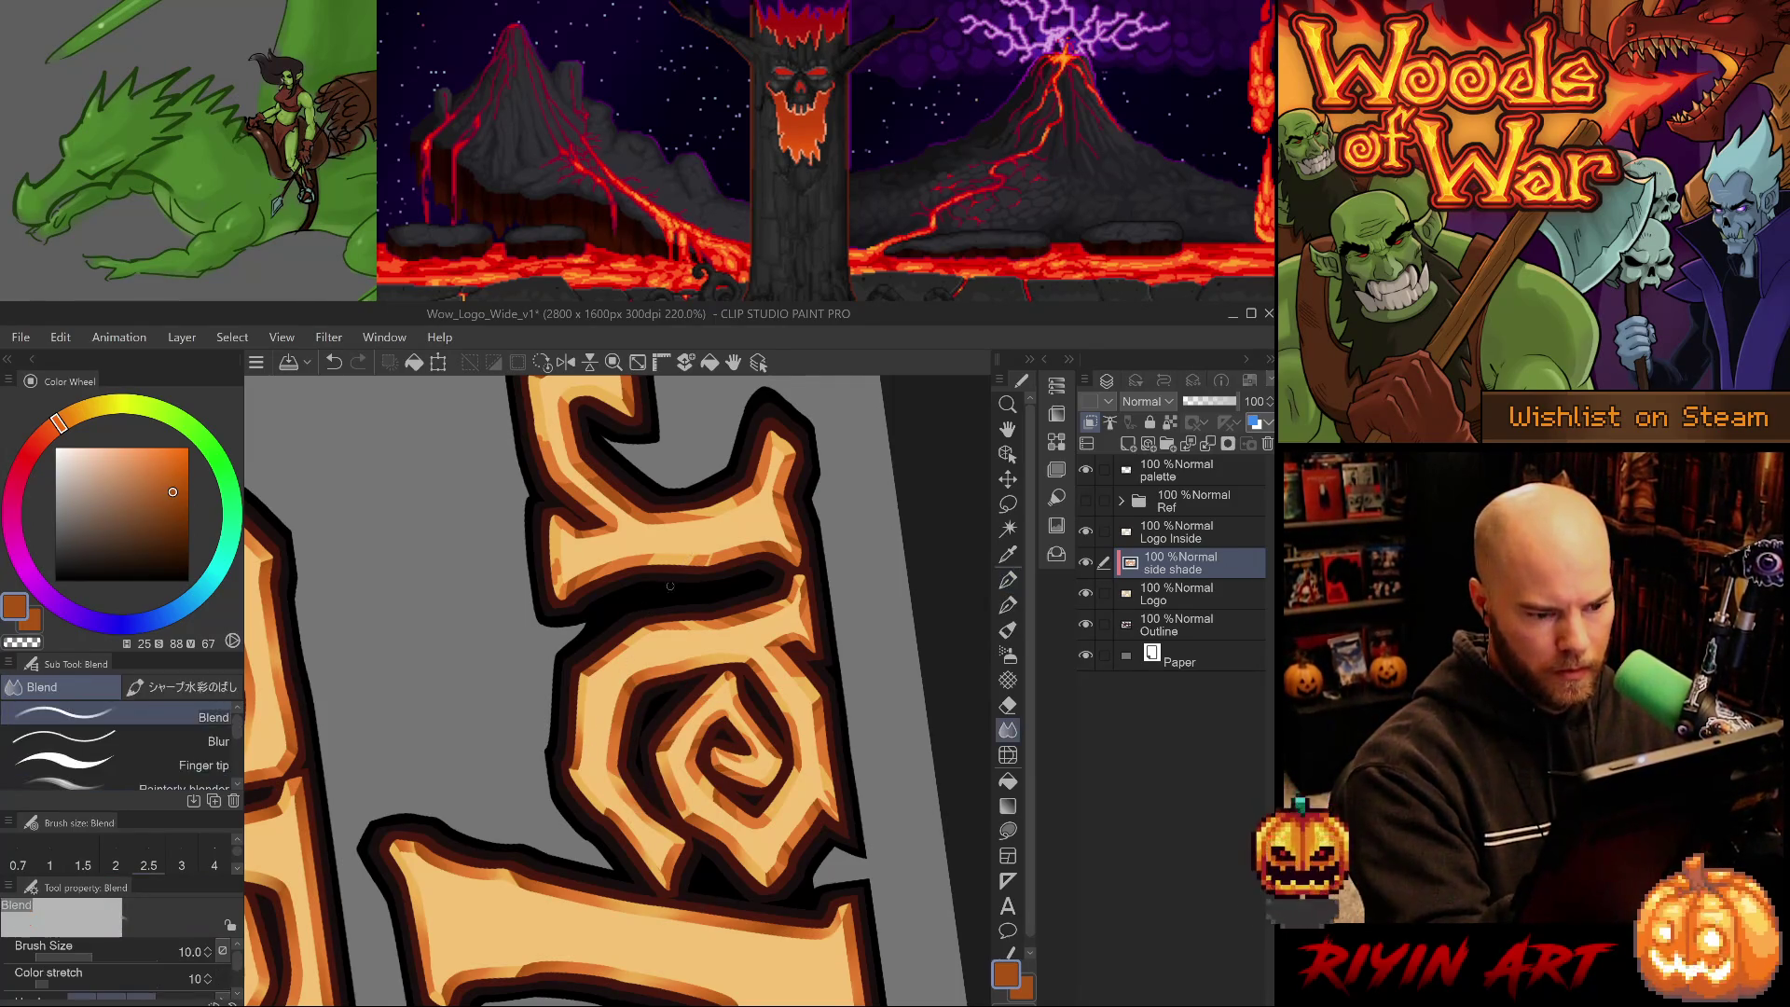
pyautogui.moveTo(617, 704)
pyautogui.mouseDown()
pyautogui.moveTo(738, 909)
pyautogui.moveTo(644, 746)
pyautogui.mouseUp()
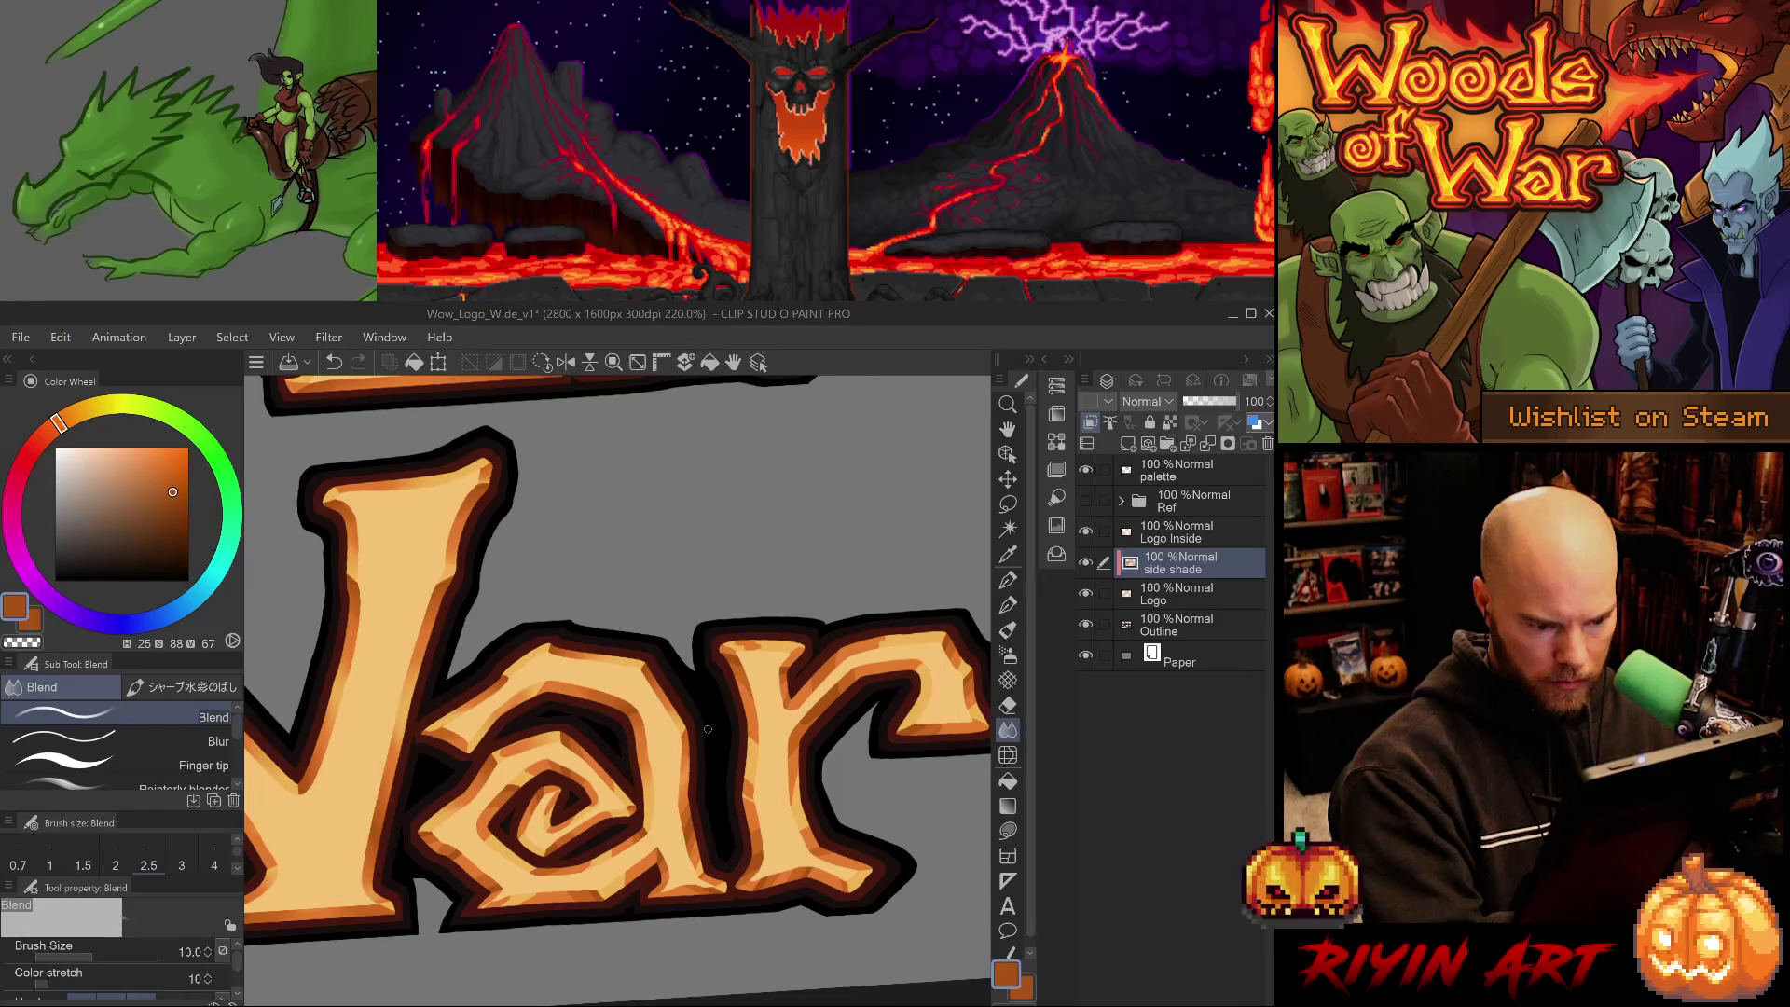
# - Undo the last blend stroke on War and blend the shading again
pyautogui.press('e')
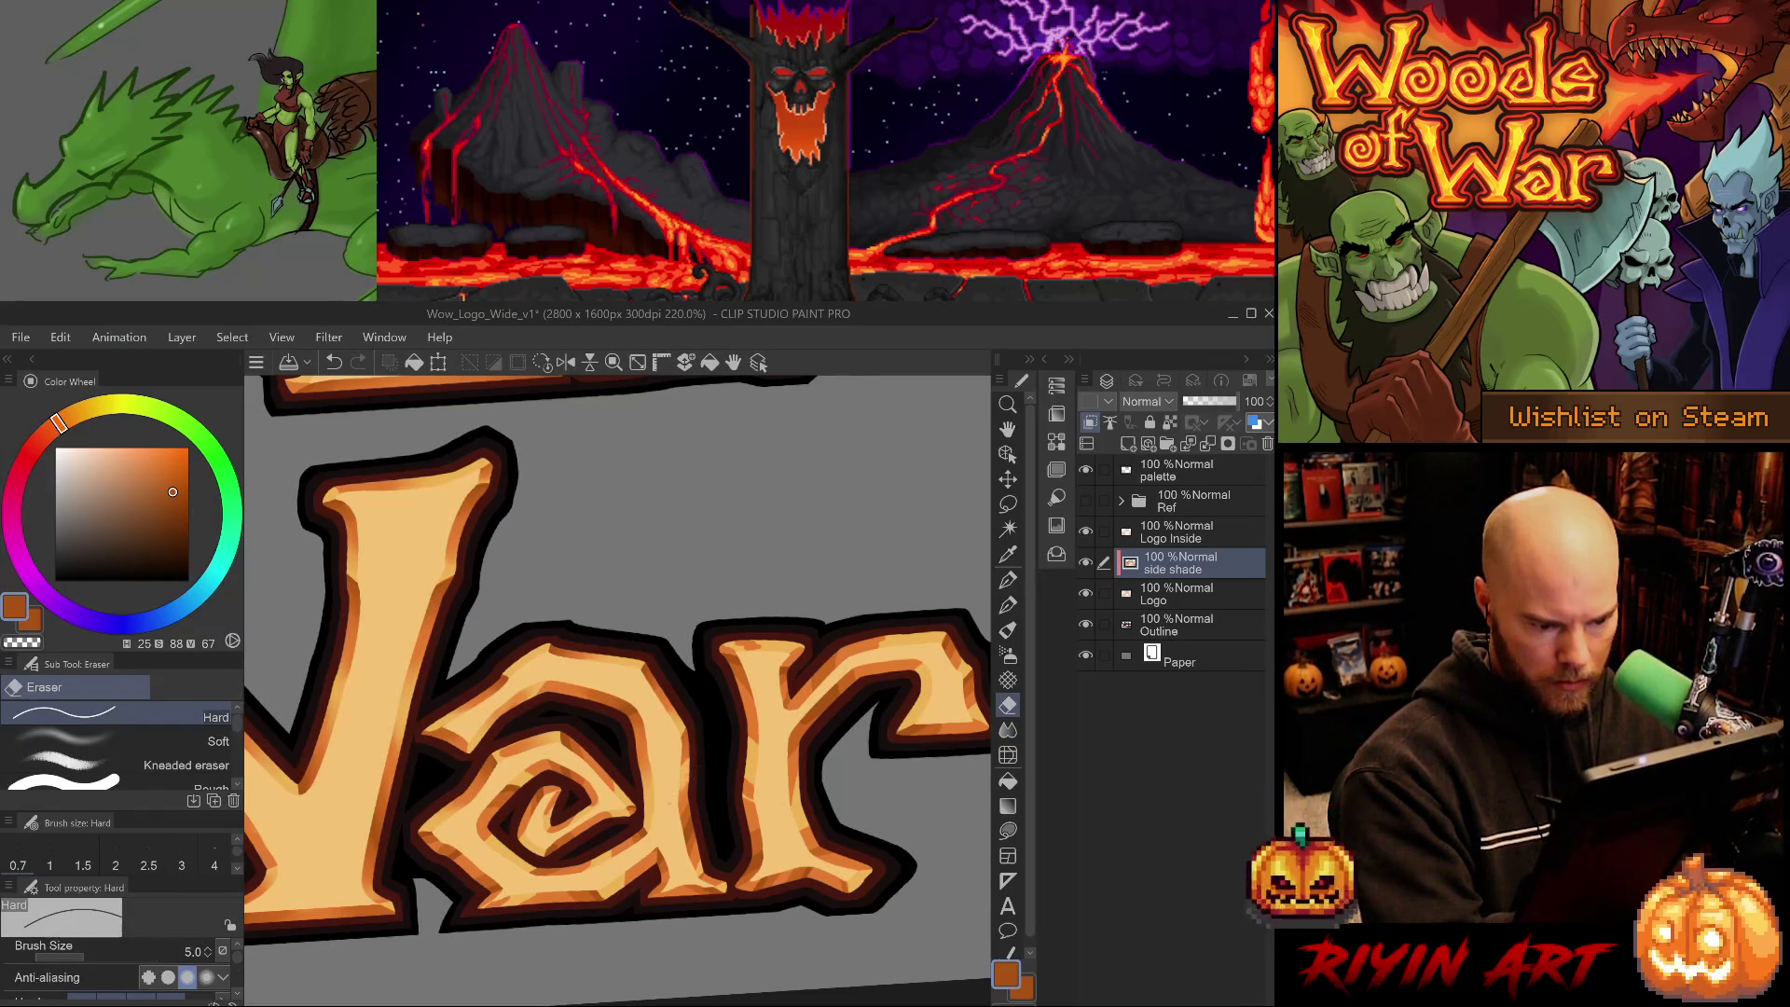
pyautogui.press('j')
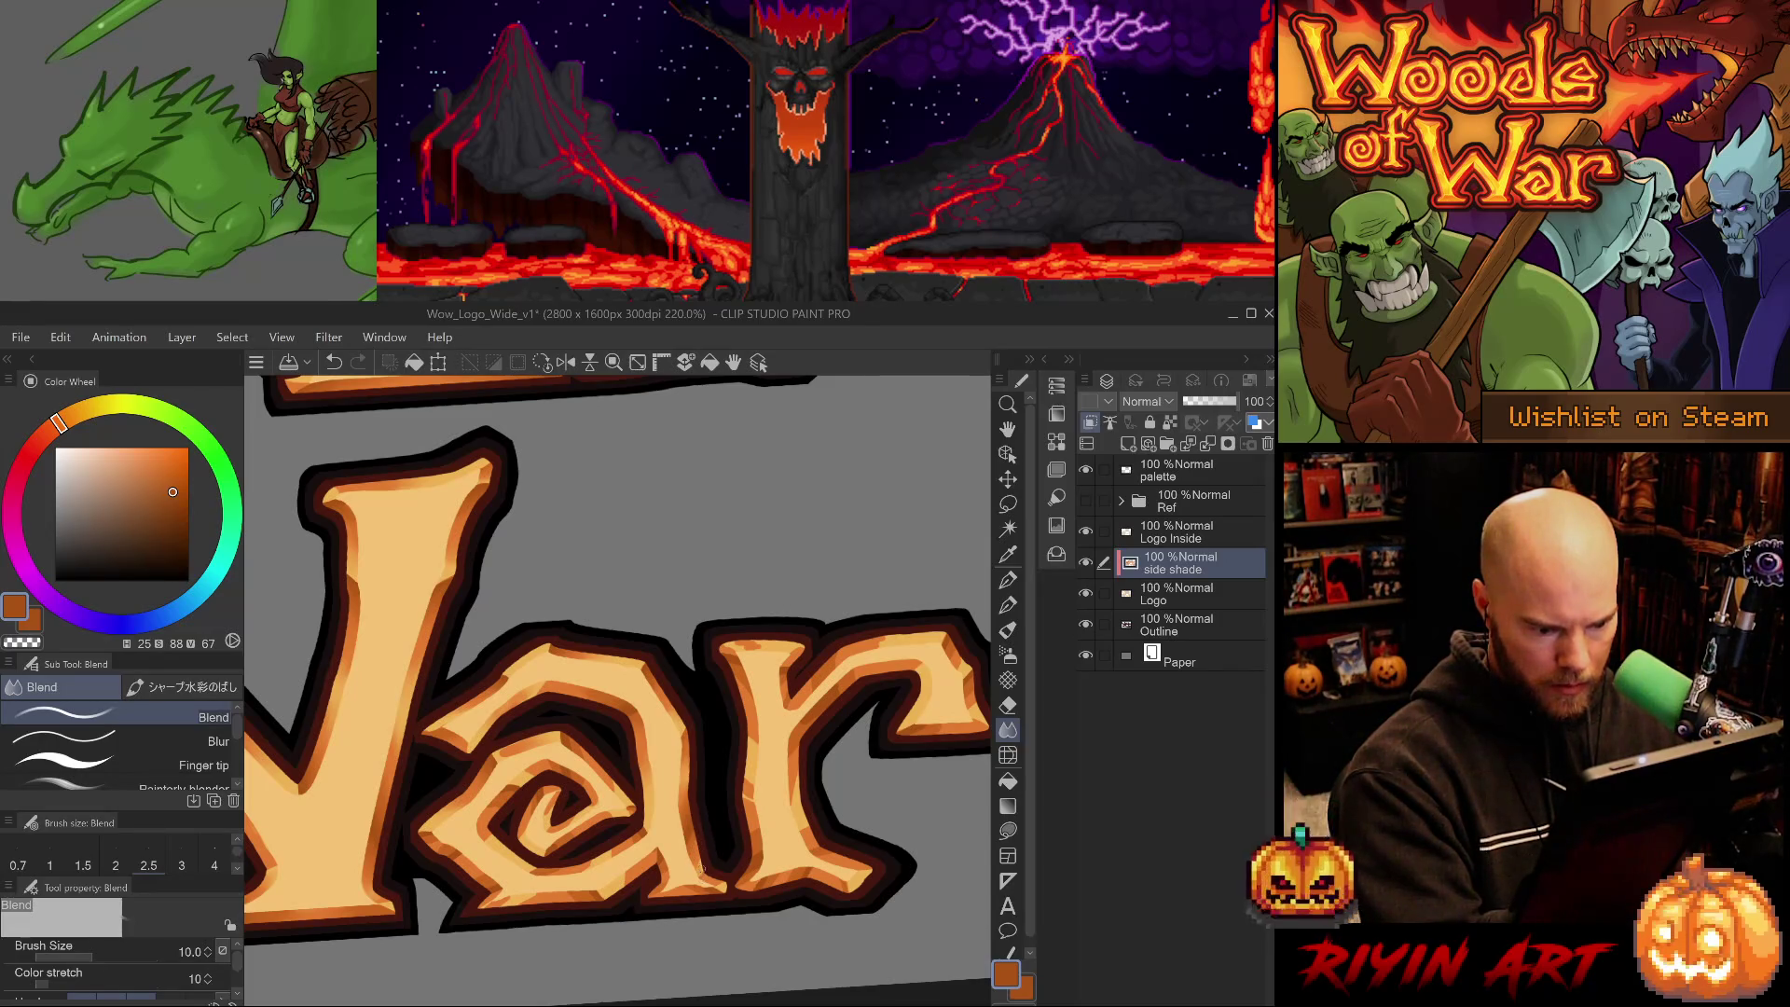
pyautogui.hotkey('ctrl', 'z')
pyautogui.moveTo(701, 851)
pyautogui.mouseDown()
pyautogui.moveTo(699, 738)
pyautogui.moveTo(759, 654)
pyautogui.mouseUp()
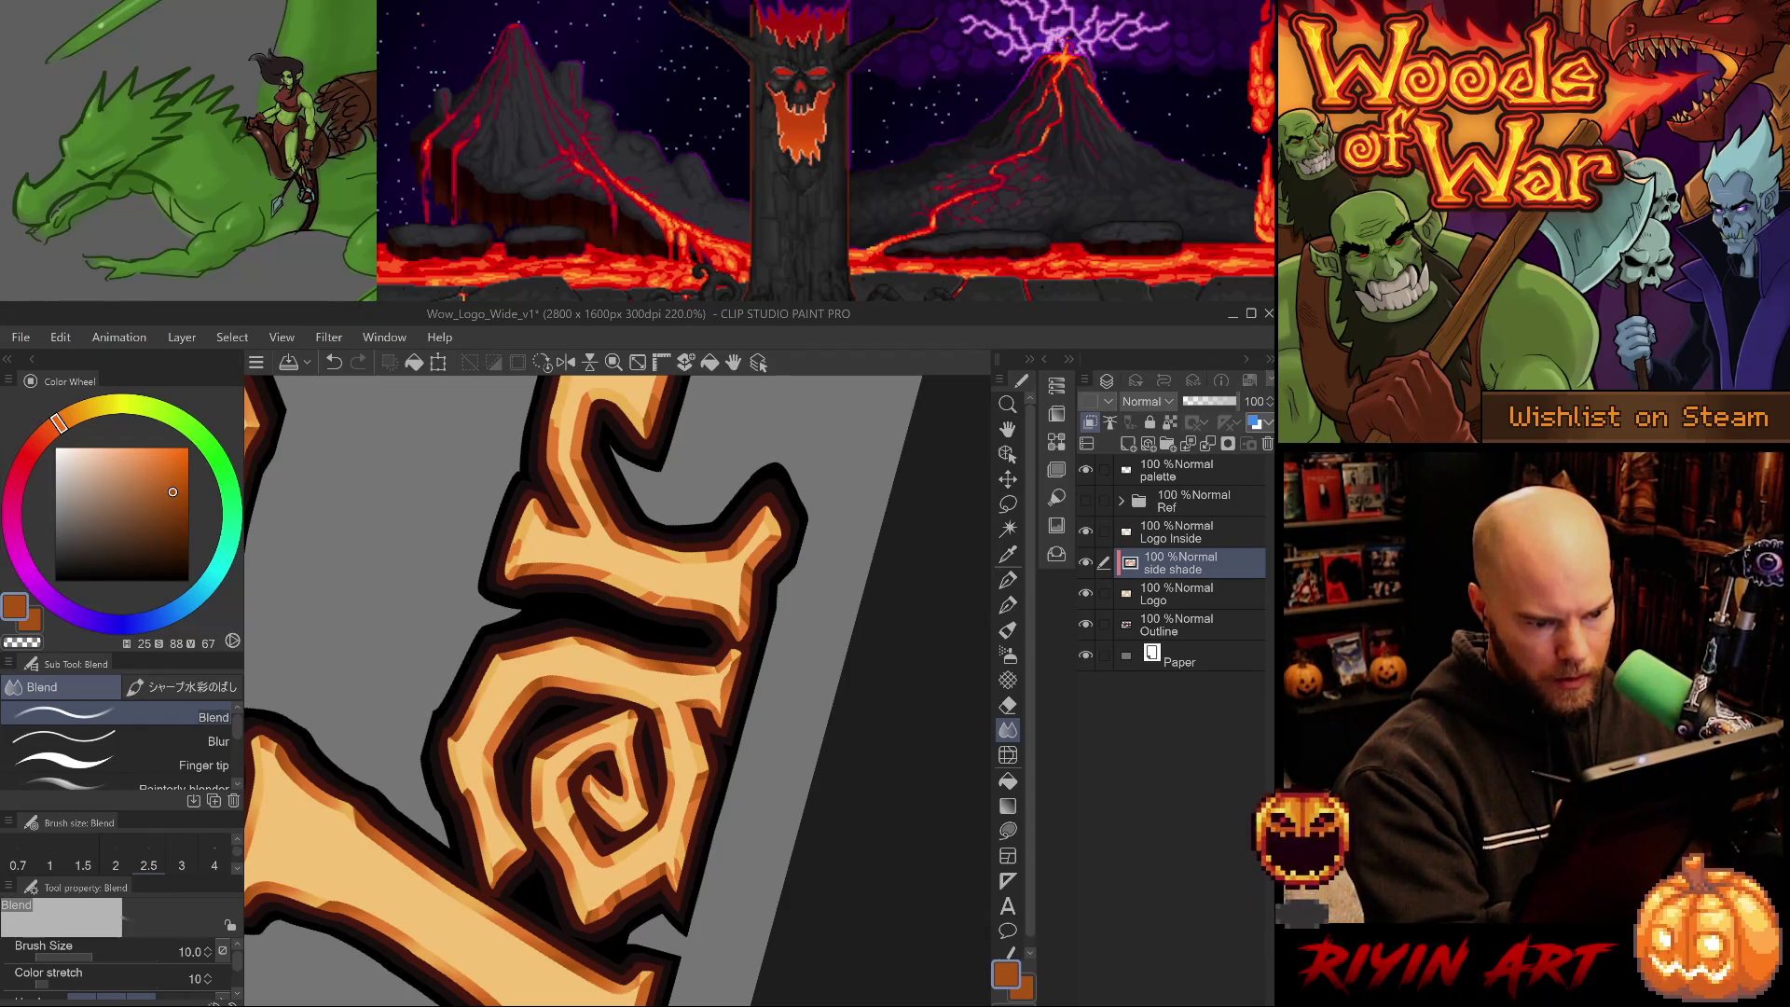
# - Blend the lighter orange shading on the 'ar' letters, rotating and zooming in, then take the Eraser
pyautogui.press('p')
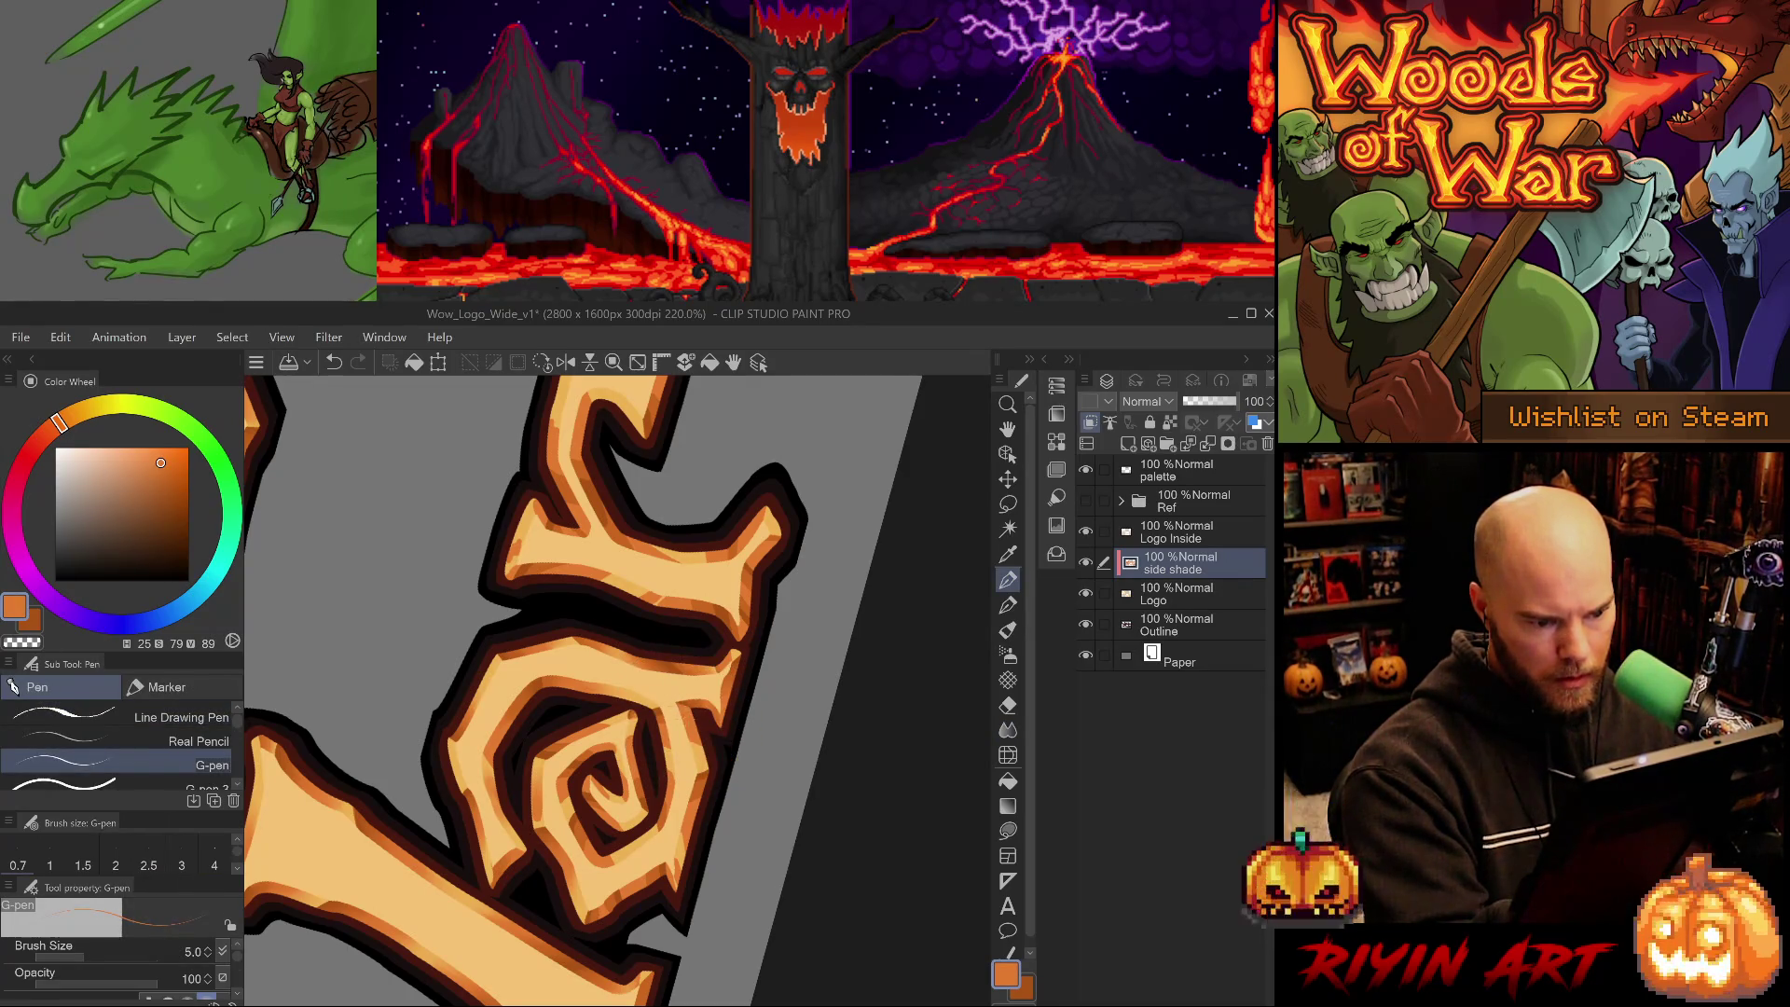
pyautogui.press('j')
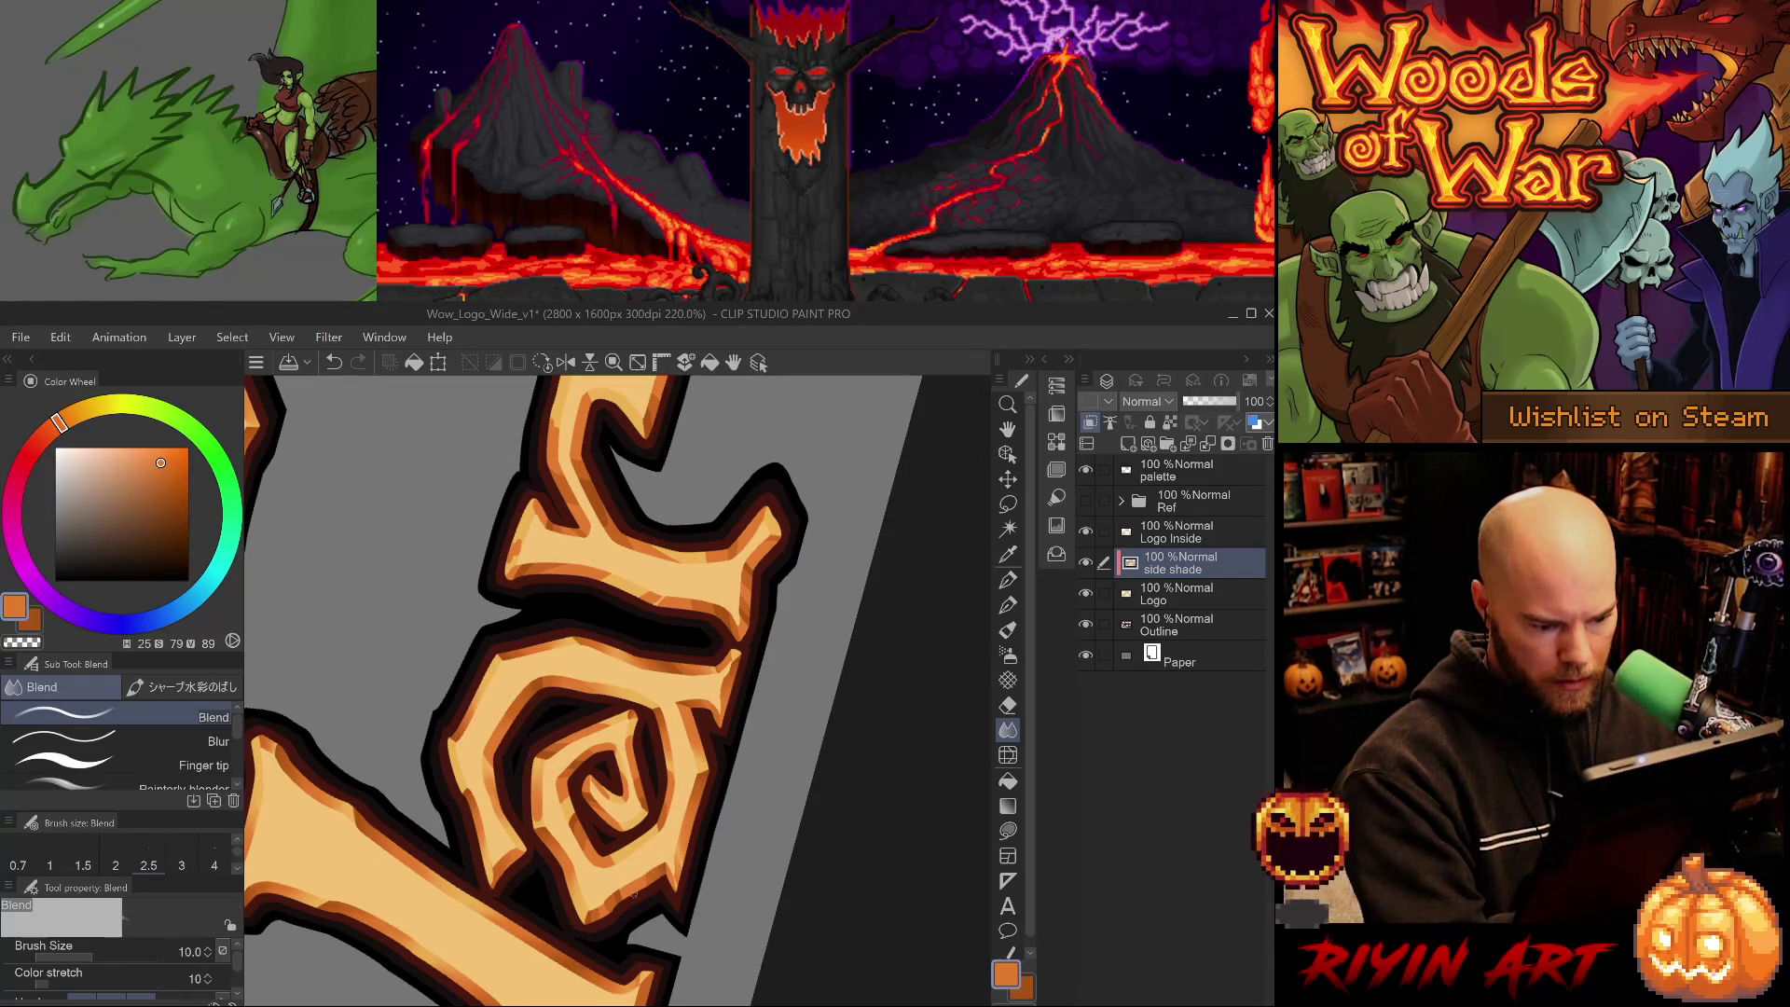
pyautogui.moveTo(616, 690); pyautogui.dragTo(793, 788)
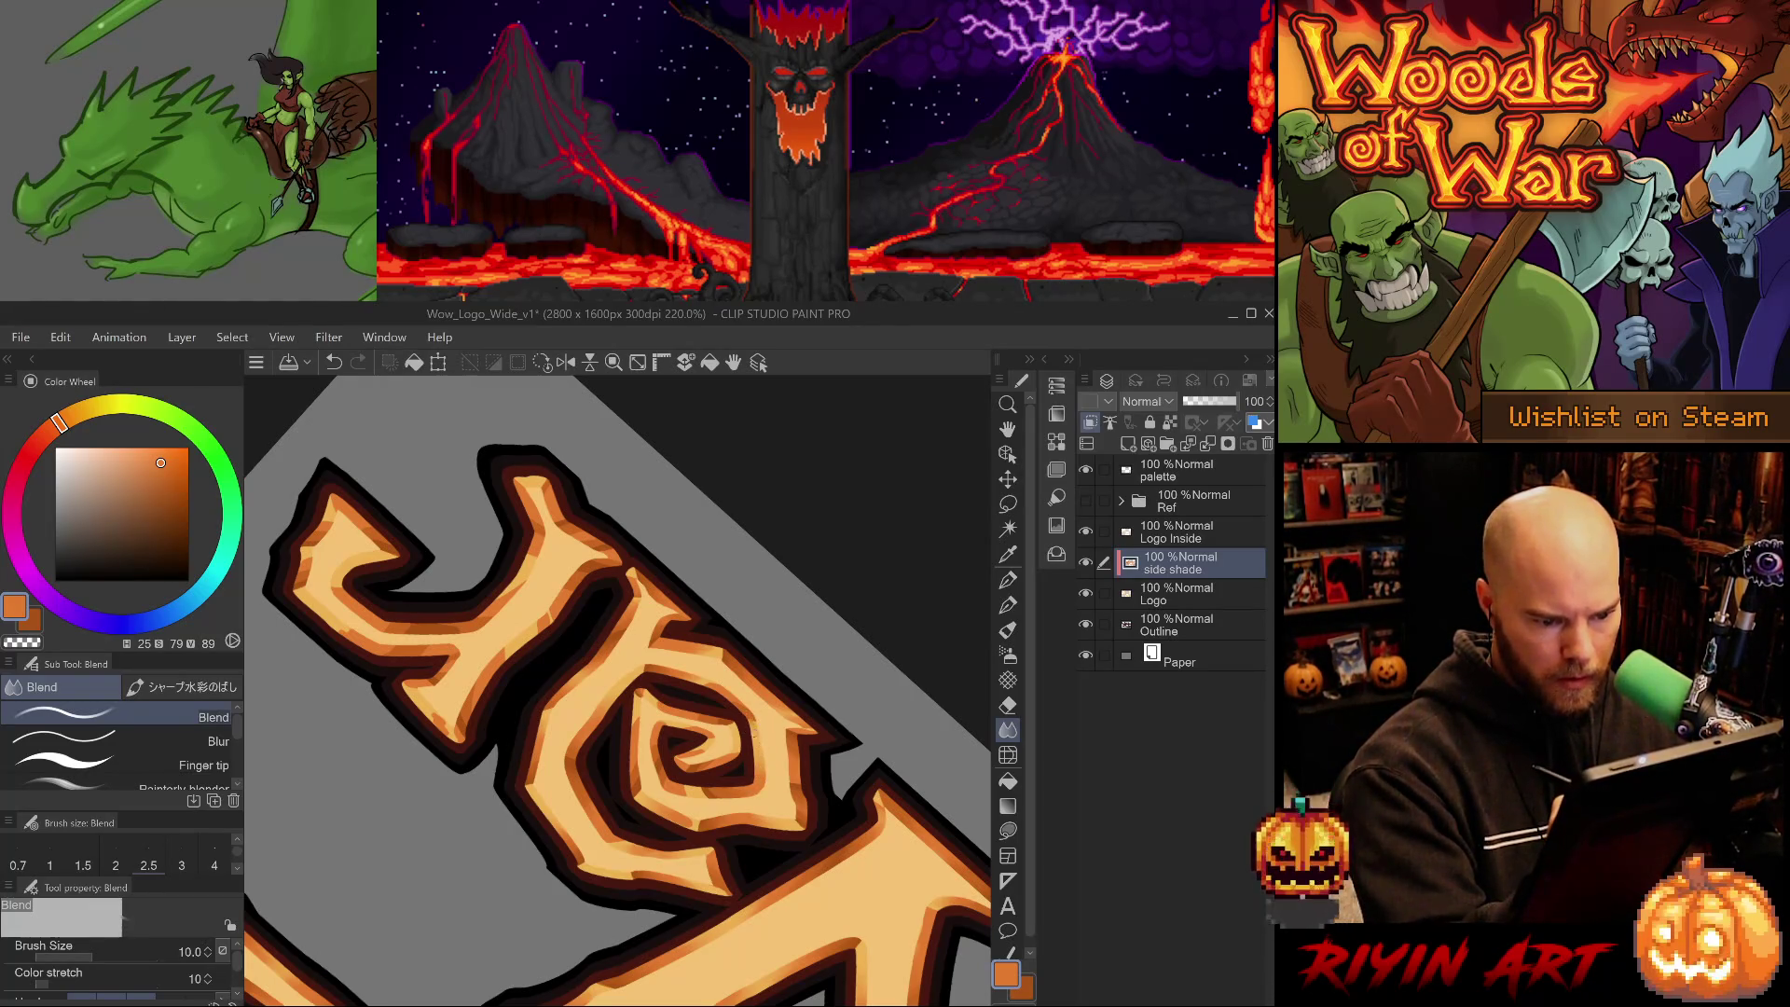
pyautogui.moveTo(811, 826)
pyautogui.mouseDown()
pyautogui.moveTo(578, 888)
pyautogui.moveTo(627, 839)
pyautogui.moveTo(588, 784)
pyautogui.mouseUp()
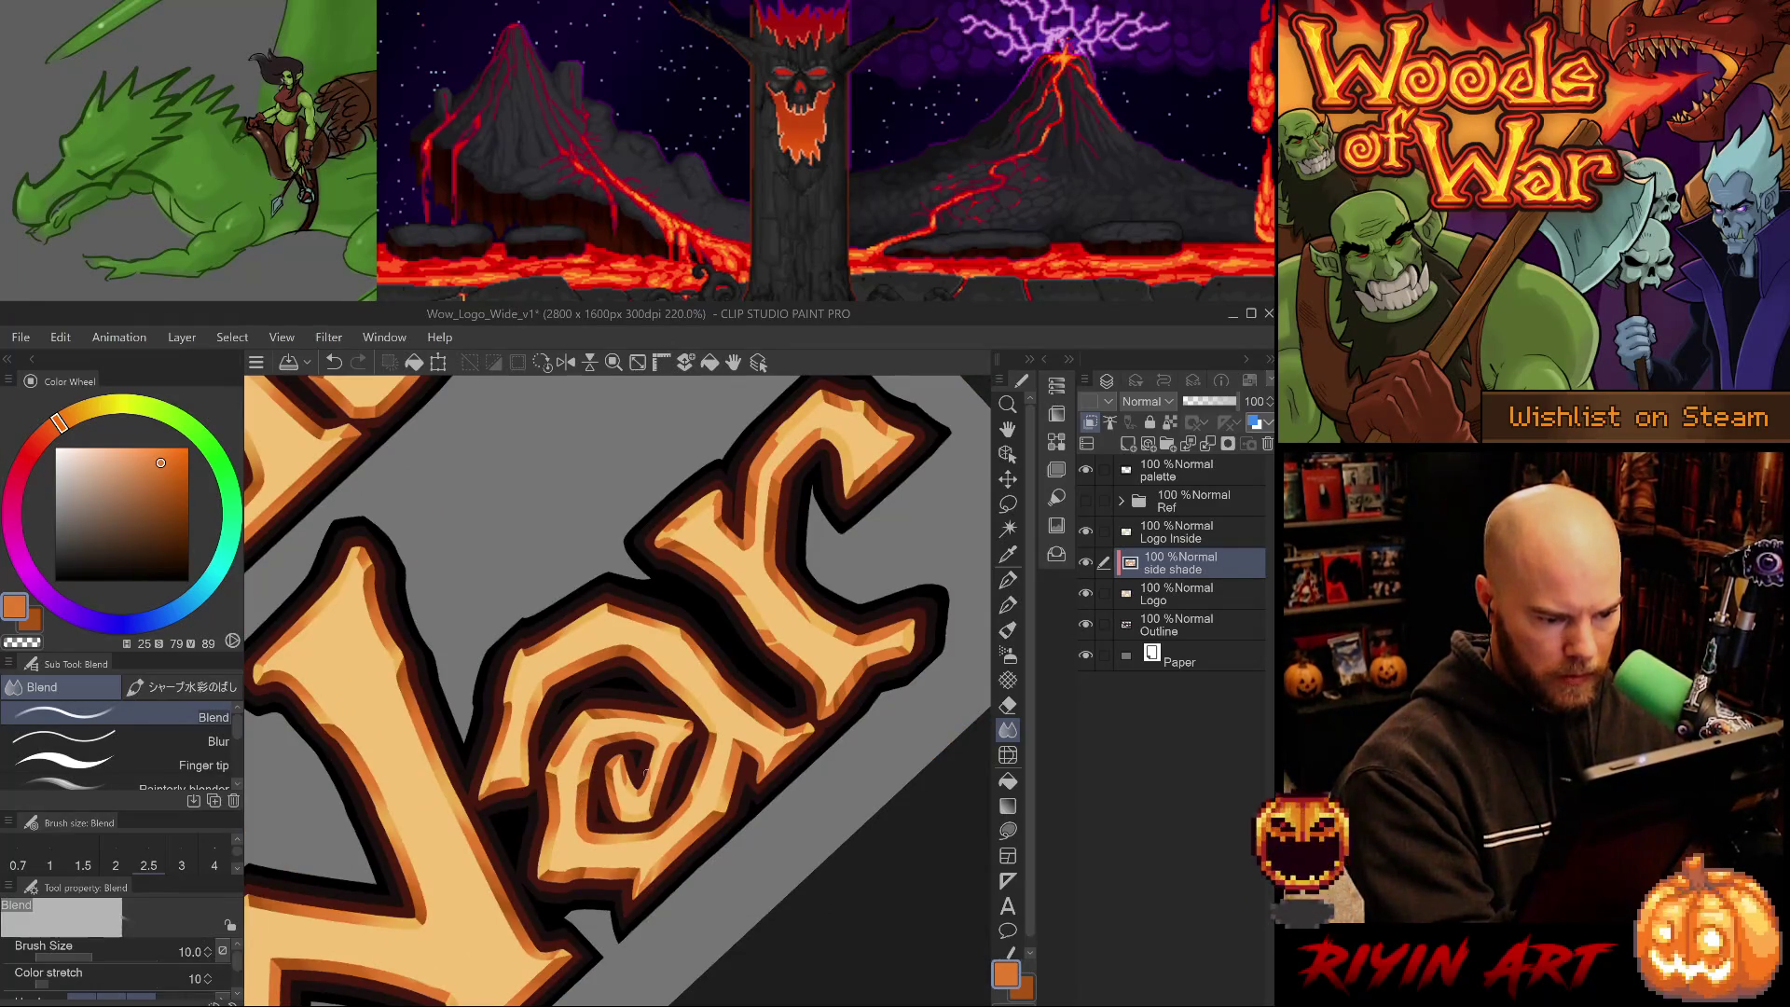
pyautogui.moveTo(592, 772); pyautogui.dragTo(647, 758)
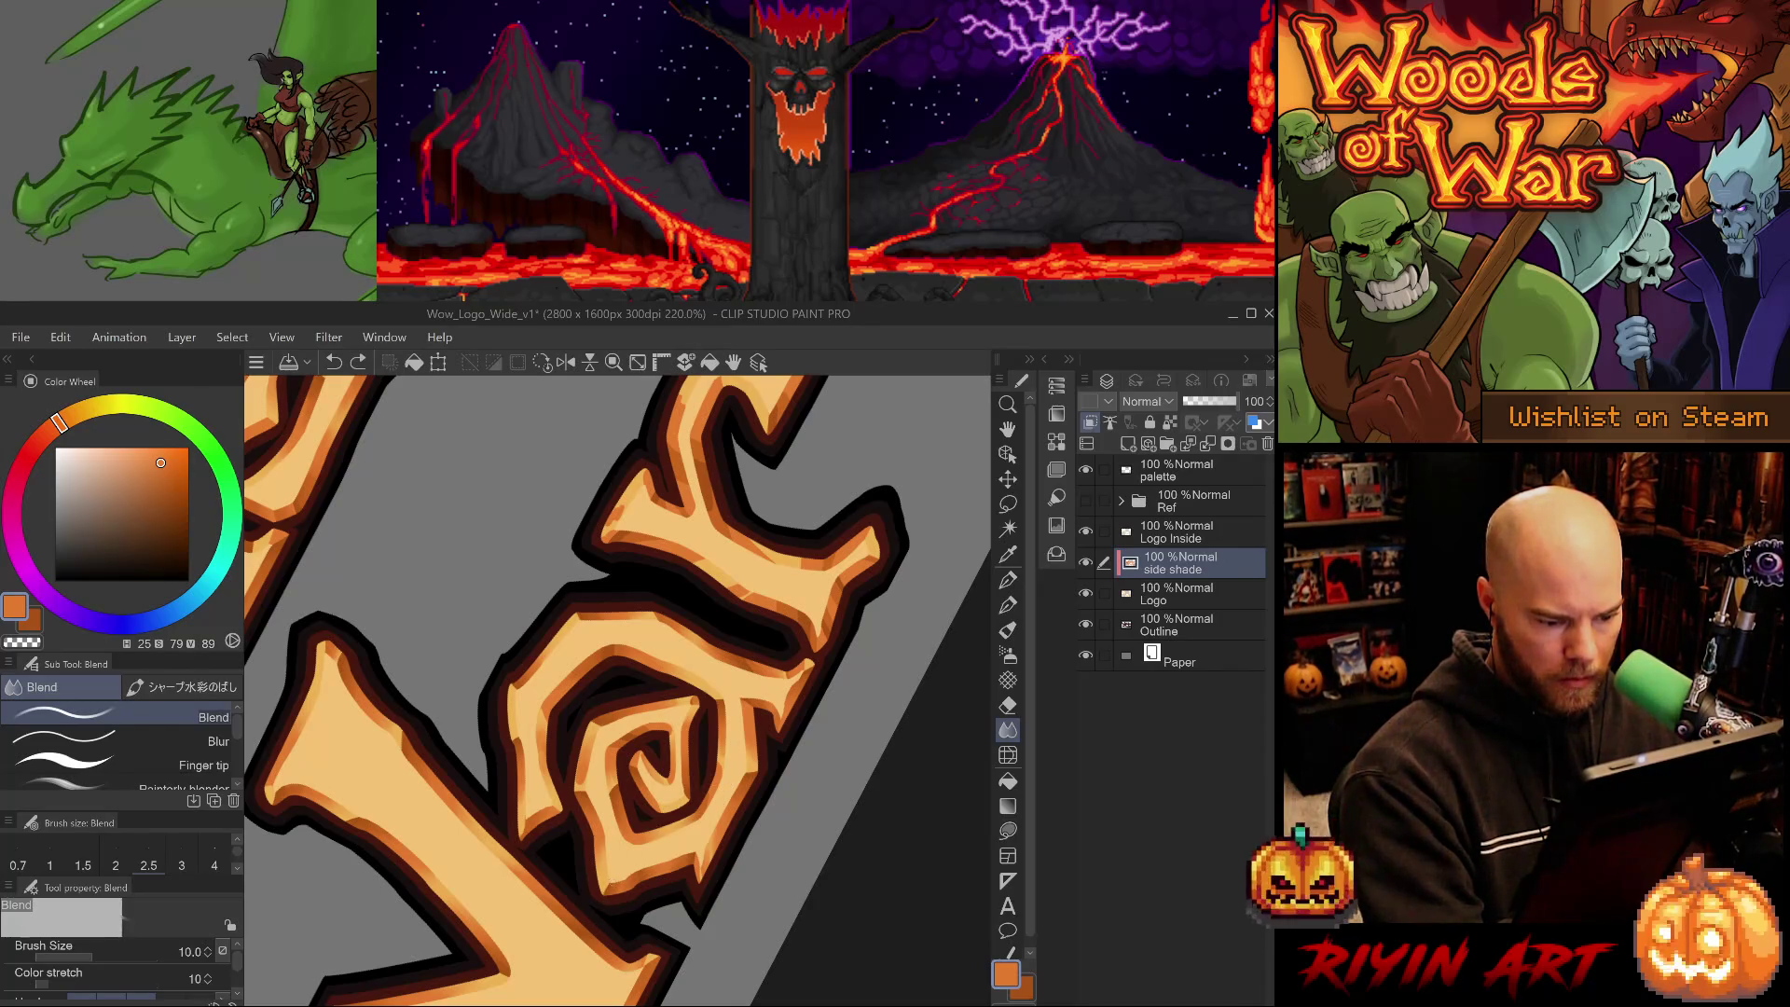
pyautogui.press('e')
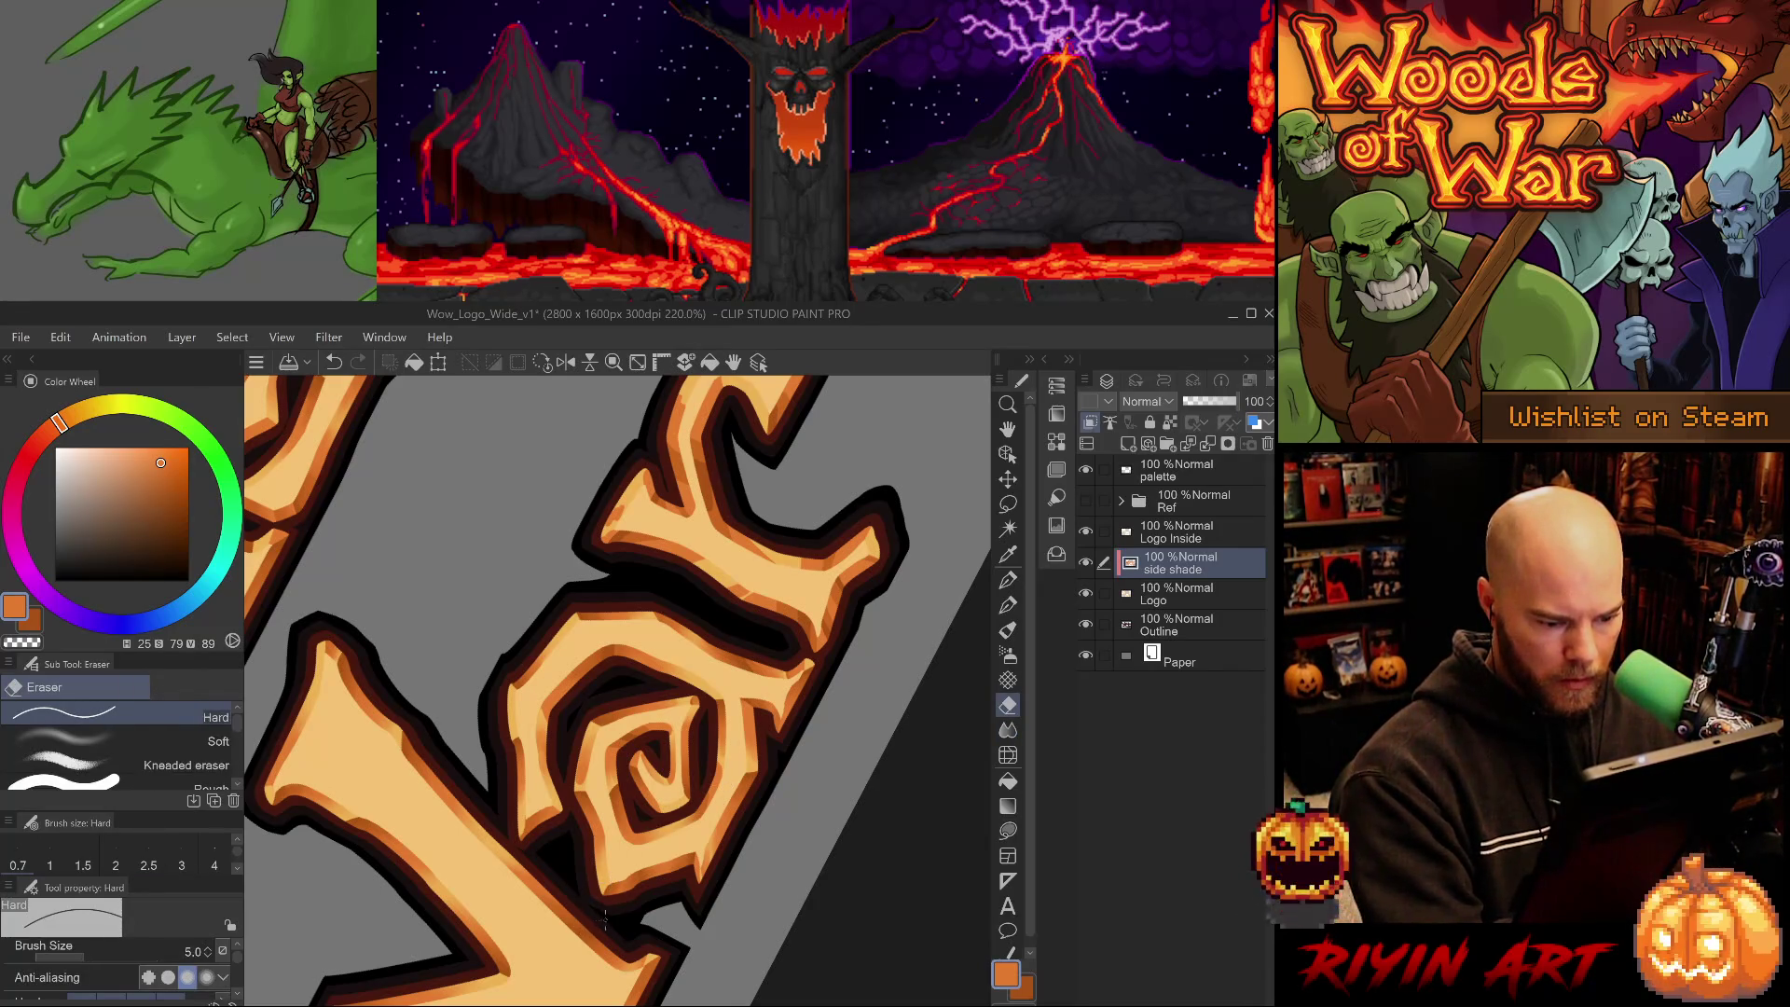
pyautogui.moveTo(602, 918); pyautogui.dragTo(690, 911)
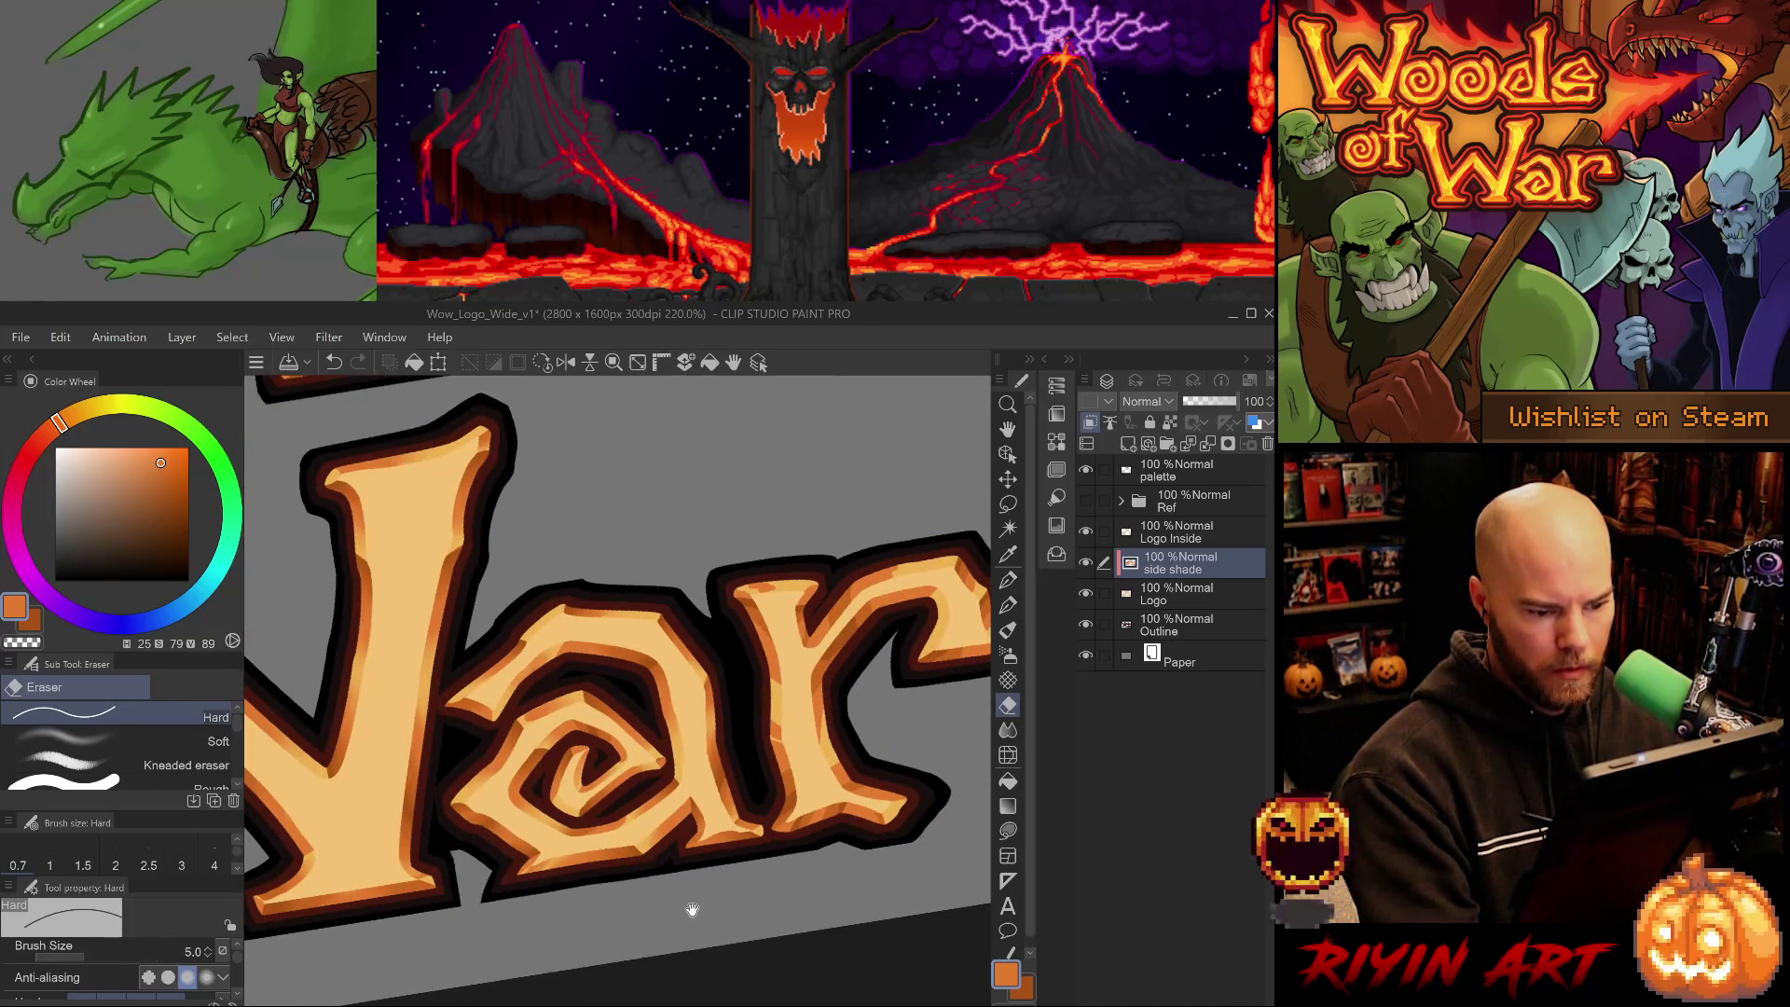
# - Blur the shading edge on the 'ar' letters, saving before and after
pyautogui.hotkey('ctrl', 's')
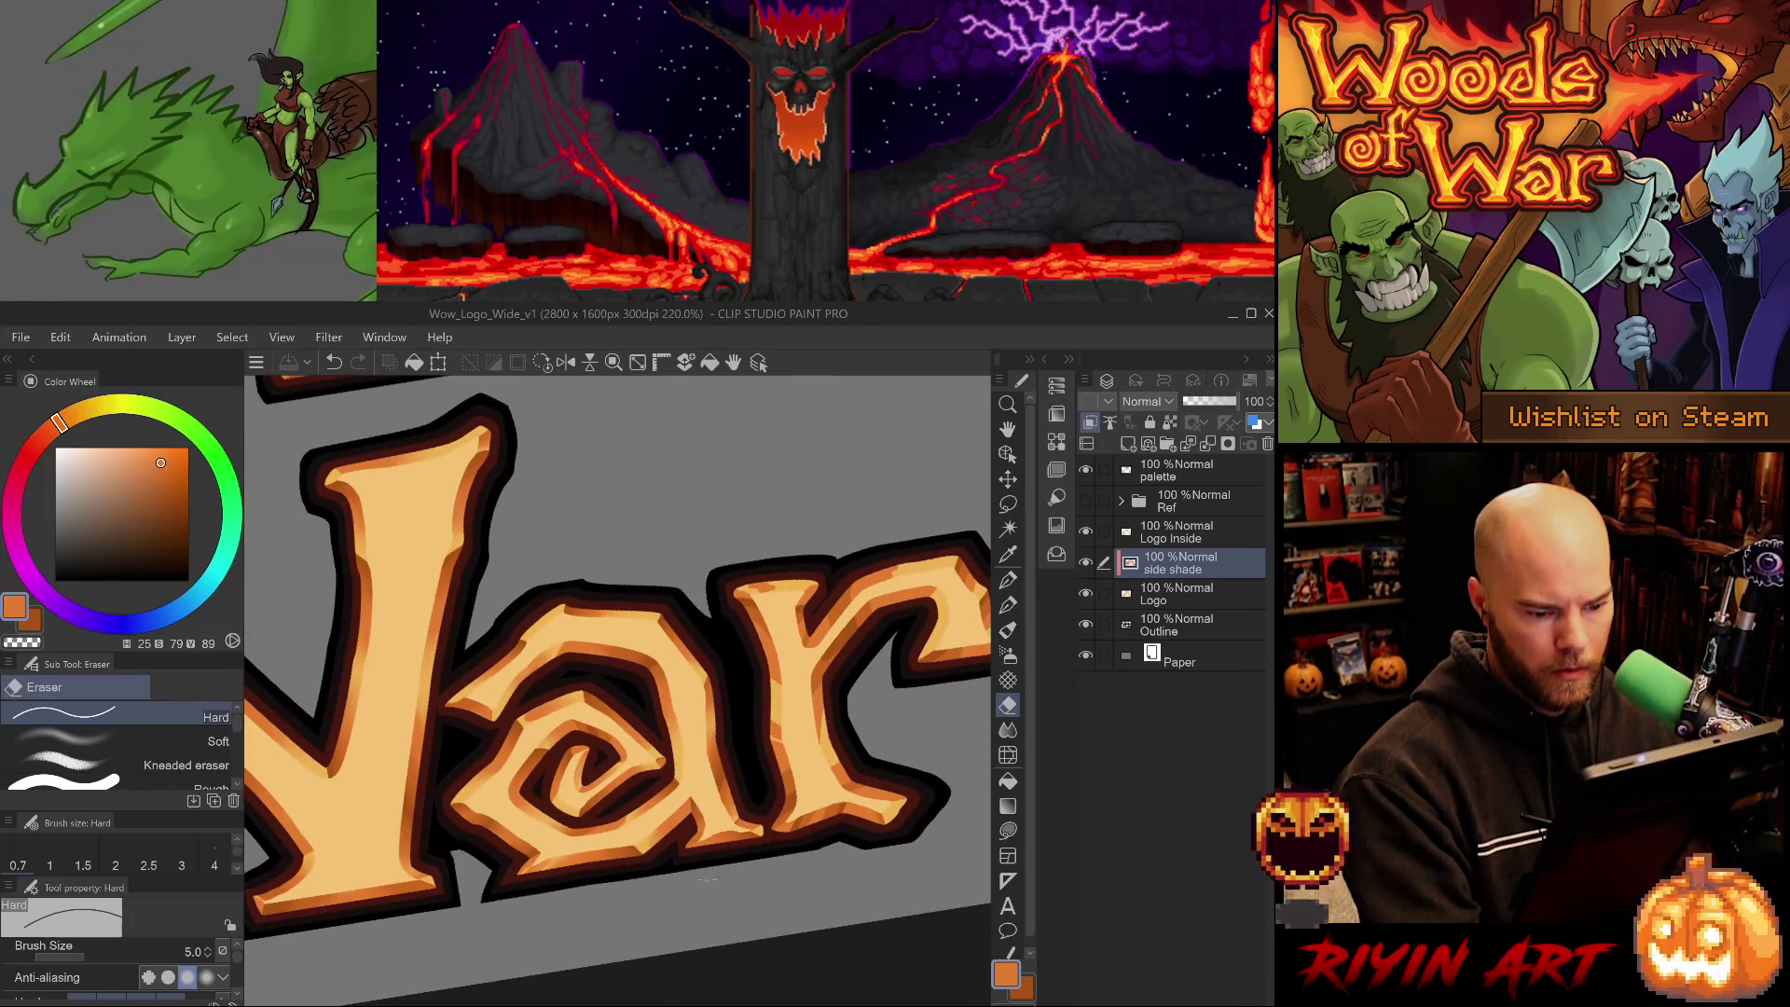
pyautogui.press('j')
pyautogui.click(121, 741)
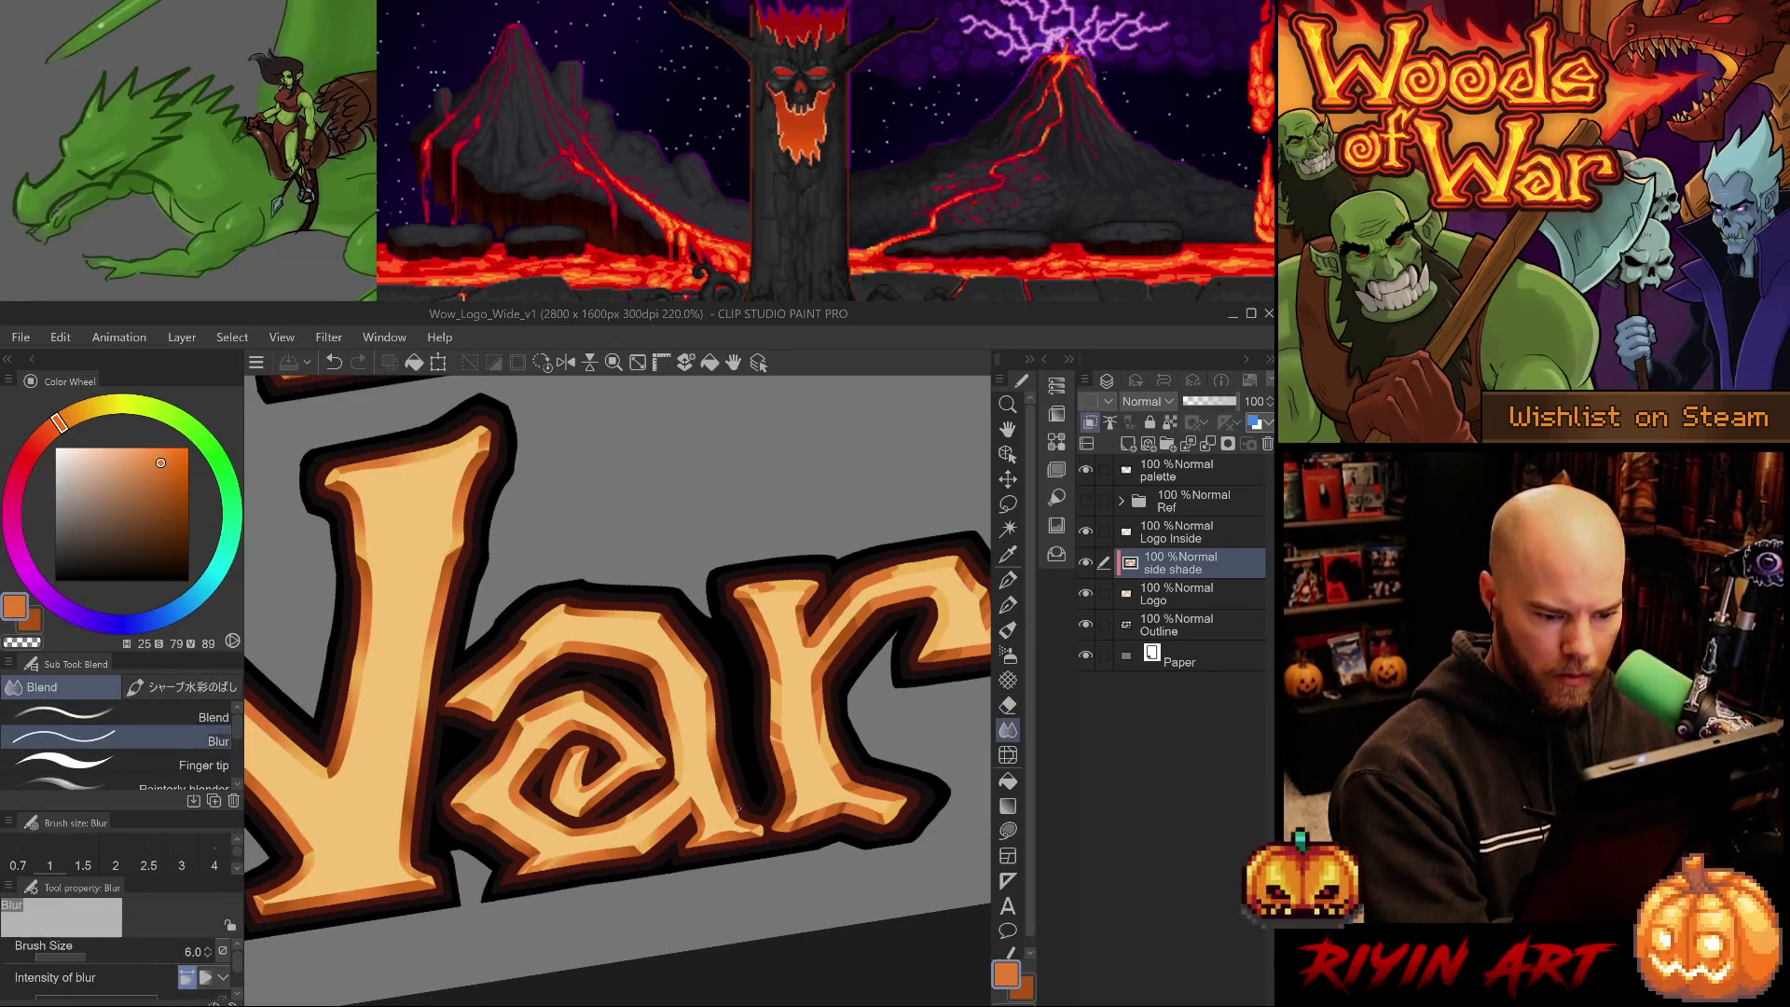
pyautogui.moveTo(737, 792); pyautogui.dragTo(637, 833)
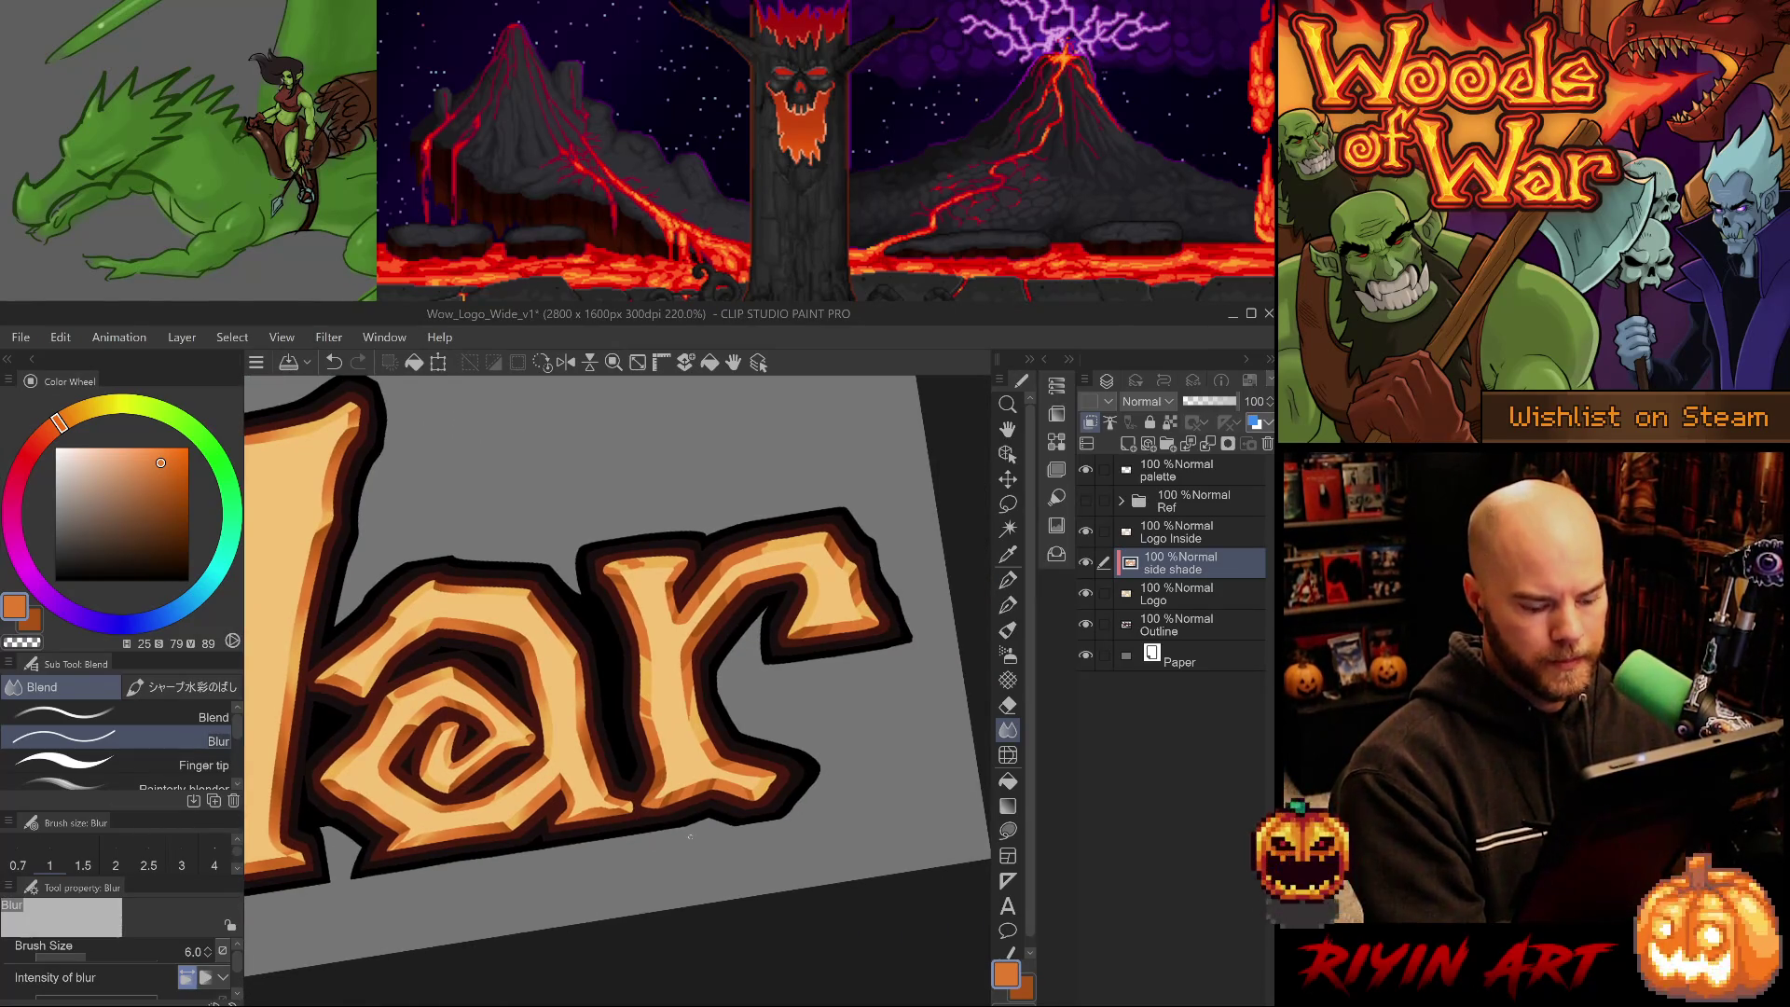
pyautogui.hotkey('ctrl', 's')
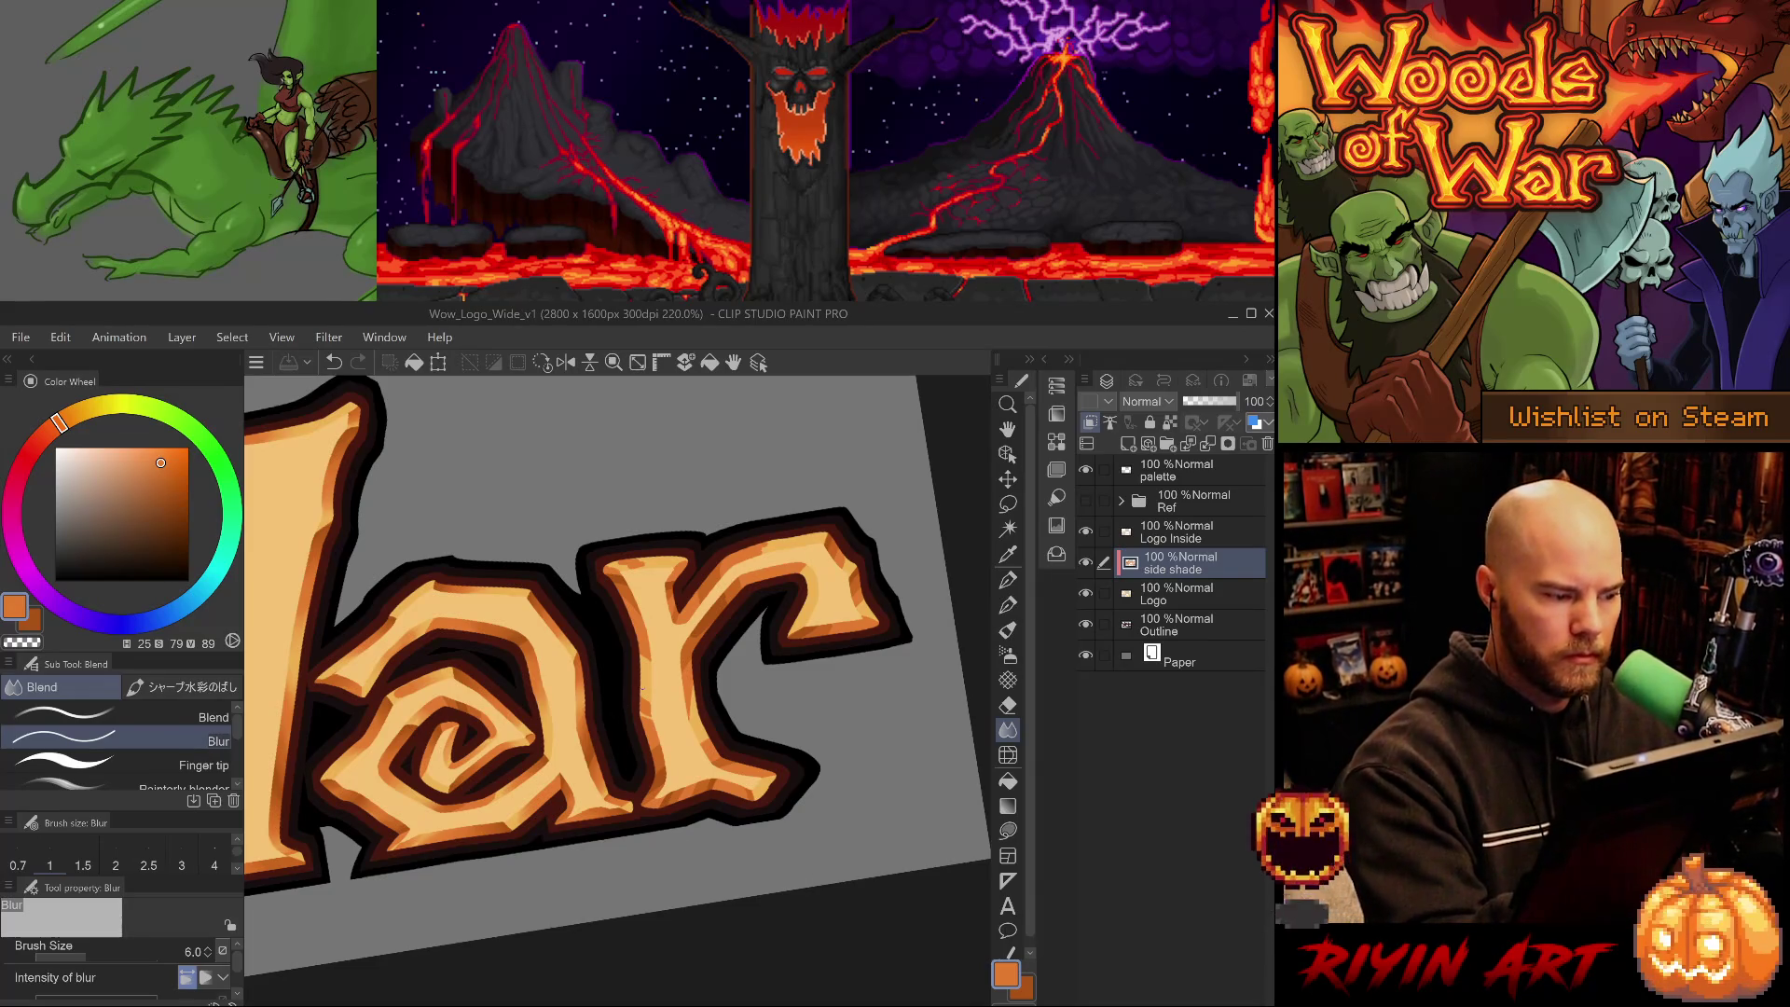
# - Blend the orange shading into 'ar' with a slightly larger Blend brush, redoing one stroke
pyautogui.click(122, 716)
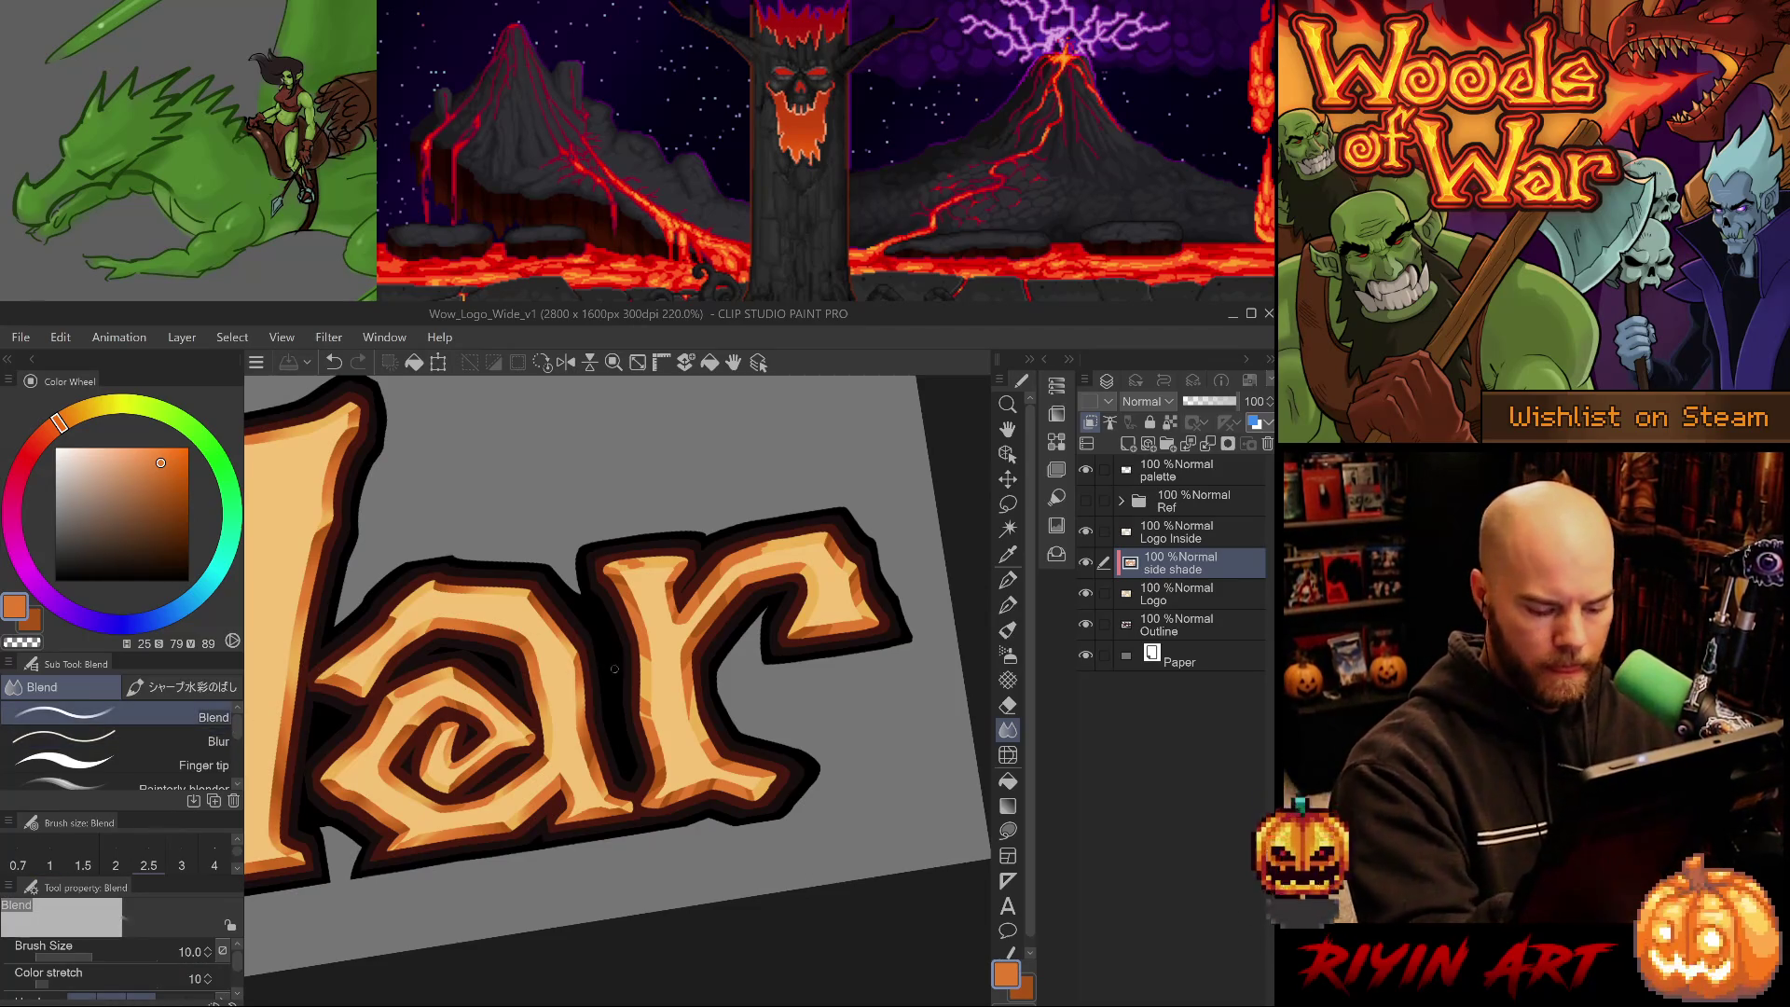
pyautogui.press(']')
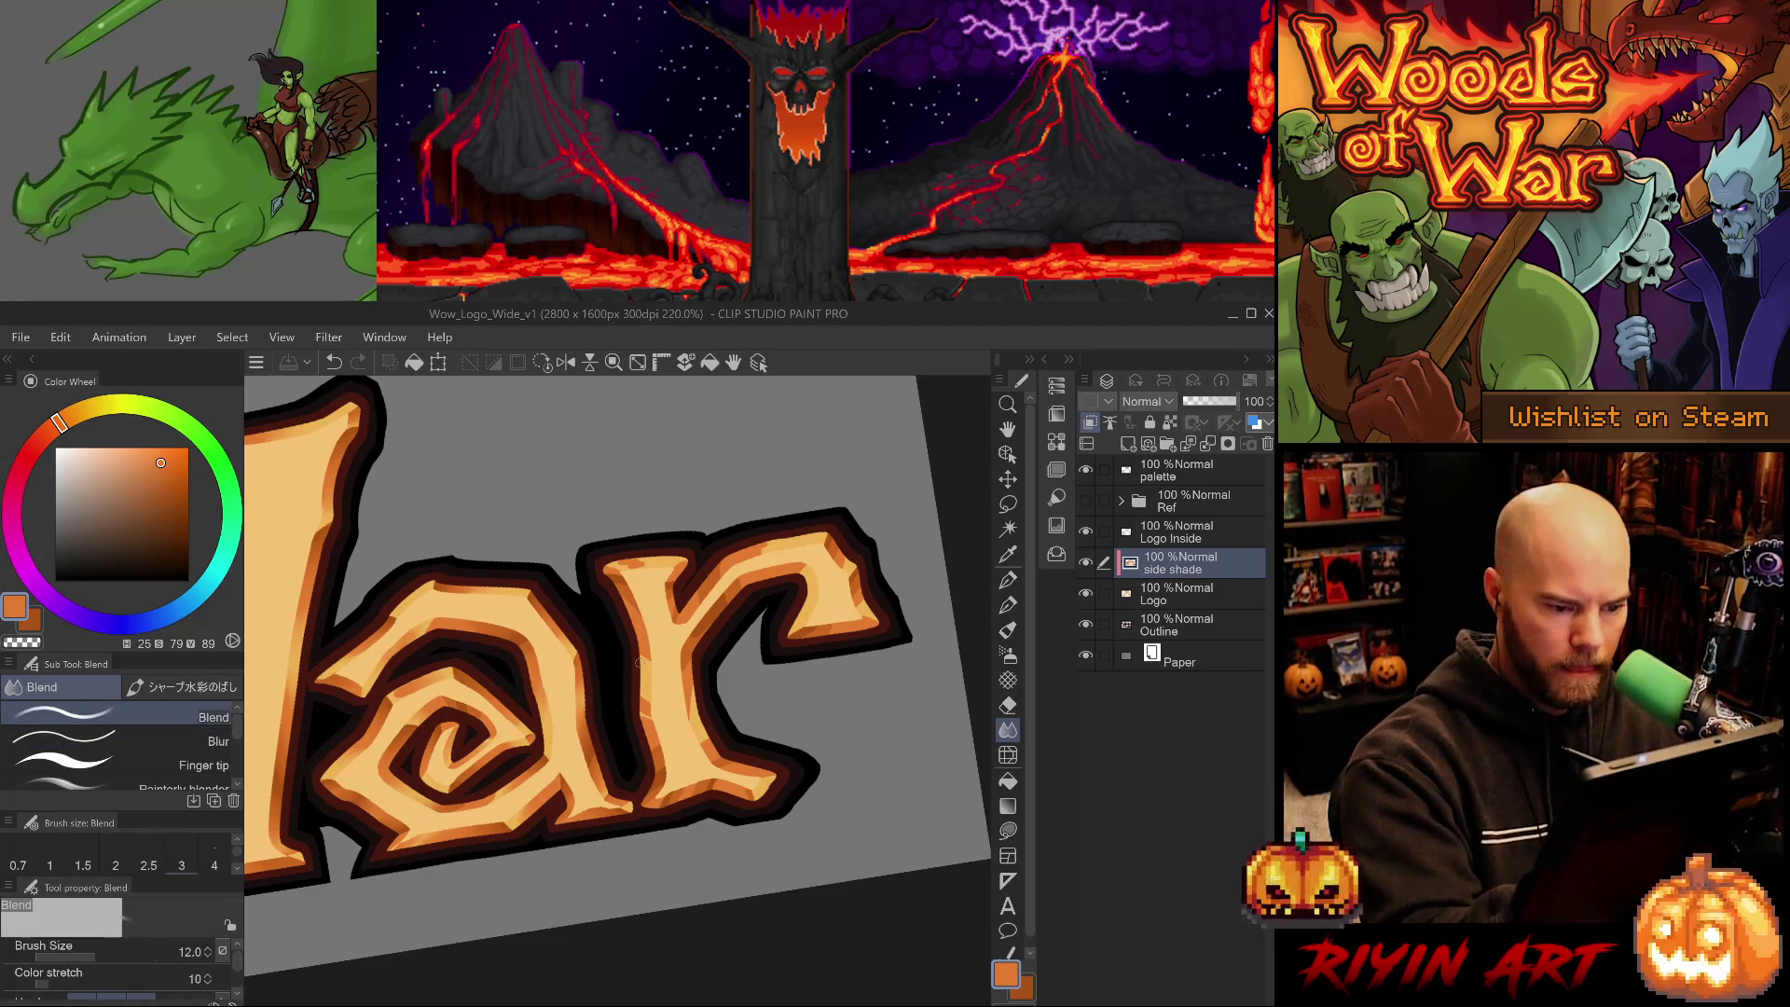
pyautogui.moveTo(652, 671); pyautogui.dragTo(690, 708)
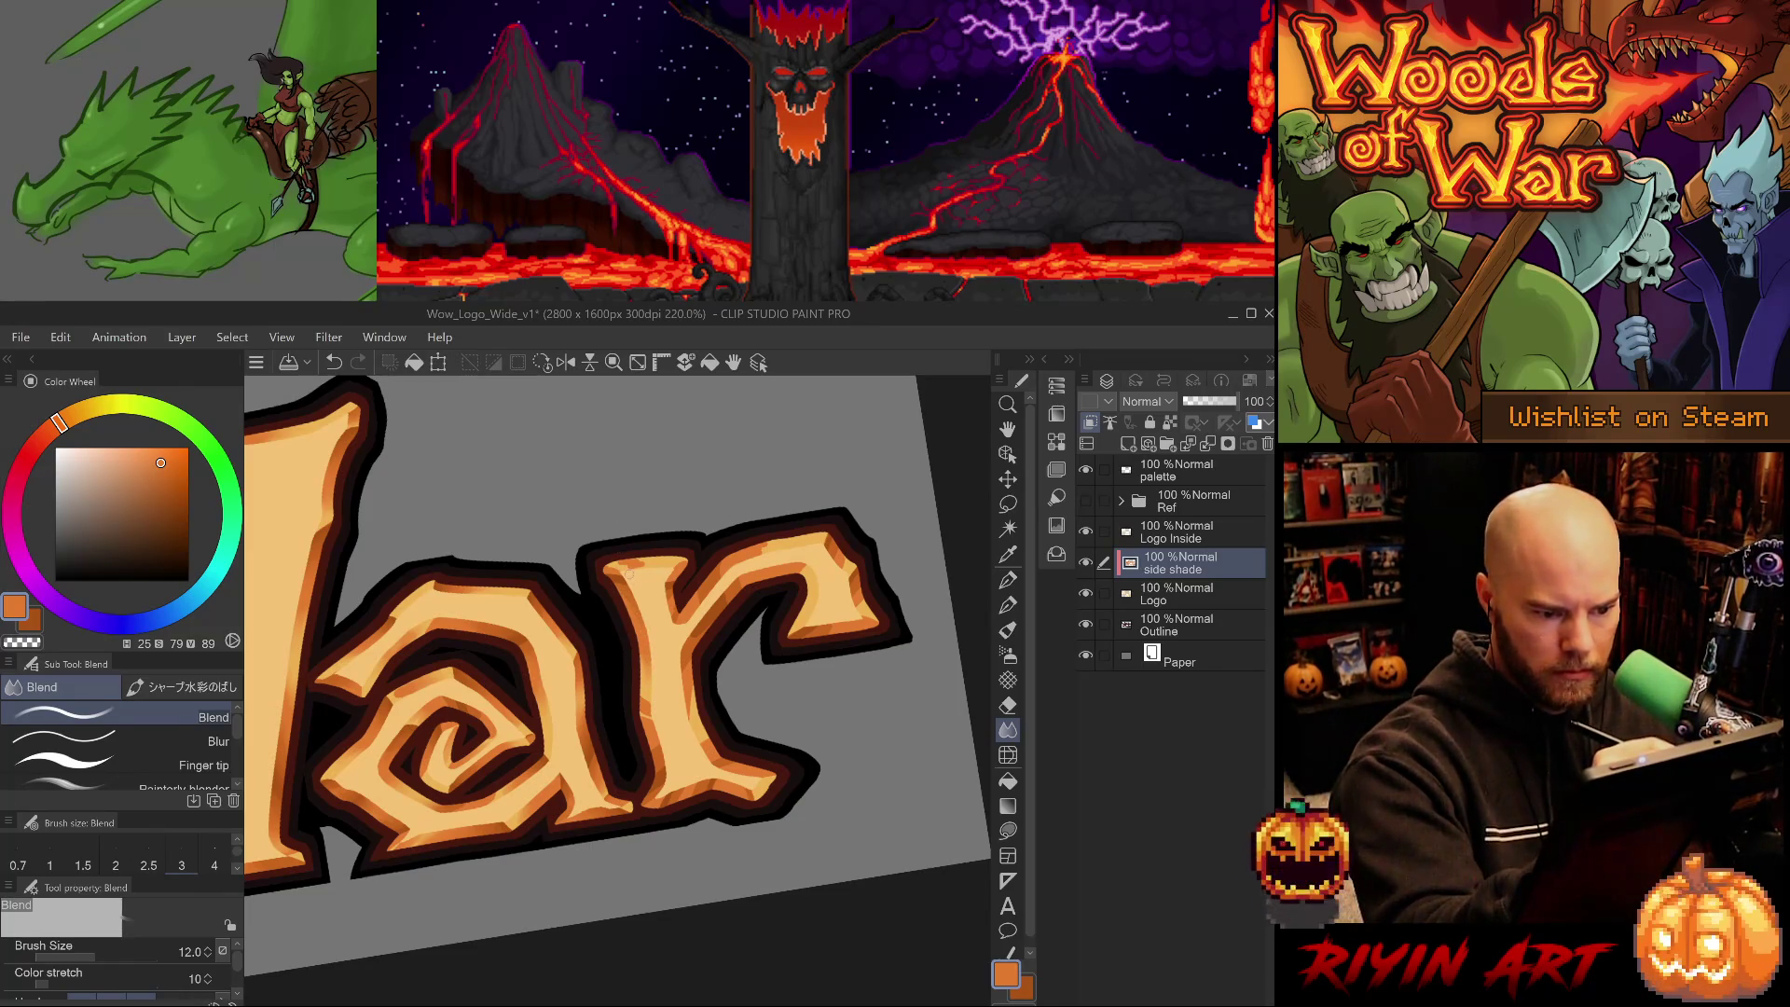
pyautogui.hotkey('ctrl', 'z')
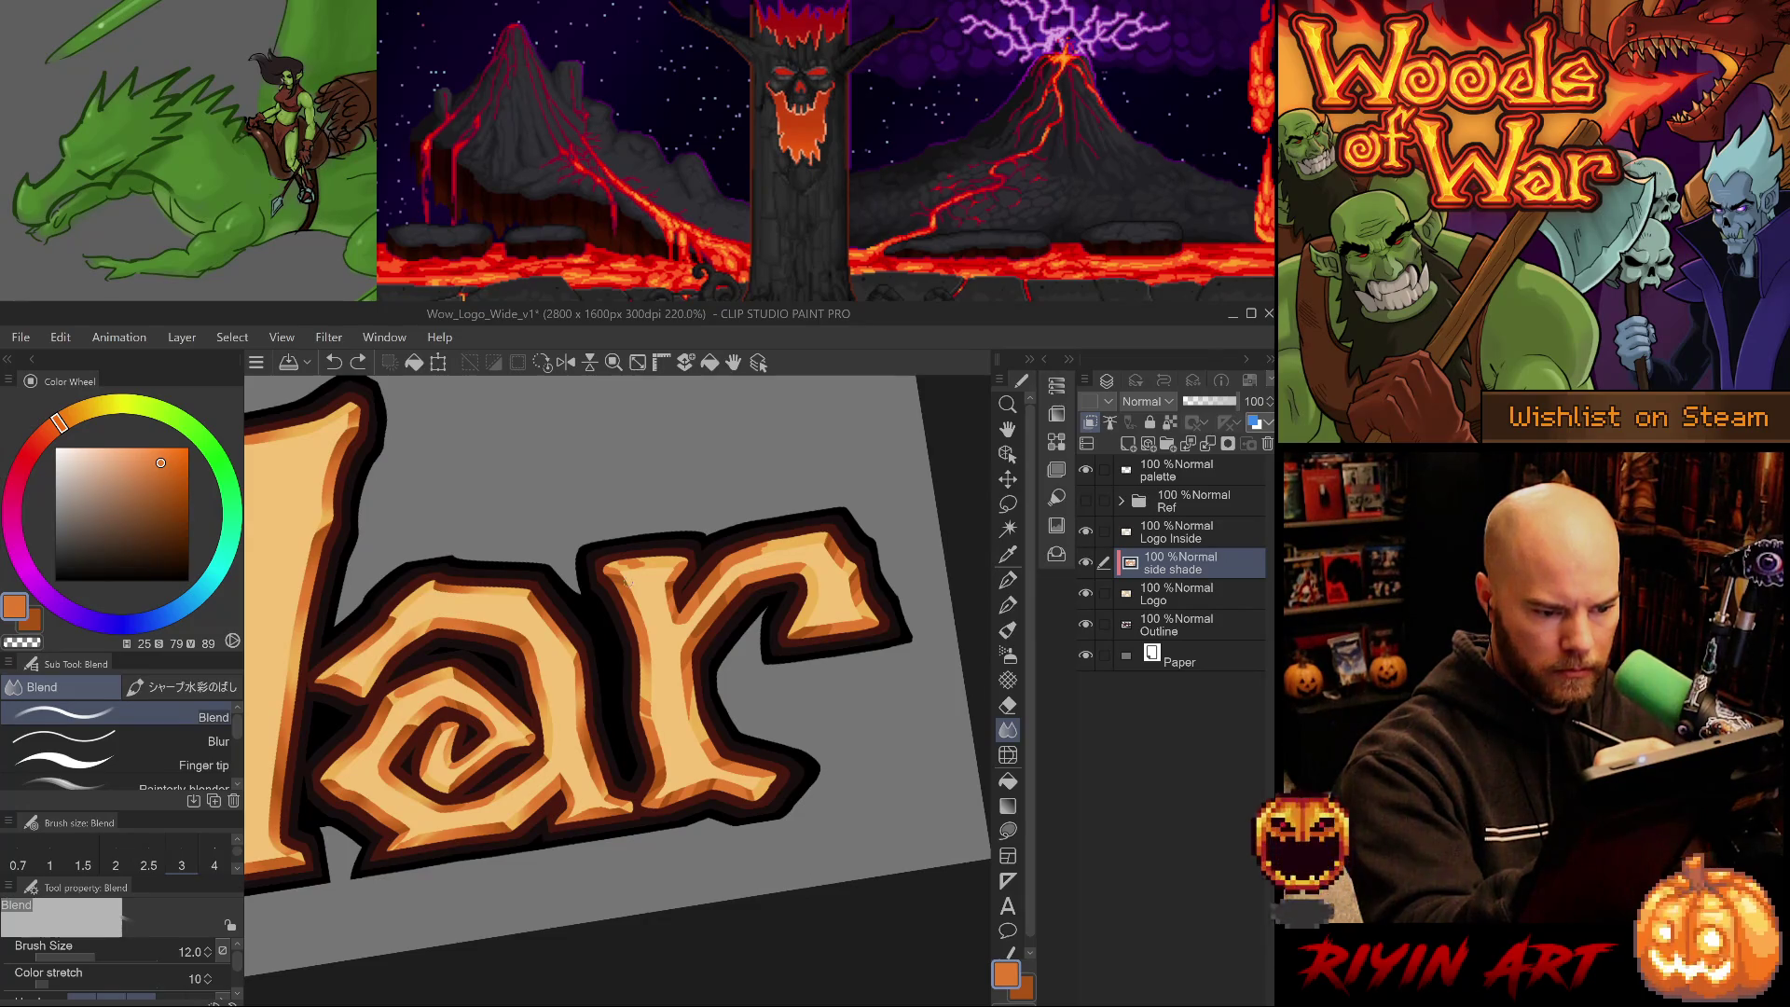
pyautogui.moveTo(618, 592); pyautogui.dragTo(620, 599)
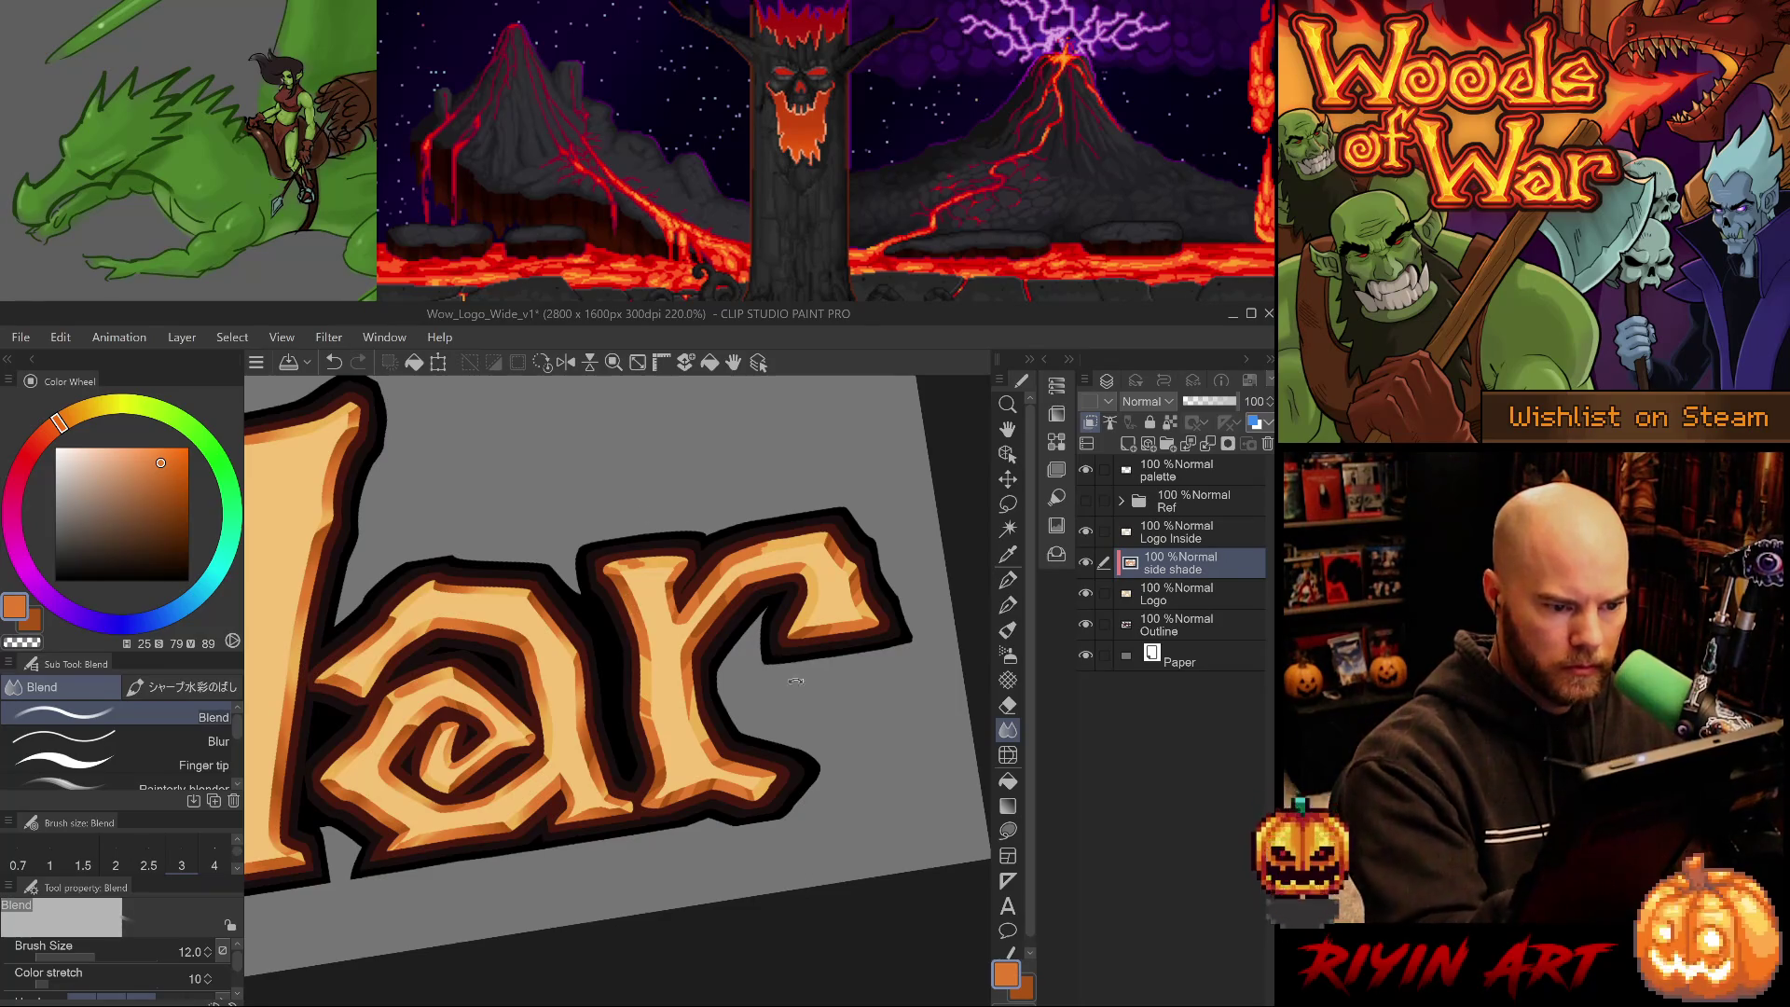
# - Blend the shading along the W's spiral, undoing a bad stroke
pyautogui.moveTo(635, 522); pyautogui.dragTo(932, 559)
pyautogui.hotkey('ctrl', 'z')
pyautogui.moveTo(748, 745); pyautogui.dragTo(736, 769)
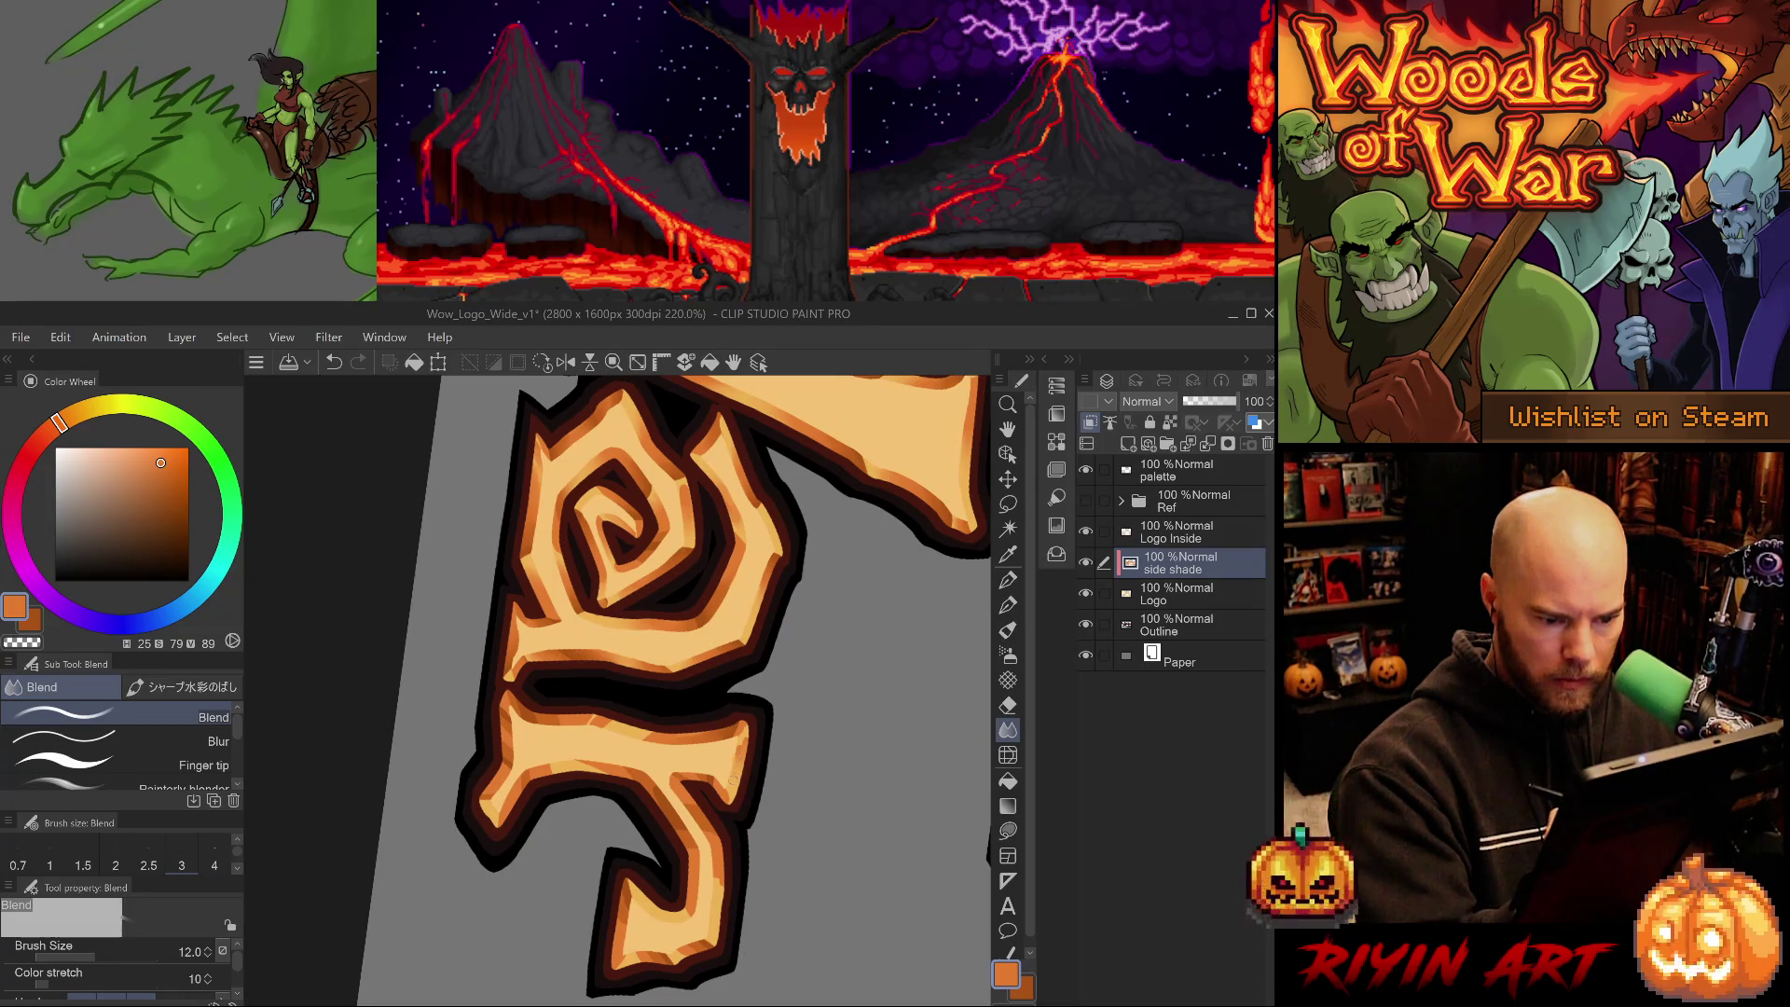
pyautogui.hotkey('ctrl', 'Tab')
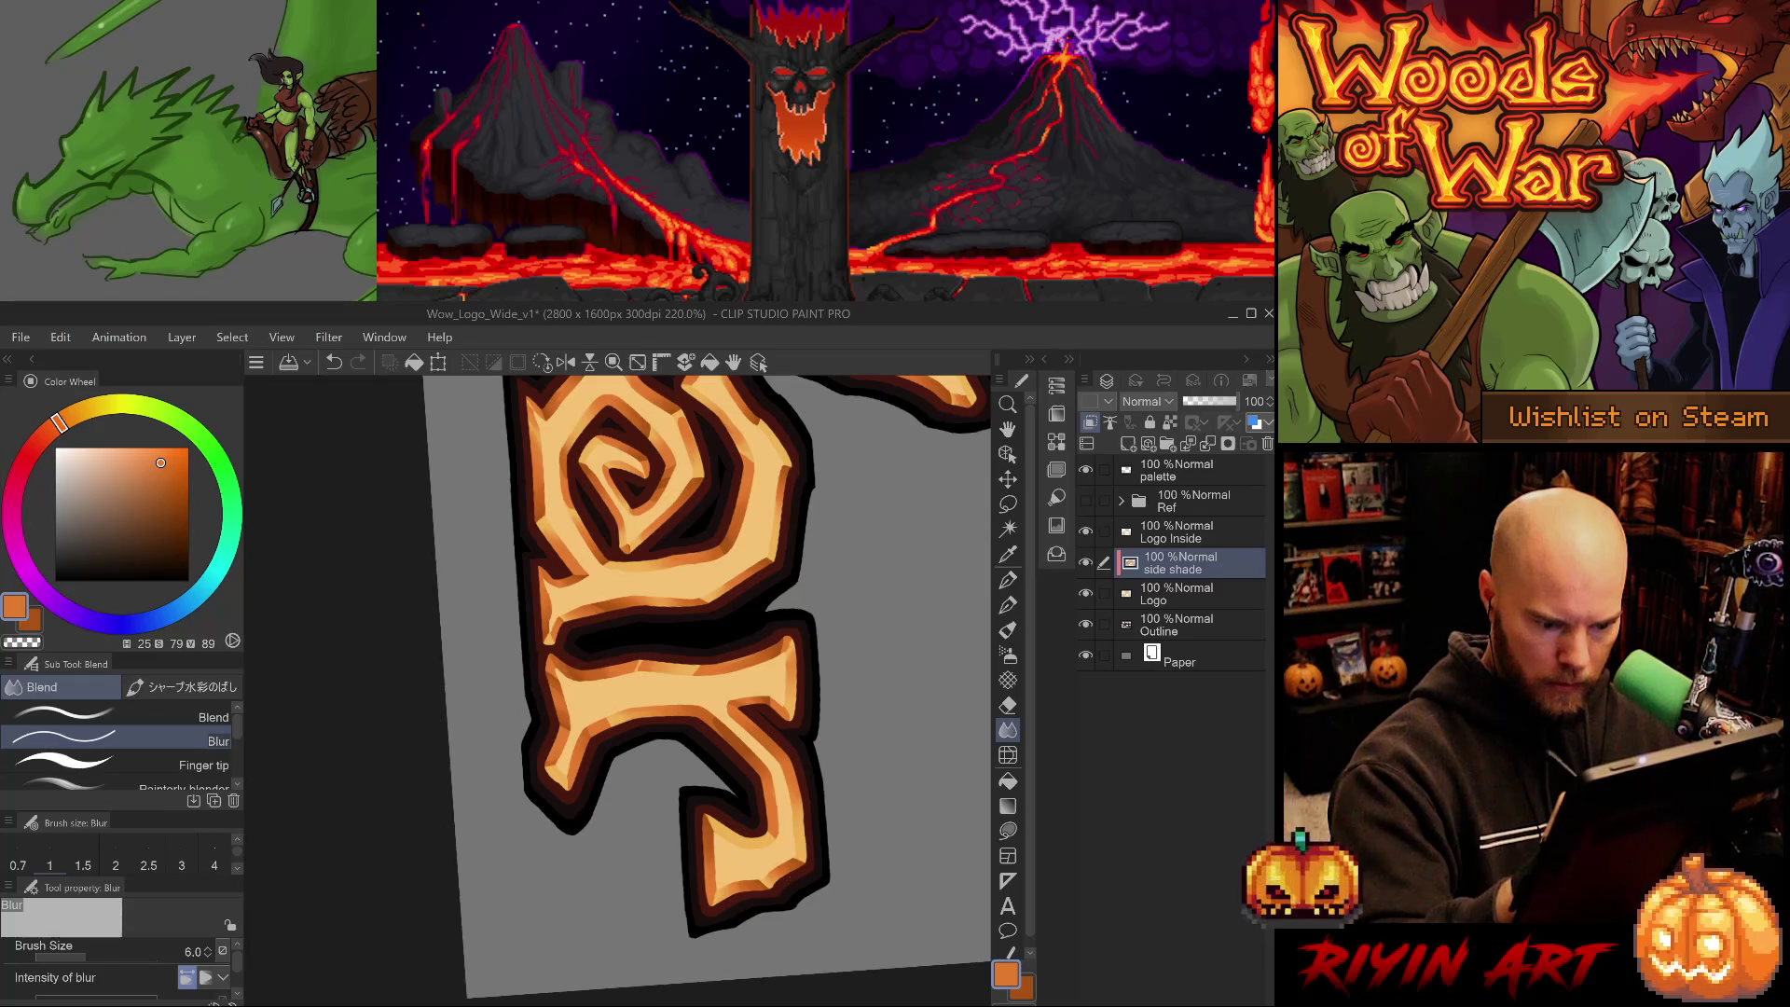
# - Zoom in and out on the shading and switch to the Blend sub tool
pyautogui.scroll(-2, 763, 823)
pyautogui.scroll(-3, 791, 684)
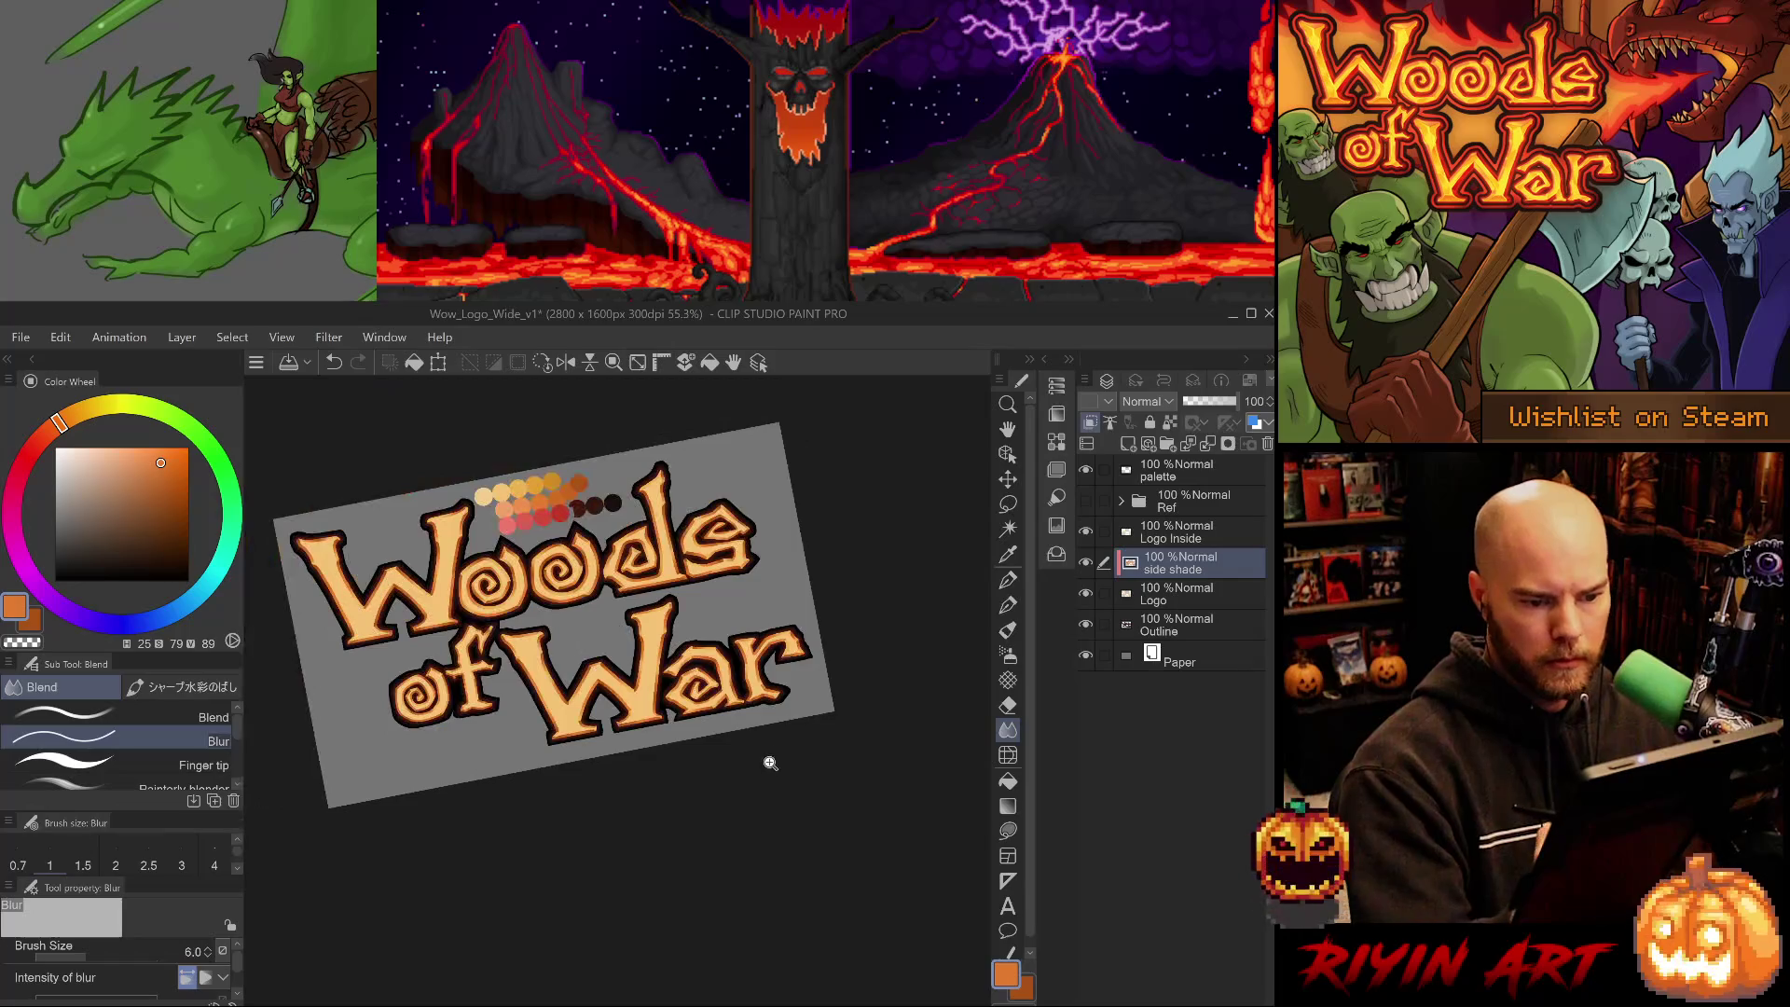
pyautogui.scroll(2, 800, 674)
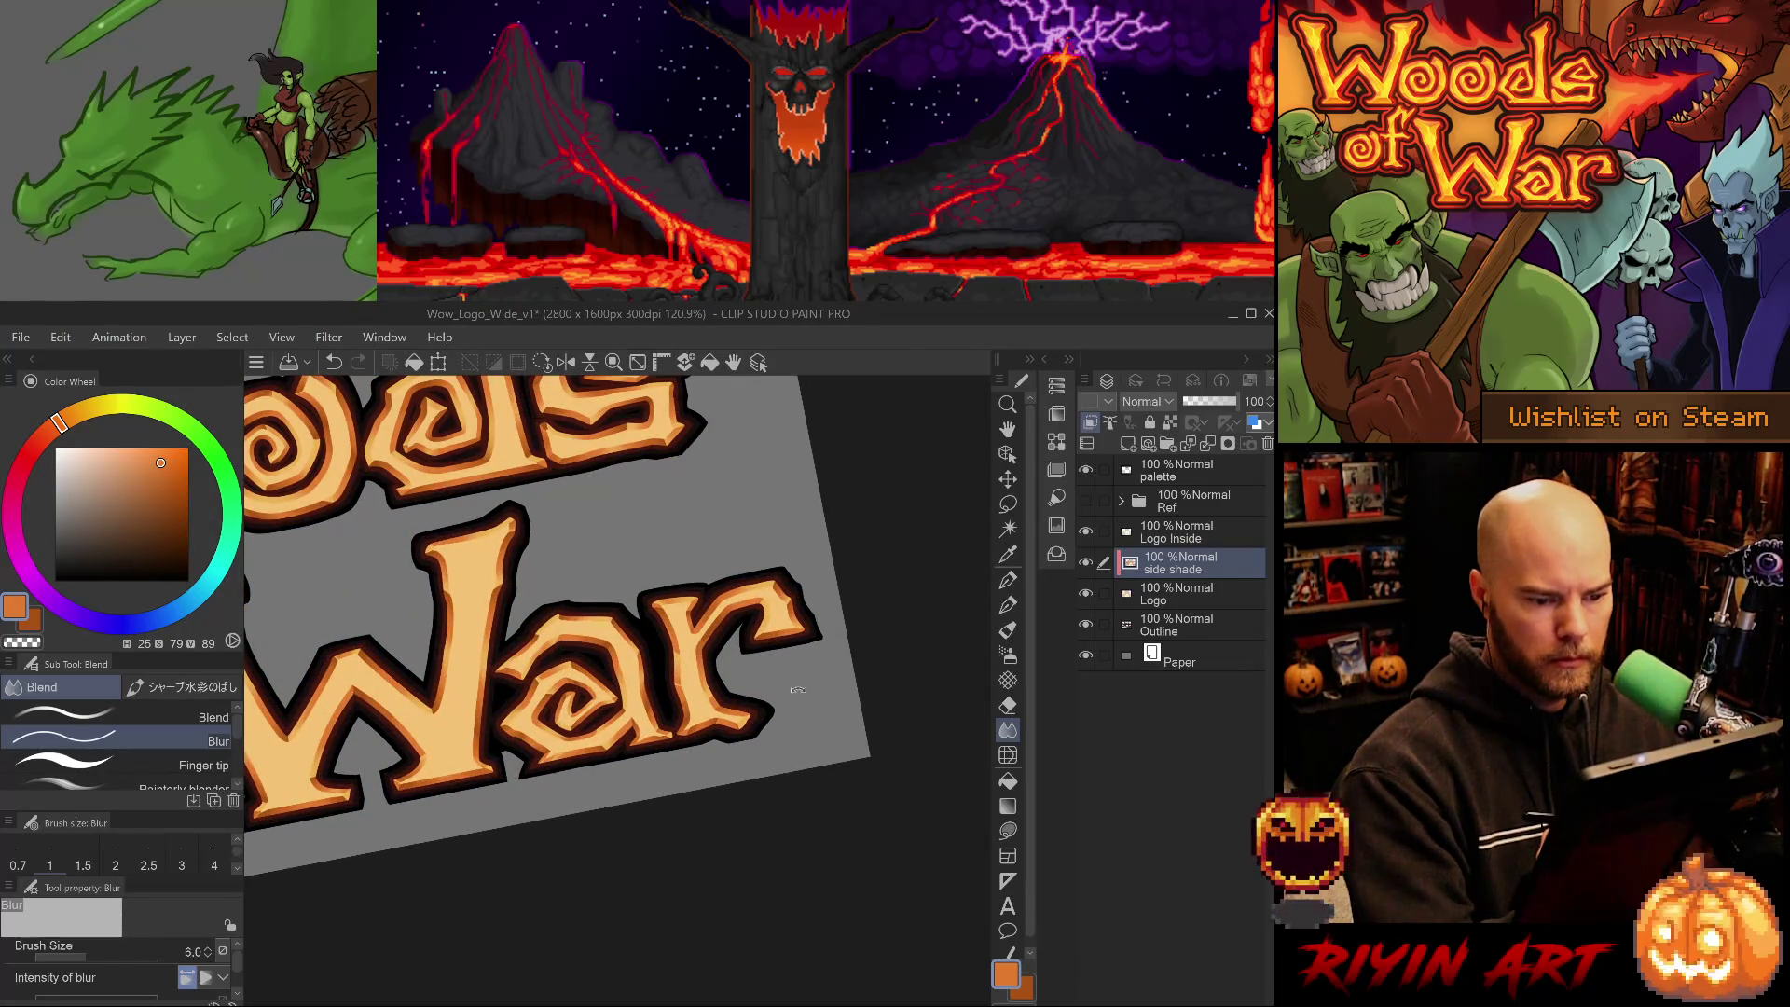
pyautogui.scroll(-4, 797, 699)
pyautogui.scroll(2, 795, 761)
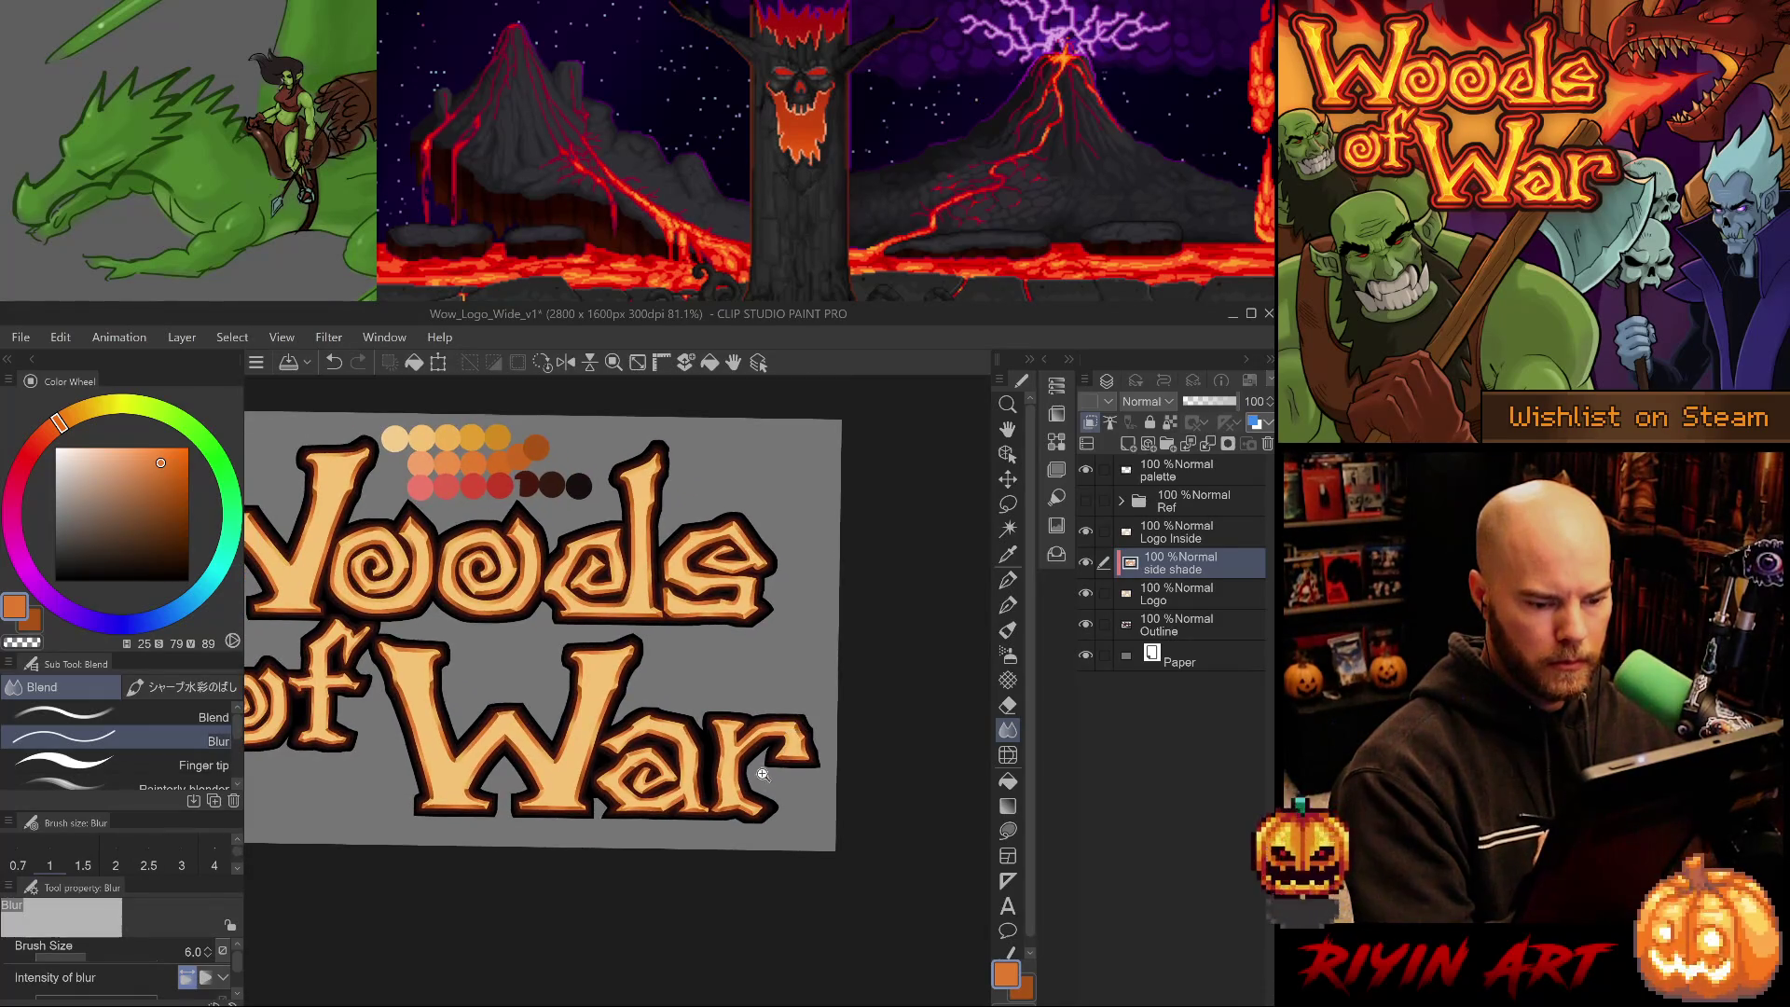
pyautogui.scroll(8, 788, 734)
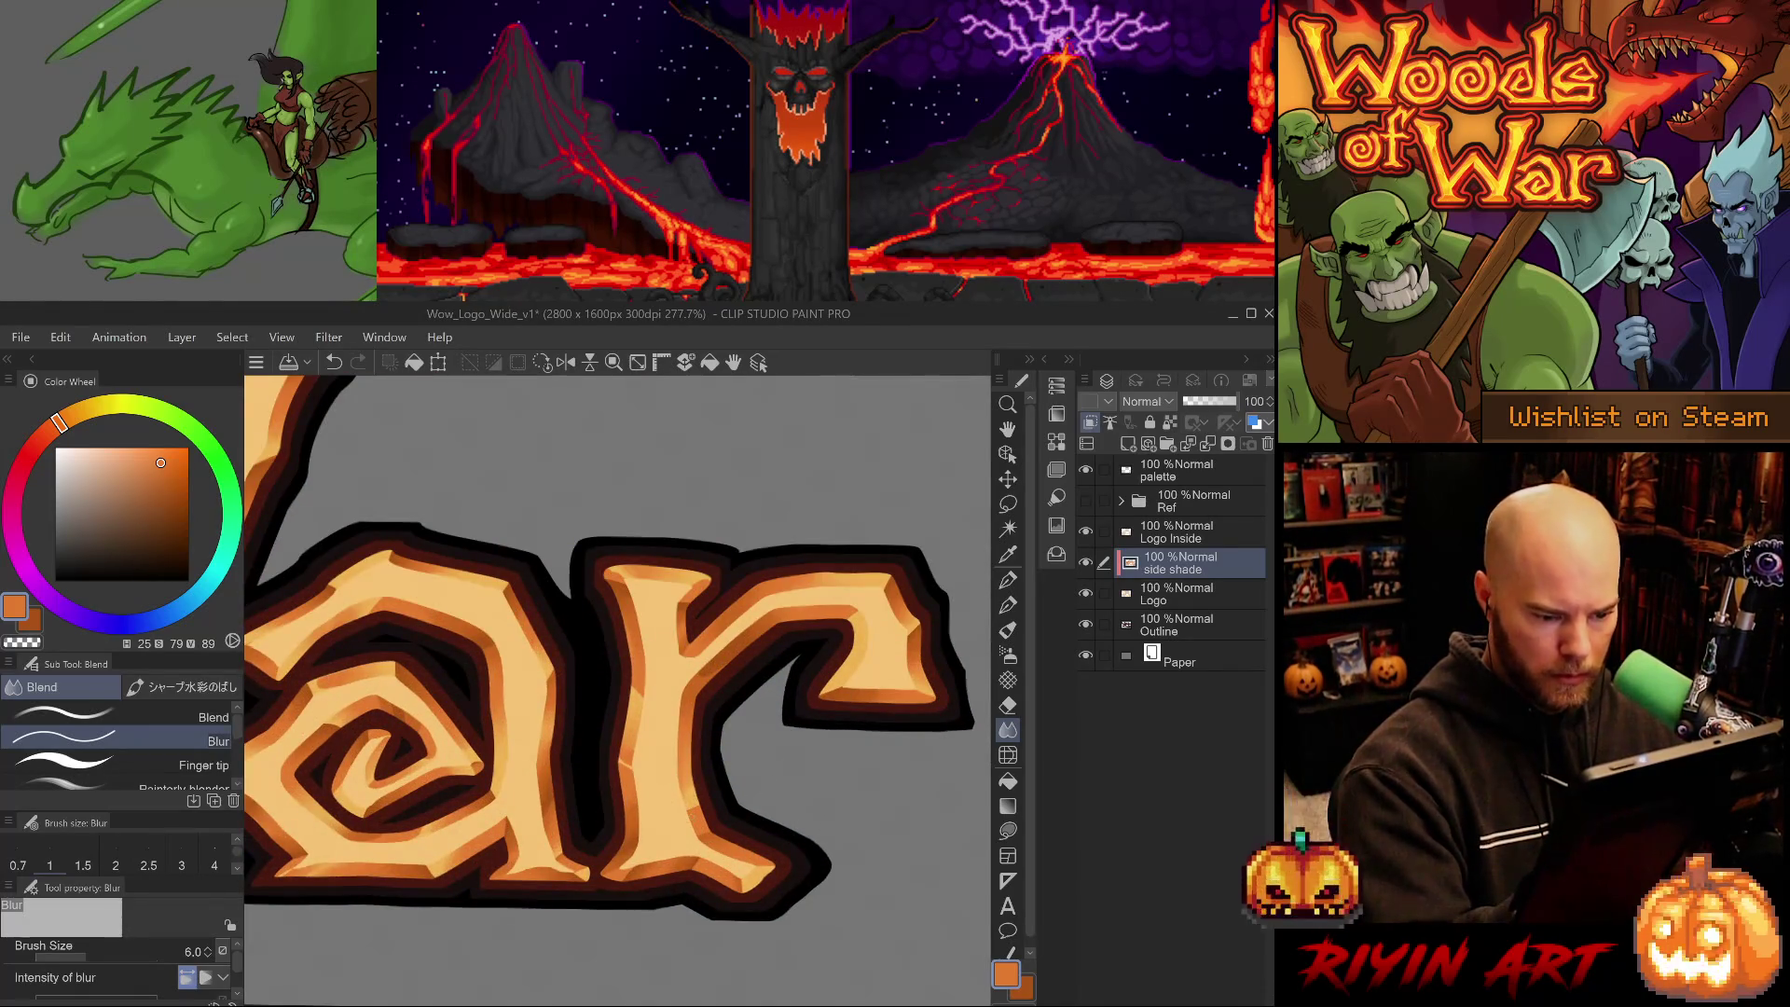
pyautogui.click(112, 716)
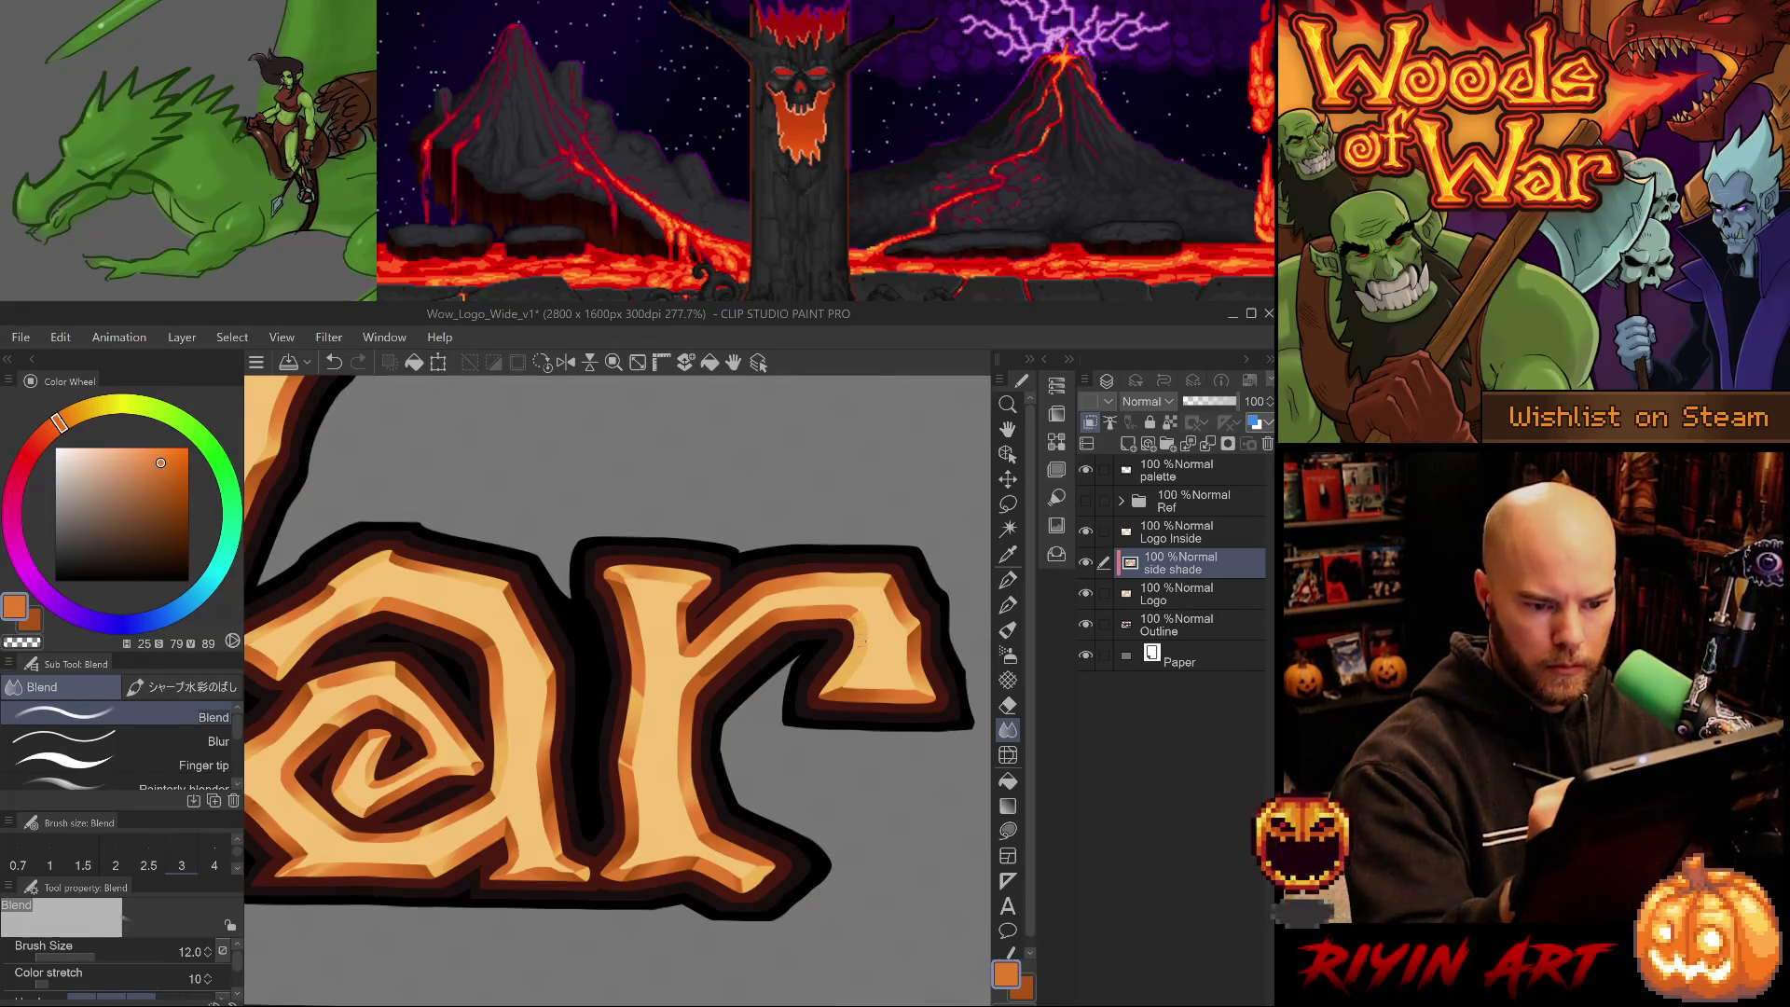
# - Fit the whole logo to the window repeatedly to judge the shading
pyautogui.hotkey('ctrl', '0')
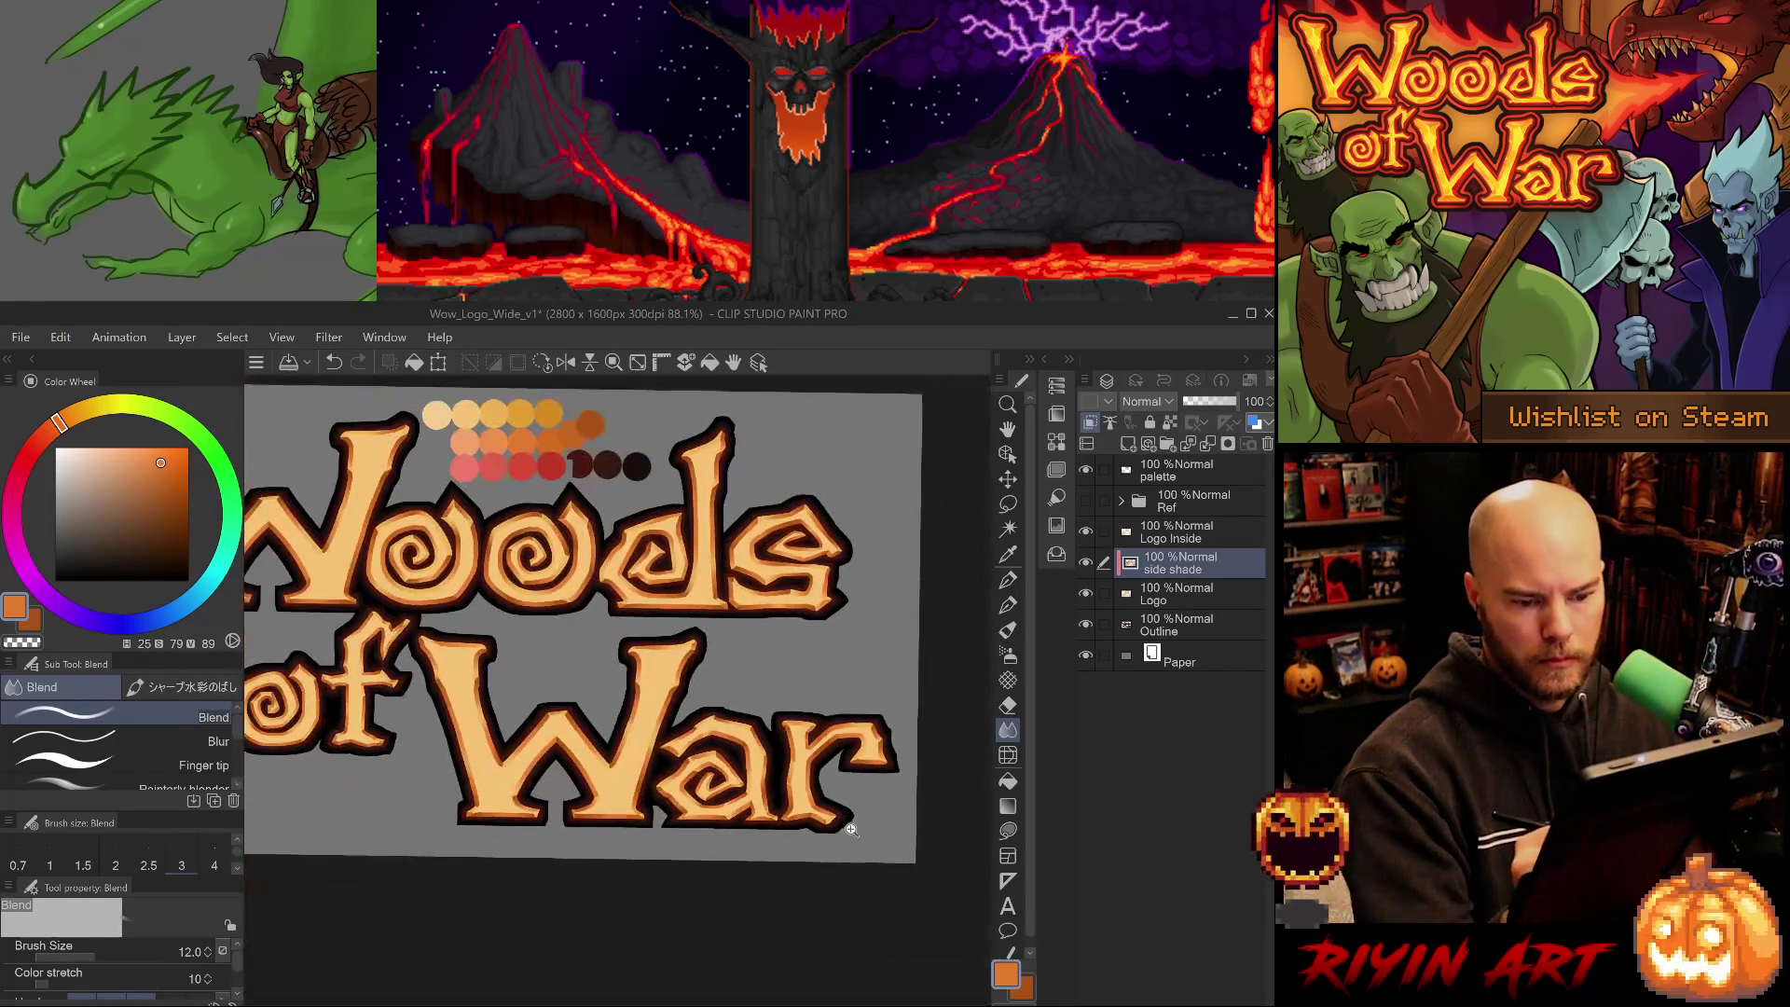
pyautogui.scroll(3, 865, 784)
pyautogui.scroll(2, 783, 738)
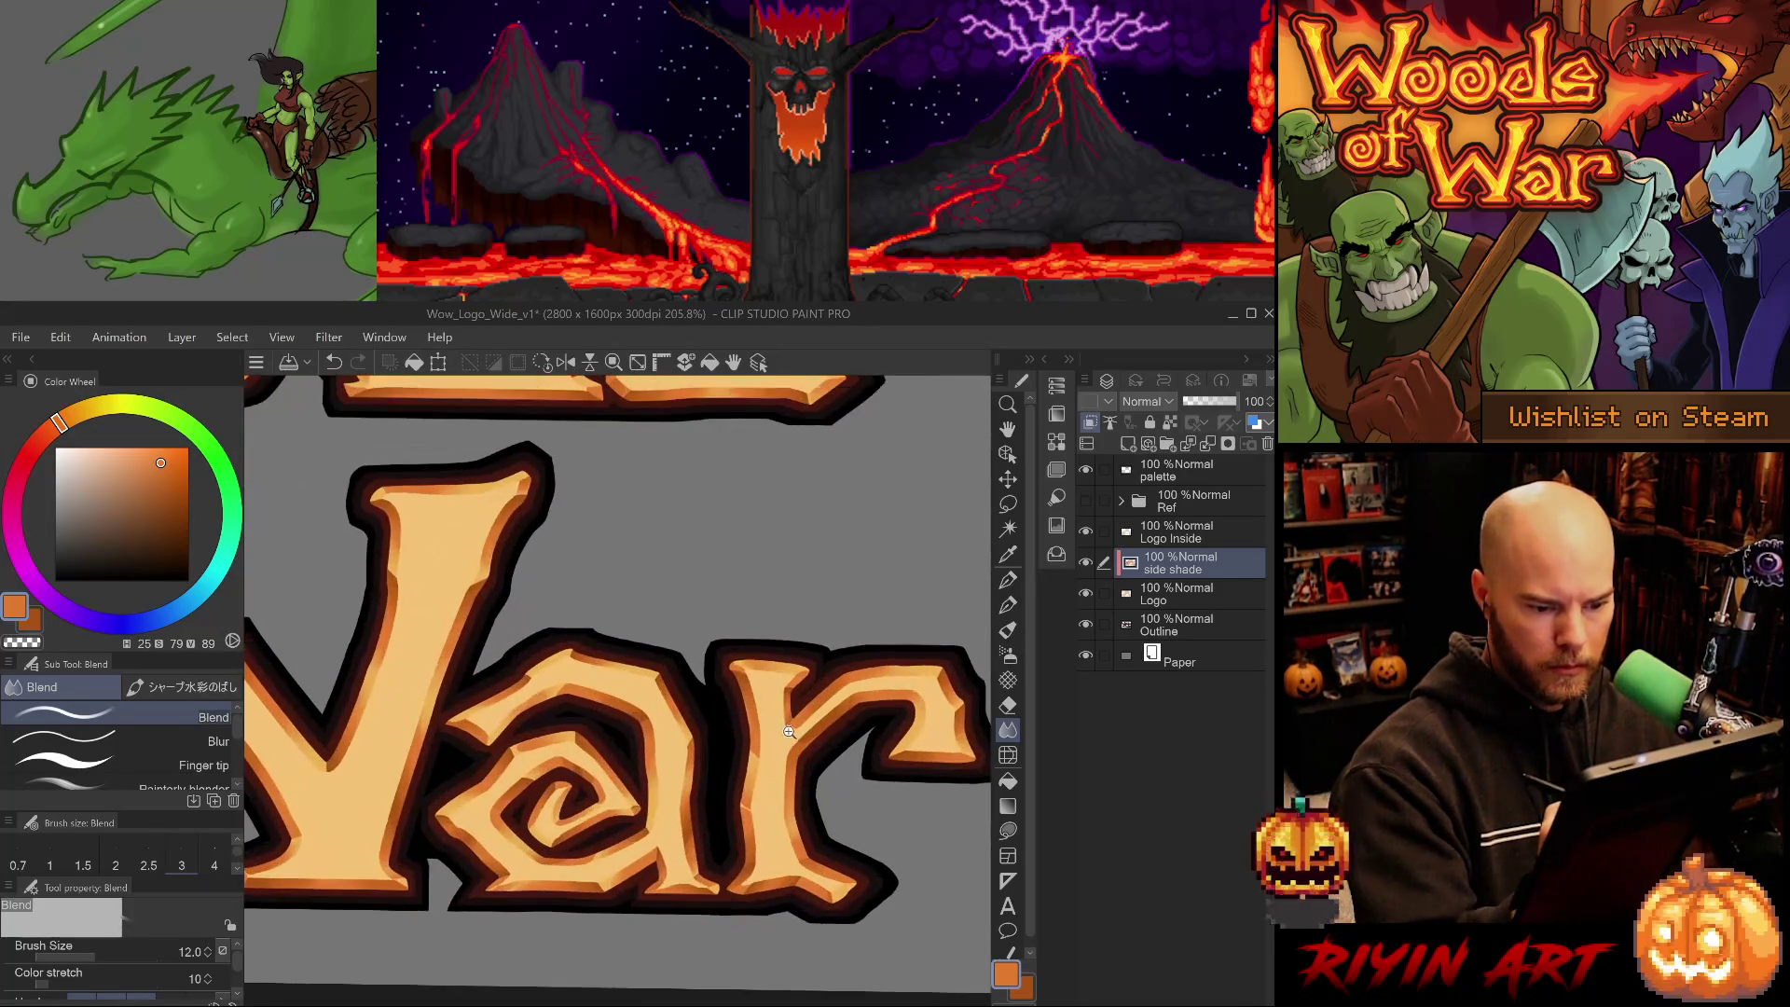
pyautogui.hotkey('ctrl', '0')
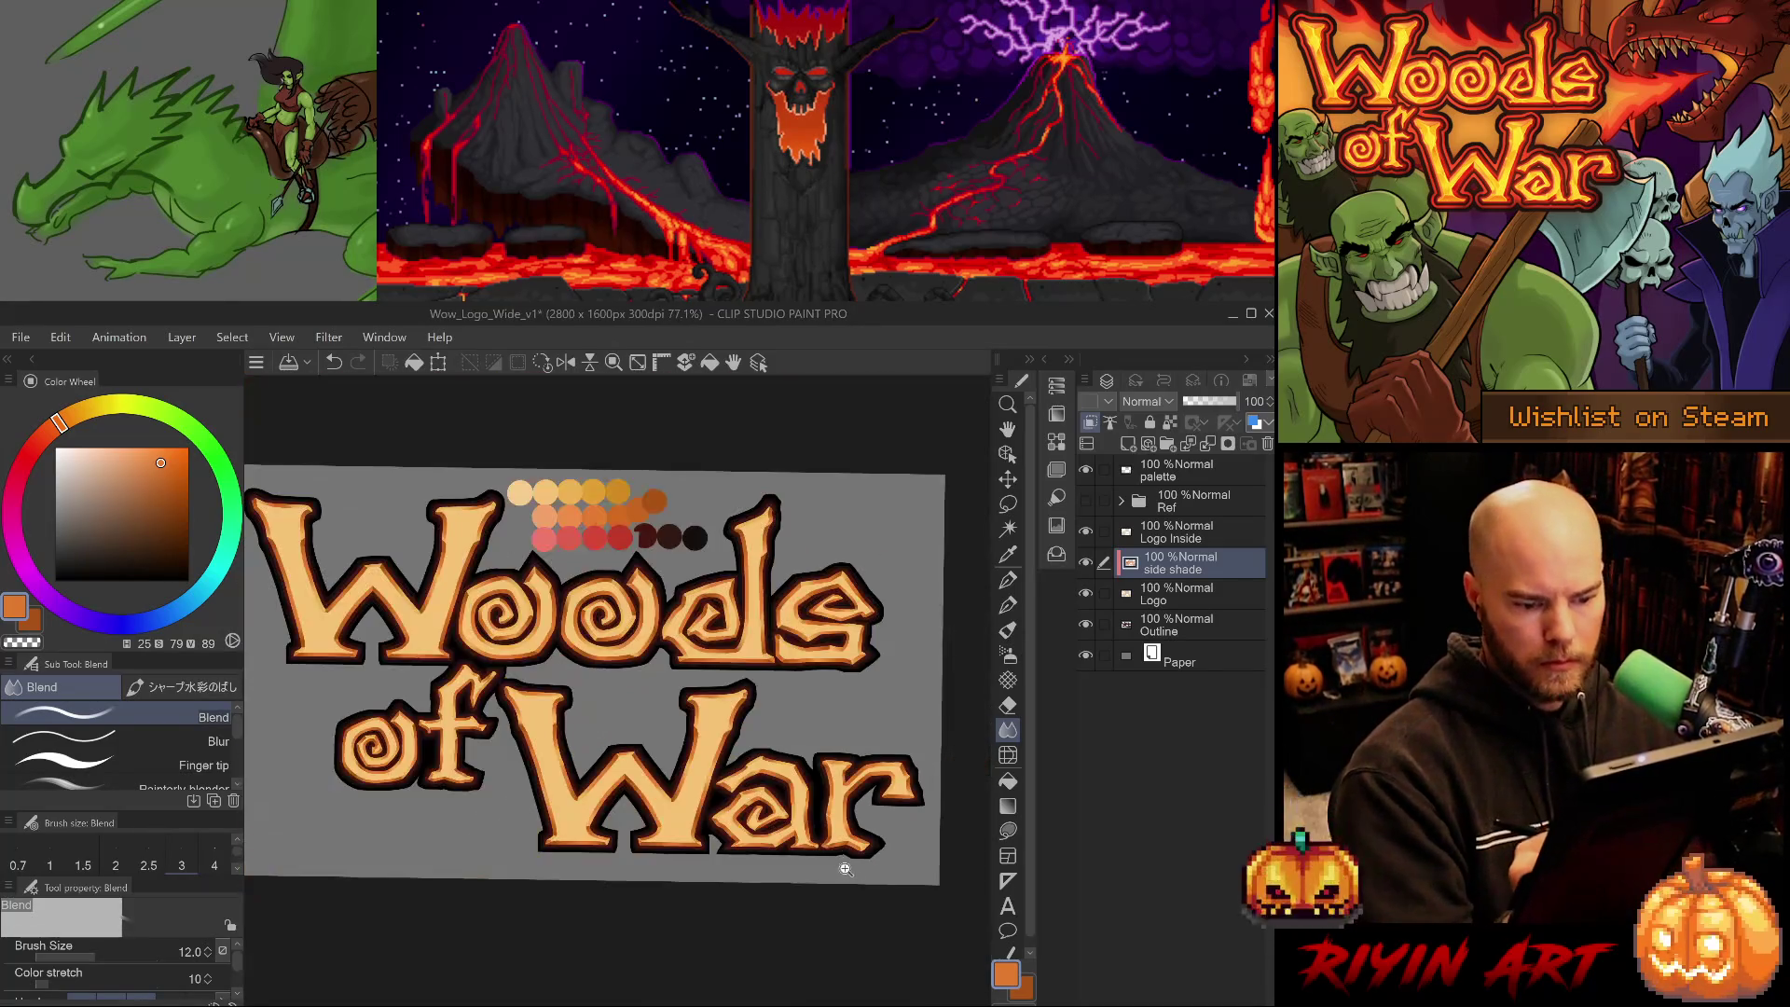
pyautogui.scroll(2, 886, 835)
pyautogui.moveTo(885, 835); pyautogui.dragTo(842, 830)
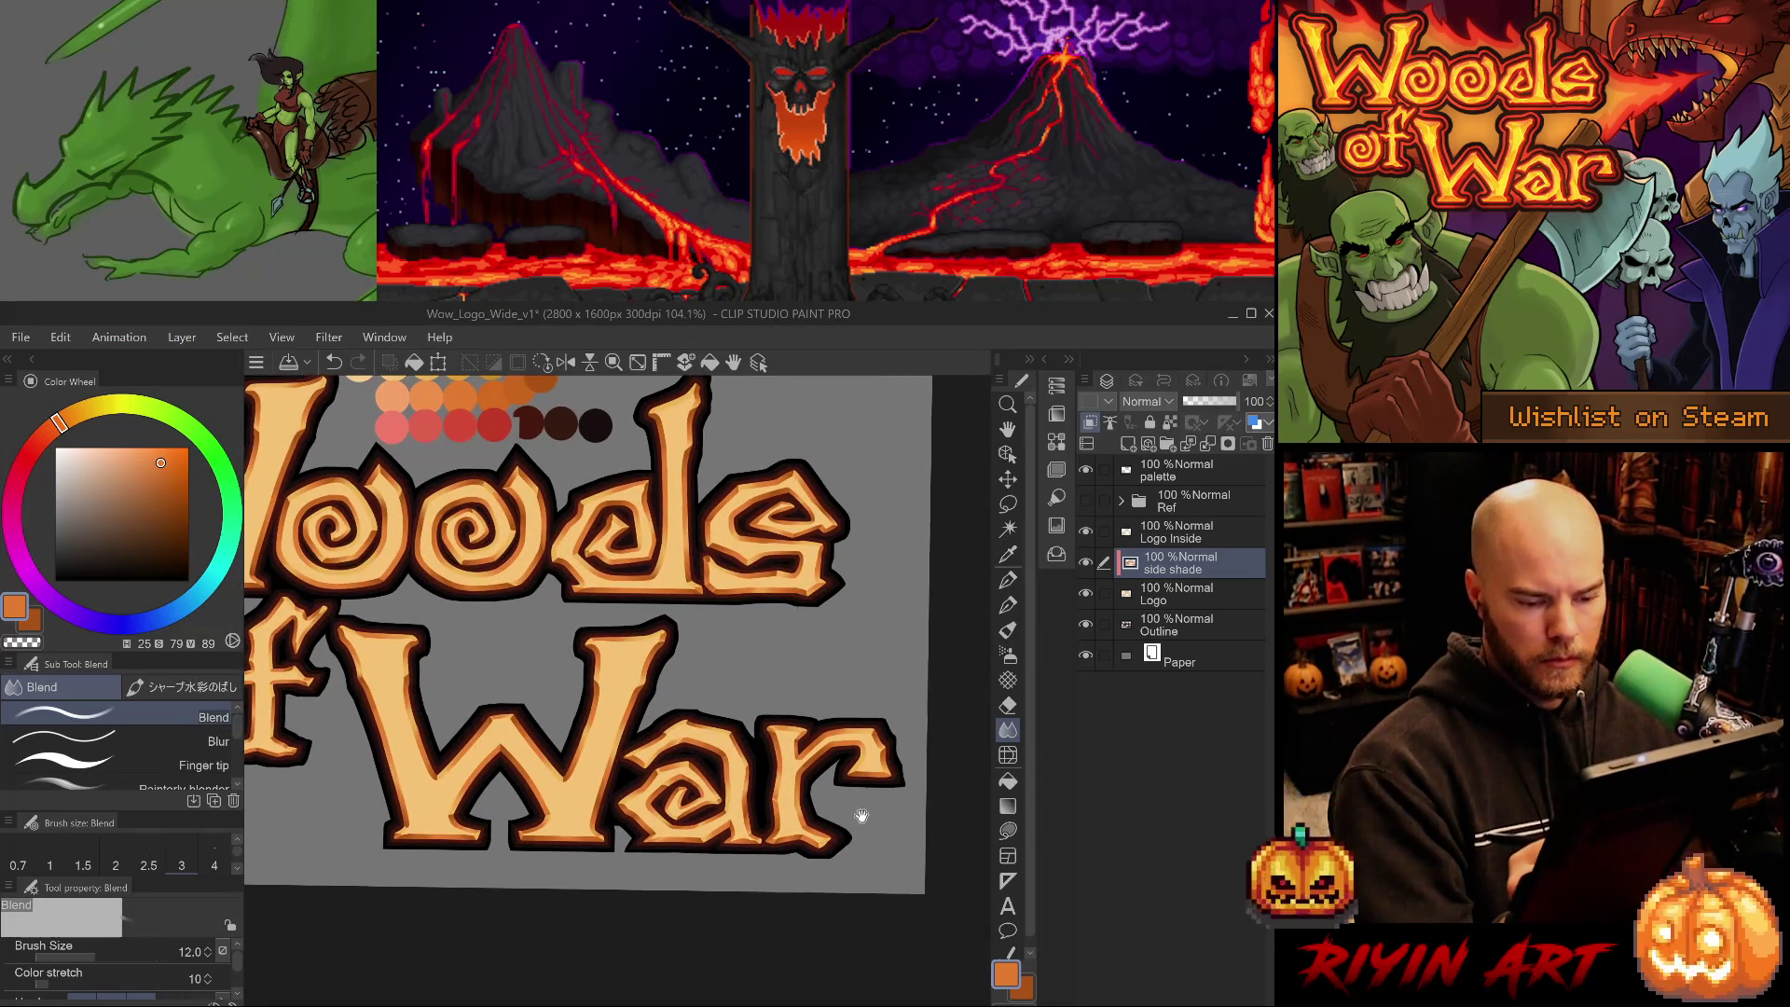
pyautogui.scroll(5, 783, 781)
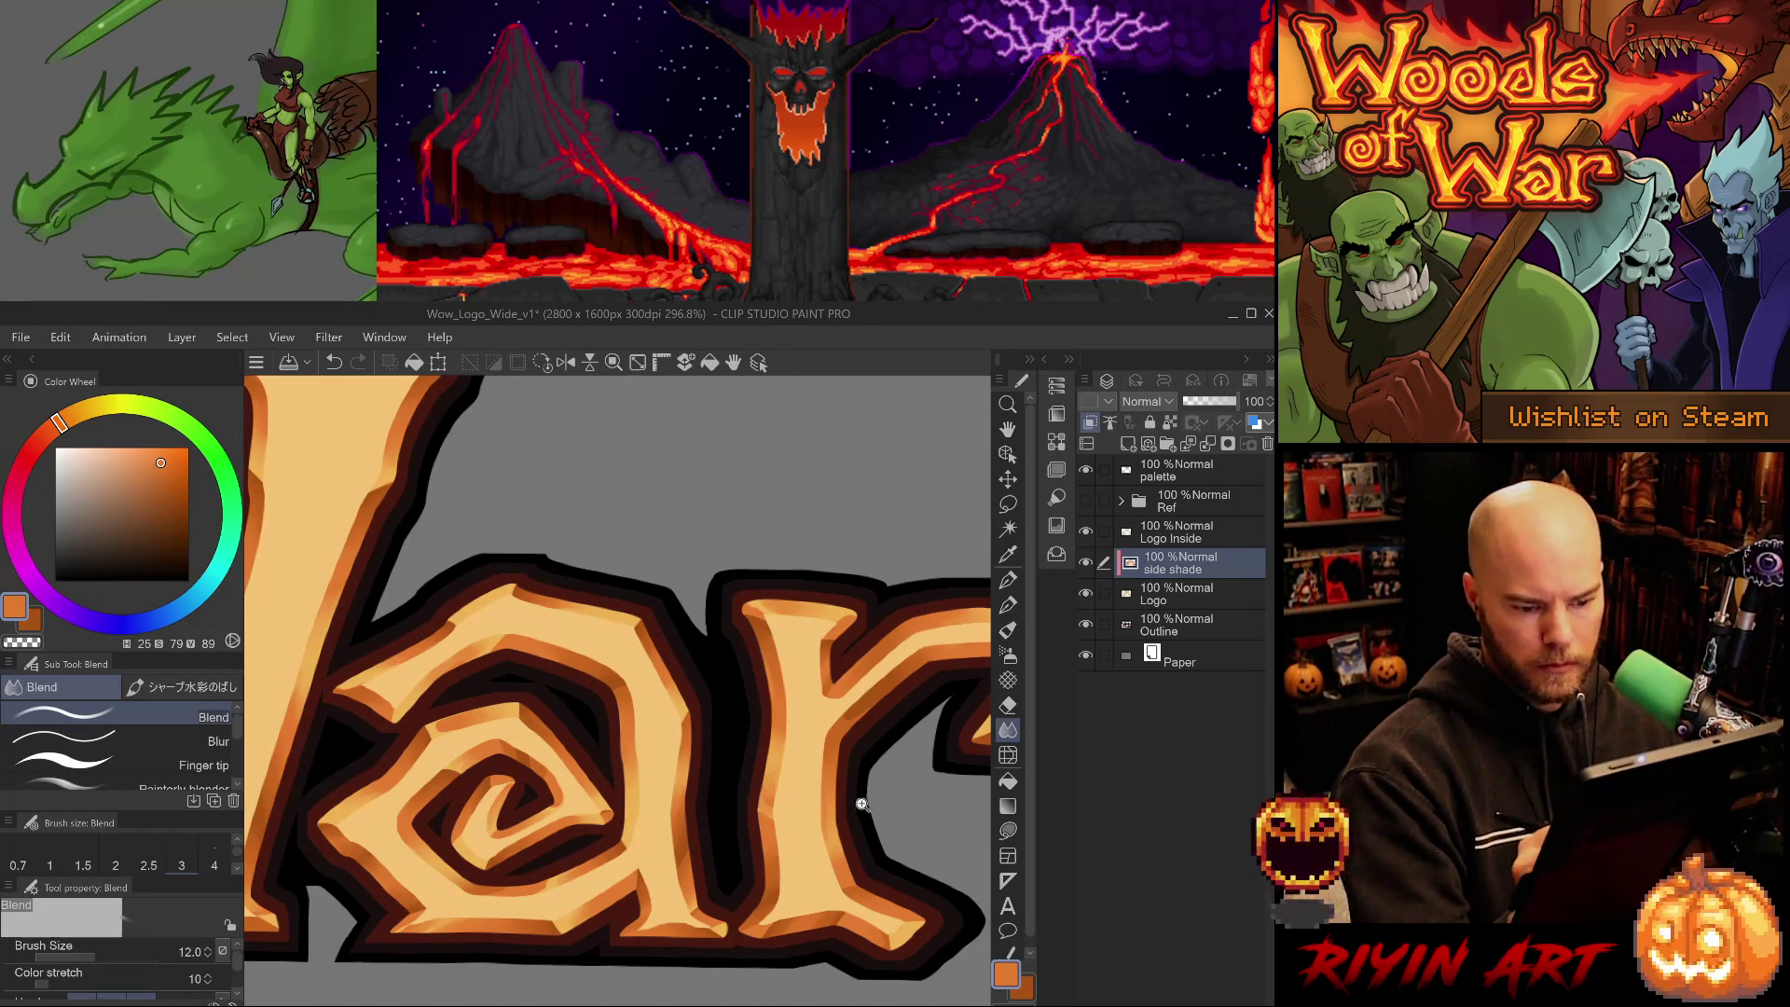
pyautogui.hotkey('ctrl', '0')
# - Inspect the 'ar' of War up close, then save and reset the canvas view
pyautogui.scroll(2, 876, 839)
pyautogui.moveTo(898, 819); pyautogui.dragTo(844, 836)
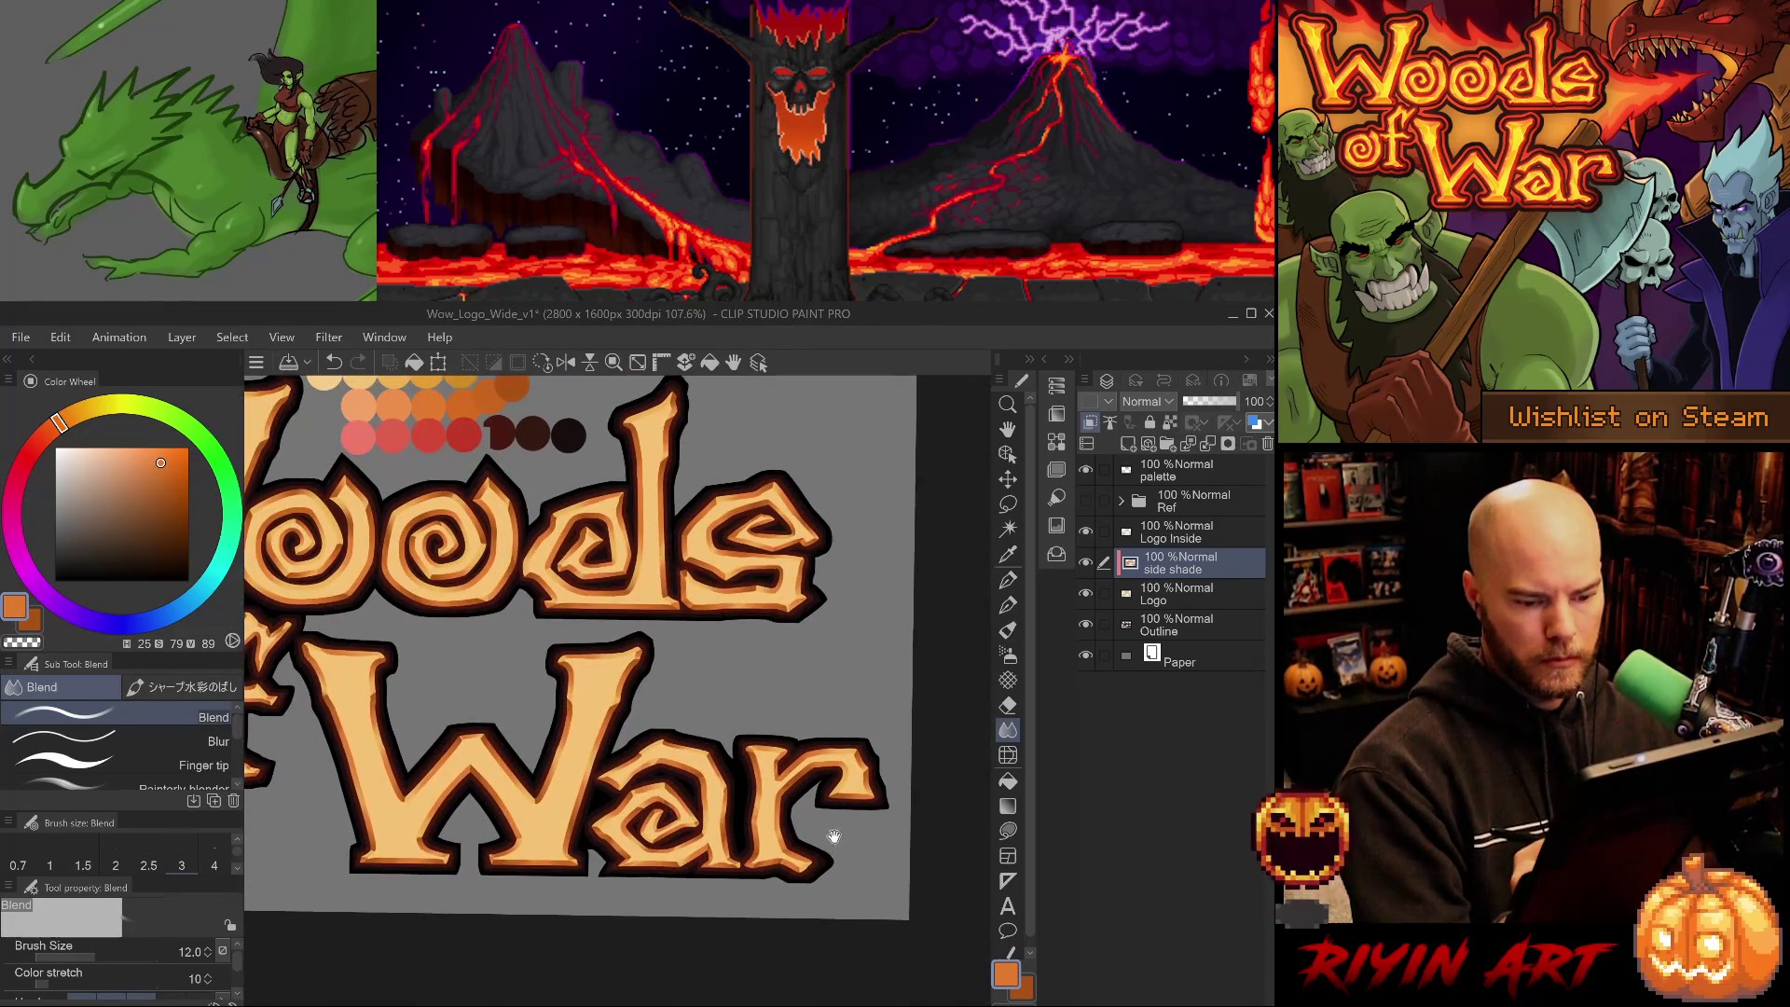
pyautogui.scroll(6, 839, 836)
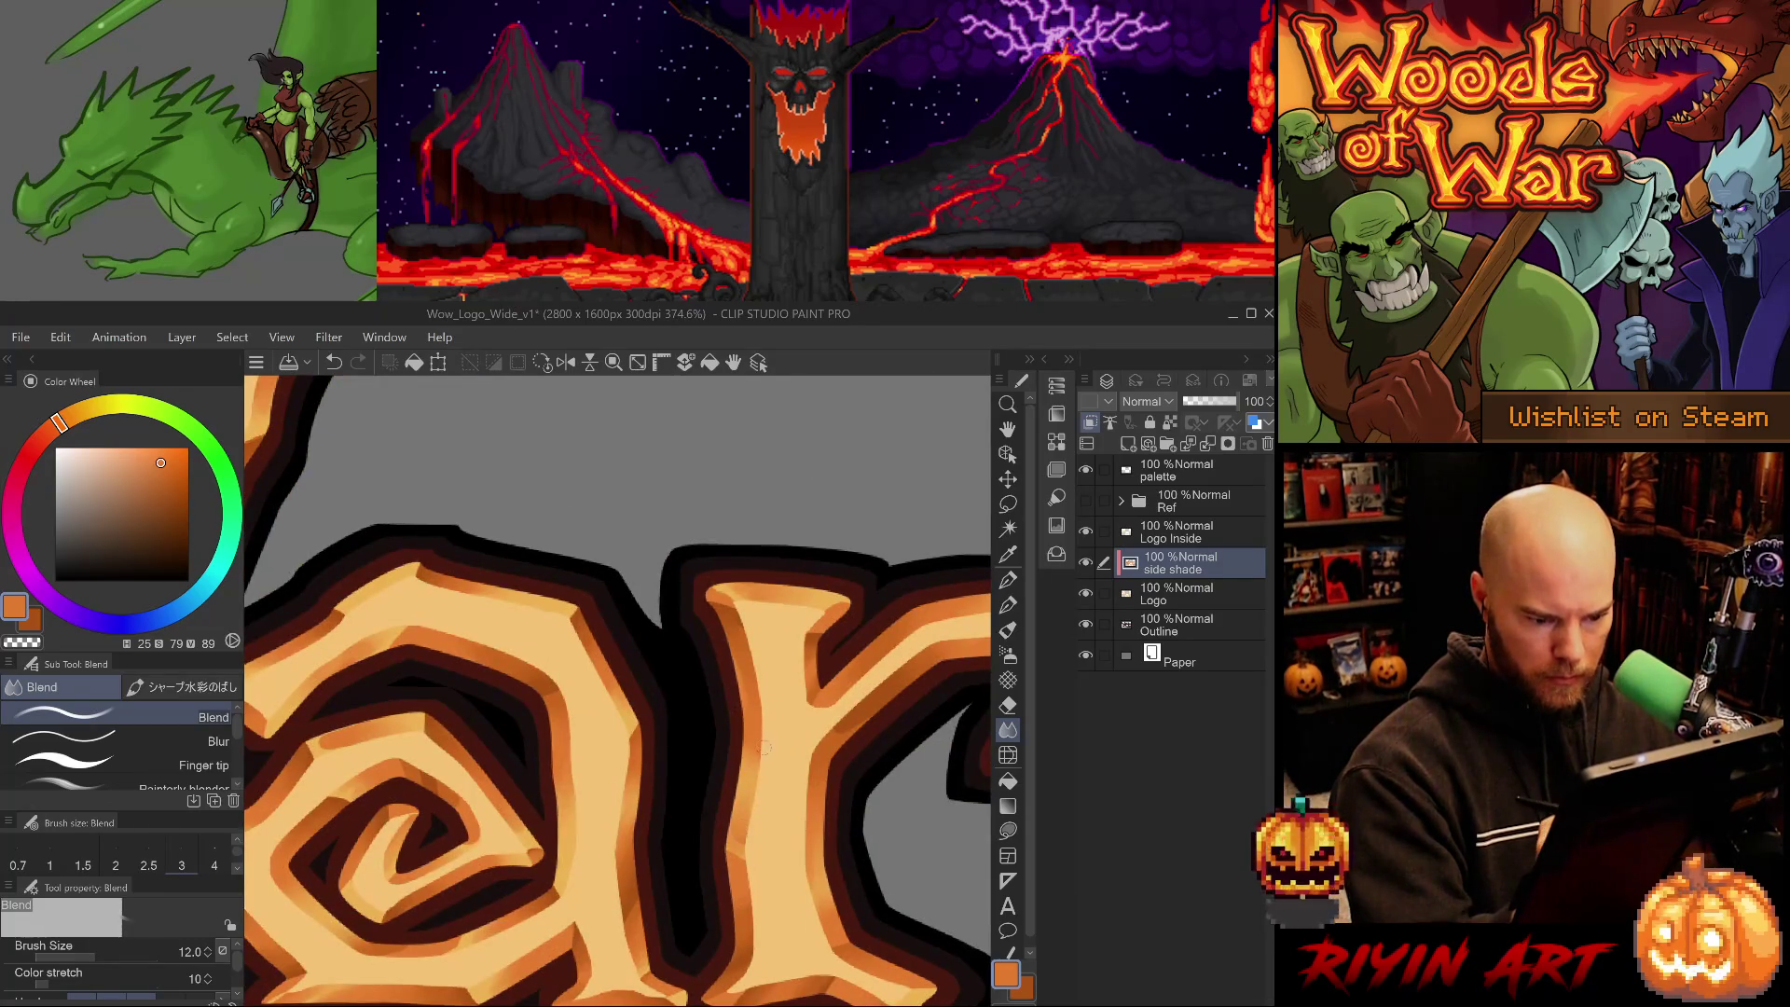
pyautogui.scroll(-6, 800, 786)
pyautogui.moveTo(844, 849); pyautogui.dragTo(803, 824)
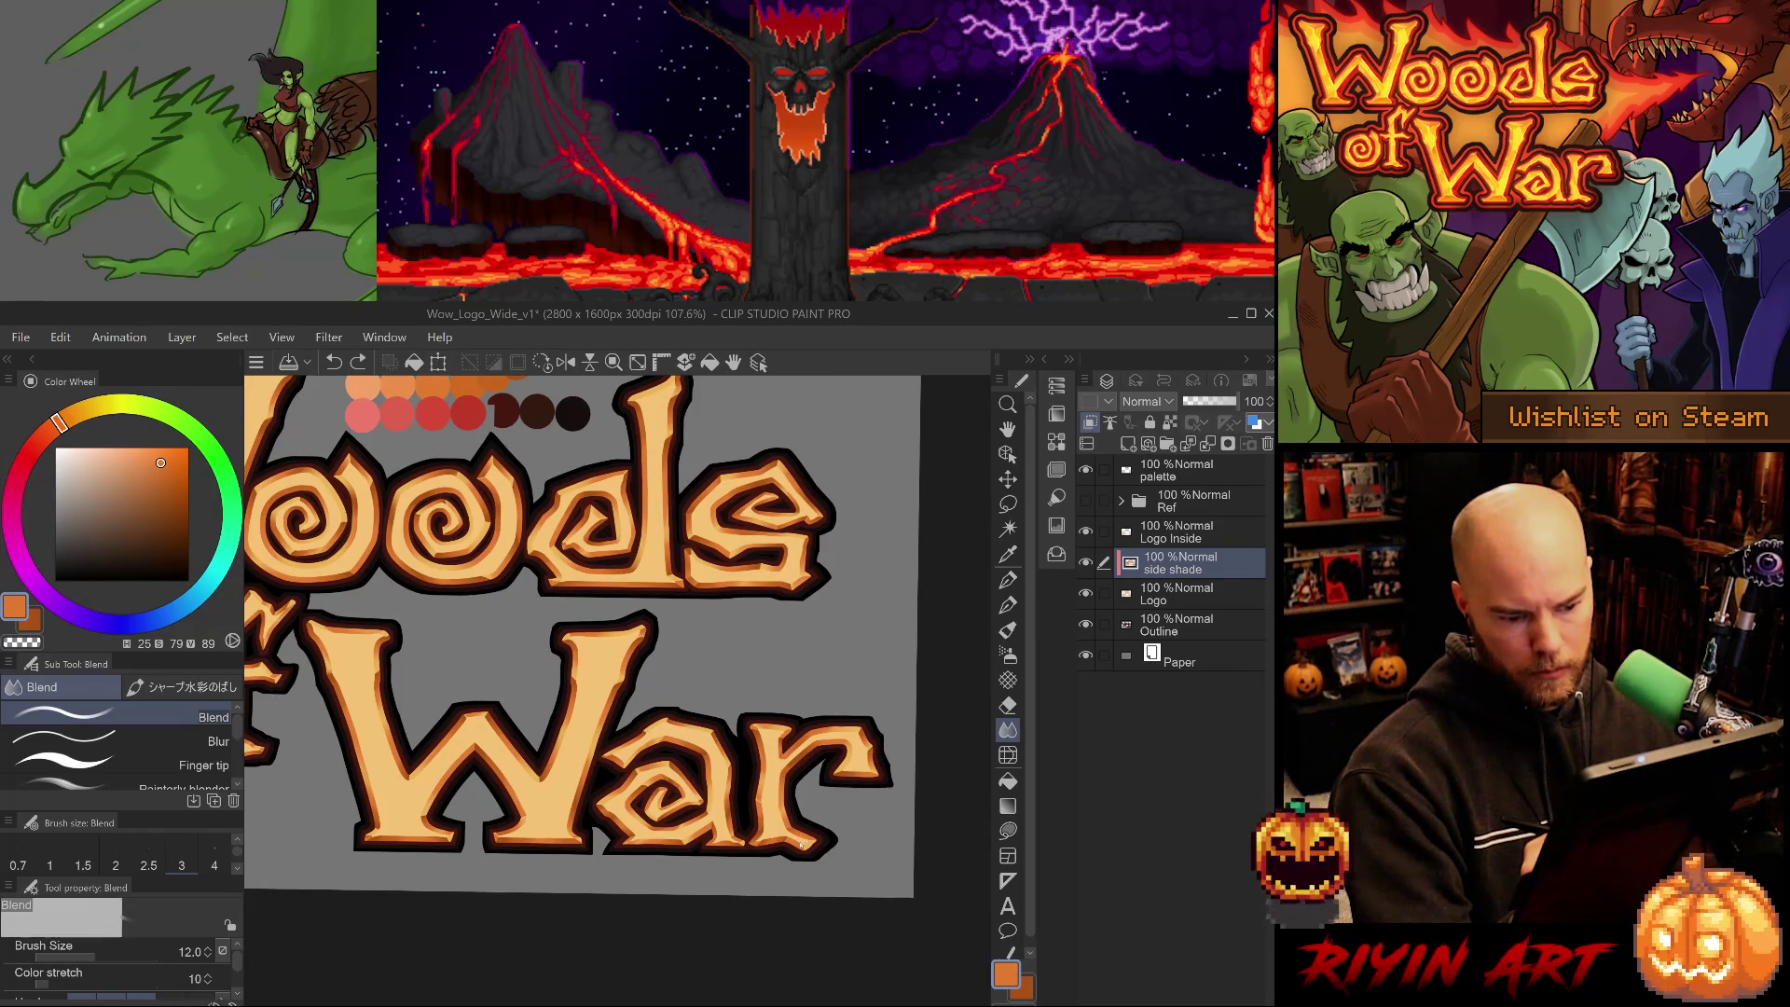
pyautogui.hotkey('ctrl', 's')
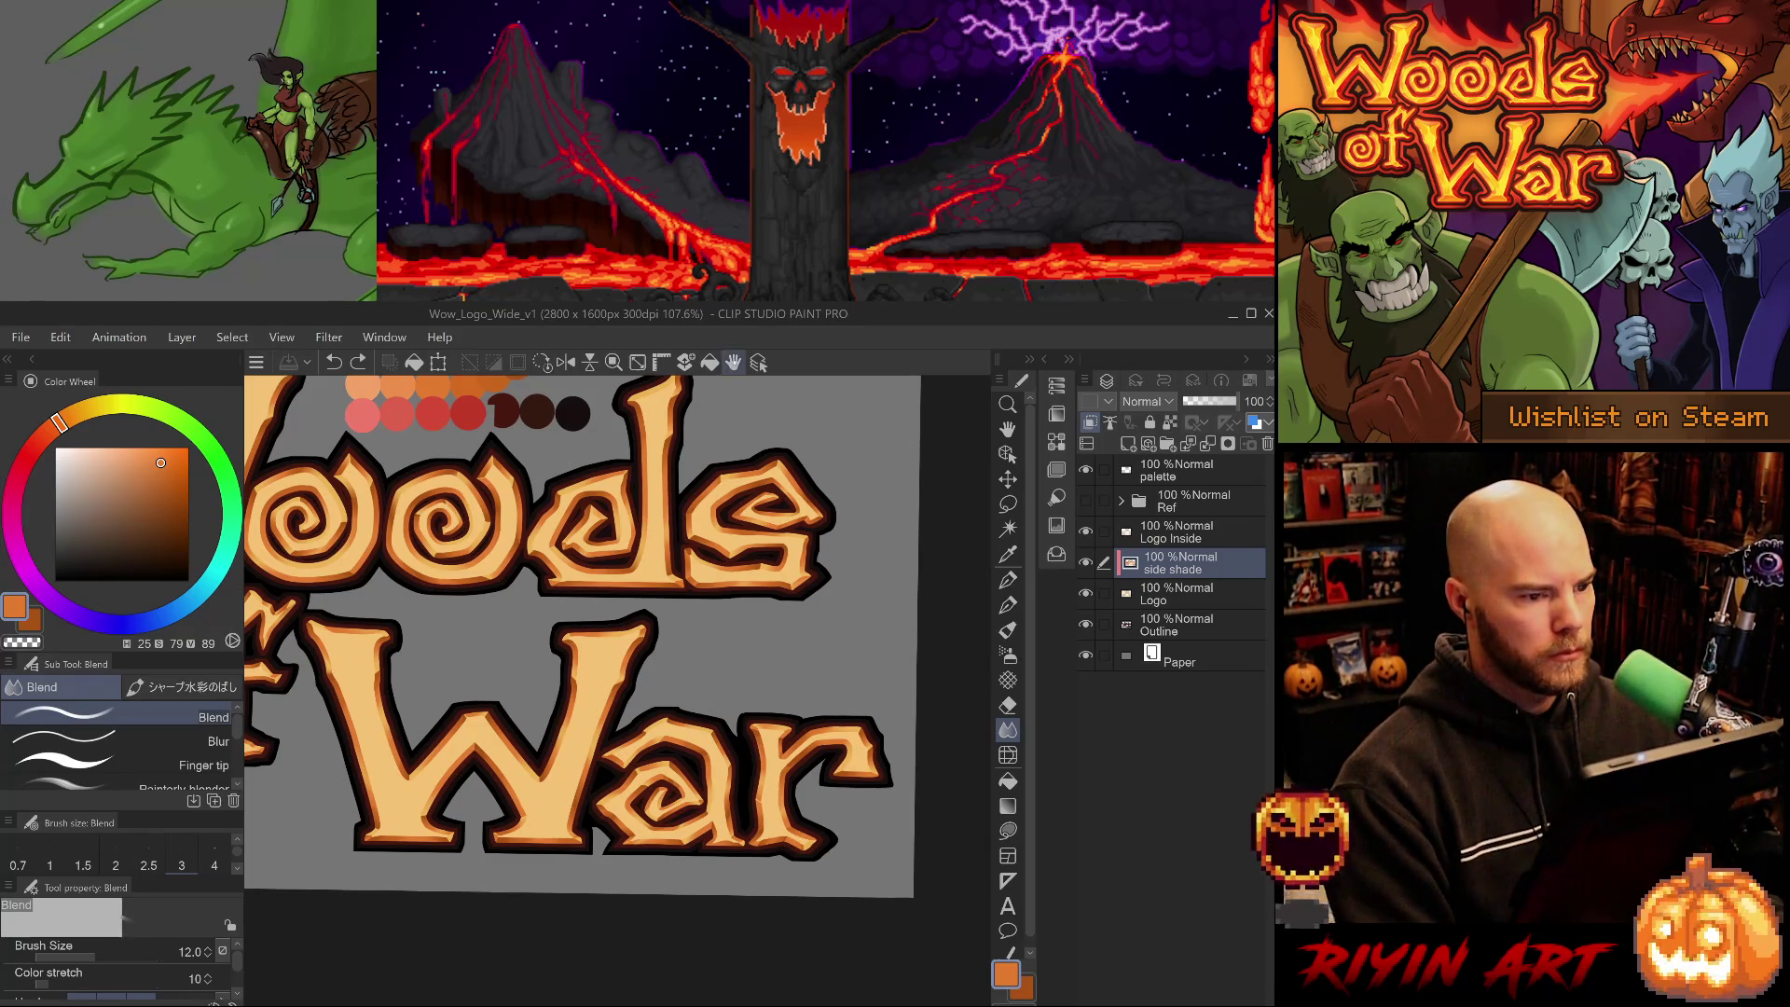
pyautogui.click(541, 361)
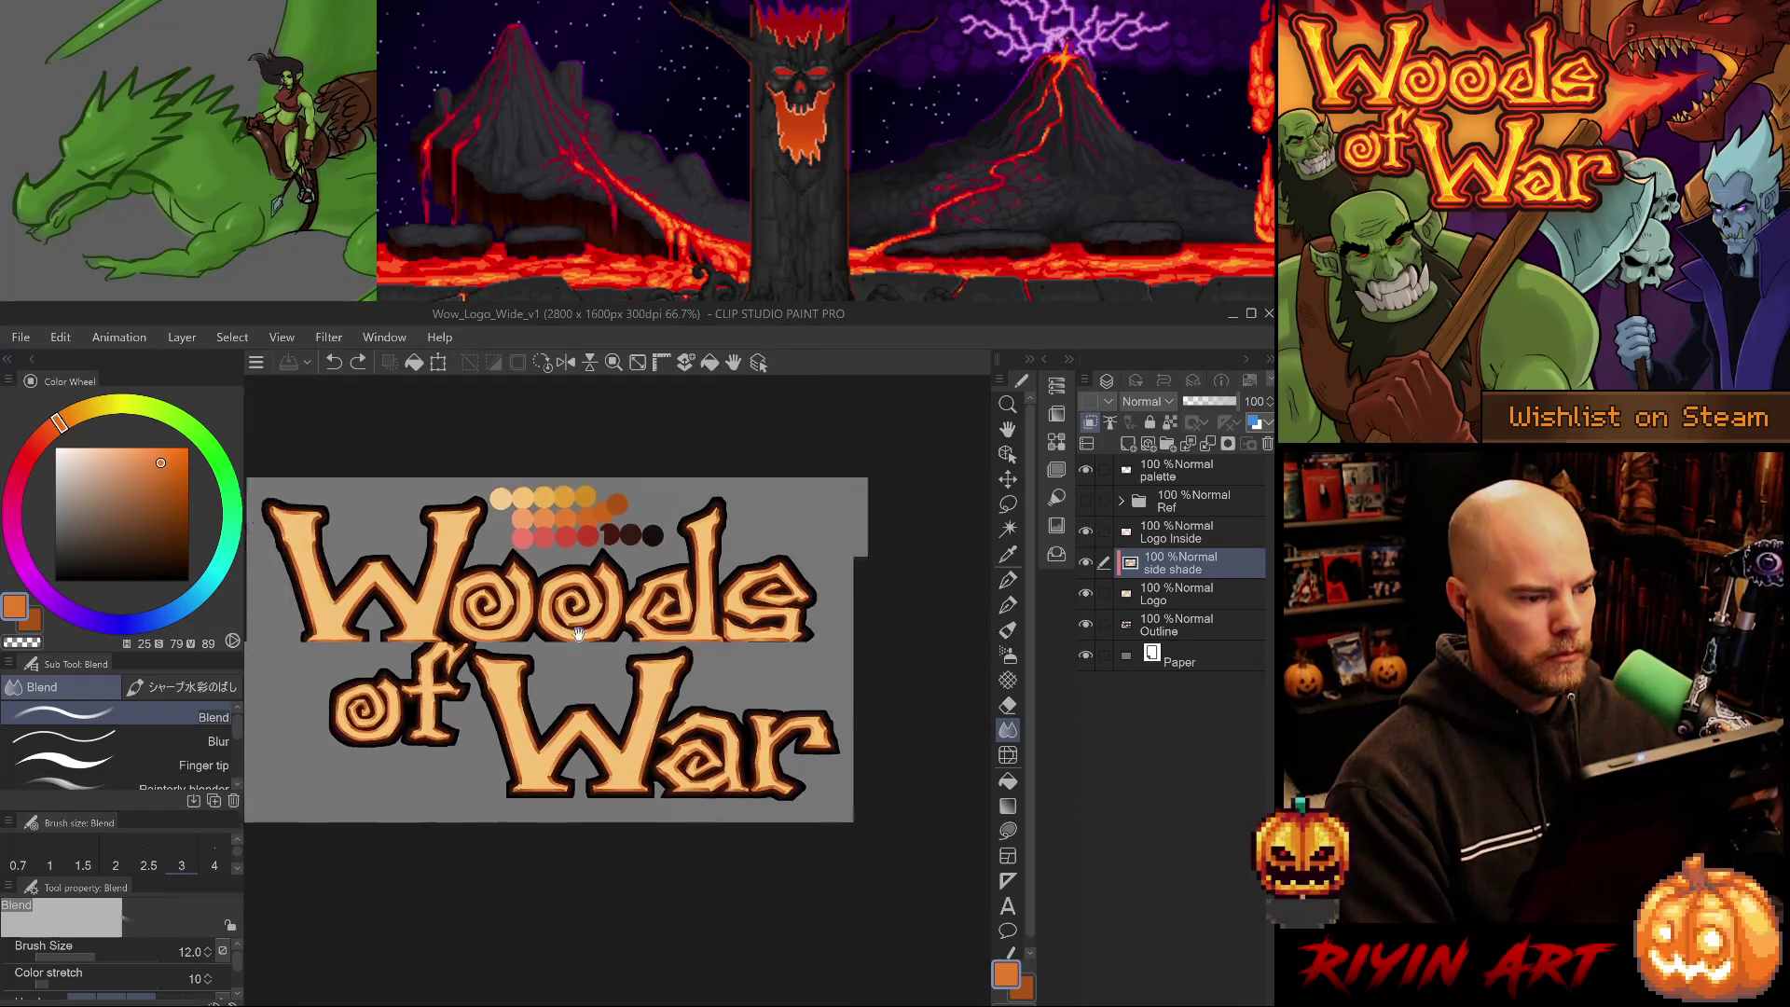
# - Add an 'Inside 1' layer clipped to Logo Inside, save, and switch to the Eyedropper
pyautogui.scroll(1, 581, 703)
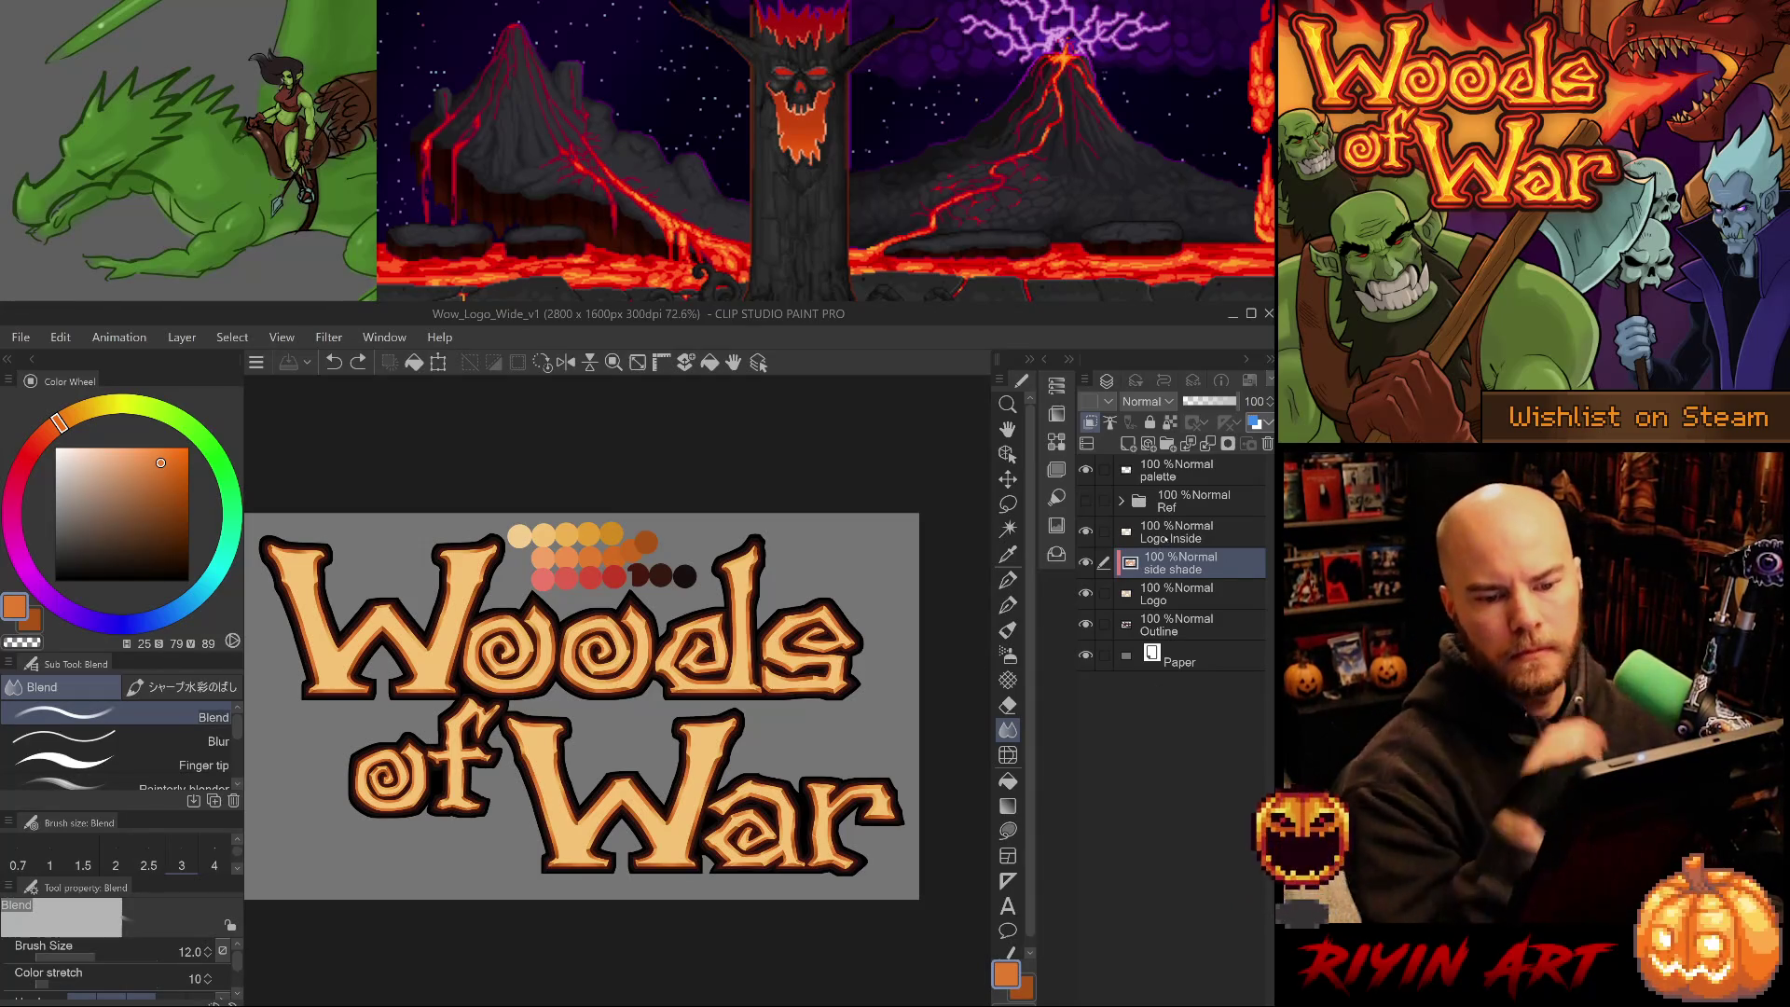
pyautogui.click(1170, 533)
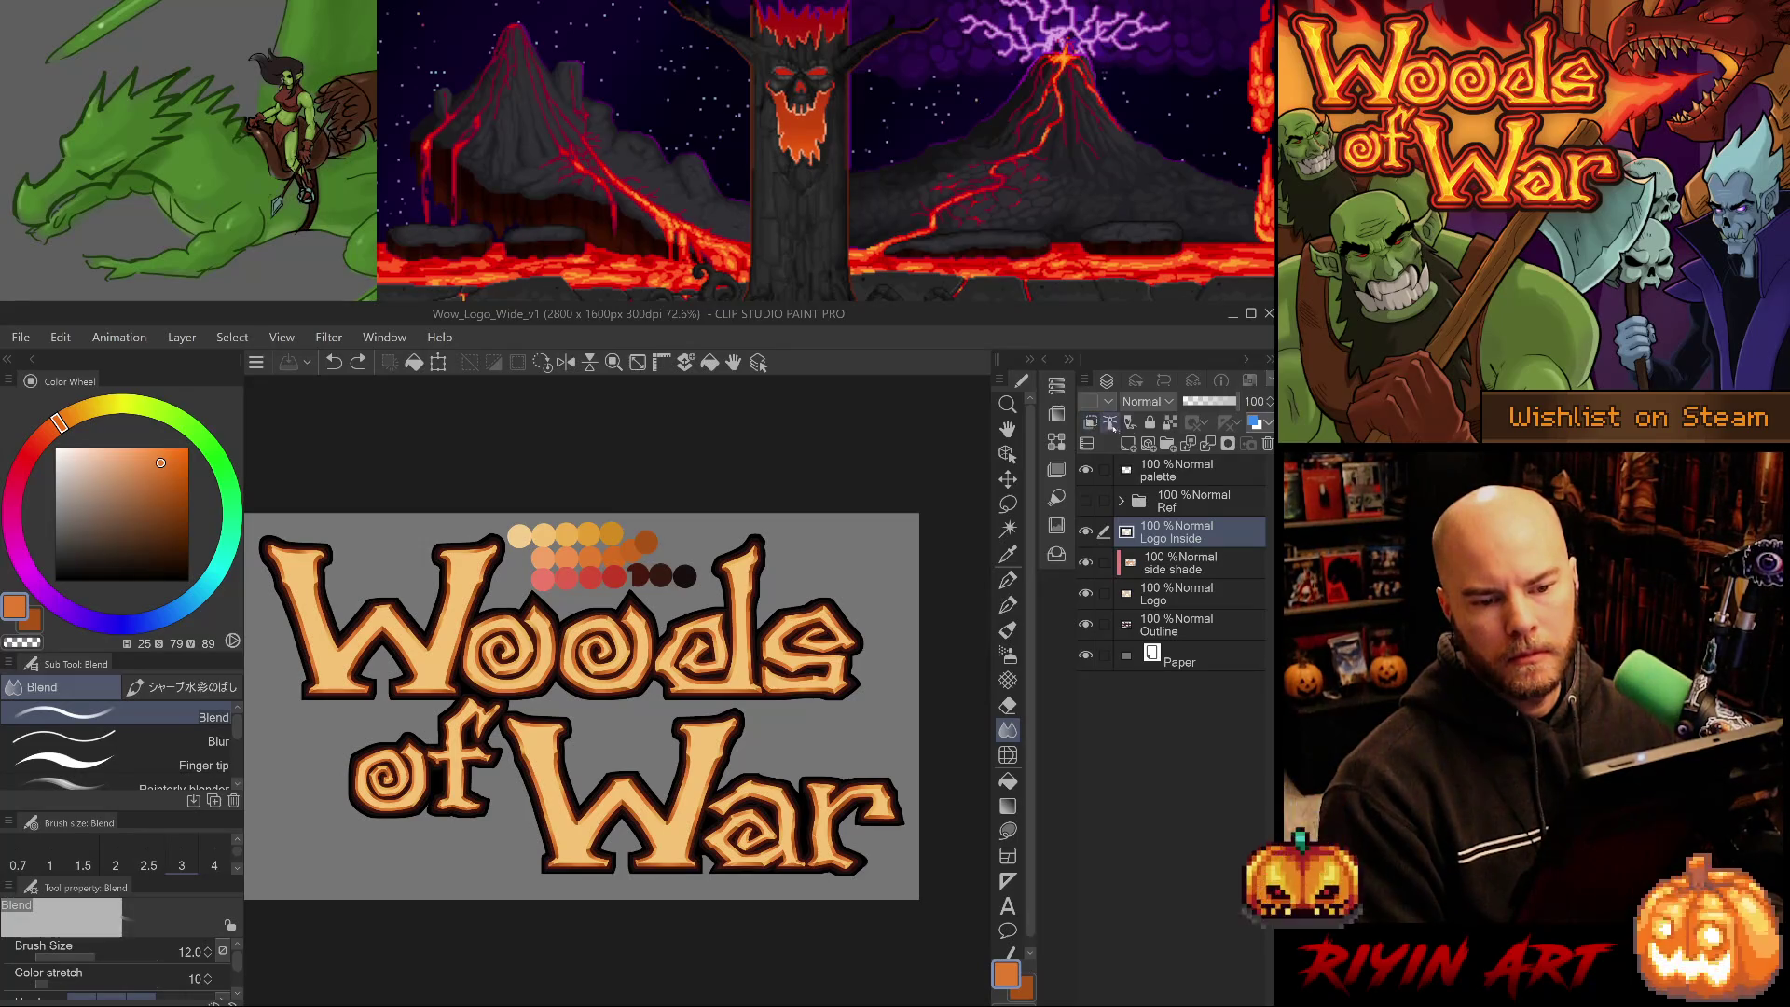
pyautogui.click(1128, 444)
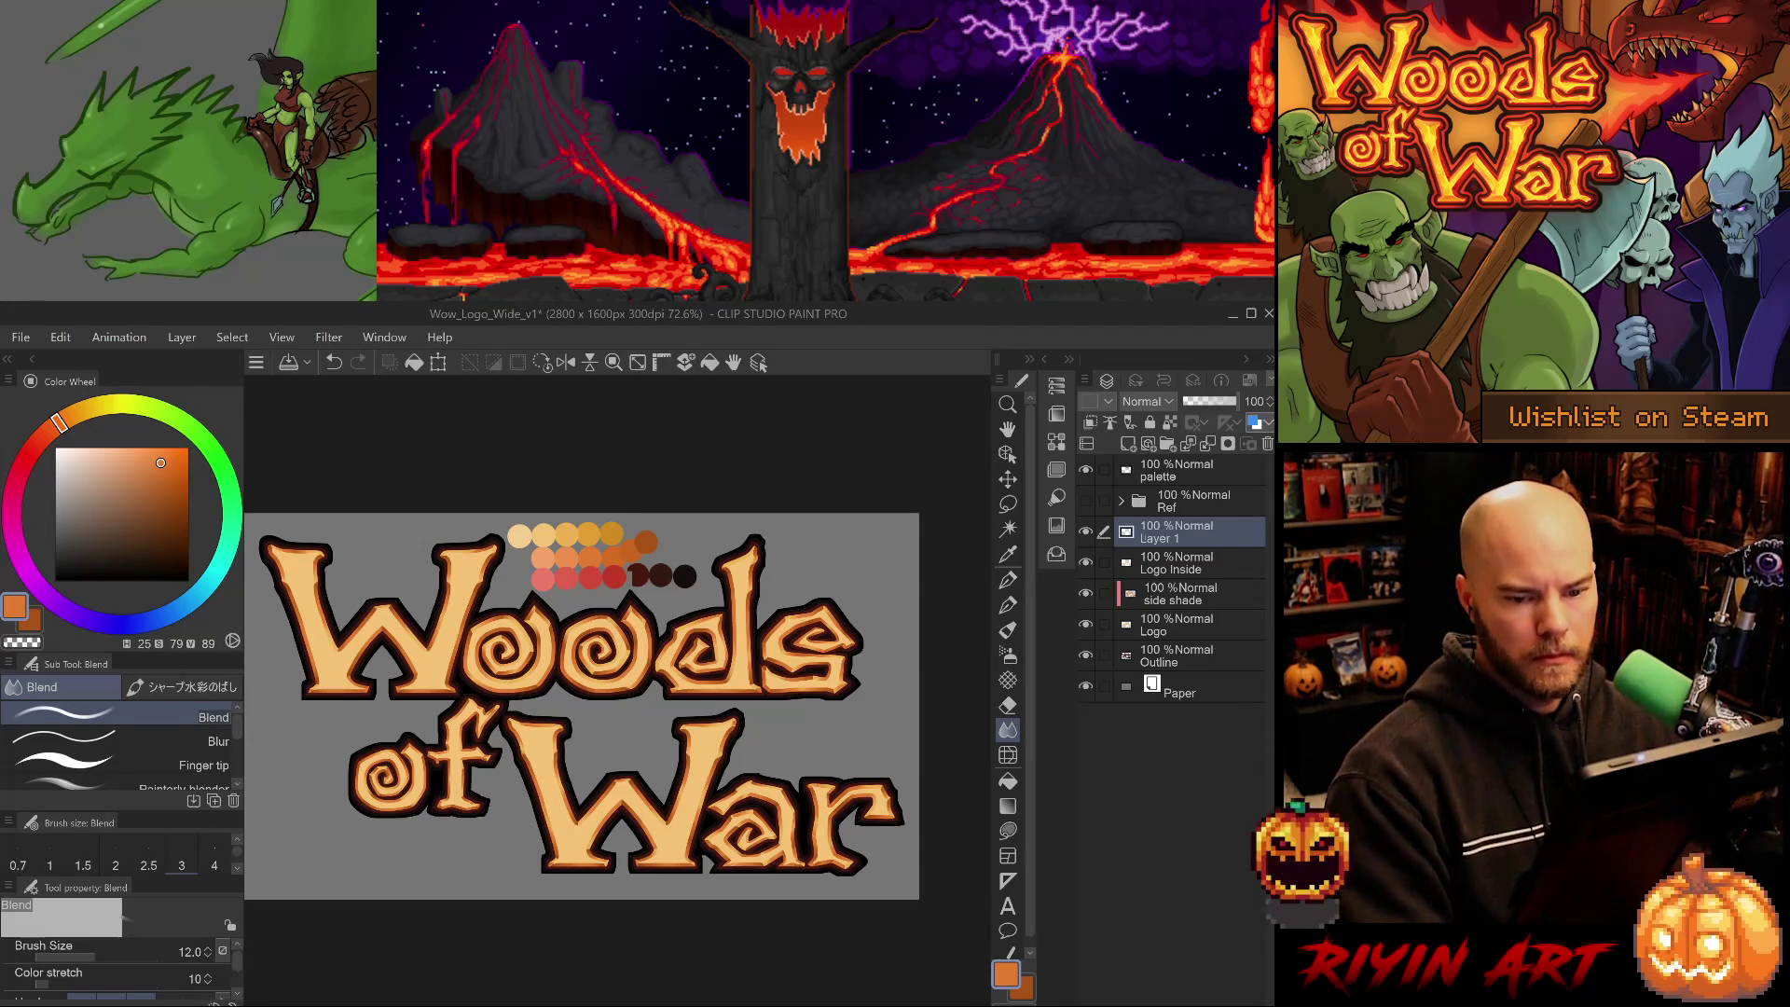
pyautogui.write('Inside')
pyautogui.press('Return')
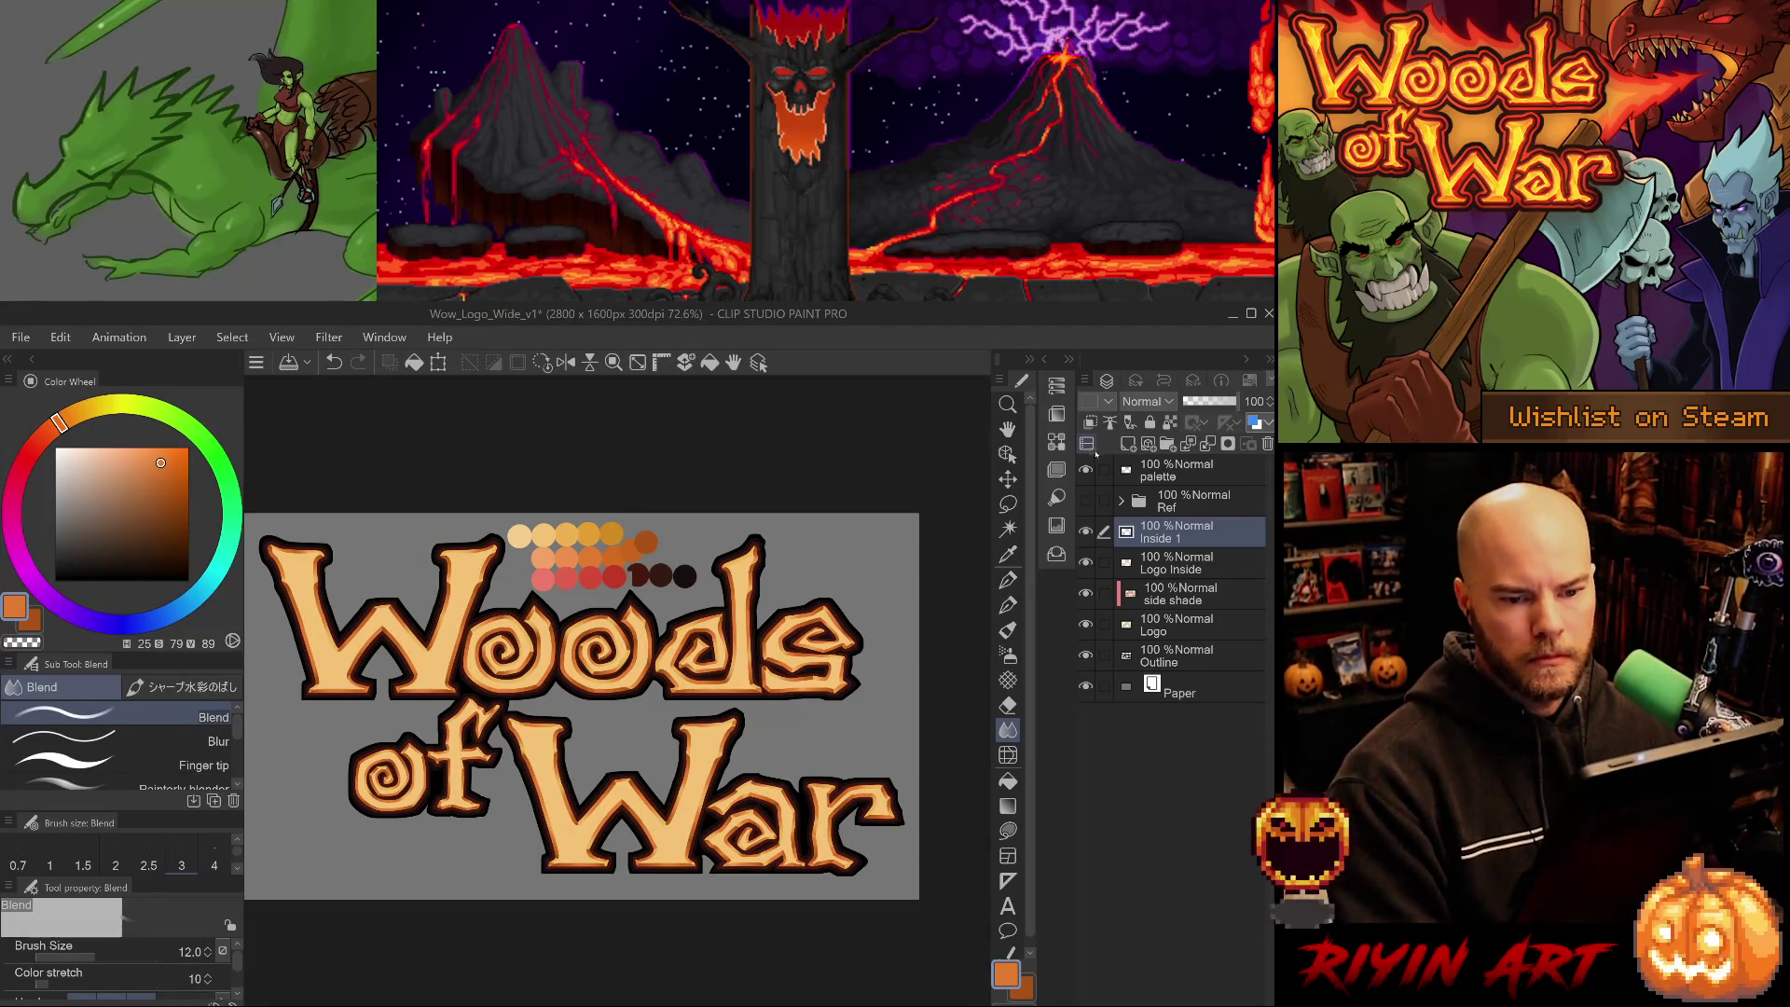
pyautogui.click(1090, 421)
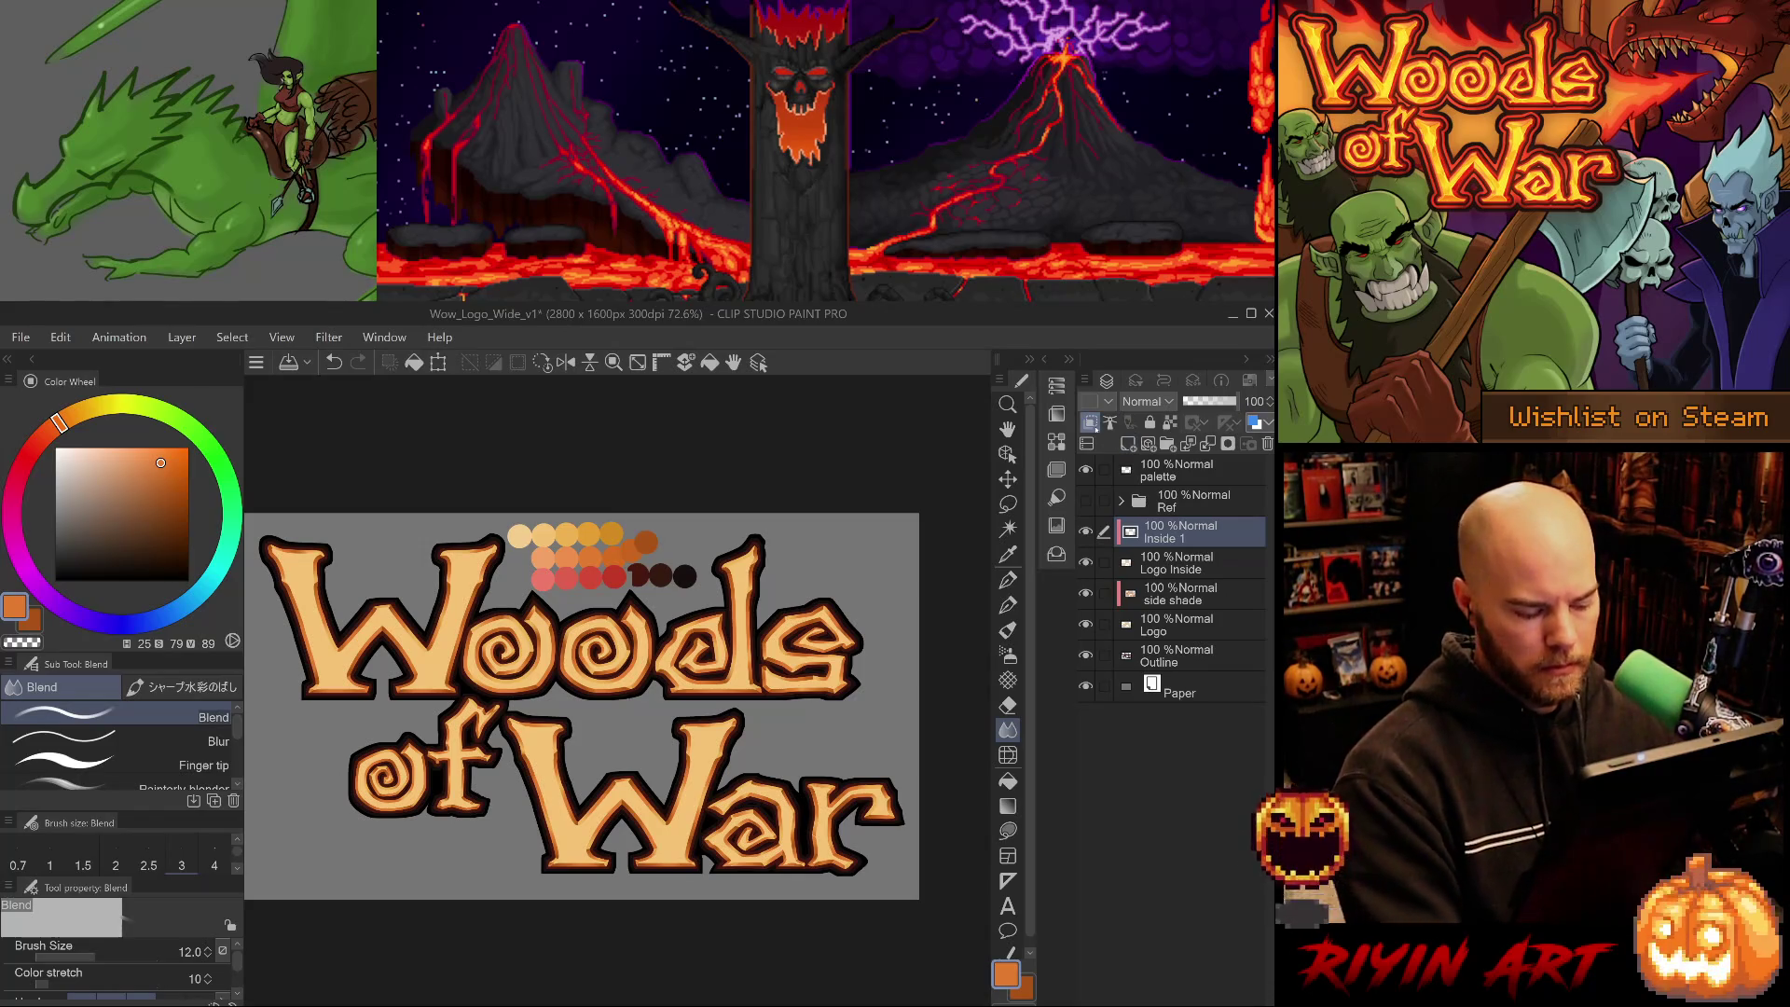
pyautogui.hotkey('ctrl', 's')
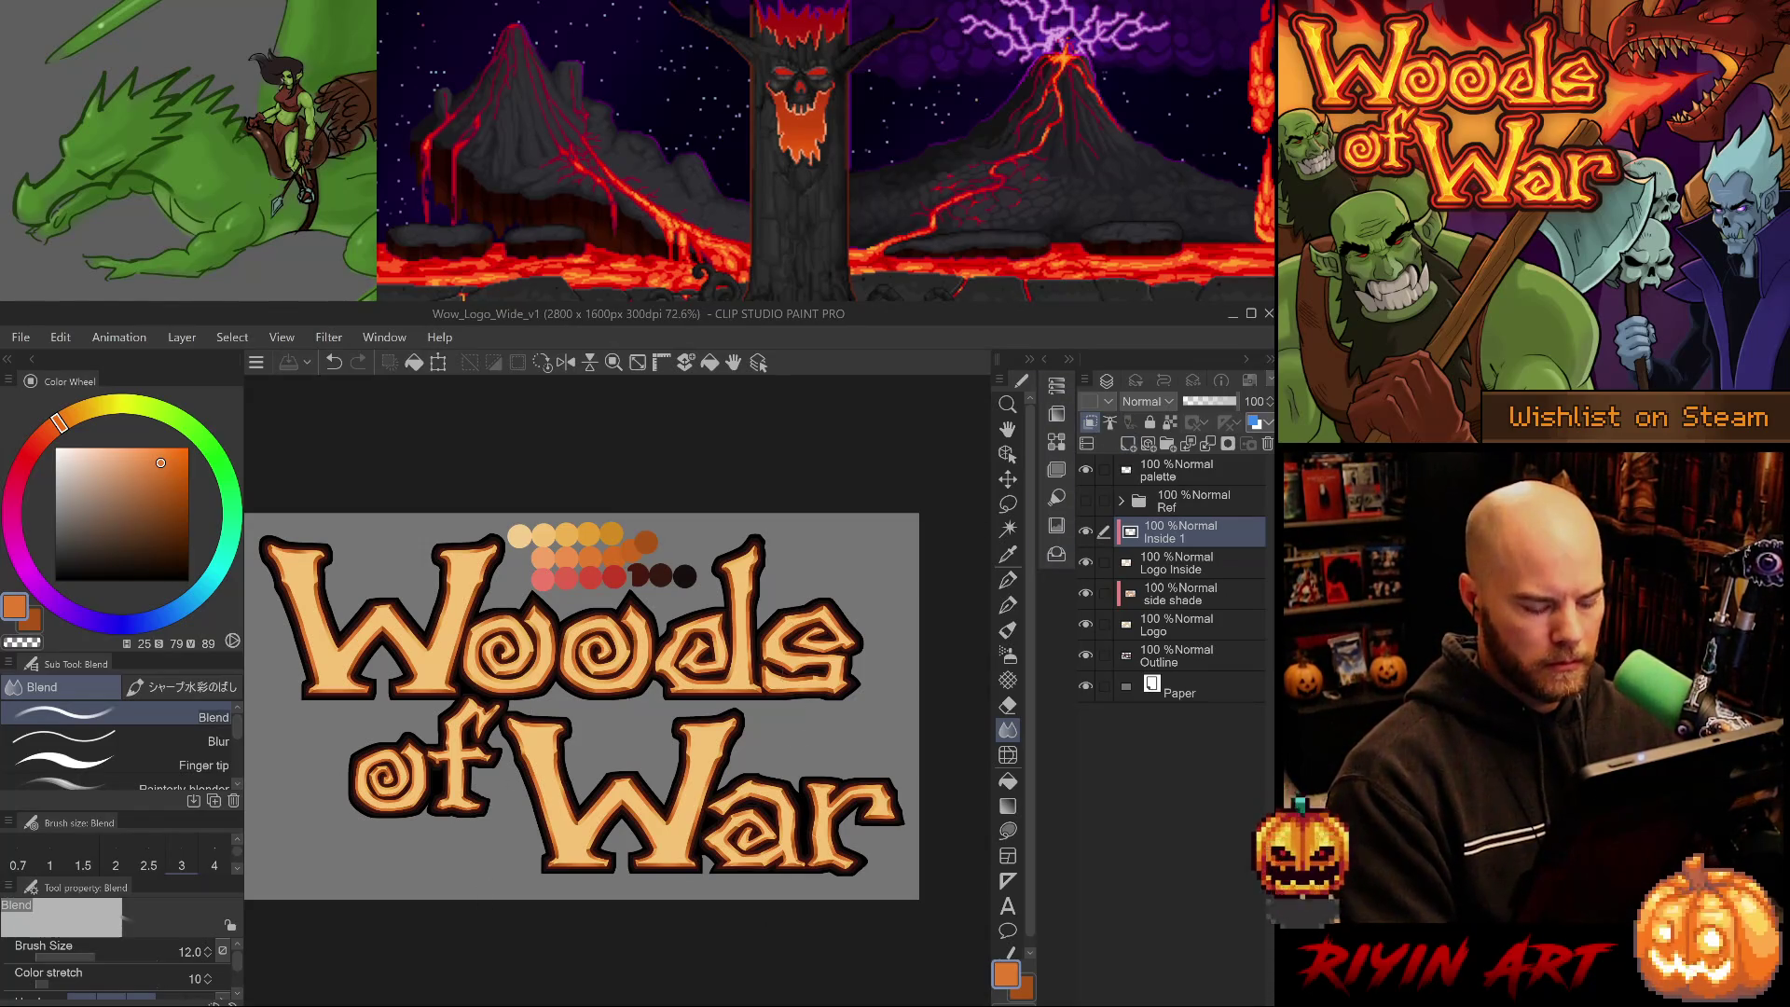
pyautogui.press('i')
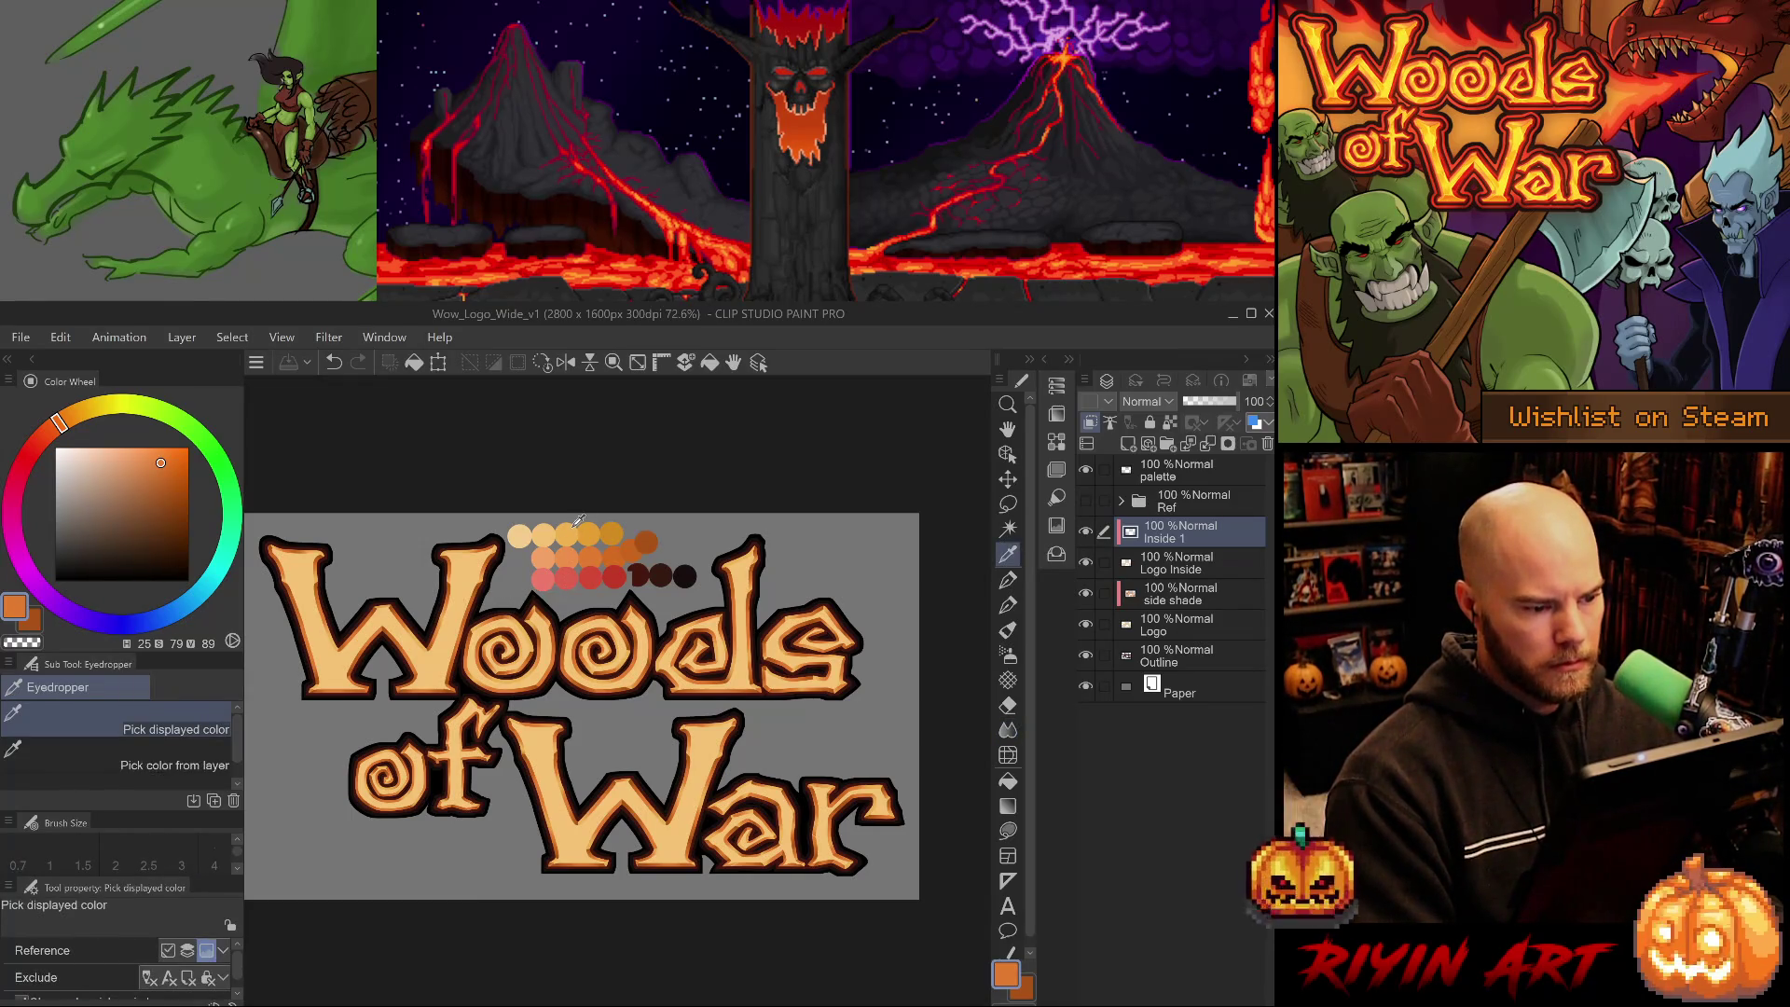
# - Sample the light orange swatch from the palette
pyautogui.click(575, 530)
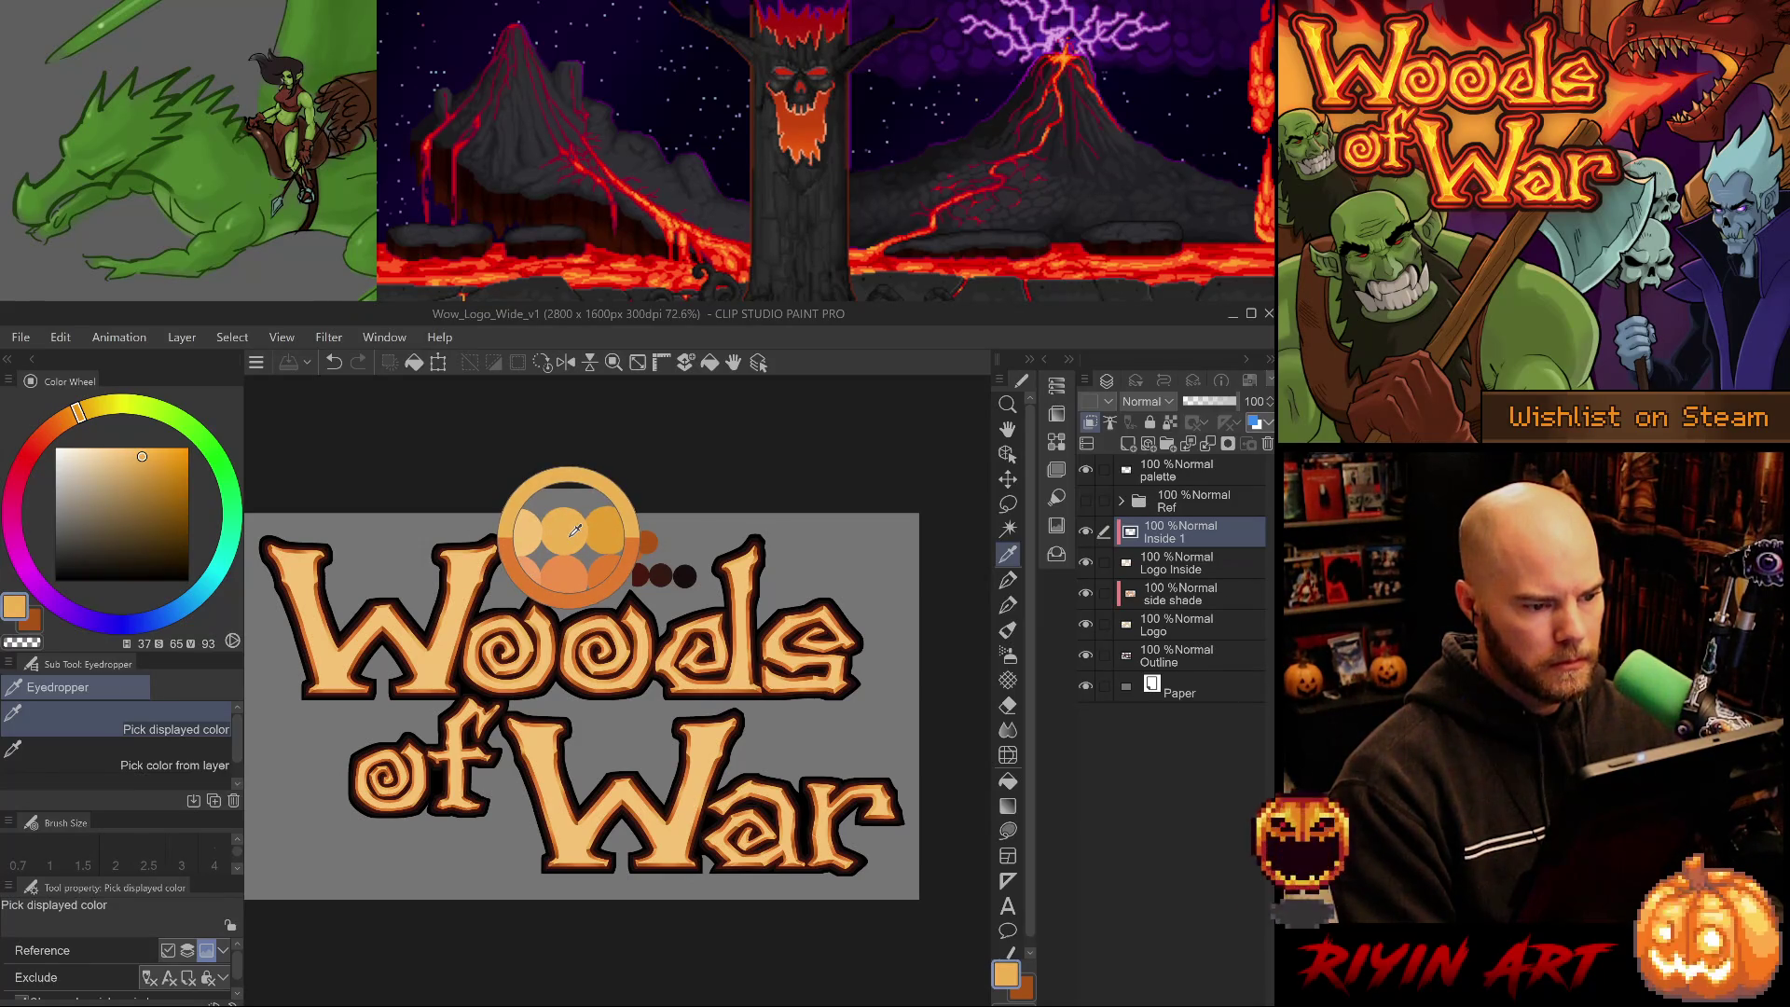
pyautogui.click(475, 557)
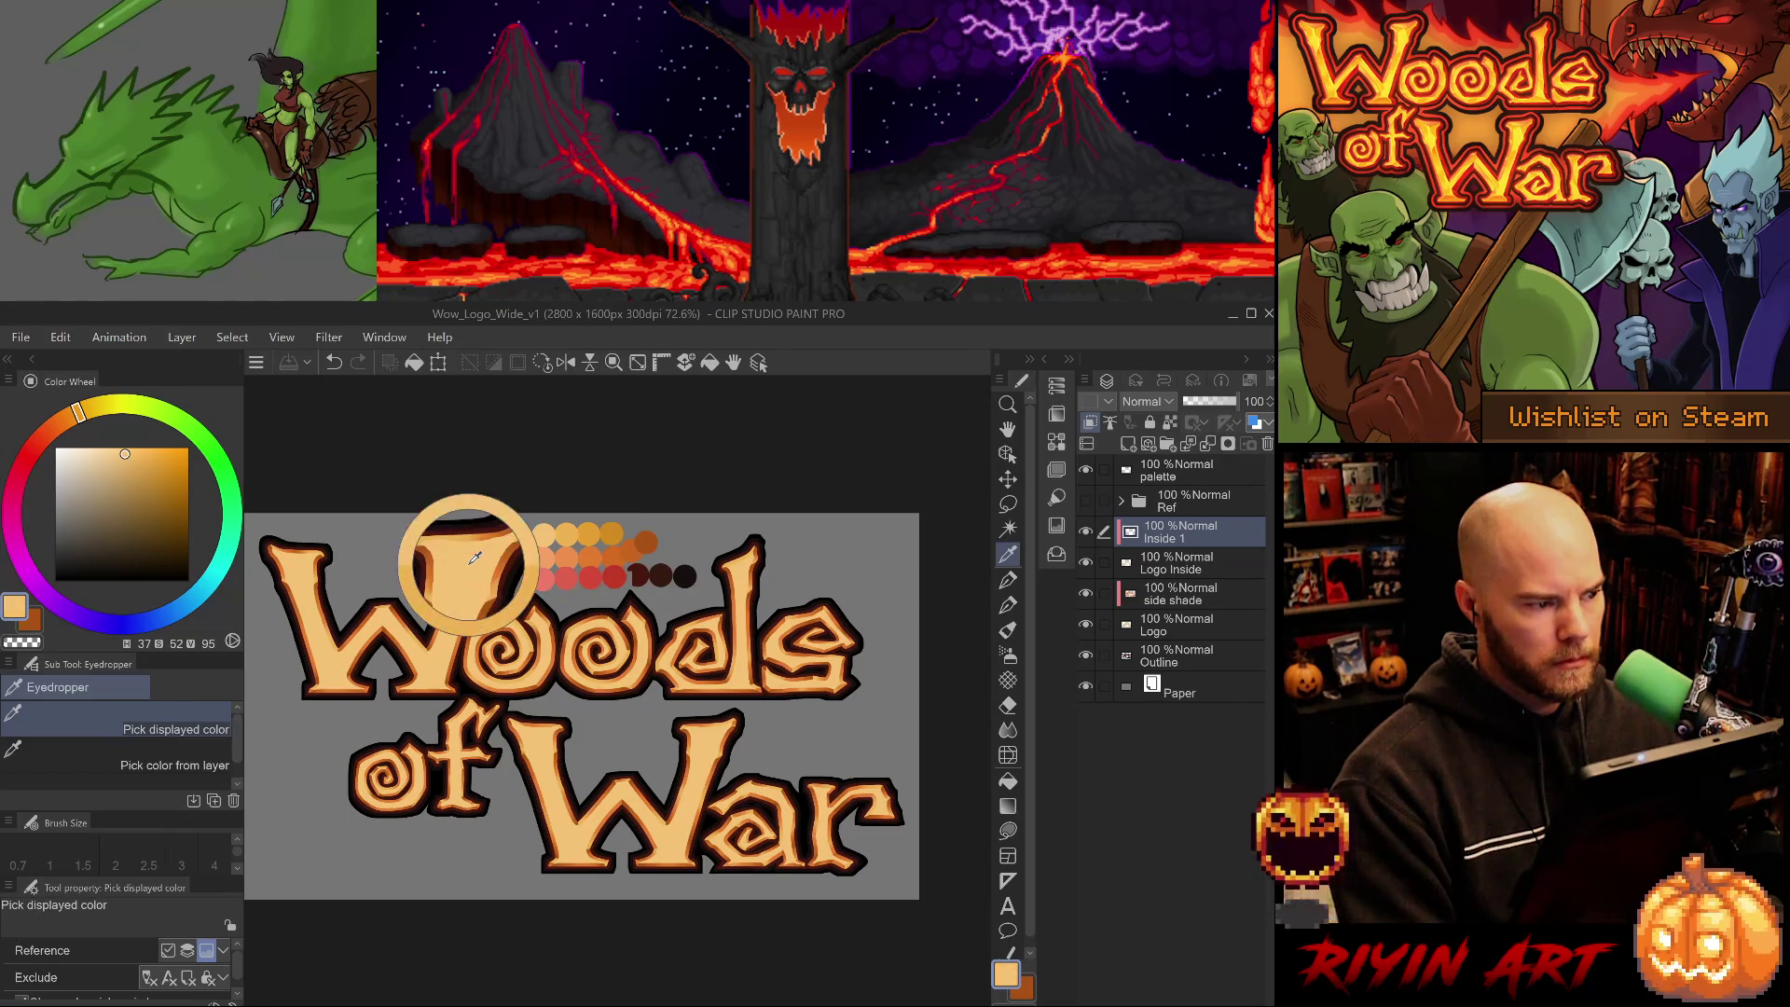
pyautogui.click(572, 531)
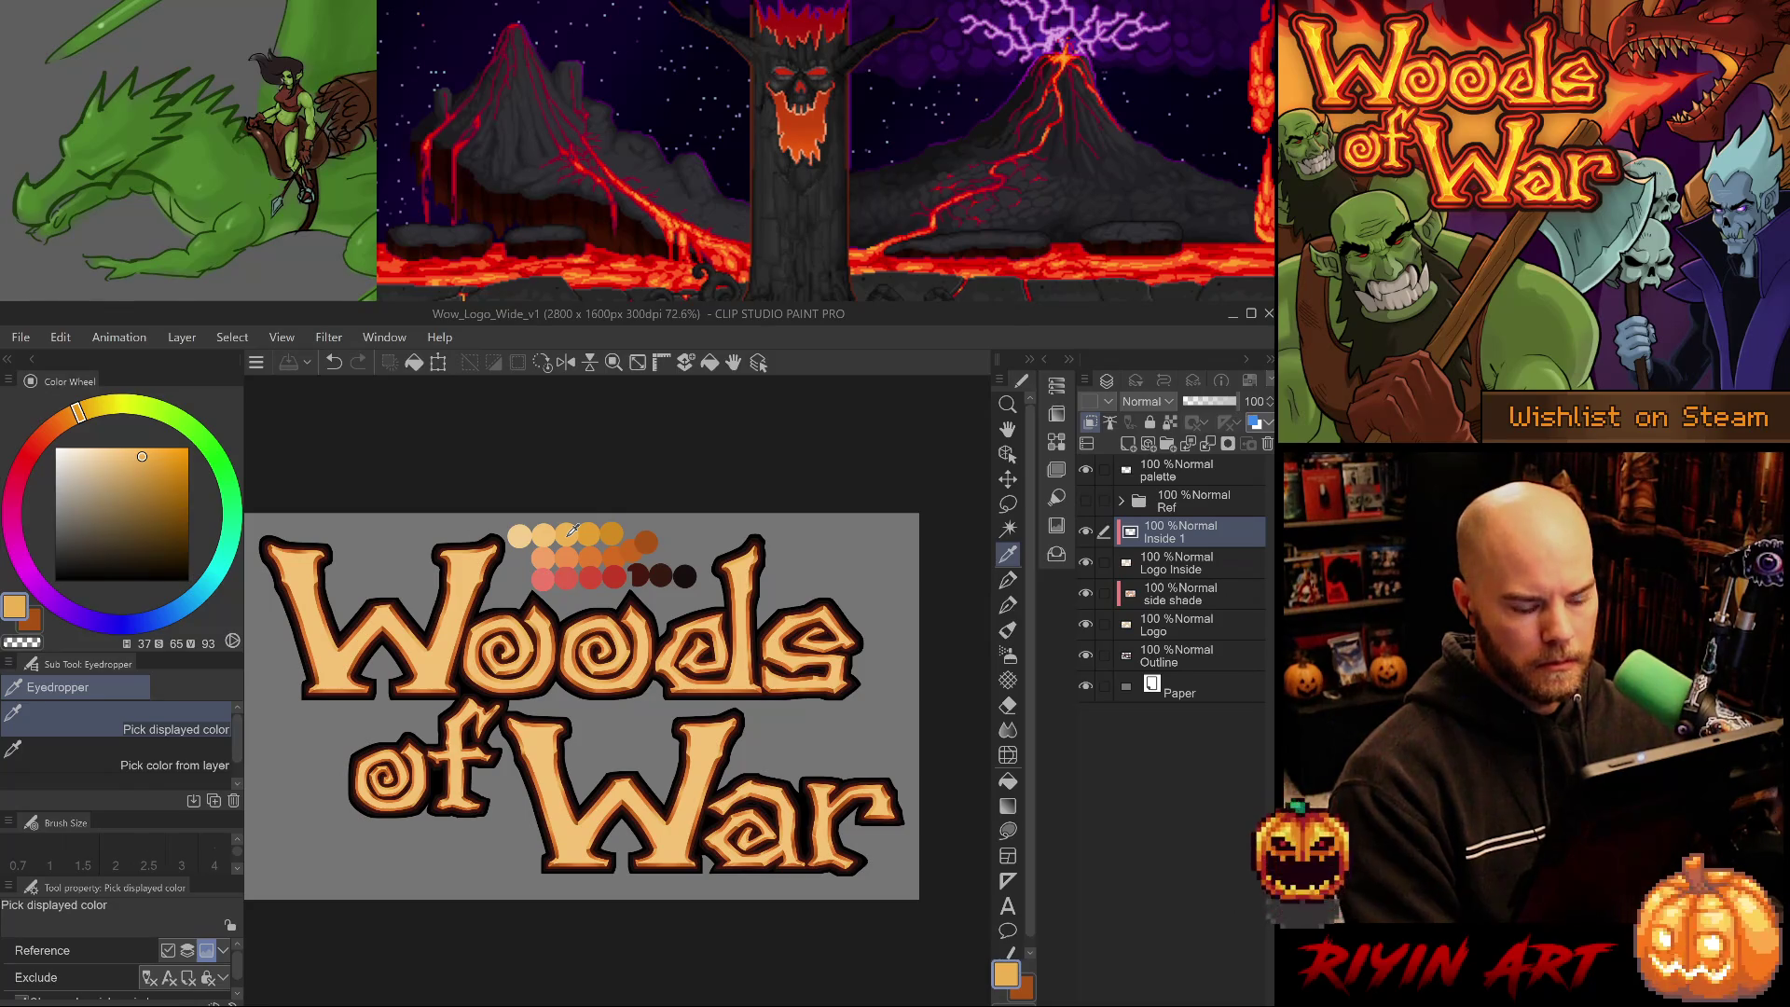
# - Select the G-pen 3 sub tool and set its brush size to 70
pyautogui.press('b')
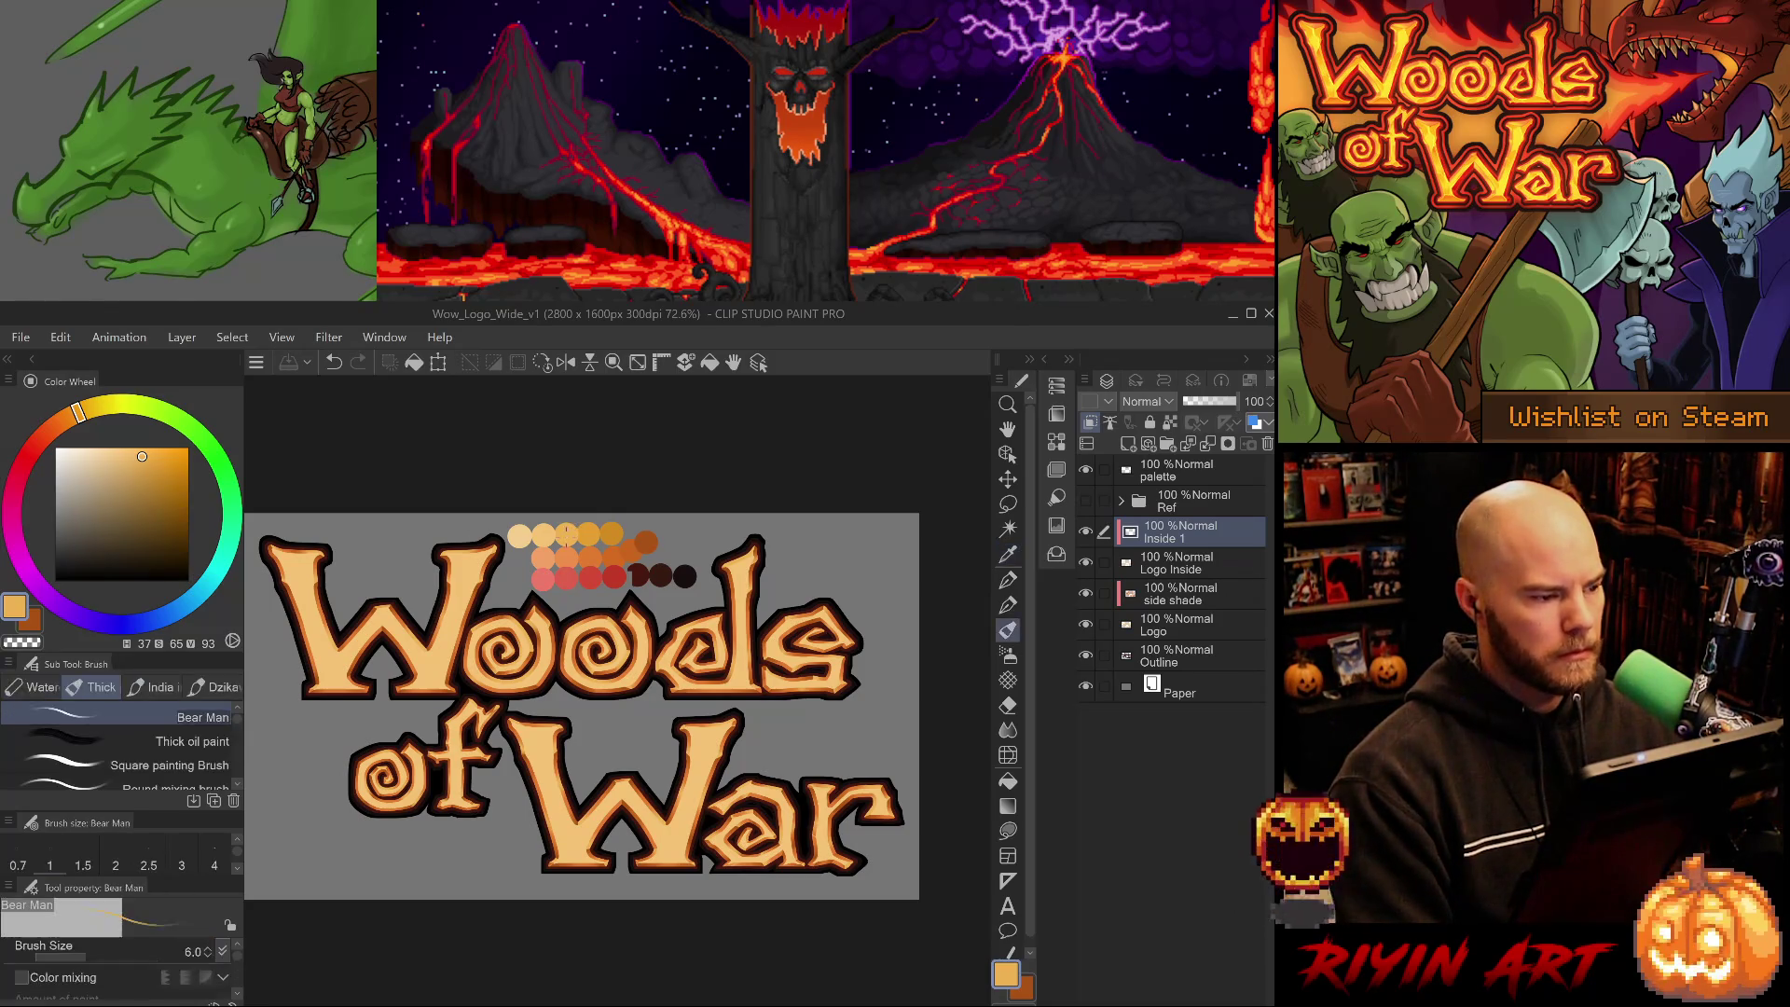
pyautogui.press('p')
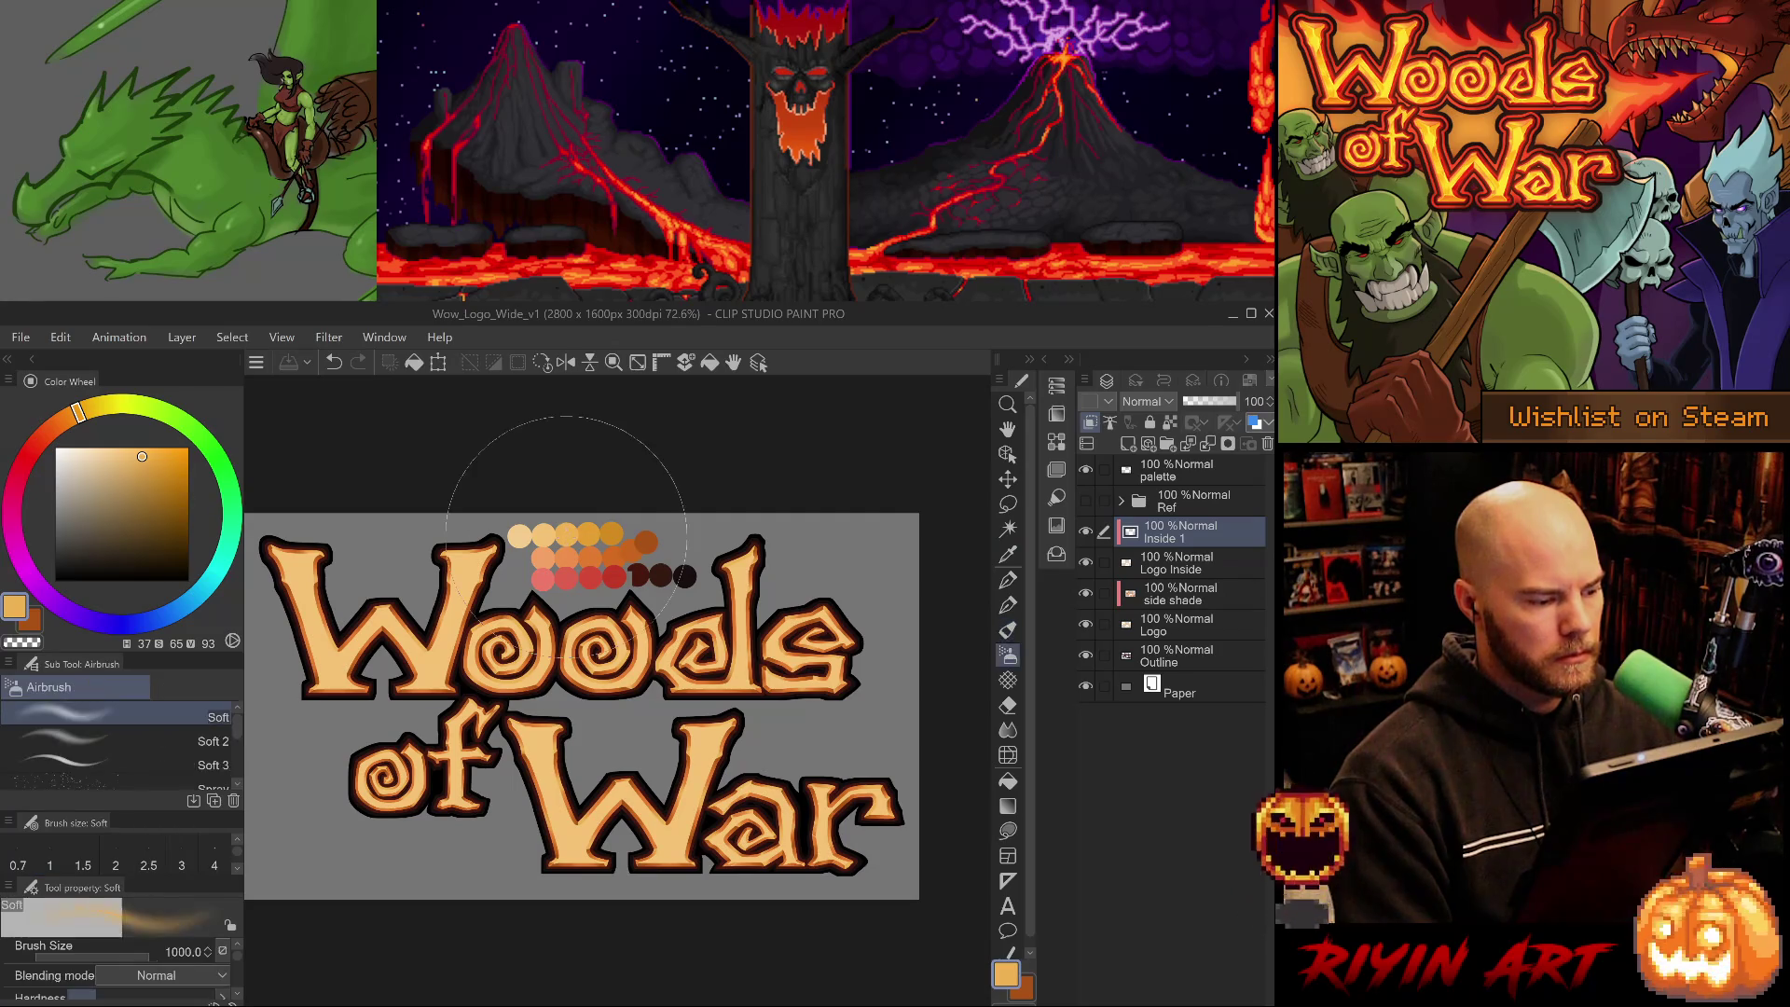
pyautogui.press('.')
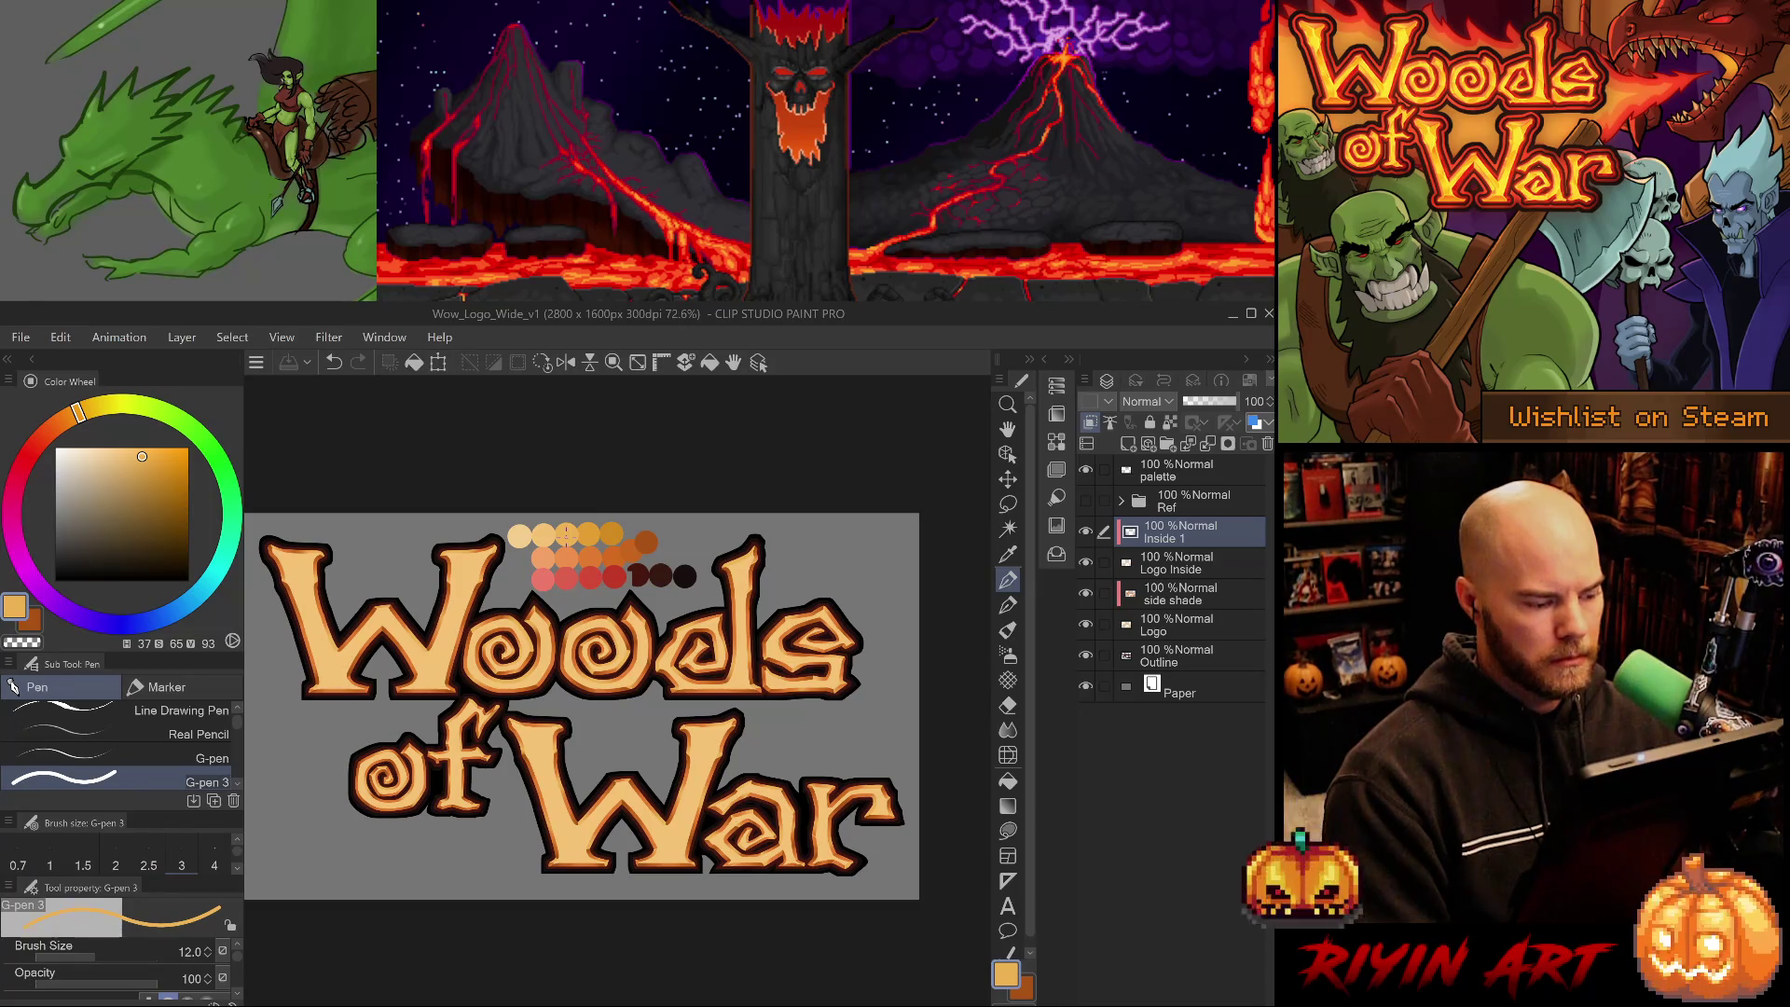
pyautogui.press('[')
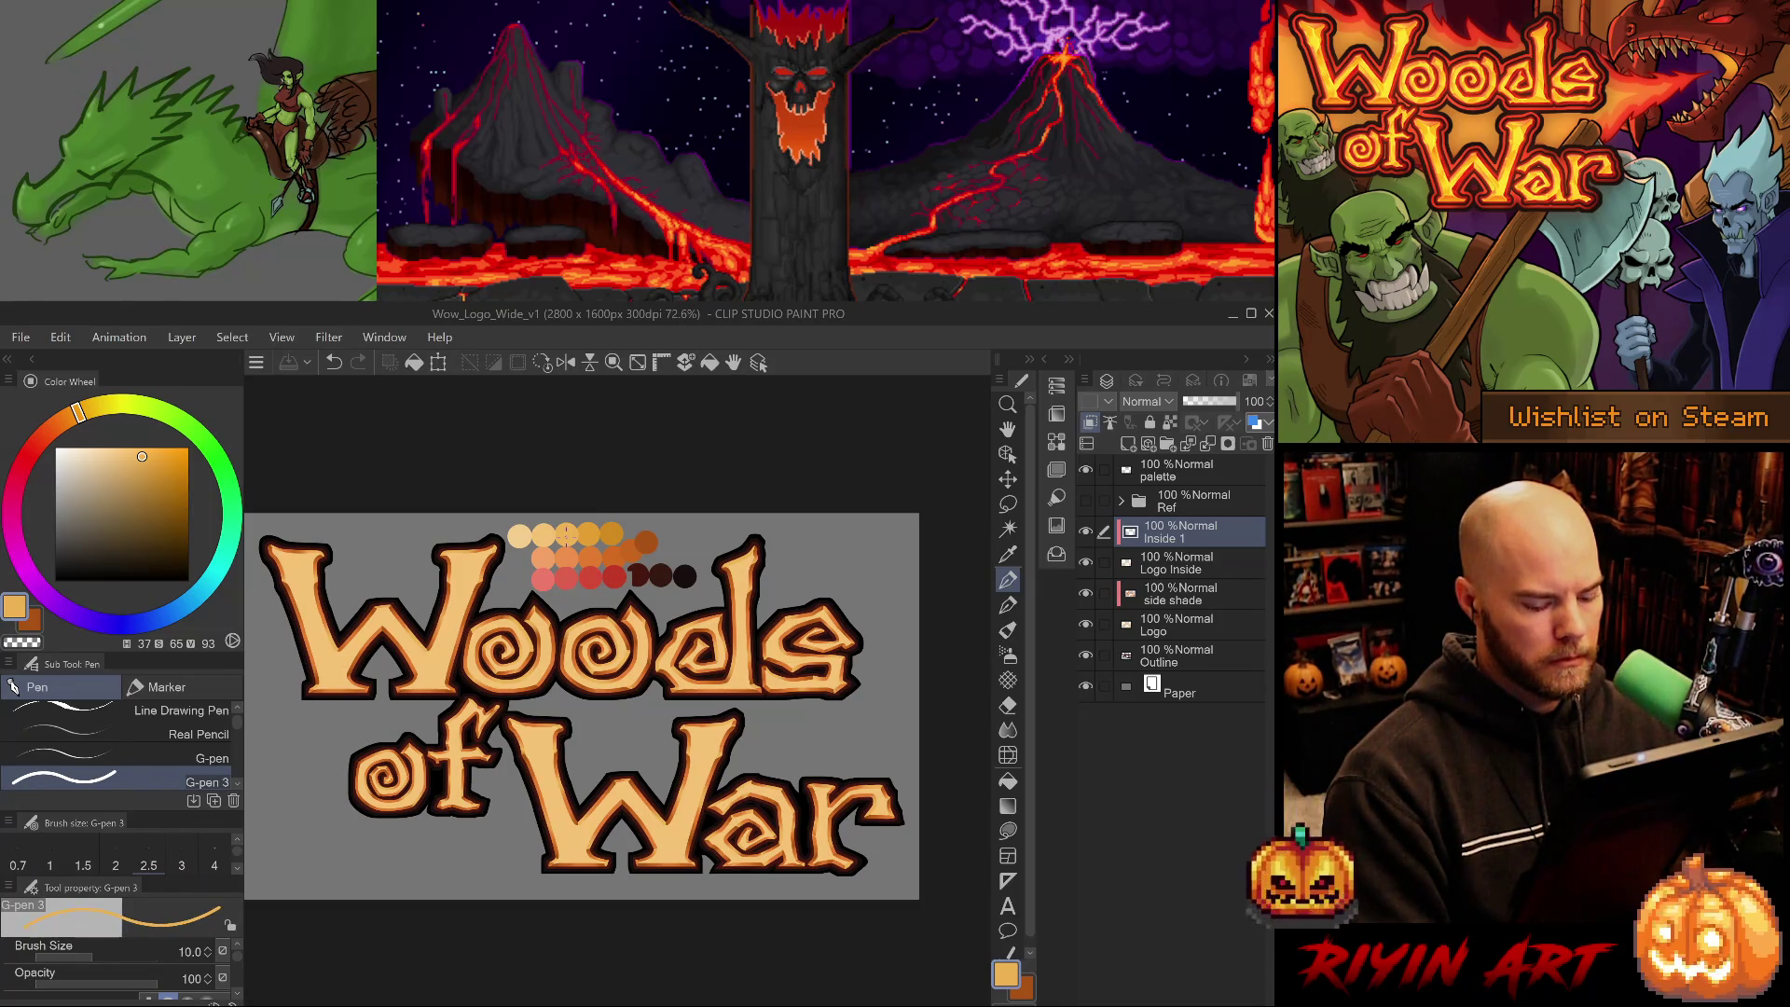
pyautogui.press(']')
pyautogui.press(']')
pyautogui.press(']')
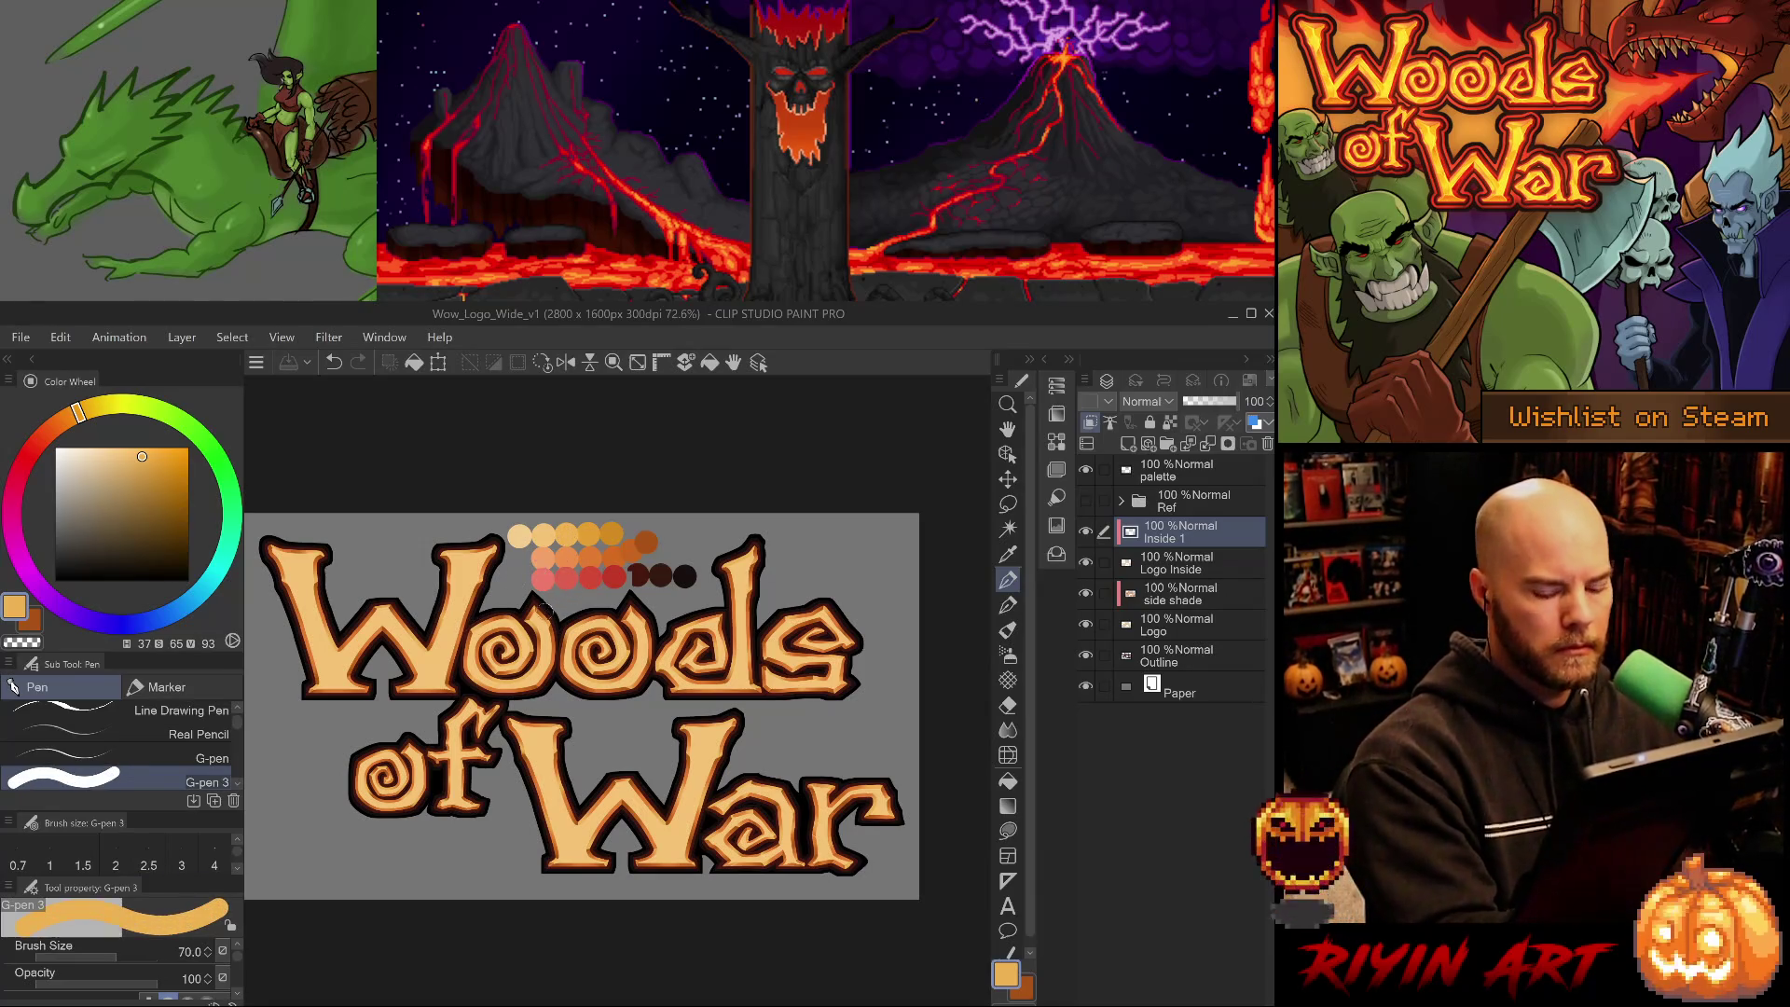
# - Paint a broad size-500 highlight stroke over the left 'Woo' letters, then reduce to 300
pyautogui.press(']')
pyautogui.press(']')
pyautogui.press(']')
pyautogui.moveTo(480, 588); pyautogui.dragTo(308, 592)
pyautogui.press('[')
pyautogui.moveTo(626, 623); pyautogui.dragTo(688, 639)
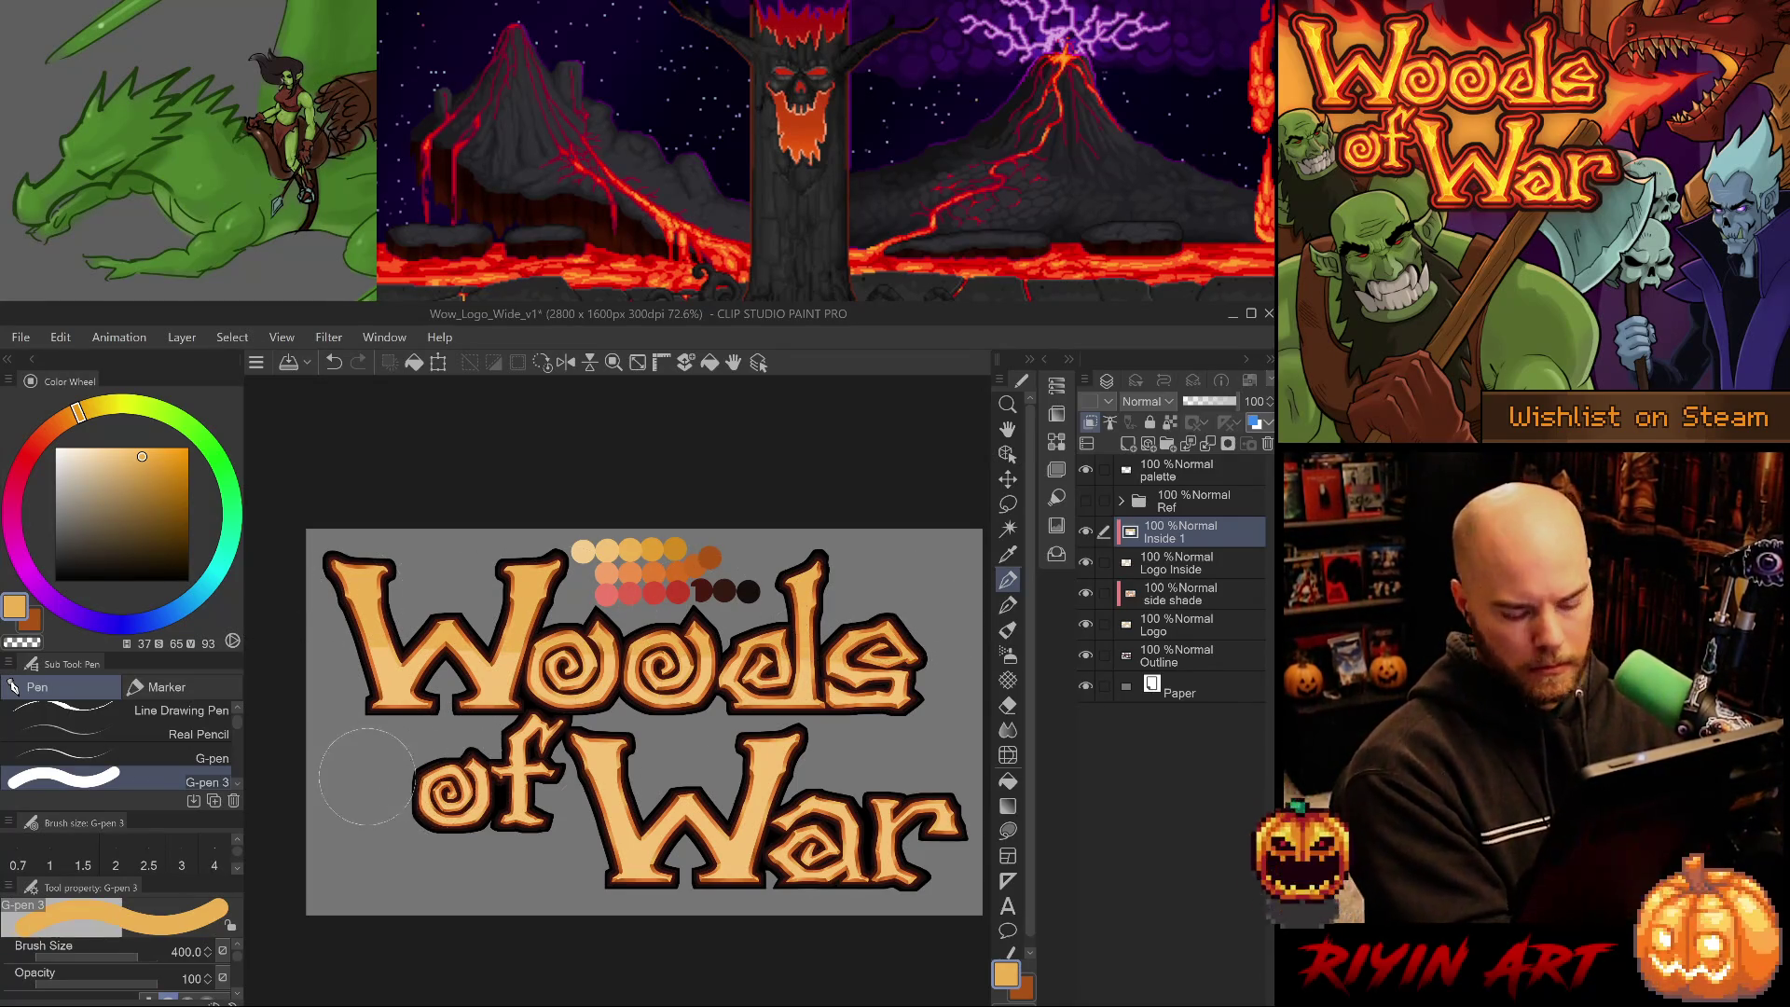
pyautogui.press('[')
pyautogui.press('[')
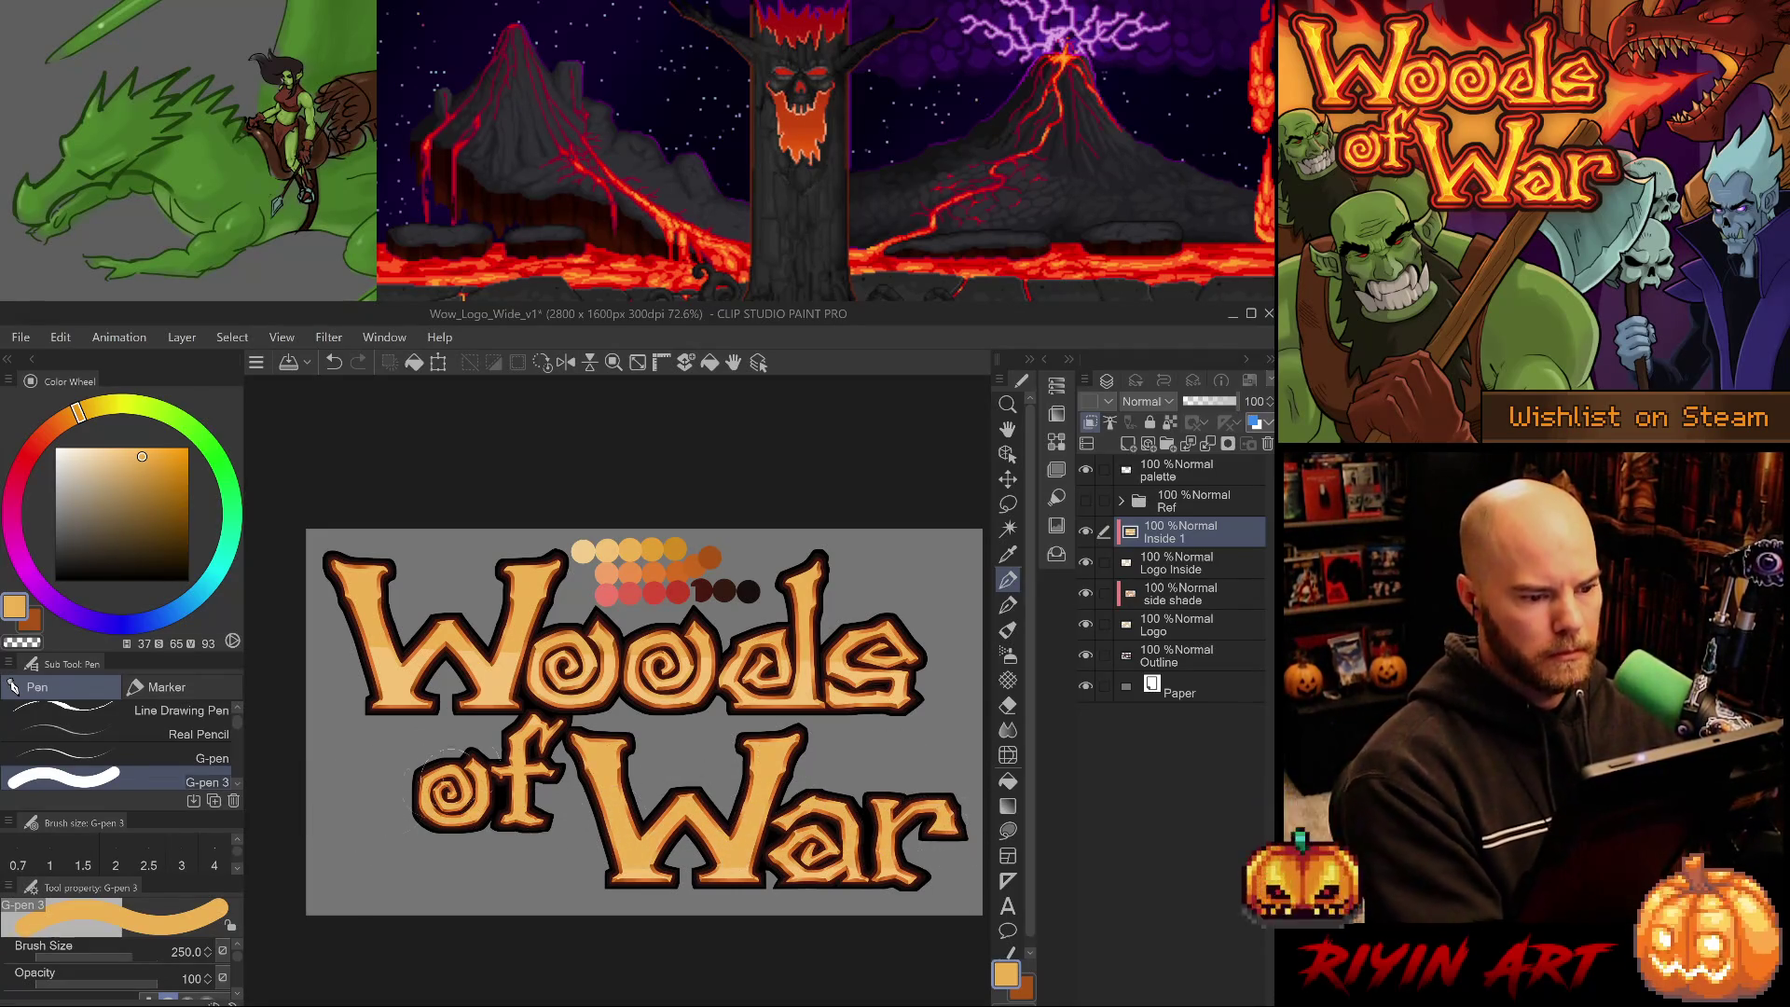
# - Sample lighter oranges and pale swatches from the palette and W for the highlight strokes
pyautogui.keyDown('alt'); pyautogui.click(606, 551); pyautogui.keyUp('alt')
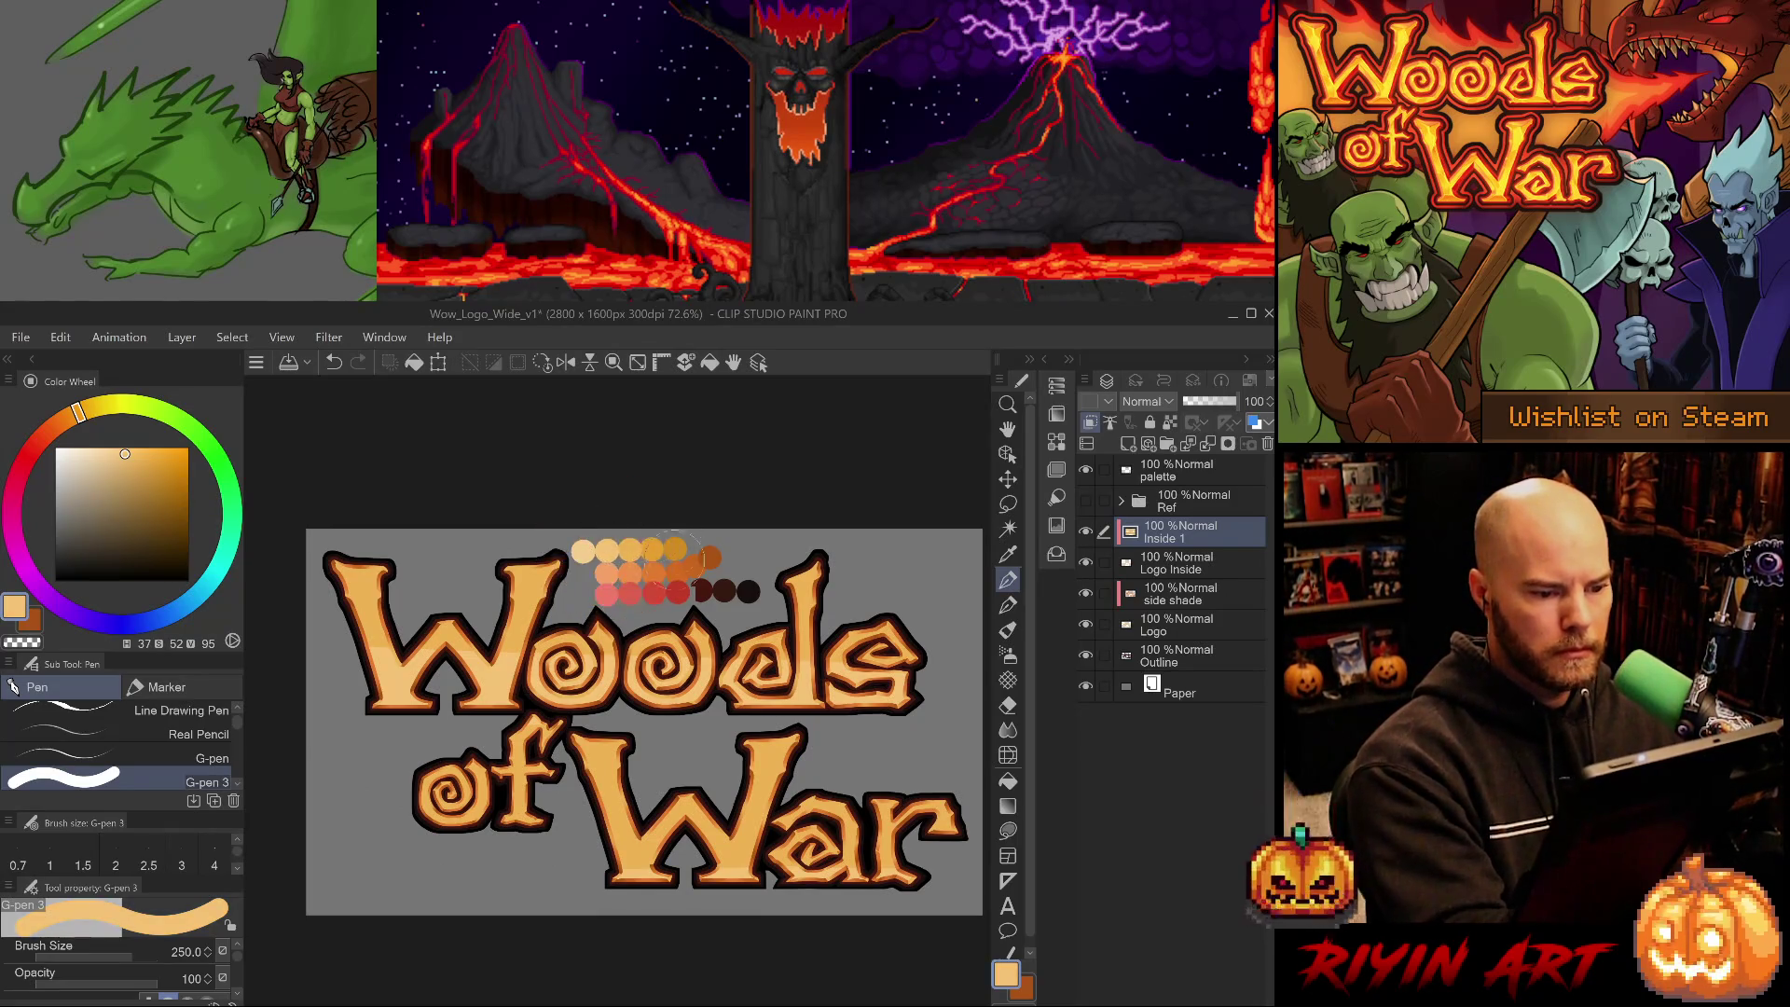
pyautogui.keyDown('alt'); pyautogui.click(524, 602); pyautogui.keyUp('alt')
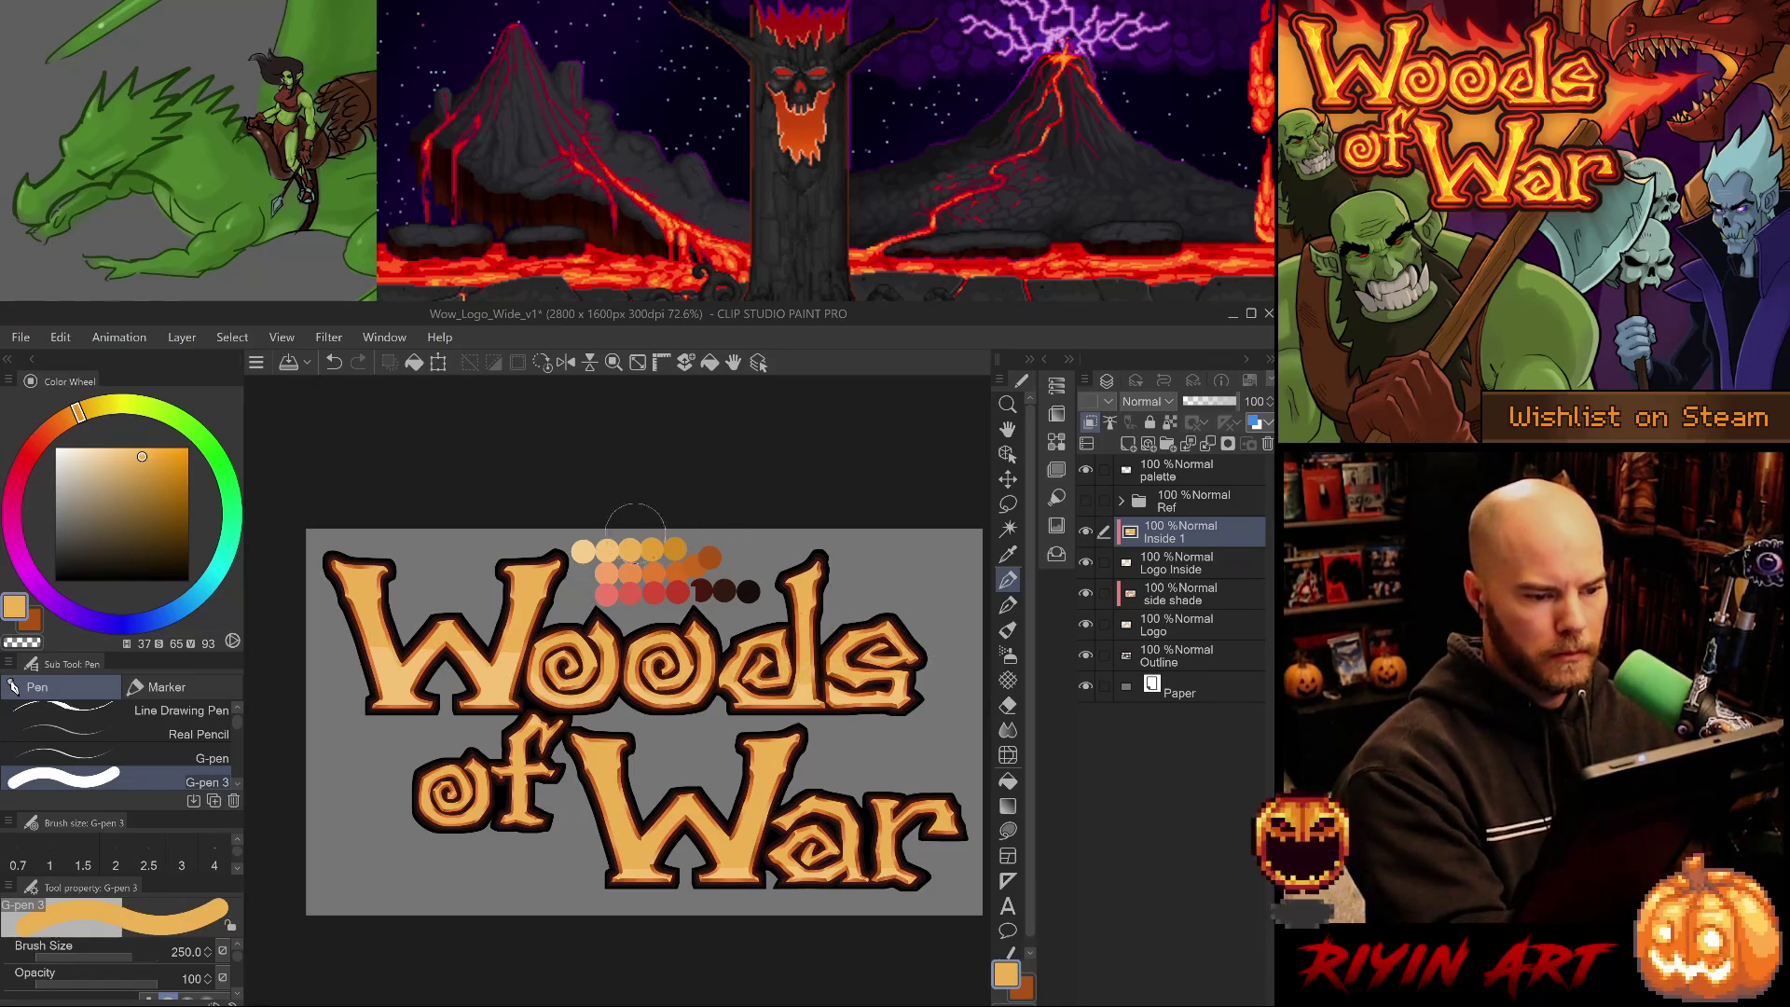
pyautogui.keyDown('alt'); pyautogui.click(607, 551); pyautogui.keyUp('alt')
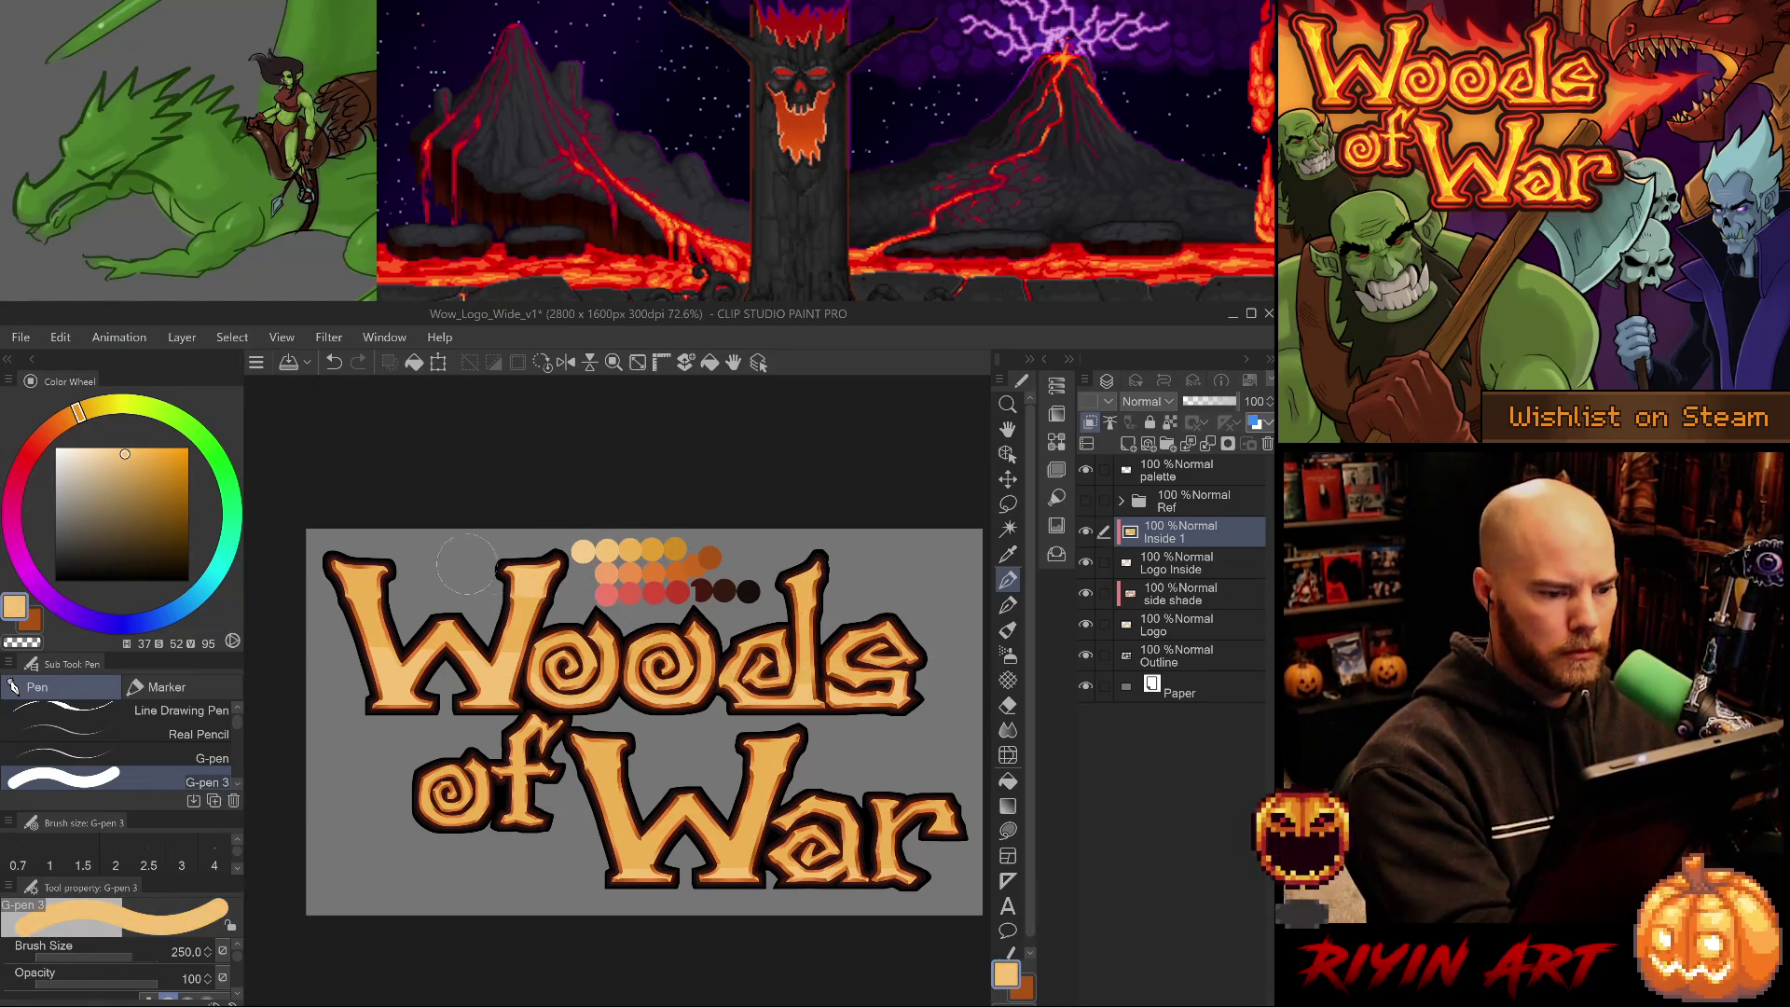
pyautogui.hotkey('ctrl', 'z')
pyautogui.hotkey('ctrl', 'y')
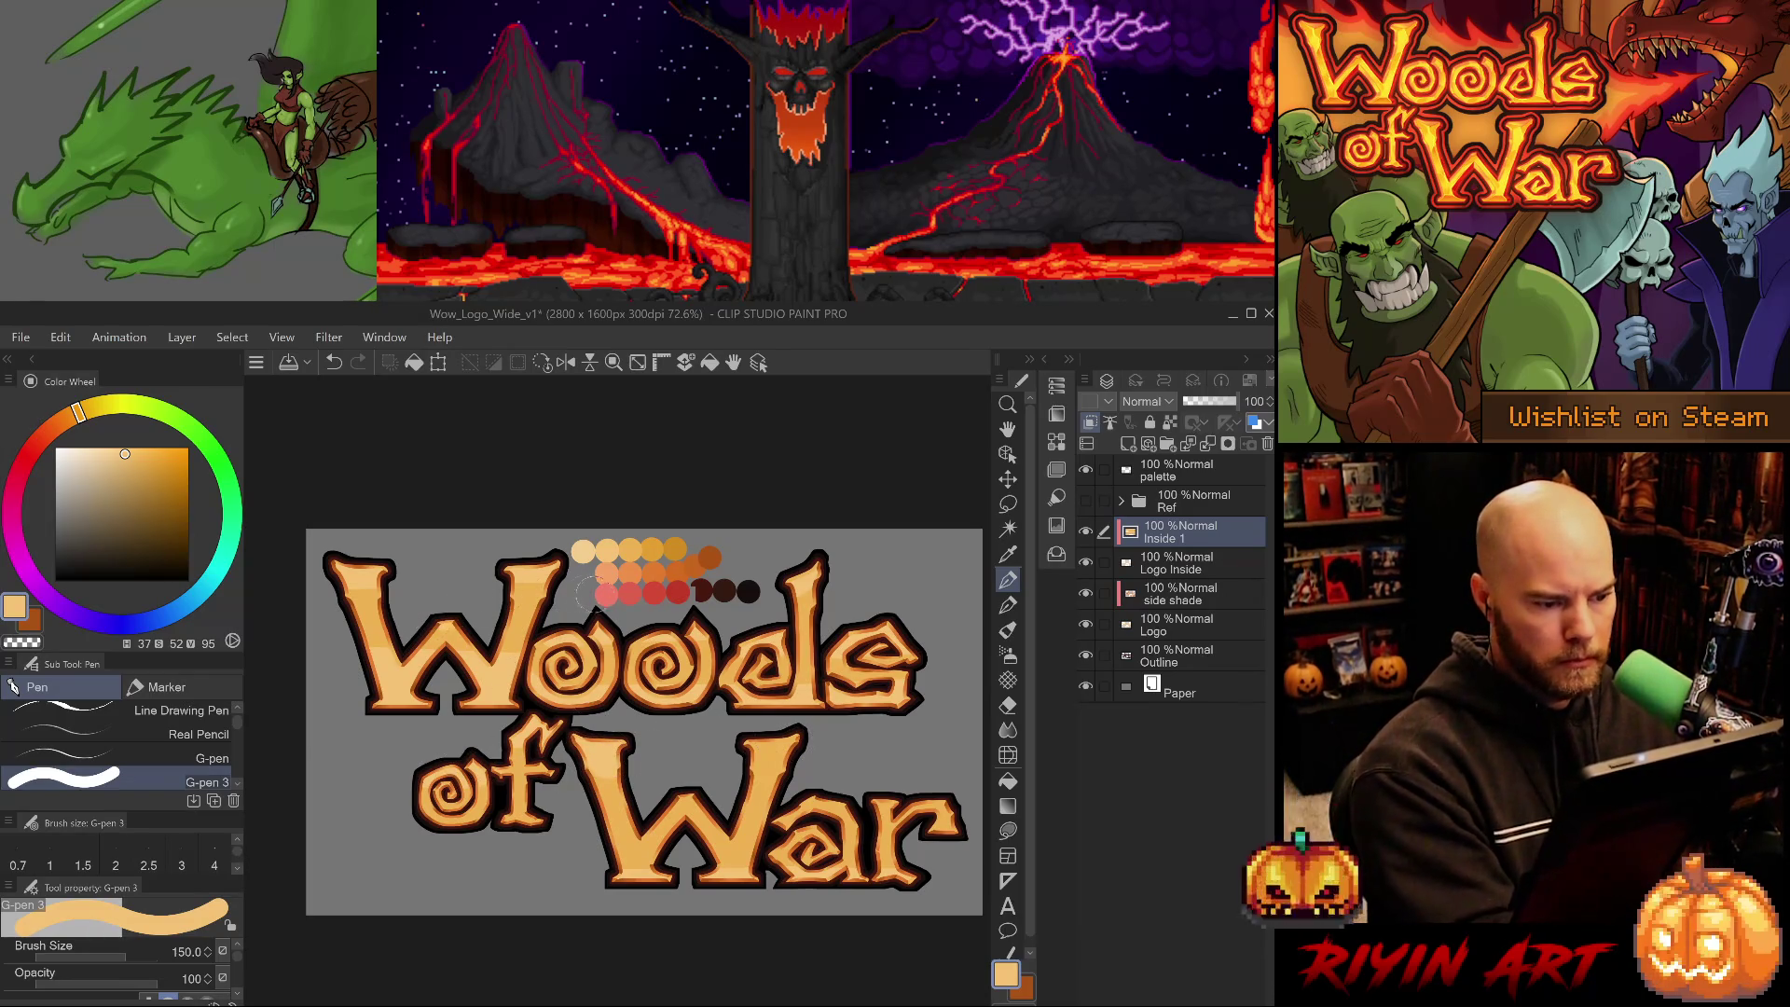
pyautogui.keyDown('alt'); pyautogui.click(494, 663); pyautogui.keyUp('alt')
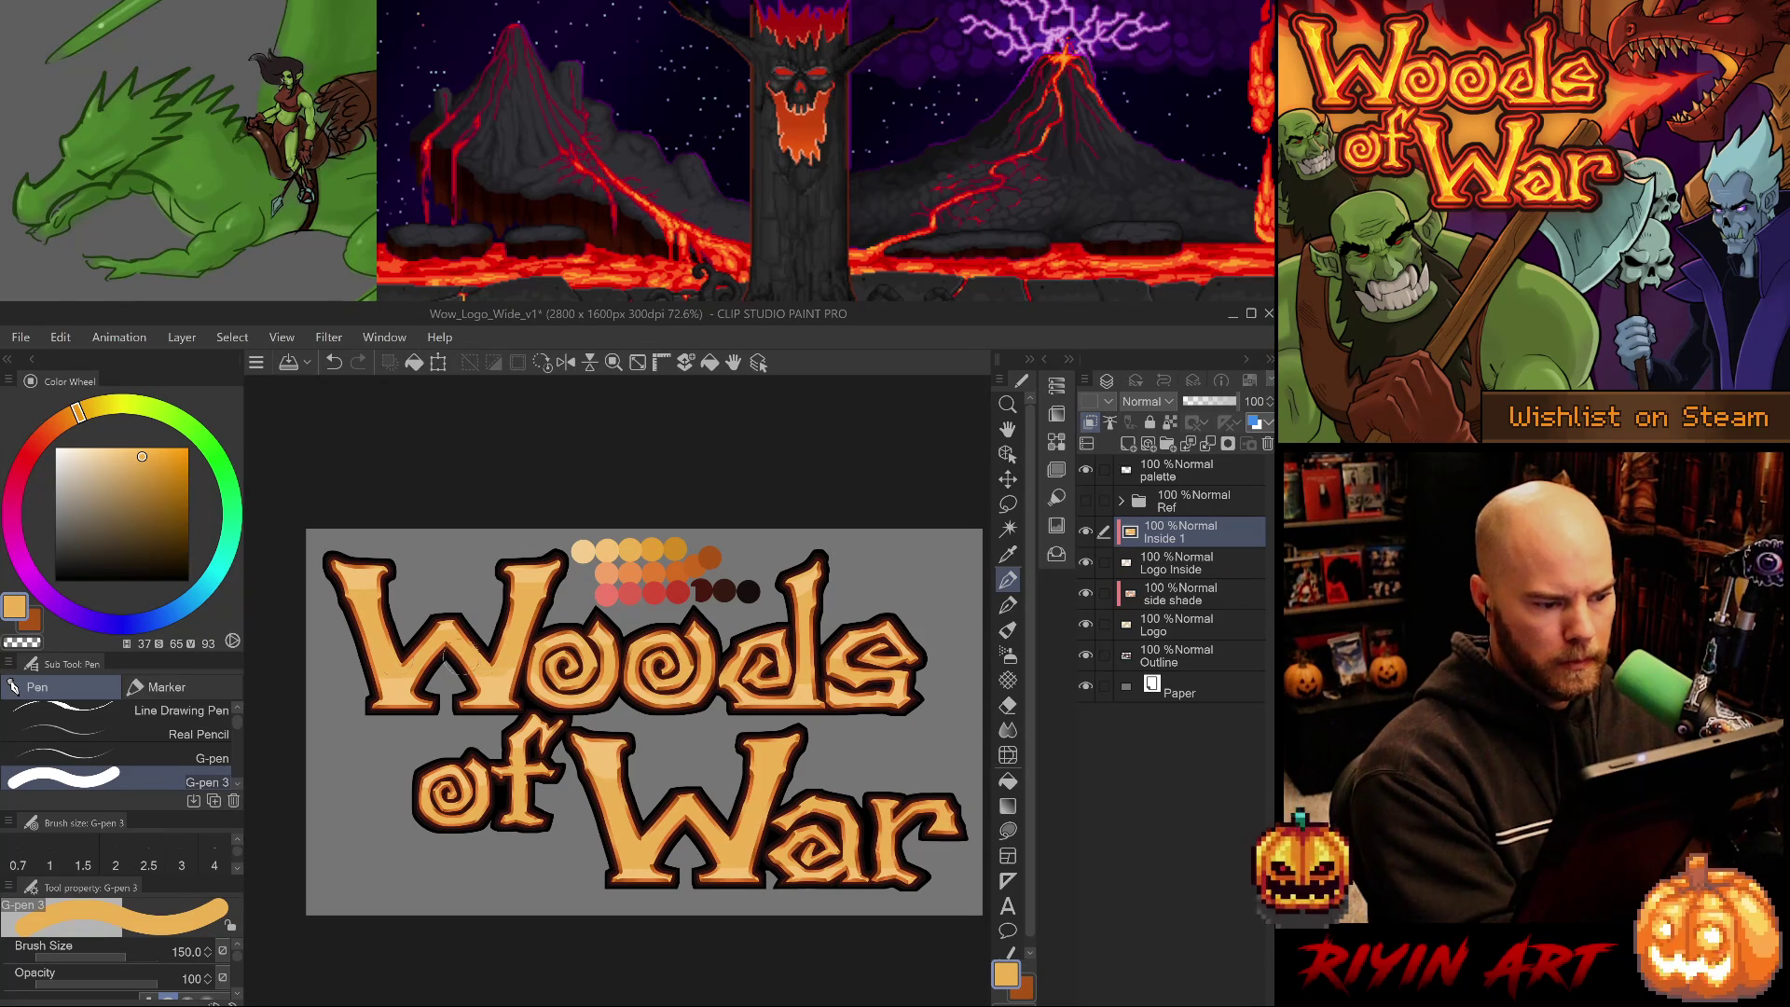
pyautogui.keyDown('alt'); pyautogui.click(608, 753); pyautogui.keyUp('alt')
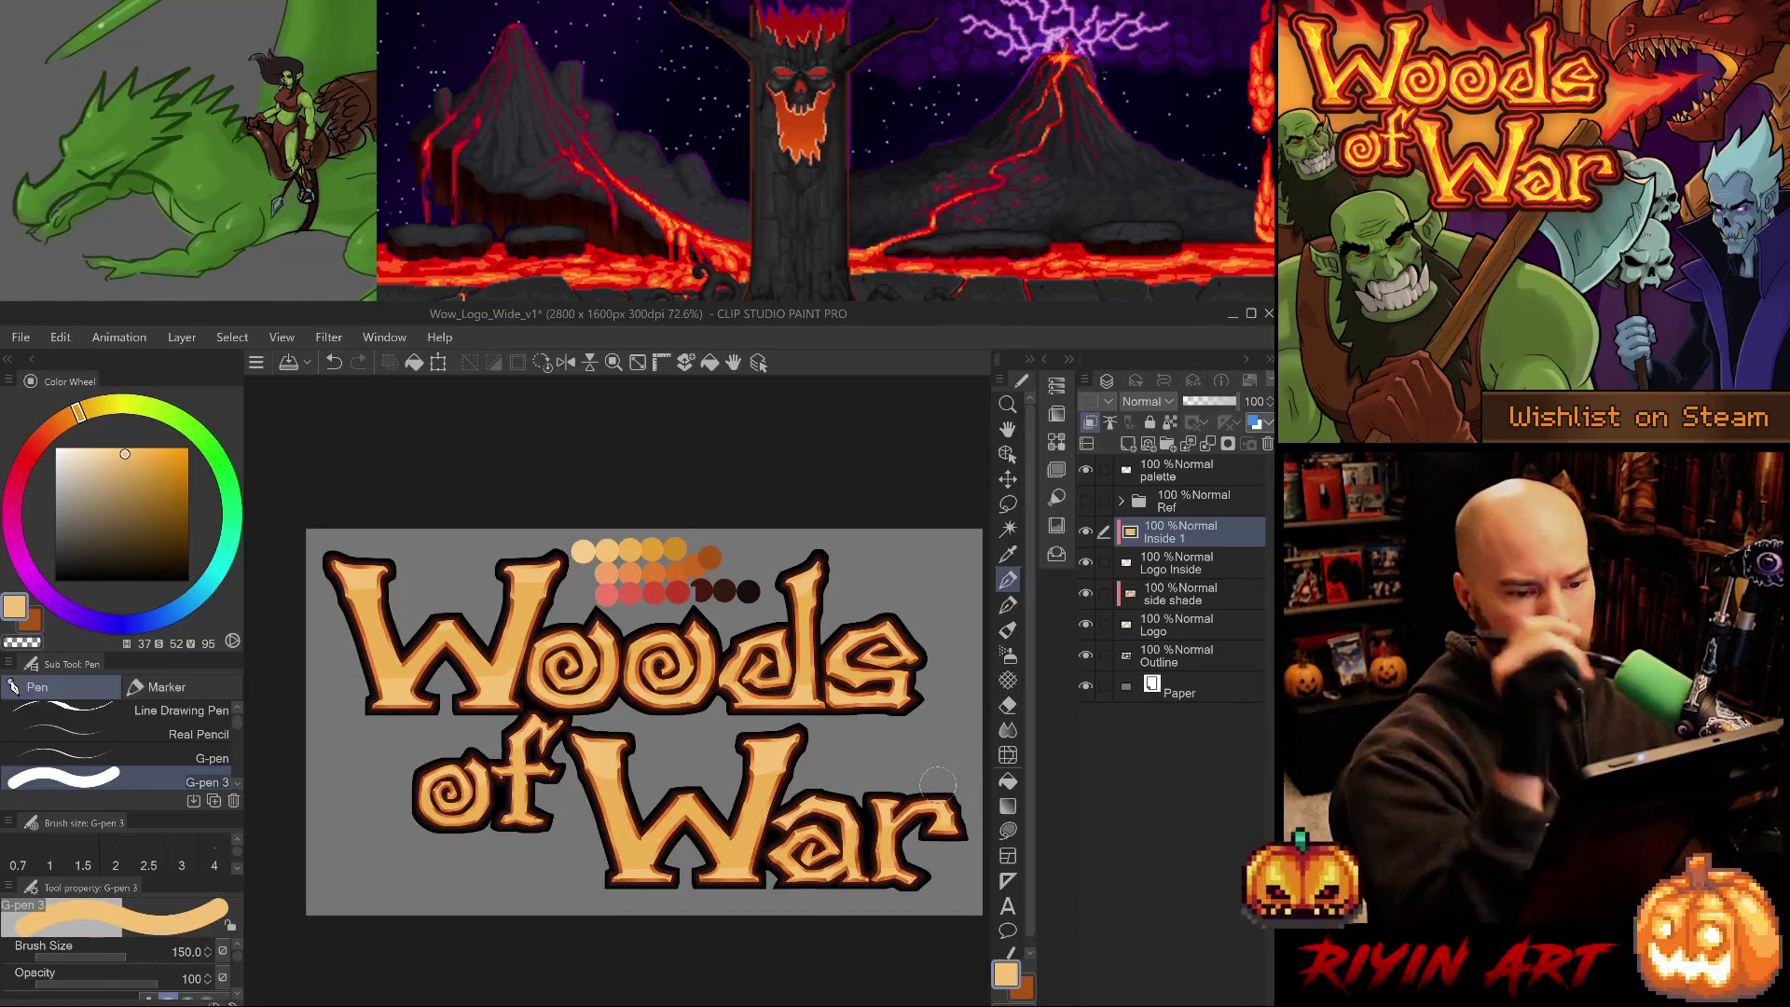
pyautogui.keyDown('alt'); pyautogui.click(583, 551); pyautogui.keyUp('alt')
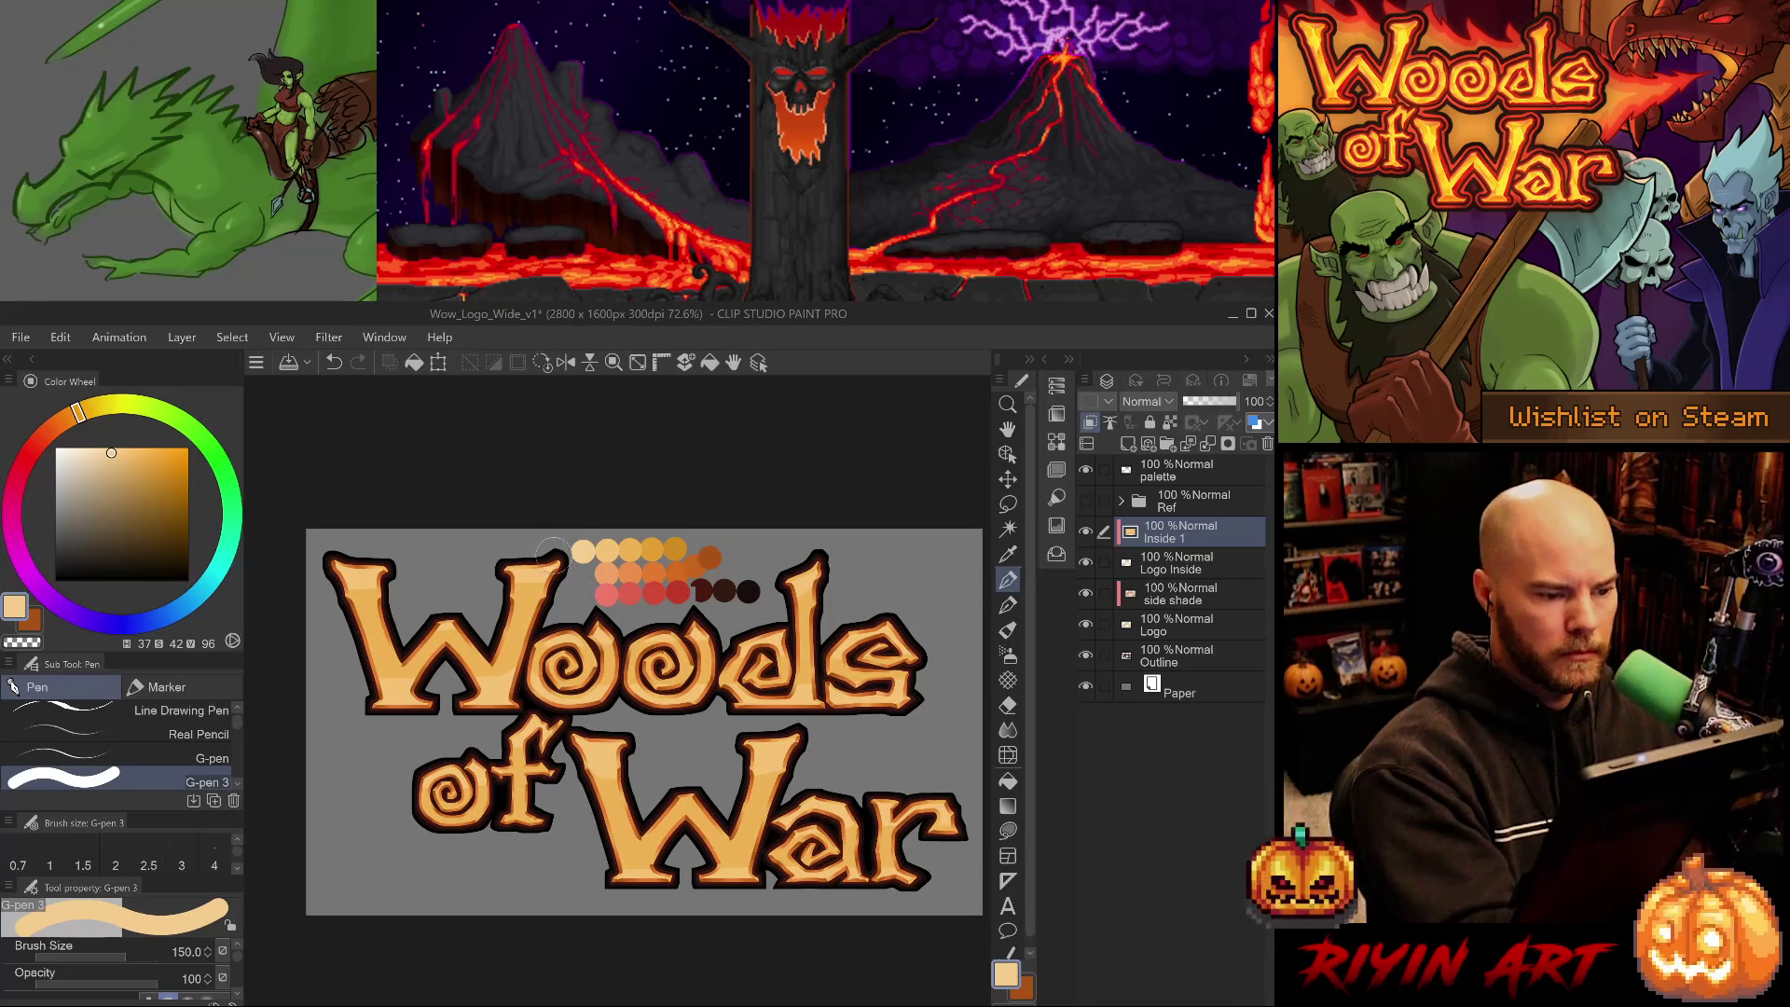
# - Add a small pale mark on the logo, shrink G-pen 3 to size 80, and undo the mark
pyautogui.hotkey('ctrl', 'z')
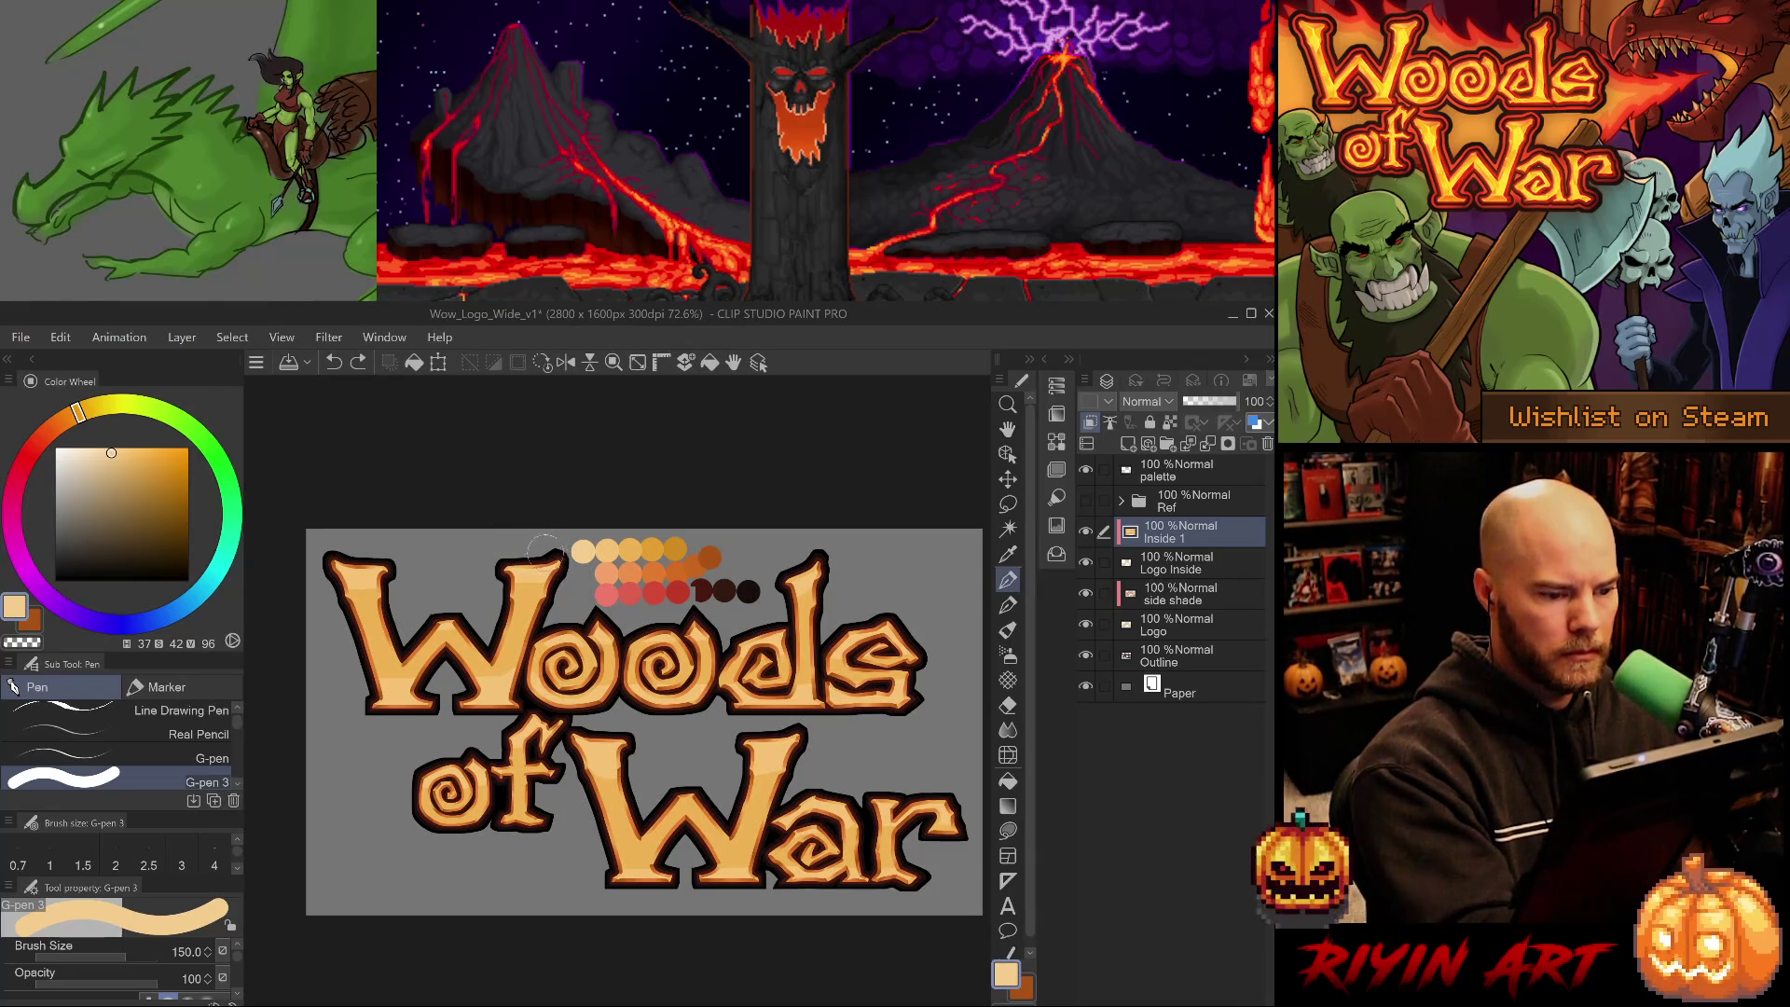
pyautogui.hotkey('ctrl', 'y')
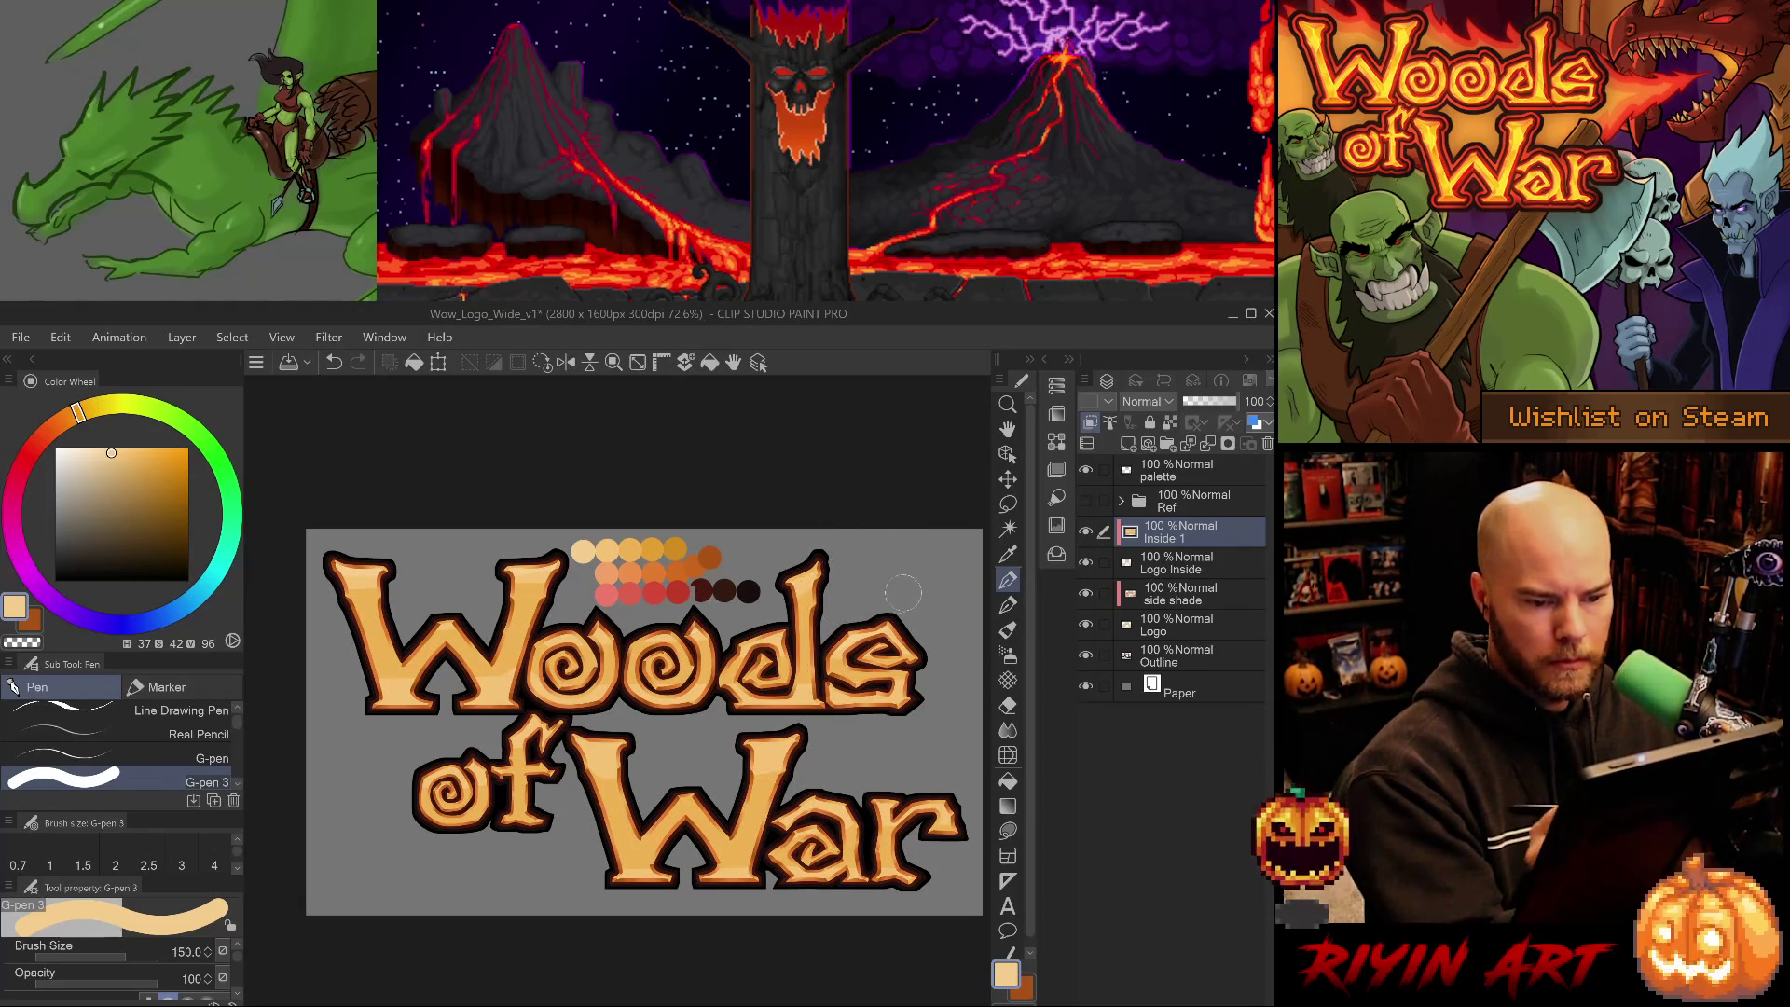
pyautogui.click(880, 611)
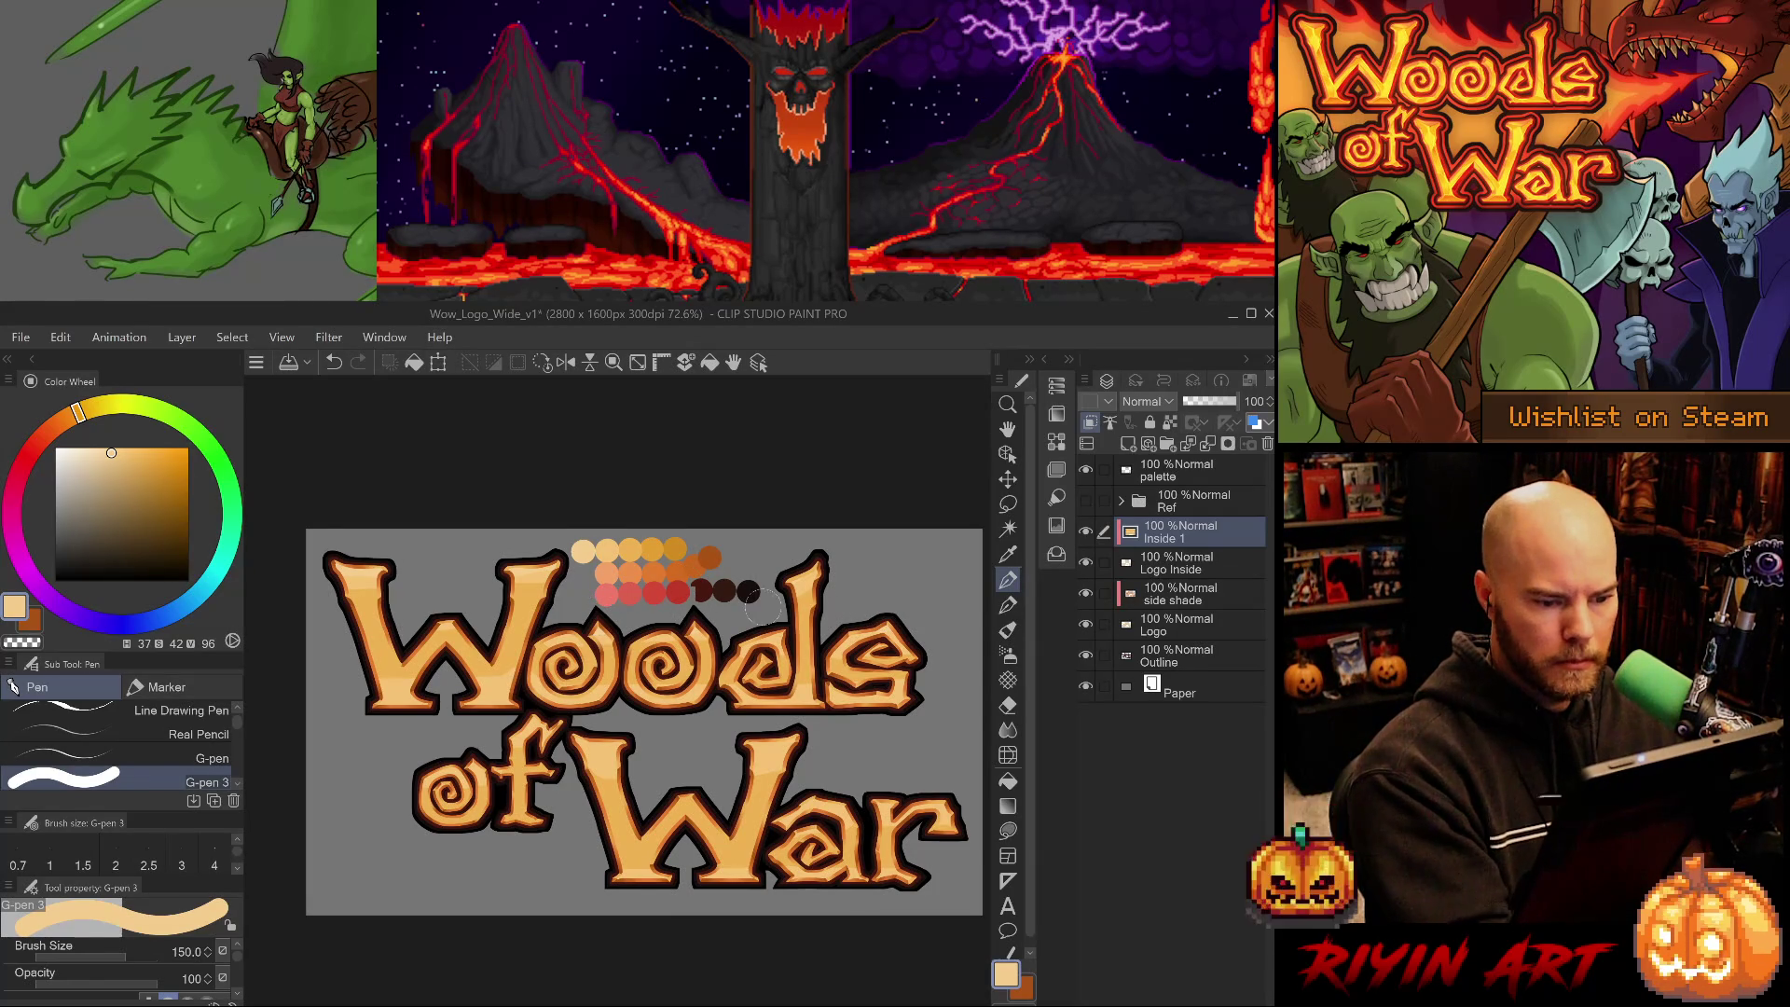
pyautogui.keyDown('alt'); pyautogui.click(697, 637); pyautogui.keyUp('alt')
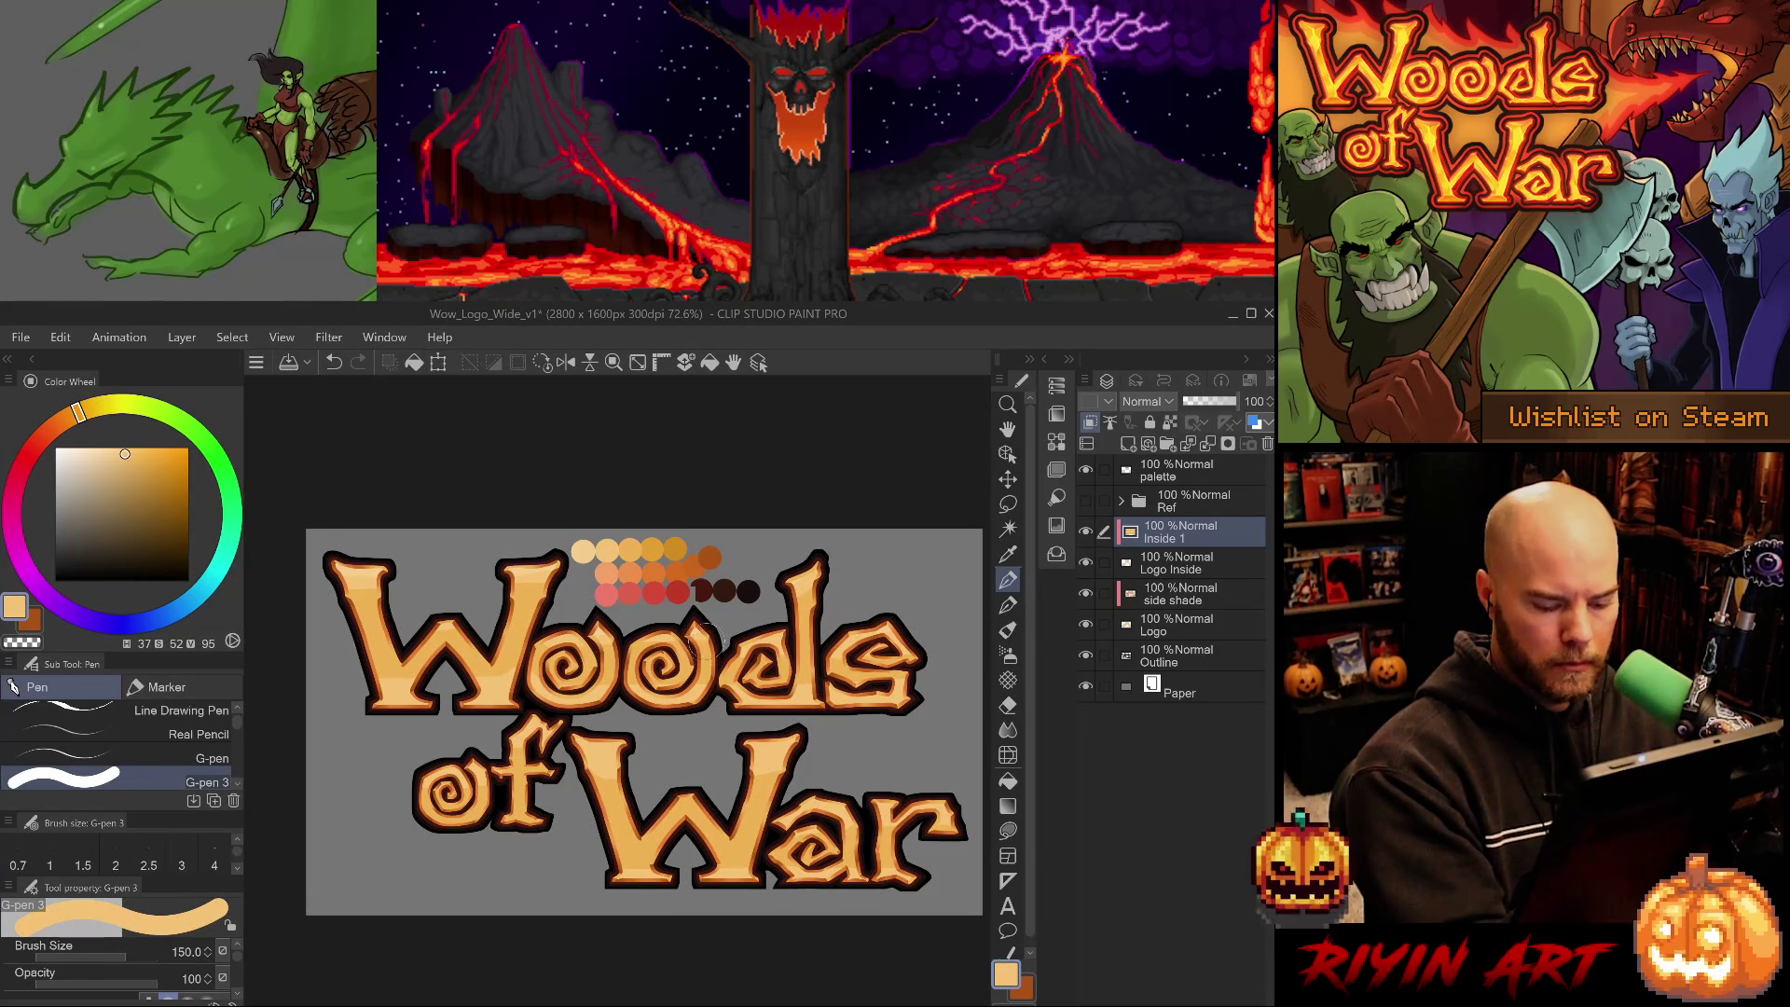
pyautogui.press('[')
pyautogui.press('[')
pyautogui.press('[')
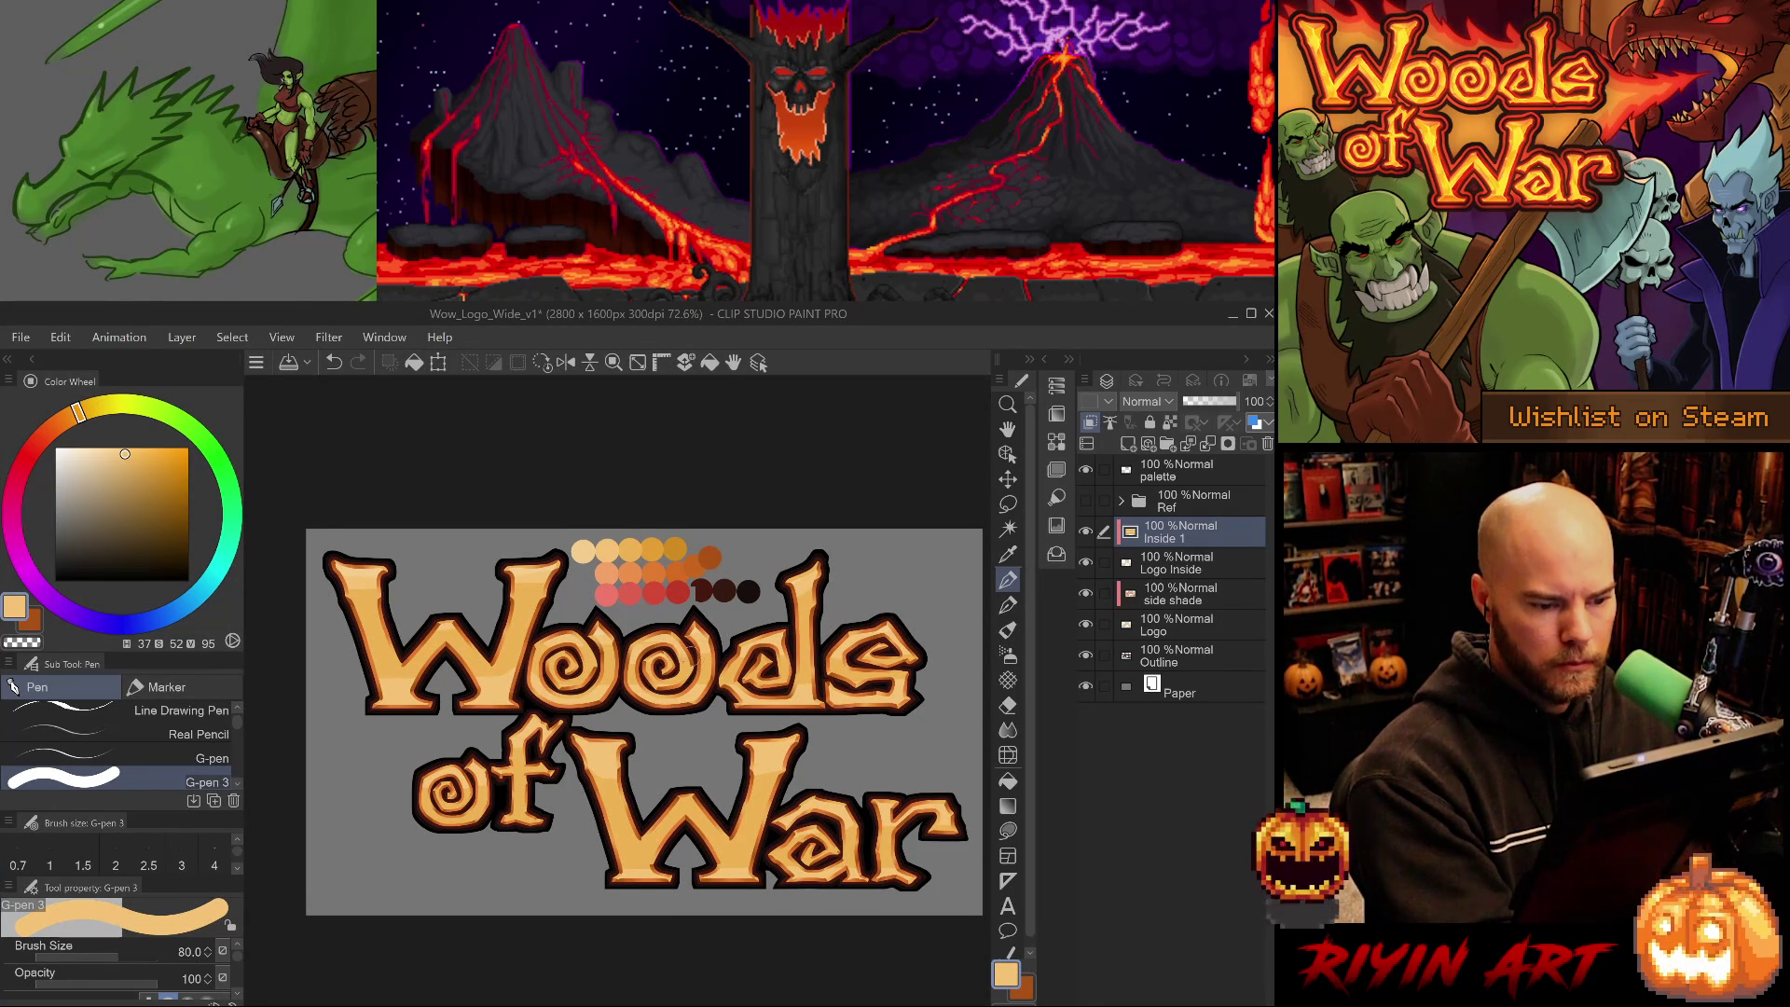
pyautogui.hotkey('ctrl', 'z')
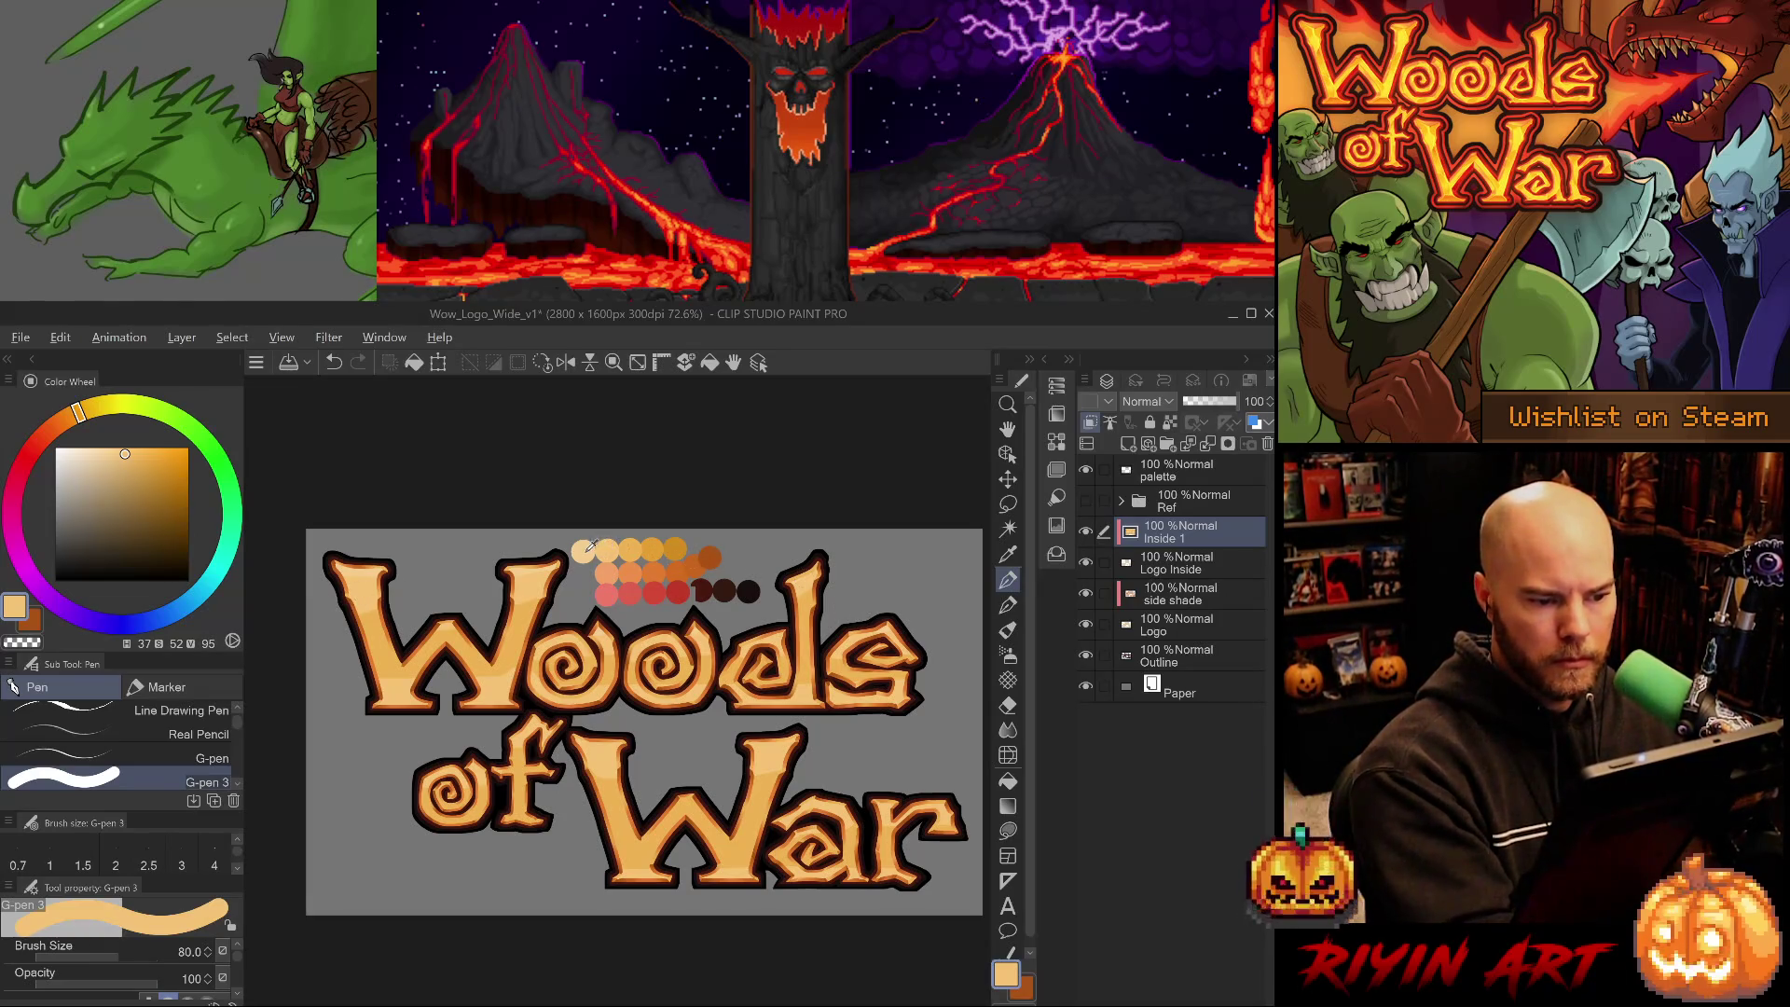
# - Eyedrop pale cream and lighter orange from the word 'of', ending on the peach palette swatch
pyautogui.press('alt')
pyautogui.keyDown('alt'); pyautogui.click(539, 554); pyautogui.keyUp('alt')
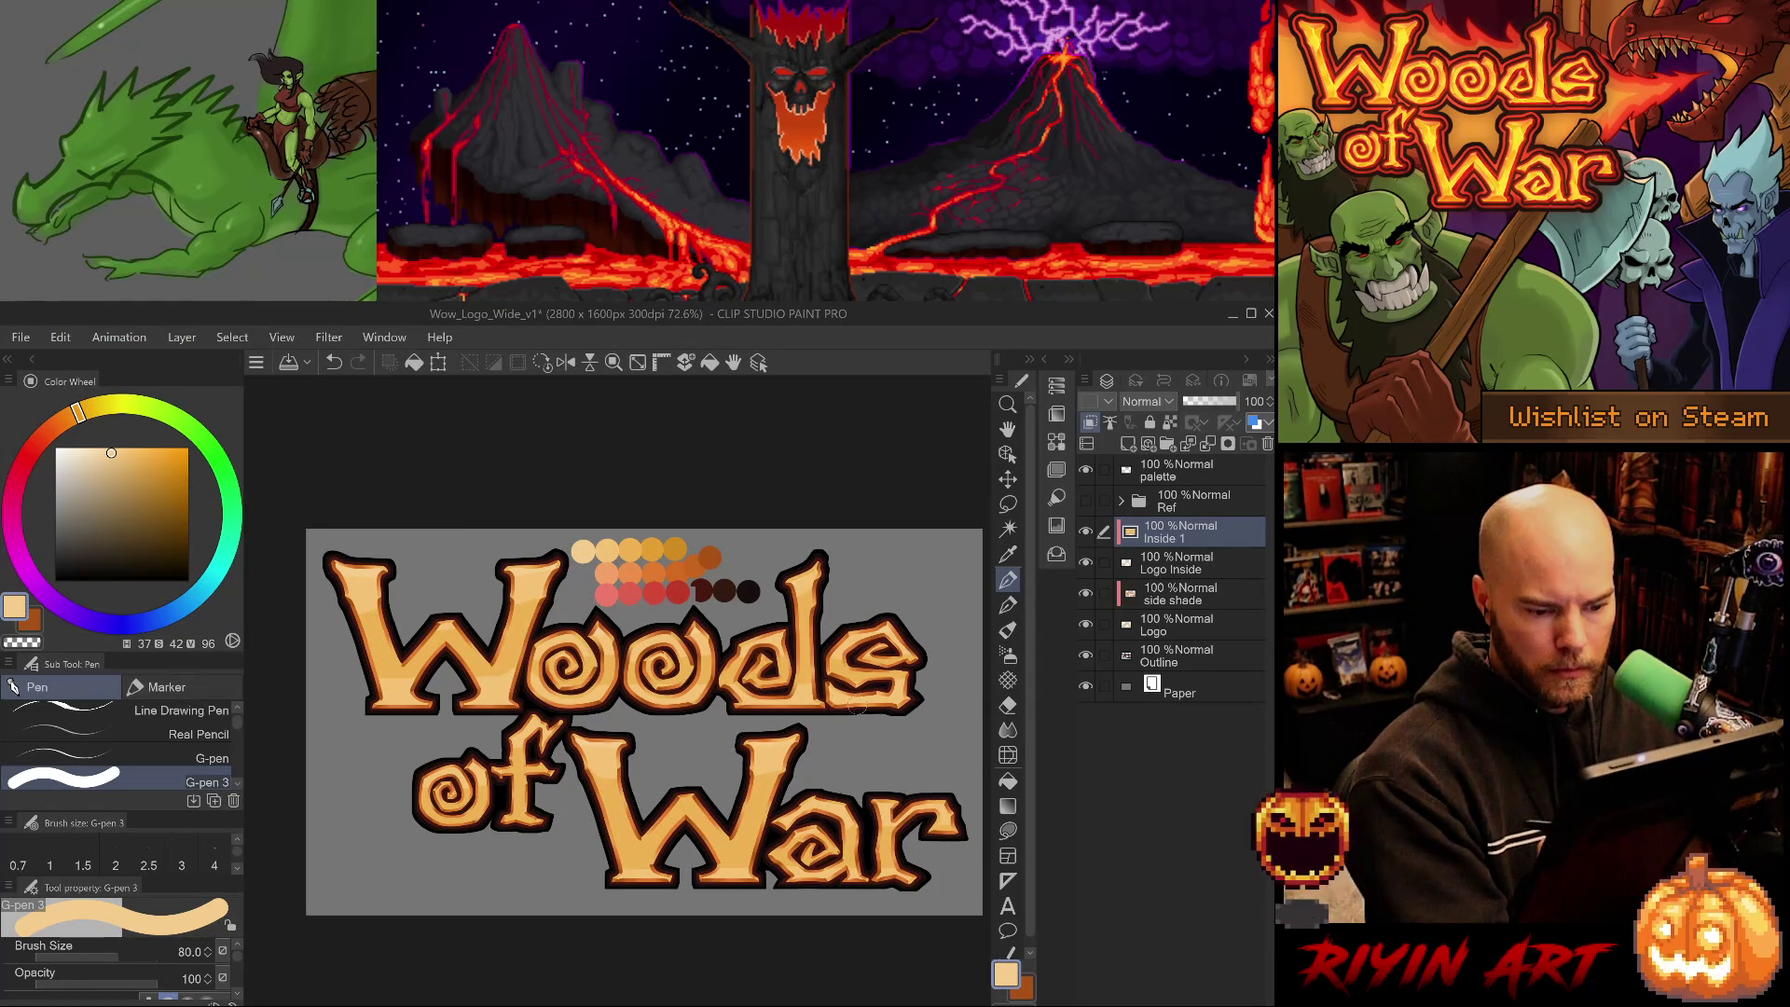
pyautogui.keyDown('alt'); pyautogui.click(603, 760); pyautogui.keyUp('alt')
pyautogui.keyDown('alt'); pyautogui.click(519, 741); pyautogui.keyUp('alt')
pyautogui.keyDown('alt'); pyautogui.click(582, 741); pyautogui.keyUp('alt')
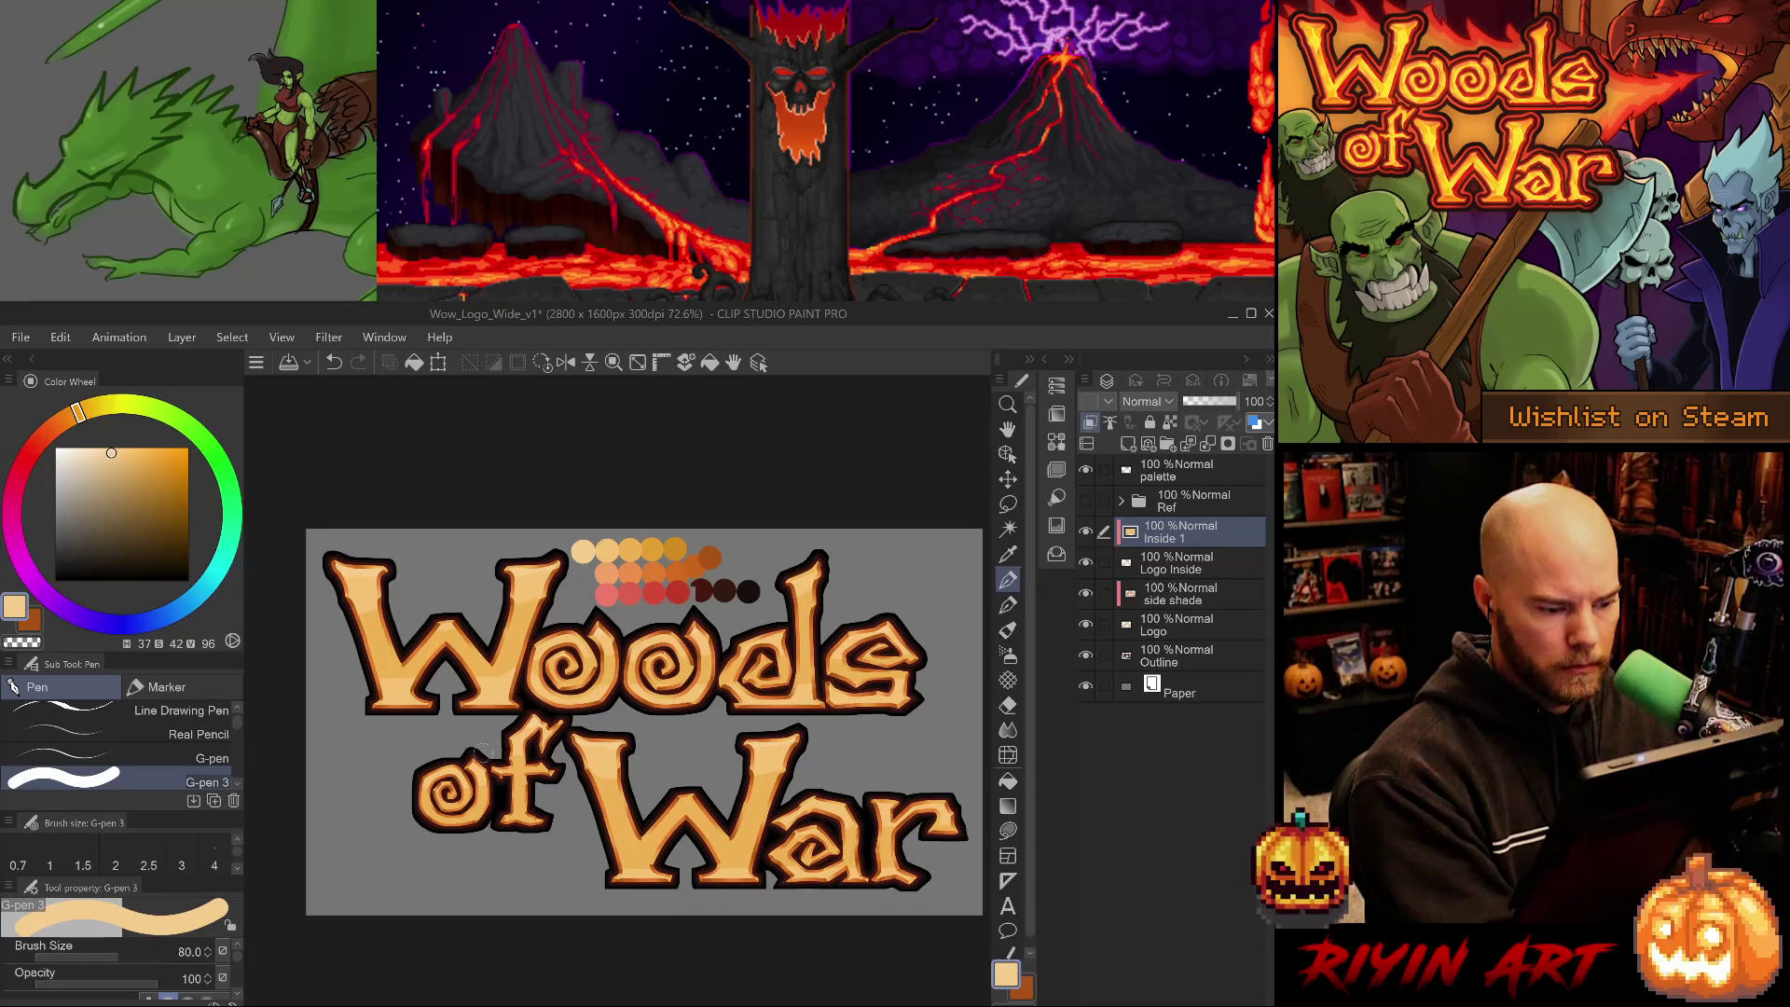
pyautogui.hotkey('ctrl', 'z')
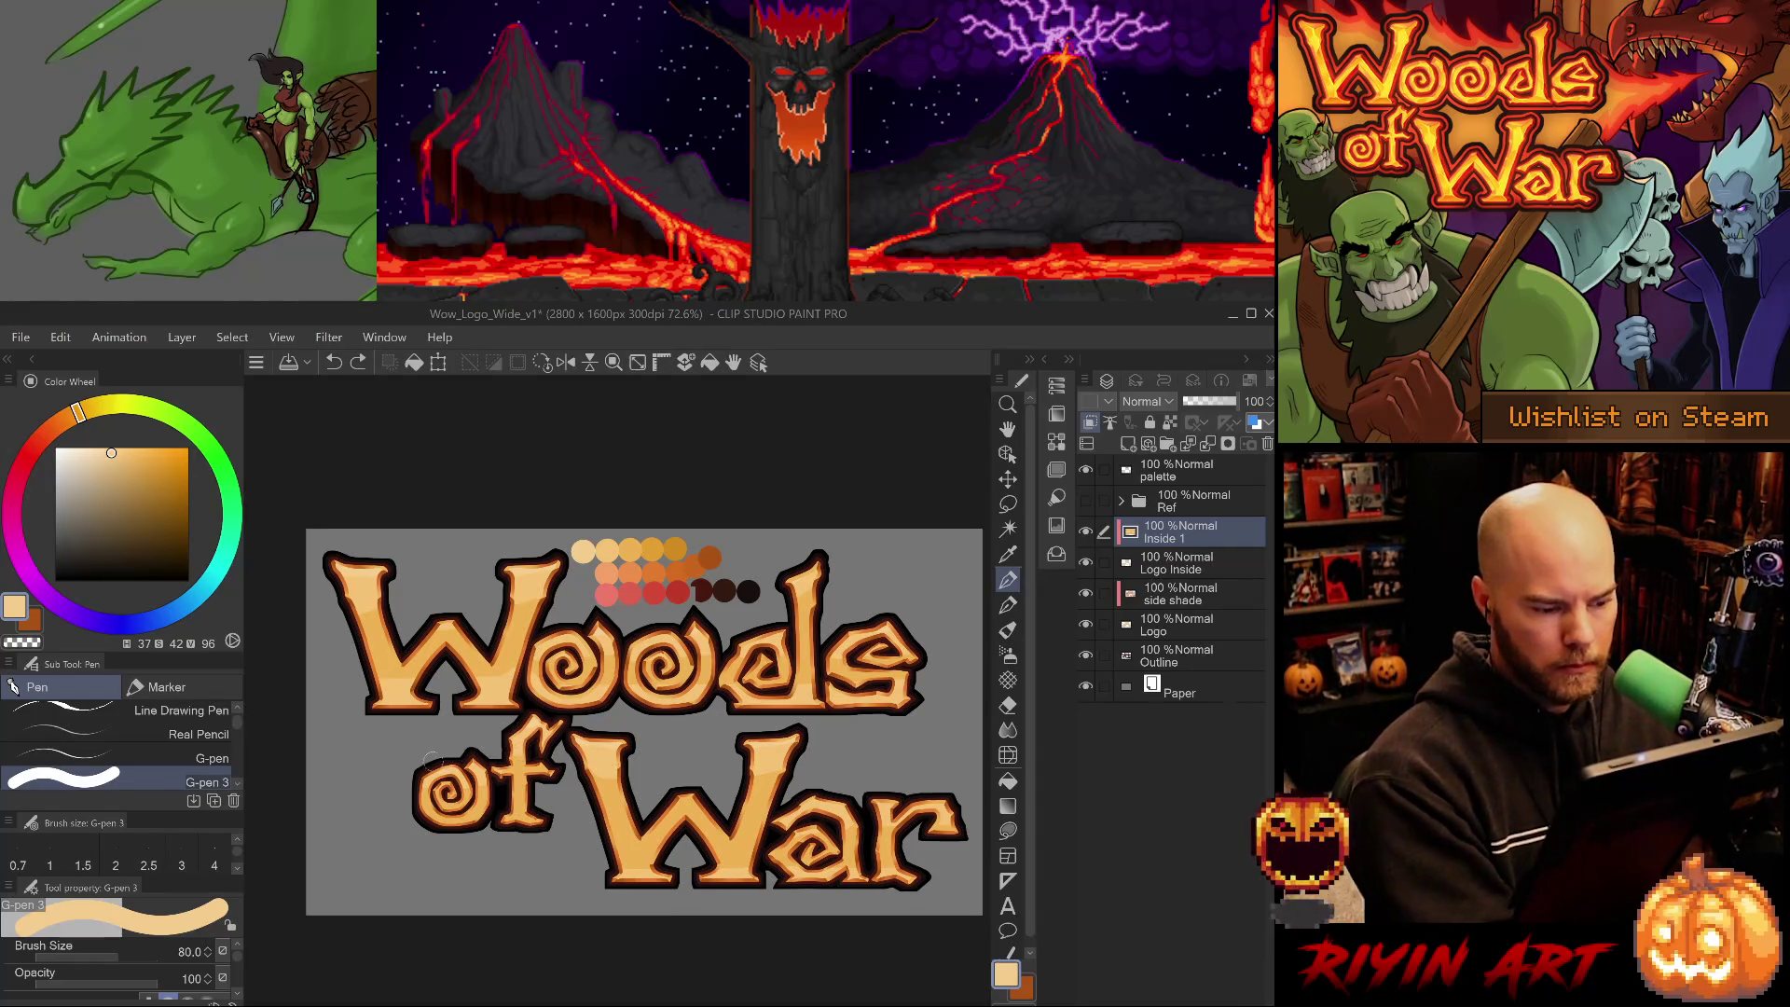
pyautogui.hotkey('ctrl', 'y')
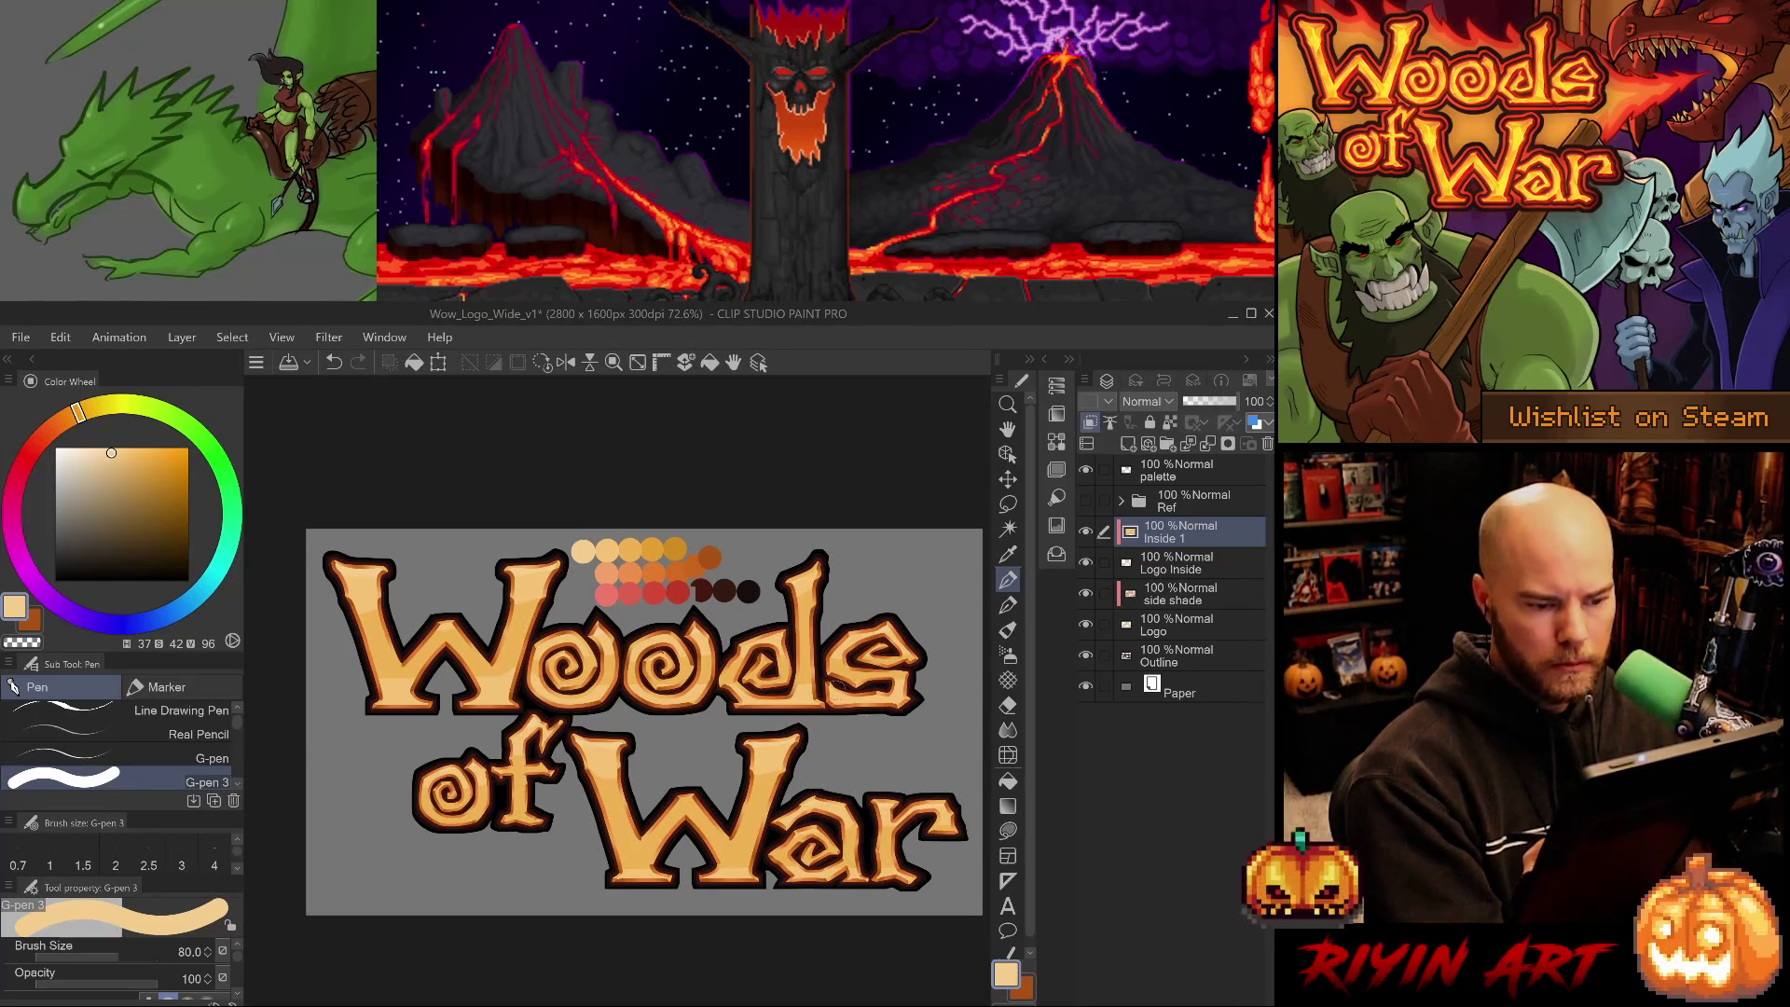
pyautogui.keyDown('alt'); pyautogui.click(632, 551); pyautogui.keyUp('alt')
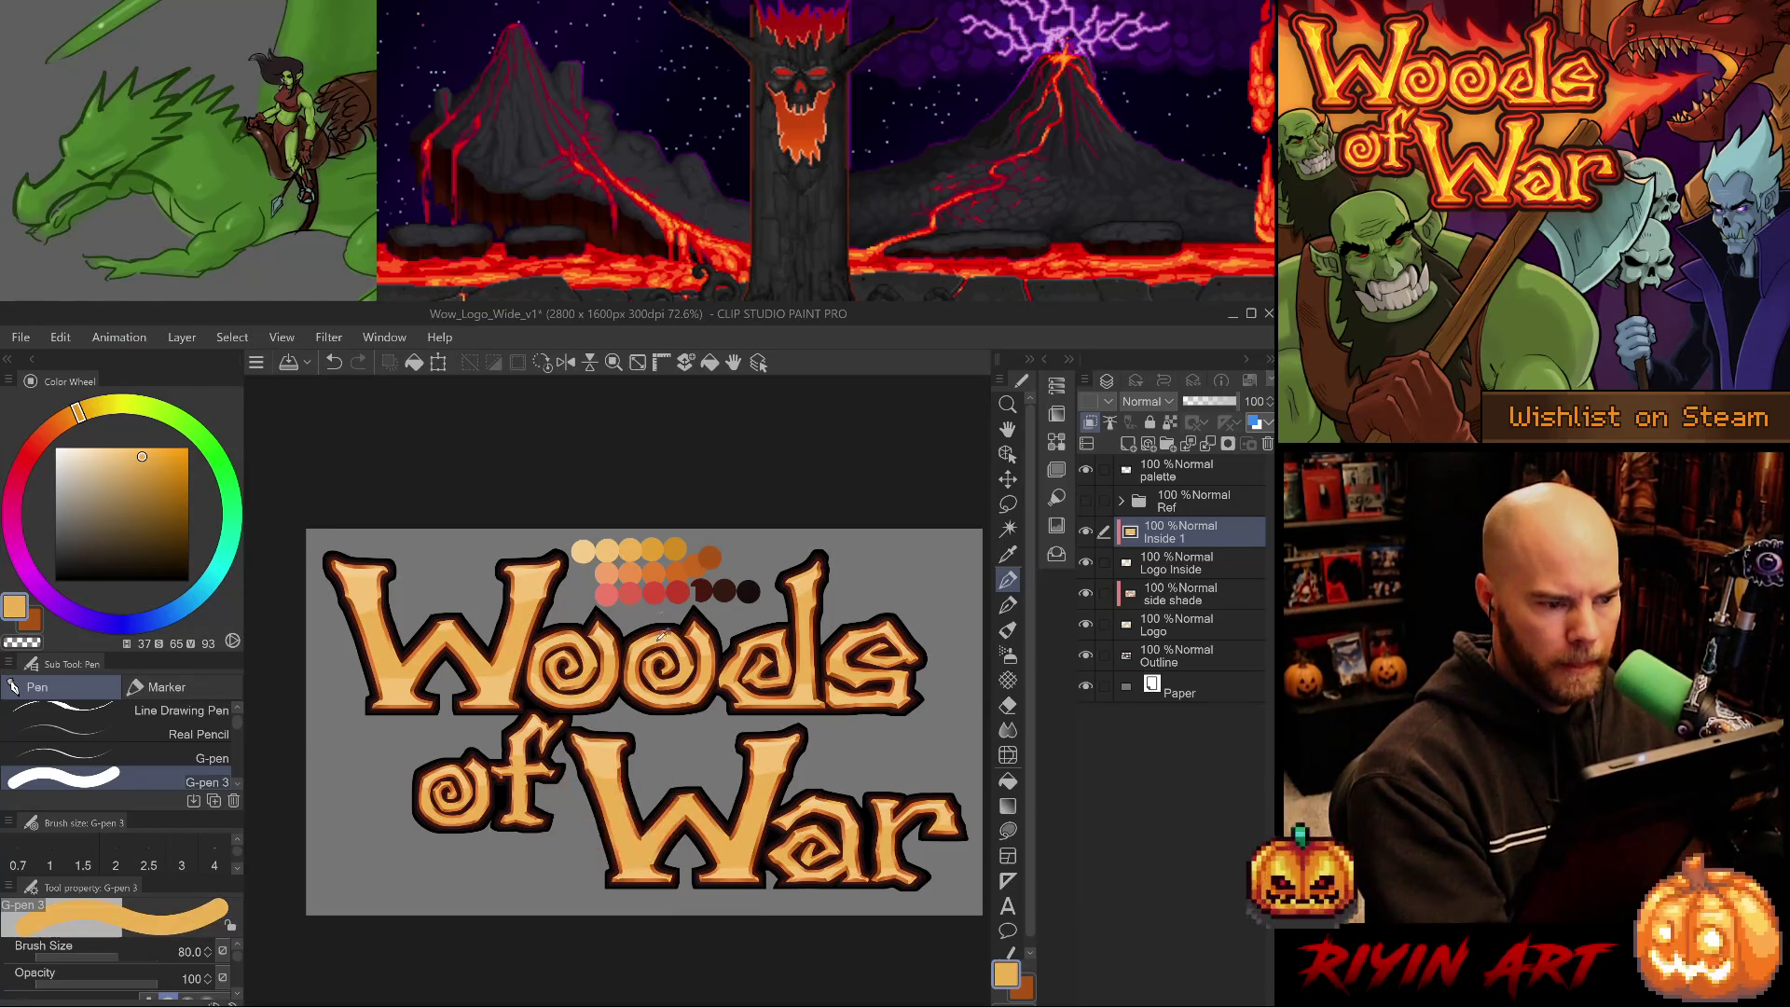
# - With a larger G-pen in deeper orange, shade under the W and both o's of Woods
pyautogui.keyDown('alt'); pyautogui.click(650, 548); pyautogui.keyUp('alt')
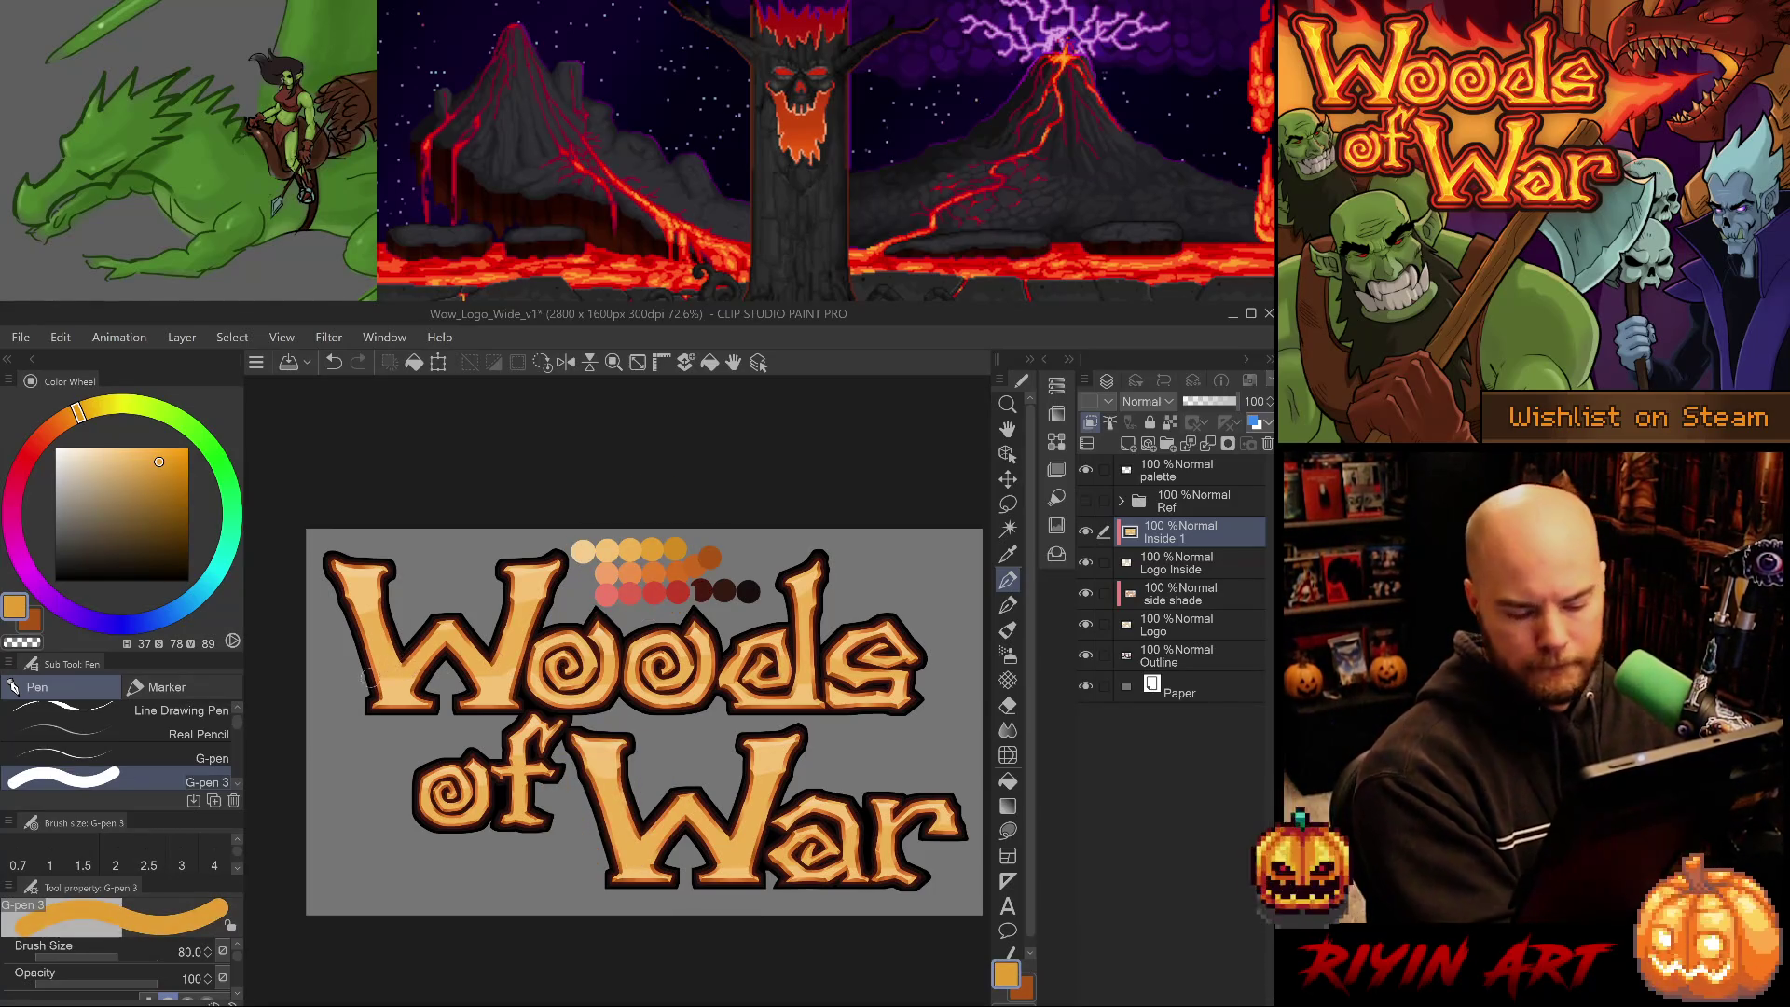
pyautogui.press(']')
pyautogui.press(']')
pyautogui.moveTo(367, 685)
pyautogui.mouseDown()
pyautogui.moveTo(527, 680)
pyautogui.moveTo(508, 701)
pyautogui.moveTo(447, 701)
pyautogui.moveTo(623, 701)
pyautogui.mouseUp()
pyautogui.hotkey('ctrl', 'z')
pyautogui.moveTo(513, 695); pyautogui.dragTo(613, 701)
pyautogui.keyDown('alt'); pyautogui.click(610, 668); pyautogui.keyUp('alt')
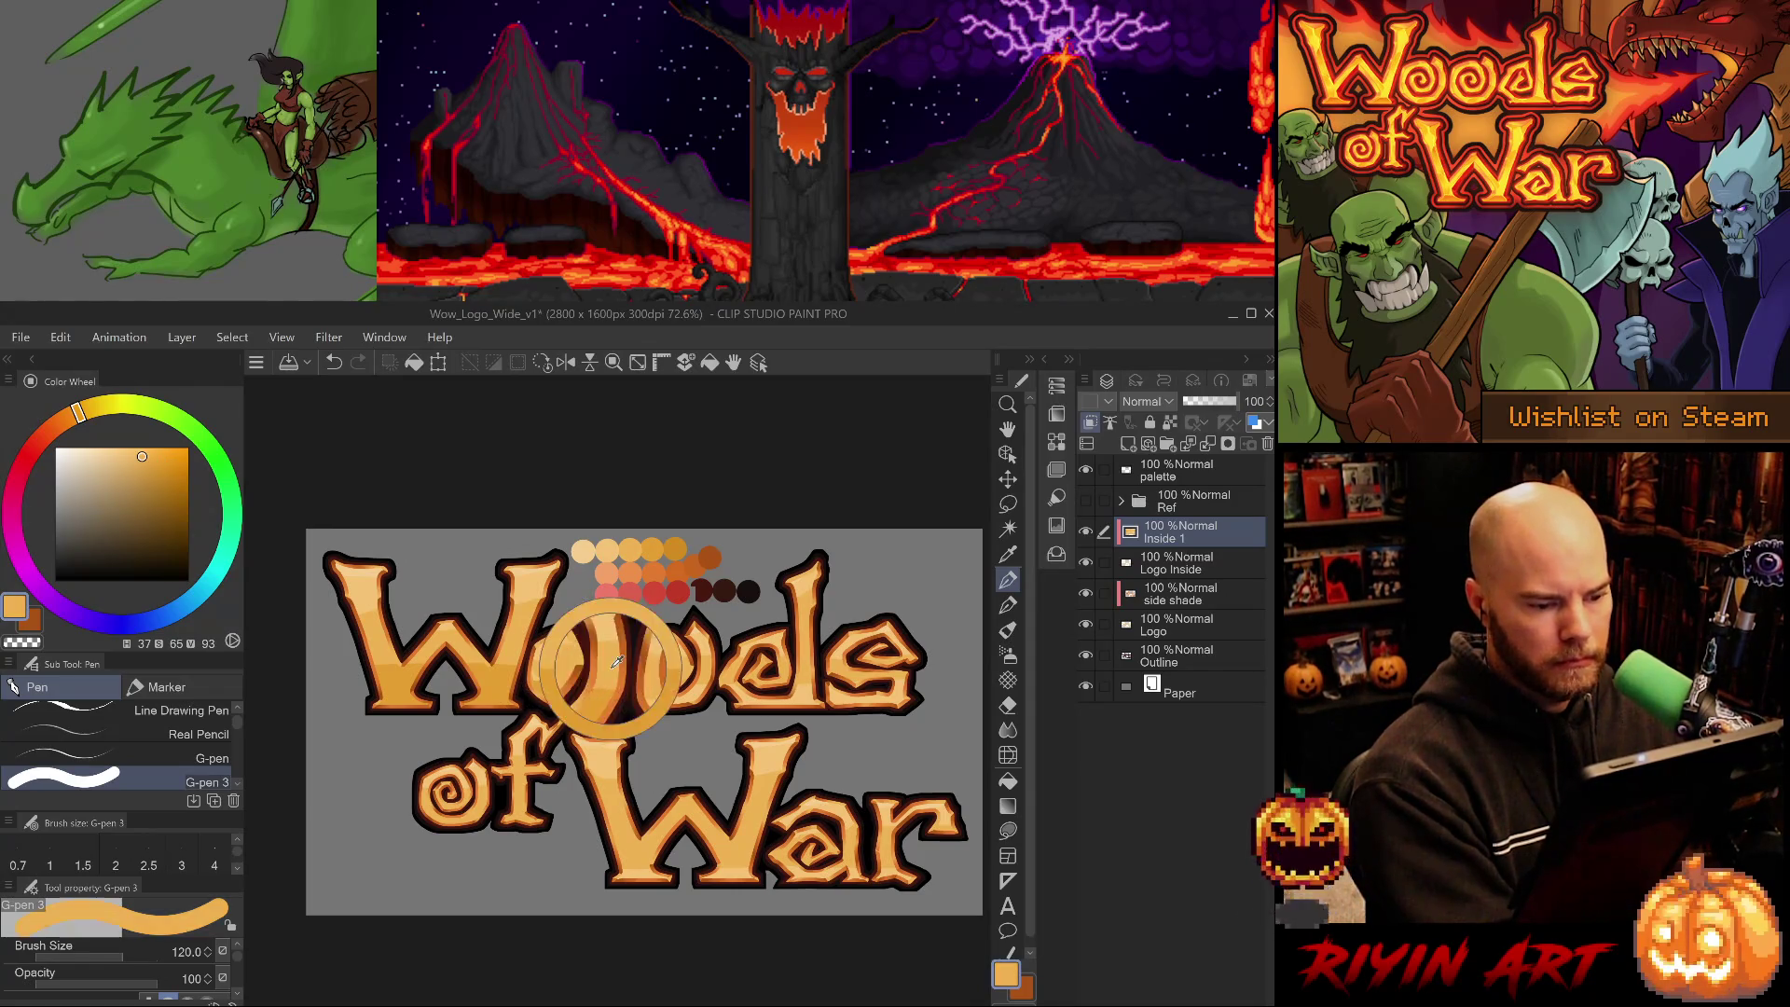
pyautogui.keyDown('alt'); pyautogui.click(485, 674); pyautogui.keyUp('alt')
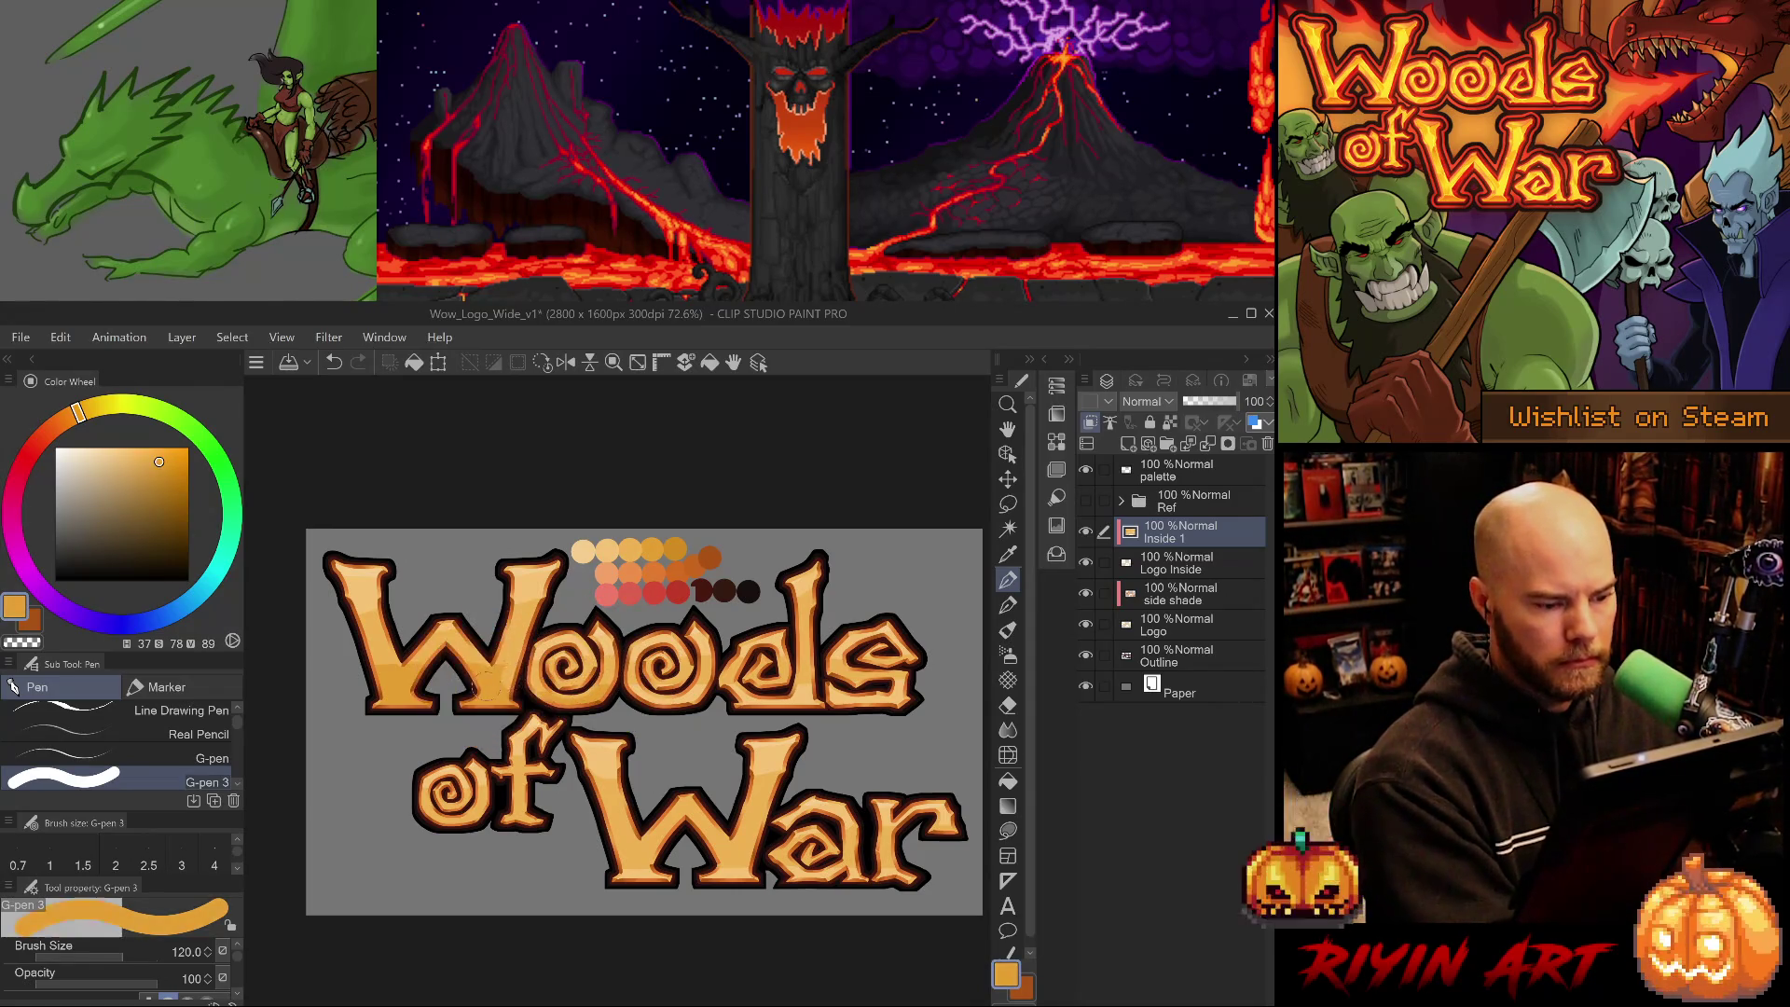
pyautogui.moveTo(626, 698)
pyautogui.mouseDown()
pyautogui.moveTo(830, 695)
pyautogui.moveTo(802, 679)
pyautogui.moveTo(732, 683)
pyautogui.moveTo(927, 690)
pyautogui.moveTo(912, 701)
pyautogui.mouseUp()
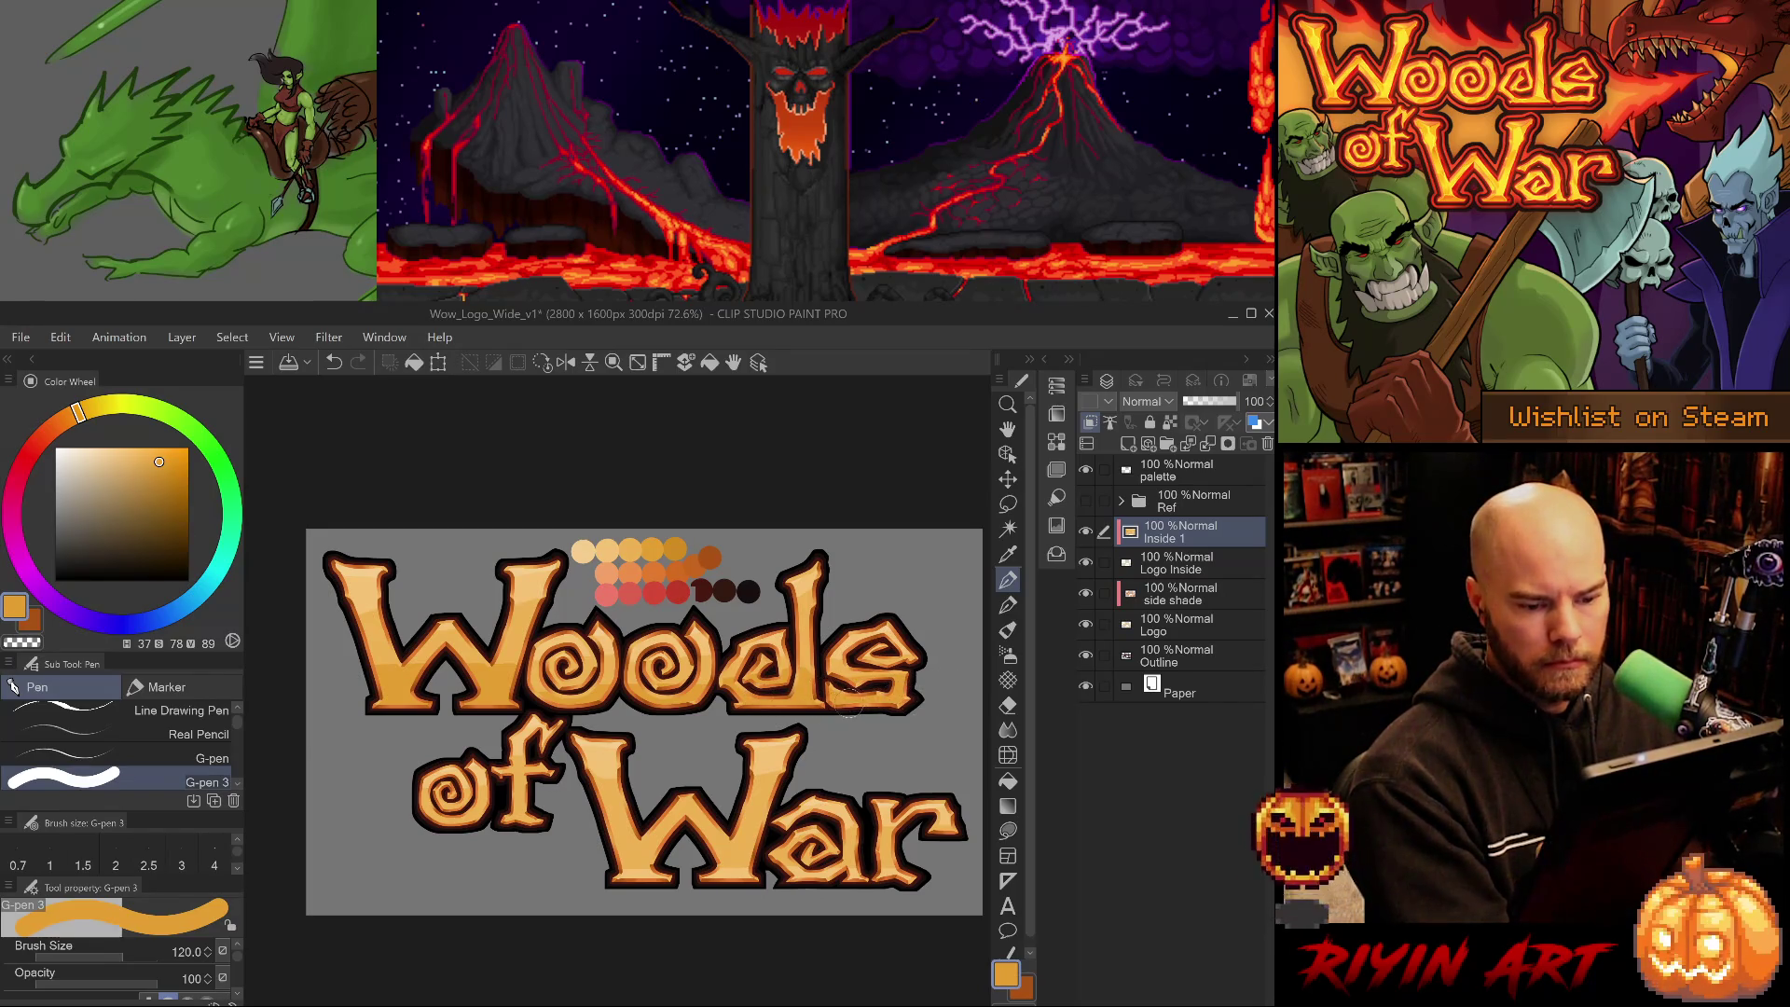
# - Repaint shading near the bottom of the W in War, resampling oranges around the r and a
pyautogui.keyDown('alt'); pyautogui.click(811, 660); pyautogui.keyUp('alt')
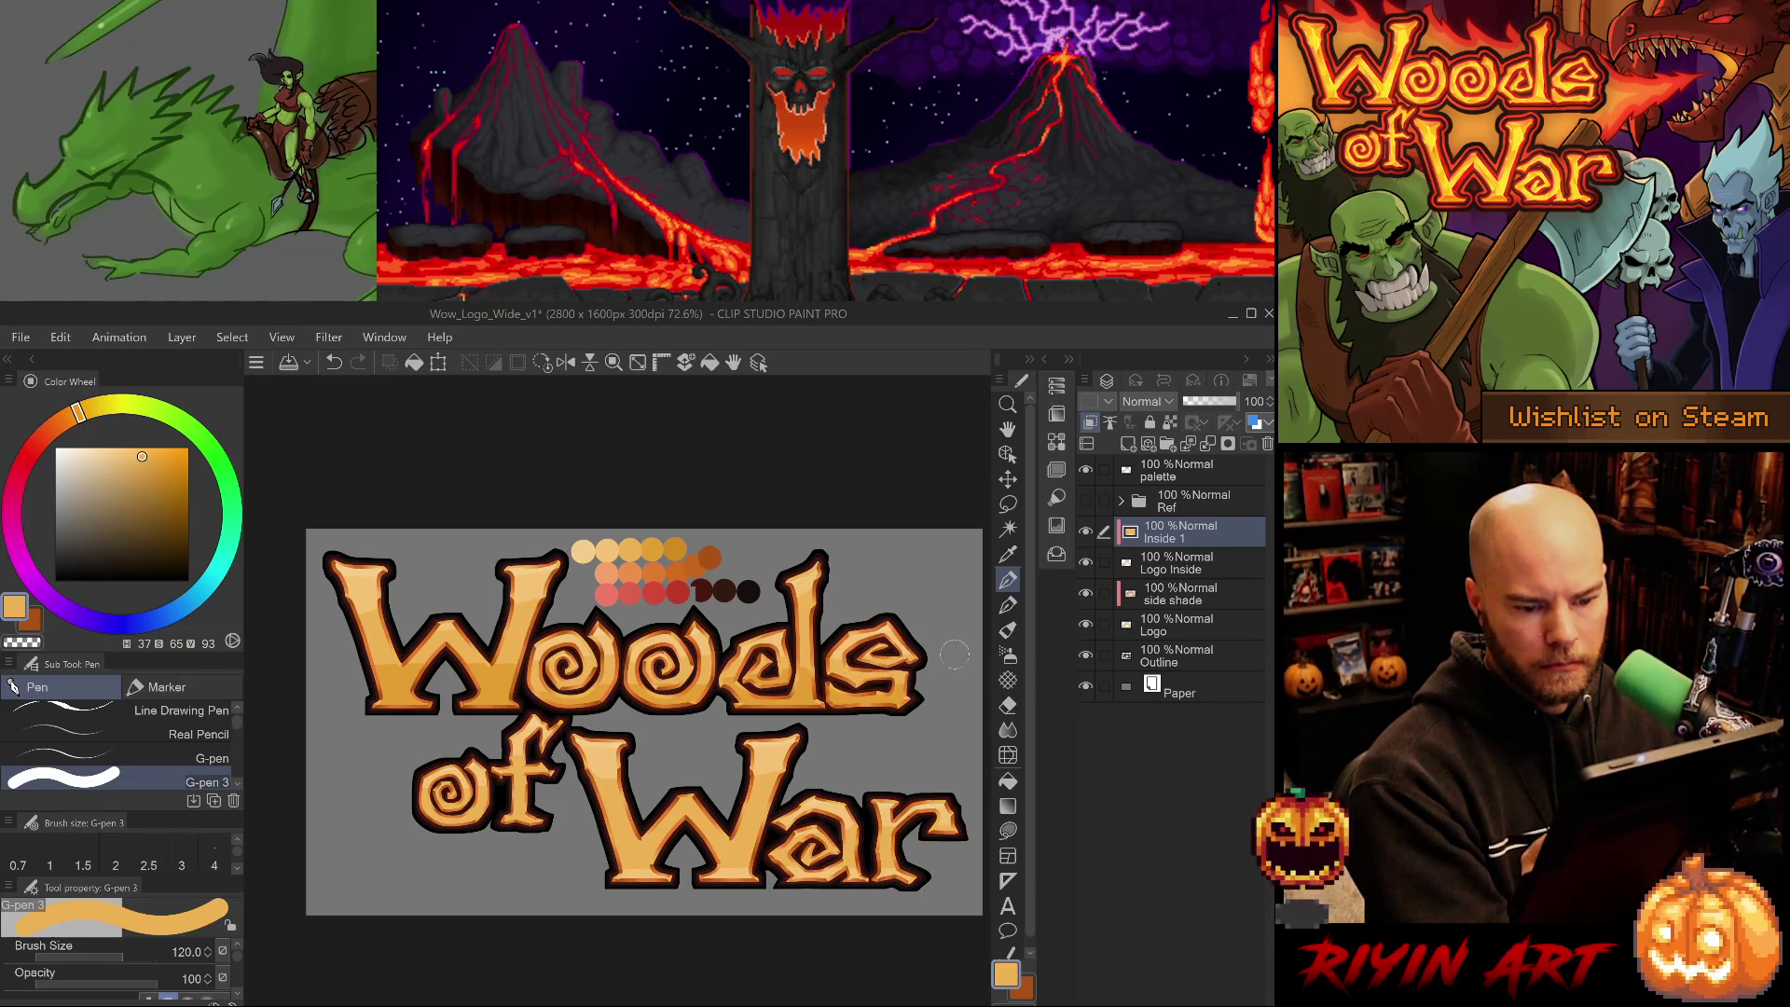
pyautogui.keyDown('alt'); pyautogui.click(856, 678); pyautogui.keyUp('alt')
pyautogui.hotkey('ctrl', 'z')
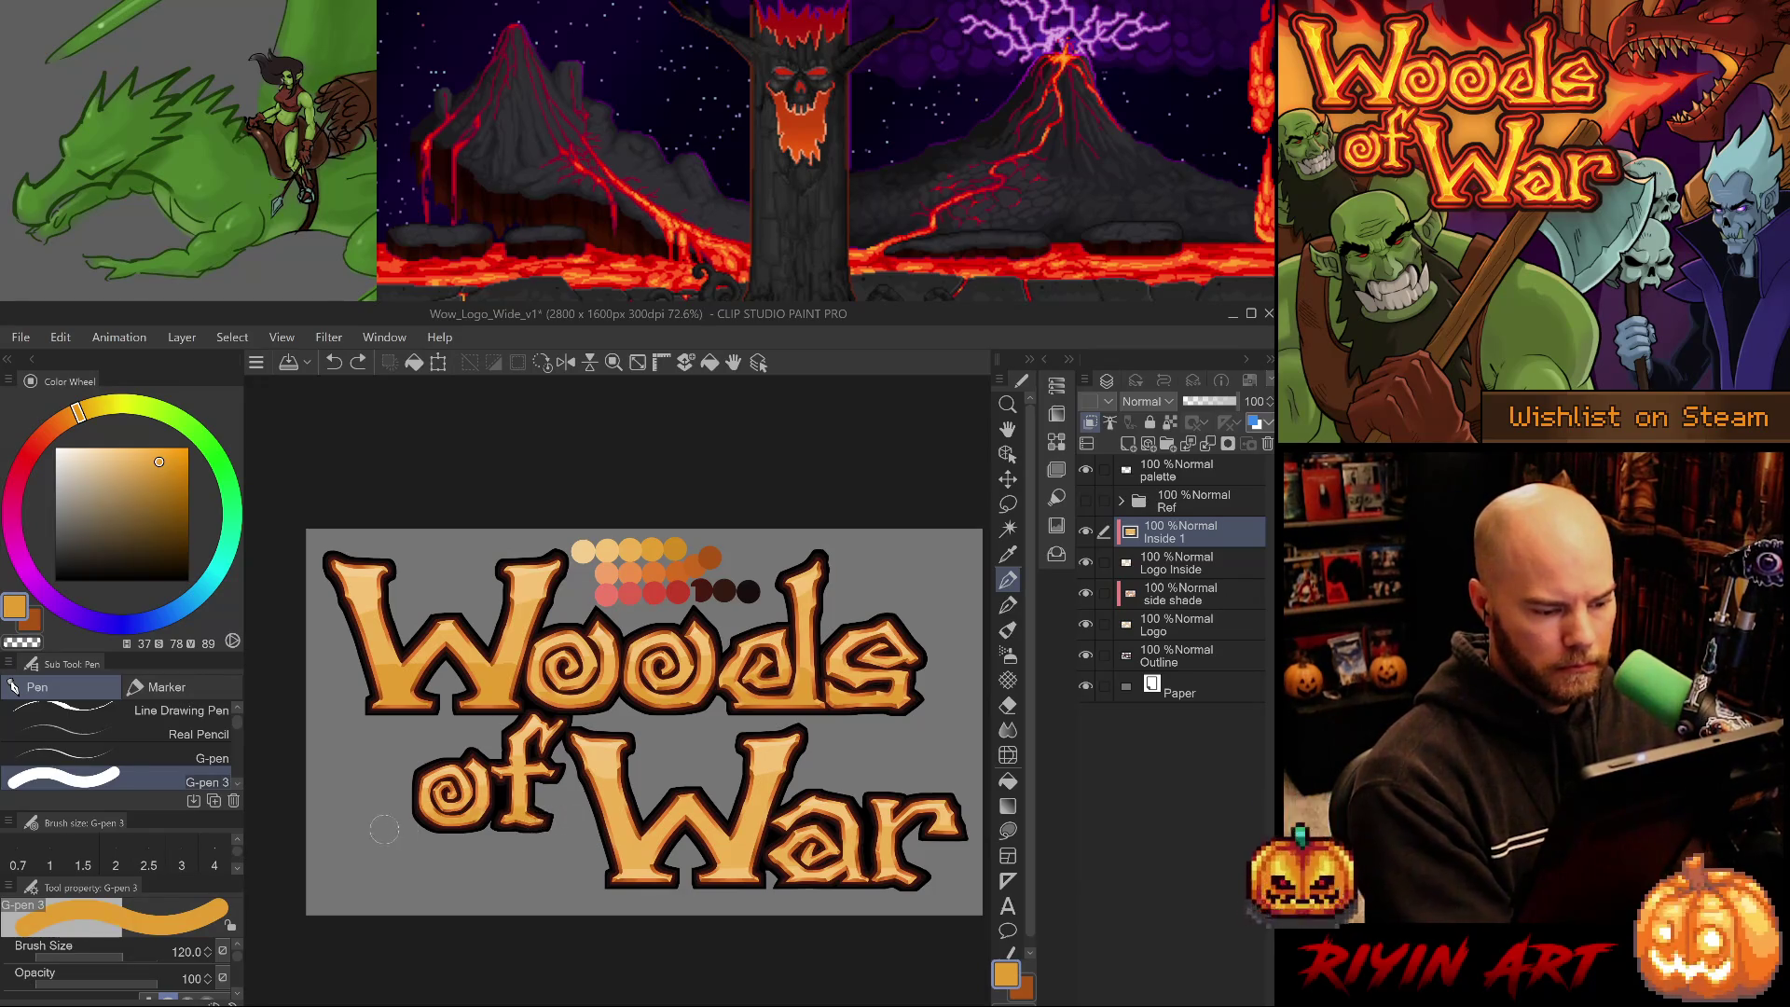
pyautogui.moveTo(664, 867)
pyautogui.mouseDown()
pyautogui.moveTo(571, 869)
pyautogui.moveTo(728, 849)
pyautogui.moveTo(731, 868)
pyautogui.moveTo(695, 876)
pyautogui.moveTo(811, 872)
pyautogui.moveTo(890, 850)
pyautogui.mouseUp()
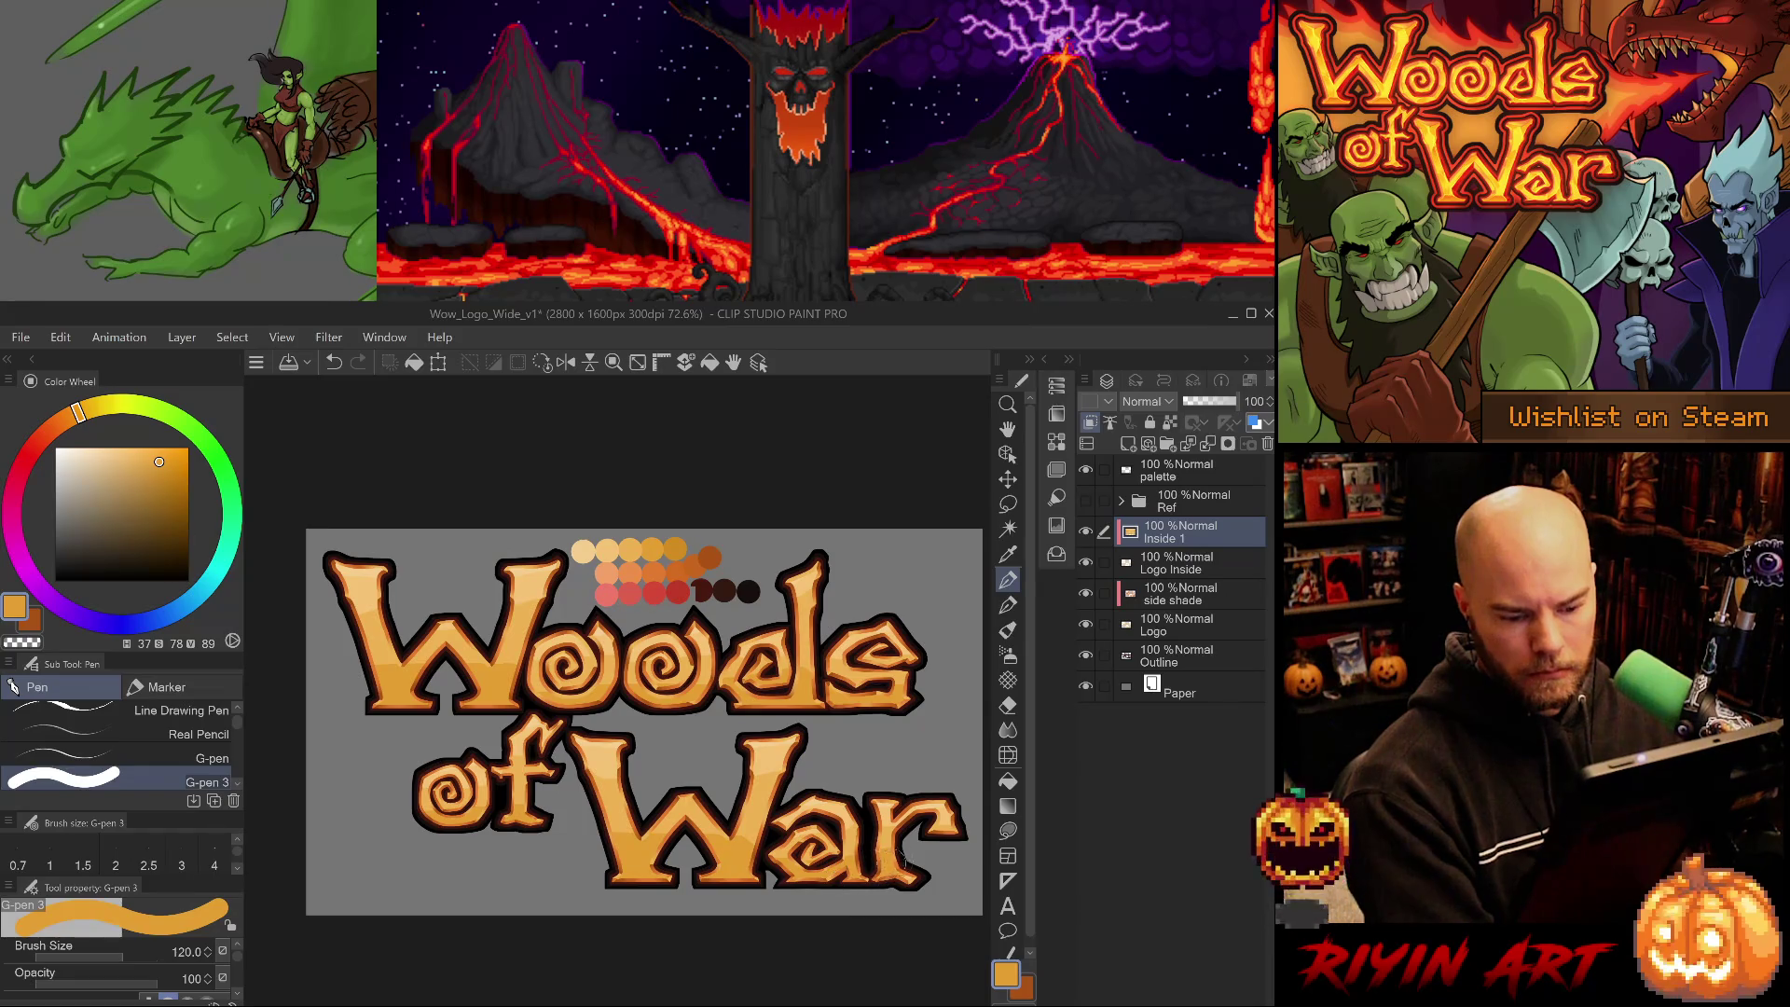
pyautogui.keyDown('alt'); pyautogui.click(895, 834); pyautogui.keyUp('alt')
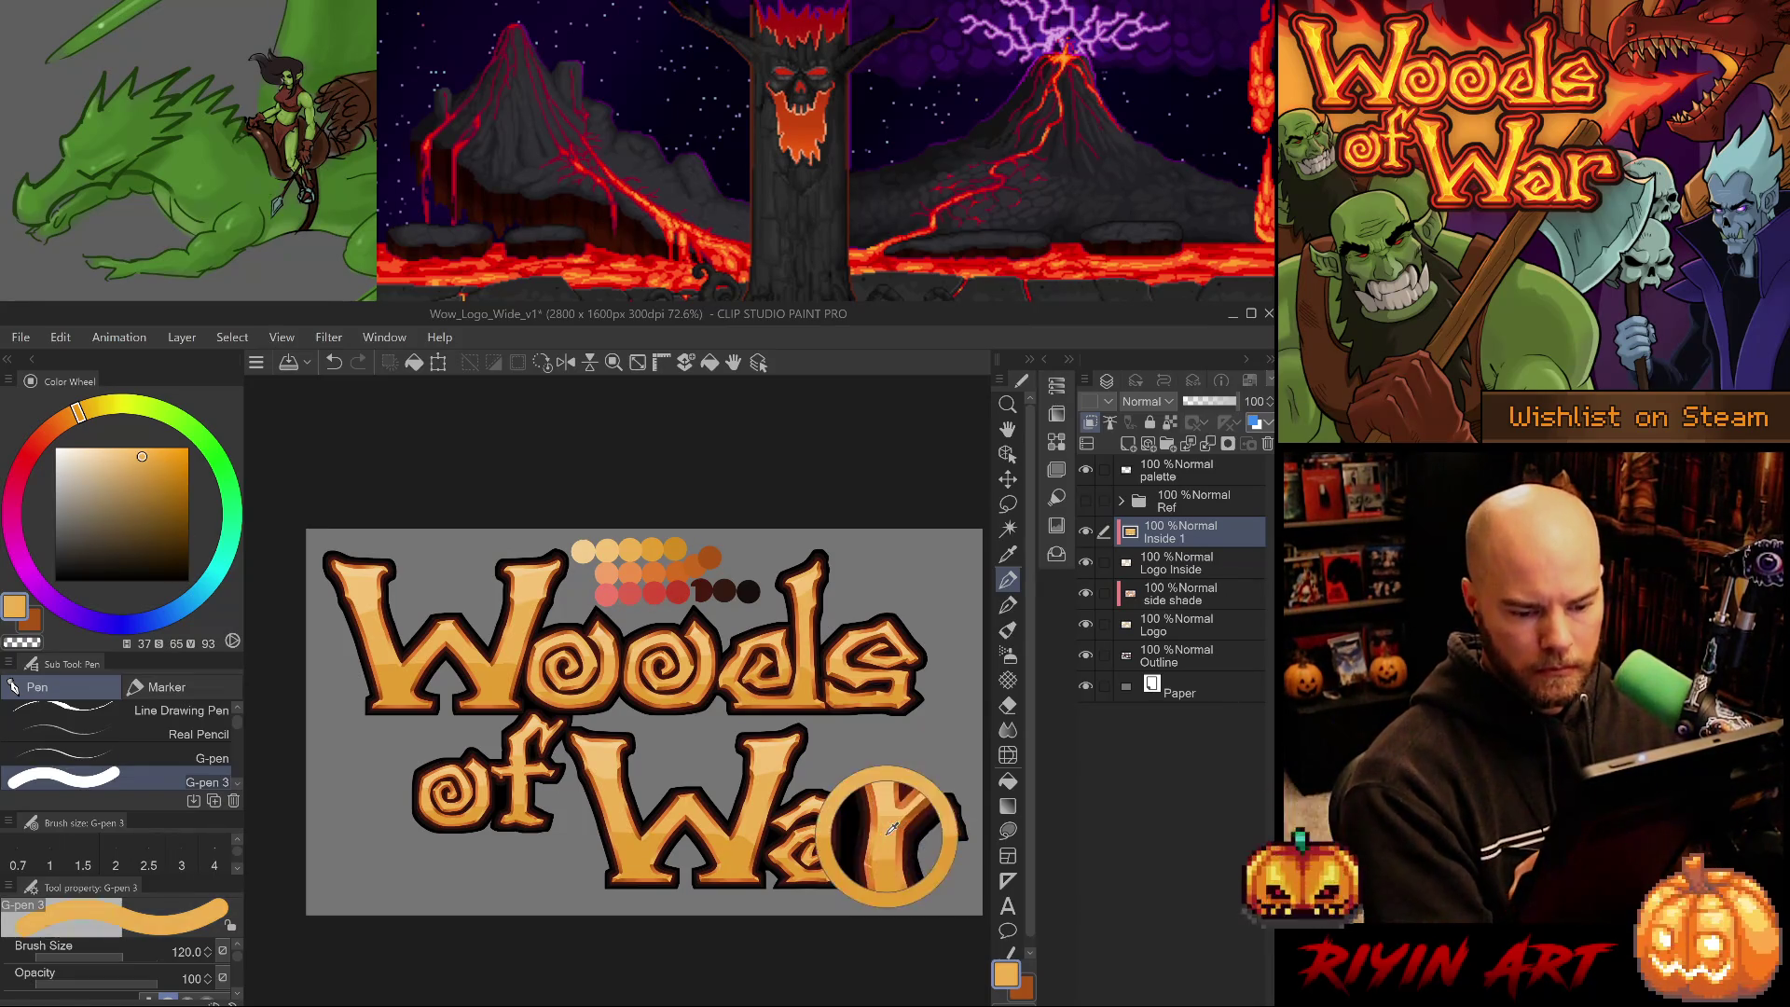
pyautogui.keyDown('alt'); pyautogui.click(941, 834); pyautogui.keyUp('alt')
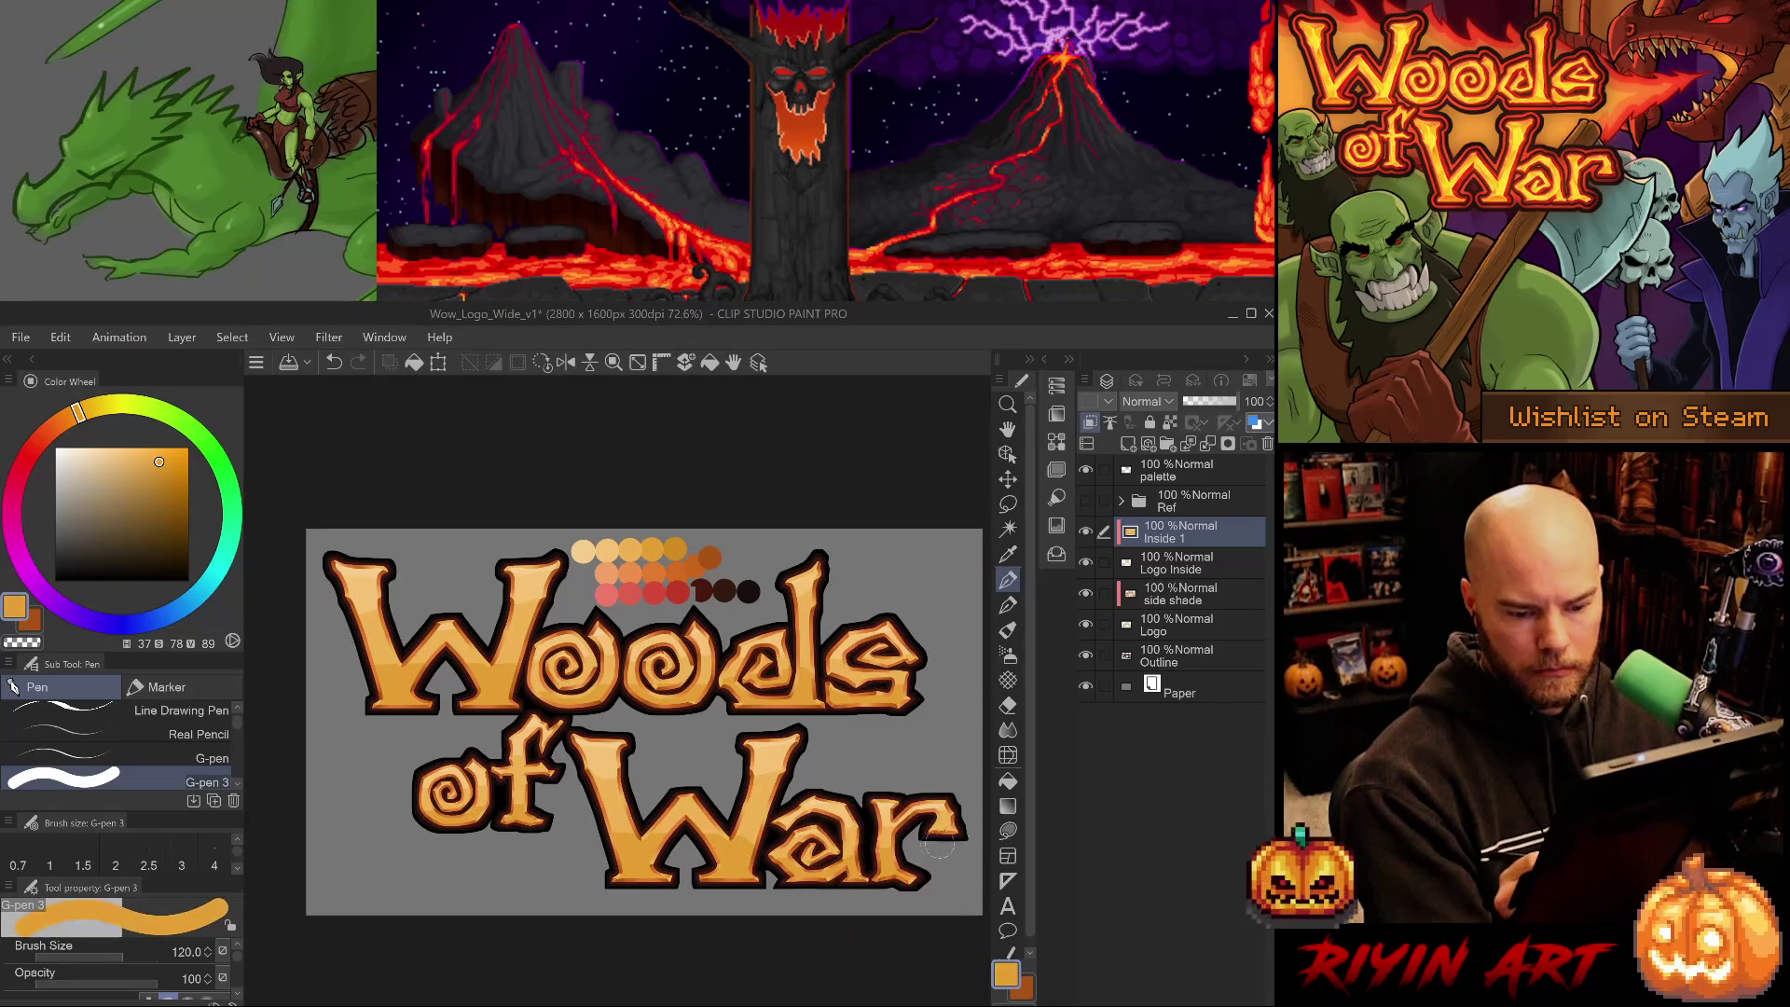
pyautogui.keyDown('alt'); pyautogui.click(850, 862); pyautogui.keyUp('alt')
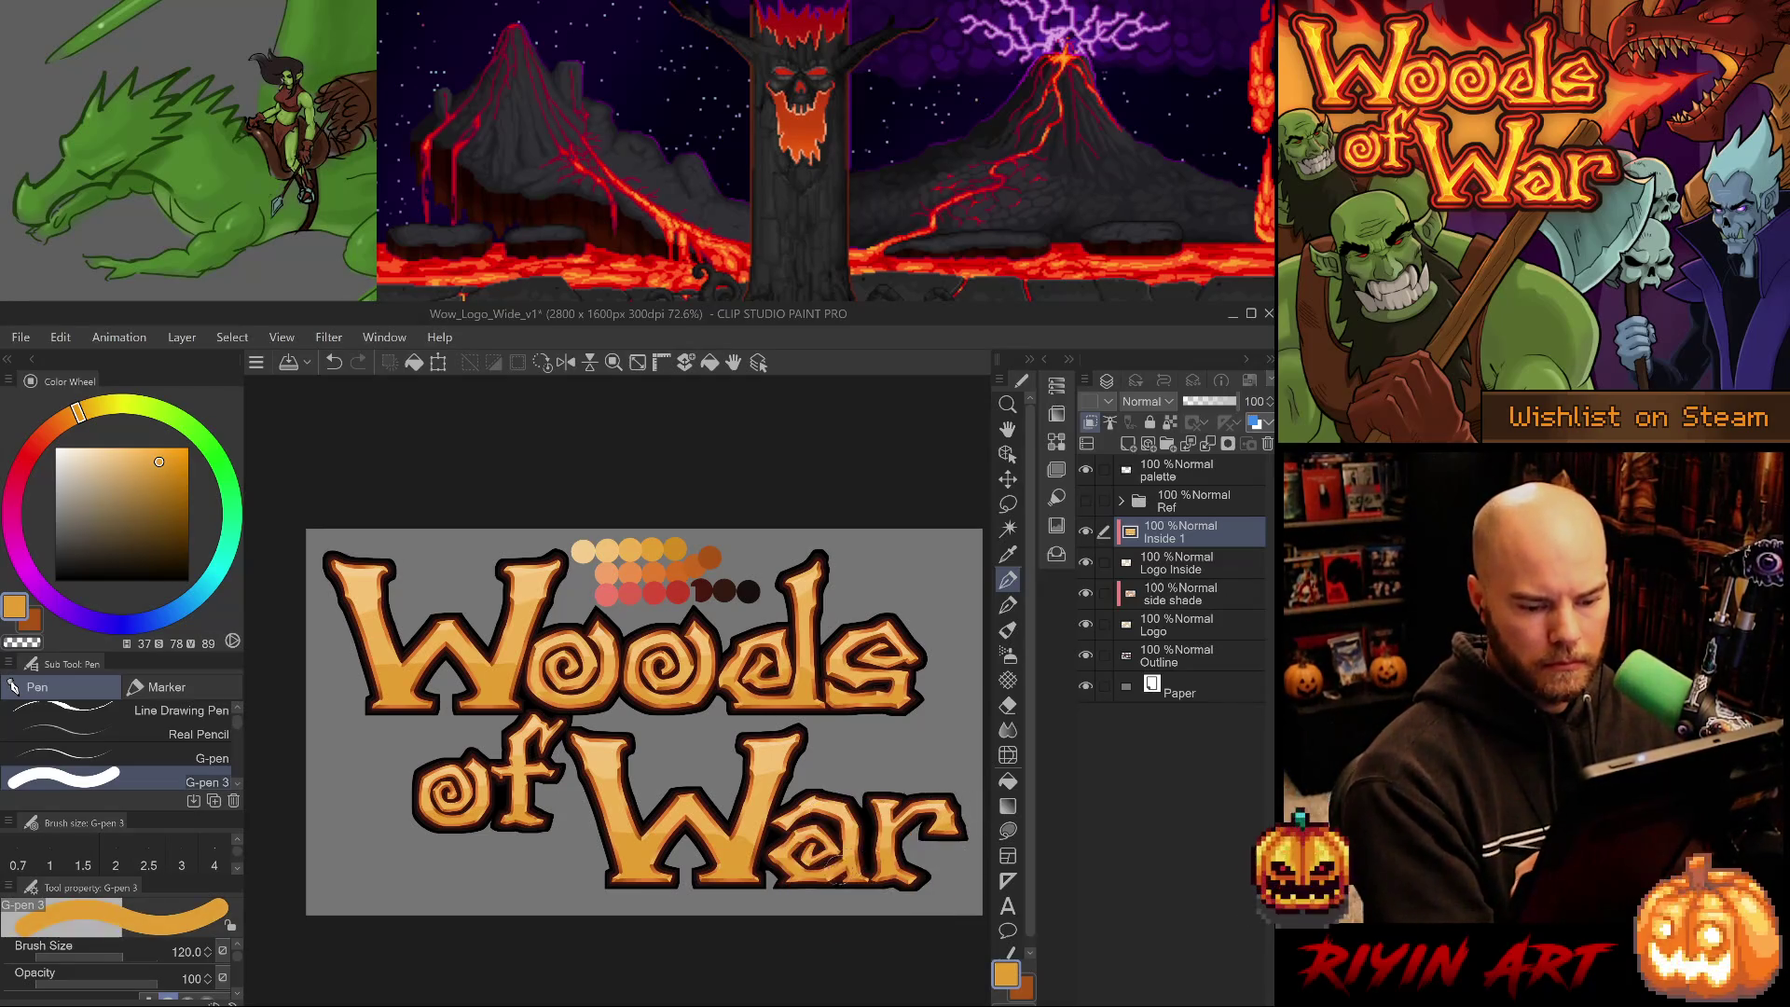
pyautogui.keyDown('alt'); pyautogui.click(681, 543); pyautogui.keyUp('alt')
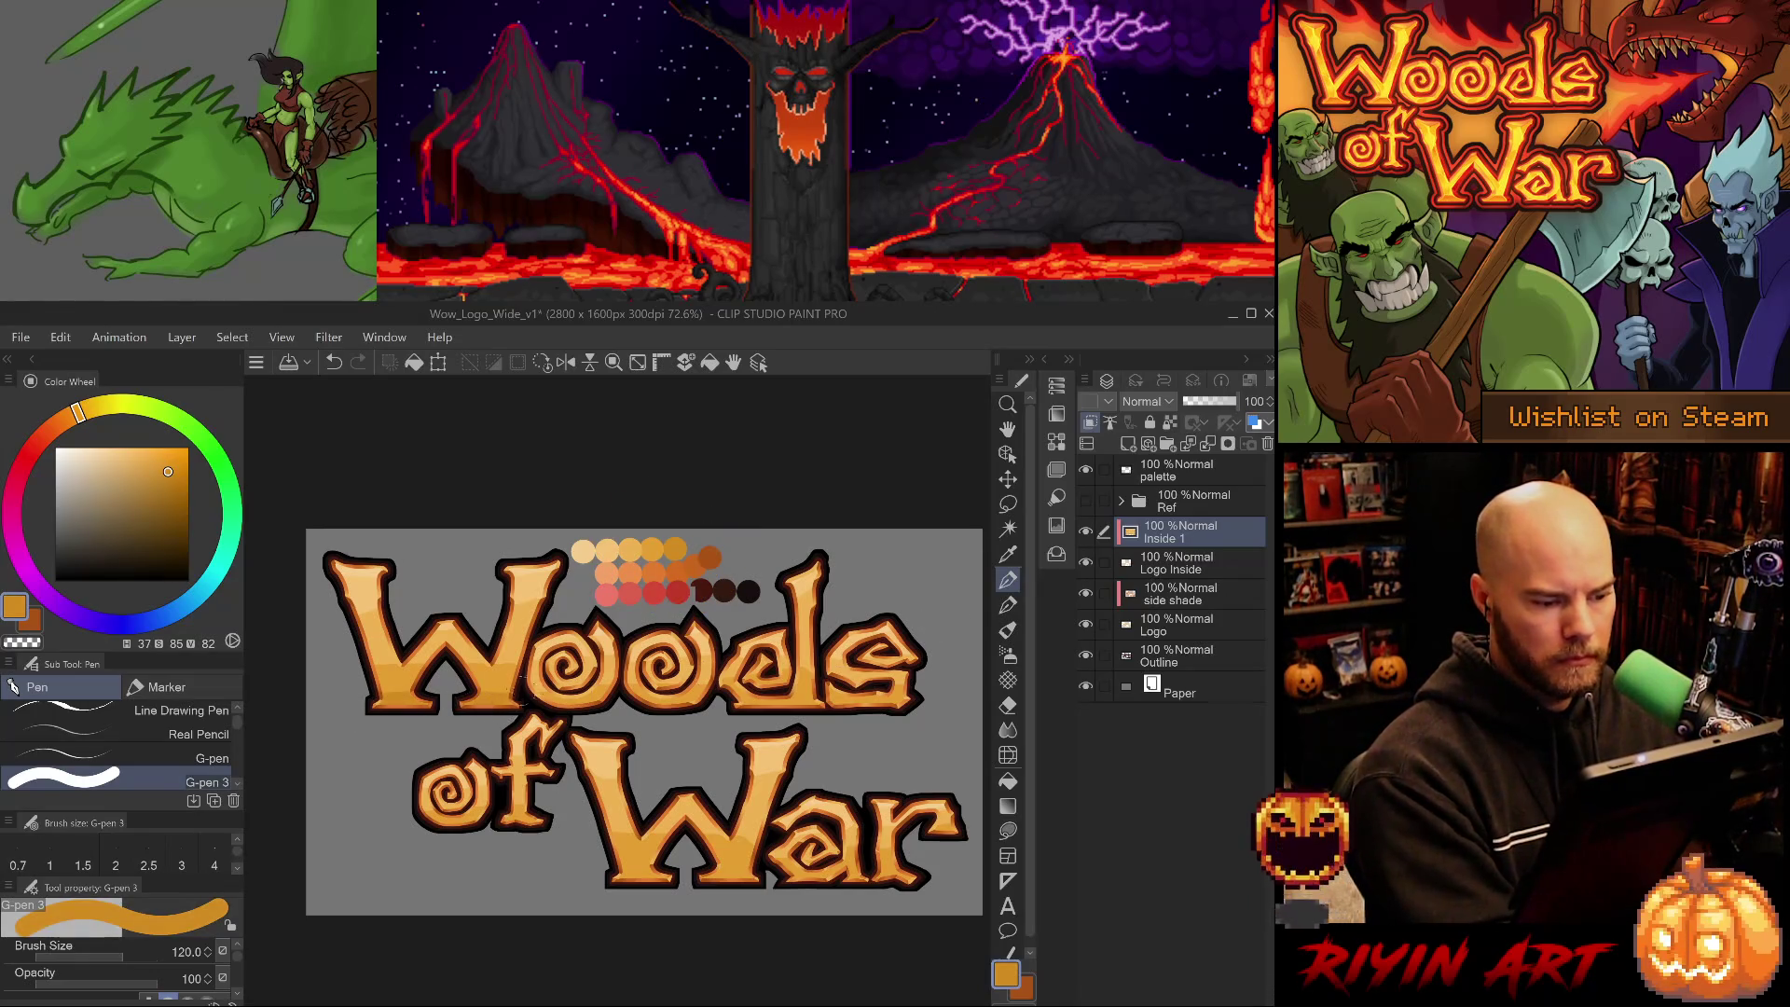
pyautogui.keyDown('alt'); pyautogui.click(601, 691); pyautogui.keyUp('alt')
# - With a smaller pen, shade the bottom edges of Woods and of the W in War
pyautogui.press('[')
pyautogui.press('[')
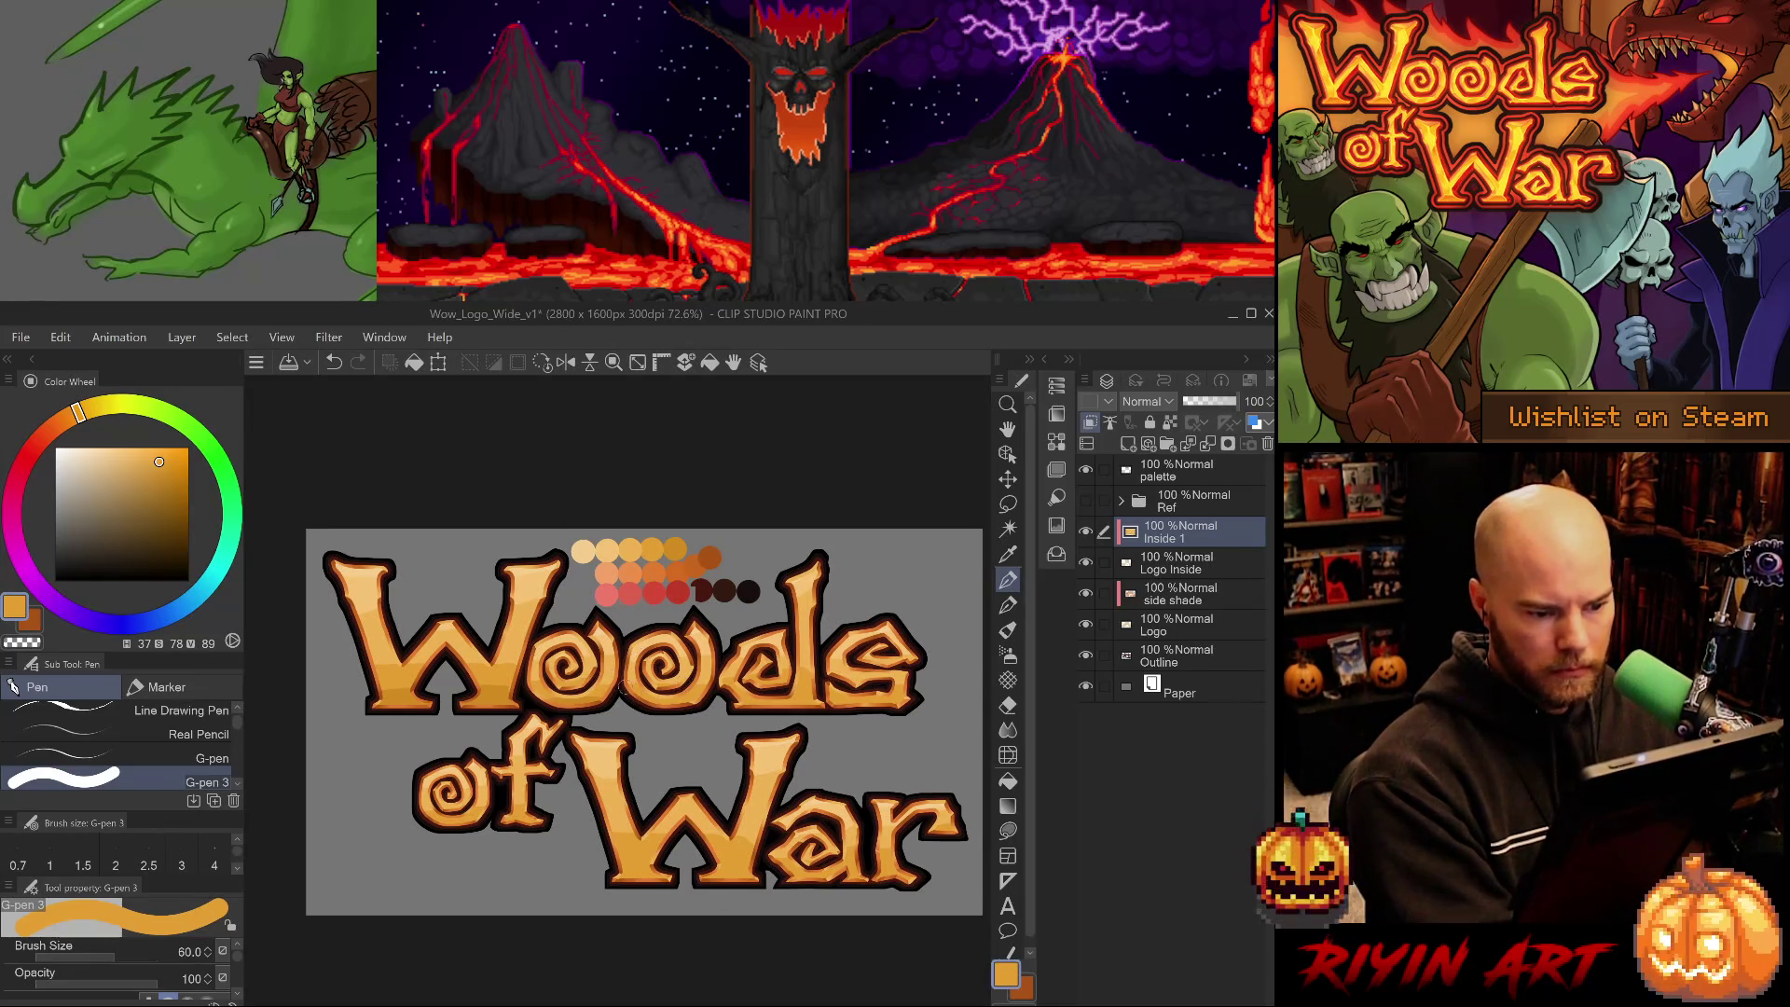
pyautogui.keyDown('alt'); pyautogui.click(579, 702); pyautogui.keyUp('alt')
pyautogui.moveTo(654, 703); pyautogui.dragTo(906, 709)
pyautogui.hotkey('ctrl', 'z')
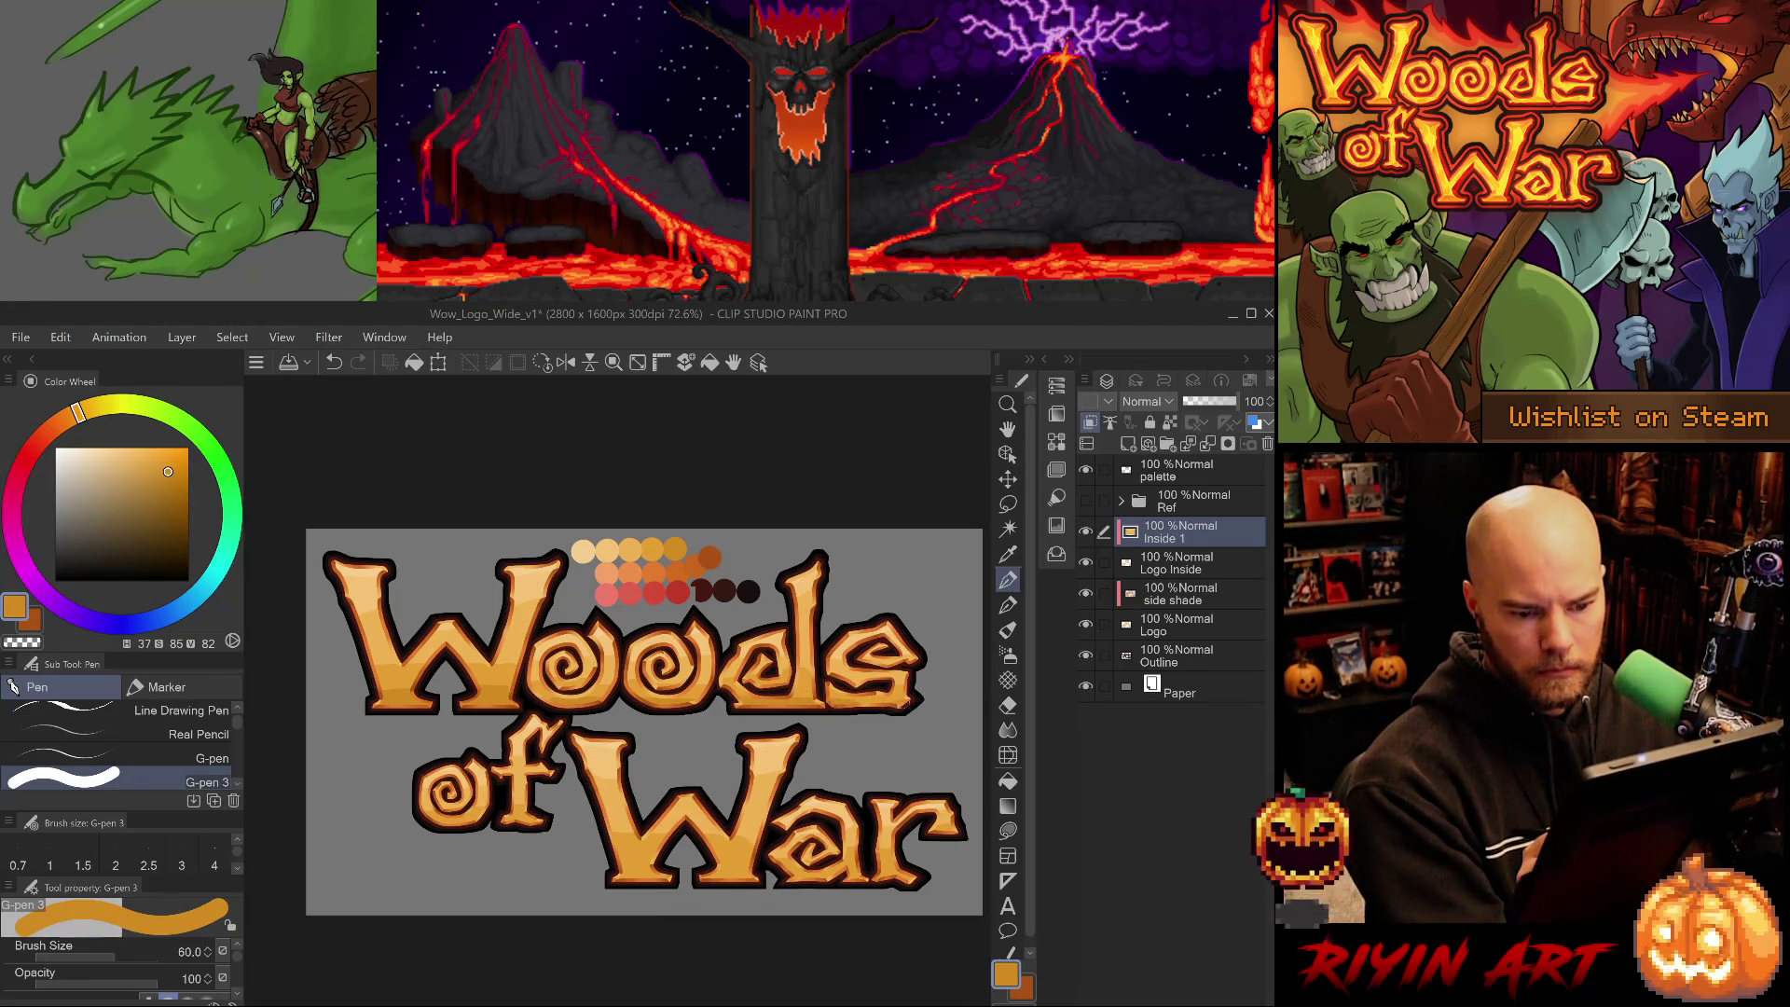
pyautogui.moveTo(766, 875); pyautogui.dragTo(708, 873)
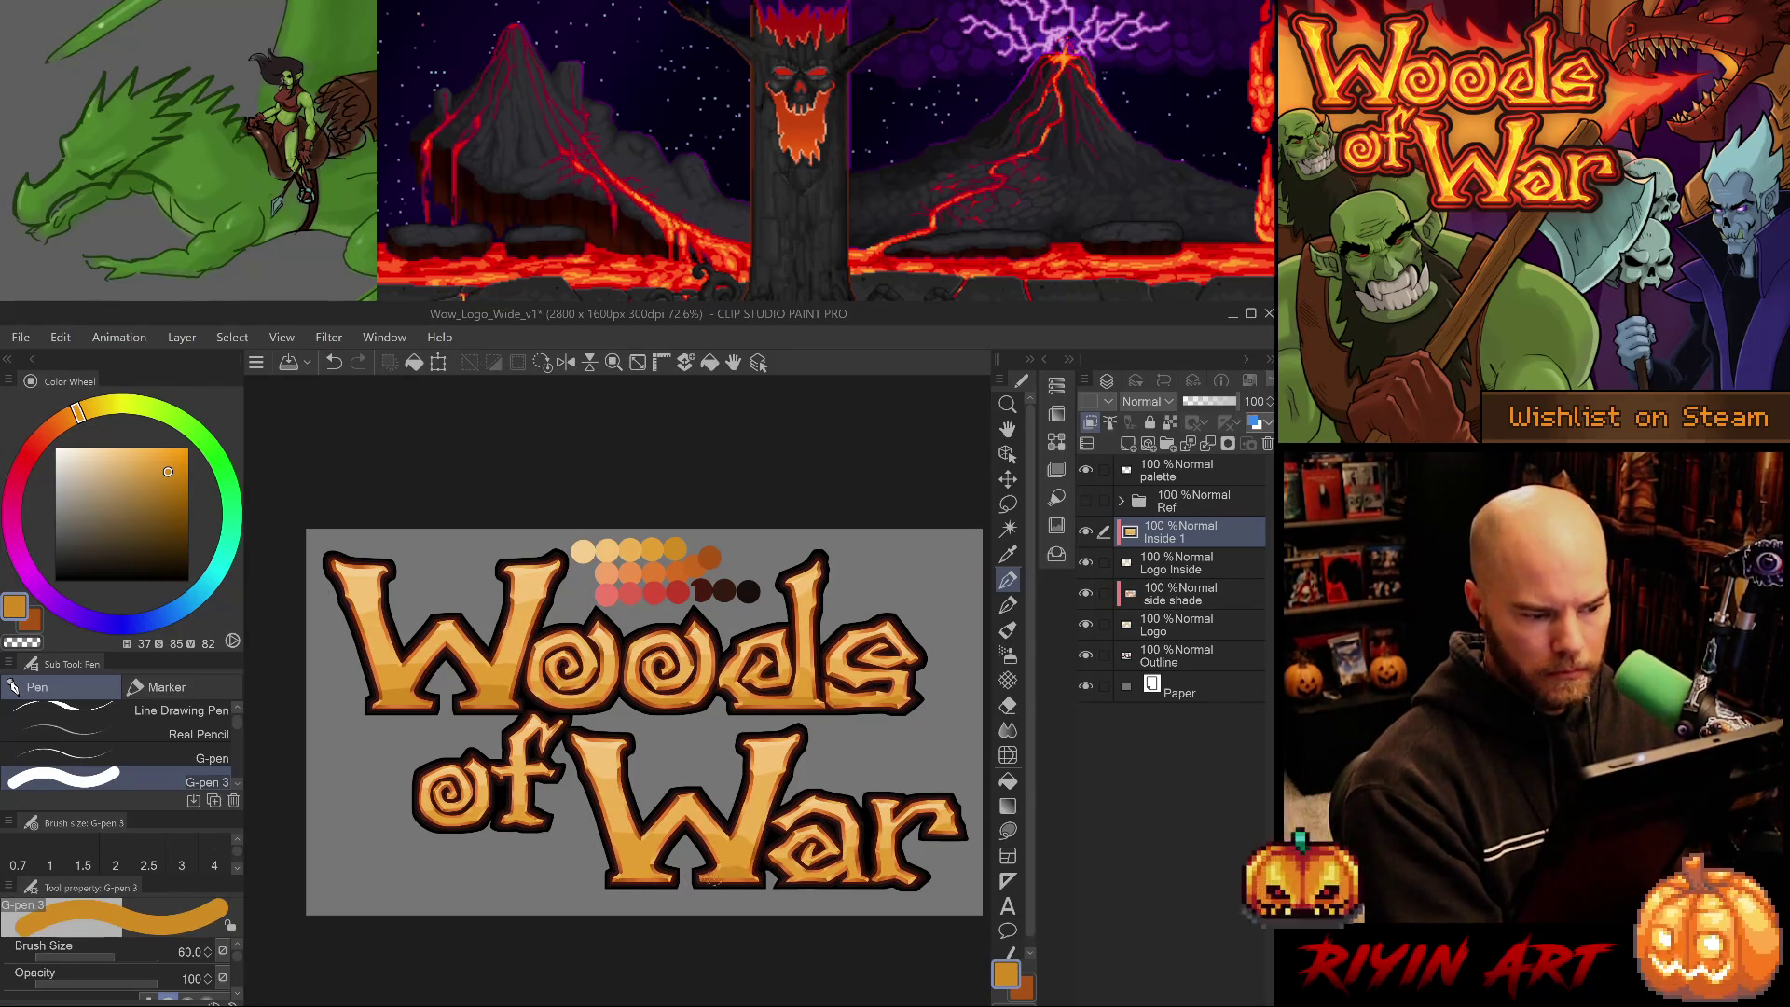
pyautogui.keyDown('alt'); pyautogui.click(539, 802); pyautogui.keyUp('alt')
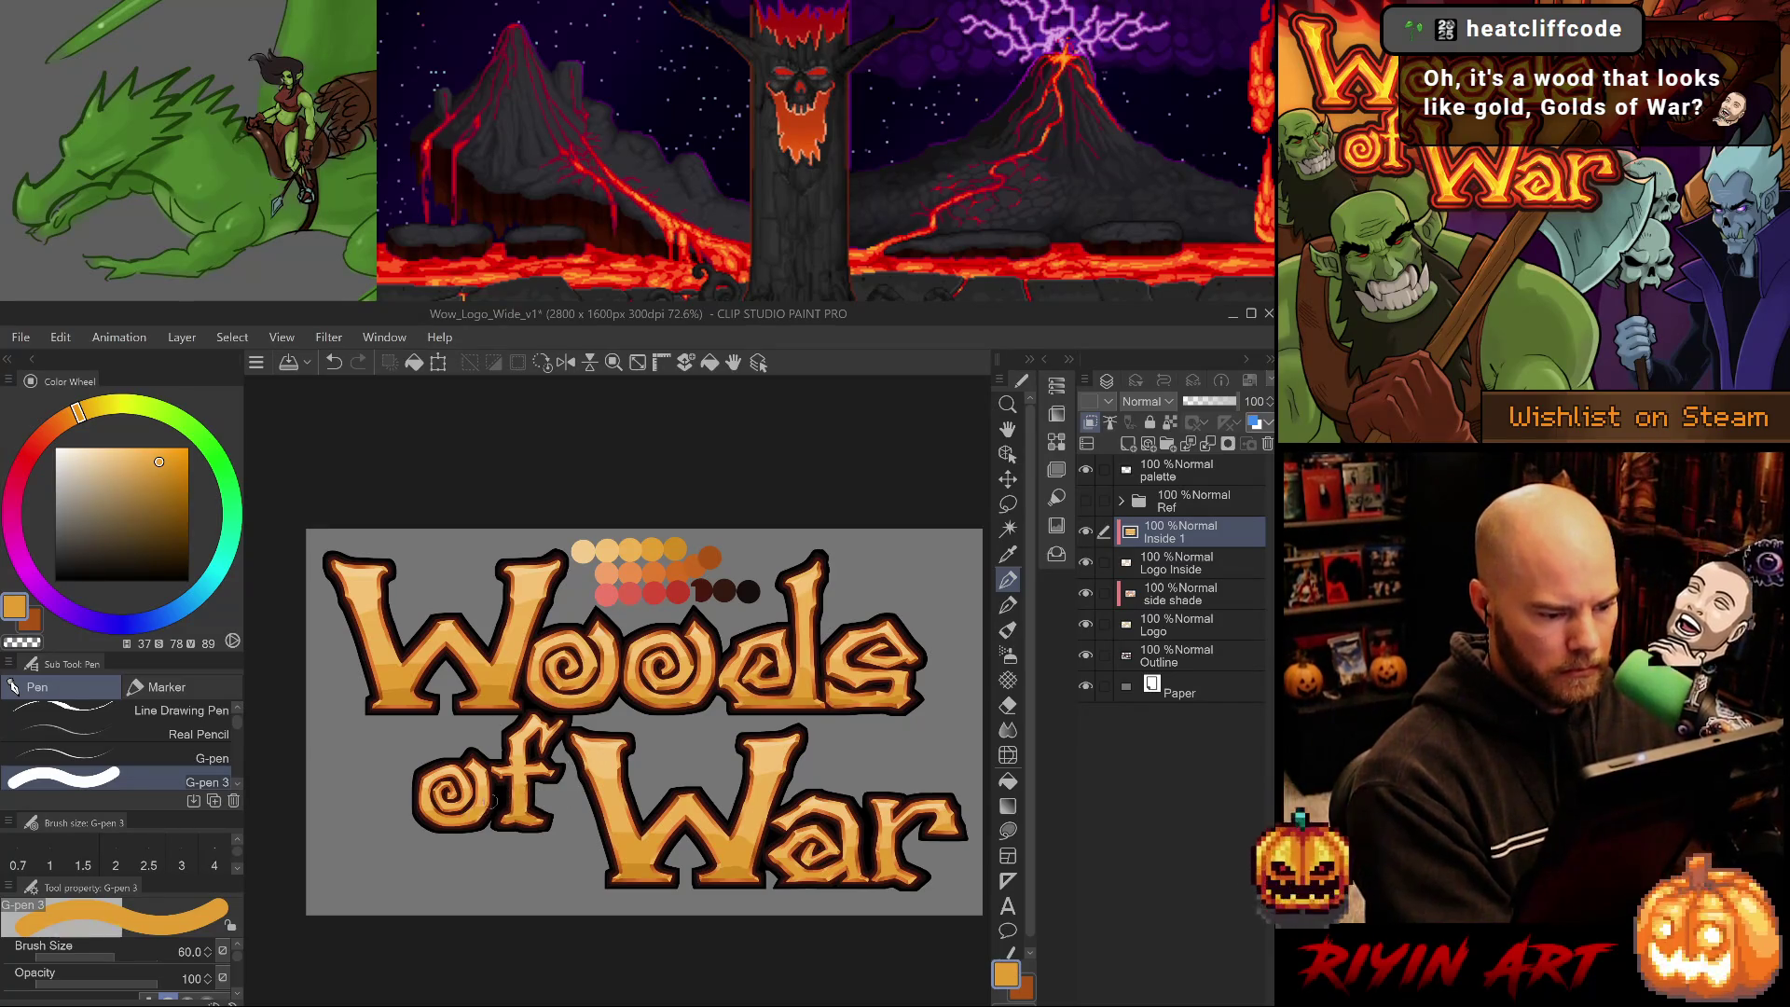
pyautogui.keyDown('alt'); pyautogui.click(537, 824); pyautogui.keyUp('alt')
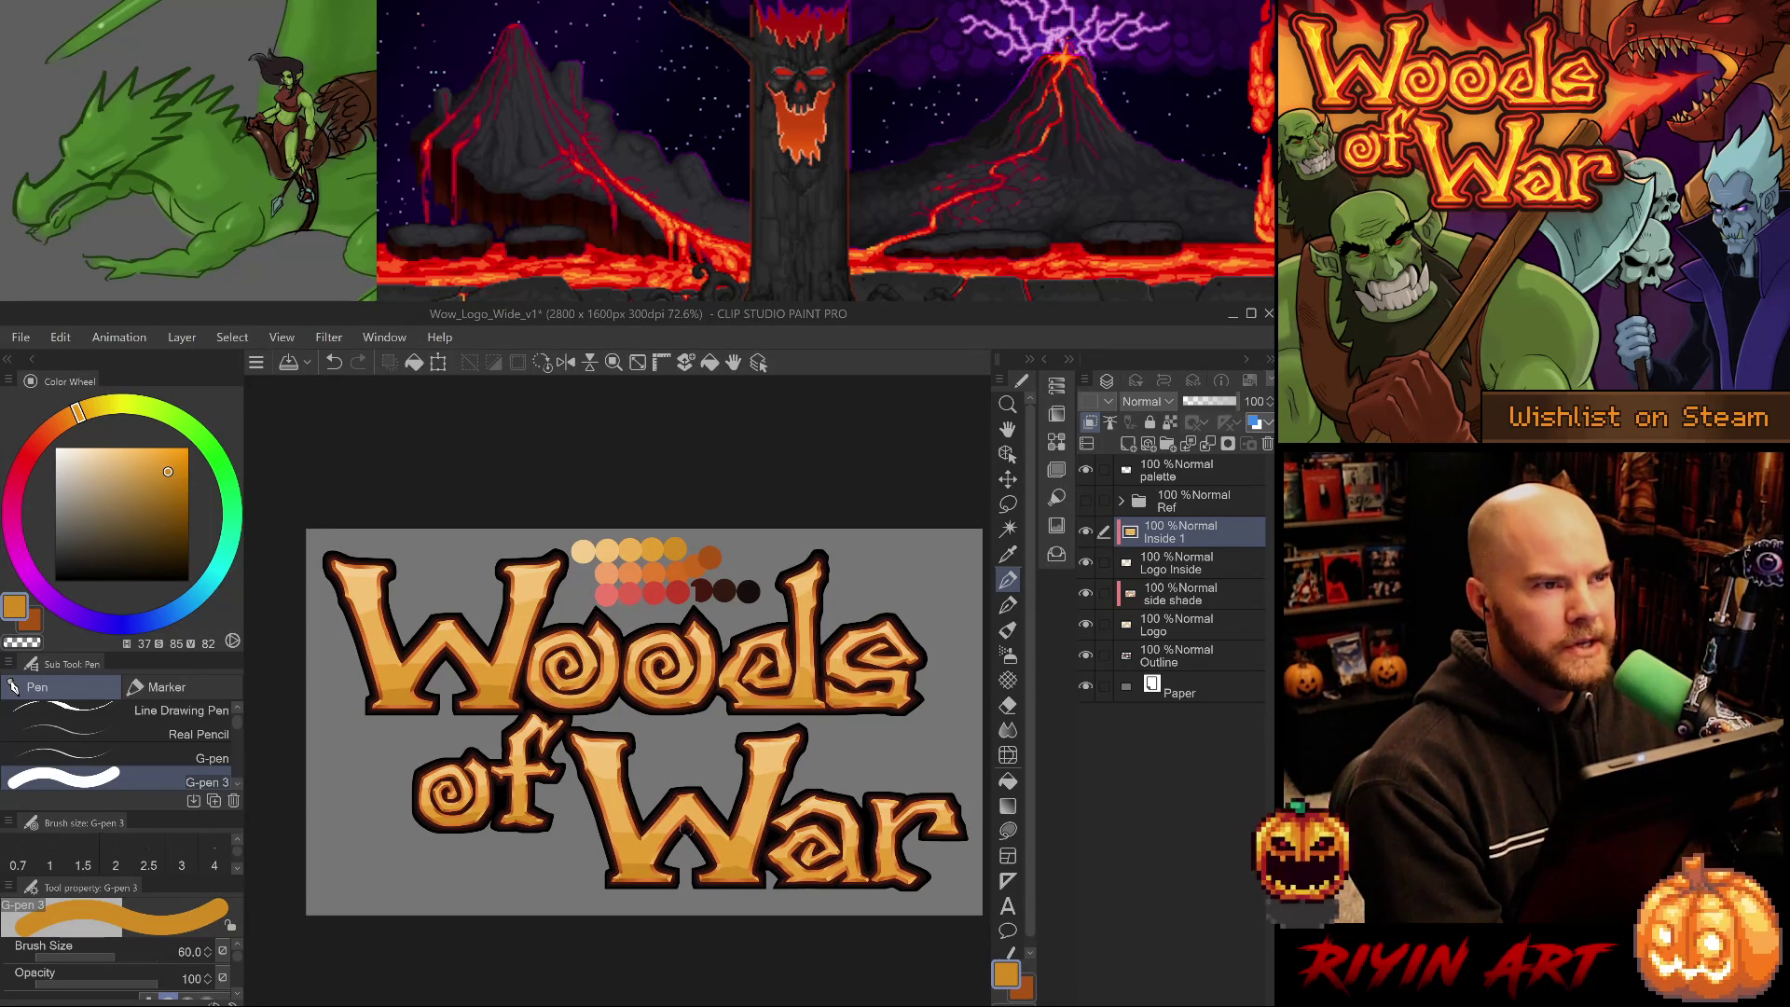
pyautogui.moveTo(686, 828); pyautogui.dragTo(666, 831)
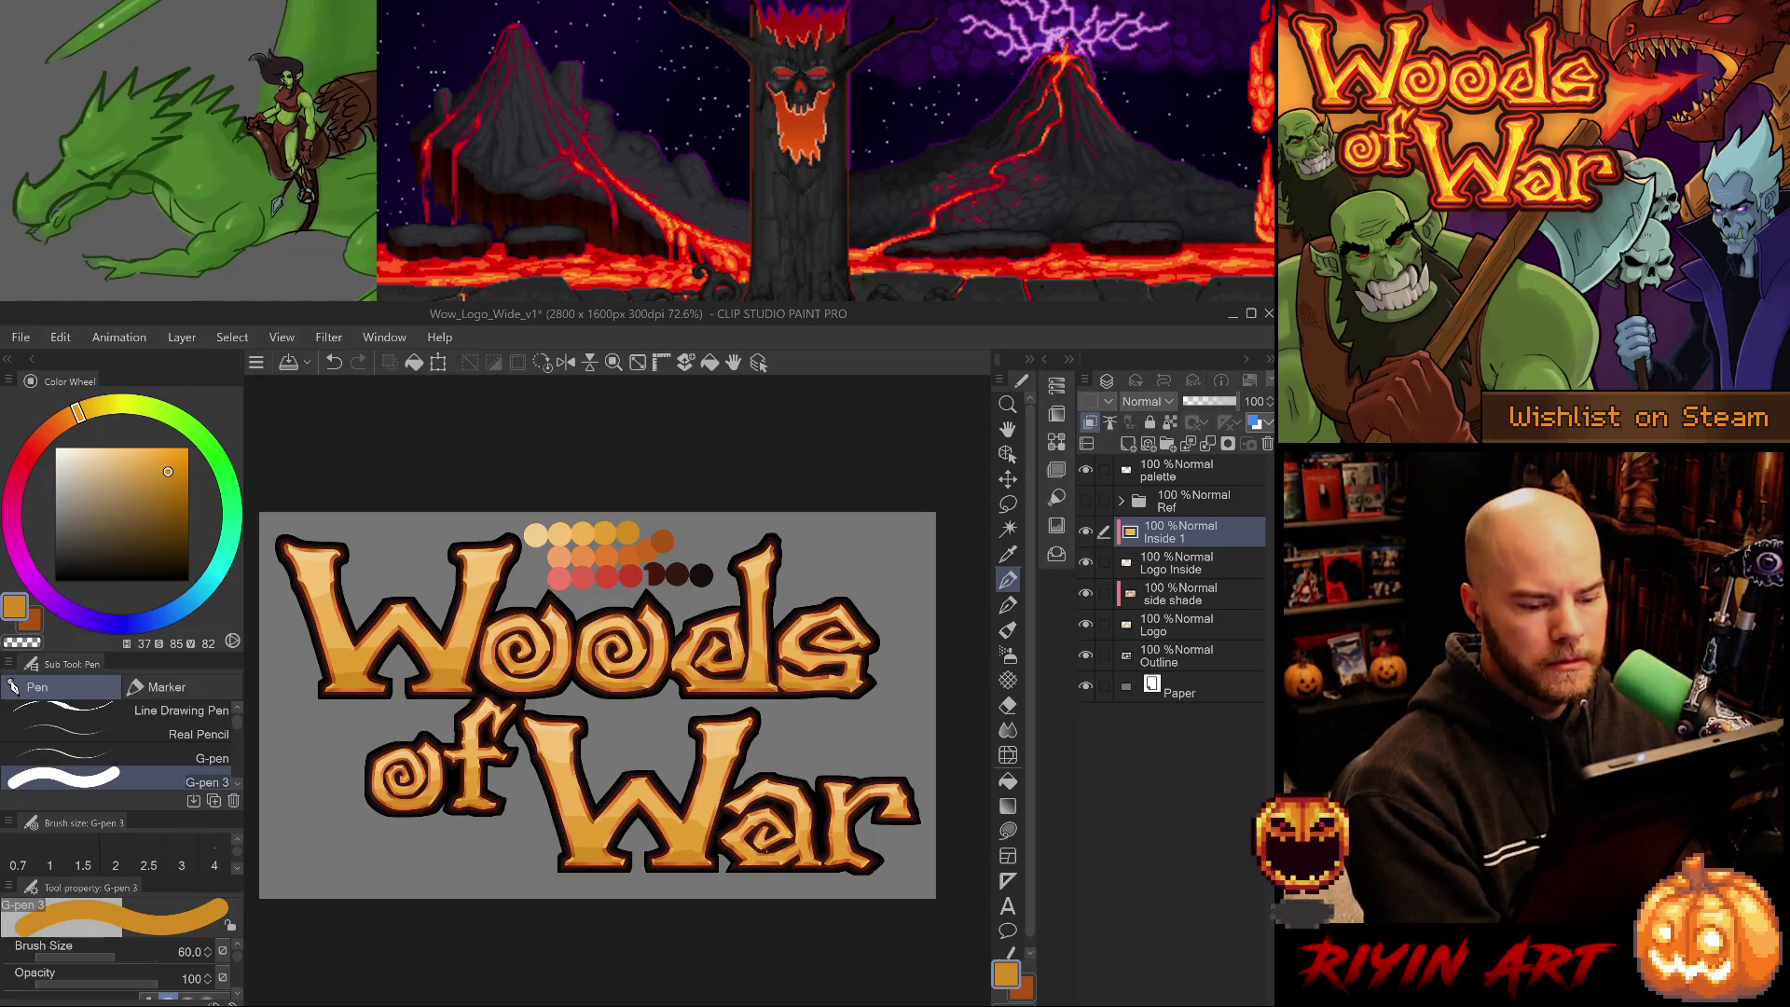
# - Eyedrop the lighter and deeper oranges from War, then save the logo file
pyautogui.keyDown('alt'); pyautogui.click(691, 834); pyautogui.keyUp('alt')
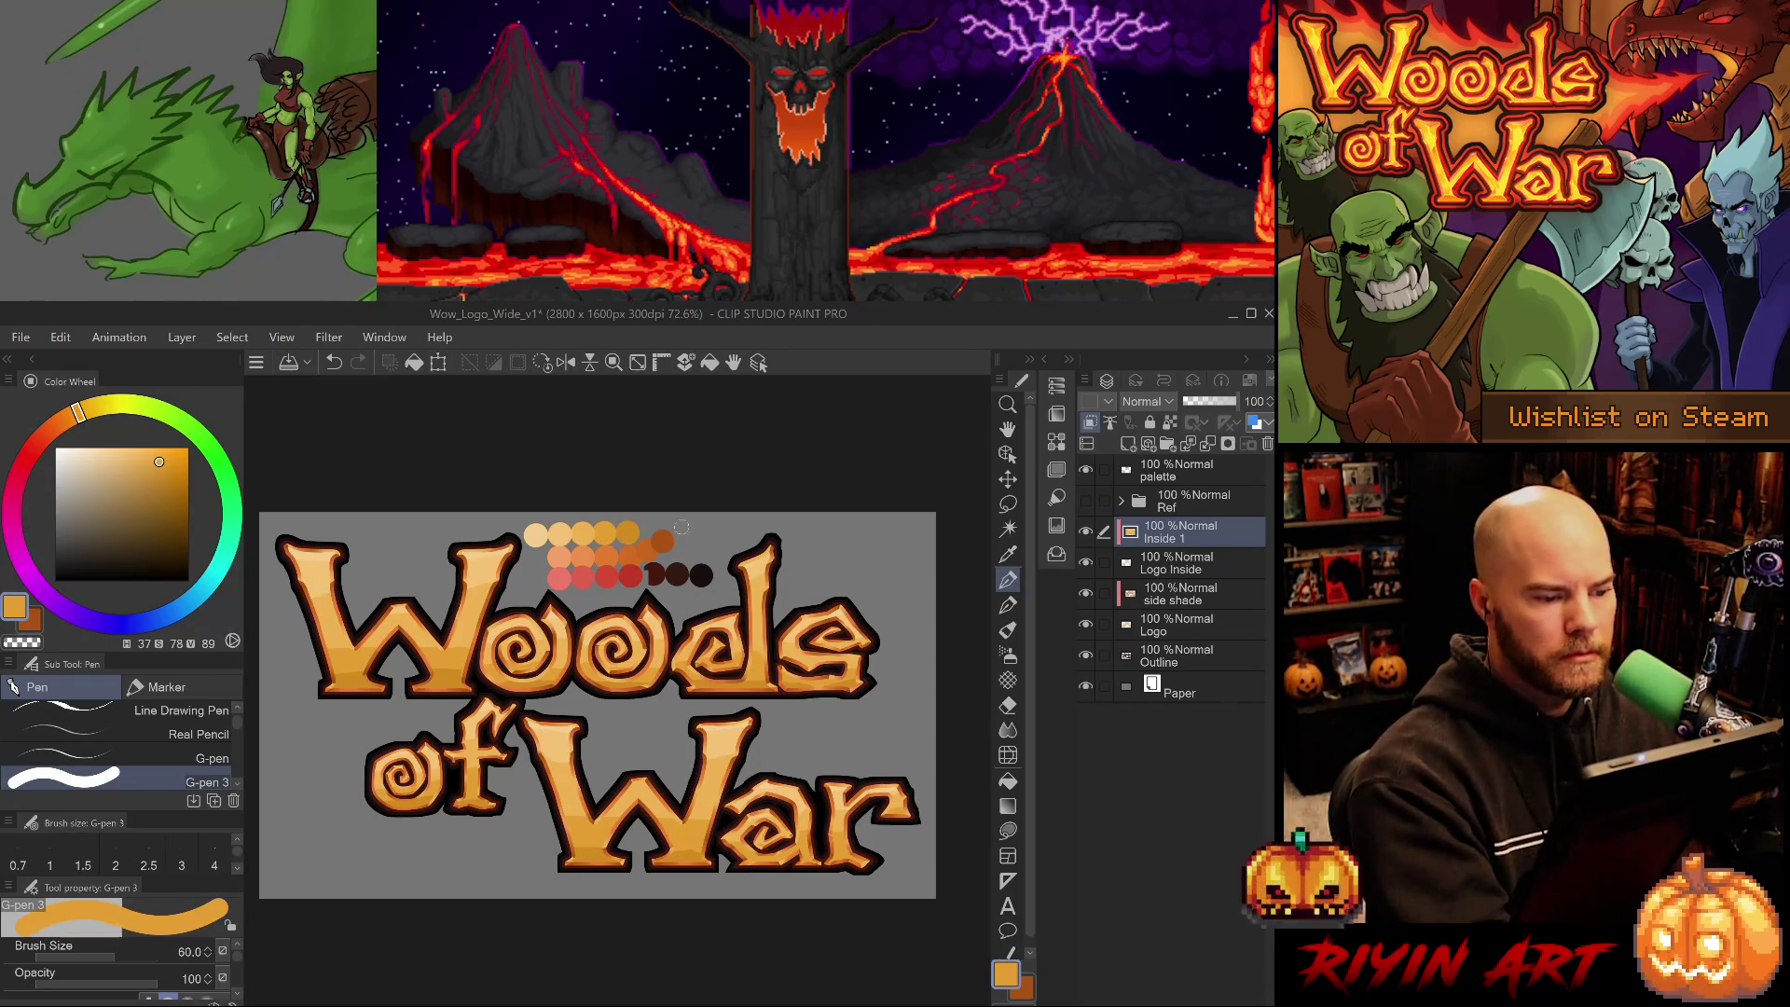
pyautogui.keyDown('alt'); pyautogui.click(680, 857); pyautogui.keyUp('alt')
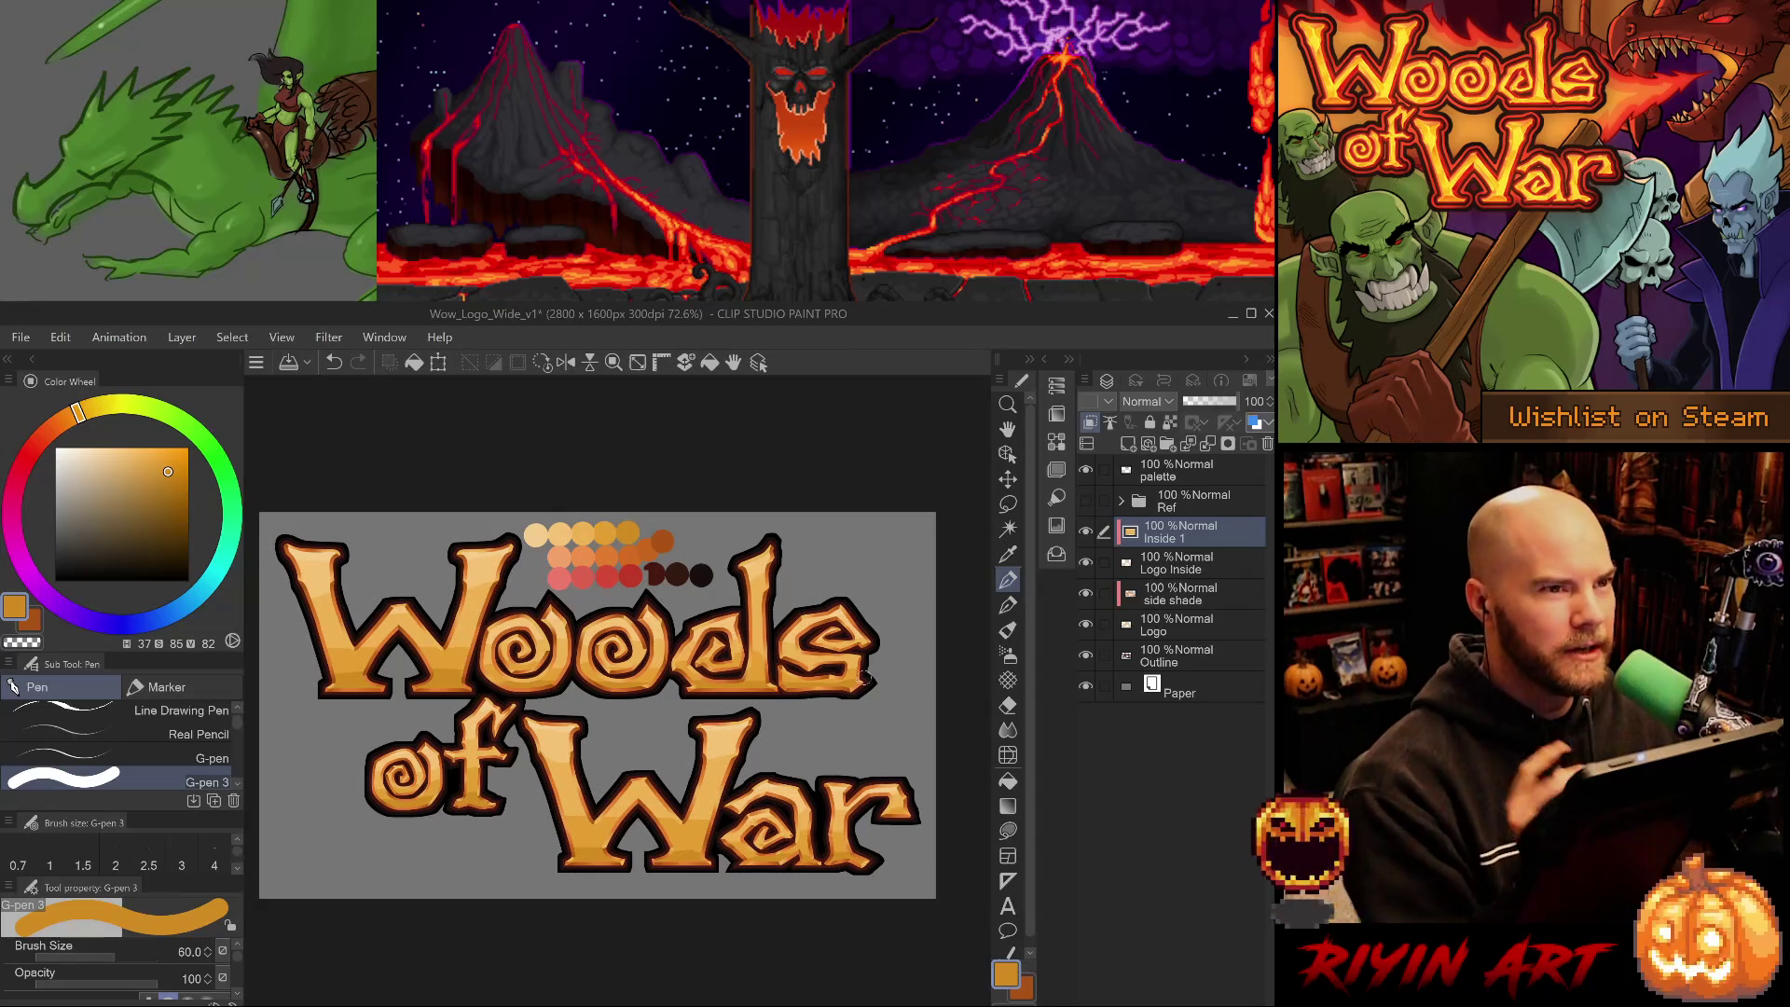
pyautogui.hotkey('ctrl', 's')
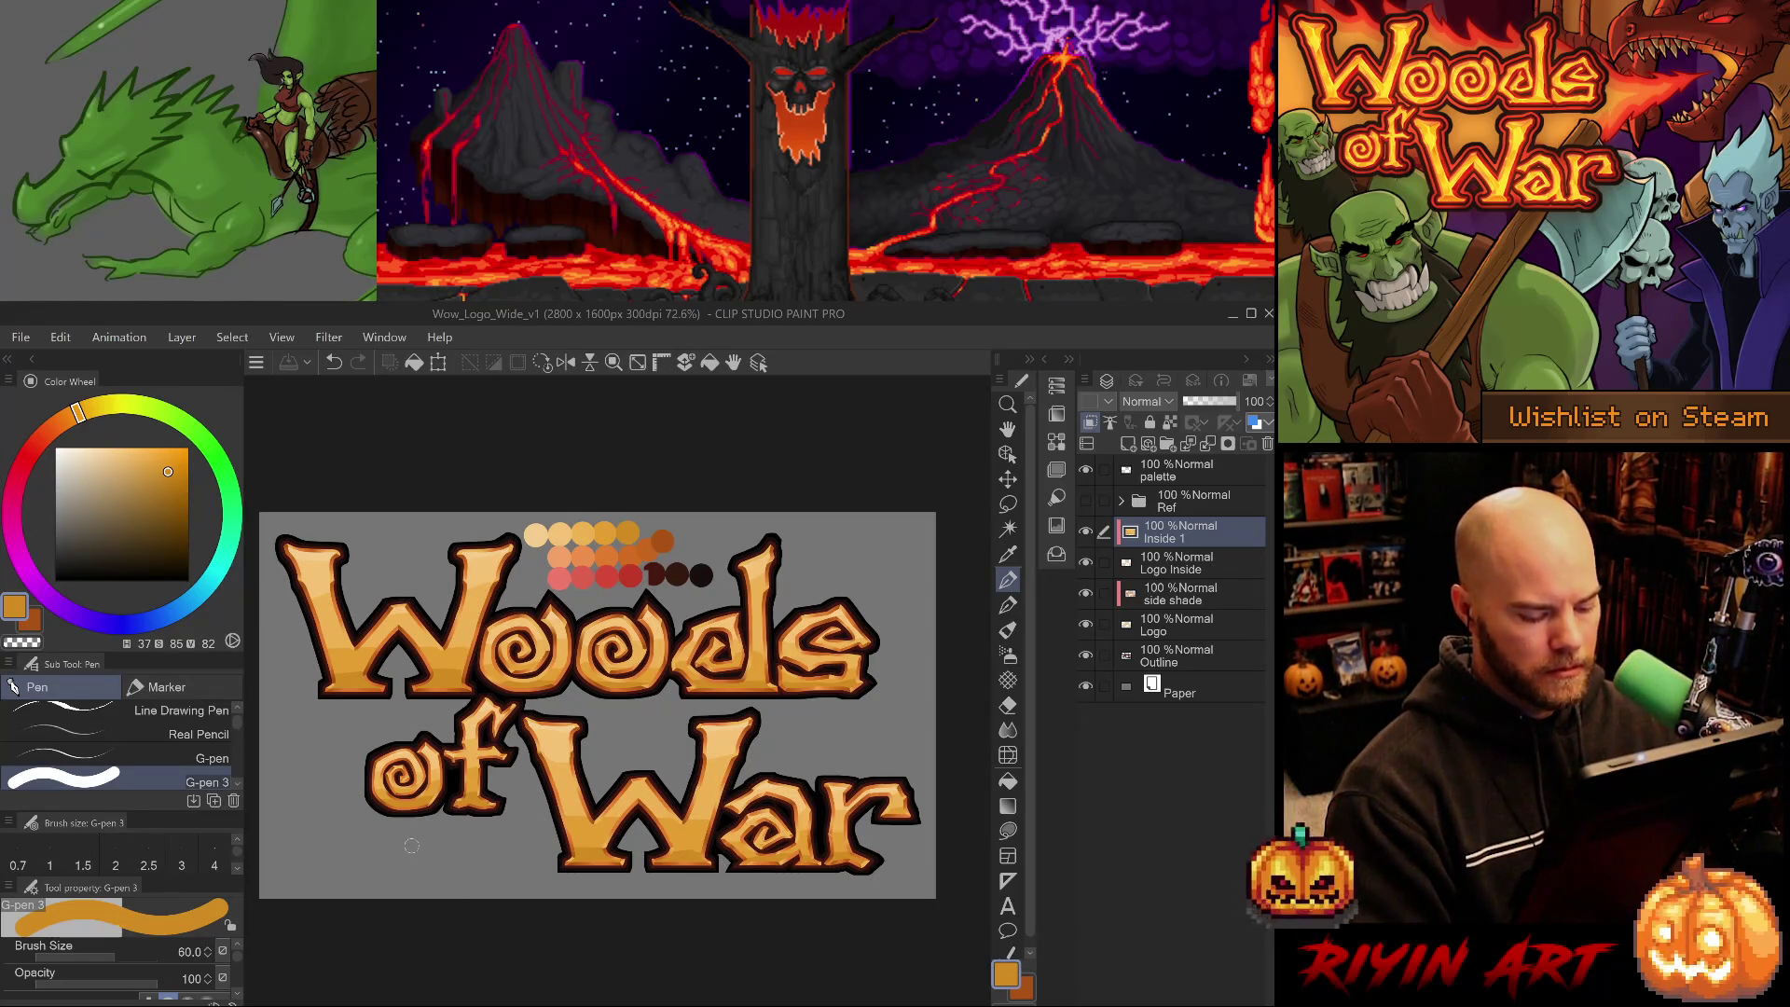
# - Smudge the orange shading near the W using the plain Blend sub-tool at sizes 80 down to 40
pyautogui.press('j')
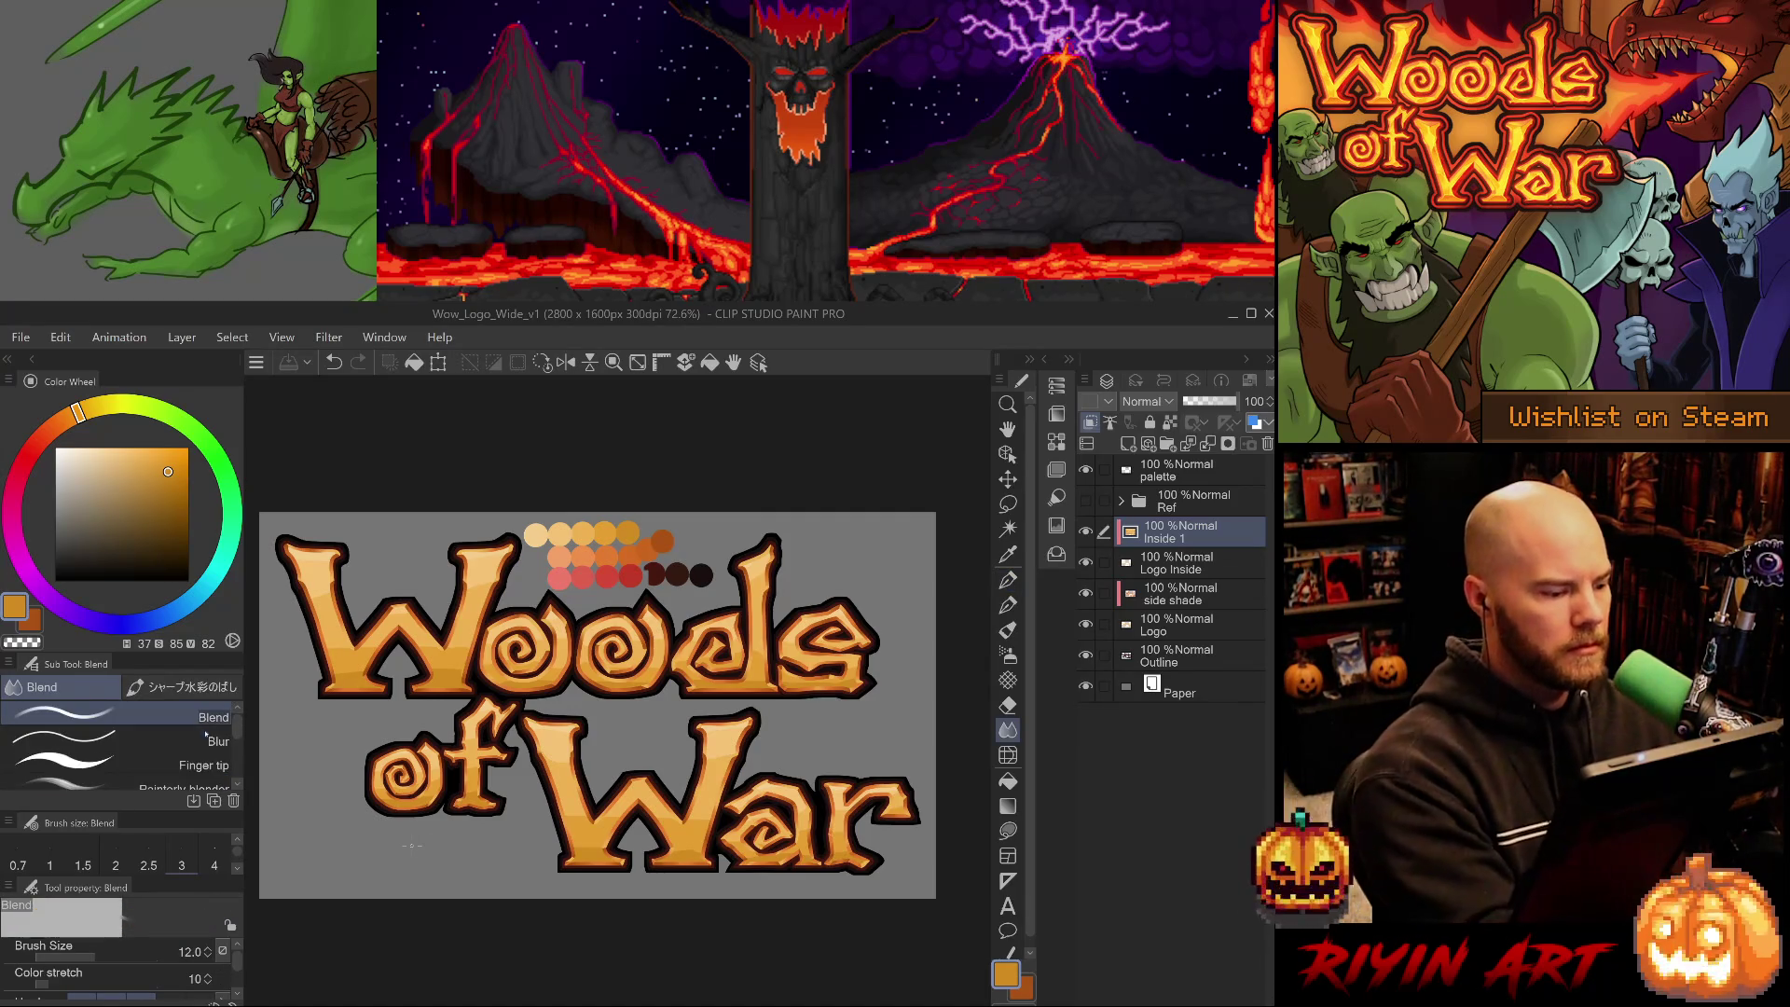
pyautogui.click(207, 737)
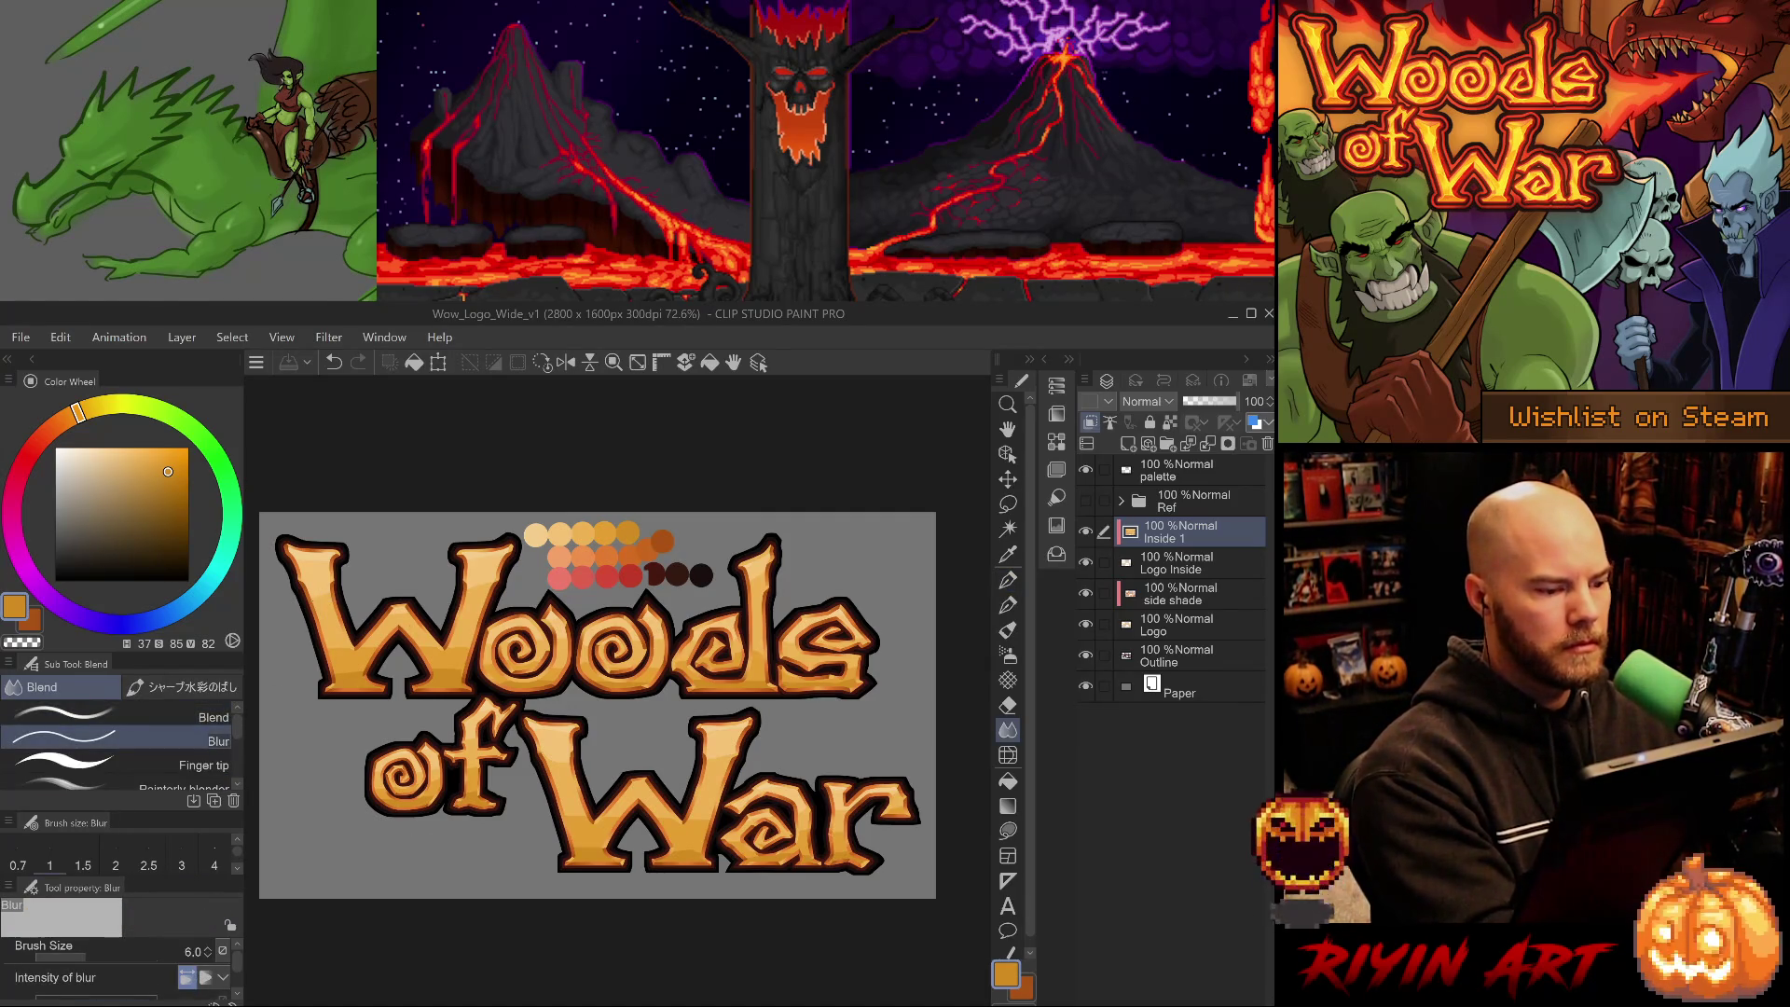
pyautogui.click(207, 716)
pyautogui.press(']')
pyautogui.press(']')
pyautogui.press(']')
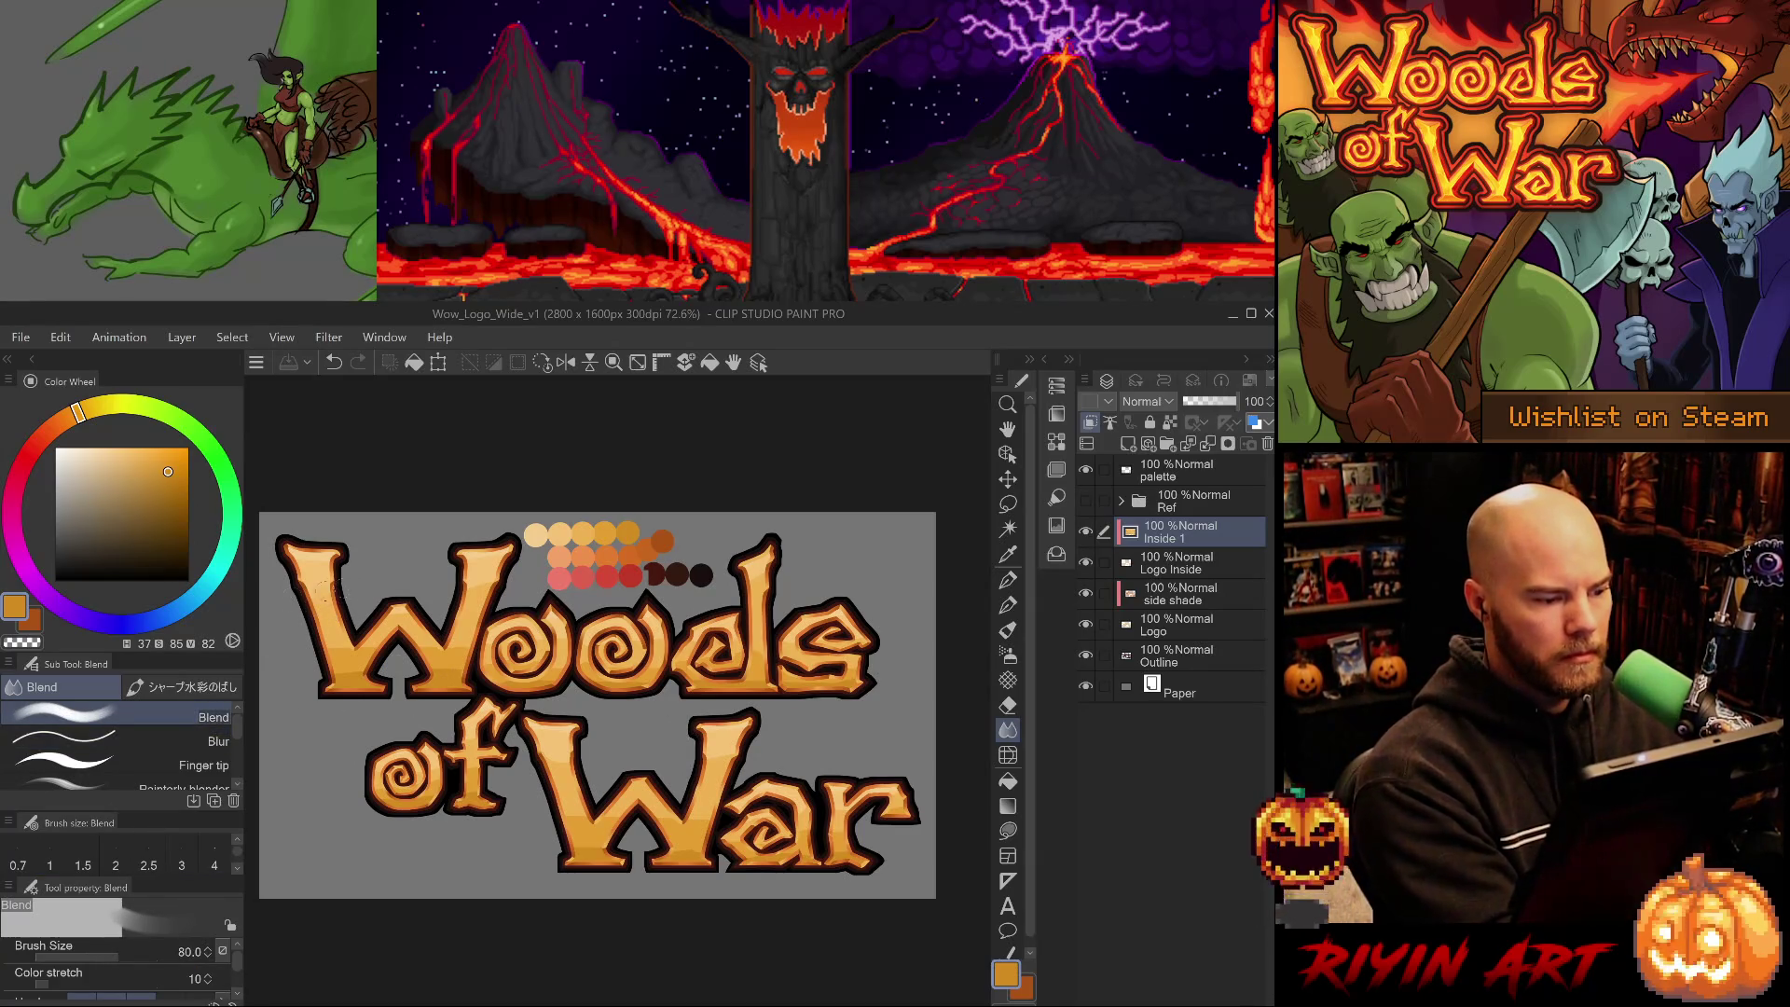
pyautogui.moveTo(478, 580); pyautogui.dragTo(484, 575)
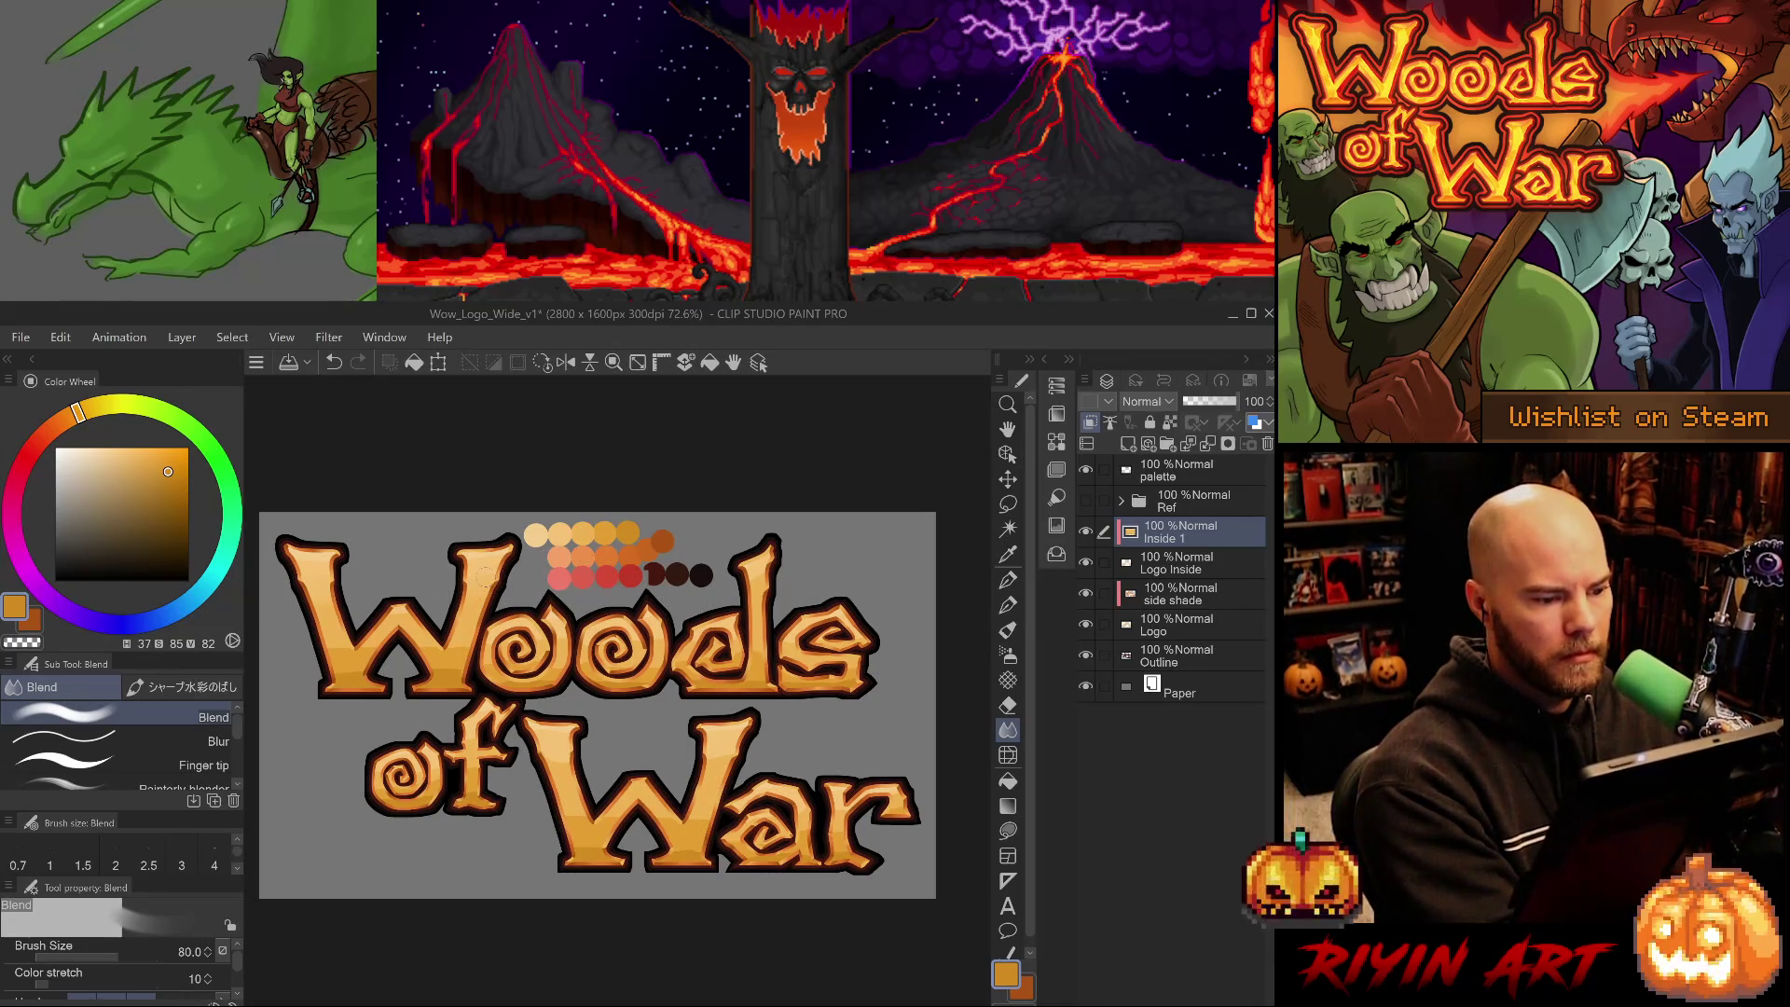
pyautogui.press('[')
pyautogui.press('[')
pyautogui.press('[')
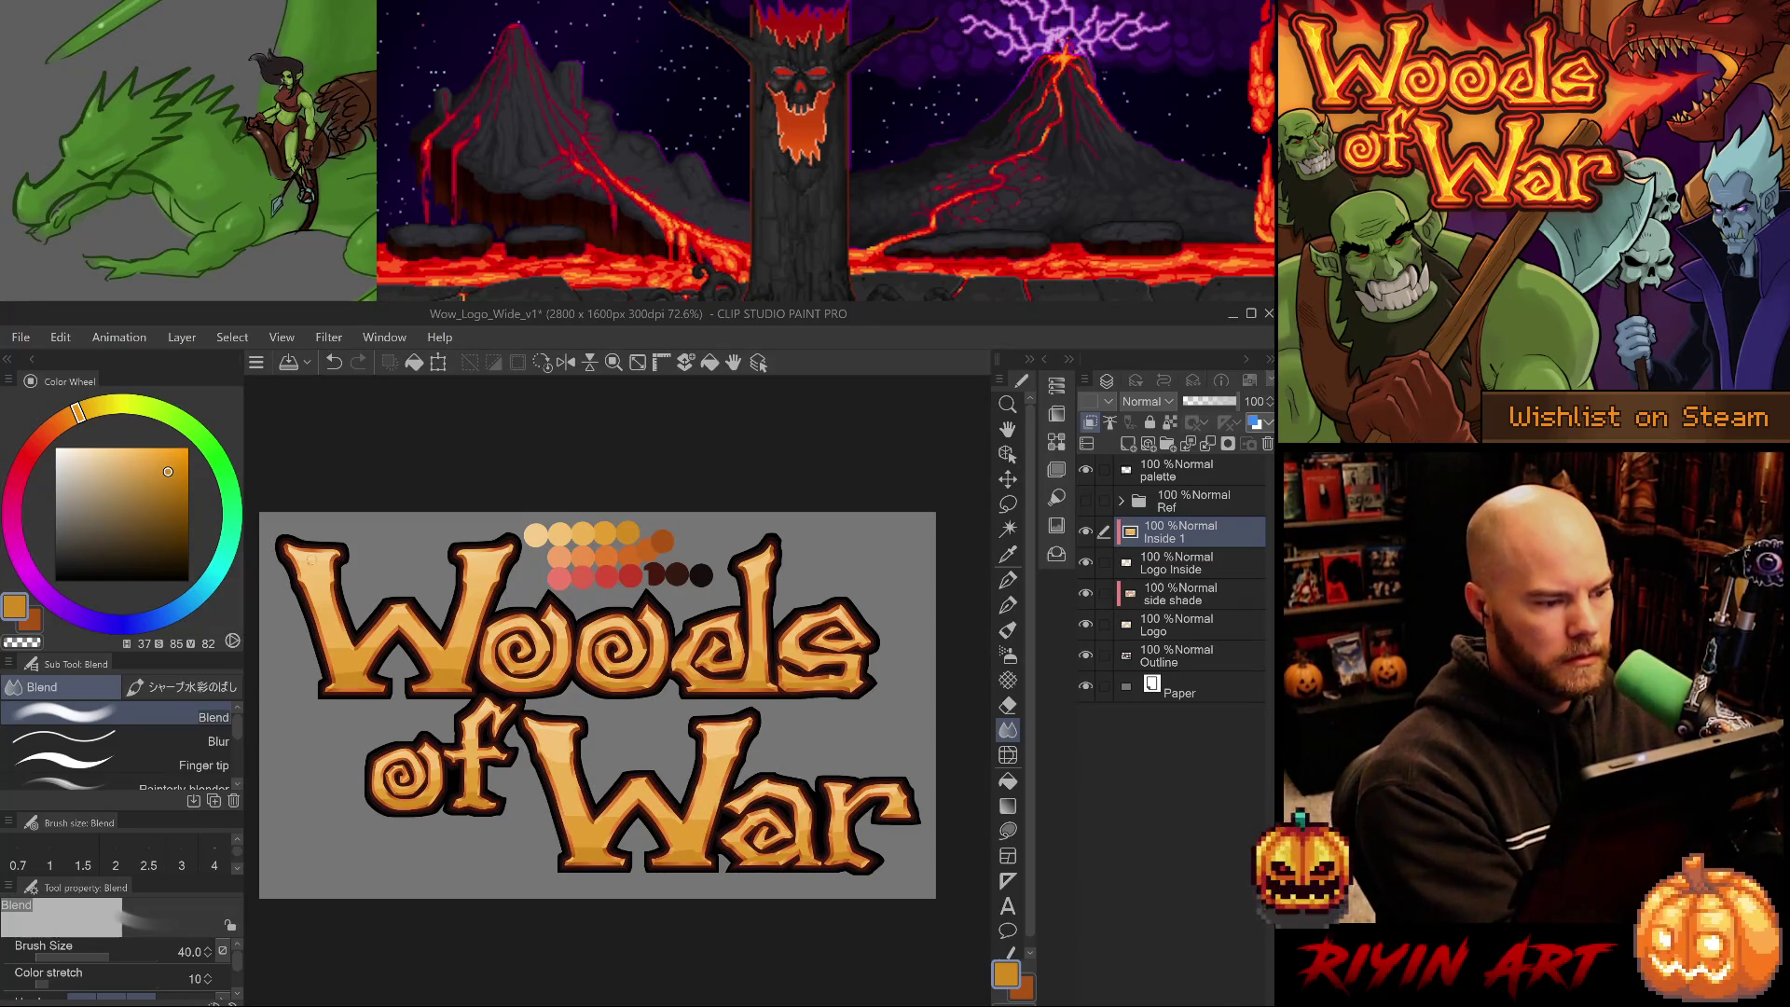
pyautogui.press(']')
pyautogui.press(']')
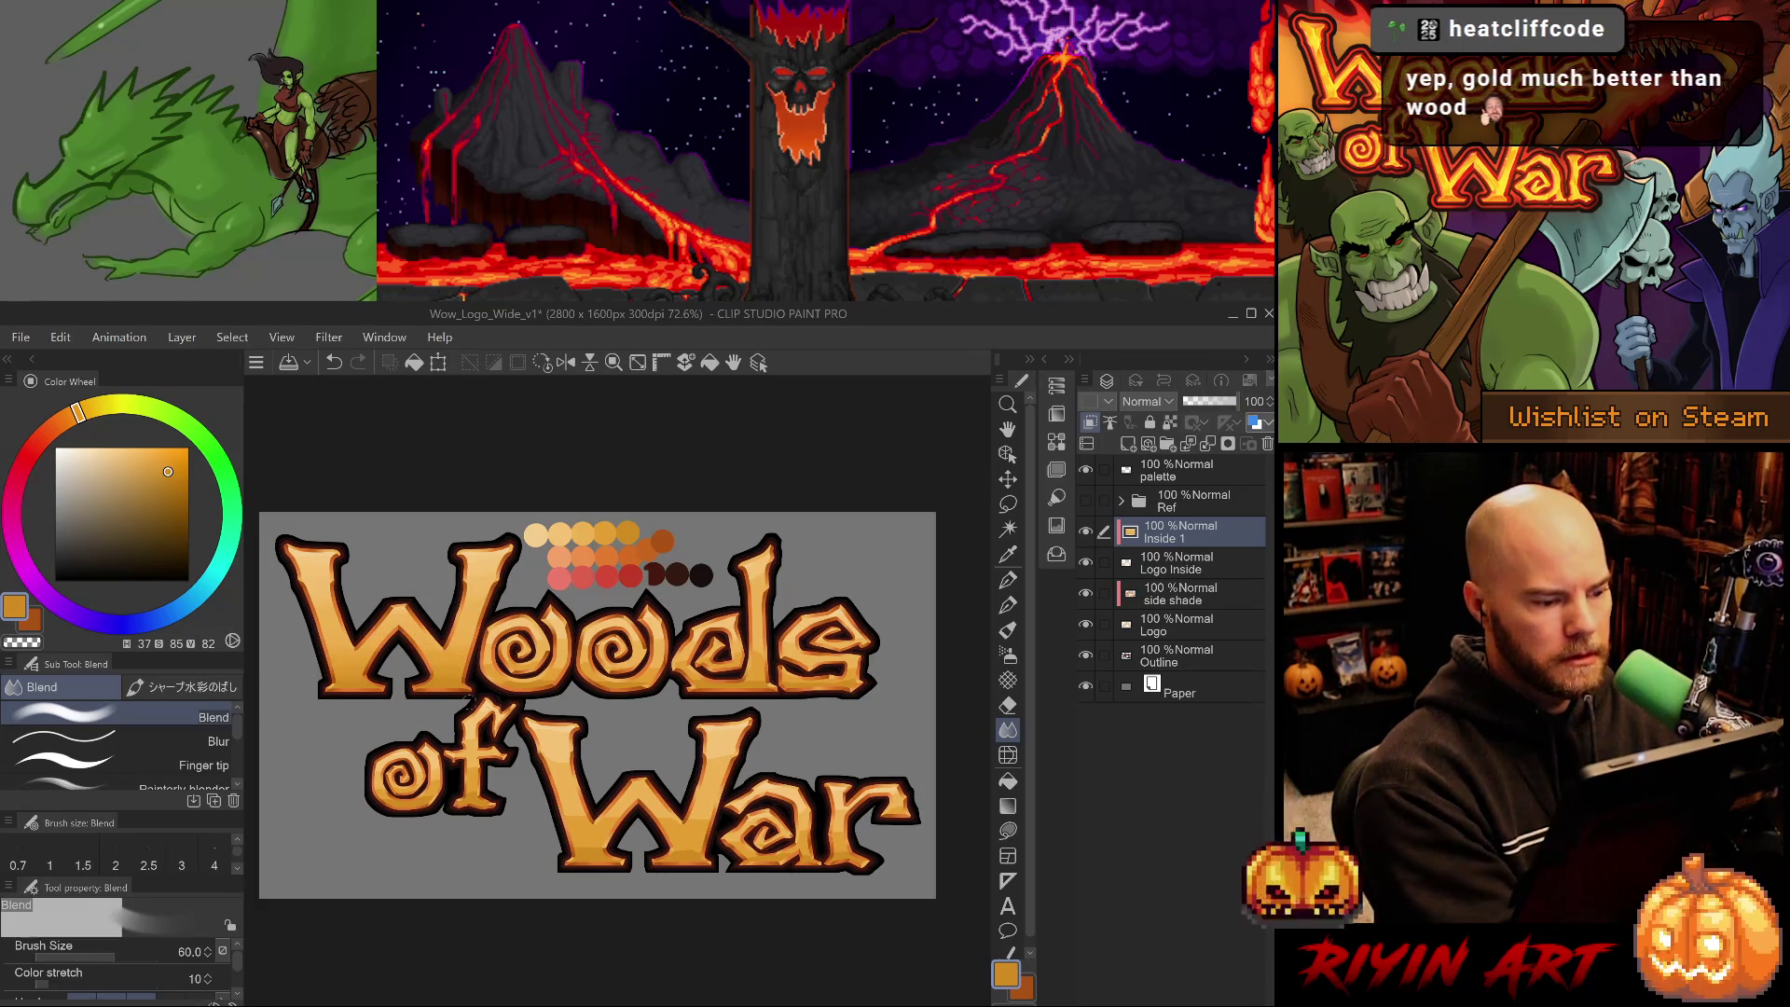
pyautogui.press('[')
pyautogui.press('[')
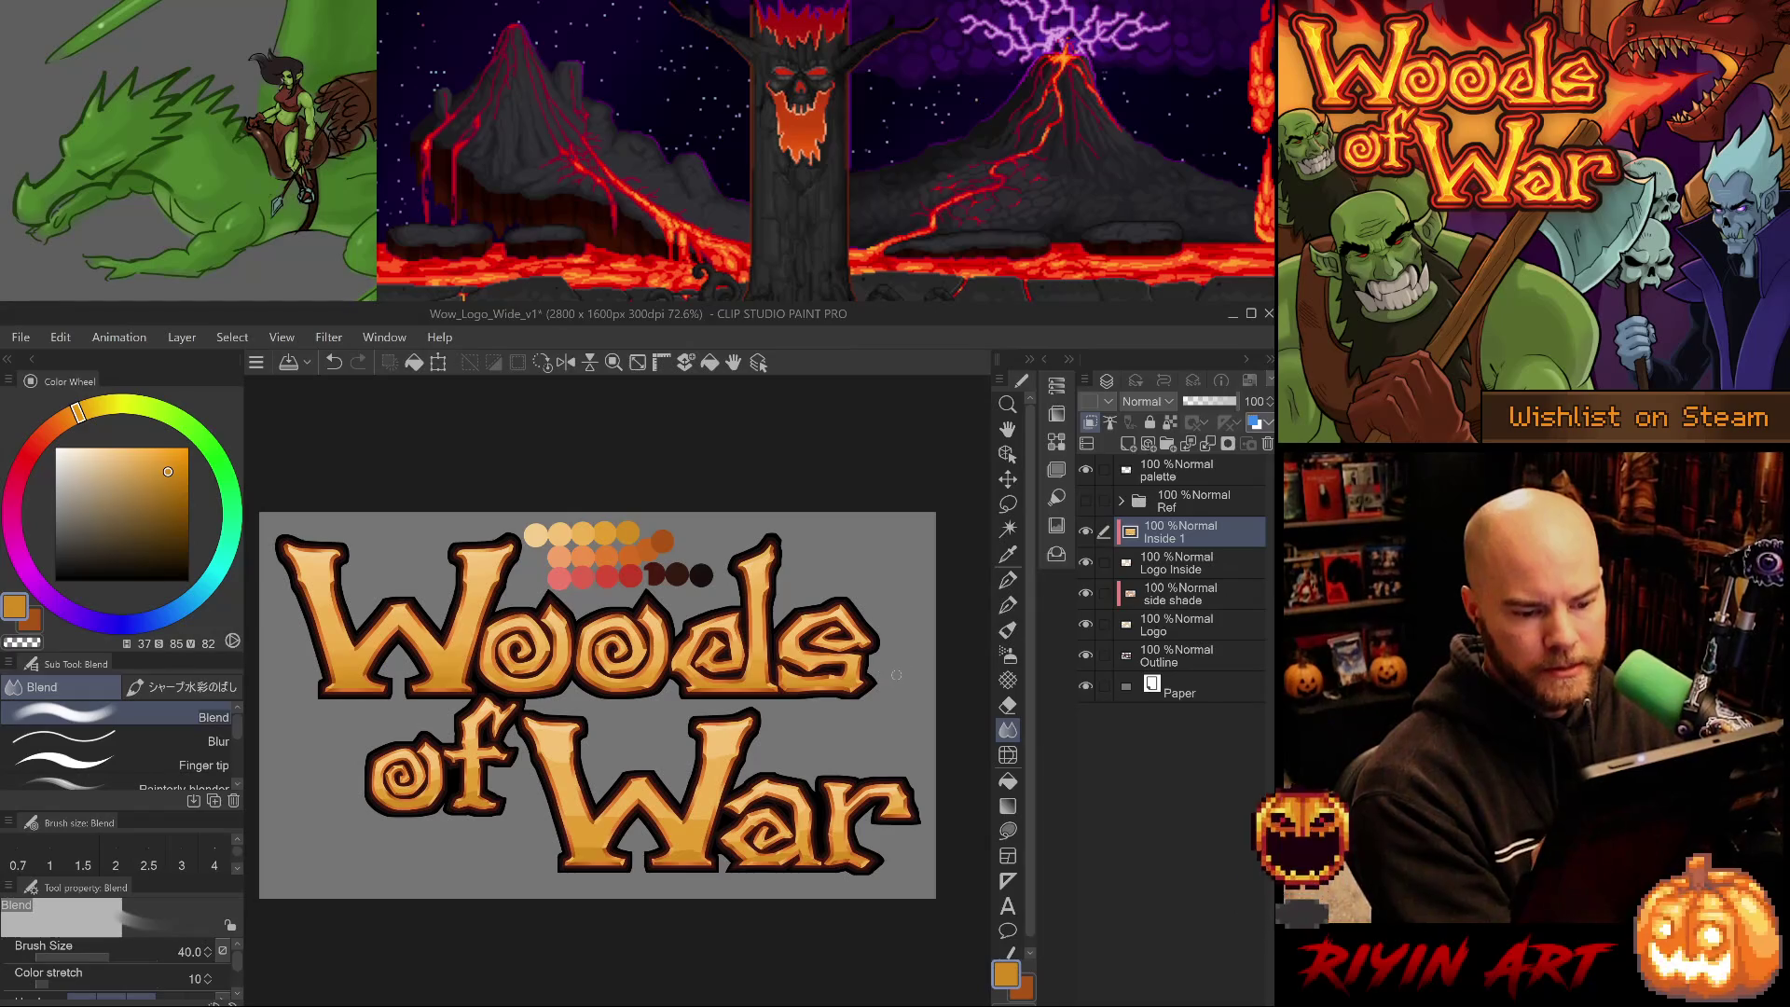
pyautogui.hotkey('ctrl', 'z')
pyautogui.hotkey('ctrl', 'y')
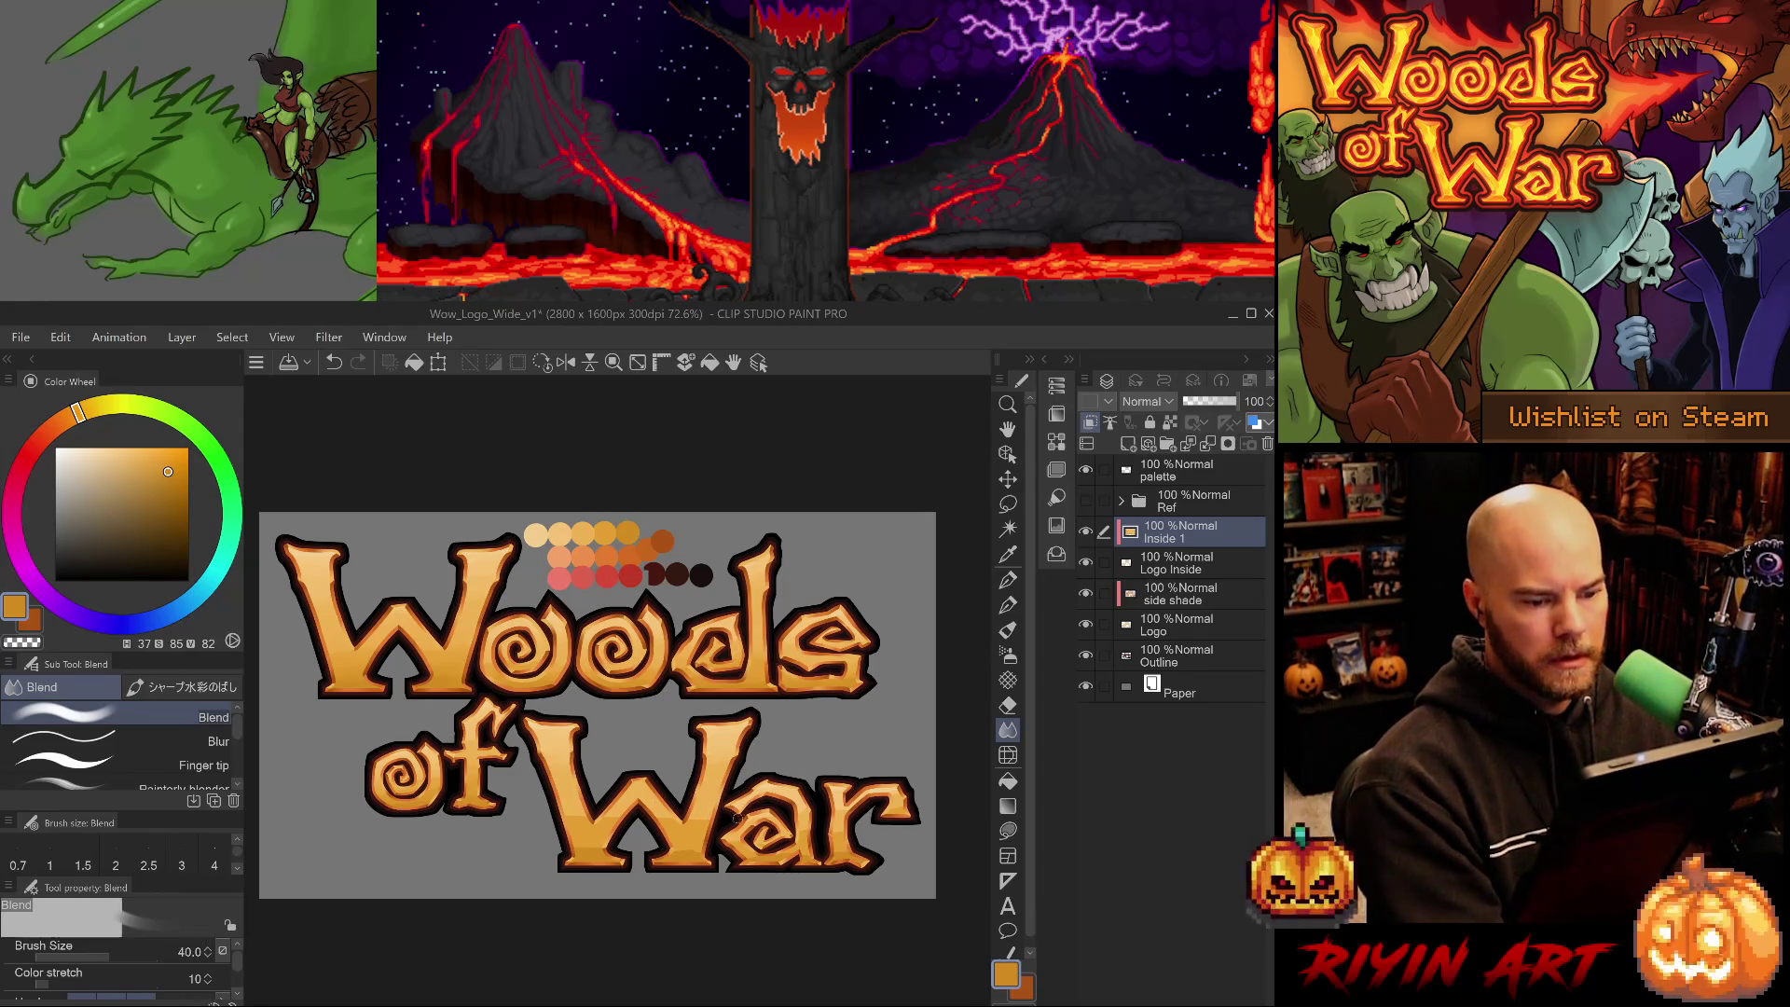
pyautogui.moveTo(737, 819)
pyautogui.mouseDown()
pyautogui.moveTo(645, 875)
pyautogui.moveTo(473, 761)
pyautogui.mouseUp()
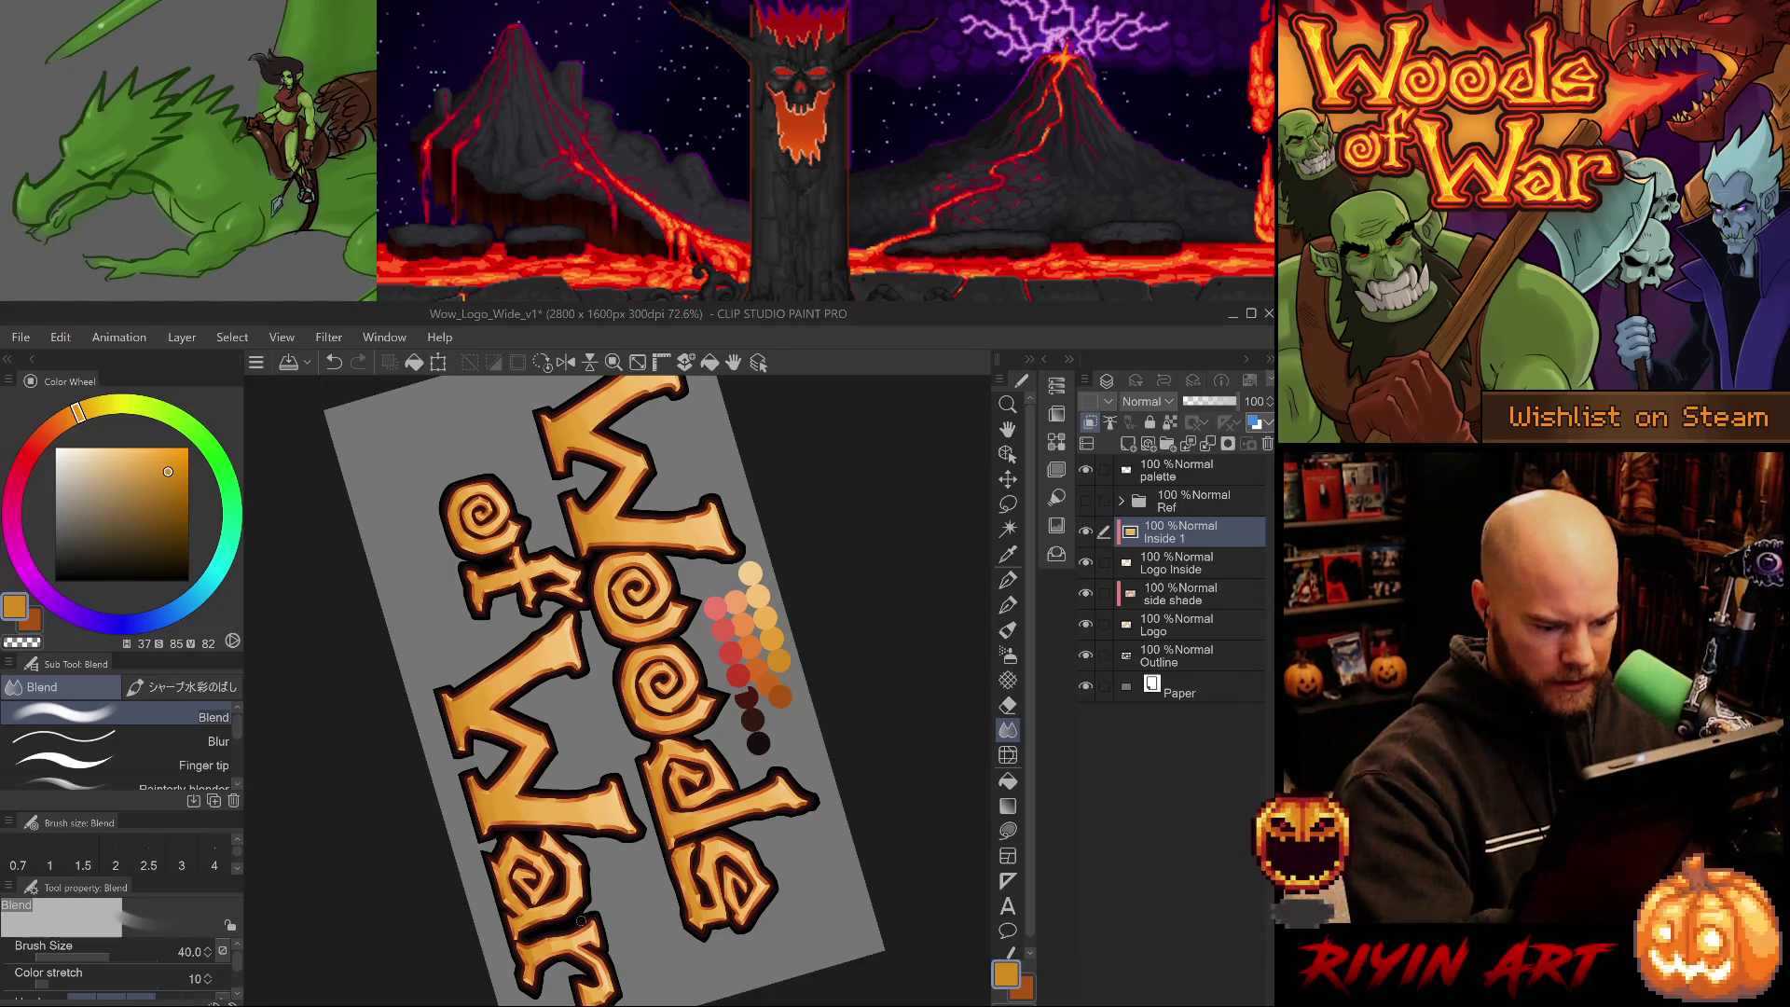
# - Undo the last blend, level the rotated view, and add a new raster layer above Inside 1
pyautogui.moveTo(581, 970)
pyautogui.mouseDown()
pyautogui.moveTo(572, 875)
pyautogui.moveTo(539, 836)
pyautogui.mouseUp()
pyautogui.hotkey('ctrl', 'z')
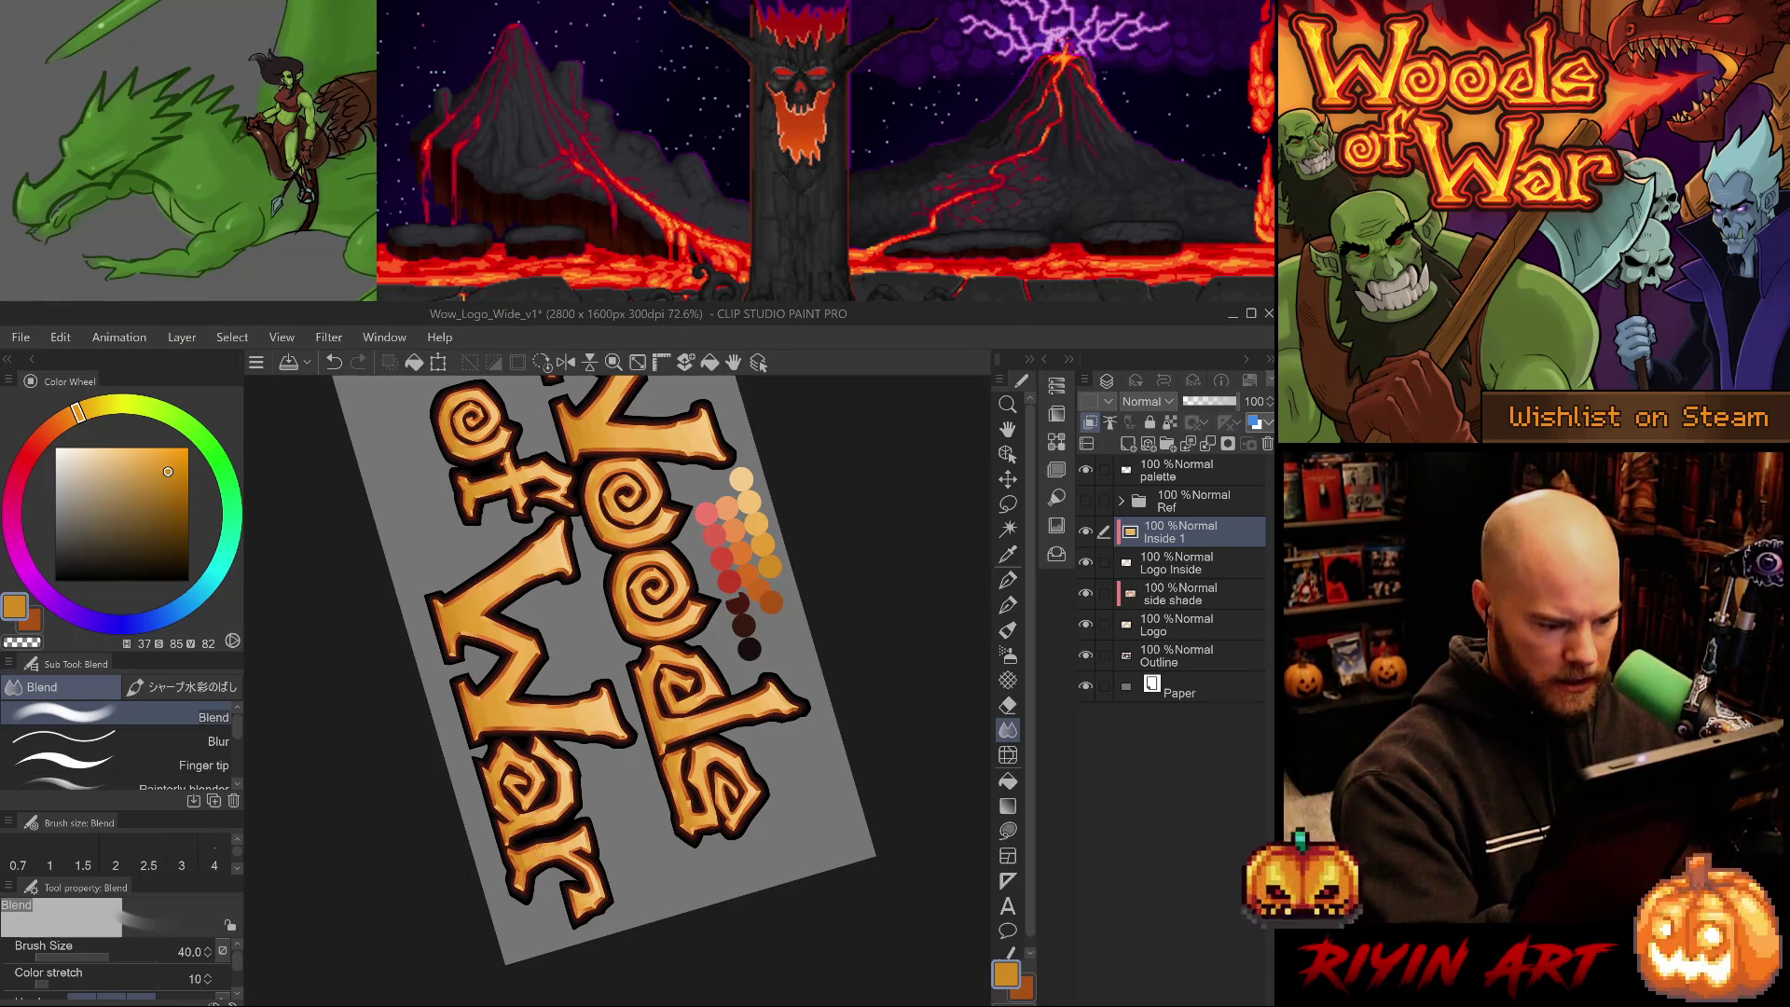
pyautogui.moveTo(586, 833)
pyautogui.mouseDown()
pyautogui.moveTo(751, 688)
pyautogui.moveTo(710, 713)
pyautogui.mouseUp()
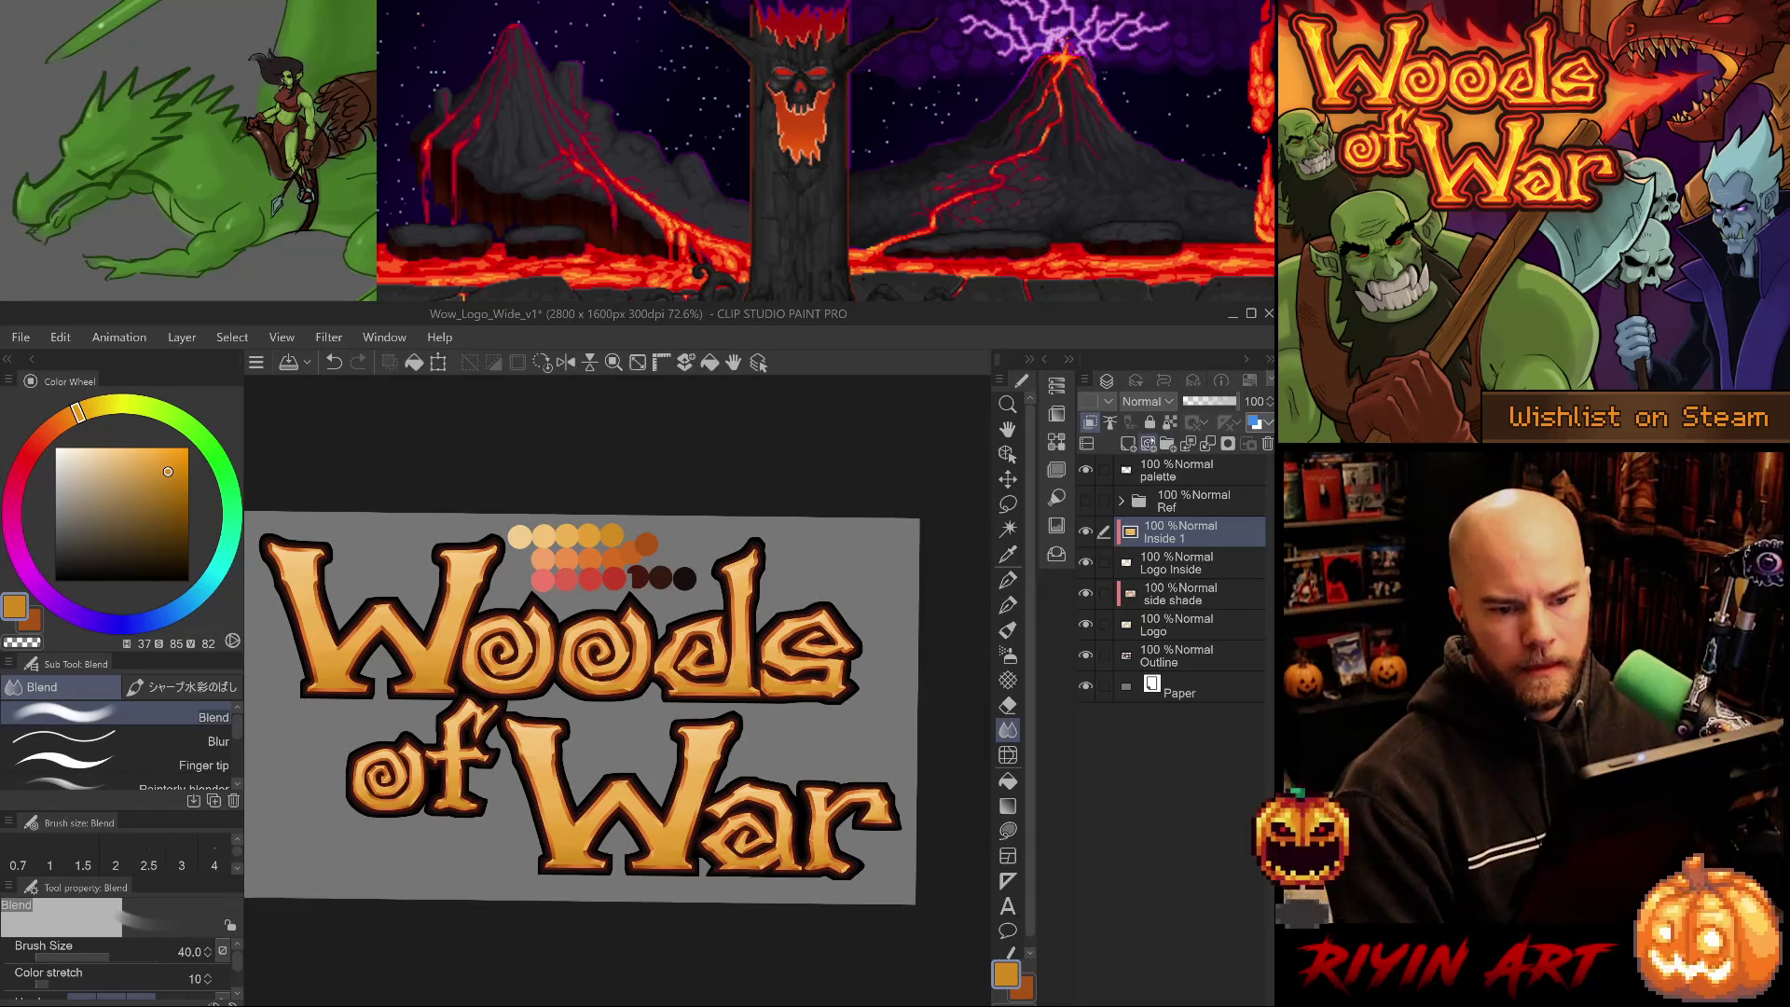
pyautogui.click(1128, 443)
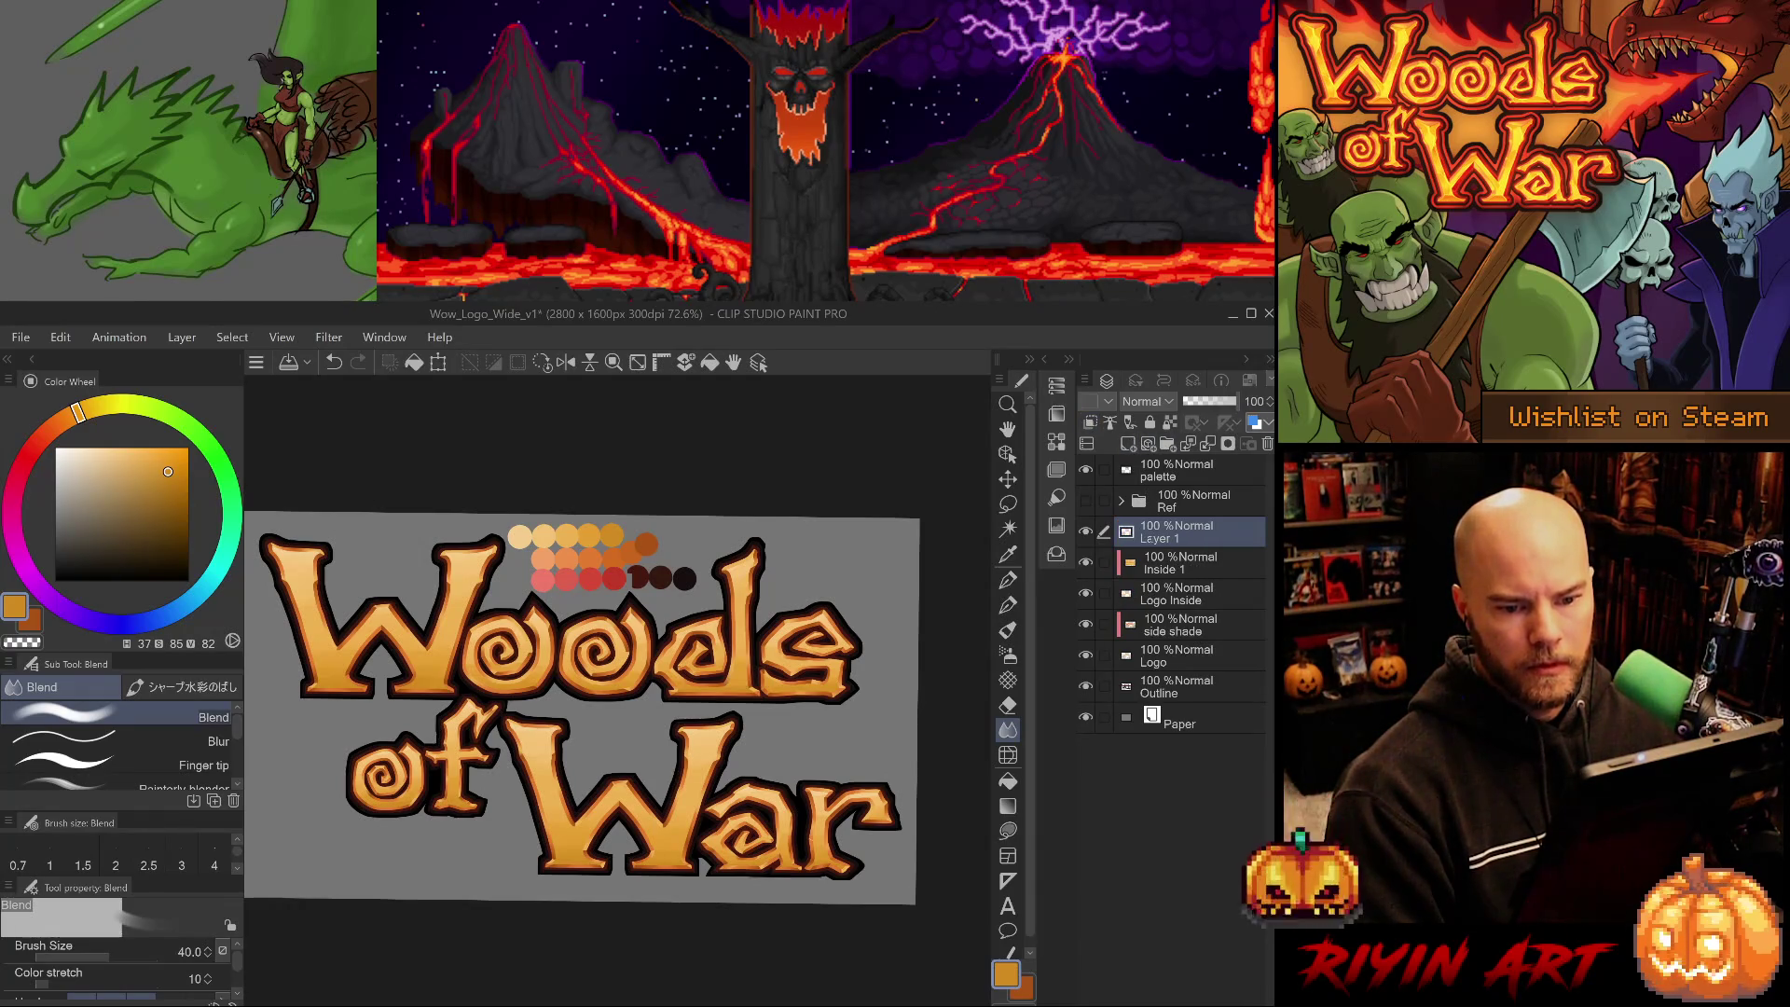
# - Rename the new layer 'Inside 2', clip it to the layer below, and save the logo
pyautogui.doubleClick(1166, 538)
pyautogui.write('Inside 2')
pyautogui.press('Return')
pyautogui.click(1090, 423)
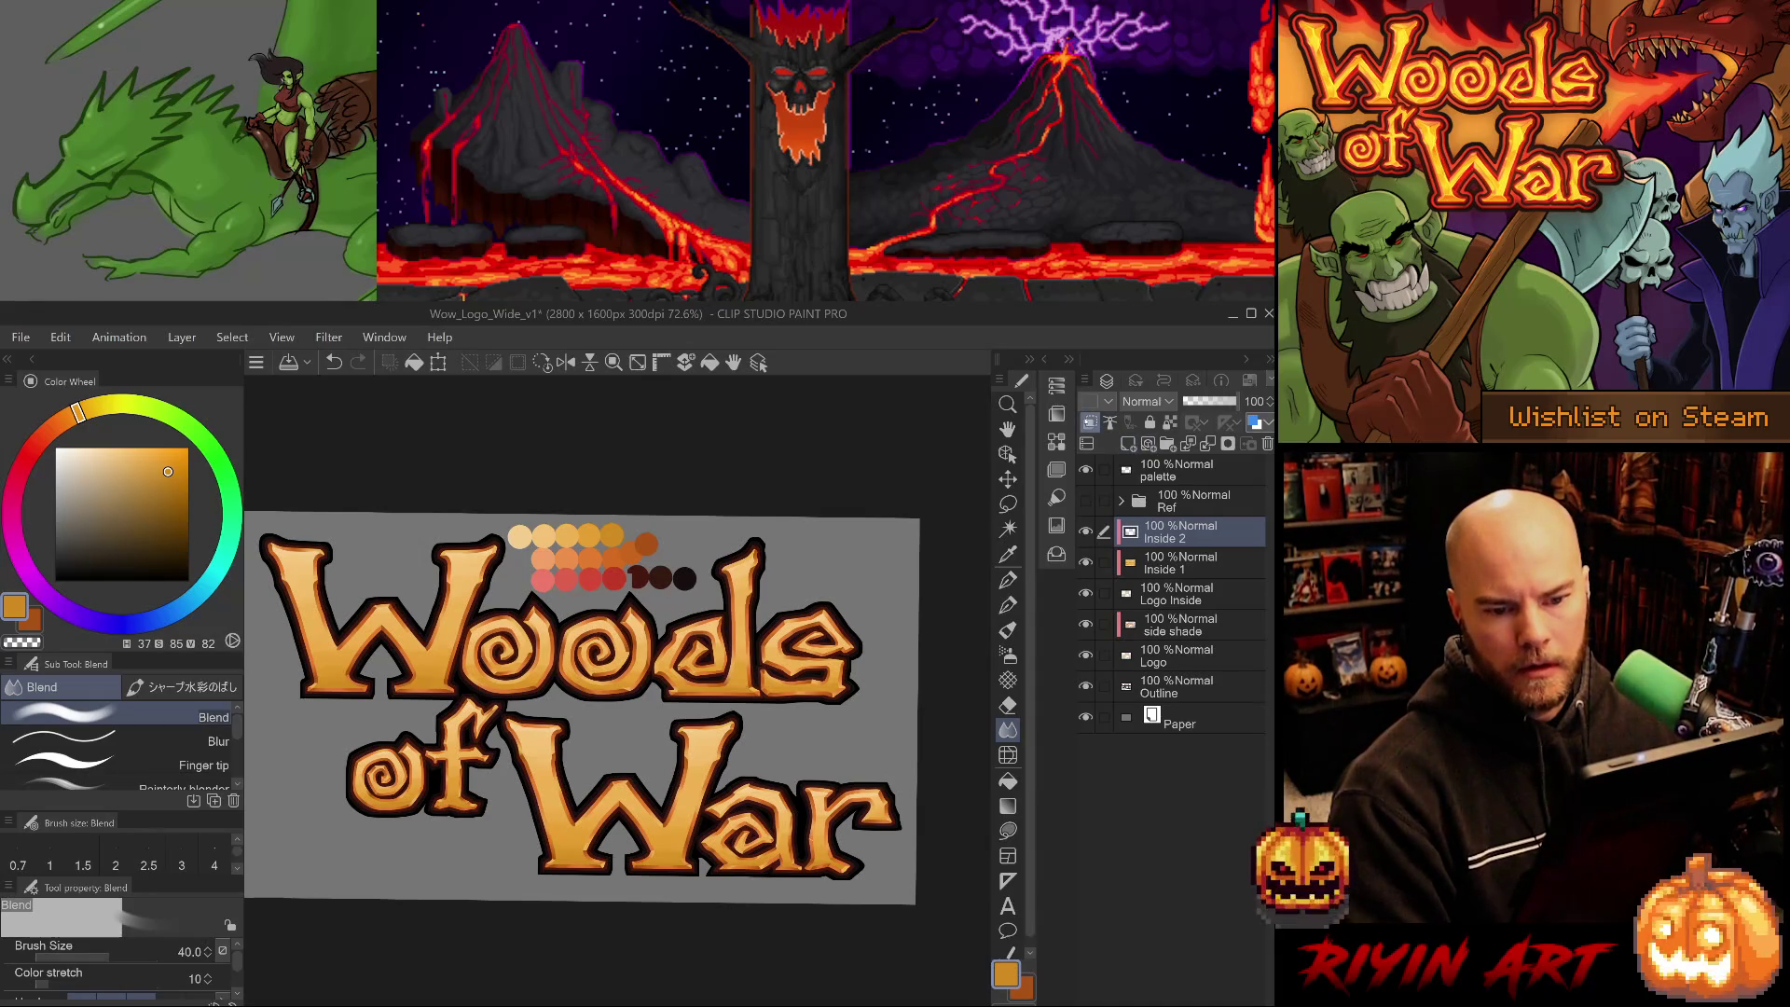
pyautogui.hotkey('ctrl', 's')
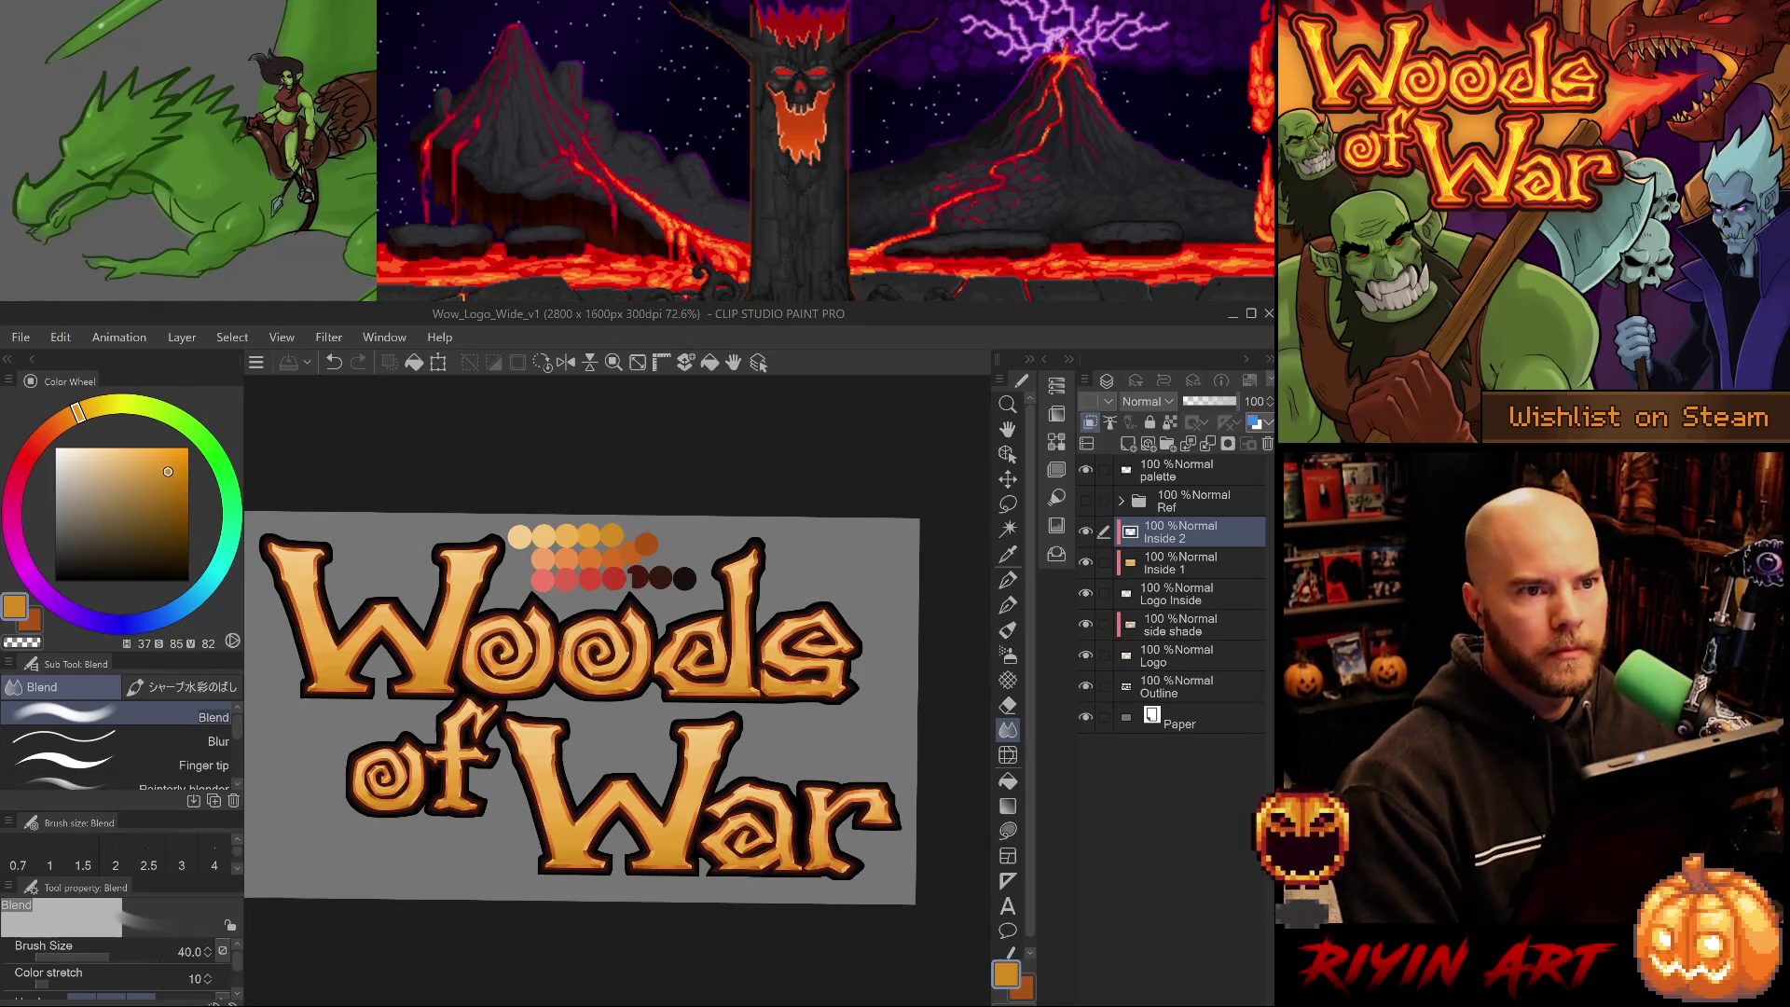
# - Reset the canvas rotation, pick the reddish-orange palette colour, and choose a thicker G-pen preset at size 60
pyautogui.click(541, 362)
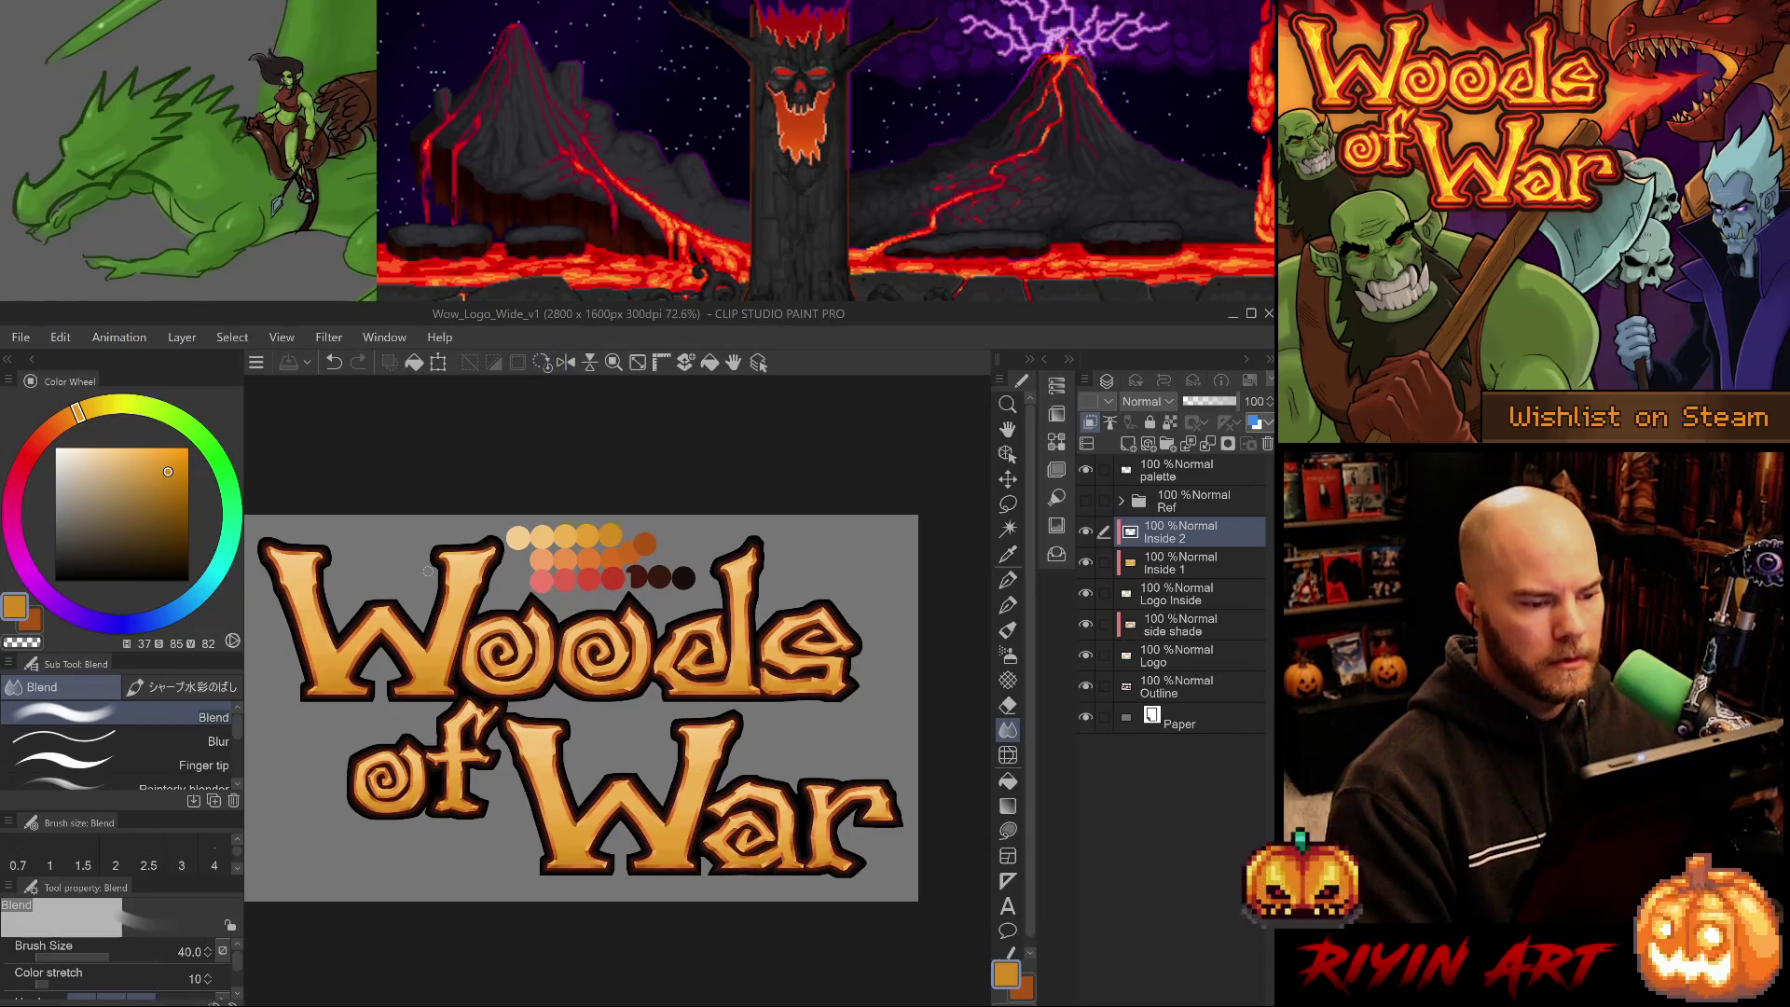
pyautogui.keyDown('alt'); pyautogui.click(616, 553); pyautogui.keyUp('alt')
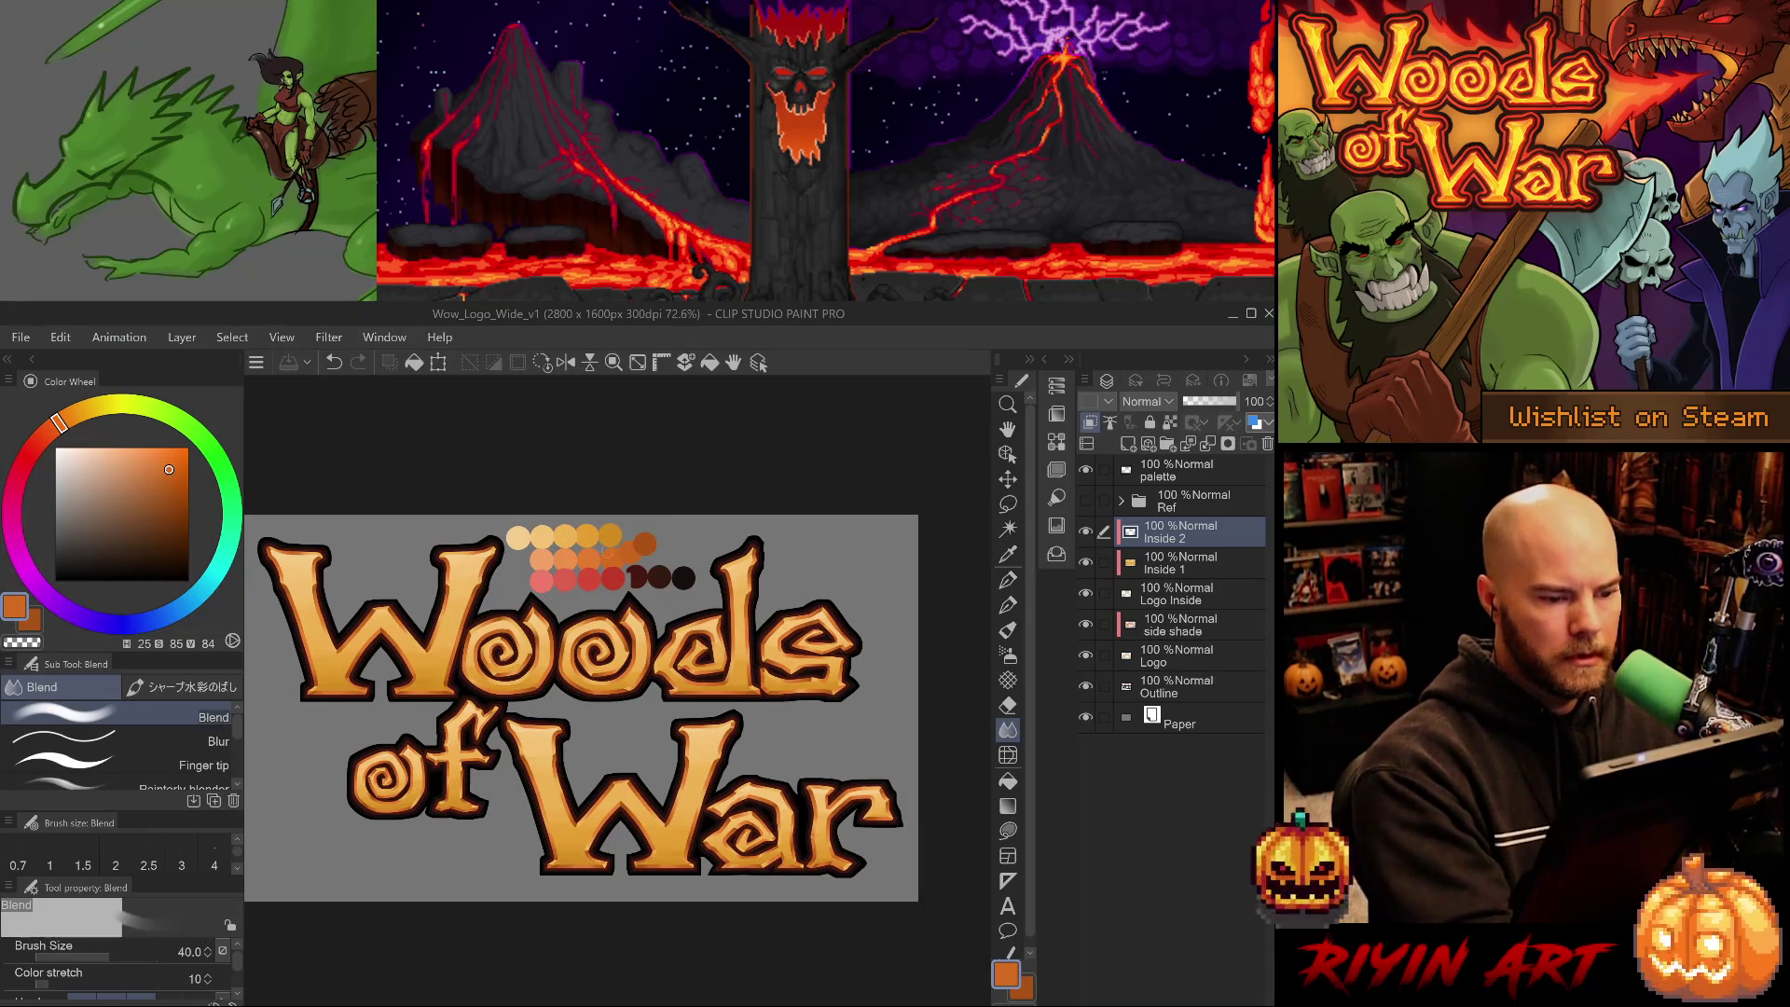
pyautogui.keyDown('alt'); pyautogui.click(617, 554); pyautogui.keyUp('alt')
pyautogui.keyDown('alt'); pyautogui.click(616, 554); pyautogui.keyUp('alt')
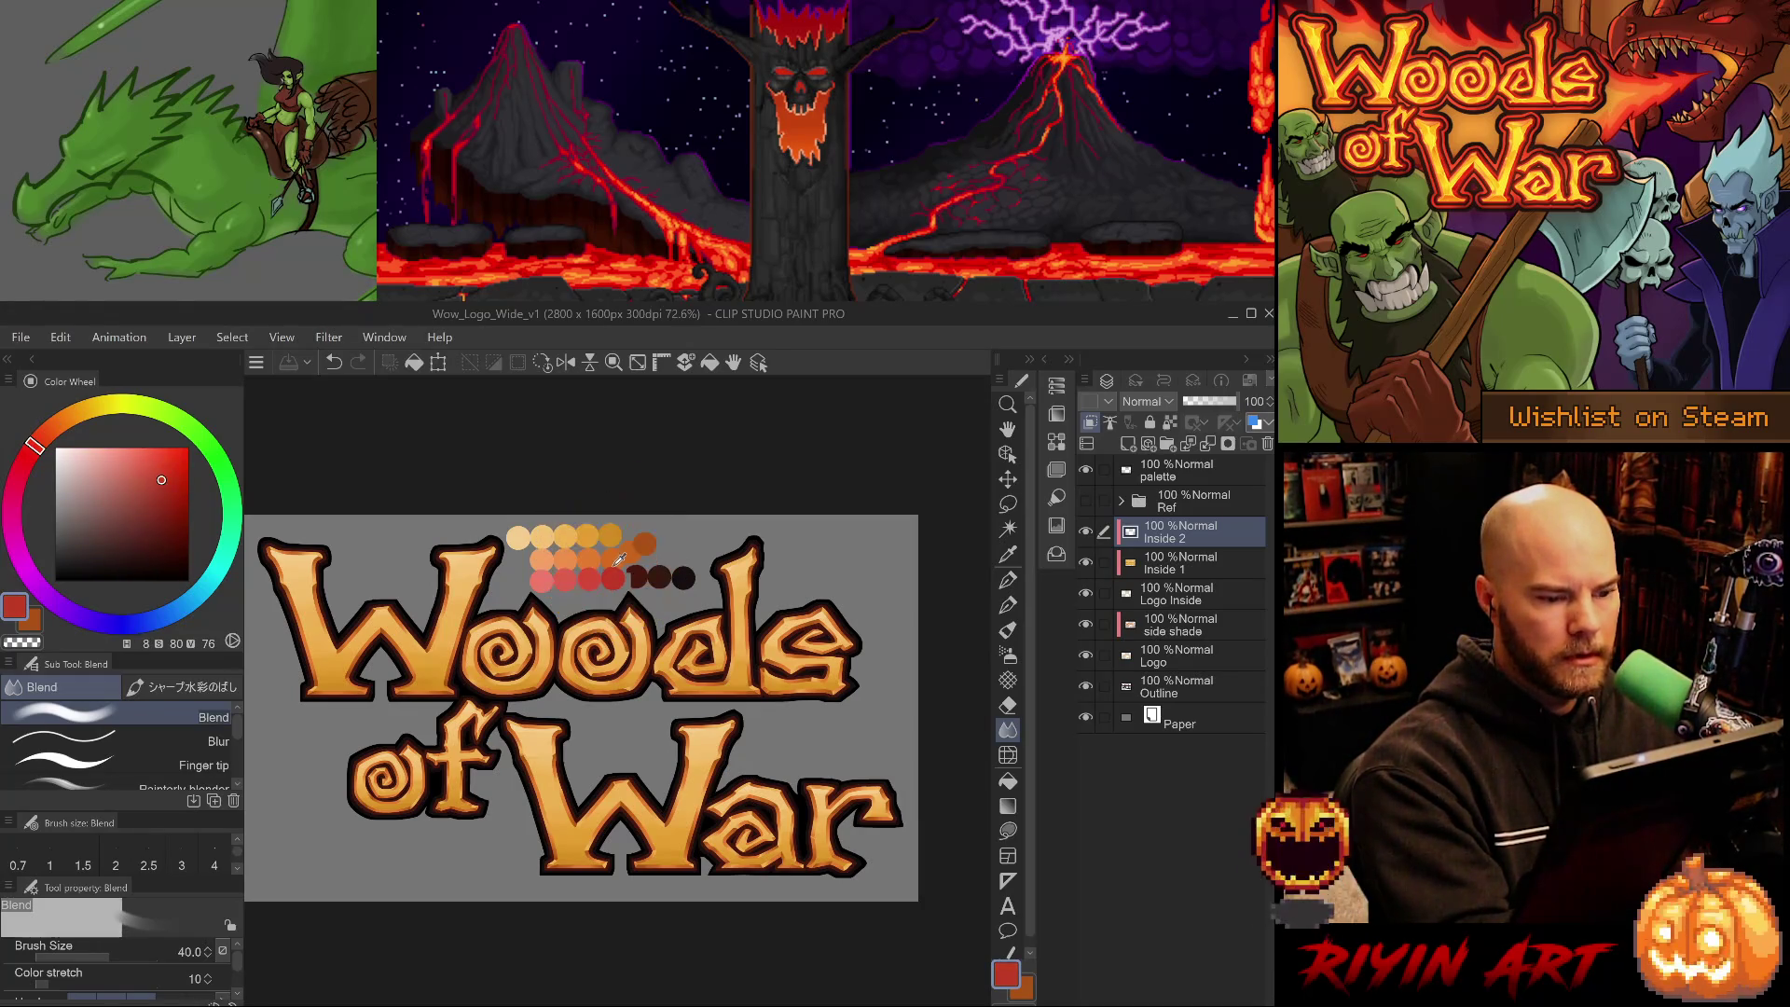
pyautogui.keyDown('alt'); pyautogui.click(616, 553); pyautogui.keyUp('alt')
pyautogui.keyDown('alt'); pyautogui.click(616, 522); pyautogui.keyUp('alt')
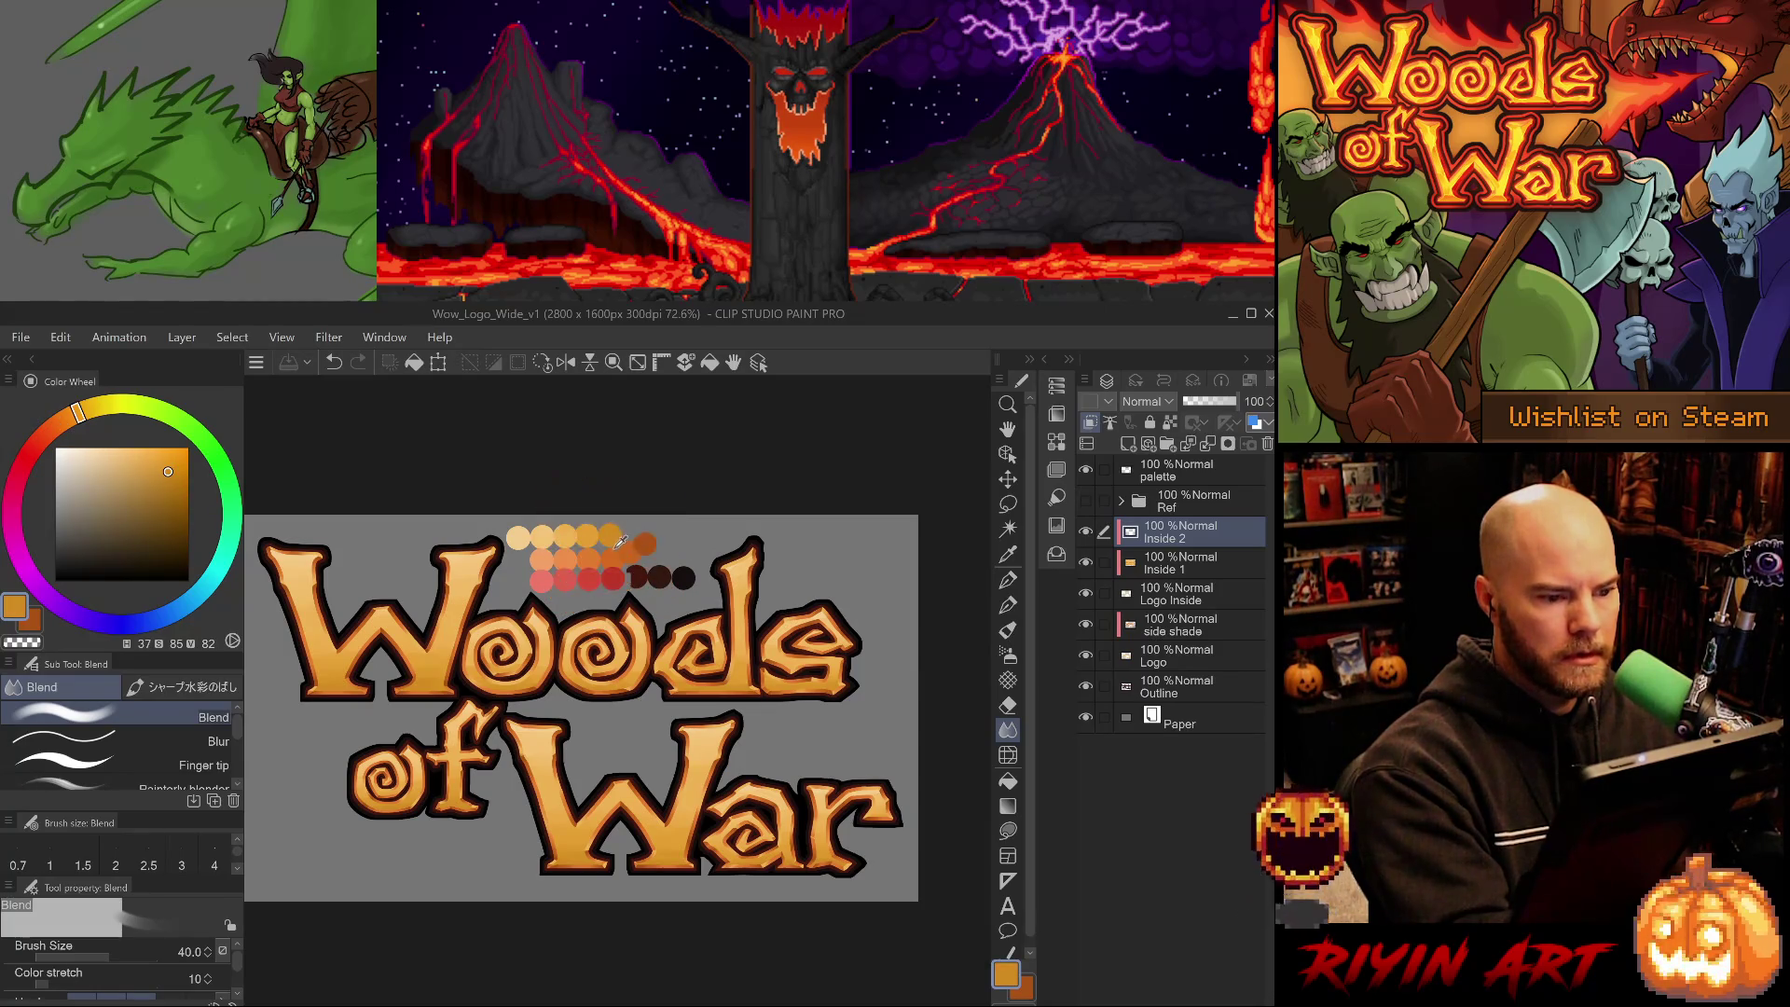
pyautogui.keyDown('alt'); pyautogui.click(616, 553); pyautogui.keyUp('alt')
pyautogui.press('p')
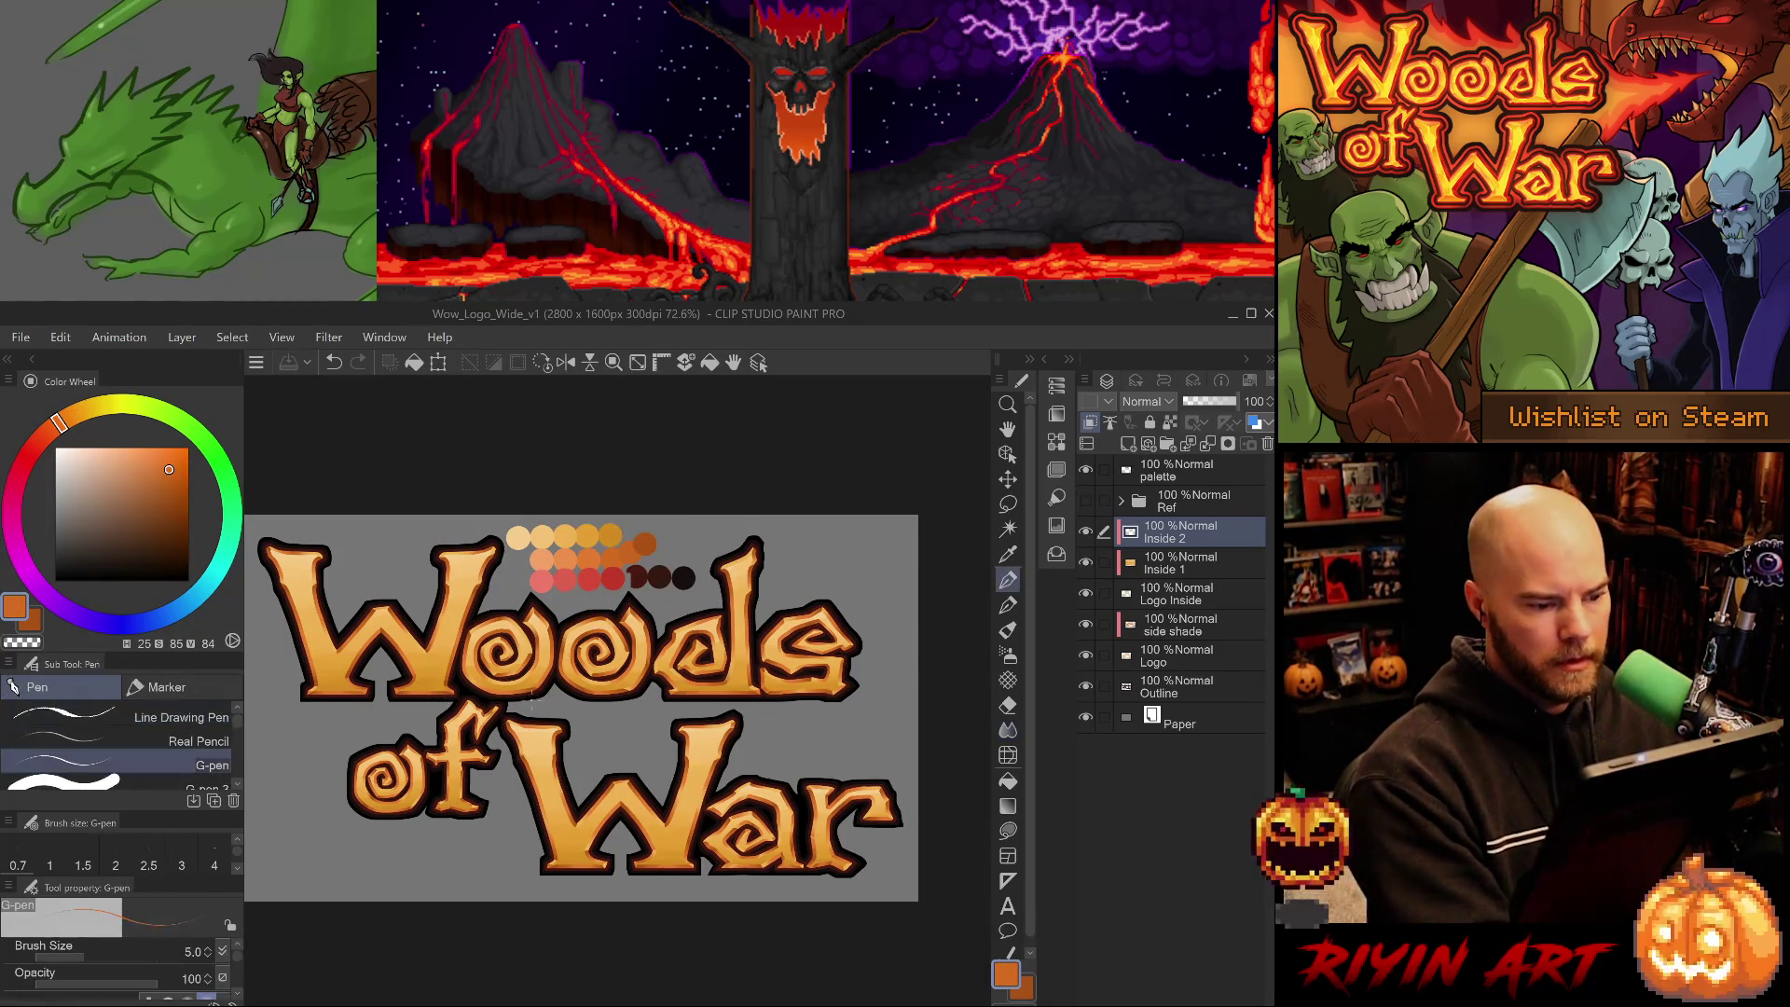
pyautogui.press('.')
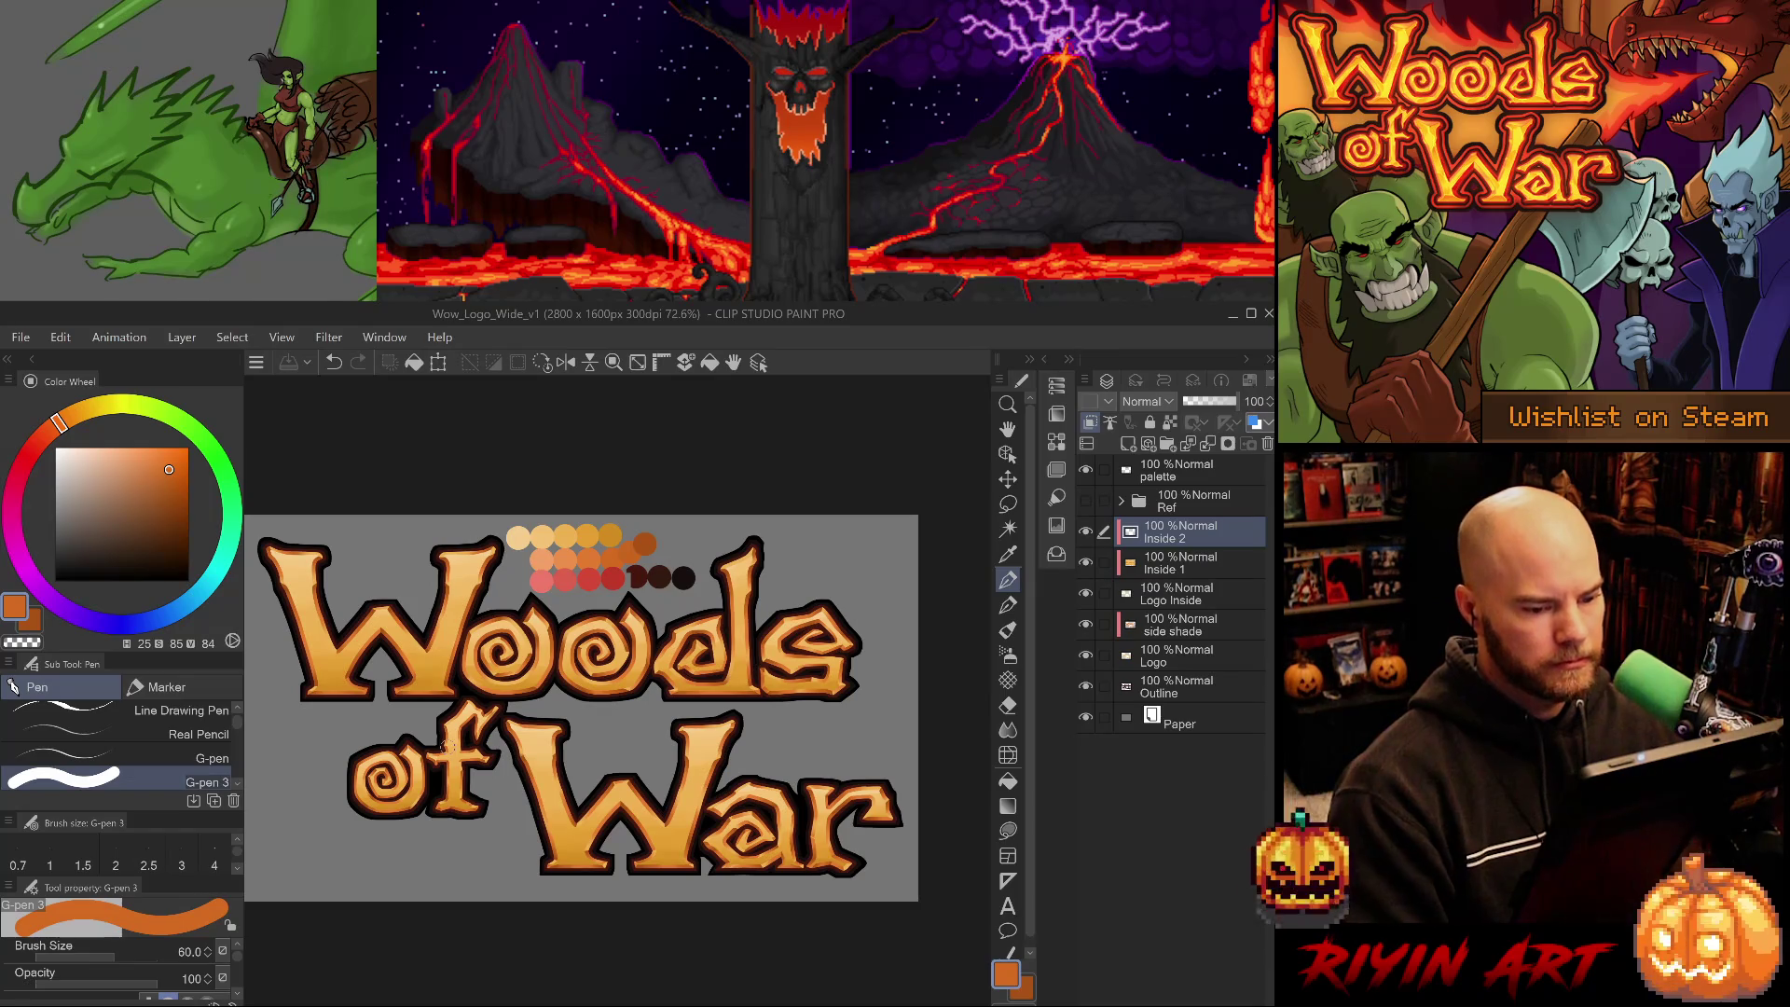
# - Lasso-select a freehand area around the upper lettering
pyautogui.press('m')
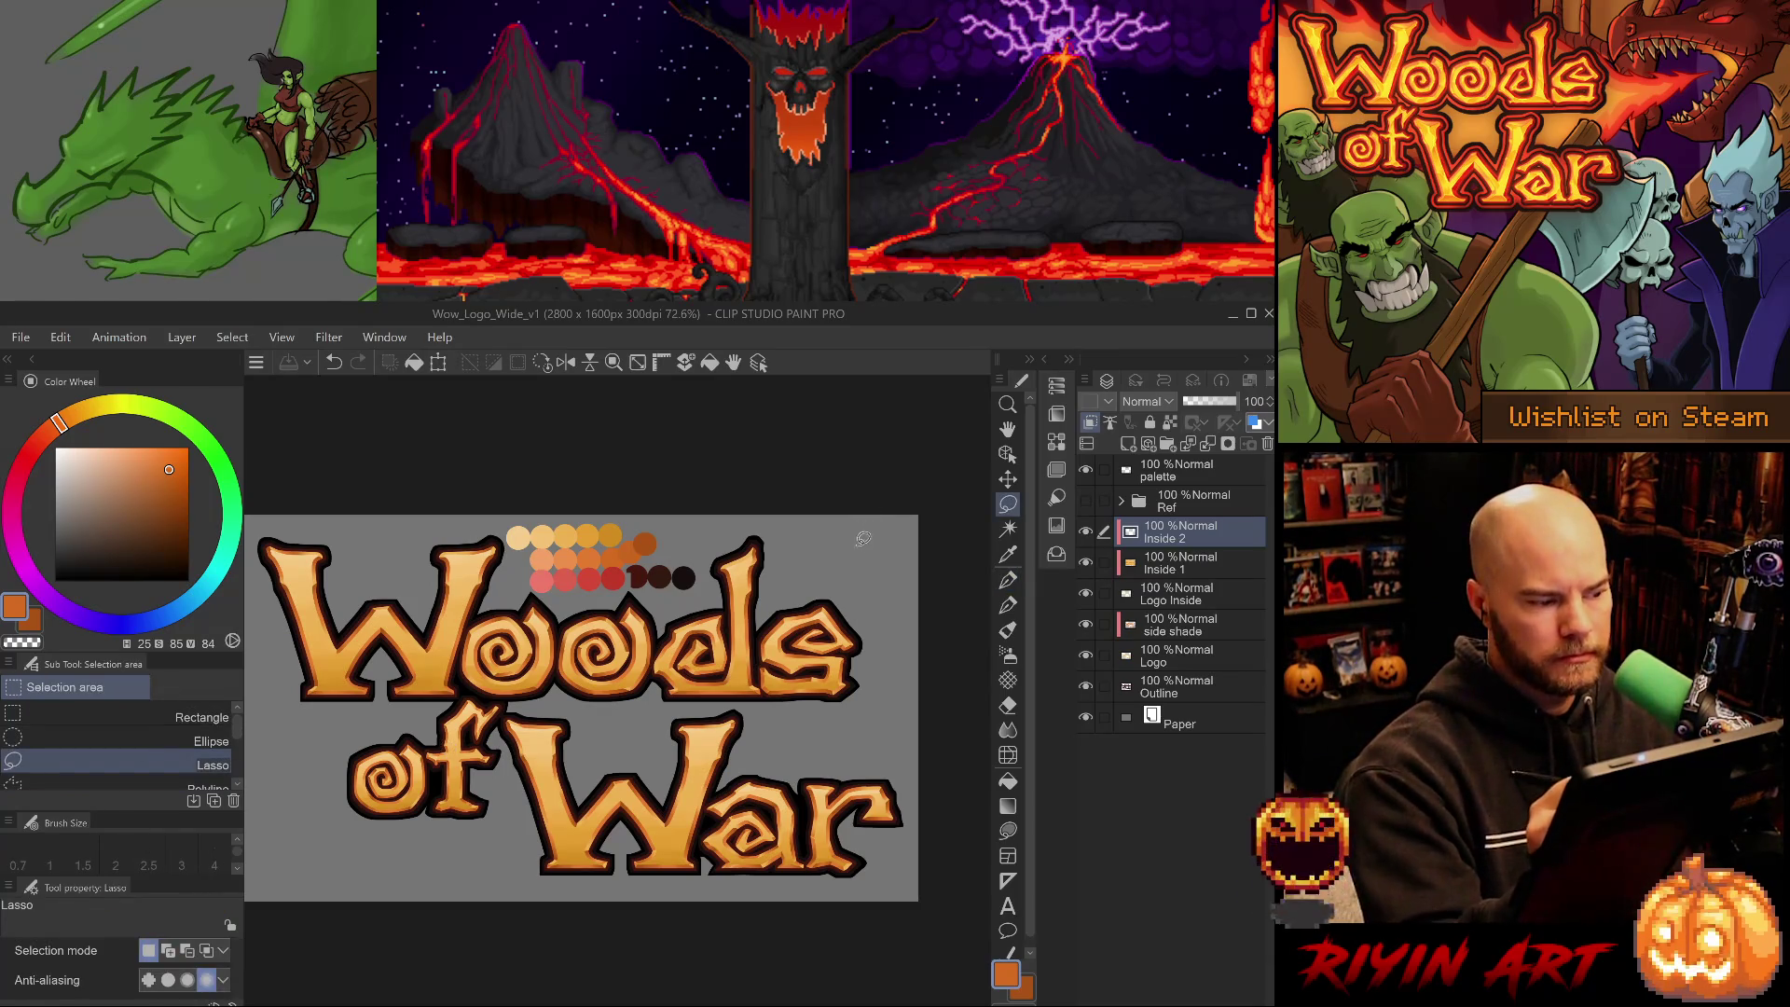
pyautogui.moveTo(884, 508)
pyautogui.mouseDown()
pyautogui.moveTo(895, 551)
pyautogui.moveTo(825, 717)
pyautogui.moveTo(461, 694)
pyautogui.moveTo(281, 746)
pyautogui.moveTo(262, 695)
pyautogui.moveTo(266, 517)
pyautogui.mouseUp()
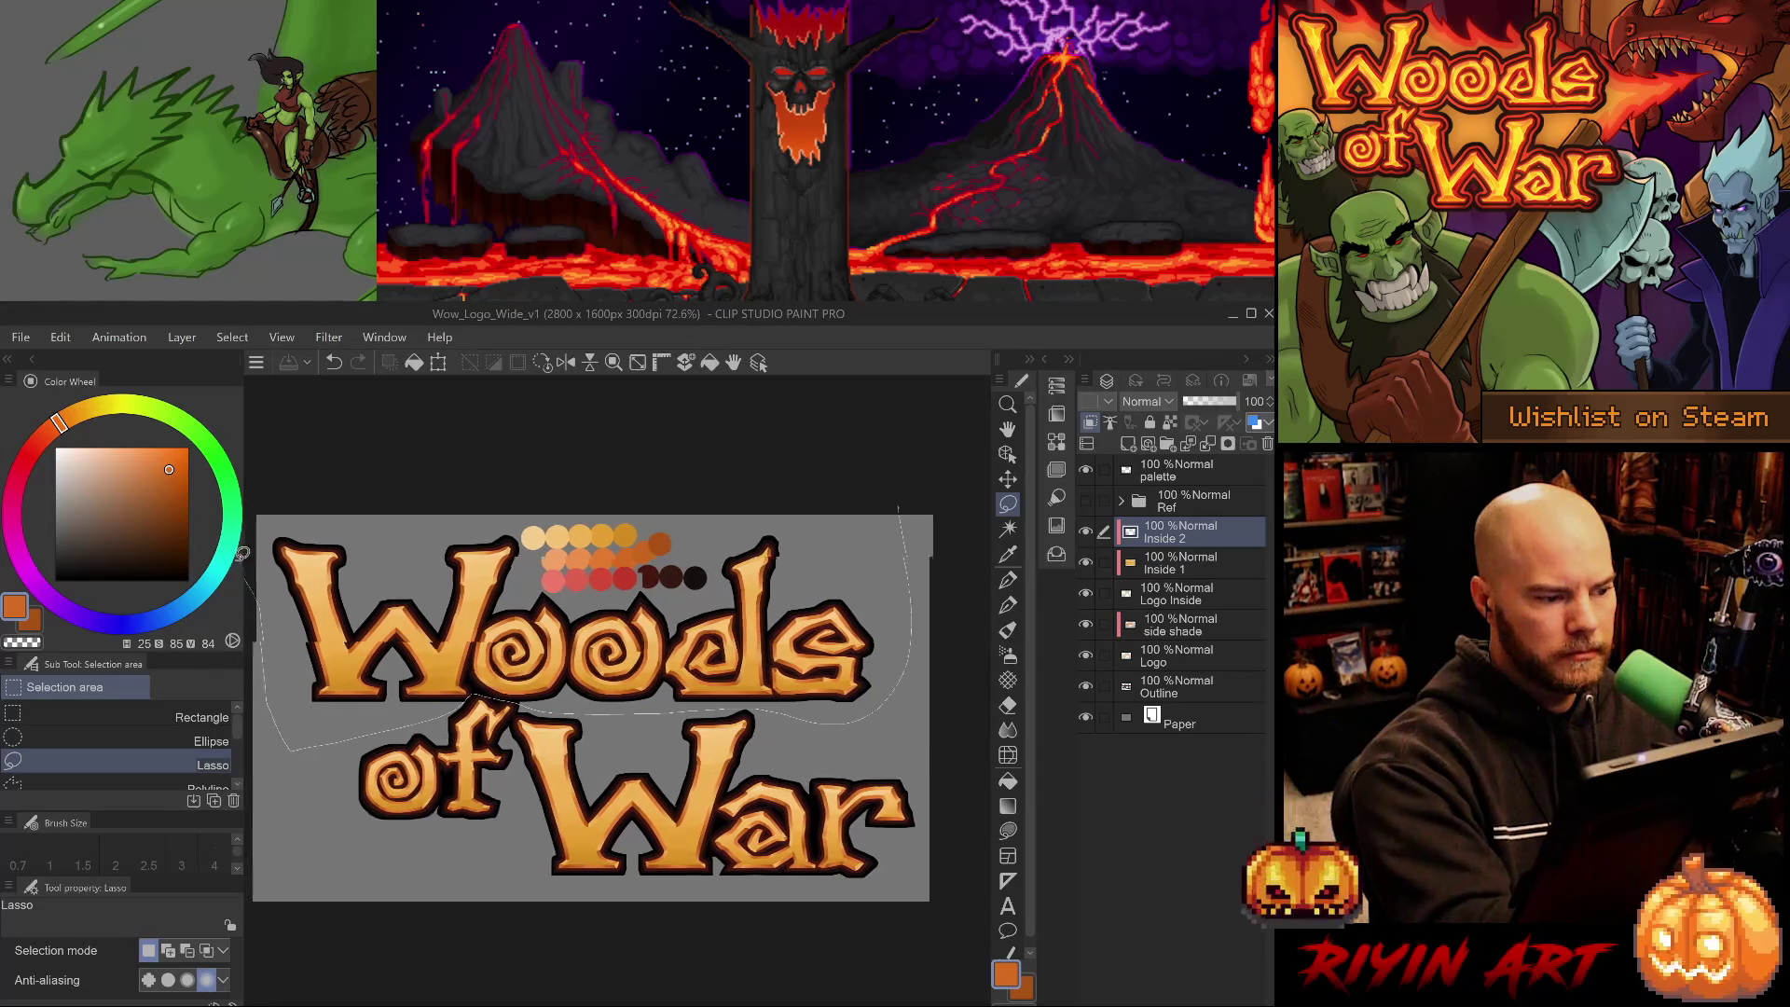
pyautogui.moveTo(793, 692); pyautogui.dragTo(824, 692)
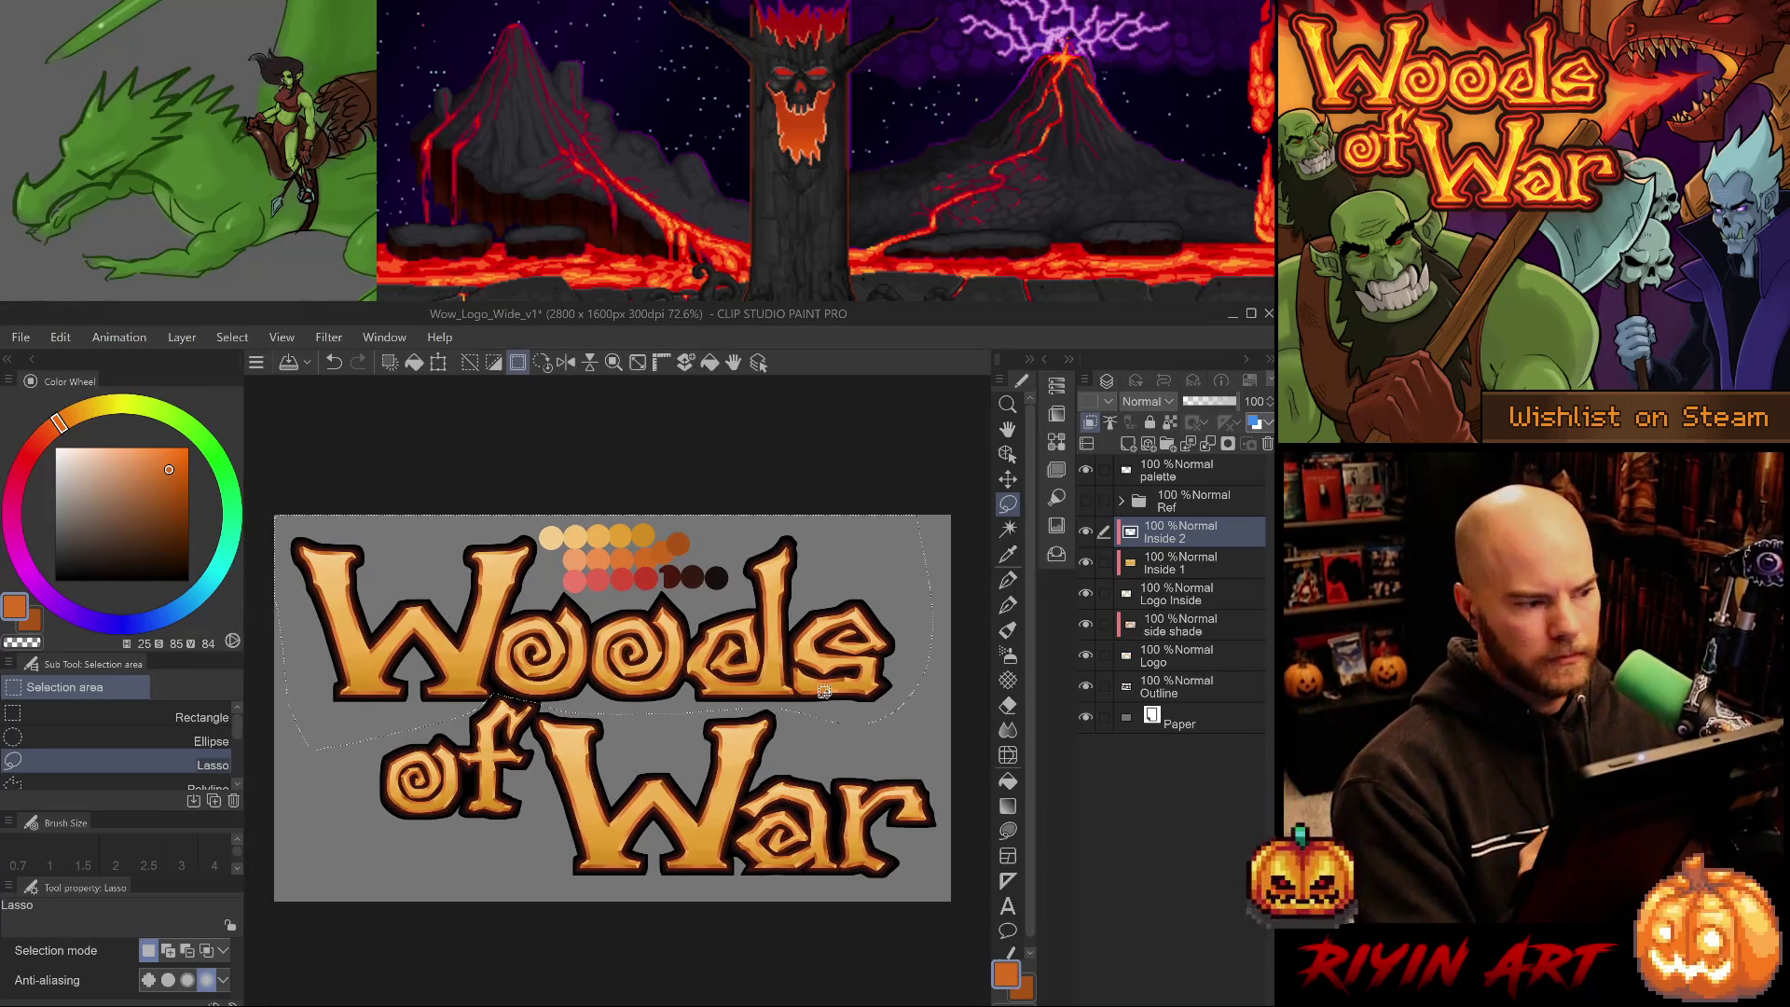
pyautogui.press('p')
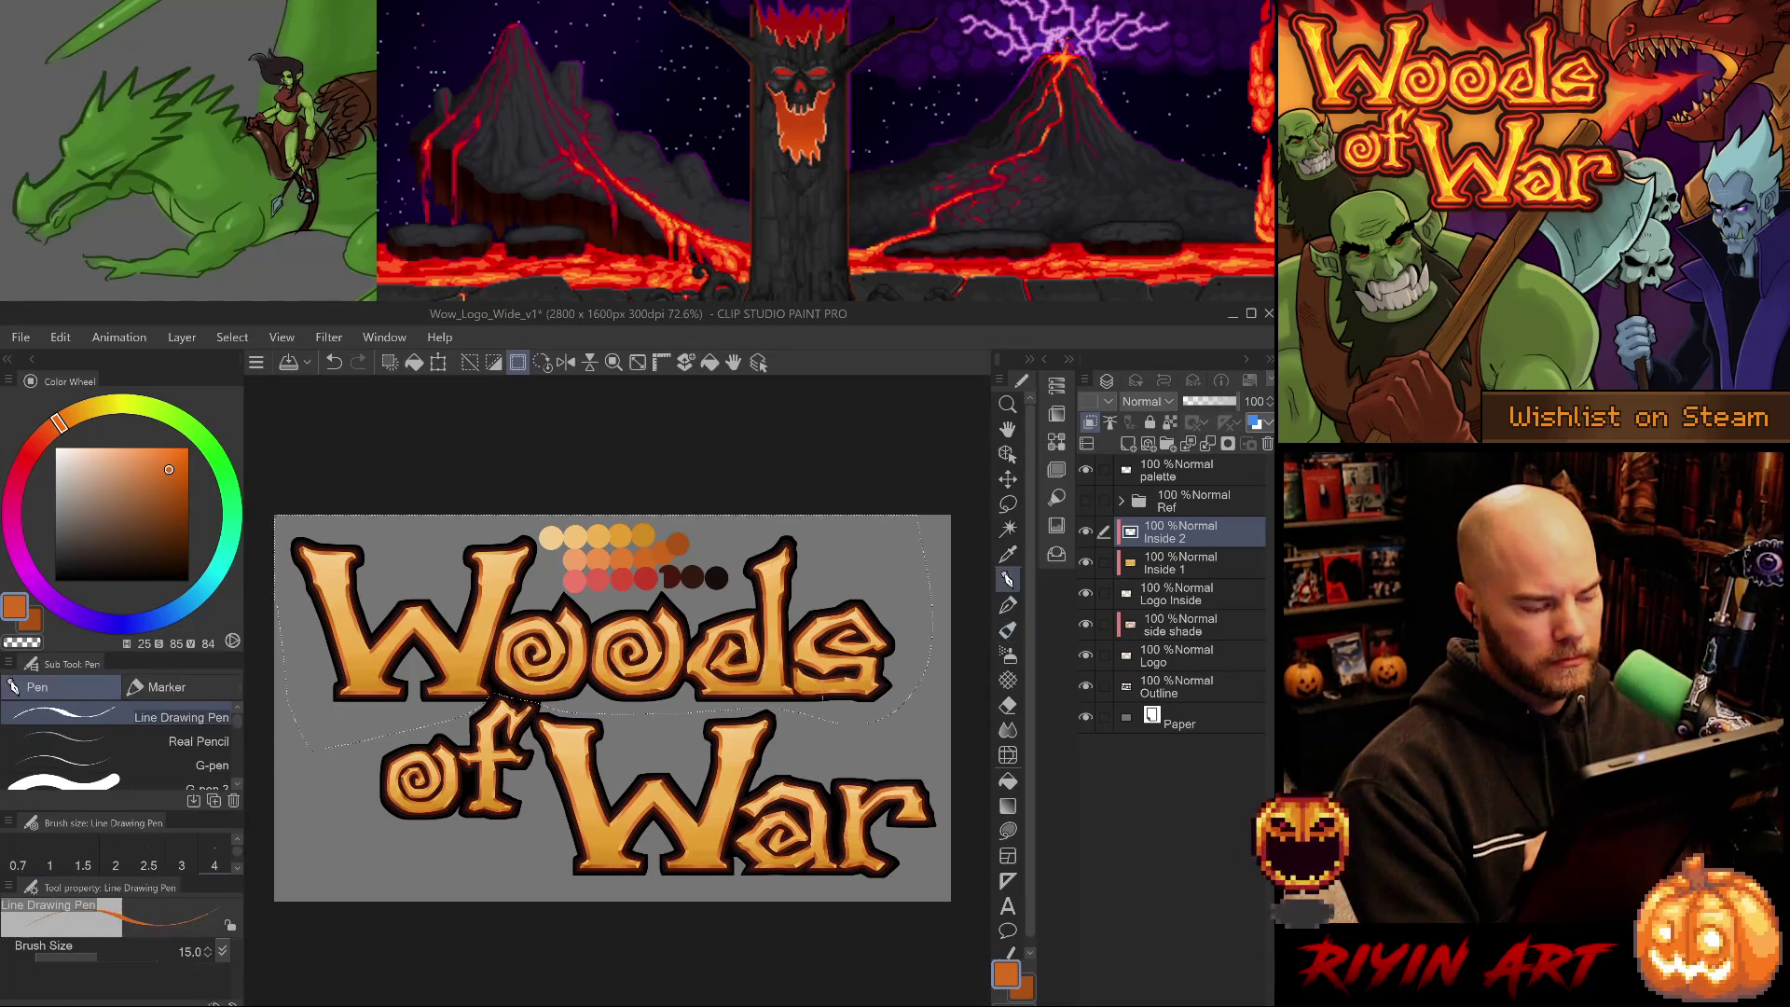
pyautogui.click(212, 765)
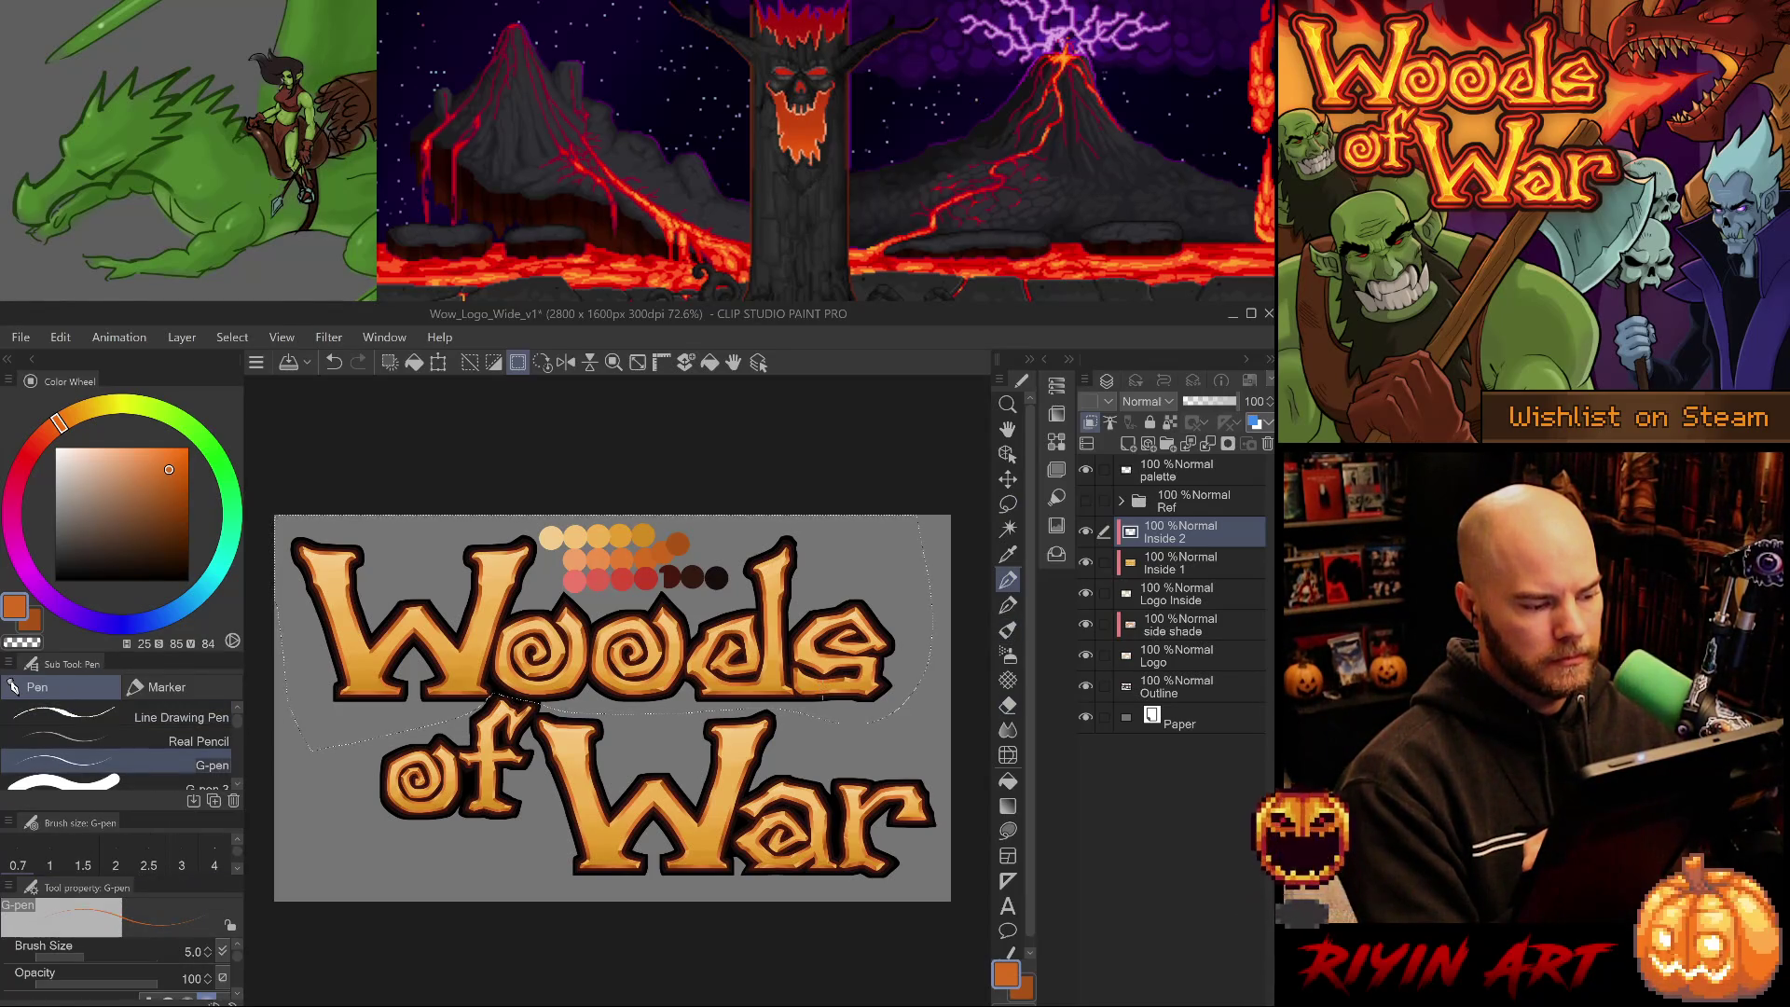
# - Spray light peach highlights onto the lettering and near the 'a' of War with a smaller Soft airbrush
pyautogui.press('b')
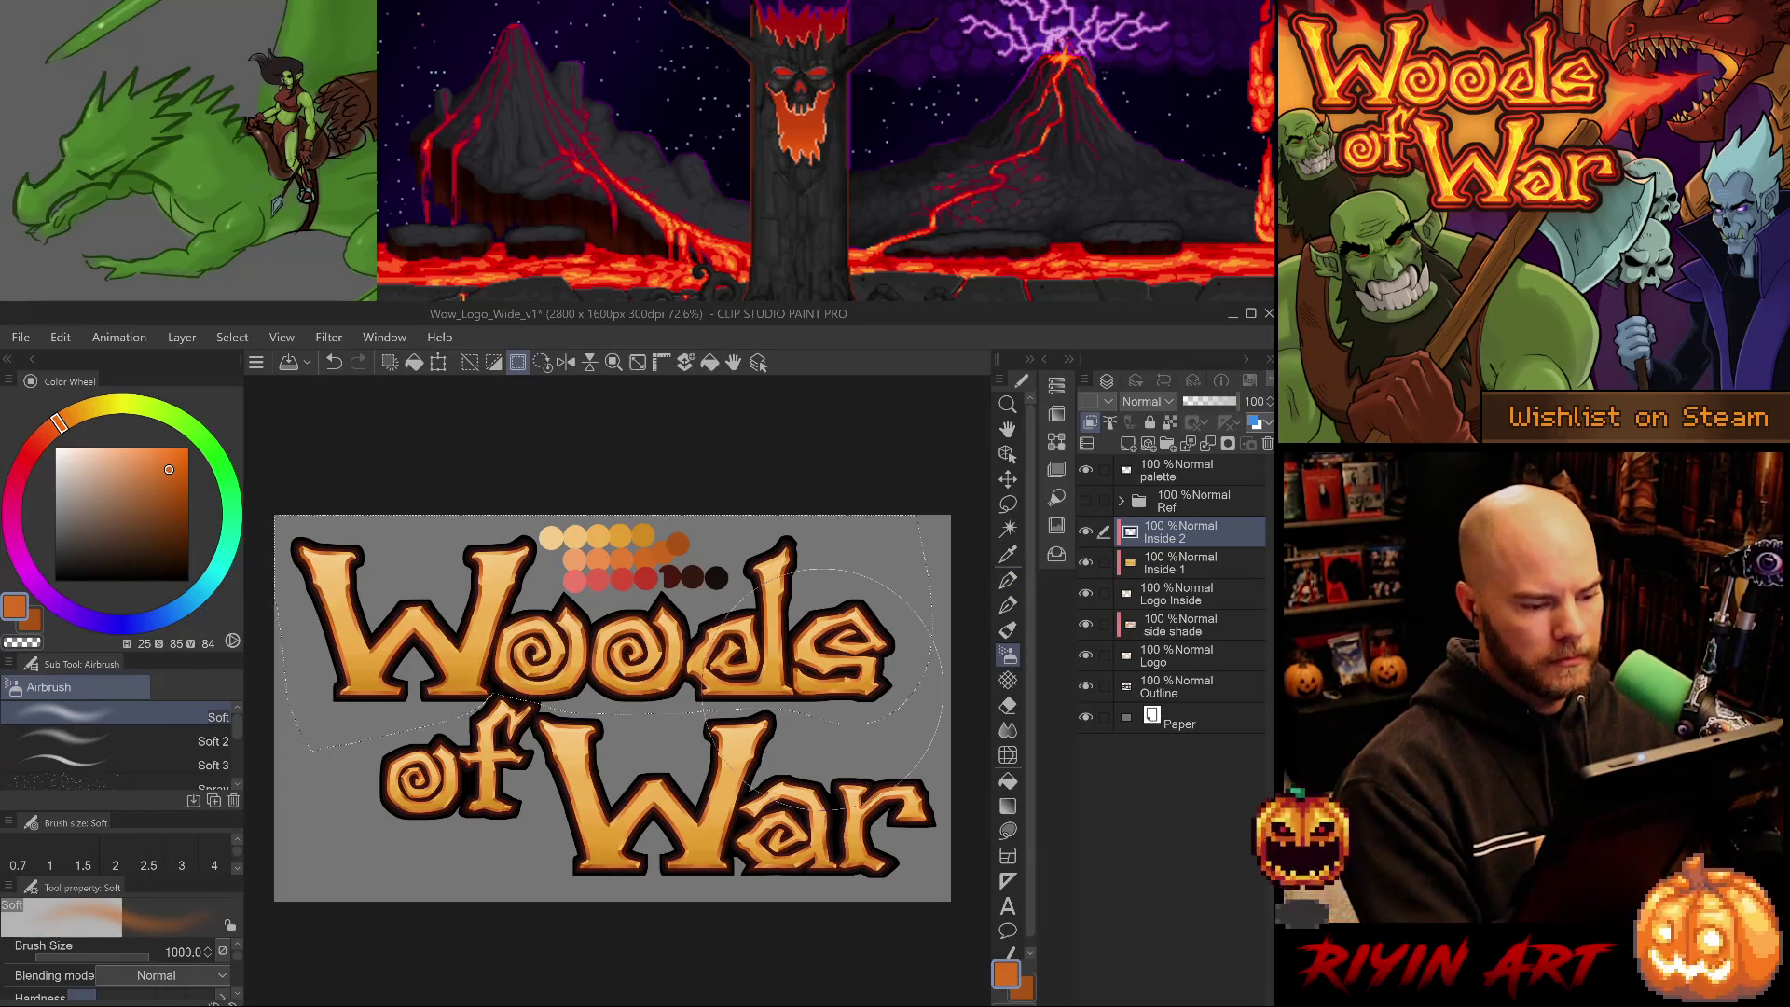
pyautogui.press('[')
pyautogui.press('[')
pyautogui.press('[')
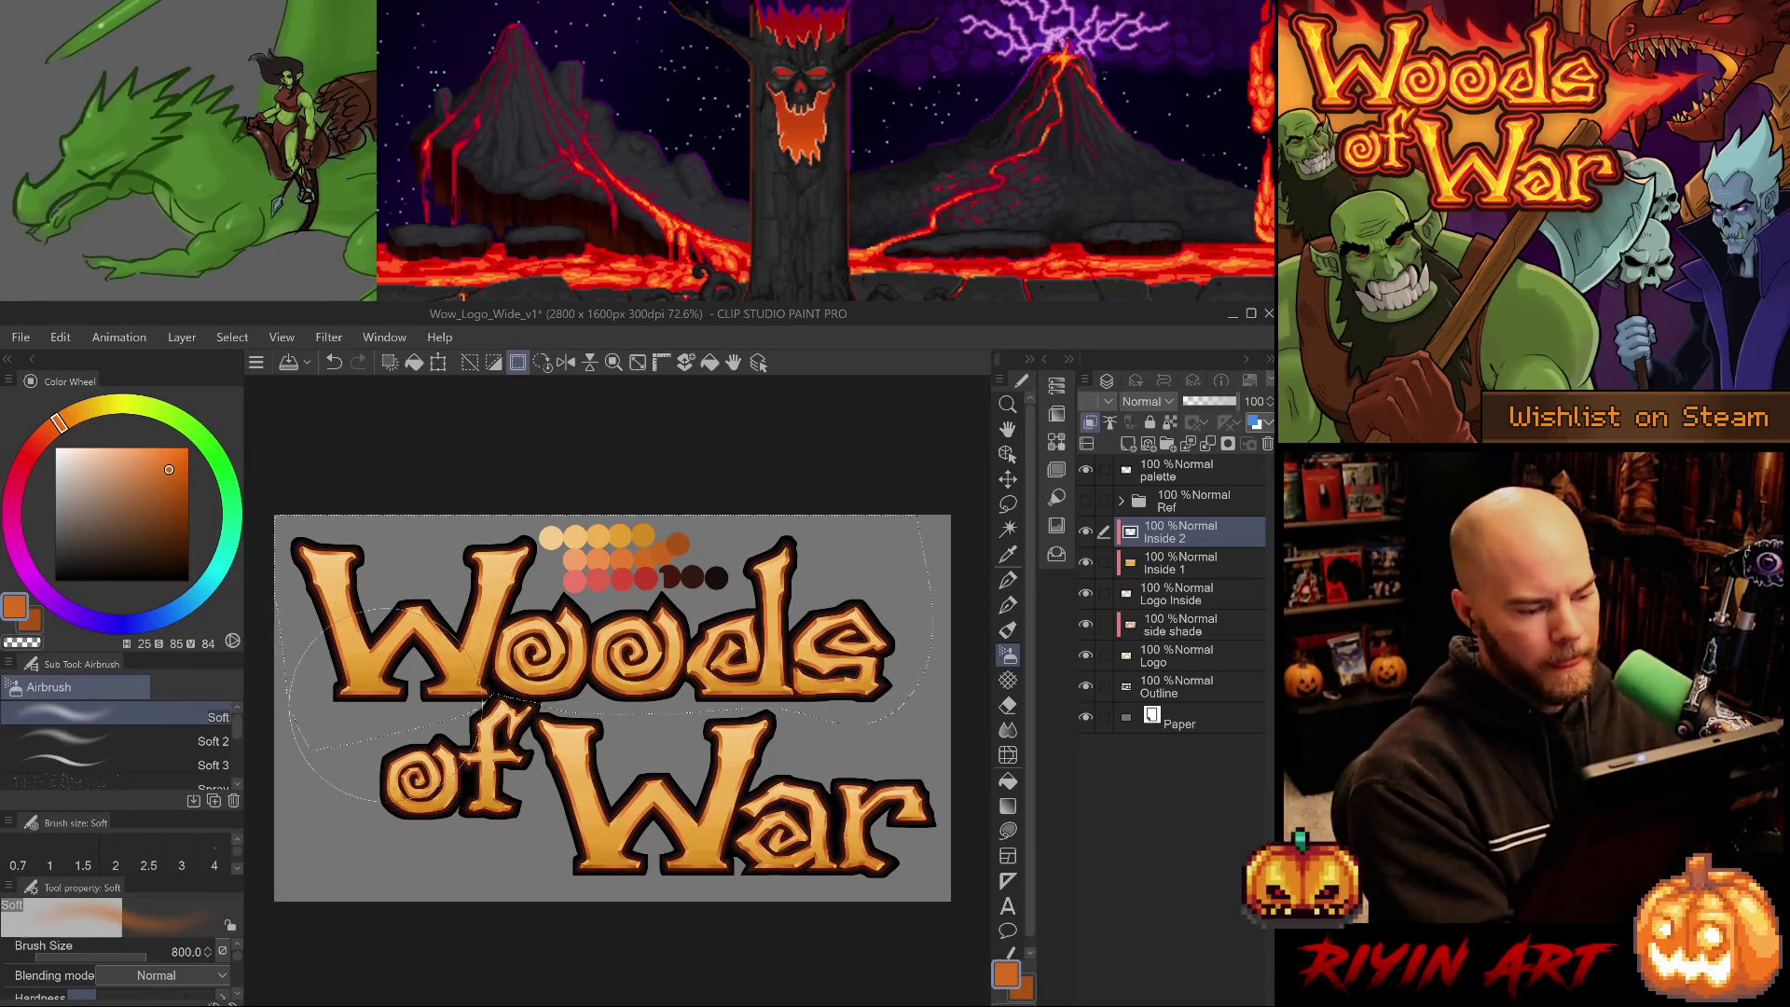
pyautogui.press('[')
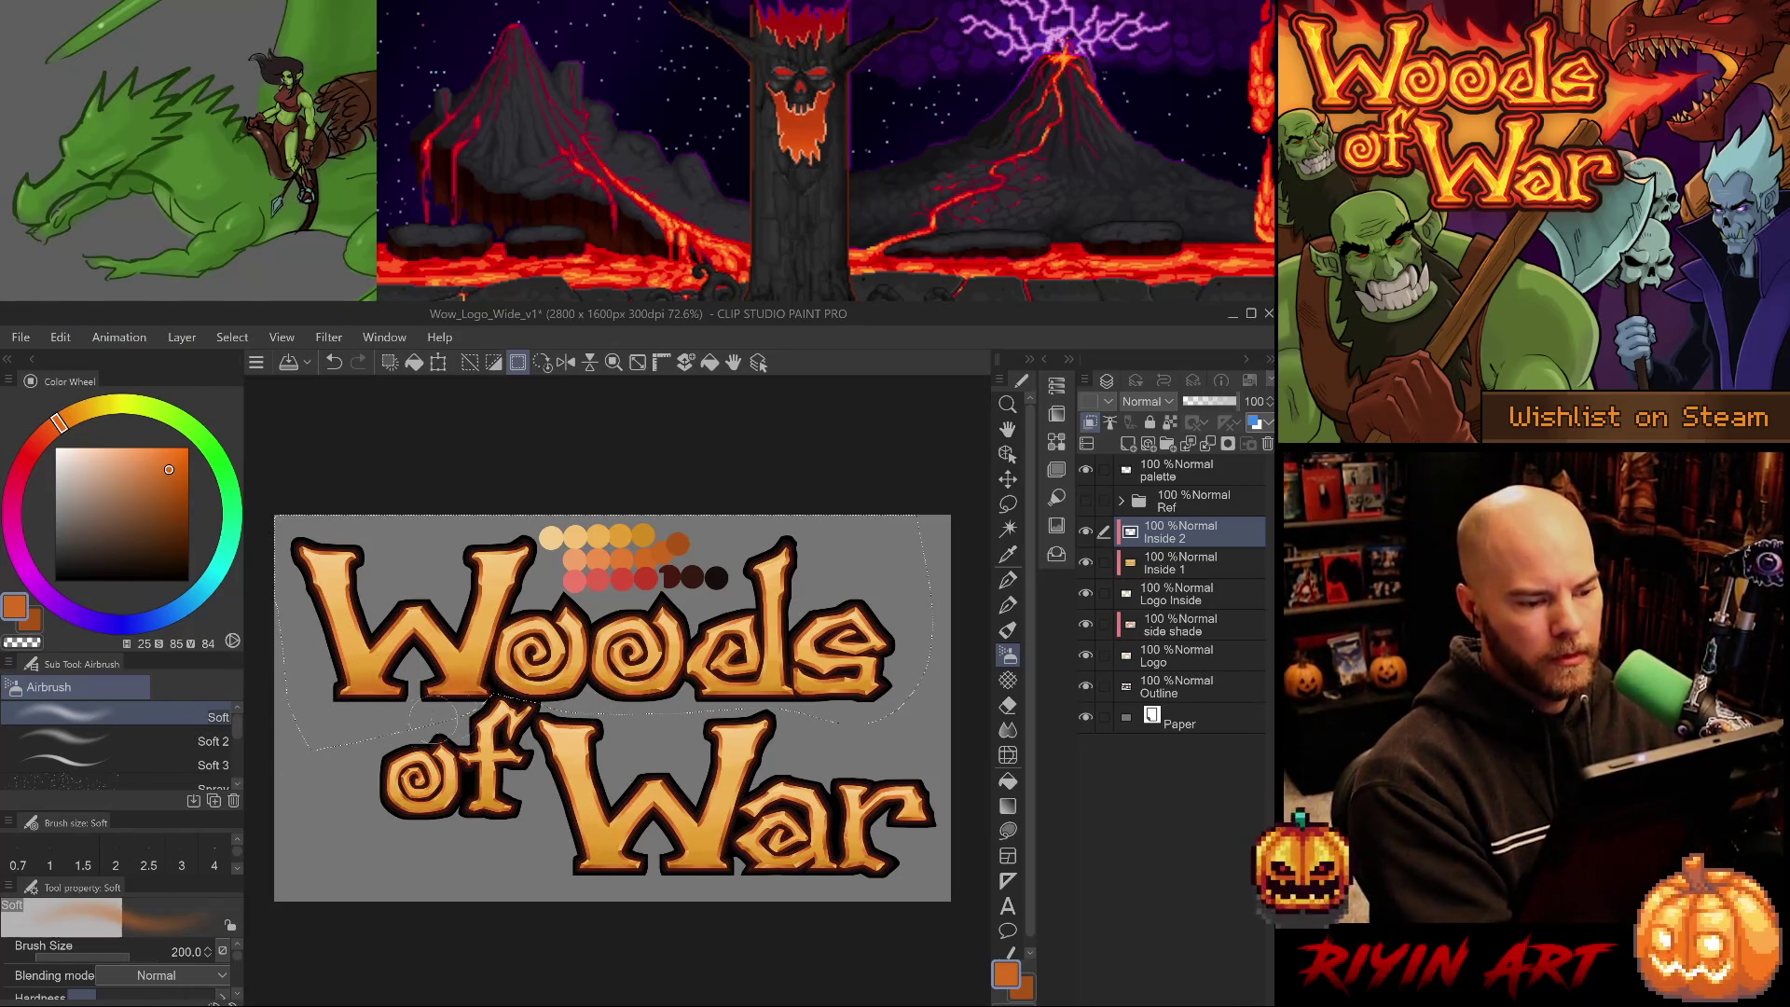
pyautogui.press('[')
pyautogui.press('[')
pyautogui.press('[')
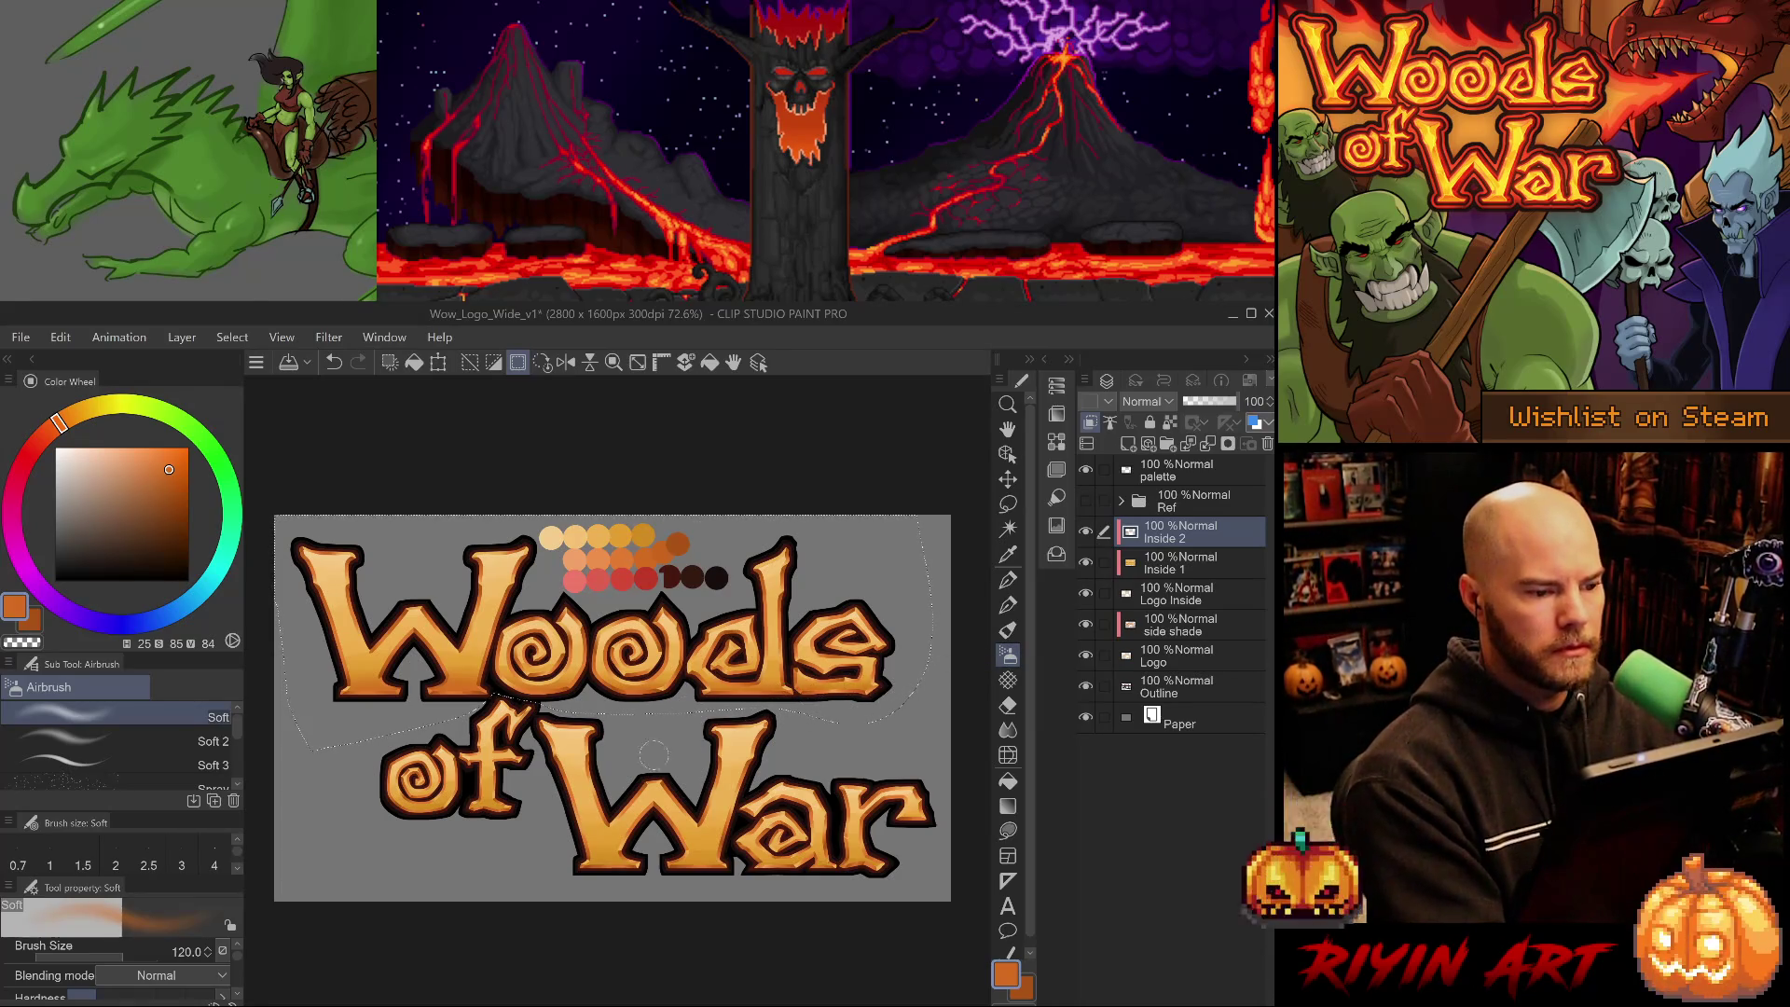
pyautogui.keyDown('alt'); pyautogui.click(551, 533); pyautogui.keyUp('alt')
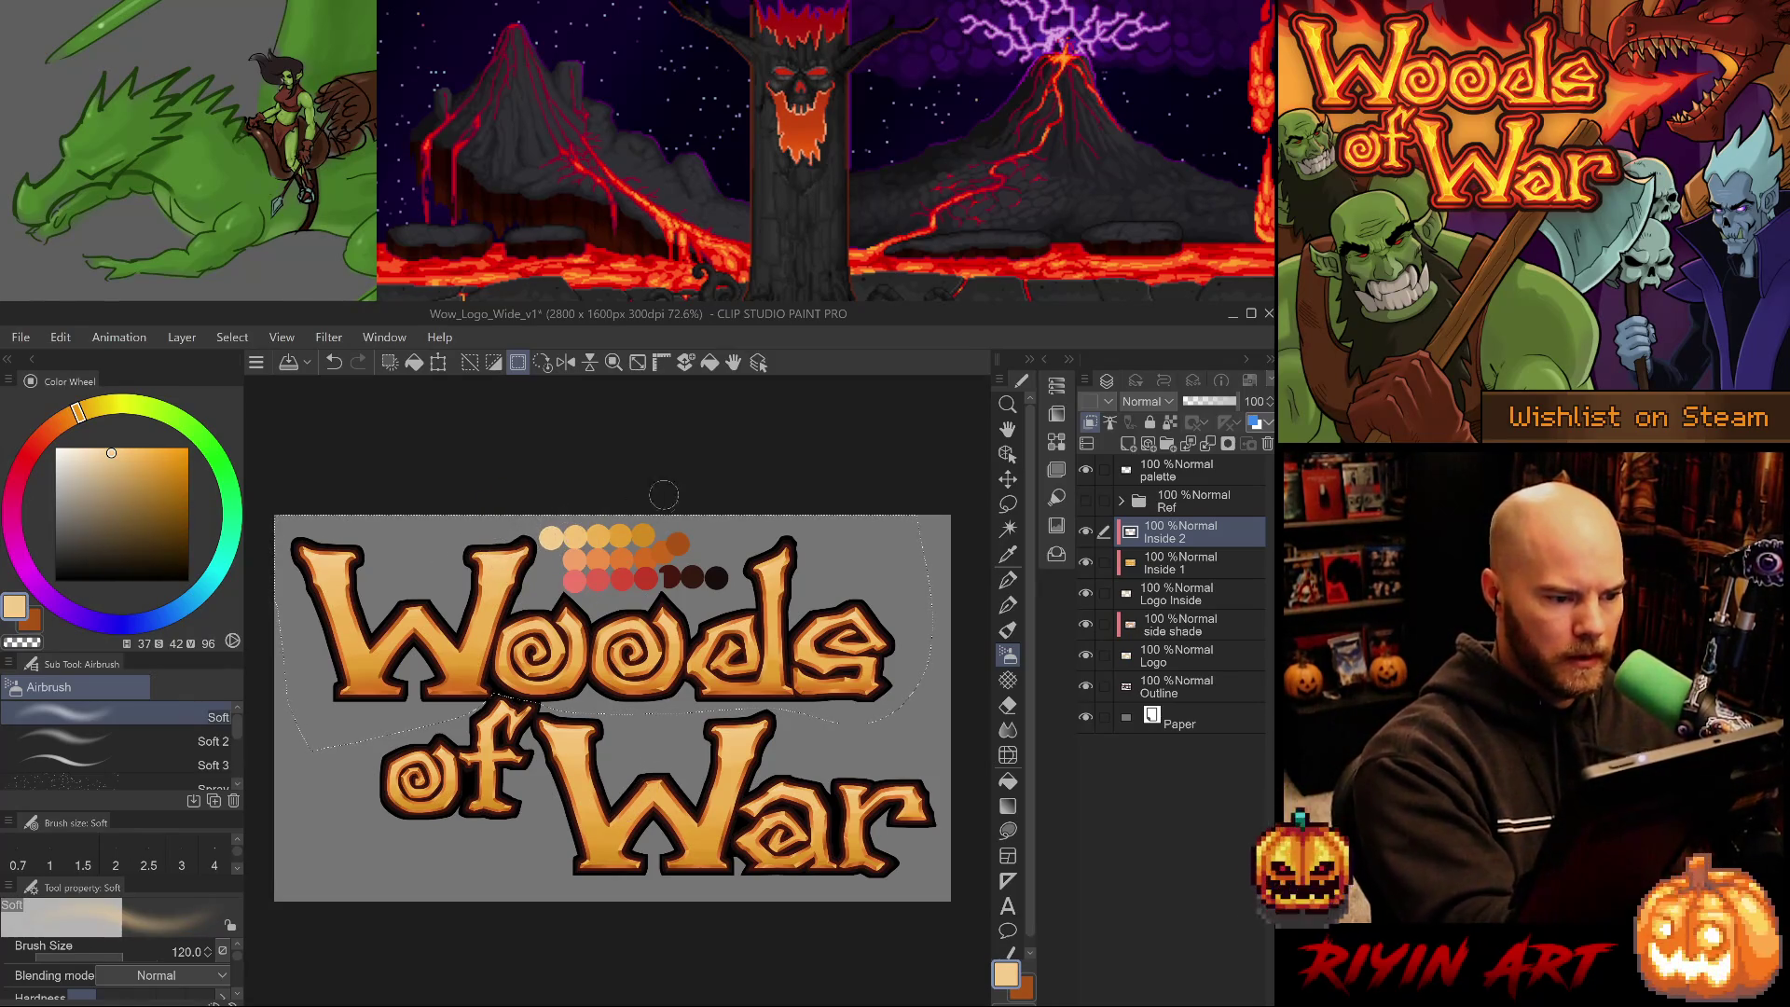
pyautogui.hotkey('ctrl', 'z')
pyautogui.moveTo(463, 557); pyautogui.dragTo(467, 582)
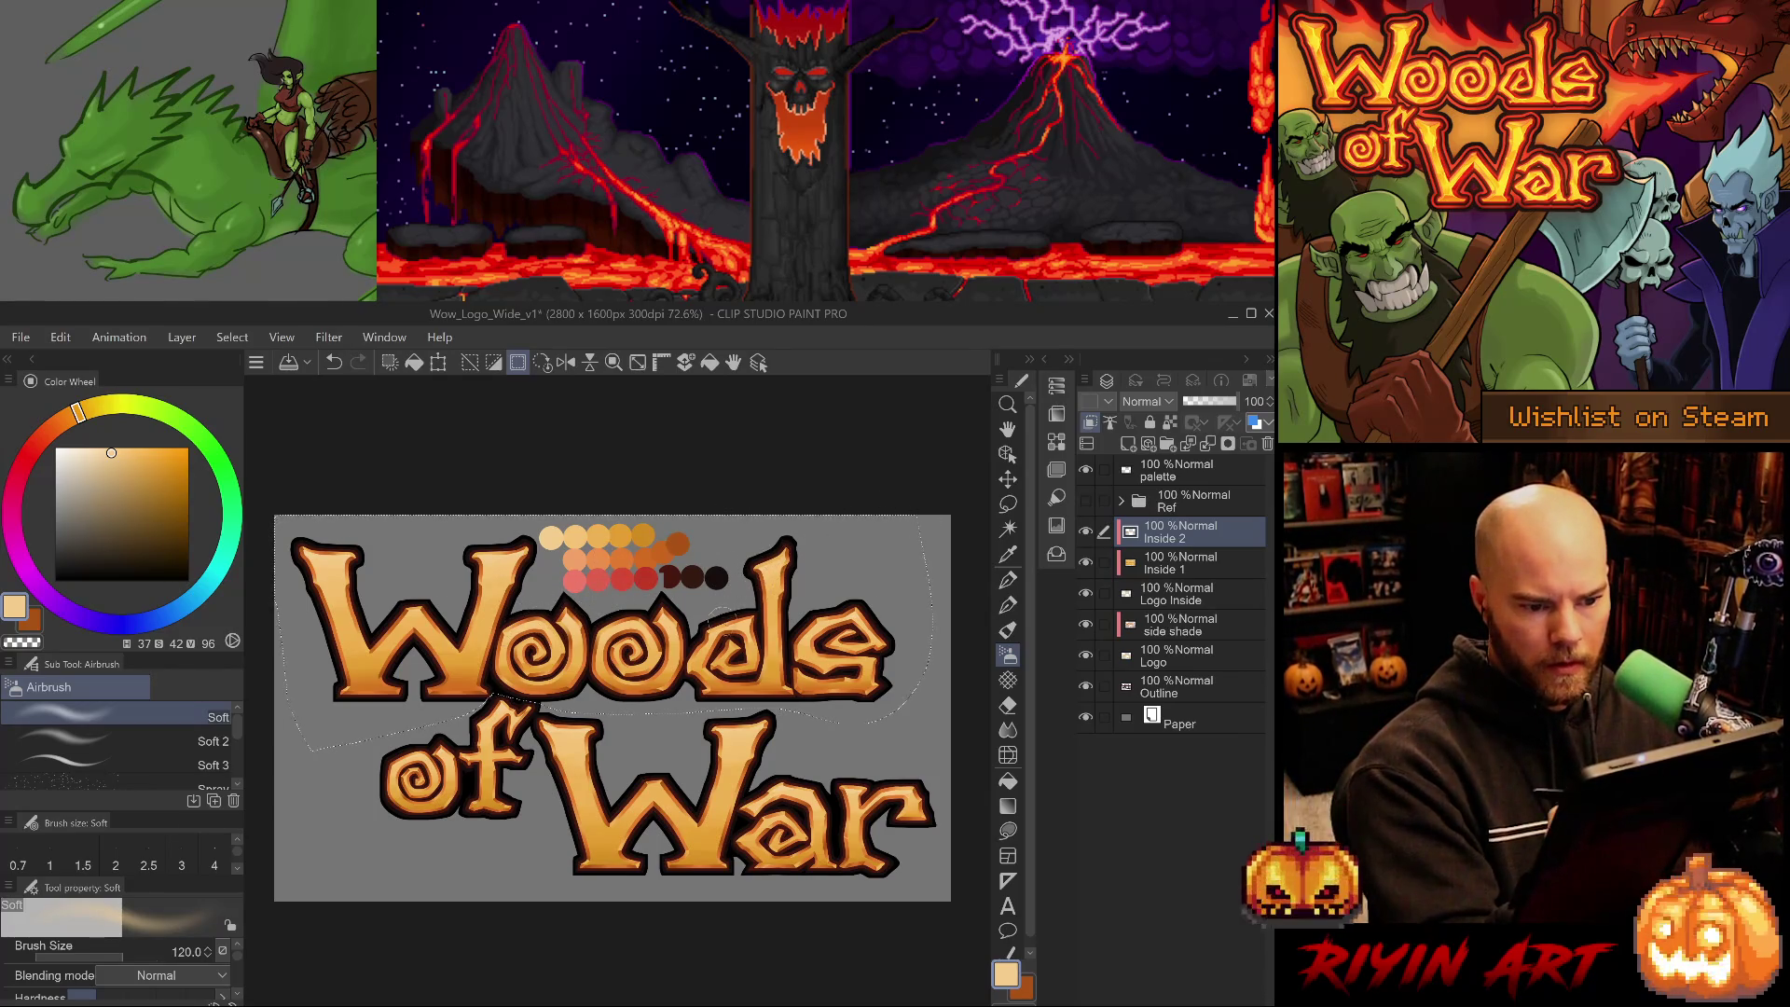
pyautogui.moveTo(825, 608); pyautogui.dragTo(867, 776)
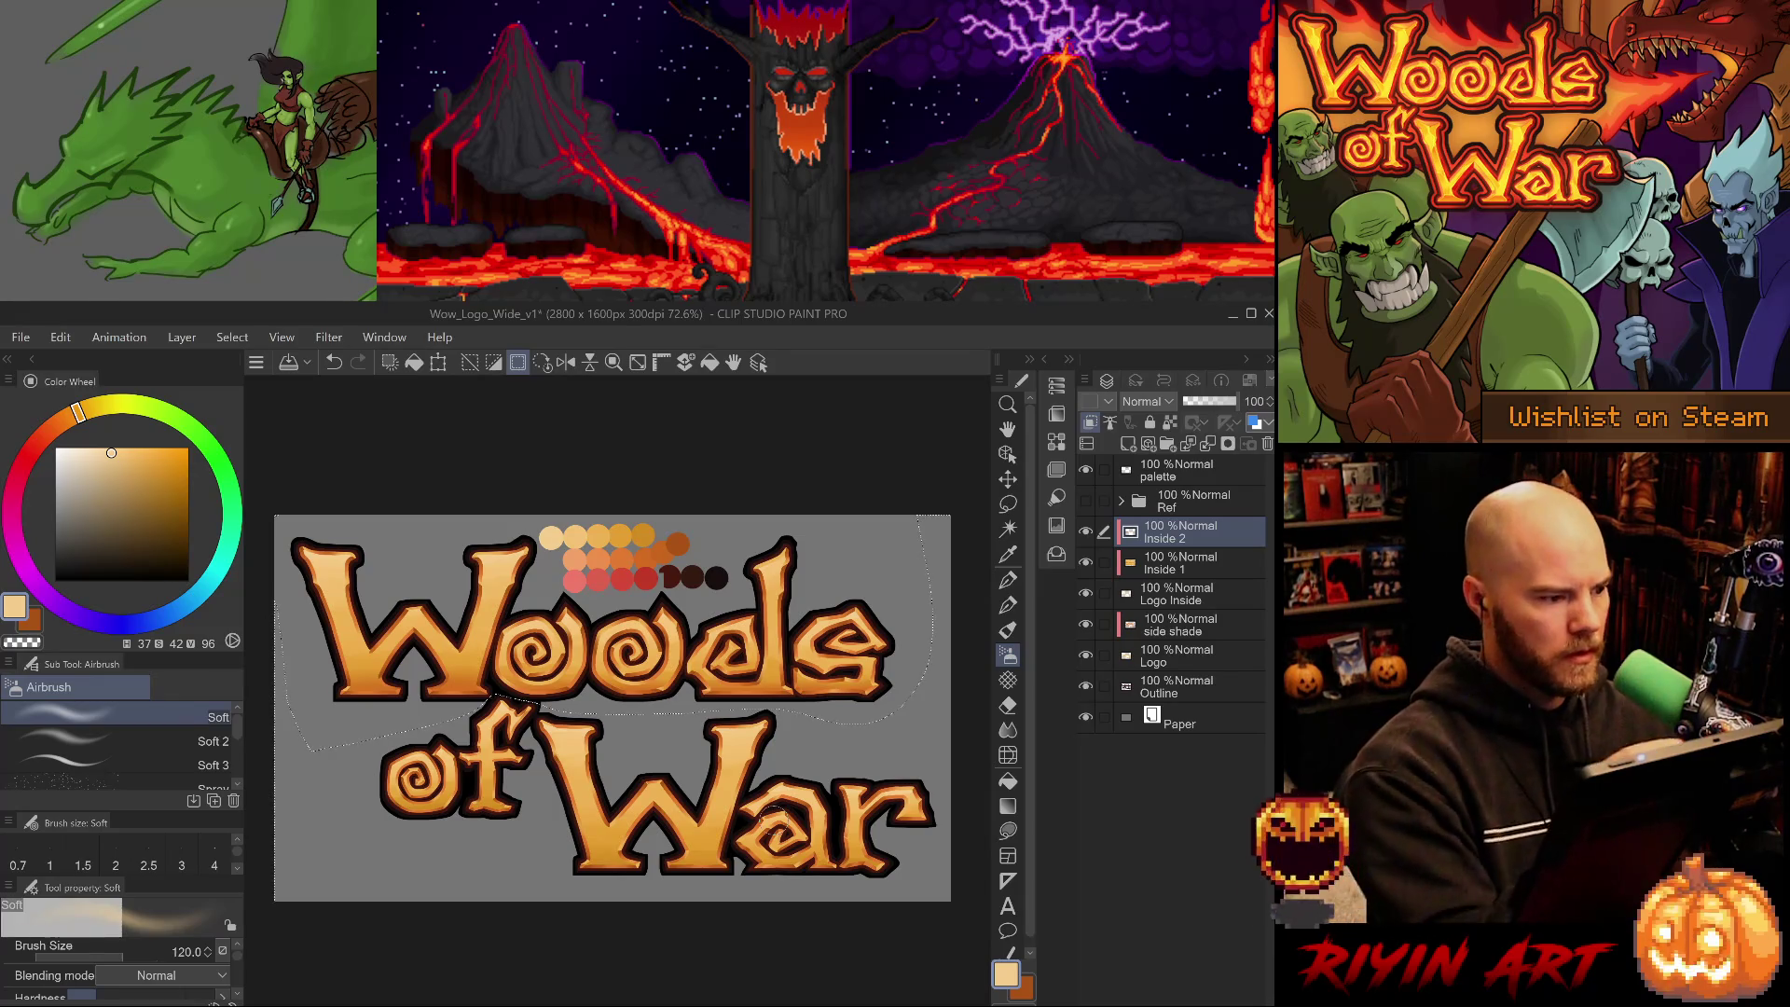
# - Airbrush orange shading near the 'r' of War, then deselect and save the logo
pyautogui.keyDown('alt'); pyautogui.click(647, 552); pyautogui.keyUp('alt')
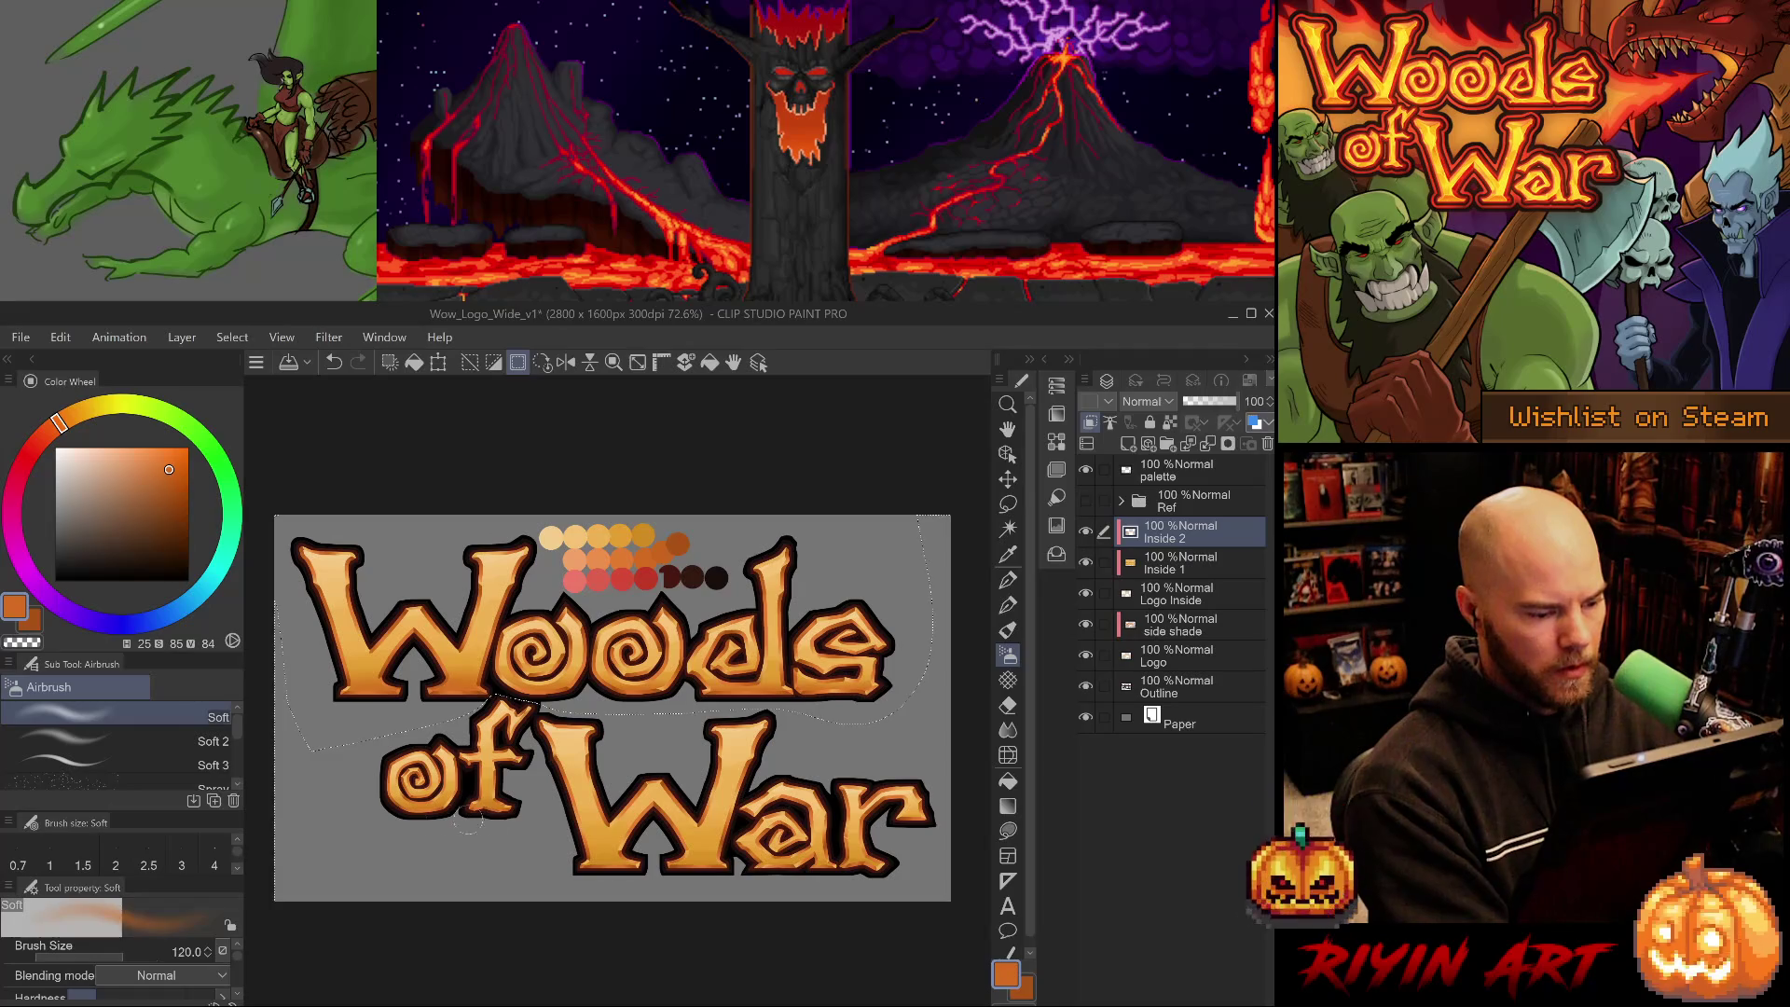
pyautogui.press(']')
pyautogui.press(']')
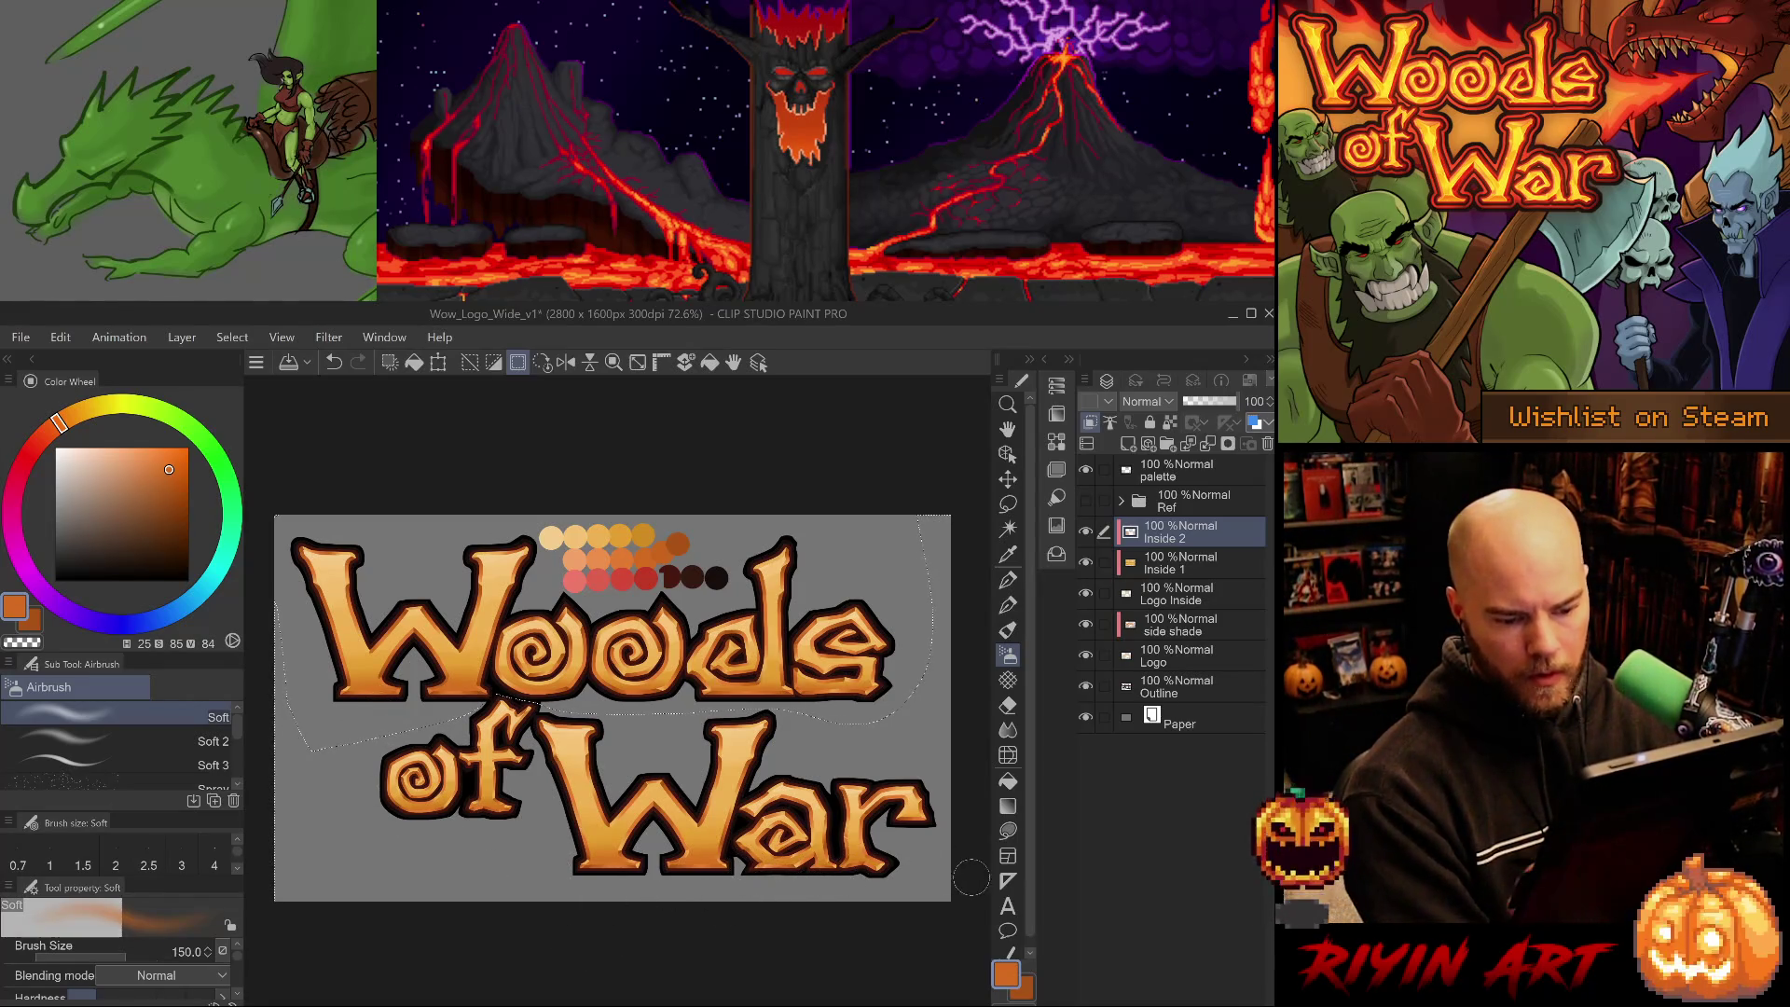
pyautogui.hotkey('ctrl', 'z')
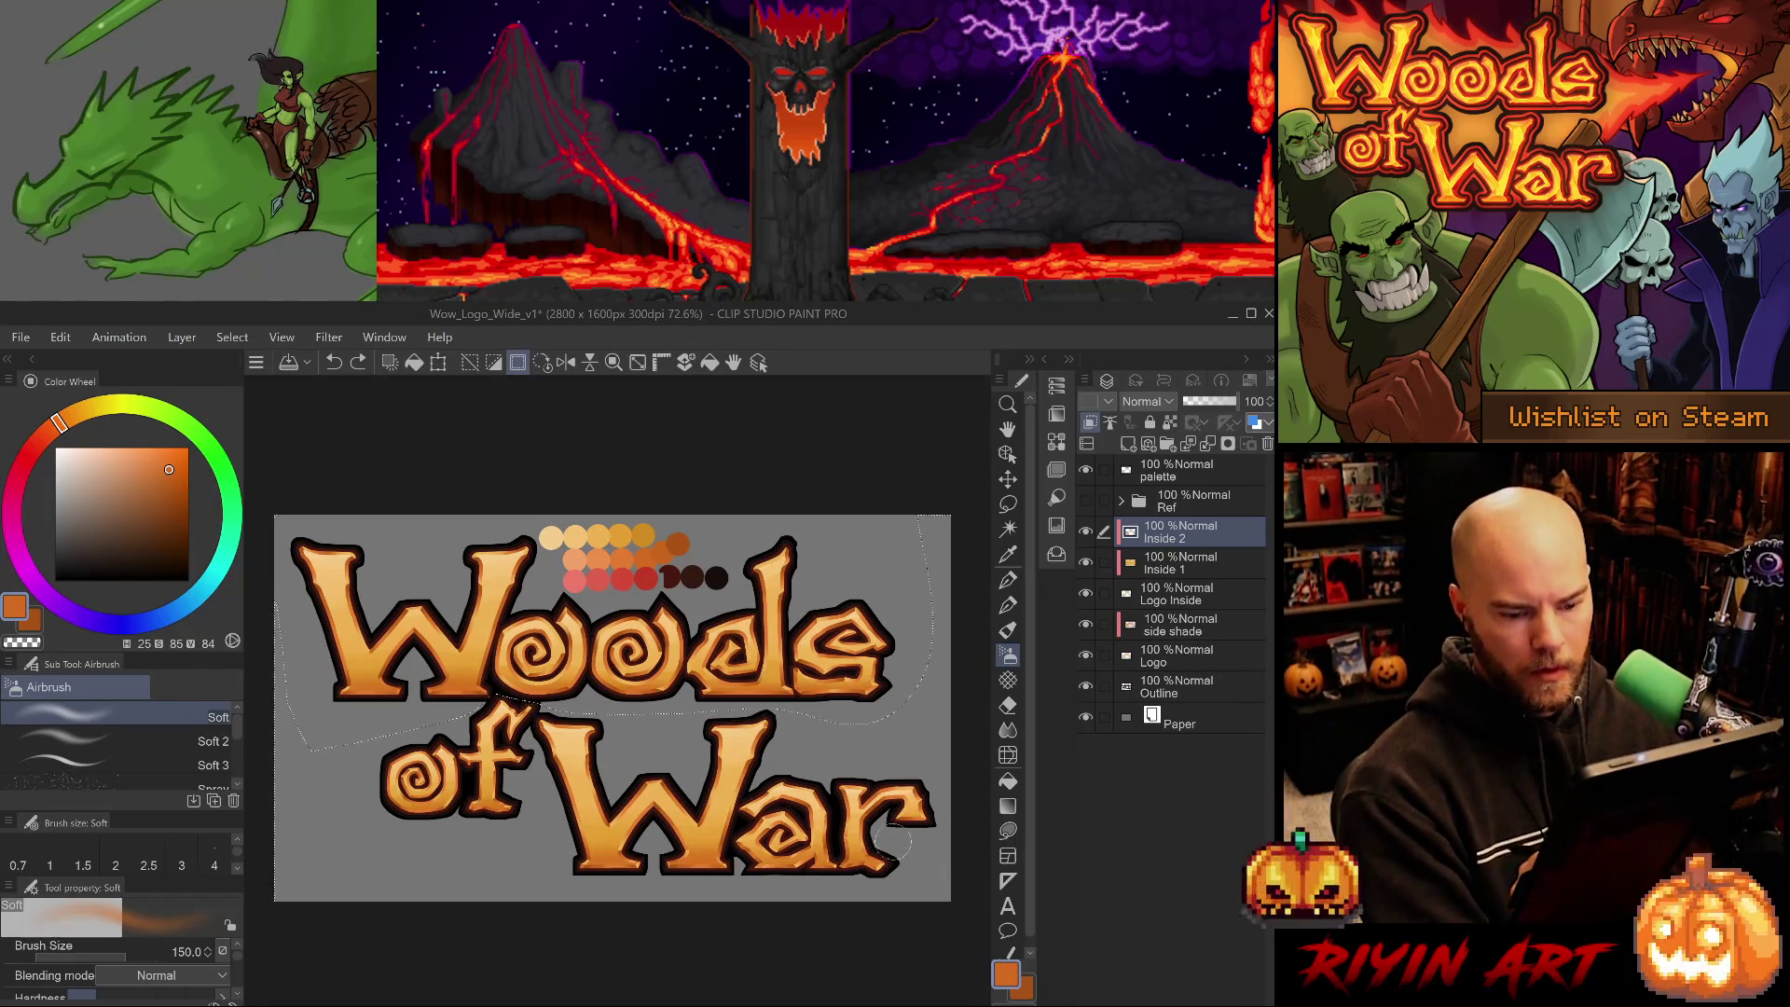
pyautogui.moveTo(876, 803); pyautogui.dragTo(890, 830)
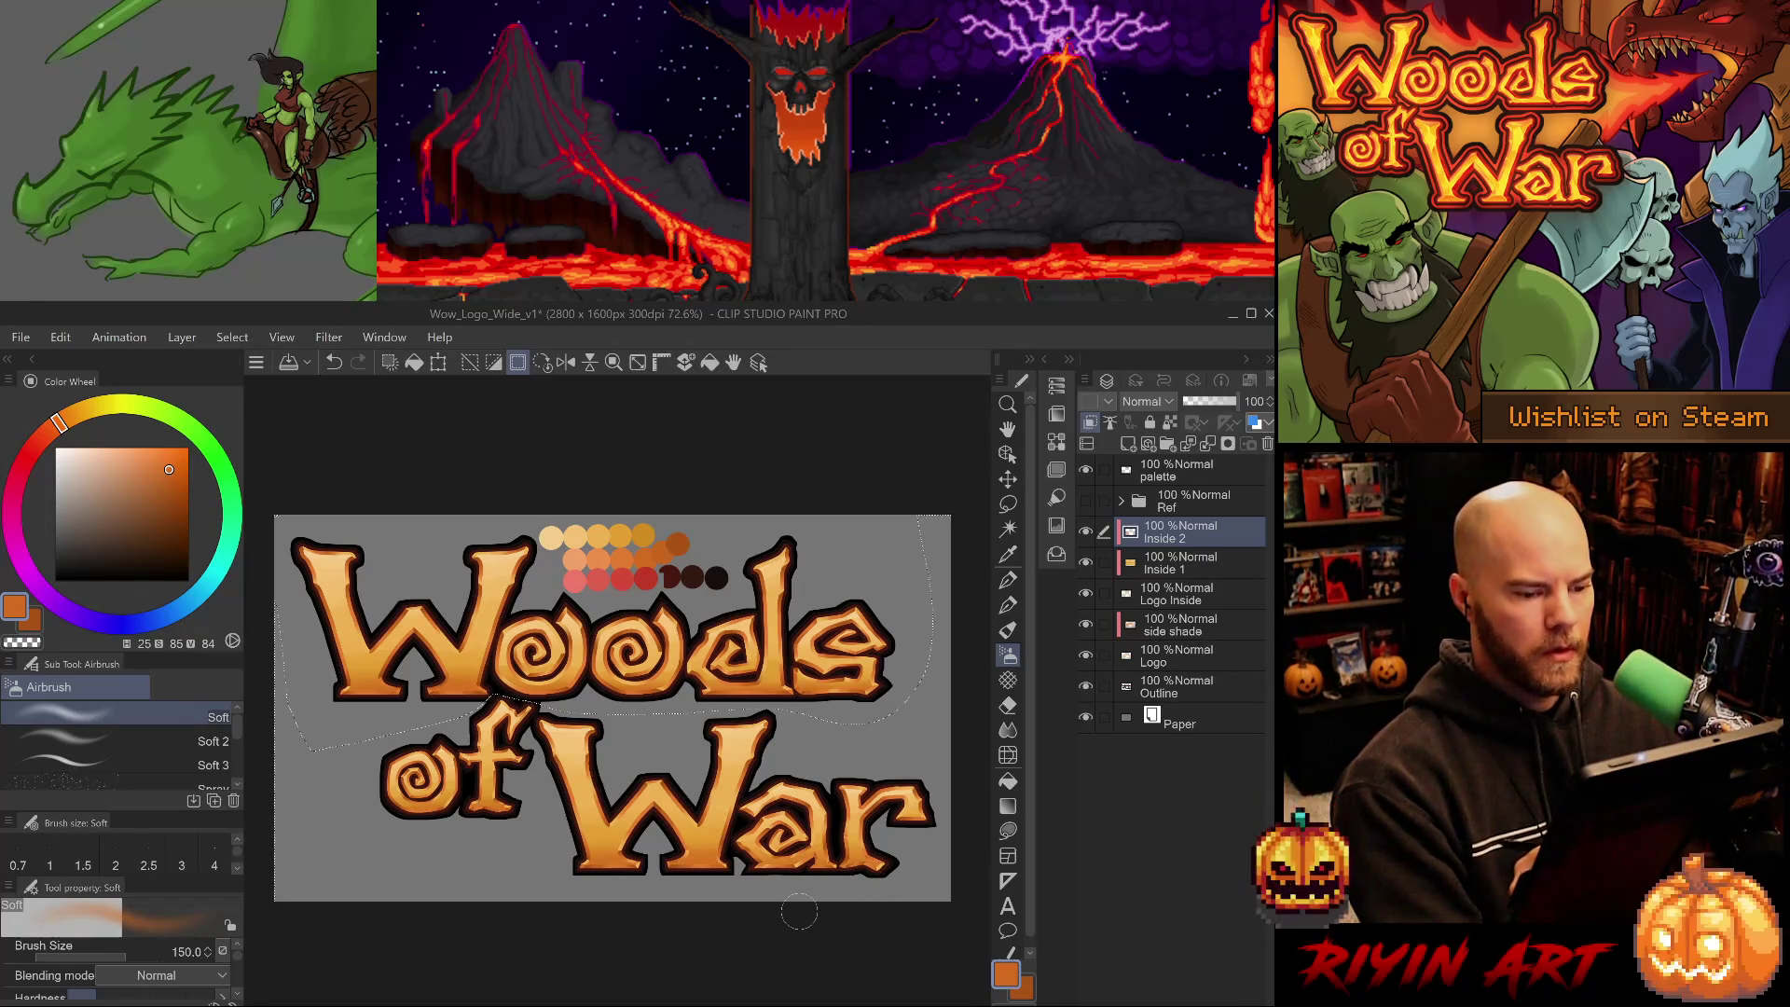
pyautogui.hotkey('ctrl', 'd')
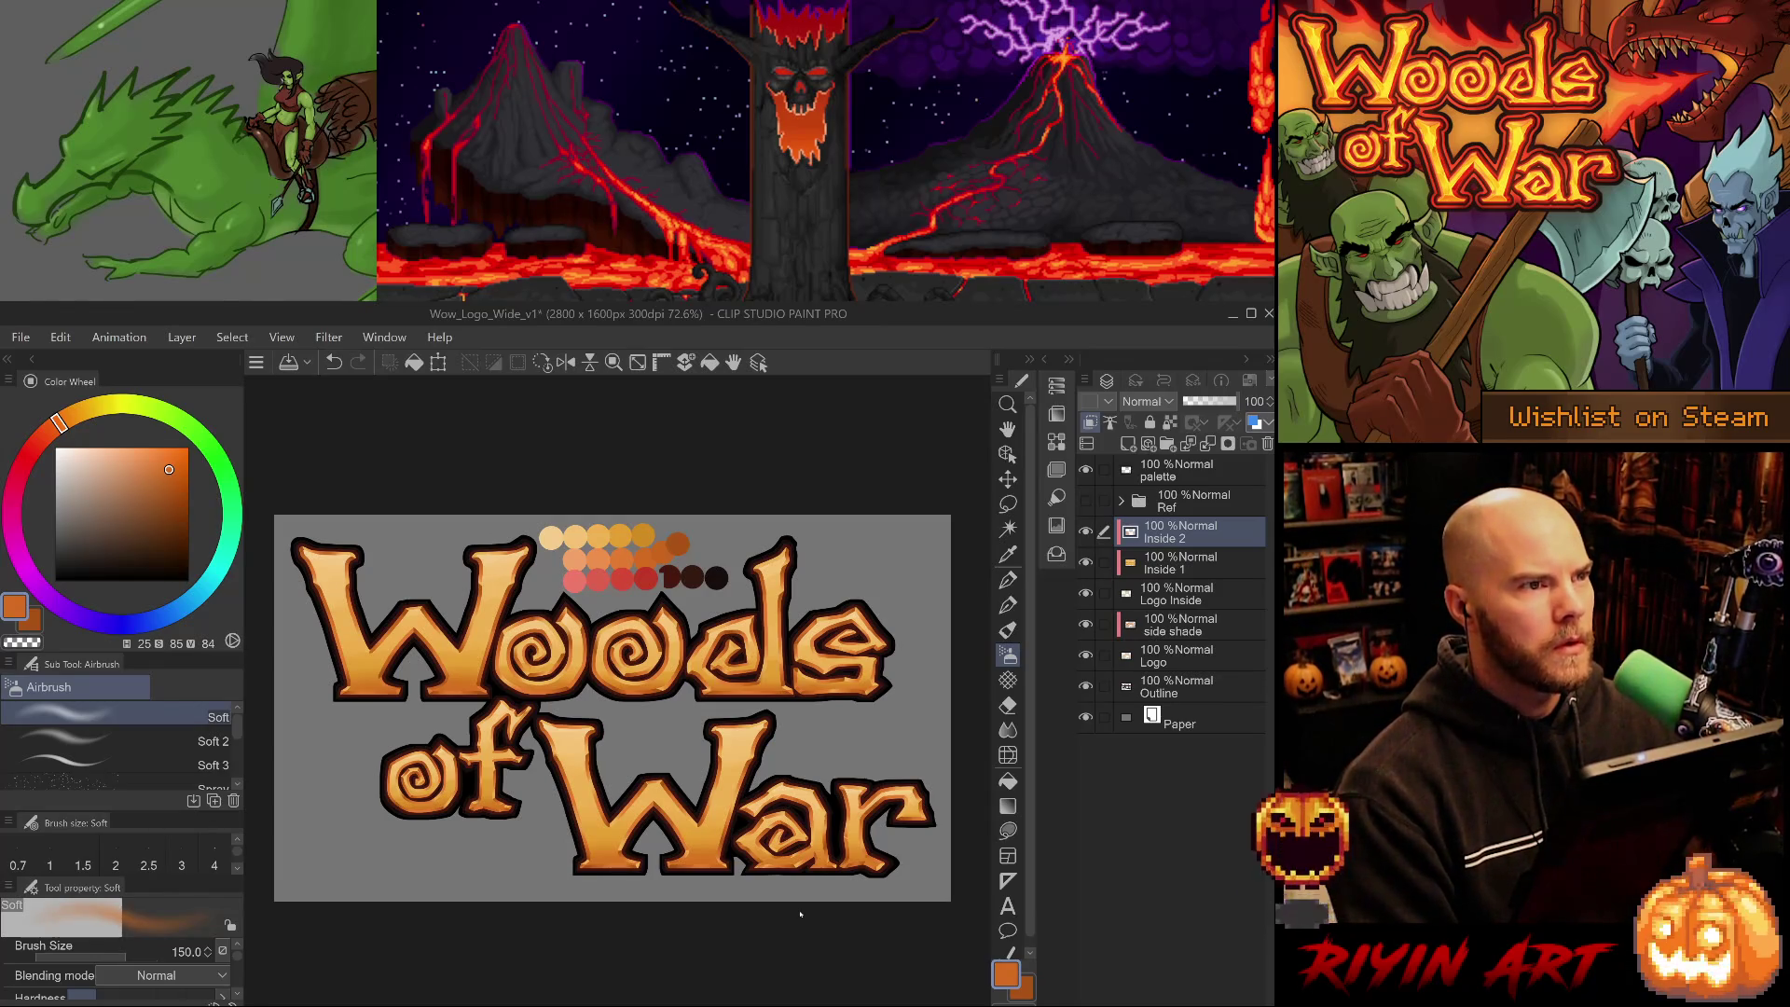
pyautogui.hotkey('ctrl', 's')
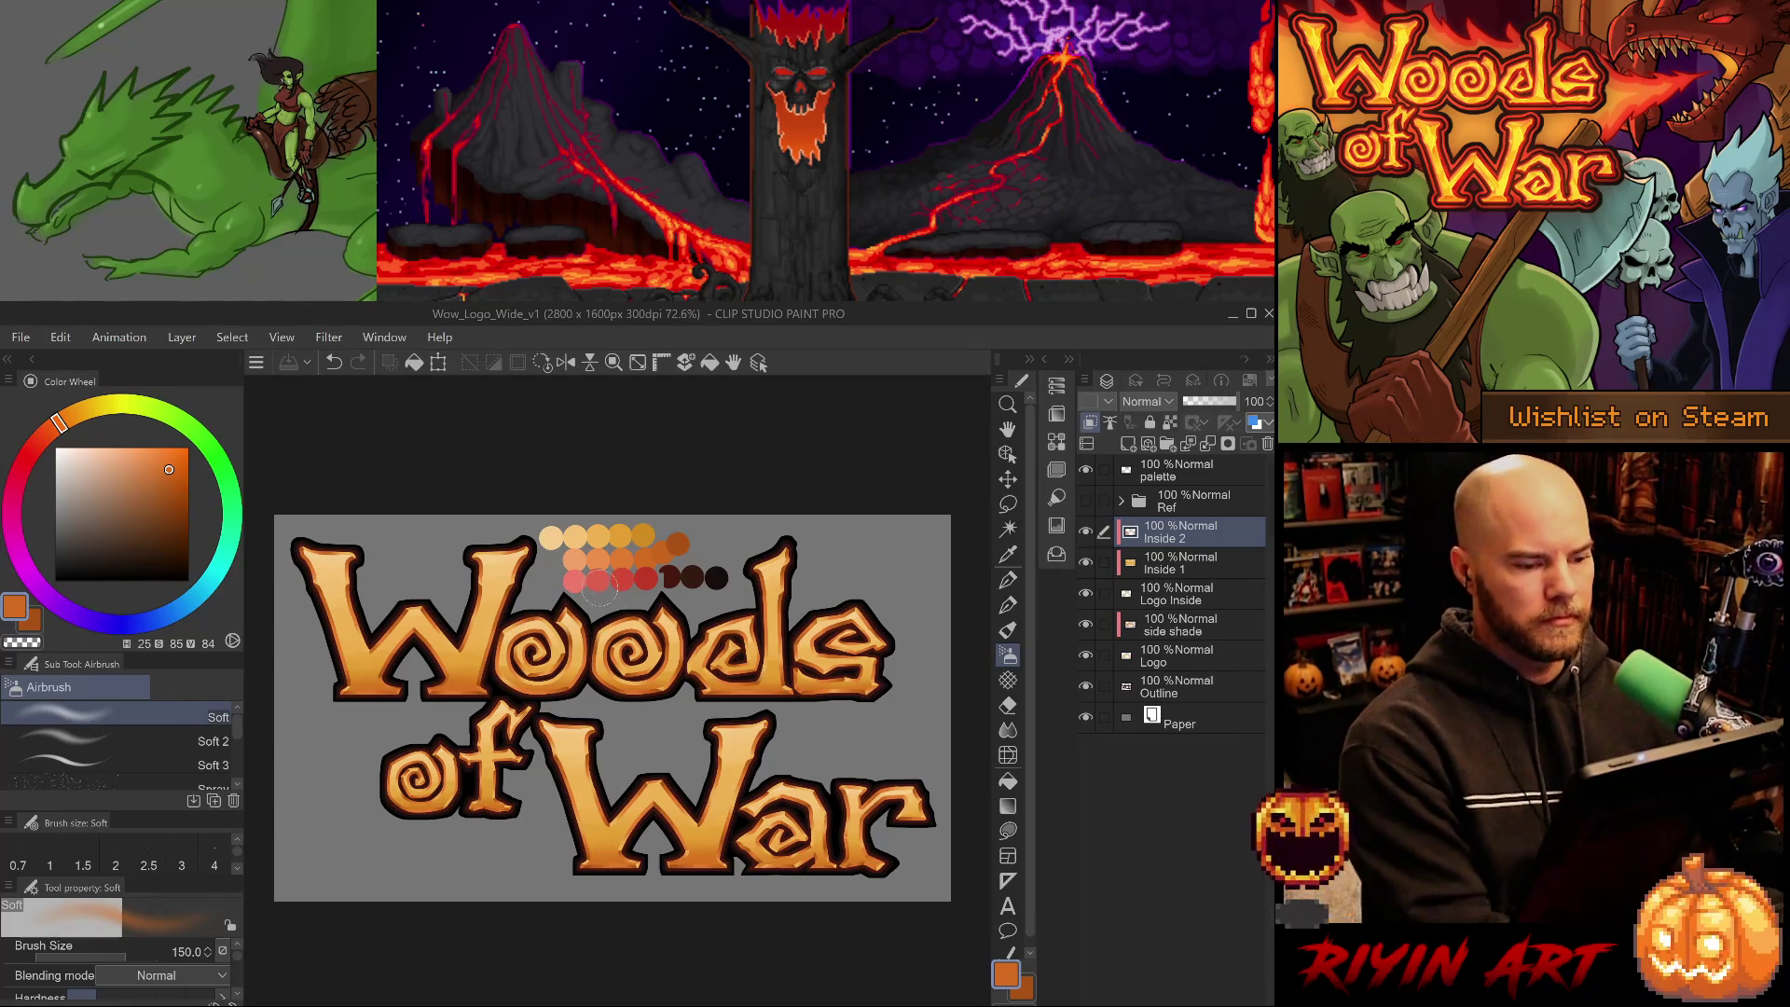
# - Hide the panels, zoom and pan to recentre the logo, then bring the panels back
pyautogui.press('Tab')
pyautogui.scroll(3, 603, 645)
pyautogui.scroll(1, 603, 646)
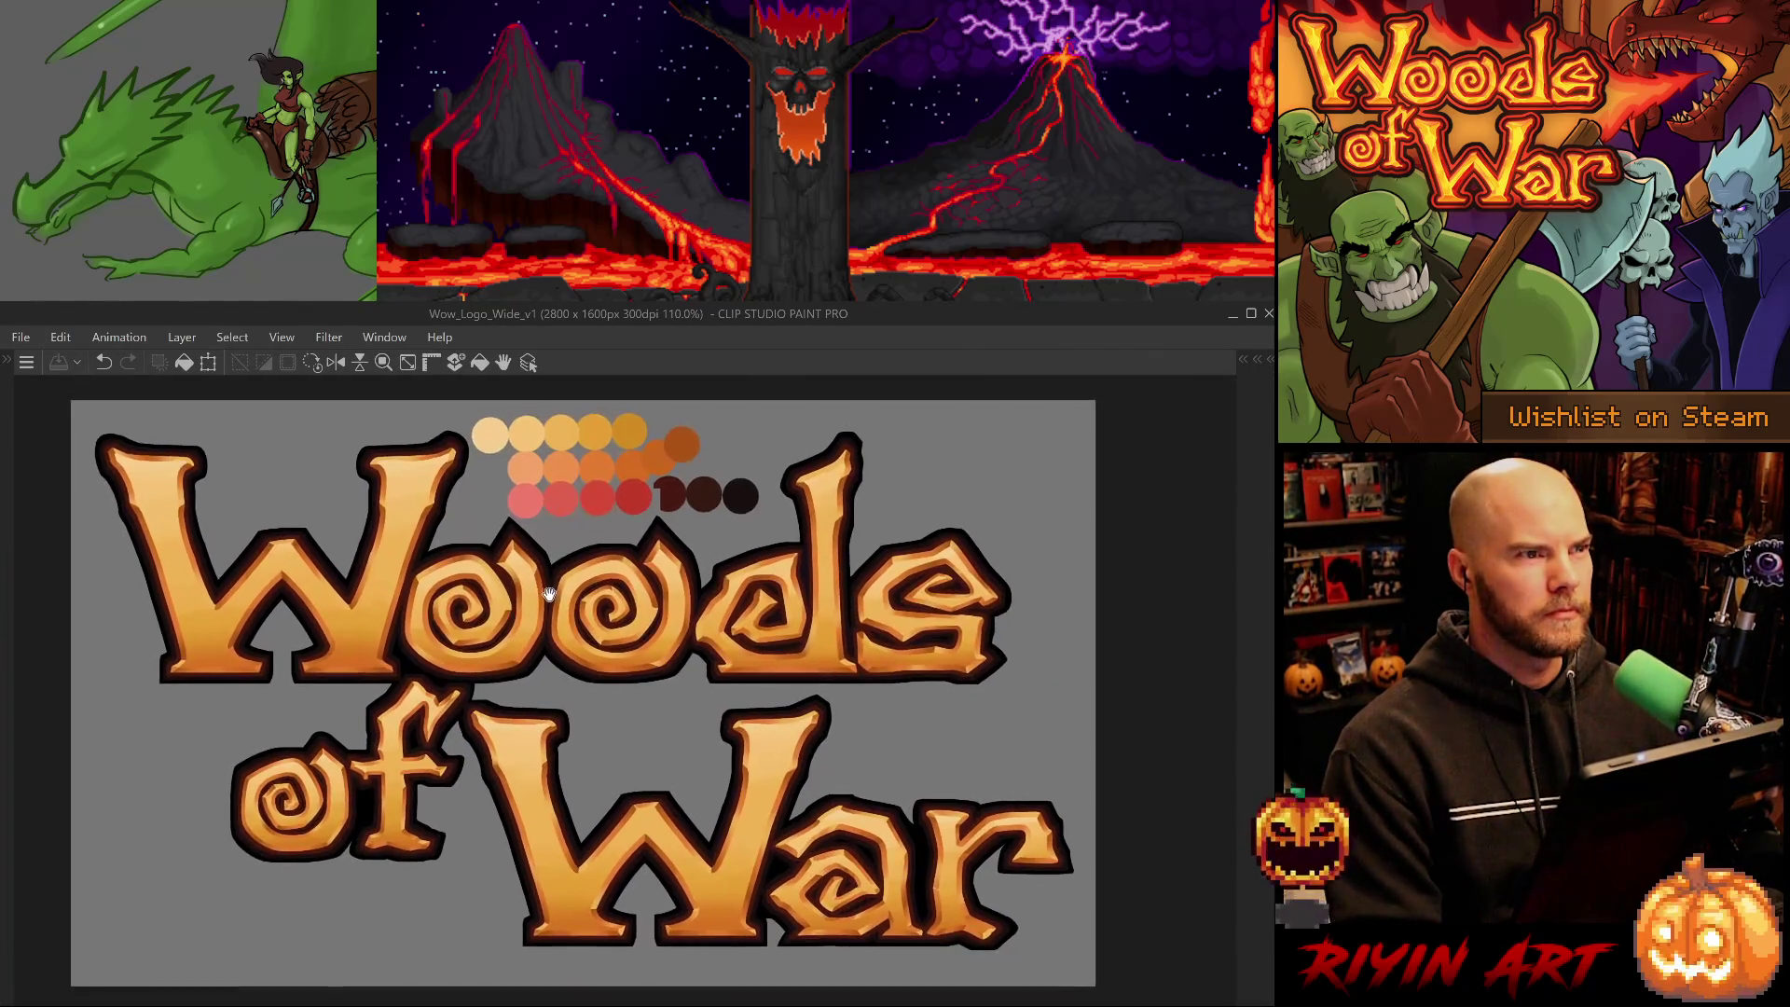
pyautogui.moveTo(565, 612); pyautogui.dragTo(589, 601)
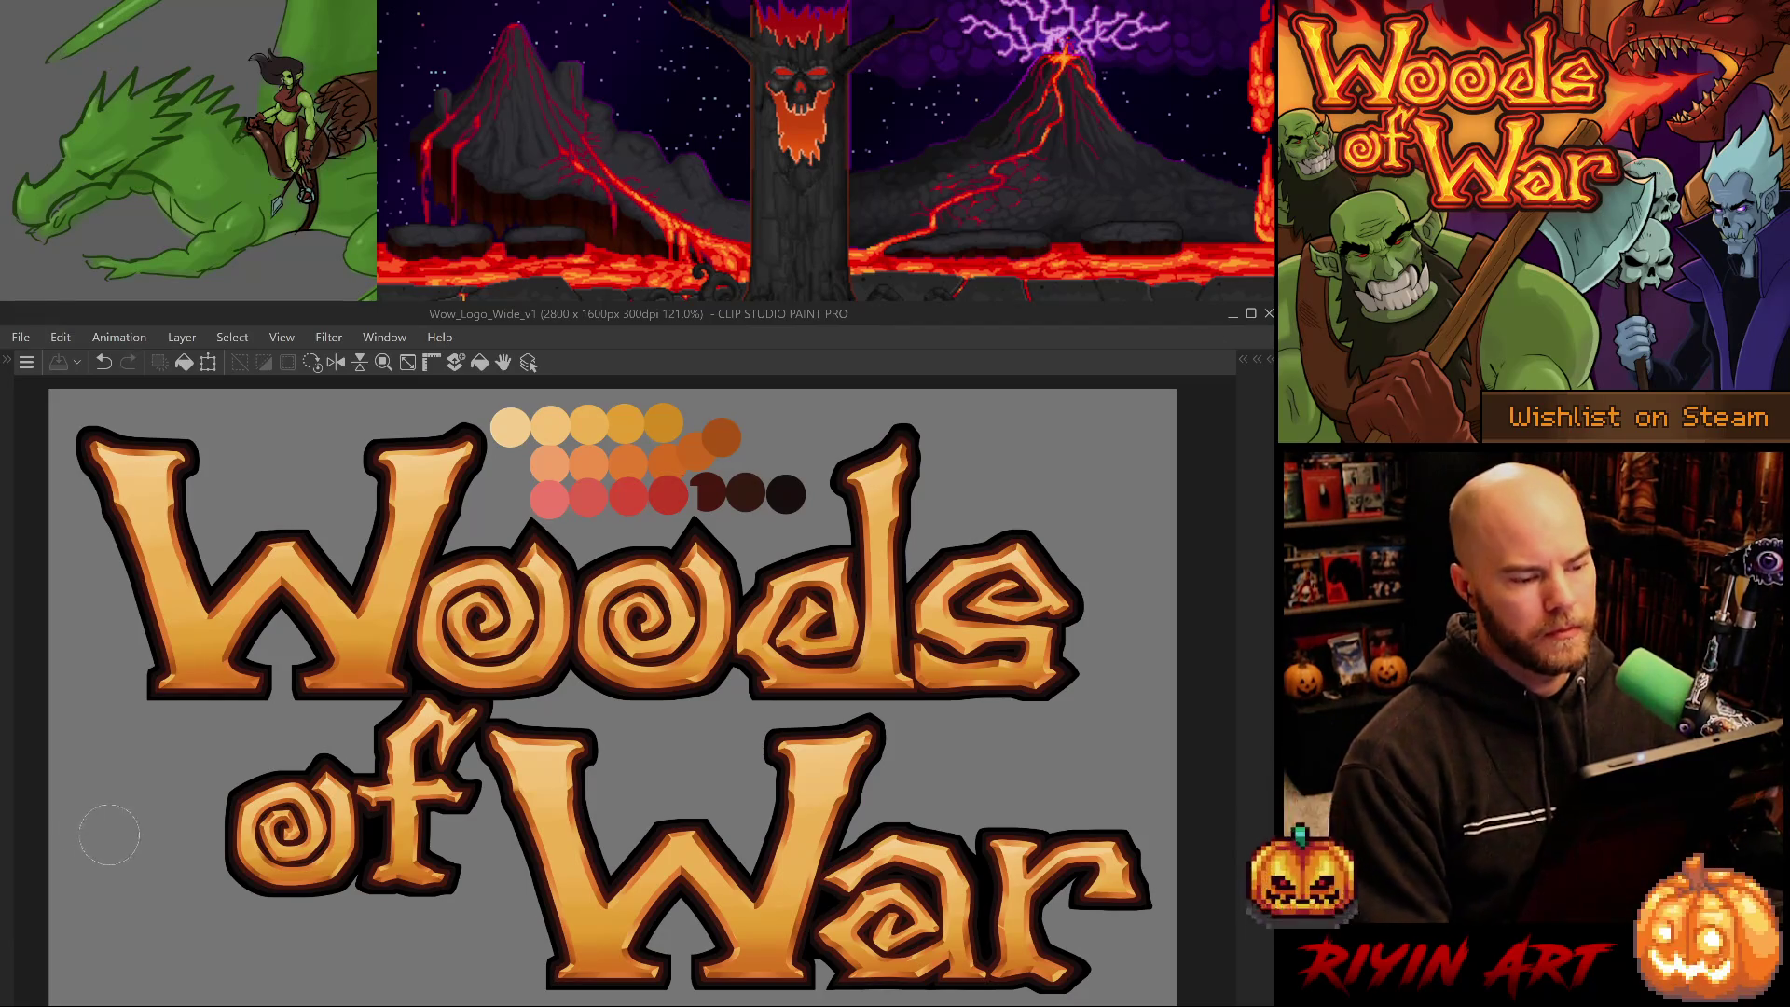
pyautogui.scroll(-3, 88, 842)
pyautogui.scroll(2, 173, 808)
pyautogui.scroll(-1, 173, 807)
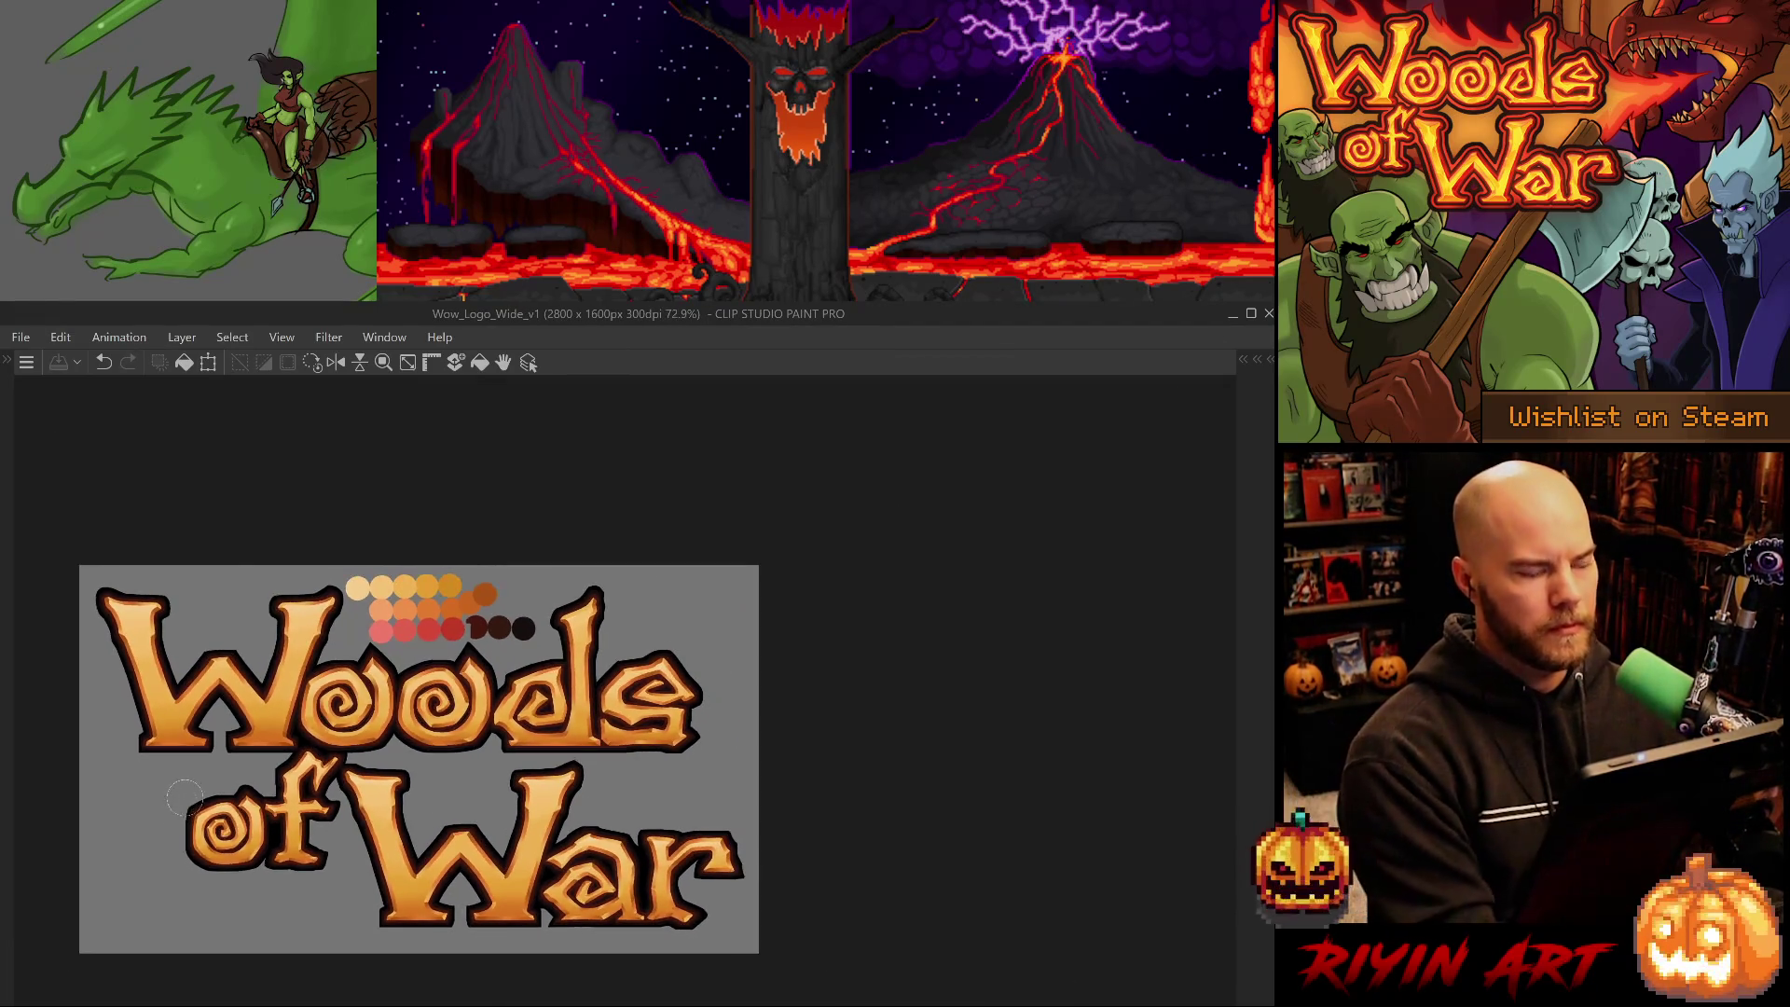
pyautogui.press('Tab')
pyautogui.moveTo(611, 664)
pyautogui.mouseDown()
pyautogui.moveTo(515, 652)
pyautogui.moveTo(564, 678)
pyautogui.moveTo(540, 669)
pyautogui.moveTo(550, 657)
pyautogui.mouseUp()
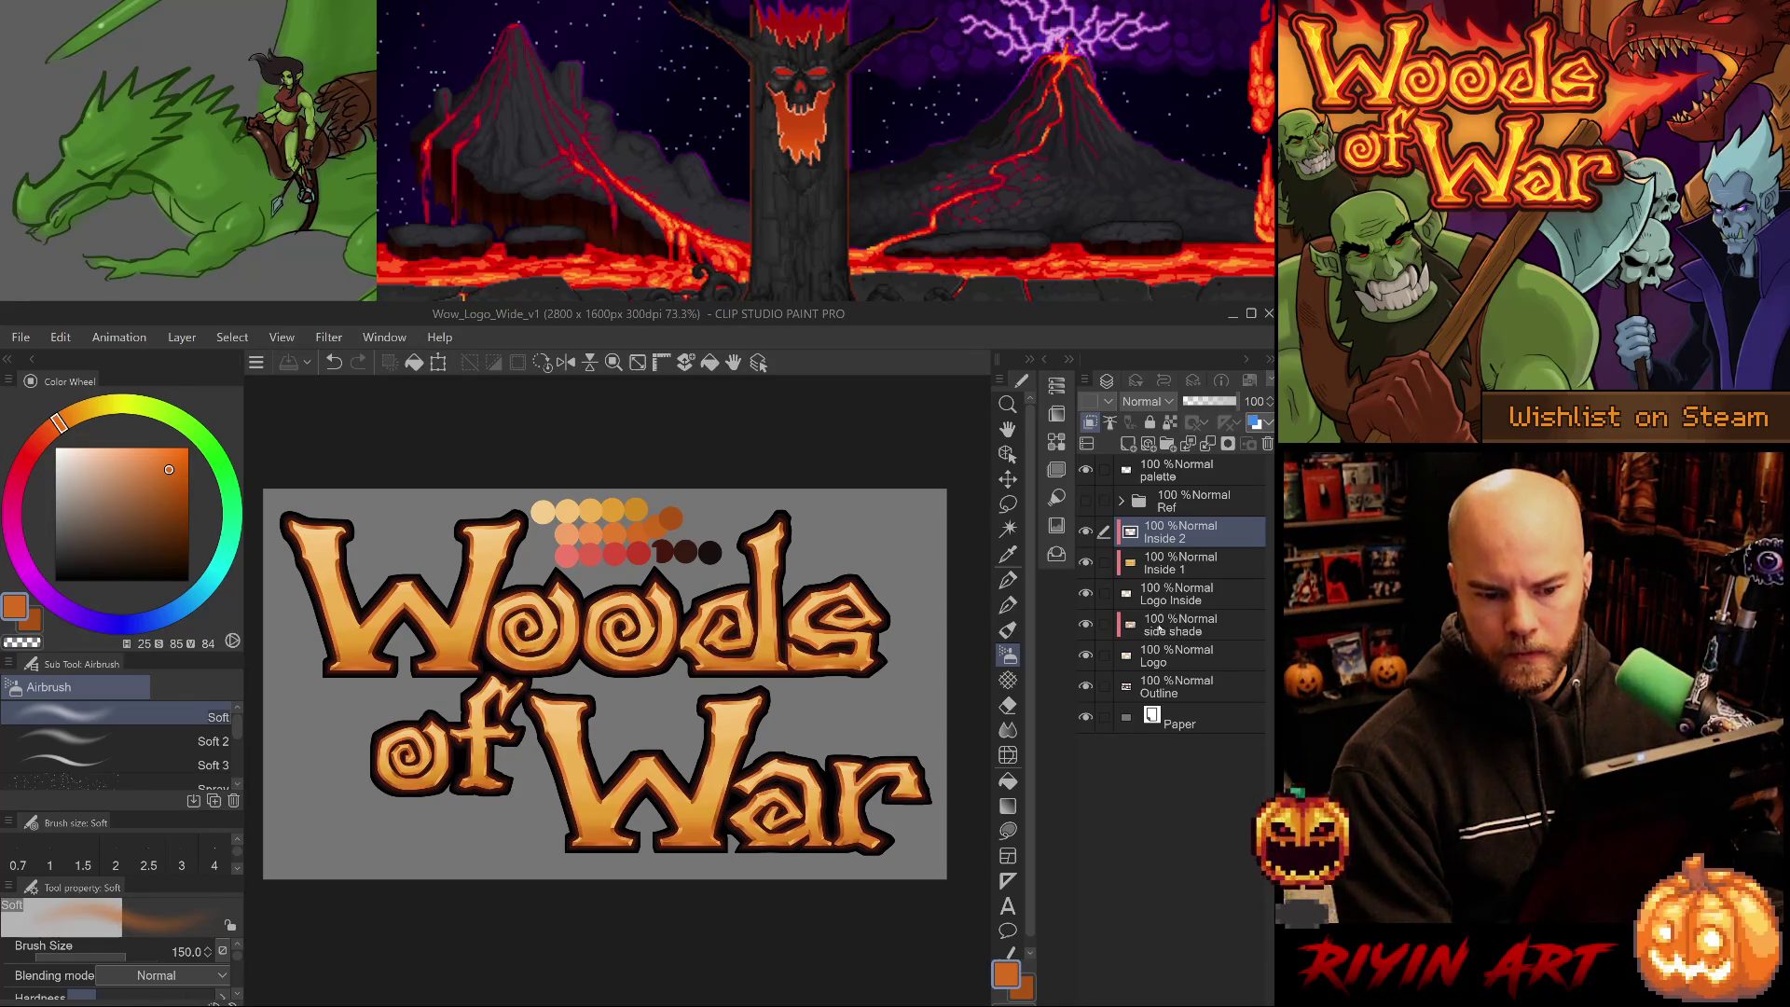
# - Add a new layer above 'side shade', clip it to that layer, and name it 'side shade 2'
pyautogui.click(1179, 625)
pyautogui.click(1128, 444)
pyautogui.hotkey('ctrl', 'alt', 'g')
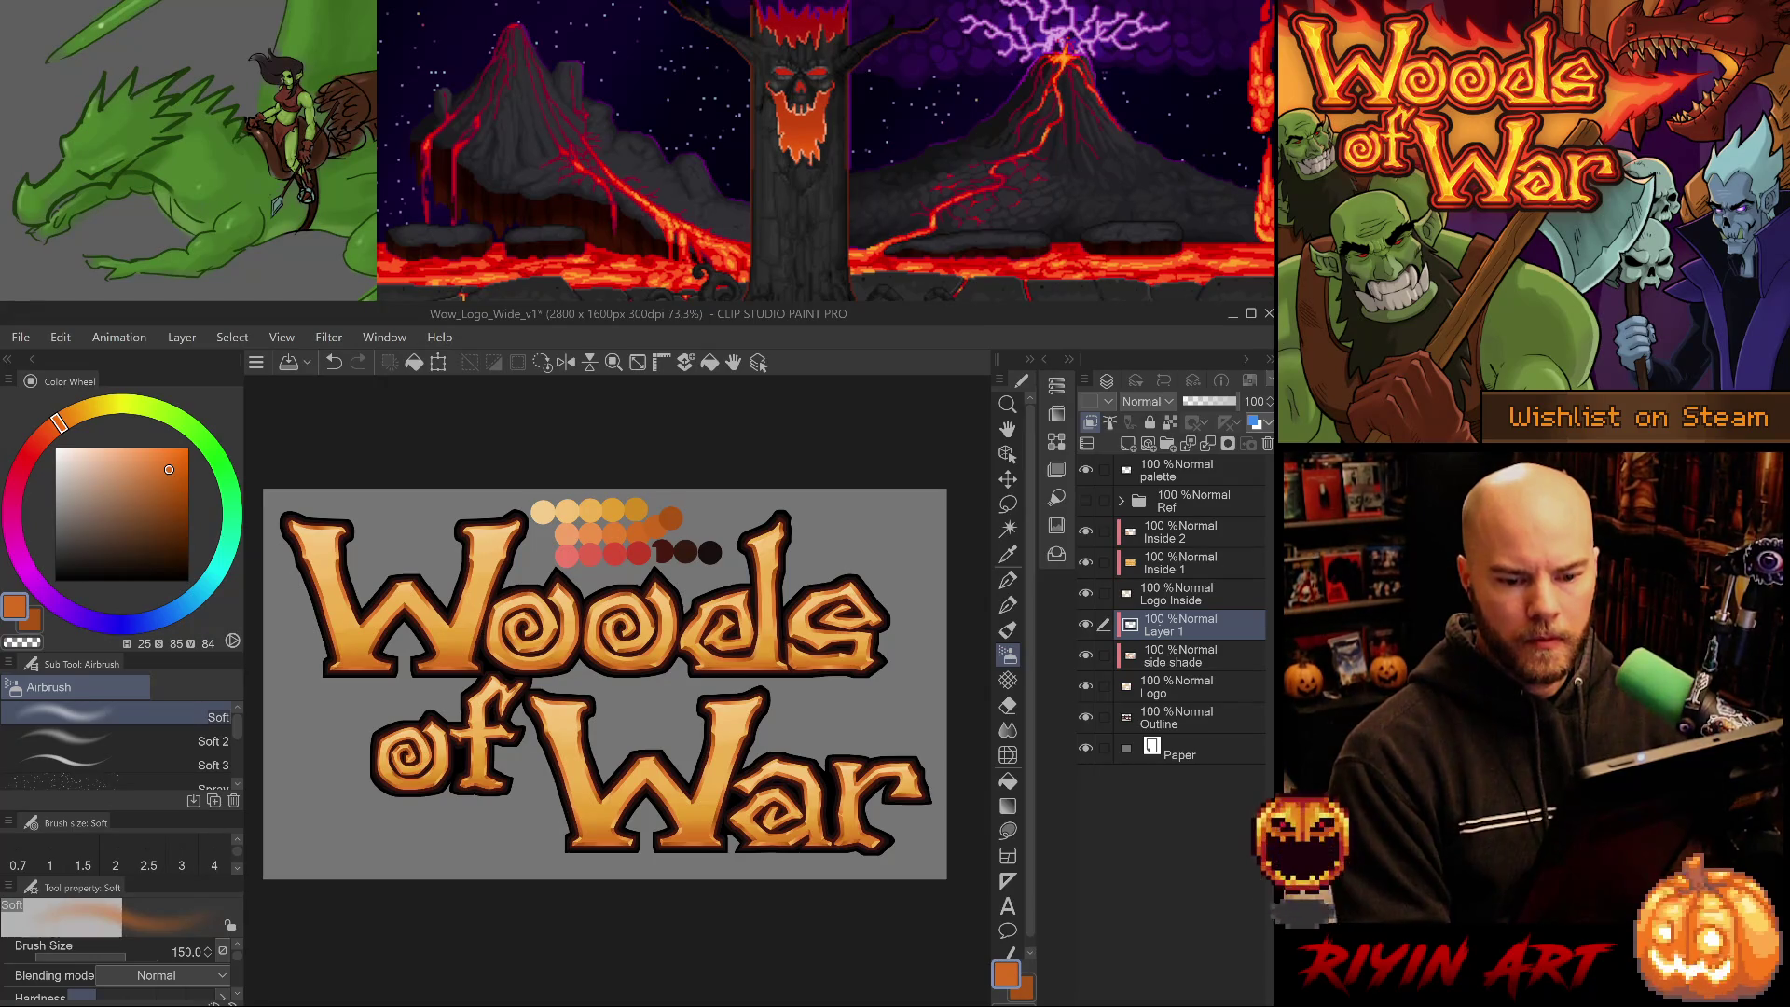
pyautogui.doubleClick(1164, 631)
pyautogui.write('side shade 2')
pyautogui.press('Return')
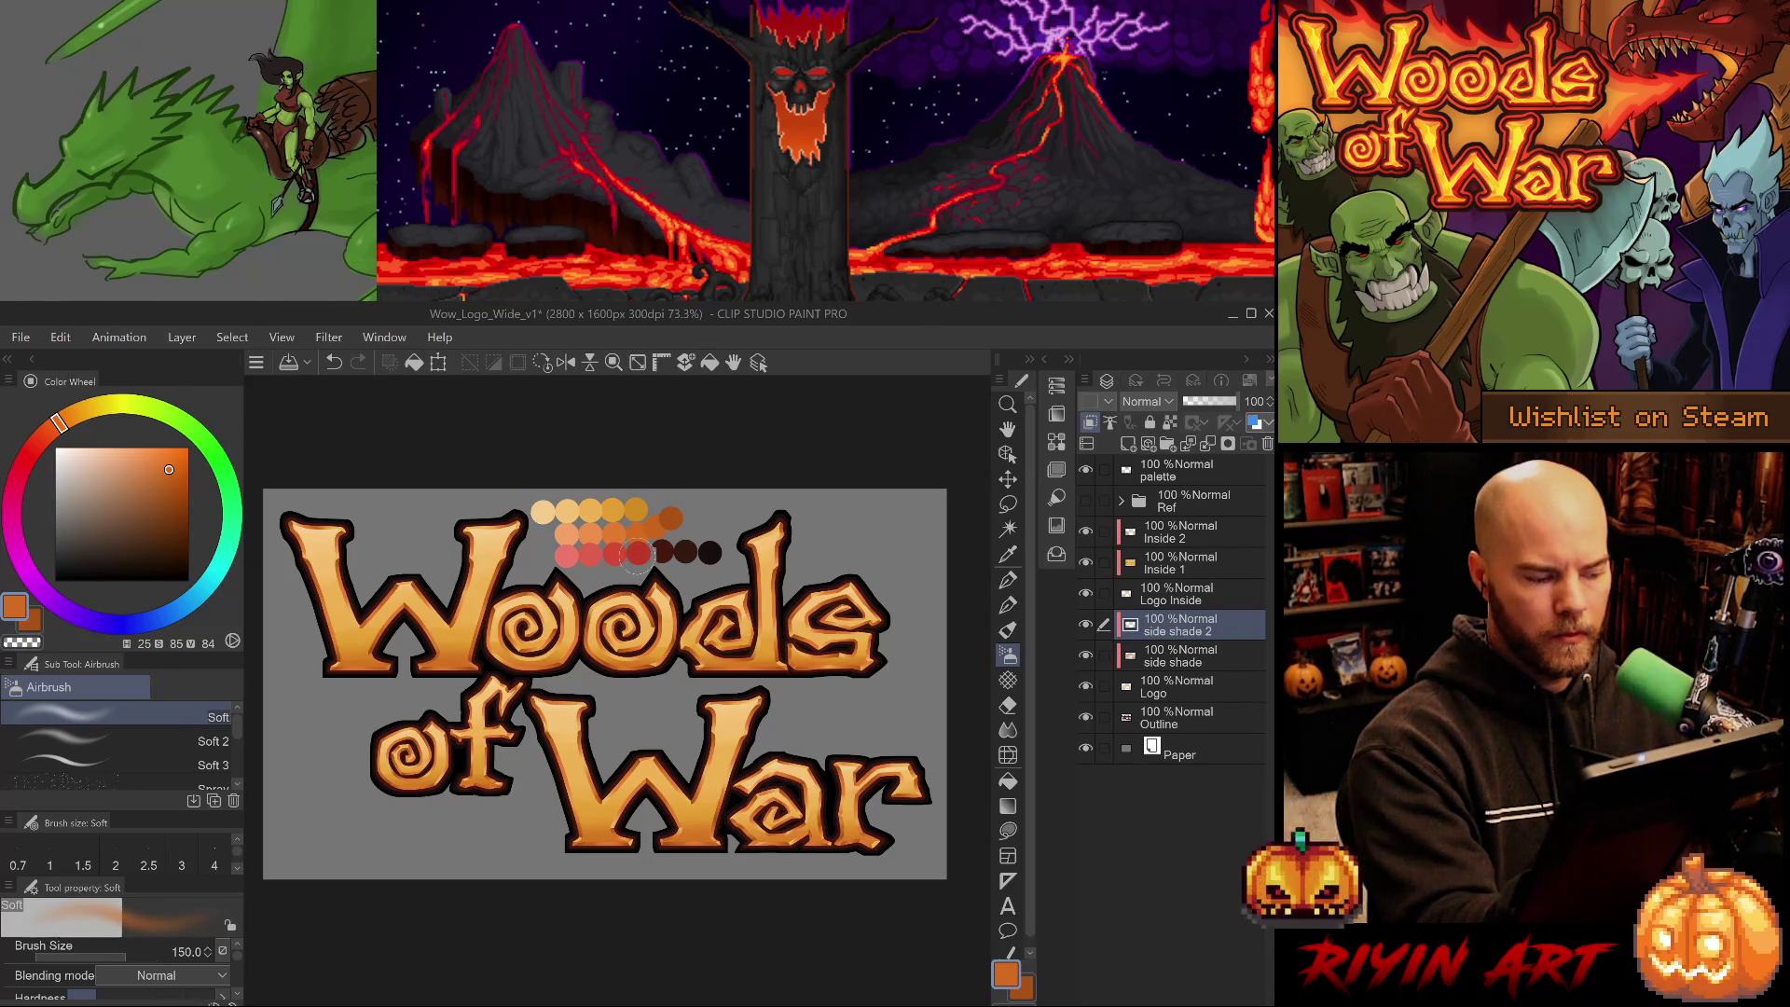
# - Pick red and orange palette colours, airbrush a shade near 'of', and set side shade 2 to Multiply
pyautogui.keyDown('alt'); pyautogui.click(637, 555); pyautogui.keyUp('alt')
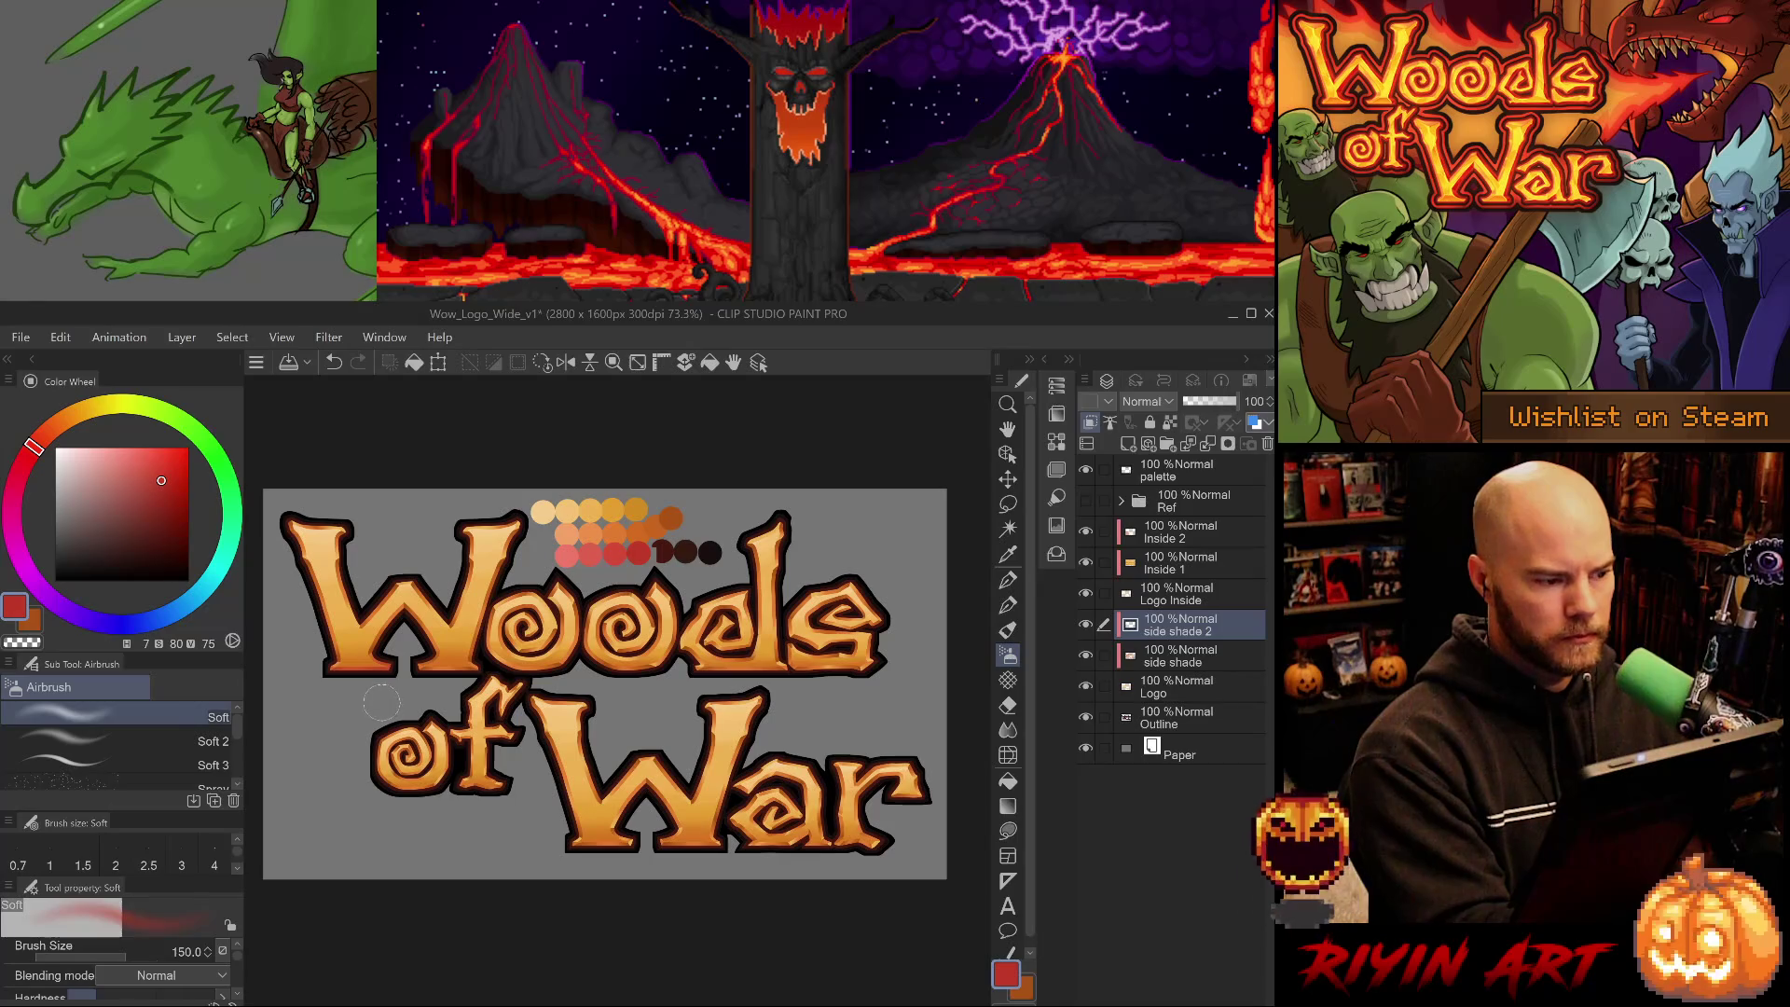
pyautogui.hotkey('ctrl', 'z')
pyautogui.hotkey('ctrl', 'y')
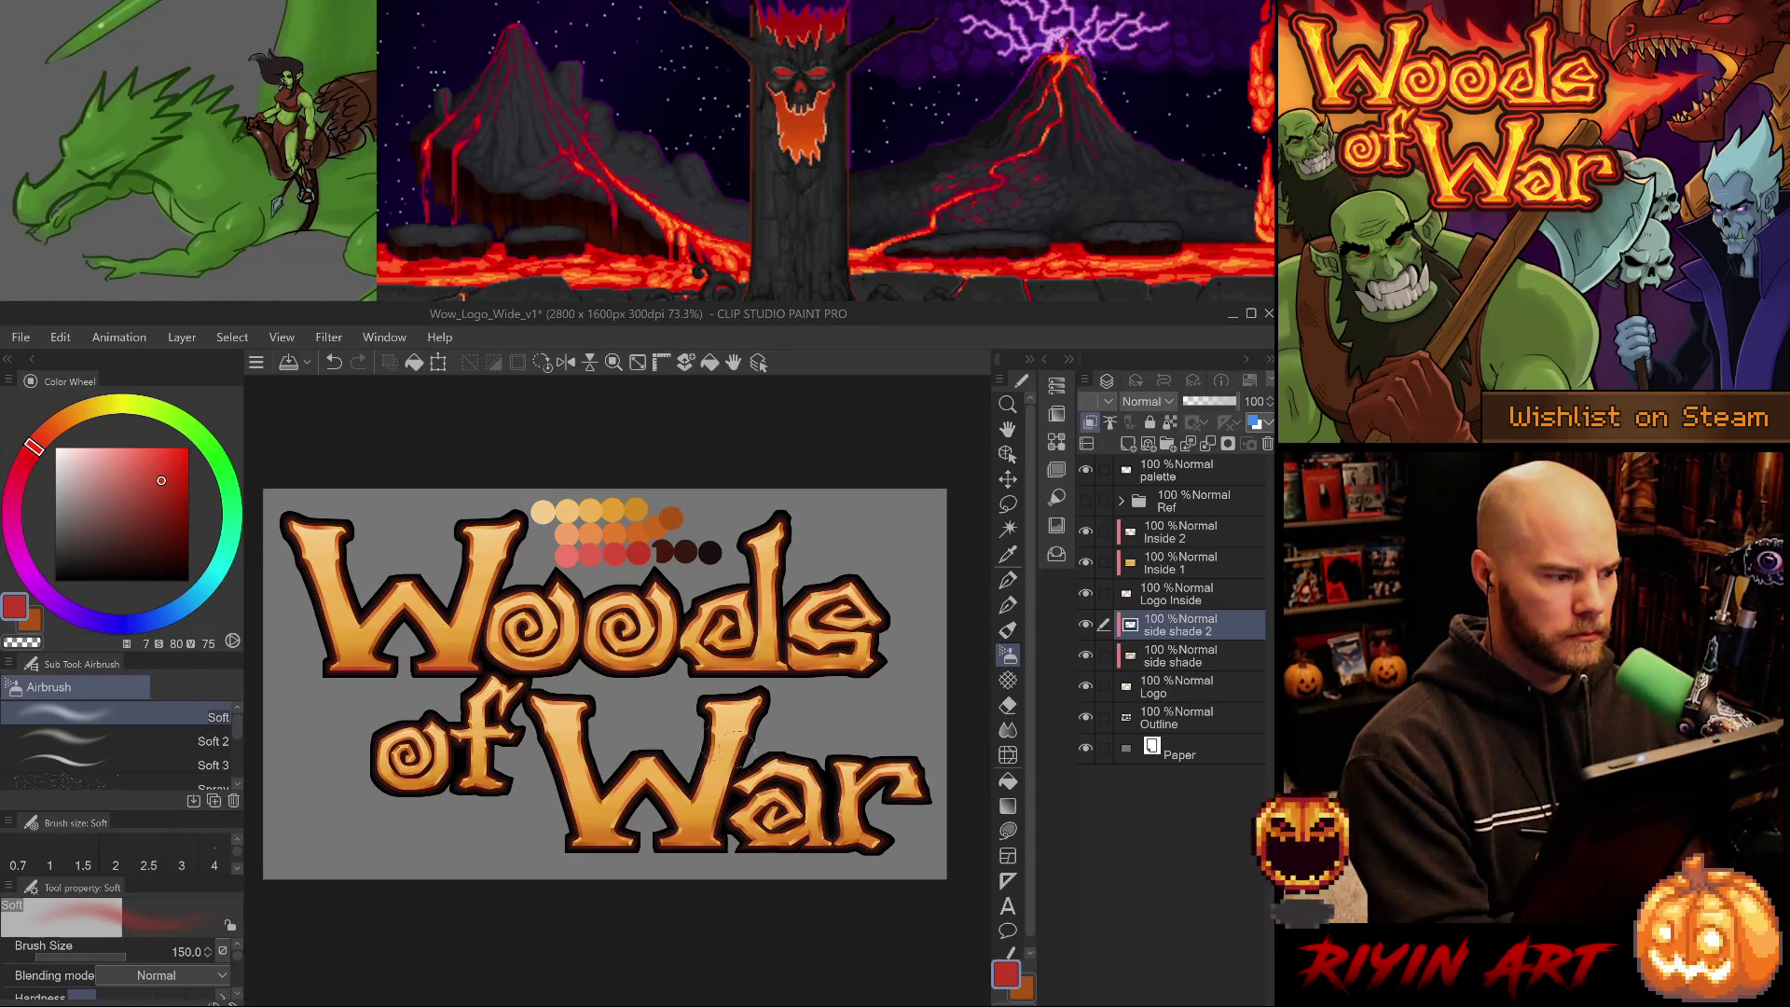
pyautogui.click(41, 437)
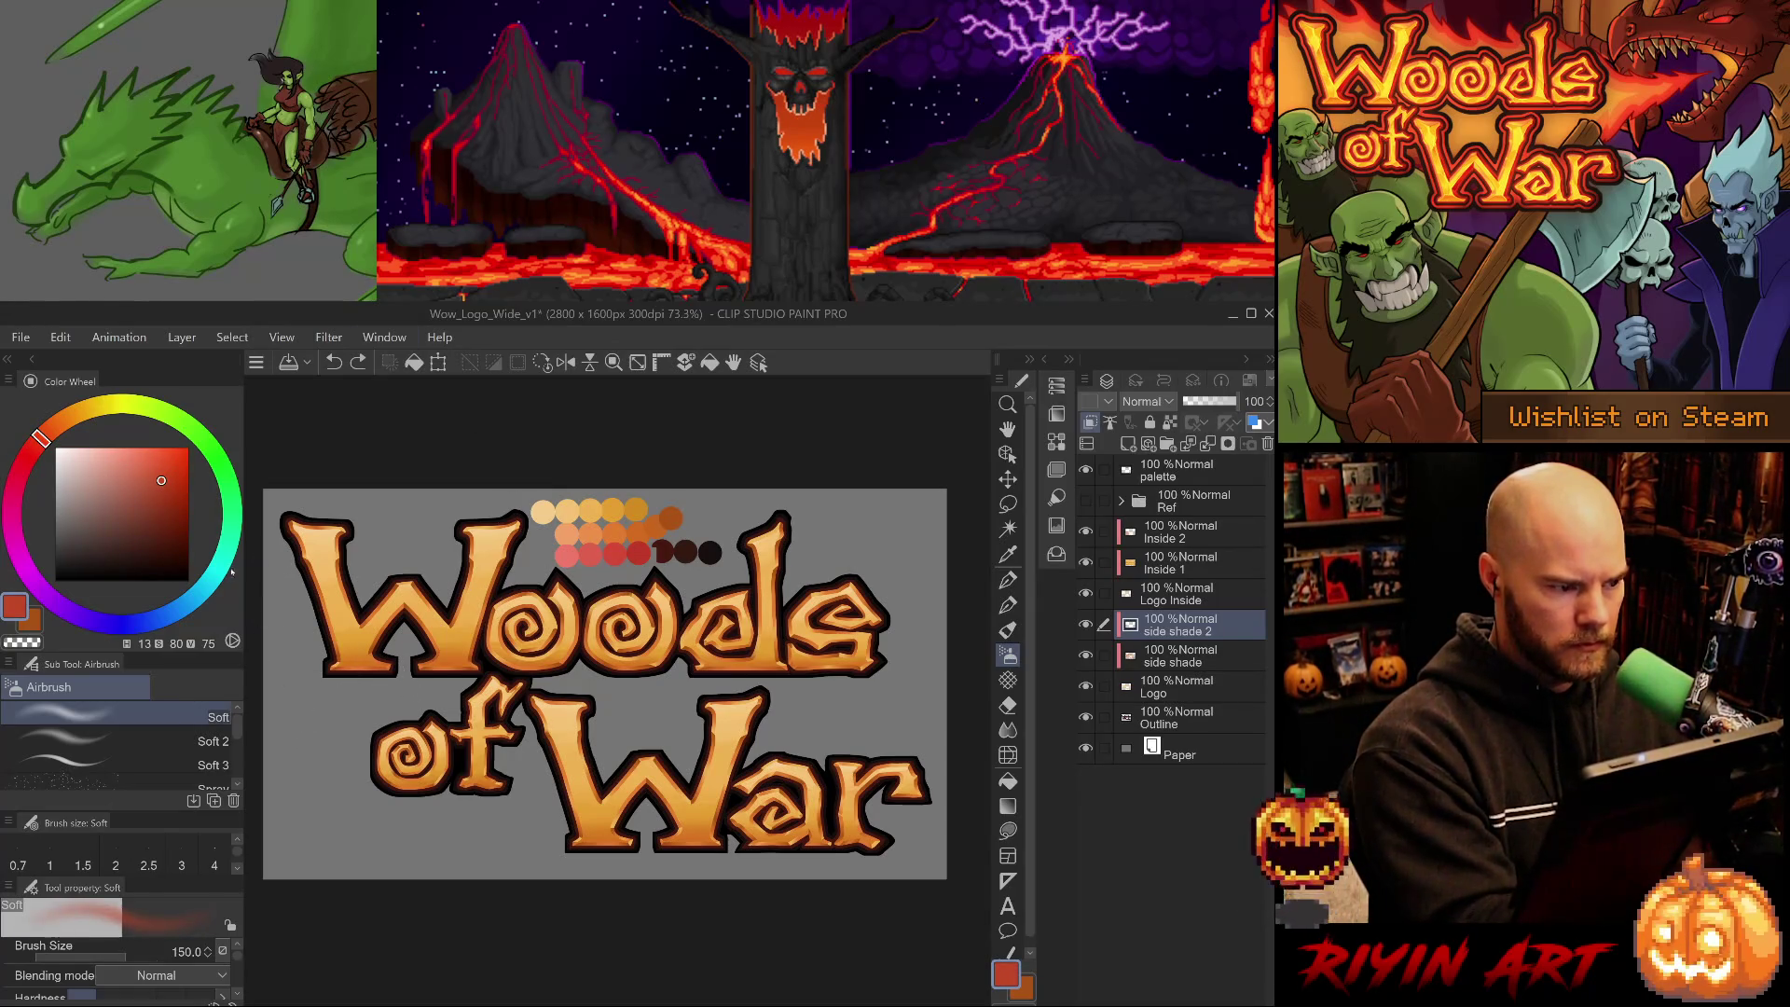
pyautogui.keyDown('alt'); pyautogui.click(591, 558); pyautogui.keyUp('alt')
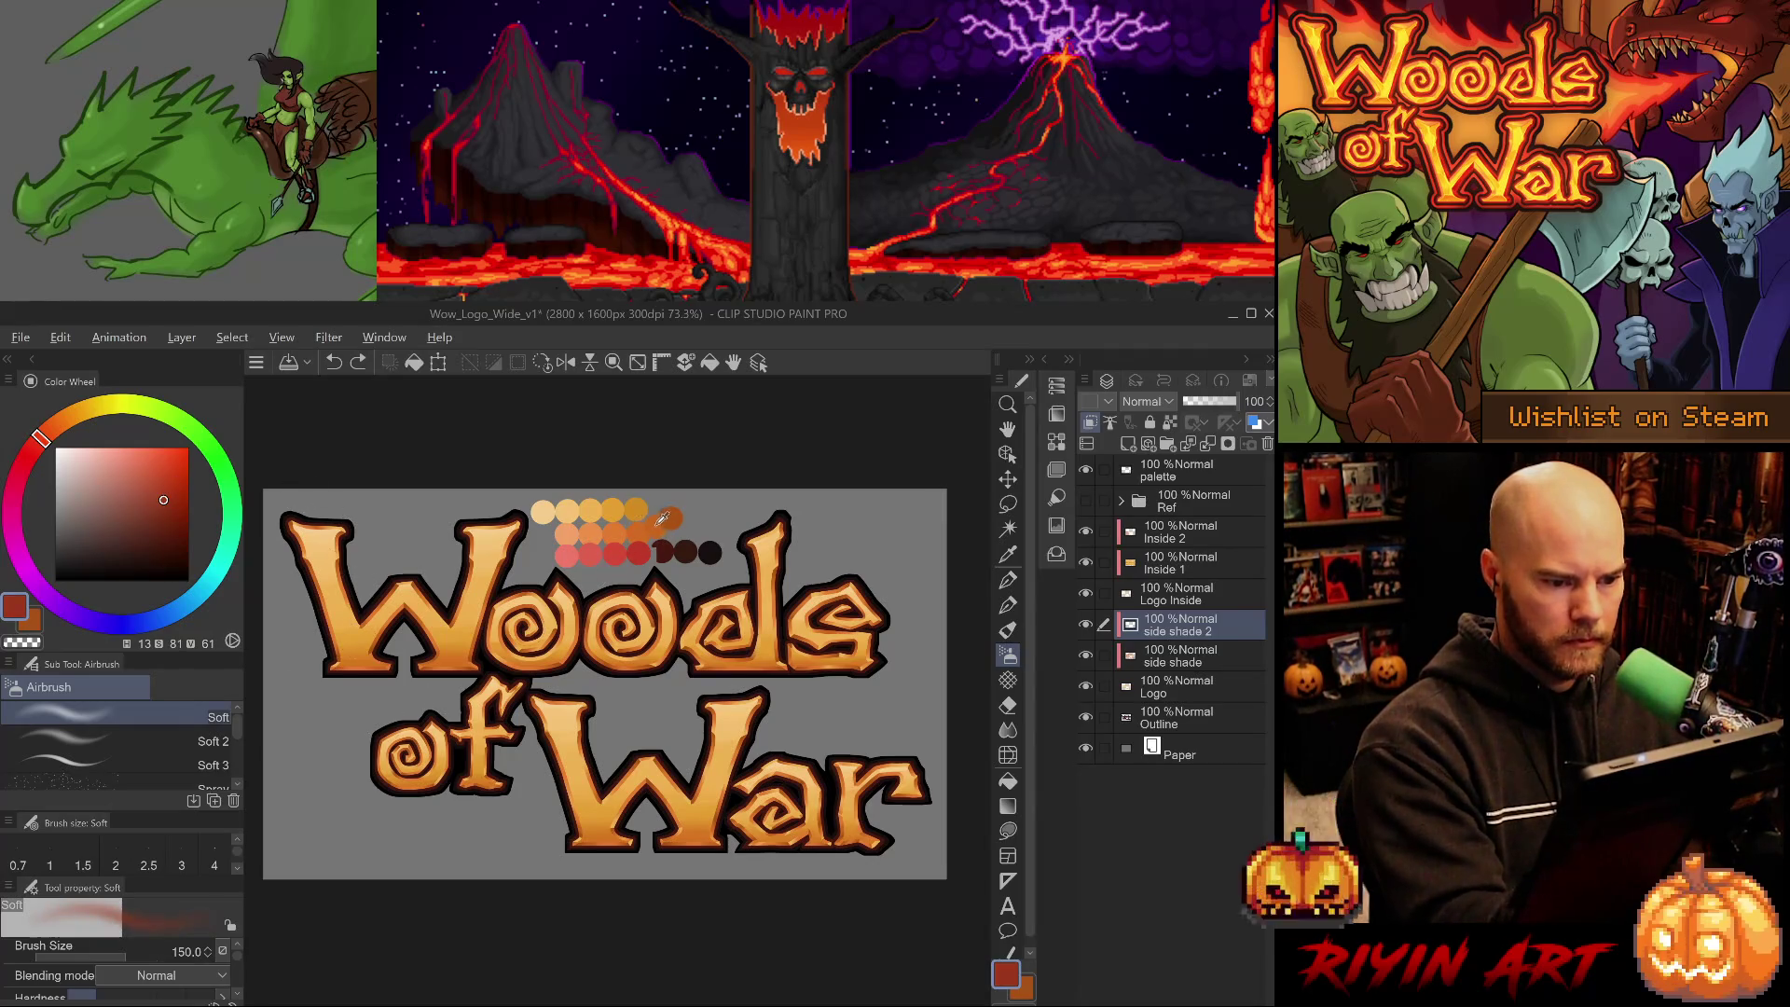
pyautogui.moveTo(666, 516)
pyautogui.mouseDown()
pyautogui.moveTo(634, 524)
pyautogui.moveTo(679, 509)
pyautogui.mouseUp()
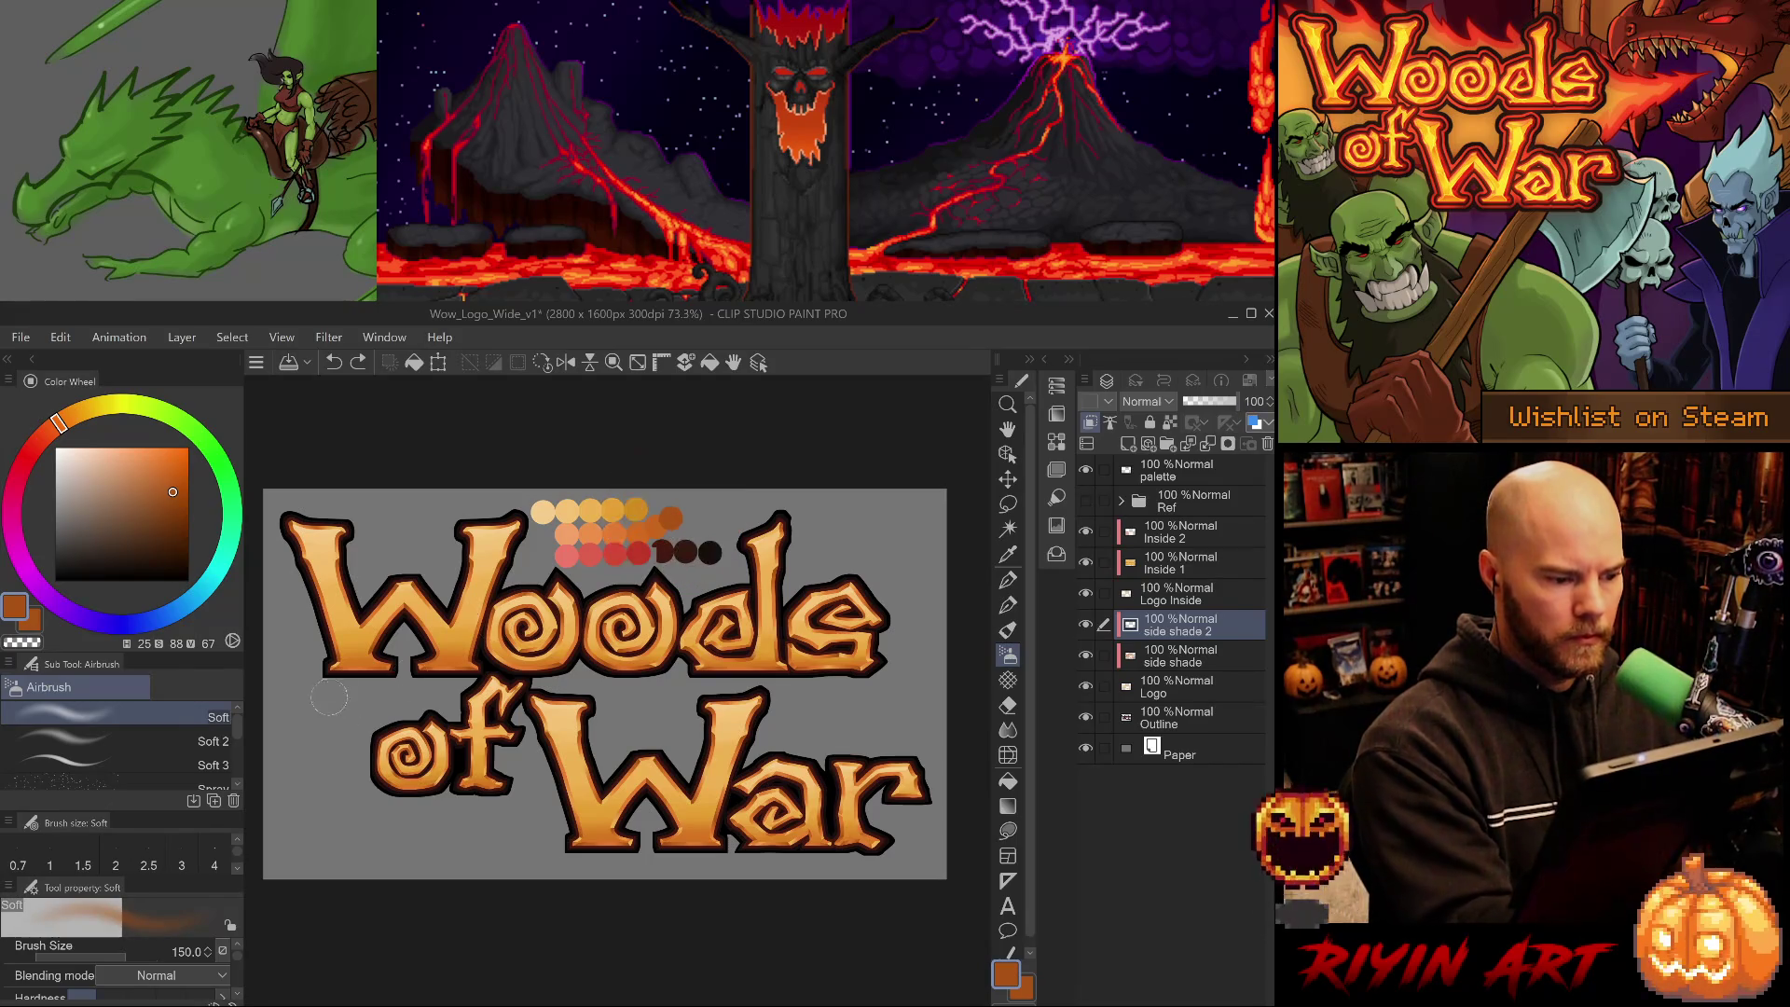
pyautogui.hotkey('ctrl', 'z')
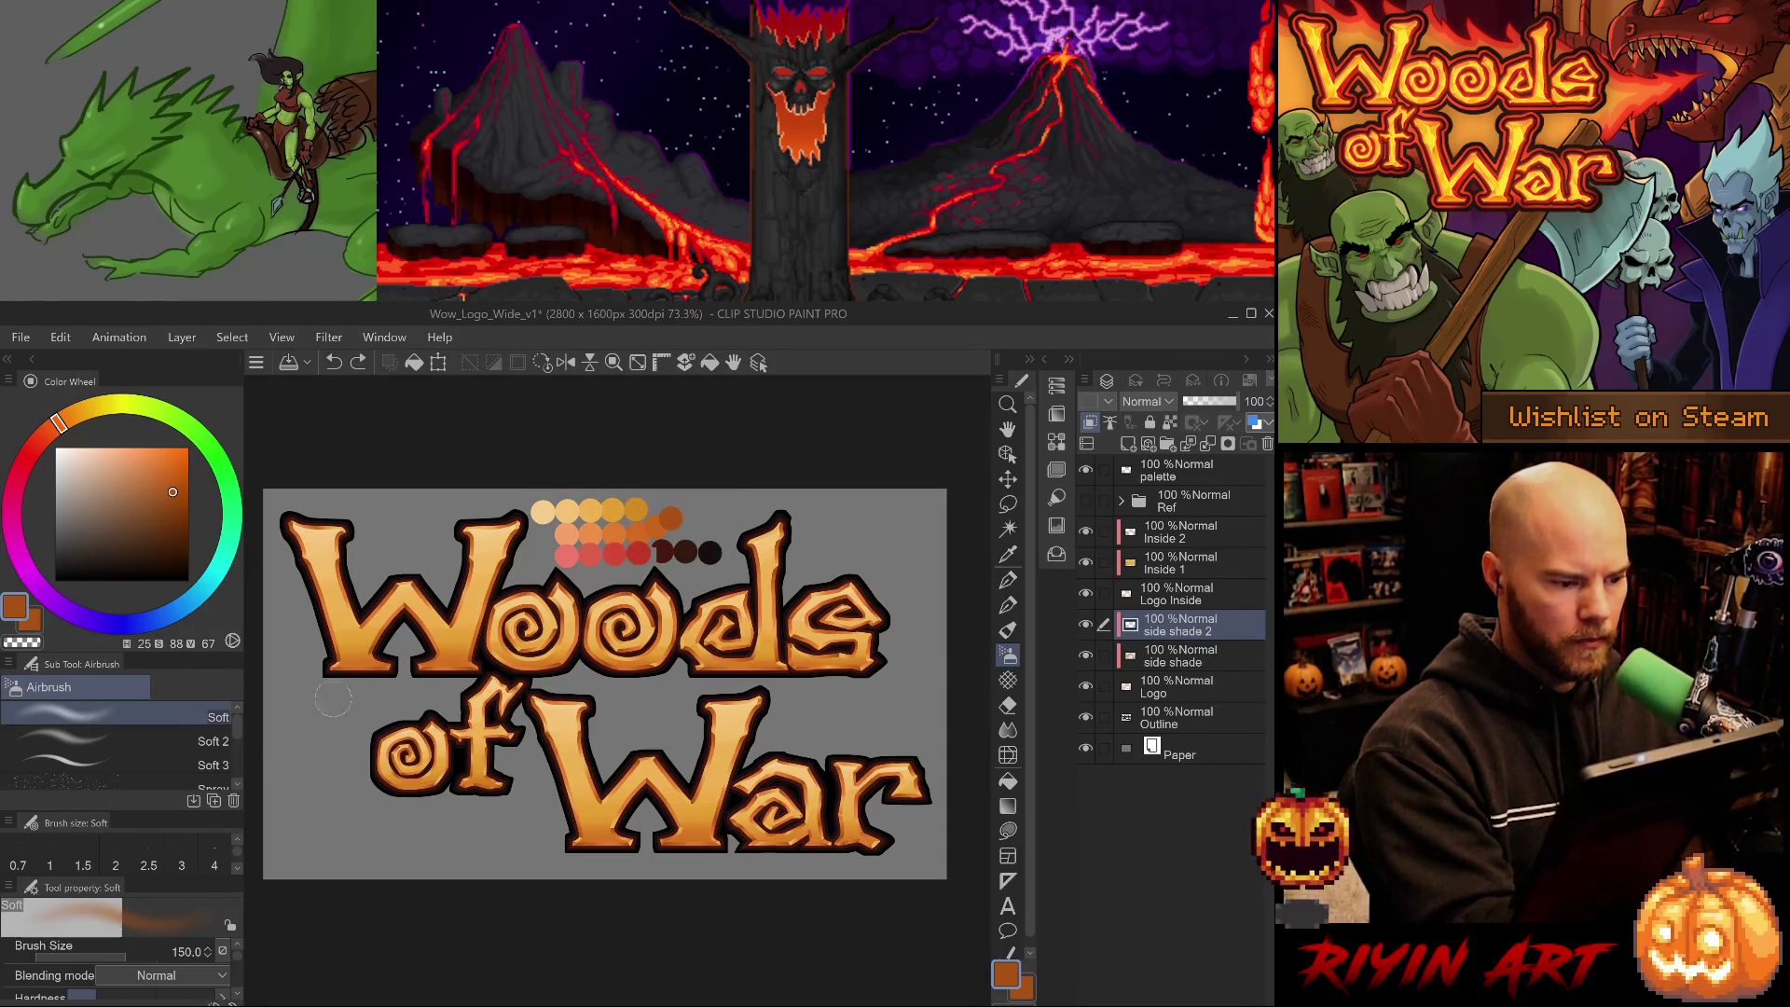
pyautogui.moveTo(371, 681); pyautogui.dragTo(403, 711)
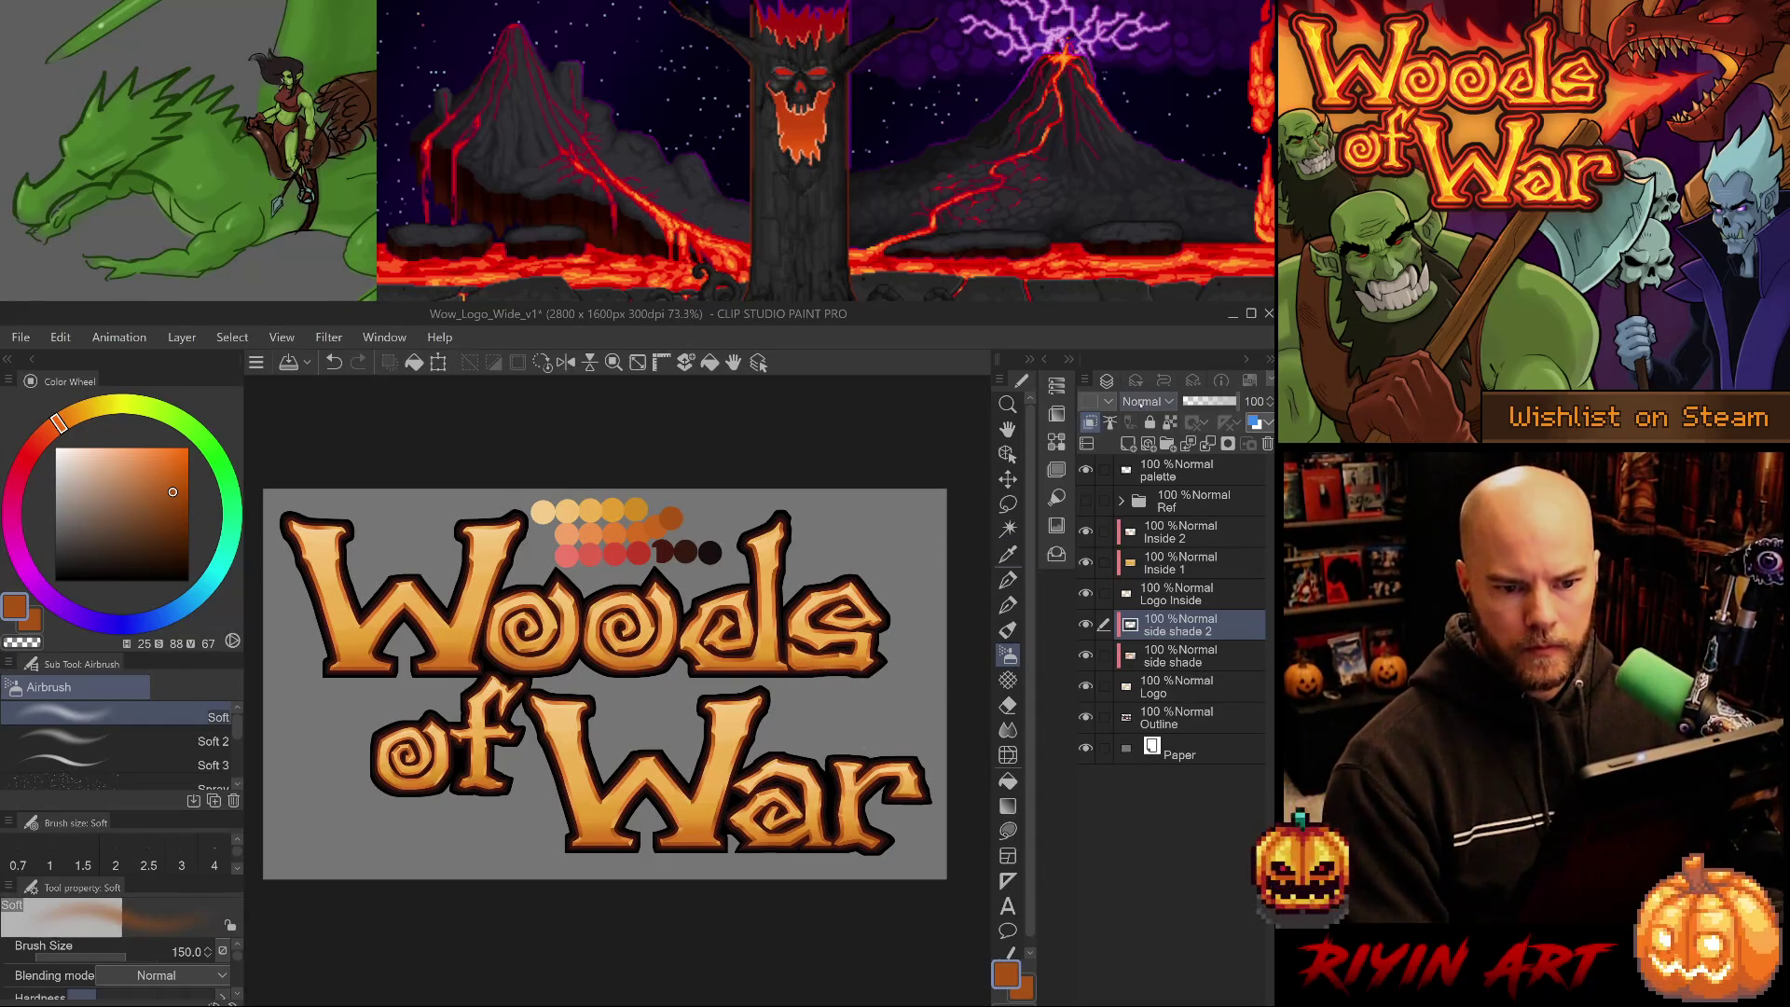
pyautogui.click(1146, 401)
pyautogui.click(1149, 444)
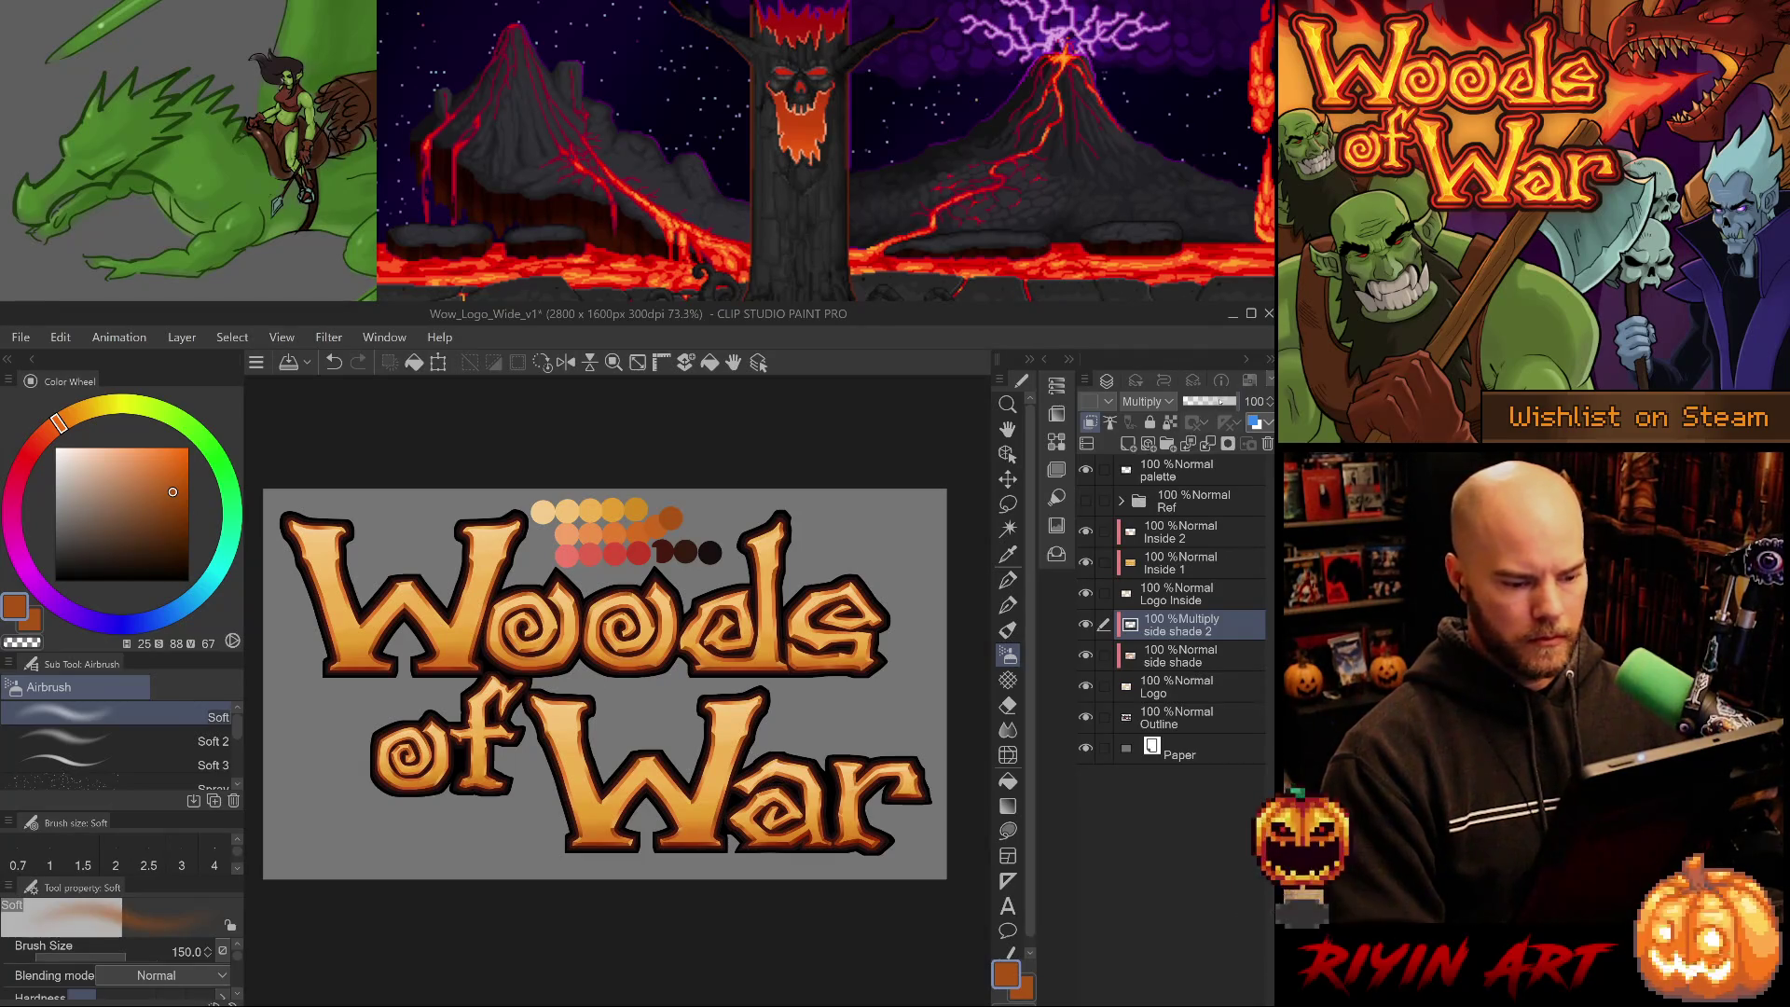
# - With a smaller airbrush, shade the edges and diagonal strokes of the W in Woods and War
pyautogui.hotkey('ctrl', 'z')
pyautogui.press('[')
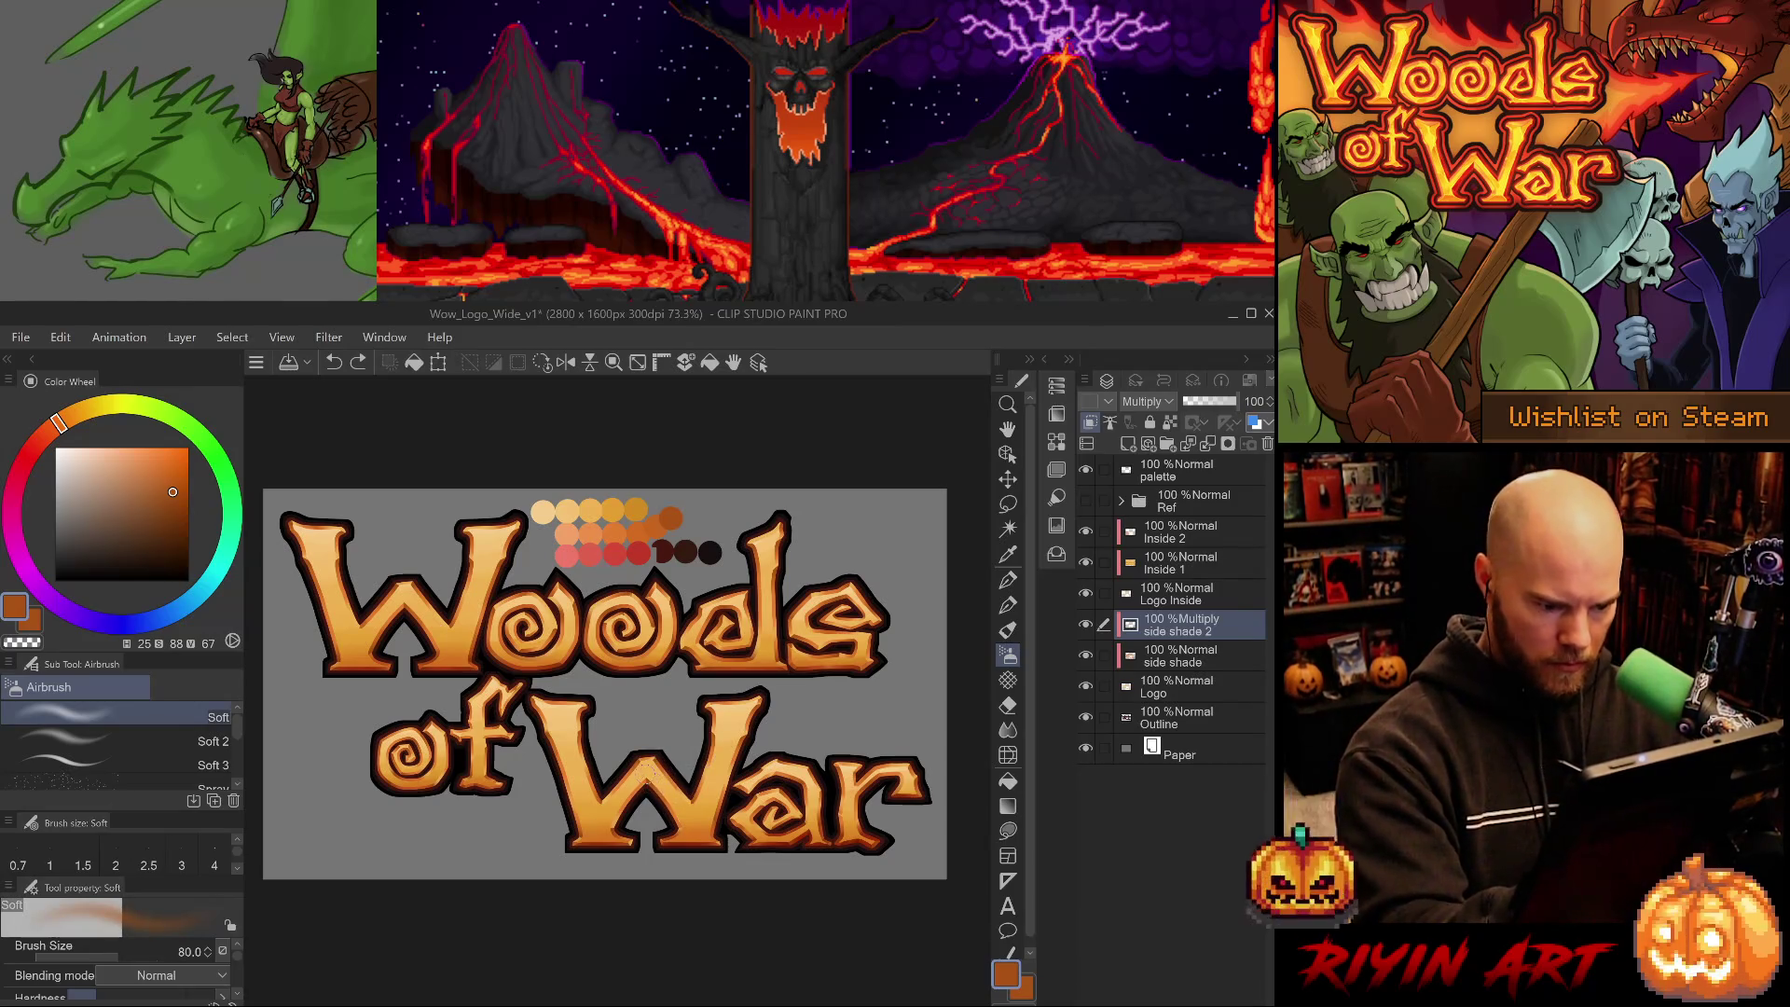
pyautogui.moveTo(741, 673)
pyautogui.mouseDown()
pyautogui.moveTo(754, 690)
pyautogui.moveTo(715, 786)
pyautogui.mouseUp()
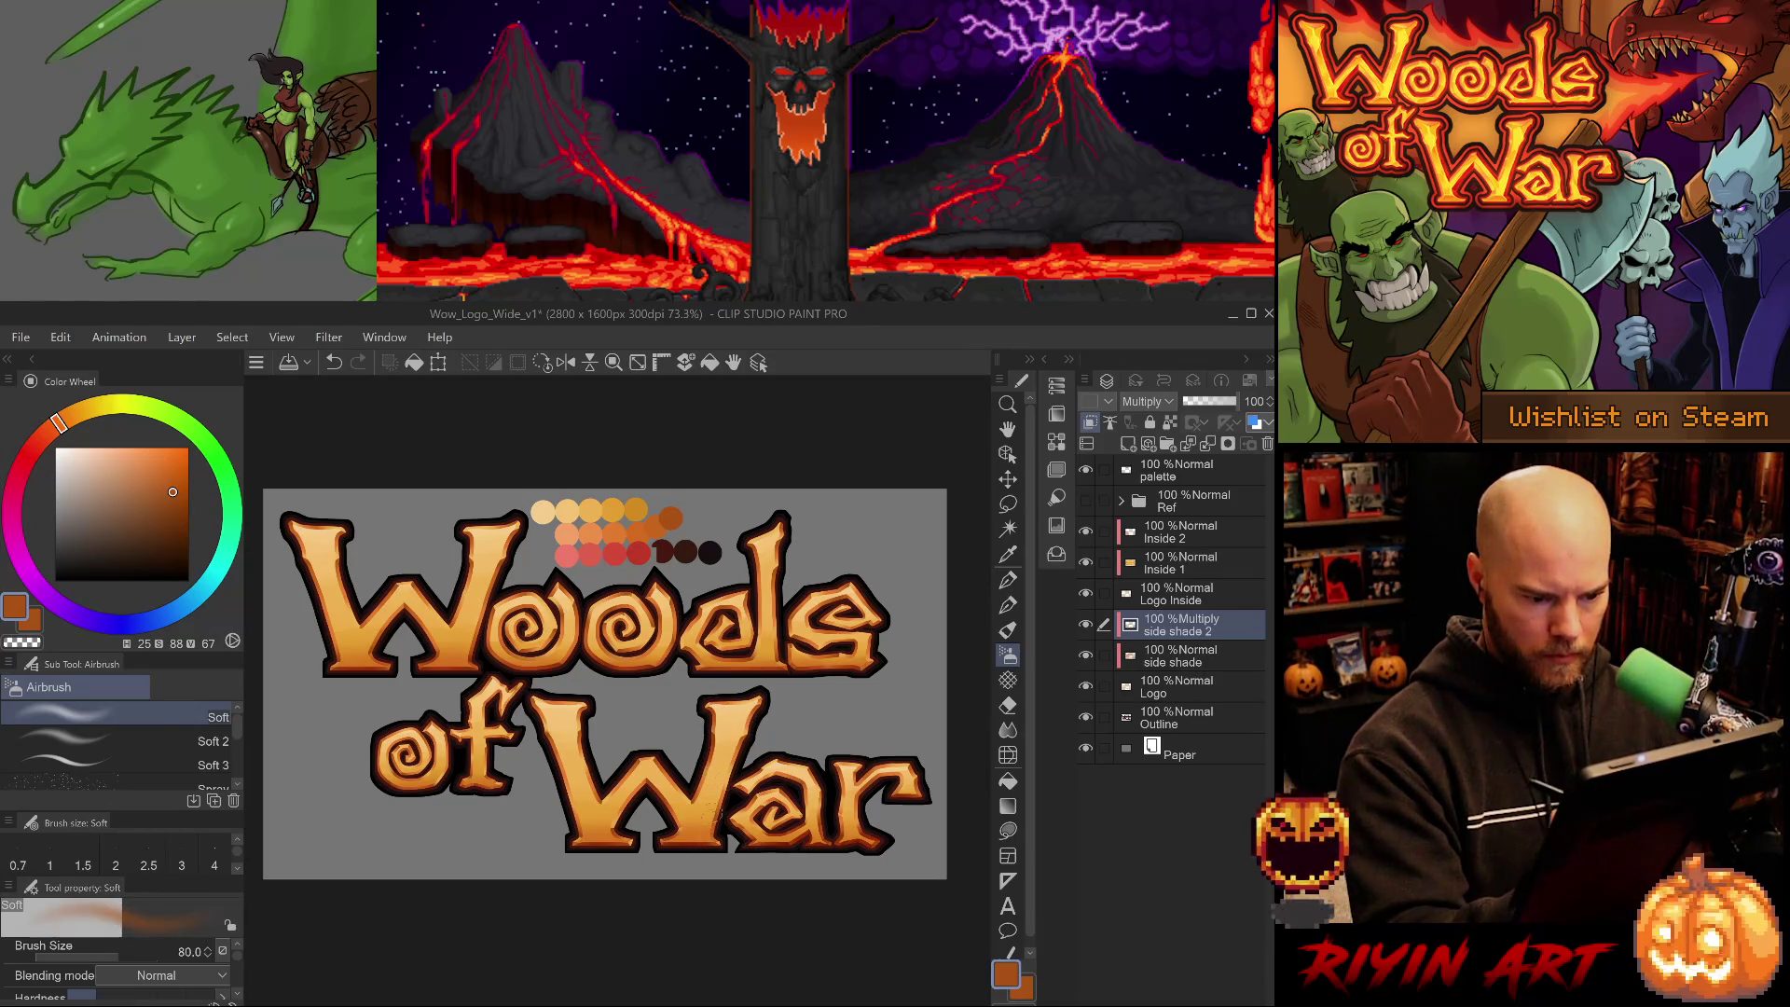
pyautogui.moveTo(533, 699); pyautogui.dragTo(555, 760)
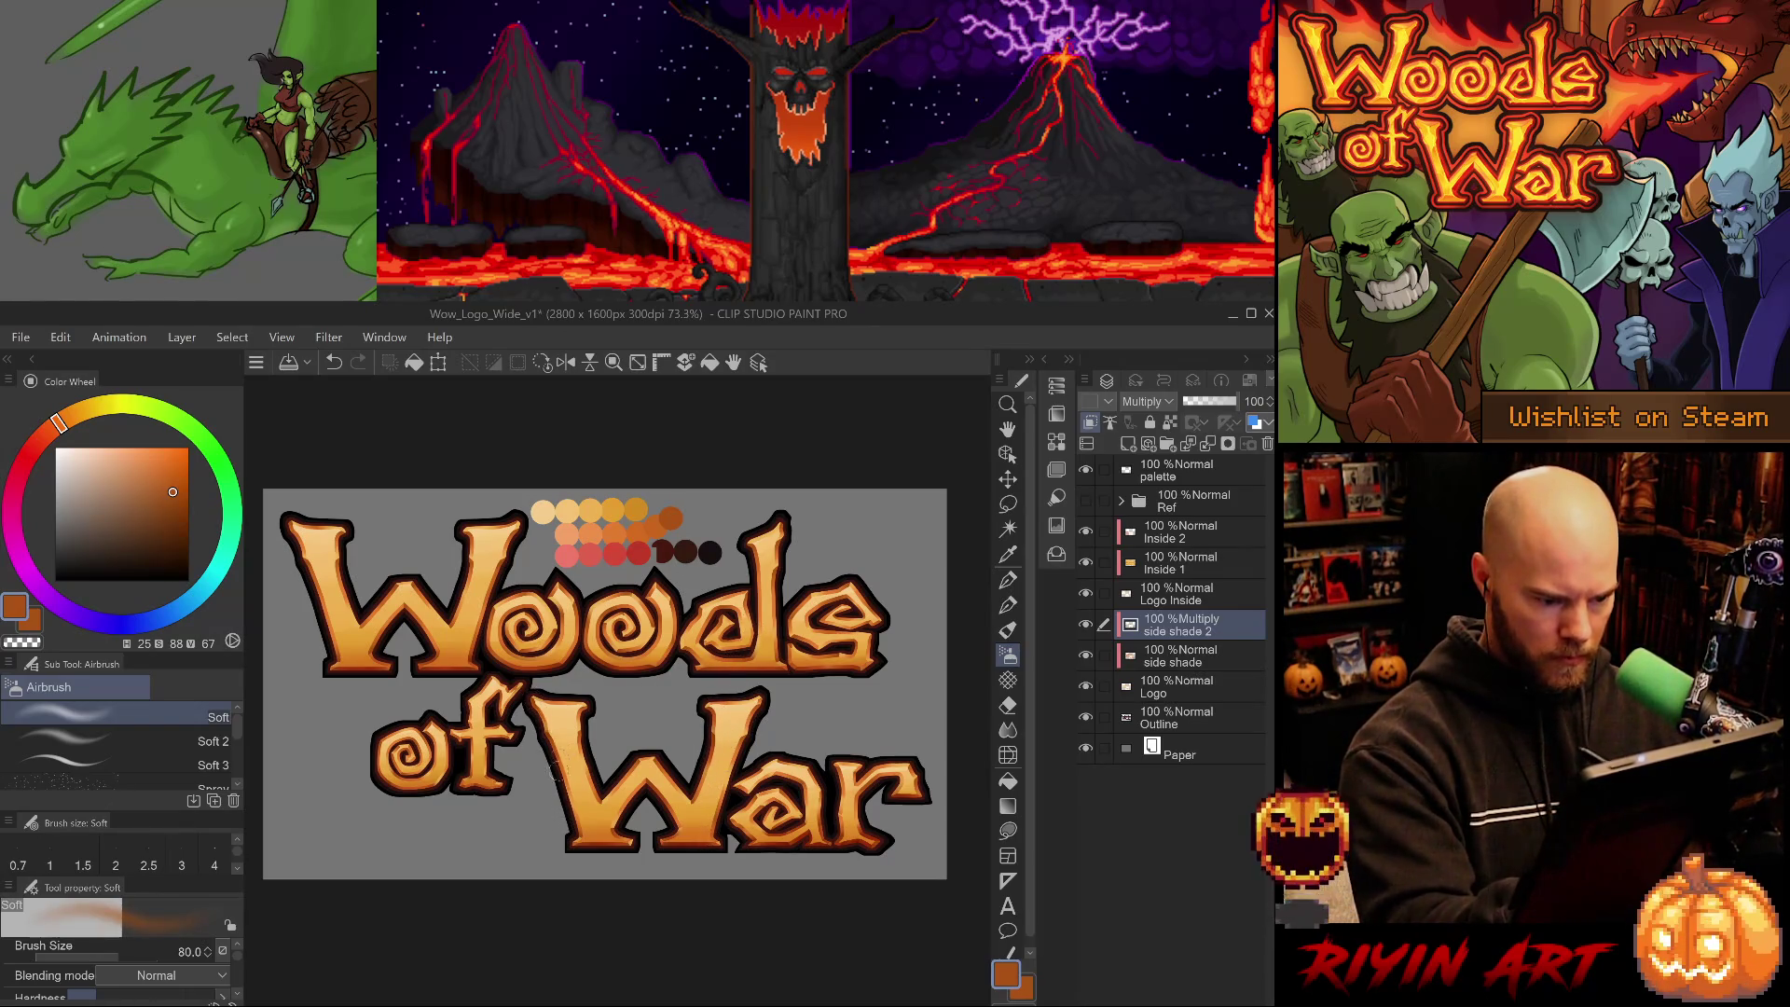
pyautogui.moveTo(296, 533); pyautogui.dragTo(332, 648)
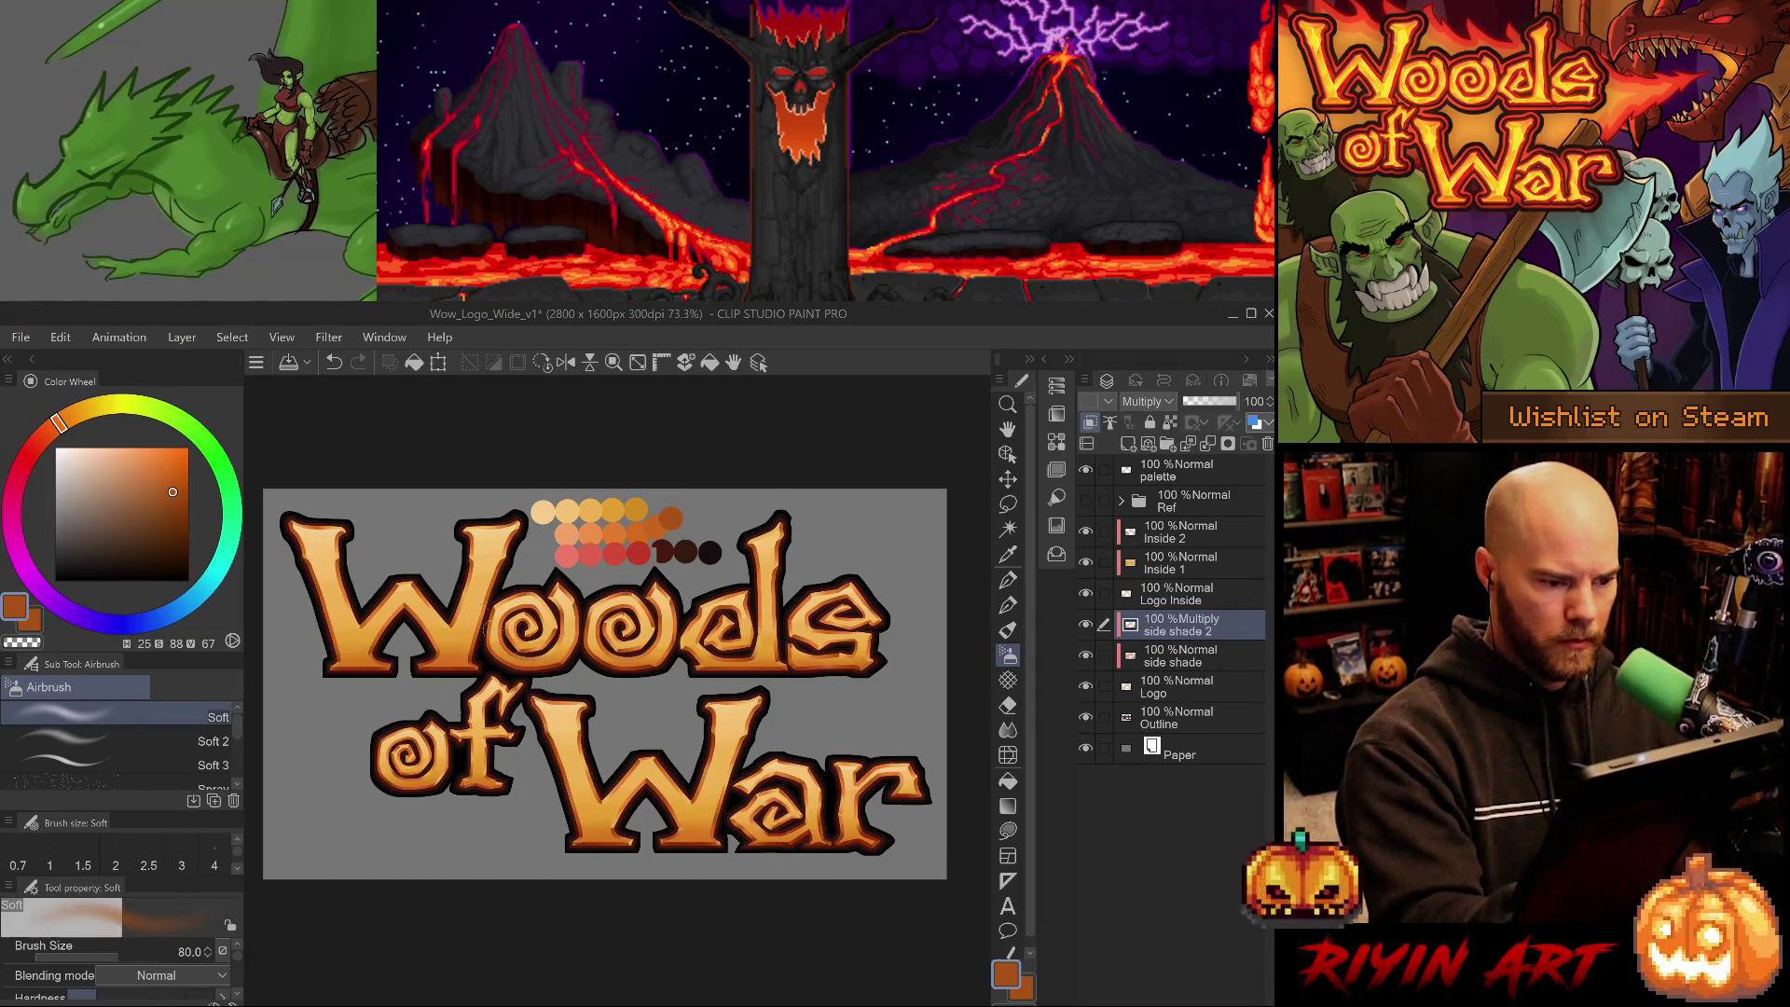
pyautogui.moveTo(454, 622); pyautogui.dragTo(469, 539)
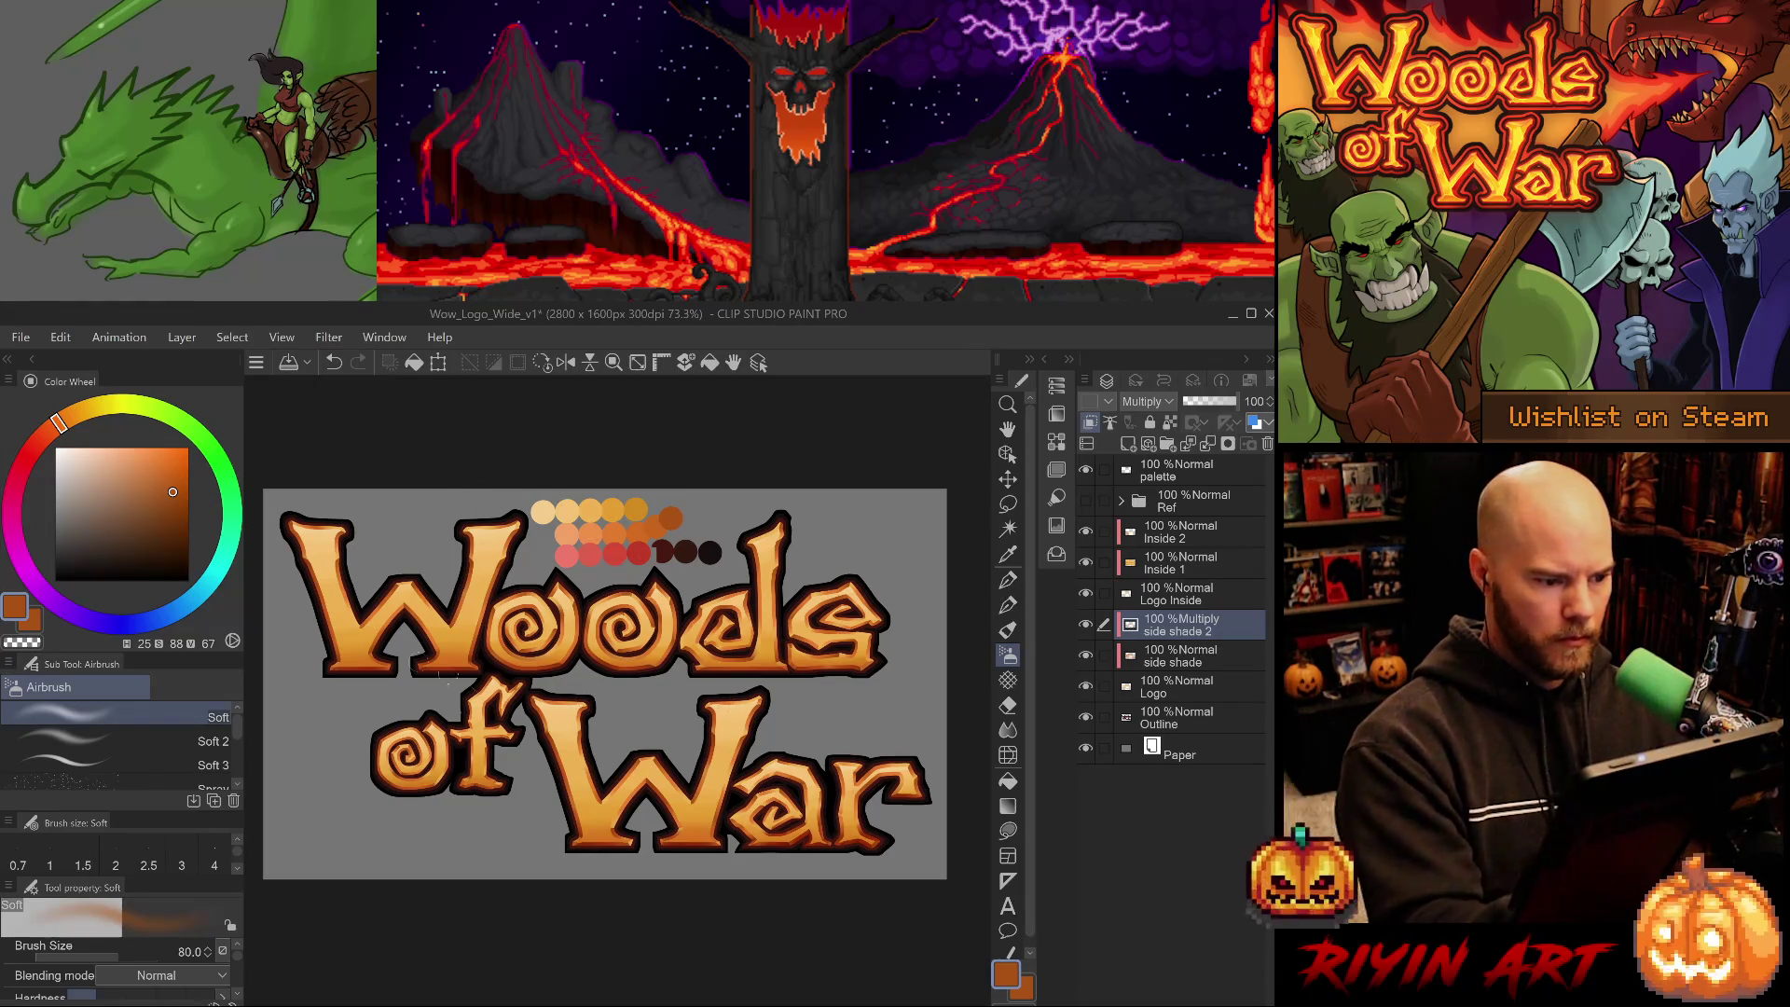
pyautogui.moveTo(371, 619); pyautogui.dragTo(392, 586)
pyautogui.moveTo(606, 804); pyautogui.dragTo(643, 756)
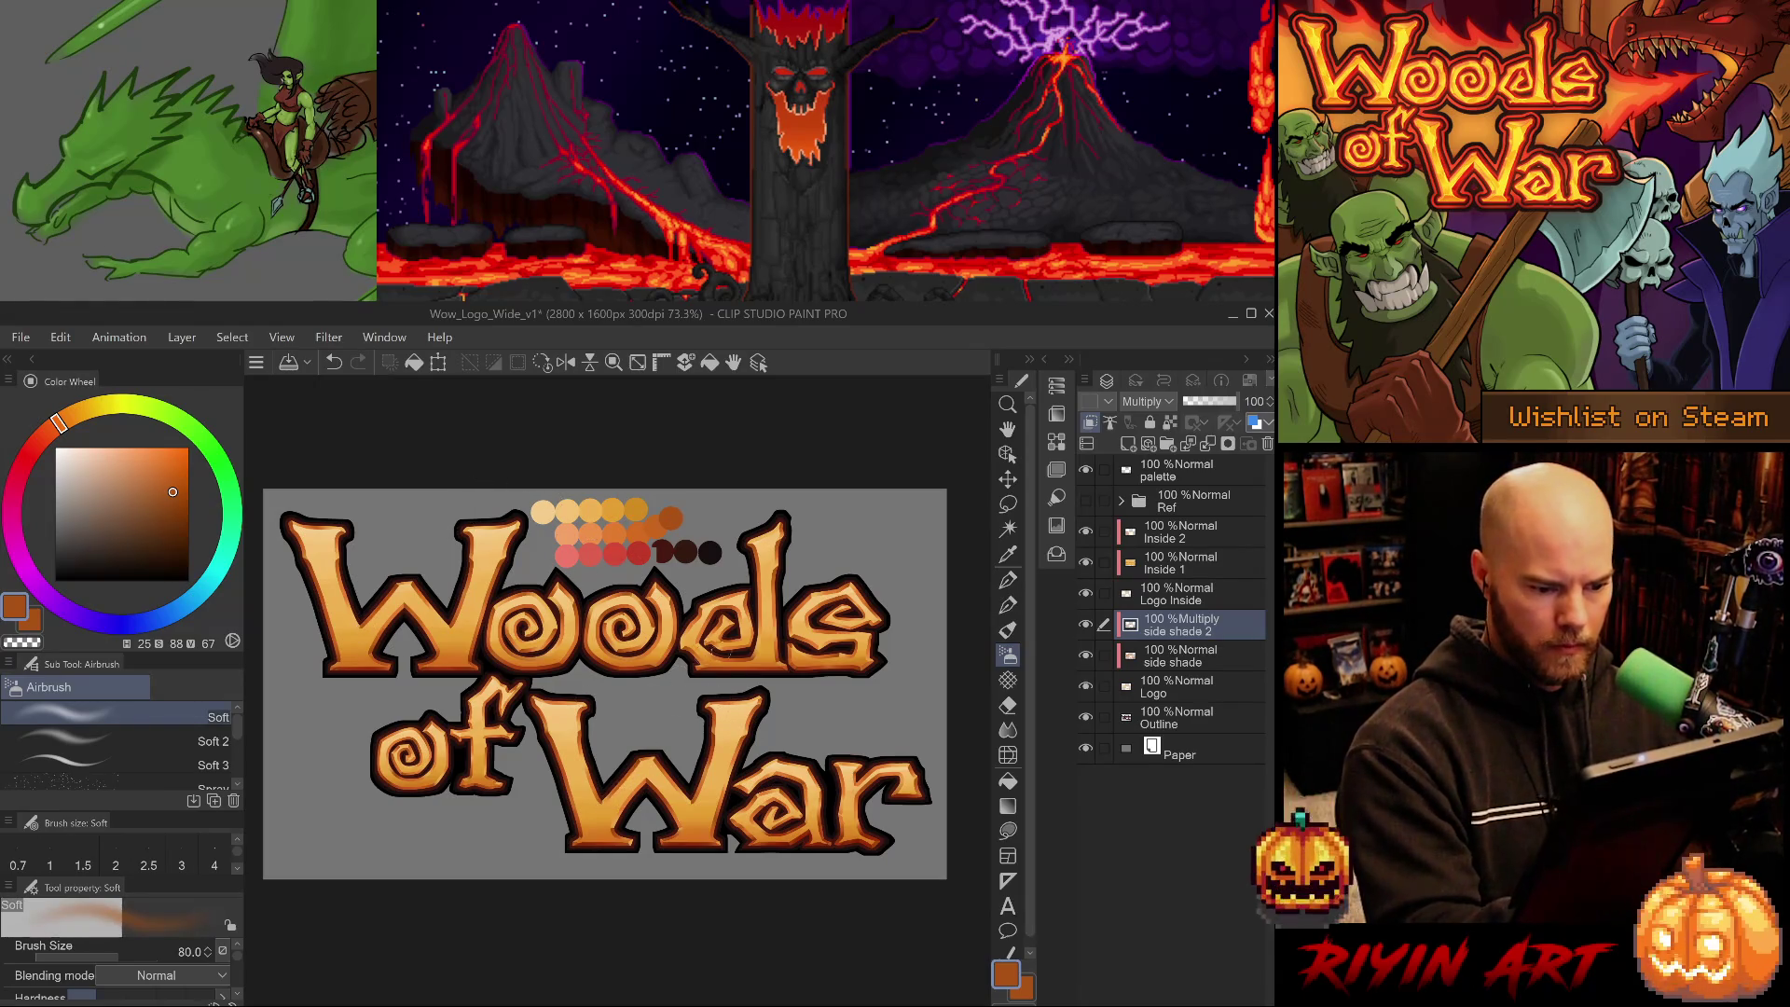
pyautogui.hotkey('ctrl', 'z')
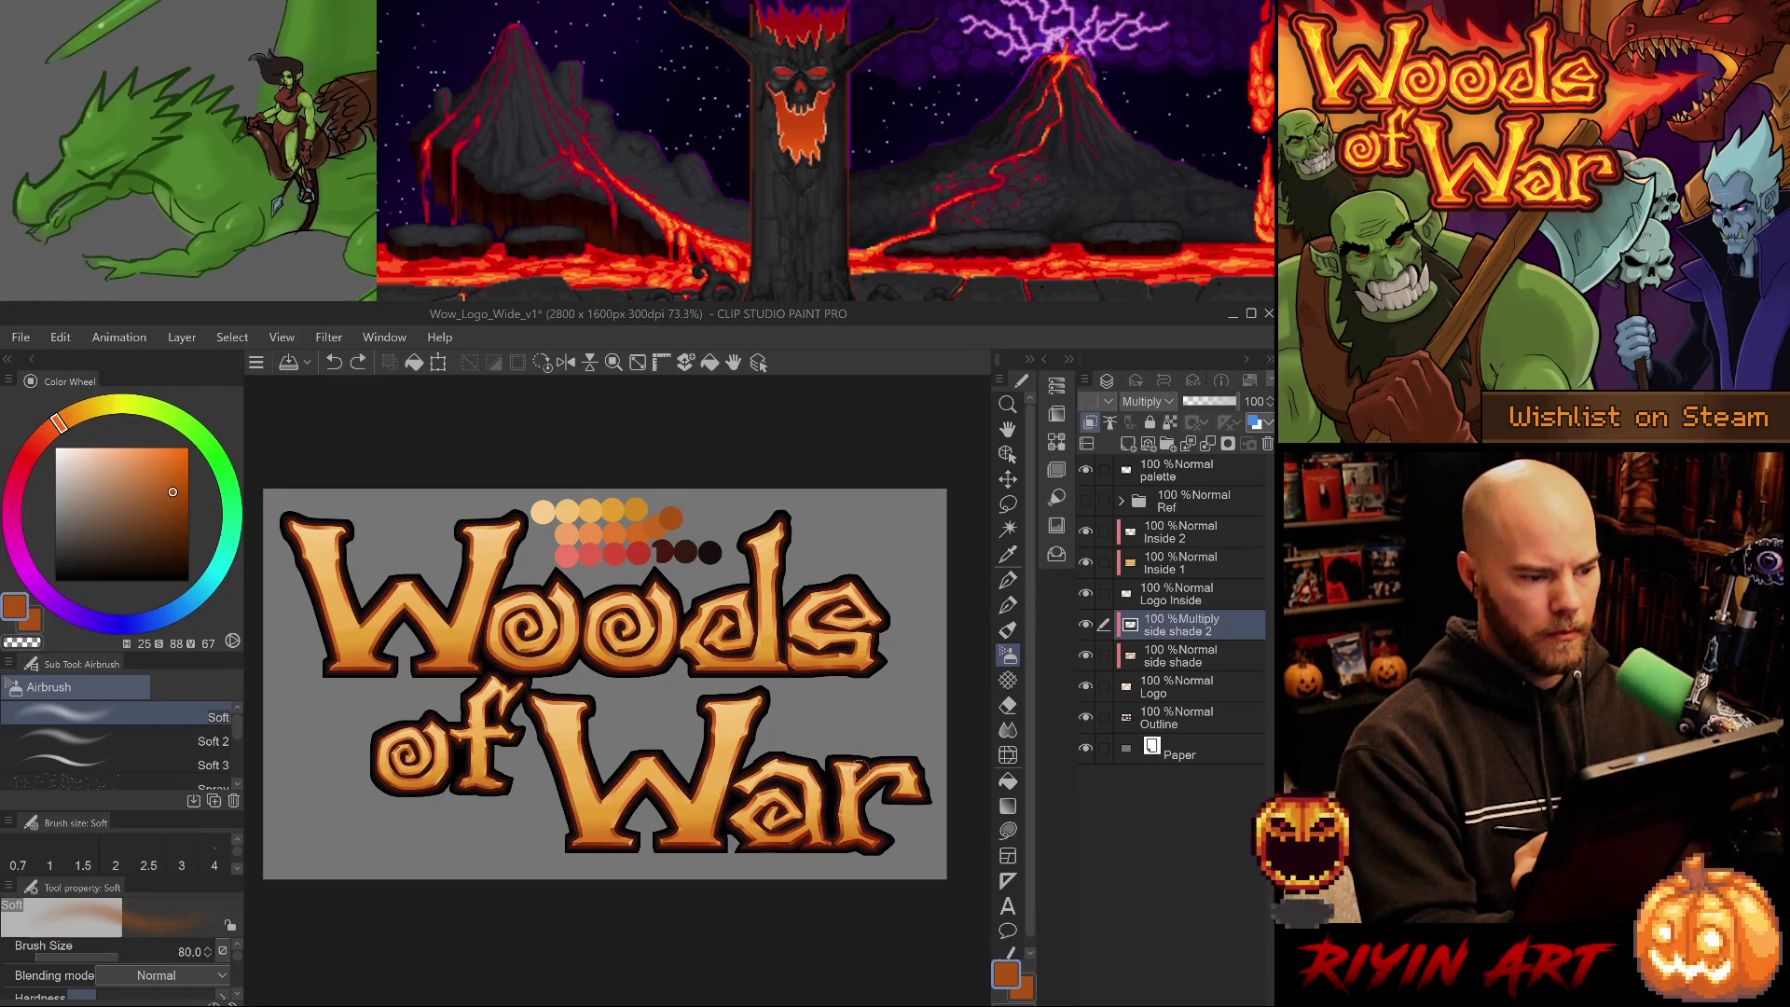
# - At brush size 50, shade the first o and d of Woods, then lower side shade 2 to 45% opacity
pyautogui.moveTo(549, 597); pyautogui.dragTo(560, 645)
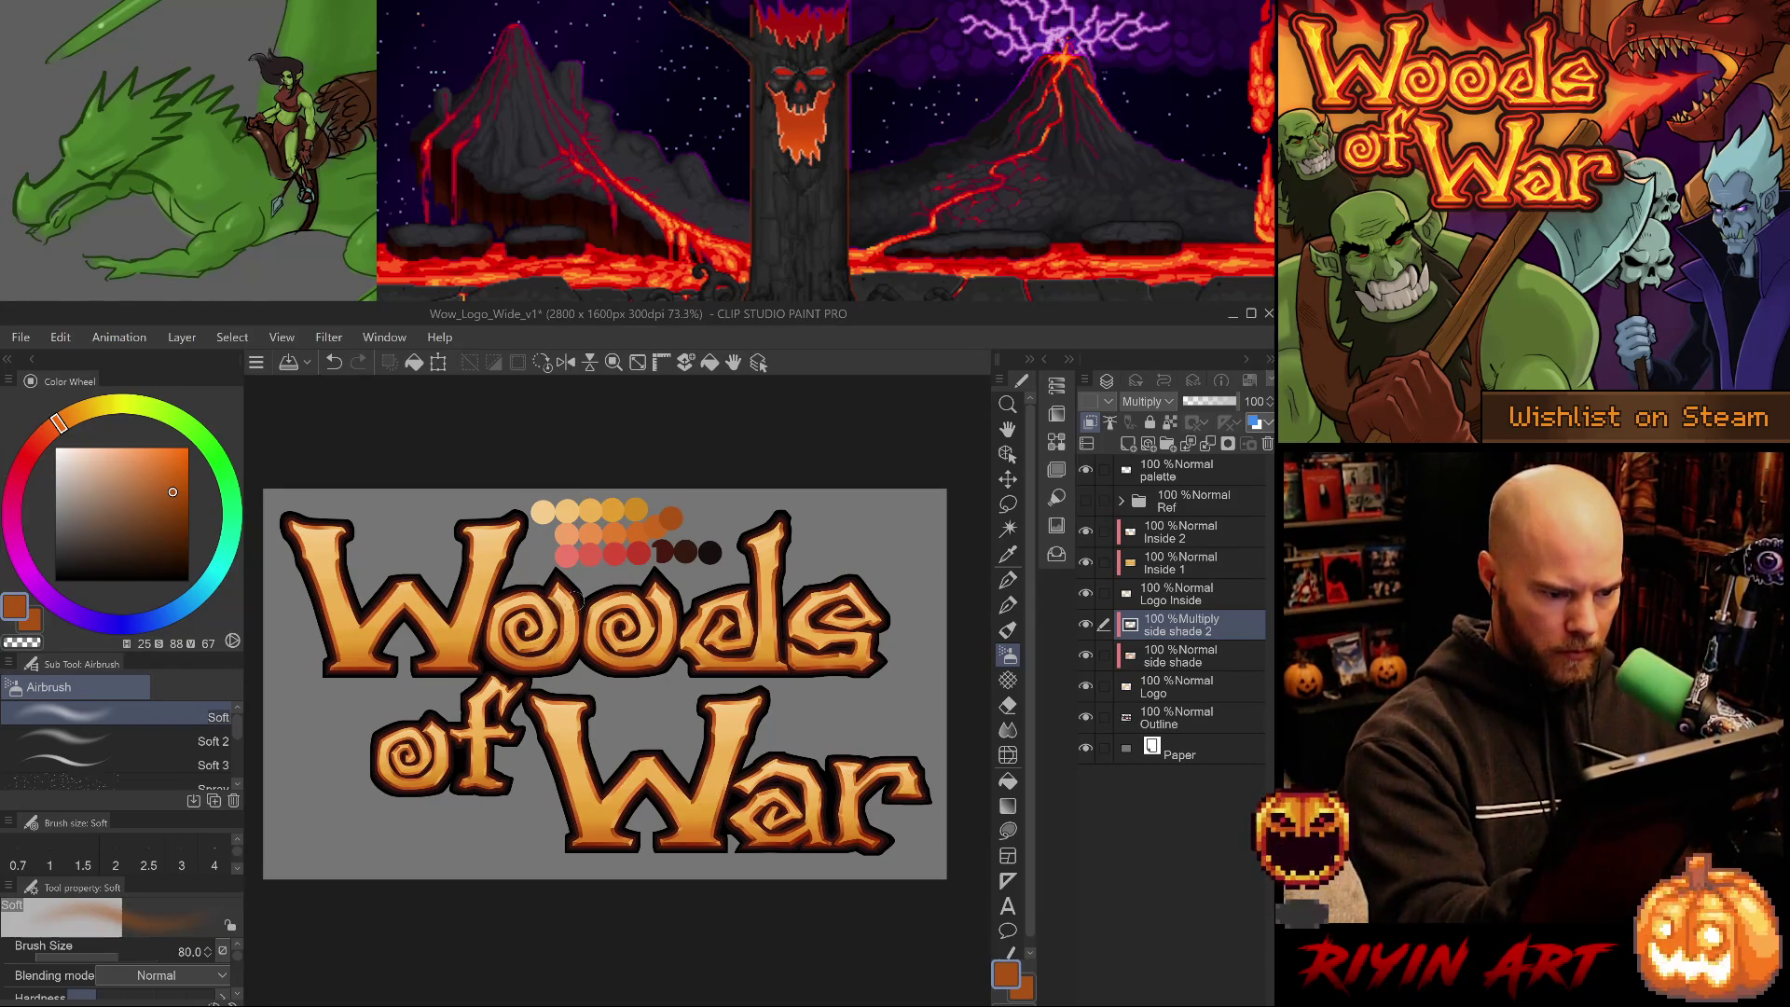
pyautogui.hotkey('ctrl', 'z')
pyautogui.moveTo(554, 587)
pyautogui.mouseDown()
pyautogui.moveTo(557, 656)
pyautogui.moveTo(491, 651)
pyautogui.mouseUp()
pyautogui.press('[')
pyautogui.press('[')
pyautogui.press('[')
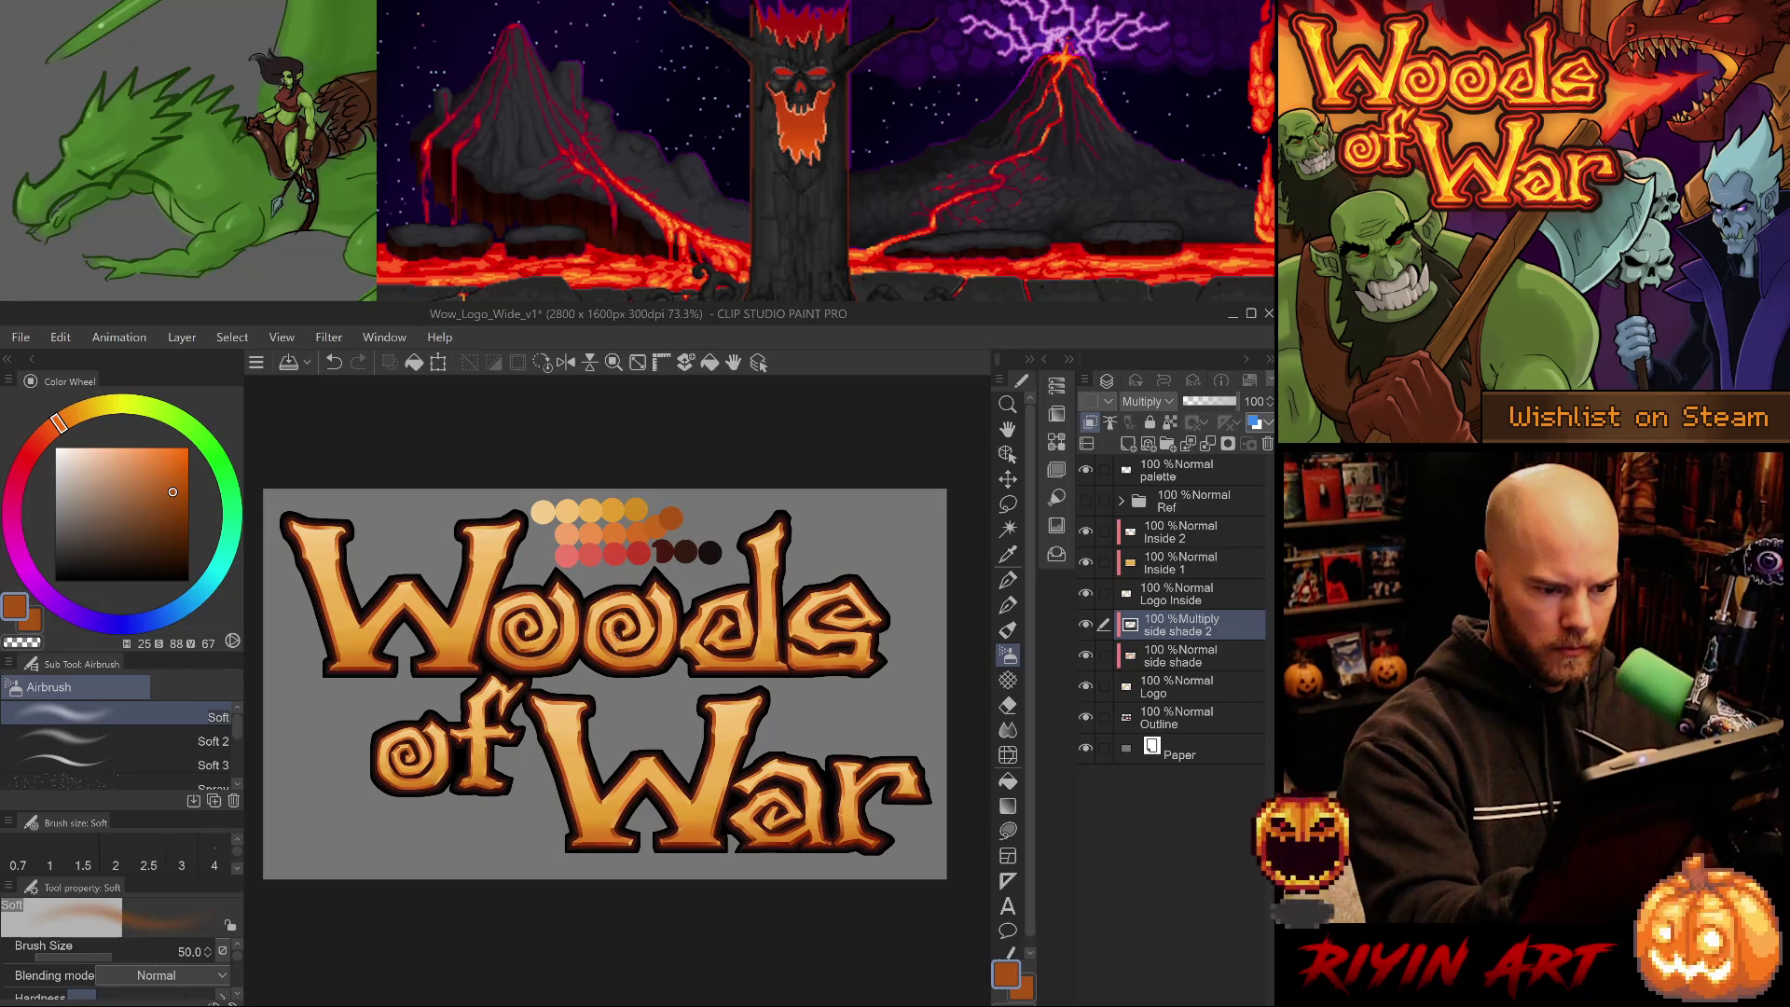
pyautogui.moveTo(704, 632)
pyautogui.mouseDown()
pyautogui.moveTo(726, 650)
pyautogui.moveTo(690, 647)
pyautogui.moveTo(741, 640)
pyautogui.mouseUp()
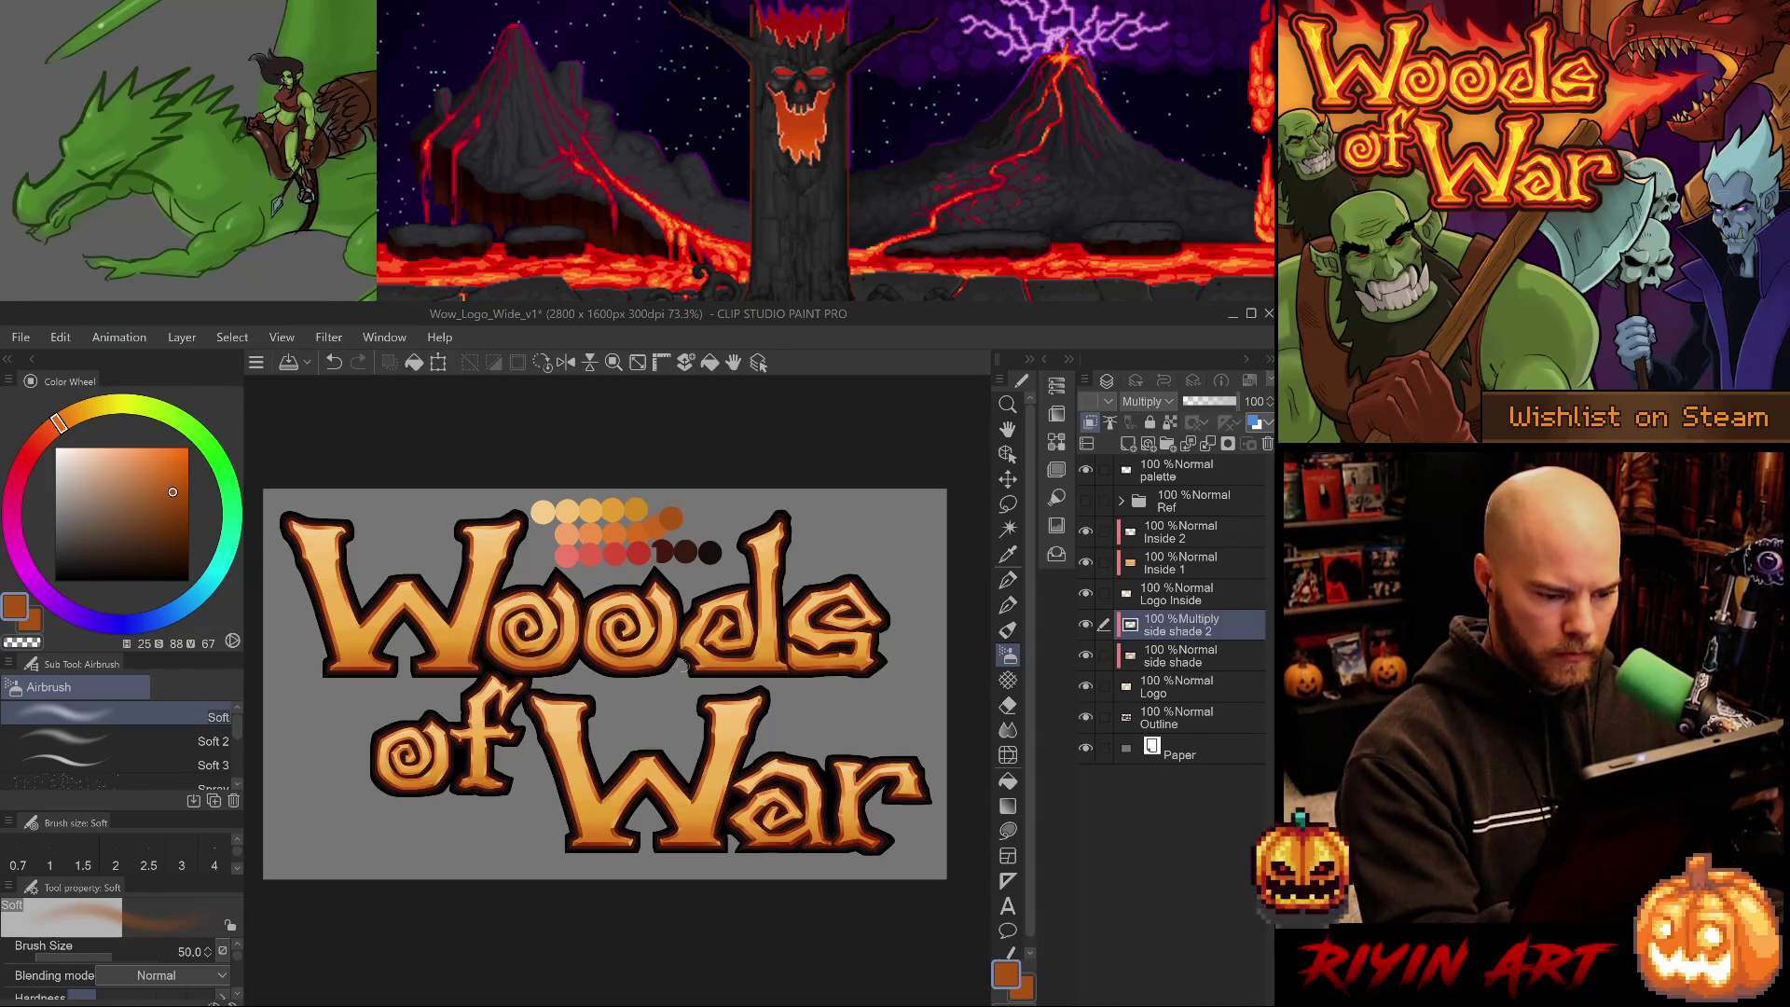
pyautogui.hotkey('ctrl', 'z')
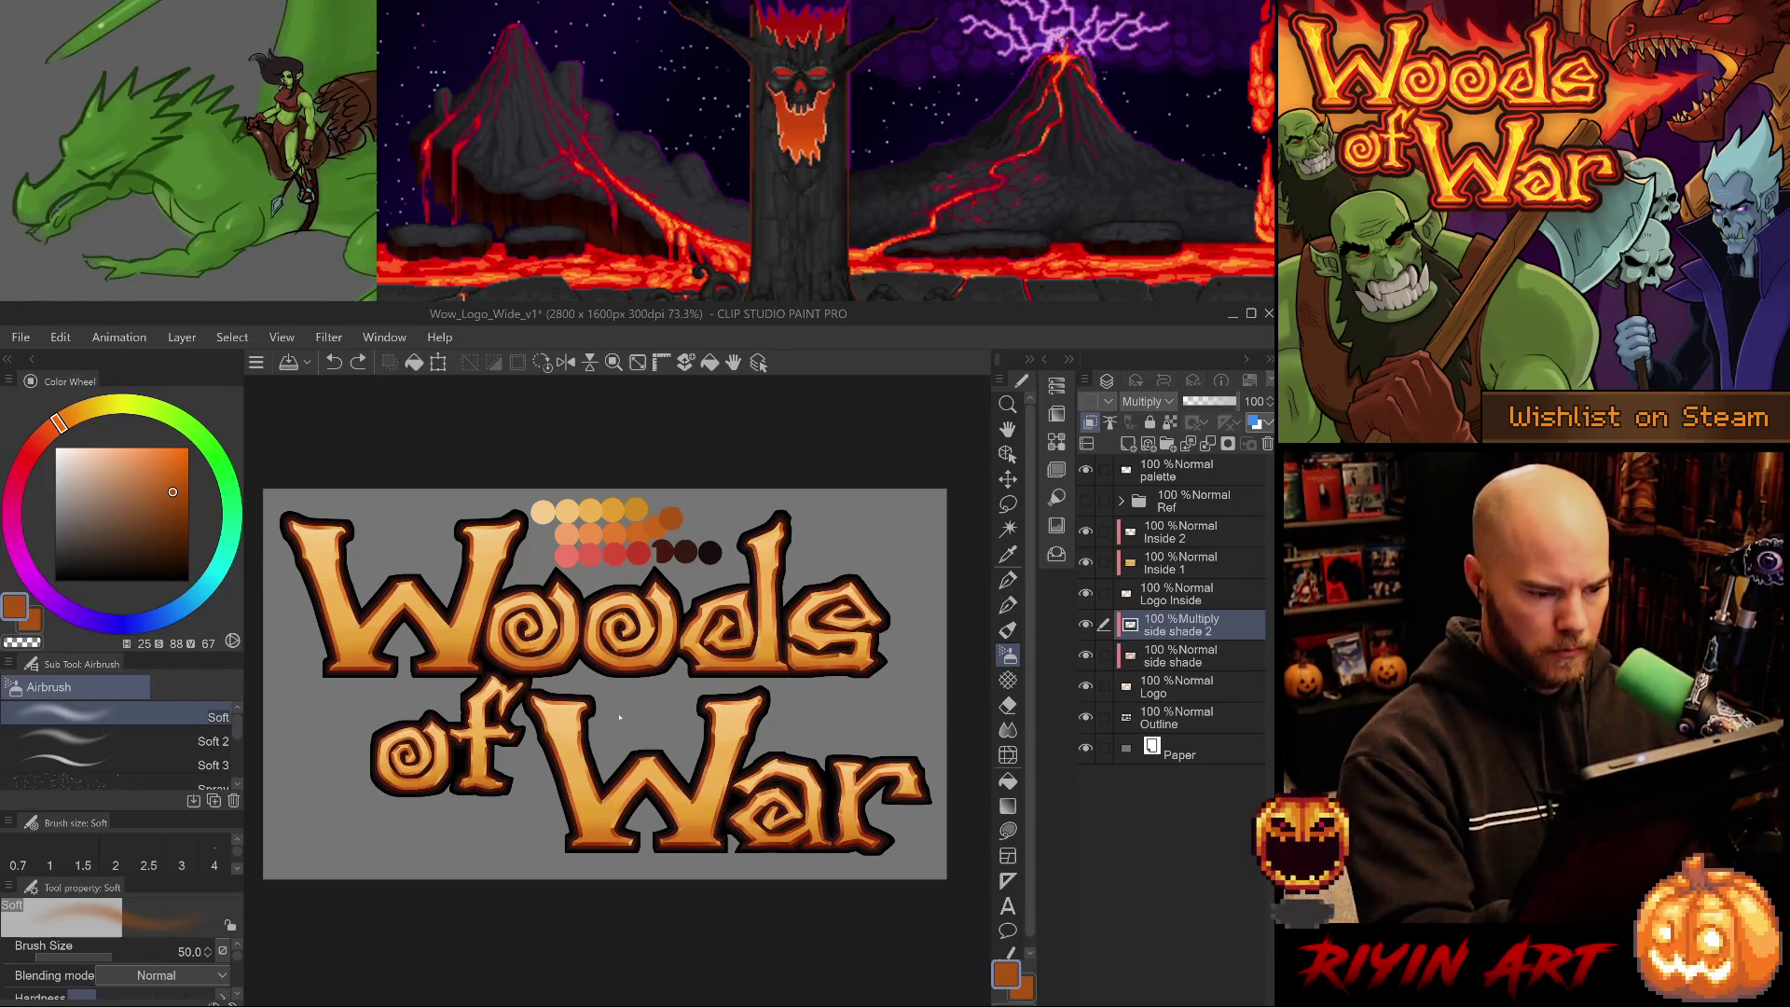
pyautogui.moveTo(470, 760); pyautogui.dragTo(470, 746)
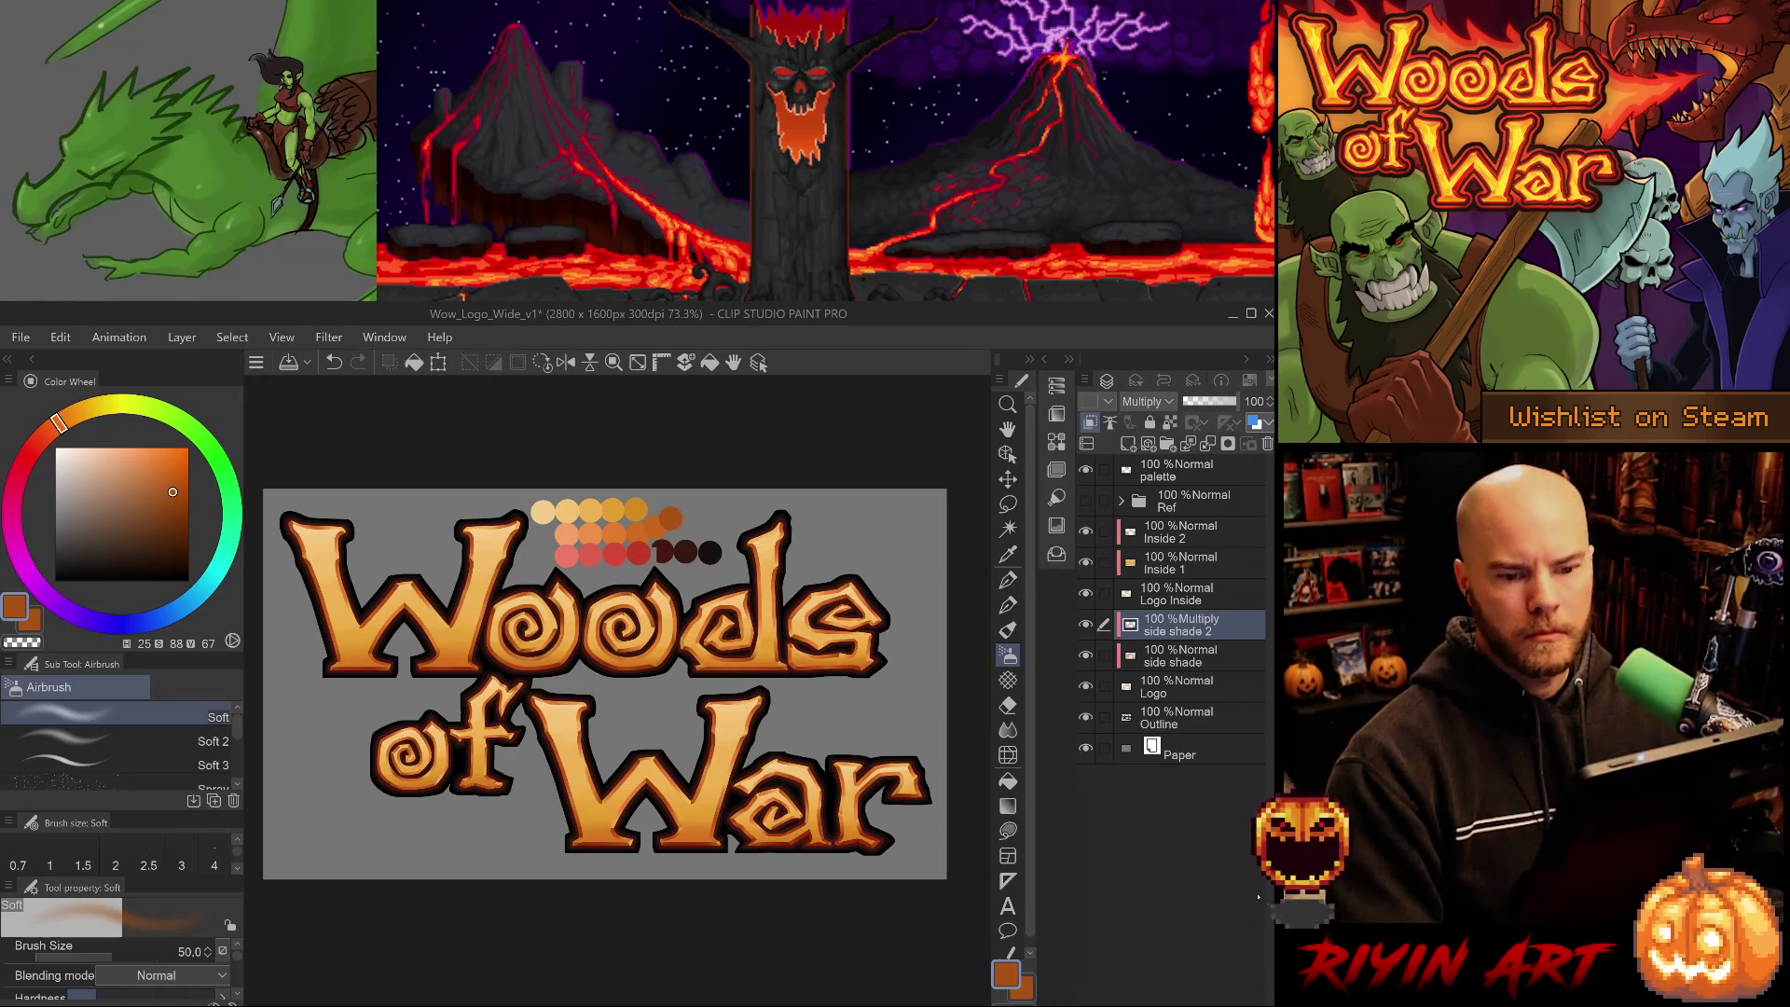
pyautogui.click(1209, 402)
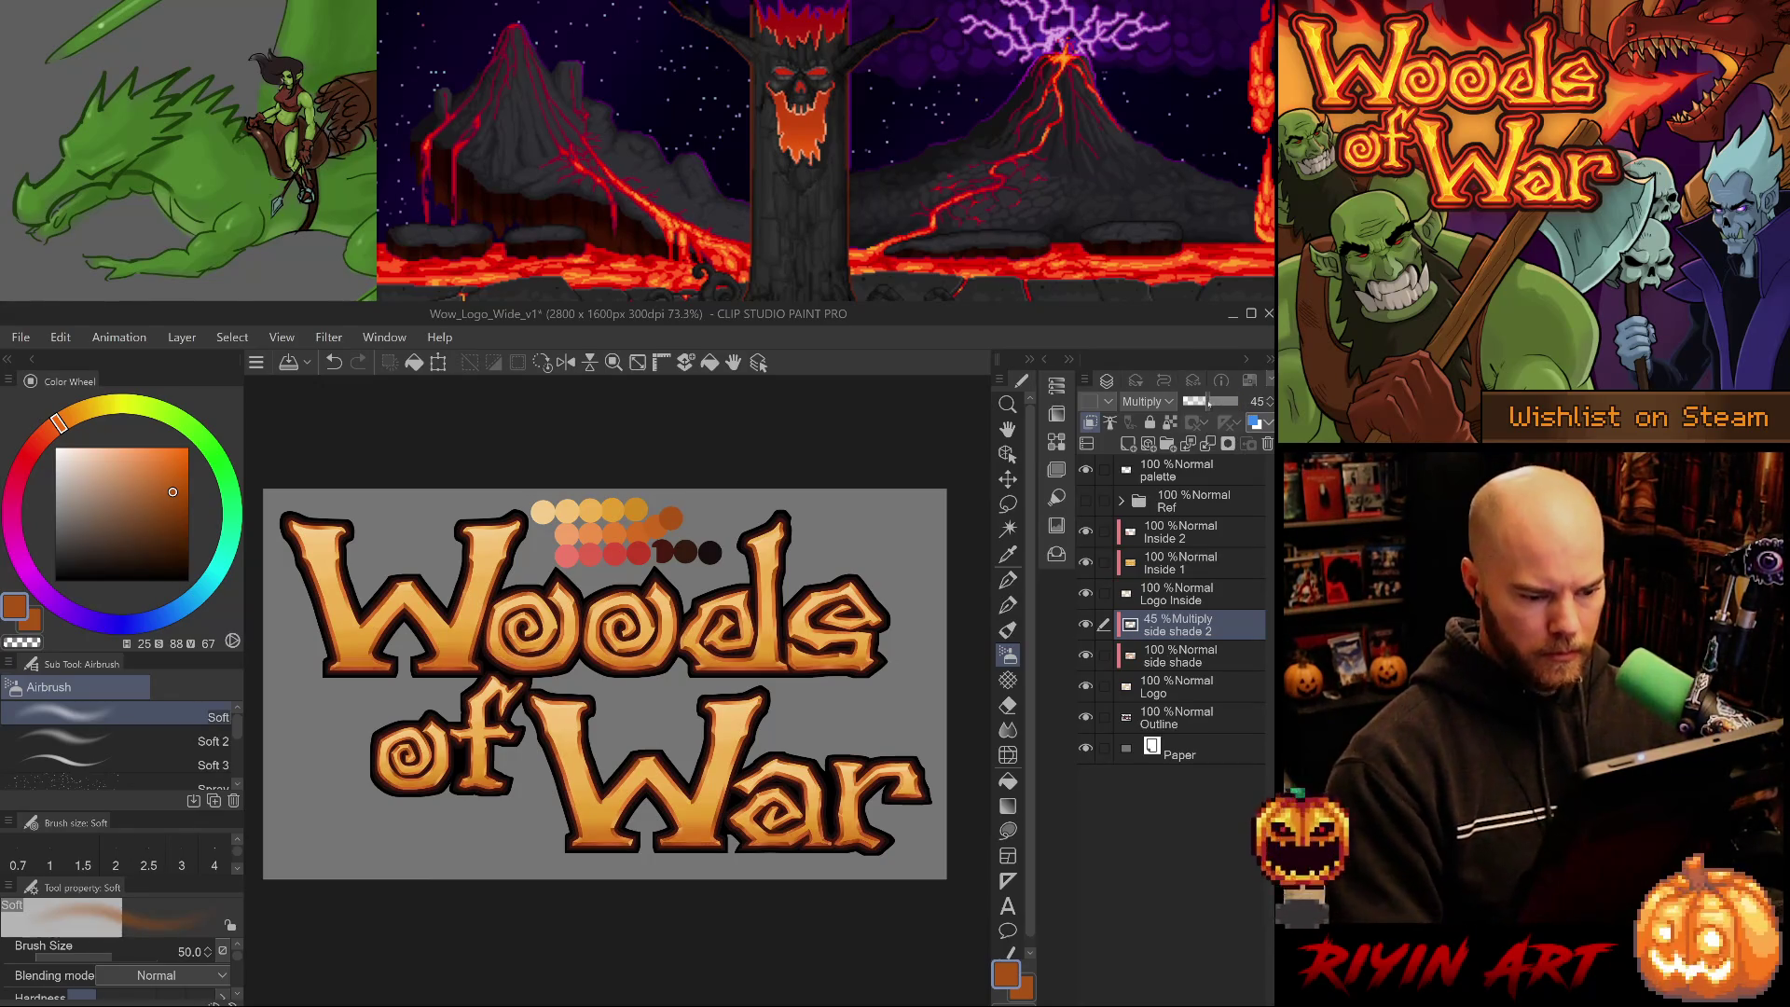
# - Raise 'side shade 2' to 70% opacity and toggle its visibility to compare the shading
pyautogui.moveTo(1212, 401); pyautogui.dragTo(1224, 402)
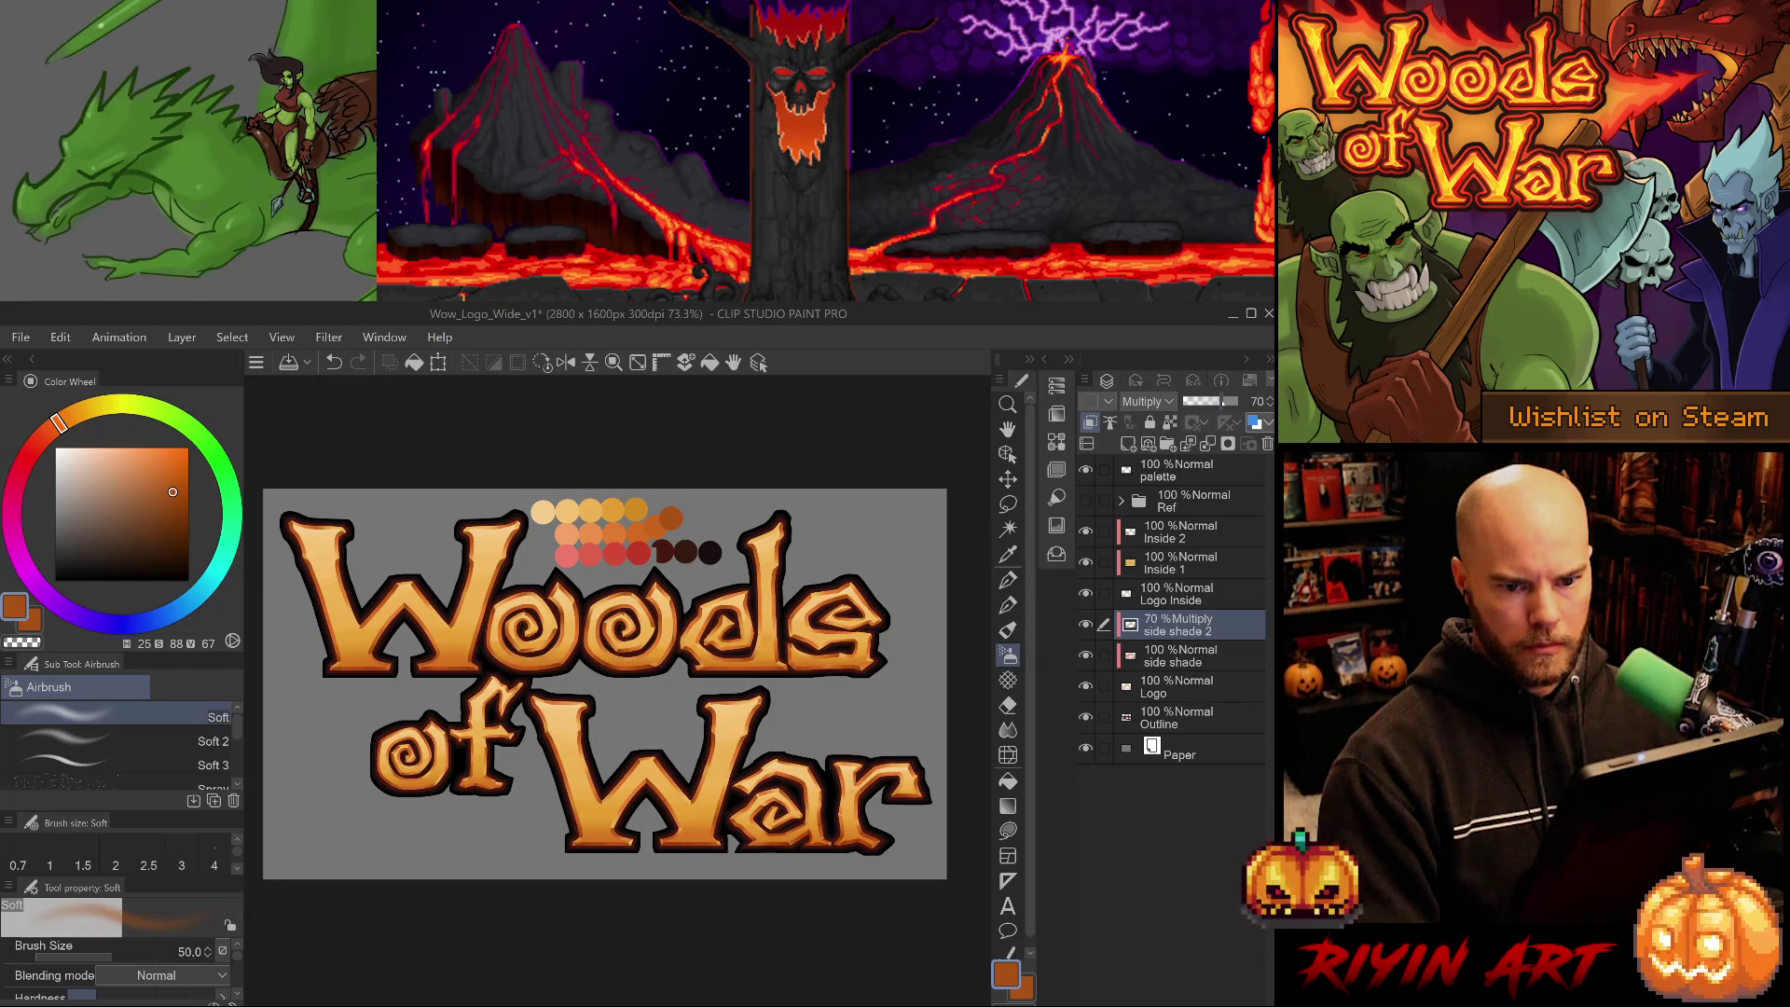
pyautogui.click(1086, 624)
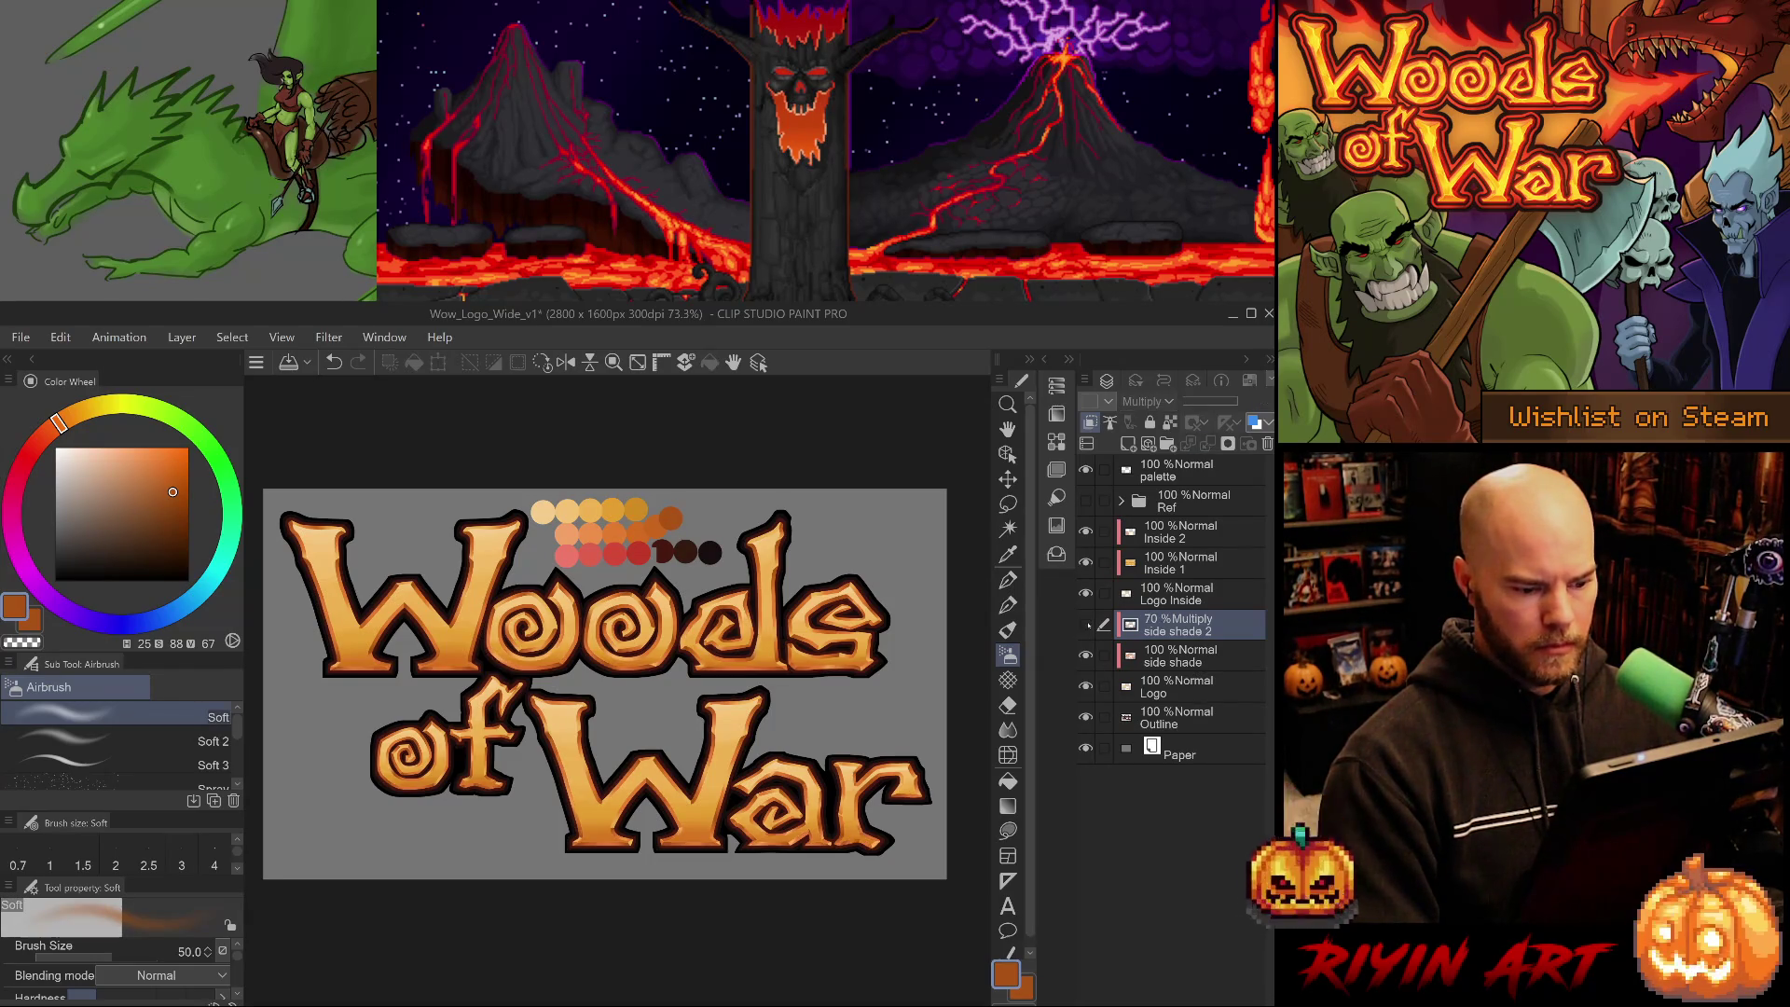
pyautogui.click(1086, 624)
pyautogui.click(1086, 624)
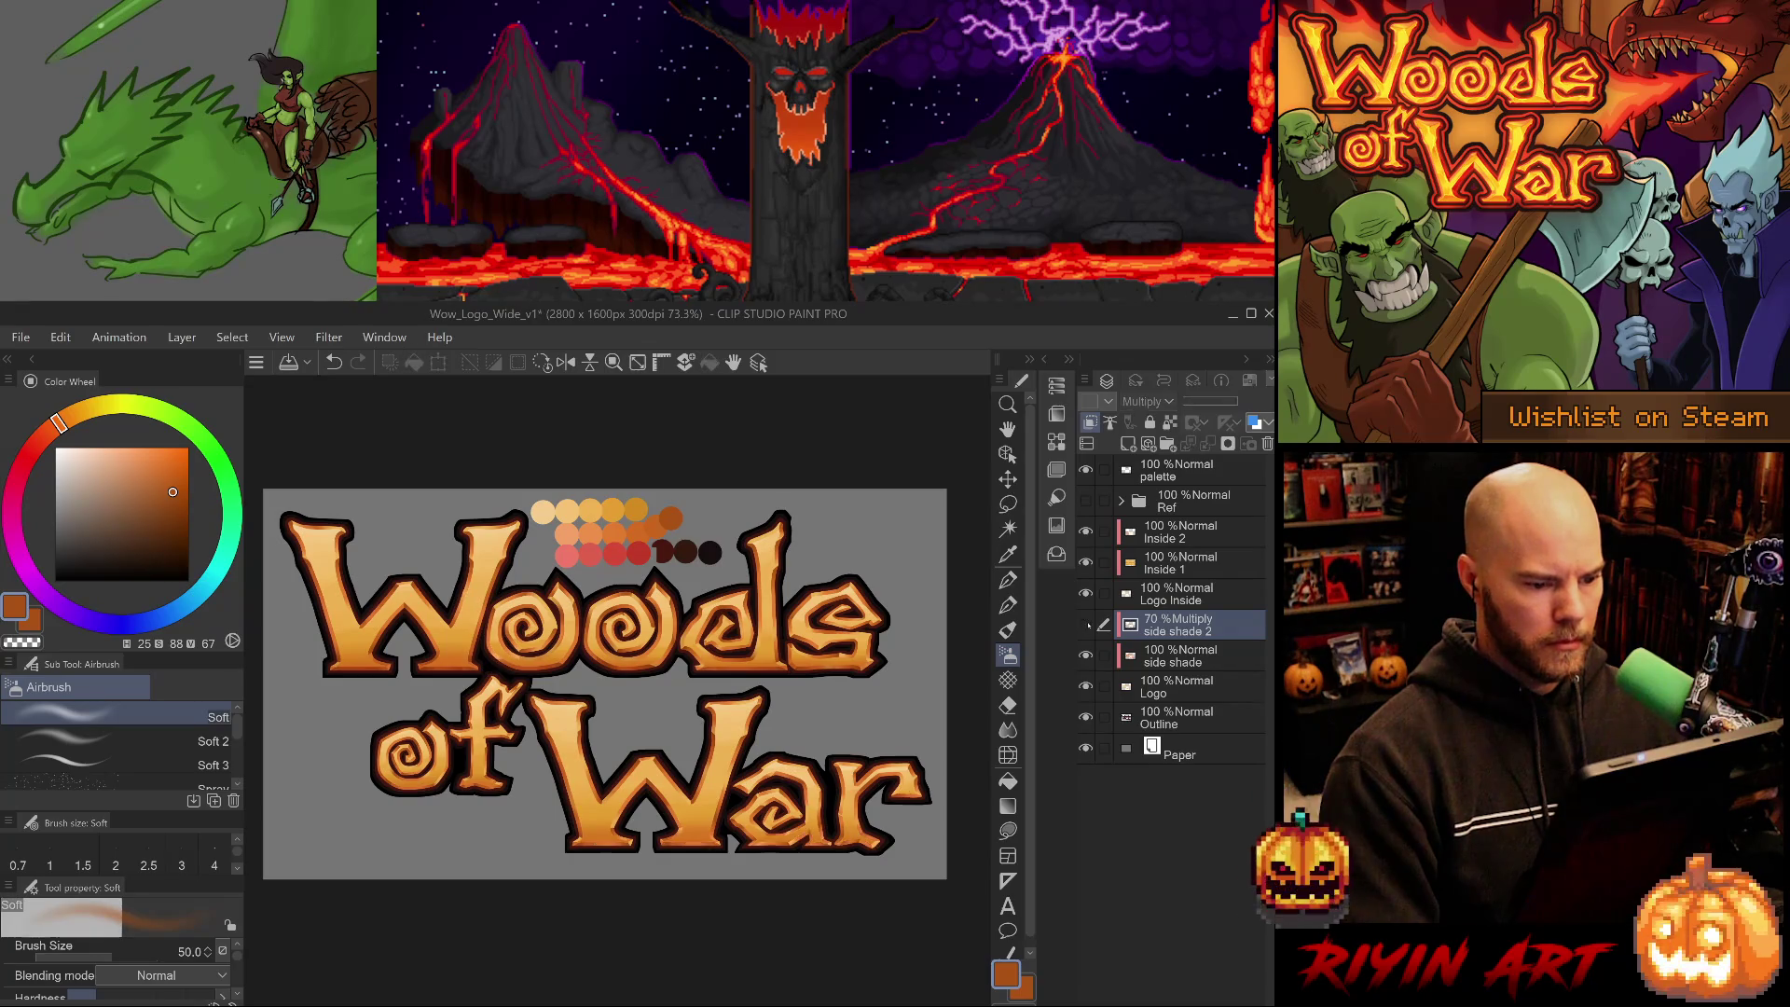
pyautogui.click(1086, 625)
pyautogui.click(1086, 625)
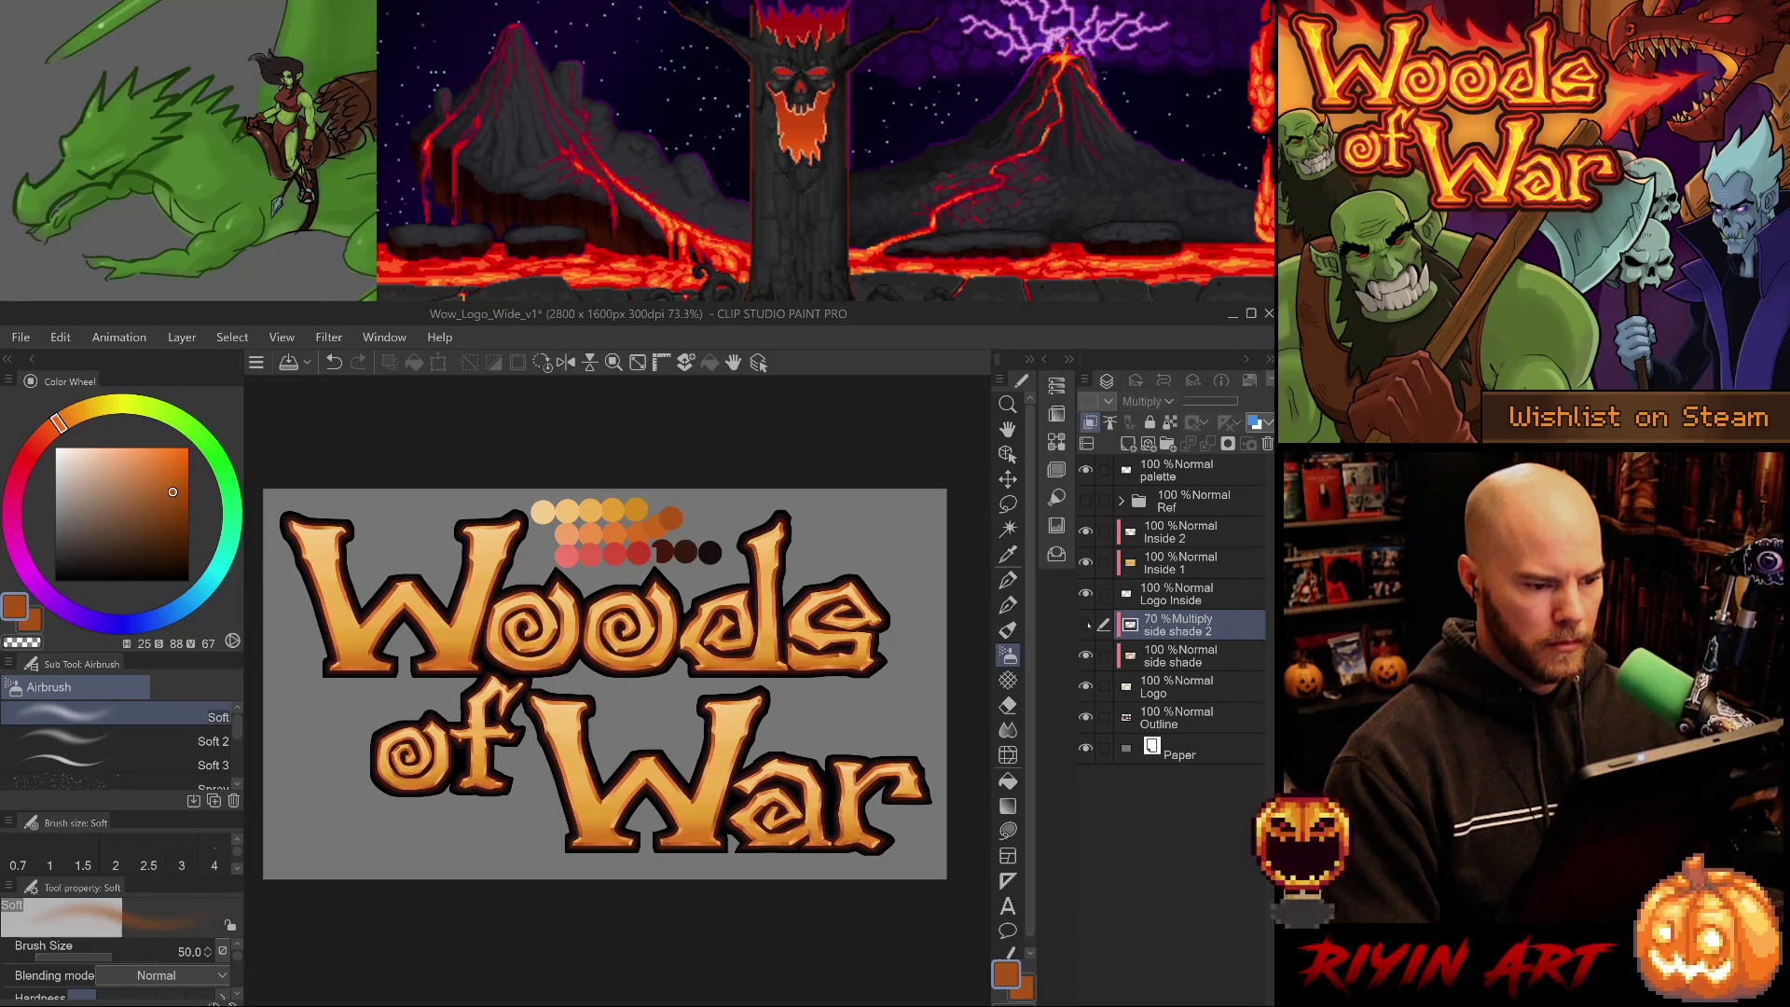
pyautogui.click(1086, 624)
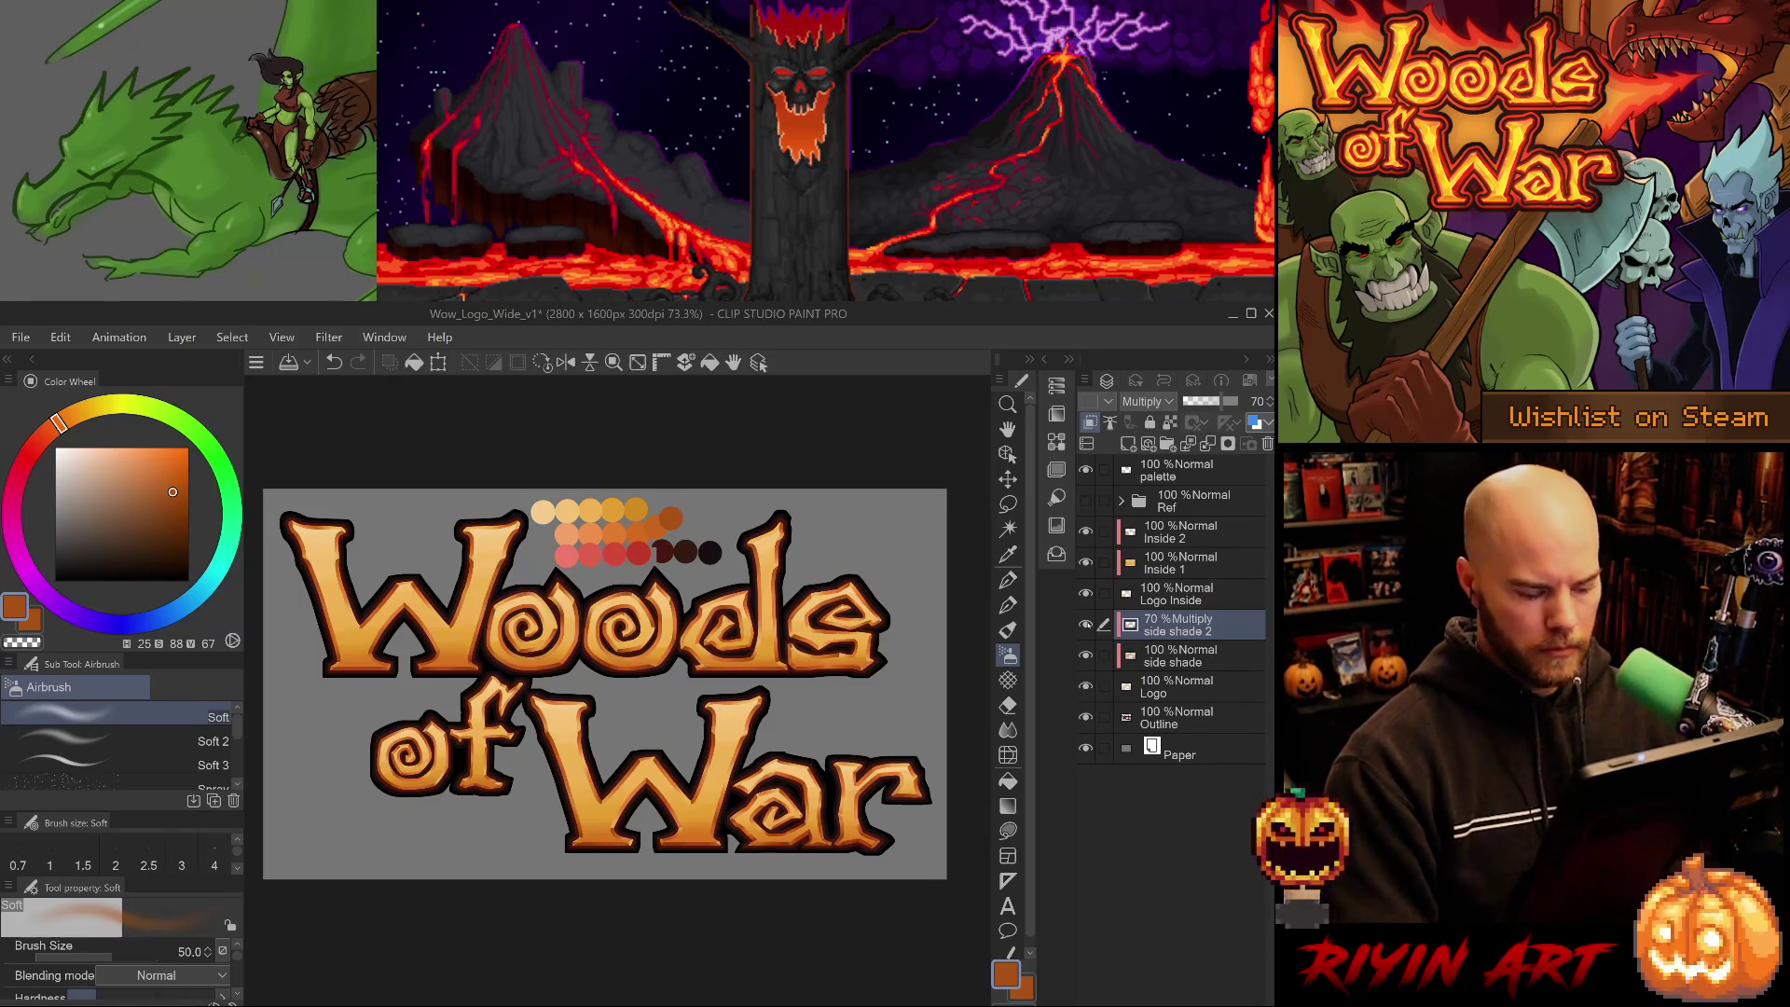
# - Touch up the side shading on 'War', alternating the hard Eraser and Blend tools
pyautogui.press('p')
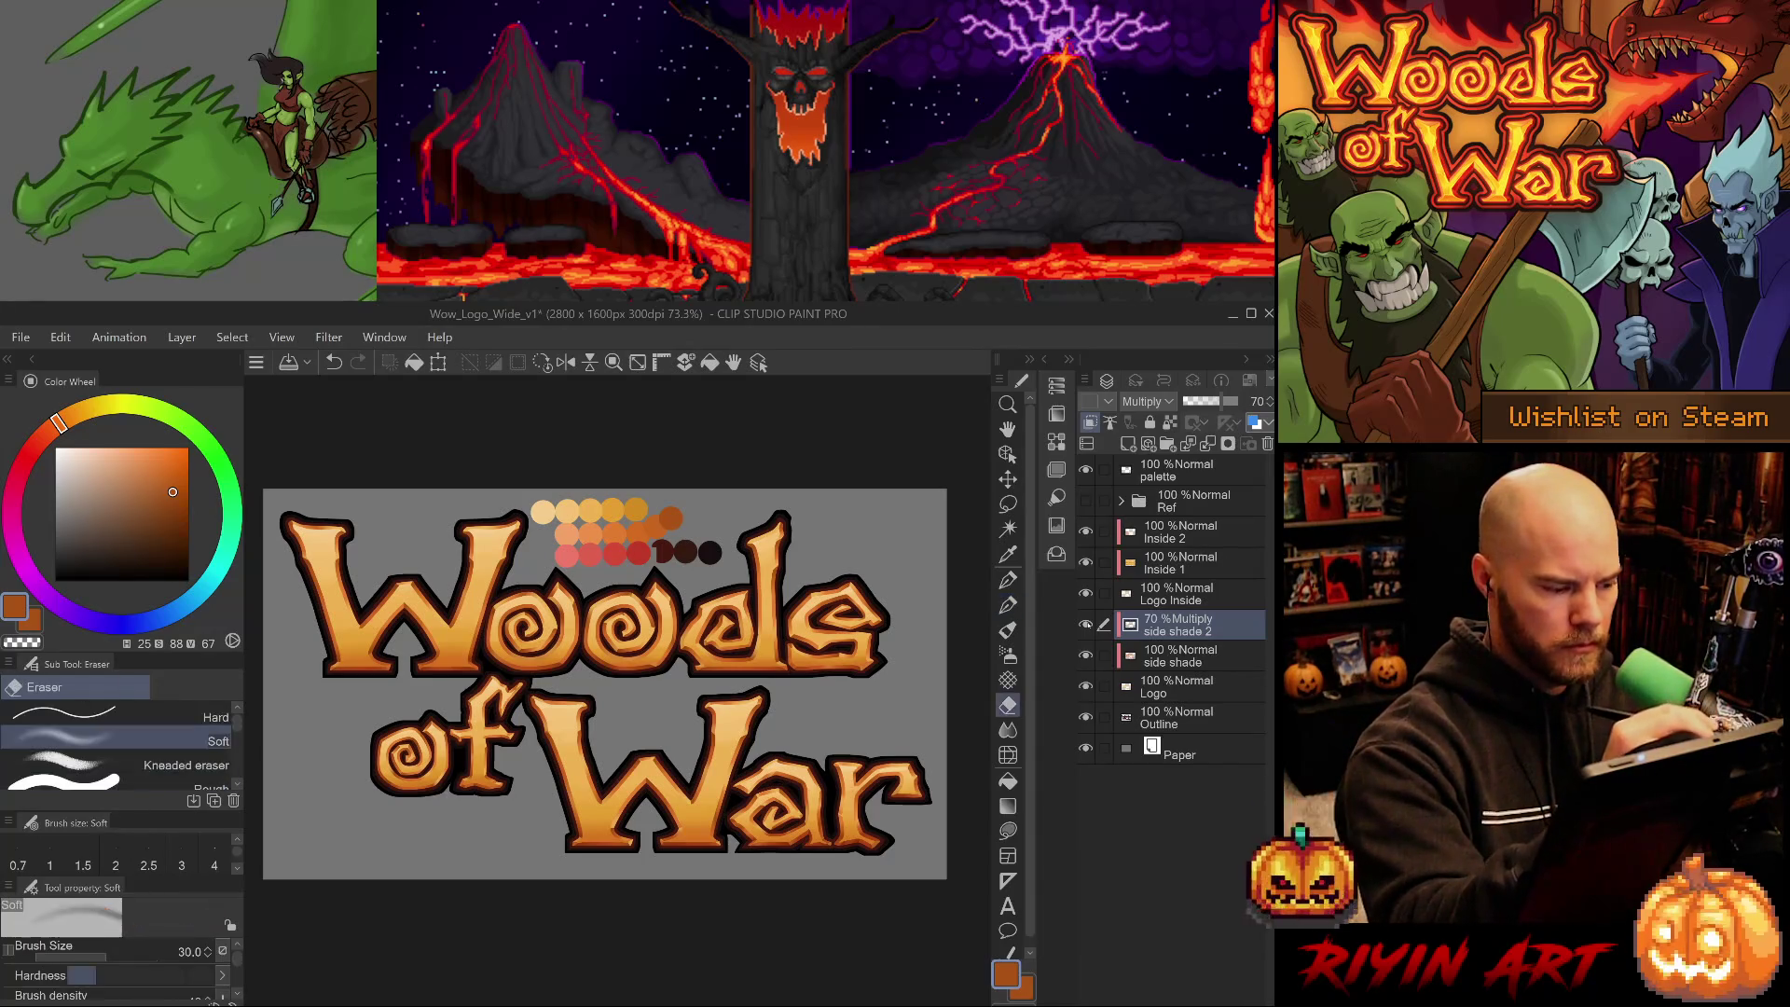
pyautogui.press('e')
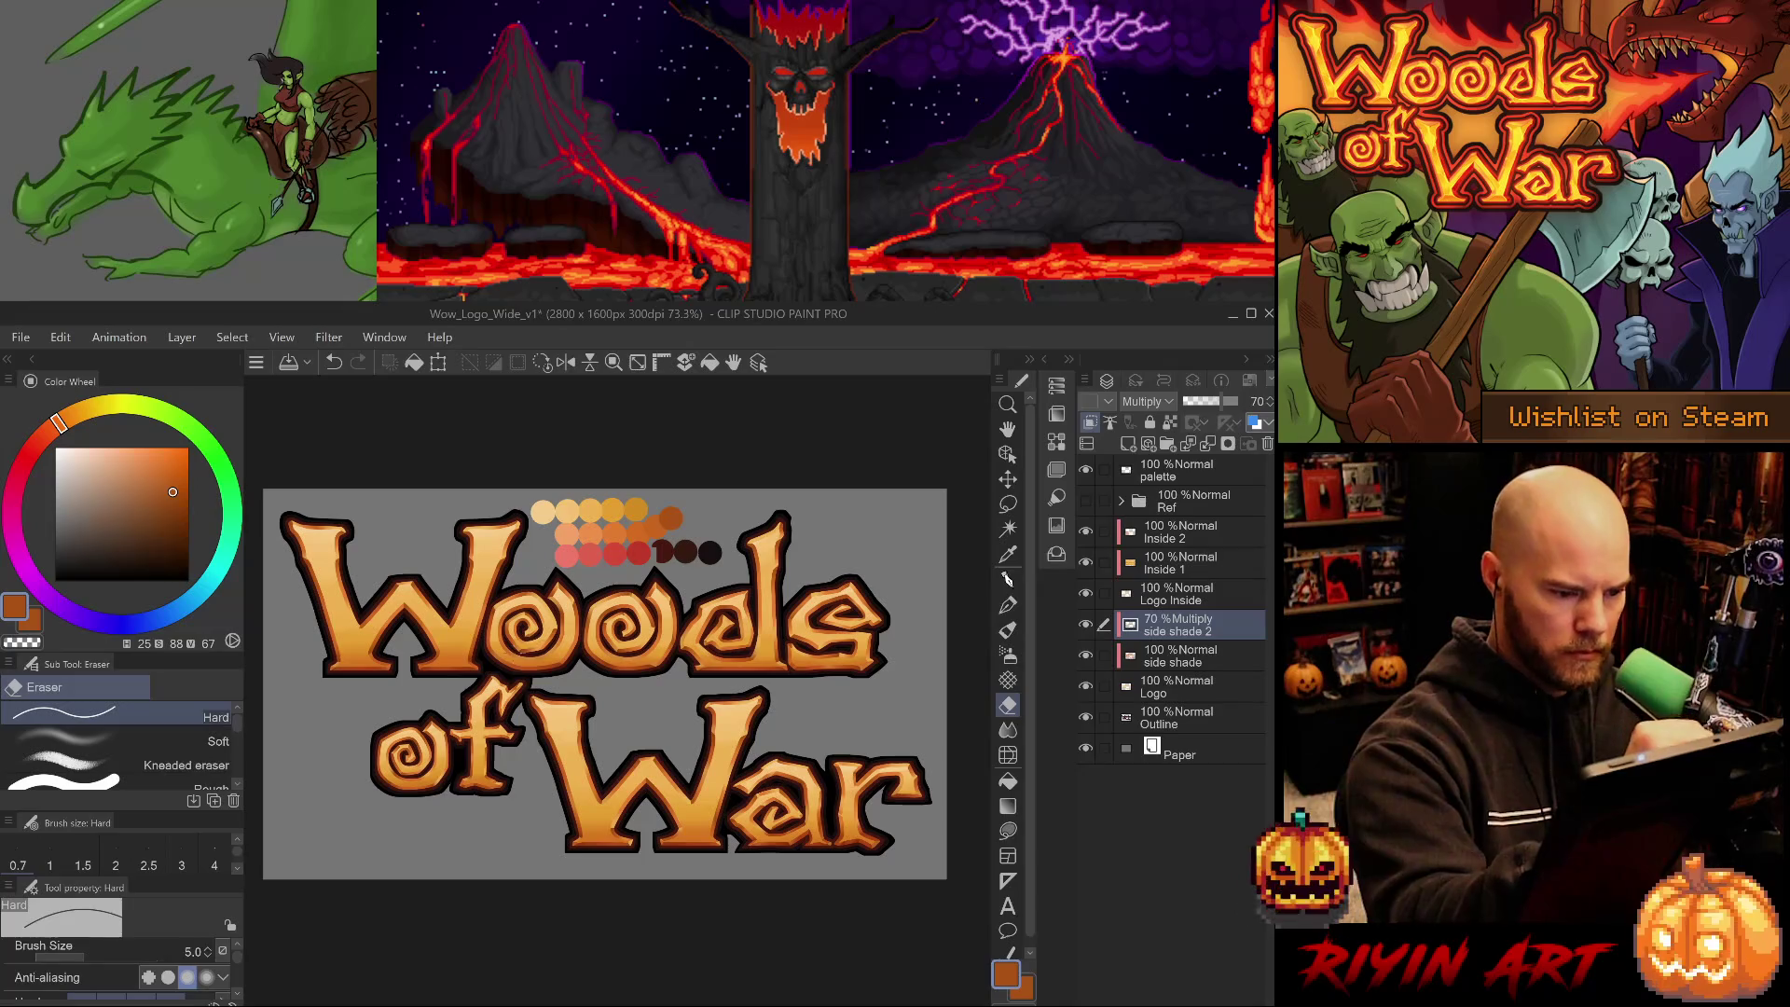
pyautogui.press(']')
pyautogui.press(']')
pyautogui.press(']')
pyautogui.press(']')
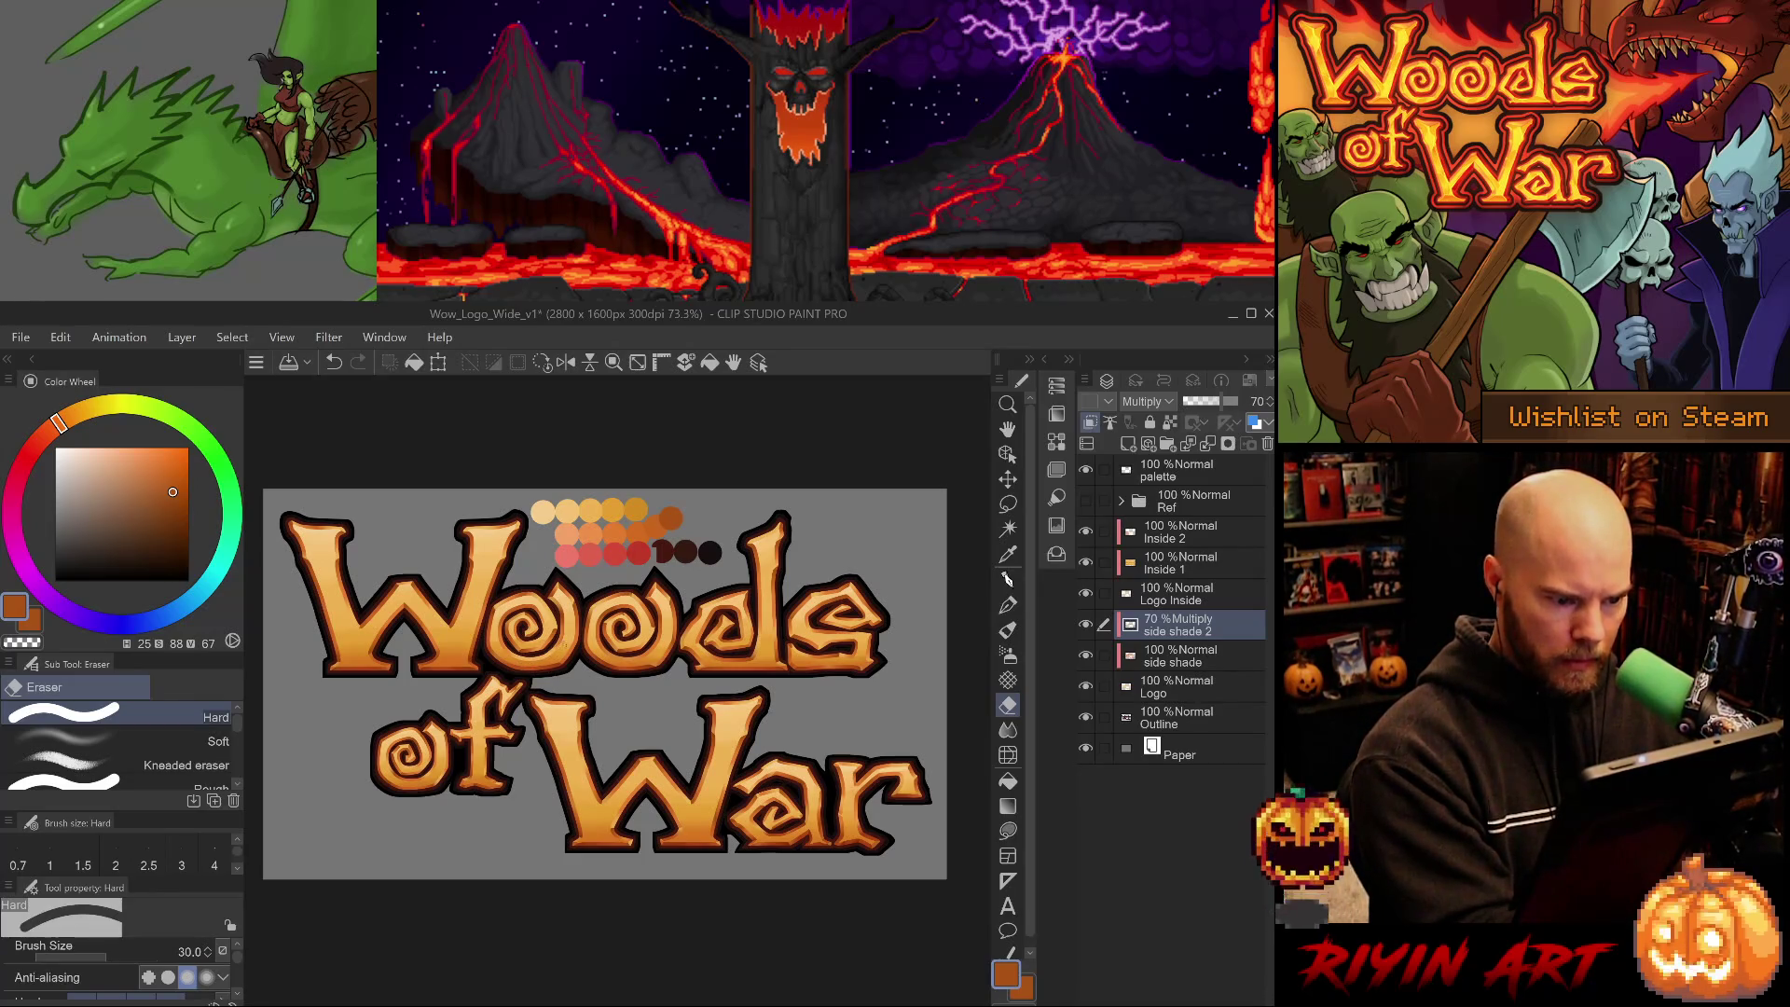
pyautogui.hotkey('ctrl', 'z')
pyautogui.hotkey('ctrl', 'y')
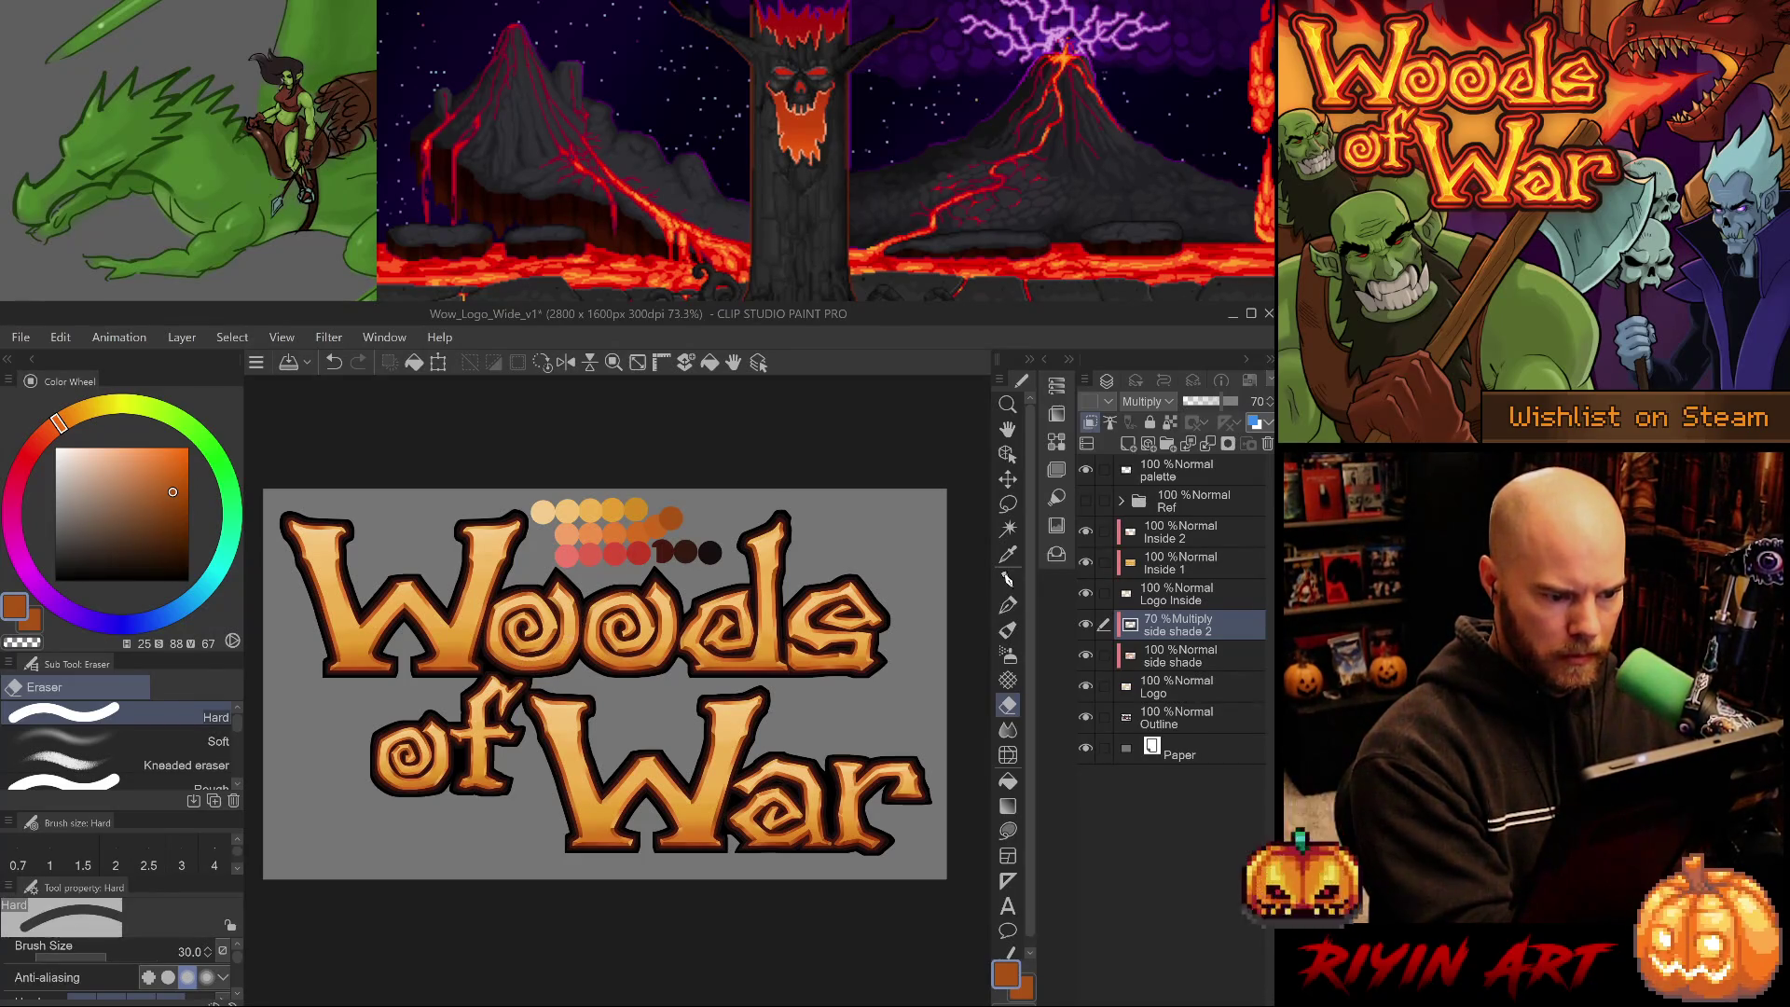
pyautogui.press('j')
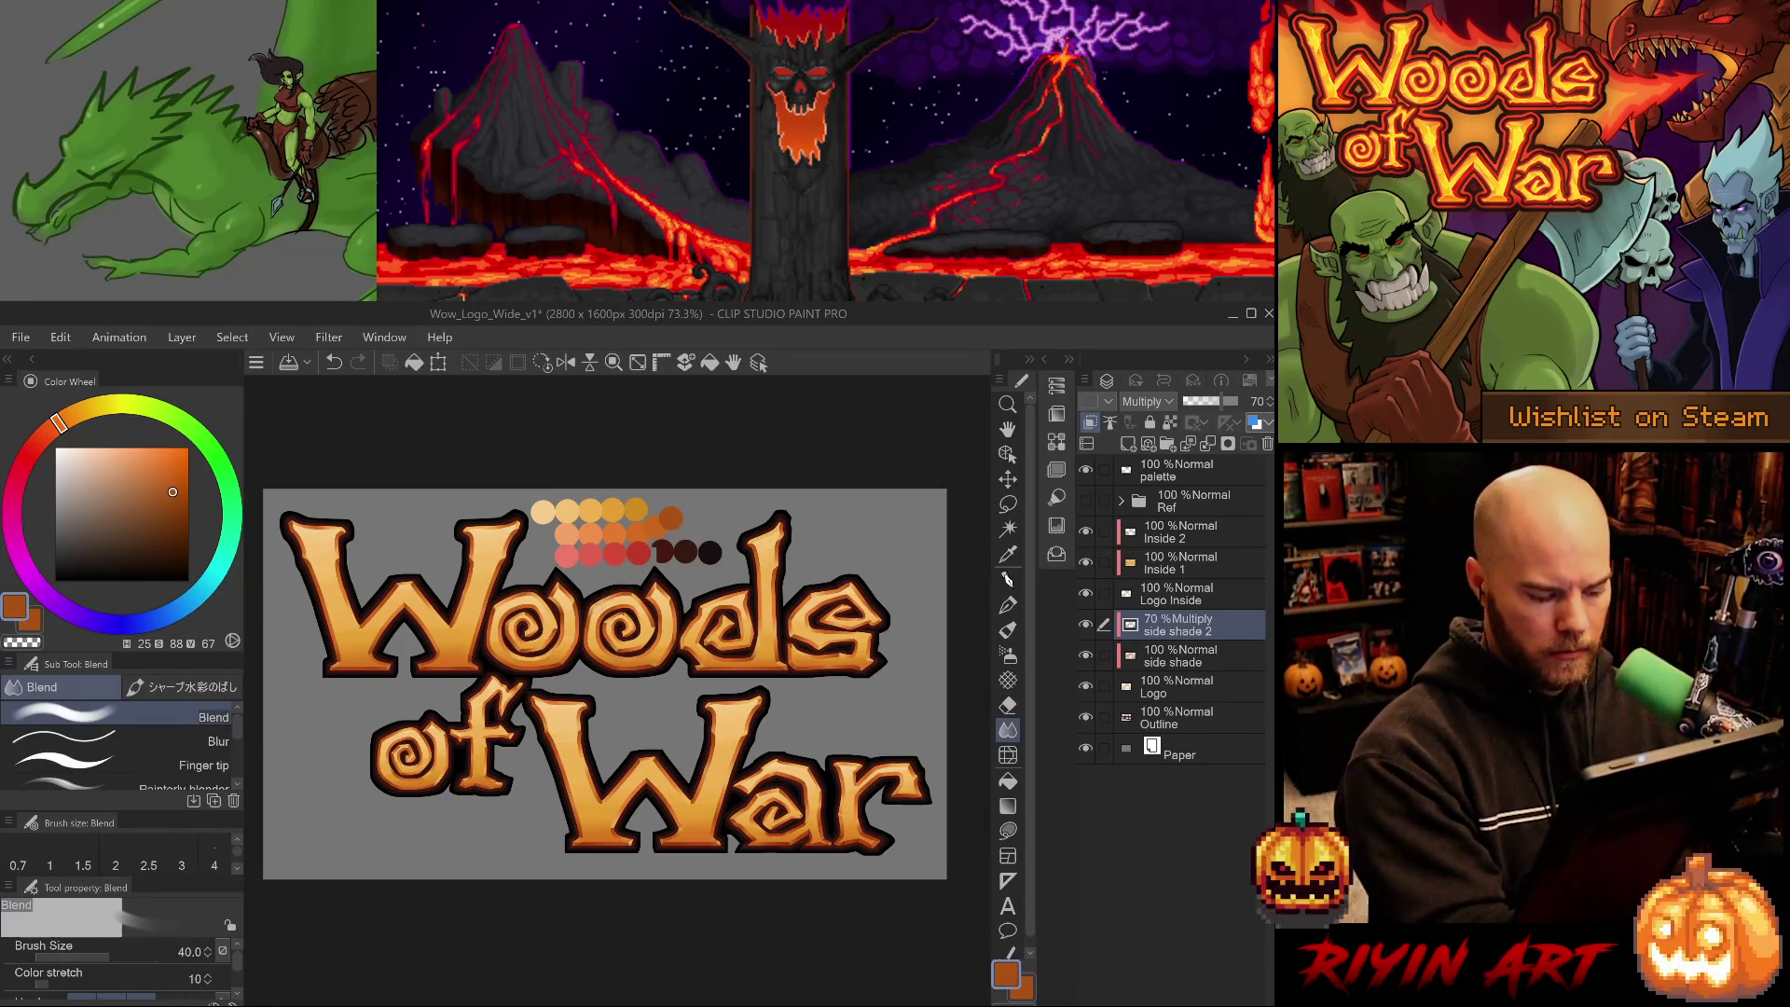
pyautogui.press('e')
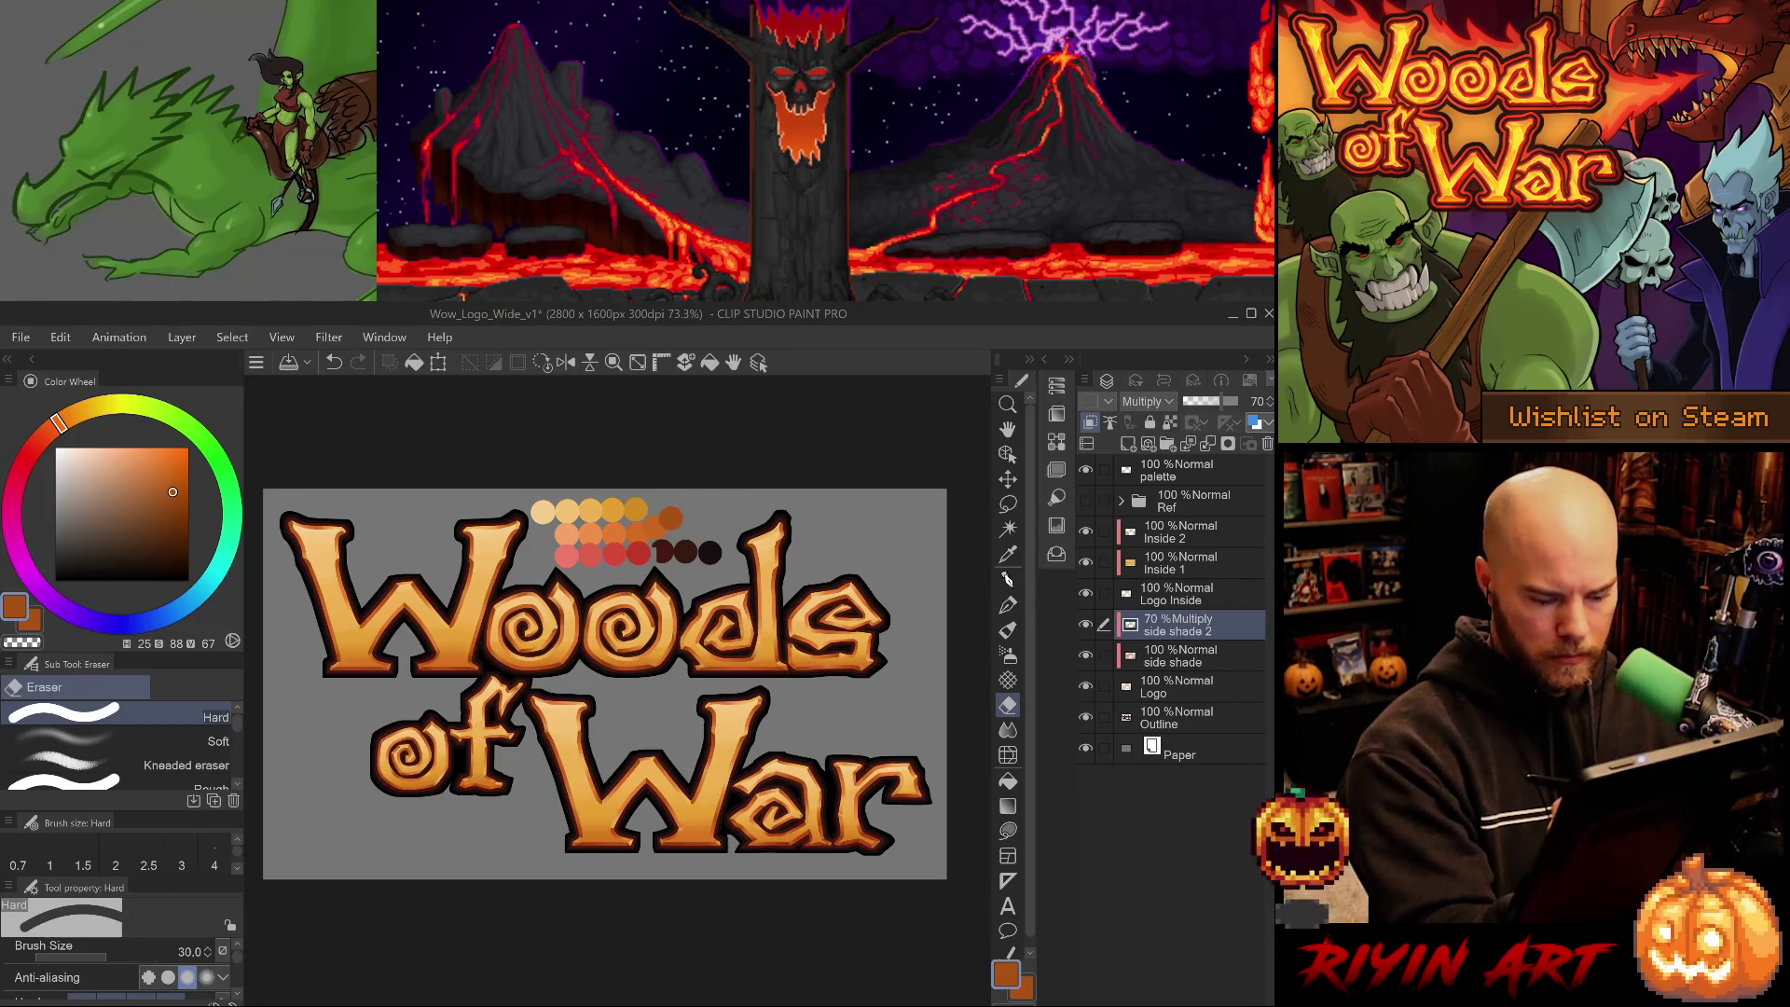
pyautogui.press('j')
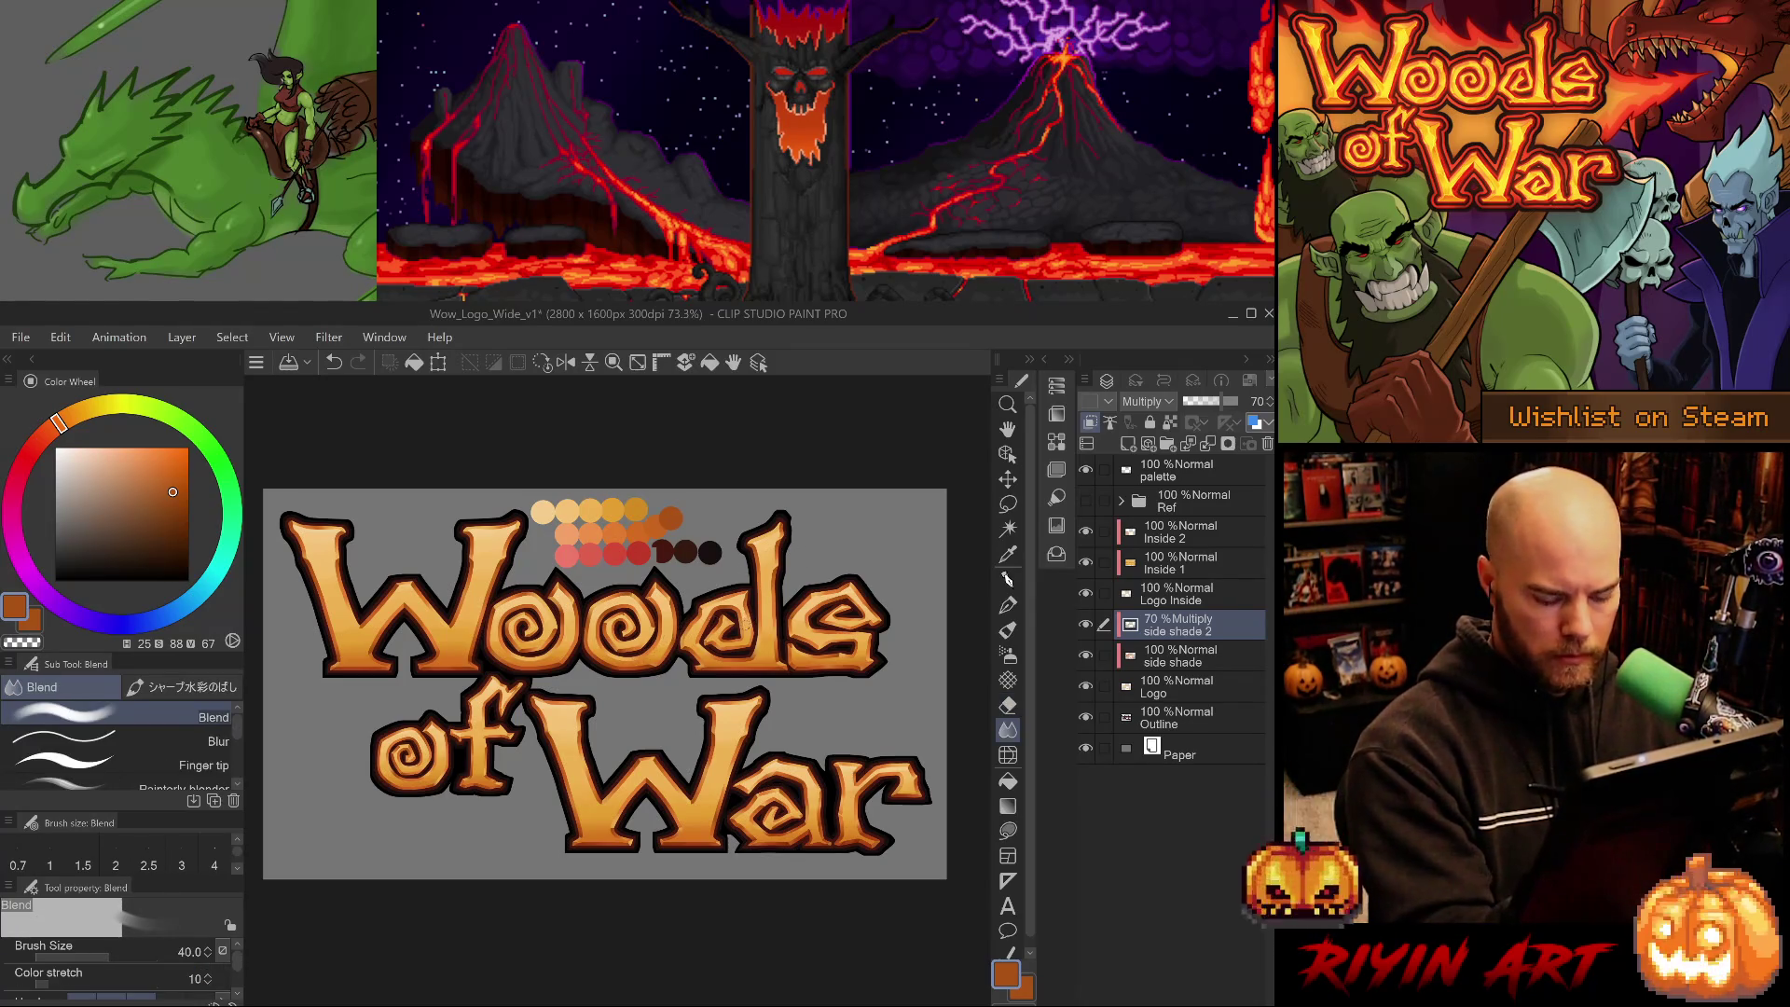
pyautogui.press('e')
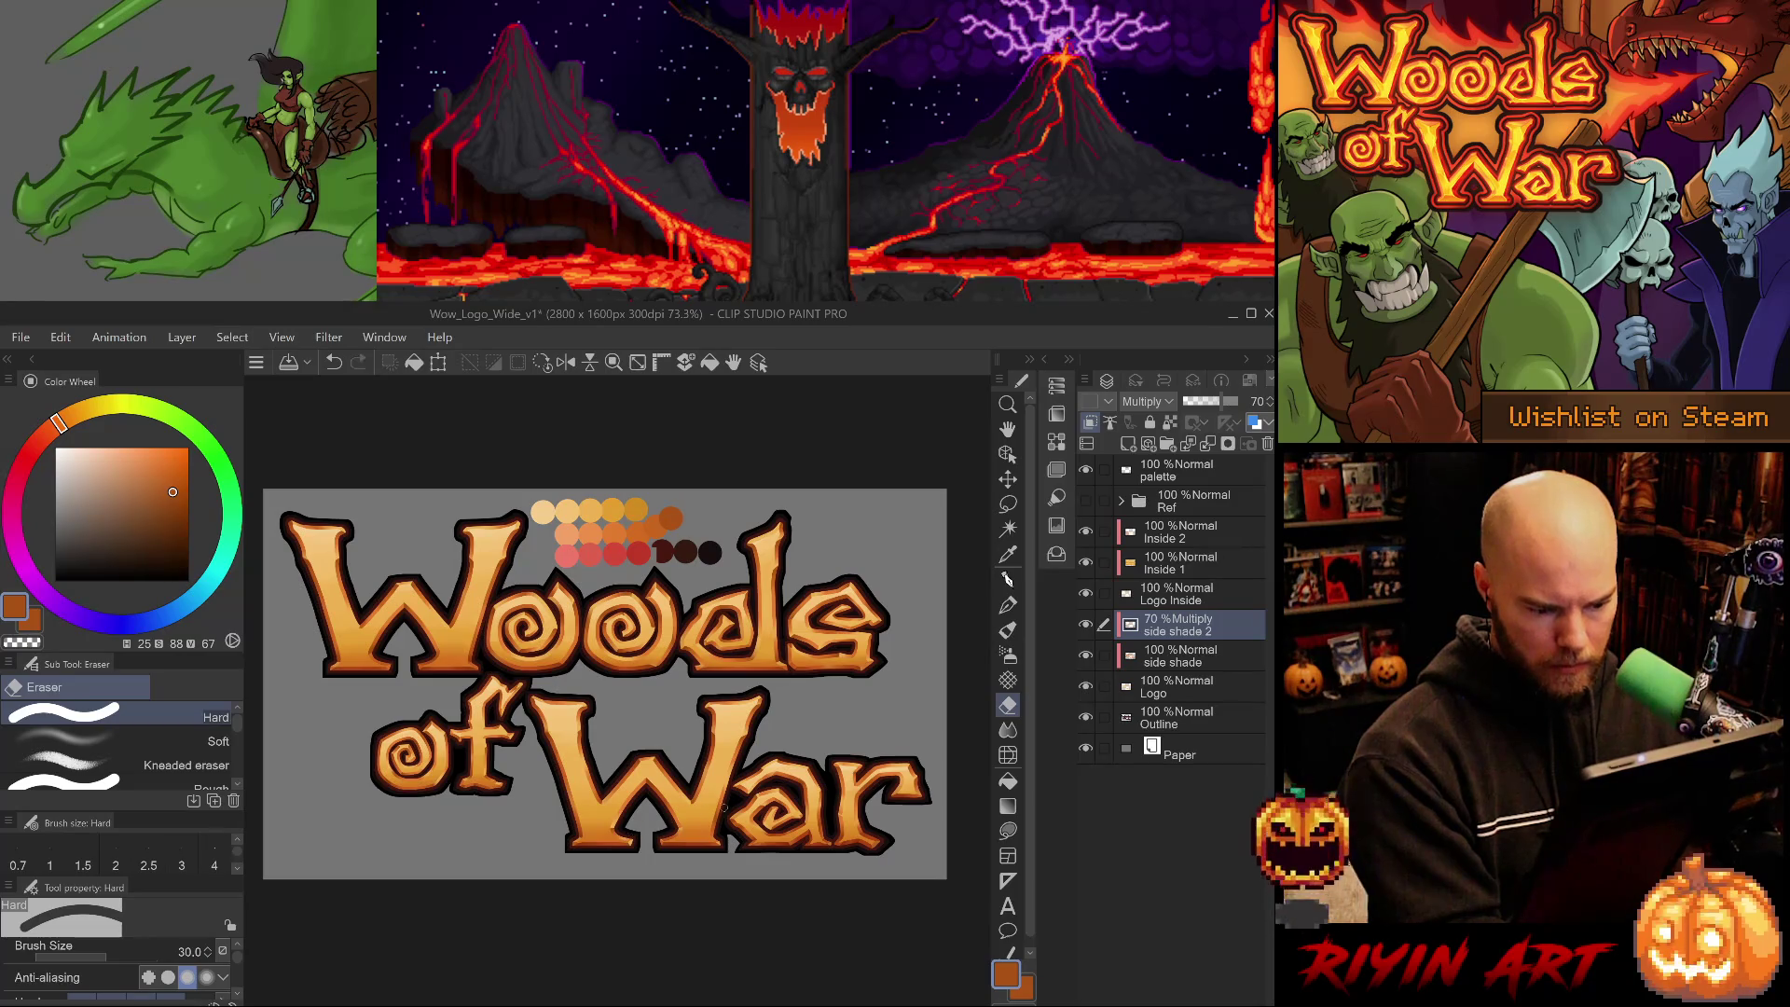
pyautogui.moveTo(626, 817); pyautogui.dragTo(649, 811)
pyautogui.press('j')
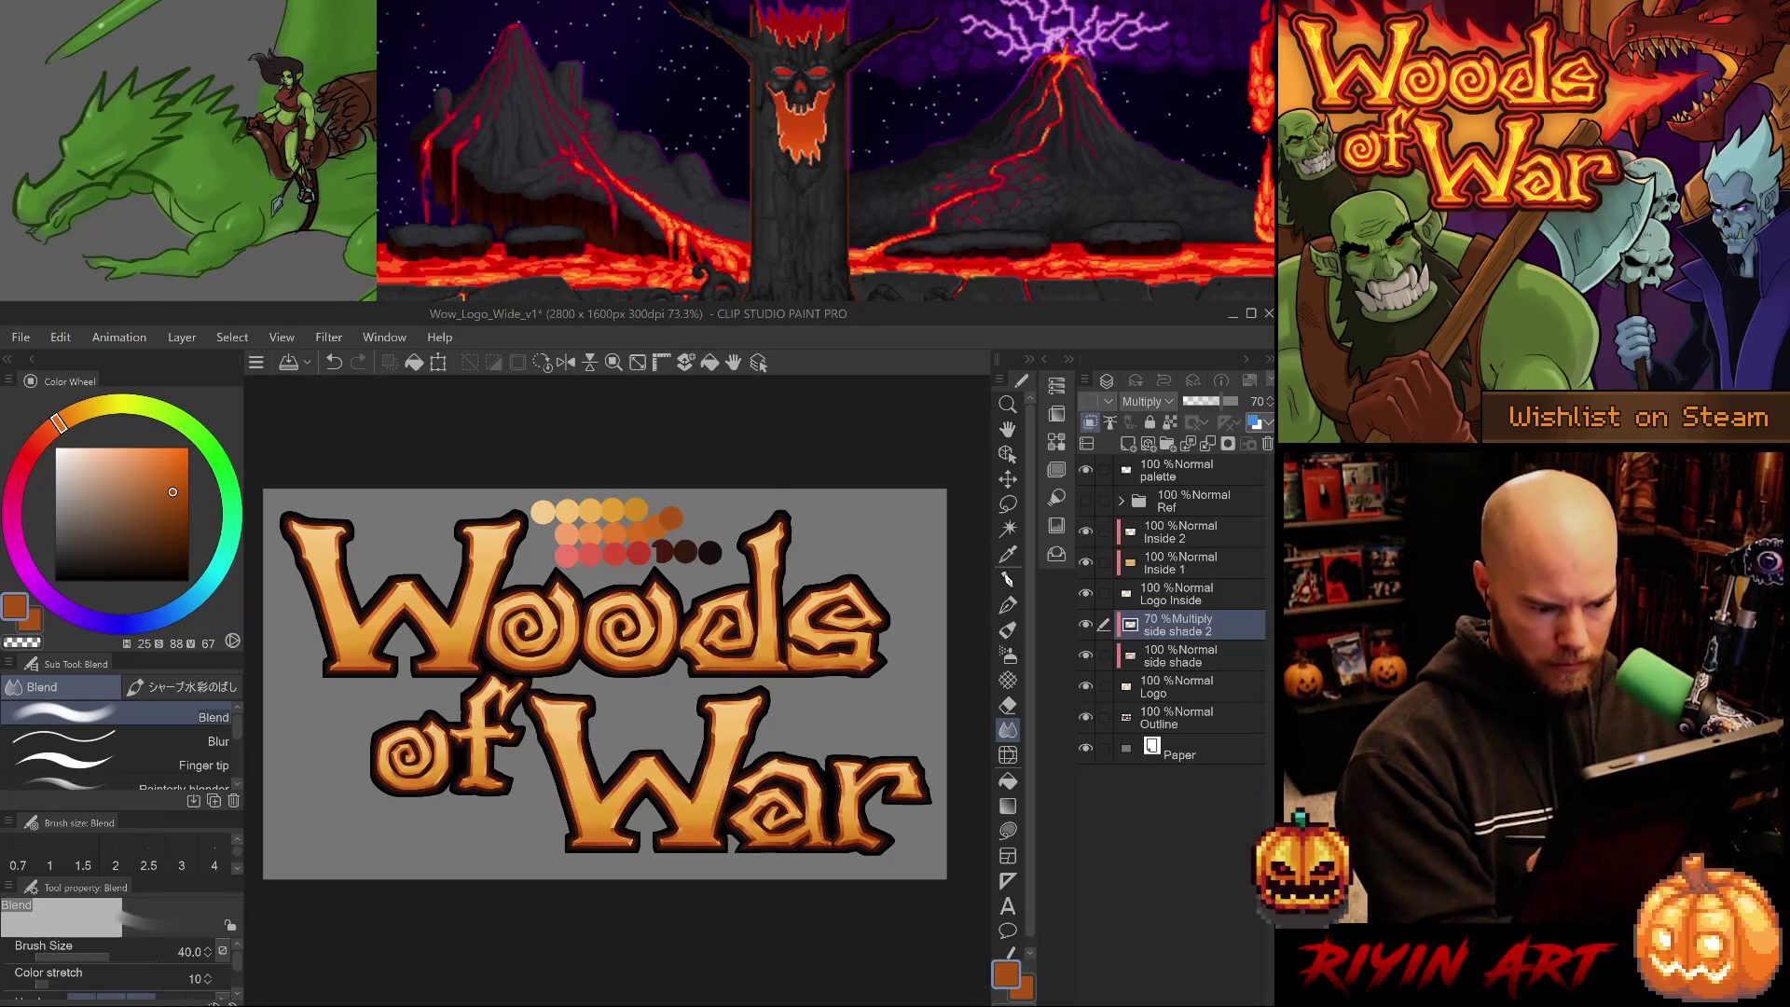
pyautogui.press('e')
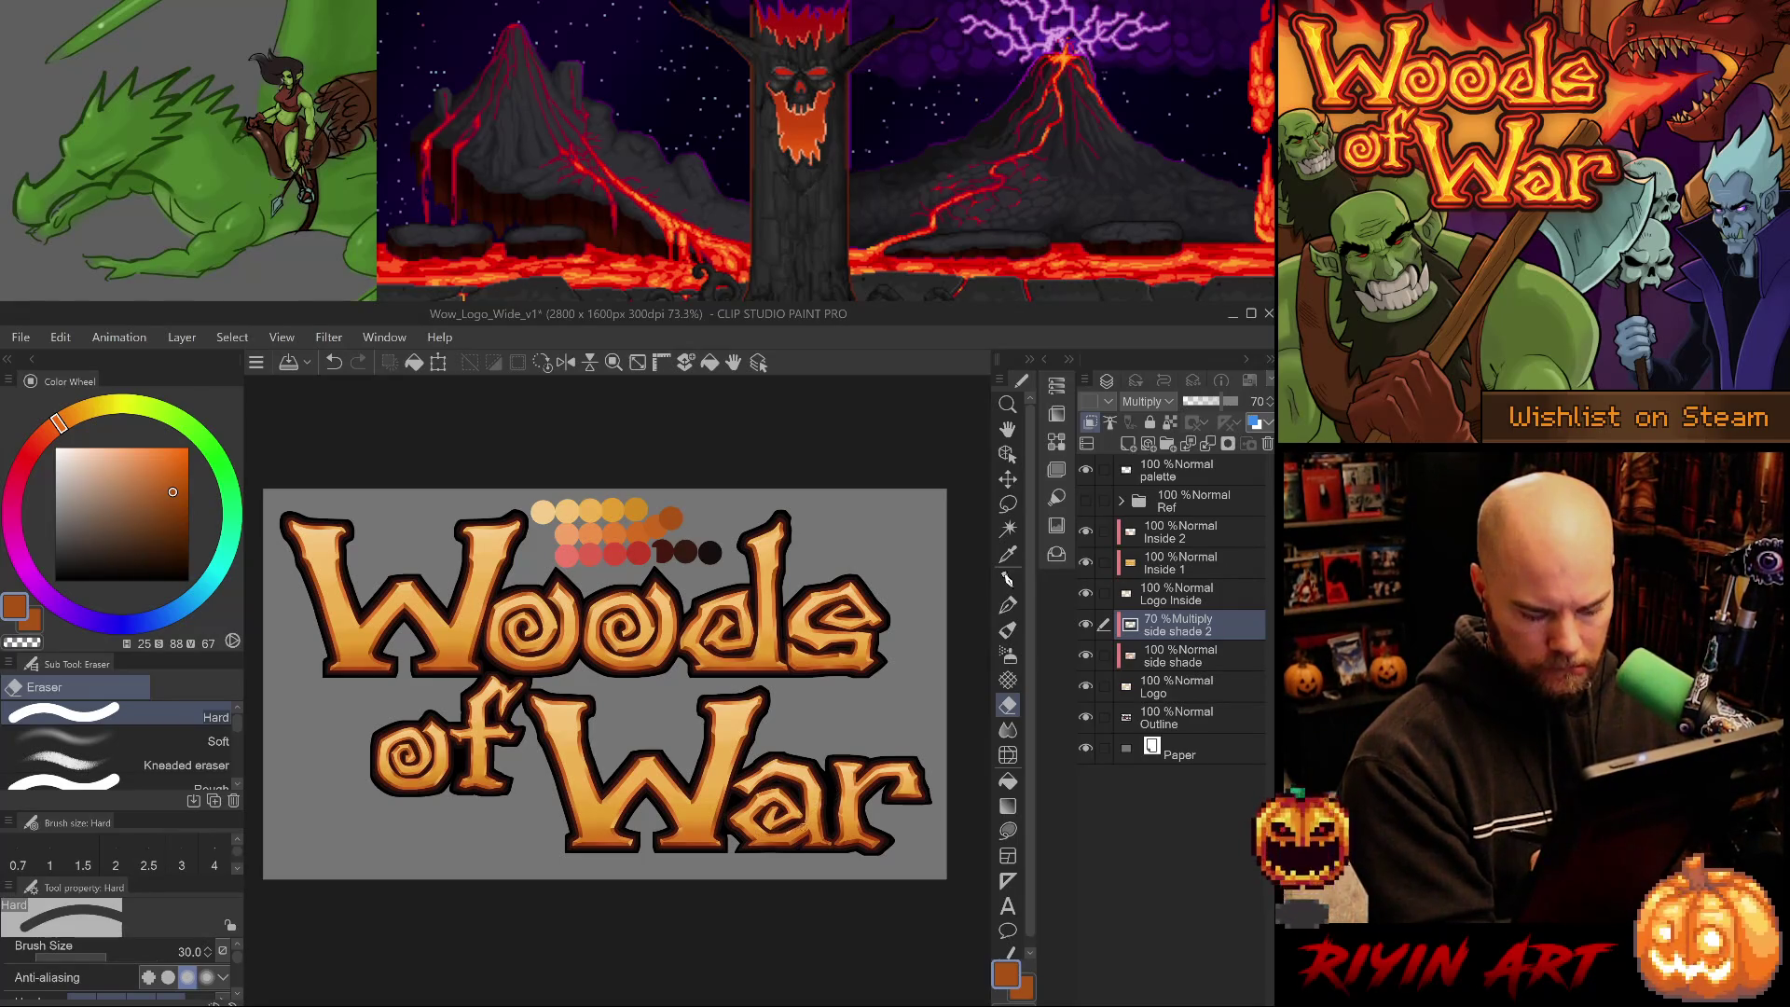
pyautogui.press('j')
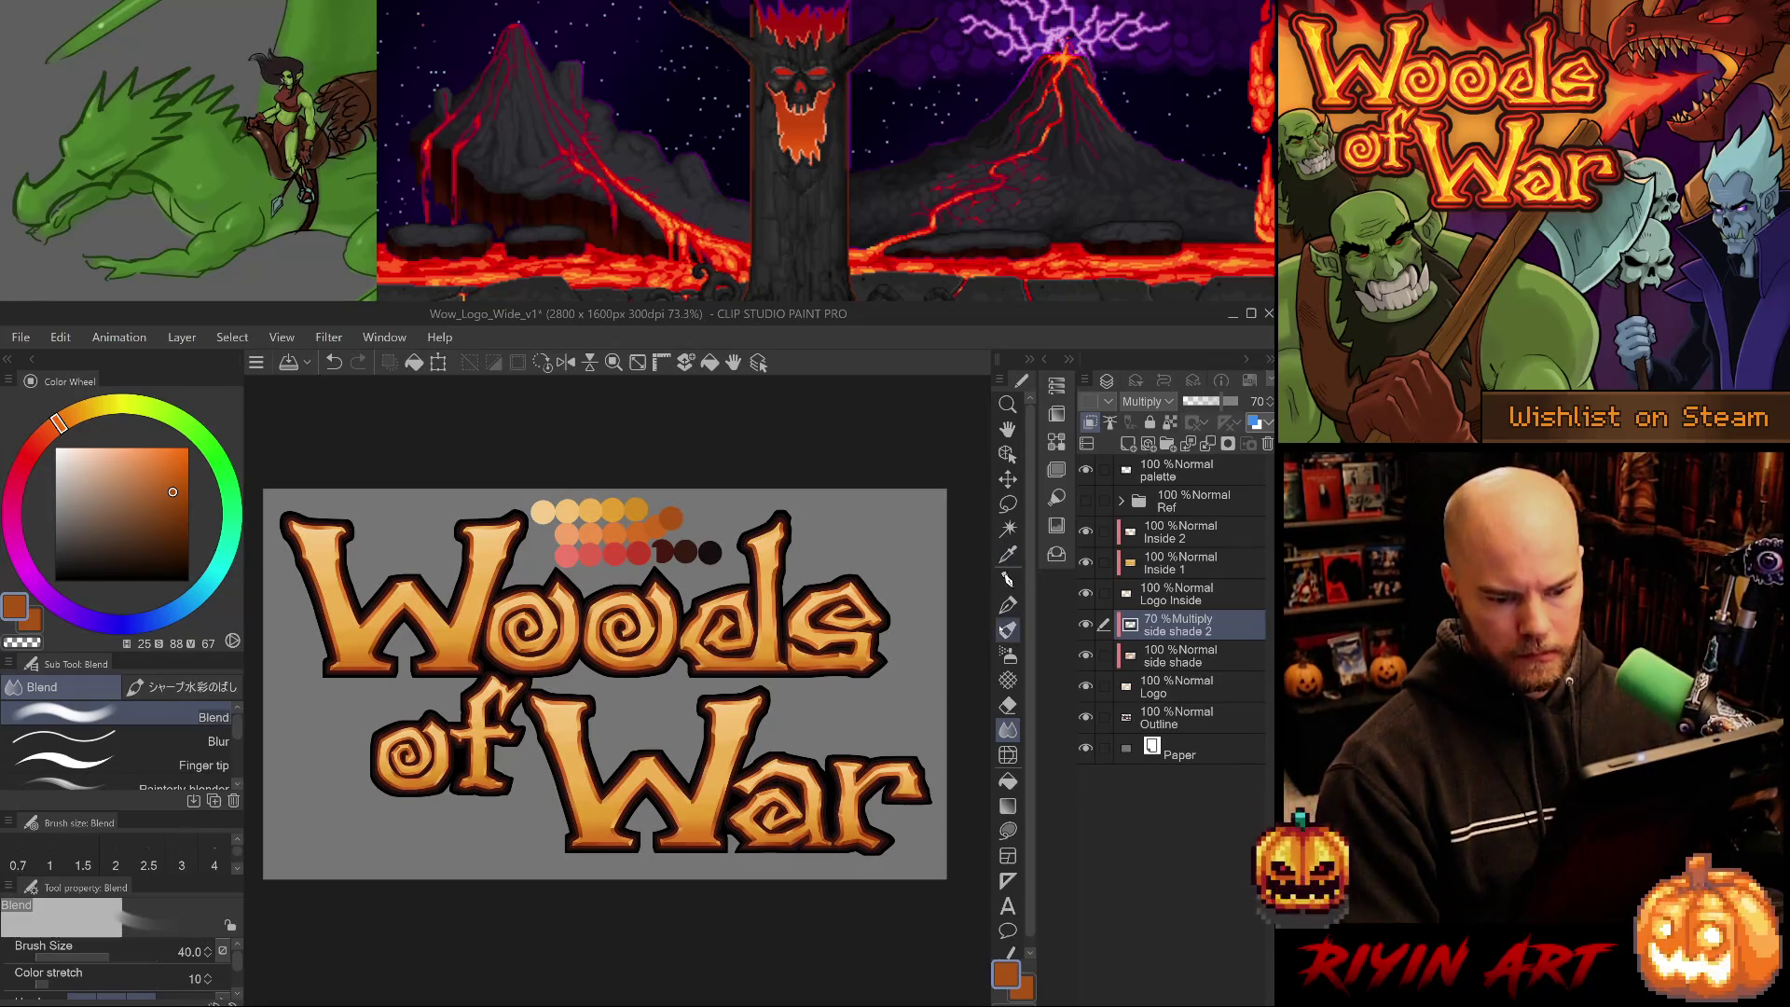
# - Lower 'side shade 2' to 50% opacity and save the logo file
pyautogui.scroll(-1, 741, 720)
pyautogui.scroll(1, 742, 720)
pyautogui.click(1211, 401)
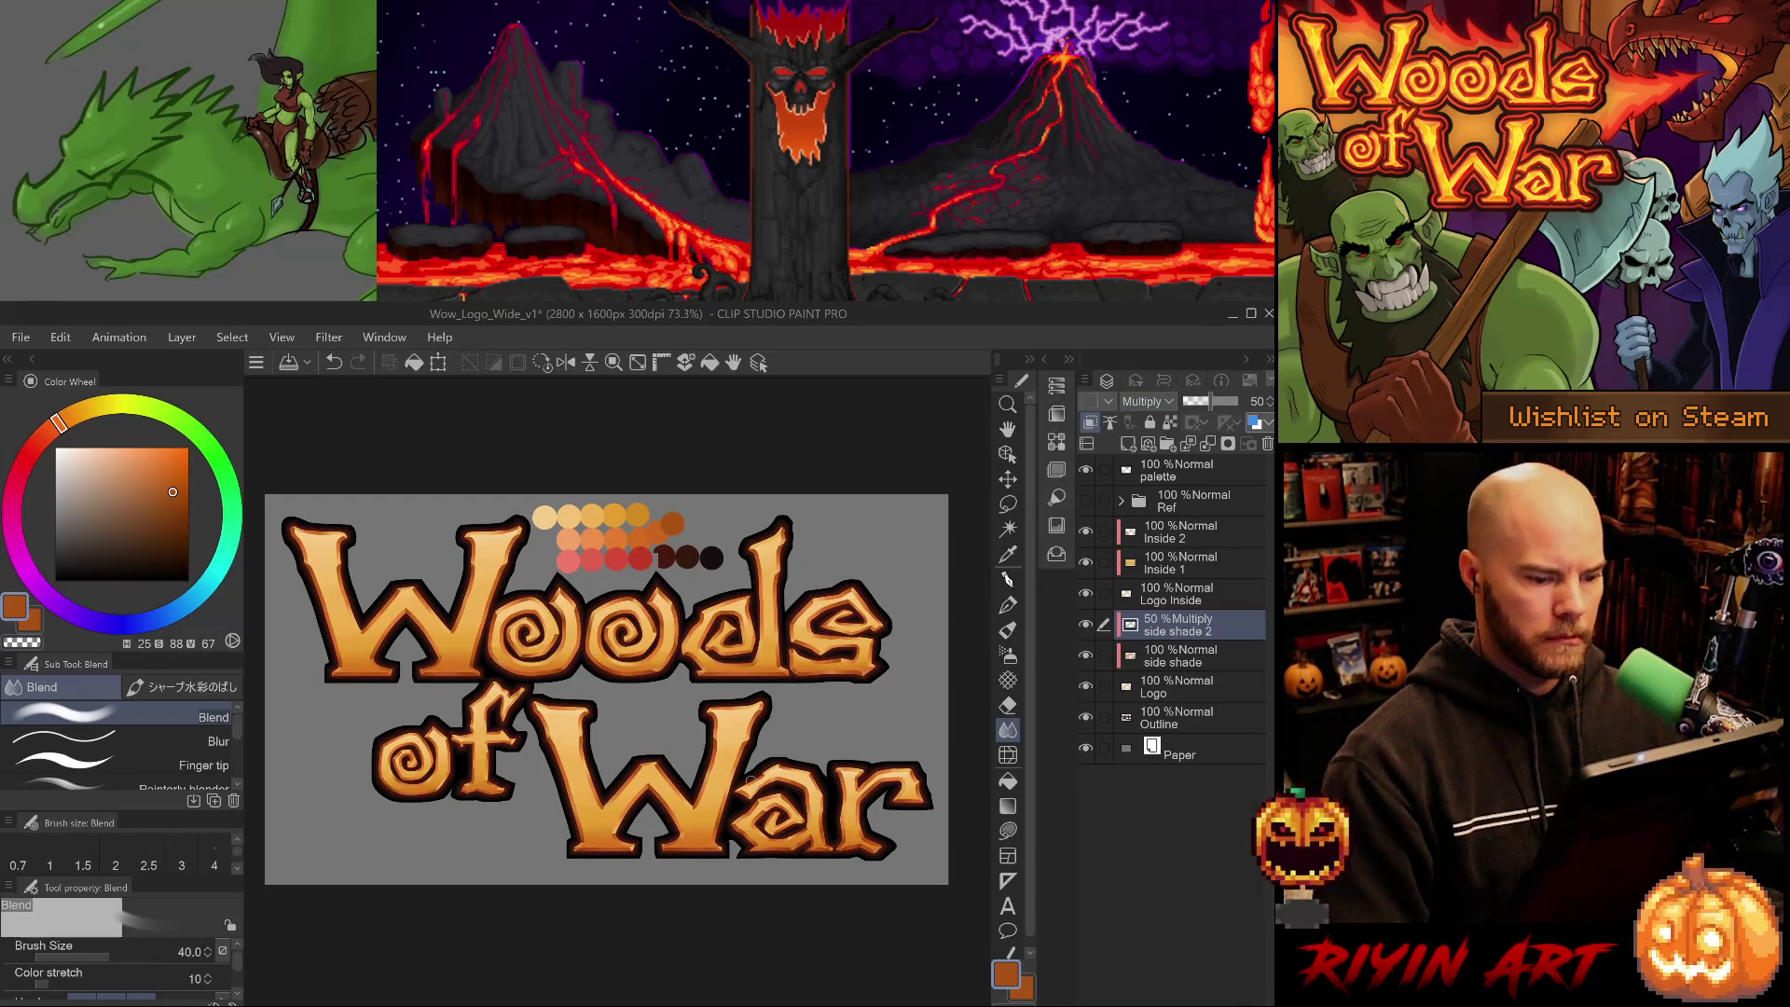
pyautogui.scroll(-1, 732, 683)
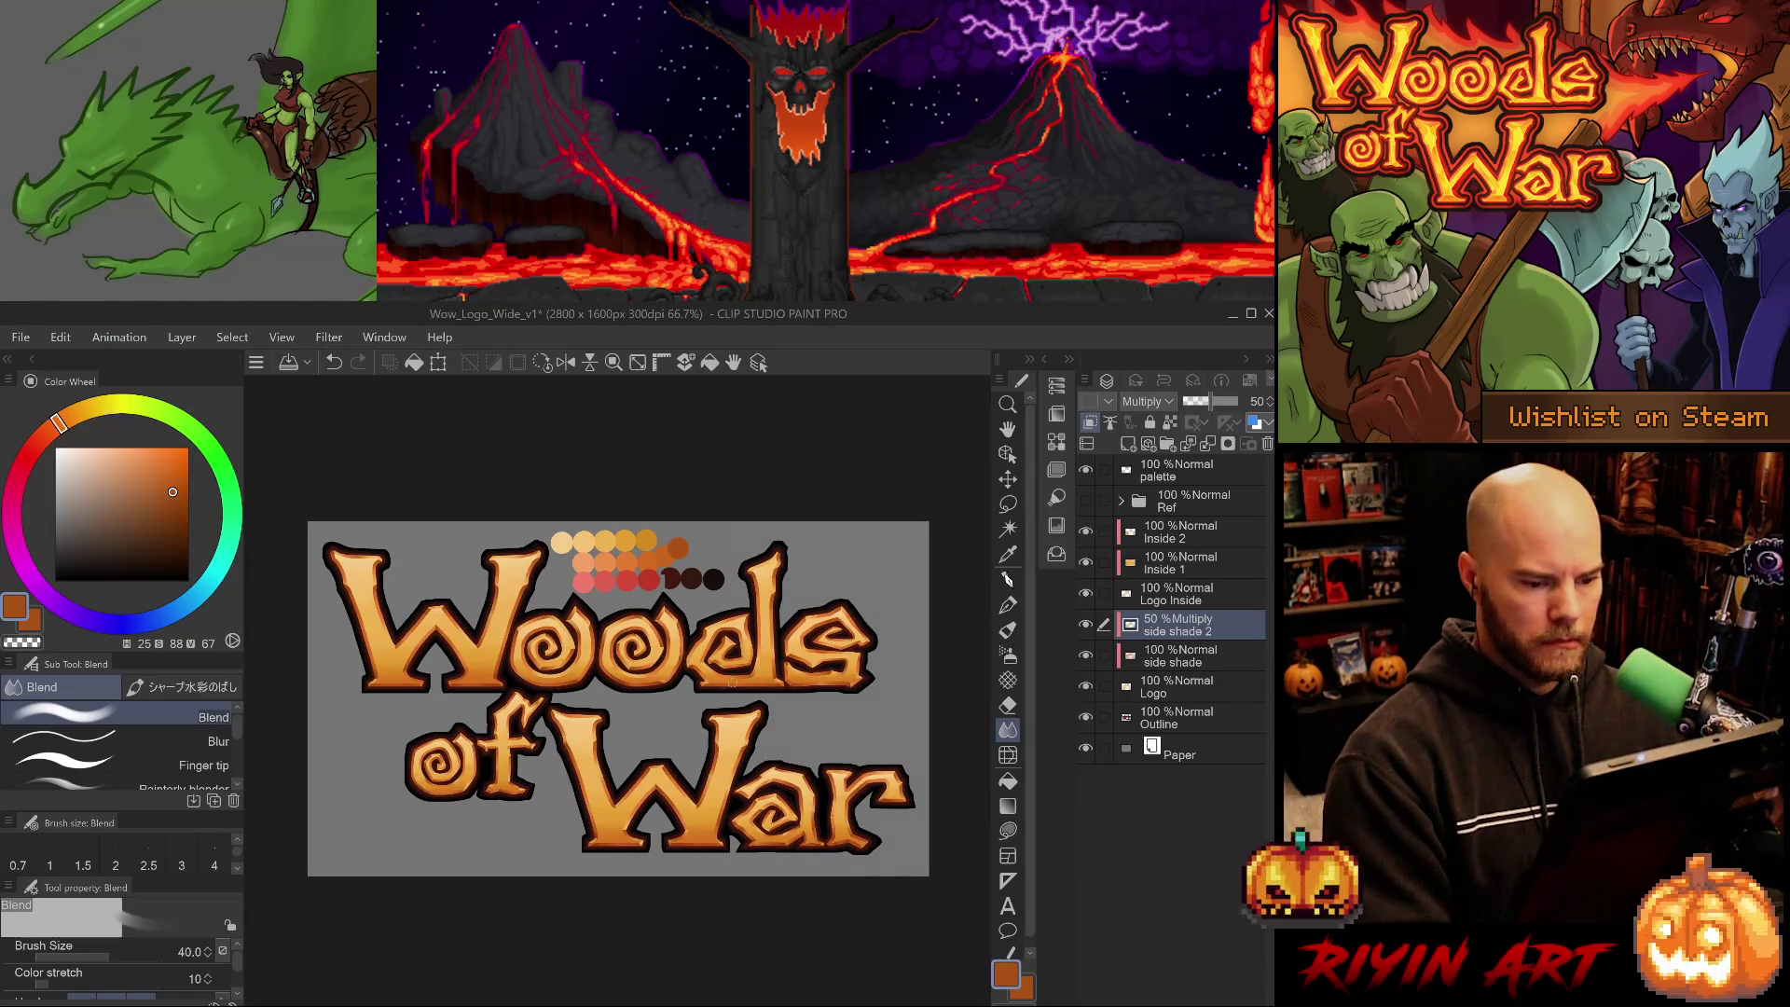
pyautogui.hotkey('ctrl', 's')
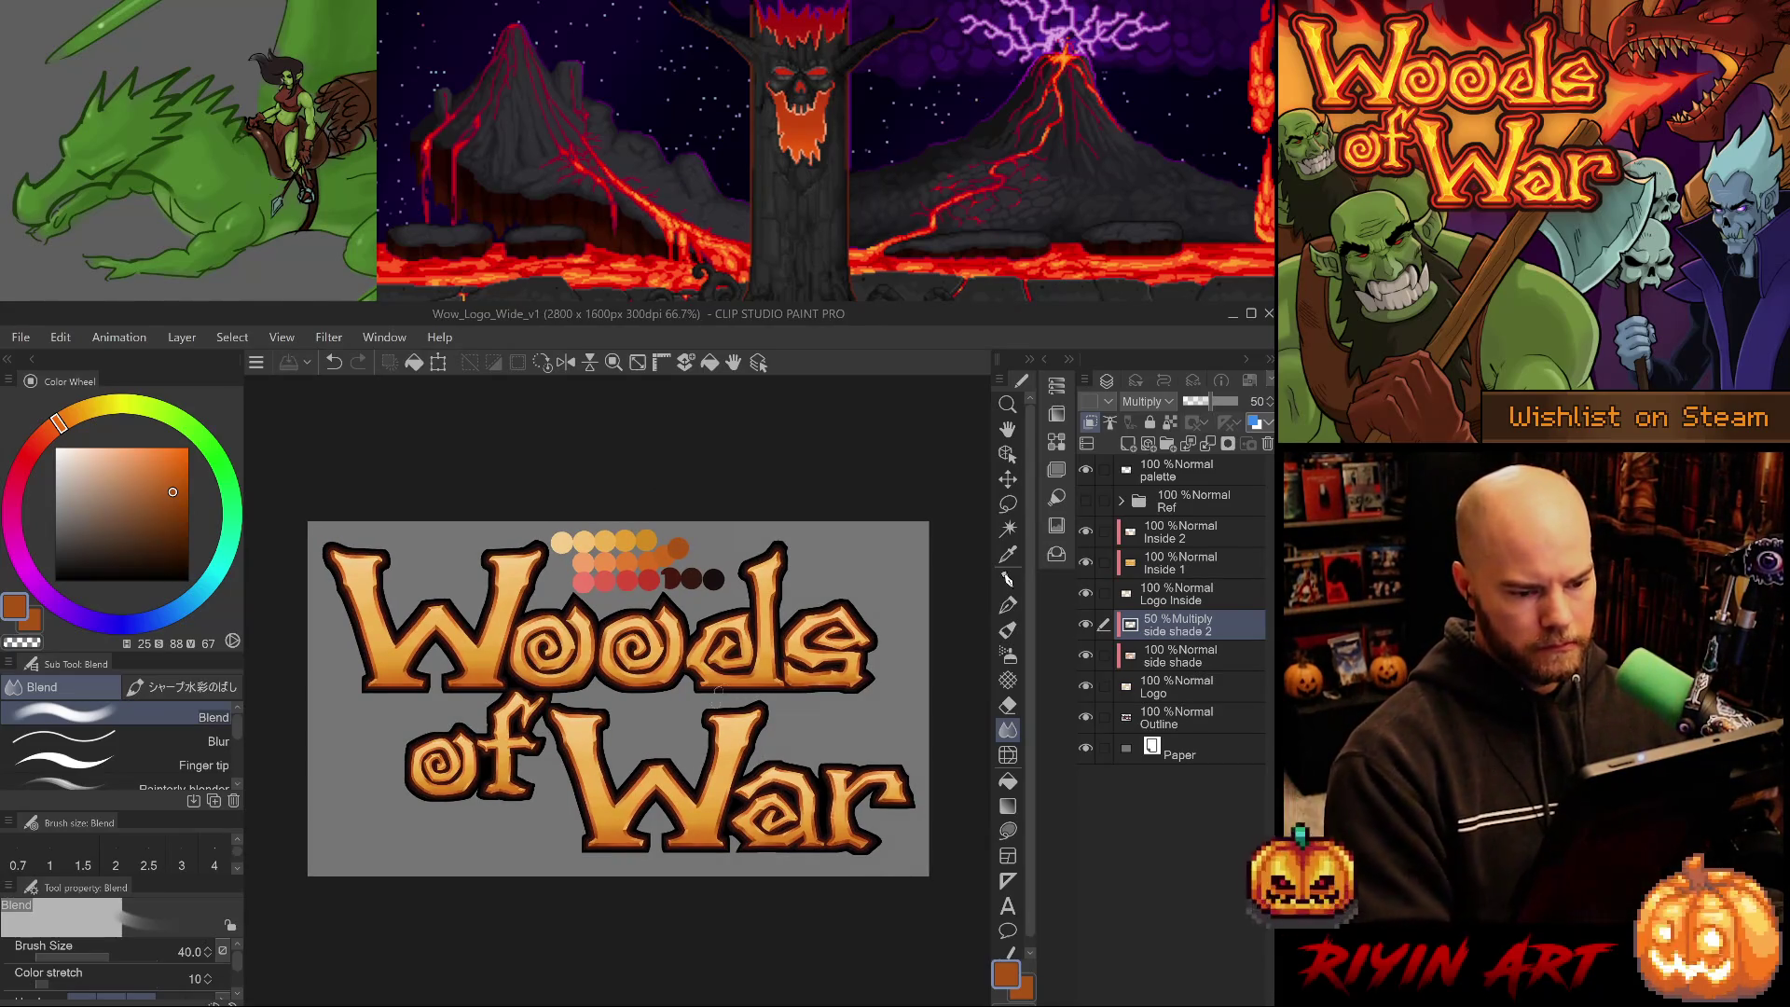
# - Add a new empty layer above the 'Inside 2' layer
pyautogui.scroll(2, 687, 695)
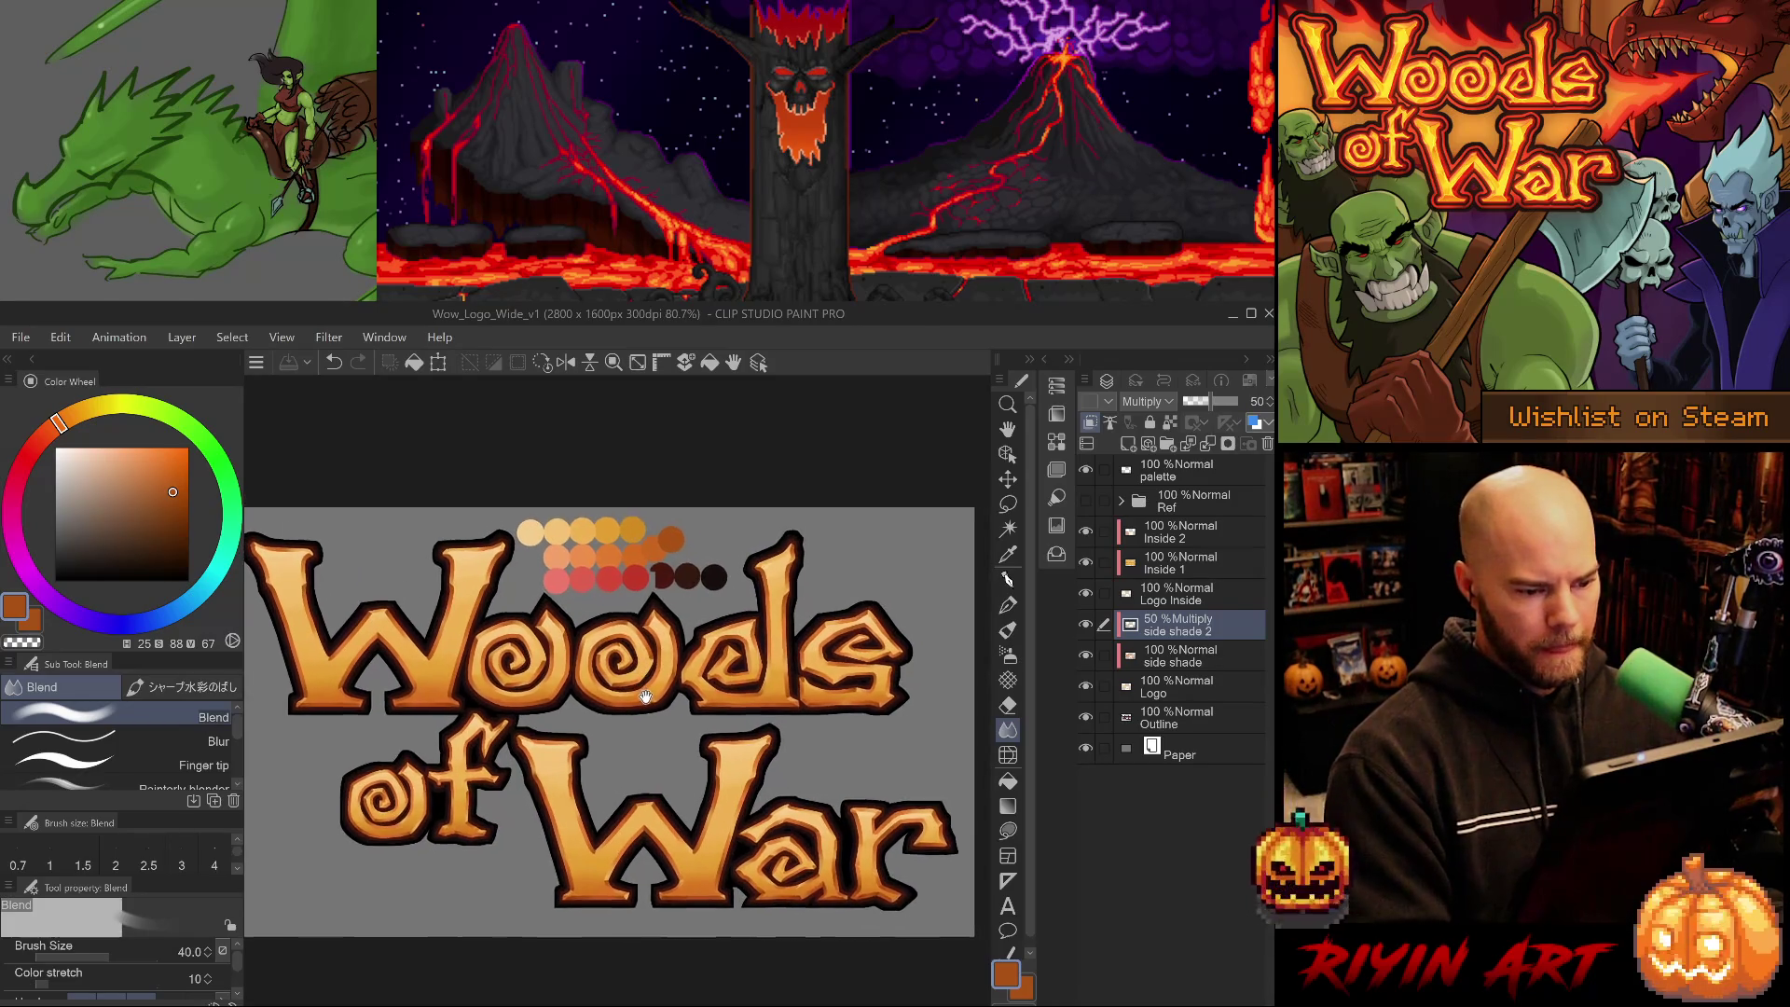
pyautogui.moveTo(660, 677); pyautogui.dragTo(647, 694)
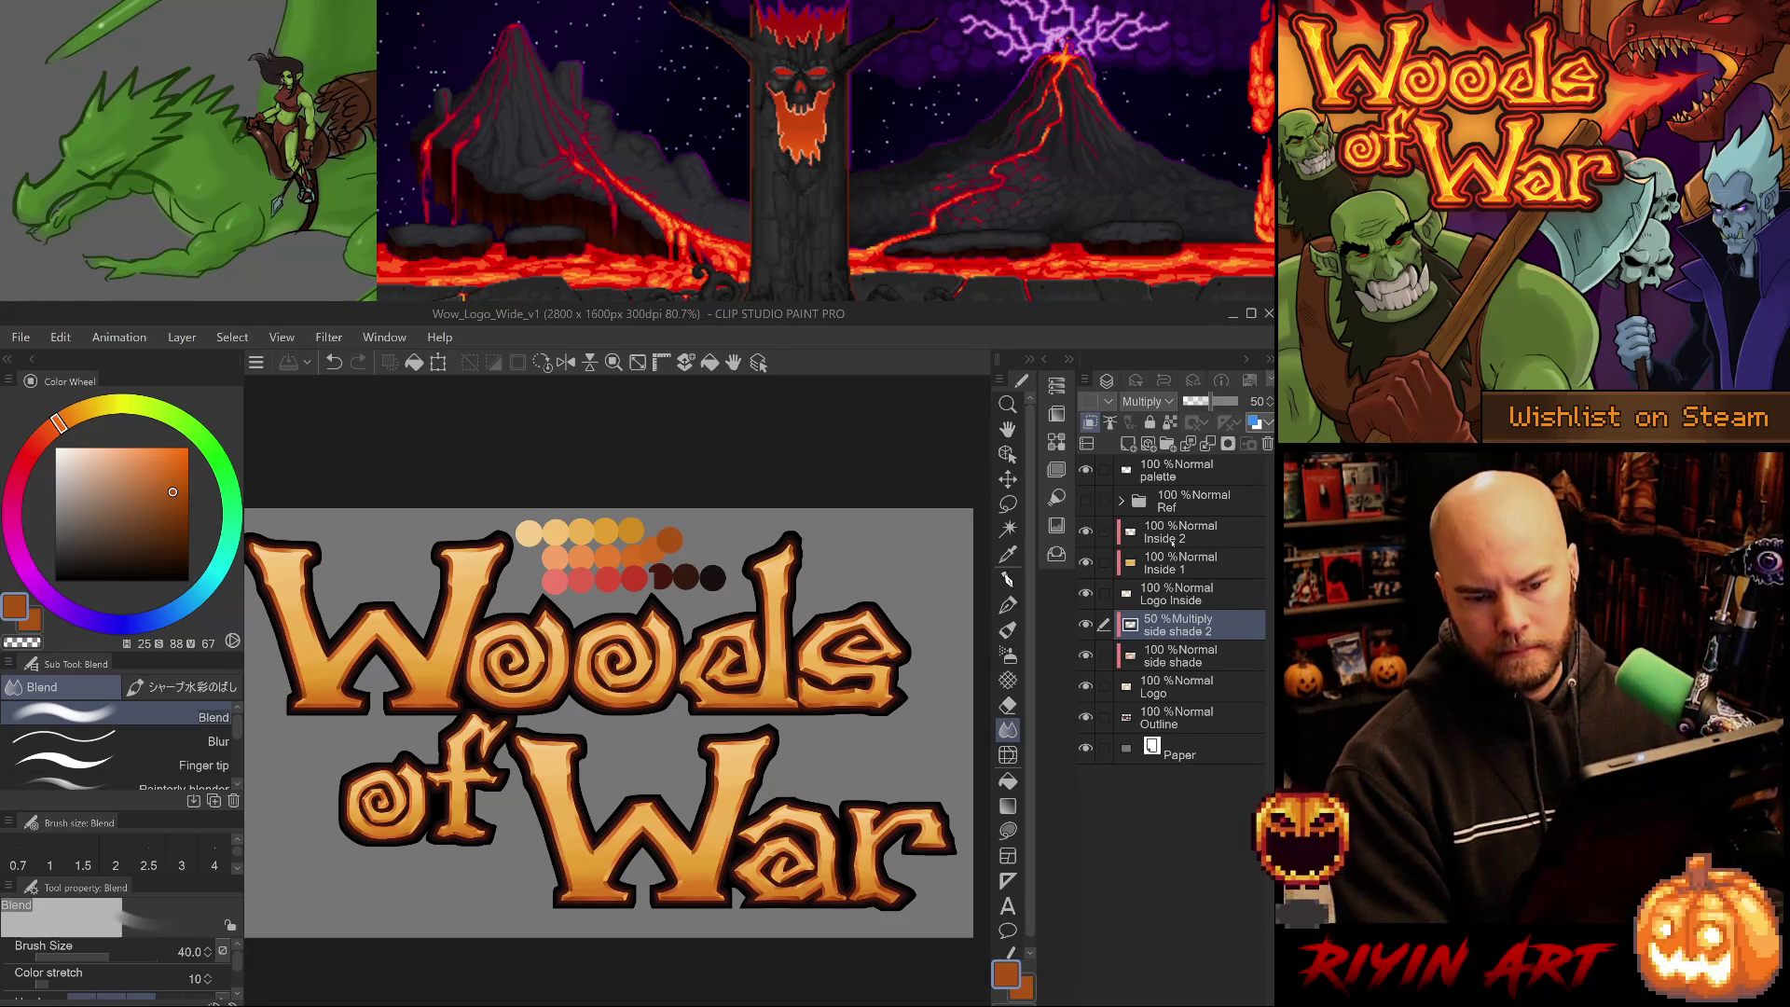
pyautogui.click(1179, 532)
pyautogui.click(1128, 444)
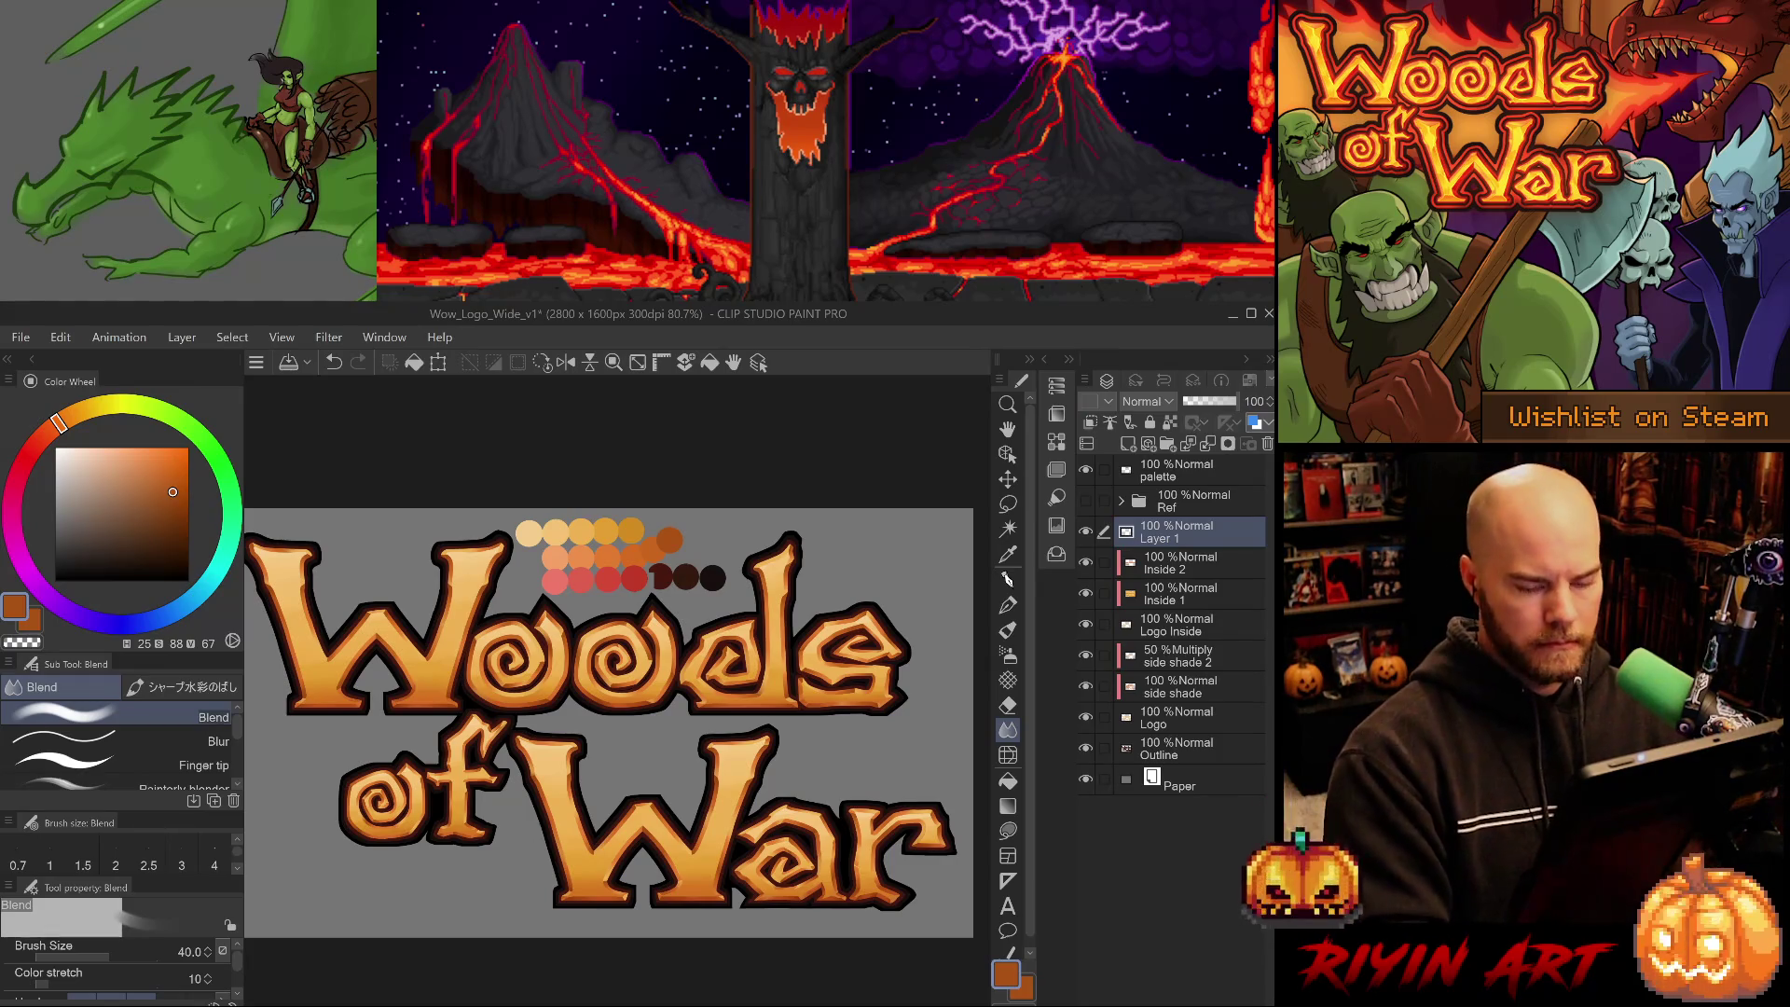
# - Name the new layer 'Highlights' and test a light peach highlight stroke on the W
pyautogui.write('Highlights')
pyautogui.press('Return')
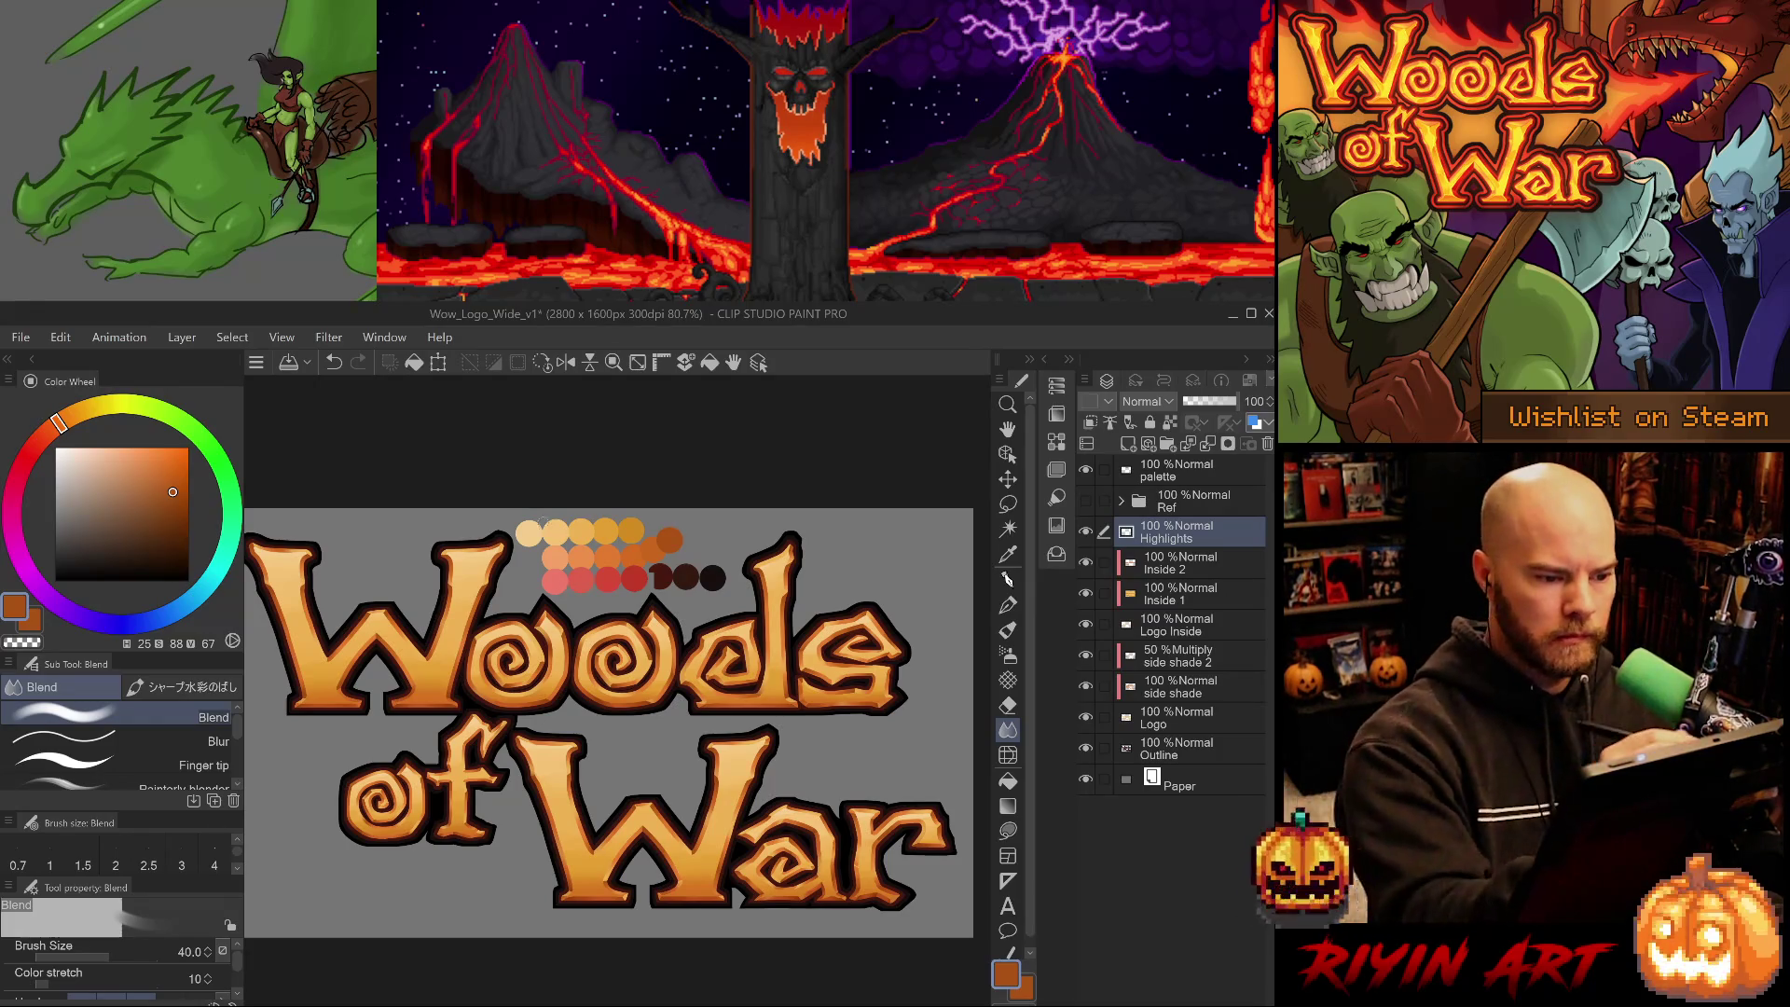
pyautogui.press('p')
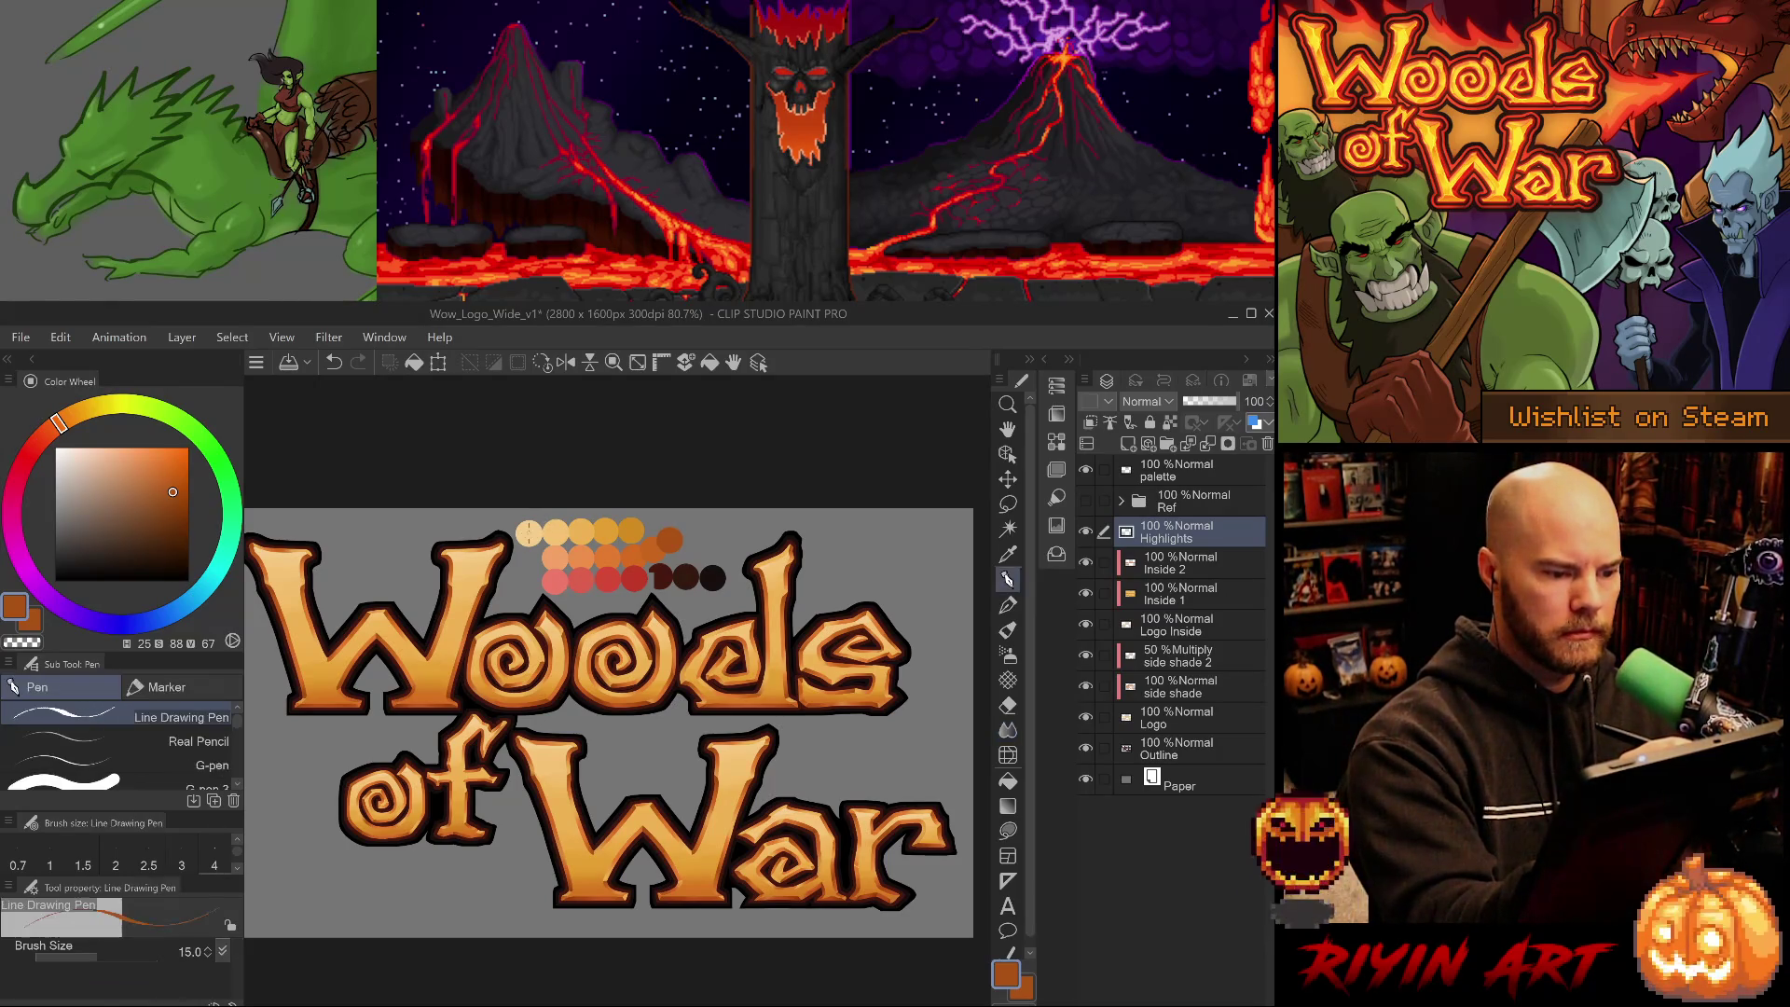
pyautogui.keyDown('alt'); pyautogui.click(529, 530); pyautogui.keyUp('alt')
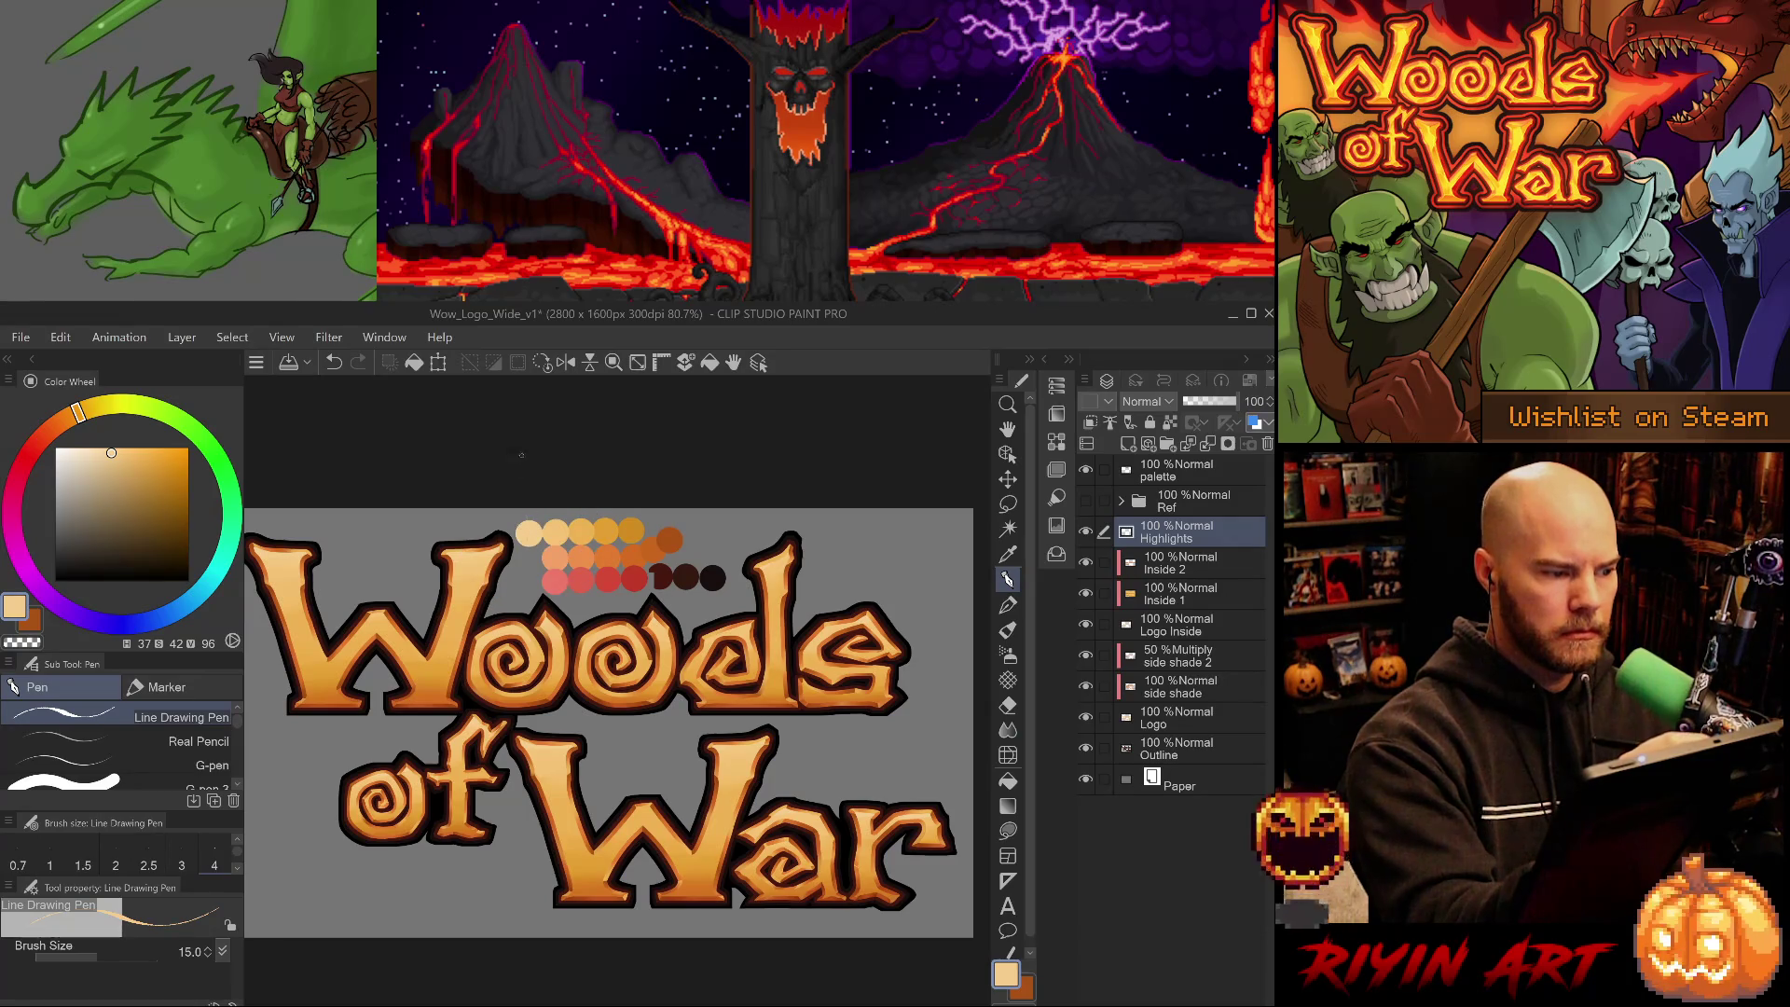
pyautogui.moveTo(562, 592); pyautogui.dragTo(527, 697)
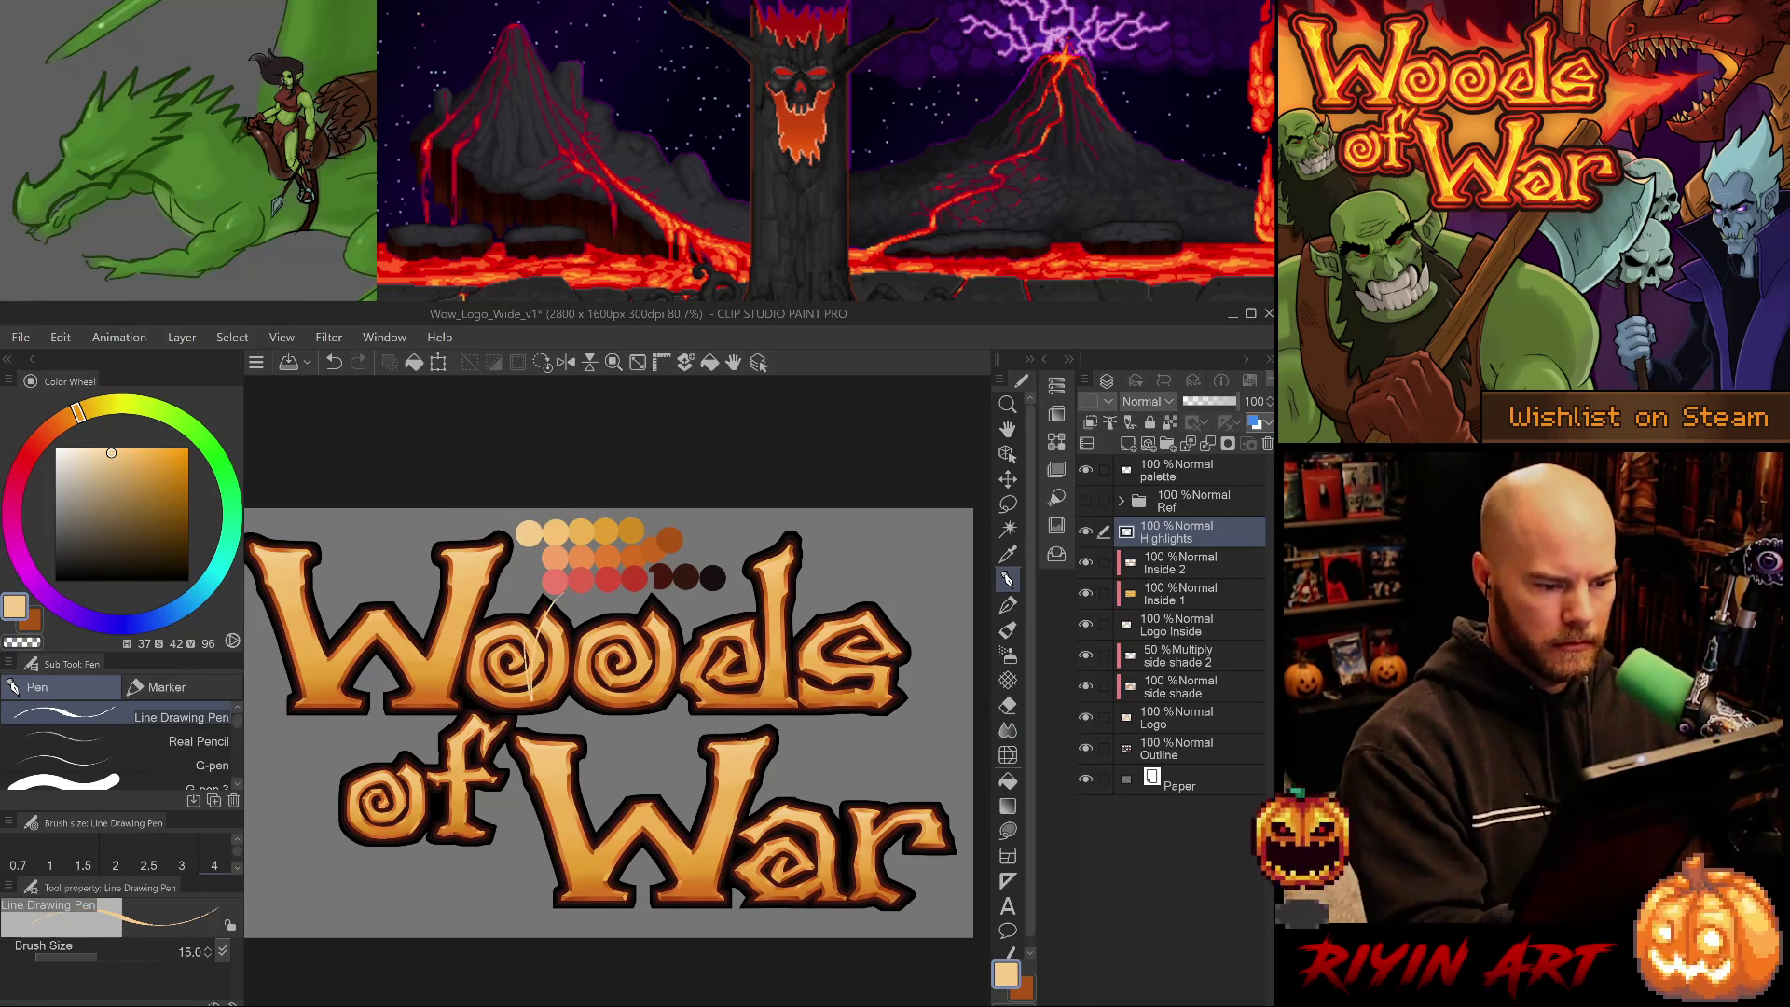
pyautogui.hotkey('ctrl', 'z')
# - Add a paler peach swatch to the palette layer using a broad pen at size 100
pyautogui.click(107, 449)
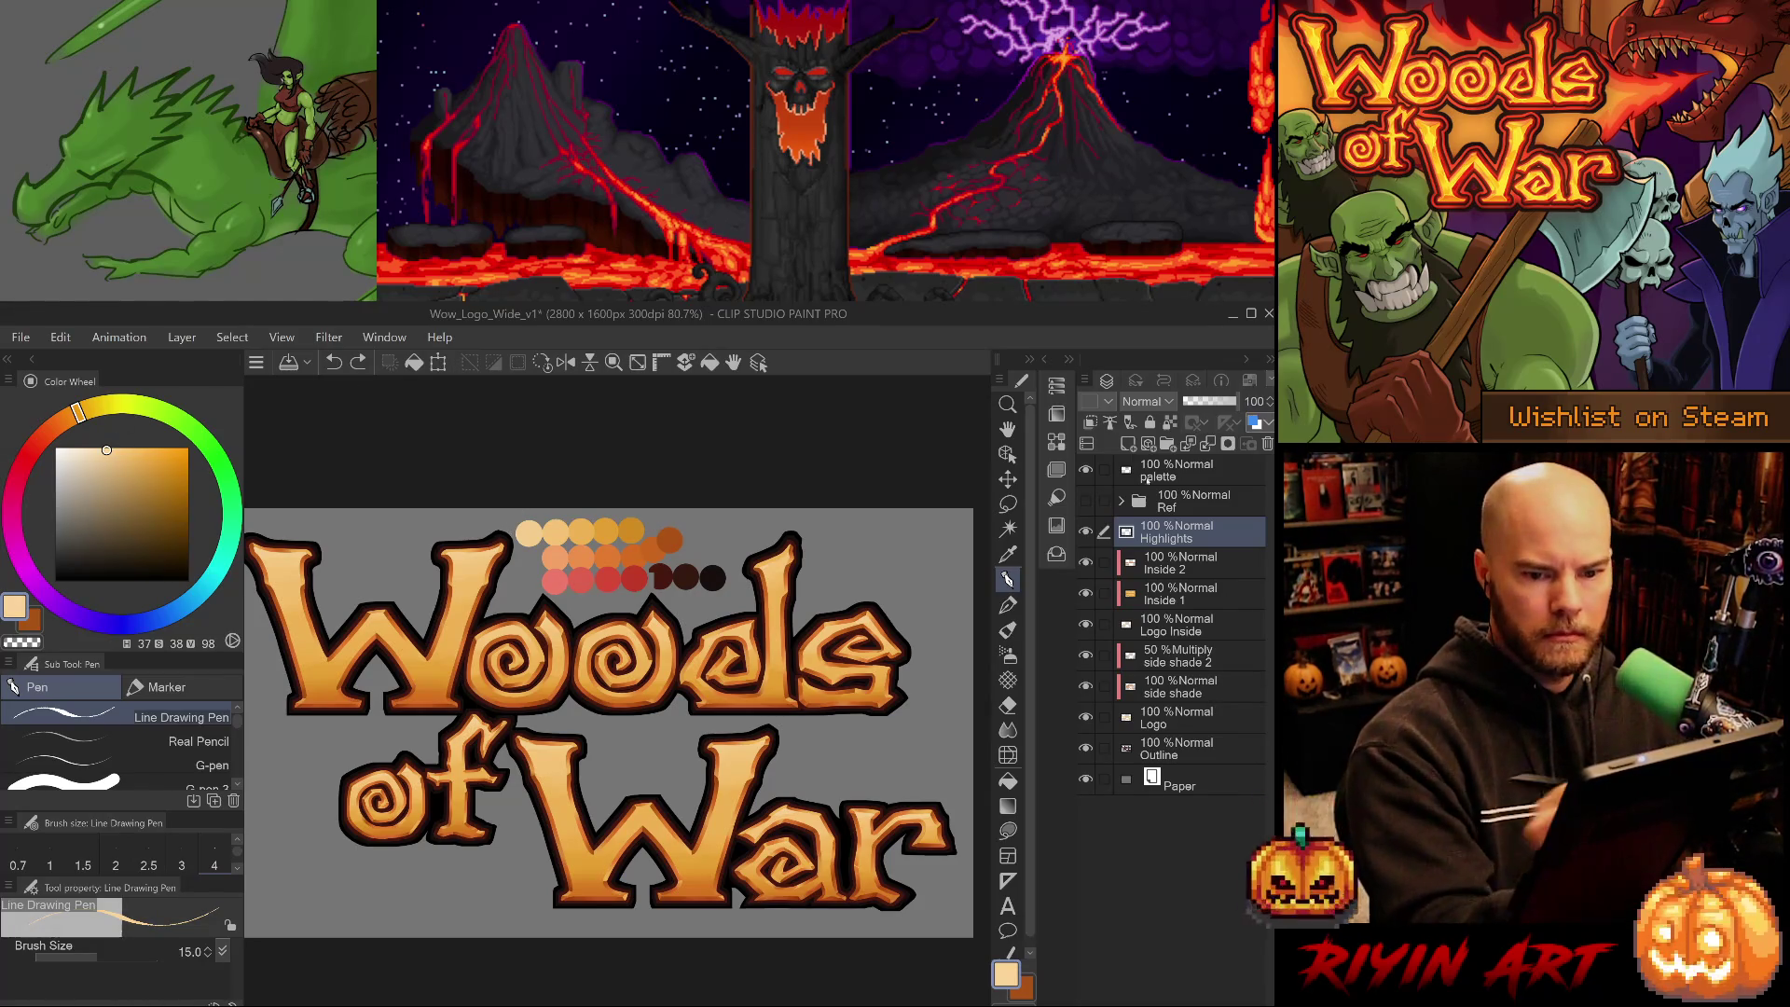
pyautogui.keyDown('ctrl'); pyautogui.click(511, 513); pyautogui.keyUp('ctrl')
pyautogui.press('p')
pyautogui.press('p')
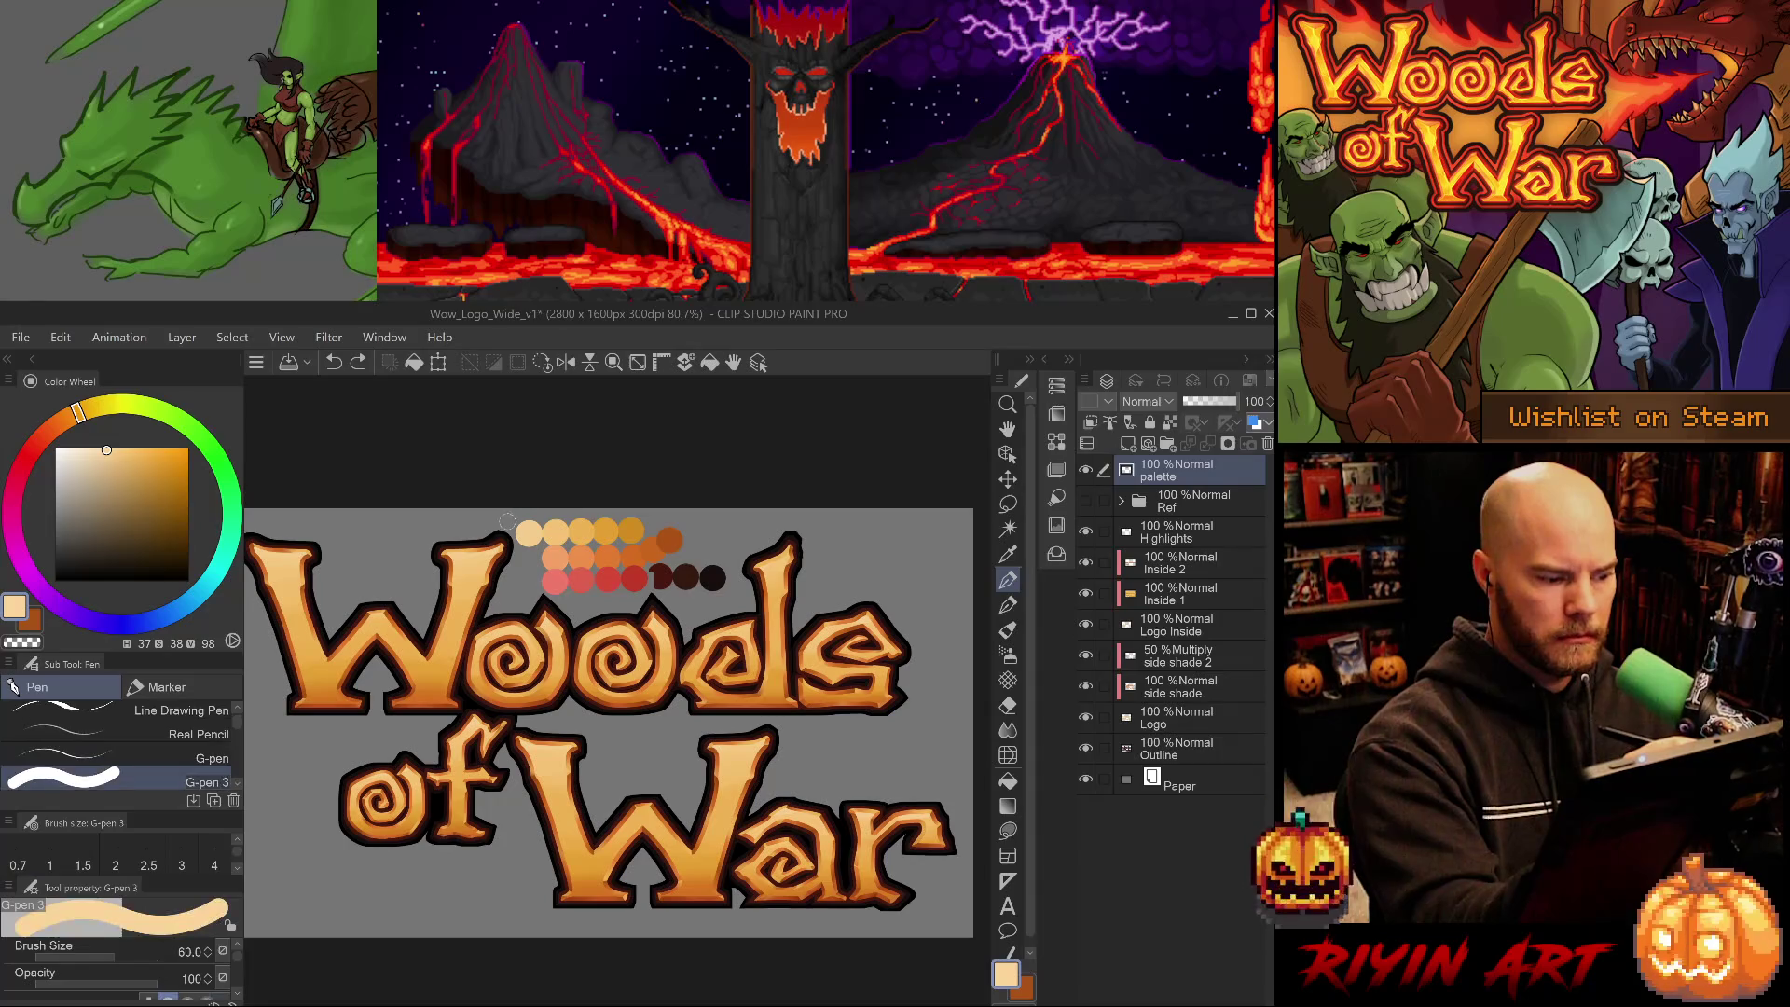
pyautogui.press(']')
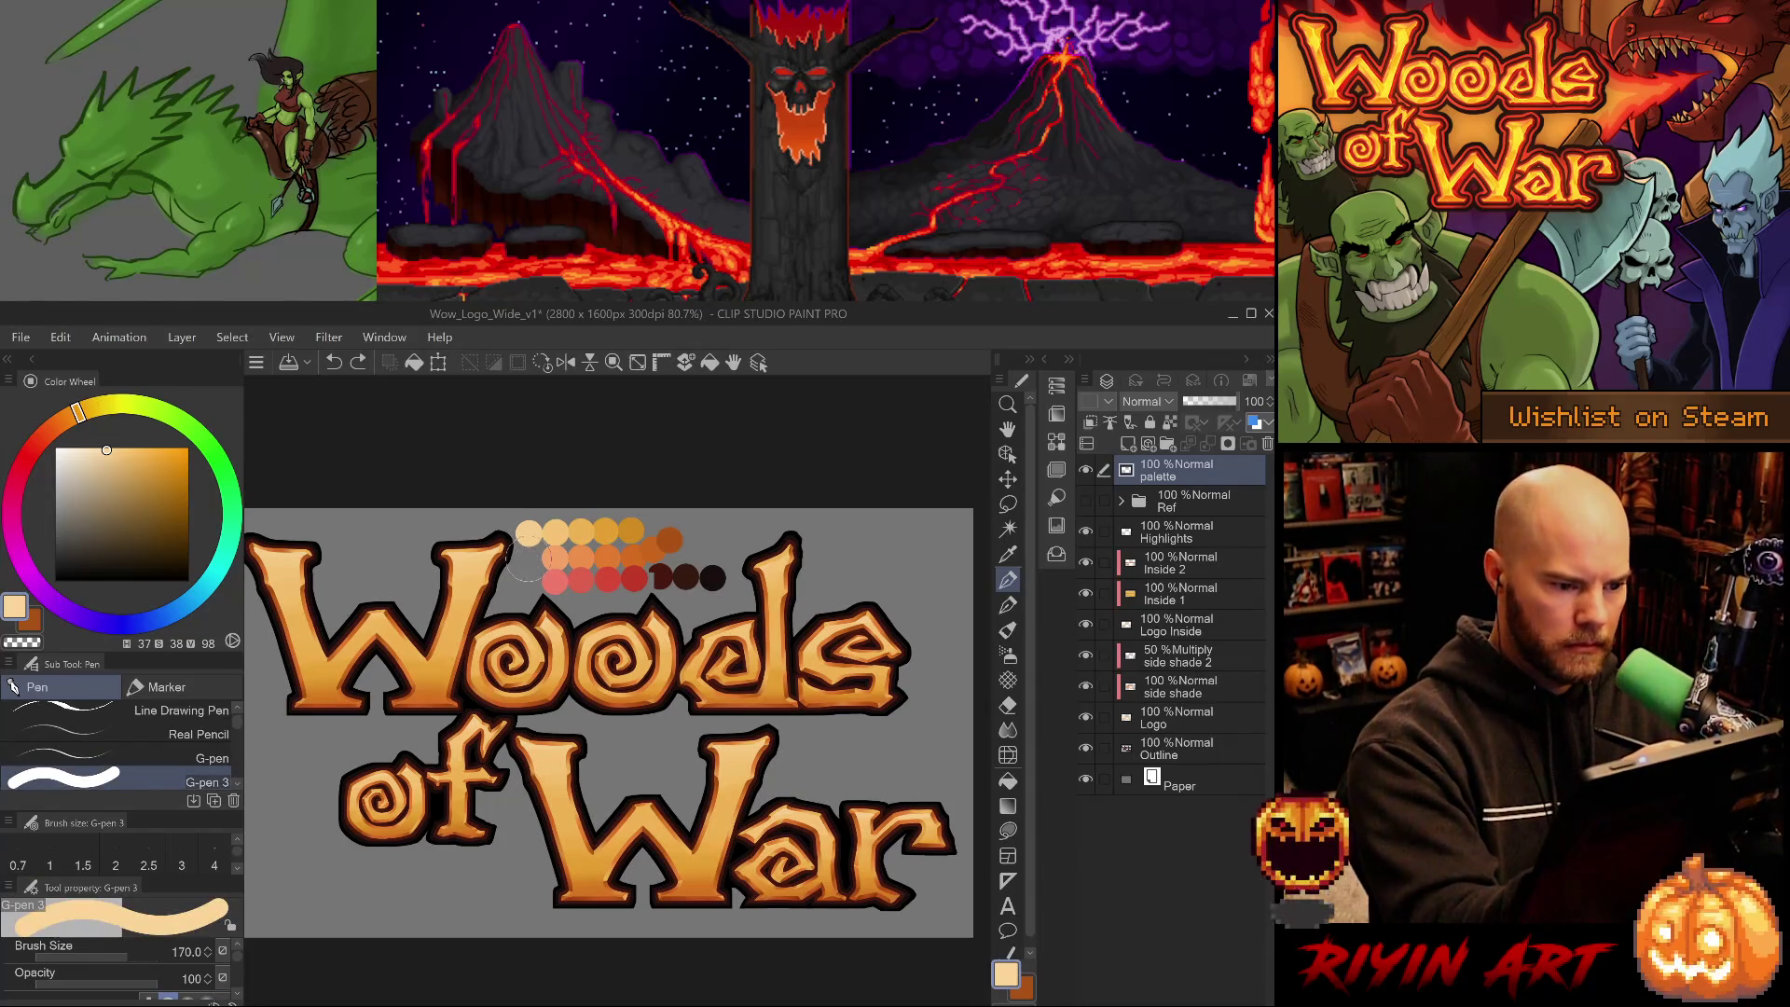
pyautogui.click(529, 557)
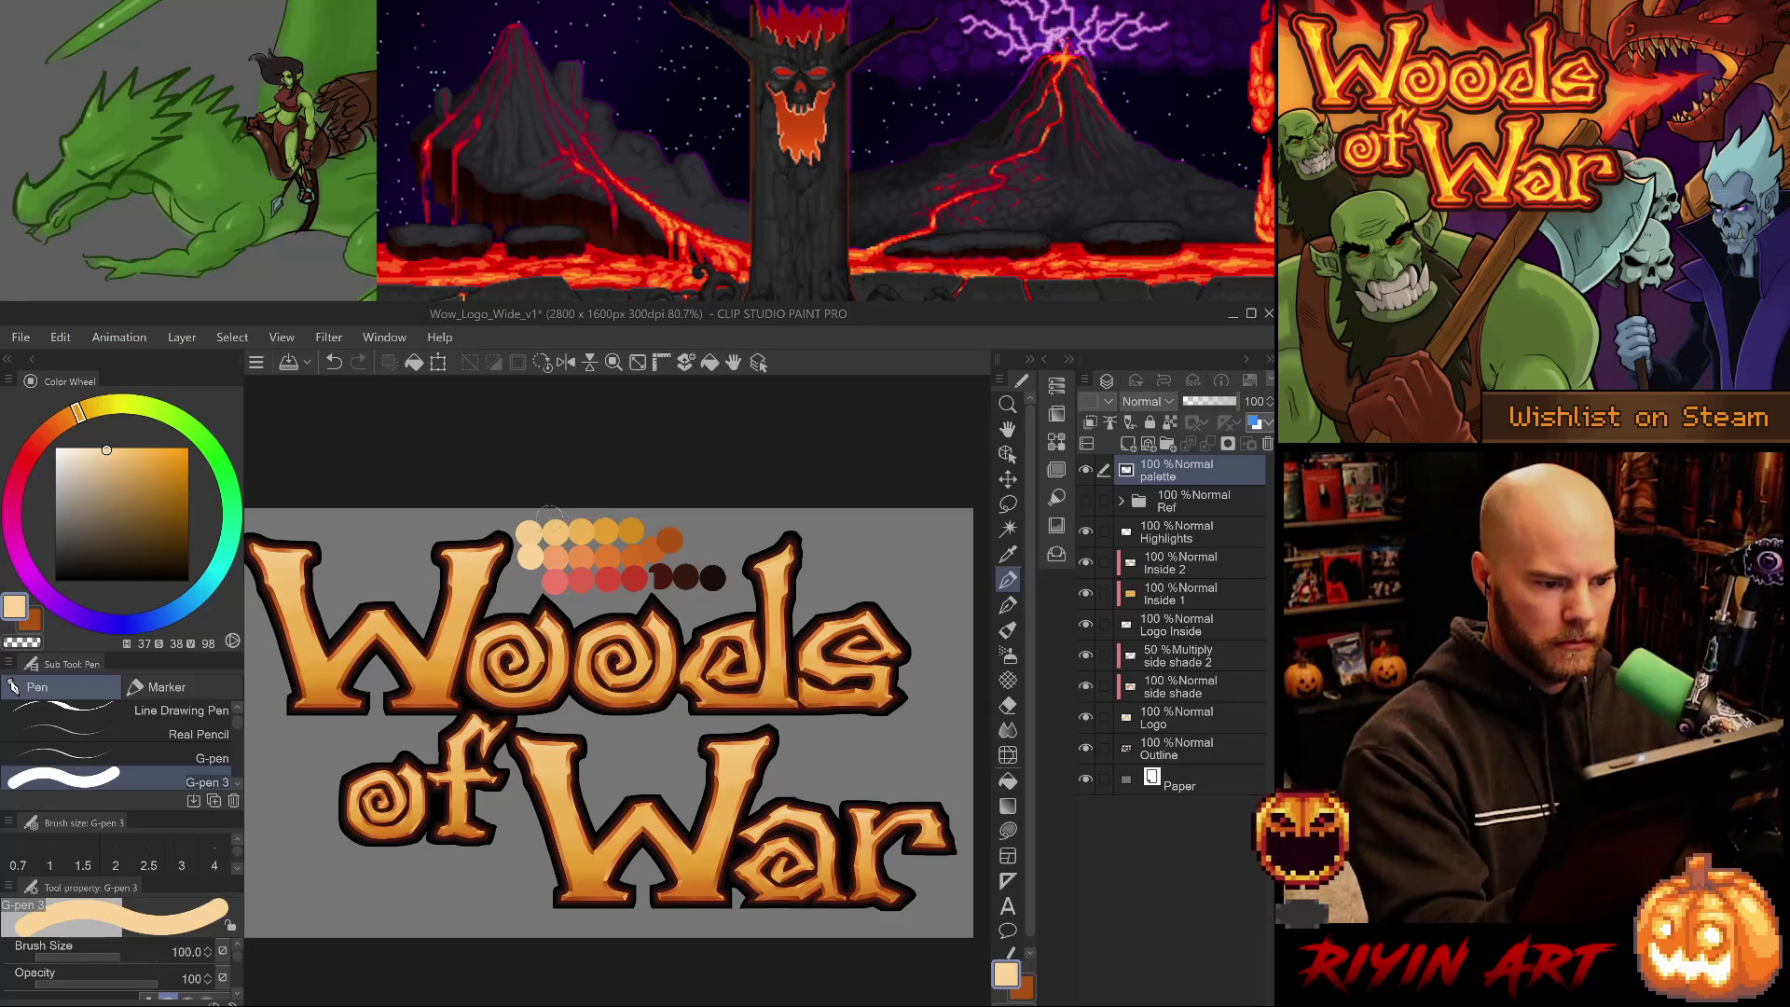
pyautogui.click(103, 449)
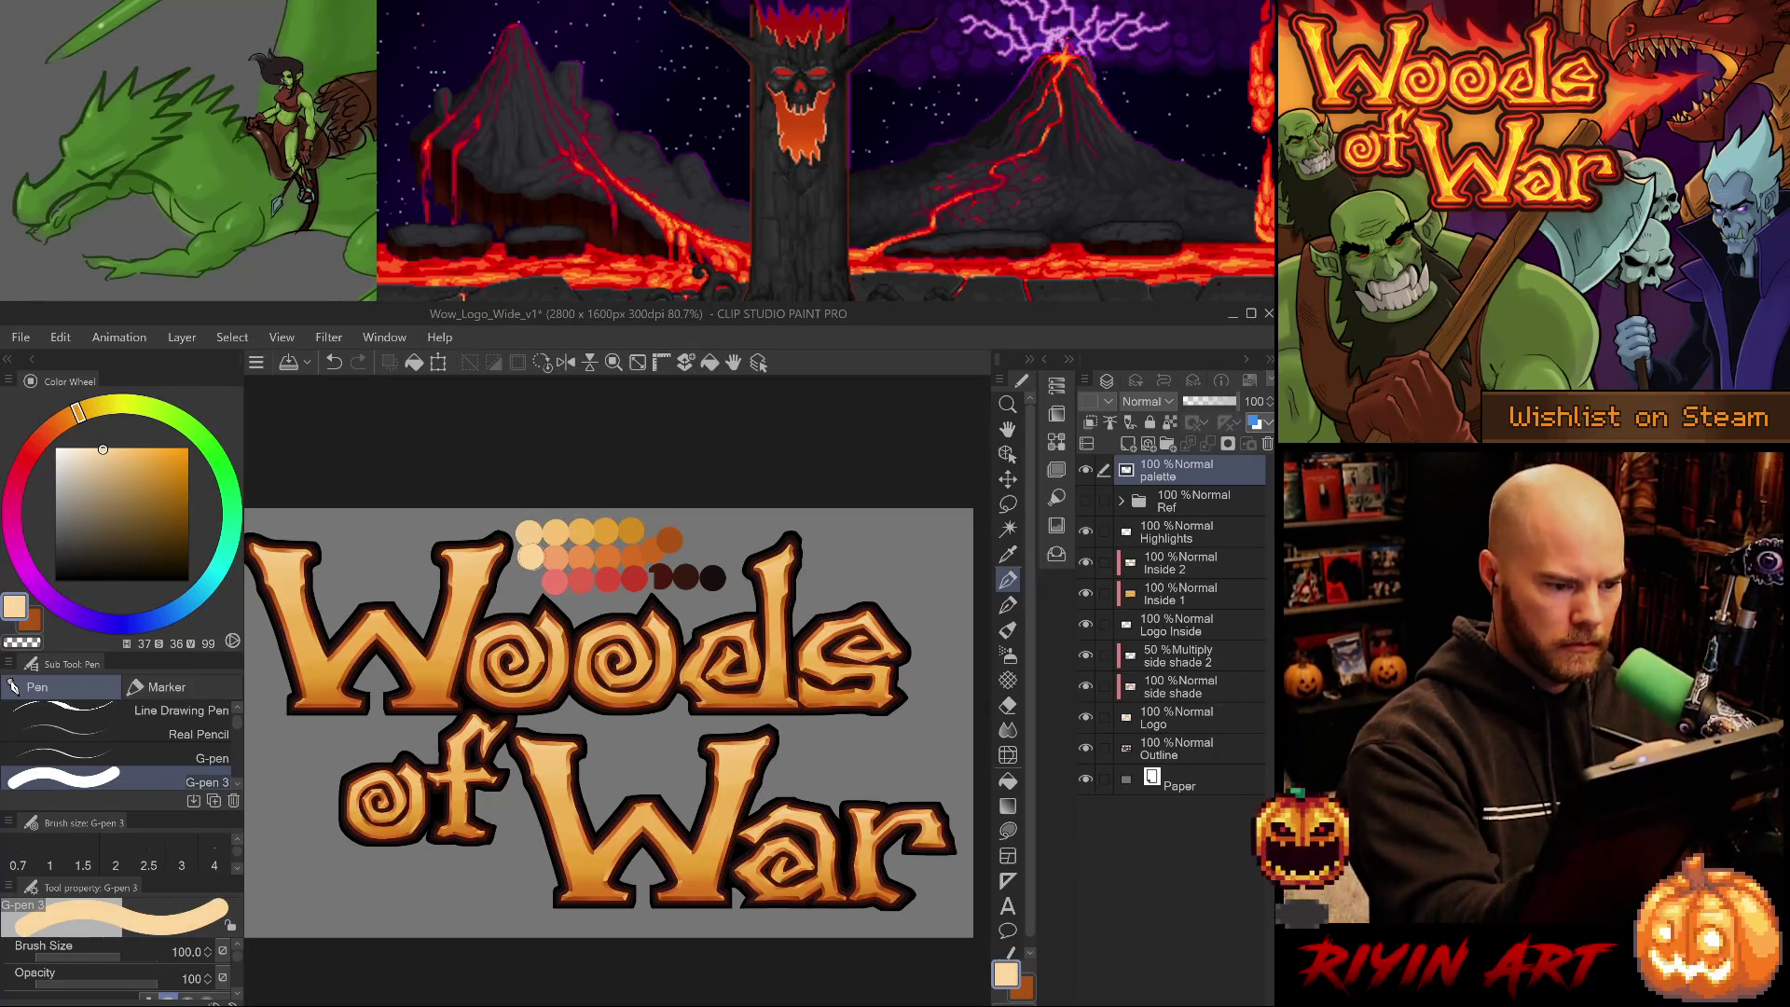
# - Shrink the pen from 15 to 8 and thinner, remove the stray stroke above the W, and select Highlights
pyautogui.click(186, 757)
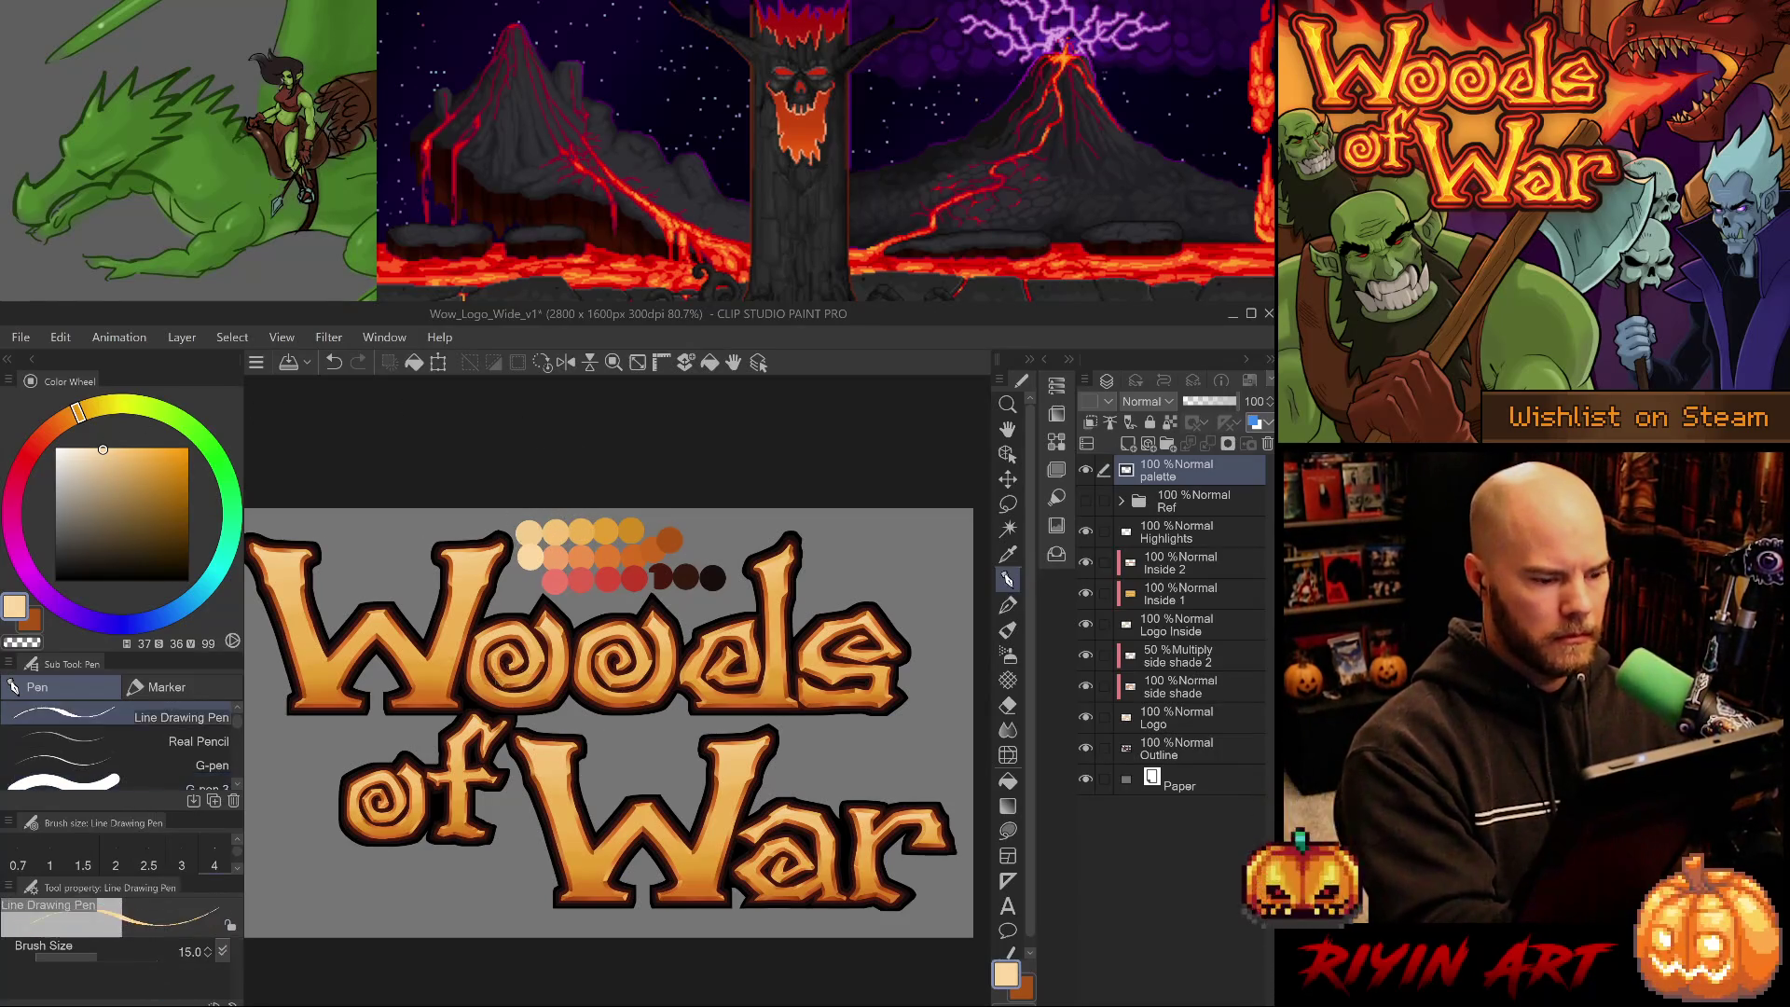
pyautogui.press('.')
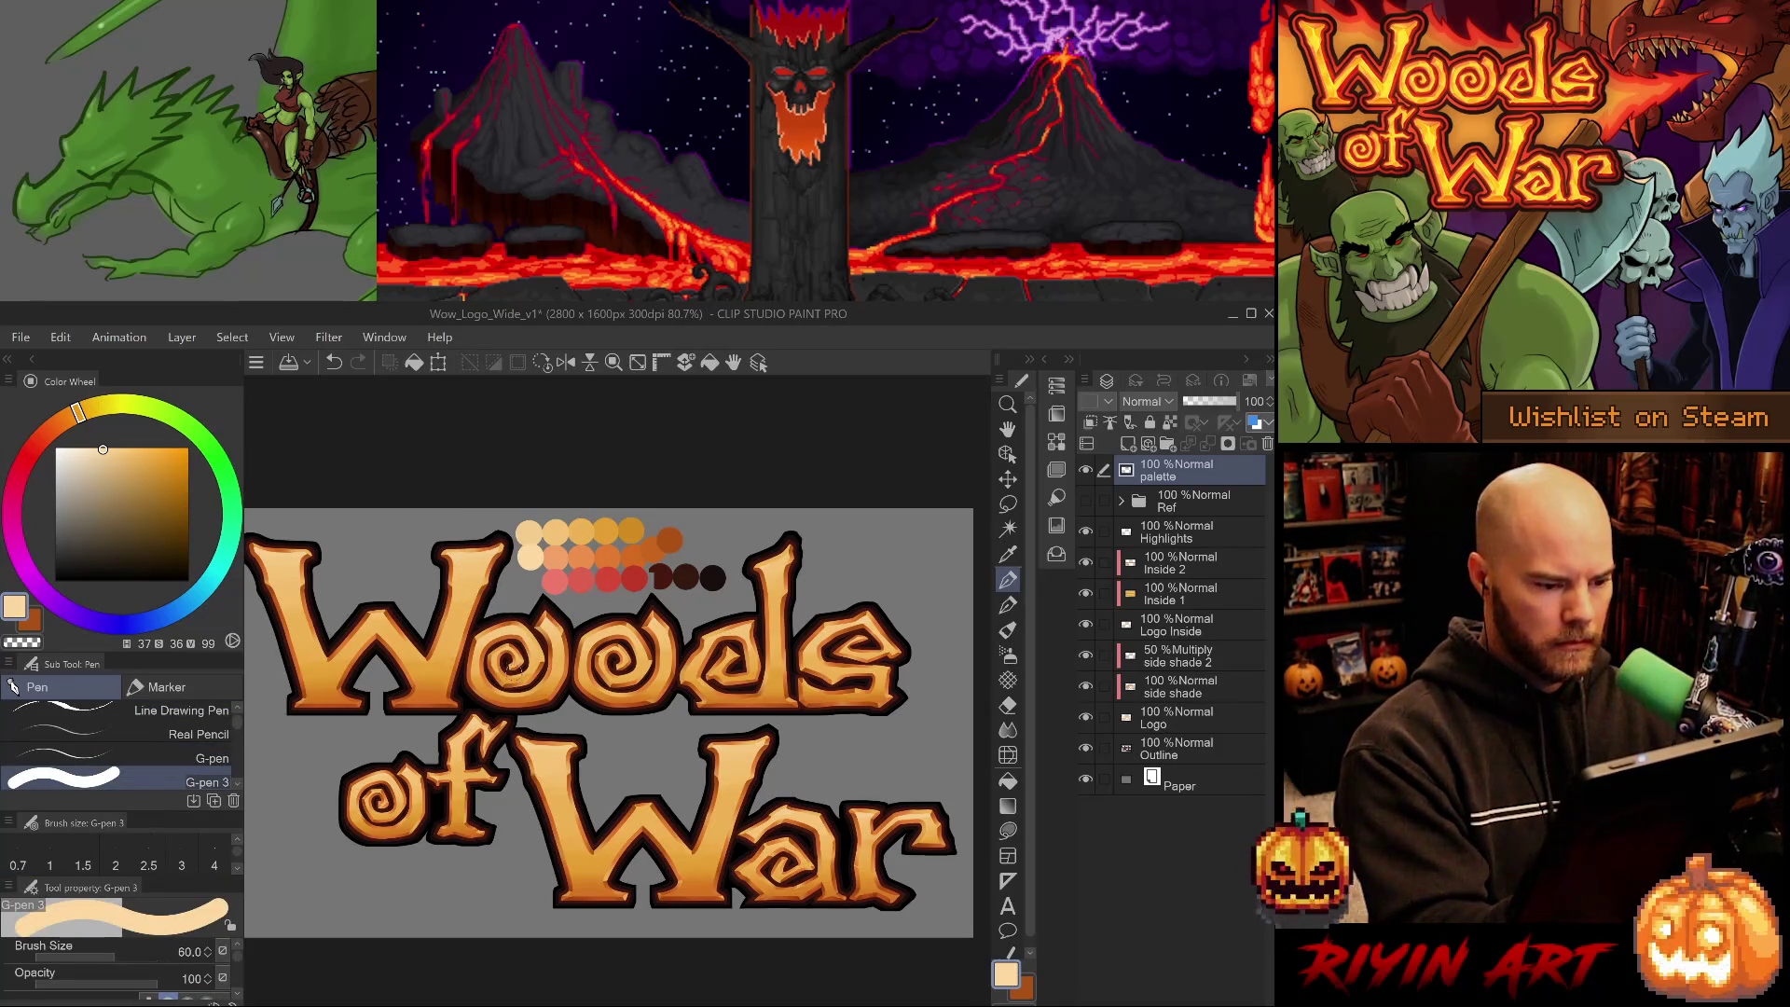
pyautogui.press('[')
pyautogui.press('[')
pyautogui.press('[')
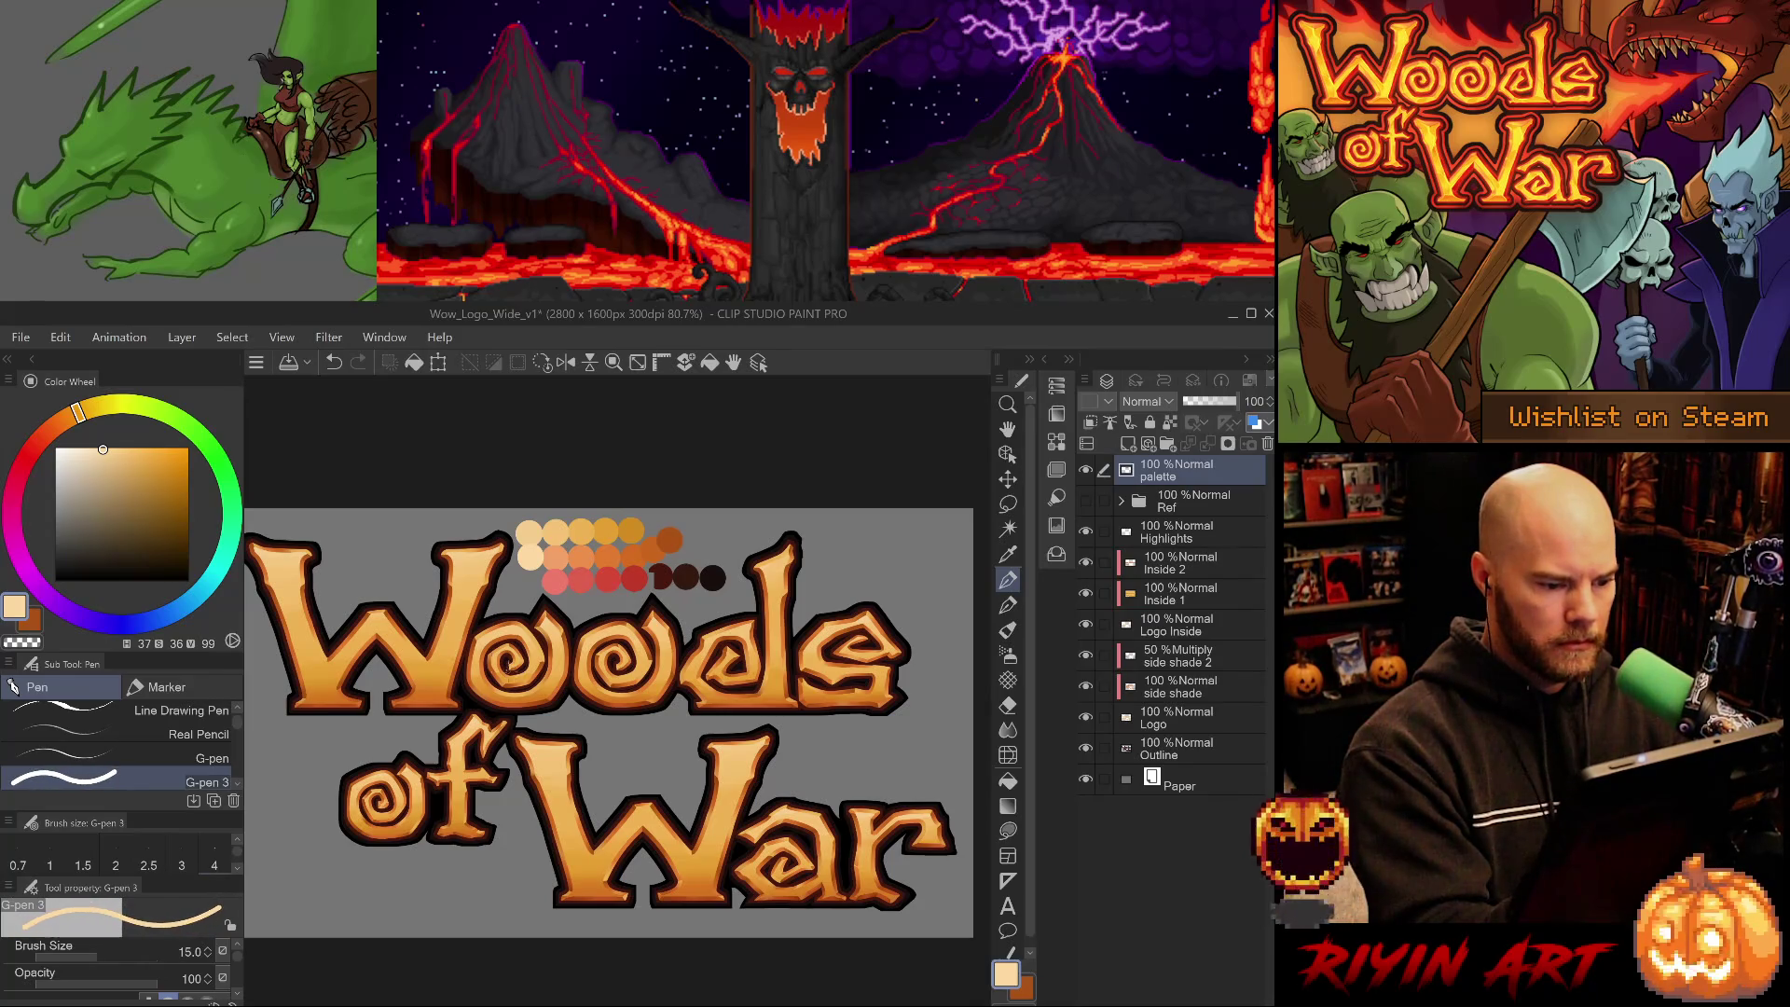
pyautogui.press('[')
pyautogui.press('[')
pyautogui.press('[')
pyautogui.moveTo(392, 545); pyautogui.dragTo(399, 596)
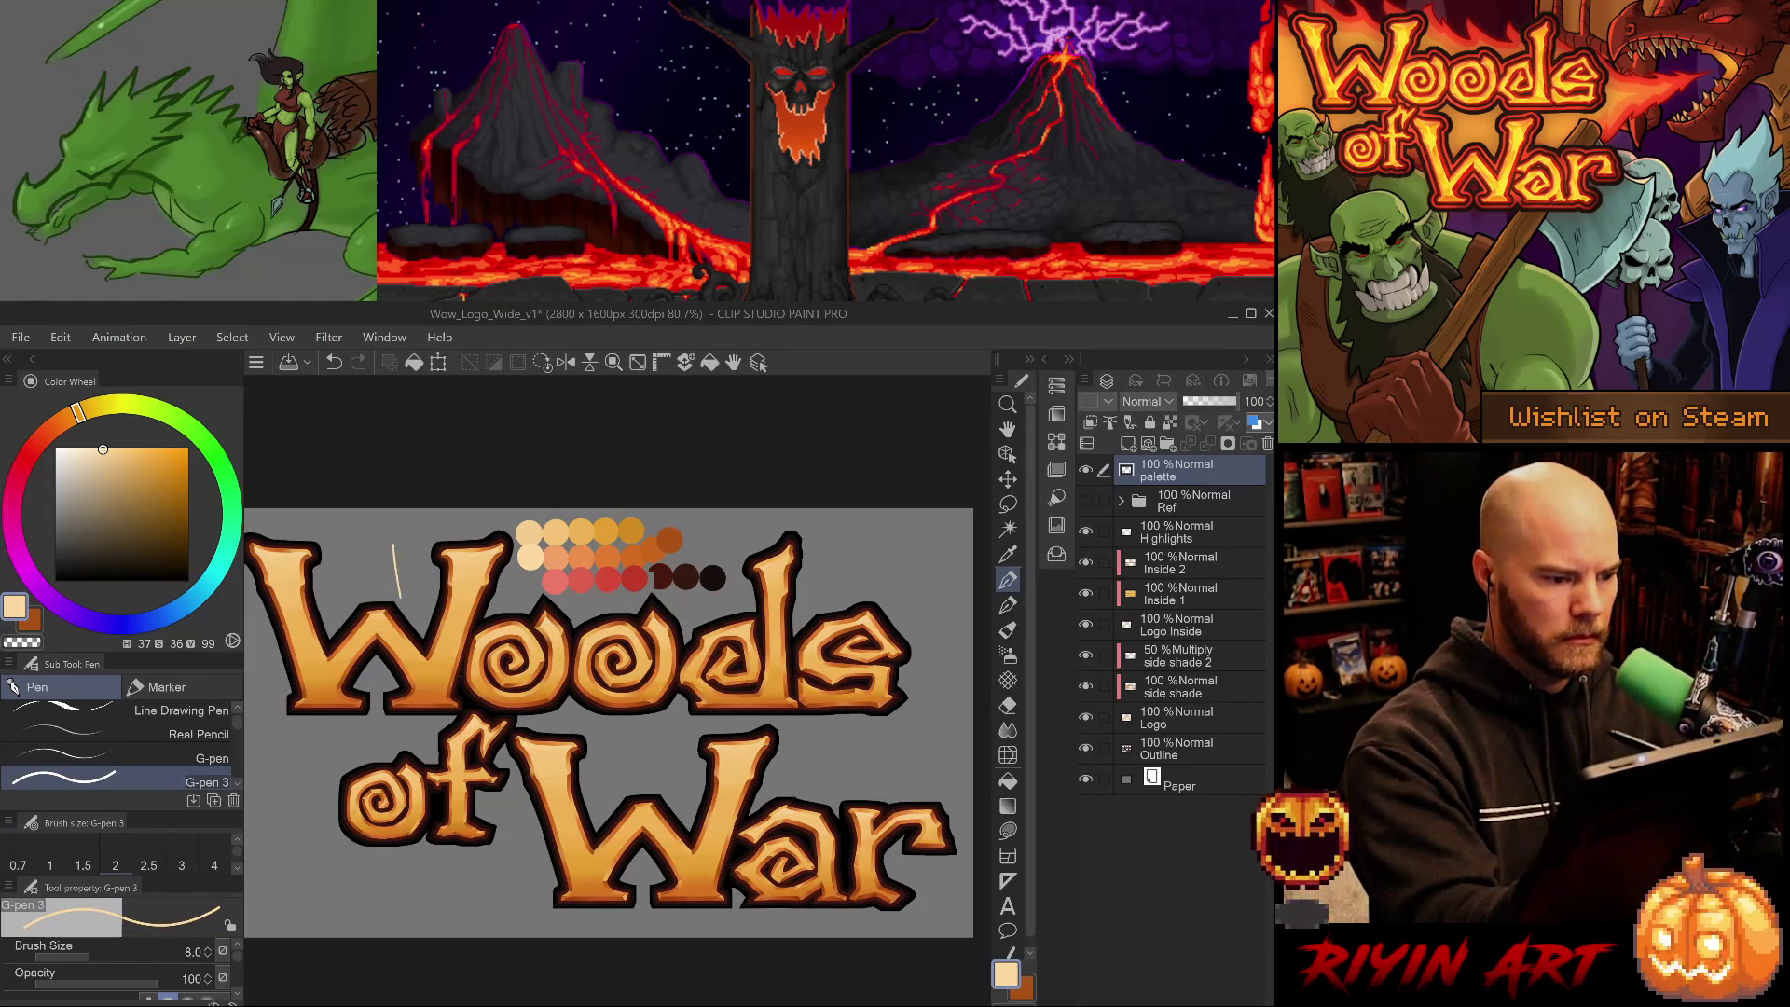
pyautogui.press('[')
pyautogui.press('[')
pyautogui.press('[')
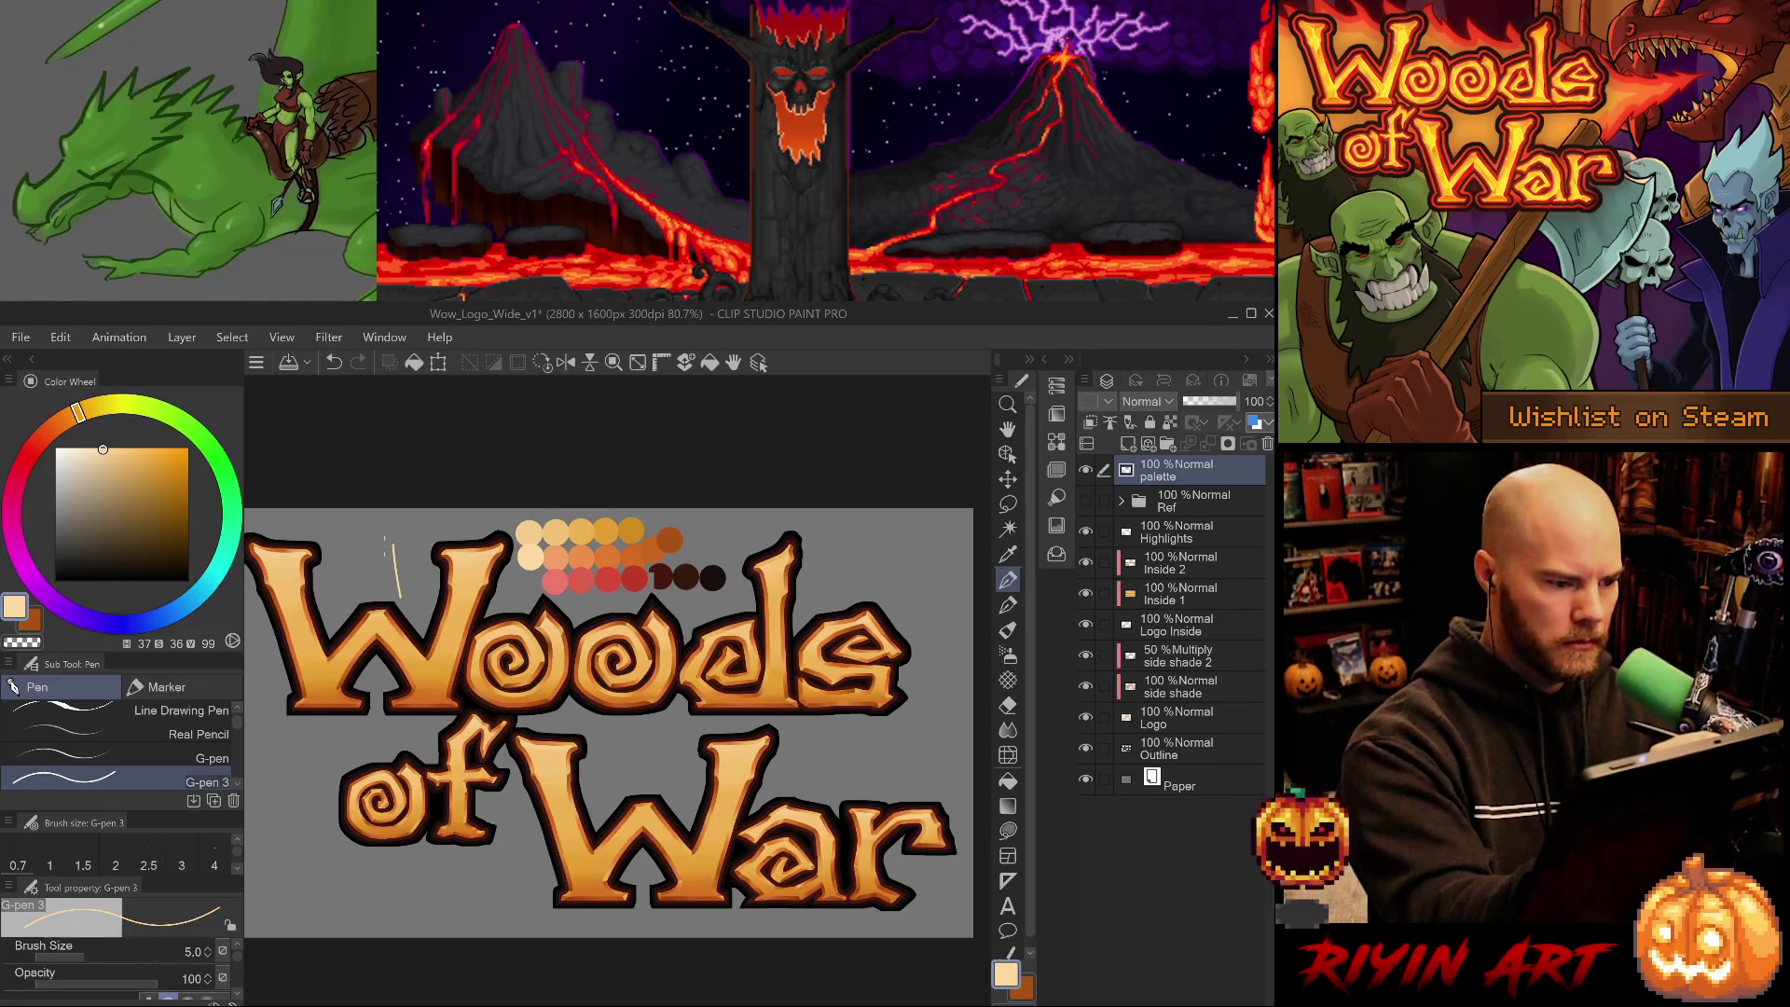
pyautogui.hotkey('ctrl', 'z')
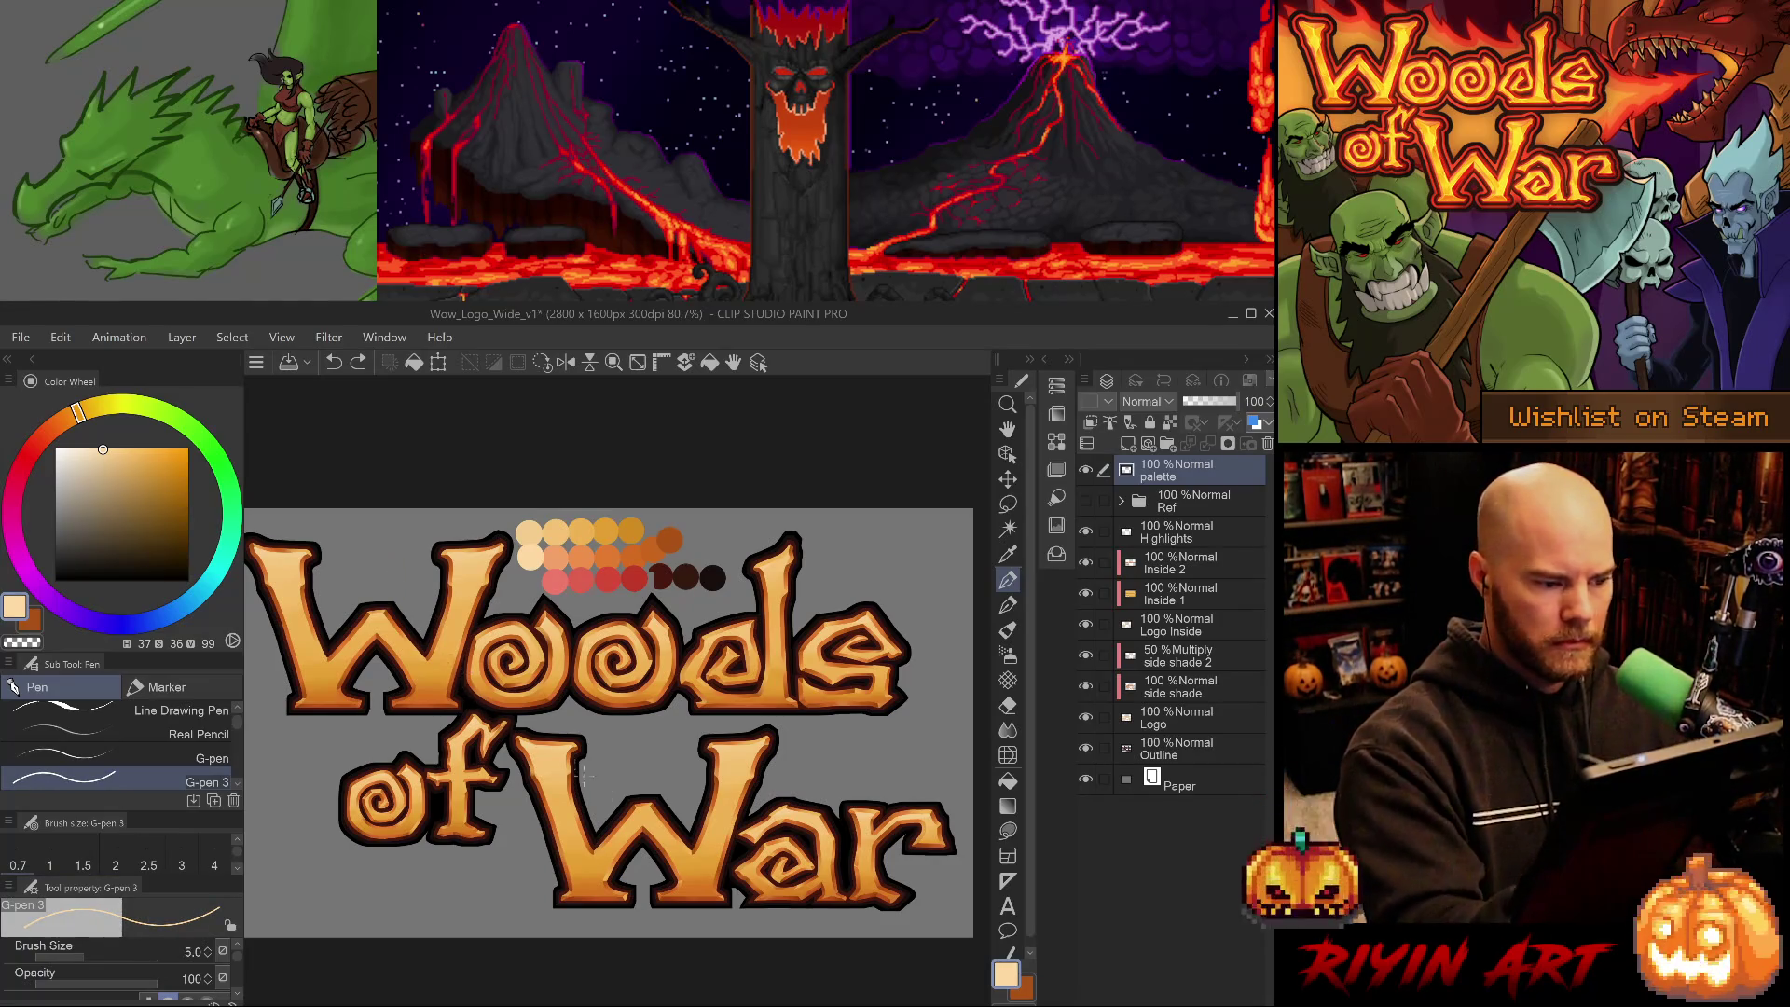
pyautogui.click(1161, 533)
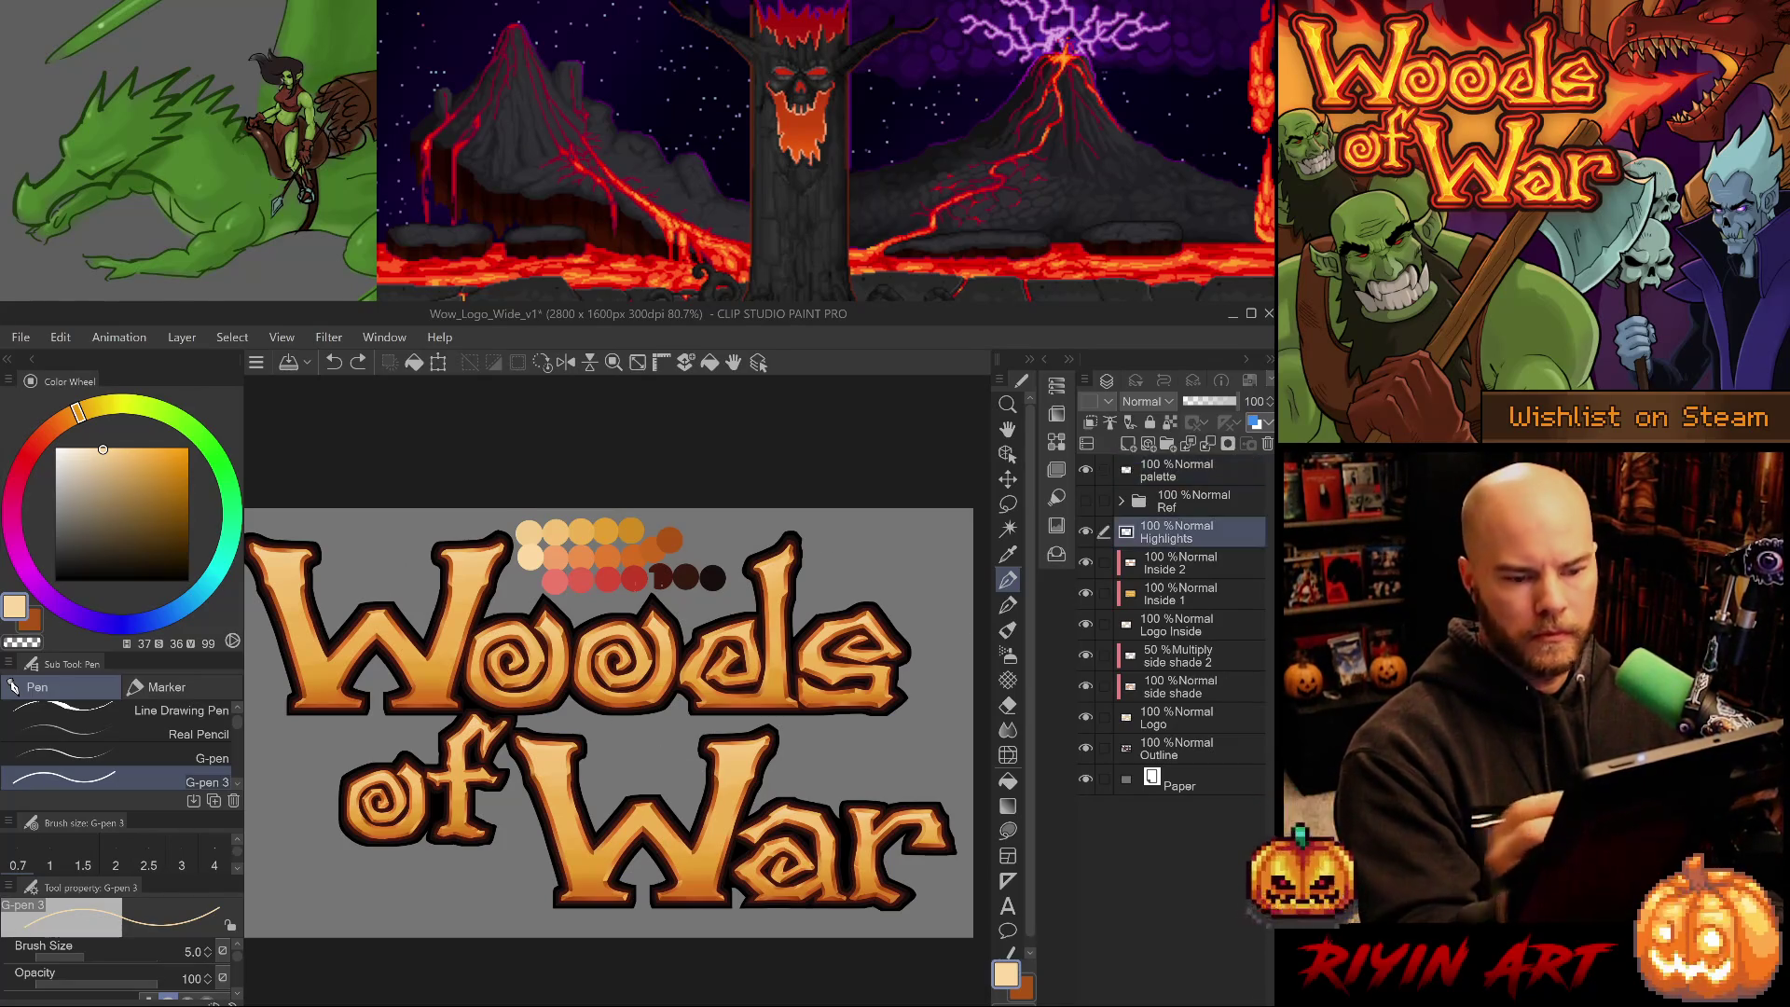
# - Zoom in on the W, pick a paler highlight colour, and settle the pen size at 3
pyautogui.scroll(5, 464, 545)
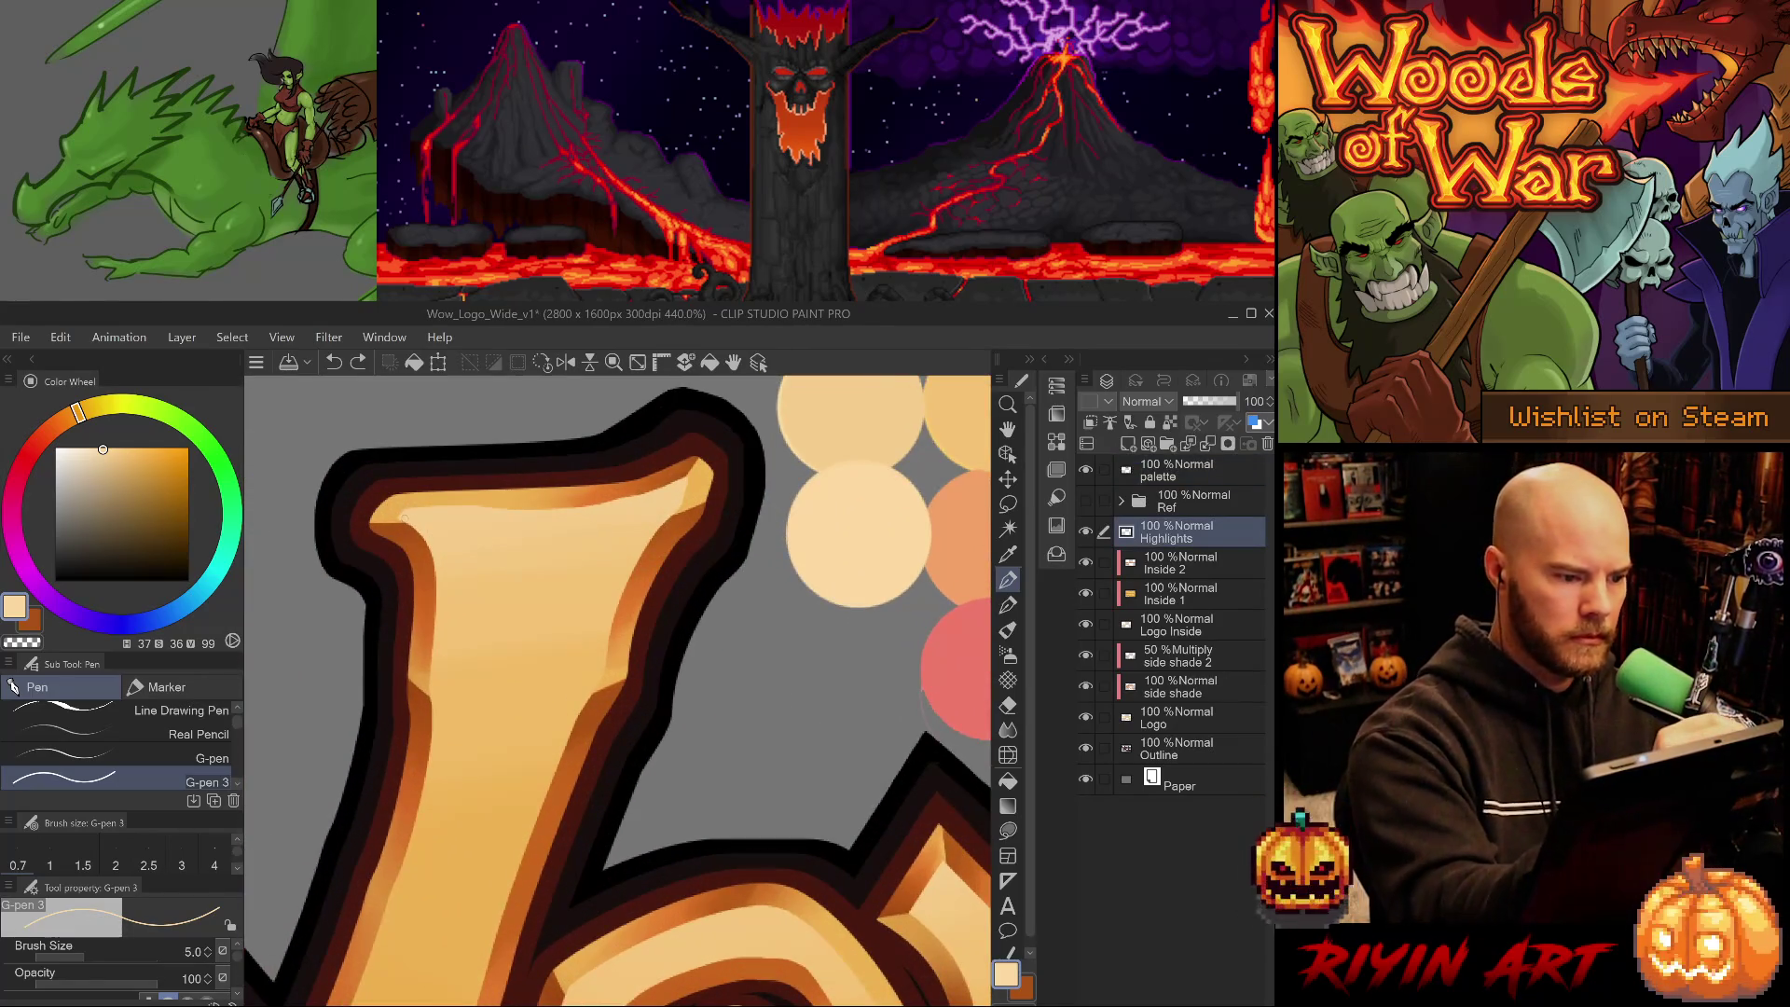
pyautogui.moveTo(399, 519); pyautogui.dragTo(434, 557)
pyautogui.hotkey('ctrl', 'z')
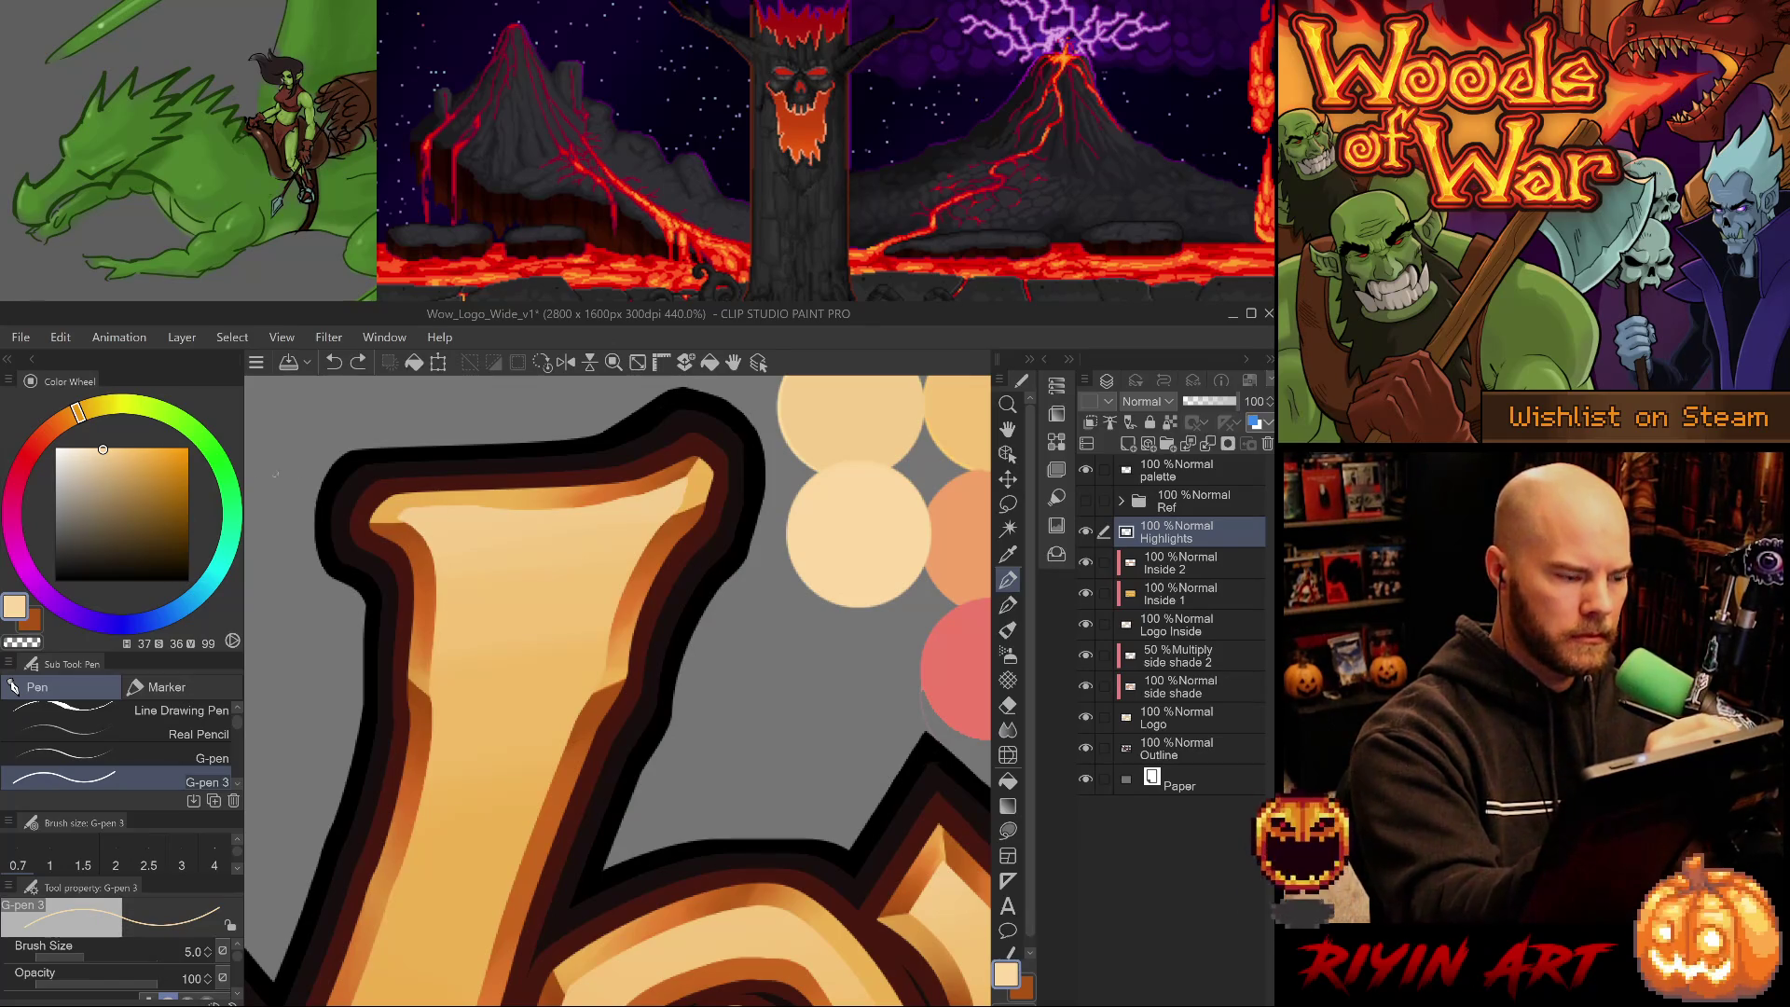
pyautogui.click(96, 447)
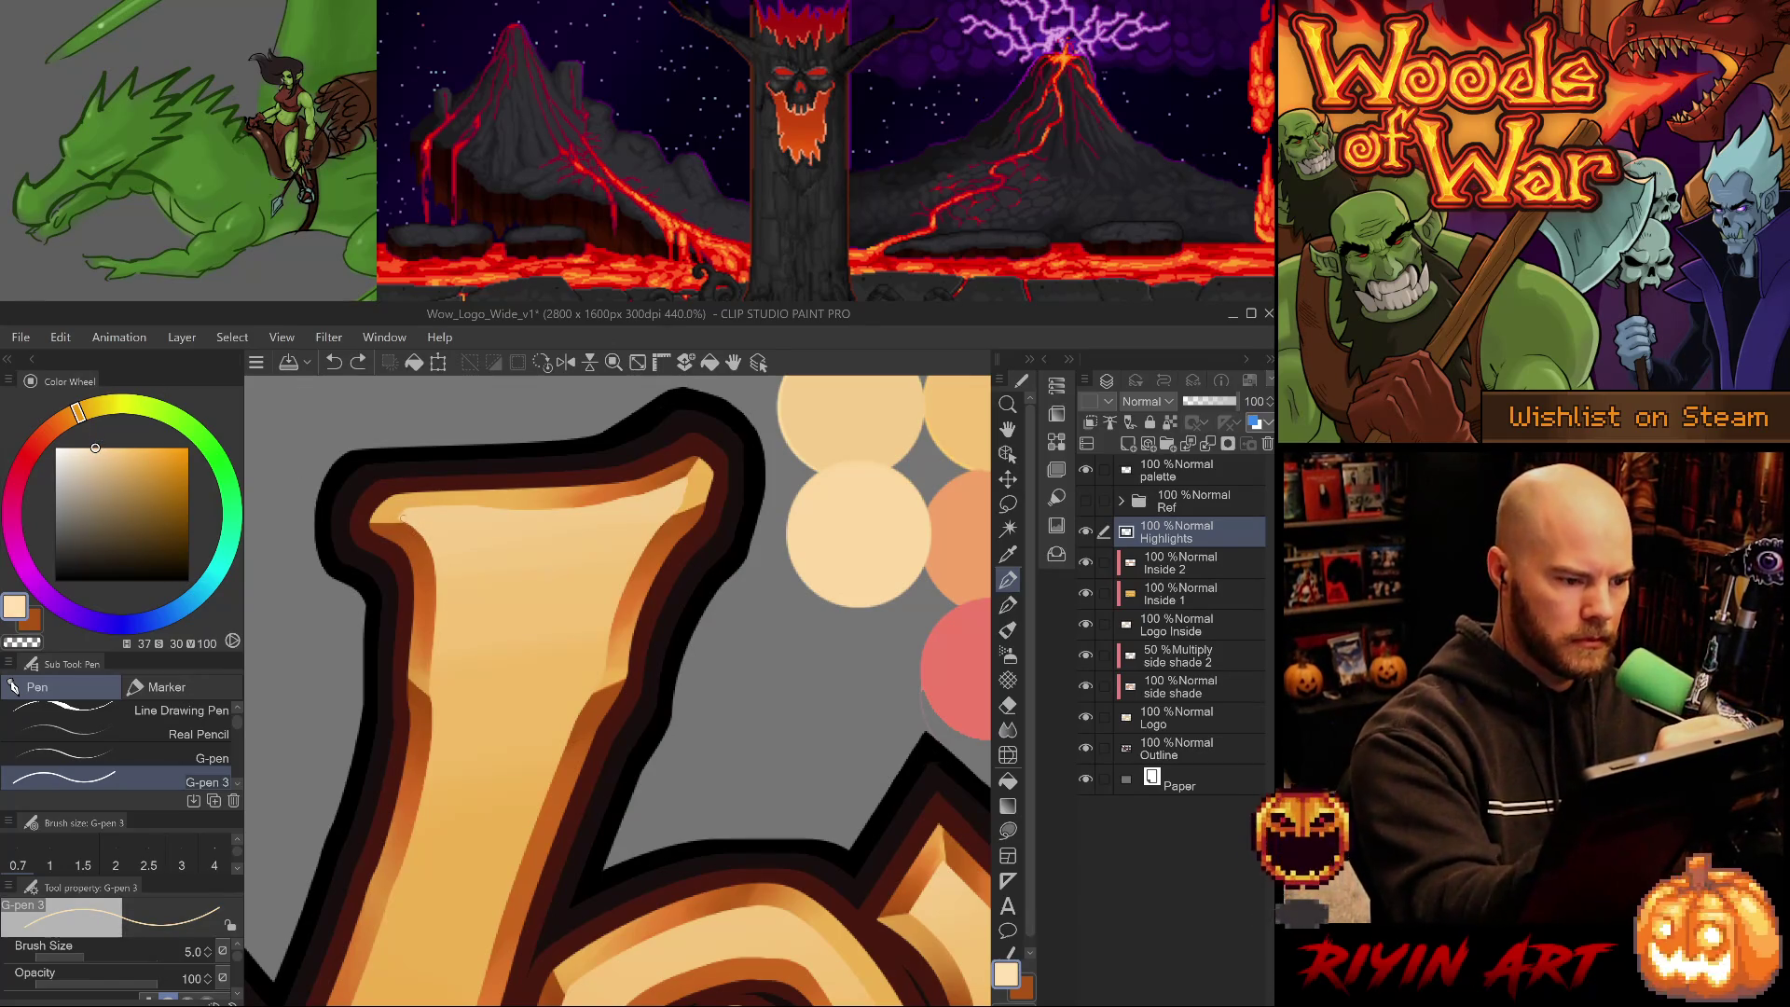
pyautogui.moveTo(401, 519); pyautogui.dragTo(432, 548)
pyautogui.hotkey('ctrl', 'z')
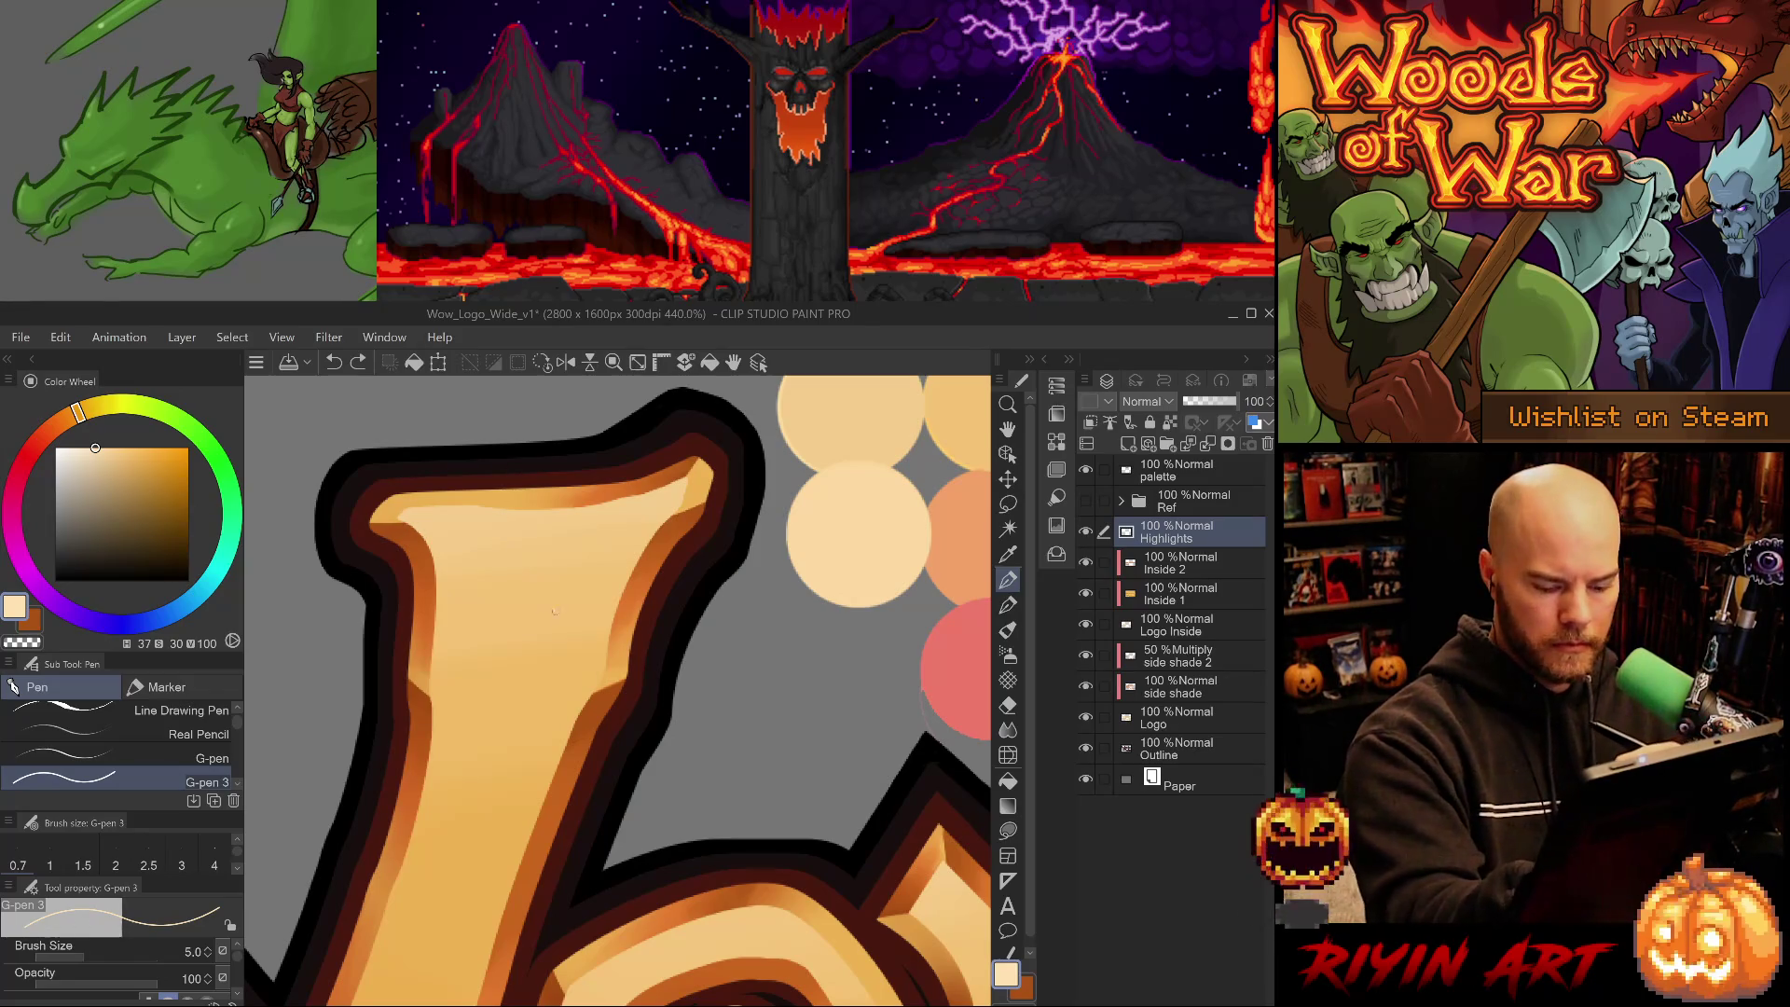
pyautogui.press('[')
pyautogui.press('[')
pyautogui.press('[')
pyautogui.moveTo(559, 539); pyautogui.dragTo(556, 678)
pyautogui.hotkey('ctrl', 'z')
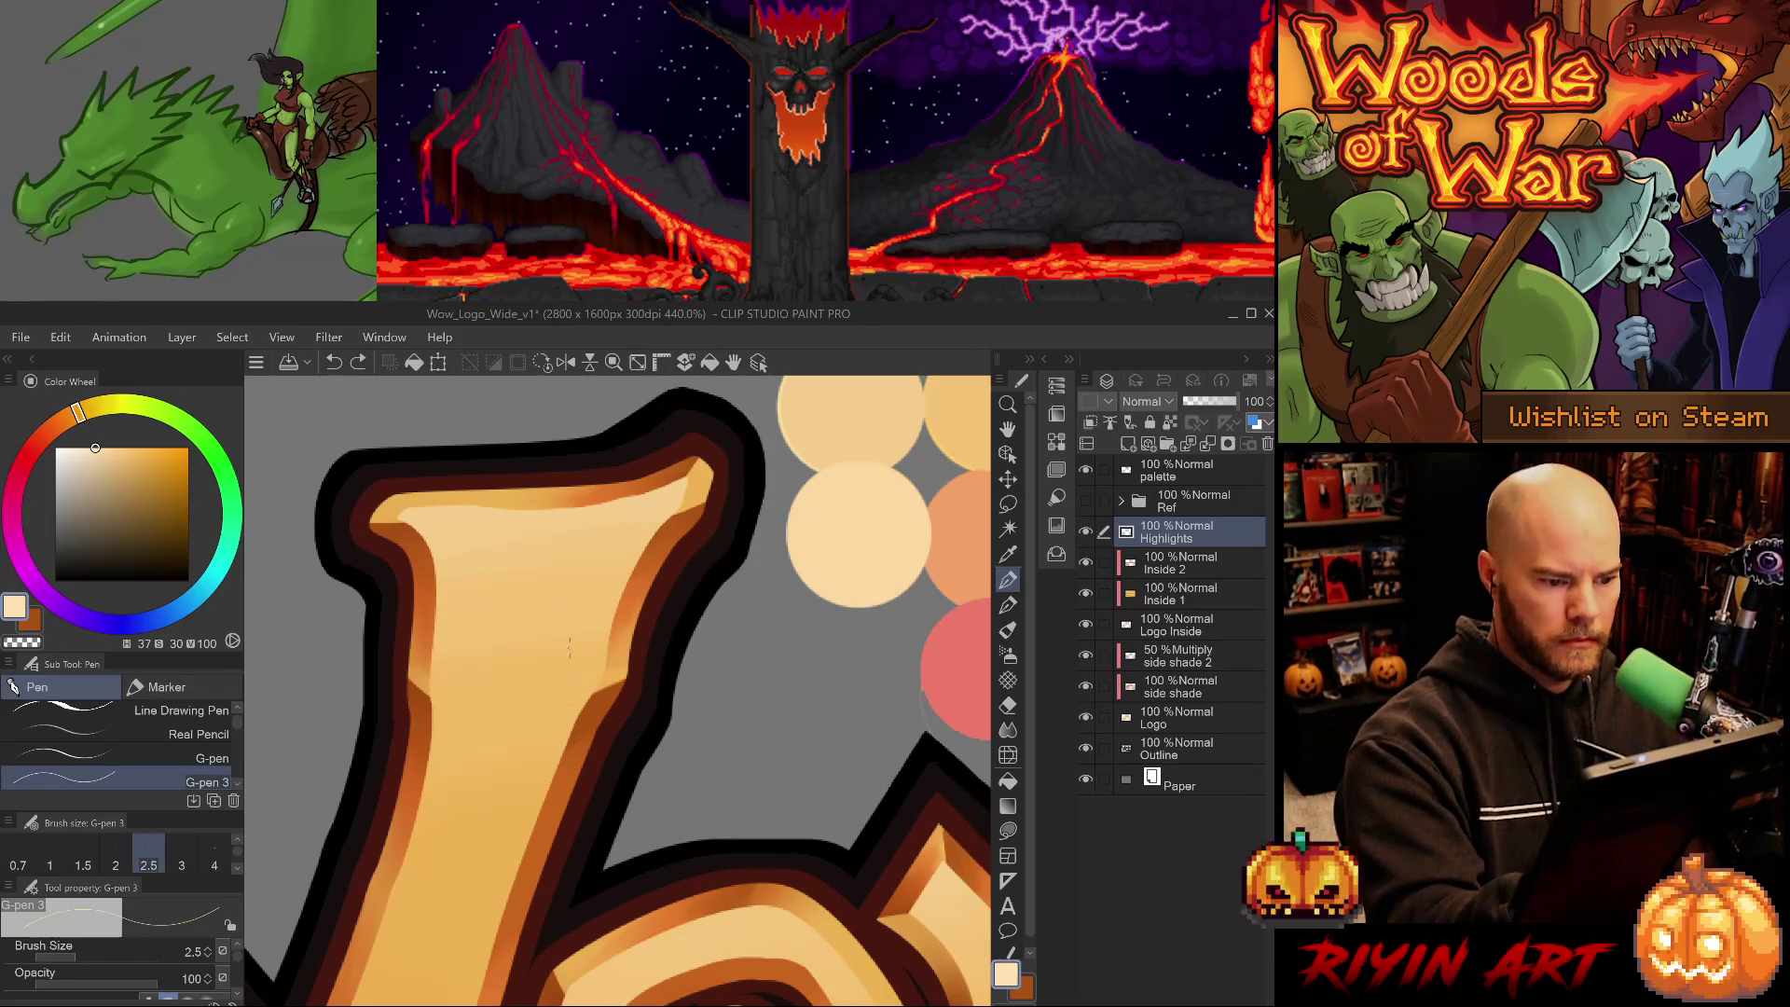
pyautogui.press(']')
# - Draw the pale highlight along the W's top edge, discarding the trial strokes
pyautogui.moveTo(503, 563); pyautogui.dragTo(522, 651)
pyautogui.hotkey('ctrl', 'z')
pyautogui.moveTo(685, 476); pyautogui.dragTo(703, 453)
pyautogui.hotkey('ctrl', 'z')
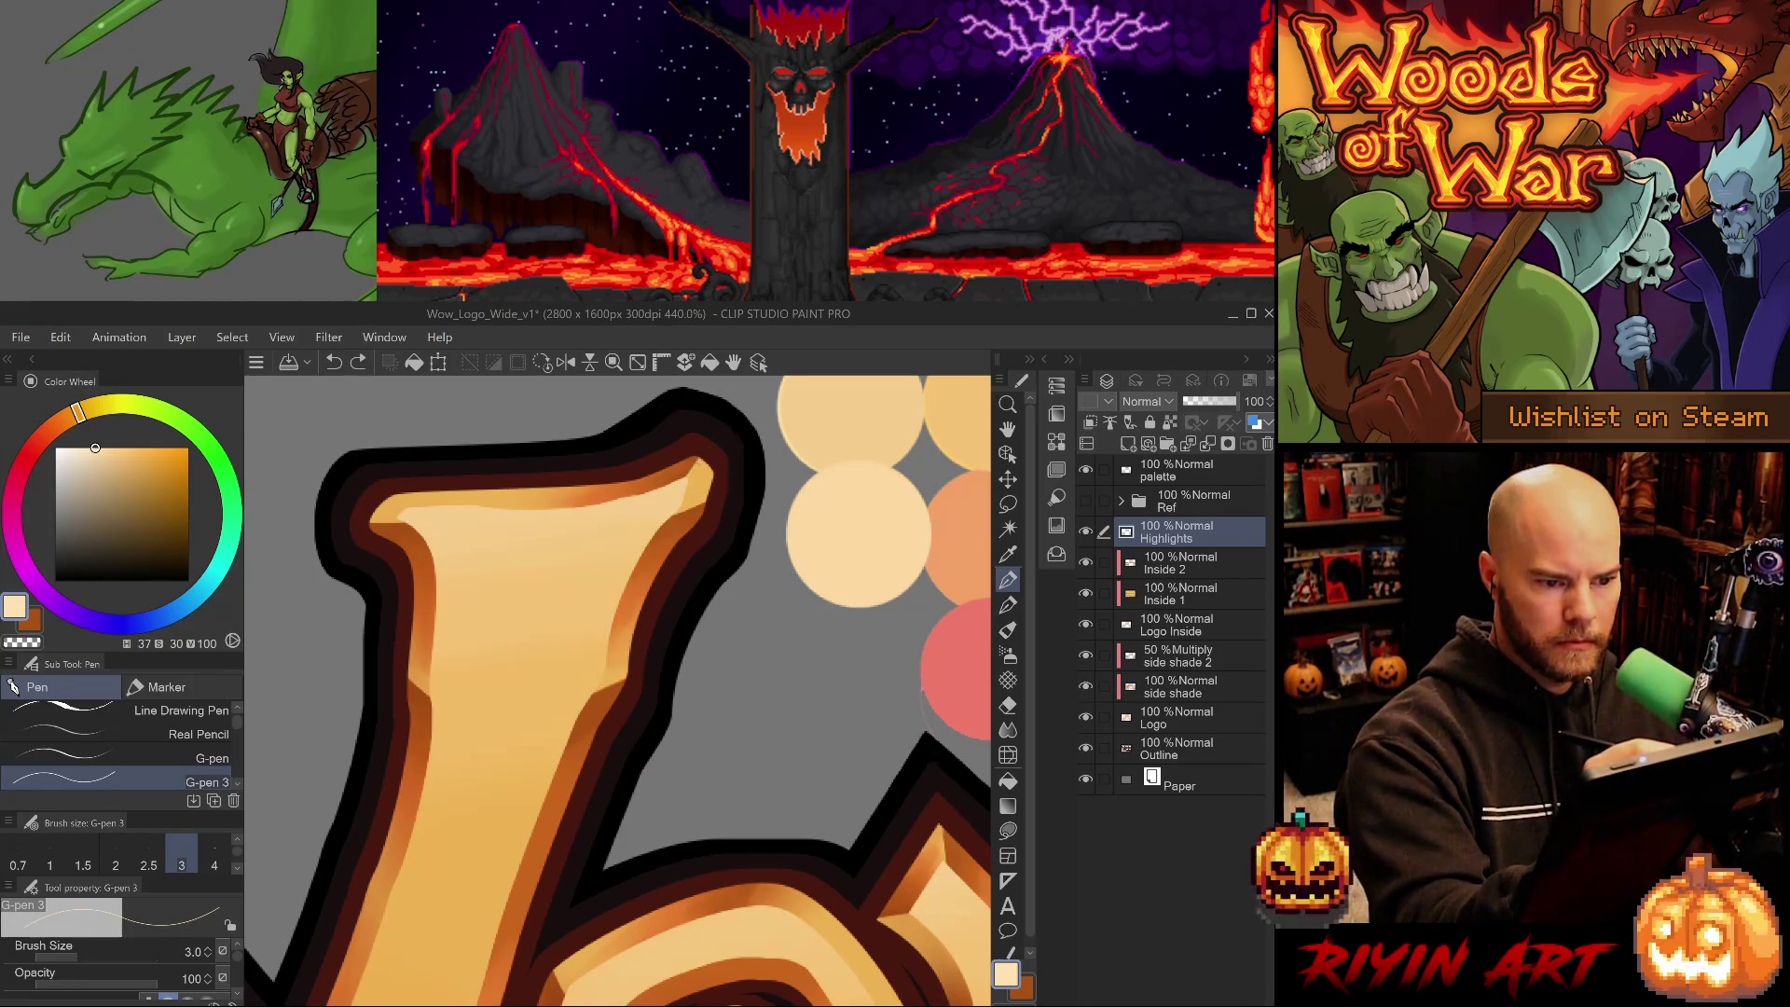
pyautogui.moveTo(700, 462)
pyautogui.mouseDown()
pyautogui.moveTo(686, 508)
pyautogui.moveTo(667, 485)
pyautogui.mouseUp()
pyautogui.hotkey('ctrl', 'z')
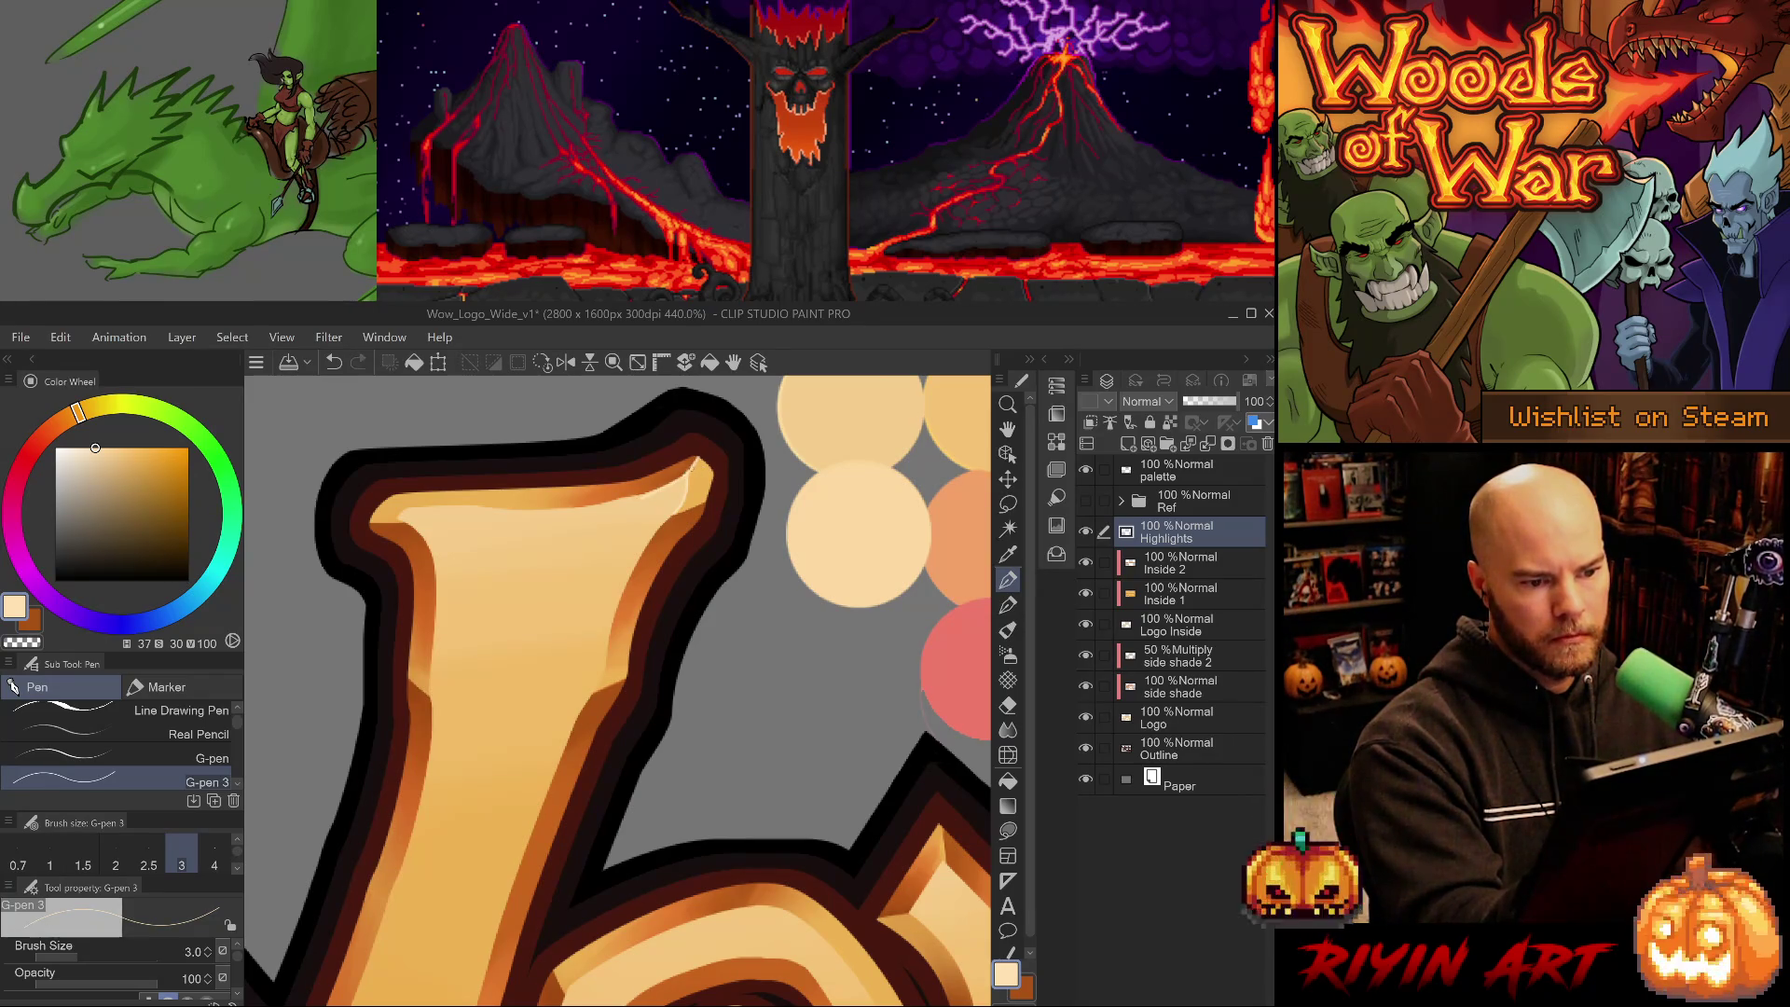
pyautogui.hotkey('ctrl', 'z')
pyautogui.hotkey('ctrl', 'y')
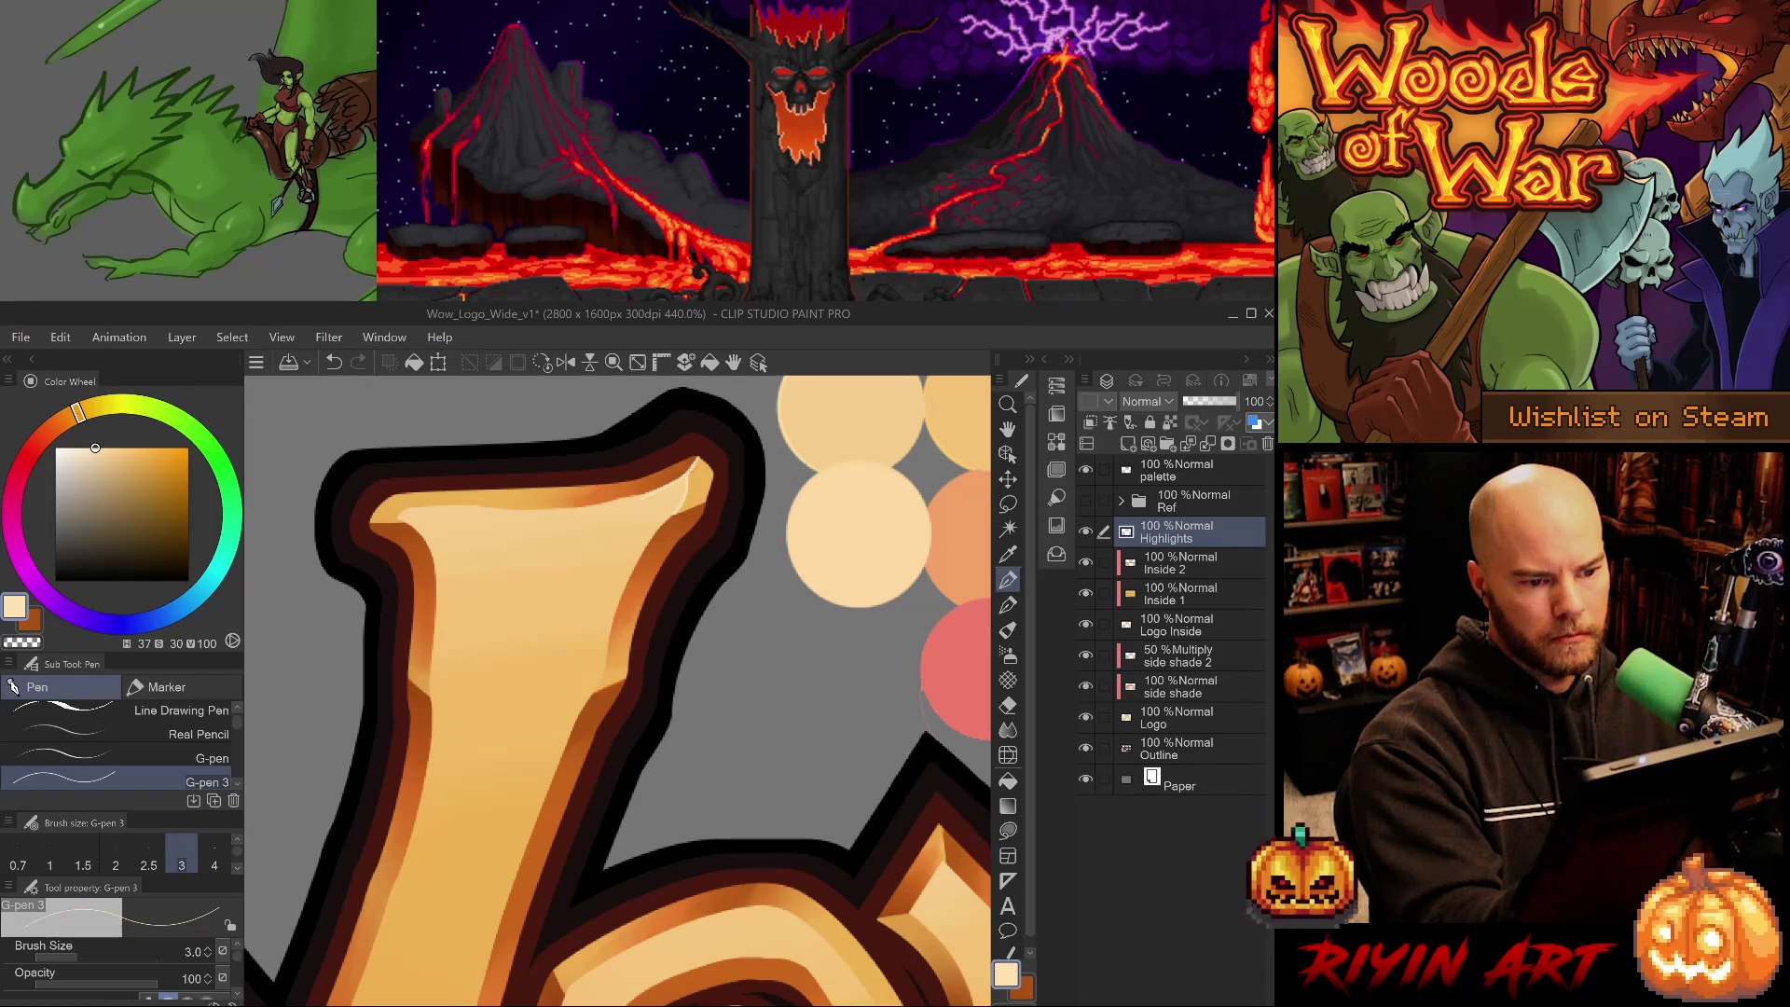
# - Trim a stray bit of the top highlight with a smaller eraser
pyautogui.press('e')
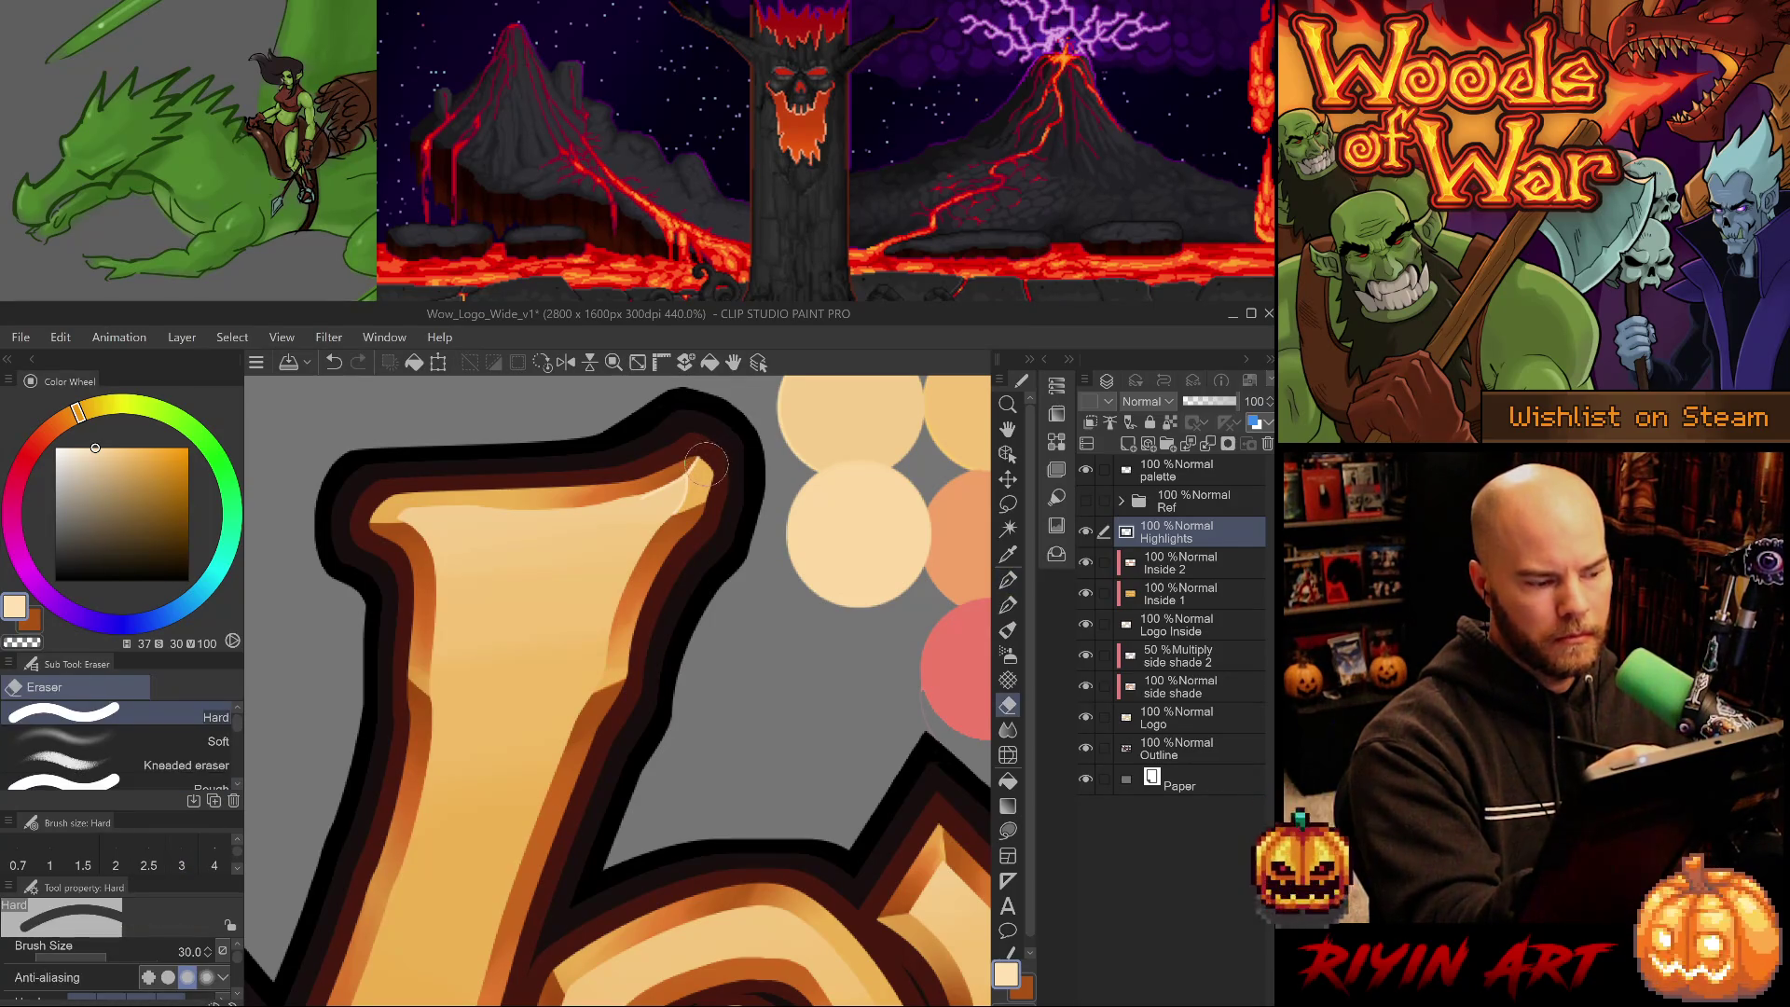
pyautogui.press('p')
pyautogui.press('p')
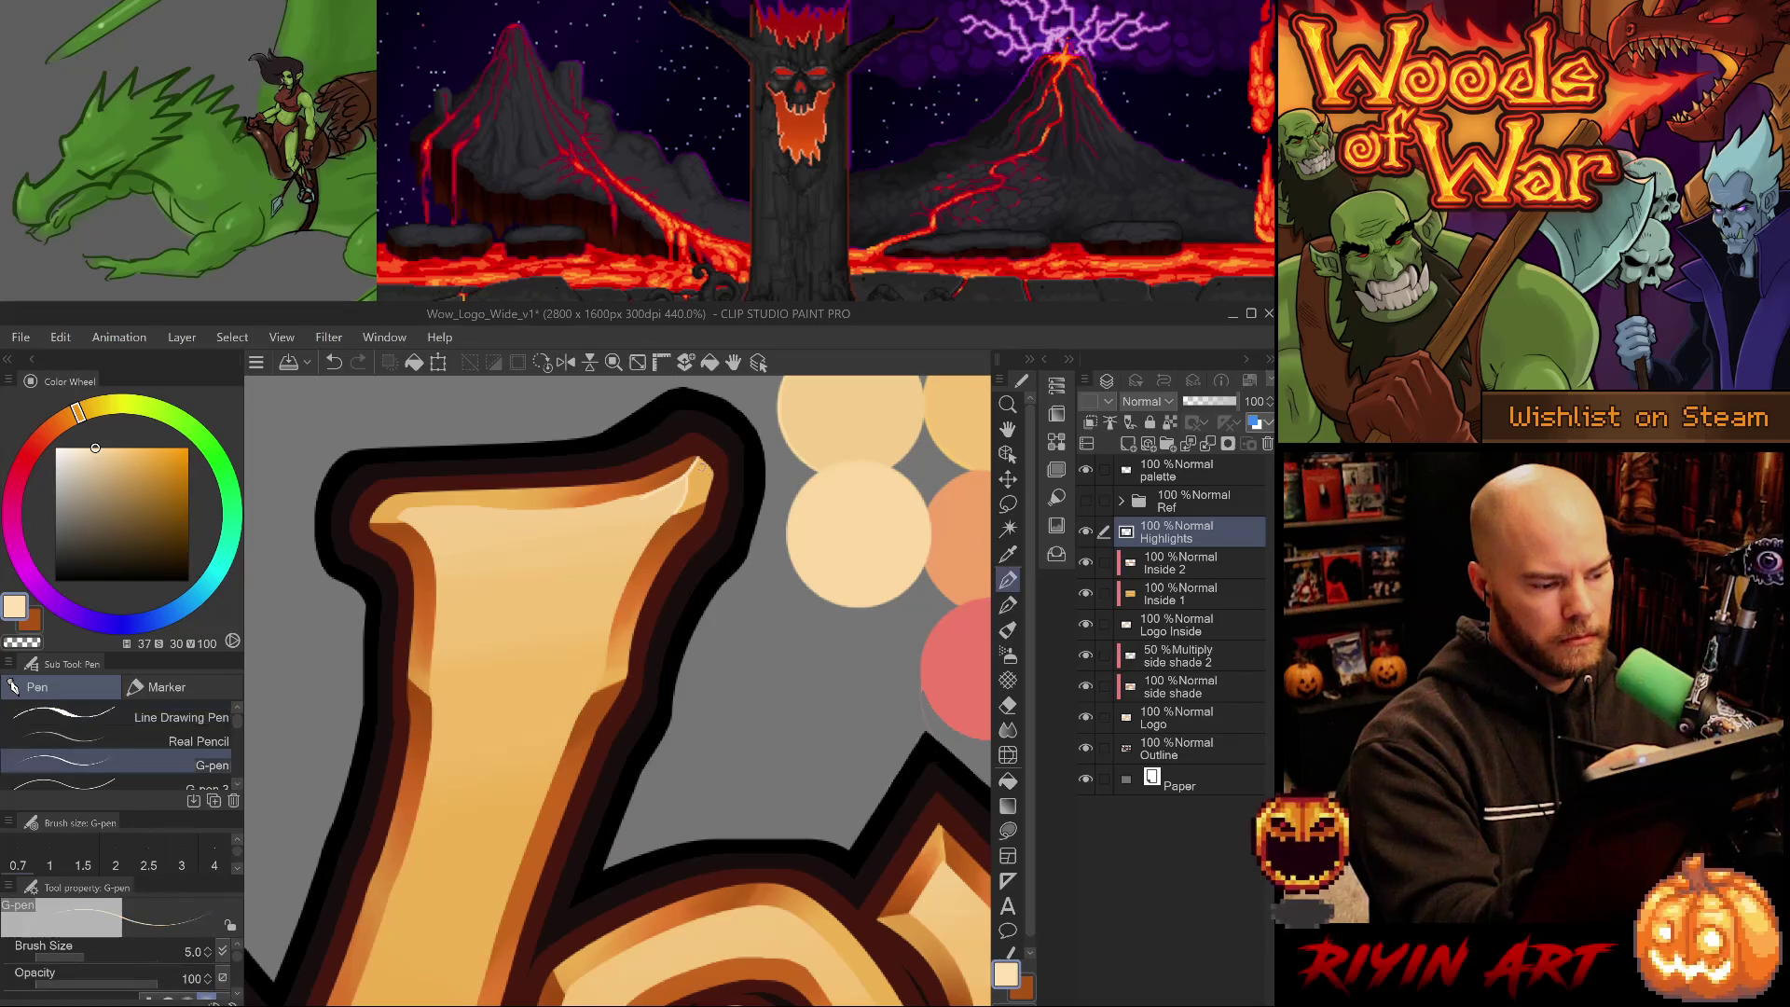
pyautogui.moveTo(713, 508); pyautogui.dragTo(634, 690)
pyautogui.hotkey('ctrl', 'z')
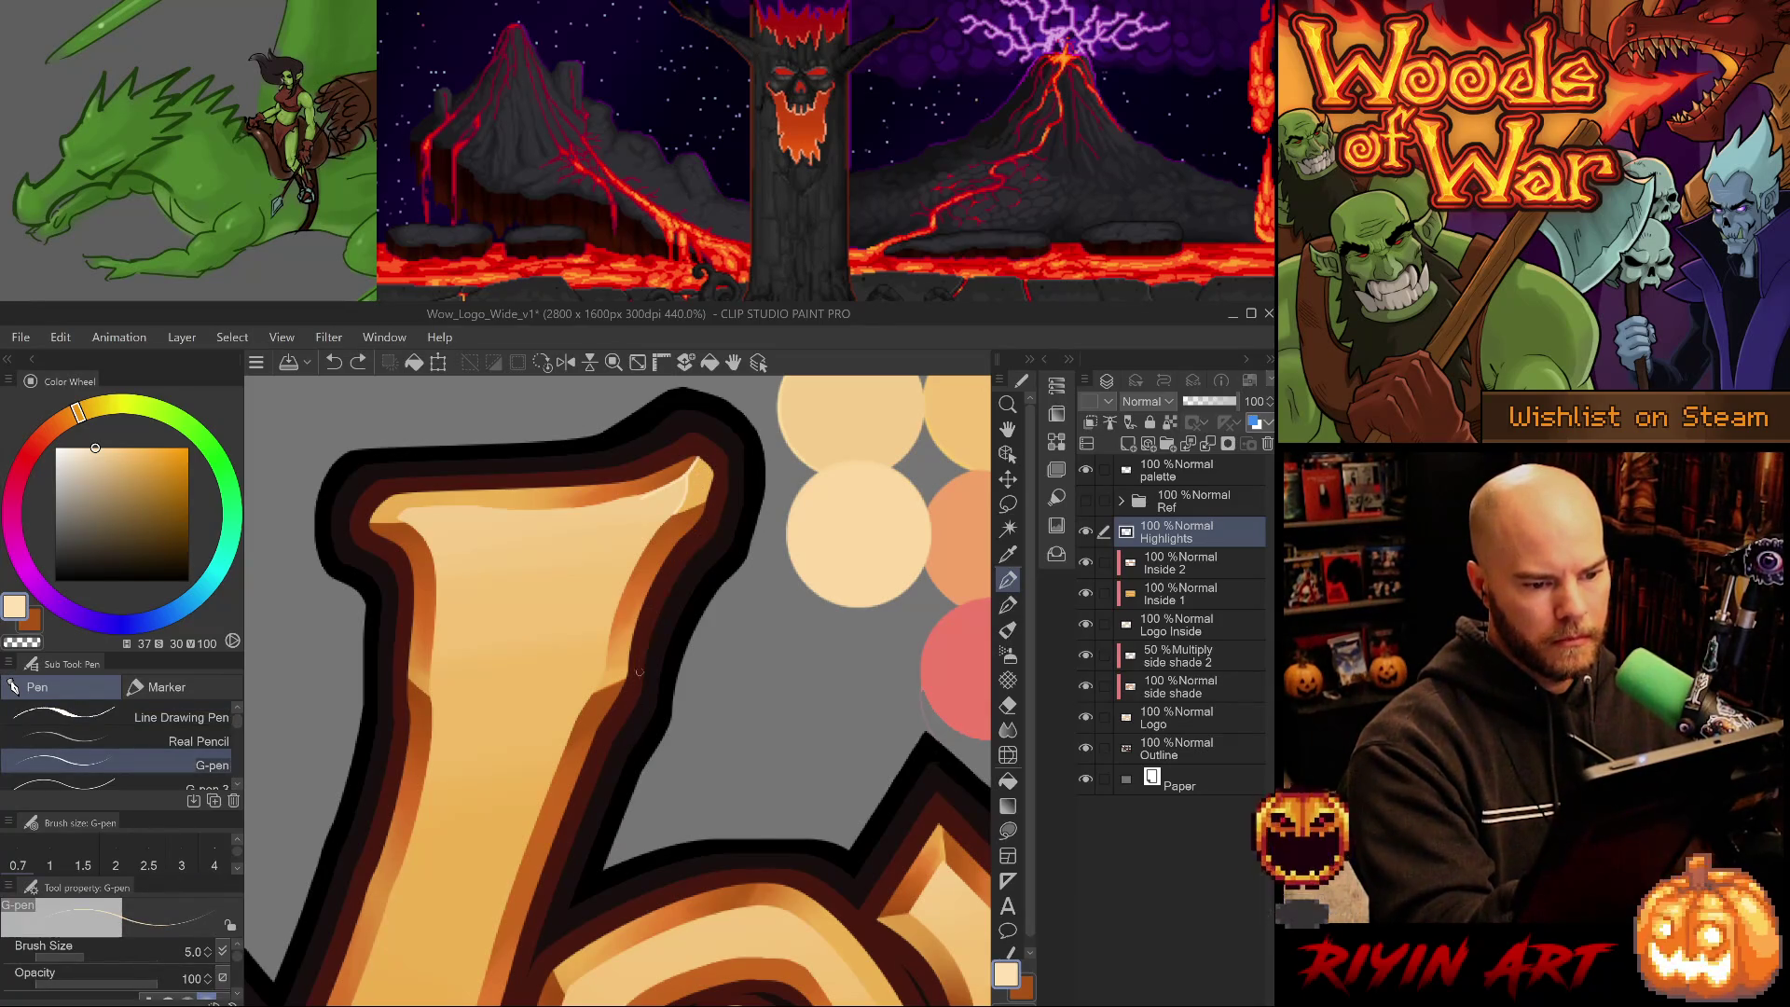
pyautogui.press('e')
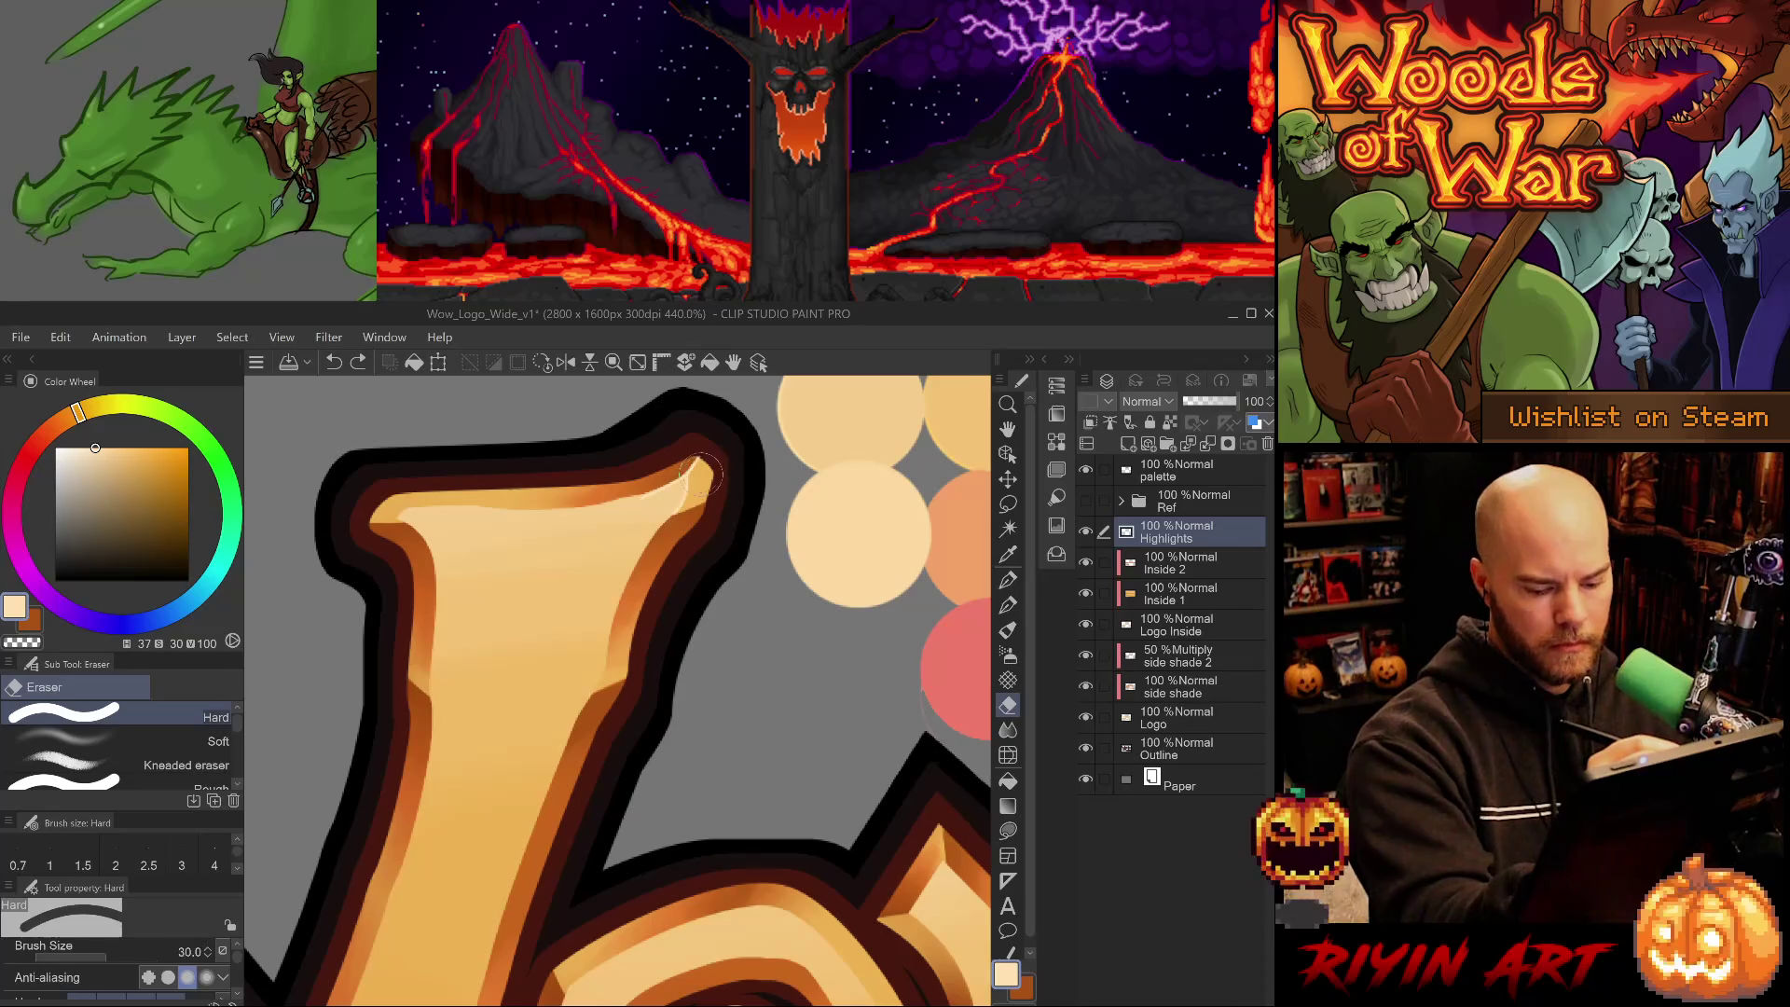
pyautogui.press('[')
pyautogui.press('[')
pyautogui.press('[')
pyautogui.click(701, 436)
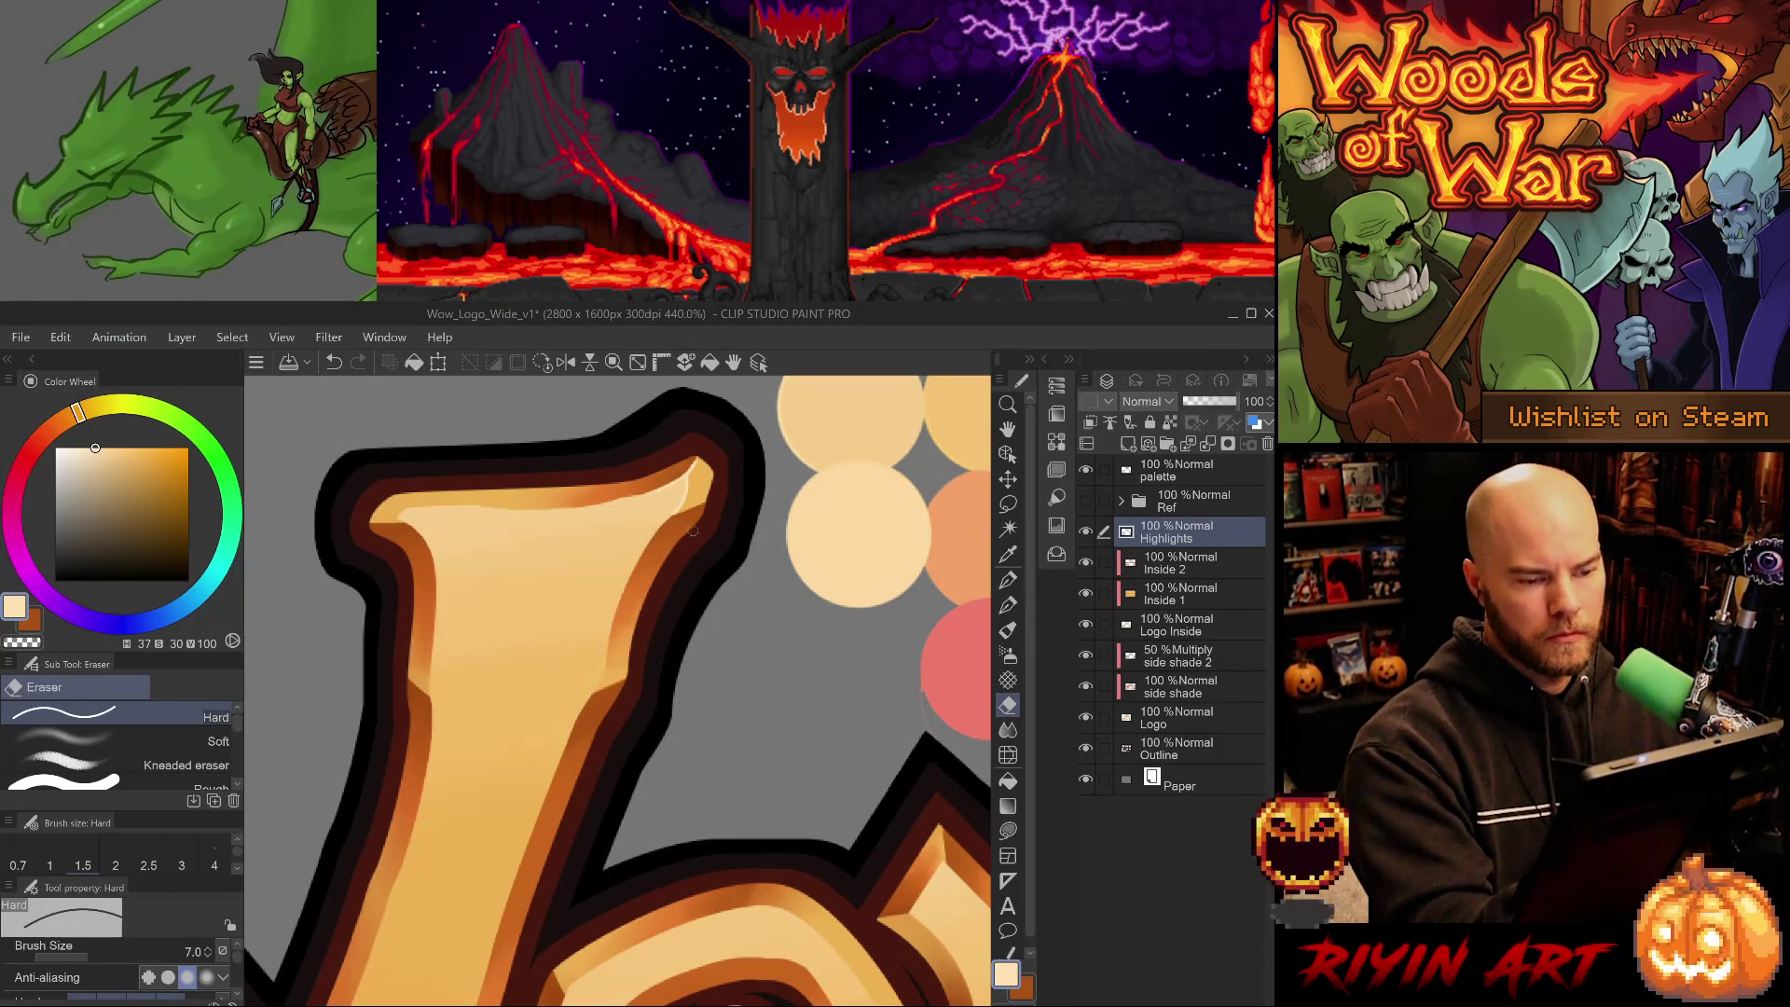
# - Draw a highlight down the upright's inner edge with the finer pen, dropping the downward extension
pyautogui.press('p')
pyautogui.press('.')
pyautogui.press('.')
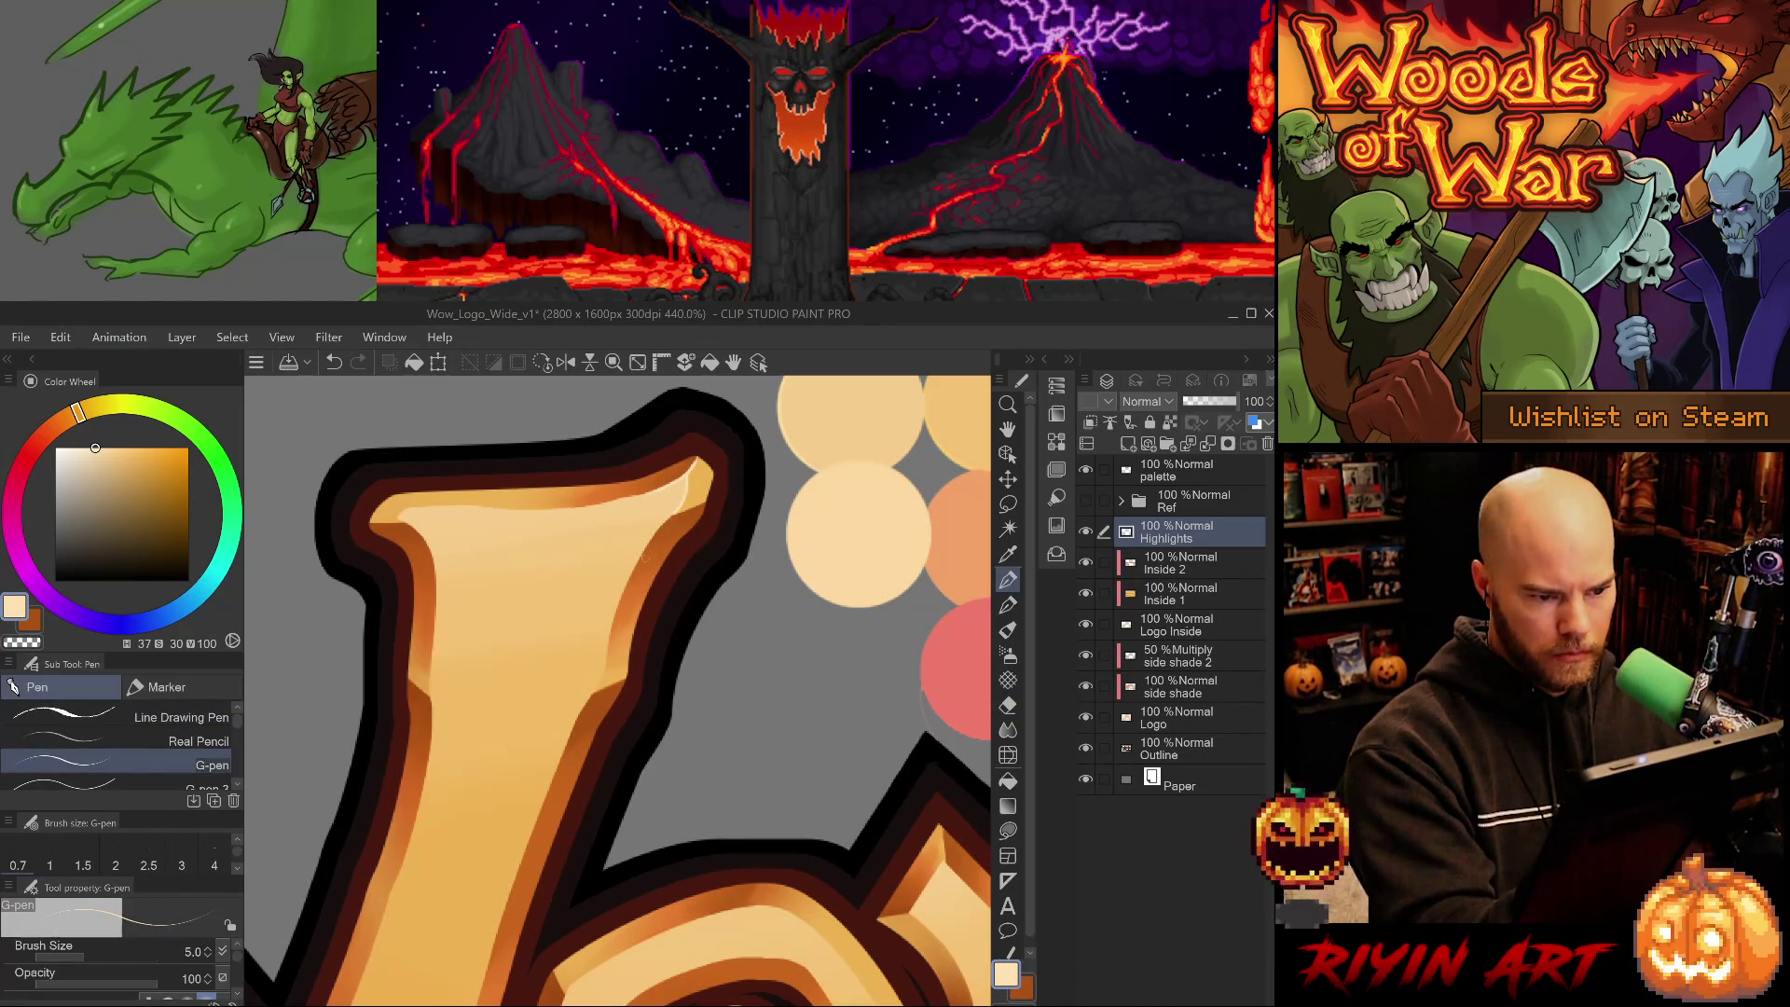
pyautogui.moveTo(606, 671); pyautogui.dragTo(613, 620)
pyautogui.hotkey('ctrl', 'z')
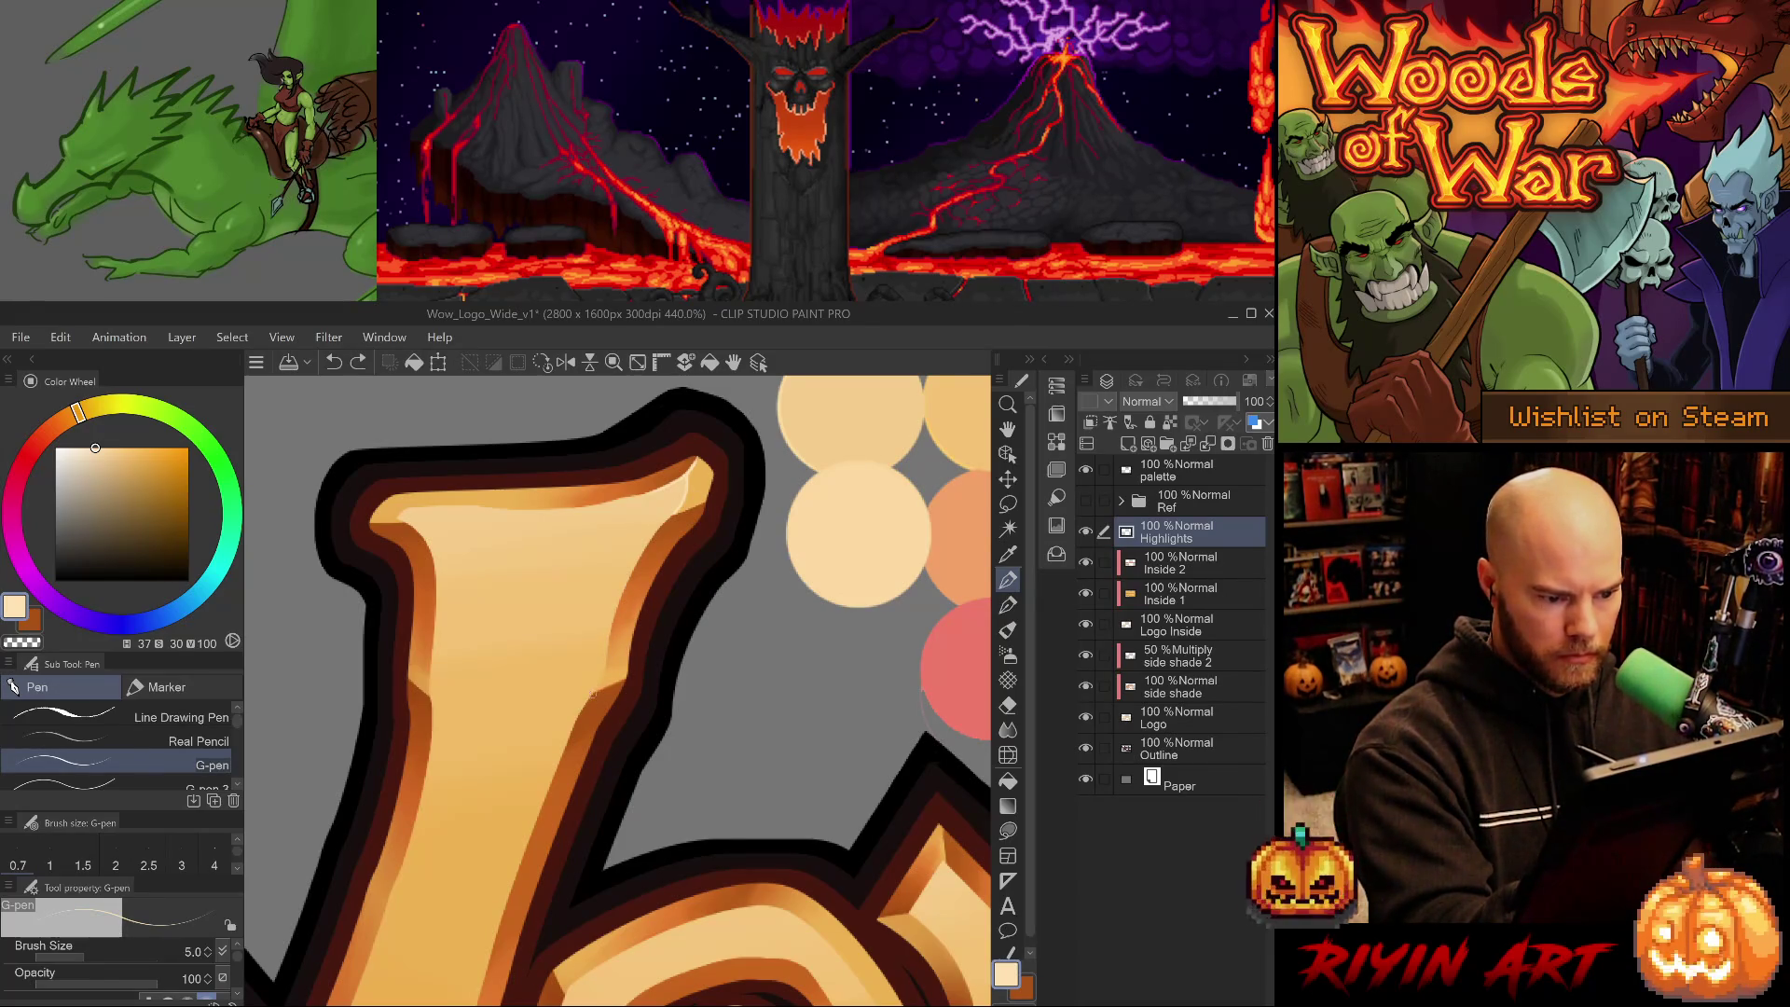
pyautogui.moveTo(606, 662); pyautogui.dragTo(613, 615)
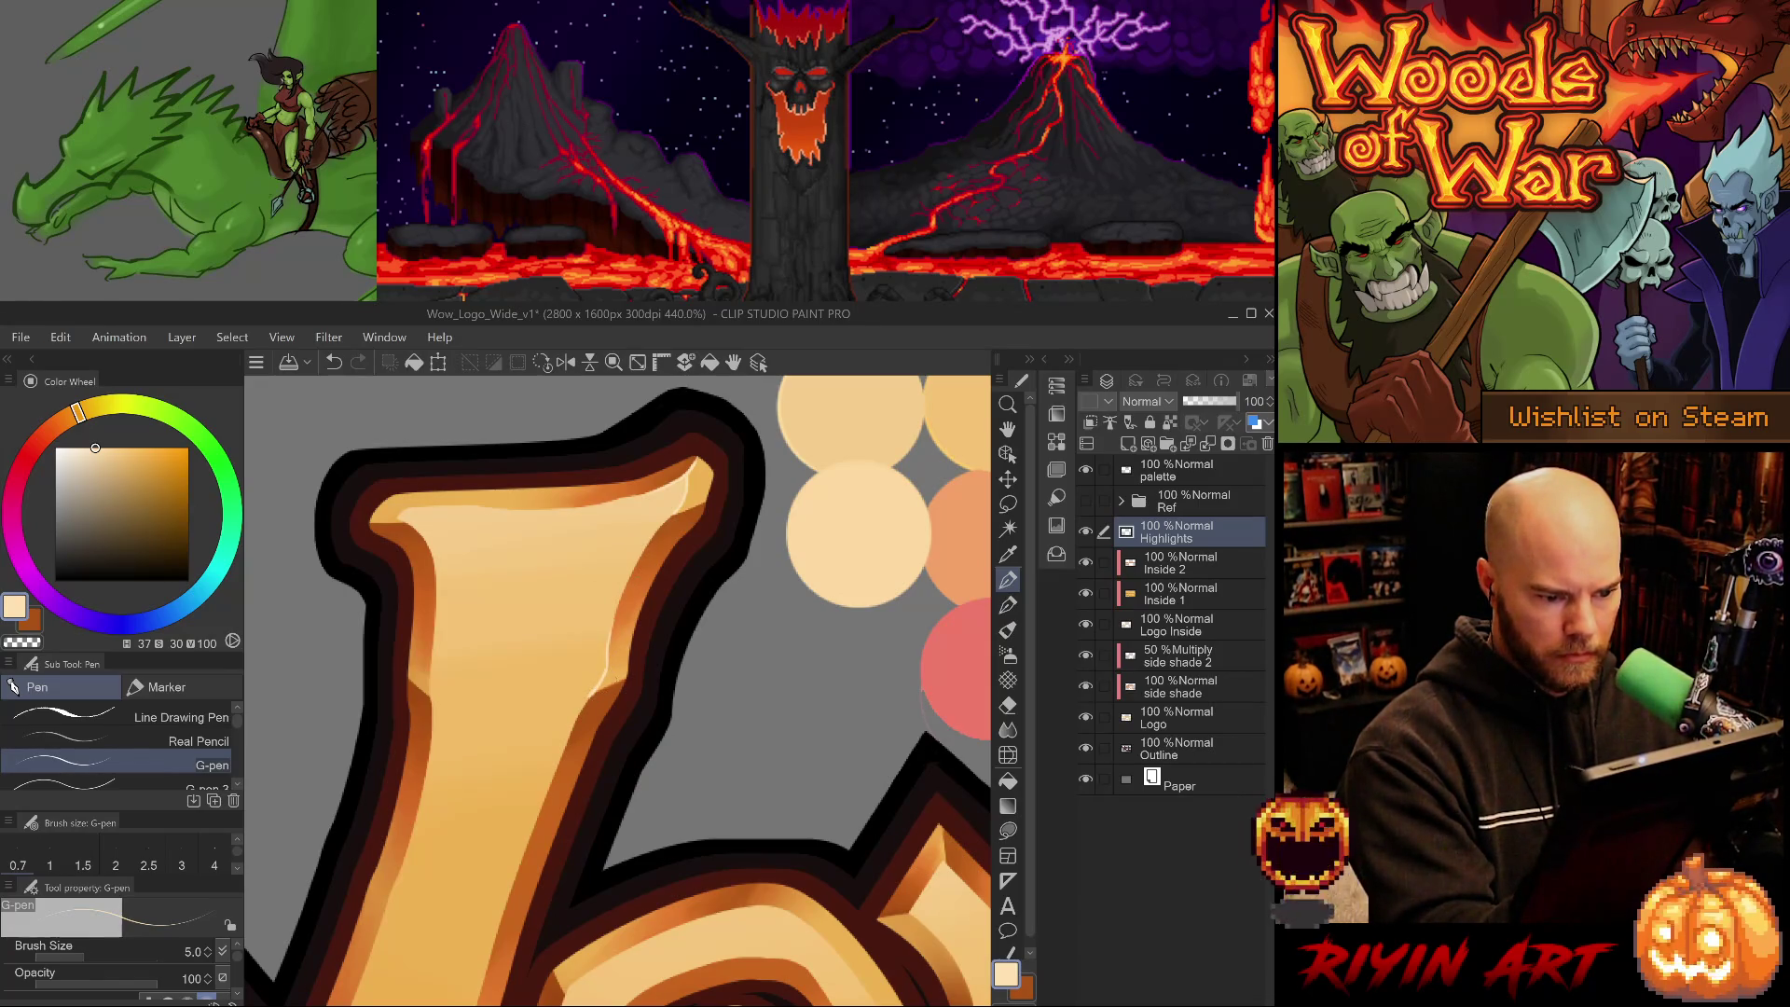
pyautogui.moveTo(610, 684)
pyautogui.mouseDown()
pyautogui.moveTo(572, 729)
pyautogui.moveTo(590, 700)
pyautogui.mouseUp()
pyautogui.hotkey('ctrl', 'z')
pyautogui.hotkey('ctrl', 'z')
pyautogui.hotkey('ctrl', 'z')
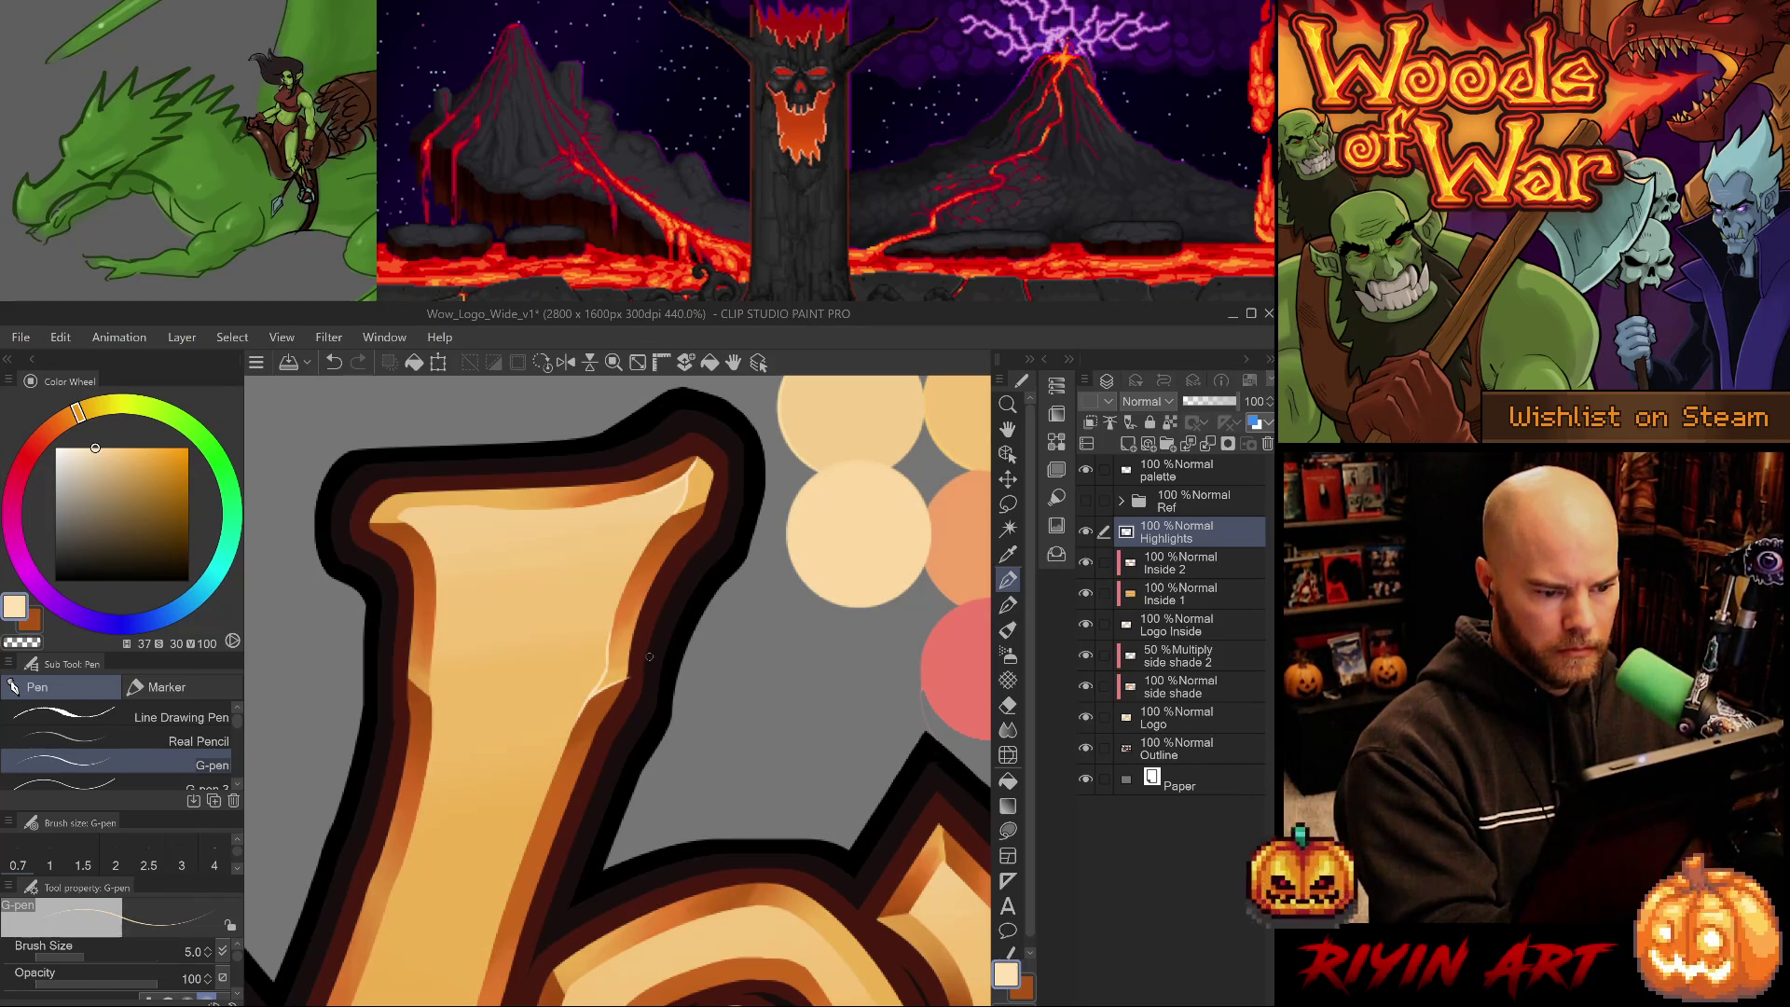
# - Touch up the inner-edge highlight, comparing before and after with undo and redo
pyautogui.press('e')
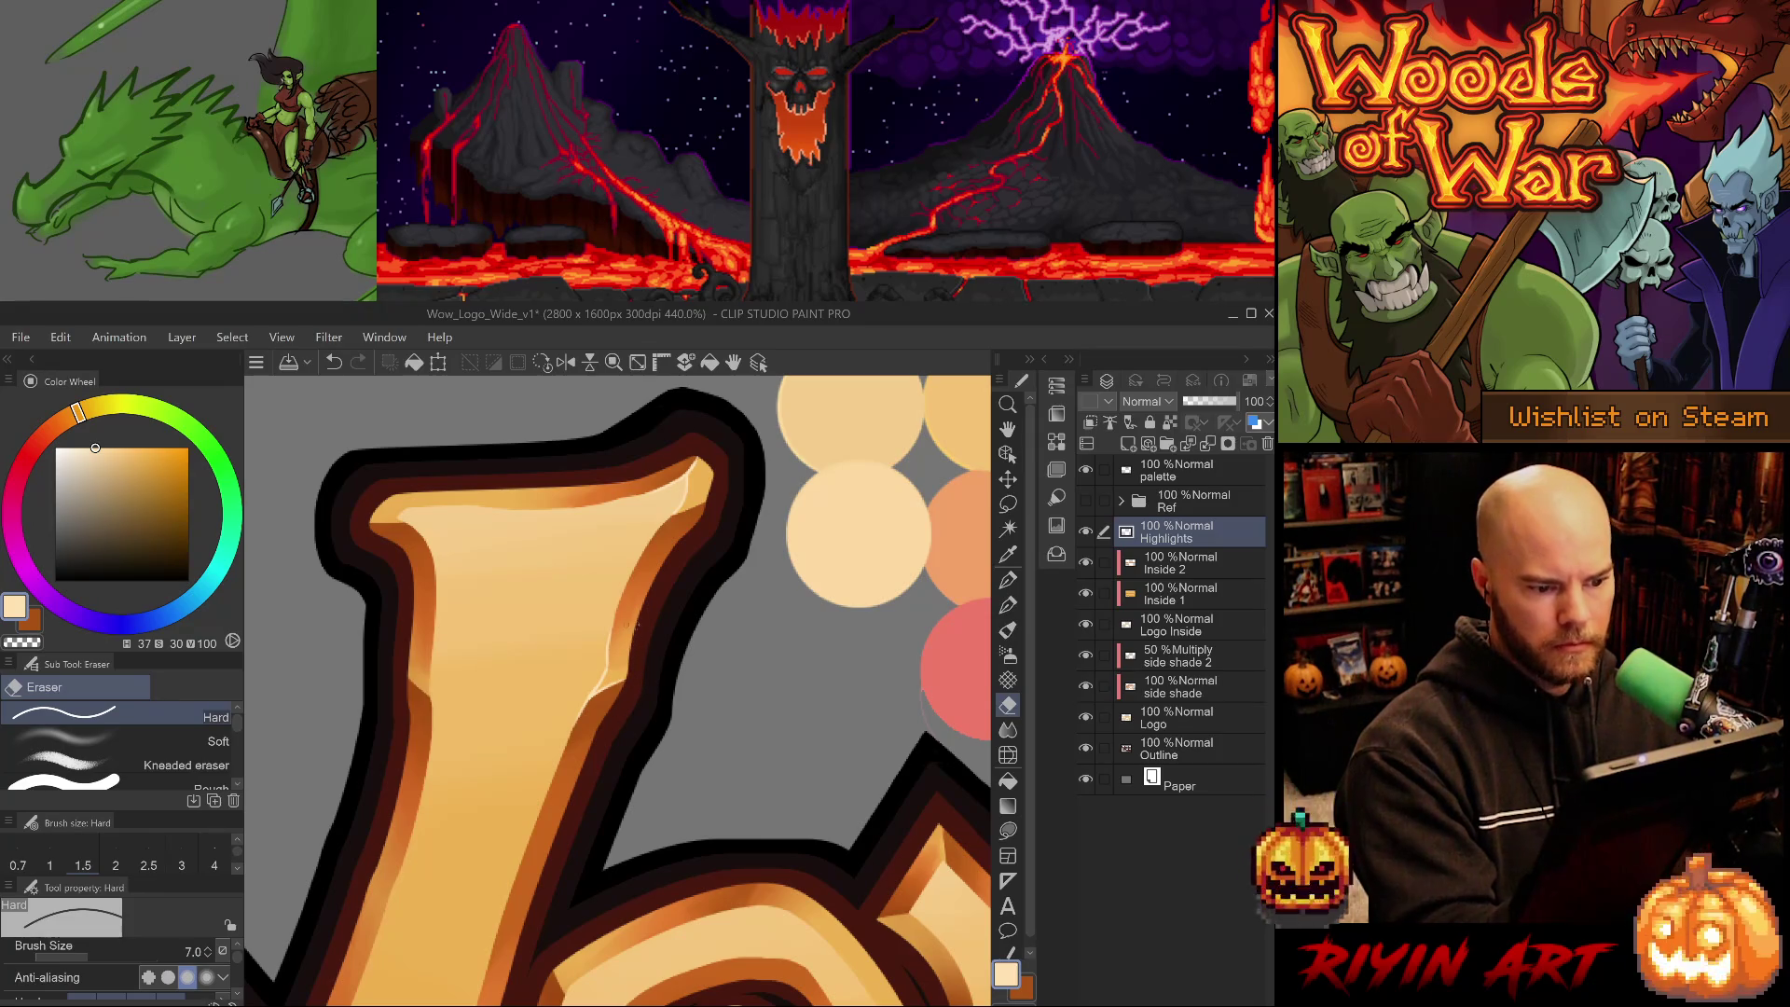
pyautogui.press('p')
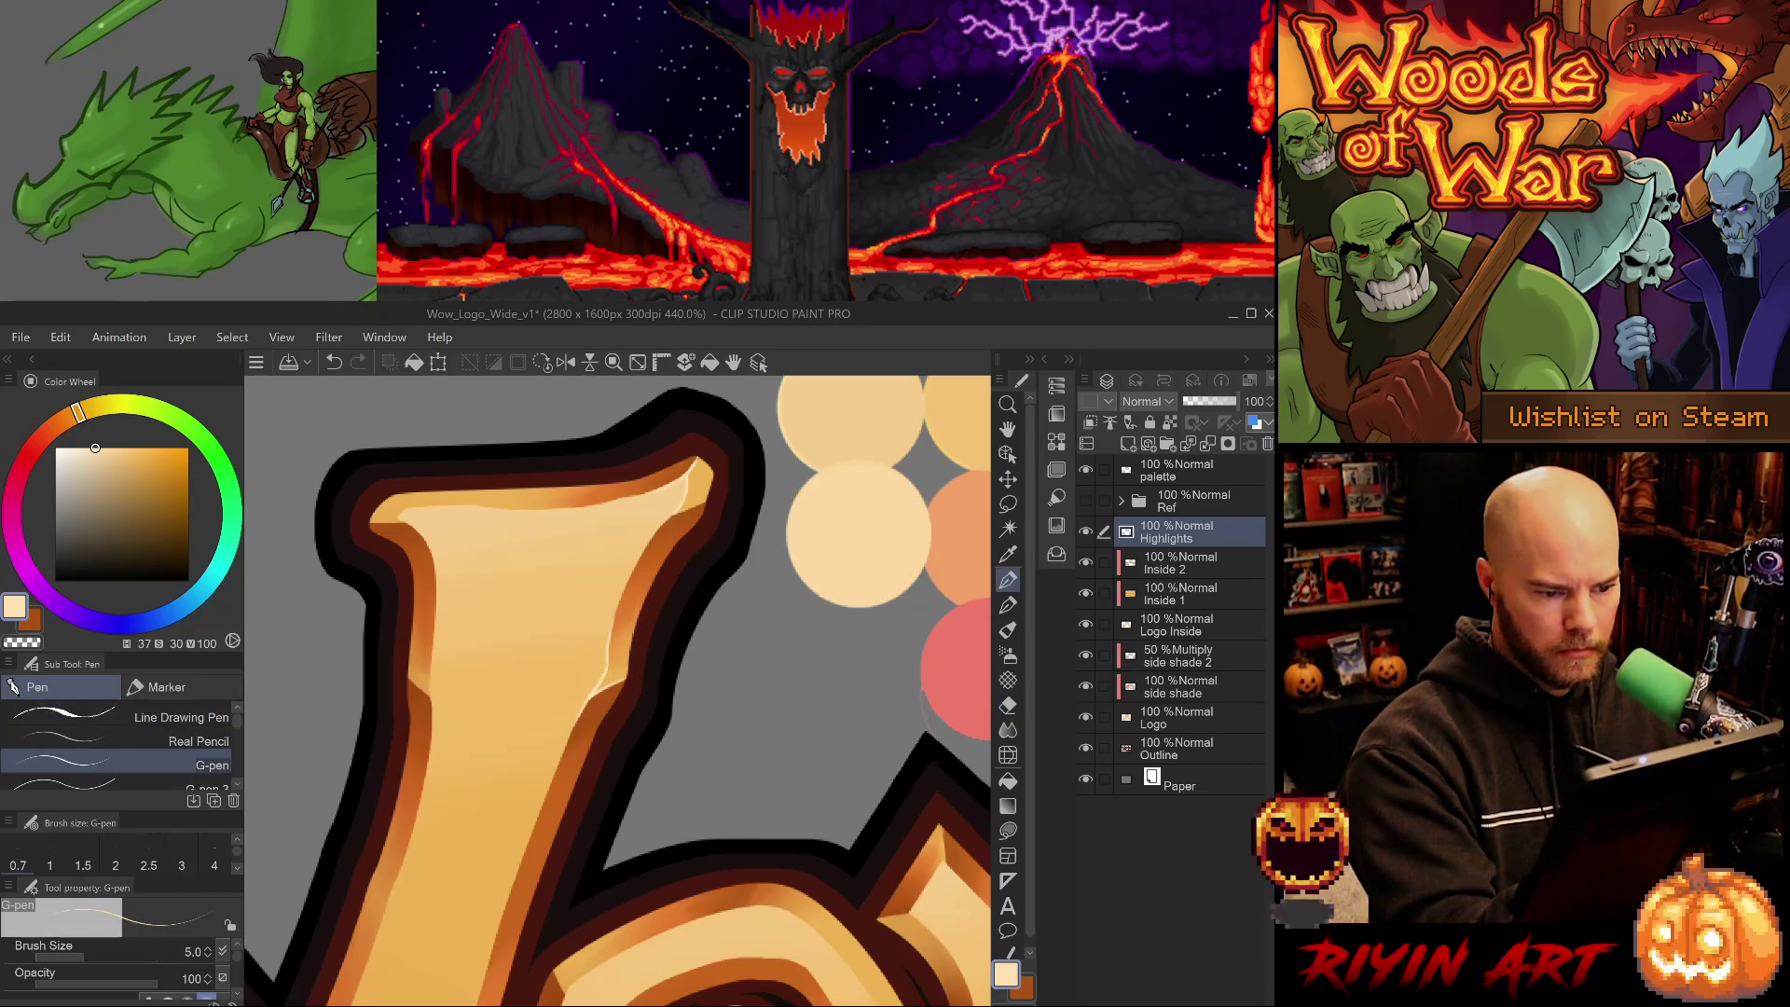
pyautogui.hotkey('ctrl', 'z')
pyautogui.moveTo(596, 695); pyautogui.dragTo(625, 587)
pyautogui.hotkey('ctrl', 'z')
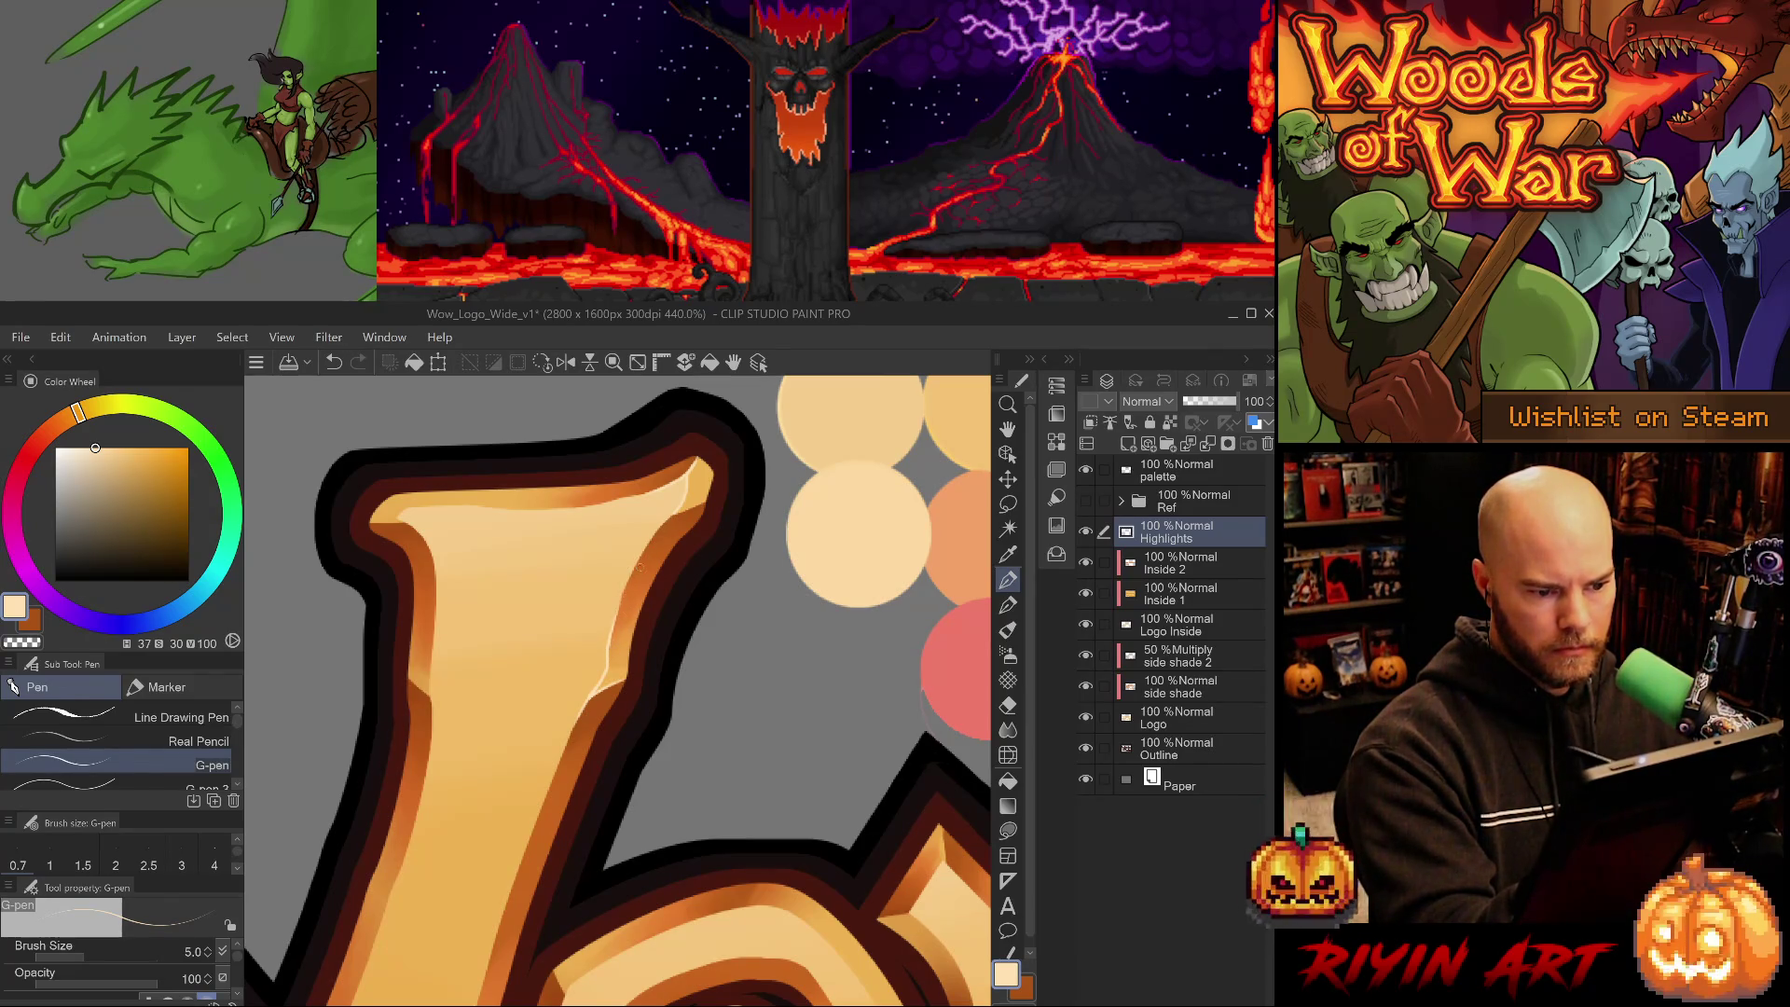
pyautogui.press('e')
pyautogui.hotkey('ctrl', 'z')
pyautogui.hotkey('ctrl', 'y')
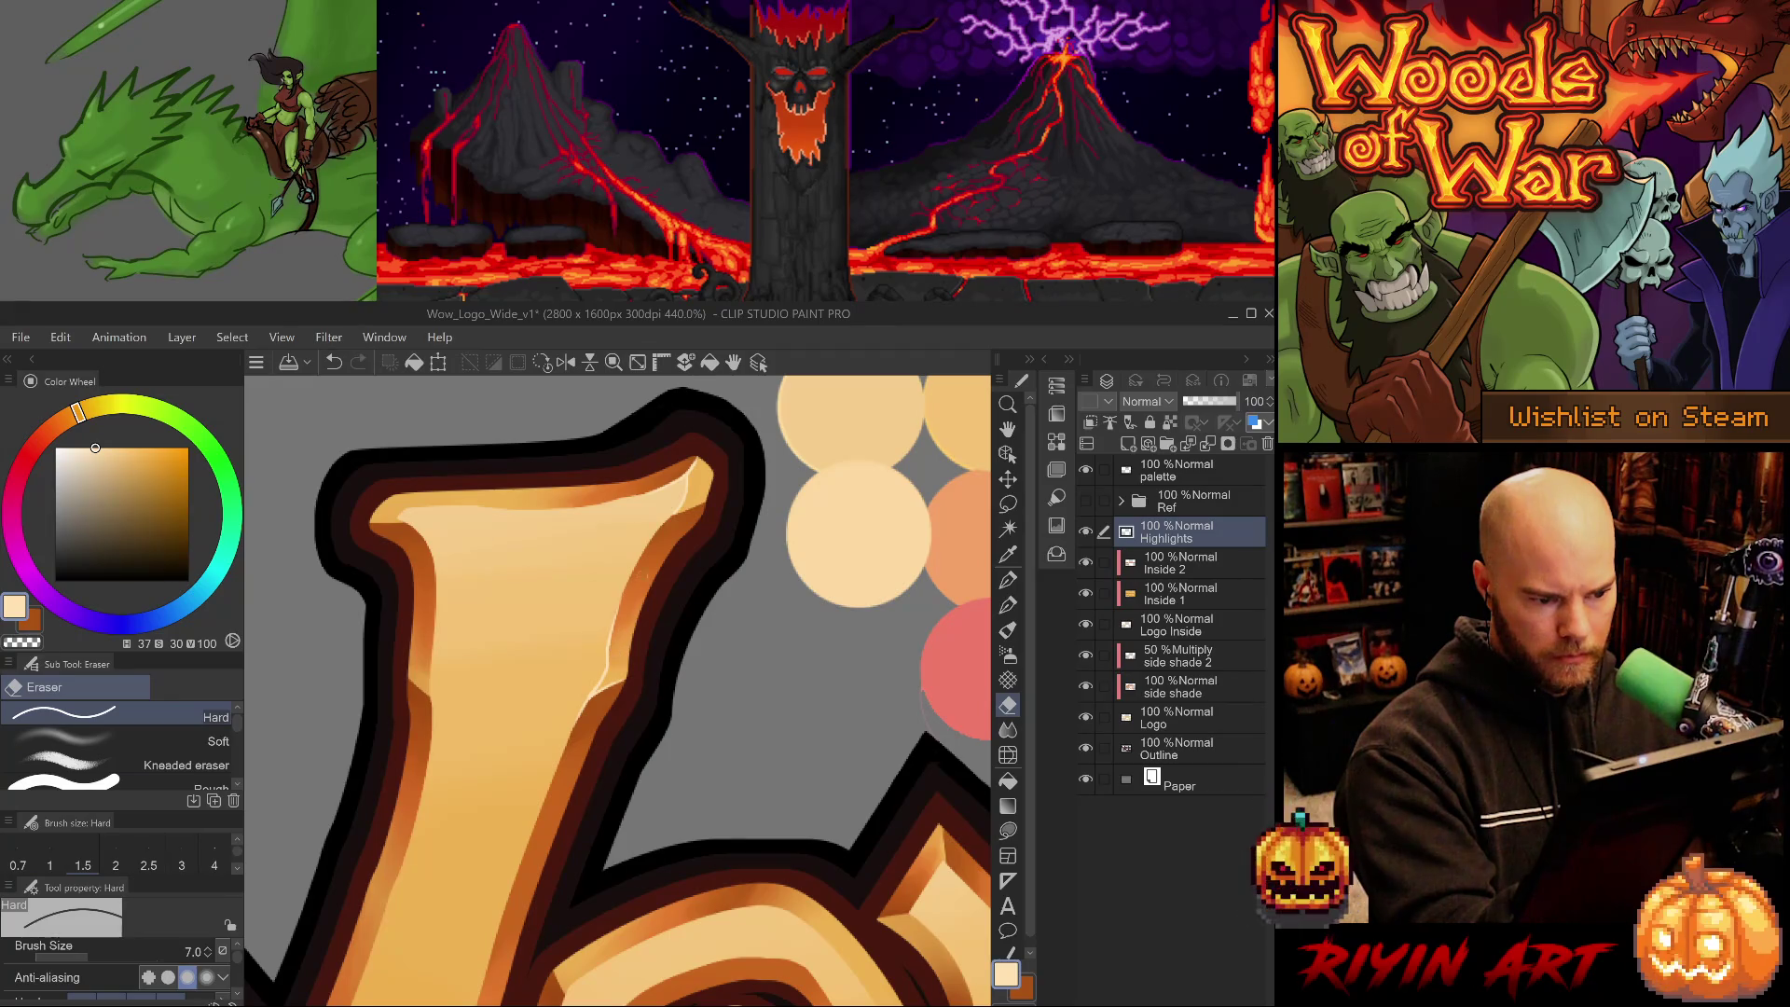